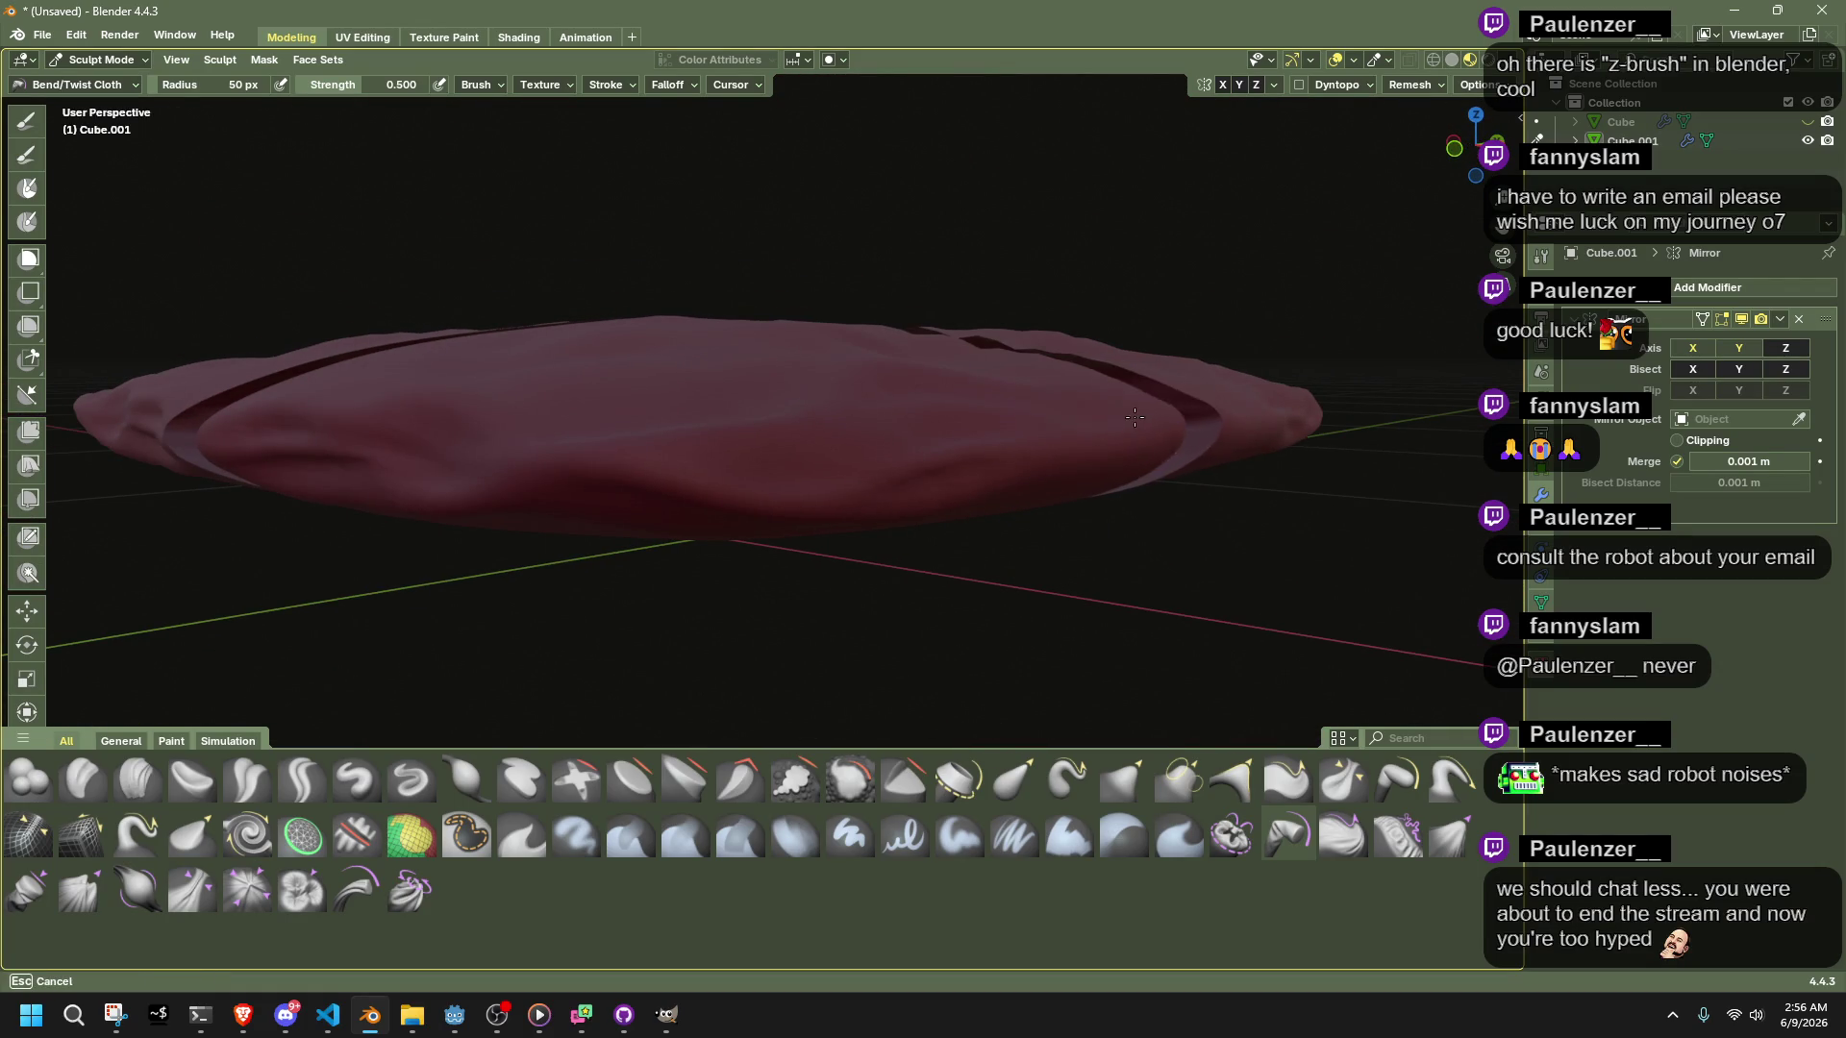
Inspect the cloth's seam gaps from several angles in solid, wireframe and material shading
{"action": "mouse_move", "coordinate": [1141, 417]}
{"action": "middle_mouse_down"}
{"action": "mouse_move", "coordinate": [842, 466]}
{"action": "mouse_move", "coordinate": [1099, 515]}
{"action": "mouse_move", "coordinate": [1344, 173]}
{"action": "middle_mouse_up"}
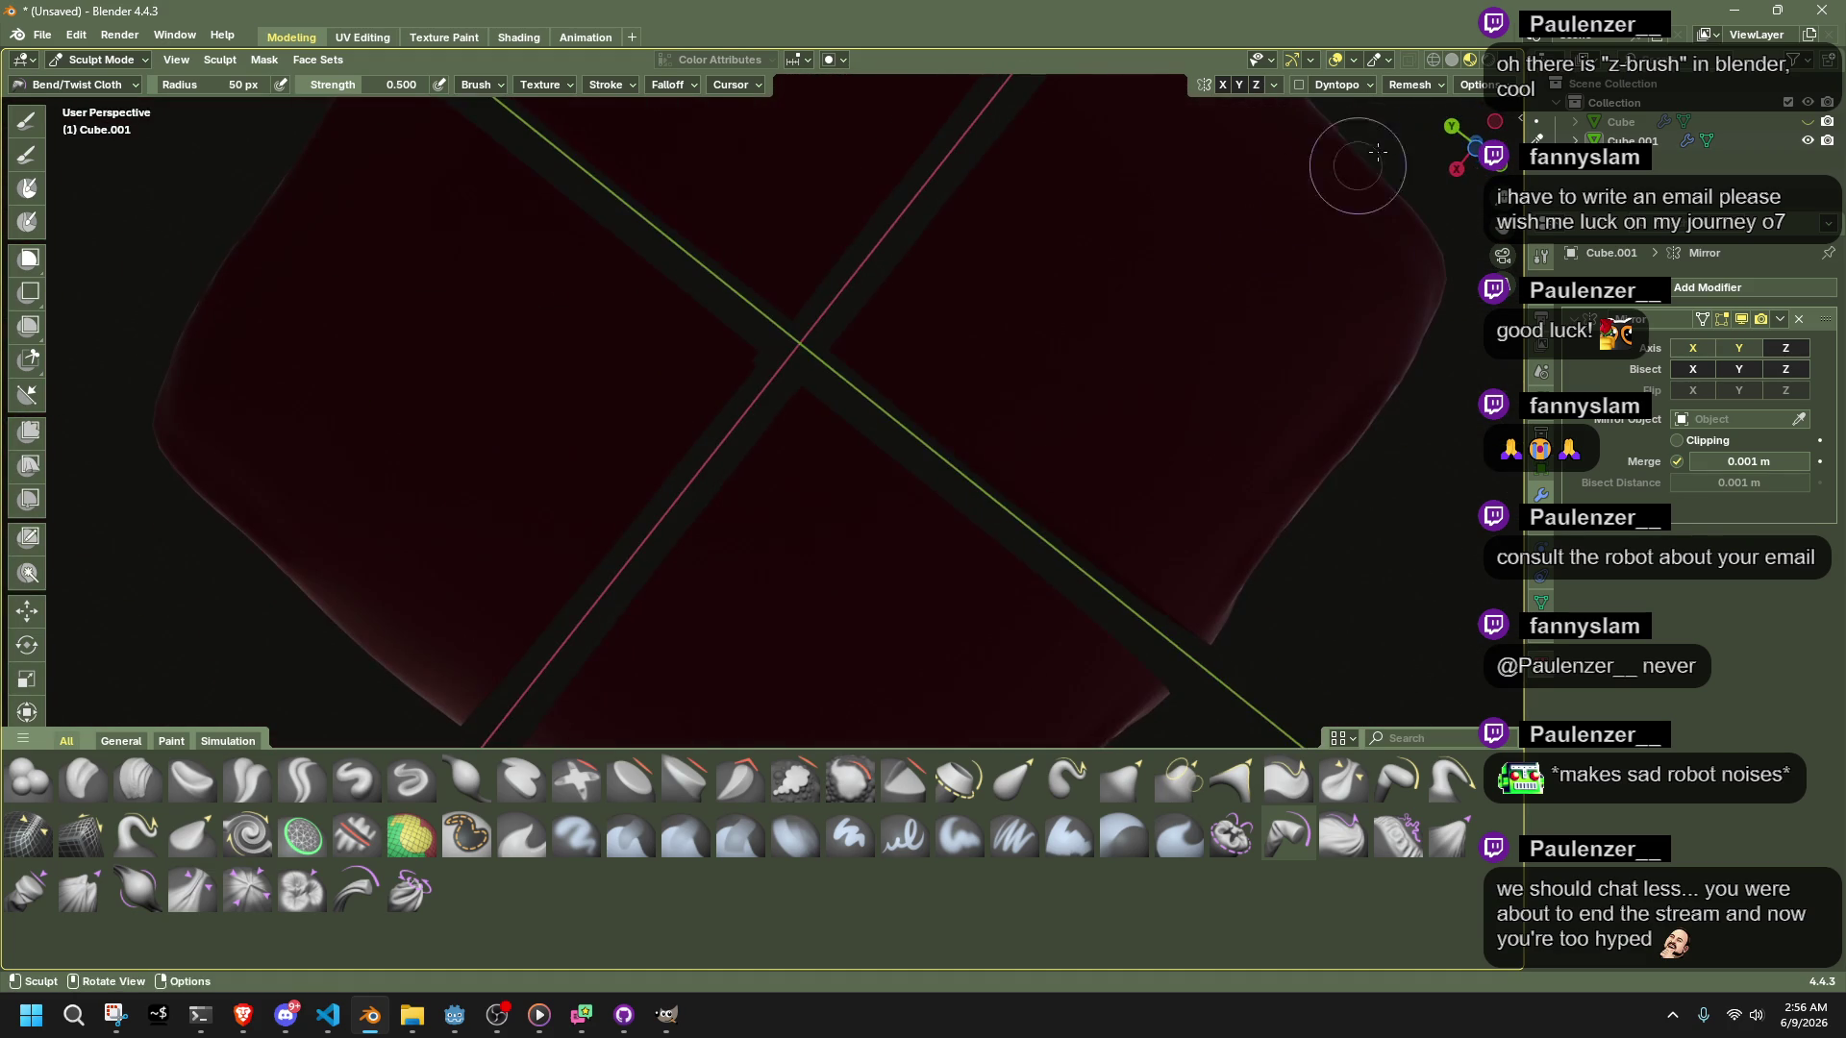
{"action": "left_click", "coordinate": [1451, 60]}
{"action": "mouse_move", "coordinate": [1173, 213]}
{"action": "middle_mouse_down"}
{"action": "mouse_move", "coordinate": [1076, 551]}
{"action": "mouse_move", "coordinate": [956, 439]}
{"action": "mouse_move", "coordinate": [851, 273]}
{"action": "middle_mouse_up"}
{"action": "middle_click_drag", "start_coordinate": [734, 361], "coordinate": [733, 362]}
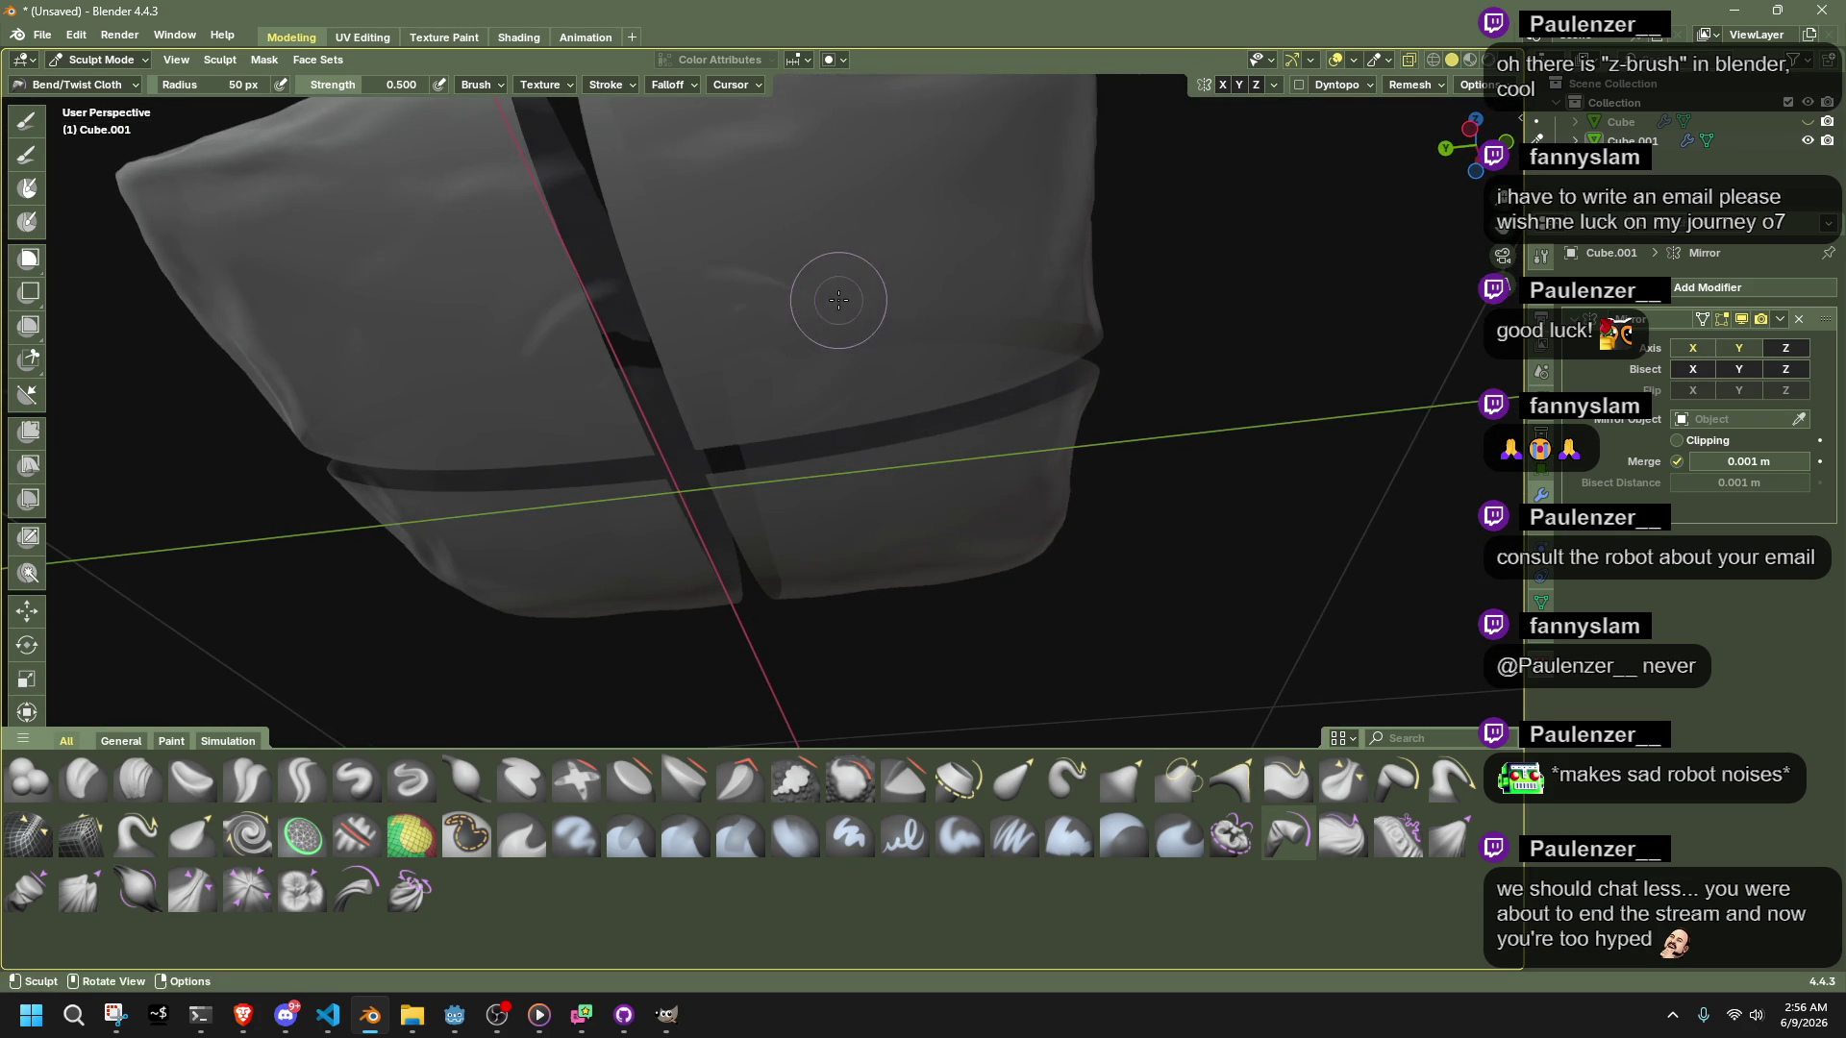
{"action": "middle_click_drag", "start_coordinate": [937, 286], "coordinate": [989, 198]}
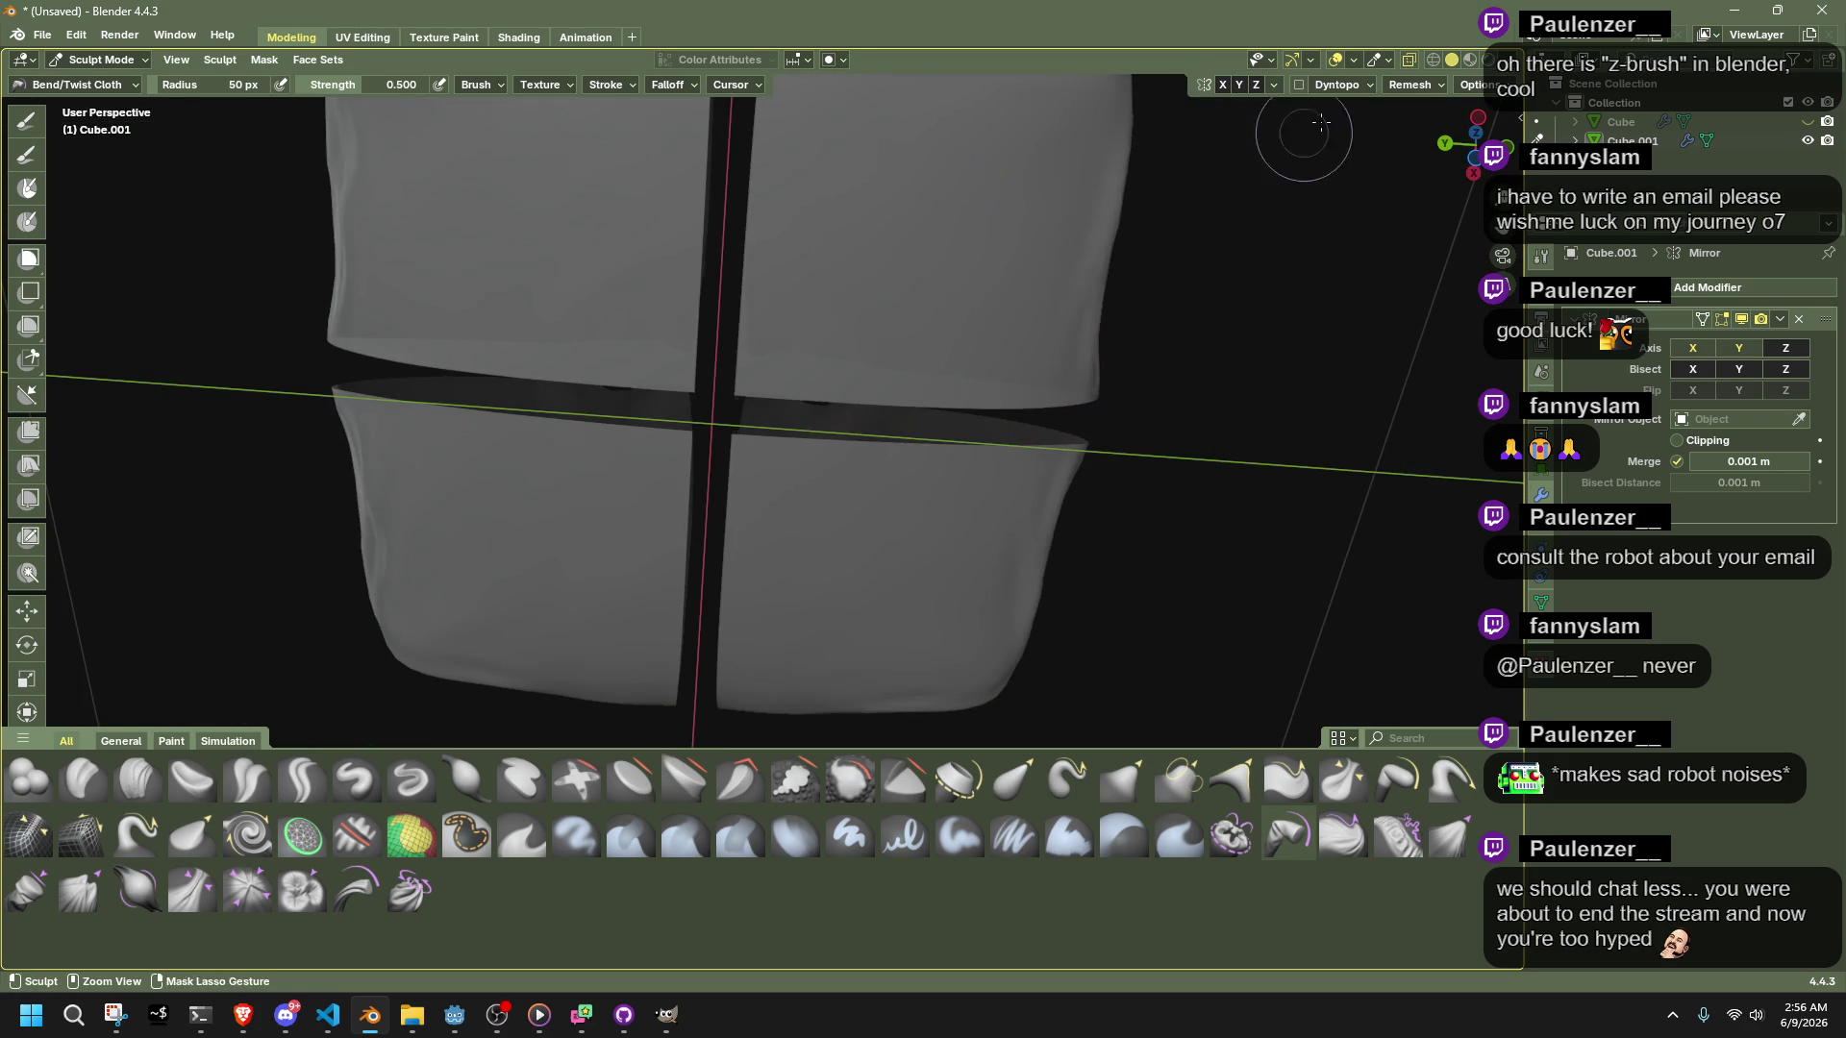
{"action": "left_click", "coordinate": [1434, 58]}
{"action": "middle_click_drag", "start_coordinate": [863, 298], "coordinate": [1042, 322]}
{"action": "key", "text": "shift+z"}
{"action": "mouse_move", "coordinate": [926, 337]}
{"action": "middle_mouse_down"}
{"action": "mouse_move", "coordinate": [913, 382]}
{"action": "mouse_move", "coordinate": [956, 391]}
{"action": "mouse_move", "coordinate": [804, 535]}
{"action": "mouse_move", "coordinate": [923, 478]}
{"action": "mouse_move", "coordinate": [730, 731]}
{"action": "middle_mouse_up"}
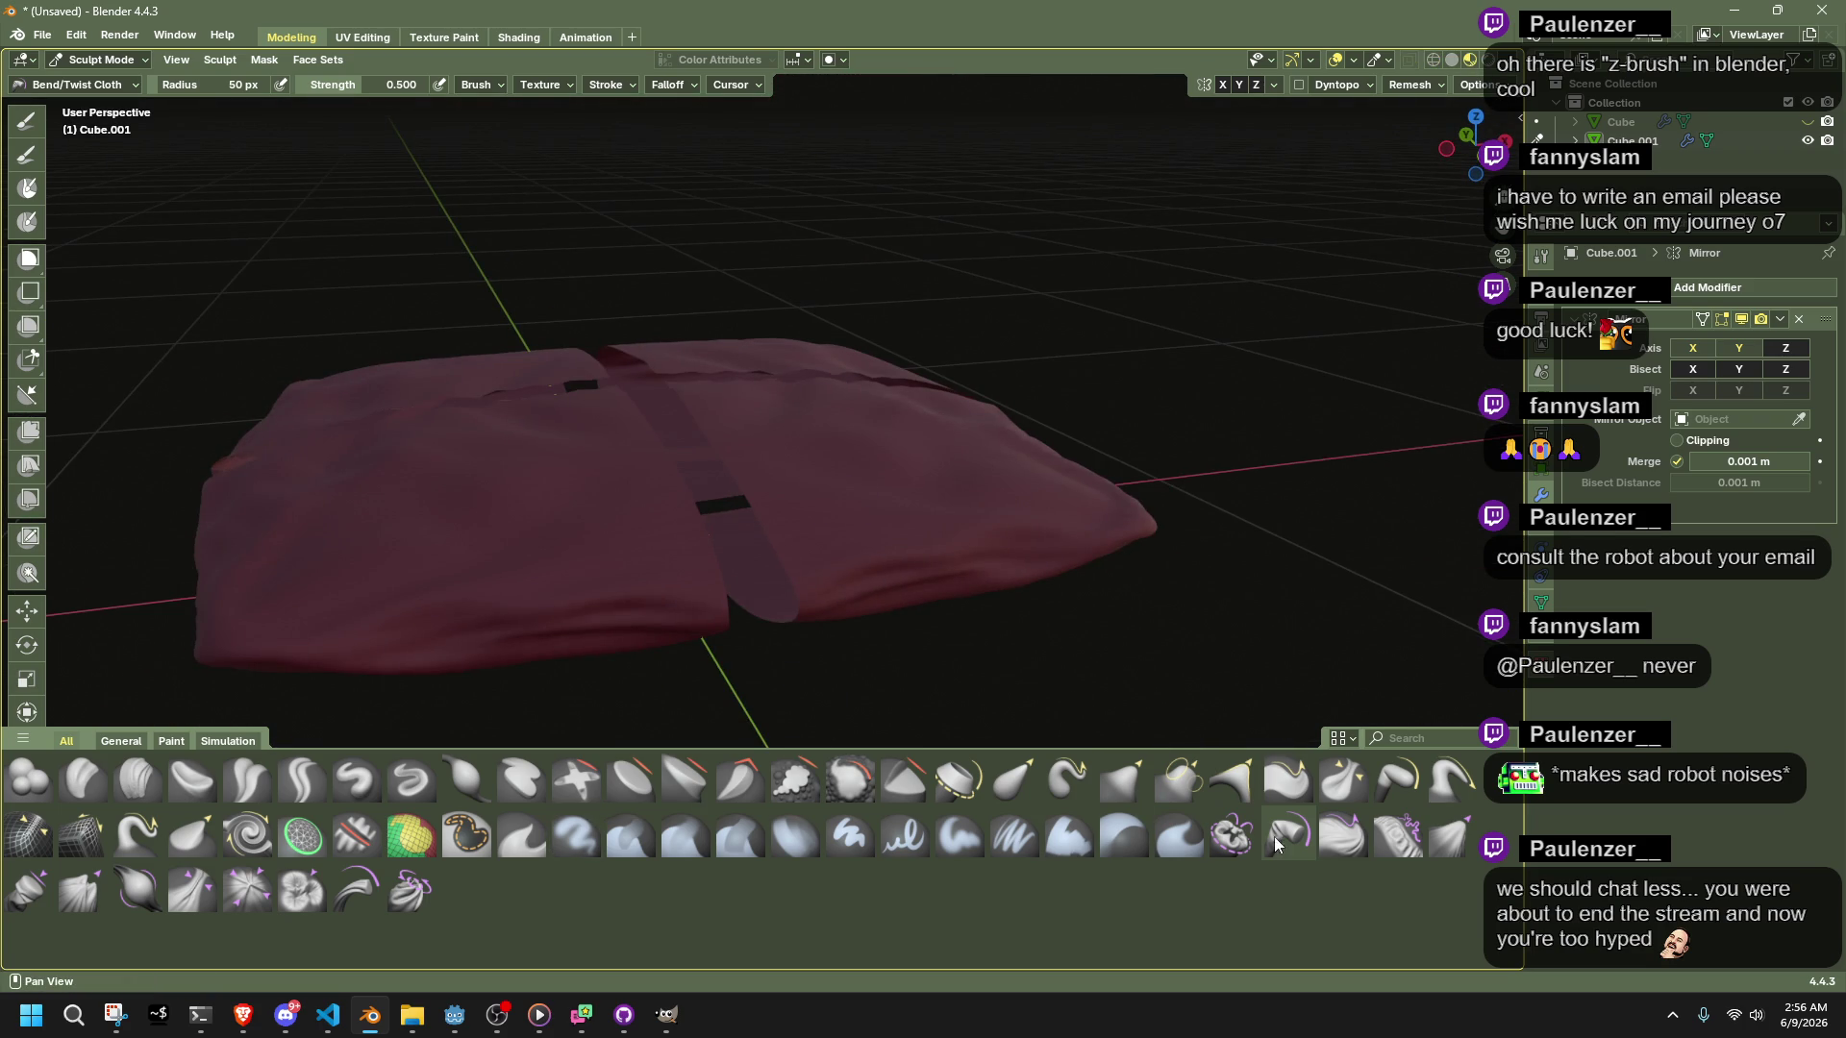
Make an Expand/Contract stroke near the seam gap, then switch to the Grab Cloth brush
{"action": "left_click", "coordinate": [1400, 846]}
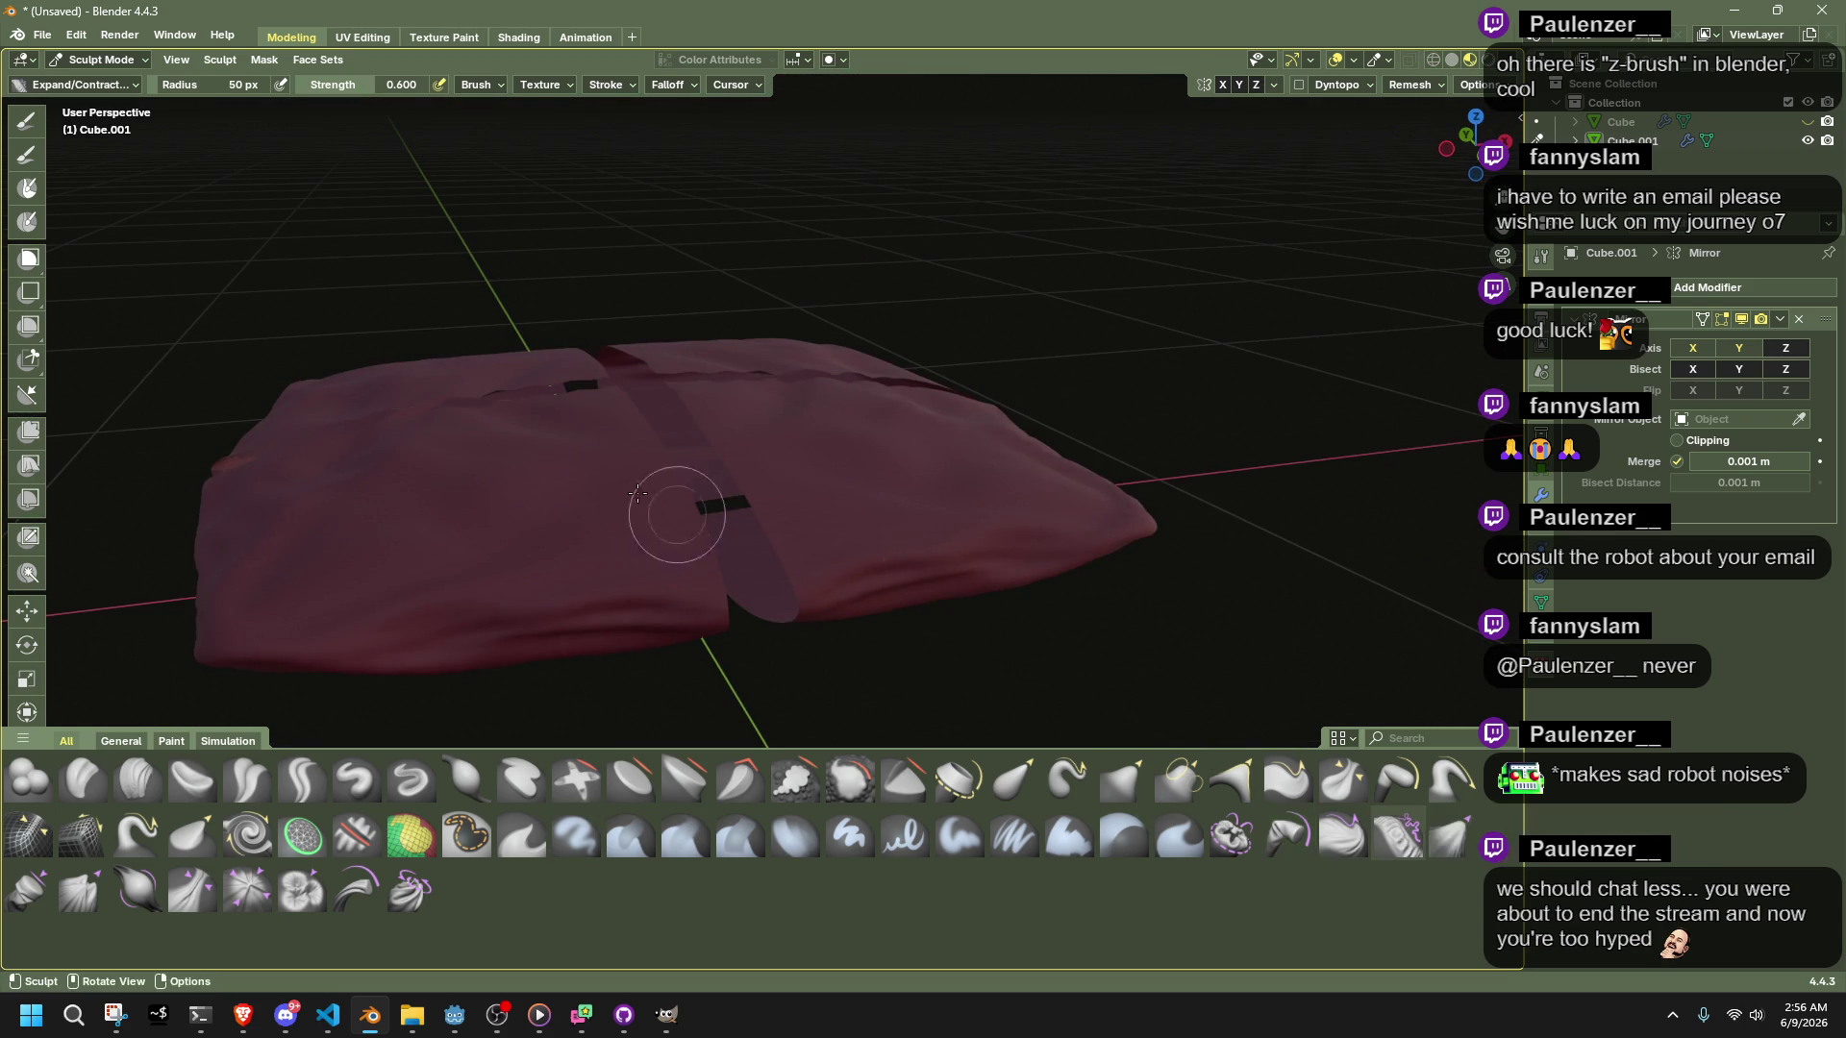
{"action": "left_click_drag", "start_coordinate": [539, 496], "coordinate": [553, 488]}
{"action": "left_click", "coordinate": [1444, 836]}
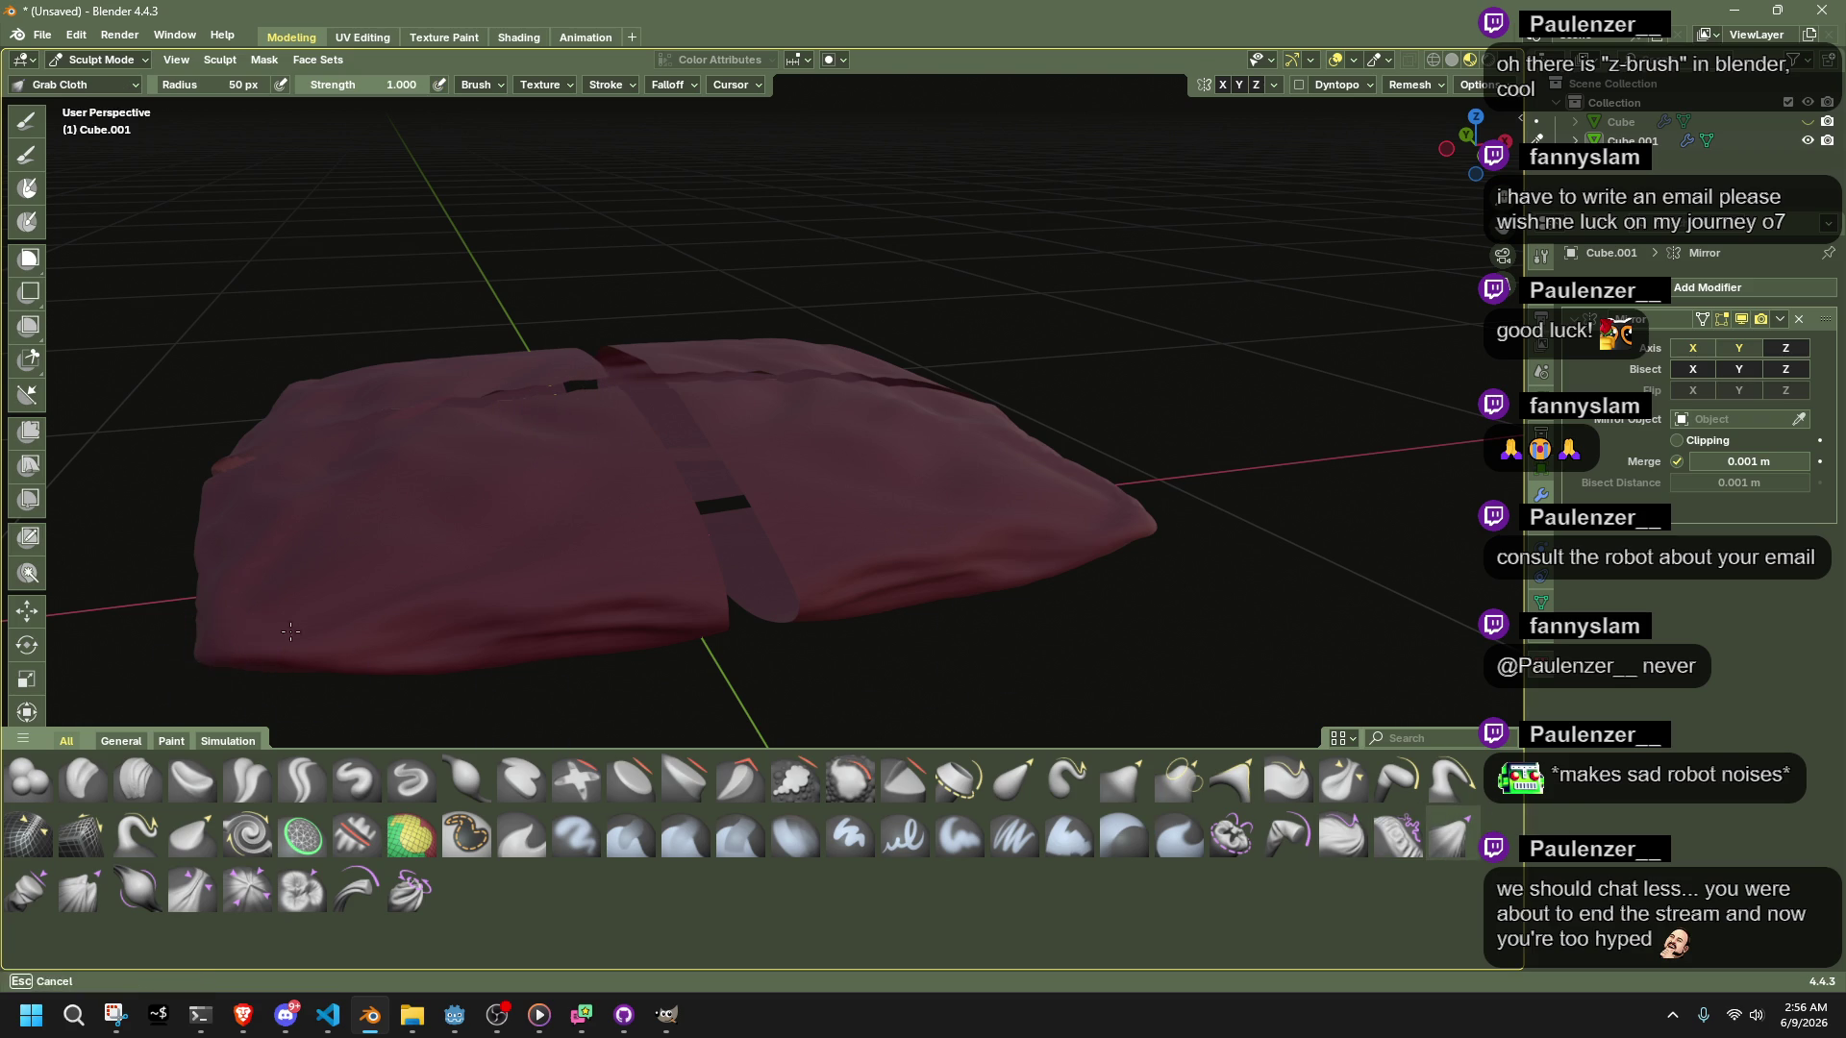
{"action": "middle_click_drag", "start_coordinate": [516, 554], "coordinate": [941, 659]}
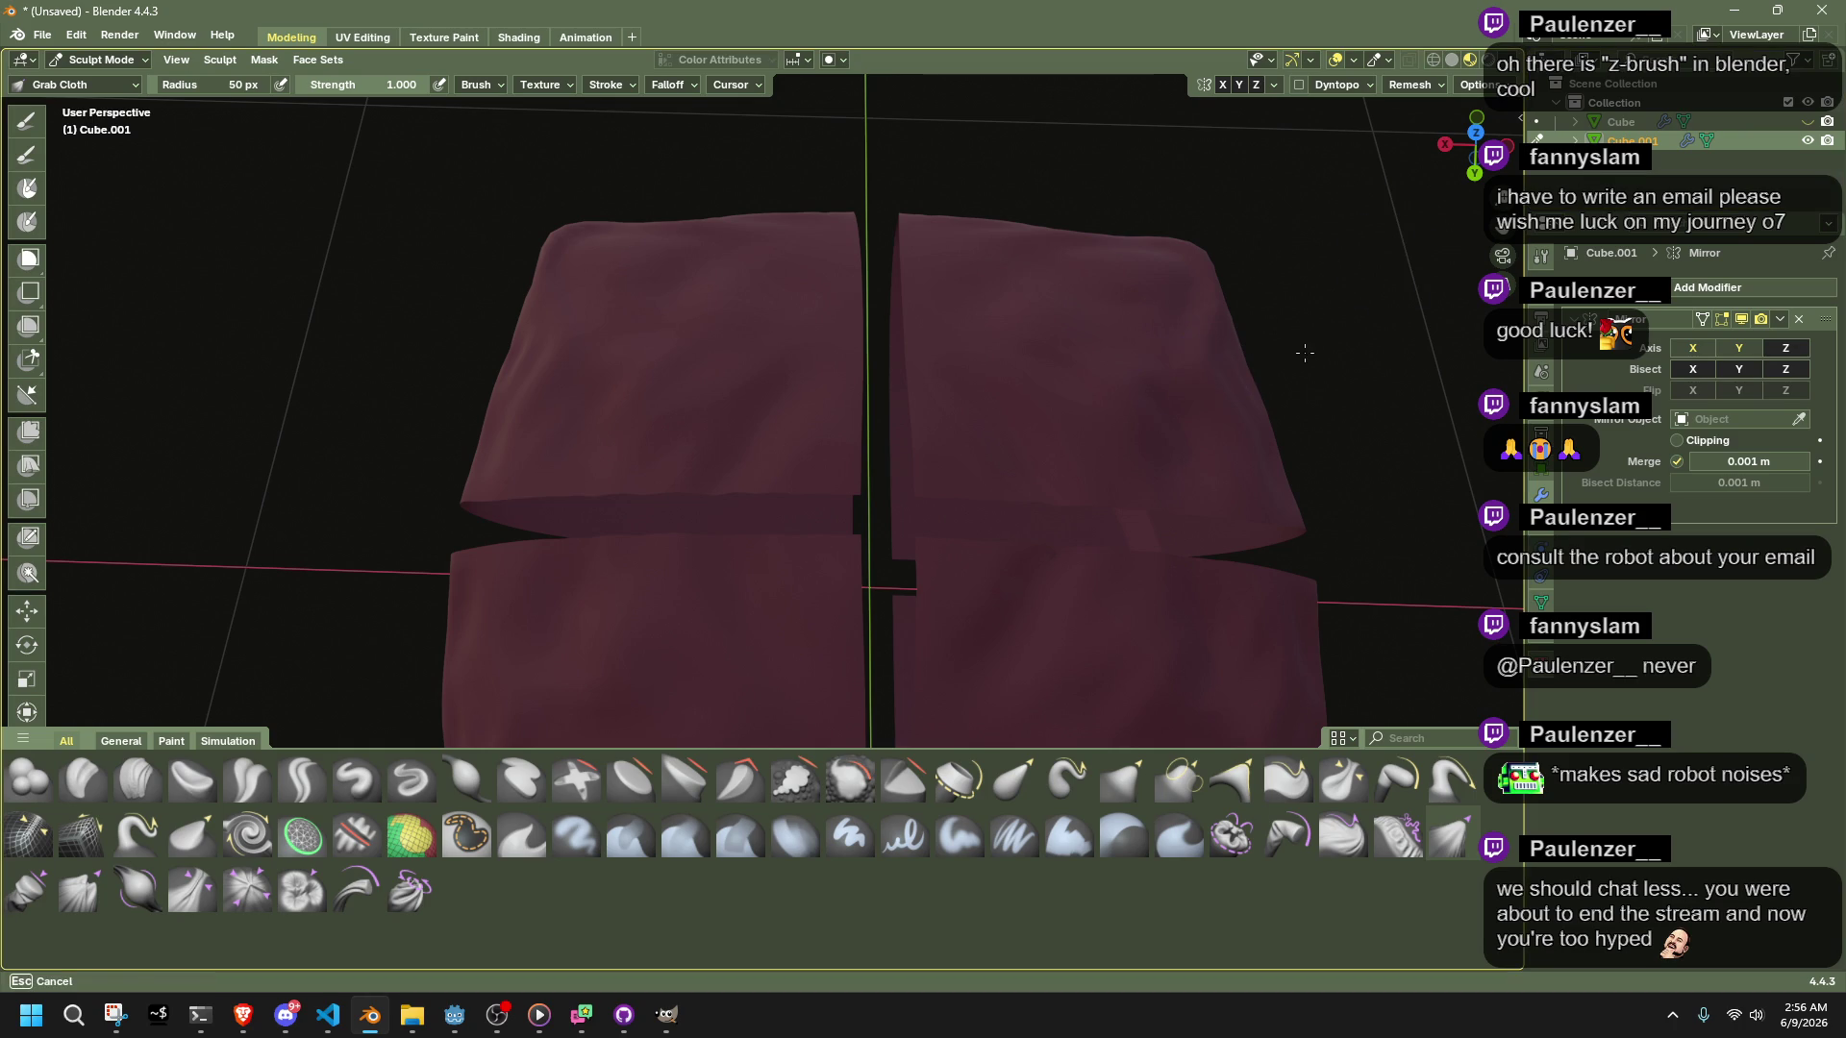
{"action": "key", "text": "Escape"}
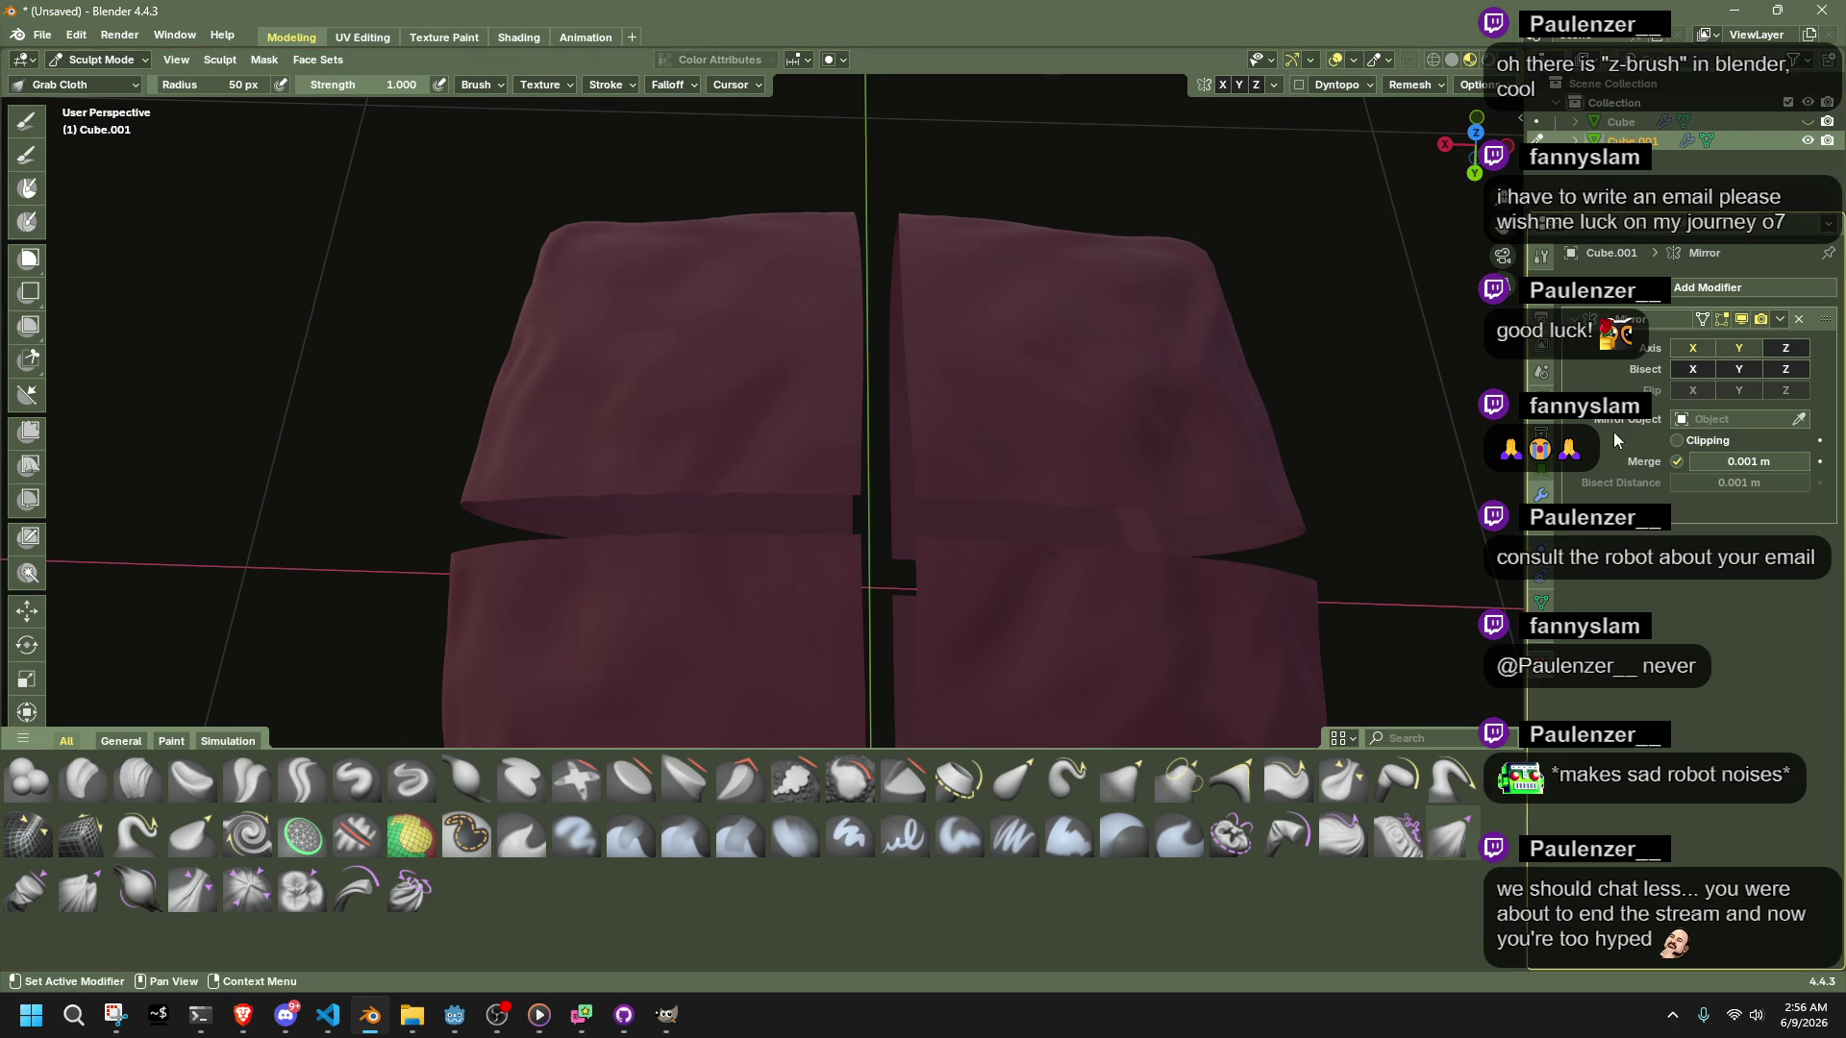
Toggle the mirror's Y bisect on and off, snap to Left view, and open the mode menu
{"action": "left_click", "coordinate": [1741, 370]}
{"action": "left_click", "coordinate": [1744, 369]}
{"action": "middle_click_drag", "start_coordinate": [1255, 452], "coordinate": [1044, 308]}
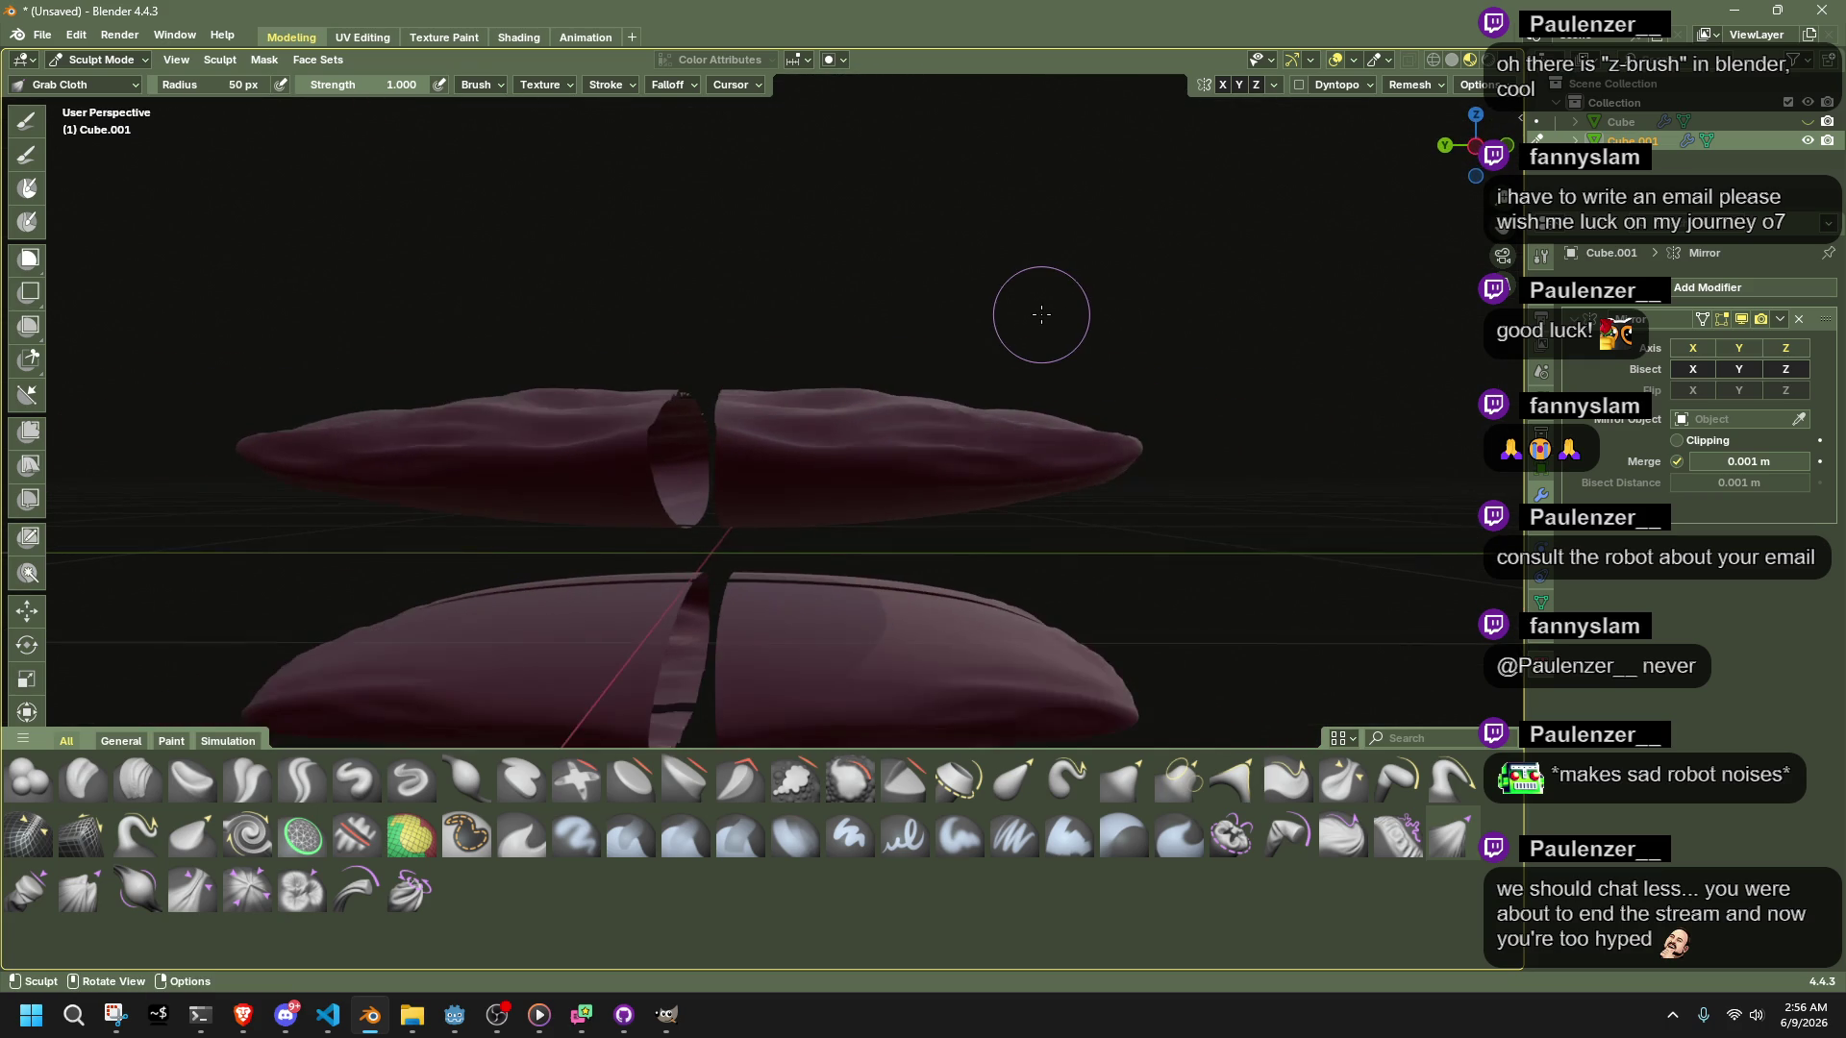
{"action": "left_click", "coordinate": [1475, 145]}
{"action": "left_click", "coordinate": [100, 60]}
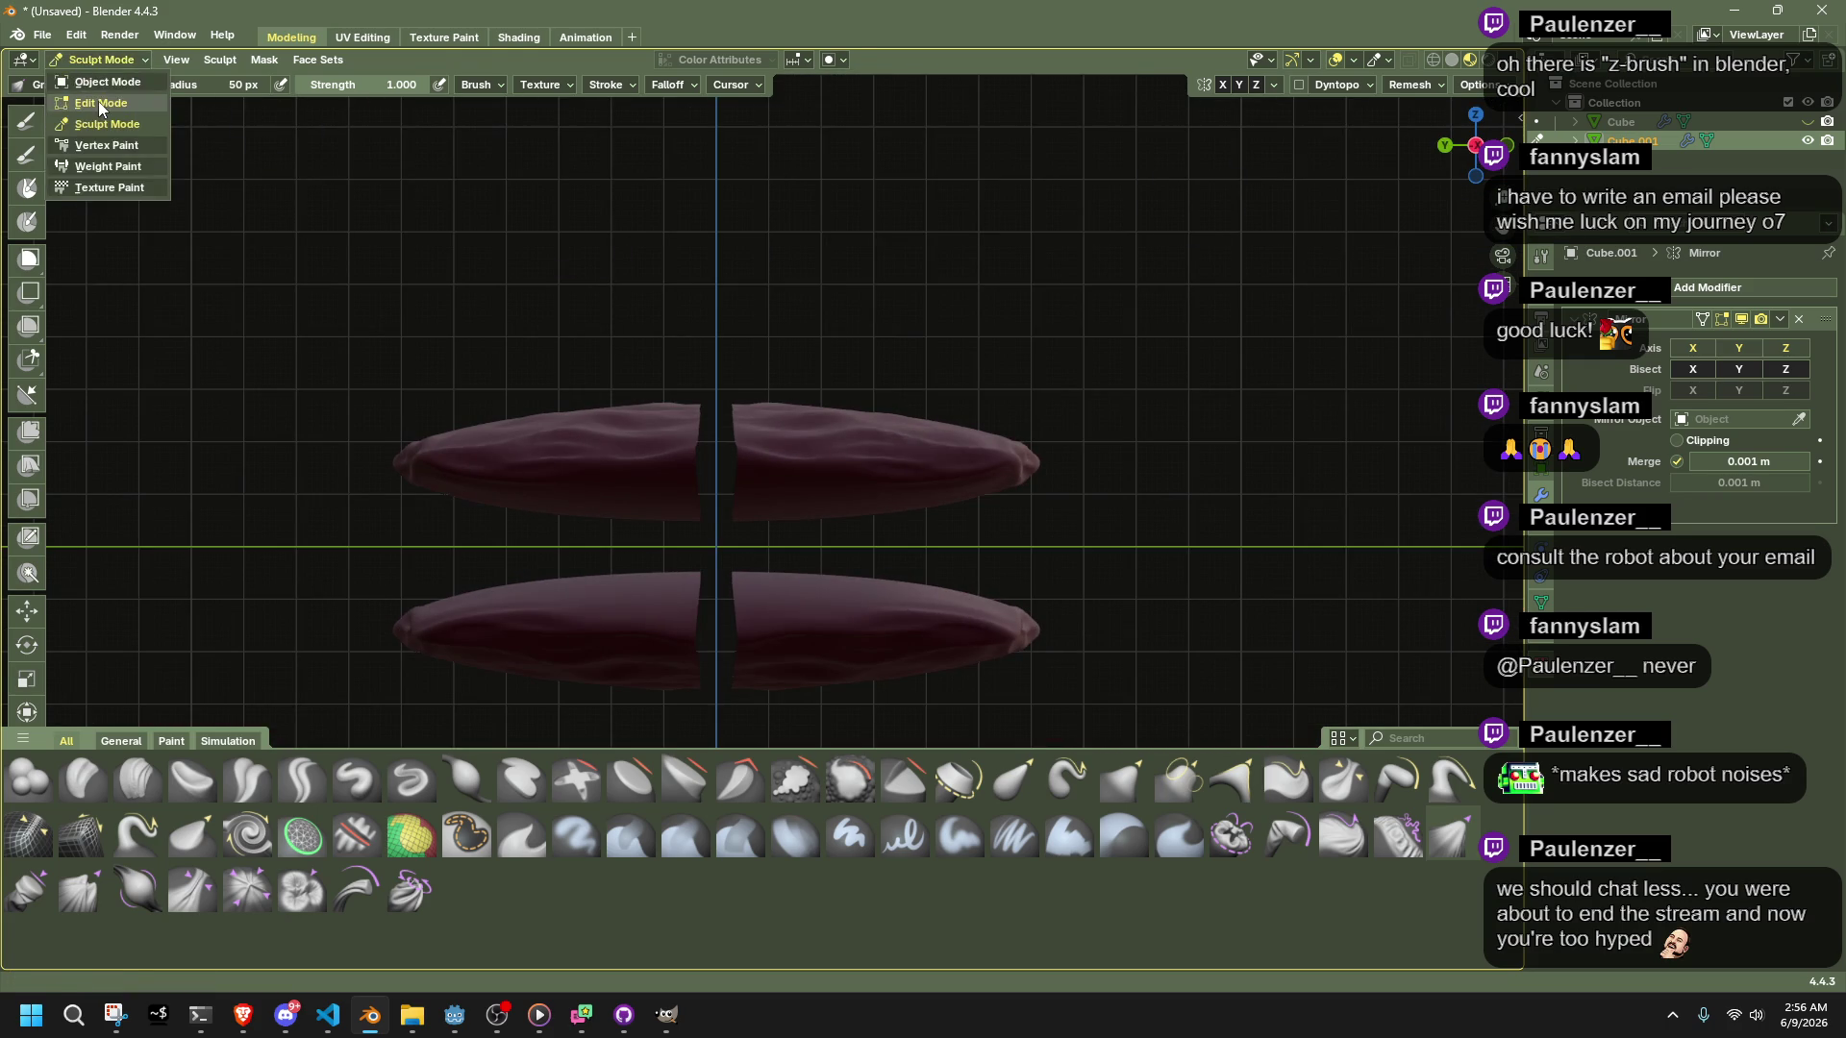
Enter Edit Mode, select the whole mesh, and undo an accidental mirror
{"action": "left_click", "coordinate": [100, 106]}
{"action": "key", "text": "a"}
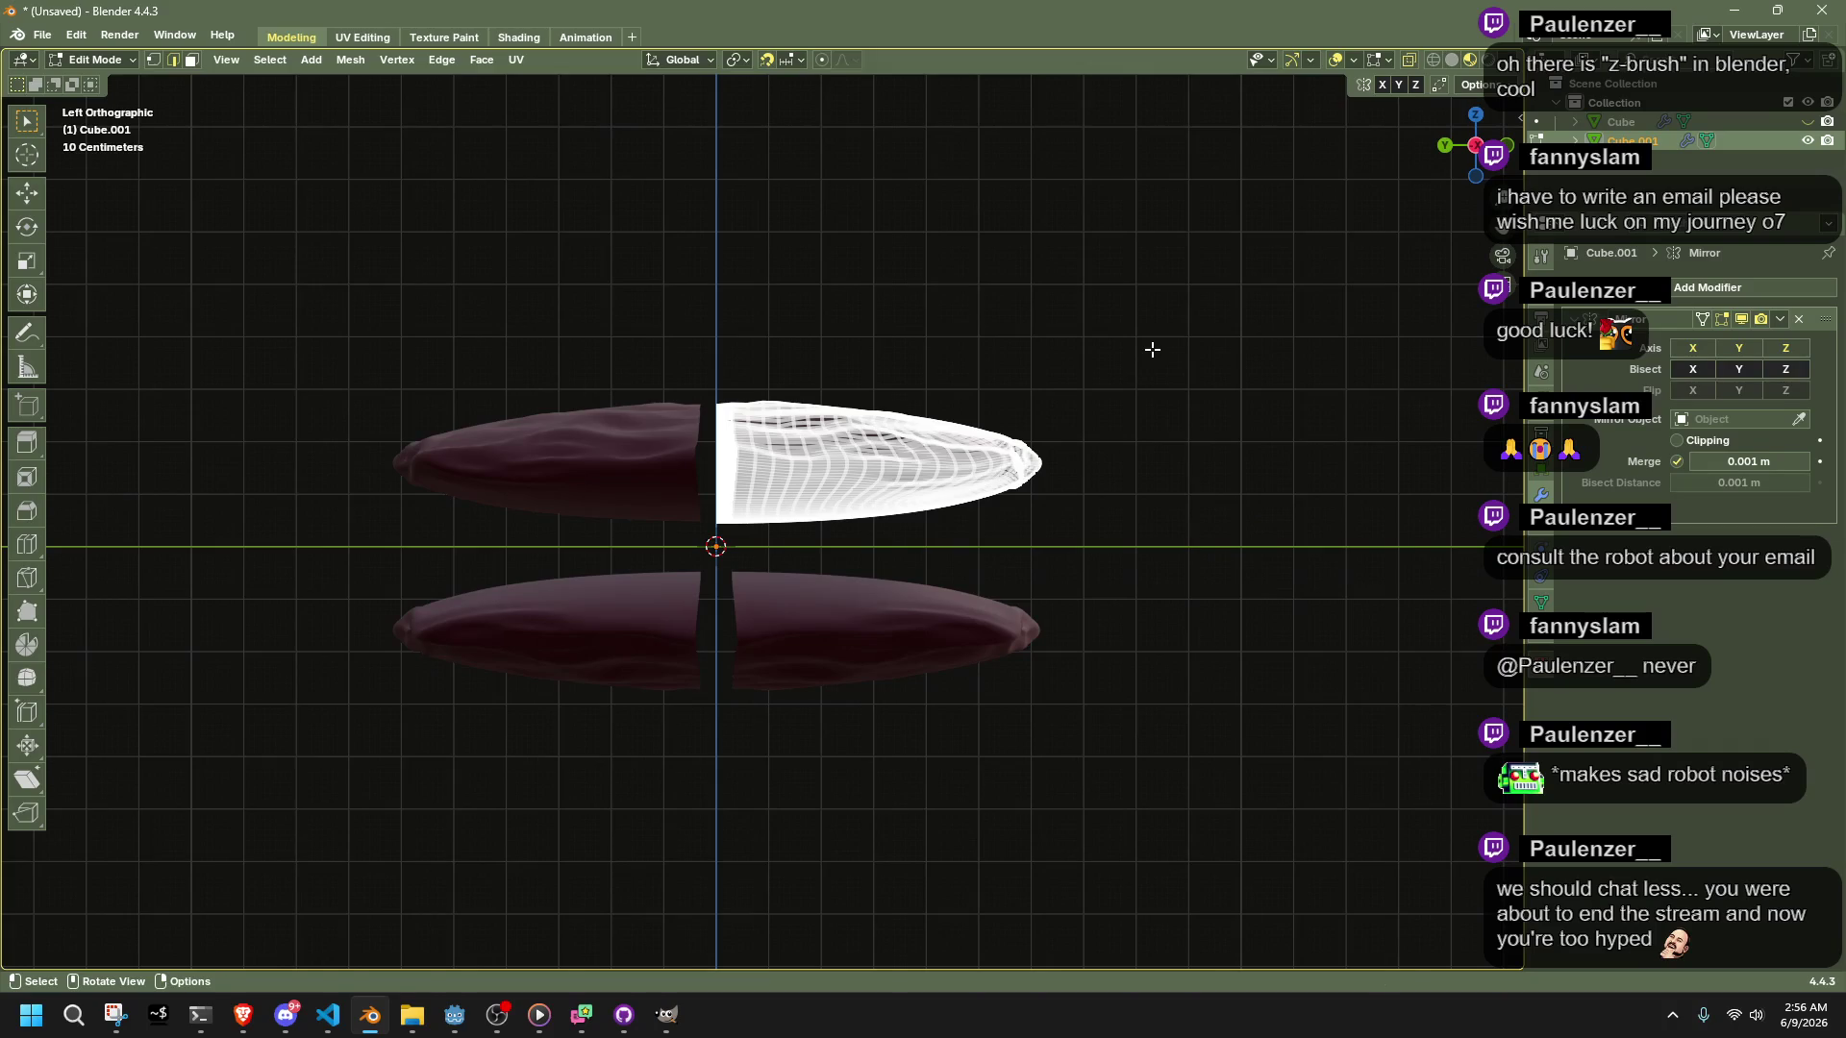
{"action": "key", "text": "ctrl+m"}
{"action": "key", "text": "z"}
{"action": "key", "text": "Return"}
{"action": "key", "text": "ctrl+z"}
Lower the whole pillow mesh 0.16 m along Z in wireframe view
{"action": "left_click", "coordinate": [1436, 60]}
{"action": "scroll", "coordinate": [1134, 434], "scroll_direction": "up", "scroll_amount": 4}
{"action": "scroll", "coordinate": [1133, 434], "scroll_direction": "down", "scroll_amount": 3}
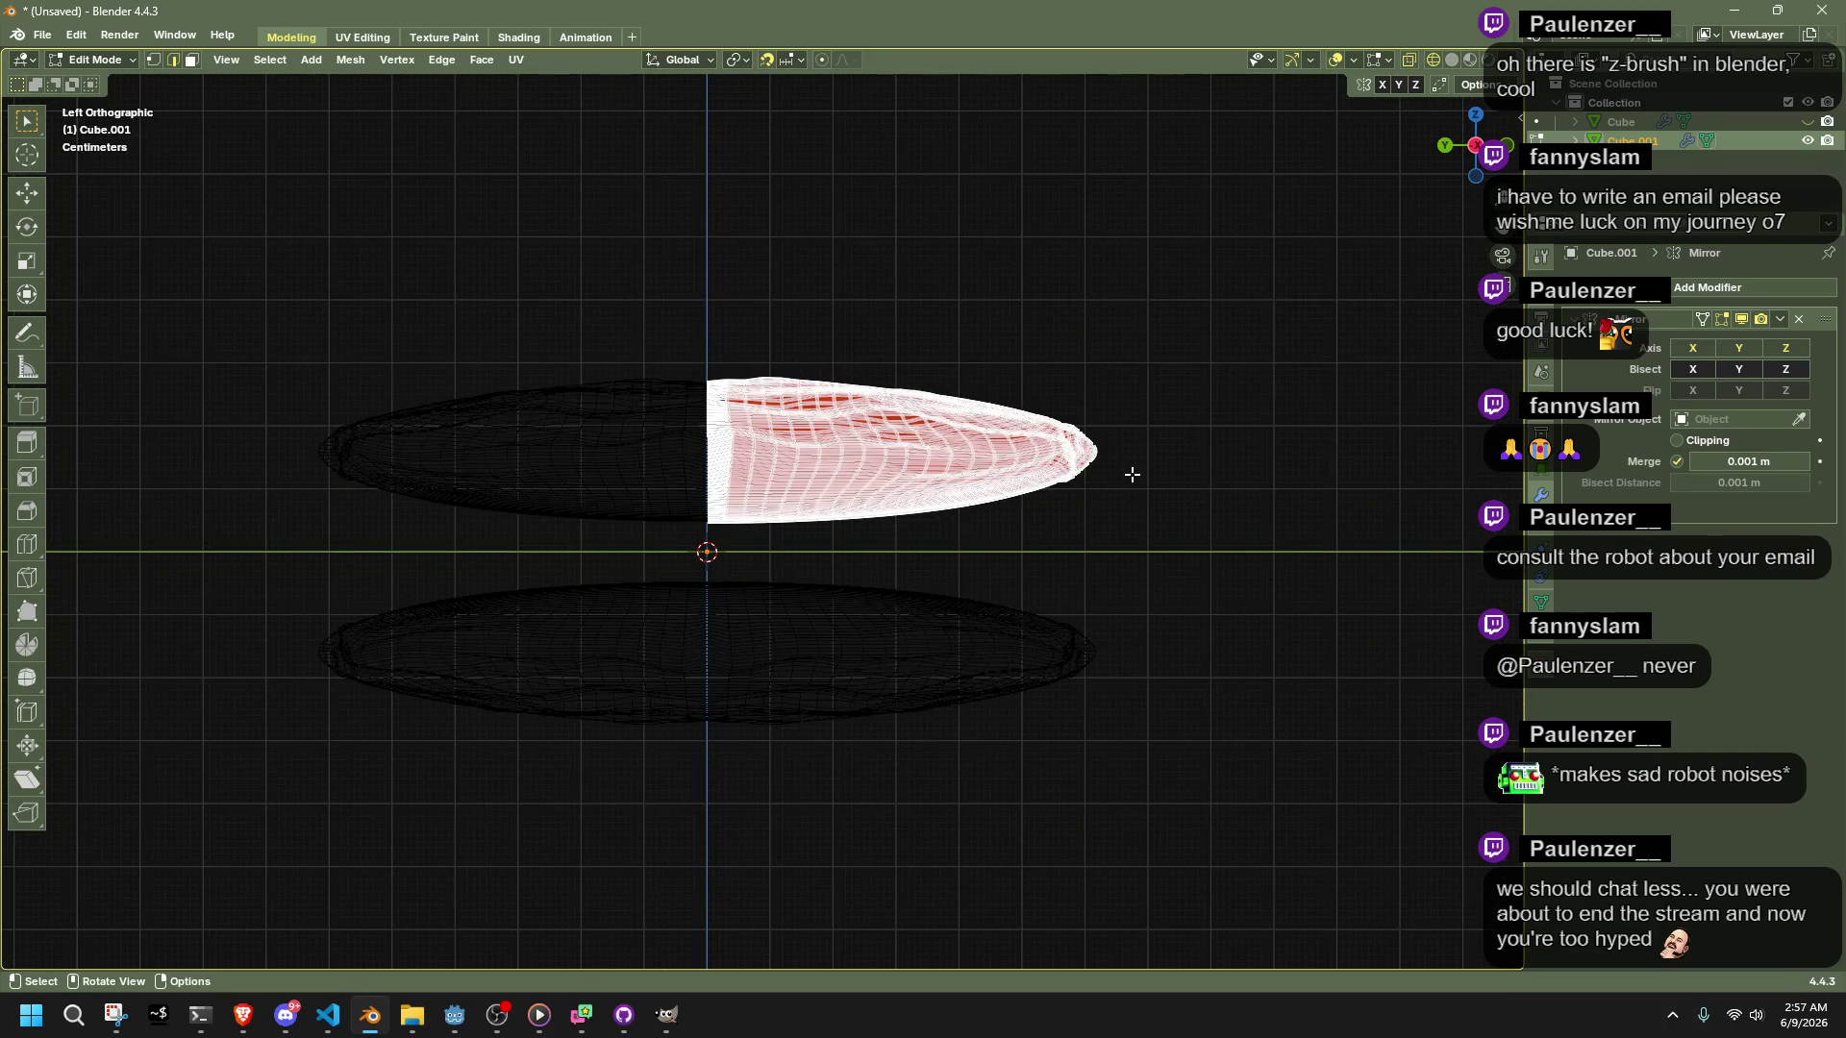
{"action": "key", "text": "Tab"}
{"action": "key", "text": "Tab"}
{"action": "key", "text": "g"}
{"action": "key", "text": "z"}
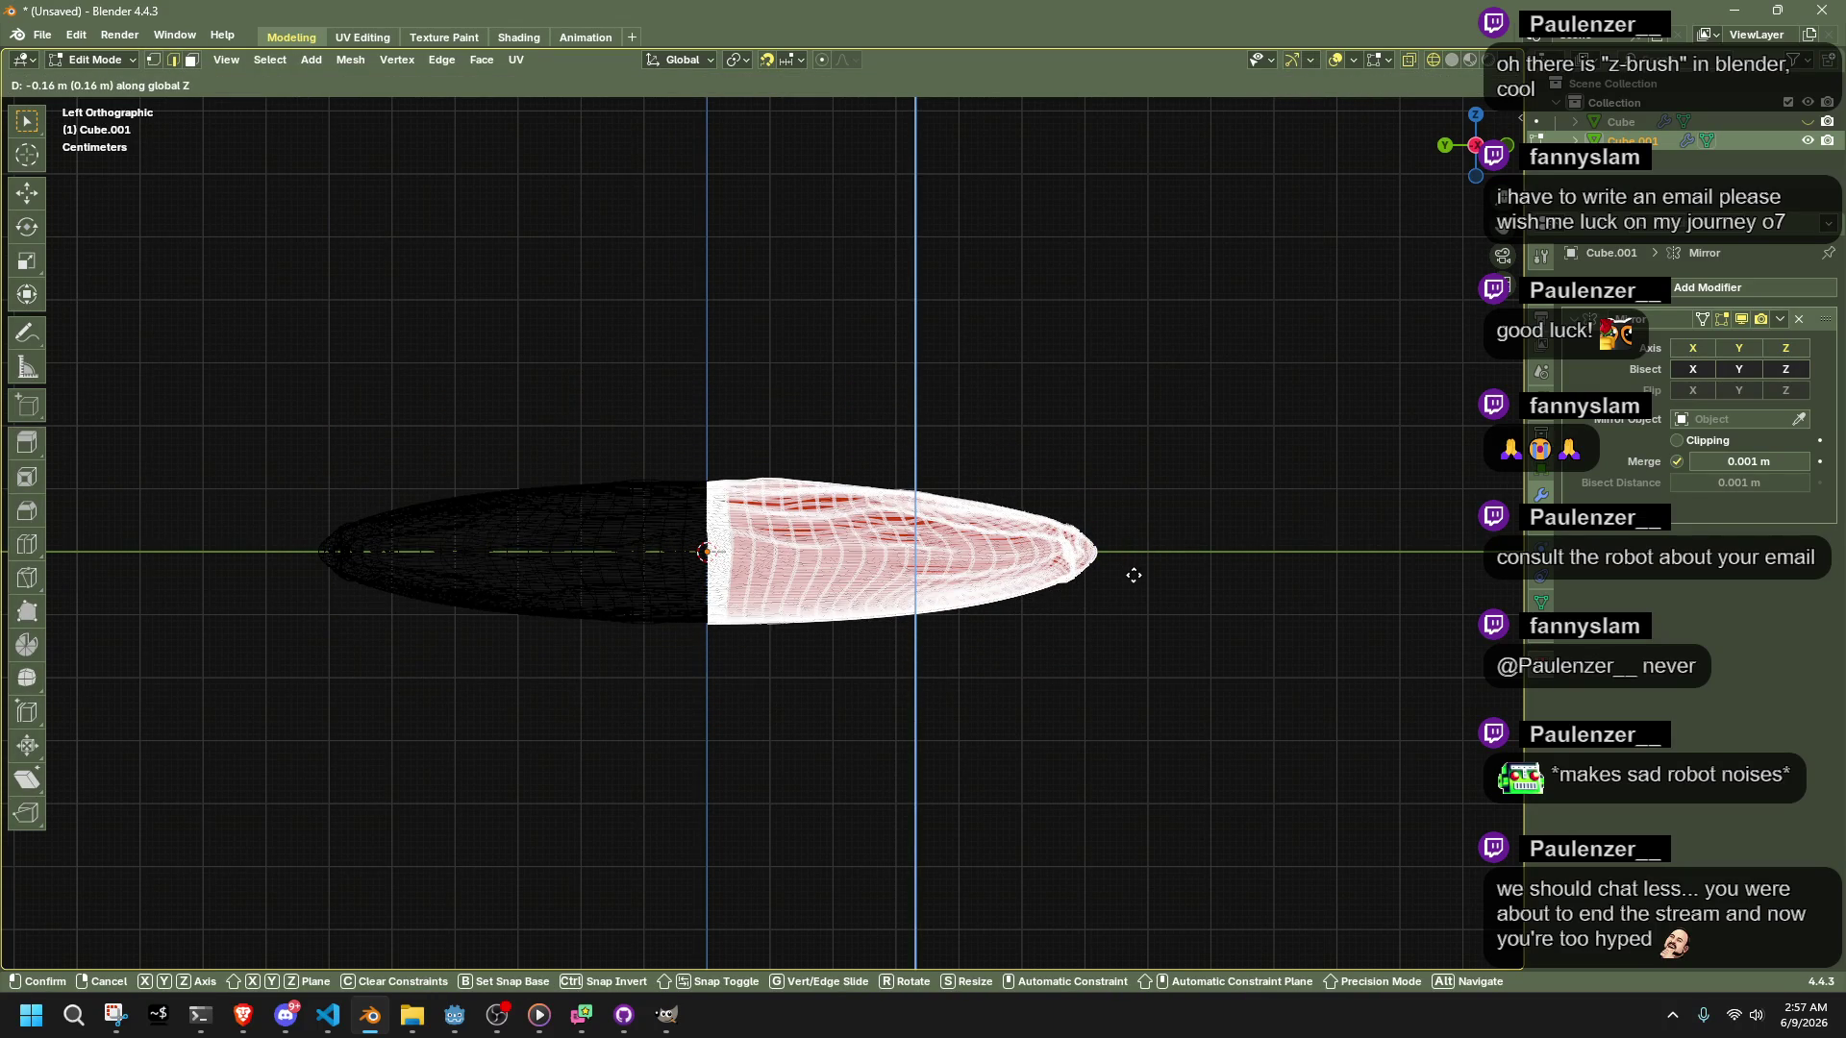
{"action": "left_click", "coordinate": [1132, 568]}
Select the stray edge loop along the rim and delete its vertices
{"action": "mouse_move", "coordinate": [1013, 660]}
{"action": "middle_mouse_down"}
{"action": "mouse_move", "coordinate": [1025, 692]}
{"action": "mouse_move", "coordinate": [1109, 724]}
{"action": "mouse_move", "coordinate": [972, 664]}
{"action": "middle_mouse_up"}
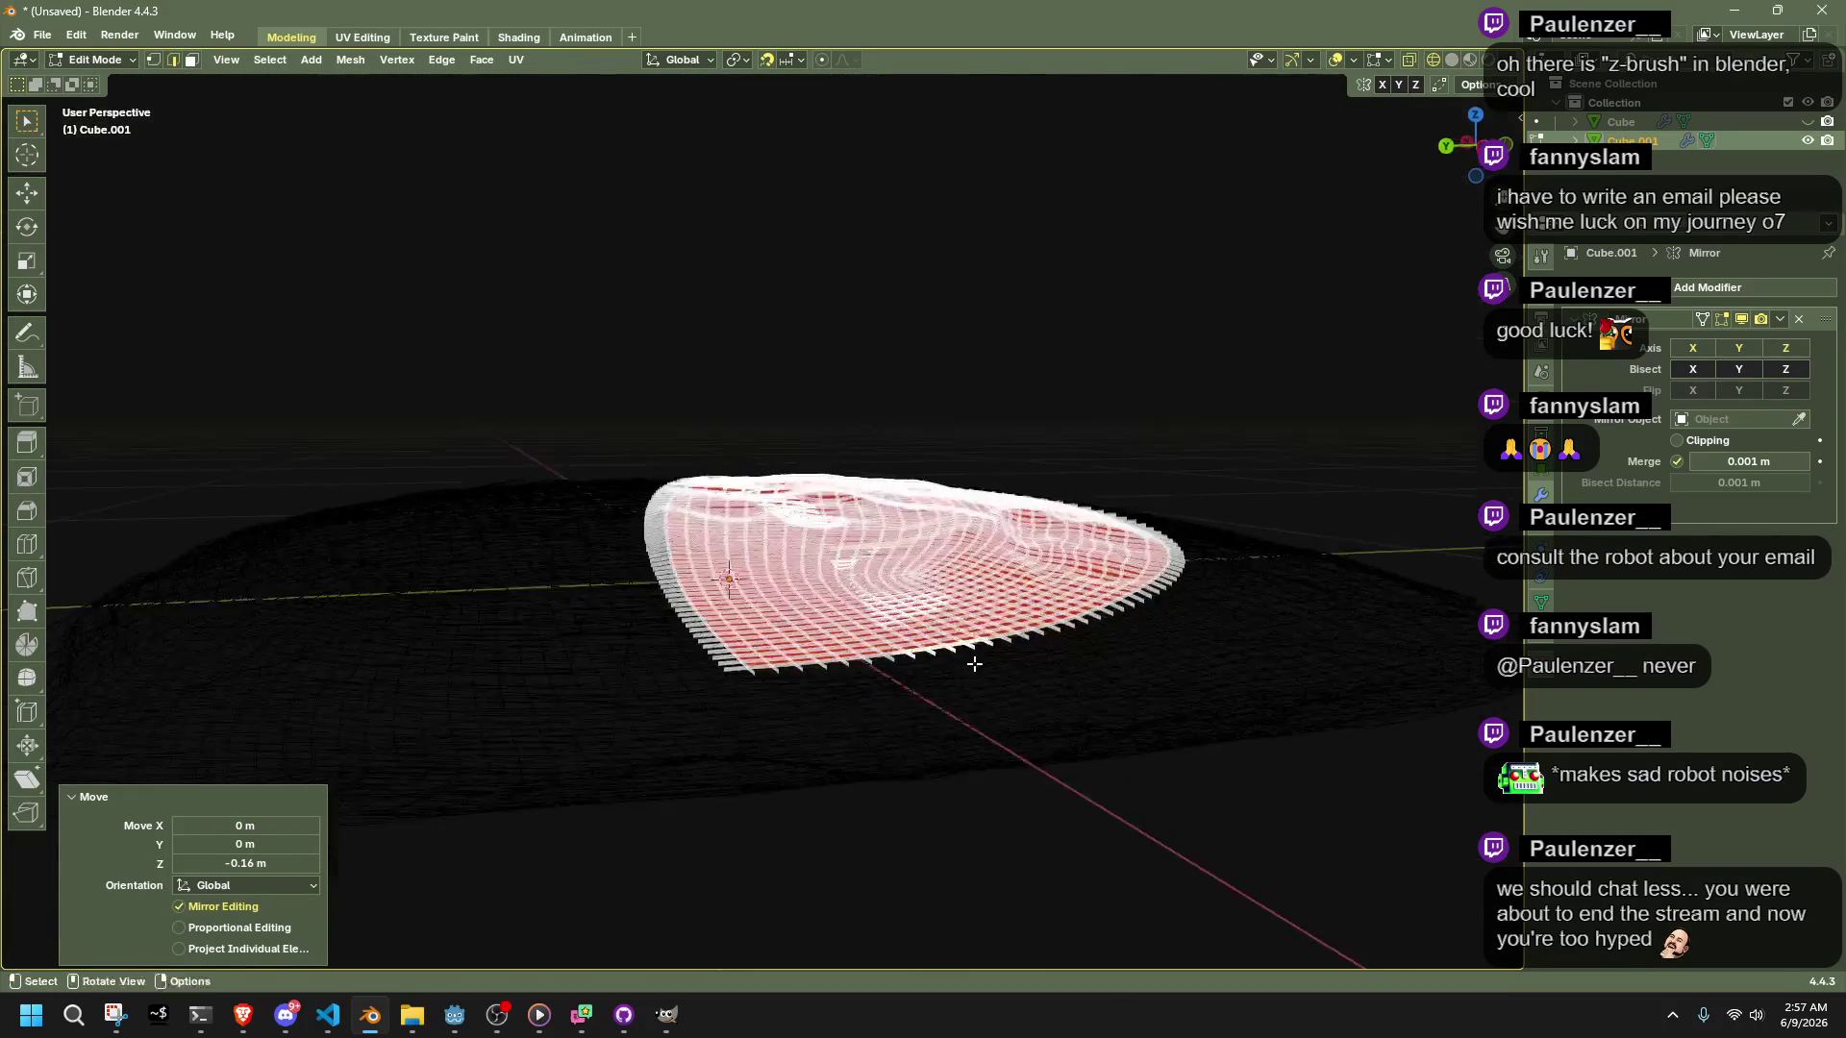
{"action": "left_click", "coordinate": [1465, 142]}
{"action": "scroll", "coordinate": [1186, 679], "scroll_direction": "up", "scroll_amount": 6}
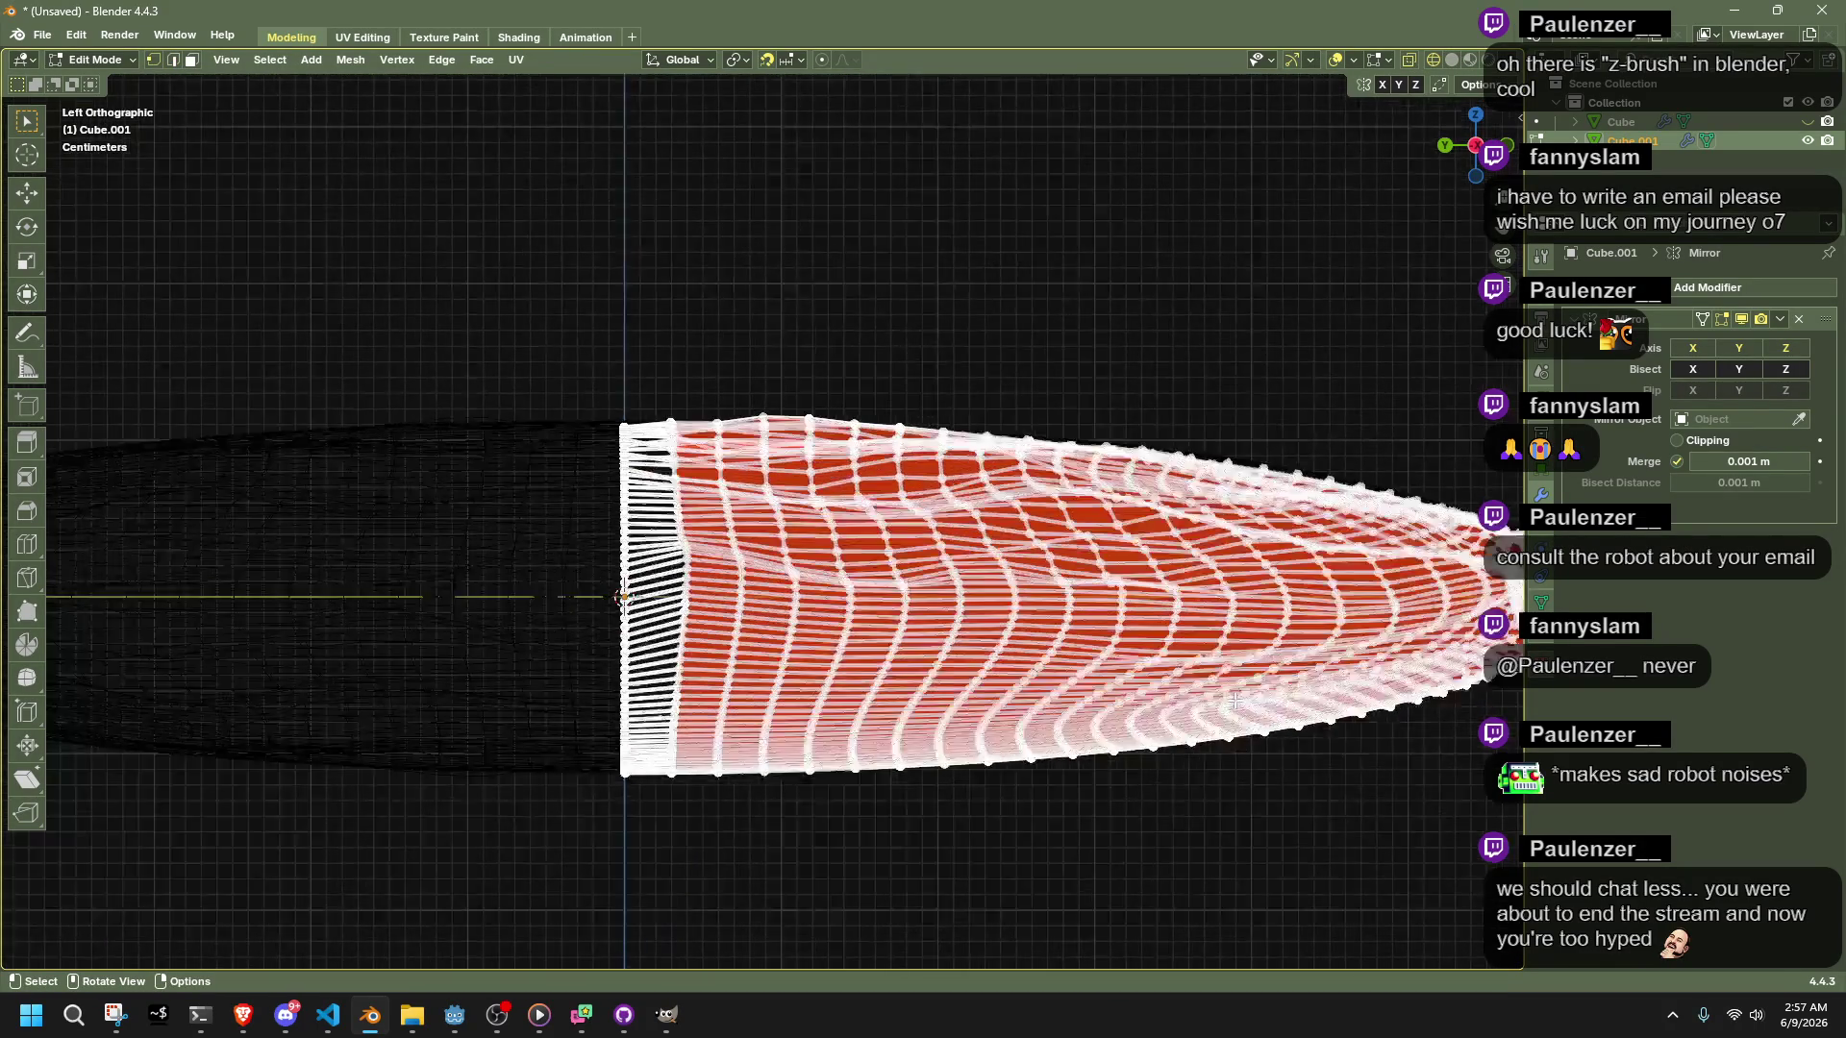
{"action": "middle_click_drag", "start_coordinate": [1380, 731], "coordinate": [808, 681], "text": "shift"}
{"action": "mouse_move", "coordinate": [1240, 791]}
{"action": "middle_mouse_down"}
{"action": "mouse_move", "coordinate": [1124, 741]}
{"action": "mouse_move", "coordinate": [1182, 753]}
{"action": "mouse_move", "coordinate": [1087, 748]}
{"action": "mouse_move", "coordinate": [831, 653]}
{"action": "middle_mouse_up"}
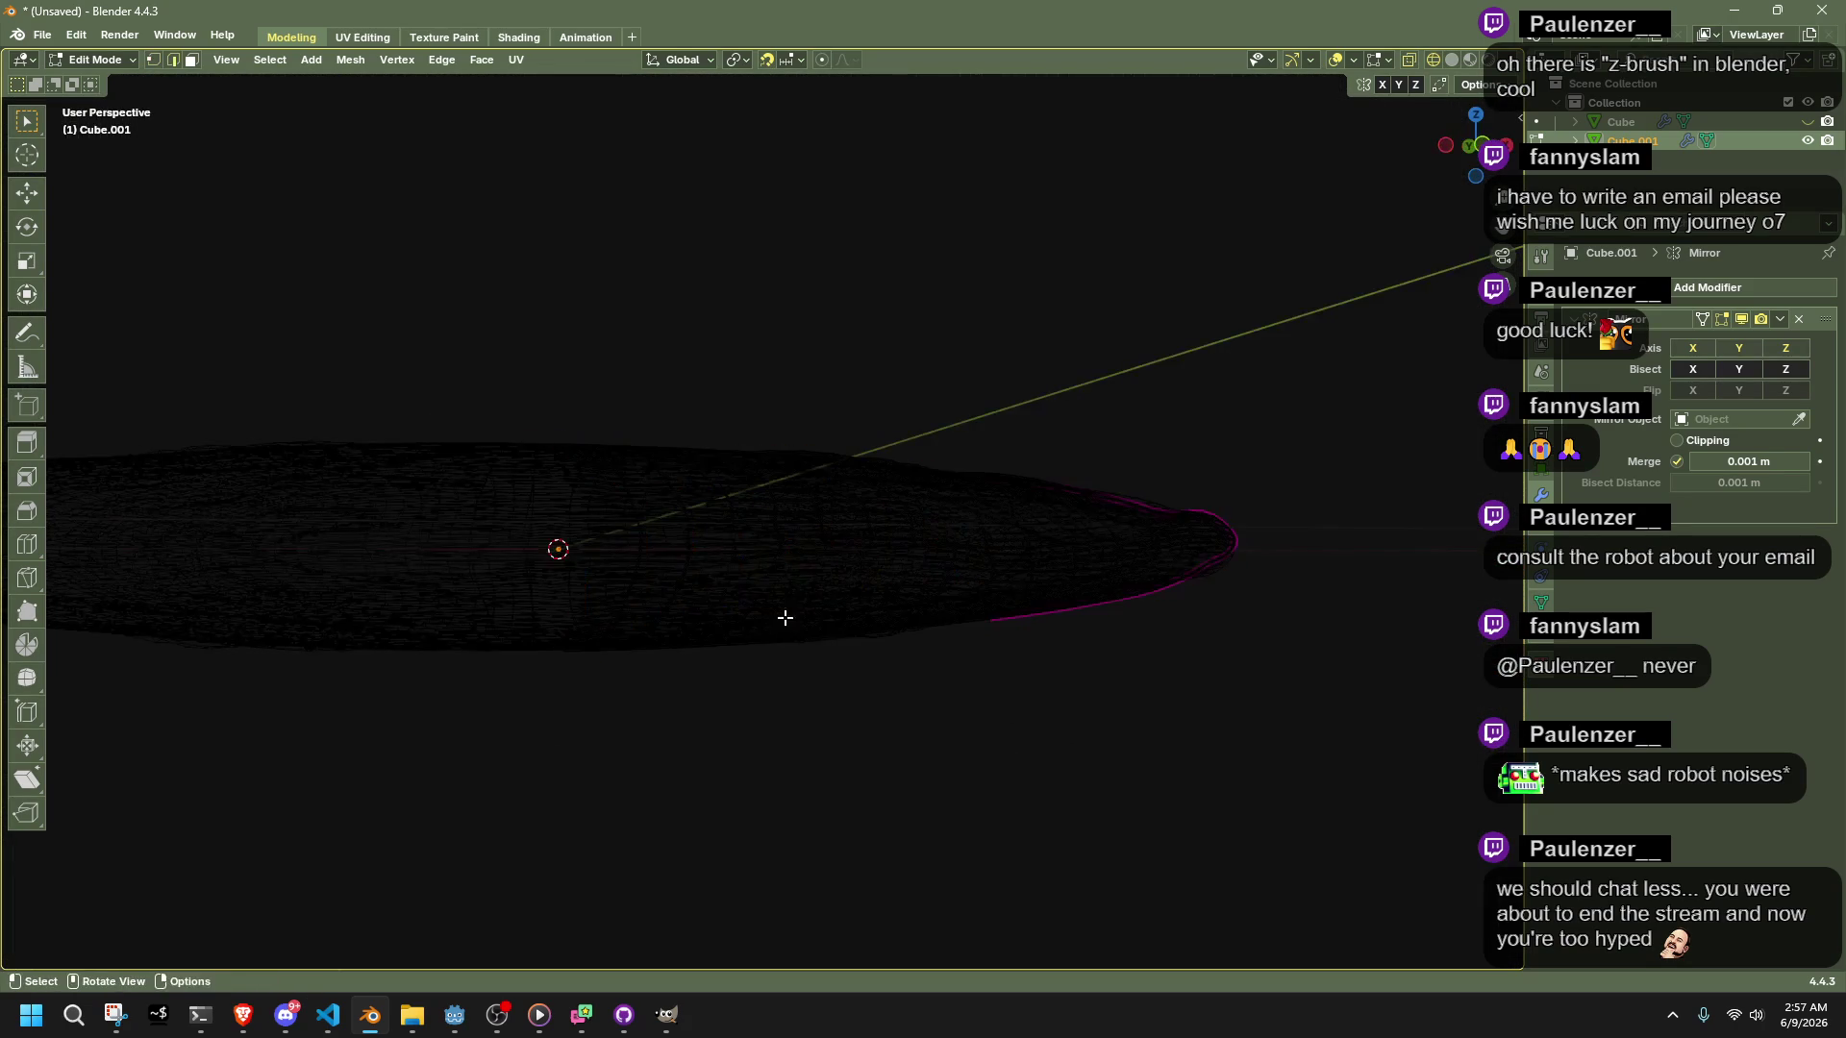
{"action": "left_click", "coordinate": [633, 538], "text": "alt"}
{"action": "mouse_move", "coordinate": [990, 578]}
{"action": "middle_mouse_down"}
{"action": "mouse_move", "coordinate": [933, 627]}
{"action": "mouse_move", "coordinate": [1307, 490]}
{"action": "mouse_move", "coordinate": [1184, 560]}
{"action": "mouse_move", "coordinate": [894, 622]}
{"action": "mouse_move", "coordinate": [964, 638]}
{"action": "mouse_move", "coordinate": [837, 585]}
{"action": "mouse_move", "coordinate": [1296, 654]}
{"action": "mouse_move", "coordinate": [1273, 651]}
{"action": "mouse_move", "coordinate": [1433, 741]}
{"action": "mouse_move", "coordinate": [1273, 708]}
{"action": "mouse_move", "coordinate": [1343, 420]}
{"action": "middle_mouse_up"}
{"action": "key", "text": "x"}
{"action": "left_click", "coordinate": [1399, 742]}
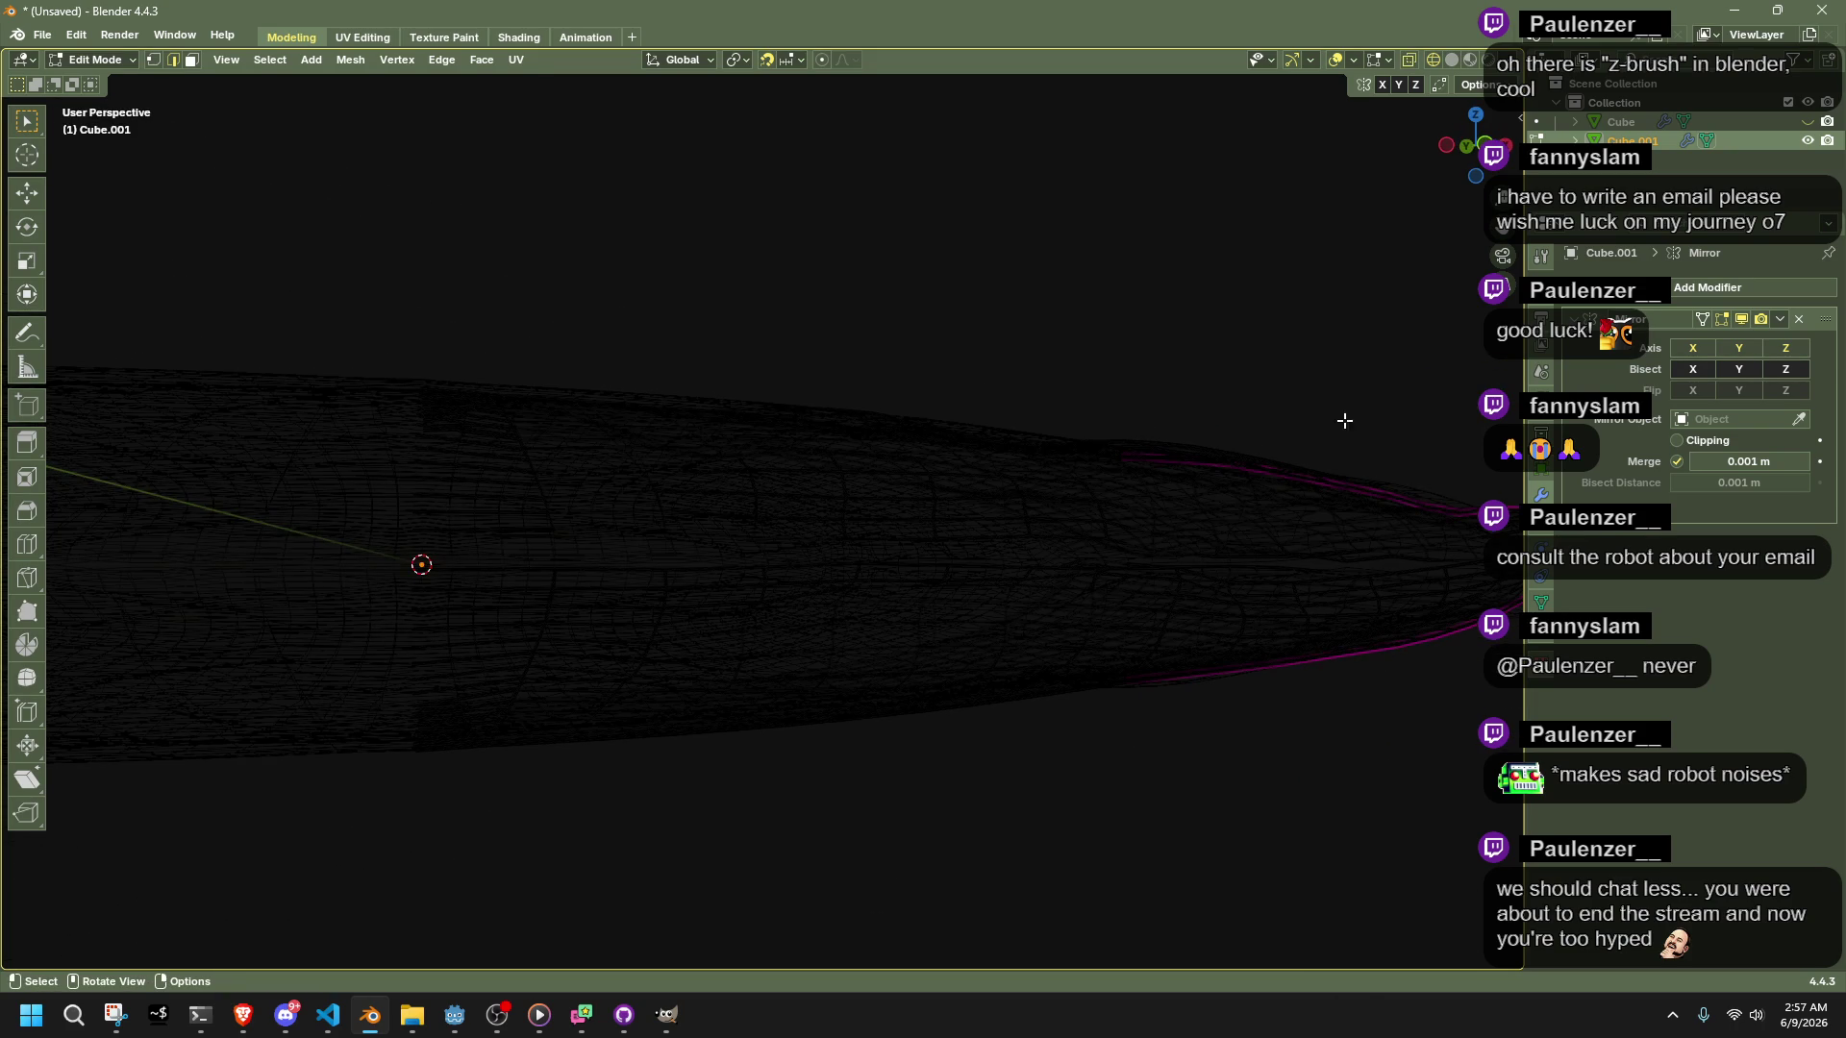
Snap to Front view and box-select the lower half of the mesh
{"action": "left_click", "coordinate": [1483, 146]}
{"action": "key", "text": "a"}
{"action": "left_click_drag", "start_coordinate": [1304, 762], "coordinate": [582, 539]}
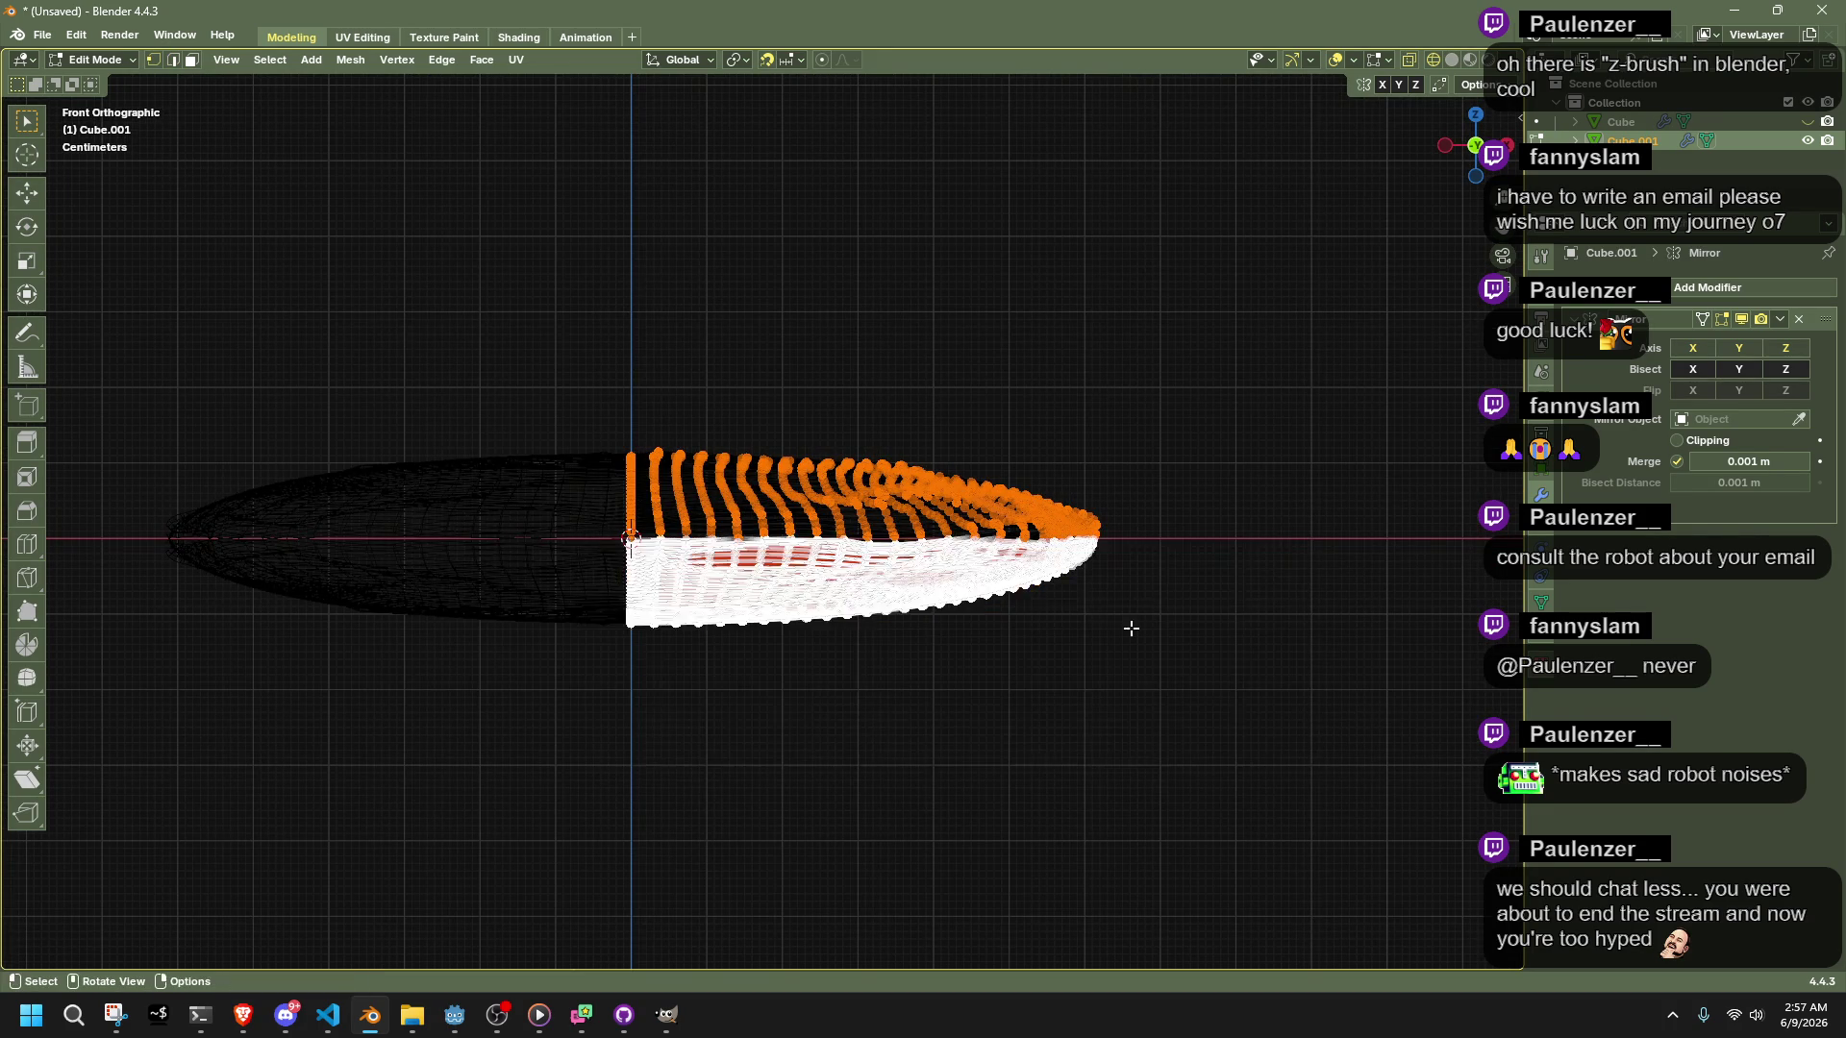
Delete the box-selected lower-half vertices, leaving only the top sheet
{"action": "scroll", "coordinate": [1243, 631], "scroll_direction": "up", "scroll_amount": 4}
{"action": "key", "text": "x"}
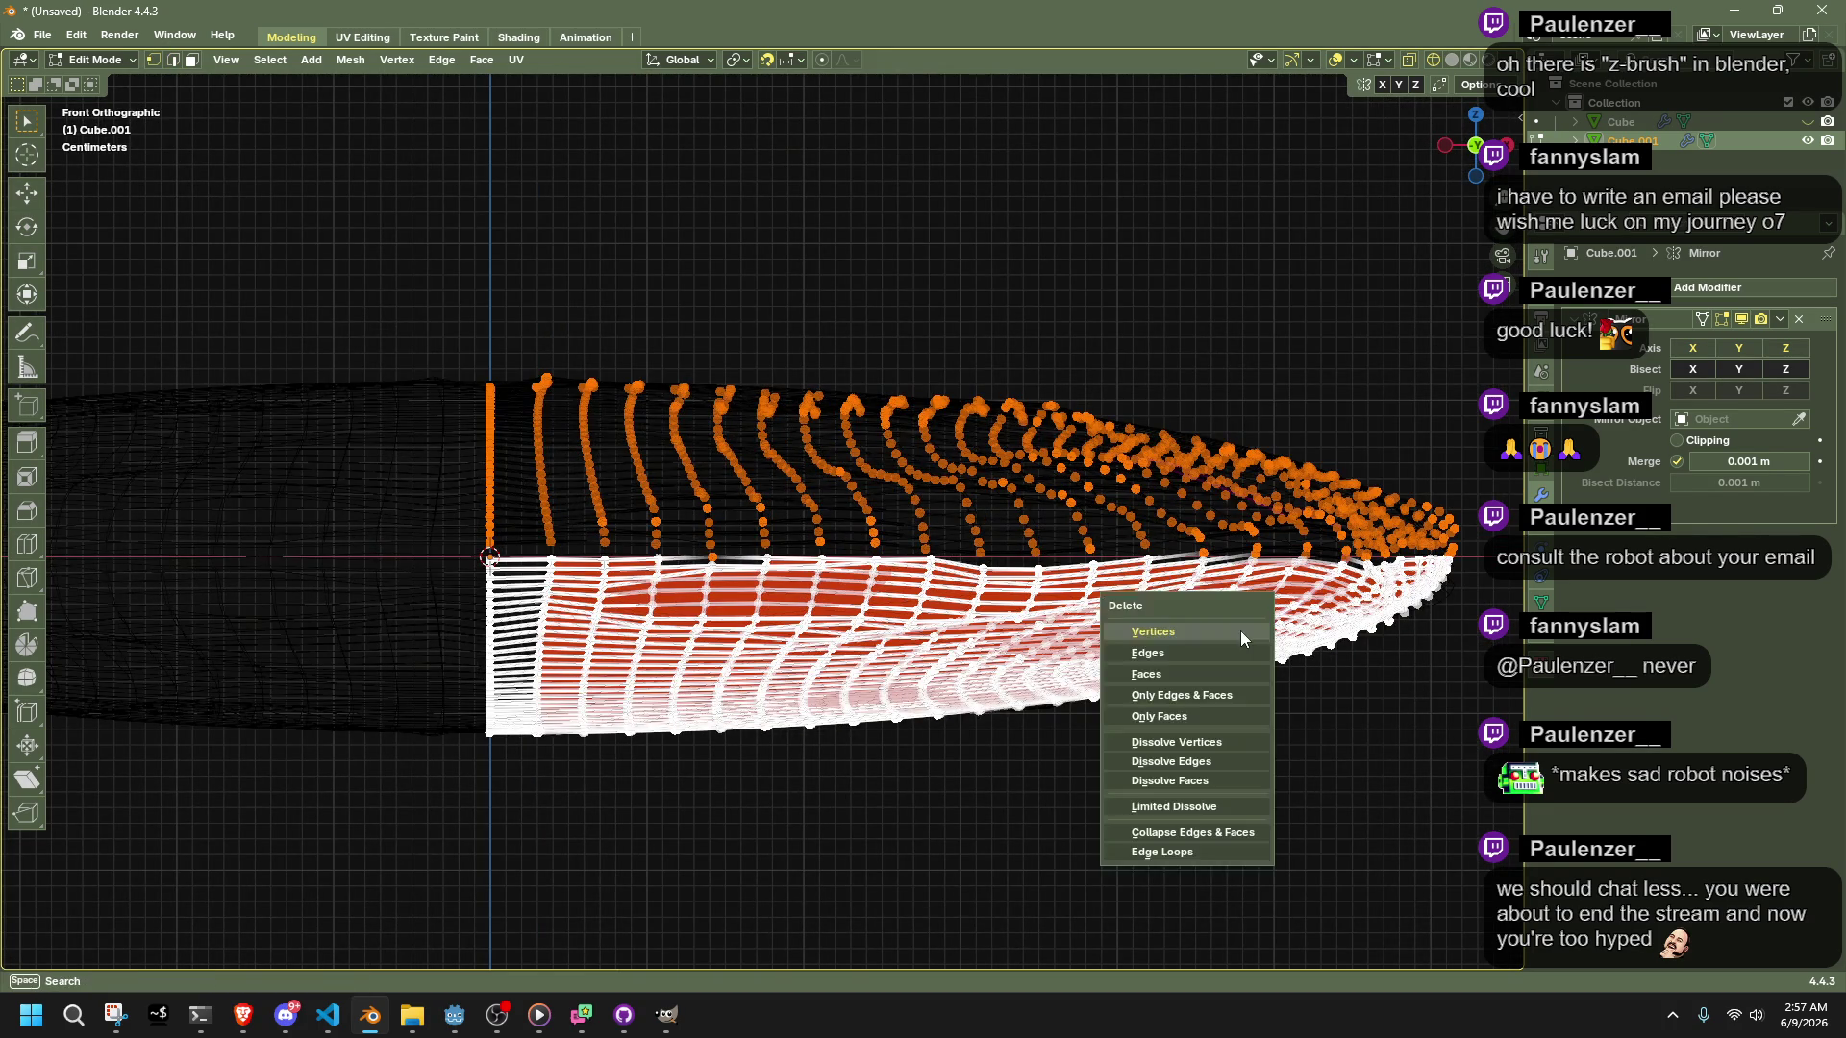
{"action": "left_click", "coordinate": [1238, 630]}
{"action": "mouse_move", "coordinate": [1238, 630]}
{"action": "middle_mouse_down"}
{"action": "mouse_move", "coordinate": [1167, 627]}
{"action": "mouse_move", "coordinate": [1151, 670]}
{"action": "mouse_move", "coordinate": [1079, 593]}
{"action": "mouse_move", "coordinate": [1179, 646]}
{"action": "middle_mouse_up"}
Switch to material shading and box-select vertices along the bottom-right edge
{"action": "key", "text": "Tab"}
{"action": "key", "text": "Tab"}
{"action": "scroll", "coordinate": [1179, 646], "scroll_direction": "up", "scroll_amount": 3}
{"action": "key", "text": "z"}
{"action": "left_click", "coordinate": [1454, 142]}
{"action": "mouse_move", "coordinate": [1287, 746]}
{"action": "middle_mouse_down"}
{"action": "mouse_move", "coordinate": [1220, 725]}
{"action": "mouse_move", "coordinate": [1269, 753]}
{"action": "mouse_move", "coordinate": [1158, 740]}
{"action": "middle_mouse_up"}
{"action": "left_click_drag", "start_coordinate": [1159, 741], "coordinate": [1291, 817]}
{"action": "left_click_drag", "start_coordinate": [1425, 827], "coordinate": [1307, 719], "text": "shift"}
{"action": "right_click", "coordinate": [1398, 792]}
Box-select the three bottom vertices from a low side view
{"action": "middle_click_drag", "start_coordinate": [1442, 750], "coordinate": [874, 573]}
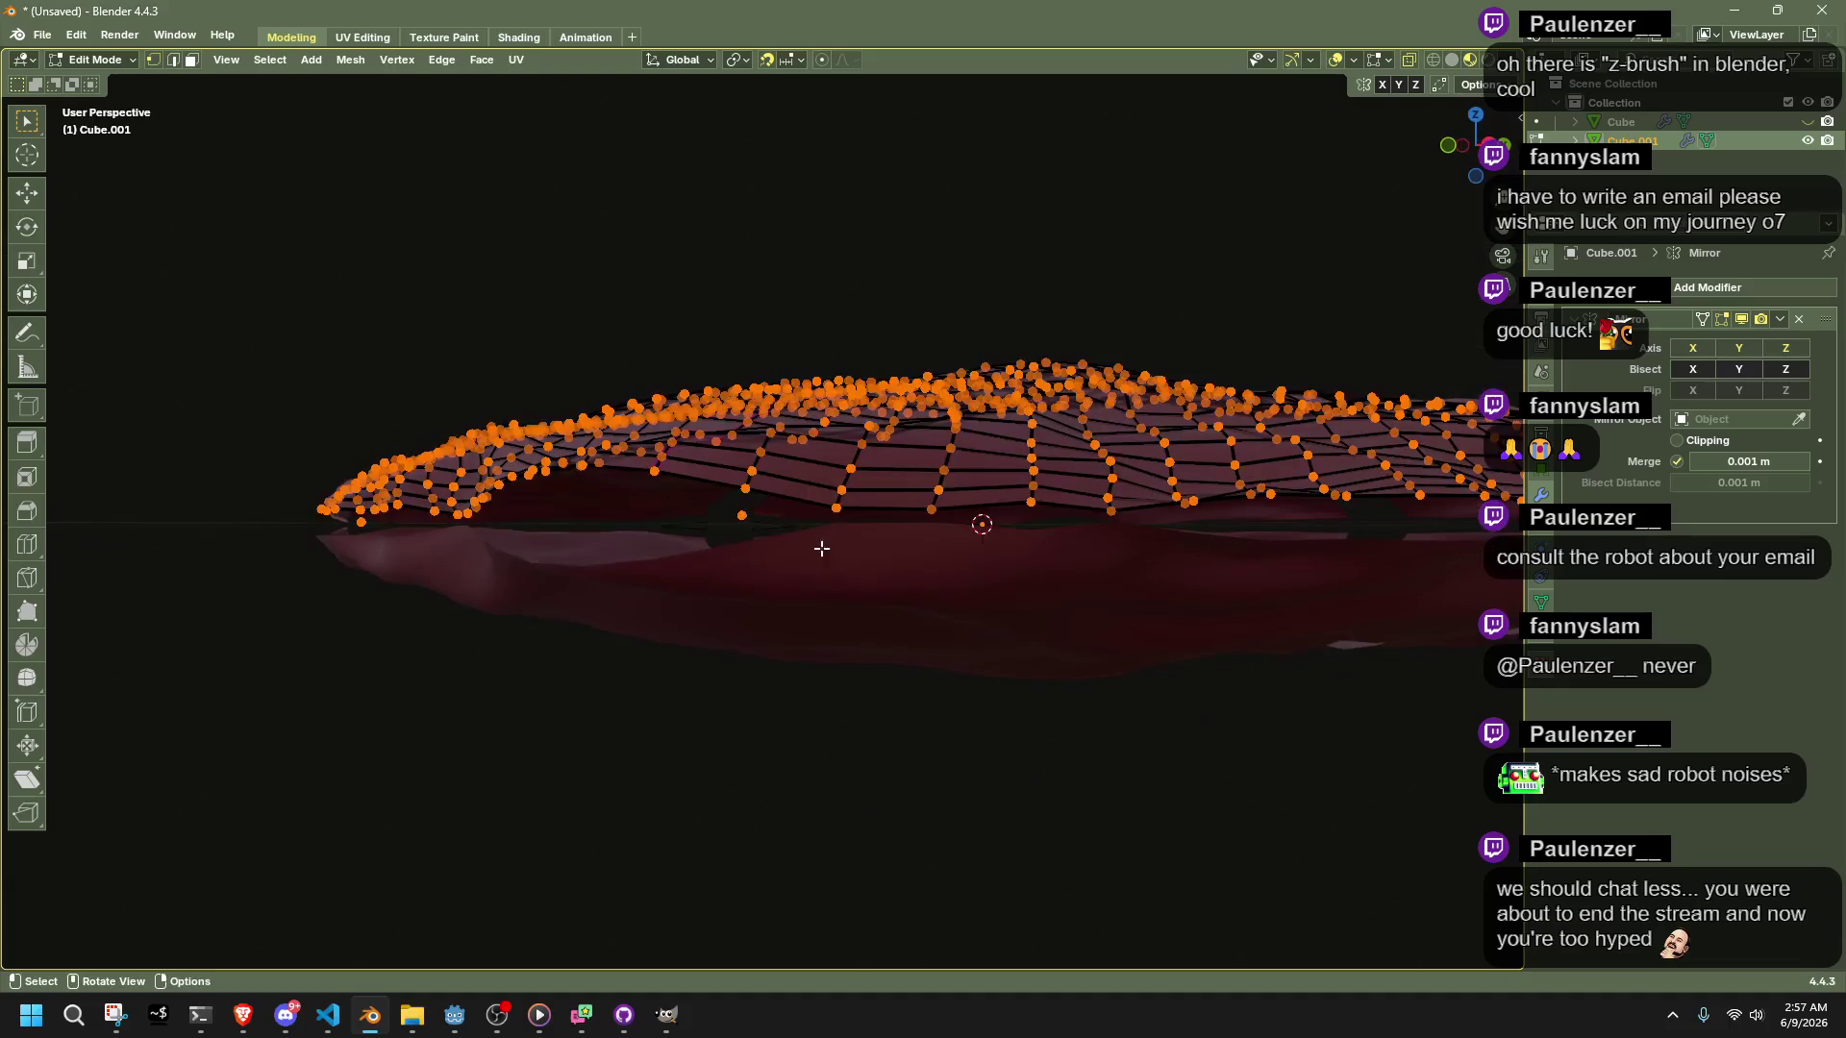
{"action": "right_click", "coordinate": [743, 520]}
{"action": "mouse_move", "coordinate": [743, 520]}
{"action": "middle_mouse_down"}
{"action": "mouse_move", "coordinate": [1092, 626]}
{"action": "mouse_move", "coordinate": [948, 638]}
{"action": "mouse_move", "coordinate": [1019, 650]}
{"action": "middle_mouse_up"}
{"action": "left_click_drag", "start_coordinate": [1053, 620], "coordinate": [1238, 705]}
{"action": "mouse_move", "coordinate": [1236, 700]}
{"action": "middle_mouse_down"}
{"action": "mouse_move", "coordinate": [1104, 692]}
{"action": "mouse_move", "coordinate": [1150, 725]}
{"action": "mouse_move", "coordinate": [1164, 791]}
{"action": "mouse_move", "coordinate": [1120, 651]}
{"action": "mouse_move", "coordinate": [1009, 622]}
{"action": "mouse_move", "coordinate": [1207, 602]}
{"action": "mouse_move", "coordinate": [1310, 528]}
{"action": "mouse_move", "coordinate": [1347, 609]}
{"action": "middle_mouse_up"}
Reveal the hidden geometry with Alt+H and return to Object Mode
{"action": "key", "text": "alt+h"}
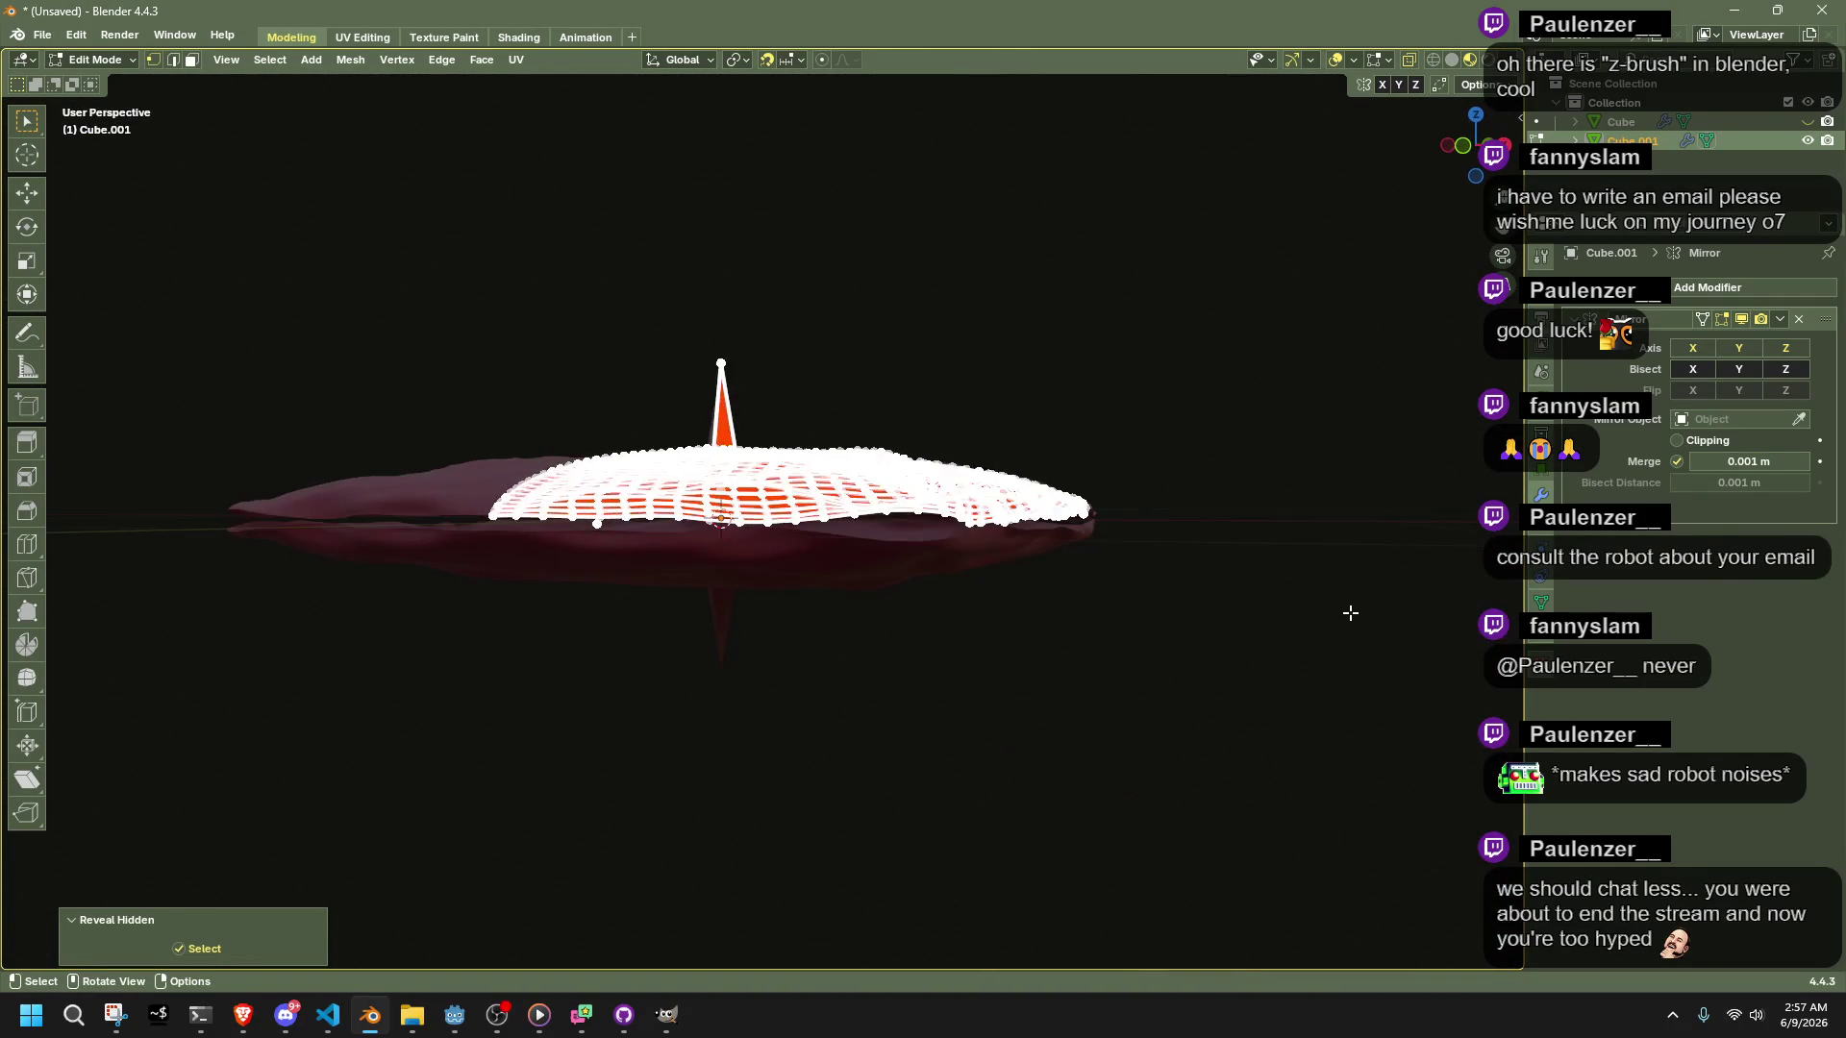
{"action": "scroll", "coordinate": [1128, 662], "scroll_direction": "up", "scroll_amount": 3}
{"action": "mouse_move", "coordinate": [1129, 662]}
{"action": "middle_mouse_down"}
{"action": "mouse_move", "coordinate": [1351, 650]}
{"action": "mouse_move", "coordinate": [1288, 667]}
{"action": "mouse_move", "coordinate": [1104, 654]}
{"action": "mouse_move", "coordinate": [1184, 673]}
{"action": "middle_mouse_up"}
{"action": "scroll", "coordinate": [741, 694], "scroll_direction": "down", "scroll_amount": 2}
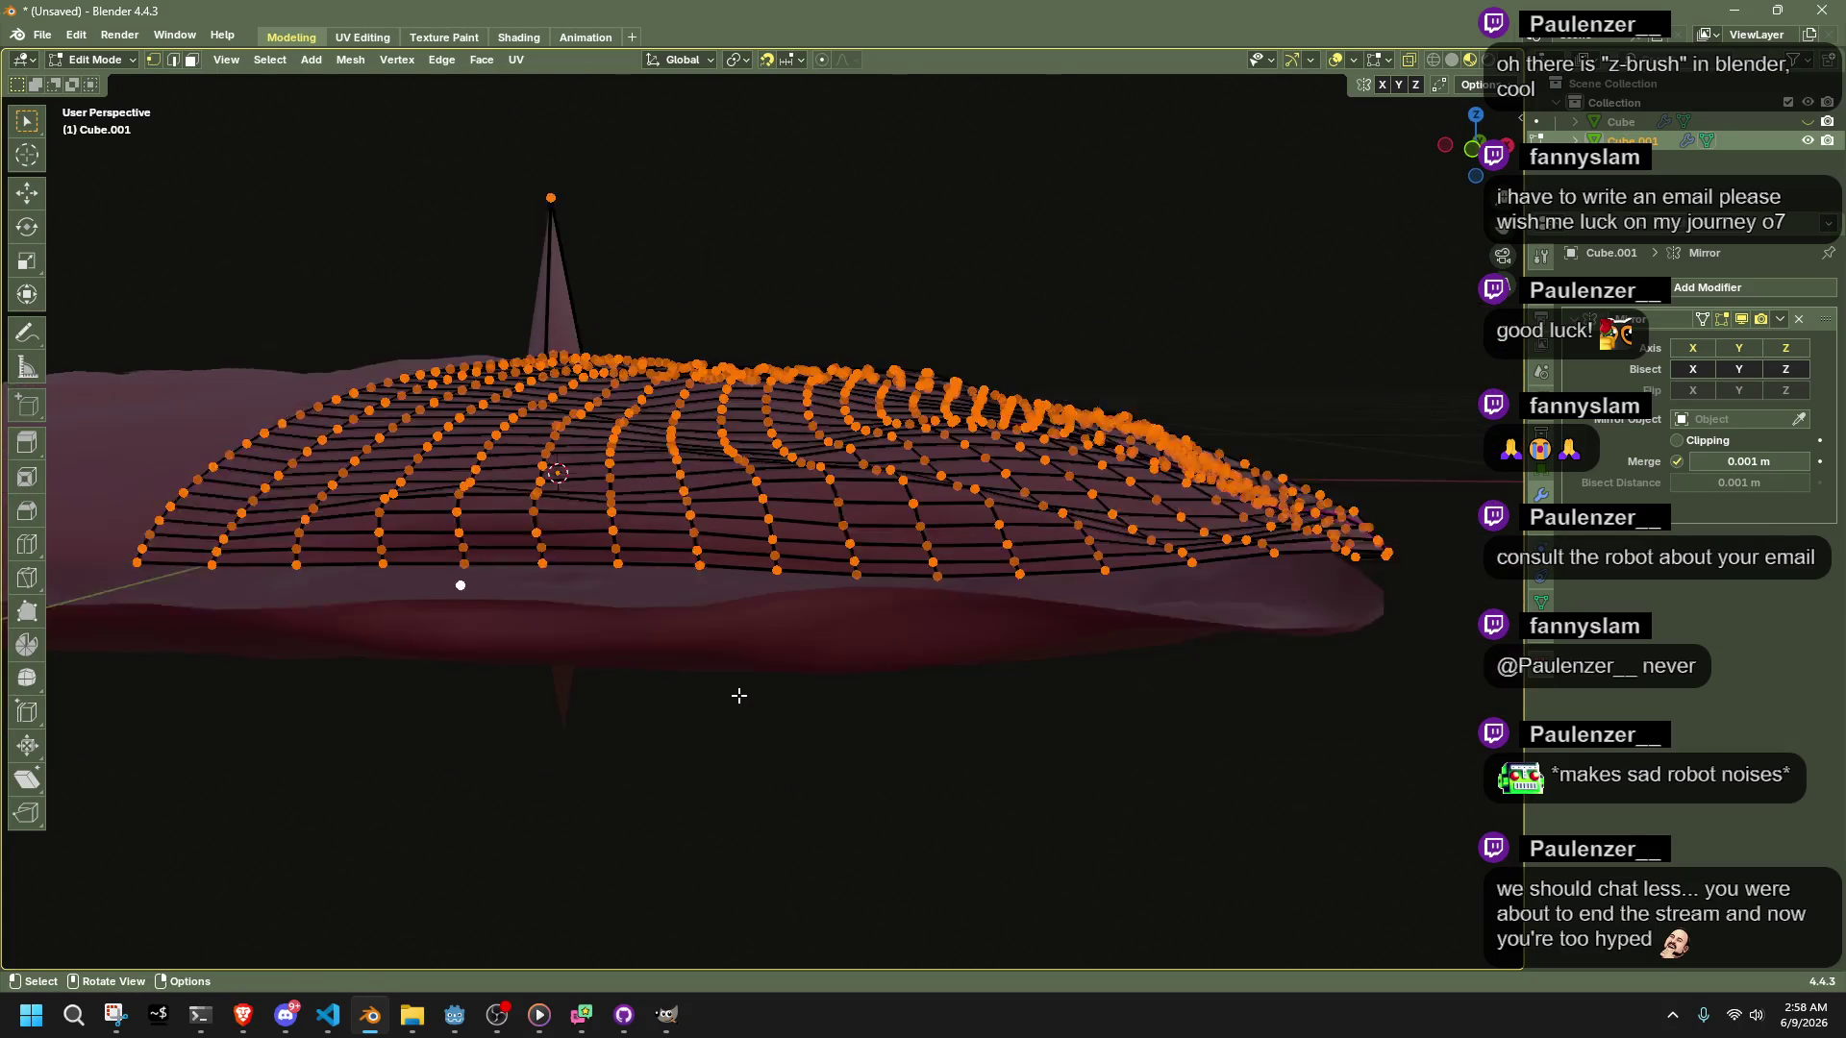
{"action": "key", "text": "x"}
{"action": "key", "text": "Escape"}
{"action": "mouse_move", "coordinate": [742, 692]}
{"action": "middle_mouse_down"}
{"action": "mouse_move", "coordinate": [985, 667]}
{"action": "mouse_move", "coordinate": [866, 673]}
{"action": "mouse_move", "coordinate": [769, 711]}
{"action": "middle_mouse_up"}
{"action": "key", "text": "Tab"}
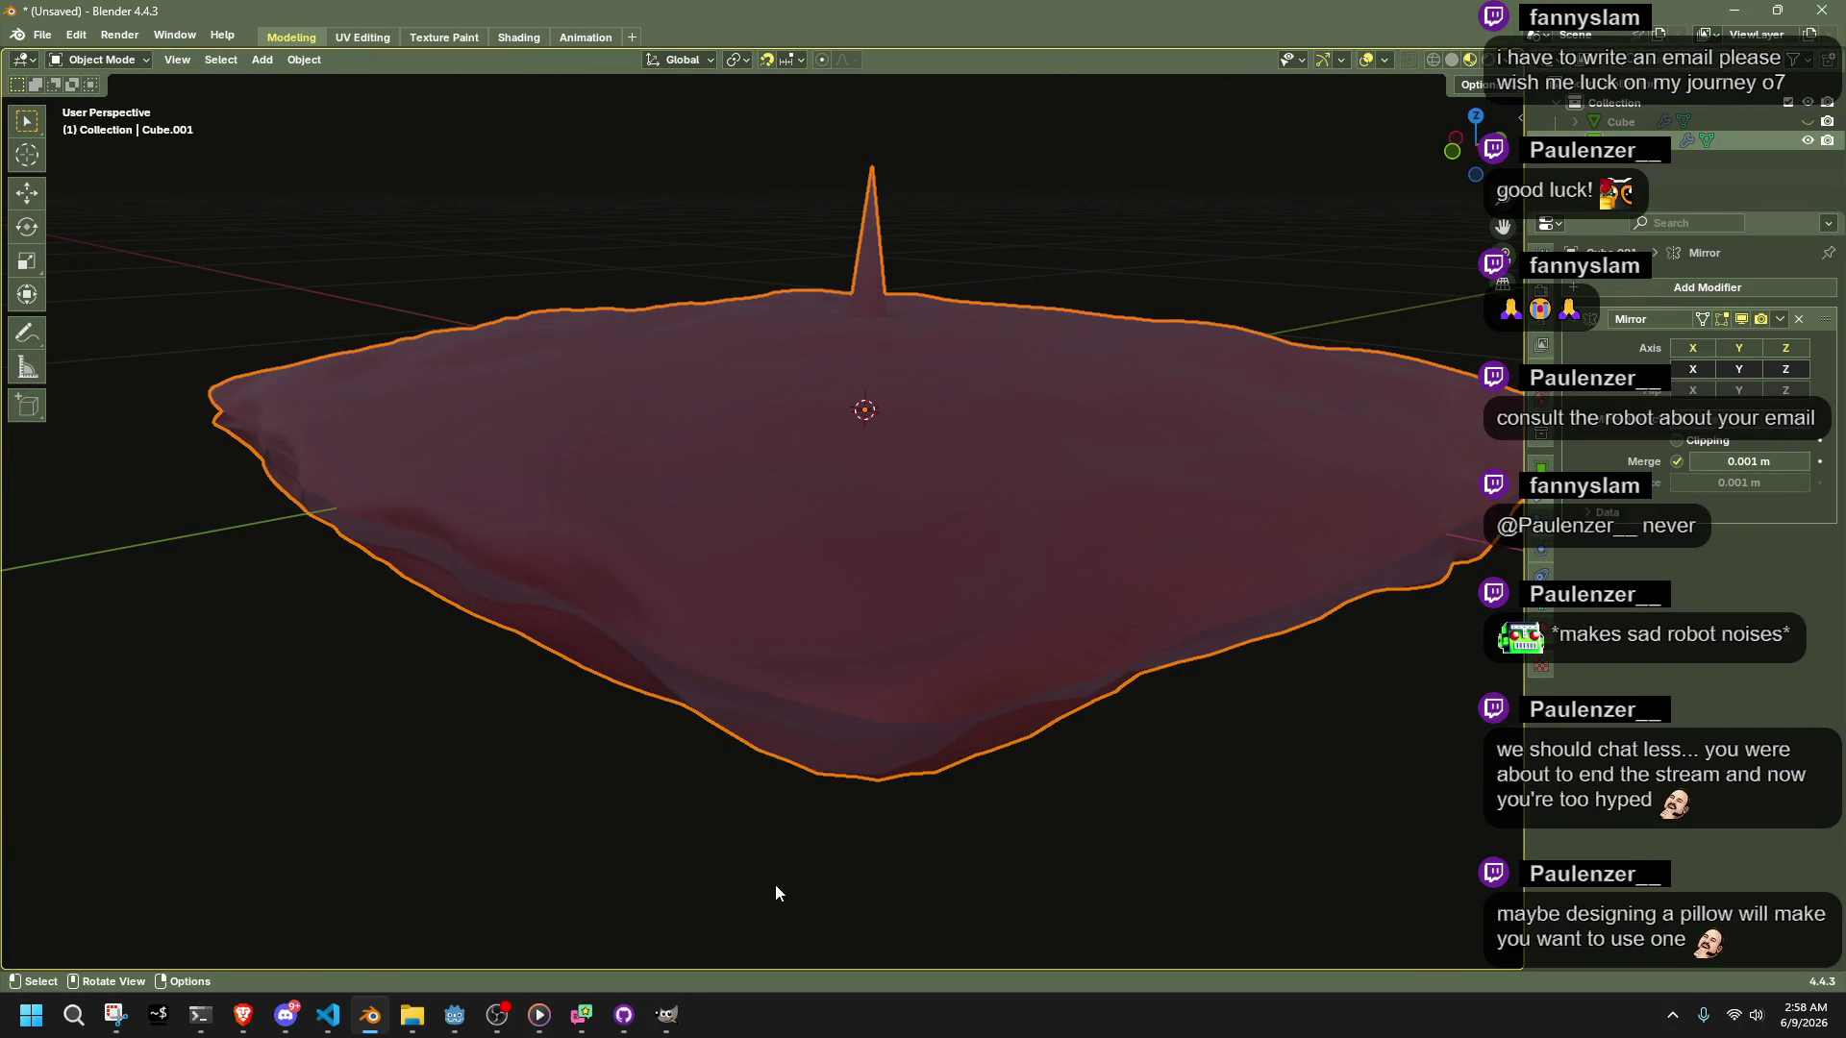
Reselect the pillow and switch it to Sculpt Mode from the mode menu
{"action": "left_click", "coordinate": [757, 892]}
{"action": "left_click", "coordinate": [861, 692]}
{"action": "left_click", "coordinate": [101, 60]}
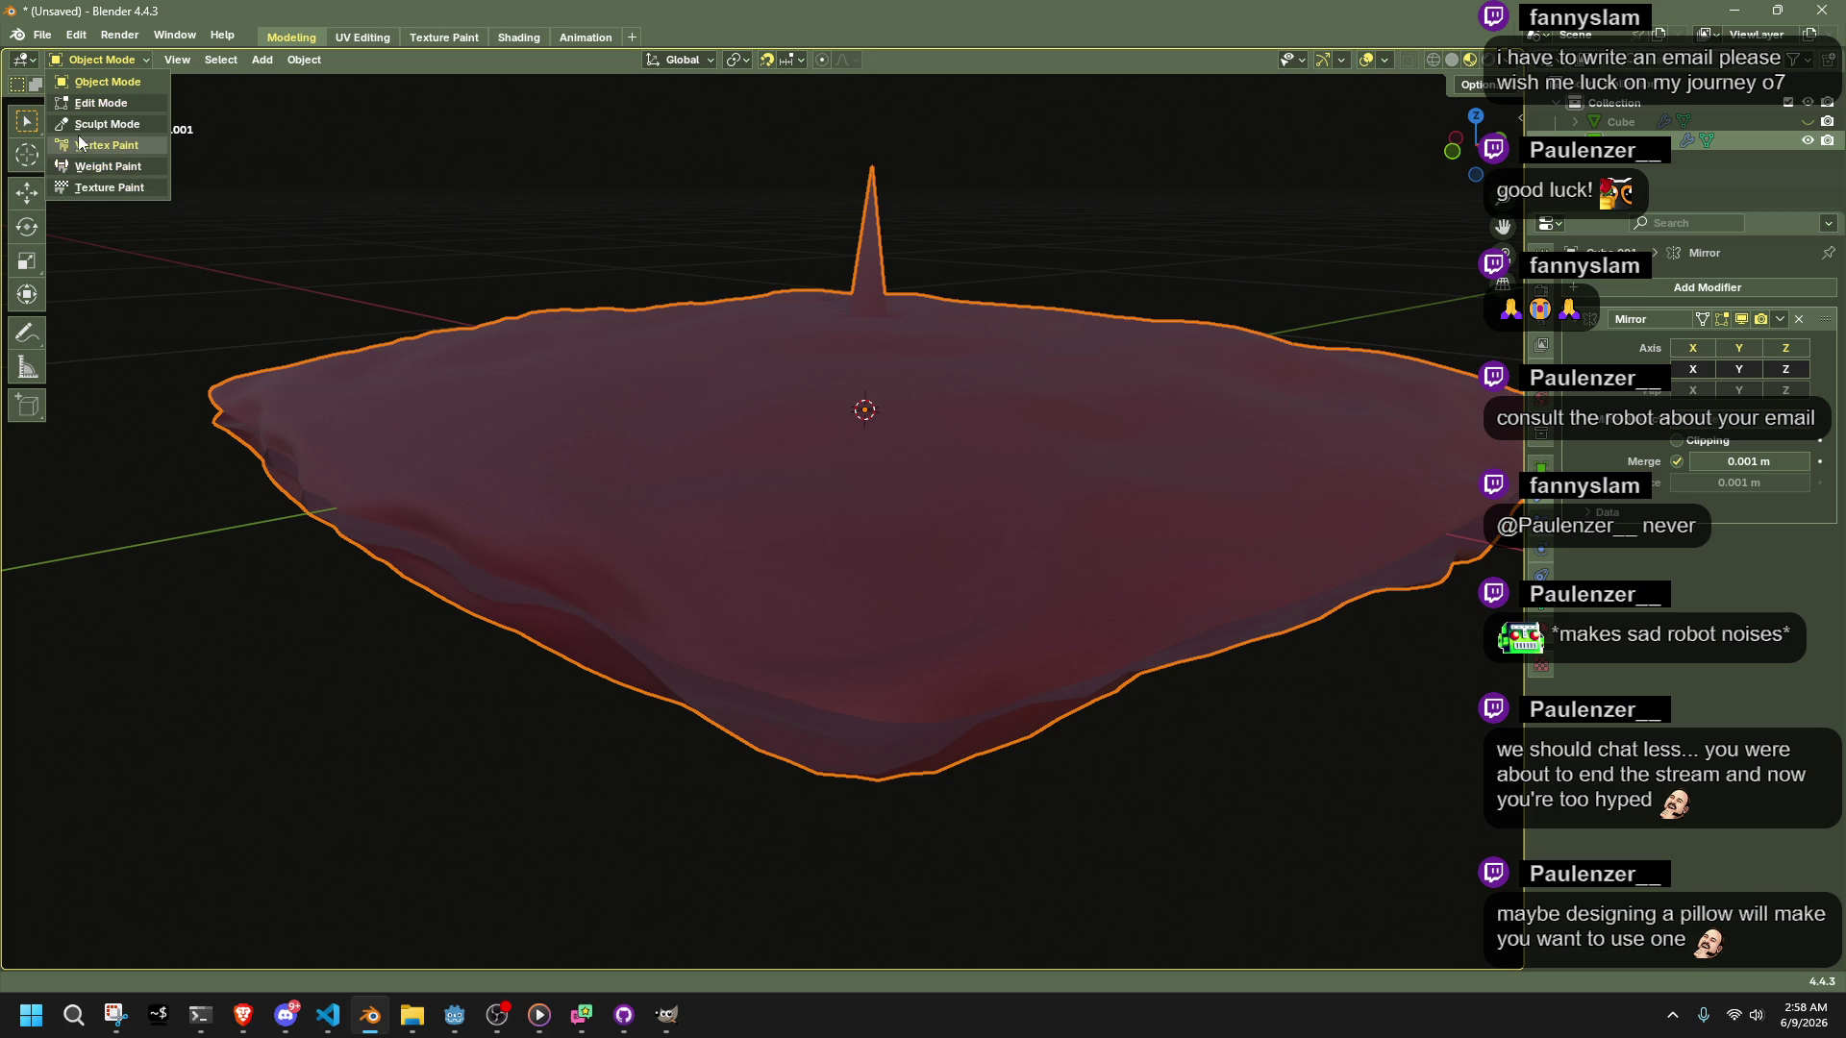
{"action": "left_click", "coordinate": [101, 124]}
Pull the crease beside the spike slightly with Grab Cloth, then enter Edit Mode
{"action": "mouse_move", "coordinate": [456, 408]}
{"action": "middle_mouse_down"}
{"action": "mouse_move", "coordinate": [731, 577]}
{"action": "mouse_move", "coordinate": [838, 465]}
{"action": "middle_mouse_up"}
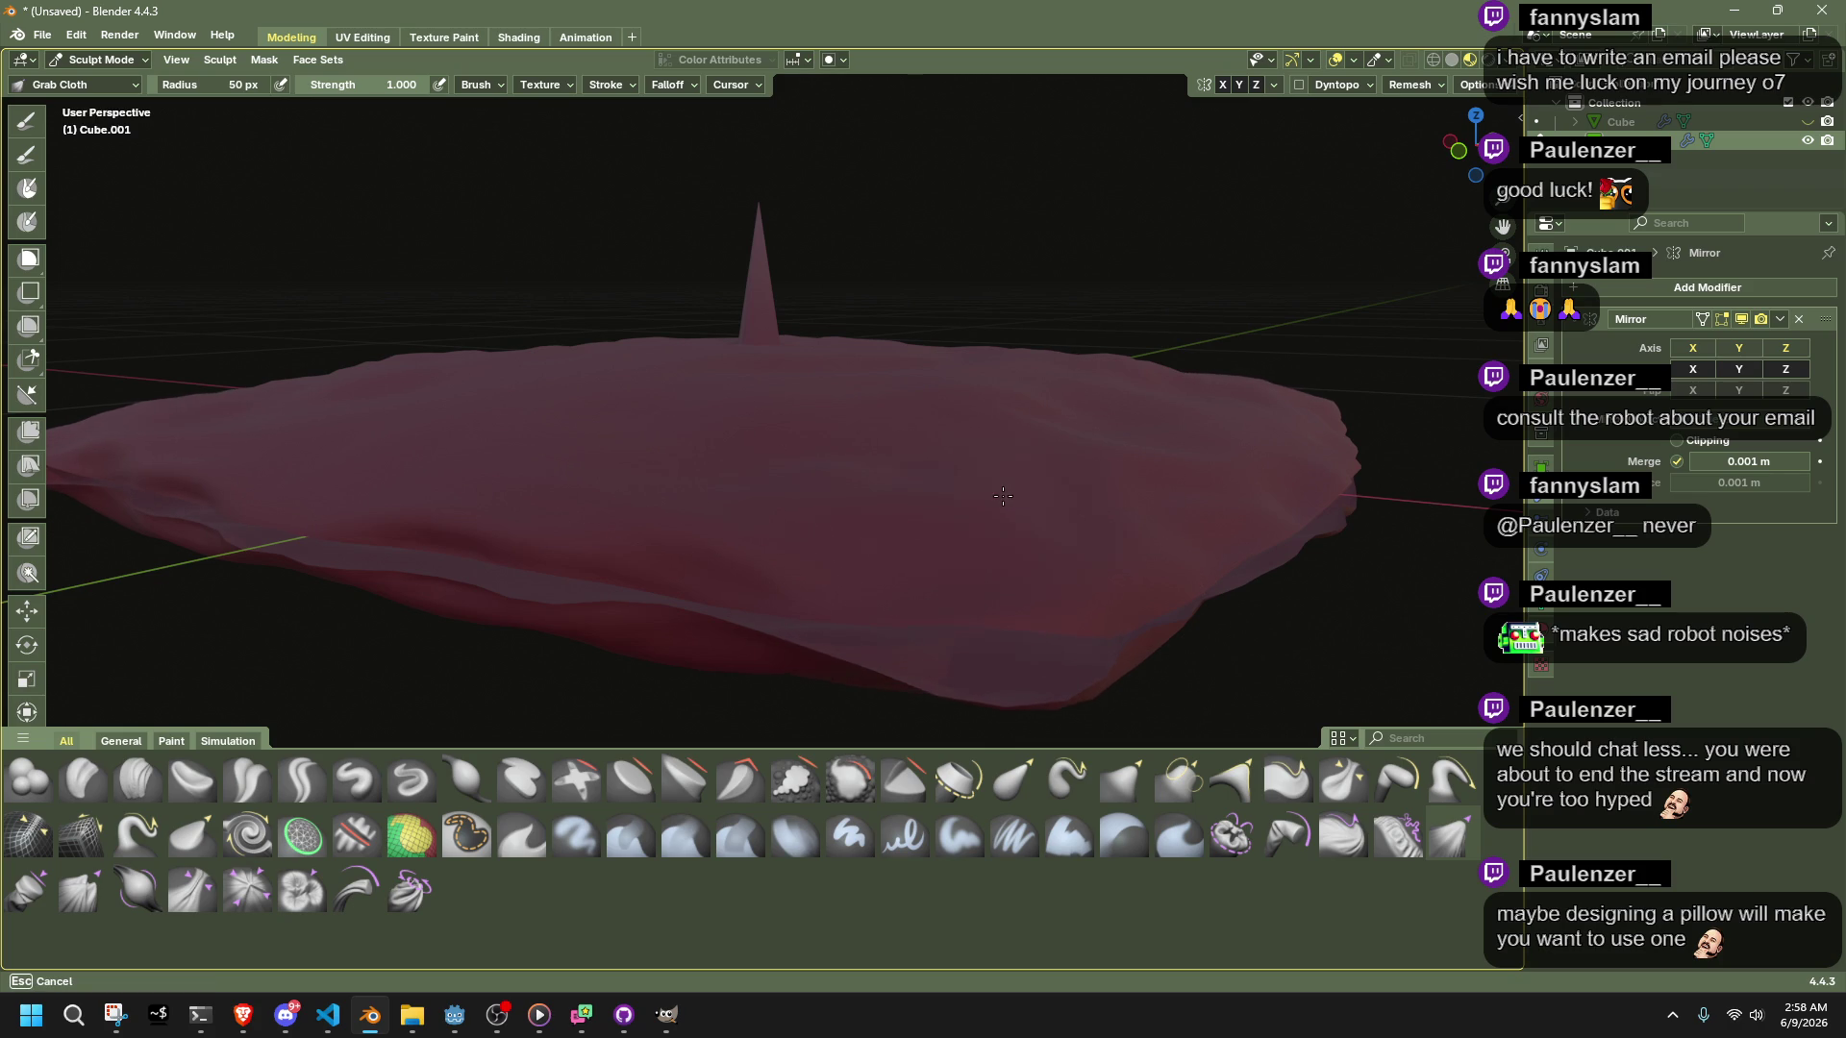
{"action": "scroll", "coordinate": [1029, 487], "scroll_direction": "up", "scroll_amount": 8}
{"action": "middle_click_drag", "start_coordinate": [1030, 487], "coordinate": [906, 547]}
{"action": "middle_click_drag", "start_coordinate": [1019, 442], "coordinate": [1030, 434]}
{"action": "left_click_drag", "start_coordinate": [1030, 478], "coordinate": [1031, 409]}
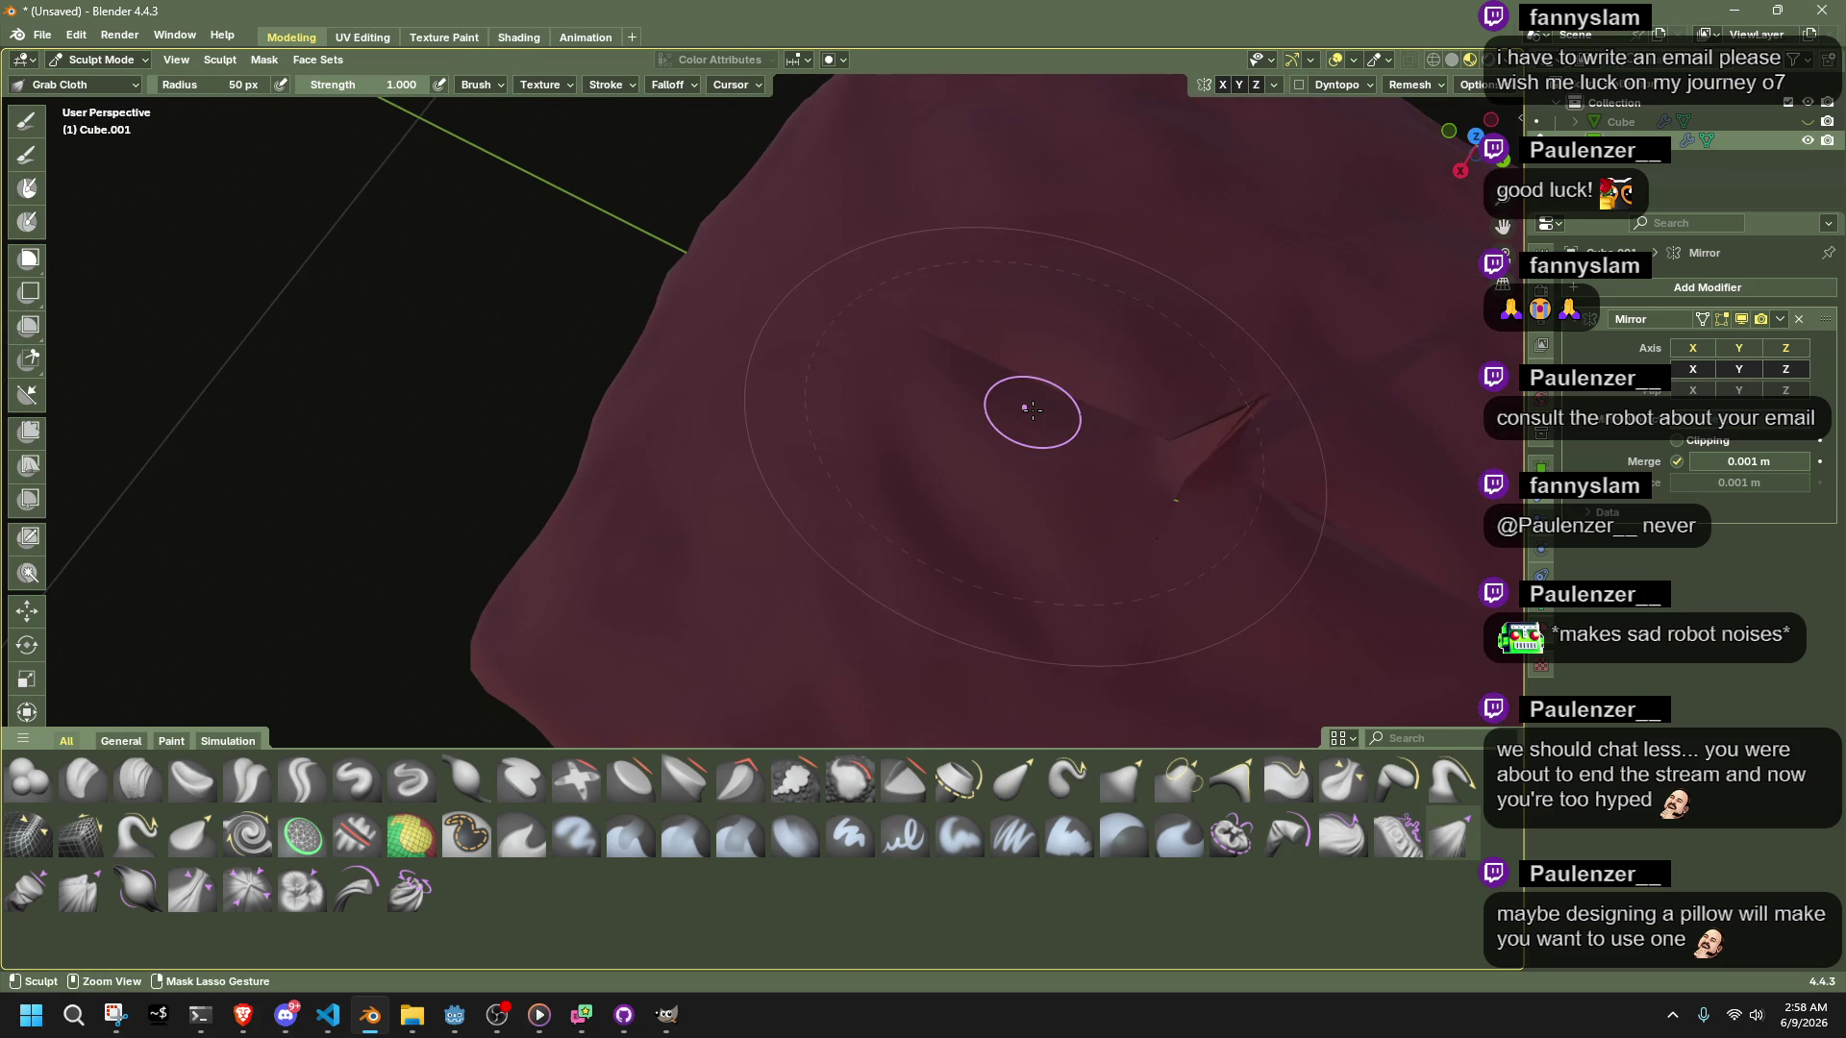
{"action": "key", "text": "Tab"}
{"action": "middle_click_drag", "start_coordinate": [1053, 412], "coordinate": [829, 313]}
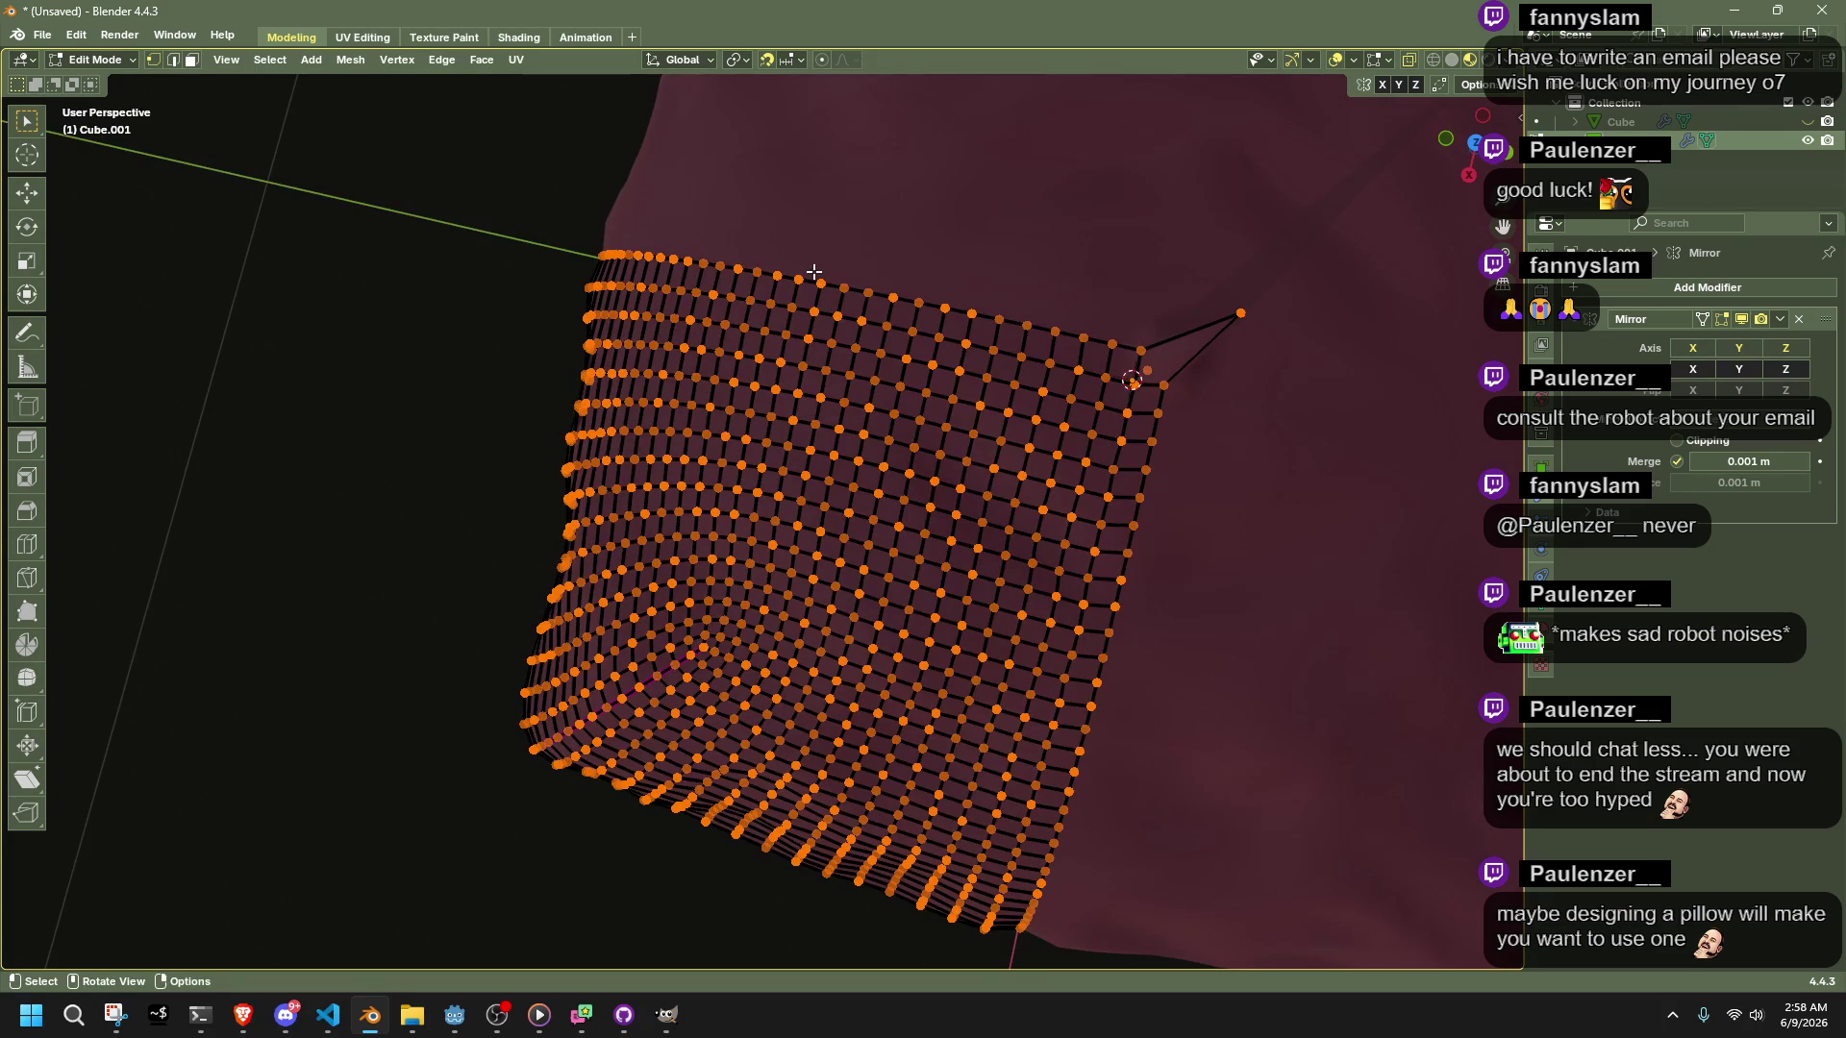
Select the grid's top and right-side edge loops
{"action": "key", "text": "ctrl+l"}
{"action": "left_click", "coordinate": [846, 285]}
{"action": "left_click", "coordinate": [840, 285], "text": "alt"}
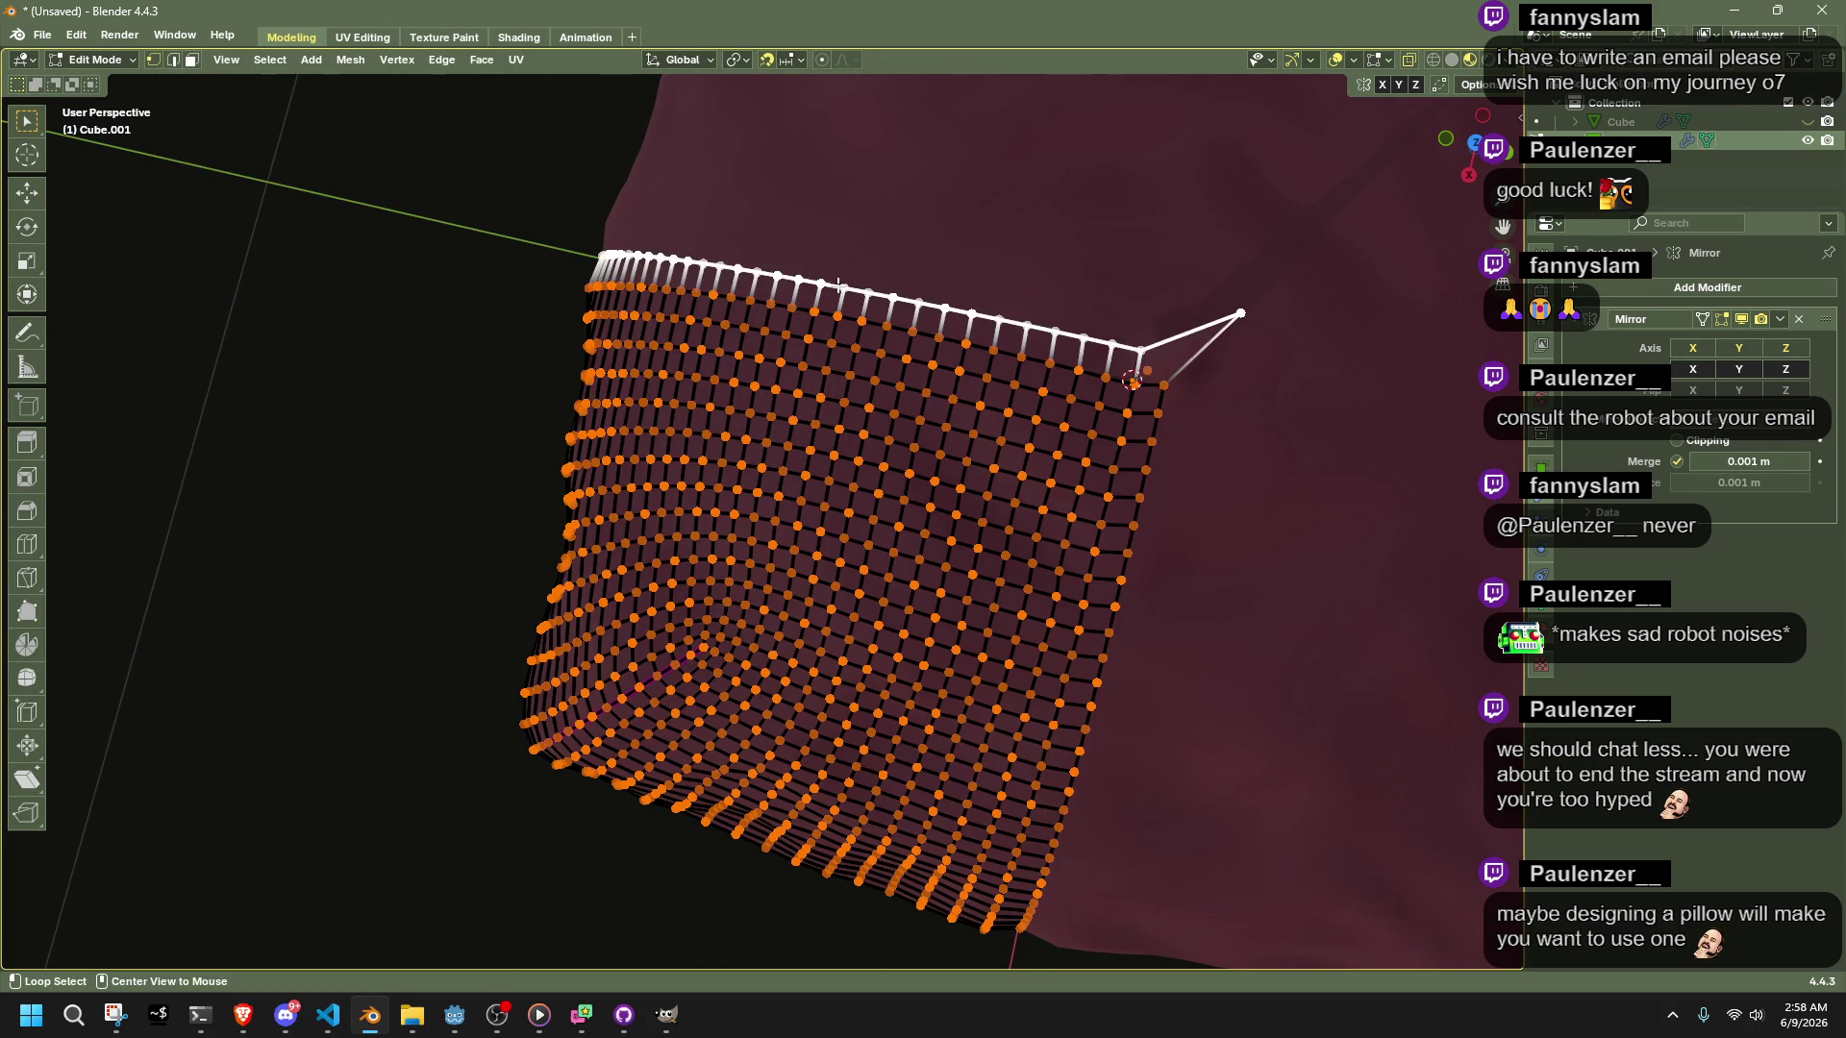
{"action": "left_click", "coordinate": [1155, 426], "text": "alt+shift"}
{"action": "middle_click_drag", "start_coordinate": [1174, 445], "coordinate": [1110, 577]}
{"action": "key", "text": "alt+a"}
{"action": "key", "text": "x"}
Lower the spike's top vertex along the Z axis
{"action": "left_click", "coordinate": [1152, 329], "text": "shift"}
{"action": "key", "text": "g"}
{"action": "key", "text": "z"}
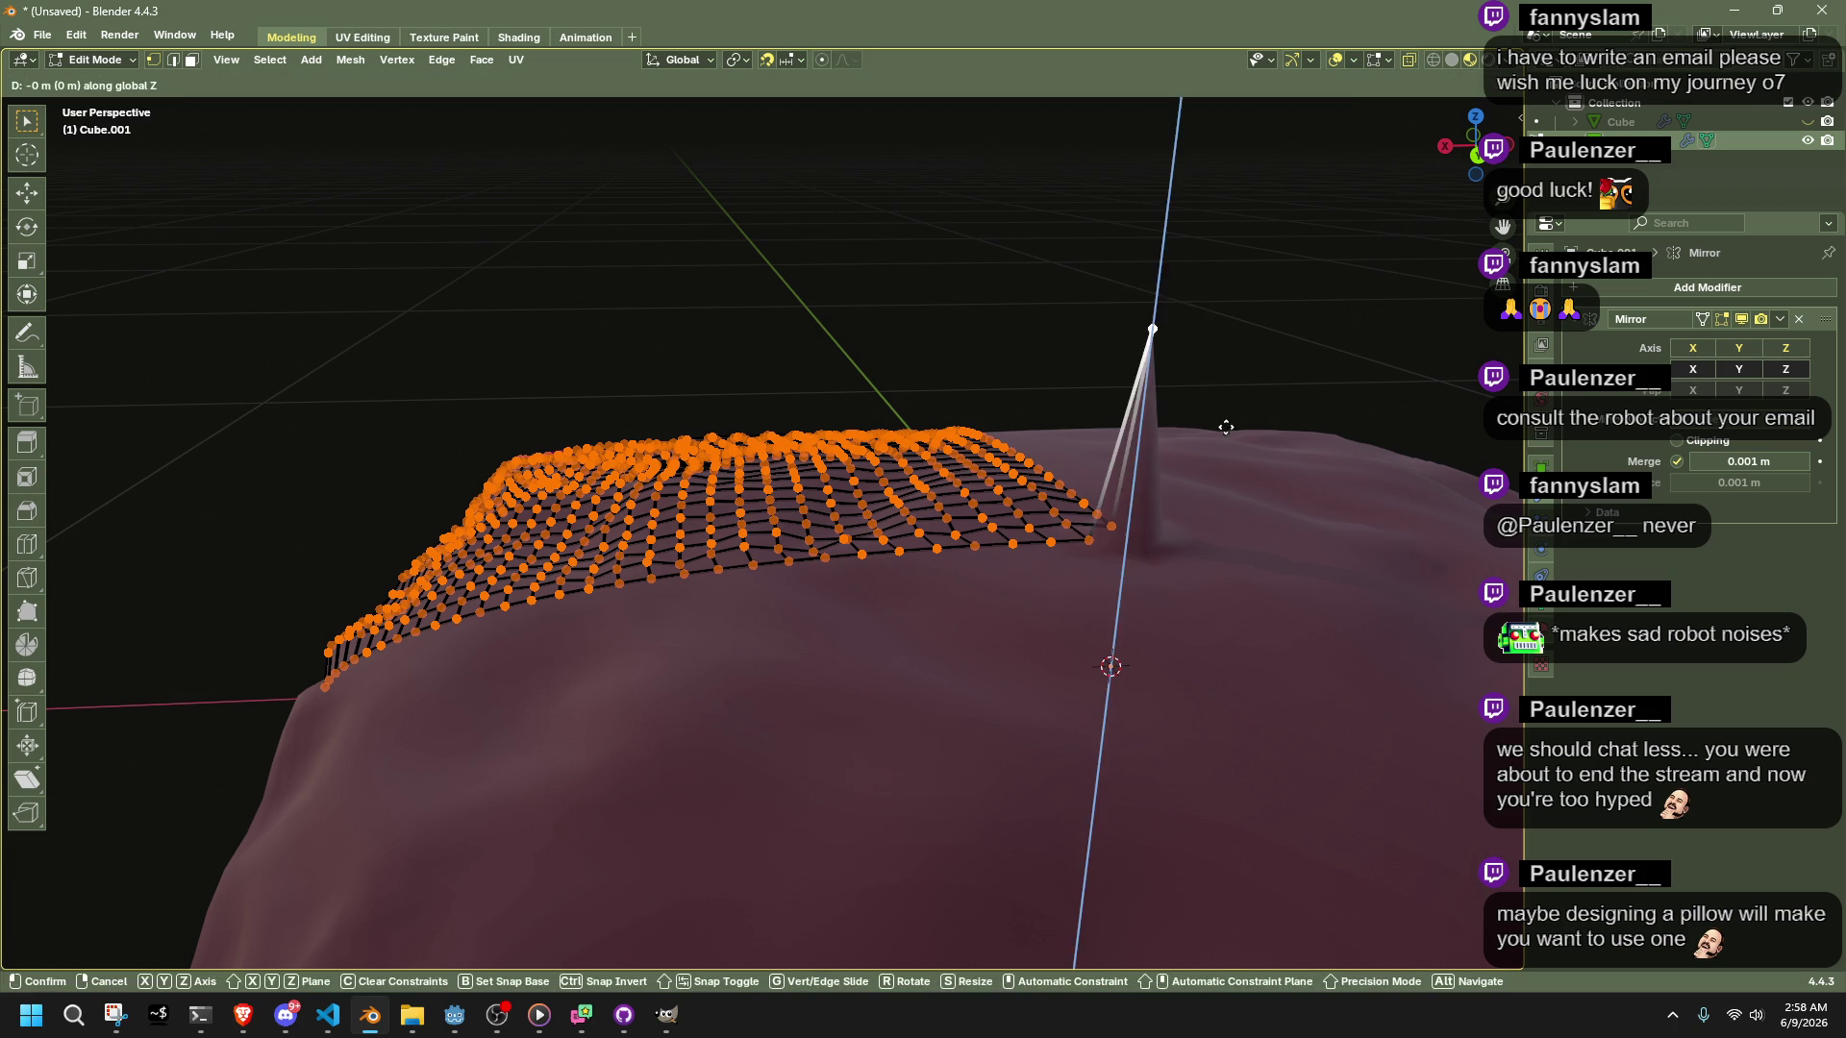
{"action": "left_click", "coordinate": [1194, 553]}
{"action": "key", "text": "g"}
{"action": "key", "text": "z"}
{"action": "left_click", "coordinate": [1180, 607]}
Select the mesh's bottom boundary loop and hide it
{"action": "left_click", "coordinate": [1027, 541], "text": "alt"}
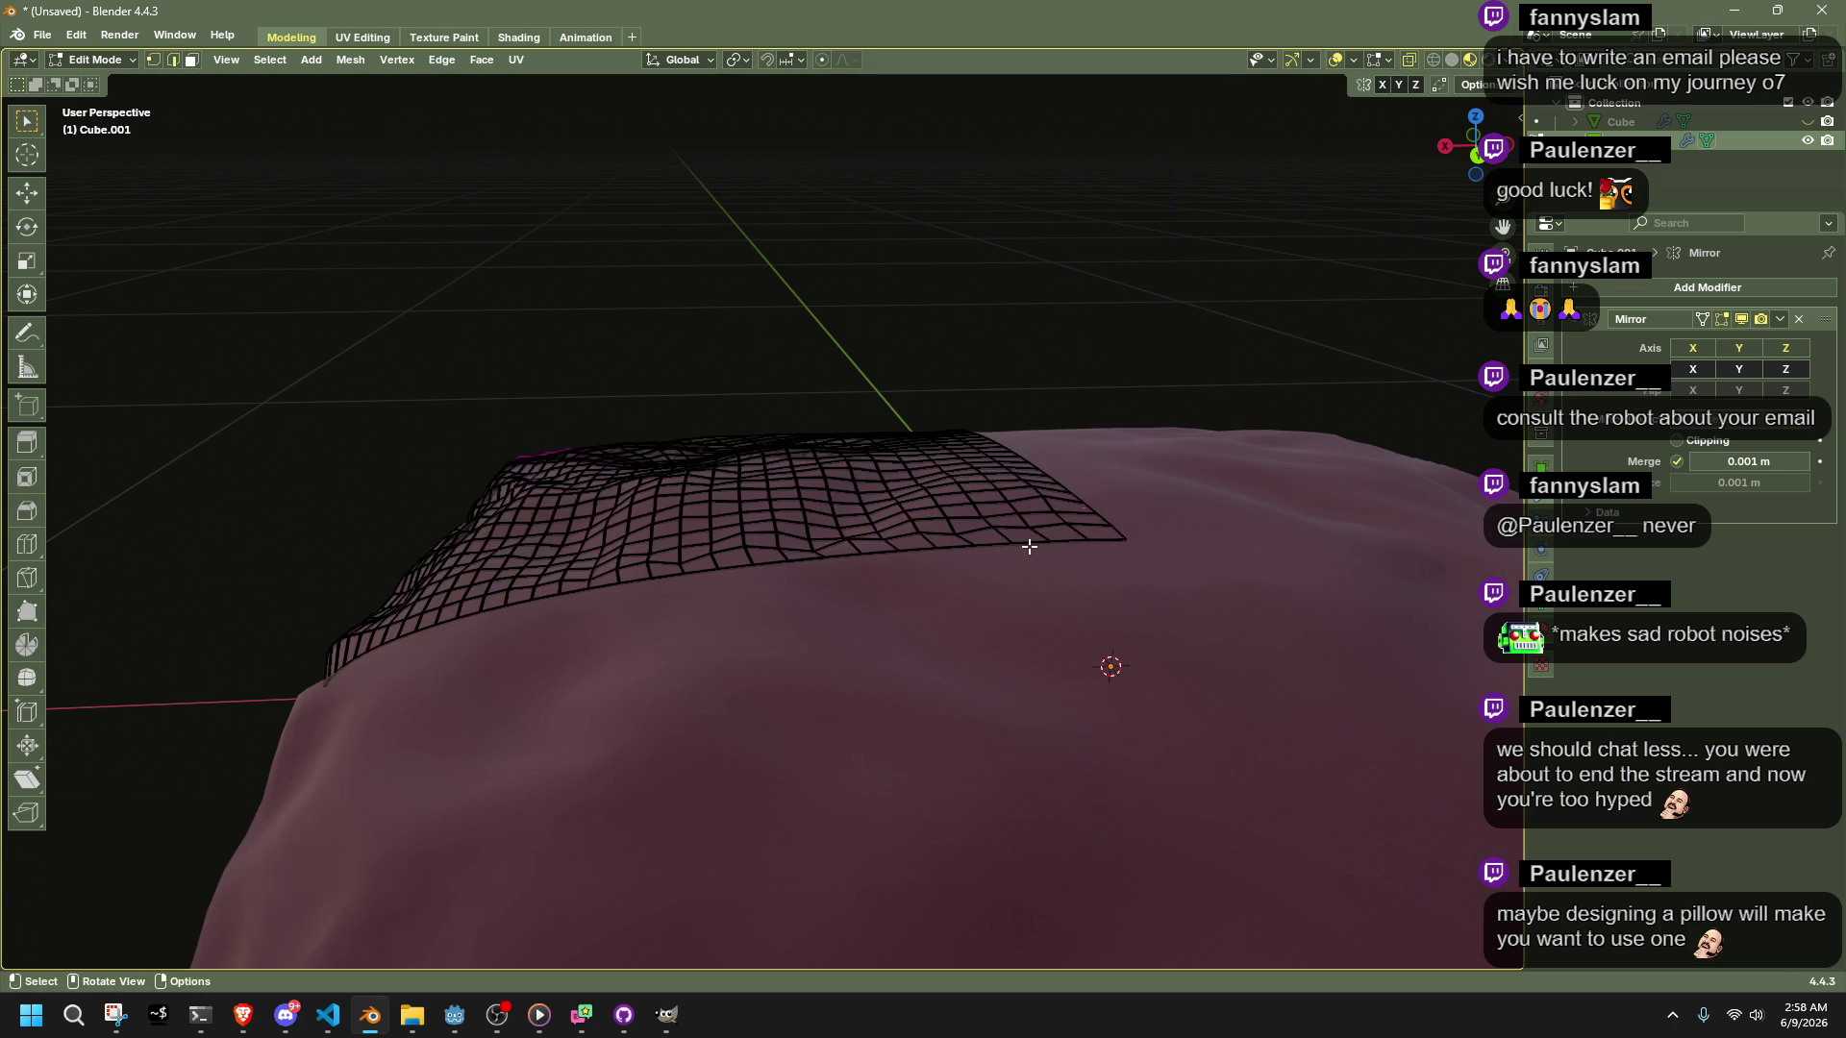
{"action": "right_click", "coordinate": [1088, 488]}
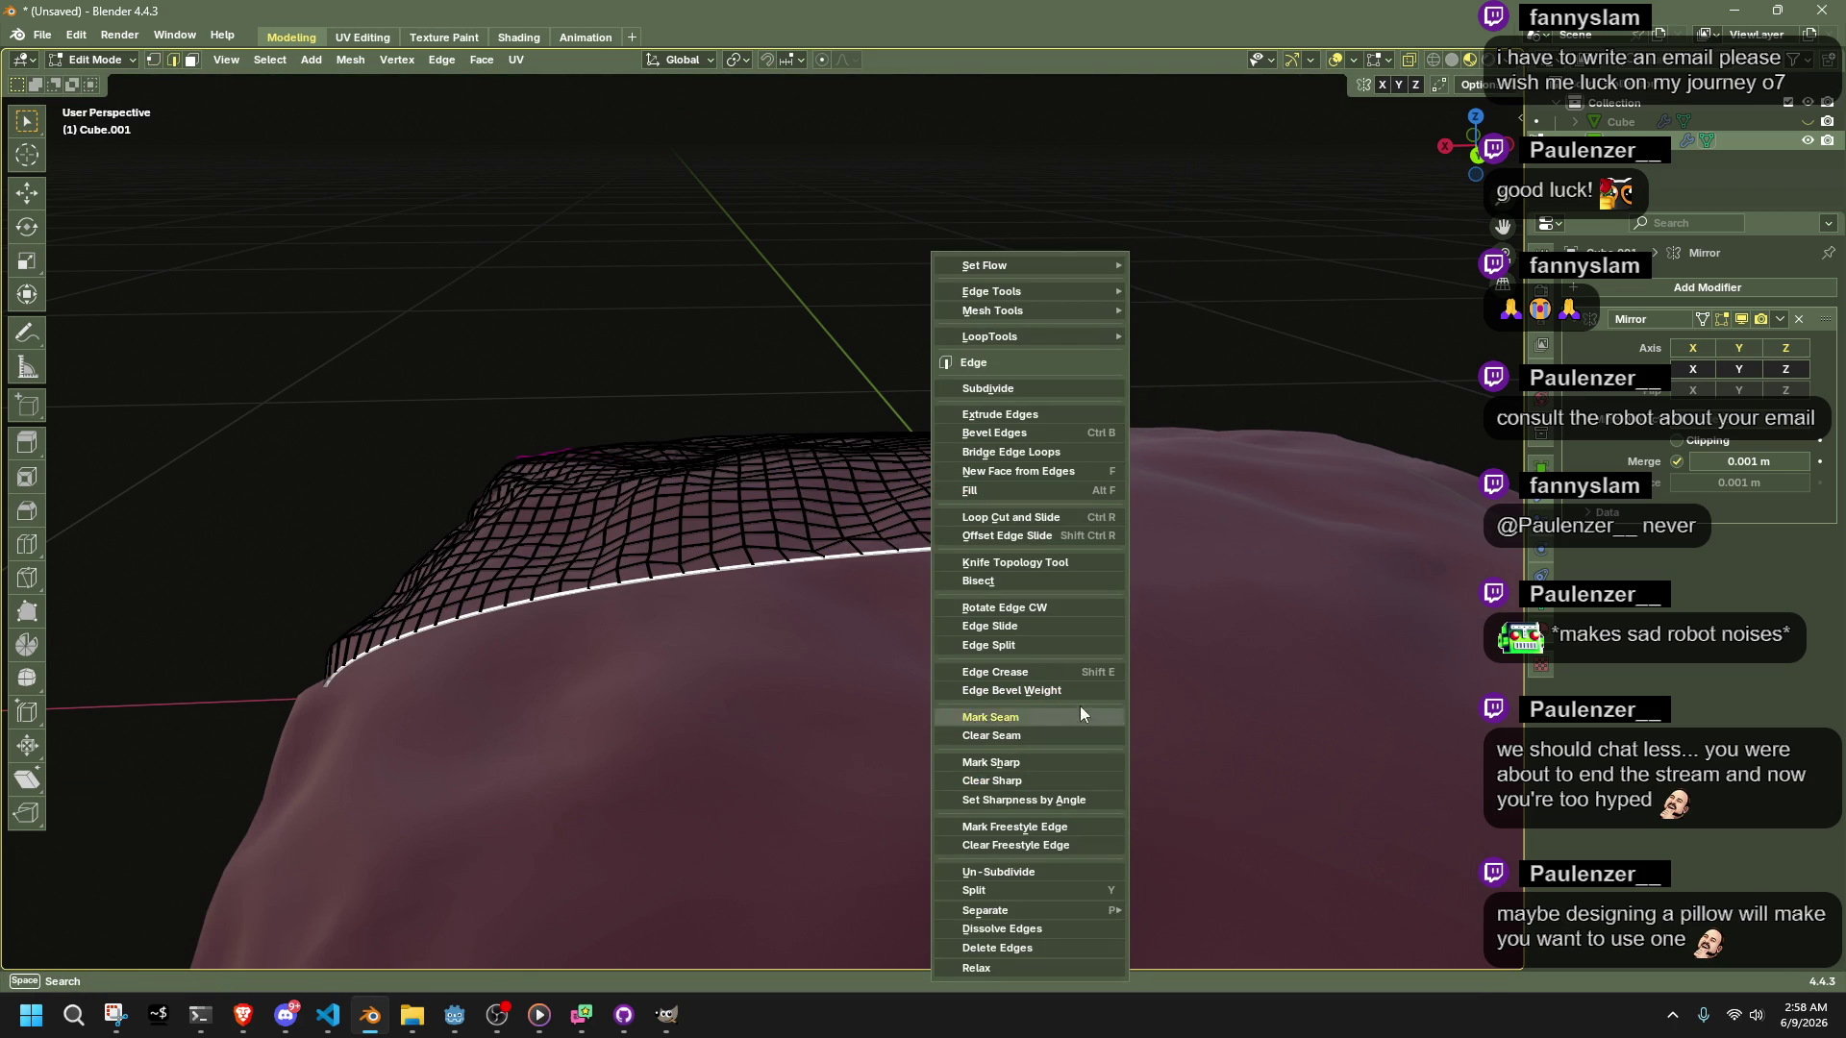
{"action": "mouse_move", "coordinate": [897, 685]}
{"action": "middle_mouse_down"}
{"action": "mouse_move", "coordinate": [1058, 651]}
{"action": "mouse_move", "coordinate": [1067, 758]}
{"action": "mouse_move", "coordinate": [1121, 774]}
{"action": "mouse_move", "coordinate": [1023, 728]}
{"action": "mouse_move", "coordinate": [1088, 822]}
{"action": "middle_mouse_up"}
{"action": "key", "text": "h"}
Select all, reveal the hidden border, then undo/redo back to vertex editing
{"action": "key", "text": "a"}
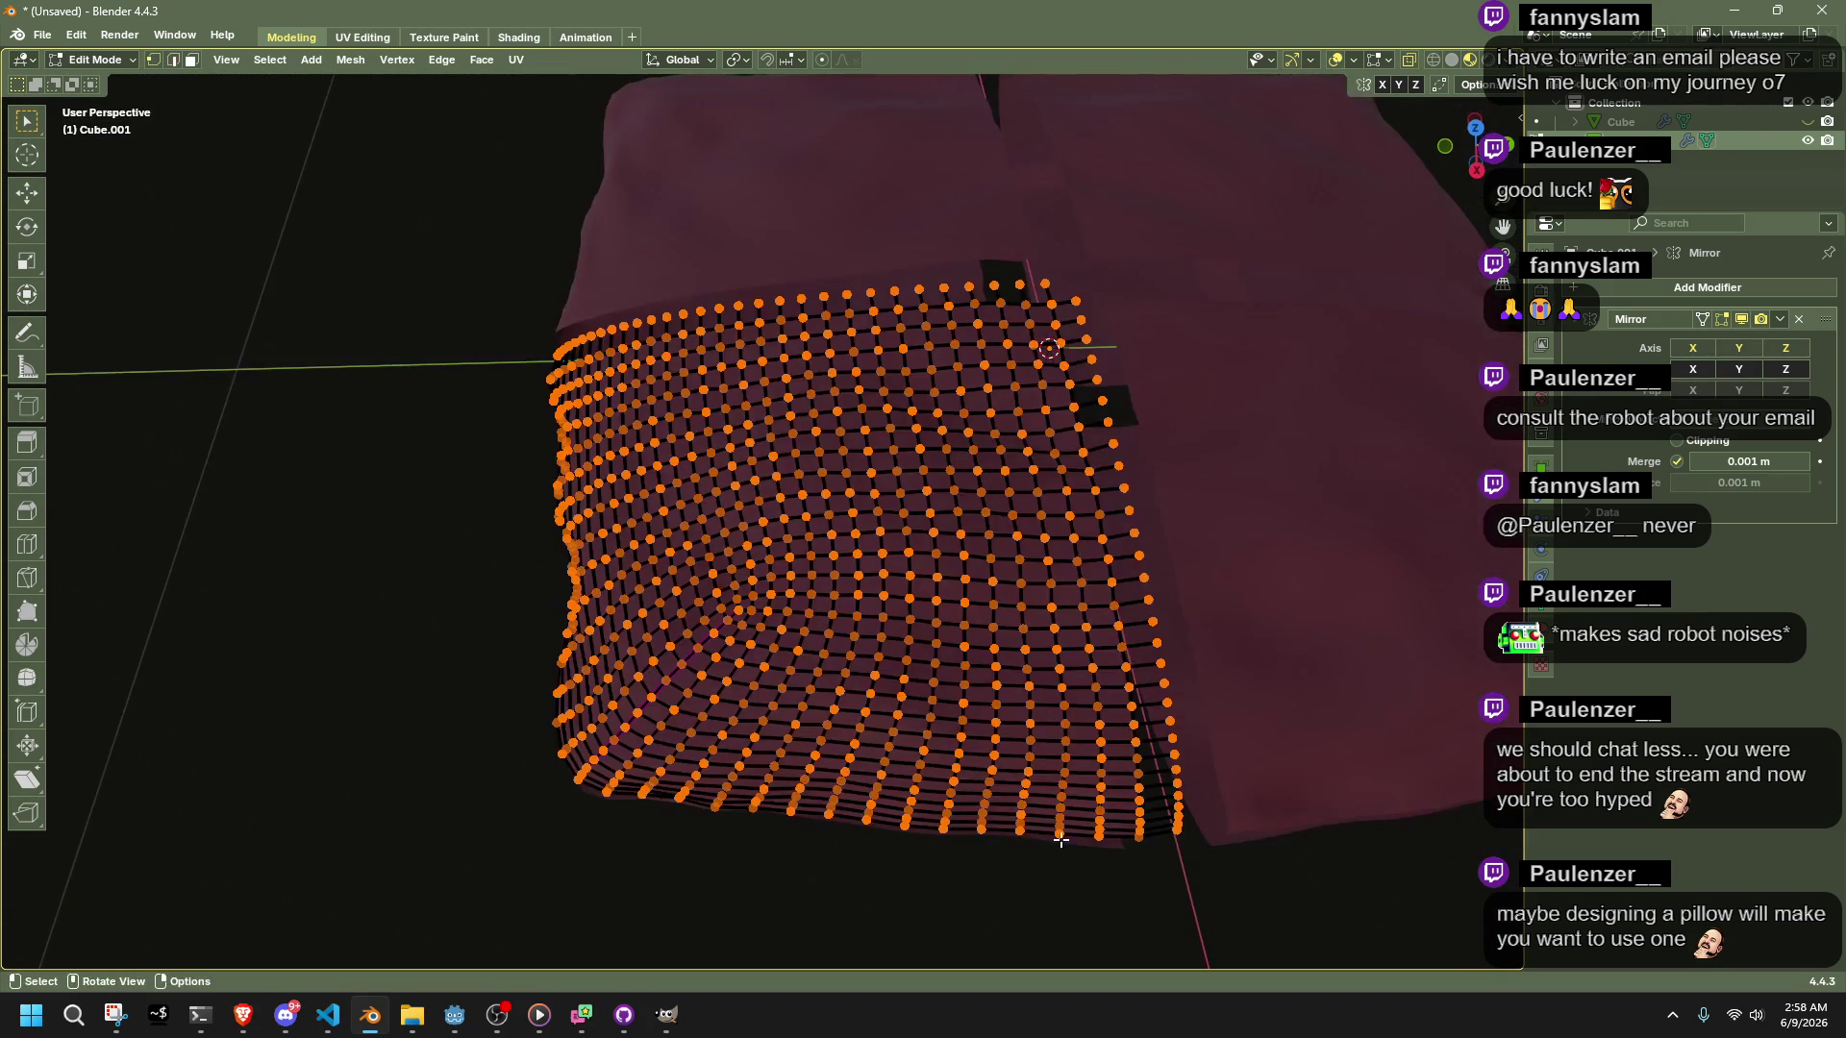
{"action": "key", "text": "alt+a"}
{"action": "key", "text": "ctrl+Tab"}
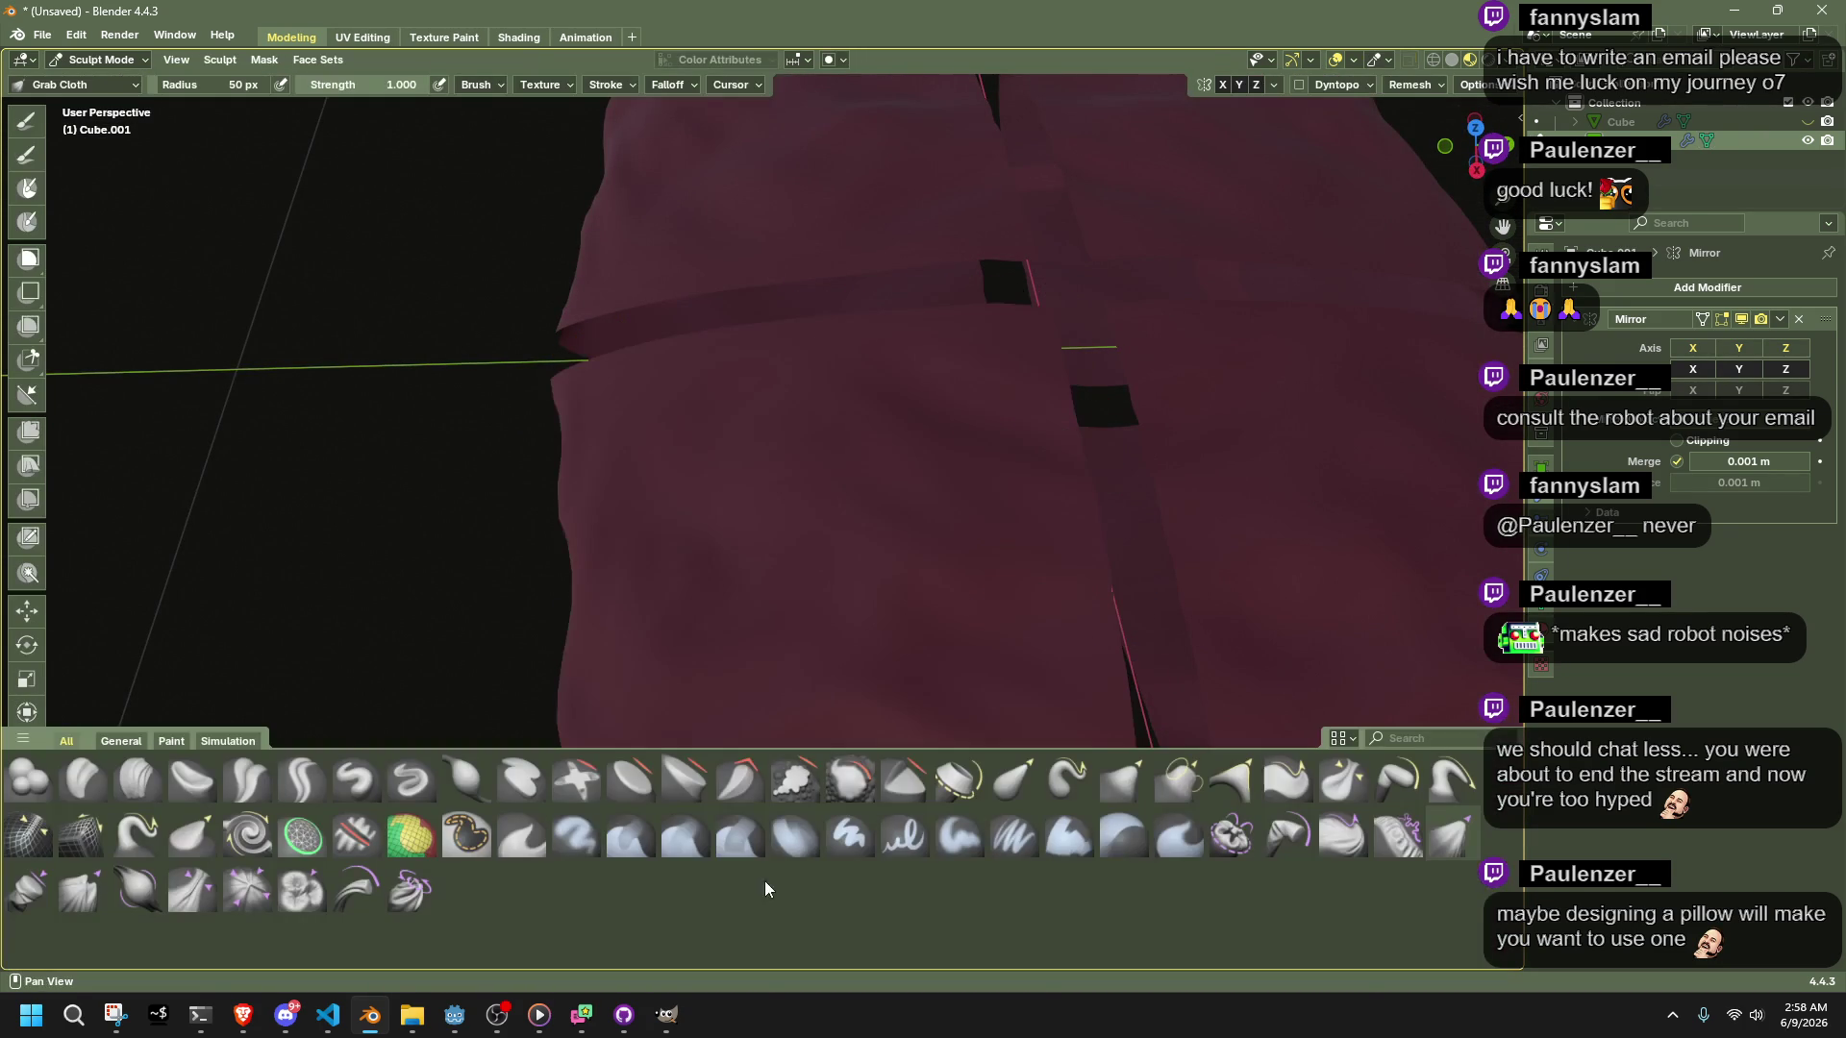
{"action": "key", "text": "Tab"}
{"action": "key", "text": "alt+h"}
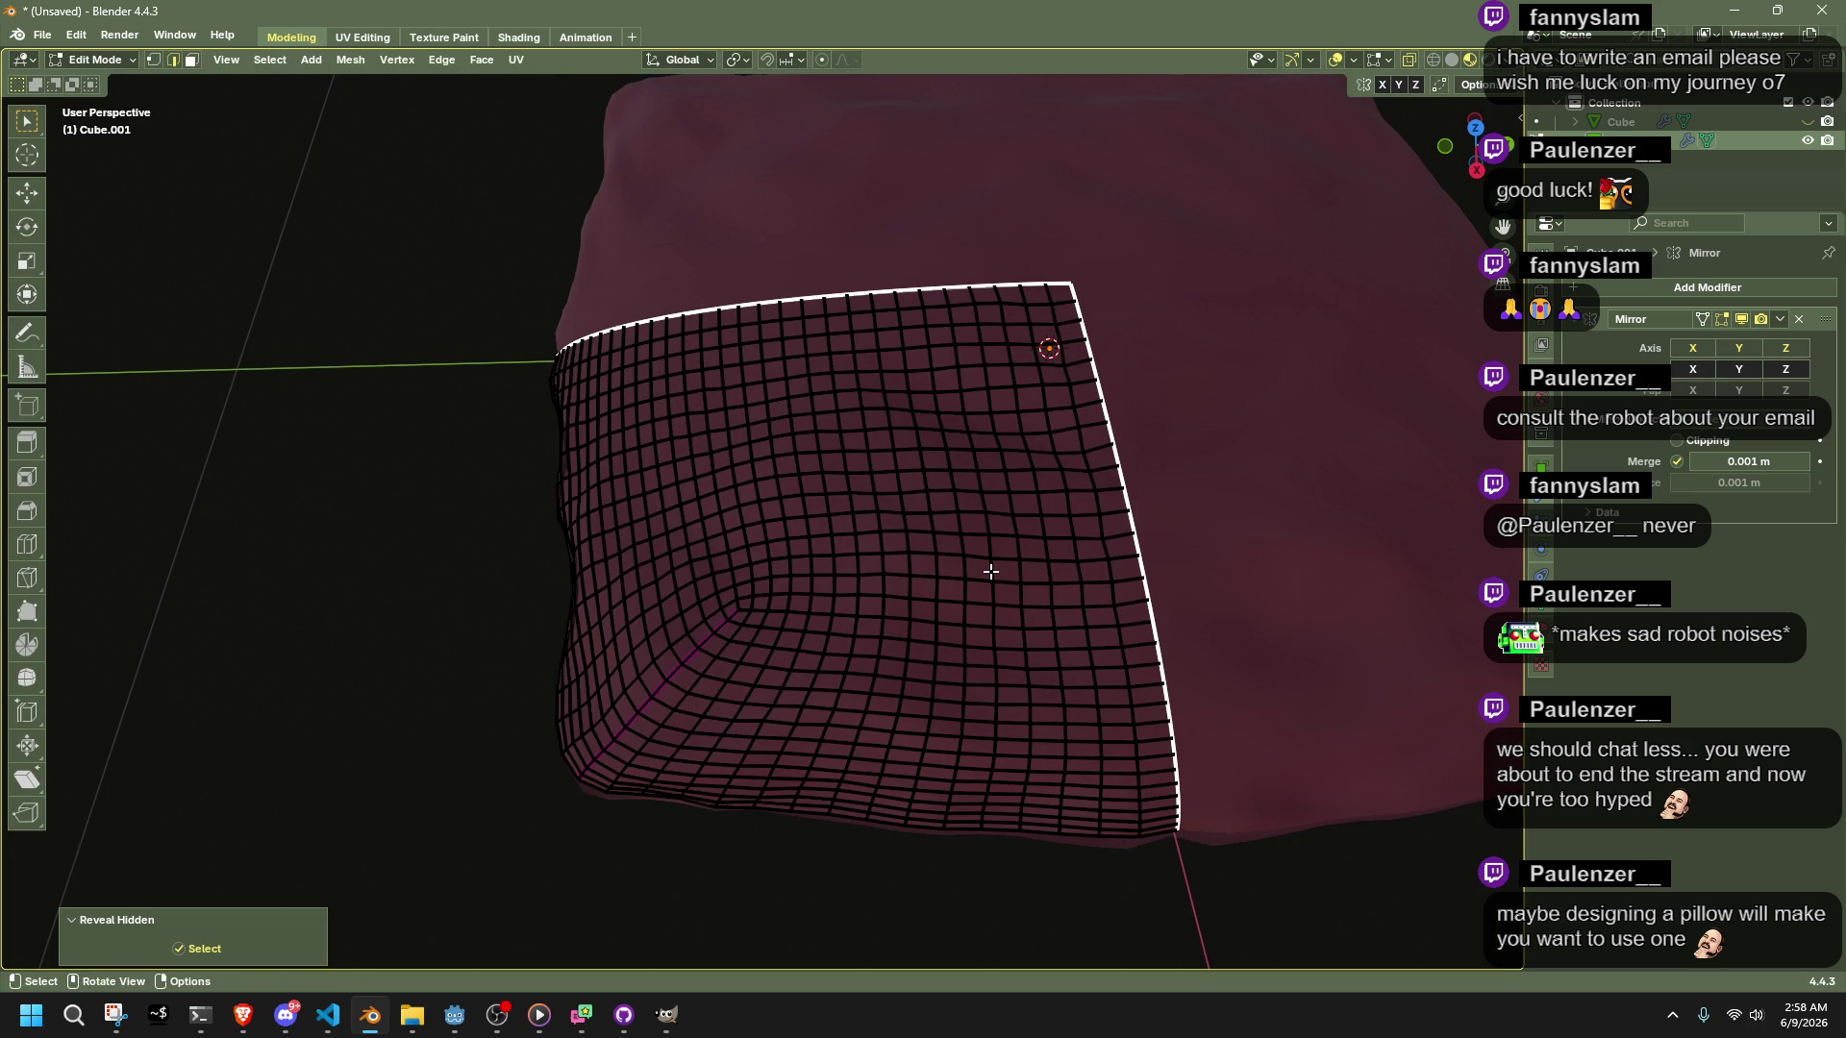
{"action": "key", "text": "ctrl+z"}
{"action": "key", "text": "ctrl+z"}
{"action": "key", "text": "ctrl+shift+z"}
{"action": "key", "text": "ctrl+z"}
{"action": "key", "text": "ctrl+shift+z"}
{"action": "key", "text": "ctrl+z"}
{"action": "key", "text": "ctrl+shift+z"}
{"action": "key", "text": "ctrl+shift+z"}
{"action": "key", "text": "ctrl+z"}
{"action": "key", "text": "ctrl+z"}
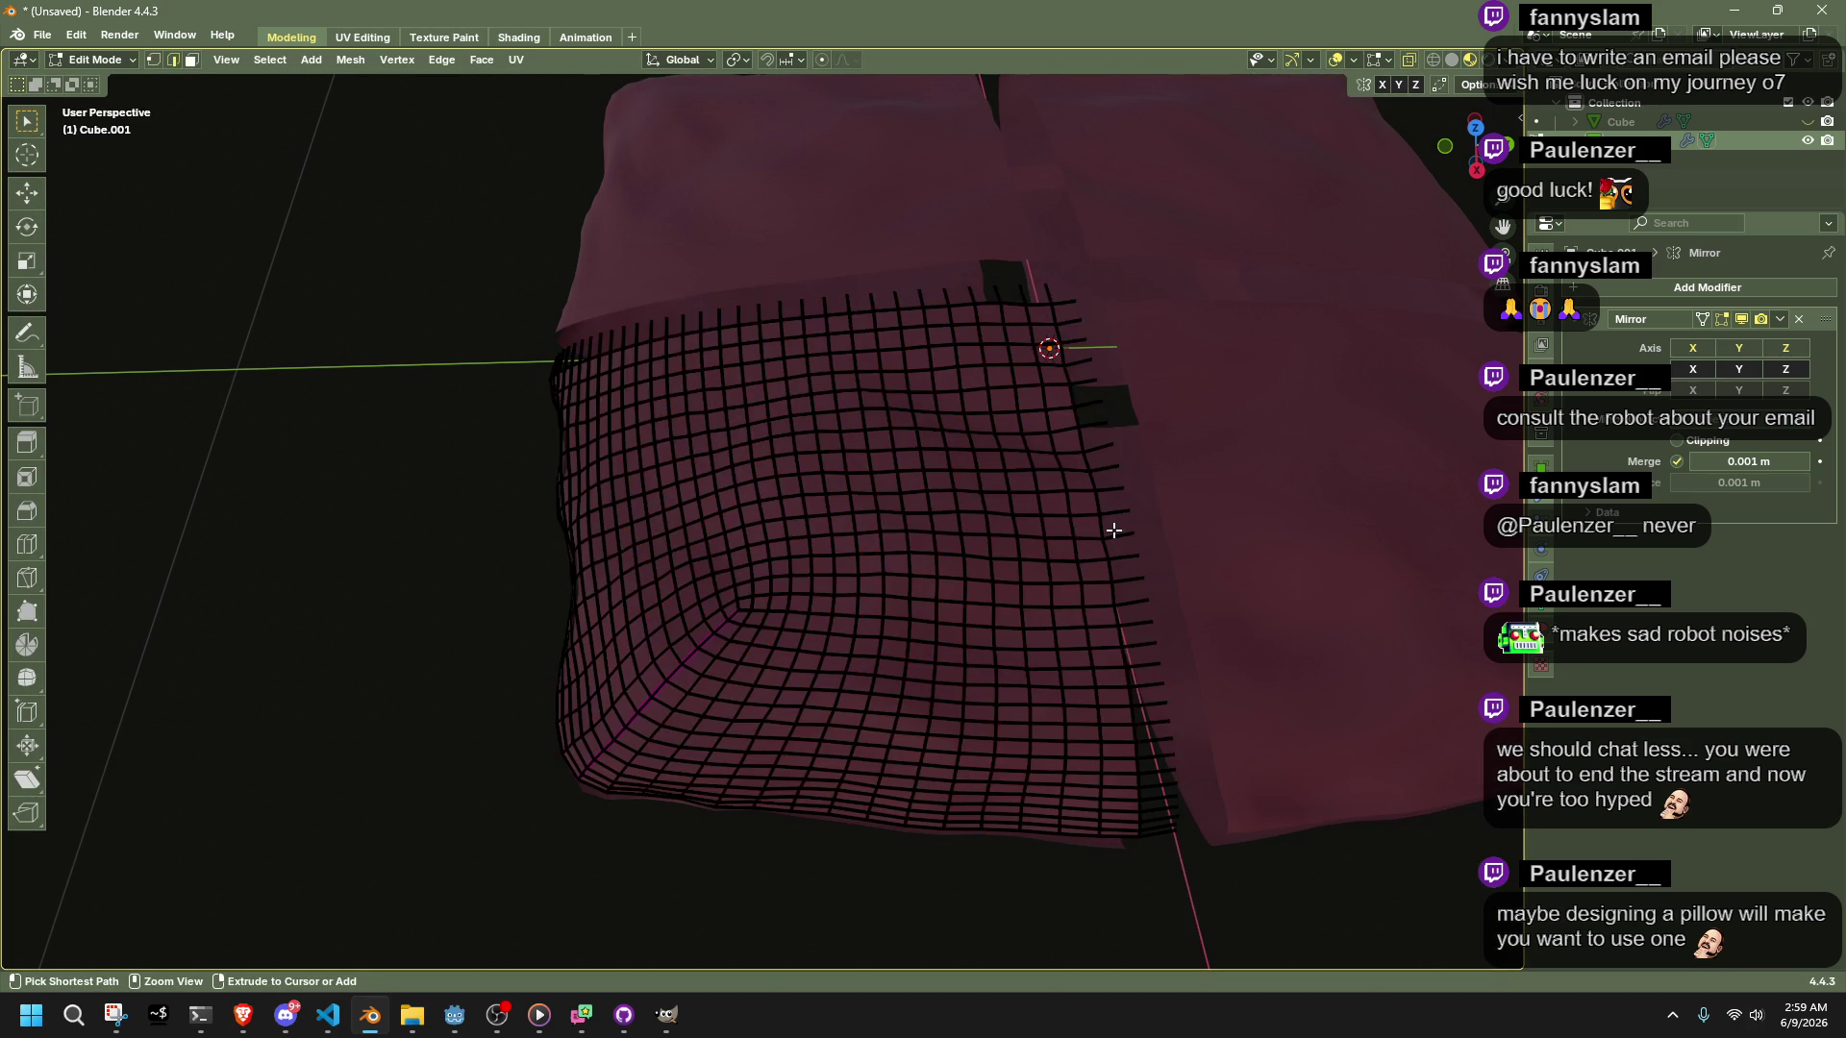
{"action": "key", "text": "ctrl+z"}
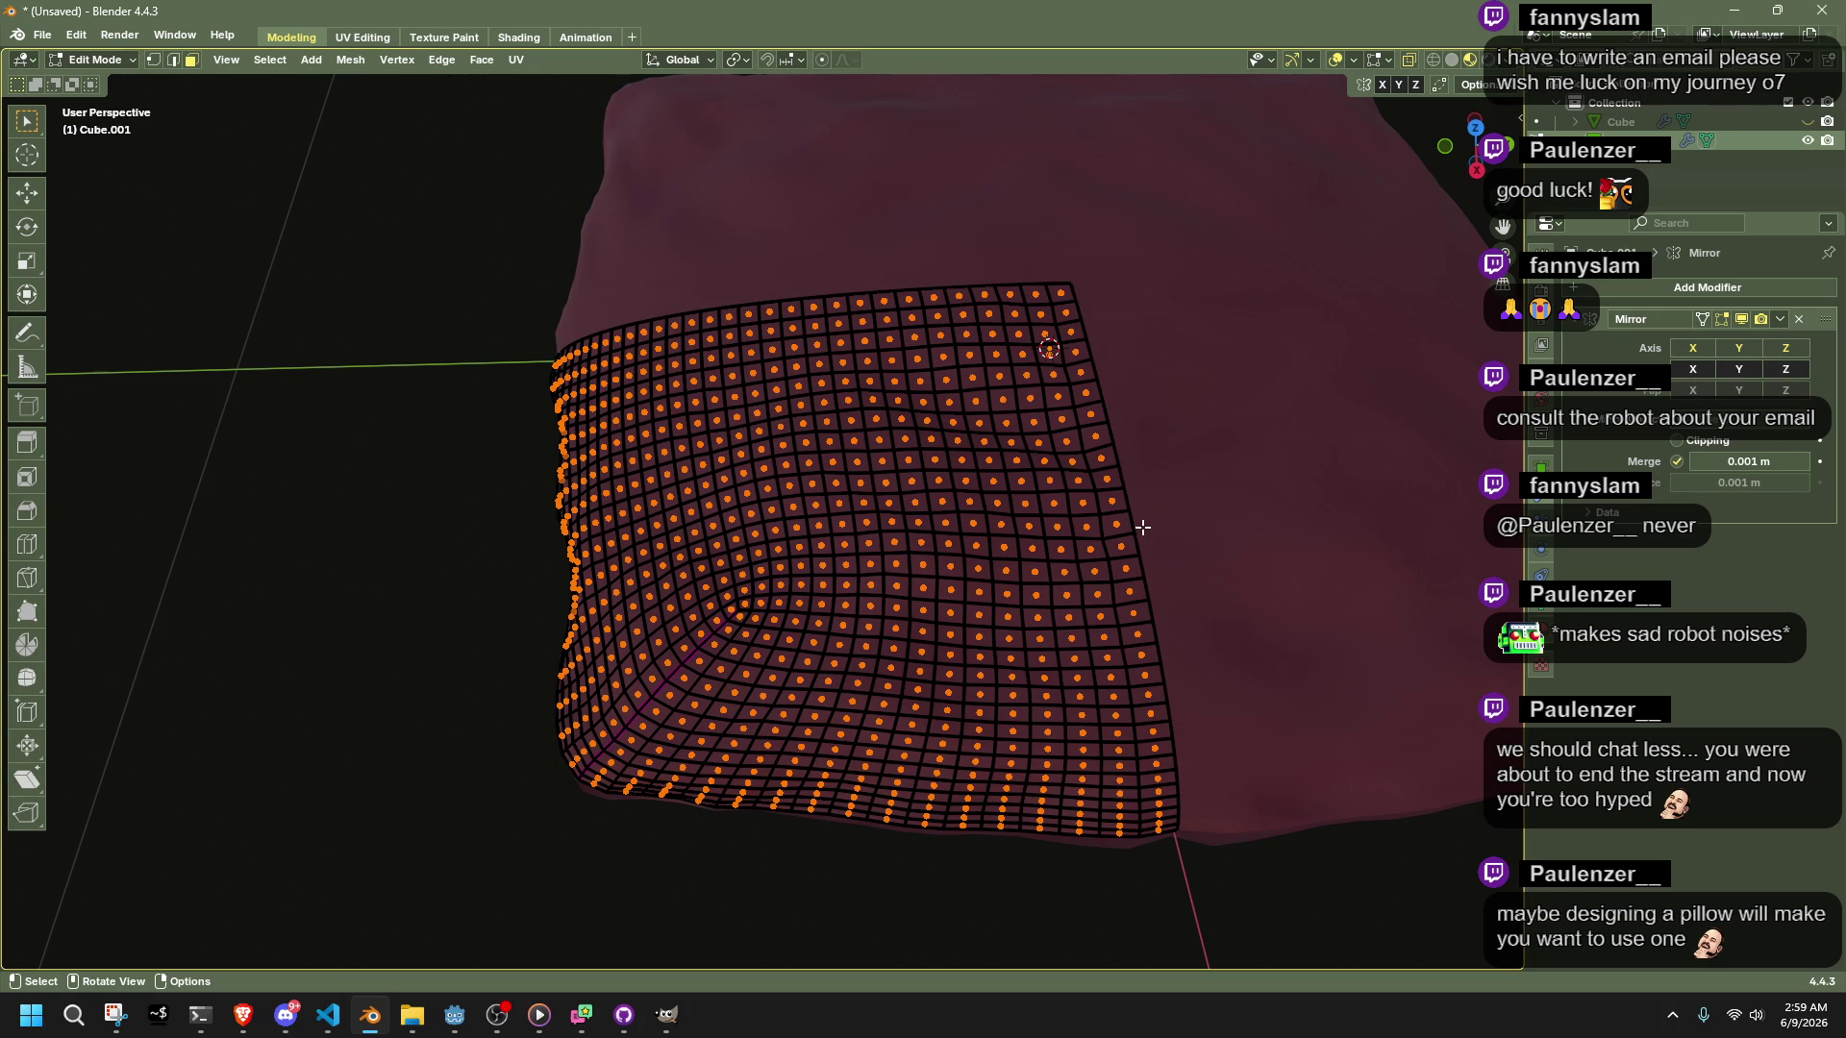
Hide the right-edge and top face loops of the pillow section
{"action": "left_click", "coordinate": [1128, 557], "text": "alt"}
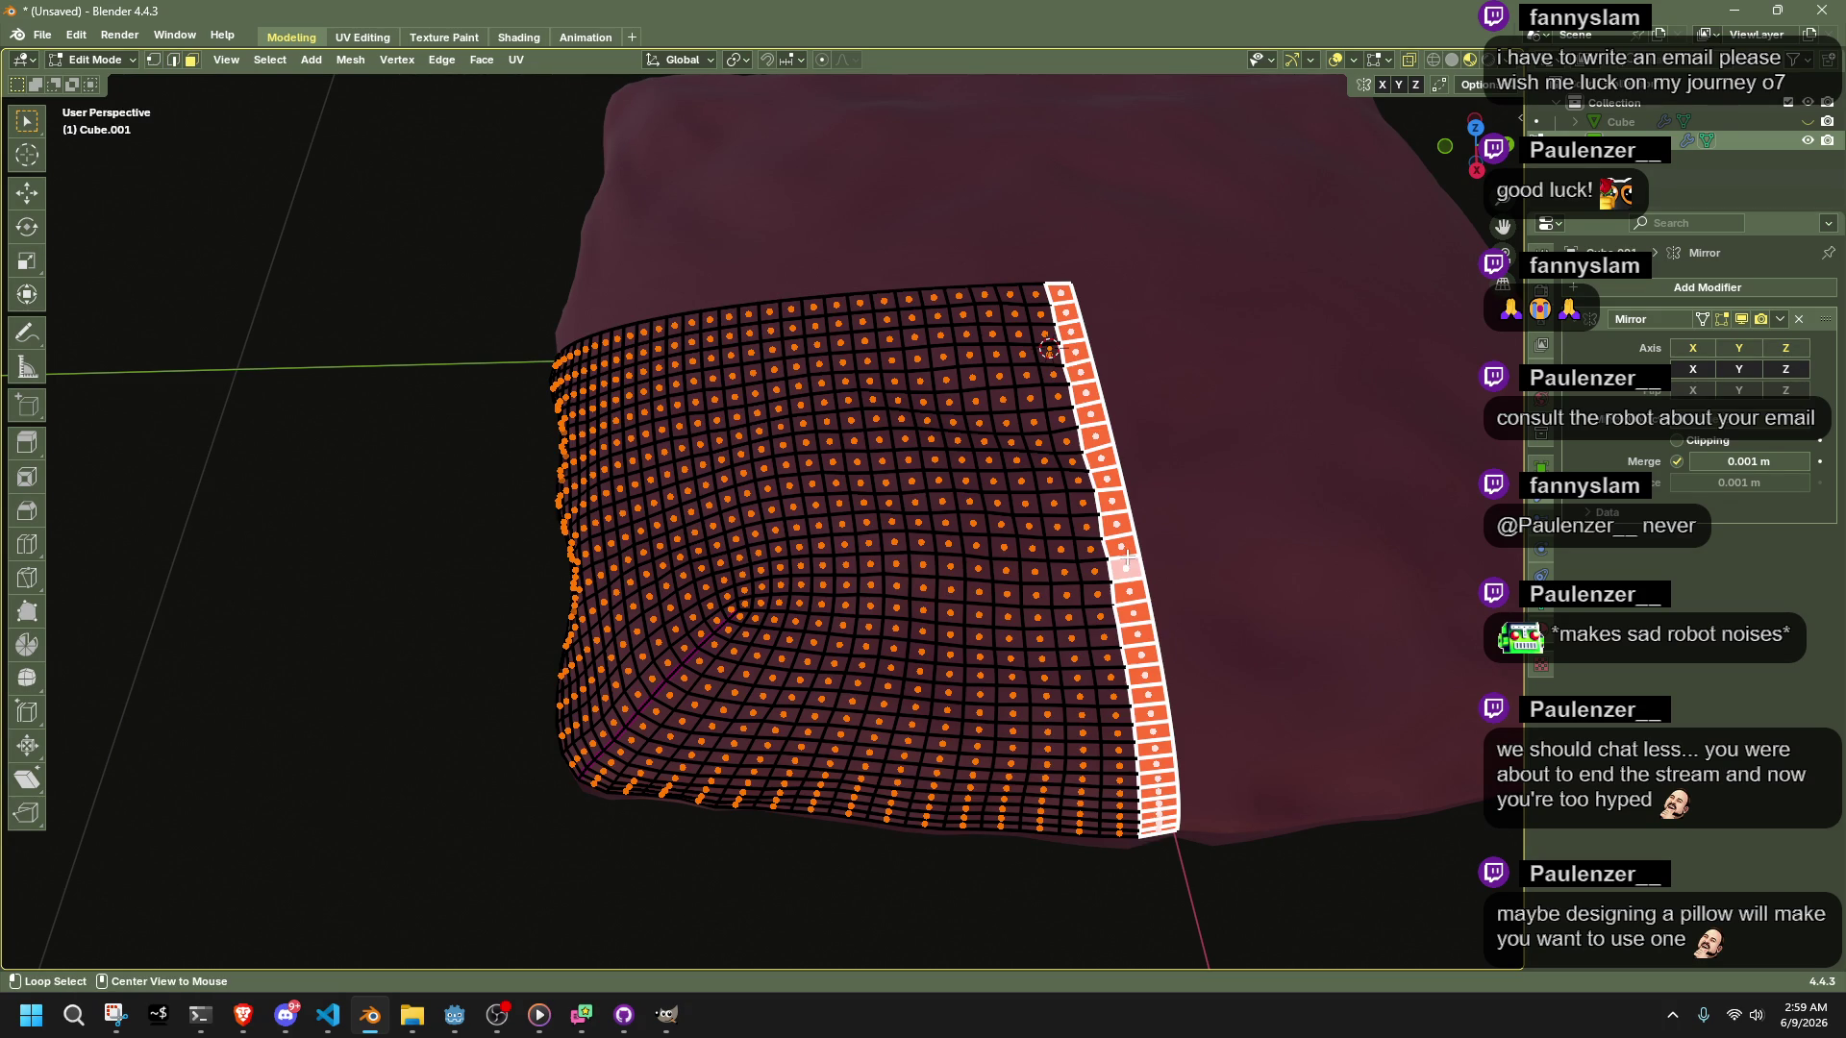
{"action": "left_click", "coordinate": [1045, 292], "text": "alt+shift"}
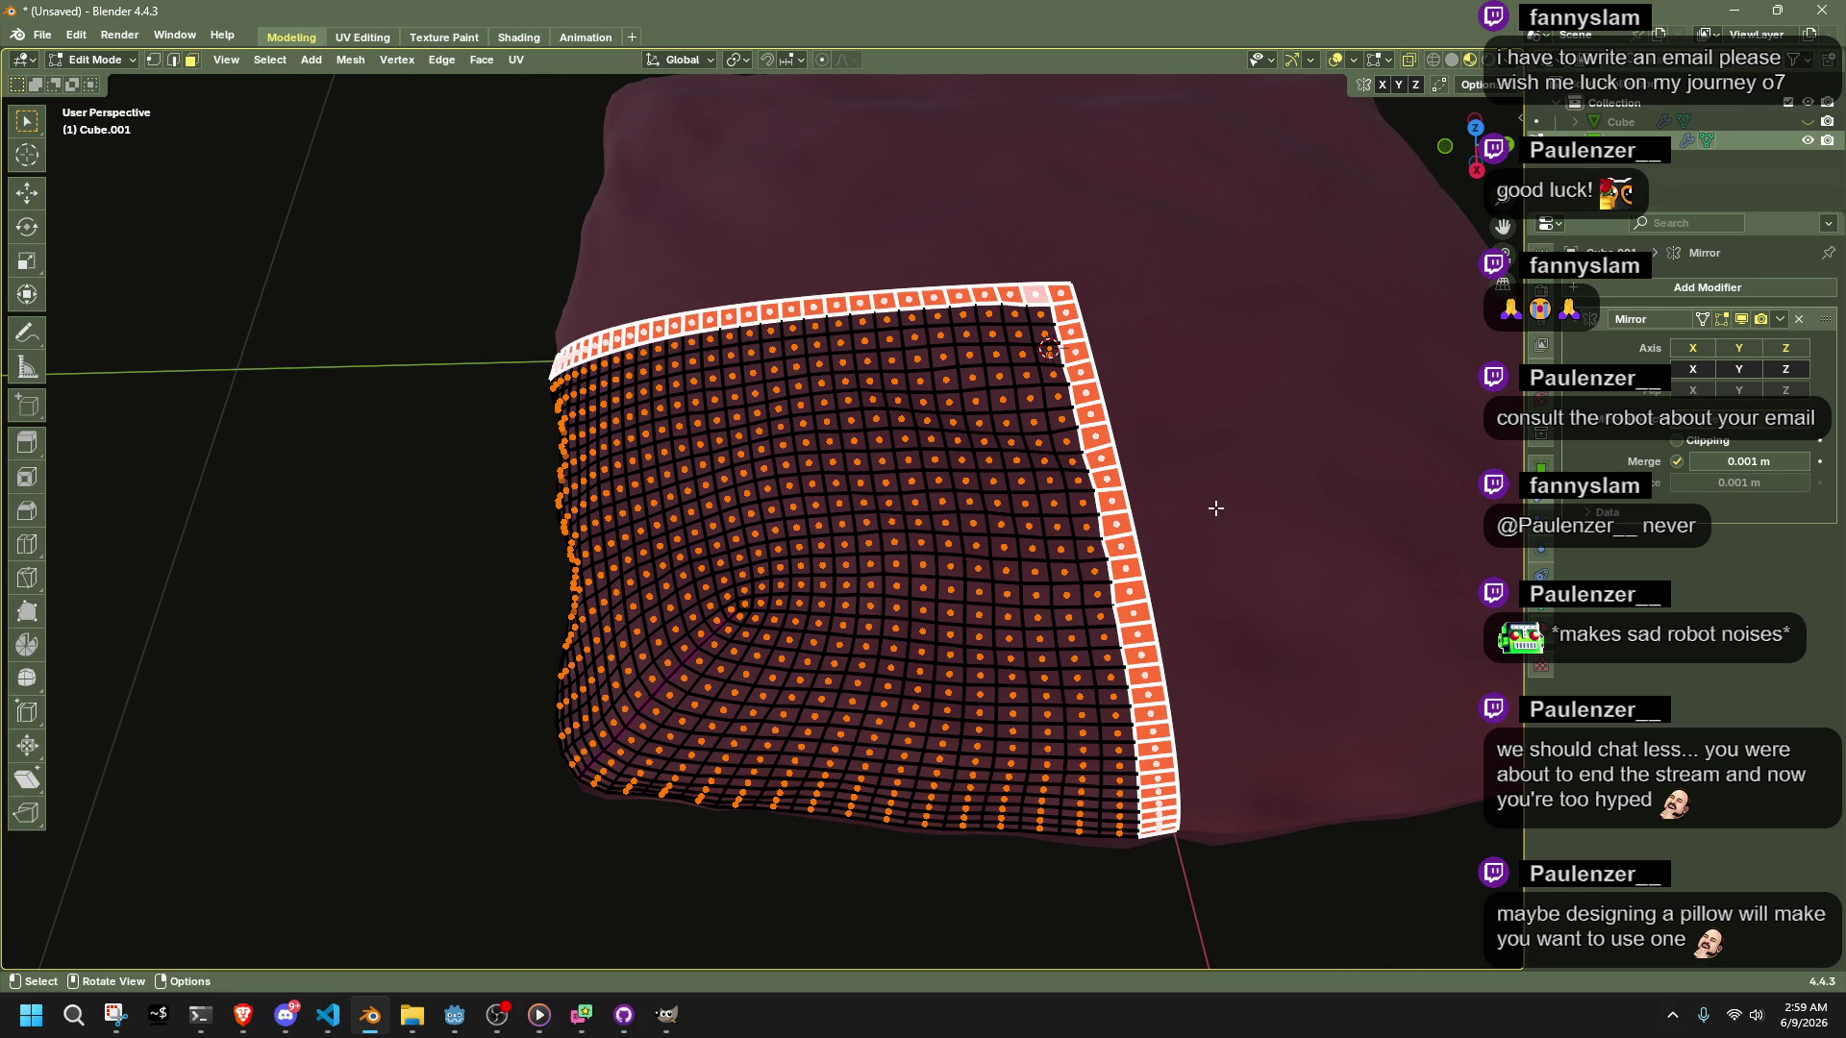
{"action": "key", "text": "h"}
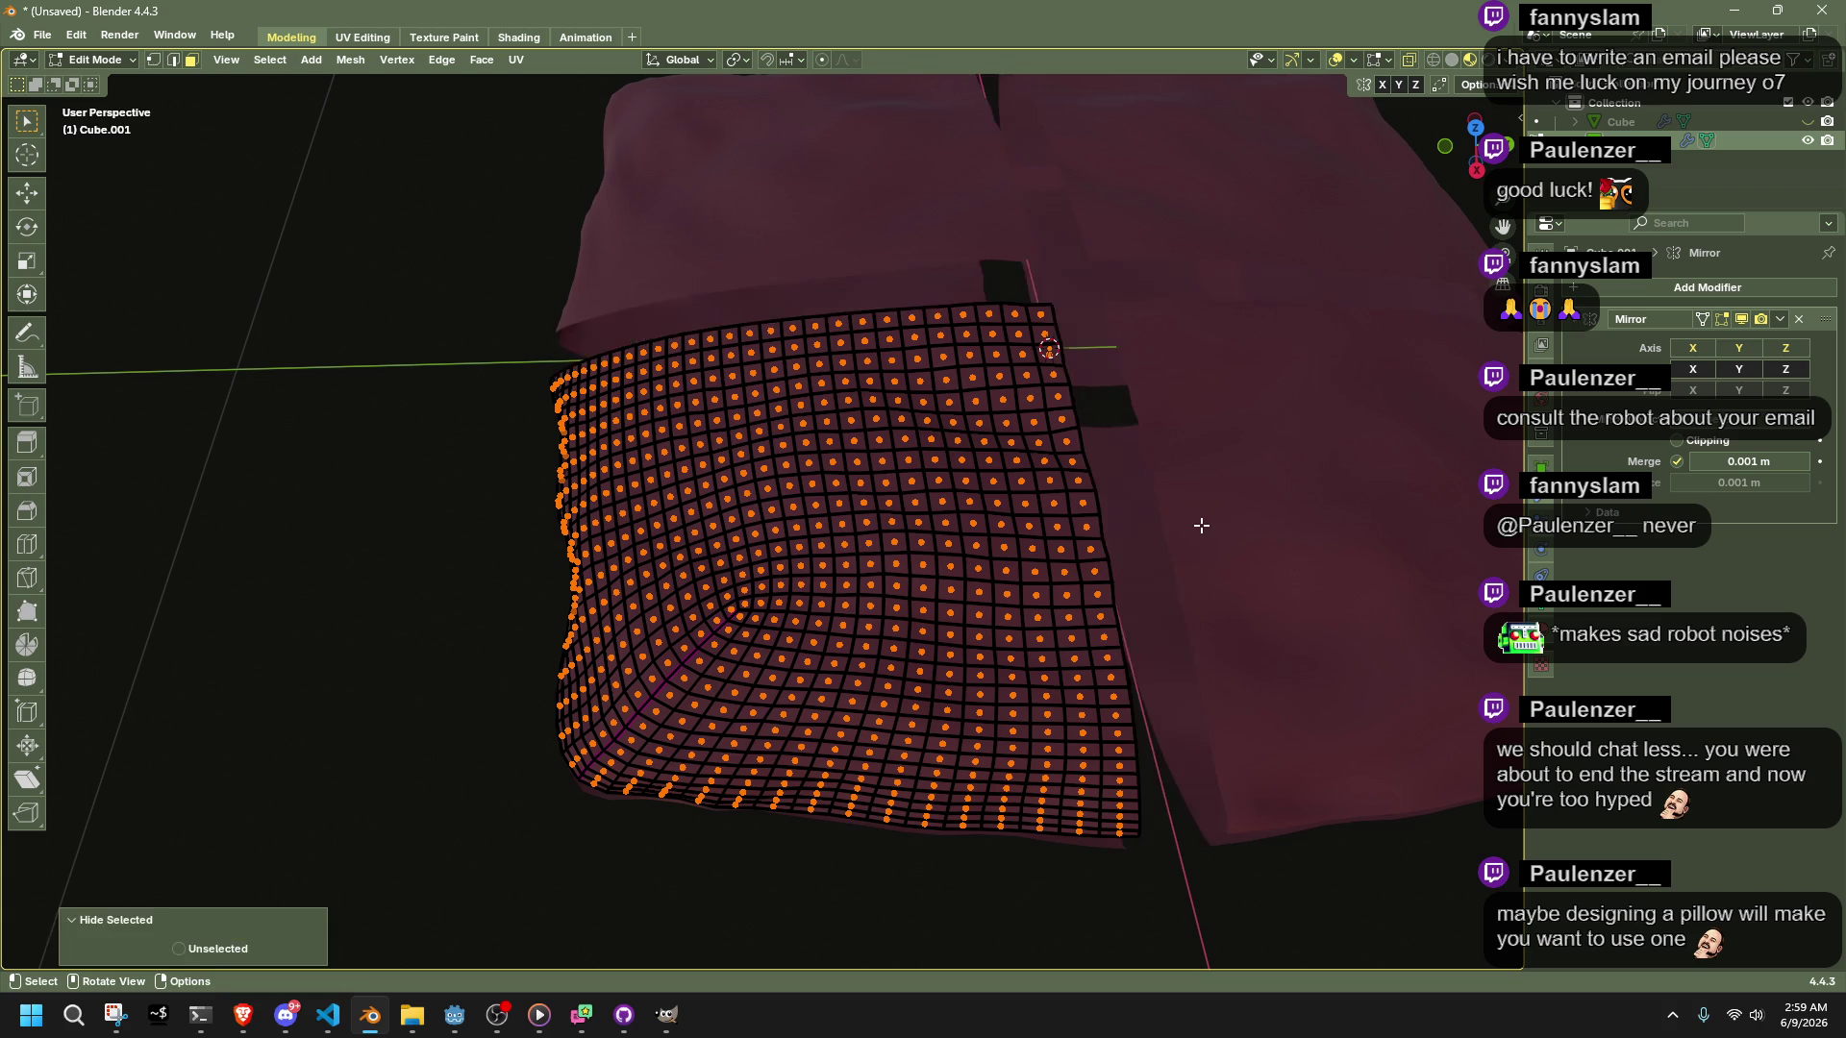
{"action": "middle_click_drag", "start_coordinate": [1214, 507], "coordinate": [1112, 488]}
Switch to Sculpt Mode and pull the cloth surface with a Grab Cloth stroke
{"action": "key", "text": "ctrl+Tab"}
{"action": "middle_click_drag", "start_coordinate": [845, 507], "coordinate": [1104, 497]}
{"action": "scroll", "coordinate": [775, 433], "scroll_direction": "up", "scroll_amount": 3}
{"action": "mouse_move", "coordinate": [775, 432]}
{"action": "left_mouse_down"}
{"action": "mouse_move", "coordinate": [760, 419]}
{"action": "mouse_move", "coordinate": [844, 412]}
{"action": "left_mouse_up"}
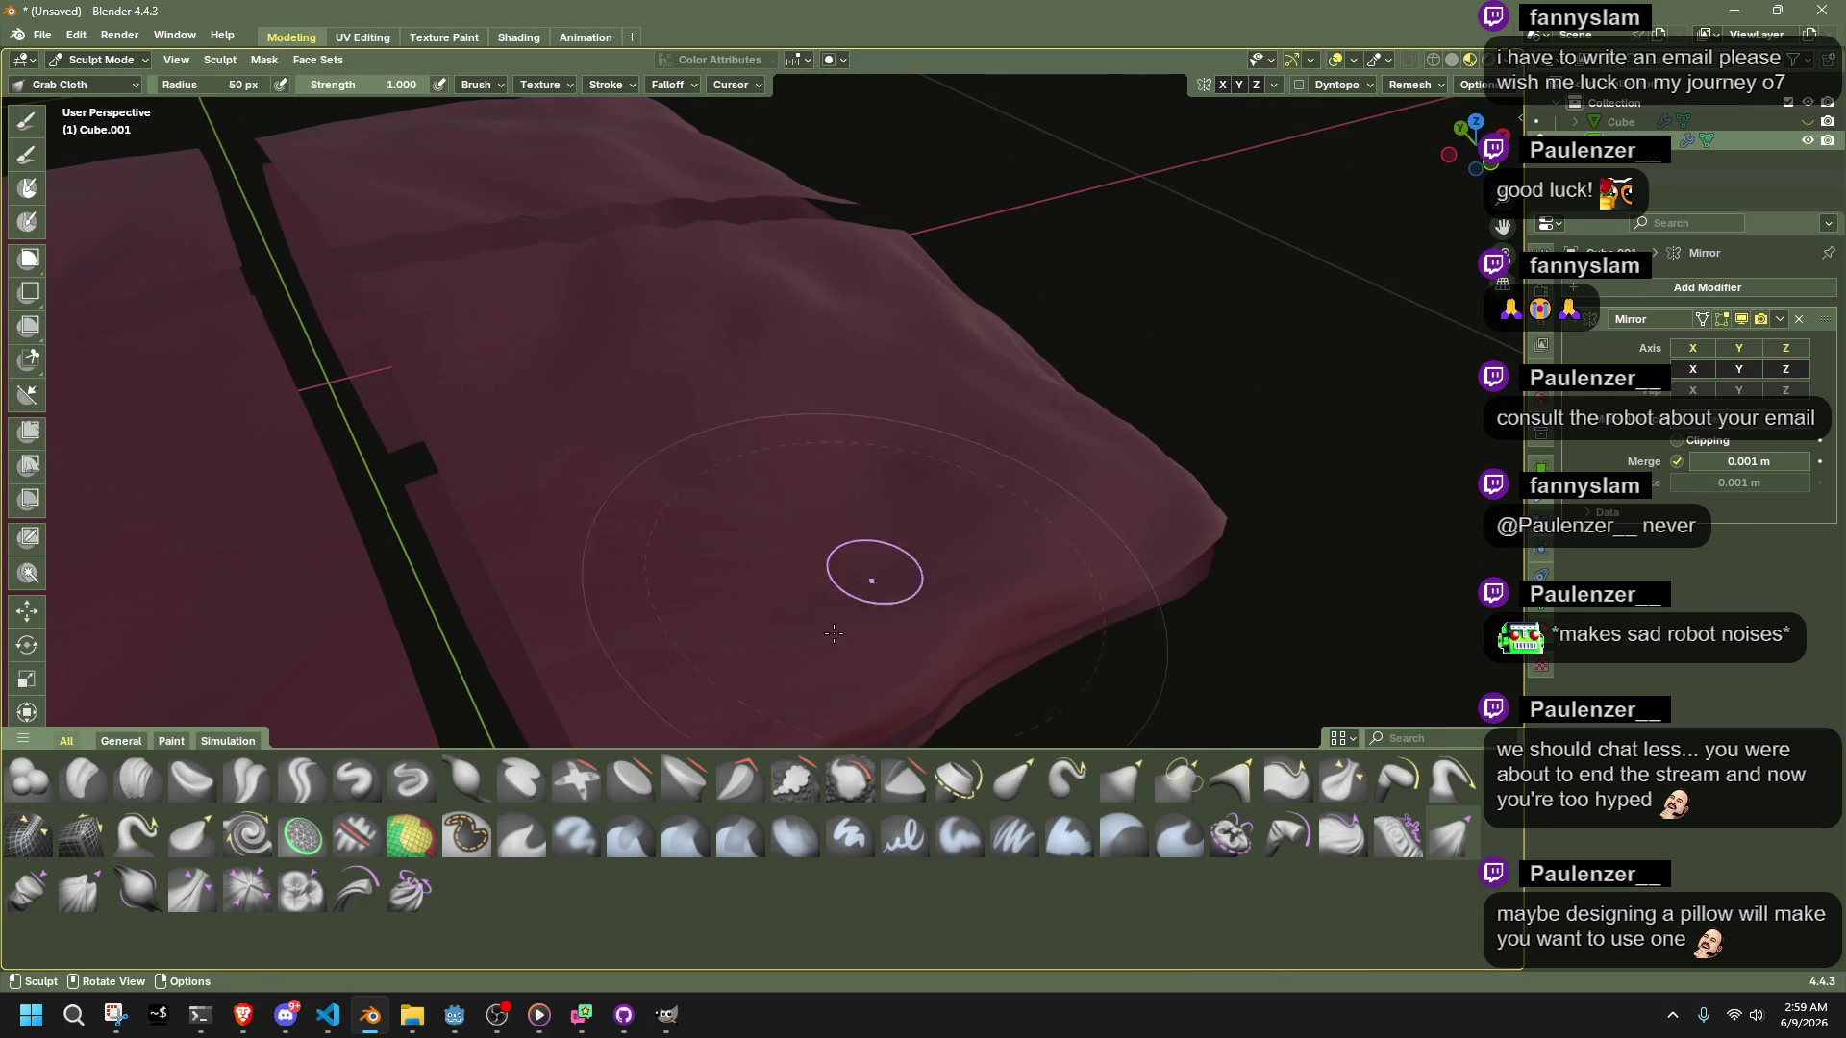
Pinch two sets of folds into the pillow with the Pinch Folds Cloth brush
{"action": "left_click", "coordinate": [192, 889]}
{"action": "left_click_drag", "start_coordinate": [568, 494], "coordinate": [644, 442]}
{"action": "left_click_drag", "start_coordinate": [608, 574], "coordinate": [586, 615]}
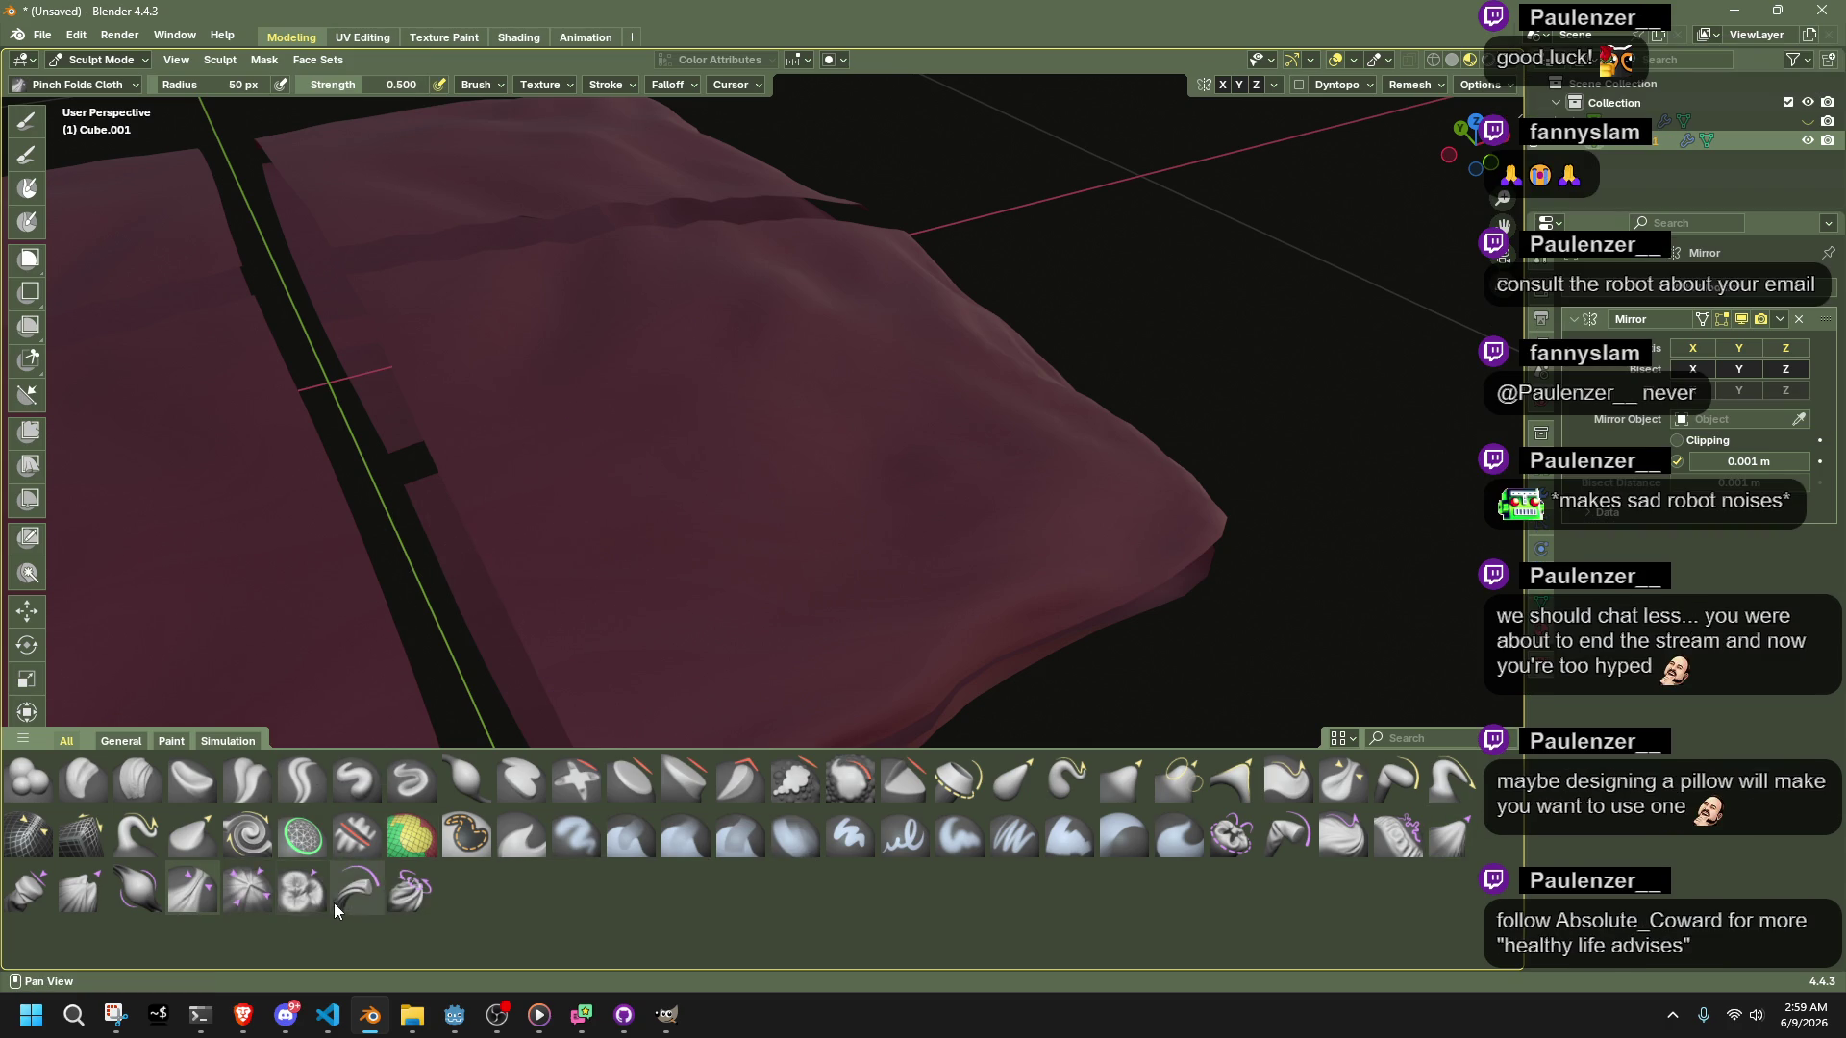
Stretch and move the pillow cloth with the Stretch/Move Cloth brush
{"action": "left_click", "coordinate": [342, 903]}
{"action": "left_click_drag", "start_coordinate": [733, 511], "coordinate": [641, 369]}
{"action": "mouse_move", "coordinate": [641, 369]}
{"action": "middle_mouse_down"}
{"action": "mouse_move", "coordinate": [874, 388]}
{"action": "mouse_move", "coordinate": [788, 385]}
{"action": "middle_mouse_up"}
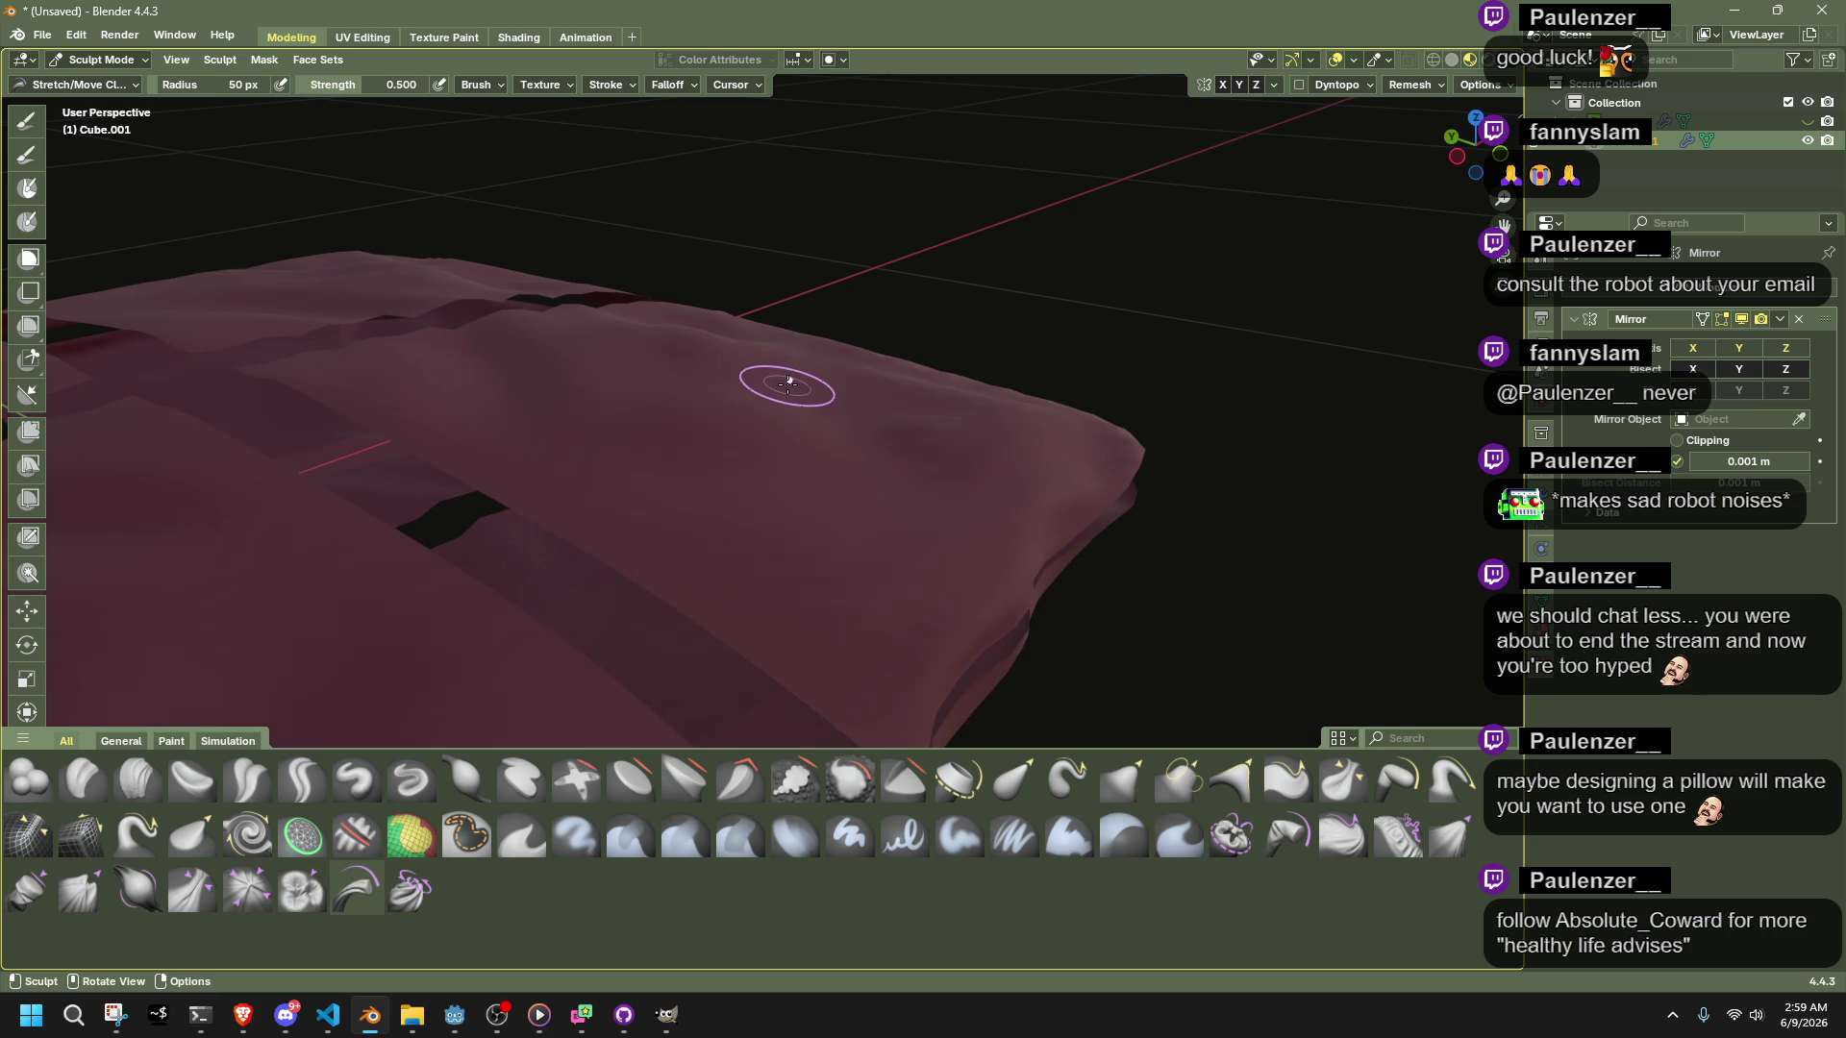
{"action": "mouse_move", "coordinate": [894, 445]}
{"action": "middle_mouse_down"}
{"action": "mouse_move", "coordinate": [548, 395]}
{"action": "mouse_move", "coordinate": [564, 626]}
{"action": "middle_mouse_up"}
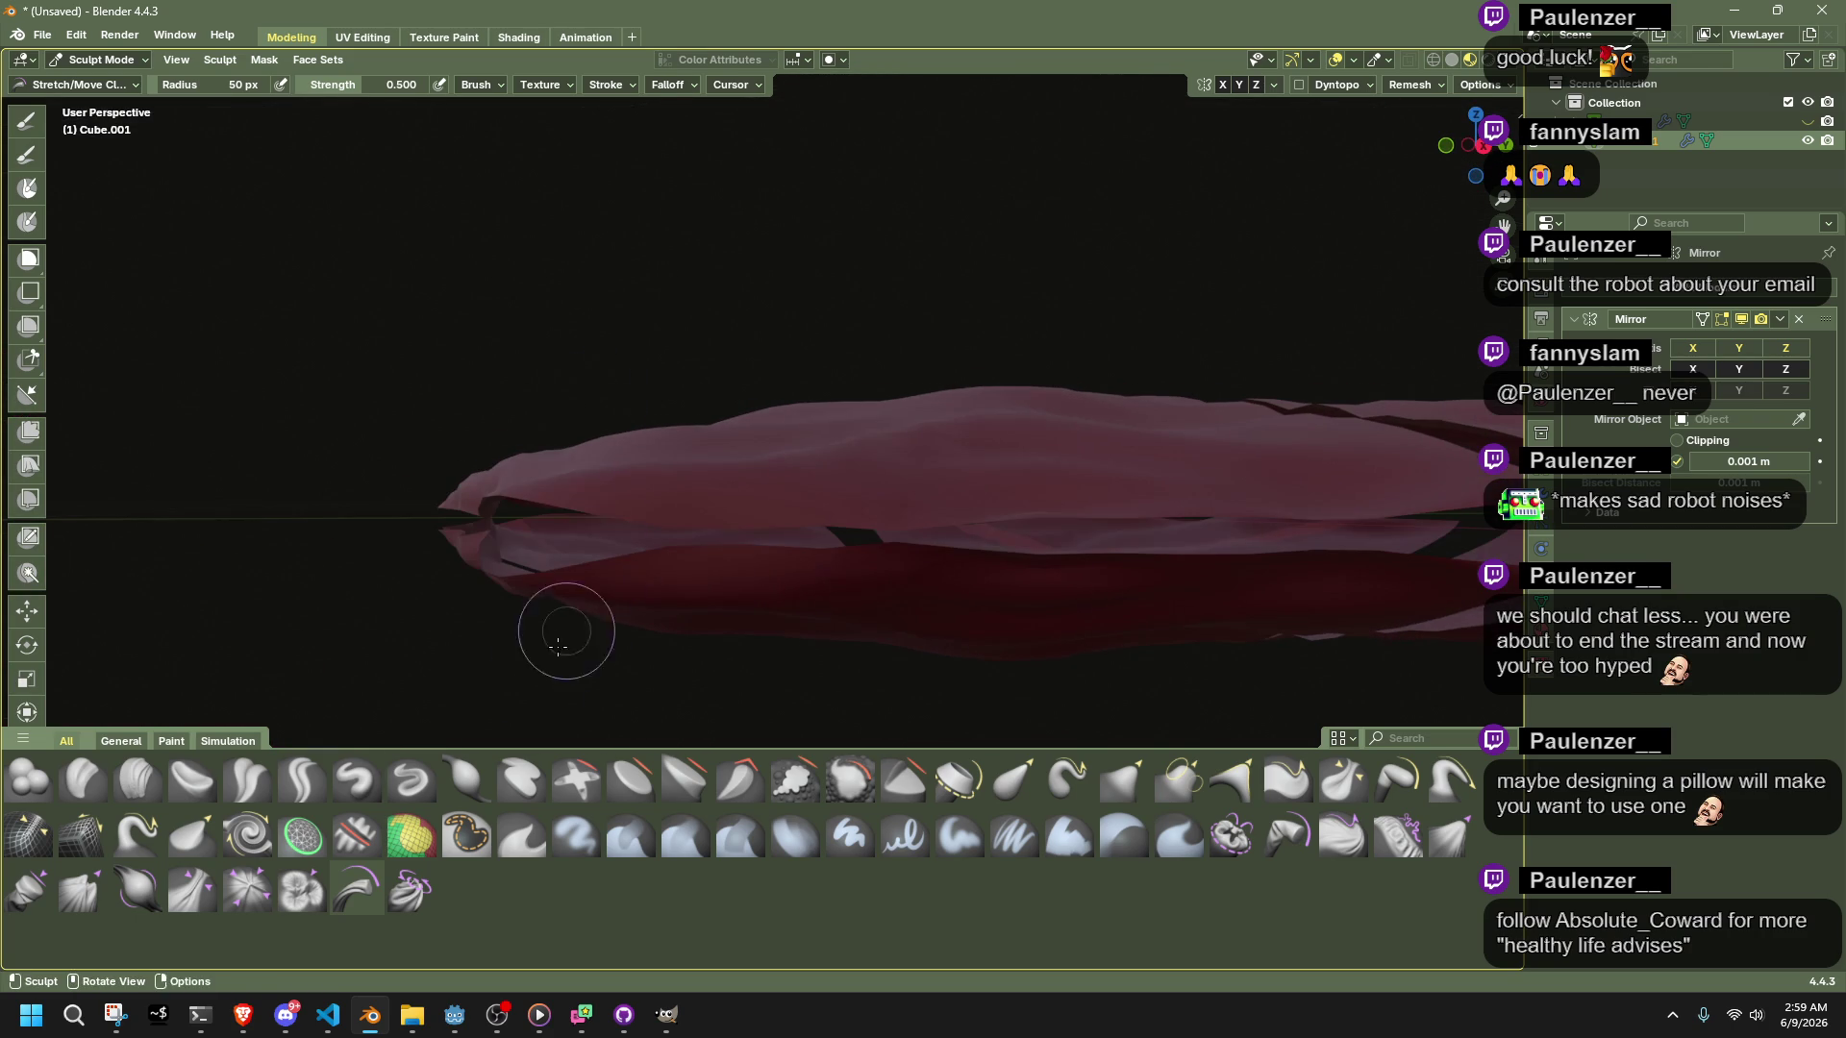
Pinch two points with Pinch Point Cloth, then open the Shading workspace
{"action": "left_click", "coordinate": [241, 891]}
{"action": "middle_click_drag", "start_coordinate": [589, 556], "coordinate": [717, 528]}
{"action": "left_click_drag", "start_coordinate": [717, 528], "coordinate": [749, 582]}
{"action": "middle_click_drag", "start_coordinate": [748, 582], "coordinate": [760, 552]}
{"action": "middle_click_drag", "start_coordinate": [823, 463], "coordinate": [845, 459]}
{"action": "left_click_drag", "start_coordinate": [845, 459], "coordinate": [832, 488]}
{"action": "mouse_move", "coordinate": [857, 431]}
{"action": "middle_mouse_down"}
{"action": "mouse_move", "coordinate": [972, 441]}
{"action": "mouse_move", "coordinate": [721, 523]}
{"action": "middle_mouse_up"}
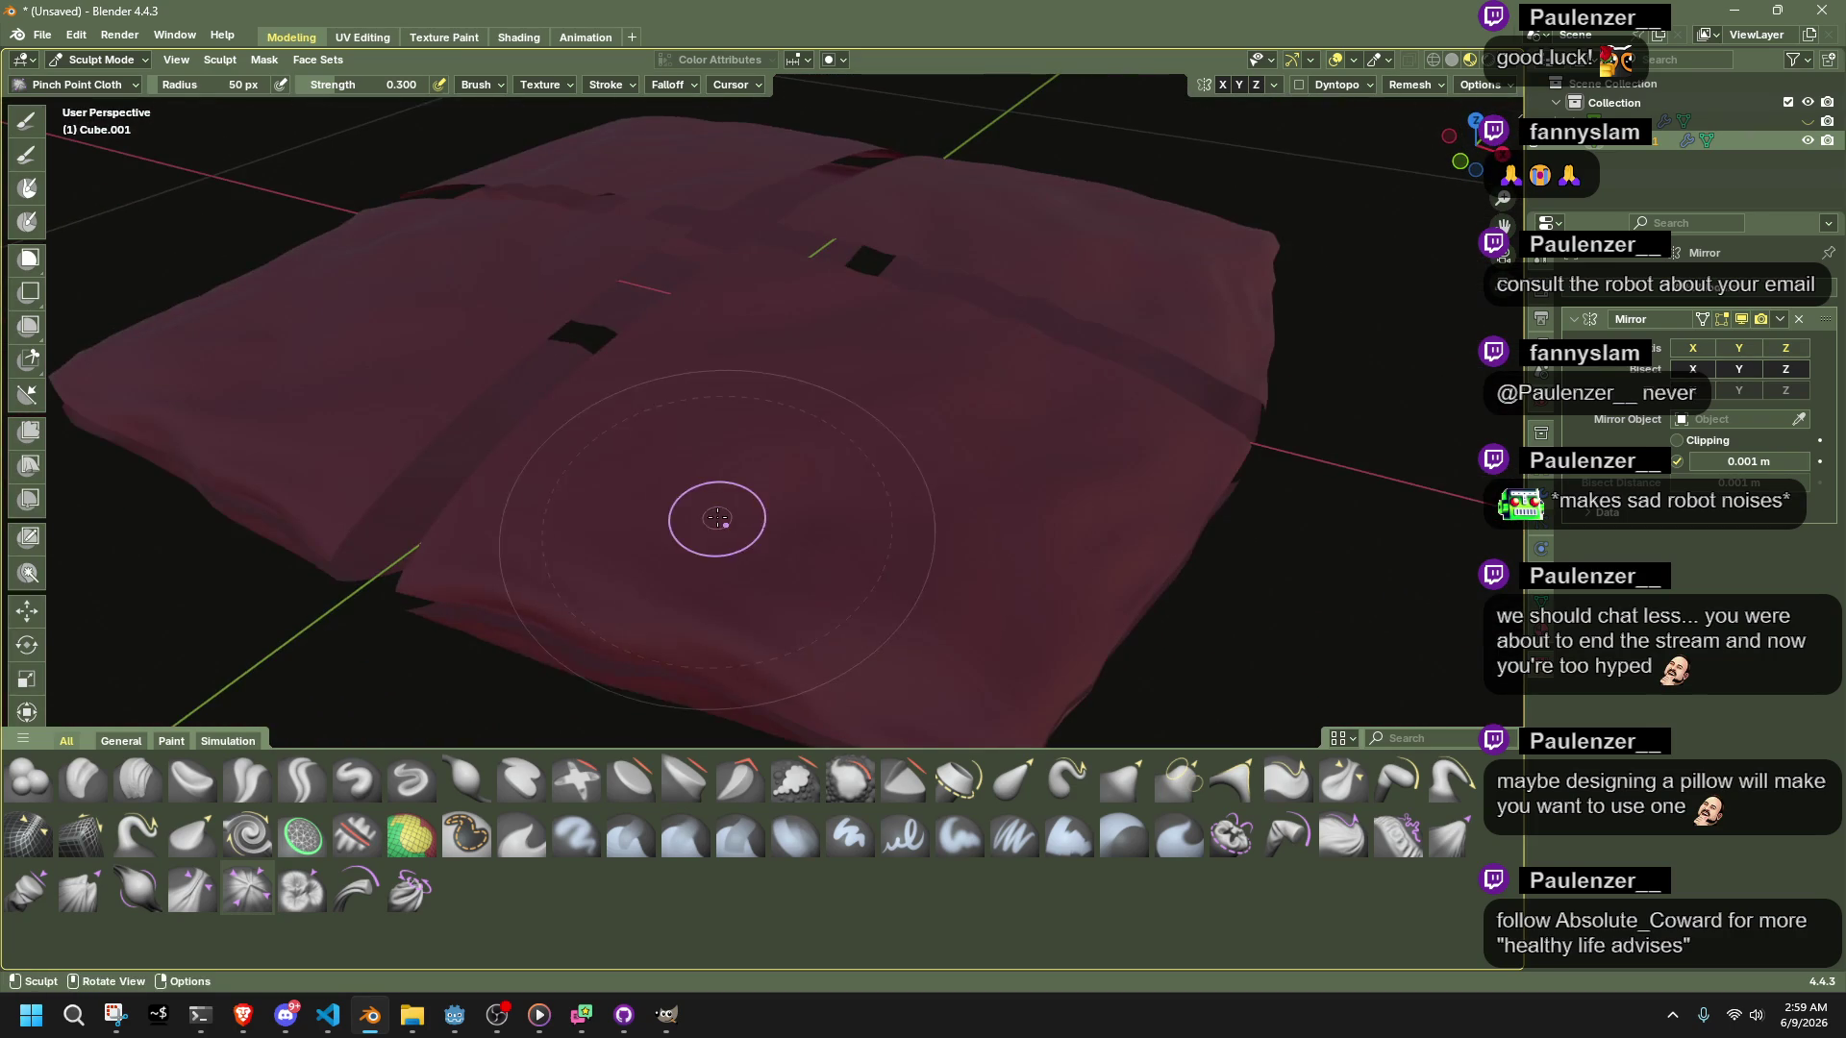
{"action": "left_click", "coordinate": [505, 38]}
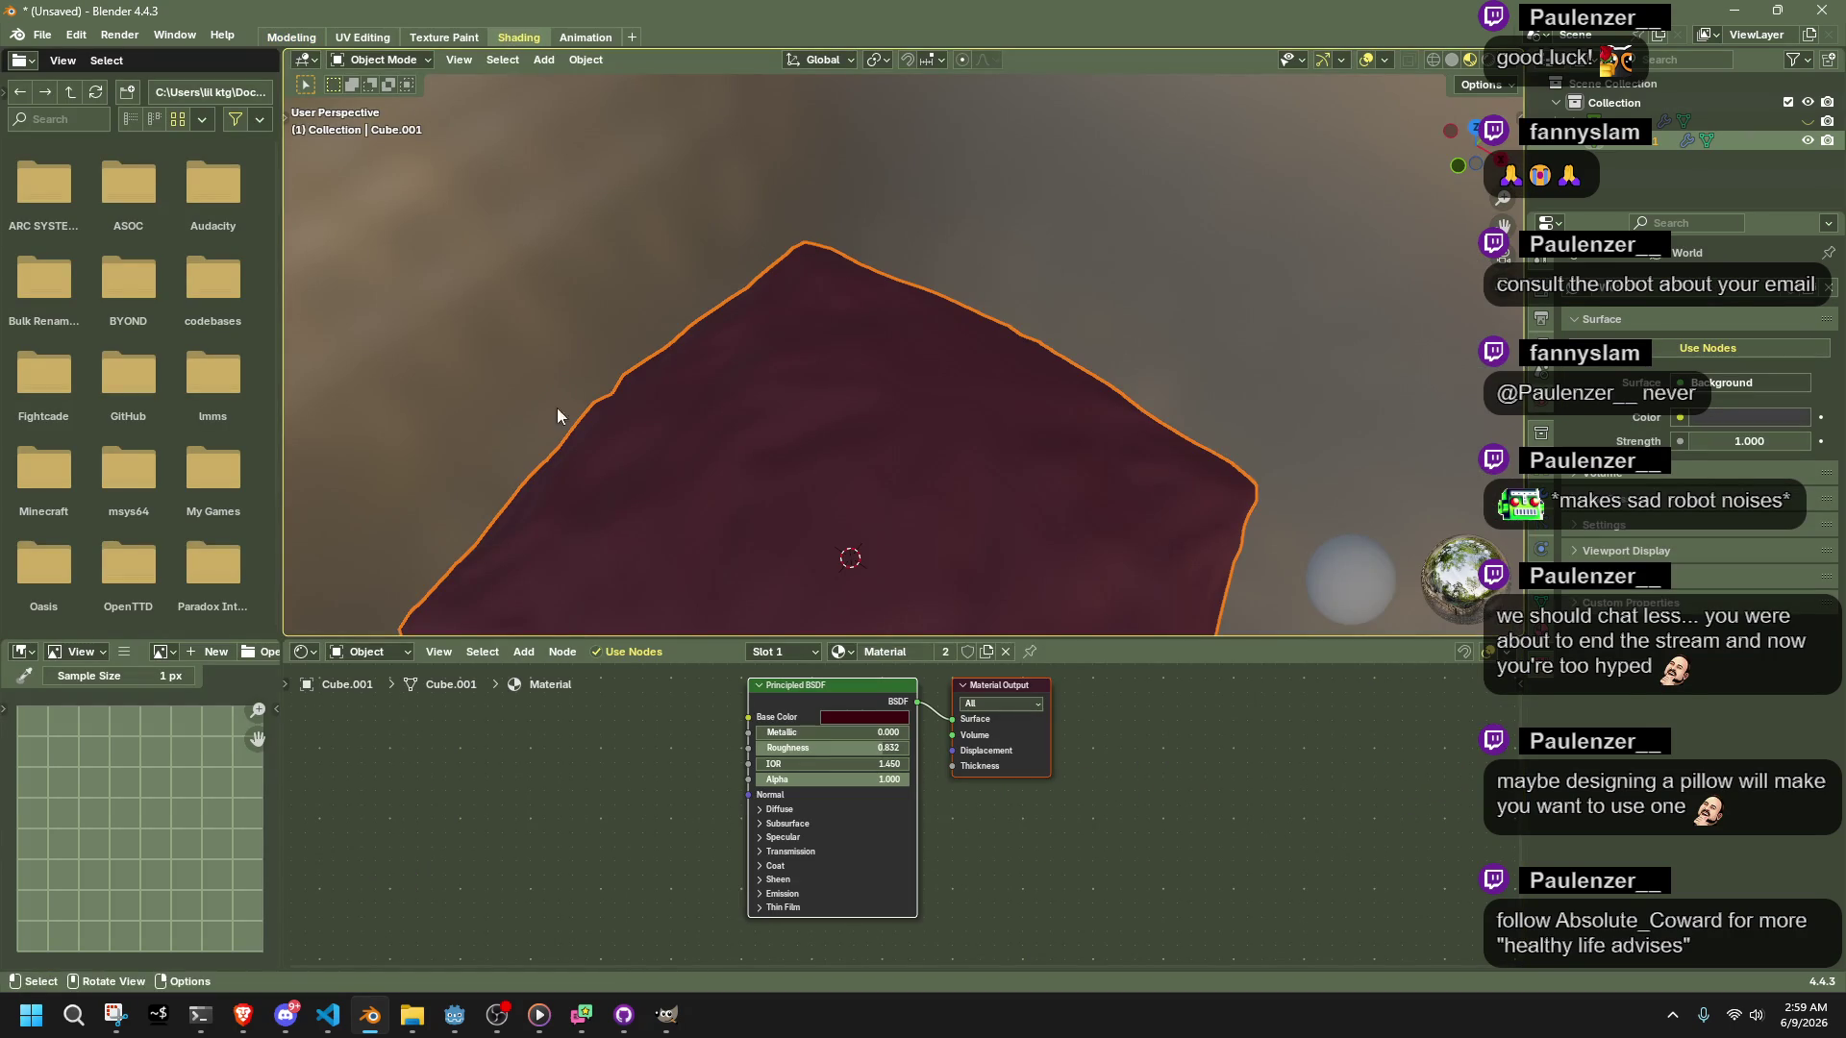
Add an Image Texture node beside the Principled BSDF and wire its Color into Base Color
{"action": "scroll", "coordinate": [769, 517], "scroll_direction": "down", "scroll_amount": 2}
{"action": "left_click", "coordinate": [523, 652]}
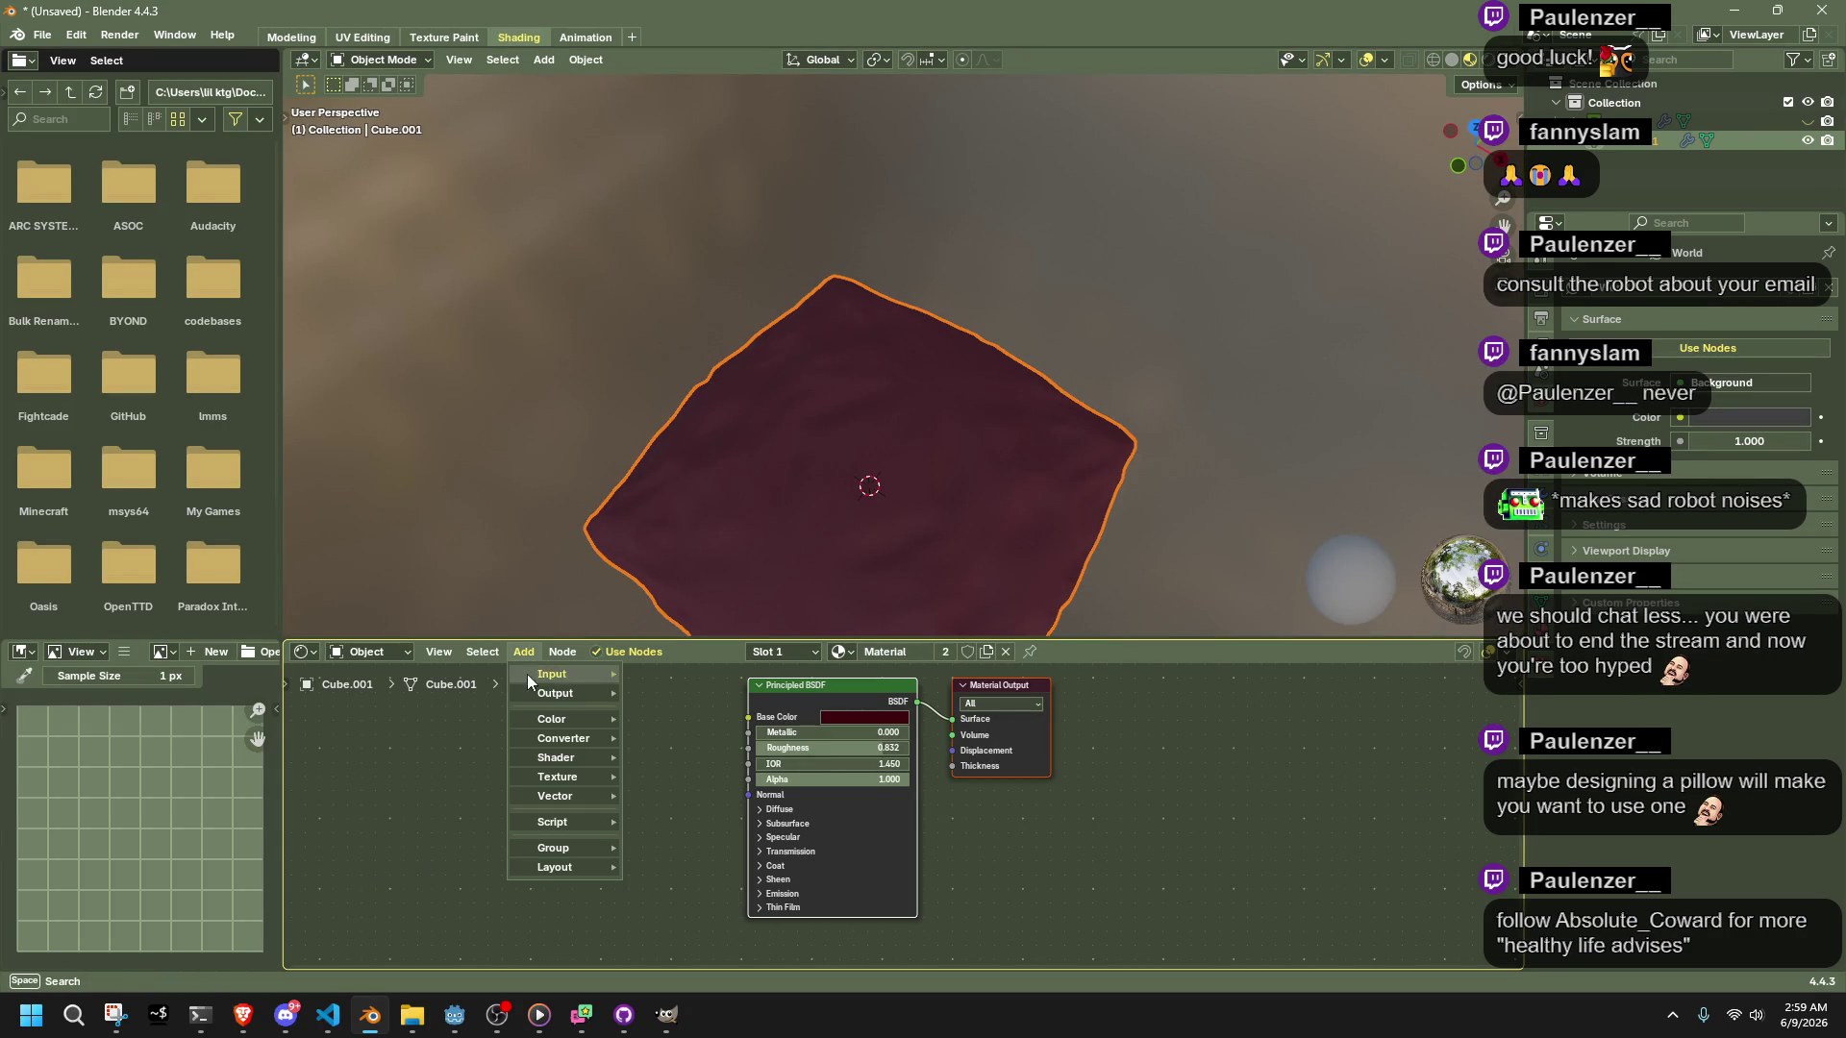
{"action": "right_click", "coordinate": [568, 759]}
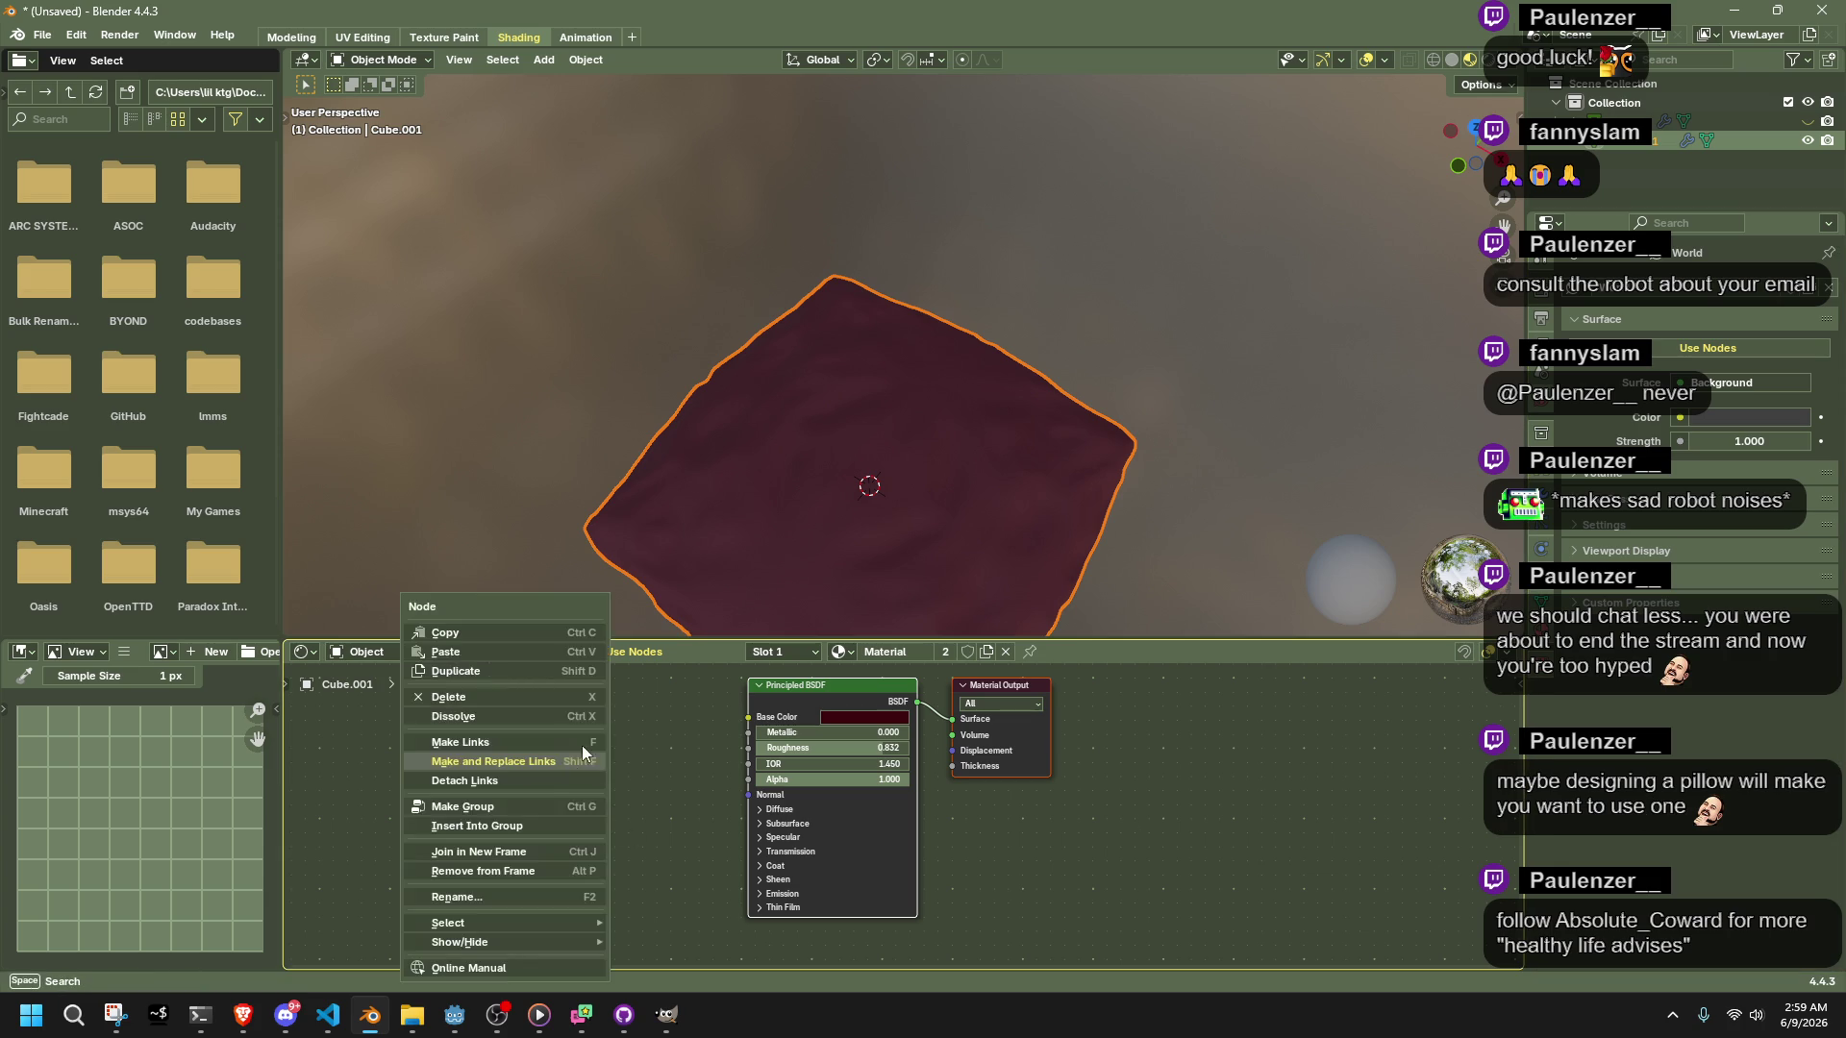
{"action": "left_click", "coordinate": [514, 655]}
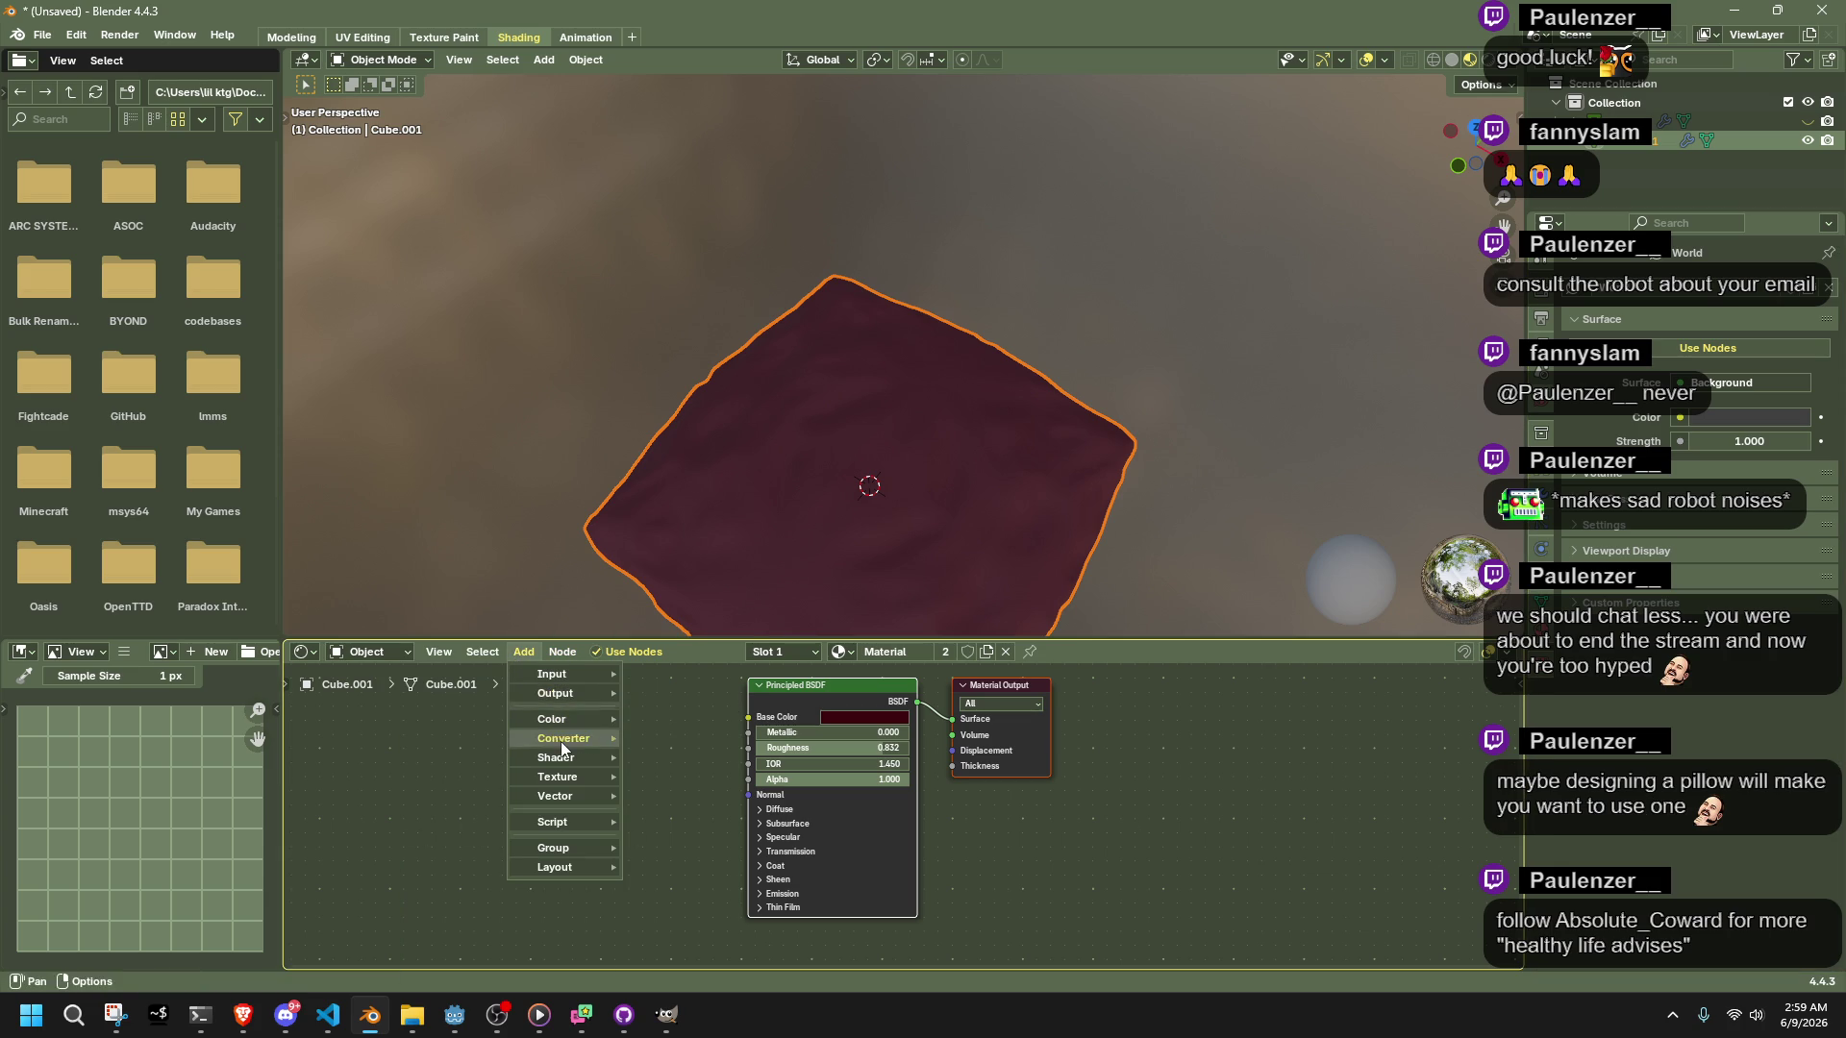
{"action": "mouse_move", "coordinate": [565, 773]}
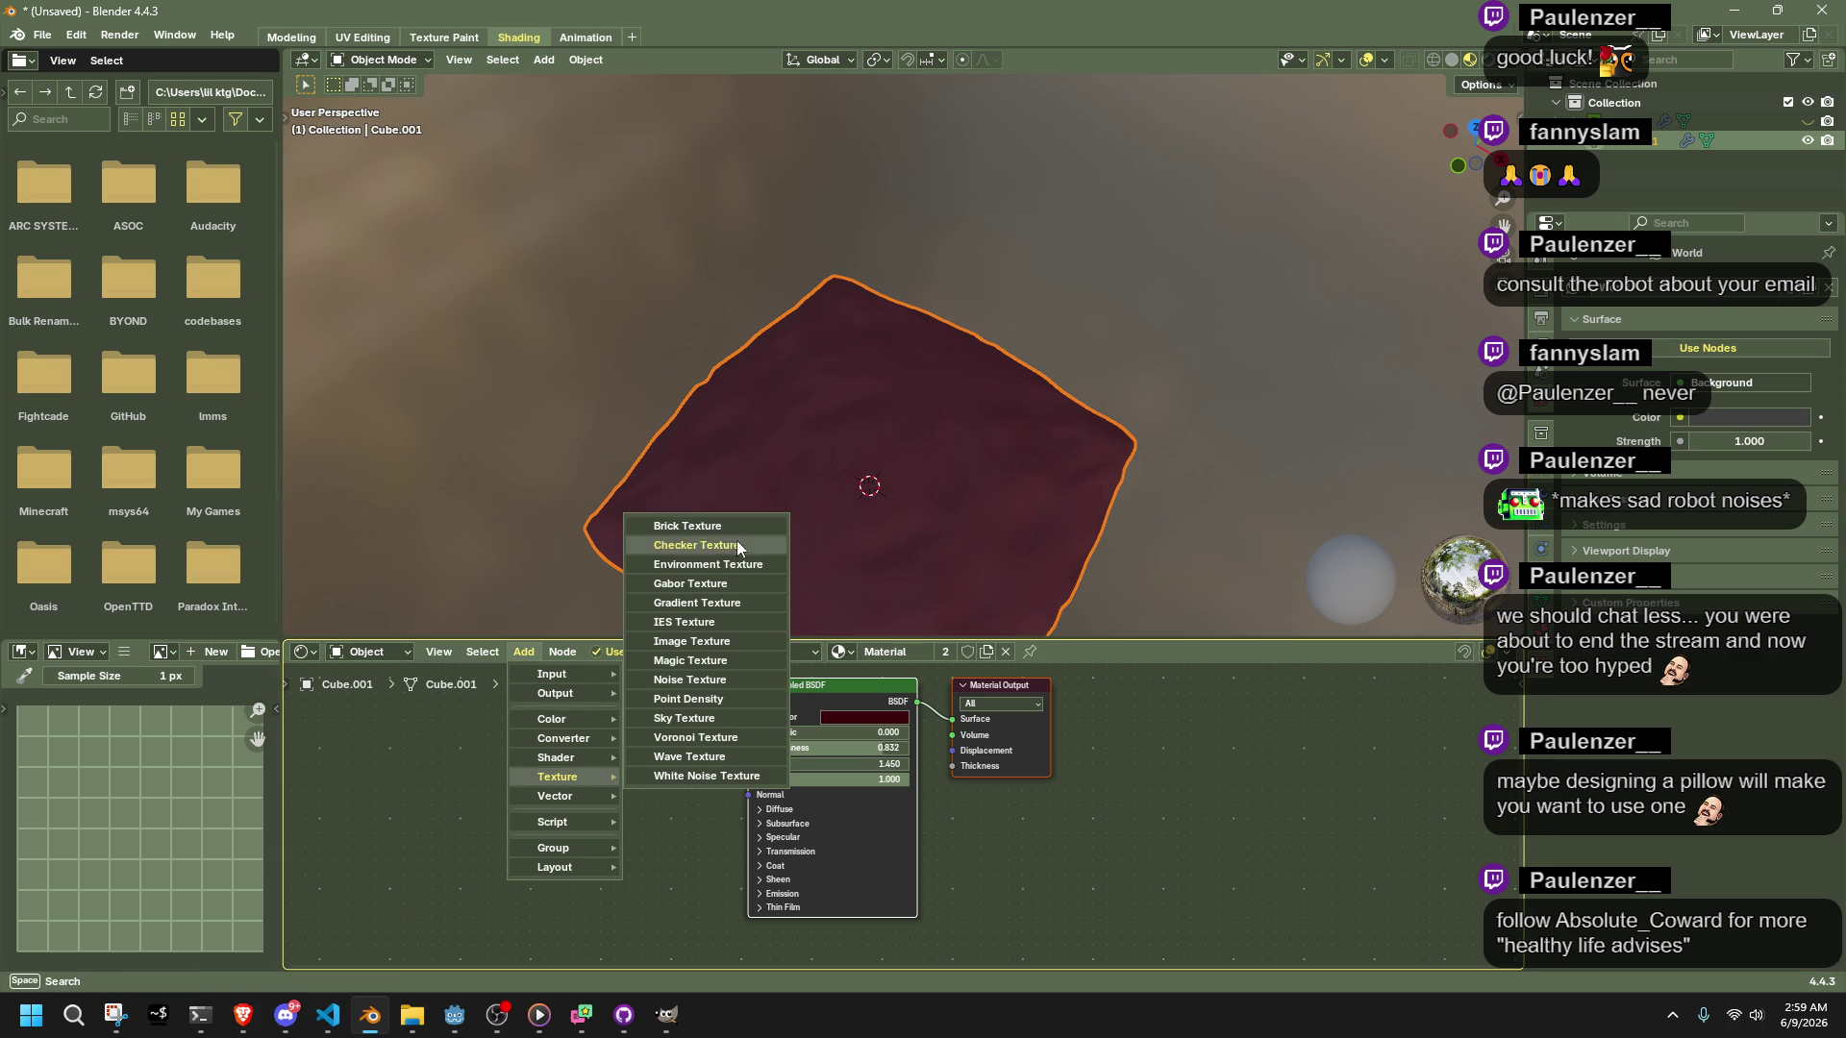
{"action": "left_click", "coordinate": [709, 643]}
{"action": "left_click", "coordinate": [663, 776]}
{"action": "left_click_drag", "start_coordinate": [679, 770], "coordinate": [735, 717]}
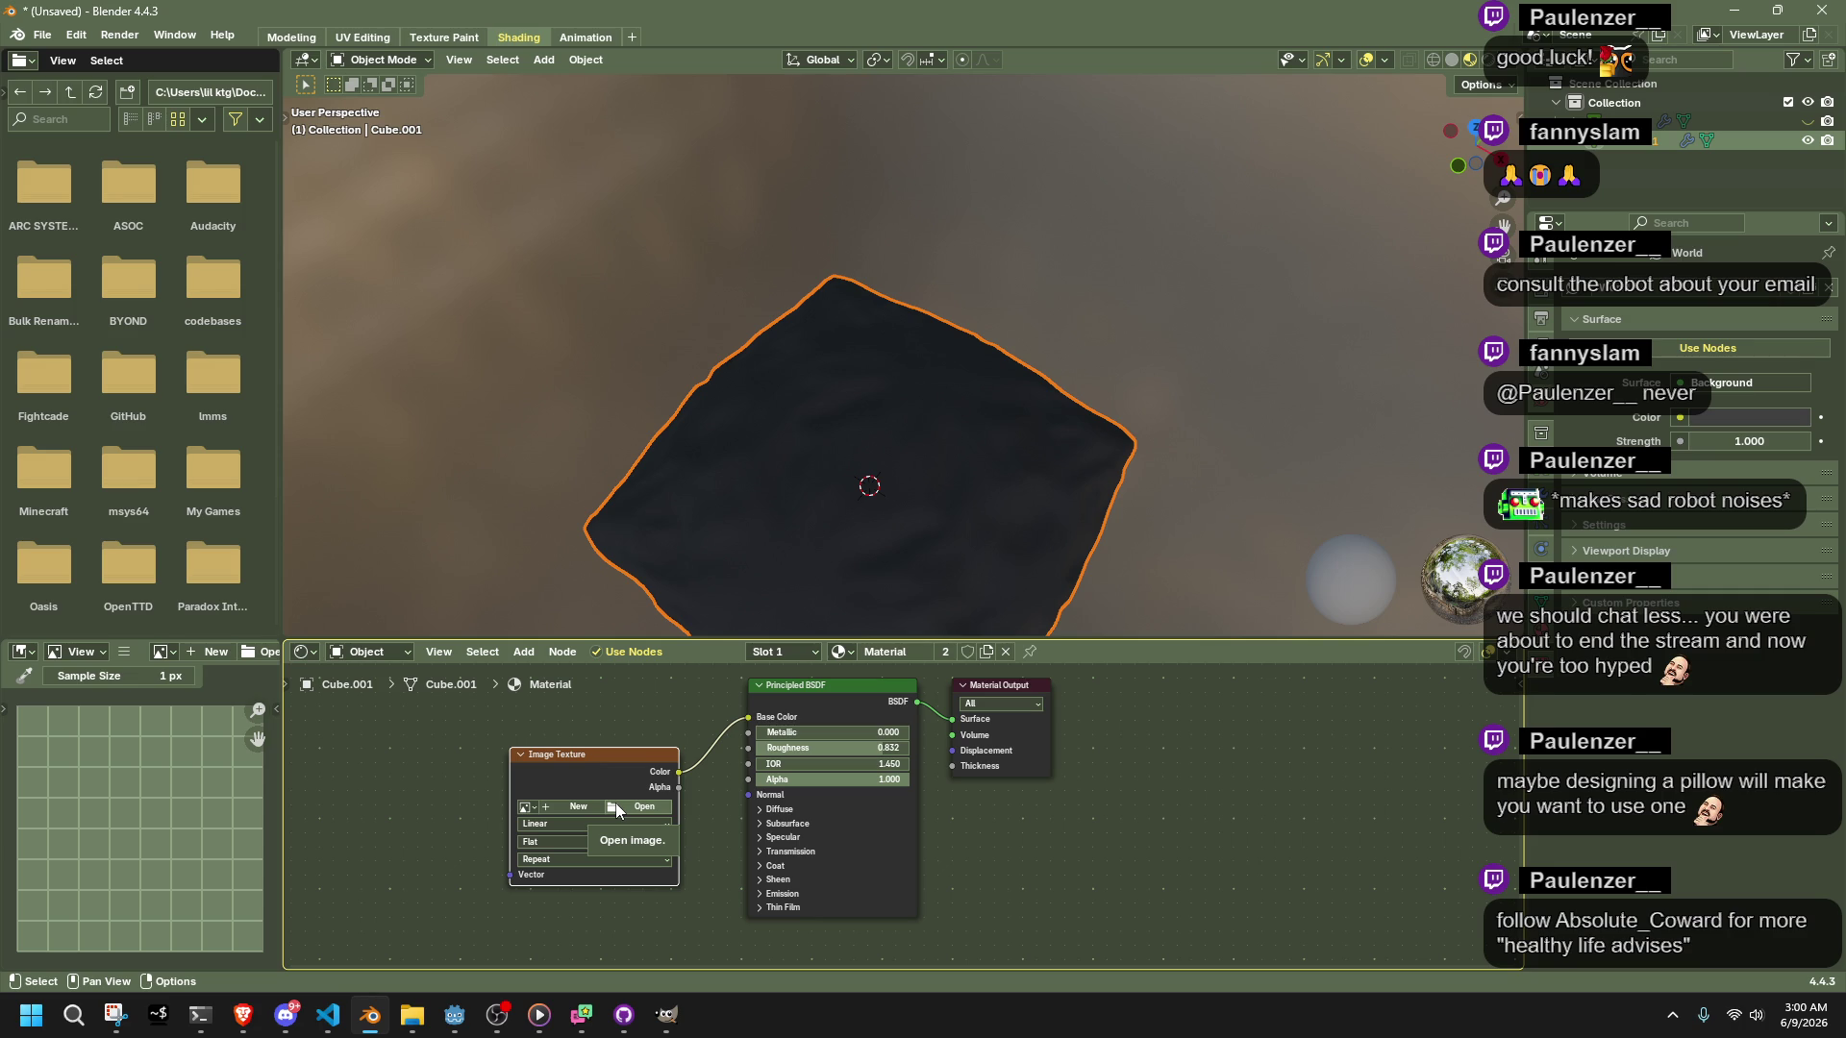
{"action": "left_click", "coordinate": [615, 804]}
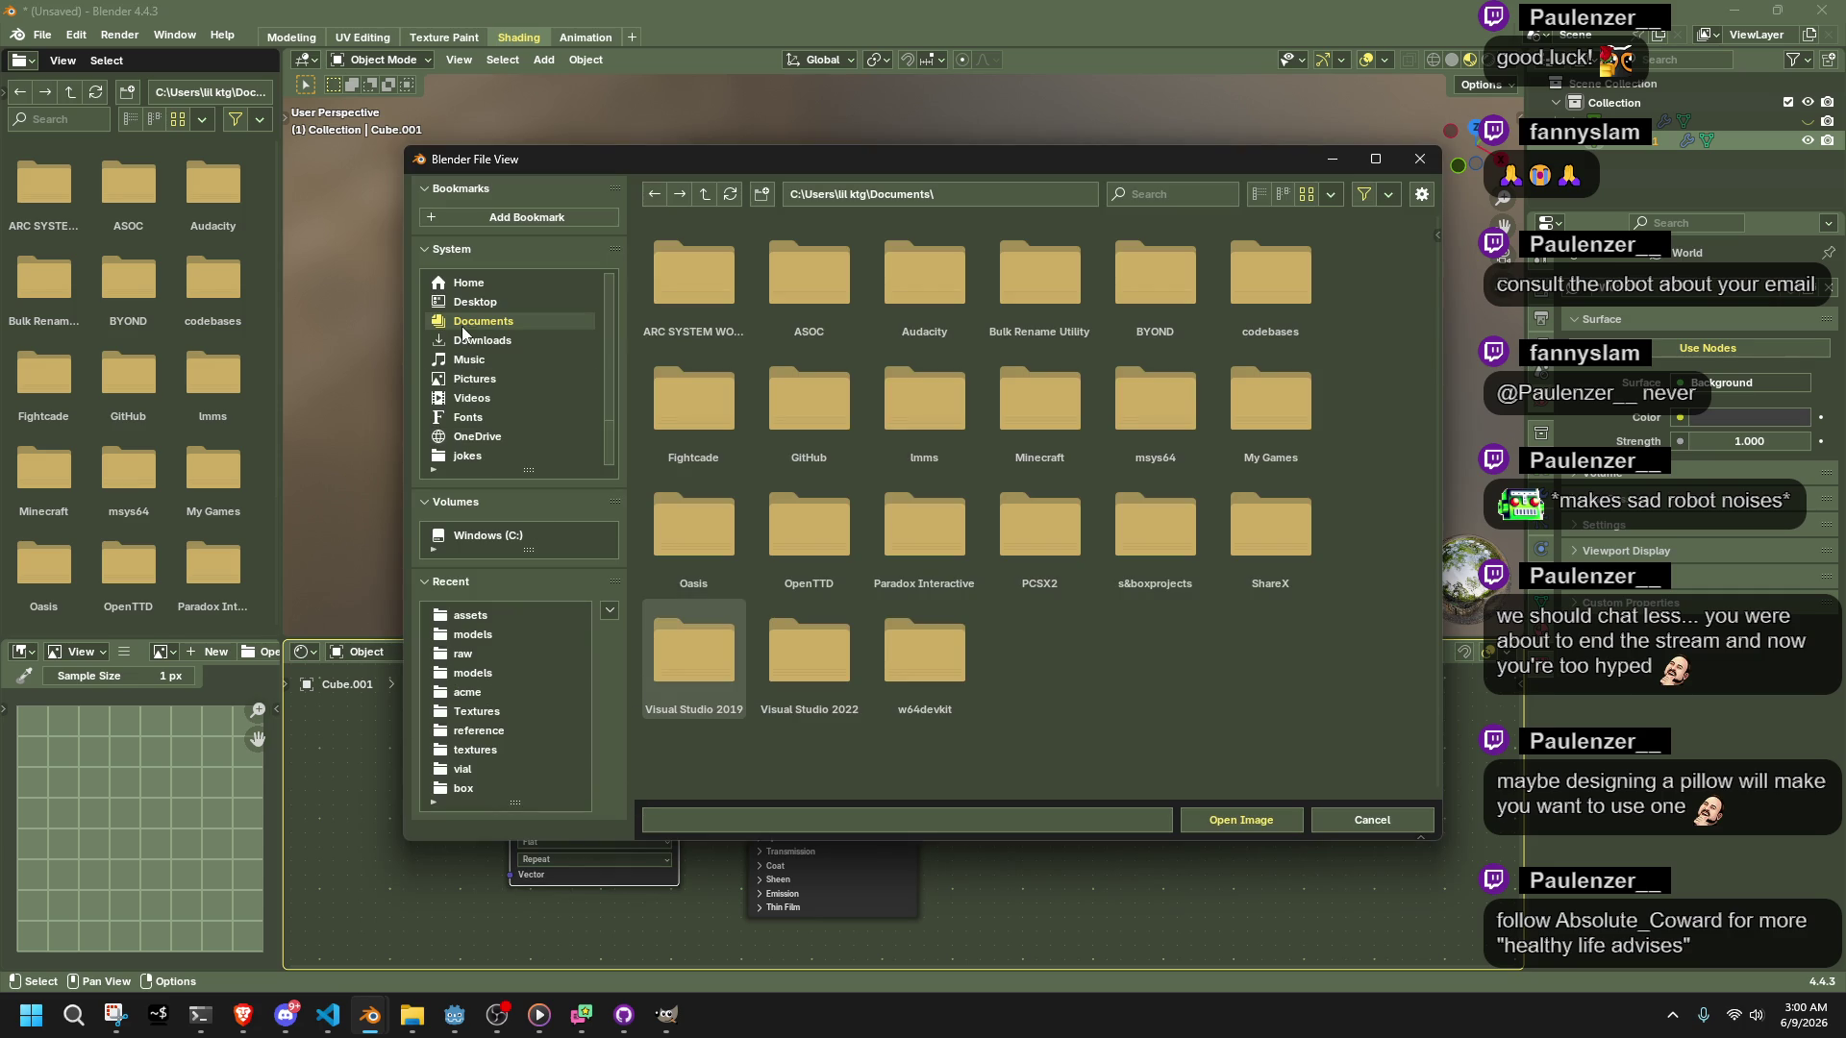
Load CHR_BLACKBEAR_FUR.png from the assets textures folder into the Image Texture node
{"action": "left_click", "coordinate": [480, 613]}
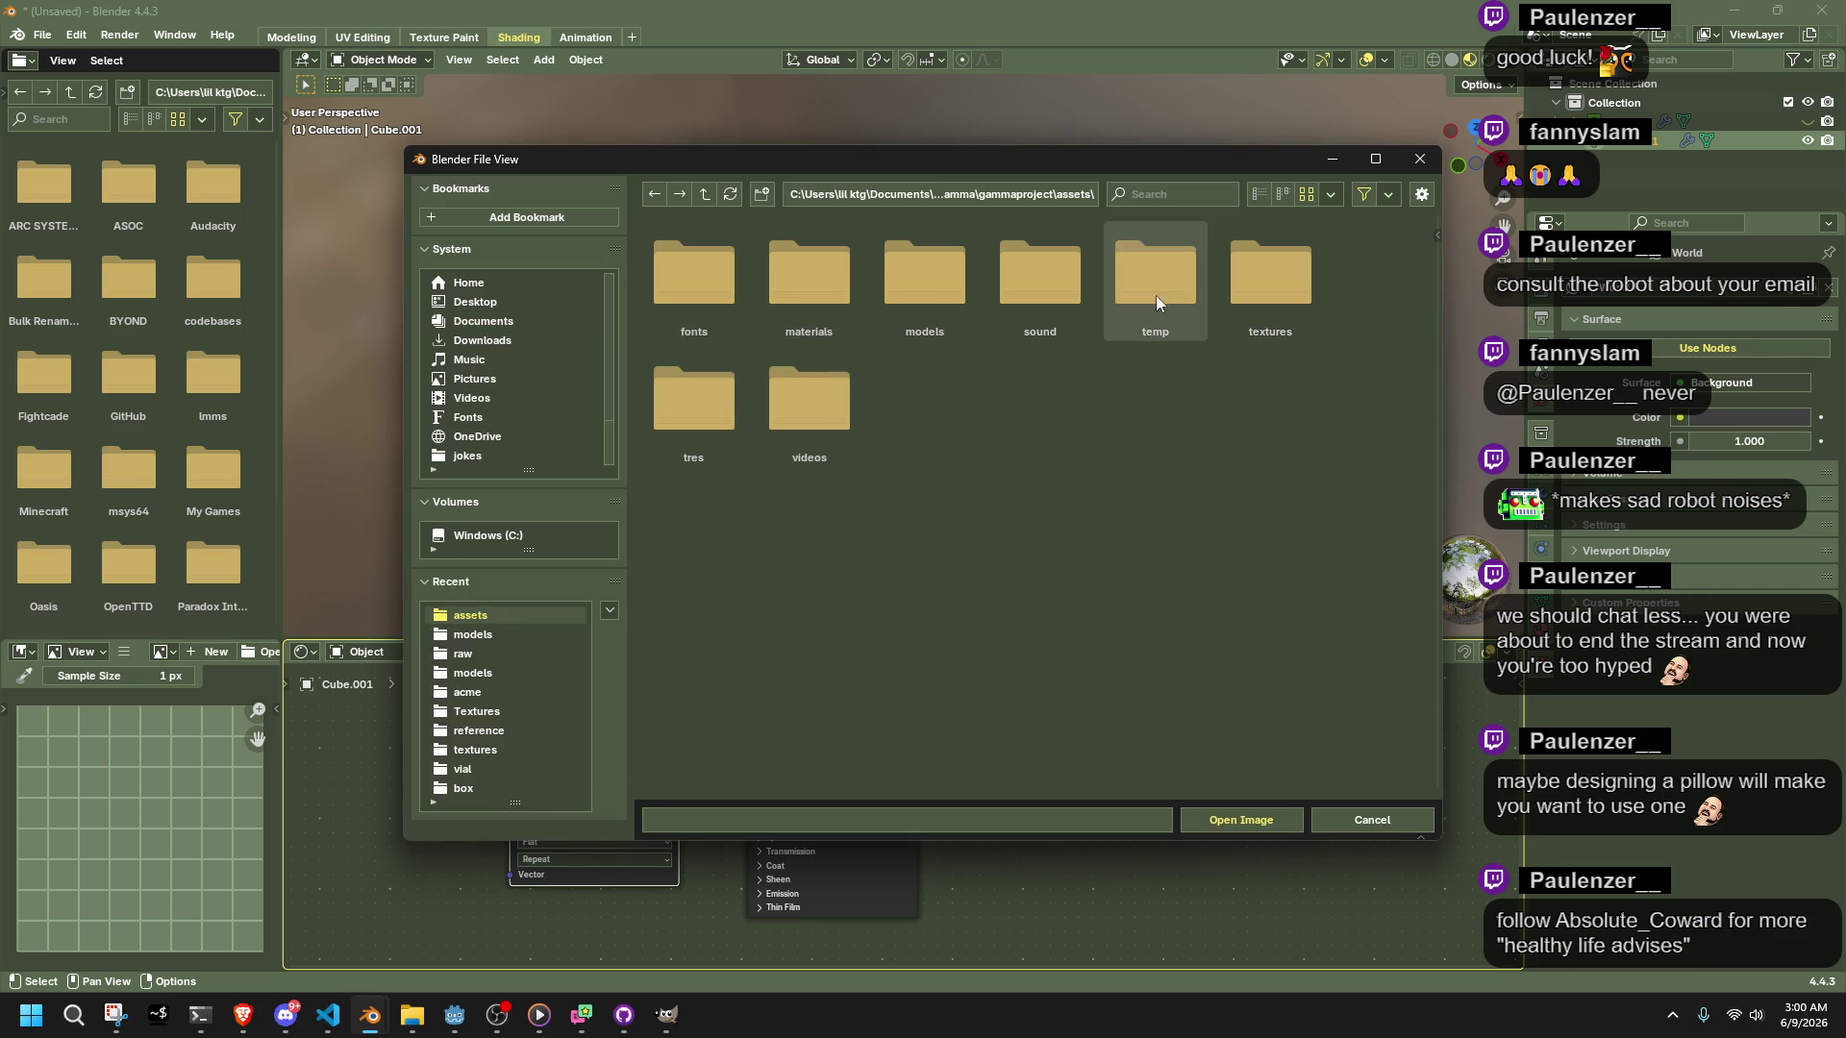
{"action": "double_click", "coordinate": [1261, 288]}
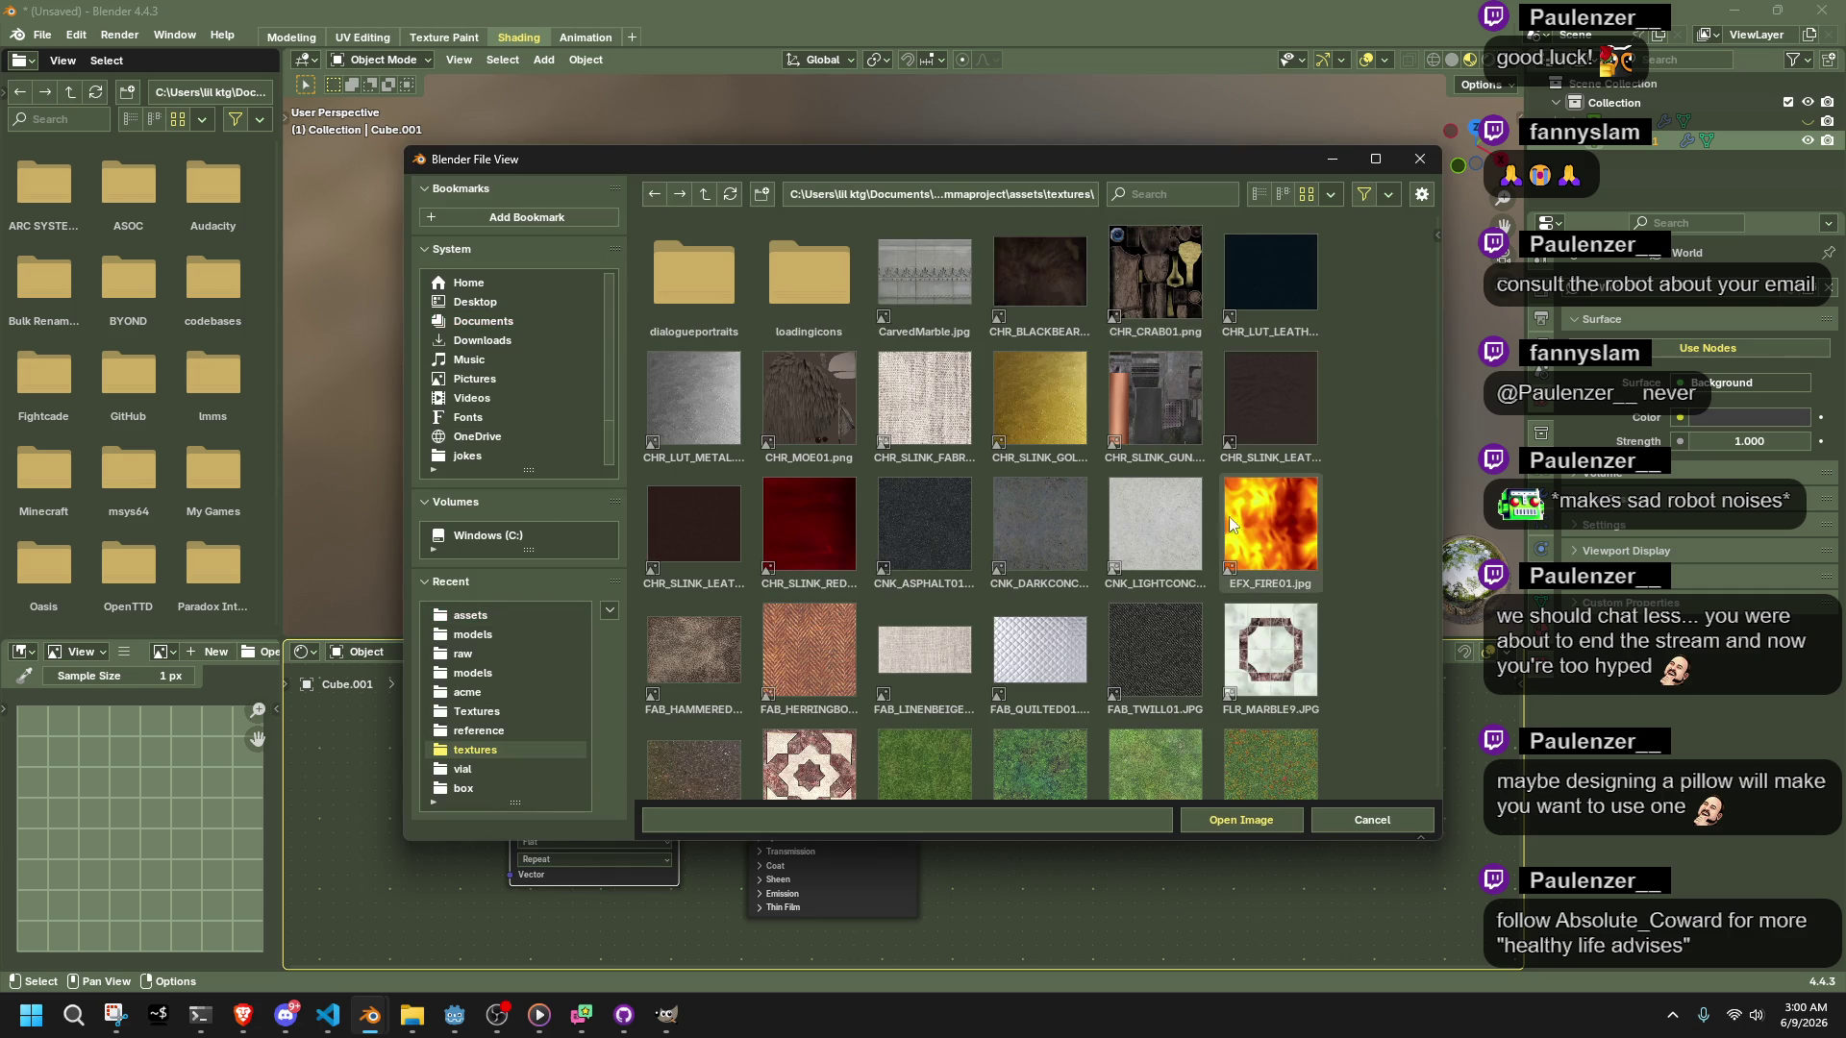
{"action": "scroll", "coordinate": [1088, 557], "scroll_direction": "down", "scroll_amount": 5}
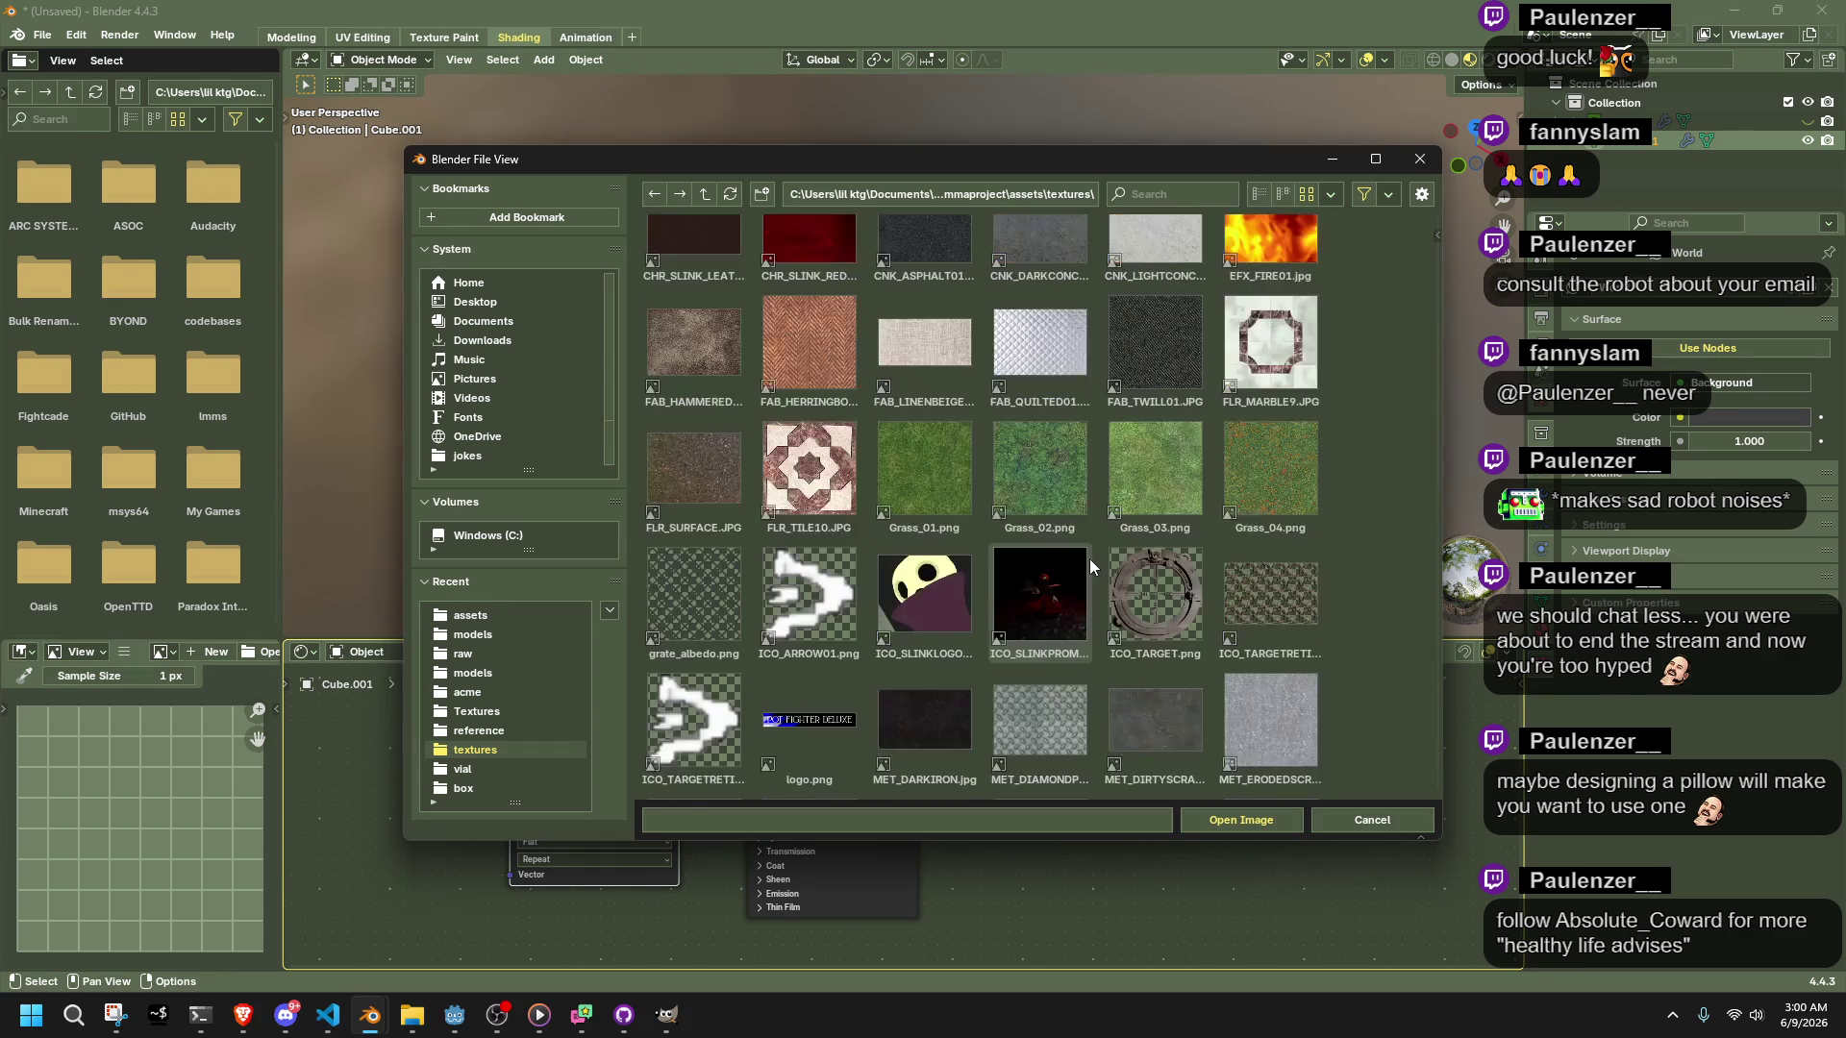
{"action": "scroll", "coordinate": [1088, 557], "scroll_direction": "up", "scroll_amount": 5}
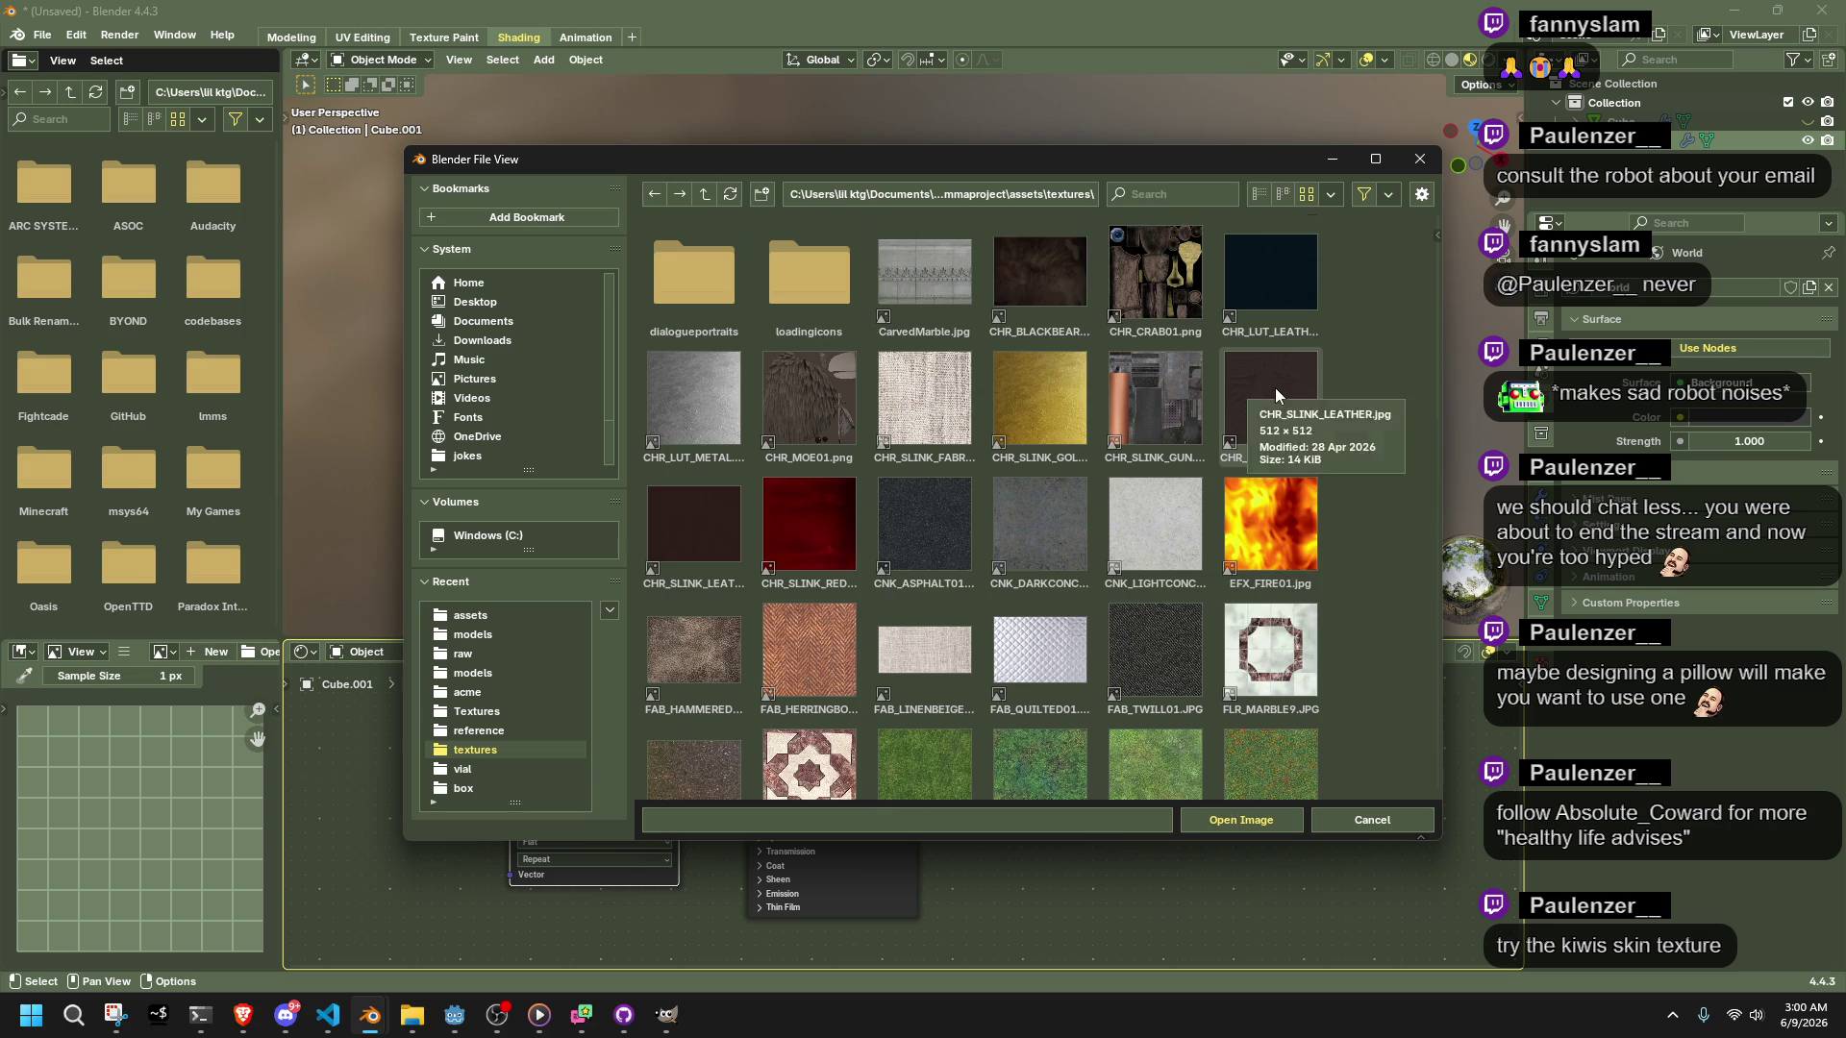
{"action": "scroll", "coordinate": [1275, 388], "scroll_direction": "down", "scroll_amount": 5}
{"action": "scroll", "coordinate": [1275, 388], "scroll_direction": "down", "scroll_amount": 5}
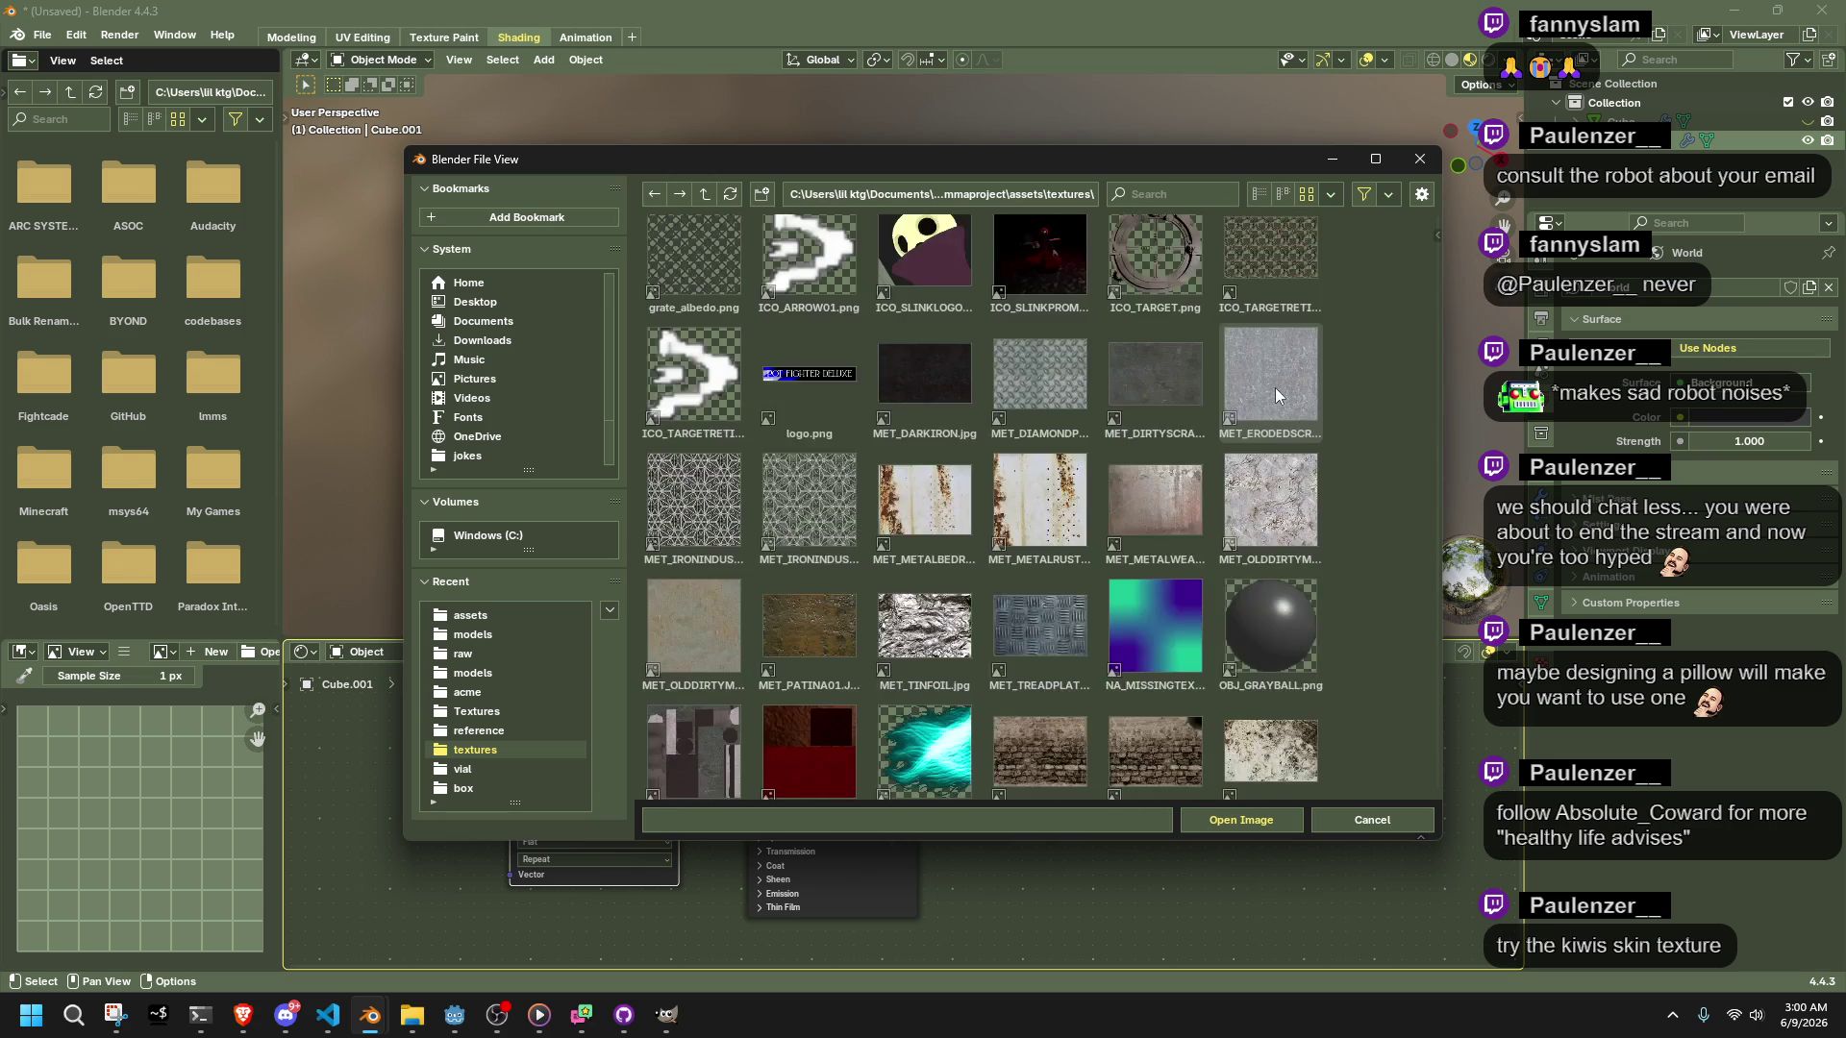
{"action": "scroll", "coordinate": [1276, 394], "scroll_direction": "down", "scroll_amount": 2}
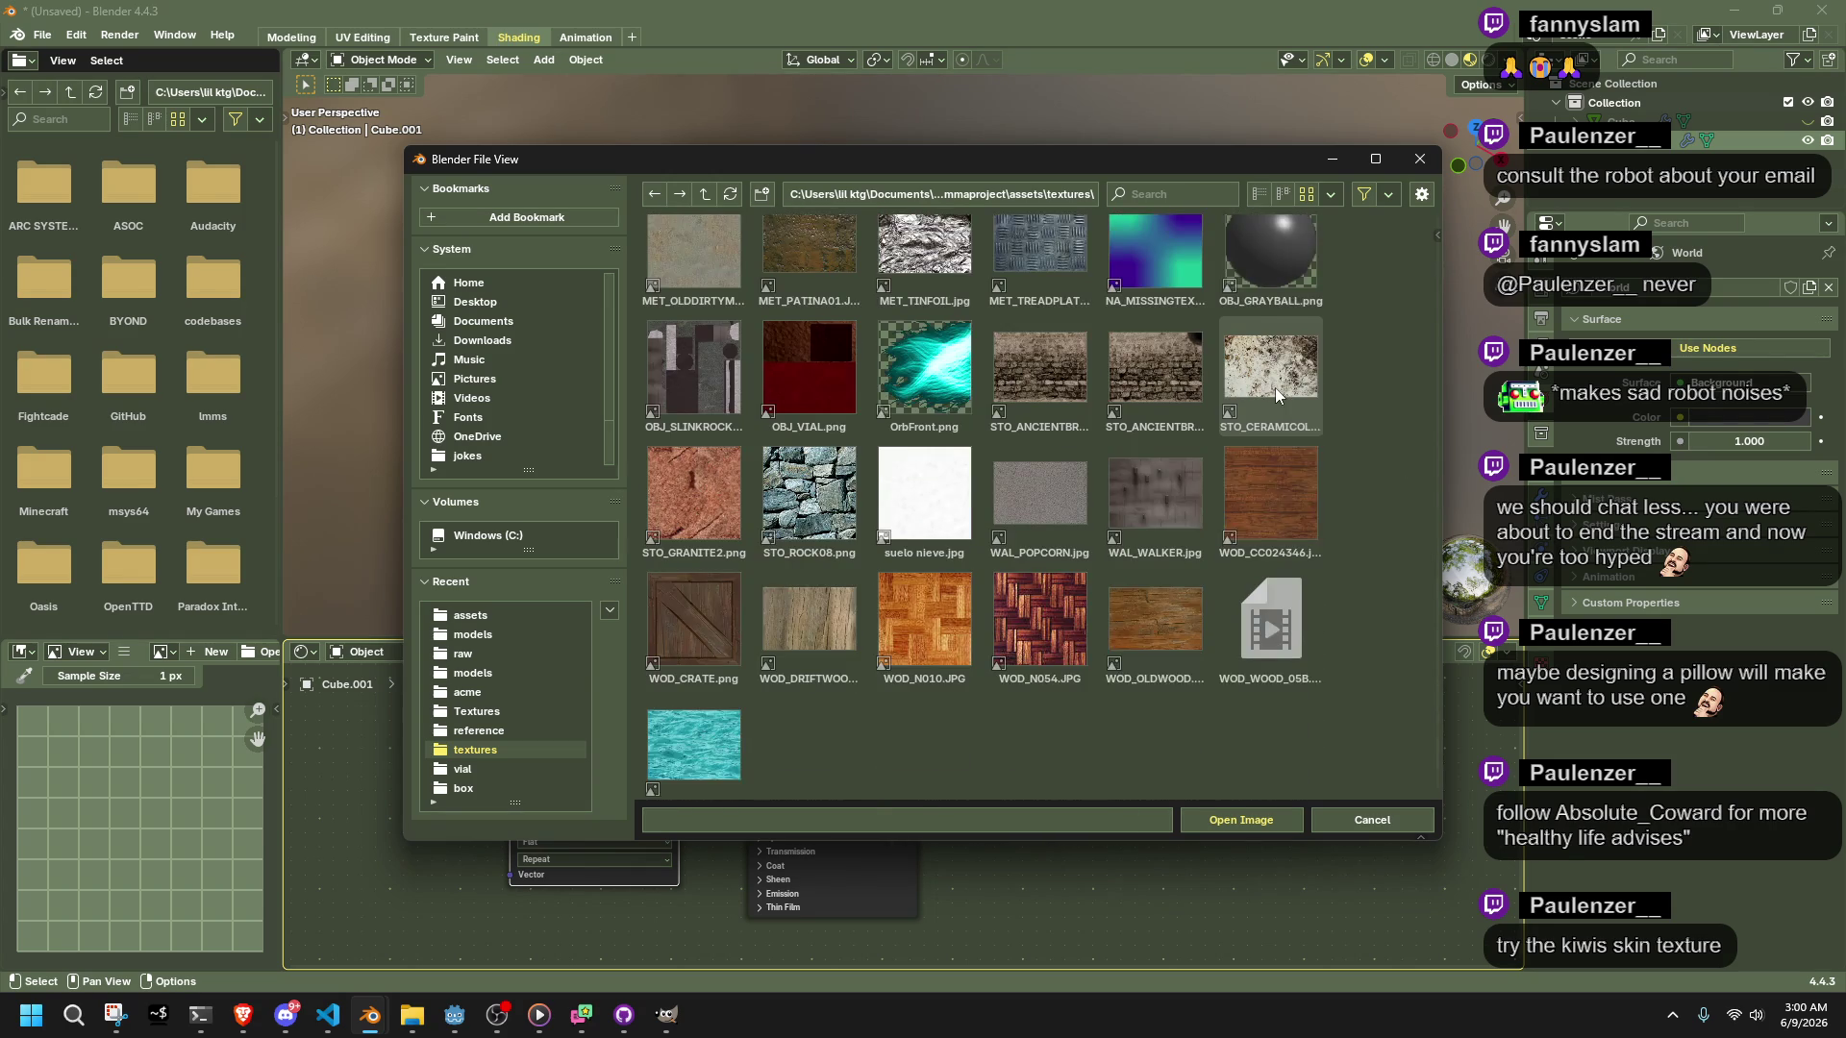
{"action": "key", "text": "alt+Tab"}
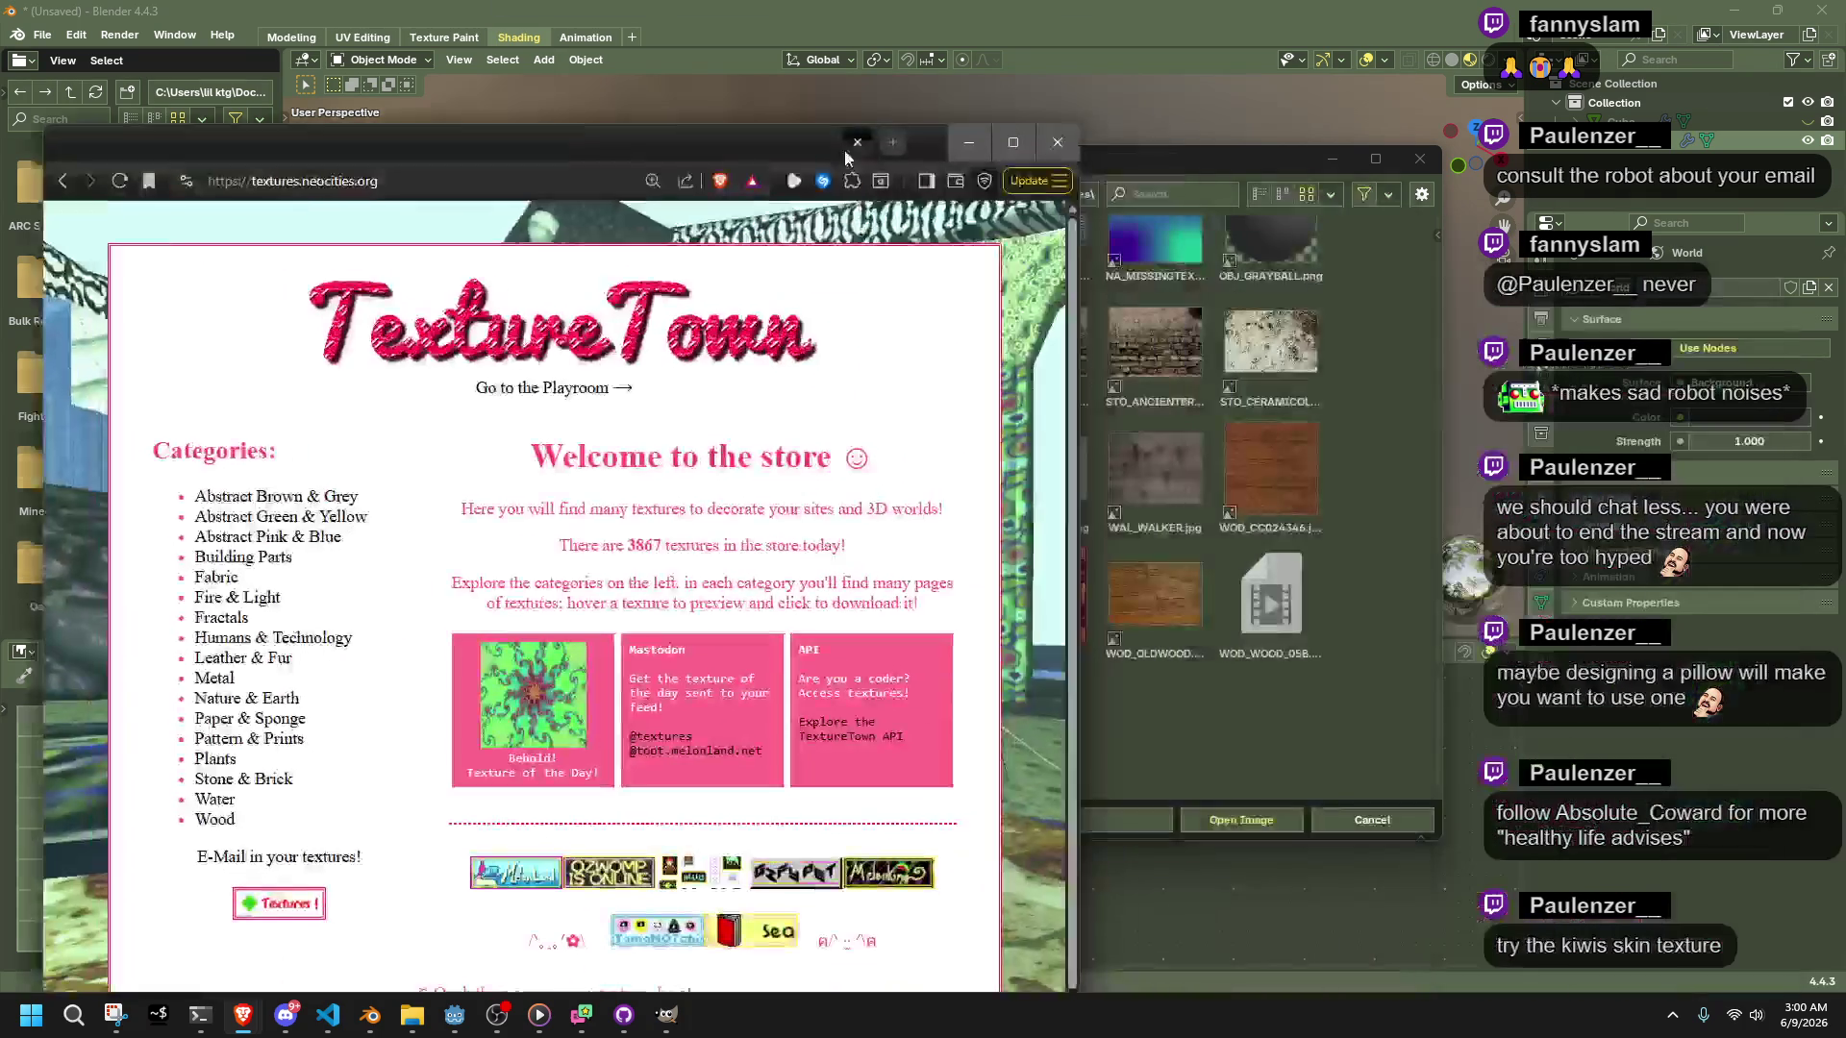
{"action": "left_click", "coordinate": [1247, 151]}
{"action": "scroll", "coordinate": [1416, 542], "scroll_direction": "up", "scroll_amount": 5}
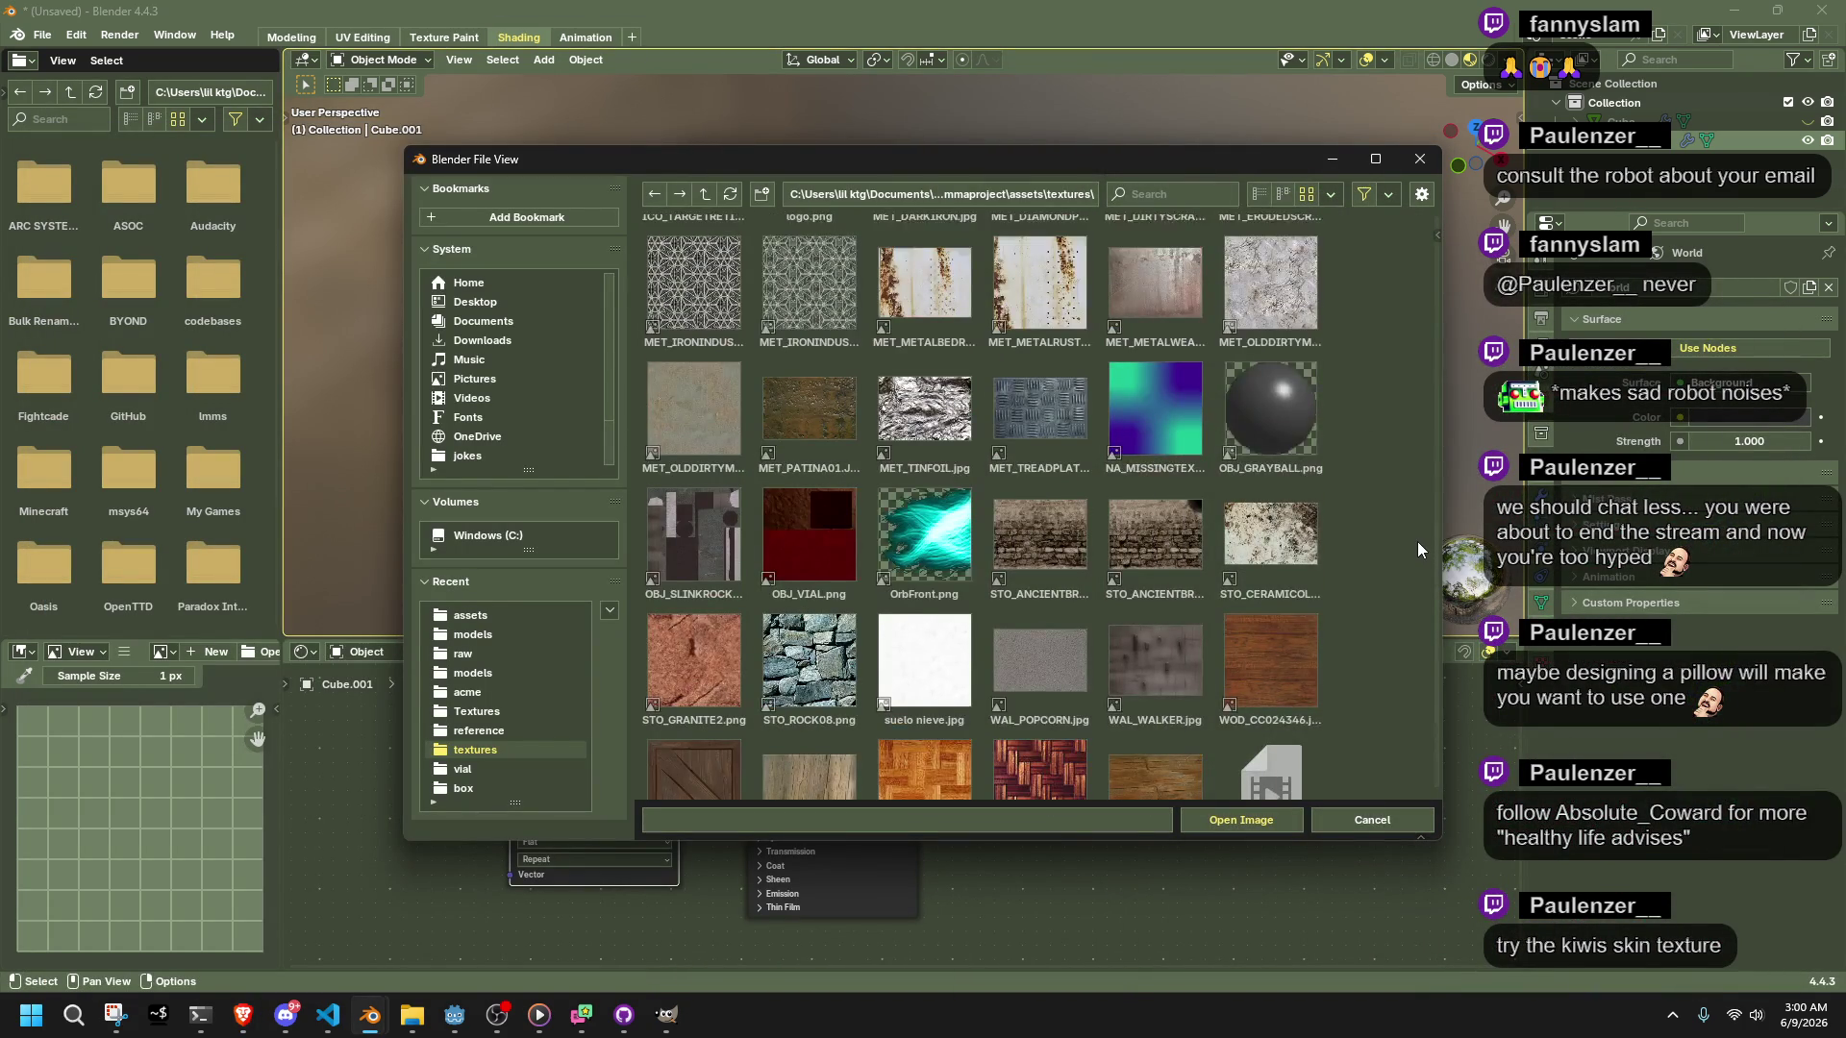
{"action": "scroll", "coordinate": [1416, 540], "scroll_direction": "up", "scroll_amount": 5}
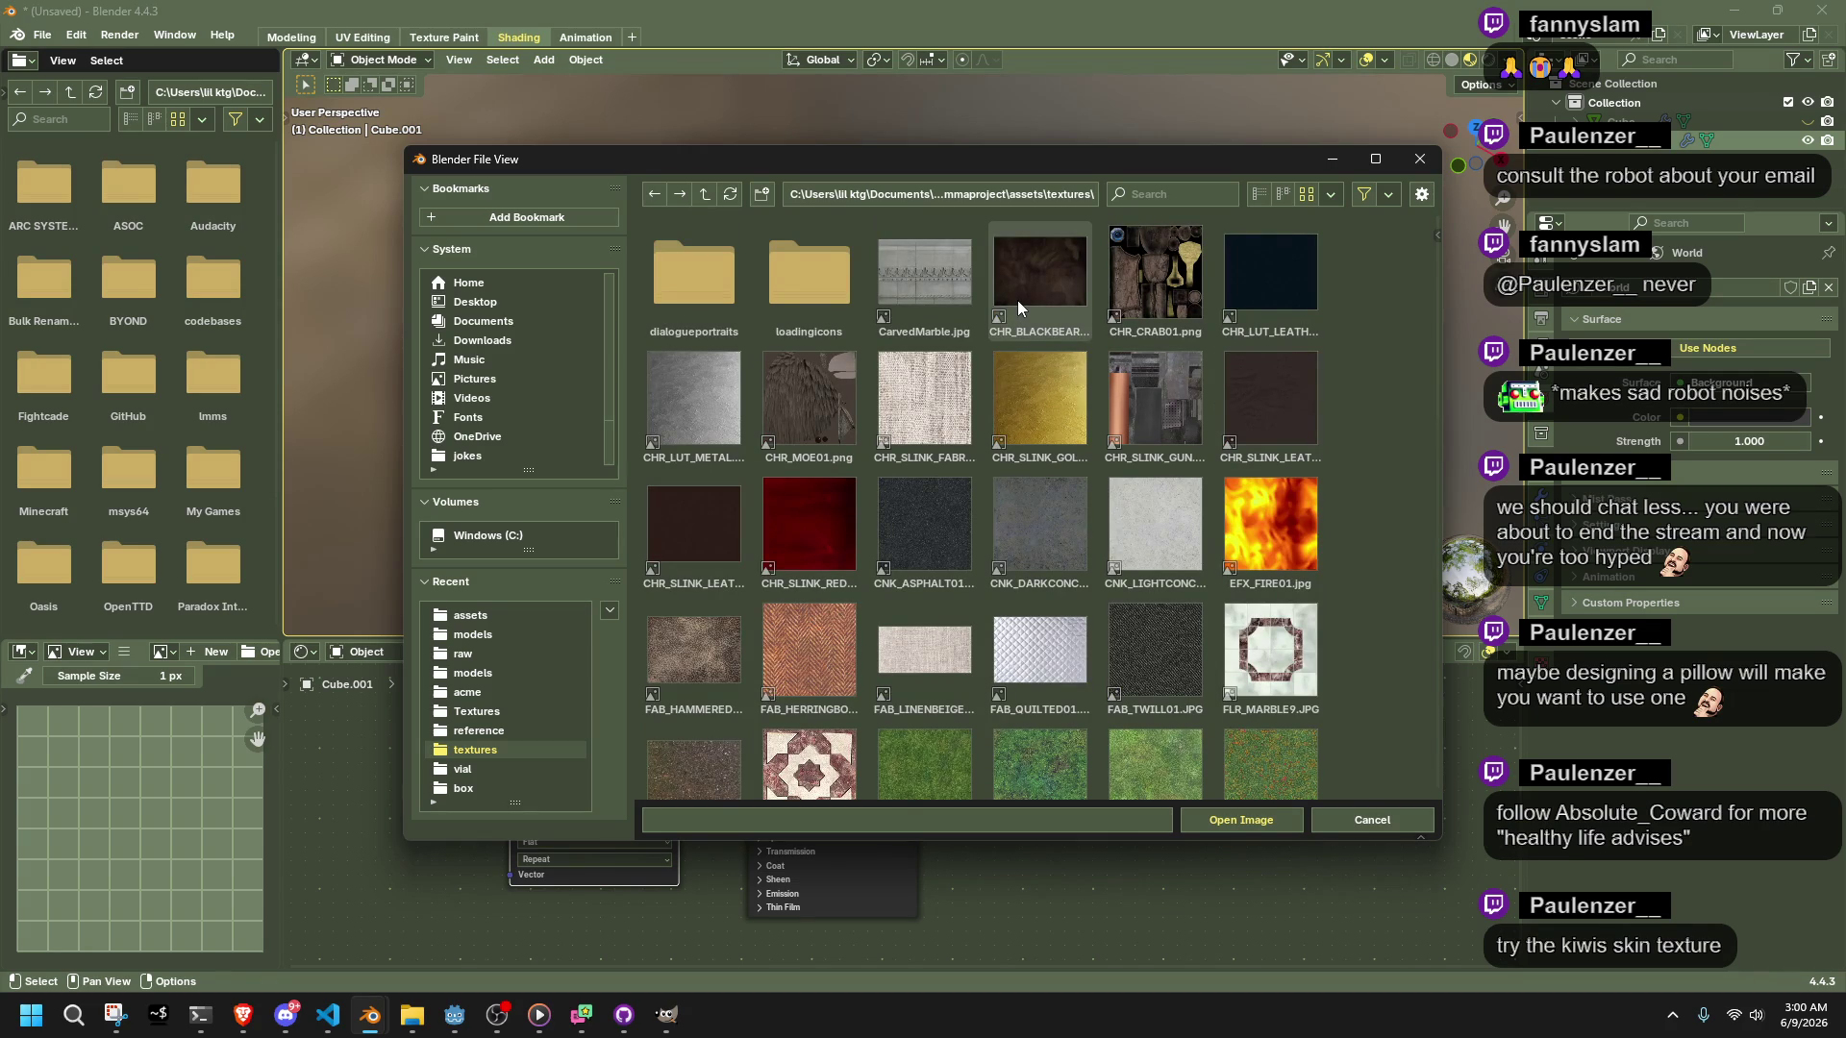
{"action": "double_click", "coordinate": [1017, 300]}
Put the pillow into Edit Mode and orbit to a near edge-on side view
{"action": "mouse_move", "coordinate": [1074, 377]}
{"action": "middle_mouse_down"}
{"action": "mouse_move", "coordinate": [1197, 348]}
{"action": "mouse_move", "coordinate": [1269, 264]}
{"action": "mouse_move", "coordinate": [944, 548]}
{"action": "middle_mouse_up"}
{"action": "scroll", "coordinate": [1231, 298], "scroll_direction": "down", "scroll_amount": 5}
{"action": "key", "text": "Tab"}
{"action": "mouse_move", "coordinate": [782, 343]}
{"action": "middle_mouse_down"}
{"action": "mouse_move", "coordinate": [1070, 350]}
{"action": "mouse_move", "coordinate": [1052, 310]}
{"action": "middle_mouse_up"}
Unwrap the pillow's faces using Cube Projection
{"action": "right_click", "coordinate": [916, 444]}
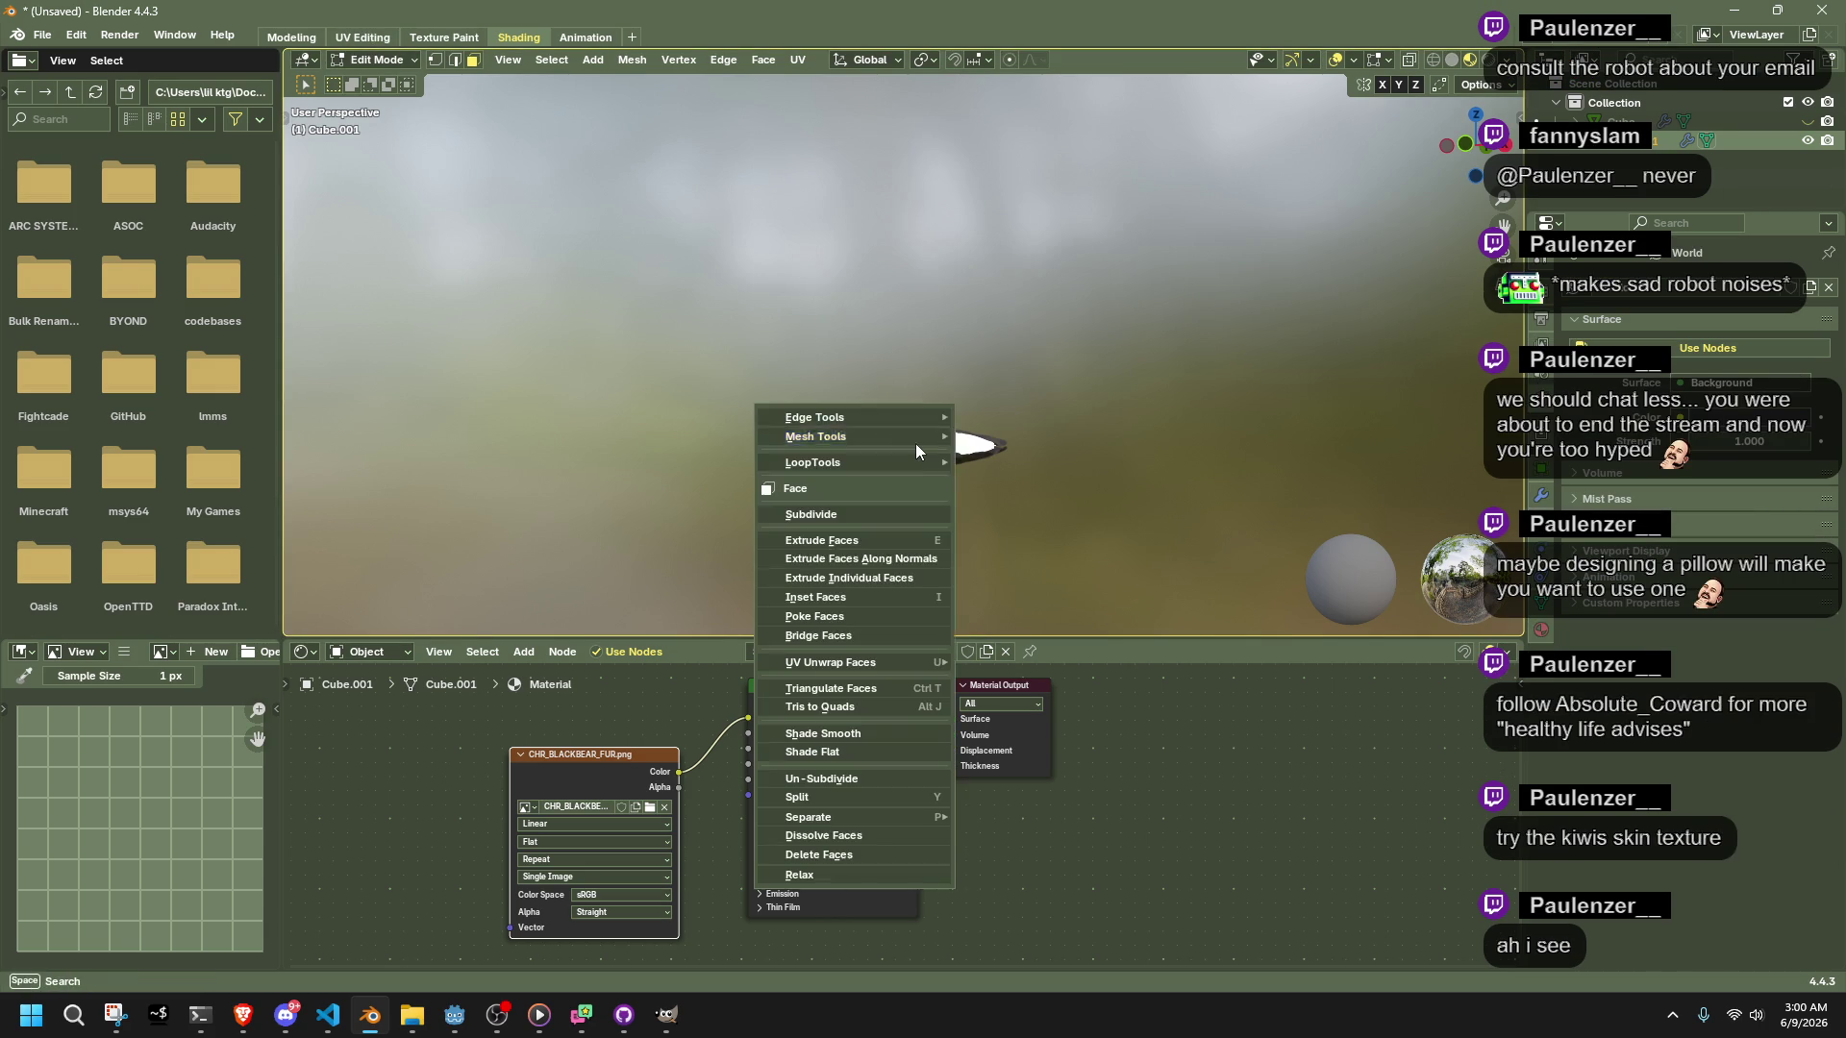
{"action": "mouse_move", "coordinate": [923, 661]}
{"action": "left_click", "coordinate": [1040, 440]}
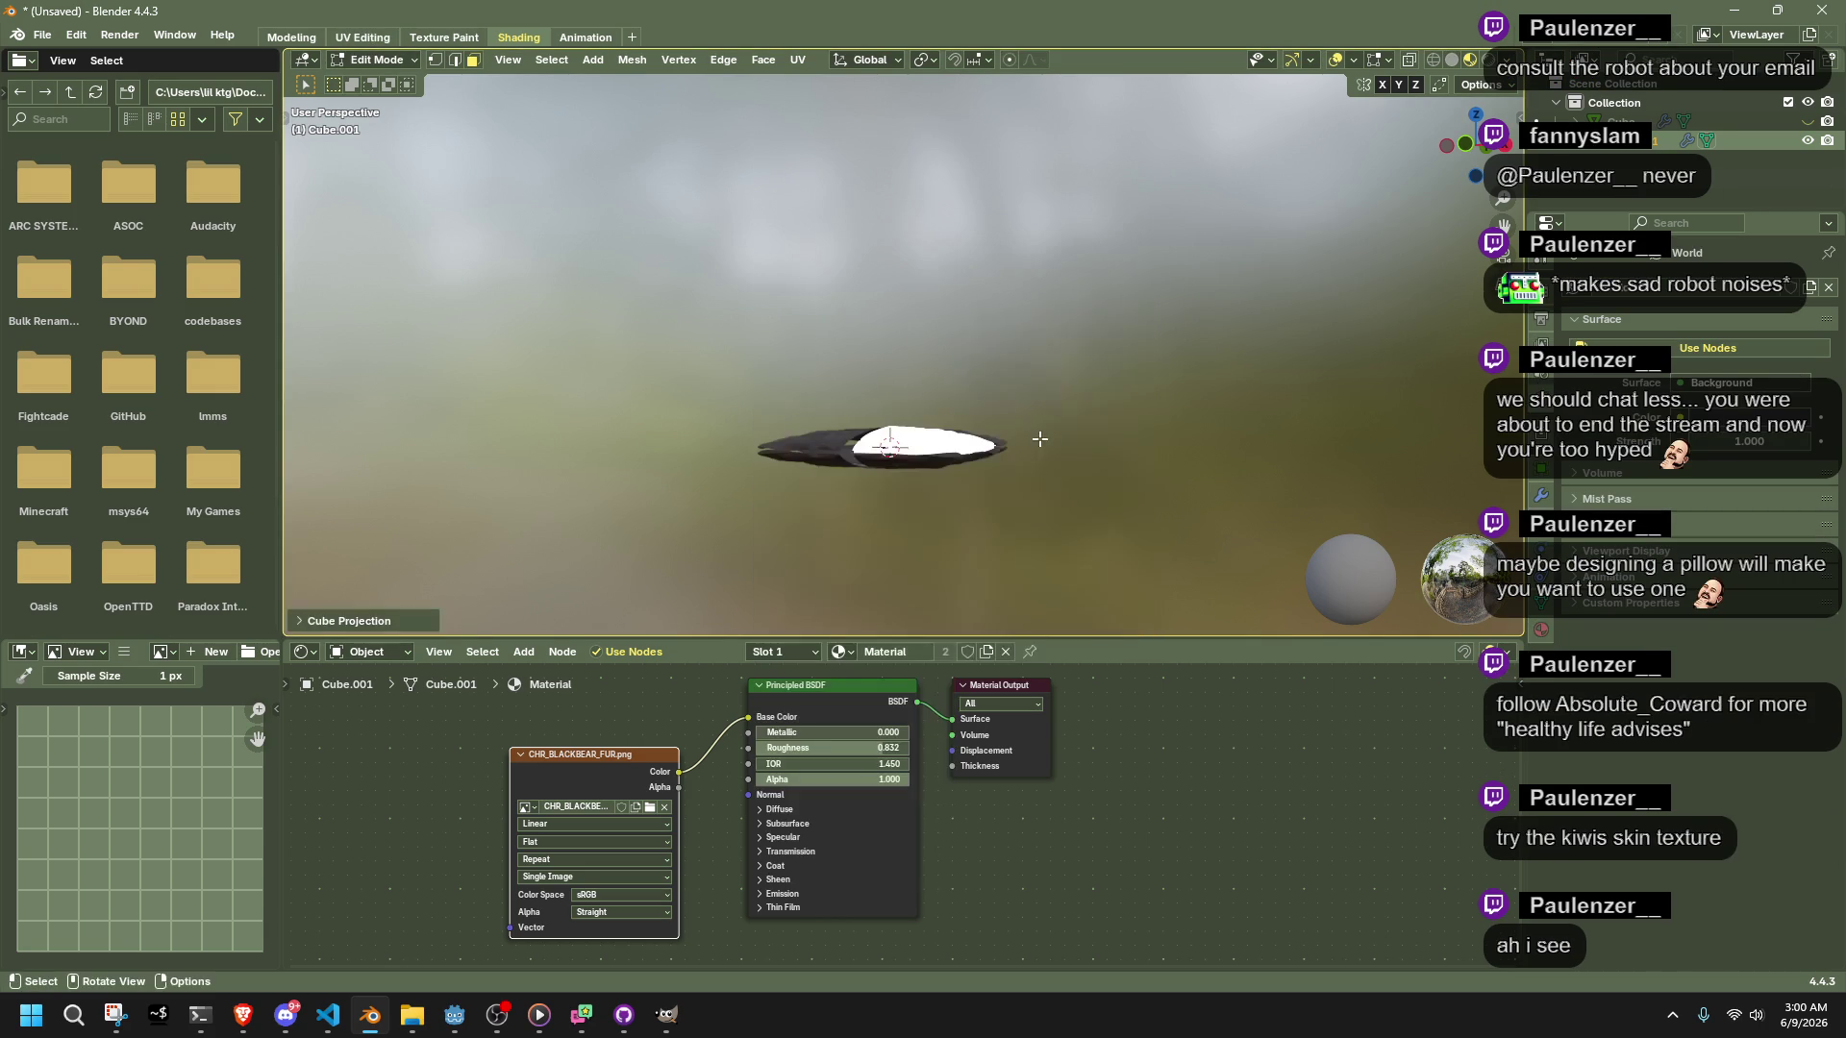
In the UV Editing workspace, select the small and large UV islands
{"action": "left_click", "coordinate": [363, 36]}
{"action": "left_click_drag", "start_coordinate": [608, 639], "coordinate": [141, 286]}
{"action": "left_click_drag", "start_coordinate": [689, 721], "coordinate": [77, 221]}
{"action": "scroll", "coordinate": [537, 627], "scroll_direction": "up", "scroll_amount": 6}
{"action": "scroll", "coordinate": [577, 651], "scroll_direction": "down", "scroll_amount": 2}
{"action": "left_click", "coordinate": [673, 584]}
{"action": "key", "text": "l"}
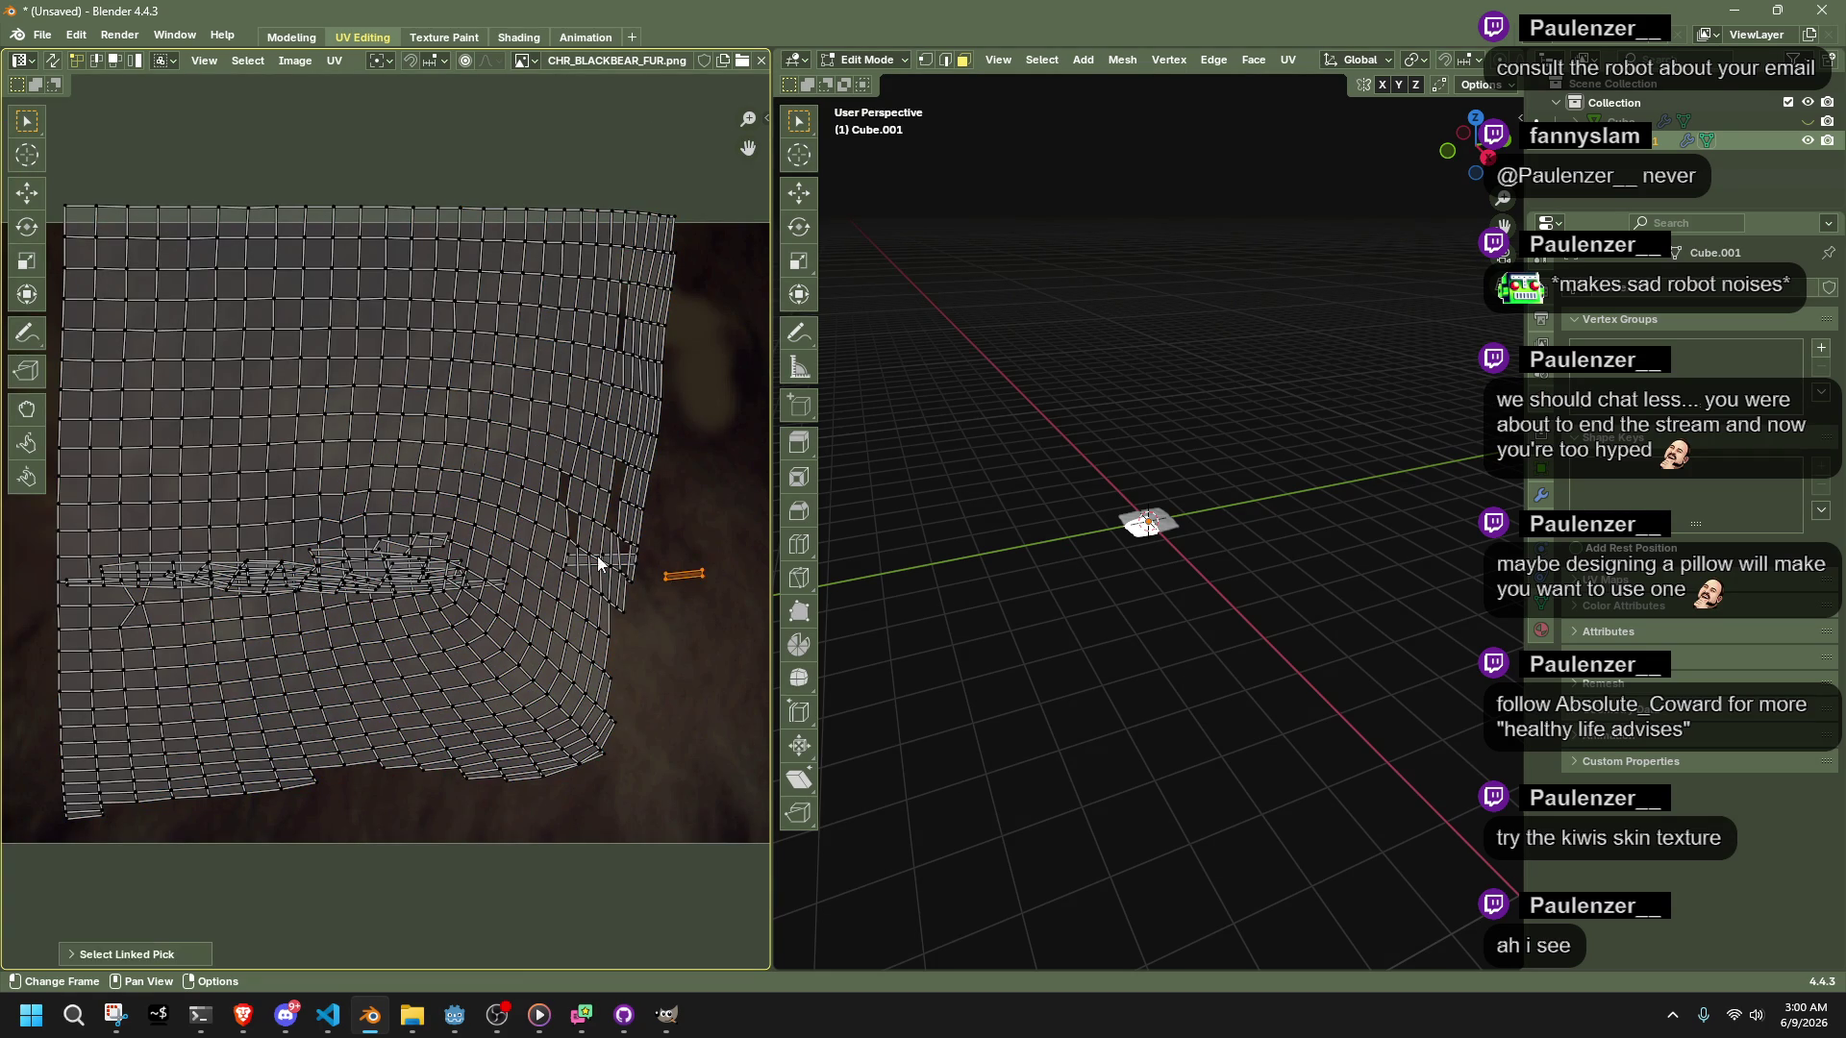
{"action": "key", "text": "l"}
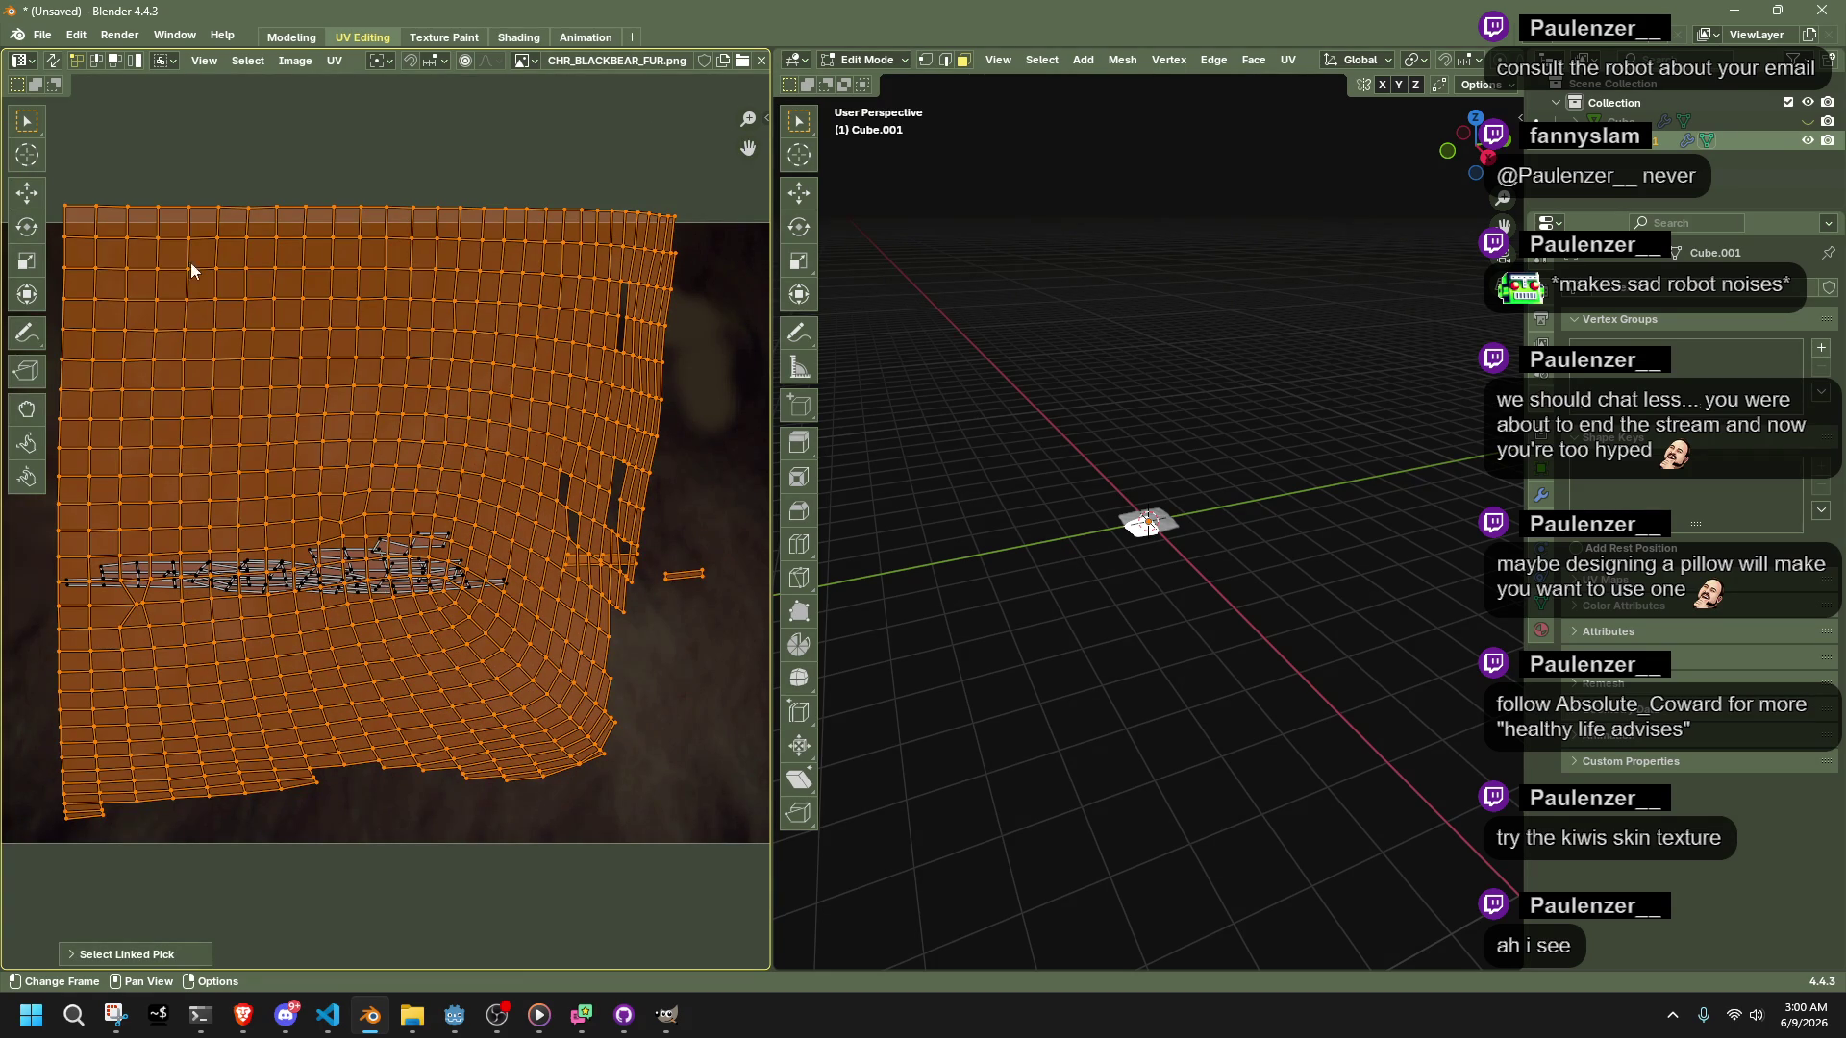
Enable UV Sync Selection and select the entire pillow mesh for unwrapping
{"action": "left_click", "coordinate": [52, 62]}
{"action": "left_click", "coordinate": [659, 602]}
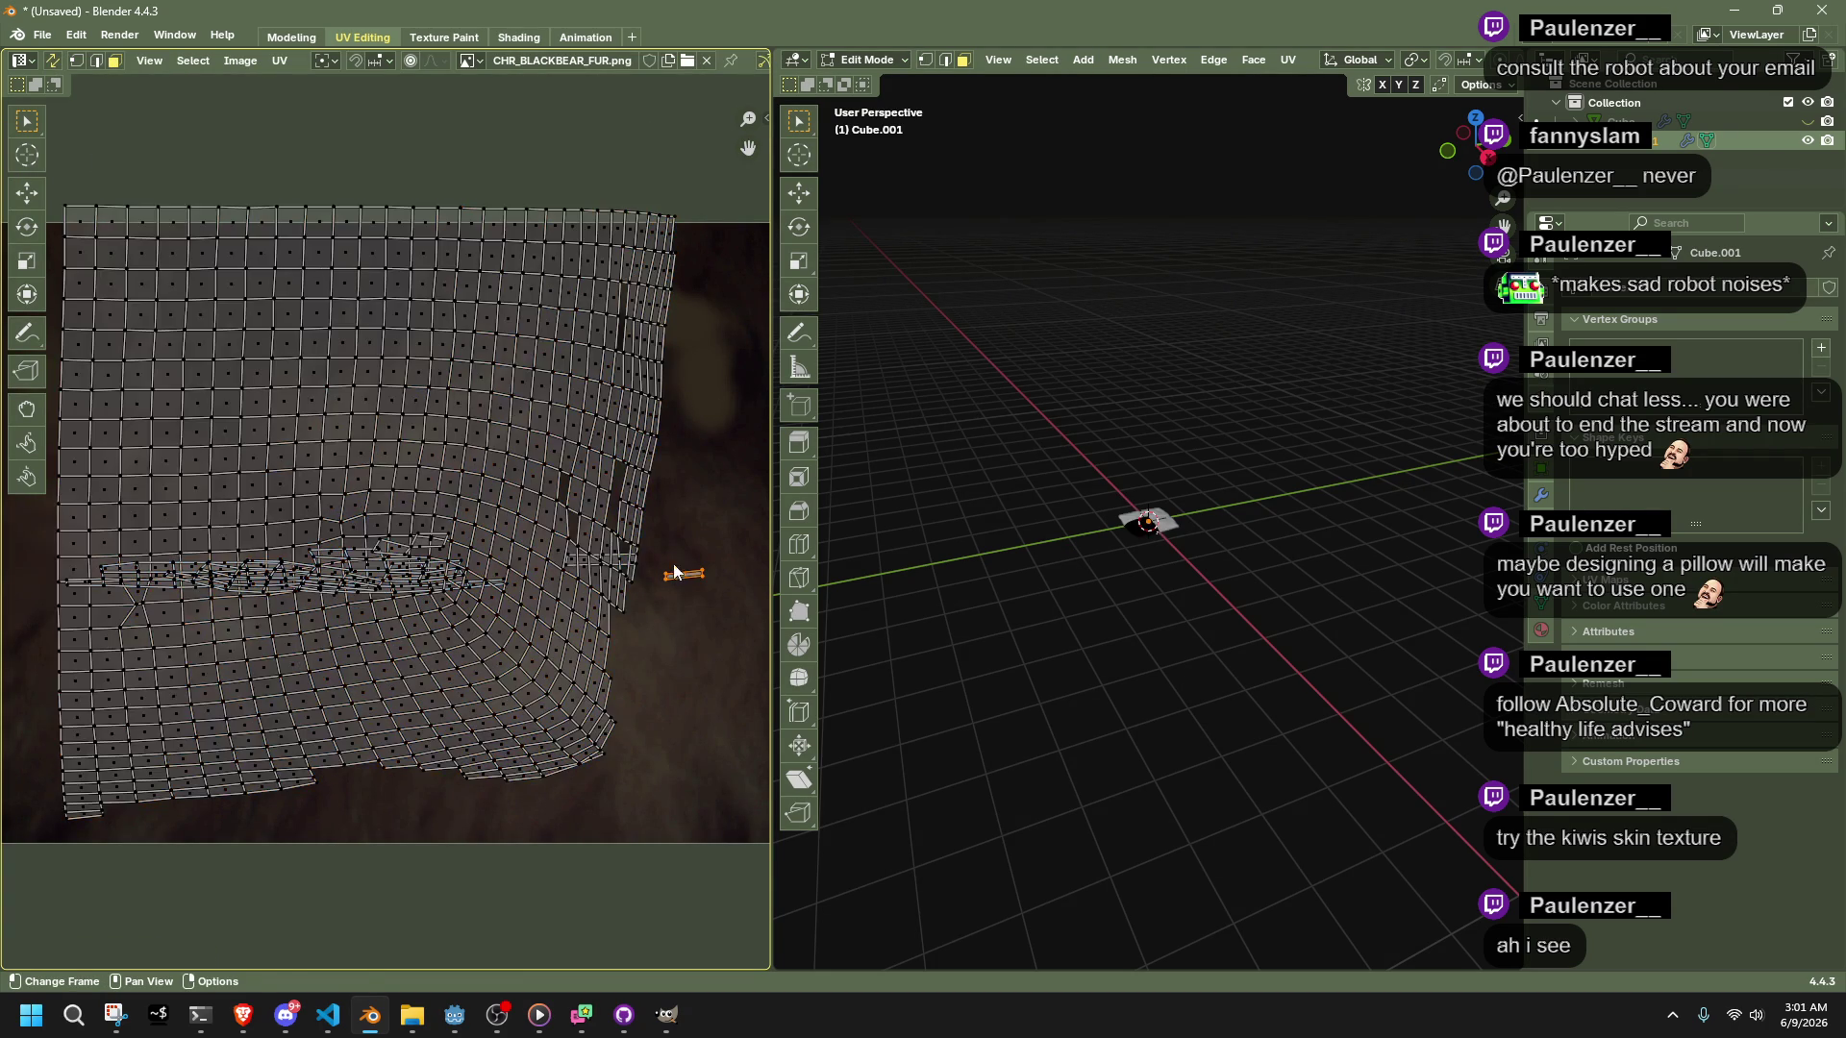
{"action": "scroll", "coordinate": [624, 596], "scroll_direction": "up", "scroll_amount": 2}
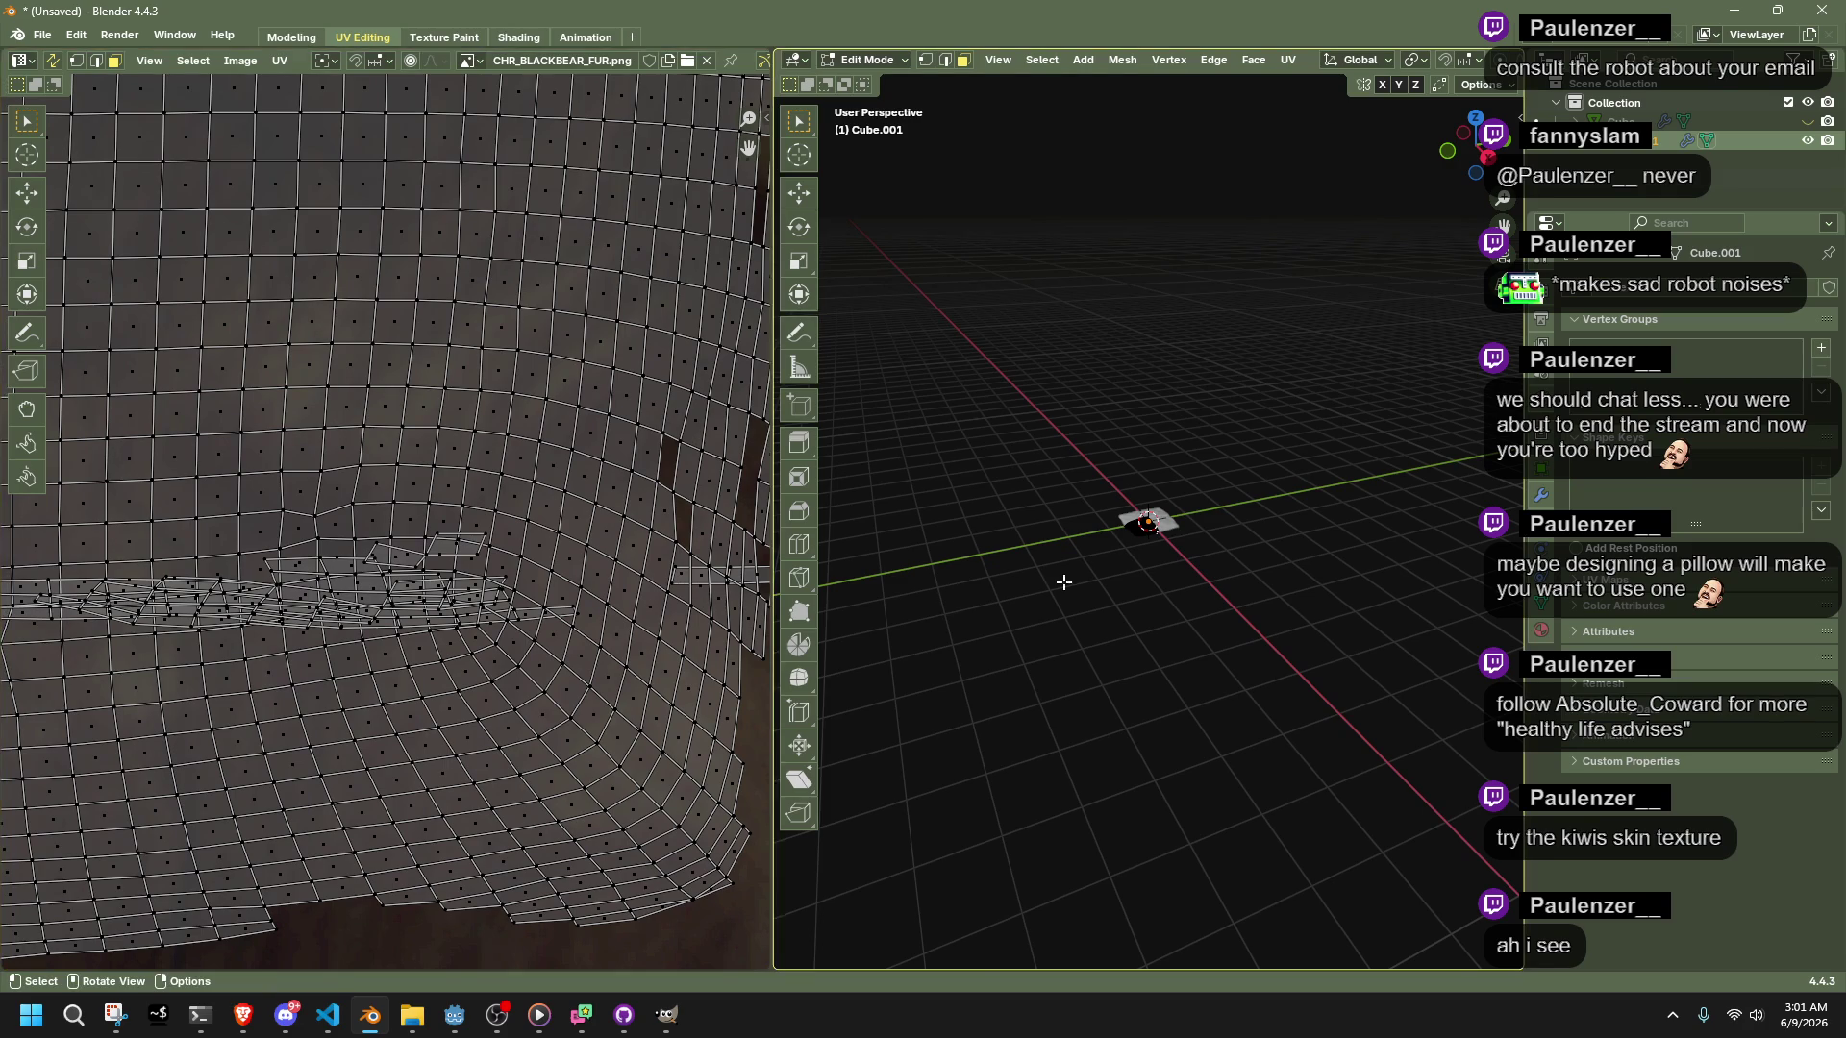
{"action": "scroll", "coordinate": [1200, 526], "scroll_direction": "up", "scroll_amount": 10}
{"action": "key", "text": "a"}
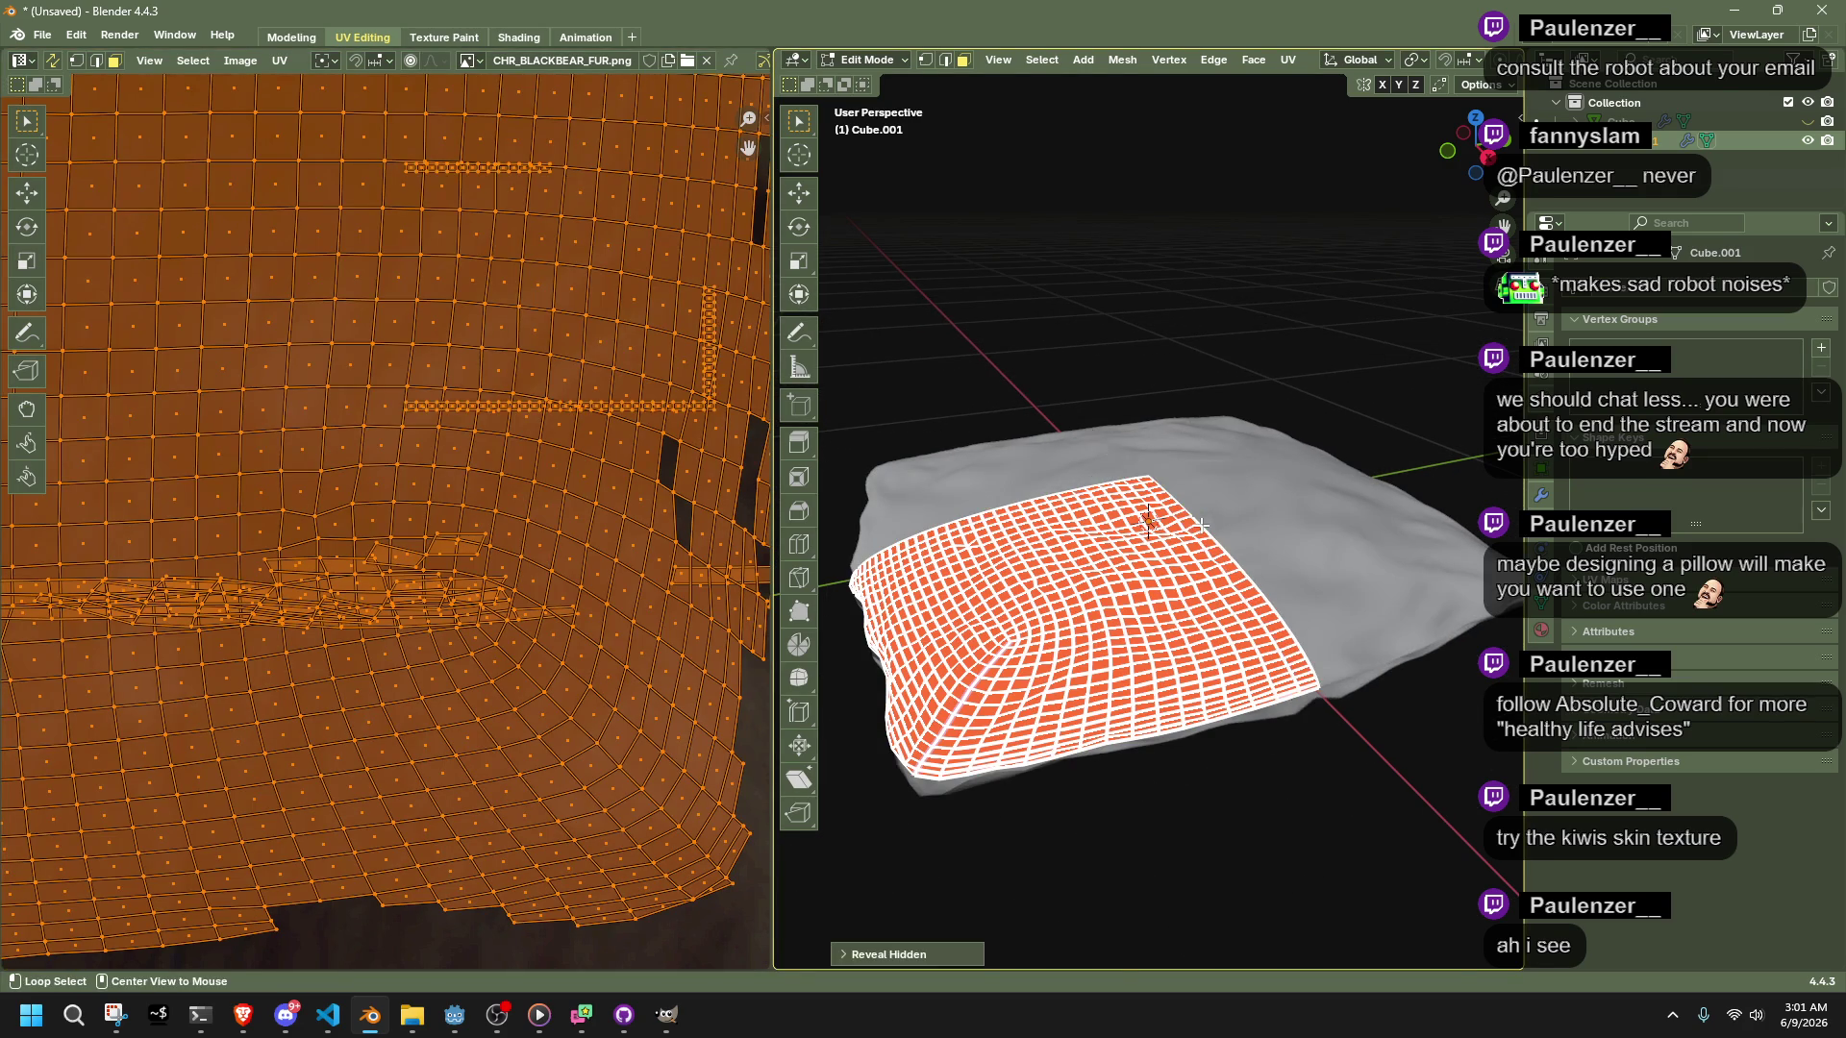
{"action": "scroll", "coordinate": [1201, 526], "scroll_direction": "down", "scroll_amount": 5}
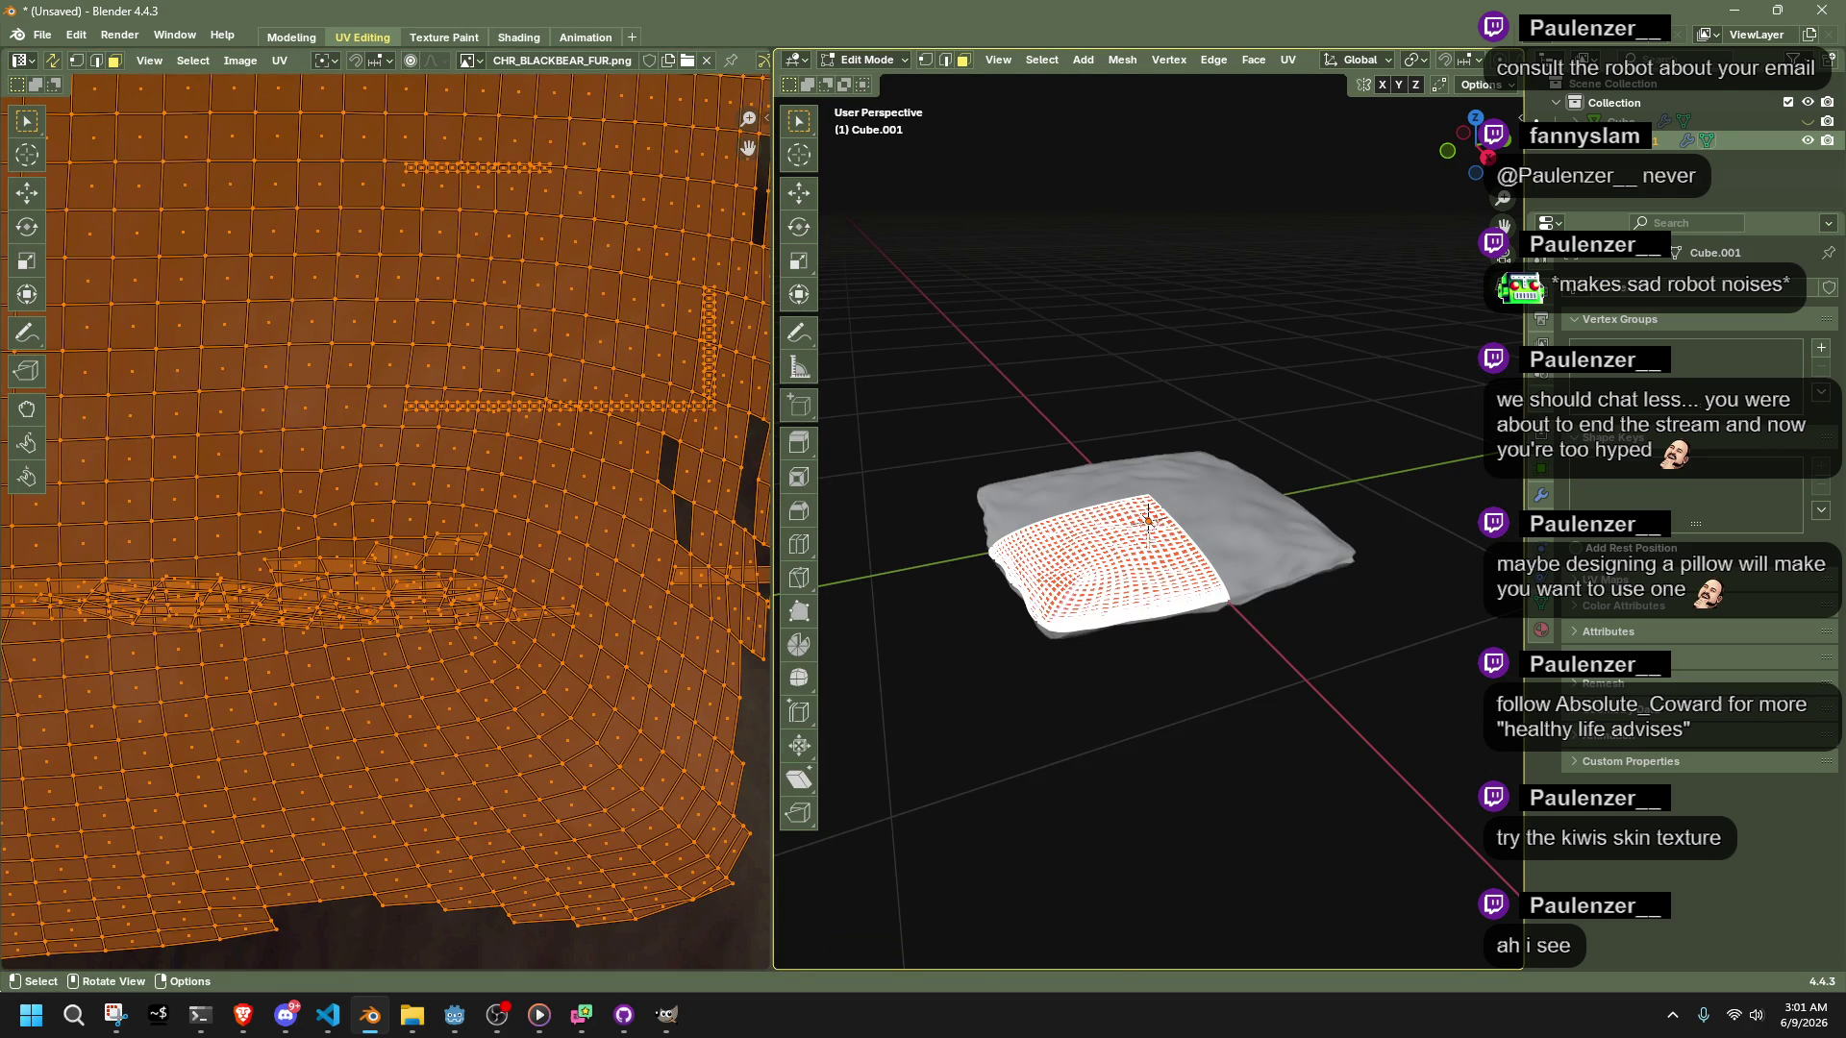
{"action": "right_click", "coordinate": [1146, 540]}
{"action": "mouse_move", "coordinate": [1146, 541]}
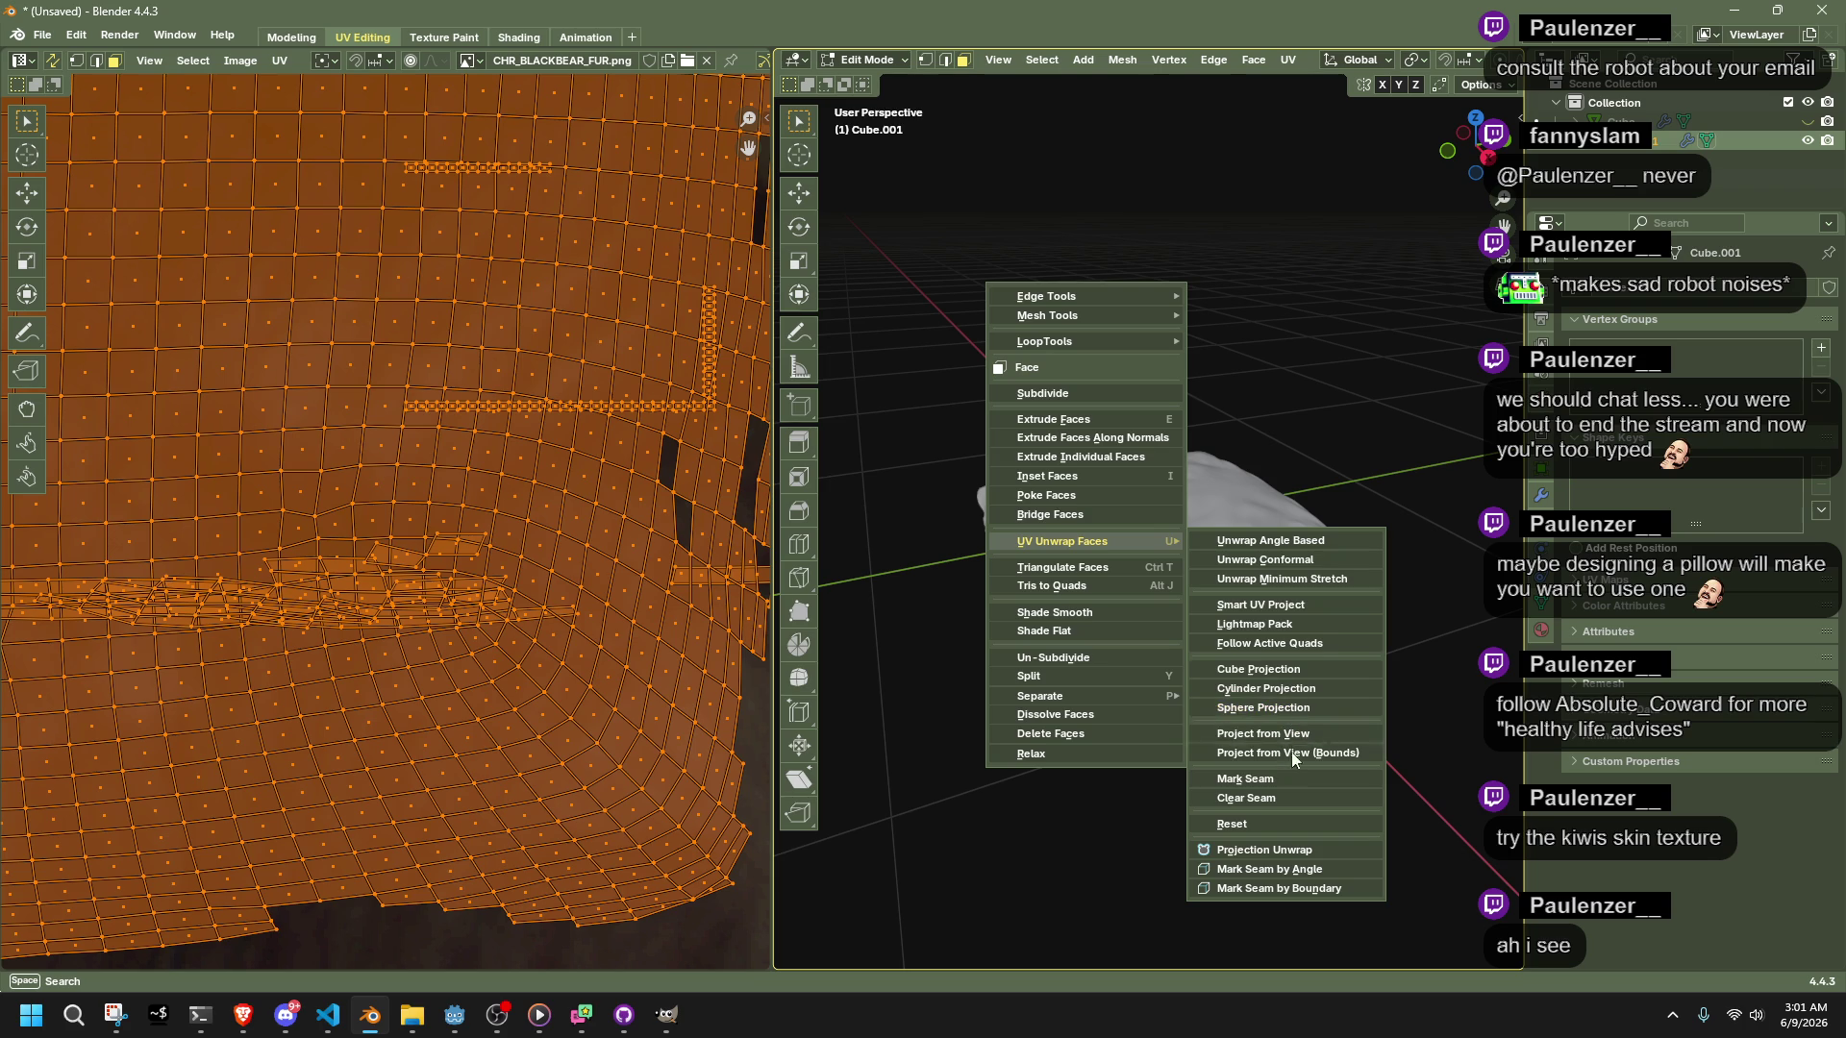
Reproject the pillow's UVs with Project from View and switch to vertex selection
{"action": "left_click", "coordinate": [1263, 578]}
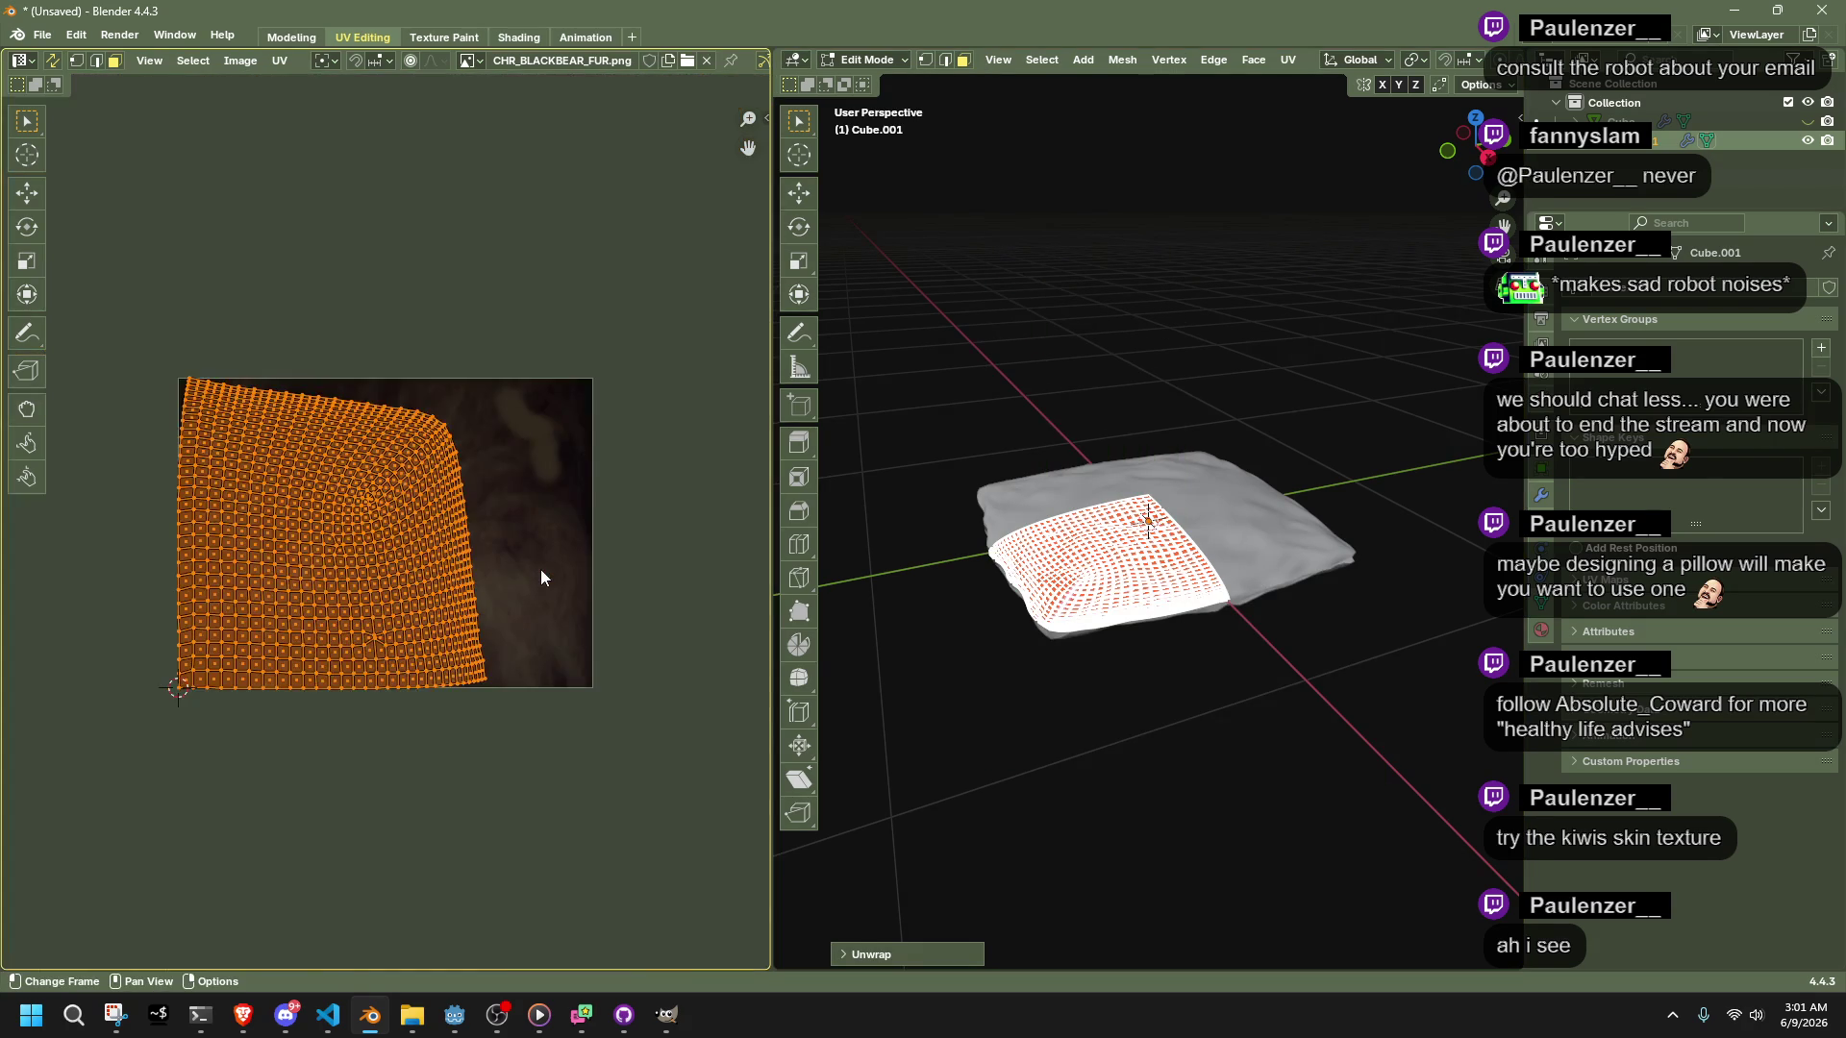
{"action": "scroll", "coordinate": [540, 569], "scroll_direction": "up", "scroll_amount": 2}
{"action": "scroll", "coordinate": [66, 227], "scroll_direction": "up", "scroll_amount": 2}
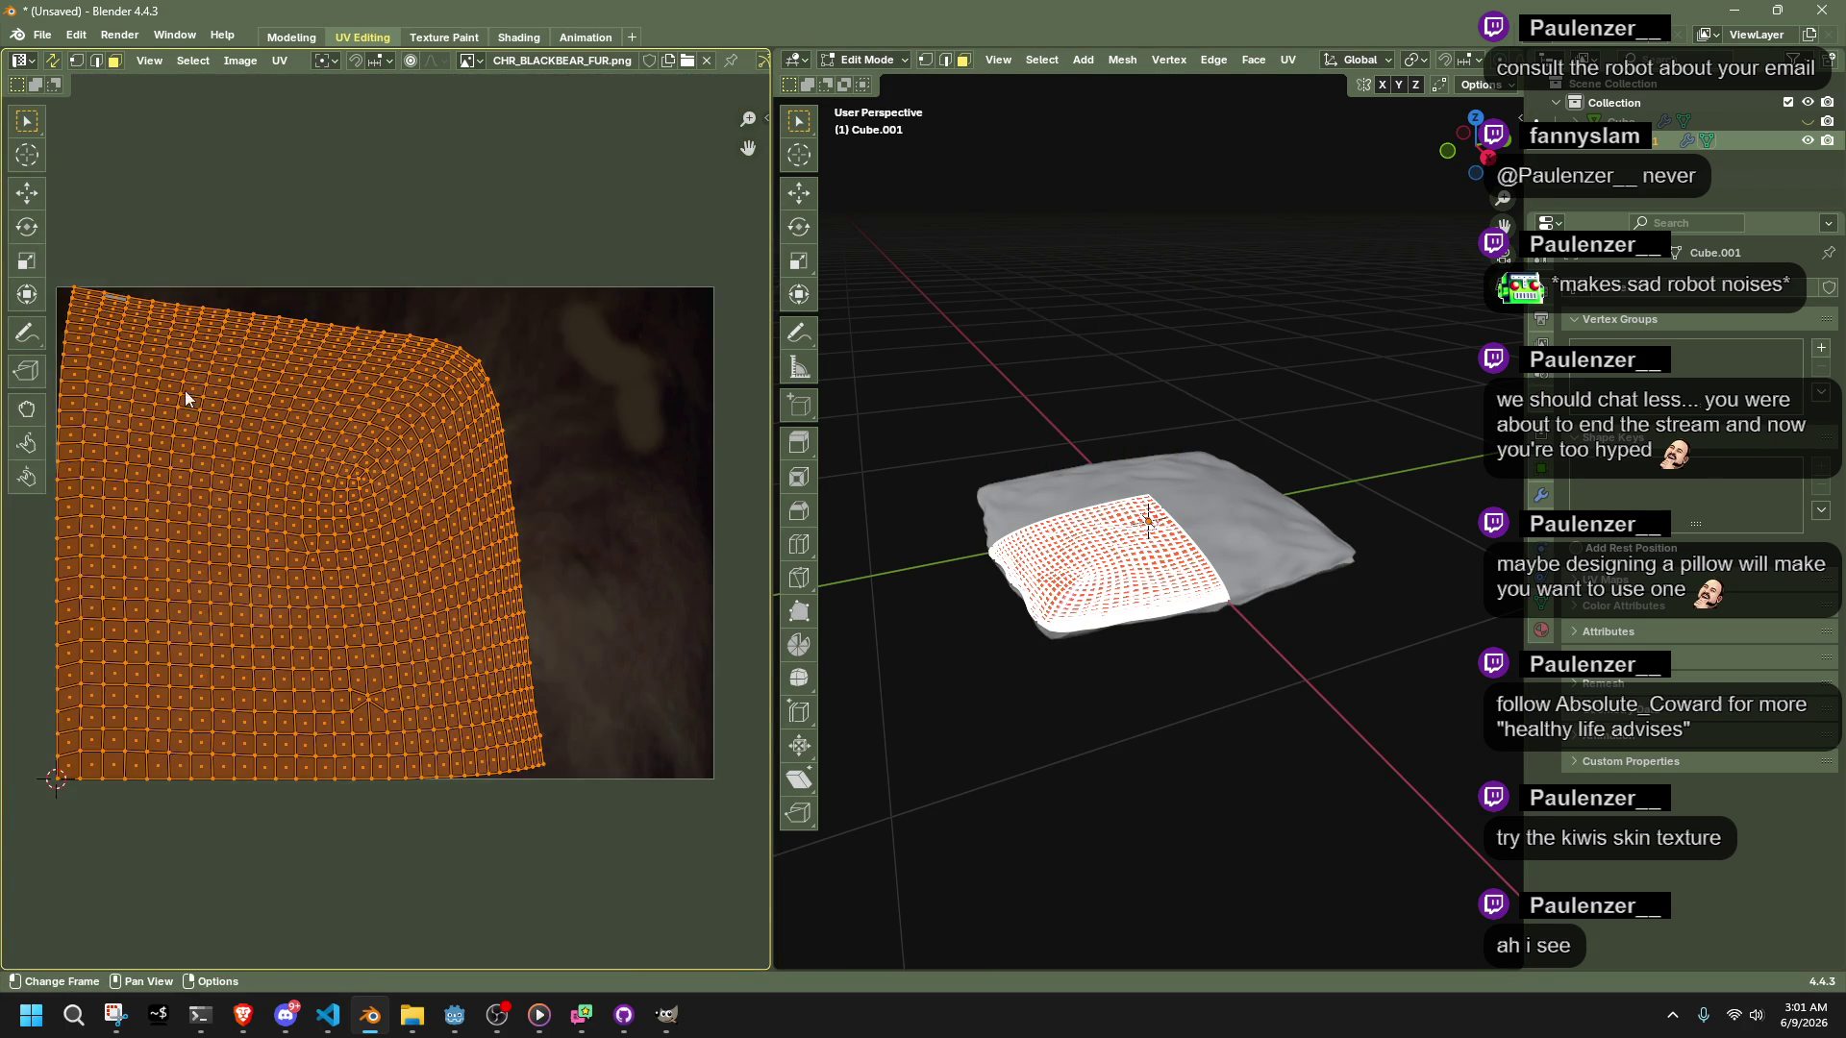
{"action": "scroll", "coordinate": [401, 721], "scroll_direction": "up", "scroll_amount": 3}
{"action": "key", "text": "1"}
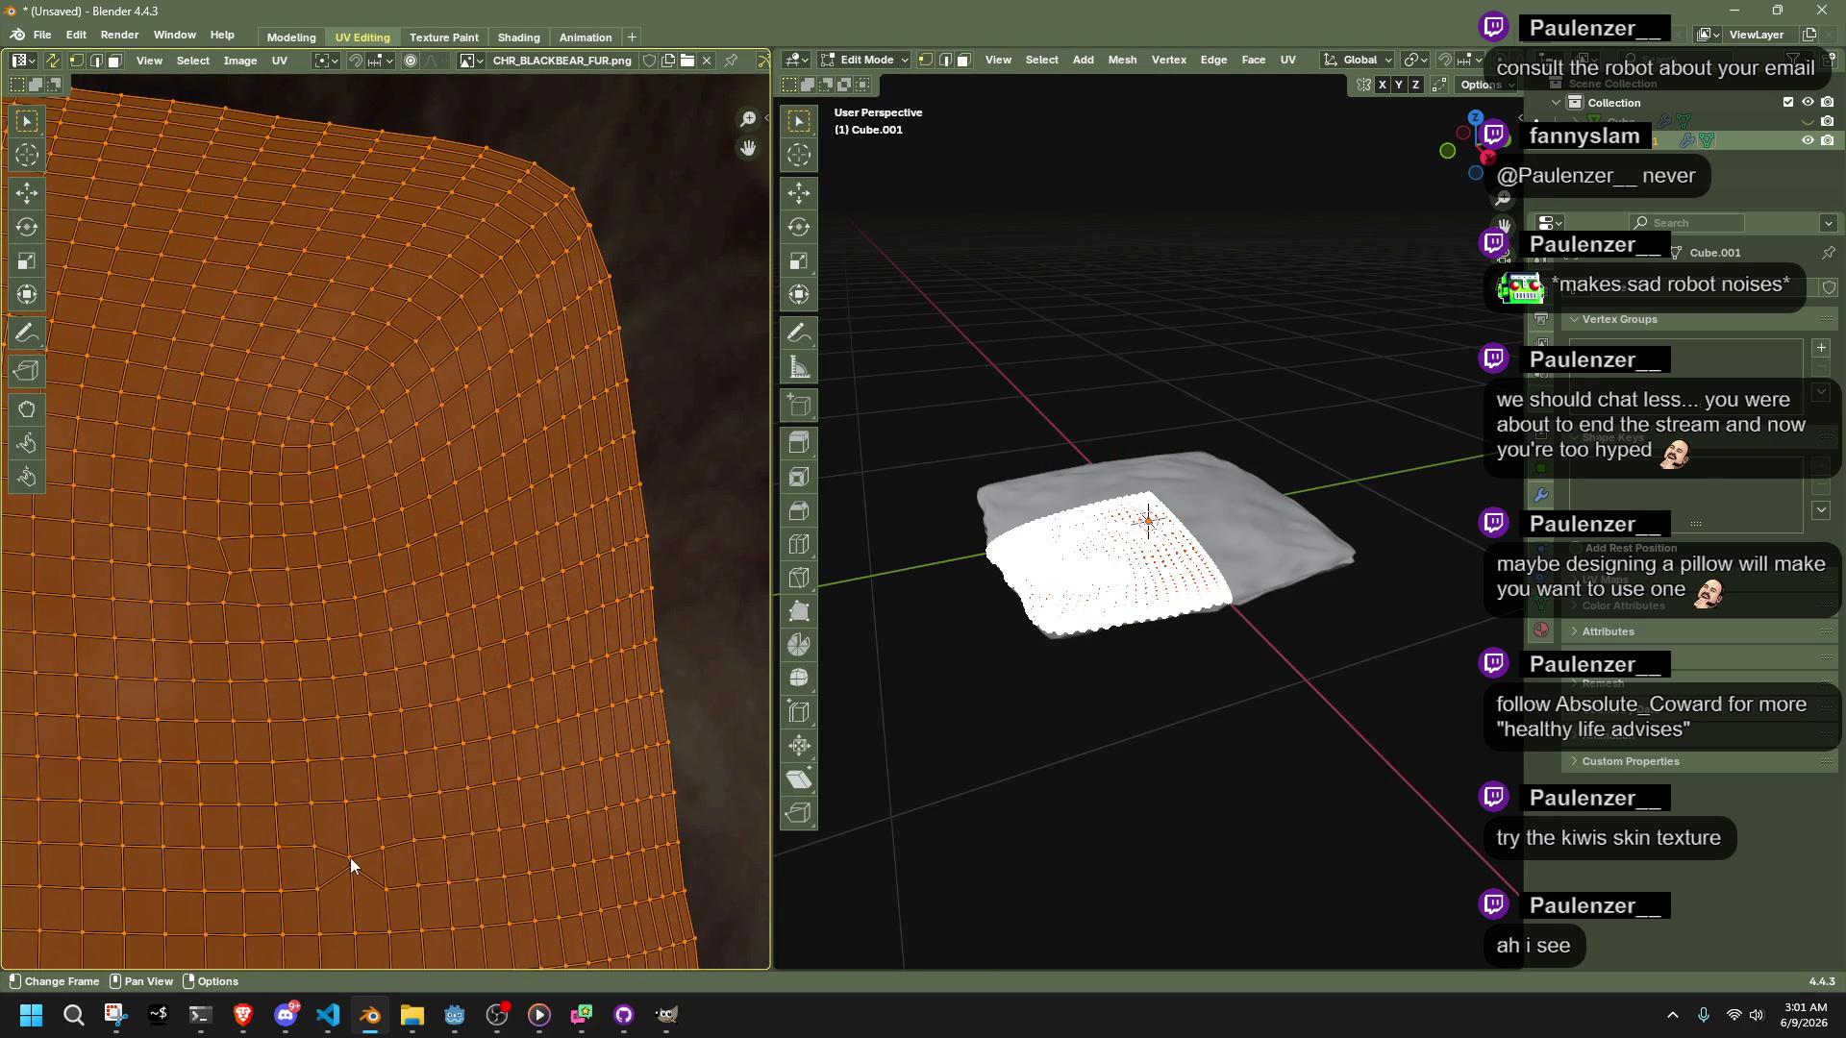
{"action": "scroll", "coordinate": [350, 858], "scroll_direction": "down", "scroll_amount": 5}
Straighten the UV layout into a rectangle with Mio3 UV Rectify
{"action": "key", "text": "n"}
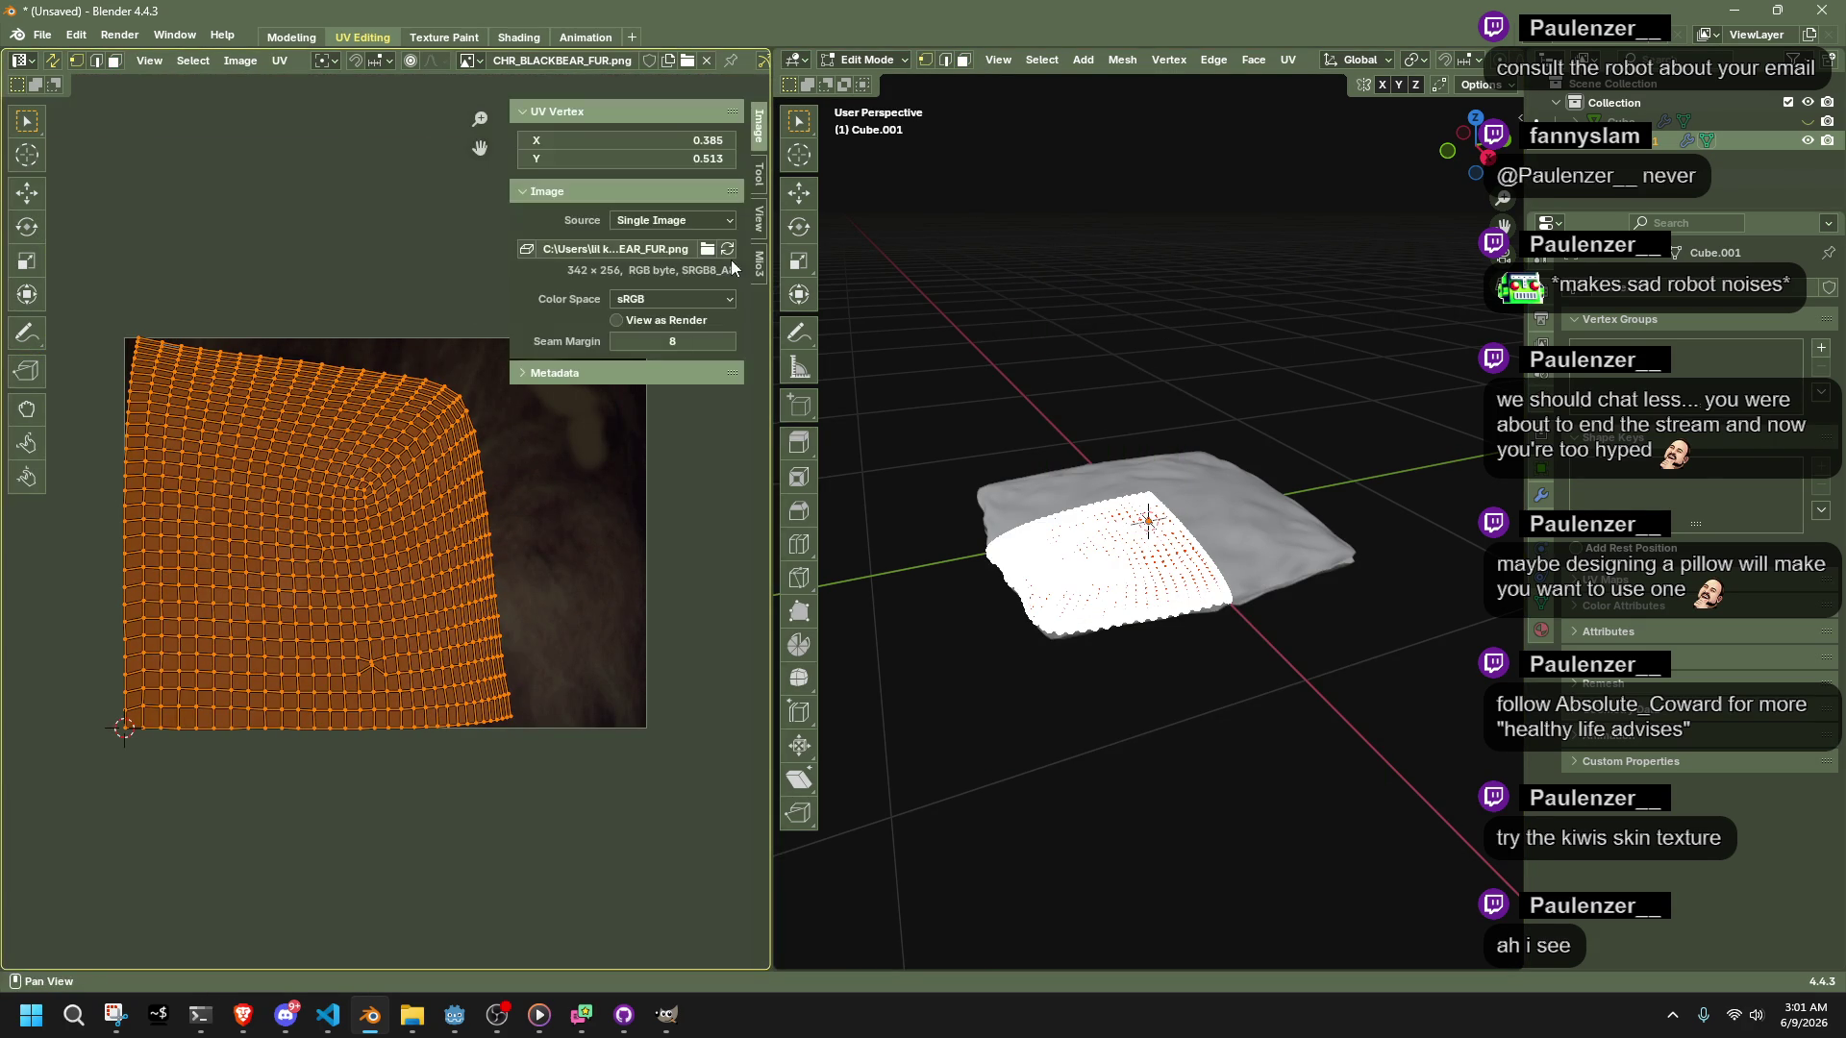
{"action": "left_click", "coordinate": [755, 266]}
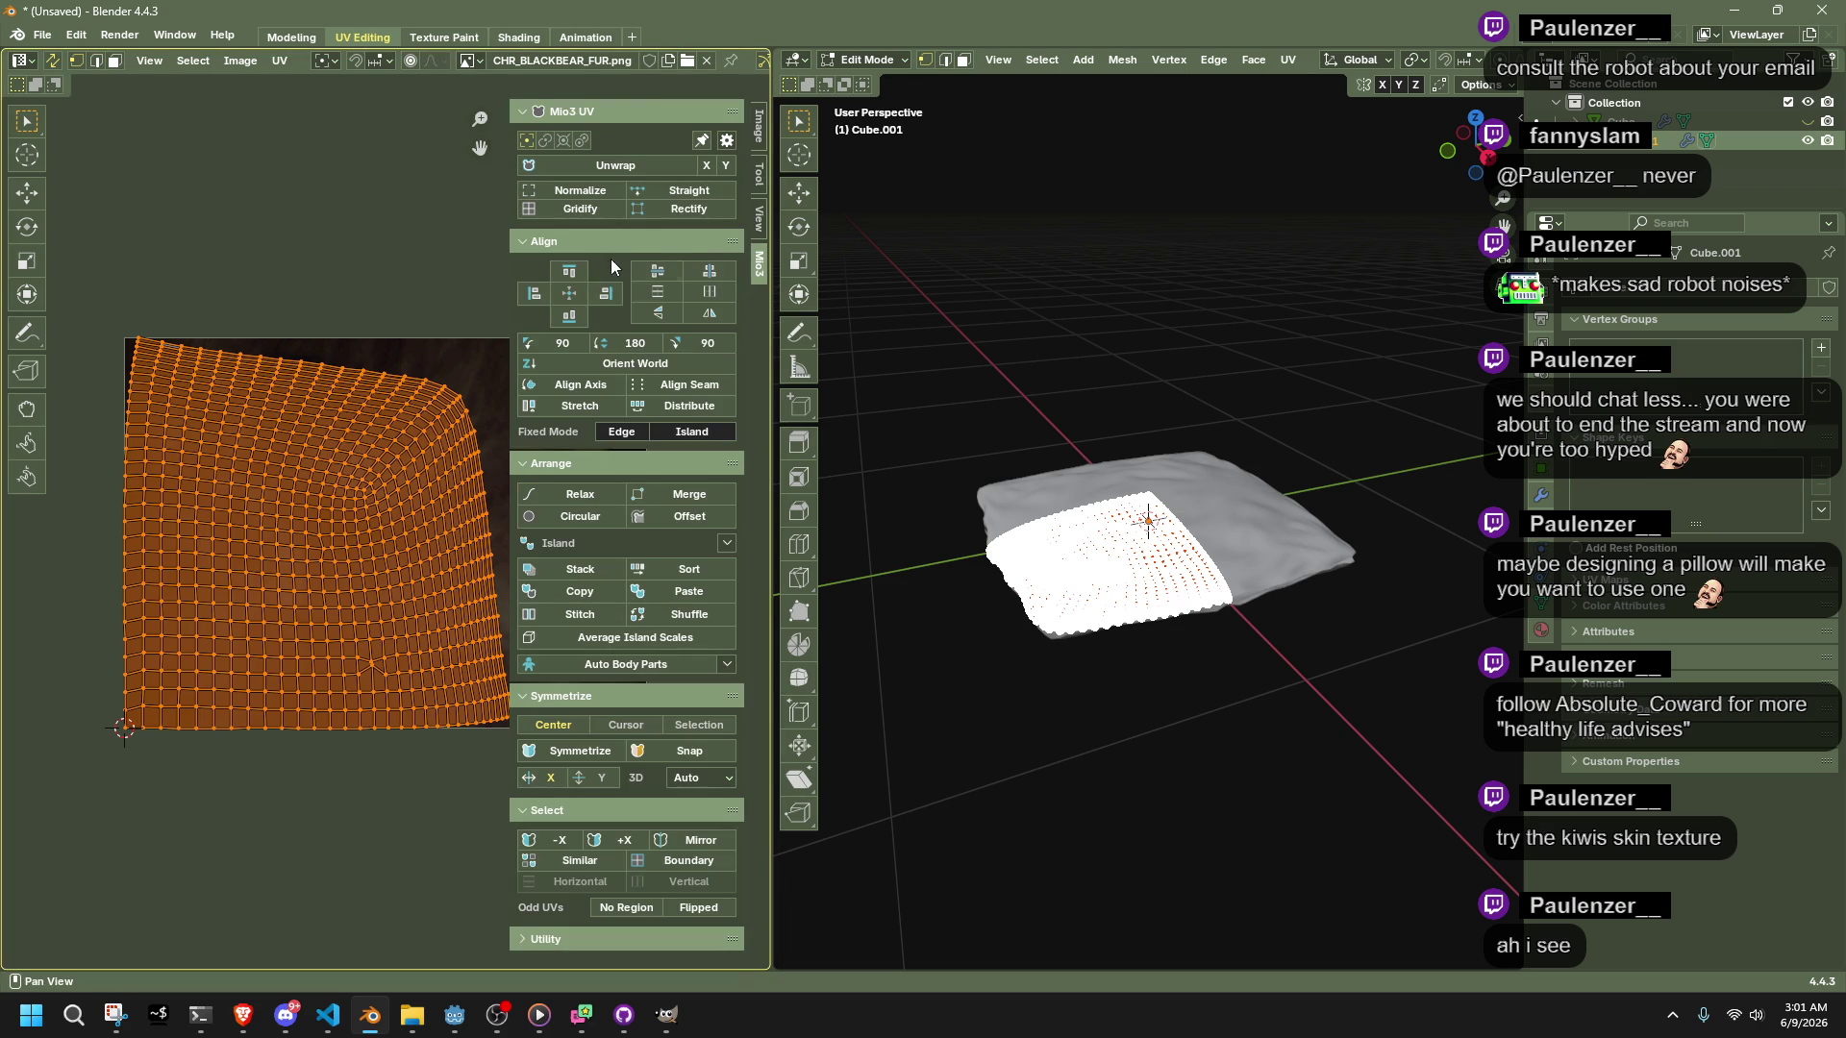
{"action": "left_click", "coordinate": [679, 210]}
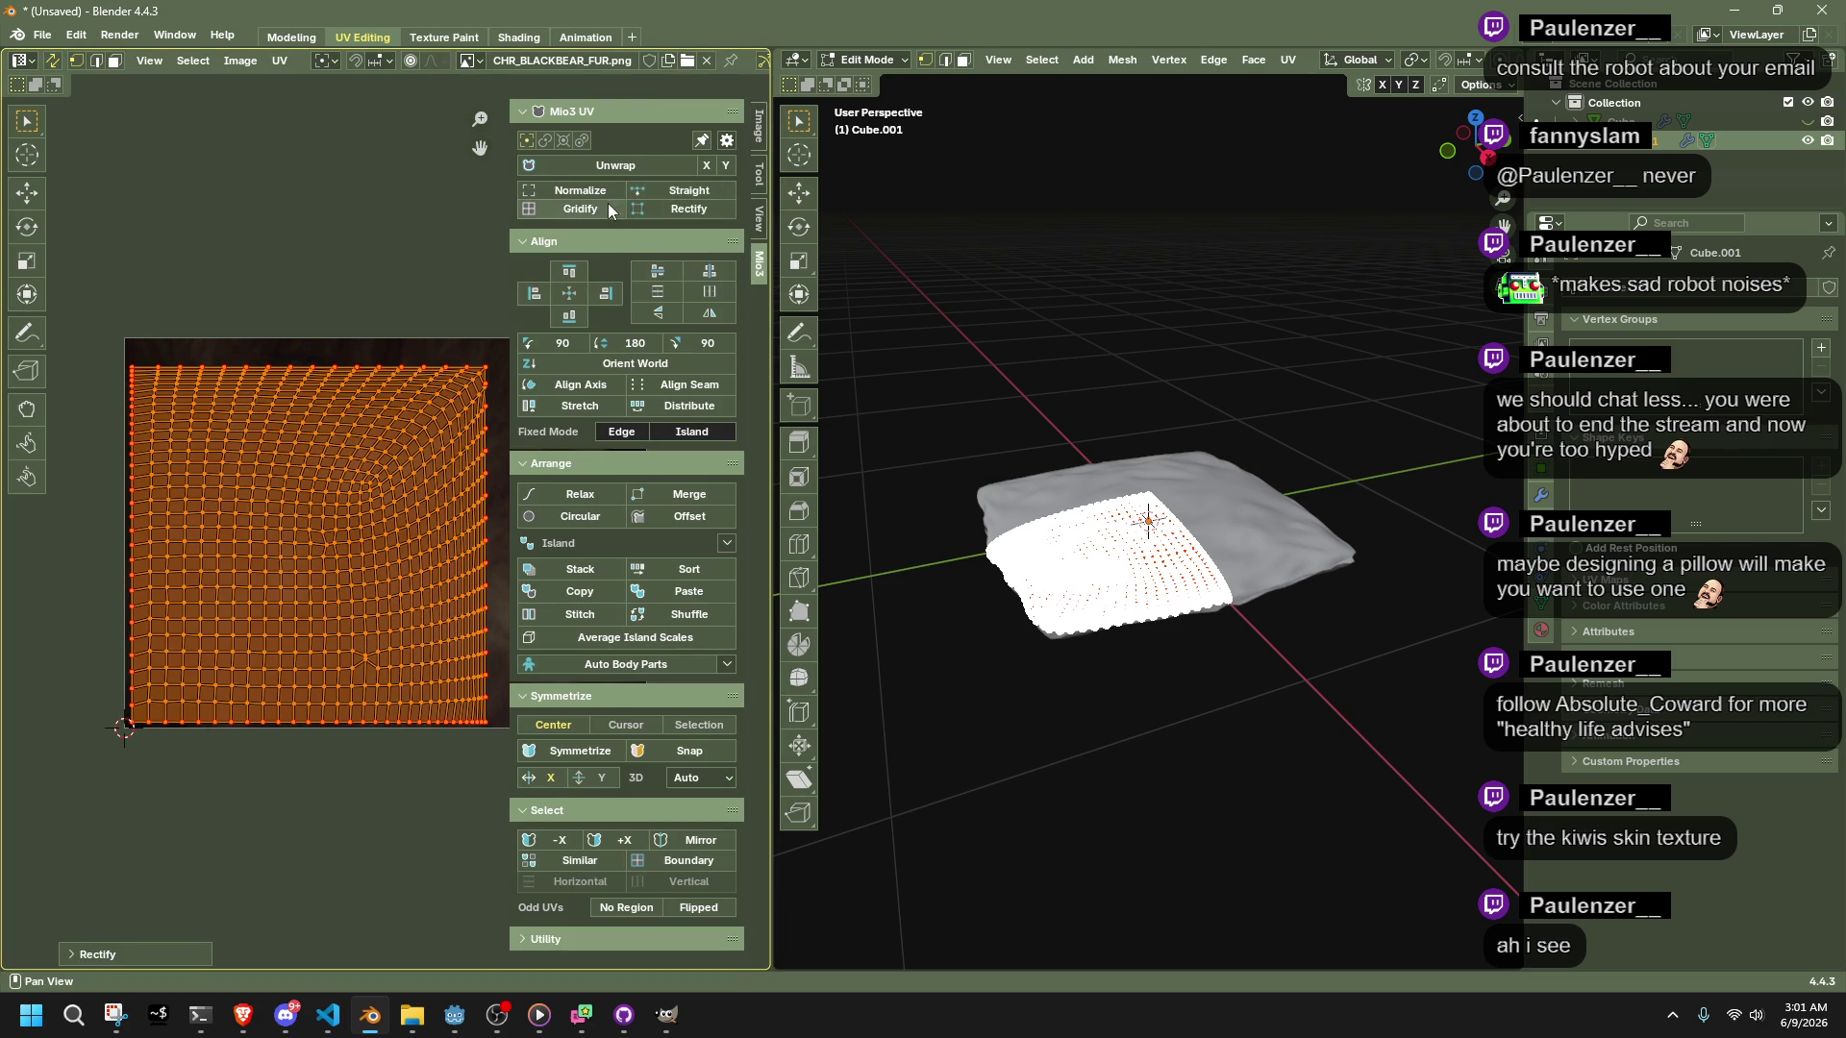
{"action": "left_click", "coordinate": [608, 205]}
{"action": "key", "text": "ctrl+z"}
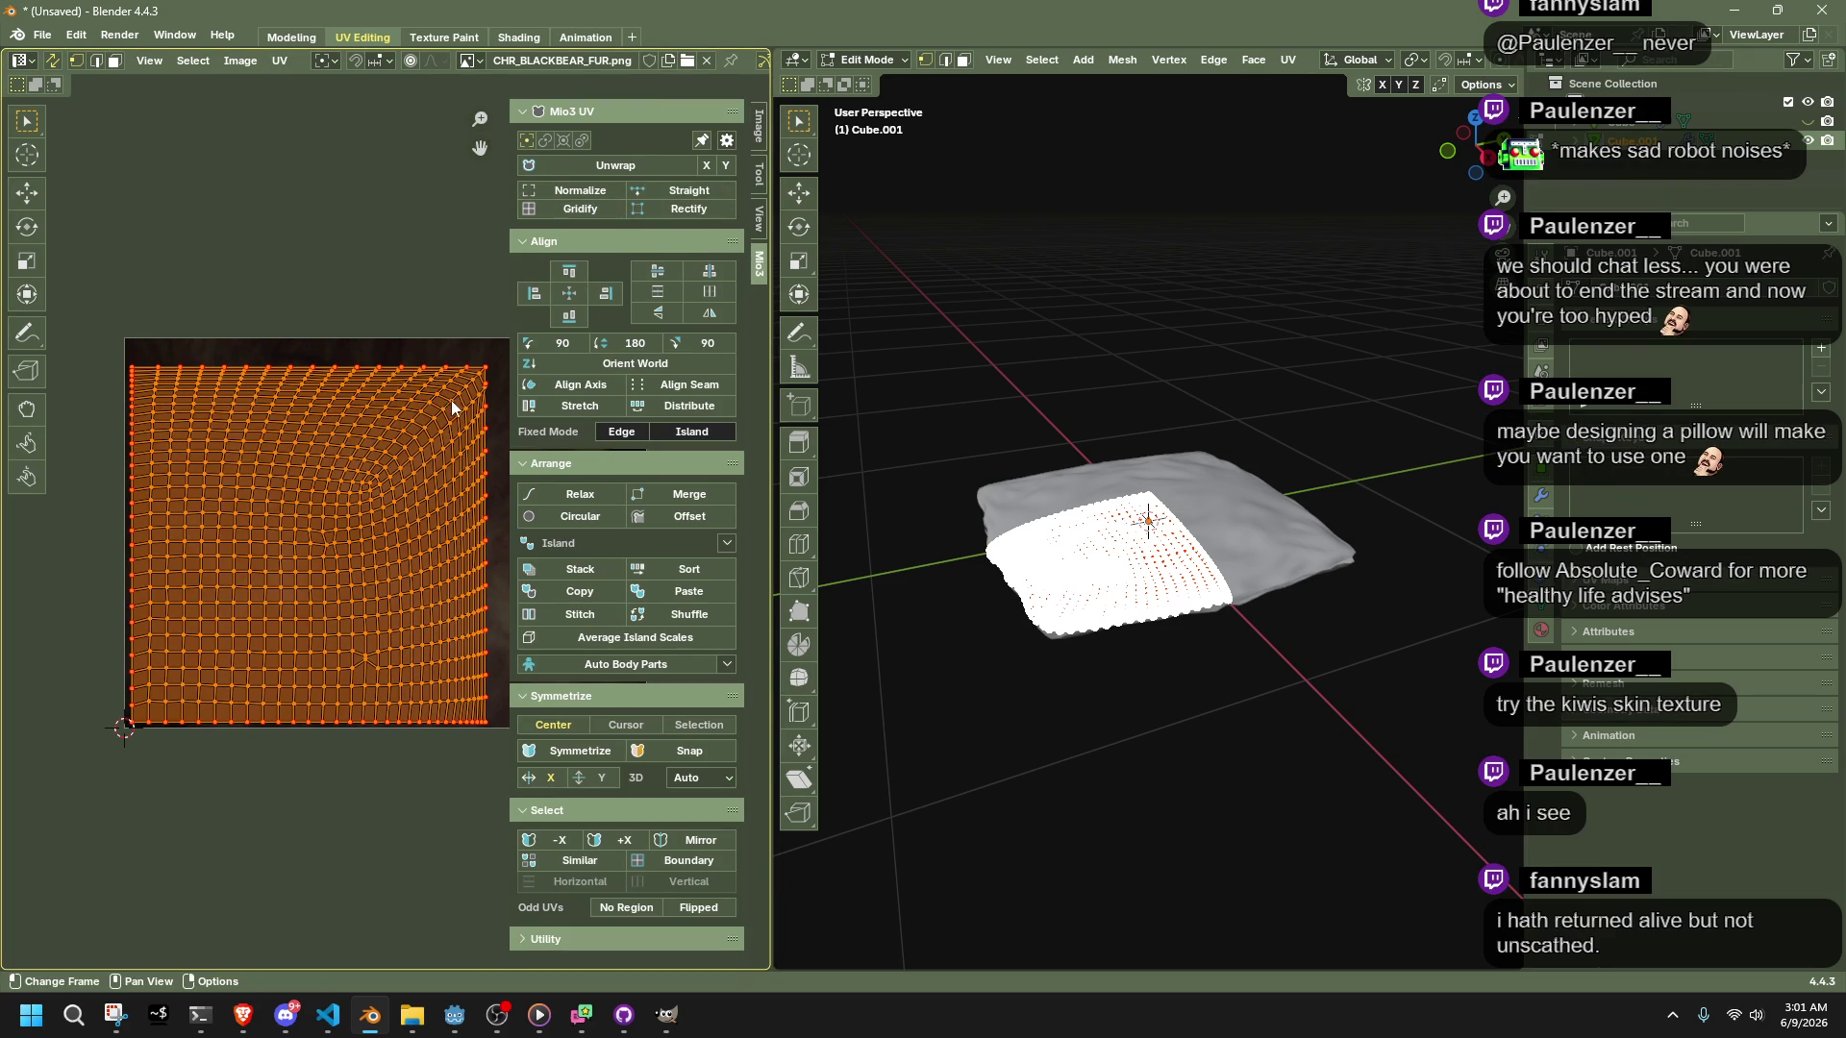
{"action": "scroll", "coordinate": [404, 596], "scroll_direction": "down", "scroll_amount": 1}
{"action": "left_click", "coordinate": [192, 700]}
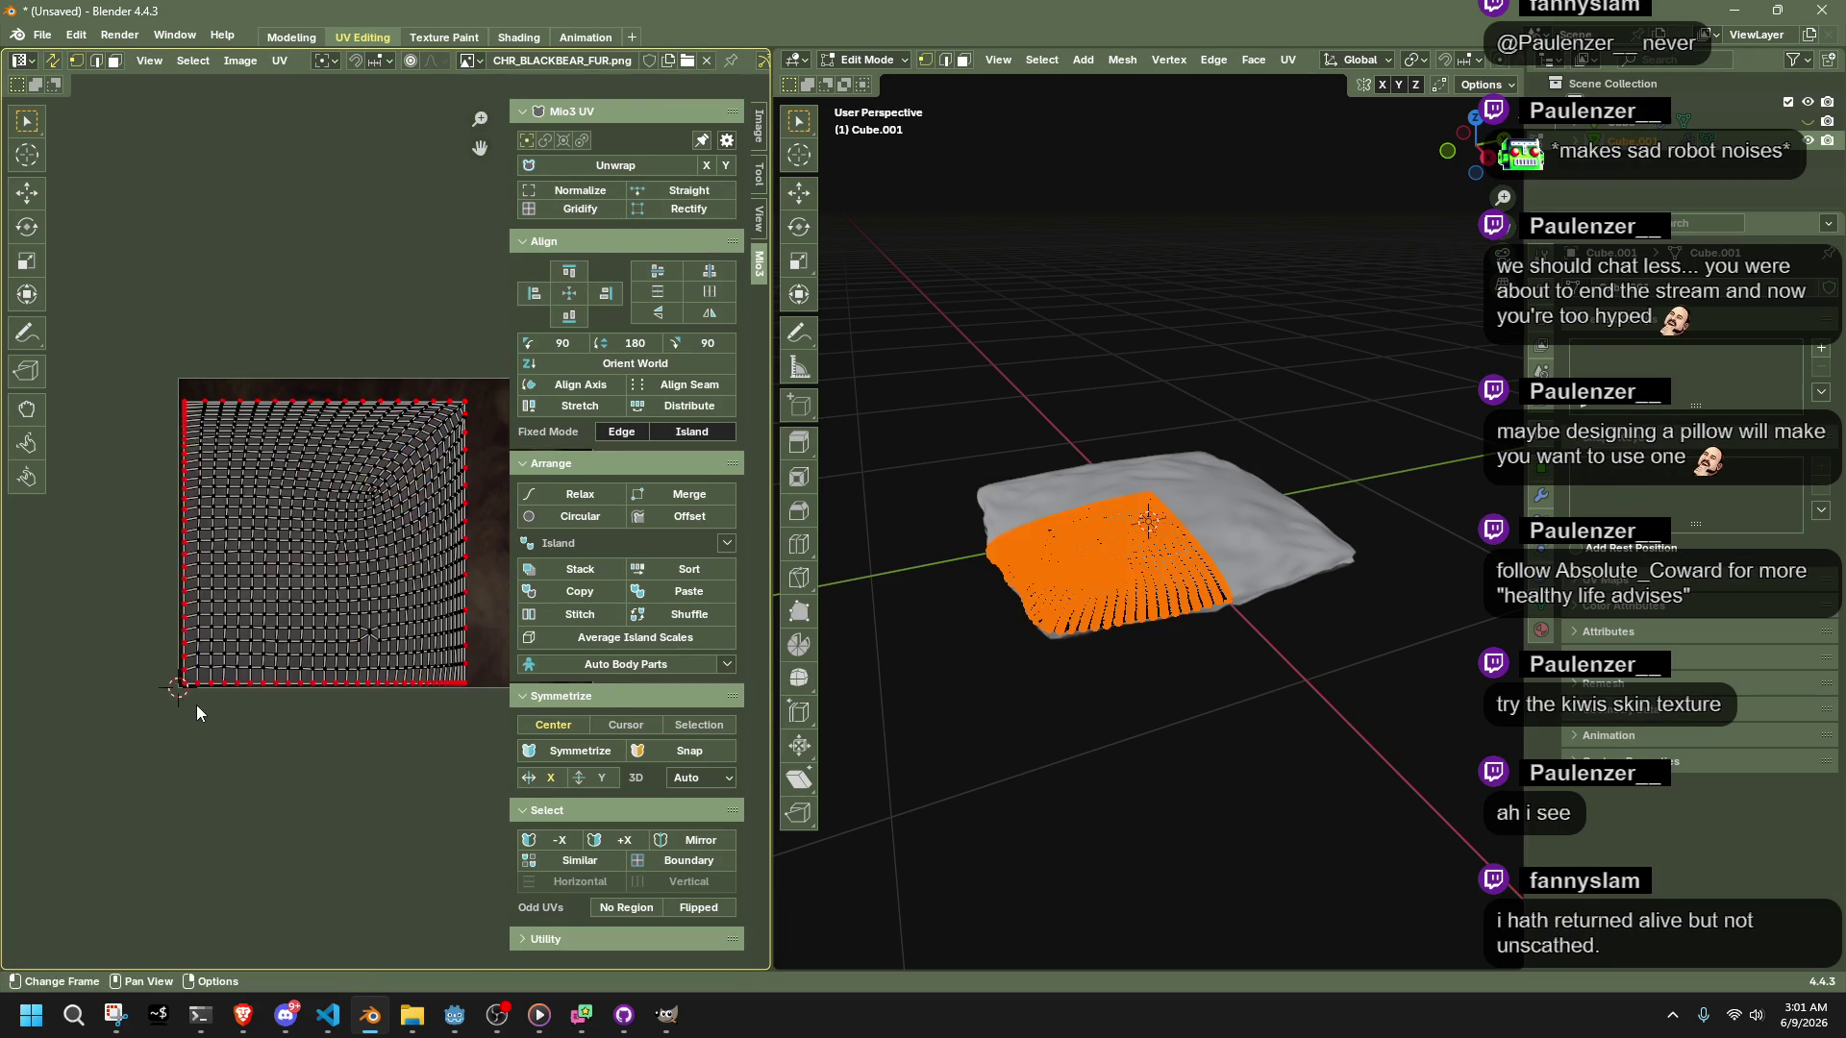
Snap the 2D cursor to the UV corner and set the pivot point to 2D Cursor
{"action": "key", "text": "shift+s"}
{"action": "mouse_move", "coordinate": [465, 741]}
{"action": "left_mouse_down"}
{"action": "mouse_move", "coordinate": [159, 302]}
{"action": "mouse_move", "coordinate": [106, 271]}
{"action": "left_mouse_up"}
{"action": "key", "text": "s"}
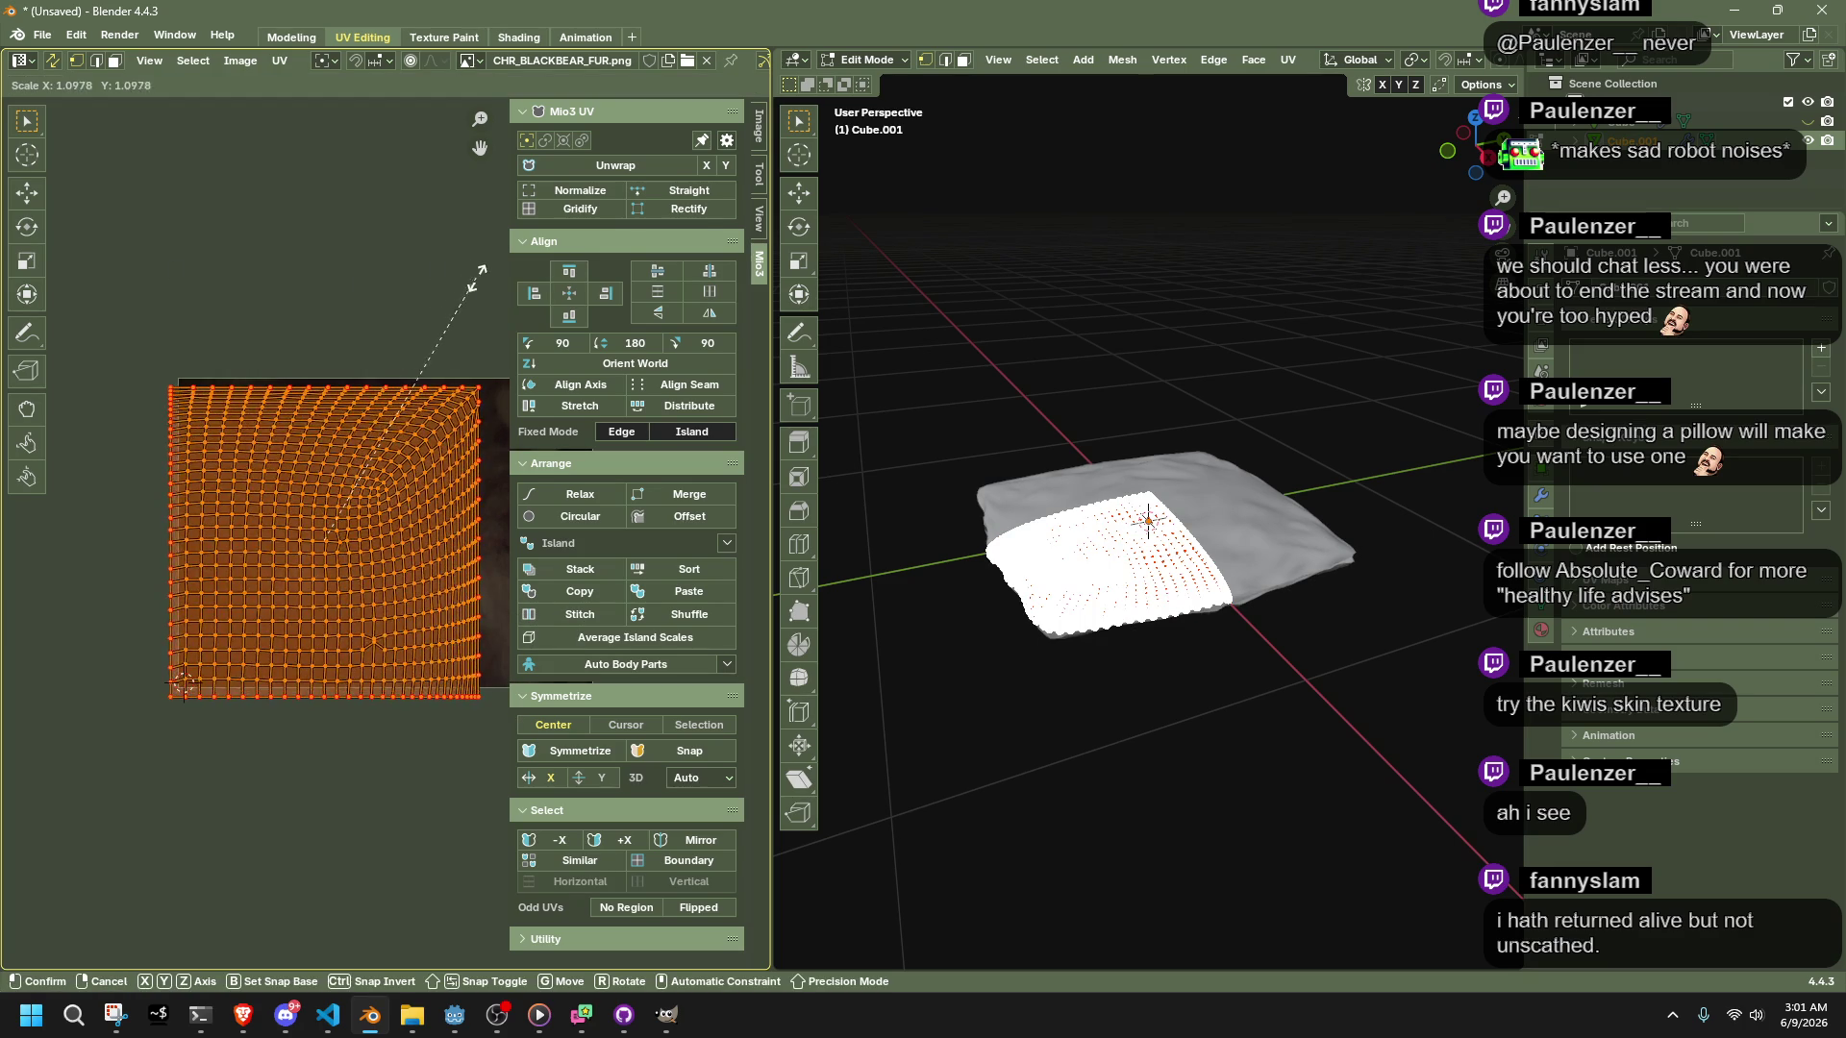
{"action": "key", "text": "Escape"}
{"action": "left_click", "coordinate": [339, 59]}
{"action": "left_click", "coordinate": [367, 149]}
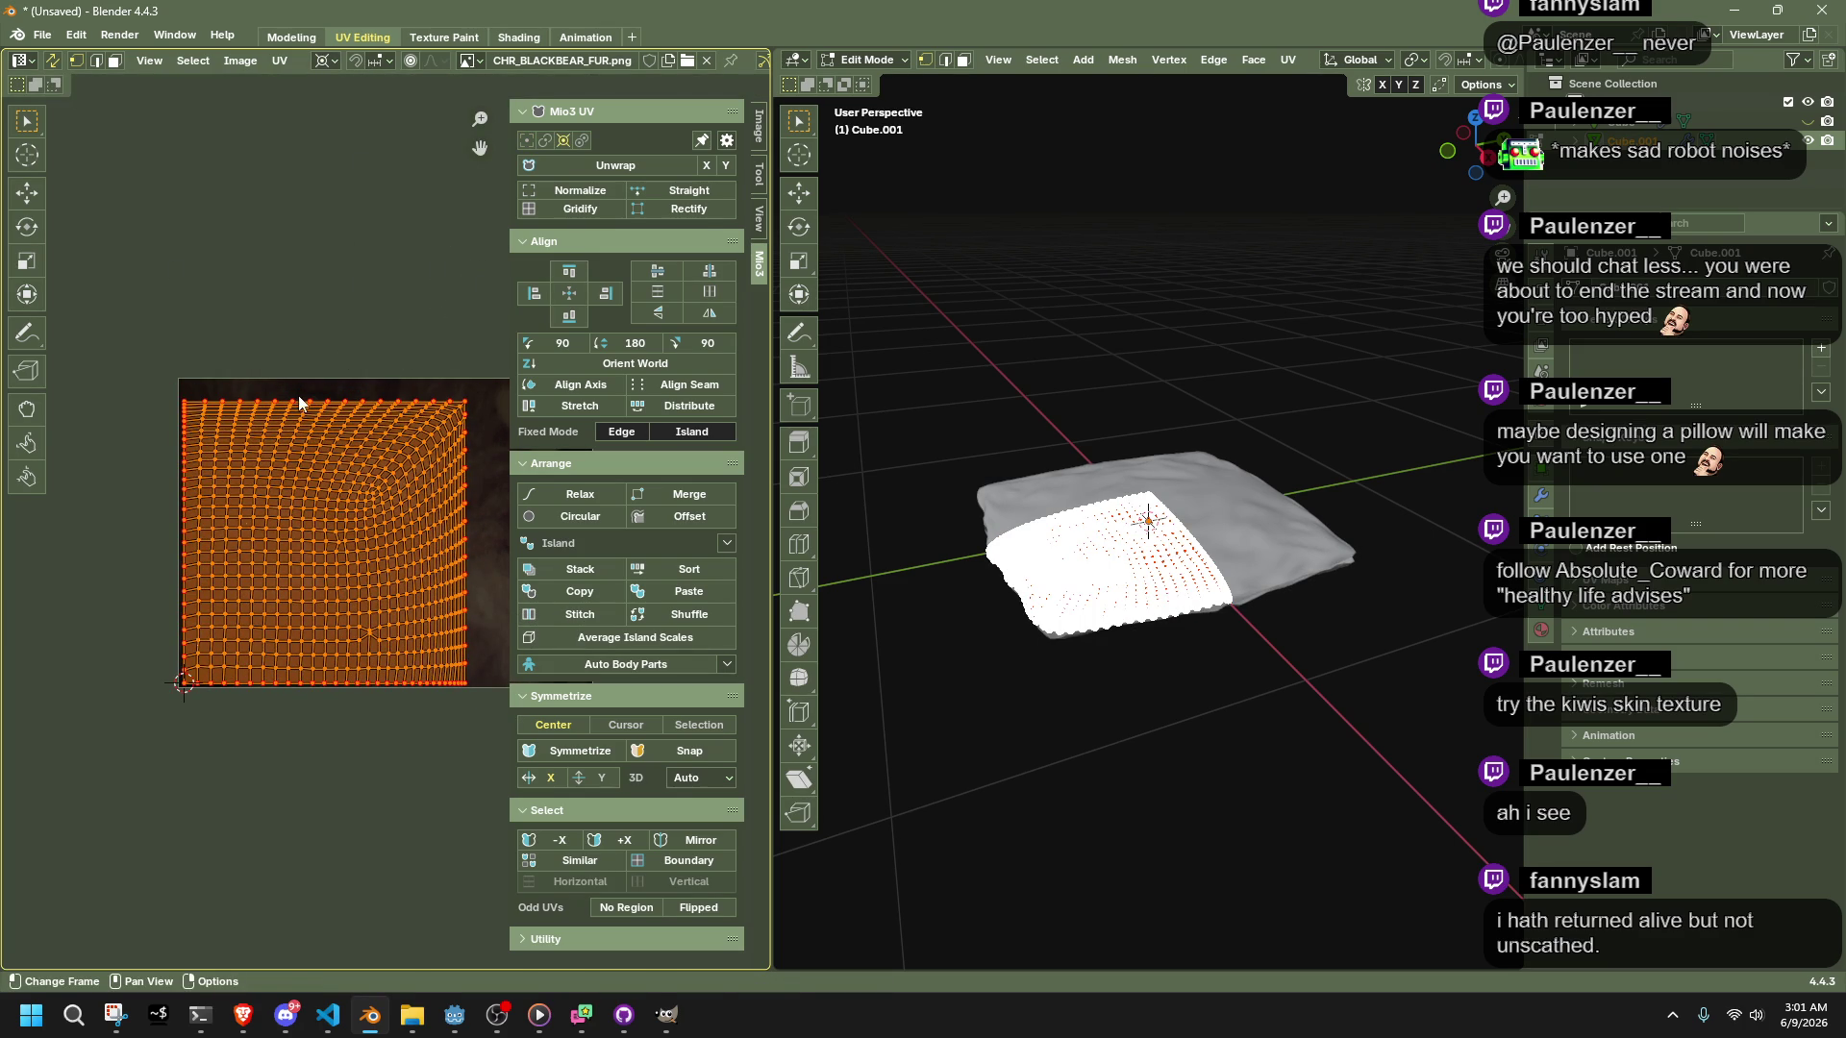
Scale the UVs up to fill the fur image, stretch them along X, and return to Object Mode
{"action": "key", "text": "s"}
{"action": "left_click", "coordinate": [343, 404]}
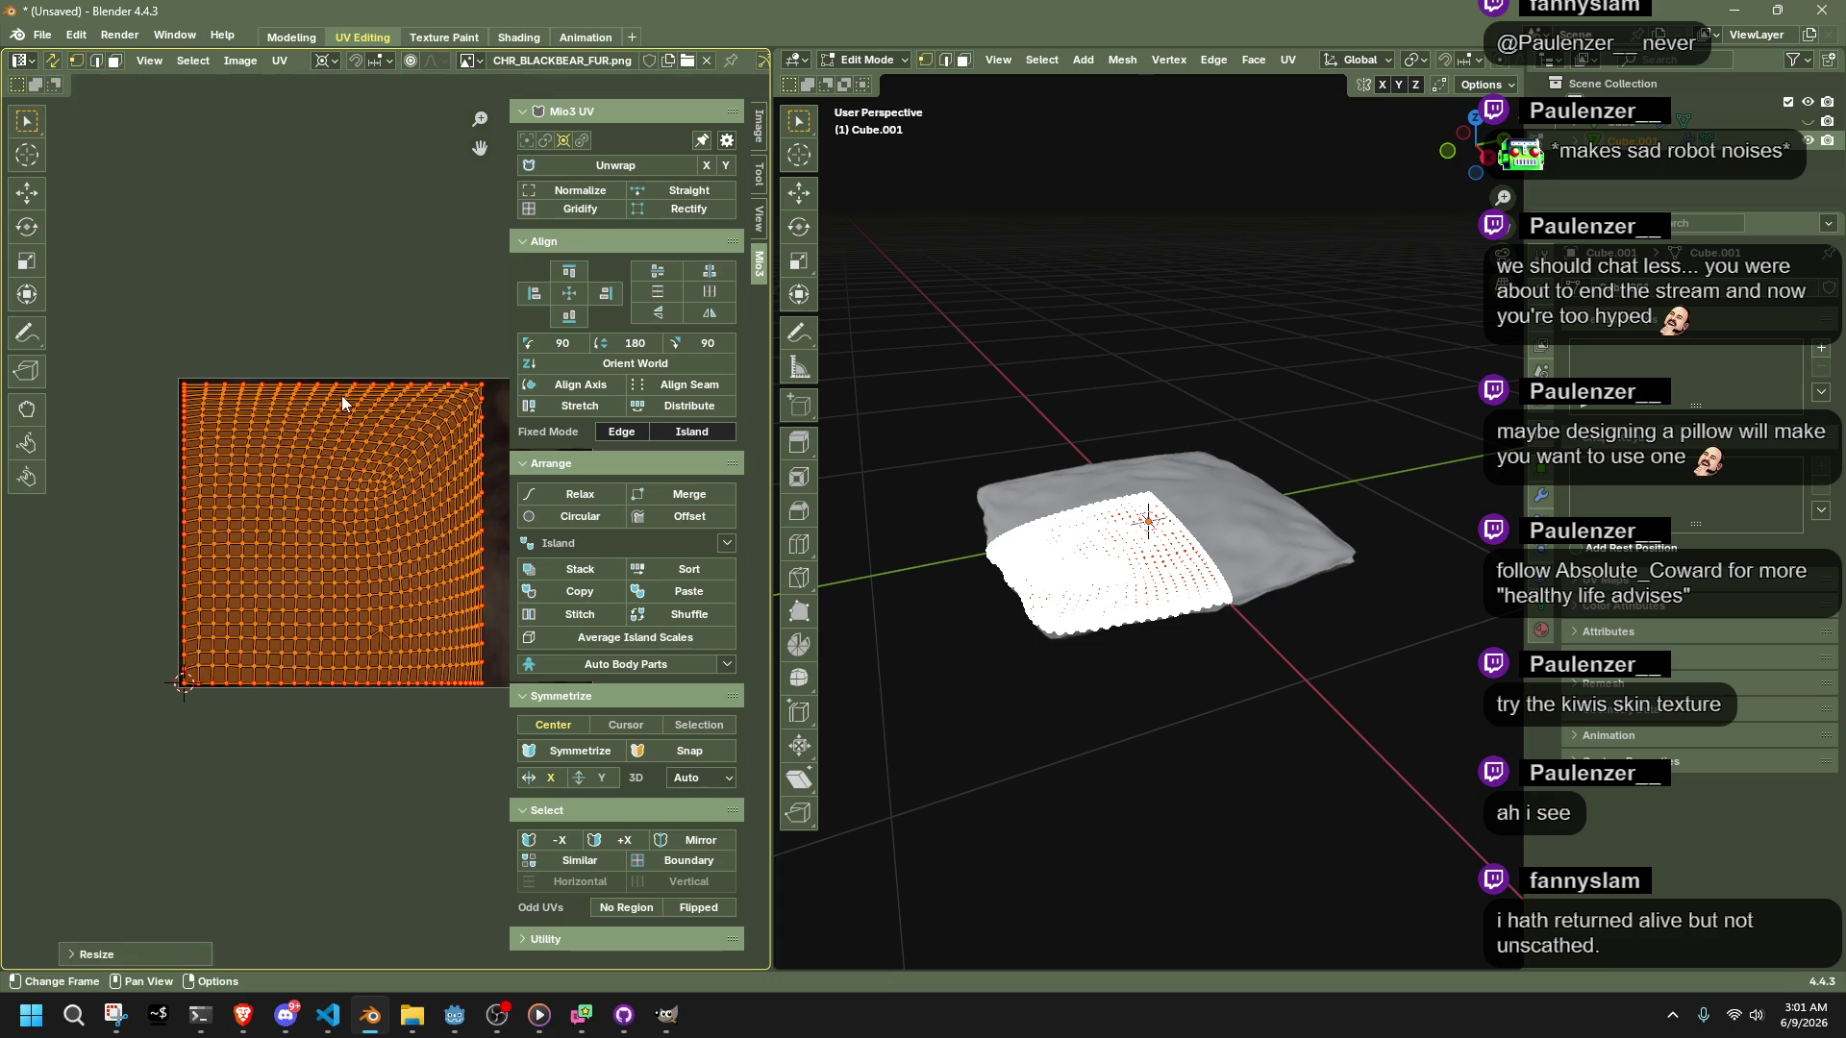
{"action": "key", "text": "s"}
{"action": "key", "text": "x"}
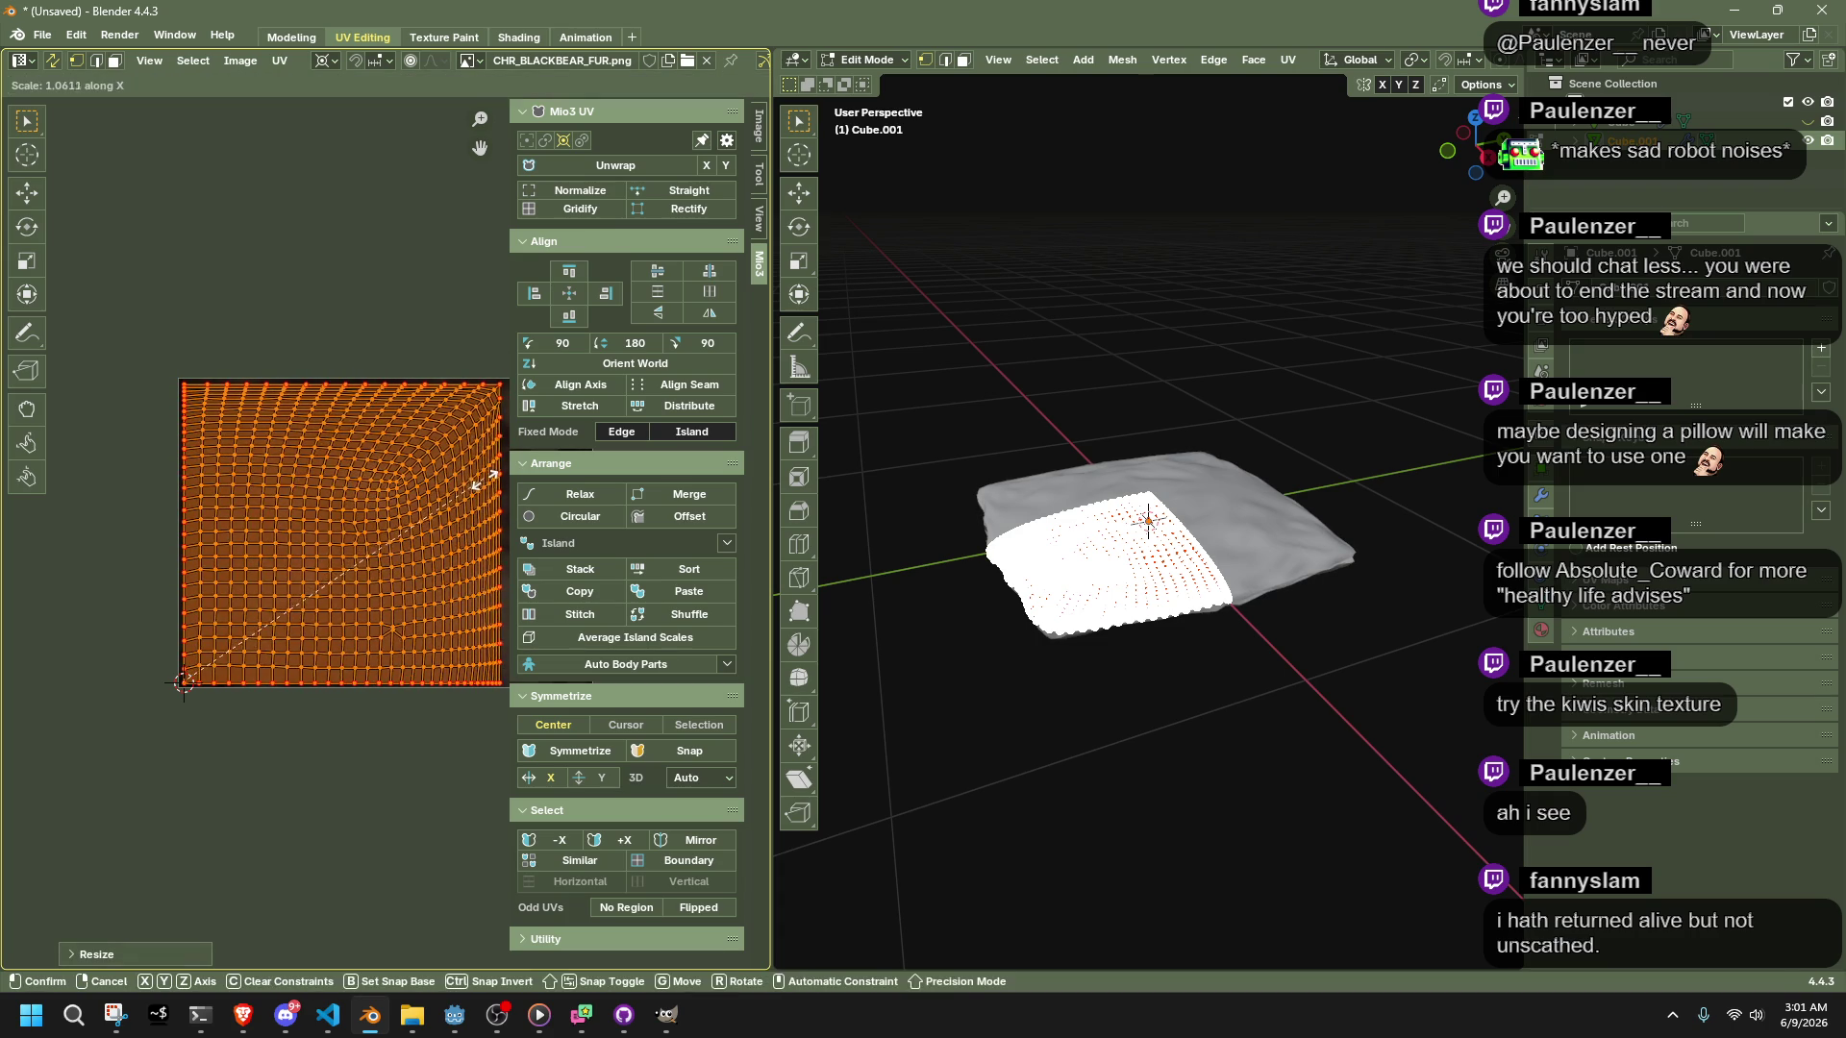
{"action": "left_click", "coordinate": [489, 480]}
{"action": "key", "text": "Tab"}
{"action": "scroll", "coordinate": [1059, 703], "scroll_direction": "up", "scroll_amount": 6}
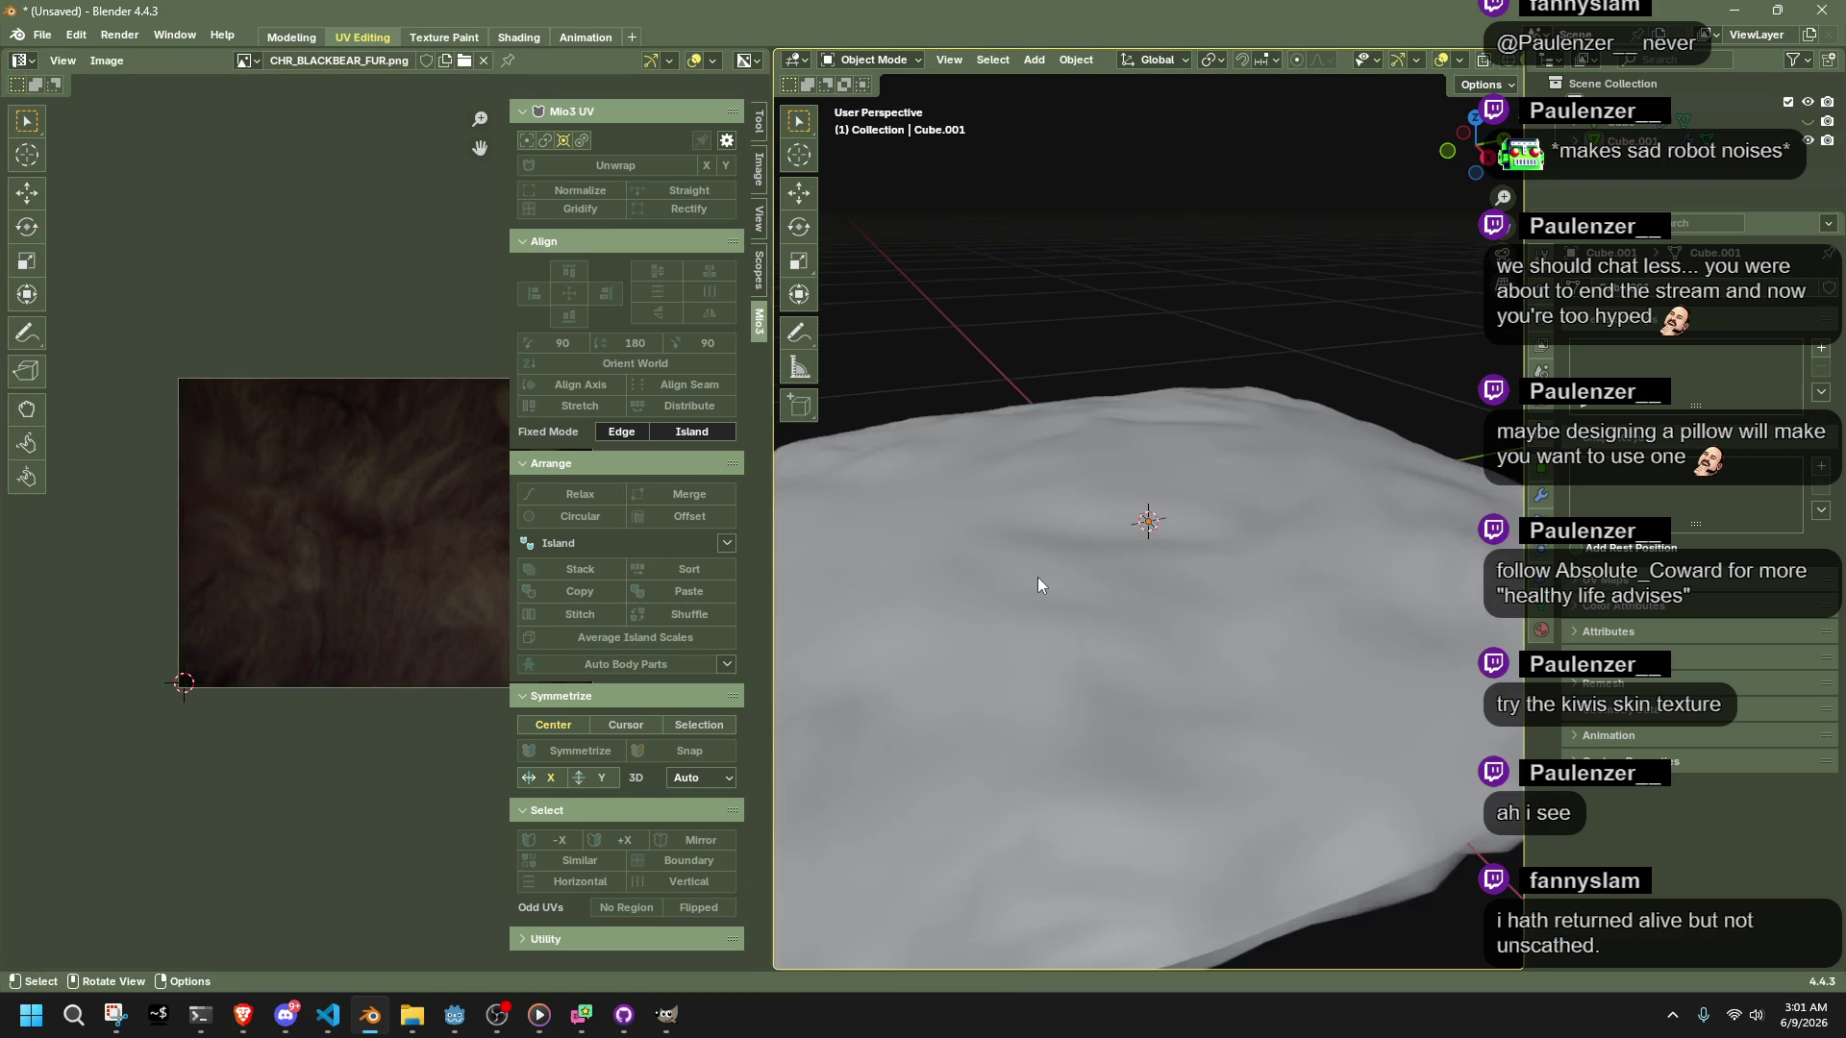
Switch to the Shading workspace and orbit around the fur-textured pillow
{"action": "left_click", "coordinate": [530, 36]}
{"action": "mouse_move", "coordinate": [919, 416]}
{"action": "middle_mouse_down"}
{"action": "mouse_move", "coordinate": [908, 494]}
{"action": "mouse_move", "coordinate": [779, 588]}
{"action": "mouse_move", "coordinate": [1013, 85]}
{"action": "mouse_move", "coordinate": [1153, 146]}
{"action": "mouse_move", "coordinate": [1151, 280]}
{"action": "mouse_move", "coordinate": [1358, 208]}
{"action": "mouse_move", "coordinate": [1126, 309]}
{"action": "mouse_move", "coordinate": [1244, 250]}
{"action": "mouse_move", "coordinate": [1172, 260]}
{"action": "mouse_move", "coordinate": [1157, 239]}
{"action": "middle_mouse_up"}
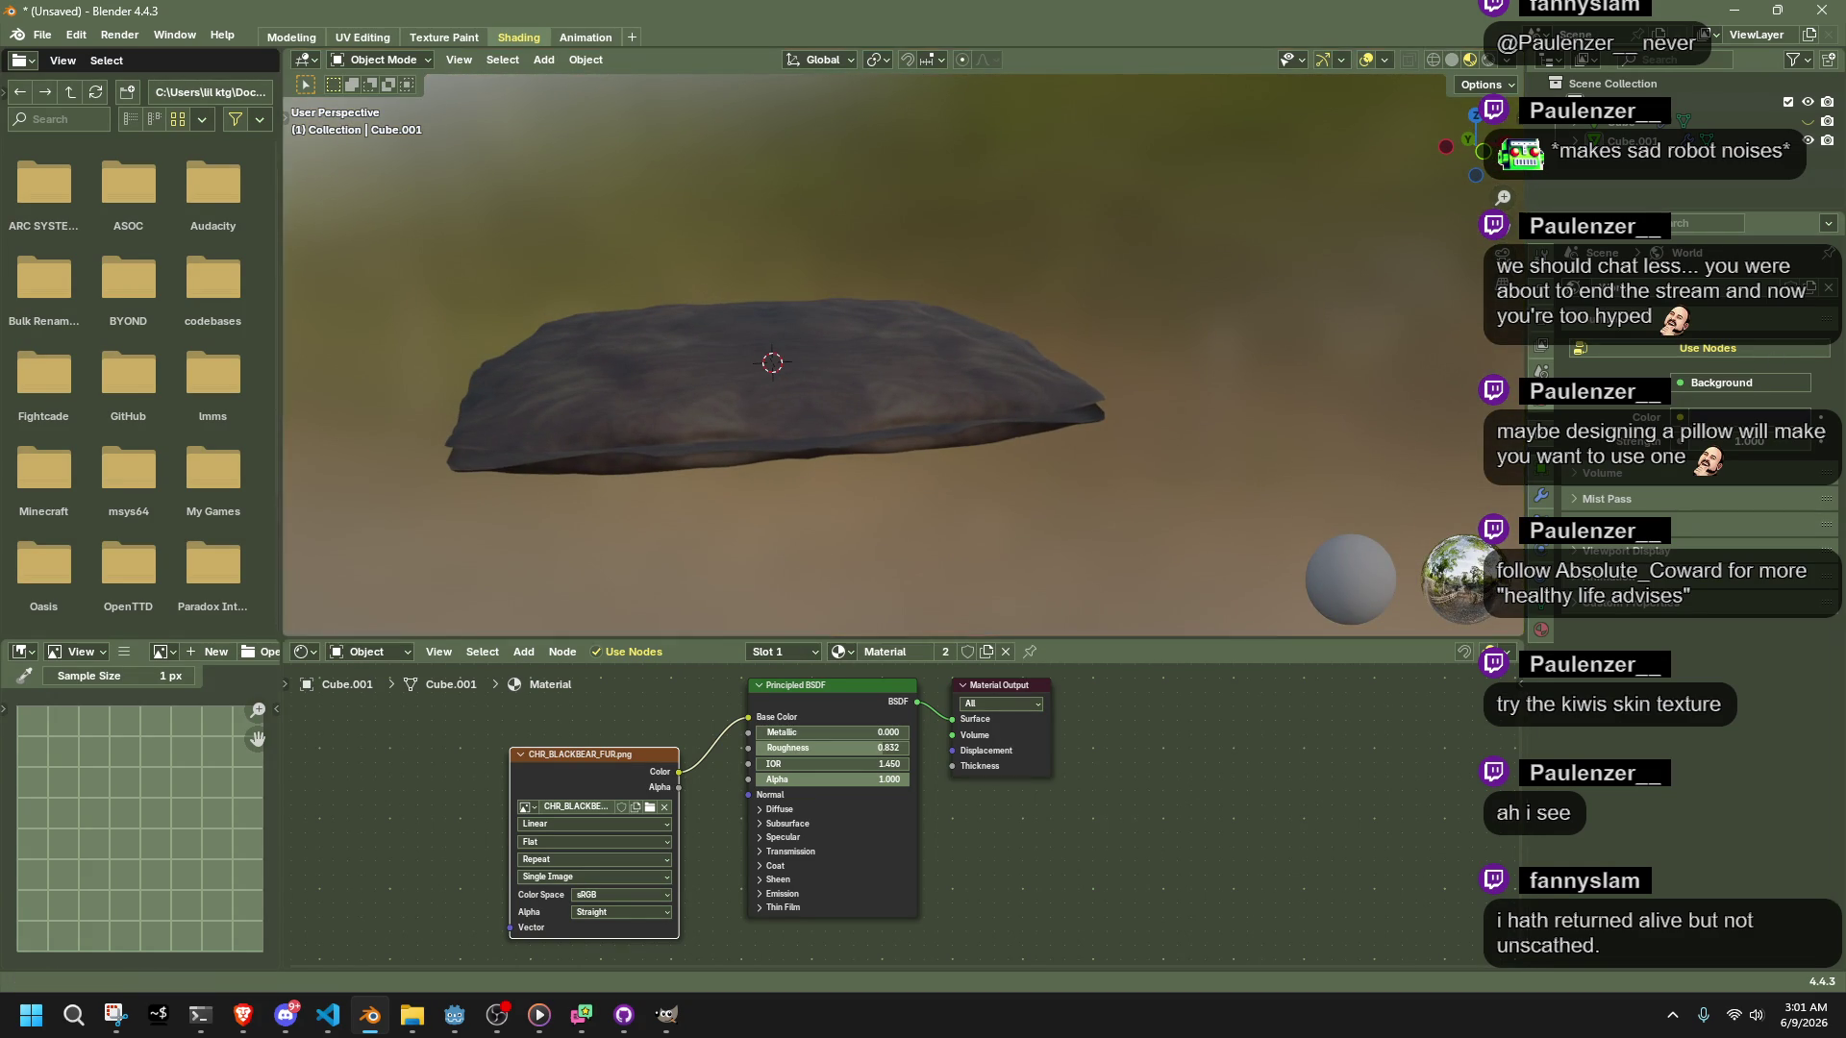
{"action": "key", "text": "alt+Tab"}
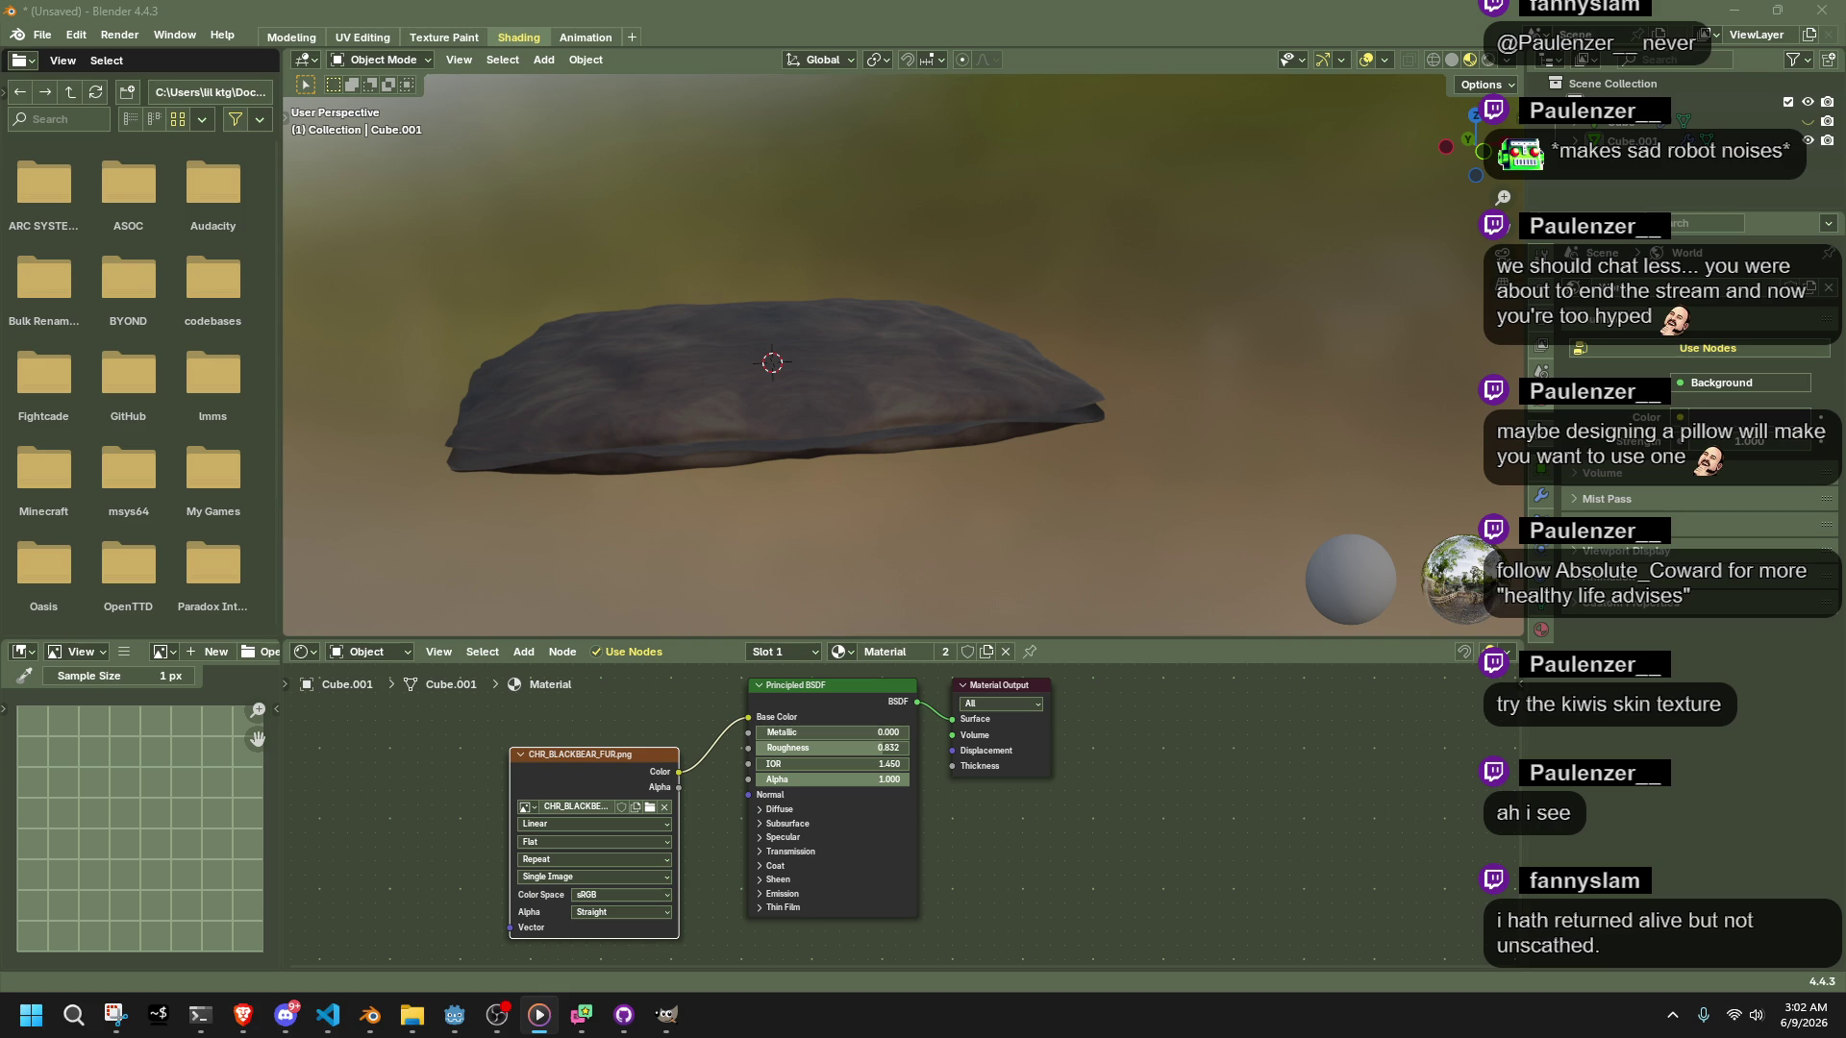
Bring the TextureTown browser forward, move it right, and open the Fabric category
{"action": "left_click", "coordinate": [1255, 764]}
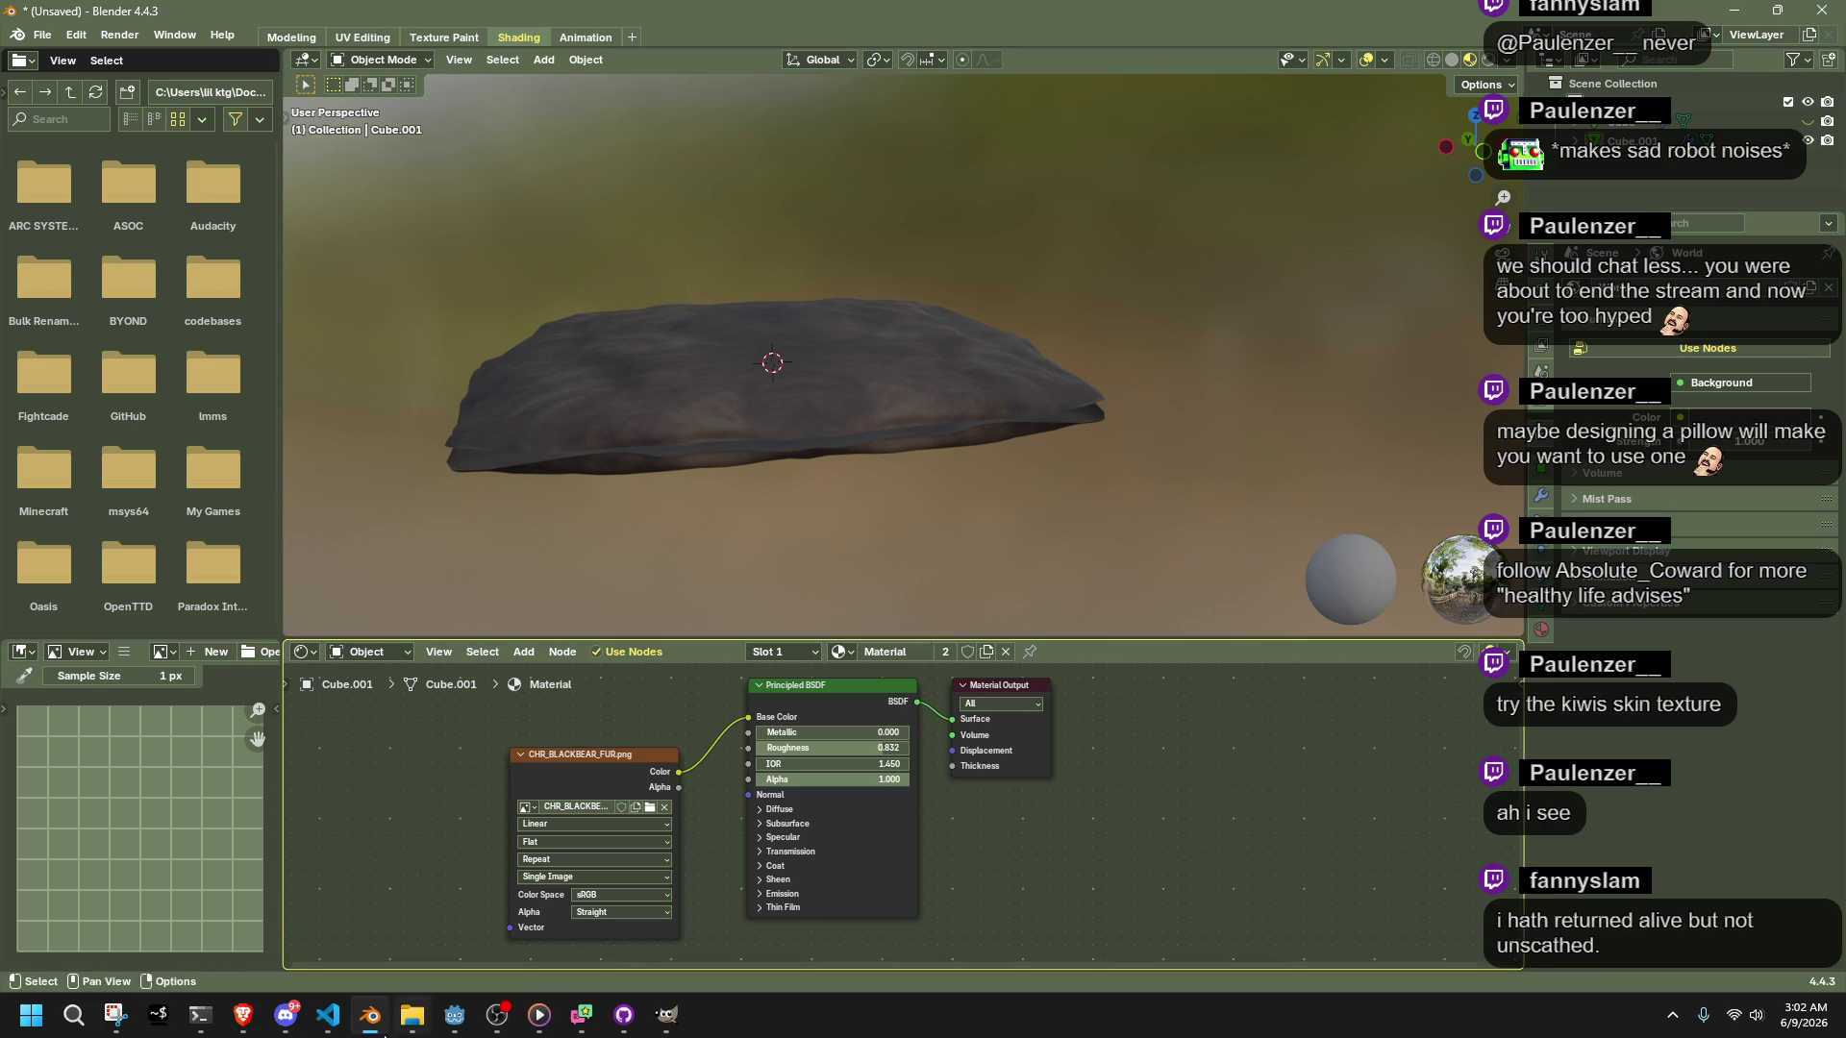
{"action": "mouse_move", "coordinate": [241, 1017]}
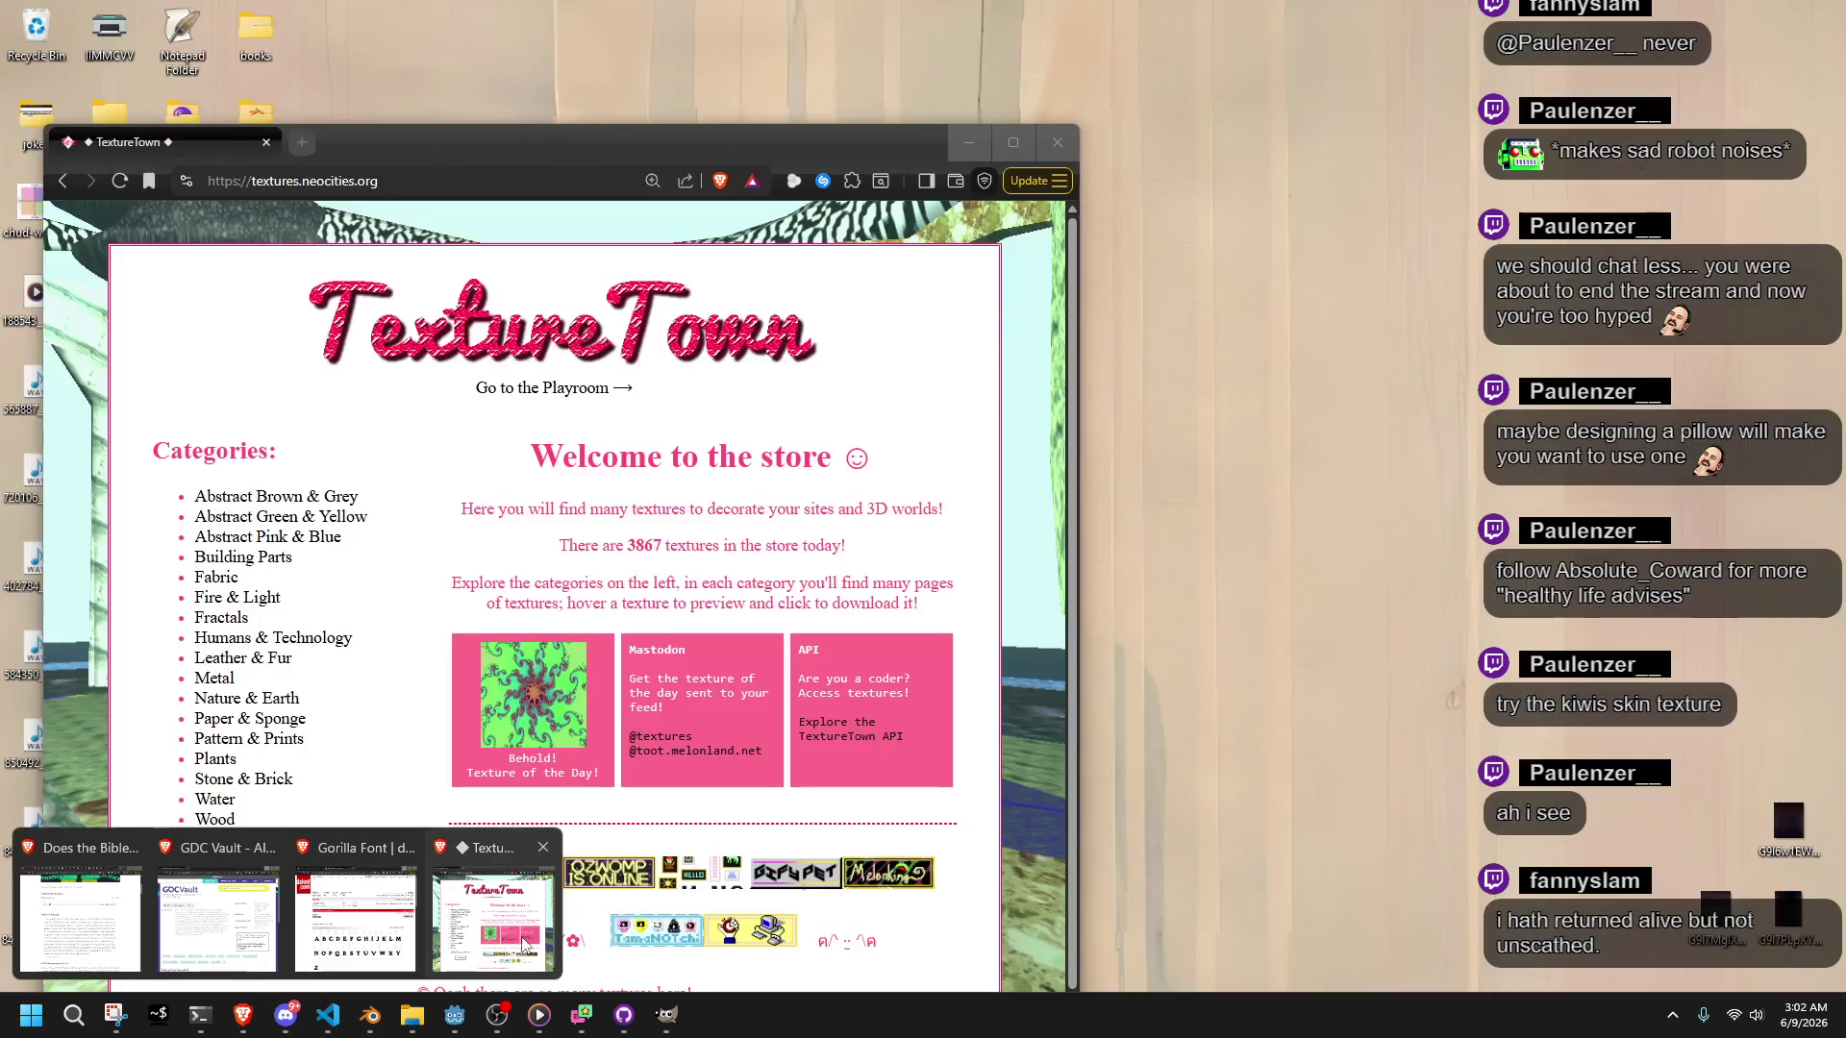
{"action": "left_click", "coordinate": [526, 947]}
{"action": "mouse_move", "coordinate": [474, 144]}
{"action": "left_mouse_down"}
{"action": "mouse_move", "coordinate": [946, 29]}
{"action": "mouse_move", "coordinate": [1049, 29]}
{"action": "left_mouse_up"}
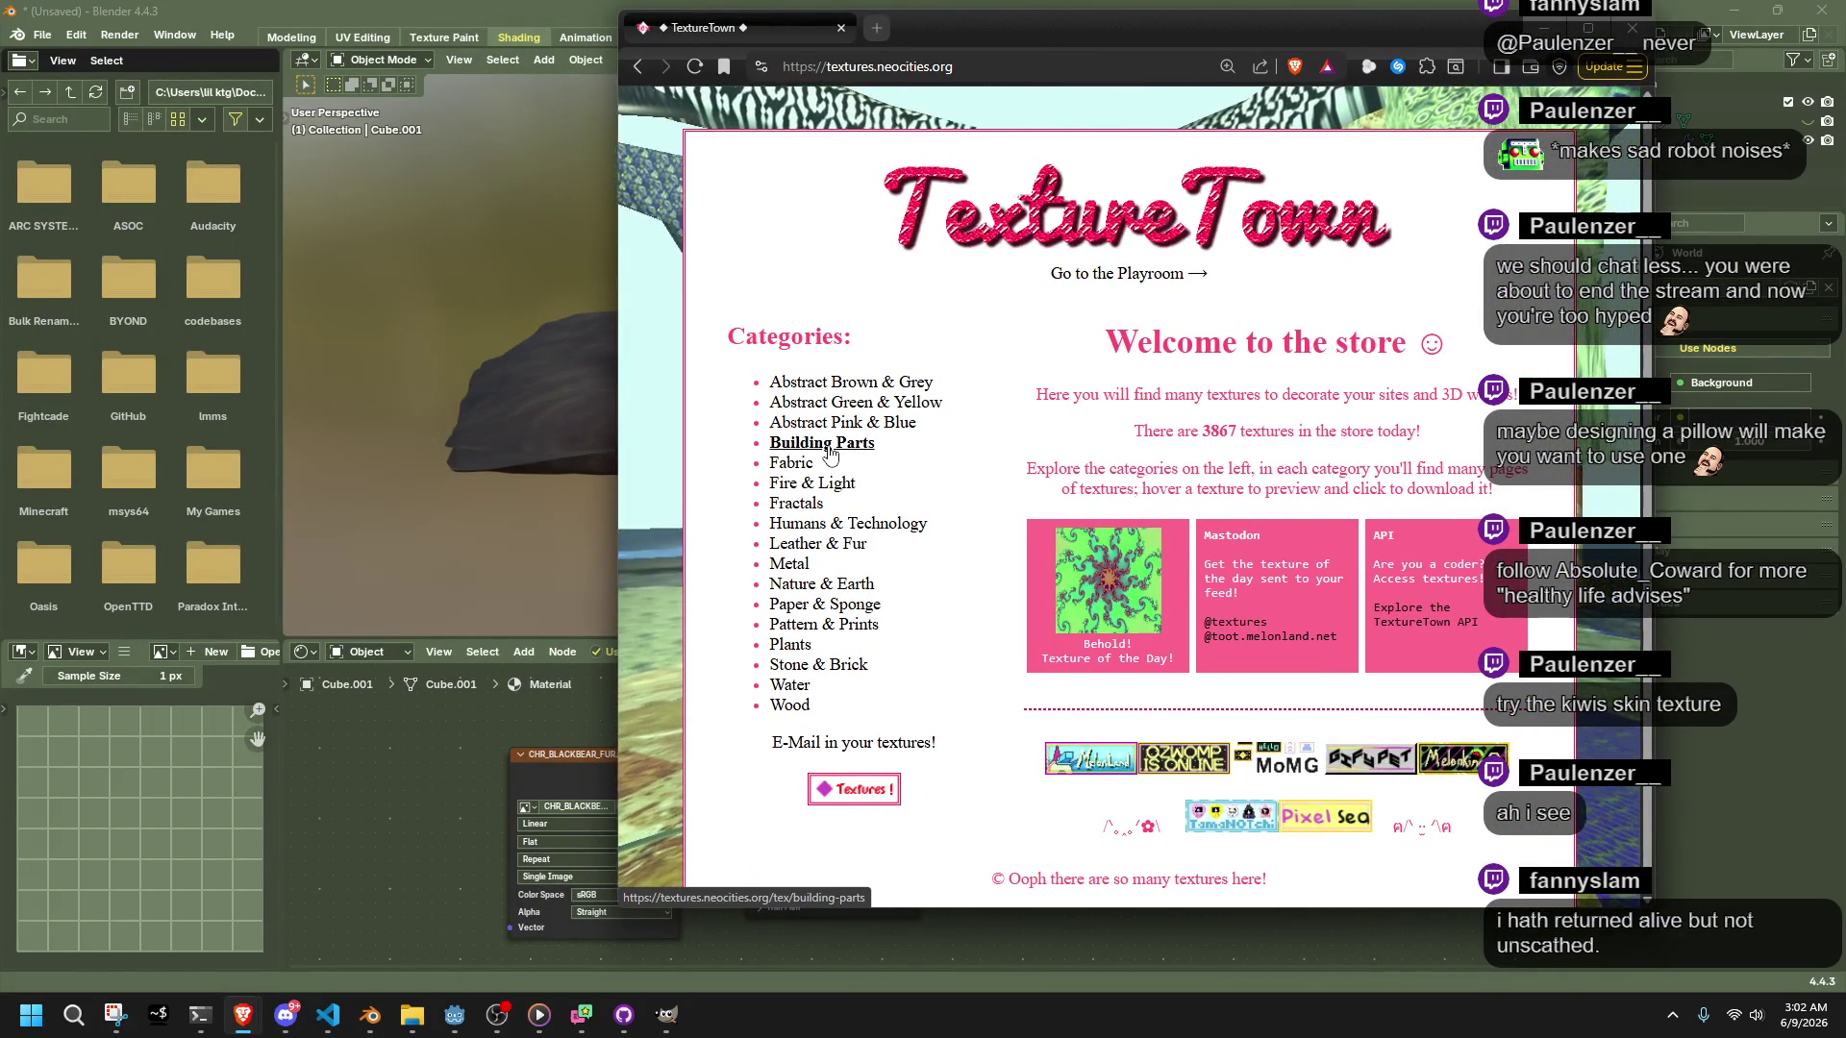
{"action": "left_click", "coordinate": [796, 463]}
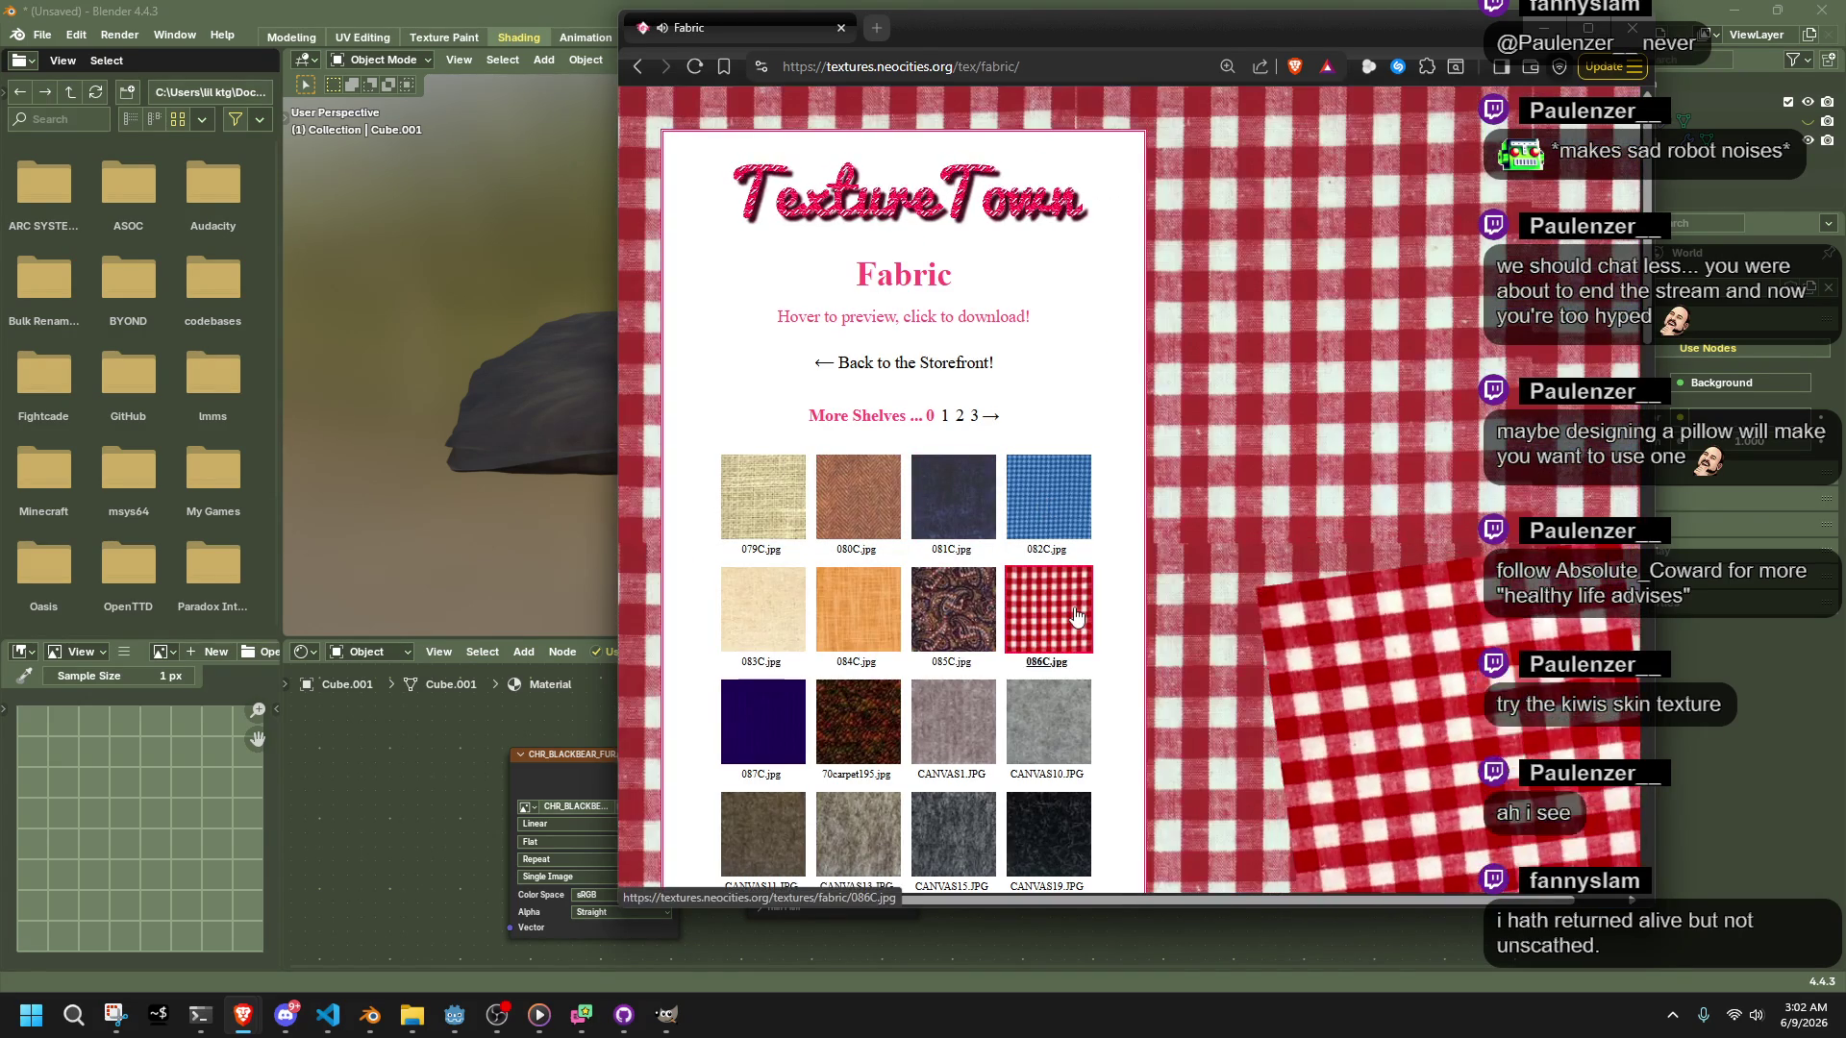
Browse the fabric thumbnails down to the PAT0006 pattern and download it
{"action": "scroll", "coordinate": [1119, 634], "scroll_direction": "down", "scroll_amount": 5}
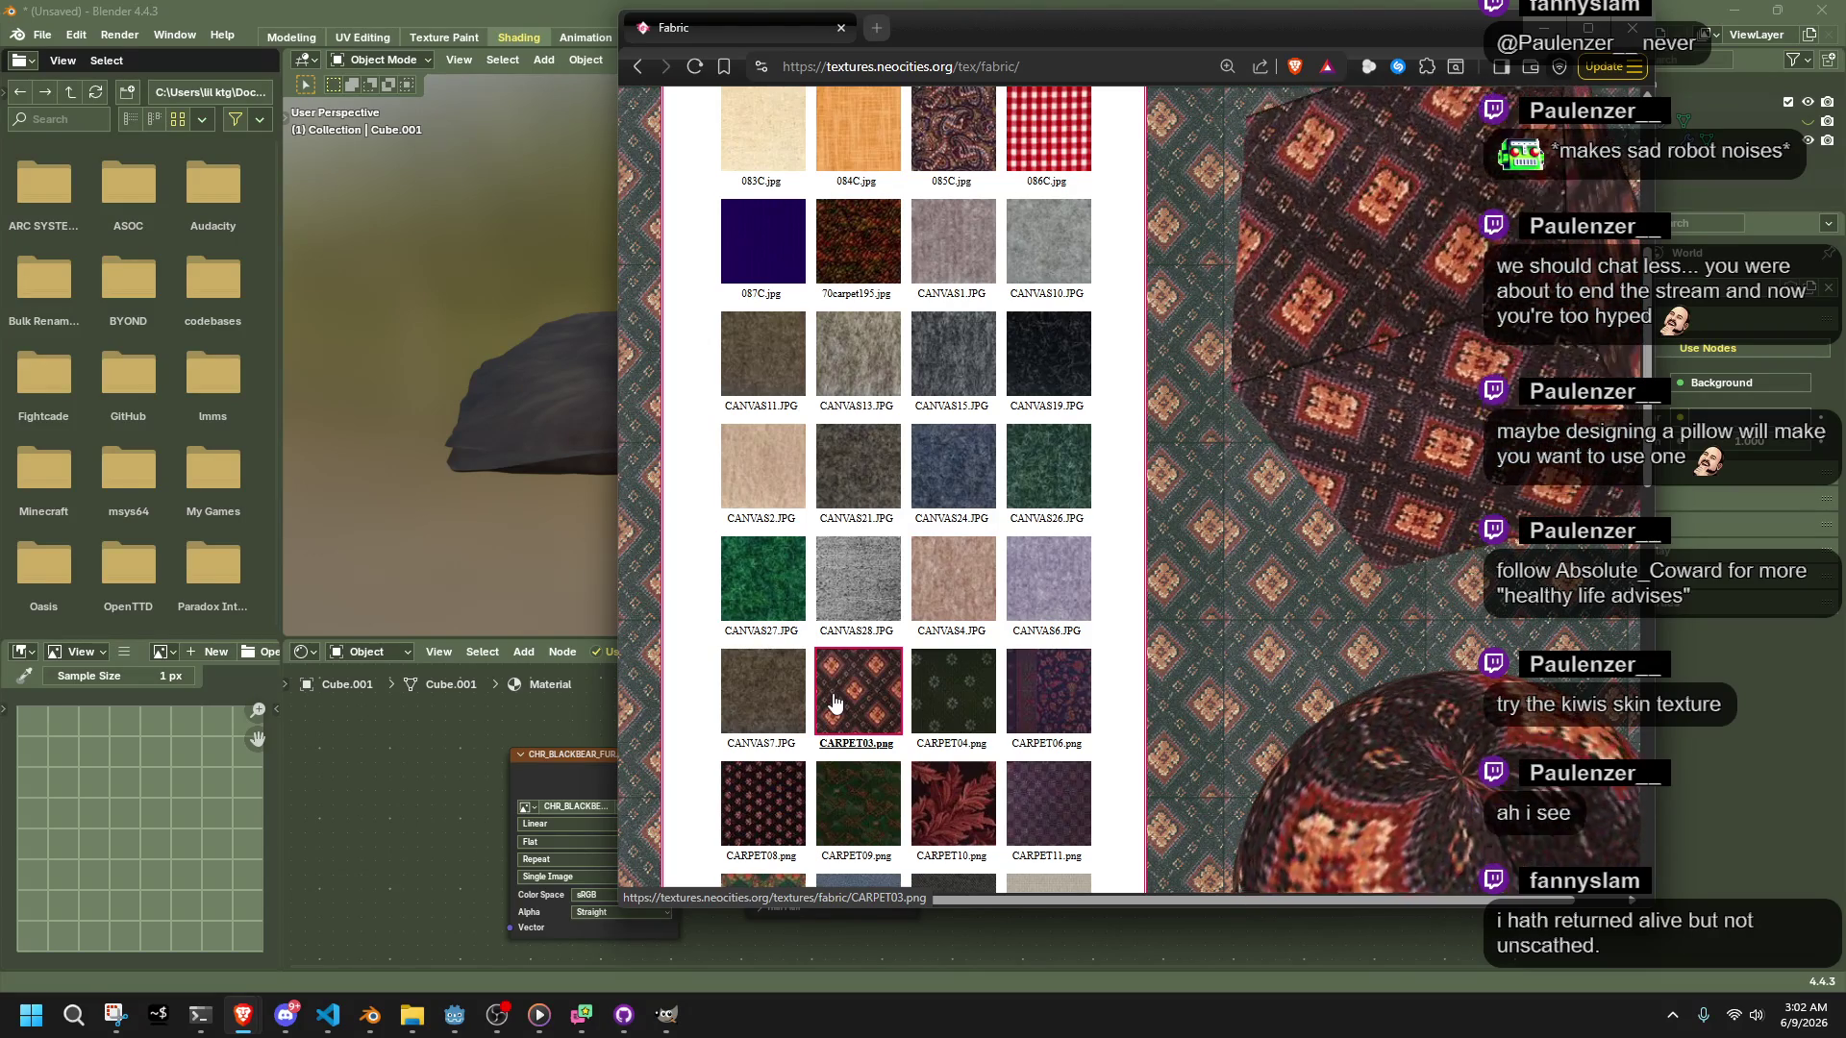
{"action": "scroll", "coordinate": [834, 705], "scroll_direction": "down", "scroll_amount": 6}
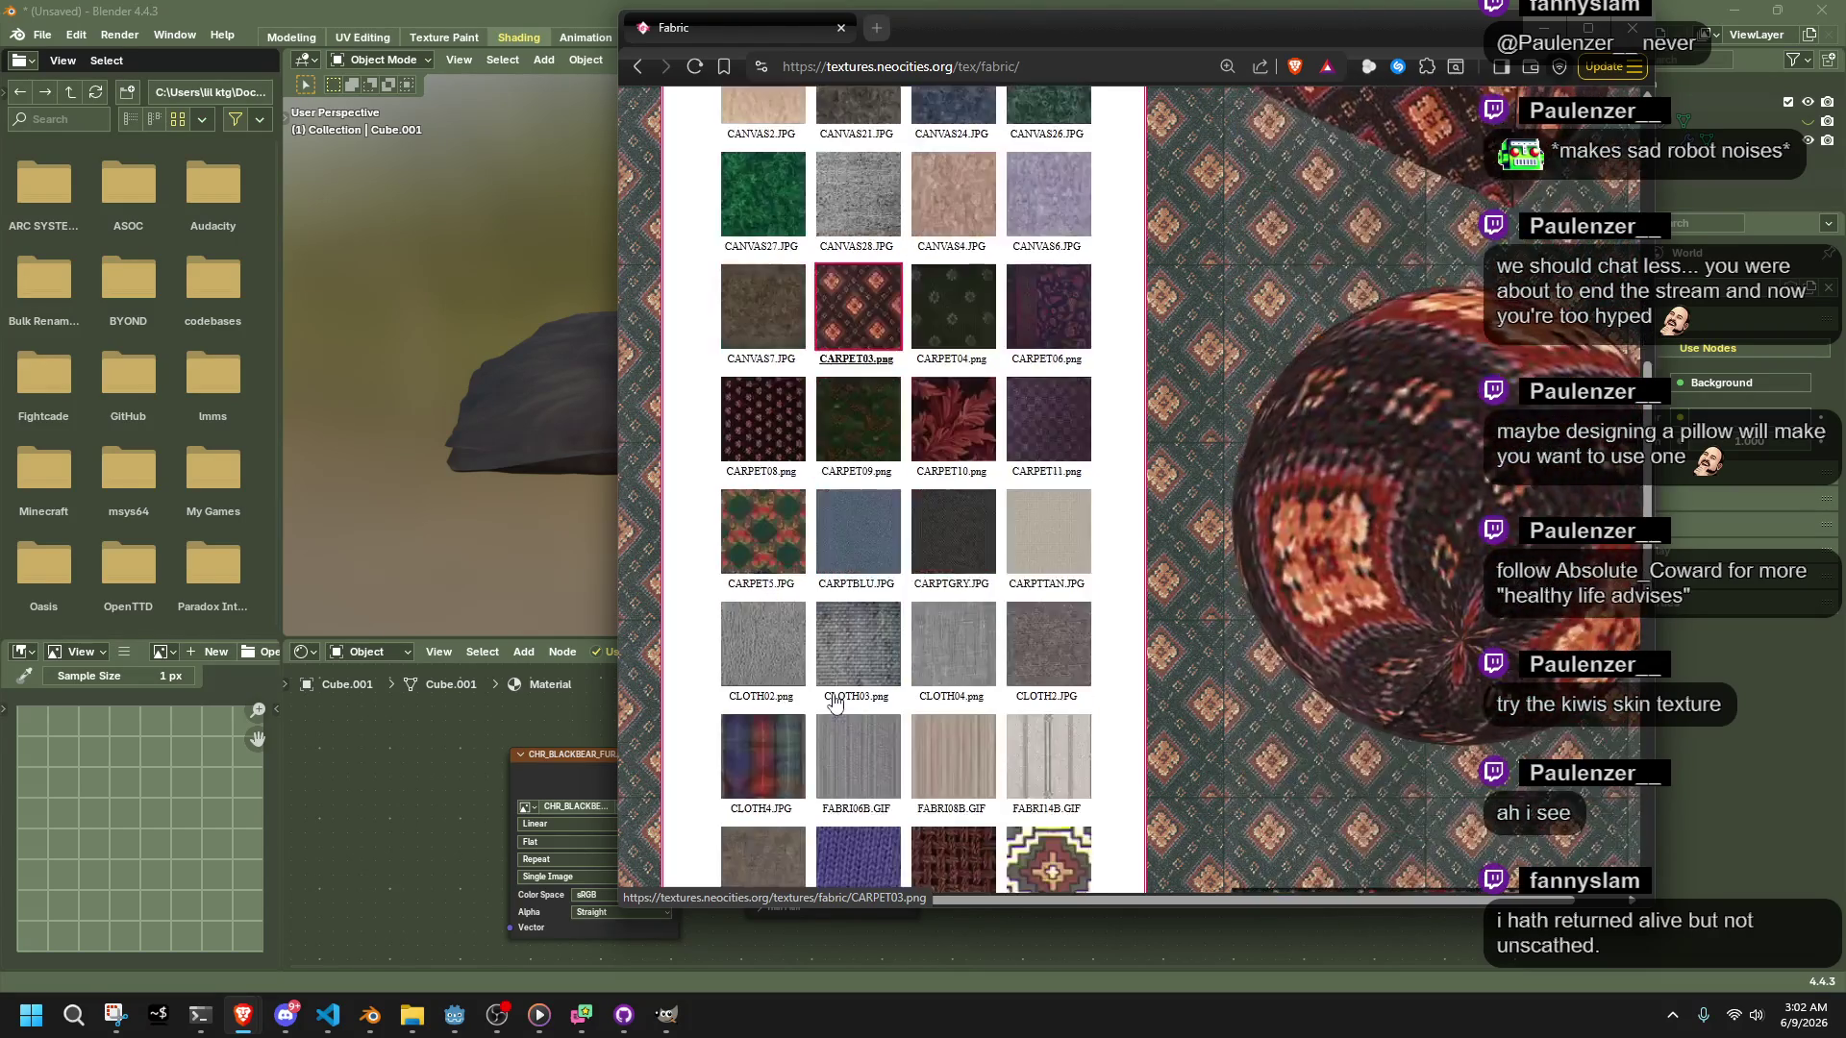
{"action": "scroll", "coordinate": [835, 699], "scroll_direction": "down", "scroll_amount": 2}
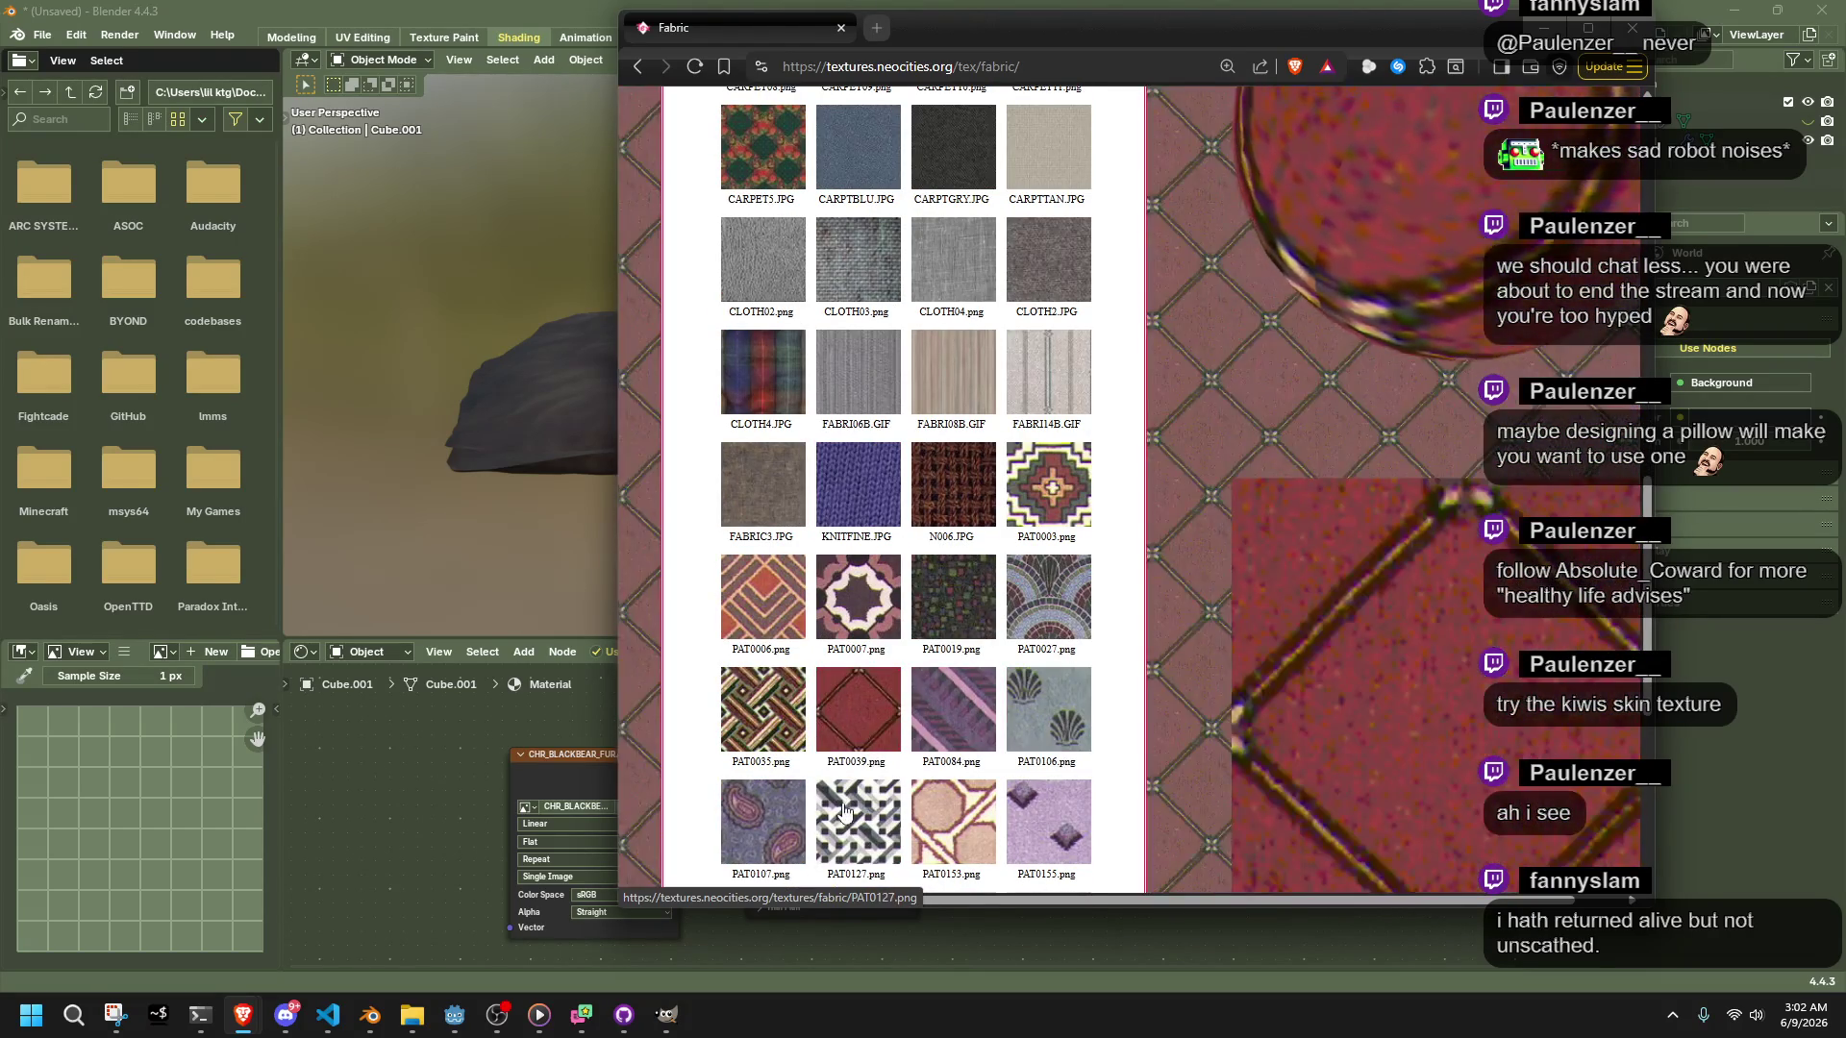
{"action": "scroll", "coordinate": [828, 750], "scroll_direction": "down", "scroll_amount": 5}
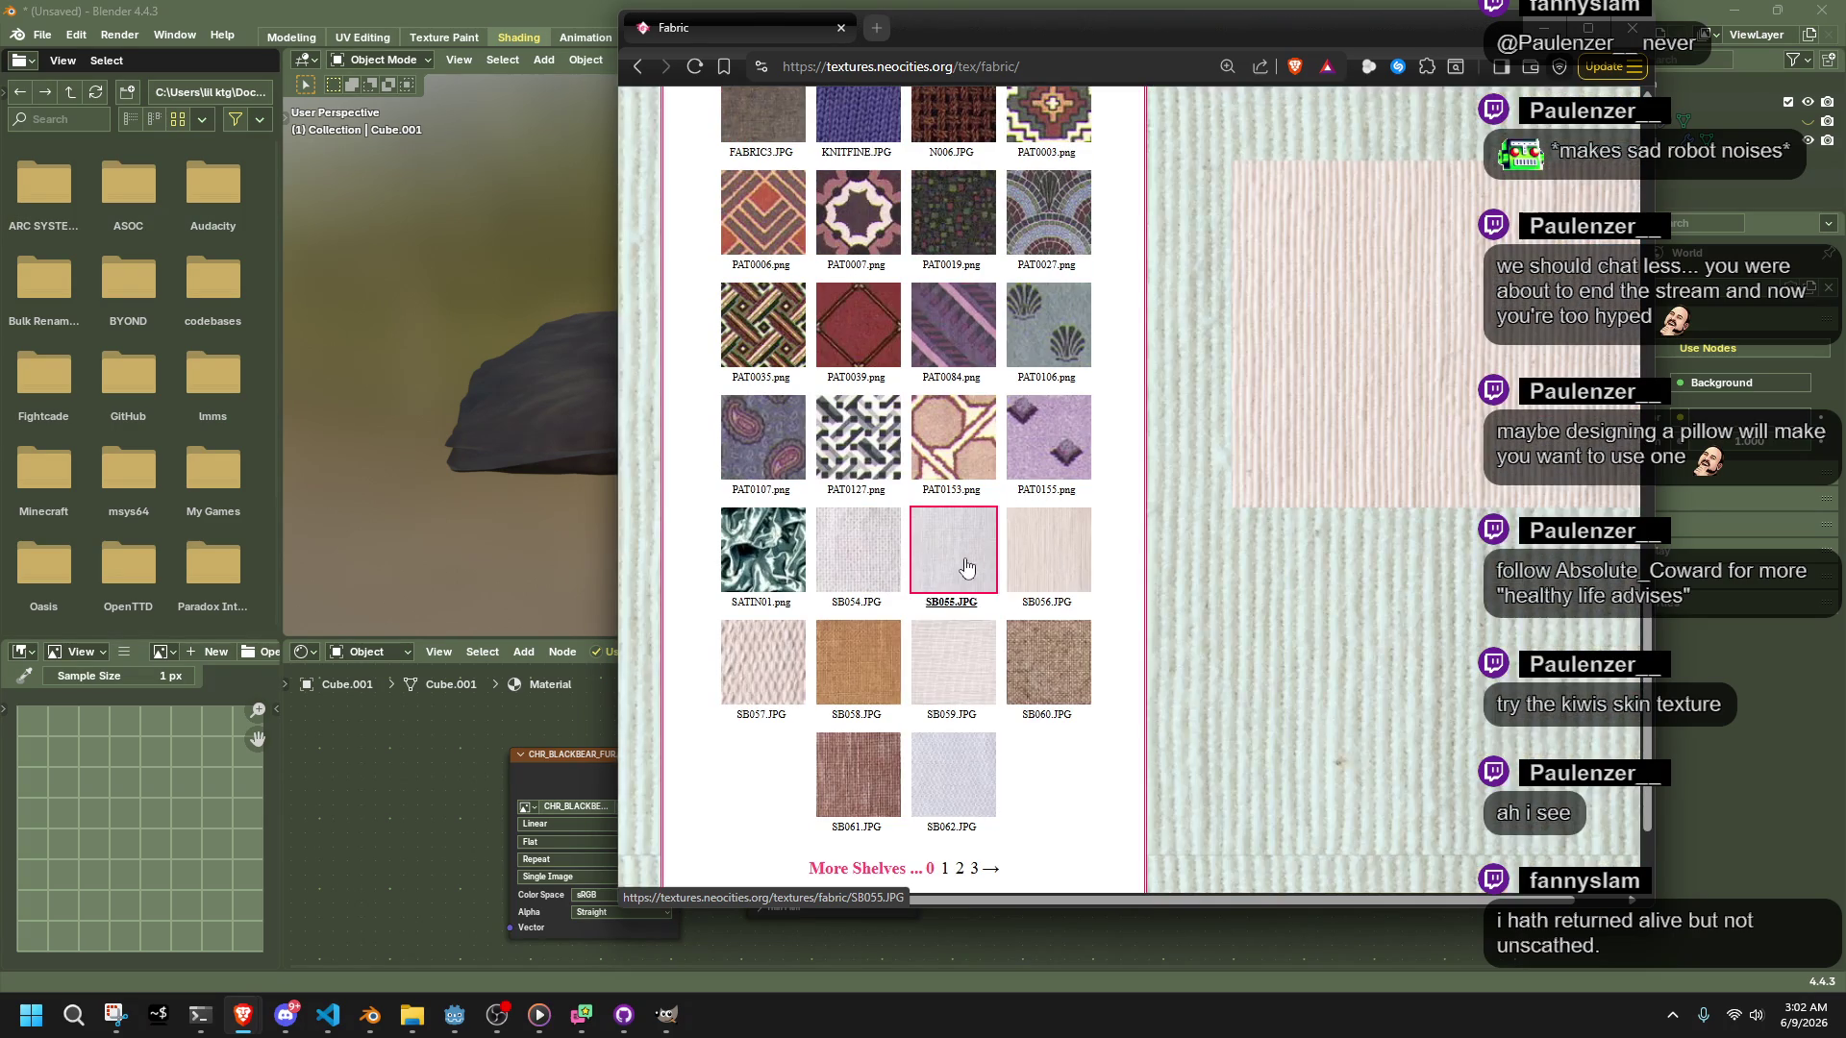
{"action": "scroll", "coordinate": [769, 567], "scroll_direction": "up", "scroll_amount": 7}
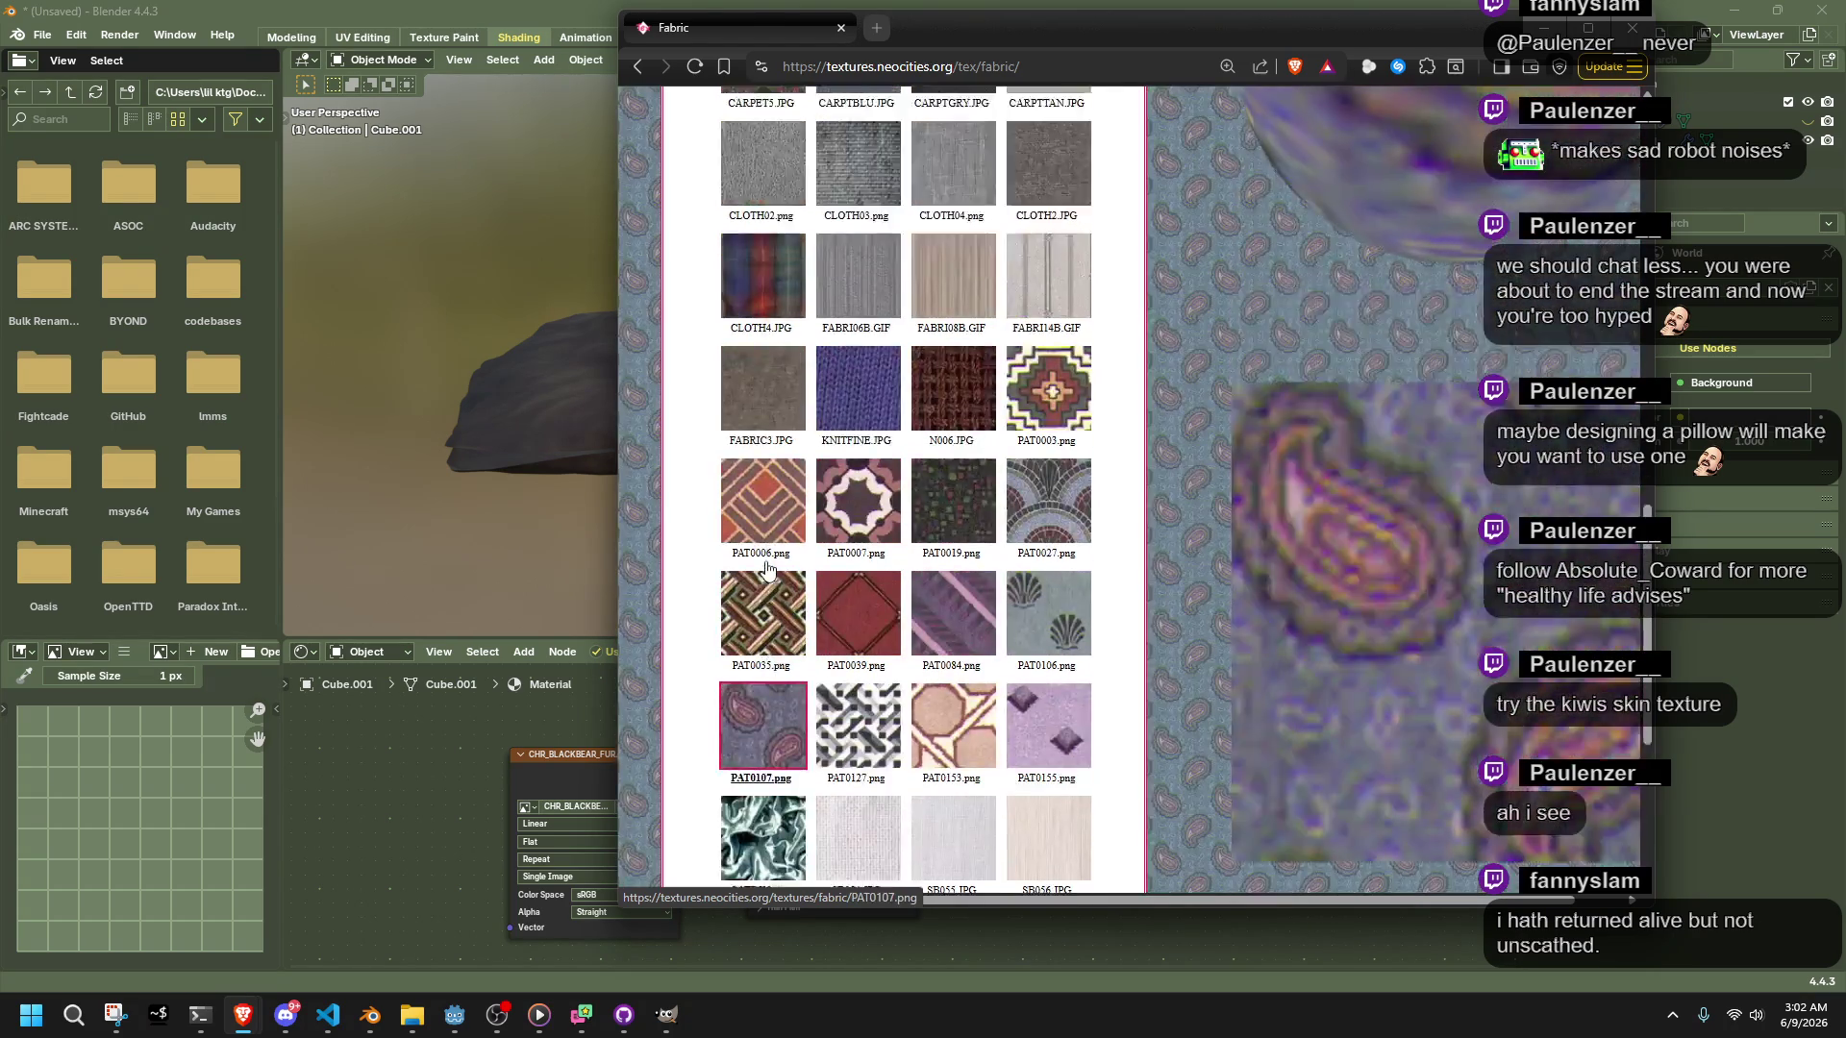
{"action": "scroll", "coordinate": [769, 567], "scroll_direction": "up", "scroll_amount": 6}
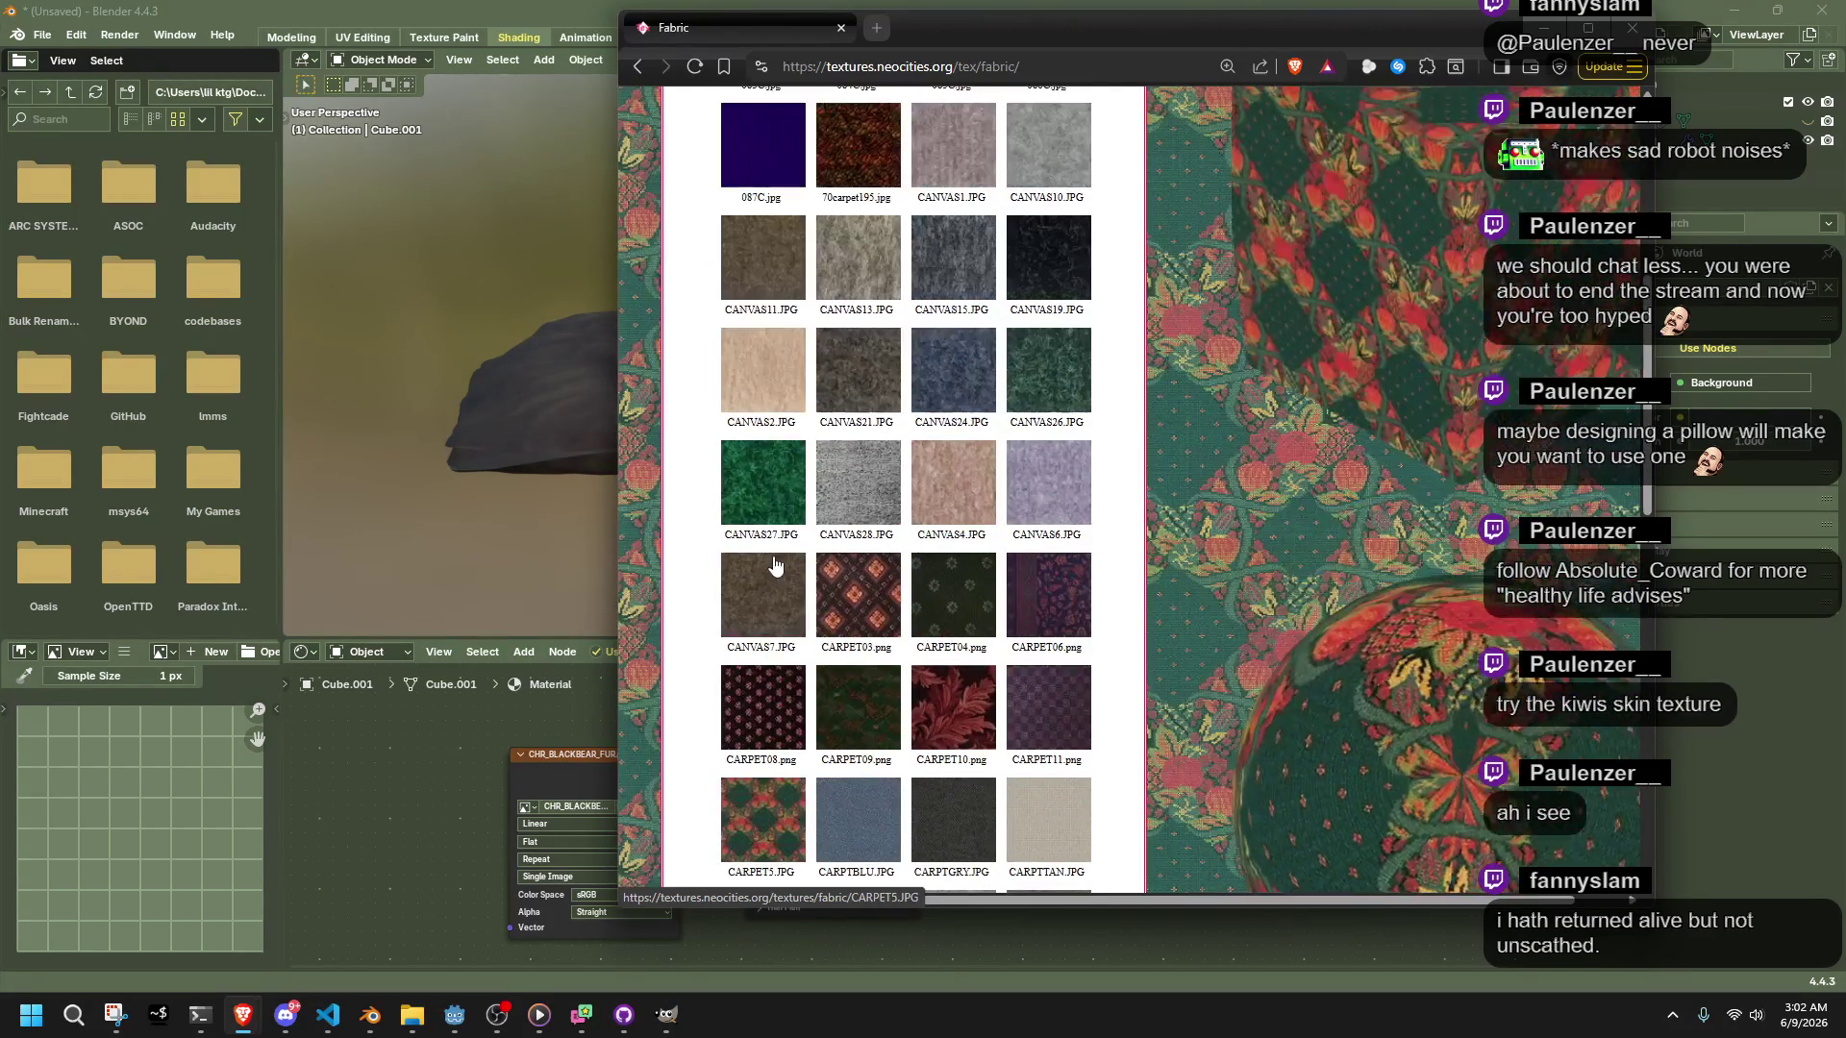
{"action": "scroll", "coordinate": [870, 571], "scroll_direction": "up", "scroll_amount": 2}
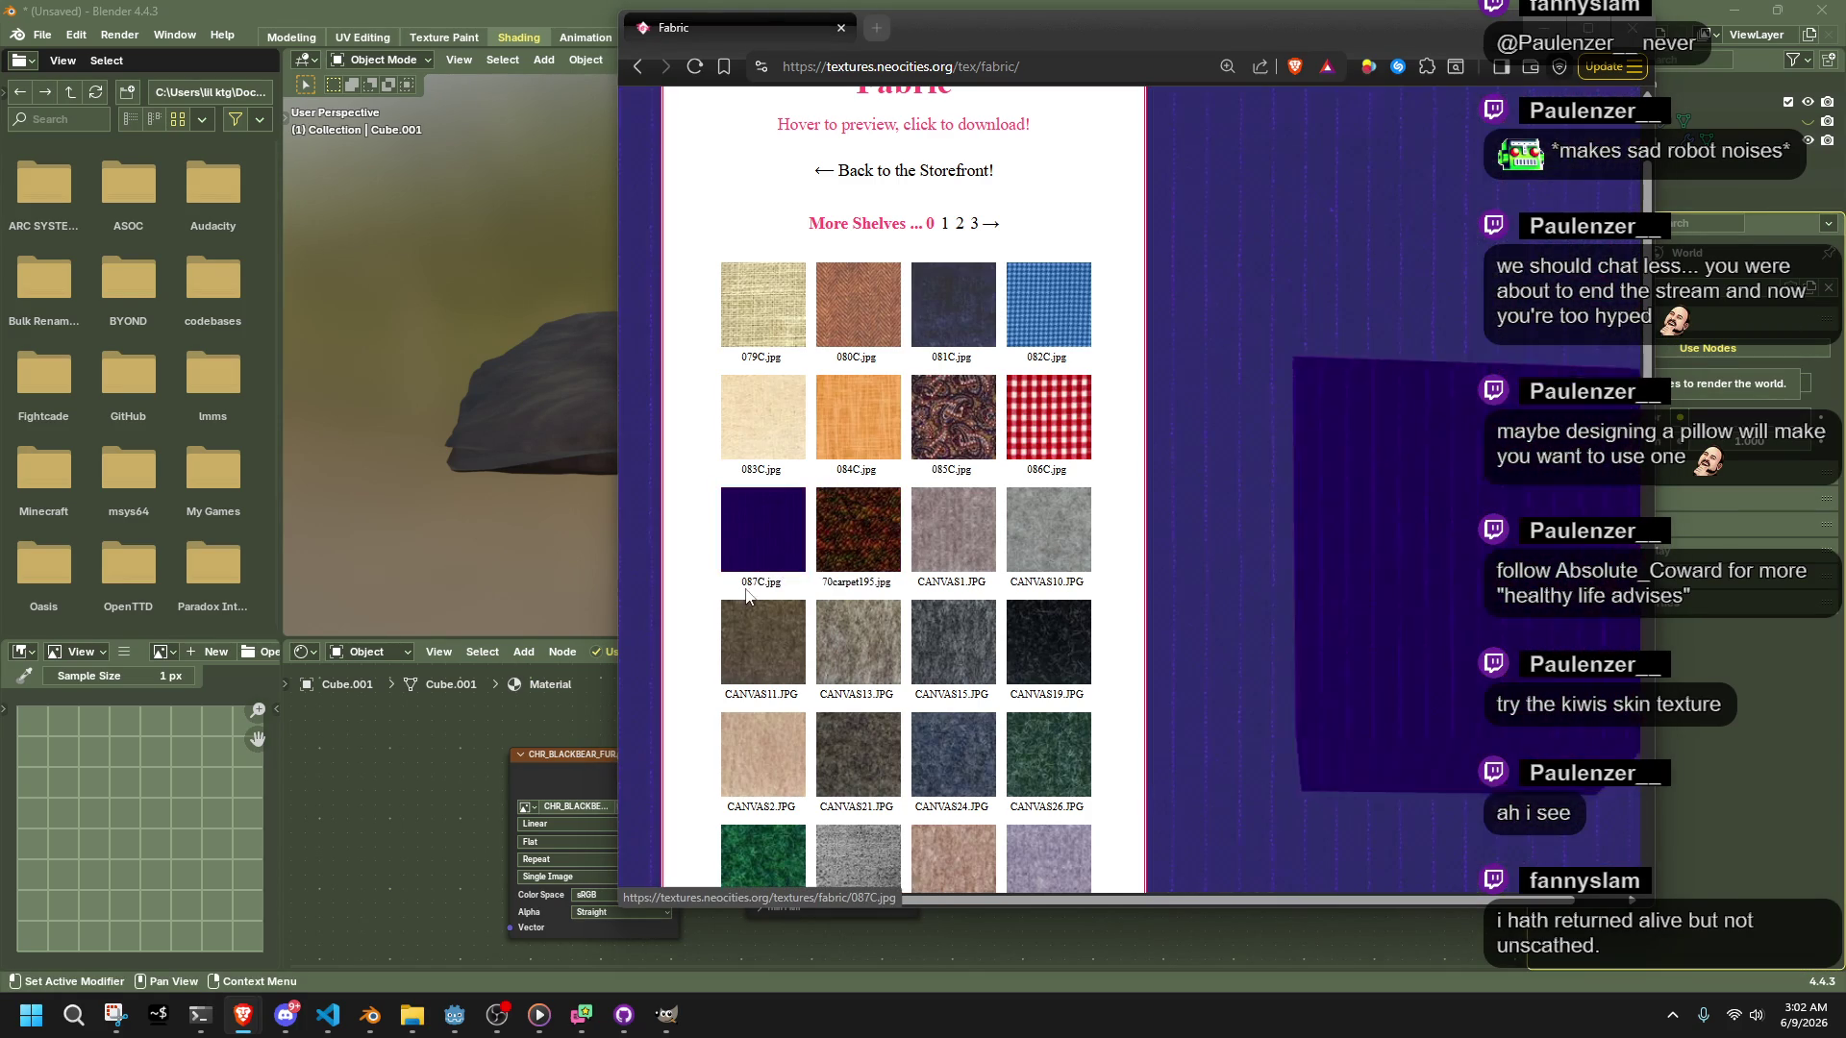
{"action": "scroll", "coordinate": [737, 544], "scroll_direction": "down", "scroll_amount": 2}
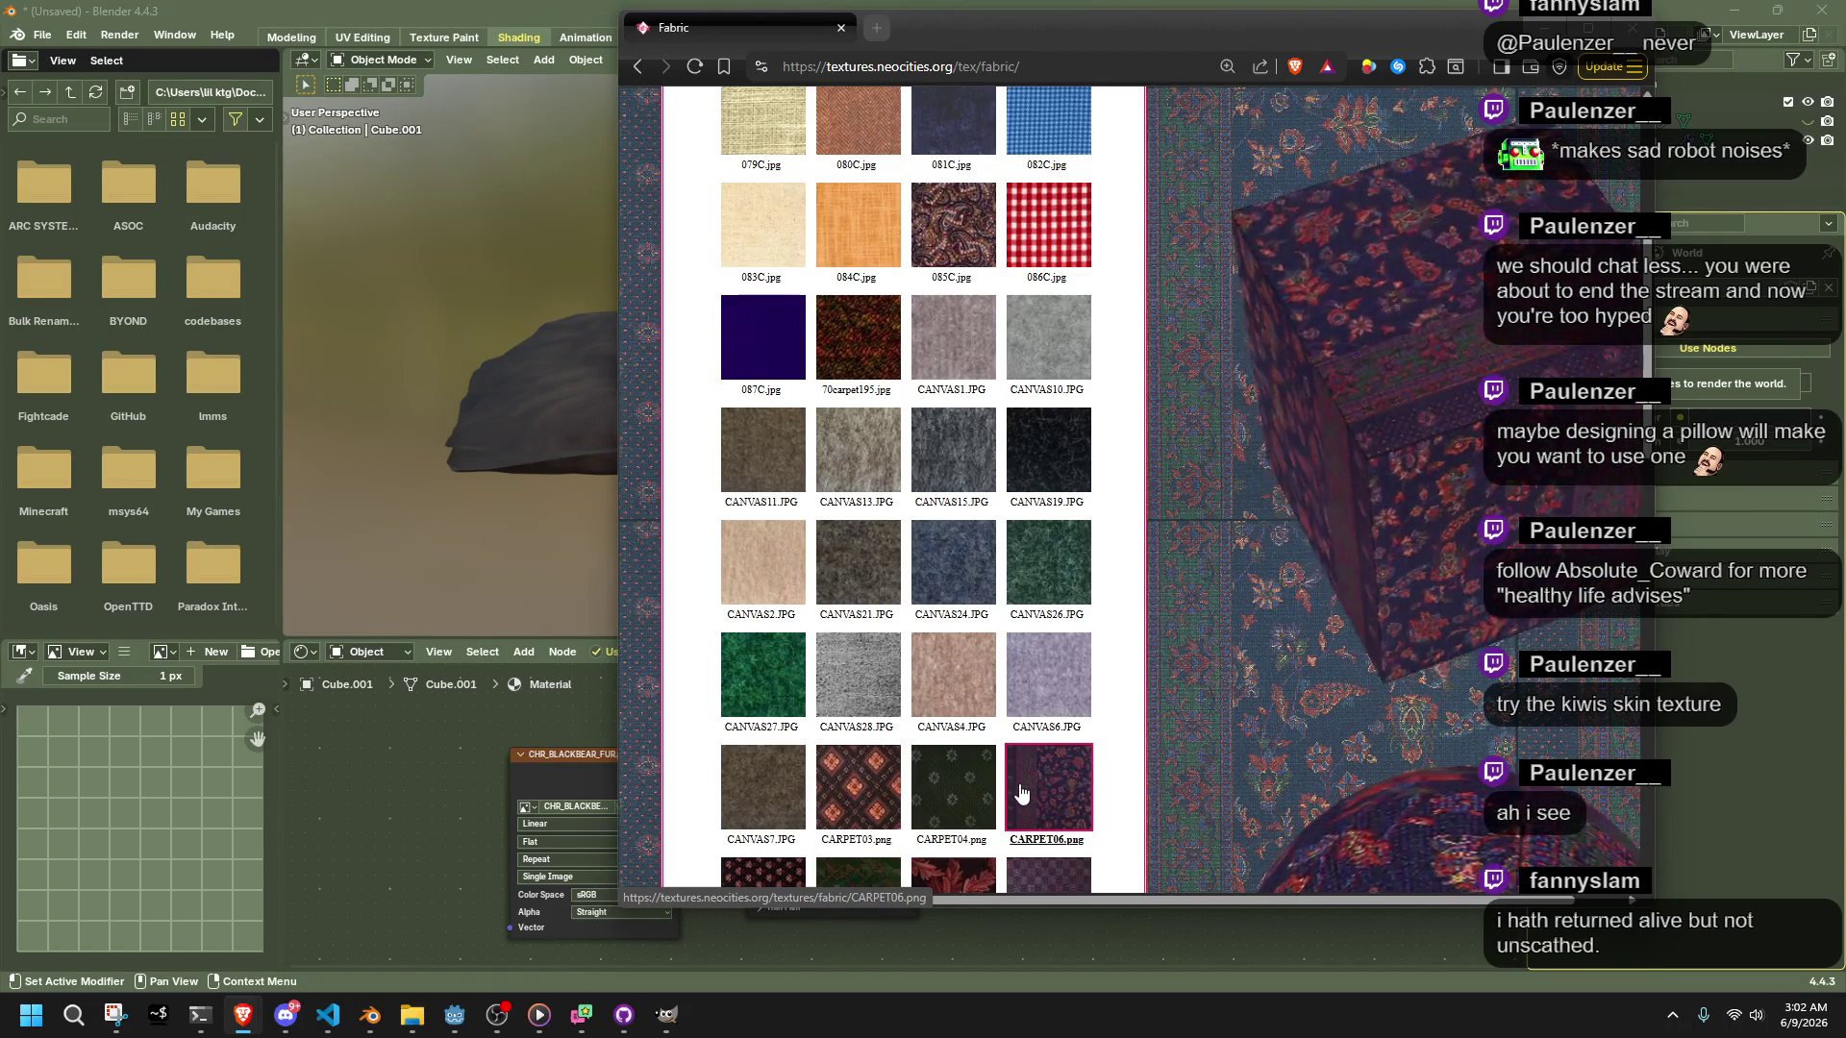
{"action": "scroll", "coordinate": [736, 759], "scroll_direction": "down", "scroll_amount": 3}
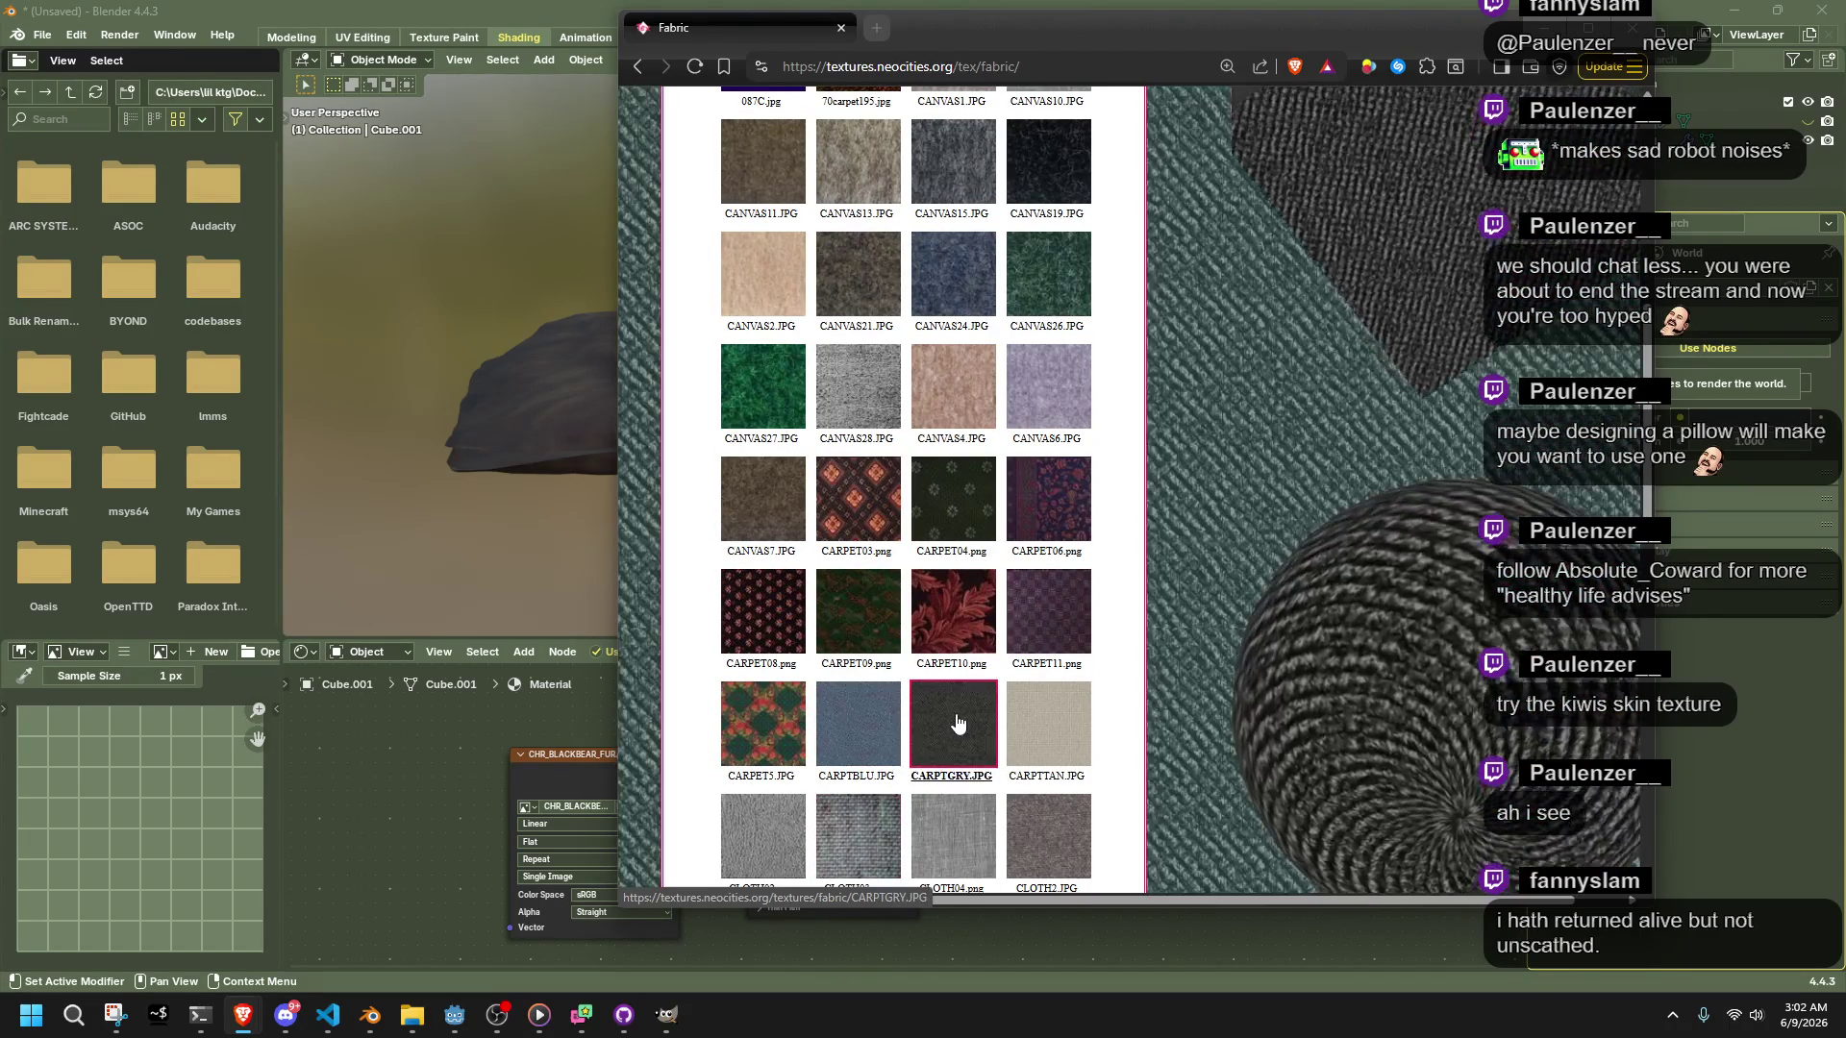
{"action": "scroll", "coordinate": [1009, 692], "scroll_direction": "down", "scroll_amount": 2}
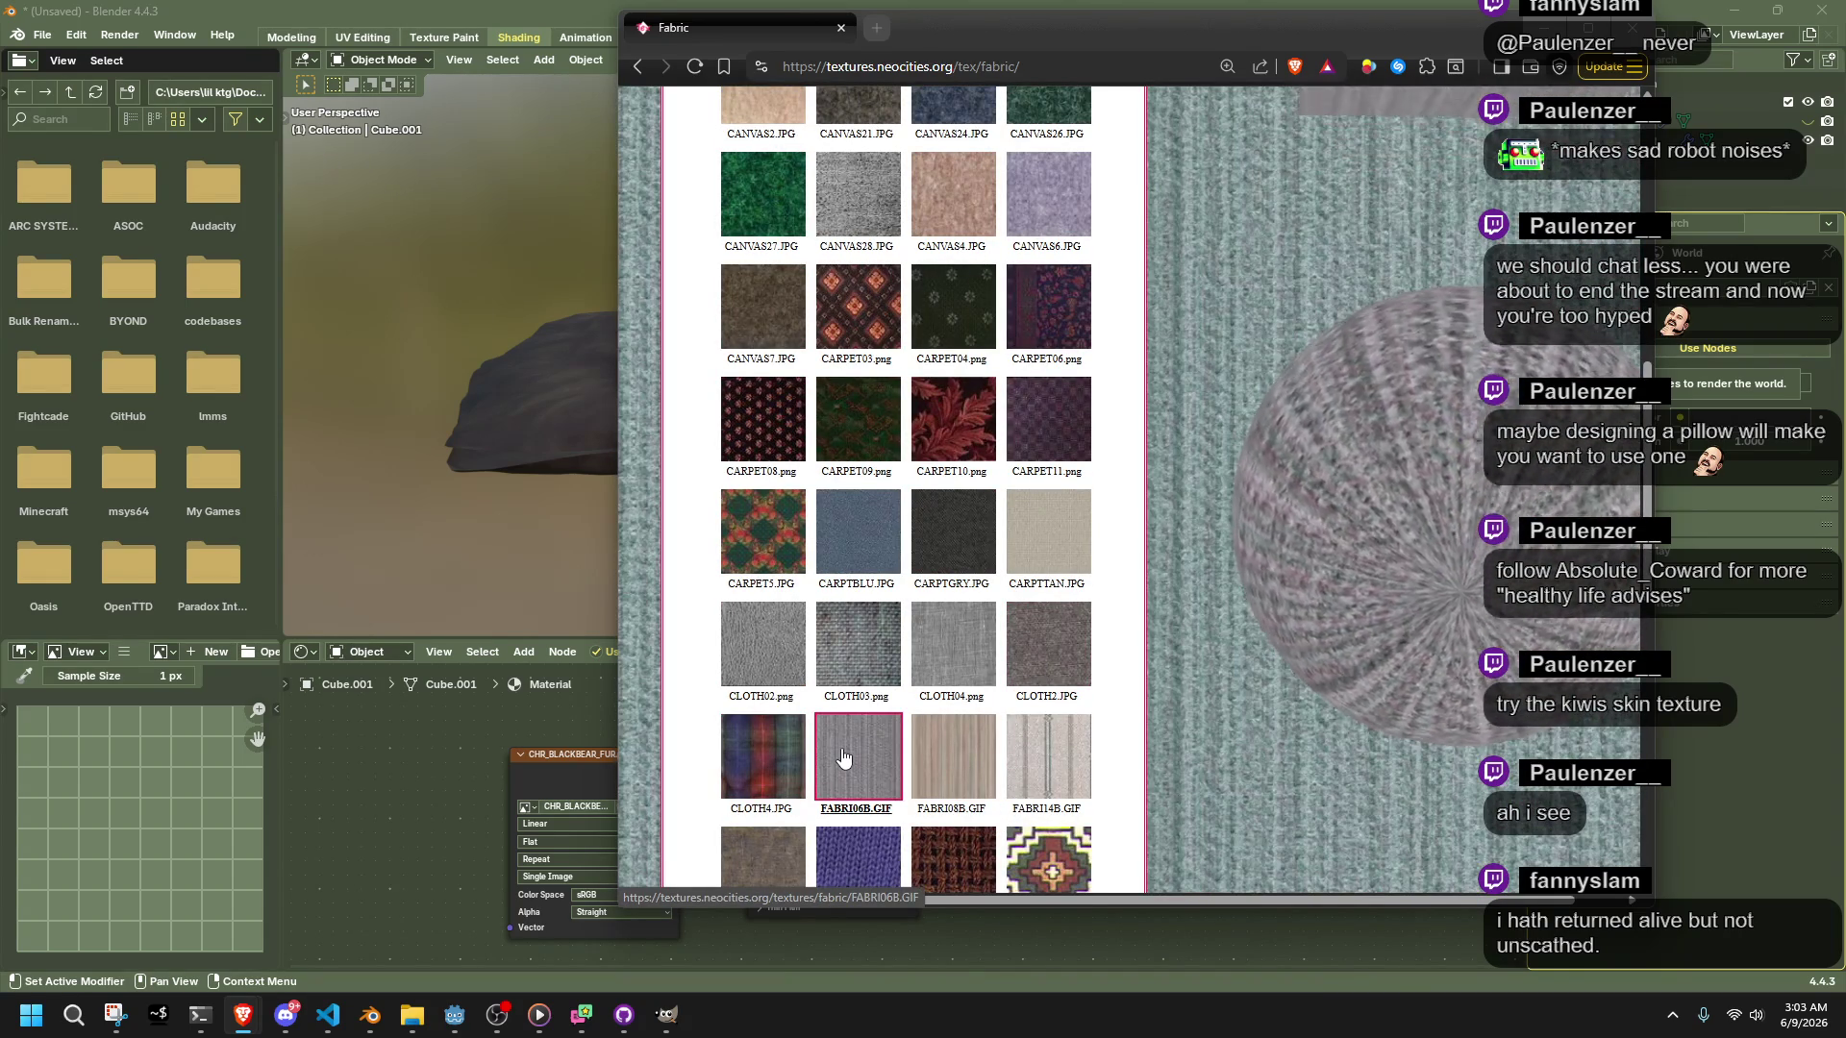
{"action": "scroll", "coordinate": [842, 757], "scroll_direction": "down", "scroll_amount": 1}
{"action": "scroll", "coordinate": [817, 769], "scroll_direction": "down", "scroll_amount": 1}
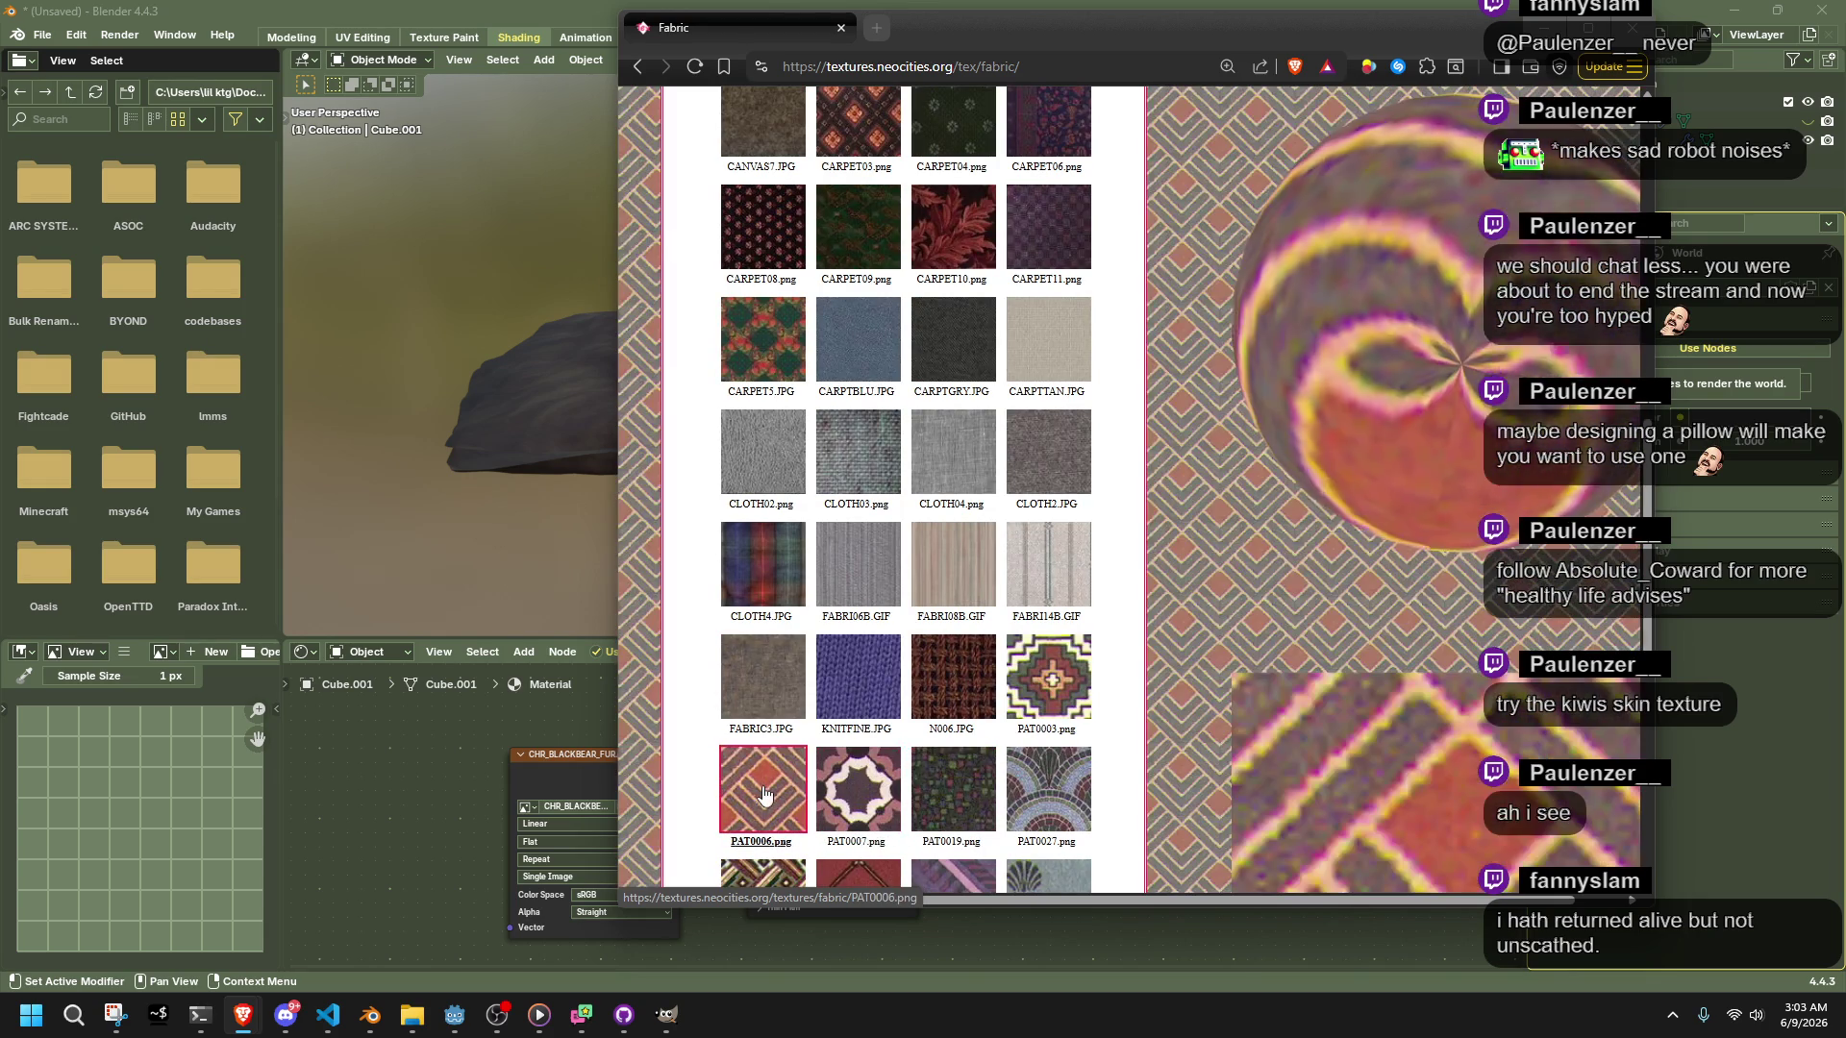
{"action": "left_click", "coordinate": [759, 786]}
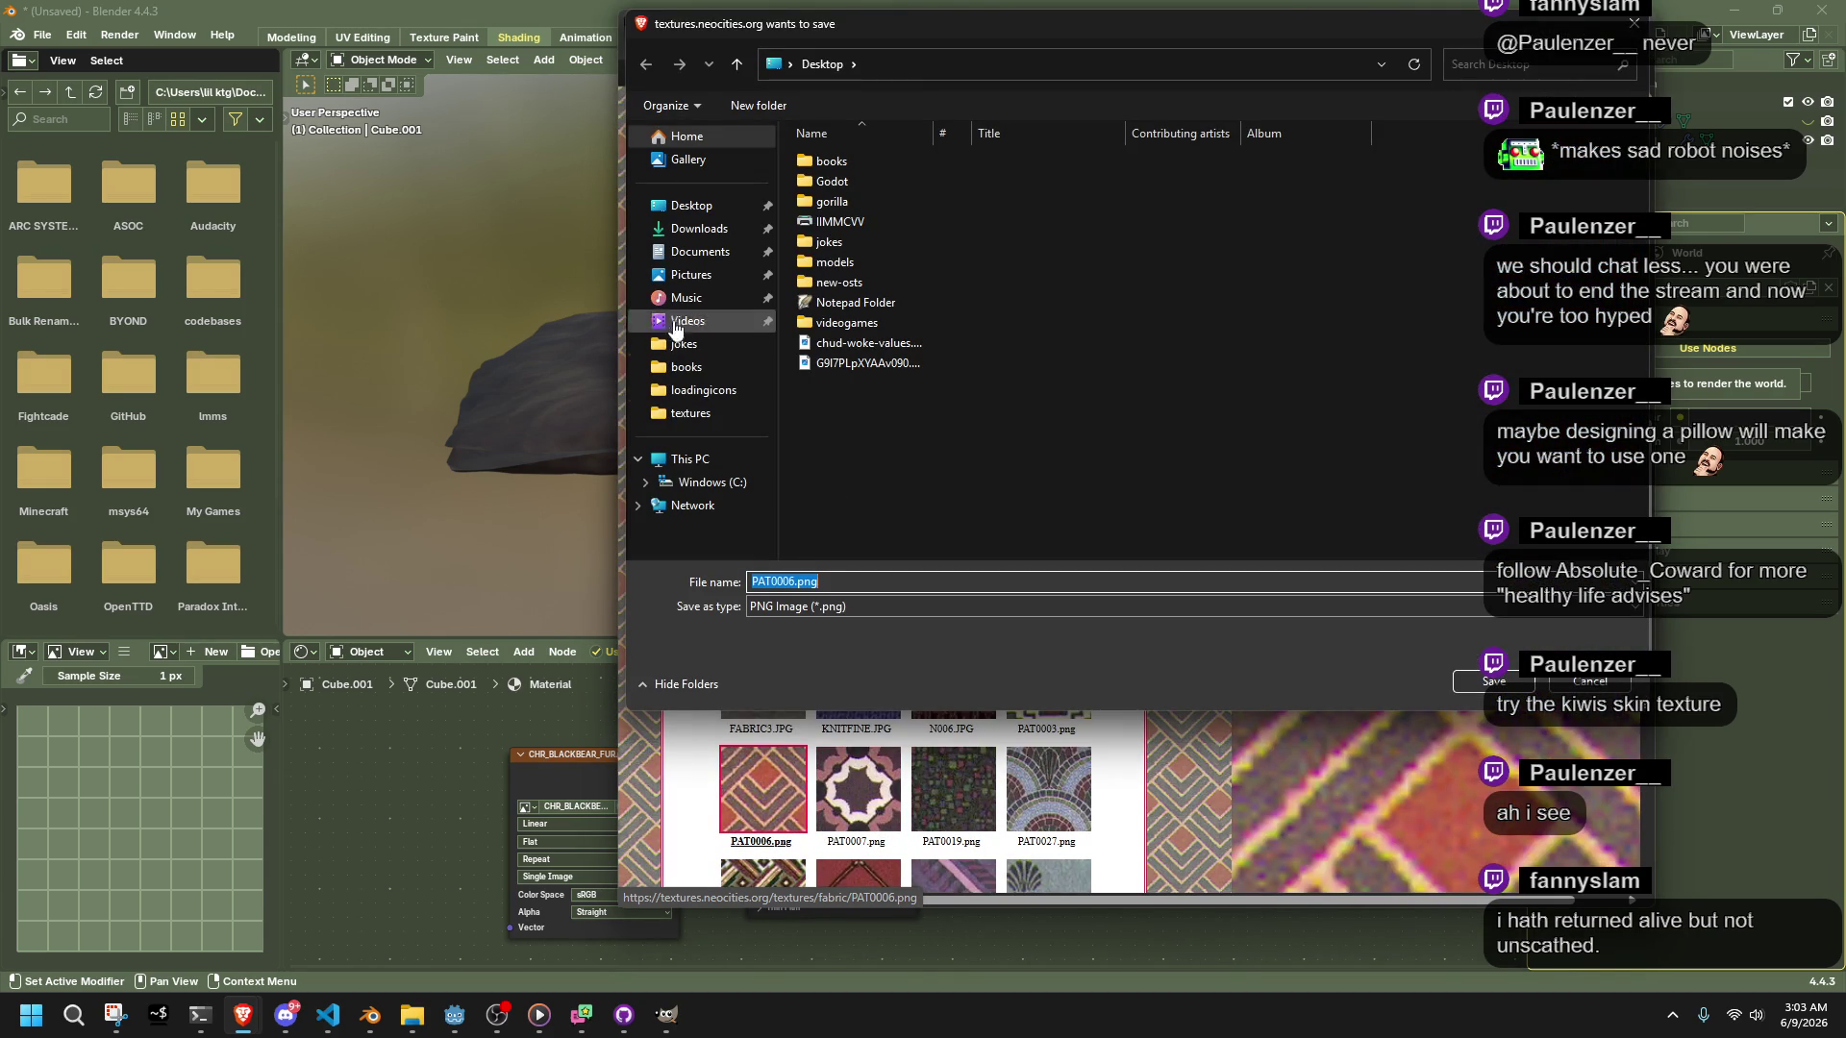
Point the save dialog at Documents\GitHub\gamma\gammaproject\assets\textures
{"action": "left_click", "coordinate": [674, 255]}
{"action": "double_click", "coordinate": [817, 304]}
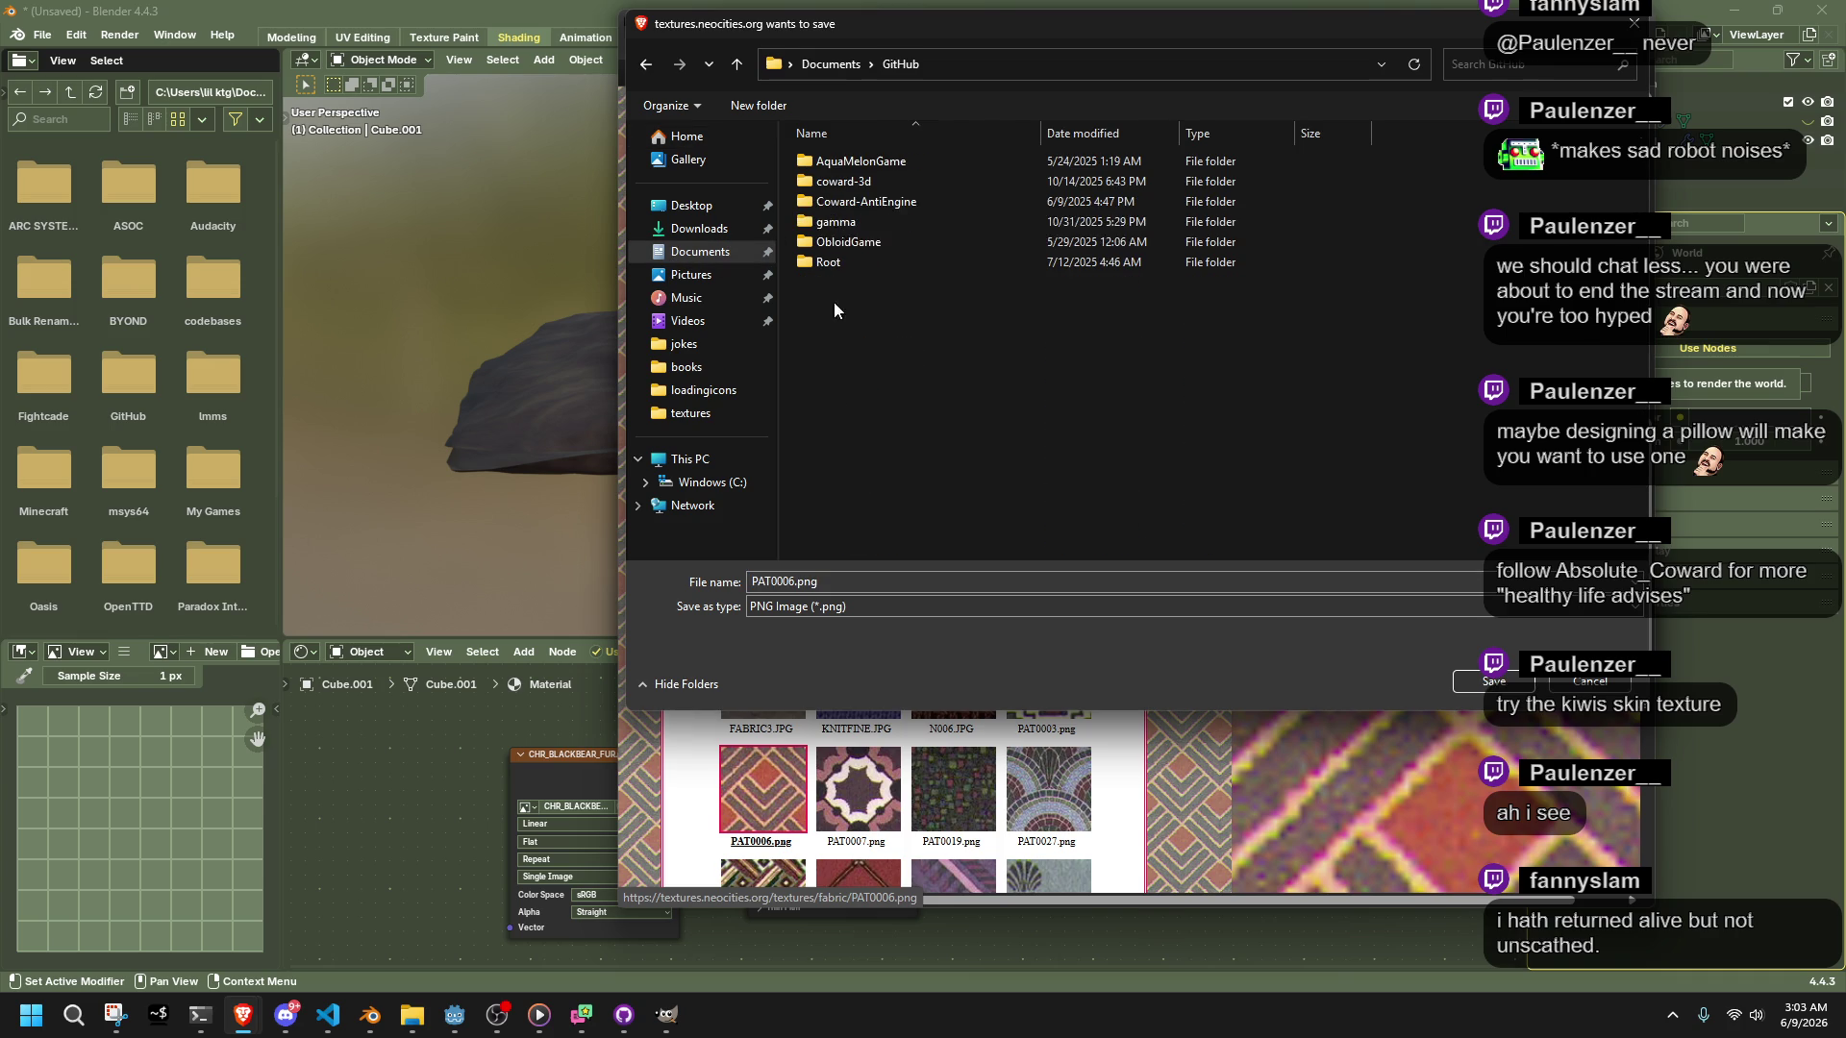
{"action": "double_click", "coordinate": [850, 223]}
{"action": "double_click", "coordinate": [839, 183]}
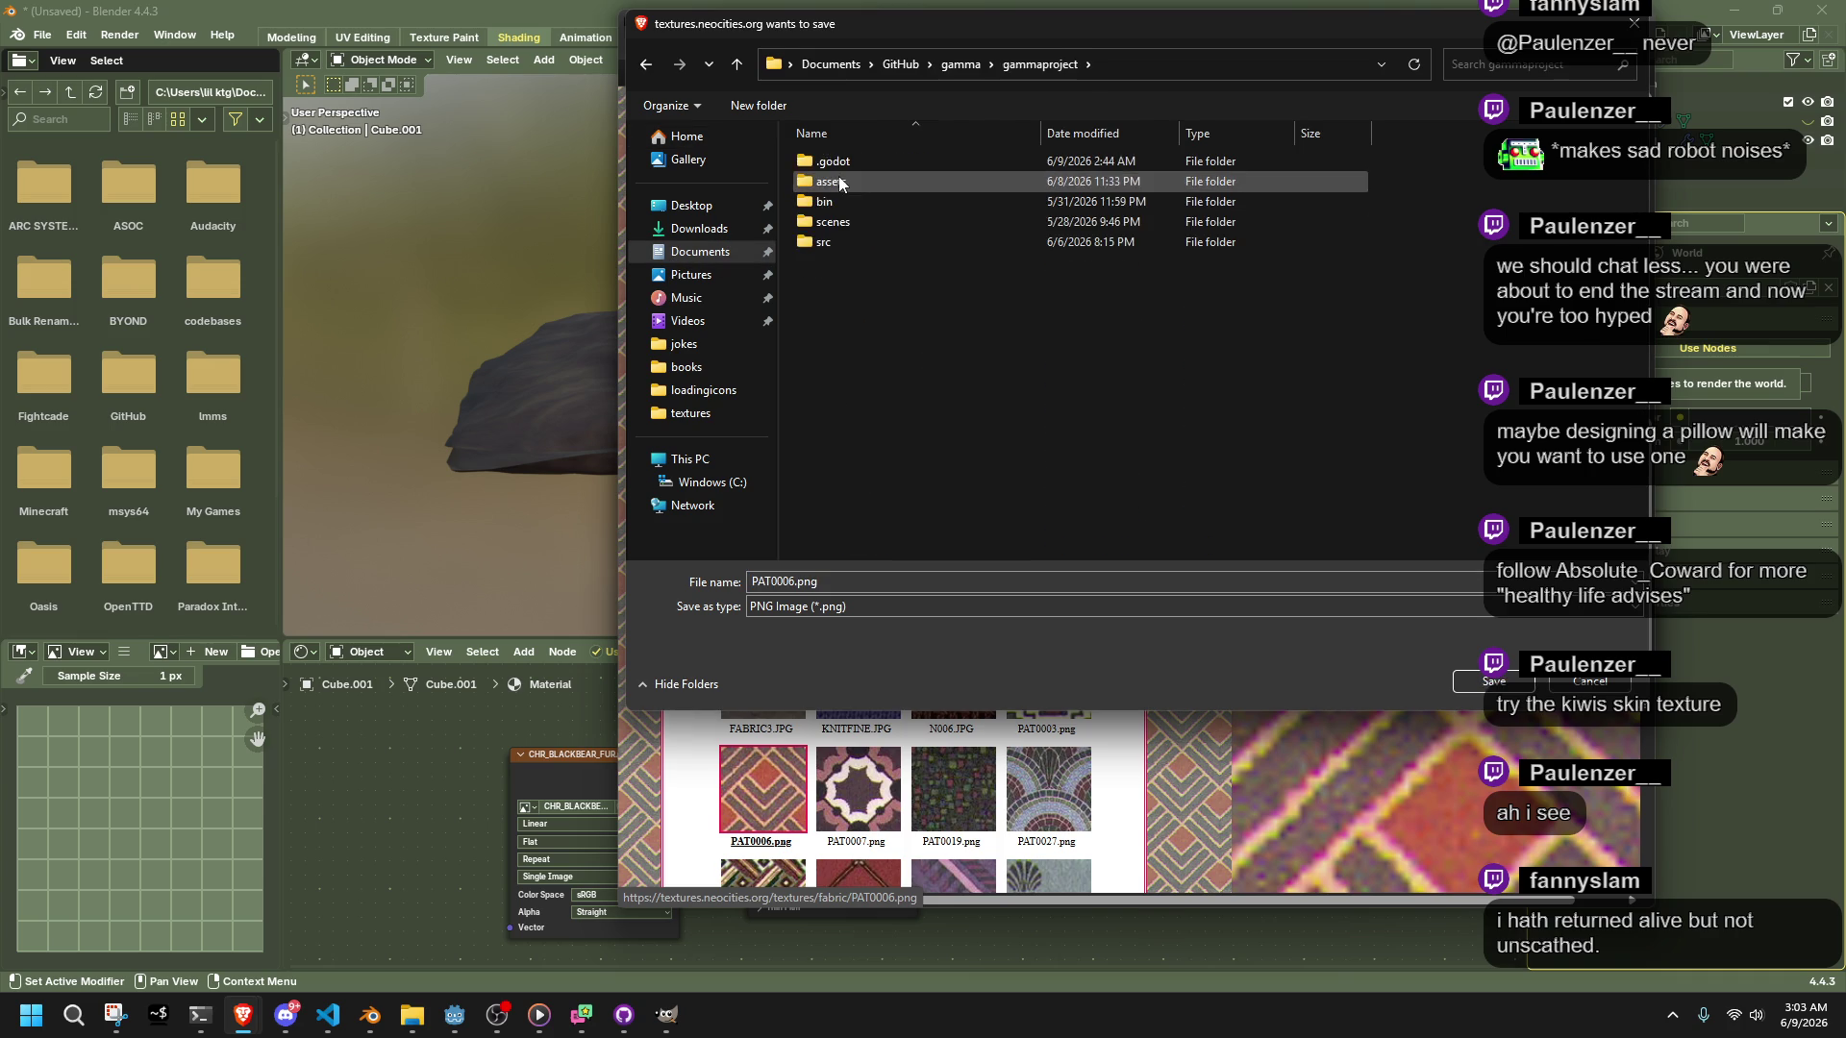
{"action": "double_click", "coordinate": [856, 178]}
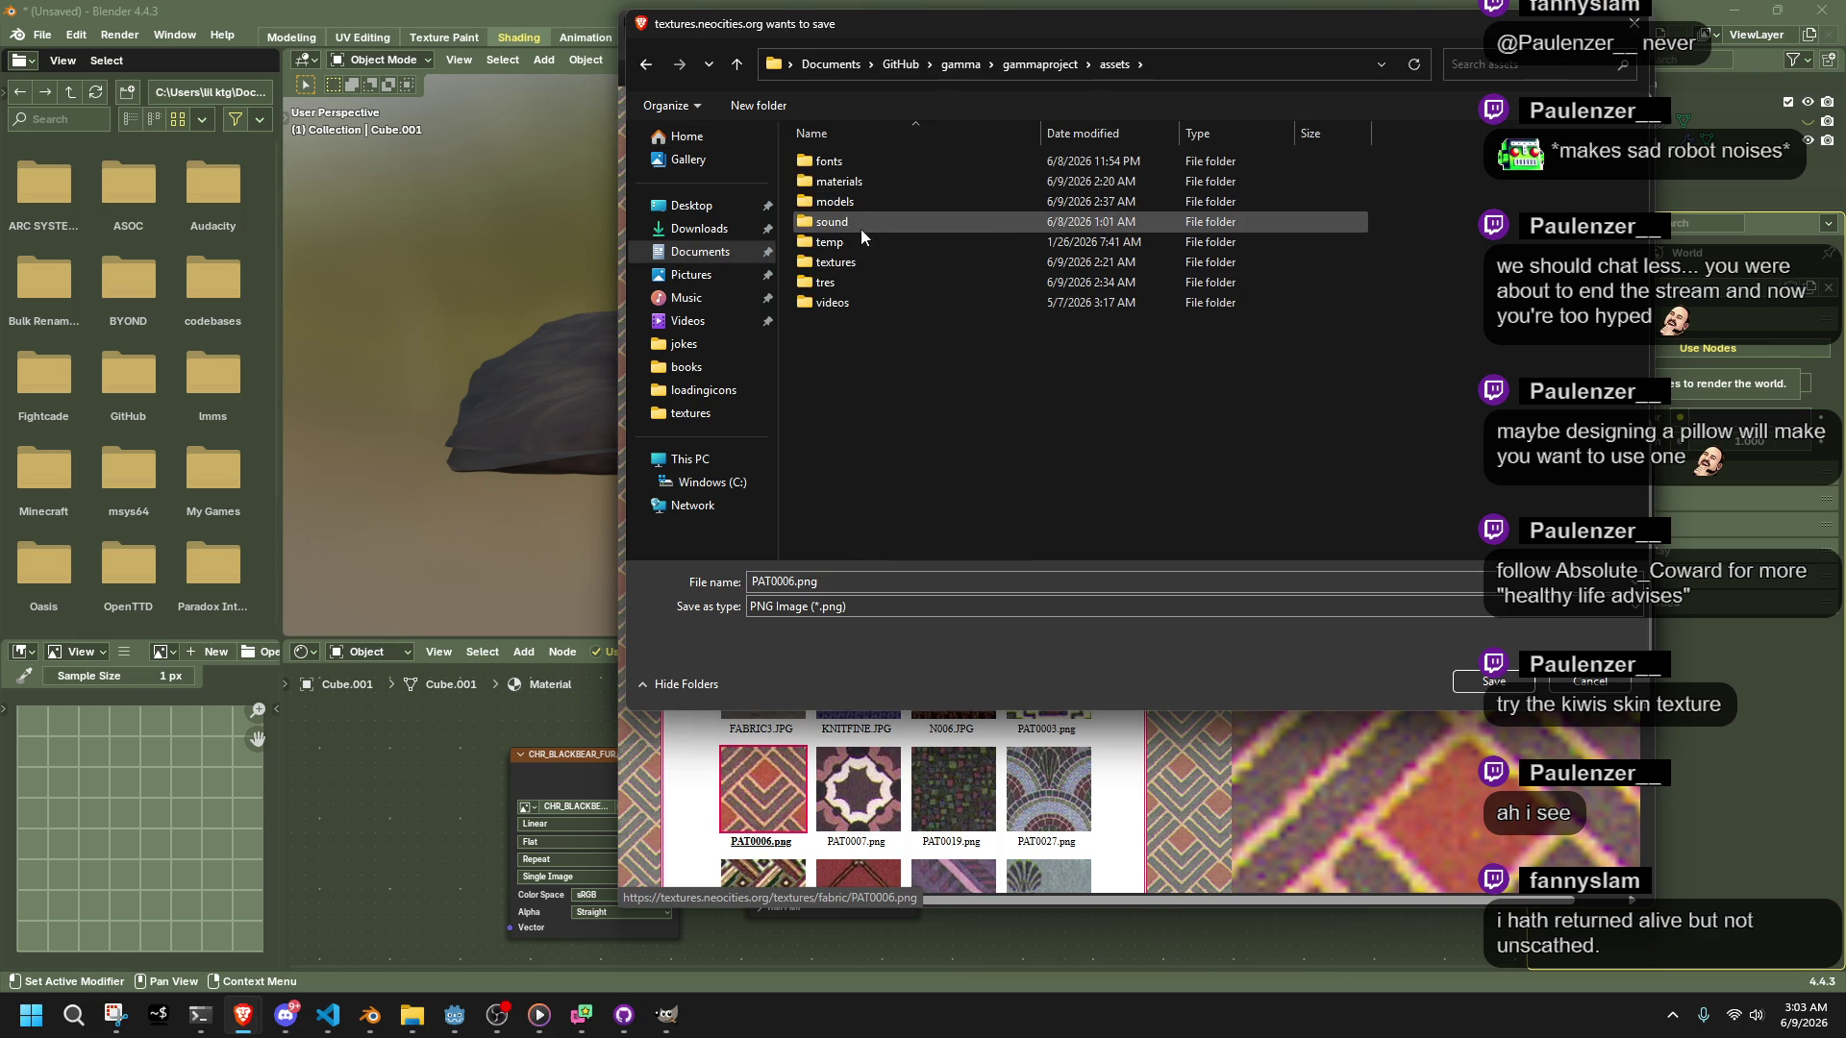
{"action": "double_click", "coordinate": [832, 262]}
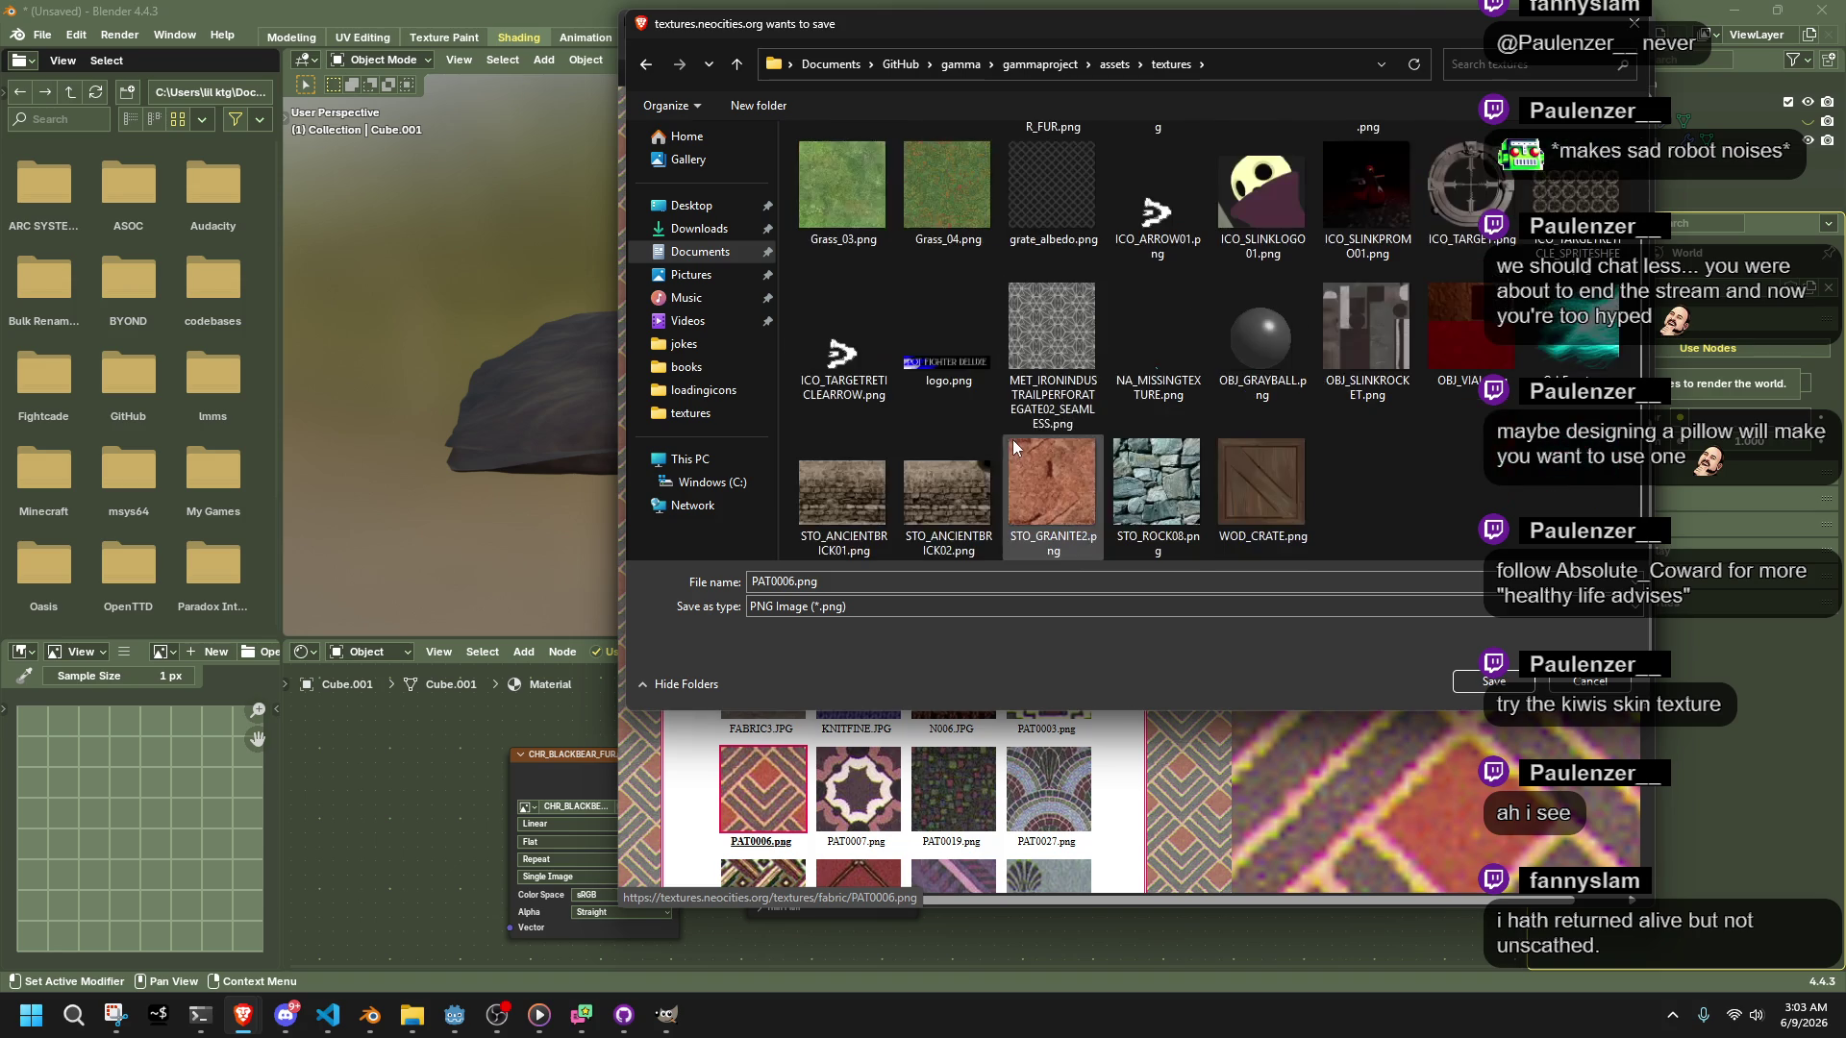
{"action": "scroll", "coordinate": [1134, 447], "scroll_direction": "up", "scroll_amount": 1}
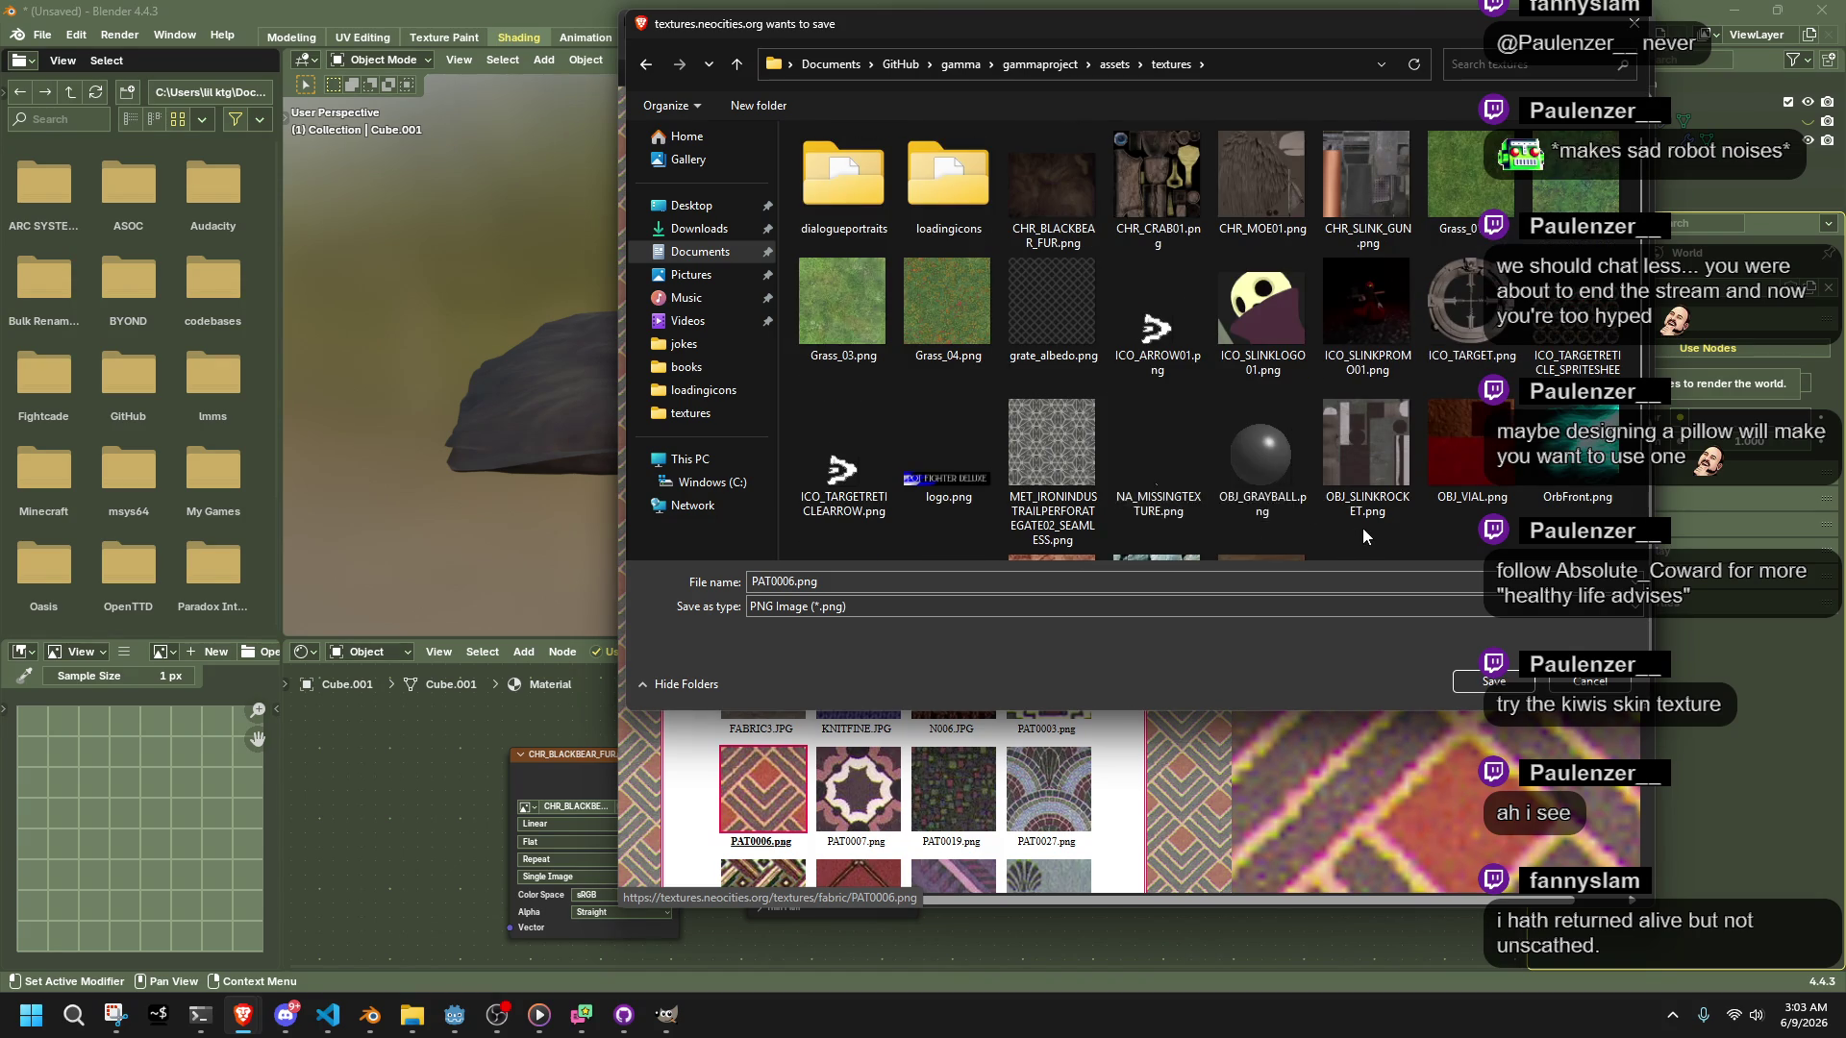
{"action": "scroll", "coordinate": [1357, 537], "scroll_direction": "down", "scroll_amount": 1}
{"action": "scroll", "coordinate": [1353, 540], "scroll_direction": "up", "scroll_amount": 1}
{"action": "left_click", "coordinate": [432, 1009]}
Open ASSETSGUIDE.txt in Notepad and find the FAB type code for fabric in TYPE CODES
{"action": "double_click", "coordinate": [1142, 649]}
{"action": "left_click_drag", "start_coordinate": [604, 98], "coordinate": [1396, 192]}
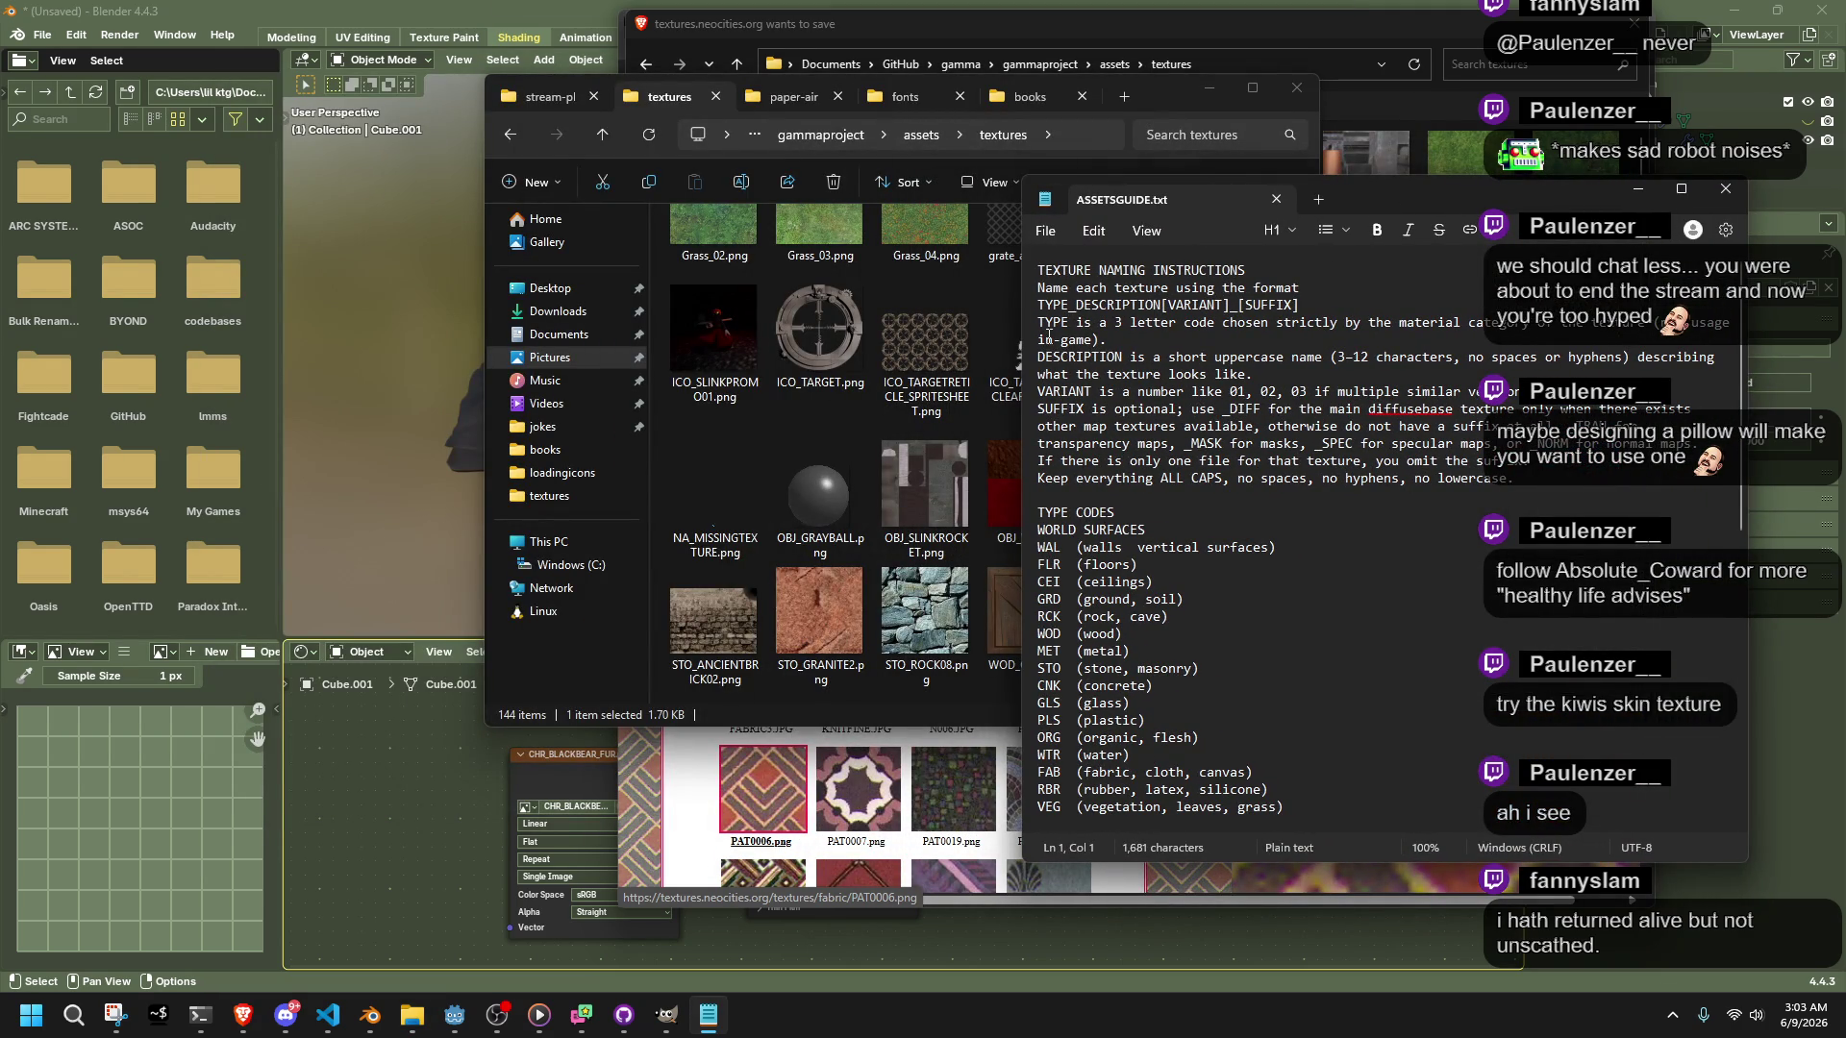
{"action": "left_click_drag", "start_coordinate": [1039, 324], "coordinate": [1096, 322]}
{"action": "scroll", "coordinate": [1315, 508], "scroll_direction": "down", "scroll_amount": 2}
{"action": "left_click", "coordinate": [1054, 552]}
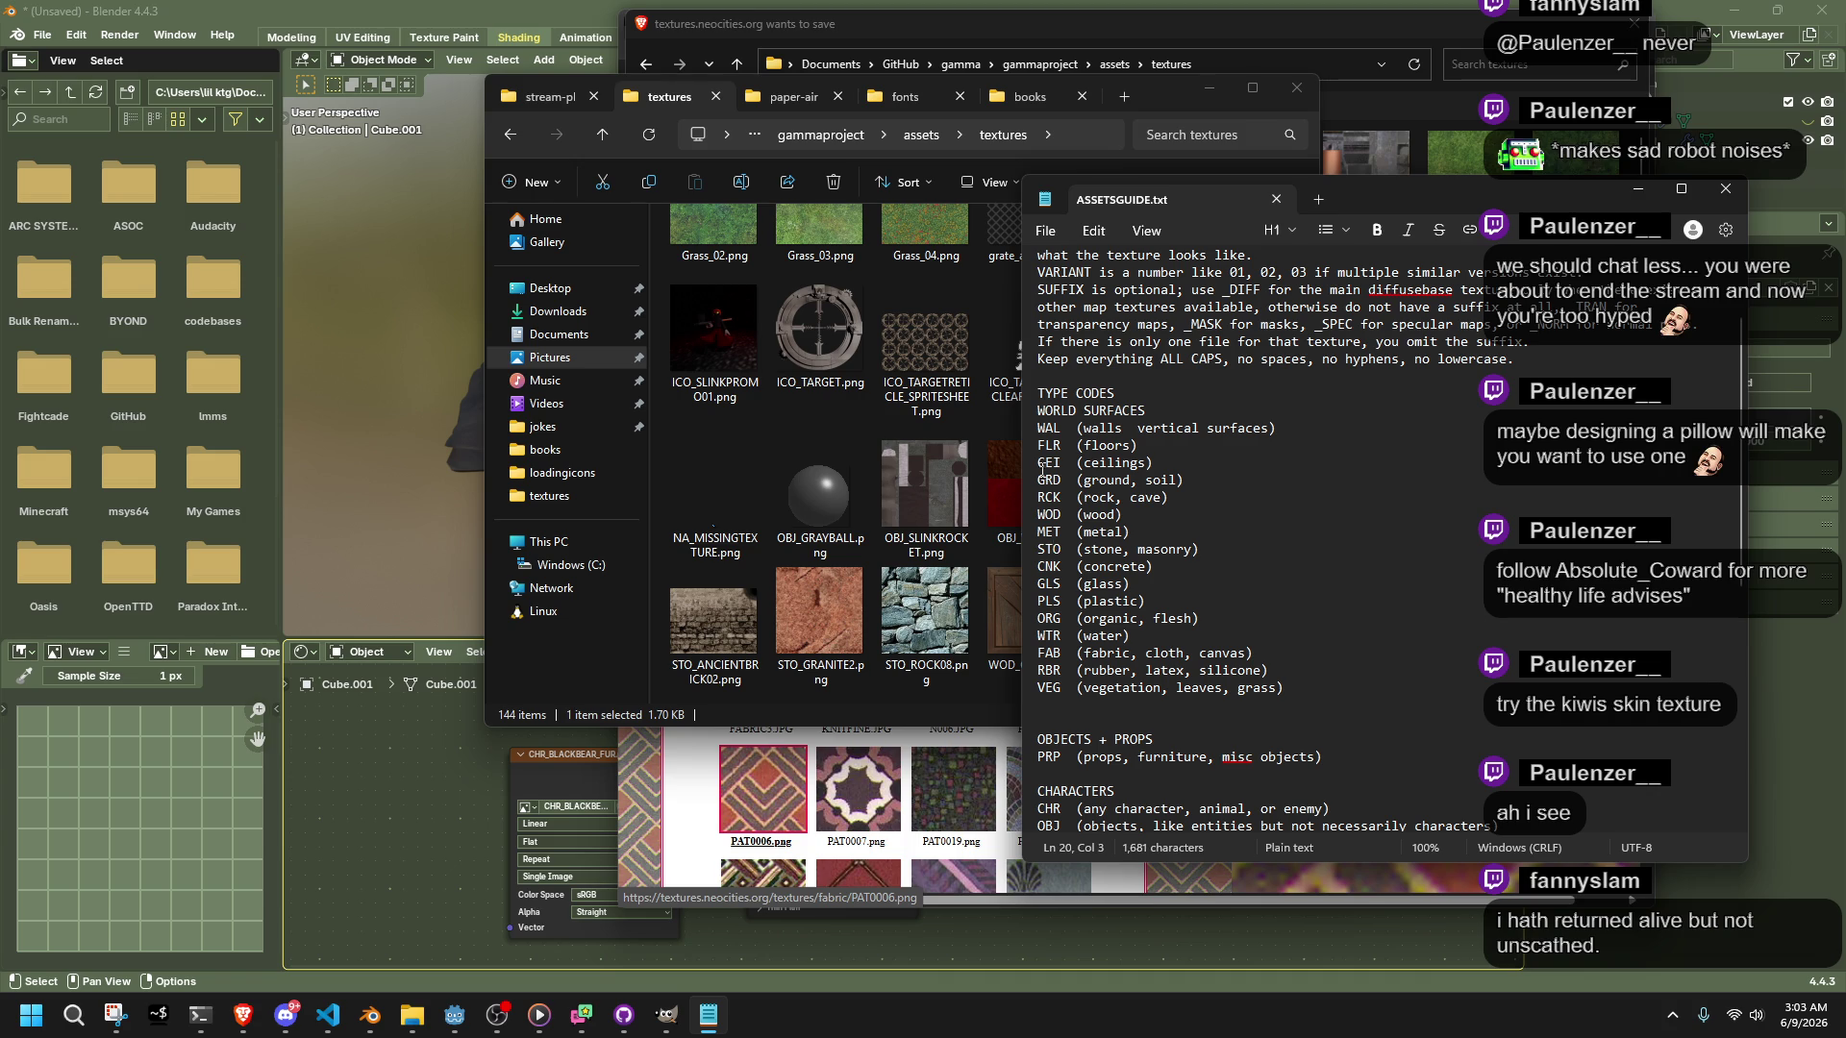
{"action": "mouse_move", "coordinate": [1046, 432]}
{"action": "left_mouse_down"}
{"action": "mouse_move", "coordinate": [1139, 452]}
{"action": "mouse_move", "coordinate": [1117, 601]}
{"action": "mouse_move", "coordinate": [1152, 687]}
{"action": "left_mouse_up"}
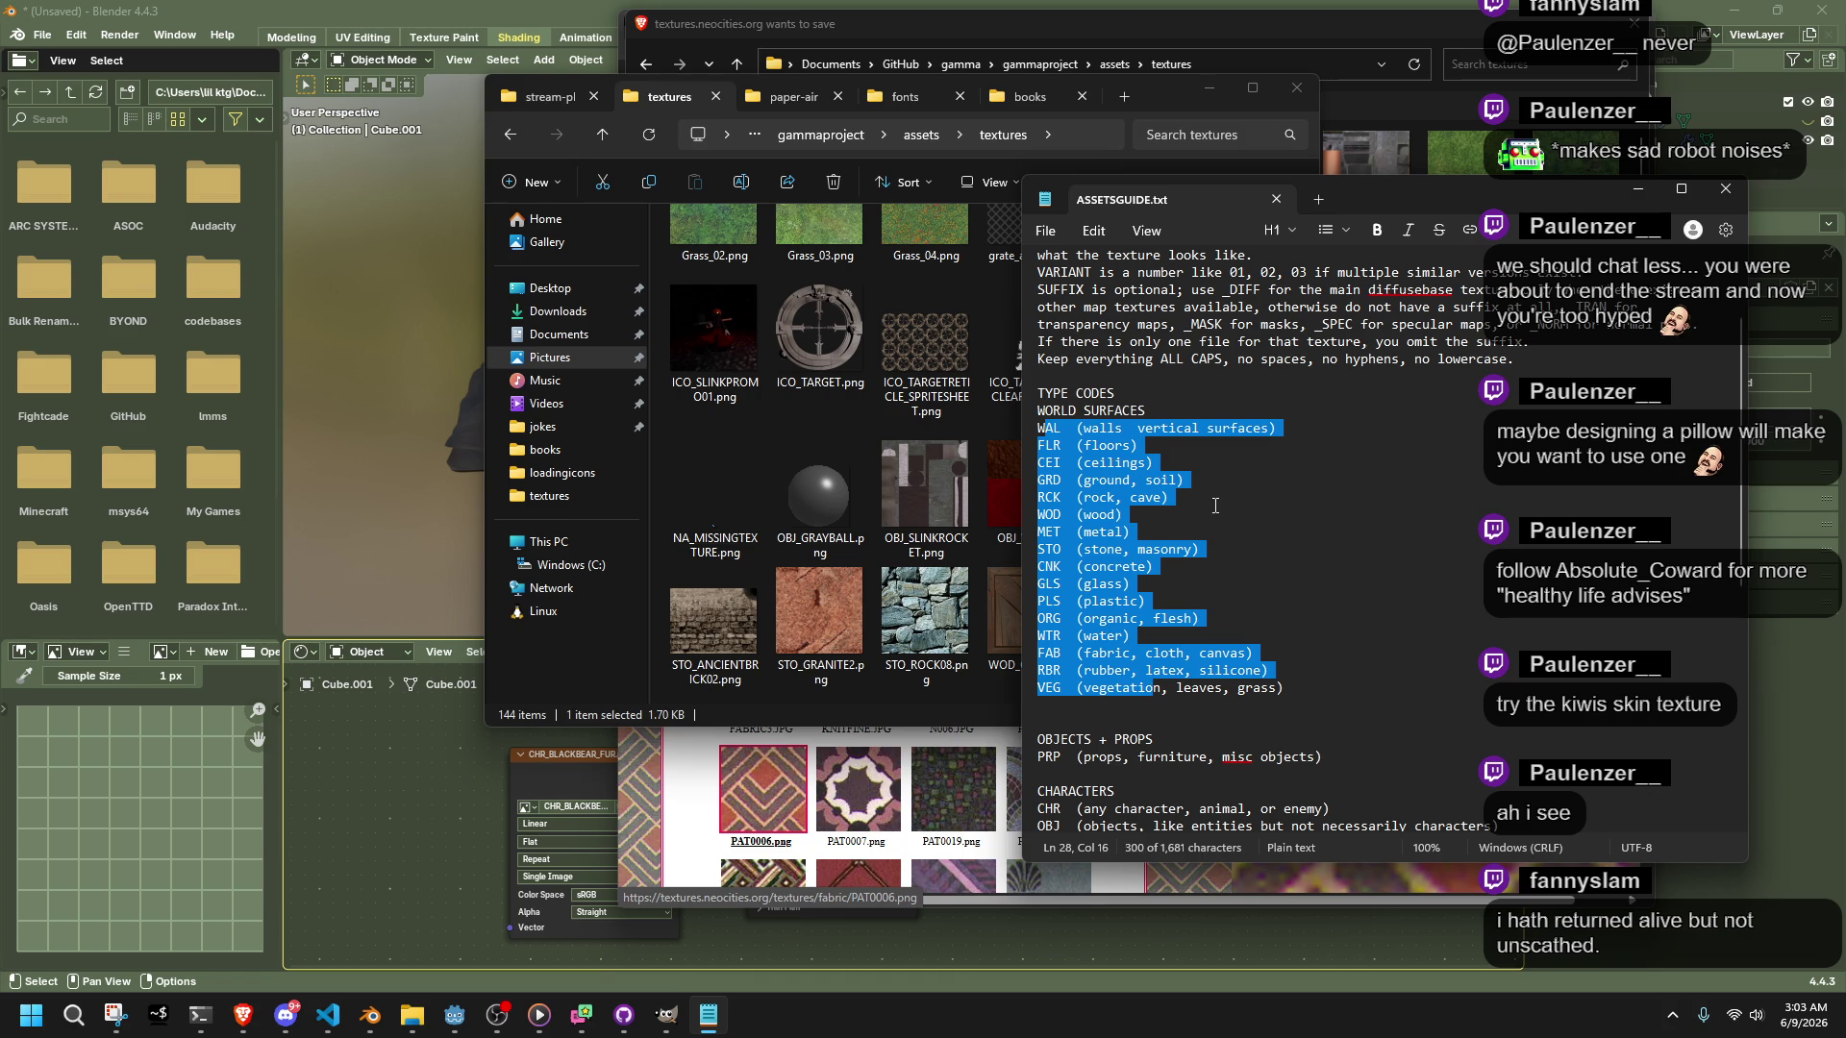
{"action": "left_click", "coordinate": [1102, 447]}
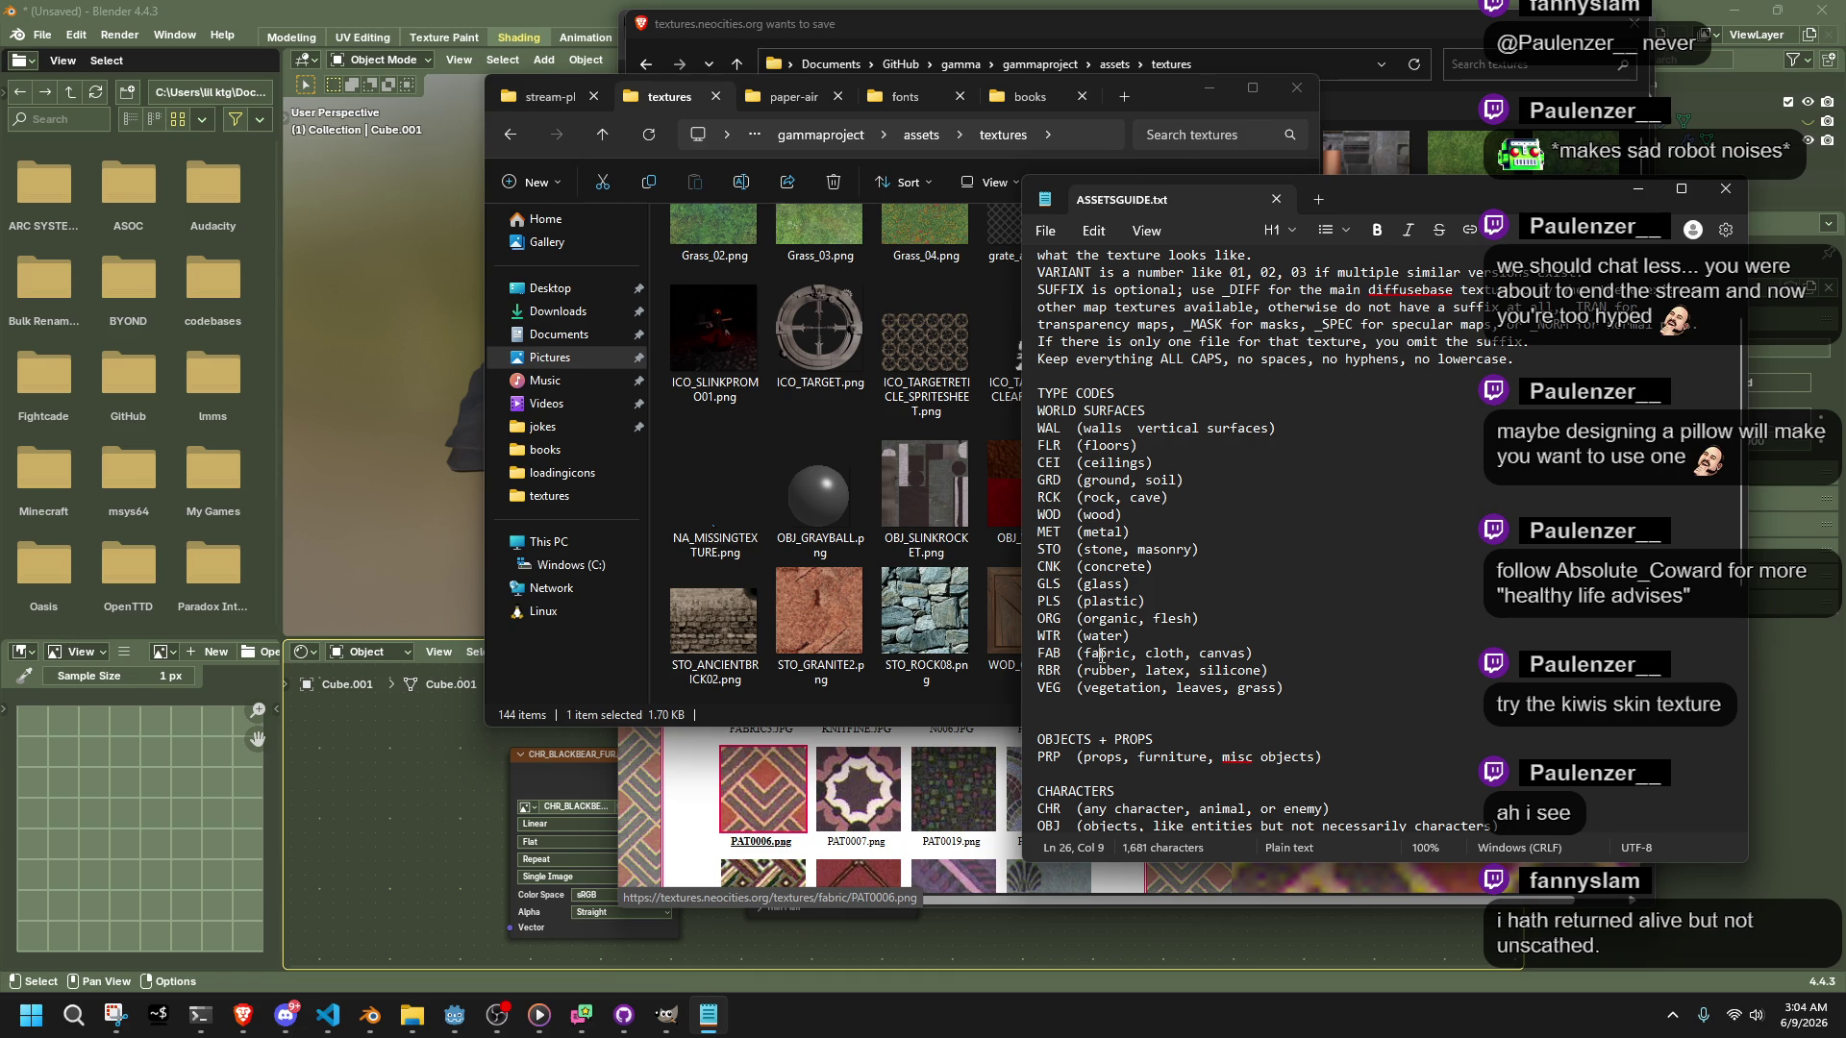
{"action": "double_click", "coordinate": [1102, 653]}
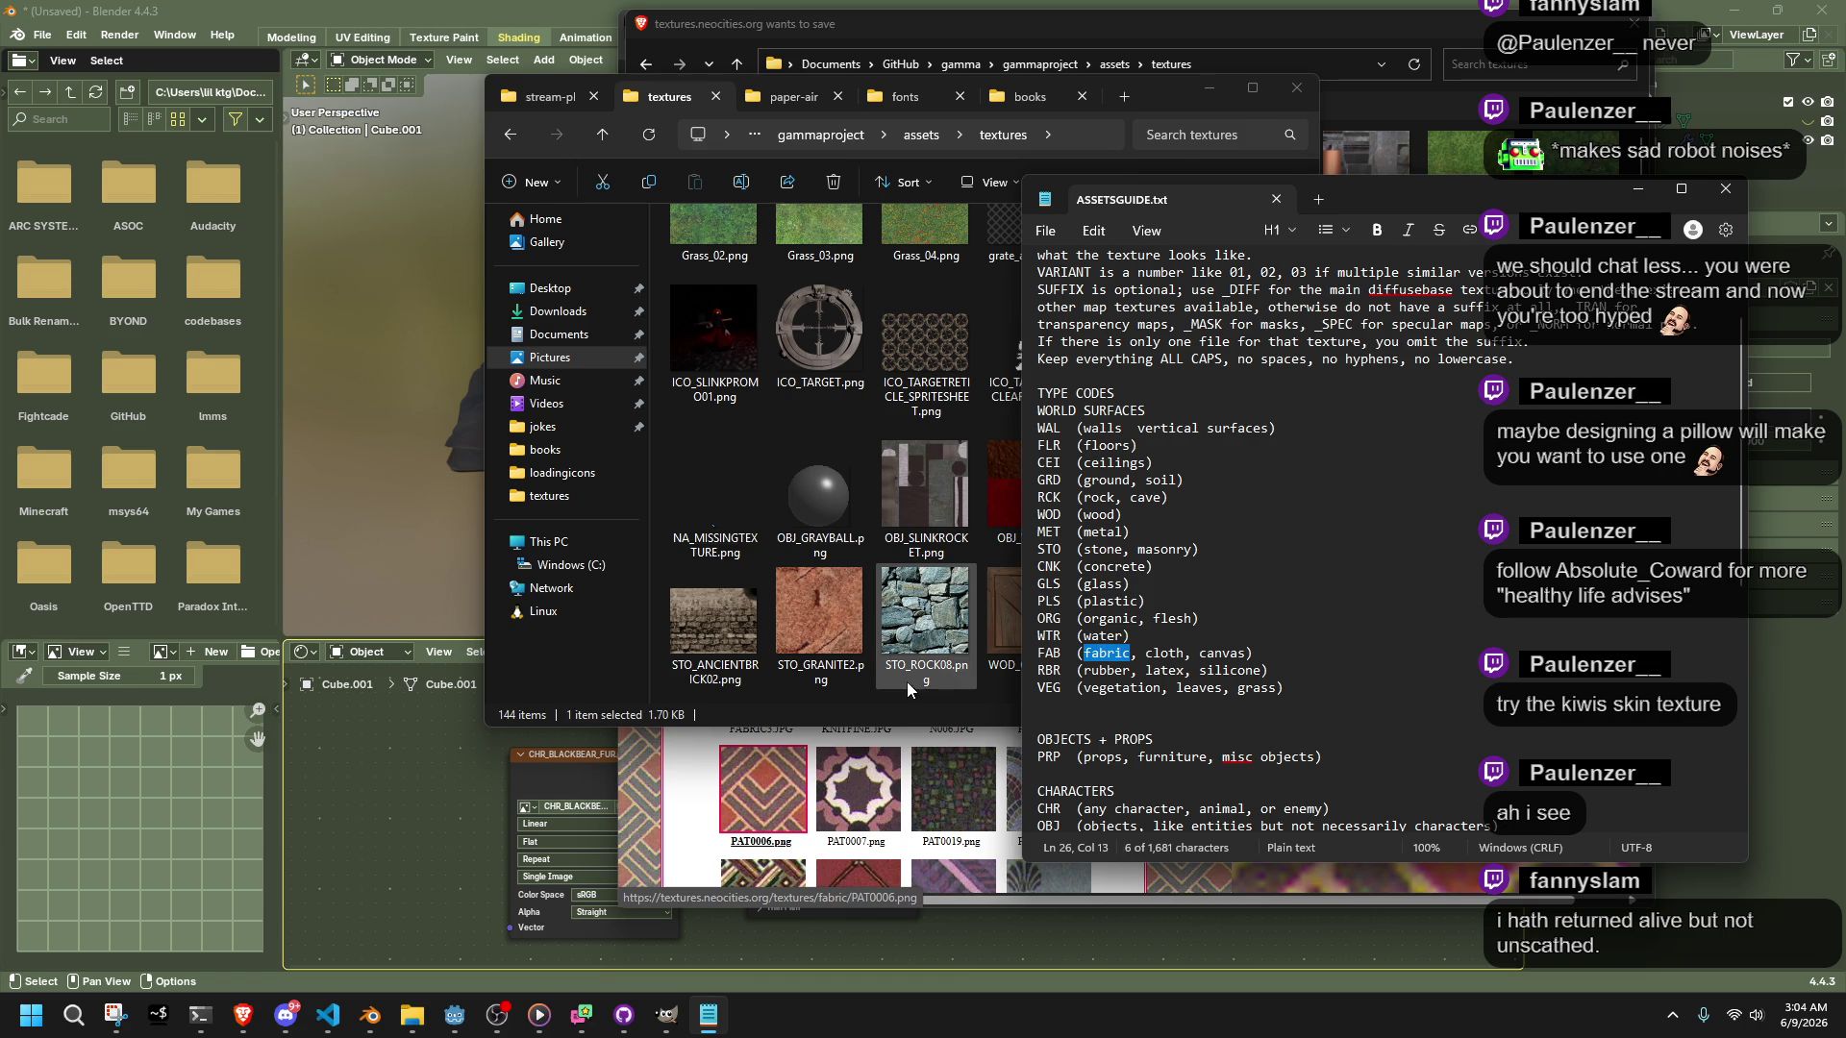
{"action": "left_click", "coordinate": [1306, 33]}
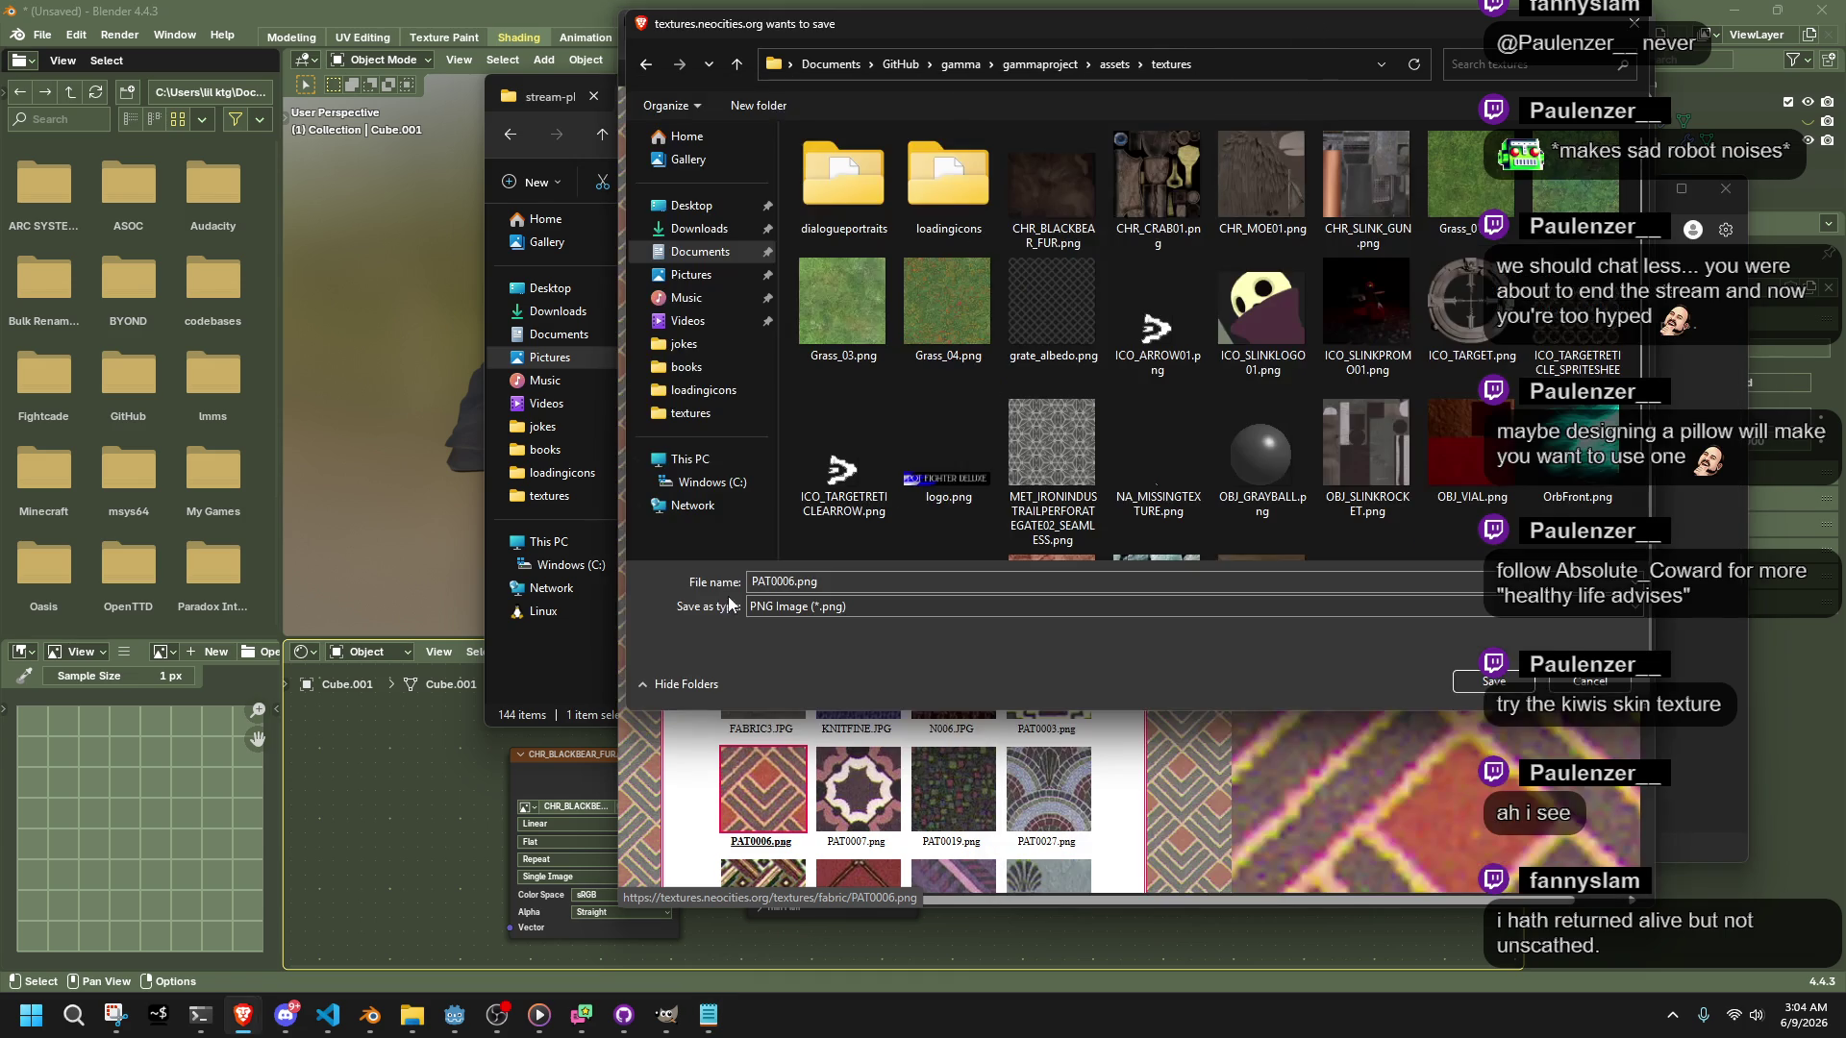
Start renaming the download with the FAB_ prefix while checking the naming guide
{"action": "left_click", "coordinate": [791, 580]}
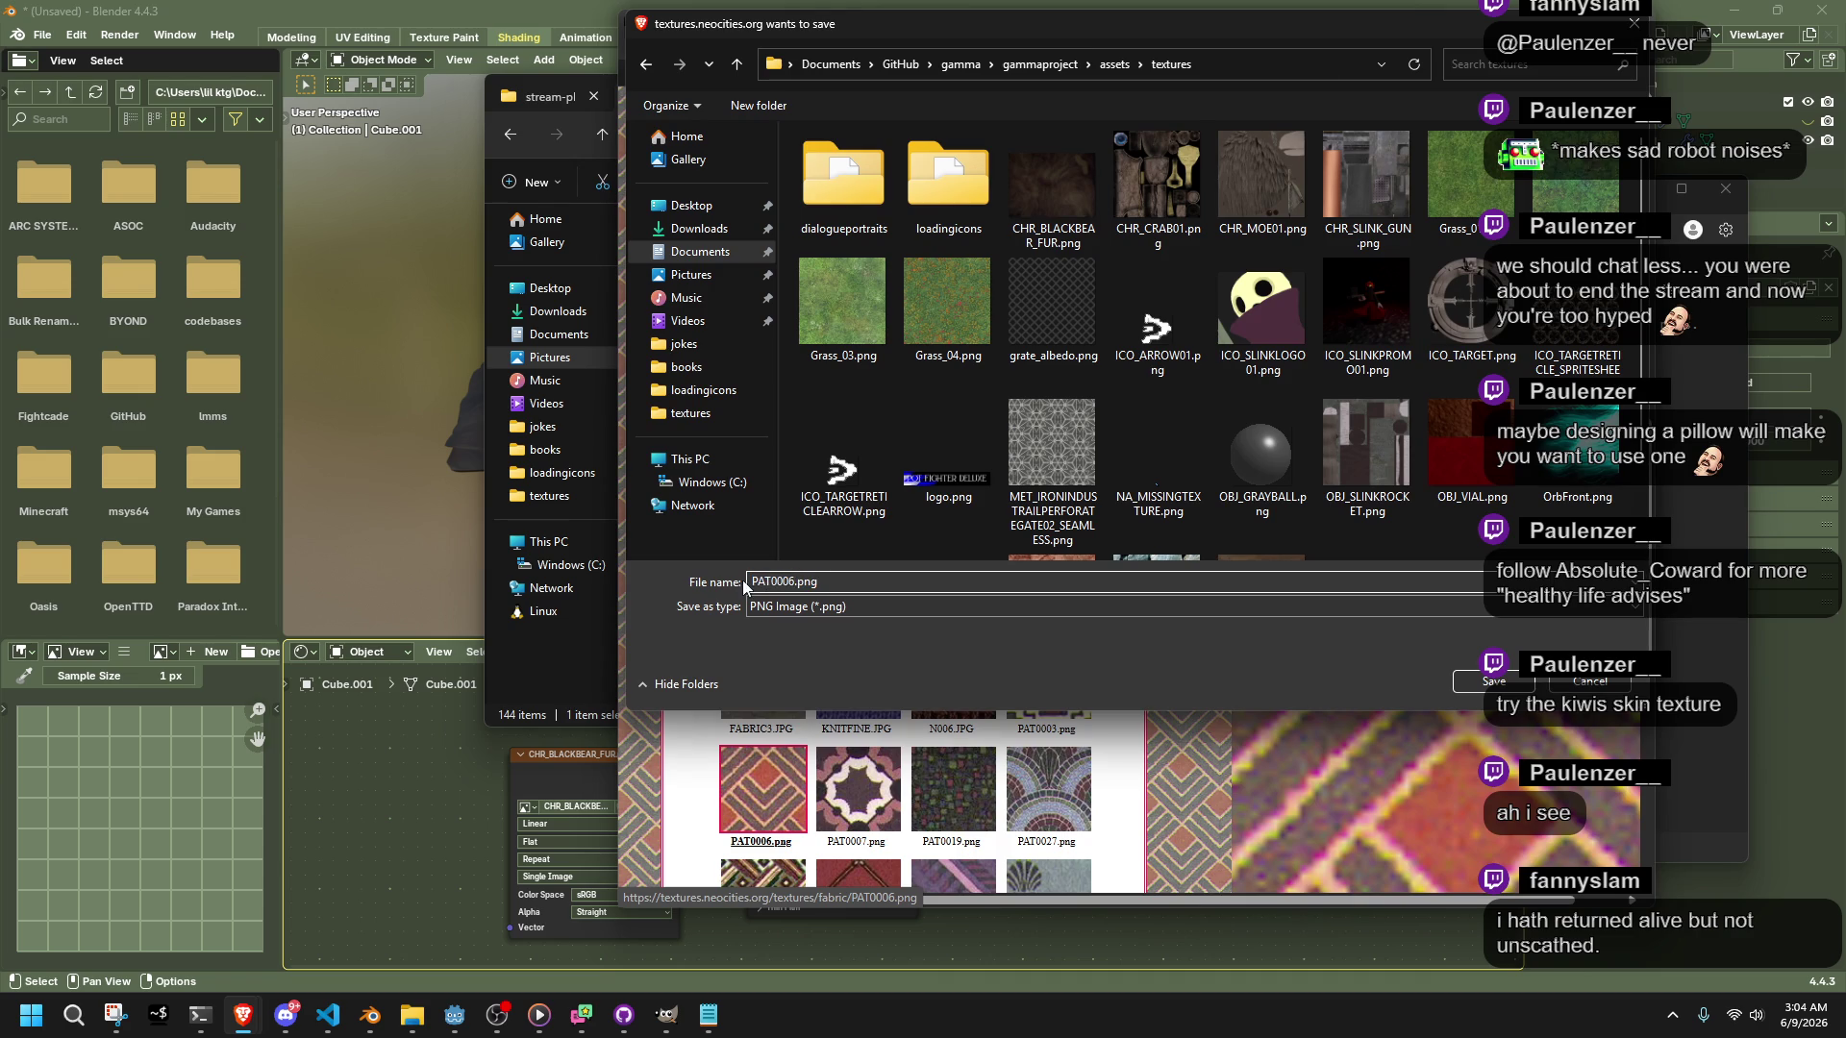
{"action": "type", "text": "FAB_"}
{"action": "left_click", "coordinate": [1694, 626]}
{"action": "scroll", "coordinate": [1449, 708], "scroll_direction": "down", "scroll_amount": 2}
{"action": "scroll", "coordinate": [1449, 708], "scroll_direction": "down", "scroll_amount": 6}
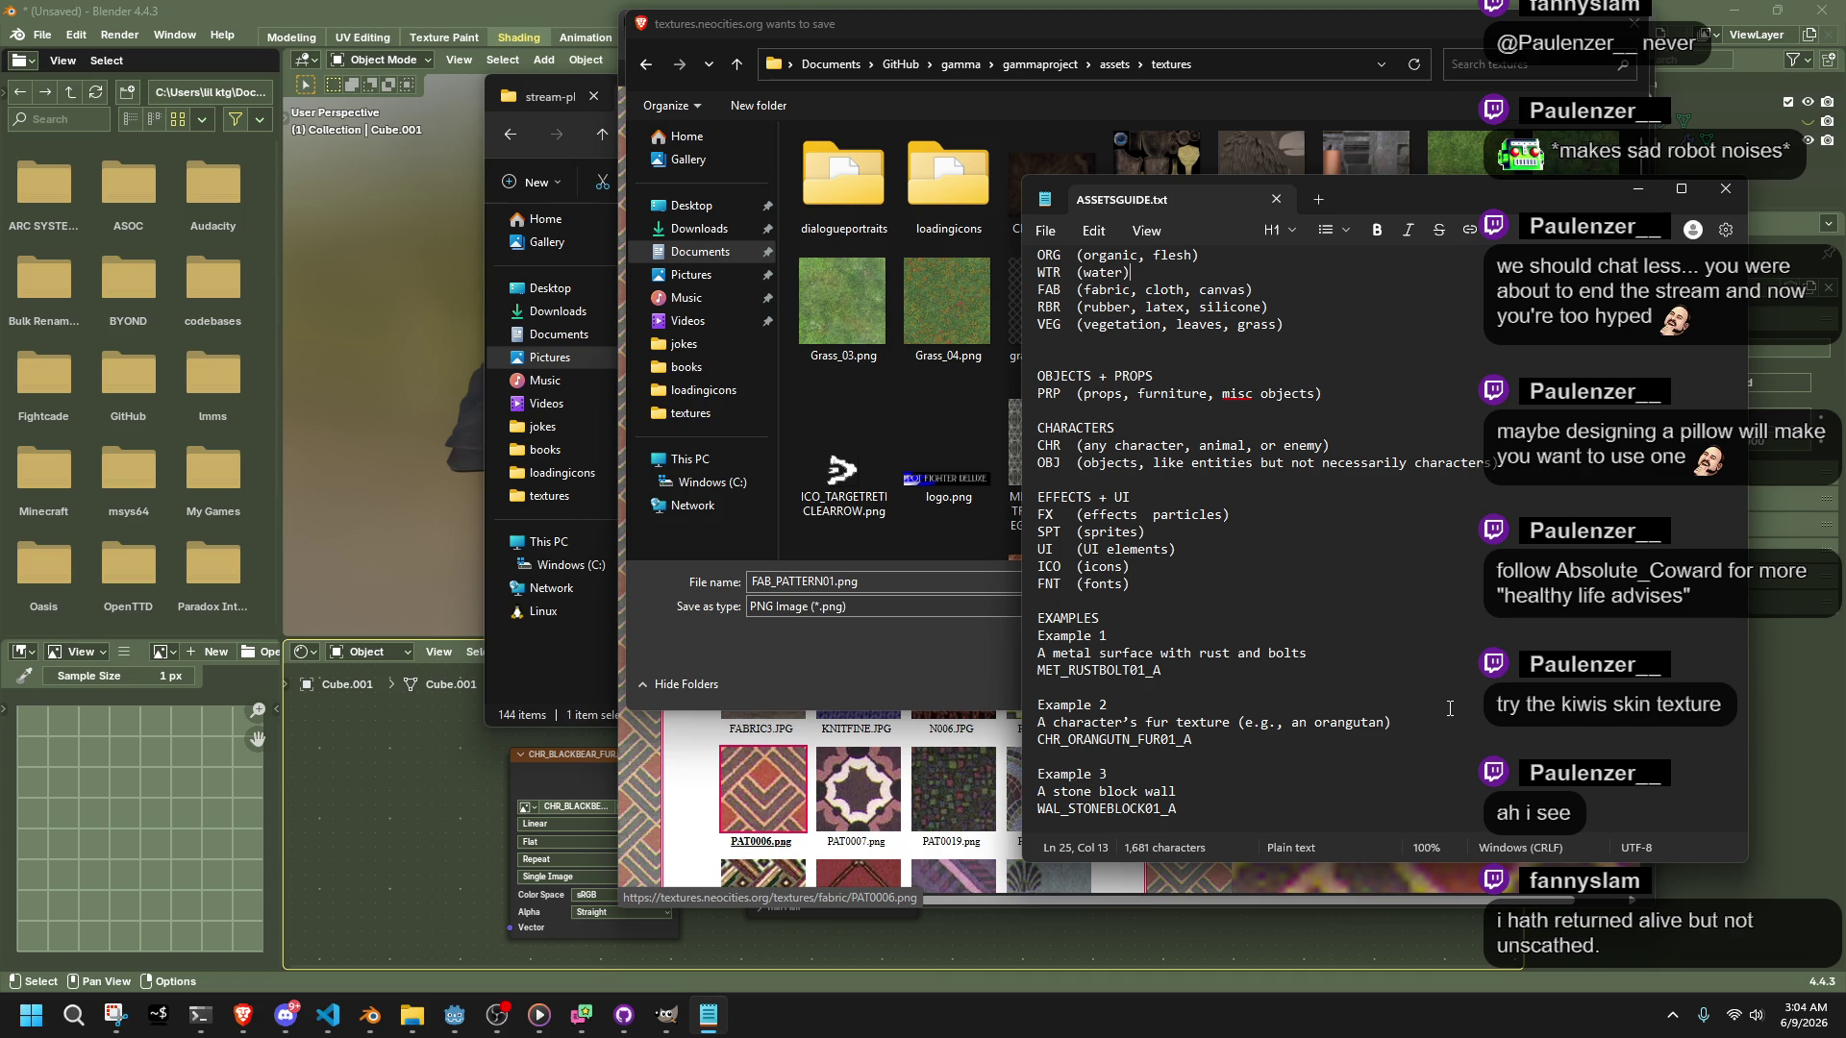
{"action": "scroll", "coordinate": [1450, 708], "scroll_direction": "down", "scroll_amount": 2}
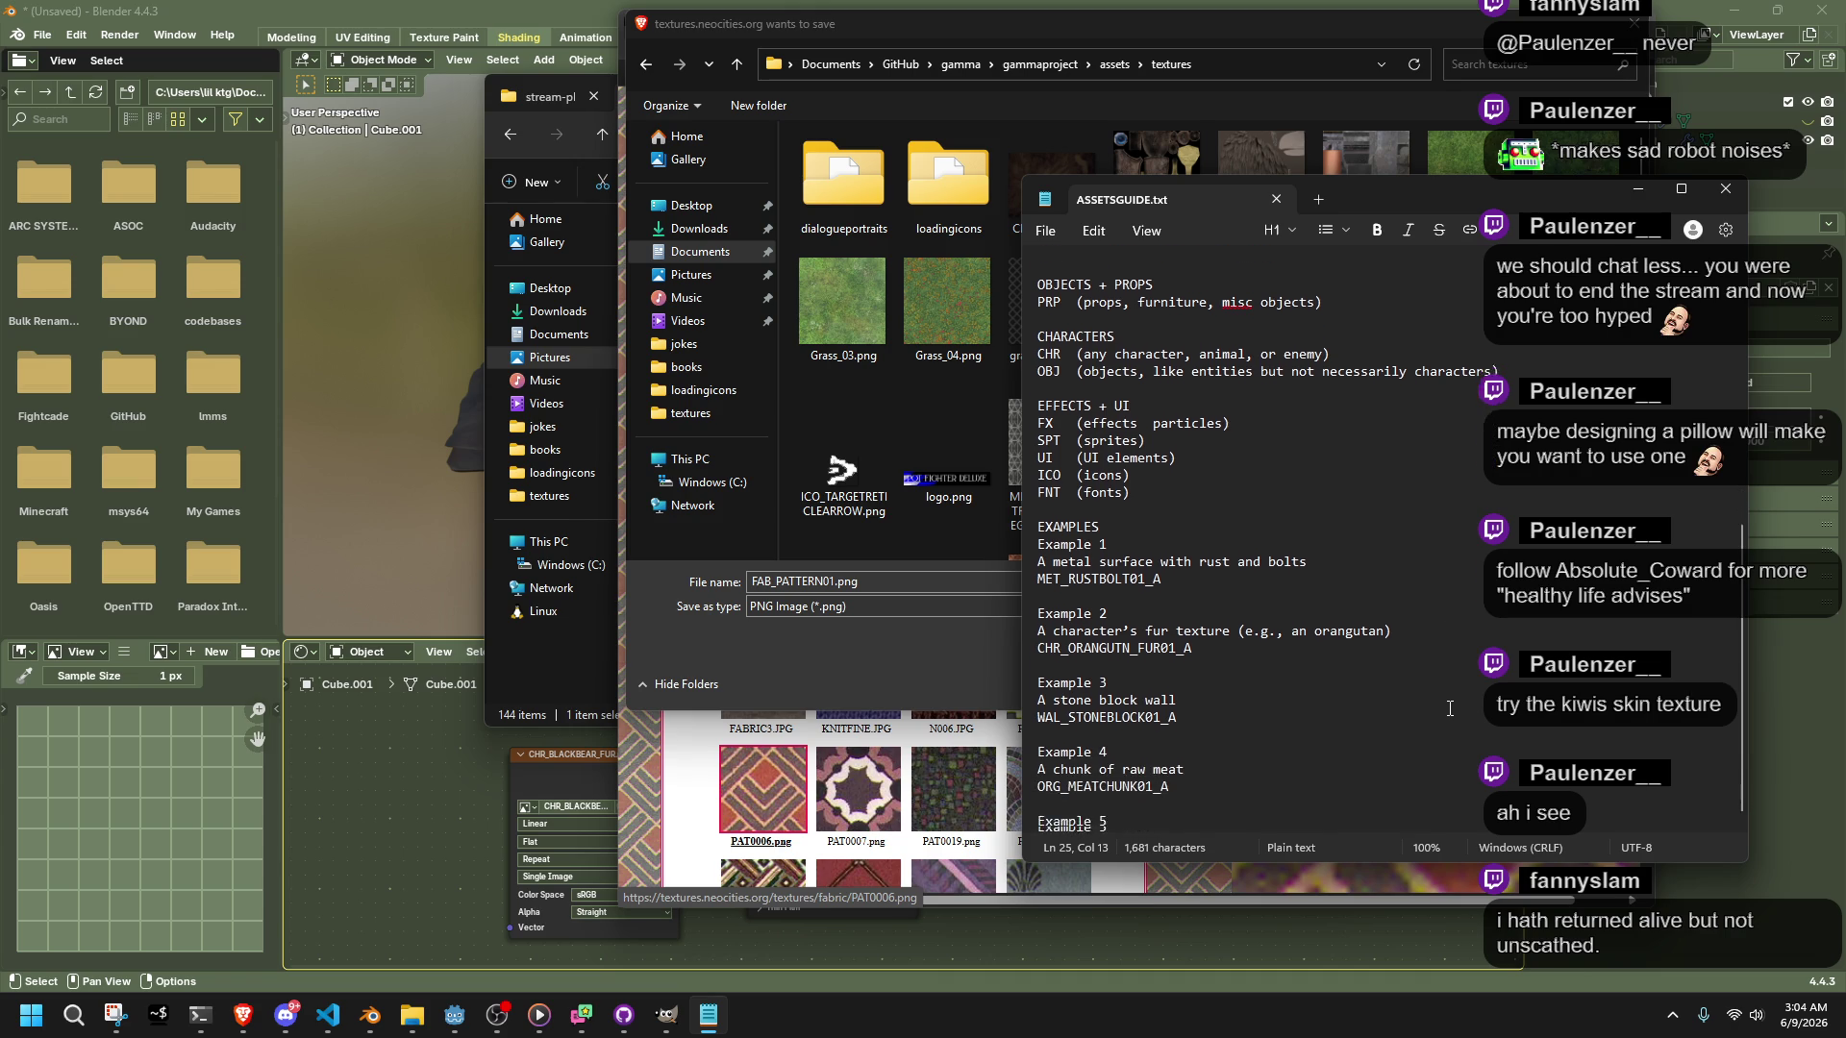
{"action": "scroll", "coordinate": [1449, 709], "scroll_direction": "up", "scroll_amount": 7}
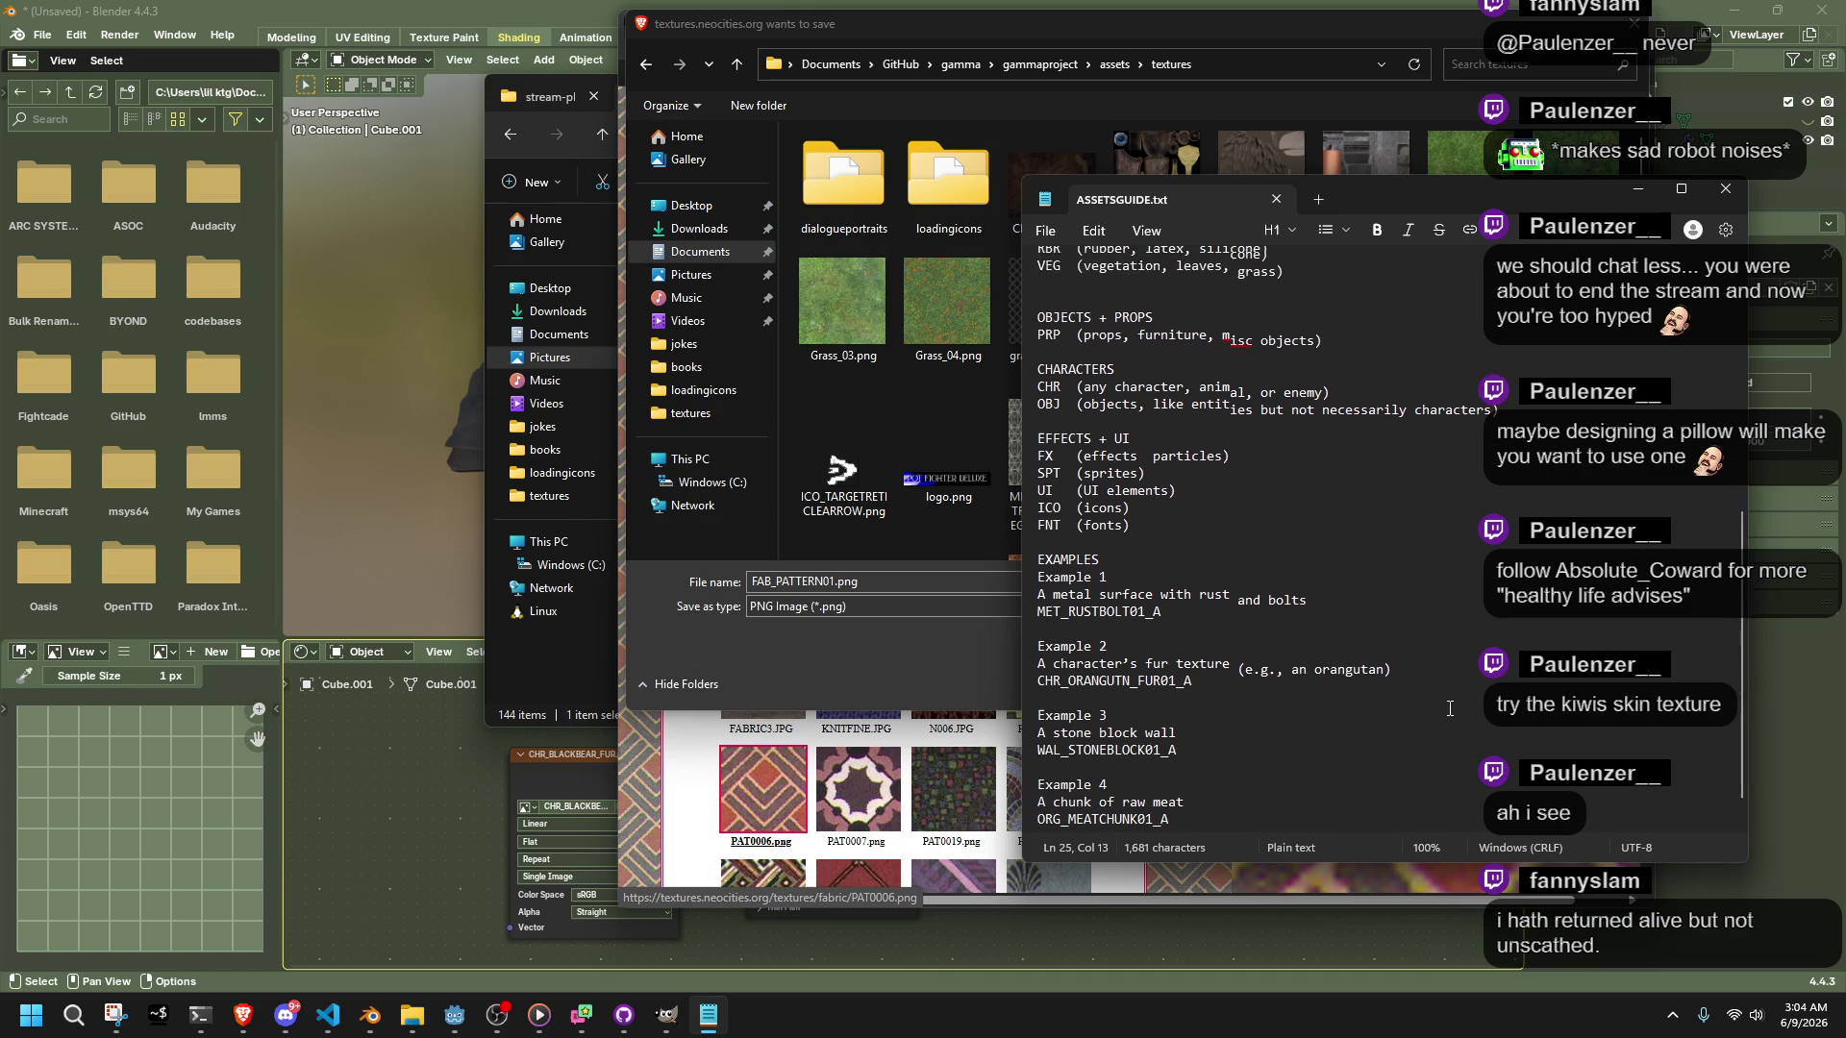
{"action": "scroll", "coordinate": [1449, 708], "scroll_direction": "up", "scroll_amount": 3}
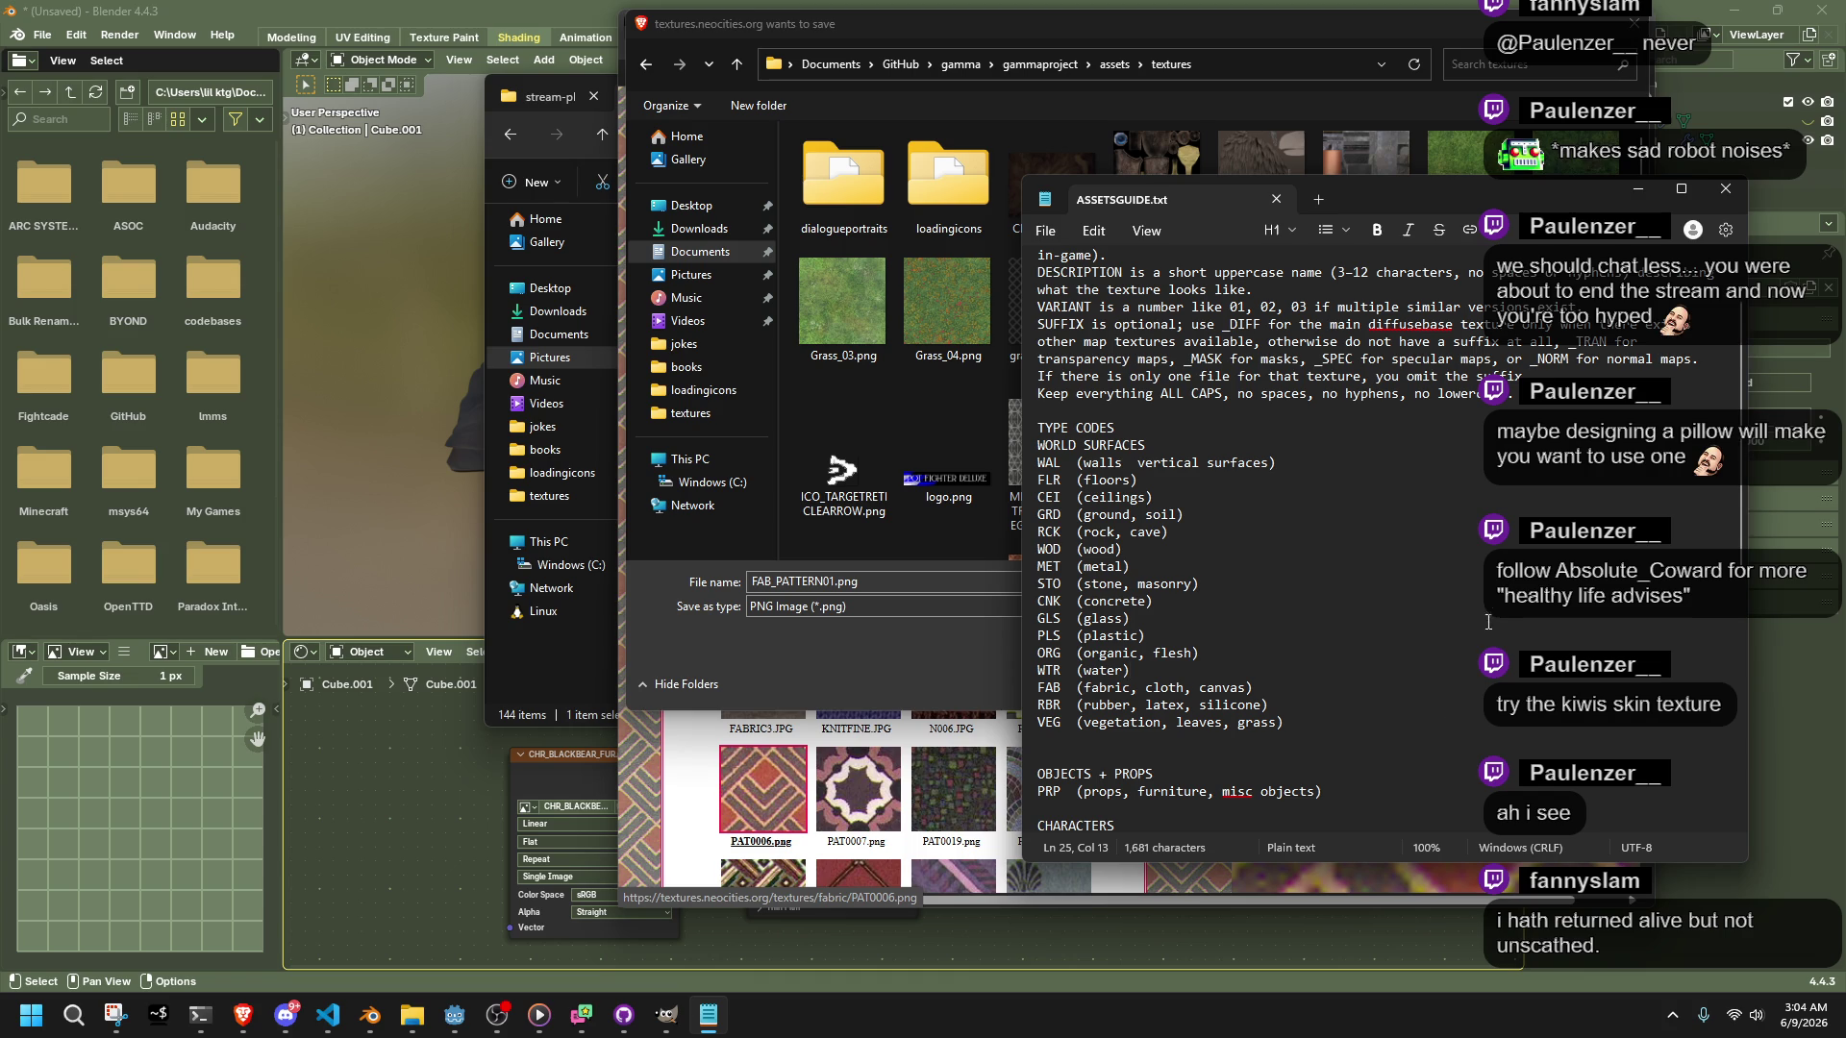
Close the naming guide and save the image as FAB_PATTERN01.png
{"action": "left_click", "coordinate": [1727, 189]}
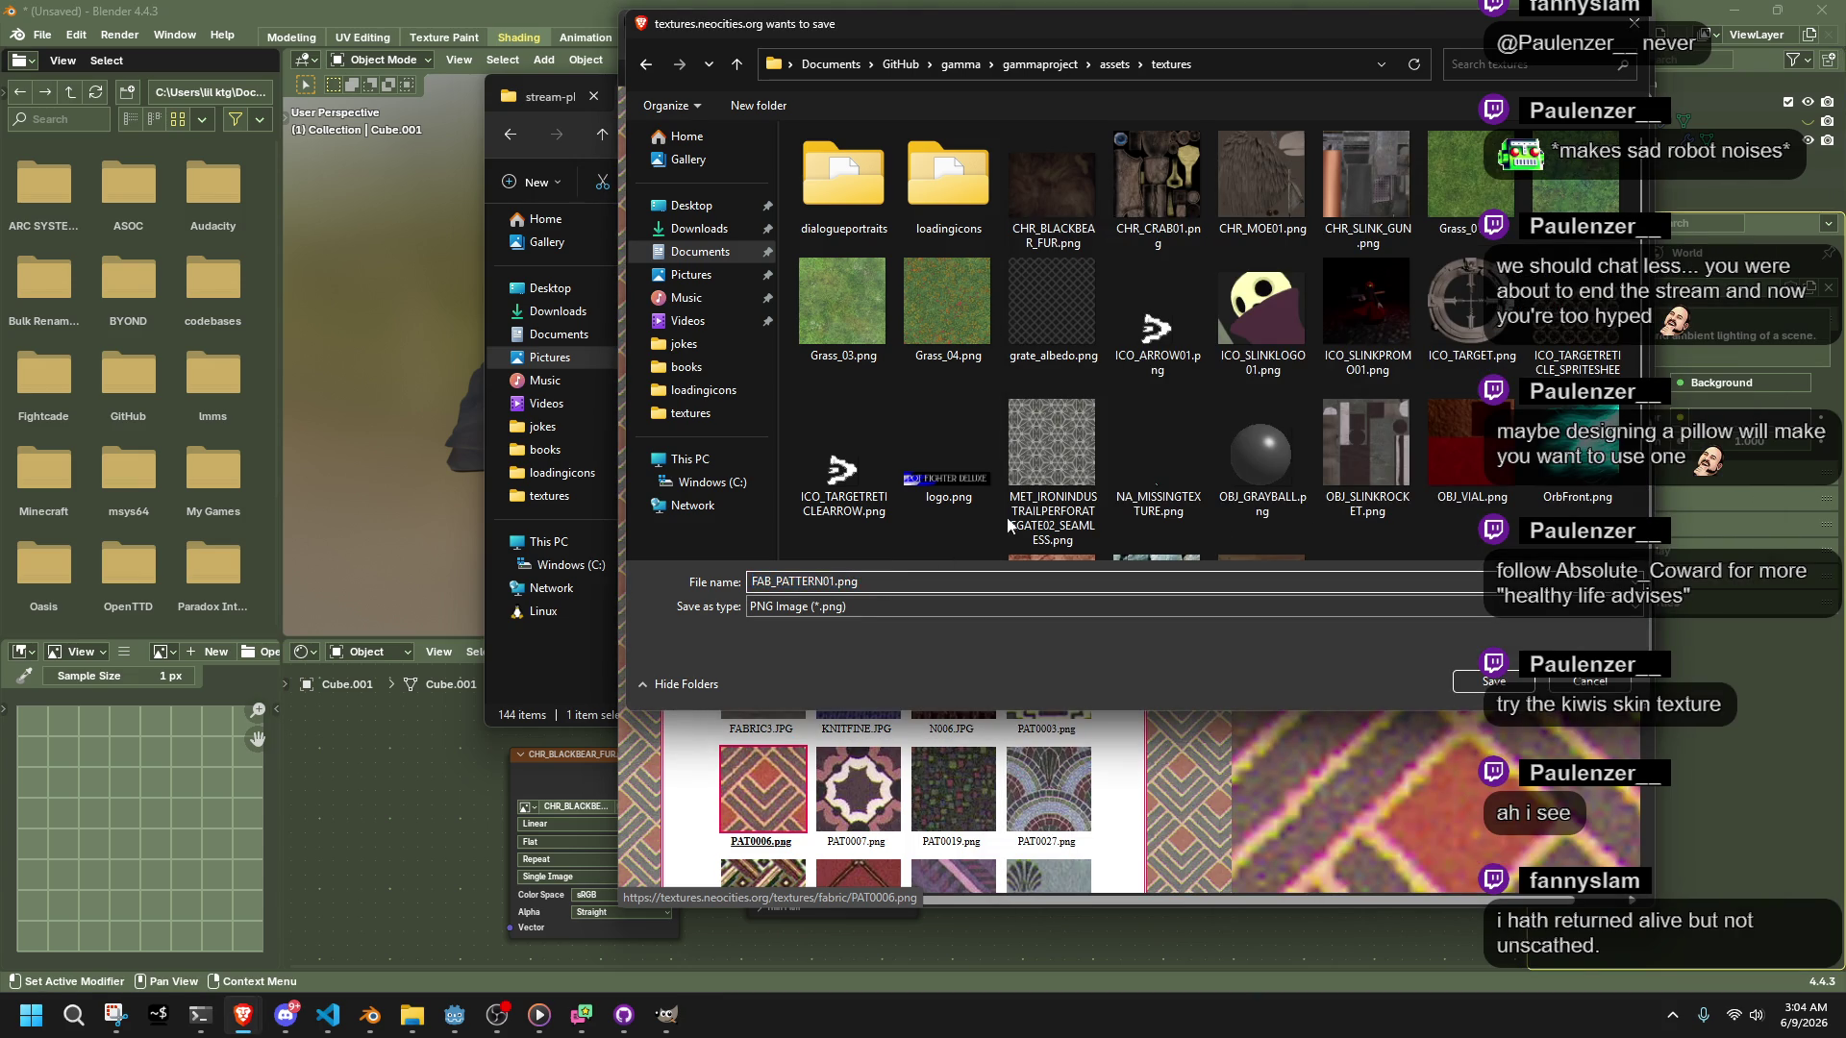
{"action": "scroll", "coordinate": [1103, 469], "scroll_direction": "down", "scroll_amount": 2}
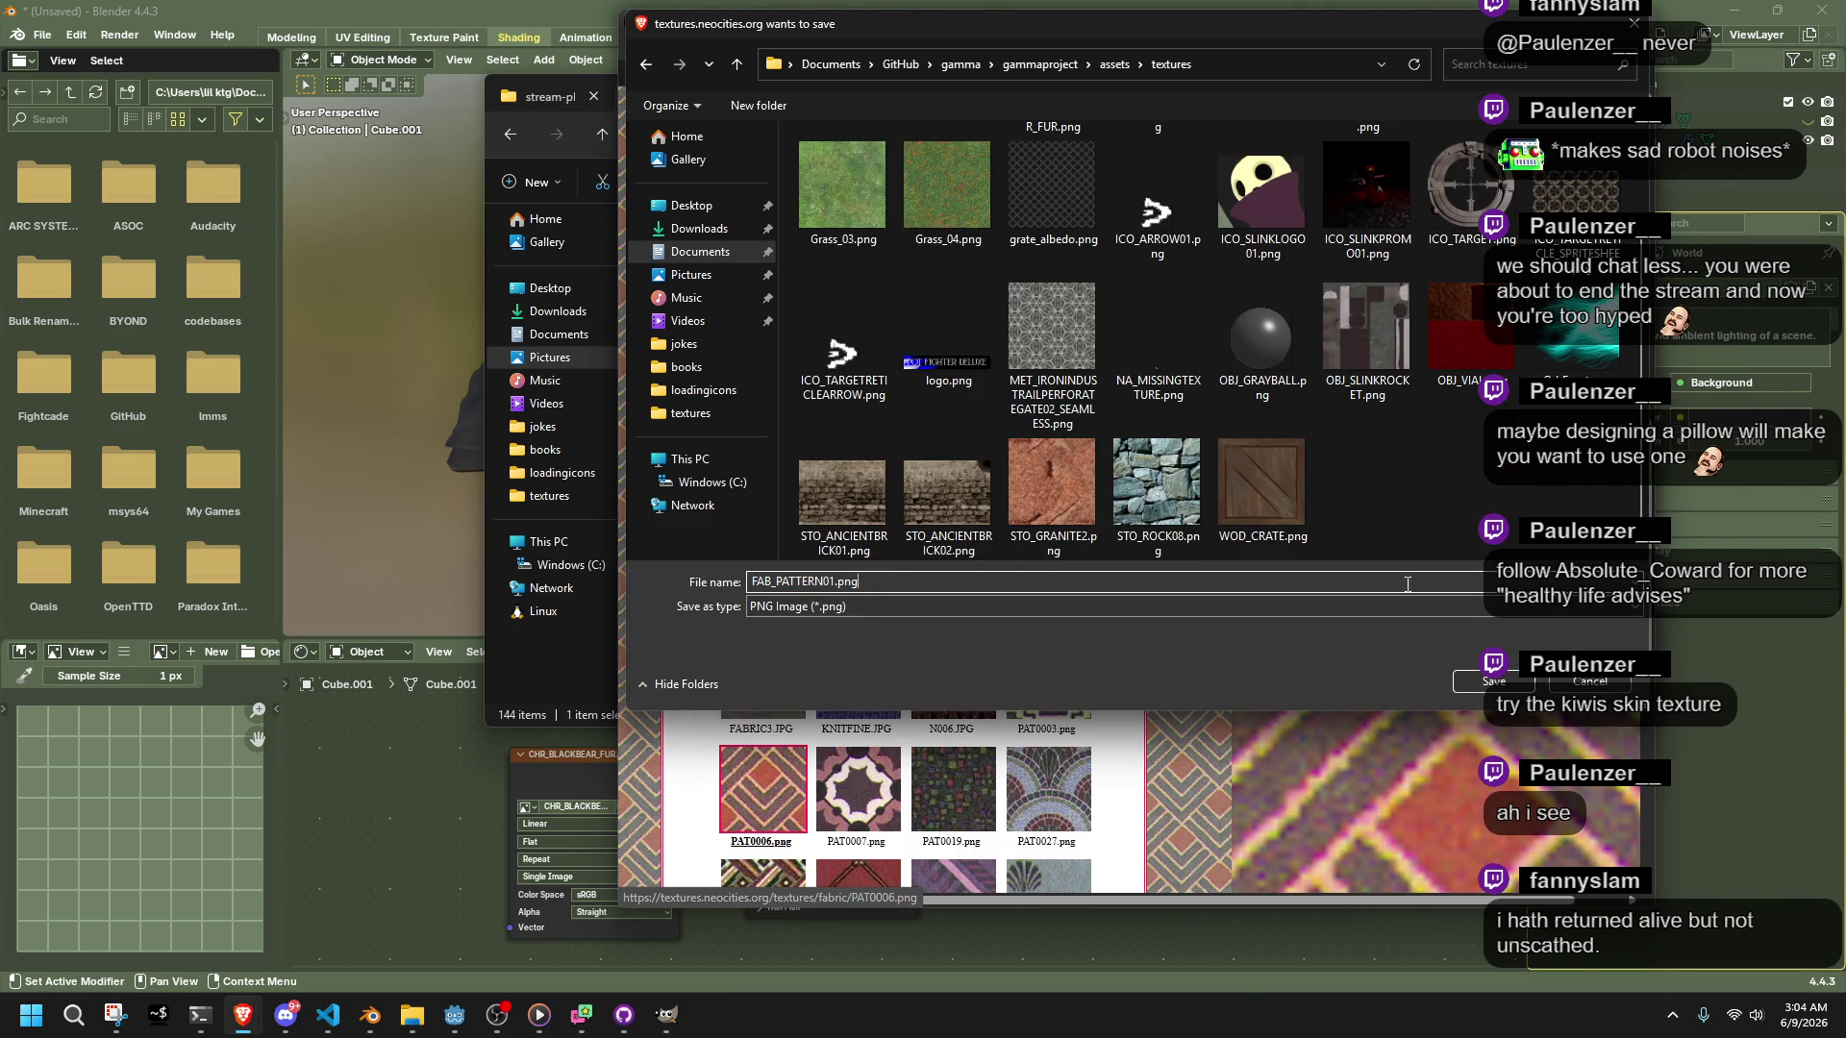
{"action": "left_click", "coordinate": [1480, 683]}
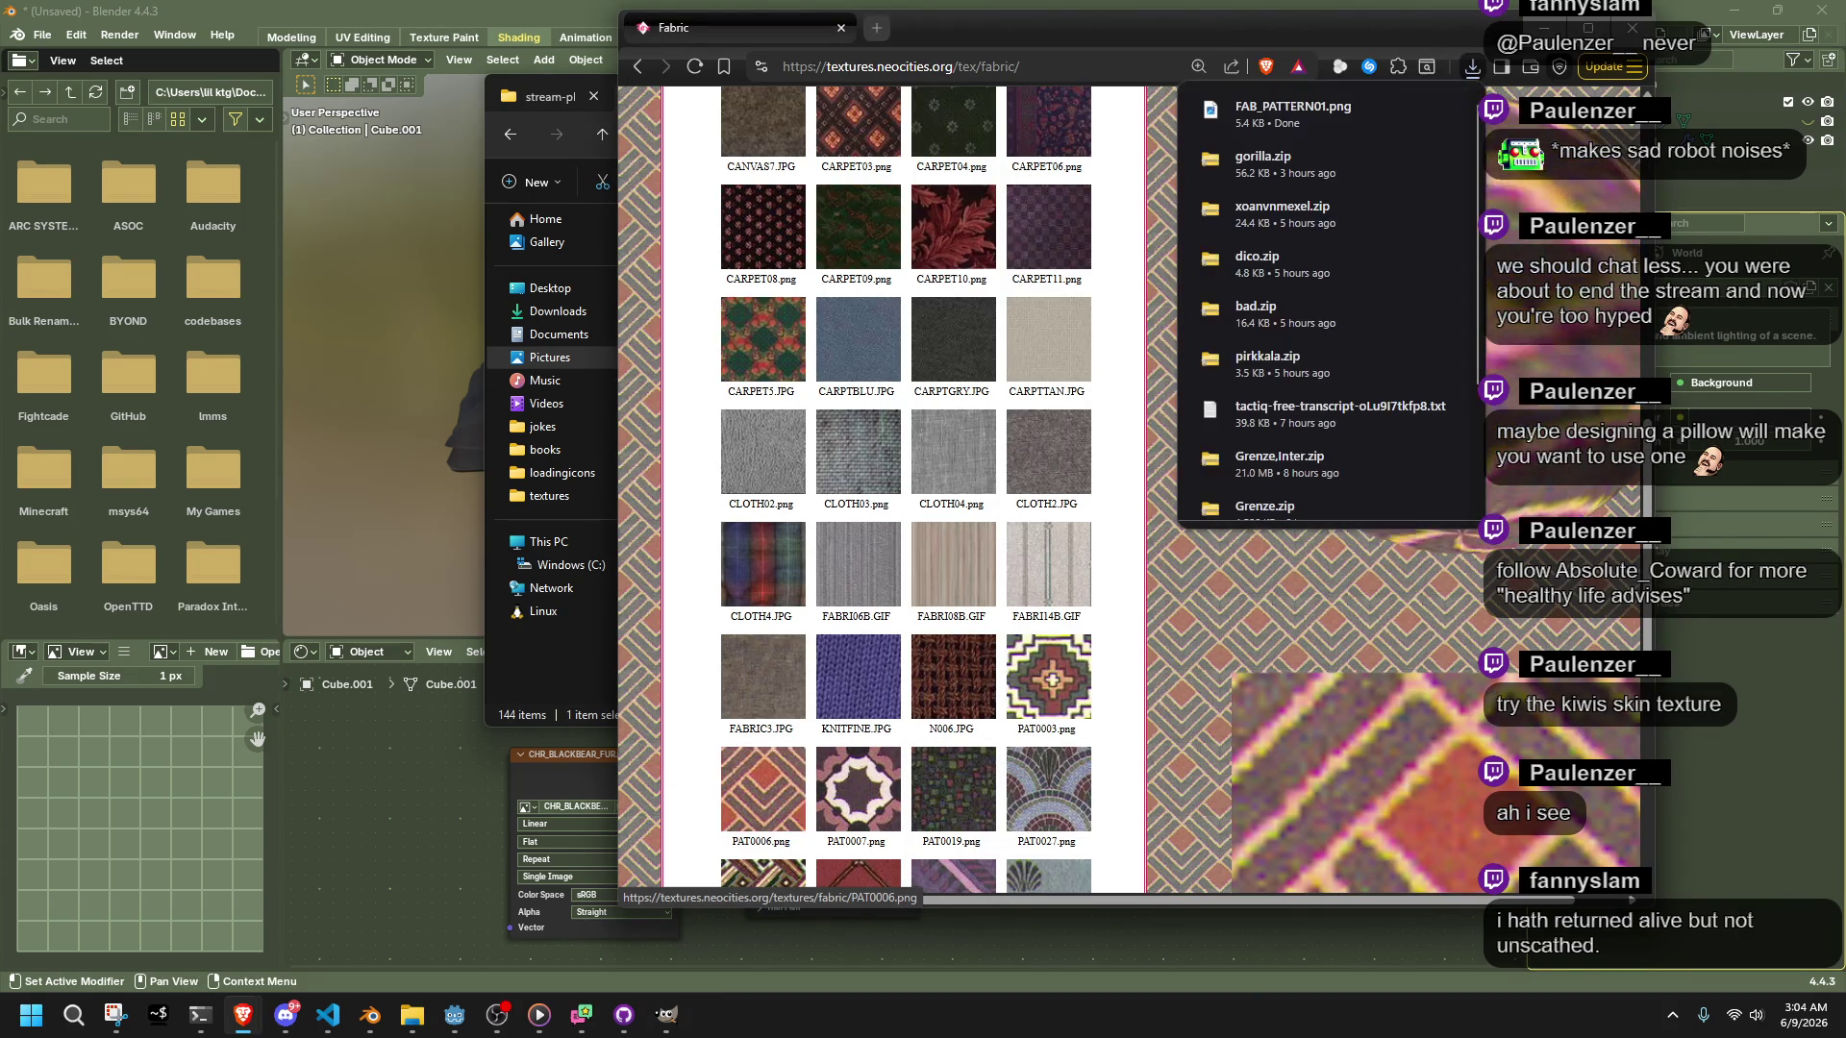
{"action": "left_click", "coordinate": [1505, 10]}
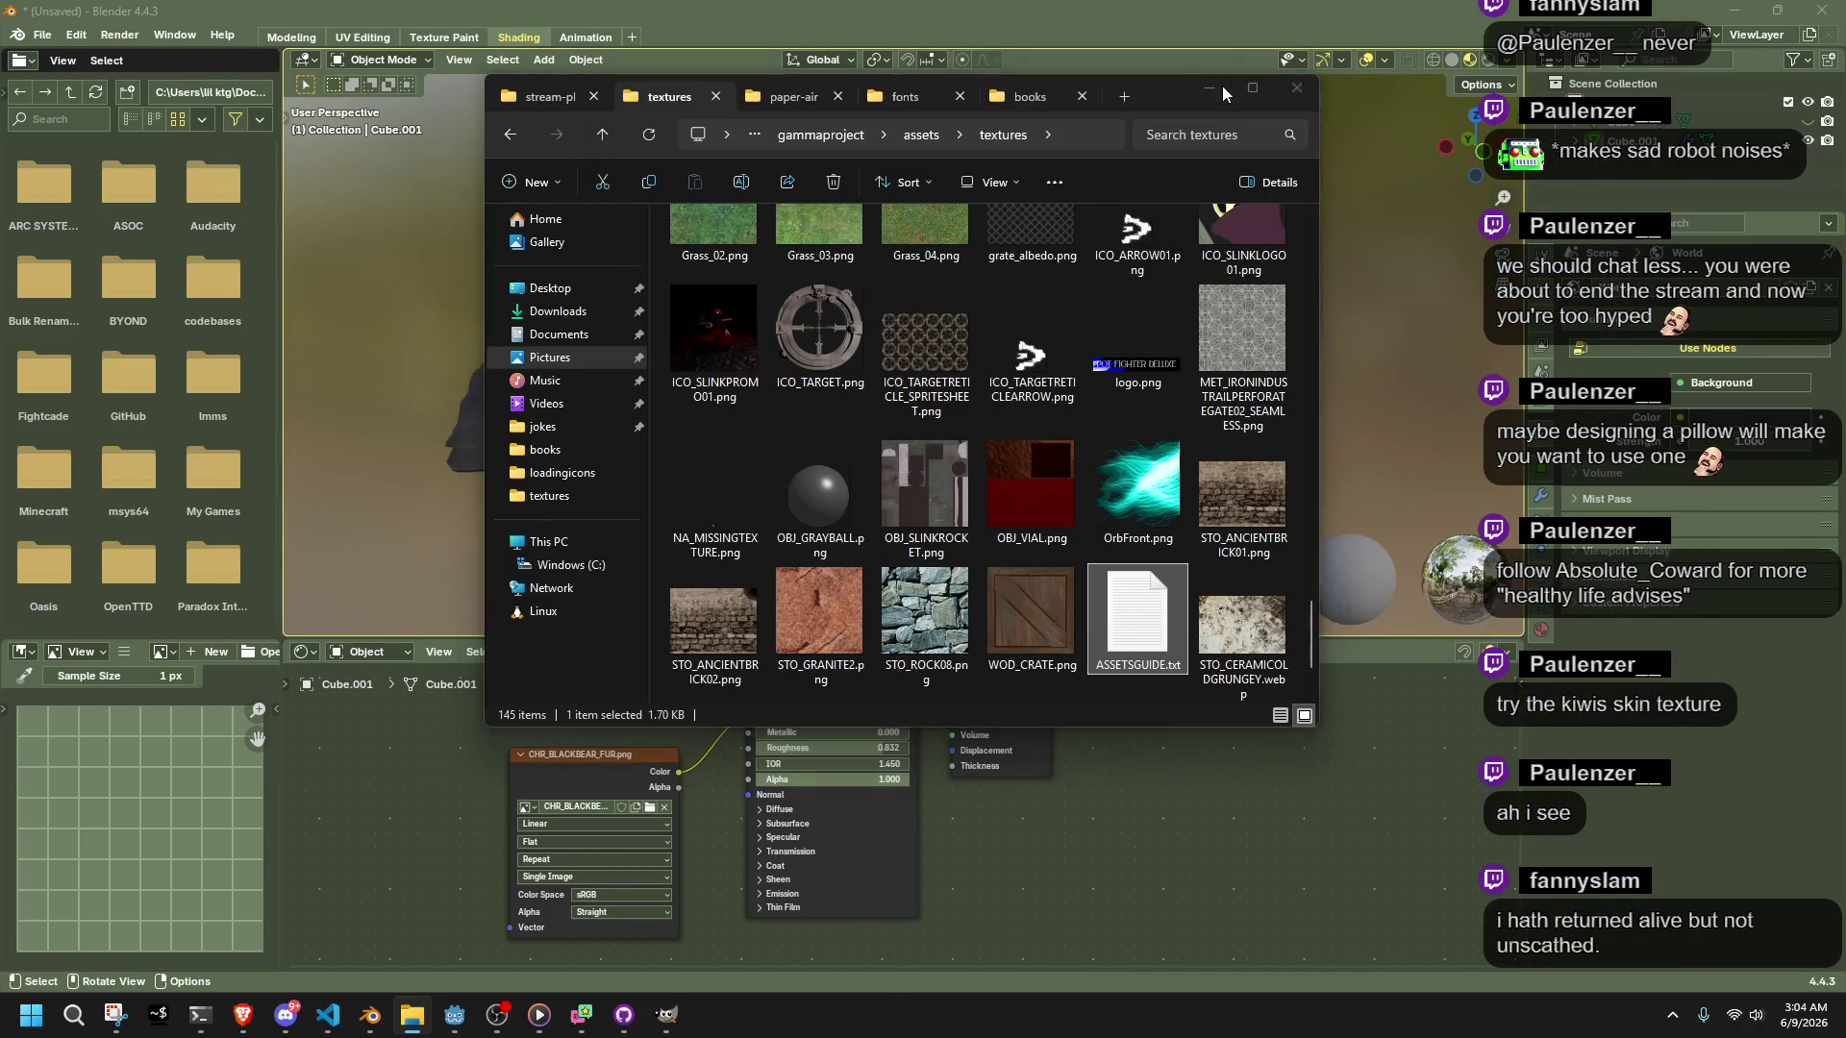
Search the textures folder for FAB and load FAB_PATTERN01.png into the Image Texture node
{"action": "left_click", "coordinate": [694, 769]}
{"action": "left_click", "coordinate": [649, 807]}
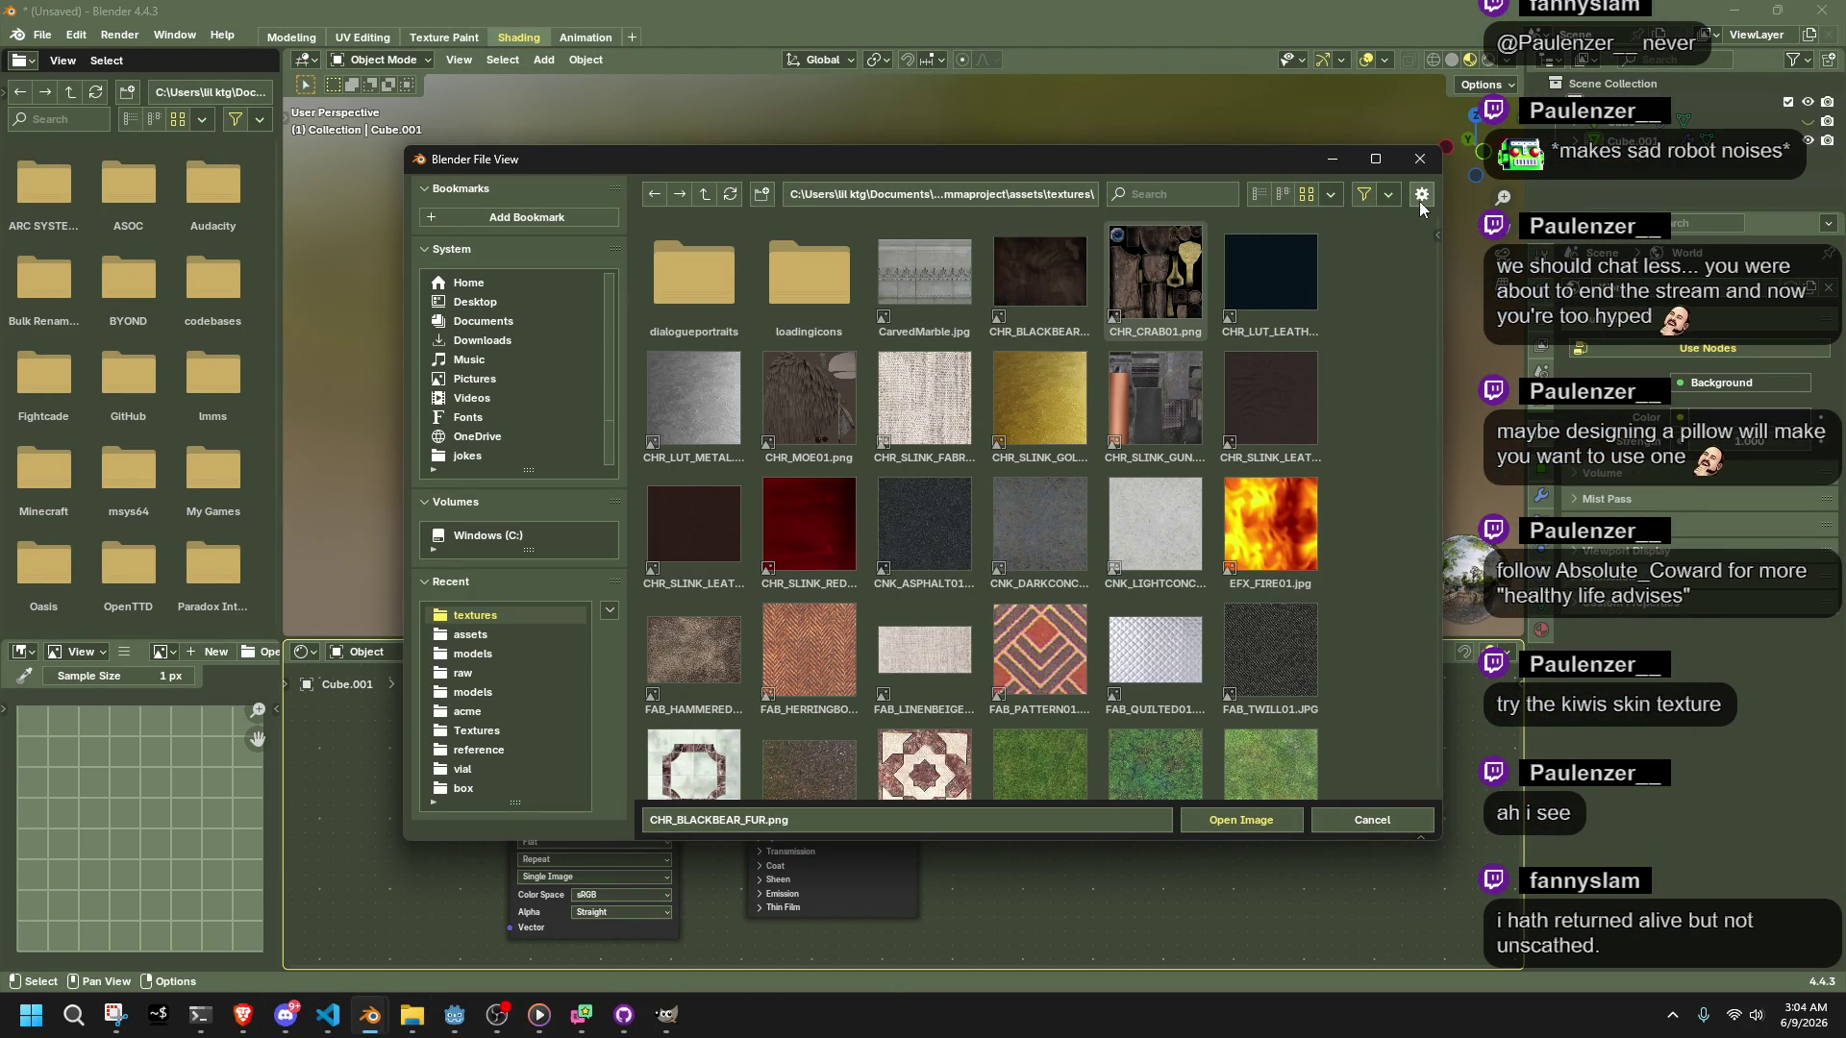
{"action": "left_click", "coordinate": [1390, 196]}
{"action": "scroll", "coordinate": [1312, 655], "scroll_direction": "down", "scroll_amount": 15}
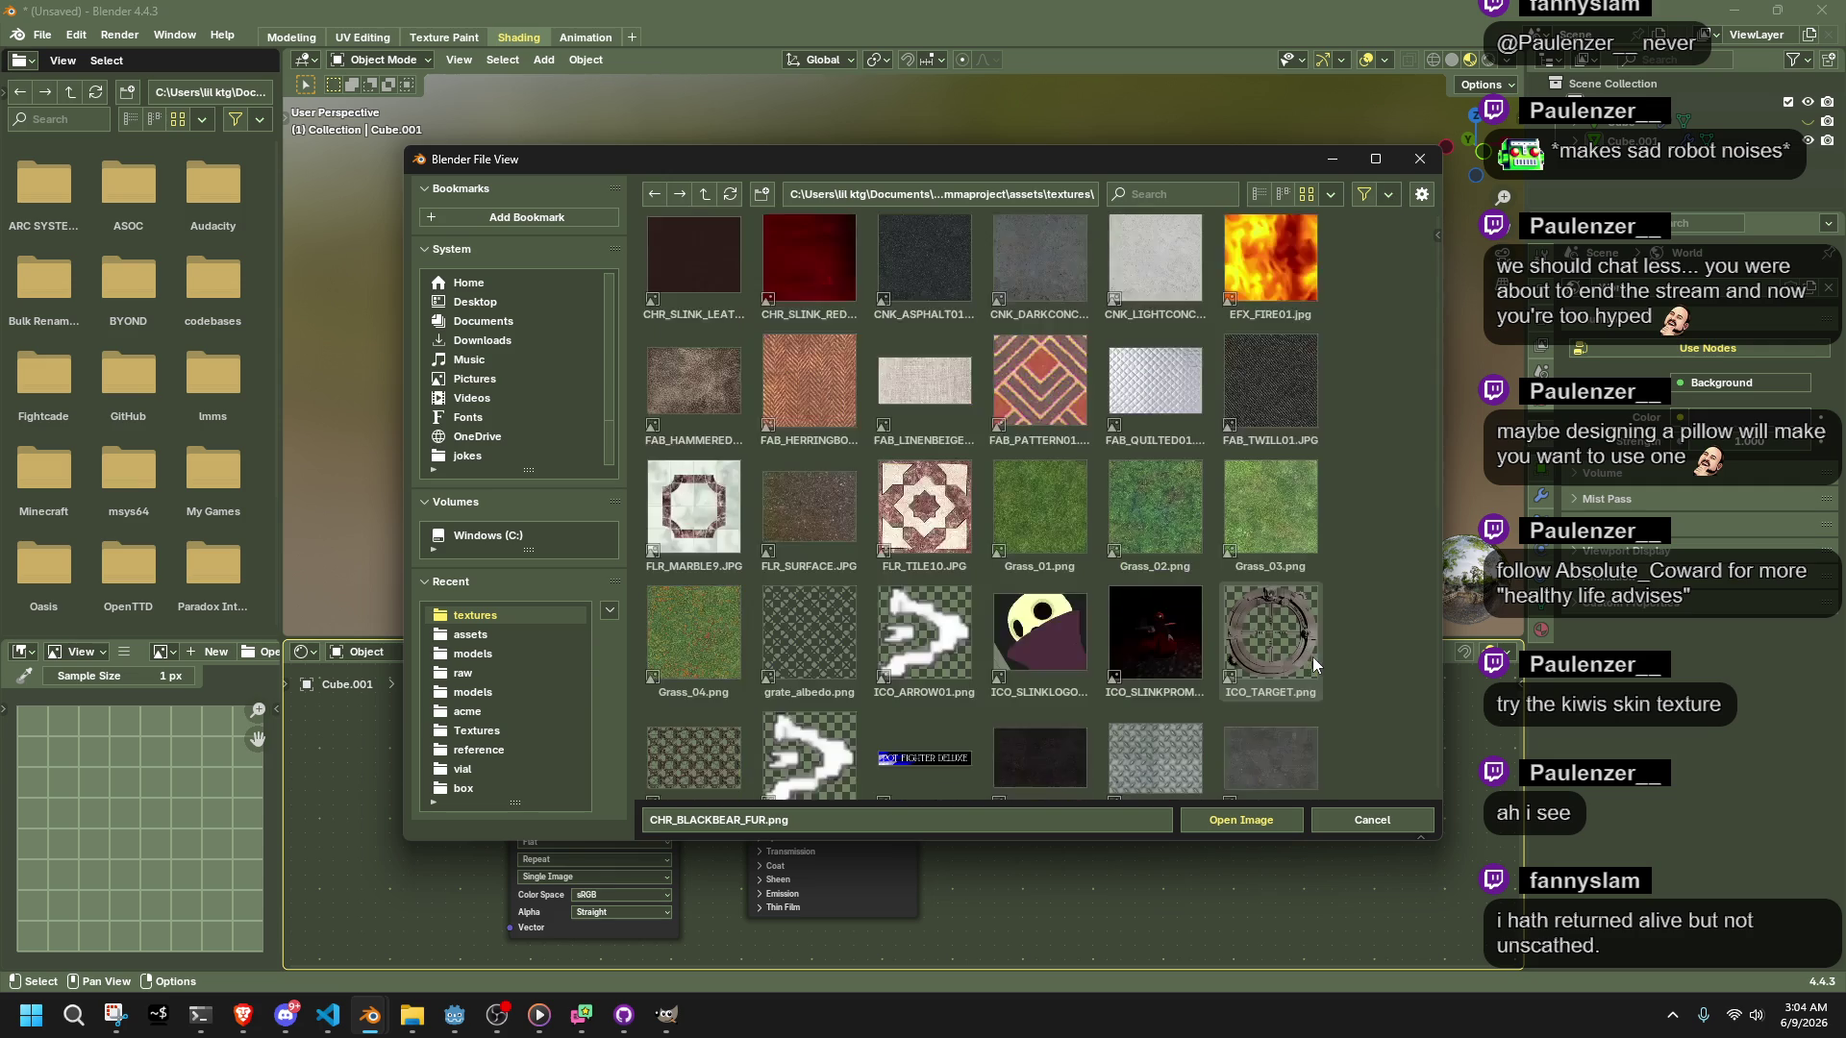
{"action": "scroll", "coordinate": [1312, 655], "scroll_direction": "down", "scroll_amount": 5}
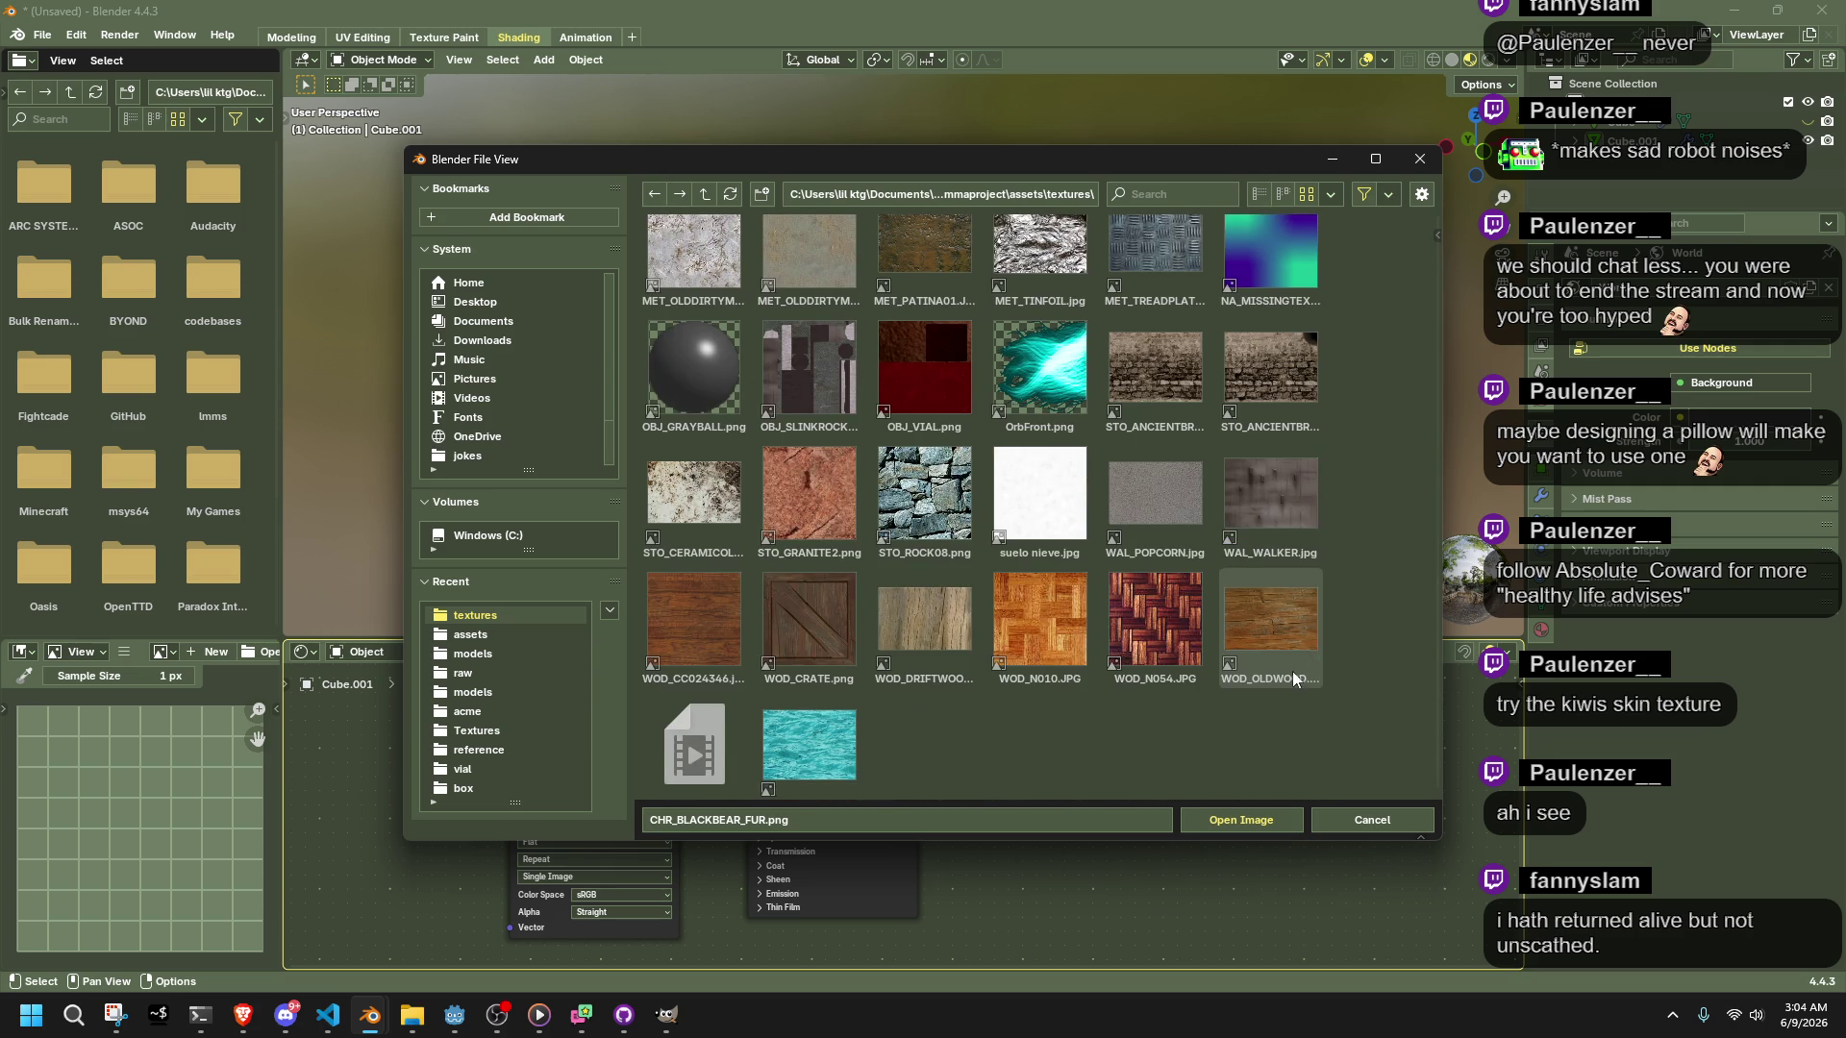
{"action": "scroll", "coordinate": [780, 745], "scroll_direction": "up", "scroll_amount": 8}
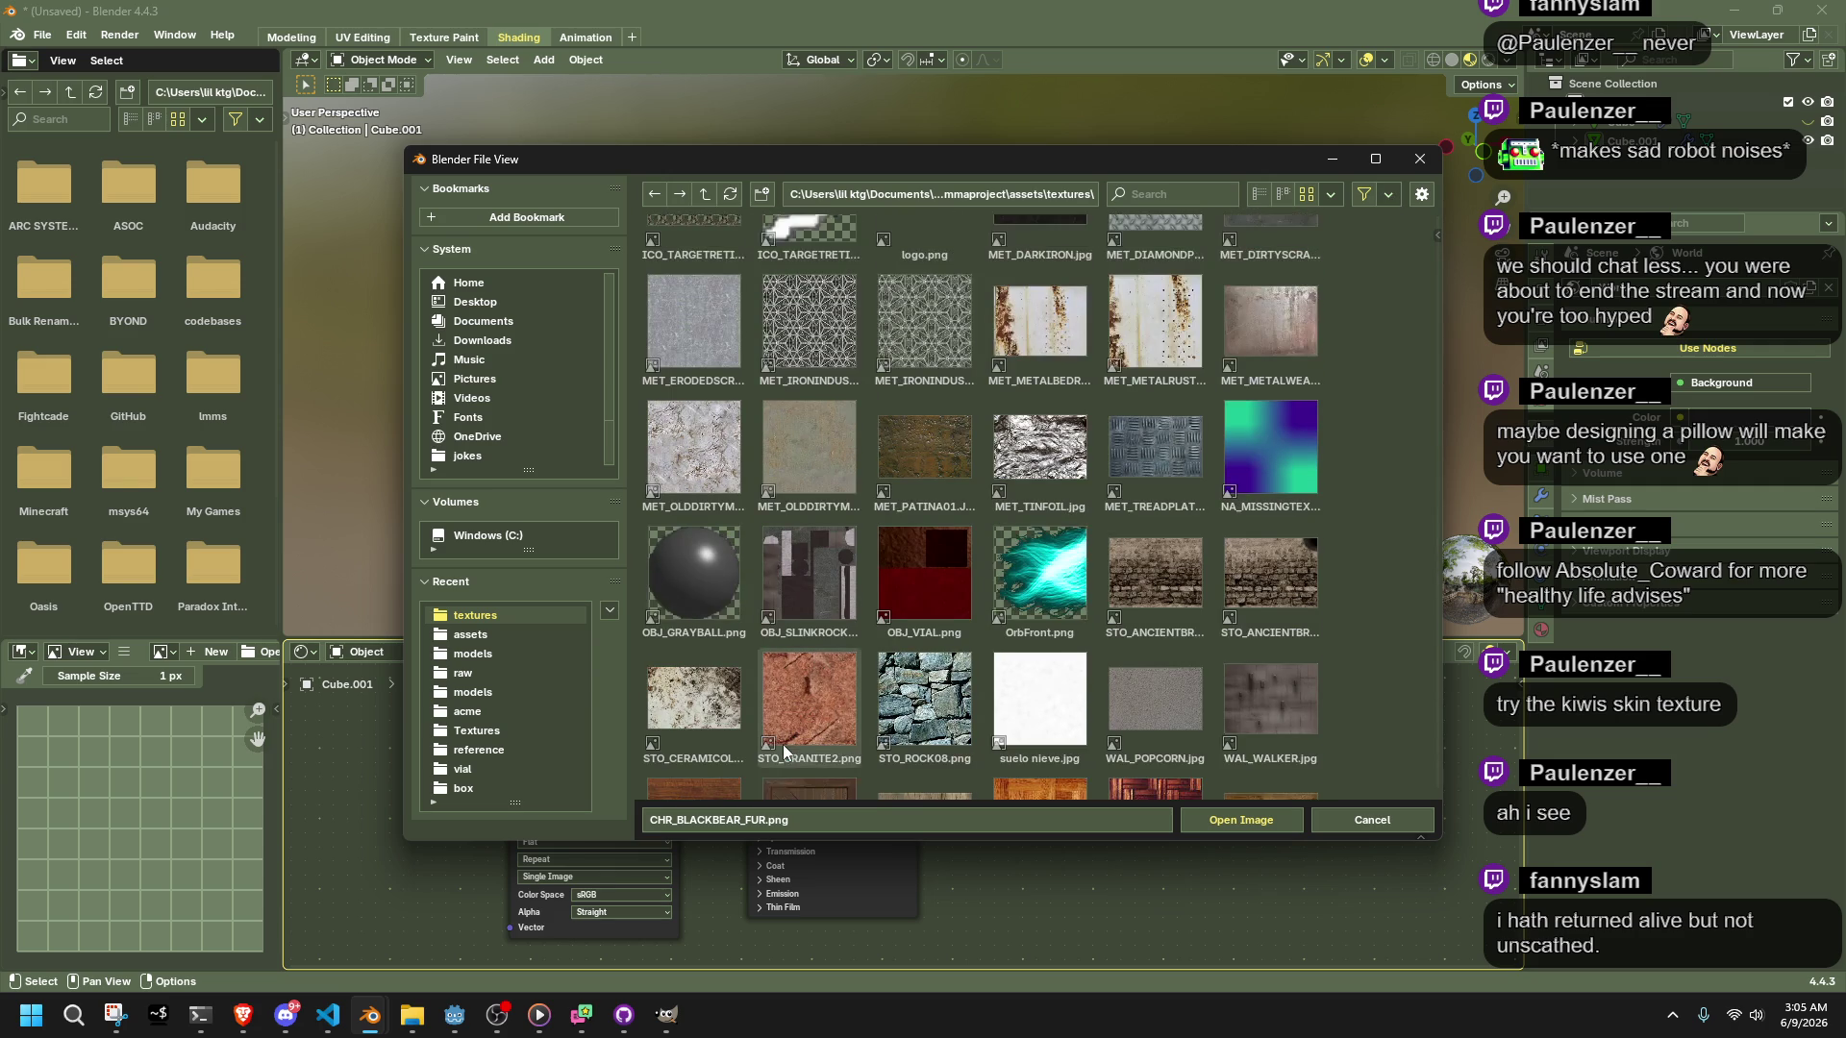
{"action": "scroll", "coordinate": [782, 744], "scroll_direction": "up", "scroll_amount": 8}
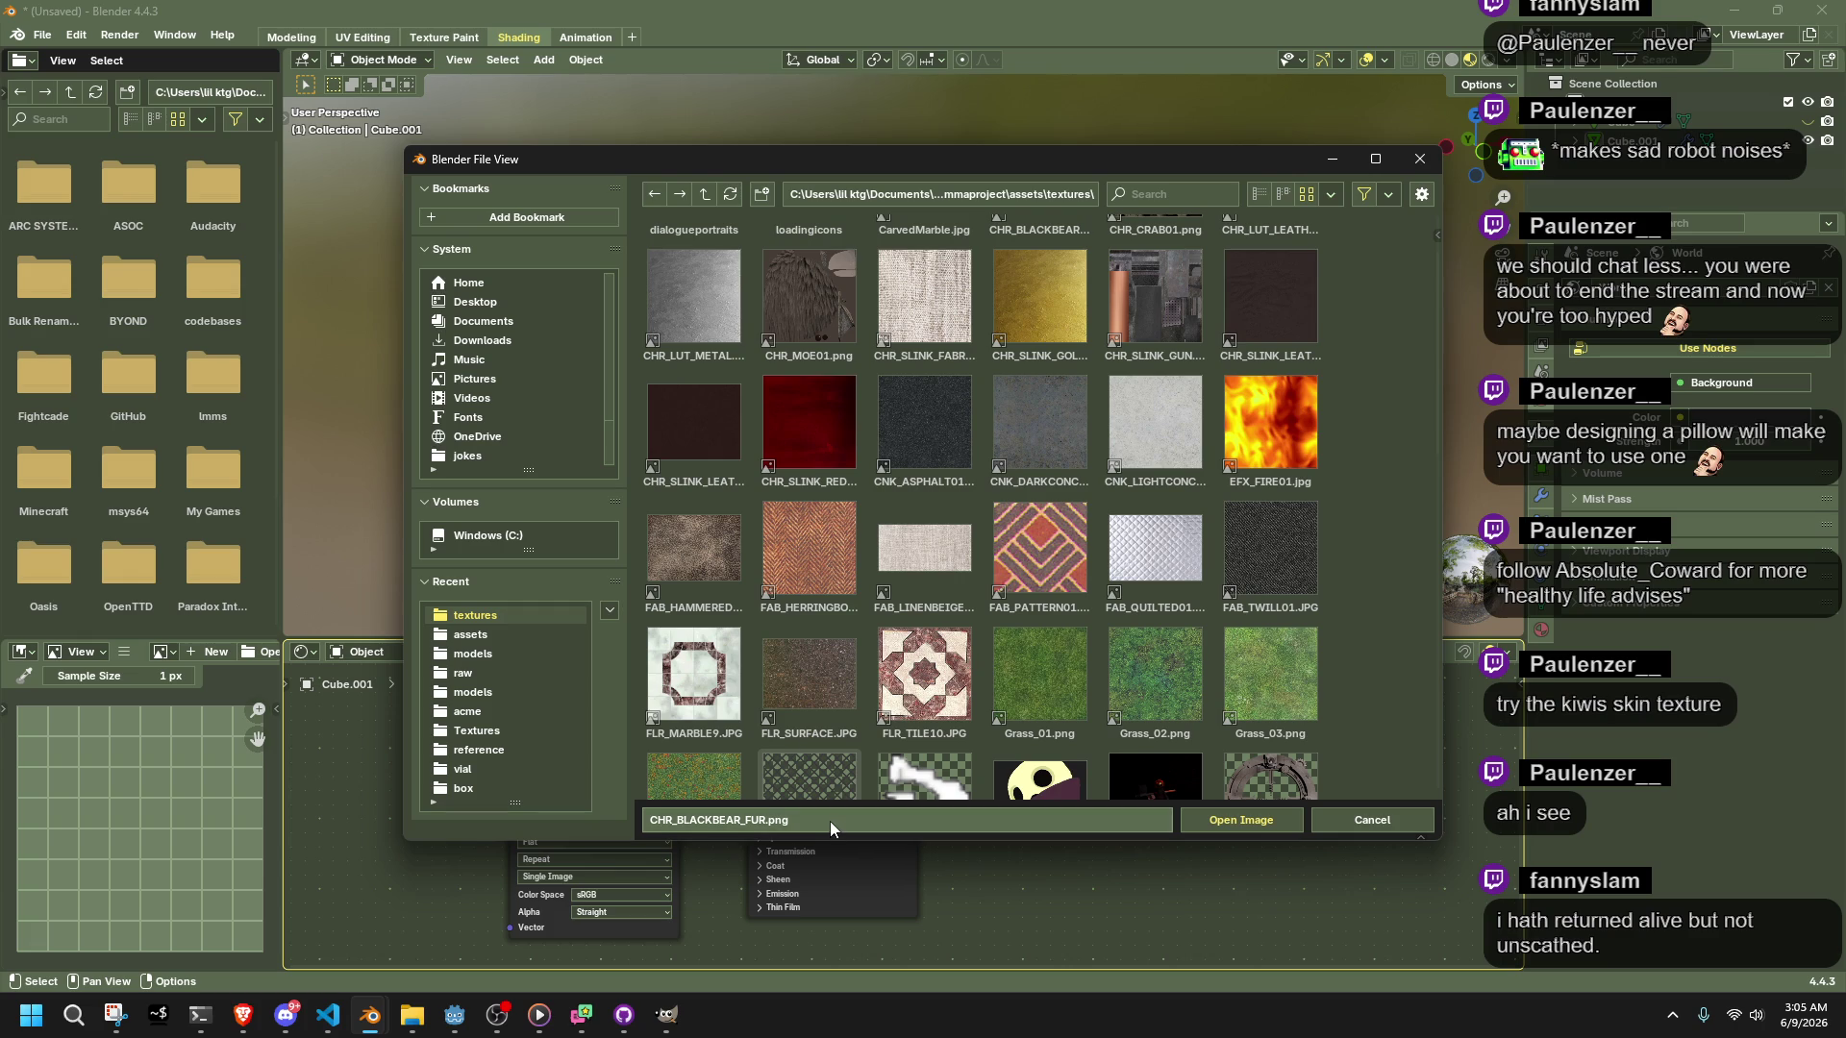
{"action": "left_click", "coordinate": [831, 823]}
{"action": "left_click", "coordinate": [1156, 194]}
{"action": "type", "text": "FA"}
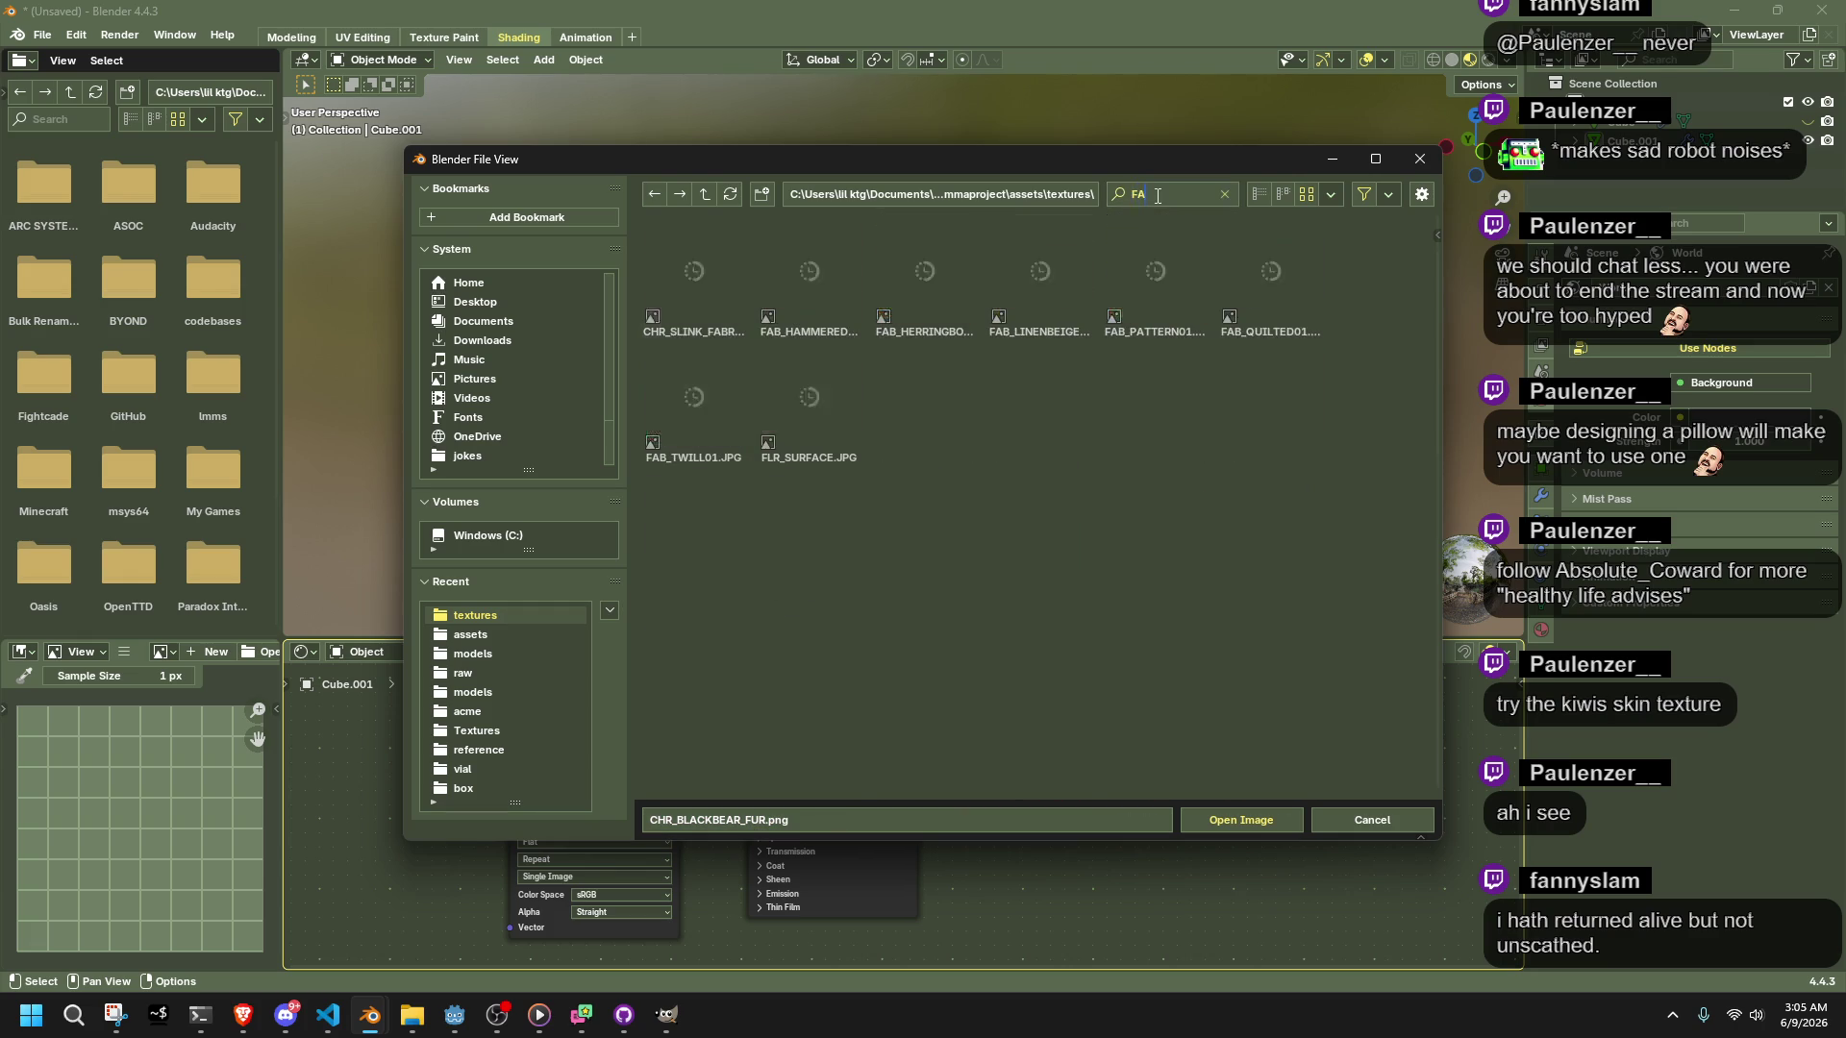
{"action": "type", "text": "B"}
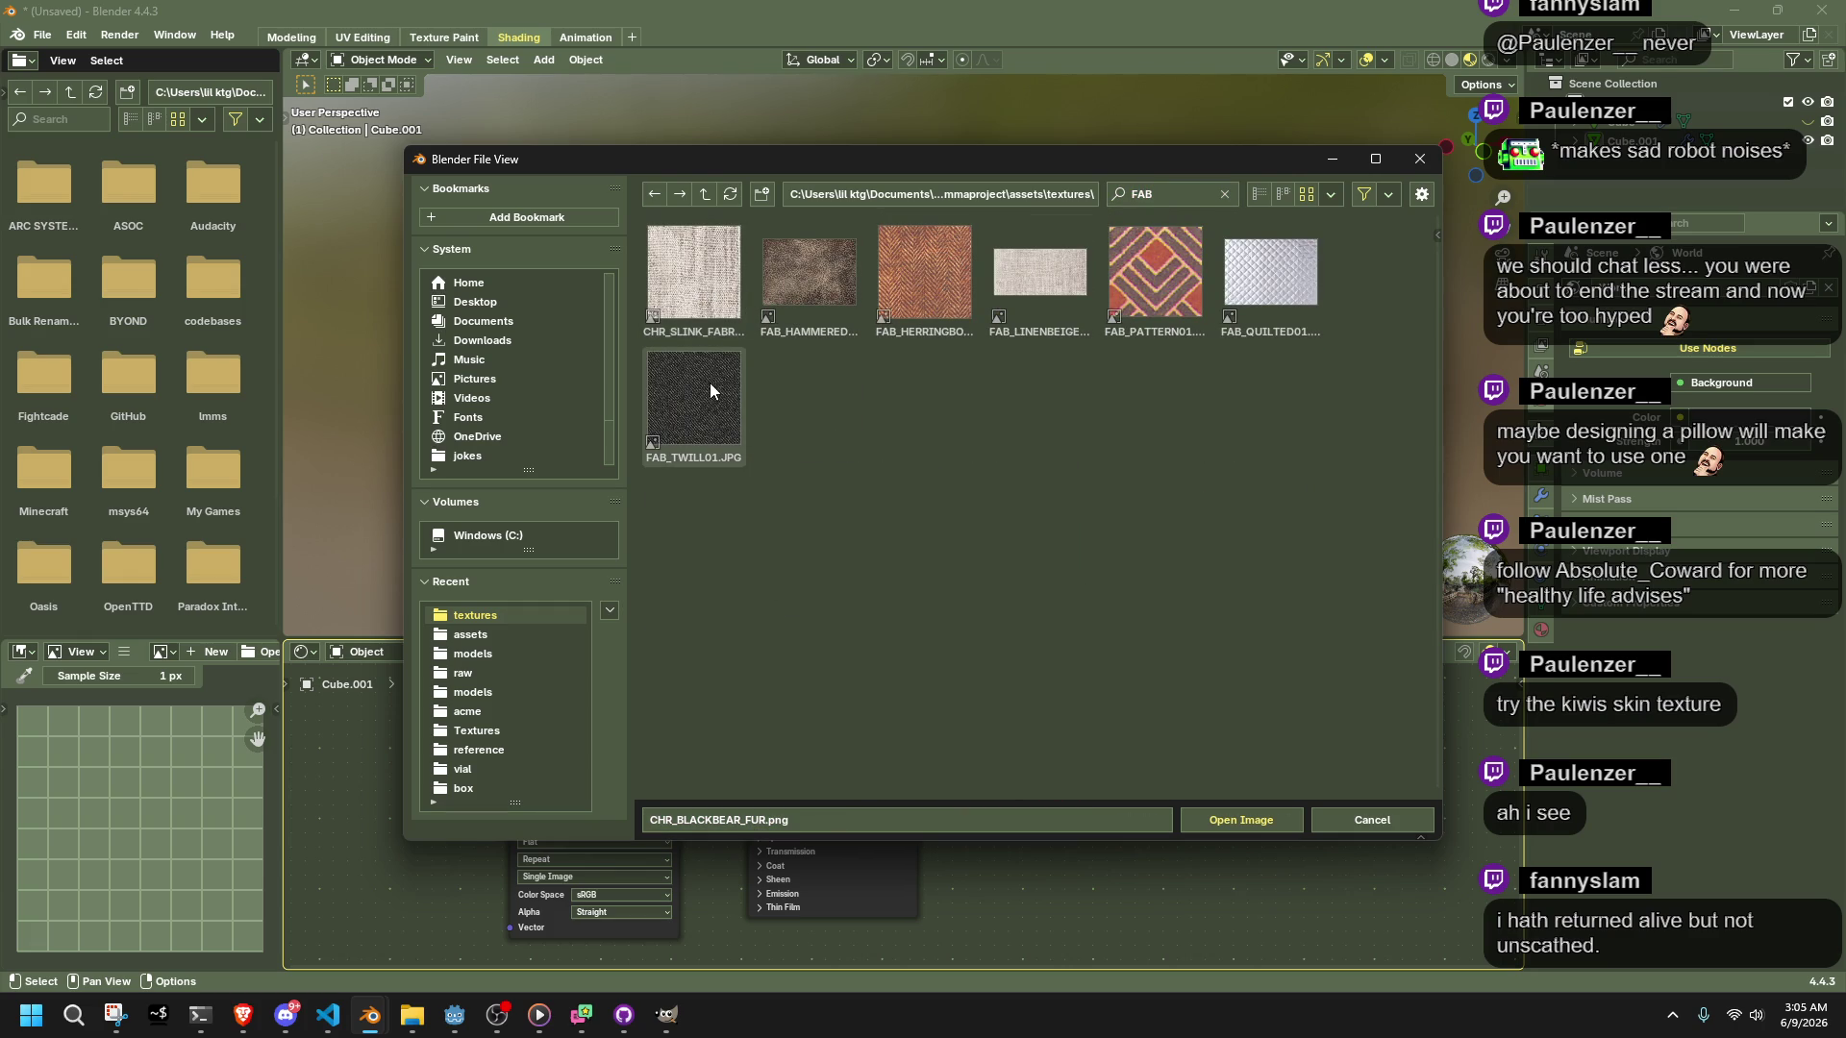
{"action": "double_click", "coordinate": [1146, 307]}
Put the pillow into Edit Mode and switch to the UV Editing workspace
{"action": "mouse_move", "coordinate": [1142, 331]}
{"action": "middle_mouse_down"}
{"action": "mouse_move", "coordinate": [953, 635]}
{"action": "mouse_move", "coordinate": [961, 464]}
{"action": "middle_mouse_up"}
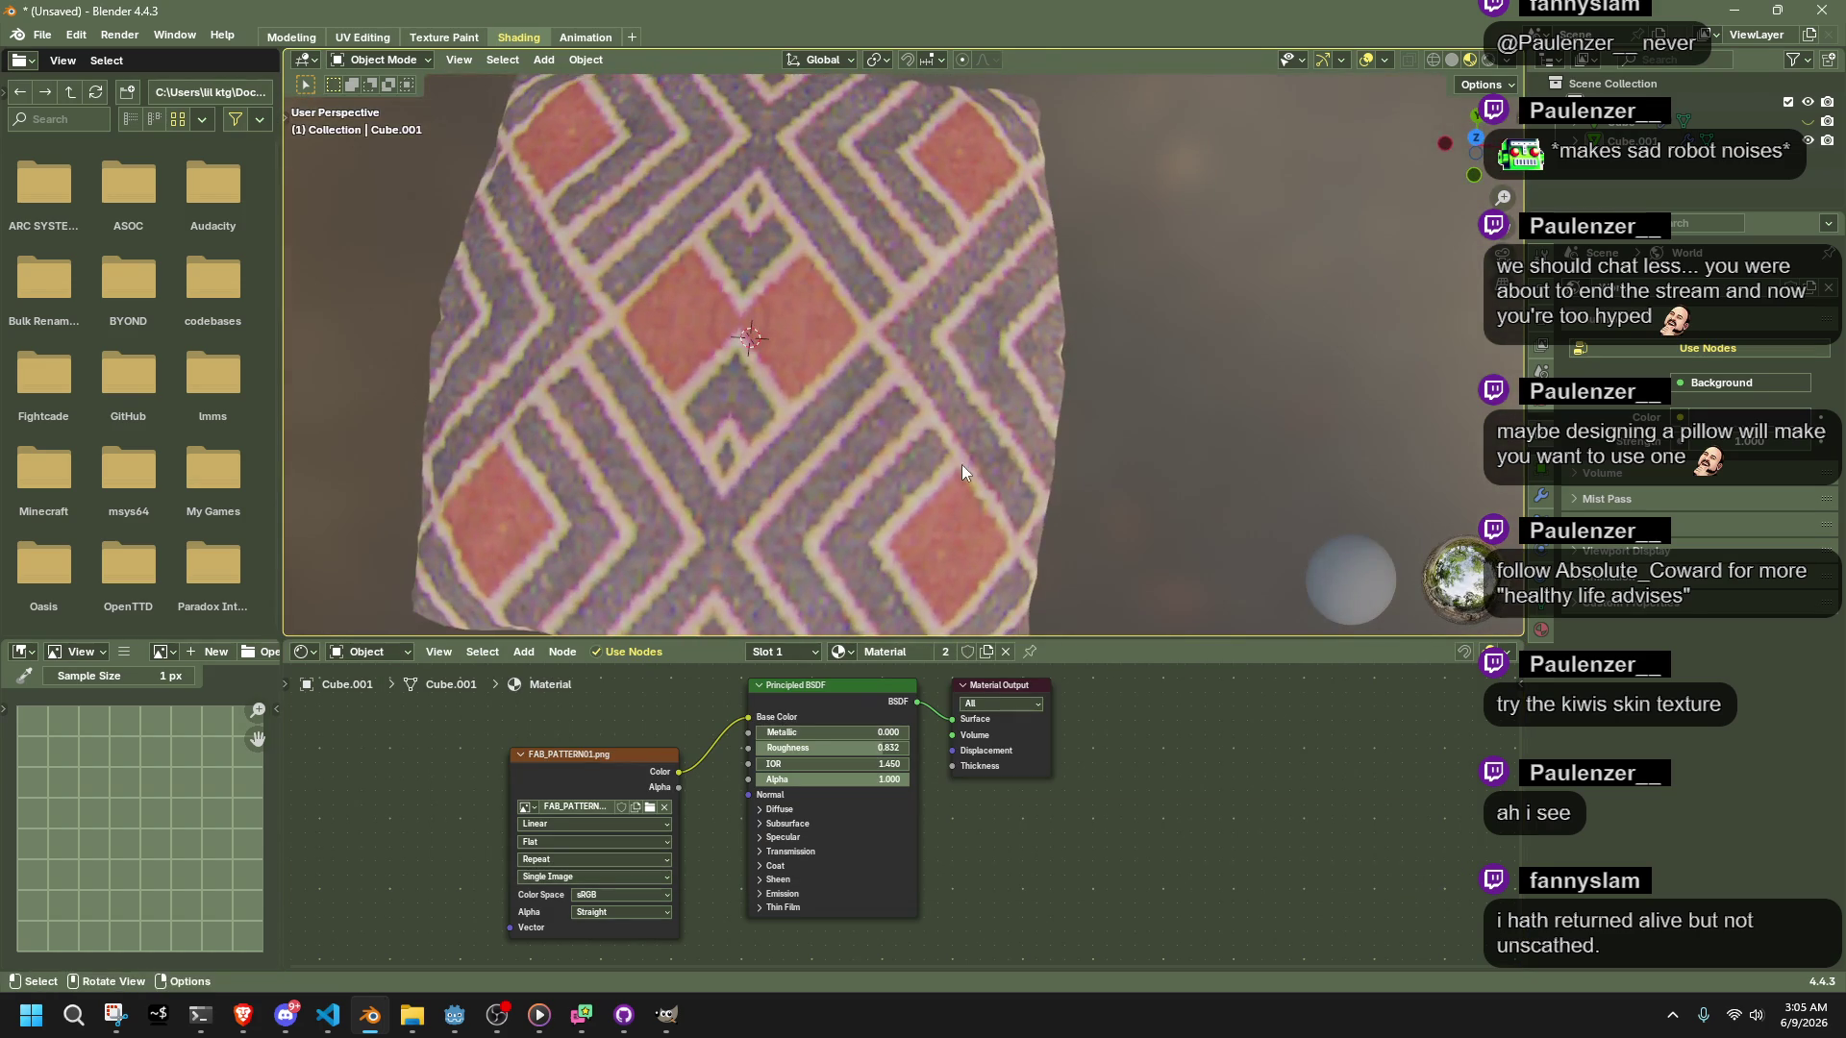
{"action": "key", "text": "Tab"}
{"action": "scroll", "coordinate": [961, 464], "scroll_direction": "down", "scroll_amount": 4}
{"action": "left_click", "coordinate": [363, 36]}
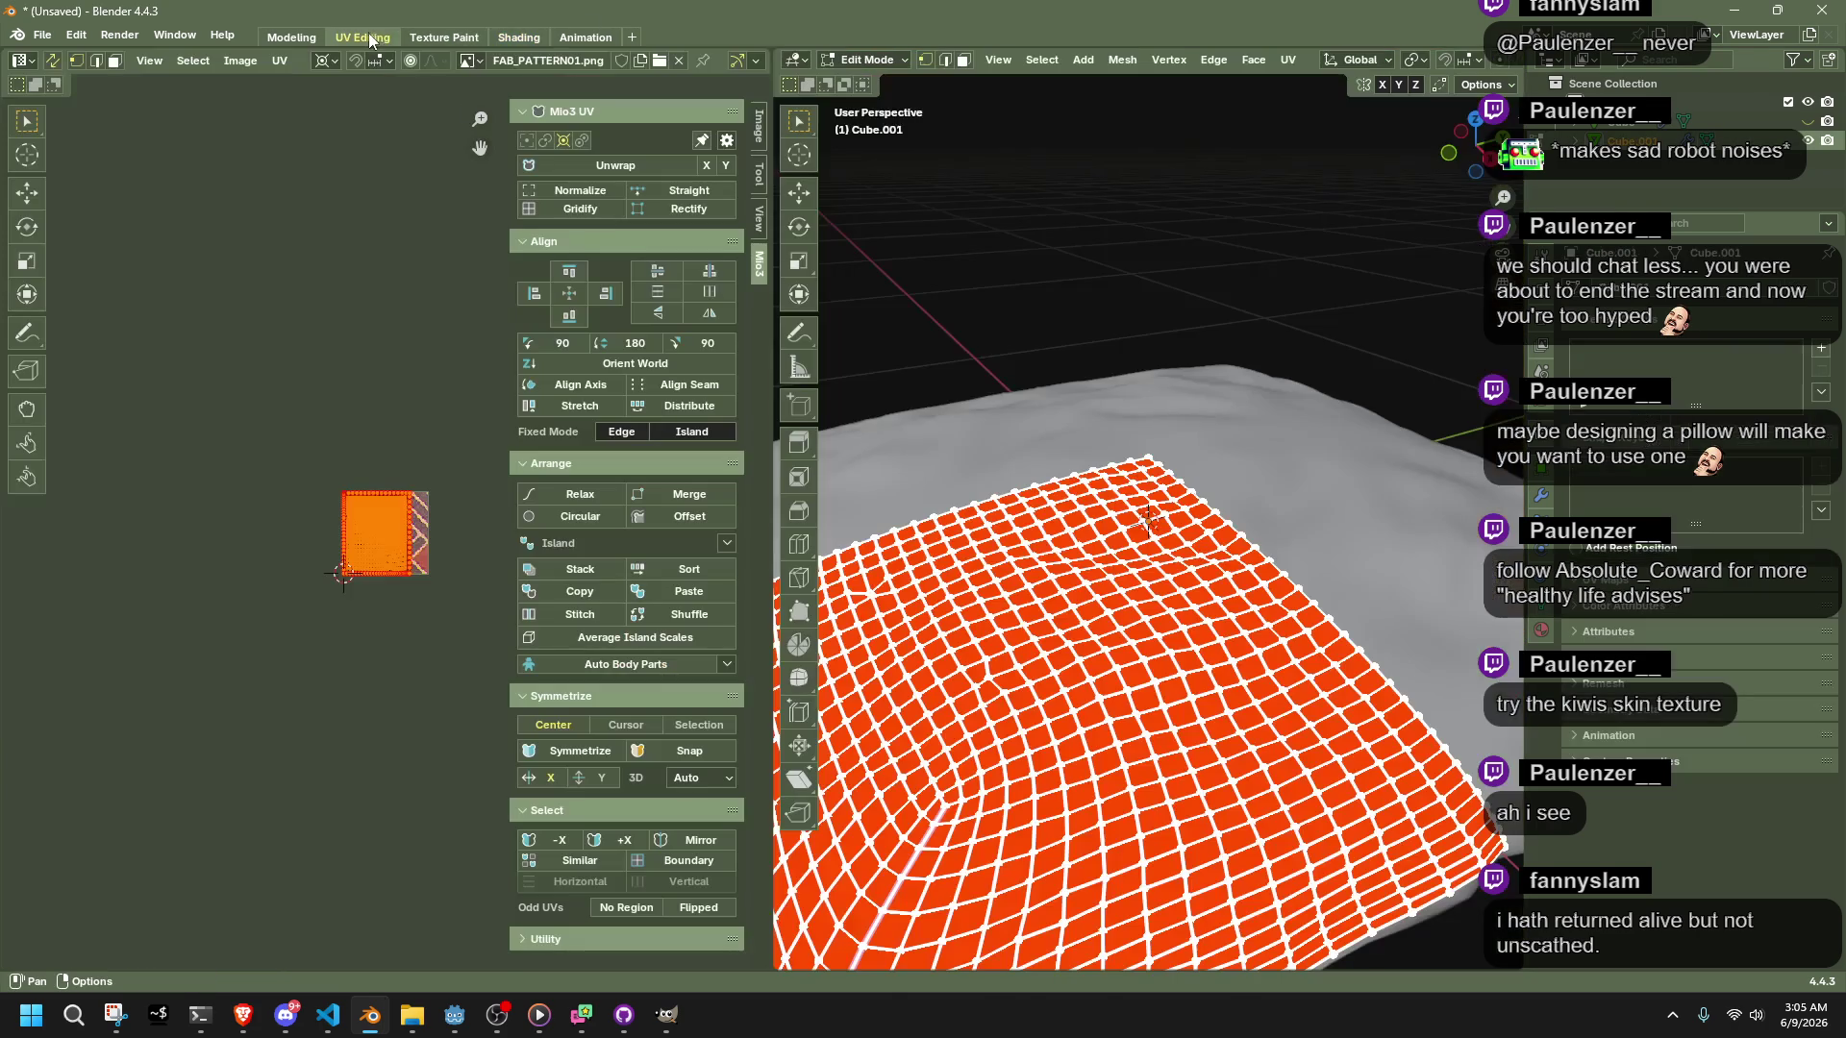
Try a first, smaller UV scale, then switch the viewport to material preview to show the fabric texture
{"action": "scroll", "coordinate": [457, 563], "scroll_direction": "up", "scroll_amount": 5}
{"action": "key", "text": "s"}
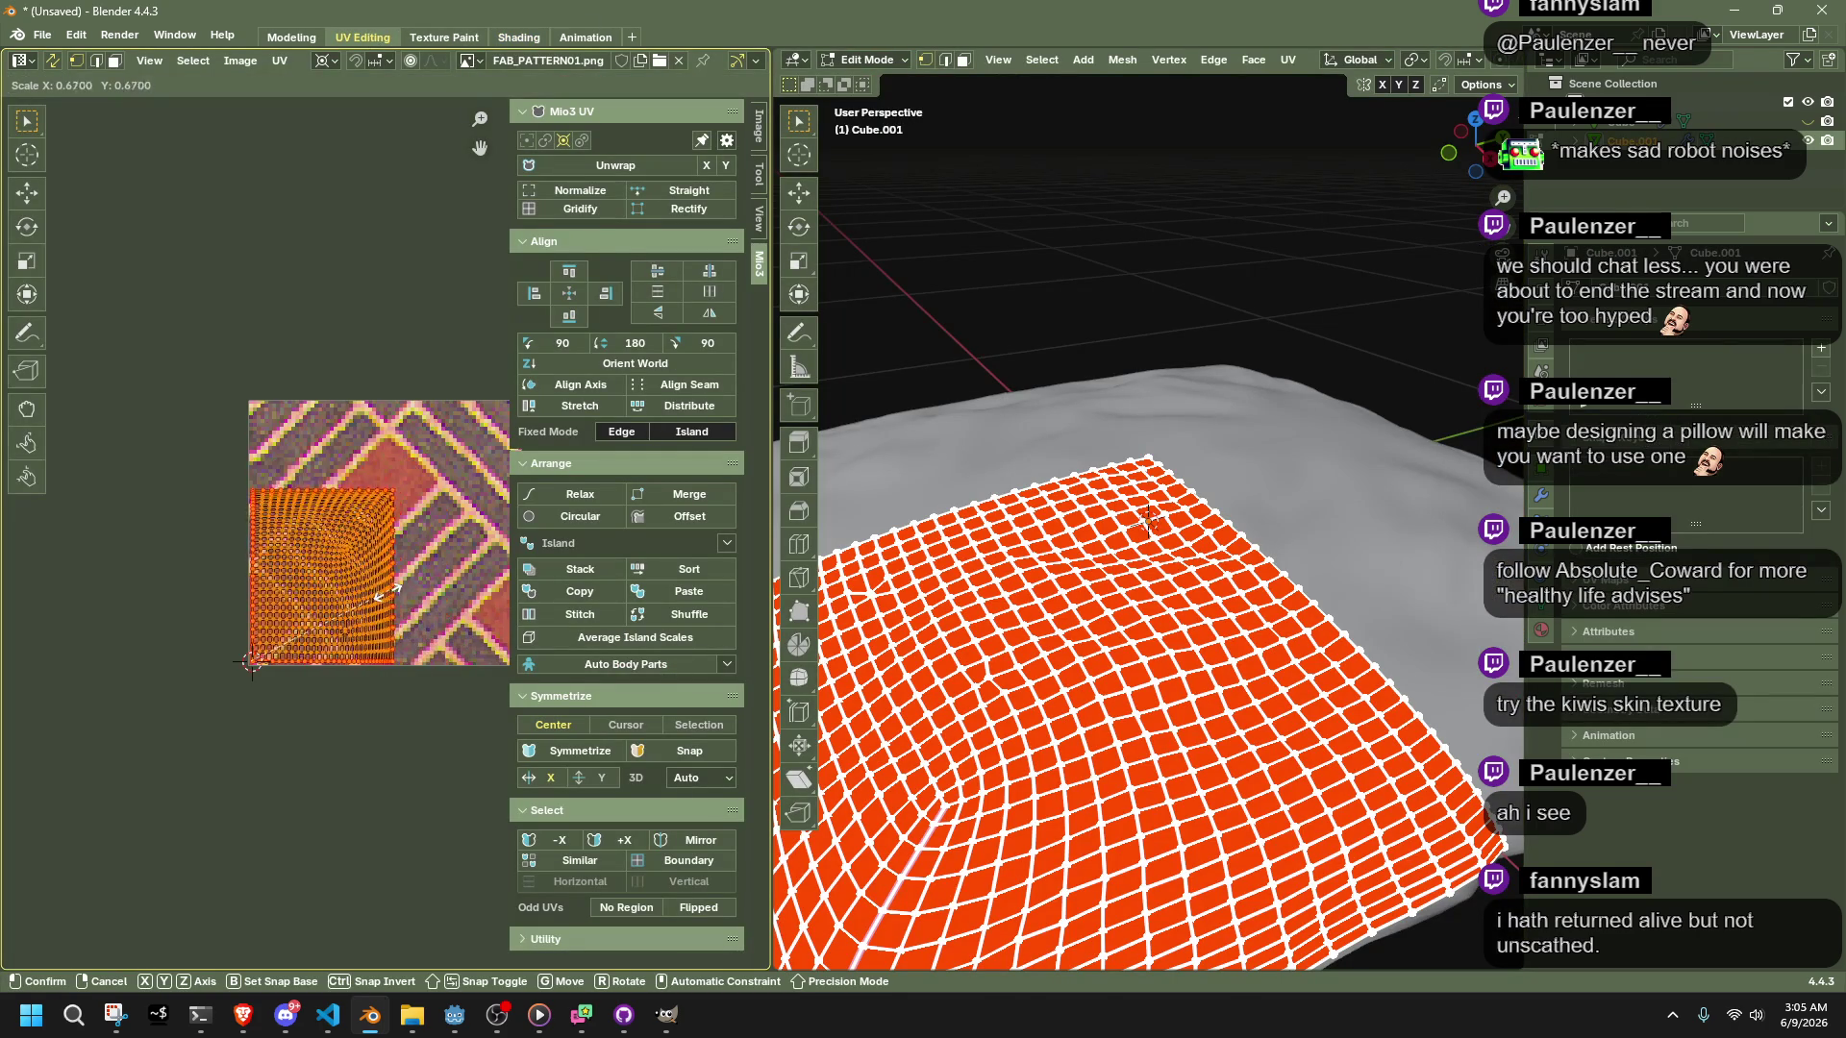
{"action": "left_click", "coordinate": [337, 572]}
{"action": "key", "text": "Tab"}
{"action": "middle_click_drag", "start_coordinate": [1514, 61], "coordinate": [1465, 61]}
{"action": "left_click", "coordinate": [1468, 60]}
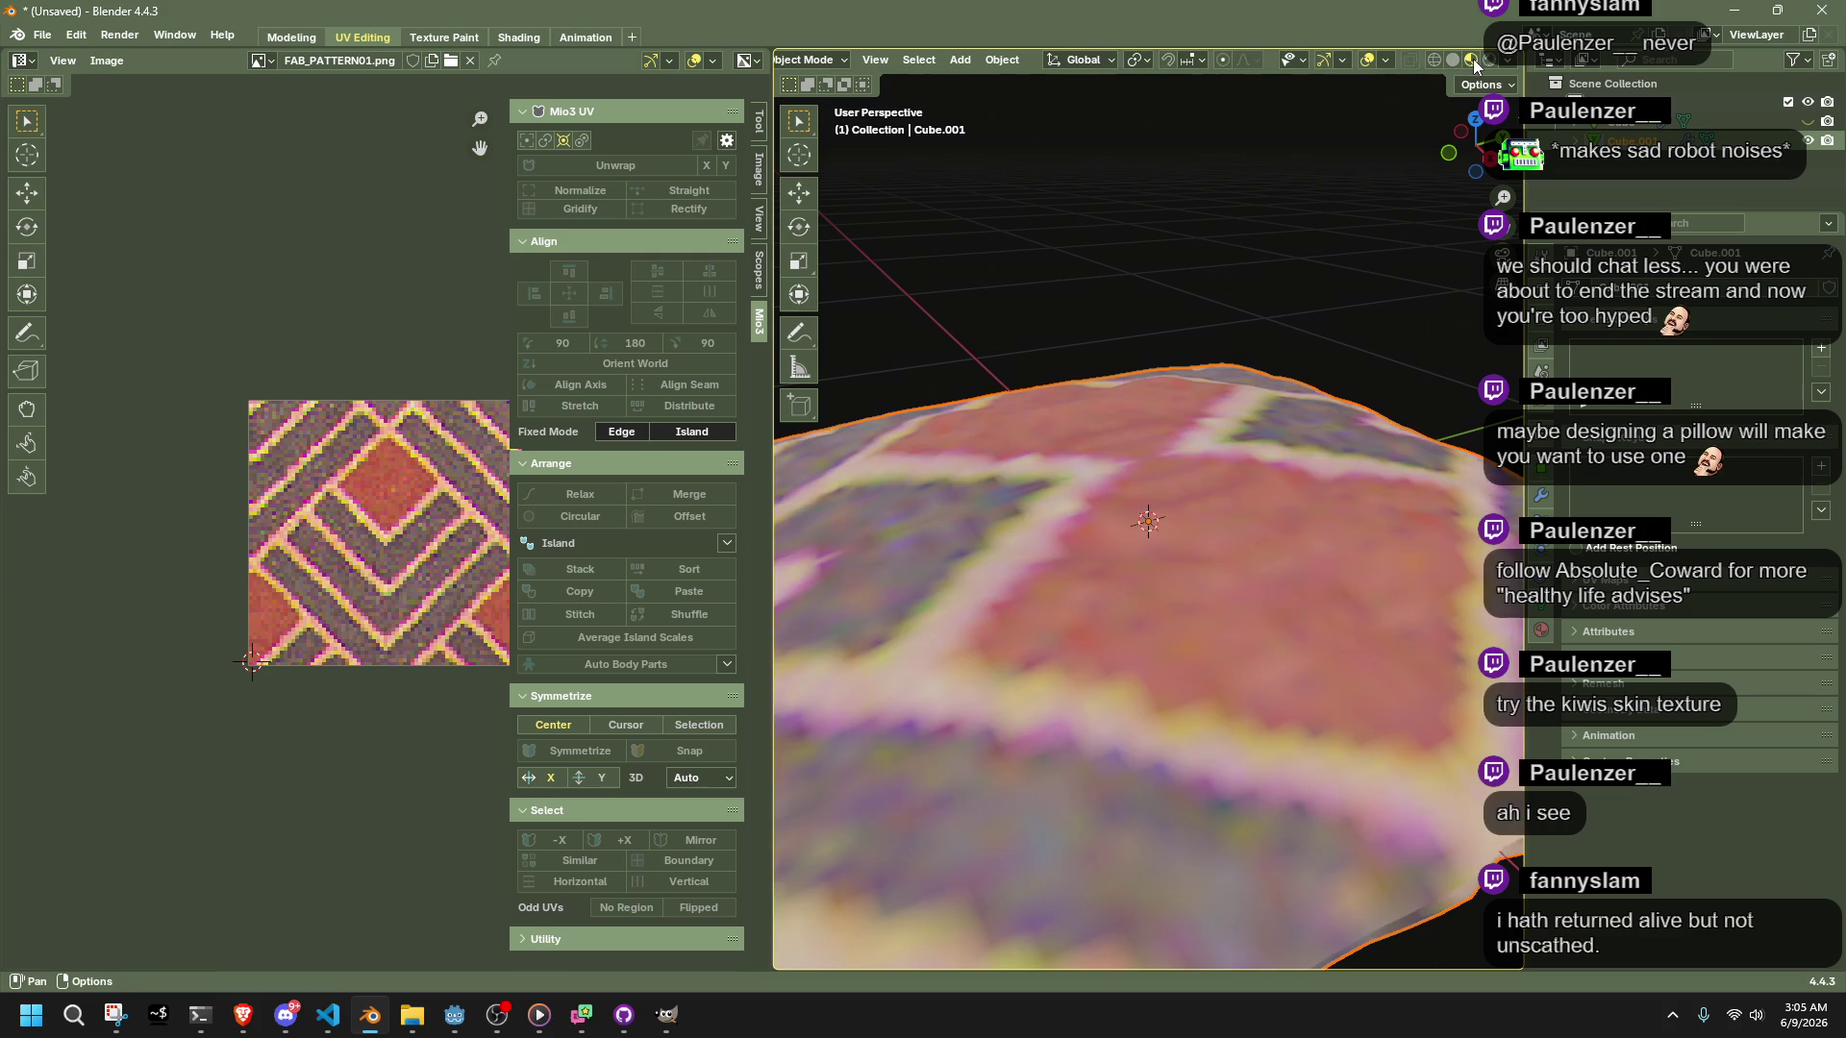
{"action": "scroll", "coordinate": [1148, 523], "scroll_direction": "down", "scroll_amount": 5}
Scale the UV island up about 12.88× so the diamond pattern tiles densely, and inspect it
{"action": "key", "text": "Tab"}
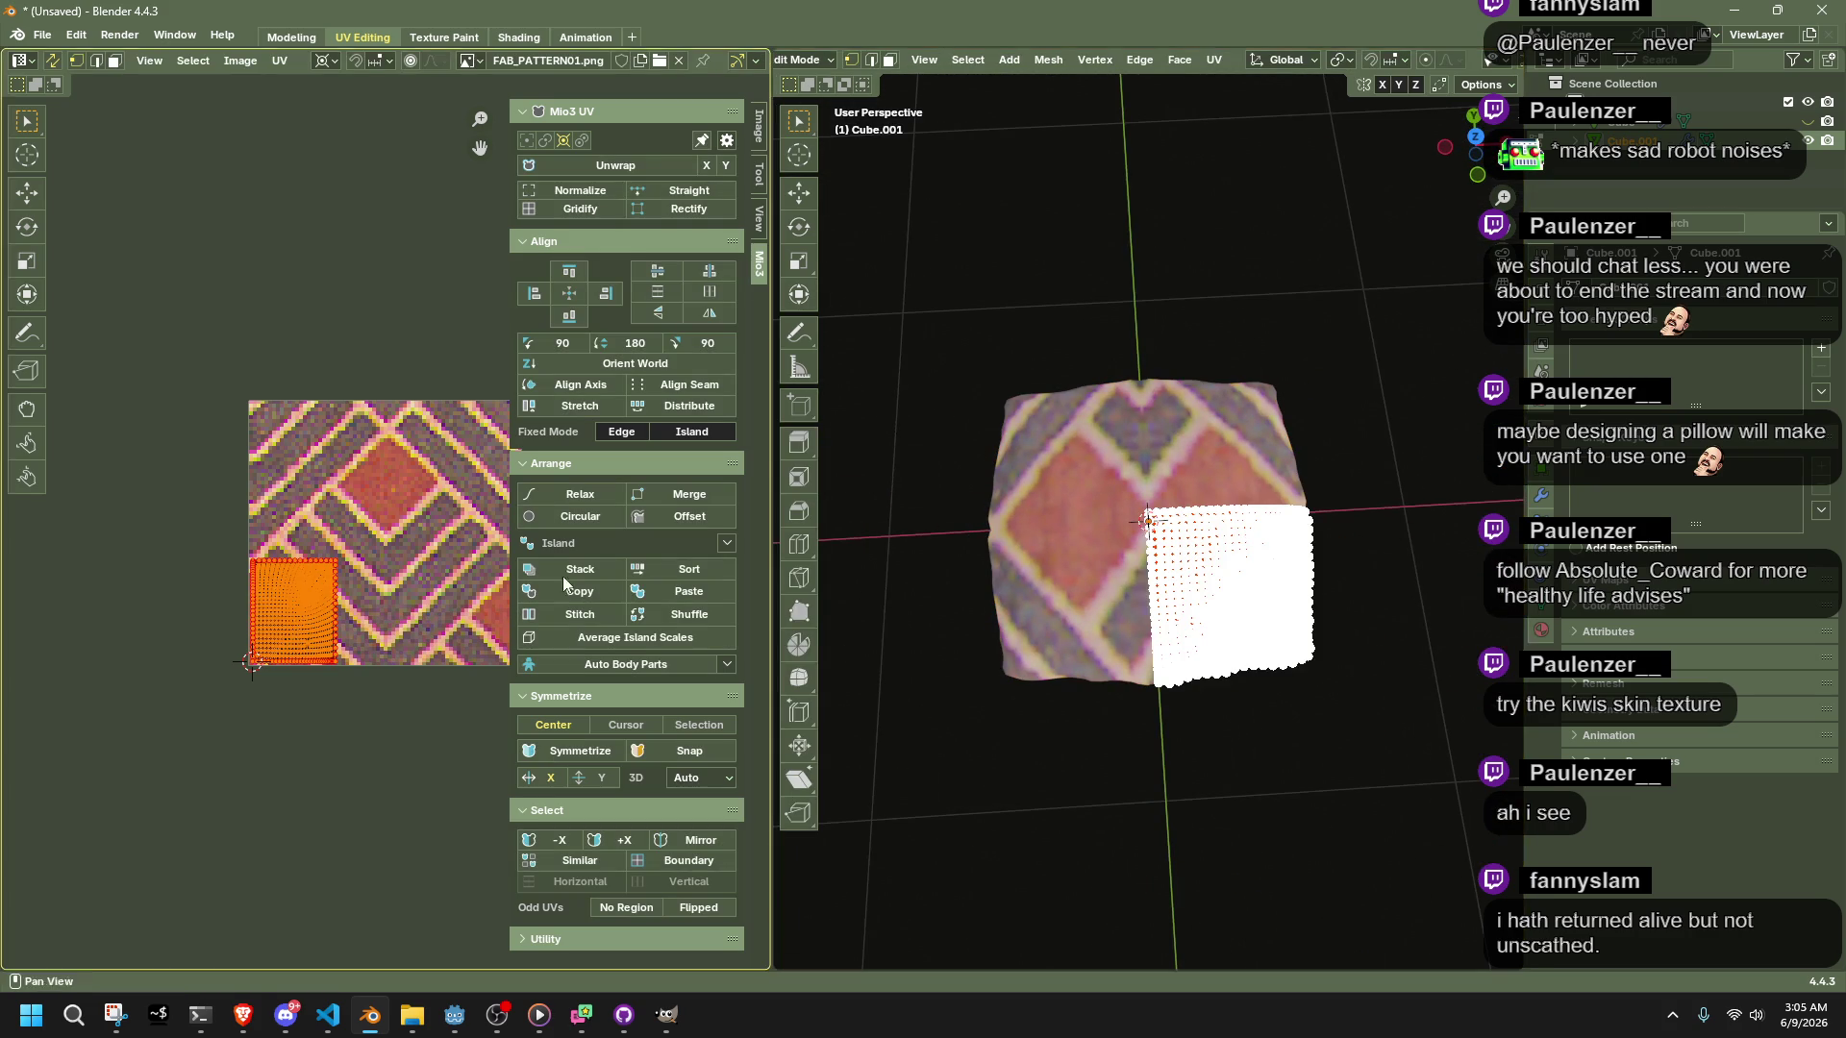
{"action": "key", "text": "s"}
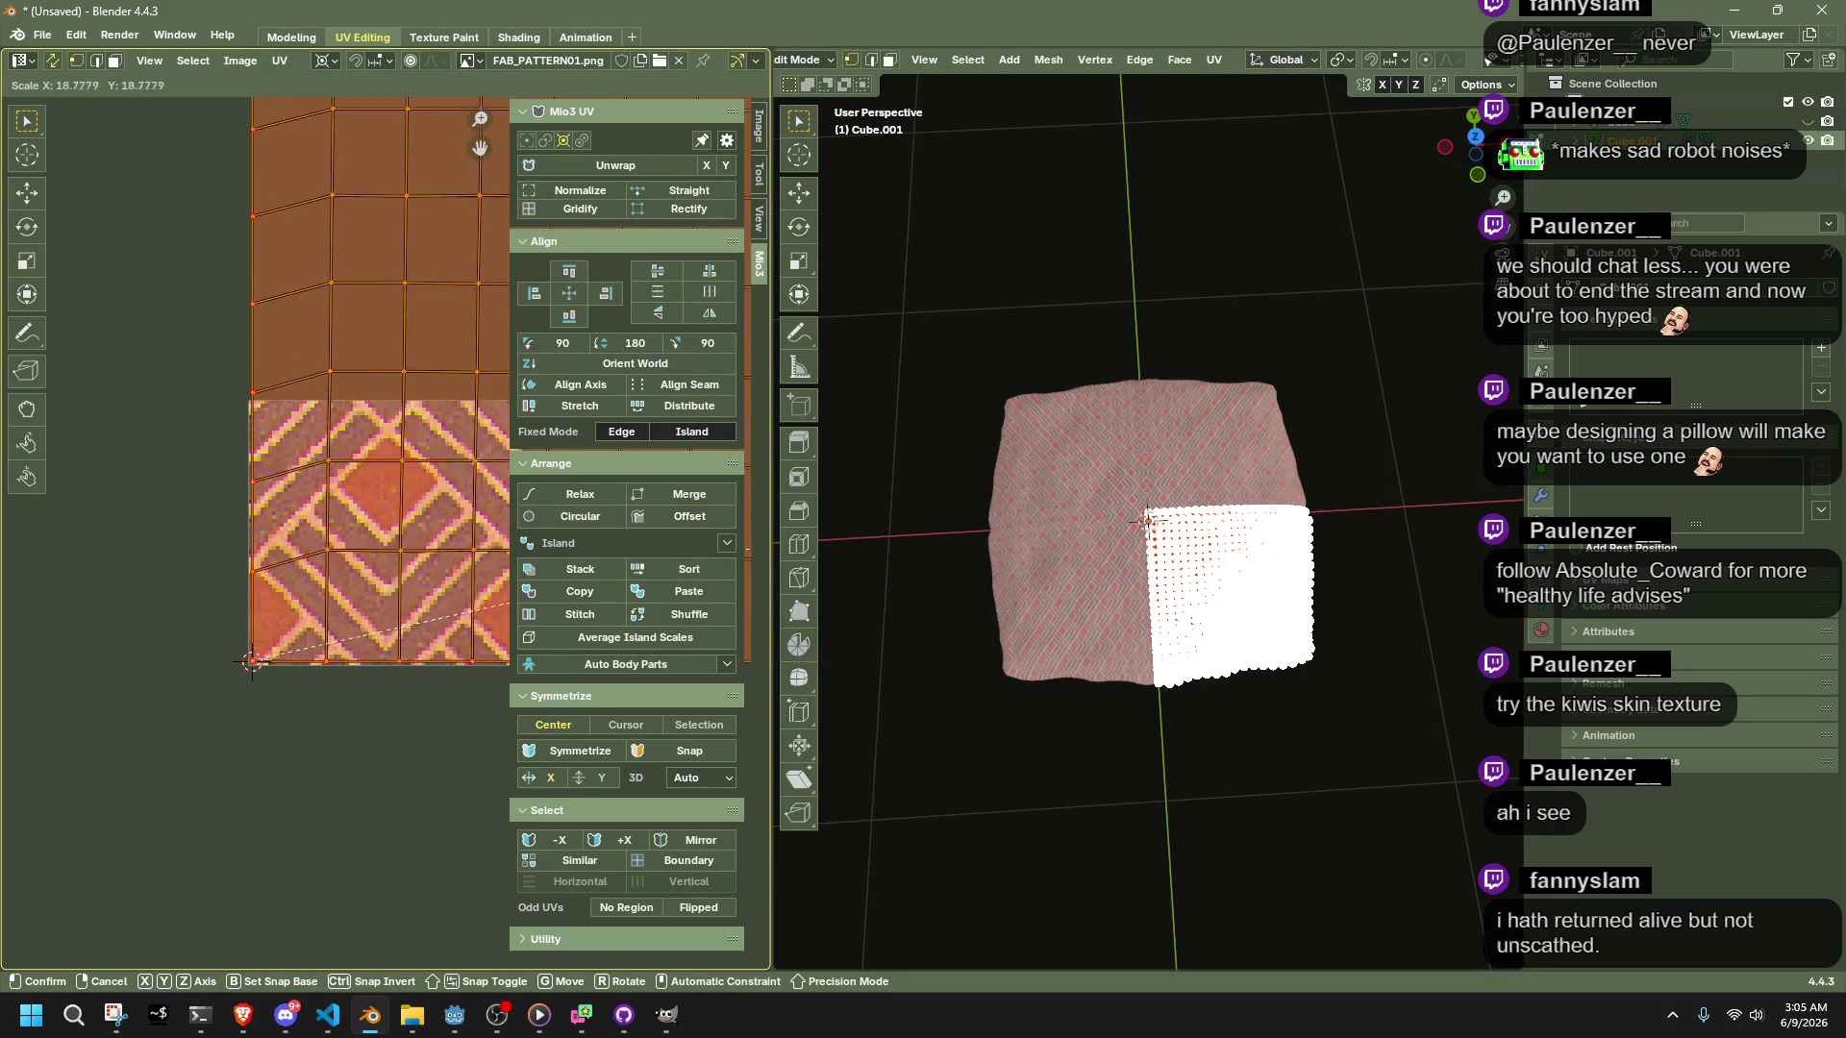
{"action": "left_click", "coordinate": [230, 315]}
{"action": "key", "text": "Tab"}
{"action": "scroll", "coordinate": [1381, 706], "scroll_direction": "up", "scroll_amount": 8}
{"action": "mouse_move", "coordinate": [1357, 694]}
{"action": "middle_mouse_down"}
{"action": "mouse_move", "coordinate": [1301, 584]}
{"action": "mouse_move", "coordinate": [1312, 553]}
{"action": "mouse_move", "coordinate": [1468, 646]}
{"action": "mouse_move", "coordinate": [1356, 683]}
{"action": "mouse_move", "coordinate": [1423, 615]}
{"action": "mouse_move", "coordinate": [1403, 577]}
{"action": "mouse_move", "coordinate": [1269, 569]}
{"action": "middle_mouse_up"}
{"action": "scroll", "coordinate": [1353, 683], "scroll_direction": "down", "scroll_amount": 3}
{"action": "key", "text": "Tab"}
Re-unwrap the pillow's selected faces with UV Unwrap Faces > Unwrap Angle Based
{"action": "right_click", "coordinate": [1206, 580]}
{"action": "mouse_move", "coordinate": [1193, 754]}
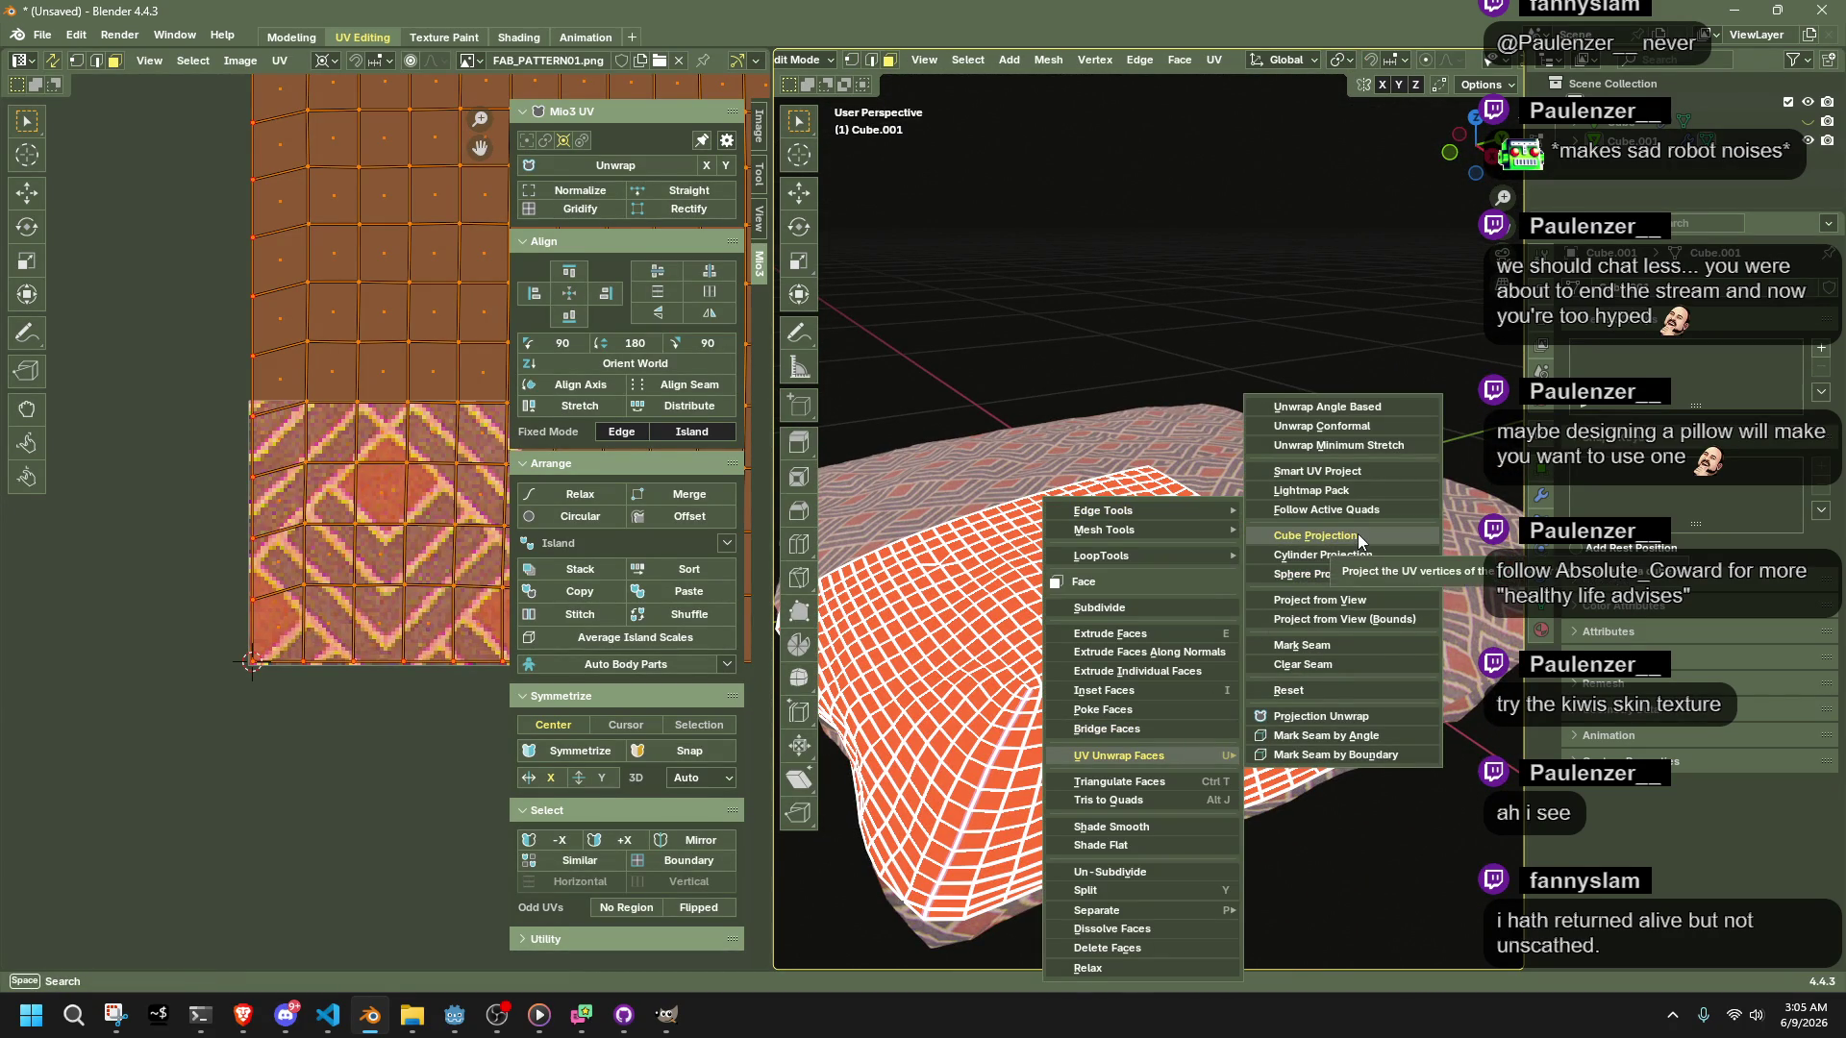
{"action": "left_click", "coordinate": [1364, 409]}
{"action": "mouse_move", "coordinate": [1353, 411]}
{"action": "middle_mouse_down"}
{"action": "mouse_move", "coordinate": [1384, 370]}
{"action": "mouse_move", "coordinate": [1326, 438]}
{"action": "middle_mouse_up"}
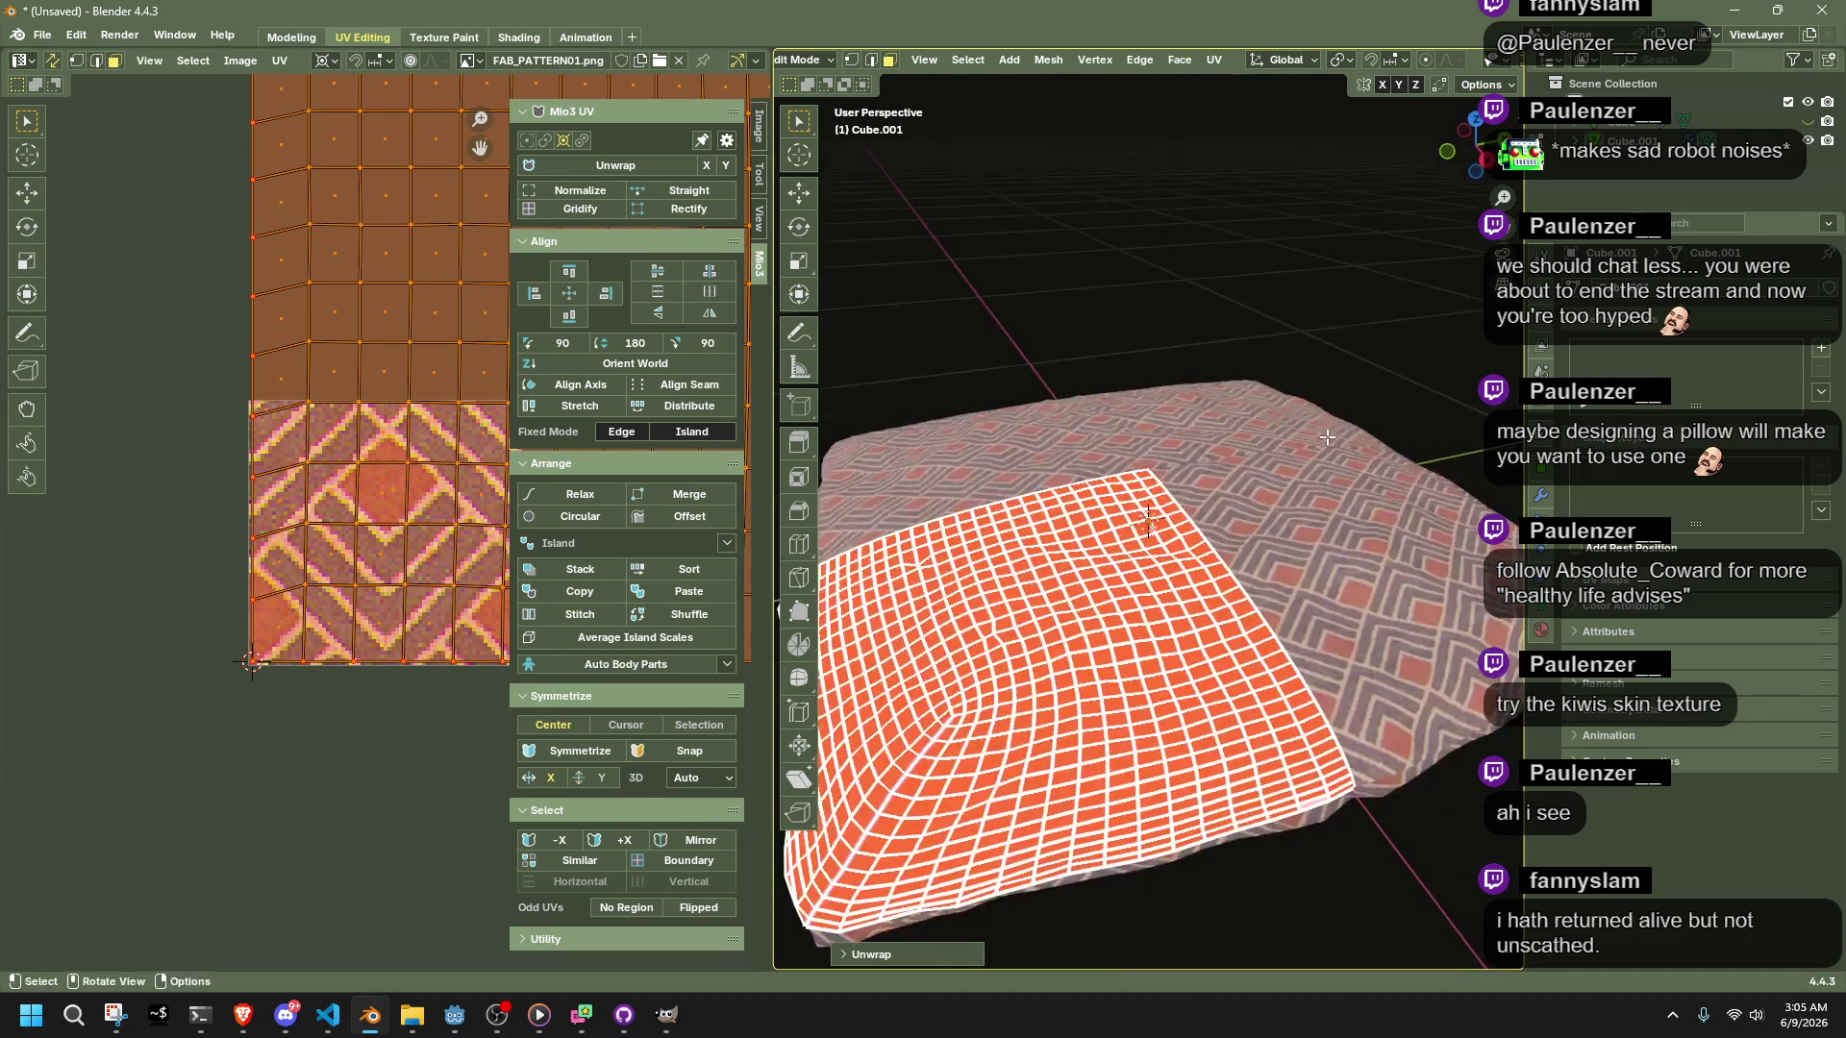
Check the evenly covering FAB_PATTERN01.png pattern from several angles, then deselect the whole mesh
{"action": "key", "text": "Tab"}
{"action": "mouse_move", "coordinate": [1370, 327]}
{"action": "middle_mouse_down"}
{"action": "mouse_move", "coordinate": [1300, 545]}
{"action": "mouse_move", "coordinate": [1417, 482]}
{"action": "mouse_move", "coordinate": [1440, 500]}
{"action": "mouse_move", "coordinate": [1477, 713]}
{"action": "mouse_move", "coordinate": [1263, 740]}
{"action": "middle_mouse_up"}
{"action": "key", "text": "Tab"}
{"action": "key", "text": "Tab"}
{"action": "mouse_move", "coordinate": [1087, 615]}
{"action": "middle_mouse_down"}
{"action": "mouse_move", "coordinate": [1343, 862]}
{"action": "mouse_move", "coordinate": [1201, 815]}
{"action": "mouse_move", "coordinate": [1097, 731]}
{"action": "mouse_move", "coordinate": [1231, 738]}
{"action": "mouse_move", "coordinate": [1292, 638]}
{"action": "middle_mouse_up"}
{"action": "scroll", "coordinate": [1342, 856], "scroll_direction": "down", "scroll_amount": 1}
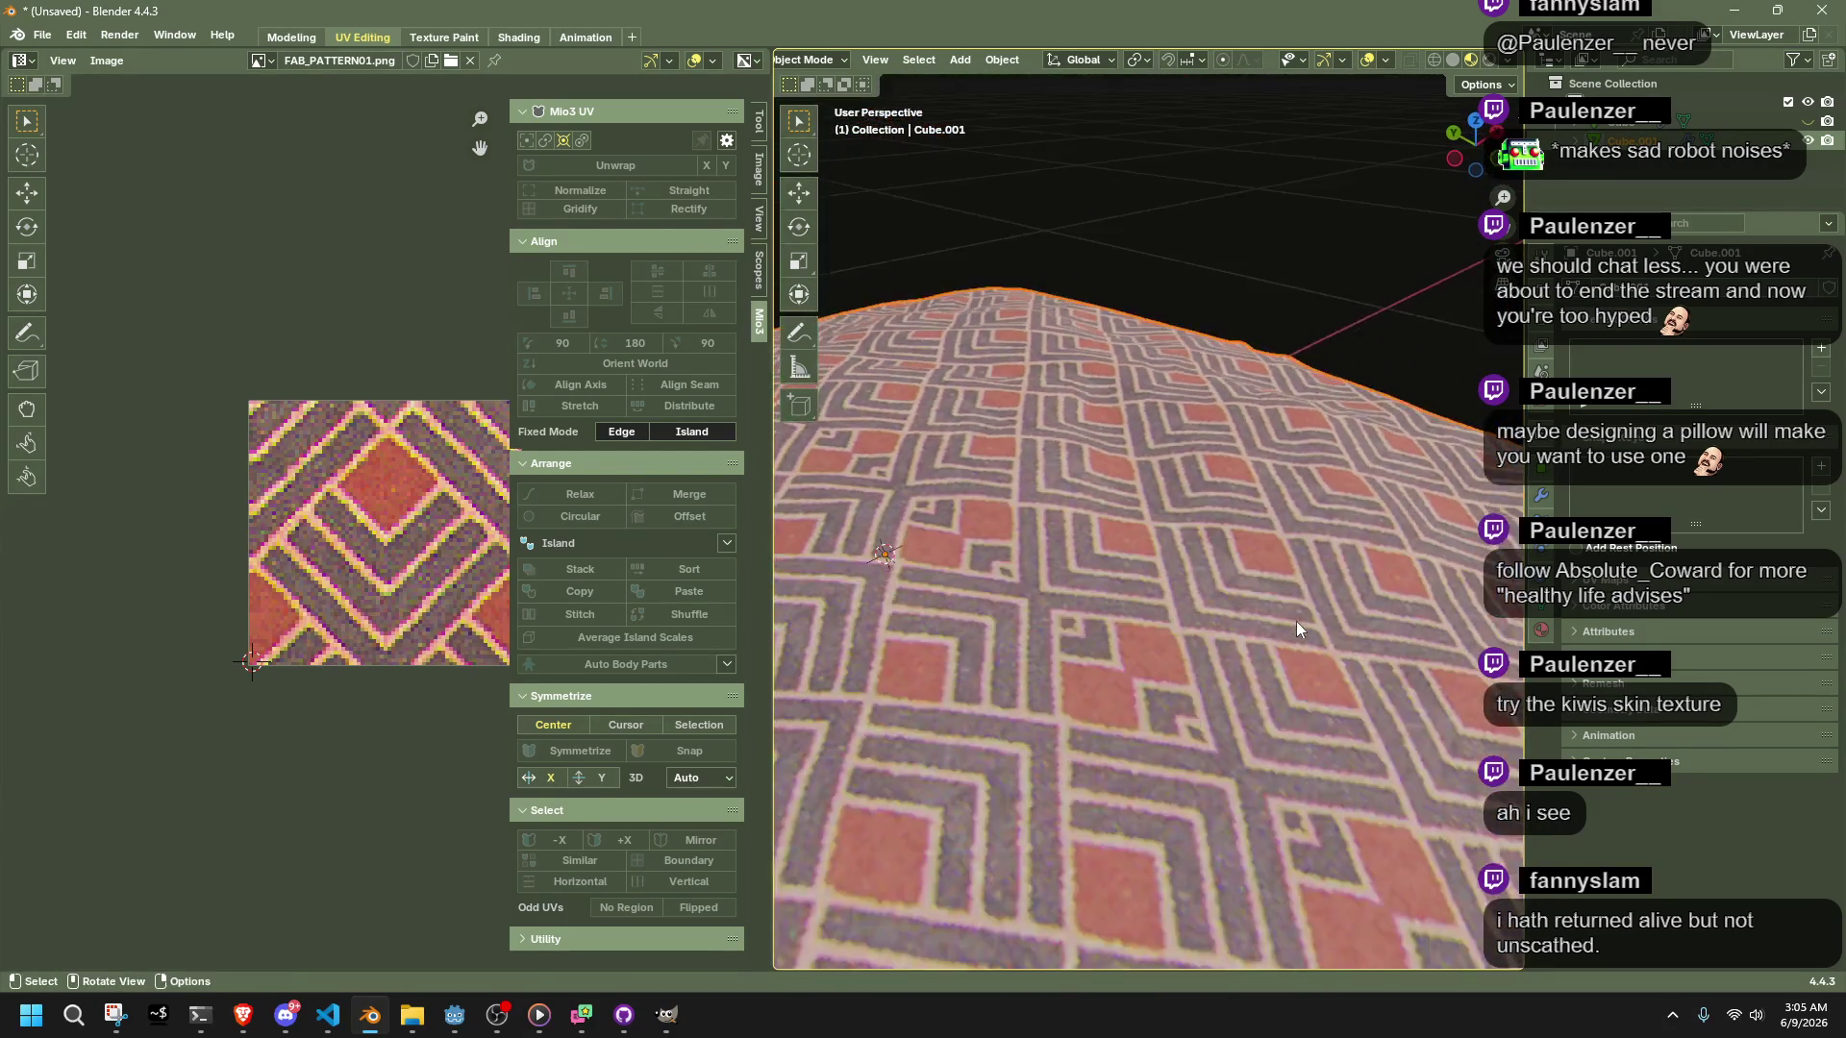
{"action": "scroll", "coordinate": [1298, 613], "scroll_direction": "up", "scroll_amount": 3}
{"action": "key", "text": "Tab"}
{"action": "key", "text": "alt+a"}
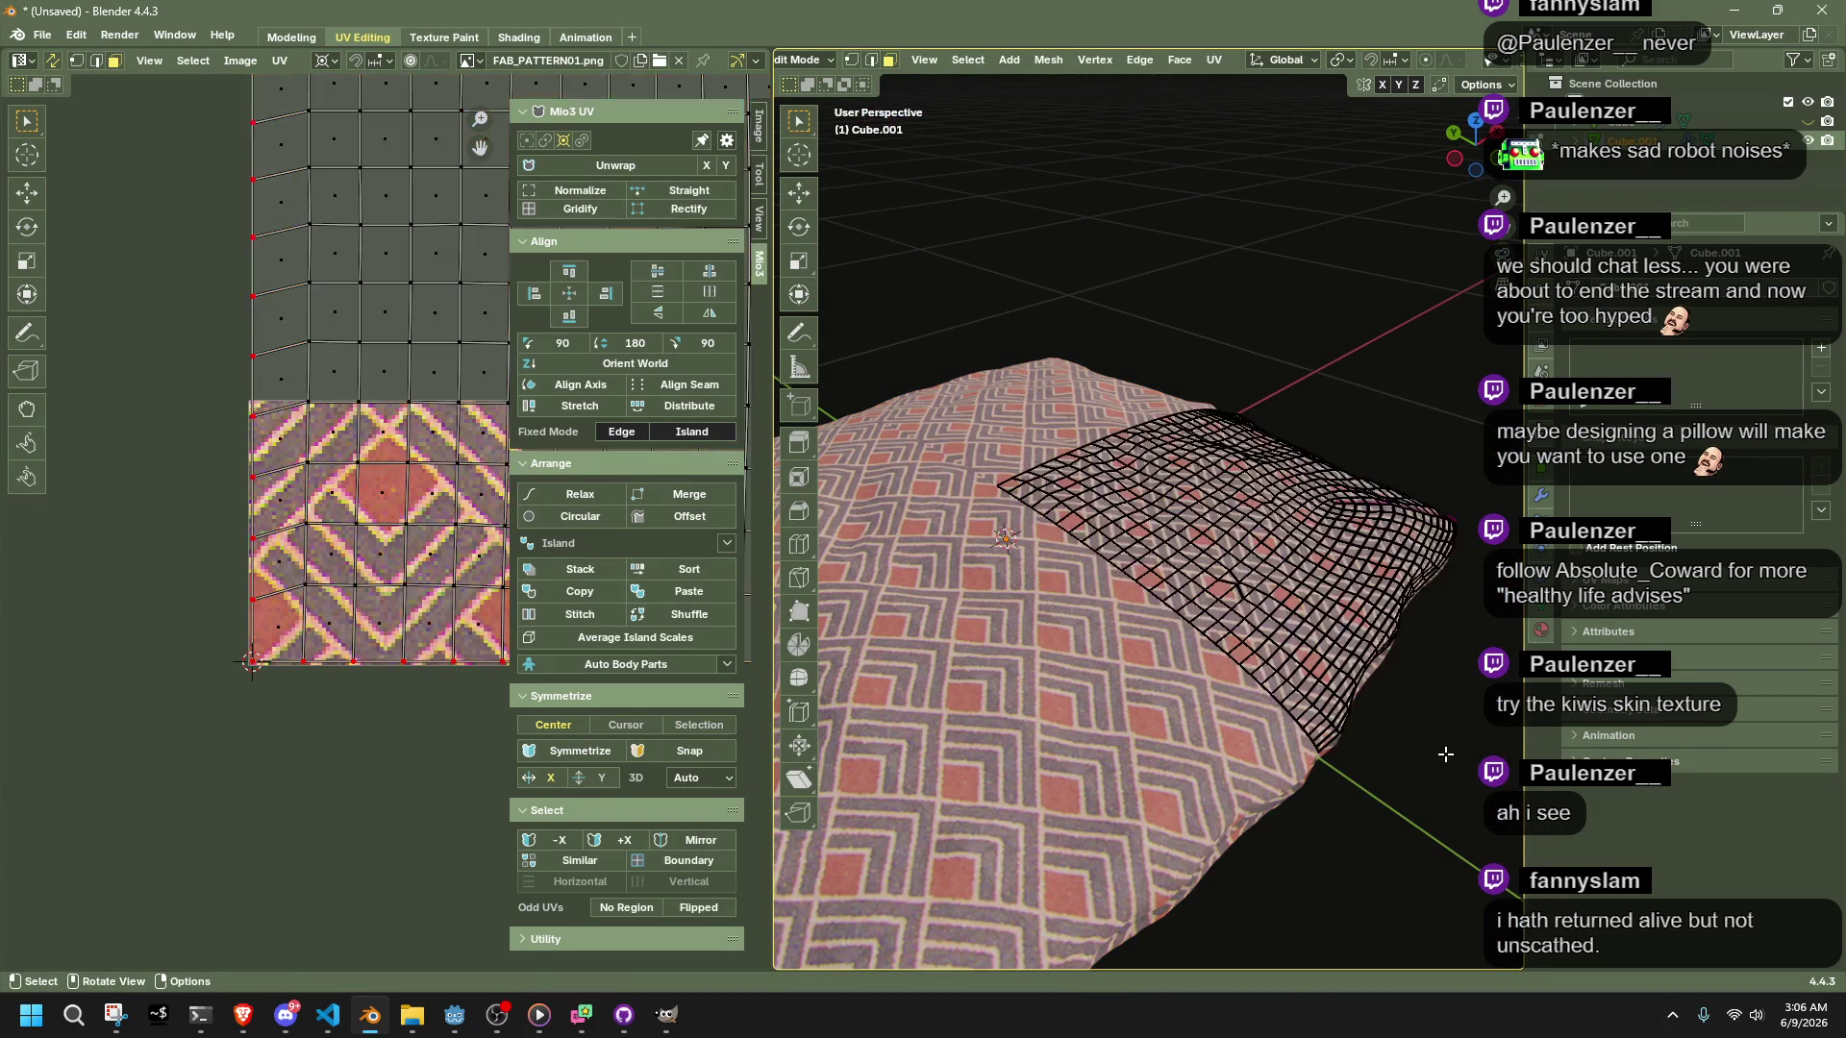
Select the pillow's UVs and try enlarging them, then undo that scaling
{"action": "key", "text": "Tab"}
{"action": "middle_click_drag", "start_coordinate": [1438, 755], "coordinate": [961, 682]}
{"action": "key", "text": "Tab"}
{"action": "key", "text": "a"}
{"action": "scroll", "coordinate": [961, 682], "scroll_direction": "up", "scroll_amount": 5}
{"action": "scroll", "coordinate": [1471, 61], "scroll_direction": "down", "scroll_amount": 5}
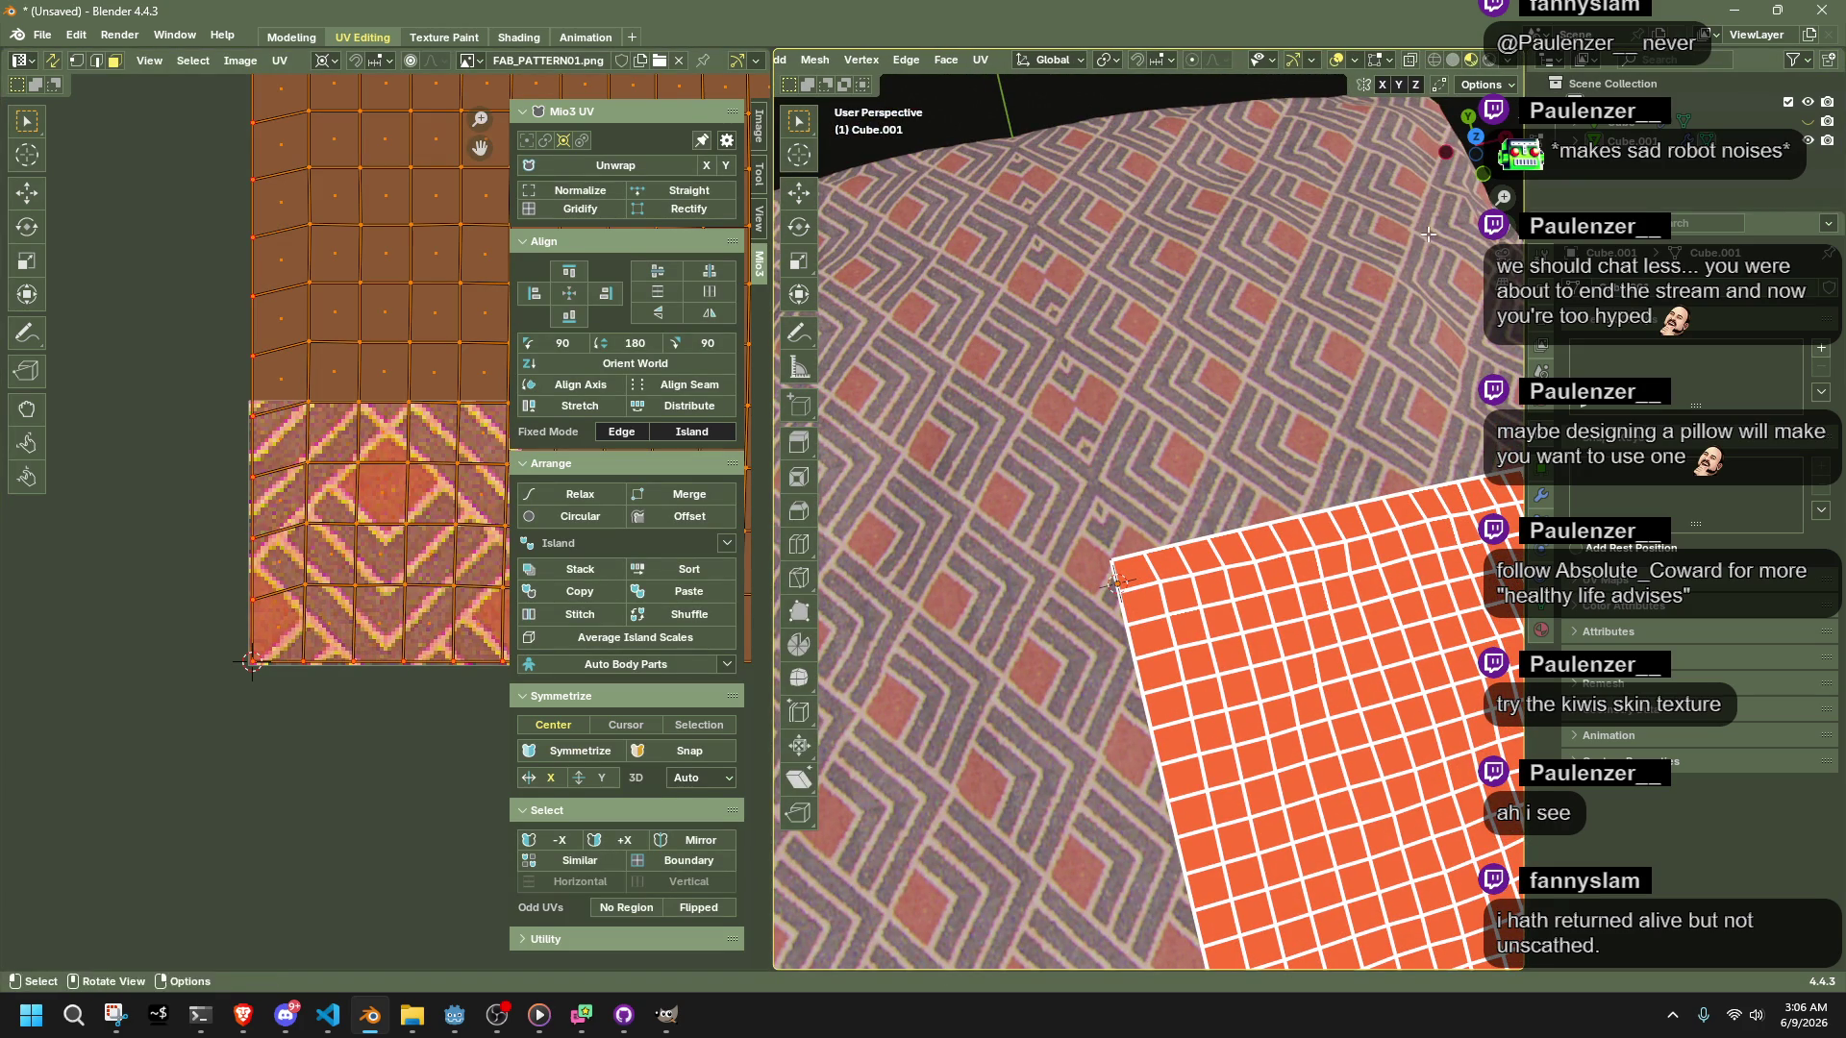
{"action": "key", "text": "alt+a"}
{"action": "key", "text": "s"}
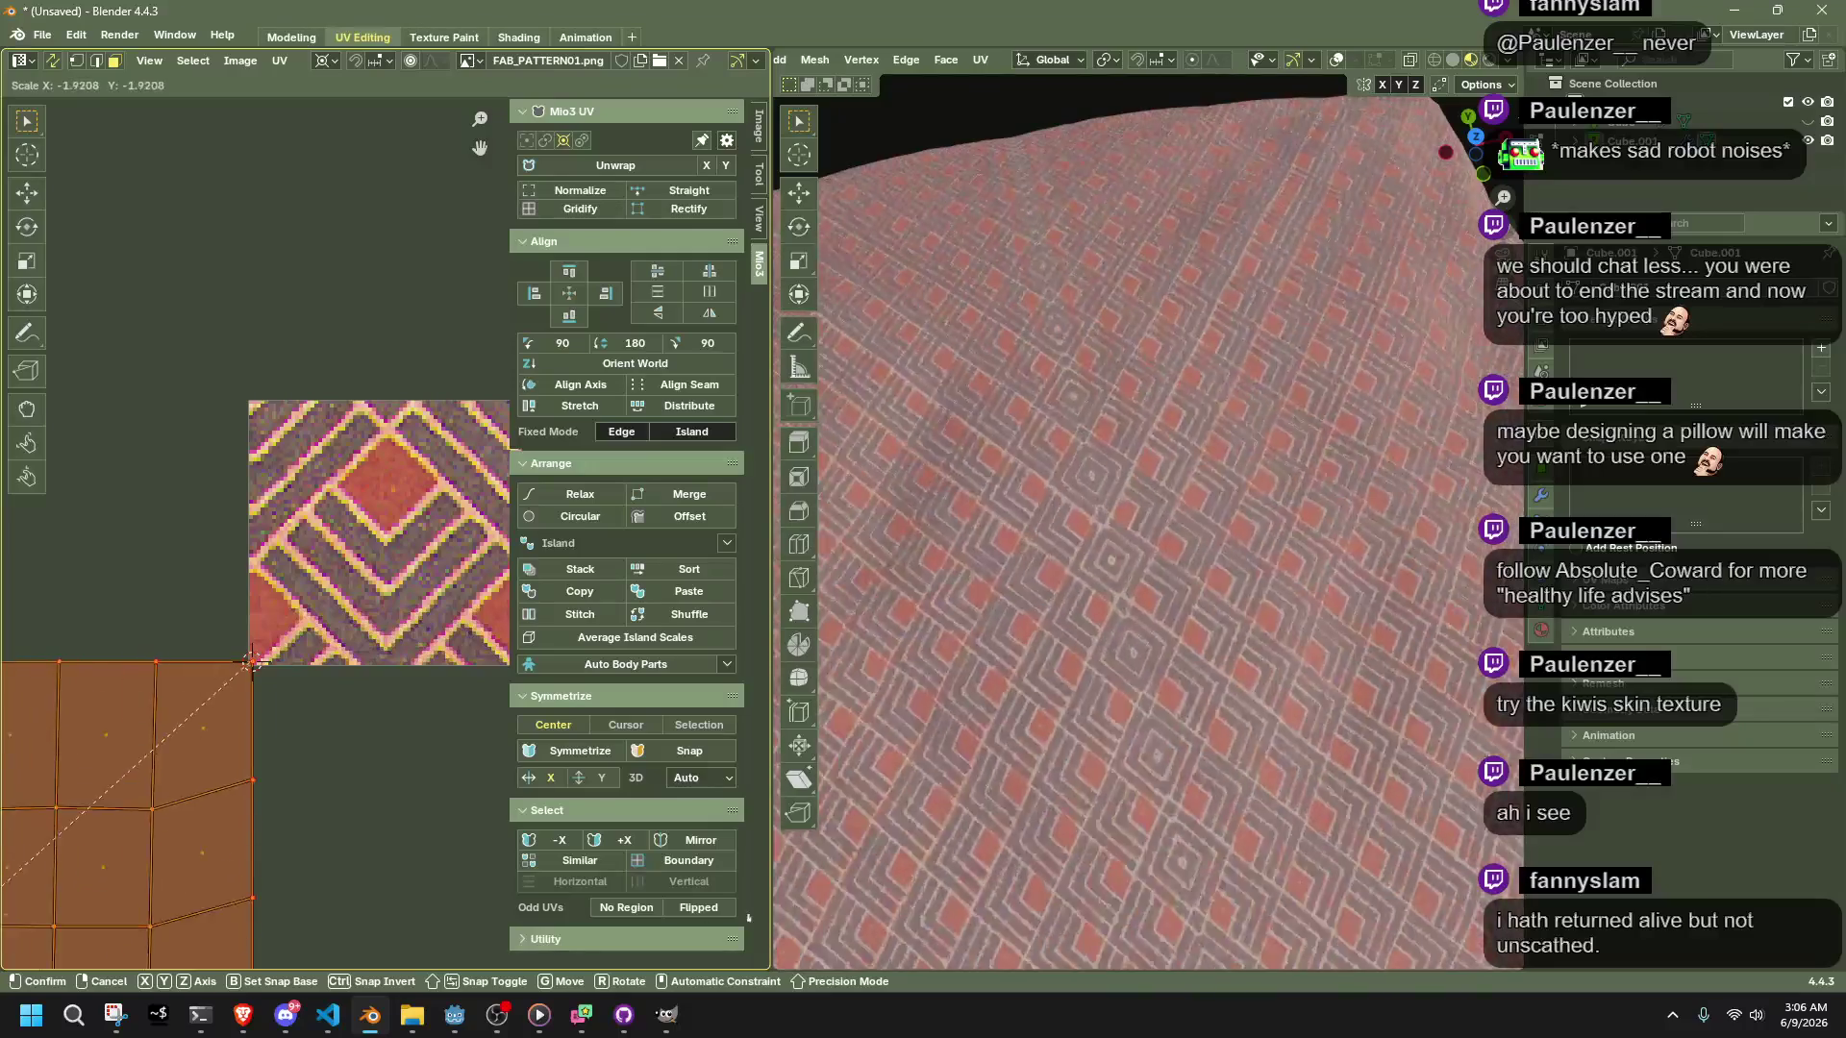
{"action": "left_click", "coordinate": [581, 606]}
{"action": "key", "text": "ctrl+z"}
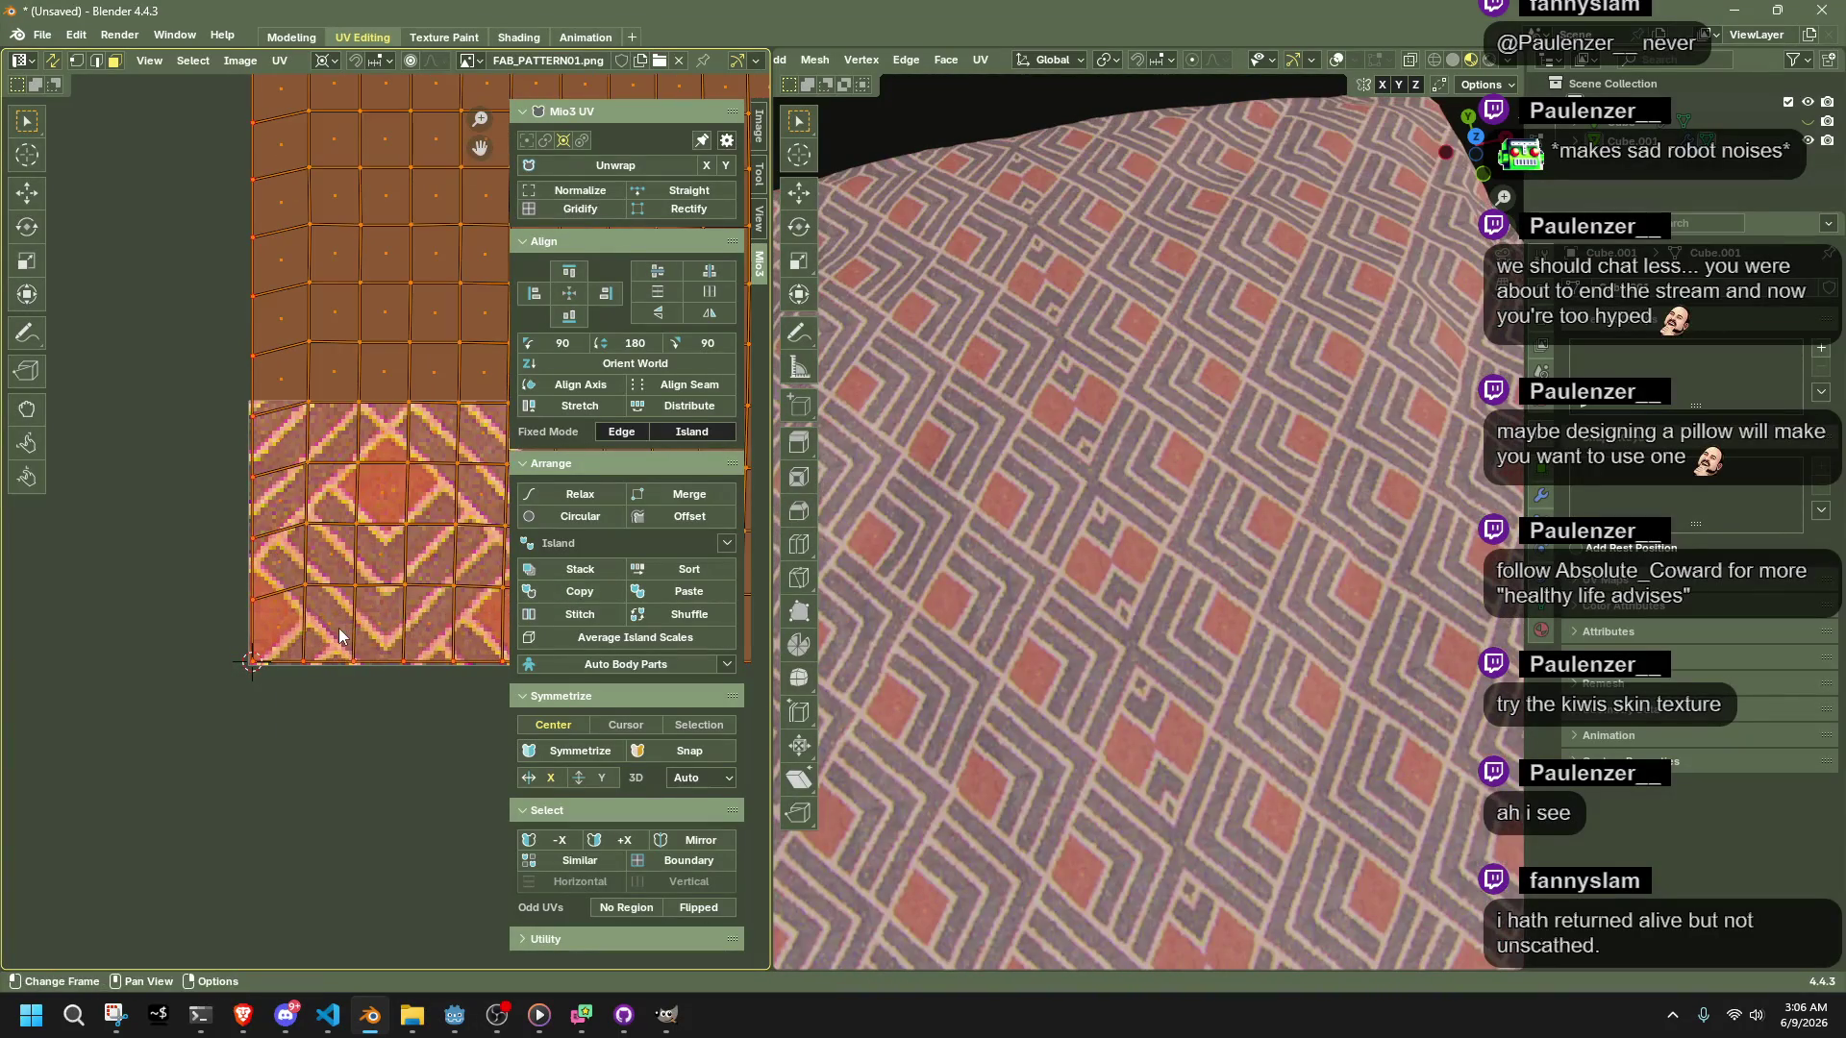
Shift the UV island horizontally along X
{"action": "key", "text": "g"}
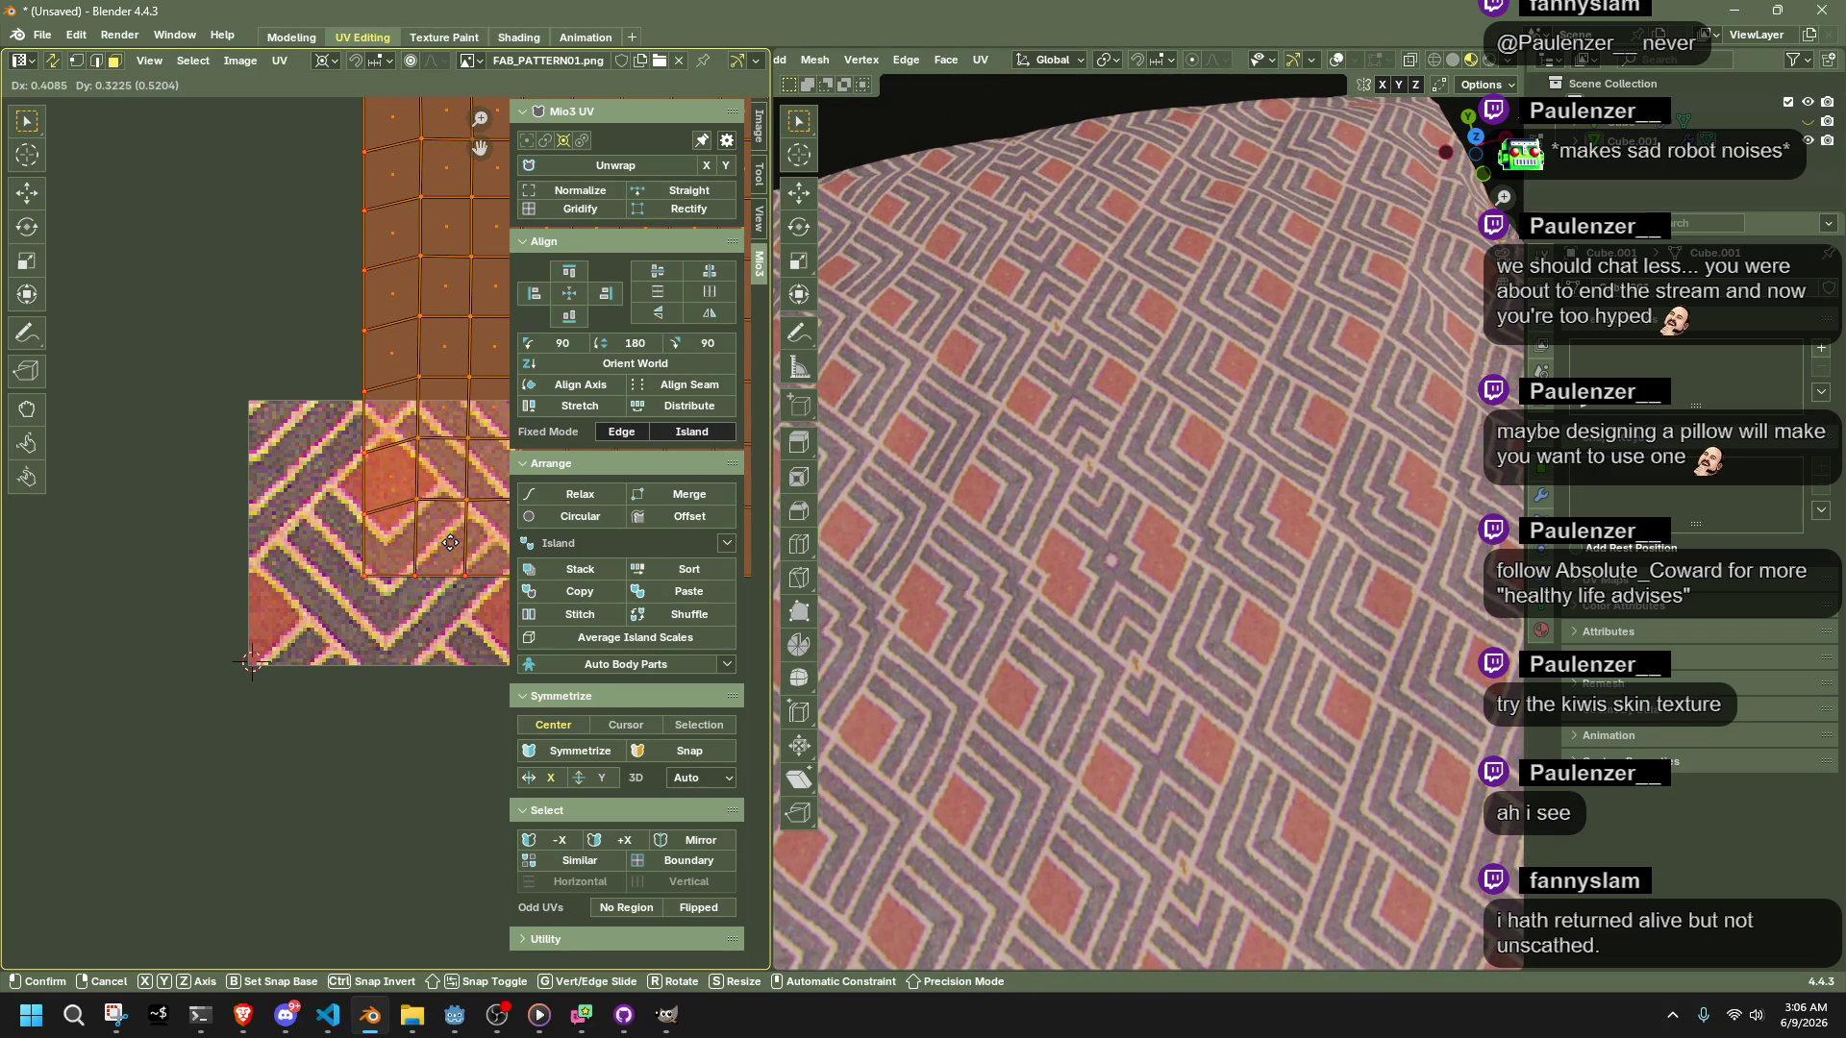
{"action": "key", "text": "x"}
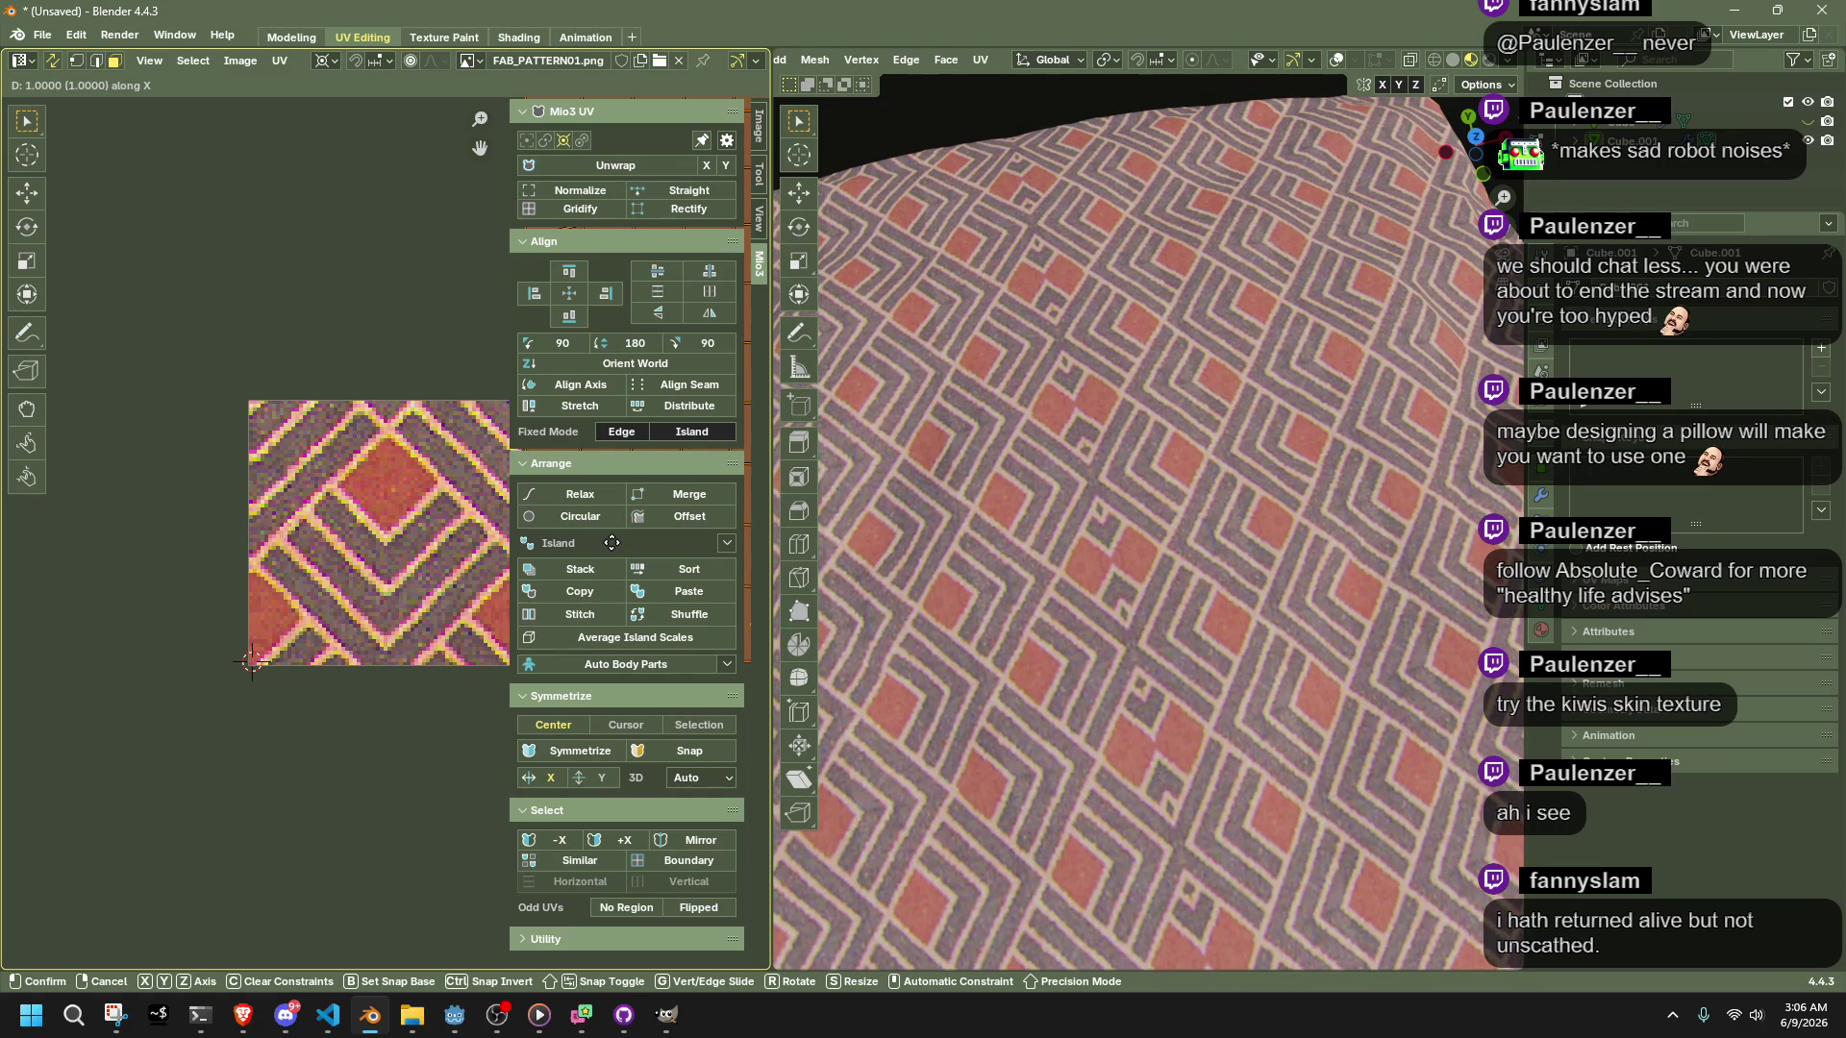
{"action": "left_click", "coordinate": [611, 542]}
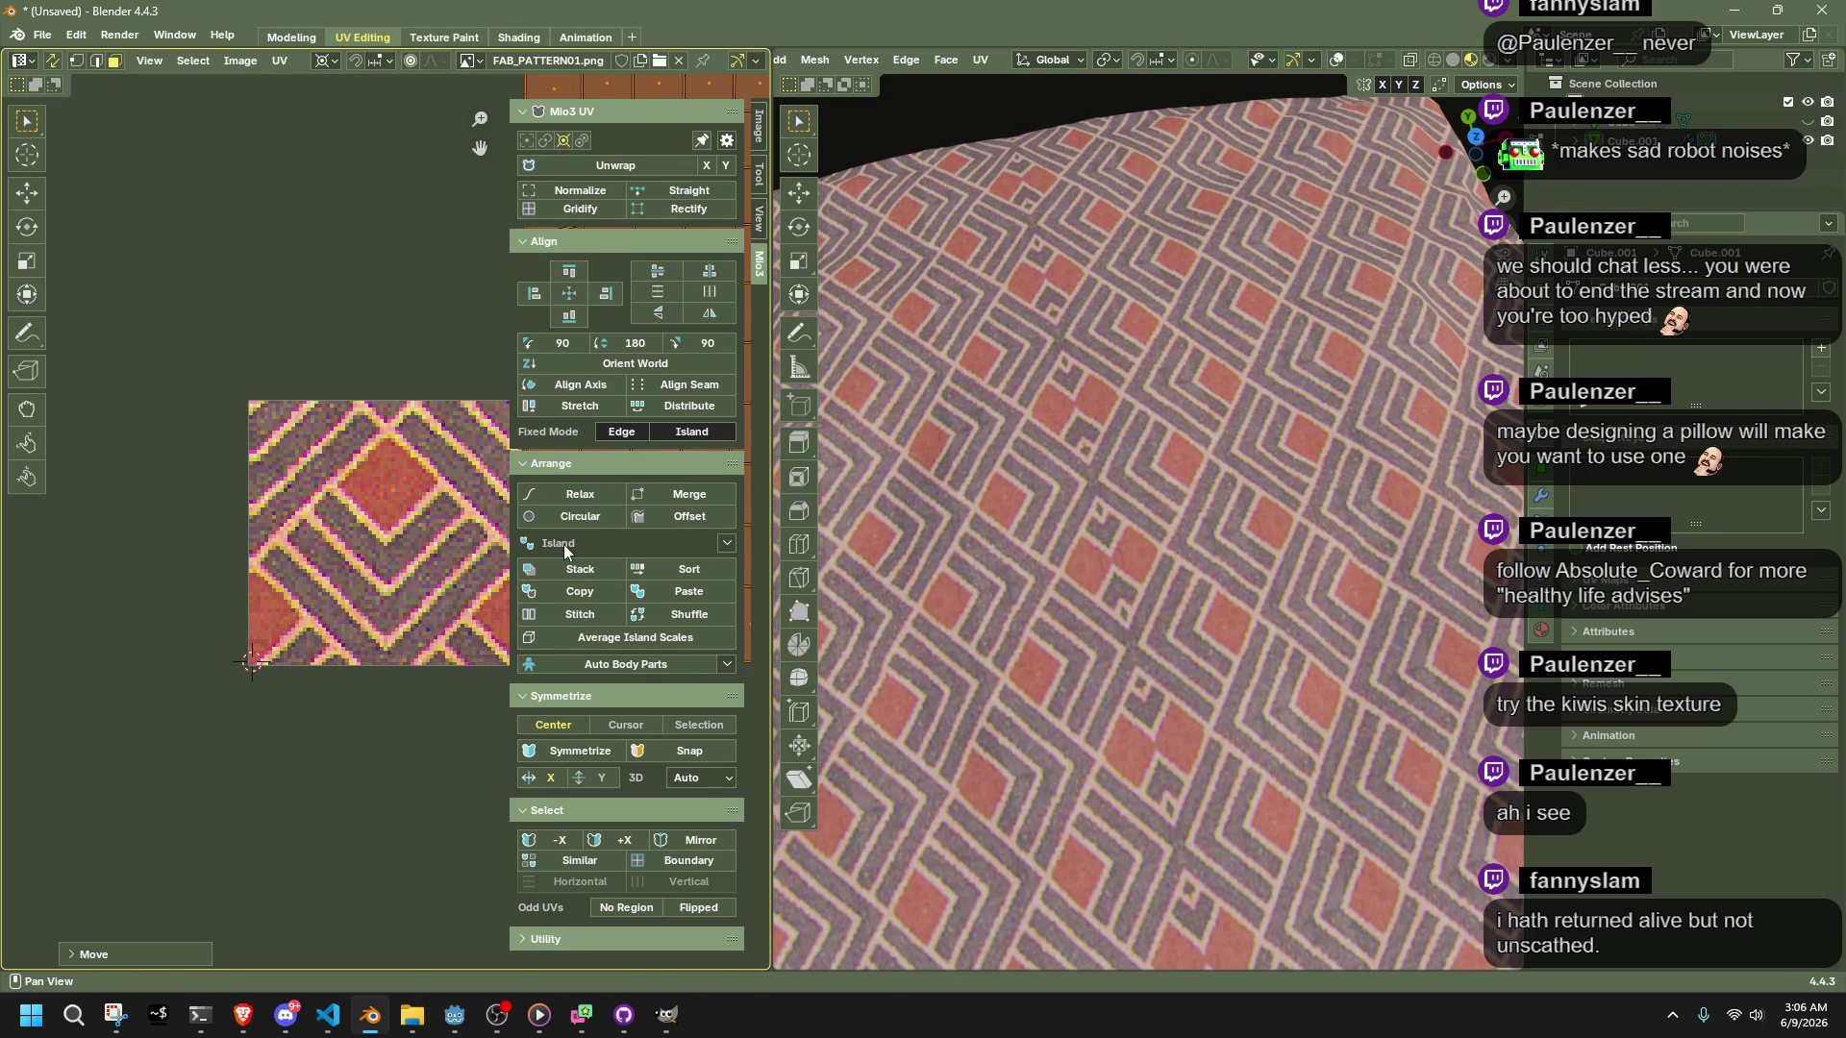
Offset the UVs vertically along Y, then return the pillow to Object Mode
{"action": "key", "text": "g"}
{"action": "key", "text": "y"}
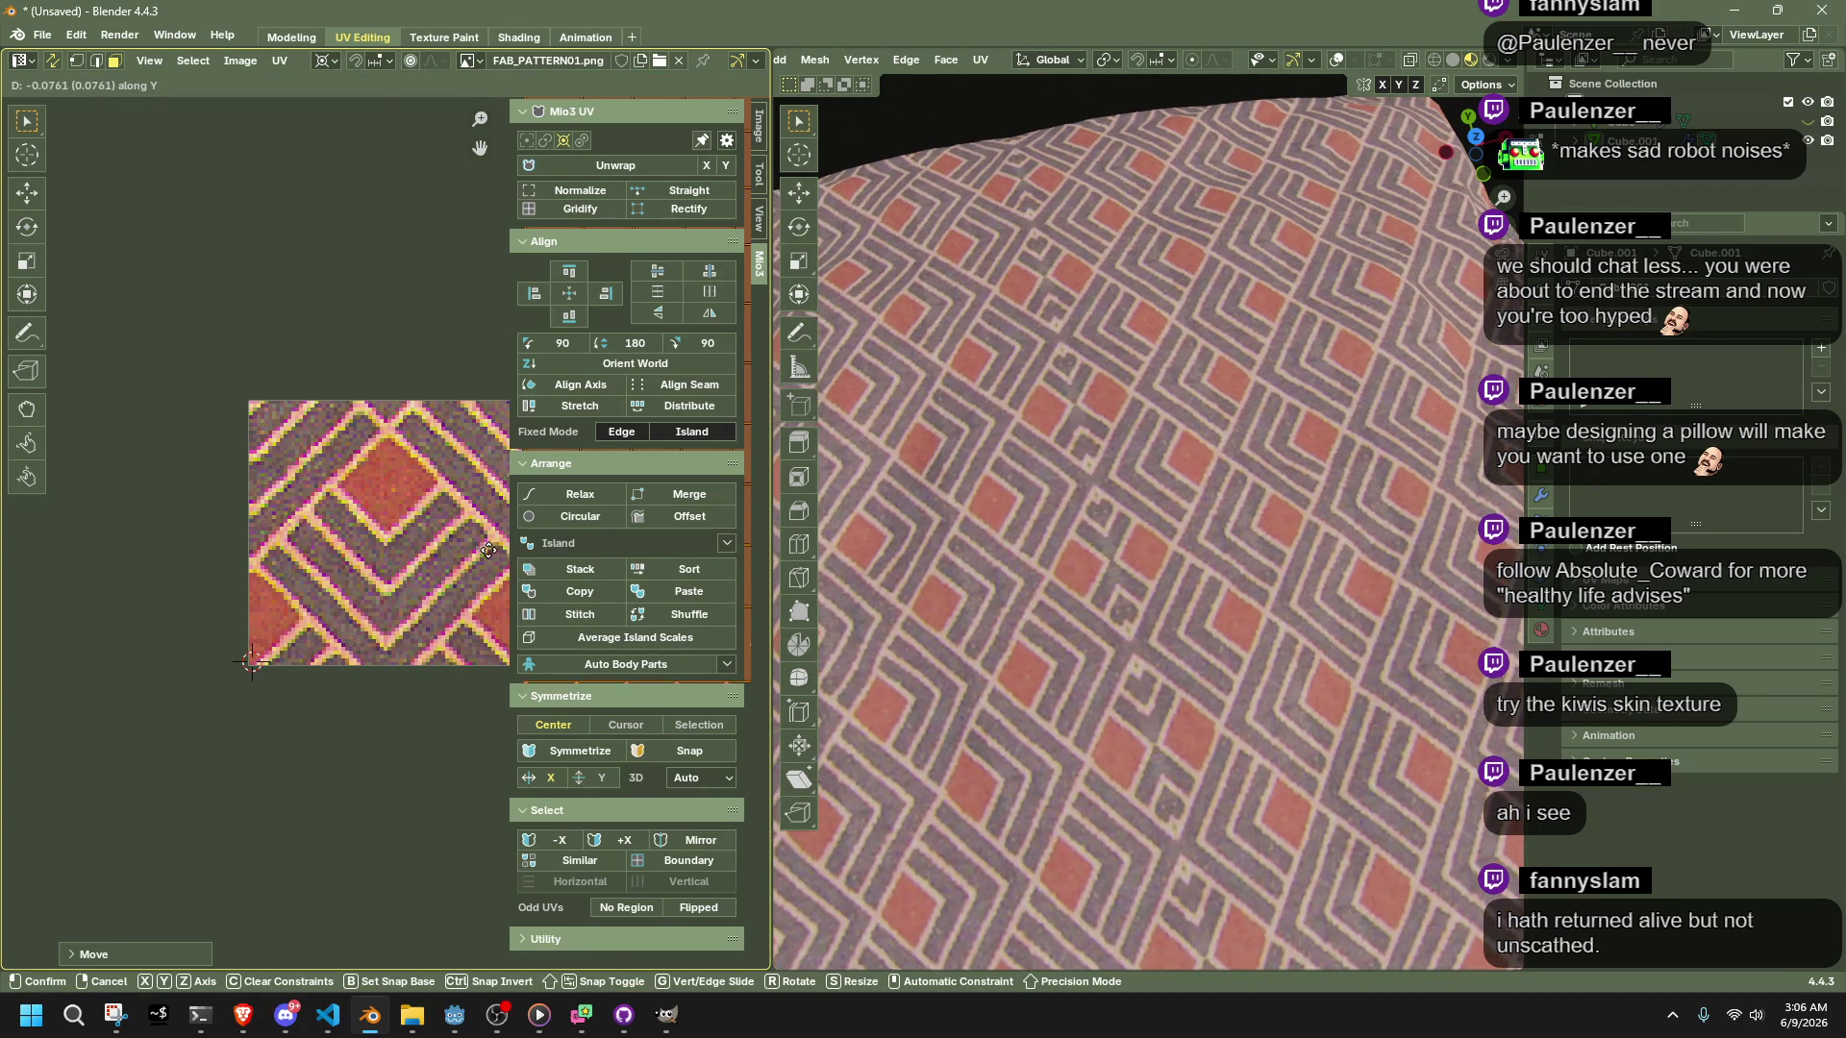
{"action": "key", "text": "x"}
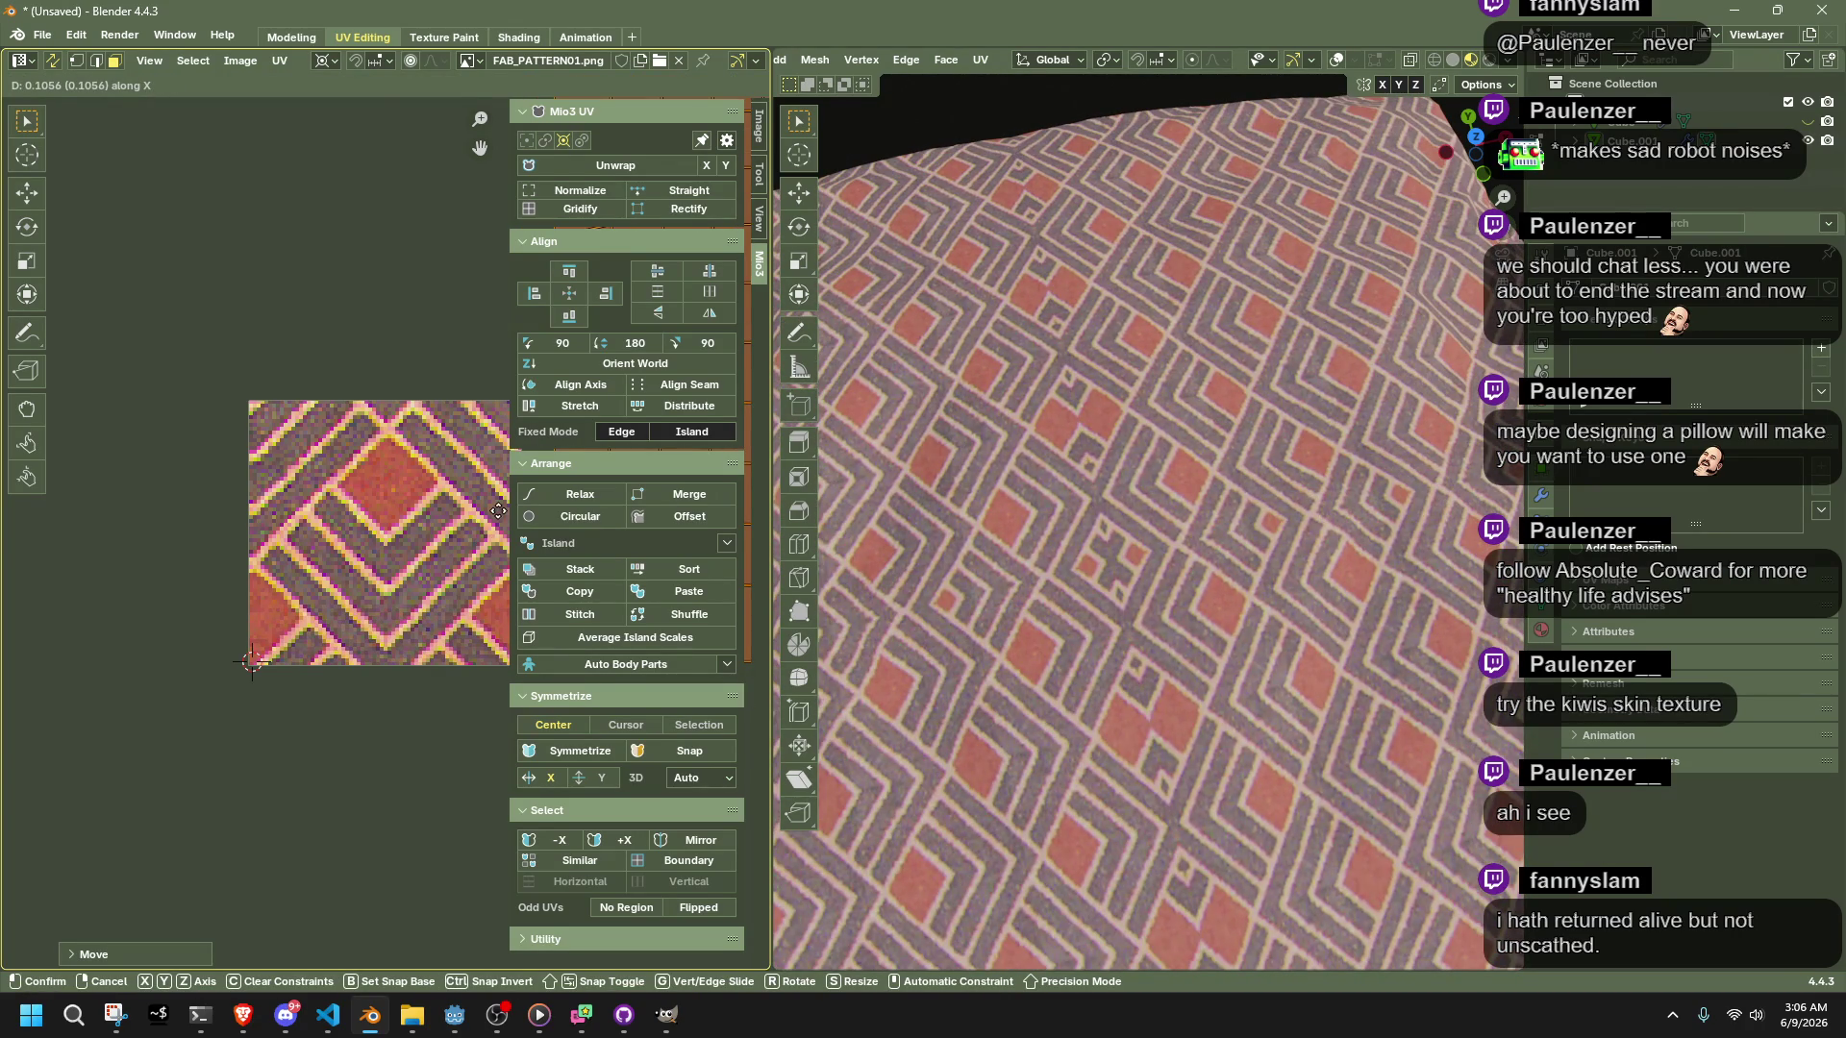
{"action": "key", "text": "y"}
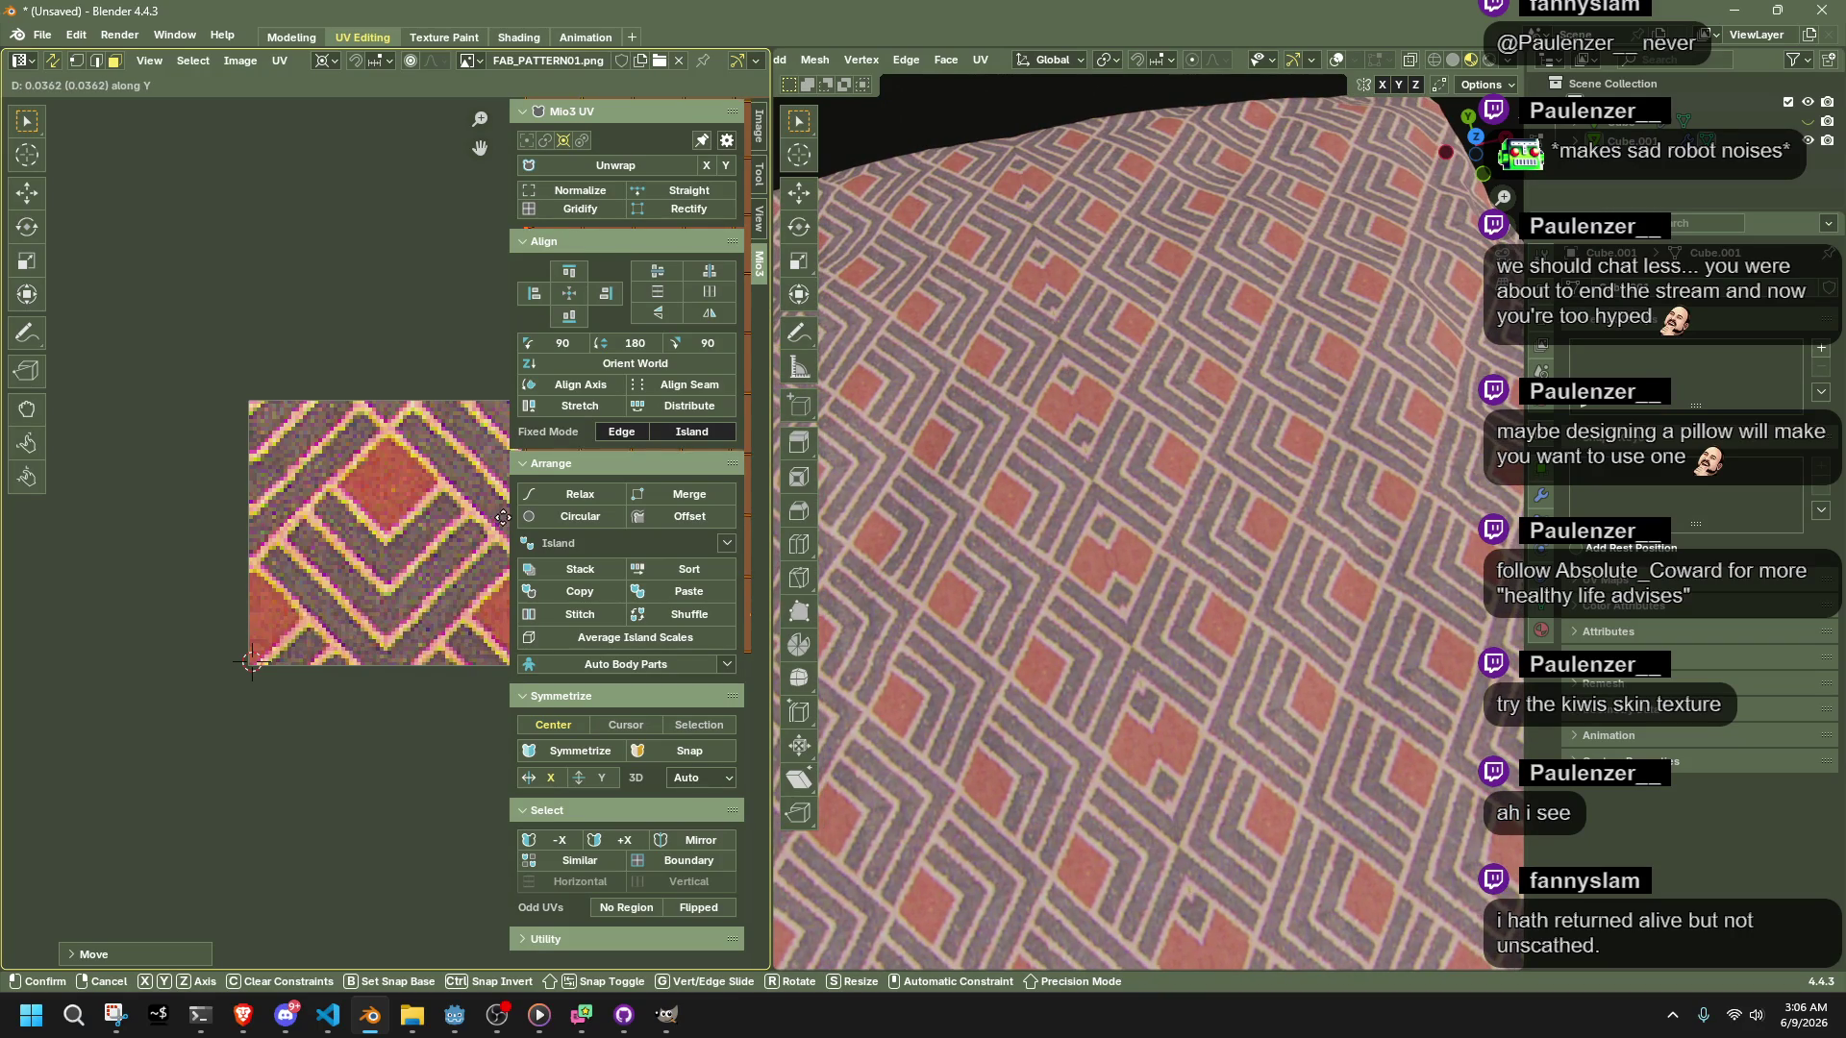
{"action": "left_click", "coordinate": [441, 488]}
{"action": "scroll", "coordinate": [1105, 538], "scroll_direction": "down", "scroll_amount": 5}
{"action": "mouse_move", "coordinate": [1106, 539]}
{"action": "middle_mouse_down"}
{"action": "mouse_move", "coordinate": [1100, 595]}
{"action": "mouse_move", "coordinate": [1174, 644]}
{"action": "mouse_move", "coordinate": [1112, 597]}
{"action": "middle_mouse_up"}
{"action": "key", "text": "Tab"}
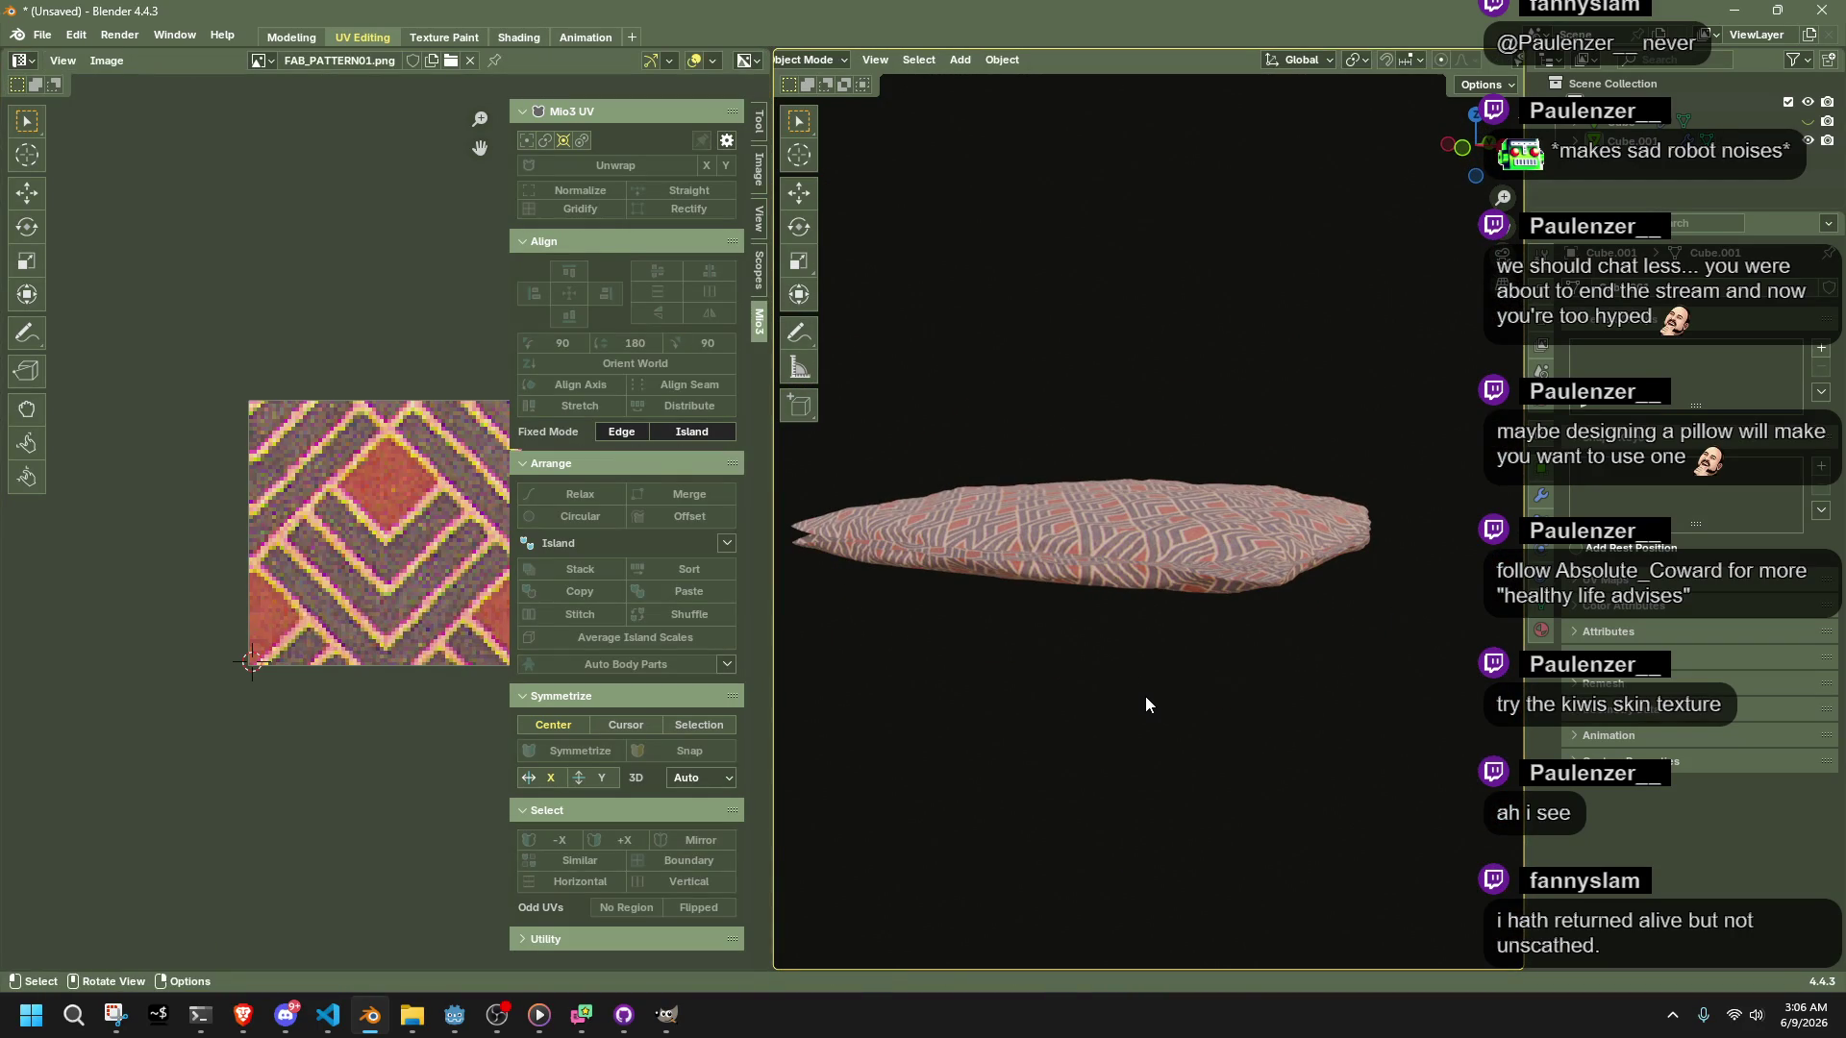
Orbit to a top-down view of the pillow and widen the 3D viewport
{"action": "key", "text": "Tab"}
{"action": "mouse_move", "coordinate": [1294, 652]}
{"action": "middle_mouse_down"}
{"action": "mouse_move", "coordinate": [1363, 790]}
{"action": "mouse_move", "coordinate": [1353, 880]}
{"action": "mouse_move", "coordinate": [1072, 354]}
{"action": "middle_mouse_up"}
{"action": "key", "text": "Tab"}
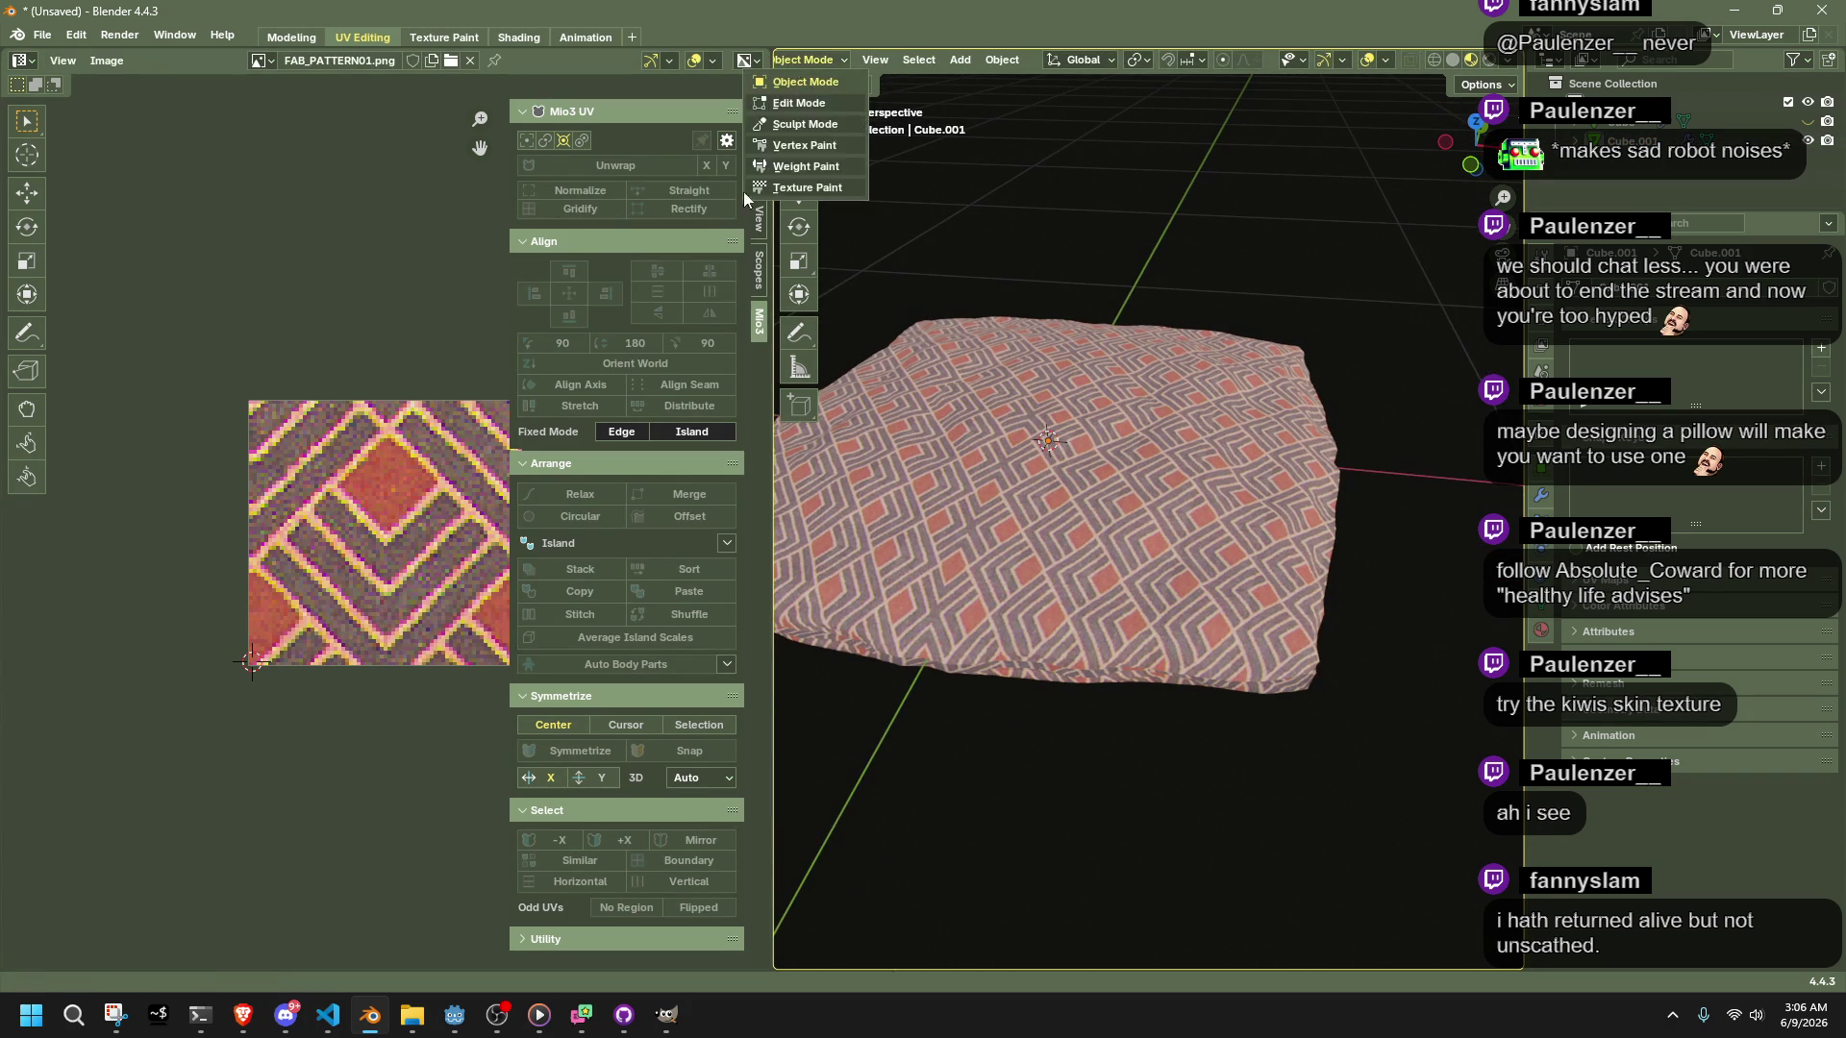
{"action": "left_click_drag", "start_coordinate": [775, 106], "coordinate": [389, 133]}
Switch the pillow into Sculpt Mode
{"action": "left_click", "coordinate": [486, 60]}
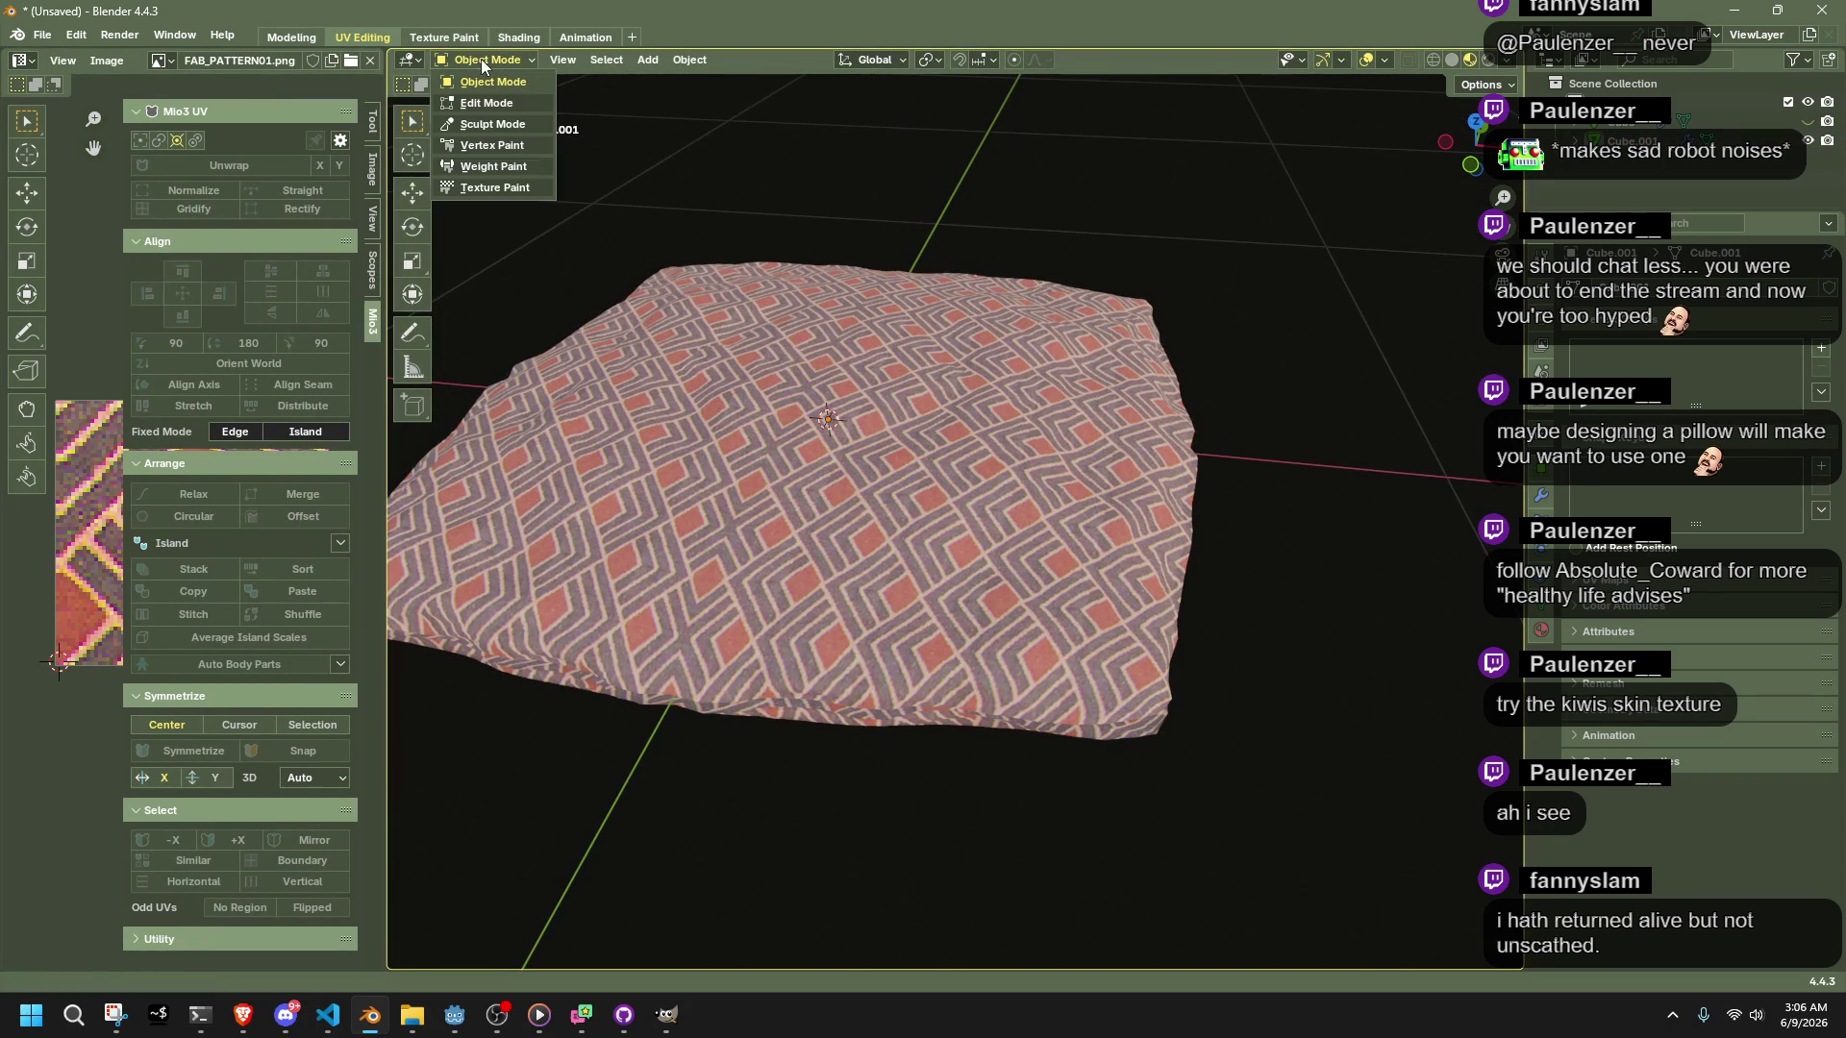
{"action": "left_click", "coordinate": [485, 124]}
{"action": "scroll", "coordinate": [1050, 586], "scroll_direction": "up", "scroll_amount": 10}
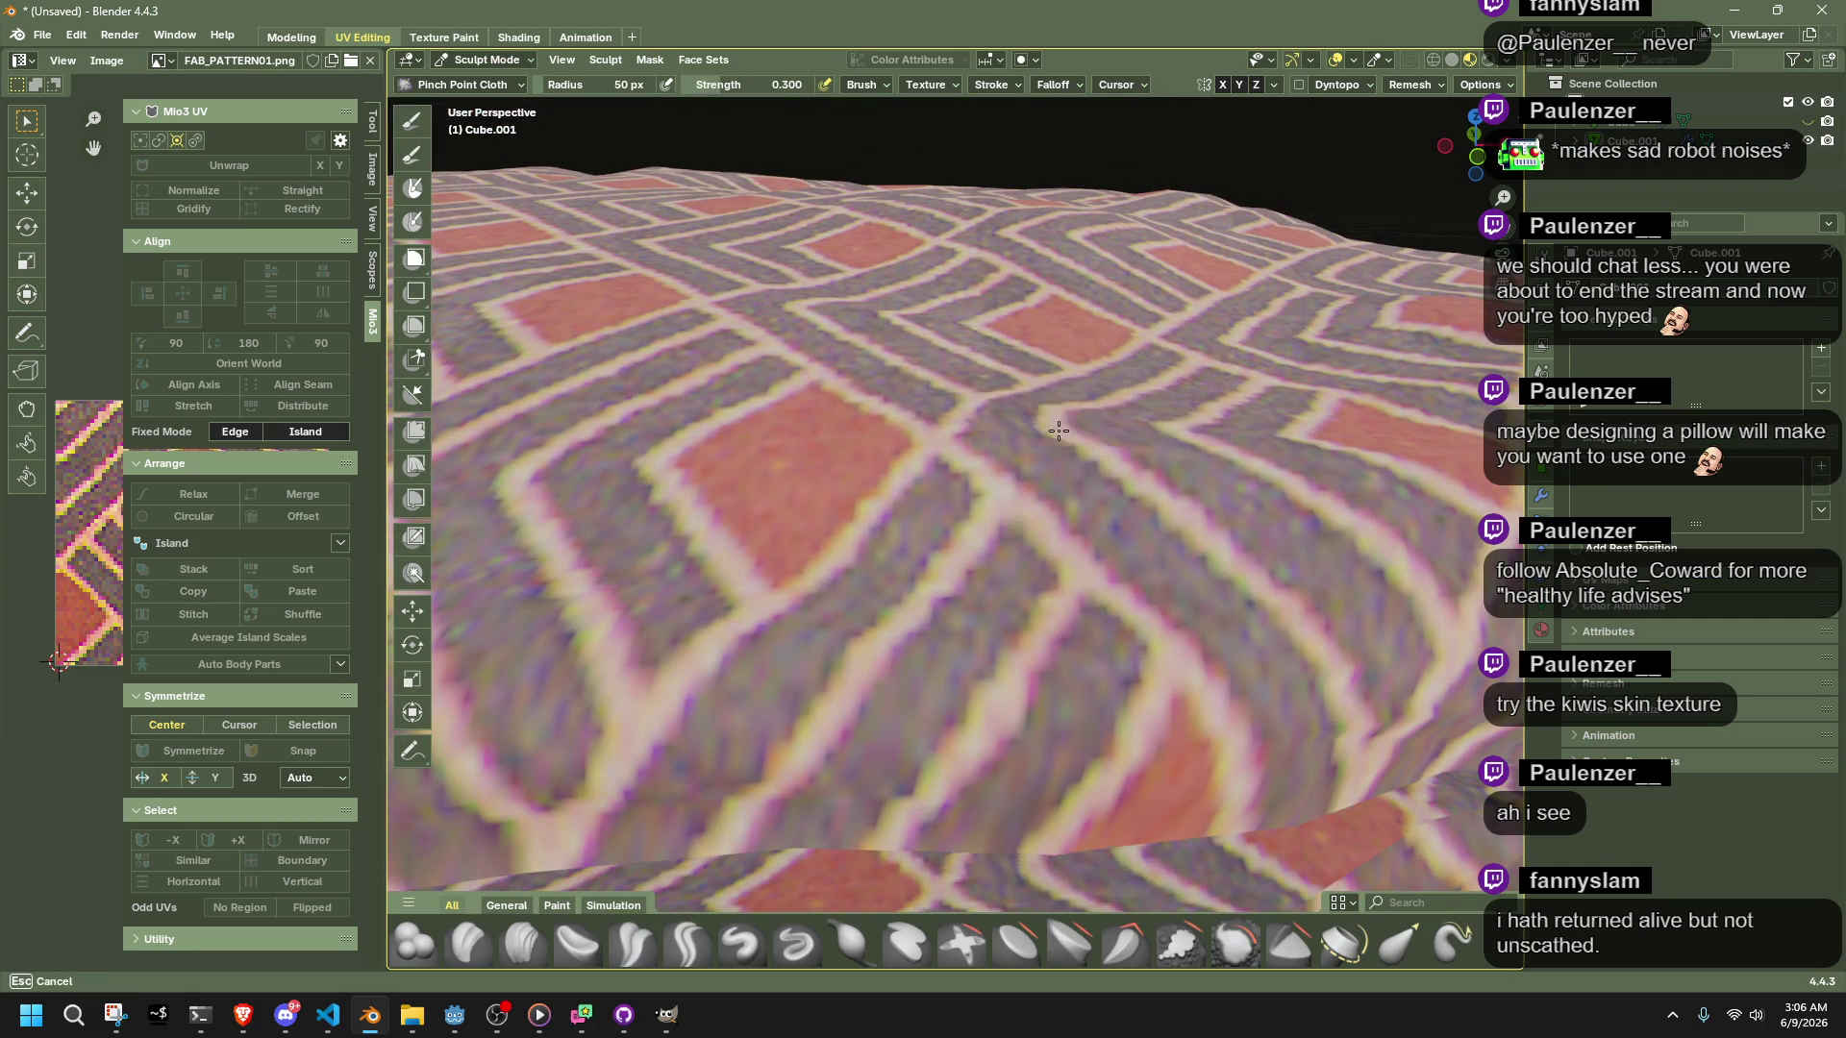
{"action": "middle_click_drag", "start_coordinate": [1044, 352], "coordinate": [1056, 481]}
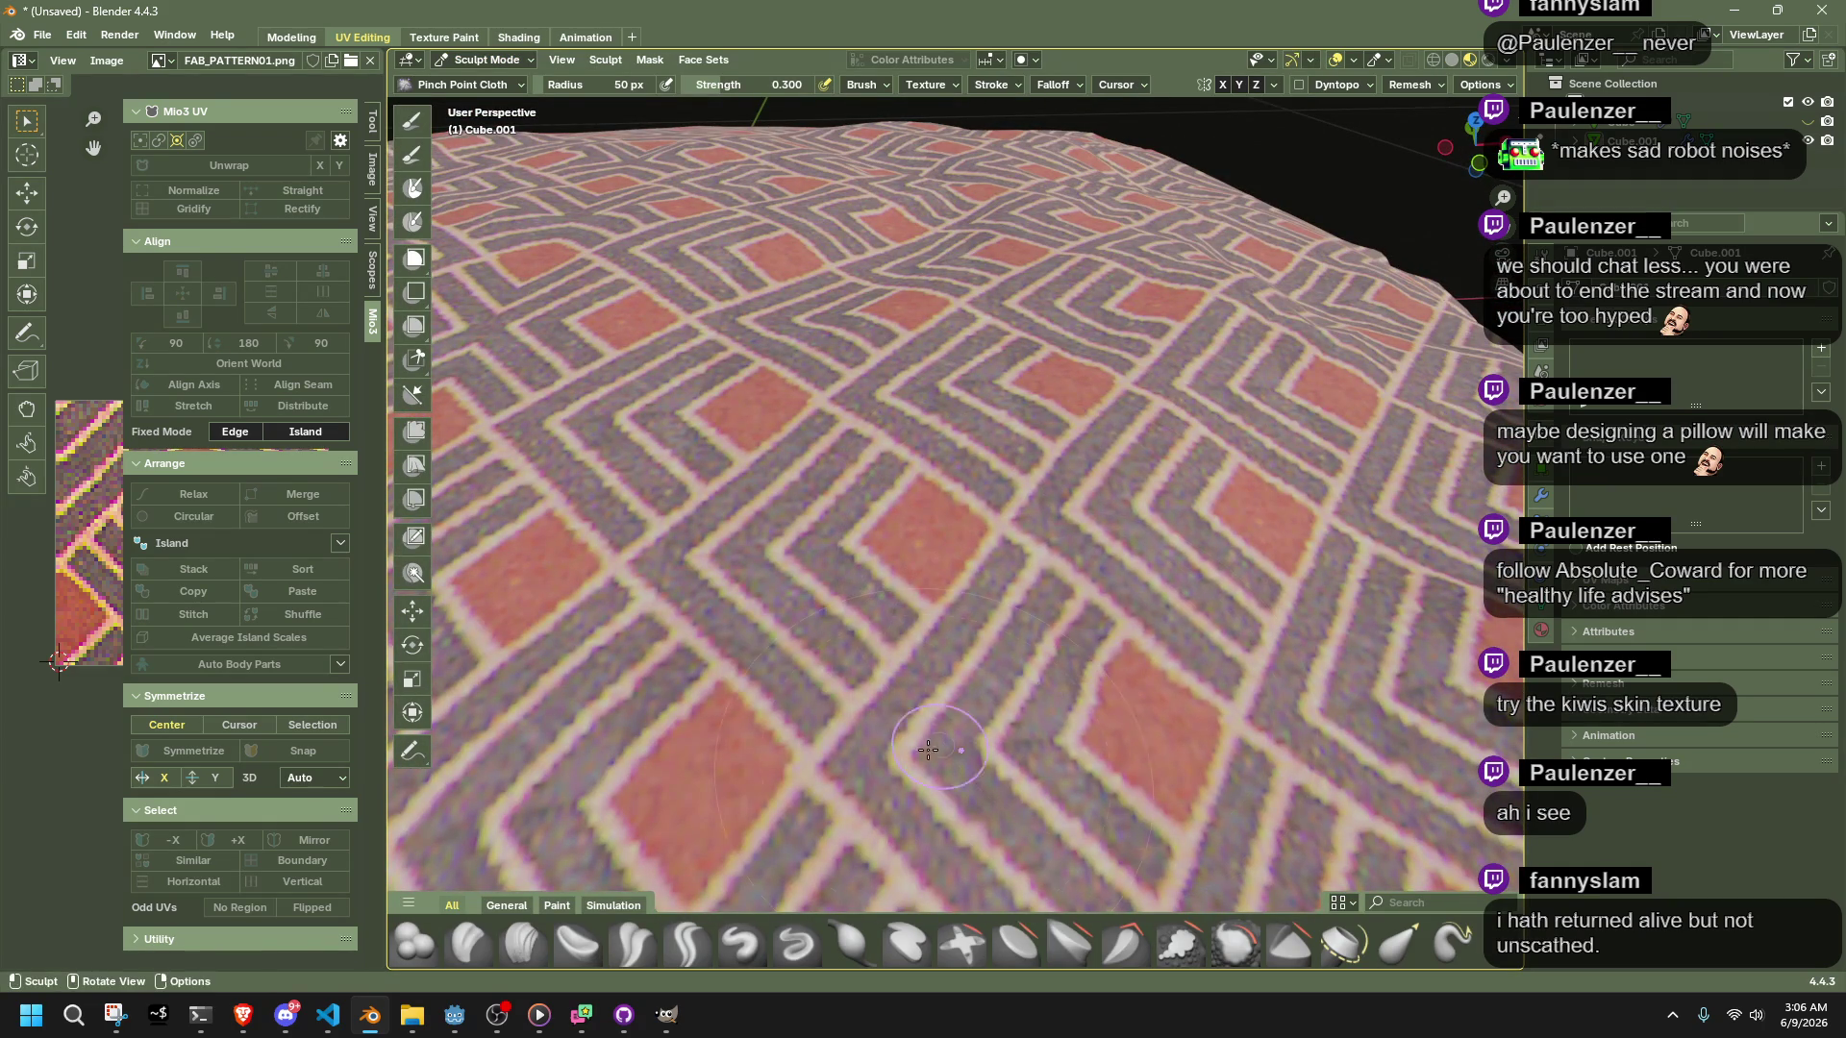
{"action": "scroll", "coordinate": [661, 928], "scroll_direction": "down", "scroll_amount": 2}
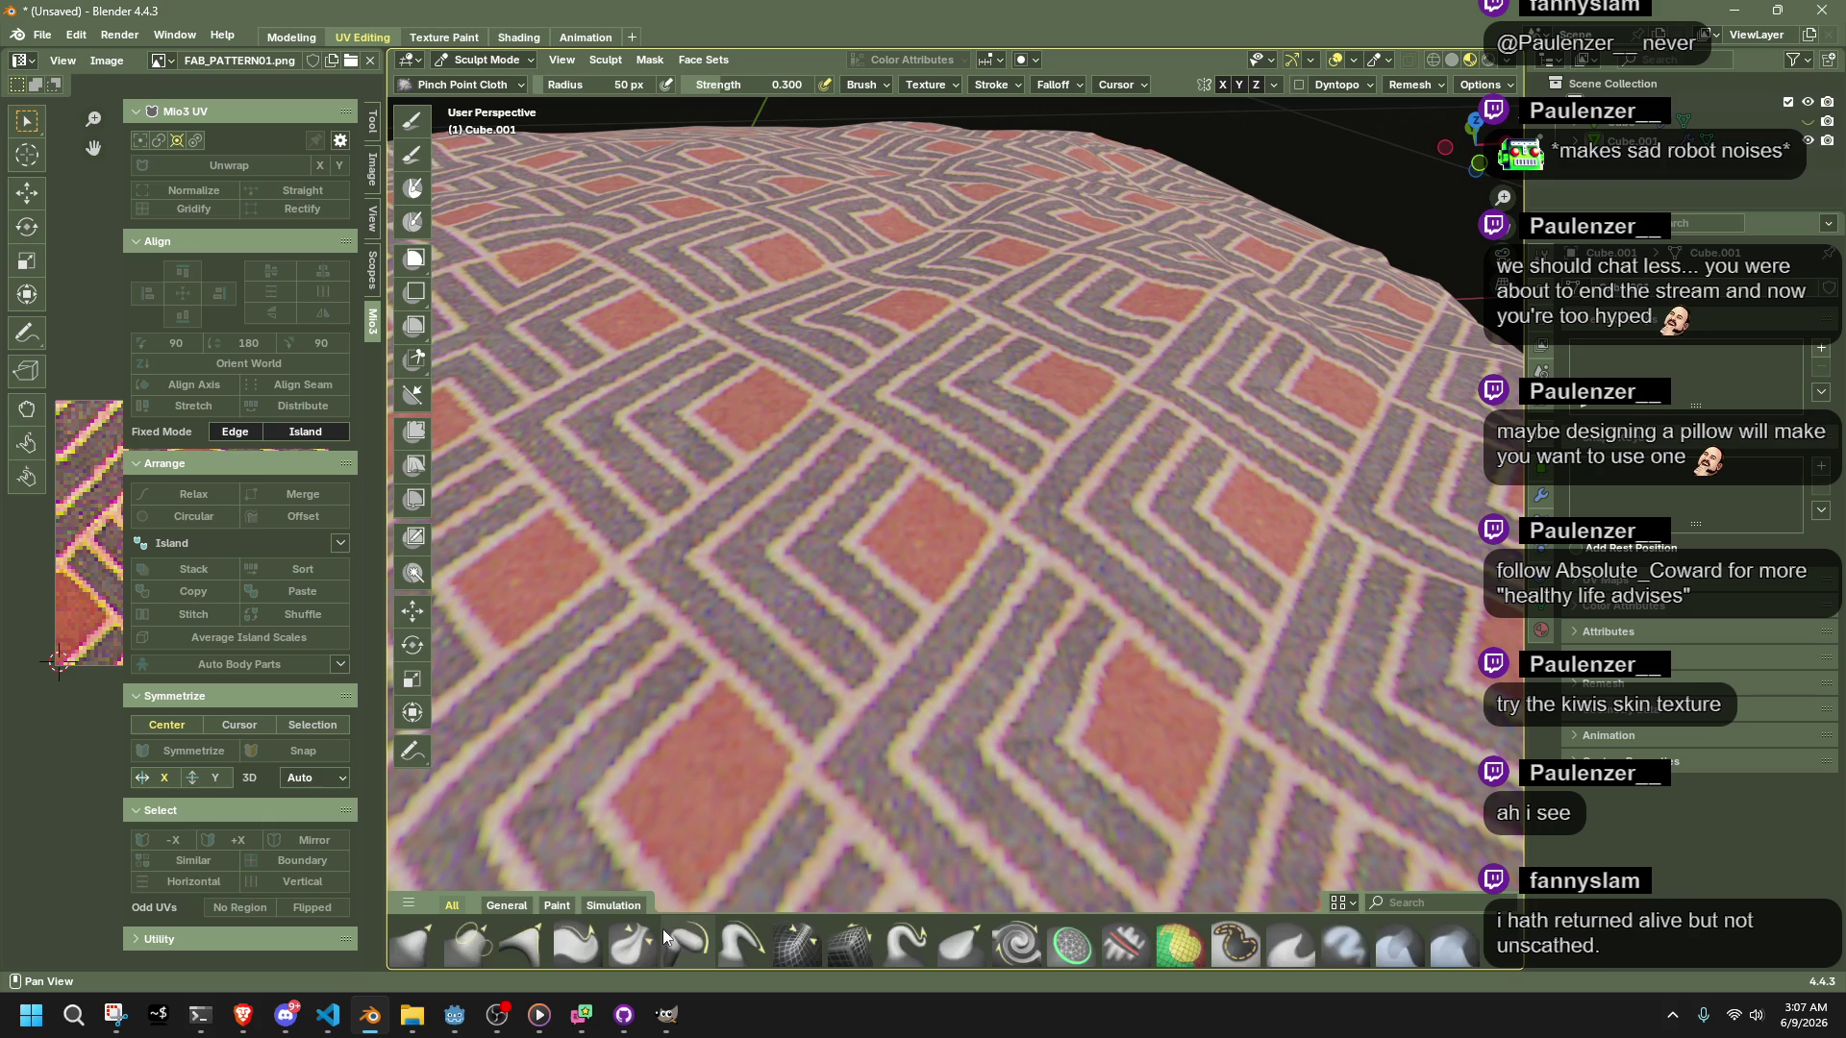
Choose the Twist brush, test a stroke, and move to the Modeling workspace
{"action": "left_click", "coordinate": [740, 944]}
{"action": "mouse_move", "coordinate": [1134, 701]}
{"action": "middle_mouse_down"}
{"action": "mouse_move", "coordinate": [1131, 665]}
{"action": "mouse_move", "coordinate": [1125, 770]}
{"action": "mouse_move", "coordinate": [1083, 639]}
{"action": "mouse_move", "coordinate": [1019, 952]}
{"action": "middle_mouse_up"}
{"action": "left_click", "coordinate": [1019, 949]}
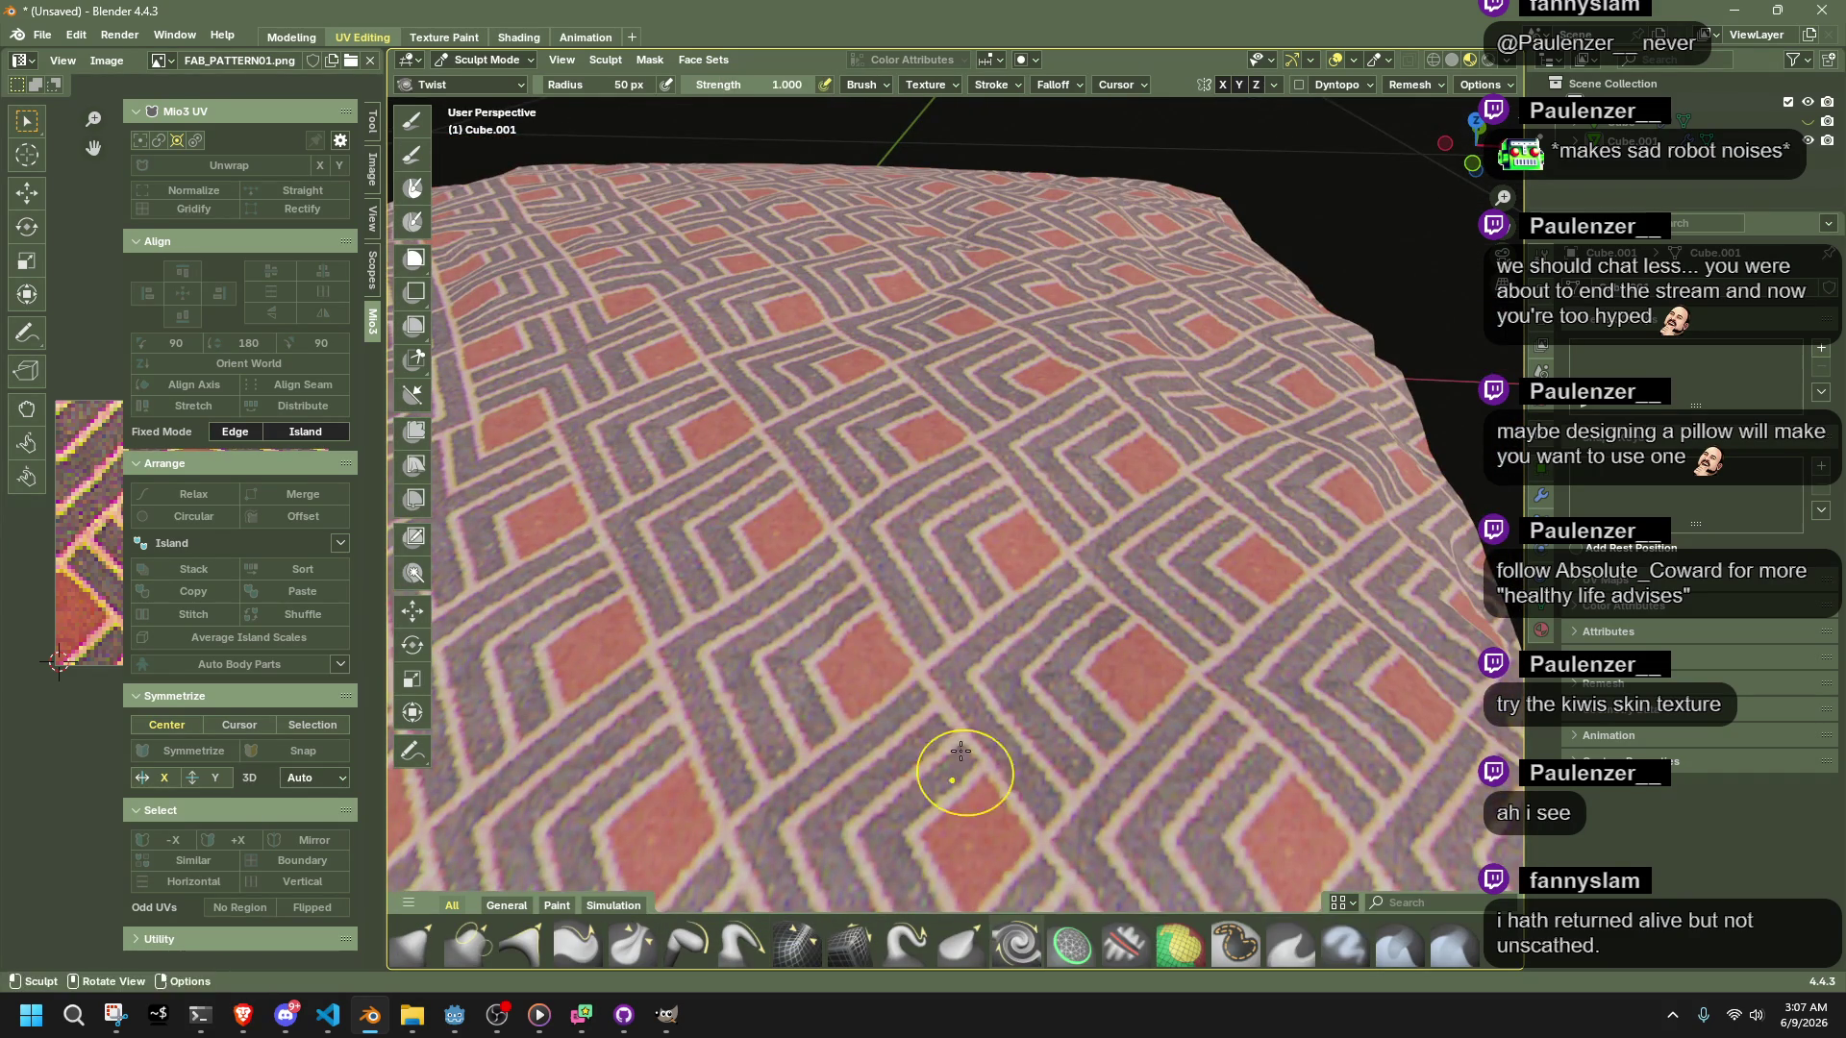
{"action": "left_click_drag", "start_coordinate": [861, 809], "coordinate": [924, 710]}
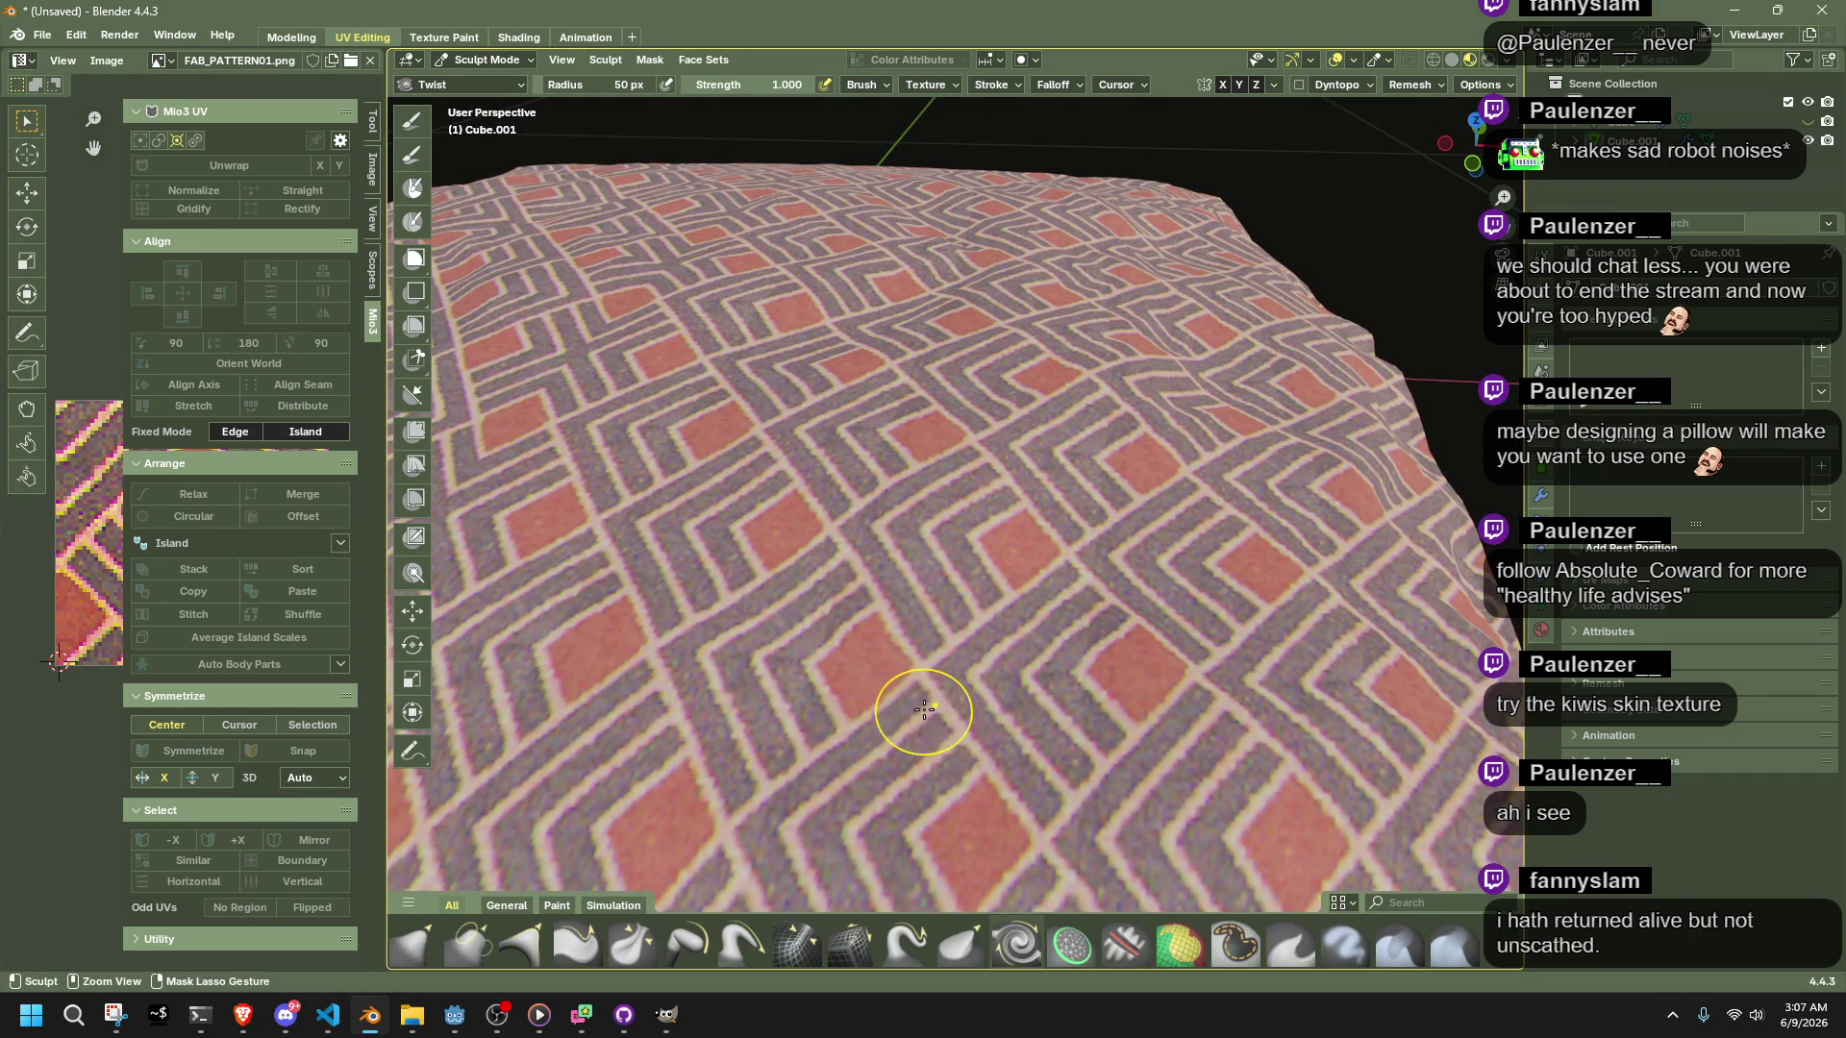
{"action": "mouse_move", "coordinate": [1105, 911]}
{"action": "left_mouse_down"}
{"action": "mouse_move", "coordinate": [1115, 759]}
{"action": "mouse_move", "coordinate": [1115, 913]}
{"action": "left_mouse_up"}
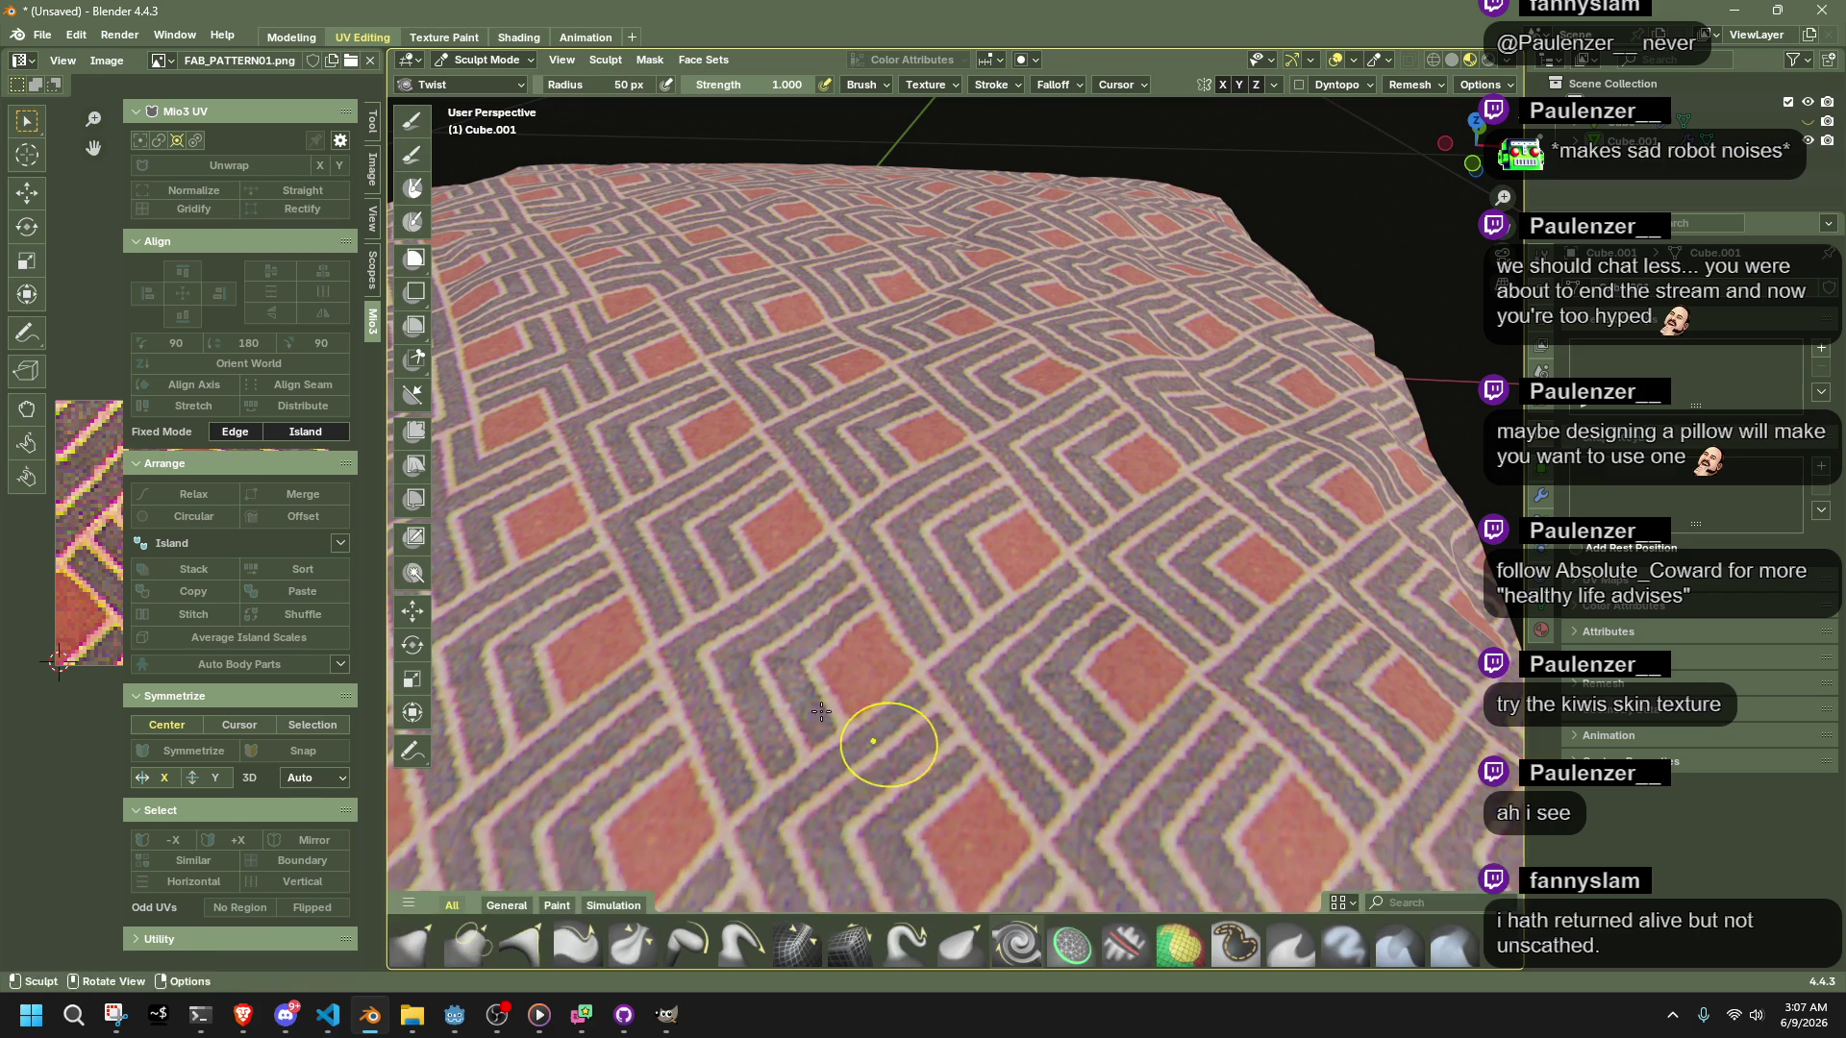
{"action": "left_click", "coordinate": [290, 37]}
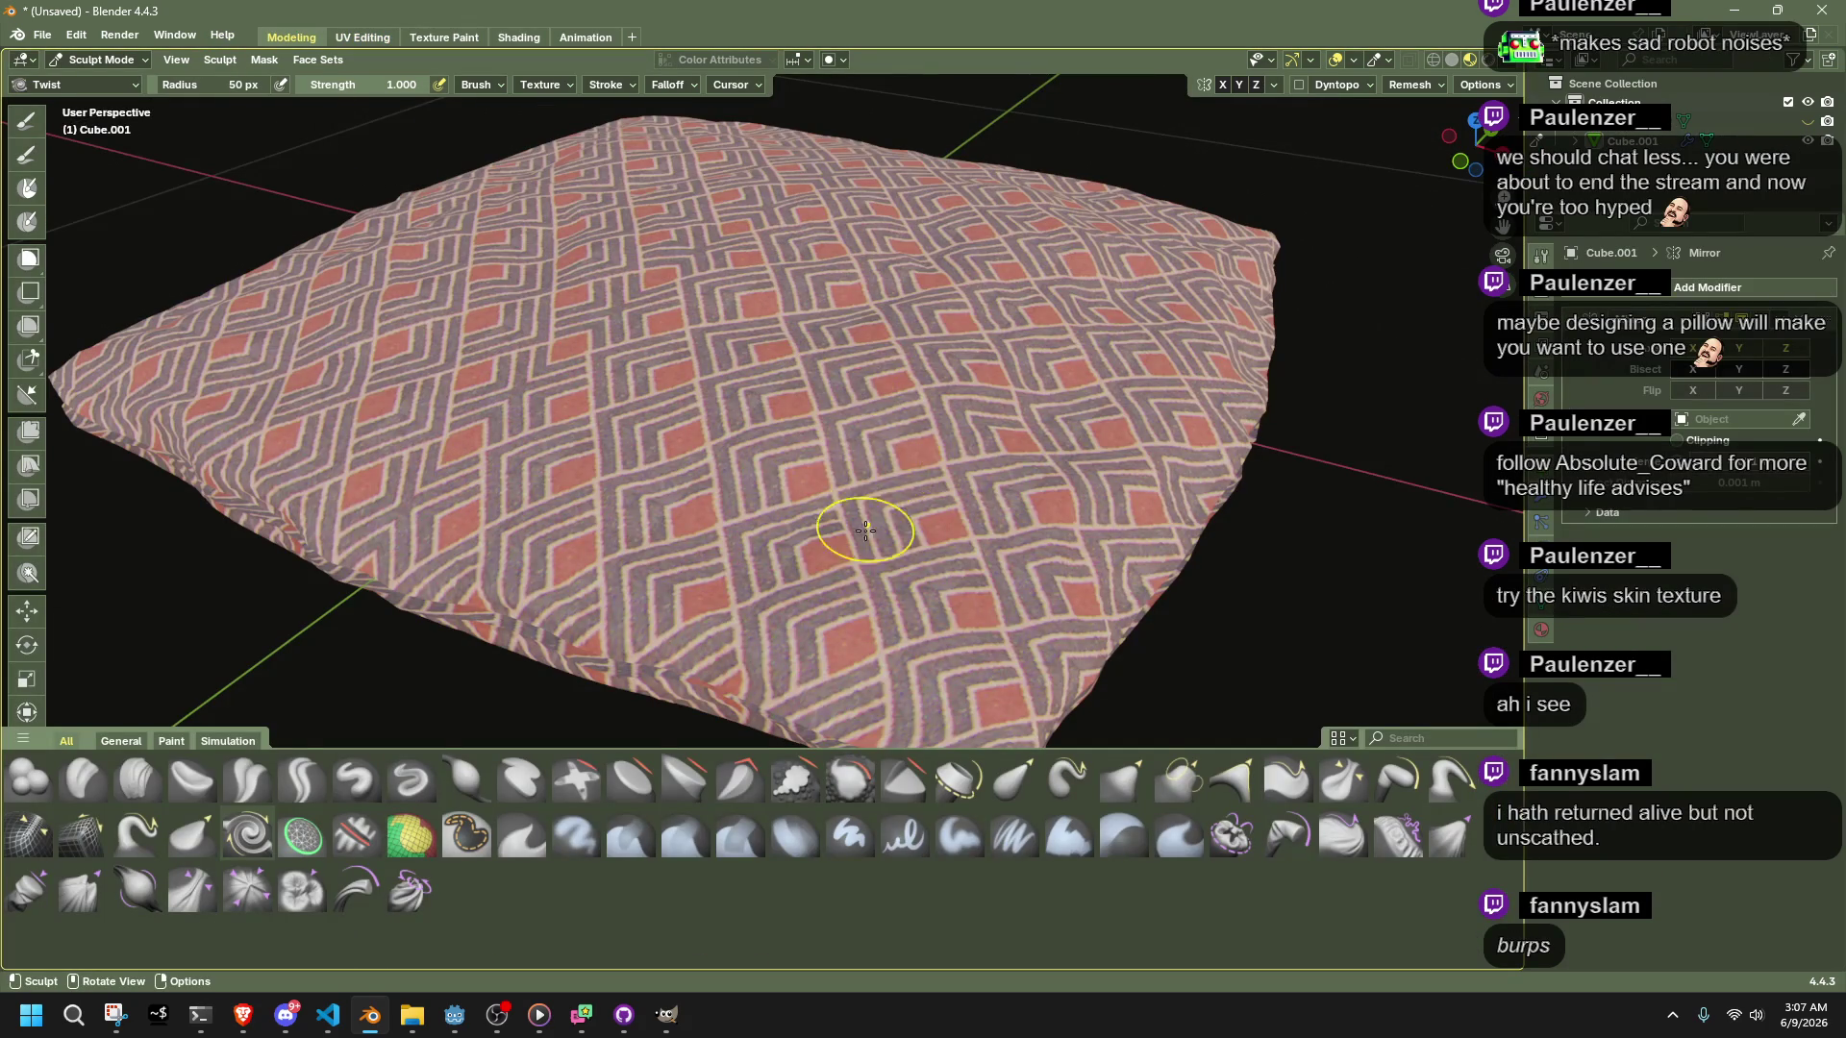
Pick the Drag Cloth brush from the cloth brushes
{"action": "scroll", "coordinate": [865, 520], "scroll_direction": "up", "scroll_amount": 2}
{"action": "mouse_move", "coordinate": [869, 540]}
{"action": "middle_mouse_down"}
{"action": "mouse_move", "coordinate": [982, 498]}
{"action": "mouse_move", "coordinate": [725, 510]}
{"action": "mouse_move", "coordinate": [850, 536]}
{"action": "mouse_move", "coordinate": [763, 535]}
{"action": "mouse_move", "coordinate": [808, 609]}
{"action": "mouse_move", "coordinate": [762, 589]}
{"action": "mouse_move", "coordinate": [766, 558]}
{"action": "middle_mouse_up"}
{"action": "scroll", "coordinate": [897, 530], "scroll_direction": "down", "scroll_amount": 3}
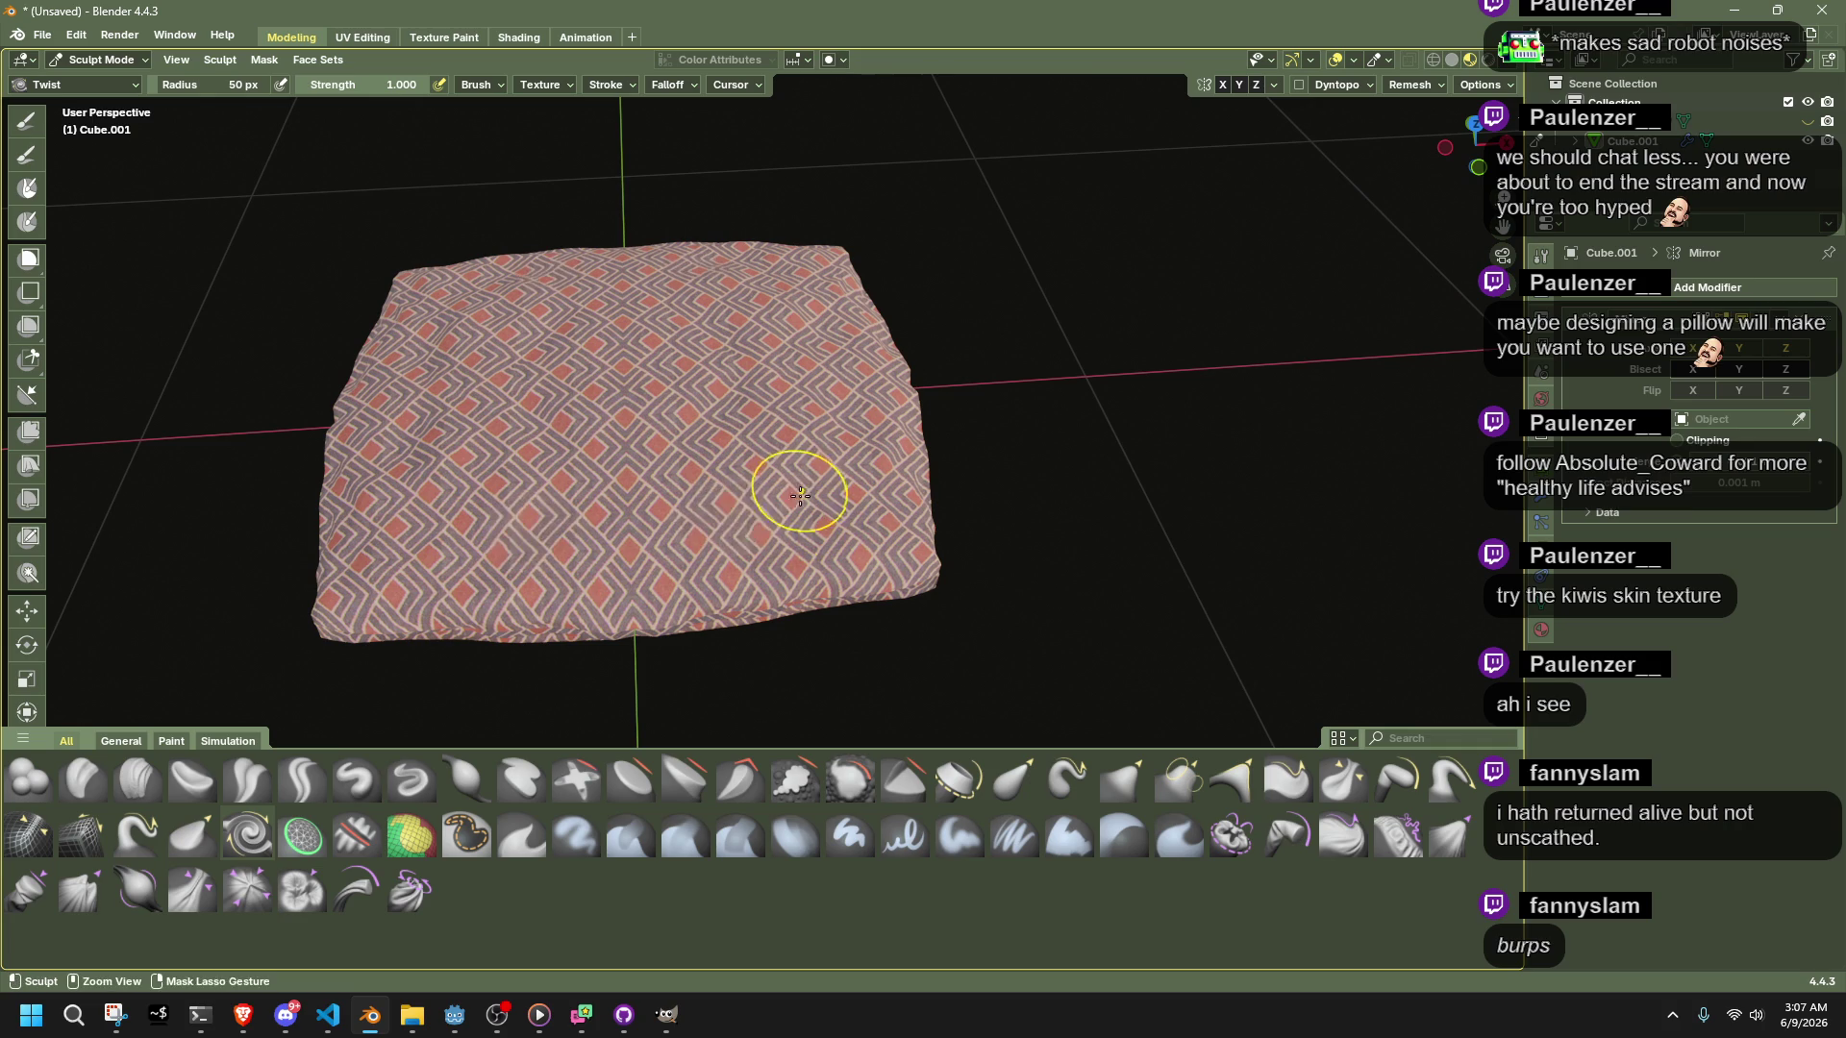
{"action": "left_click", "coordinate": [1240, 836]}
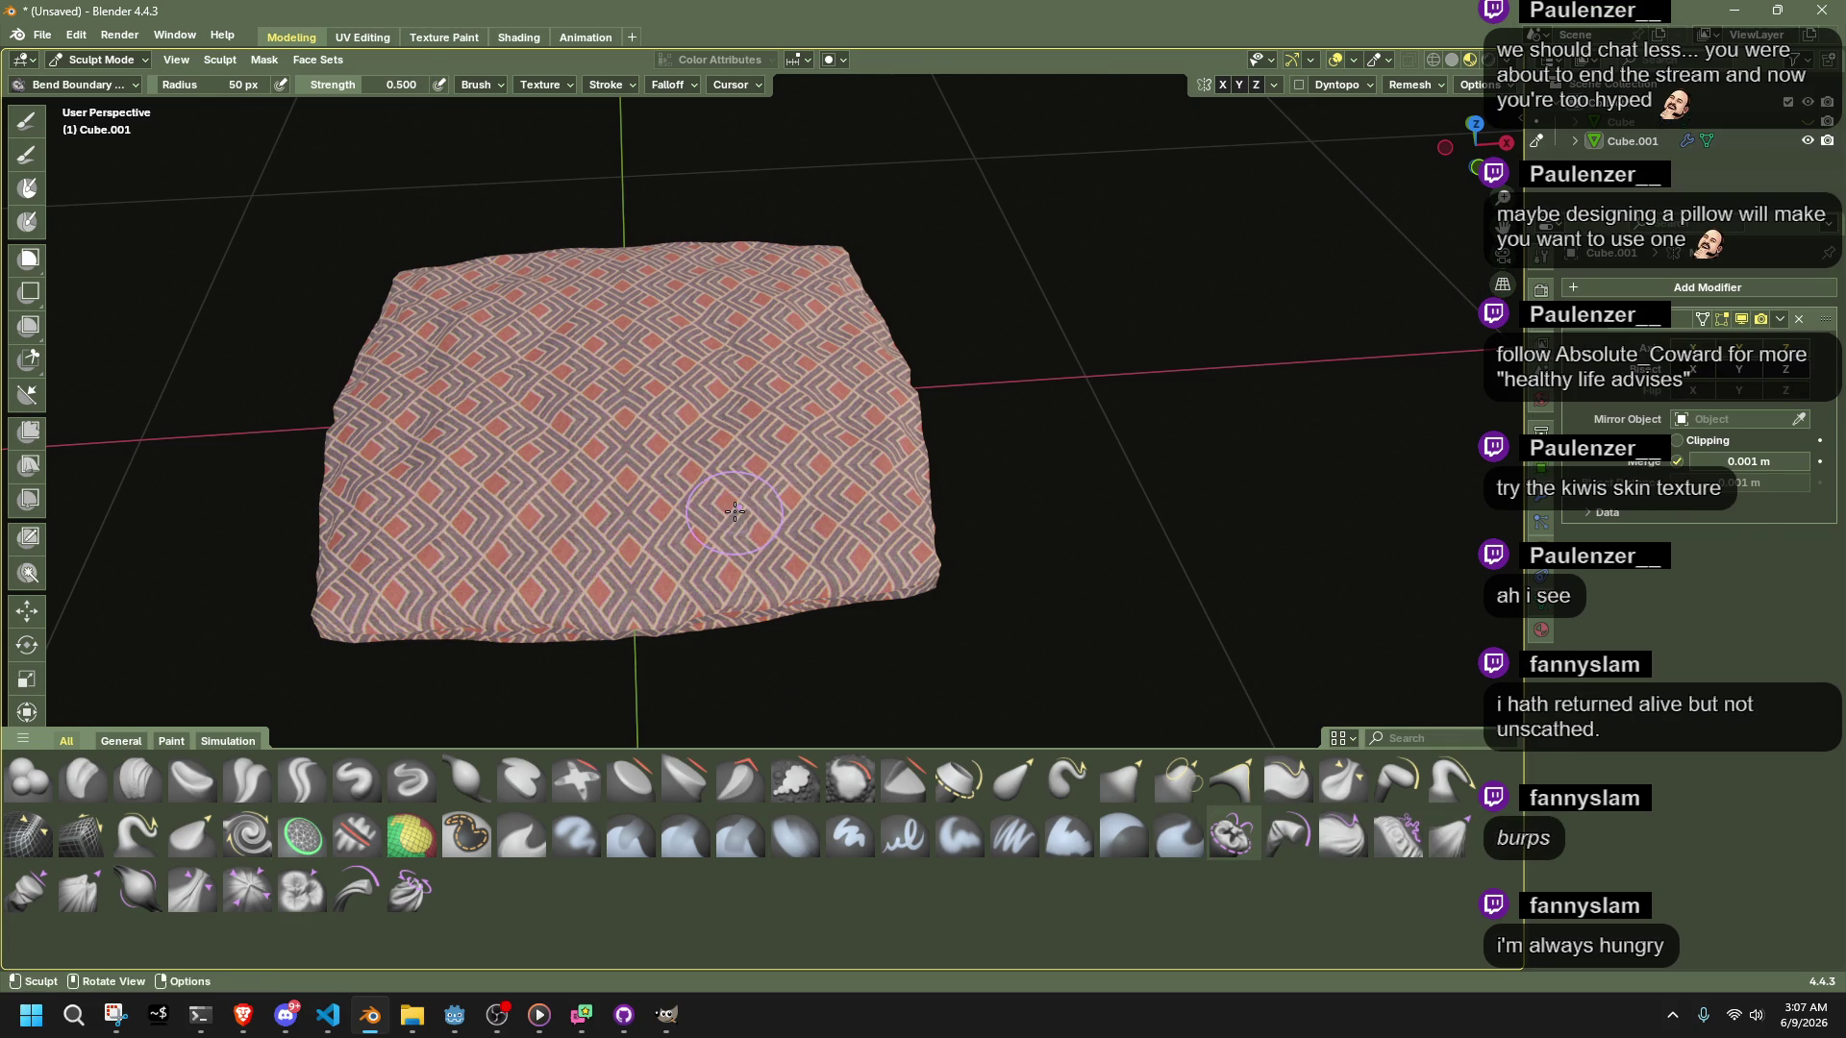
{"action": "left_click", "coordinate": [1275, 849]}
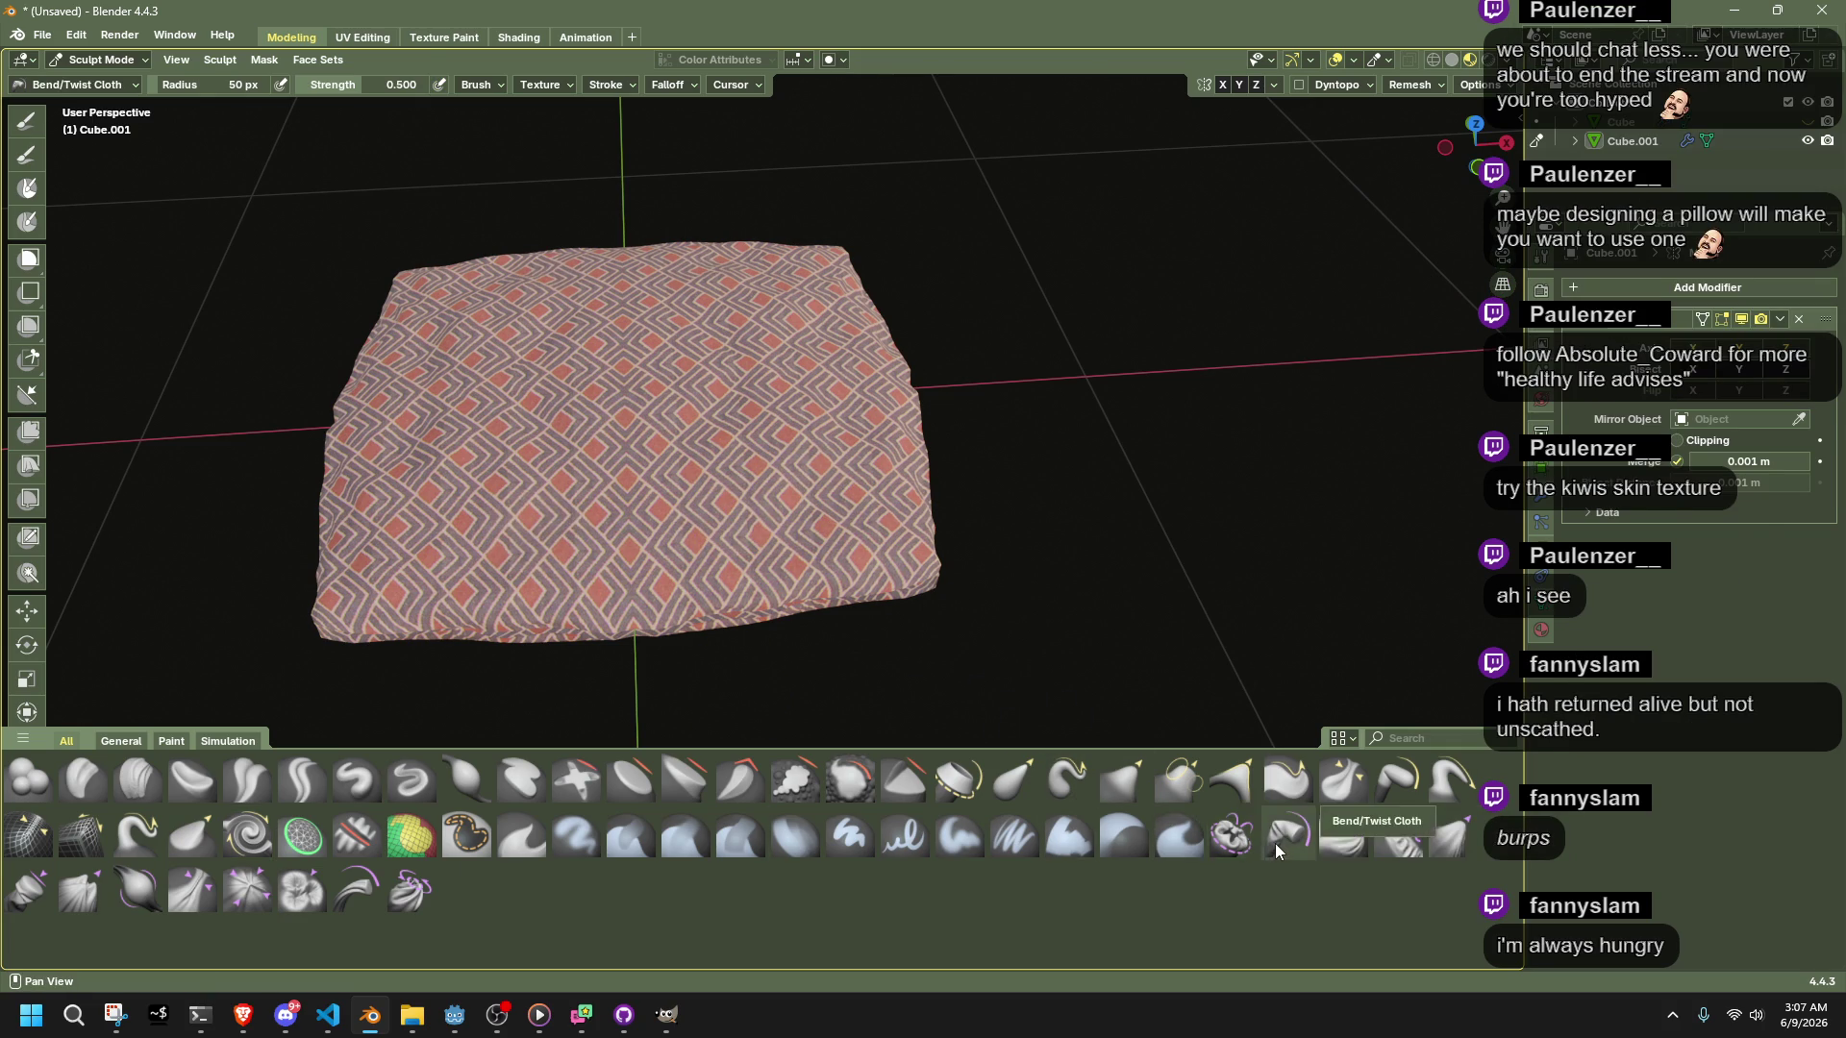
{"action": "left_click", "coordinate": [1336, 849]}
Stroke the pillow with the cloth brush at strength 0.35, undoing strokes that tear it apart
{"action": "left_click_drag", "start_coordinate": [762, 474], "coordinate": [766, 493]}
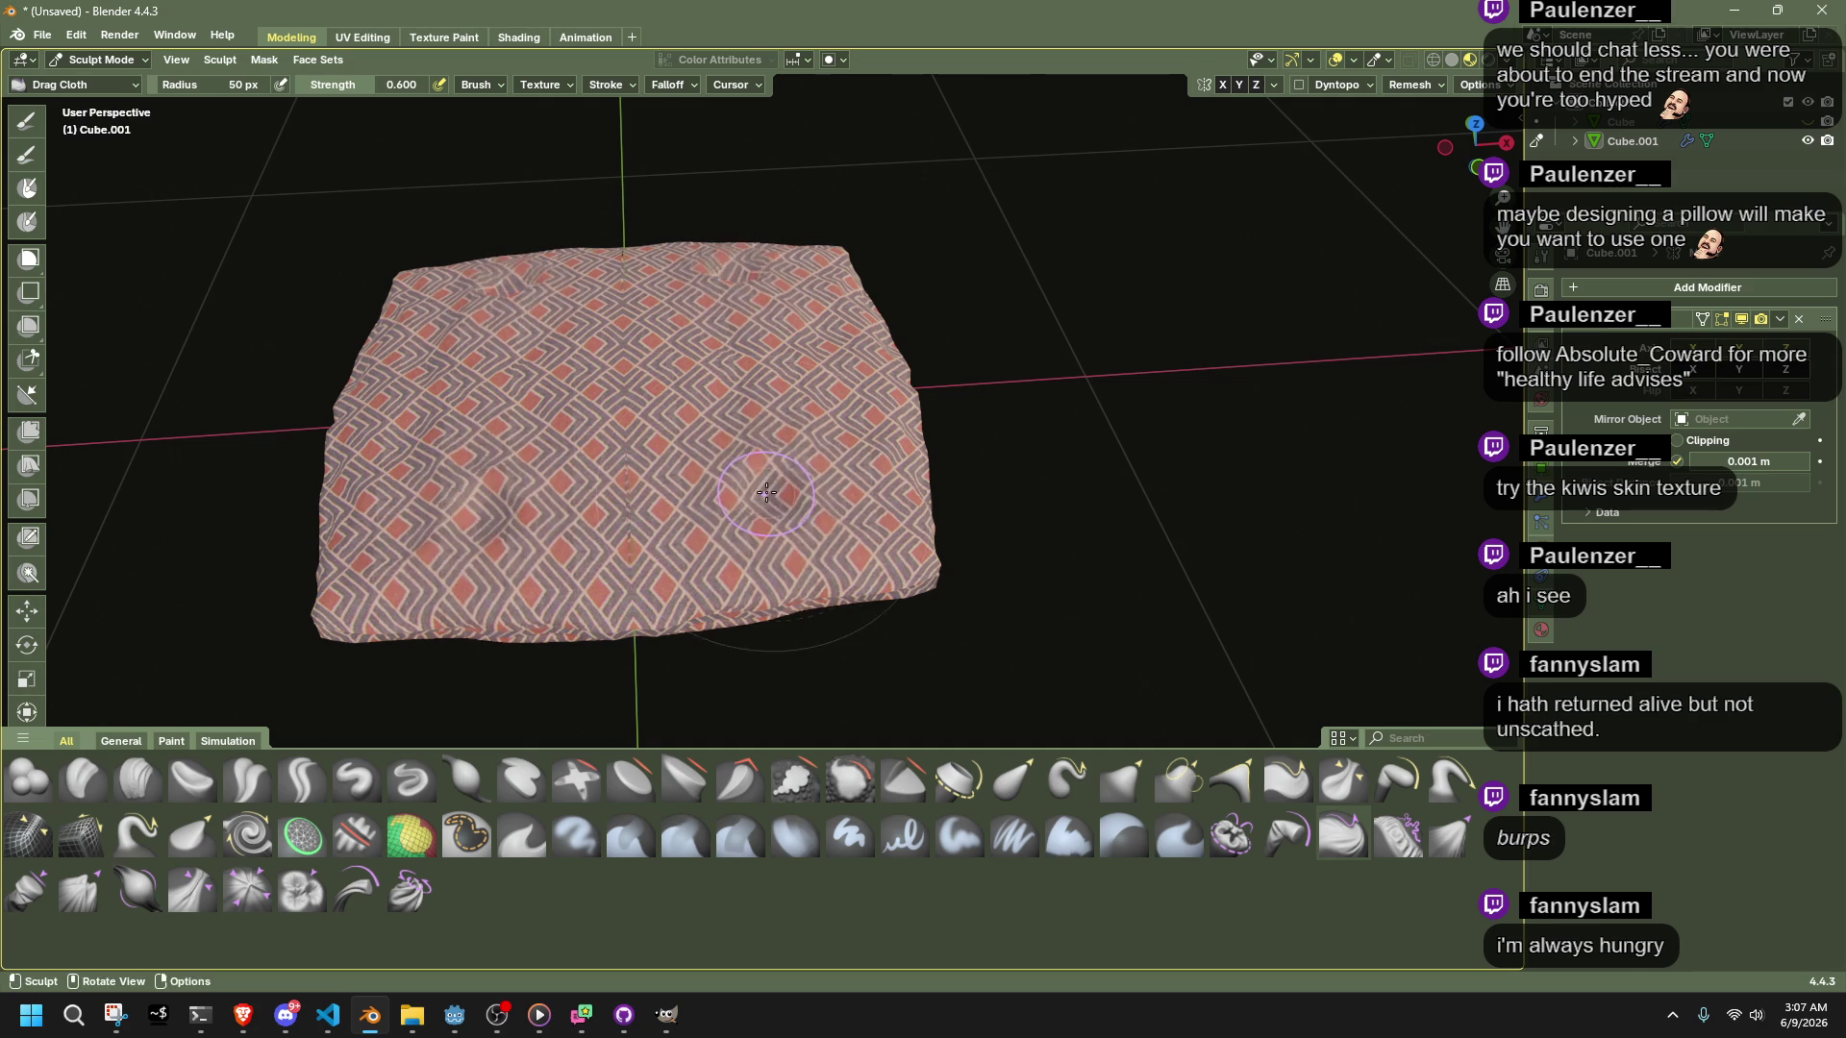
{"action": "key", "text": "ctrl+z"}
{"action": "key", "text": "ctrl+z"}
{"action": "key", "text": "ctrl+z"}
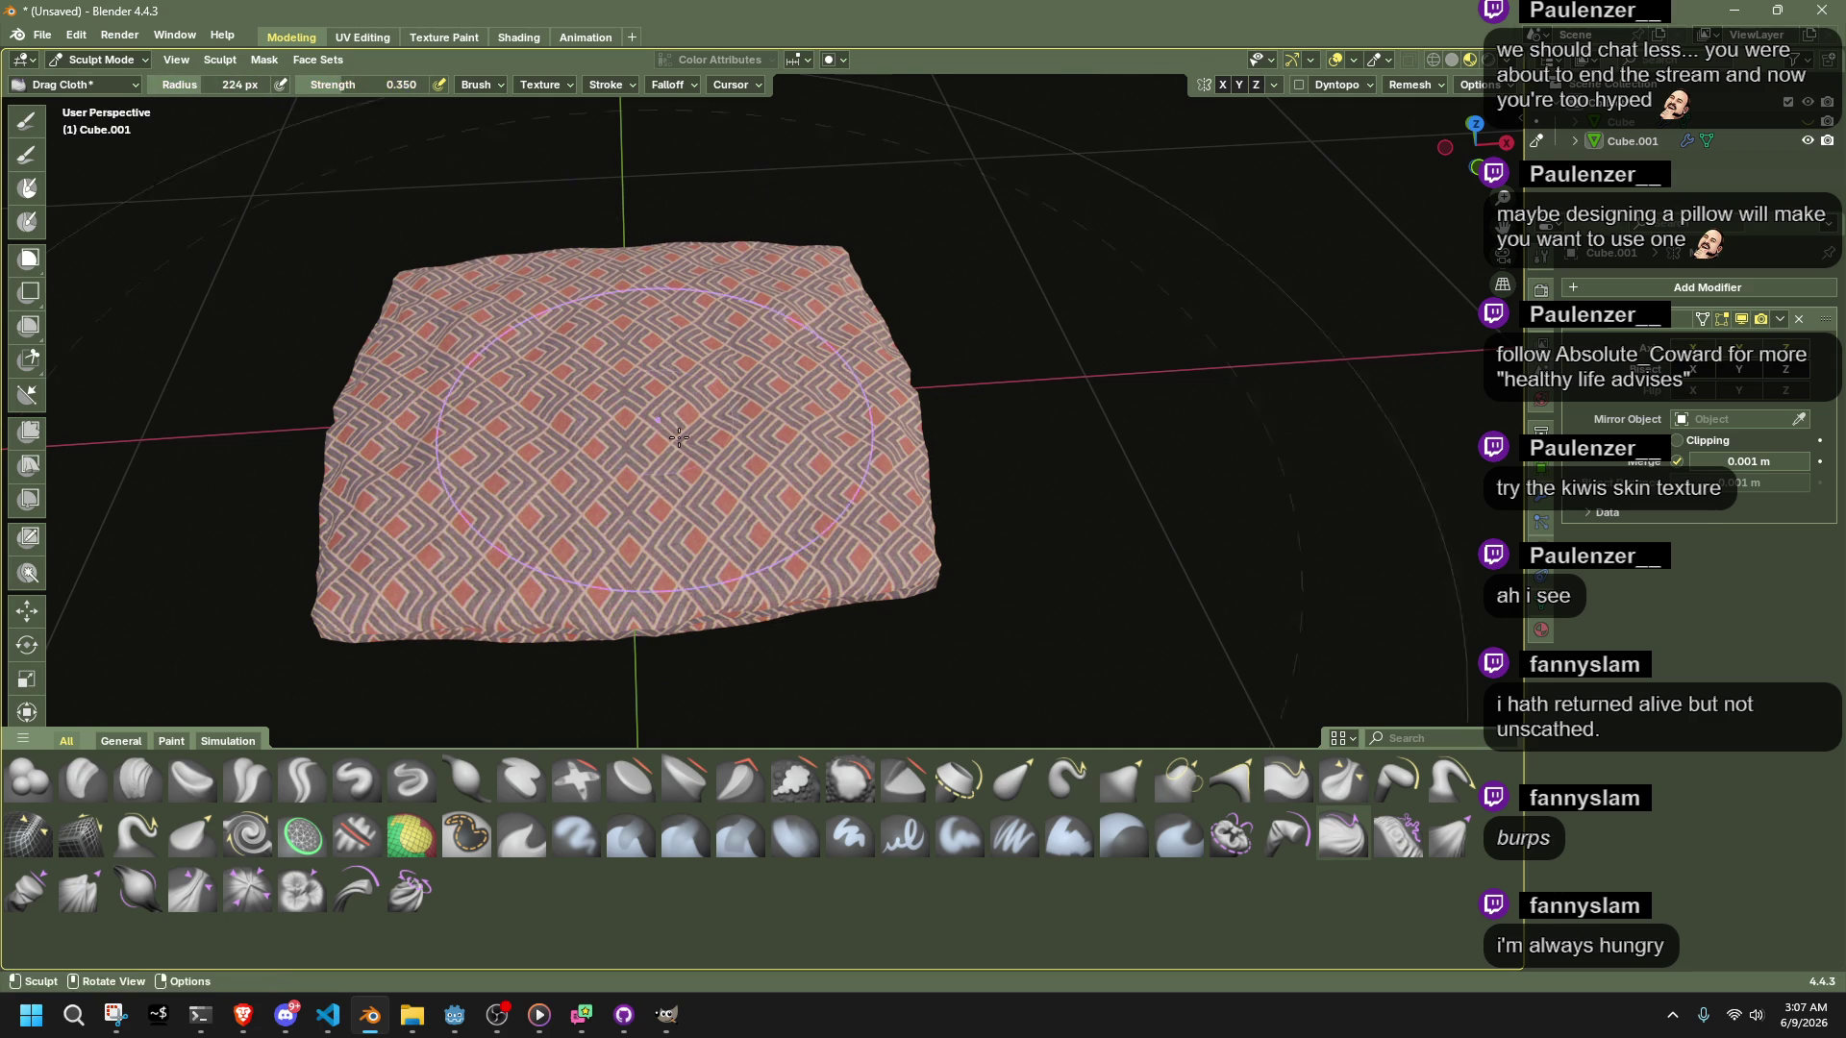
{"action": "left_click_drag", "start_coordinate": [769, 505], "coordinate": [761, 458]}
{"action": "key", "text": "ctrl+z"}
In Edit Mode, select the three seam-border face loops and hide them
{"action": "key", "text": "Tab"}
{"action": "middle_click_drag", "start_coordinate": [1051, 413], "coordinate": [984, 452]}
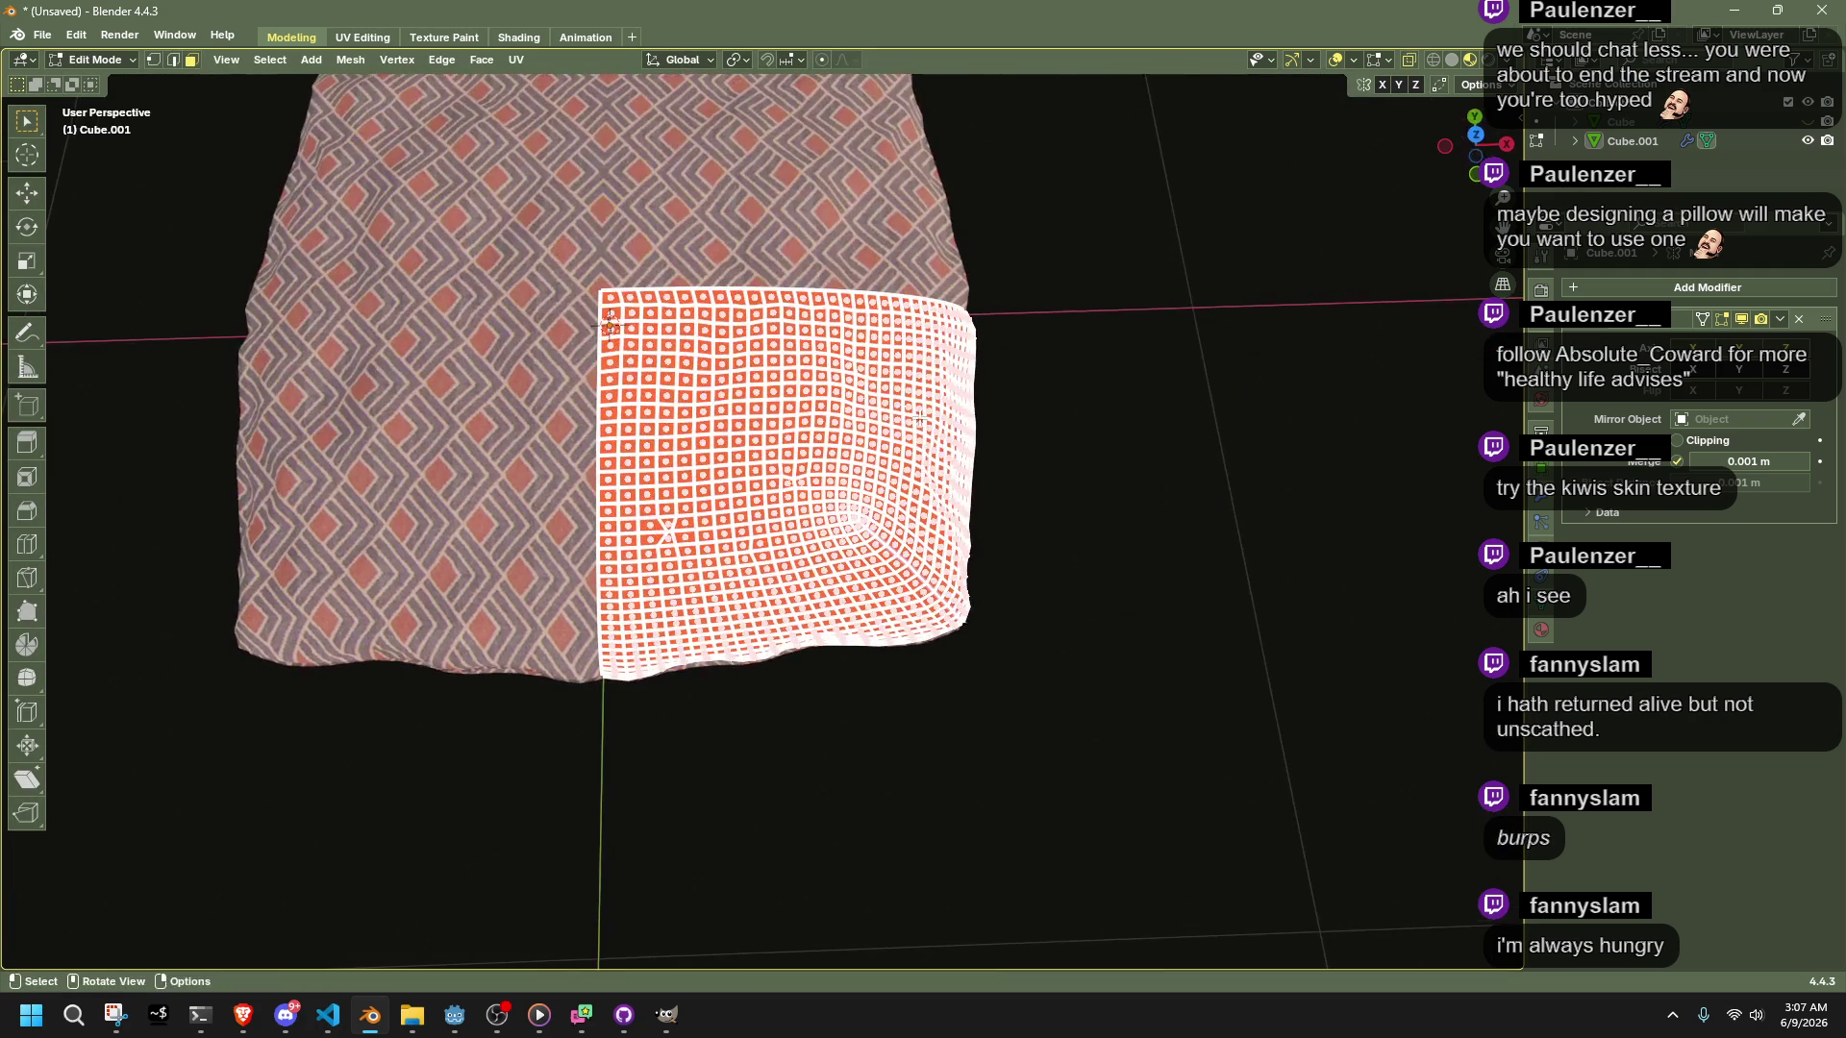
{"action": "left_click", "coordinate": [606, 291], "text": "alt"}
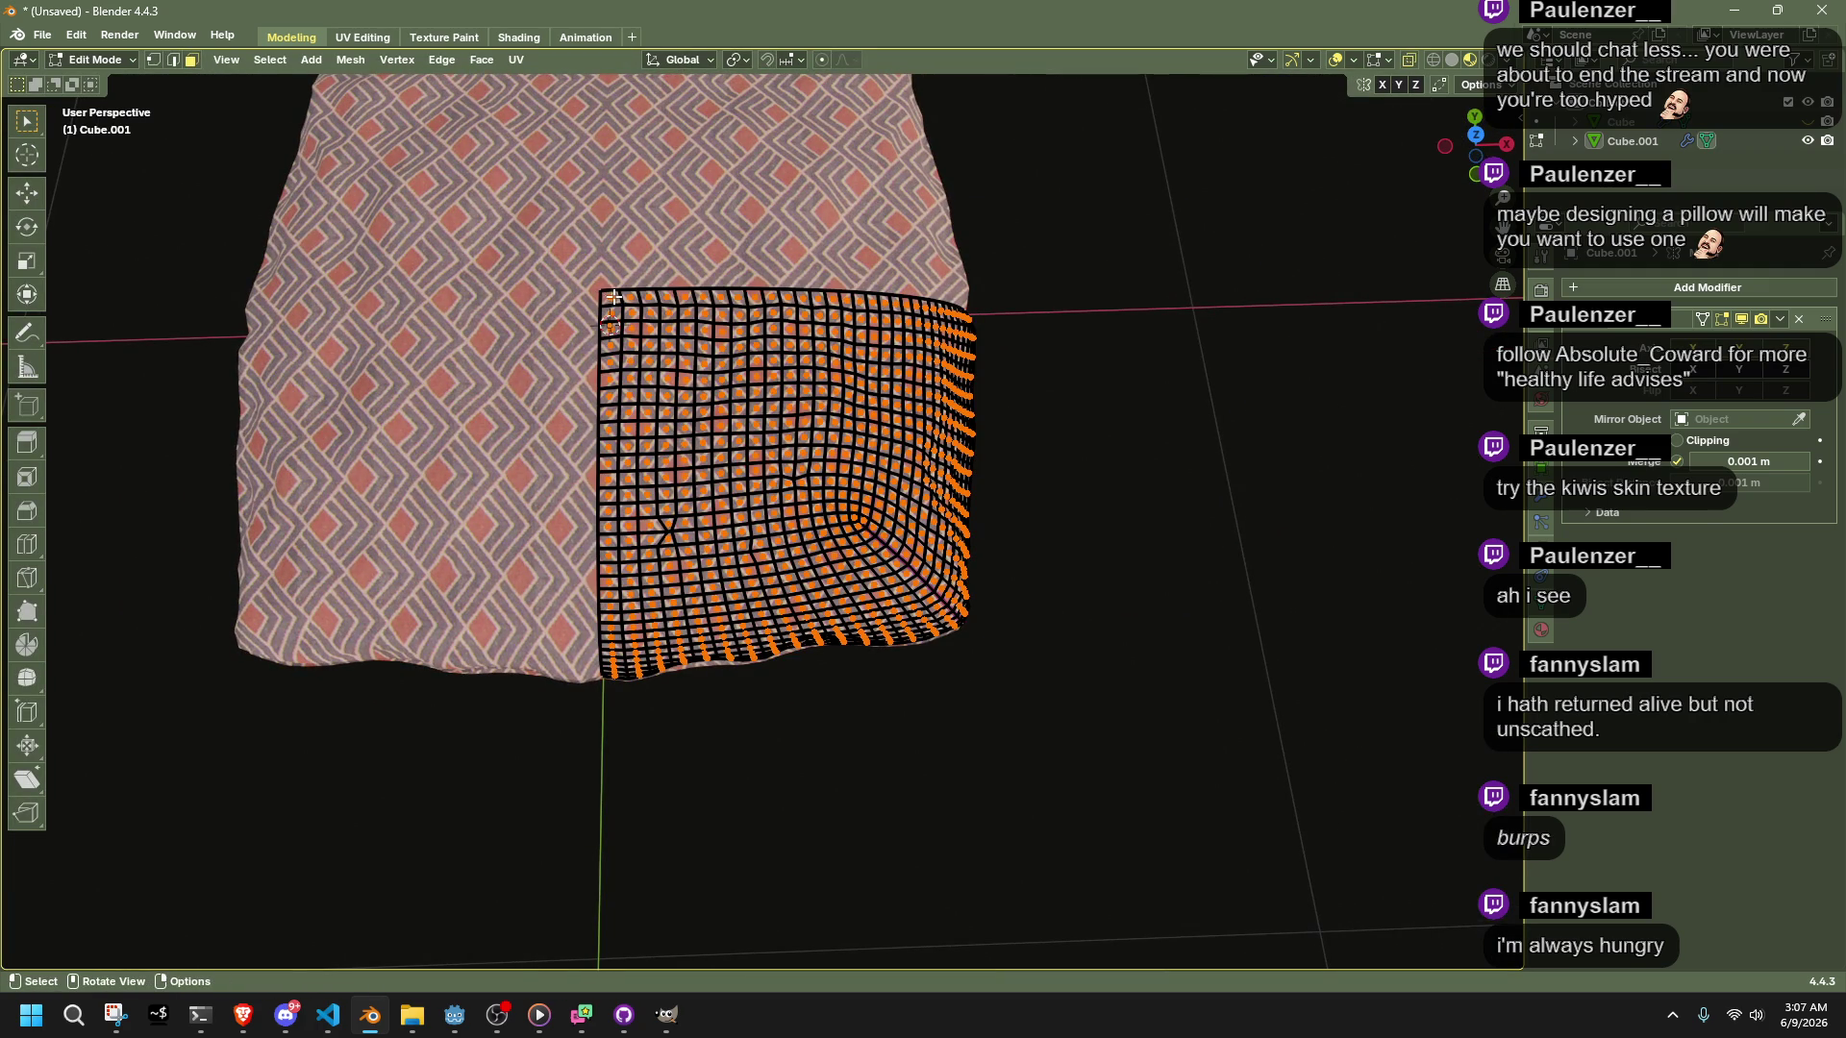
{"action": "left_click", "coordinate": [611, 302], "text": "alt+shift"}
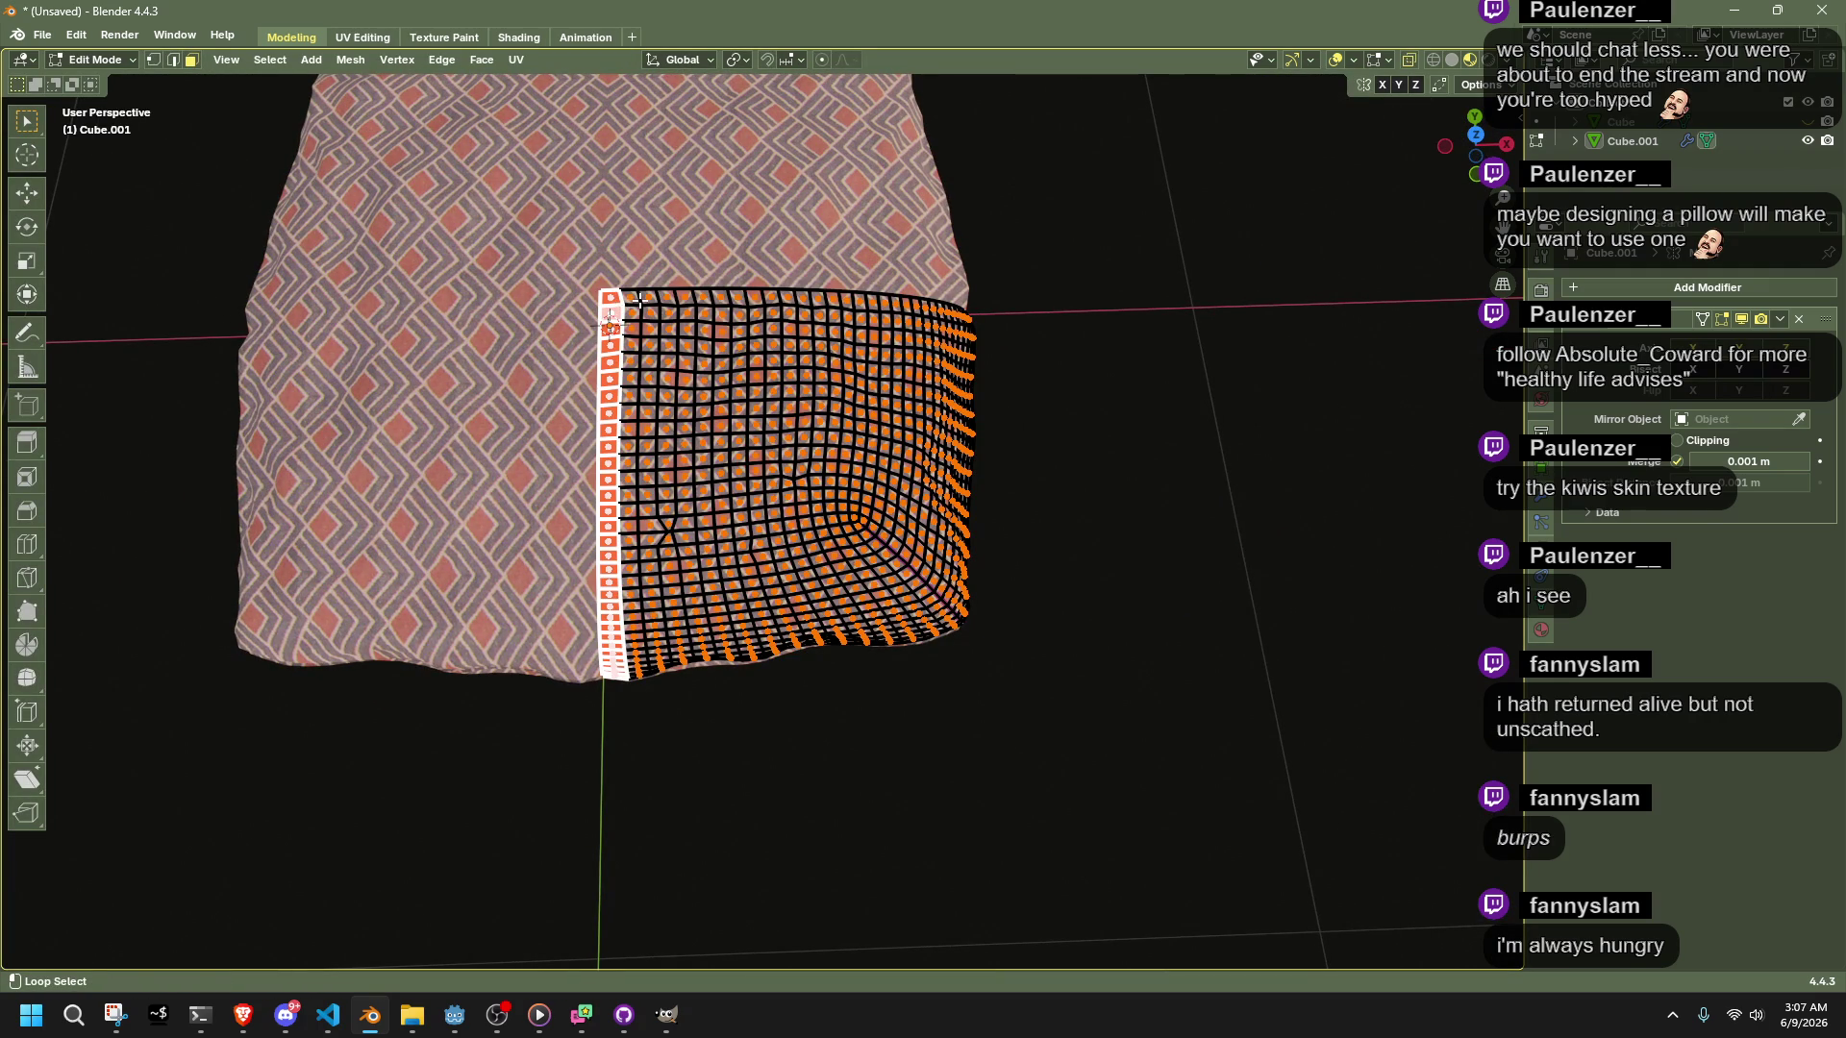
{"action": "left_click", "coordinate": [640, 301], "text": "alt+shift"}
{"action": "key", "text": "h"}
{"action": "middle_click_drag", "start_coordinate": [640, 300], "coordinate": [188, 81]}
Switch the pillow back to Sculpt Mode
{"action": "left_click", "coordinate": [81, 61]}
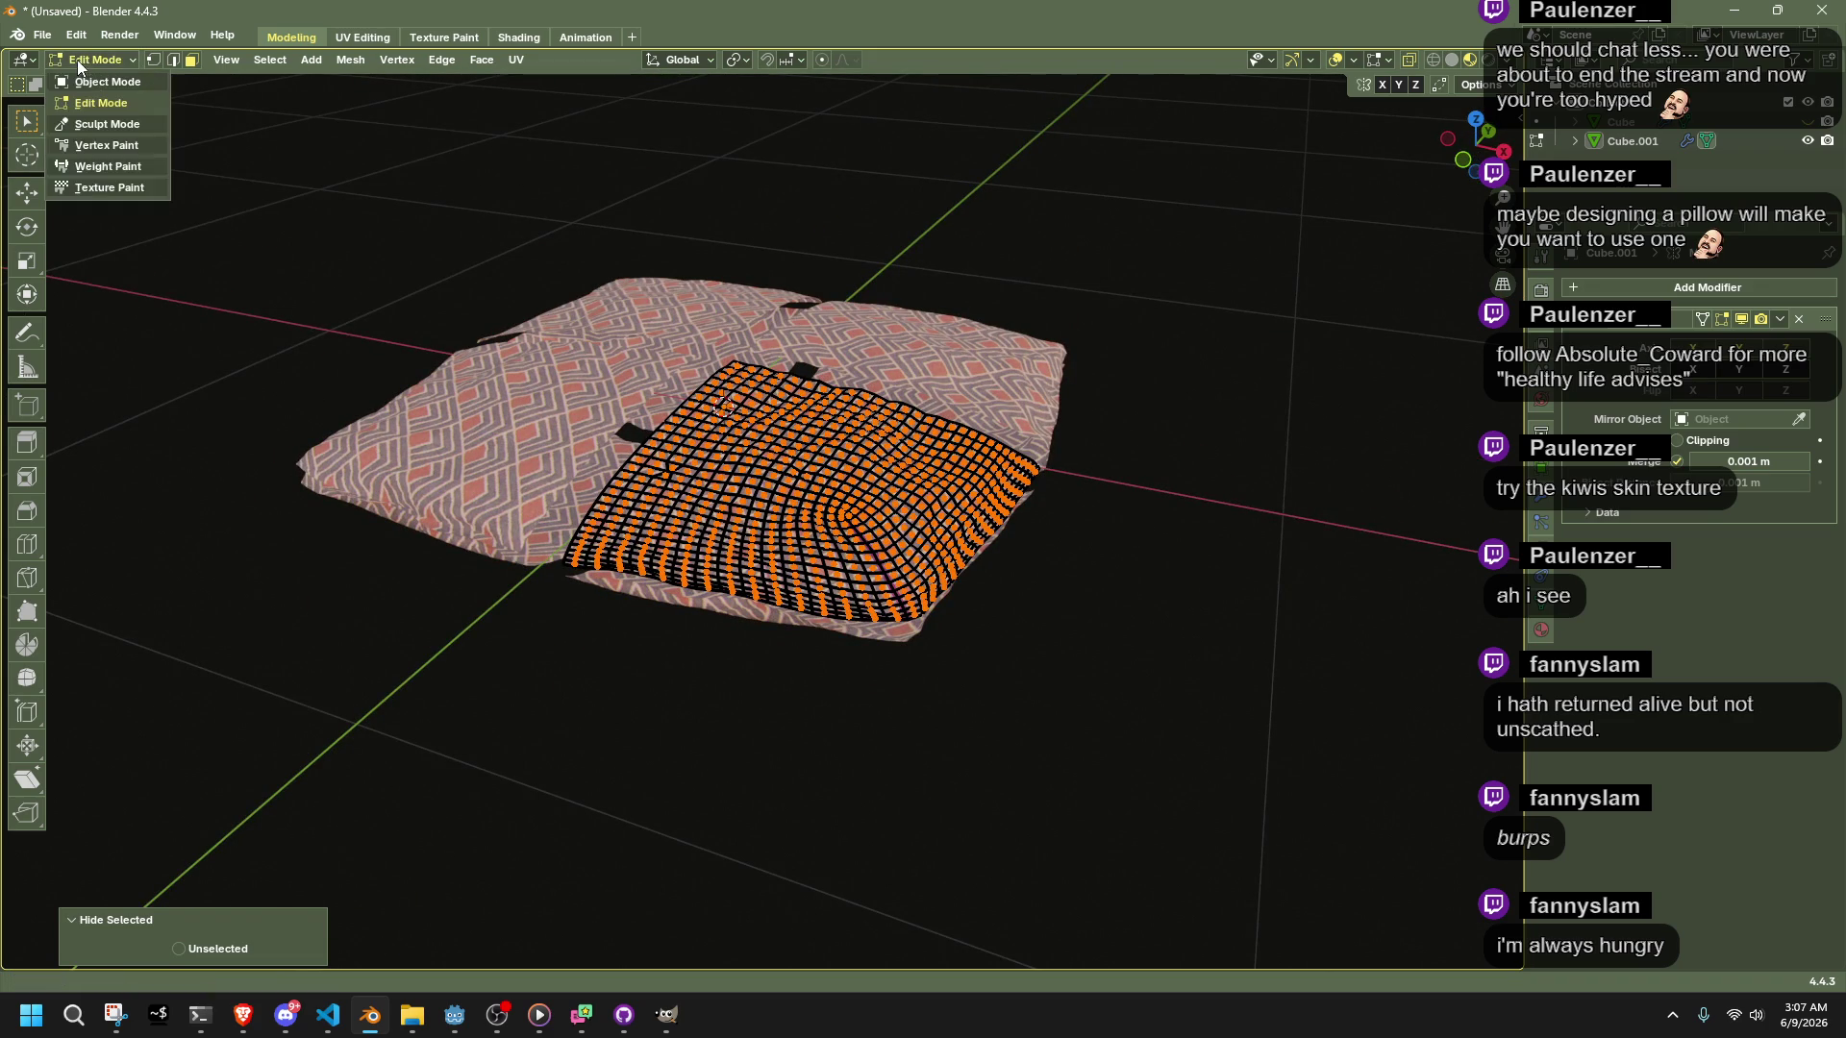
{"action": "left_click", "coordinate": [88, 125]}
{"action": "scroll", "coordinate": [804, 448], "scroll_direction": "up", "scroll_amount": 6}
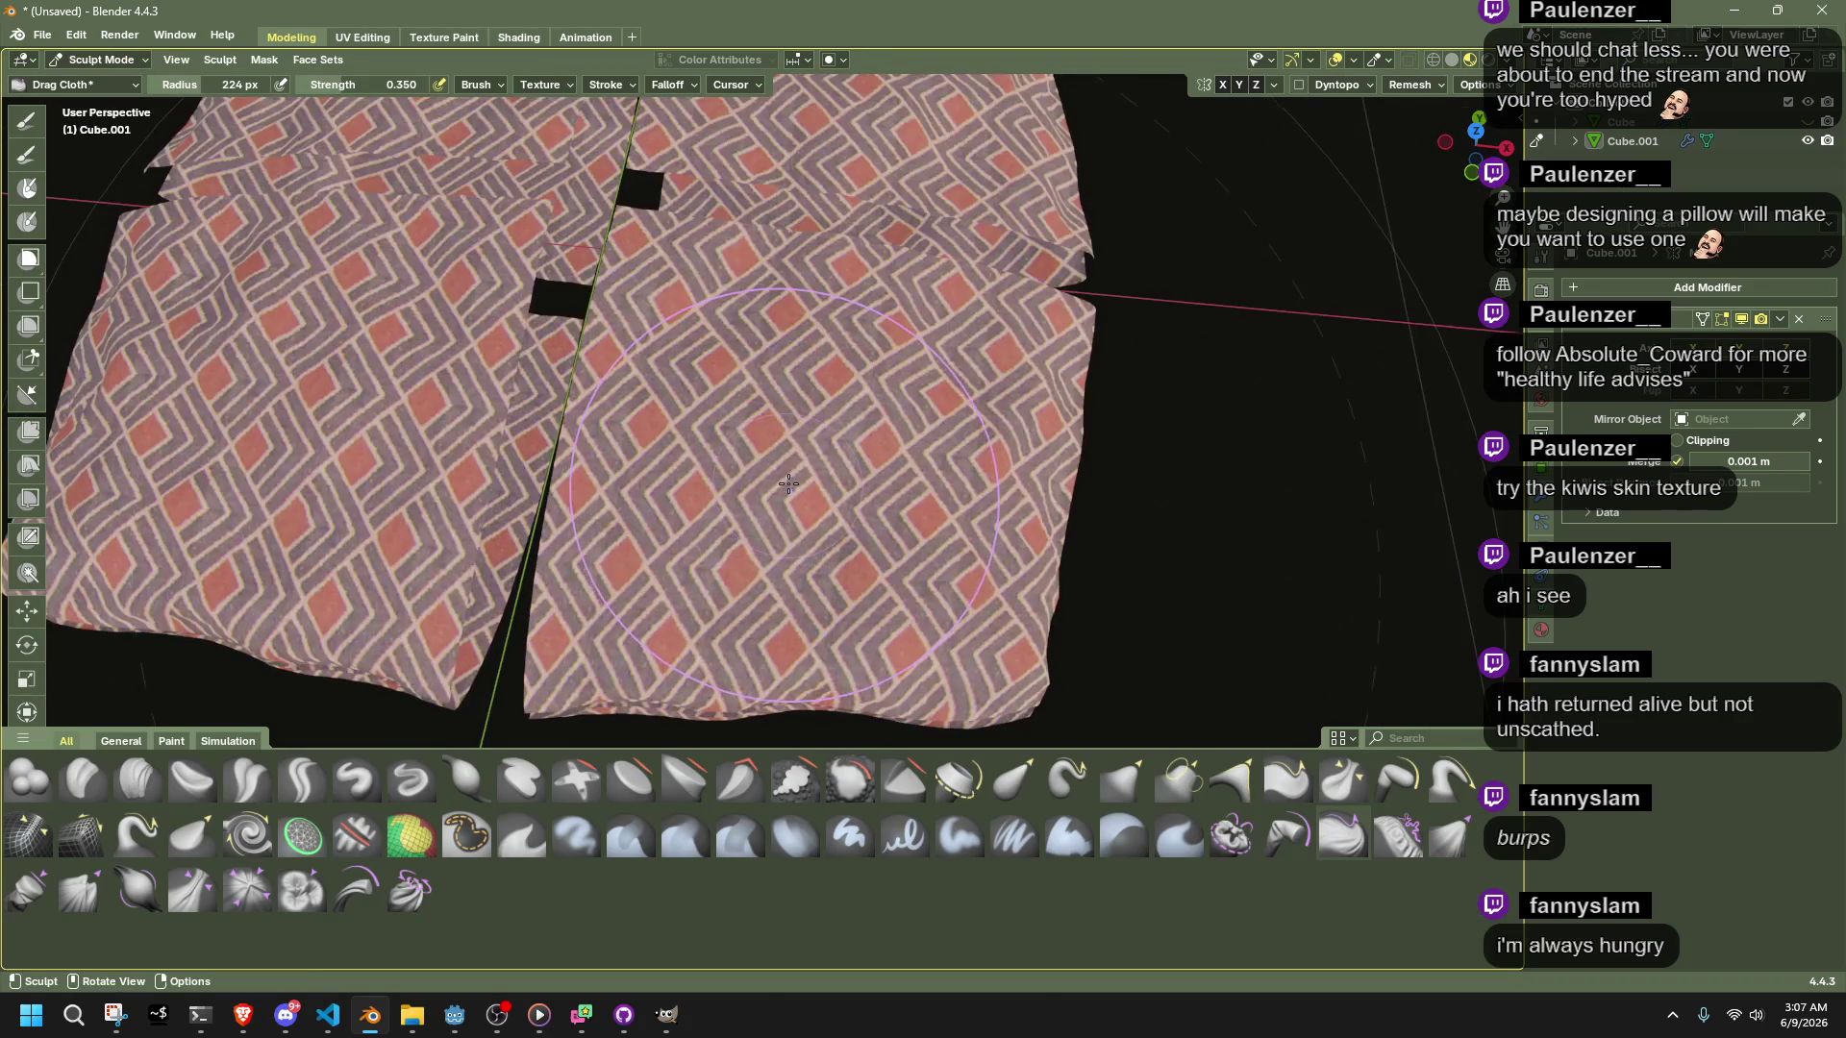
Smooth the pillow surface near the central seam with the Smooth brush
{"action": "scroll", "coordinate": [804, 448], "scroll_direction": "down", "scroll_amount": 5}
{"action": "mouse_move", "coordinate": [804, 448]}
{"action": "middle_mouse_down"}
{"action": "mouse_move", "coordinate": [858, 310]}
{"action": "mouse_move", "coordinate": [989, 301]}
{"action": "mouse_move", "coordinate": [735, 573]}
{"action": "mouse_move", "coordinate": [759, 519]}
{"action": "middle_mouse_up"}
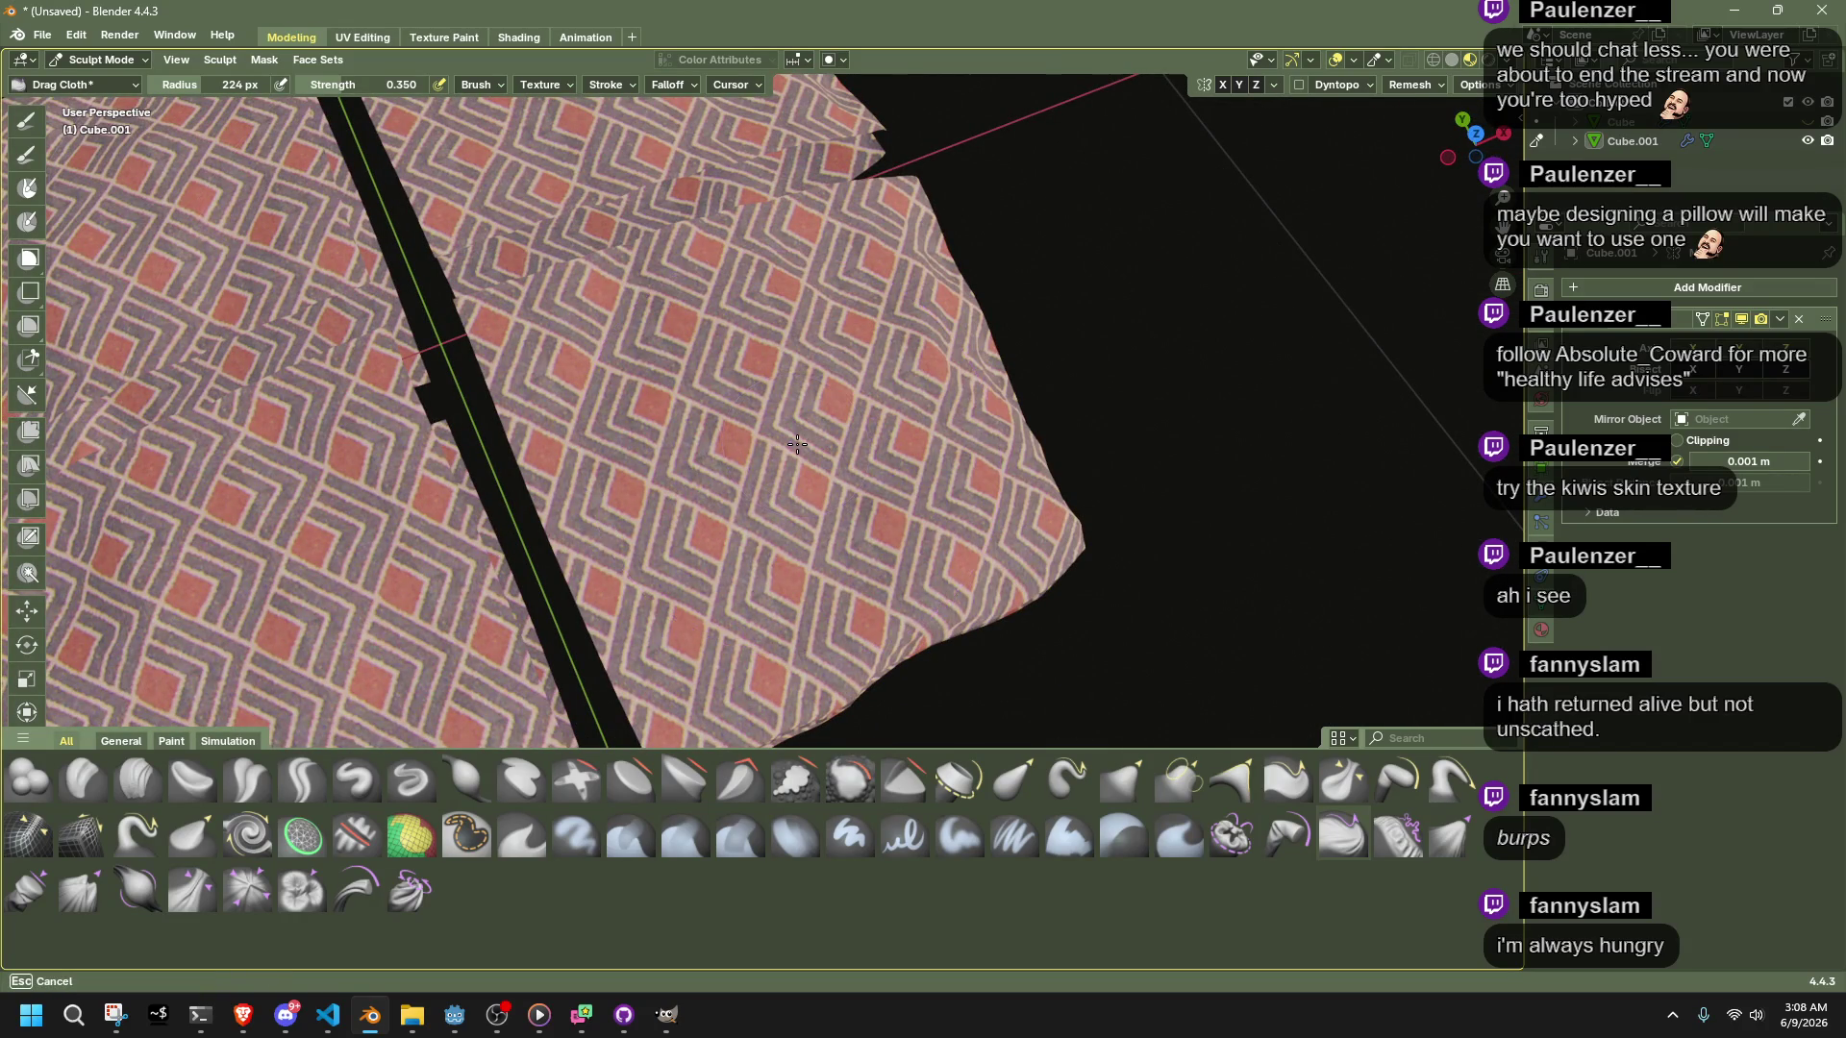
{"action": "mouse_move", "coordinate": [796, 444]}
{"action": "middle_mouse_down"}
{"action": "mouse_move", "coordinate": [769, 330]}
{"action": "mouse_move", "coordinate": [846, 300]}
{"action": "middle_mouse_up"}
{"action": "key", "text": "Tab"}
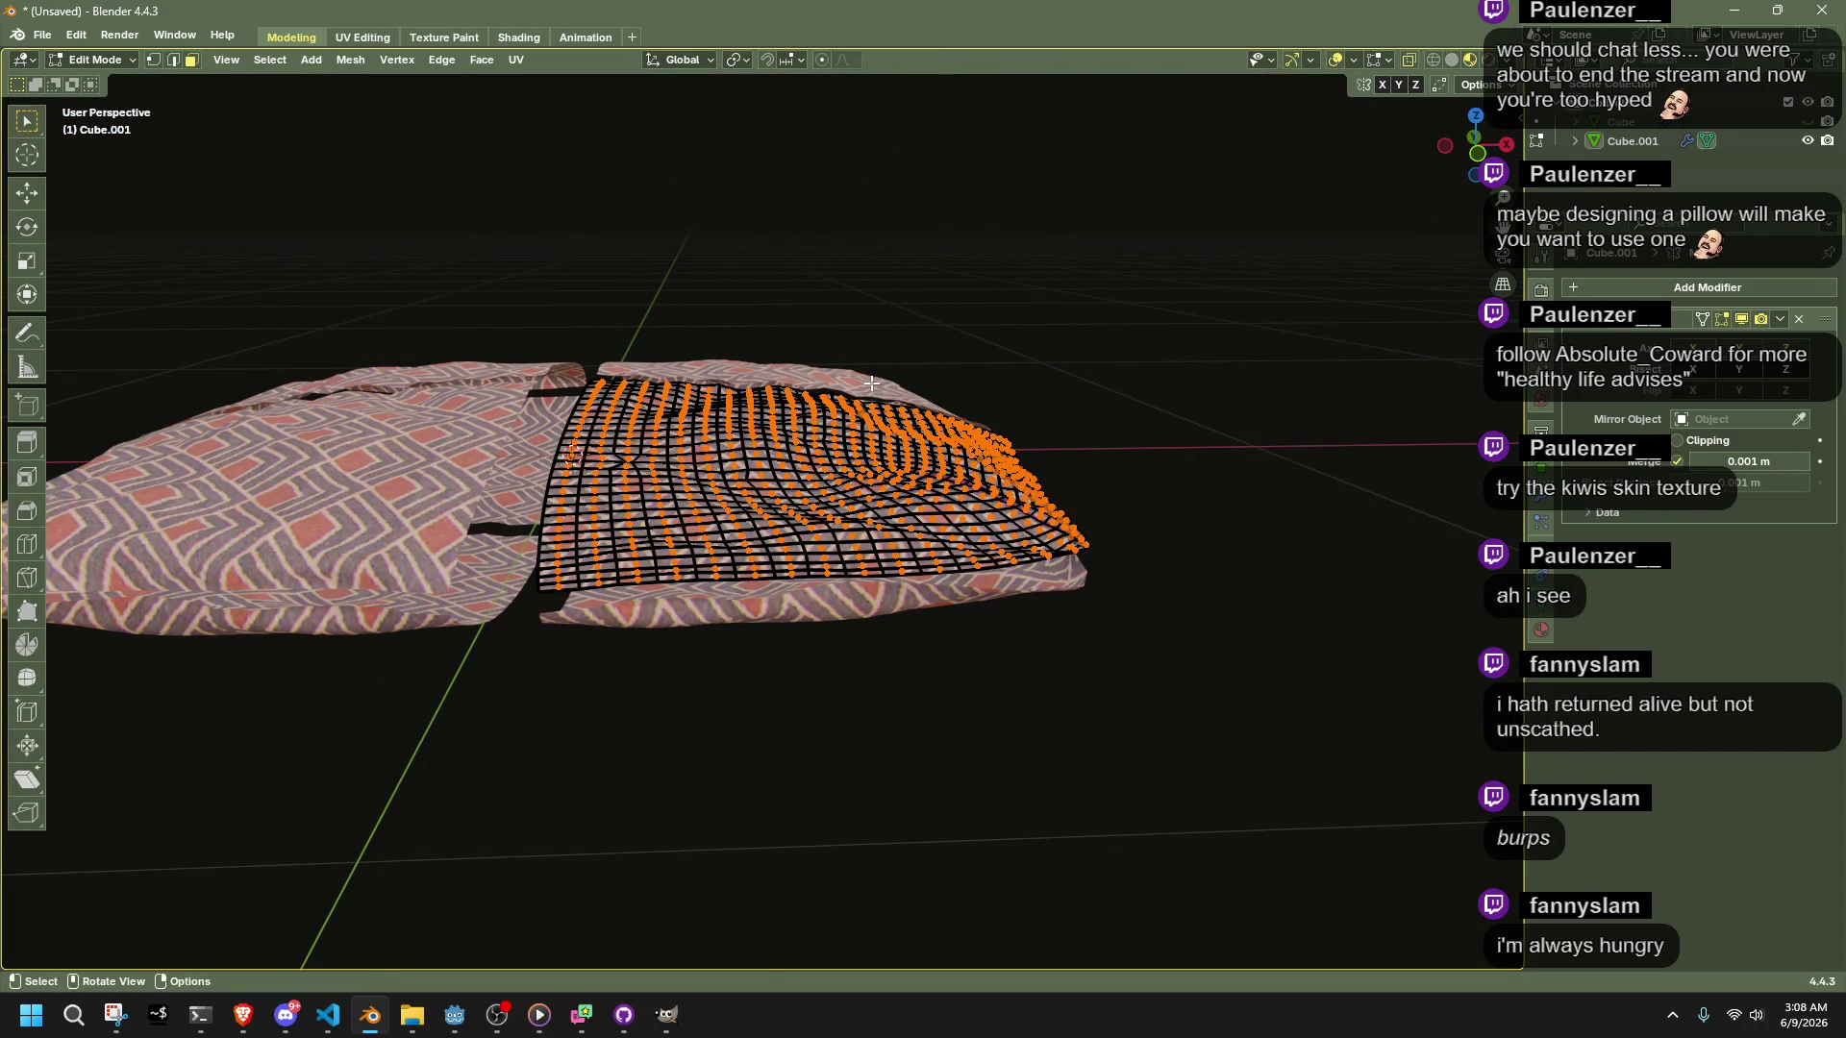
{"action": "key", "text": "Tab"}
{"action": "mouse_move", "coordinate": [823, 603]}
{"action": "middle_mouse_down"}
{"action": "mouse_move", "coordinate": [717, 484]}
{"action": "mouse_move", "coordinate": [645, 464]}
{"action": "middle_mouse_up"}
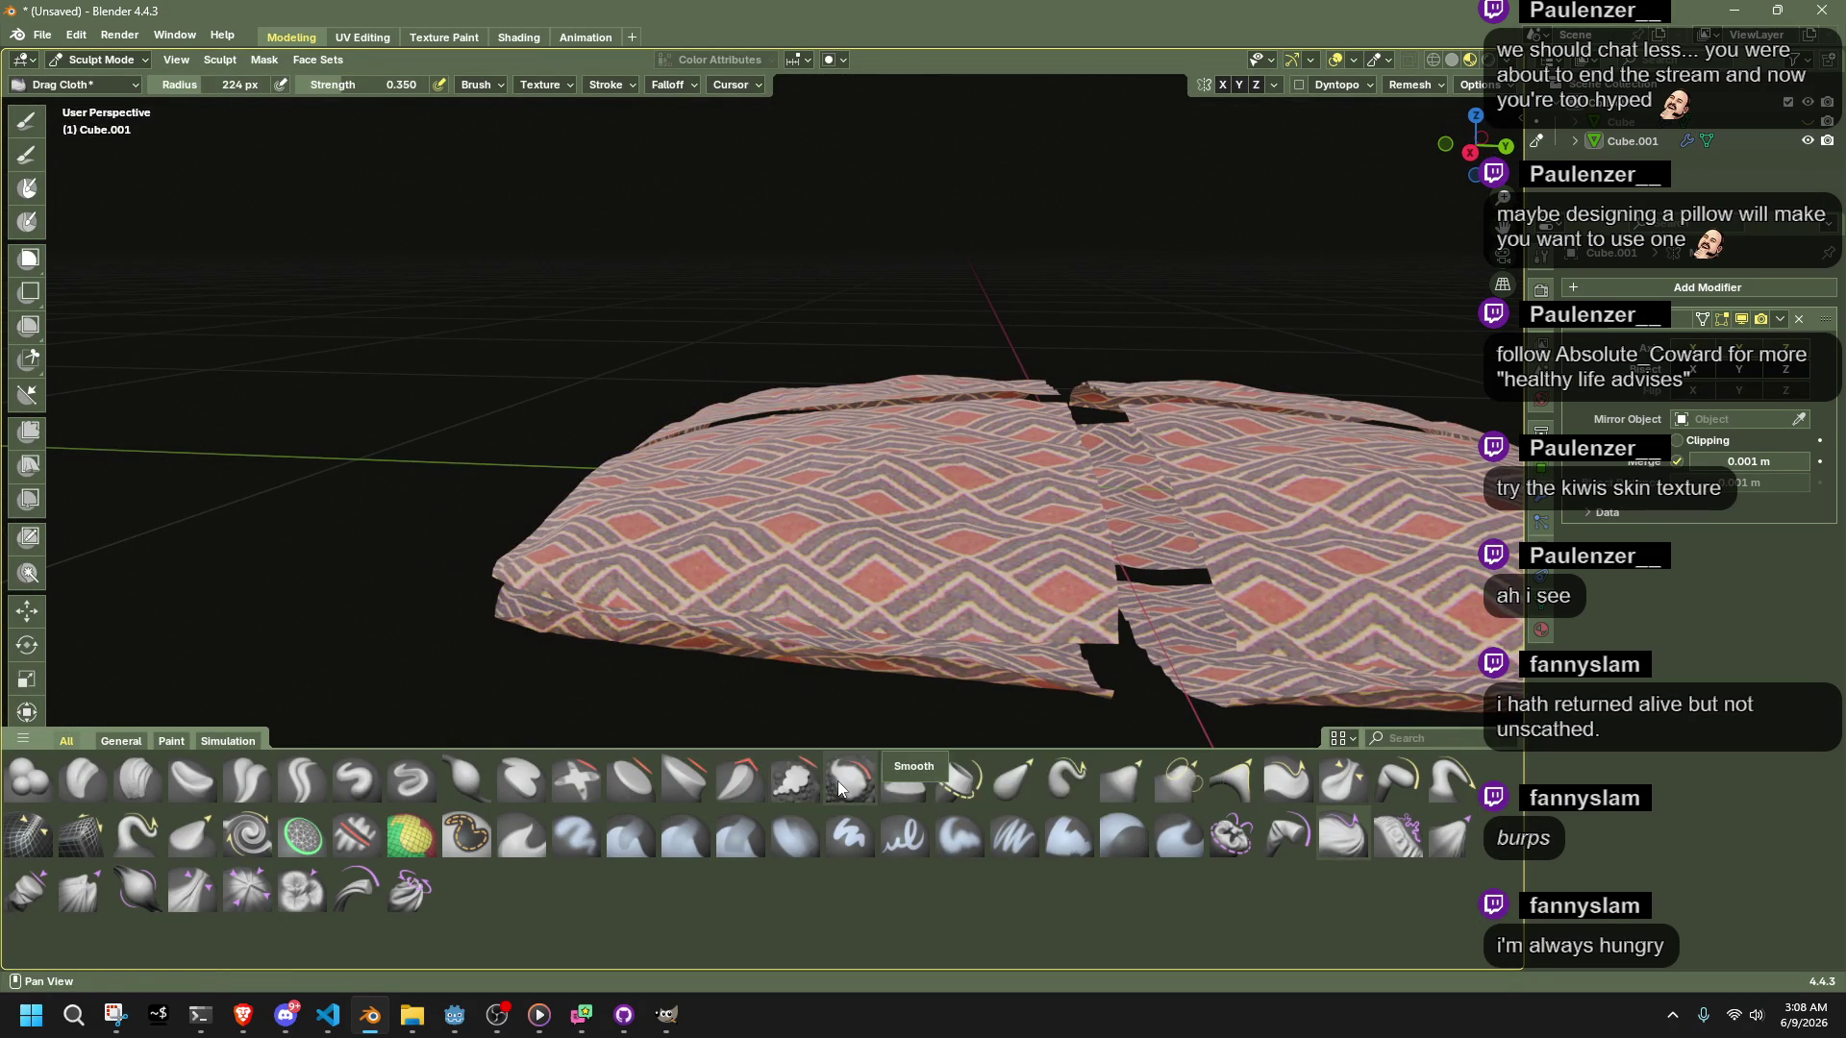
{"action": "left_click", "coordinate": [1397, 778]}
{"action": "scroll", "coordinate": [931, 604], "scroll_direction": "up", "scroll_amount": 5}
{"action": "left_click_drag", "start_coordinate": [932, 603], "coordinate": [763, 533]}
{"action": "scroll", "coordinate": [763, 533], "scroll_direction": "down", "scroll_amount": 6}
{"action": "mouse_move", "coordinate": [763, 532]}
{"action": "middle_mouse_down"}
{"action": "mouse_move", "coordinate": [710, 514]}
{"action": "mouse_move", "coordinate": [698, 877]}
{"action": "middle_mouse_up"}
Stretch the cloth with Stretch/Move Cloth and twist the right half with Twist Boundary Cloth
{"action": "scroll", "coordinate": [1023, 634], "scroll_direction": "up", "scroll_amount": 5}
{"action": "scroll", "coordinate": [895, 494], "scroll_direction": "down", "scroll_amount": 2}
{"action": "scroll", "coordinate": [739, 486], "scroll_direction": "up", "scroll_amount": 1}
{"action": "left_click", "coordinate": [359, 897]}
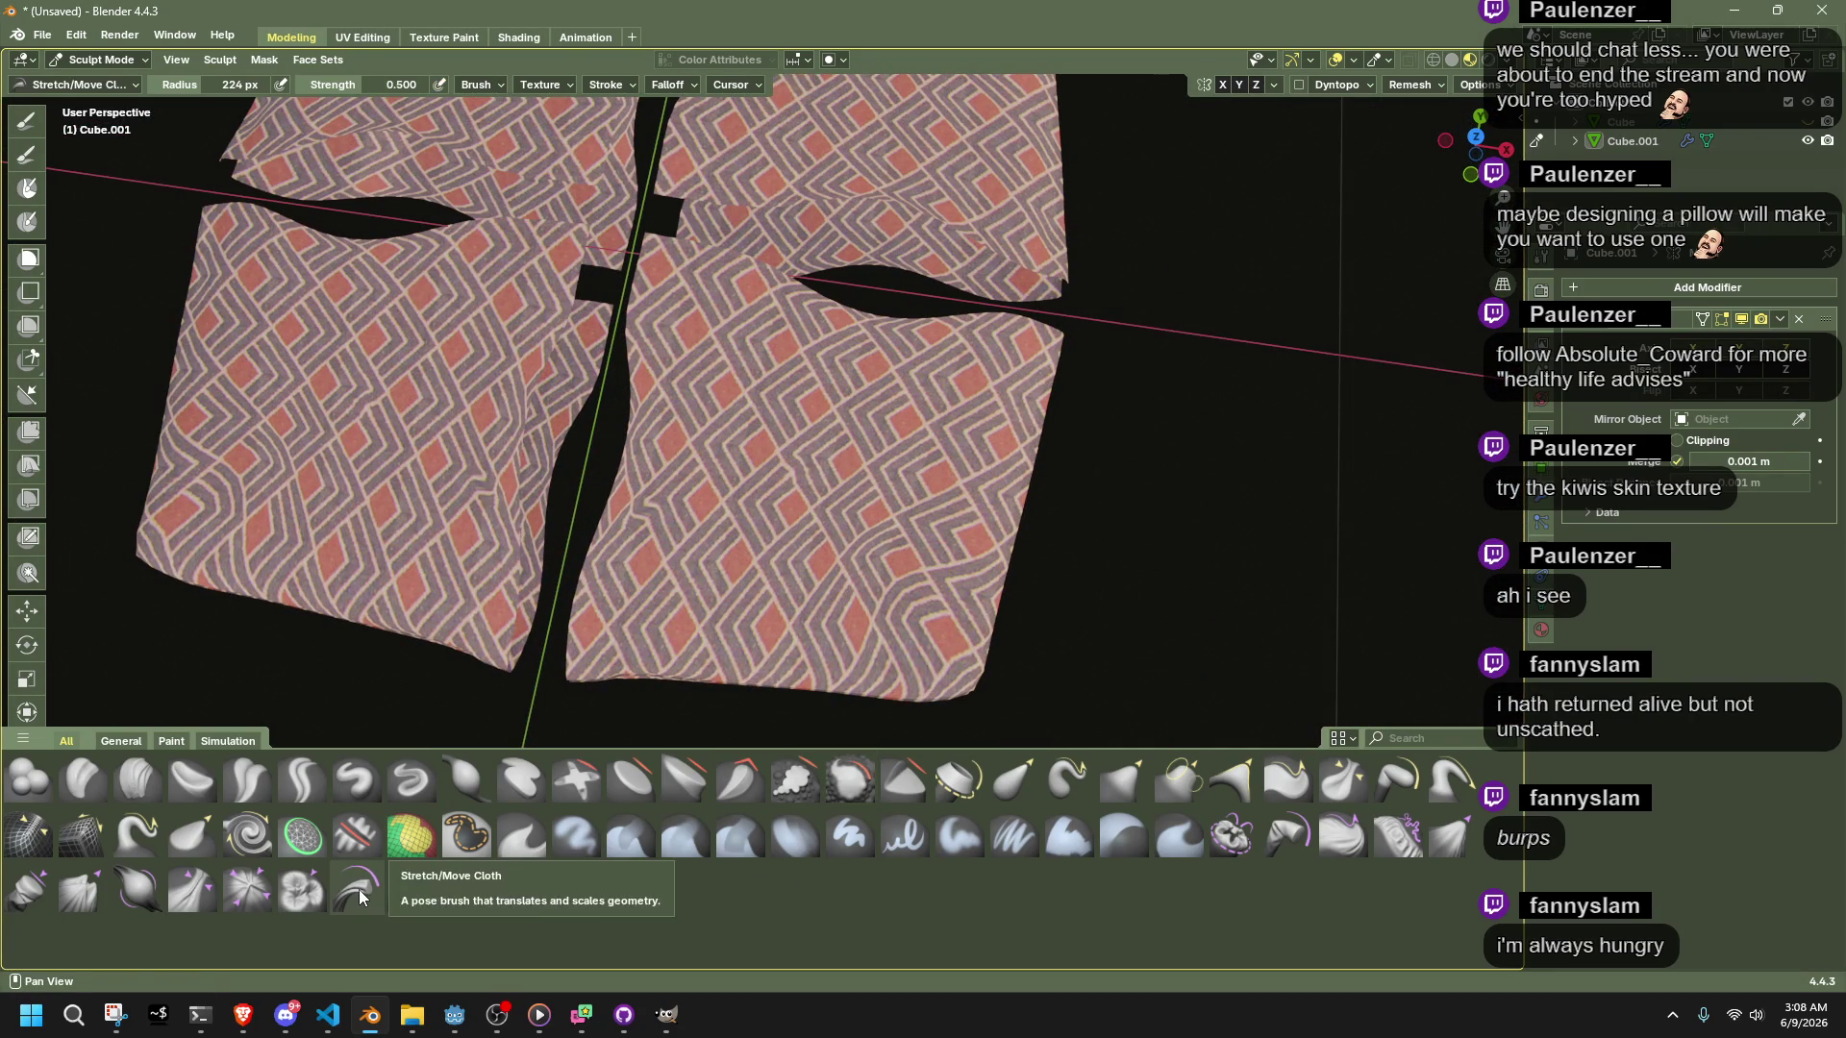
{"action": "left_click_drag", "start_coordinate": [821, 329], "coordinate": [830, 313]}
{"action": "left_click", "coordinate": [412, 889]}
{"action": "left_click_drag", "start_coordinate": [853, 420], "coordinate": [860, 463]}
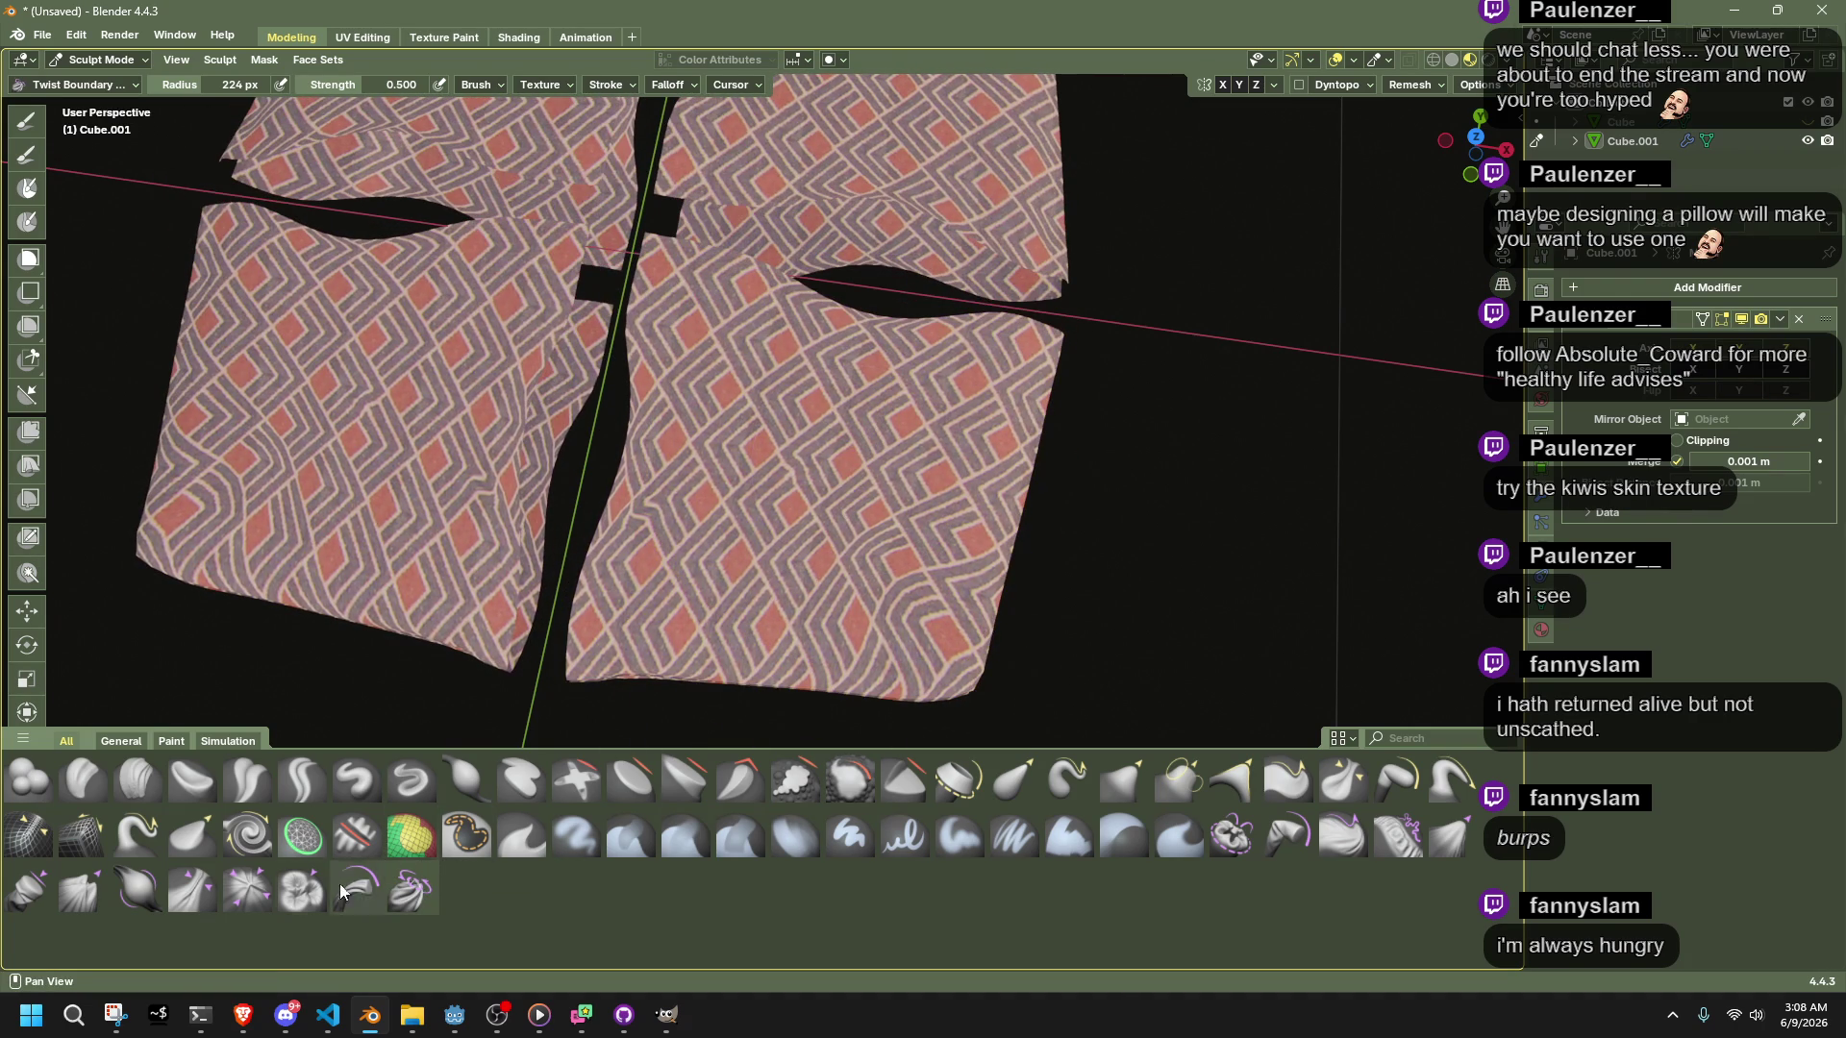
Push both cloth halves, then rumple their edges with Grab Random Cloth in Top view
{"action": "left_click", "coordinate": [287, 902]}
{"action": "left_click_drag", "start_coordinate": [768, 512], "coordinate": [768, 513]}
{"action": "mouse_move", "coordinate": [768, 513]}
{"action": "middle_mouse_down"}
{"action": "mouse_move", "coordinate": [859, 510]}
{"action": "mouse_move", "coordinate": [535, 400]}
{"action": "mouse_move", "coordinate": [433, 500]}
{"action": "mouse_move", "coordinate": [317, 673]}
{"action": "middle_mouse_up"}
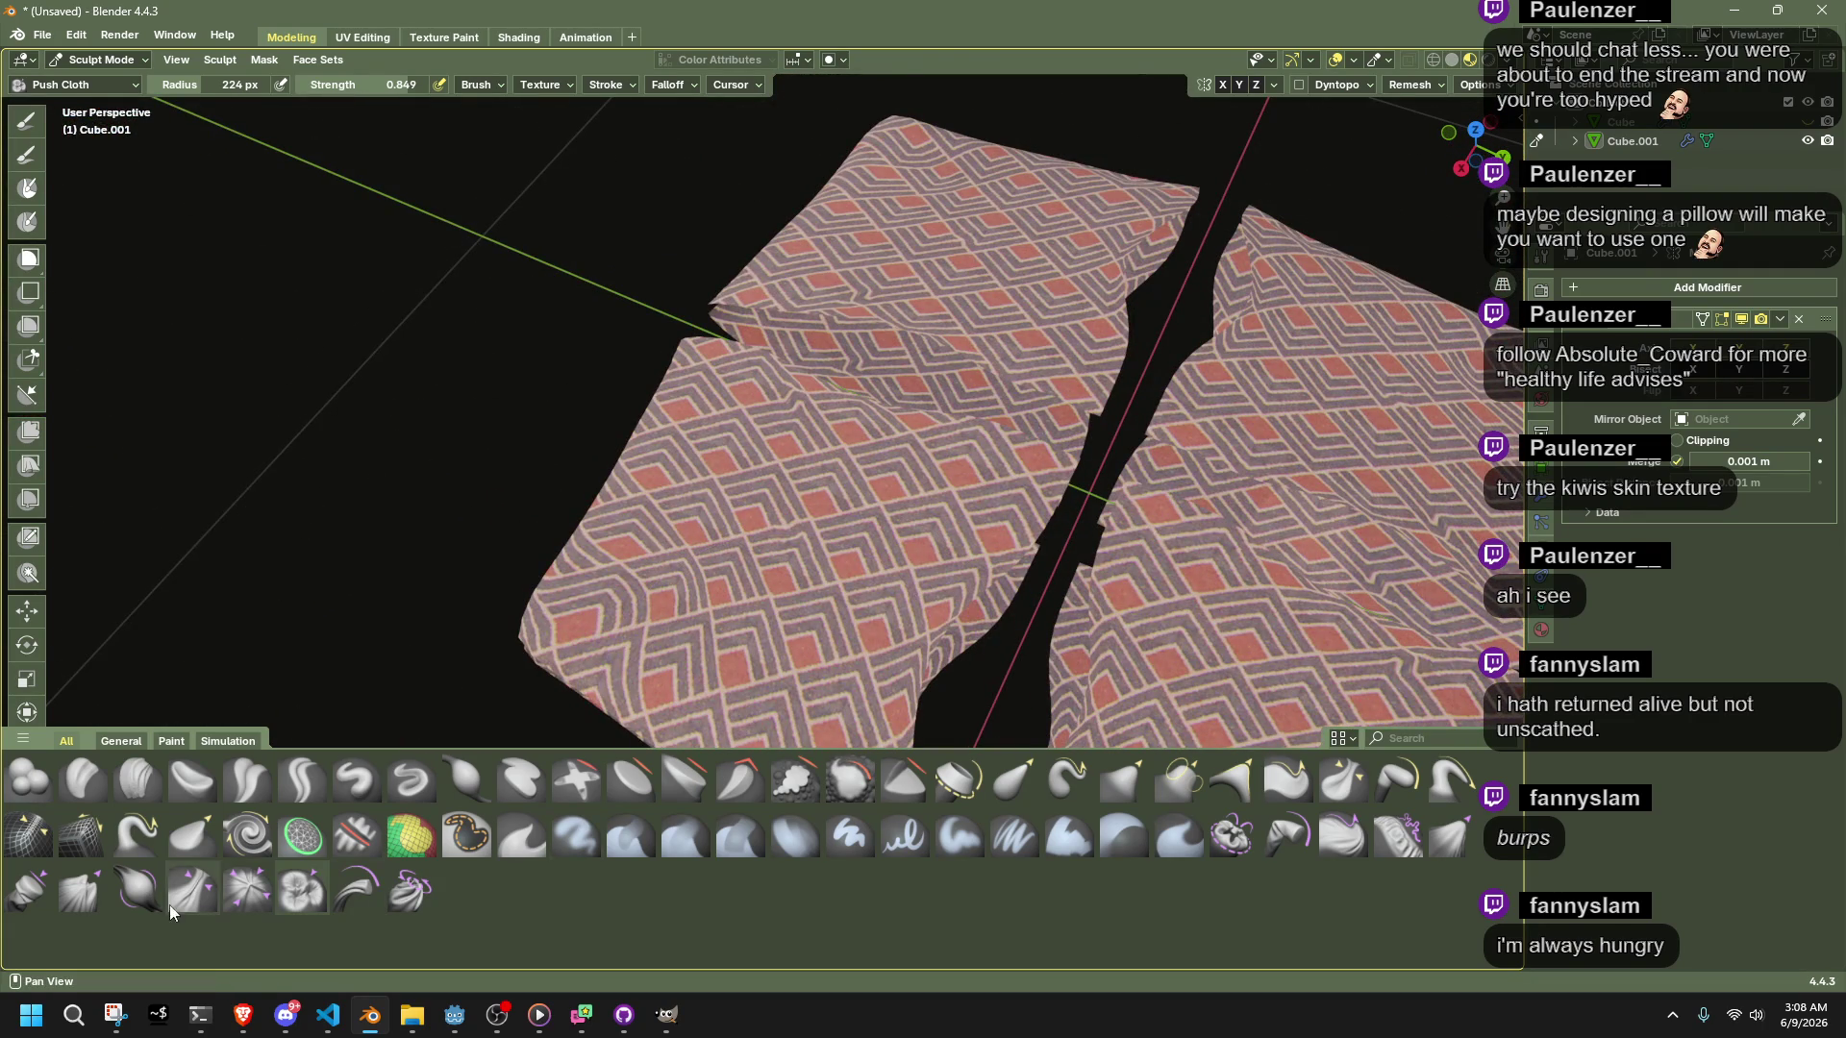
{"action": "left_click", "coordinate": [84, 909]}
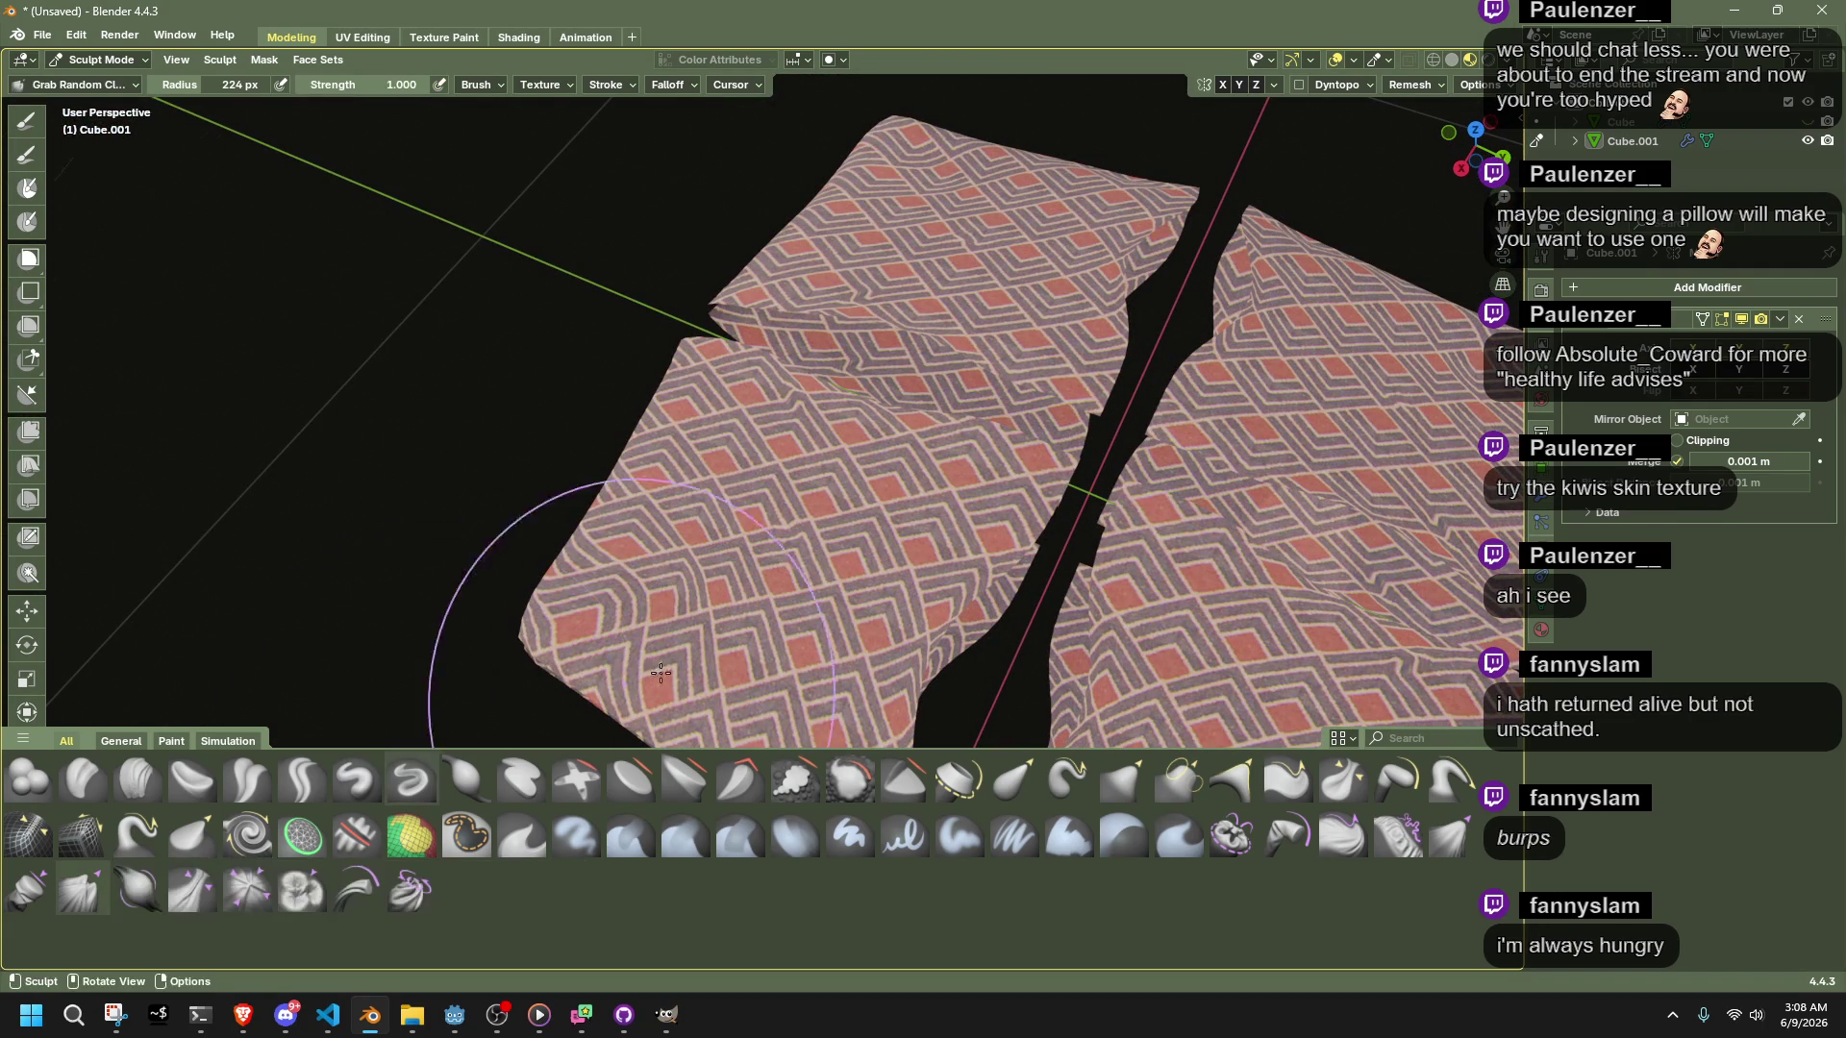
{"action": "left_click_drag", "start_coordinate": [915, 661], "coordinate": [1107, 748]}
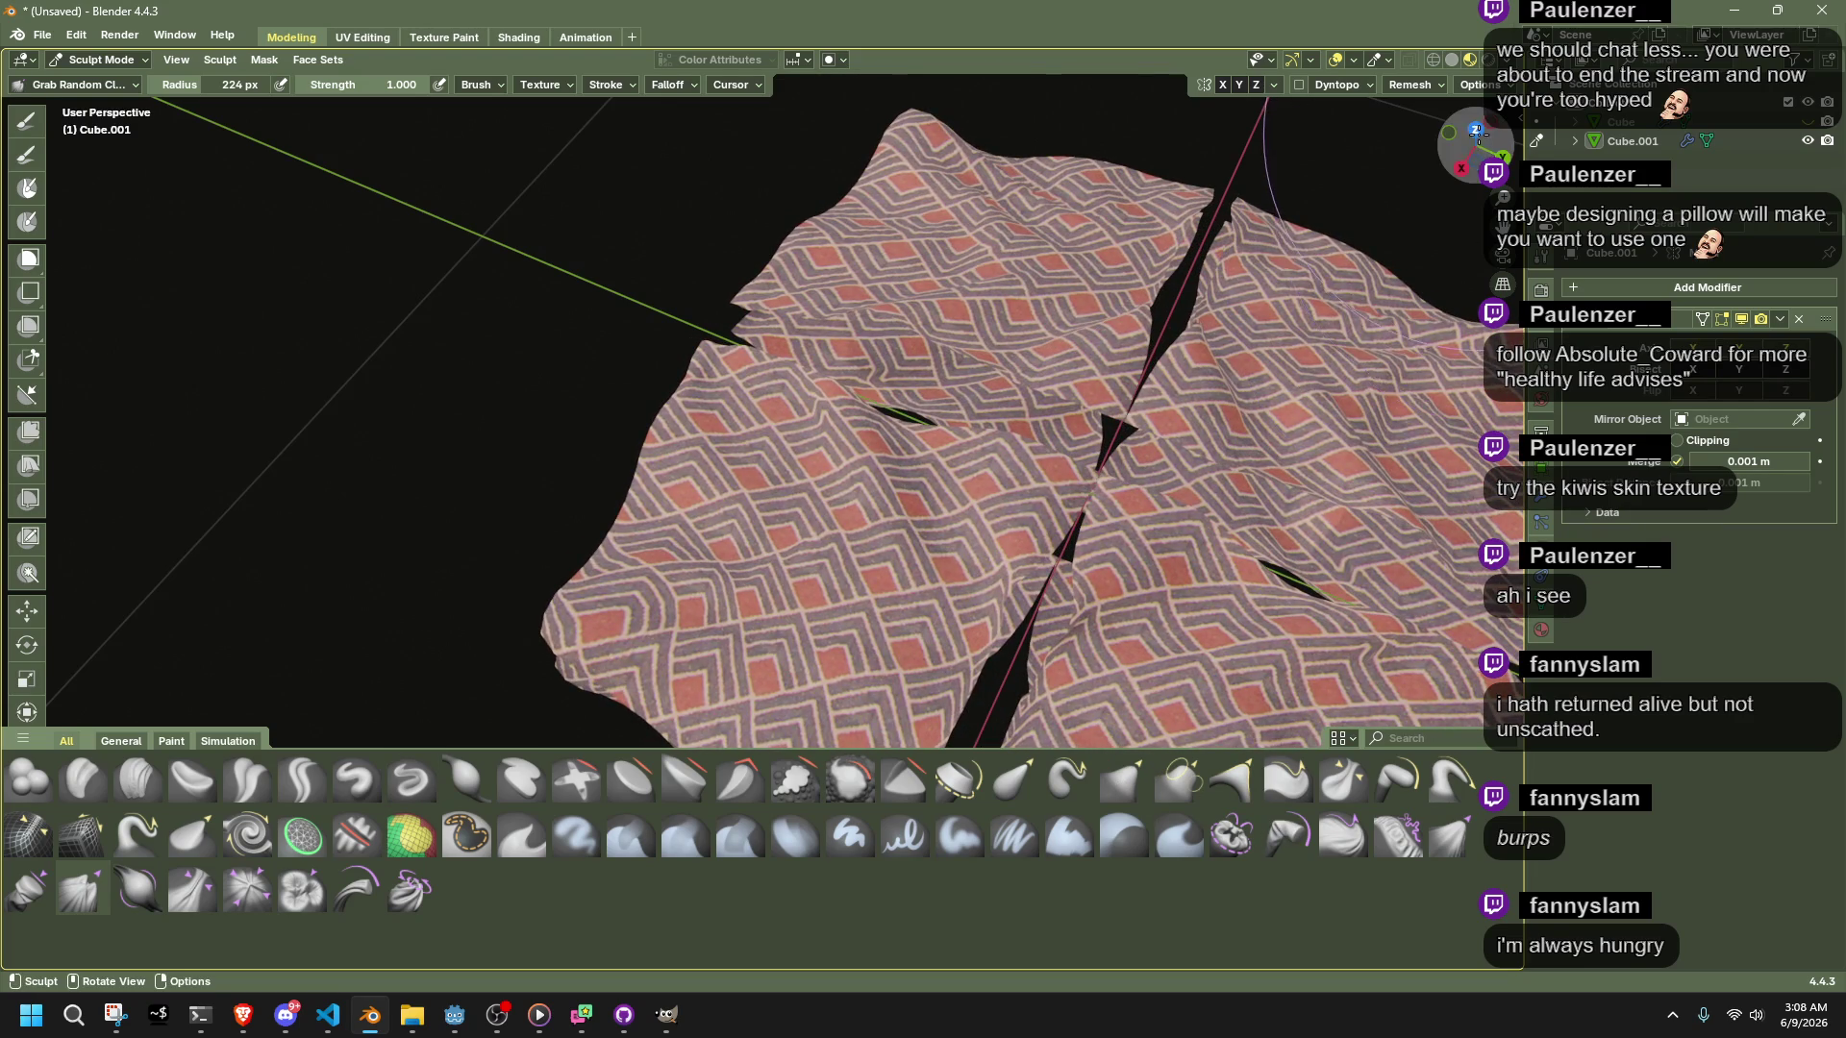
{"action": "left_click", "coordinate": [1476, 129]}
{"action": "left_click_drag", "start_coordinate": [690, 487], "coordinate": [596, 493]}
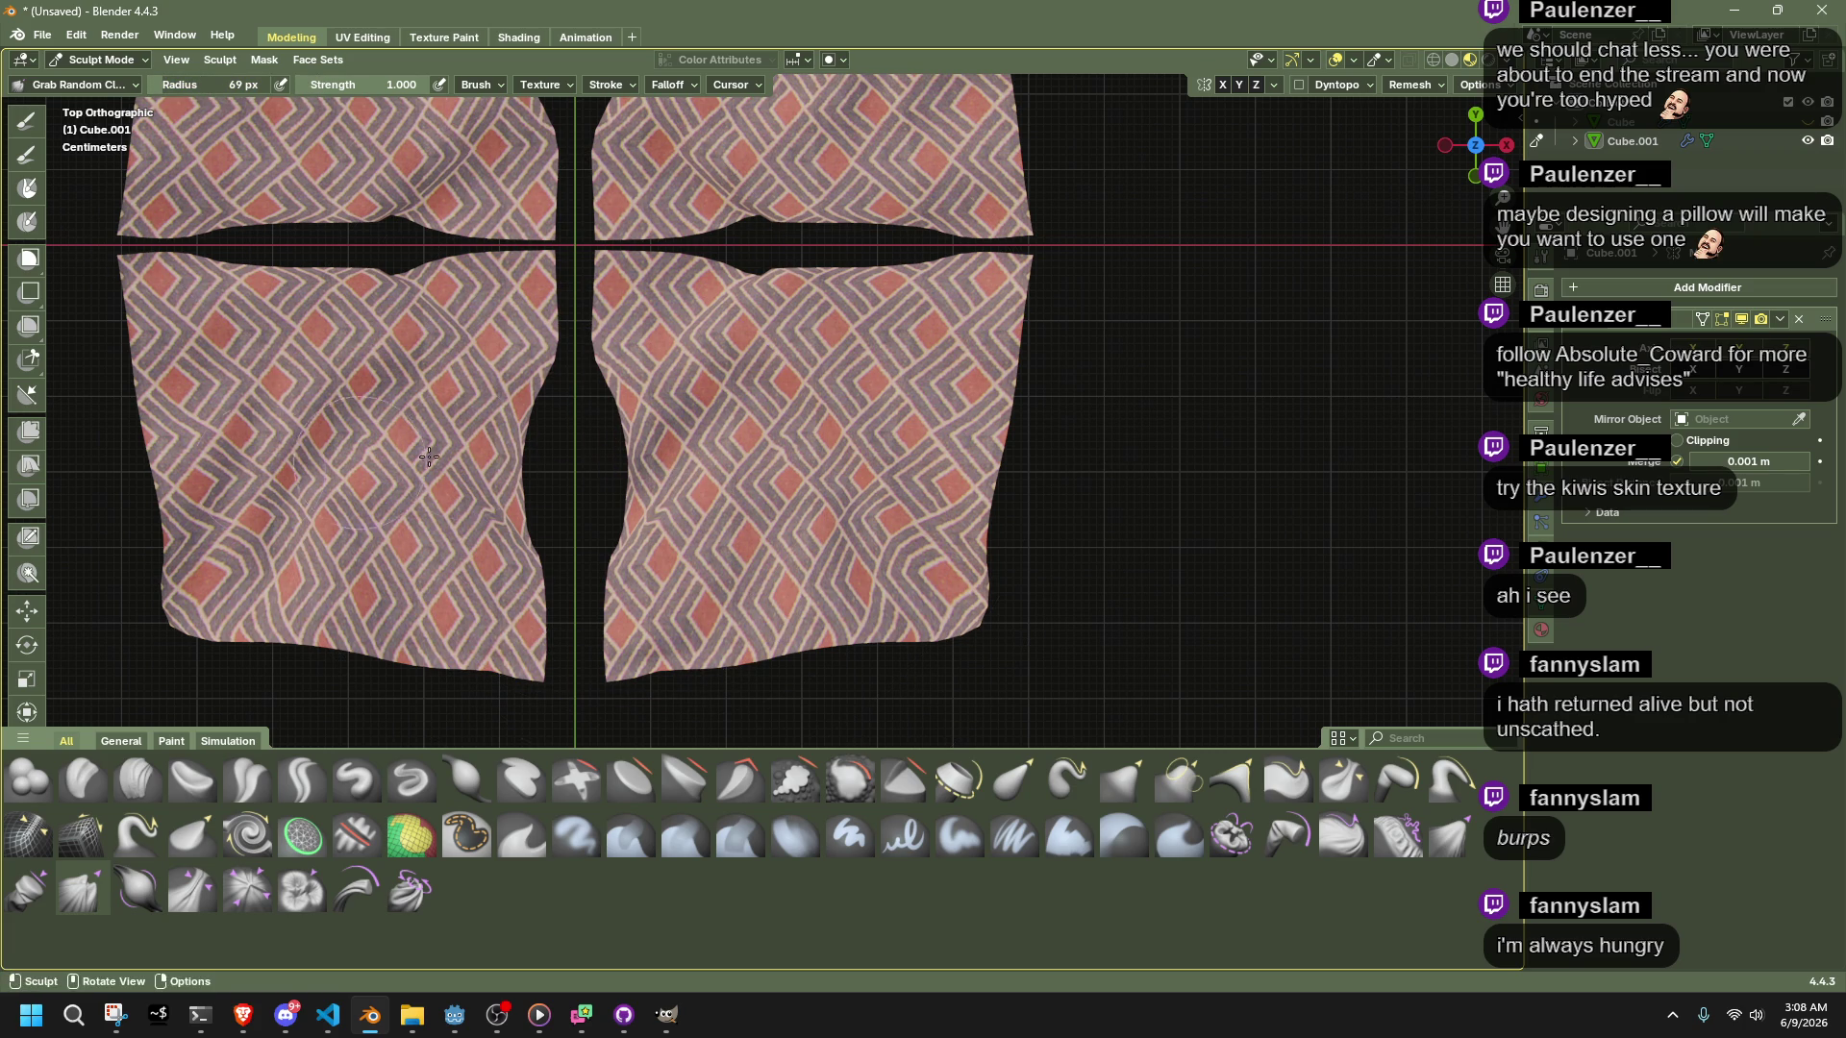
Stroke along both seams with Stretch/Move Cloth to pull the halves together into narrow slits
{"action": "left_click", "coordinate": [358, 899]}
{"action": "mouse_move", "coordinate": [629, 453]}
{"action": "left_mouse_down"}
{"action": "mouse_move", "coordinate": [594, 449]}
{"action": "mouse_move", "coordinate": [606, 462]}
{"action": "left_mouse_up"}
{"action": "key", "text": "ctrl+z"}
{"action": "key", "text": "ctrl+z"}
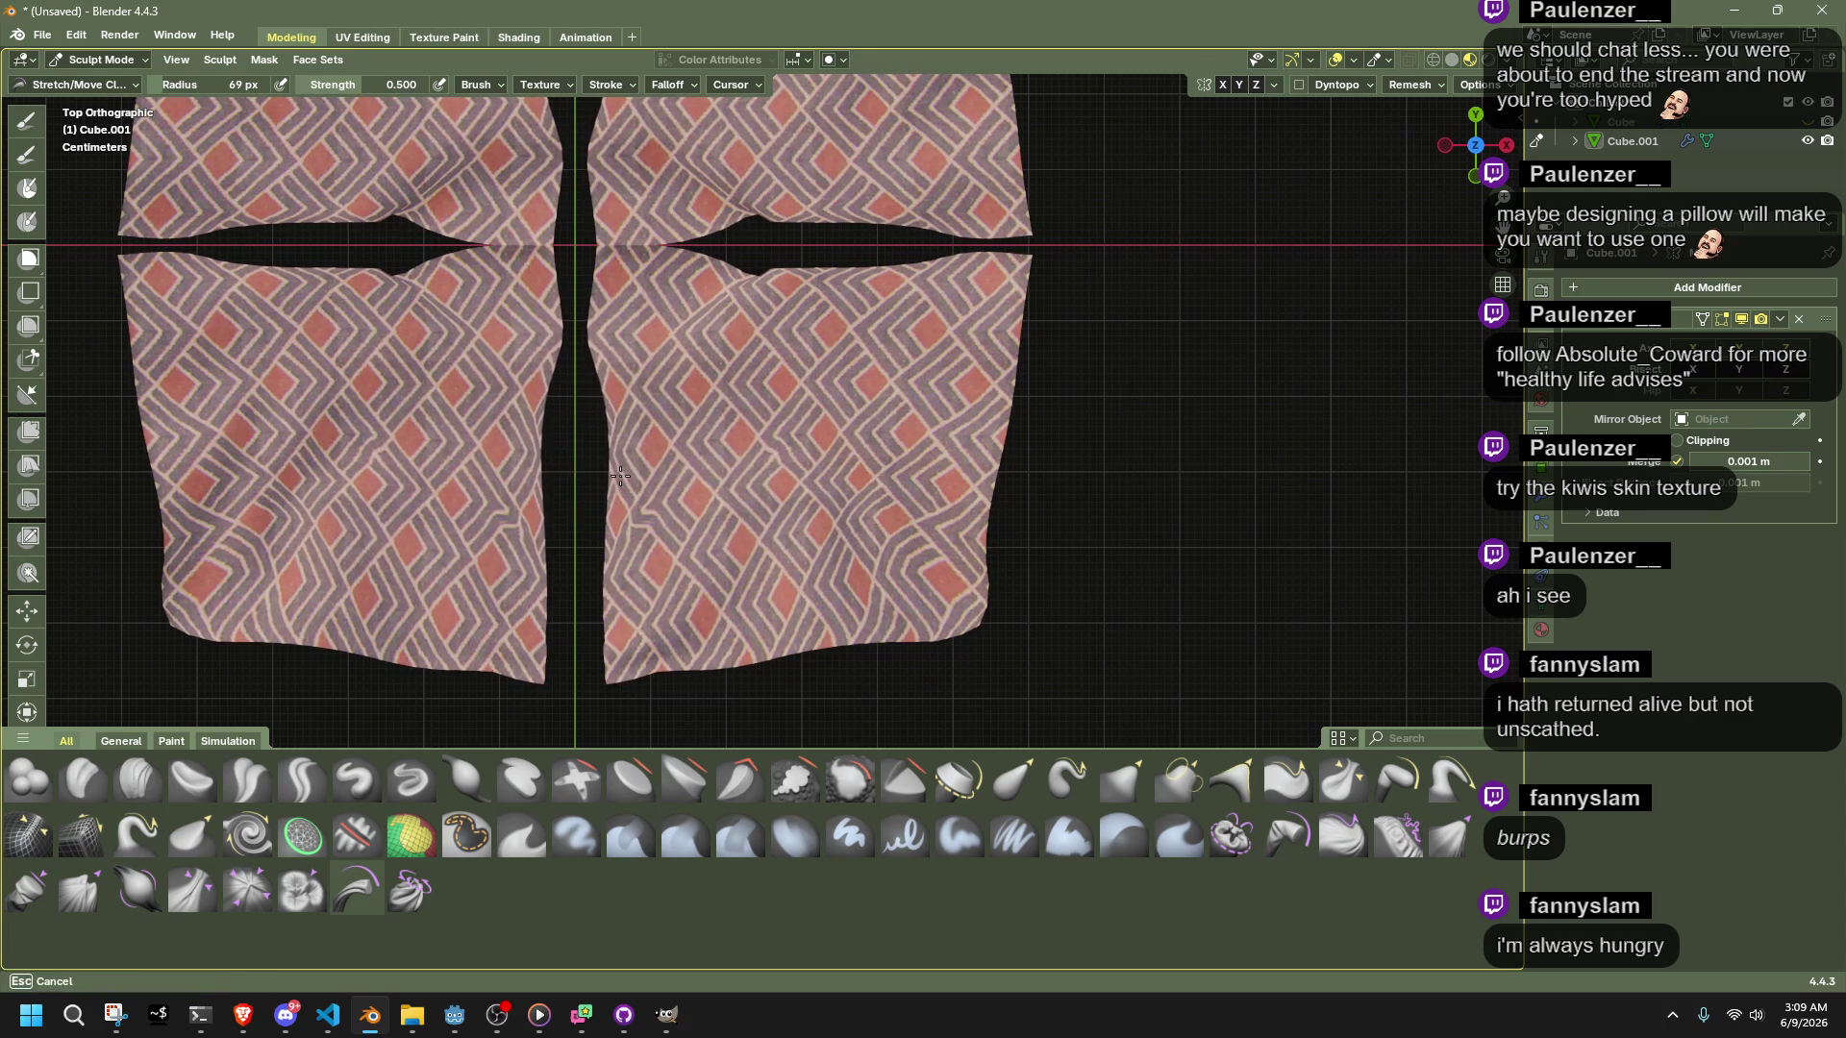
{"action": "left_click_drag", "start_coordinate": [622, 616], "coordinate": [590, 673]}
{"action": "left_click_drag", "start_coordinate": [801, 293], "coordinate": [606, 273]}
{"action": "left_click_drag", "start_coordinate": [812, 267], "coordinate": [818, 262]}
{"action": "mouse_move", "coordinate": [606, 434]}
{"action": "left_mouse_down"}
{"action": "mouse_move", "coordinate": [611, 384]}
{"action": "mouse_move", "coordinate": [608, 454]}
{"action": "mouse_move", "coordinate": [635, 394]}
{"action": "left_mouse_up"}
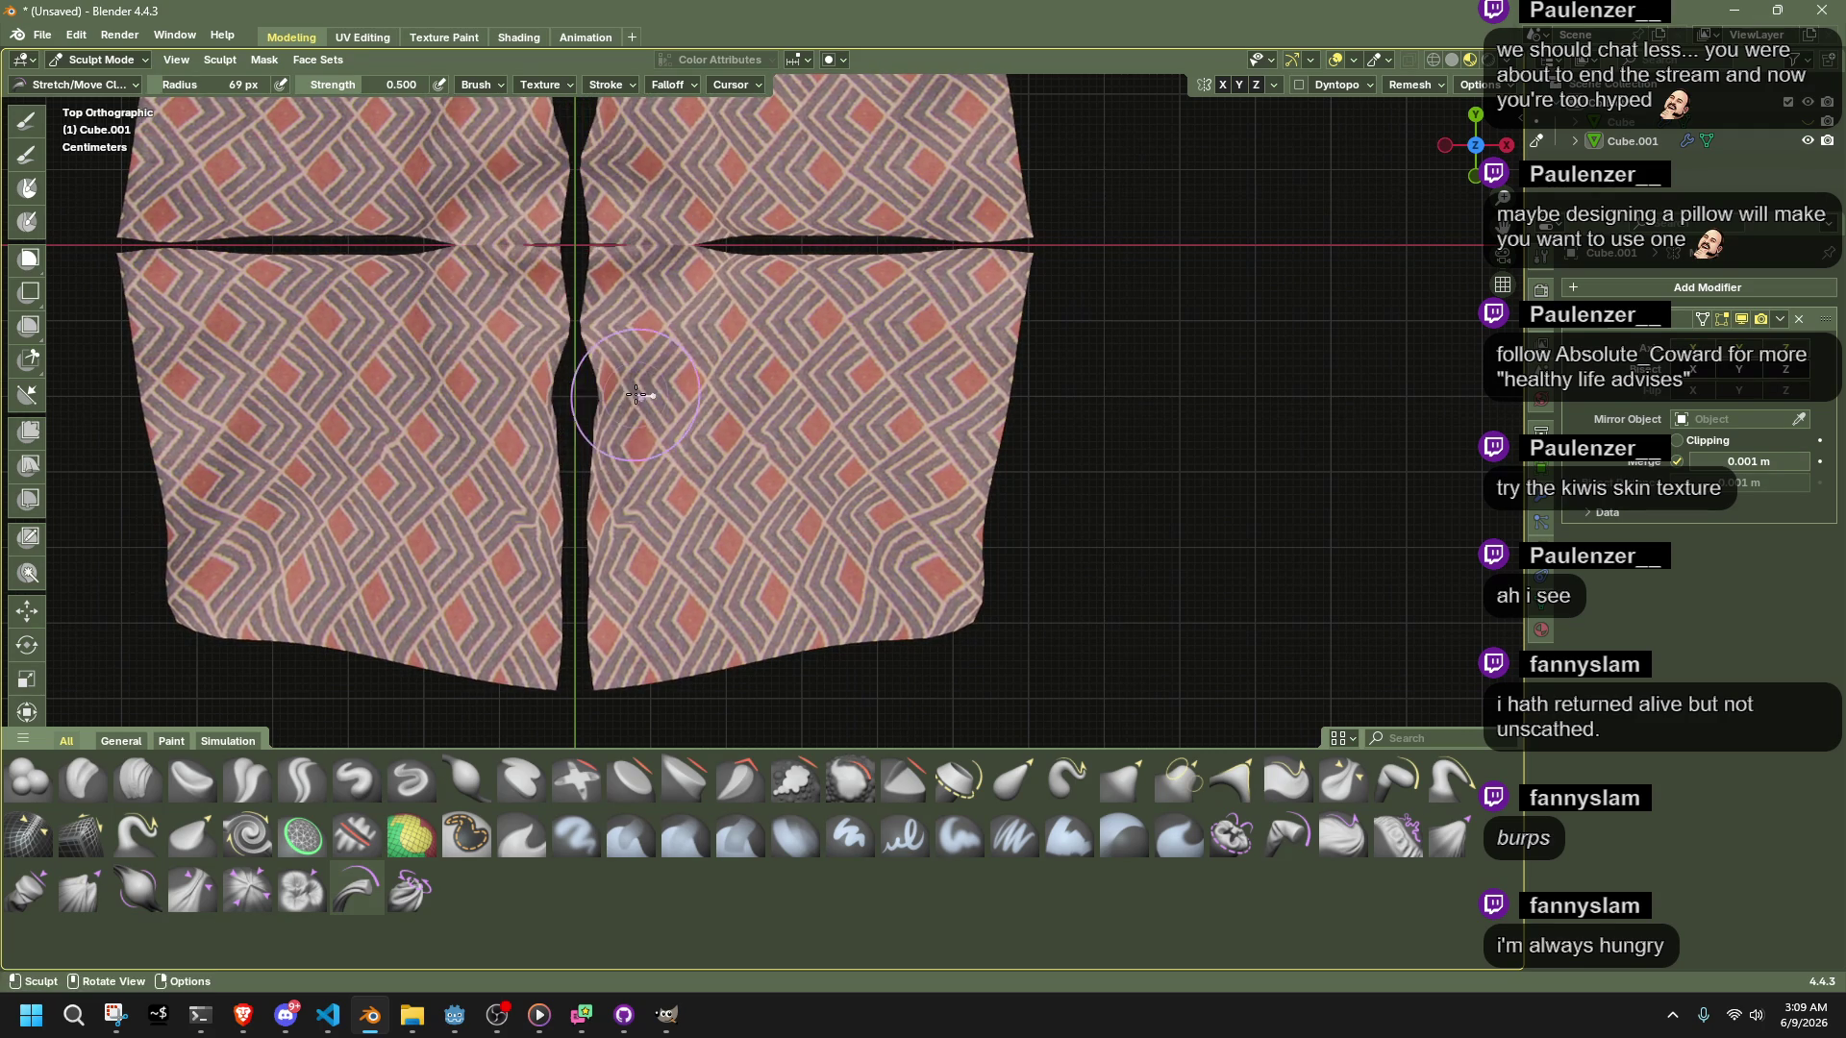
{"action": "left_click_drag", "start_coordinate": [627, 294], "coordinate": [650, 291]}
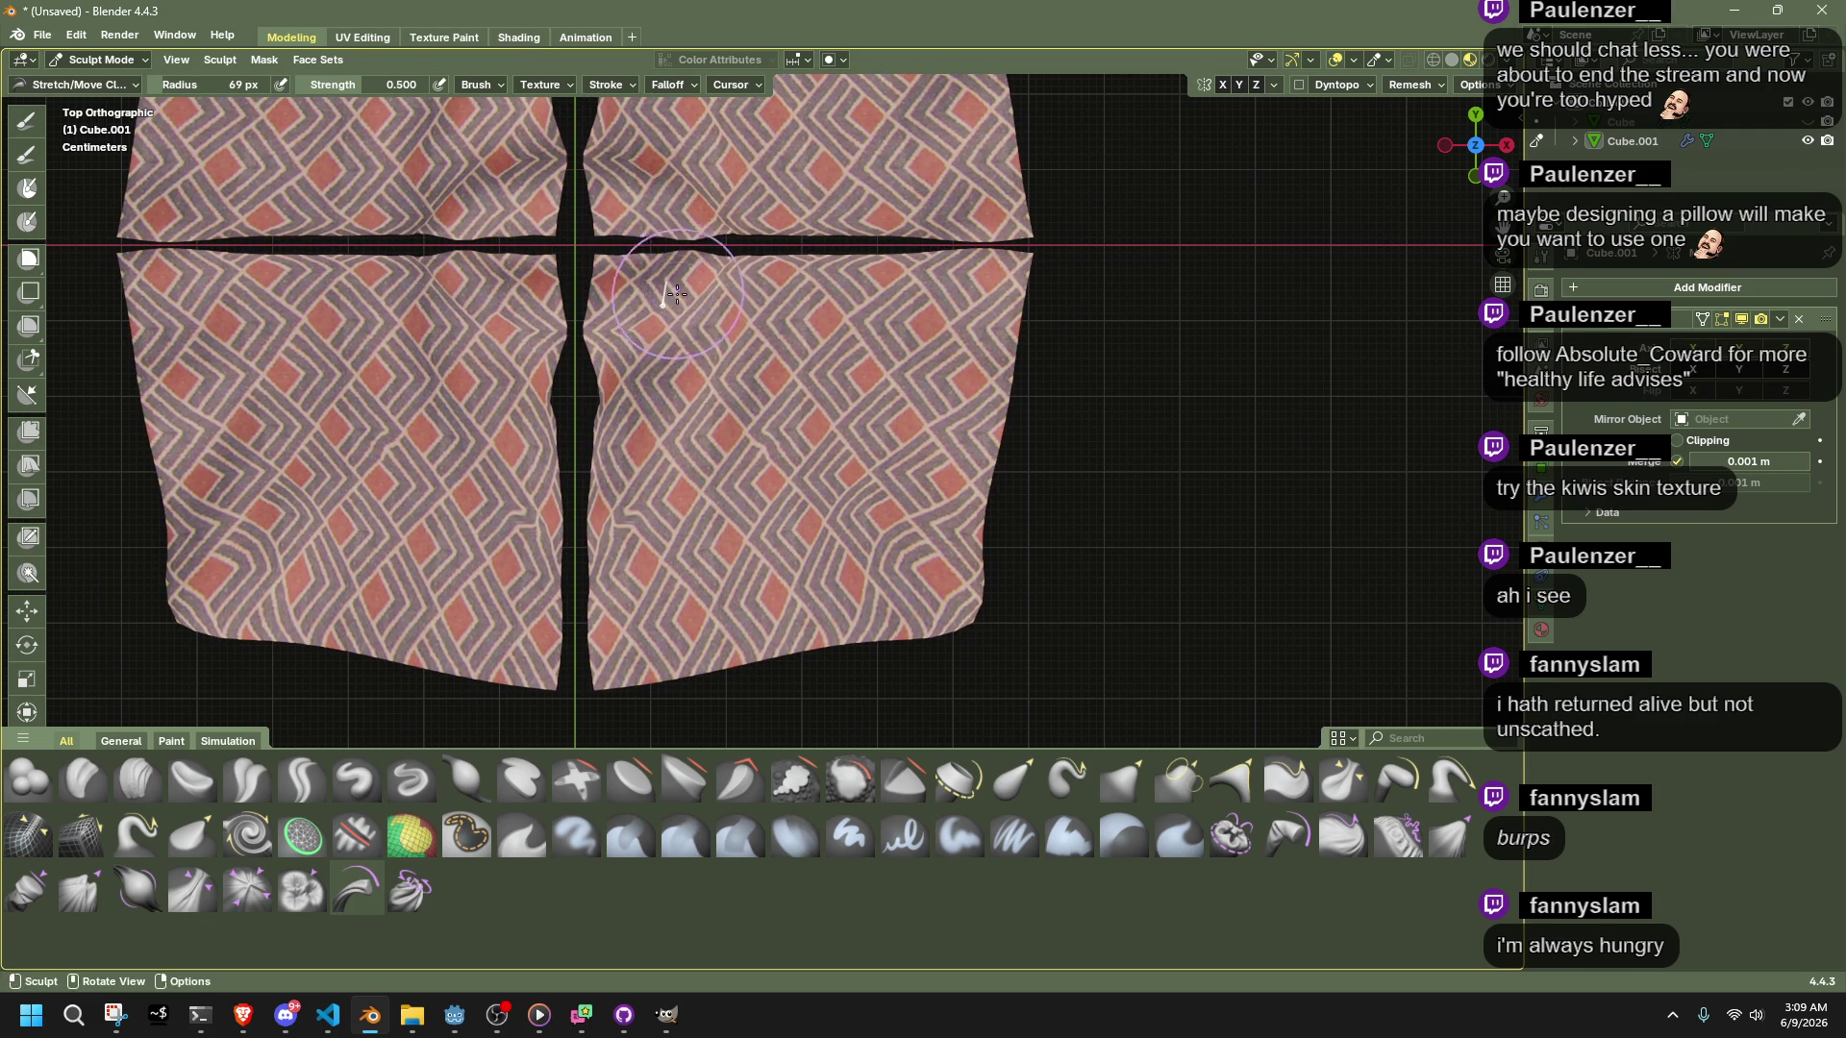
Orbit around to inspect the seams, switching to Smooth, then Expand/Contract Cloth at strength 0.600
{"action": "mouse_move", "coordinate": [187, 545]}
{"action": "middle_mouse_down"}
{"action": "mouse_move", "coordinate": [858, 260]}
{"action": "mouse_move", "coordinate": [457, 252]}
{"action": "middle_mouse_up"}
{"action": "scroll", "coordinate": [918, 317], "scroll_direction": "up", "scroll_amount": 3}
{"action": "scroll", "coordinate": [1188, 488], "scroll_direction": "up", "scroll_amount": 2}
{"action": "middle_click_drag", "start_coordinate": [1188, 488], "coordinate": [915, 574]}
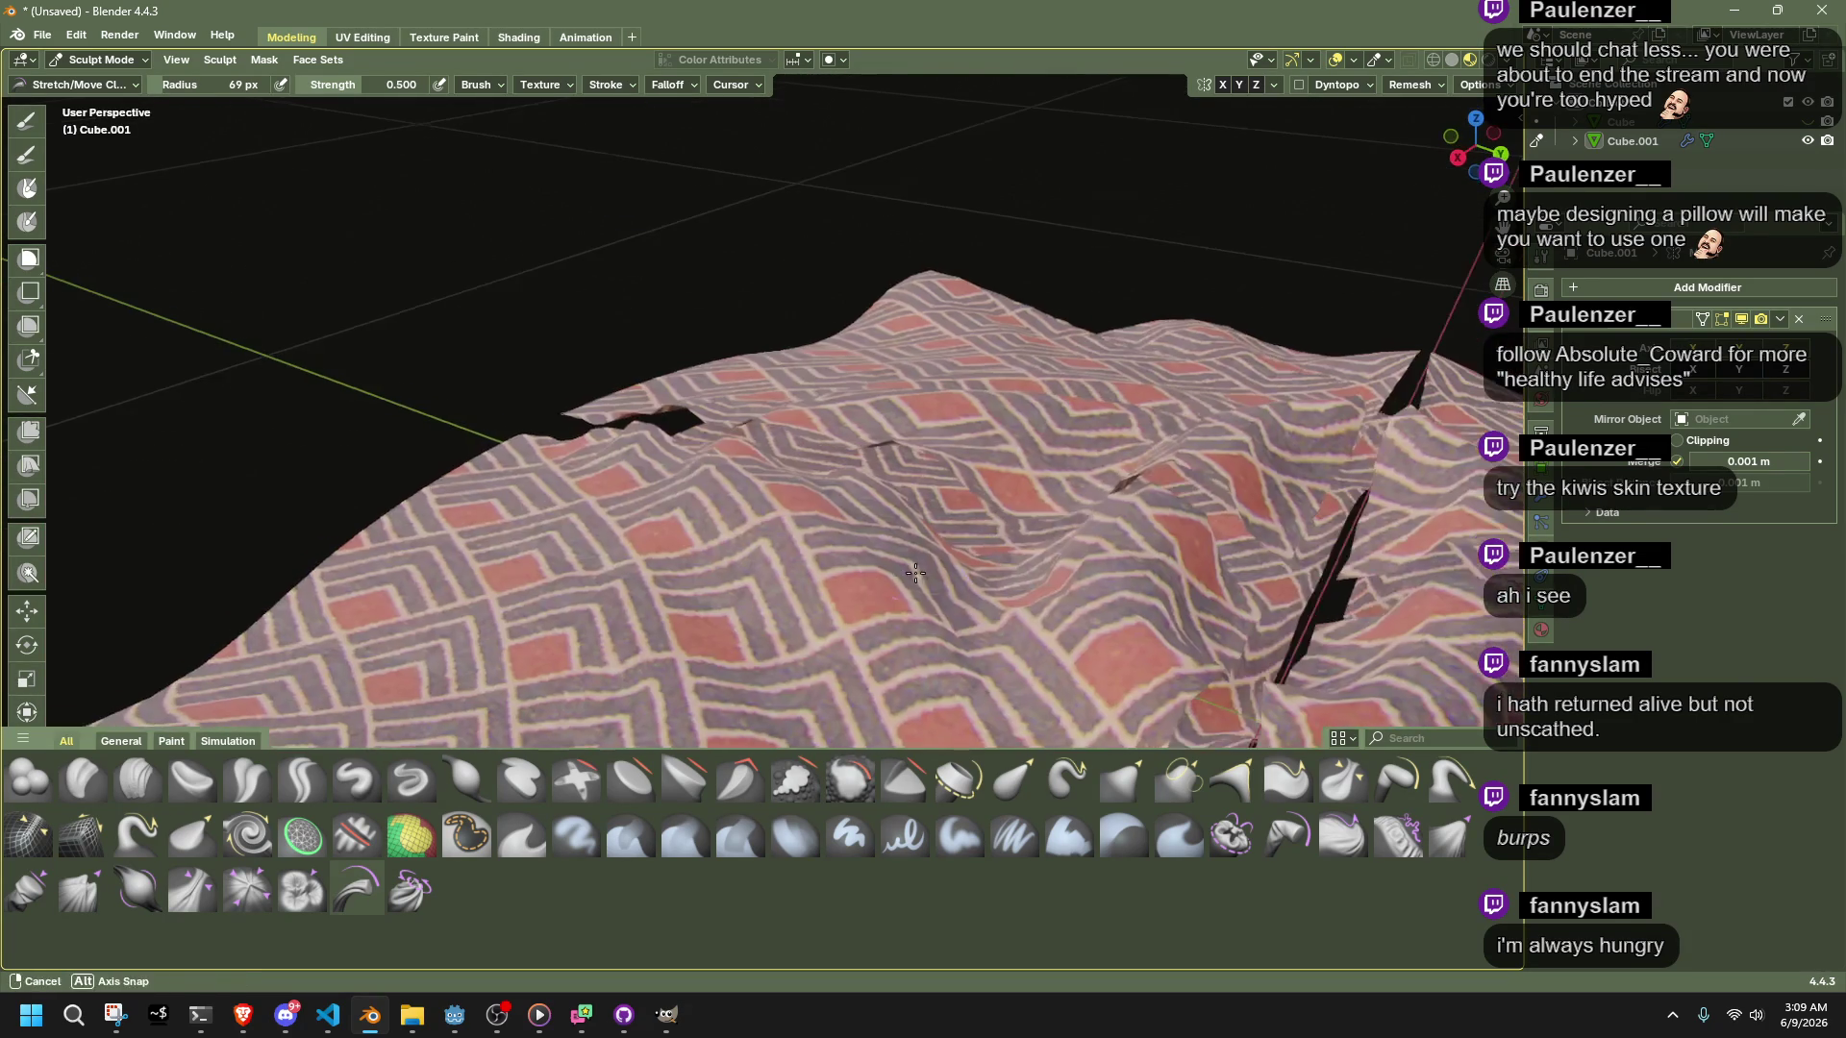
{"action": "left_click", "coordinate": [863, 790]}
{"action": "mouse_move", "coordinate": [999, 663]}
{"action": "middle_mouse_down"}
{"action": "mouse_move", "coordinate": [1044, 607]}
{"action": "mouse_move", "coordinate": [803, 636]}
{"action": "mouse_move", "coordinate": [1099, 640]}
{"action": "middle_mouse_up"}
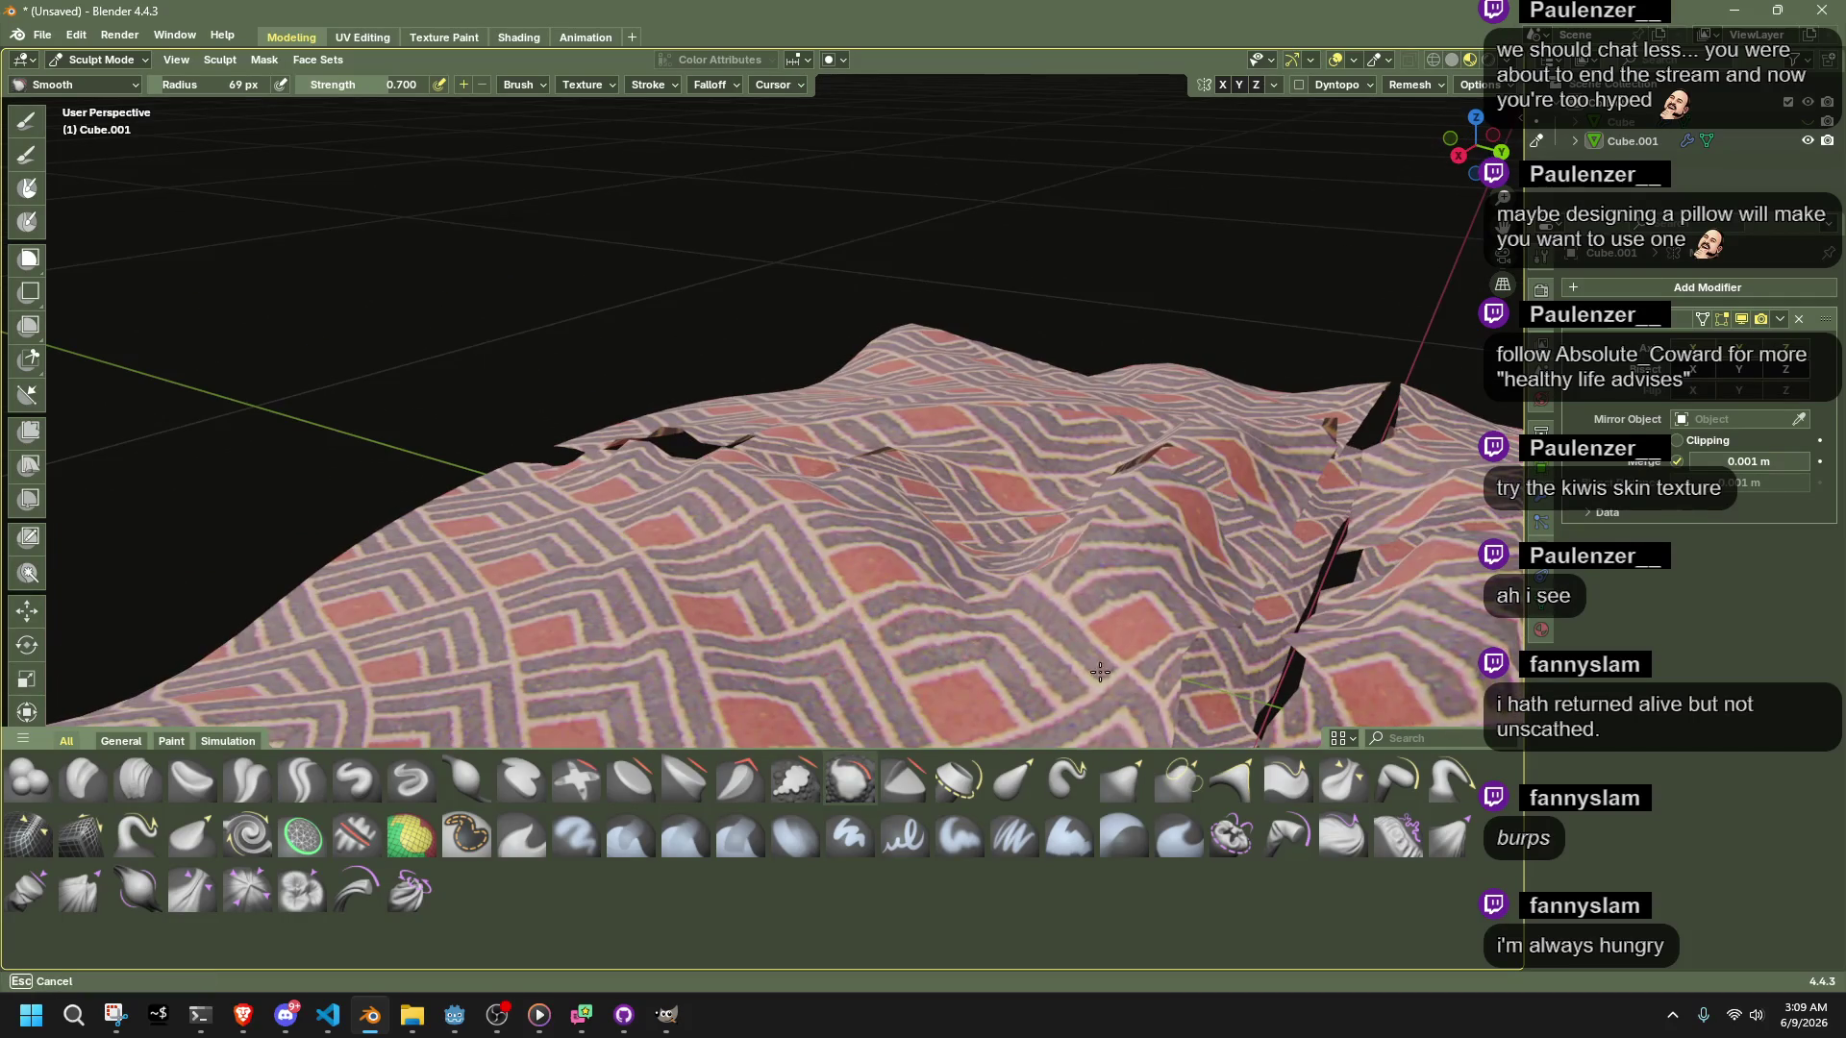
{"action": "mouse_move", "coordinate": [1123, 544]}
{"action": "middle_mouse_down"}
{"action": "mouse_move", "coordinate": [930, 613]}
{"action": "mouse_move", "coordinate": [1058, 659]}
{"action": "mouse_move", "coordinate": [1195, 670]}
{"action": "middle_mouse_up"}
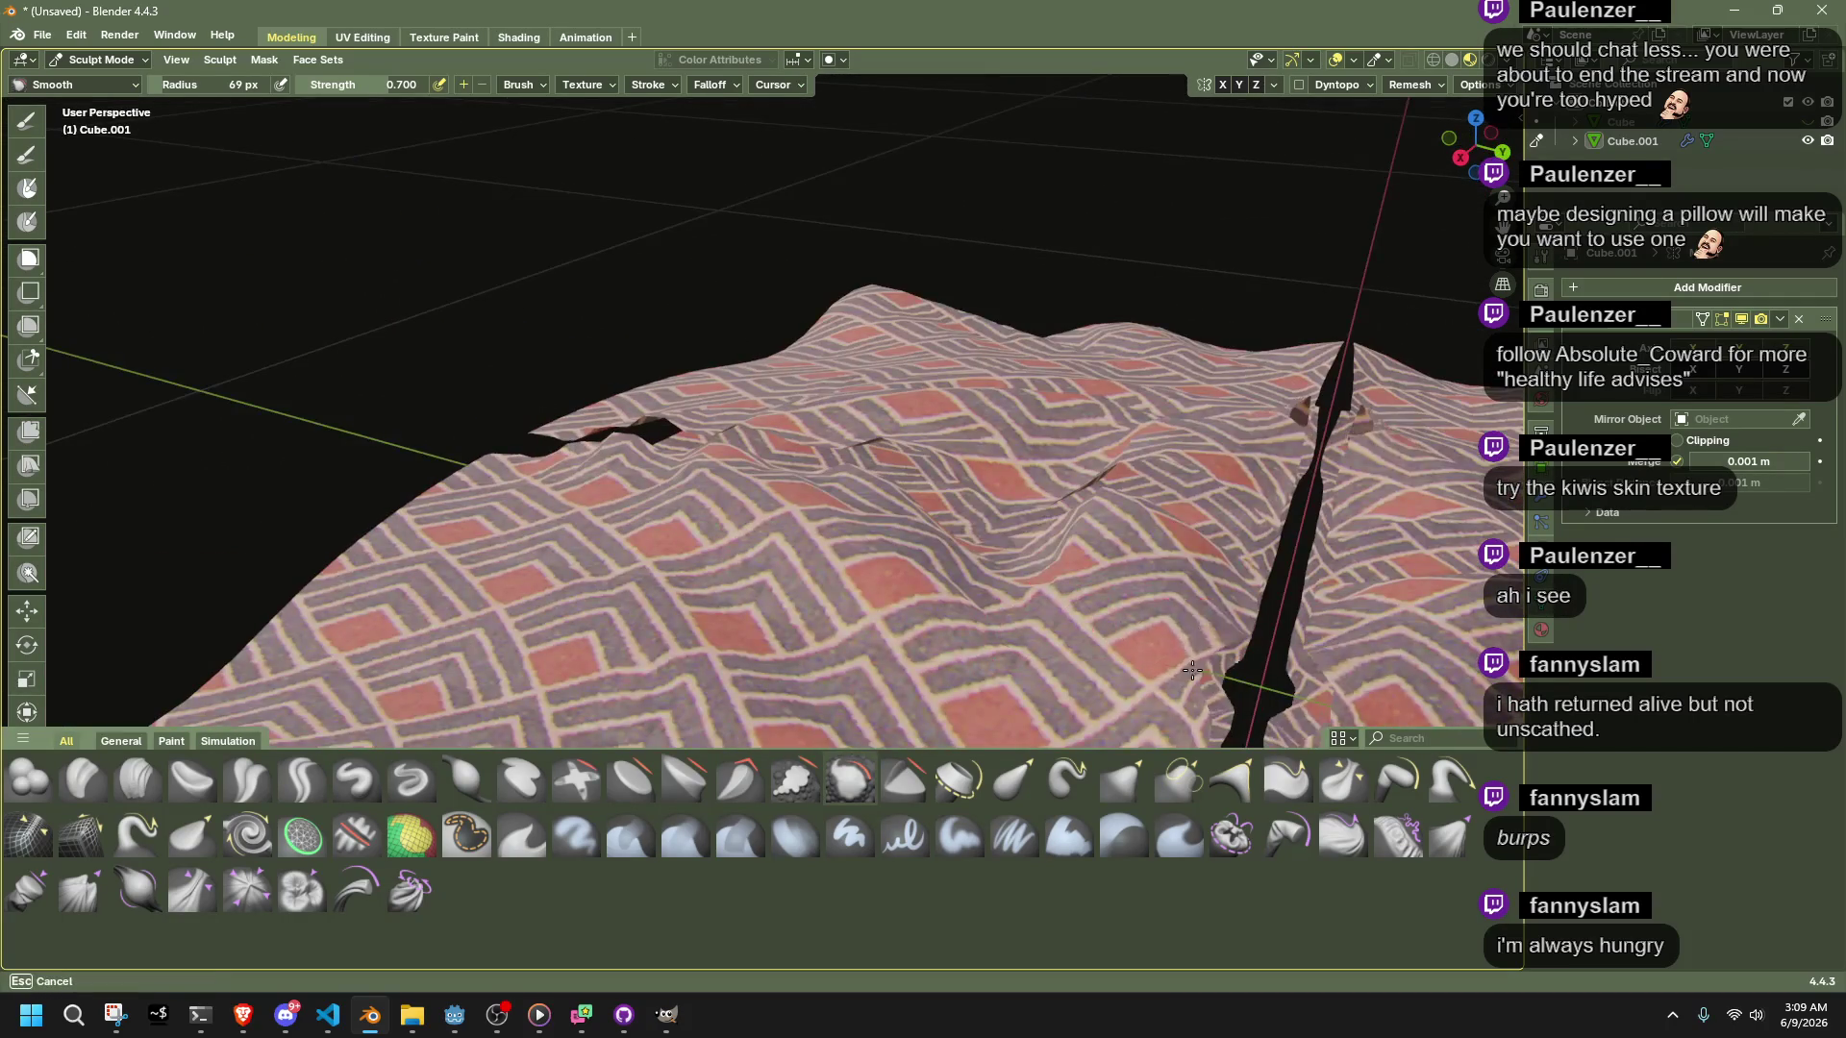
{"action": "middle_click_drag", "start_coordinate": [1069, 610], "coordinate": [1179, 670]}
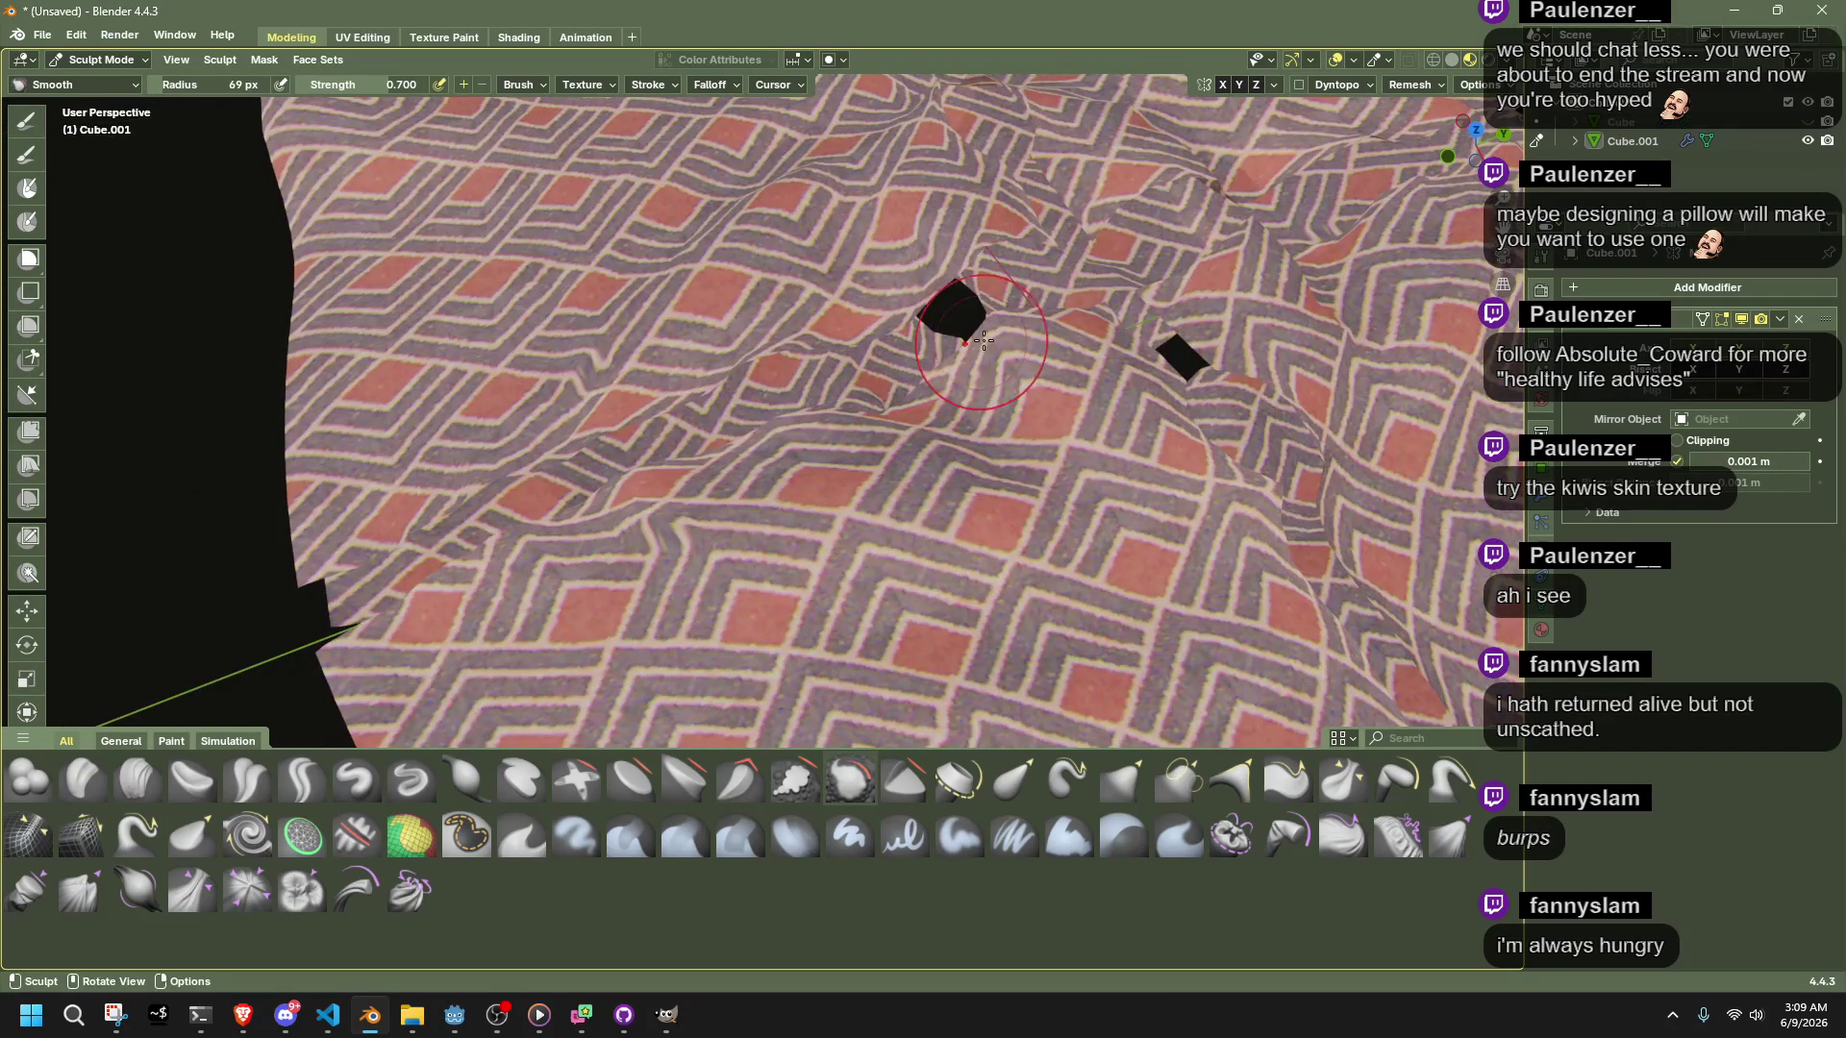
{"action": "middle_click_drag", "start_coordinate": [994, 310], "coordinate": [925, 541]}
{"action": "mouse_move", "coordinate": [690, 621]}
{"action": "middle_mouse_down"}
{"action": "mouse_move", "coordinate": [350, 704]}
{"action": "mouse_move", "coordinate": [1161, 433]}
{"action": "mouse_move", "coordinate": [1067, 425]}
{"action": "mouse_move", "coordinate": [1186, 494]}
{"action": "mouse_move", "coordinate": [1291, 433]}
{"action": "middle_mouse_up"}
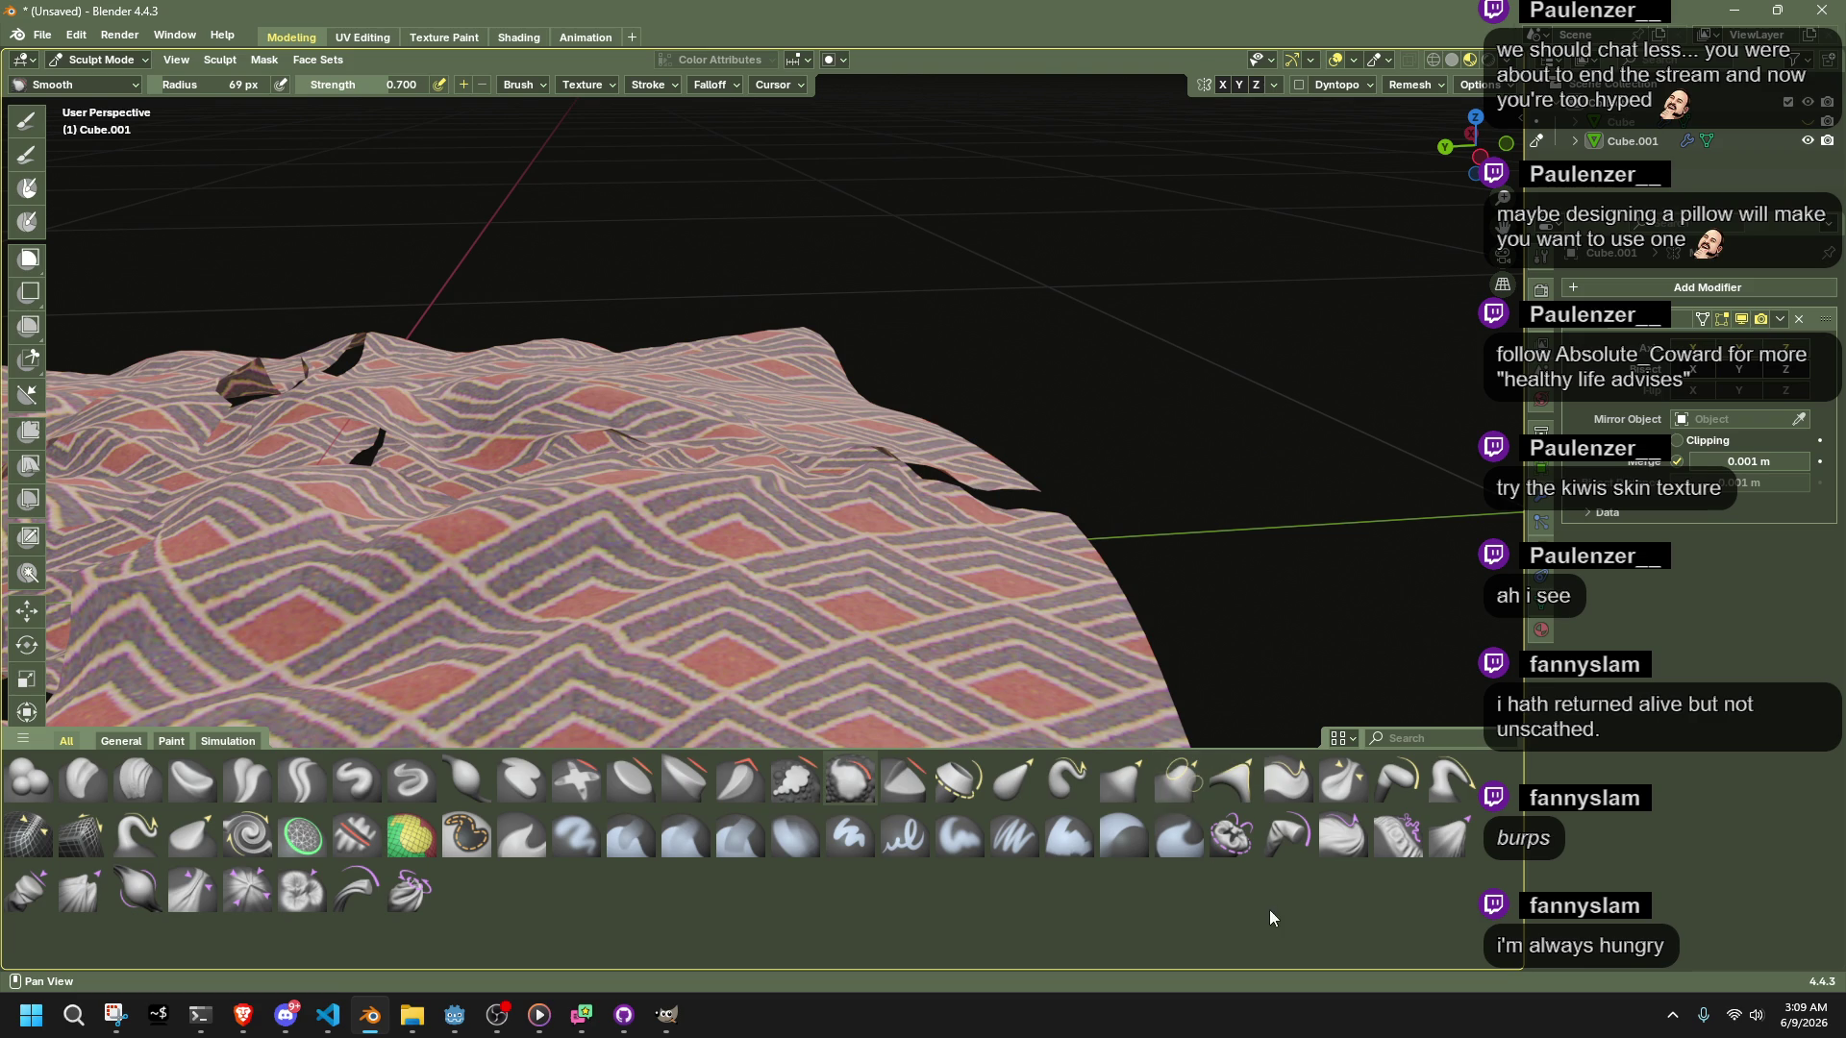
{"action": "left_click", "coordinate": [1400, 845]}
{"action": "mouse_move", "coordinate": [769, 432]}
{"action": "middle_mouse_down"}
{"action": "mouse_move", "coordinate": [673, 414]}
{"action": "mouse_move", "coordinate": [601, 442]}
{"action": "middle_mouse_up"}
Expand and fold the cloth surface near its lower edge with Expand/Contract Cloth
{"action": "mouse_move", "coordinate": [601, 442]}
{"action": "left_mouse_down"}
{"action": "mouse_move", "coordinate": [610, 391]}
{"action": "mouse_move", "coordinate": [673, 414]}
{"action": "left_mouse_up"}
{"action": "mouse_move", "coordinate": [385, 420]}
{"action": "middle_mouse_down"}
{"action": "mouse_move", "coordinate": [342, 249]}
{"action": "mouse_move", "coordinate": [411, 266]}
{"action": "middle_mouse_up"}
{"action": "middle_click_drag", "start_coordinate": [1022, 330], "coordinate": [1069, 510]}
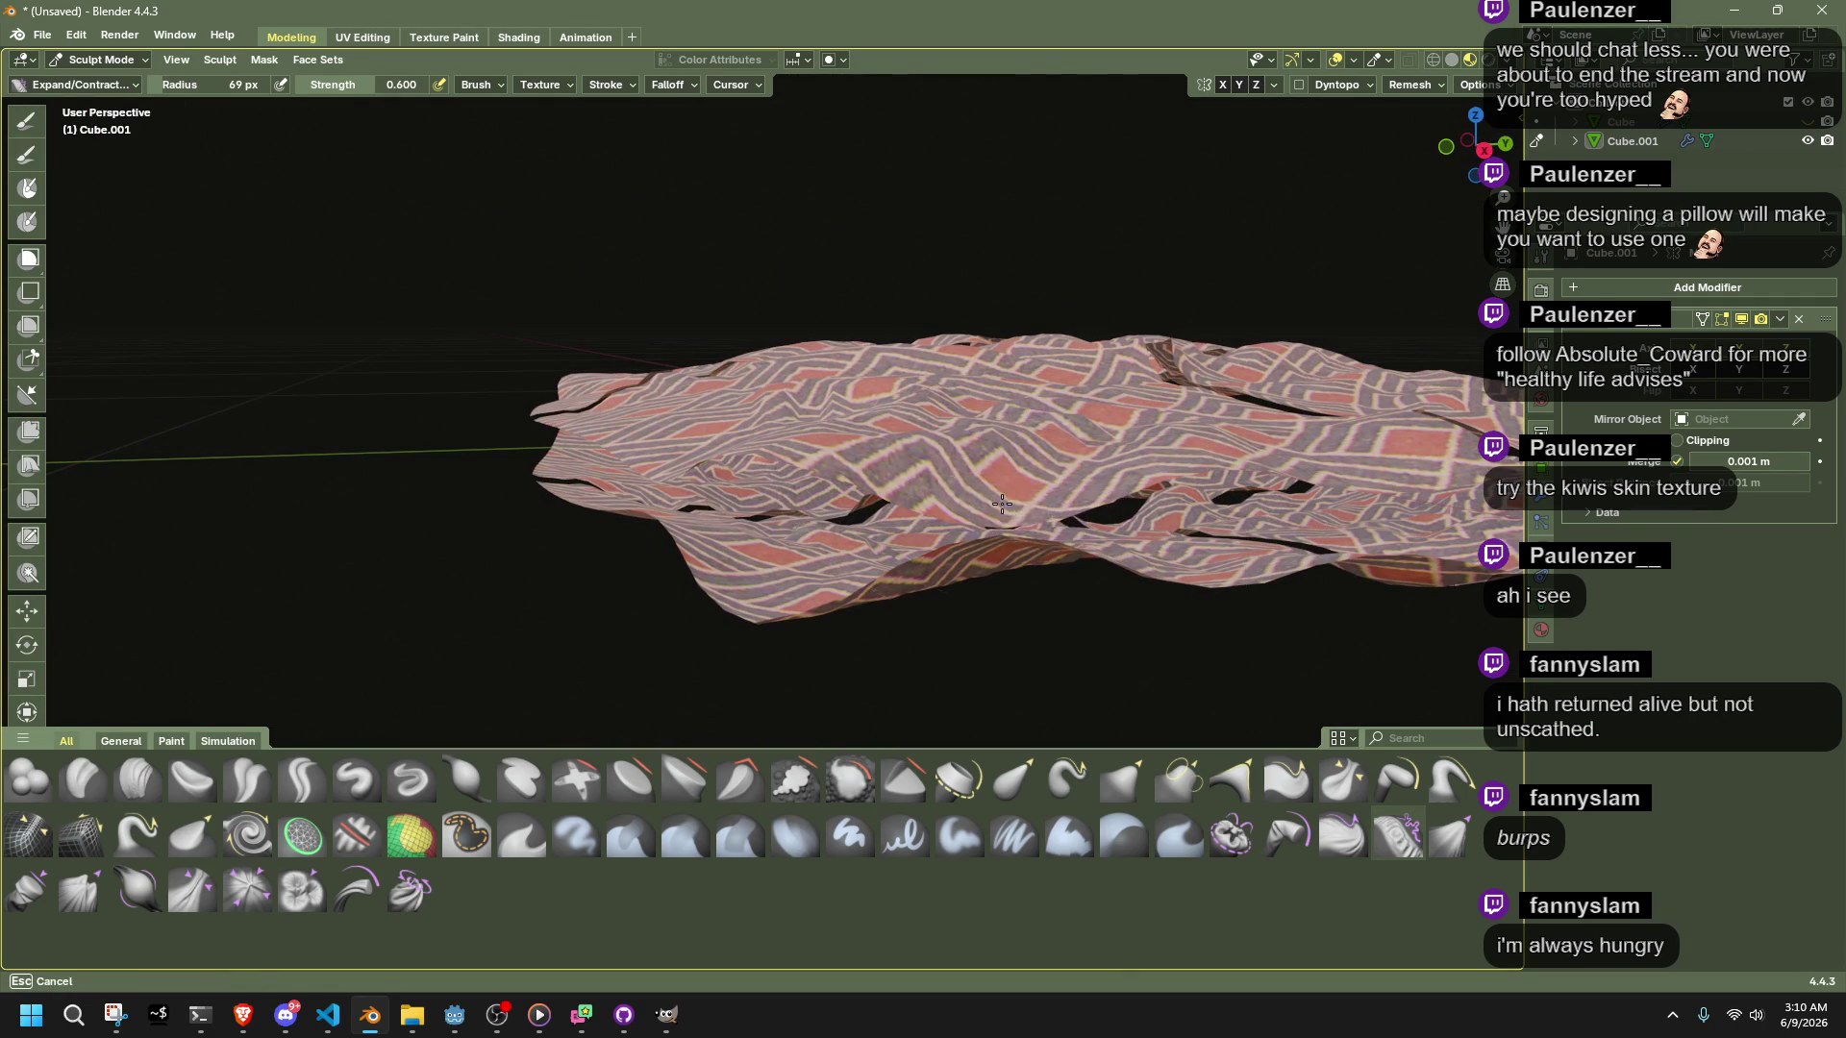
{"action": "left_click_drag", "start_coordinate": [1002, 465], "coordinate": [1040, 769]}
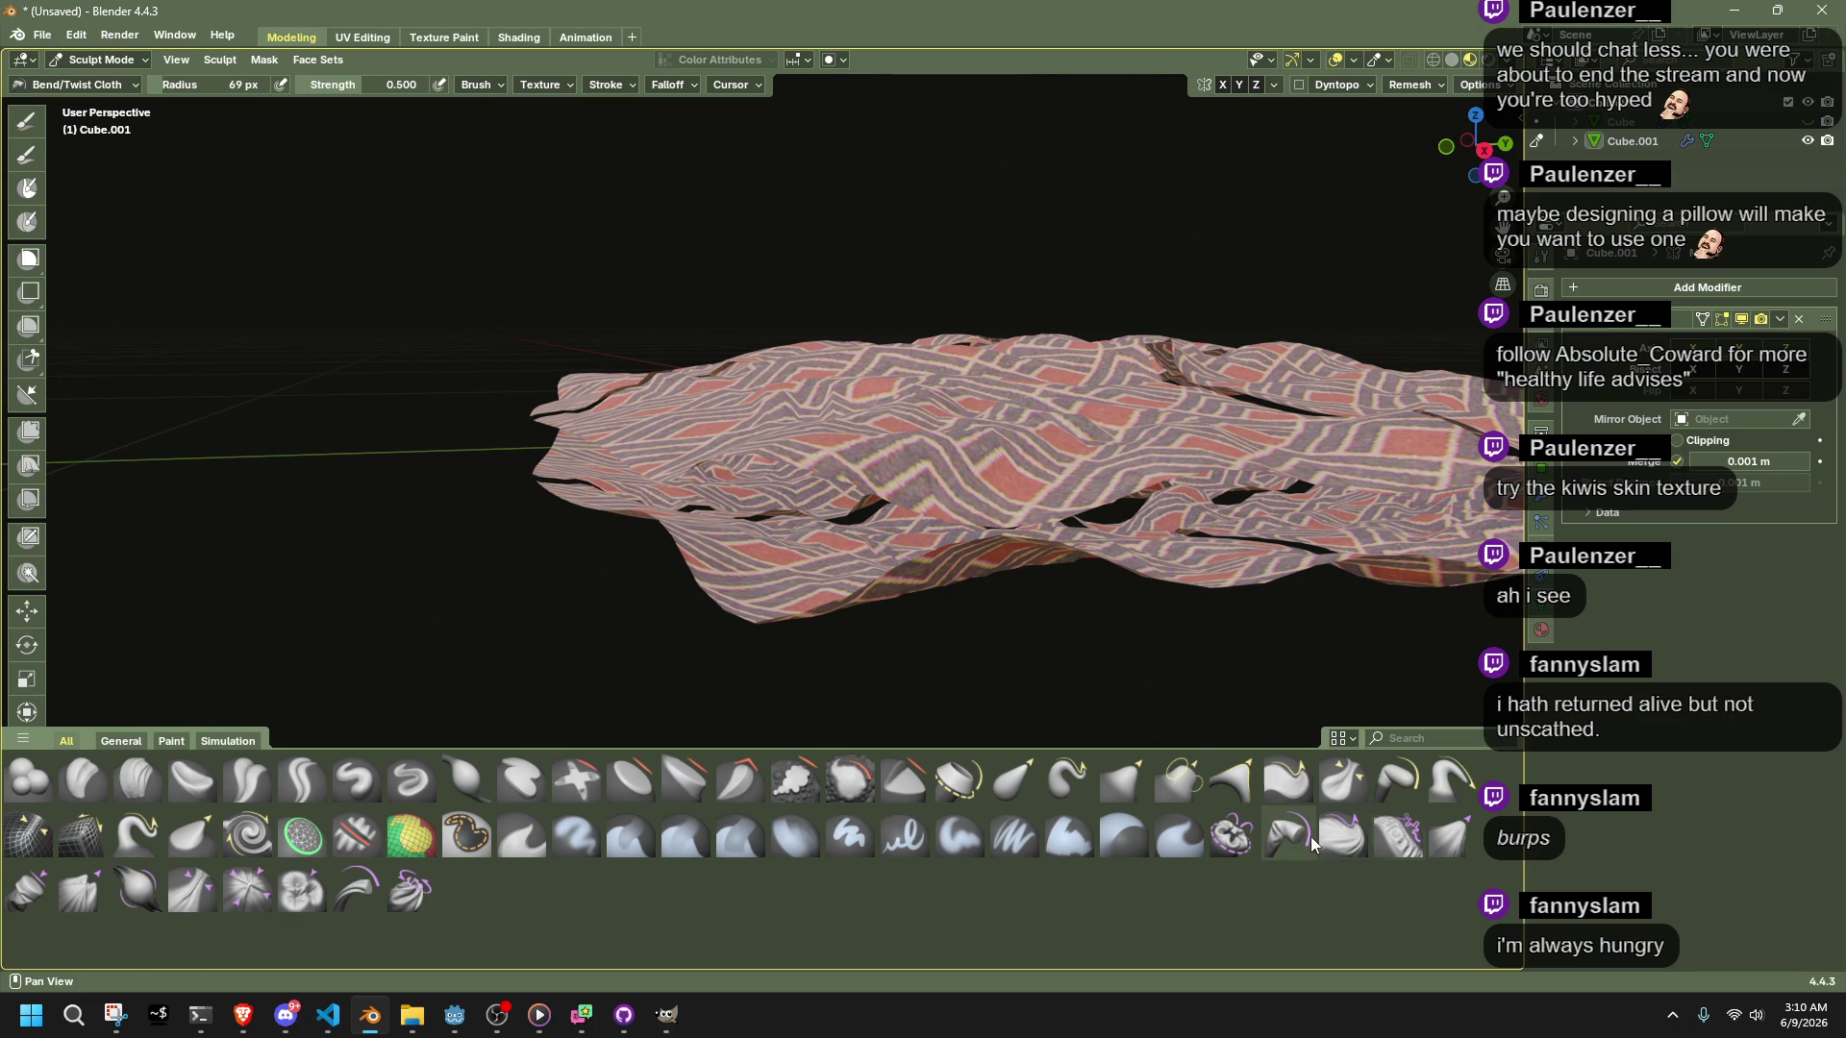
{"action": "left_click_drag", "start_coordinate": [1000, 510], "coordinate": [1057, 491]}
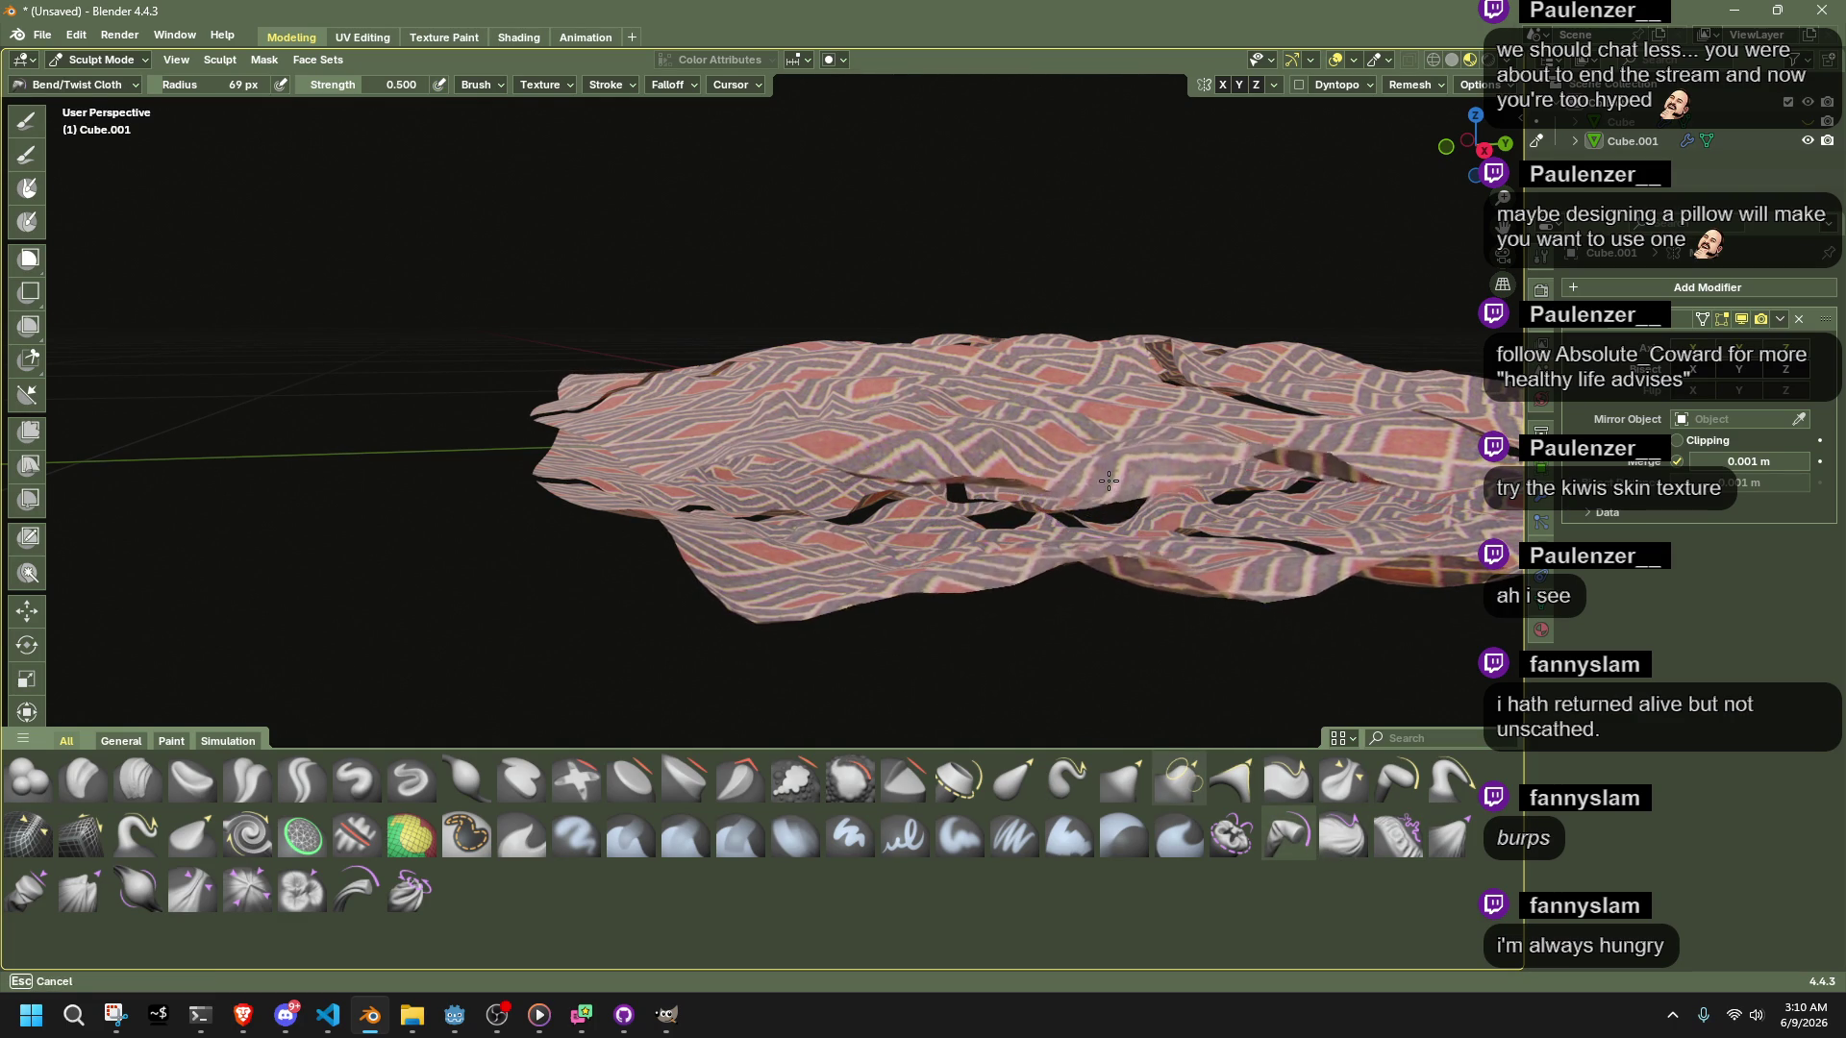
Bend and twist the cloth near a gap at strength 0.500, then enter Edit Mode
{"action": "mouse_move", "coordinate": [1105, 500]}
{"action": "middle_mouse_down"}
{"action": "mouse_move", "coordinate": [1034, 452]}
{"action": "mouse_move", "coordinate": [952, 441]}
{"action": "mouse_move", "coordinate": [840, 462]}
{"action": "mouse_move", "coordinate": [624, 391]}
{"action": "middle_mouse_up"}
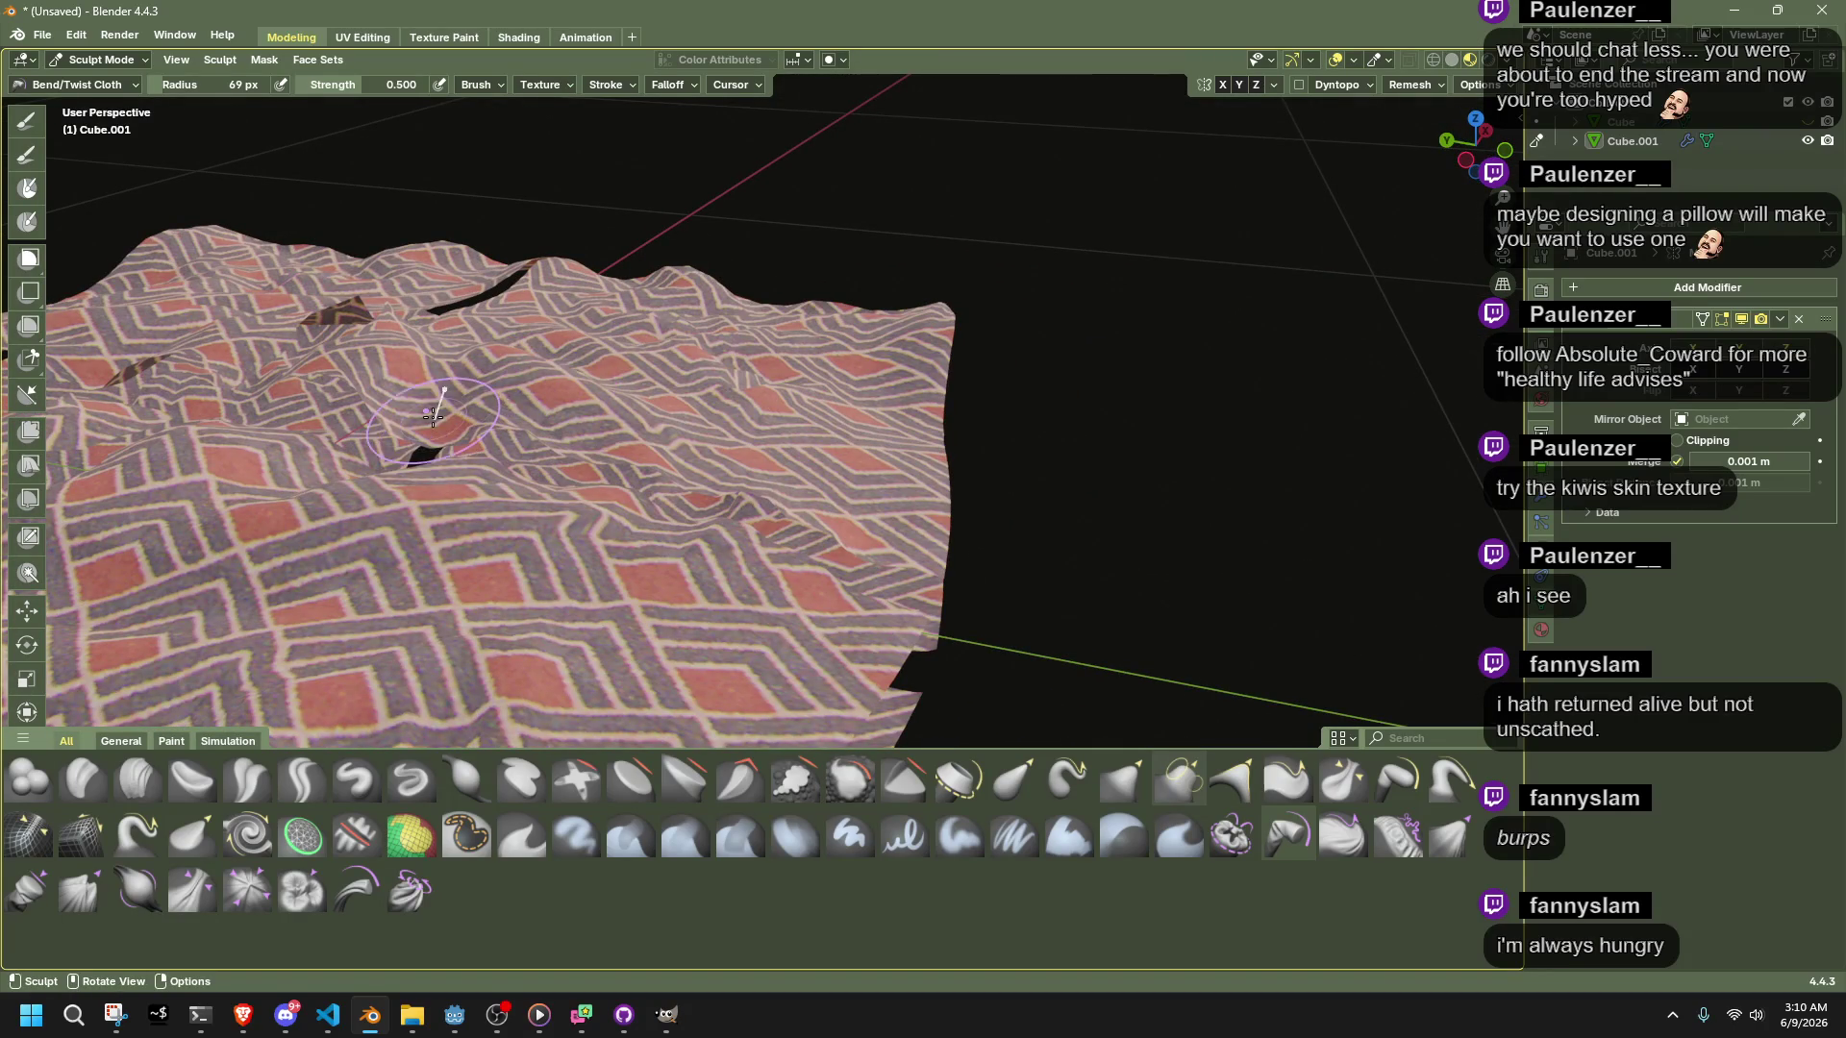
{"action": "mouse_move", "coordinate": [437, 413]}
{"action": "left_mouse_down"}
{"action": "mouse_move", "coordinate": [405, 332]}
{"action": "mouse_move", "coordinate": [452, 382]}
{"action": "left_mouse_up"}
{"action": "mouse_move", "coordinate": [452, 383]}
{"action": "middle_mouse_down"}
{"action": "mouse_move", "coordinate": [423, 414]}
{"action": "mouse_move", "coordinate": [464, 386]}
{"action": "middle_mouse_up"}
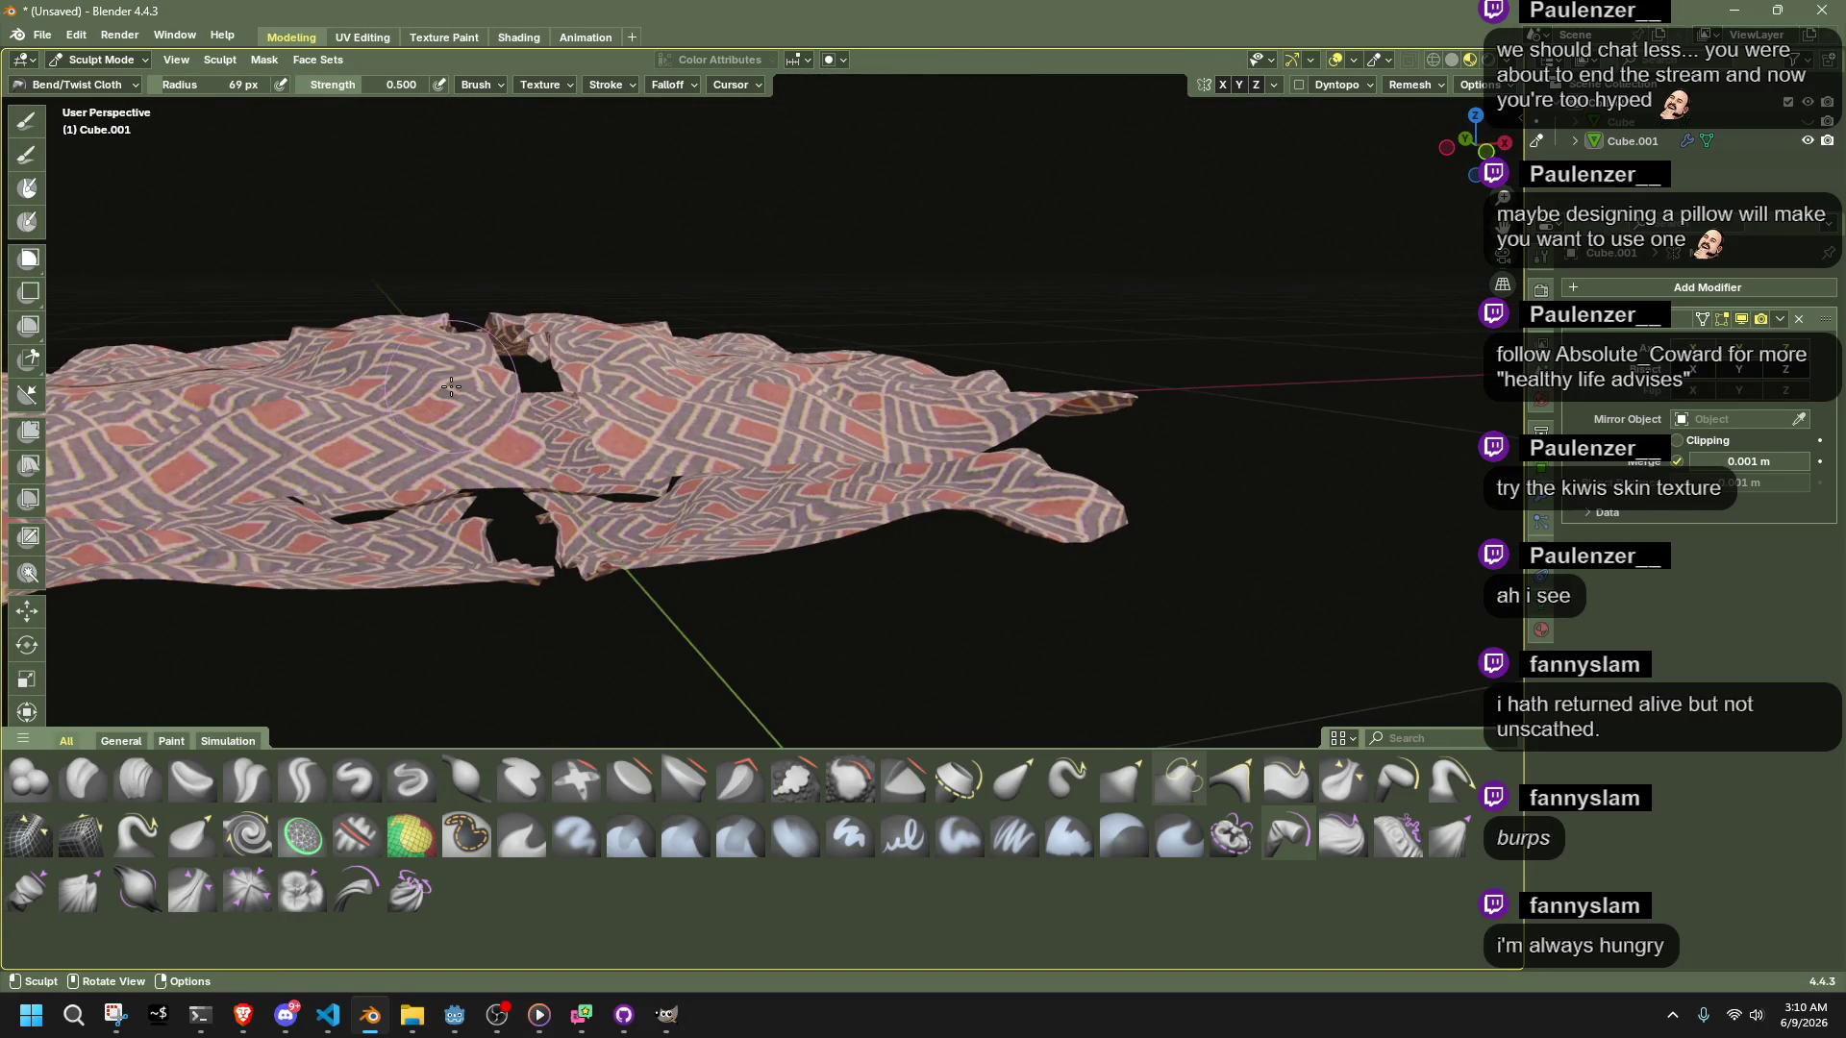
{"action": "key", "text": "Tab"}
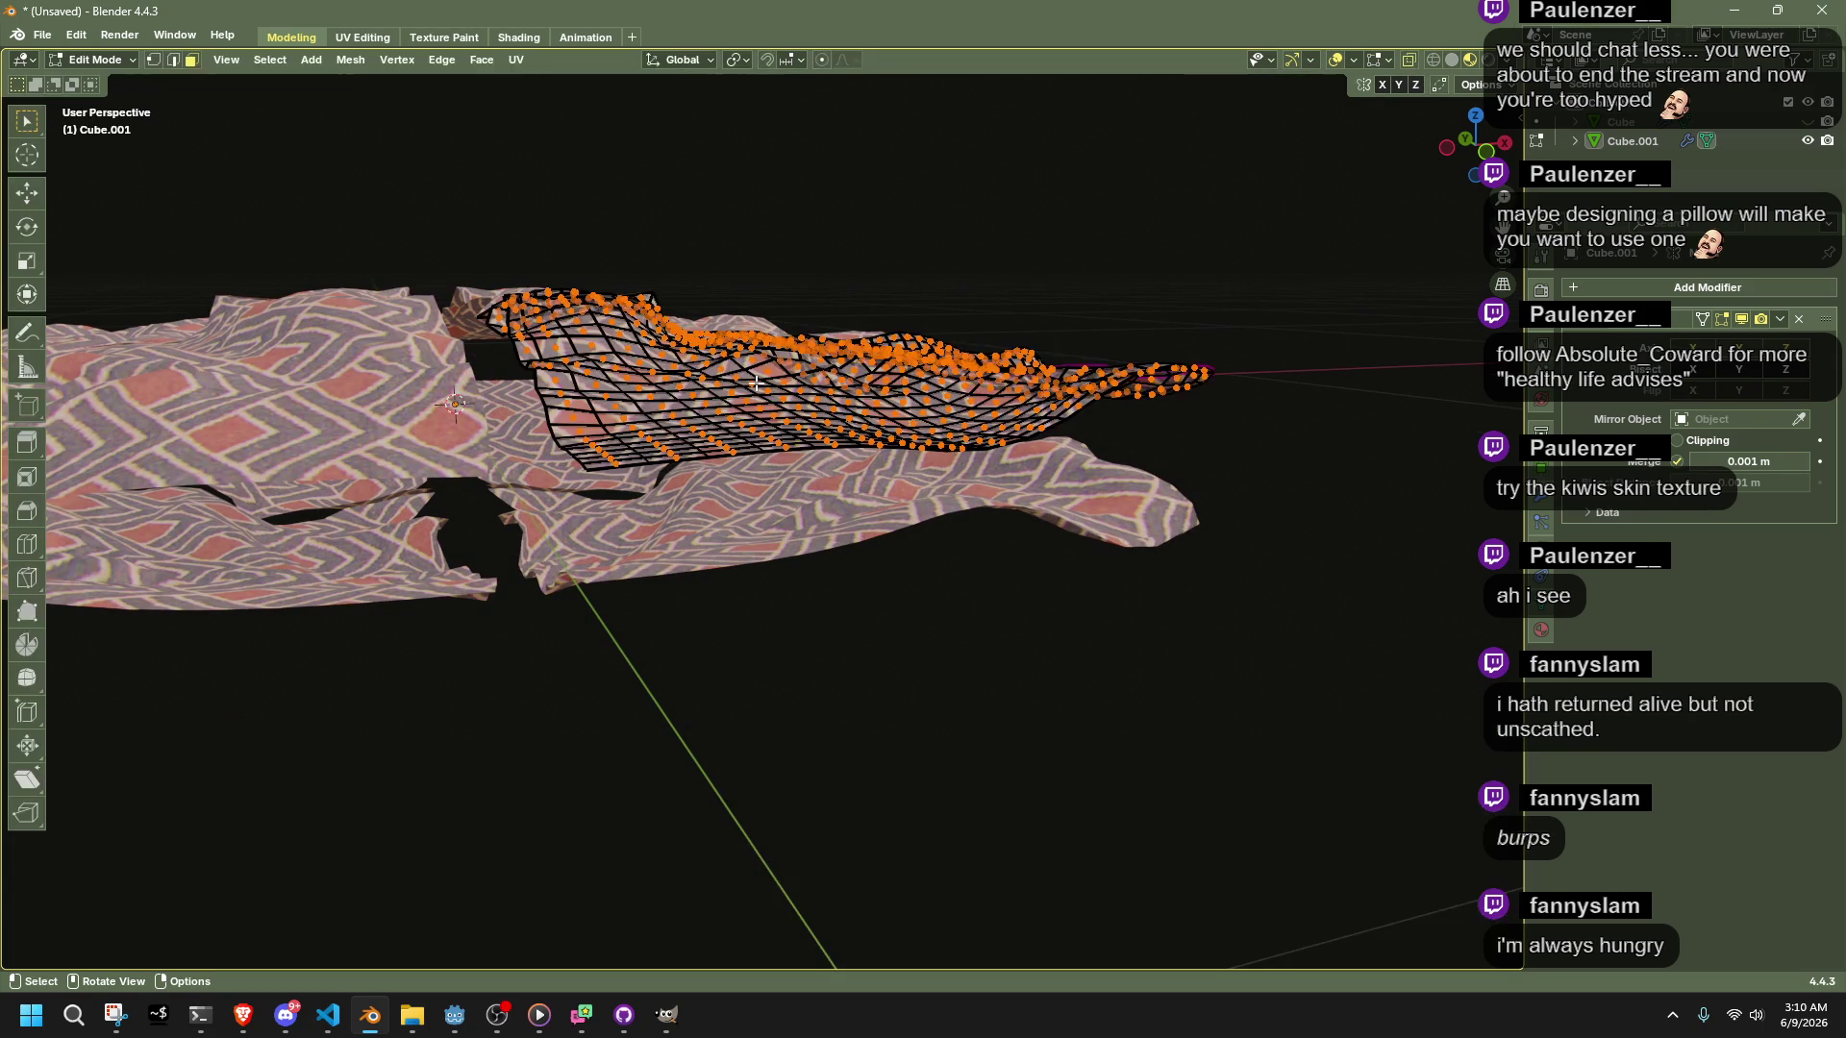
Smooth the selected cloth vertices with Smooth Vertices at 0.632 smoothing
{"action": "right_click", "coordinate": [752, 570]}
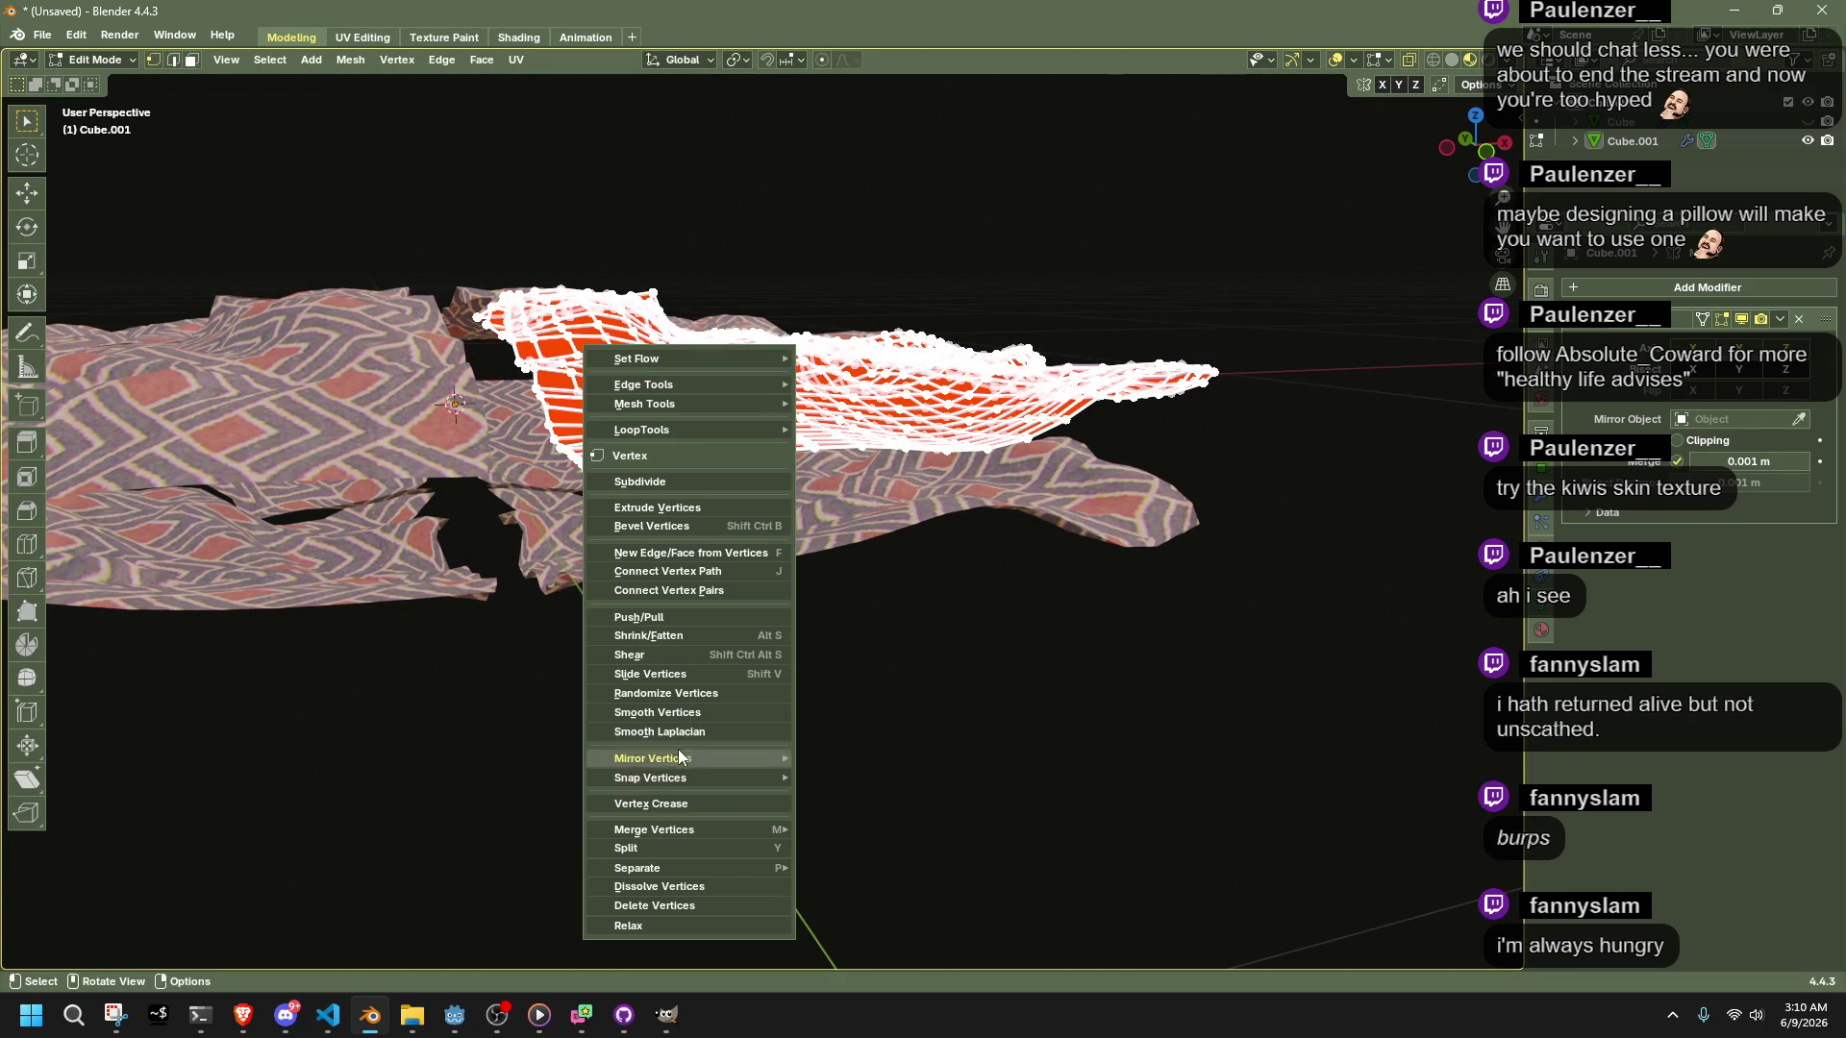
{"action": "left_click", "coordinate": [674, 716]}
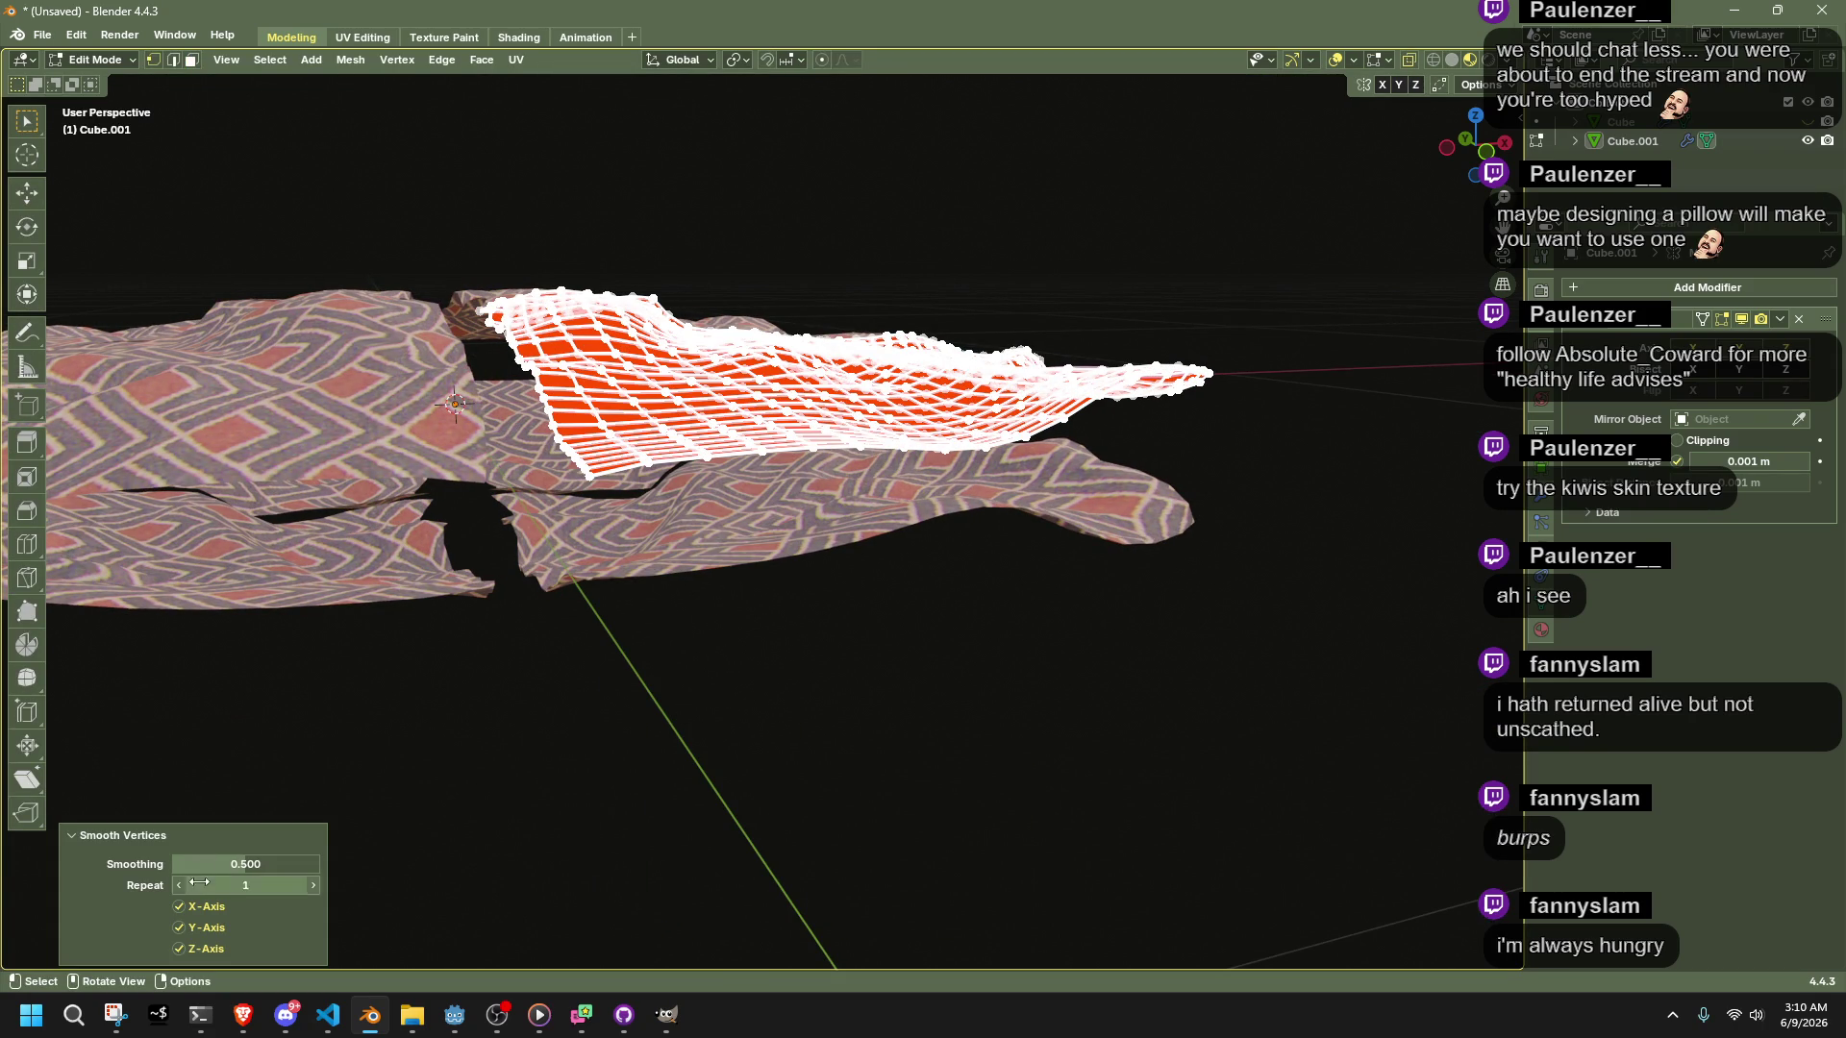
{"action": "mouse_move", "coordinate": [238, 865]}
{"action": "left_mouse_down"}
{"action": "mouse_move", "coordinate": [183, 864]}
{"action": "mouse_move", "coordinate": [251, 864]}
{"action": "left_mouse_up"}
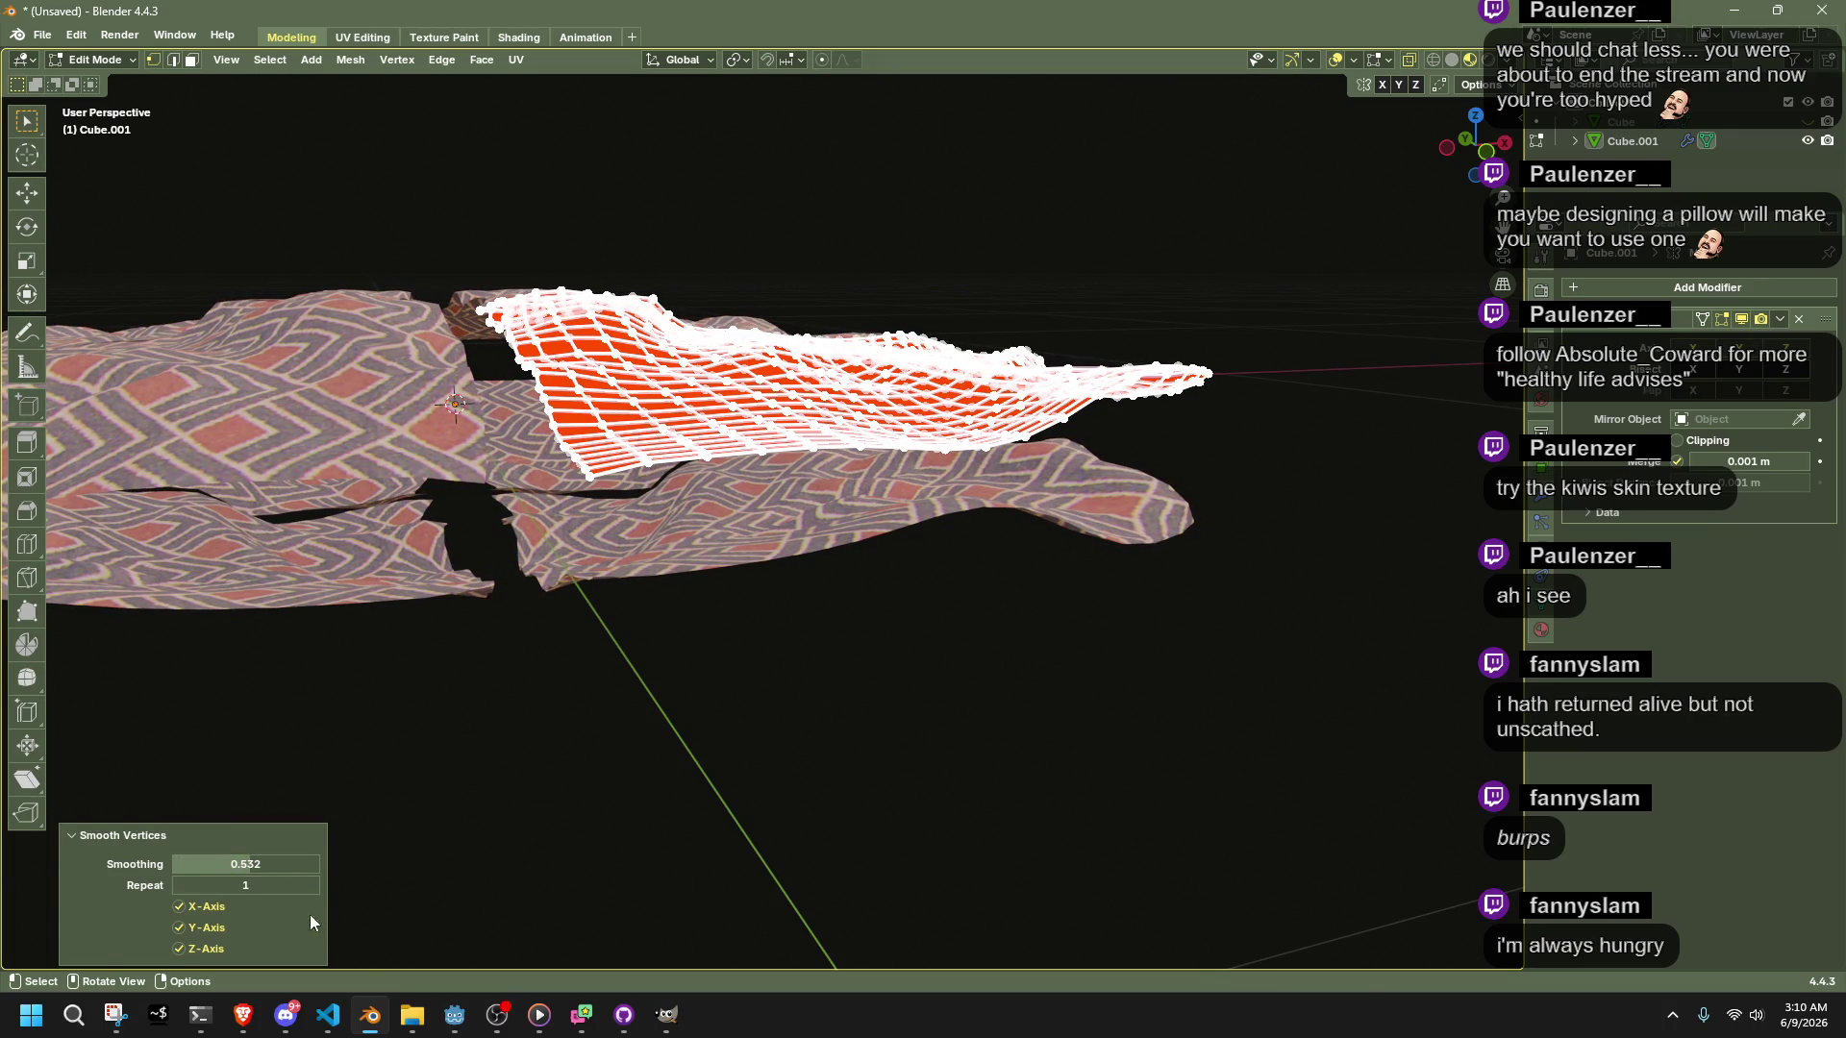
Sculpt a fold into the cloth mesh with the Bend/Twist Cloth brush, then return to Edit Mode
{"action": "key", "text": "ctrl+Tab"}
{"action": "mouse_move", "coordinate": [955, 659]}
{"action": "middle_mouse_down"}
{"action": "mouse_move", "coordinate": [579, 666]}
{"action": "mouse_move", "coordinate": [625, 577]}
{"action": "middle_mouse_up"}
{"action": "left_click_drag", "start_coordinate": [624, 576], "coordinate": [659, 526]}
{"action": "mouse_move", "coordinate": [574, 267]}
{"action": "middle_mouse_down"}
{"action": "mouse_move", "coordinate": [955, 343]}
{"action": "mouse_move", "coordinate": [745, 463]}
{"action": "middle_mouse_up"}
{"action": "key", "text": "Tab"}
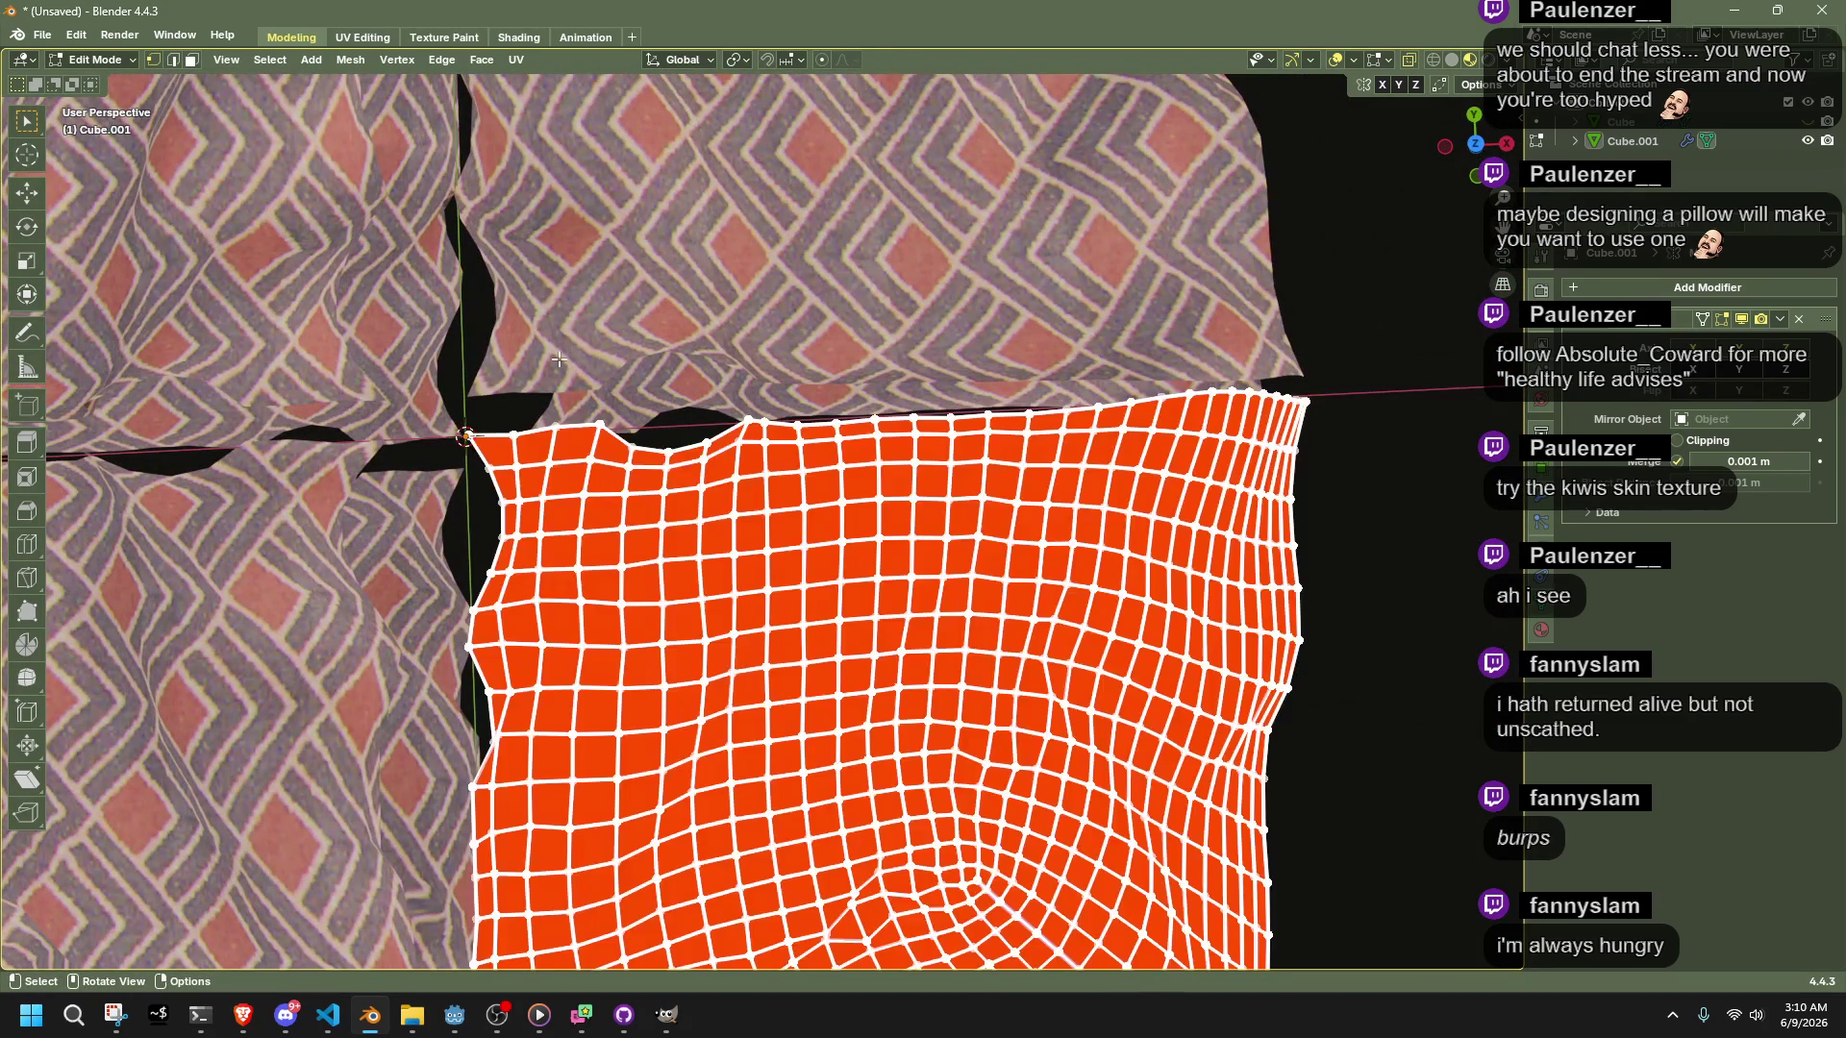
{"action": "scroll", "coordinate": [559, 359], "scroll_direction": "down", "scroll_amount": 3}
Switch between Edit and Sculpt Mode while orbiting to a low side view of the cloth
{"action": "key", "text": "Tab"}
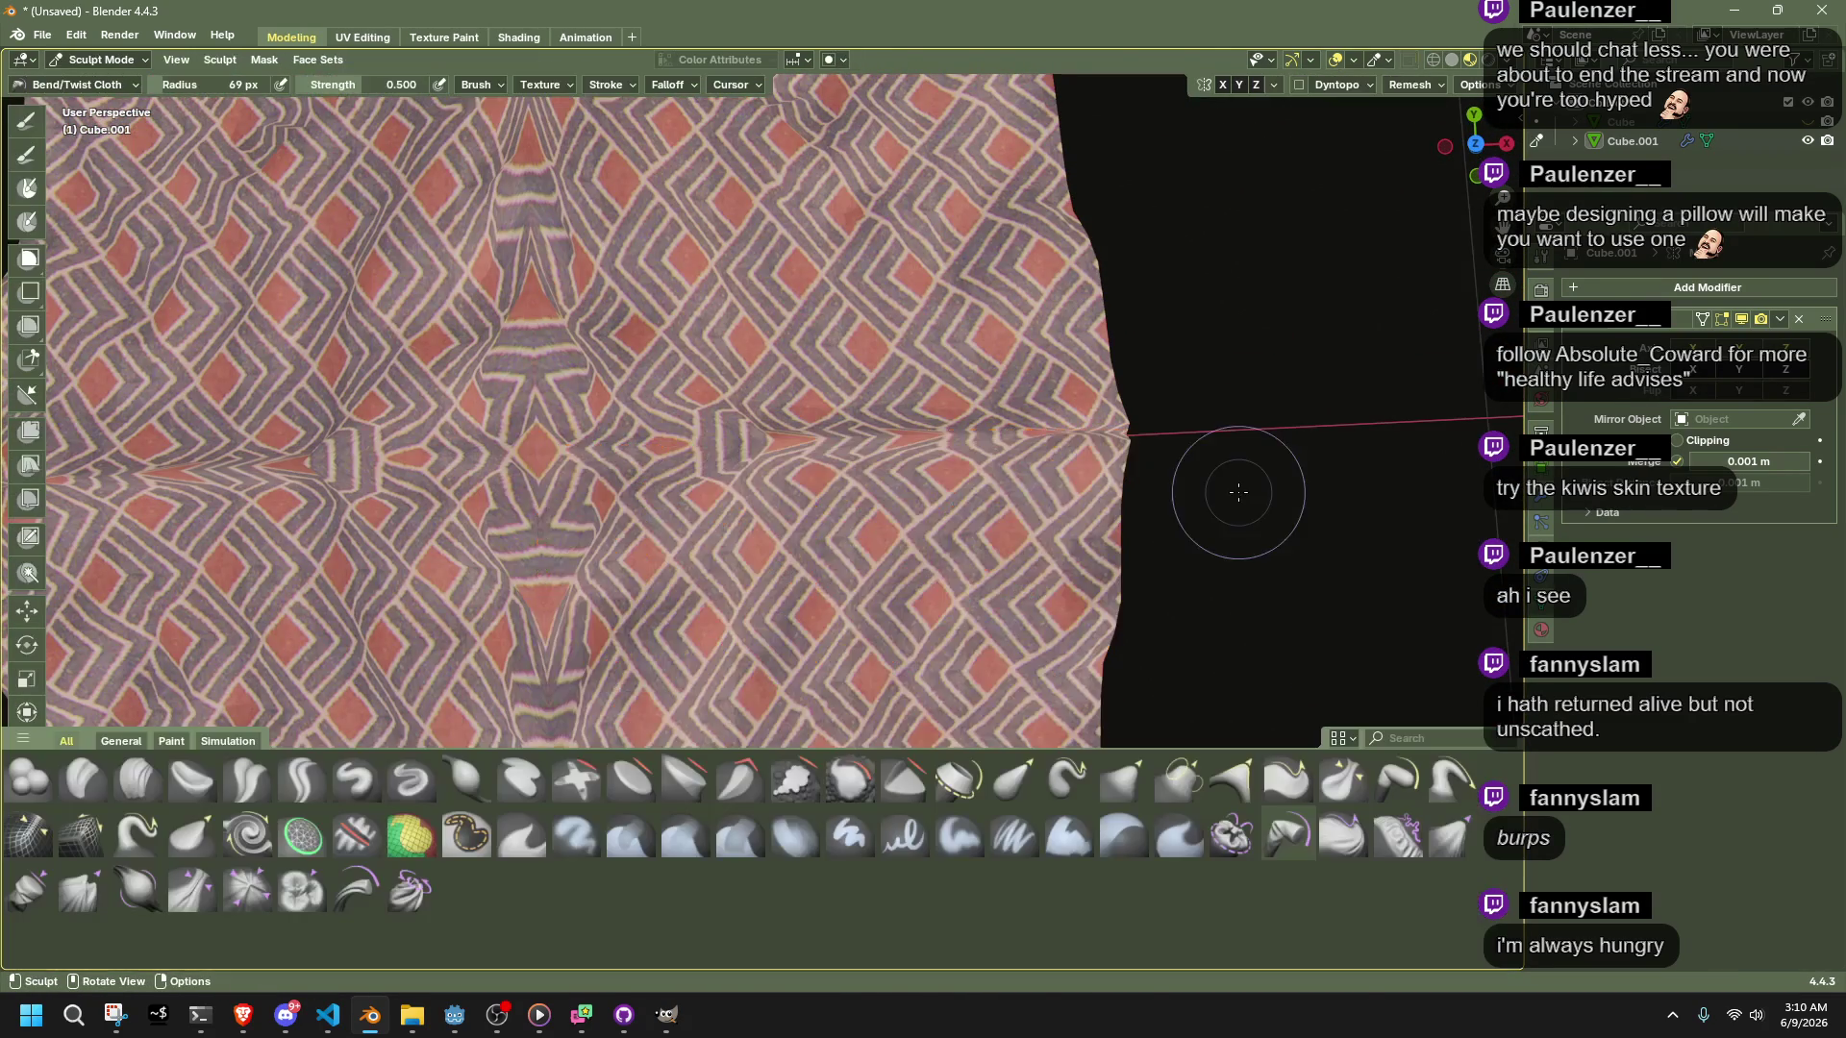
{"action": "scroll", "coordinate": [1235, 499], "scroll_direction": "down", "scroll_amount": 5}
{"action": "mouse_move", "coordinate": [1235, 500]}
{"action": "middle_mouse_down"}
{"action": "mouse_move", "coordinate": [1174, 330]}
{"action": "mouse_move", "coordinate": [981, 330]}
{"action": "middle_mouse_up"}
{"action": "key", "text": "Tab"}
{"action": "scroll", "coordinate": [907, 506], "scroll_direction": "up", "scroll_amount": 5}
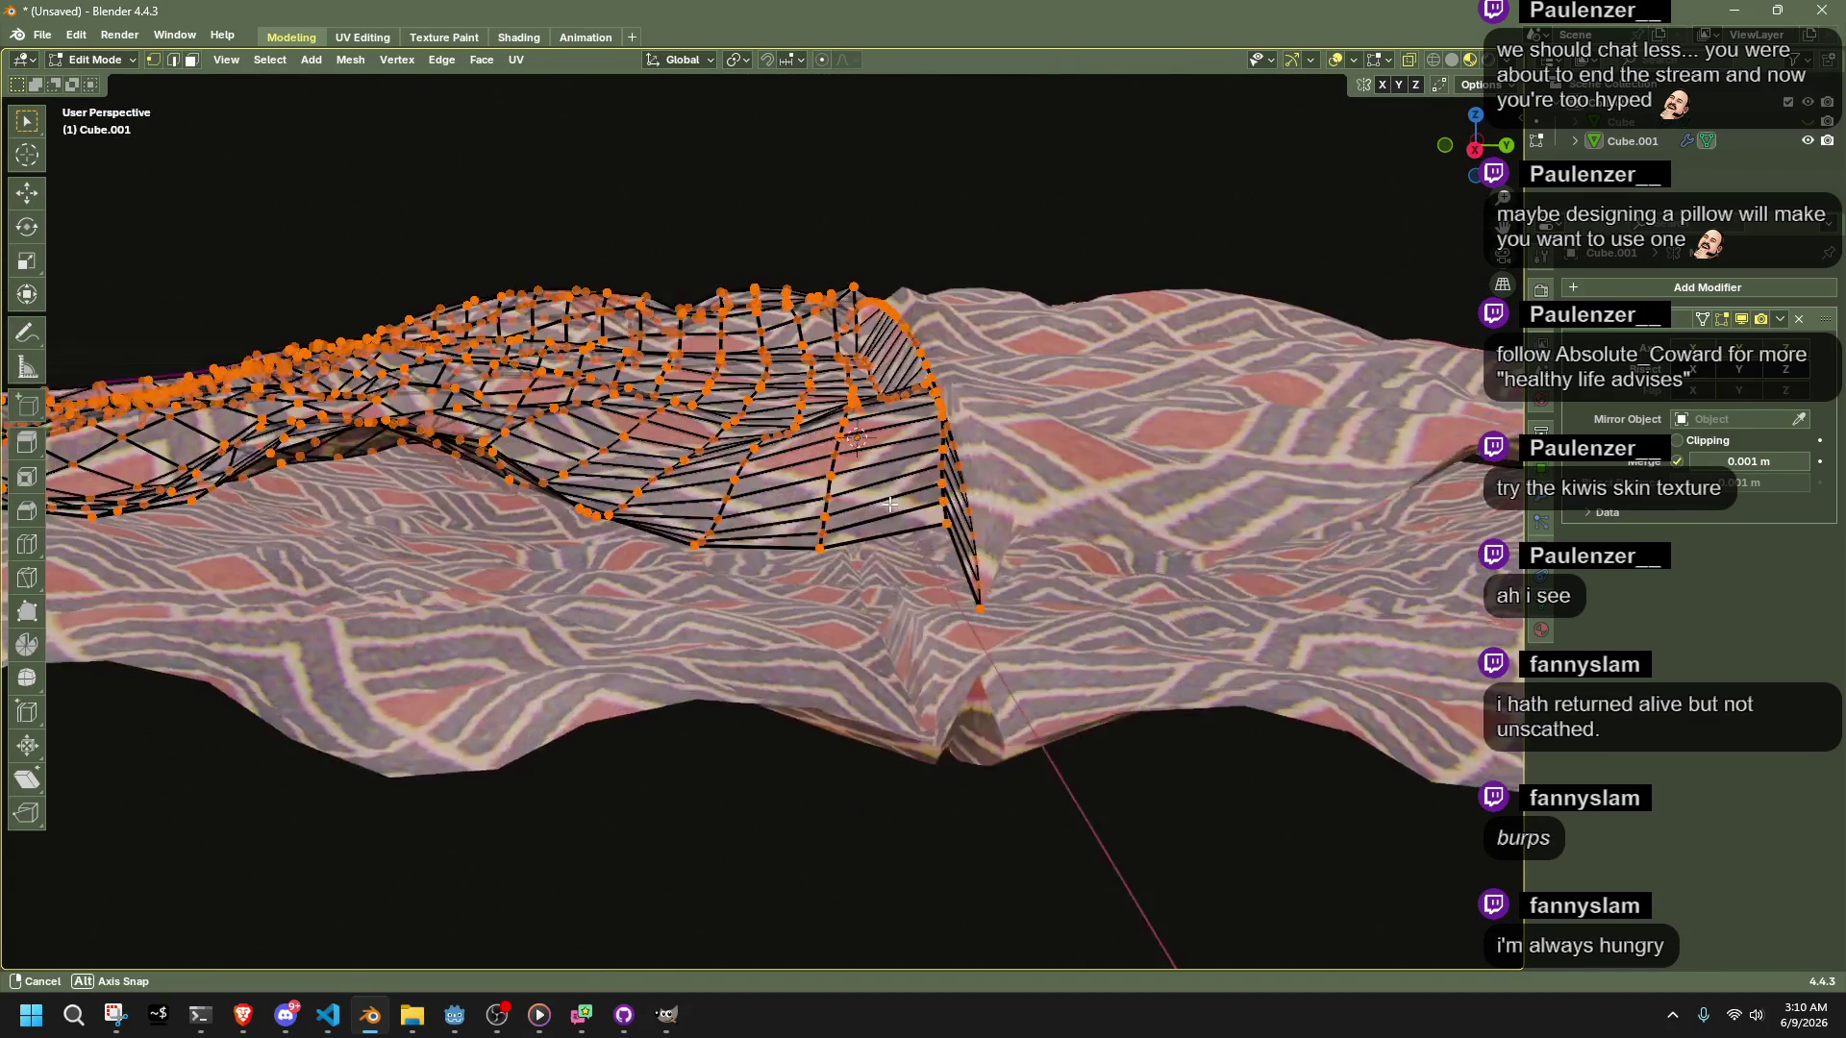
{"action": "mouse_move", "coordinate": [908, 505]}
{"action": "middle_mouse_down"}
{"action": "mouse_move", "coordinate": [931, 394]}
{"action": "mouse_move", "coordinate": [817, 433]}
{"action": "mouse_move", "coordinate": [625, 385]}
{"action": "mouse_move", "coordinate": [512, 305]}
{"action": "middle_mouse_up"}
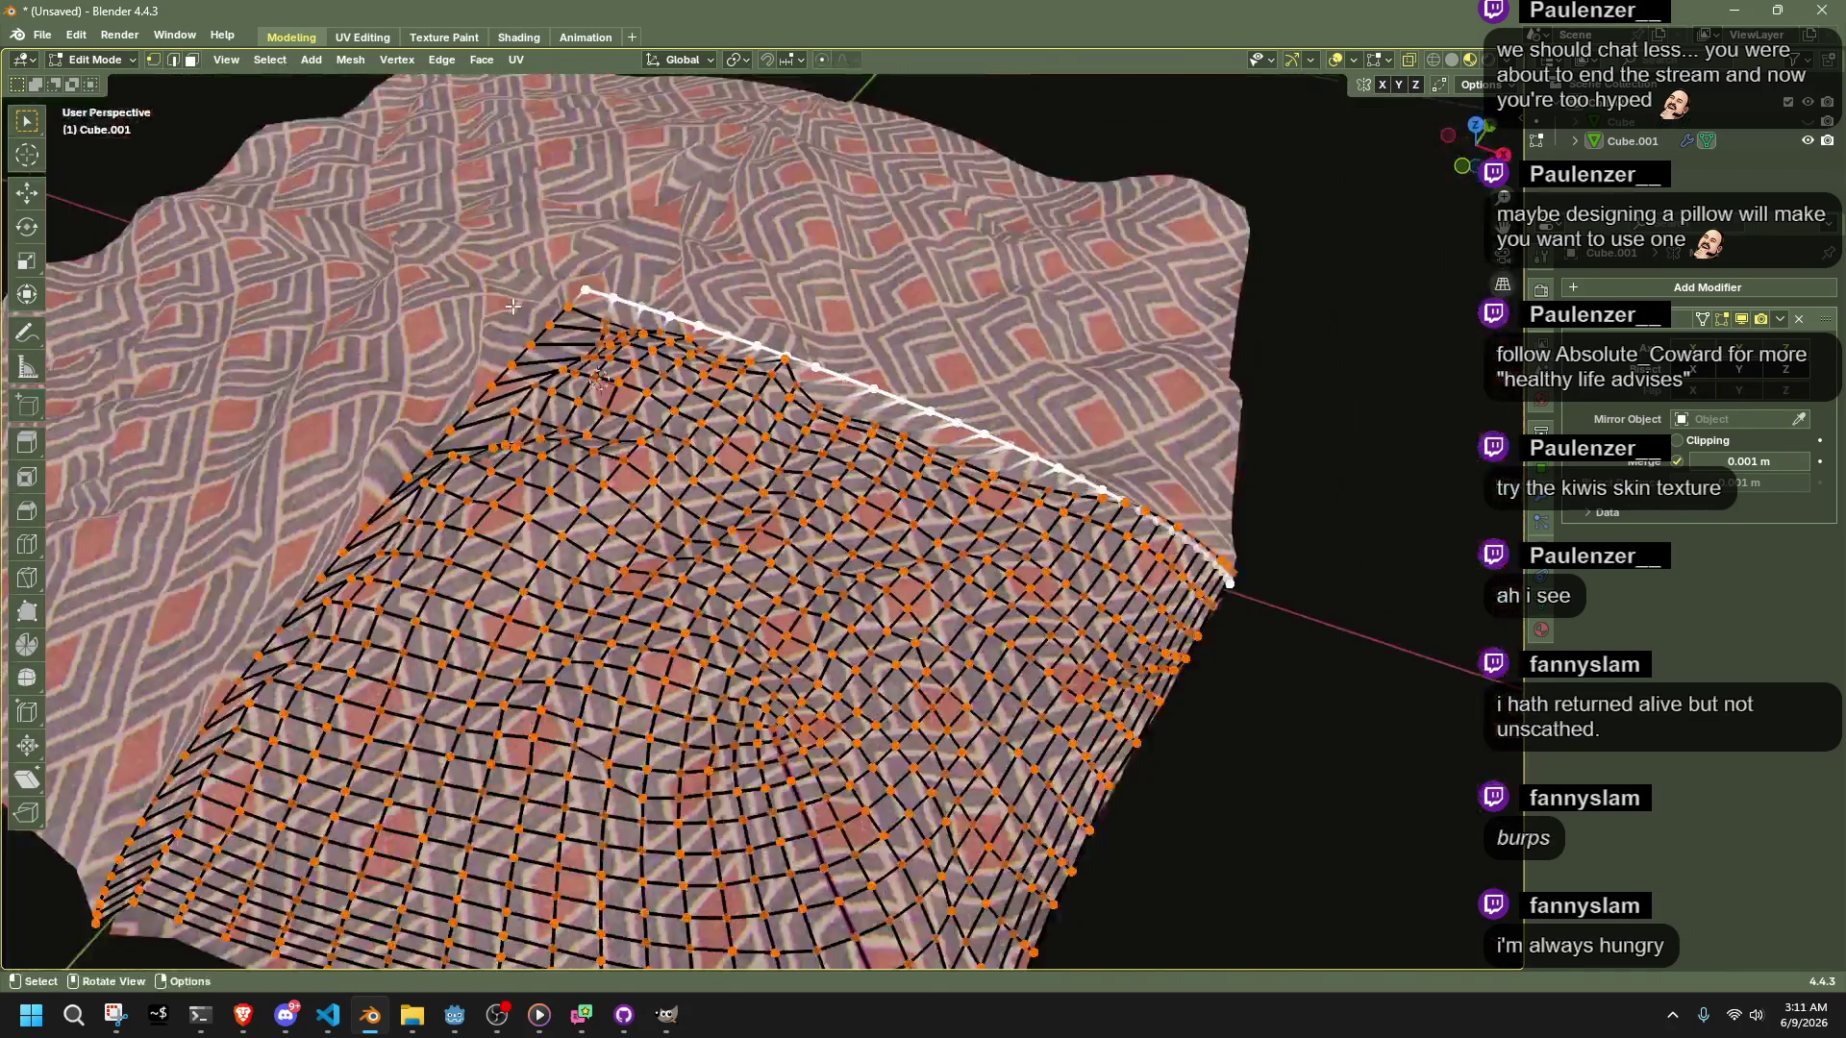
{"action": "right_click", "coordinate": [503, 363]}
{"action": "scroll", "coordinate": [865, 481], "scroll_direction": "down", "scroll_amount": 5}
{"action": "mouse_move", "coordinate": [1038, 452]}
{"action": "middle_mouse_down"}
{"action": "mouse_move", "coordinate": [1063, 548]}
{"action": "mouse_move", "coordinate": [990, 491]}
{"action": "mouse_move", "coordinate": [970, 519]}
{"action": "middle_mouse_up"}
{"action": "key", "text": "ctrl+Tab"}
{"action": "mouse_move", "coordinate": [763, 597]}
{"action": "middle_mouse_down"}
{"action": "mouse_move", "coordinate": [731, 413]}
{"action": "mouse_move", "coordinate": [576, 384]}
{"action": "middle_mouse_up"}
Switch to Object Mode, select the cloth, and check it briefly in Edit Mode
{"action": "left_click", "coordinate": [91, 61]}
{"action": "left_click", "coordinate": [96, 82]}
{"action": "left_click", "coordinate": [755, 446]}
{"action": "scroll", "coordinate": [686, 425], "scroll_direction": "up", "scroll_amount": 5}
{"action": "mouse_move", "coordinate": [686, 424]}
{"action": "middle_mouse_down"}
{"action": "mouse_move", "coordinate": [765, 477]}
{"action": "mouse_move", "coordinate": [905, 523]}
{"action": "mouse_move", "coordinate": [692, 475]}
{"action": "mouse_move", "coordinate": [904, 320]}
{"action": "mouse_move", "coordinate": [792, 308]}
{"action": "mouse_move", "coordinate": [742, 221]}
{"action": "mouse_move", "coordinate": [821, 136]}
{"action": "mouse_move", "coordinate": [949, 147]}
{"action": "mouse_move", "coordinate": [1021, 279]}
{"action": "mouse_move", "coordinate": [769, 315]}
{"action": "middle_mouse_up"}
{"action": "key", "text": "Tab"}
{"action": "mouse_move", "coordinate": [855, 468]}
{"action": "middle_mouse_down"}
{"action": "mouse_move", "coordinate": [930, 627]}
{"action": "mouse_move", "coordinate": [1309, 392]}
{"action": "middle_mouse_up"}
{"action": "key", "text": "Tab"}
{"action": "left_click", "coordinate": [1310, 394]}
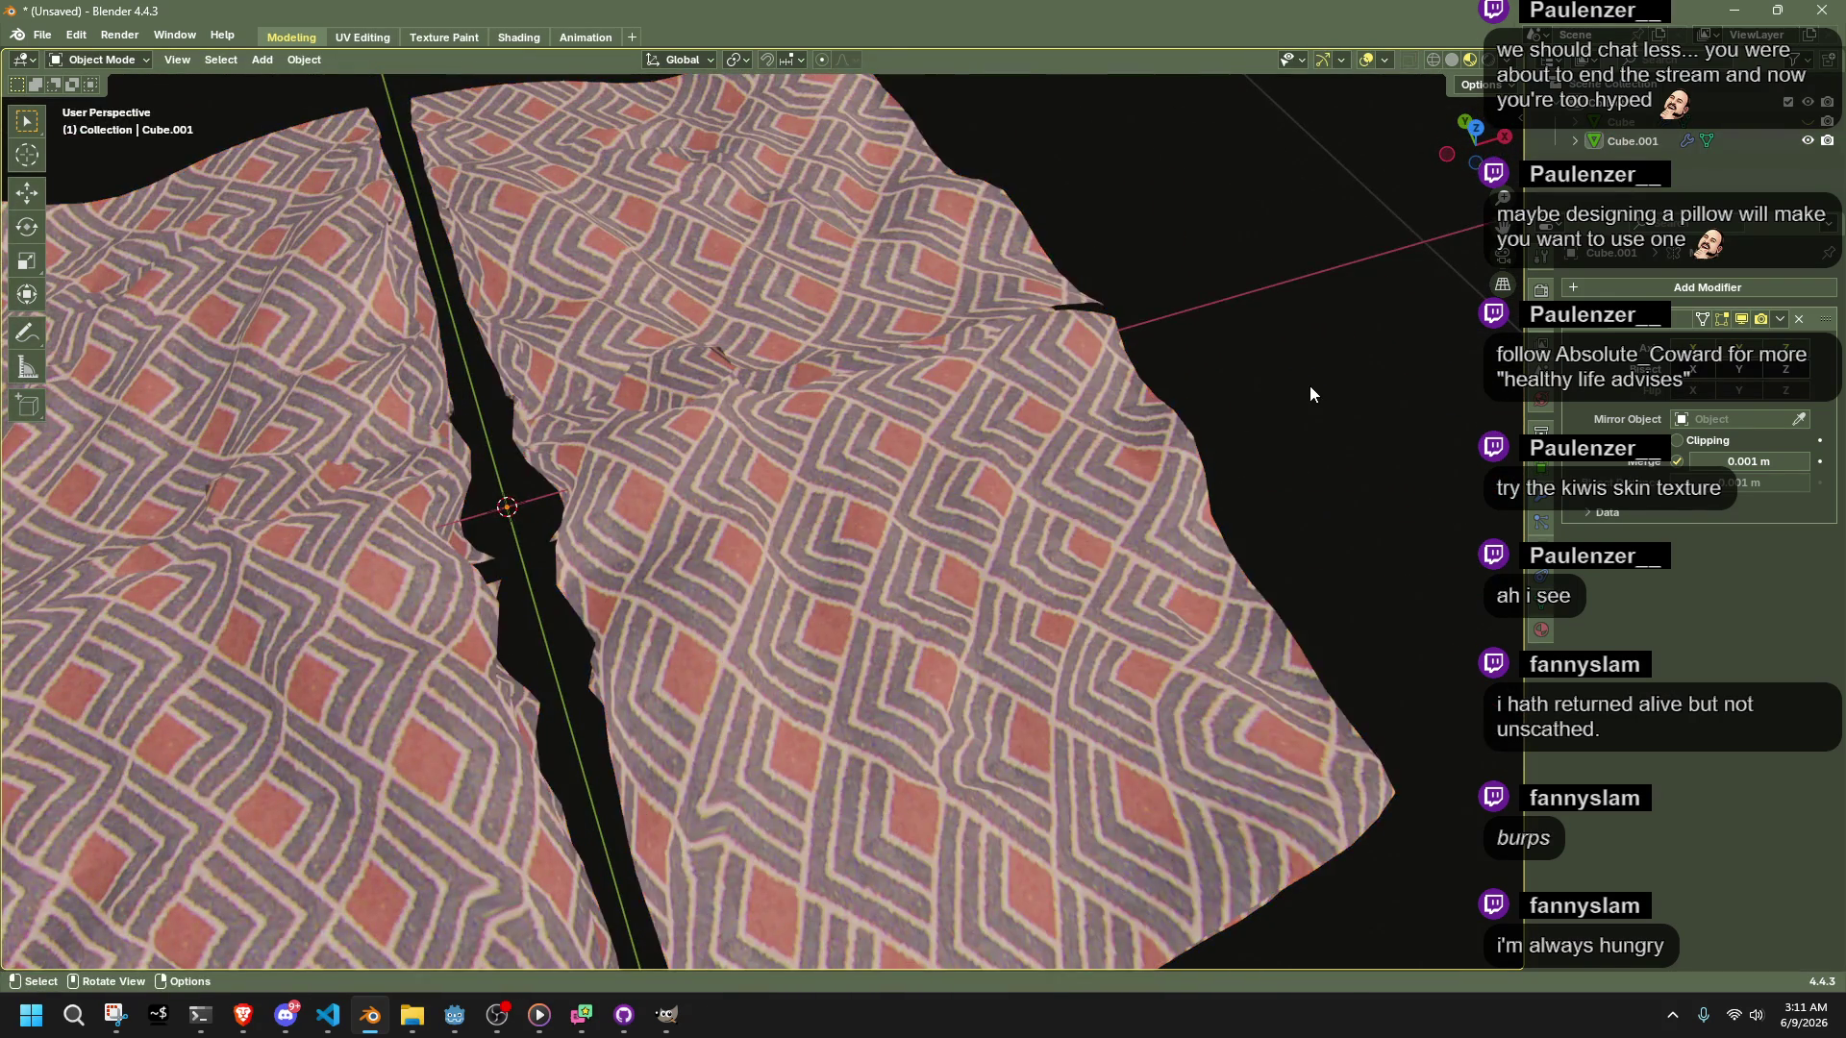
{"action": "scroll", "coordinate": [1310, 394], "scroll_direction": "down", "scroll_amount": 3}
In Edit Mode, orbit to the pillow's side gap to reach its two border loops
{"action": "key", "text": "Tab"}
{"action": "mouse_move", "coordinate": [1359, 402]}
{"action": "middle_mouse_down"}
{"action": "mouse_move", "coordinate": [1133, 548]}
{"action": "mouse_move", "coordinate": [989, 460]}
{"action": "mouse_move", "coordinate": [669, 864]}
{"action": "middle_mouse_up"}
{"action": "scroll", "coordinate": [769, 748], "scroll_direction": "up", "scroll_amount": 5}
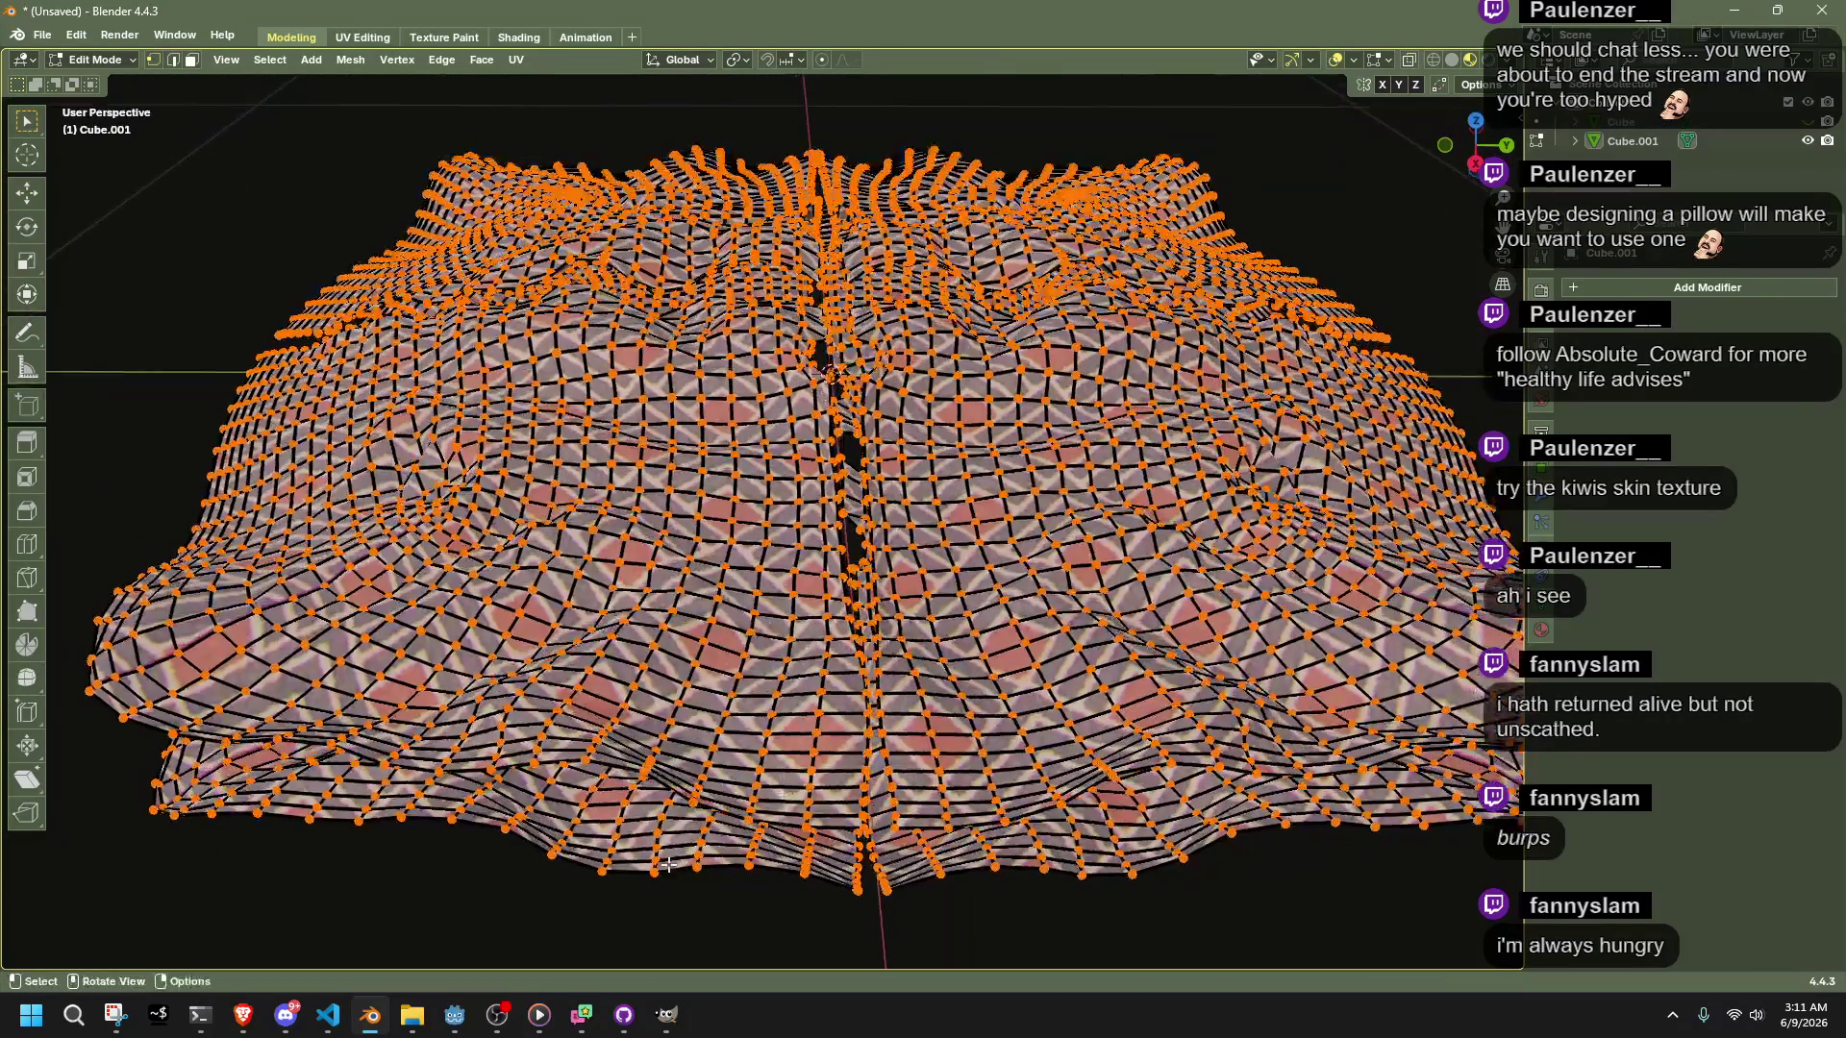
{"action": "middle_click_drag", "start_coordinate": [600, 765], "coordinate": [613, 517]}
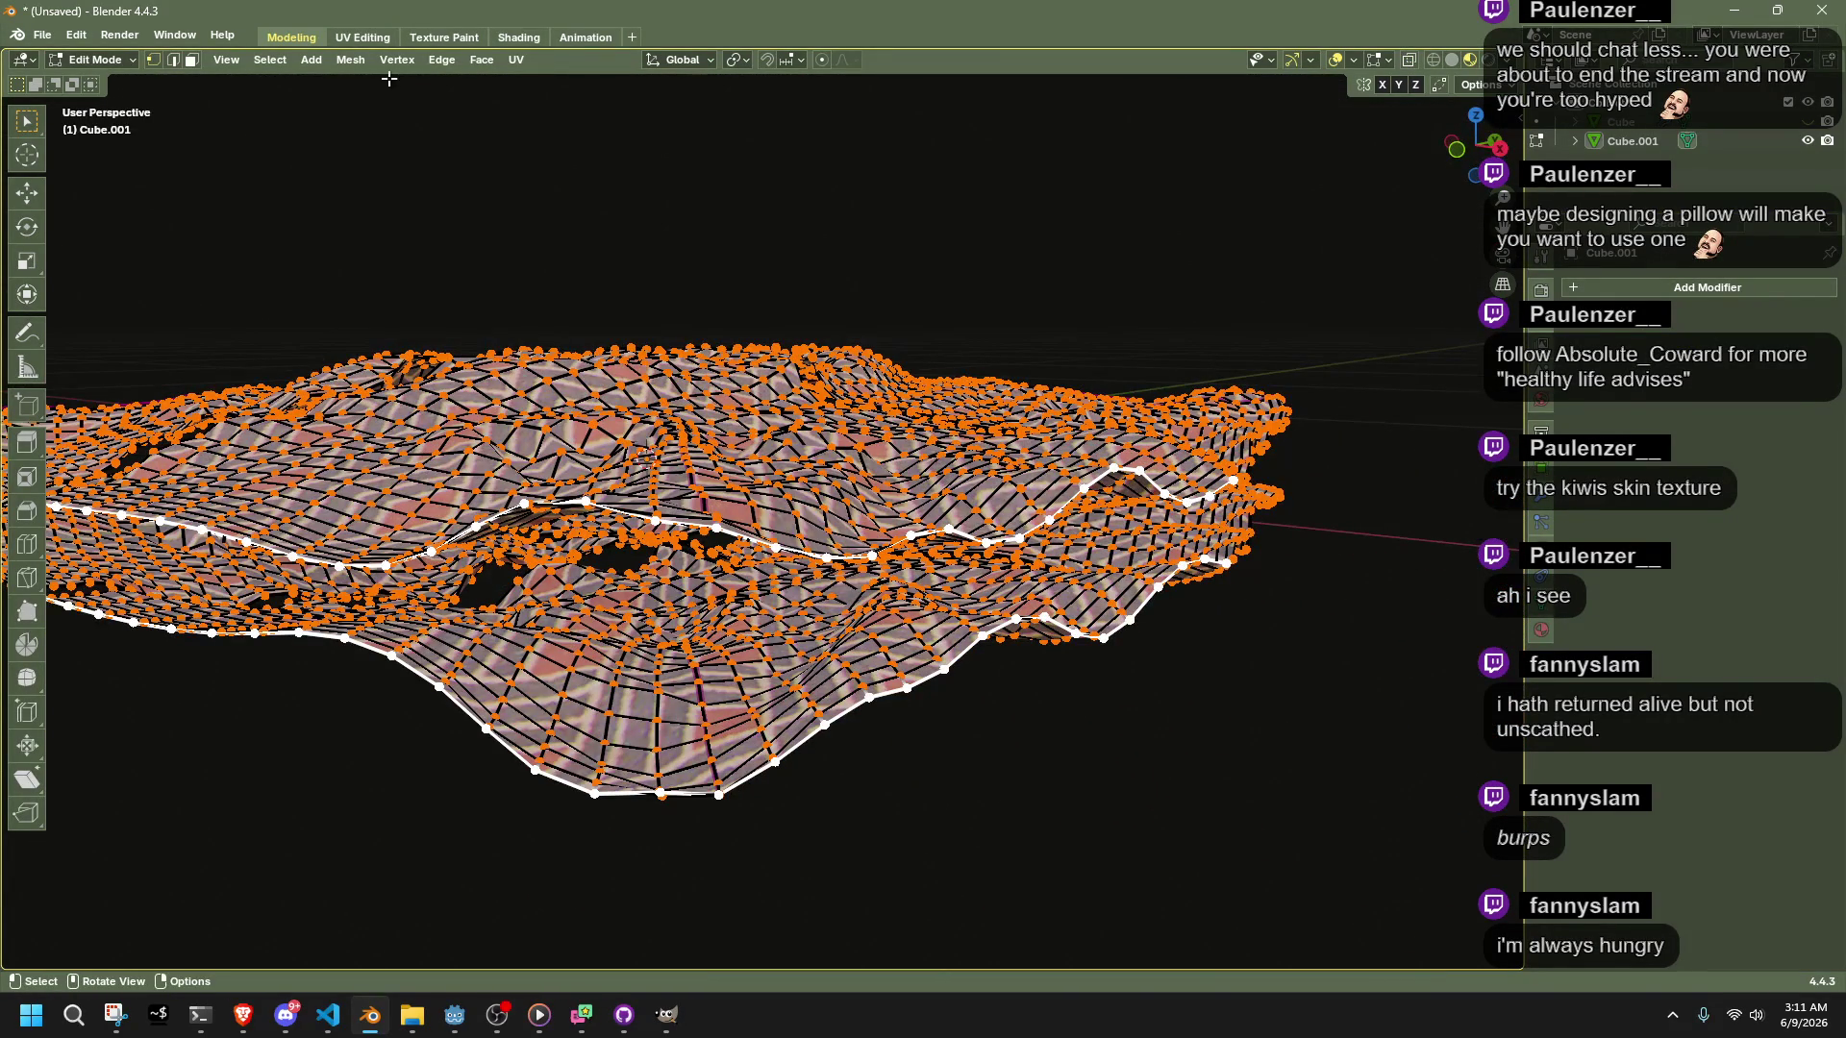
{"action": "mouse_move", "coordinate": [672, 313]}
{"action": "middle_mouse_down"}
{"action": "mouse_move", "coordinate": [901, 463]}
{"action": "mouse_move", "coordinate": [586, 474]}
{"action": "middle_mouse_up"}
{"action": "right_click", "coordinate": [1094, 436]}
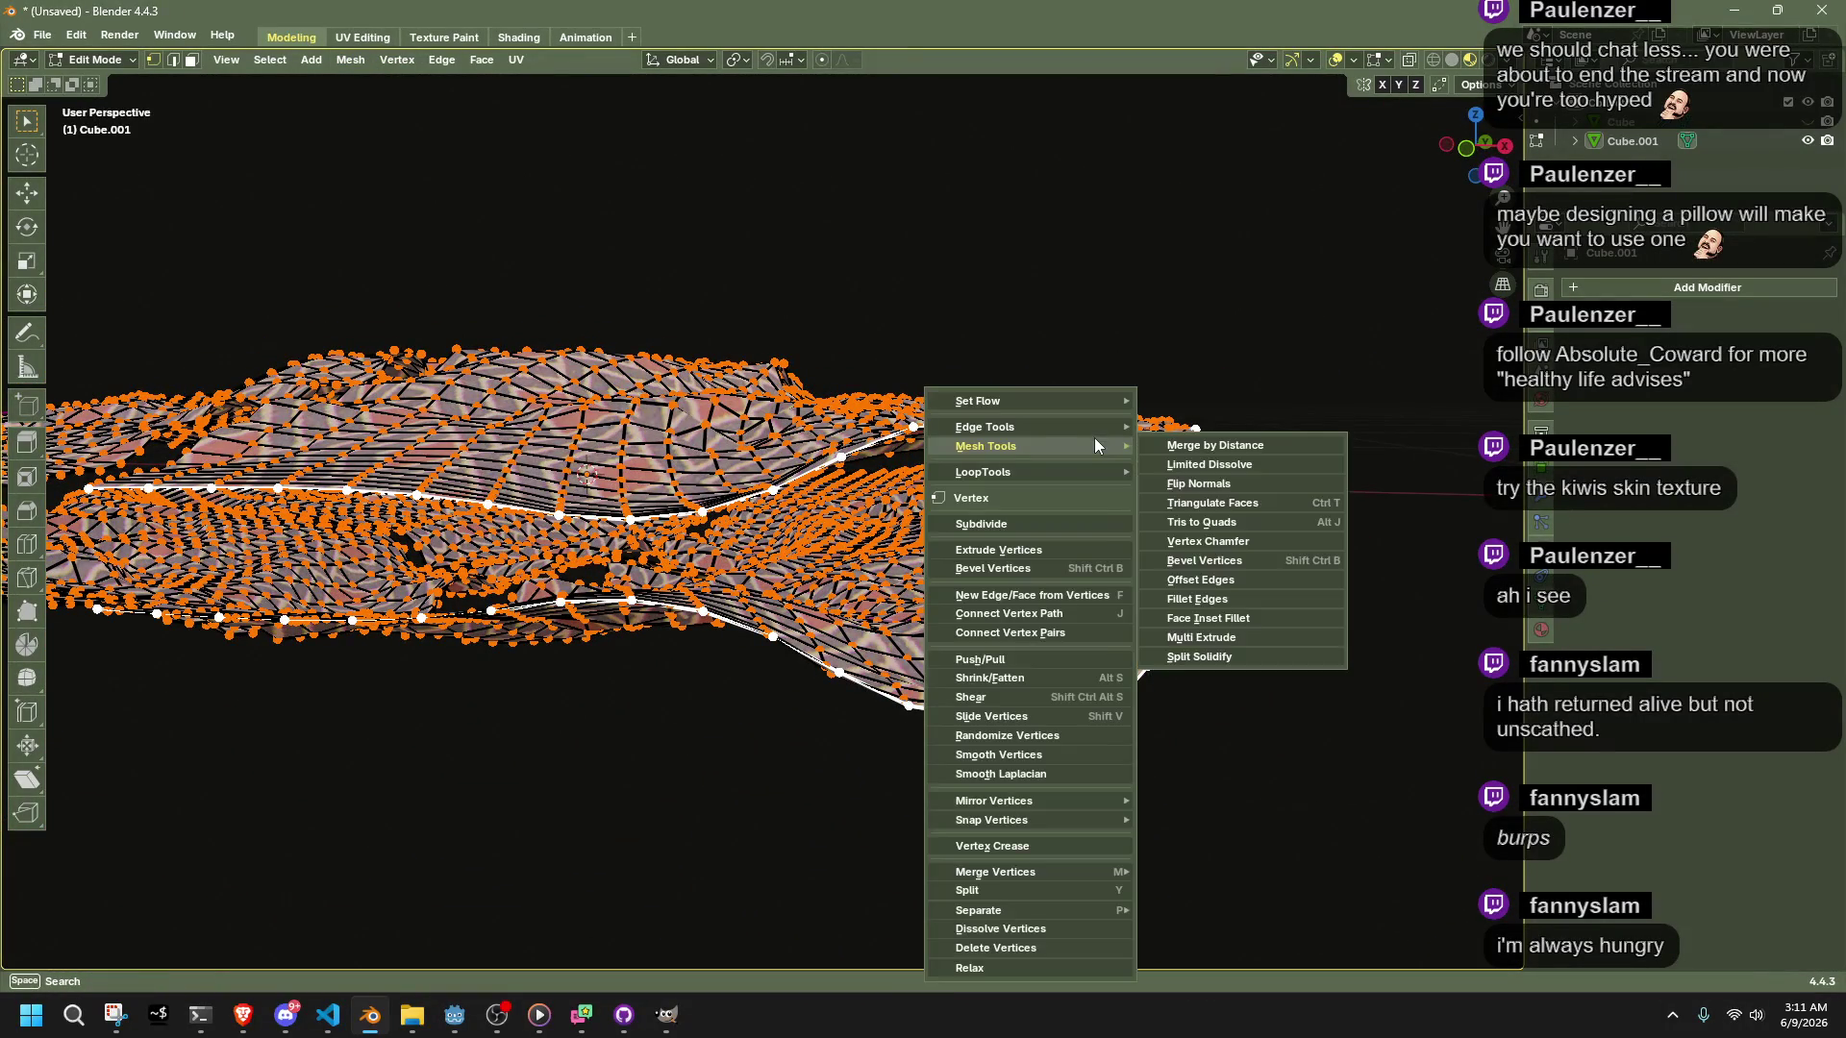
Bridge the two border loops with 2 cuts, adjust the Twist, and check the closed side
{"action": "left_click", "coordinate": [442, 61]}
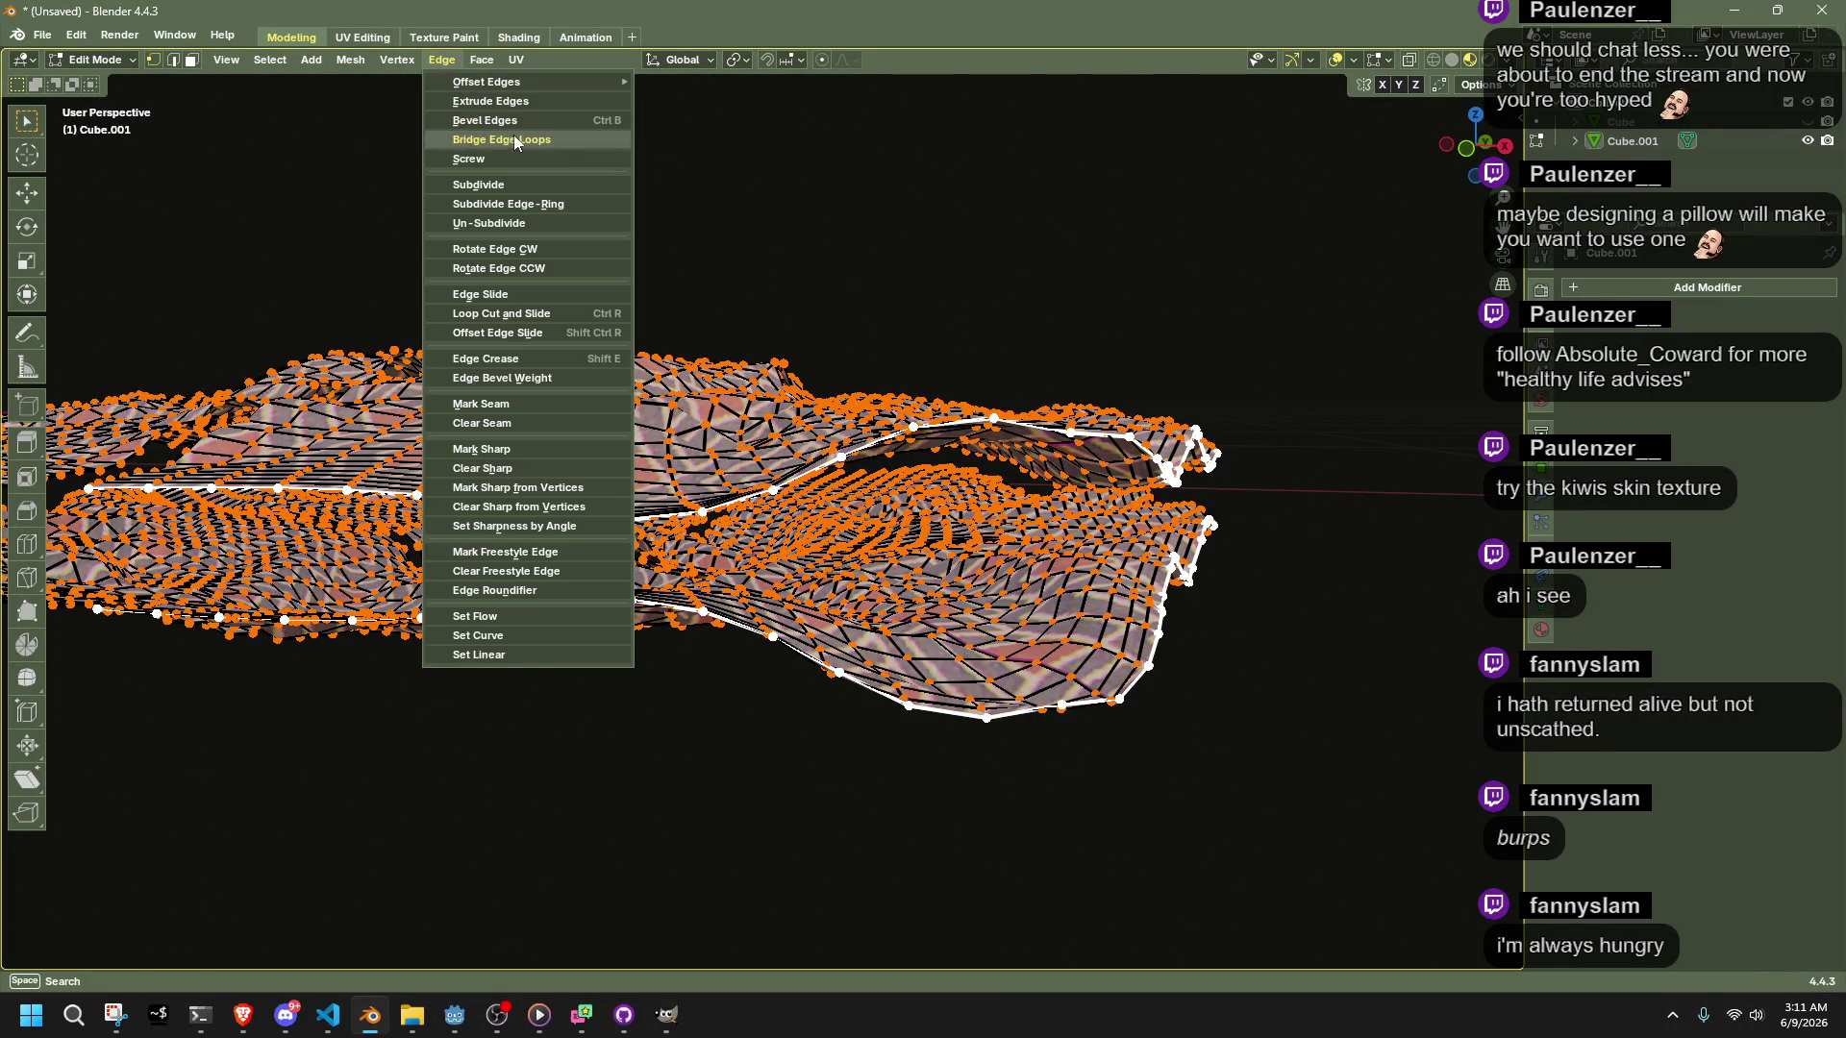
{"action": "left_click", "coordinate": [513, 141]}
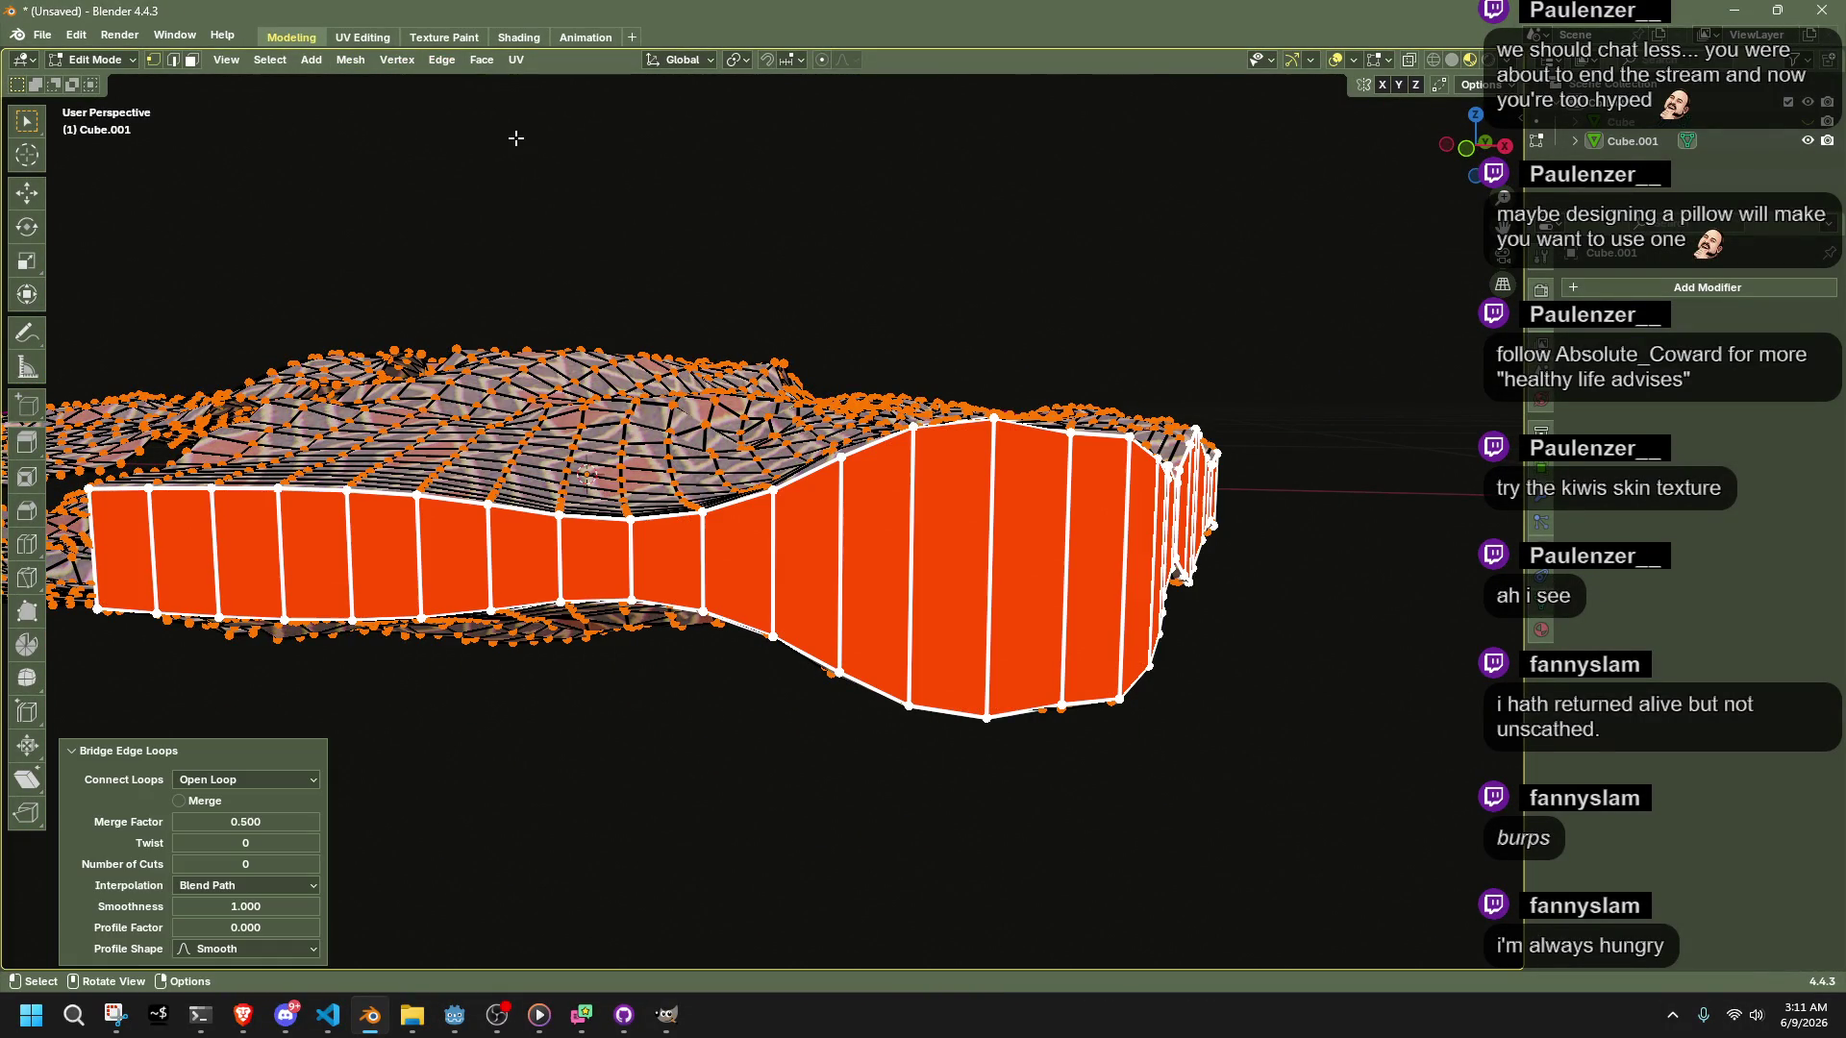
{"action": "left_click", "coordinate": [313, 867]}
{"action": "left_click", "coordinate": [313, 867]}
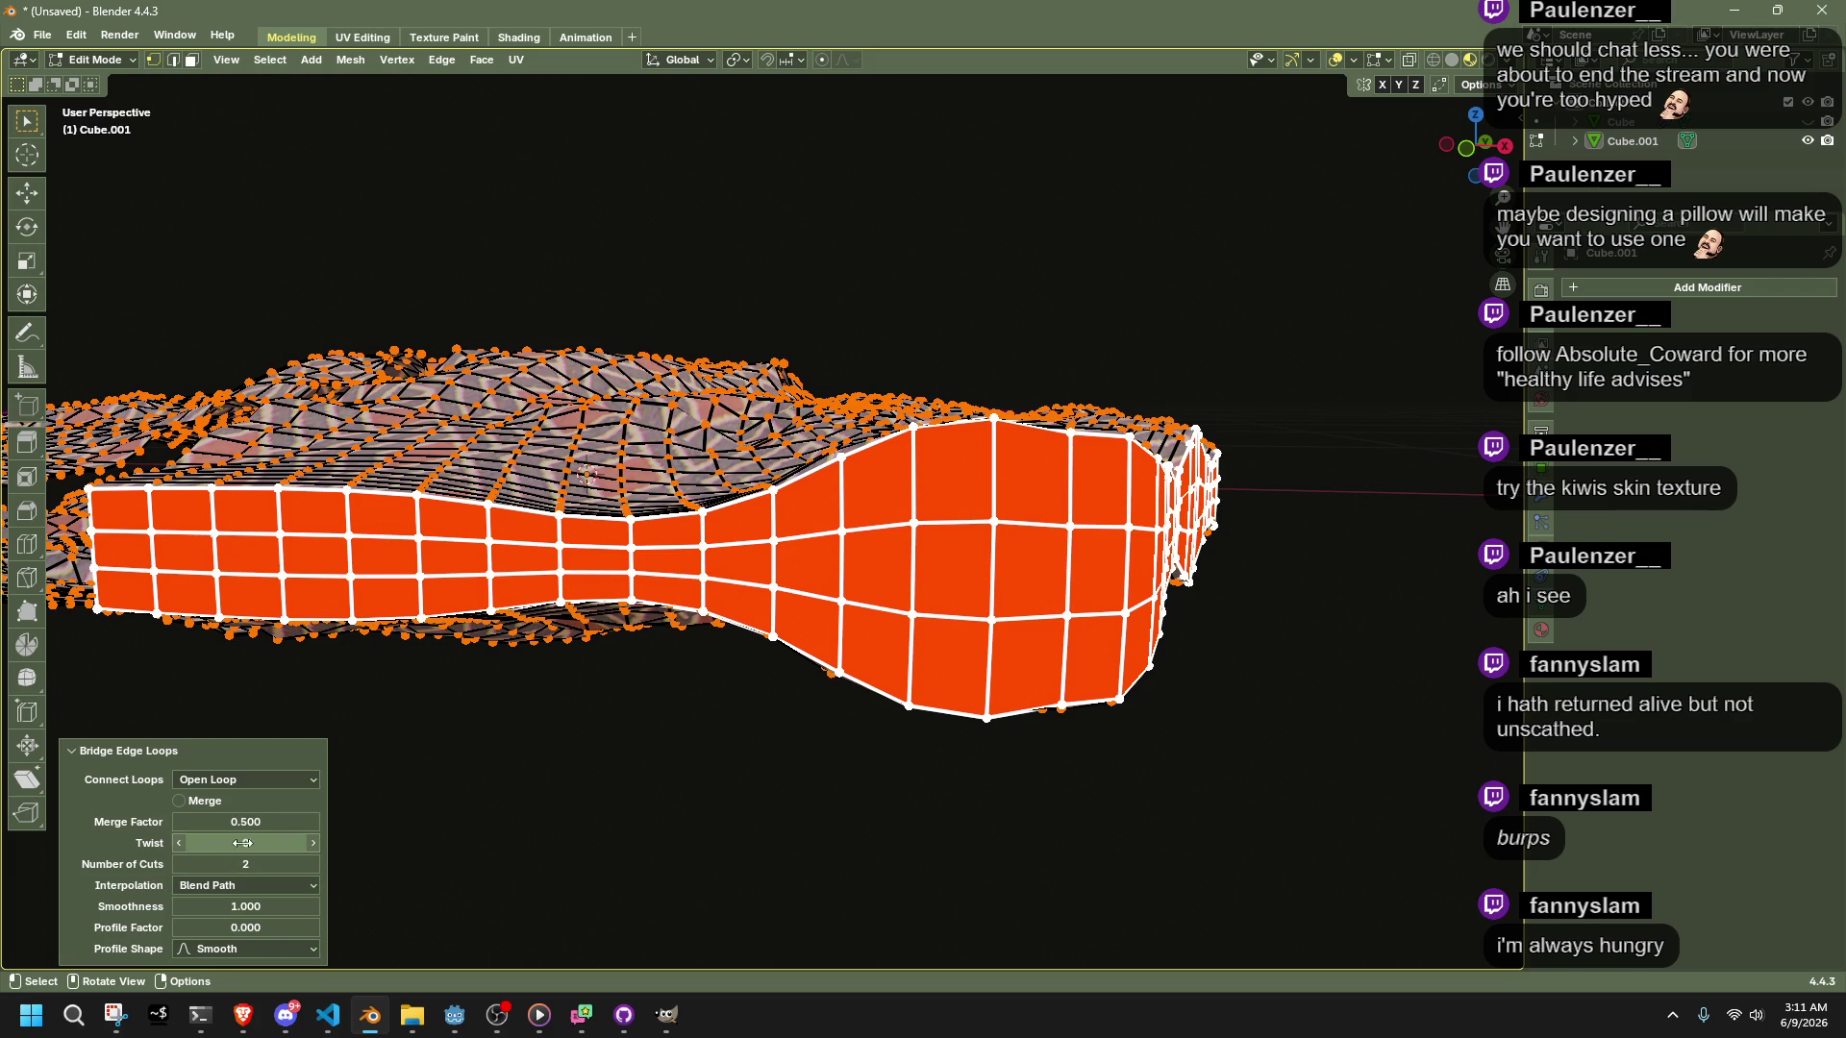
{"action": "left_click_drag", "start_coordinate": [245, 843], "coordinate": [144, 843]}
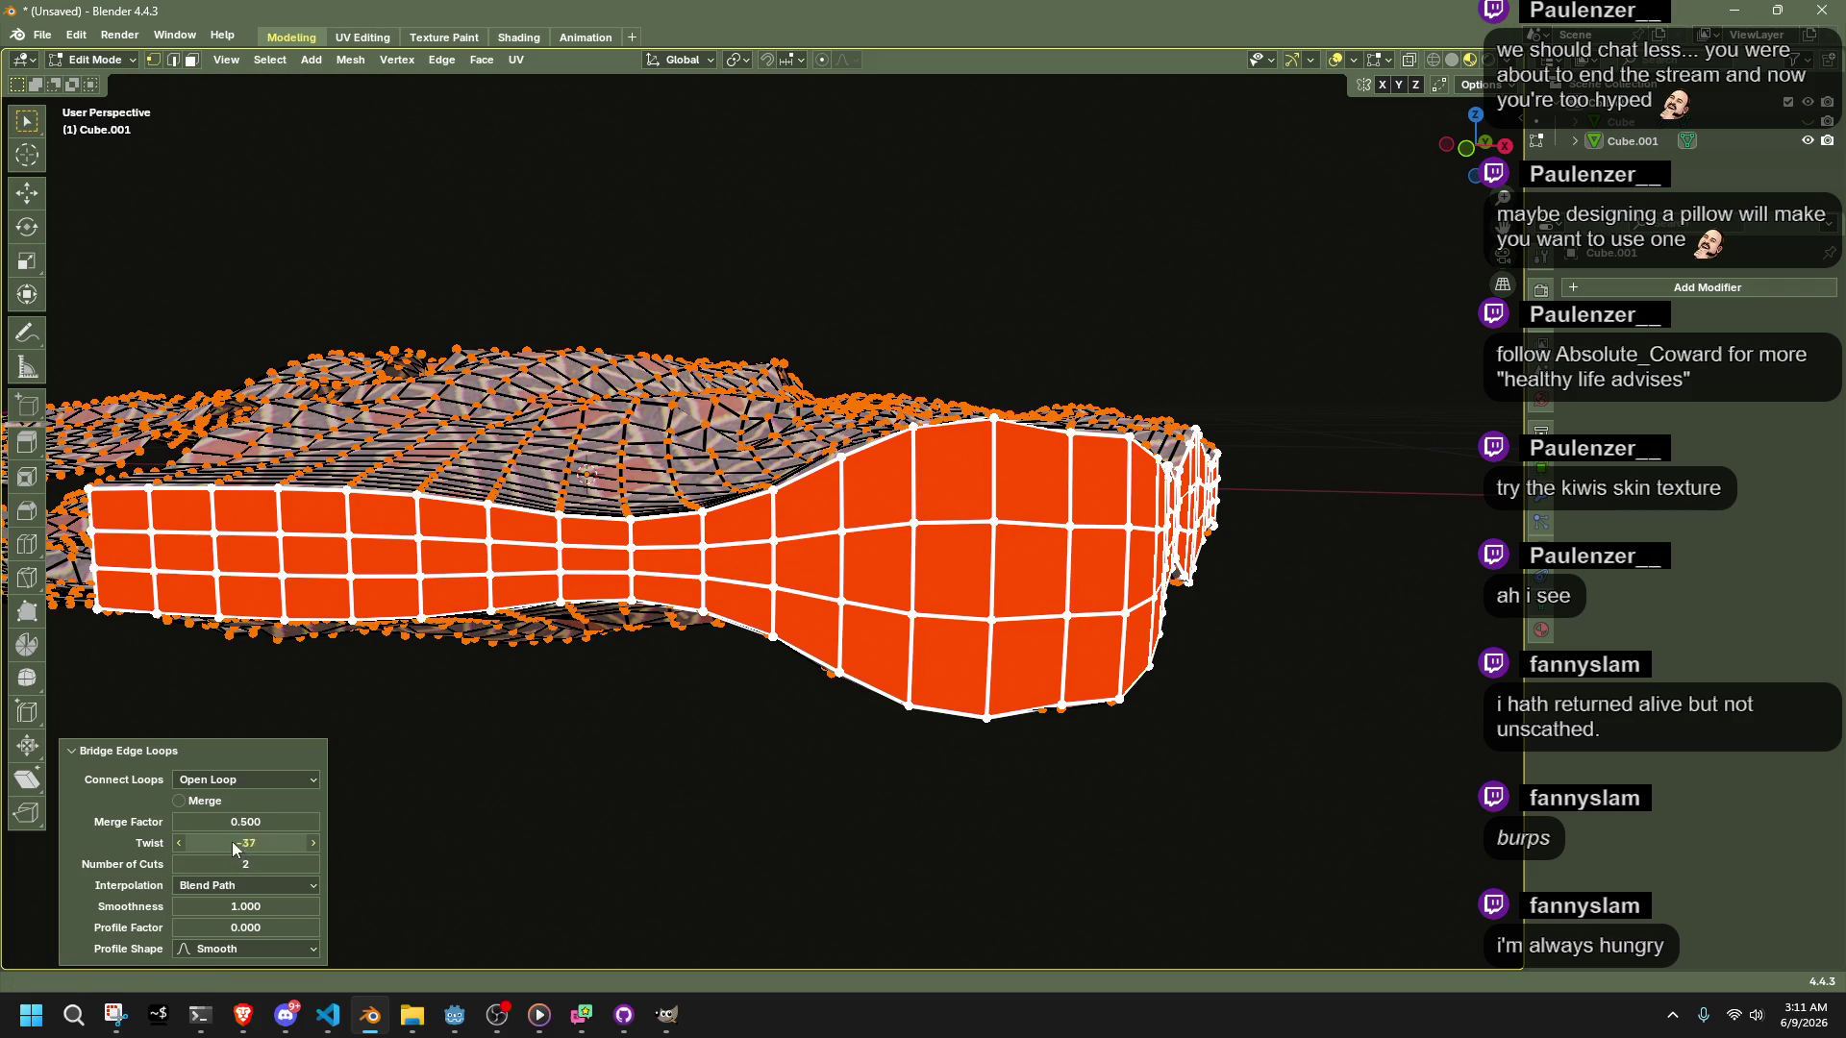
{"action": "mouse_move", "coordinate": [913, 677]}
{"action": "middle_mouse_down"}
{"action": "mouse_move", "coordinate": [965, 672]}
{"action": "mouse_move", "coordinate": [1029, 802]}
{"action": "mouse_move", "coordinate": [1111, 757]}
{"action": "mouse_move", "coordinate": [878, 774]}
{"action": "mouse_move", "coordinate": [795, 659]}
{"action": "mouse_move", "coordinate": [684, 663]}
{"action": "middle_mouse_up"}
{"action": "key", "text": "Tab"}
{"action": "key", "text": "Tab"}
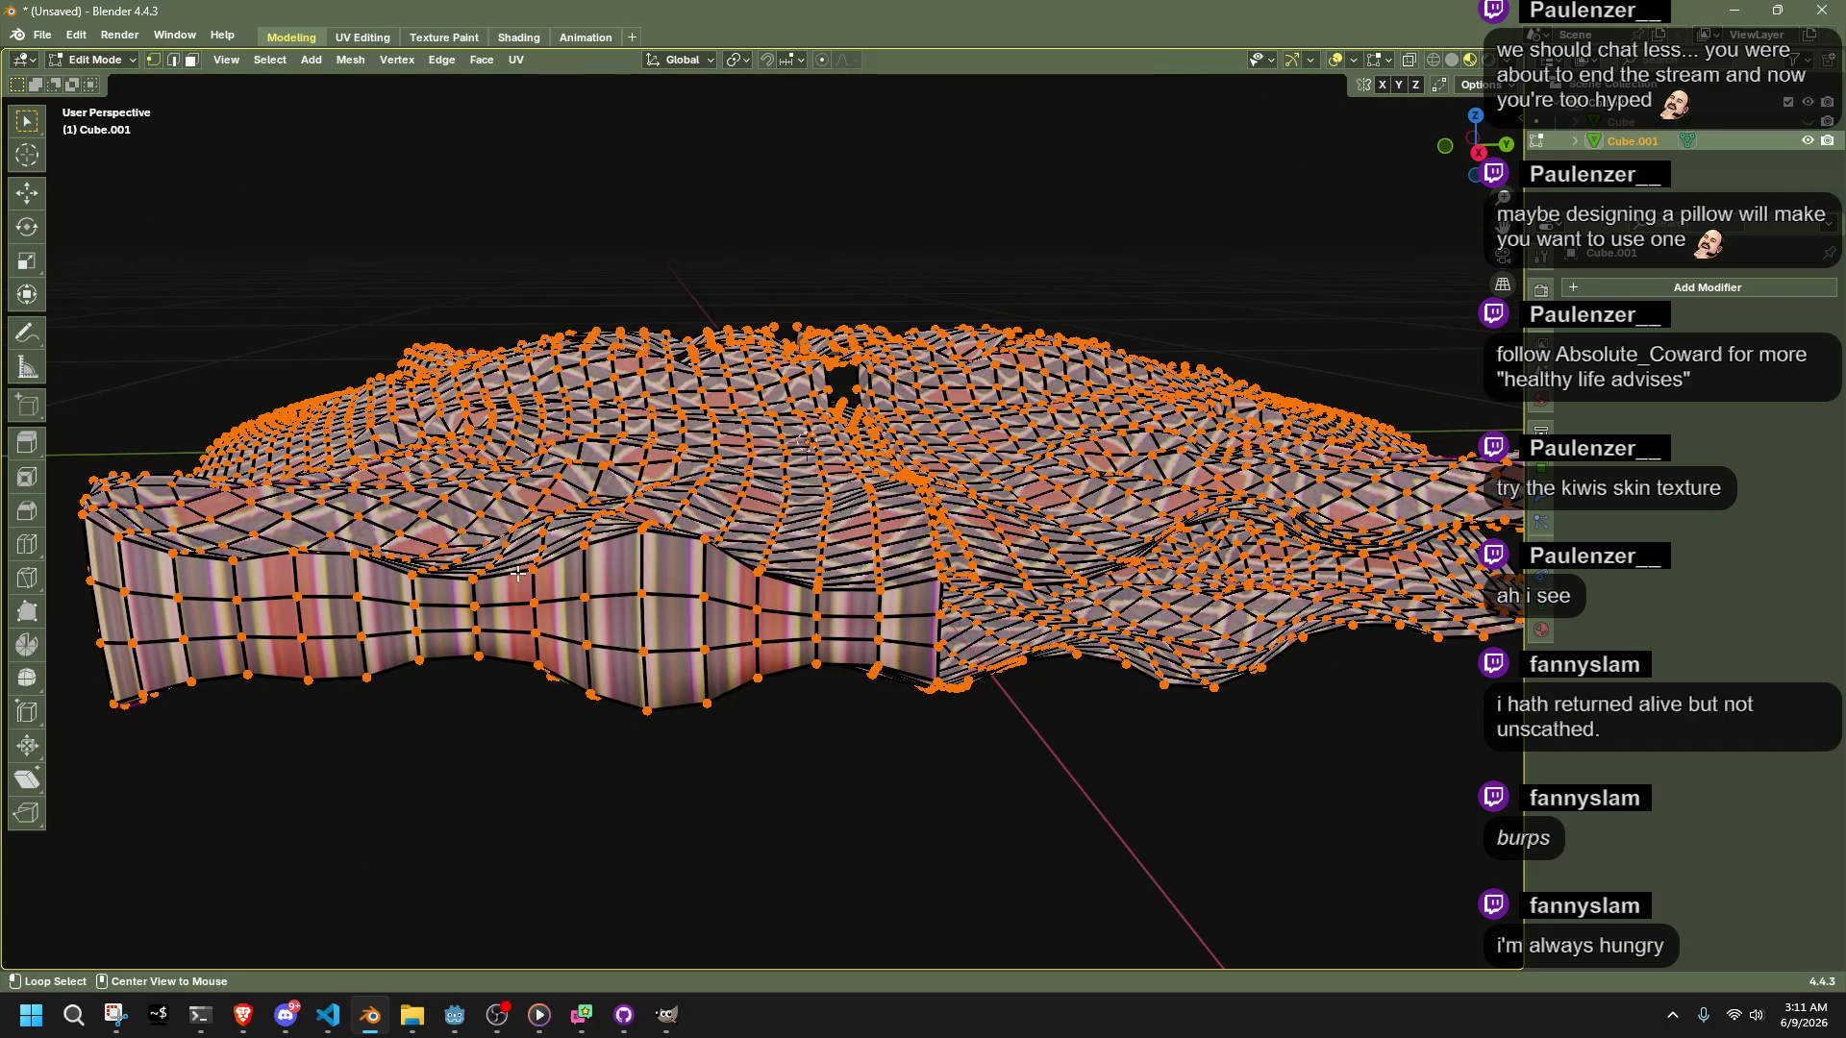
{"action": "key", "text": "Tab"}
{"action": "key", "text": "Tab"}
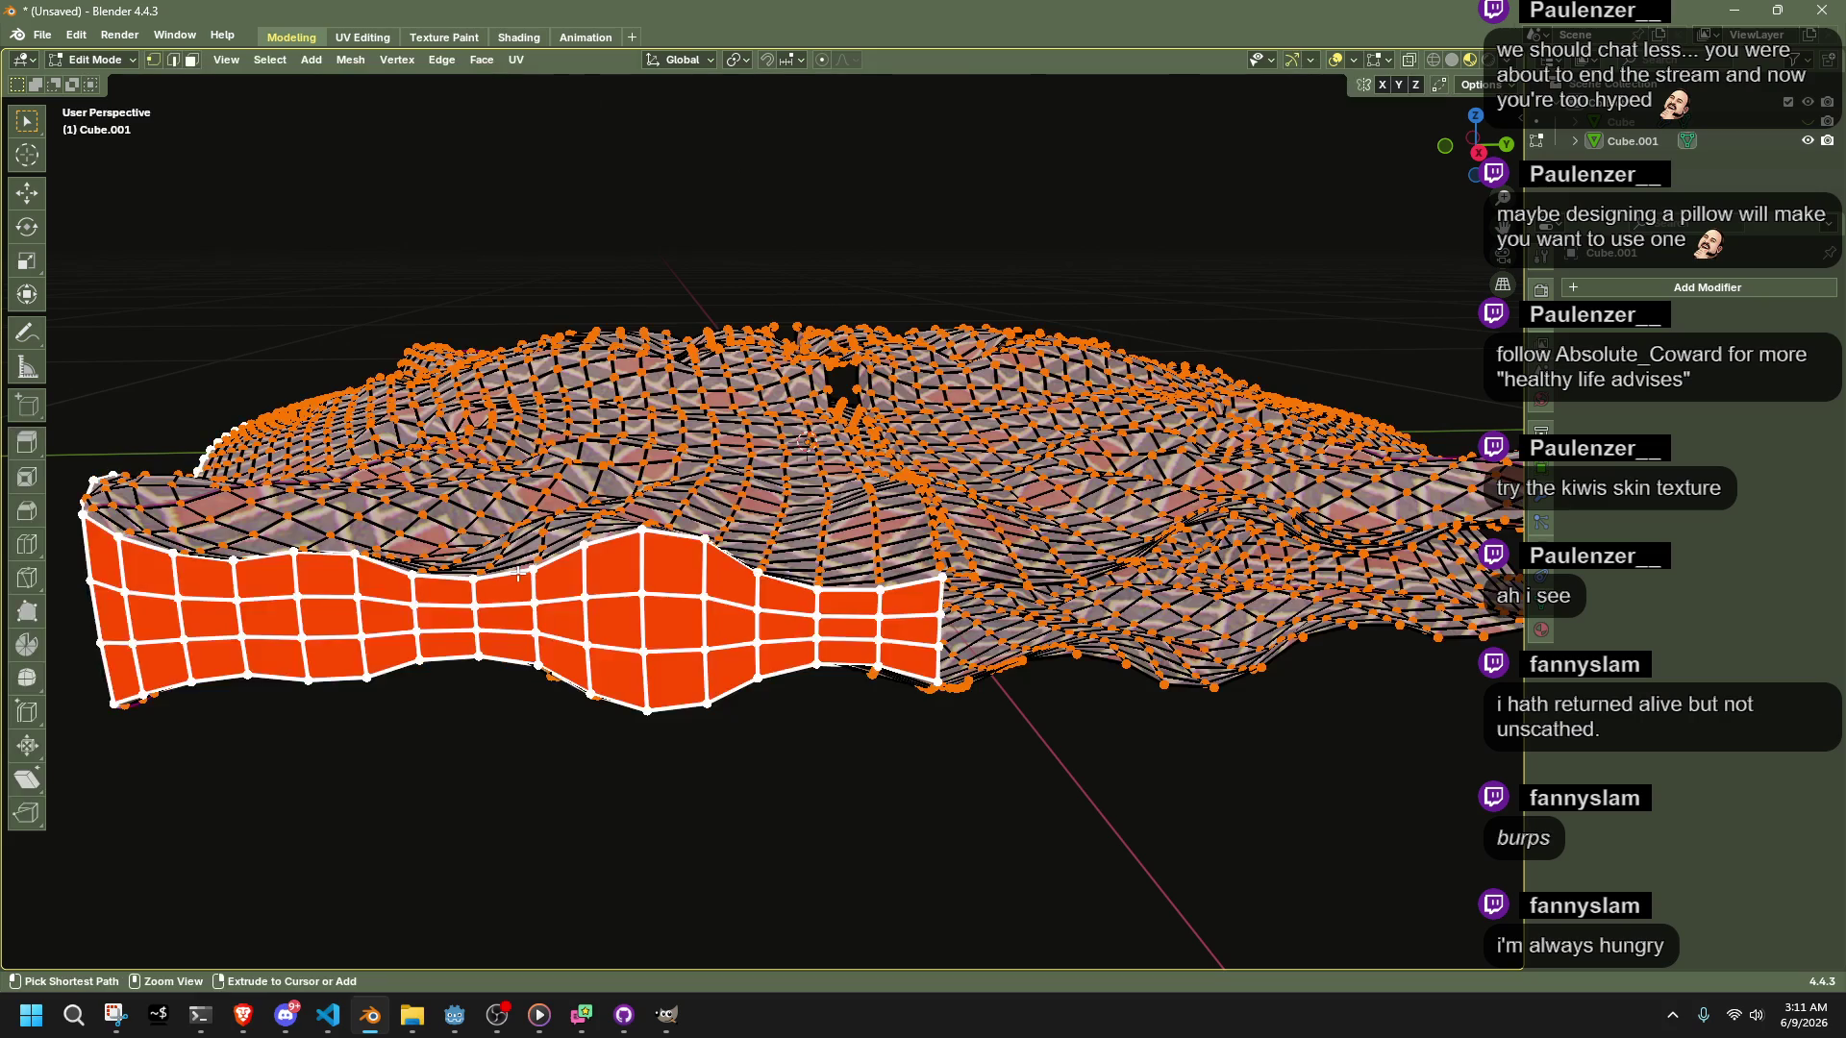
Try flattening the wall loops with a vertical (S Z) zero scale, then undo it
{"action": "mouse_move", "coordinate": [519, 574]}
{"action": "middle_mouse_down"}
{"action": "mouse_move", "coordinate": [734, 598]}
{"action": "mouse_move", "coordinate": [917, 548]}
{"action": "middle_mouse_up"}
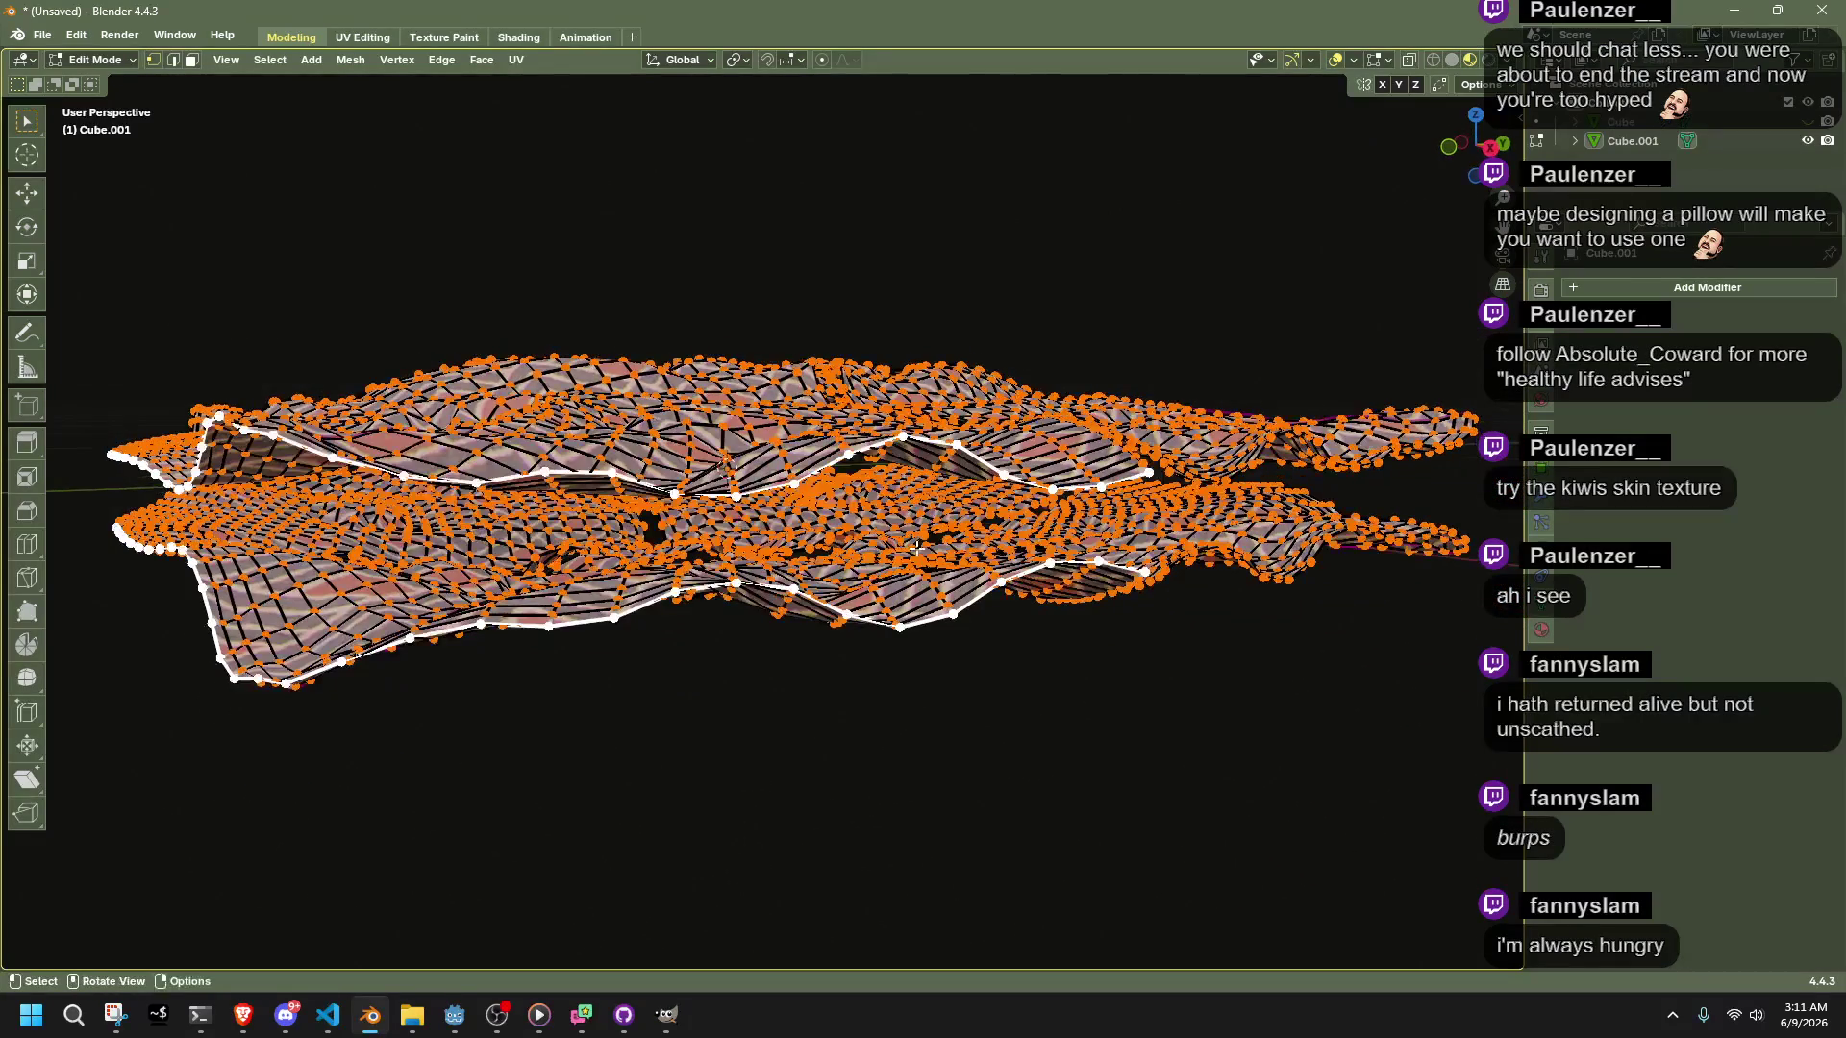
{"action": "right_click", "coordinate": [917, 548]}
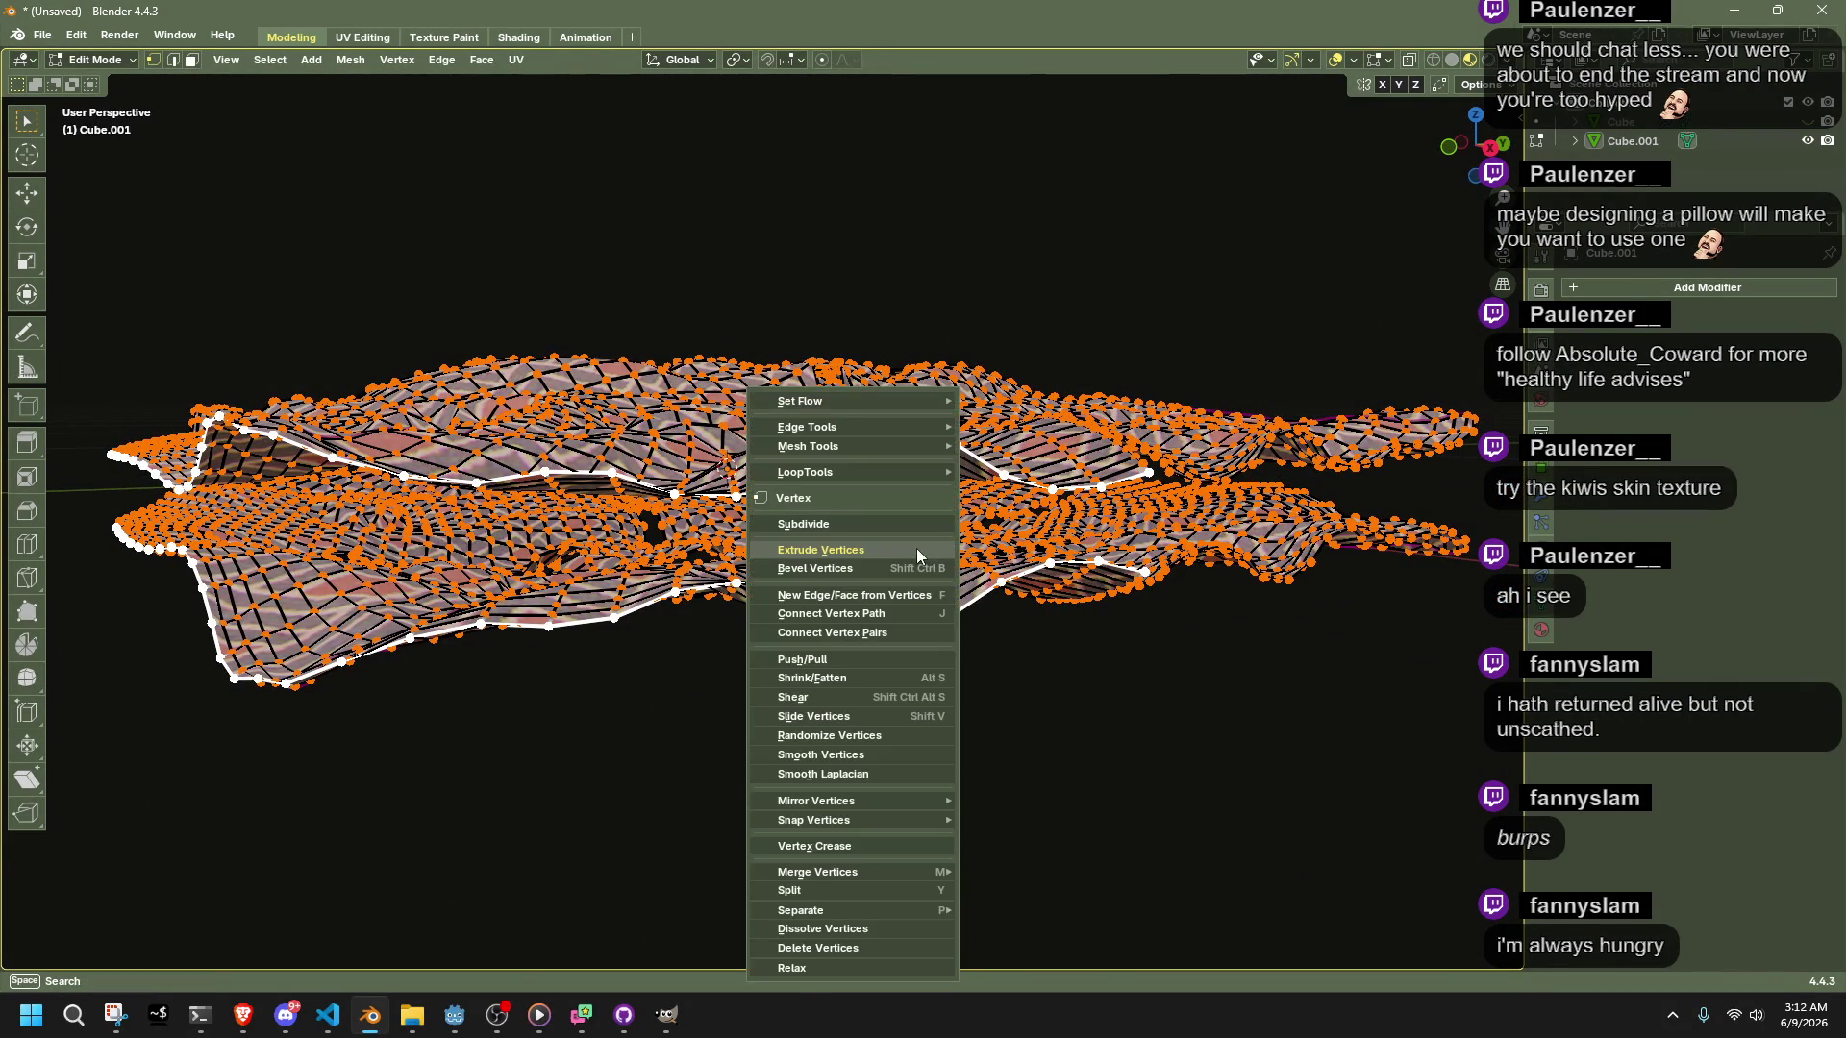
{"action": "key", "text": "Escape"}
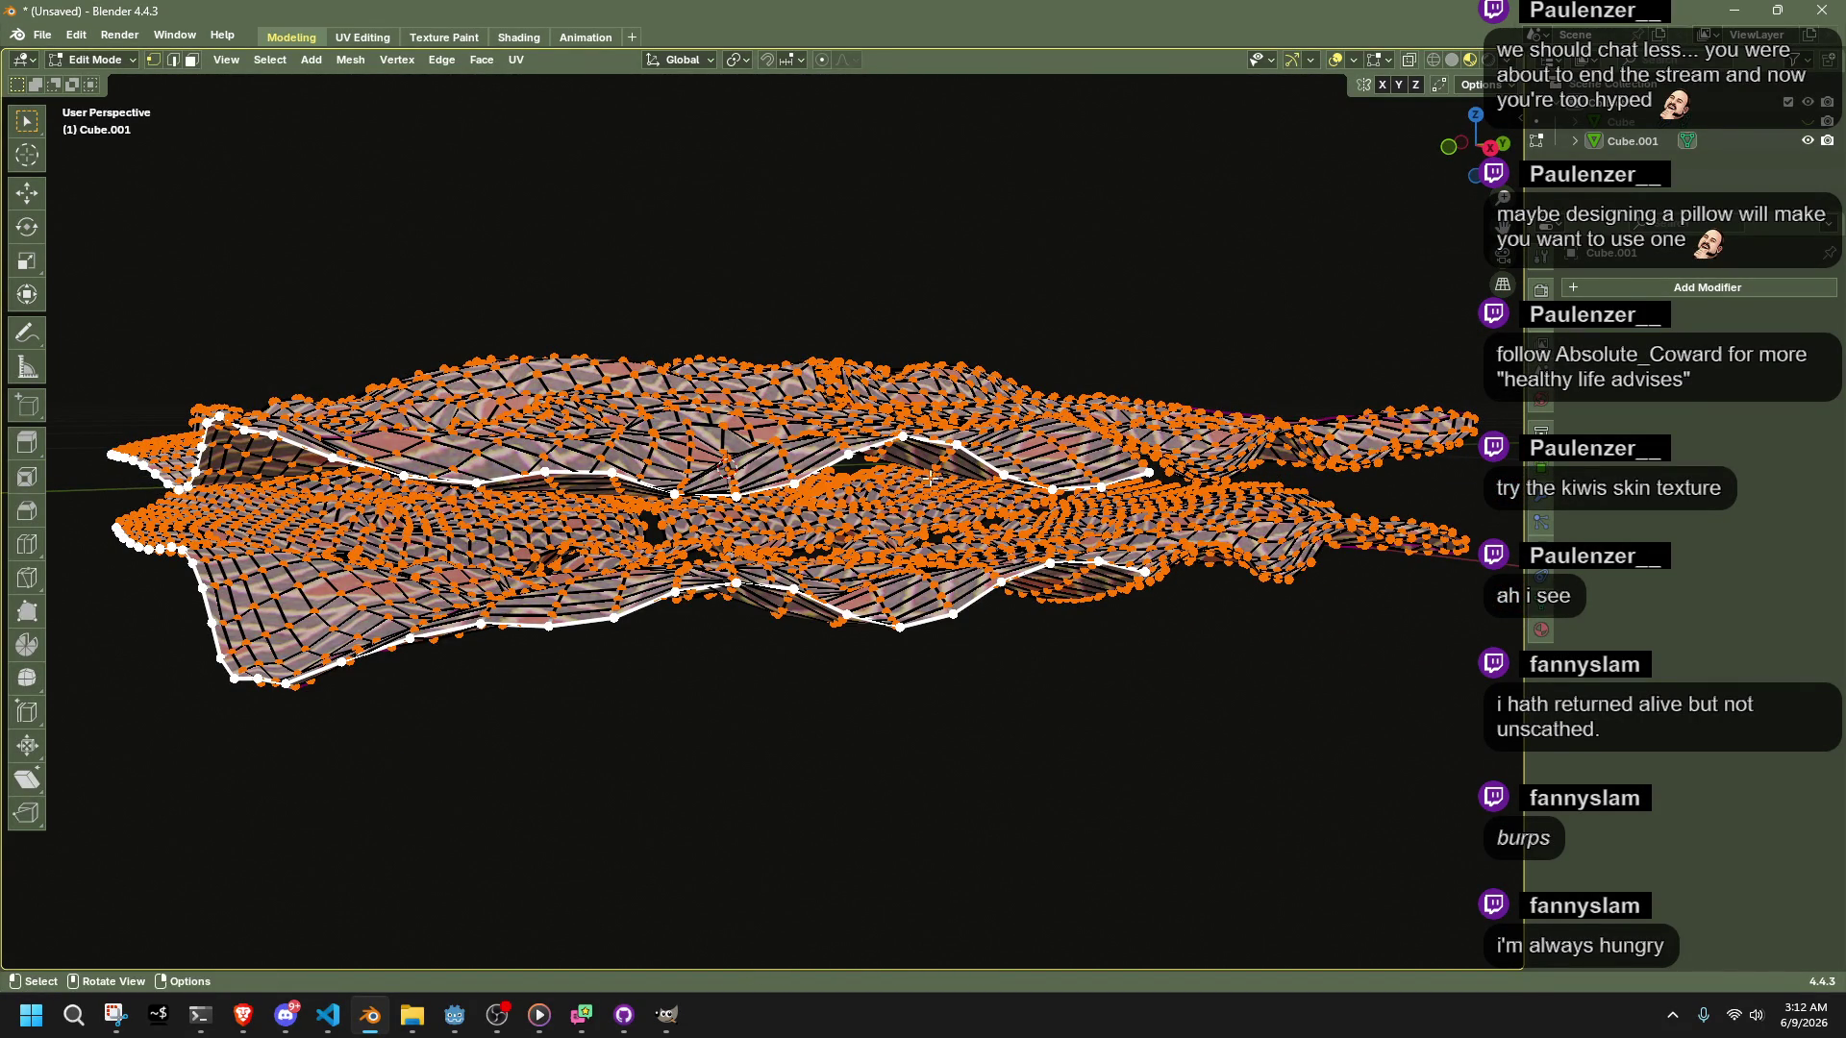
{"action": "key", "text": "s"}
{"action": "key", "text": "z"}
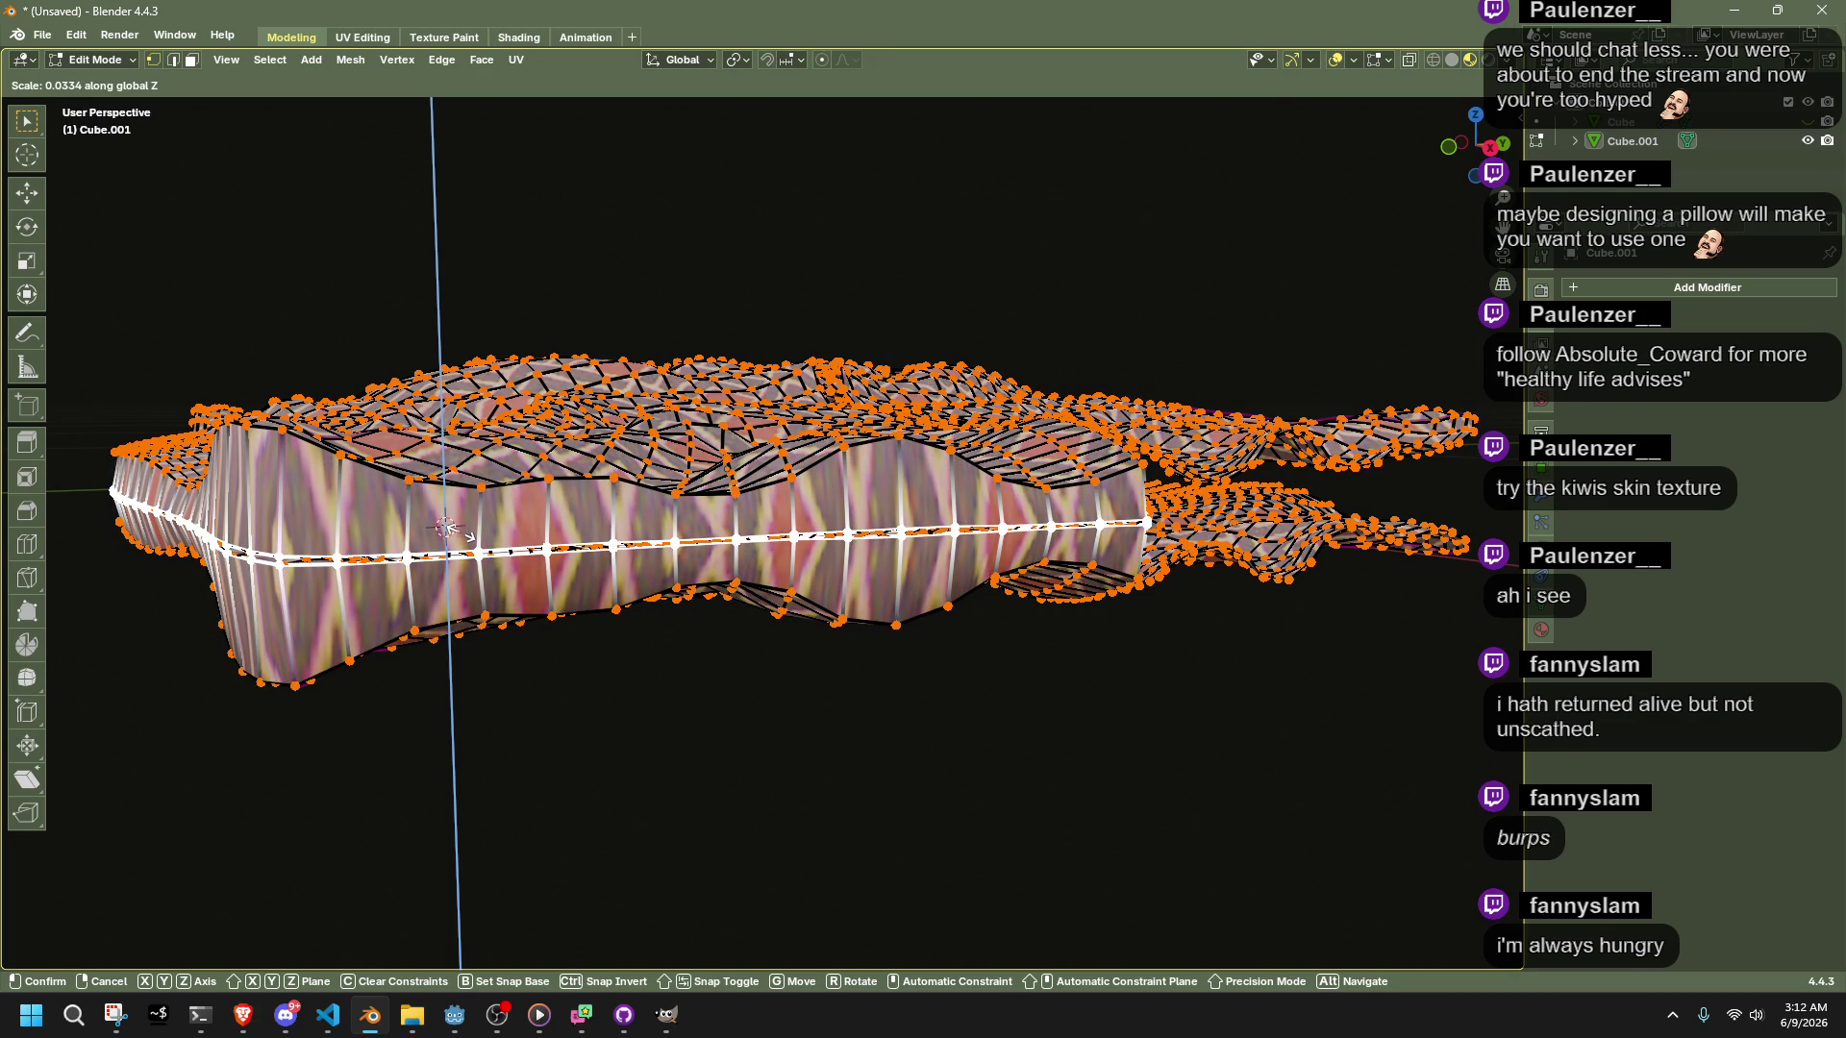
{"action": "left_click", "coordinate": [462, 534]}
{"action": "type", "text": "0"}
{"action": "key", "text": "Return"}
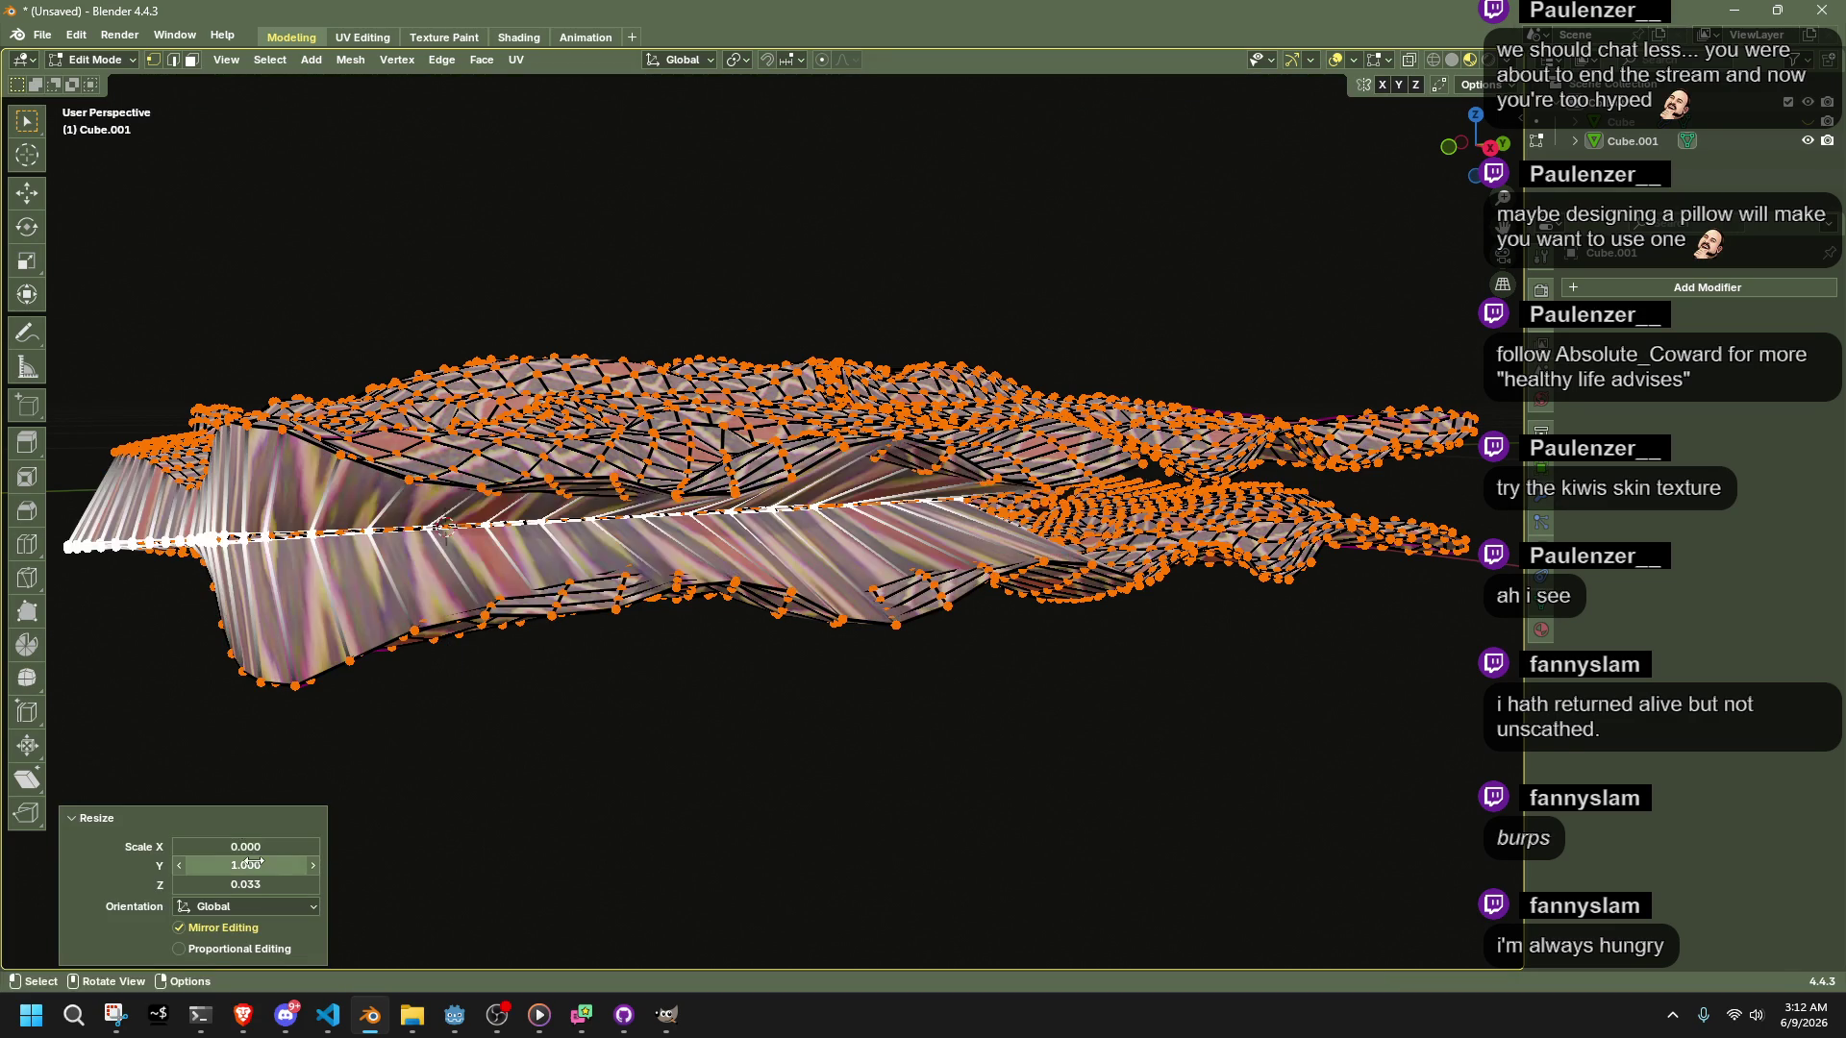
{"action": "key", "text": "ctrl+z"}
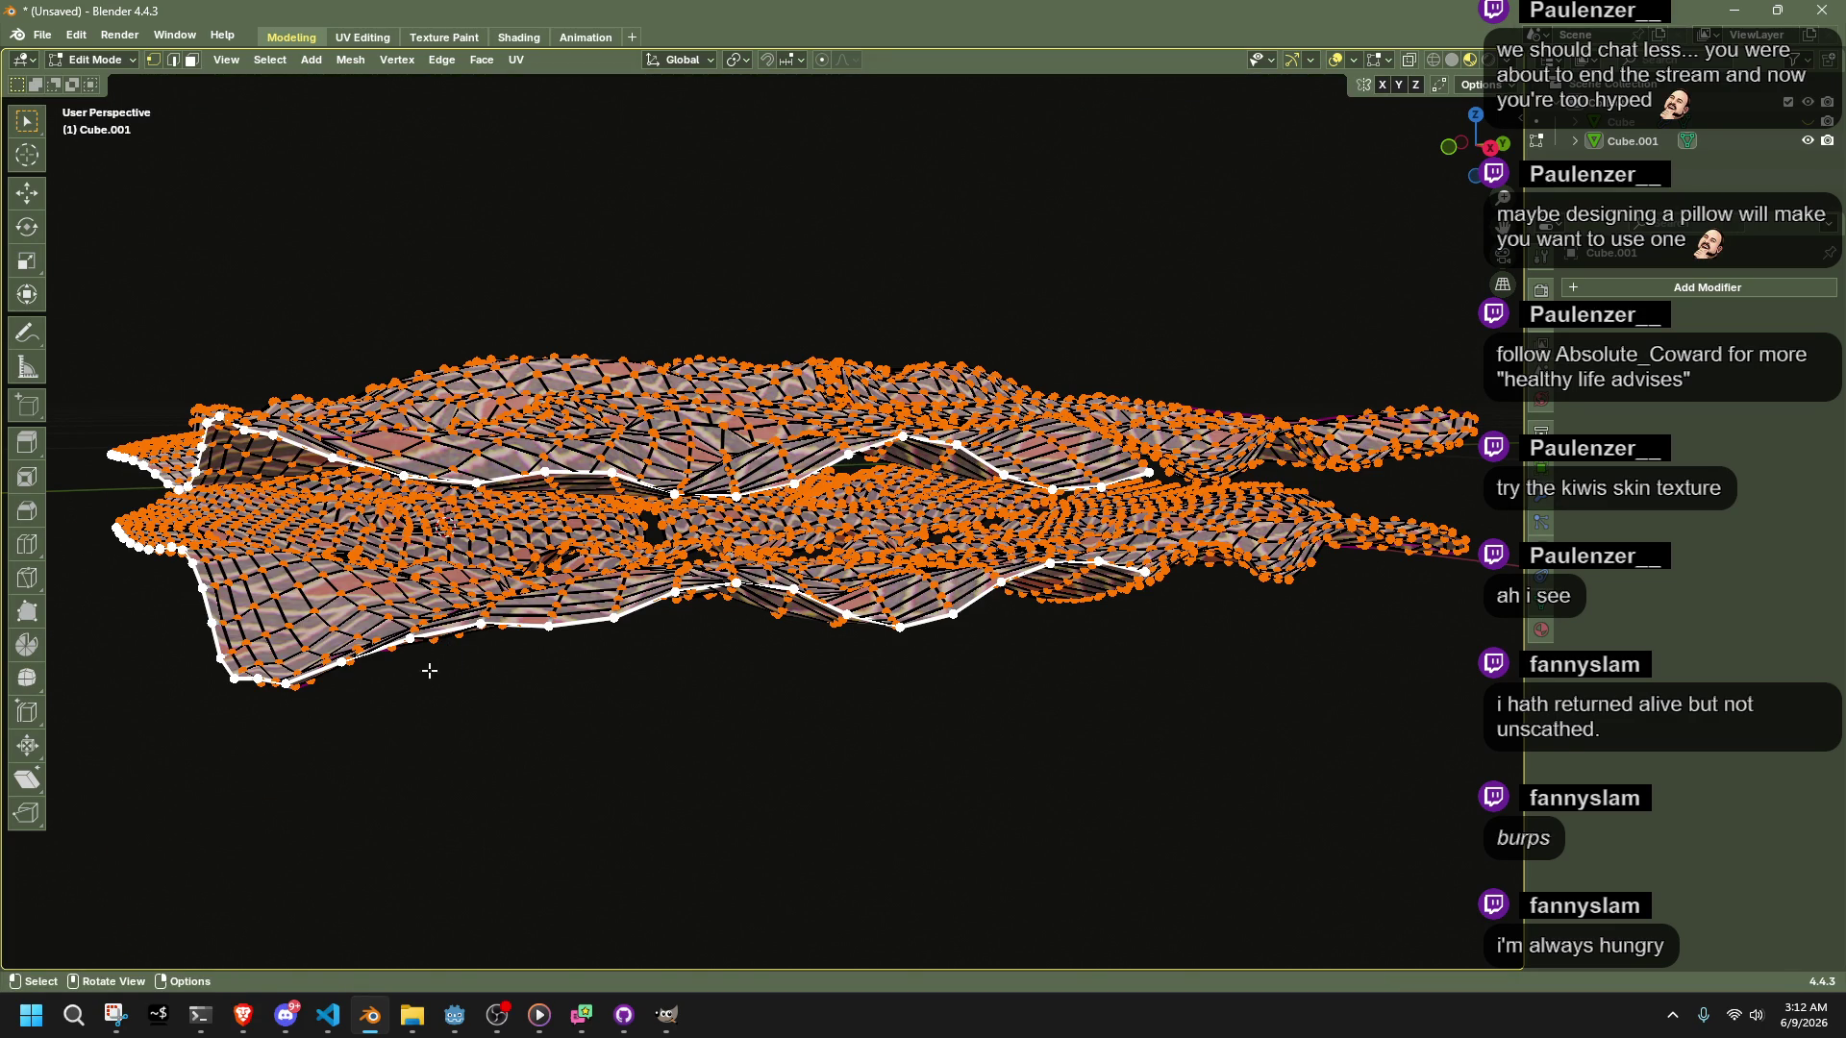
{"action": "key", "text": "s"}
{"action": "key", "text": "z"}
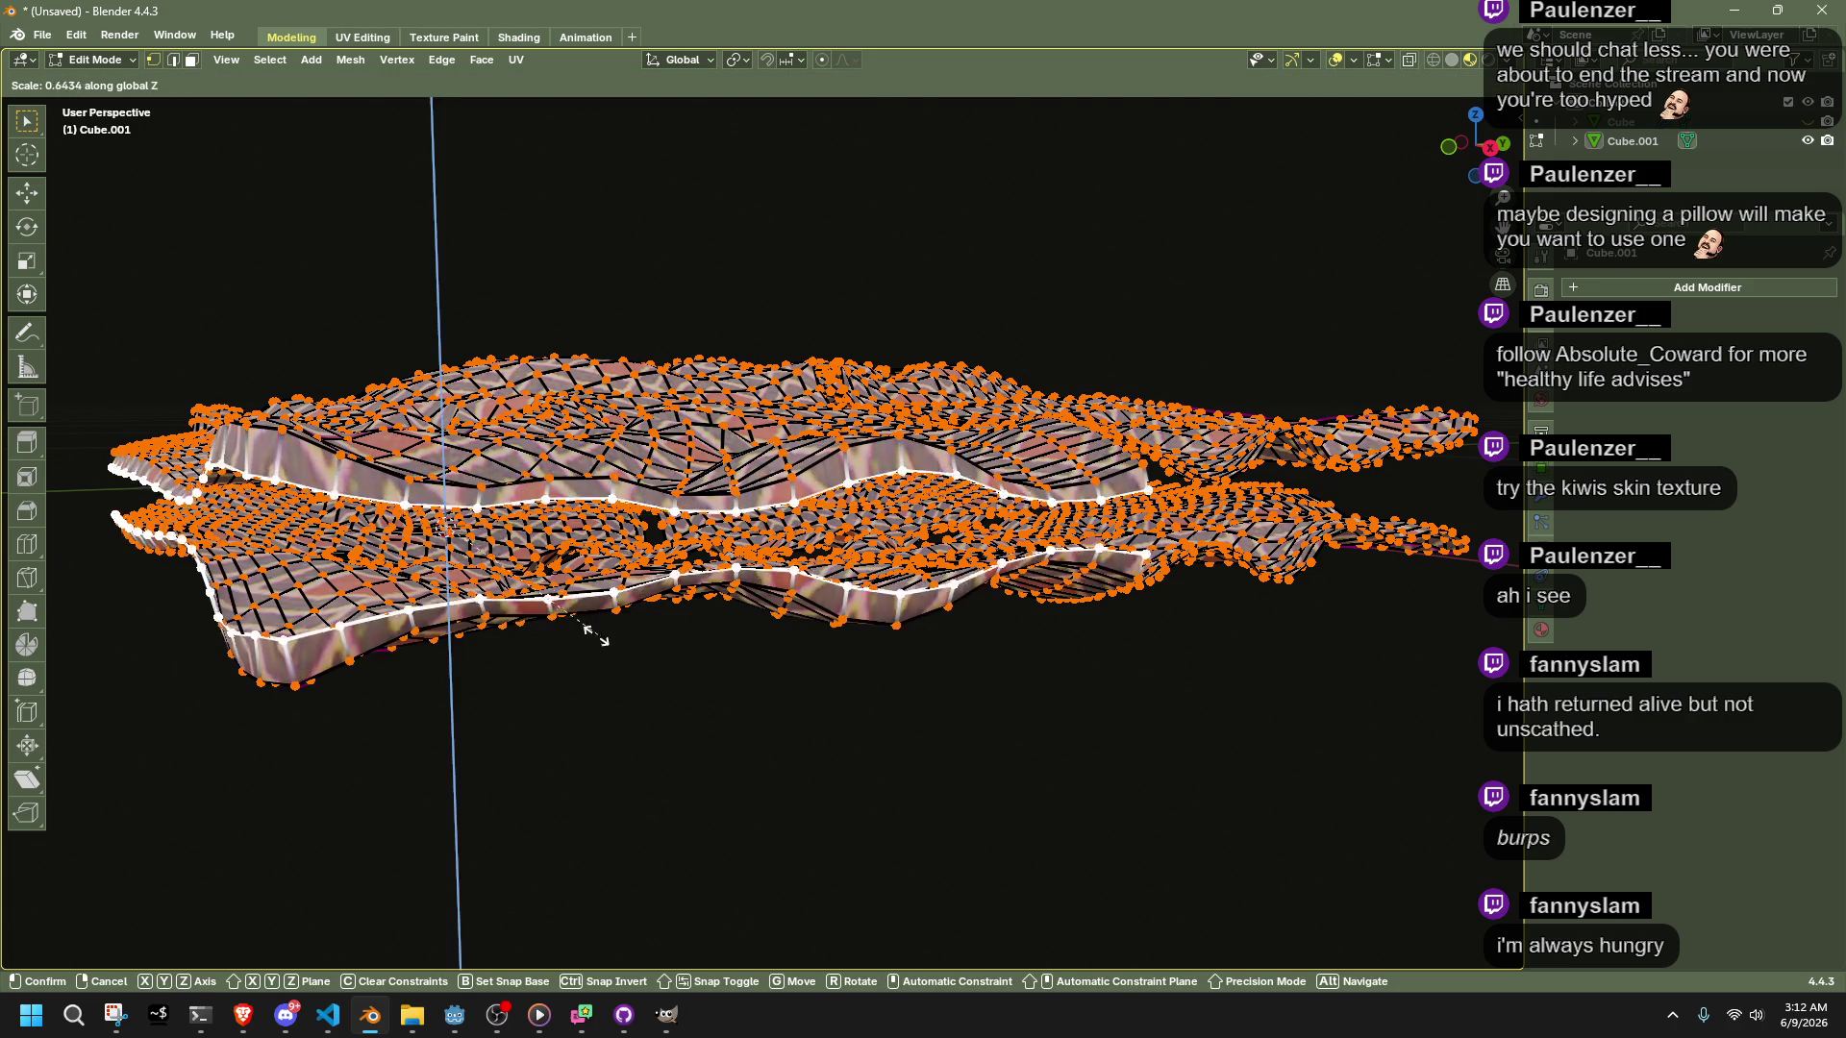
{"action": "left_click", "coordinate": [470, 561]}
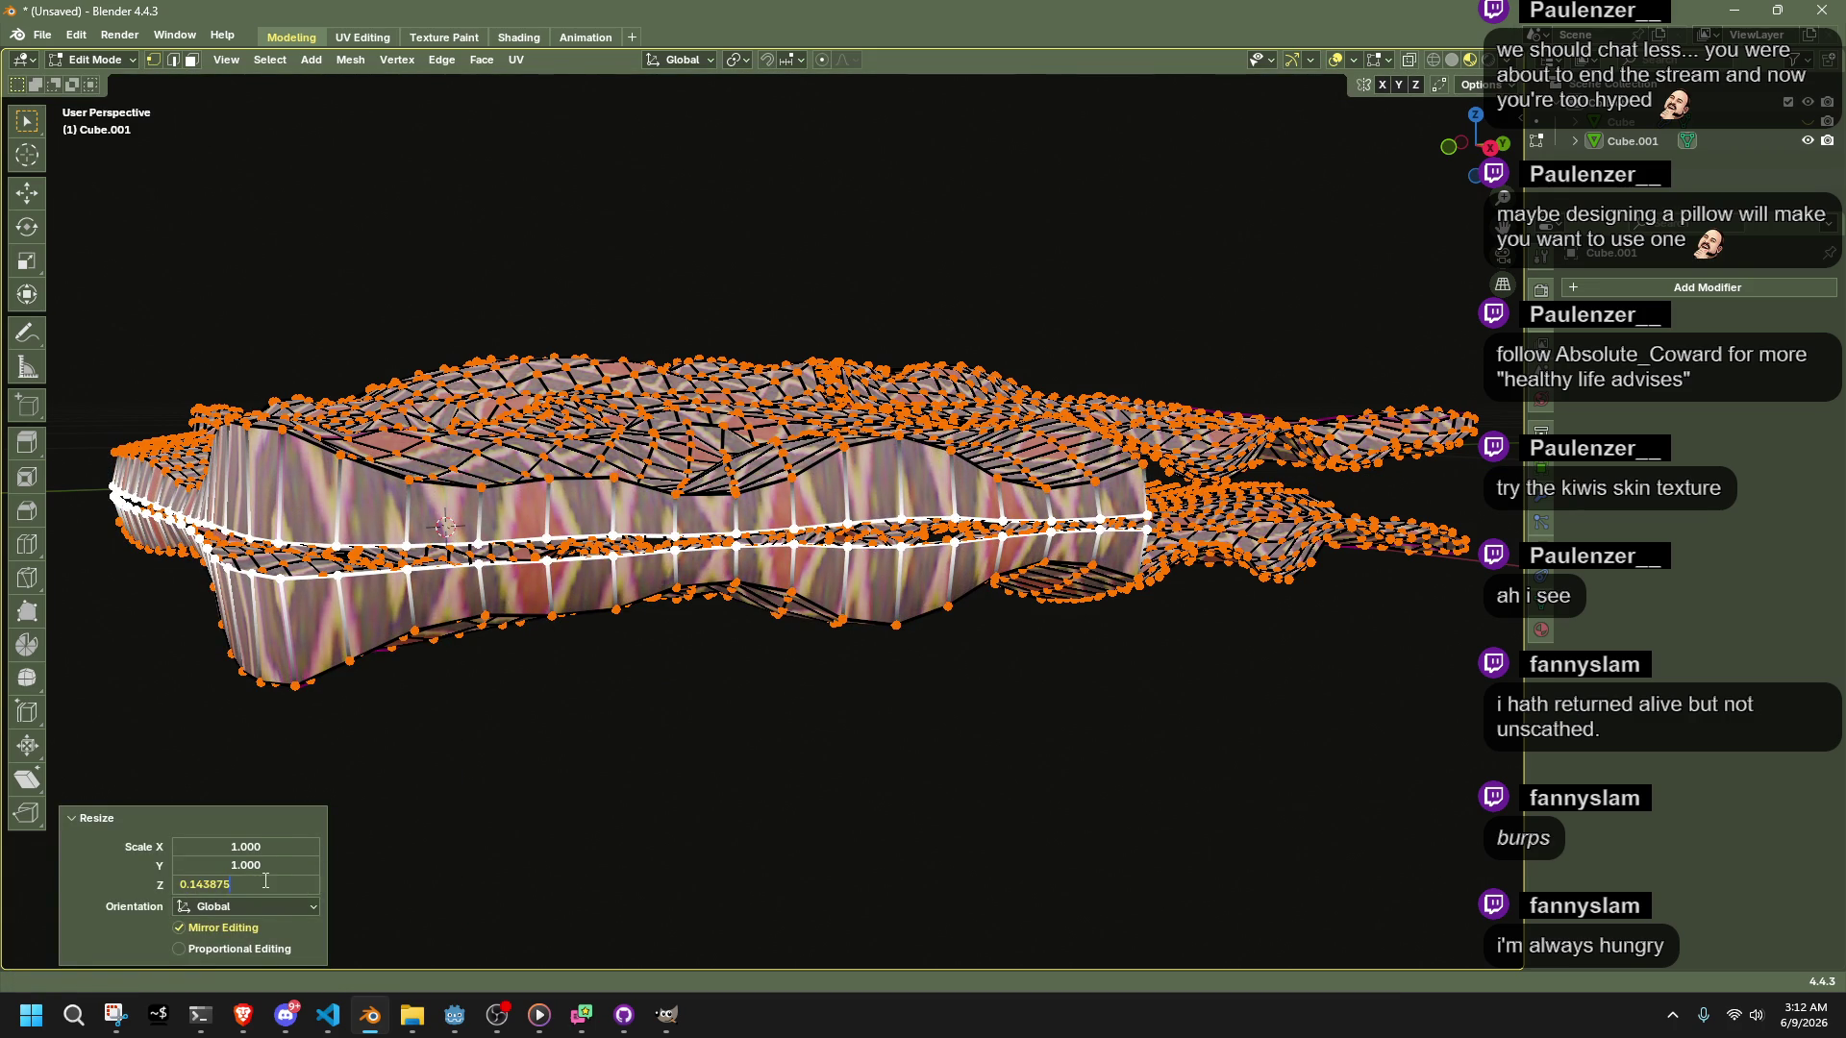
{"action": "key", "text": "Escape"}
{"action": "key", "text": "ctrl+z"}
{"action": "middle_click_drag", "start_coordinate": [643, 739], "coordinate": [454, 690]}
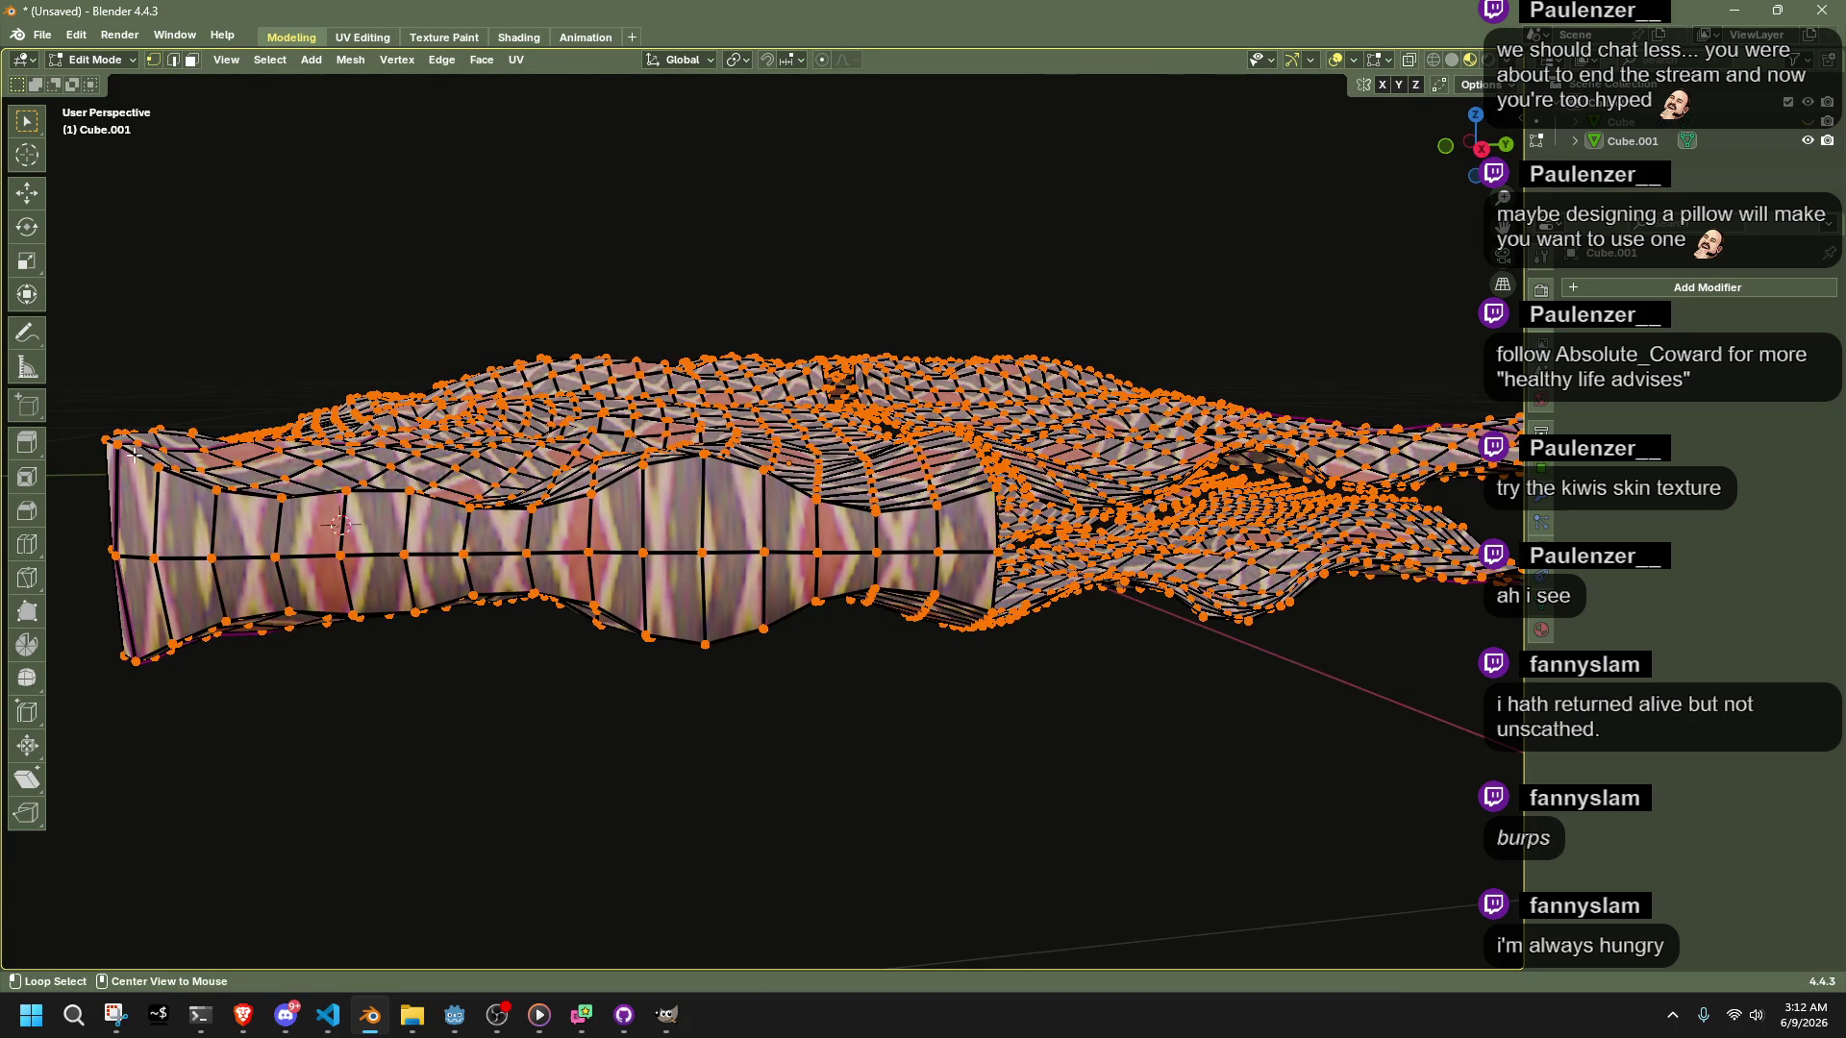
Edge-slide a side-wall loop by -0.423 toward its top edge and inspect the rounded wall
{"action": "left_click", "coordinate": [342, 506], "text": "alt"}
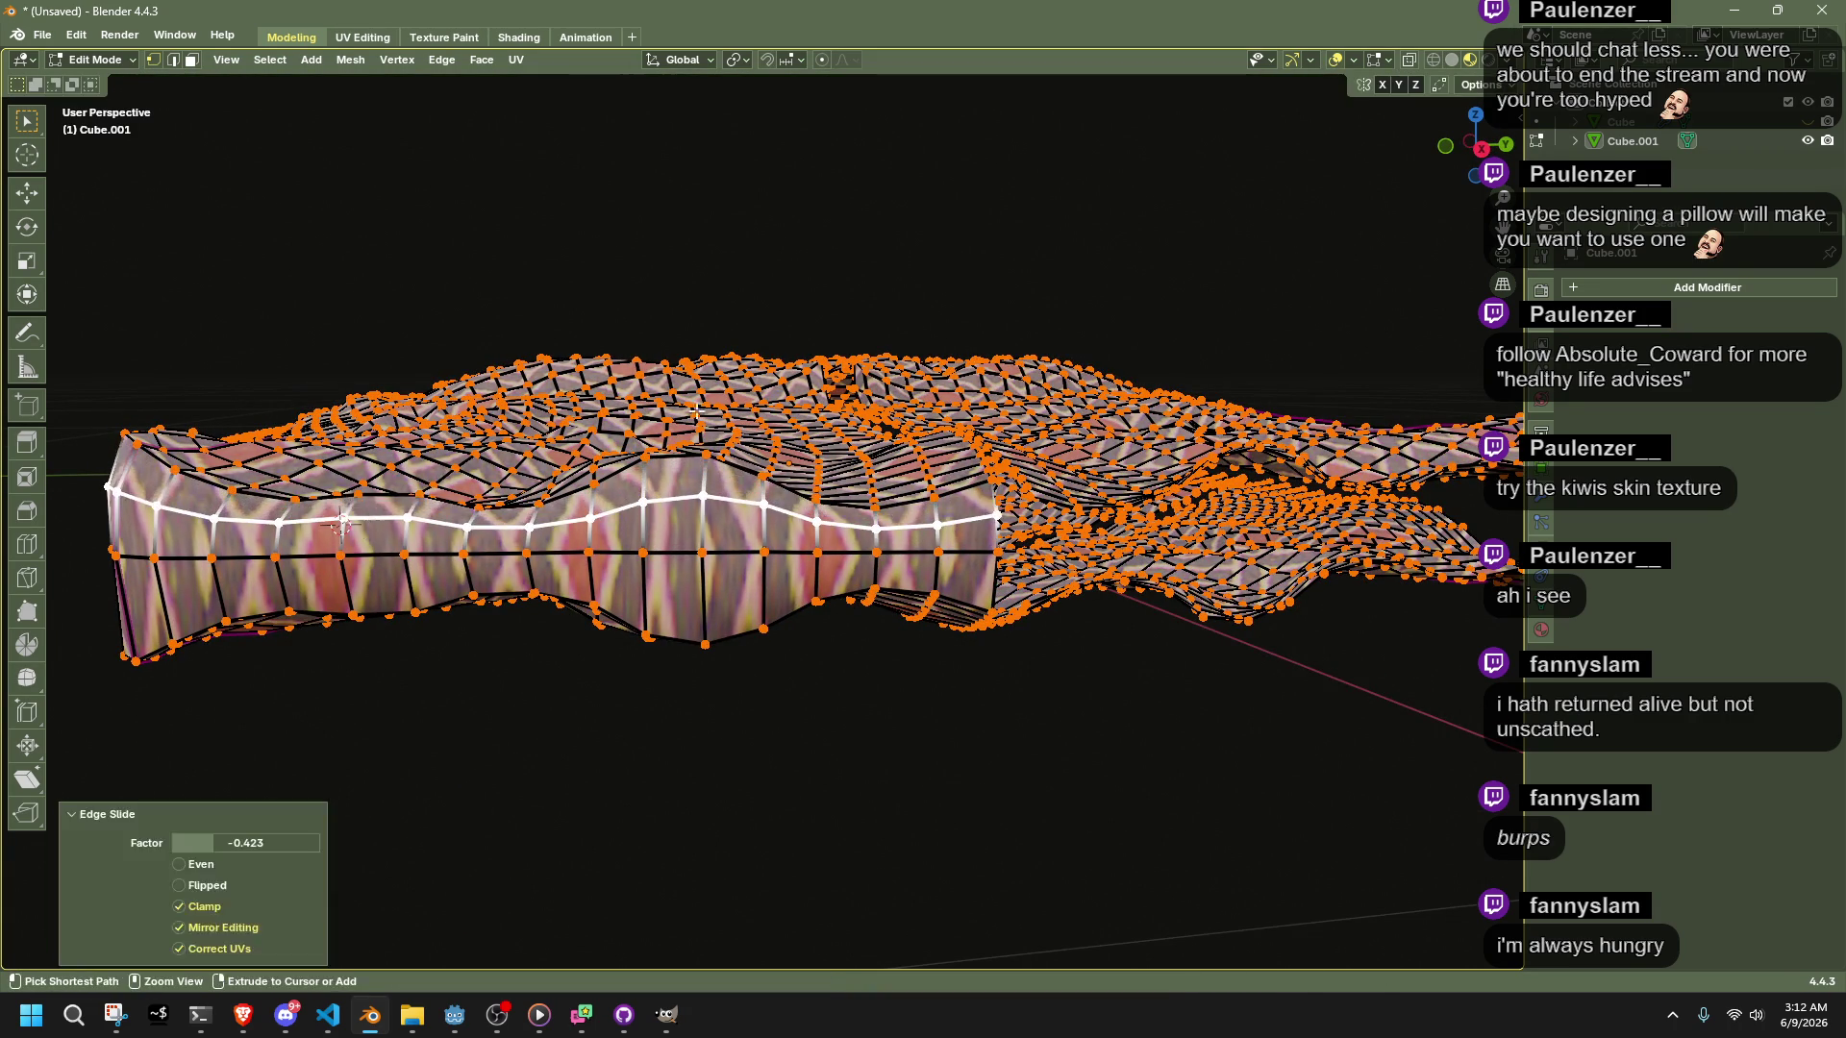
{"action": "key", "text": "ctrl+z"}
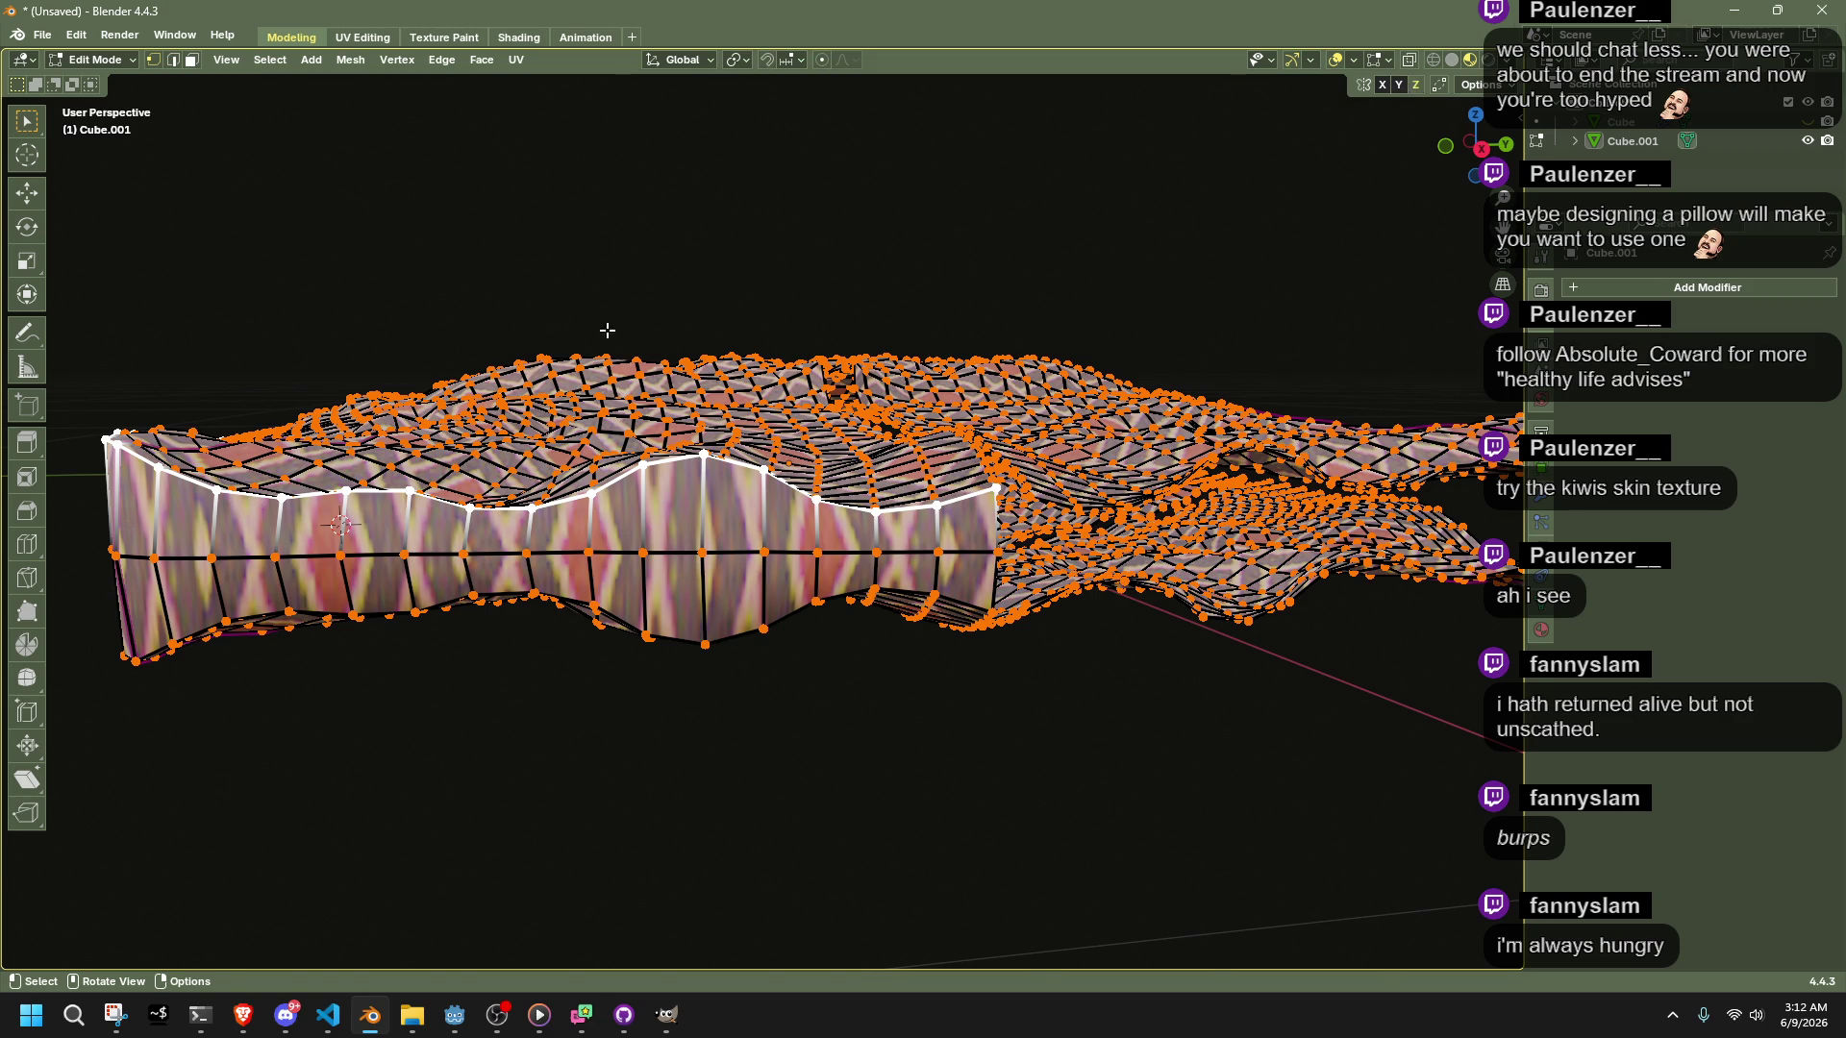
{"action": "key", "text": "g"}
{"action": "key", "text": "g"}
{"action": "left_click", "coordinate": [558, 366]}
{"action": "mouse_move", "coordinate": [558, 366]}
{"action": "middle_mouse_down"}
{"action": "mouse_move", "coordinate": [727, 524]}
{"action": "mouse_move", "coordinate": [1384, 667]}
{"action": "mouse_move", "coordinate": [1249, 701]}
{"action": "mouse_move", "coordinate": [1120, 771]}
{"action": "mouse_move", "coordinate": [964, 798]}
{"action": "mouse_move", "coordinate": [862, 788]}
{"action": "mouse_move", "coordinate": [1026, 750]}
{"action": "mouse_move", "coordinate": [1136, 790]}
{"action": "mouse_move", "coordinate": [1199, 845]}
{"action": "mouse_move", "coordinate": [1224, 902]}
{"action": "mouse_move", "coordinate": [1195, 770]}
{"action": "mouse_move", "coordinate": [1156, 732]}
{"action": "mouse_move", "coordinate": [744, 606]}
{"action": "mouse_move", "coordinate": [829, 593]}
{"action": "middle_mouse_up"}
{"action": "key", "text": "Tab"}
{"action": "mouse_move", "coordinate": [989, 684]}
{"action": "middle_mouse_down"}
{"action": "mouse_move", "coordinate": [1124, 618]}
{"action": "mouse_move", "coordinate": [1042, 596]}
{"action": "mouse_move", "coordinate": [701, 627]}
{"action": "middle_mouse_up"}
{"action": "key", "text": "Tab"}
{"action": "mouse_move", "coordinate": [907, 651]}
{"action": "middle_mouse_down"}
{"action": "mouse_move", "coordinate": [1310, 738]}
{"action": "mouse_move", "coordinate": [1112, 789]}
{"action": "mouse_move", "coordinate": [1292, 761]}
{"action": "mouse_move", "coordinate": [1013, 752]}
{"action": "mouse_move", "coordinate": [903, 787]}
{"action": "mouse_move", "coordinate": [966, 826]}
{"action": "middle_mouse_up"}
{"action": "key", "text": "Tab"}
{"action": "key", "text": "Tab"}
{"action": "mouse_move", "coordinate": [1141, 728]}
{"action": "middle_mouse_down"}
{"action": "mouse_move", "coordinate": [1125, 707]}
{"action": "mouse_move", "coordinate": [1116, 754]}
{"action": "mouse_move", "coordinate": [1066, 649]}
{"action": "mouse_move", "coordinate": [1100, 717]}
{"action": "middle_mouse_up"}
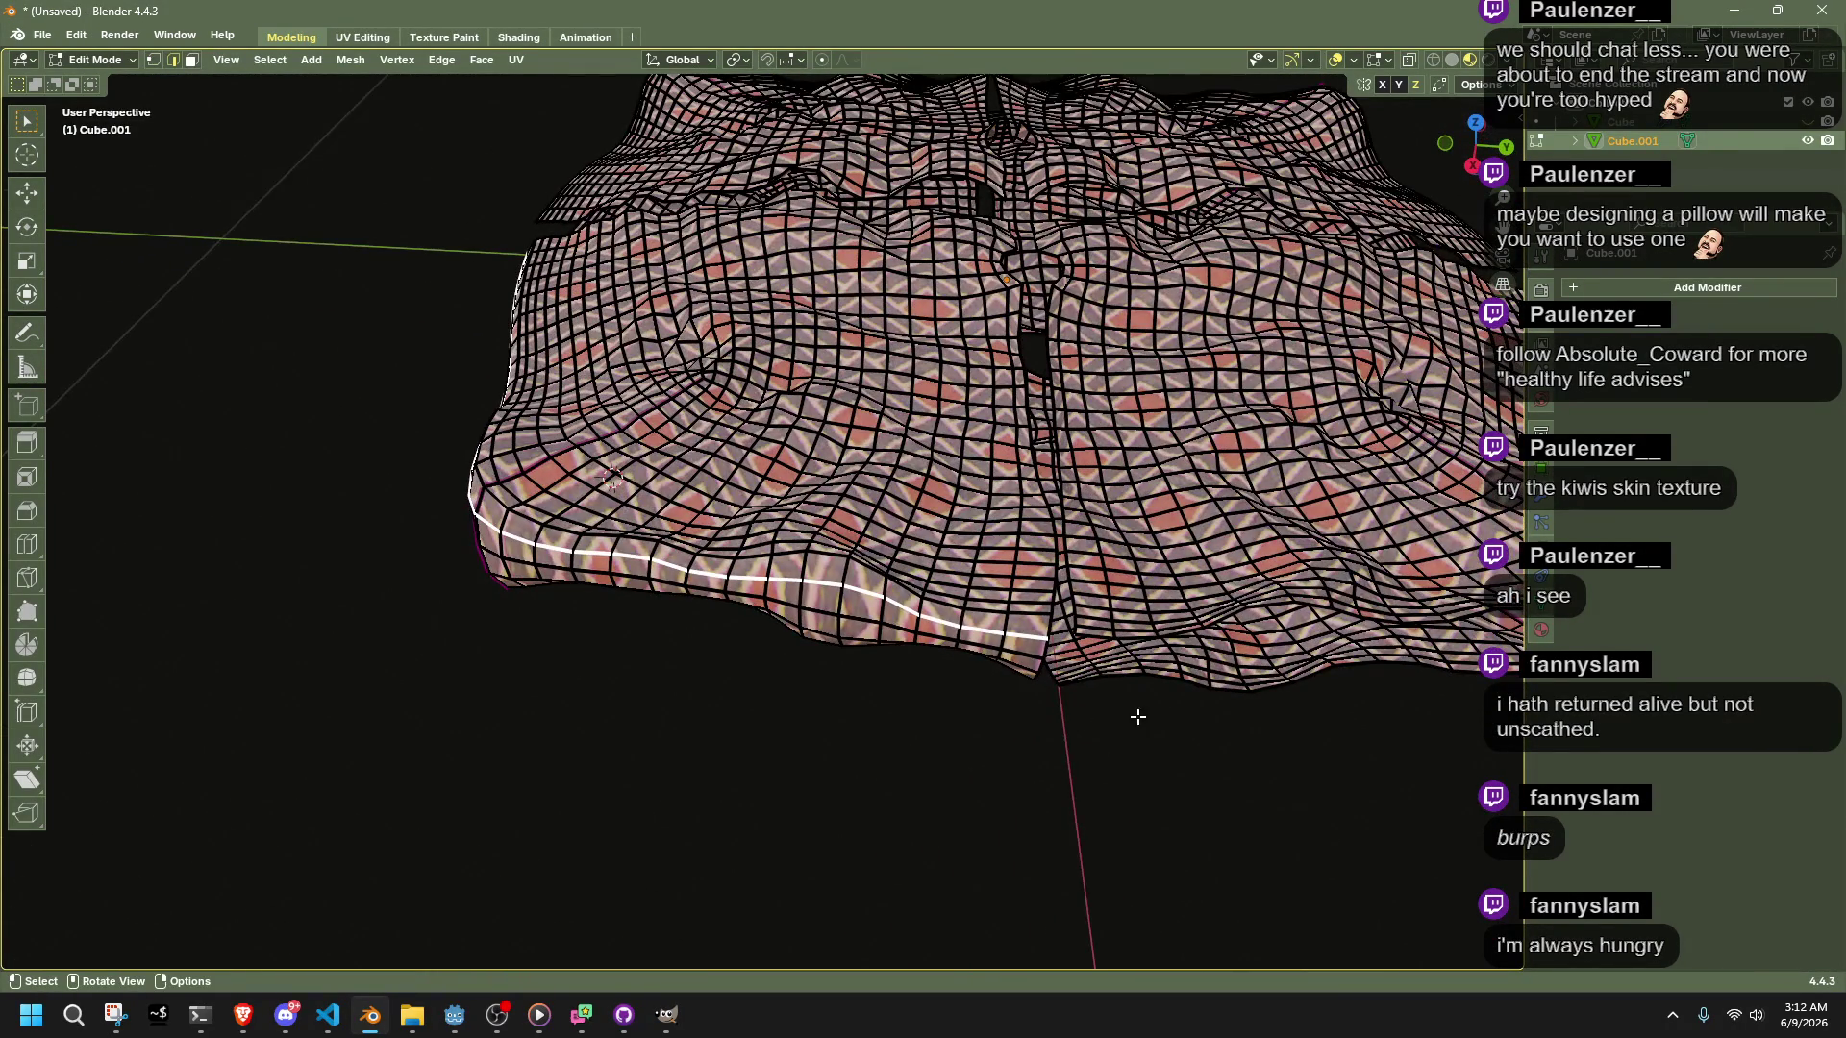
In Top view, box-deselect one quarter and delete the pillow's remaining vertices, leaving that quarter
{"action": "scroll", "coordinate": [1134, 708], "scroll_direction": "down", "scroll_amount": 3}
{"action": "key", "text": "a"}
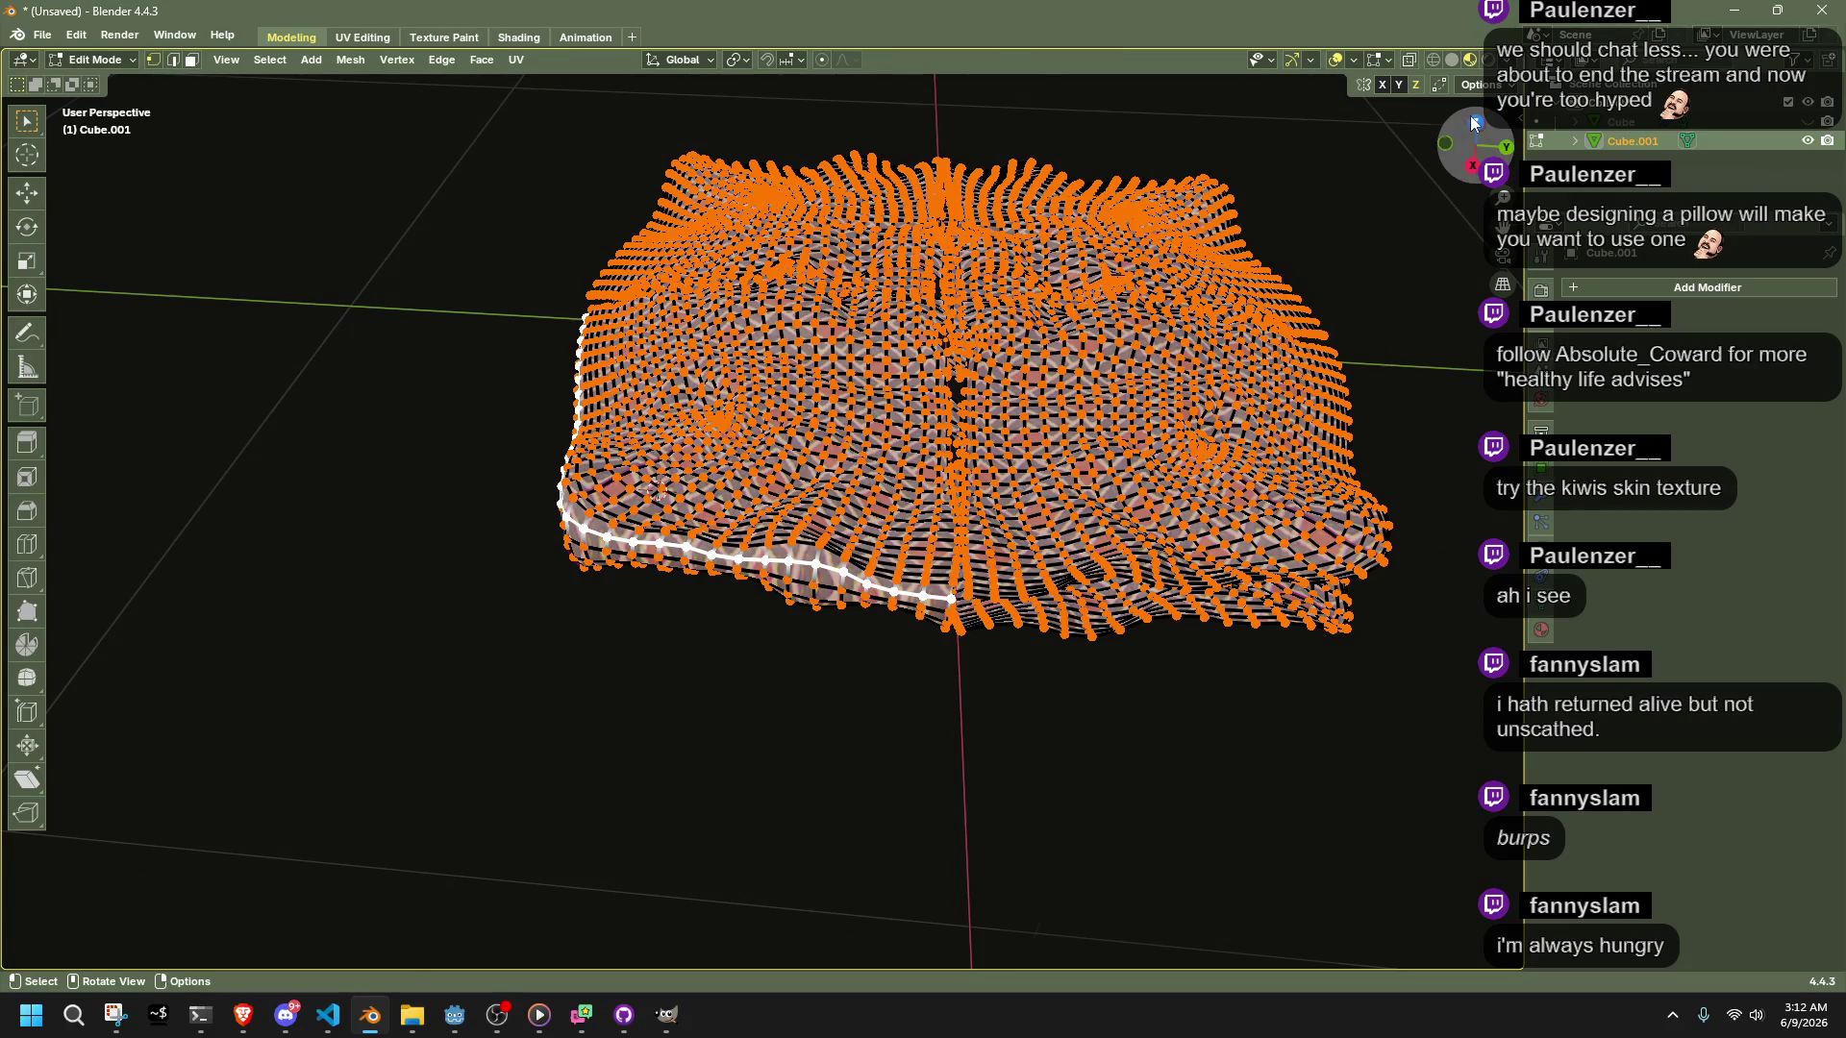
{"action": "left_click", "coordinate": [1472, 119]}
{"action": "scroll", "coordinate": [834, 415], "scroll_direction": "down", "scroll_amount": 3}
{"action": "mouse_move", "coordinate": [257, 116]}
{"action": "left_mouse_down", "text": "ctrl"}
{"action": "mouse_move", "coordinate": [993, 363]}
{"action": "mouse_move", "coordinate": [1040, 418]}
{"action": "left_mouse_up", "text": "ctrl"}
{"action": "mouse_move", "coordinate": [246, 303]}
{"action": "left_mouse_down", "text": "ctrl"}
{"action": "mouse_move", "coordinate": [535, 836]}
{"action": "mouse_move", "coordinate": [560, 842]}
{"action": "left_mouse_up", "text": "ctrl"}
{"action": "key", "text": "x"}
{"action": "left_click", "coordinate": [1040, 588]}
{"action": "scroll", "coordinate": [784, 526], "scroll_direction": "up", "scroll_amount": 2}
{"action": "mouse_move", "coordinate": [836, 637]}
{"action": "middle_mouse_down"}
{"action": "mouse_move", "coordinate": [811, 536]}
{"action": "mouse_move", "coordinate": [897, 471]}
{"action": "middle_mouse_up"}
{"action": "key", "text": "Tab"}
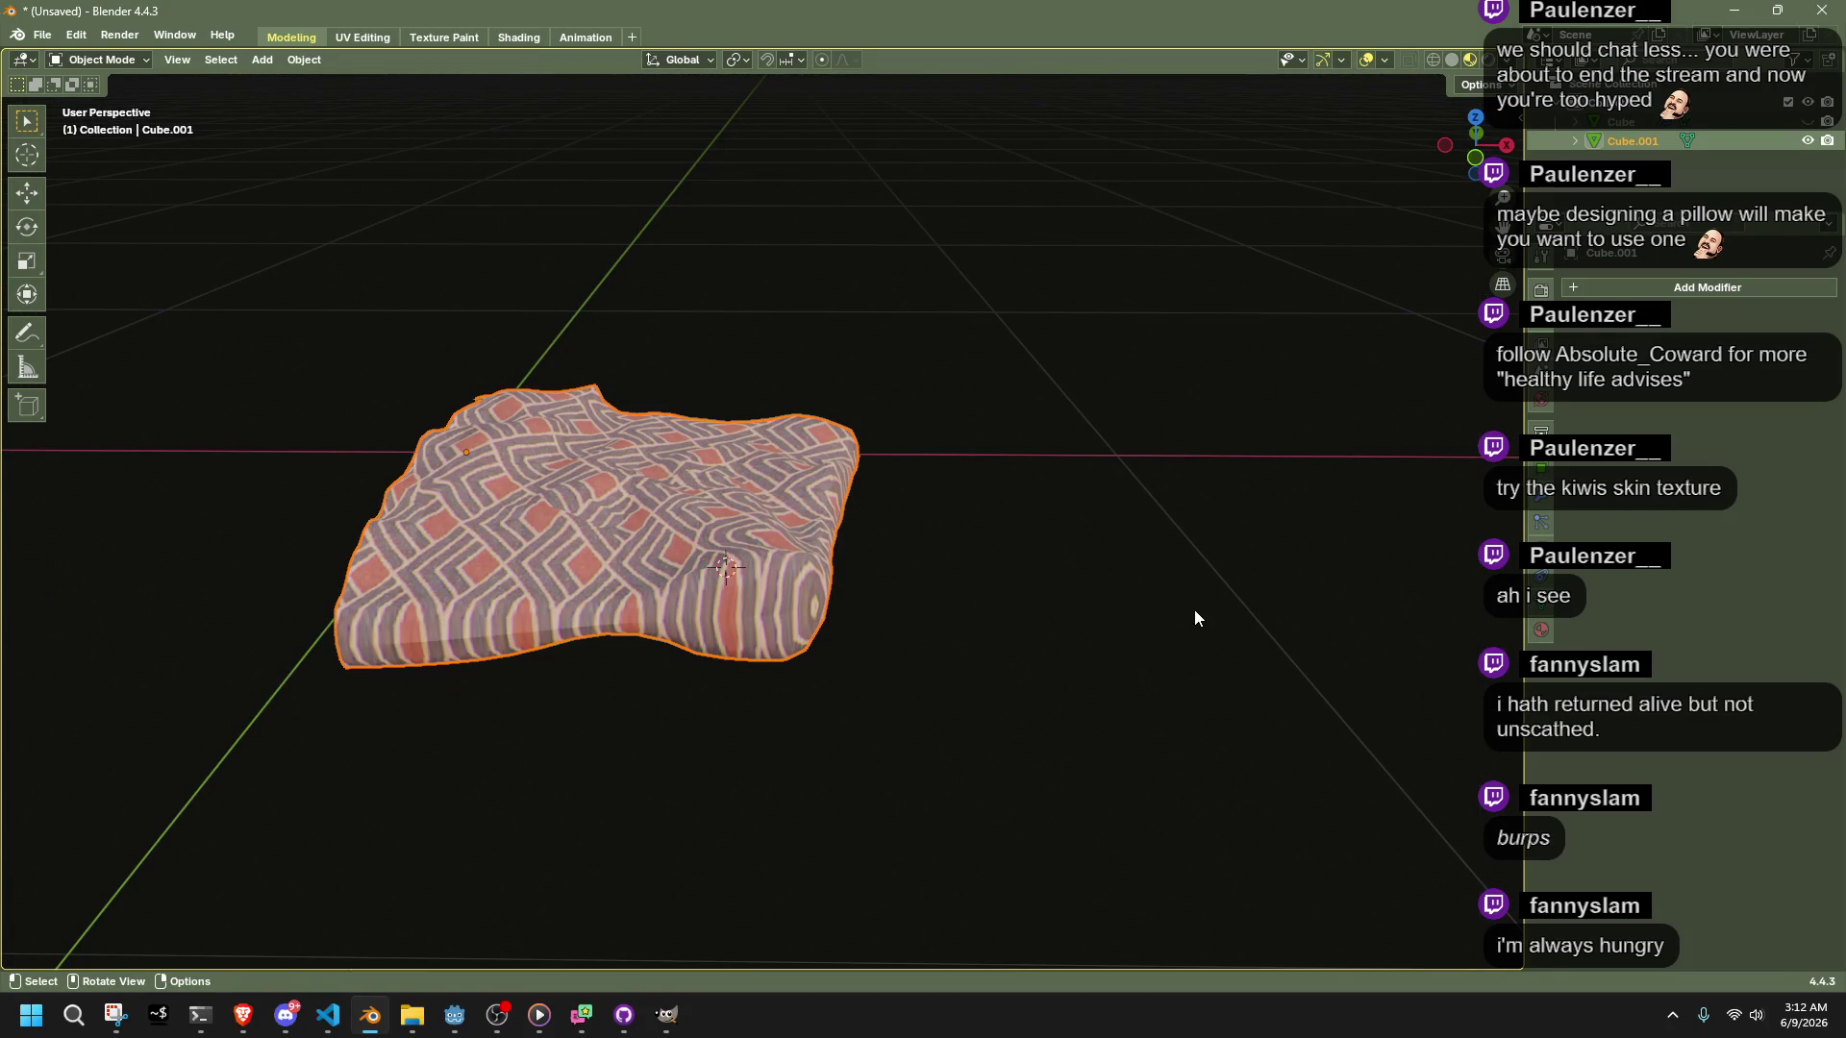
{"action": "left_click", "coordinate": [1581, 288]}
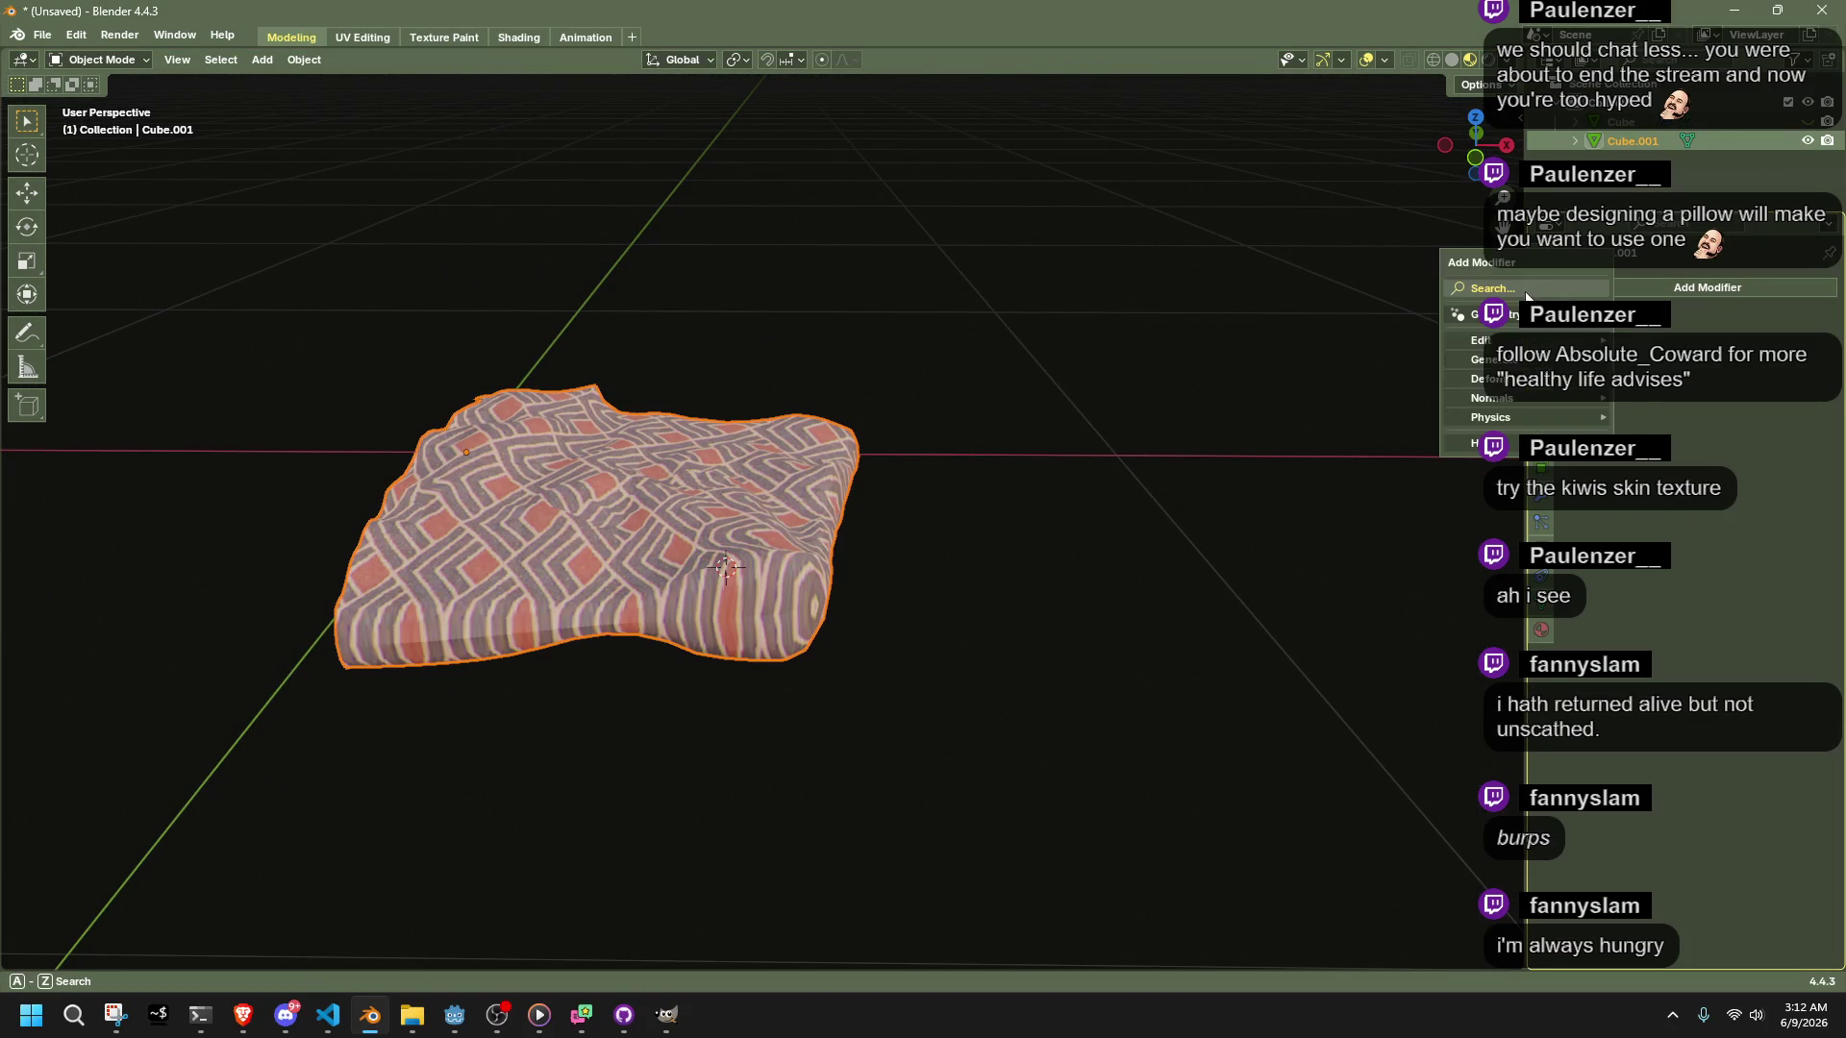
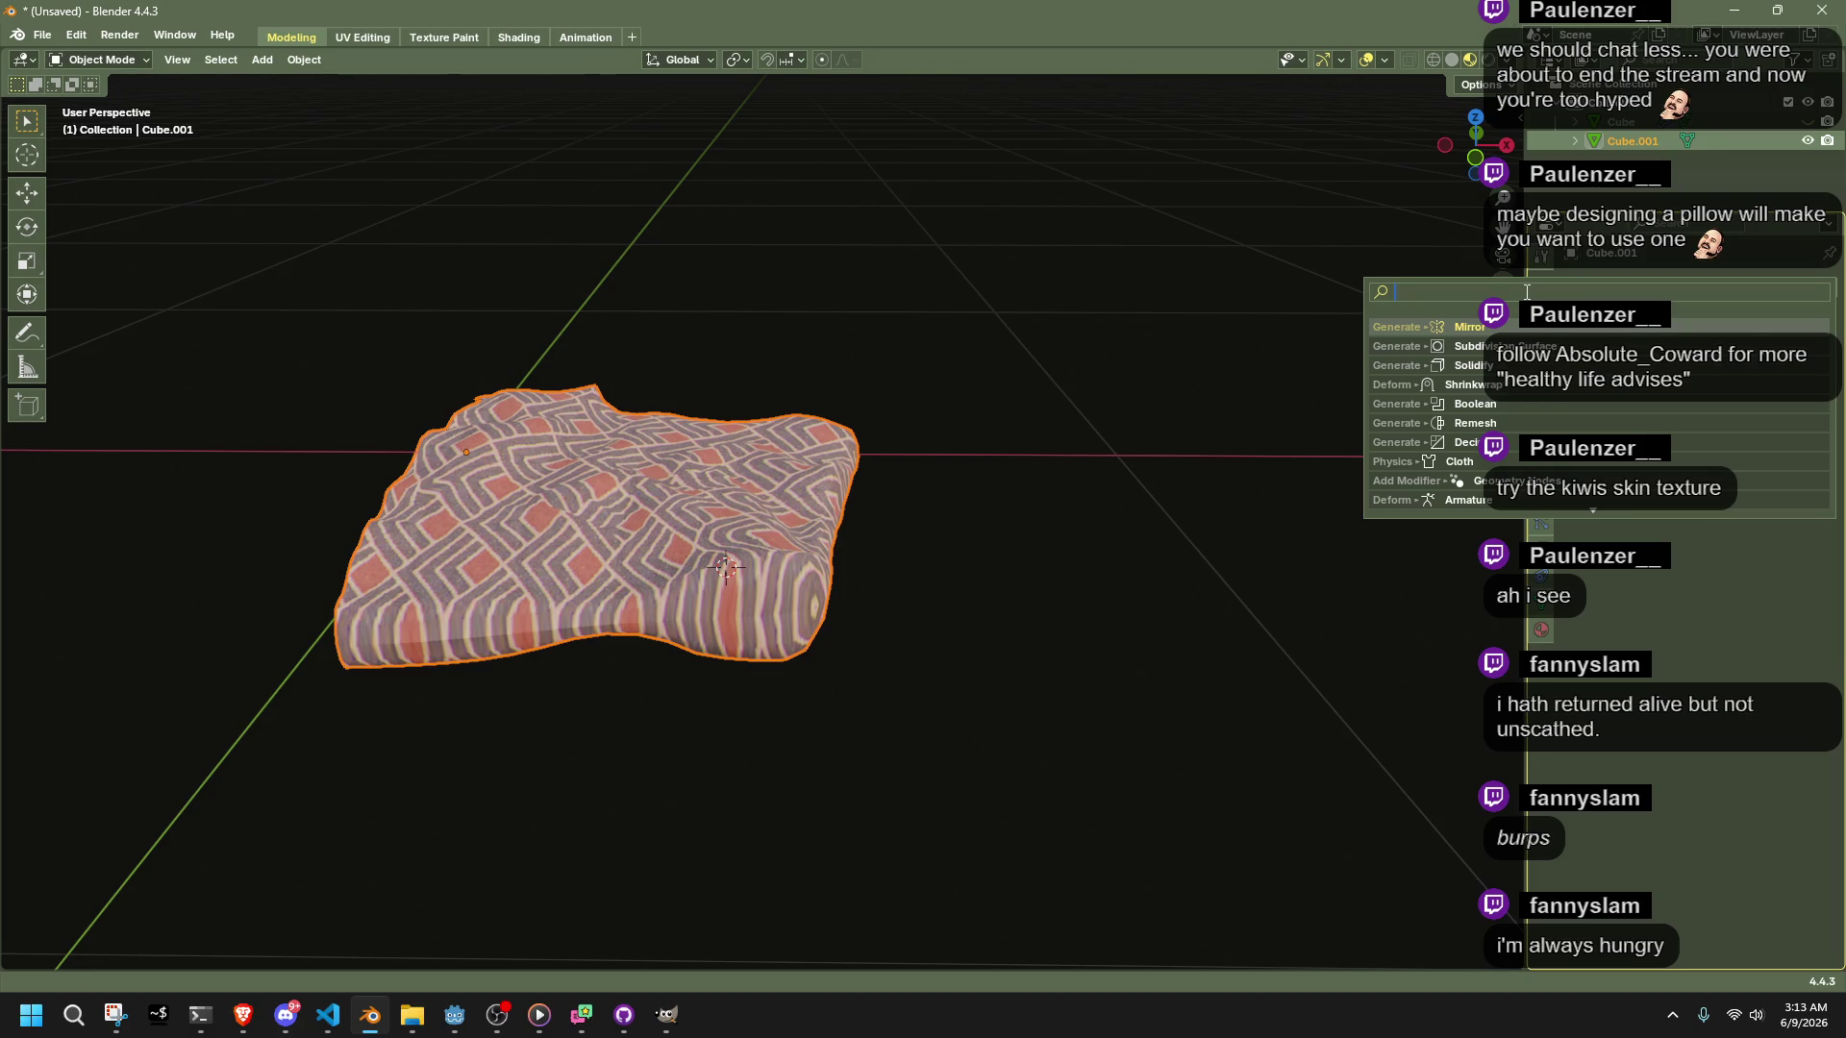
Add a Mirror modifier to Cube.001, apply it, and enter Edit Mode
{"action": "key", "text": "Return"}
{"action": "middle_click_drag", "start_coordinate": [1009, 288], "coordinate": [769, 481]}
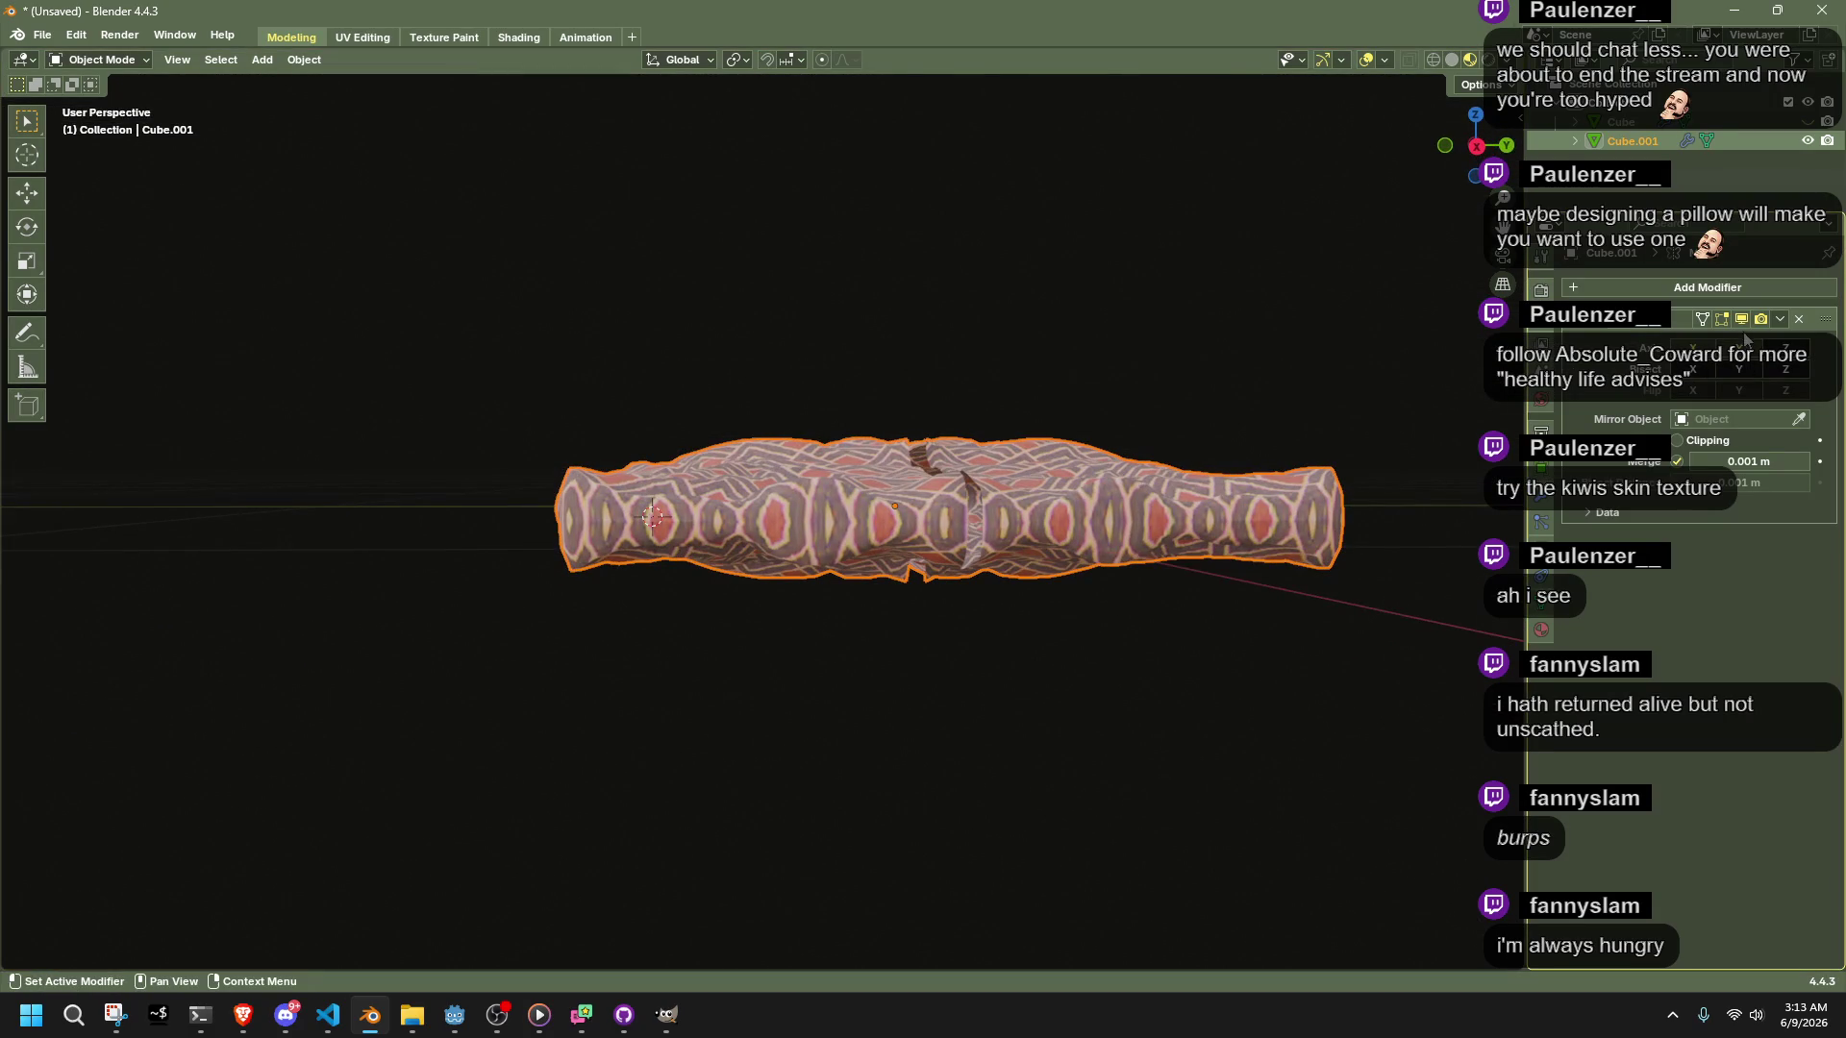
{"action": "left_click", "coordinate": [1780, 319]}
{"action": "left_click", "coordinate": [1754, 347]}
{"action": "middle_click_drag", "start_coordinate": [1057, 461], "coordinate": [1022, 534]}
{"action": "key", "text": "Tab"}
{"action": "scroll", "coordinate": [961, 534], "scroll_direction": "up", "scroll_amount": 4}
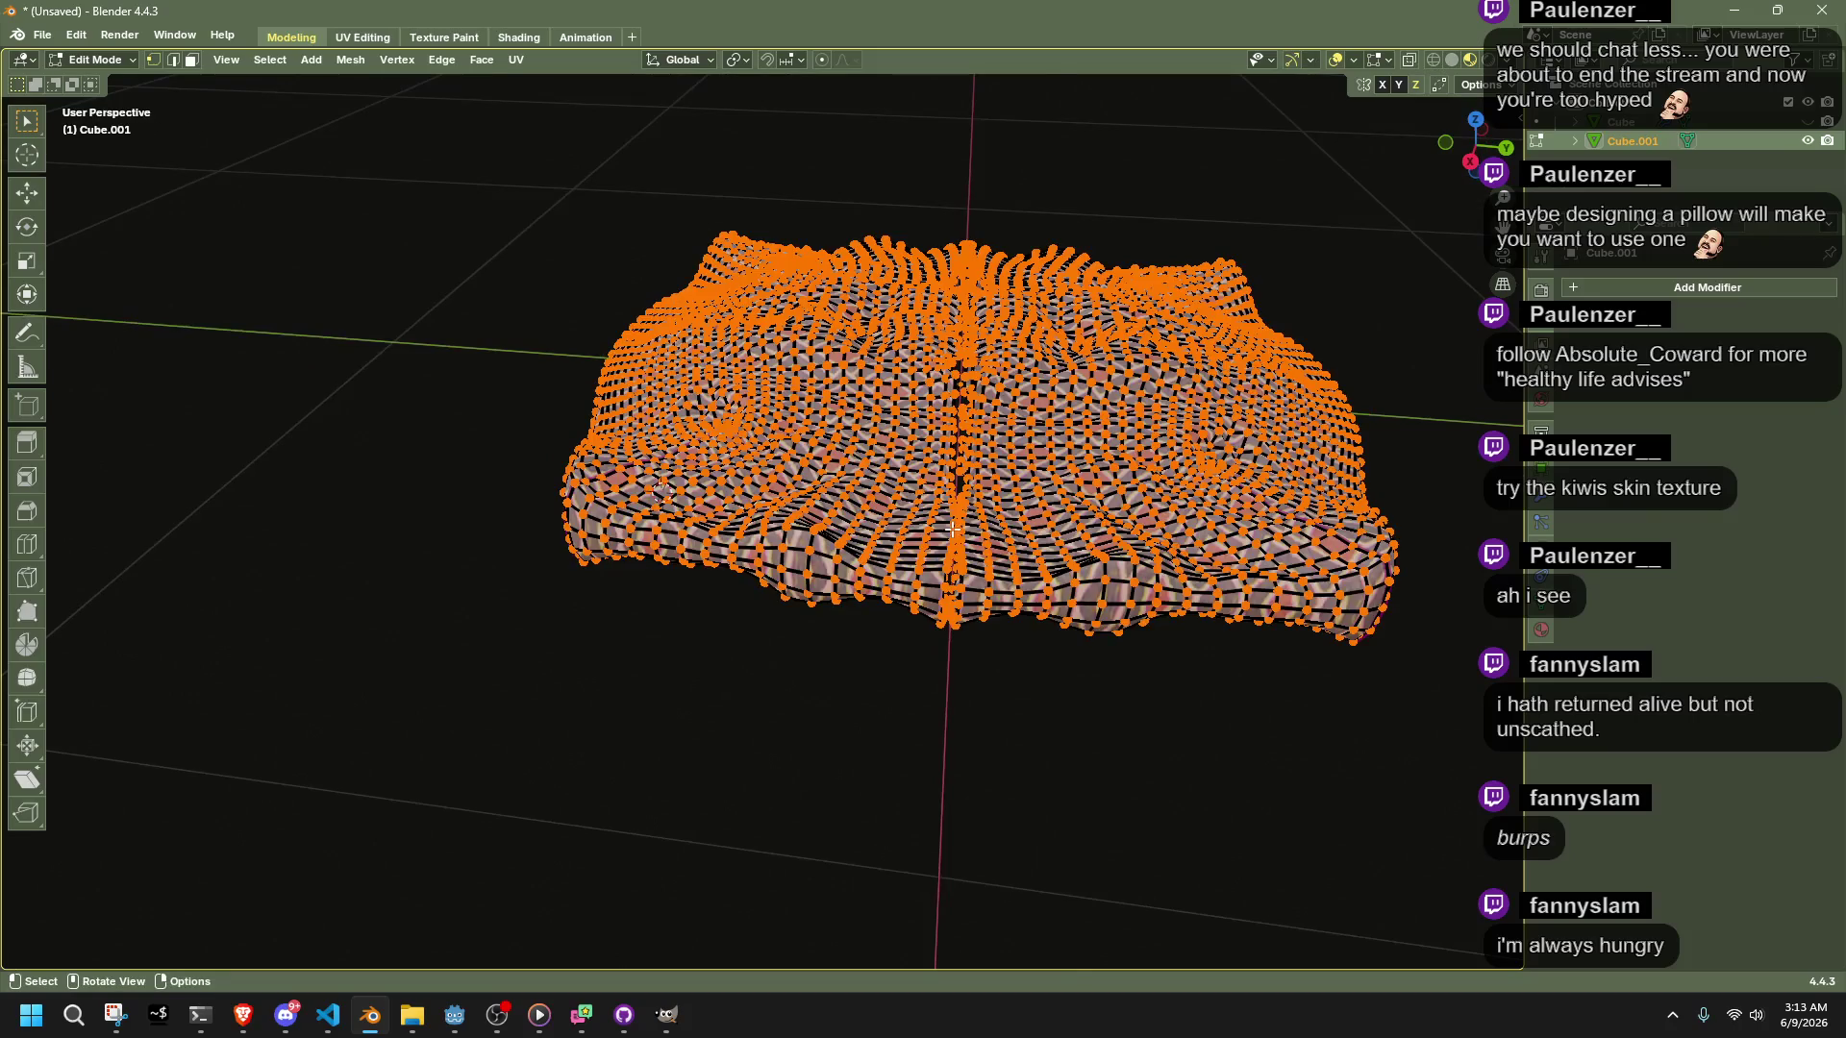
Select the pillow's centre vertex loop and fill it with Bridge Edge Loops
{"action": "key", "text": "alt+z"}
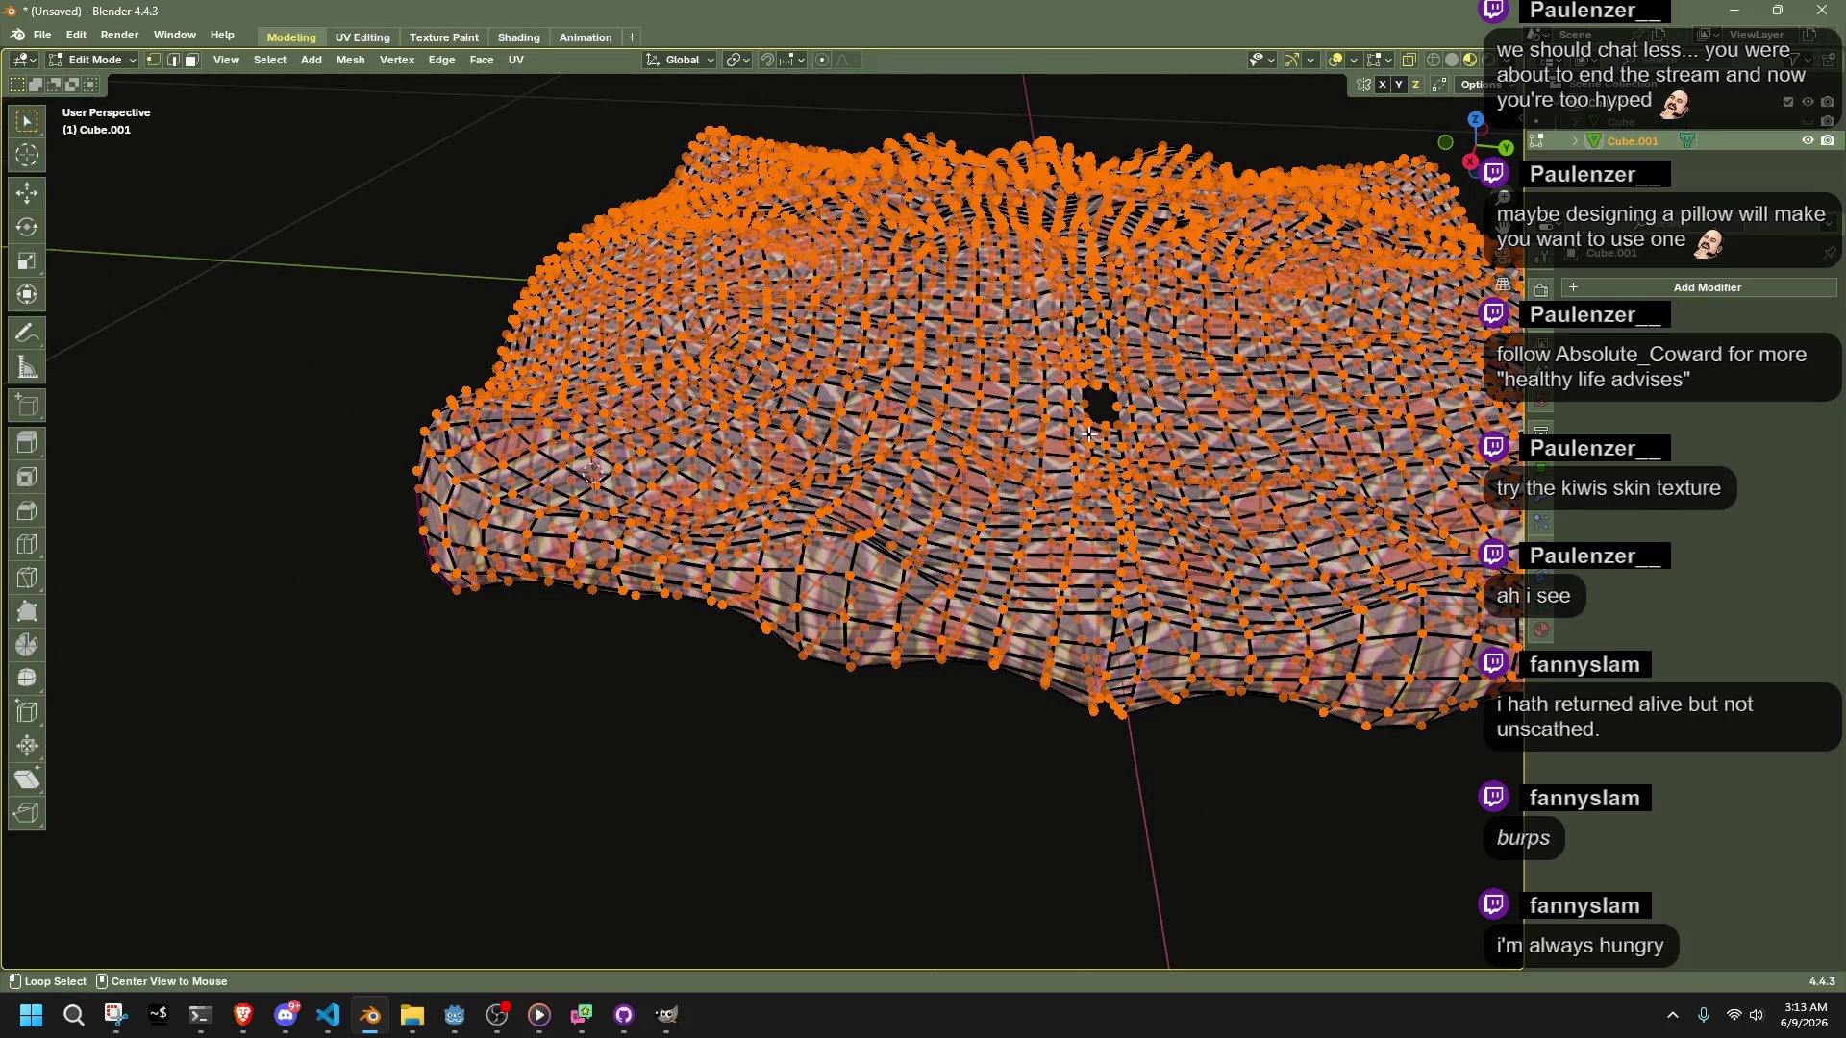
{"action": "key", "text": "alt+z"}
{"action": "left_click", "coordinate": [1089, 435], "text": "alt+shift"}
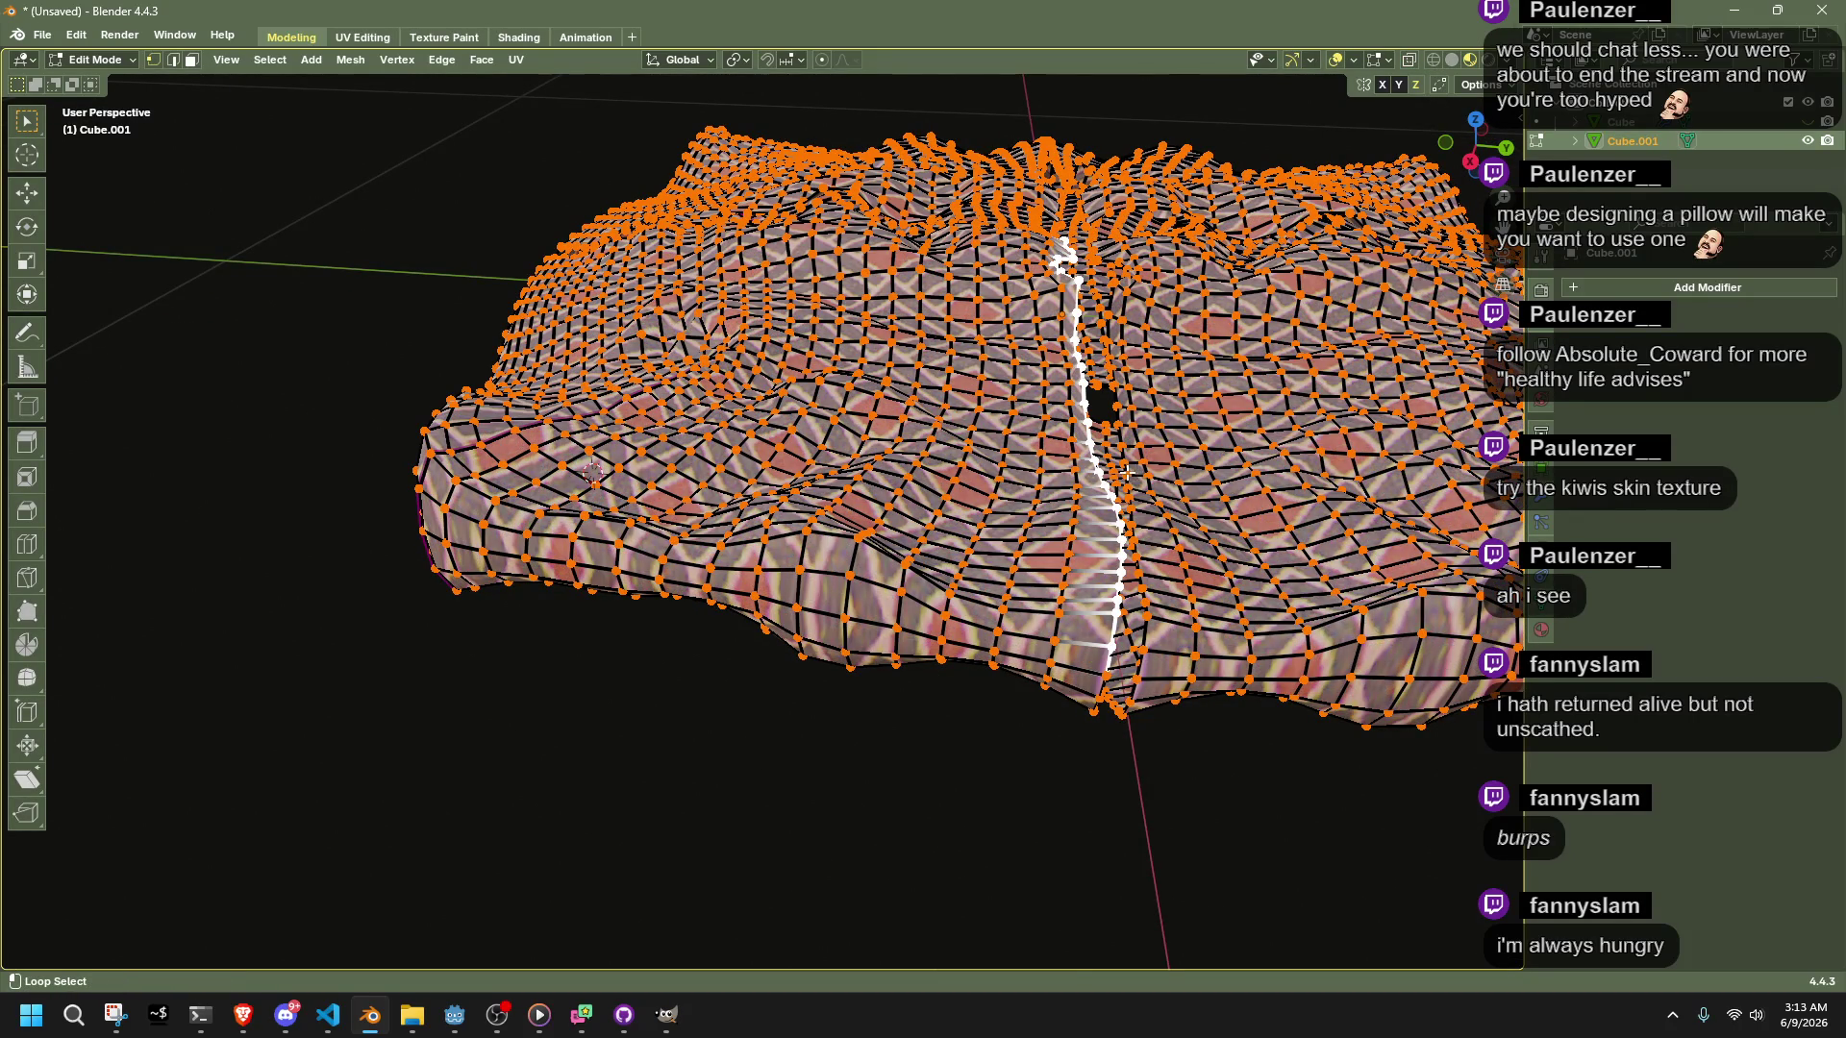
{"action": "mouse_move", "coordinate": [1126, 472]}
{"action": "middle_mouse_down"}
{"action": "mouse_move", "coordinate": [1087, 442]}
{"action": "mouse_move", "coordinate": [1186, 412]}
{"action": "mouse_move", "coordinate": [817, 421]}
{"action": "mouse_move", "coordinate": [597, 652]}
{"action": "middle_mouse_up"}
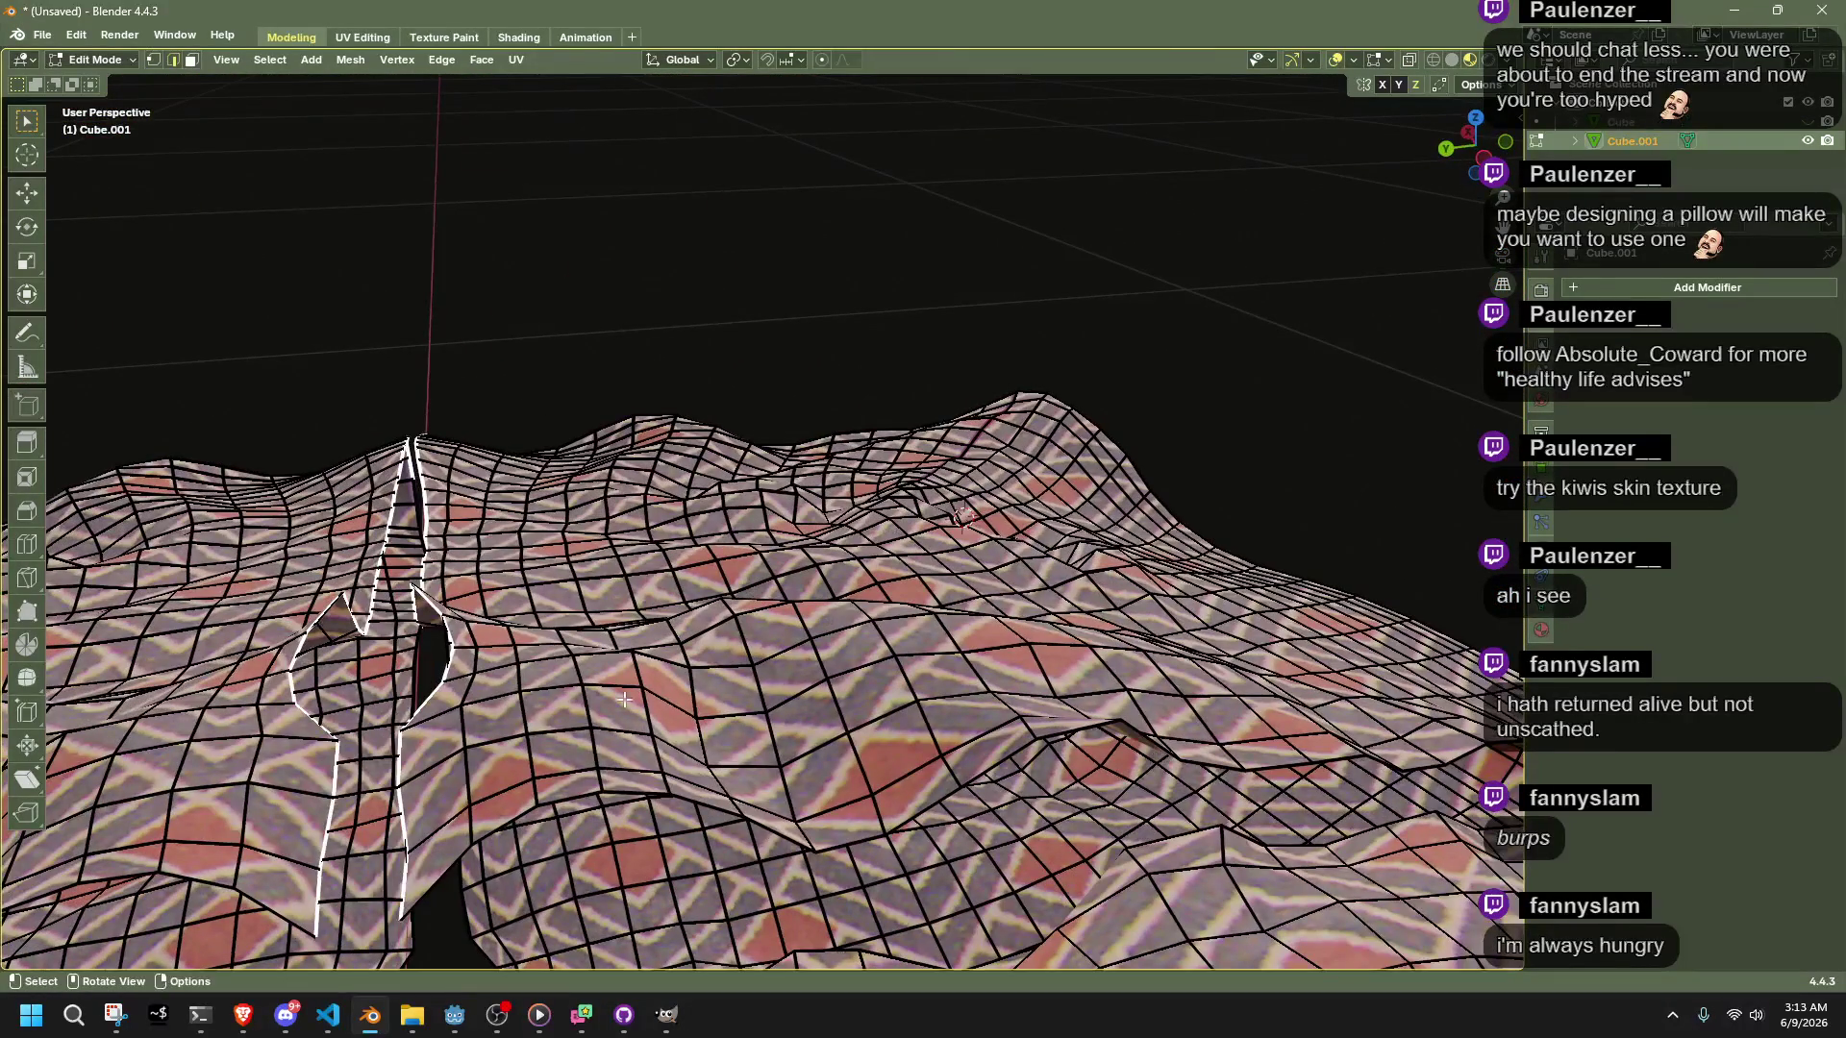
{"action": "mouse_move", "coordinate": [420, 929]}
{"action": "middle_mouse_down"}
{"action": "mouse_move", "coordinate": [993, 733]}
{"action": "mouse_move", "coordinate": [494, 166]}
{"action": "middle_mouse_up"}
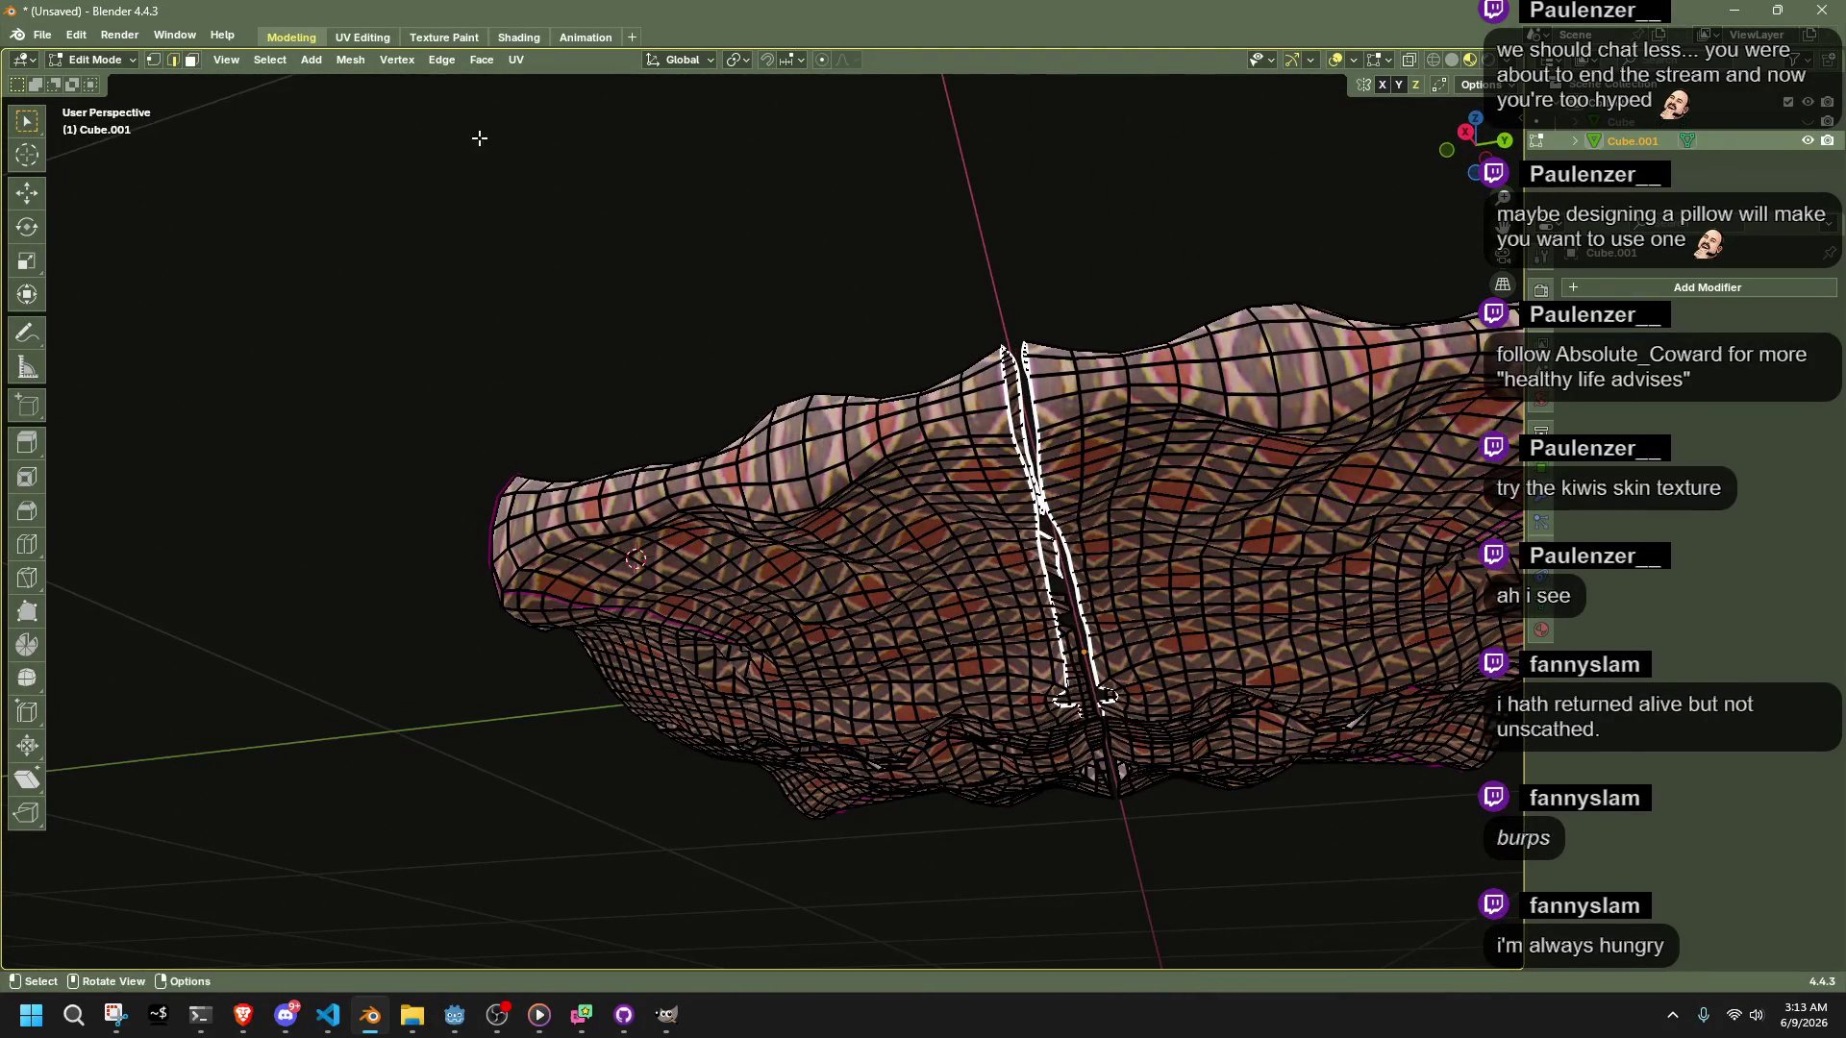
{"action": "left_click", "coordinate": [434, 59]}
{"action": "left_click", "coordinate": [476, 144]}
{"action": "mouse_move", "coordinate": [1027, 529]}
{"action": "middle_mouse_down"}
{"action": "mouse_move", "coordinate": [1050, 672]}
{"action": "mouse_move", "coordinate": [770, 721]}
{"action": "mouse_move", "coordinate": [746, 764]}
{"action": "mouse_move", "coordinate": [842, 732]}
{"action": "middle_mouse_up"}
Reselect Cube.001 in Edit Mode and subdivide the bridged centre strip
{"action": "key", "text": "Tab"}
{"action": "scroll", "coordinate": [990, 545], "scroll_direction": "down", "scroll_amount": 3}
{"action": "left_click", "coordinate": [990, 545]}
{"action": "scroll", "coordinate": [990, 545], "scroll_direction": "up", "scroll_amount": 4}
{"action": "key", "text": "Tab"}
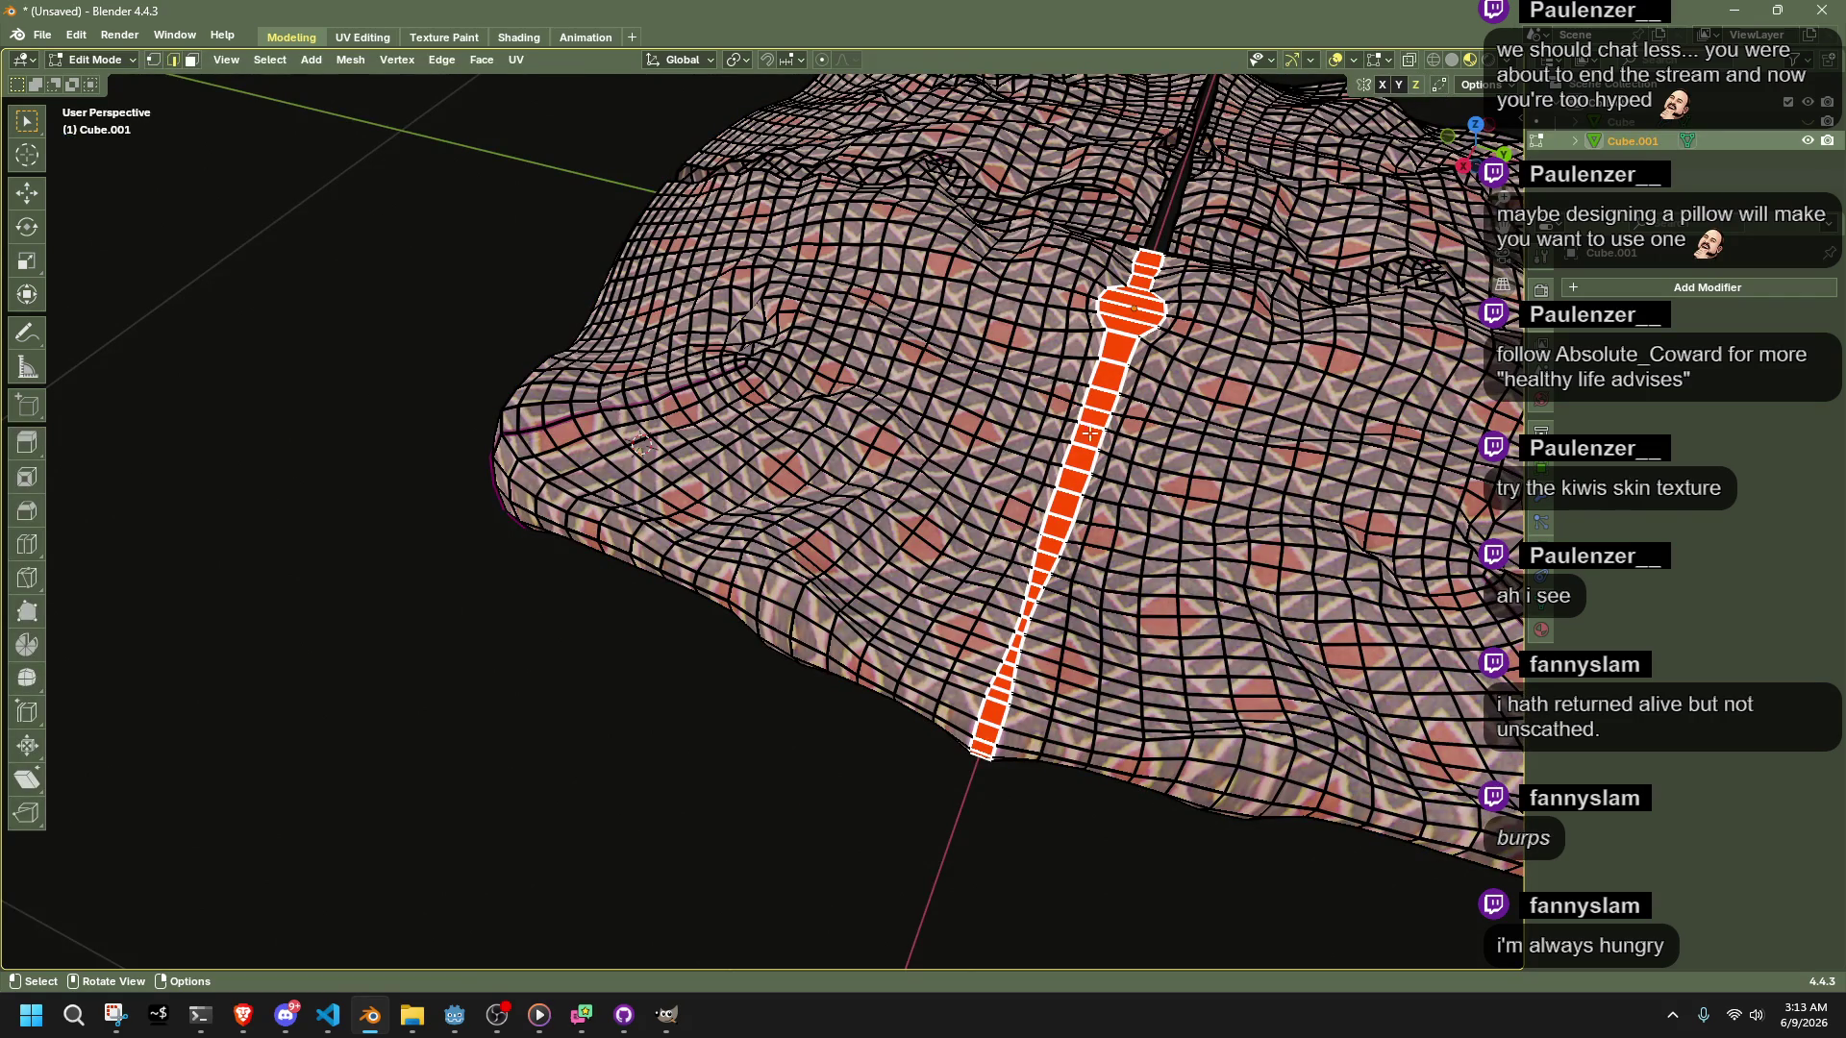
{"action": "right_click", "coordinate": [1095, 436]}
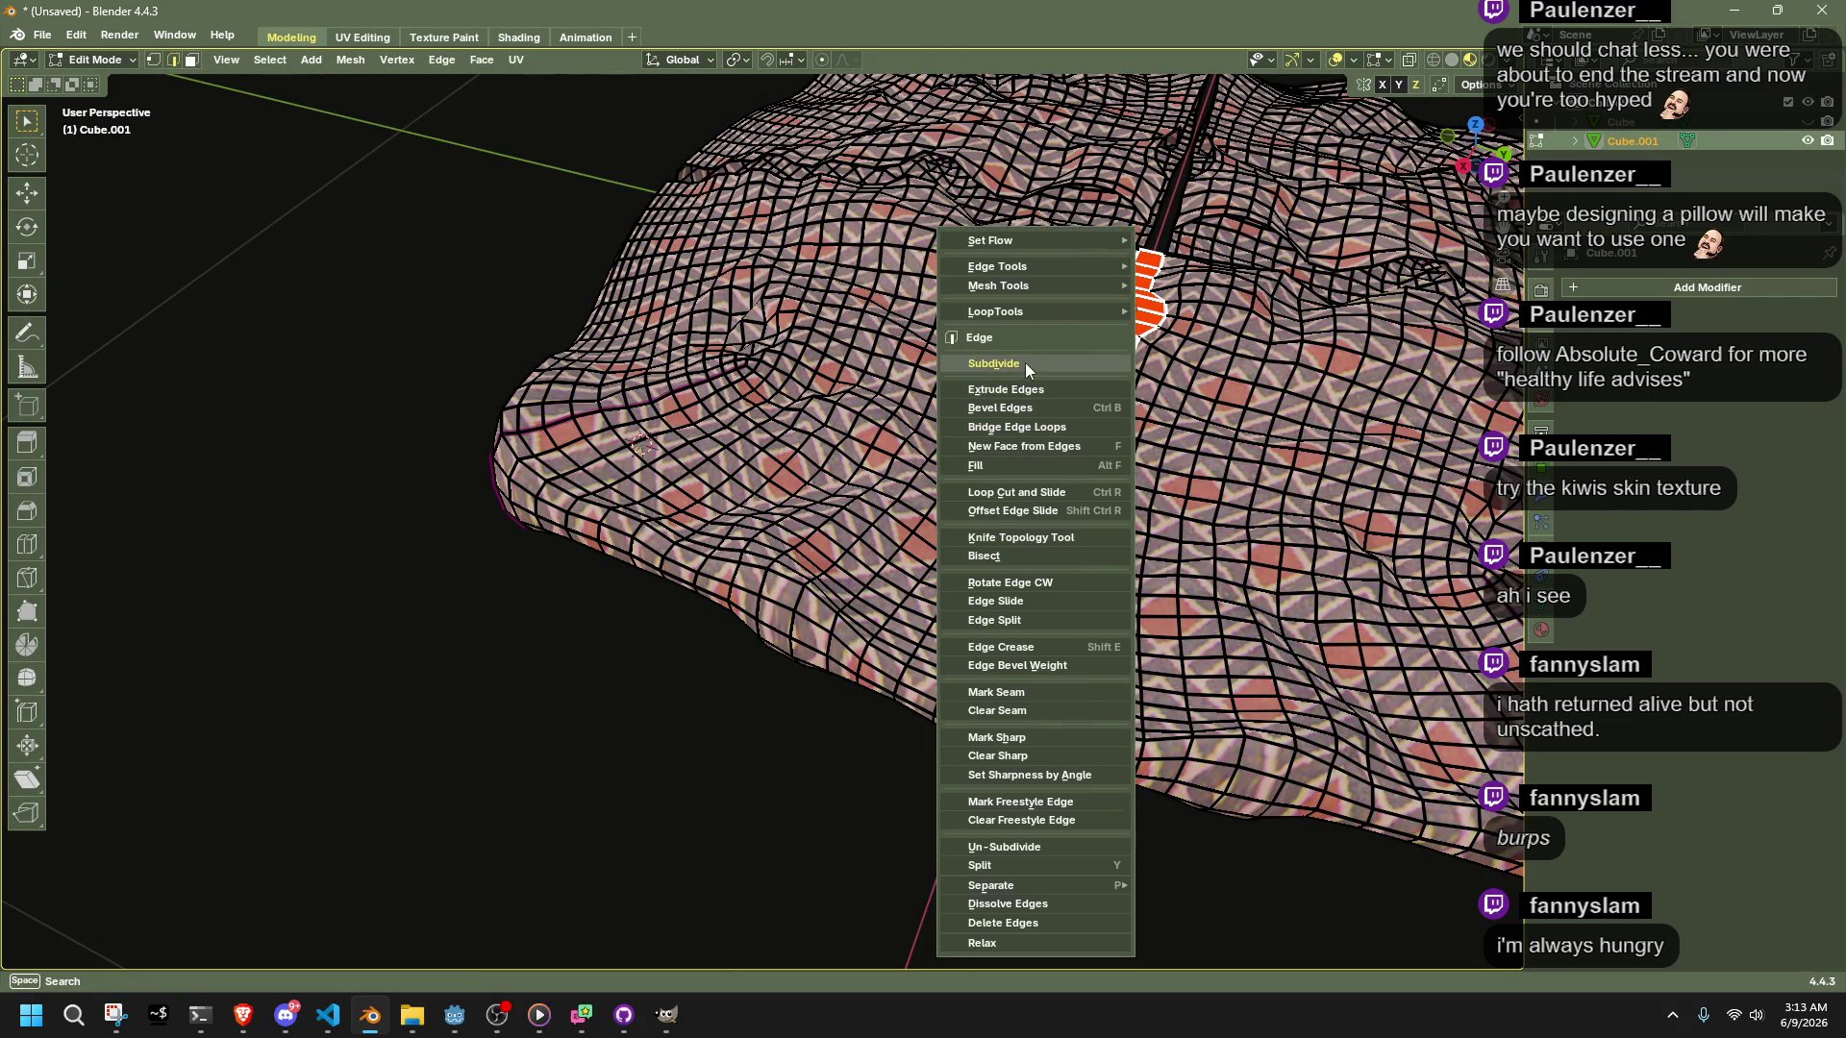
{"action": "left_click", "coordinate": [1024, 362]}
Select the whole mesh and apply Smooth Vertices to it
{"action": "key", "text": "a"}
{"action": "mouse_move", "coordinate": [857, 776]}
{"action": "middle_mouse_down"}
{"action": "mouse_move", "coordinate": [865, 750]}
{"action": "mouse_move", "coordinate": [1144, 652]}
{"action": "mouse_move", "coordinate": [1119, 663]}
{"action": "middle_mouse_up"}
{"action": "right_click", "coordinate": [1164, 641]}
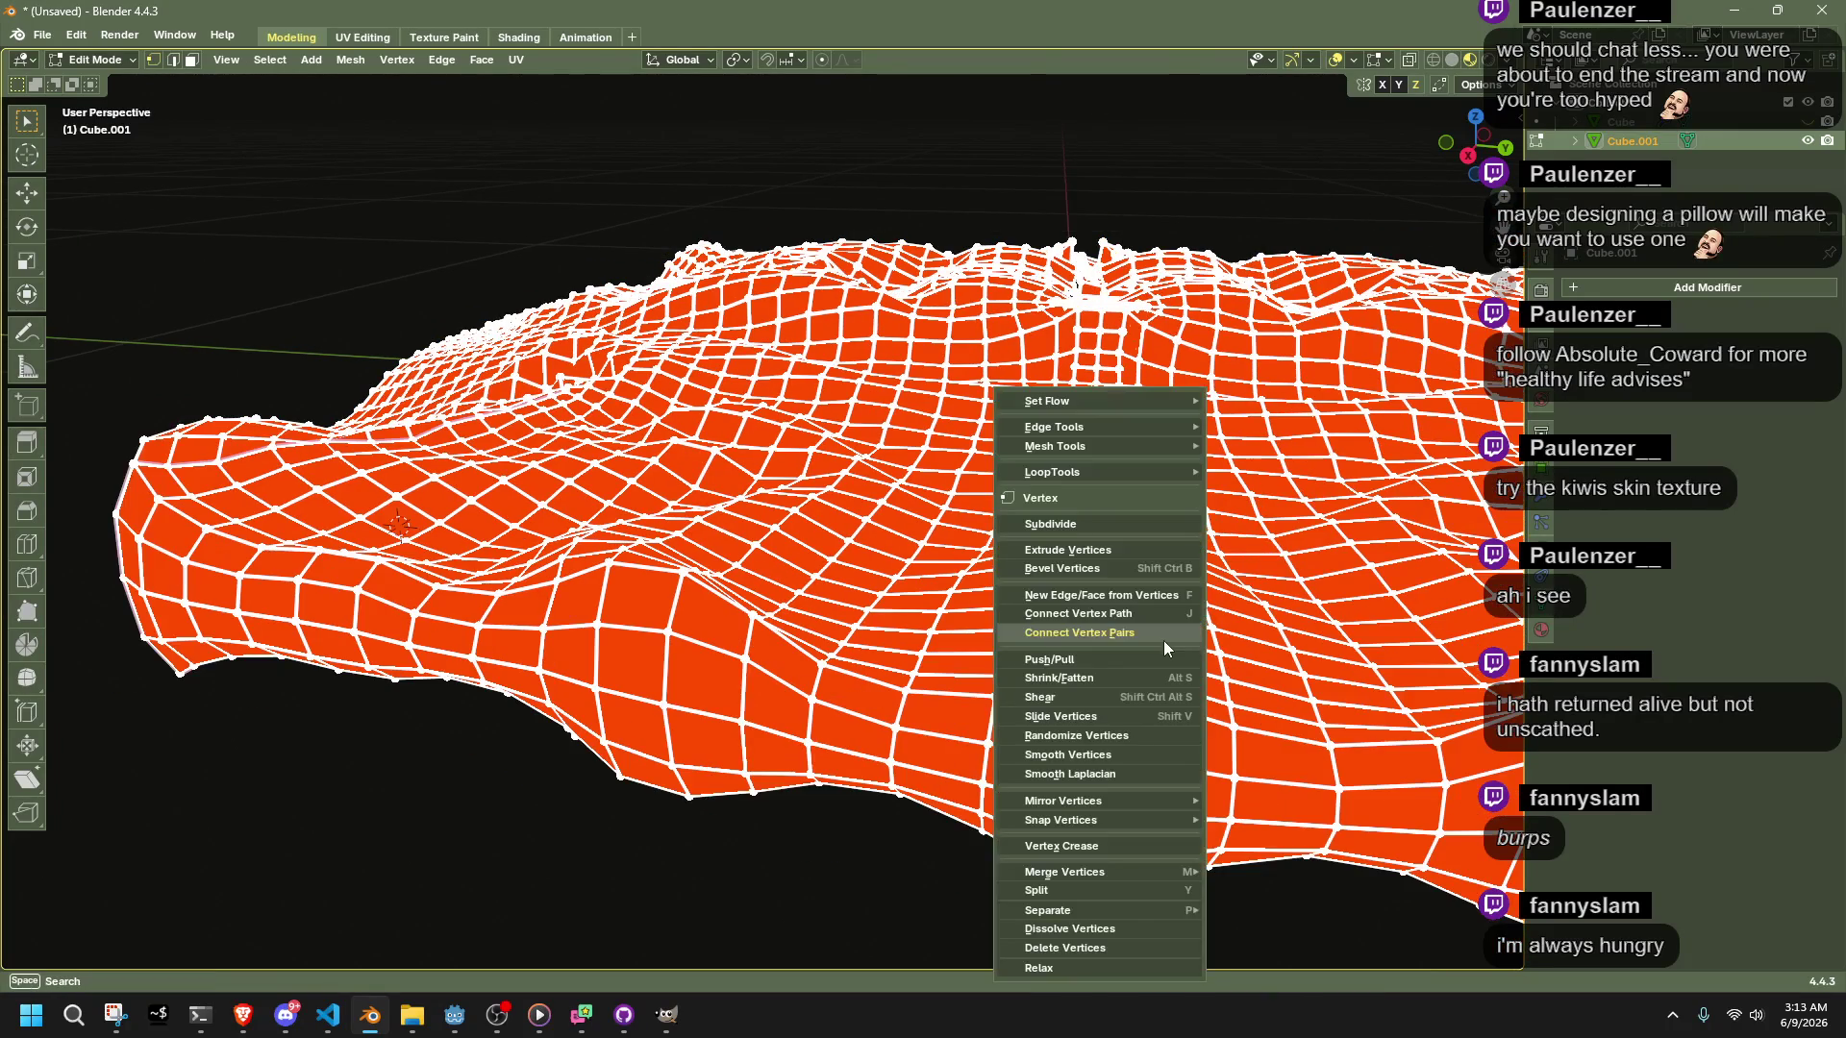
{"action": "left_click", "coordinate": [1084, 754]}
{"action": "mouse_move", "coordinate": [412, 762]}
{"action": "middle_mouse_down"}
{"action": "mouse_move", "coordinate": [930, 670]}
{"action": "mouse_move", "coordinate": [915, 502]}
{"action": "middle_mouse_up"}
{"action": "scroll", "coordinate": [930, 670], "scroll_direction": "down", "scroll_amount": 3}
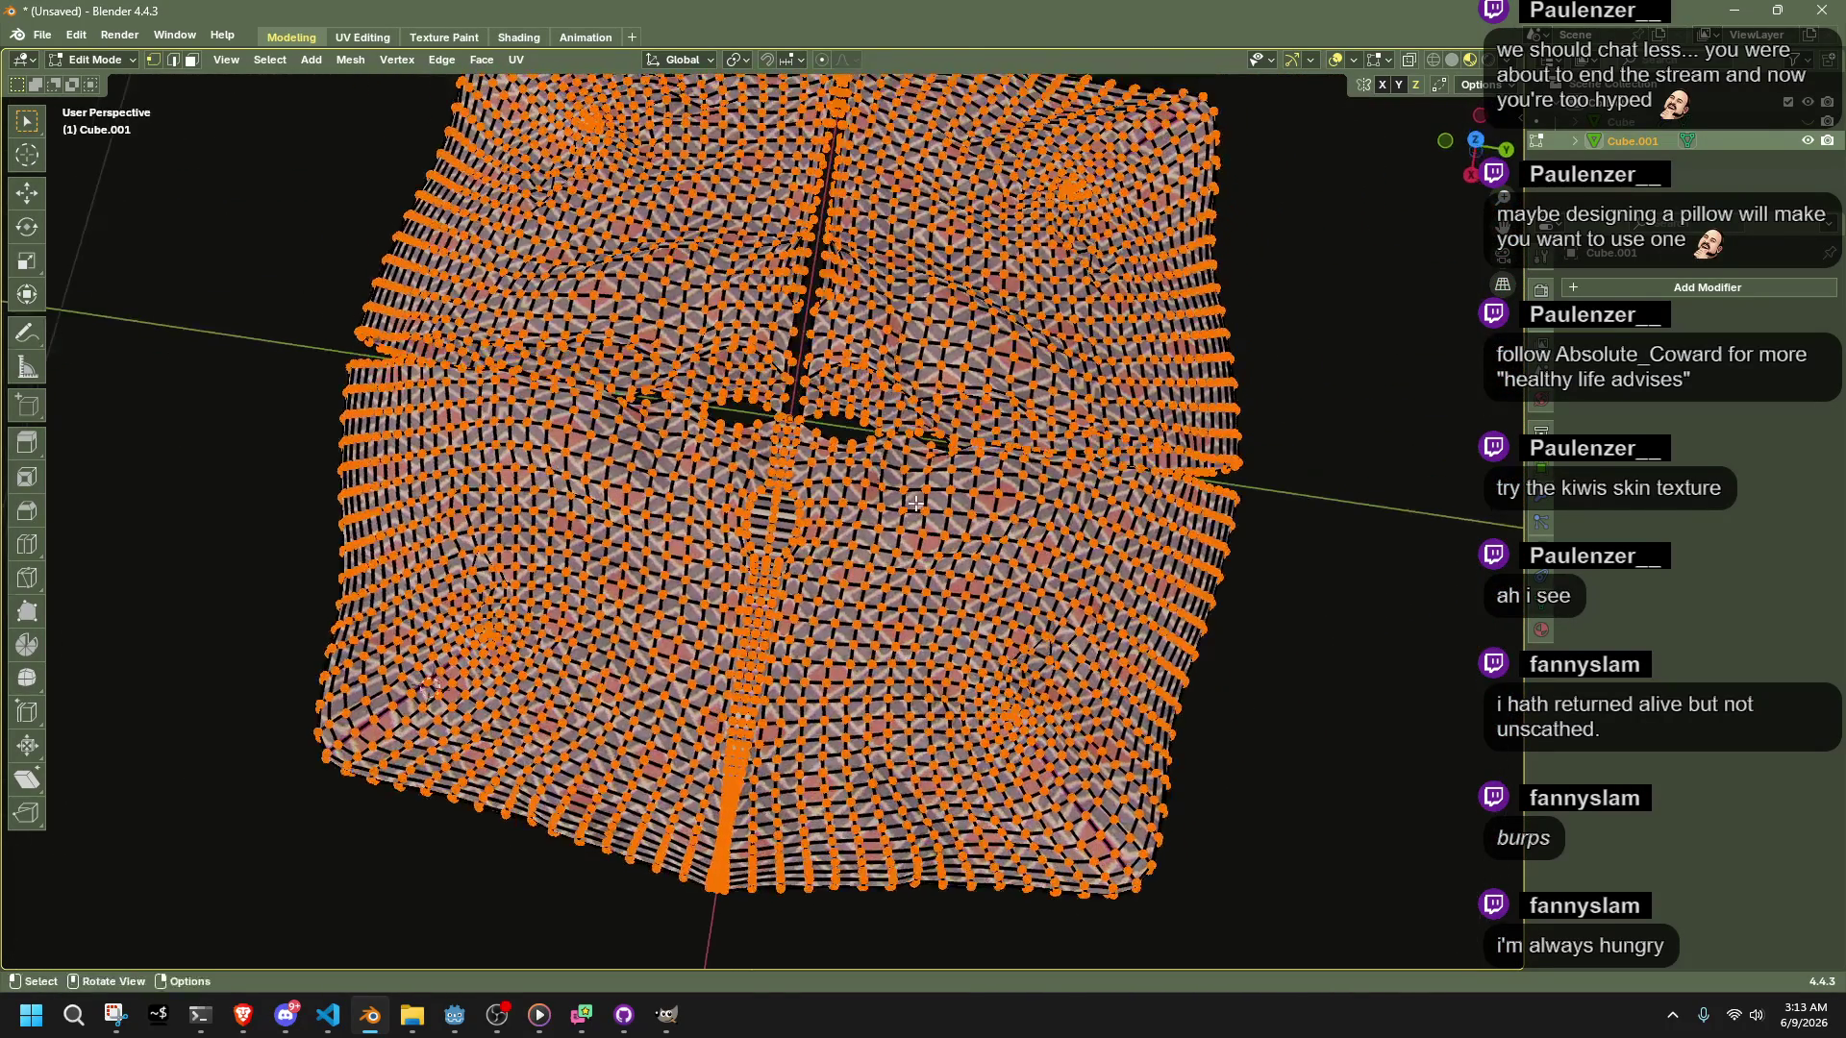
In Top Ortho view, box-select and delete the vertices of the pillow's left half
{"action": "scroll", "coordinate": [757, 431], "scroll_direction": "up", "scroll_amount": 4}
{"action": "middle_click_drag", "start_coordinate": [757, 432], "coordinate": [759, 500], "text": "shift"}
{"action": "scroll", "coordinate": [759, 500], "scroll_direction": "down", "scroll_amount": 4}
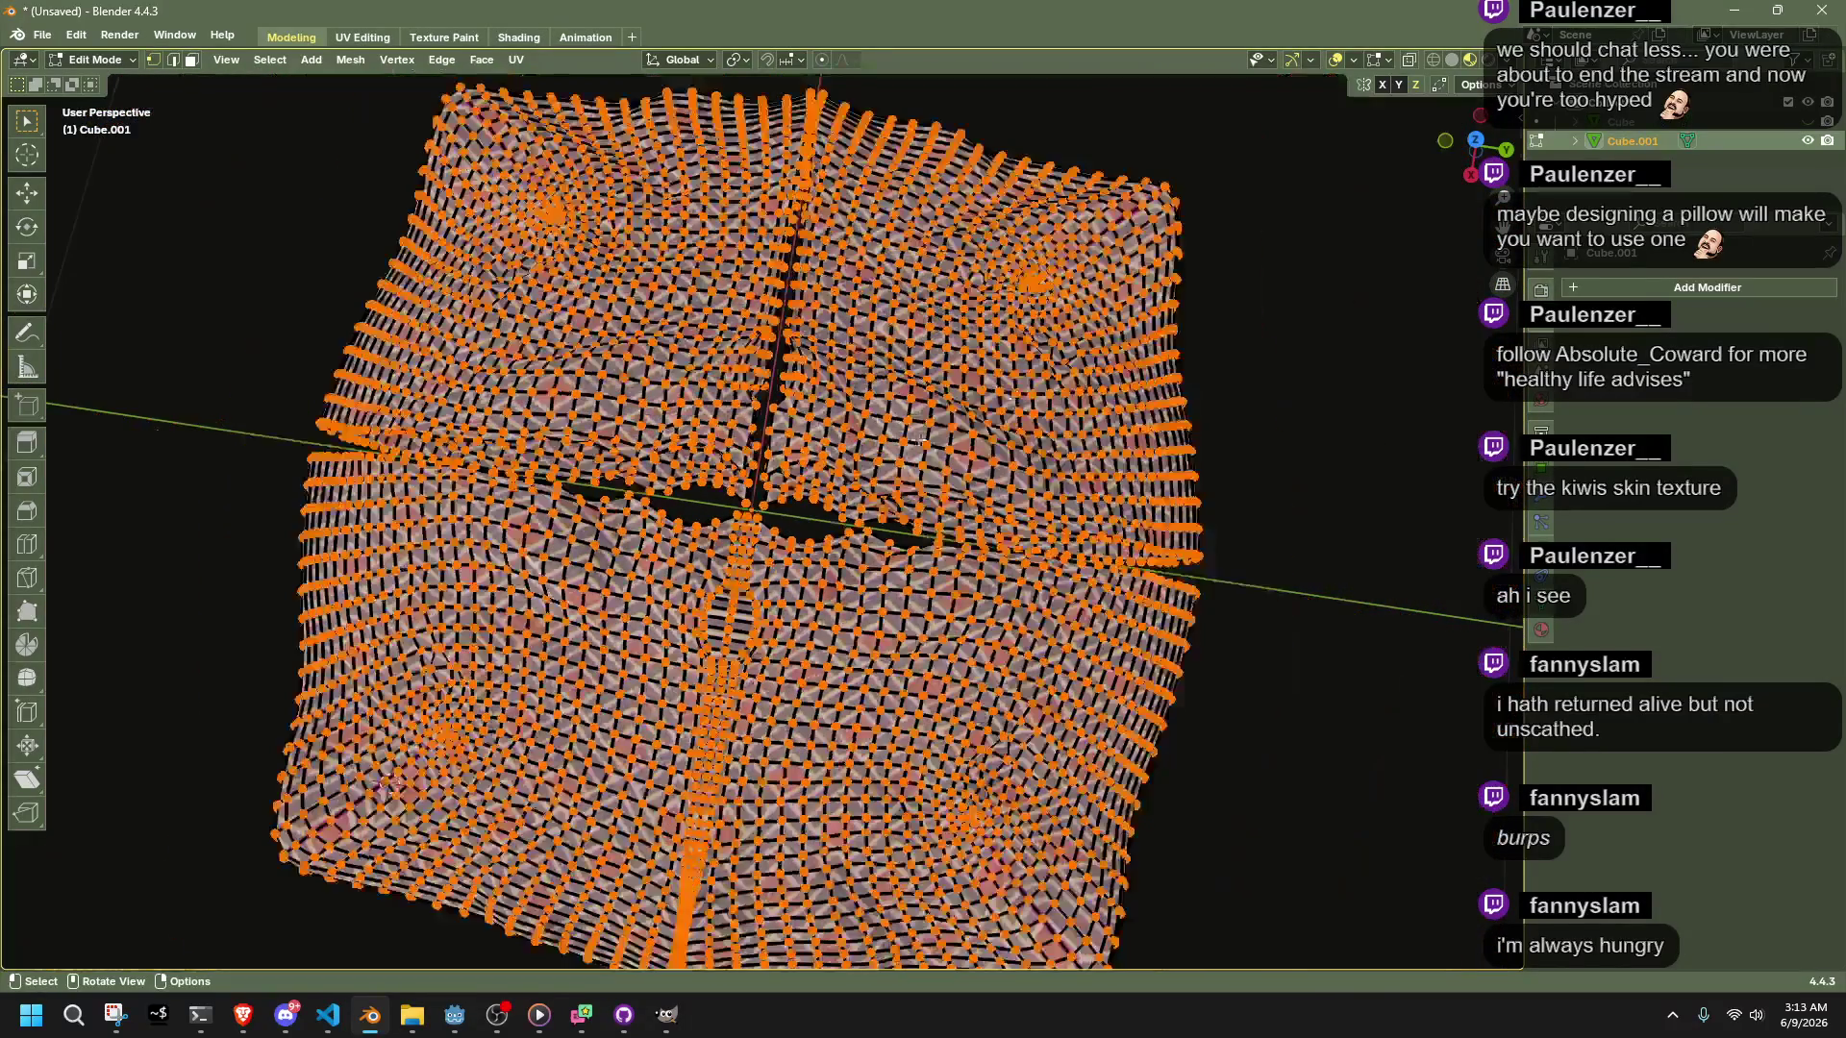
{"action": "left_click_drag", "start_coordinate": [1438, 155], "coordinate": [1473, 134]}
{"action": "left_click", "coordinate": [1473, 138]}
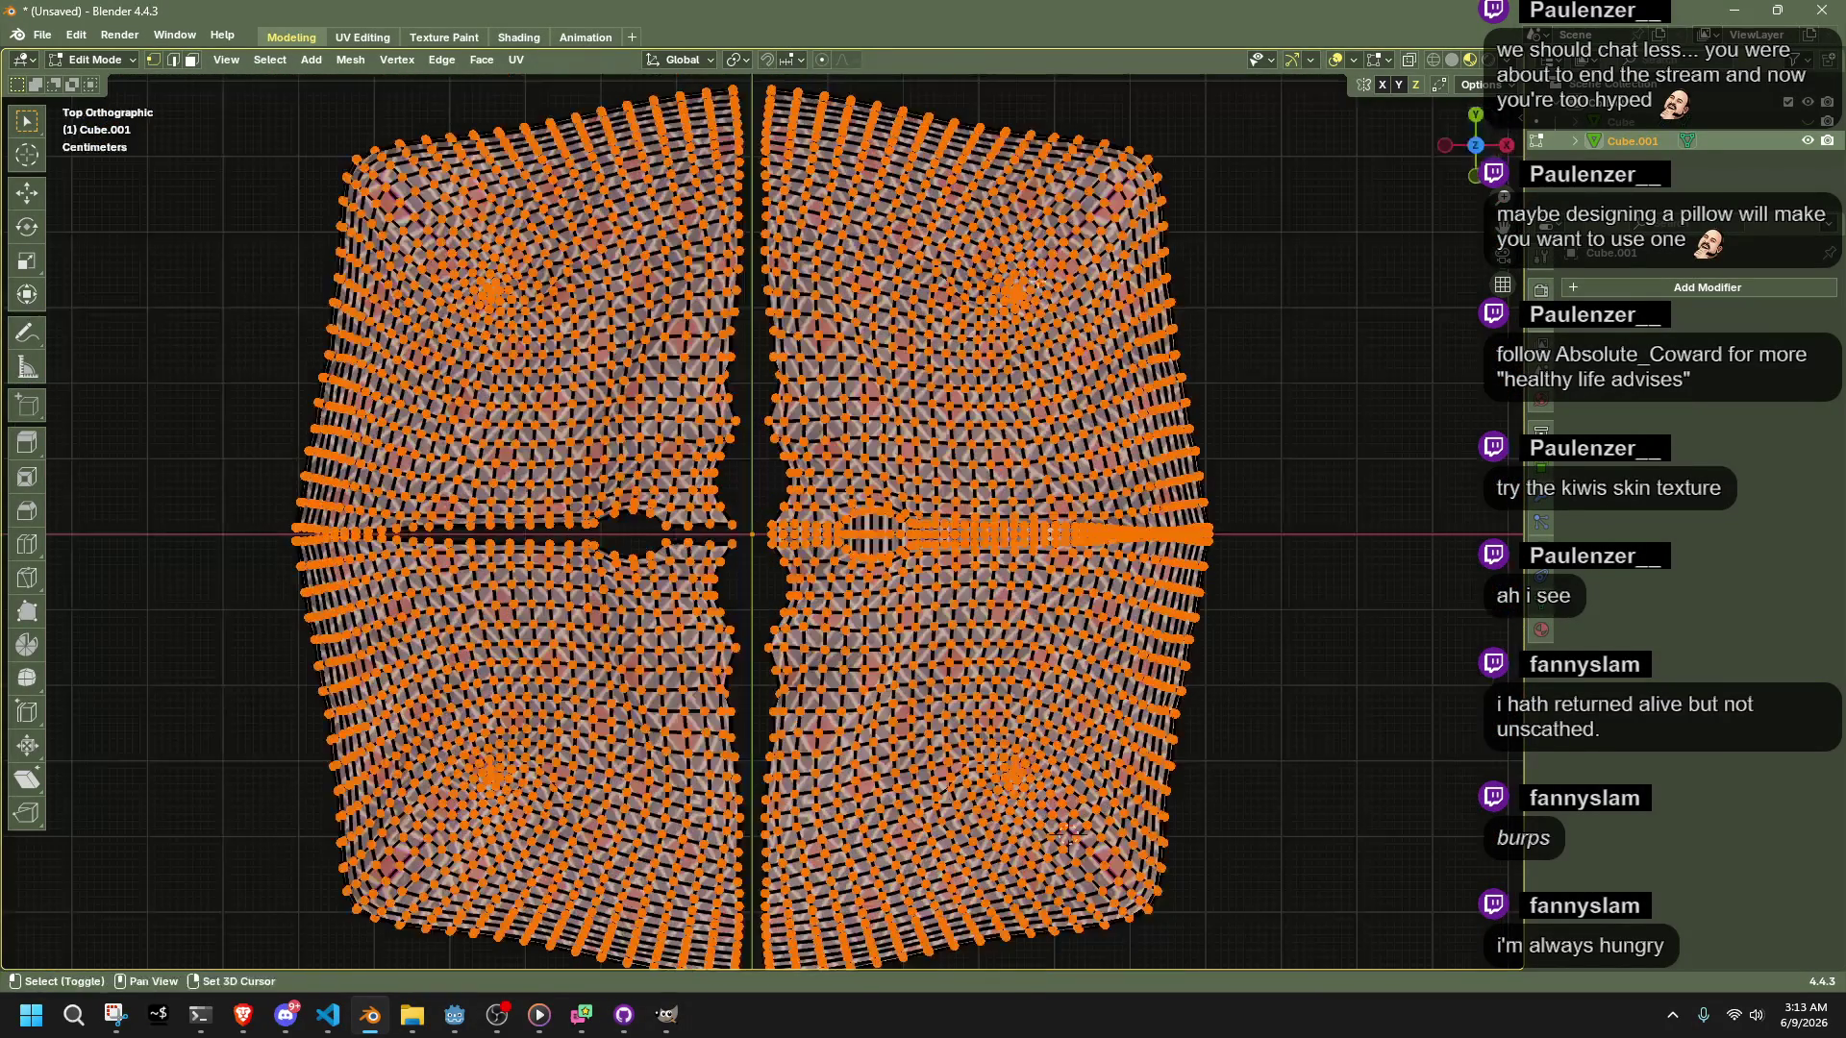
{"action": "scroll", "coordinate": [833, 488], "scroll_direction": "down", "scroll_amount": 3}
{"action": "mouse_move", "coordinate": [395, 227]}
{"action": "left_mouse_down"}
{"action": "mouse_move", "coordinate": [639, 849]}
{"action": "mouse_move", "coordinate": [778, 948]}
{"action": "left_mouse_up"}
{"action": "key", "text": "x"}
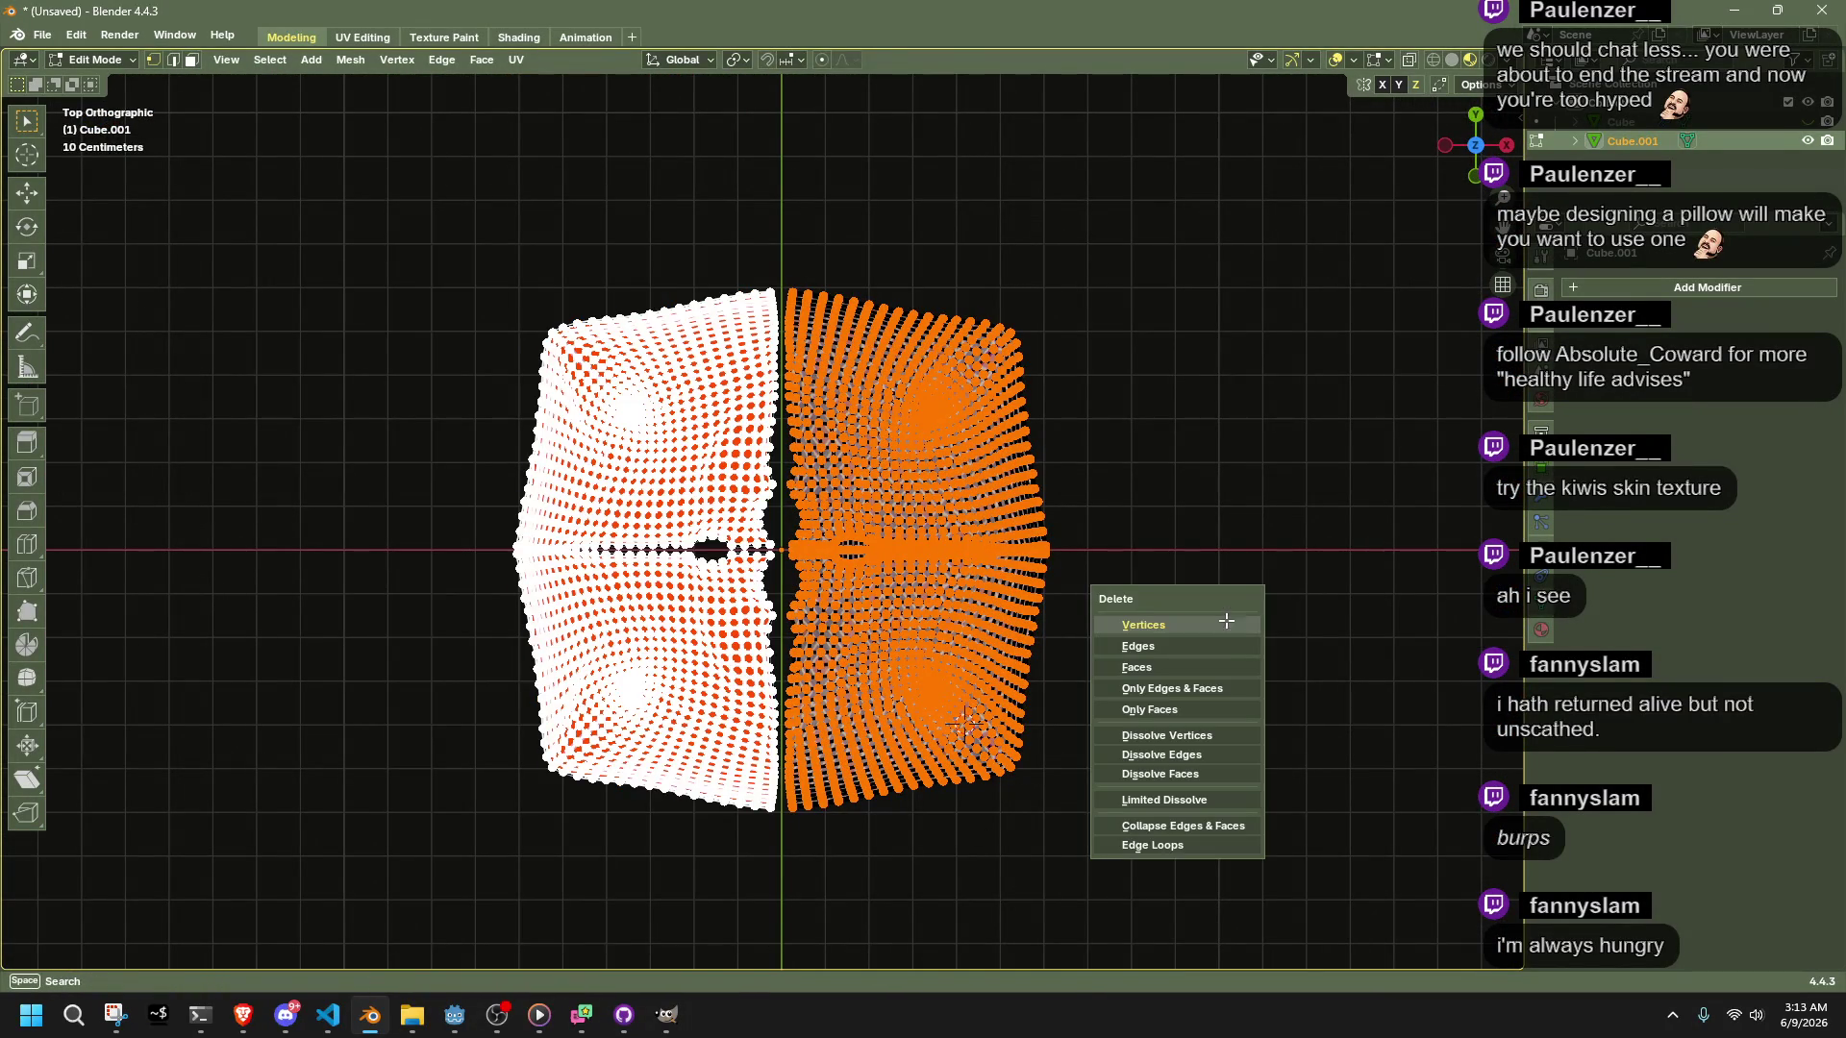
{"action": "key", "text": "Tab"}
{"action": "key", "text": "Tab"}
{"action": "left_click_drag", "start_coordinate": [255, 208], "coordinate": [775, 929]}
{"action": "key", "text": "x"}
{"action": "left_click", "coordinate": [1265, 644]}
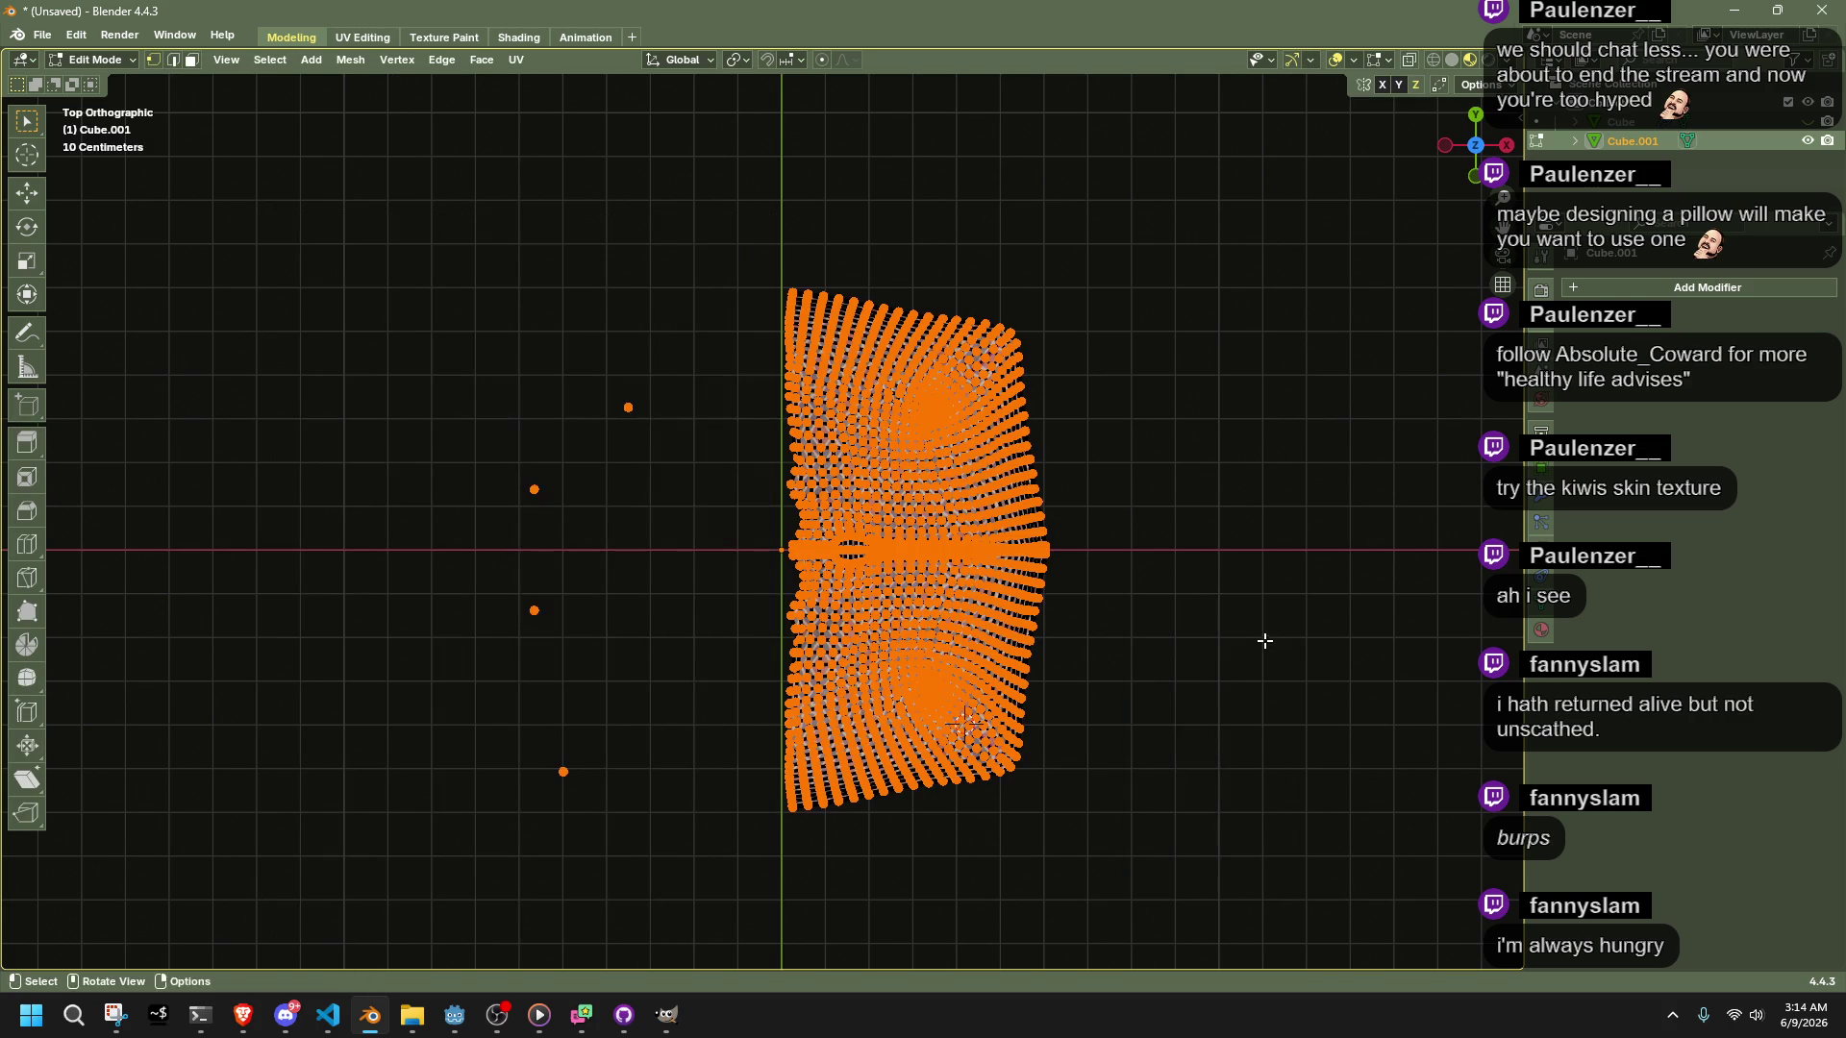
Delete the four stray loose vertices left behind
{"action": "left_click_drag", "start_coordinate": [316, 304], "coordinate": [675, 1017]}
{"action": "key", "text": "x"}
{"action": "left_click", "coordinate": [1318, 602]}
{"action": "left_click_drag", "start_coordinate": [609, 626], "coordinate": [395, 926]}
{"action": "key", "text": "x"}
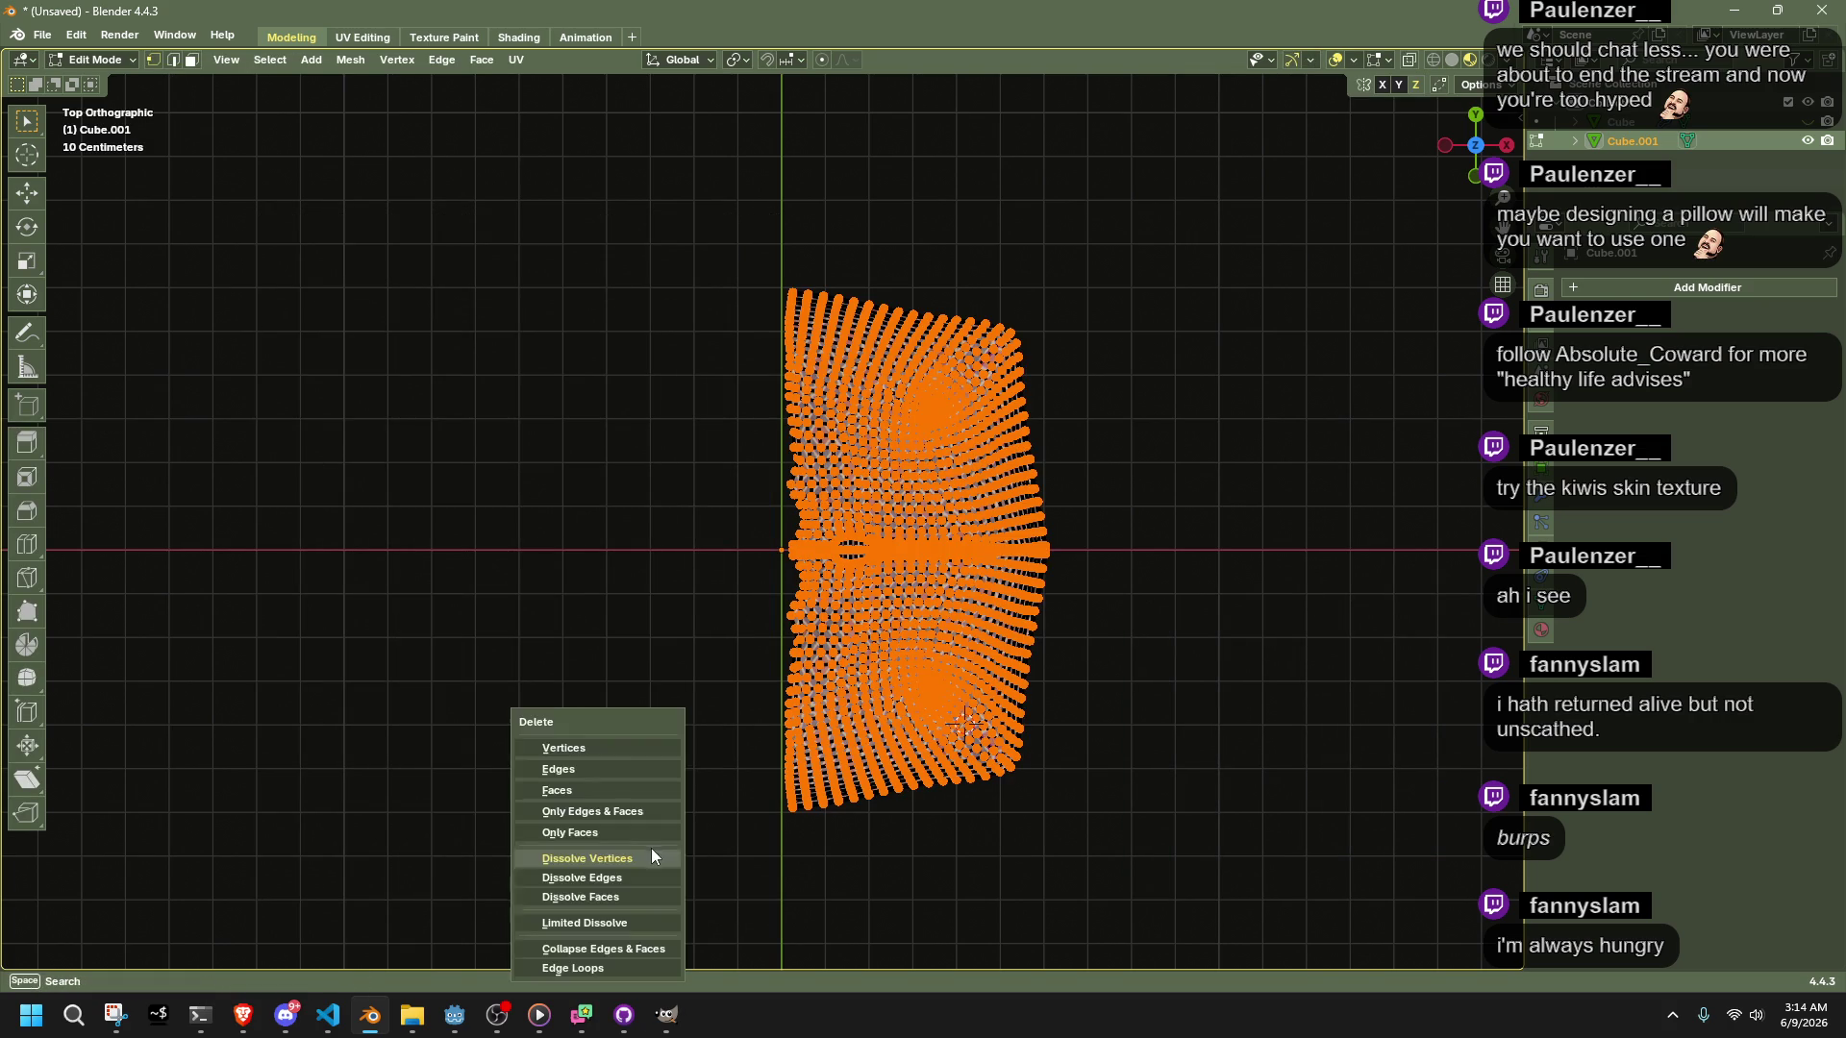
{"action": "left_click", "coordinate": [616, 746]}
Add a new Mirror modifier to redouble the half mesh and view it in Object Mode
{"action": "key", "text": "Tab"}
{"action": "key", "text": "Tab"}
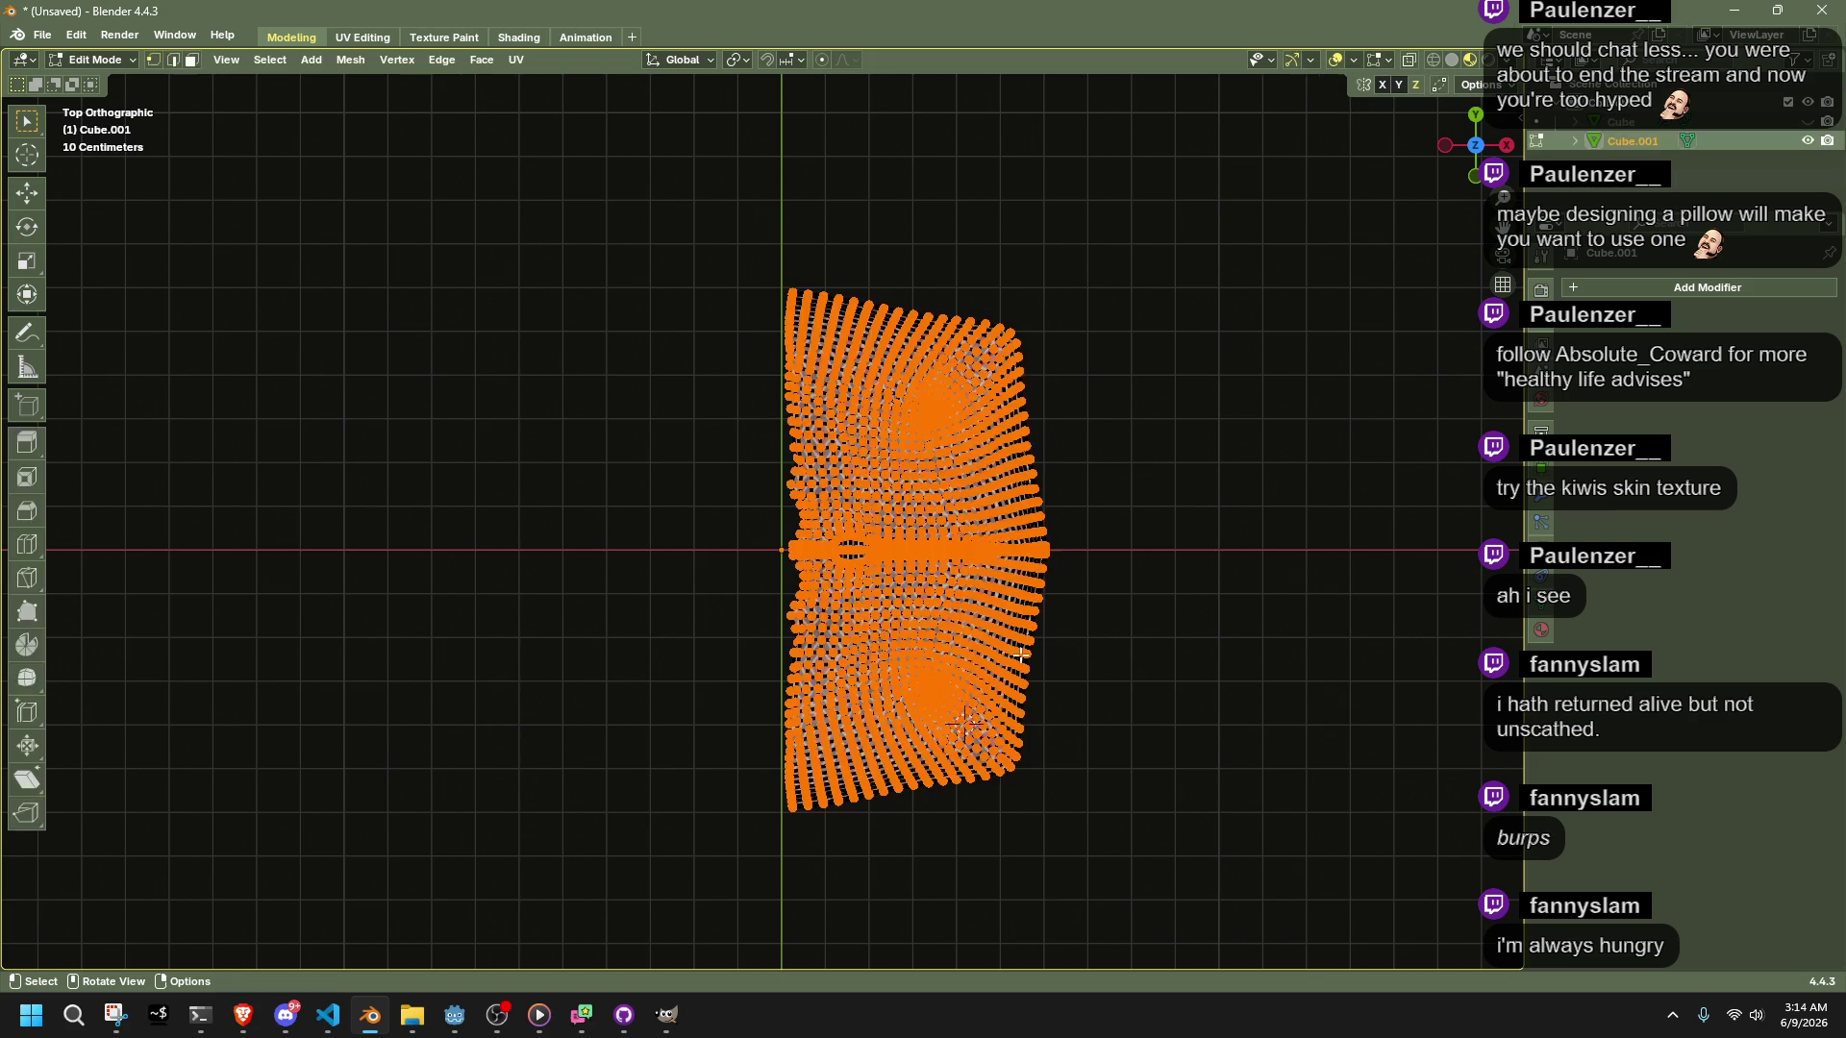
{"action": "left_click", "coordinate": [1706, 287]}
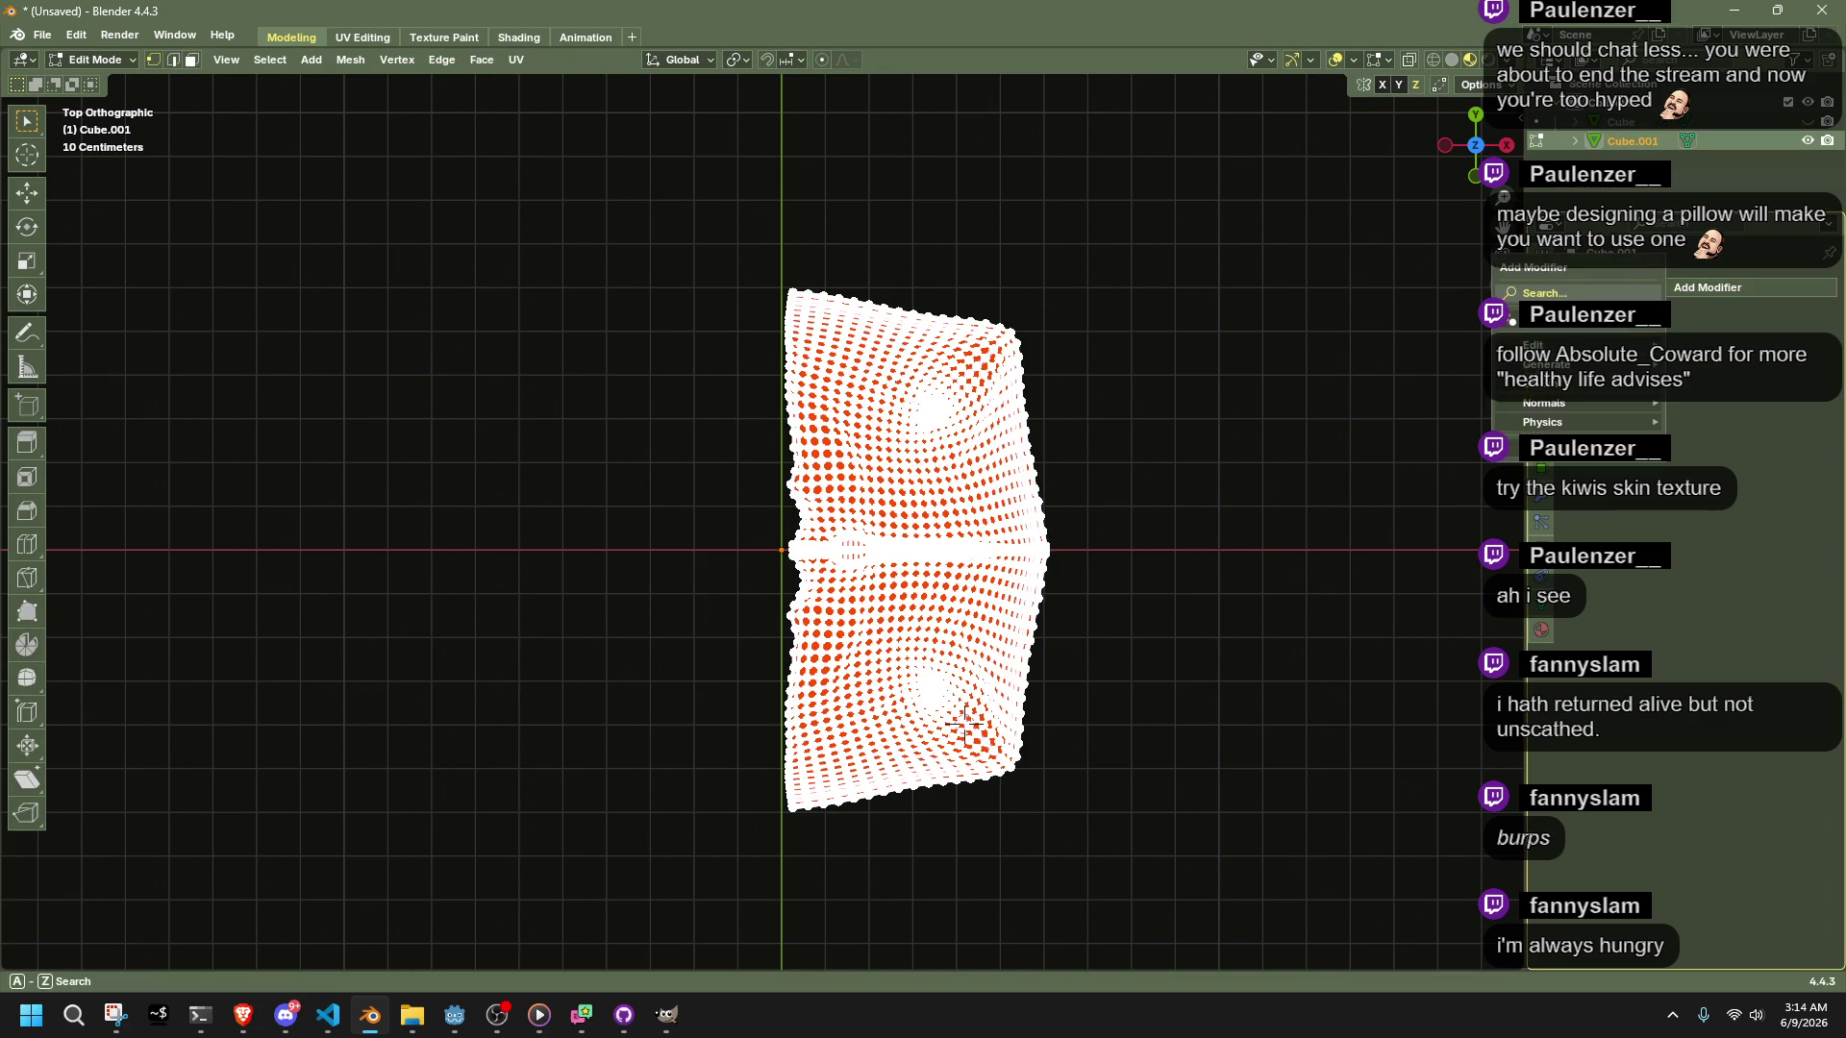
{"action": "left_click", "coordinate": [1566, 292]}
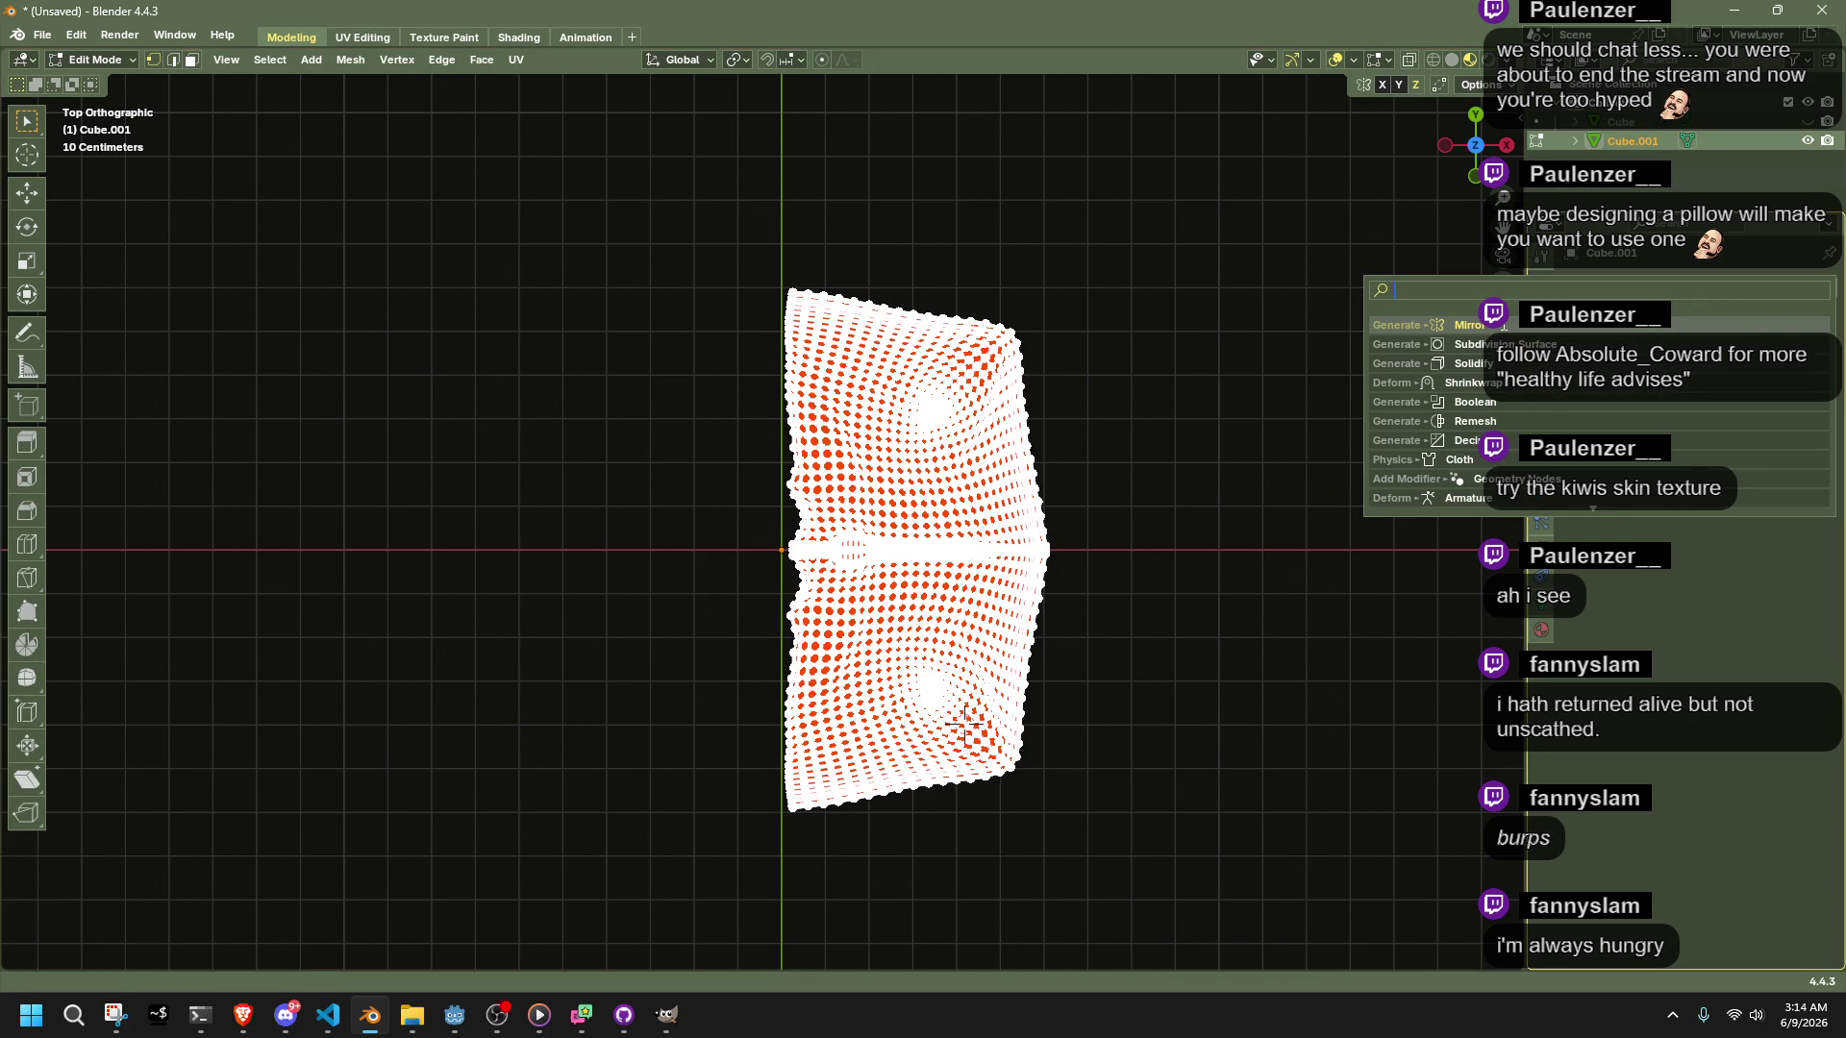
{"action": "key", "text": "Return"}
{"action": "mouse_move", "coordinate": [1038, 594]}
{"action": "middle_mouse_down"}
{"action": "mouse_move", "coordinate": [1030, 342]}
{"action": "mouse_move", "coordinate": [1313, 472]}
{"action": "mouse_move", "coordinate": [961, 539]}
{"action": "middle_mouse_up"}
{"action": "key", "text": "Tab"}
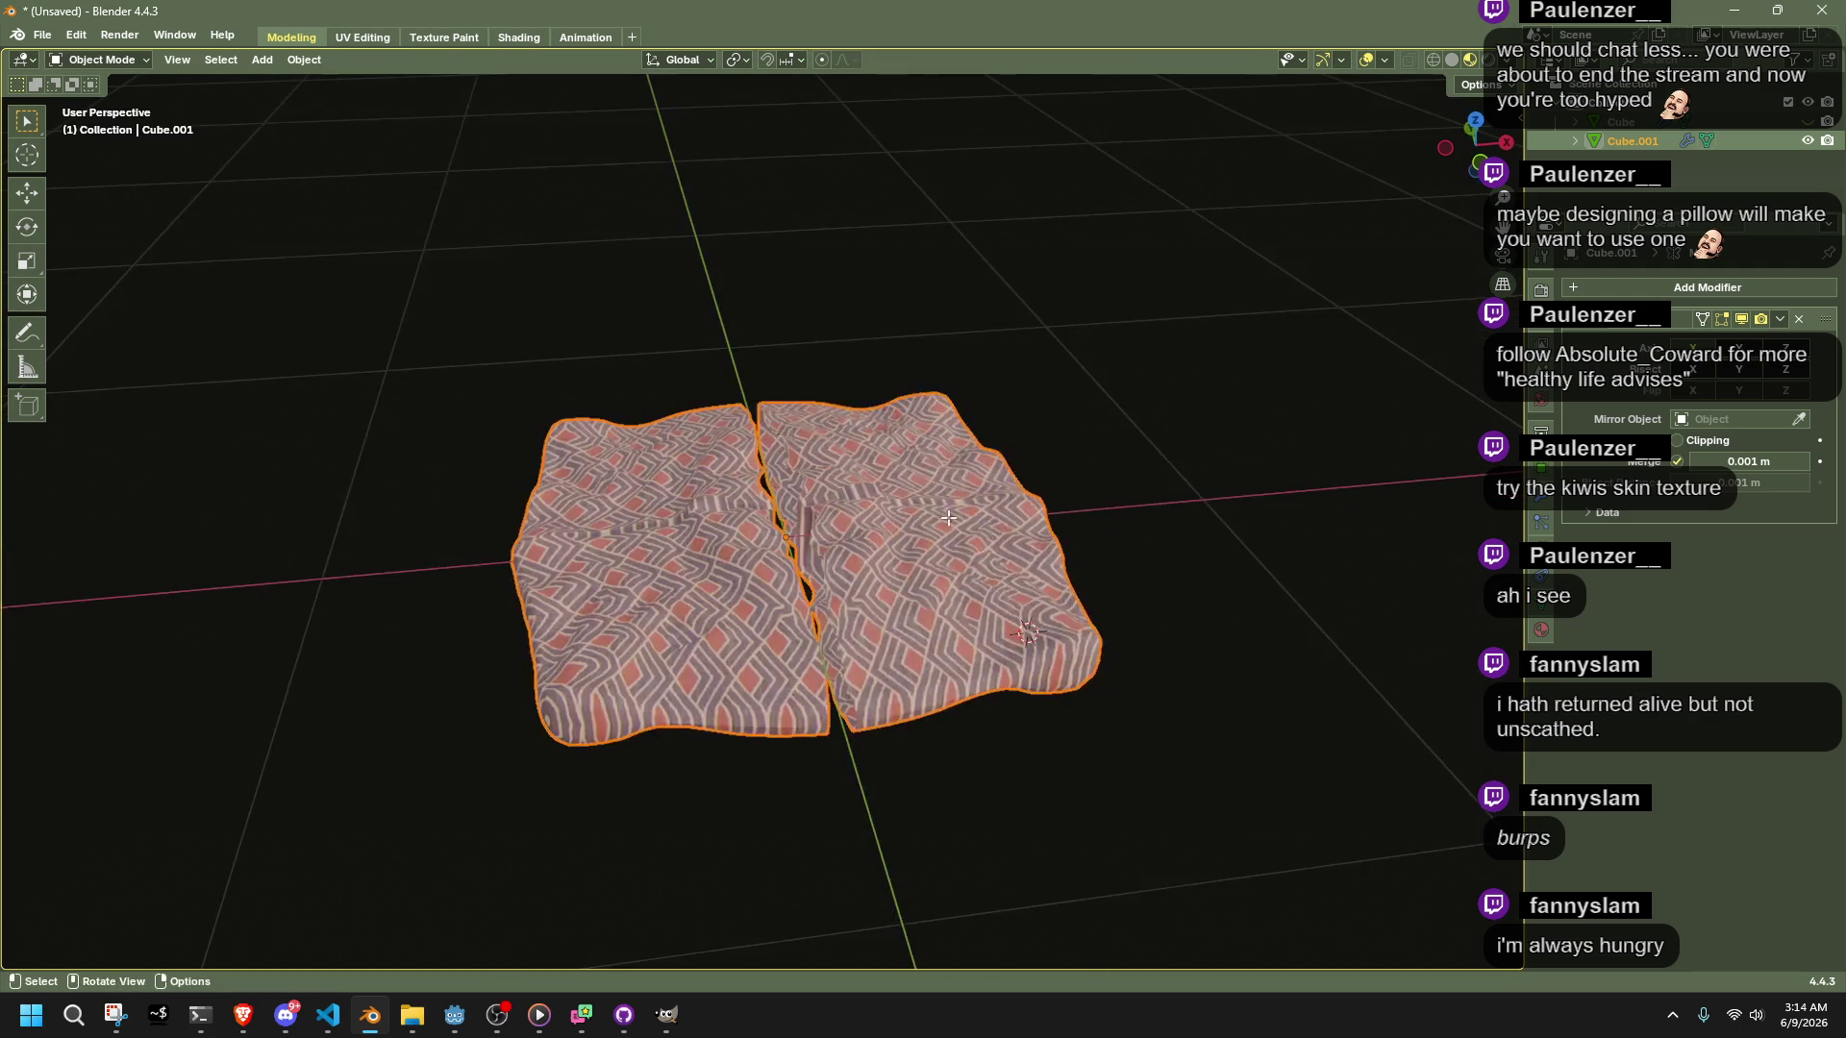
Clear the selection and start selecting the inner wall faces along the centre seam
{"action": "key", "text": "Tab"}
{"action": "scroll", "coordinate": [961, 538], "scroll_direction": "up", "scroll_amount": 5}
{"action": "key", "text": "alt+a"}
{"action": "mouse_move", "coordinate": [1344, 487]}
{"action": "middle_mouse_down"}
{"action": "mouse_move", "coordinate": [852, 691]}
{"action": "mouse_move", "coordinate": [846, 482]}
{"action": "middle_mouse_up"}
{"action": "scroll", "coordinate": [847, 483], "scroll_direction": "up", "scroll_amount": 5}
{"action": "mouse_move", "coordinate": [981, 545]}
{"action": "middle_mouse_down"}
{"action": "mouse_move", "coordinate": [1104, 551]}
{"action": "mouse_move", "coordinate": [1071, 554]}
{"action": "middle_mouse_up"}
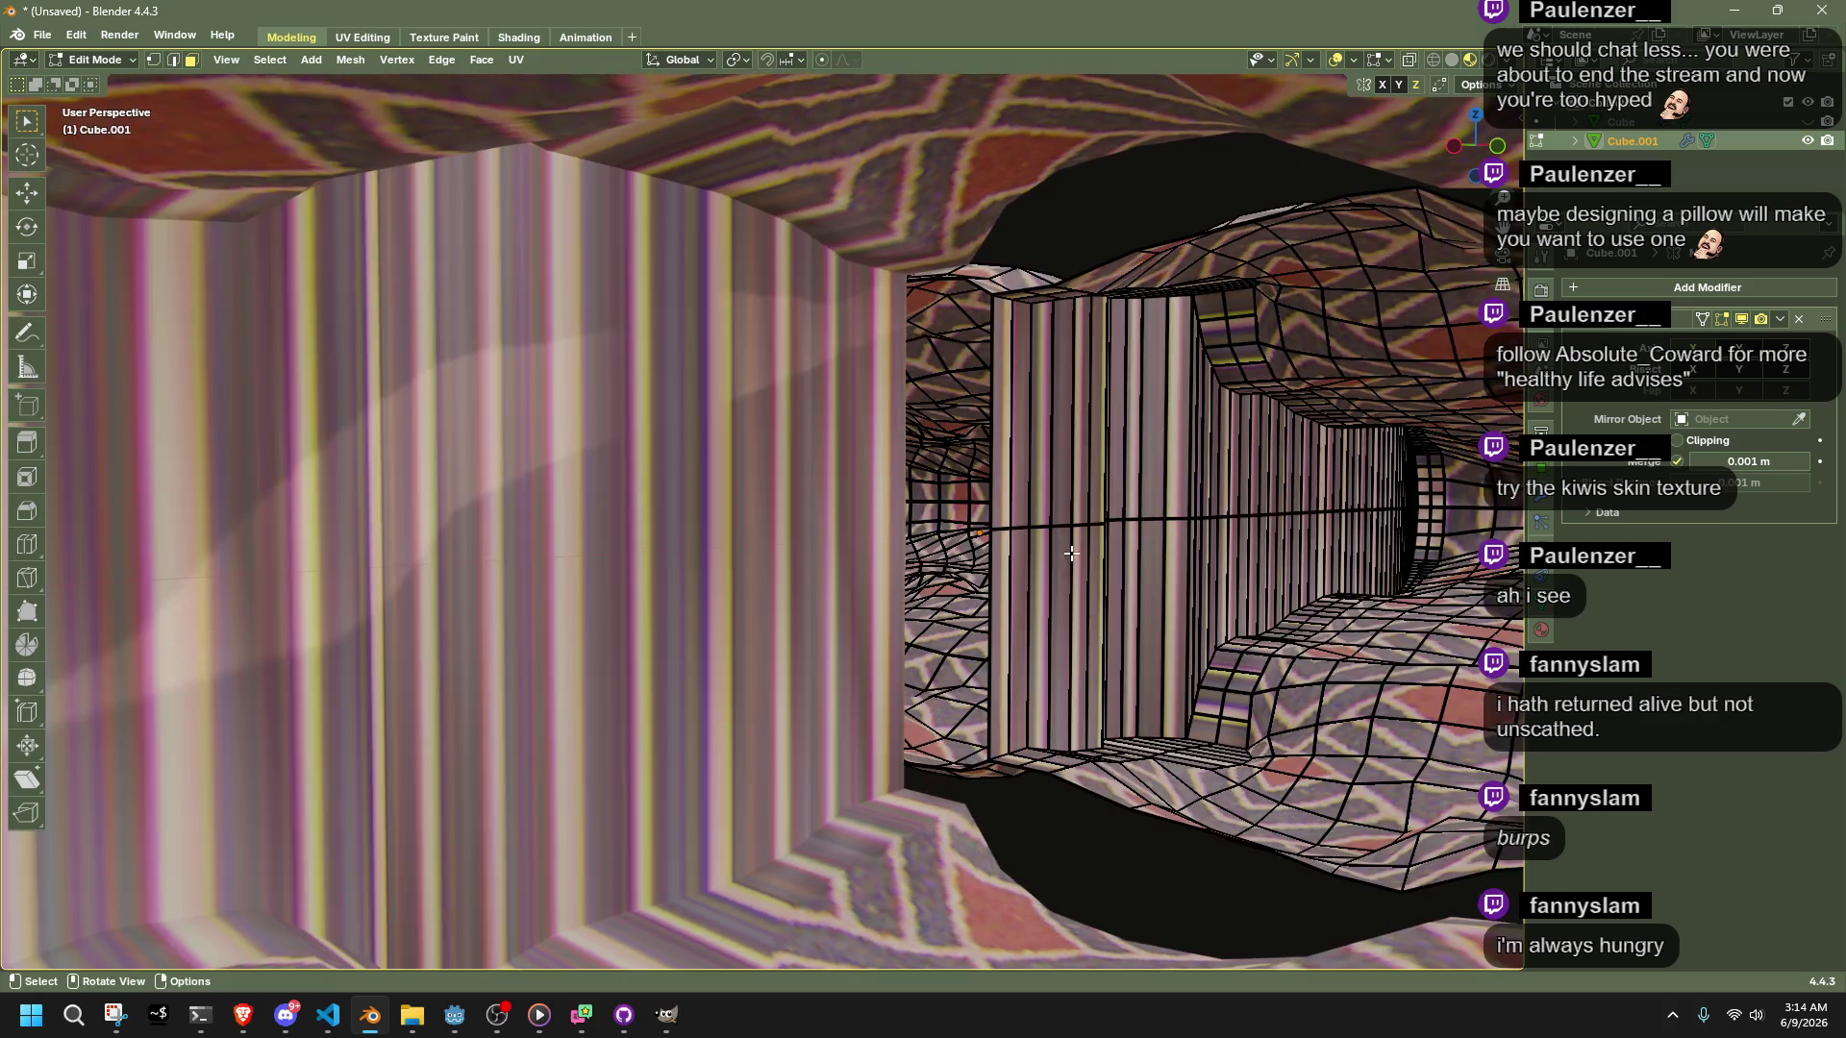
{"action": "left_click", "coordinate": [1009, 555], "text": "alt"}
{"action": "key", "text": "b"}
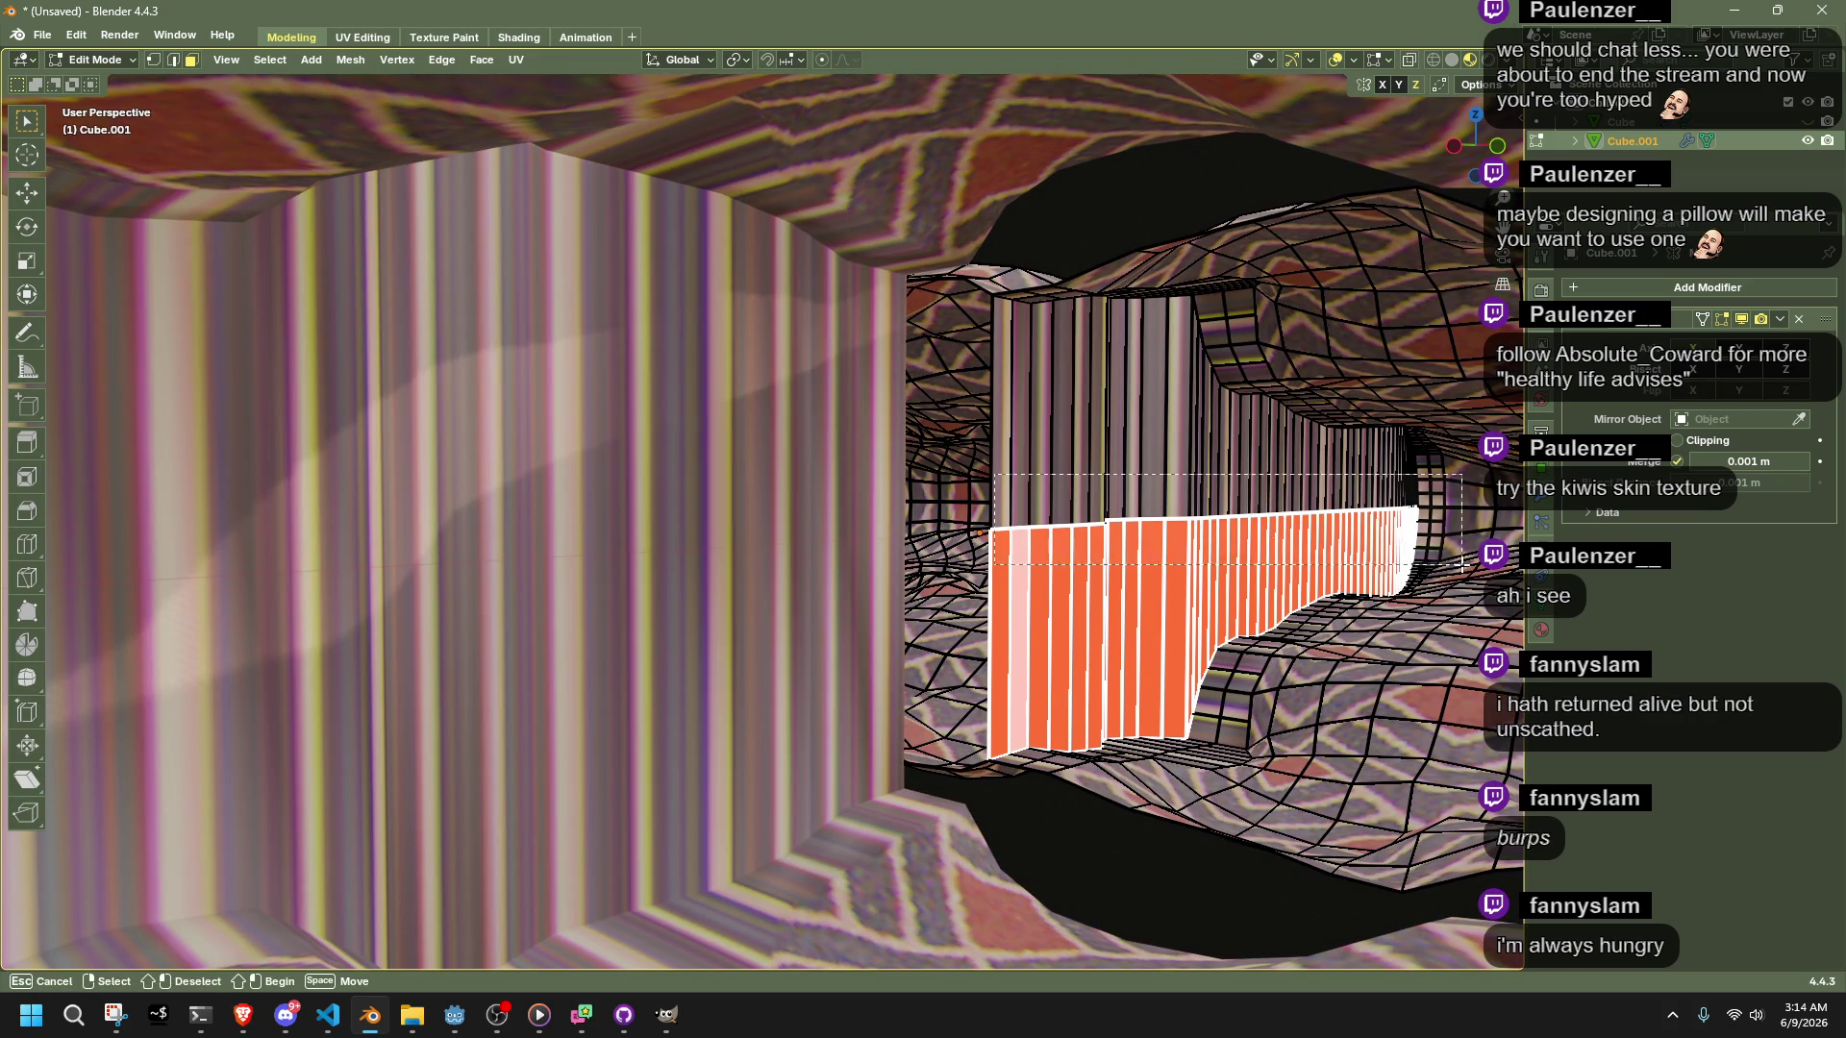
{"action": "left_click_drag", "start_coordinate": [995, 474], "coordinate": [1401, 551]}
Add the remaining seam wall faces to the selection and delete them as faces
{"action": "mouse_move", "coordinate": [1402, 551]}
{"action": "middle_mouse_down"}
{"action": "mouse_move", "coordinate": [1090, 572]}
{"action": "mouse_move", "coordinate": [806, 552]}
{"action": "middle_mouse_up"}
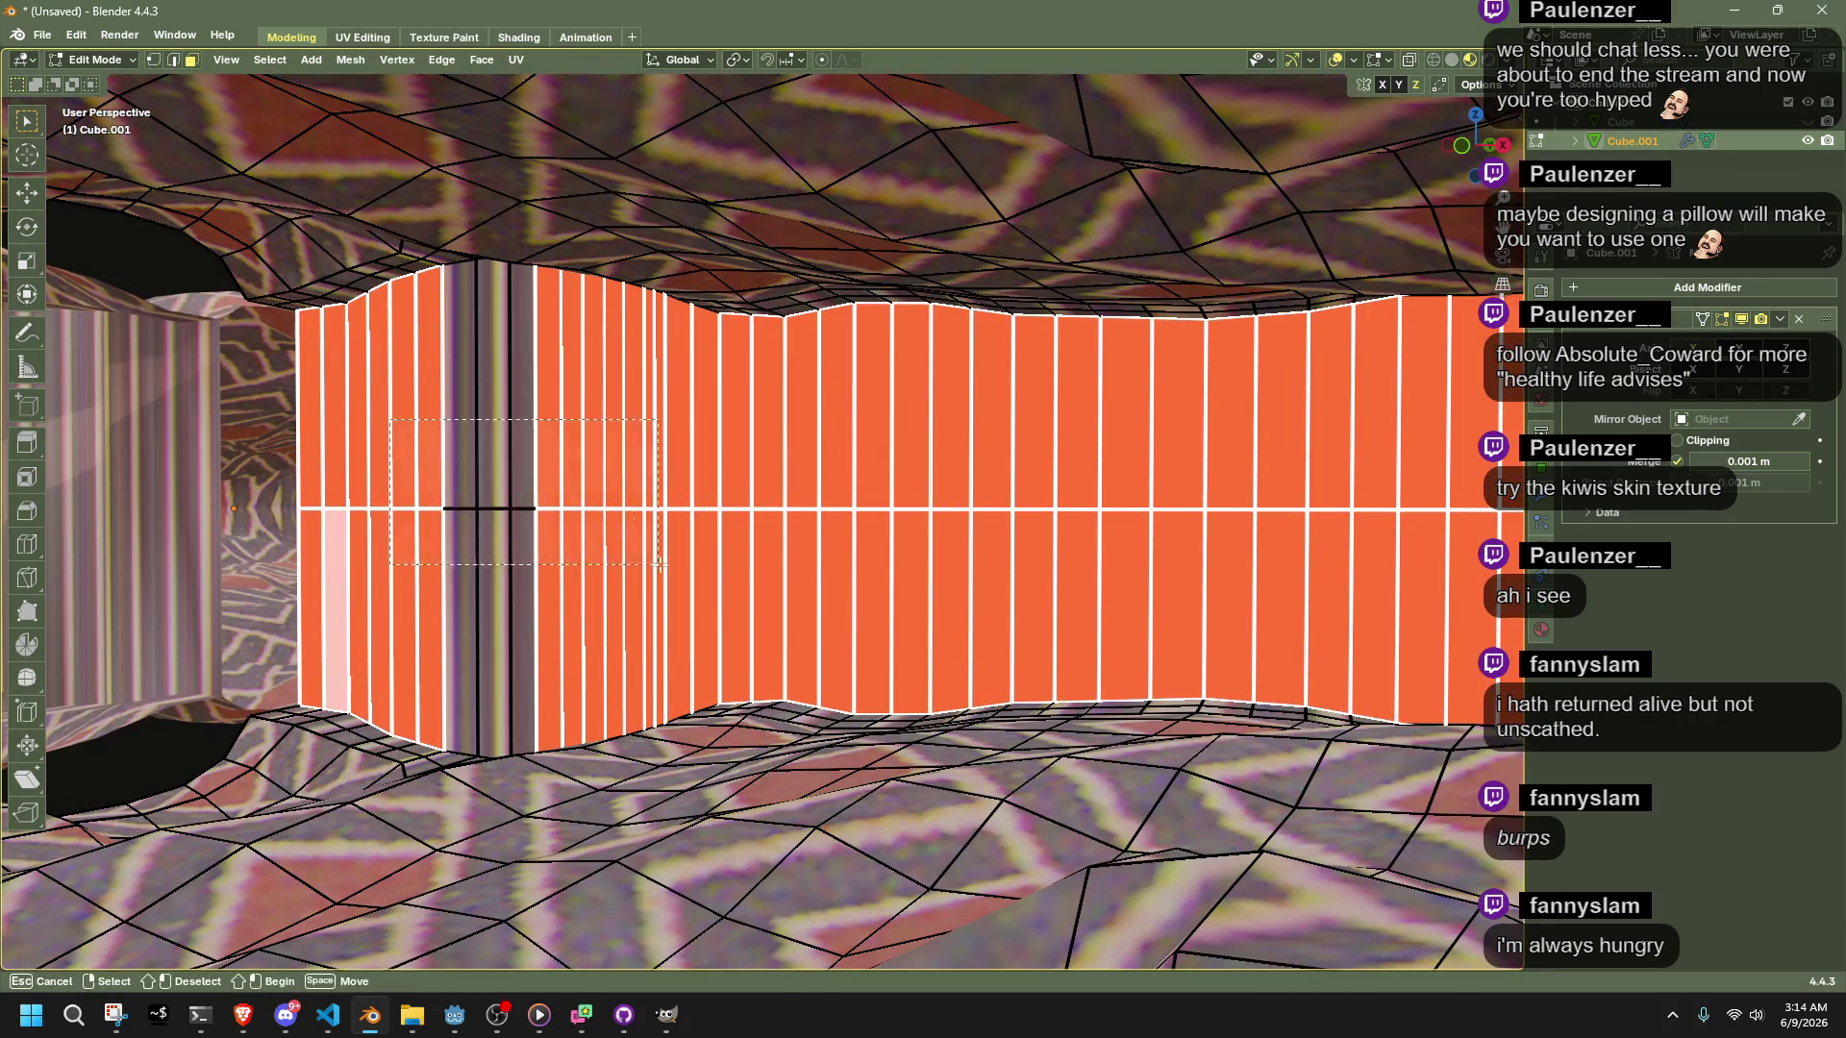
{"action": "left_click_drag", "start_coordinate": [642, 562], "coordinate": [643, 563]}
{"action": "mouse_move", "coordinate": [642, 562]}
{"action": "middle_mouse_down"}
{"action": "mouse_move", "coordinate": [1127, 597]}
{"action": "mouse_move", "coordinate": [1347, 585]}
{"action": "mouse_move", "coordinate": [1166, 528]}
{"action": "middle_mouse_up"}
{"action": "mouse_move", "coordinate": [1099, 465]}
{"action": "left_mouse_down"}
{"action": "mouse_move", "coordinate": [1339, 524]}
{"action": "mouse_move", "coordinate": [1384, 514]}
{"action": "left_mouse_up"}
{"action": "mouse_move", "coordinate": [1384, 515]}
{"action": "middle_mouse_down"}
{"action": "mouse_move", "coordinate": [1428, 517]}
{"action": "mouse_move", "coordinate": [373, 629]}
{"action": "mouse_move", "coordinate": [538, 616]}
{"action": "mouse_move", "coordinate": [597, 589]}
{"action": "mouse_move", "coordinate": [613, 610]}
{"action": "middle_mouse_up"}
{"action": "key", "text": "x"}
{"action": "left_click", "coordinate": [1381, 556]}
Select the open seam edge loop and check both halves from above in Object Mode
{"action": "mouse_move", "coordinate": [545, 544]}
{"action": "middle_mouse_down"}
{"action": "mouse_move", "coordinate": [1162, 638]}
{"action": "mouse_move", "coordinate": [1028, 418]}
{"action": "middle_mouse_up"}
{"action": "left_click", "coordinate": [911, 273], "text": "alt"}
{"action": "mouse_move", "coordinate": [911, 273]}
{"action": "middle_mouse_down"}
{"action": "mouse_move", "coordinate": [1163, 588]}
{"action": "mouse_move", "coordinate": [1022, 481]}
{"action": "middle_mouse_up"}
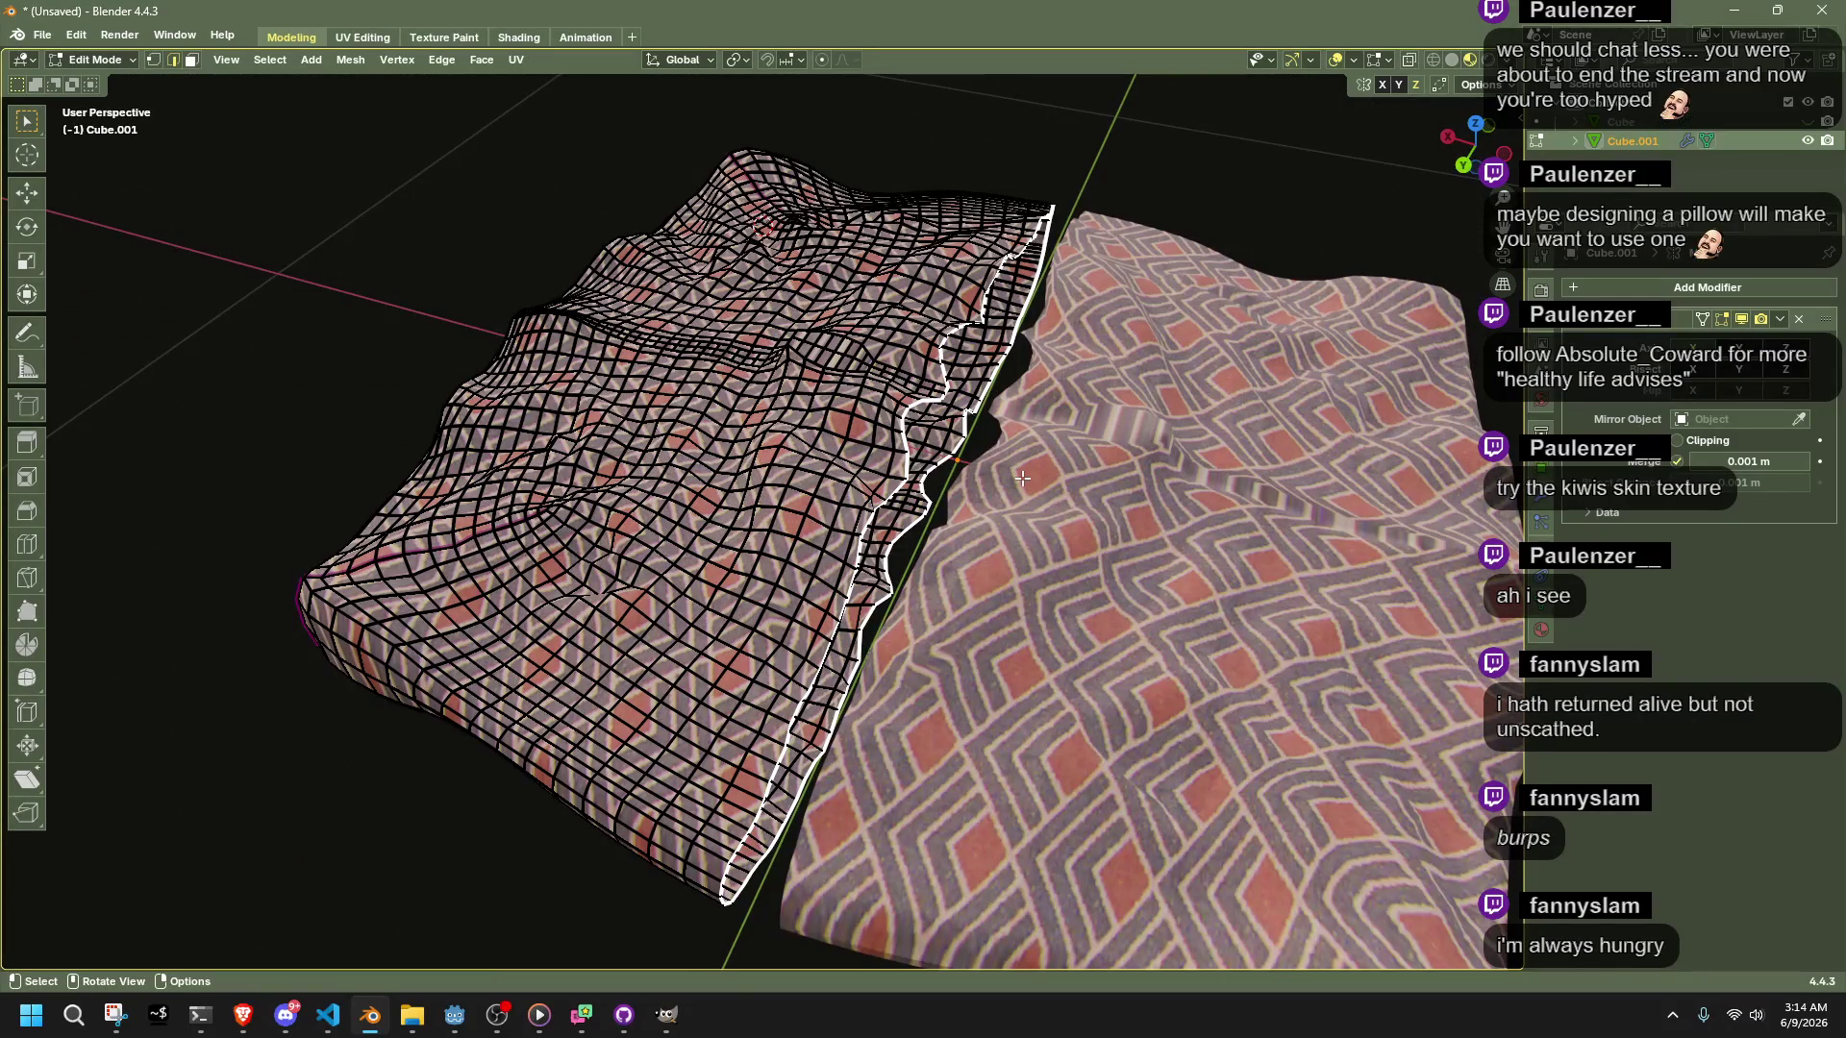
{"action": "middle_click_drag", "start_coordinate": [1084, 423], "coordinate": [1123, 428]}
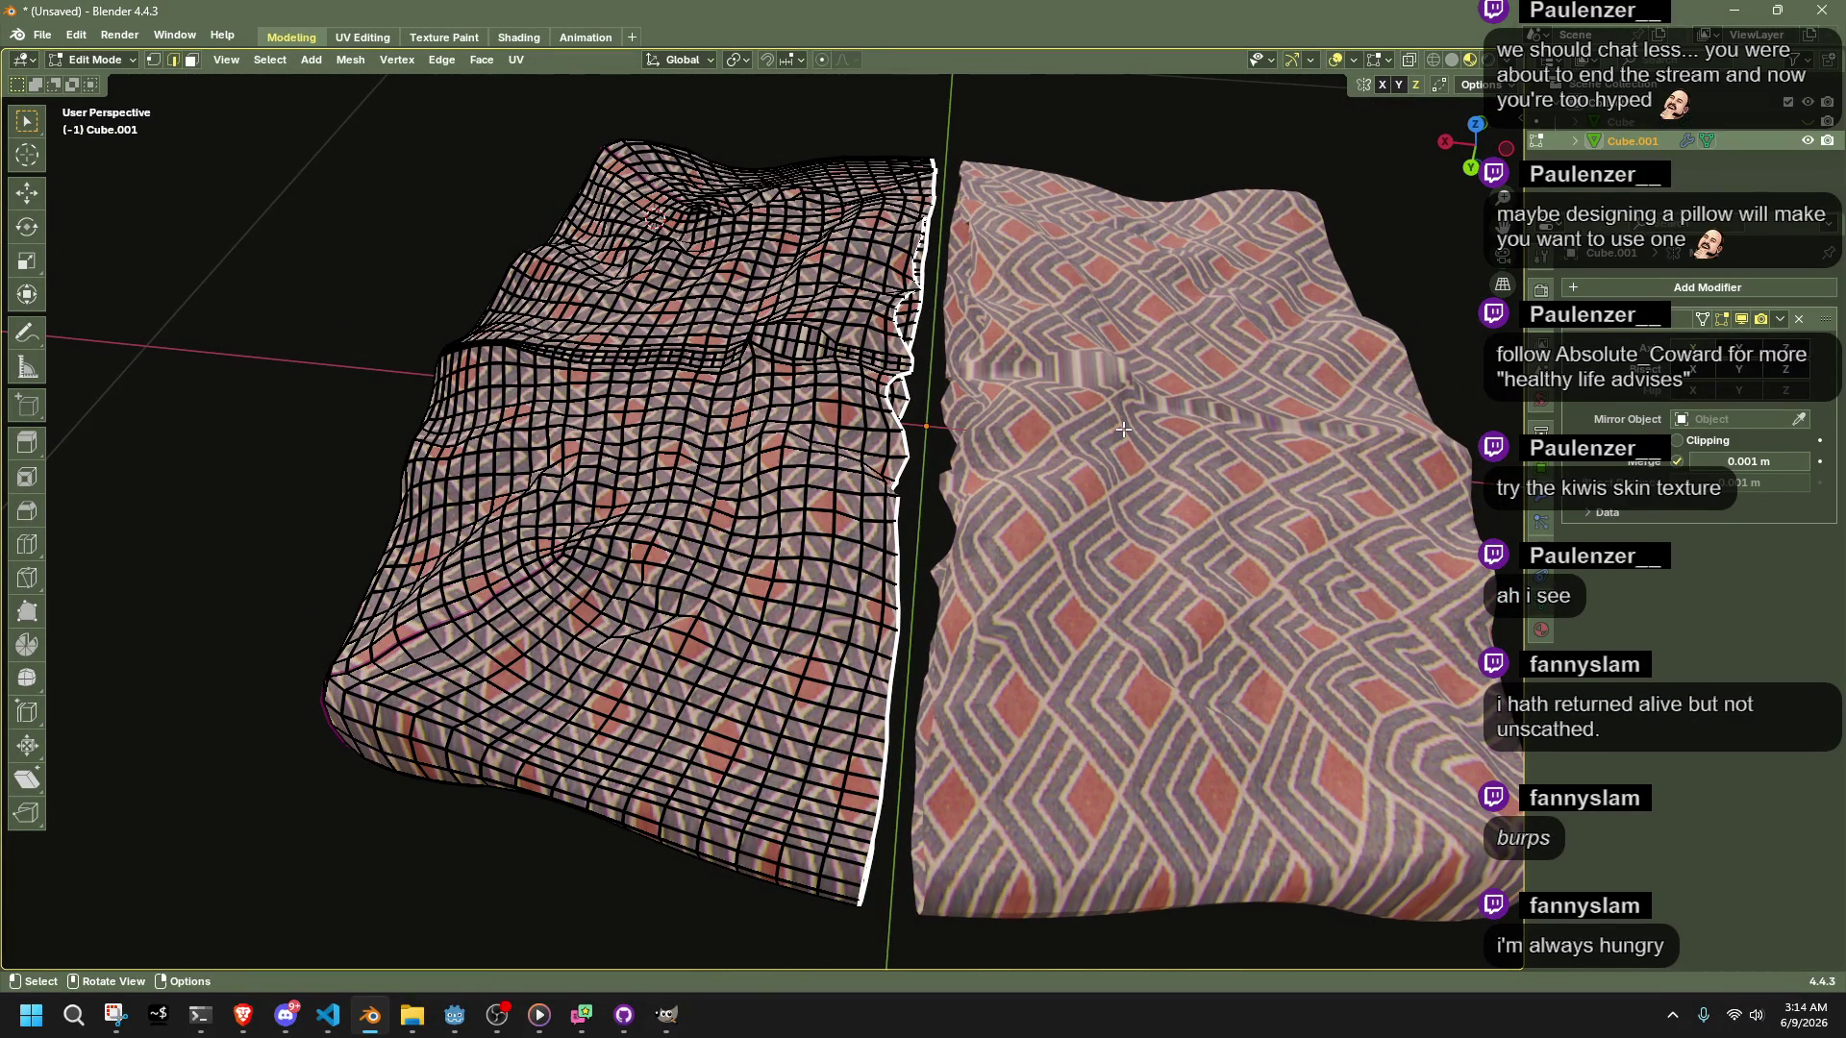
{"action": "middle_click_drag", "start_coordinate": [1129, 430], "coordinate": [1150, 529]}
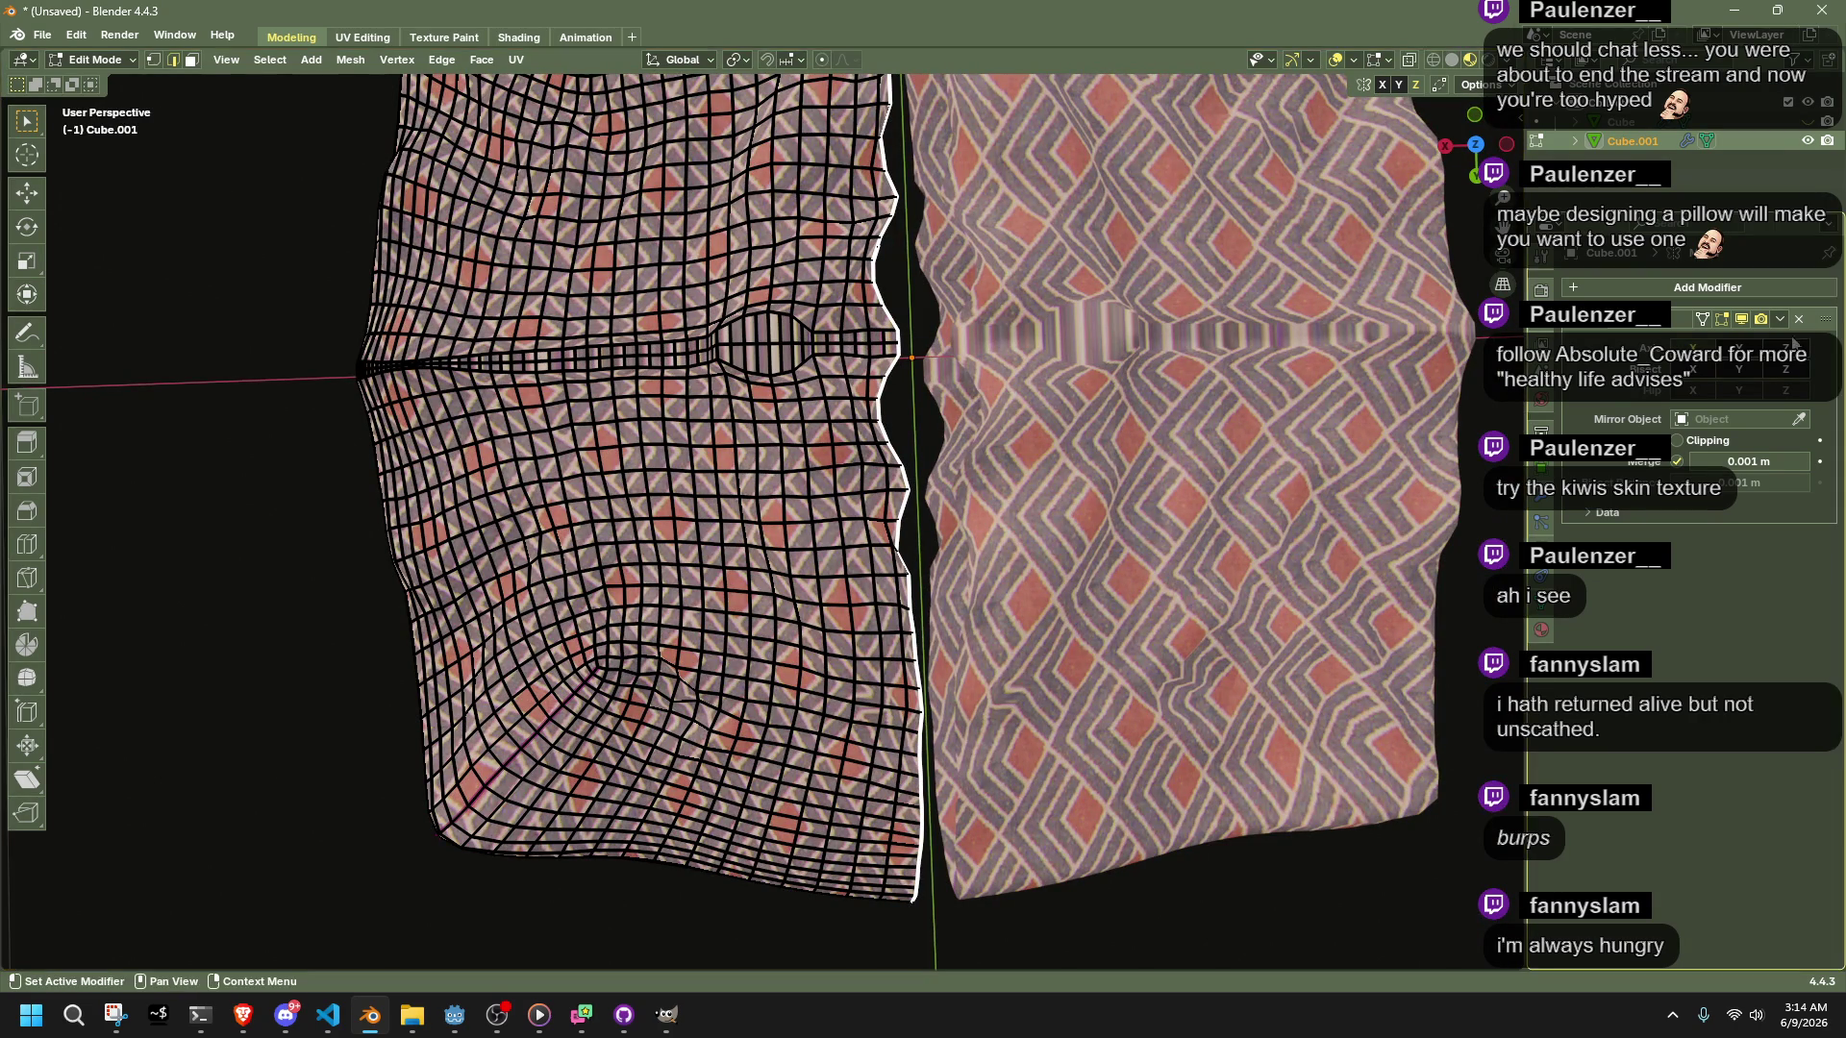
{"action": "key", "text": "Tab"}
{"action": "left_click", "coordinate": [1778, 320]}
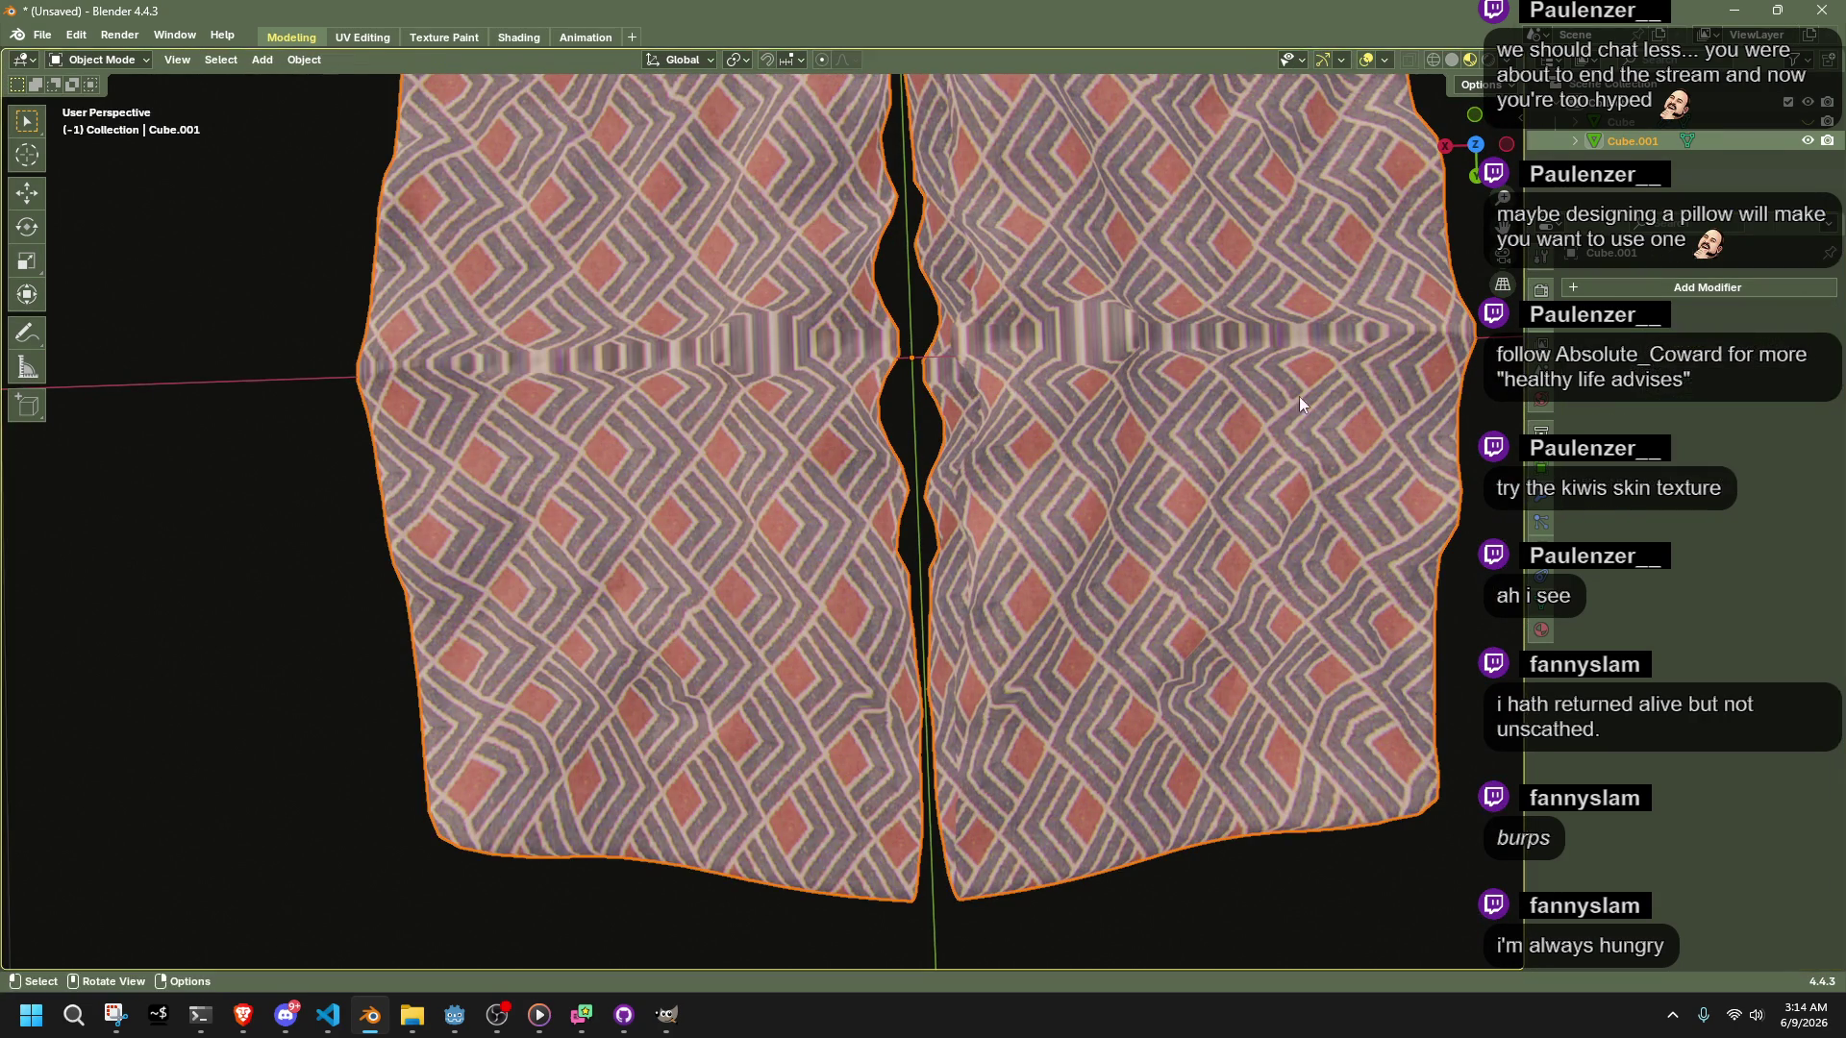
Bridge the seam gap with new faces using one cut
{"action": "key", "text": "Tab"}
{"action": "mouse_move", "coordinate": [1004, 382]}
{"action": "middle_mouse_down"}
{"action": "mouse_move", "coordinate": [981, 176]}
{"action": "mouse_move", "coordinate": [920, 108]}
{"action": "middle_mouse_up"}
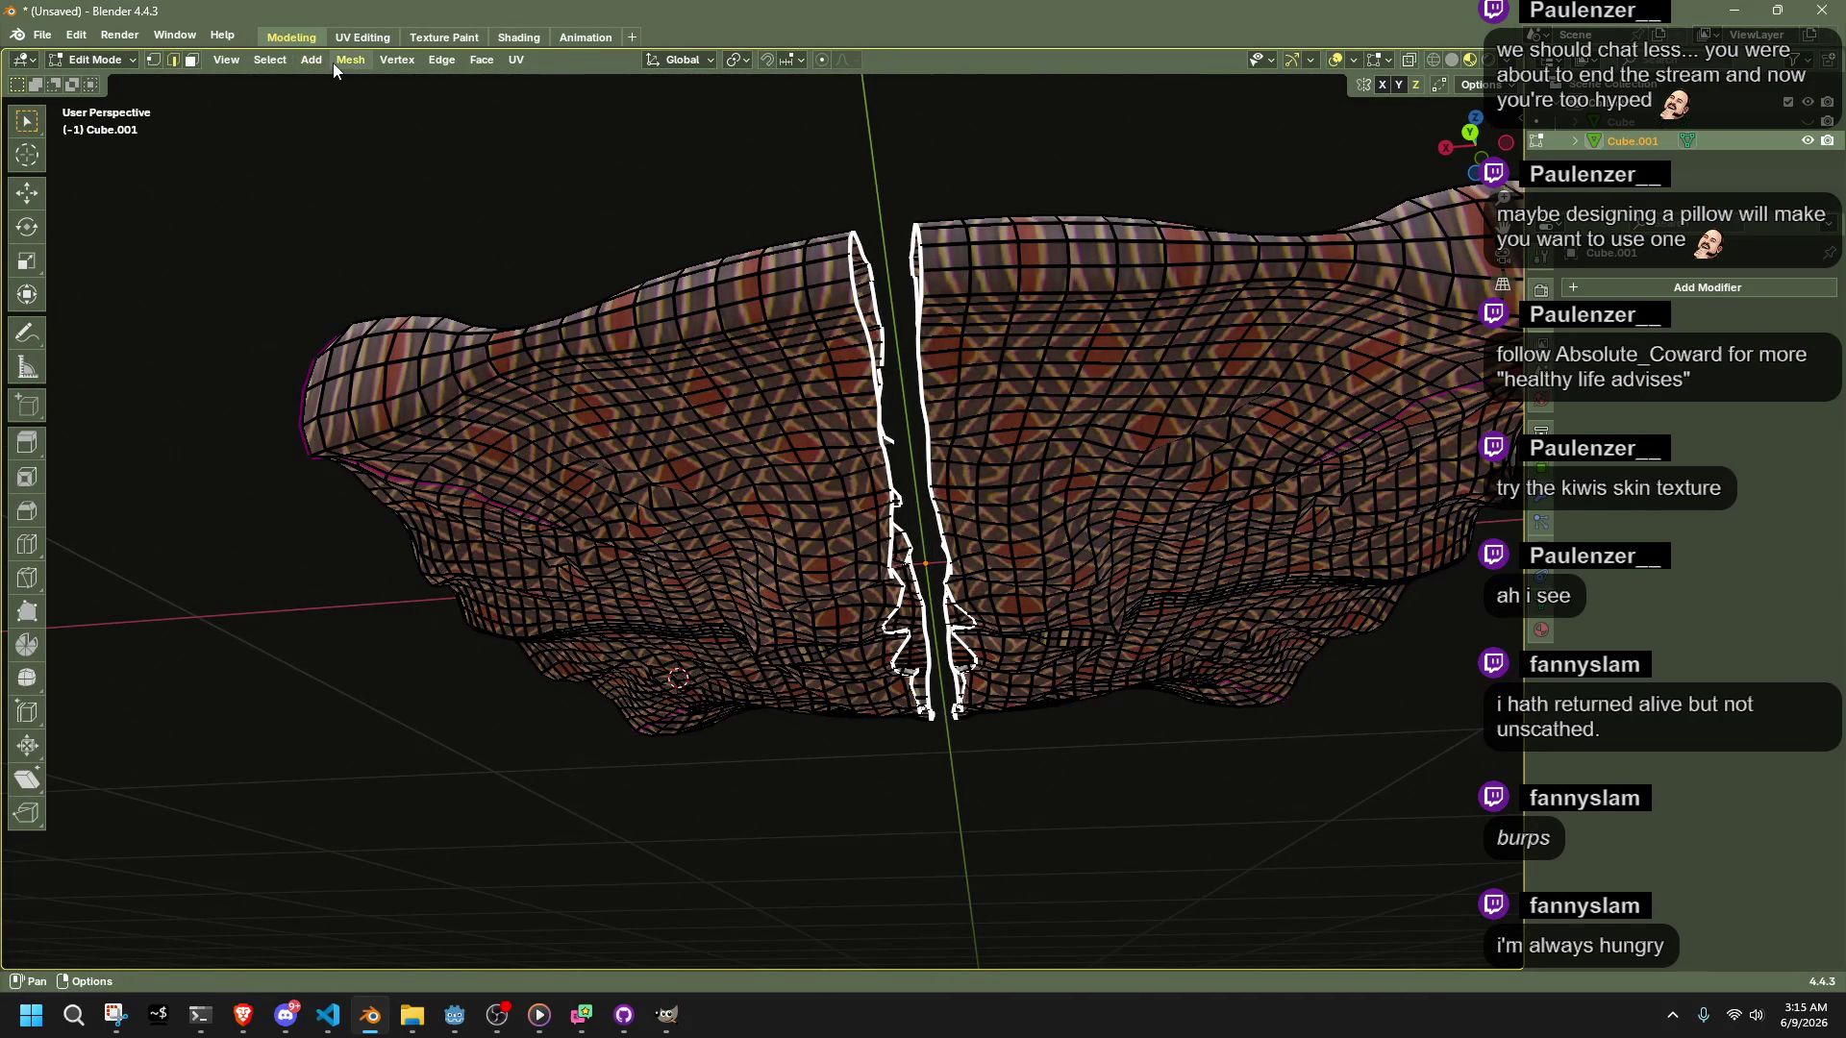
{"action": "left_click", "coordinate": [442, 60]}
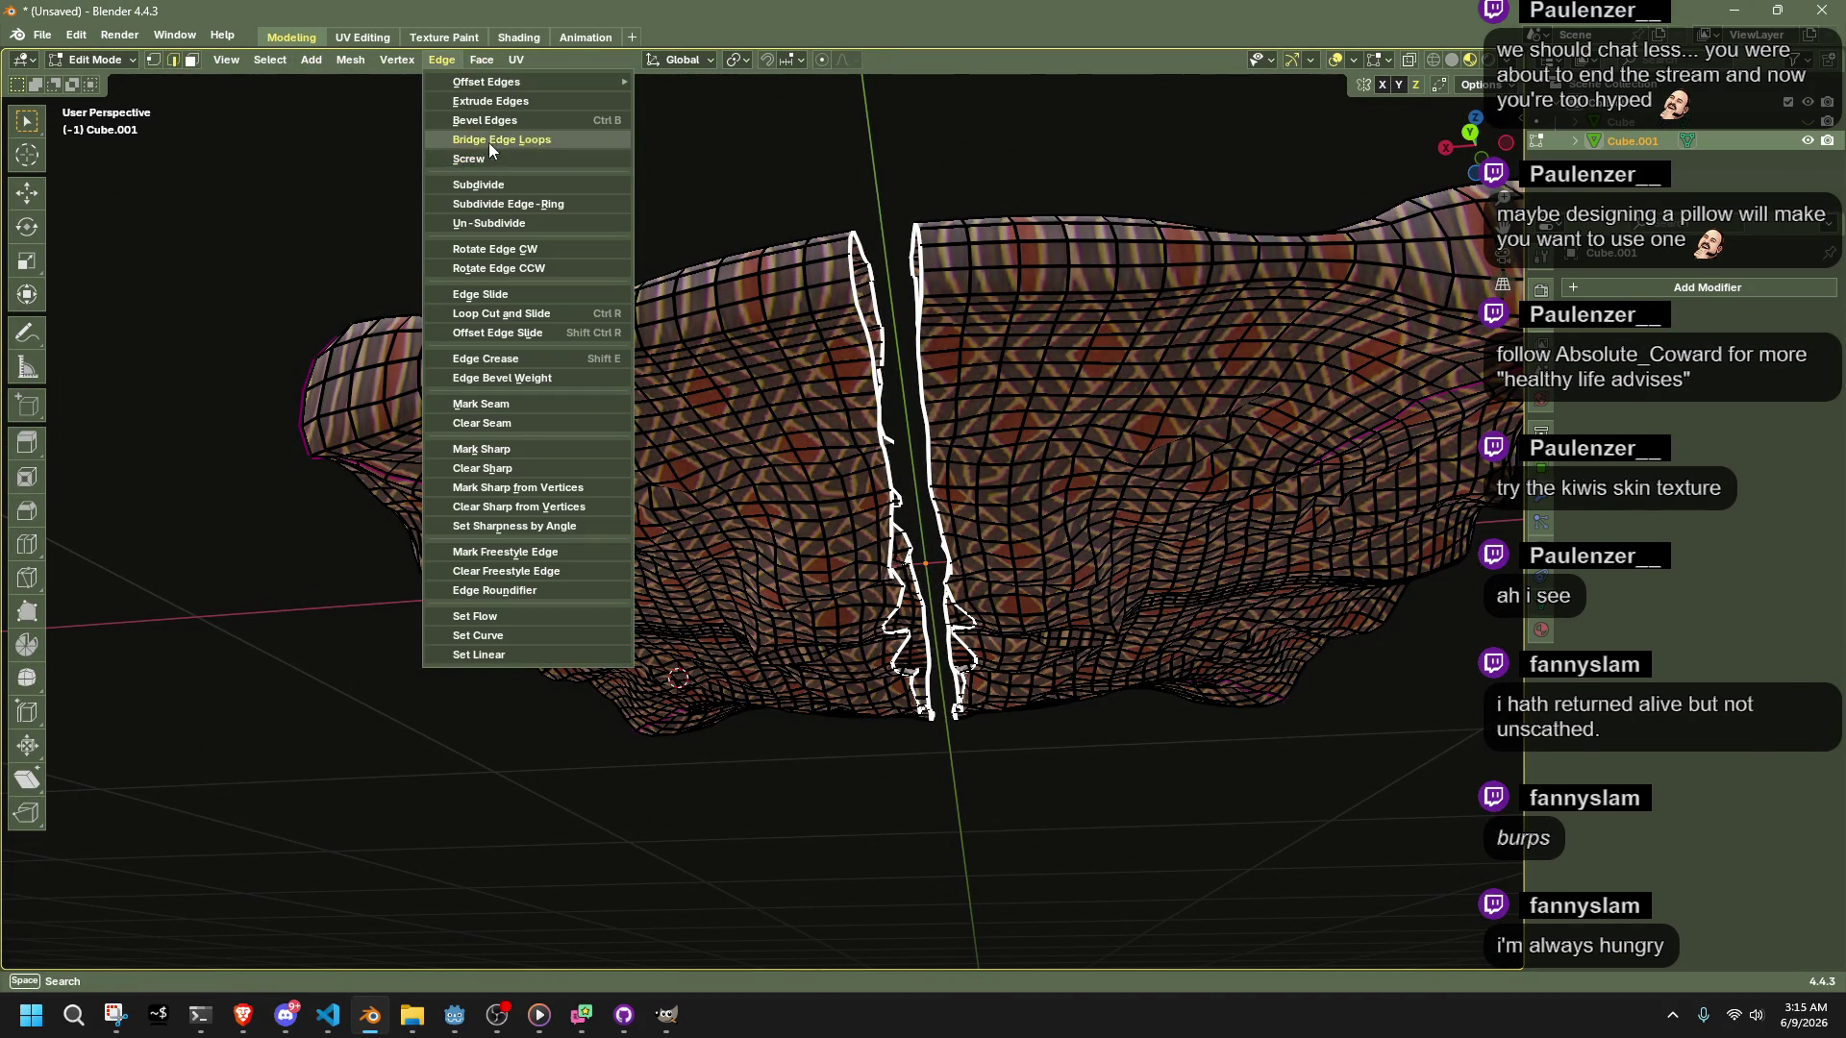
{"action": "left_click", "coordinate": [488, 142]}
{"action": "middle_click_drag", "start_coordinate": [489, 154], "coordinate": [346, 673]}
{"action": "left_click", "coordinate": [315, 864]}
{"action": "mouse_move", "coordinate": [254, 397]}
{"action": "middle_mouse_down"}
{"action": "mouse_move", "coordinate": [297, 424]}
{"action": "mouse_move", "coordinate": [416, 326]}
{"action": "mouse_move", "coordinate": [907, 548]}
{"action": "mouse_move", "coordinate": [956, 680]}
{"action": "mouse_move", "coordinate": [1137, 602]}
{"action": "middle_mouse_up"}
Select the whole mesh and subdivide it densely
{"action": "key", "text": "Tab"}
{"action": "key", "text": "Tab"}
{"action": "key", "text": "a"}
{"action": "key", "text": "alt+z"}
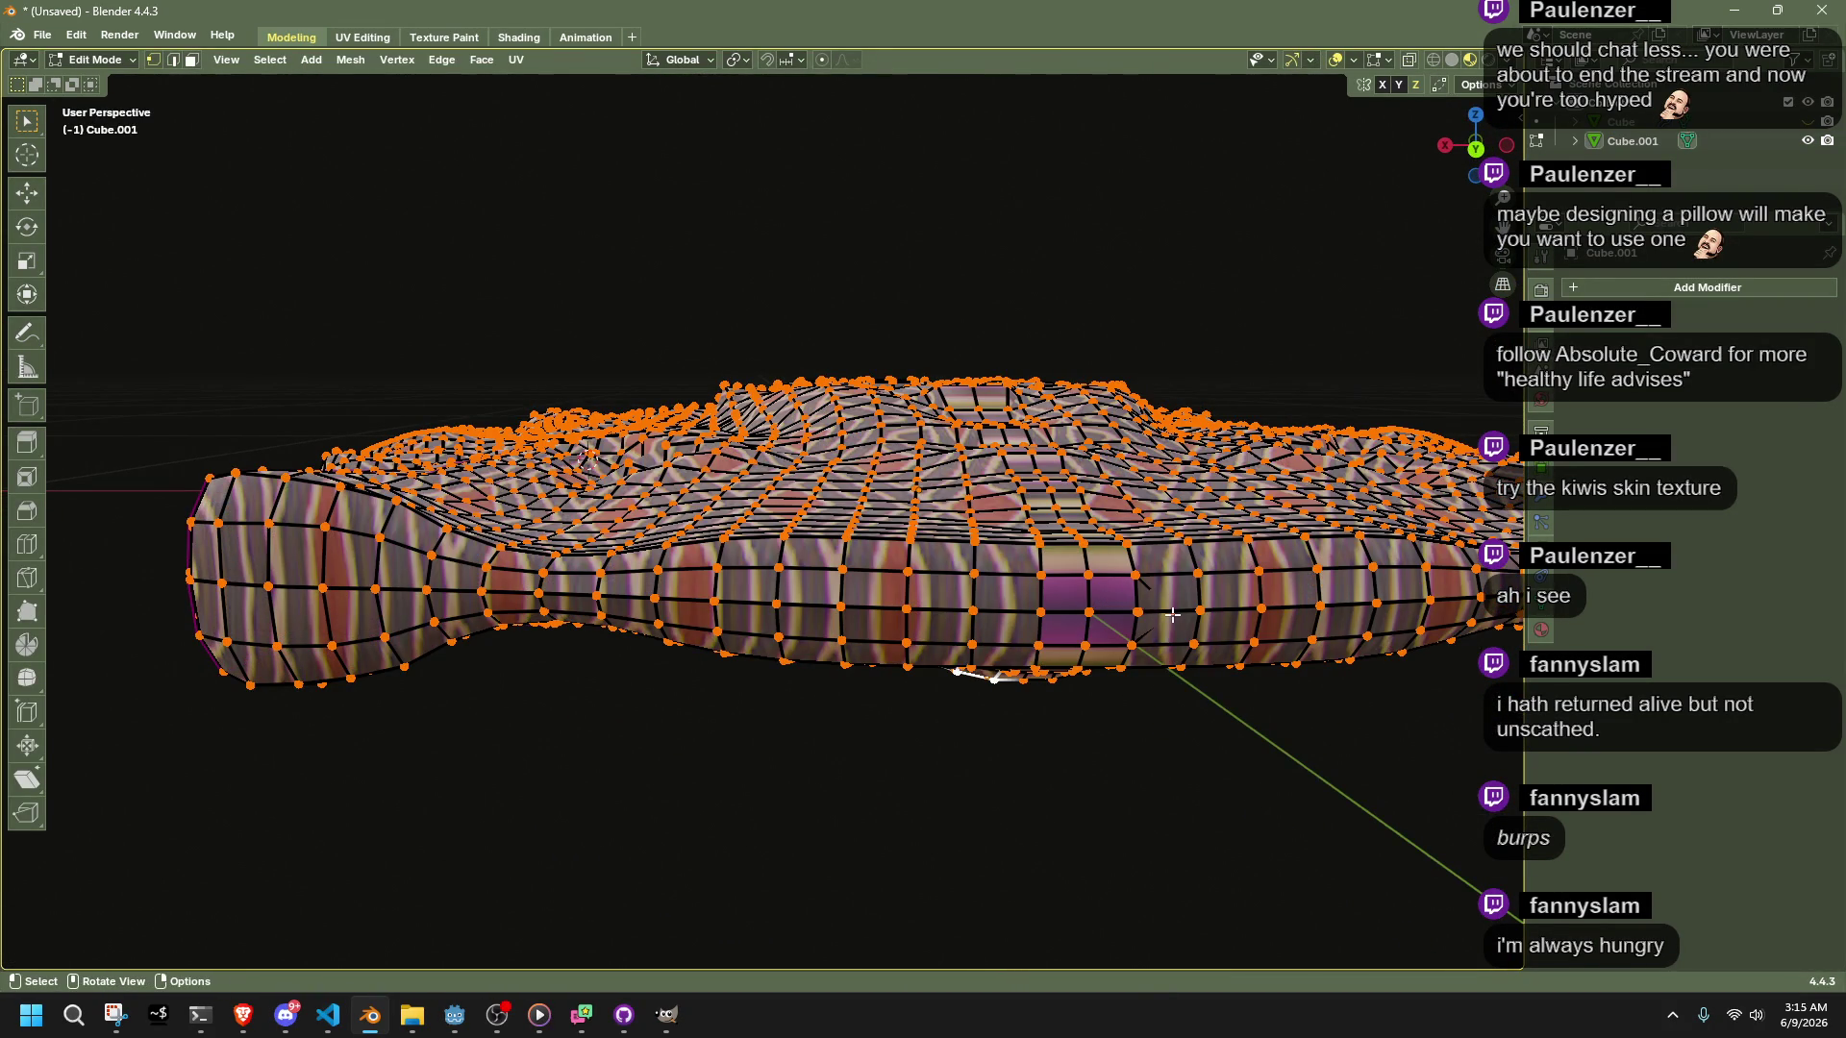
{"action": "right_click", "coordinate": [1273, 675]}
{"action": "left_click", "coordinate": [1174, 692]}
{"action": "scroll", "coordinate": [873, 606], "scroll_direction": "down", "scroll_amount": 3}
{"action": "mouse_move", "coordinate": [873, 606]}
{"action": "middle_mouse_down"}
{"action": "mouse_move", "coordinate": [943, 762]}
{"action": "mouse_move", "coordinate": [1207, 672]}
{"action": "mouse_move", "coordinate": [735, 445]}
{"action": "middle_mouse_up"}
Smooth the whole mesh twice, repeating with Shift+R, and preview the textured pillow
{"action": "left_click", "coordinate": [344, 60]}
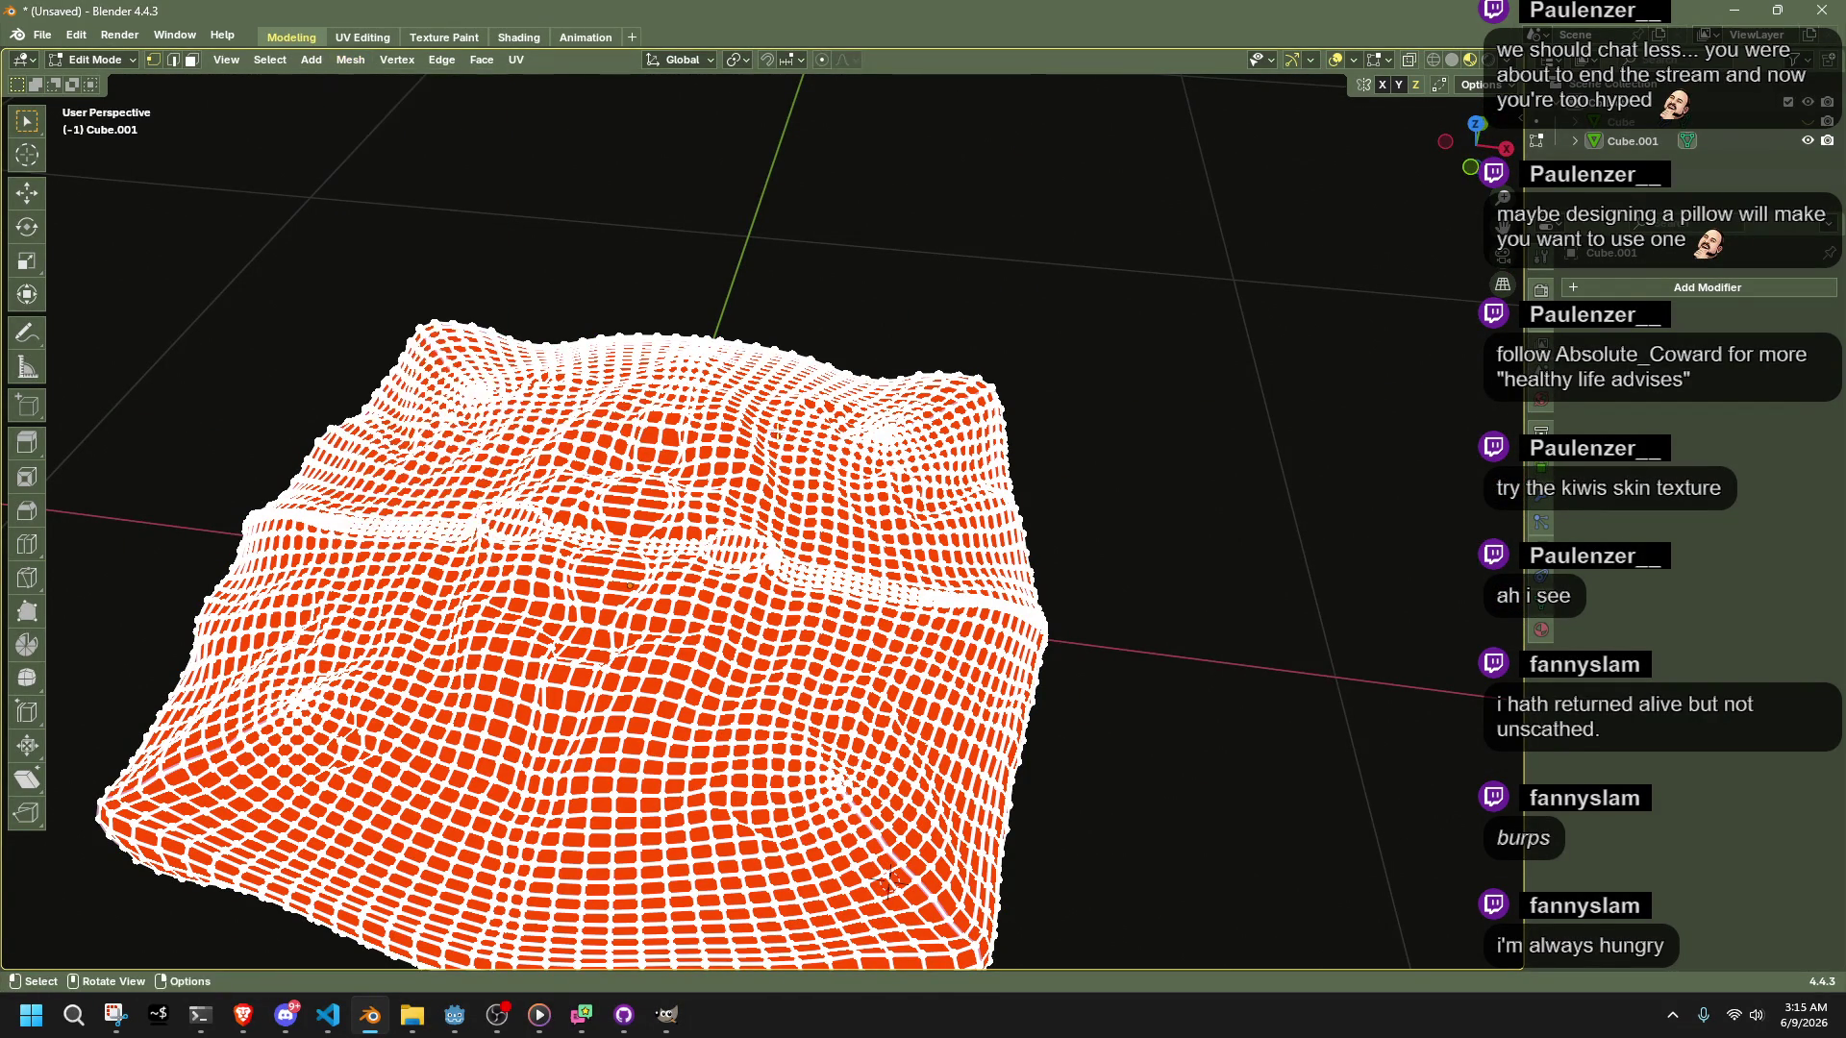
{"action": "right_click", "coordinate": [765, 654]}
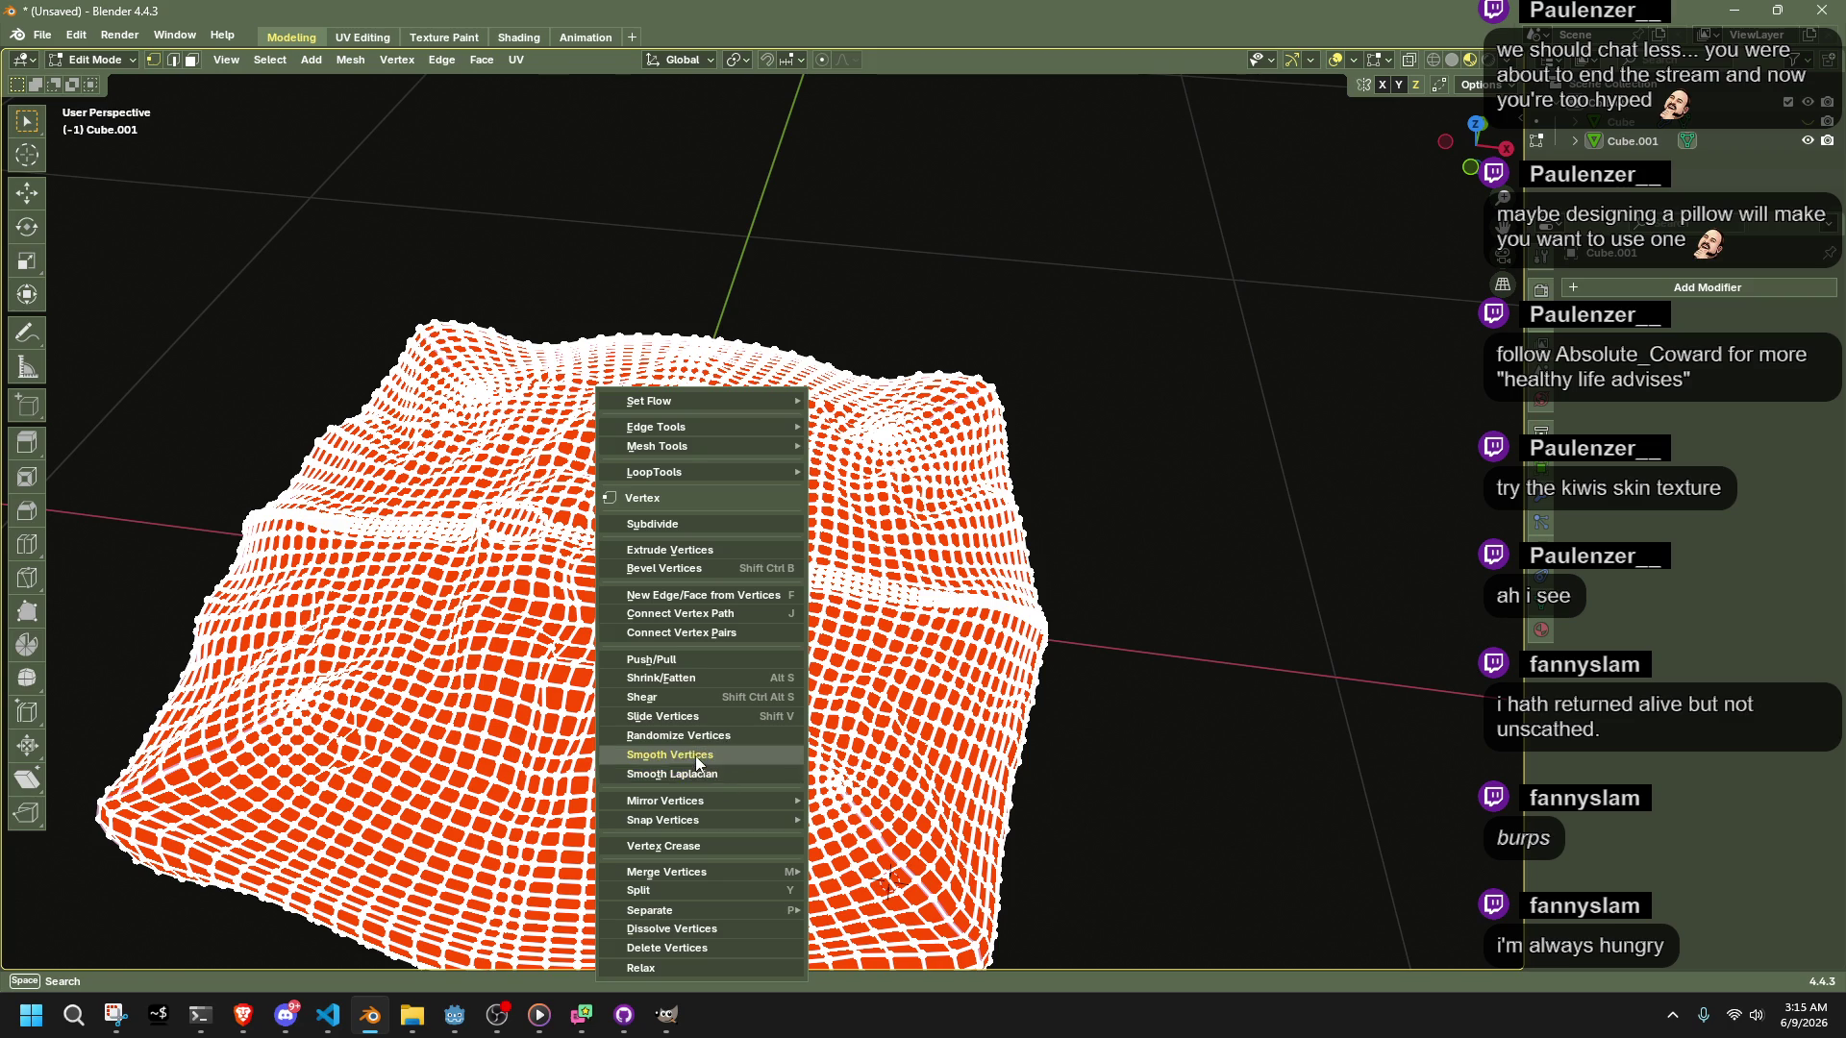
{"action": "left_click", "coordinate": [695, 757]}
{"action": "key", "text": "shift+r"}
{"action": "key", "text": "shift+r"}
{"action": "key", "text": "shift+r"}
{"action": "key", "text": "Tab"}
{"action": "mouse_move", "coordinate": [1169, 761]}
{"action": "middle_mouse_down"}
{"action": "mouse_move", "coordinate": [1066, 715]}
{"action": "mouse_move", "coordinate": [1122, 669]}
{"action": "middle_mouse_up"}
Run Mesh > Clean Up > Merge by Distance, removing 126 duplicate vertices
{"action": "key", "text": "Tab"}
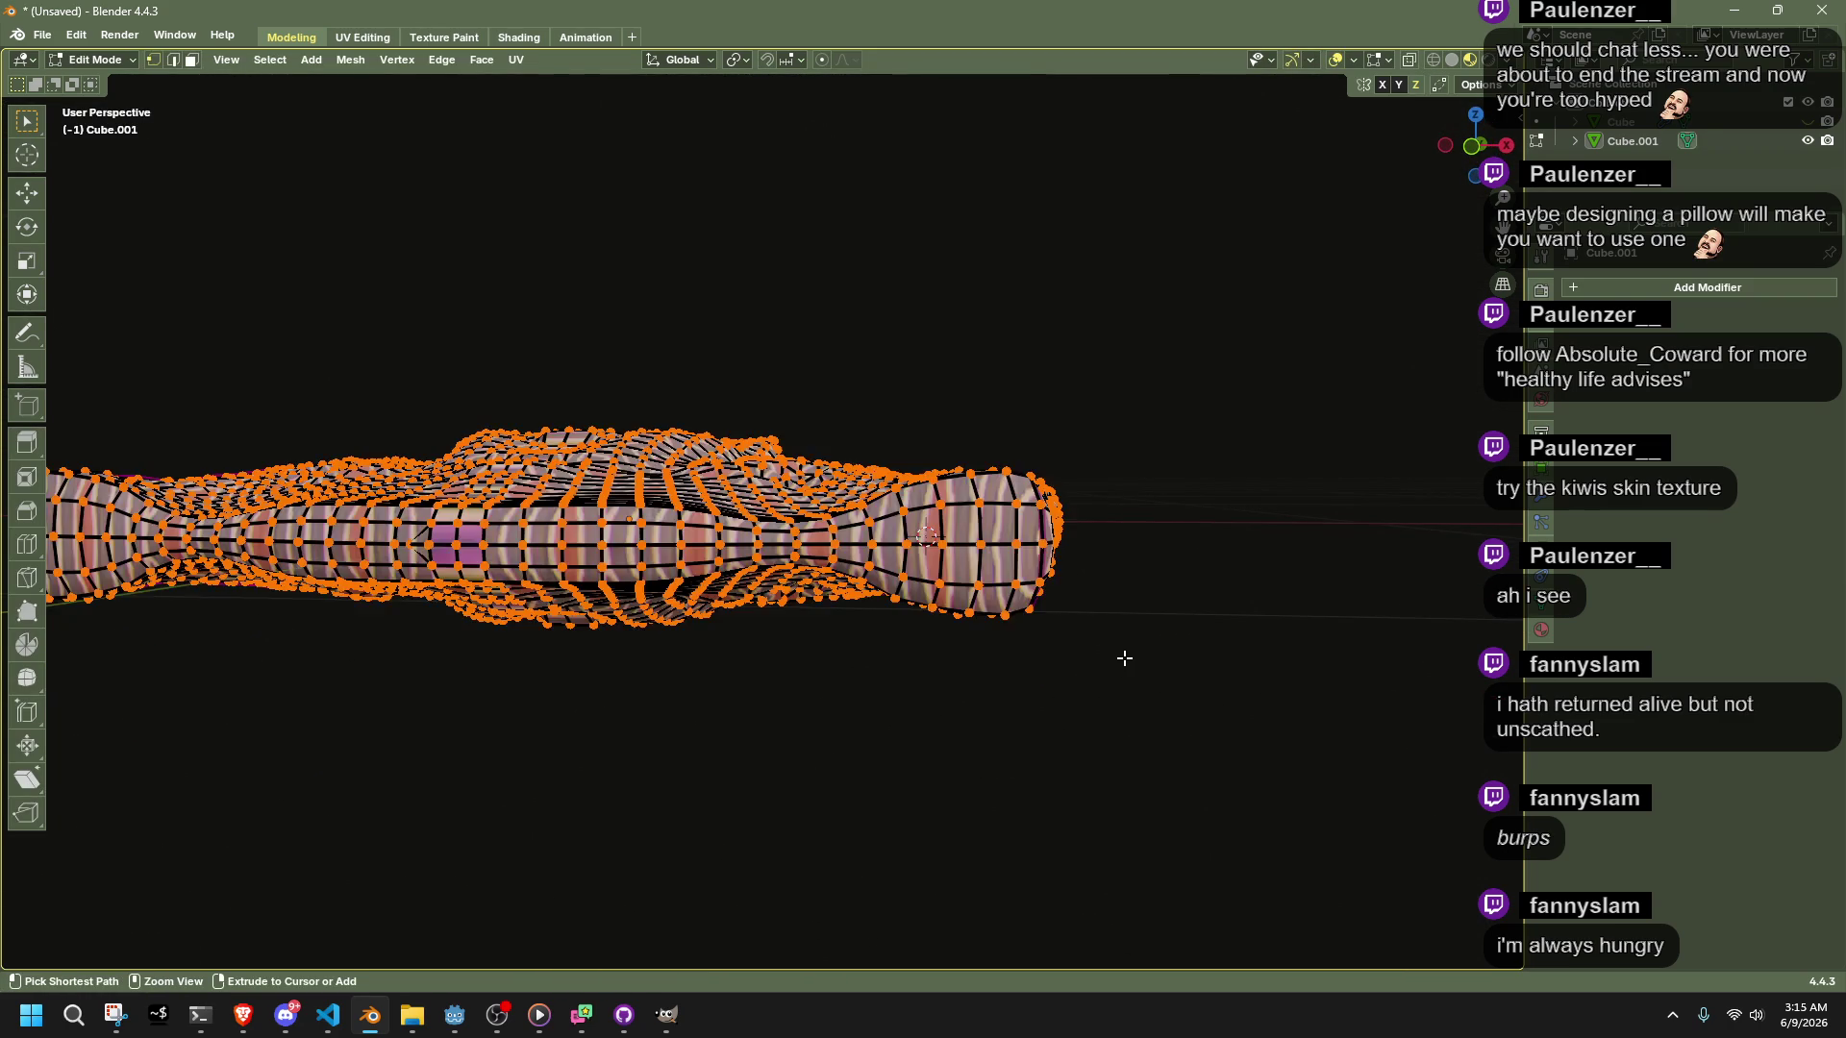
{"action": "key", "text": "Tab"}
{"action": "key", "text": "Tab"}
{"action": "middle_click_drag", "start_coordinate": [1142, 603], "coordinate": [1085, 610]}
{"action": "key", "text": "3"}
{"action": "left_click", "coordinate": [350, 59]}
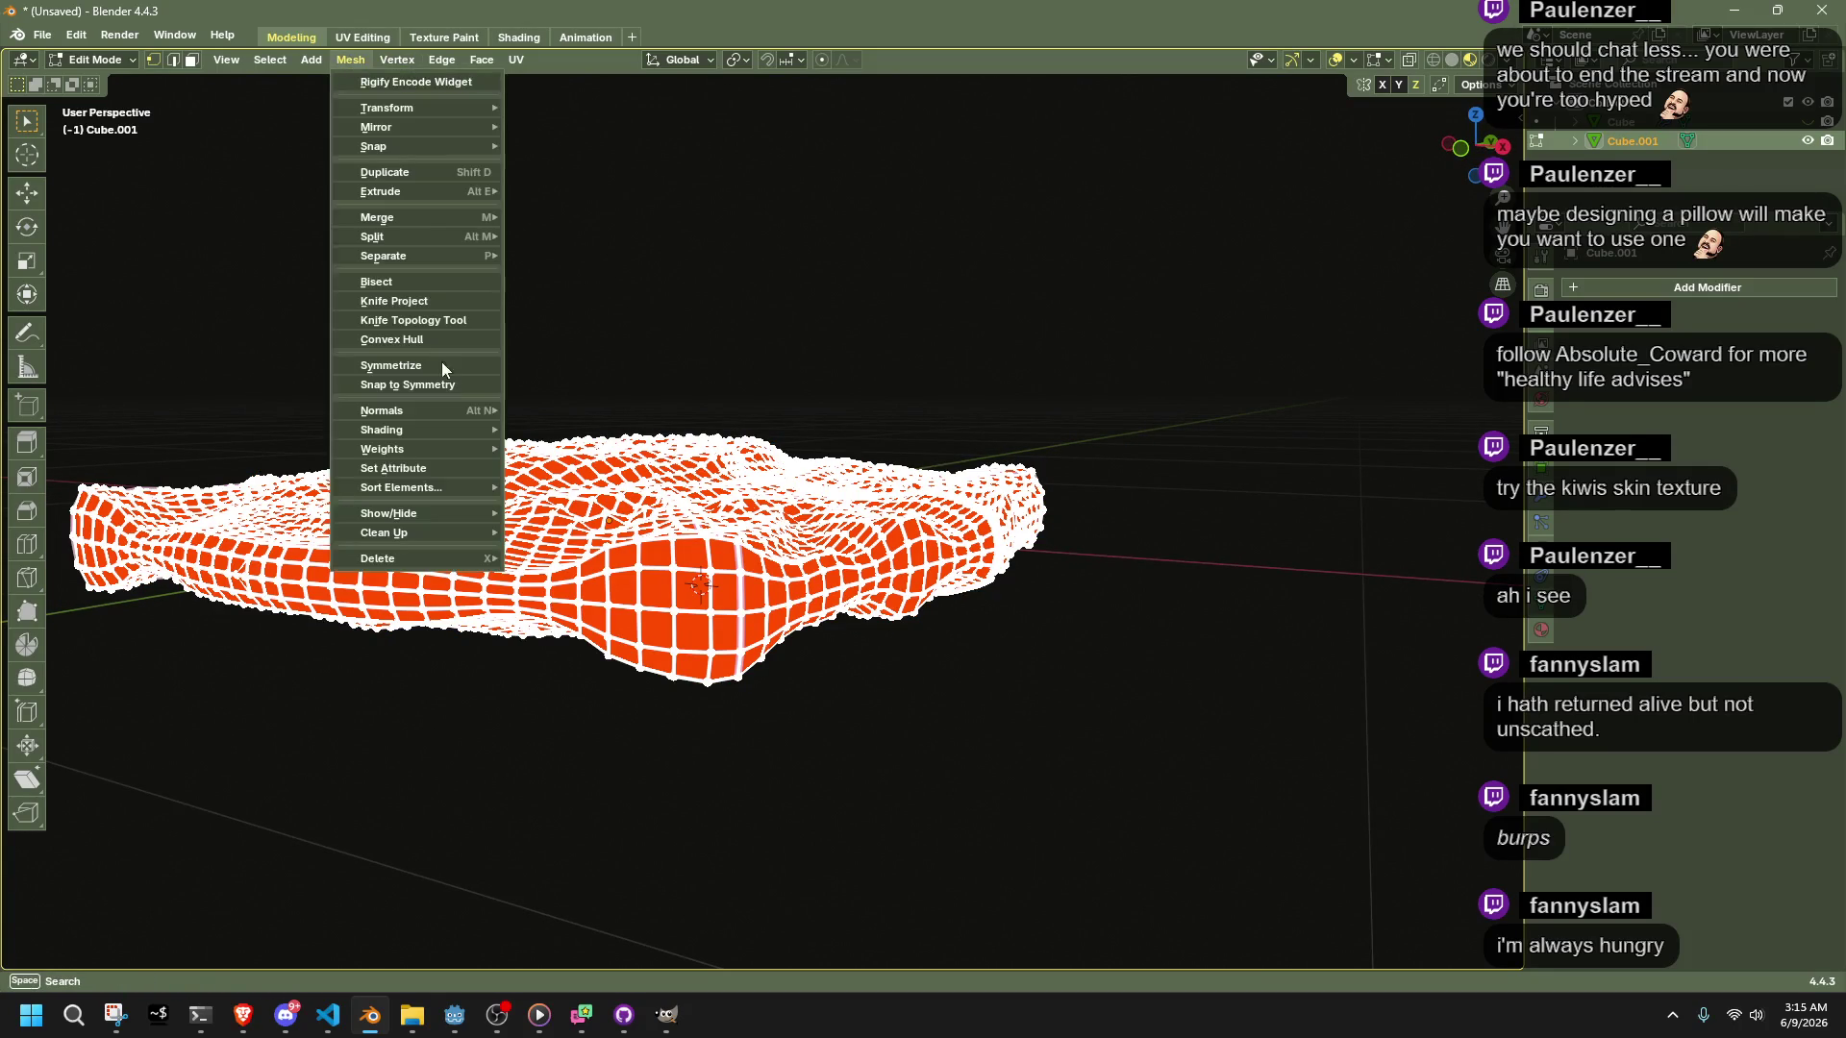
{"action": "mouse_move", "coordinate": [454, 532]}
{"action": "left_click", "coordinate": [597, 680]}
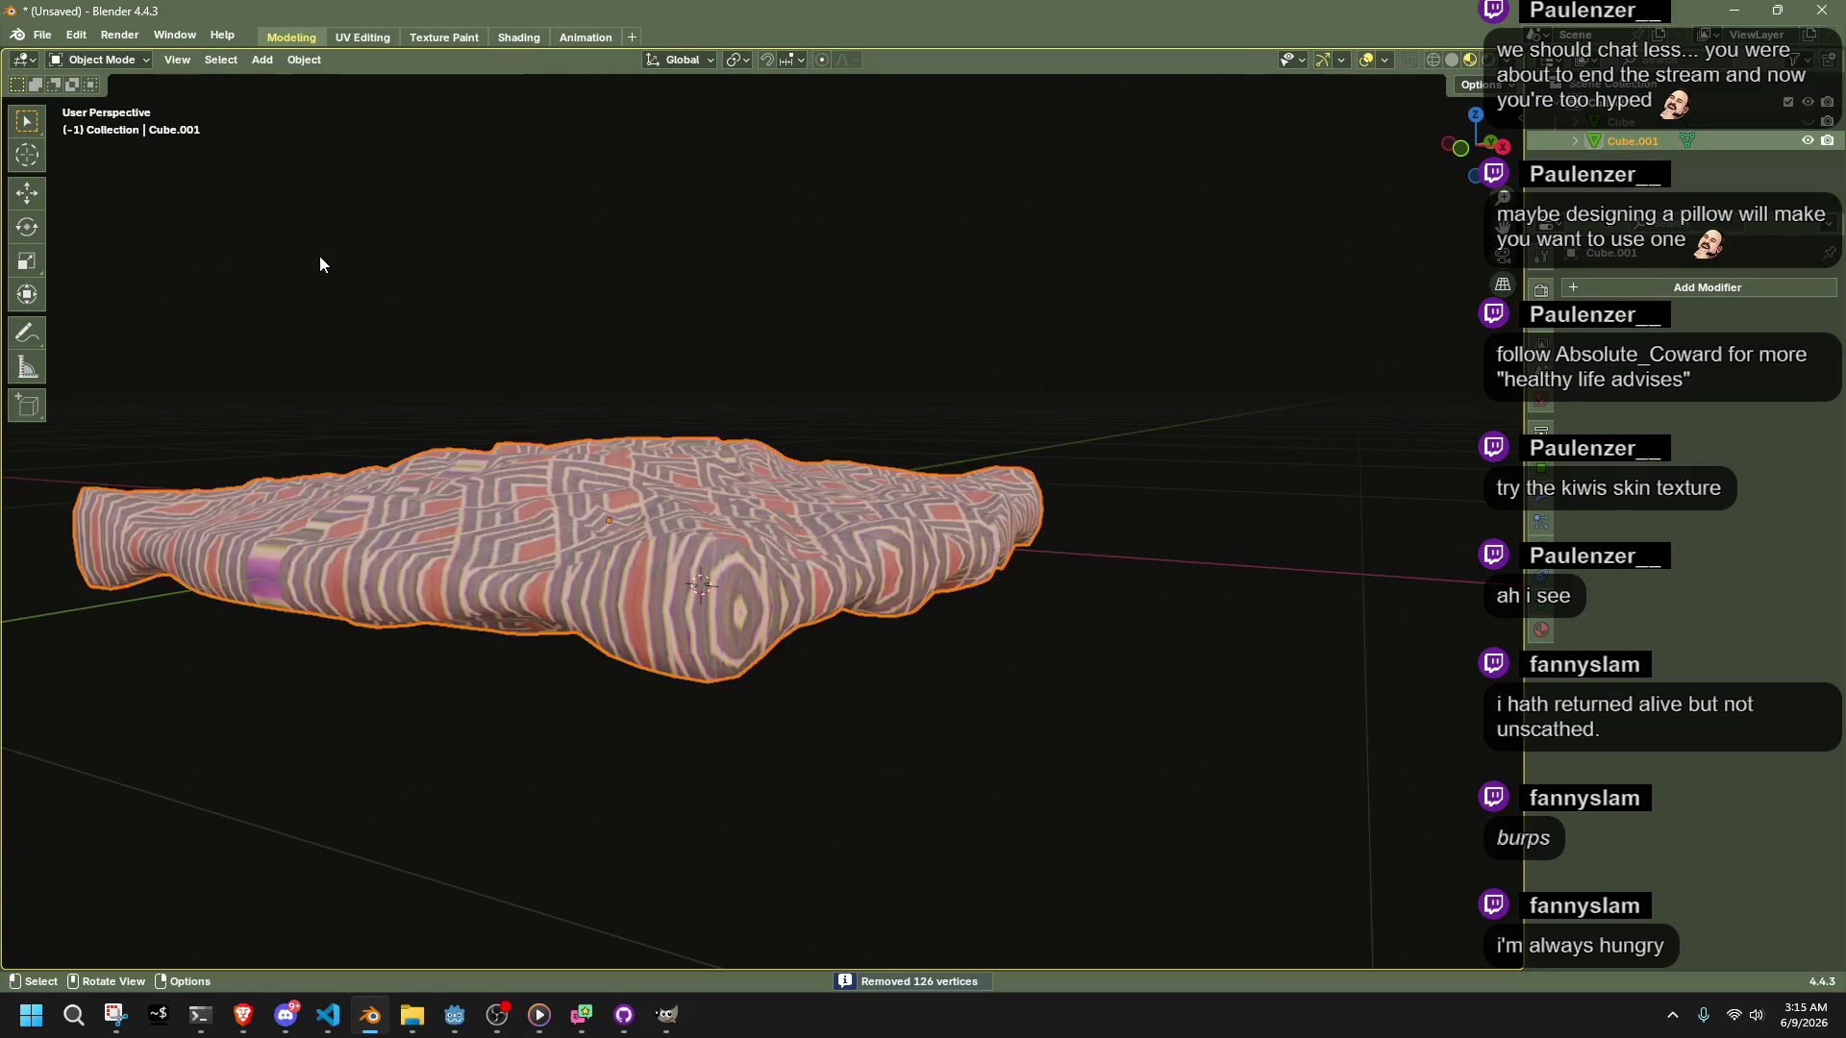
Smooth the vertices again with Smoothing strength 0.571 and 6 repeats
{"action": "middle_click_drag", "start_coordinate": [503, 432], "coordinate": [667, 579]}
{"action": "right_click", "coordinate": [669, 579]}
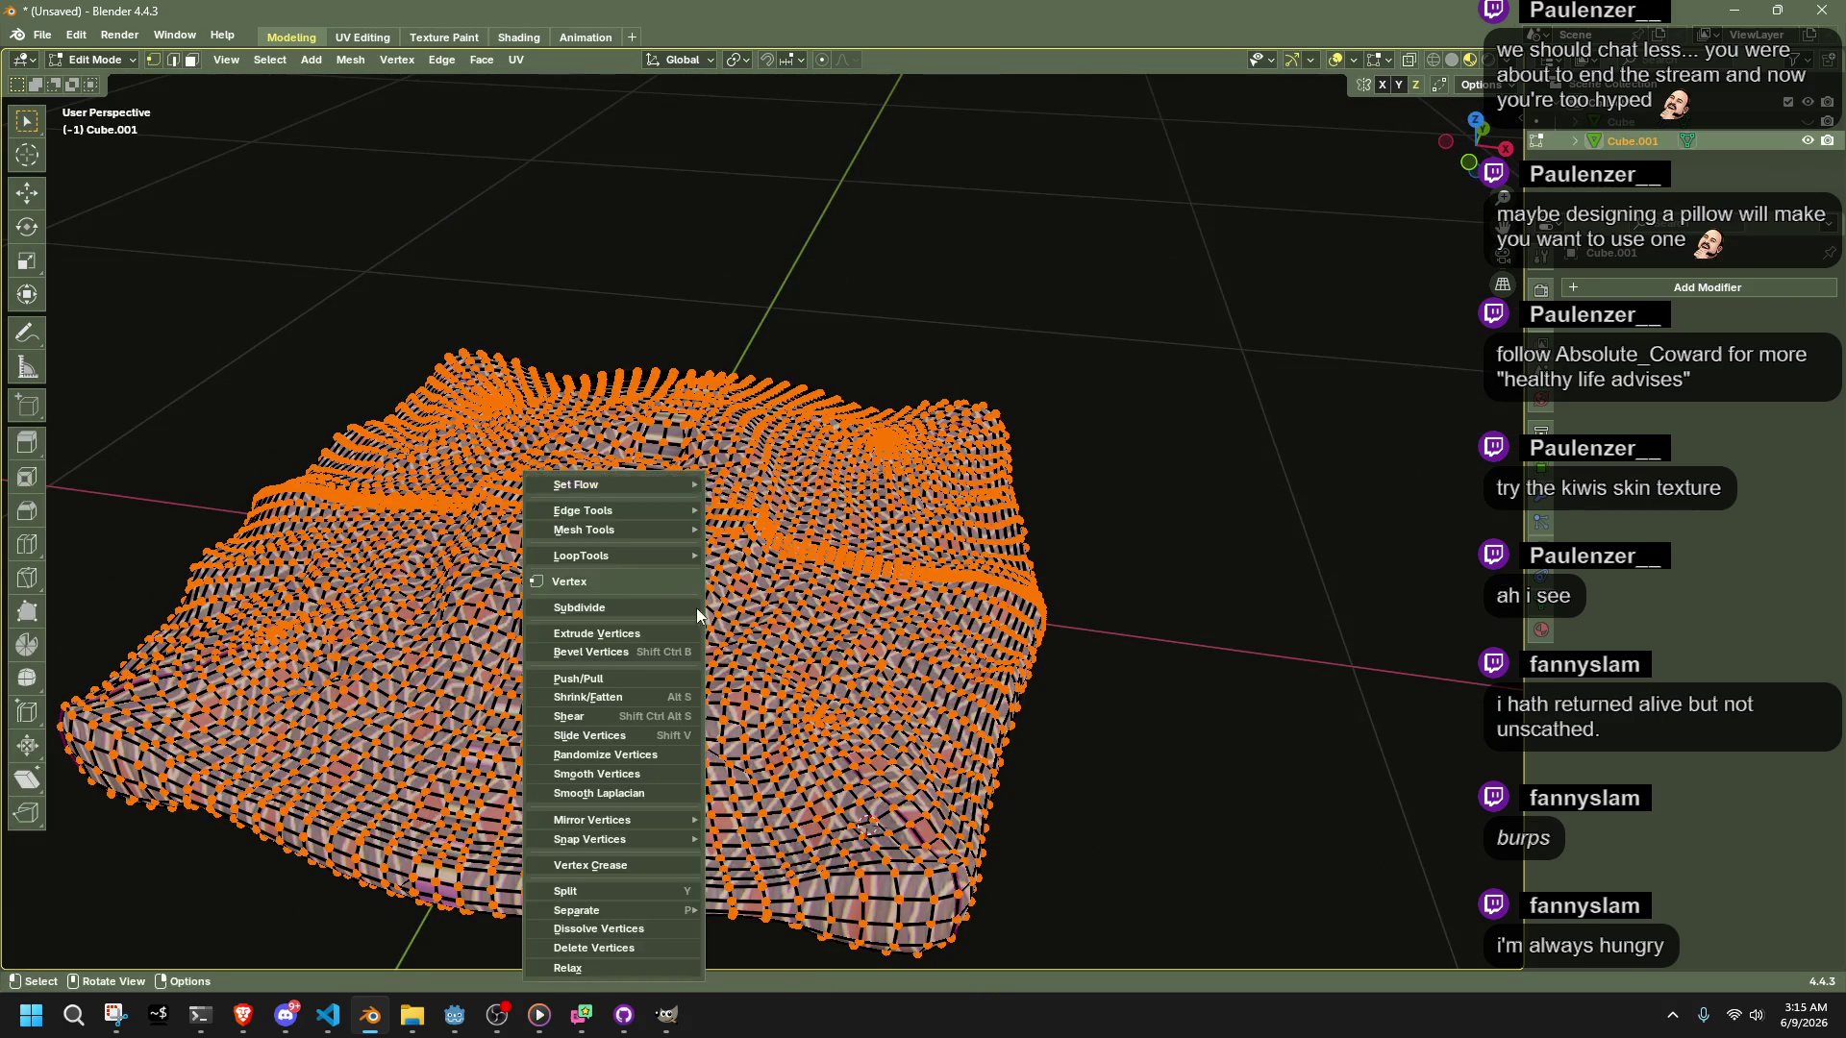
{"action": "left_click", "coordinate": [635, 836]}
{"action": "right_click", "coordinate": [663, 758]}
{"action": "left_click", "coordinate": [660, 762]}
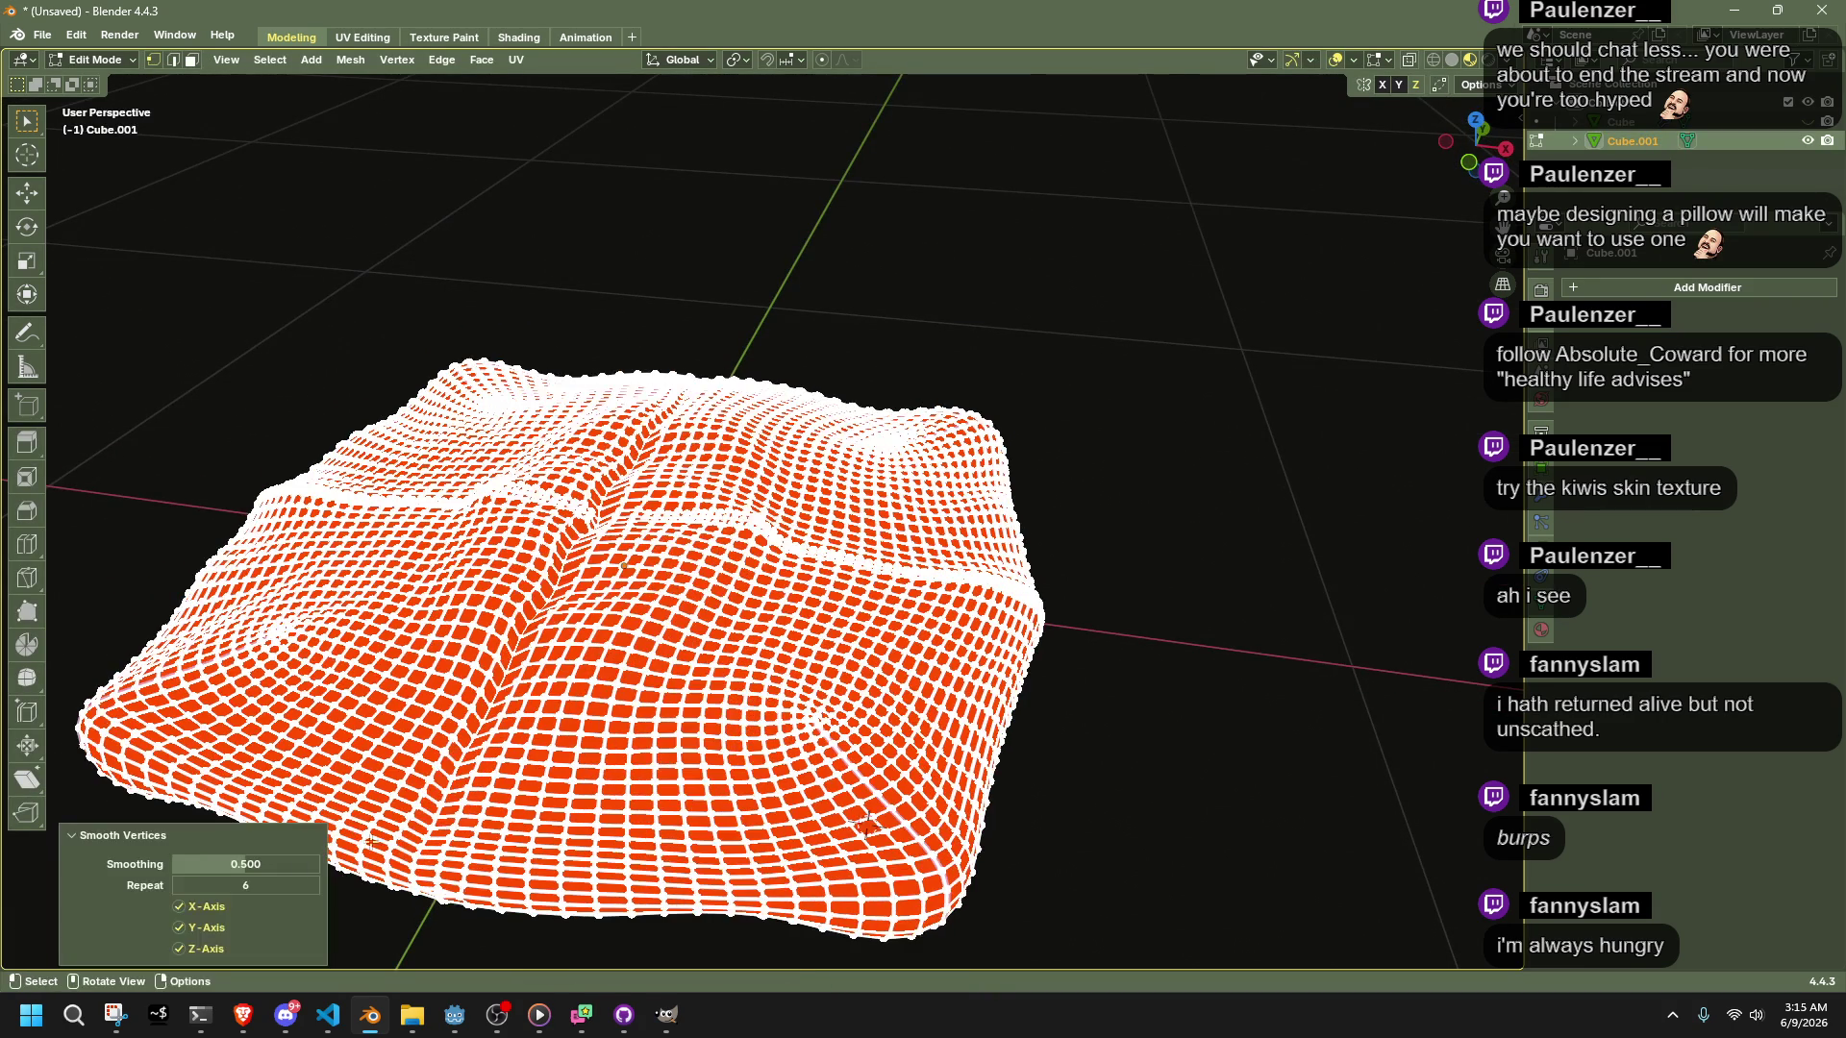
{"action": "left_click_drag", "start_coordinate": [281, 863], "coordinate": [293, 863]}
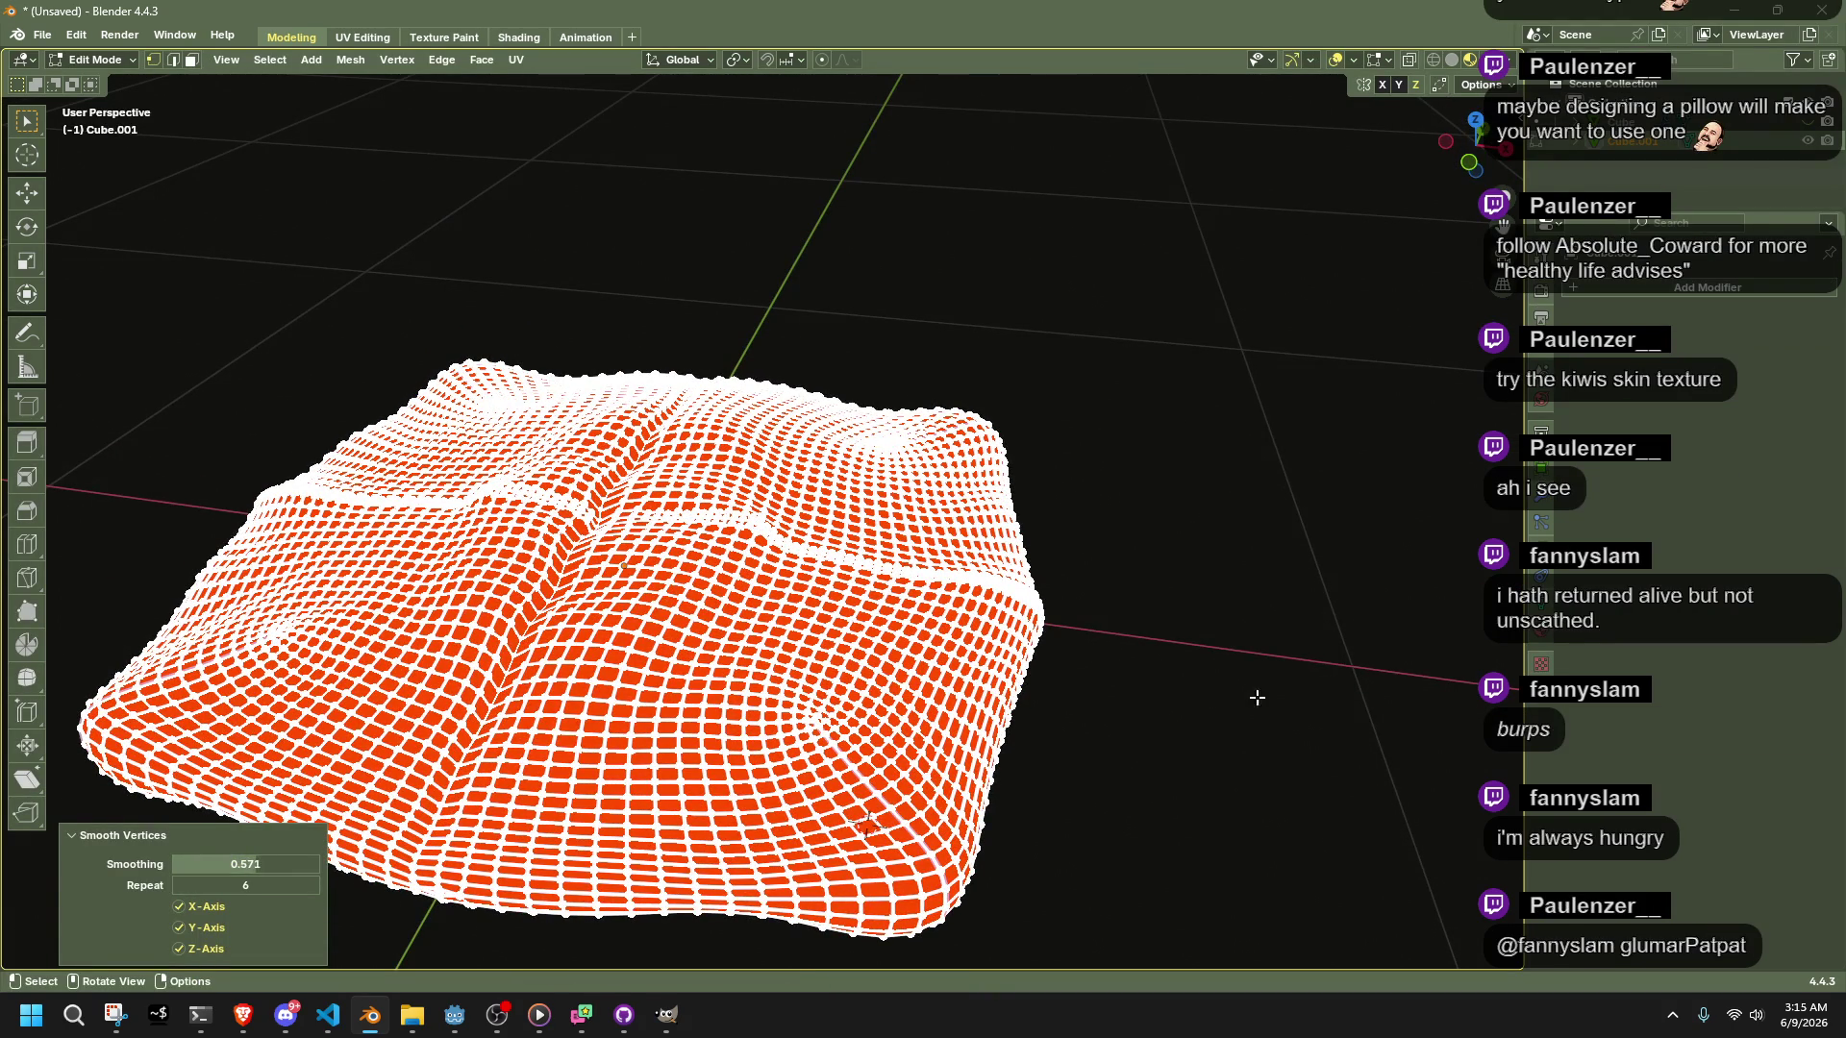
Review the smoothed textured pillow in Object Mode and switch to the front view
{"action": "key", "text": "Tab"}
{"action": "mouse_move", "coordinate": [1130, 753]}
{"action": "middle_mouse_down"}
{"action": "mouse_move", "coordinate": [1106, 678]}
{"action": "mouse_move", "coordinate": [1243, 706]}
{"action": "mouse_move", "coordinate": [1185, 742]}
{"action": "mouse_move", "coordinate": [1185, 717]}
{"action": "mouse_move", "coordinate": [753, 603]}
{"action": "mouse_move", "coordinate": [743, 568]}
{"action": "middle_mouse_up"}
{"action": "key", "text": "Tab"}
{"action": "key", "text": "Tab"}
{"action": "key", "text": "Tab"}
{"action": "key", "text": "3"}
{"action": "key", "text": "1"}
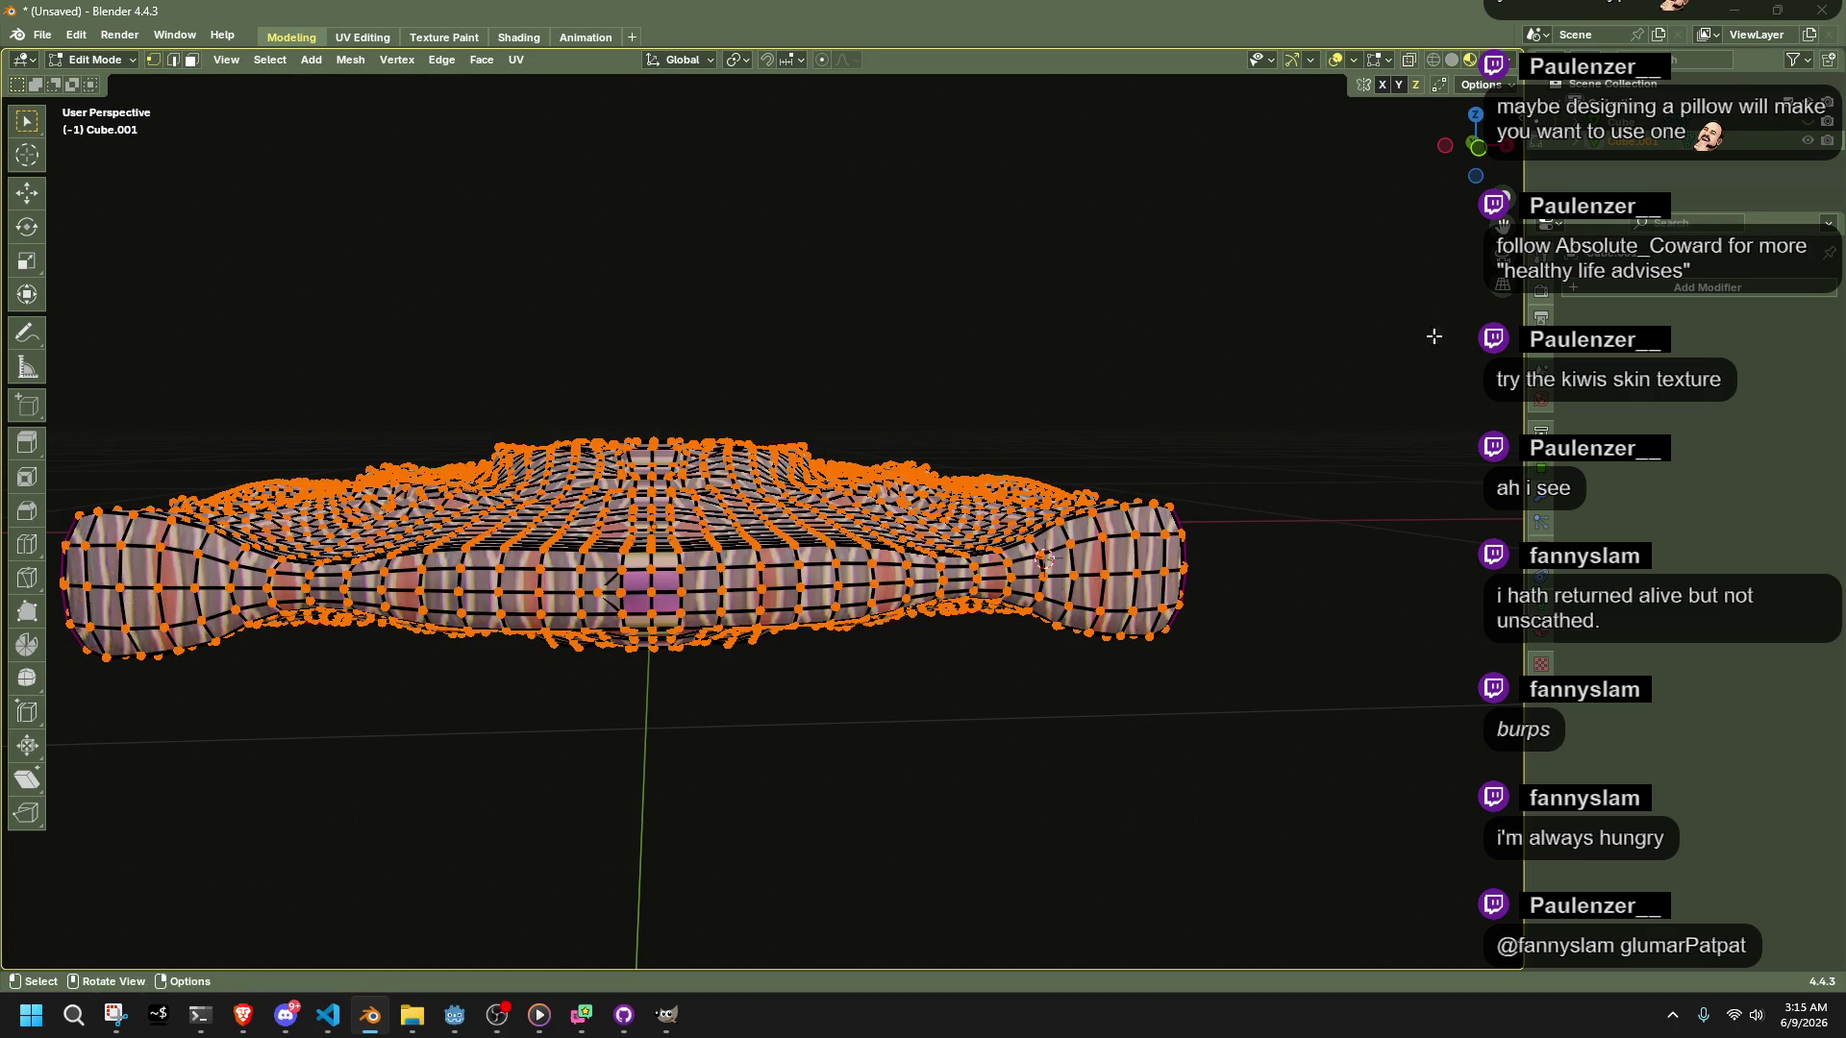
{"action": "key", "text": "Tab"}
{"action": "key", "text": "Tab"}
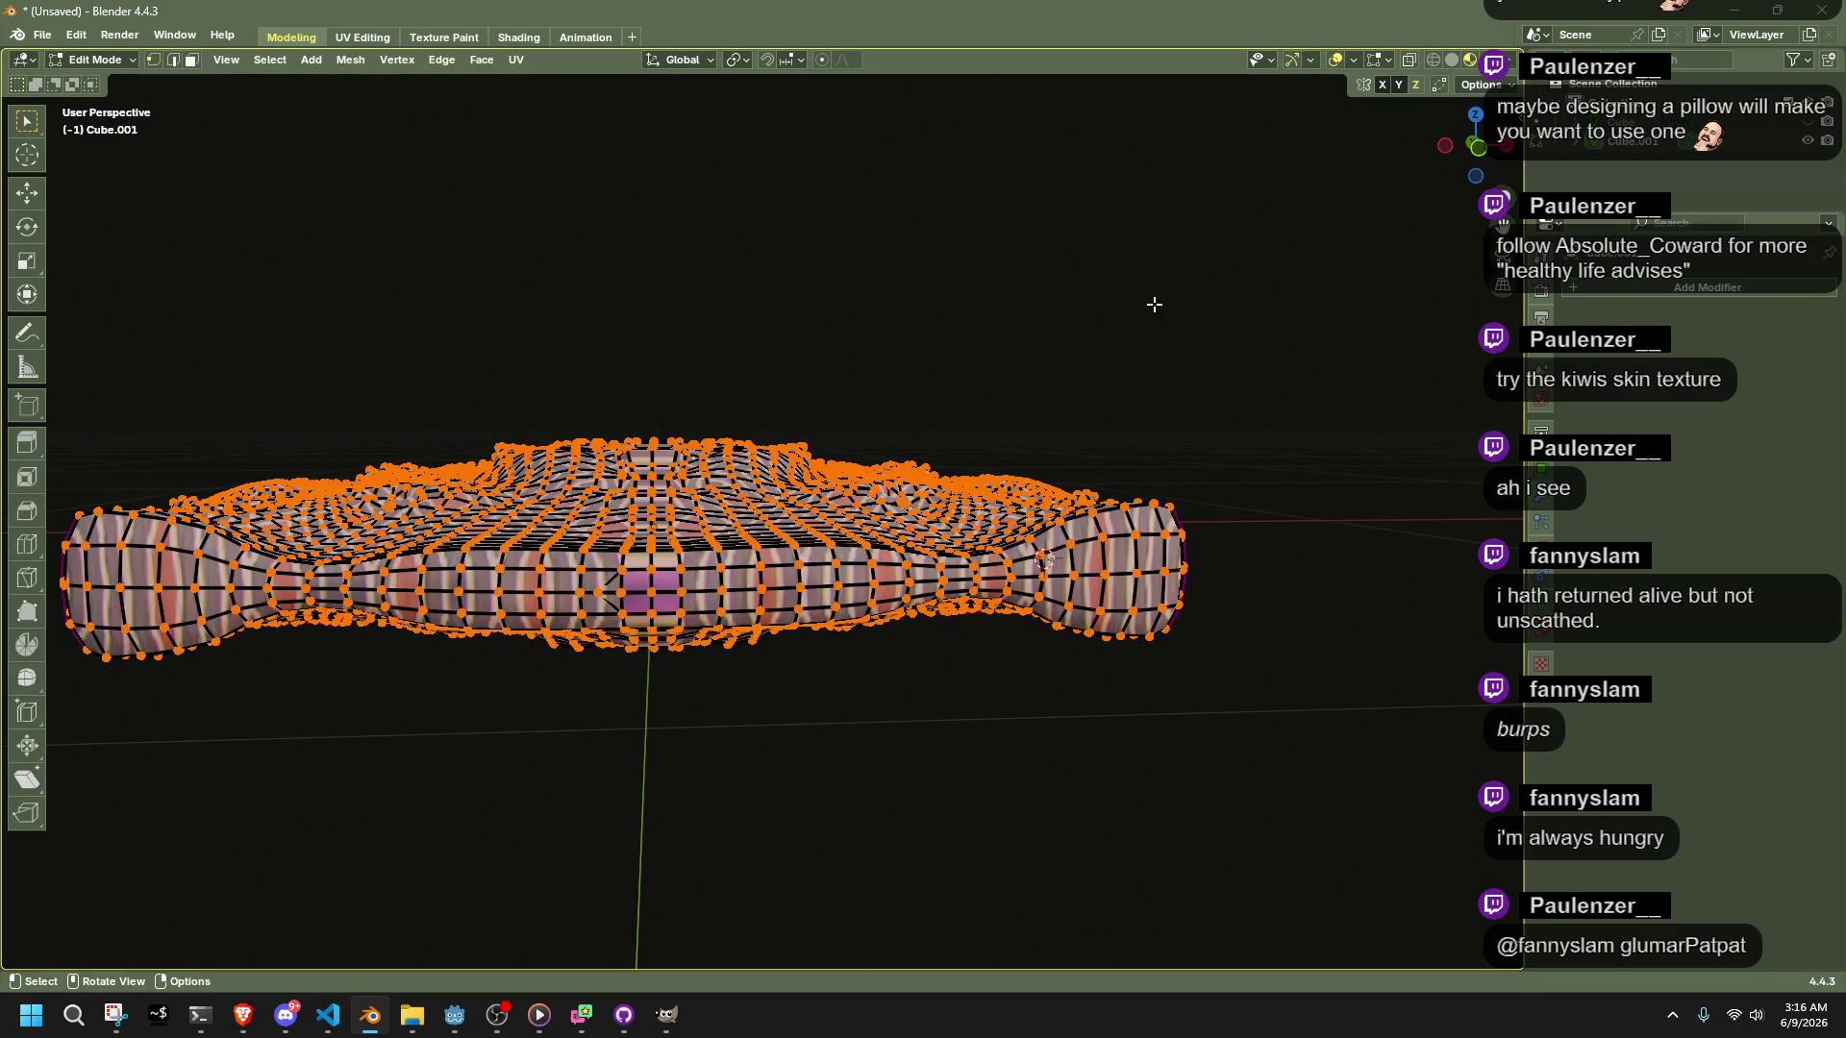
{"action": "left_click", "coordinate": [1477, 147]}
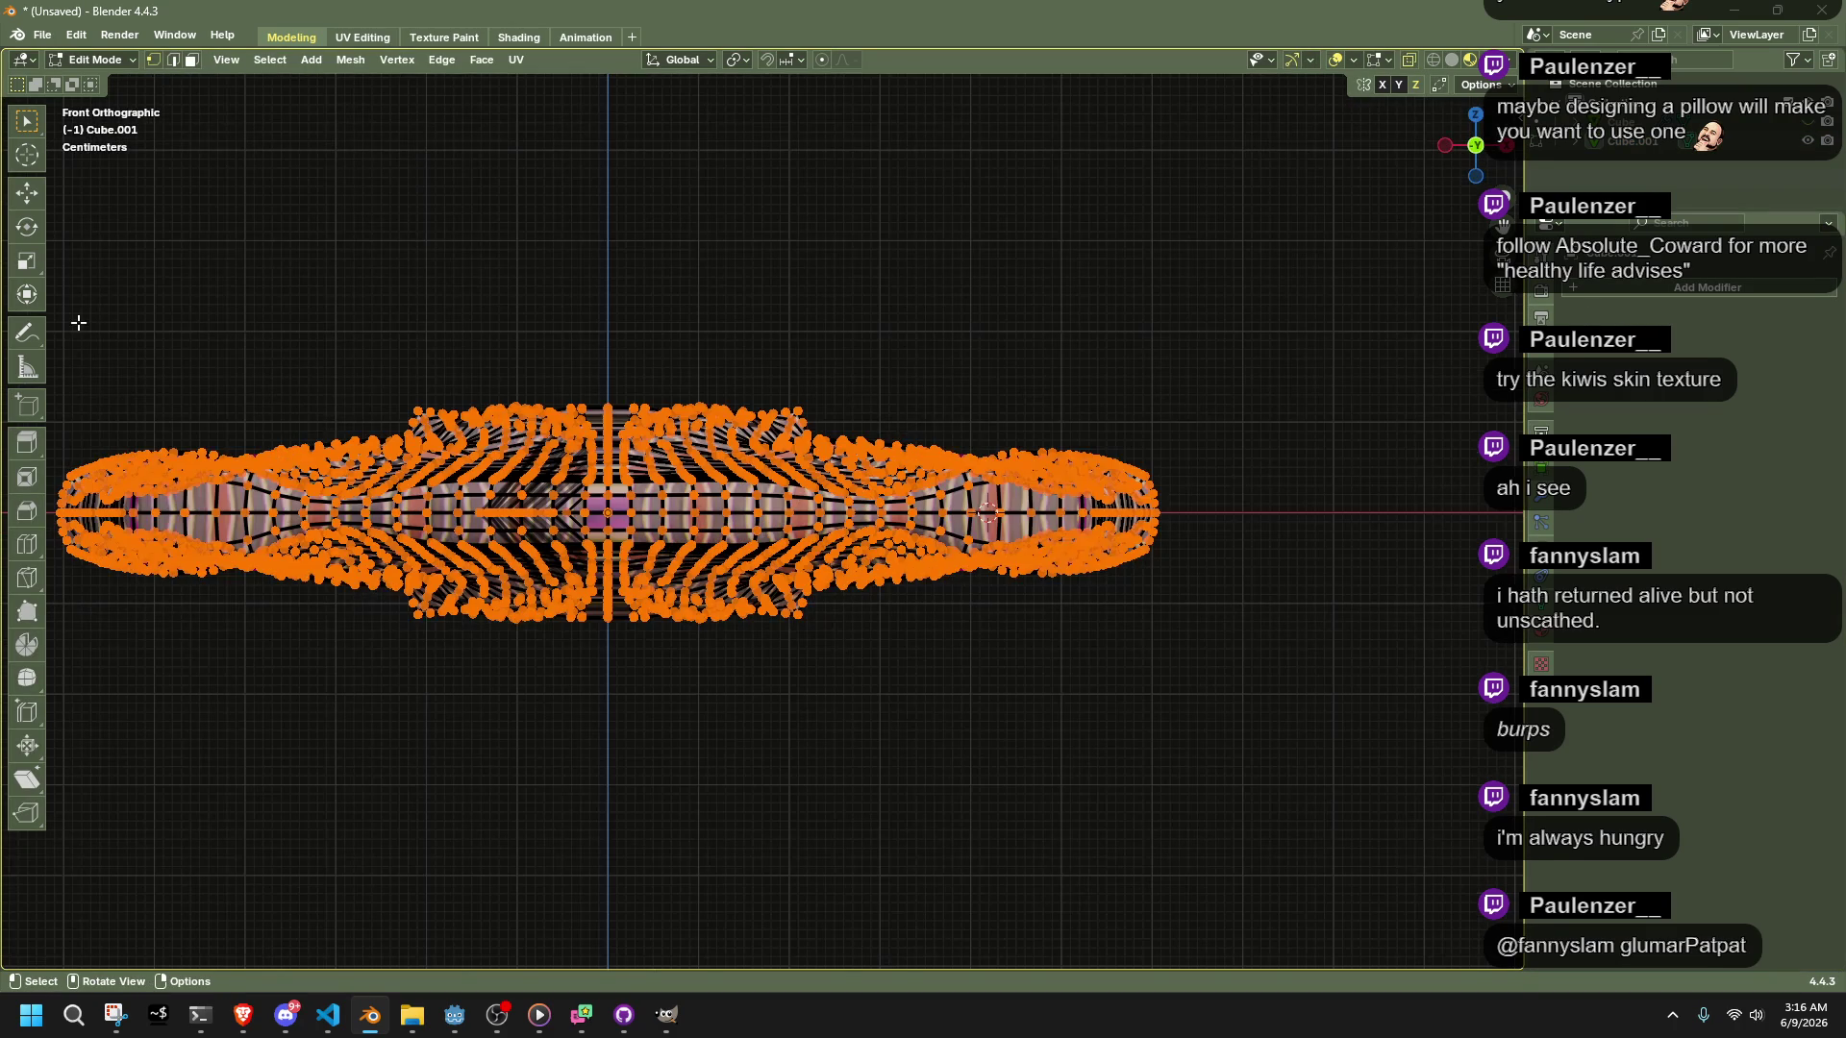
Delete half the vertices in Front view and half in Right view, leaving one quarter
{"action": "scroll", "coordinate": [114, 310], "scroll_direction": "down", "scroll_amount": 1}
{"action": "left_click_drag", "start_coordinate": [160, 283], "coordinate": [625, 823]}
{"action": "key", "text": "x"}
{"action": "left_click", "coordinate": [1280, 645]}
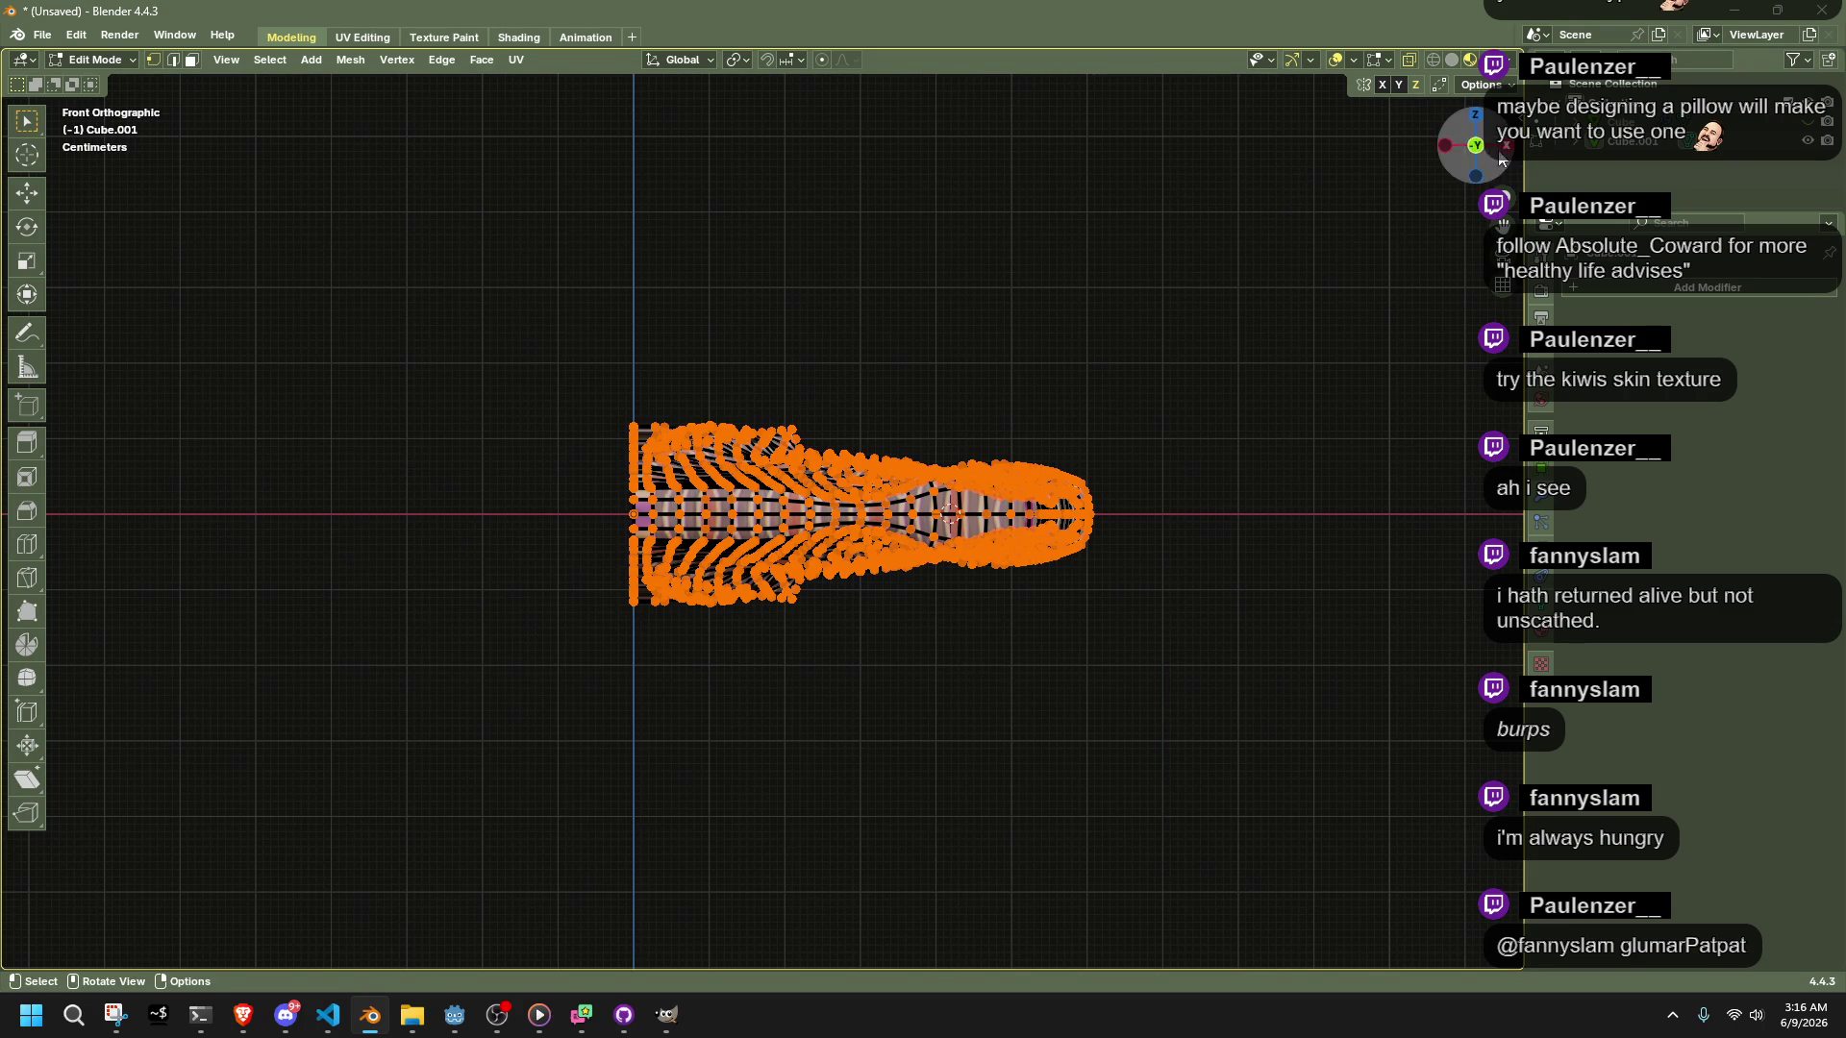
{"action": "left_click", "coordinate": [1499, 157]}
{"action": "mouse_move", "coordinate": [1174, 828]}
{"action": "left_mouse_down"}
{"action": "mouse_move", "coordinate": [1143, 740]}
{"action": "mouse_move", "coordinate": [638, 280]}
{"action": "left_mouse_up"}
{"action": "key", "text": "x"}
{"action": "left_click", "coordinate": [1076, 411]}
{"action": "mouse_move", "coordinate": [1077, 411]}
{"action": "middle_mouse_down"}
{"action": "mouse_move", "coordinate": [661, 539]}
{"action": "mouse_move", "coordinate": [724, 660]}
{"action": "mouse_move", "coordinate": [990, 577]}
{"action": "mouse_move", "coordinate": [1034, 609]}
{"action": "mouse_move", "coordinate": [1043, 645]}
{"action": "mouse_move", "coordinate": [1203, 725]}
{"action": "mouse_move", "coordinate": [931, 600]}
{"action": "mouse_move", "coordinate": [976, 711]}
{"action": "mouse_move", "coordinate": [960, 736]}
{"action": "middle_mouse_up"}
{"action": "key", "text": "alt+a"}
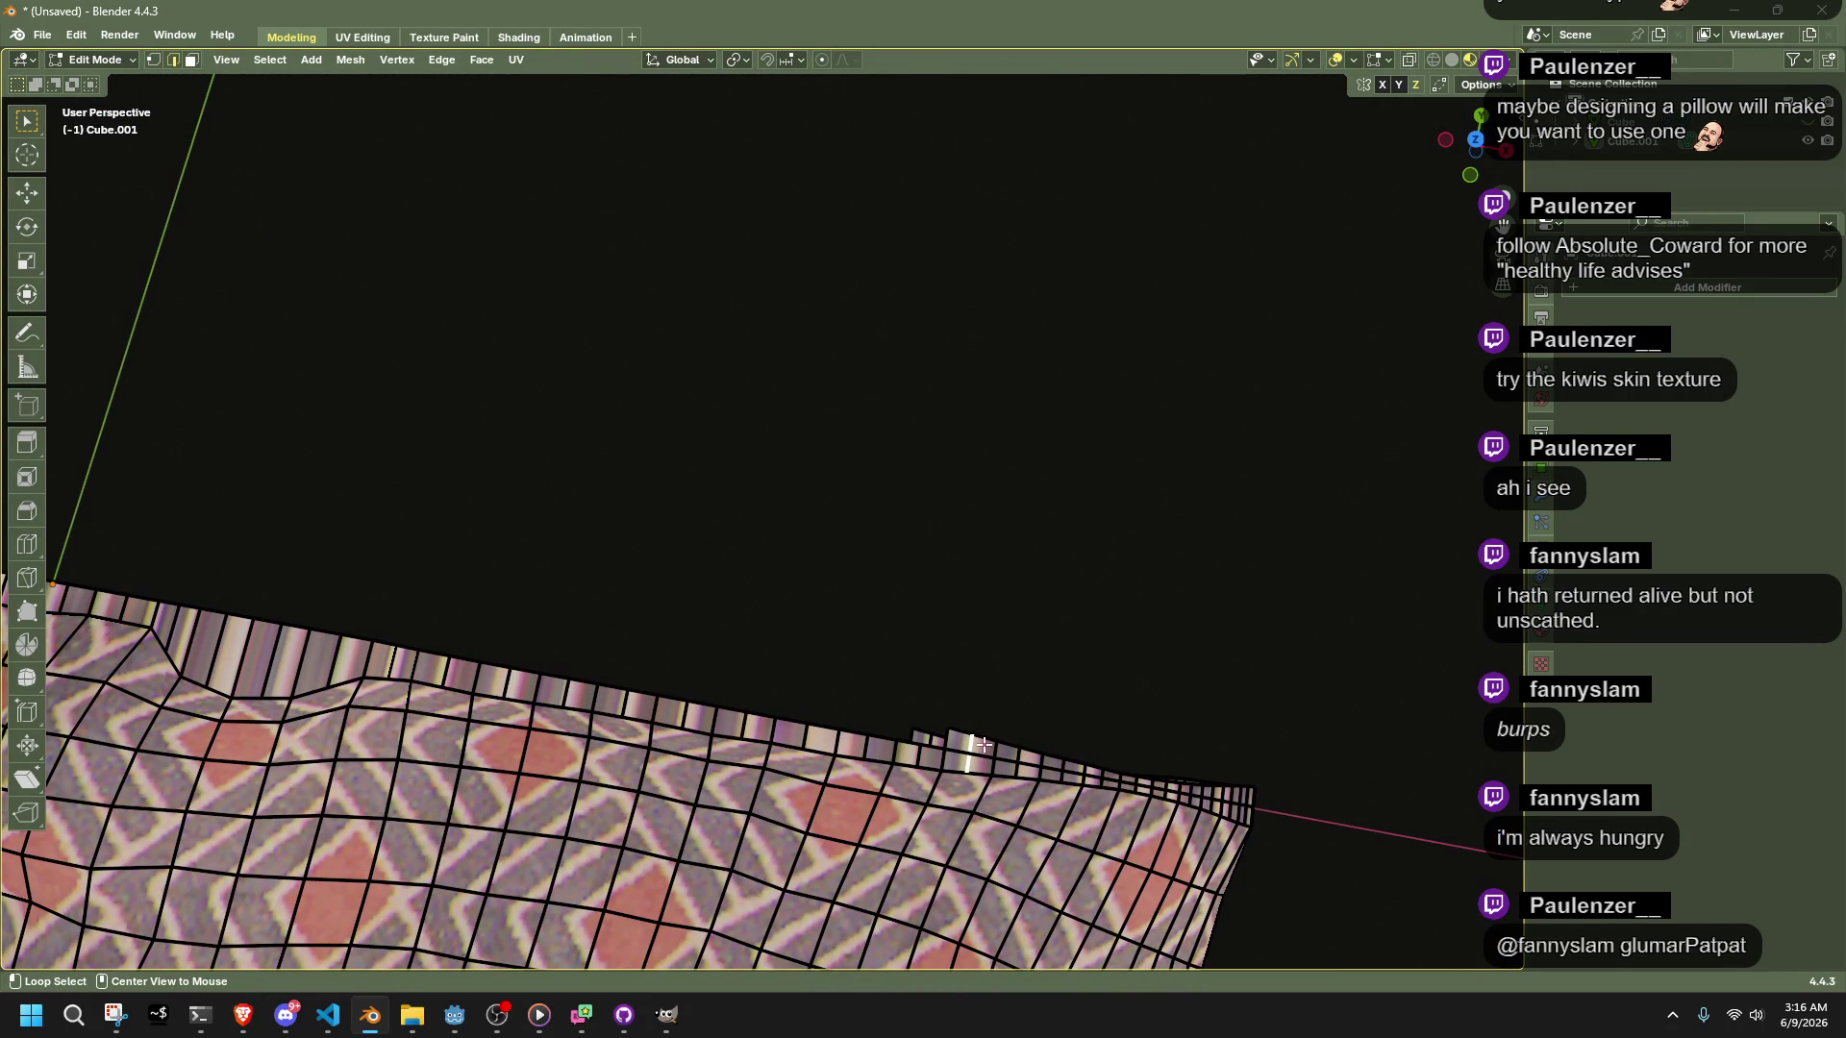
Add a Mirror modifier to the quarter mesh with both X and Y axes enabled
{"action": "right_click", "coordinate": [1388, 748]}
{"action": "key", "text": "Tab"}
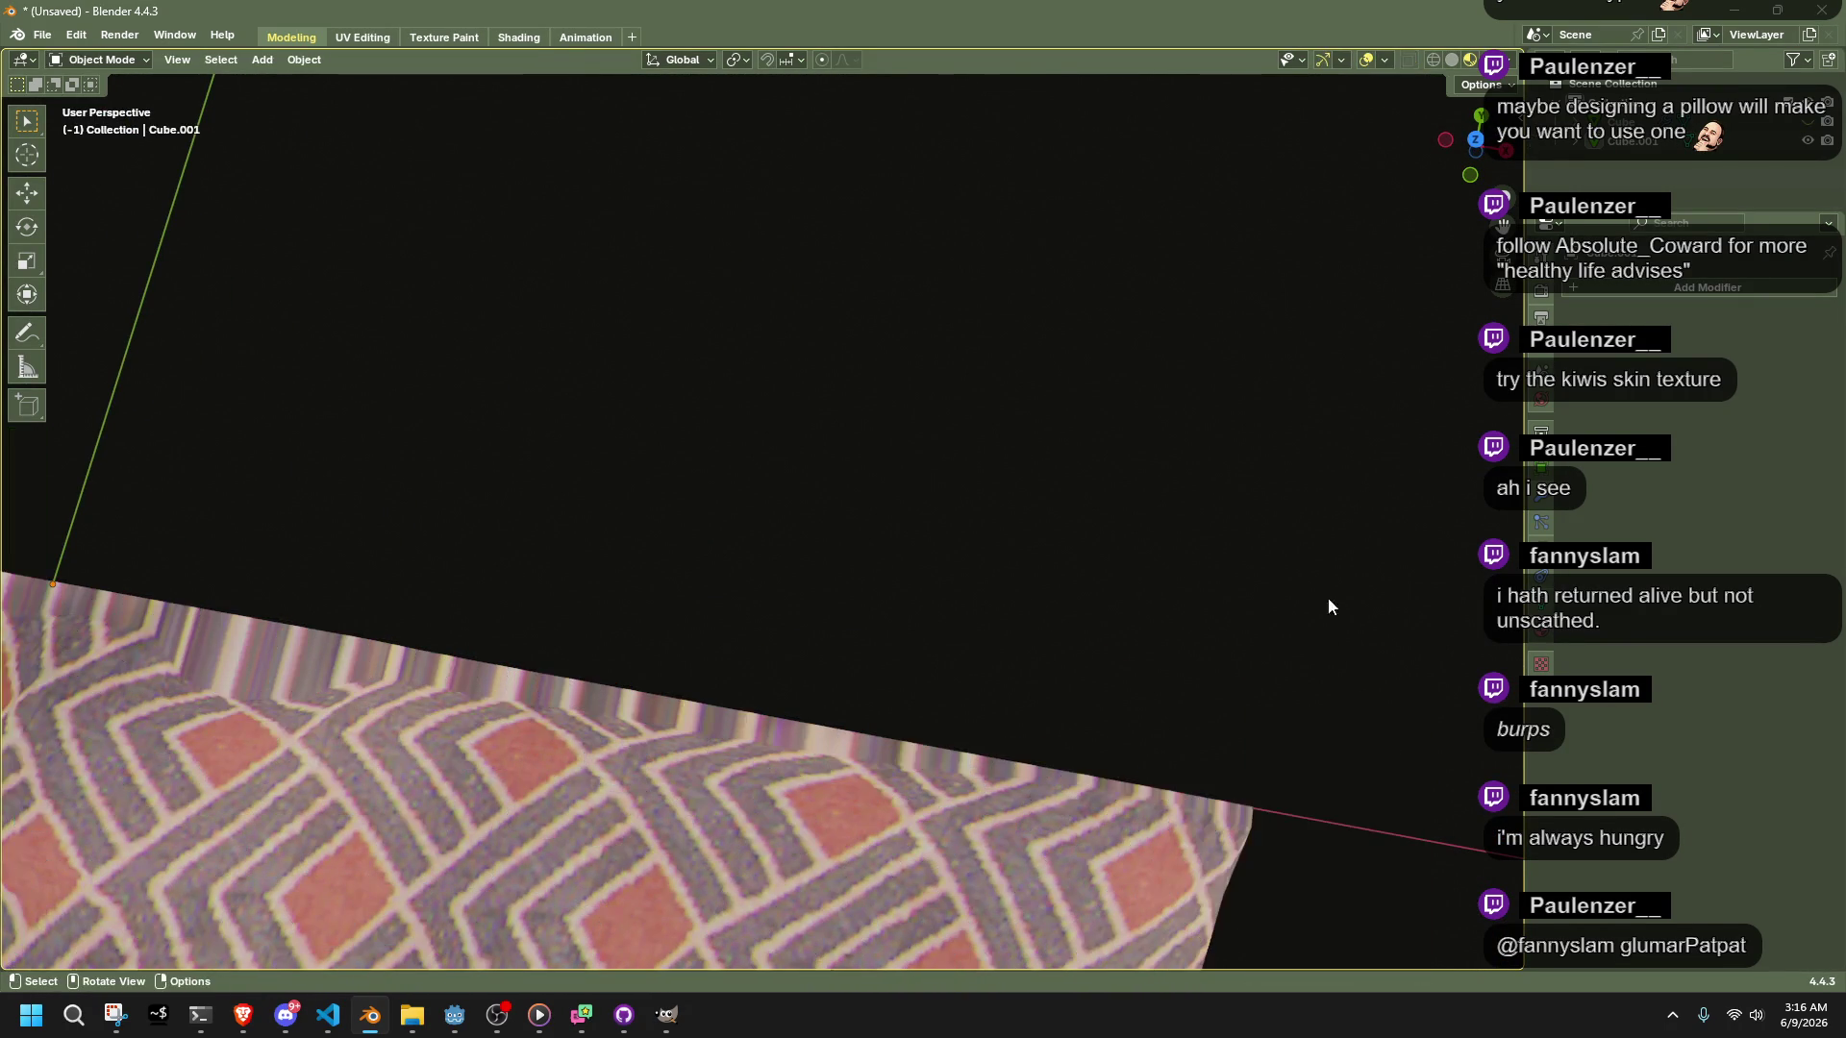
{"action": "left_click", "coordinate": [1625, 288]}
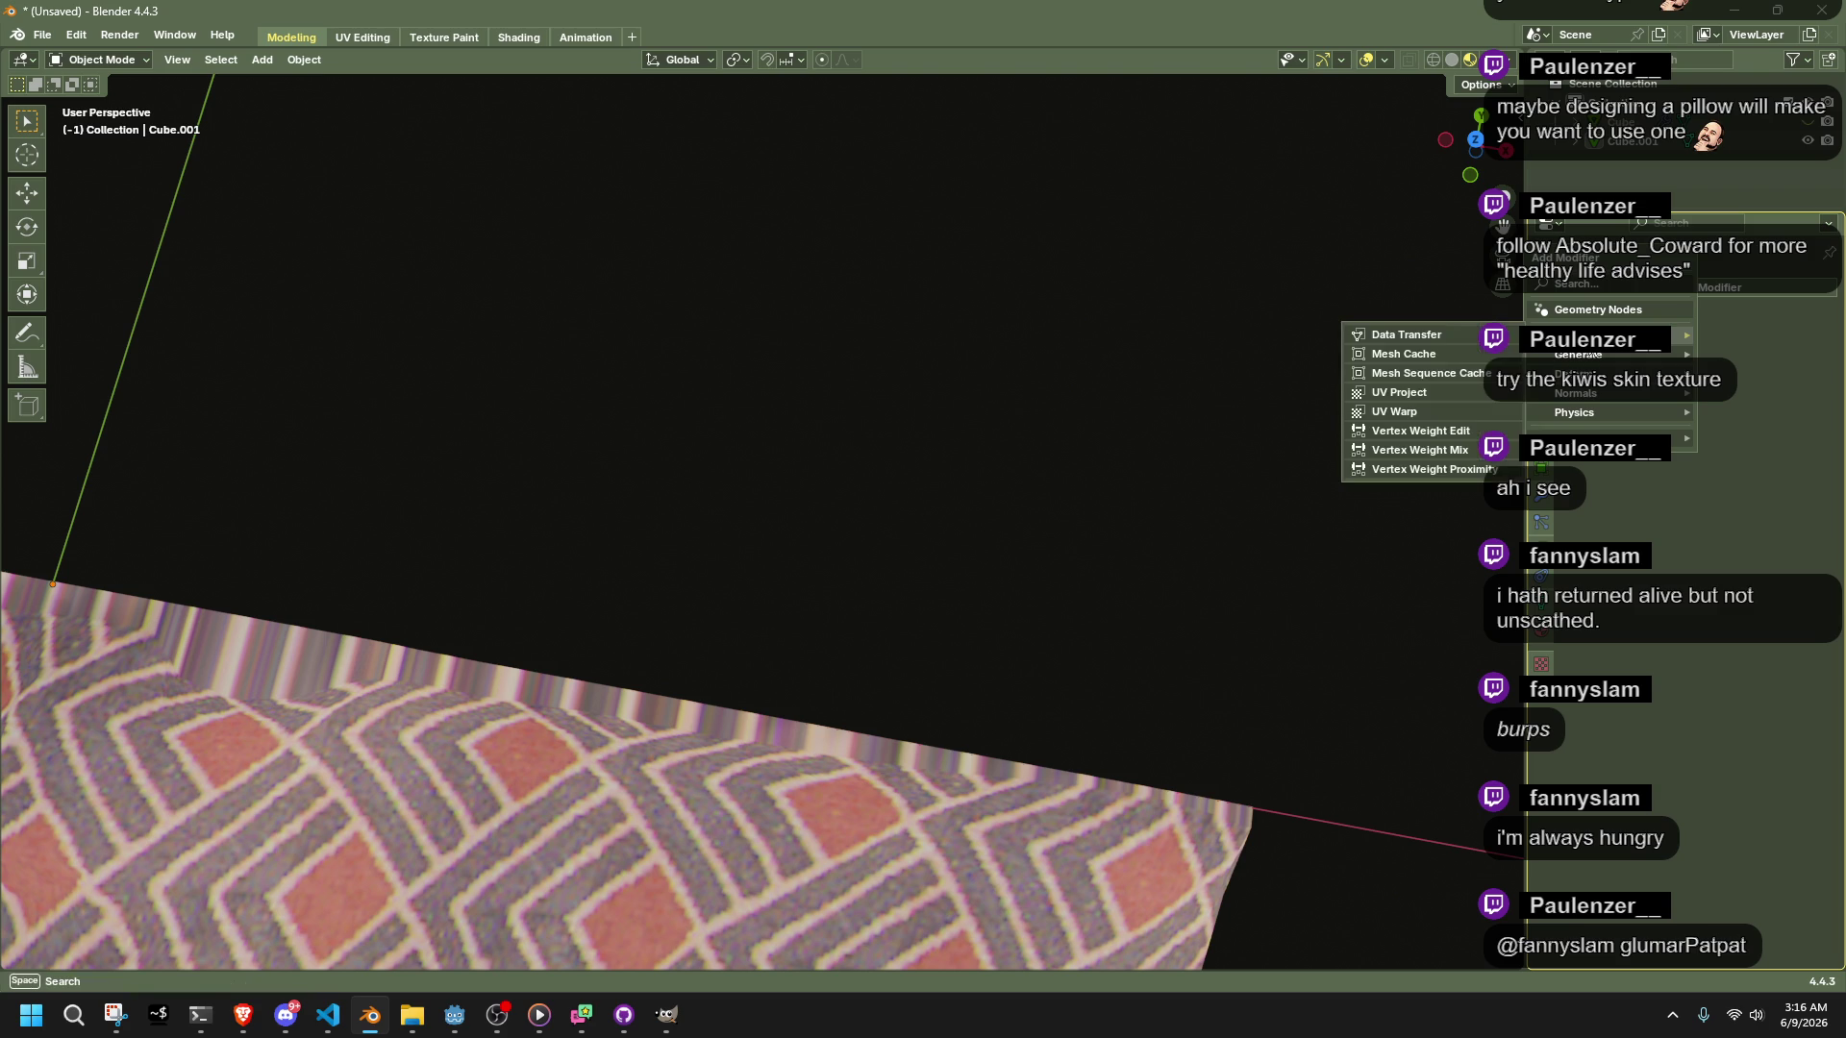
{"action": "left_click", "coordinate": [1572, 285]}
{"action": "left_click", "coordinate": [1457, 318]}
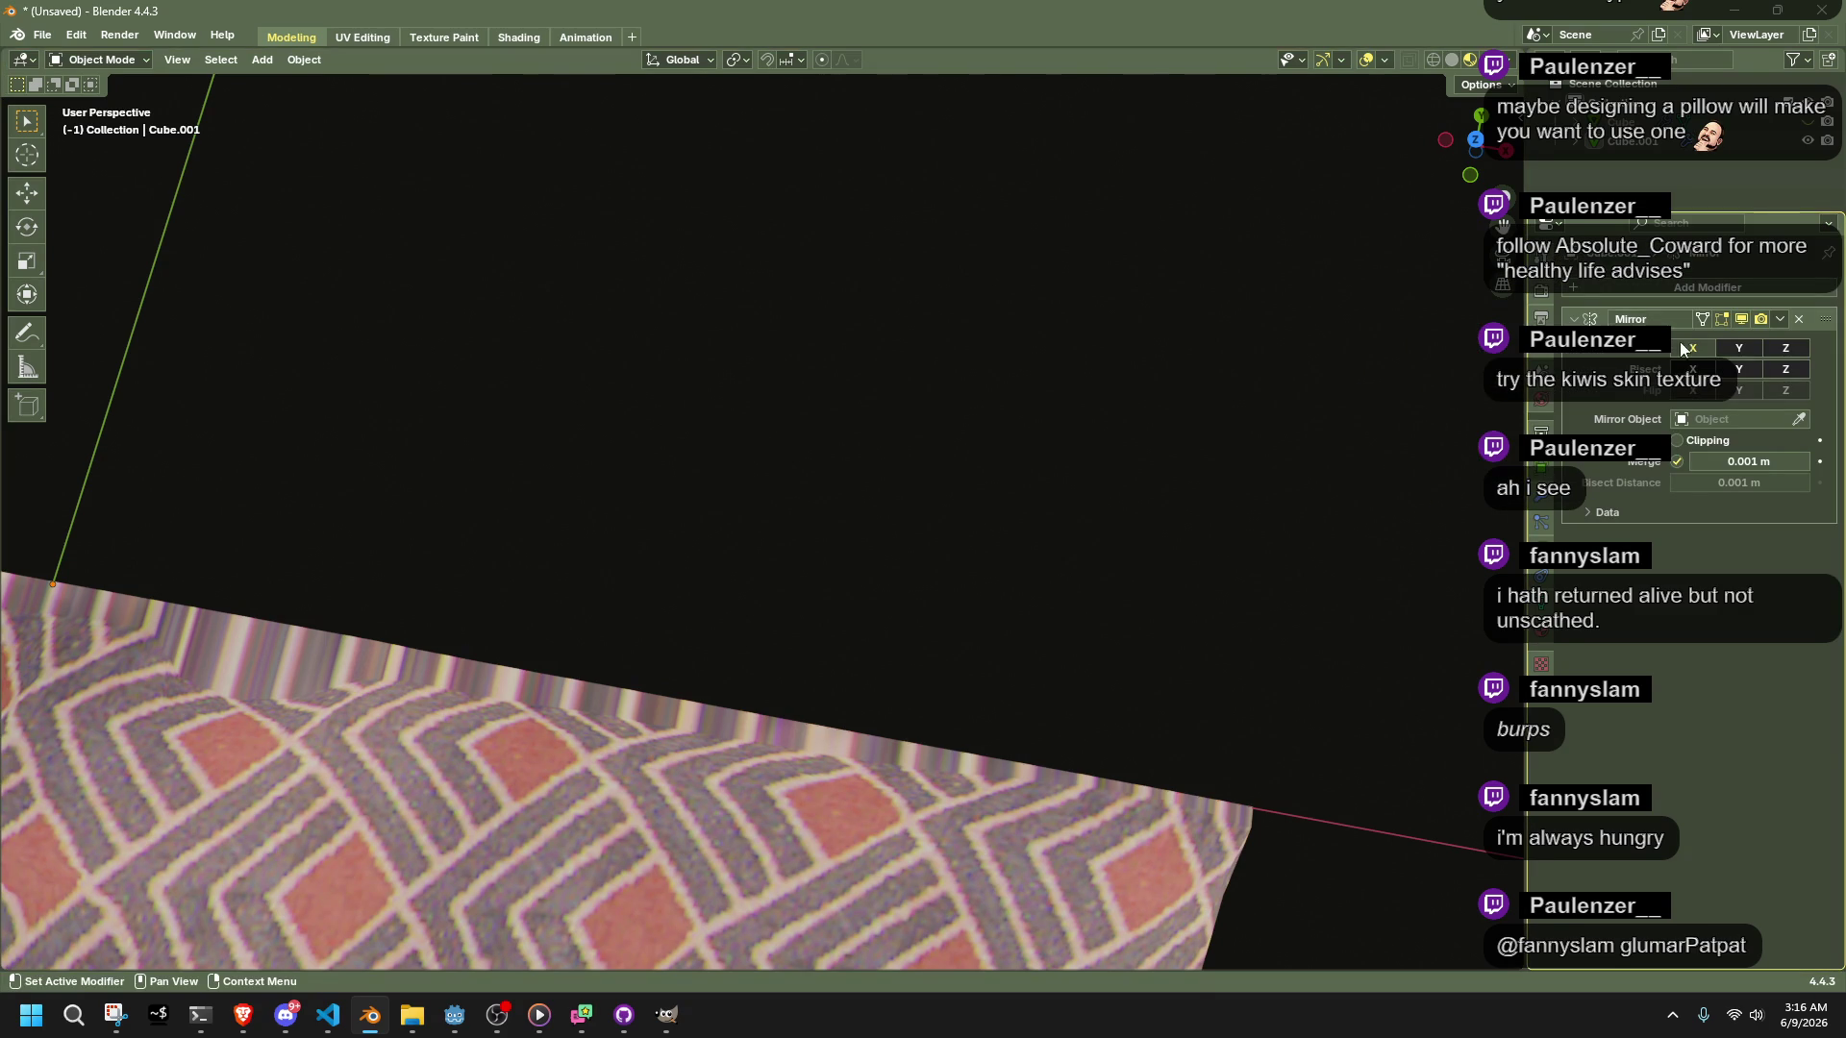
{"action": "left_click", "coordinate": [1747, 350]}
{"action": "scroll", "coordinate": [1289, 477], "scroll_direction": "down", "scroll_amount": 6}
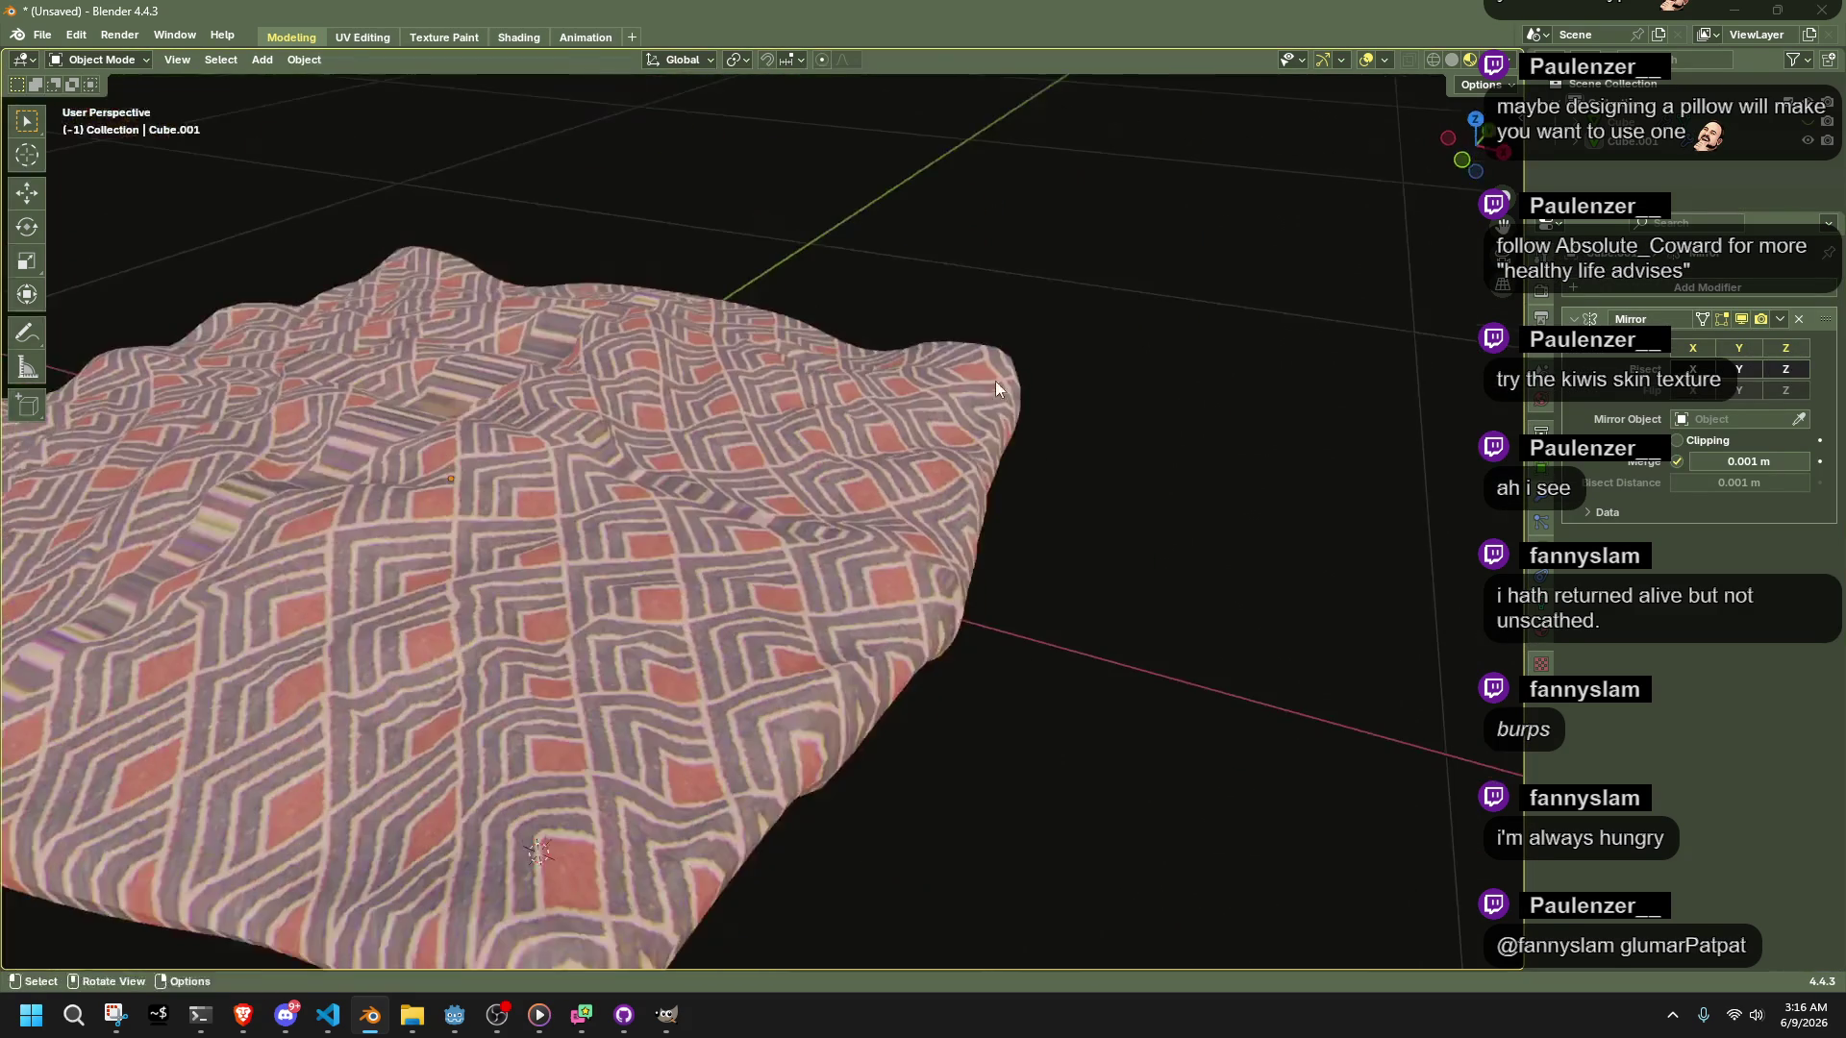
{"action": "mouse_move", "coordinate": [1360, 426]}
{"action": "middle_mouse_down"}
{"action": "mouse_move", "coordinate": [986, 486]}
{"action": "mouse_move", "coordinate": [888, 381]}
{"action": "mouse_move", "coordinate": [896, 573]}
{"action": "mouse_move", "coordinate": [1067, 610]}
{"action": "mouse_move", "coordinate": [1104, 564]}
{"action": "mouse_move", "coordinate": [987, 608]}
{"action": "mouse_move", "coordinate": [1112, 555]}
{"action": "middle_mouse_up"}
Select all of the pillow's faces in Edit Mode, try a Cube Projection unwrap, then undo it
{"action": "key", "text": "Tab"}
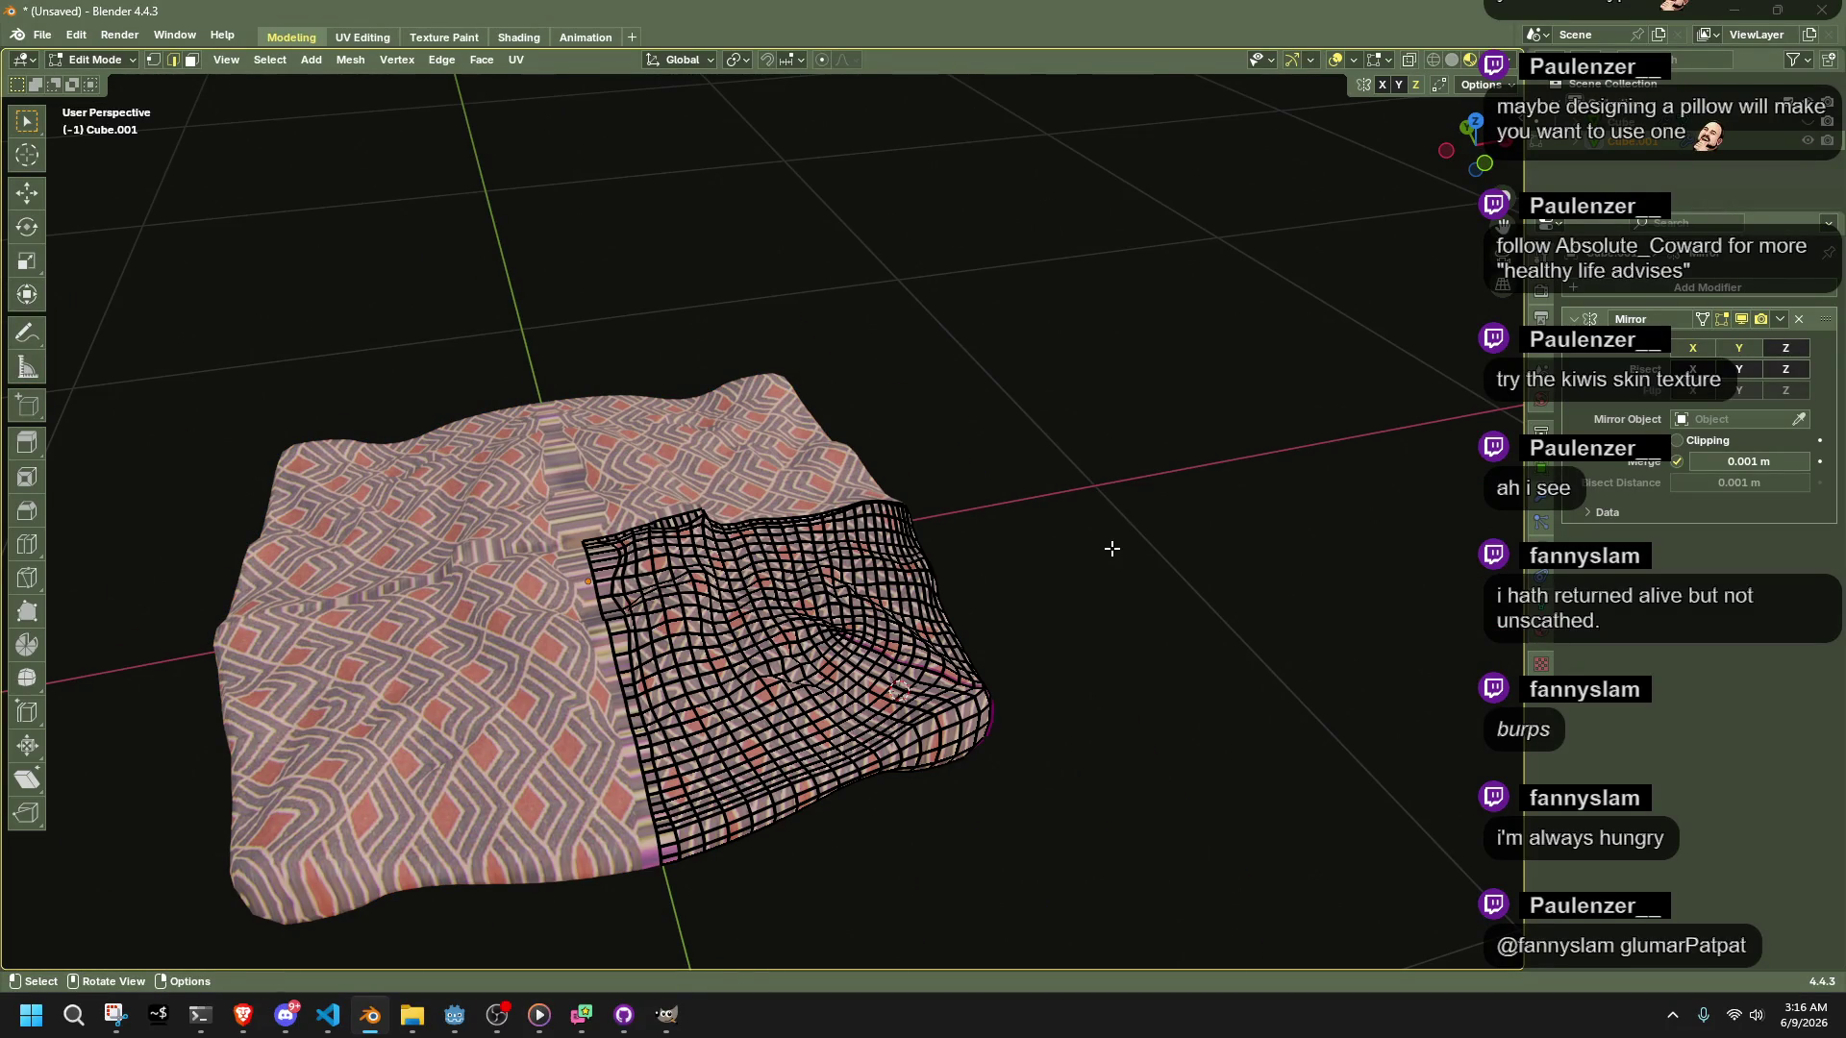
{"action": "middle_click_drag", "start_coordinate": [691, 560], "coordinate": [694, 611]}
{"action": "key", "text": "a"}
{"action": "right_click", "coordinate": [694, 611]}
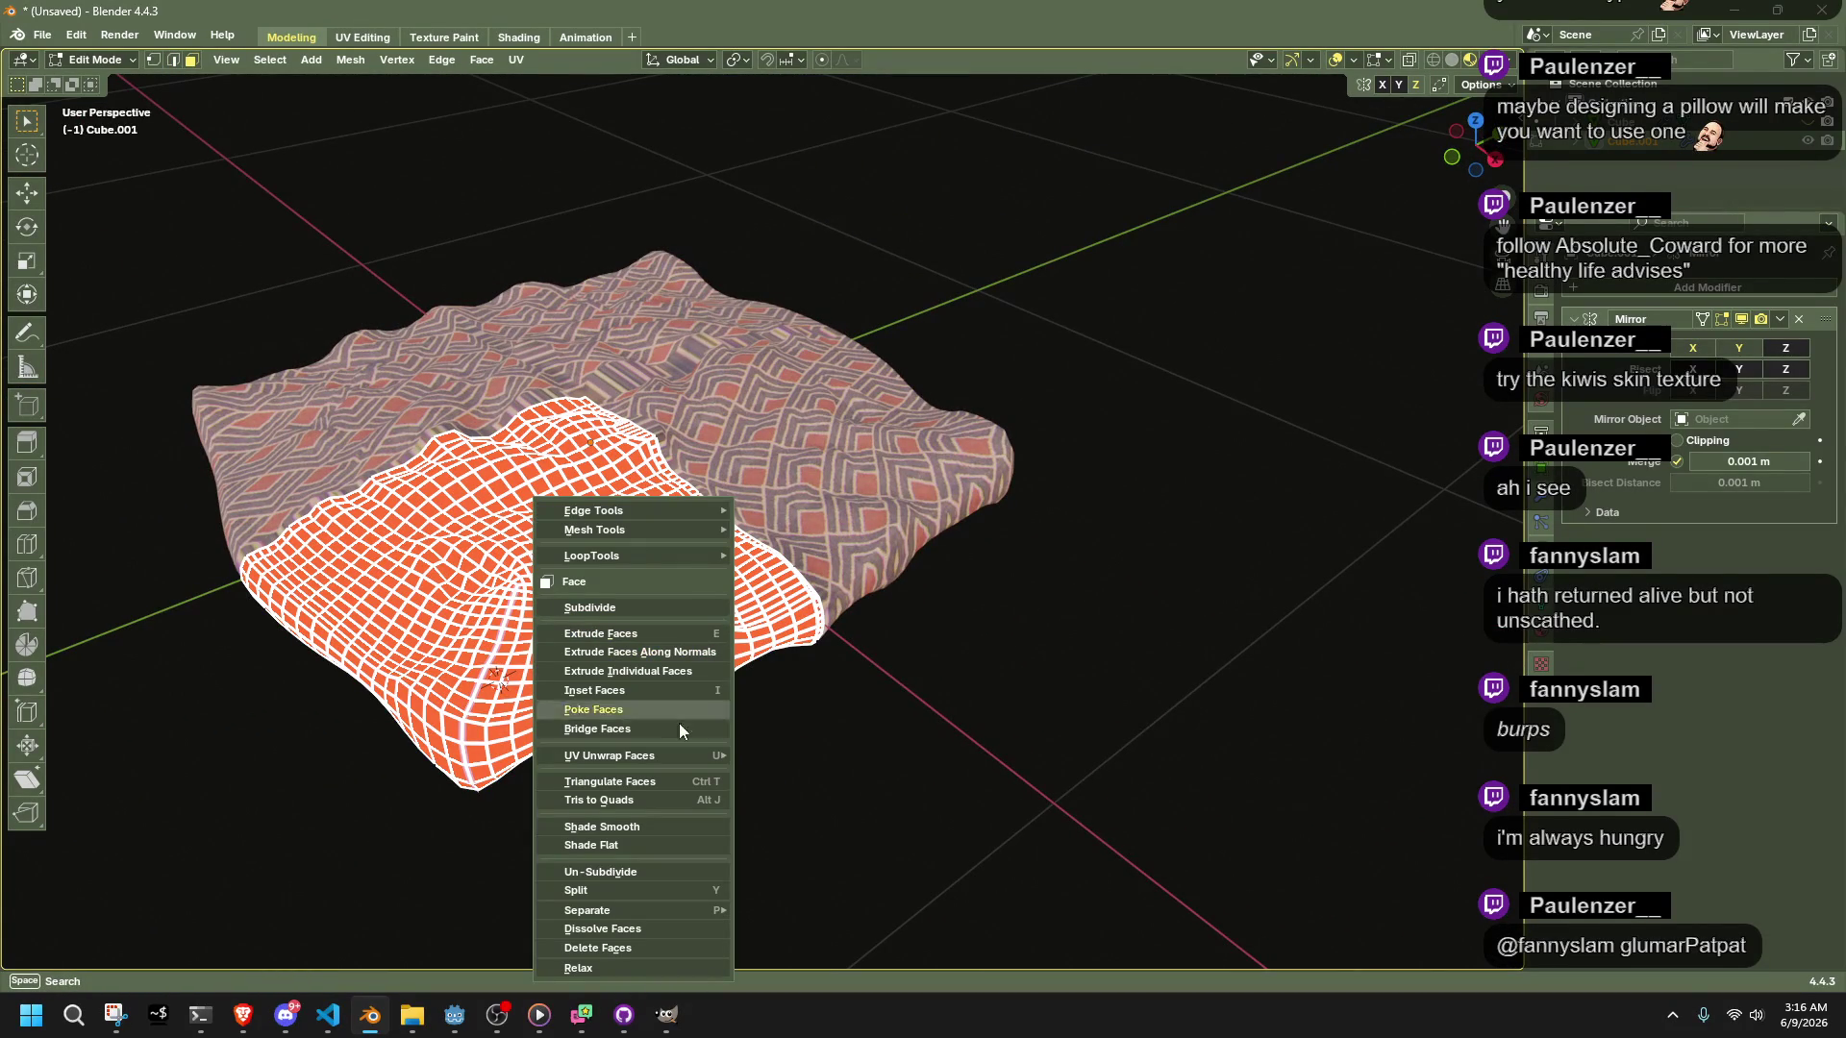
{"action": "mouse_move", "coordinate": [700, 756]}
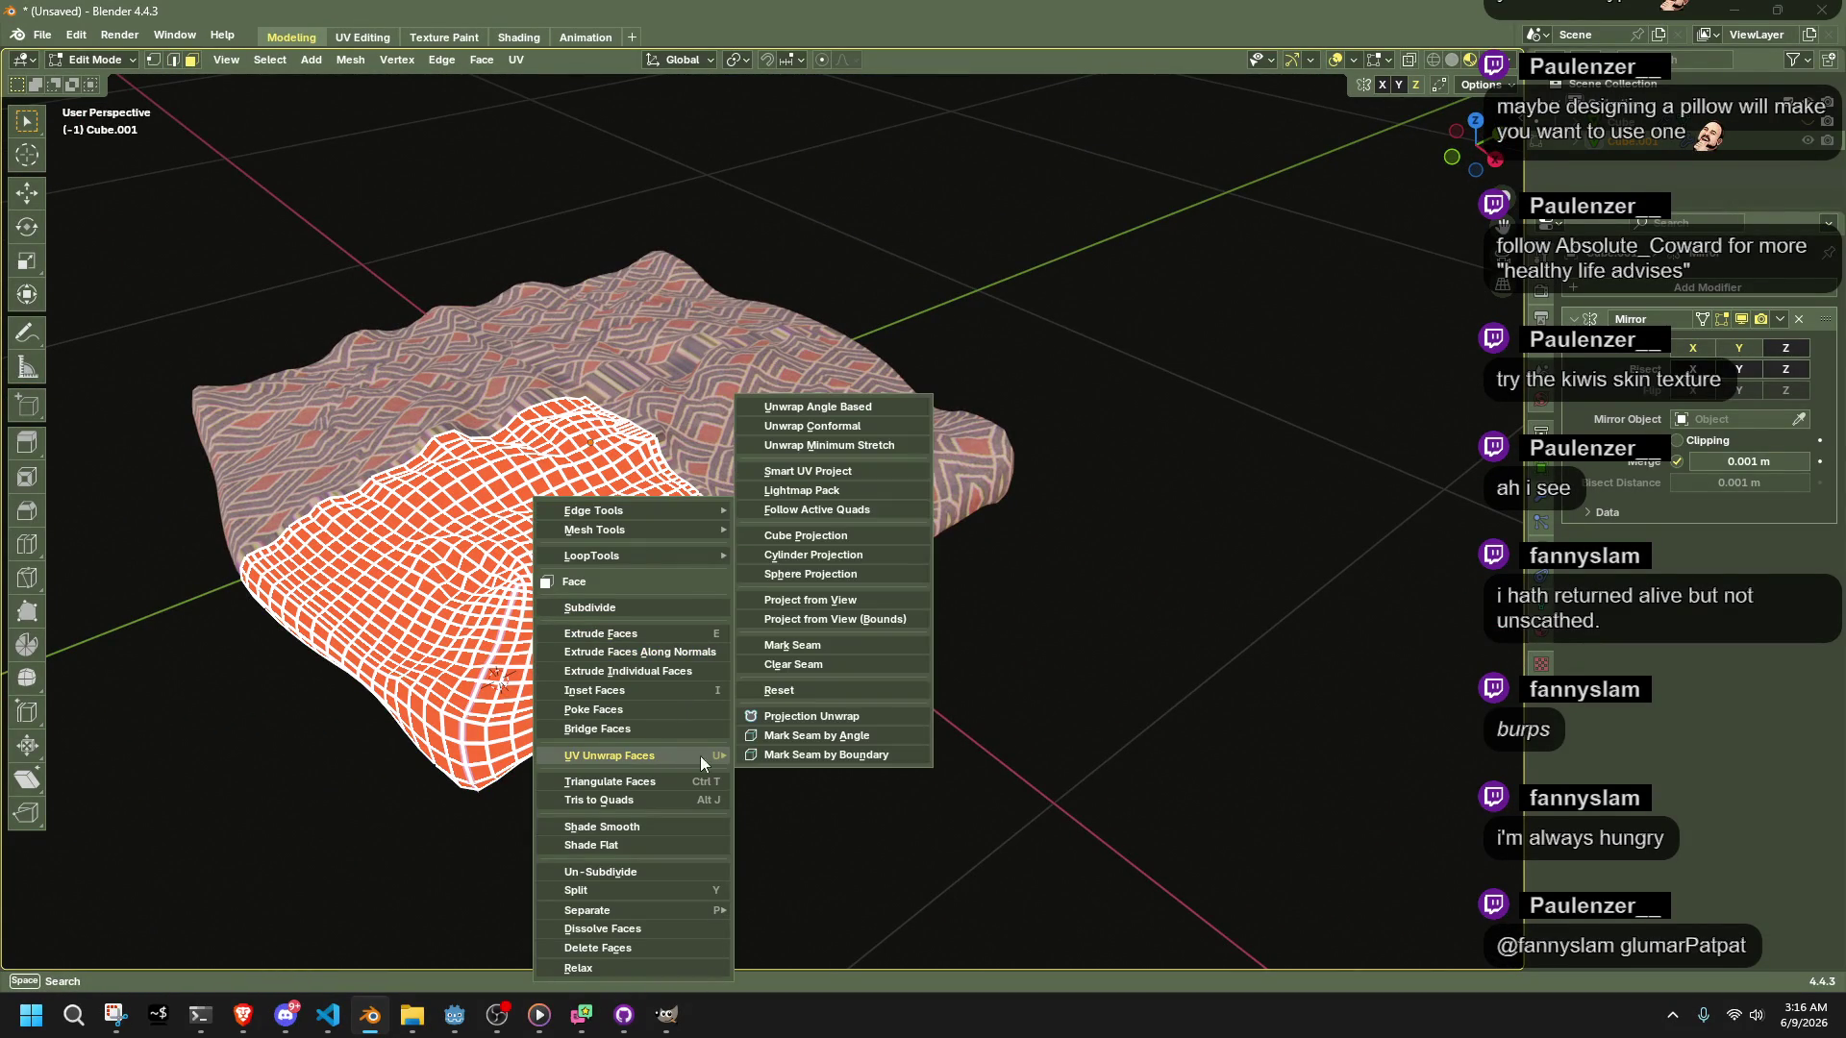
{"action": "left_click", "coordinate": [855, 535]}
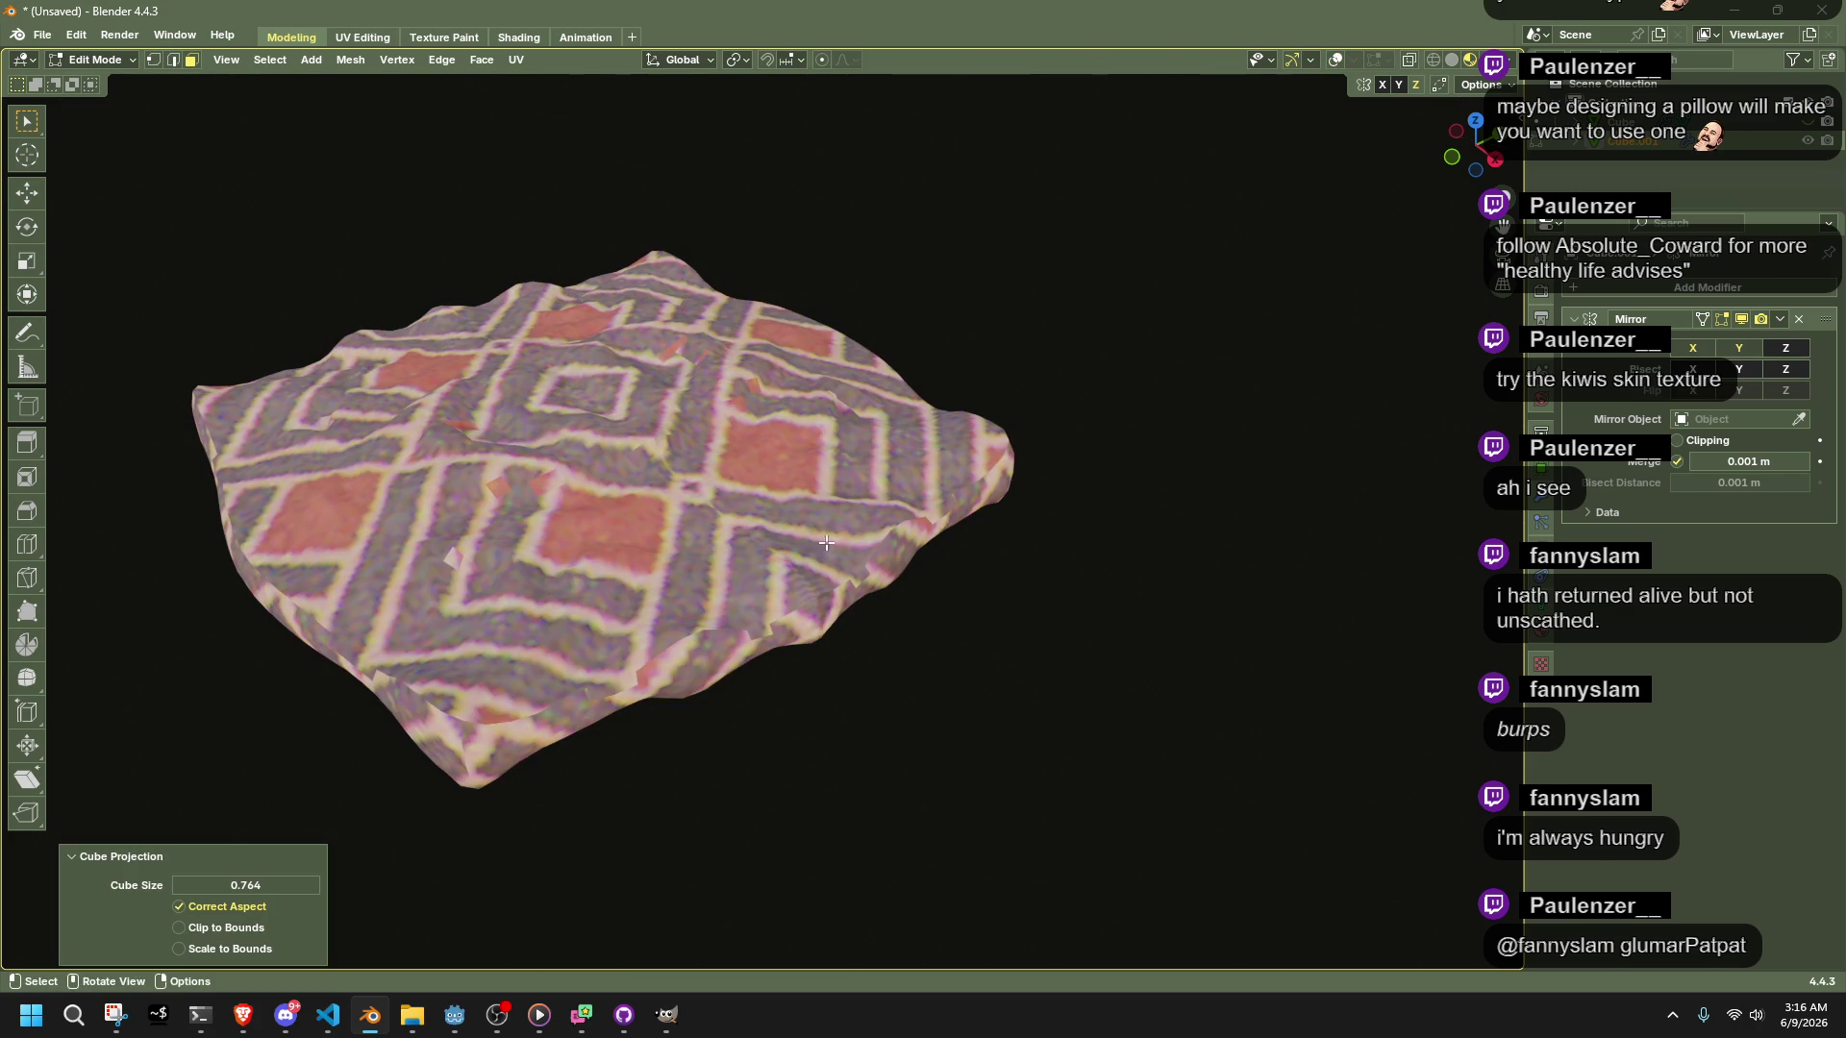
{"action": "left_click_drag", "start_coordinate": [285, 891], "coordinate": [259, 892]}
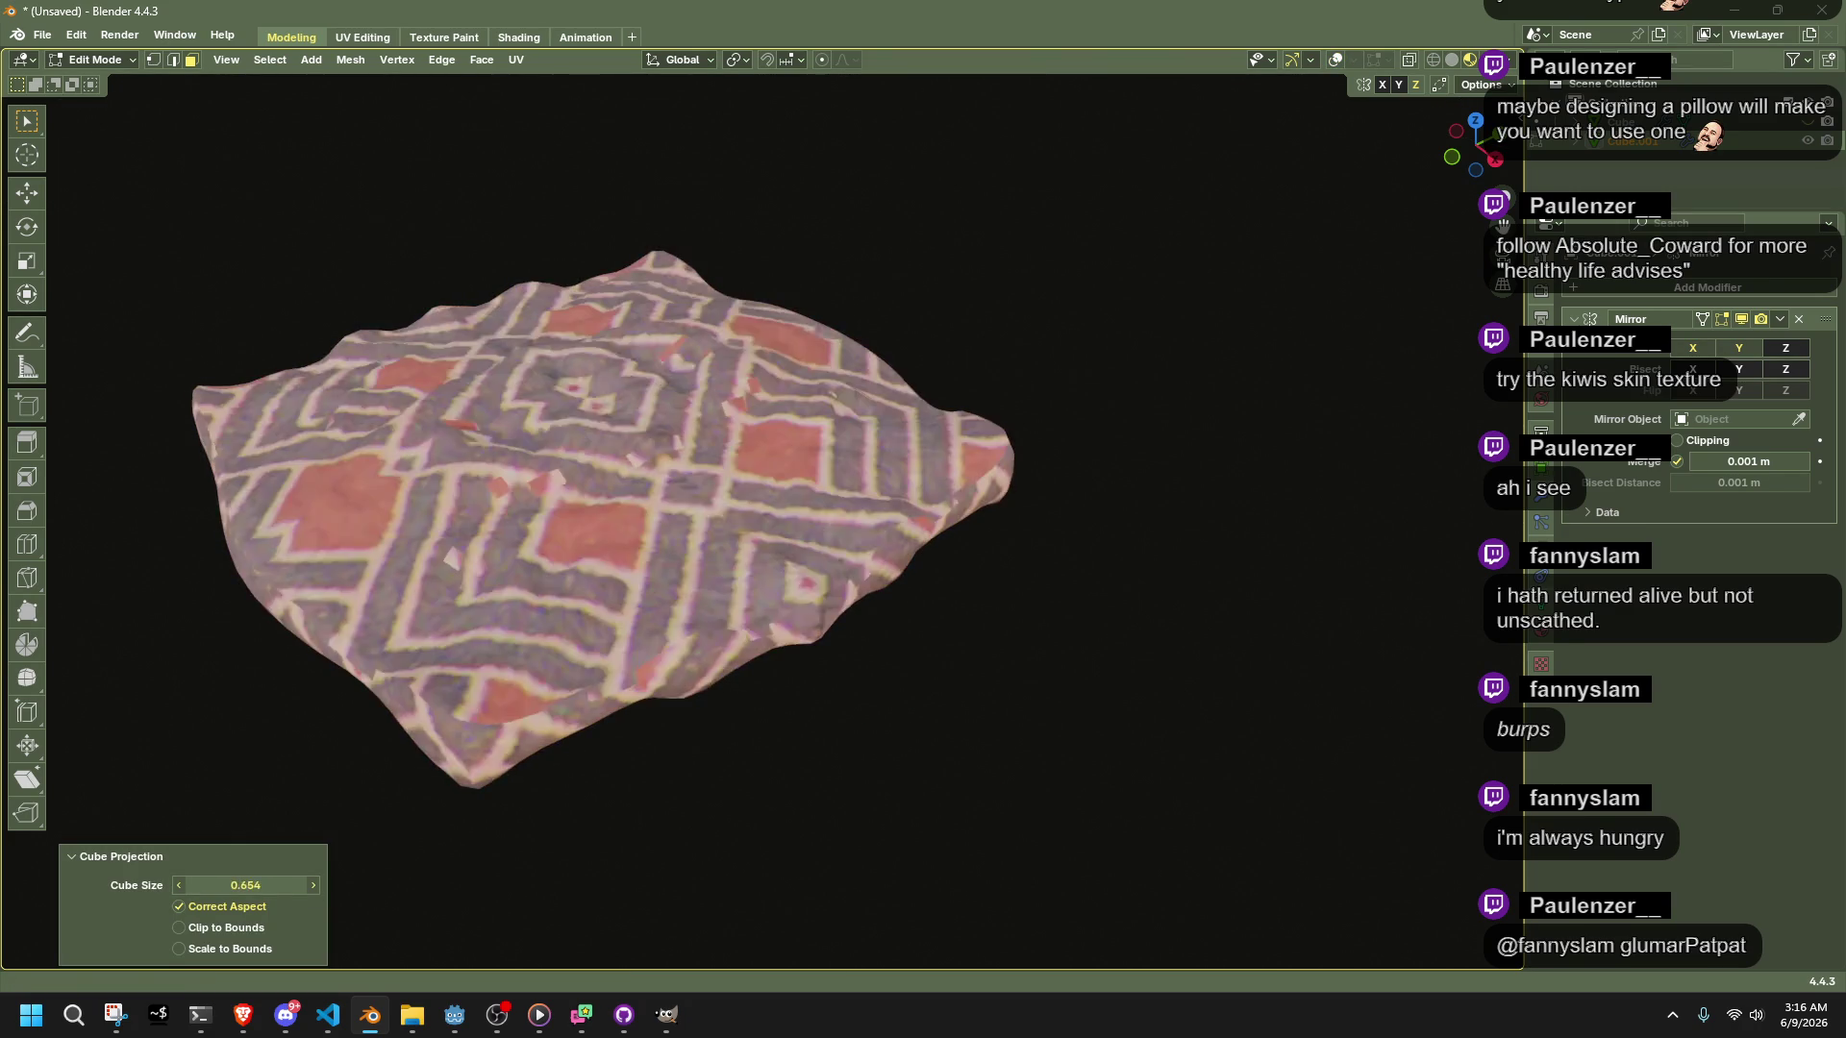
{"action": "key", "text": "ctrl+z"}
Unwrap the selected faces with Minimum Stretch and set the iterations to 9
{"action": "right_click", "coordinate": [582, 577]}
{"action": "key", "text": "Escape"}
{"action": "key", "text": "shift+alt+z"}
{"action": "key", "text": "shift+alt+z"}
{"action": "right_click", "coordinate": [557, 552]}
{"action": "mouse_move", "coordinate": [557, 552]}
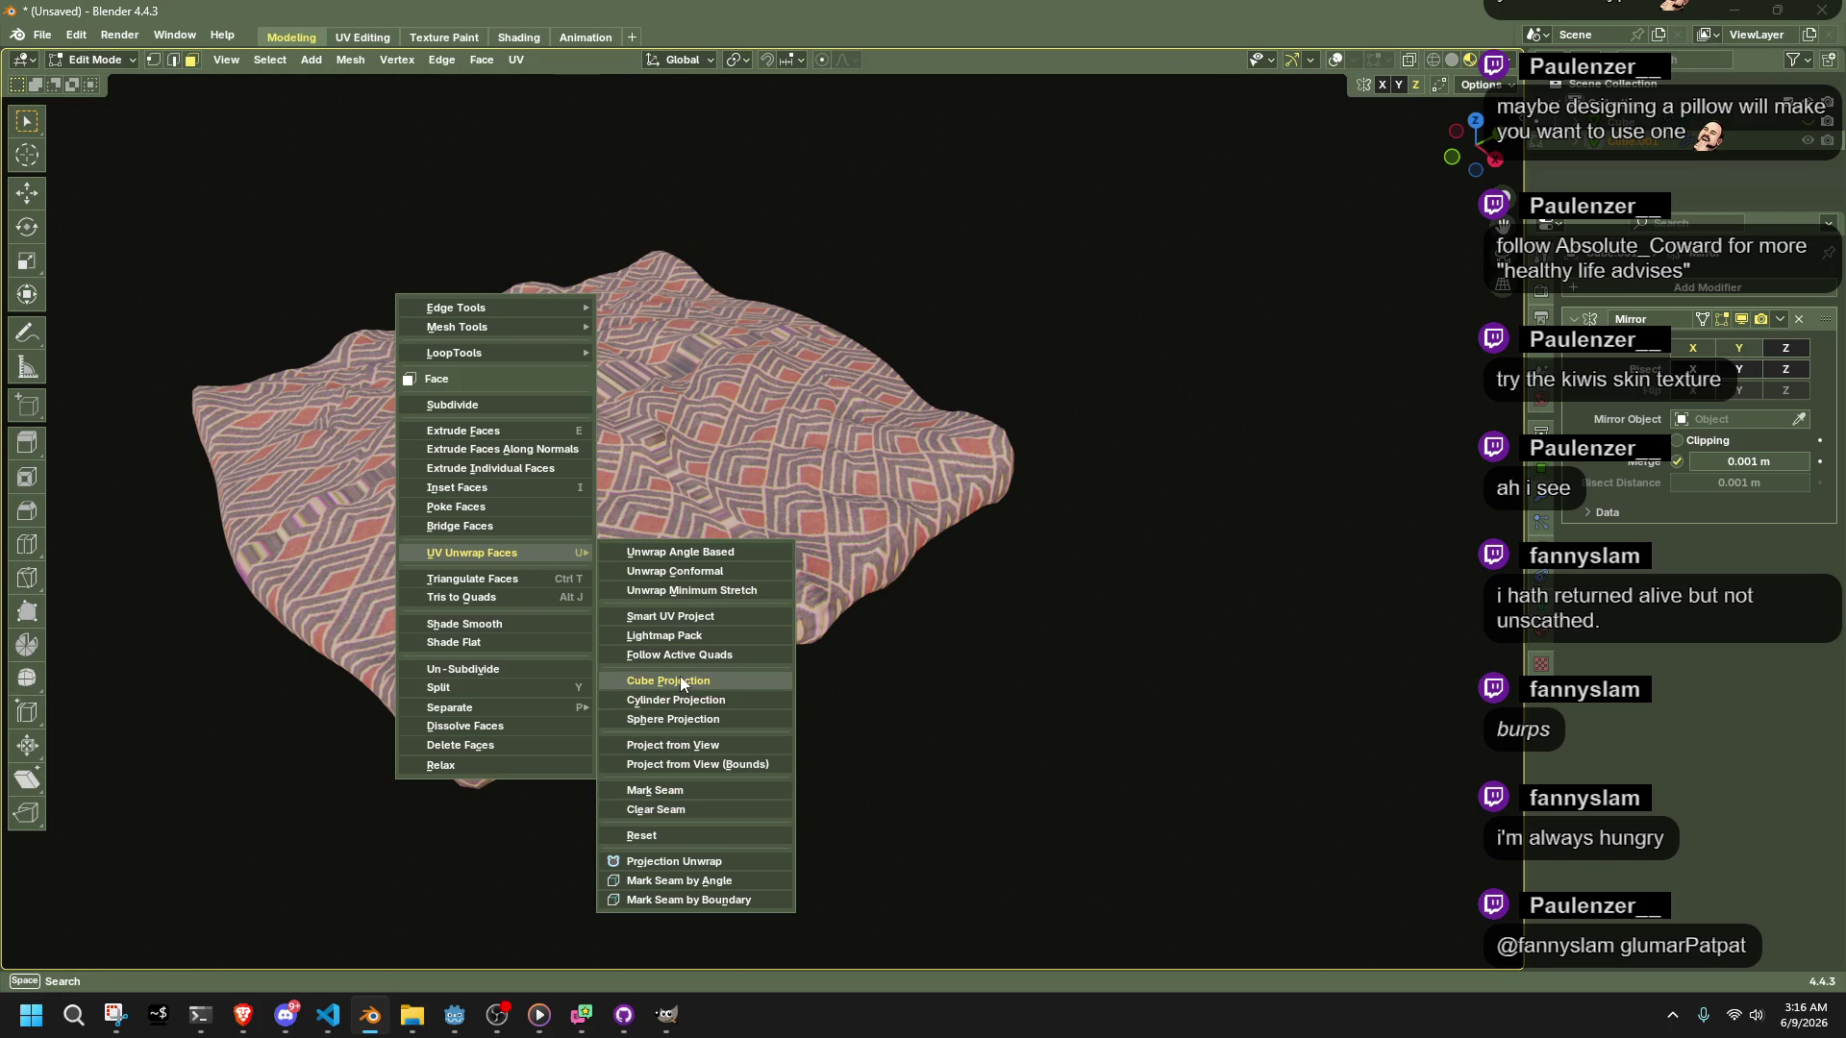
{"action": "left_click", "coordinate": [746, 589]}
{"action": "left_click_drag", "start_coordinate": [253, 805], "coordinate": [226, 814]}
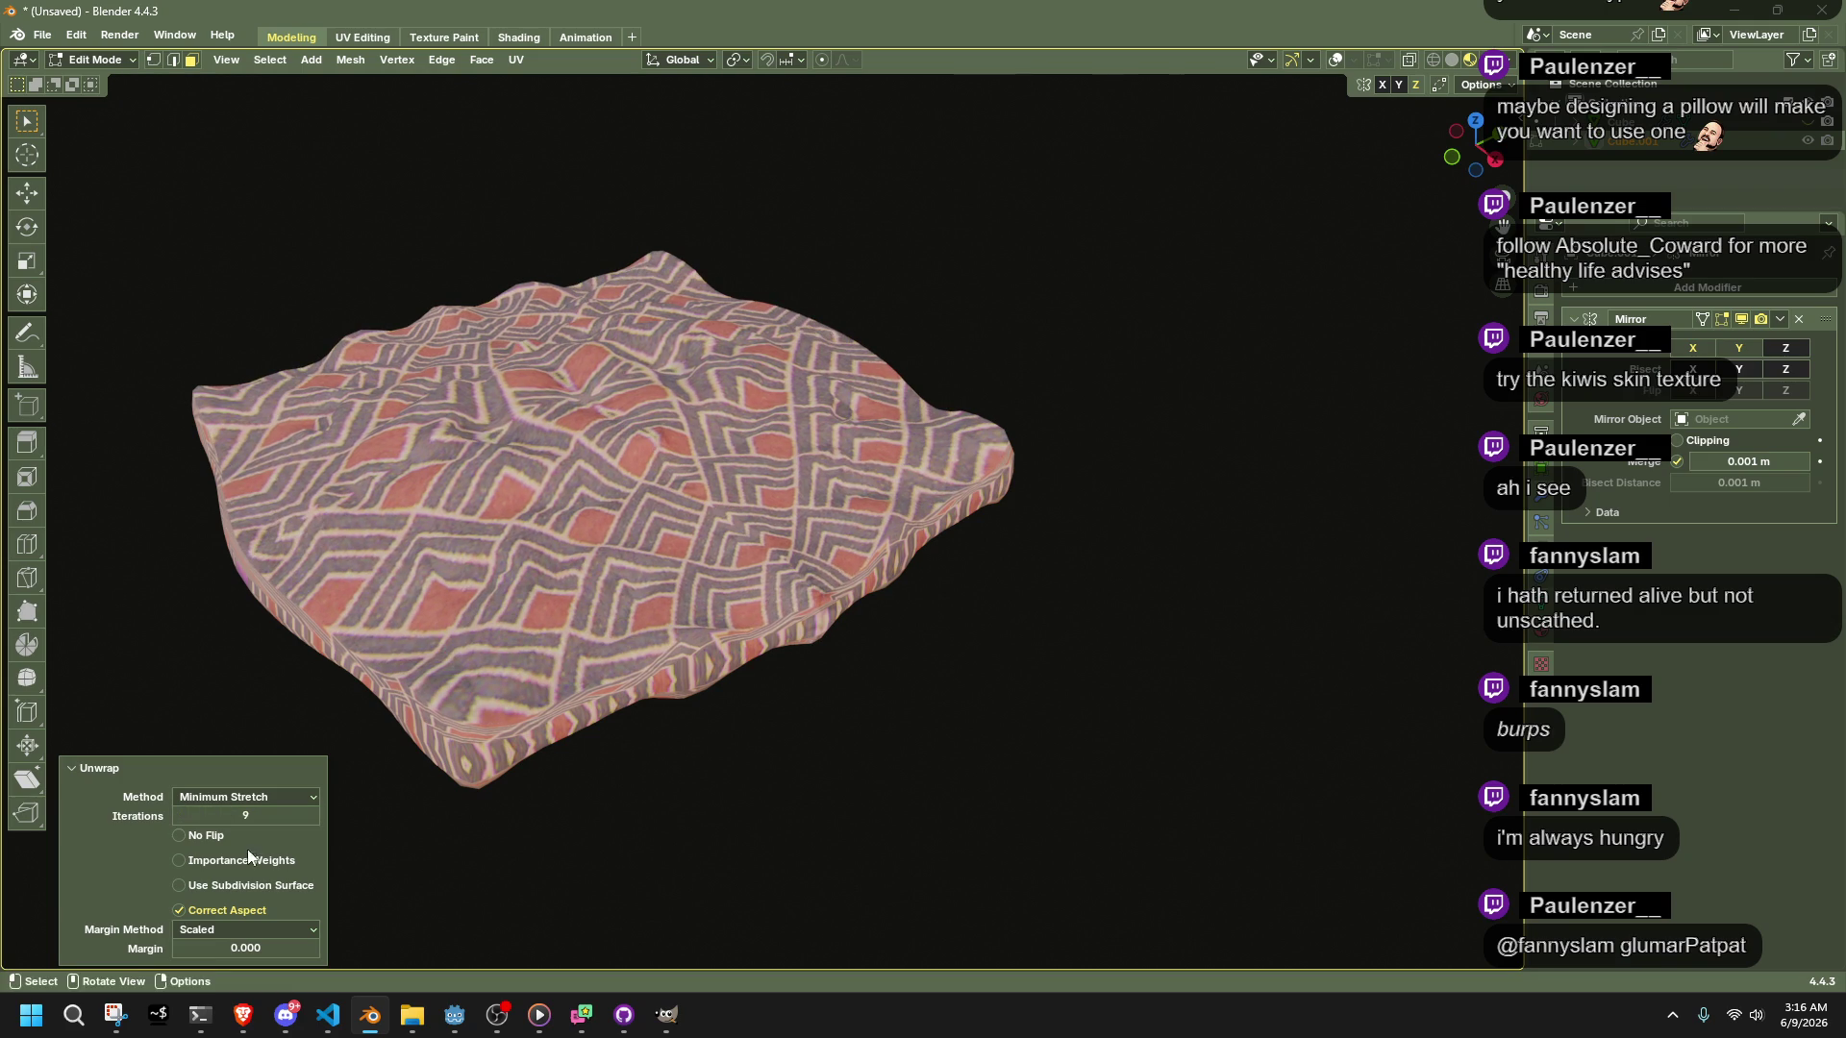
Test the No Flip, Importance Weights, Subdivision and Correct Aspect options, restoring them afterward
{"action": "left_click", "coordinate": [191, 838]}
{"action": "left_click", "coordinate": [198, 861]}
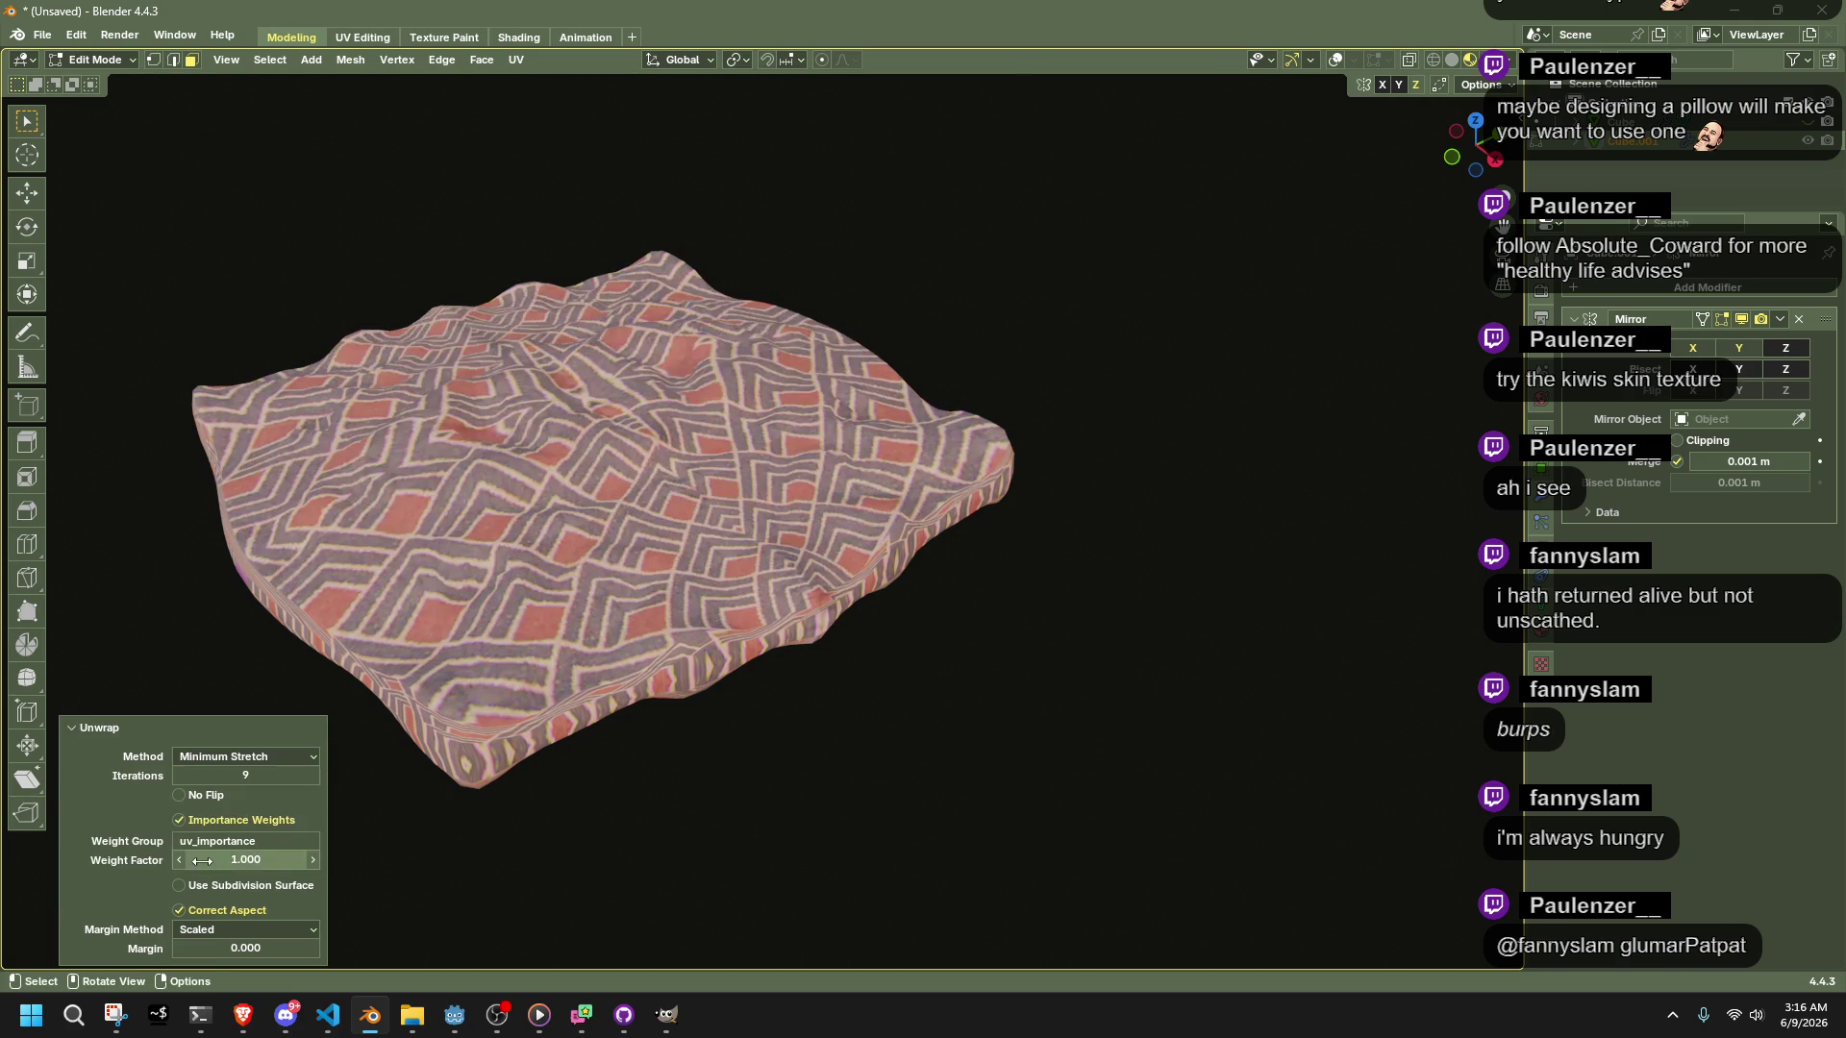
{"action": "left_click", "coordinate": [195, 825]}
{"action": "left_click", "coordinate": [220, 885]}
{"action": "left_click", "coordinate": [219, 884]}
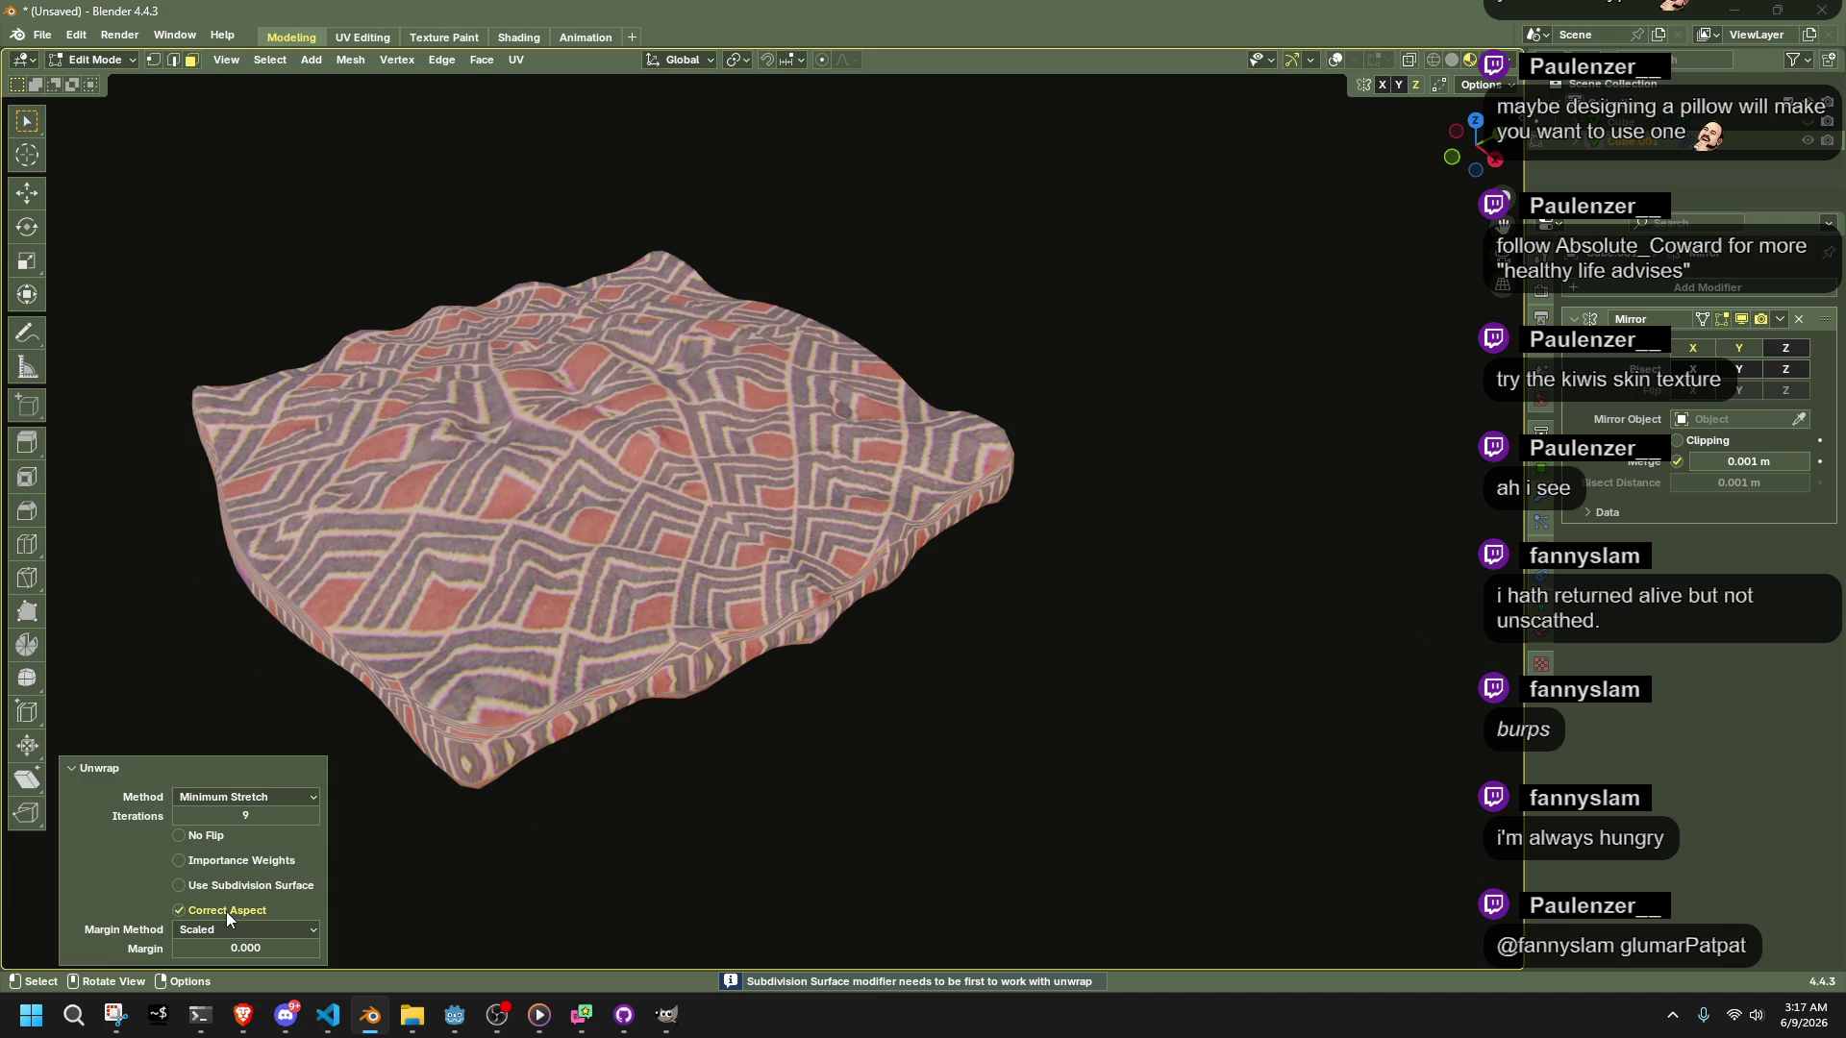
{"action": "left_click", "coordinate": [227, 911]}
{"action": "left_click", "coordinate": [227, 911]}
Return to Object Mode and check the mirrored fabric pattern with X-ray and overlays
{"action": "mouse_move", "coordinate": [701, 775]}
{"action": "middle_mouse_down"}
{"action": "mouse_move", "coordinate": [953, 707]}
{"action": "mouse_move", "coordinate": [1052, 606]}
{"action": "mouse_move", "coordinate": [1249, 569]}
{"action": "mouse_move", "coordinate": [1257, 546]}
{"action": "mouse_move", "coordinate": [859, 602]}
{"action": "middle_mouse_up"}
{"action": "key", "text": "Tab"}
{"action": "key", "text": "alt+z"}
{"action": "key", "text": "shift+alt+z"}
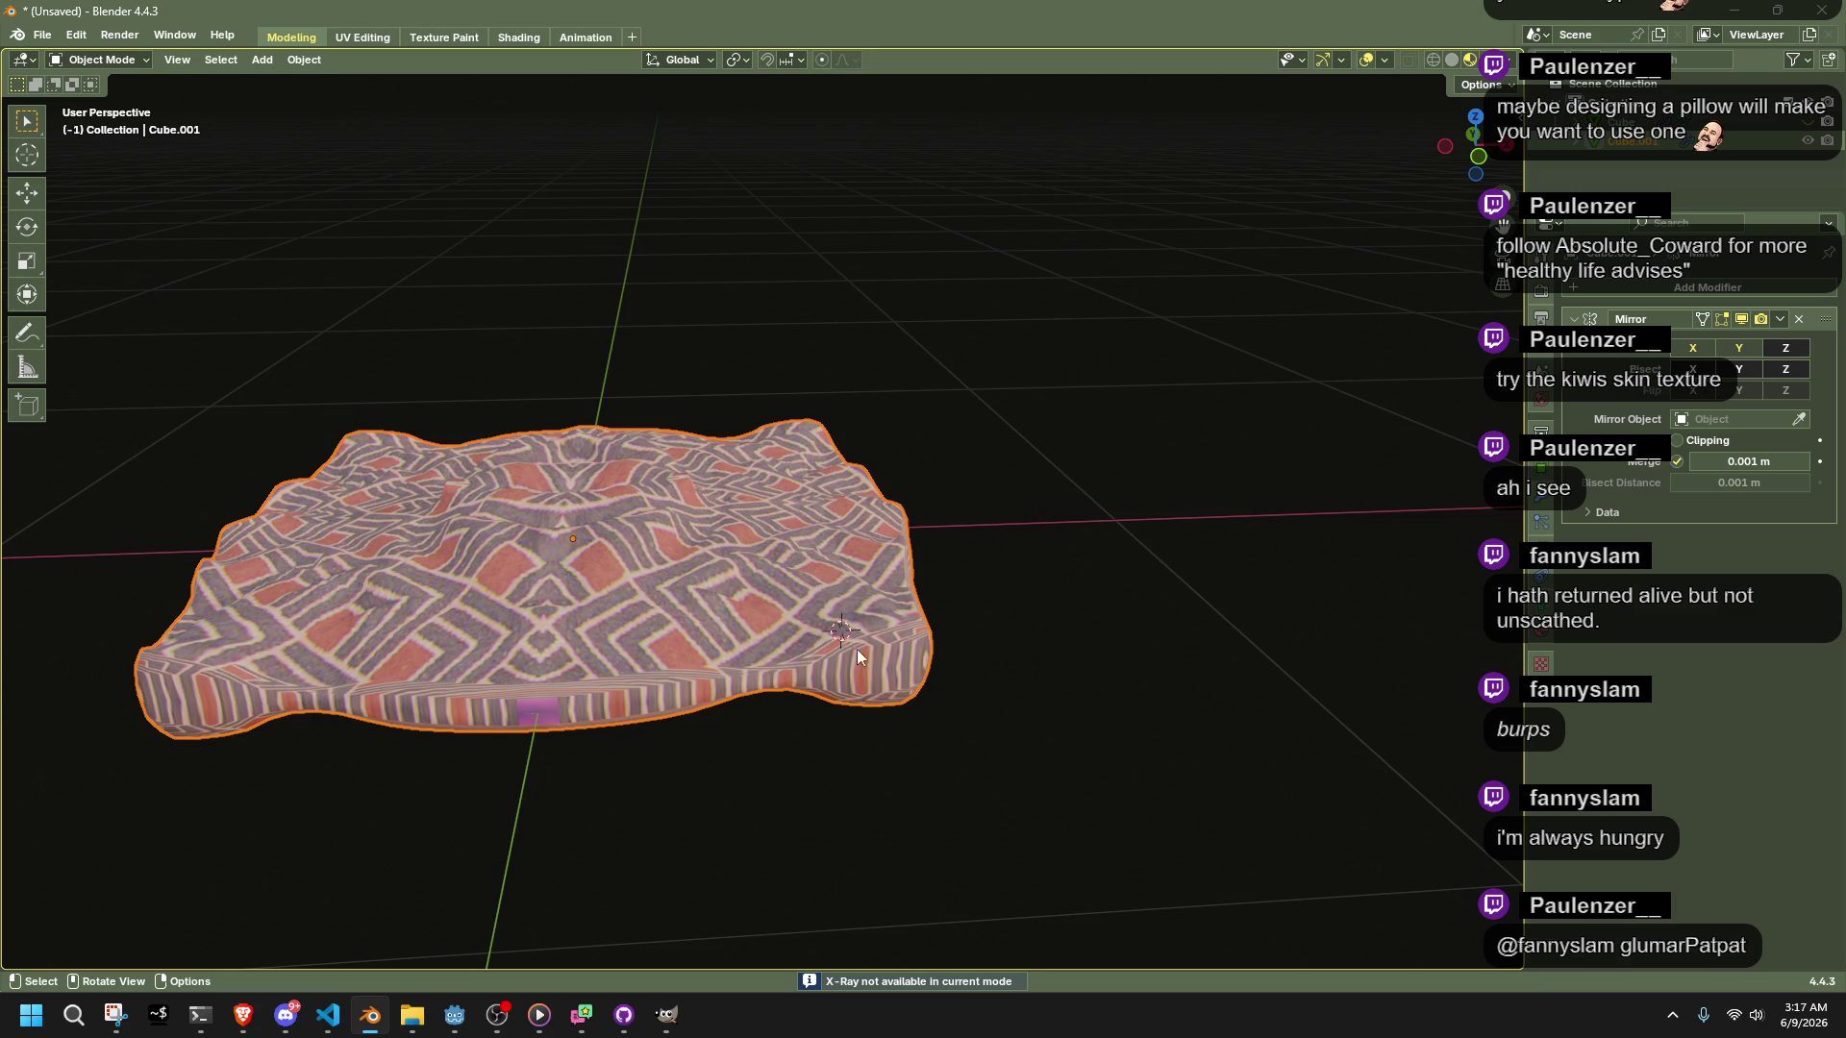
Inspect the sculpted pillow's mesh in Edit Mode from front and side views, then return to Object Mode
{"action": "middle_click_drag", "start_coordinate": [861, 631], "coordinate": [880, 636]}
{"action": "key", "text": "Tab"}
{"action": "key", "text": "alt+a"}
{"action": "scroll", "coordinate": [1000, 663], "scroll_direction": "up", "scroll_amount": 3}
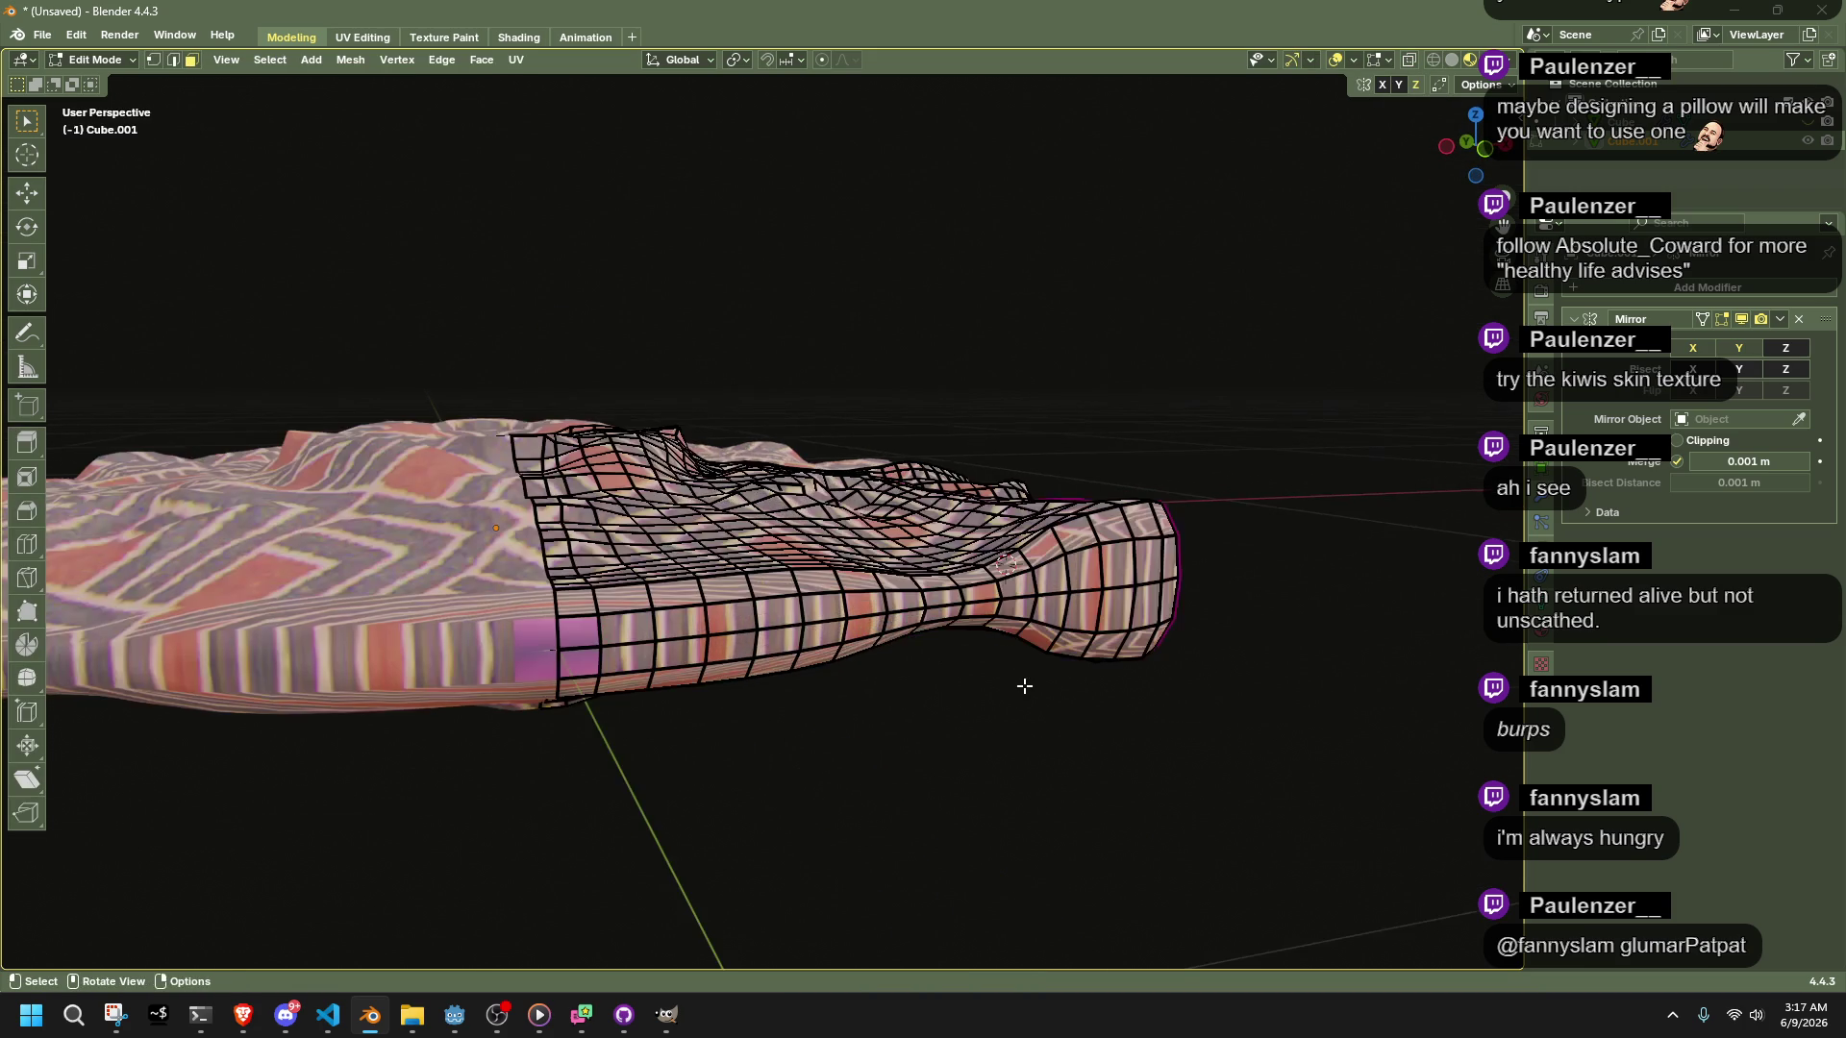
{"action": "mouse_move", "coordinate": [1100, 705]}
{"action": "middle_mouse_down"}
{"action": "mouse_move", "coordinate": [1240, 740]}
{"action": "mouse_move", "coordinate": [1289, 721]}
{"action": "mouse_move", "coordinate": [828, 638]}
{"action": "mouse_move", "coordinate": [939, 631]}
{"action": "middle_mouse_up"}
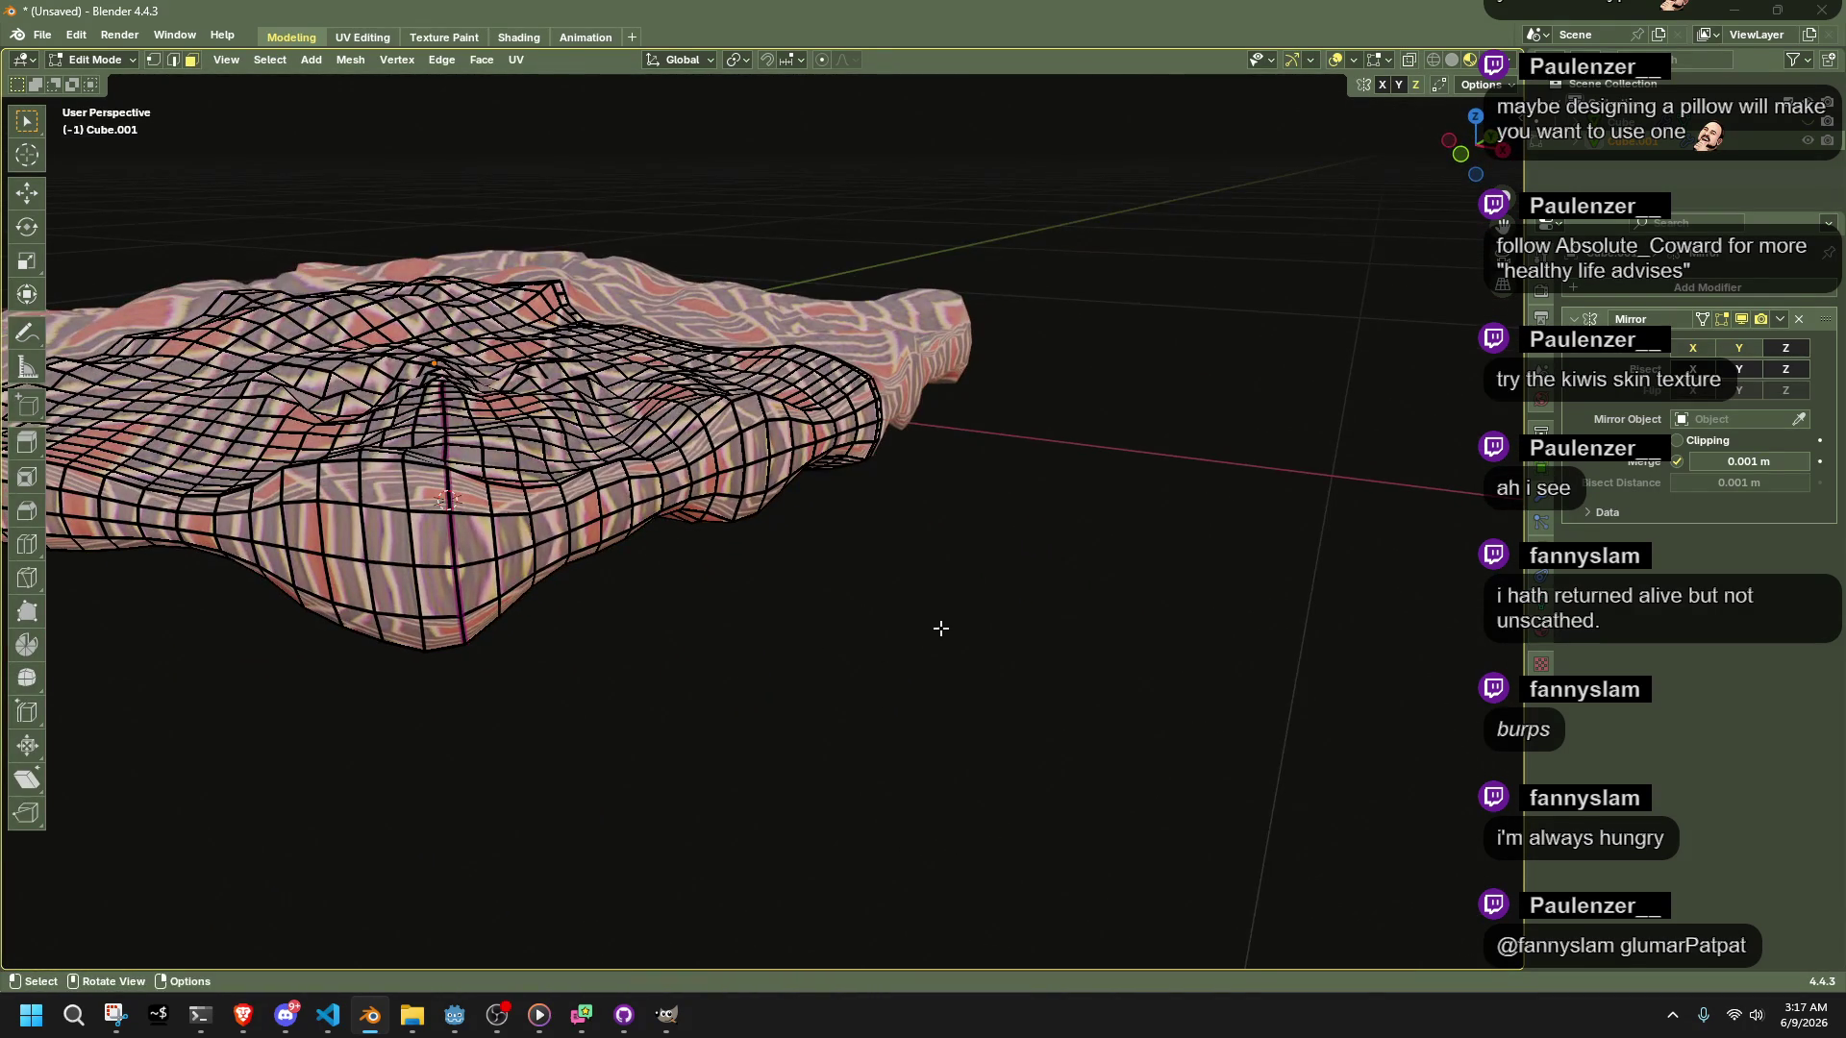
{"action": "key", "text": "Tab"}
{"action": "key", "text": "Tab"}
{"action": "mouse_move", "coordinate": [1168, 346]}
{"action": "middle_mouse_down"}
{"action": "mouse_move", "coordinate": [1128, 410]}
{"action": "mouse_move", "coordinate": [1137, 478]}
{"action": "mouse_move", "coordinate": [1092, 343]}
{"action": "middle_mouse_up"}
{"action": "key", "text": "a"}
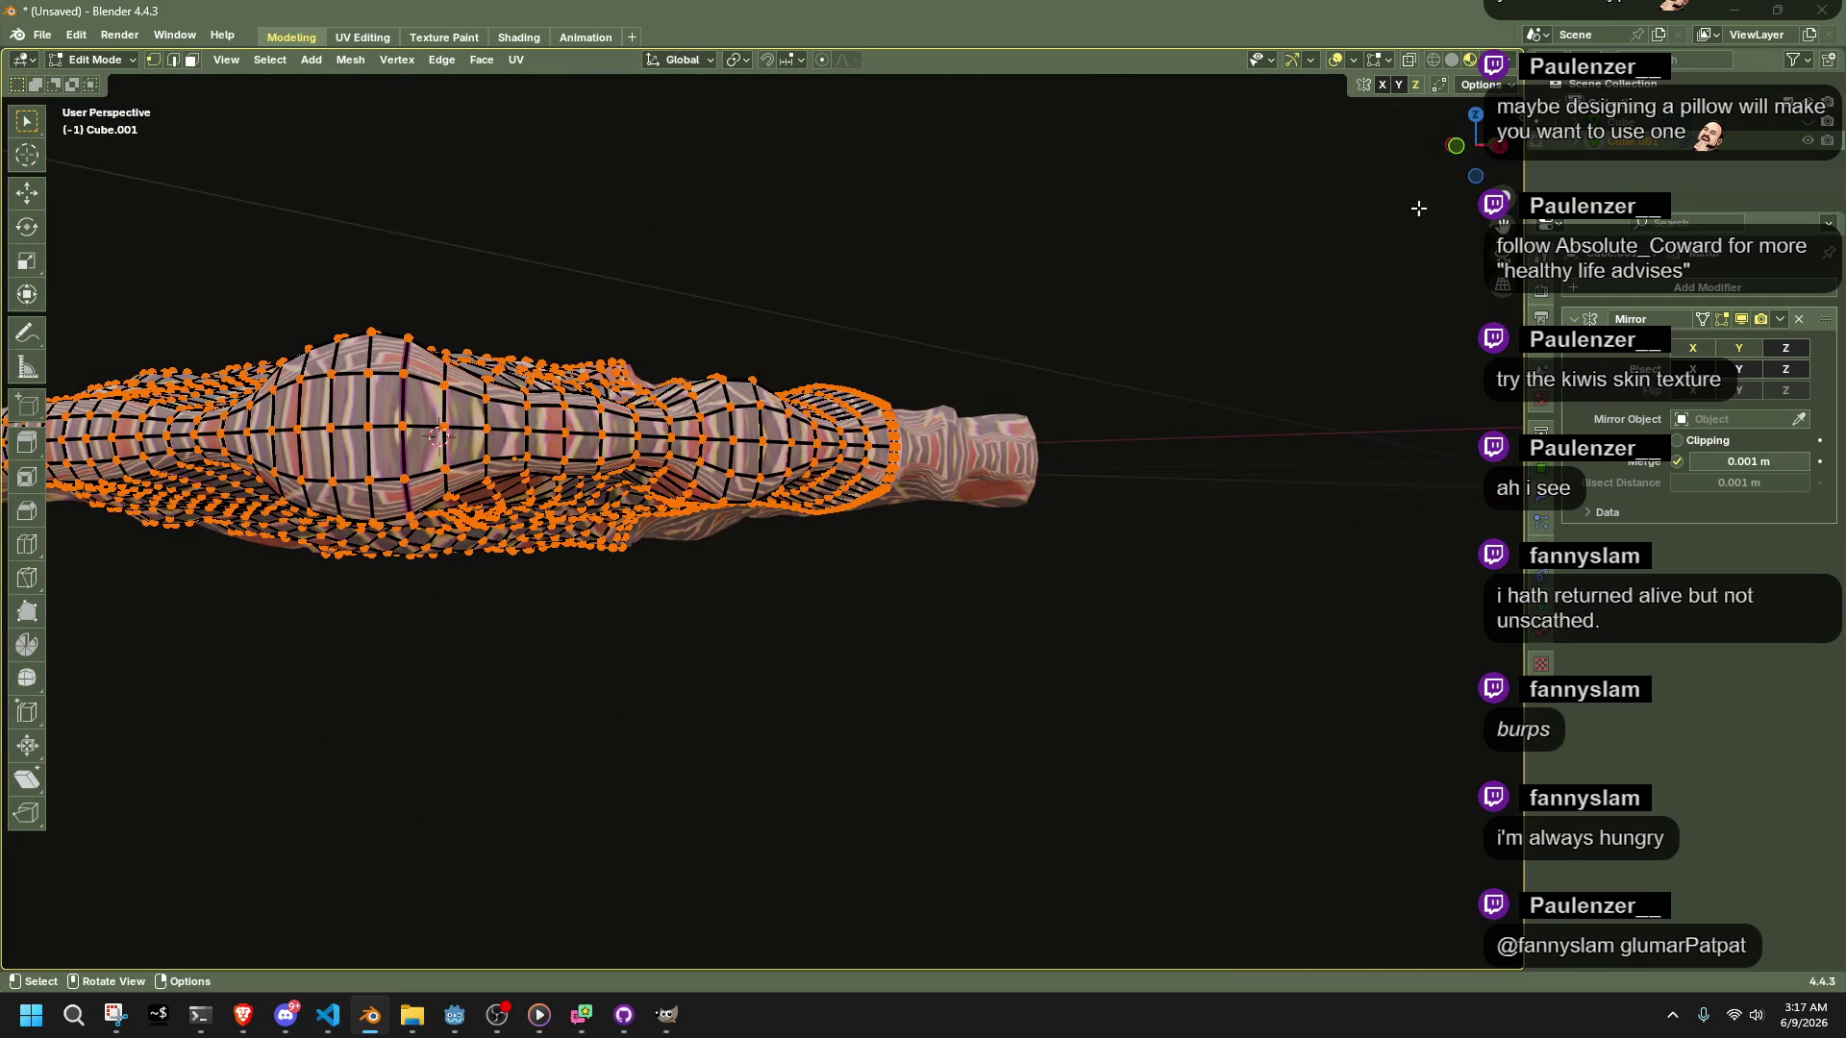
{"action": "left_click", "coordinate": [1457, 149]}
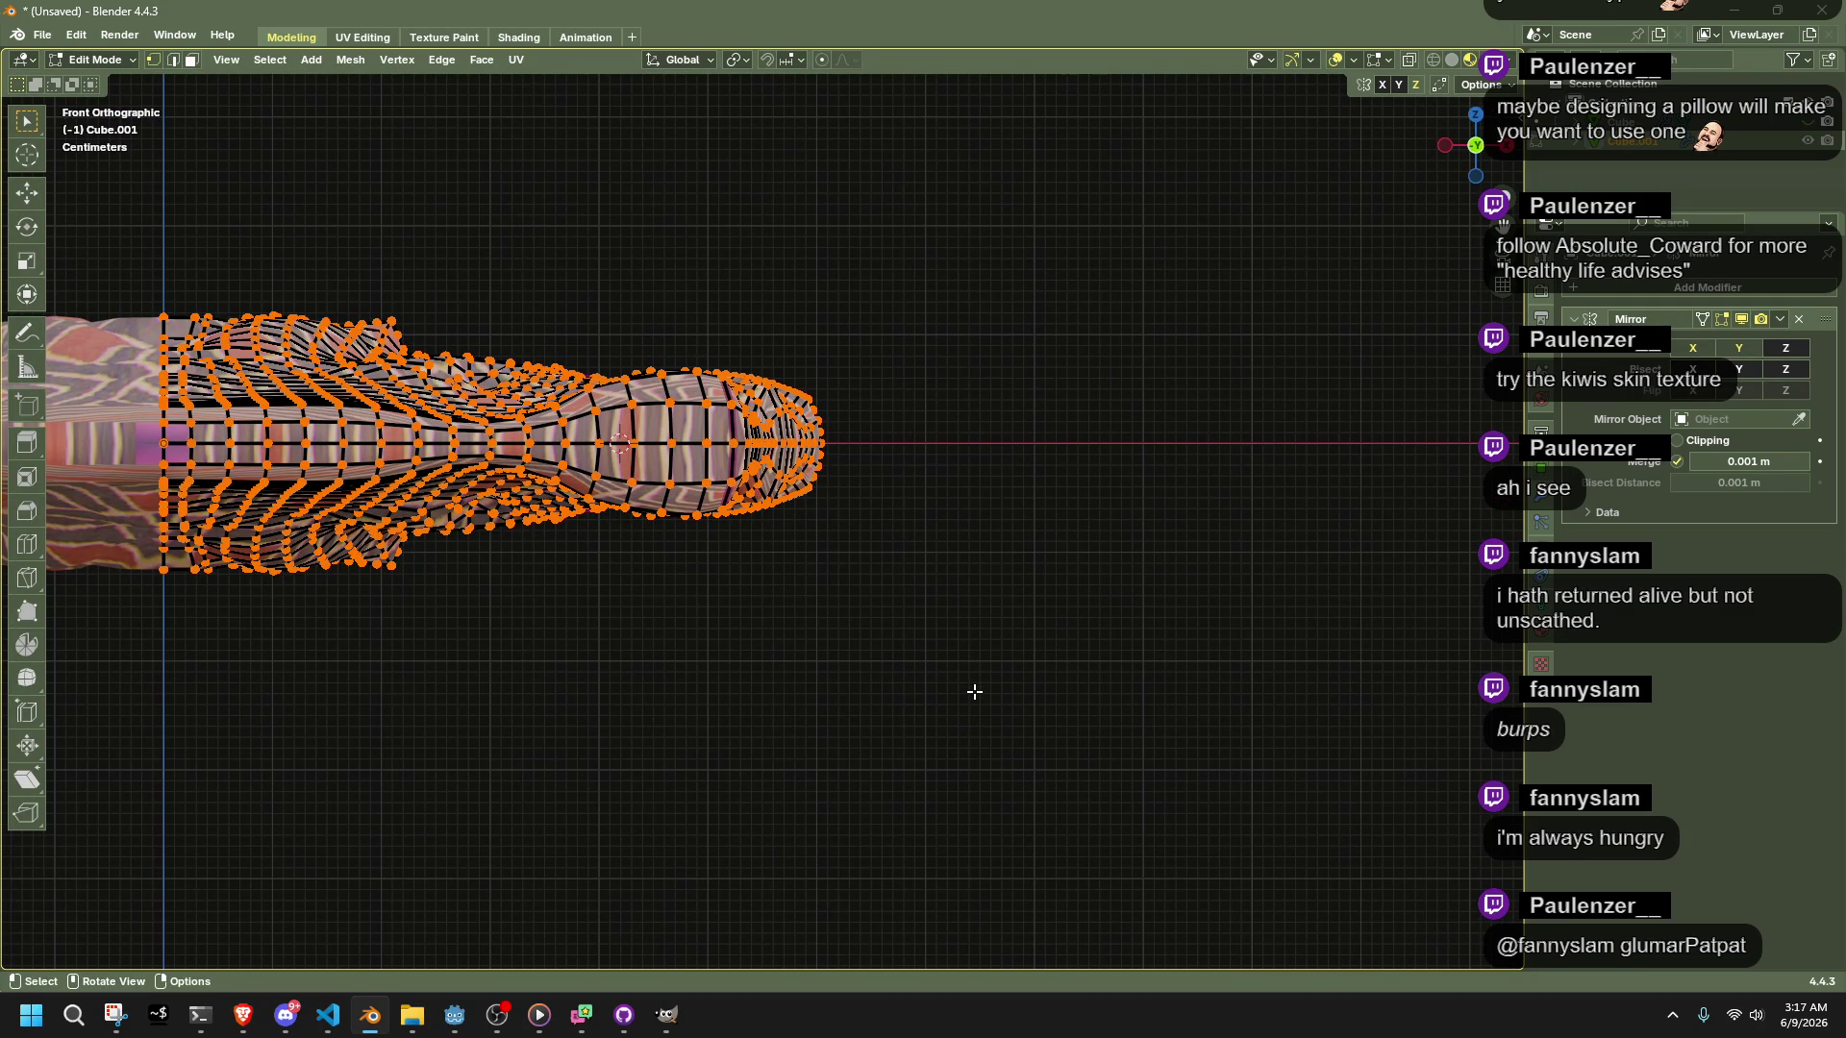
{"action": "key", "text": "Tab"}
{"action": "mouse_move", "coordinate": [1022, 490]}
{"action": "middle_mouse_down"}
{"action": "mouse_move", "coordinate": [948, 651]}
{"action": "mouse_move", "coordinate": [844, 651]}
{"action": "middle_mouse_up"}
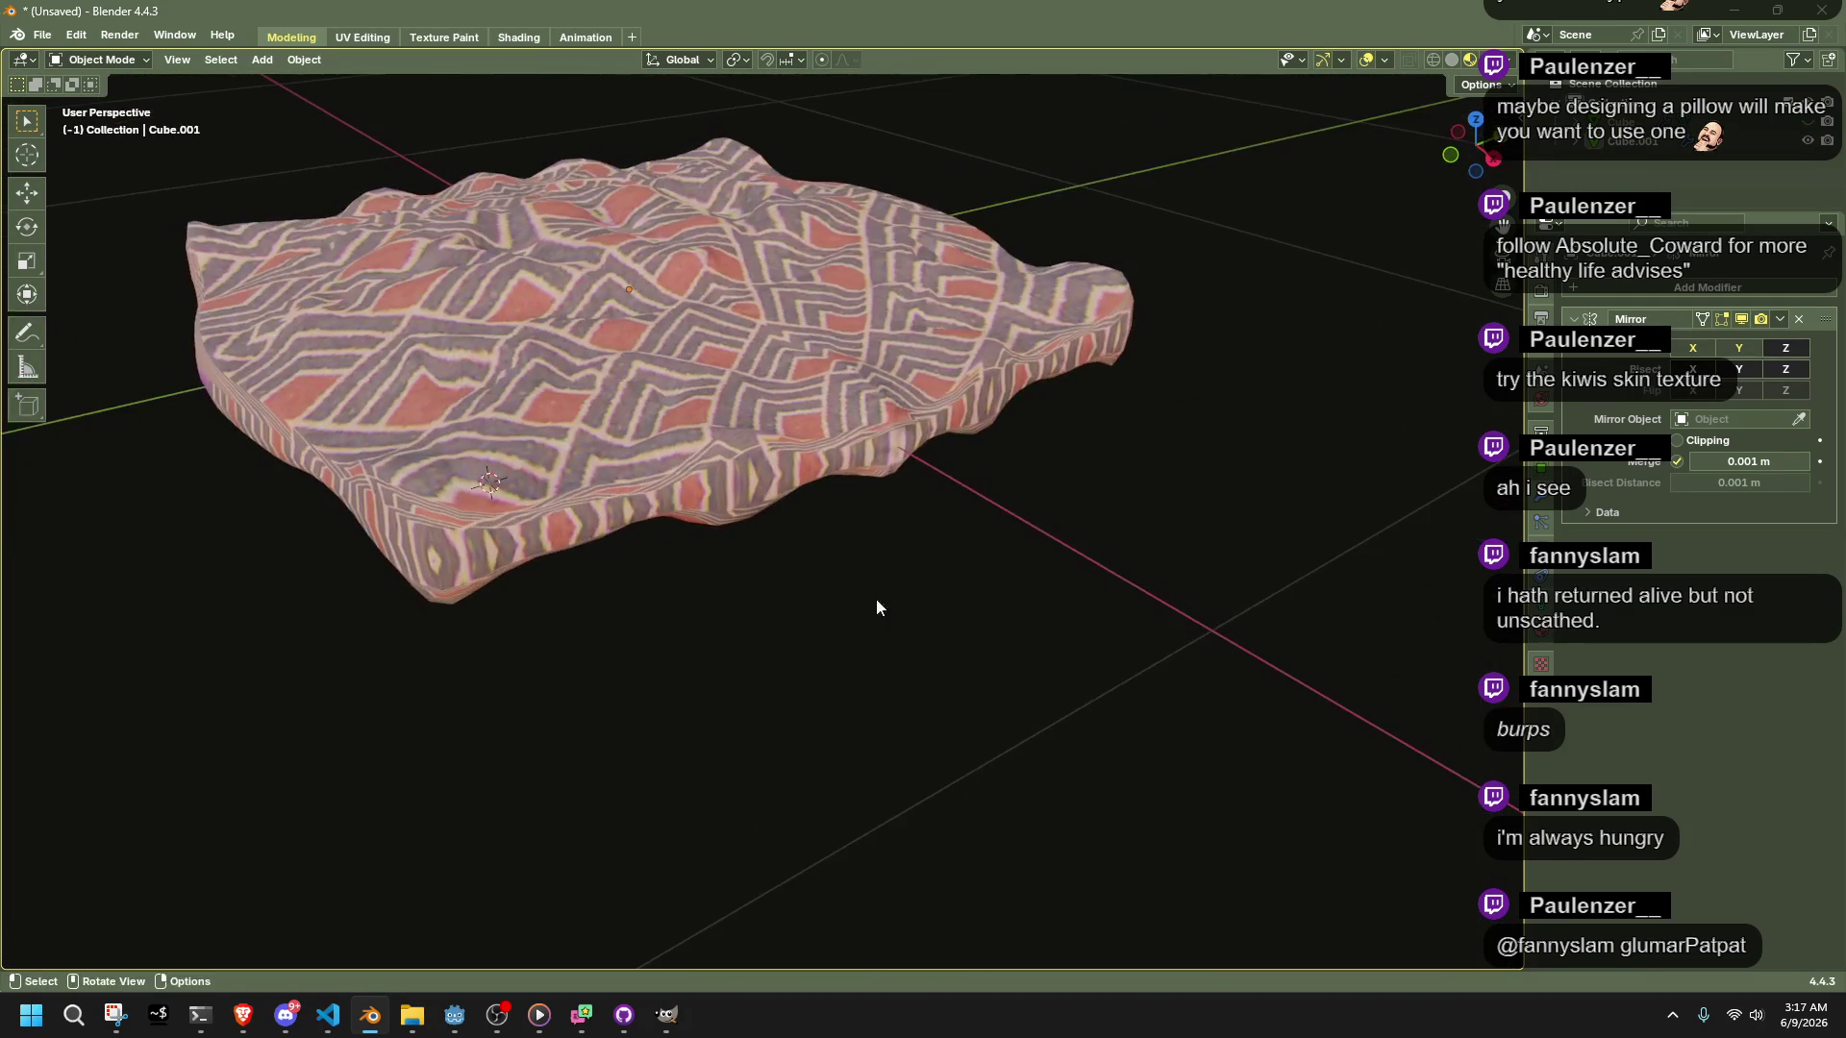
Unhide the low-poly Cube, make it active, and snap the 3D cursor to it
{"action": "left_click", "coordinate": [1808, 122]}
{"action": "mouse_move", "coordinate": [1134, 404]}
{"action": "middle_mouse_down"}
{"action": "mouse_move", "coordinate": [1046, 348]}
{"action": "mouse_move", "coordinate": [1040, 286]}
{"action": "mouse_move", "coordinate": [1157, 326]}
{"action": "mouse_move", "coordinate": [1030, 326]}
{"action": "mouse_move", "coordinate": [996, 304]}
{"action": "mouse_move", "coordinate": [972, 364]}
{"action": "mouse_move", "coordinate": [1029, 410]}
{"action": "middle_mouse_up"}
{"action": "left_click", "coordinate": [961, 430]}
{"action": "left_click", "coordinate": [955, 358]}
{"action": "key", "text": "shift+s"}
{"action": "left_click", "coordinate": [1029, 520]}
{"action": "mouse_move", "coordinate": [1030, 521]}
{"action": "middle_mouse_down"}
{"action": "mouse_move", "coordinate": [1030, 413]}
{"action": "mouse_move", "coordinate": [994, 405]}
{"action": "mouse_move", "coordinate": [1047, 354]}
{"action": "middle_mouse_up"}
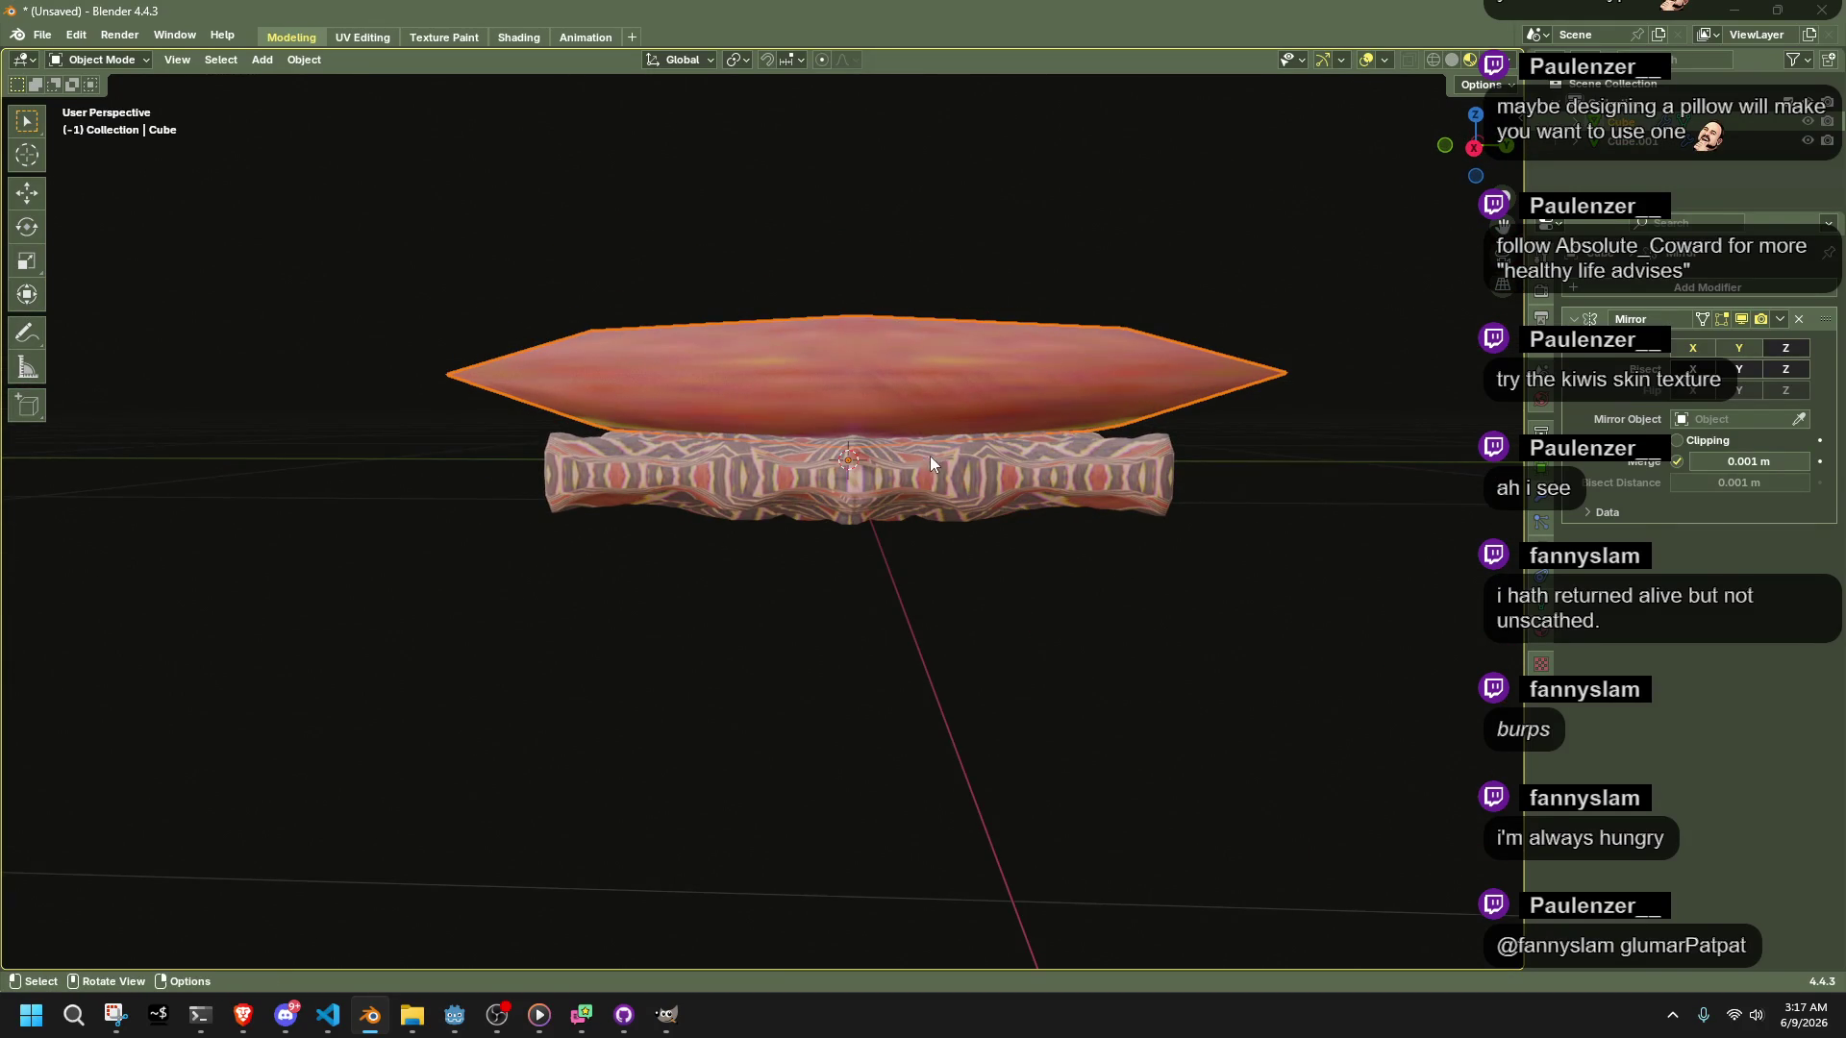
Try Origin to Geometry and undo it, then apply All Transforms to the Cube
{"action": "left_click", "coordinate": [312, 59]}
{"action": "mouse_move", "coordinate": [349, 106]}
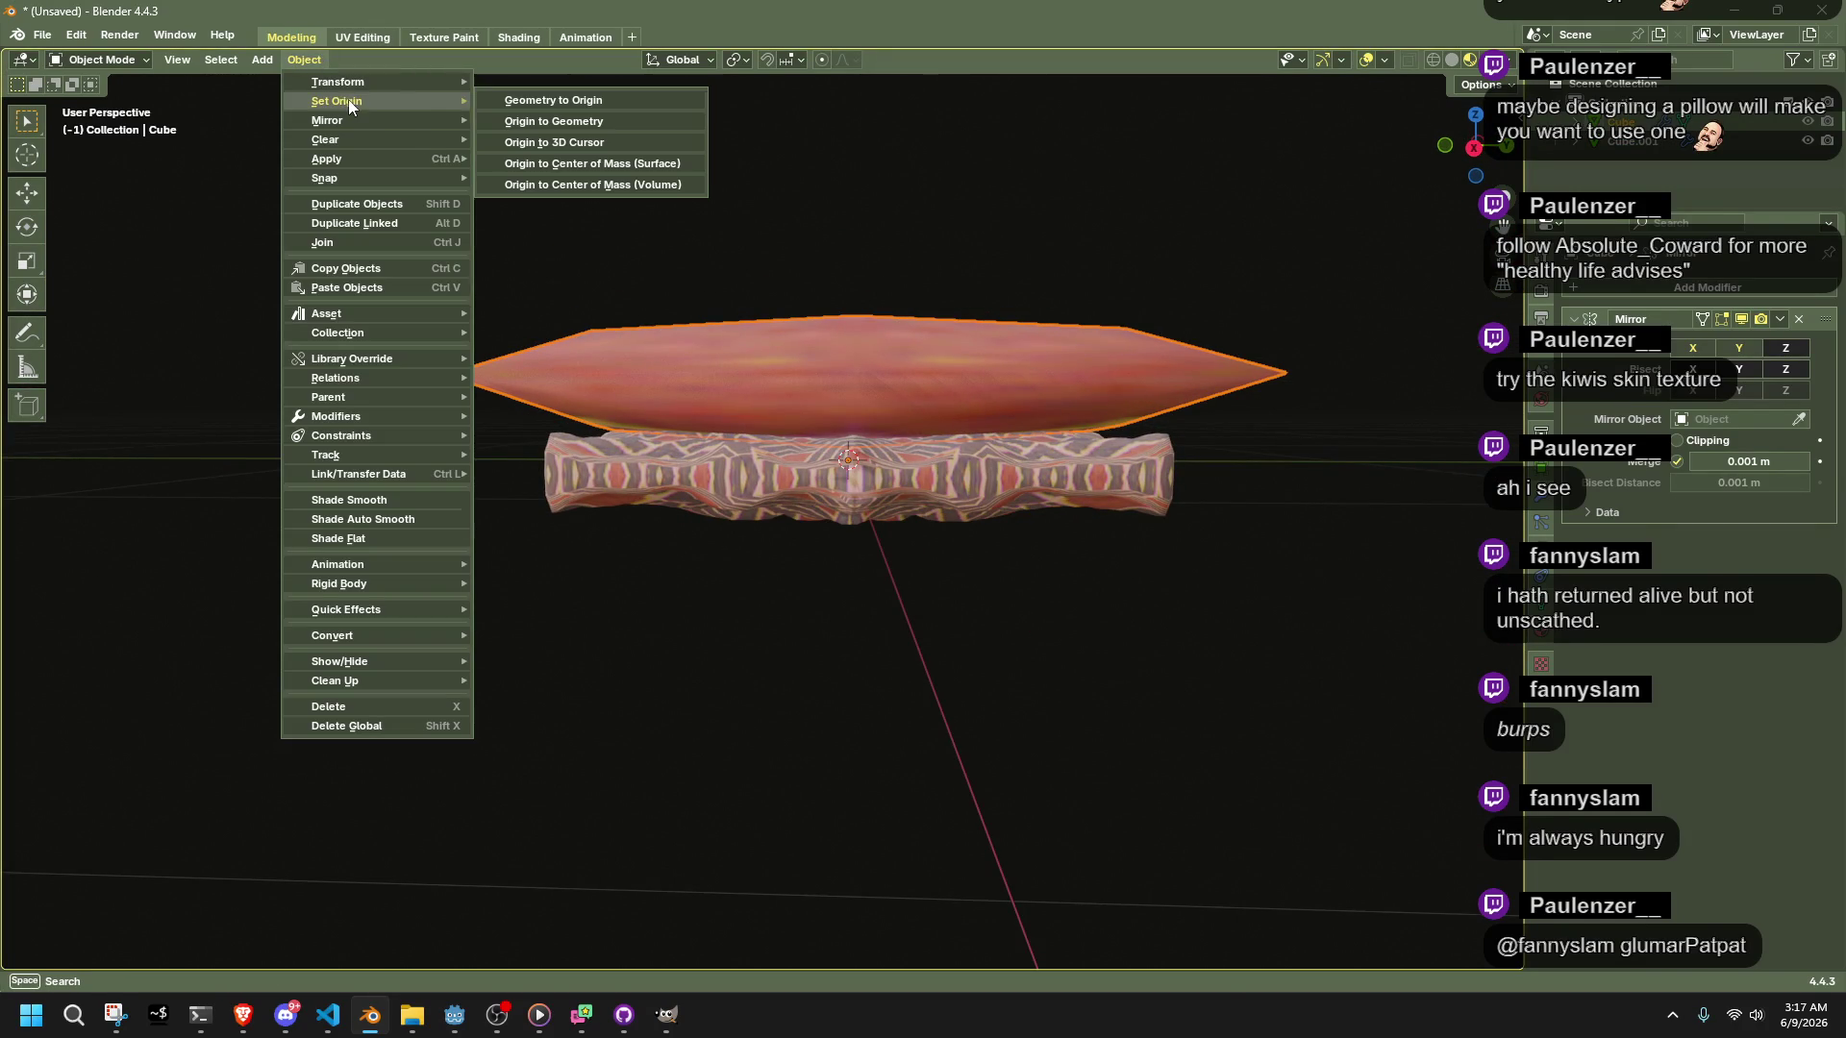
{"action": "left_click", "coordinate": [598, 125]}
{"action": "key", "text": "ctrl+z"}
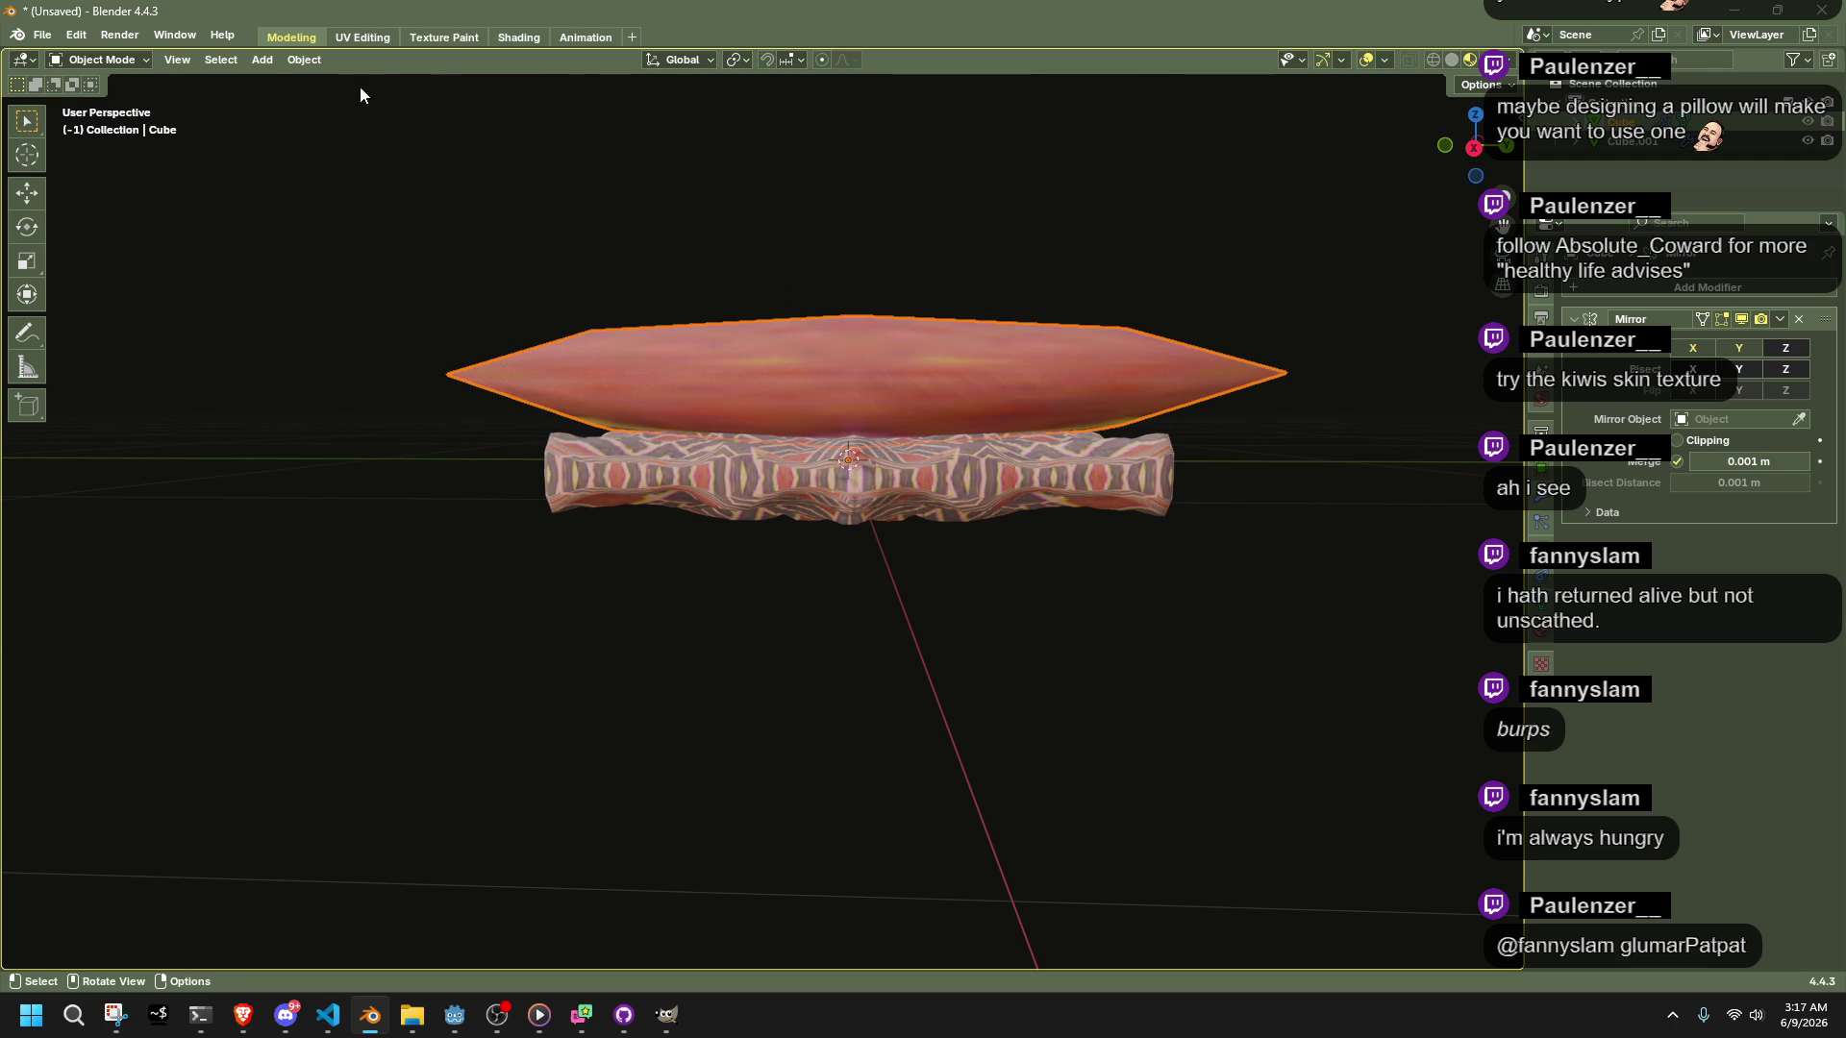
{"action": "middle_click_drag", "start_coordinate": [1077, 384], "coordinate": [1167, 534]}
{"action": "key", "text": "ctrl+a"}
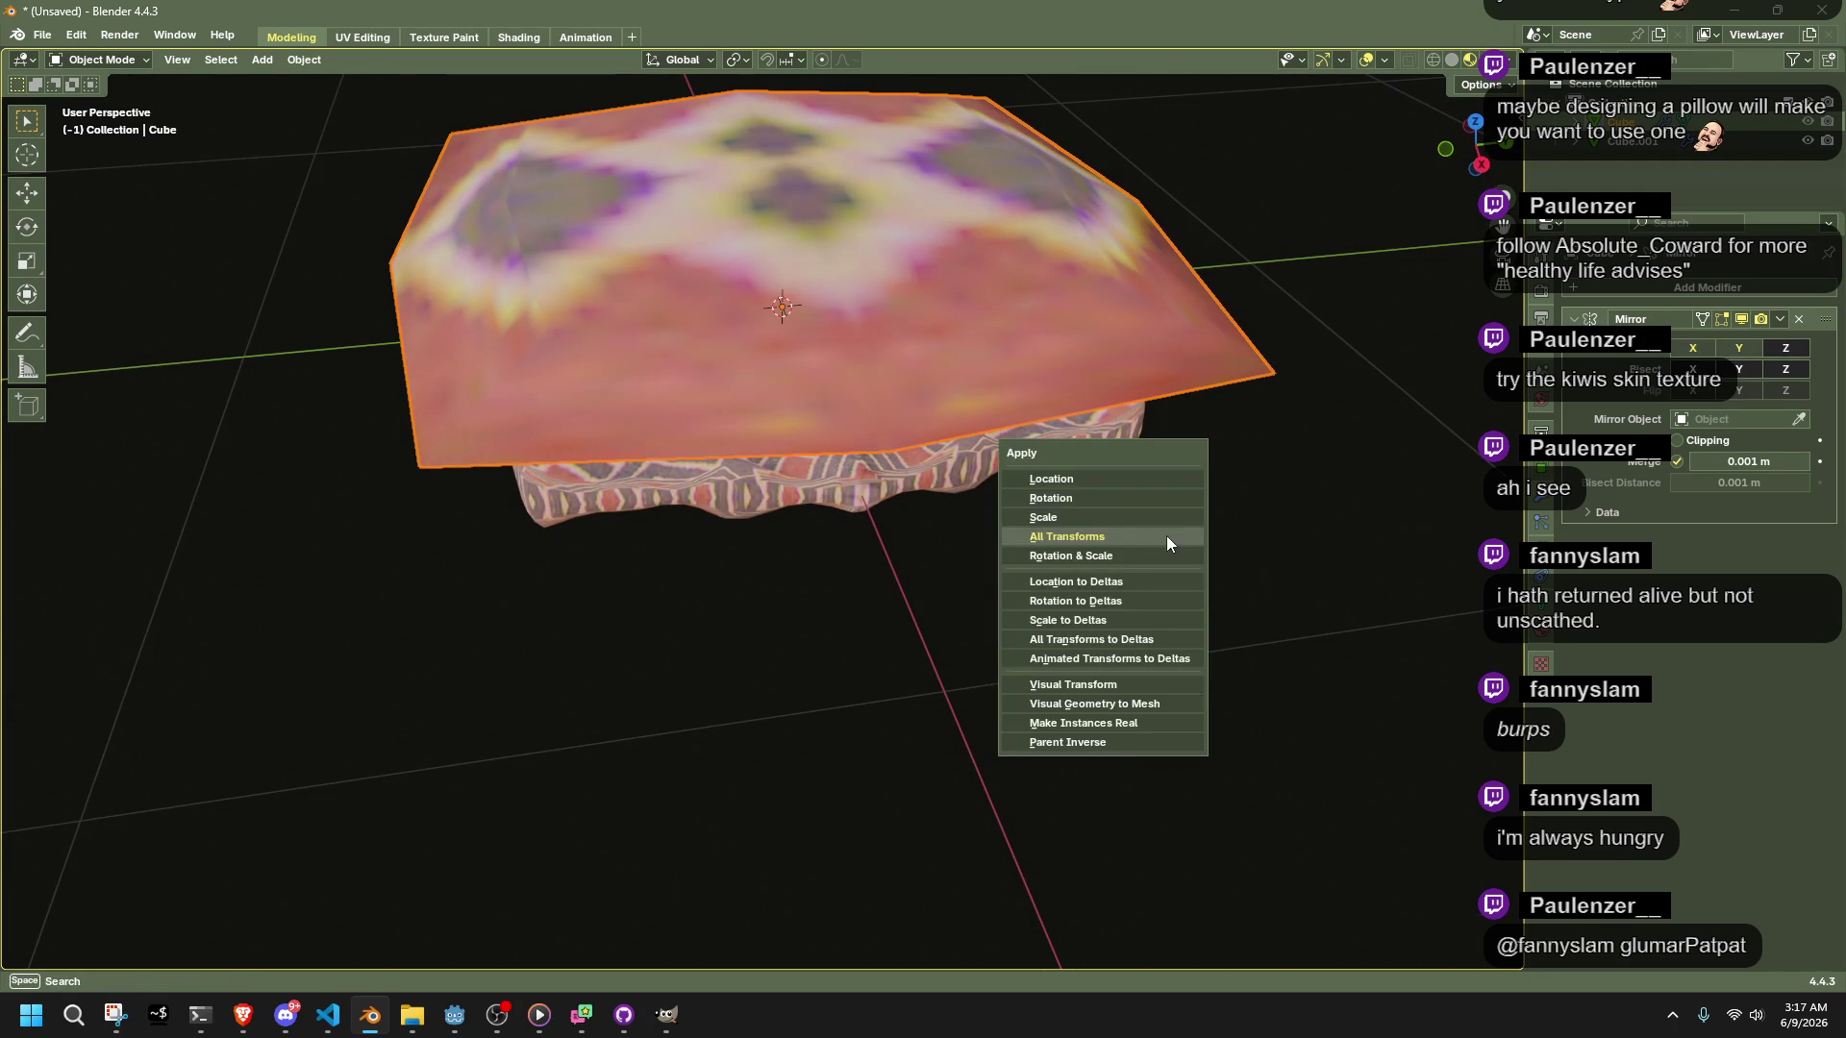
{"action": "left_click", "coordinate": [1166, 537]}
Set the Cube's origin to the 3D cursor and snap the selection to the cursor with offset
{"action": "key", "text": "Tab"}
{"action": "middle_click_drag", "start_coordinate": [868, 234], "coordinate": [1024, 221]}
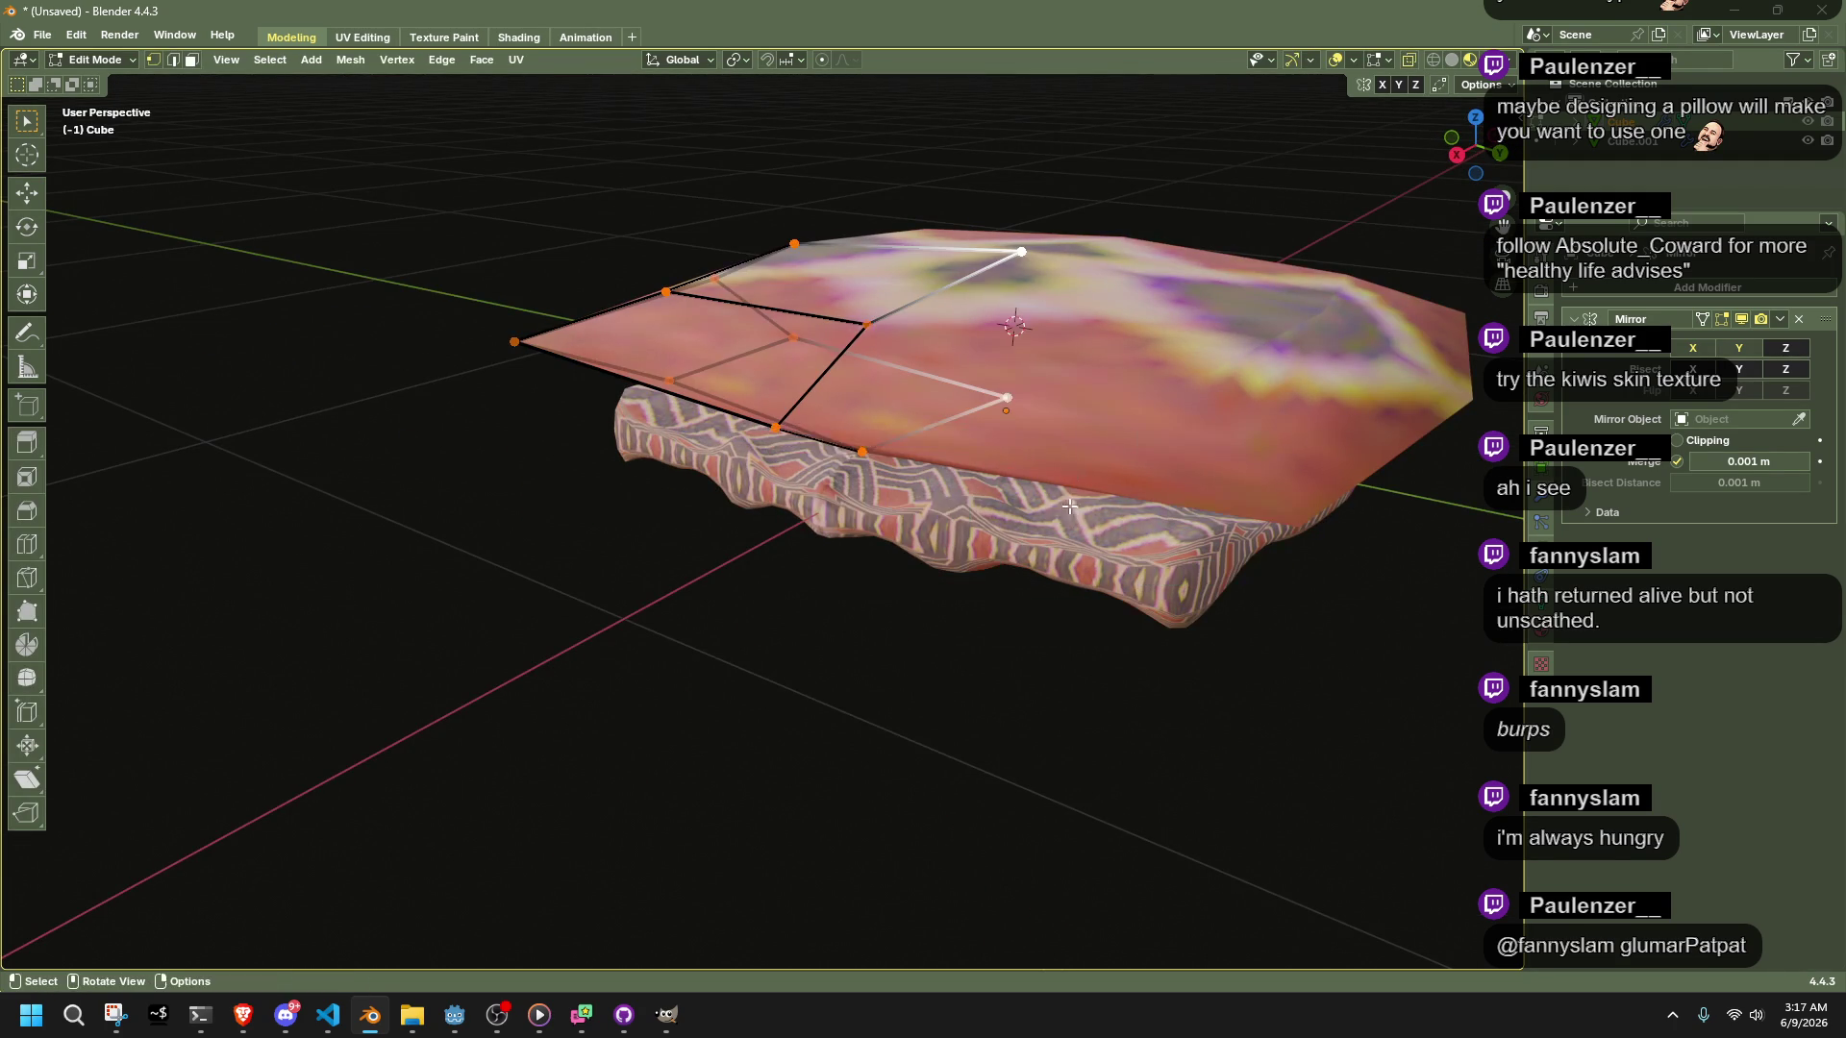
{"action": "key", "text": "Tab"}
{"action": "left_click", "coordinate": [303, 60]}
{"action": "mouse_move", "coordinate": [343, 102]}
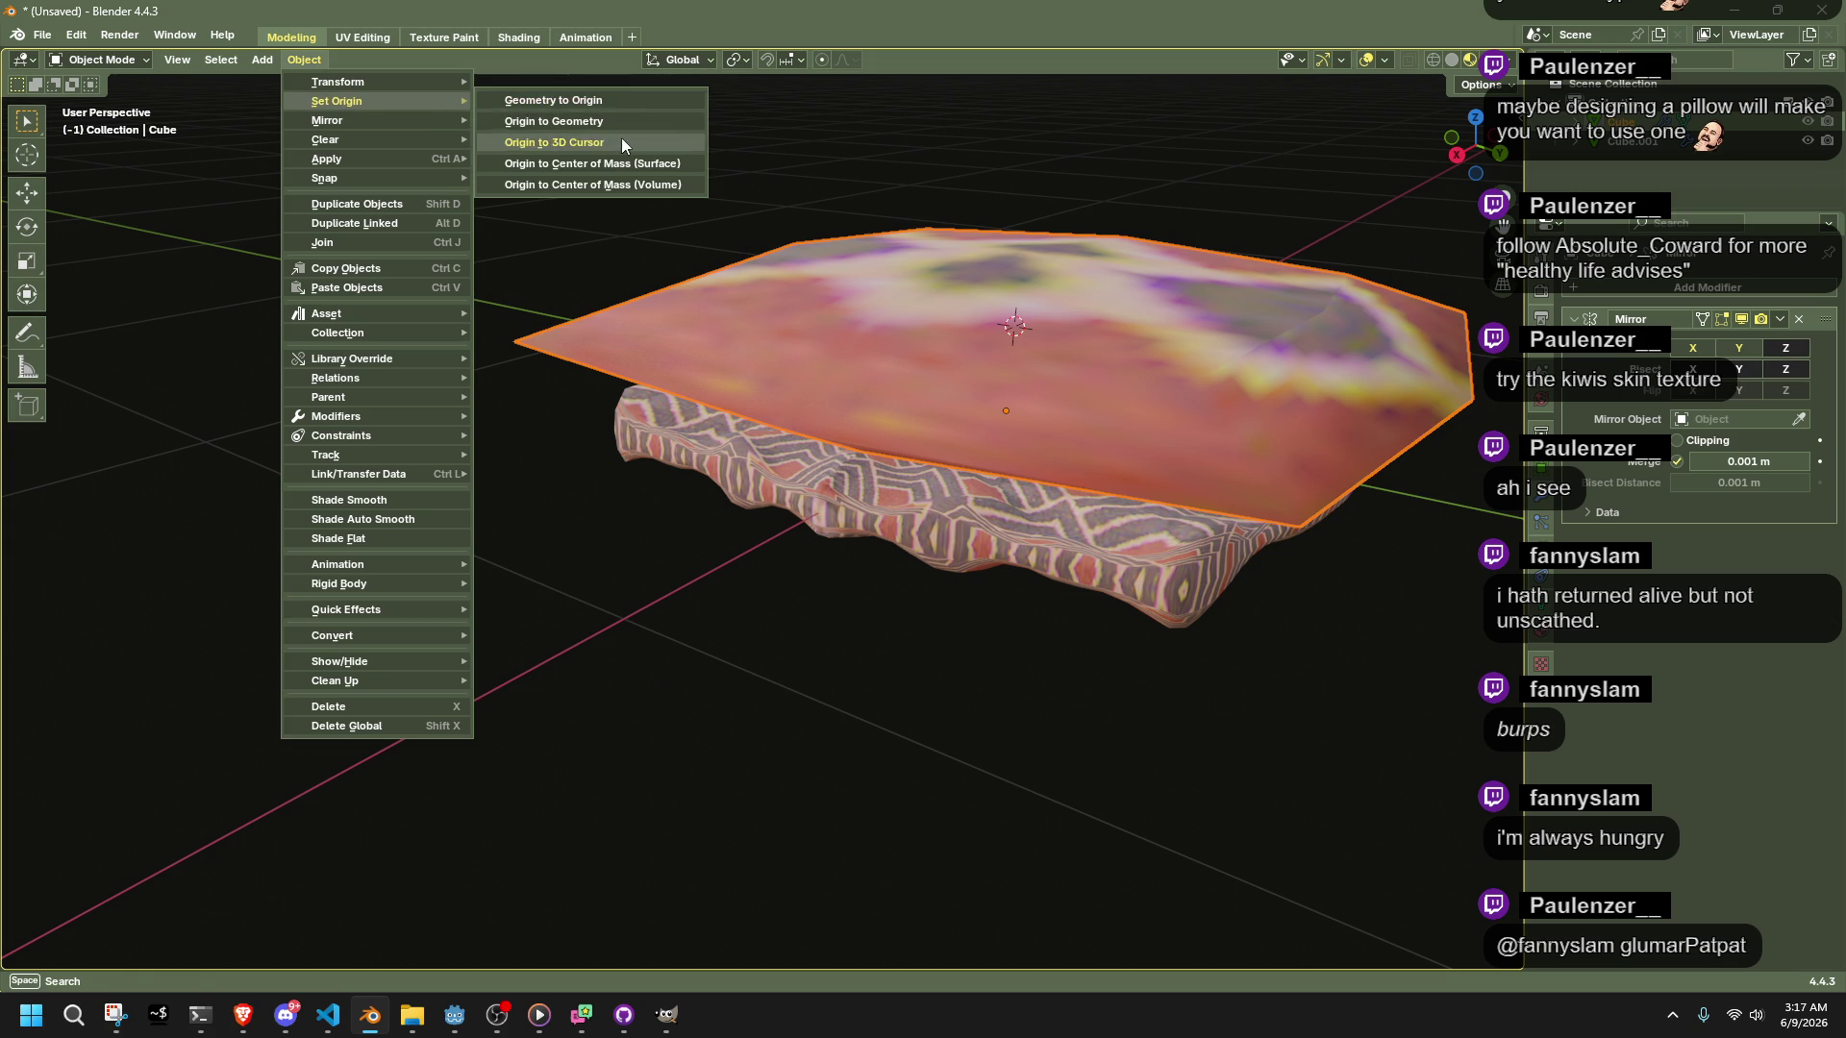
{"action": "left_click", "coordinate": [621, 136]}
{"action": "key", "text": "shift+s"}
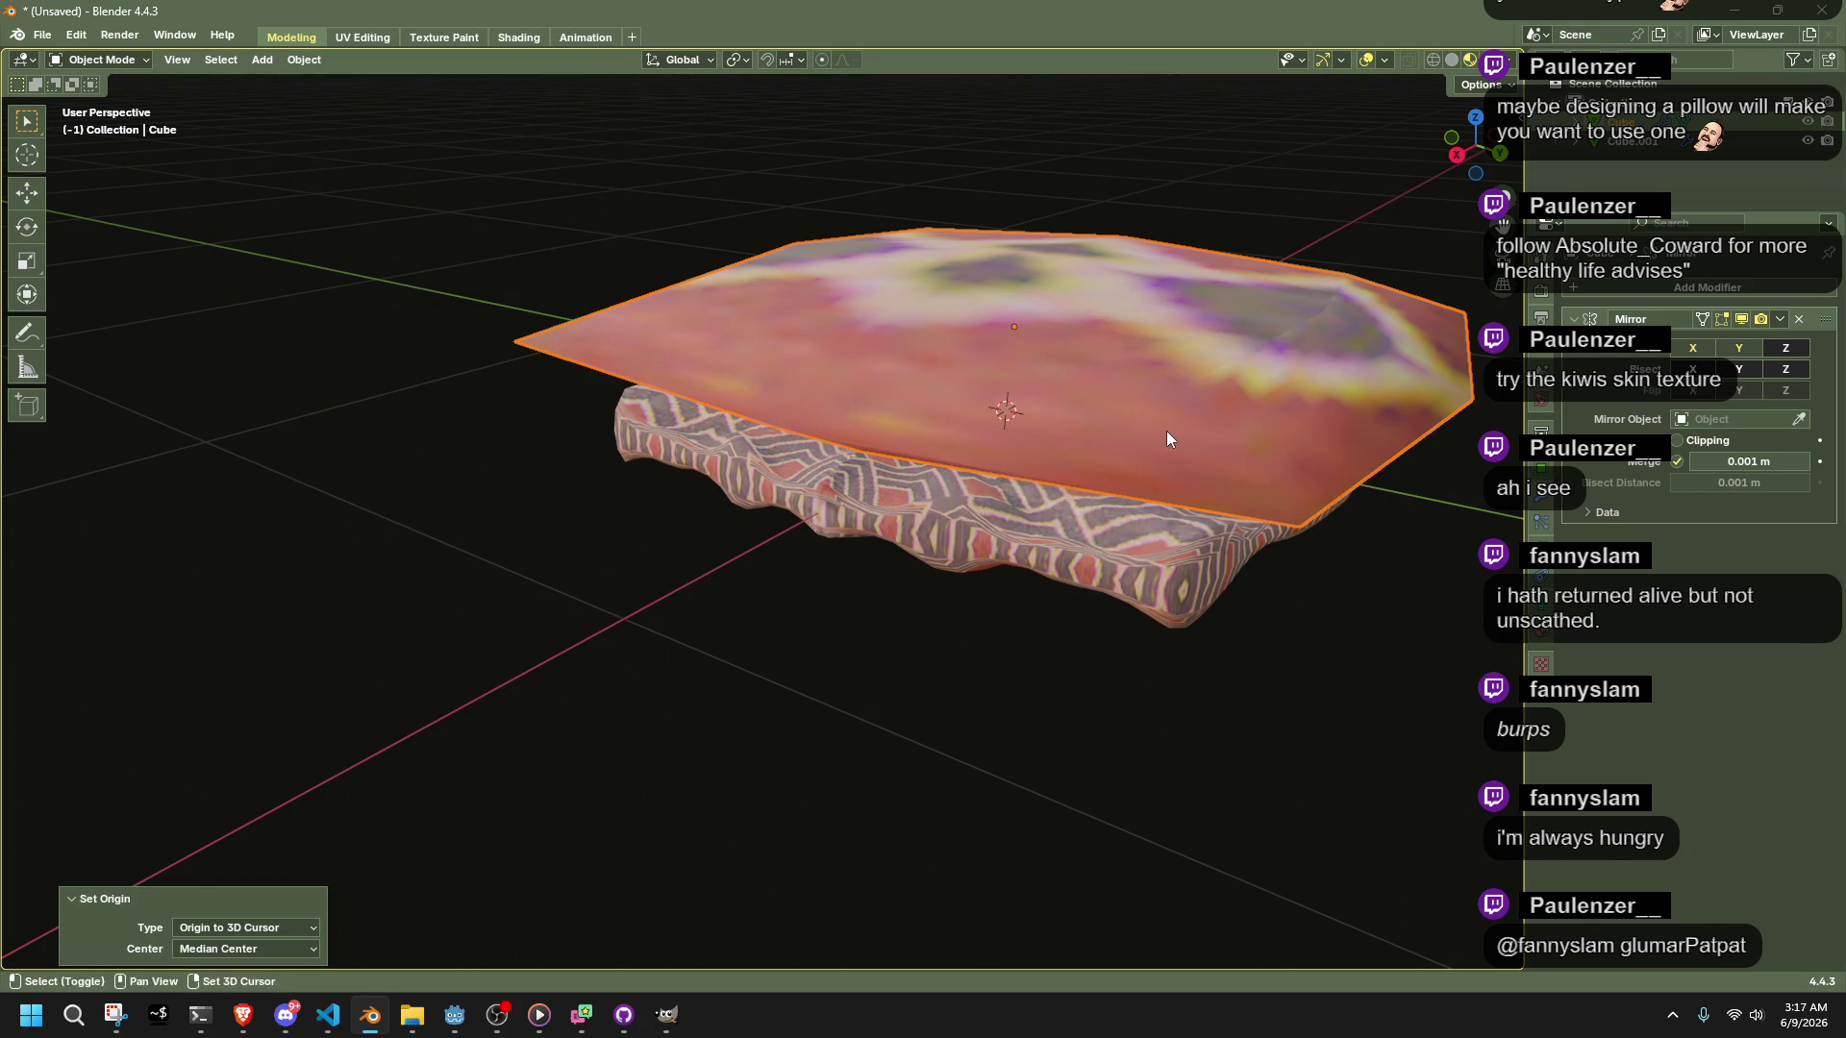
{"action": "left_click", "coordinate": [1167, 430]}
{"action": "mouse_move", "coordinate": [1167, 430]}
{"action": "middle_mouse_down"}
{"action": "mouse_move", "coordinate": [992, 546]}
{"action": "mouse_move", "coordinate": [1065, 458]}
{"action": "mouse_move", "coordinate": [1083, 371]}
{"action": "mouse_move", "coordinate": [1080, 416]}
{"action": "mouse_move", "coordinate": [976, 394]}
{"action": "mouse_move", "coordinate": [1166, 651]}
{"action": "mouse_move", "coordinate": [1088, 624]}
{"action": "middle_mouse_up"}
{"action": "key", "text": "Tab"}
Move the mesh's bottom vertex vertically along Z, then switch to solid shading
{"action": "key", "text": "b"}
{"action": "left_click_drag", "start_coordinate": [1089, 624], "coordinate": [904, 531]}
{"action": "key", "text": "g"}
{"action": "key", "text": "z"}
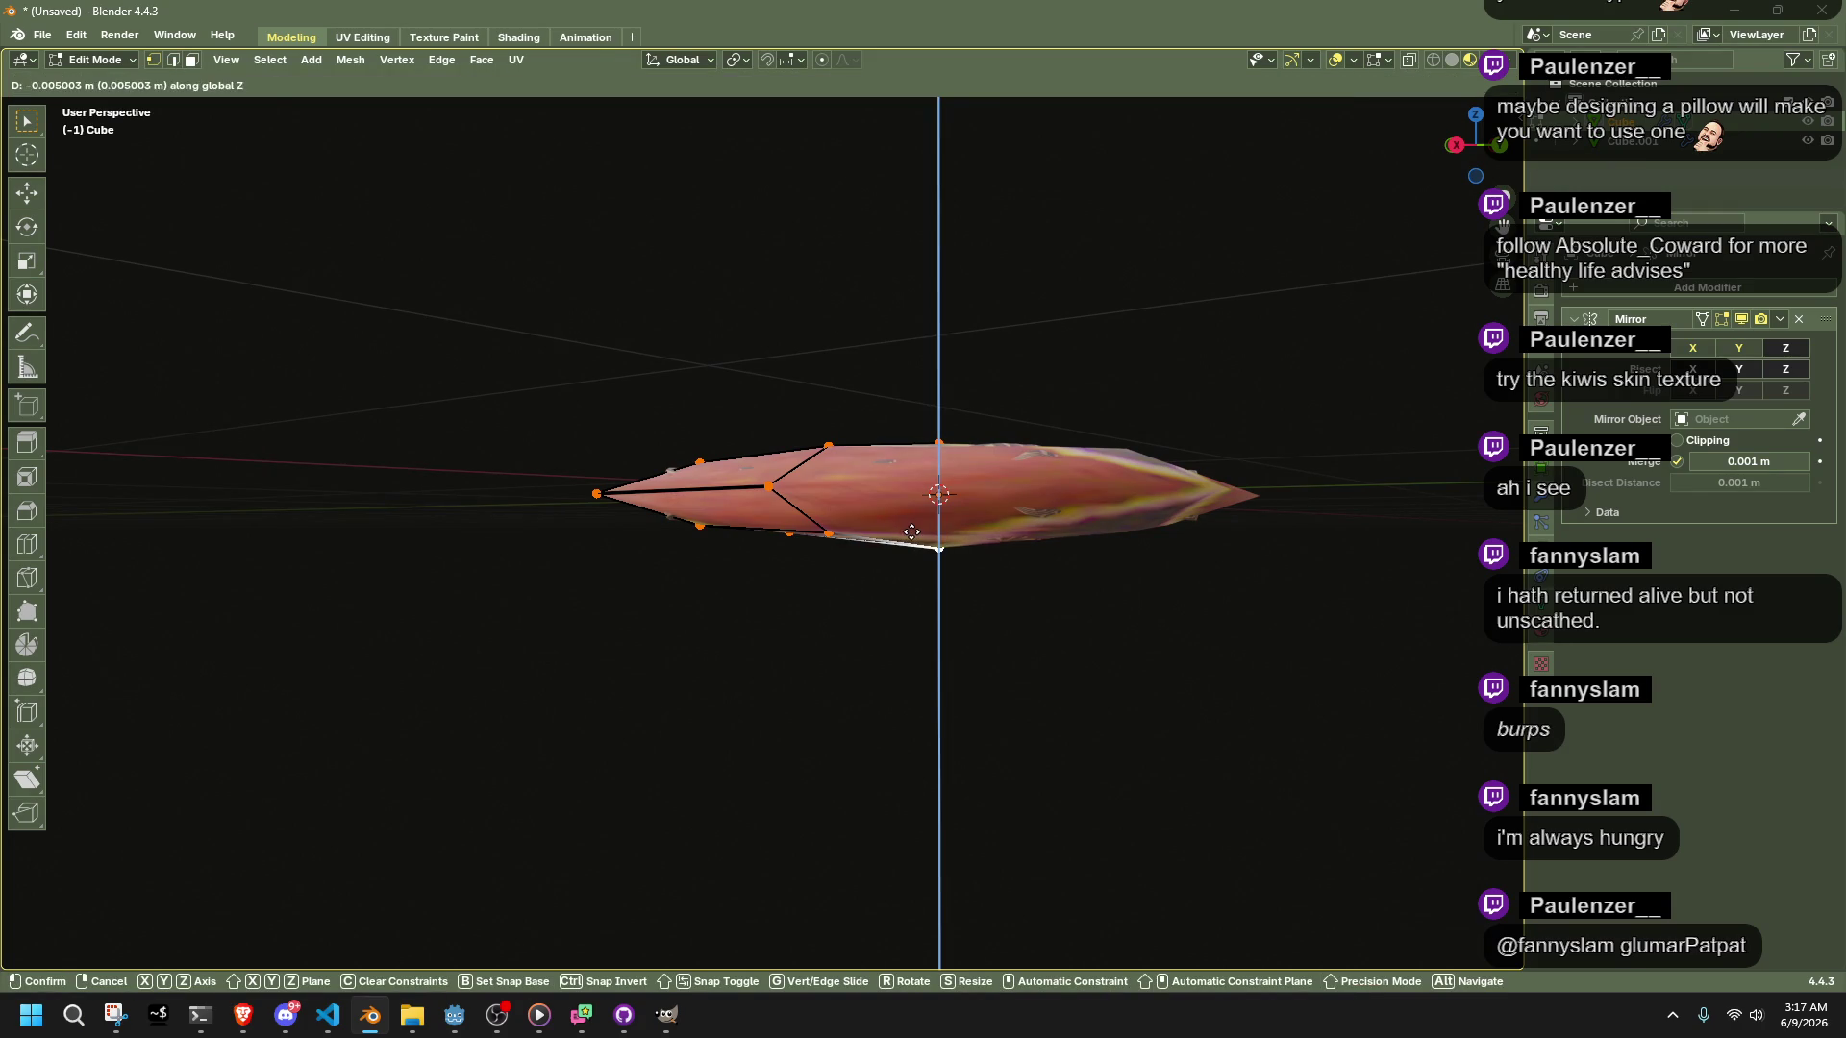
{"action": "left_click", "coordinate": [912, 534]}
{"action": "mouse_move", "coordinate": [912, 534]}
{"action": "middle_mouse_down"}
{"action": "mouse_move", "coordinate": [1079, 589]}
{"action": "mouse_move", "coordinate": [1134, 730]}
{"action": "middle_mouse_up"}
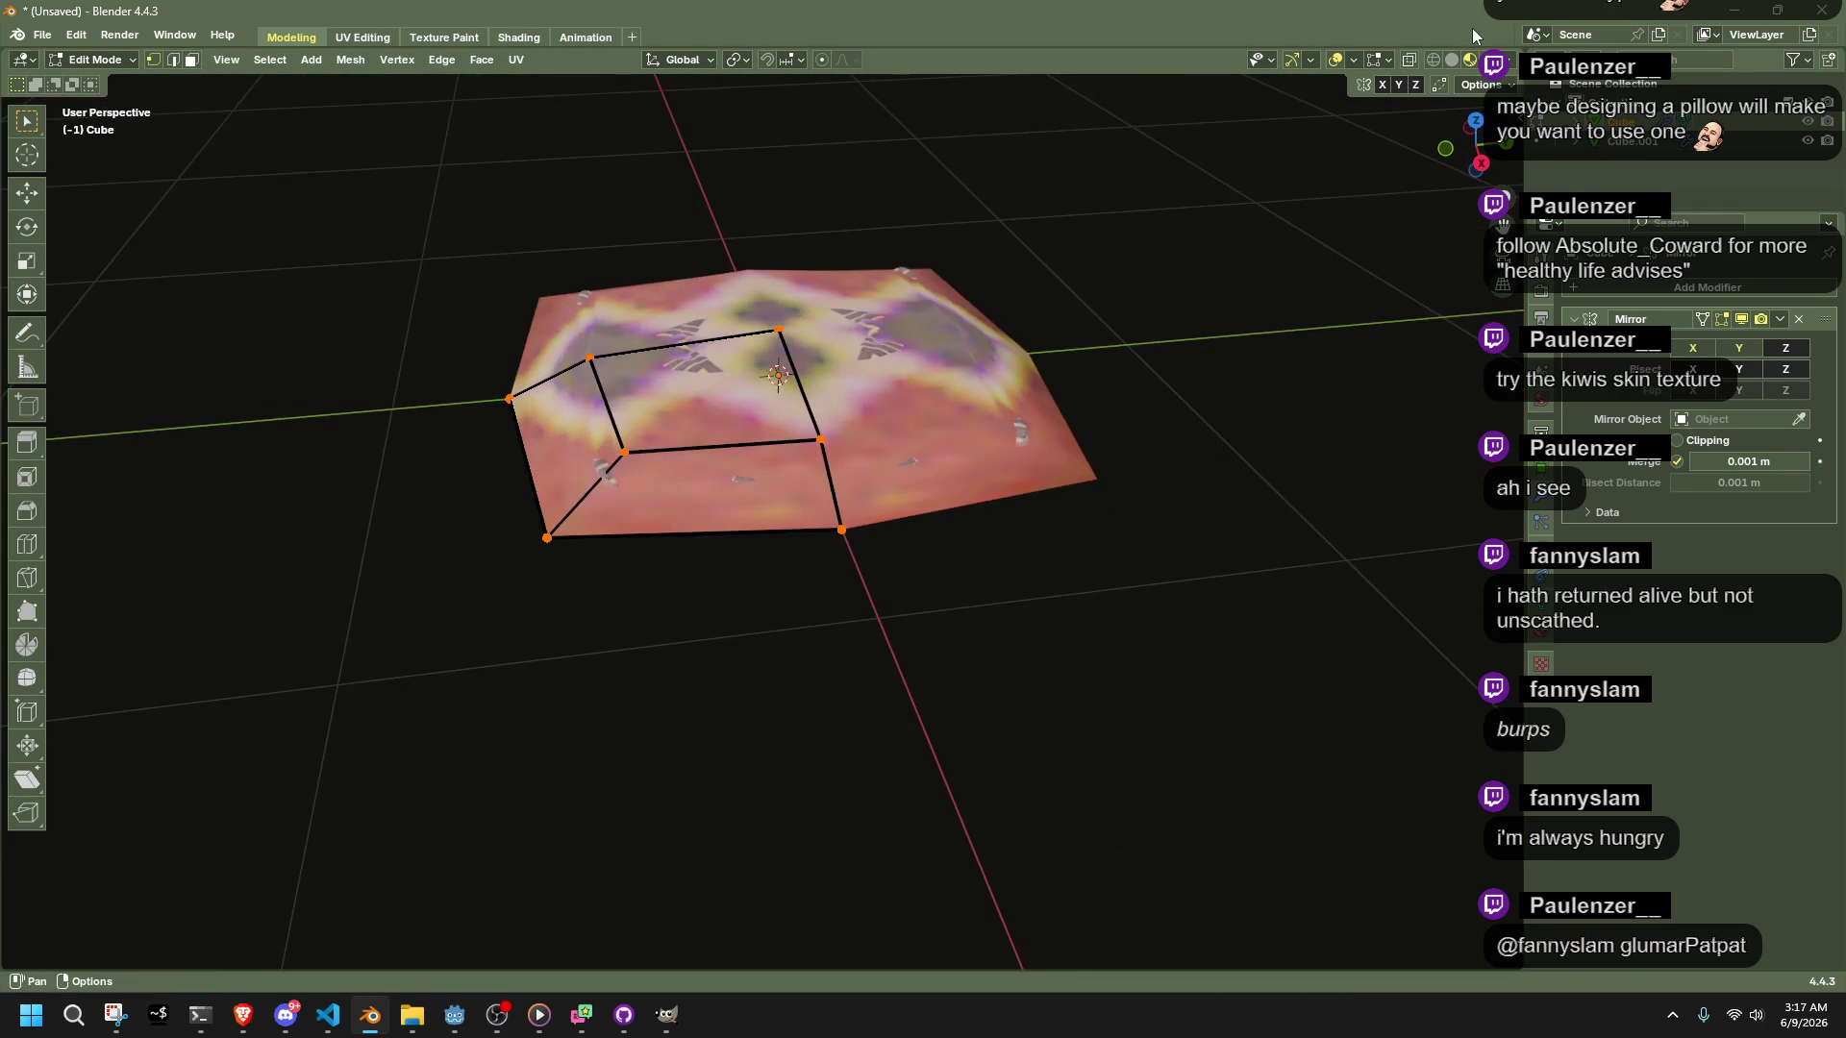
{"action": "left_click", "coordinate": [1451, 60]}
In X-ray top view, select the quarter faces and try Shift+Z scales, cancelling each
{"action": "key", "text": "a"}
{"action": "mouse_move", "coordinate": [923, 519]}
{"action": "middle_mouse_down"}
{"action": "mouse_move", "coordinate": [865, 568]}
{"action": "mouse_move", "coordinate": [923, 583]}
{"action": "mouse_move", "coordinate": [1103, 404]}
{"action": "mouse_move", "coordinate": [1162, 486]}
{"action": "middle_mouse_up"}
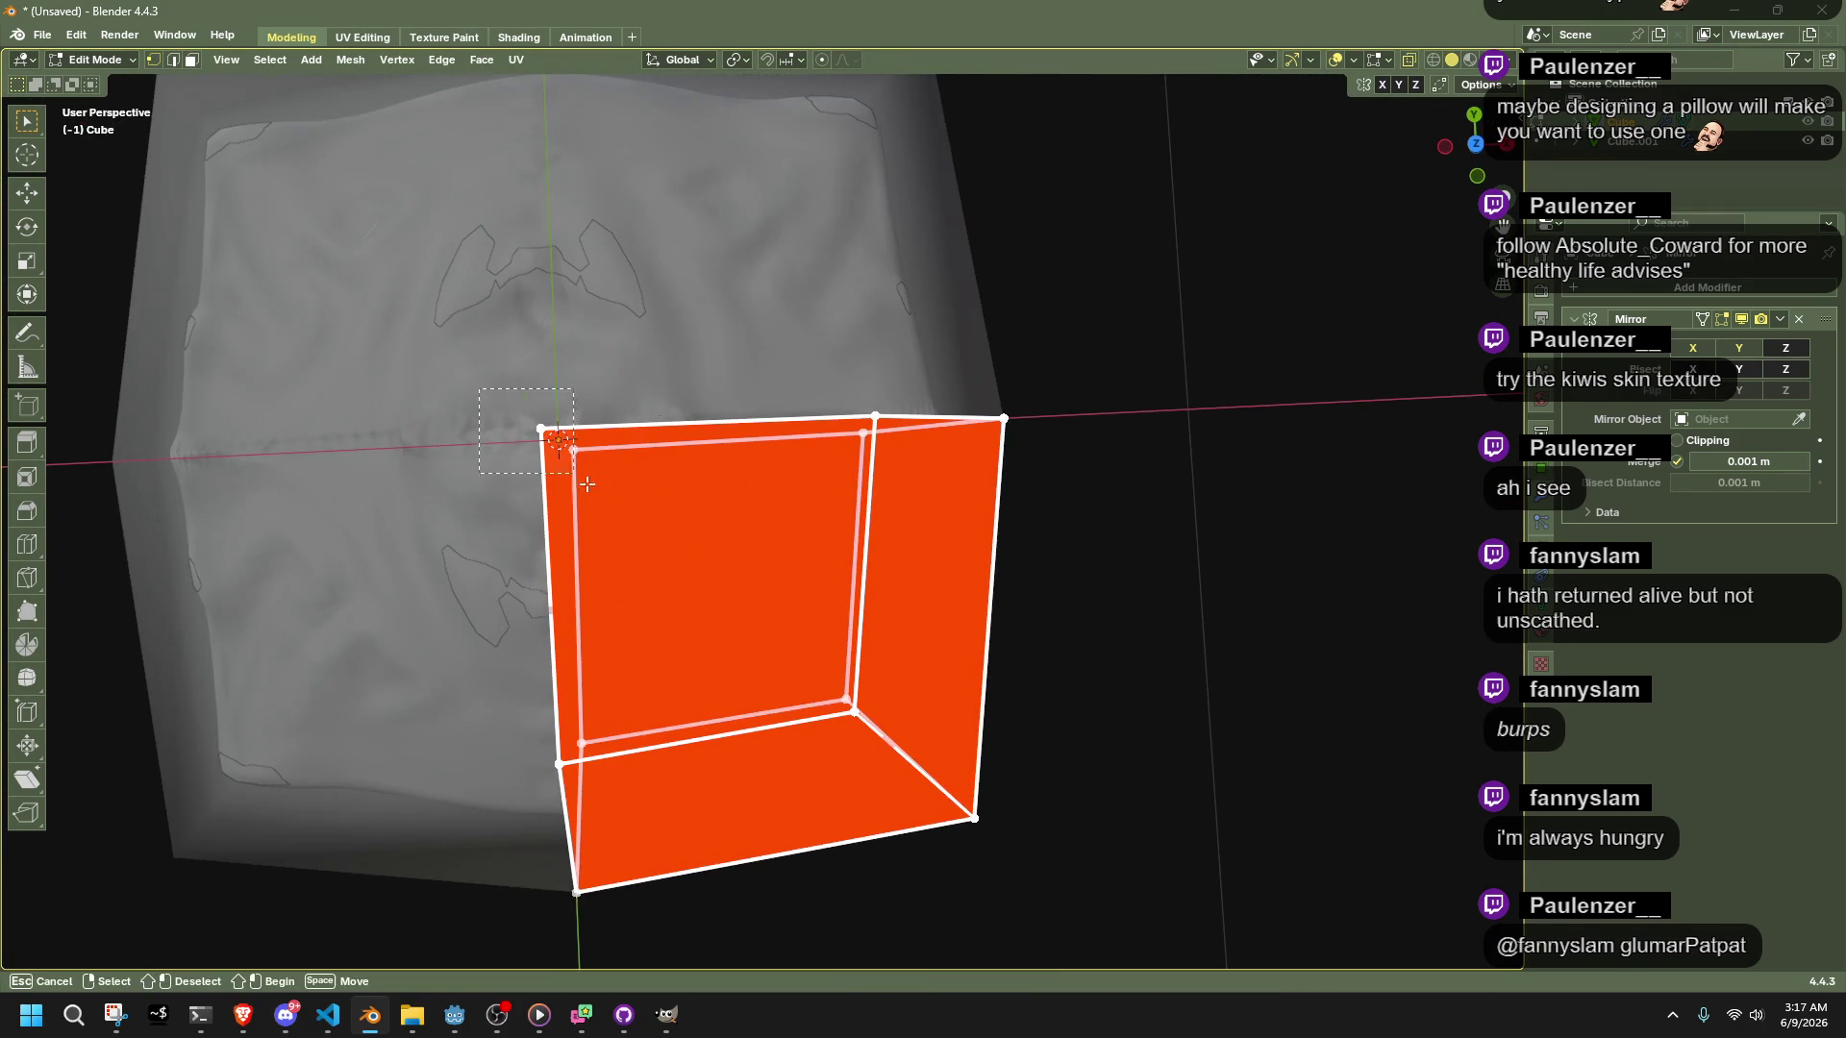
{"action": "key", "text": "alt+z"}
{"action": "left_click", "coordinate": [1476, 146]}
{"action": "key", "text": "s"}
{"action": "key", "text": "shift+z"}
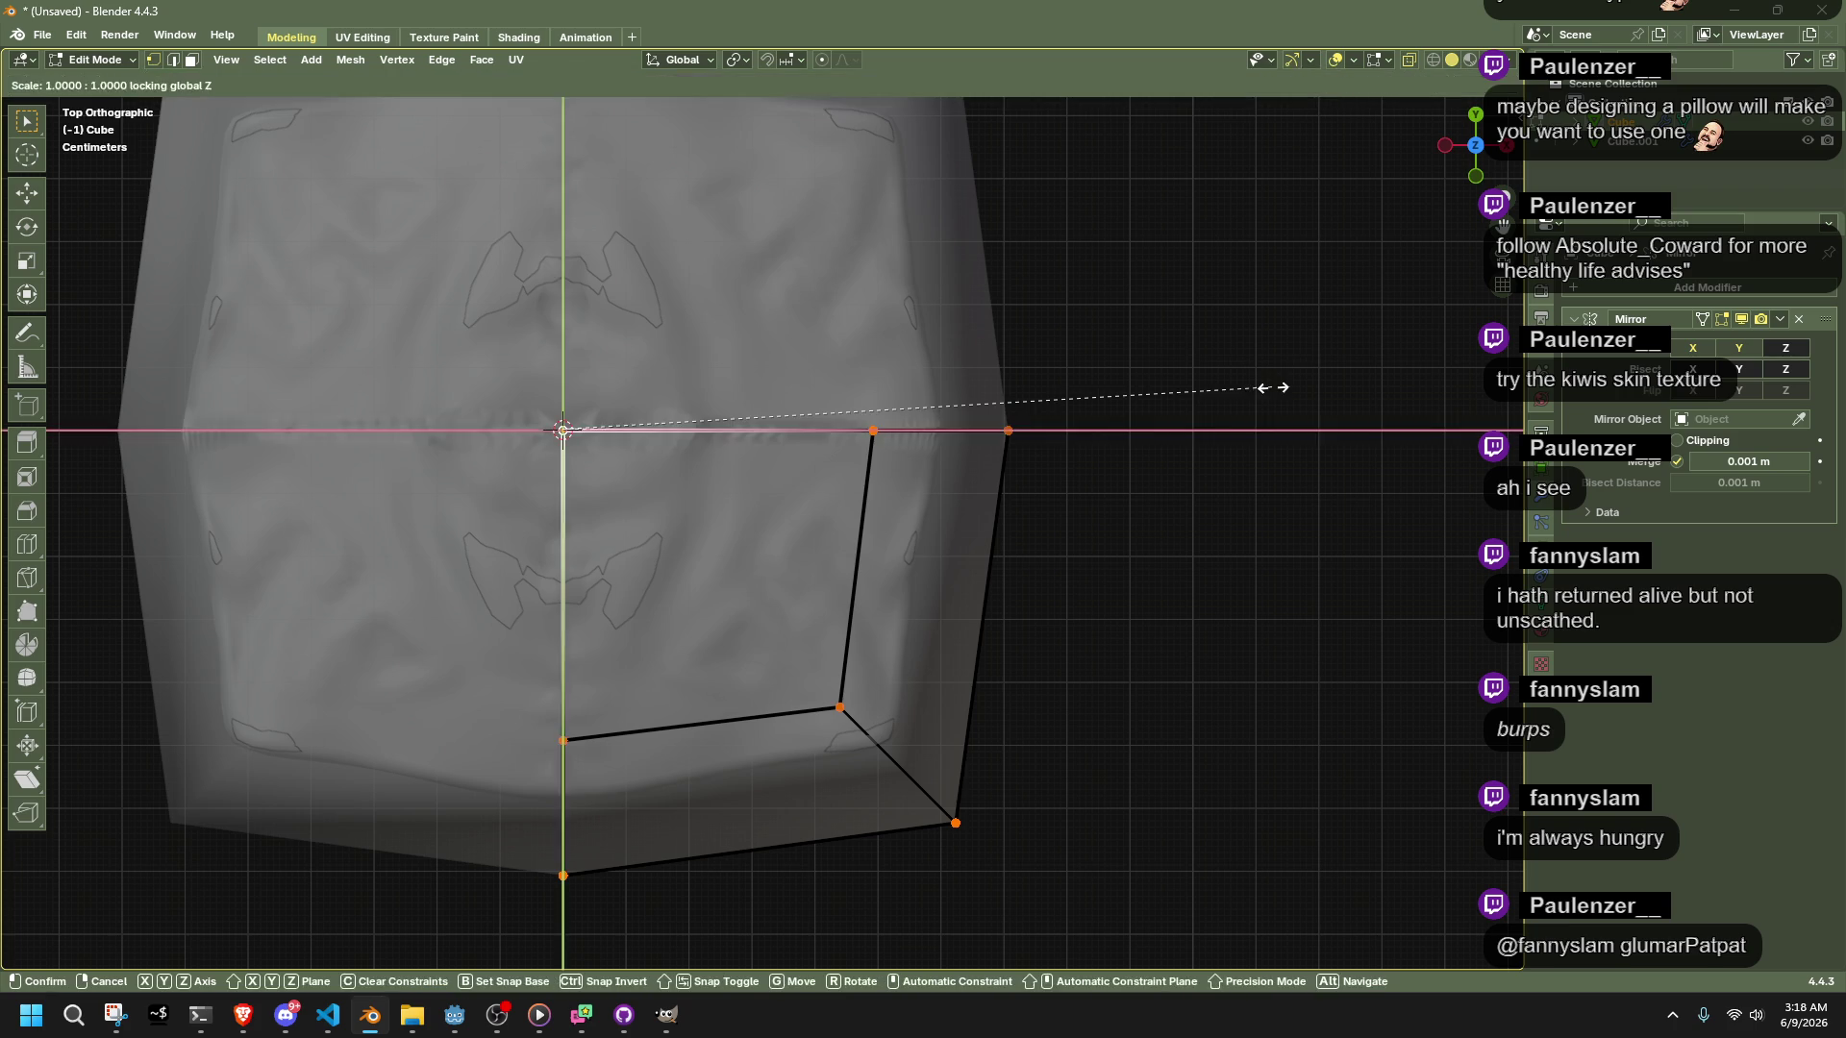
{"action": "key", "text": "Escape"}
{"action": "left_click_drag", "start_coordinate": [1223, 898], "coordinate": [400, 289]}
{"action": "key", "text": "s"}
{"action": "key", "text": "shift+z"}
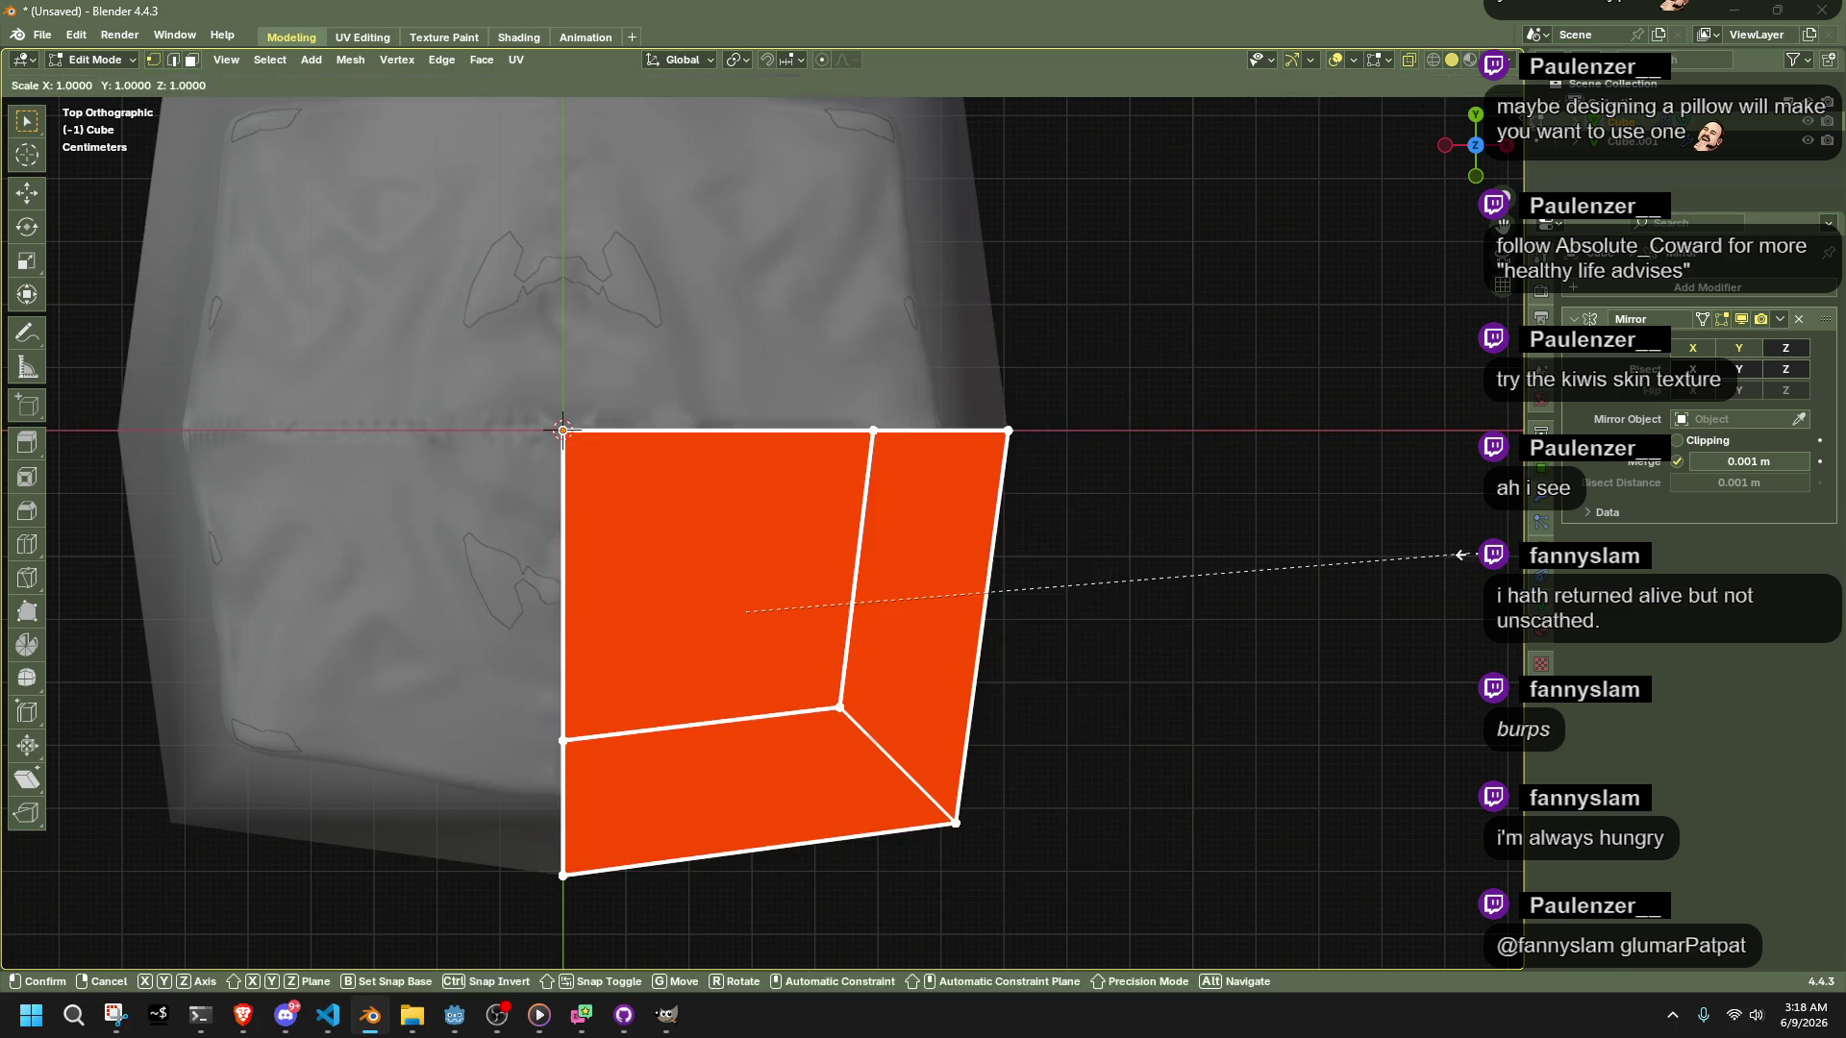
{"action": "key", "text": "Escape"}
Set the pivot to 3D Cursor and scale the quarter mesh to about 0.81, keeping Z unchanged
{"action": "key", "text": "1"}
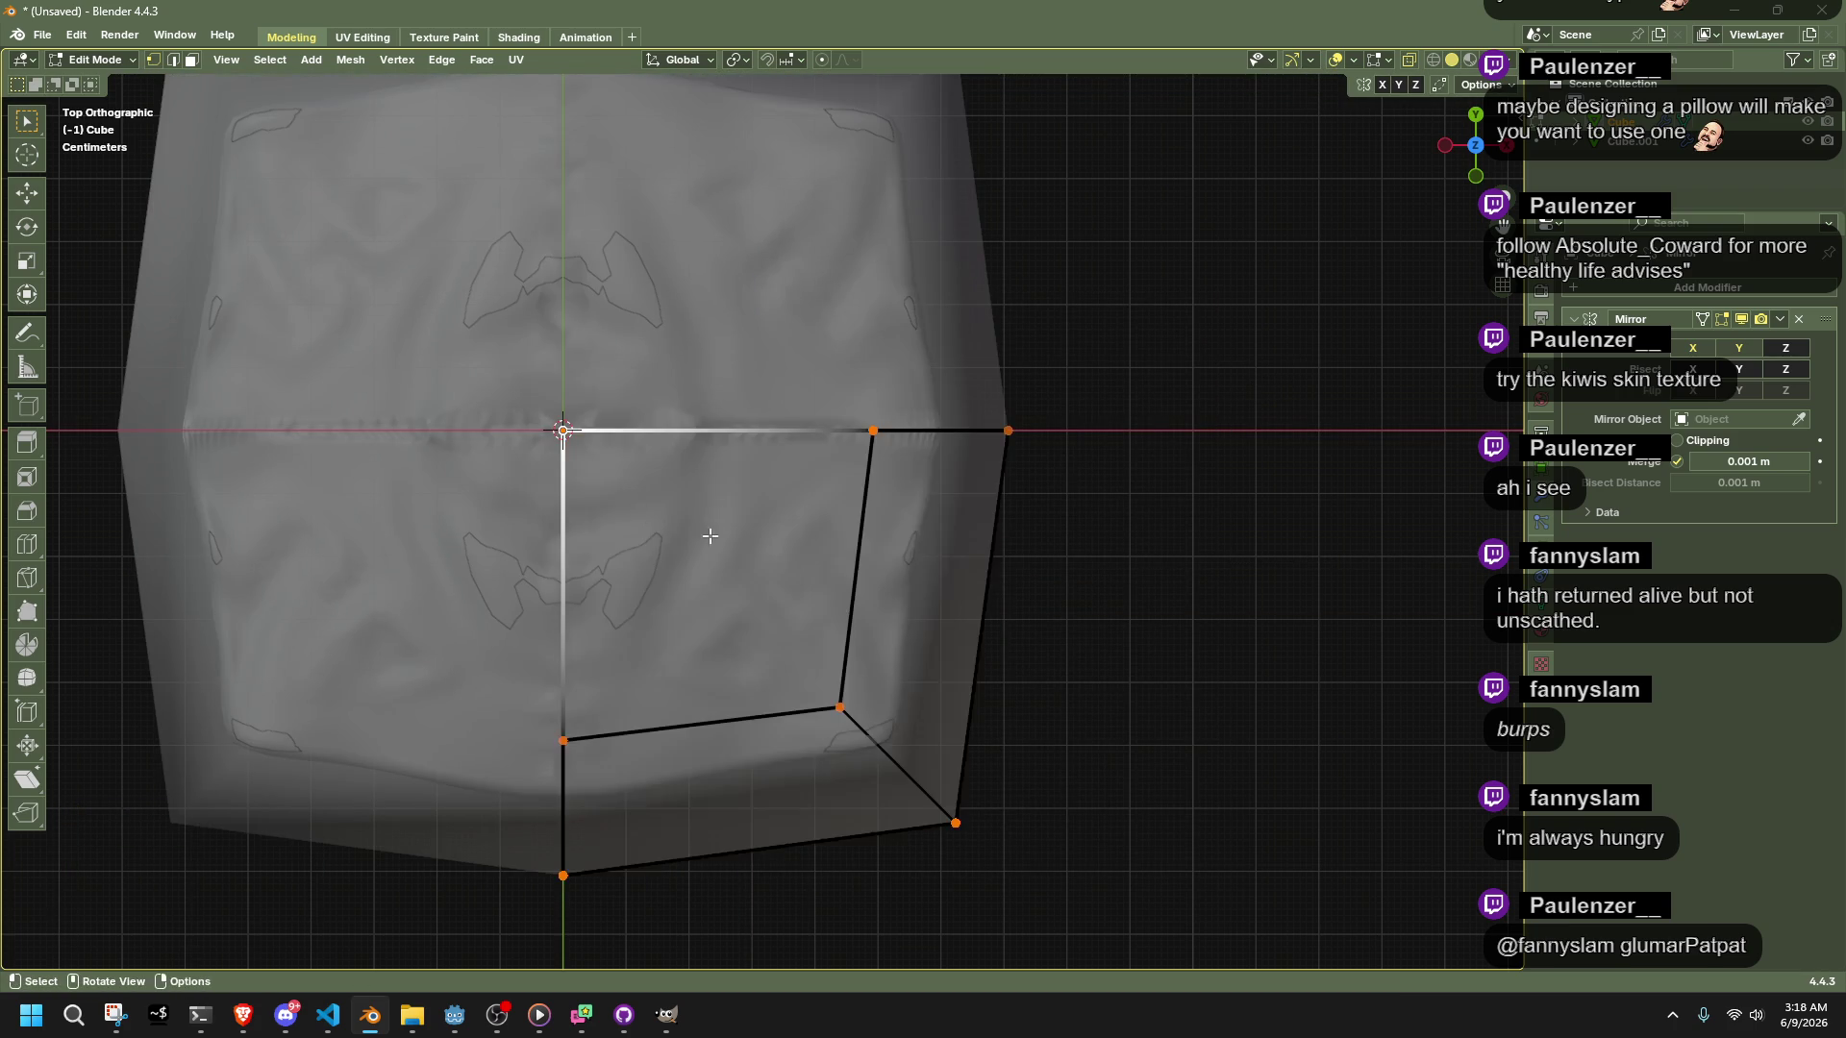
{"action": "left_click", "coordinate": [736, 59]}
{"action": "left_click", "coordinate": [736, 123]}
{"action": "left_click_drag", "start_coordinate": [1276, 895], "coordinate": [304, 290]}
{"action": "key", "text": "s"}
{"action": "key", "text": "shift+z"}
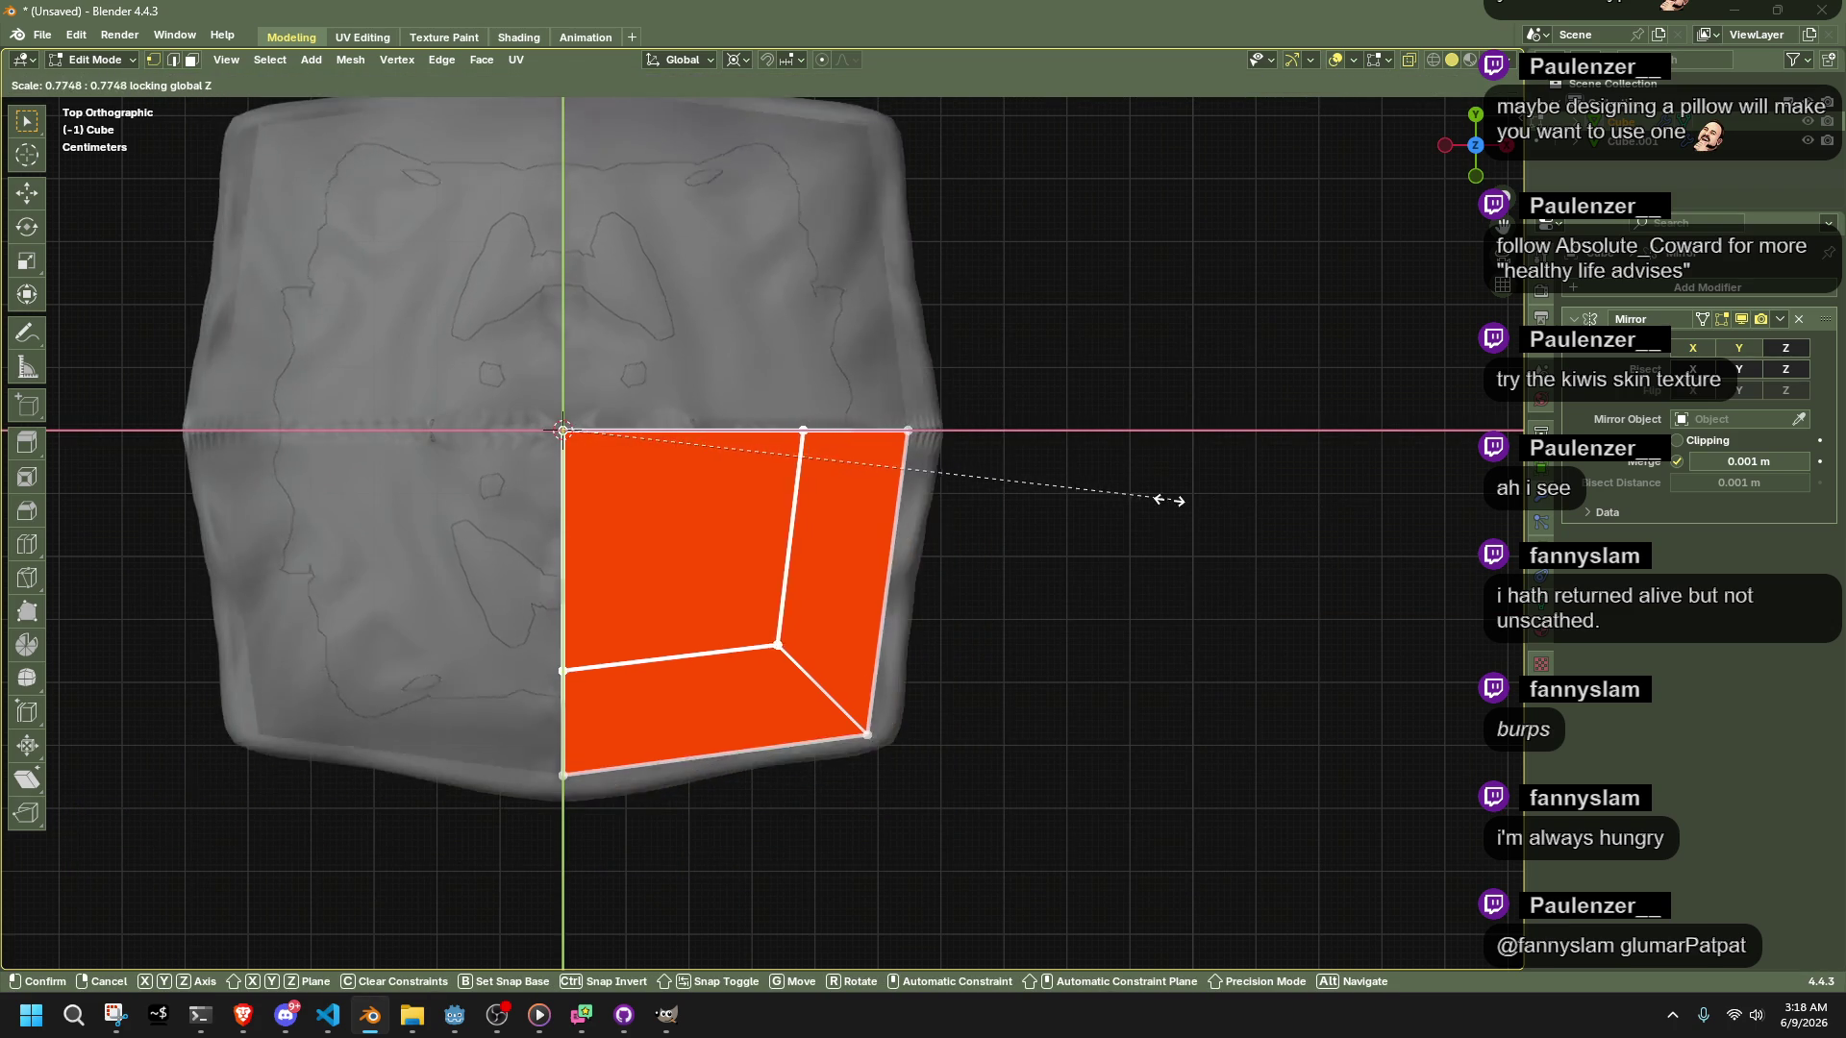
{"action": "left_click", "coordinate": [1215, 536]}
Select the Cube's side edge loop and mark it sharp
{"action": "key", "text": "Tab"}
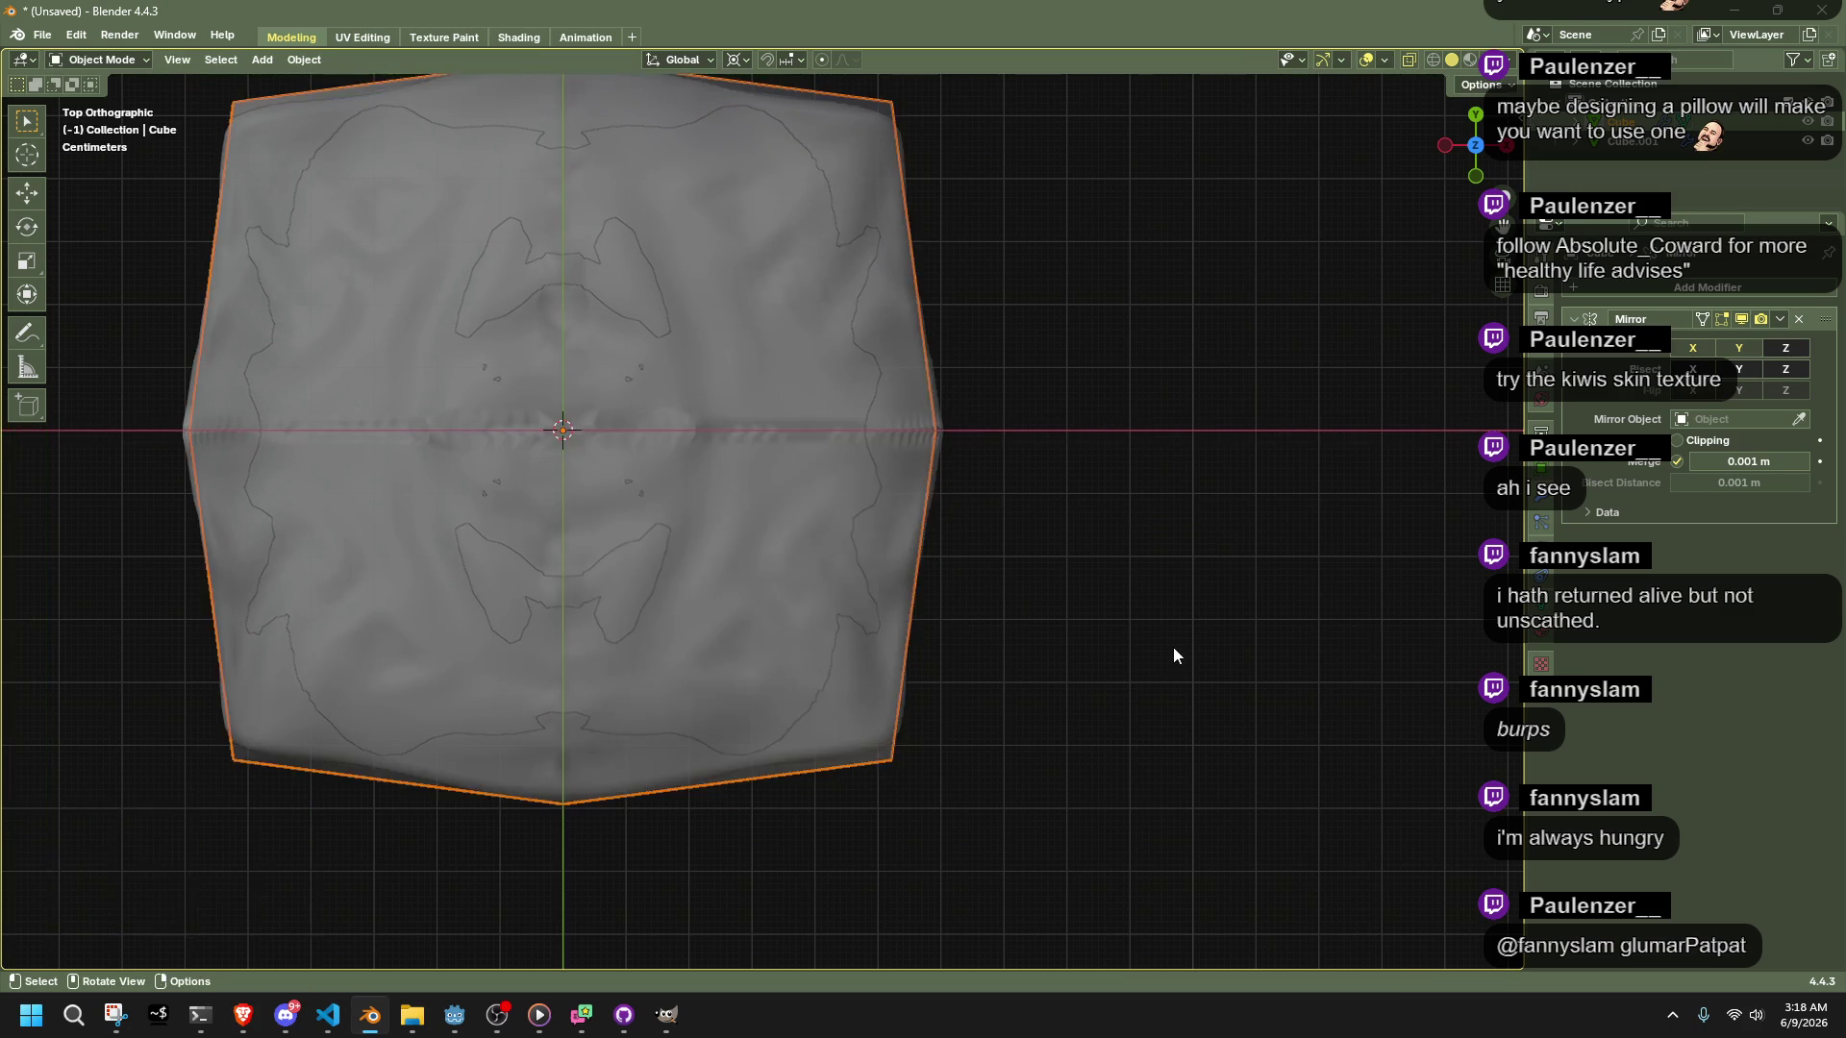
{"action": "left_click", "coordinate": [1172, 648]}
{"action": "mouse_move", "coordinate": [1154, 675]}
{"action": "middle_mouse_down"}
{"action": "mouse_move", "coordinate": [943, 523]}
{"action": "mouse_move", "coordinate": [971, 444]}
{"action": "mouse_move", "coordinate": [1029, 394]}
{"action": "mouse_move", "coordinate": [1059, 411]}
{"action": "mouse_move", "coordinate": [752, 538]}
{"action": "middle_mouse_up"}
{"action": "key", "text": "Tab"}
{"action": "scroll", "coordinate": [1121, 499], "scroll_direction": "up", "scroll_amount": 3}
{"action": "mouse_move", "coordinate": [1157, 515]}
{"action": "middle_mouse_down"}
{"action": "mouse_move", "coordinate": [1193, 570]}
{"action": "mouse_move", "coordinate": [1237, 581]}
{"action": "mouse_move", "coordinate": [1310, 539]}
{"action": "mouse_move", "coordinate": [1337, 676]}
{"action": "mouse_move", "coordinate": [1379, 715]}
{"action": "middle_mouse_up"}
{"action": "mouse_move", "coordinate": [1274, 577]}
{"action": "middle_mouse_down"}
{"action": "mouse_move", "coordinate": [1290, 544]}
{"action": "mouse_move", "coordinate": [1081, 492]}
{"action": "middle_mouse_up"}
{"action": "left_click", "coordinate": [927, 667], "text": "alt"}
{"action": "mouse_move", "coordinate": [1141, 651]}
{"action": "middle_mouse_down"}
{"action": "mouse_move", "coordinate": [1109, 586]}
{"action": "mouse_move", "coordinate": [1165, 606]}
{"action": "middle_mouse_up"}
{"action": "right_click", "coordinate": [1197, 625]}
{"action": "left_click", "coordinate": [1253, 764]}
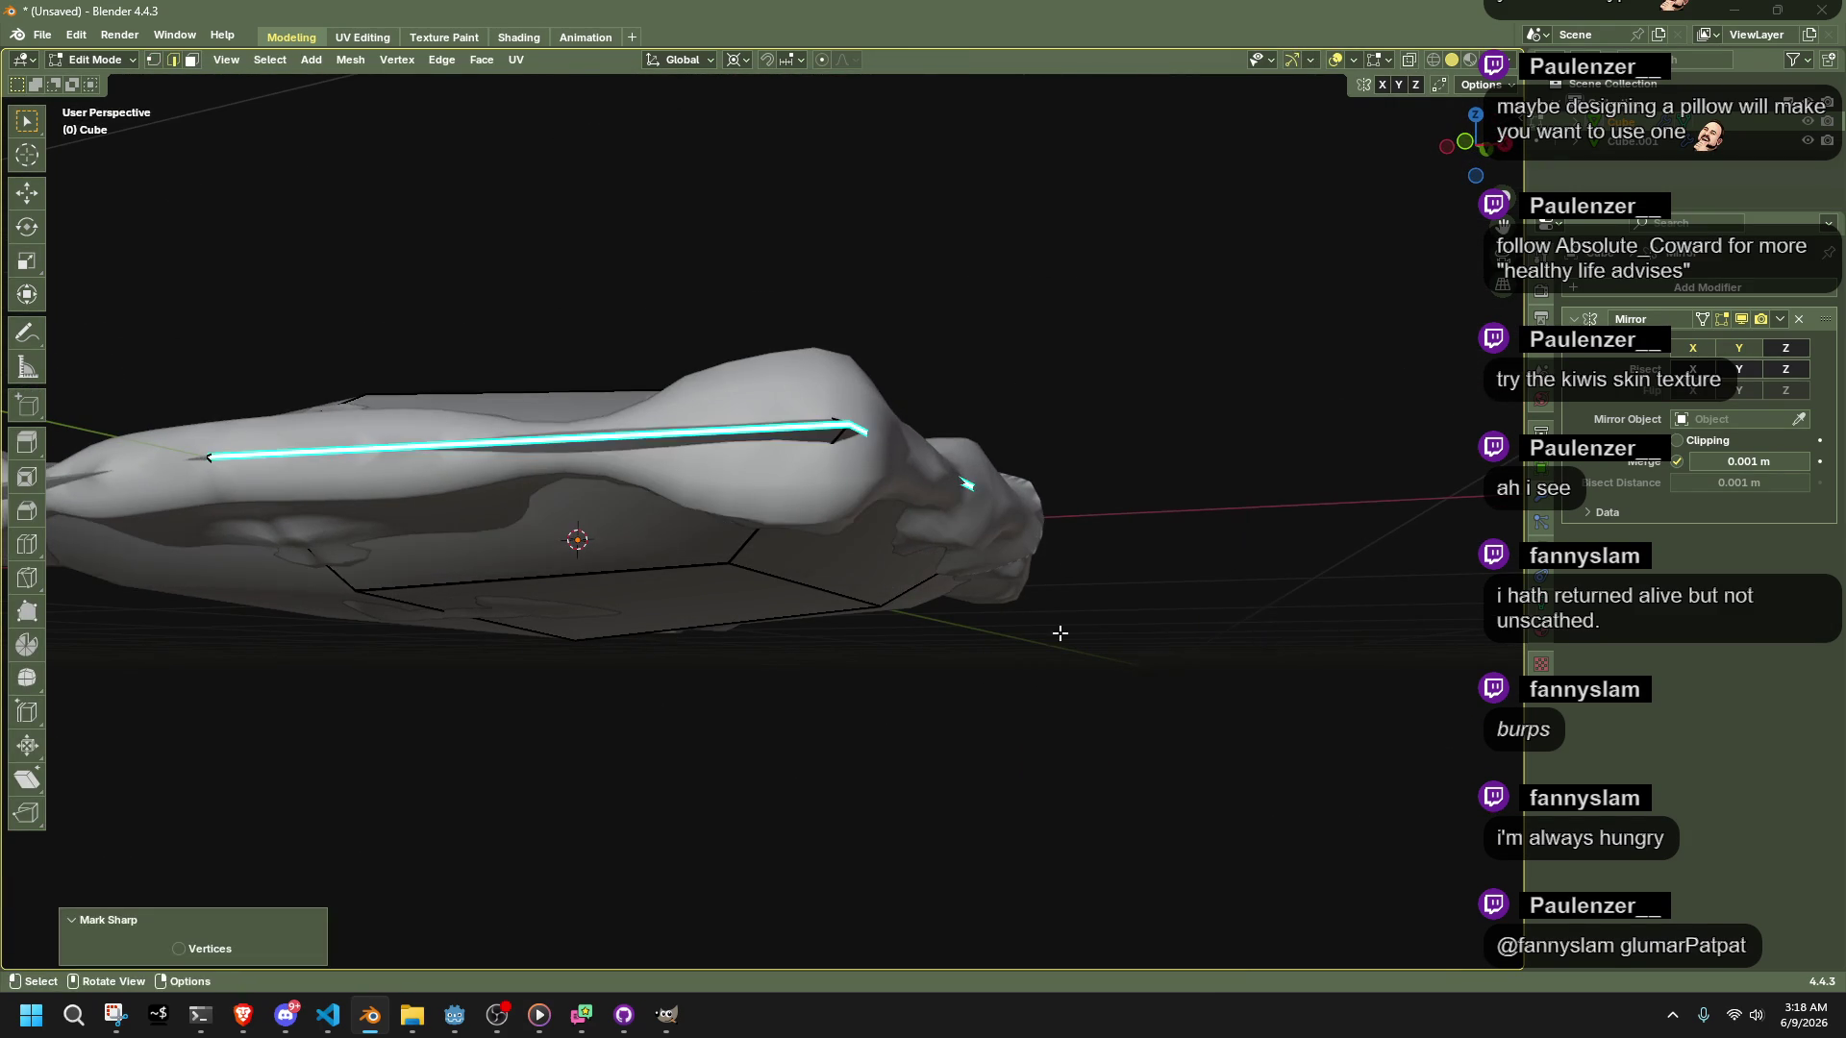
Briefly inspect the sculpted pillow in Edit Mode, then deselect it
{"action": "key", "text": "Tab"}
{"action": "middle_click_drag", "start_coordinate": [1161, 692], "coordinate": [1236, 798]}
{"action": "left_click", "coordinate": [940, 613]}
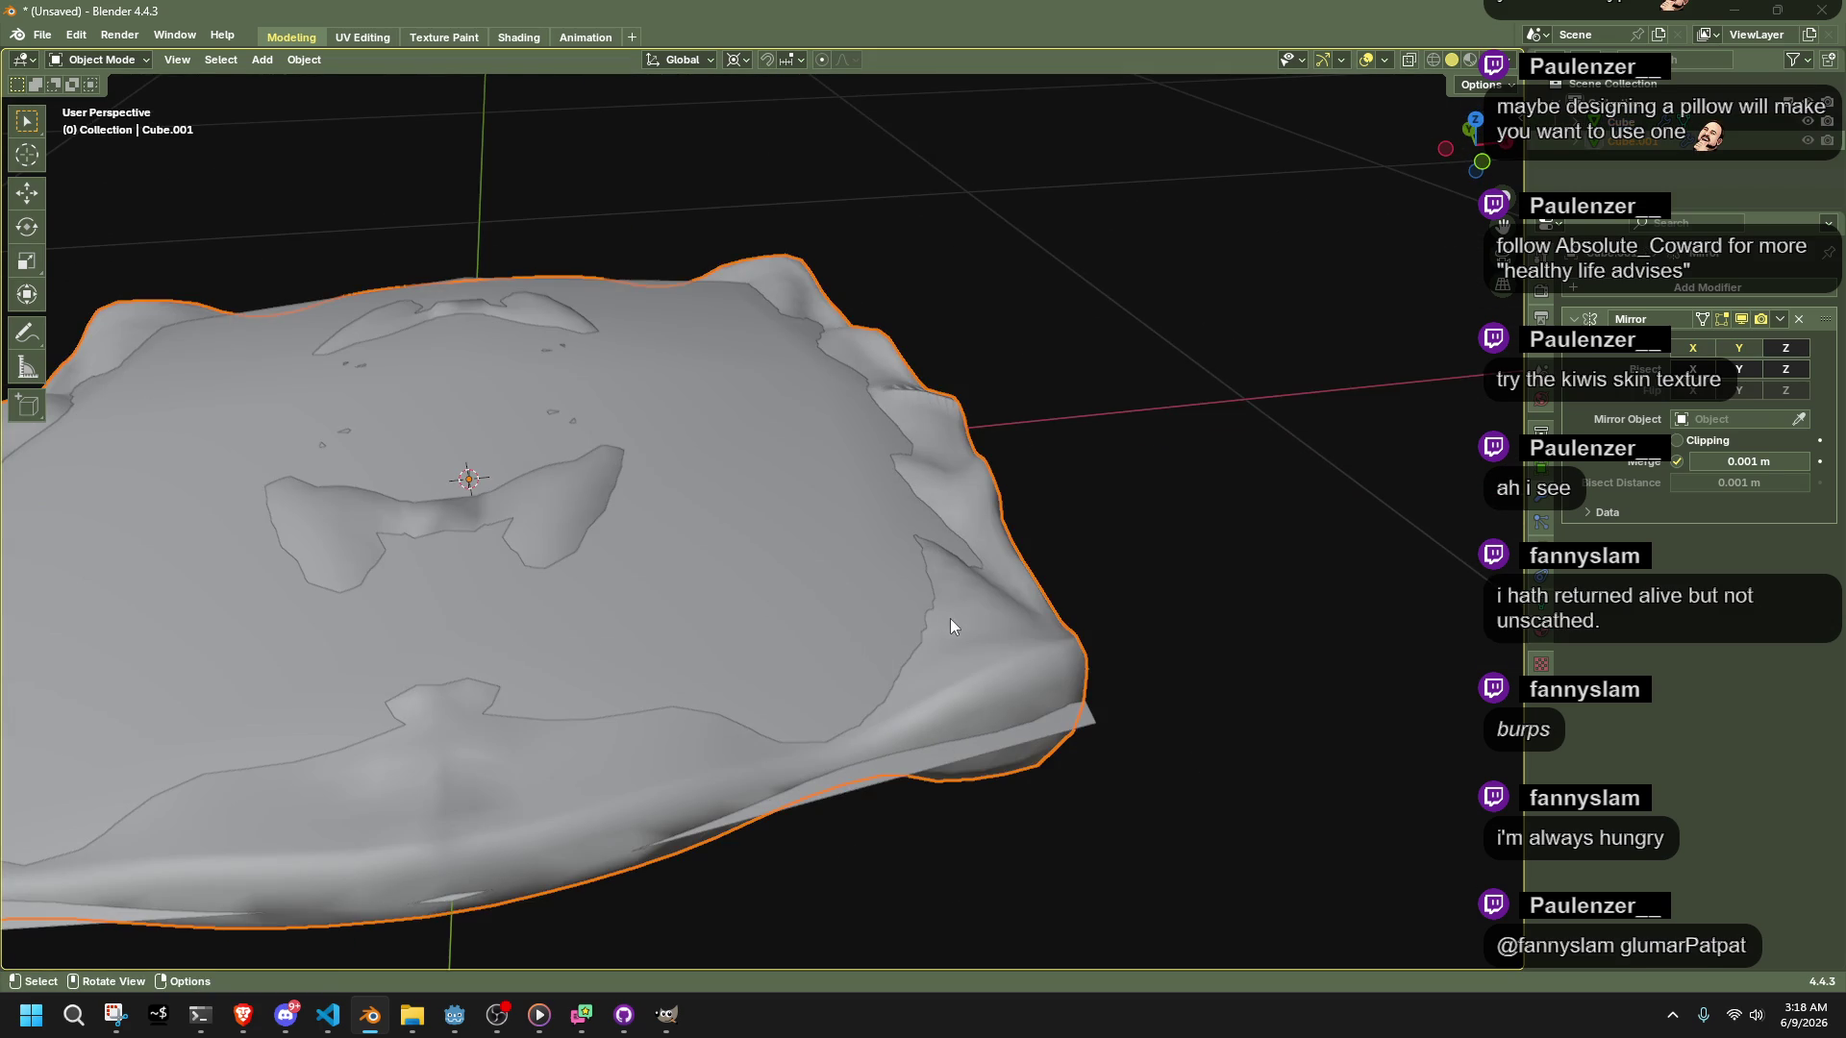
{"action": "key", "text": "Tab"}
{"action": "middle_click_drag", "start_coordinate": [1236, 661], "coordinate": [1133, 616]}
{"action": "key", "text": "Tab"}
{"action": "left_click", "coordinate": [1133, 615]}
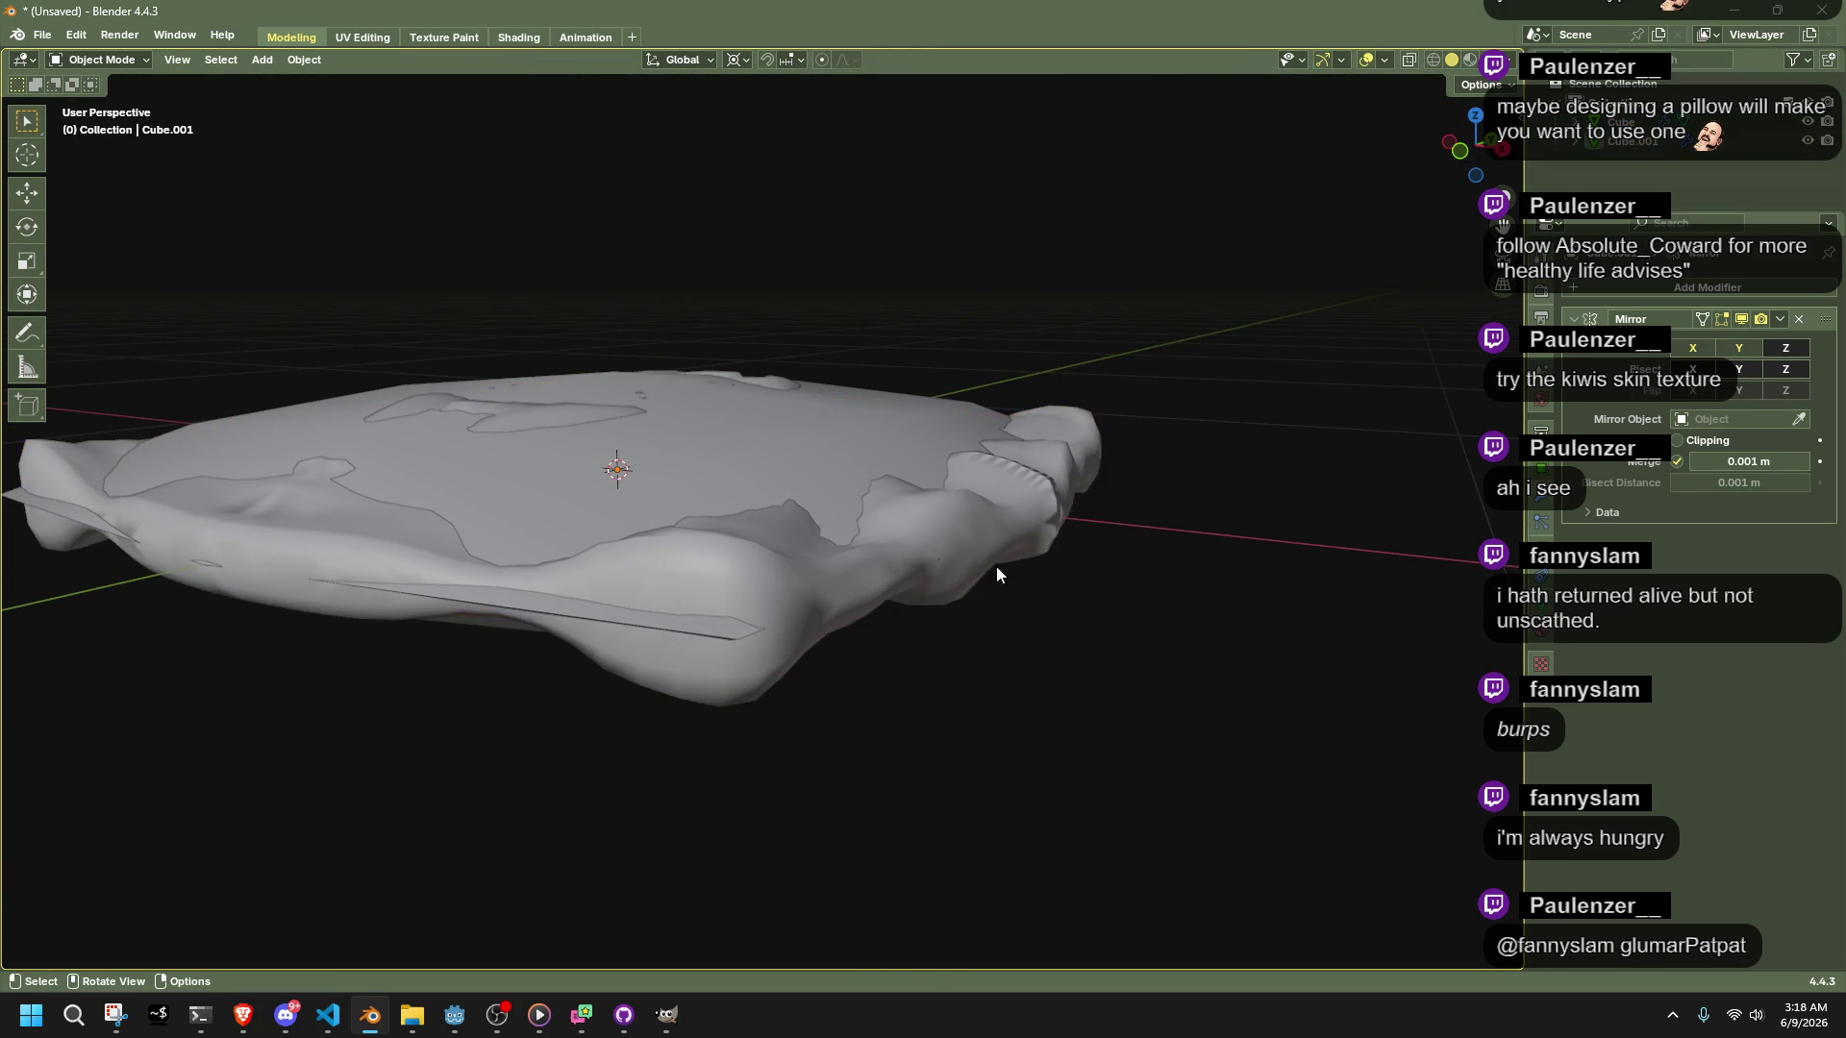
In Front view, box-select the low-poly Cube's lower face and delete its vertices
{"action": "left_click", "coordinate": [625, 476]}
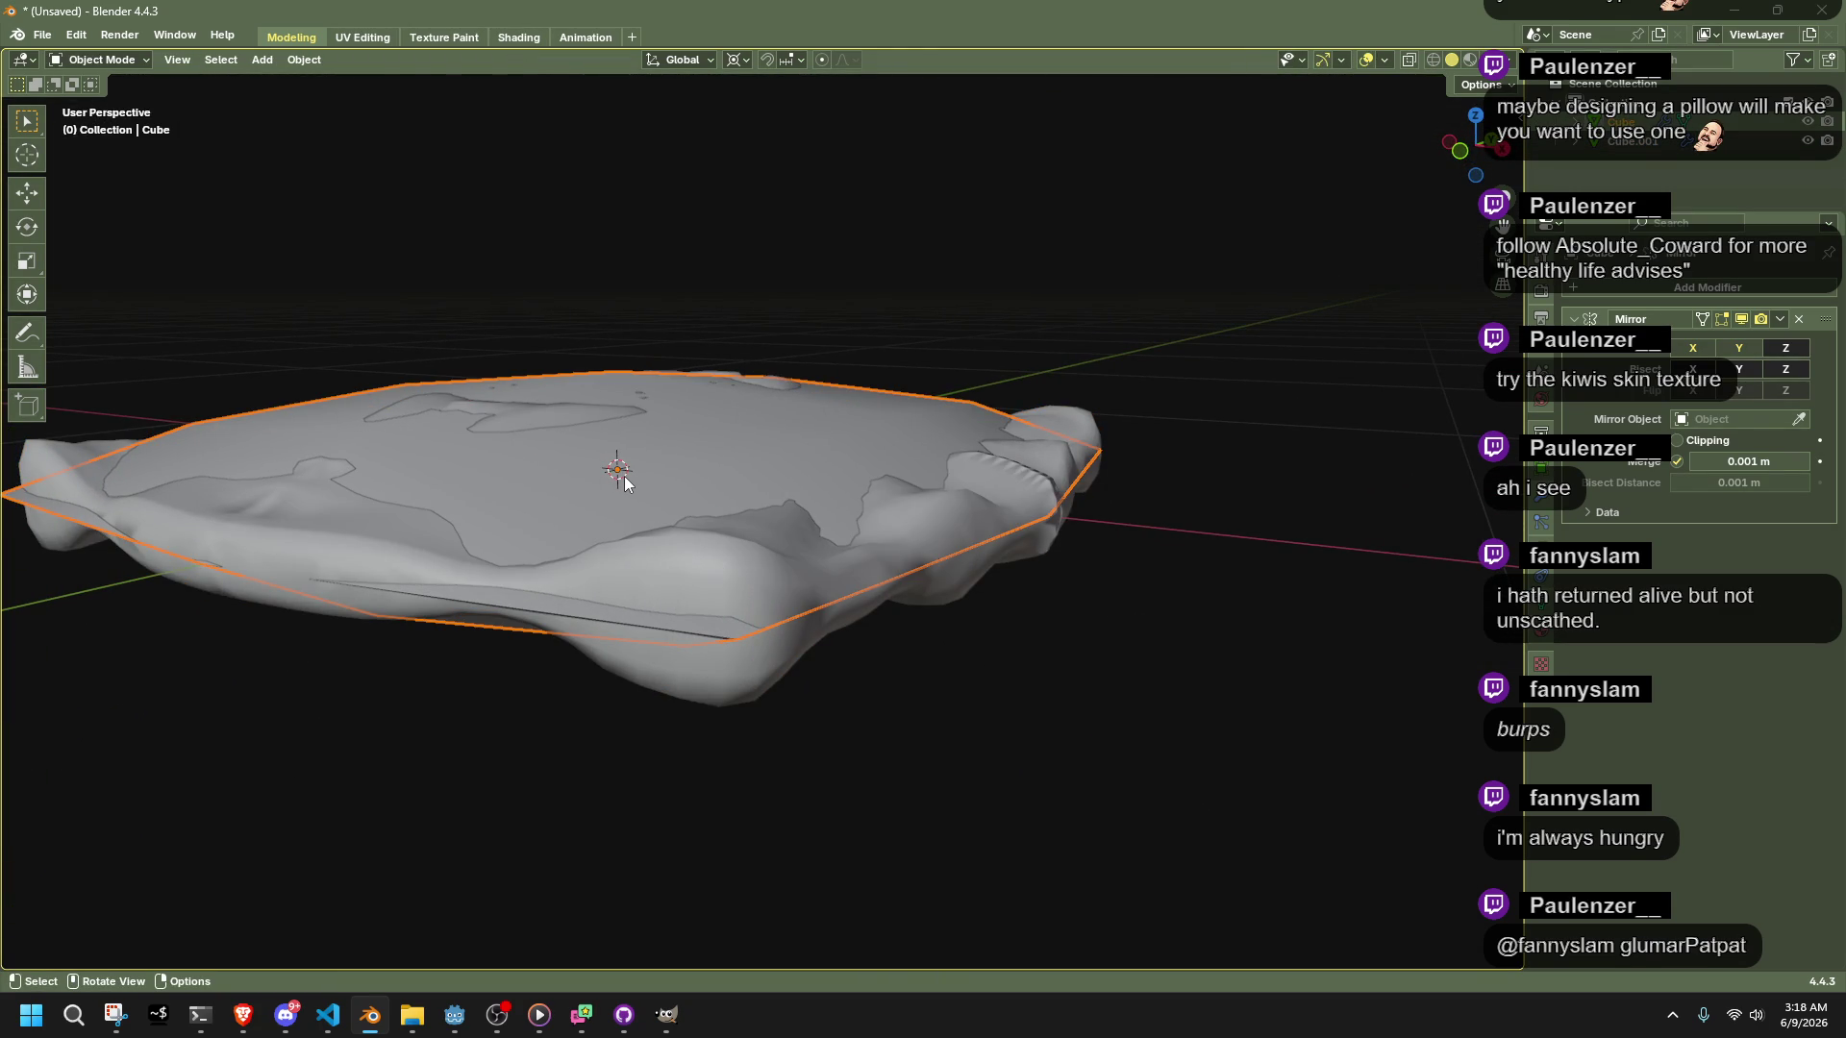
{"action": "key", "text": "Tab"}
{"action": "mouse_move", "coordinate": [625, 476]}
{"action": "middle_mouse_down"}
{"action": "mouse_move", "coordinate": [1034, 672]}
{"action": "mouse_move", "coordinate": [1105, 624]}
{"action": "middle_mouse_up"}
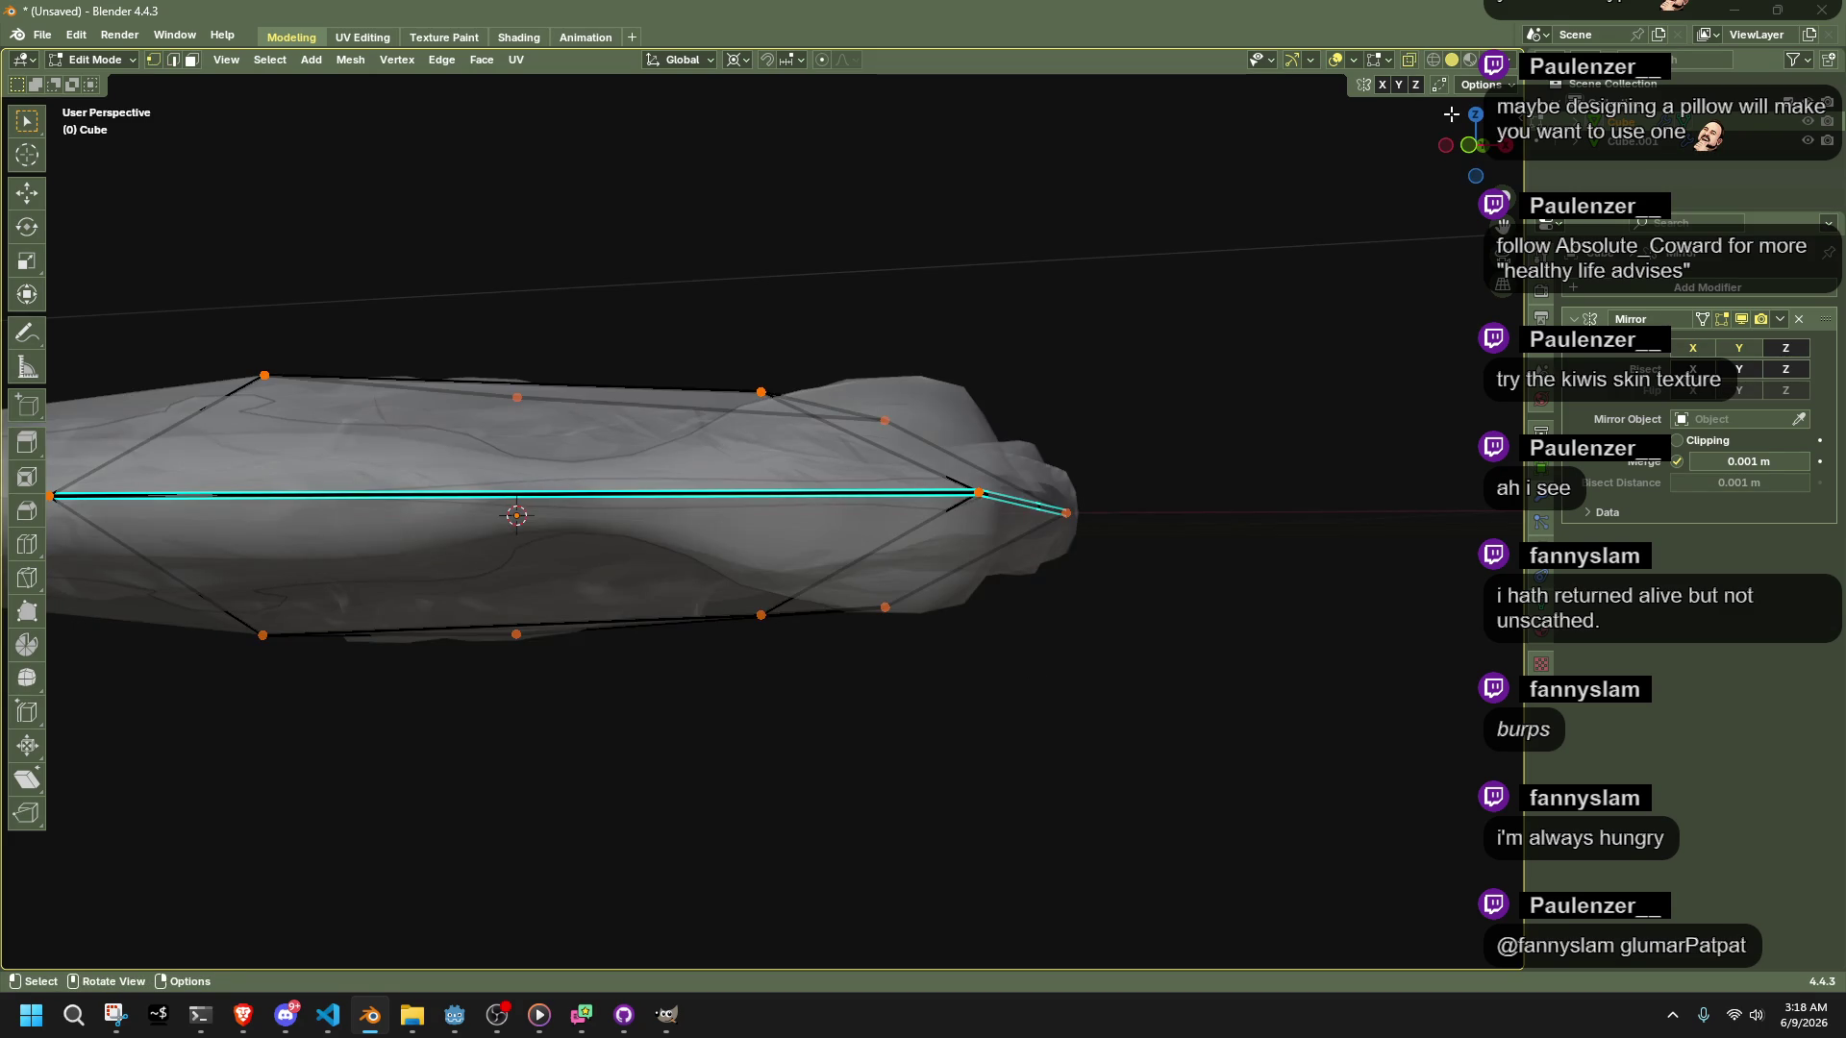
{"action": "left_click", "coordinate": [1471, 146]}
{"action": "left_click_drag", "start_coordinate": [1115, 847], "coordinate": [412, 567]}
{"action": "key", "text": "x"}
{"action": "left_click", "coordinate": [1174, 699]}
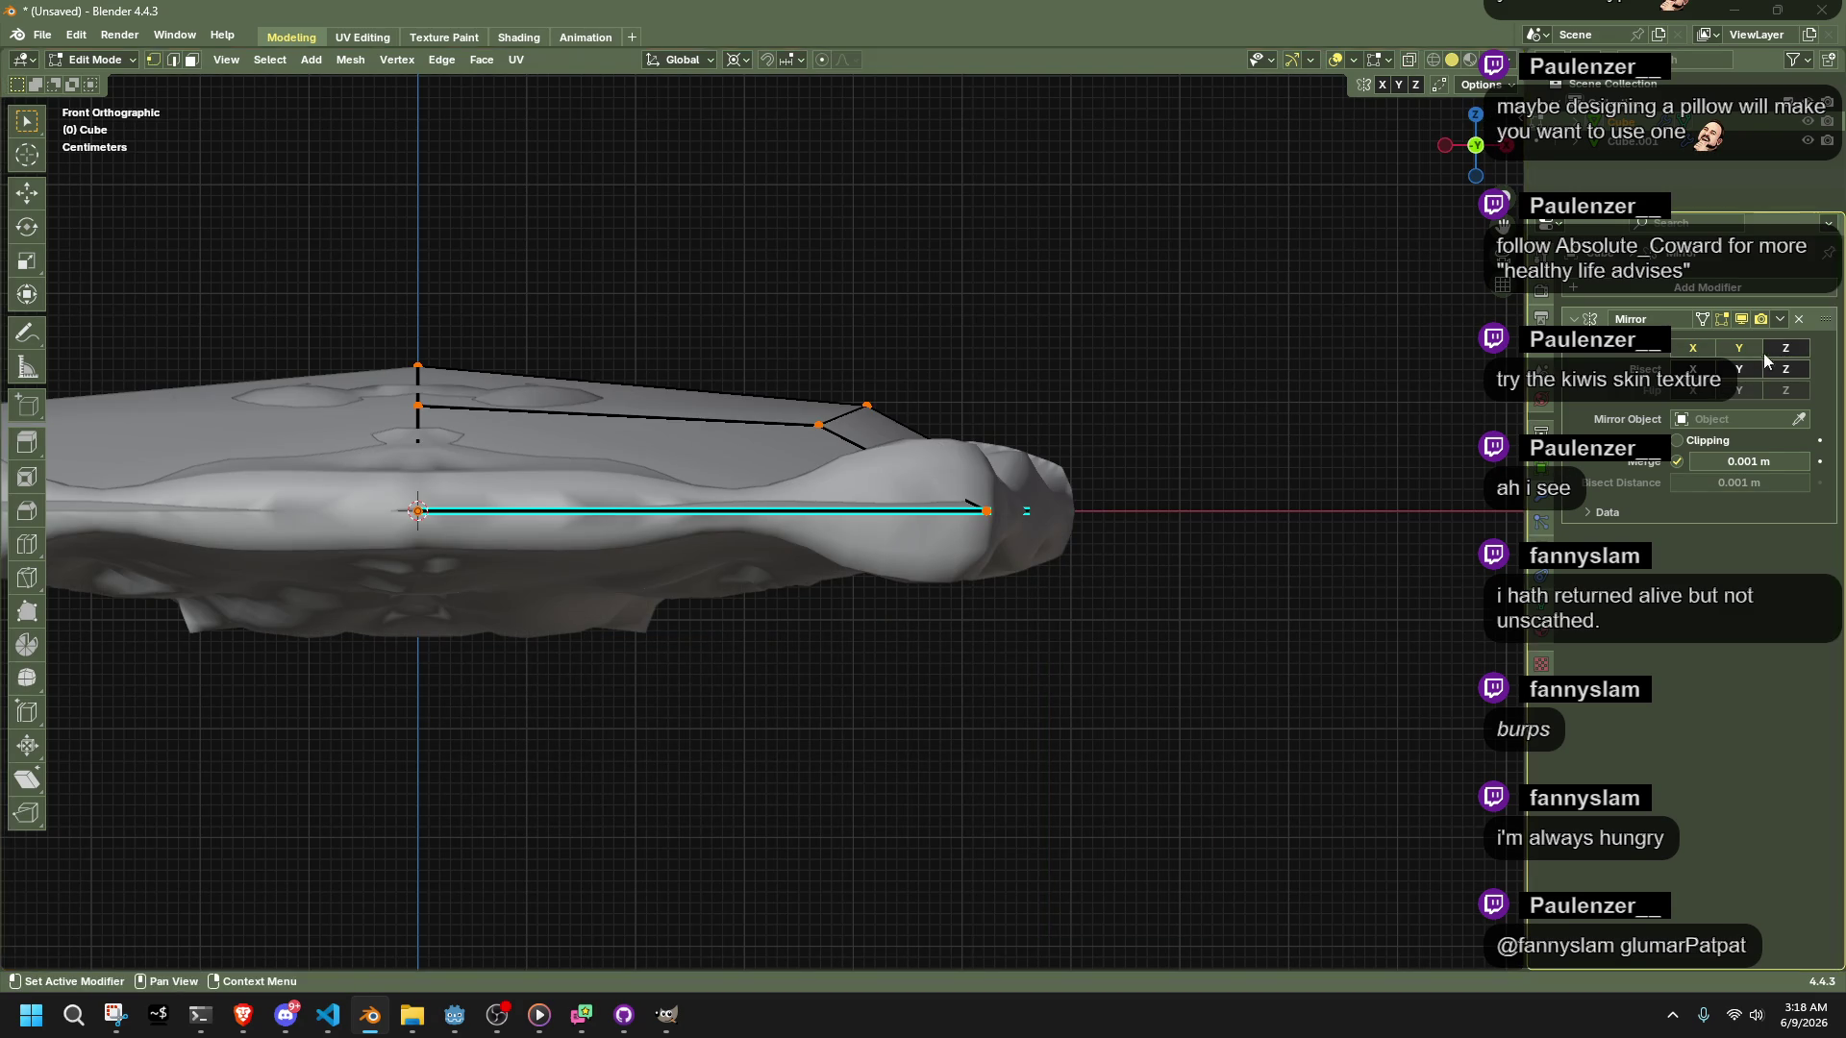
{"action": "key", "text": "Tab"}
Check the result with X-ray, then select the sculpted pillow and enter its Edit Mode
{"action": "scroll", "coordinate": [1074, 695], "scroll_direction": "up", "scroll_amount": 3}
{"action": "mouse_move", "coordinate": [1074, 695]}
{"action": "middle_mouse_down"}
{"action": "mouse_move", "coordinate": [1109, 782]}
{"action": "mouse_move", "coordinate": [1096, 721]}
{"action": "mouse_move", "coordinate": [997, 659]}
{"action": "mouse_move", "coordinate": [812, 704]}
{"action": "mouse_move", "coordinate": [938, 746]}
{"action": "middle_mouse_up"}
{"action": "key", "text": "Tab"}
{"action": "scroll", "coordinate": [1109, 783], "scroll_direction": "down", "scroll_amount": 5}
{"action": "key", "text": "alt+z"}
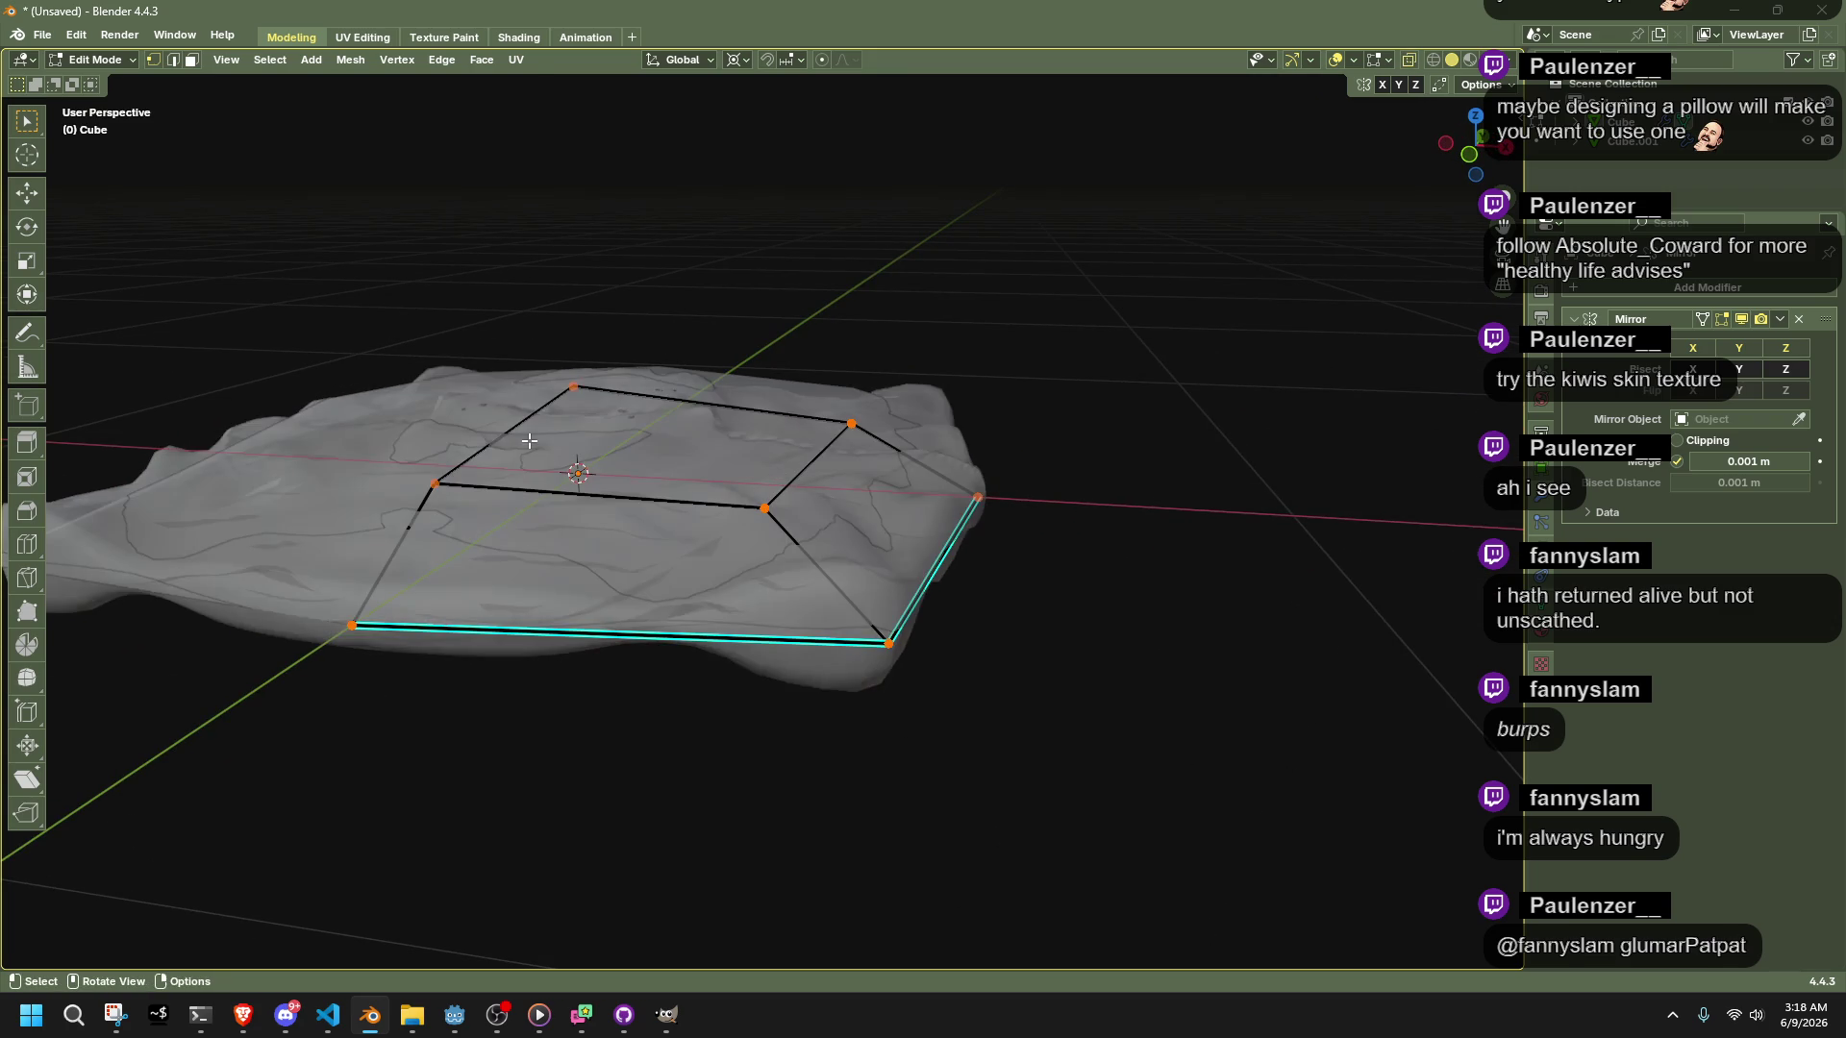
{"action": "key", "text": "alt+z"}
{"action": "key", "text": "Tab"}
{"action": "left_click", "coordinate": [953, 549]}
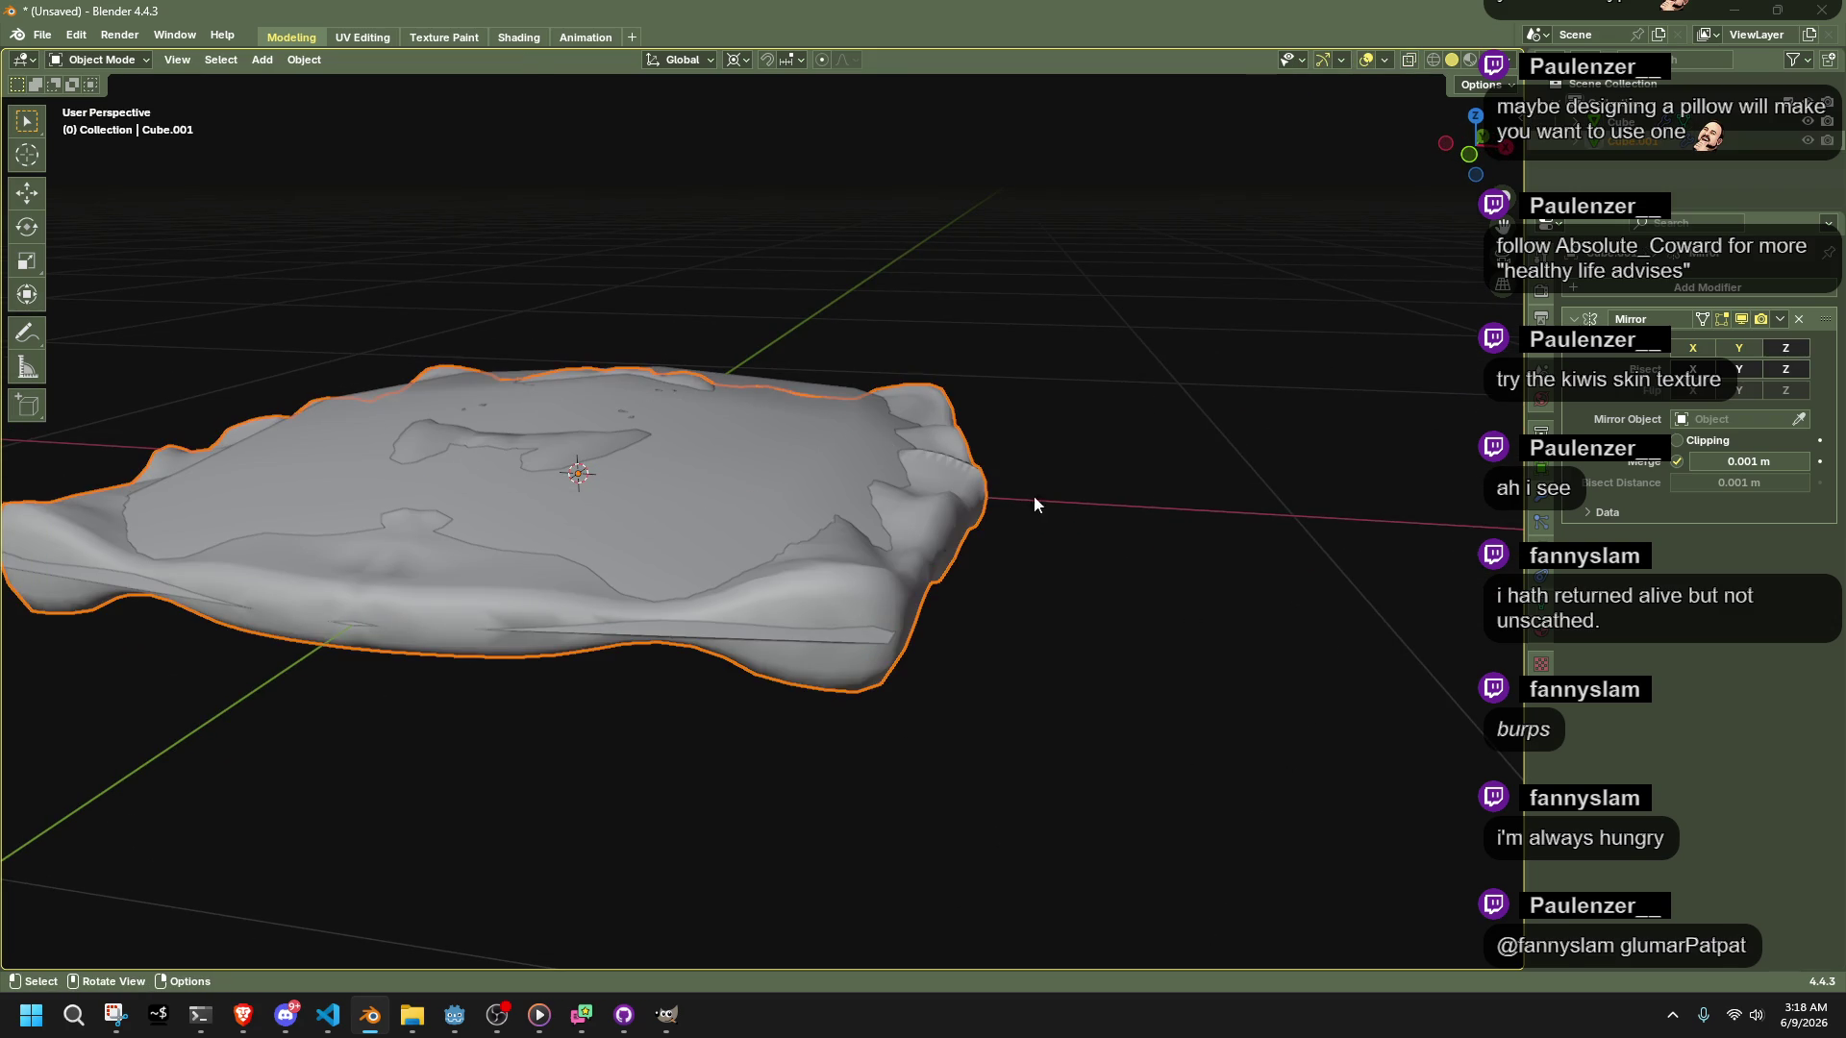
{"action": "key", "text": "alt+z"}
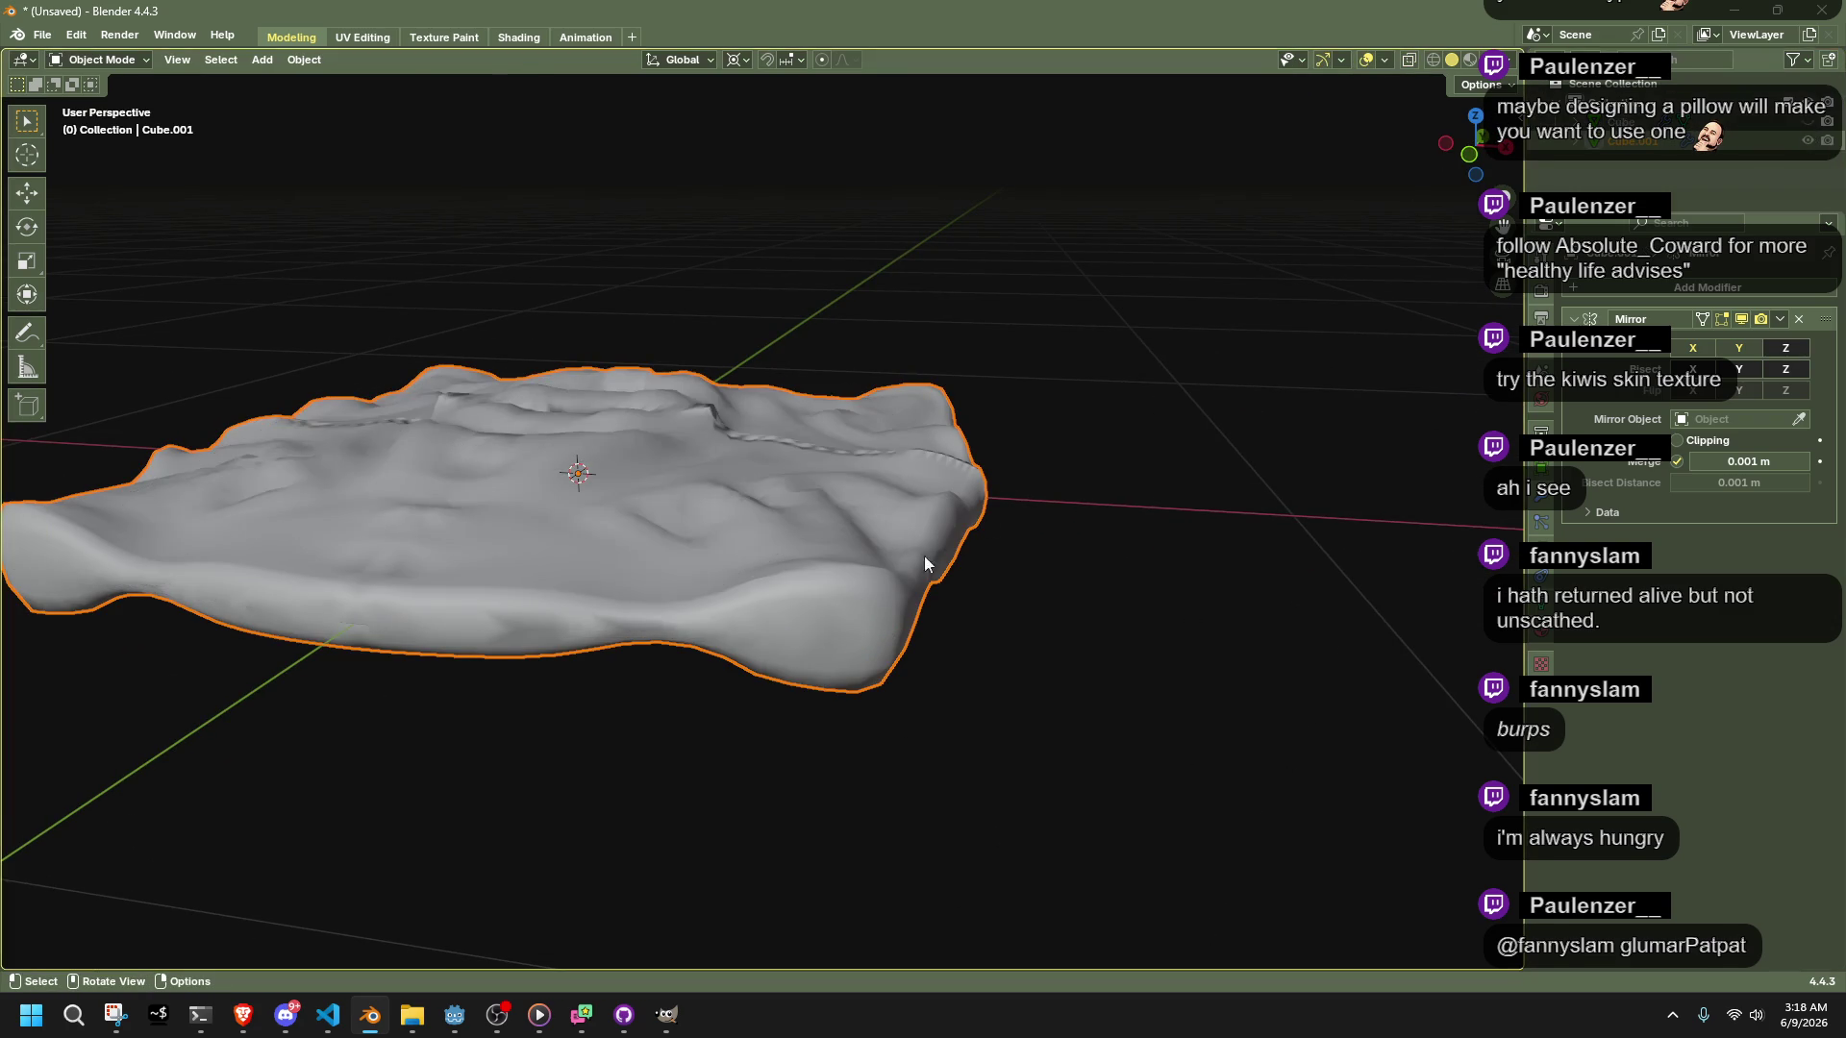
{"action": "key", "text": "Tab"}
{"action": "mouse_move", "coordinate": [972, 540]}
{"action": "middle_mouse_down"}
{"action": "mouse_move", "coordinate": [1063, 638]}
{"action": "mouse_move", "coordinate": [1330, 746]}
{"action": "mouse_move", "coordinate": [1312, 757]}
{"action": "mouse_move", "coordinate": [1078, 678]}
{"action": "middle_mouse_up"}
Return to Object Mode and save the file as pillow.blend
{"action": "key", "text": "alt+z"}
{"action": "key", "text": "Tab"}
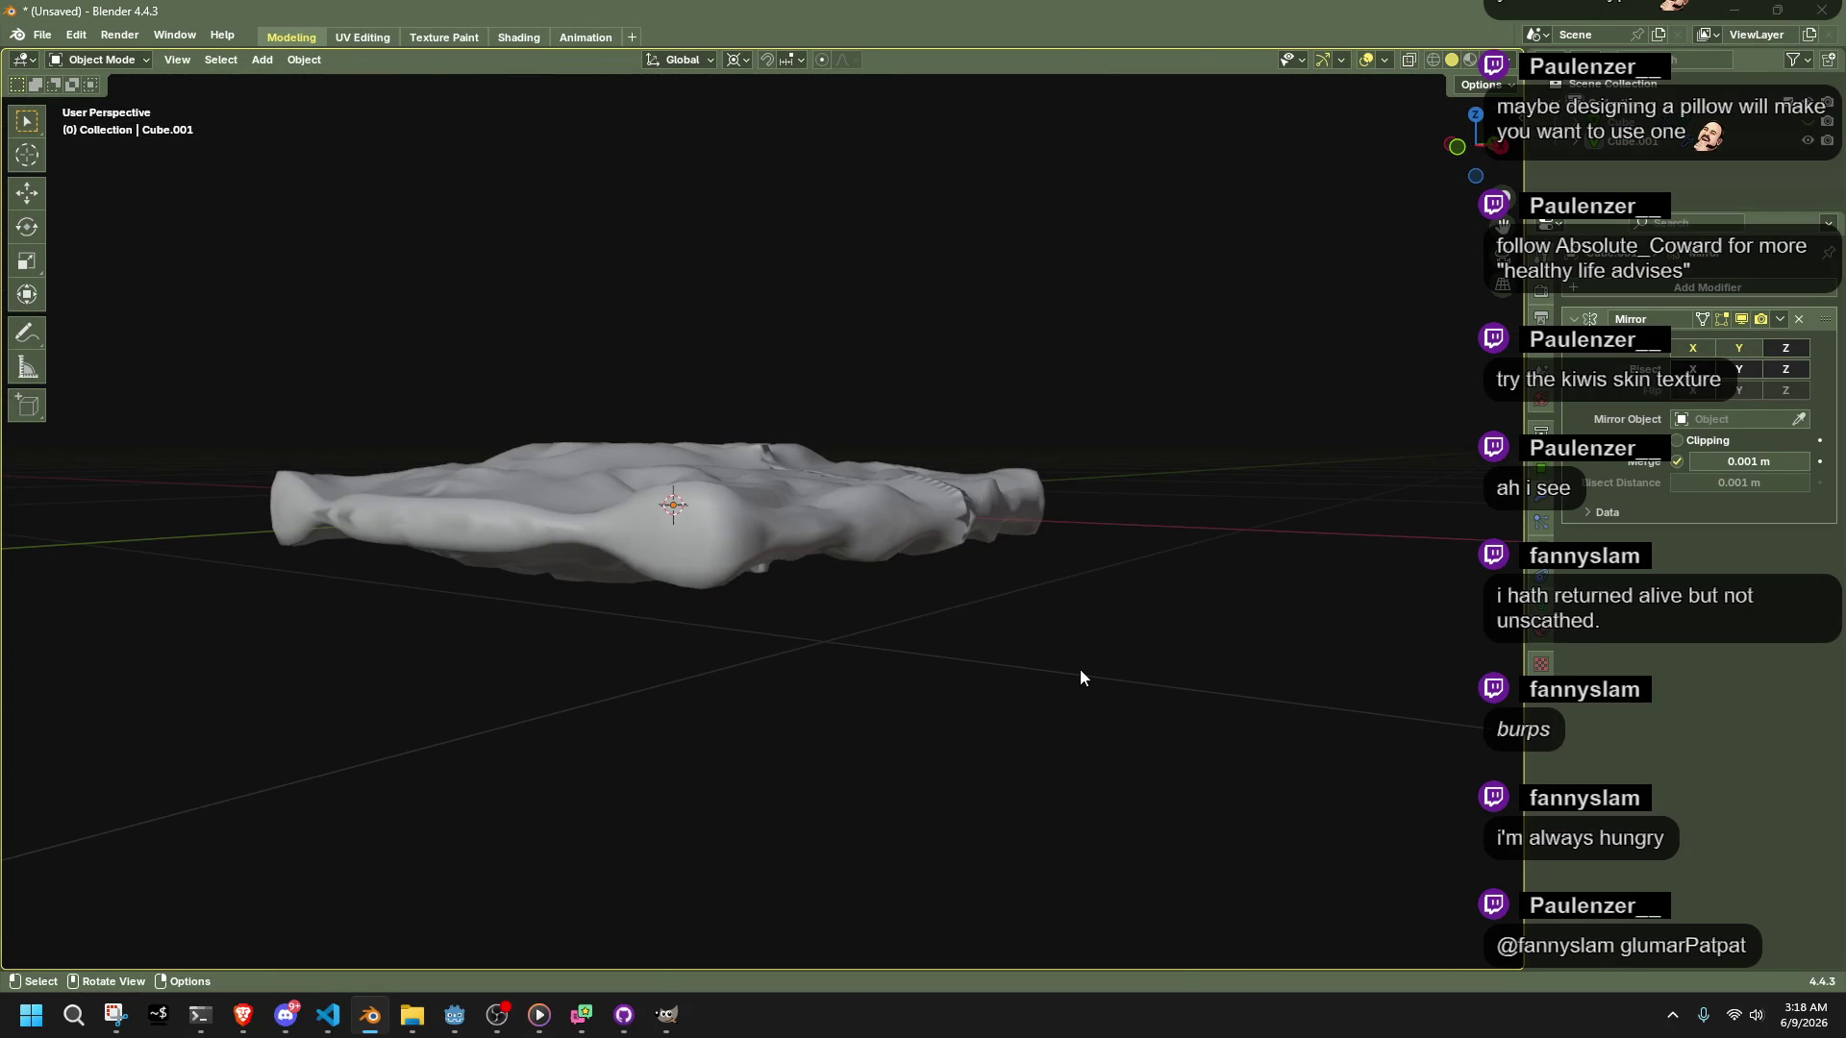
{"action": "mouse_move", "coordinate": [1017, 636]}
{"action": "middle_mouse_down"}
{"action": "mouse_move", "coordinate": [791, 577]}
{"action": "mouse_move", "coordinate": [948, 827]}
{"action": "mouse_move", "coordinate": [1086, 805]}
{"action": "mouse_move", "coordinate": [1203, 725]}
{"action": "mouse_move", "coordinate": [925, 665]}
{"action": "middle_mouse_up"}
{"action": "key", "text": "Tab"}
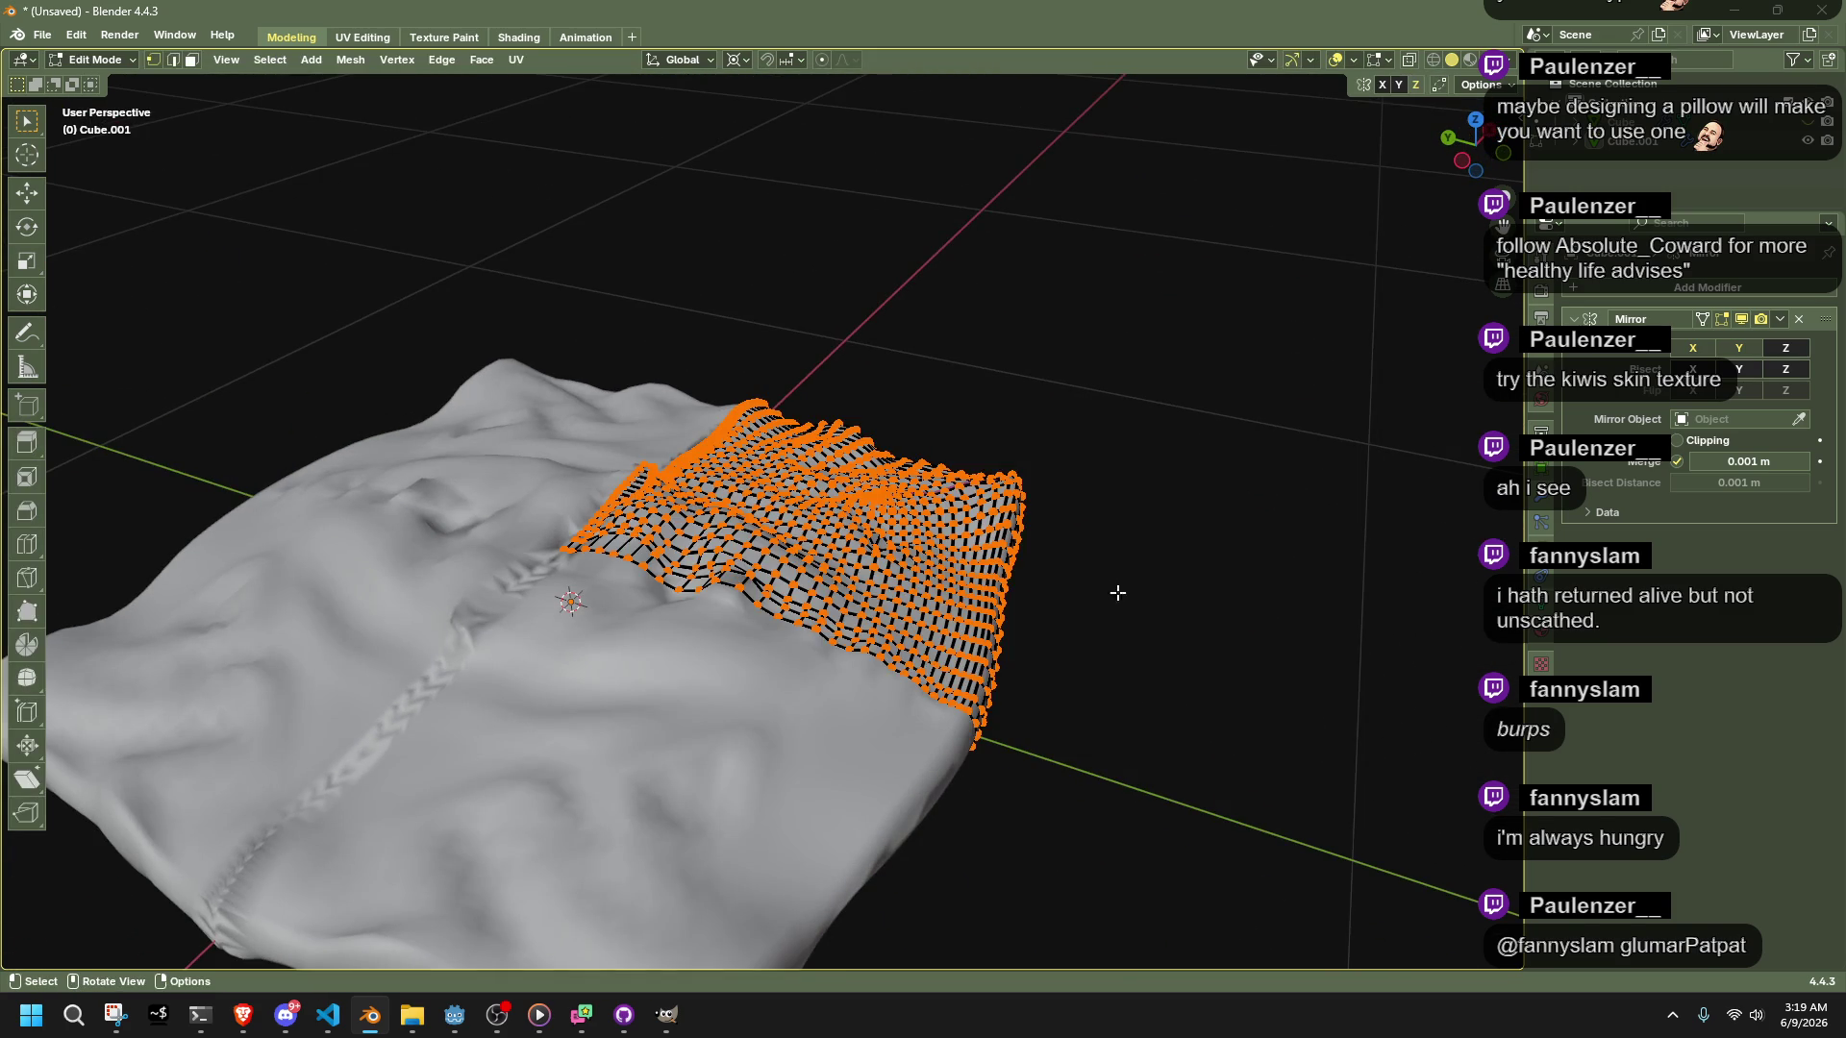
{"action": "key", "text": "Tab"}
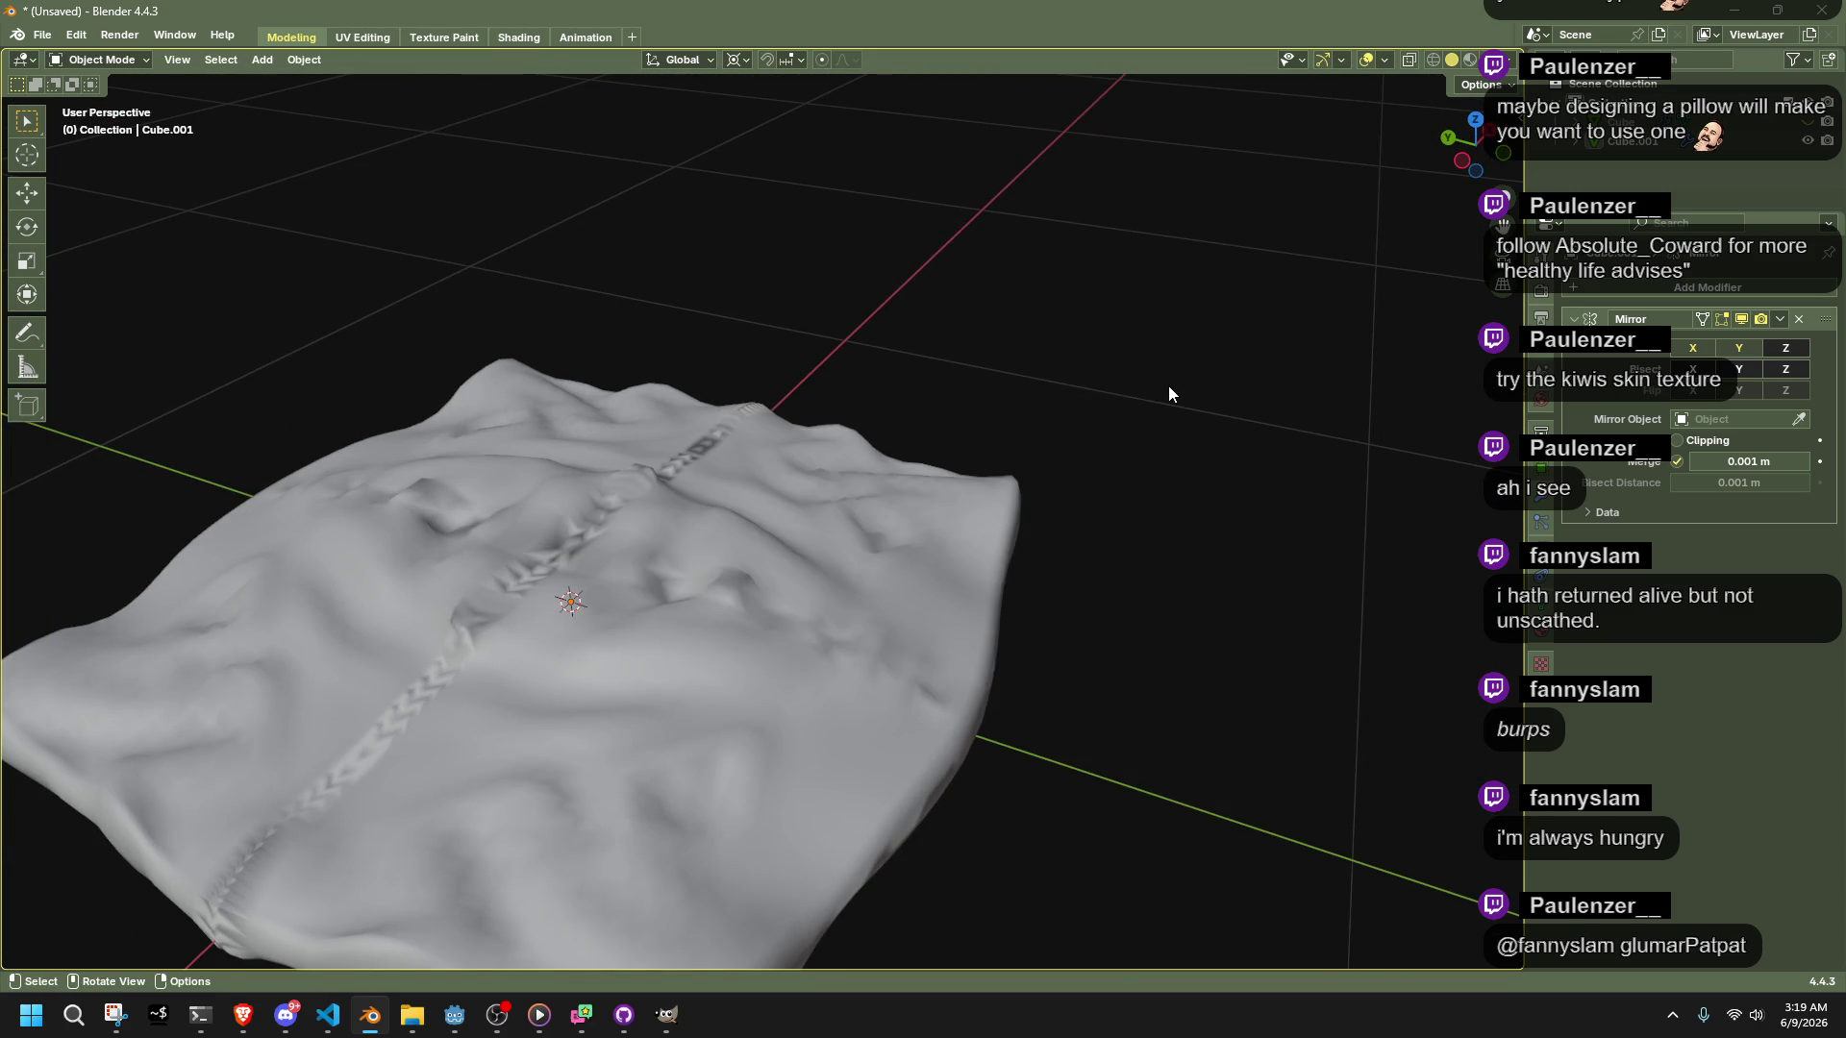
{"action": "key", "text": "ctrl+s"}
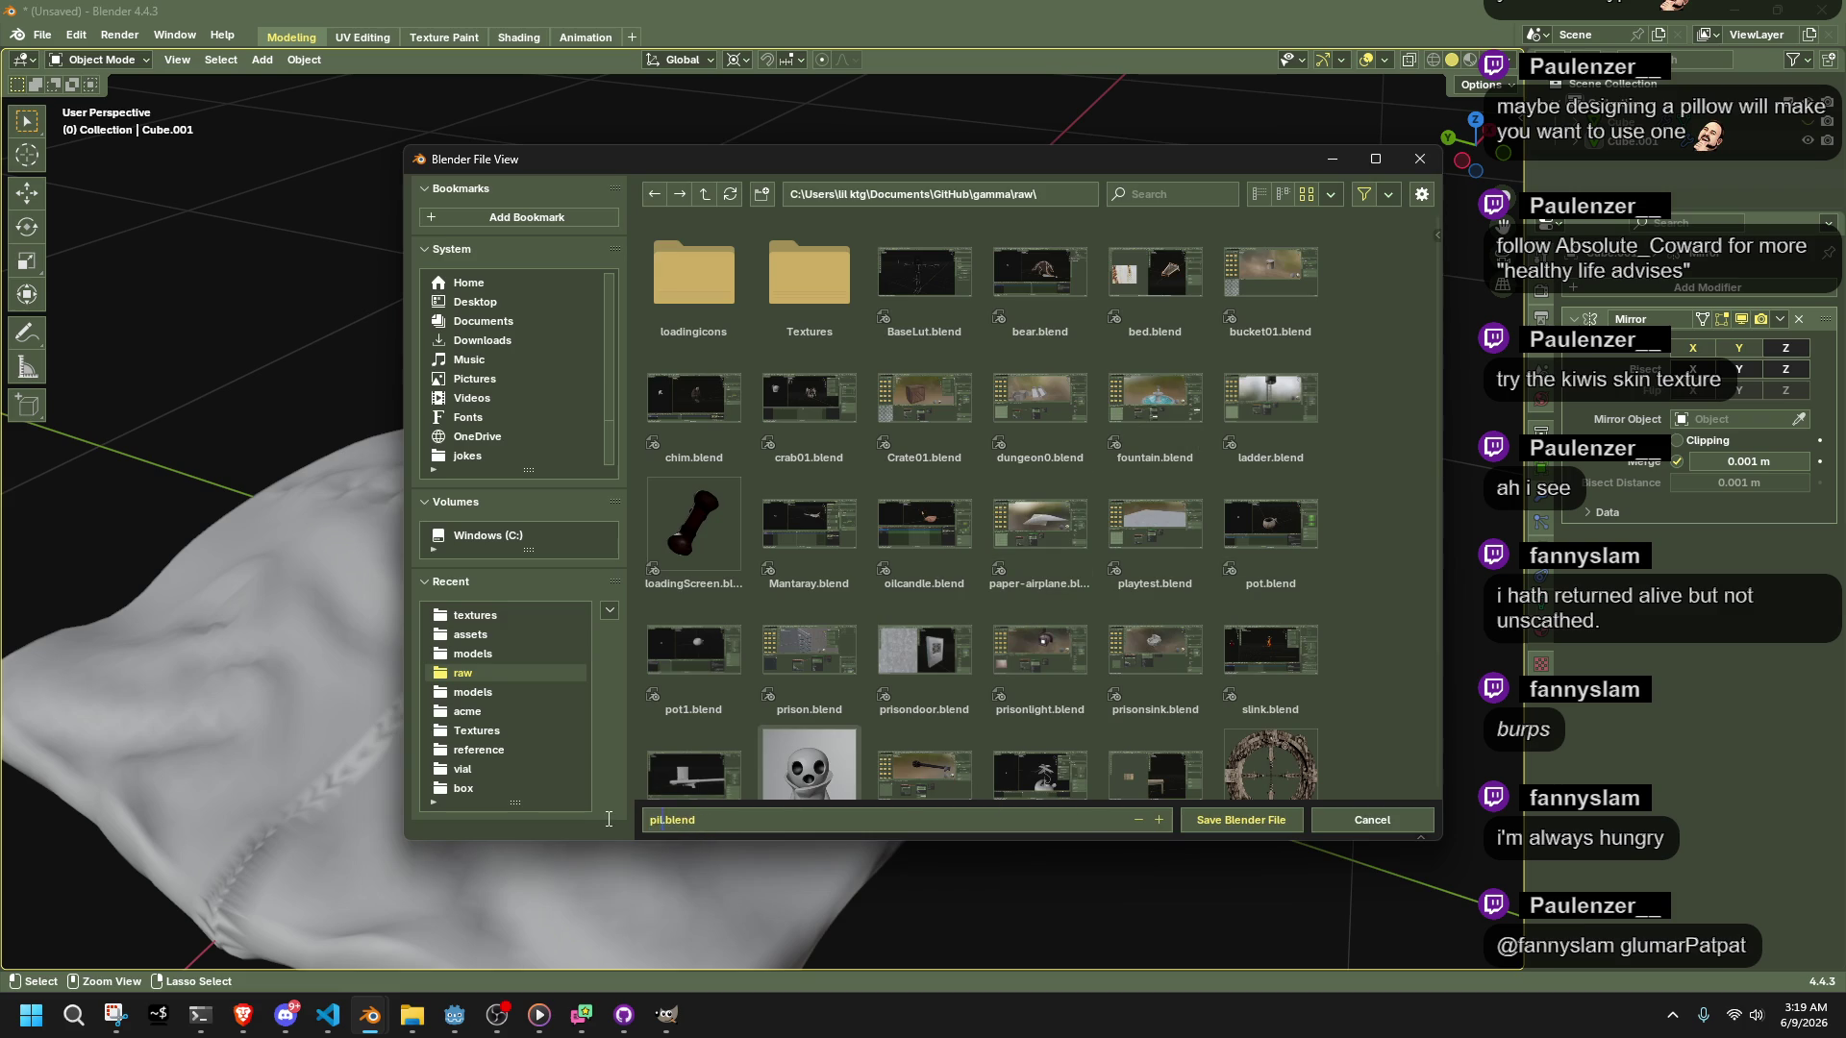
{"action": "left_click", "coordinate": [1265, 819]}
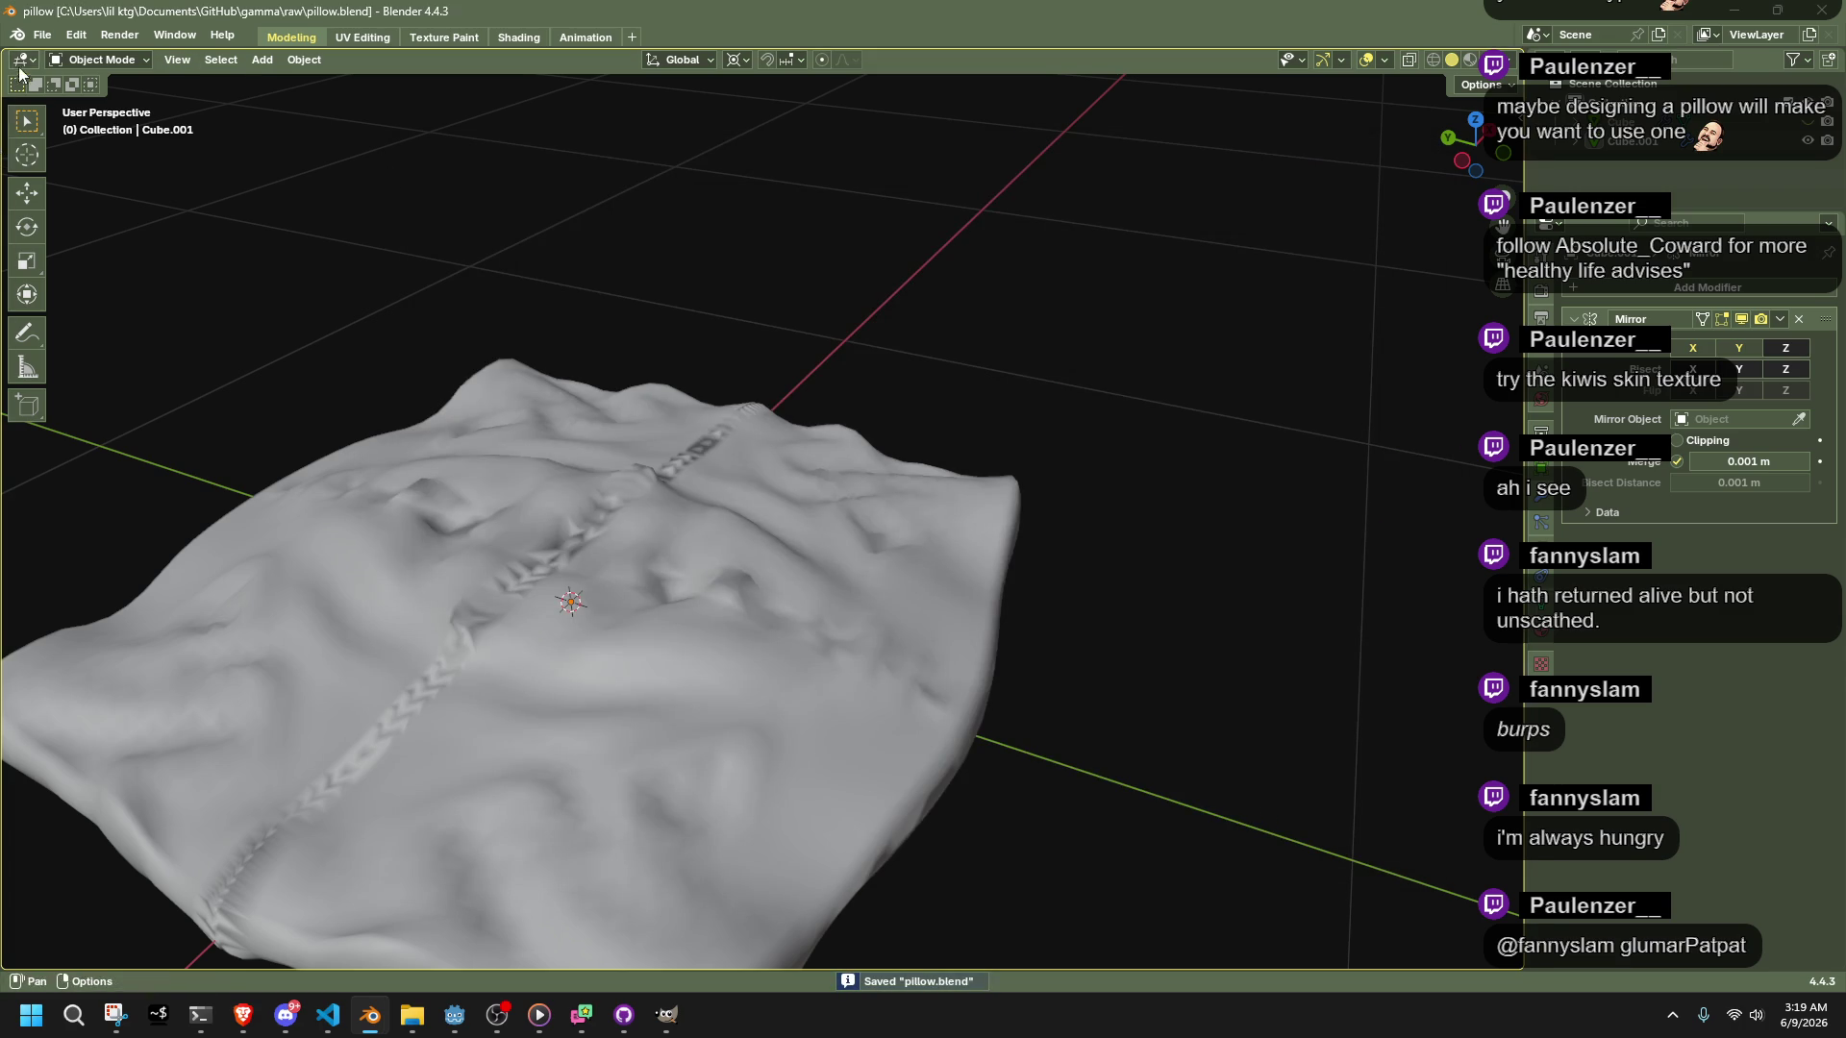
Launch a new Blender session from Windows search and dismiss the splash screen
{"action": "left_click", "coordinate": [69, 1021]}
{"action": "type", "text": "blender 4.4"}
{"action": "key", "text": "Return"}
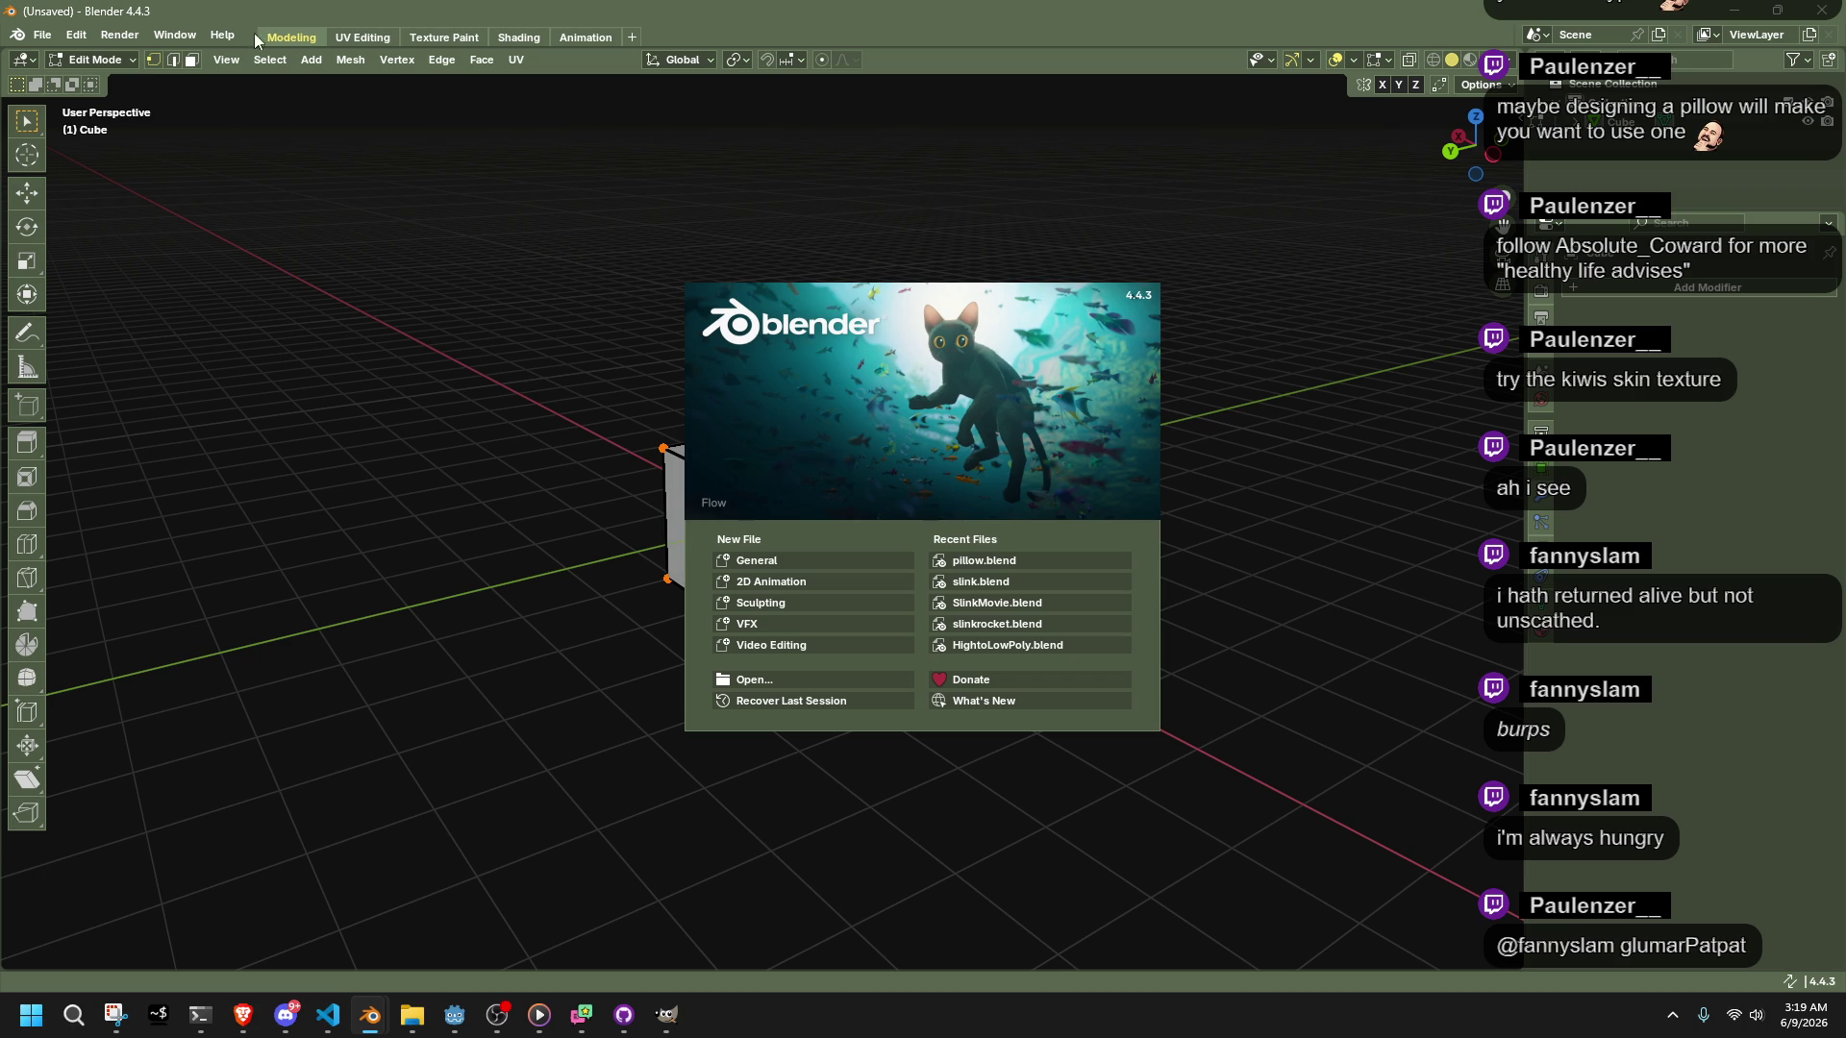
{"action": "left_click", "coordinate": [56, 35]}
Open HightoLowPoly.blend from recent files and make Collection the active collection
{"action": "left_click", "coordinate": [56, 35]}
{"action": "left_click", "coordinate": [56, 36]}
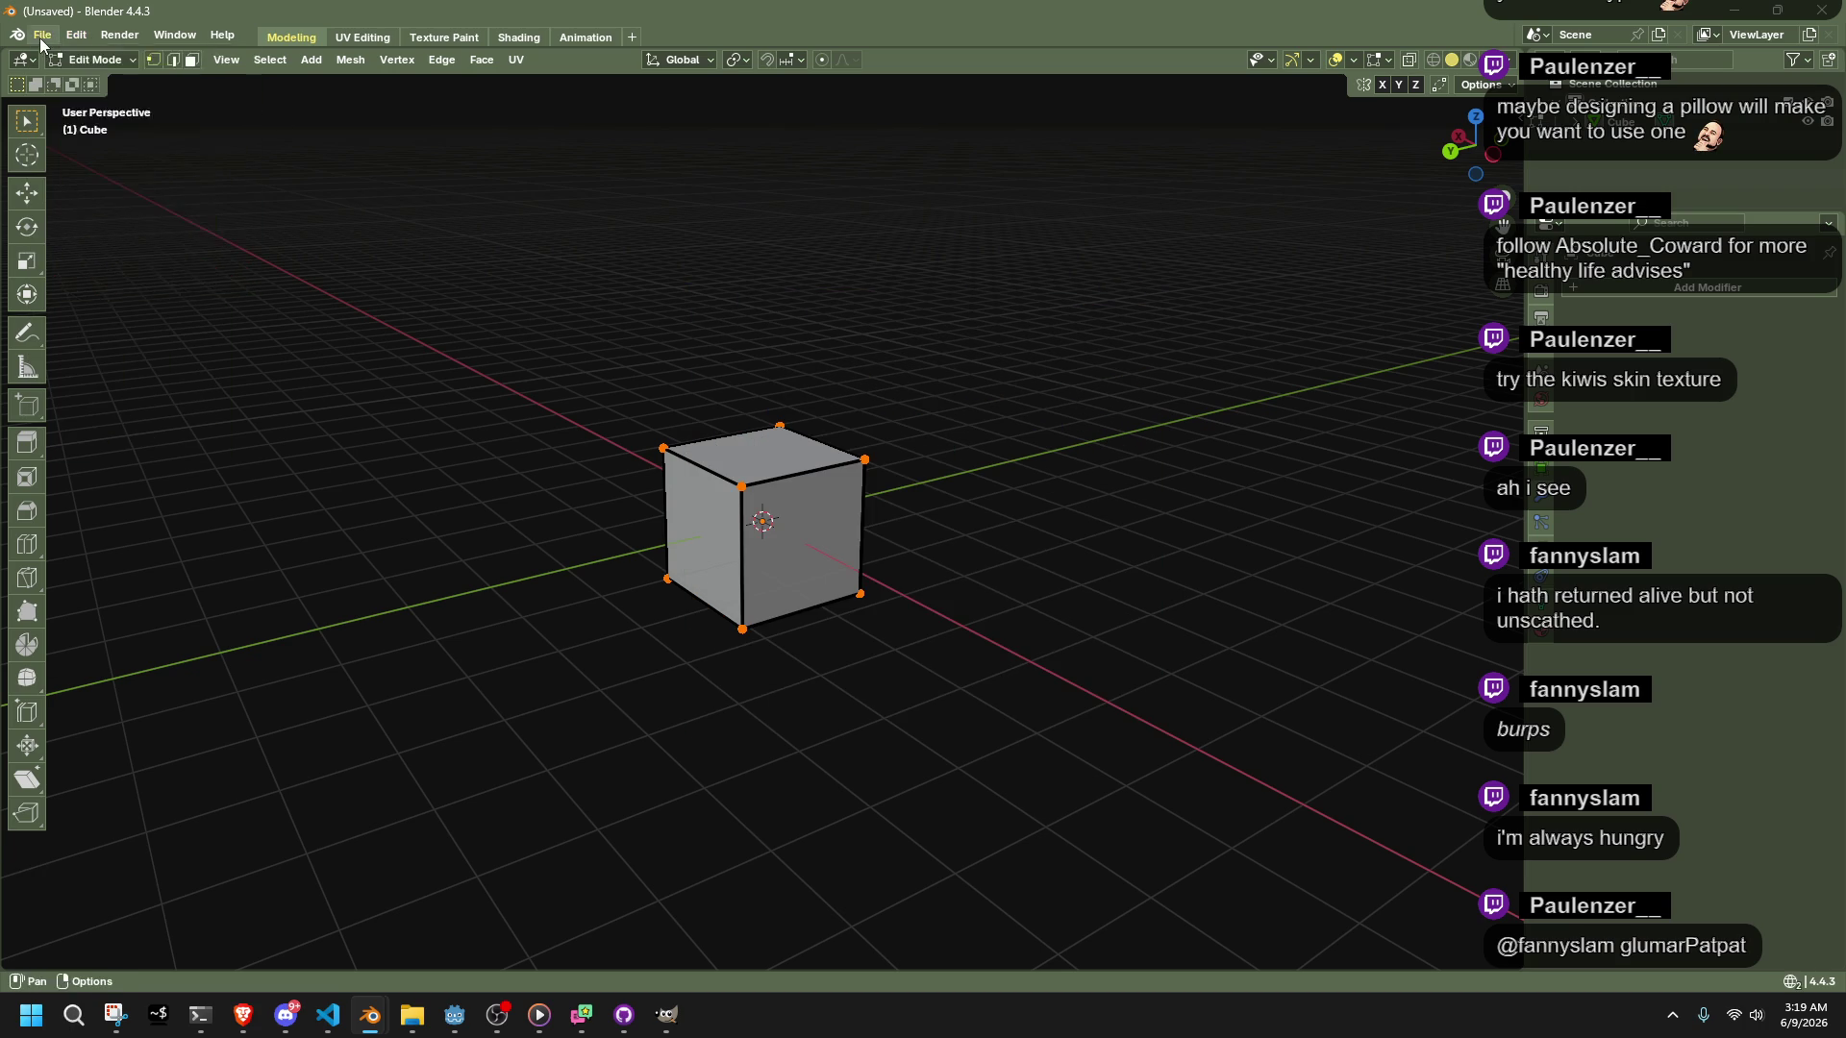
{"action": "left_click", "coordinate": [55, 36]}
{"action": "mouse_move", "coordinate": [83, 94]}
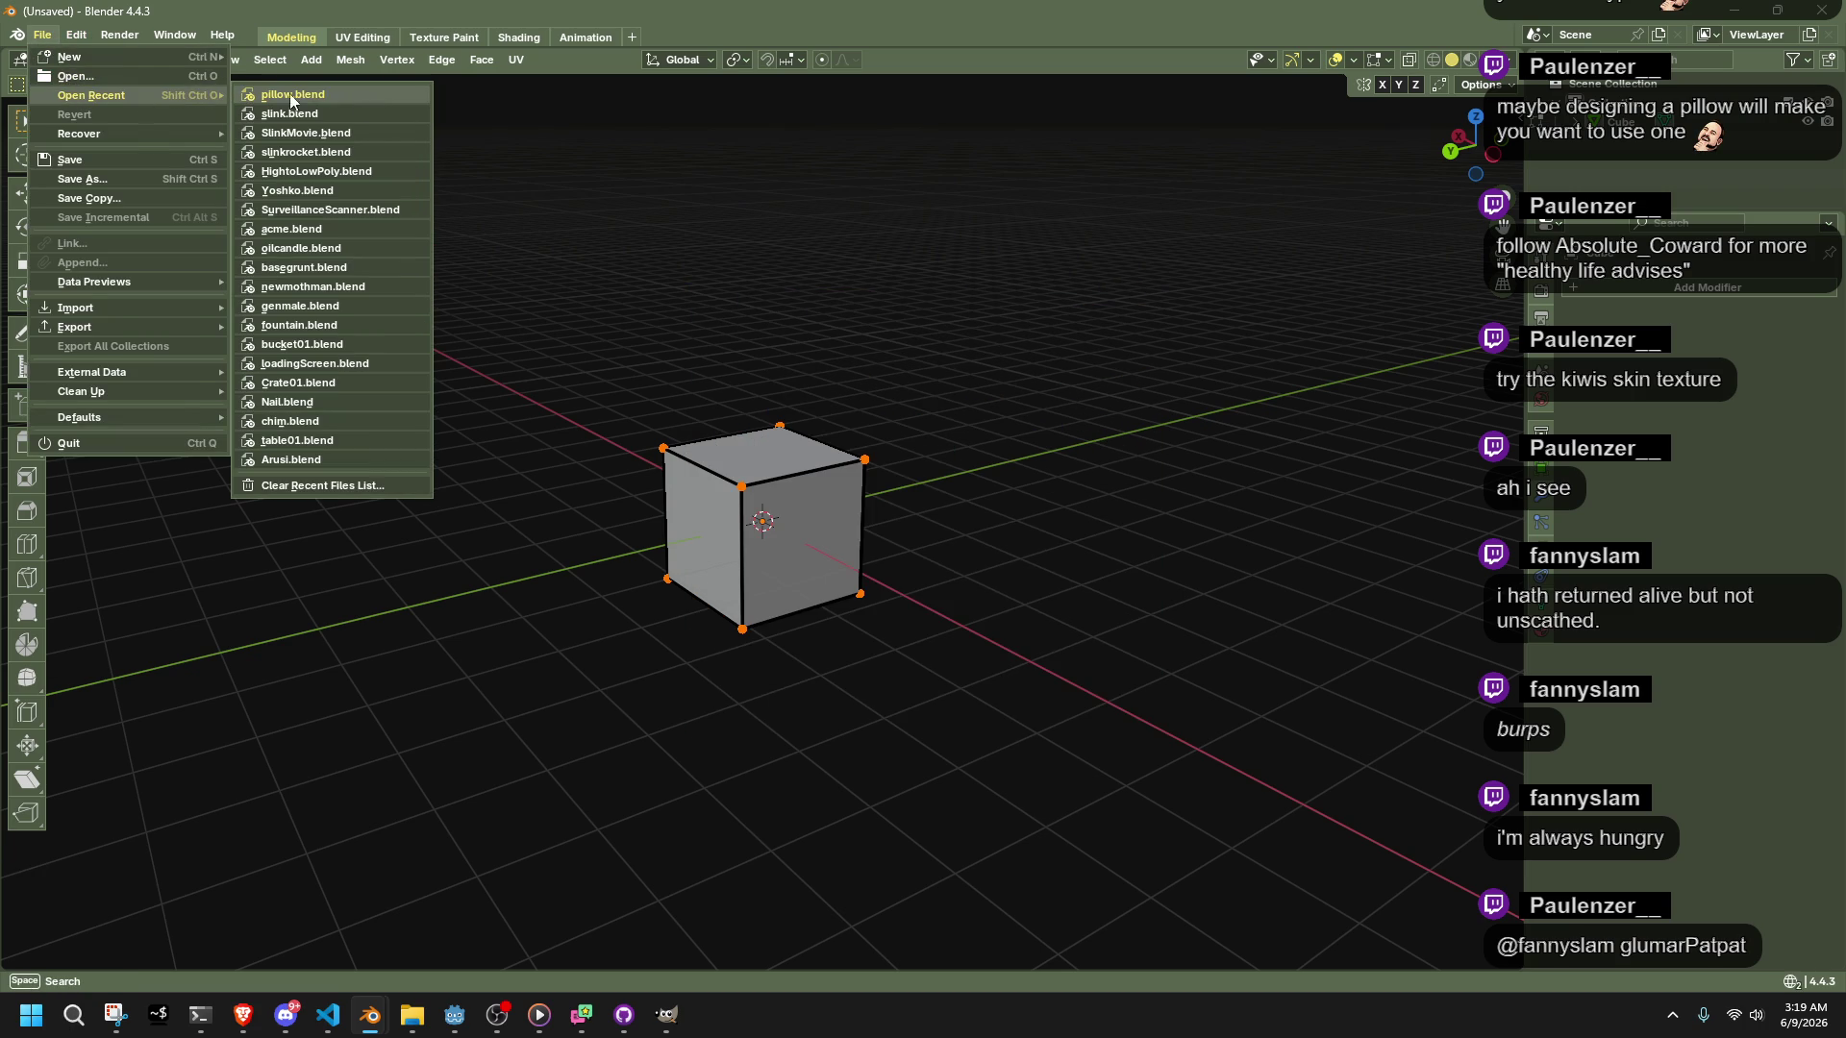
{"action": "left_click", "coordinate": [344, 170]}
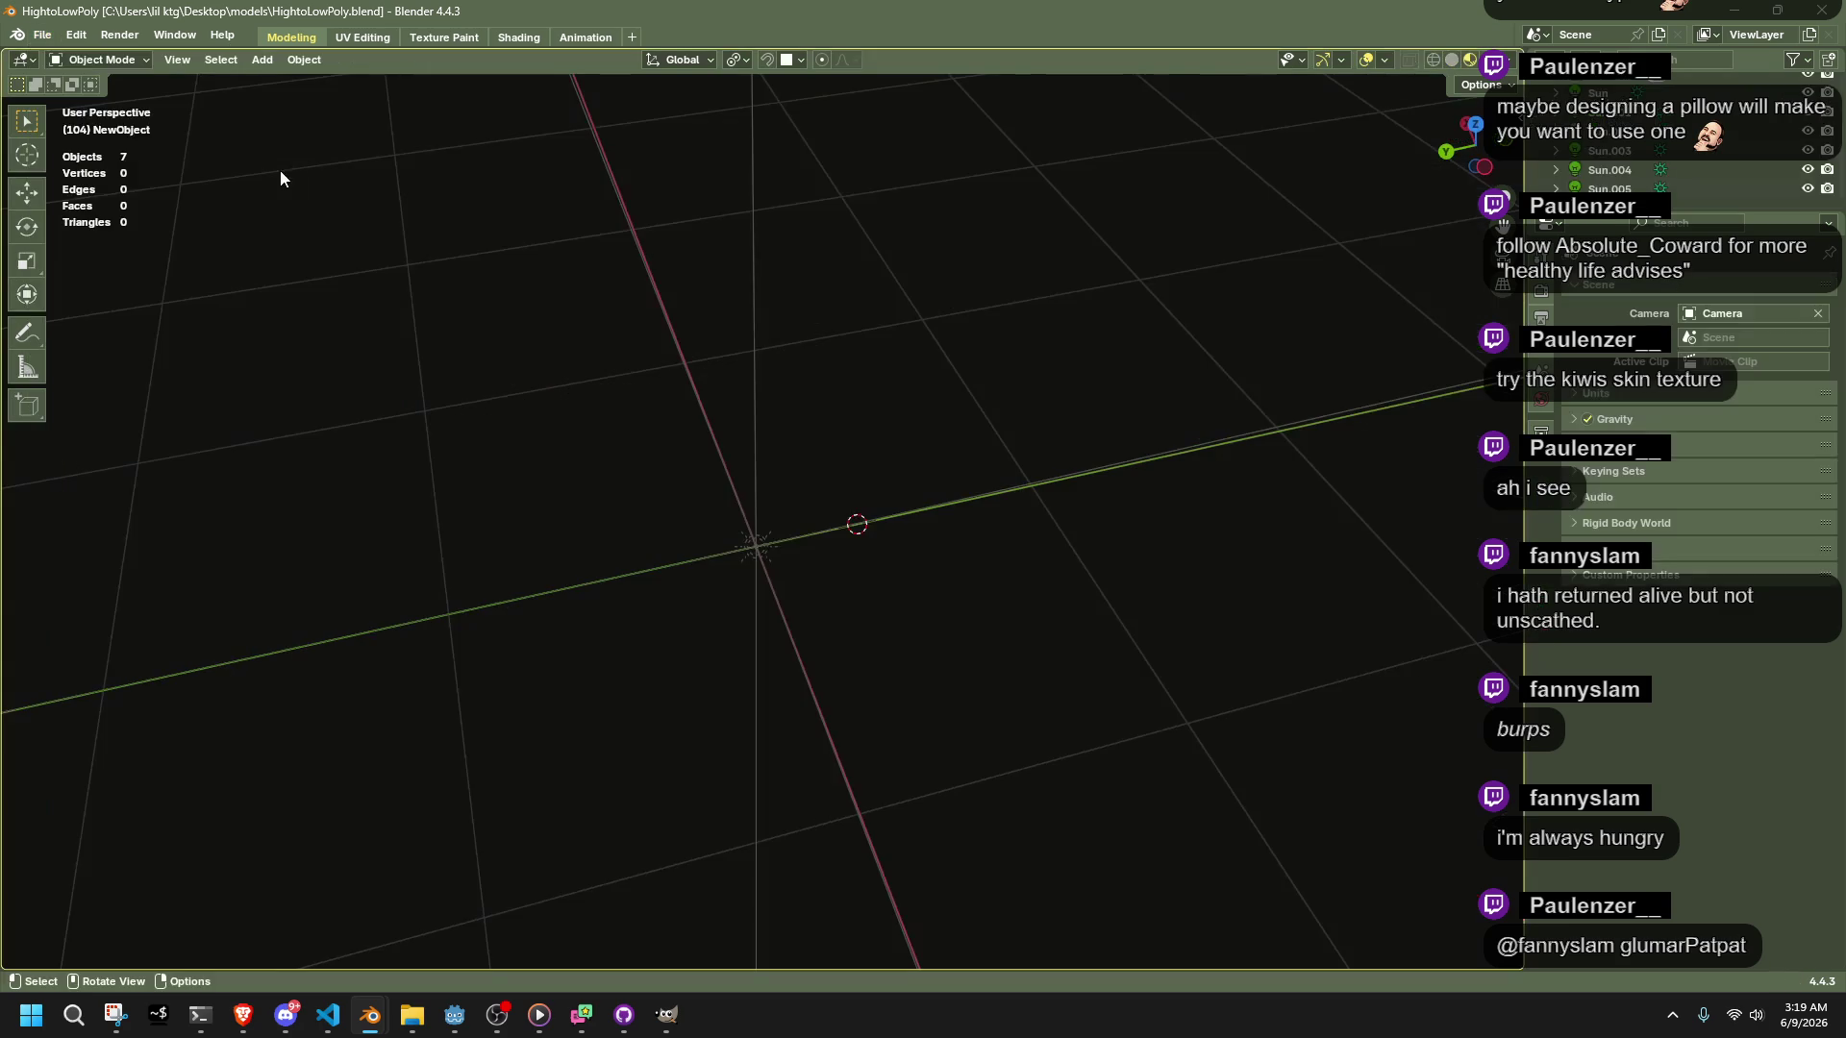
{"action": "middle_click_drag", "start_coordinate": [407, 404], "coordinate": [881, 214]}
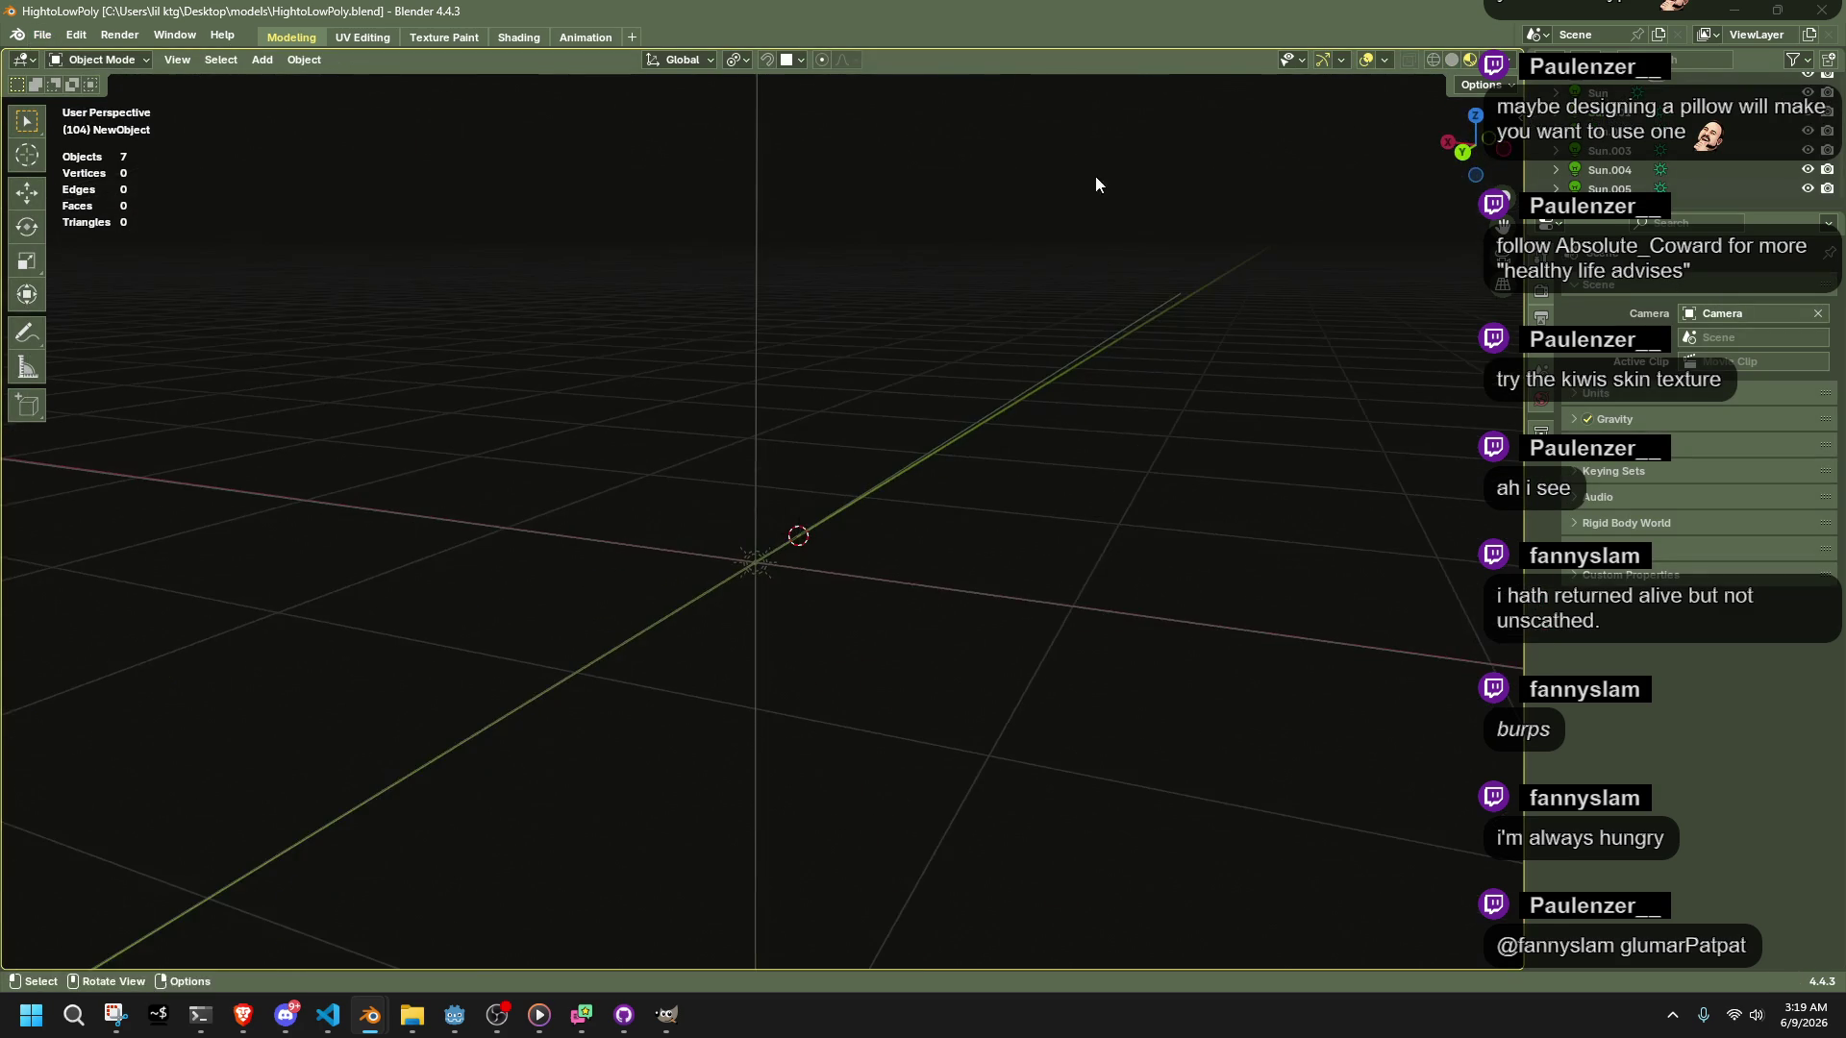
{"action": "scroll", "coordinate": [1634, 144], "scroll_direction": "up", "scroll_amount": 3}
{"action": "left_click", "coordinate": [1573, 146]}
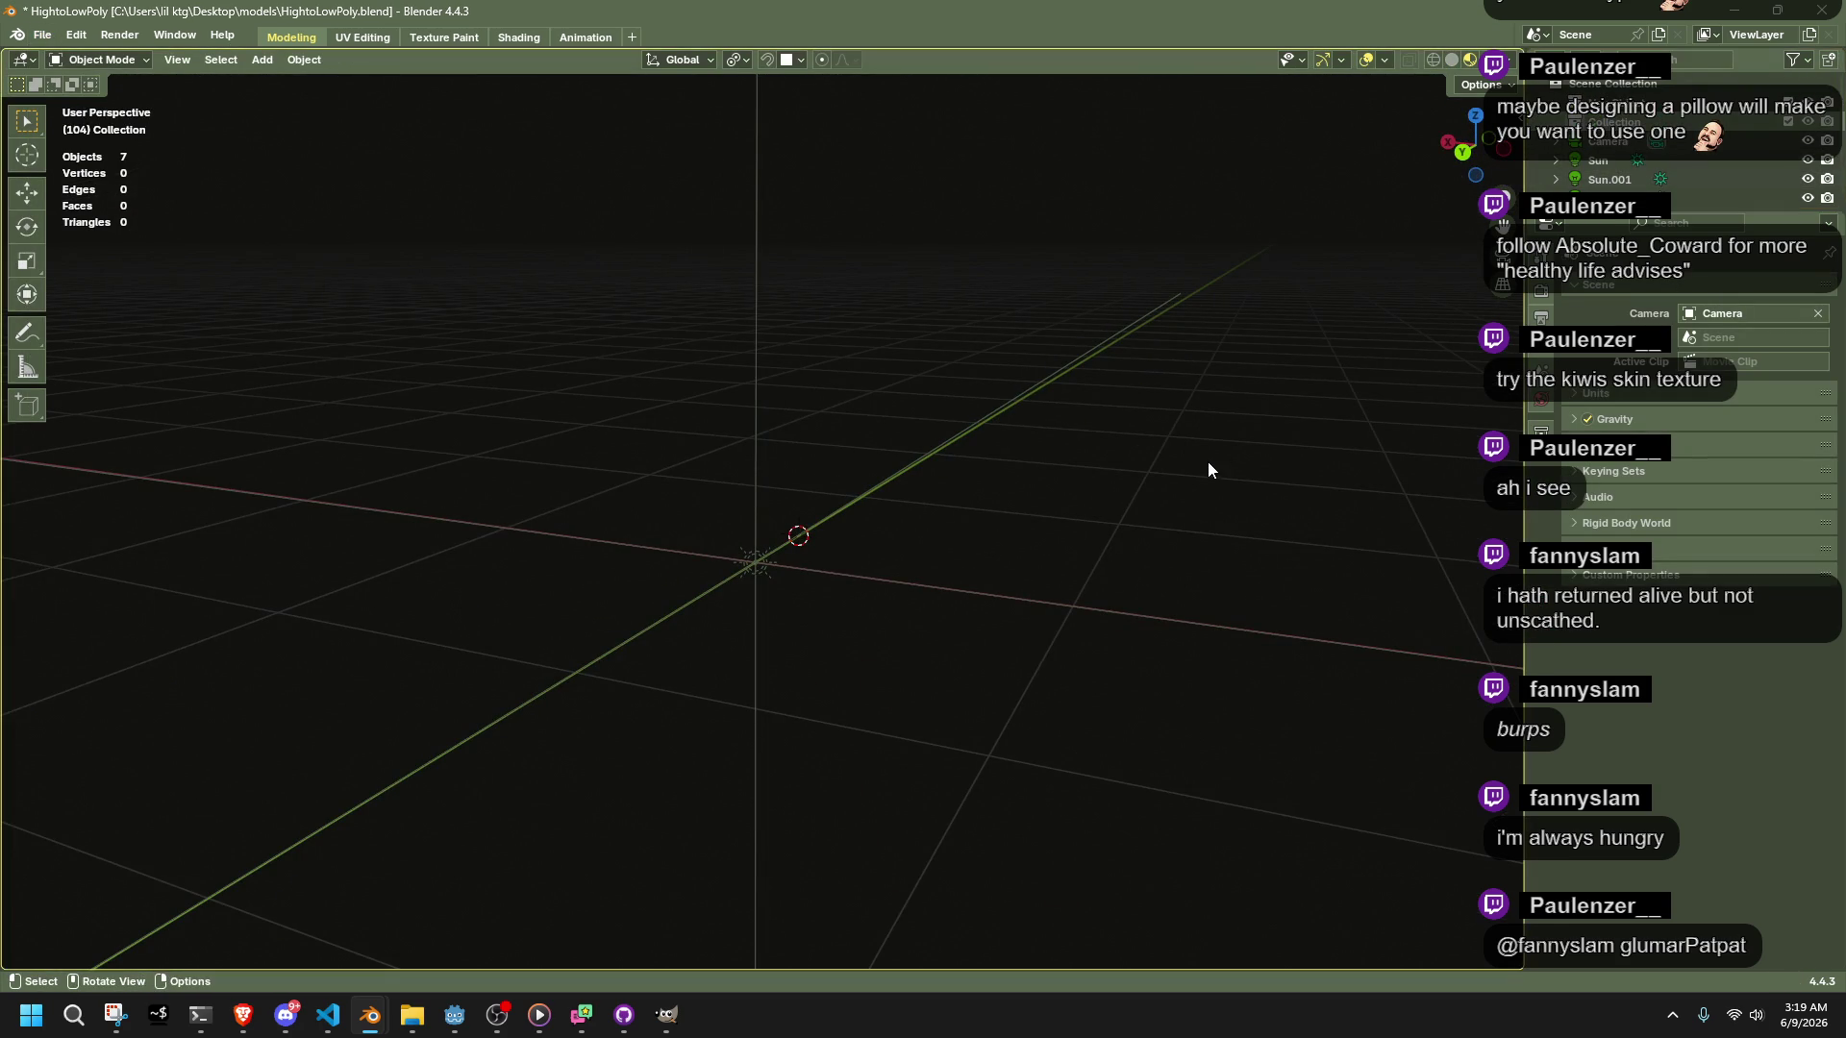
Copy the pillow from pillow.blend, paste it into this scene, and select the low-poly Cube
{"action": "key", "text": "alt+Tab"}
{"action": "key", "text": "ctrl+c"}
{"action": "key", "text": "alt+Tab"}
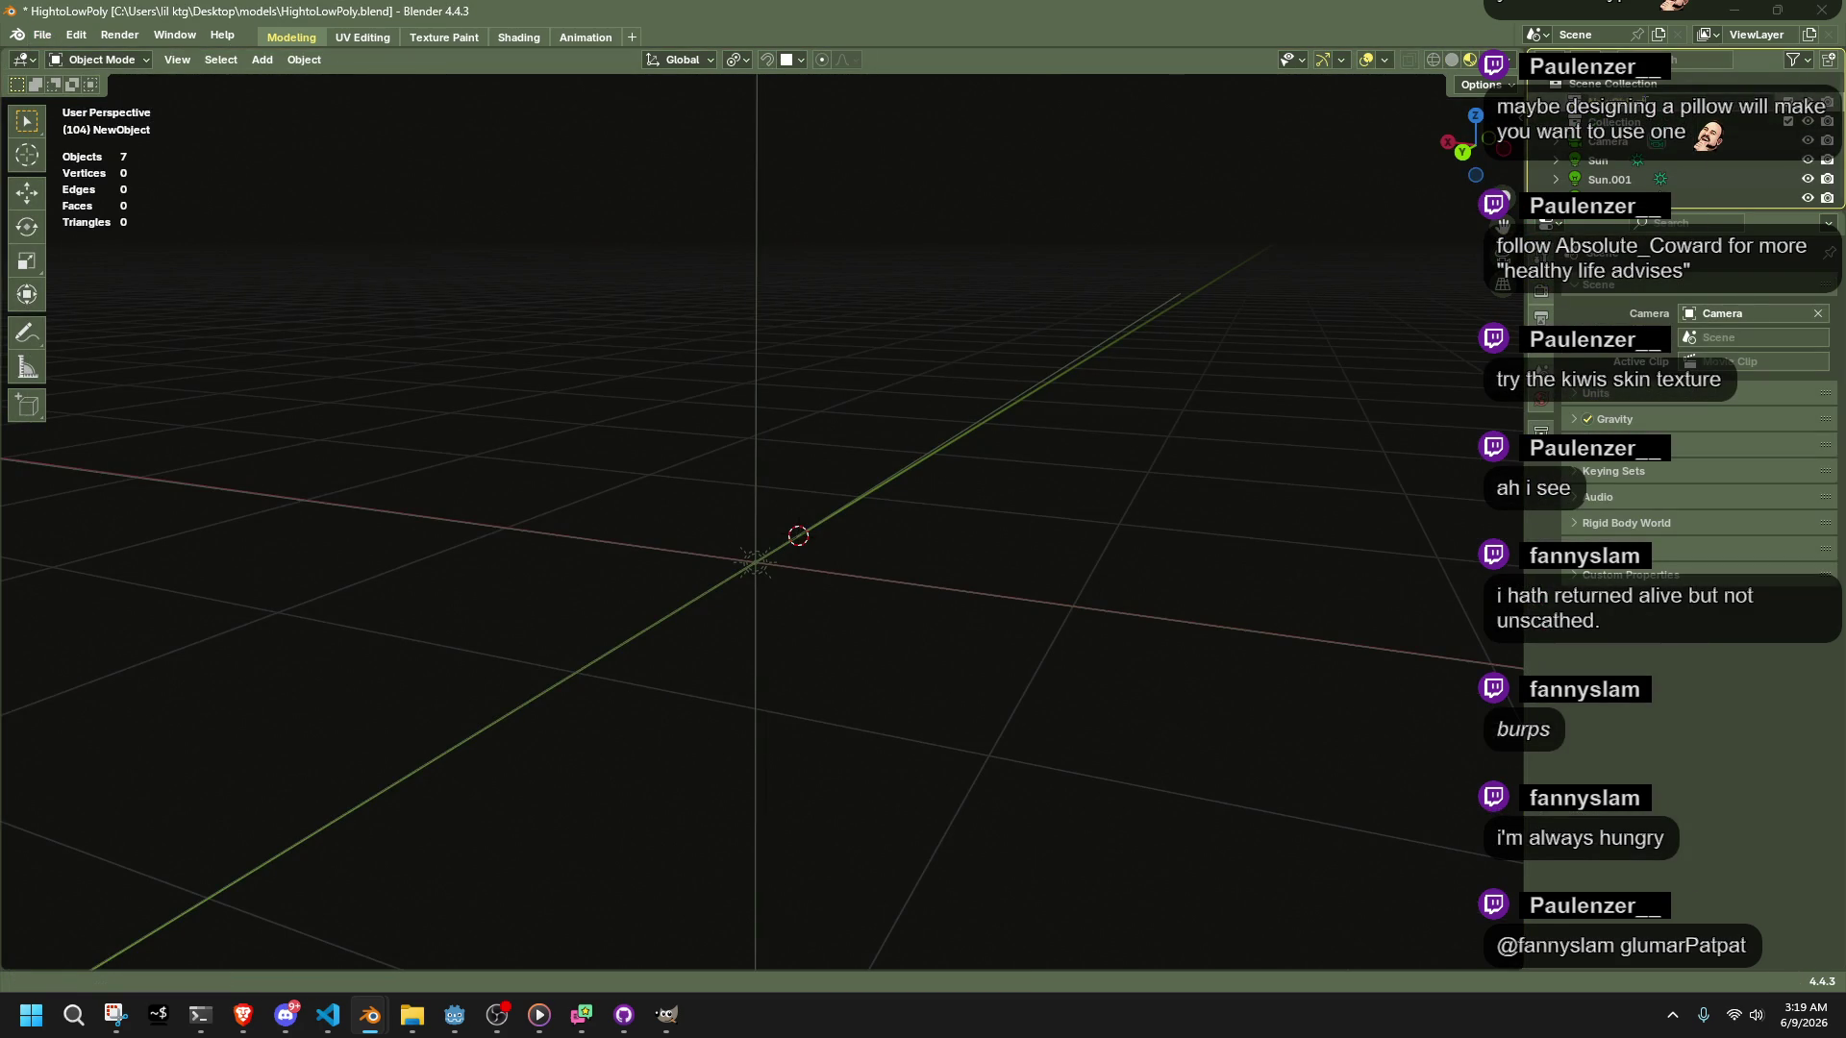
{"action": "key", "text": "ctrl+v"}
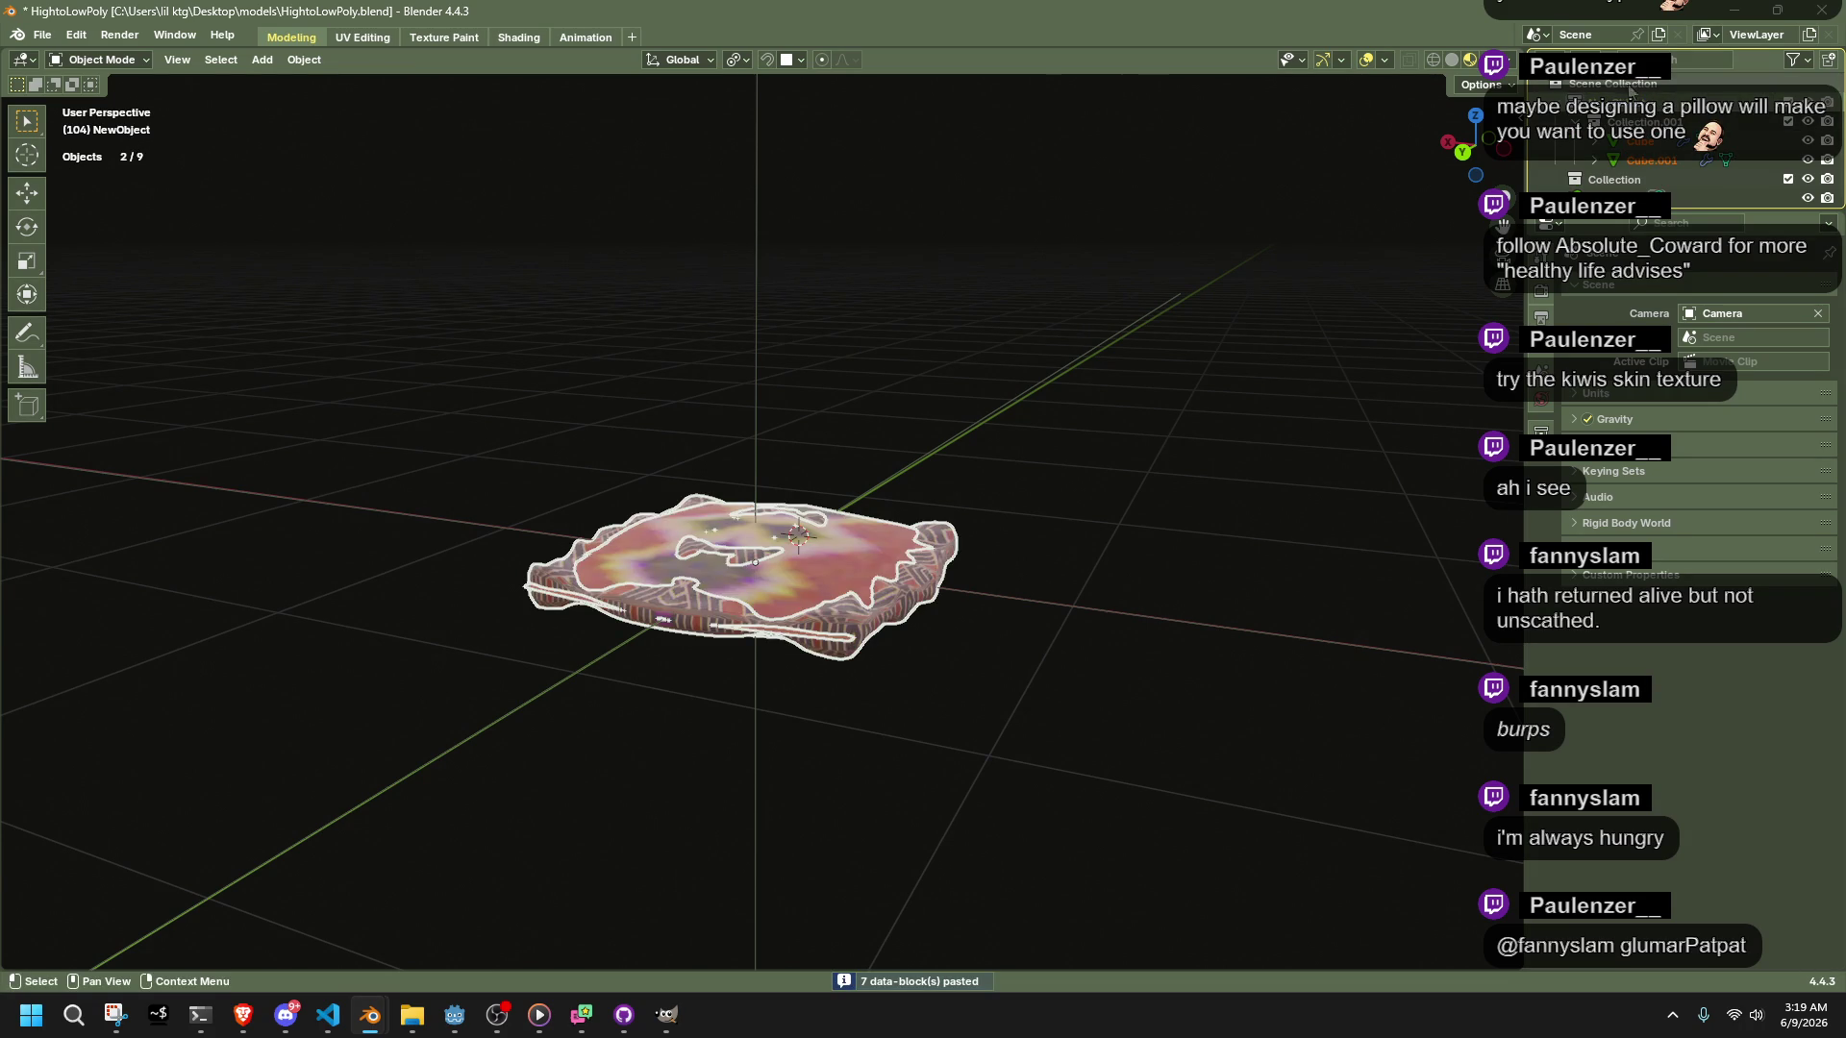
{"action": "middle_click_drag", "start_coordinate": [756, 562], "coordinate": [1117, 646]}
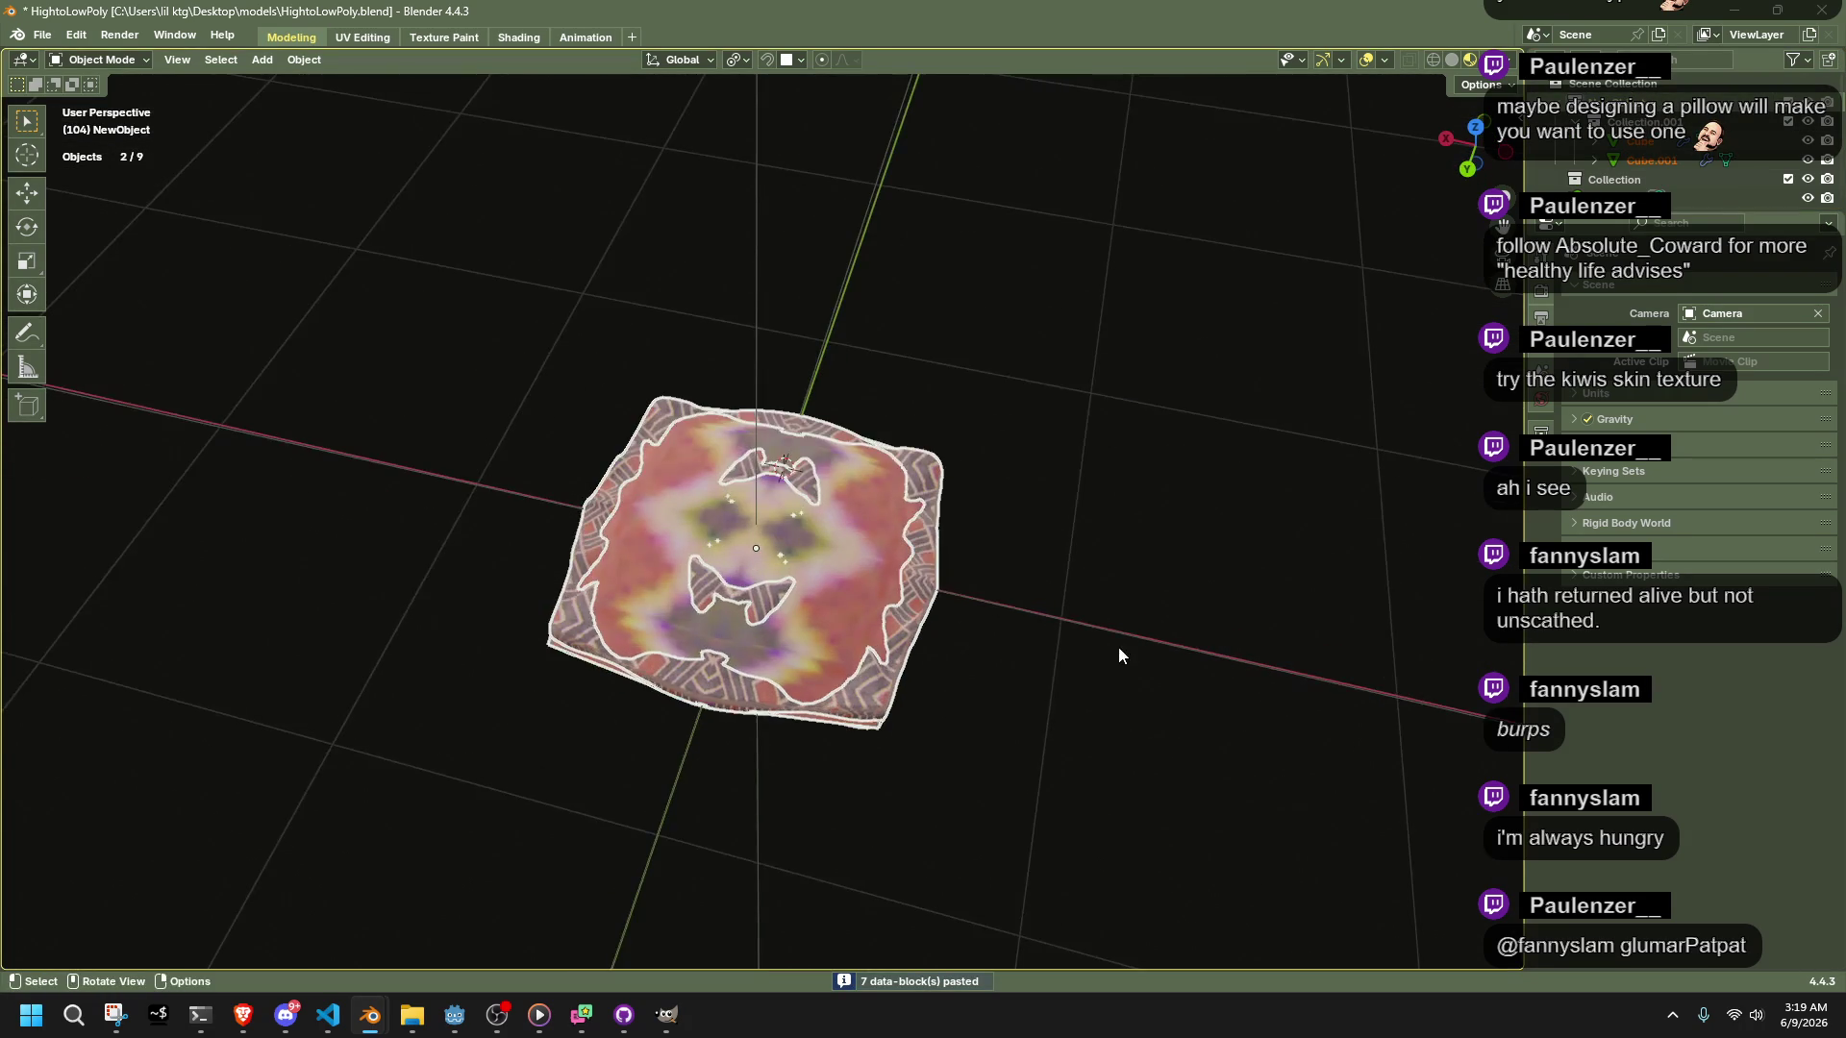
{"action": "scroll", "coordinate": [1028, 622], "scroll_direction": "up", "scroll_amount": 5}
{"action": "left_click", "coordinate": [909, 545]}
In the Shading workspace, replace the low-poly Cube's existing material with a fresh one
{"action": "left_click", "coordinate": [511, 42]}
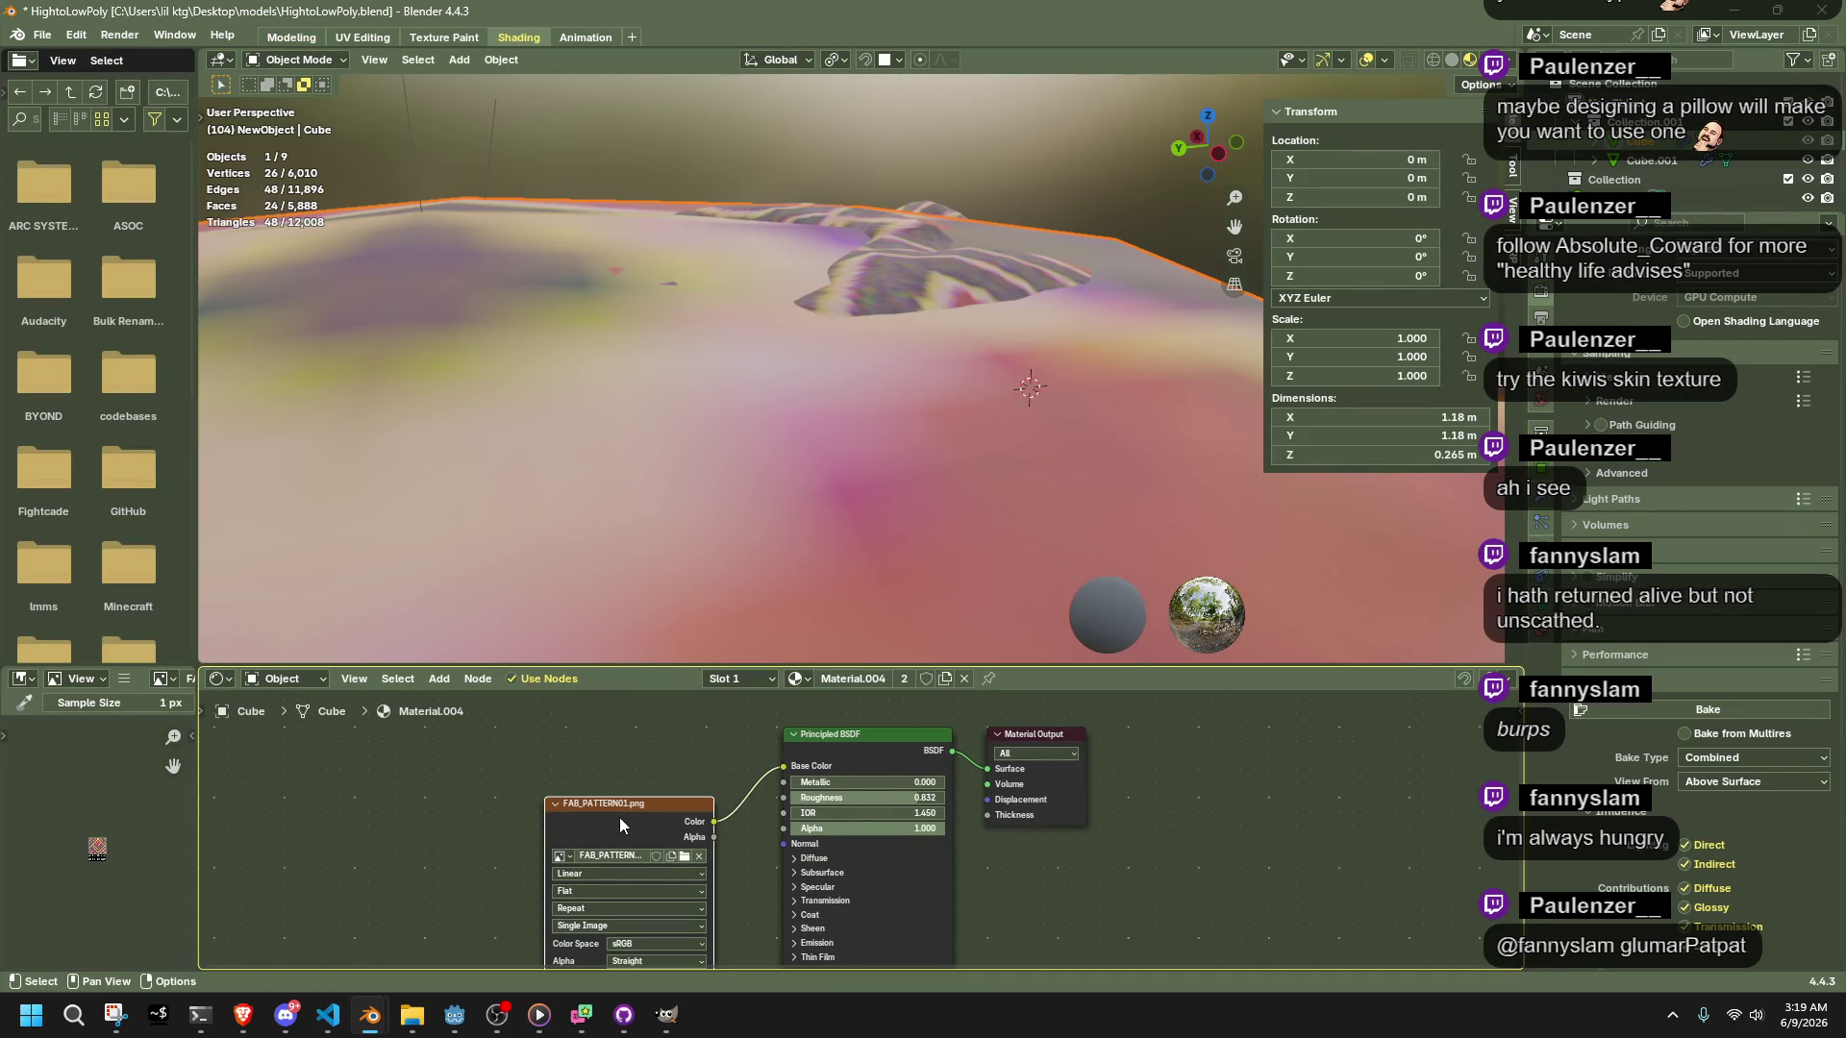
{"action": "left_click", "coordinate": [918, 233]}
{"action": "left_click", "coordinate": [1086, 444]}
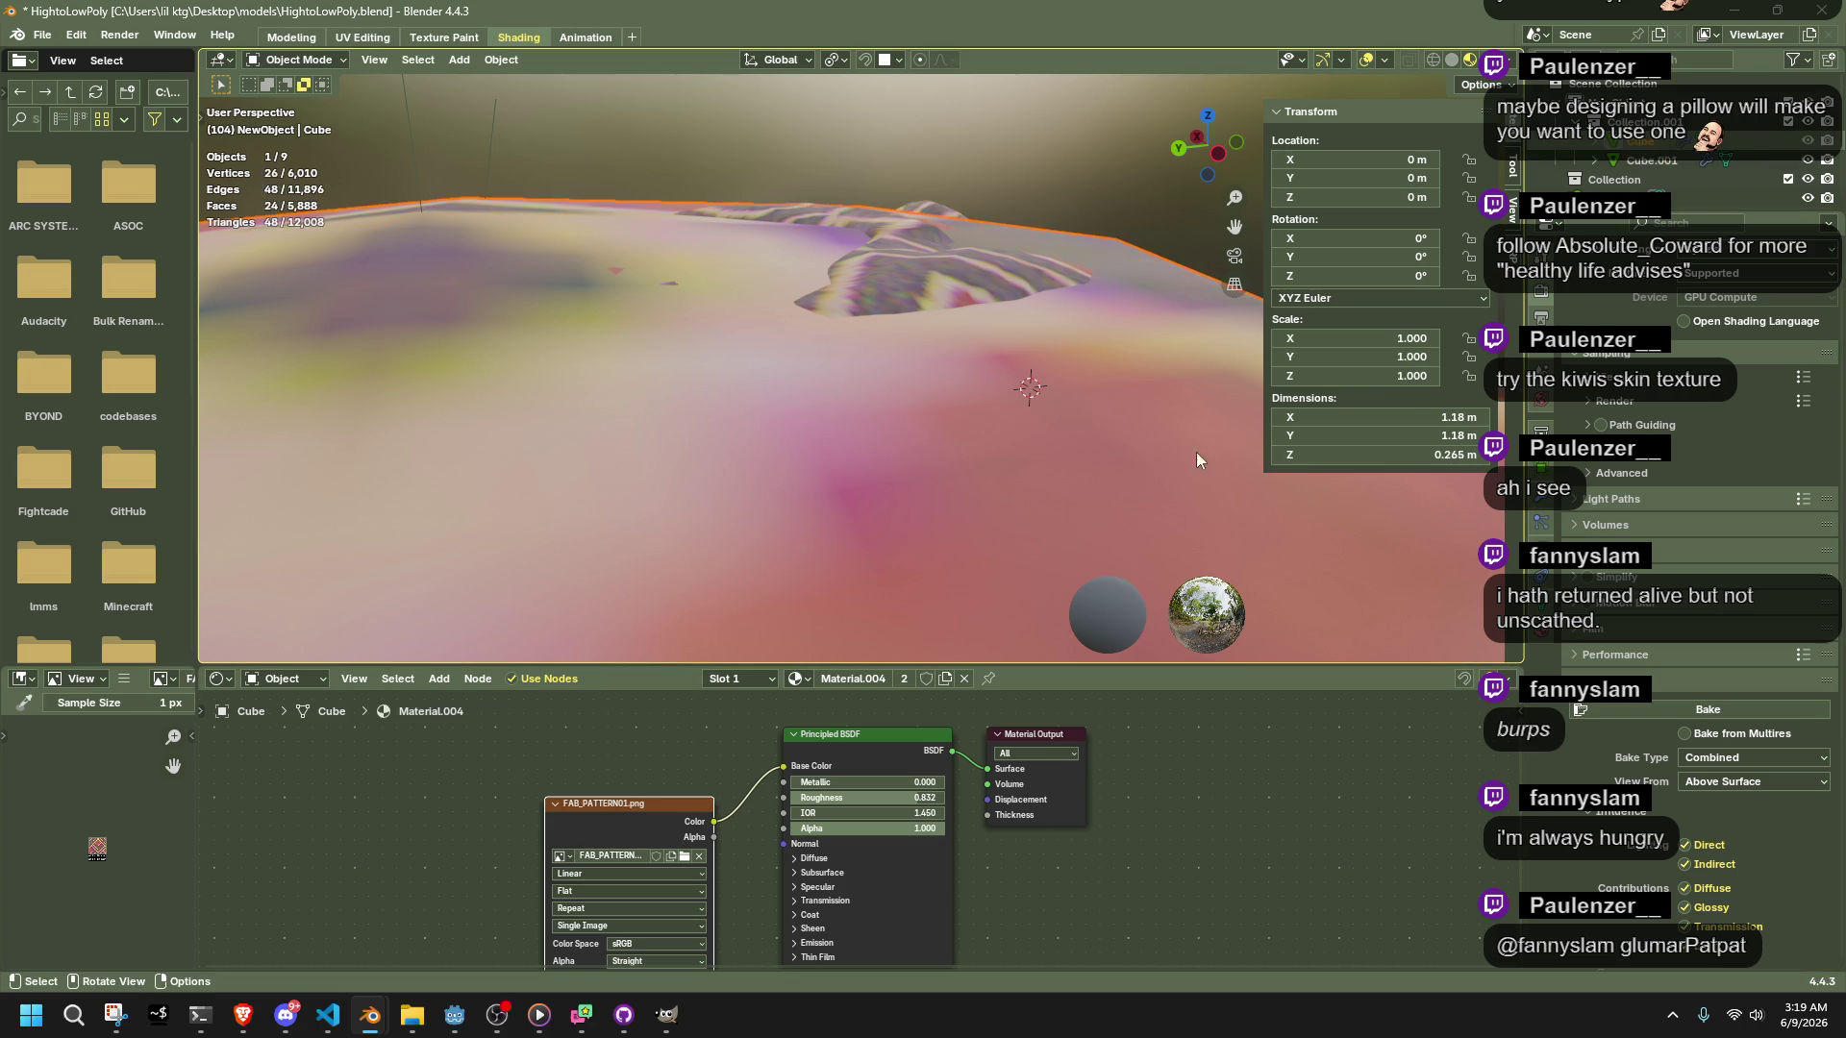
{"action": "left_click", "coordinate": [1541, 630]}
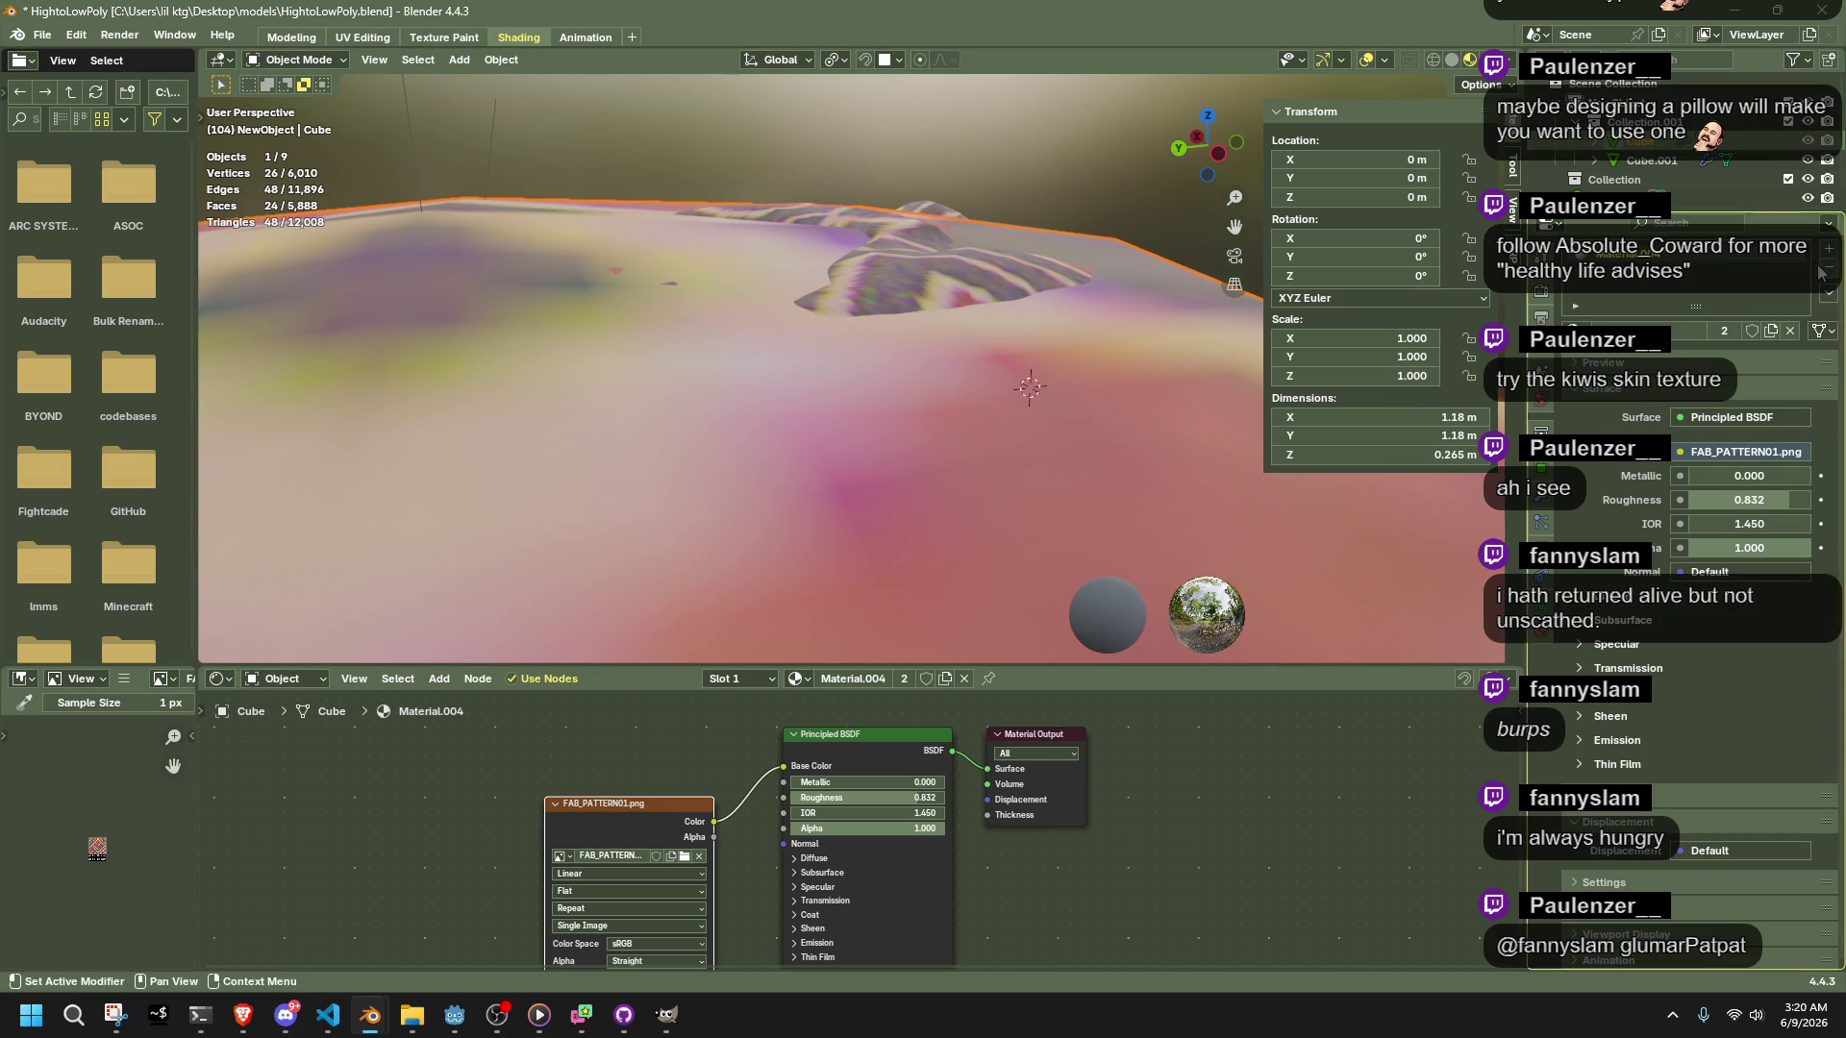
{"action": "left_click", "coordinate": [1820, 272]}
{"action": "left_click", "coordinate": [852, 678]}
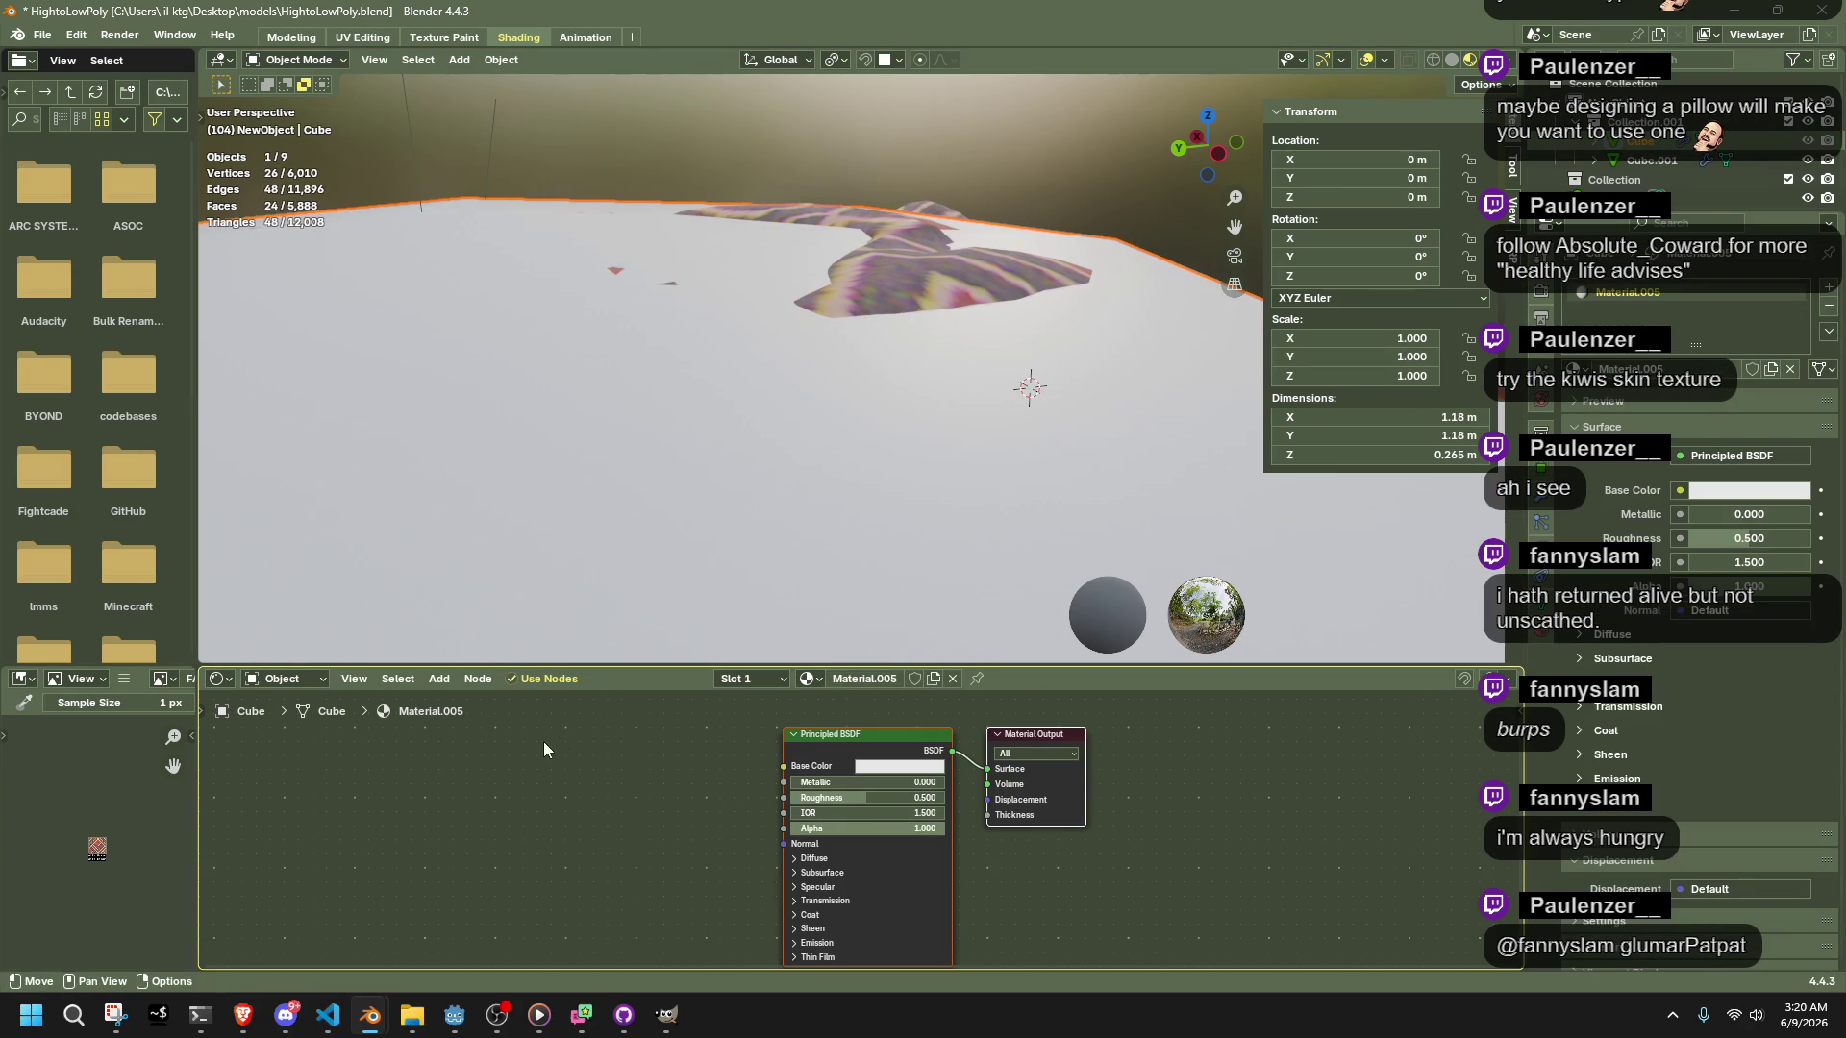
Add an Image Texture node and connect its Color to Base Color
{"action": "left_click", "coordinate": [439, 679]}
{"action": "mouse_move", "coordinate": [486, 805]}
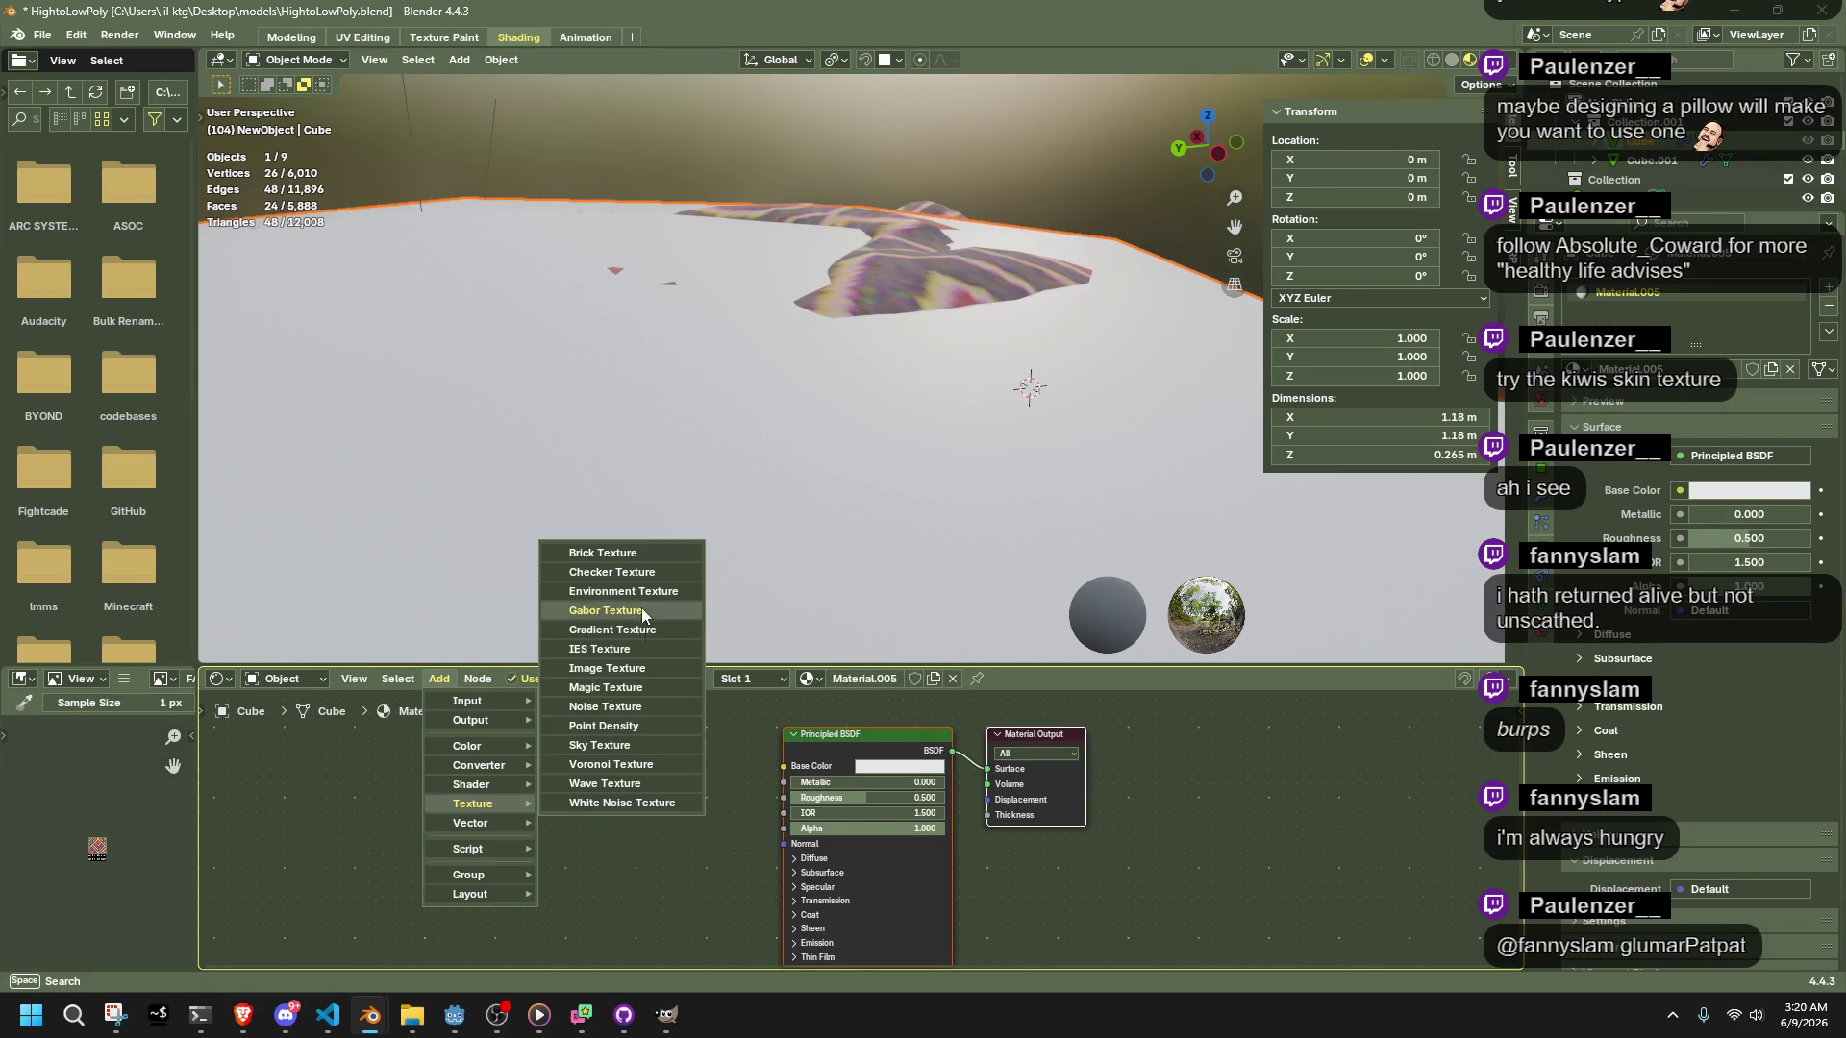
{"action": "left_click", "coordinate": [639, 670]}
{"action": "left_click", "coordinate": [664, 822]}
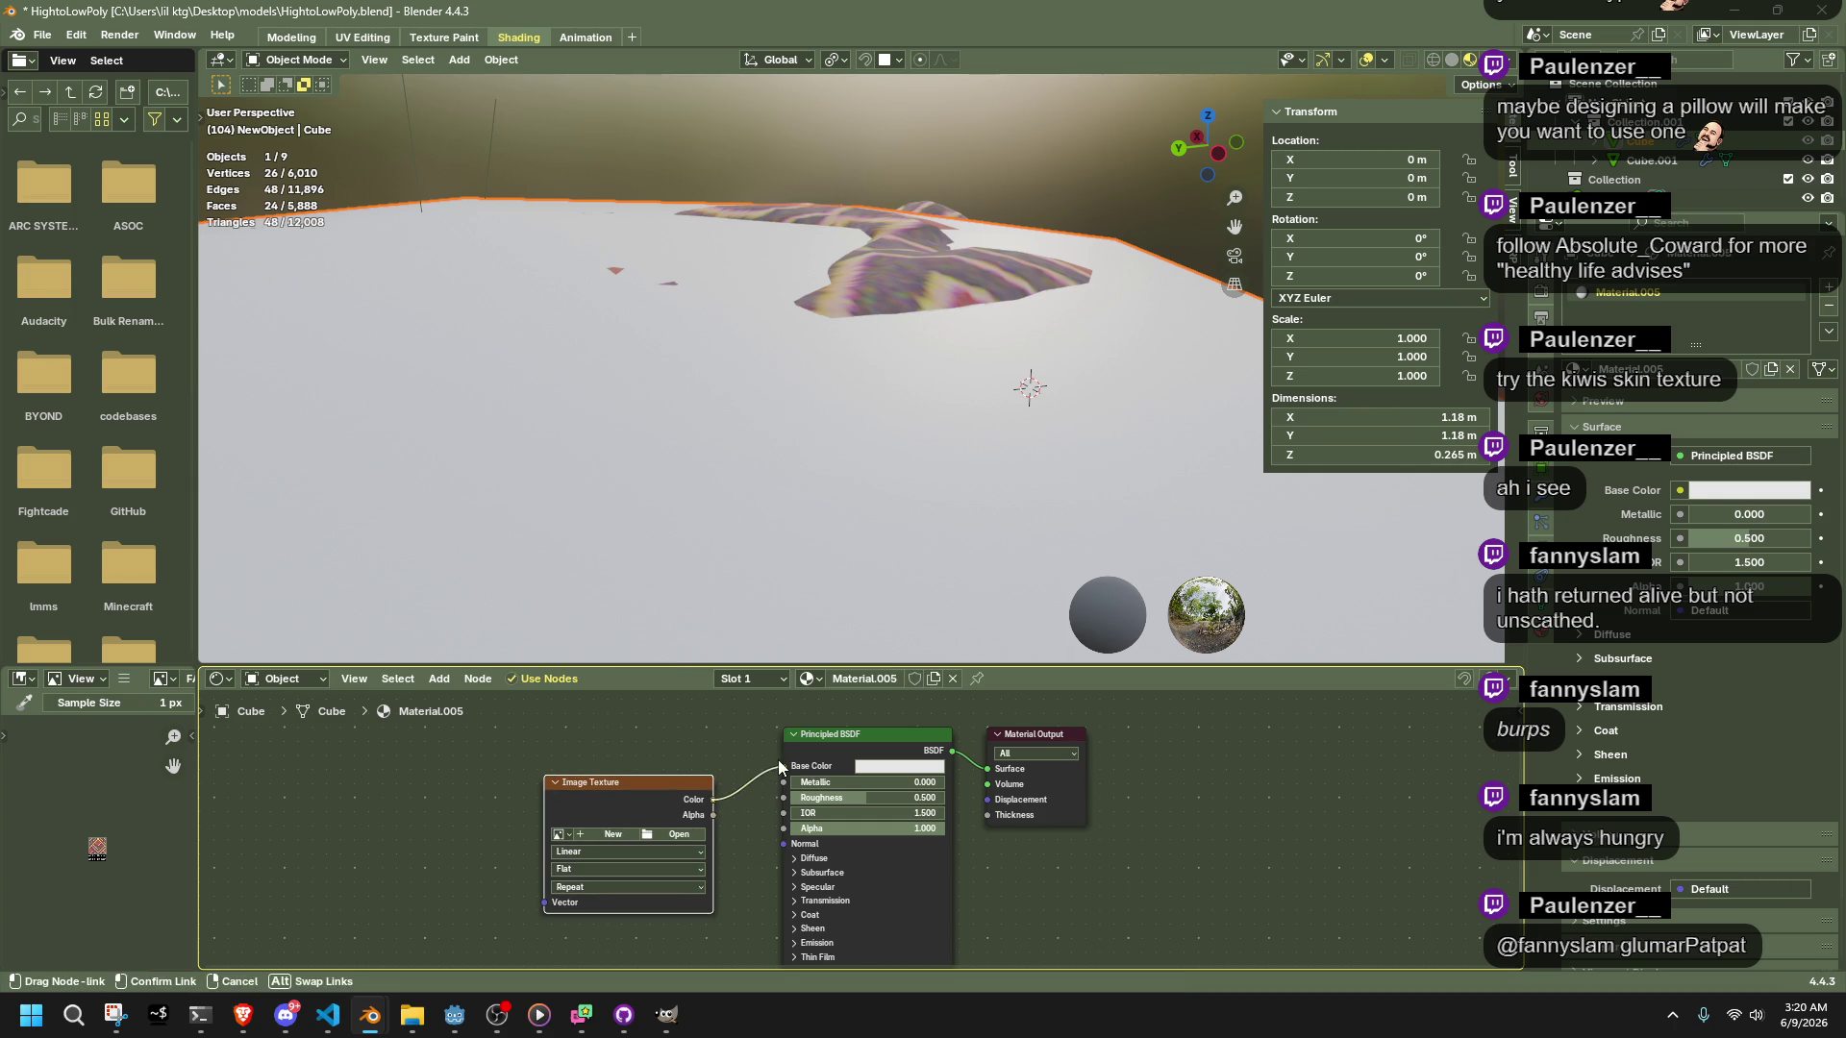
{"action": "left_click_drag", "start_coordinate": [712, 799], "coordinate": [783, 766]}
Create a new 512×512 UV Grid image for the texture, without alpha
{"action": "left_click", "coordinate": [622, 838]}
{"action": "left_click", "coordinate": [698, 810]}
{"action": "type", "text": "2"}
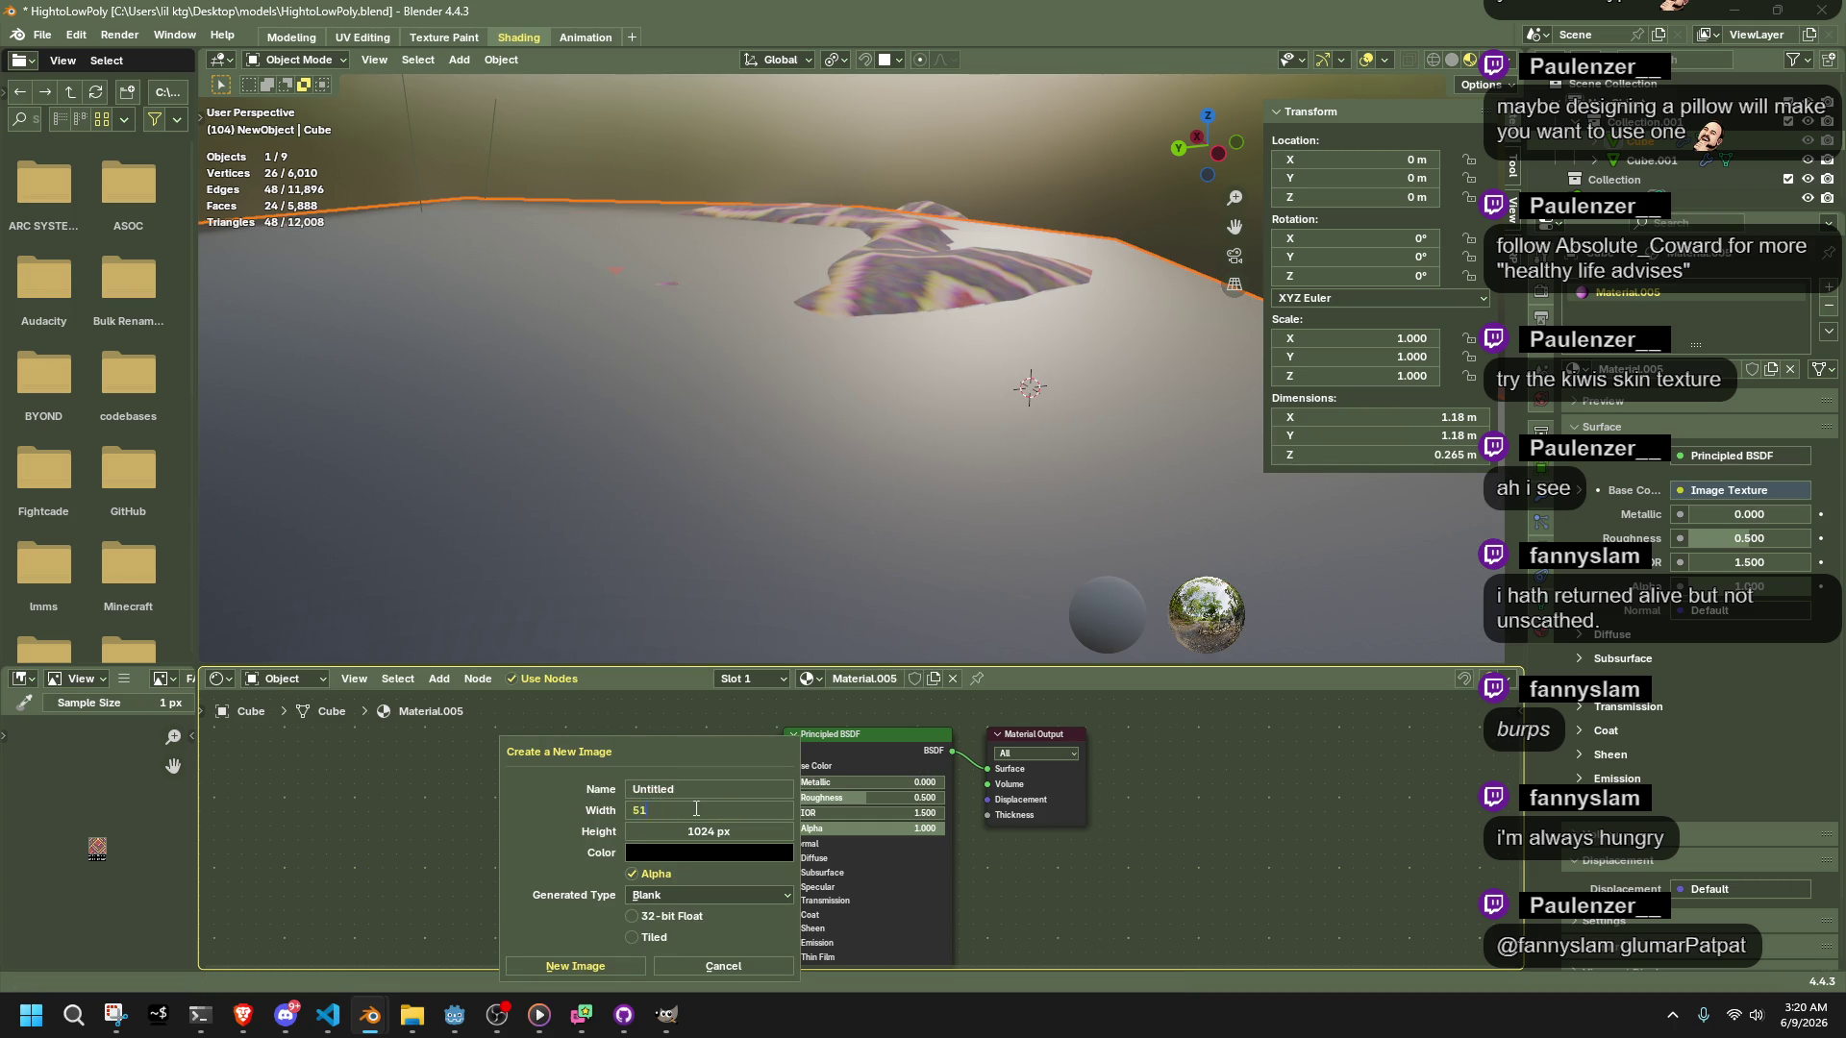
{"action": "left_click", "coordinate": [703, 830]}
{"action": "type", "text": "512"}
{"action": "key", "text": "Return"}
{"action": "left_click", "coordinate": [631, 872]}
{"action": "left_click", "coordinate": [648, 852]}
{"action": "left_click", "coordinate": [635, 895]}
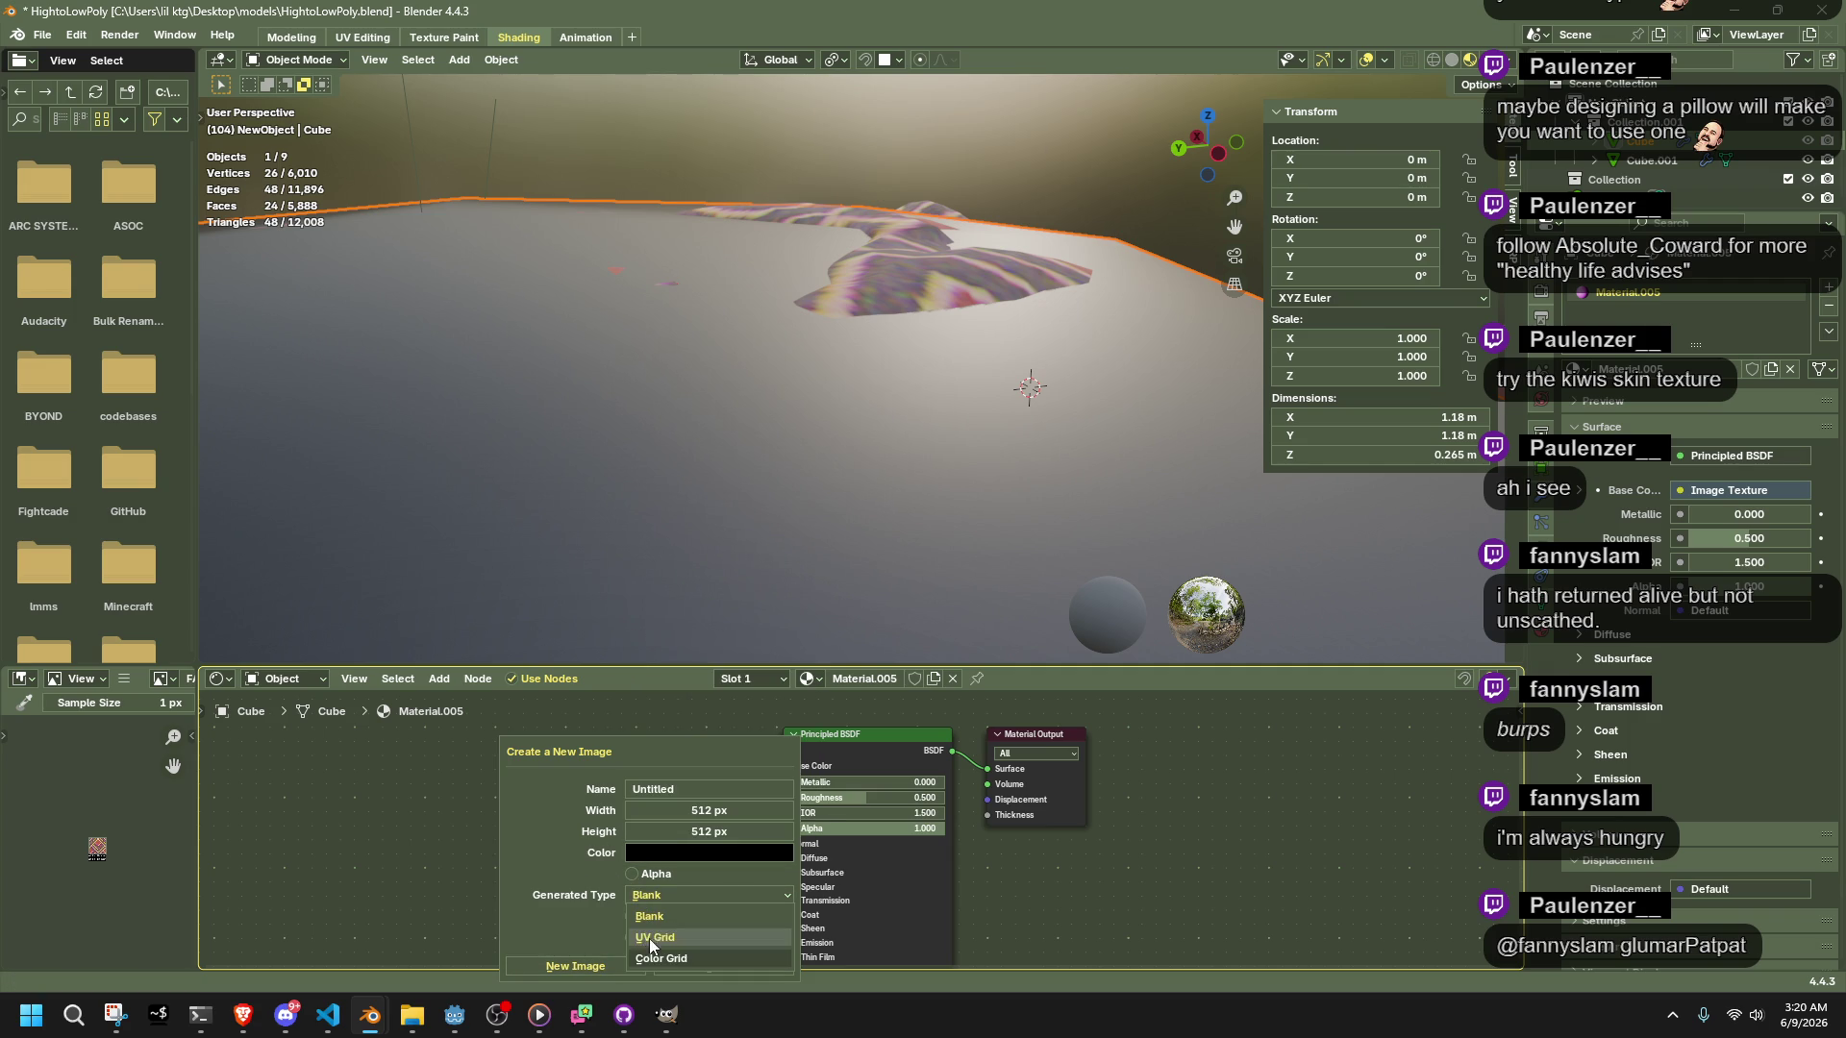
{"action": "left_click", "coordinate": [650, 937]}
{"action": "left_click", "coordinate": [606, 964]}
Select the high-poly pillow along with the Cube and bake its texture onto the image
{"action": "mouse_move", "coordinate": [917, 427]}
{"action": "middle_mouse_down"}
{"action": "mouse_move", "coordinate": [851, 542]}
{"action": "mouse_move", "coordinate": [671, 539]}
{"action": "mouse_move", "coordinate": [798, 533]}
{"action": "middle_mouse_up"}
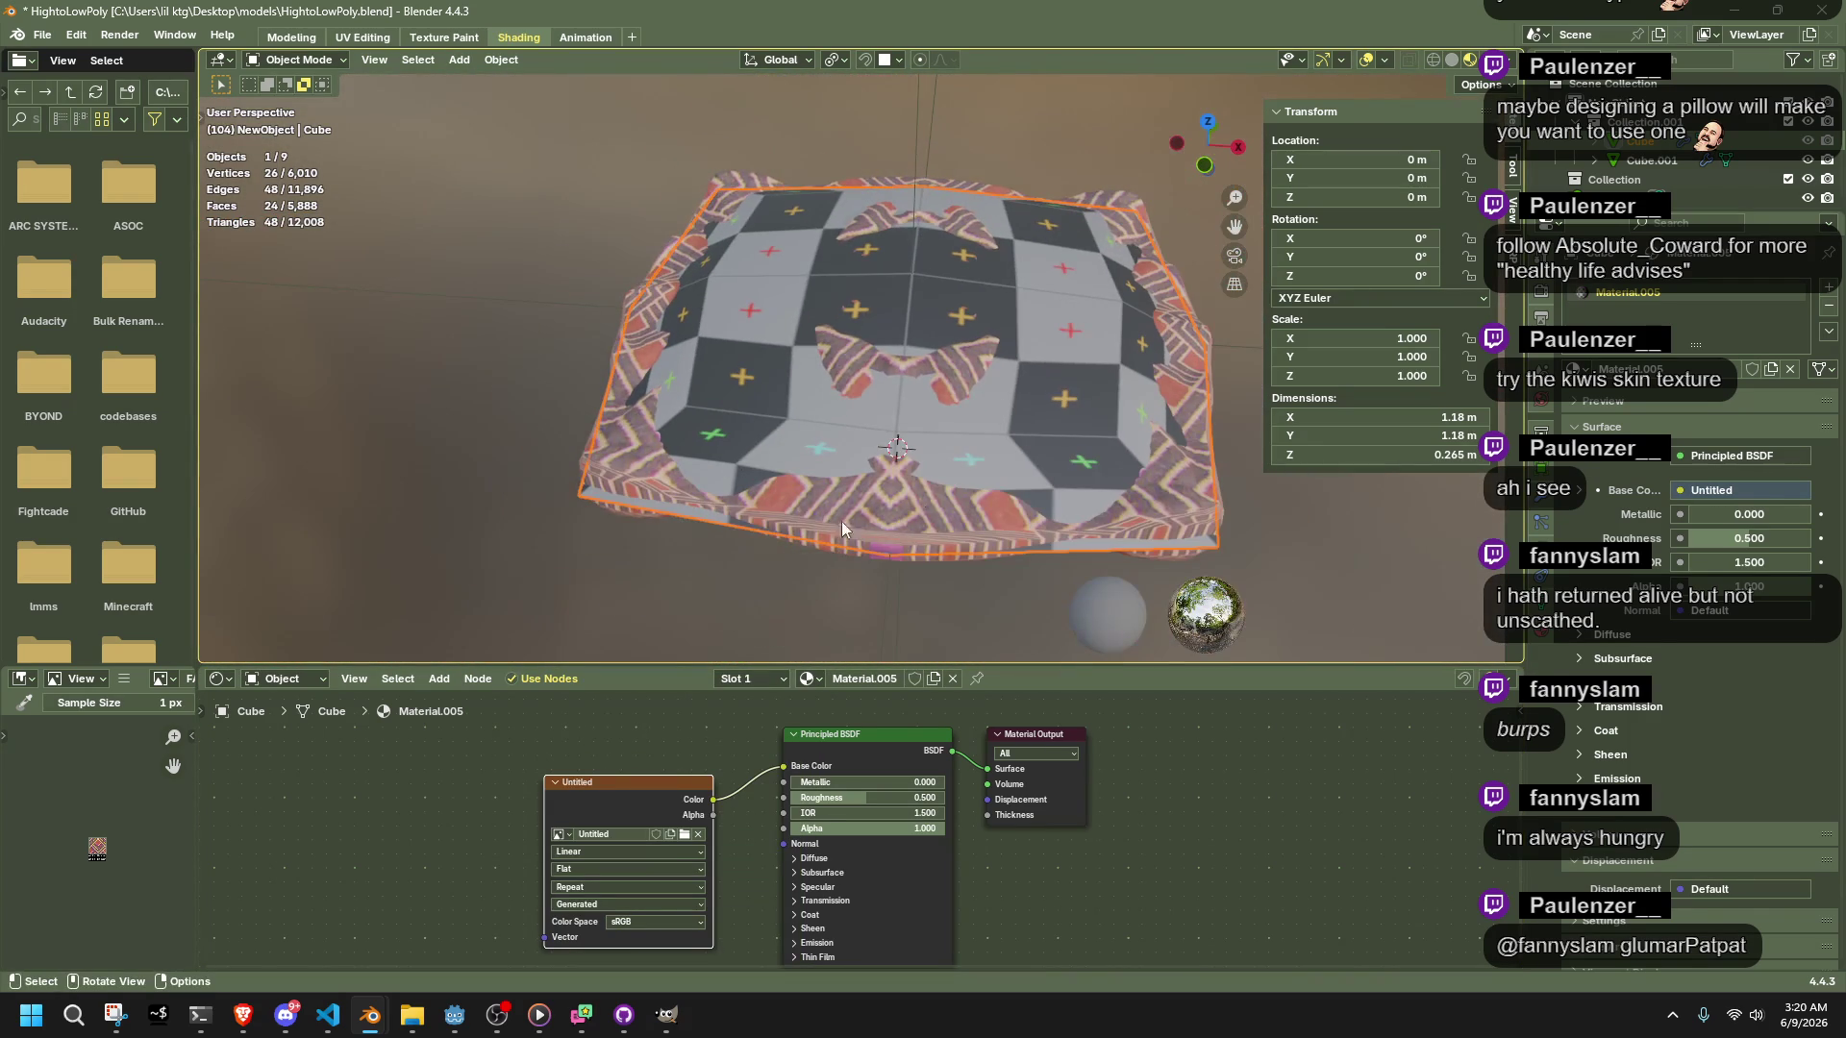
{"action": "left_click", "coordinate": [1651, 159], "text": "ctrl"}
{"action": "left_click", "coordinate": [1541, 292]}
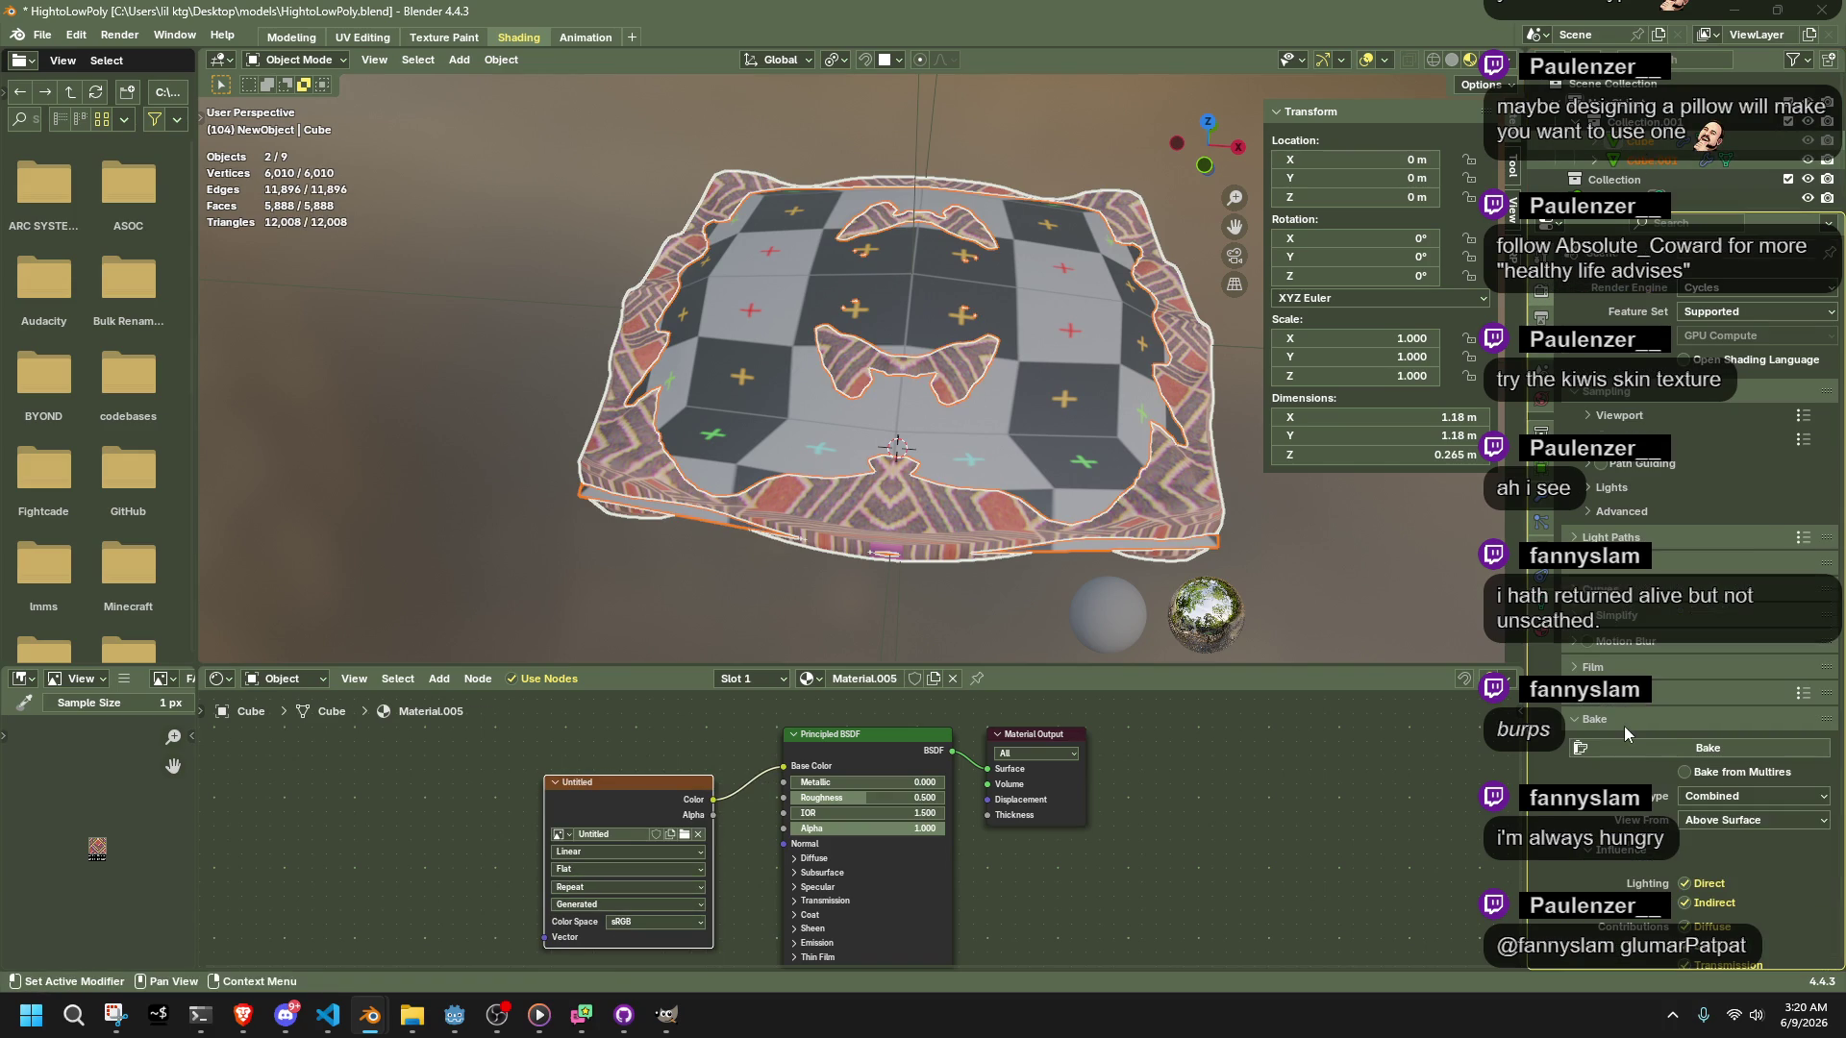
{"action": "scroll", "coordinate": [1624, 732], "scroll_direction": "down", "scroll_amount": 5}
{"action": "left_click", "coordinate": [1653, 666]}
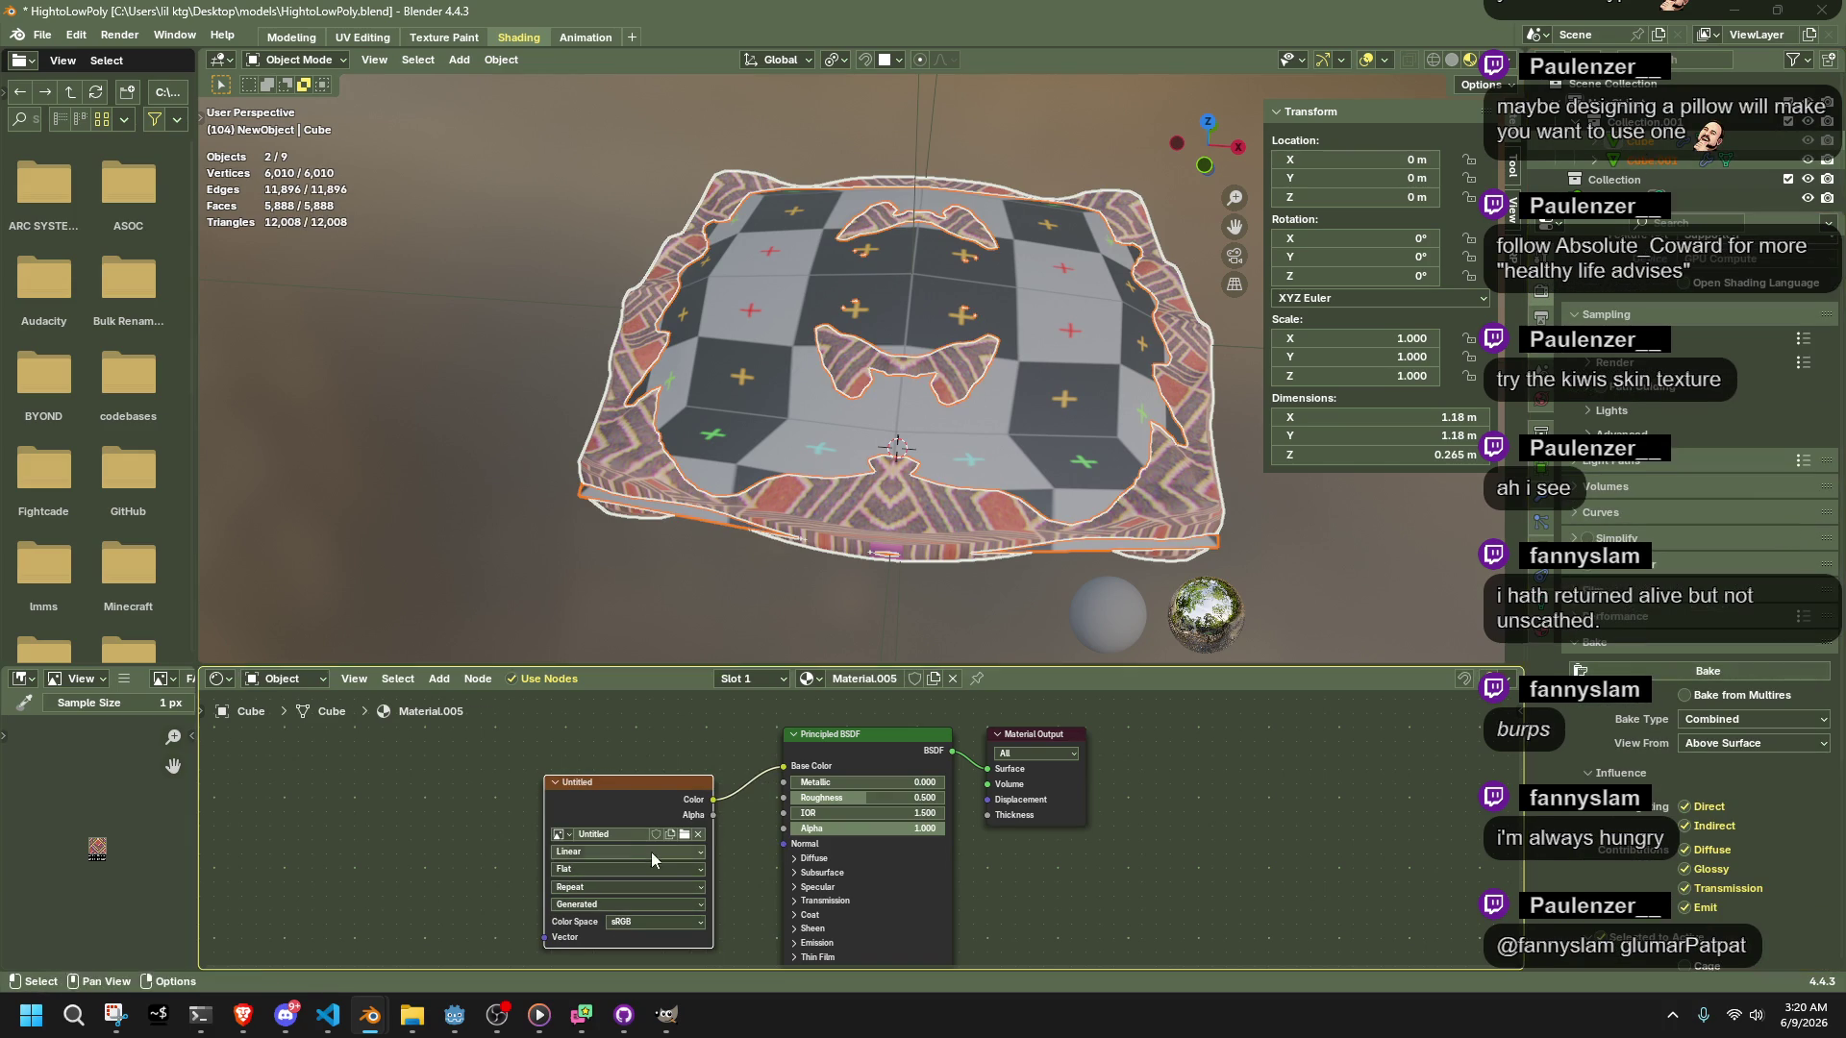
{"action": "left_click", "coordinate": [1633, 673]}
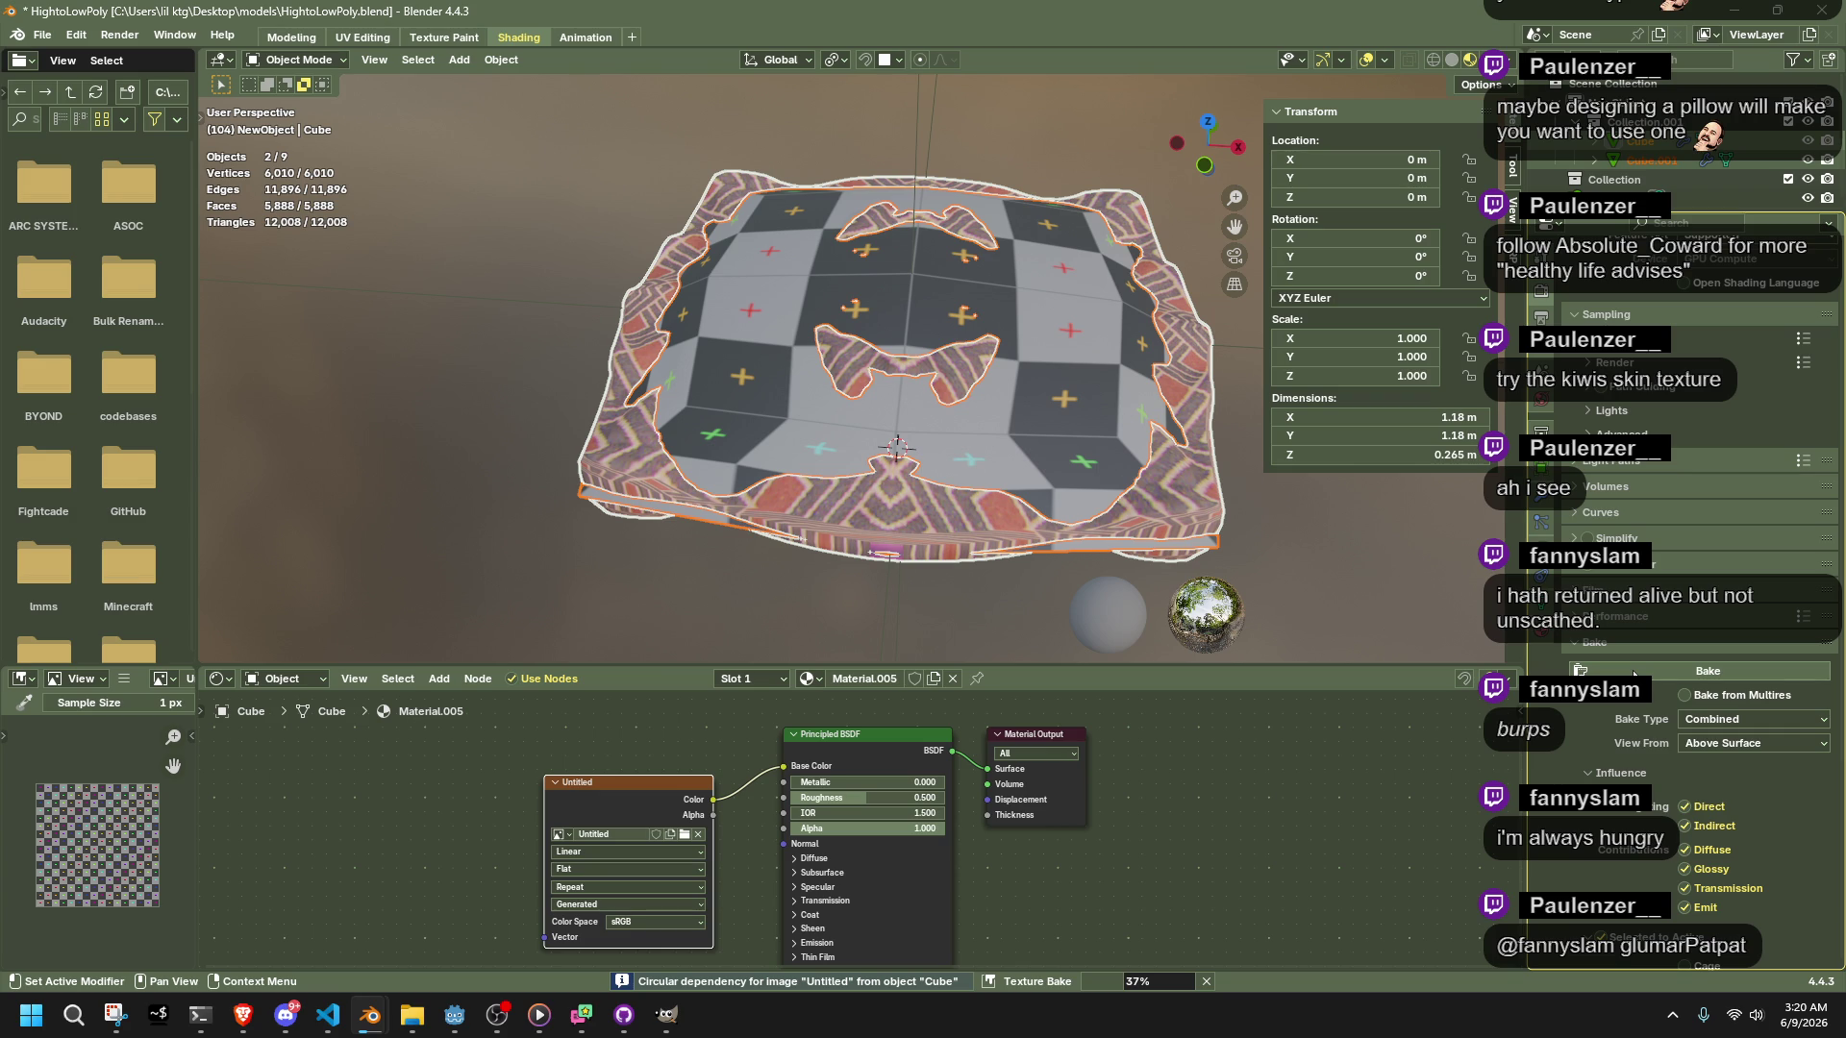
Hide the high-poly pillow to view the baked result on the low-poly cushion
{"action": "left_click", "coordinate": [1232, 552]}
{"action": "left_click", "coordinate": [1190, 515]}
{"action": "key", "text": "shift+h"}
{"action": "mouse_move", "coordinate": [1190, 515]}
{"action": "middle_mouse_down"}
{"action": "mouse_move", "coordinate": [1088, 436]}
{"action": "mouse_move", "coordinate": [1094, 414]}
{"action": "mouse_move", "coordinate": [1169, 434]}
{"action": "mouse_move", "coordinate": [1315, 556]}
{"action": "mouse_move", "coordinate": [958, 445]}
{"action": "mouse_move", "coordinate": [1070, 417]}
{"action": "mouse_move", "coordinate": [1144, 519]}
{"action": "mouse_move", "coordinate": [1147, 571]}
{"action": "mouse_move", "coordinate": [1110, 569]}
{"action": "mouse_move", "coordinate": [955, 495]}
{"action": "mouse_move", "coordinate": [915, 437]}
{"action": "middle_mouse_up"}
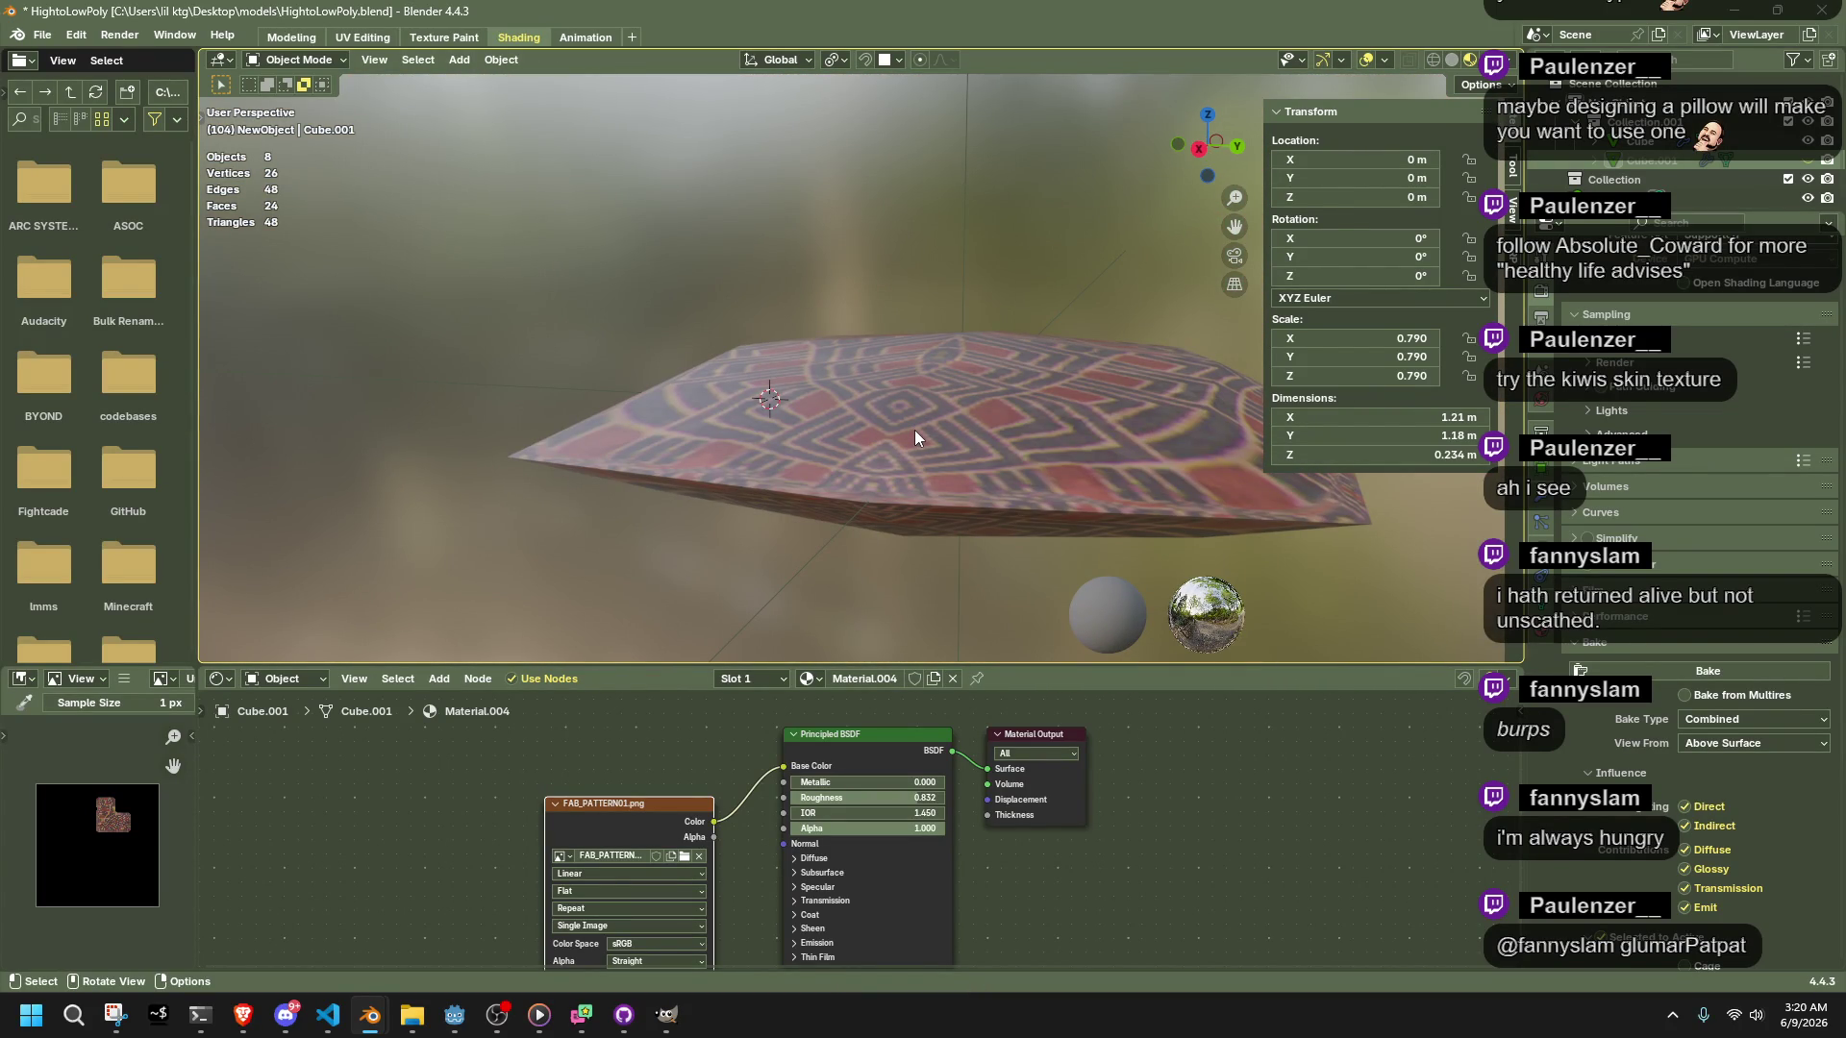
Unhide the high-poly pillow in the Outliner, delete it, and reselect the low-poly cushion
{"action": "mouse_move", "coordinate": [914, 430]}
{"action": "middle_mouse_down"}
{"action": "mouse_move", "coordinate": [1146, 481]}
{"action": "mouse_move", "coordinate": [1179, 471]}
{"action": "mouse_move", "coordinate": [1169, 446]}
{"action": "middle_mouse_up"}
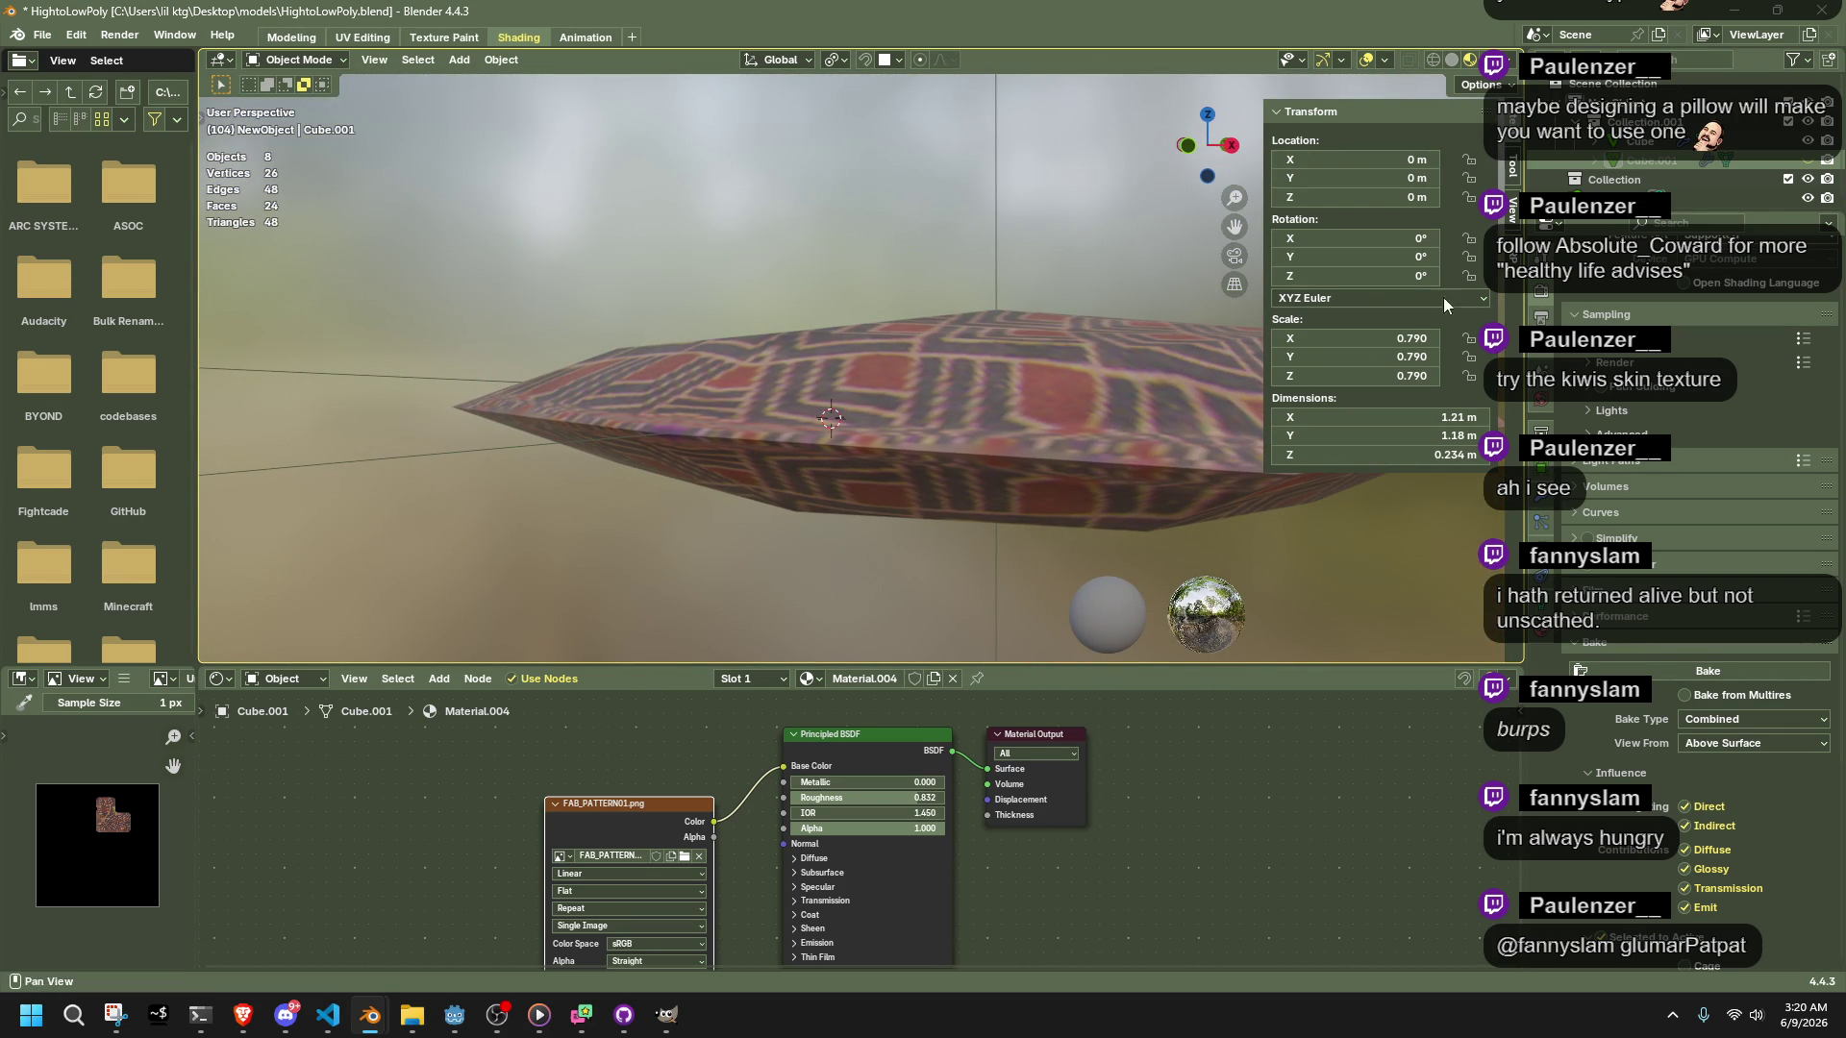
{"action": "left_click", "coordinate": [1652, 159]}
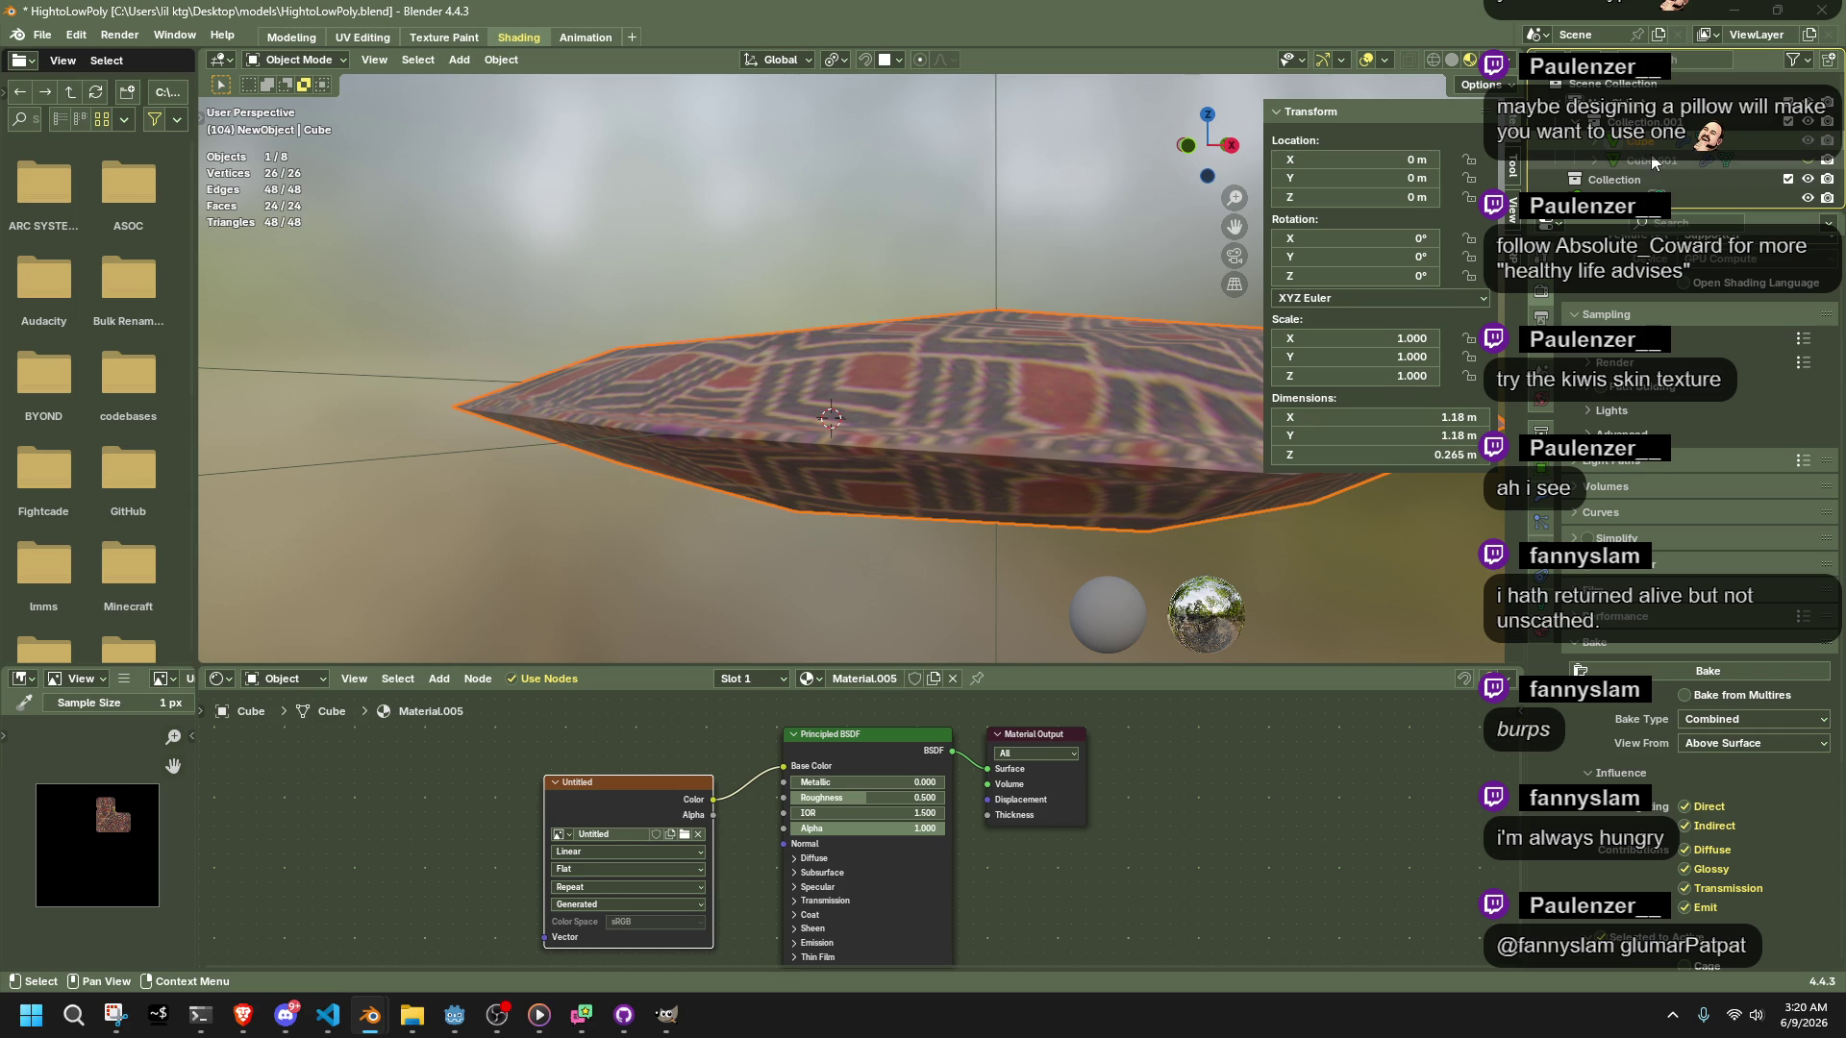
{"action": "left_click", "coordinate": [1654, 160]}
{"action": "left_click", "coordinate": [1803, 161]}
{"action": "left_click", "coordinate": [1797, 162]}
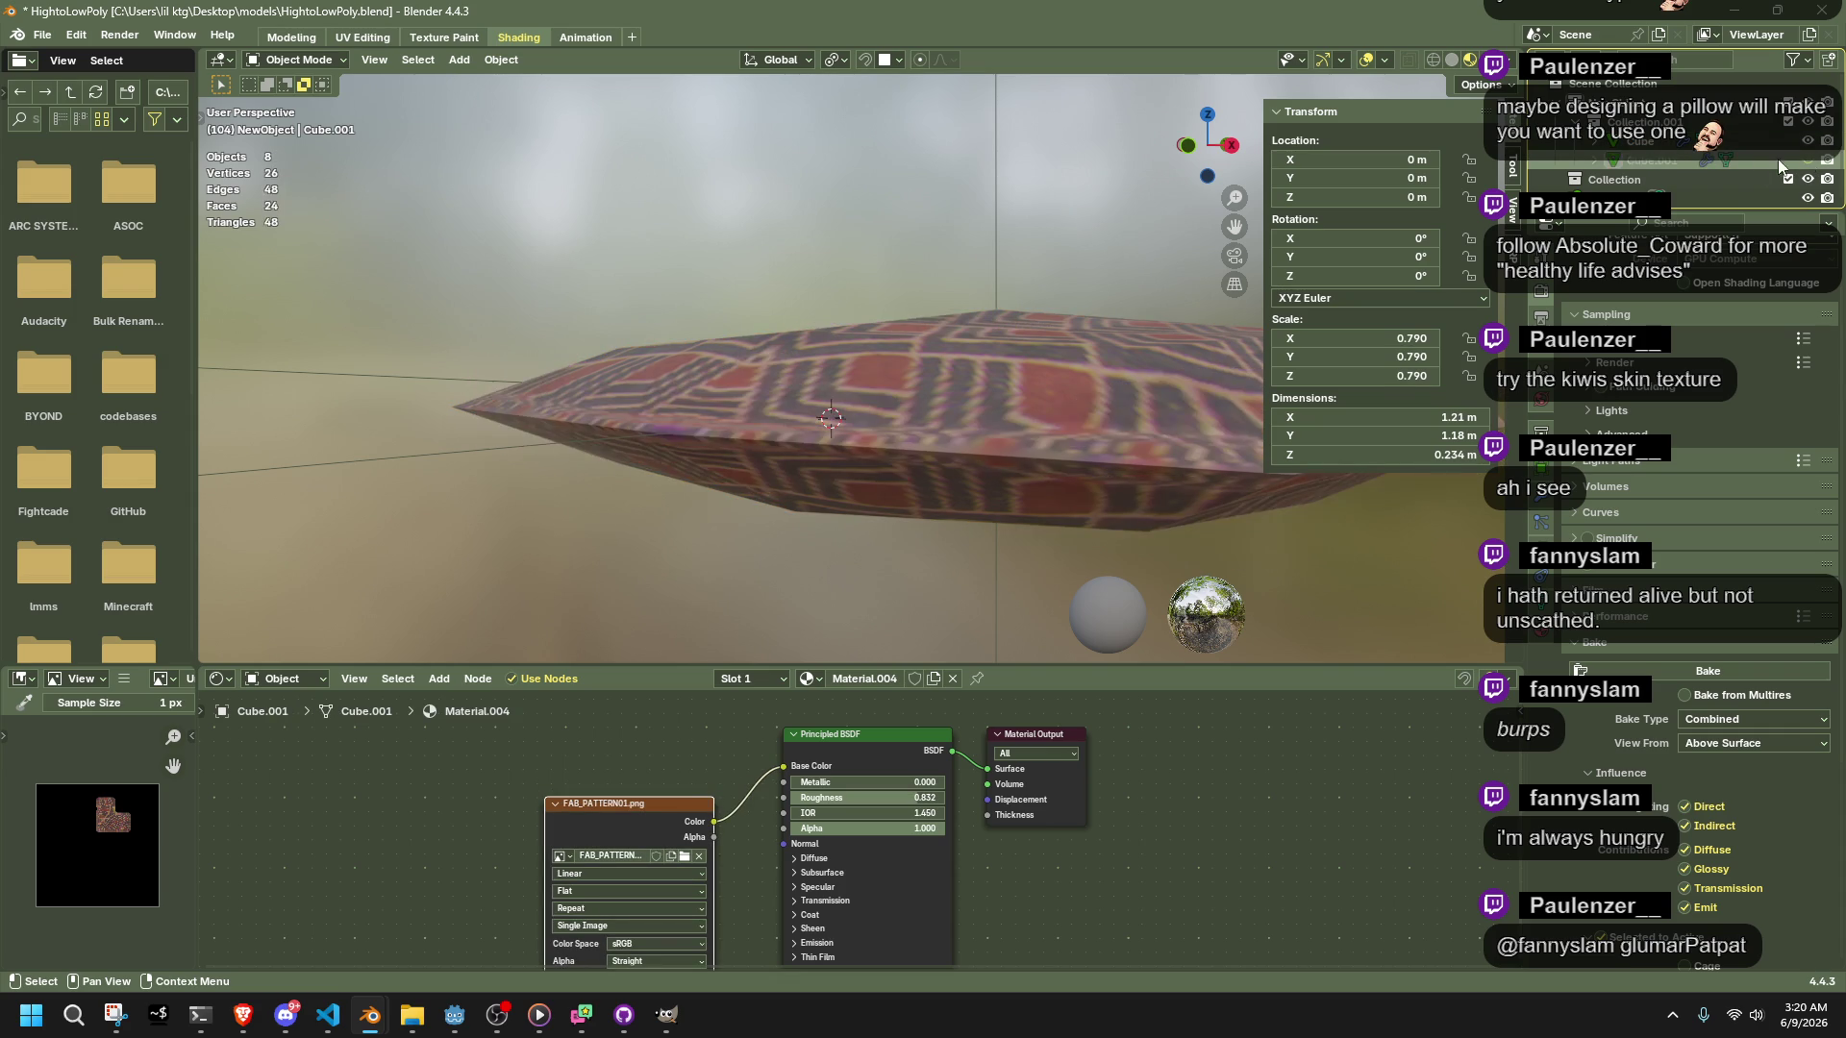
{"action": "left_click", "coordinate": [1659, 161]}
{"action": "left_click", "coordinate": [1659, 162]}
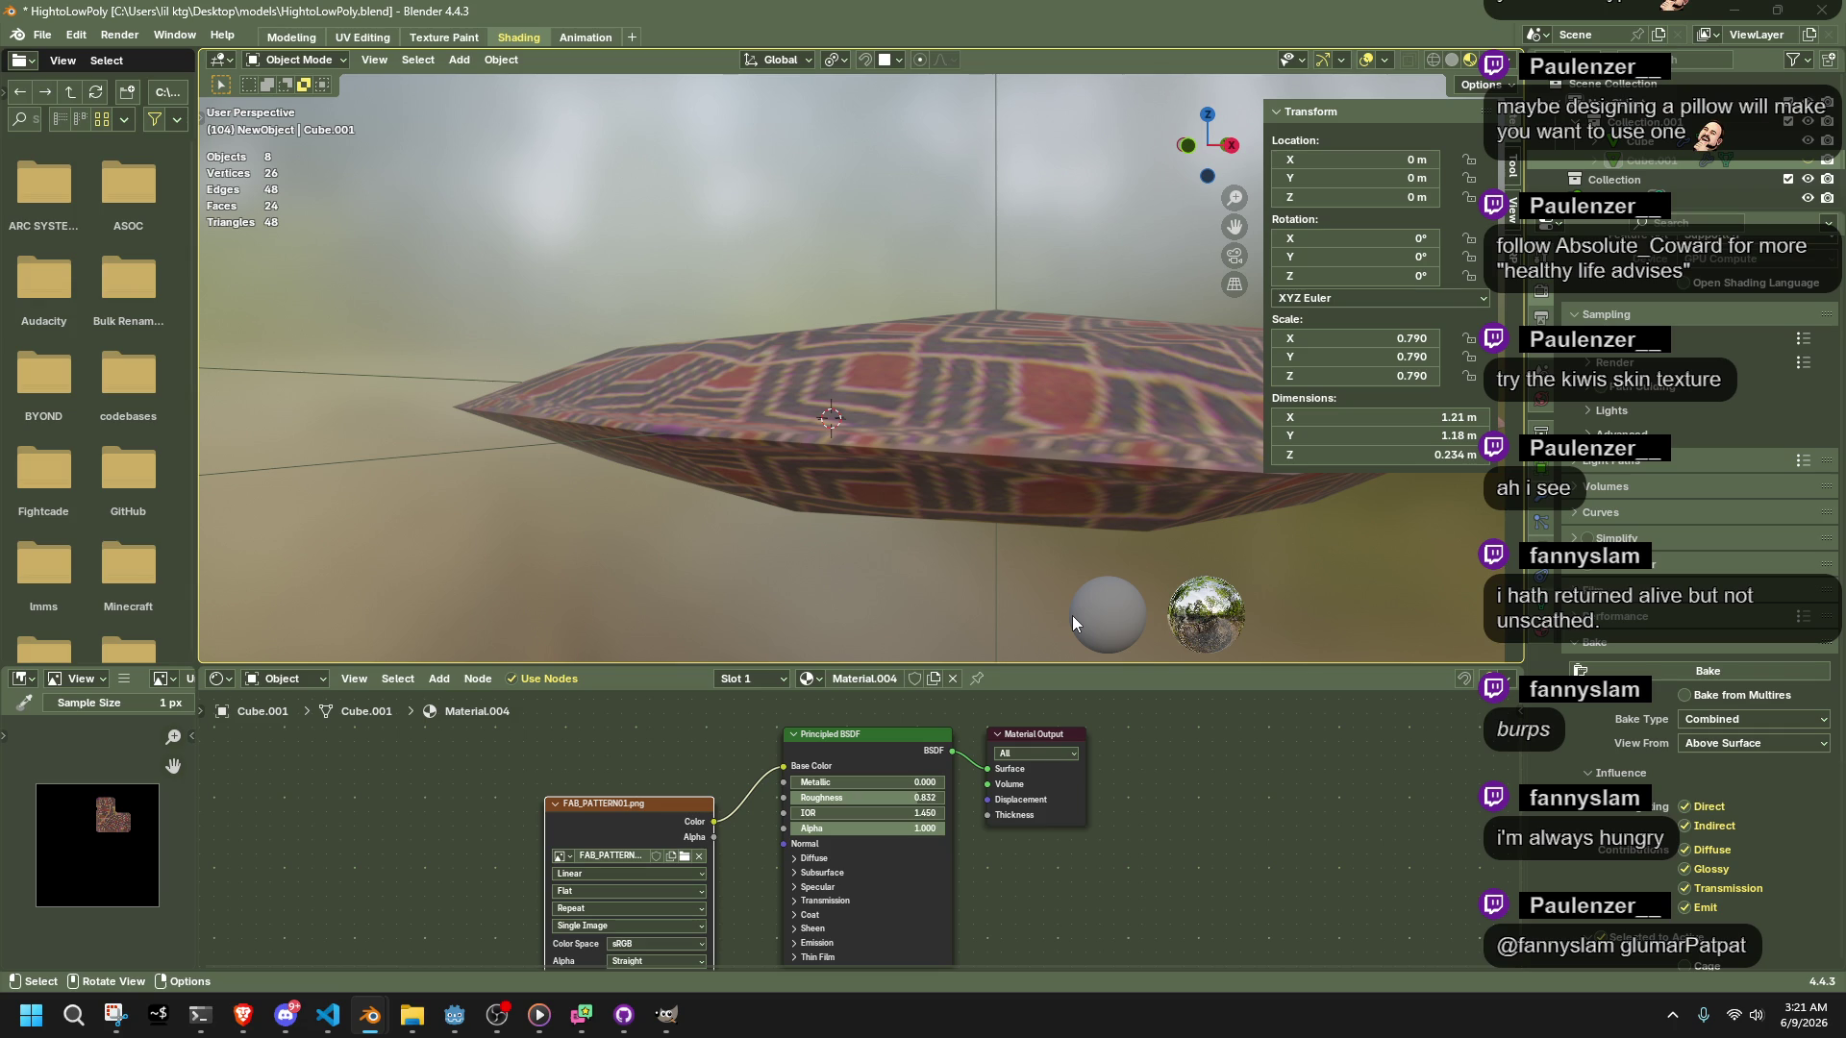
{"action": "left_click", "coordinate": [1808, 162]}
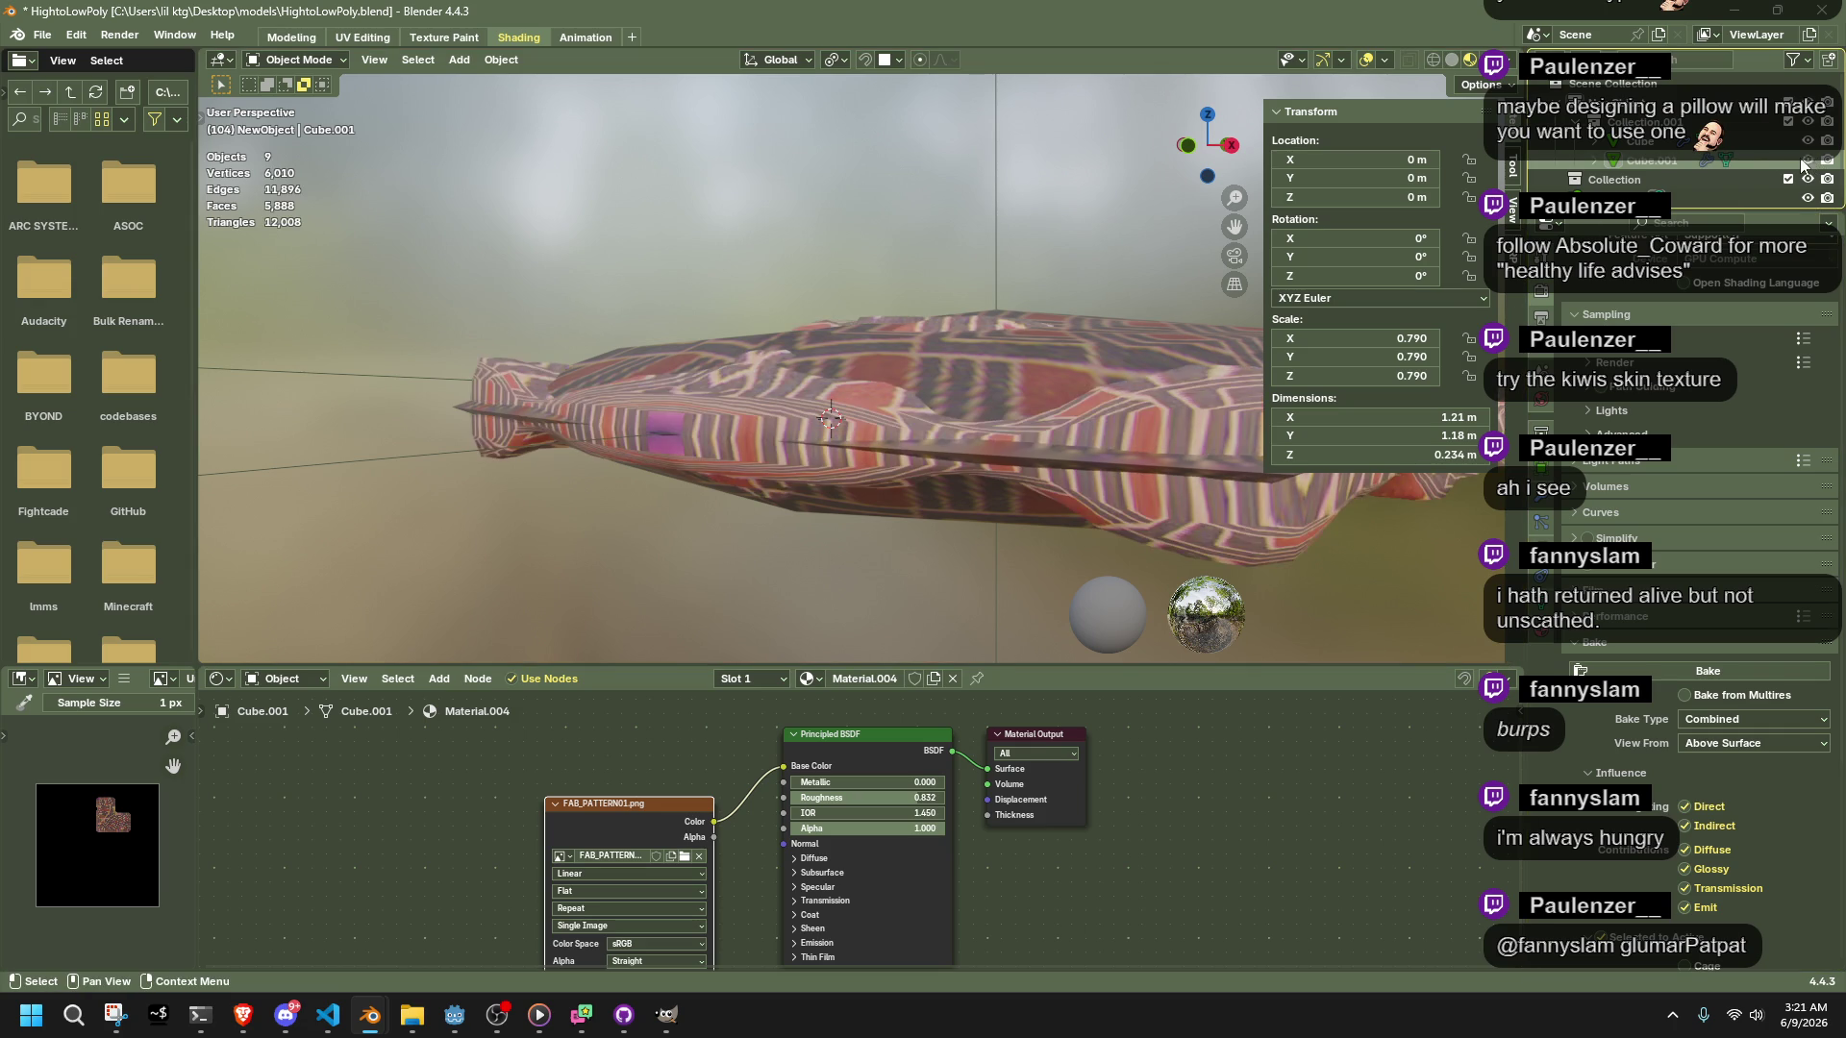
{"action": "left_click", "coordinate": [1688, 162]}
{"action": "key", "text": "Delete"}
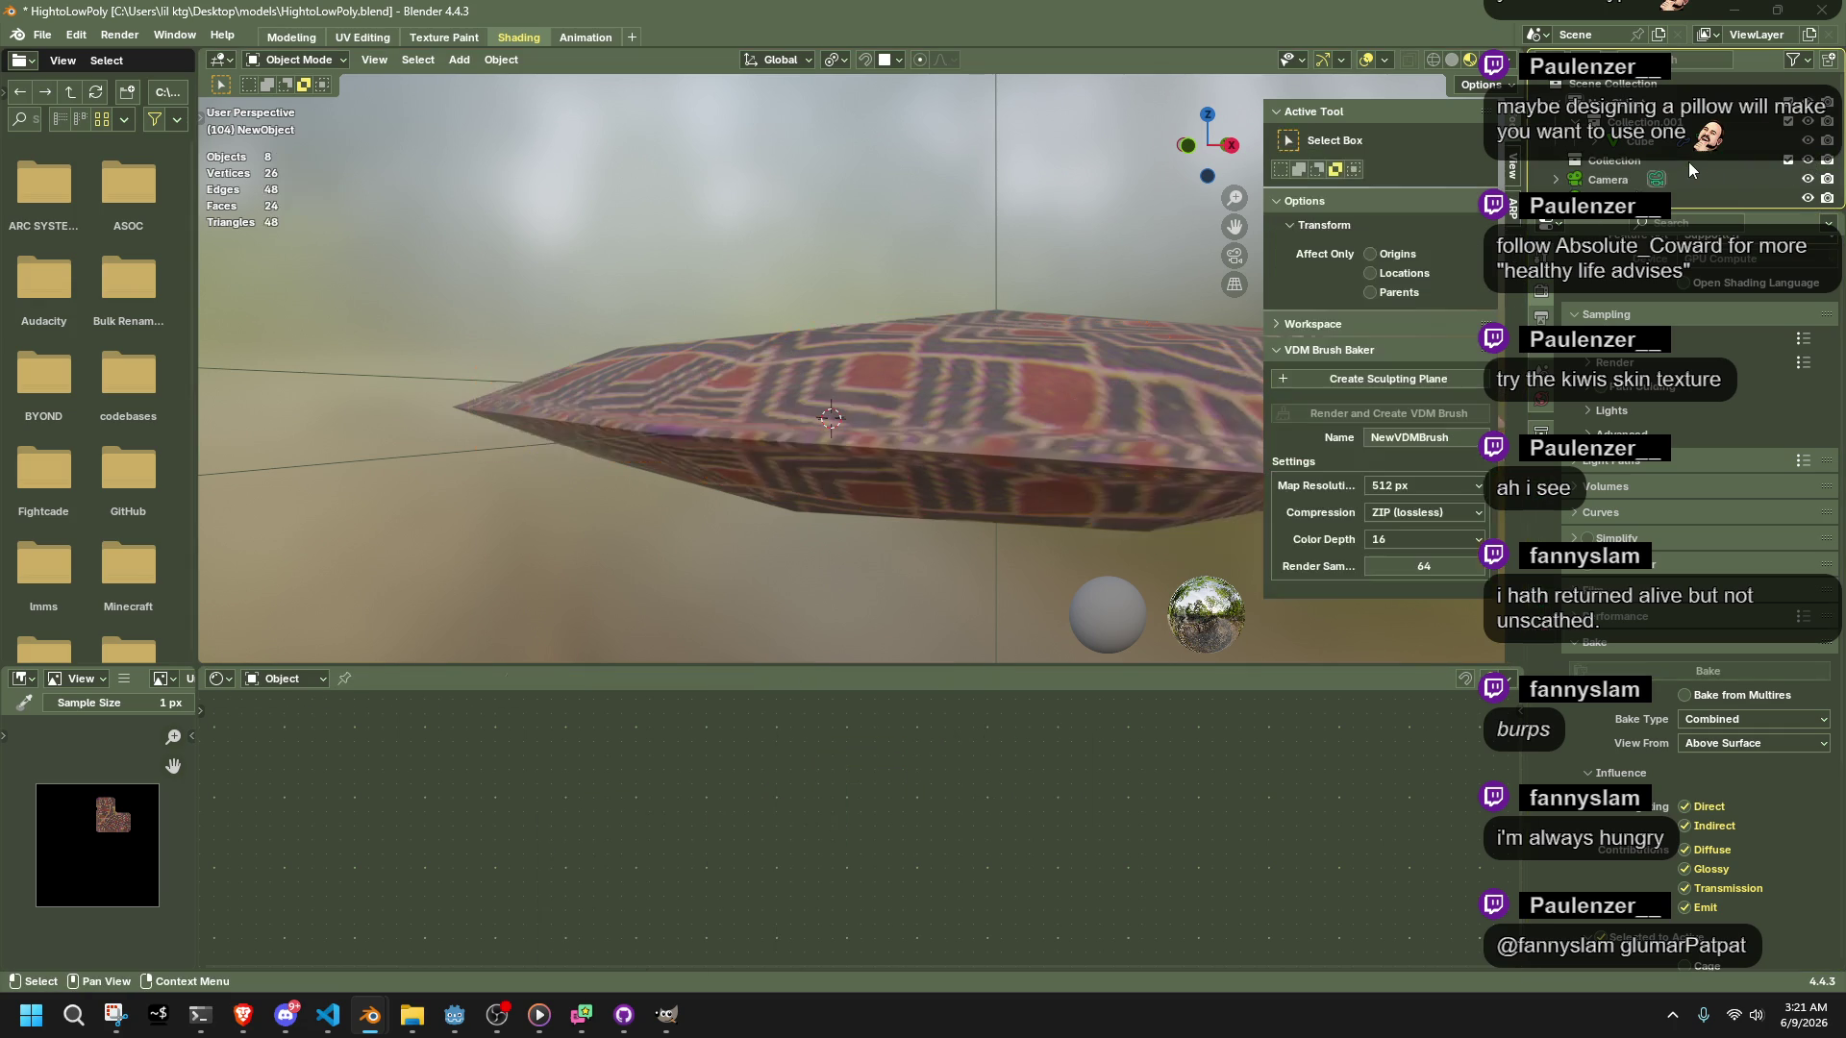
{"action": "left_click", "coordinate": [1150, 430]}
{"action": "mouse_move", "coordinate": [1151, 431]}
{"action": "middle_mouse_down"}
{"action": "mouse_move", "coordinate": [1191, 546]}
{"action": "mouse_move", "coordinate": [1122, 408]}
{"action": "middle_mouse_up"}
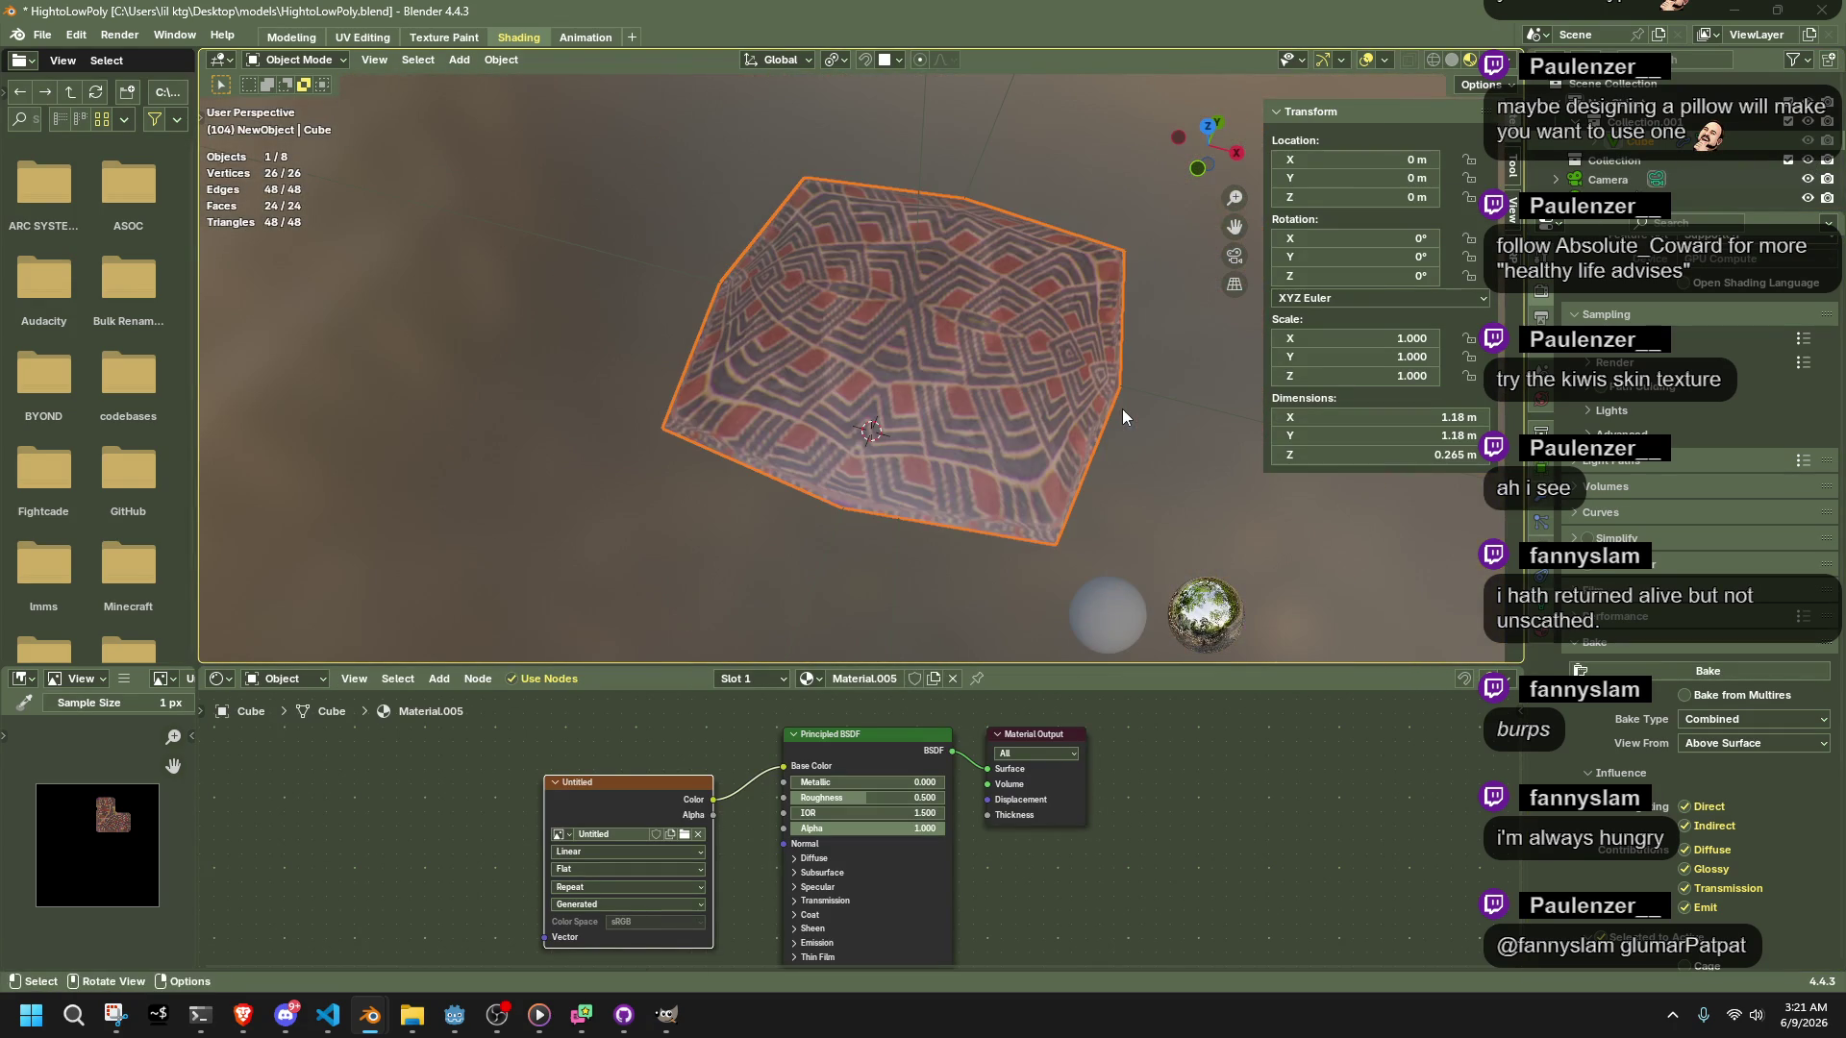
Duplicate the low-poly cushion in place and add a Subdivision Surface modifier
{"action": "key", "text": "shift+d"}
{"action": "right_click", "coordinate": [1189, 490]}
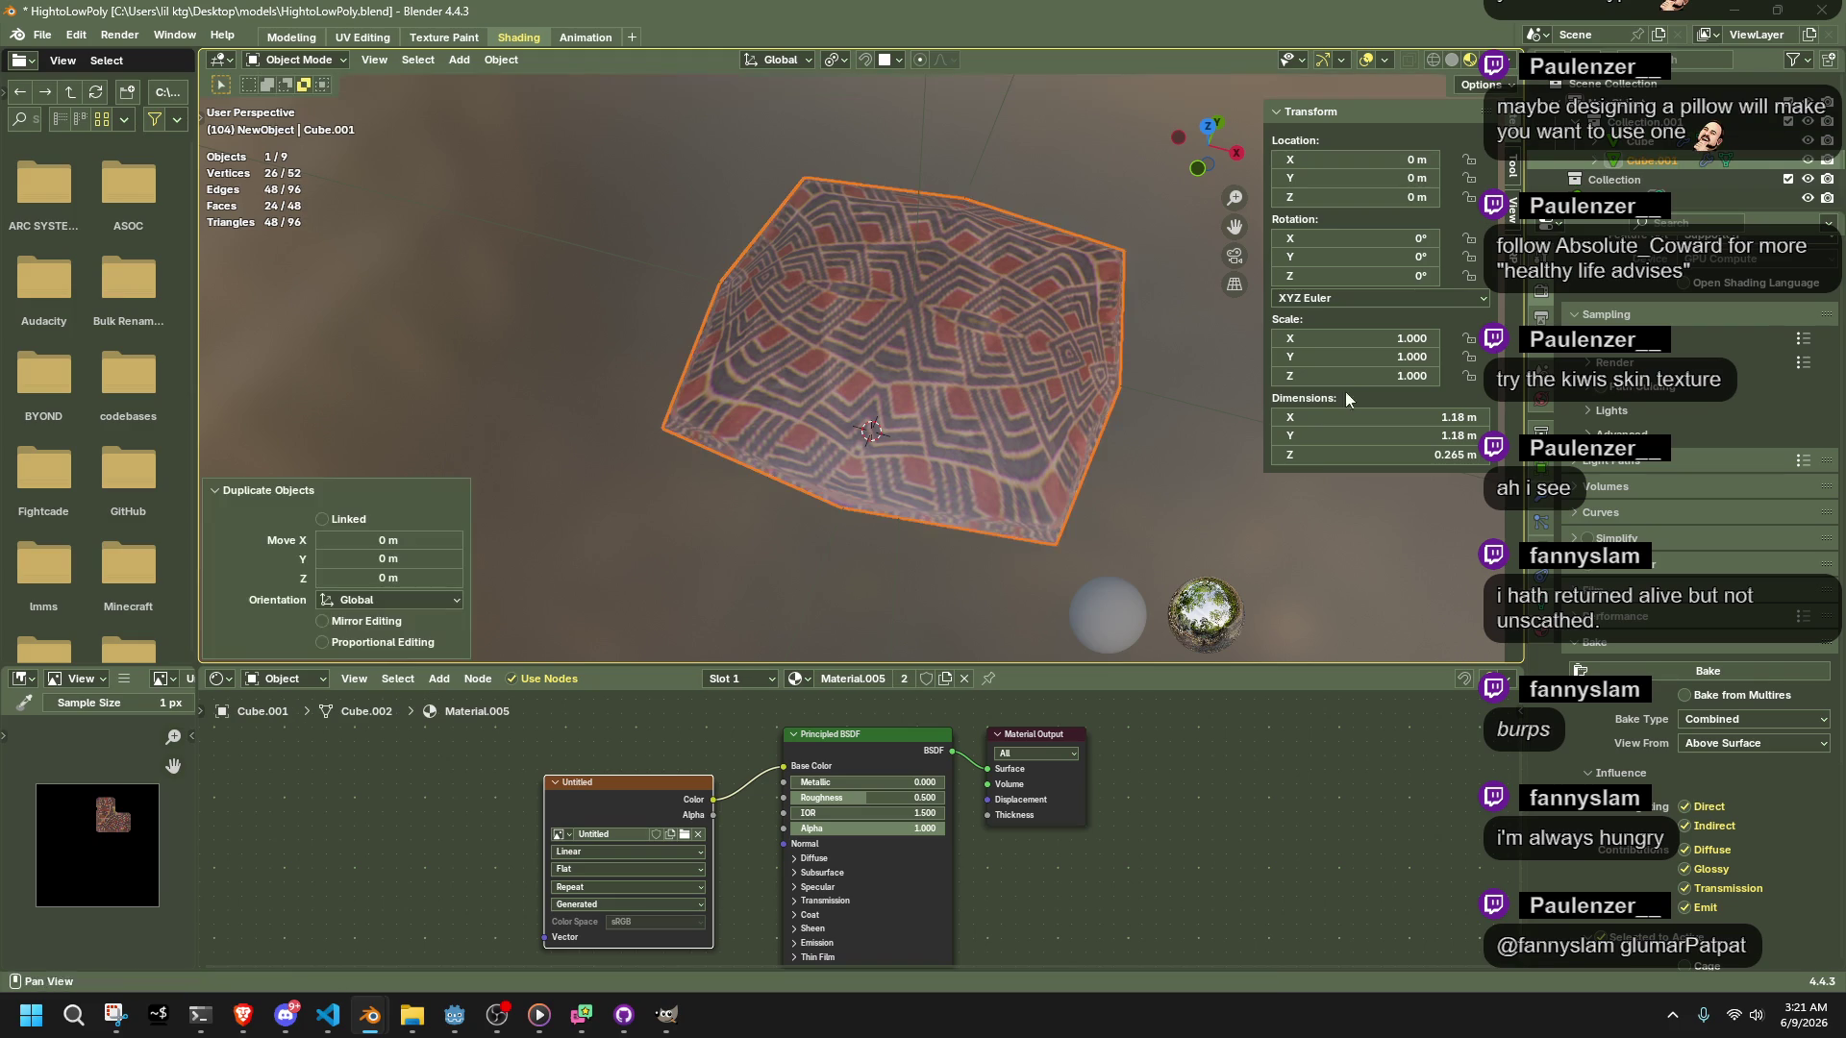
{"action": "left_click", "coordinate": [1531, 512]}
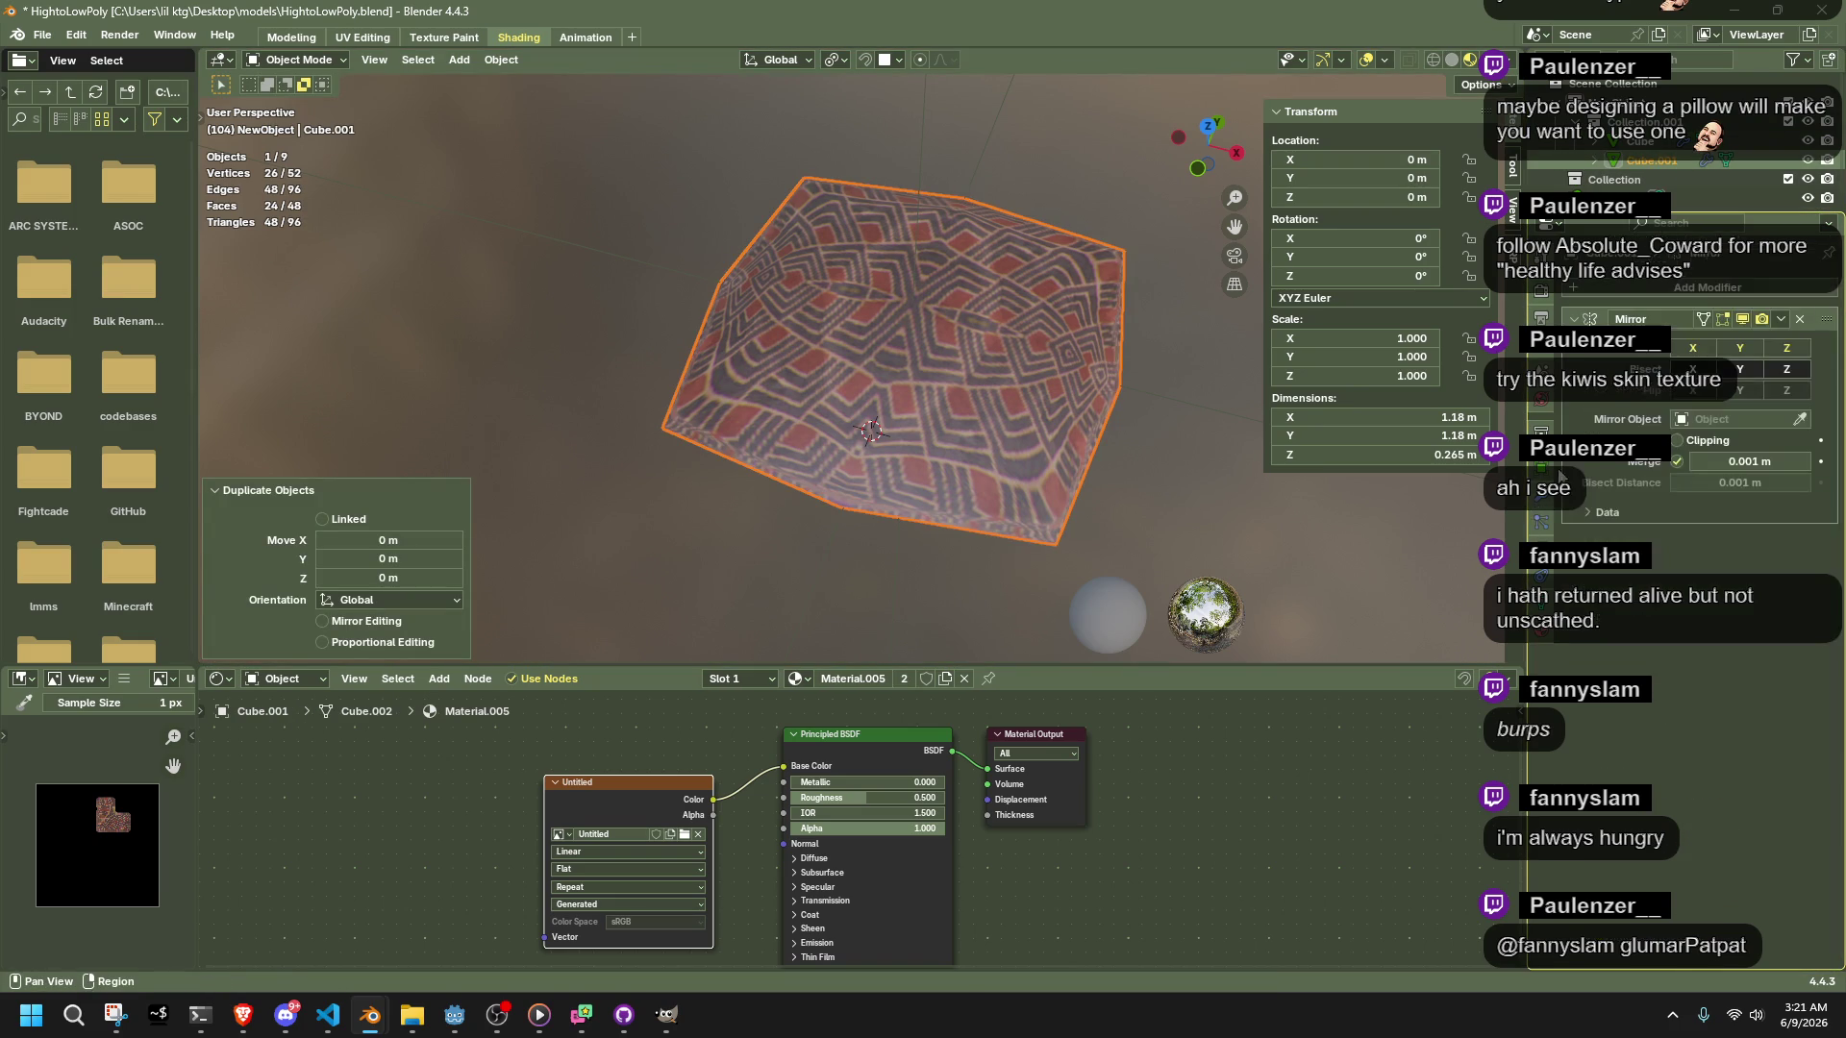
{"action": "left_click", "coordinate": [1634, 255]}
{"action": "left_click", "coordinate": [1703, 287]}
{"action": "type", "text": "sub"}
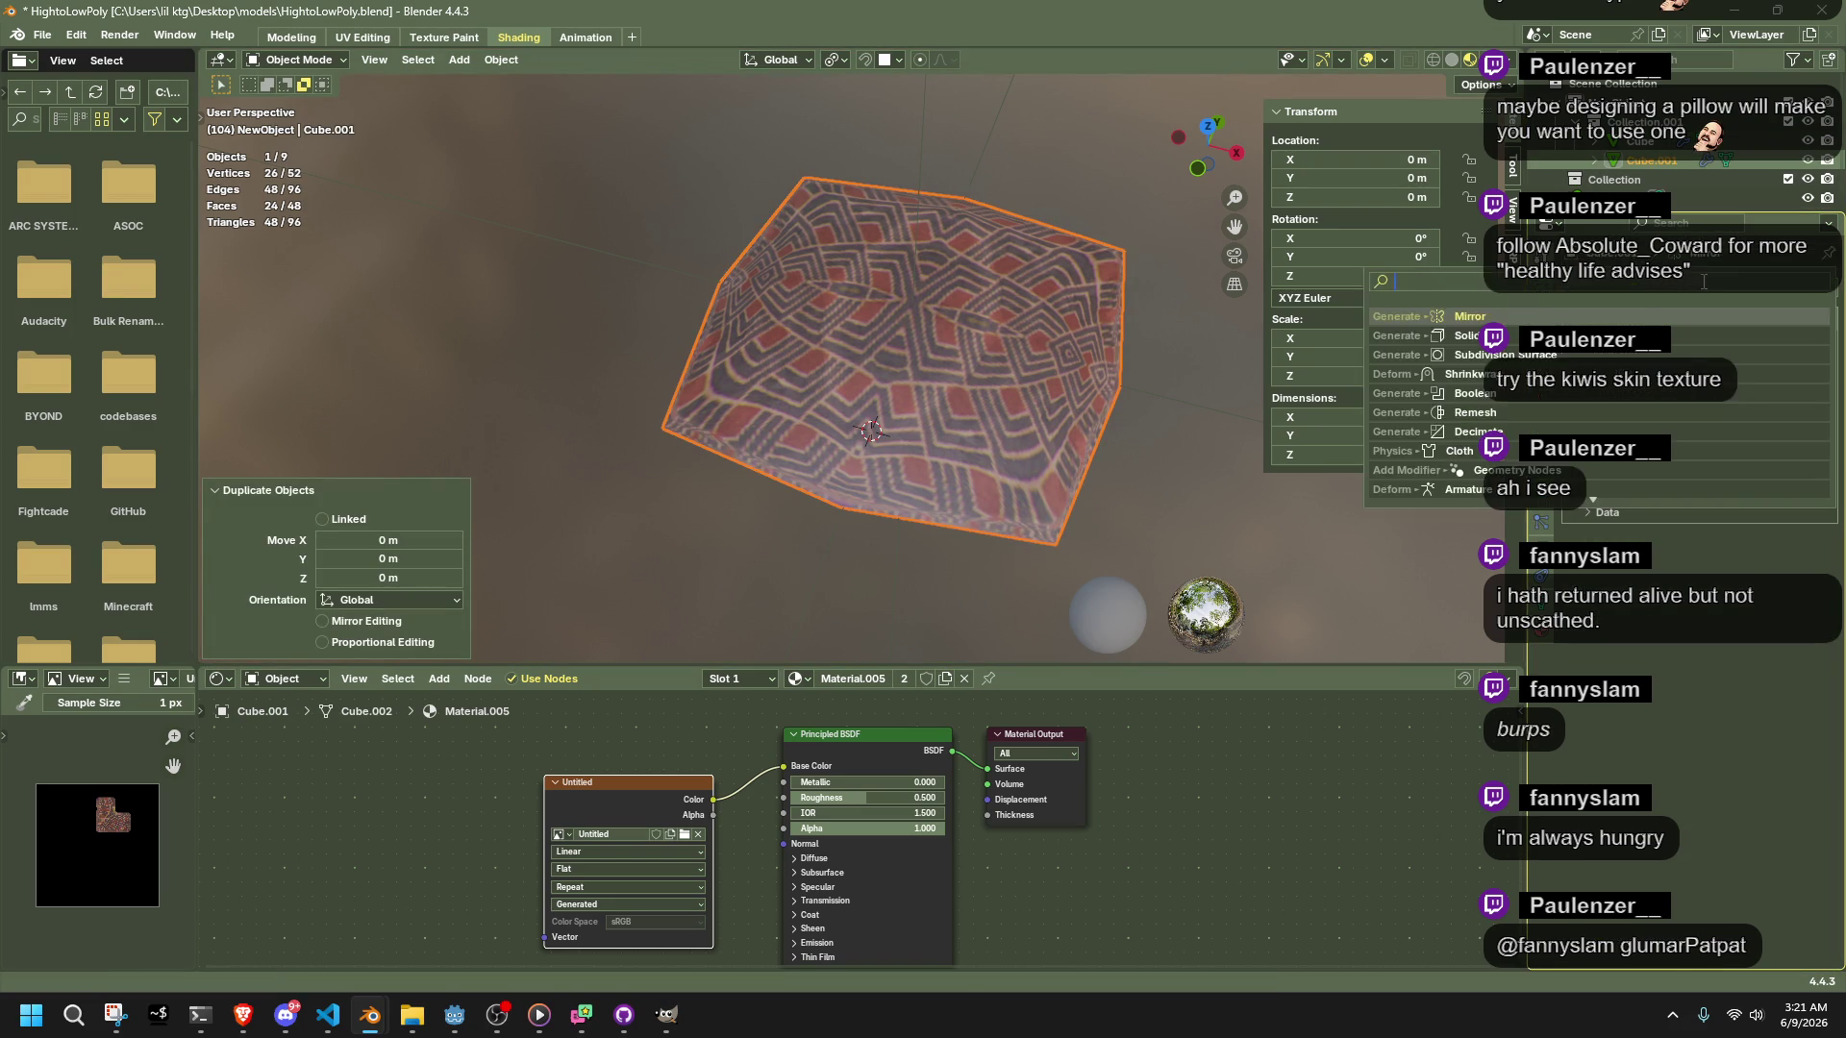
{"action": "key", "text": "Return"}
Select the cage's outer rim edges and crease them fully to 1
{"action": "key", "text": "Tab"}
{"action": "left_click", "coordinate": [1094, 501]}
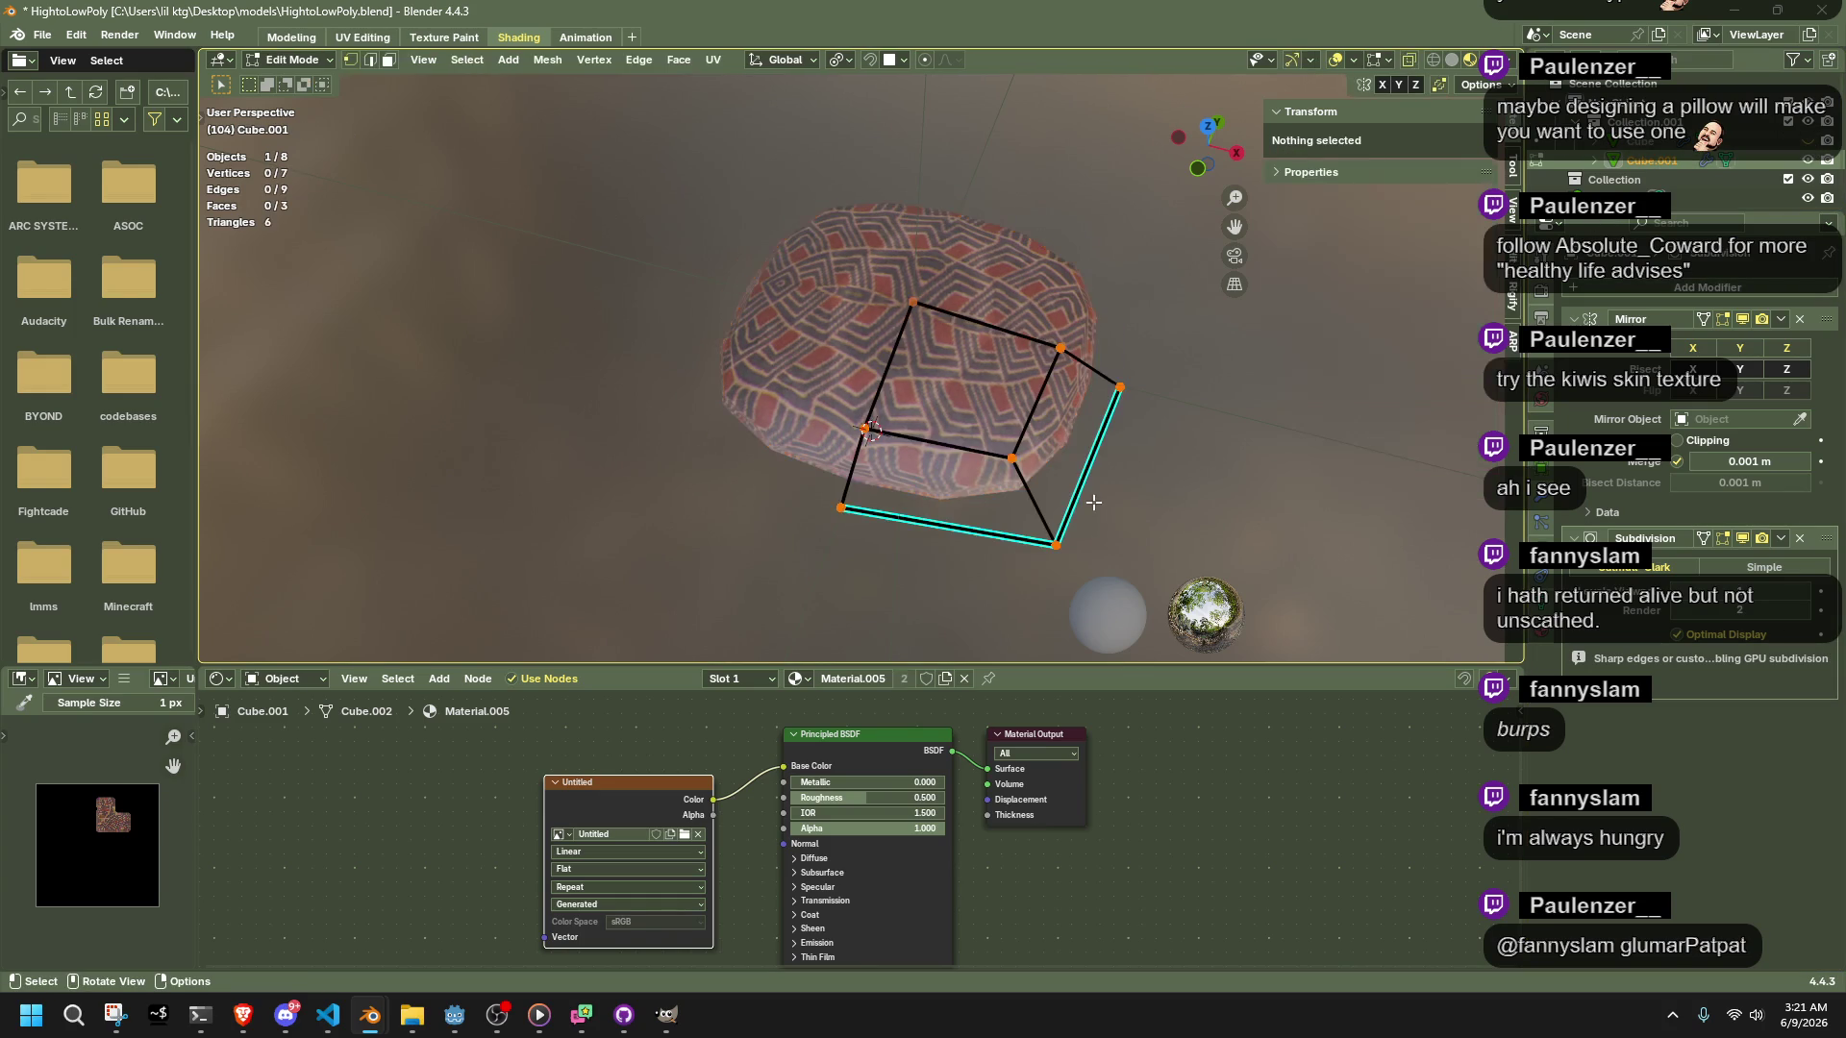
{"action": "left_click", "coordinate": [1003, 522], "text": "alt"}
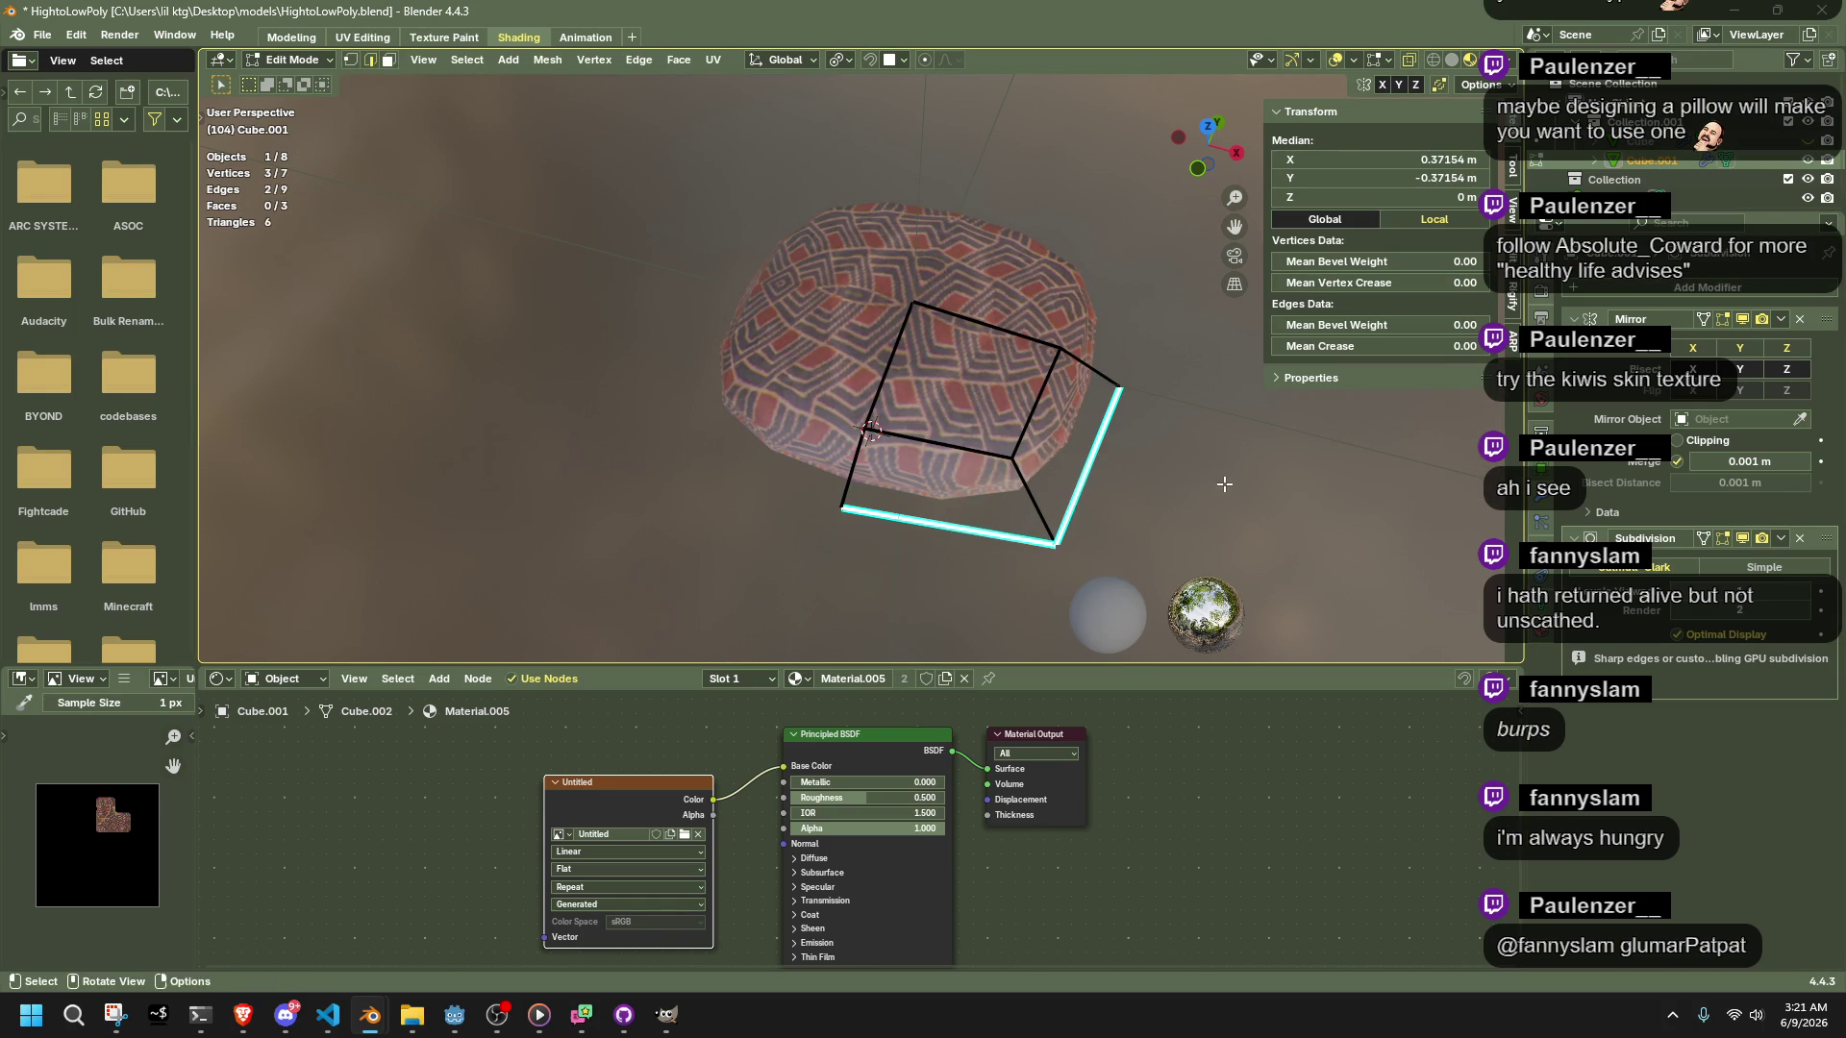
{"action": "left_click", "coordinate": [876, 371], "text": "alt+shift"}
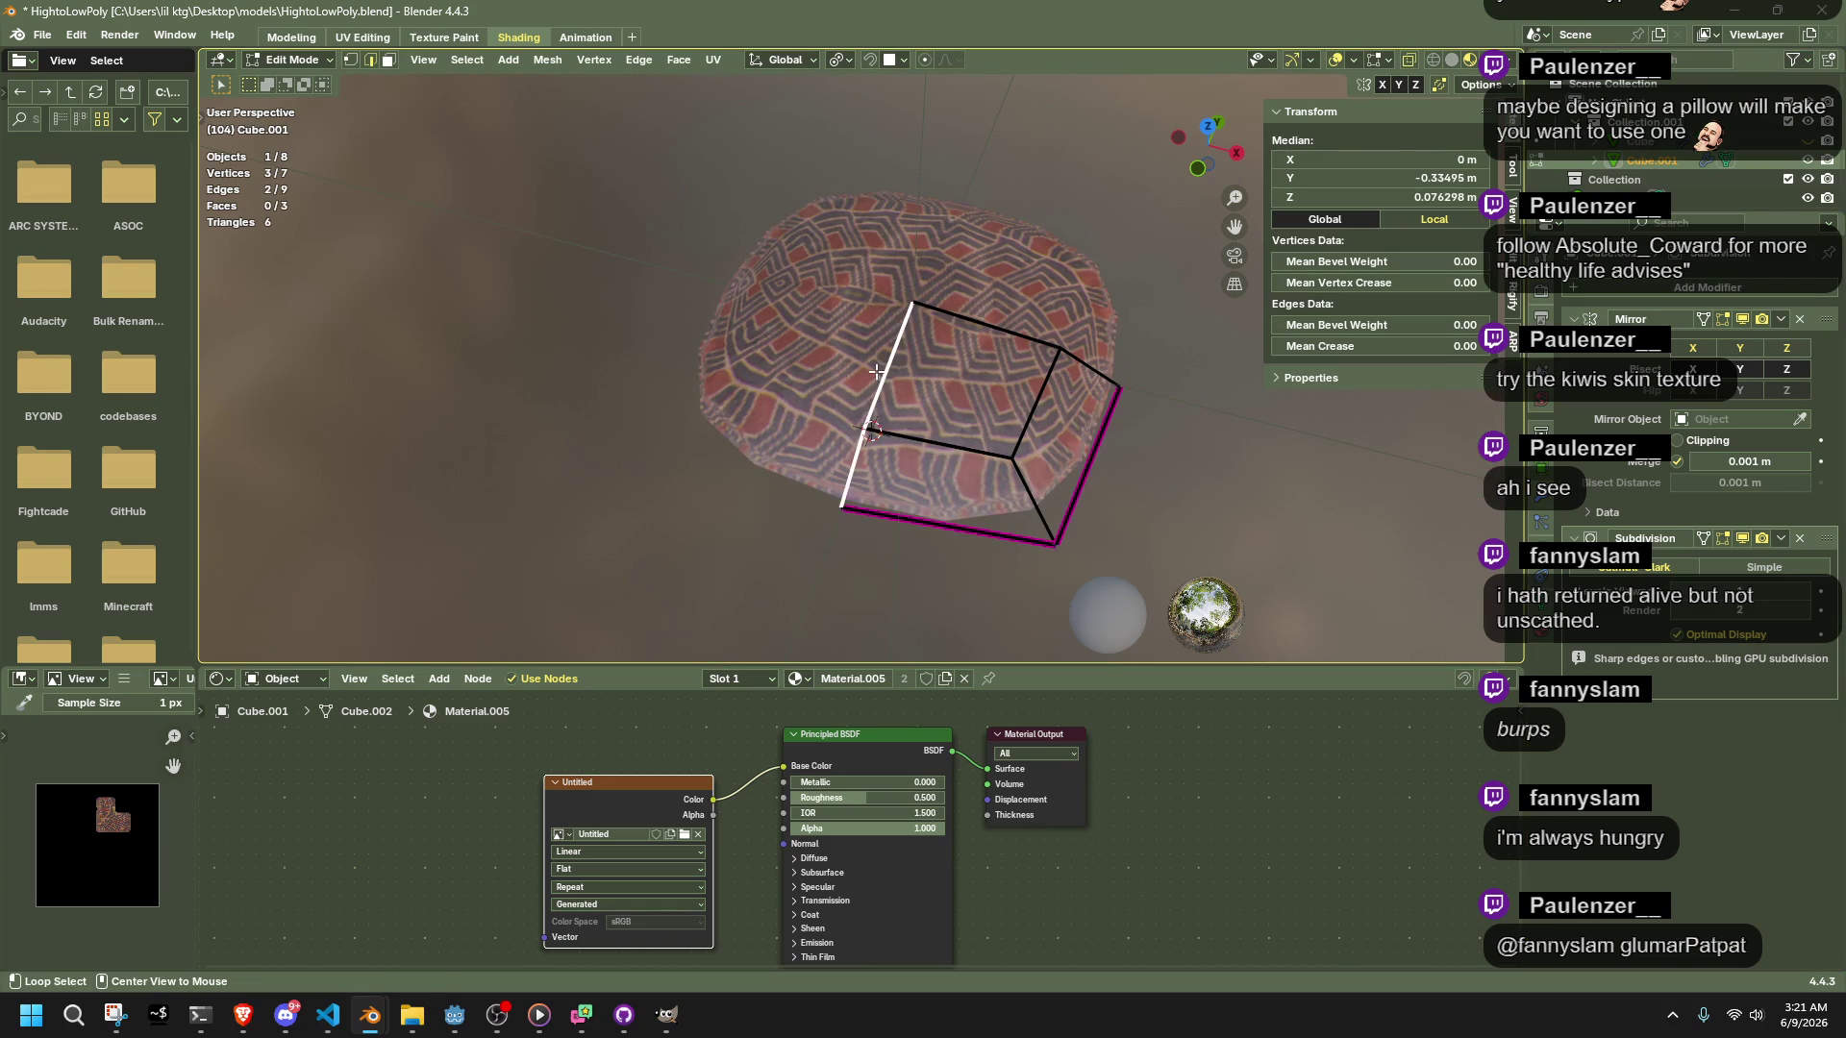
{"action": "left_click", "coordinate": [976, 328], "text": "alt+shift"}
{"action": "key", "text": "shift+e"}
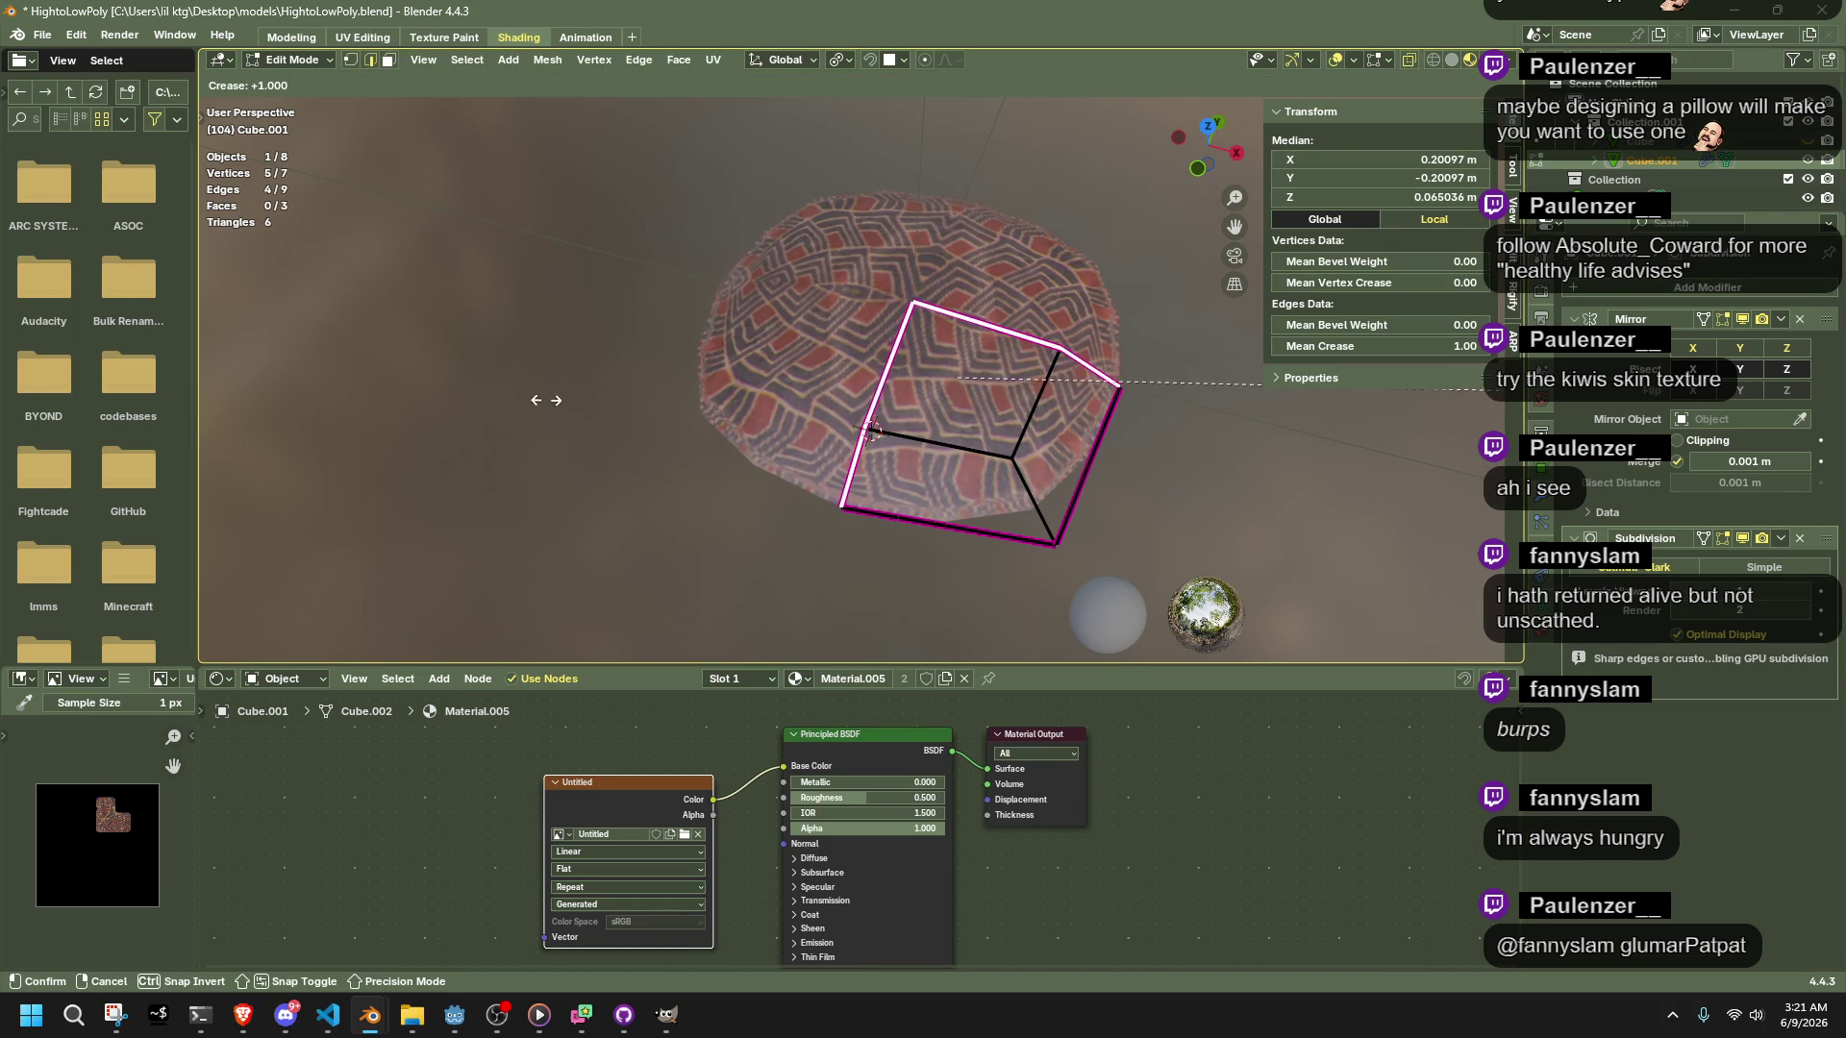
{"action": "left_click", "coordinate": [1381, 402]}
Raise the modifier's viewport subdivision level and inspect the smoothed pillow
{"action": "middle_click_drag", "start_coordinate": [1177, 492], "coordinate": [764, 550]}
{"action": "key", "text": "Tab"}
{"action": "left_click", "coordinate": [764, 550]}
{"action": "scroll", "coordinate": [817, 504], "scroll_direction": "up", "scroll_amount": 1}
{"action": "left_click", "coordinate": [1806, 598]}
{"action": "key", "text": "Tab"}
{"action": "mouse_move", "coordinate": [1003, 493]}
{"action": "middle_mouse_down"}
{"action": "mouse_move", "coordinate": [798, 584]}
{"action": "mouse_move", "coordinate": [1042, 431]}
{"action": "middle_mouse_up"}
{"action": "key", "text": "Tab"}
{"action": "mouse_move", "coordinate": [1157, 391]}
{"action": "middle_mouse_down"}
{"action": "mouse_move", "coordinate": [1248, 541]}
{"action": "mouse_move", "coordinate": [1140, 436]}
{"action": "mouse_move", "coordinate": [865, 402]}
{"action": "middle_mouse_up"}
Box-select the cage's top face edges and set their crease to -1
{"action": "key", "text": "Tab"}
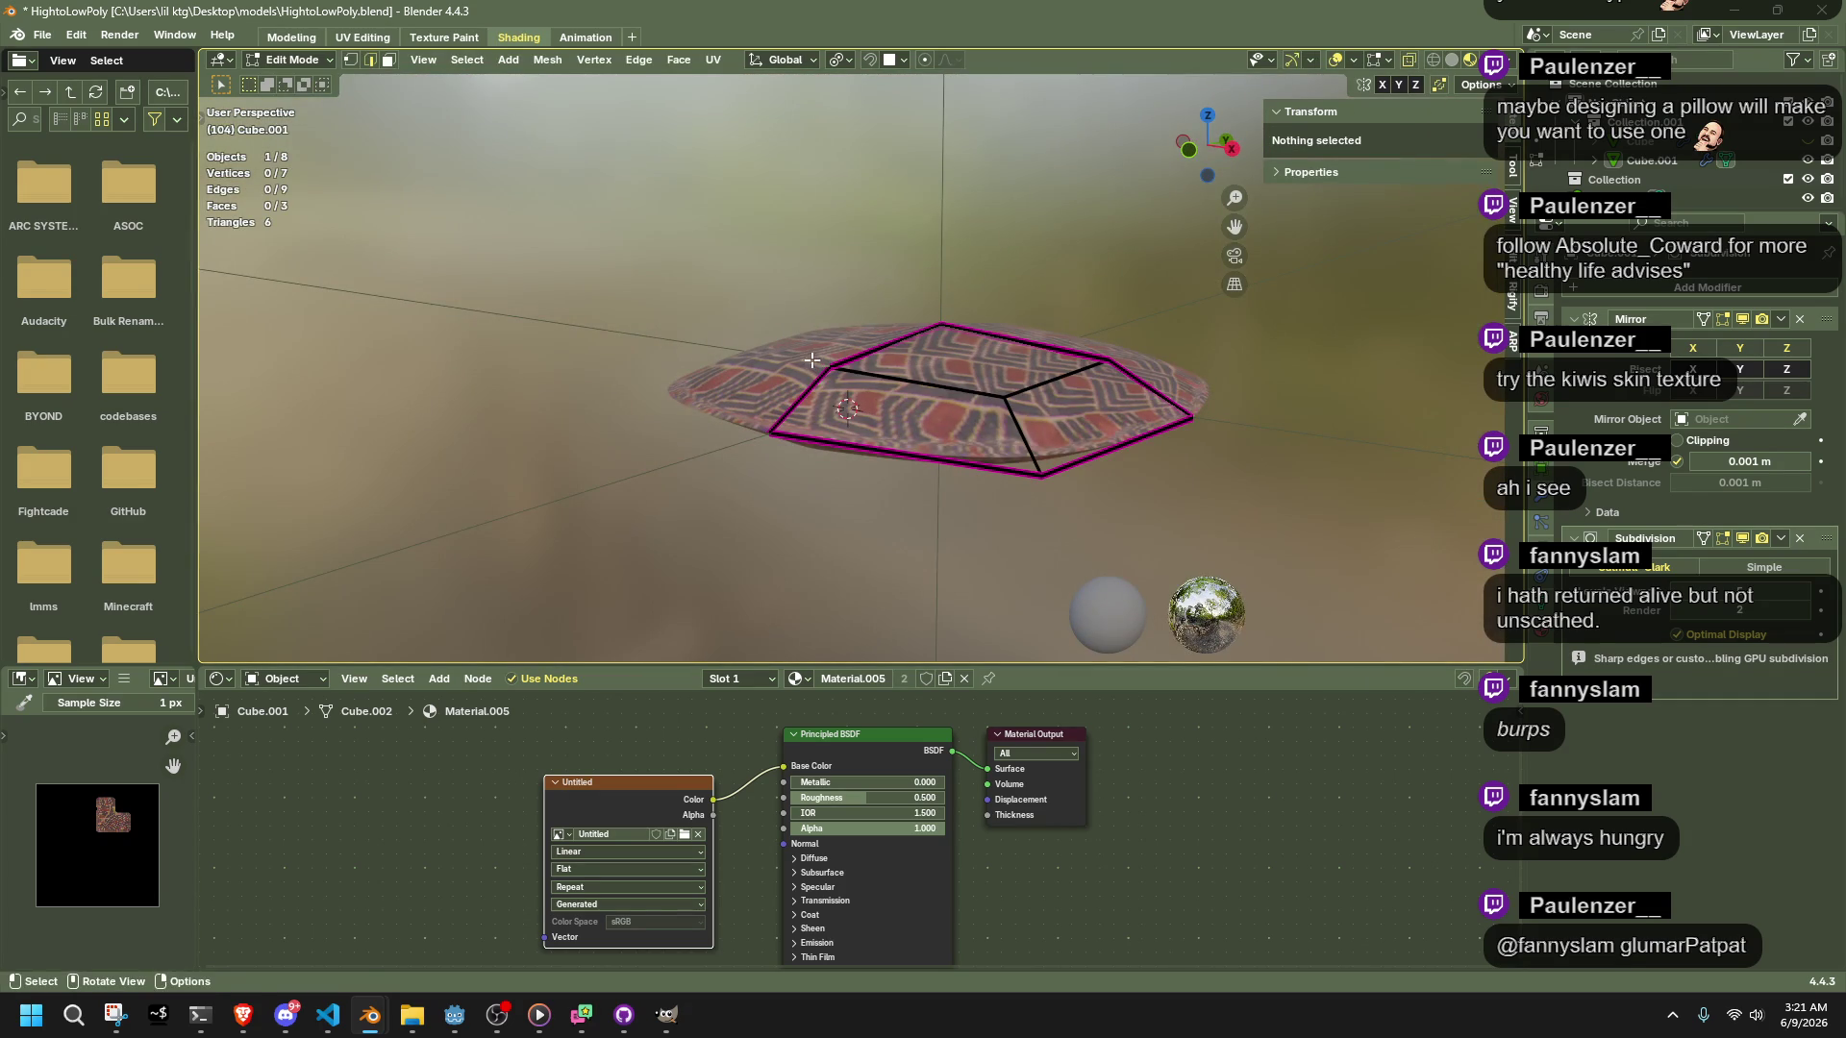
{"action": "key", "text": "b"}
{"action": "mouse_move", "coordinate": [866, 401]}
{"action": "left_mouse_down"}
{"action": "mouse_move", "coordinate": [1153, 380]}
{"action": "mouse_move", "coordinate": [1107, 372]}
{"action": "left_mouse_up"}
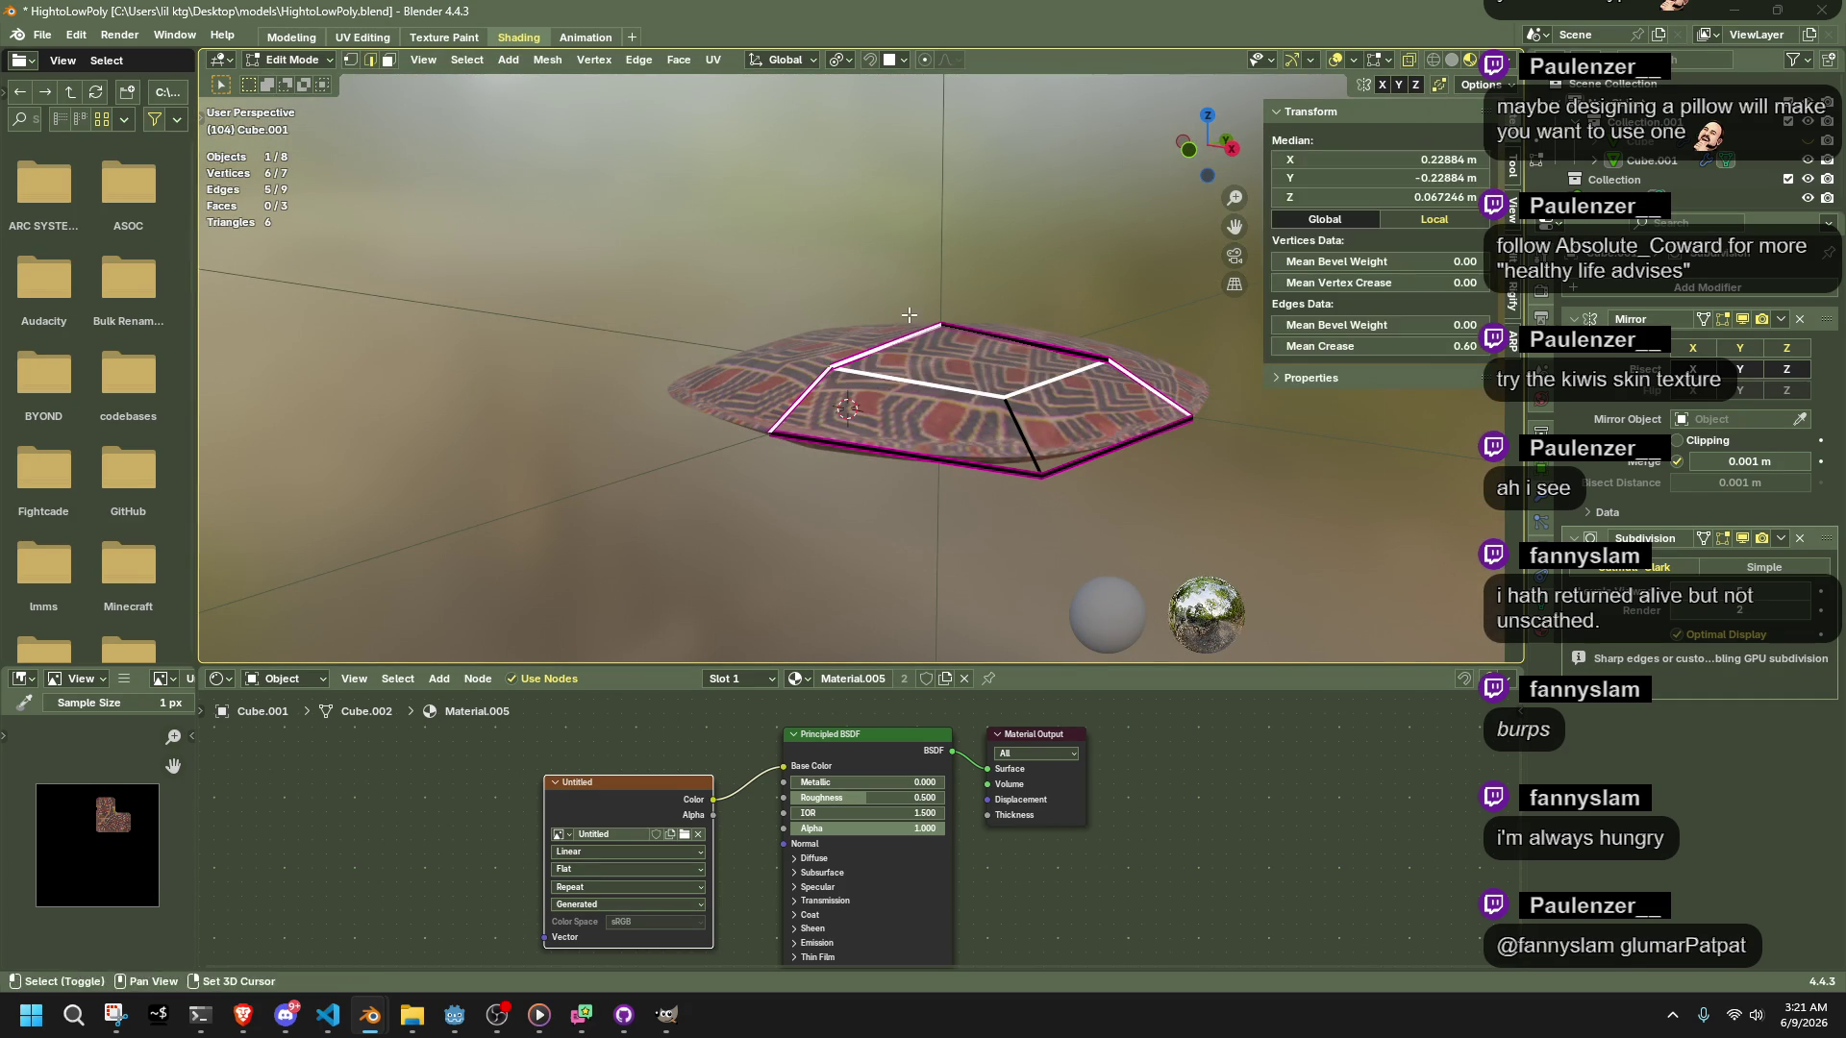
{"action": "key", "text": "shift+e"}
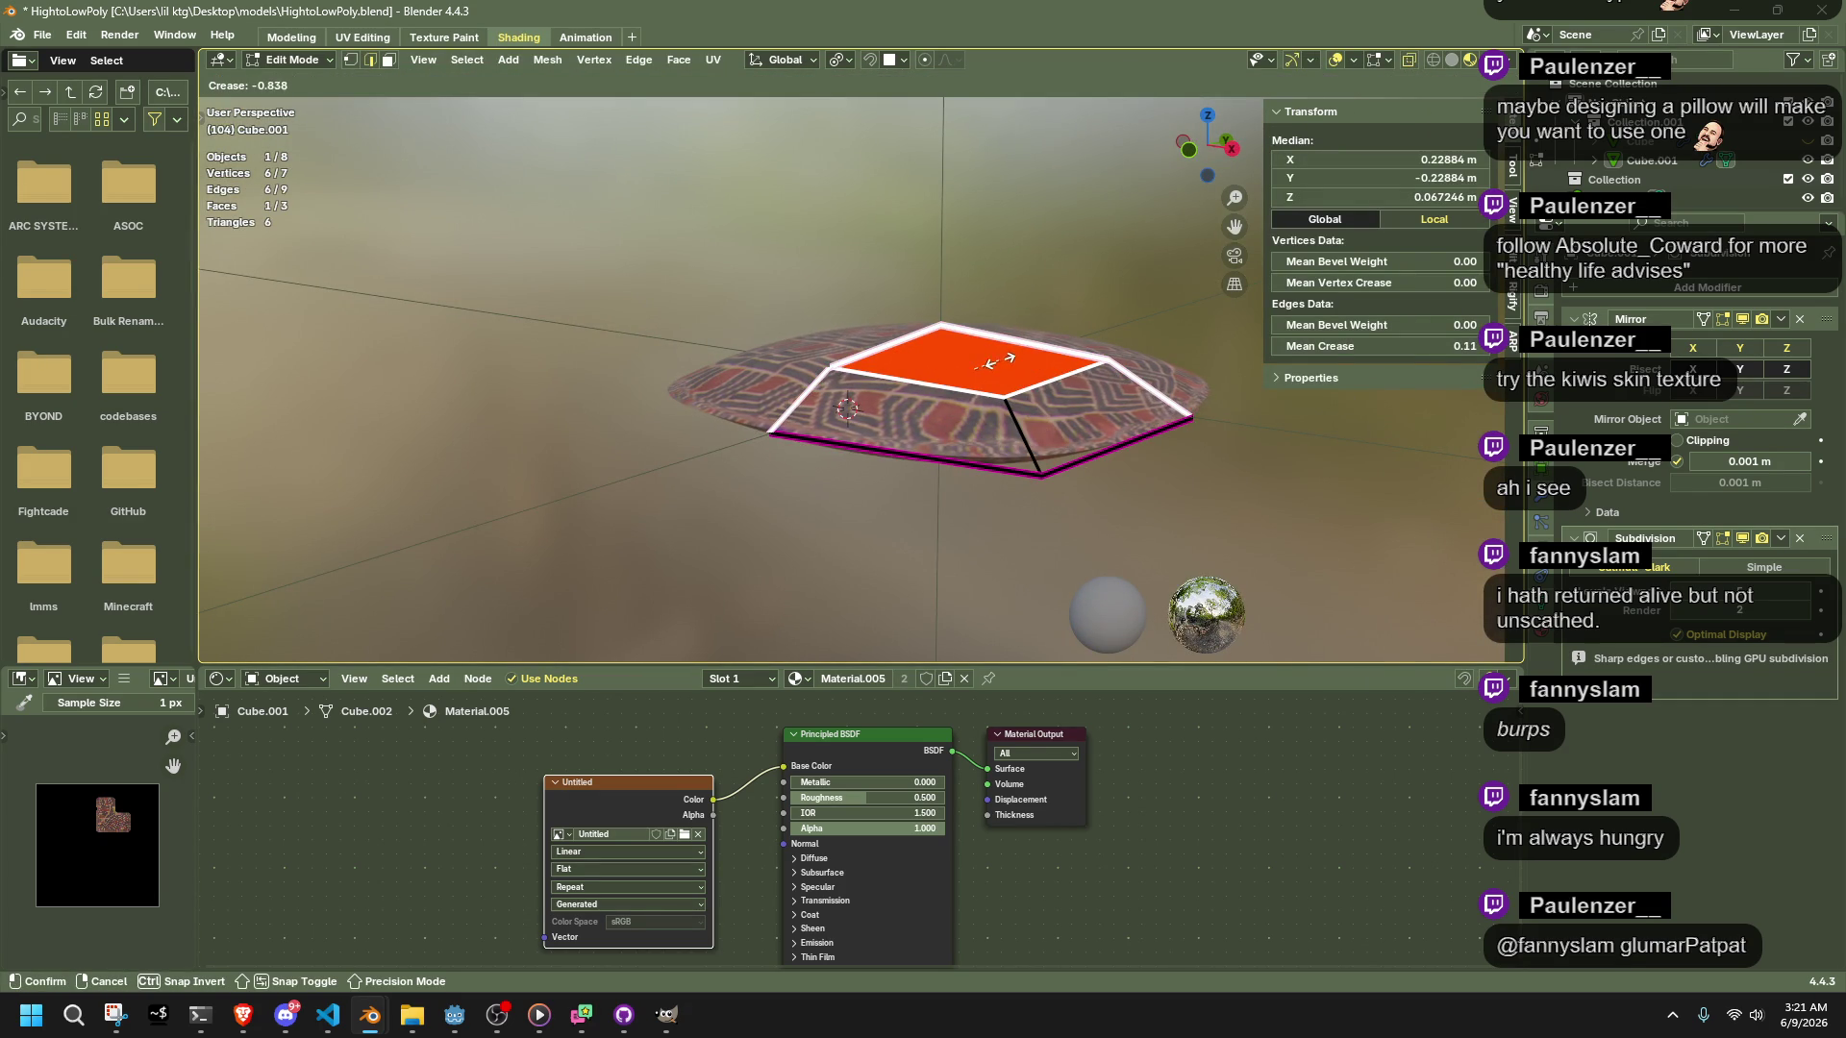
{"action": "left_click", "coordinate": [990, 363]}
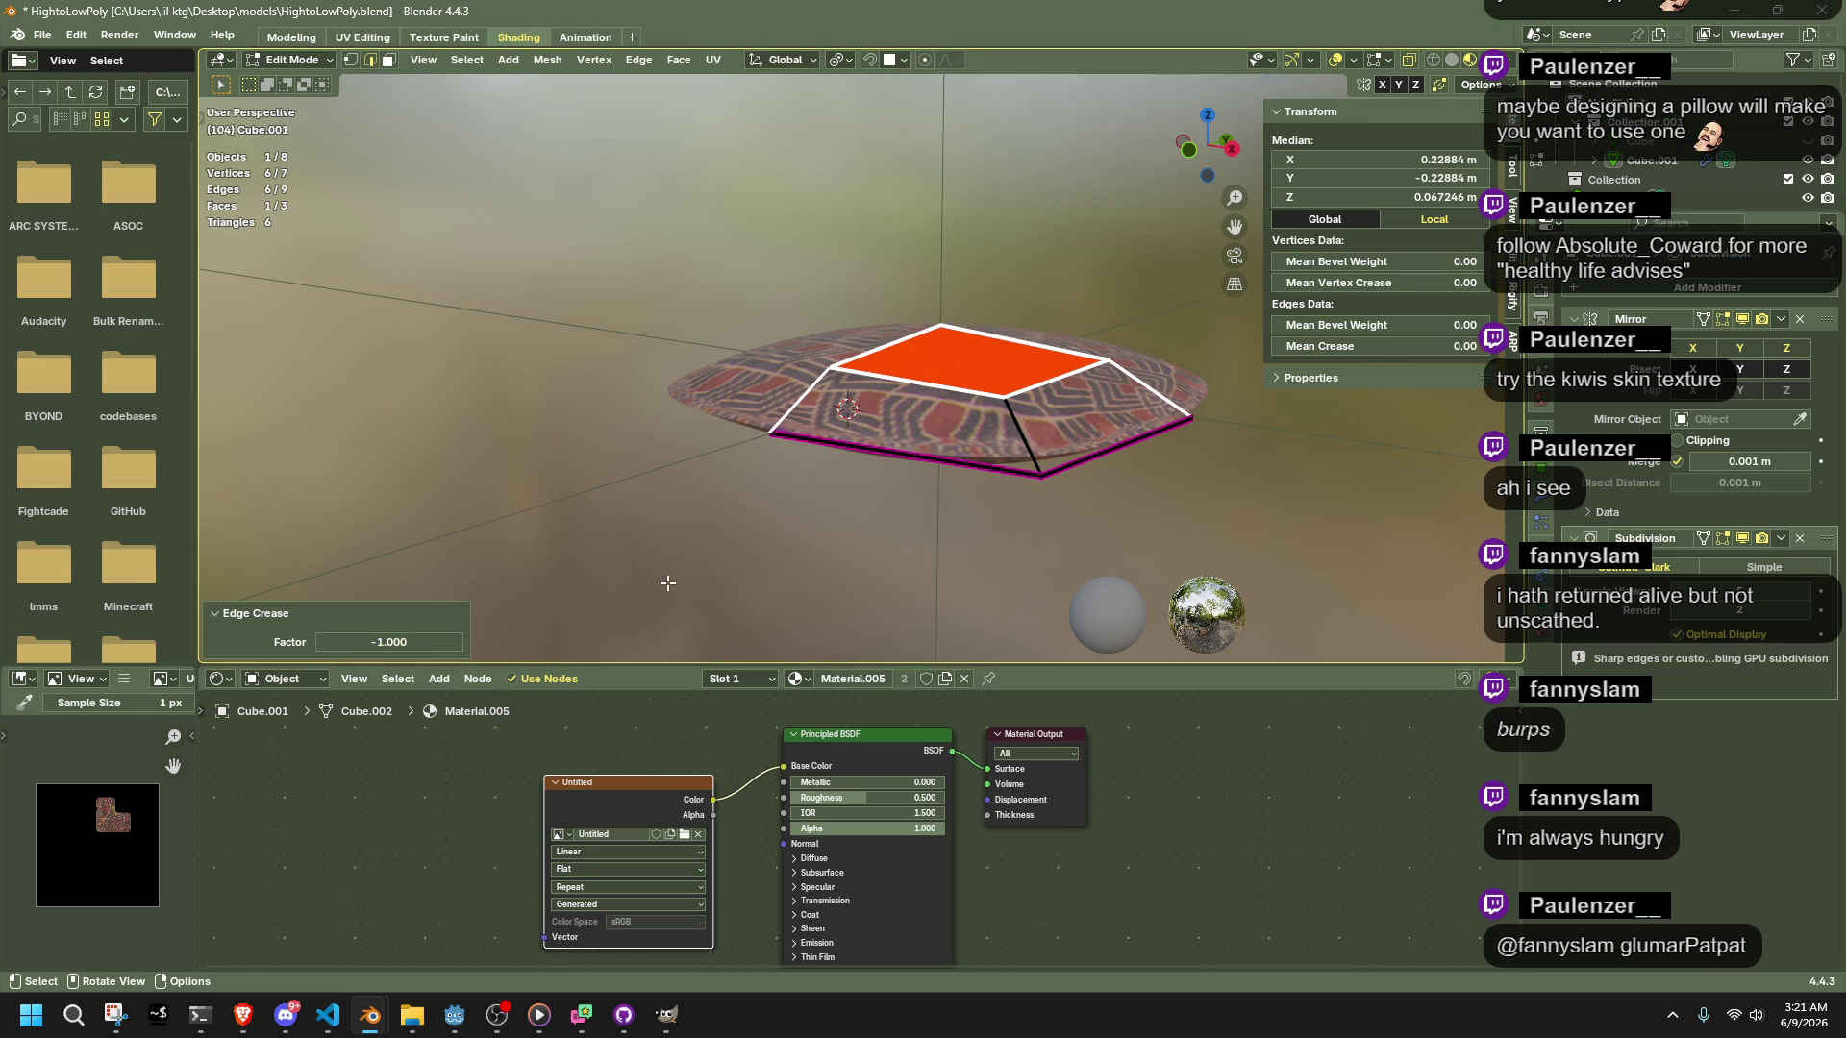
Inspect the creased pillow and add a second, empty material slot
{"action": "key", "text": "Tab"}
{"action": "mouse_move", "coordinate": [903, 436]}
{"action": "middle_mouse_down"}
{"action": "mouse_move", "coordinate": [966, 434]}
{"action": "mouse_move", "coordinate": [1051, 557]}
{"action": "middle_mouse_up"}
{"action": "left_click", "coordinate": [988, 385]}
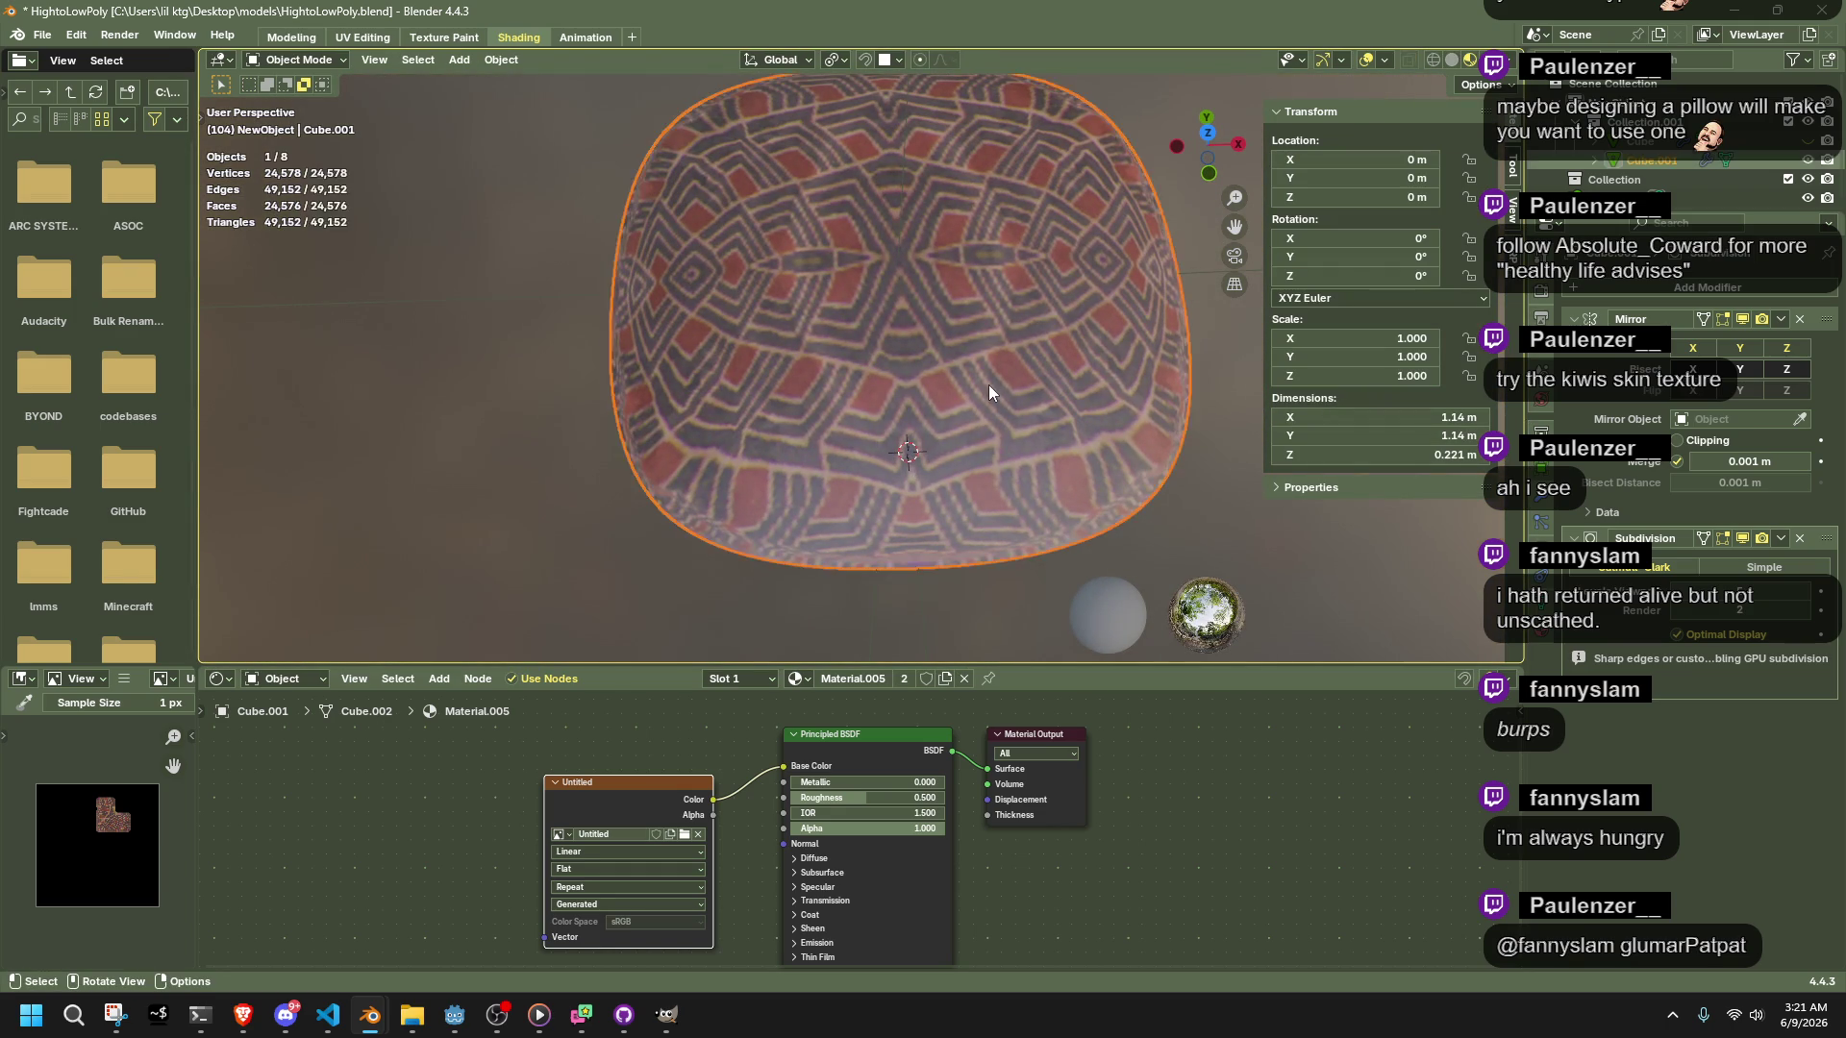
{"action": "key", "text": "Tab"}
{"action": "mouse_move", "coordinate": [990, 385]}
{"action": "middle_mouse_down"}
{"action": "mouse_move", "coordinate": [933, 278]}
{"action": "mouse_move", "coordinate": [1023, 351]}
{"action": "middle_mouse_up"}
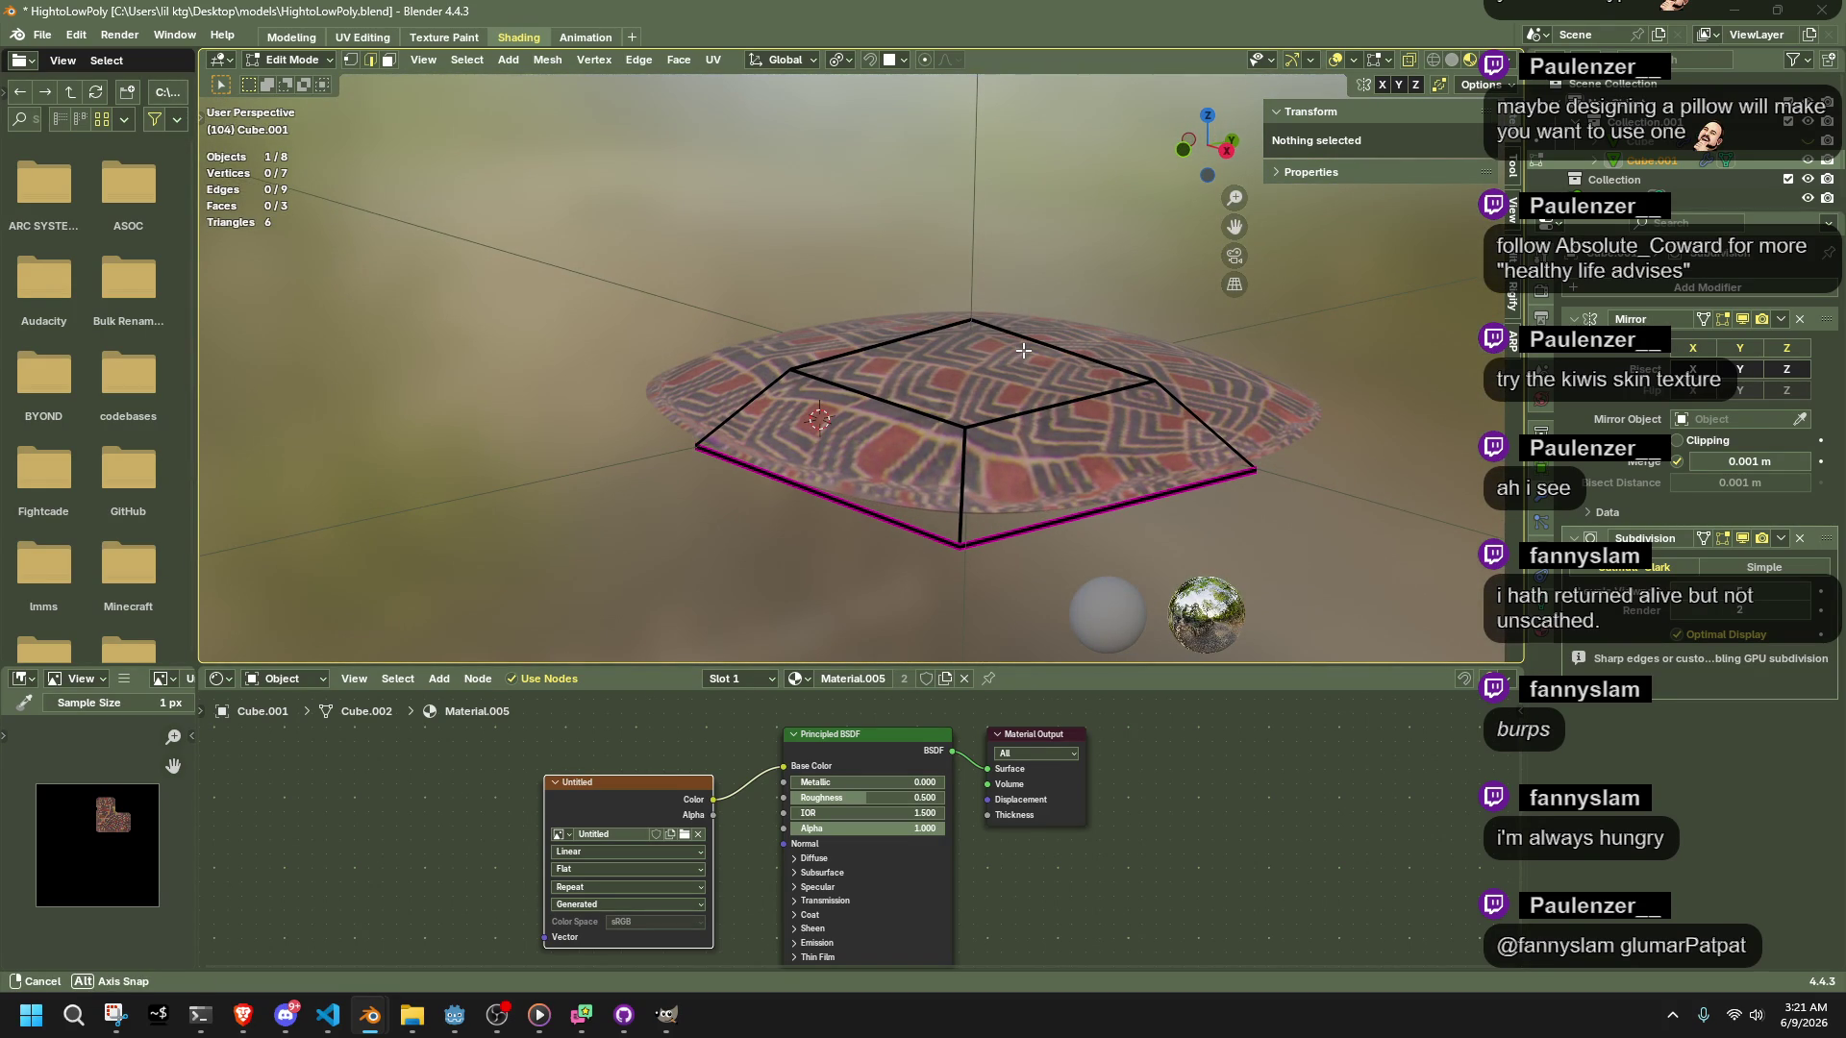
{"action": "mouse_move", "coordinate": [1023, 351]}
{"action": "middle_mouse_down"}
{"action": "mouse_move", "coordinate": [1005, 409]}
{"action": "mouse_move", "coordinate": [804, 362]}
{"action": "mouse_move", "coordinate": [1146, 409]}
{"action": "mouse_move", "coordinate": [1172, 341]}
{"action": "middle_mouse_up"}
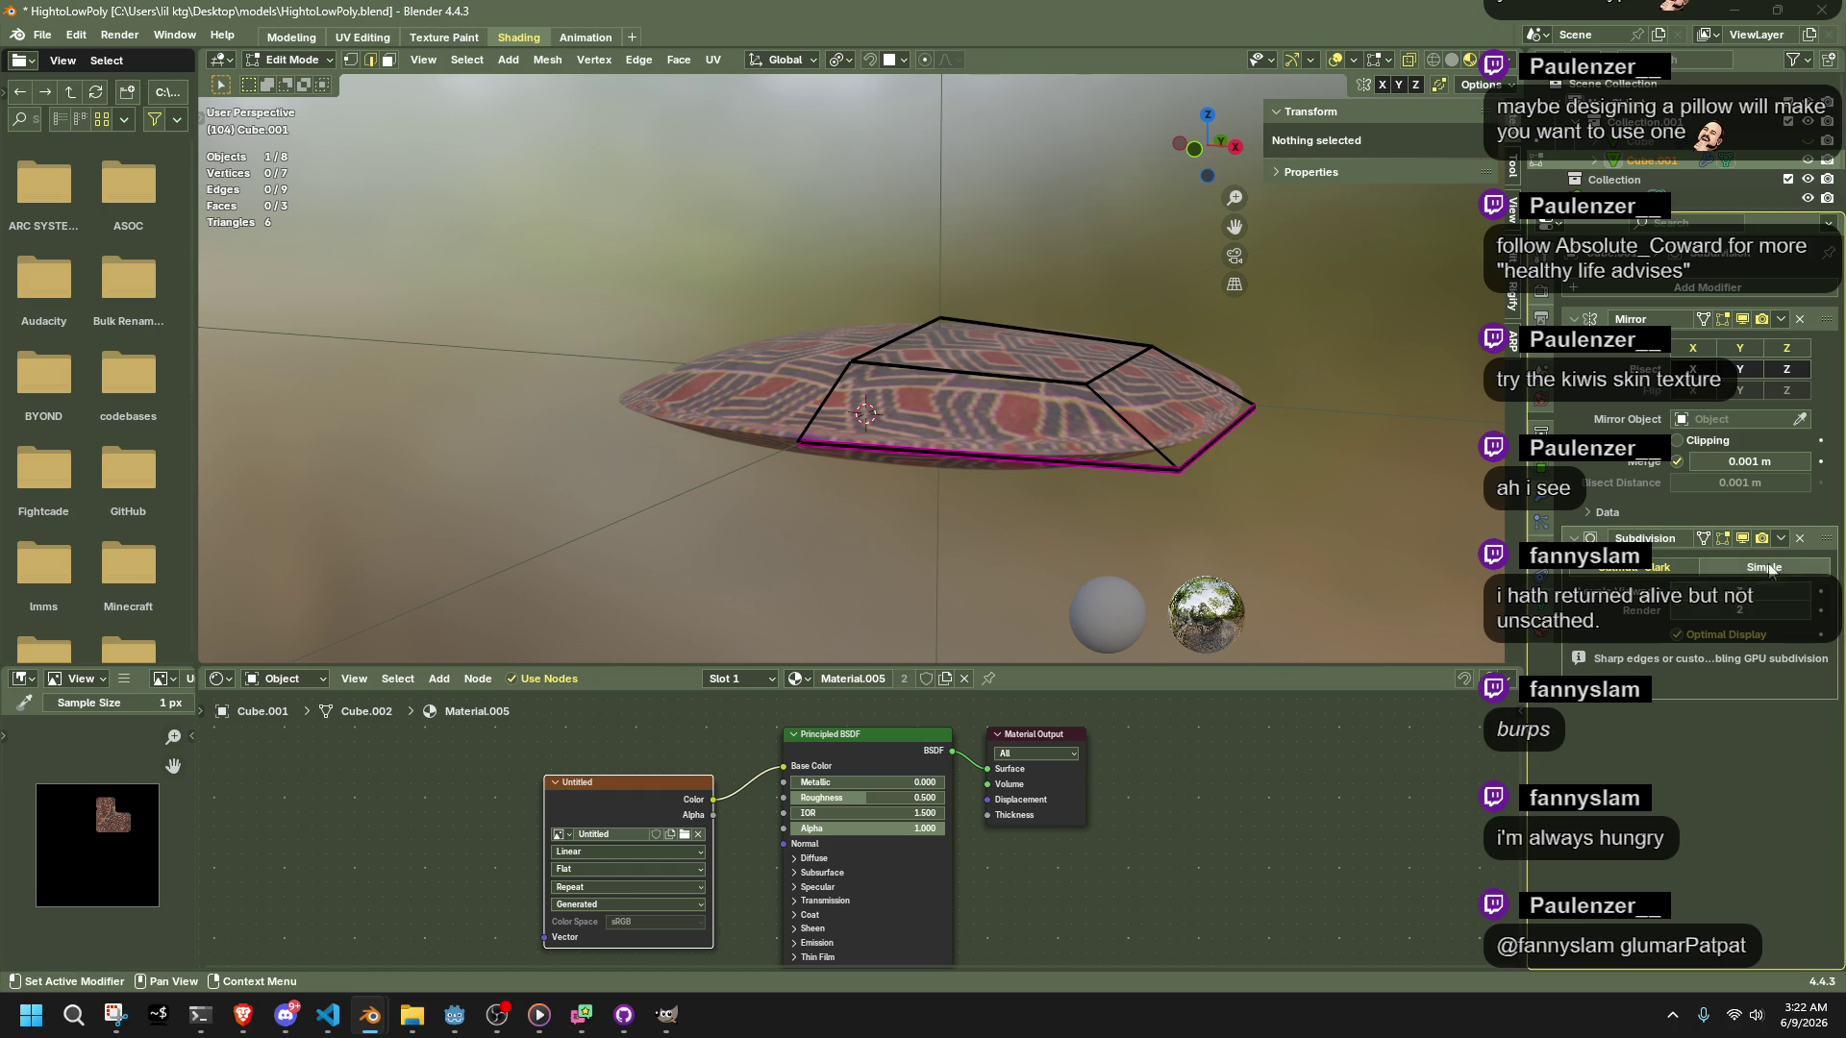
{"action": "left_click", "coordinate": [1540, 615]}
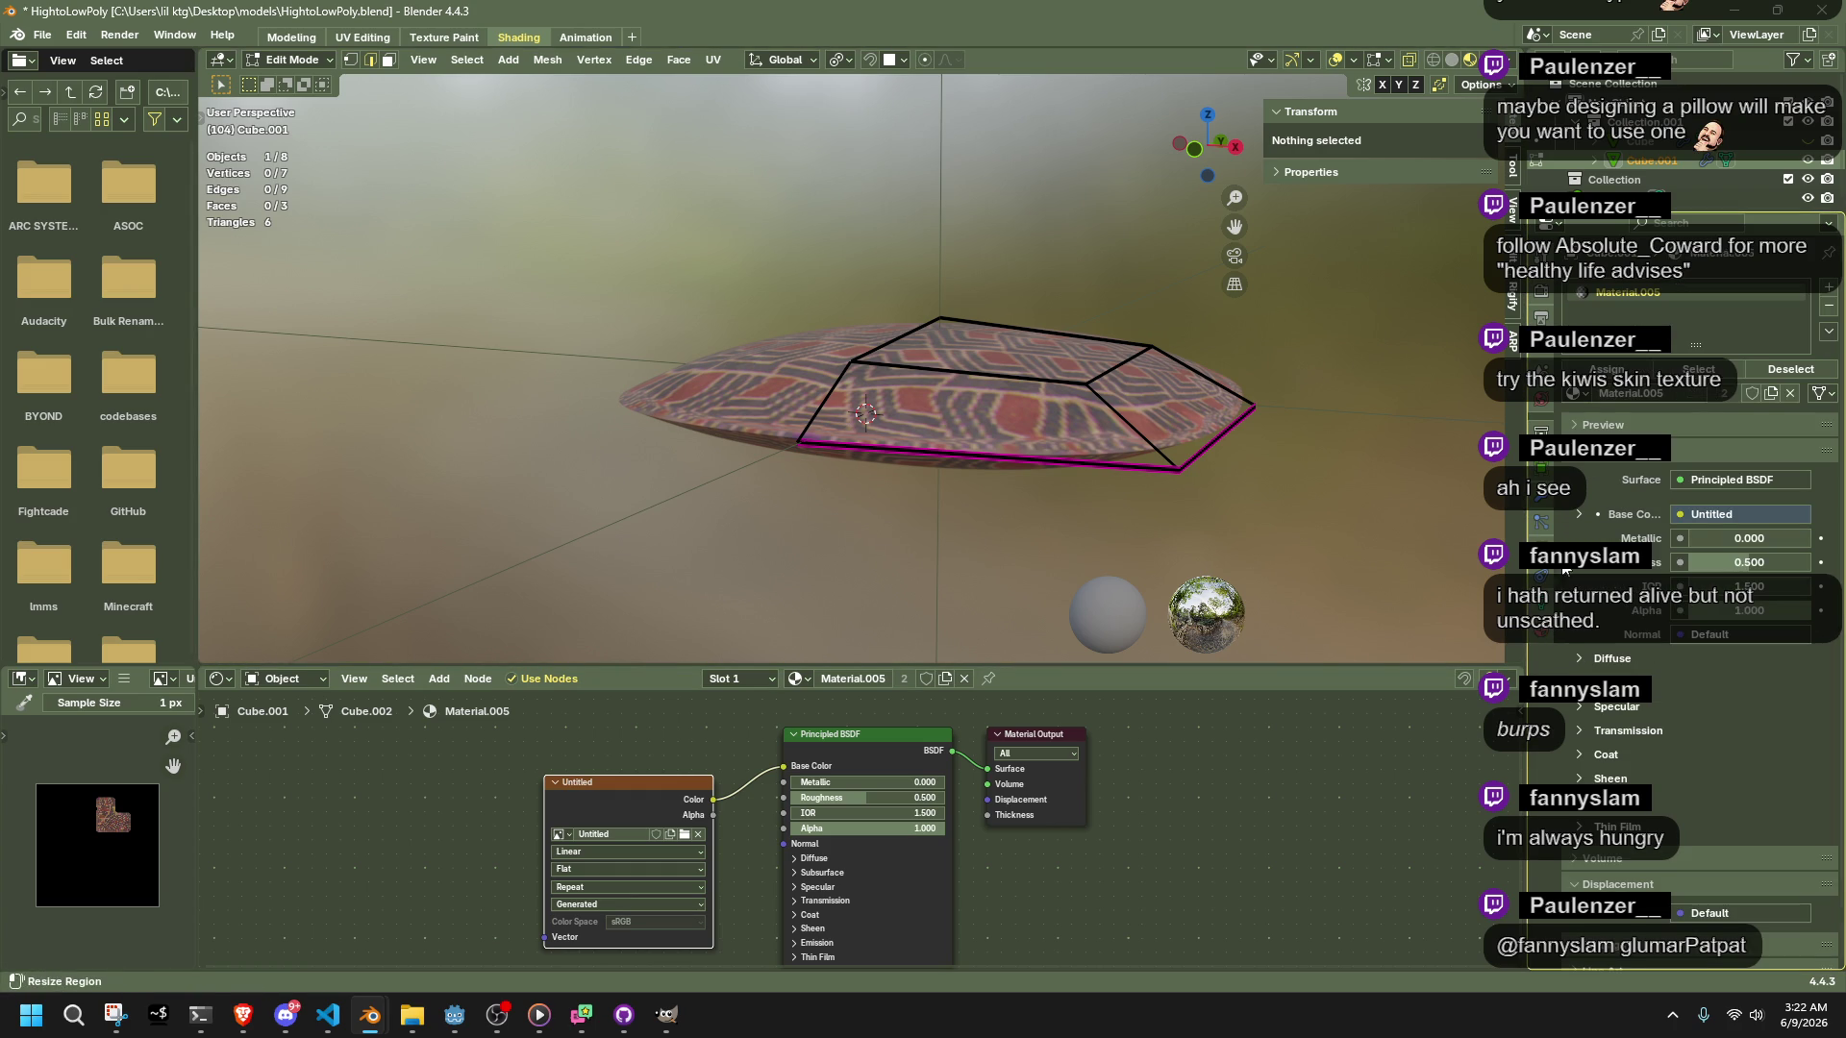
{"action": "left_click", "coordinate": [1826, 291]}
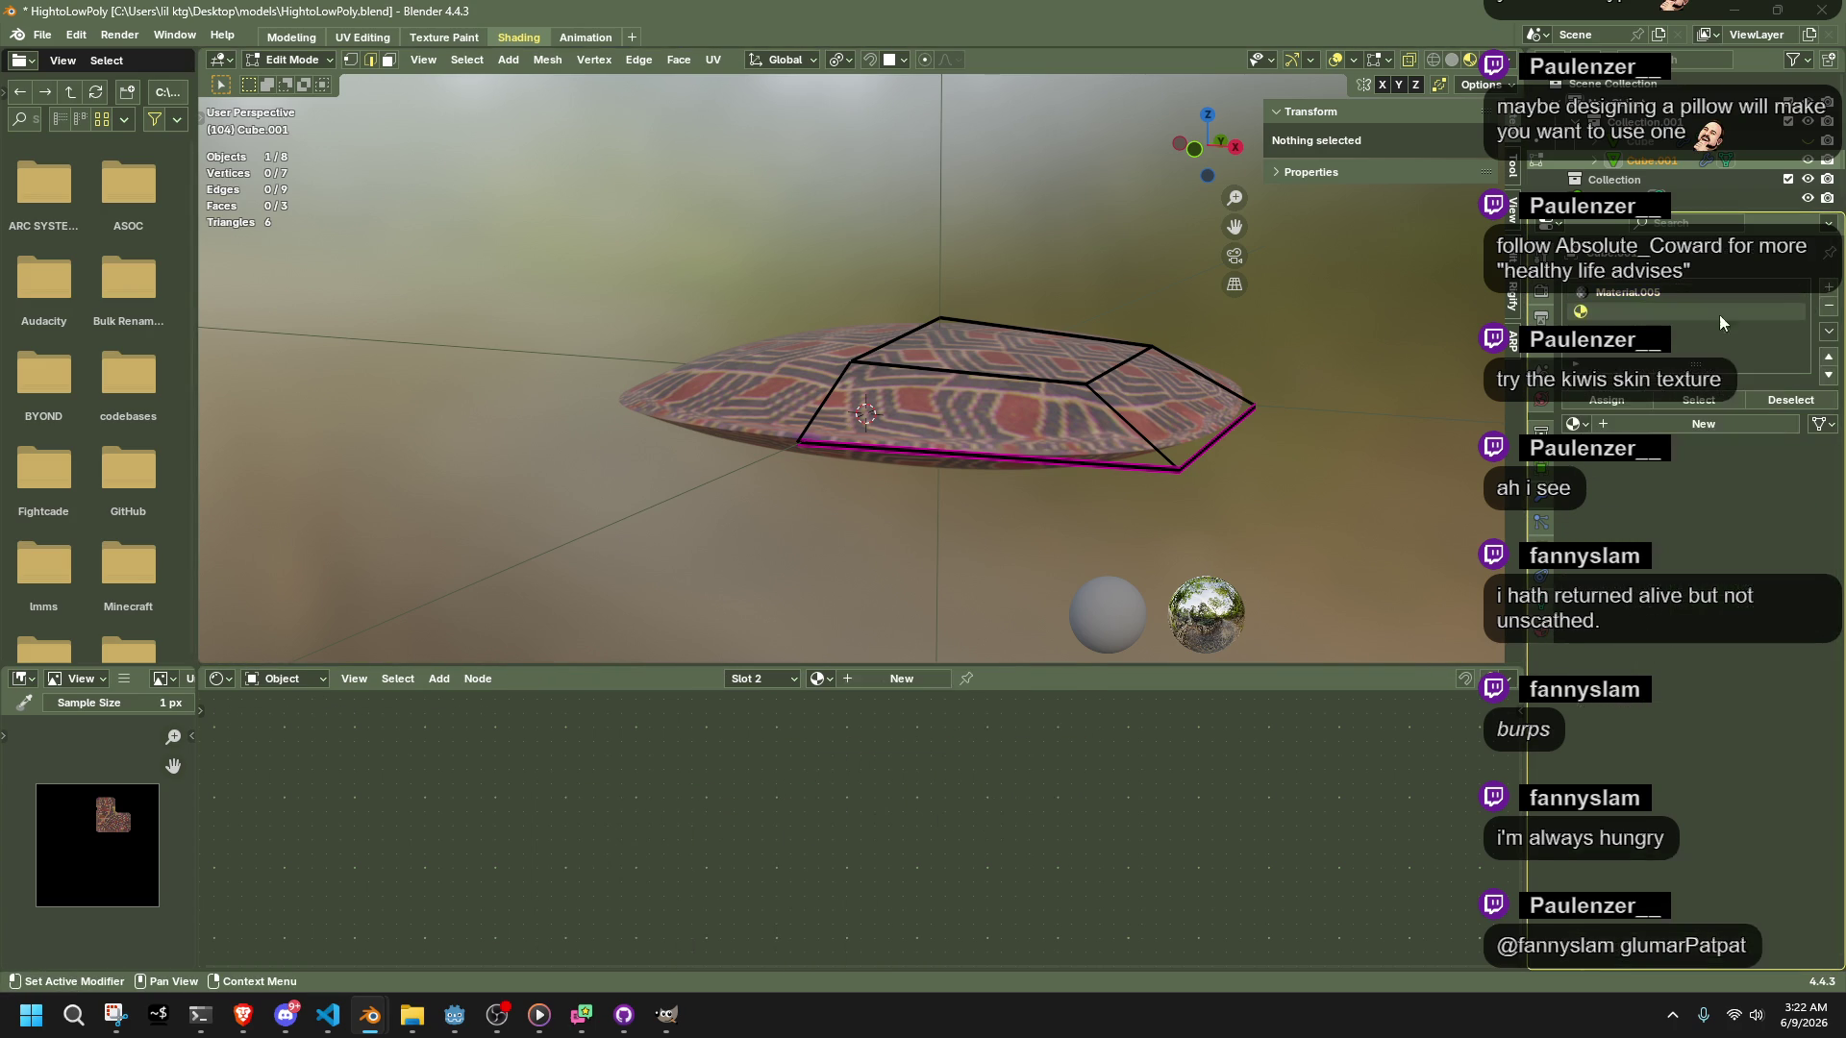
In Object Mode, remove the empty slot and Material.005, then create new Material.006
{"action": "left_click", "coordinate": [1831, 355]}
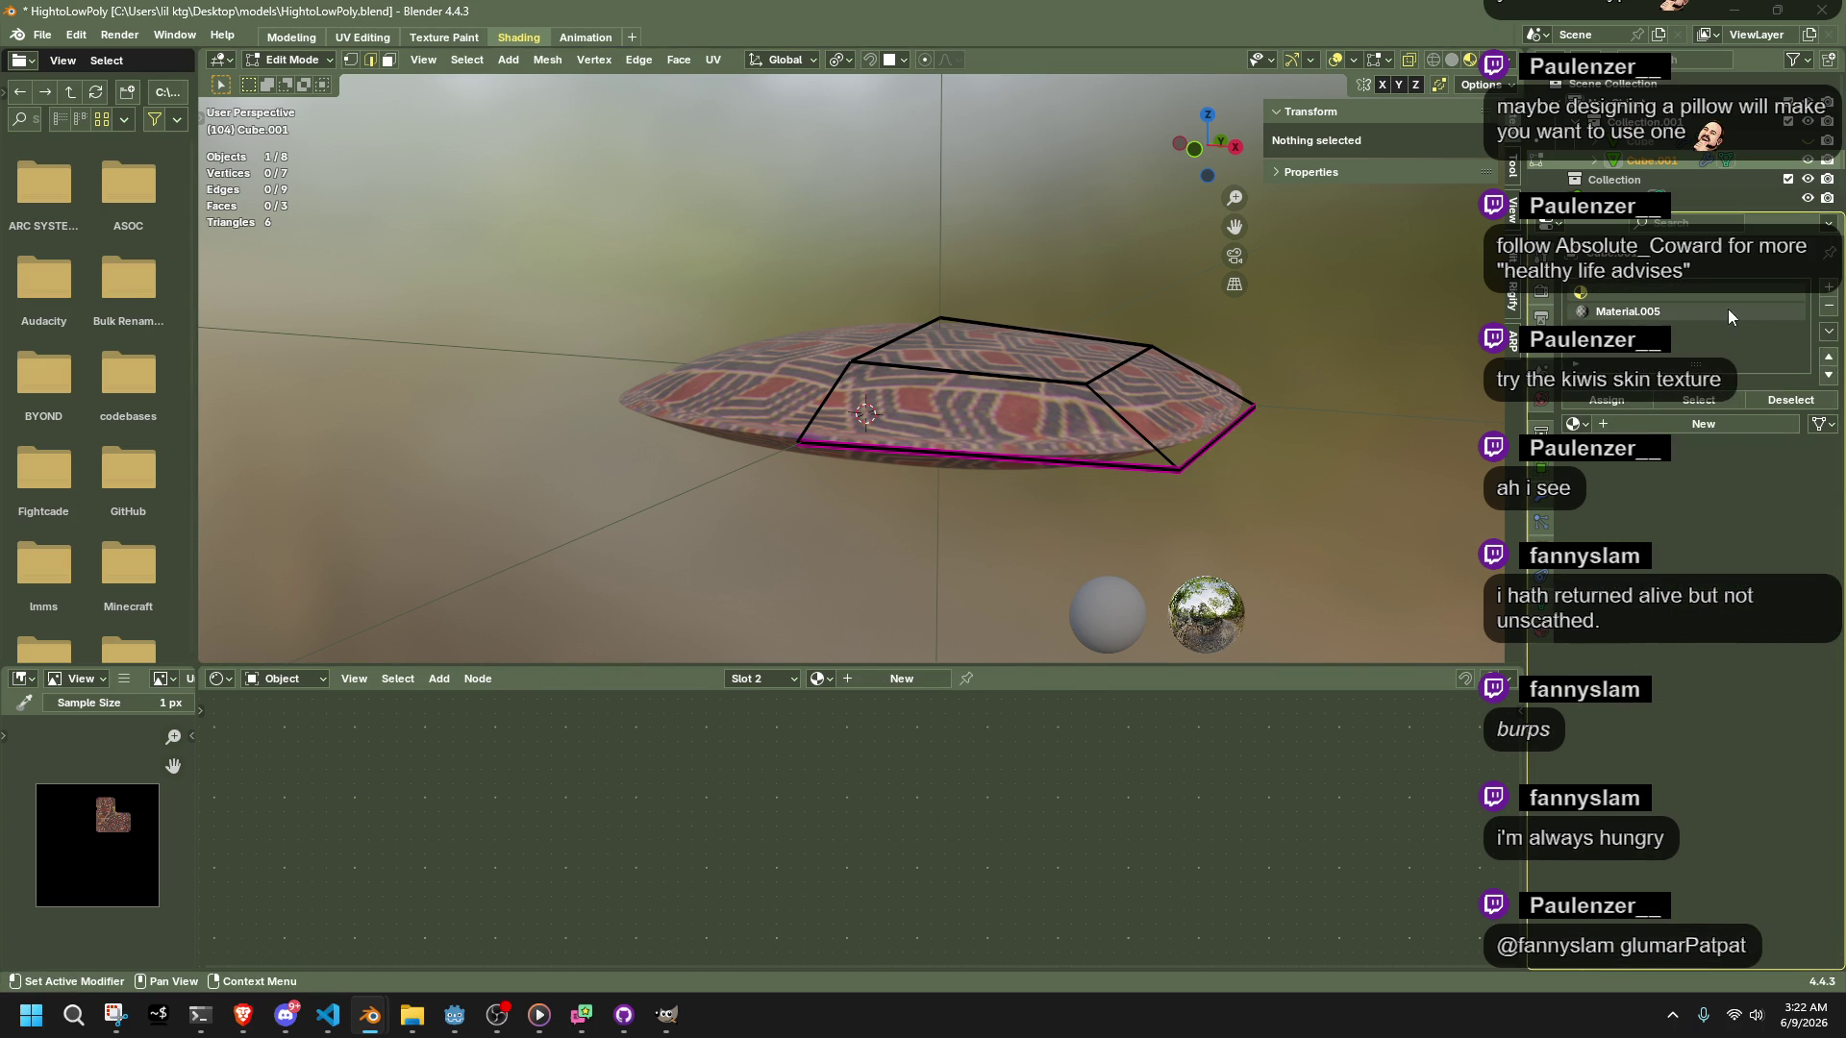
{"action": "left_click", "coordinate": [1736, 308]}
{"action": "left_click", "coordinate": [1828, 306]}
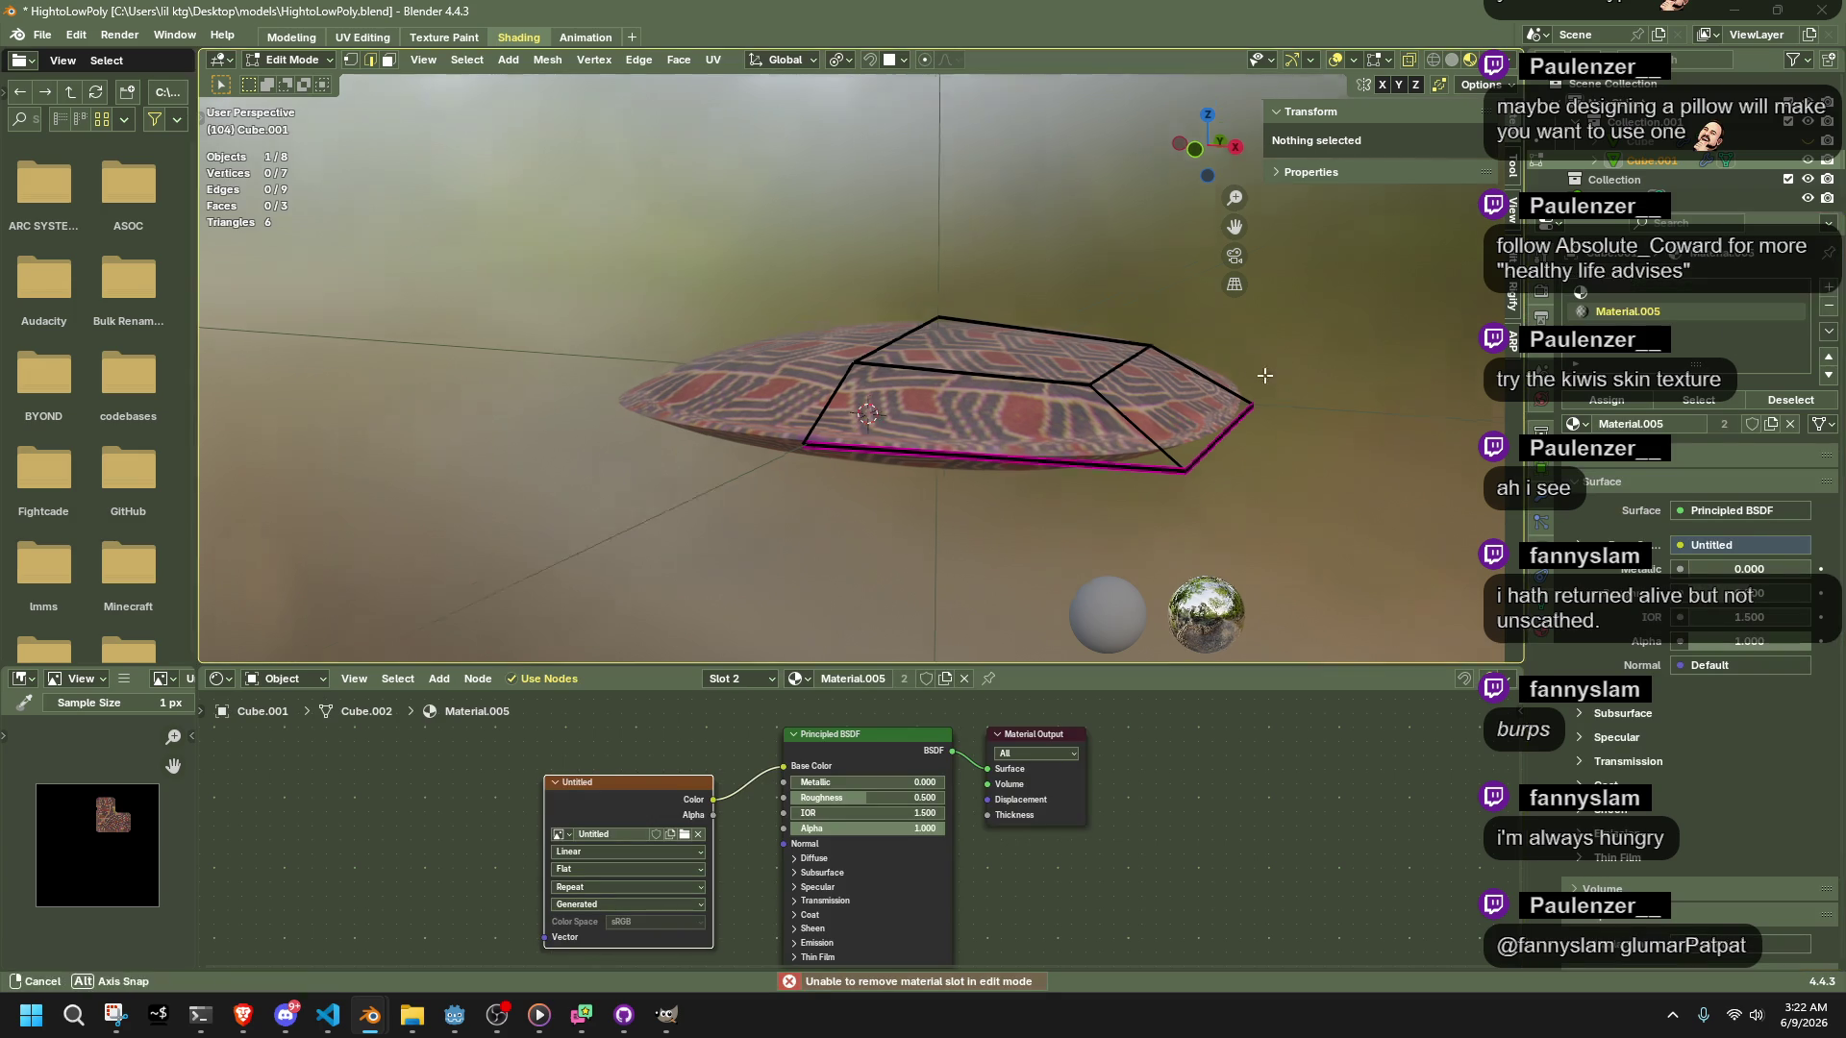
{"action": "key", "text": "Tab"}
{"action": "middle_click_drag", "start_coordinate": [1255, 371], "coordinate": [1249, 433]}
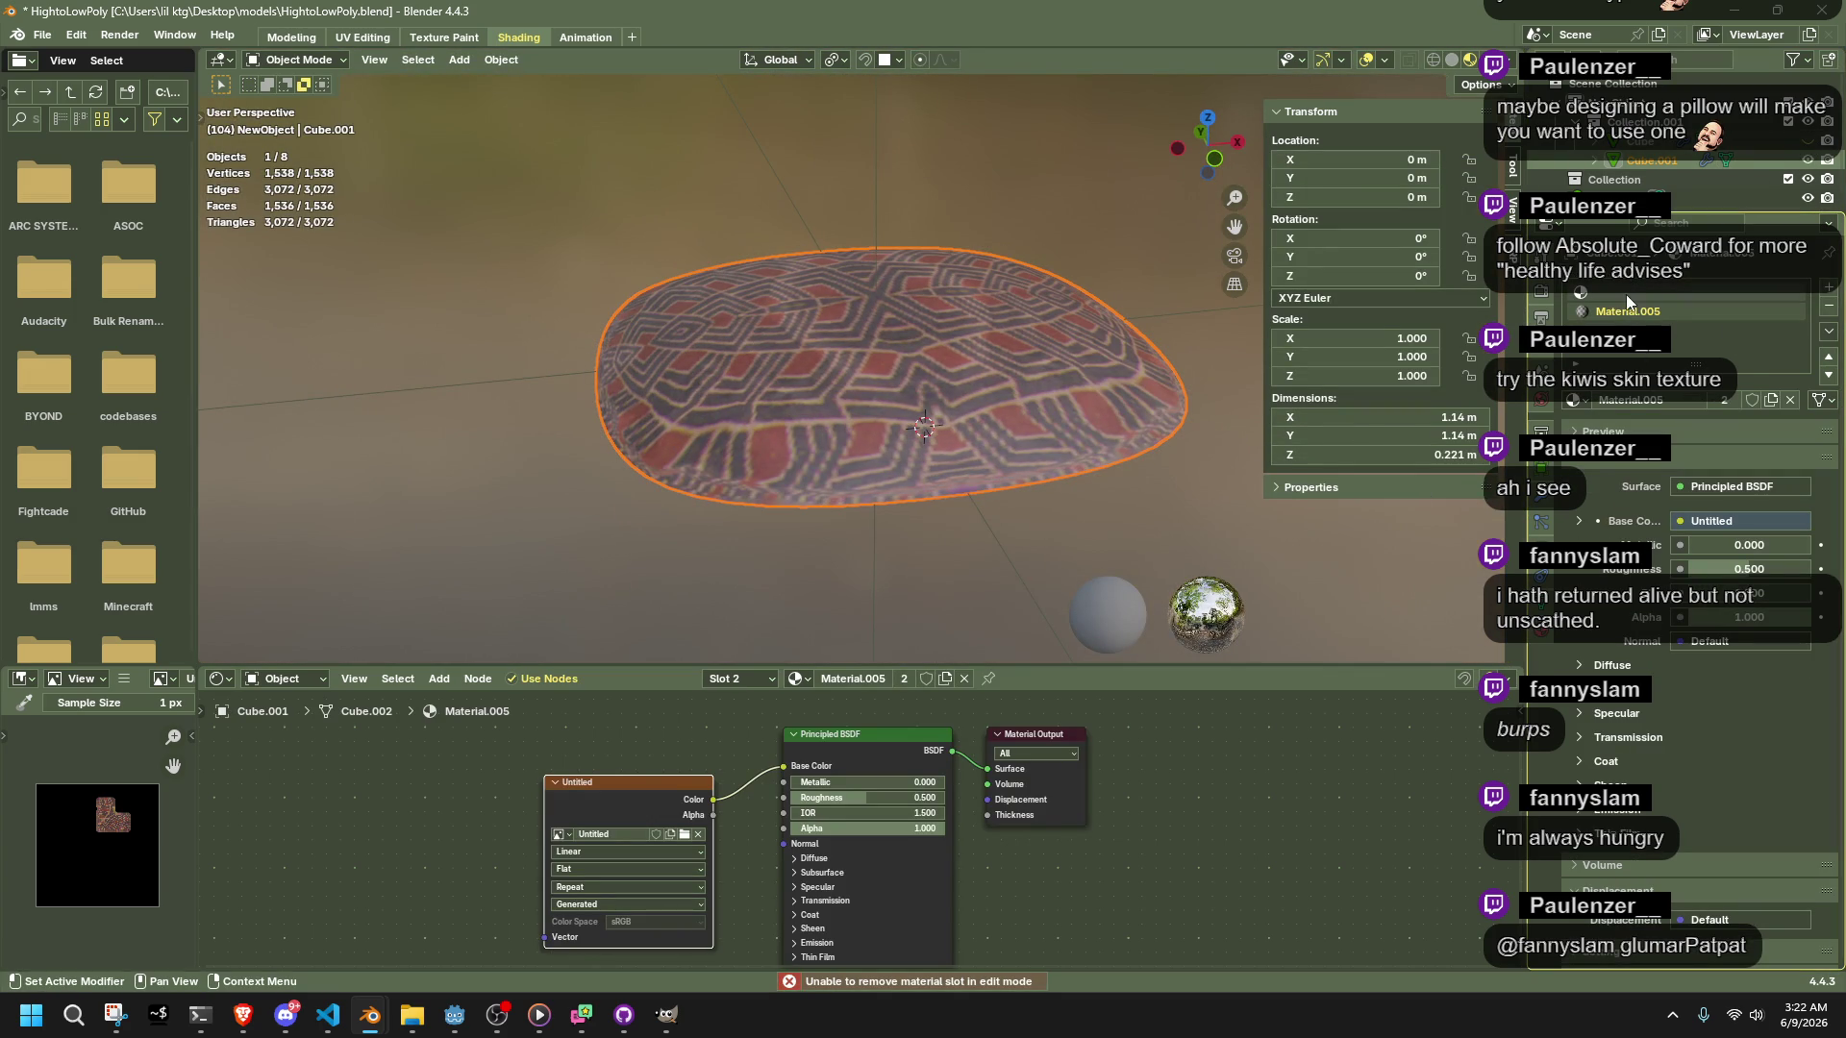
{"action": "left_click", "coordinate": [1828, 306]}
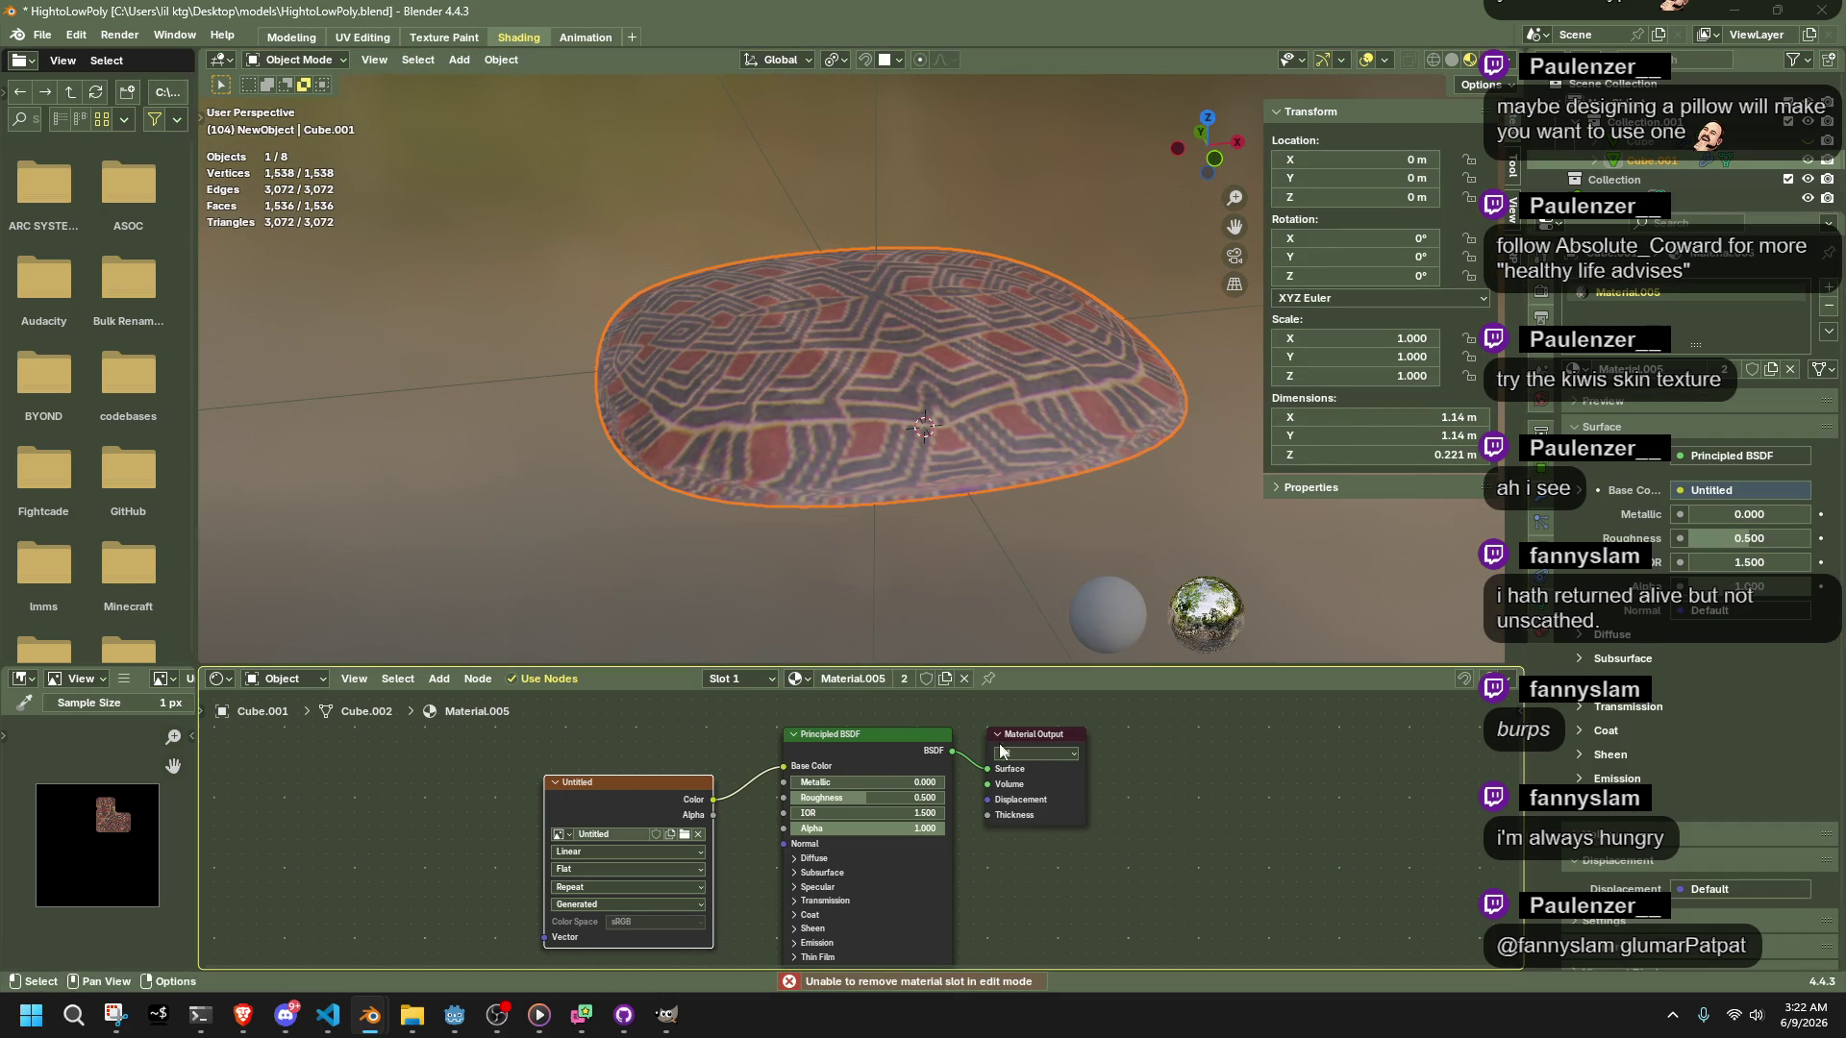
{"action": "left_click", "coordinate": [1829, 307]}
{"action": "left_click", "coordinate": [1616, 371]}
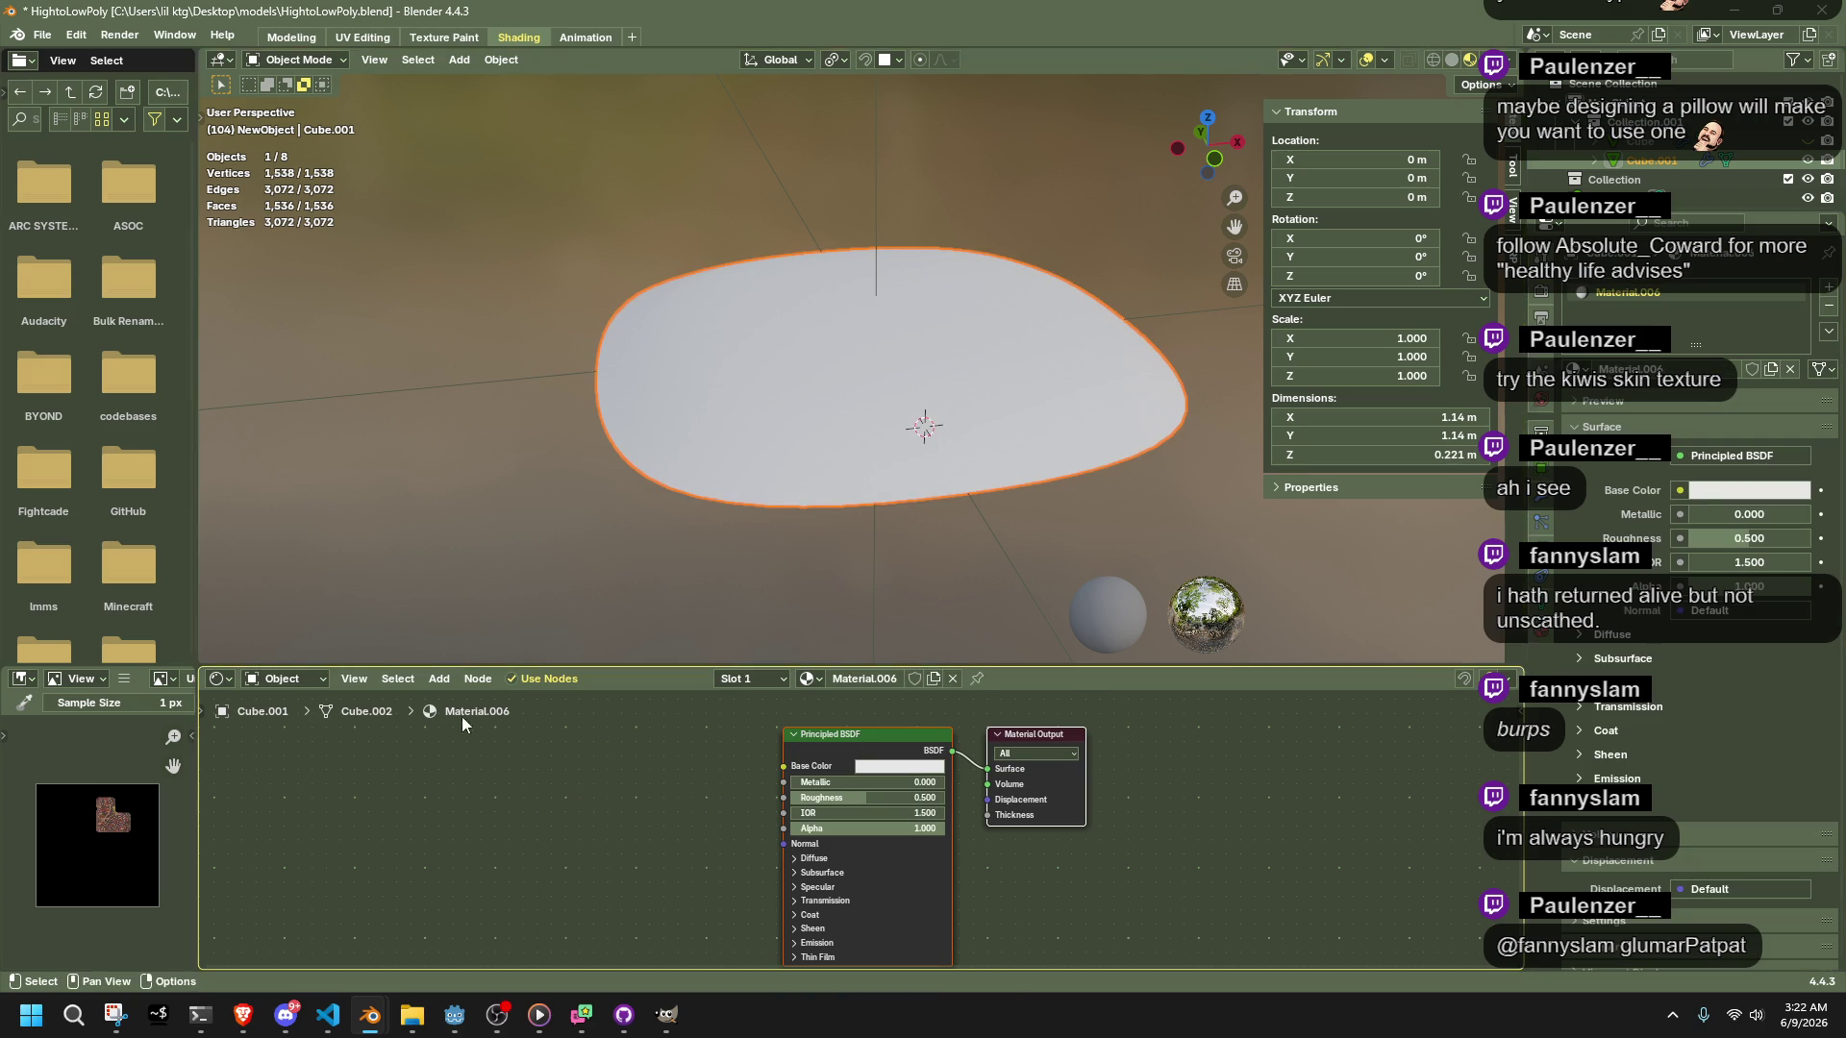
Add an Image Texture node to Material.006 and link its Color to Base Color
{"action": "left_click", "coordinate": [439, 680]}
{"action": "mouse_move", "coordinate": [482, 794]}
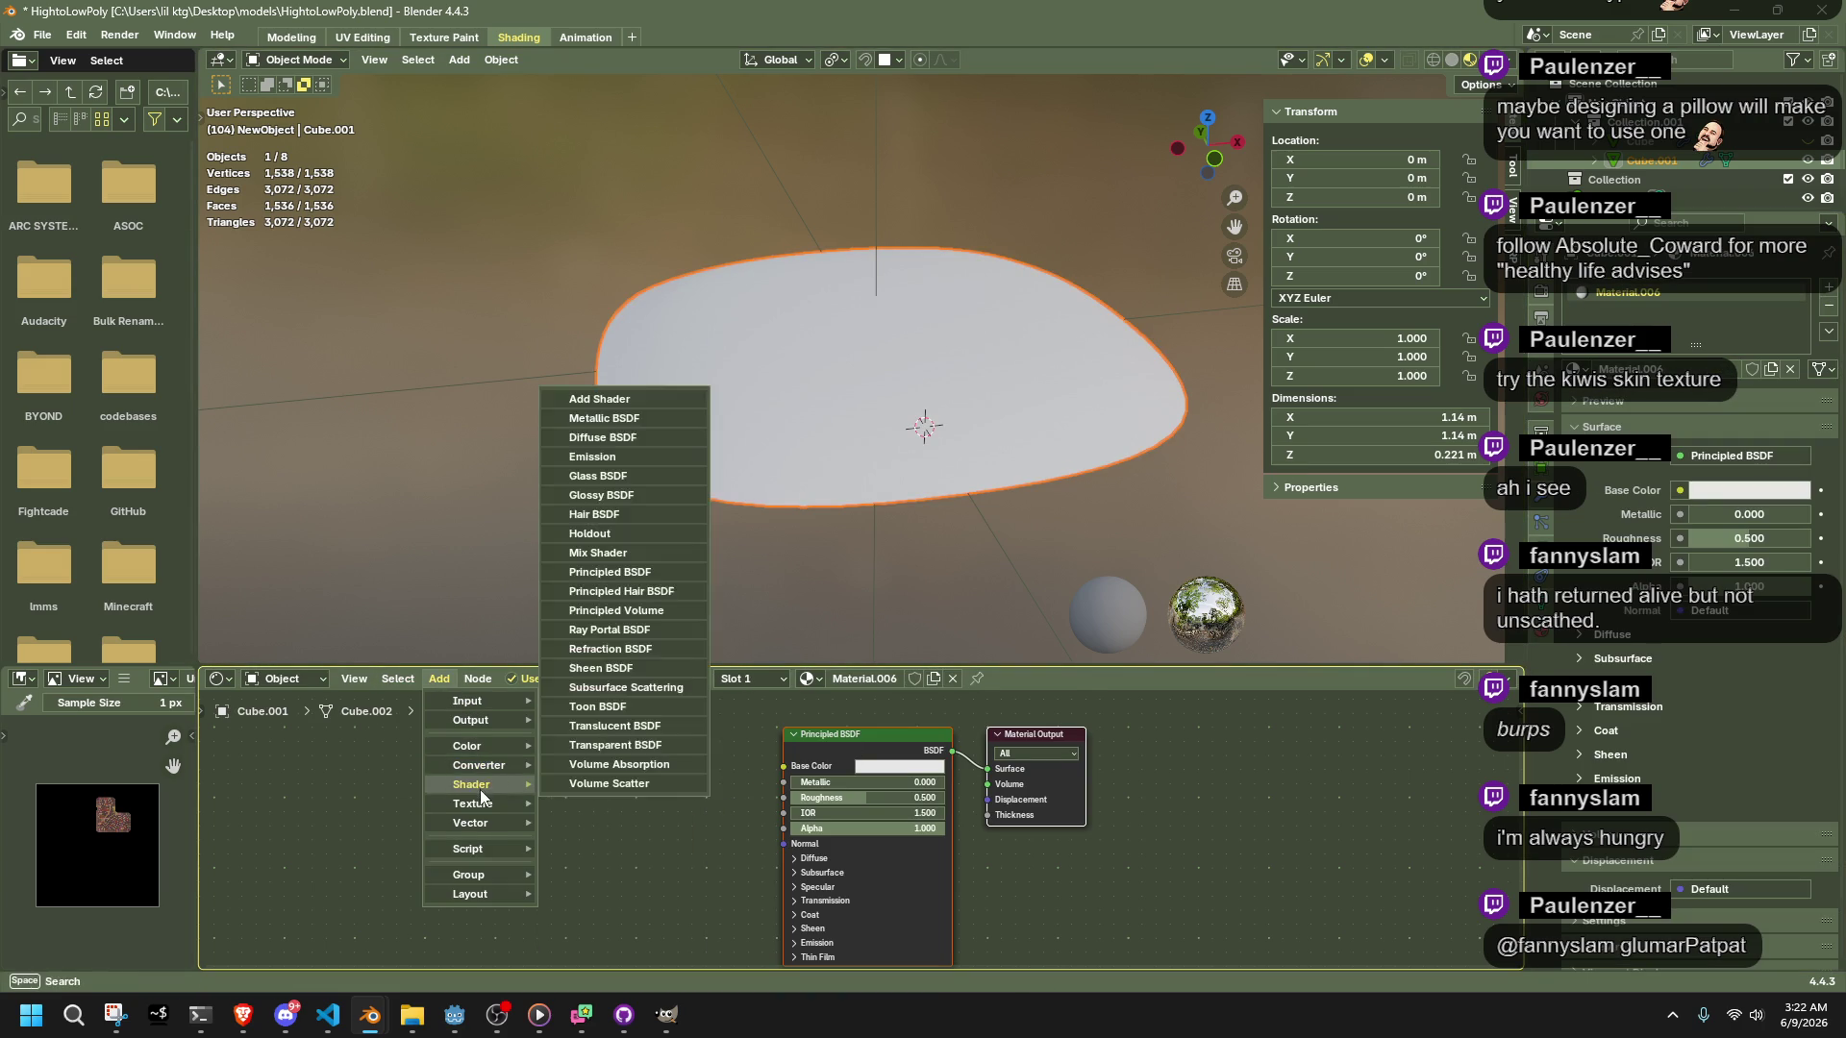
{"action": "left_click", "coordinate": [591, 668]}
{"action": "left_click", "coordinate": [704, 813]}
{"action": "left_click_drag", "start_coordinate": [707, 813], "coordinate": [783, 766]}
Load FAB_PATTERN01.png from the assets\textures folder into the Image Texture node
{"action": "left_click", "coordinate": [655, 844]}
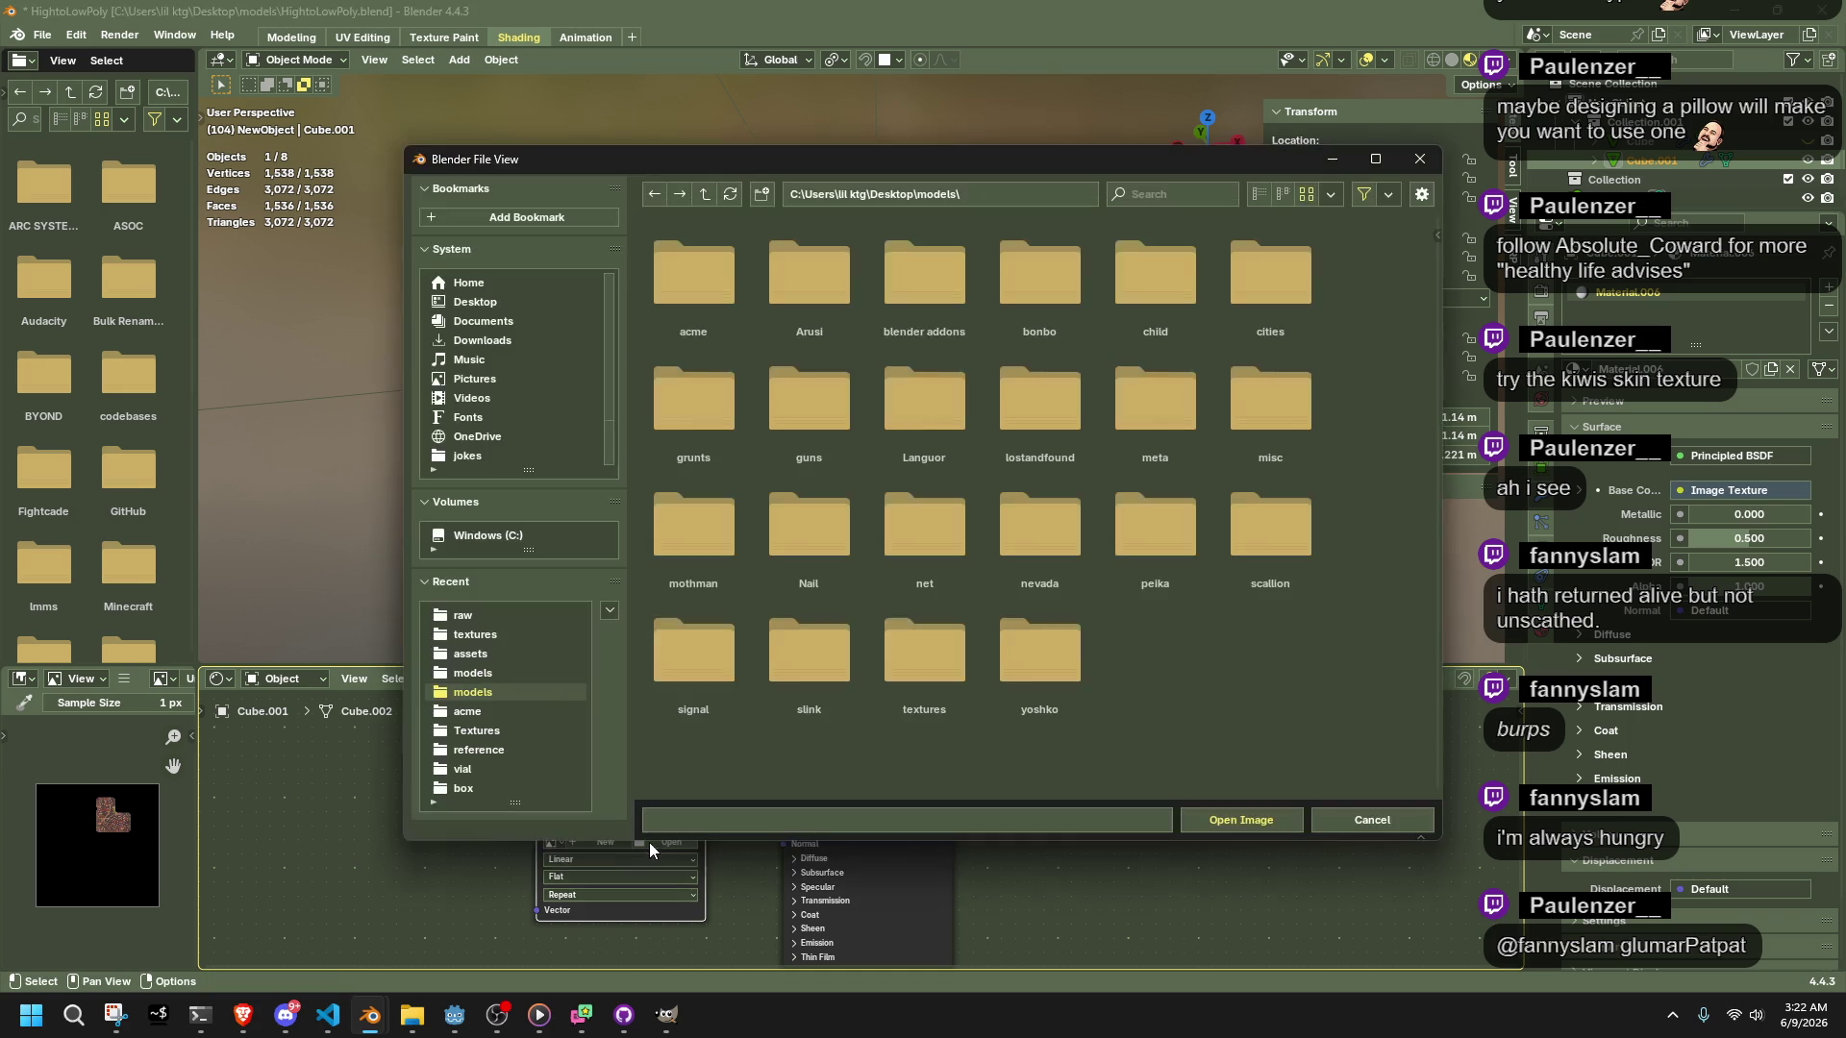
{"action": "left_click", "coordinate": [516, 650]}
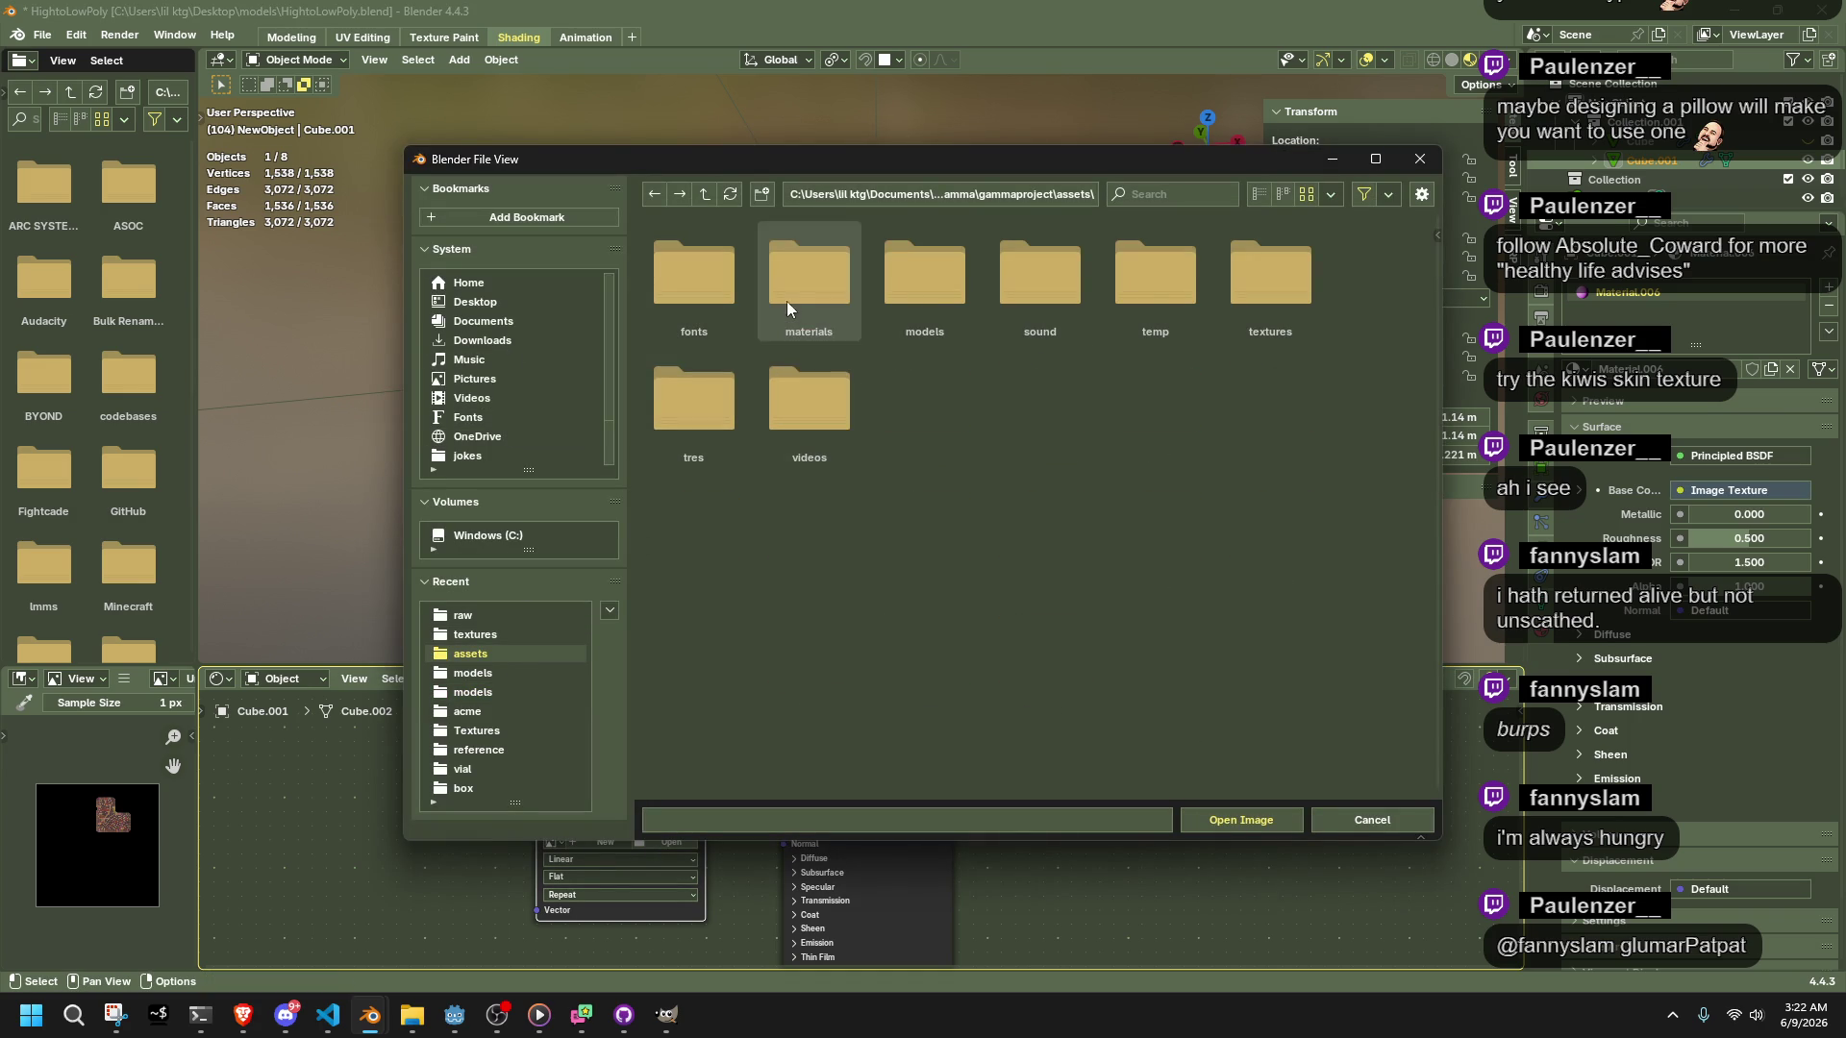
{"action": "double_click", "coordinate": [1247, 287]}
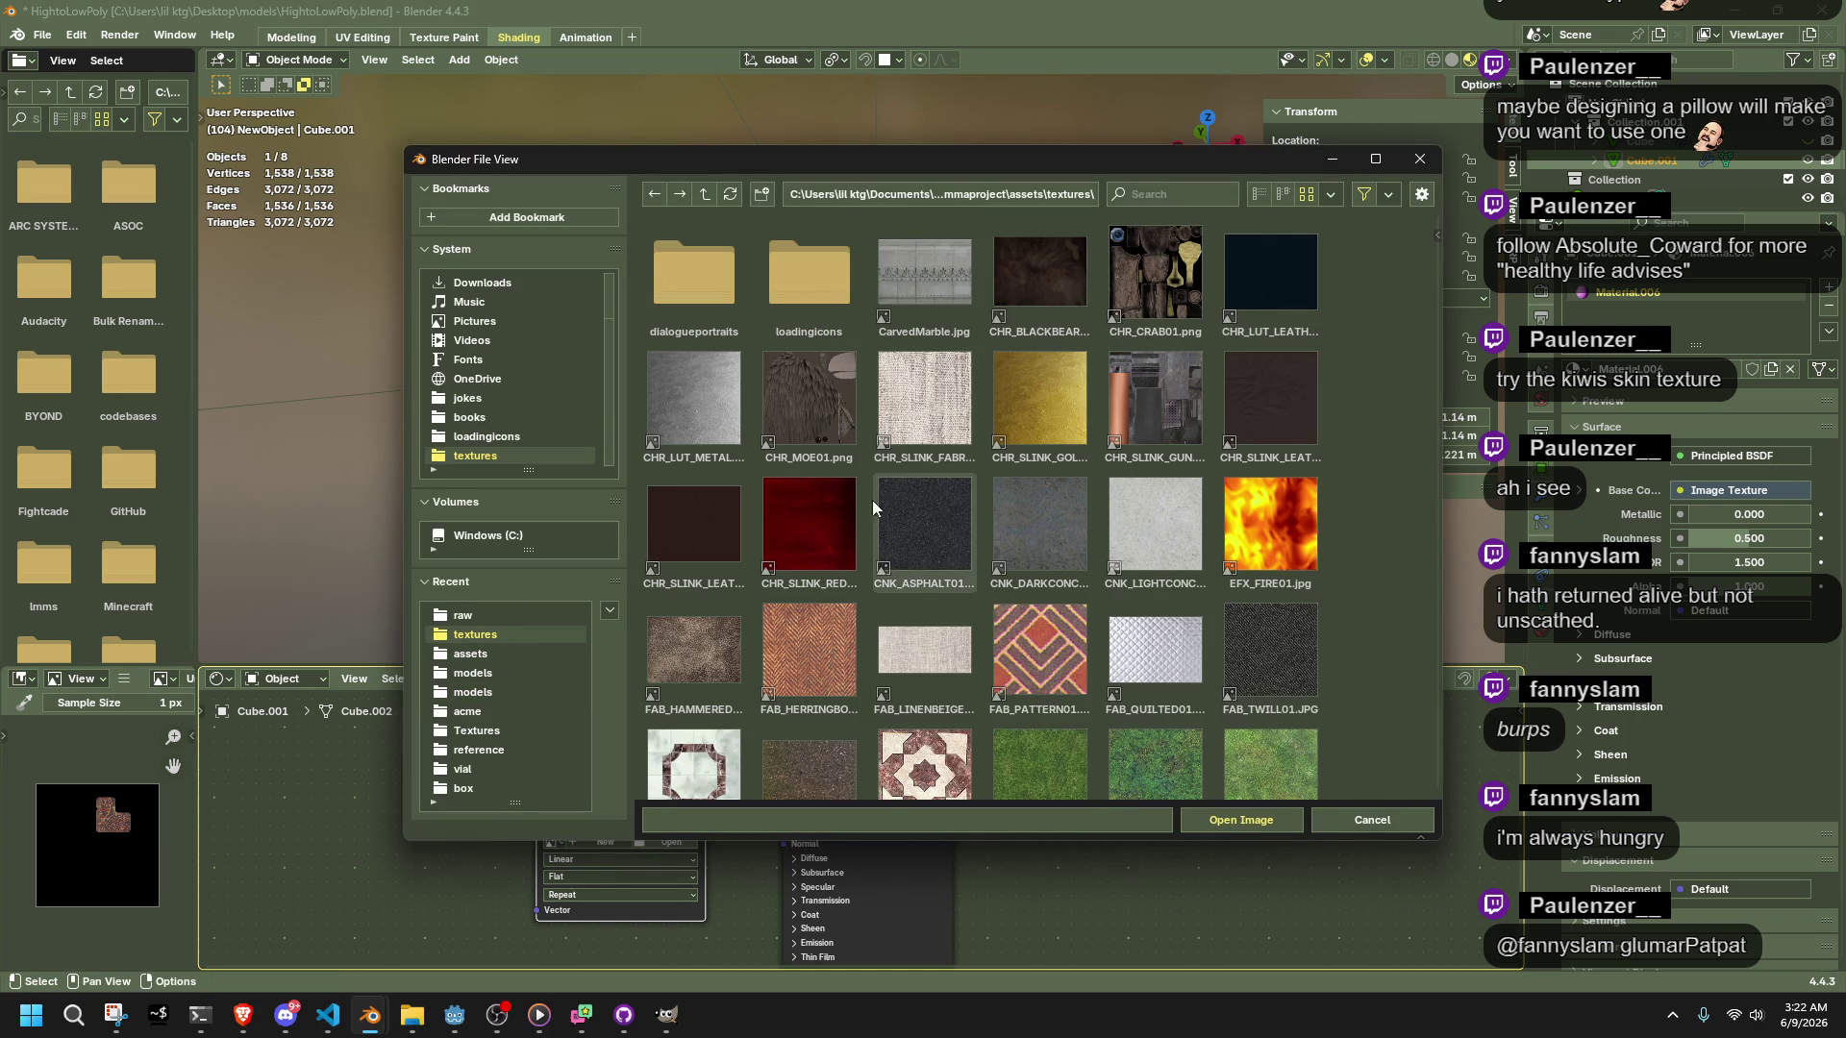
{"action": "scroll", "coordinate": [863, 509], "scroll_direction": "down", "scroll_amount": 10}
{"action": "scroll", "coordinate": [863, 509], "scroll_direction": "down", "scroll_amount": 2}
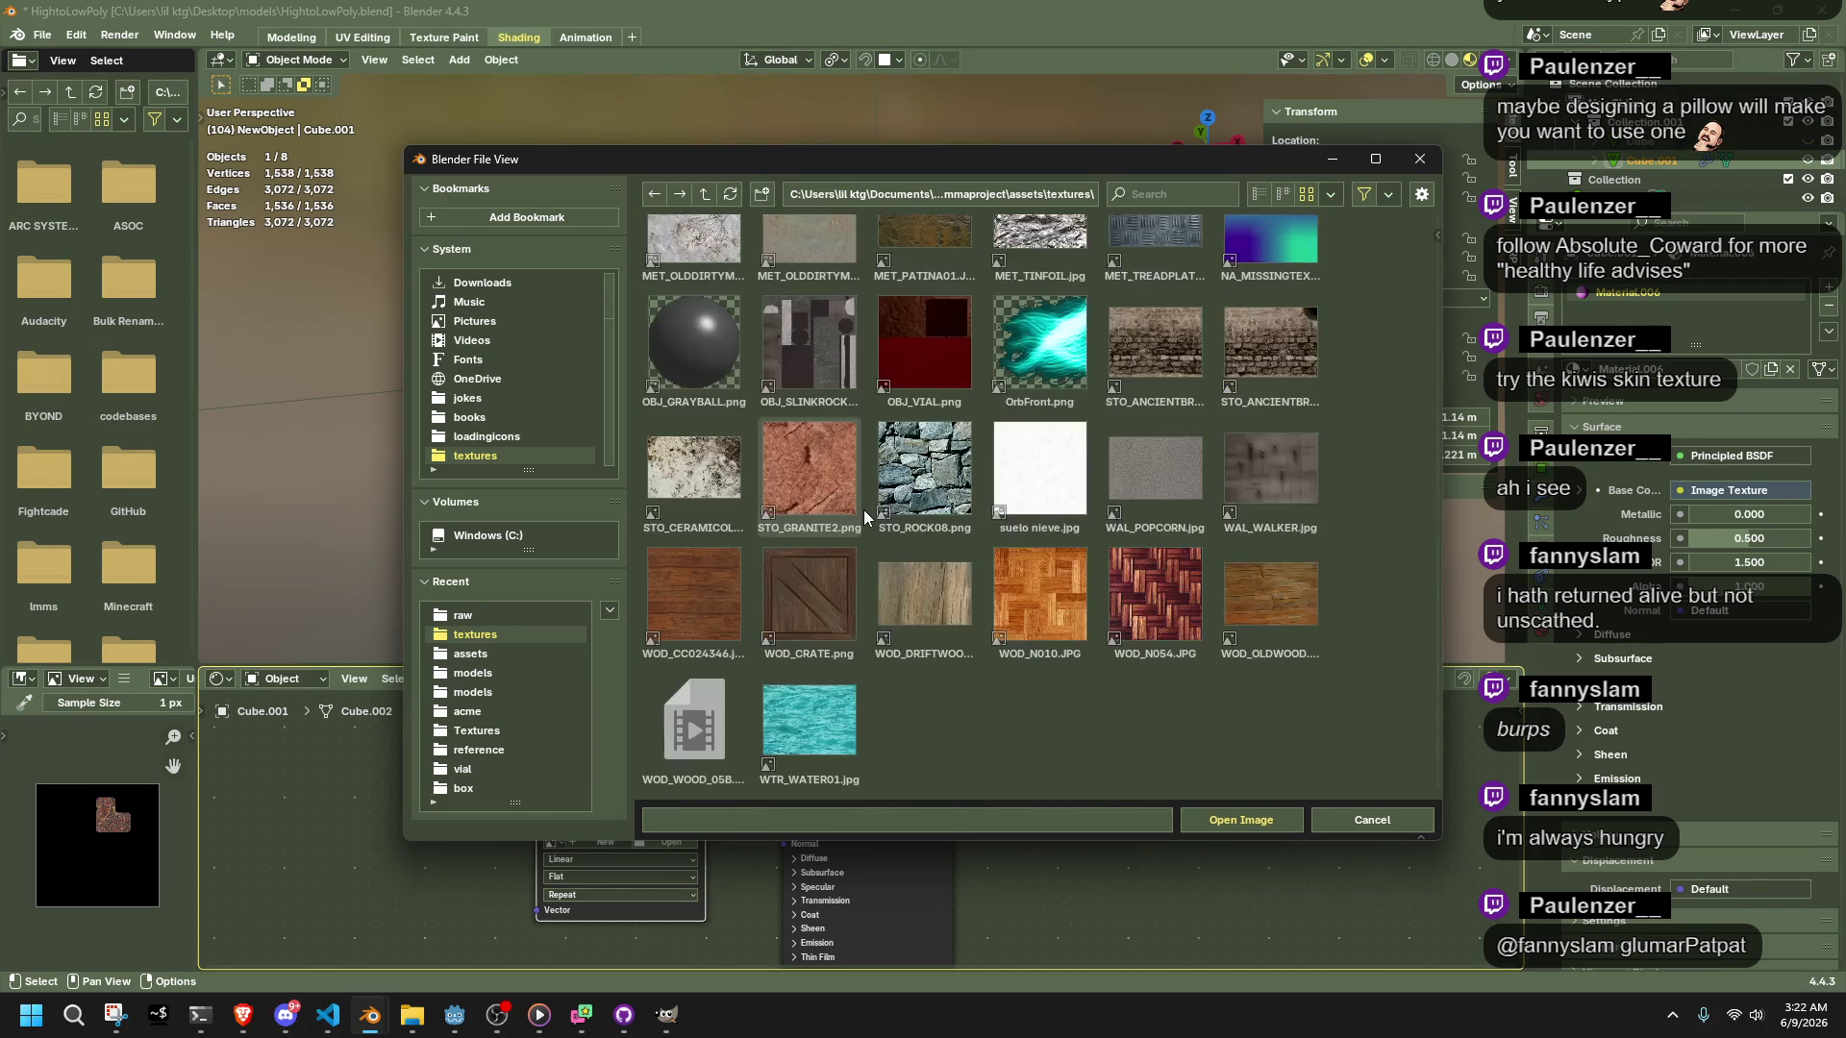
{"action": "scroll", "coordinate": [865, 516], "scroll_direction": "up", "scroll_amount": 5}
{"action": "scroll", "coordinate": [867, 522], "scroll_direction": "up", "scroll_amount": 5}
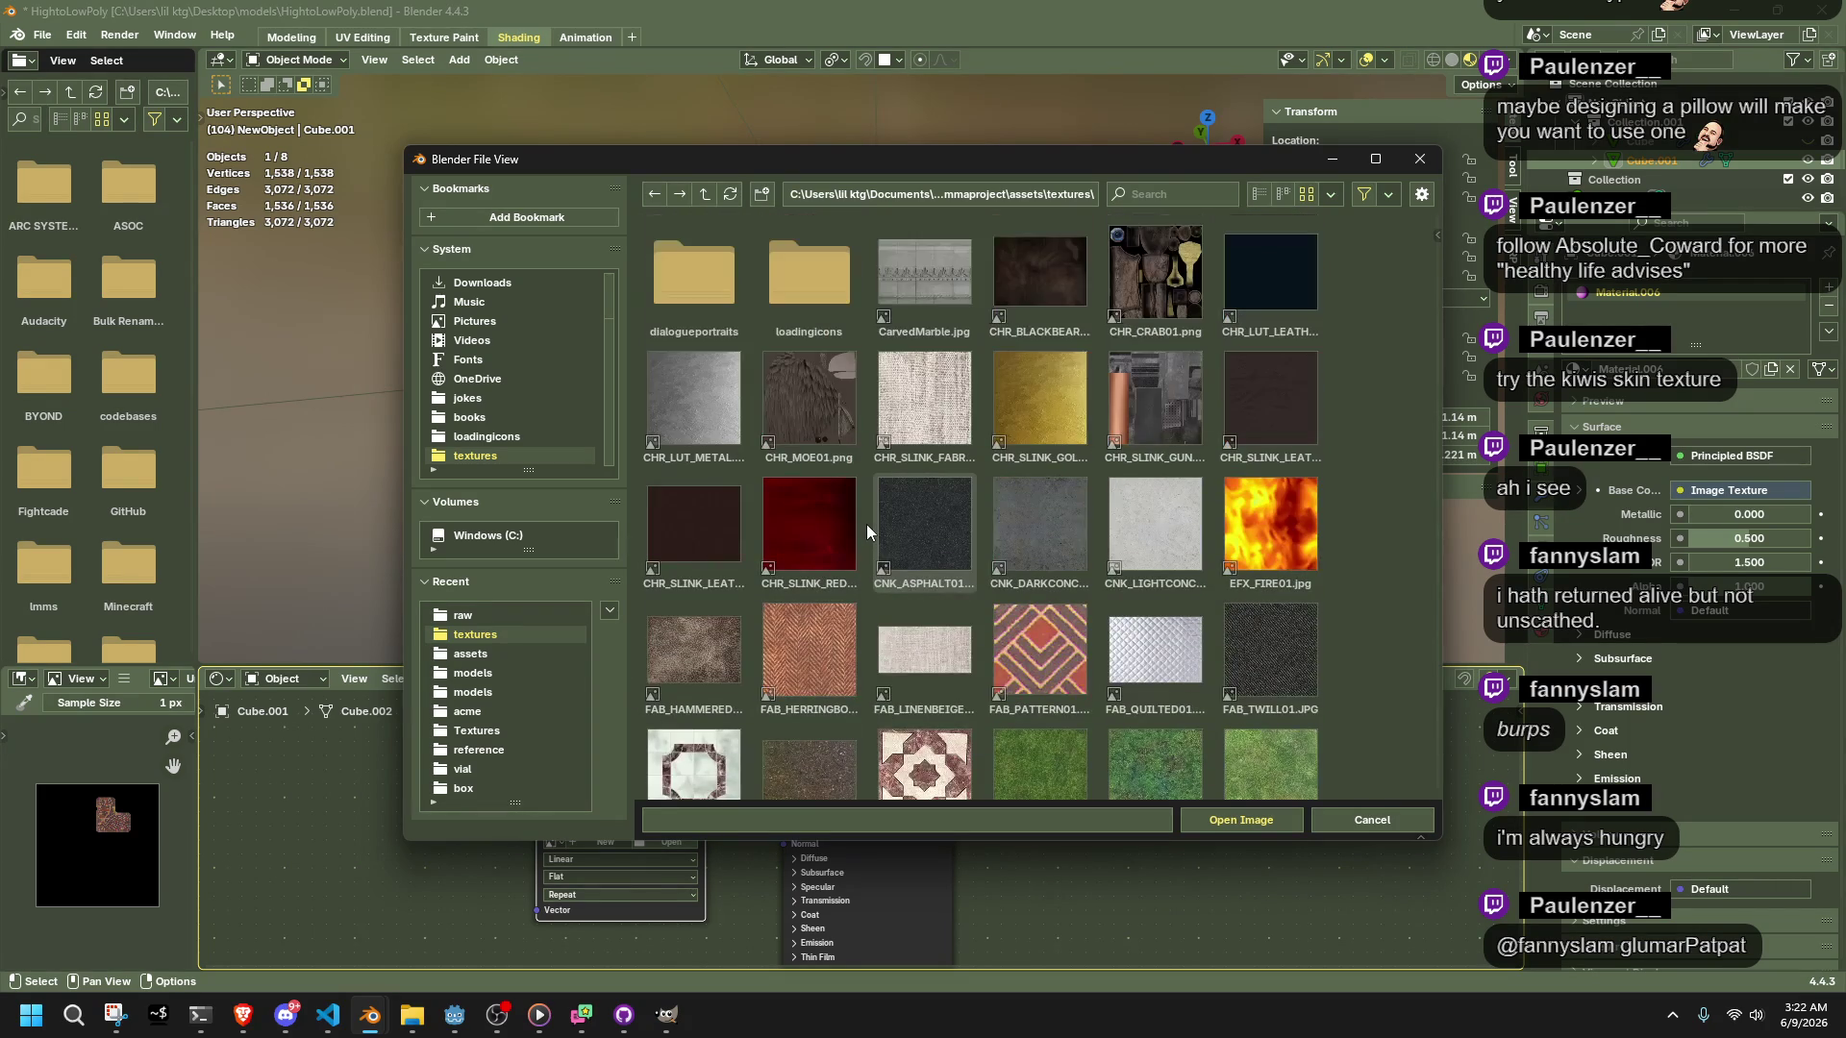
{"action": "double_click", "coordinate": [1036, 632]}
{"action": "middle_click_drag", "start_coordinate": [1030, 588], "coordinate": [1017, 482]}
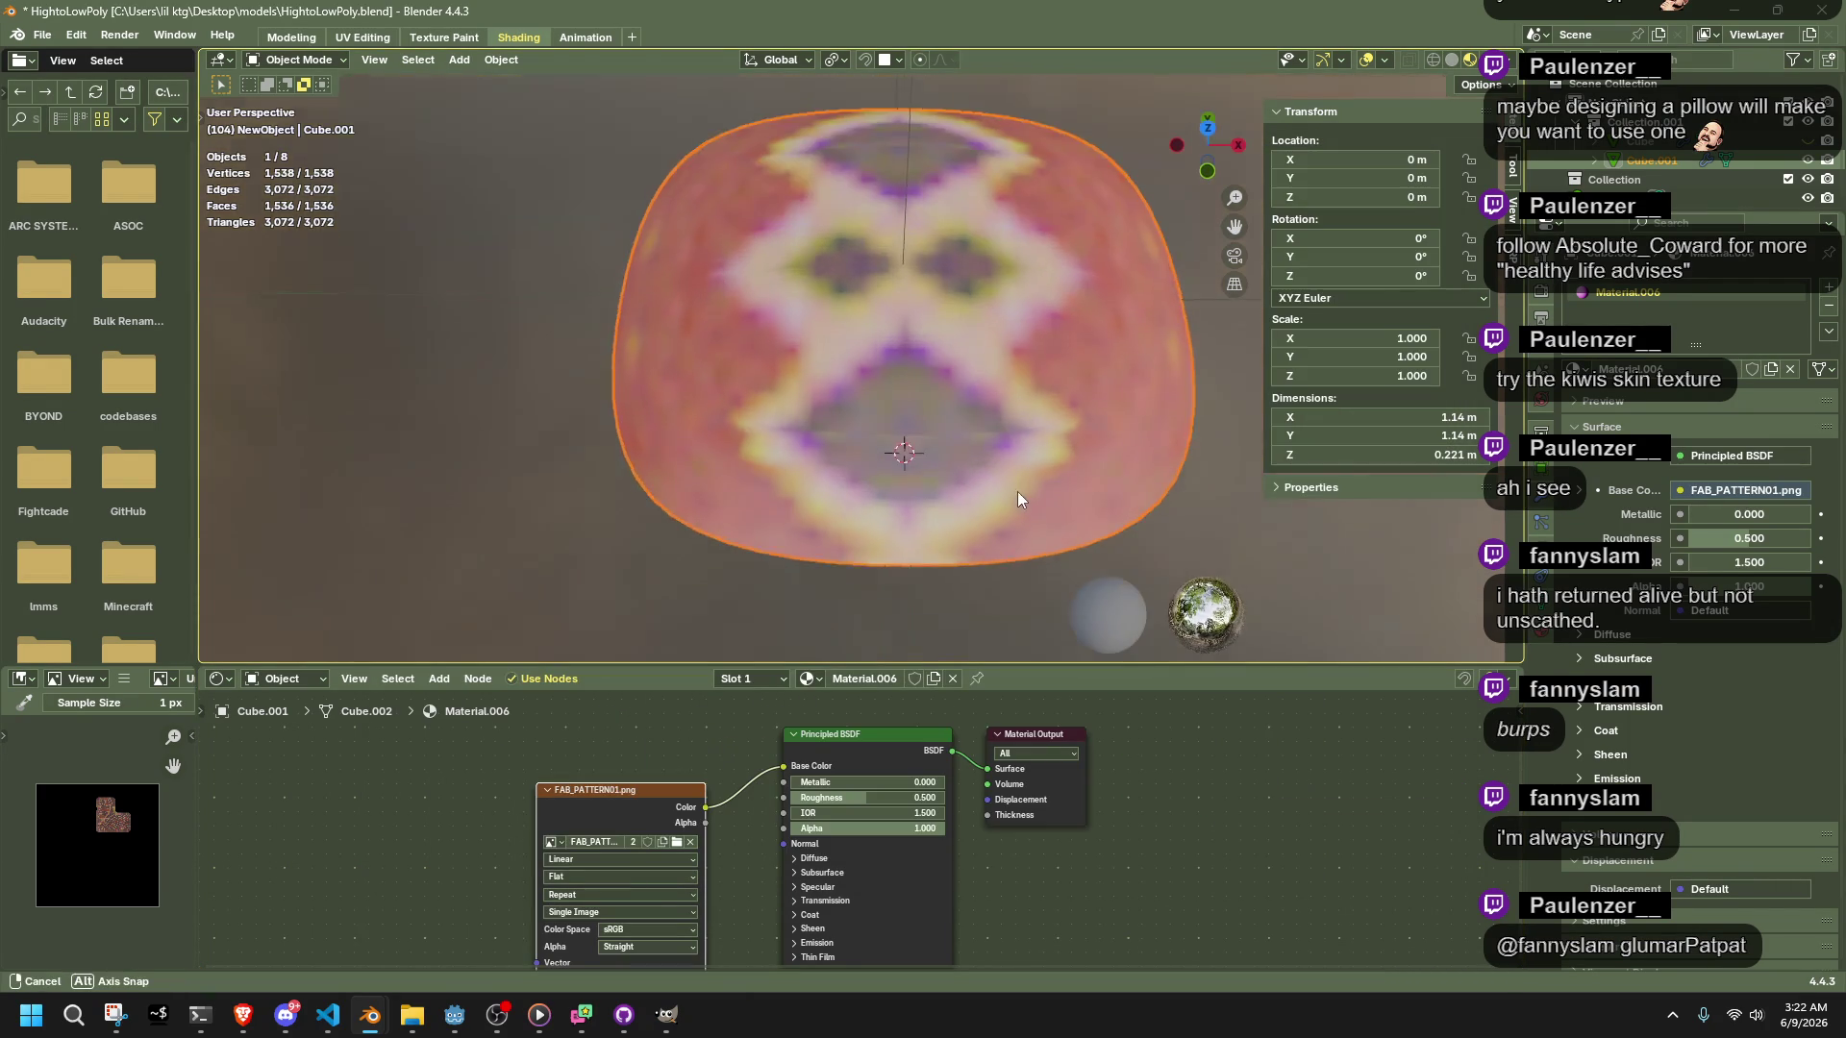
{"action": "key", "text": "Tab"}
Select all cage faces in UV Editing and move the UV islands to the texture's bottom-left
{"action": "key", "text": "a"}
{"action": "left_click", "coordinate": [374, 39]}
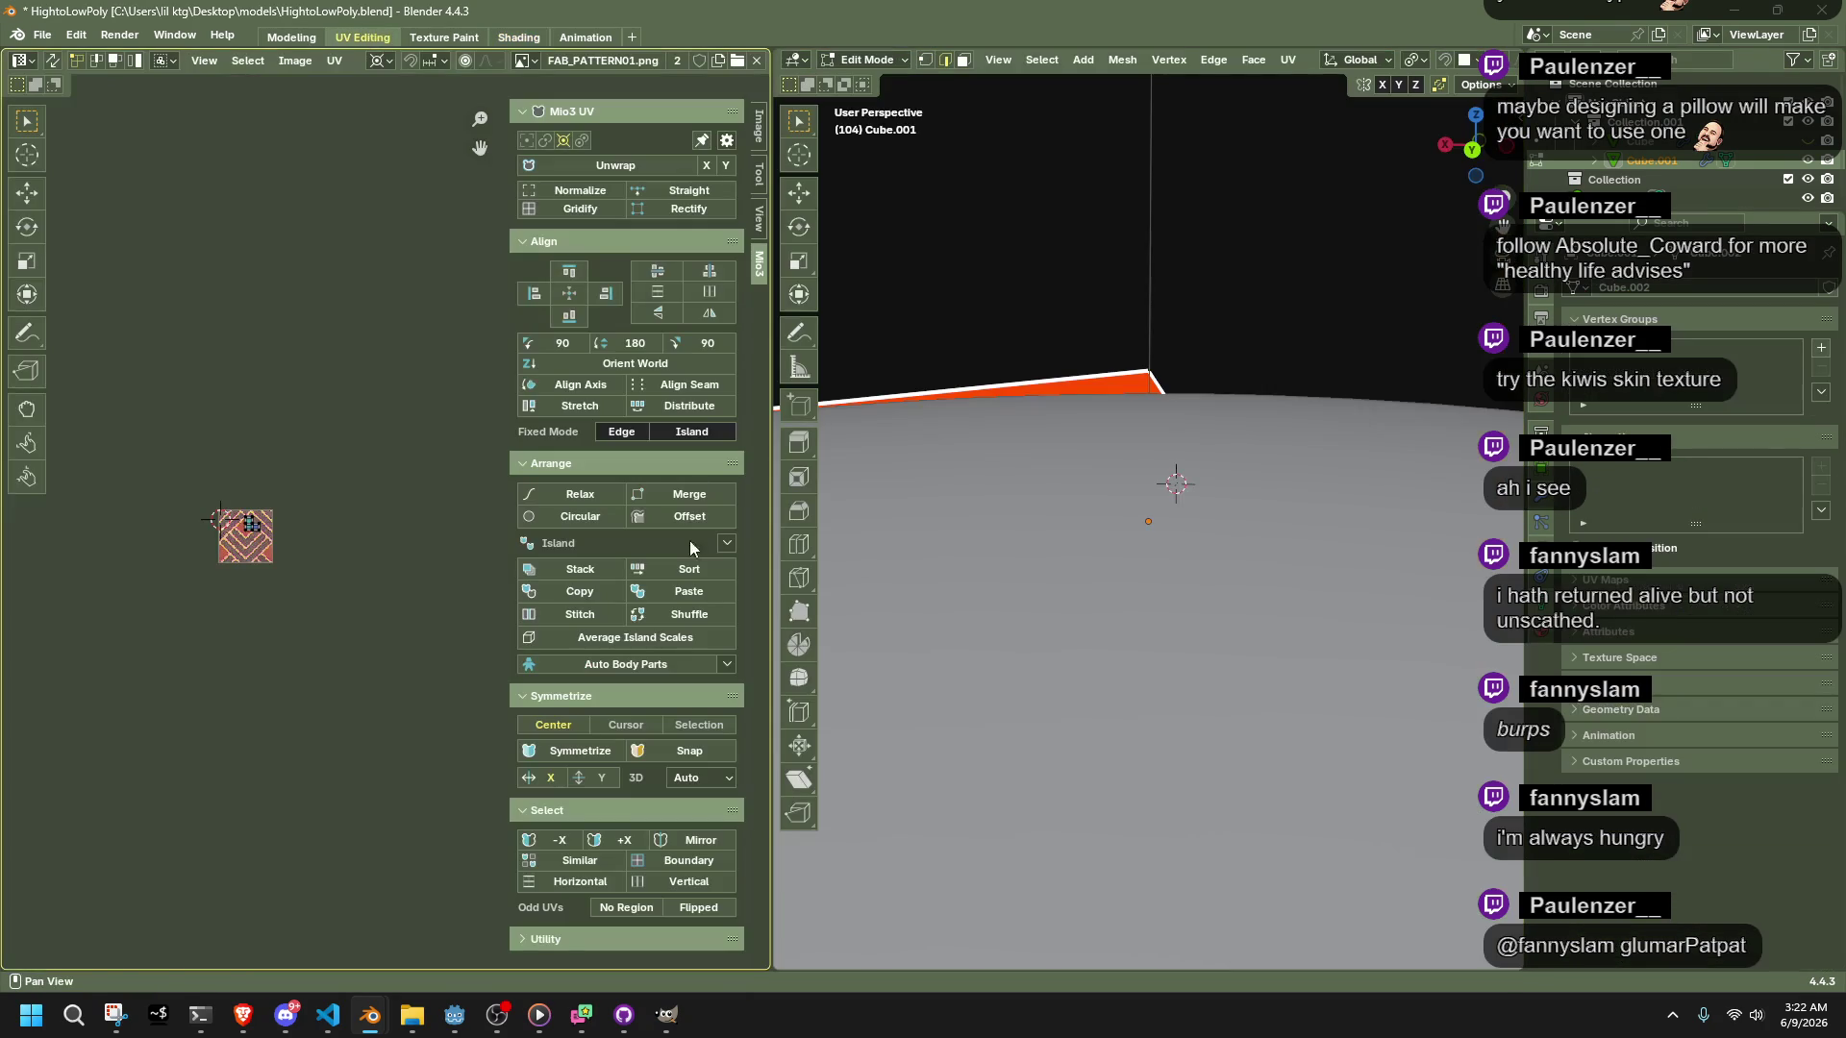
{"action": "mouse_move", "coordinate": [1105, 519]}
{"action": "middle_mouse_down"}
{"action": "mouse_move", "coordinate": [1182, 499]}
{"action": "mouse_move", "coordinate": [1261, 510]}
{"action": "mouse_move", "coordinate": [1331, 632]}
{"action": "mouse_move", "coordinate": [1400, 515]}
{"action": "middle_mouse_up"}
{"action": "key", "text": "Tab"}
{"action": "key", "text": "Tab"}
{"action": "key", "text": "b"}
{"action": "left_click_drag", "start_coordinate": [215, 549], "coordinate": [144, 451]}
{"action": "key", "text": "g"}
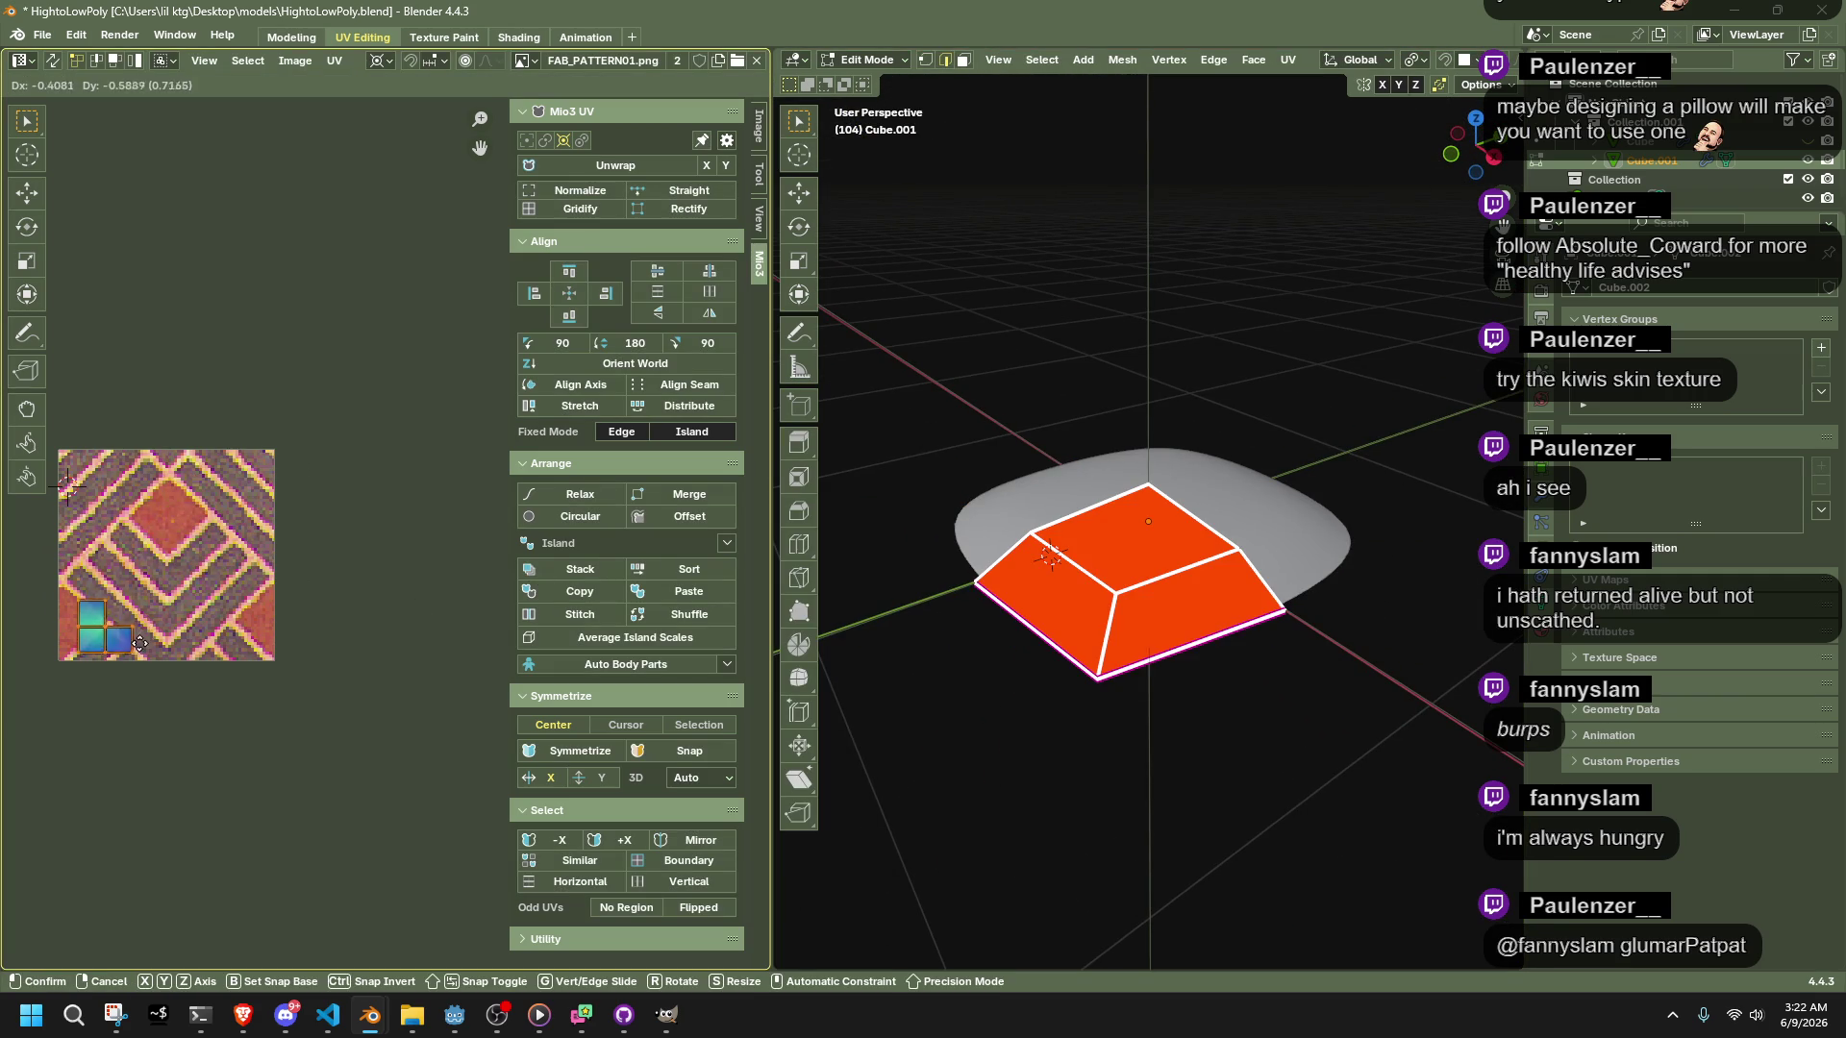
{"action": "left_click", "coordinate": [91, 629]}
Switch the viewport to Material Preview and scale the UV islands up from the corner
{"action": "key", "text": "shift+alt+z"}
{"action": "key", "text": "shift+alt+z"}
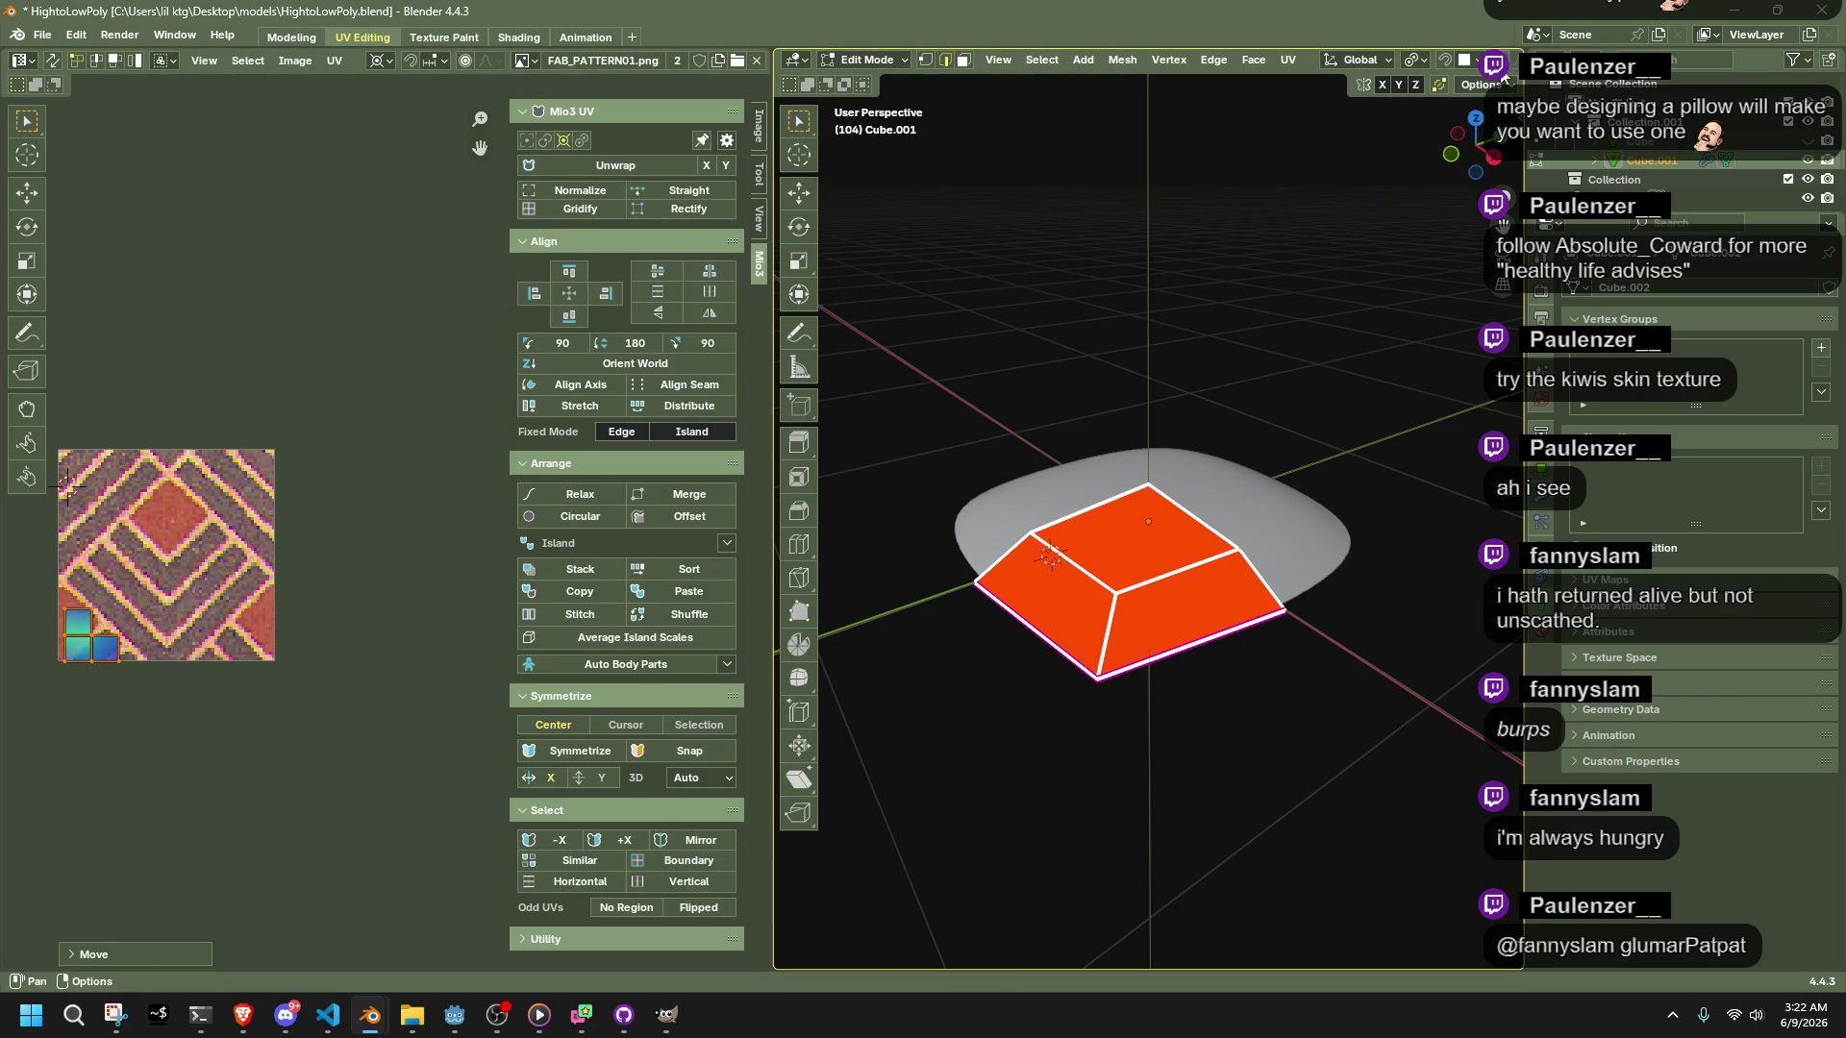
{"action": "scroll", "coordinate": [1505, 77], "scroll_direction": "down", "scroll_amount": 4}
{"action": "left_click", "coordinate": [1471, 59]}
{"action": "middle_click_drag", "start_coordinate": [1336, 587], "coordinate": [1375, 538]}
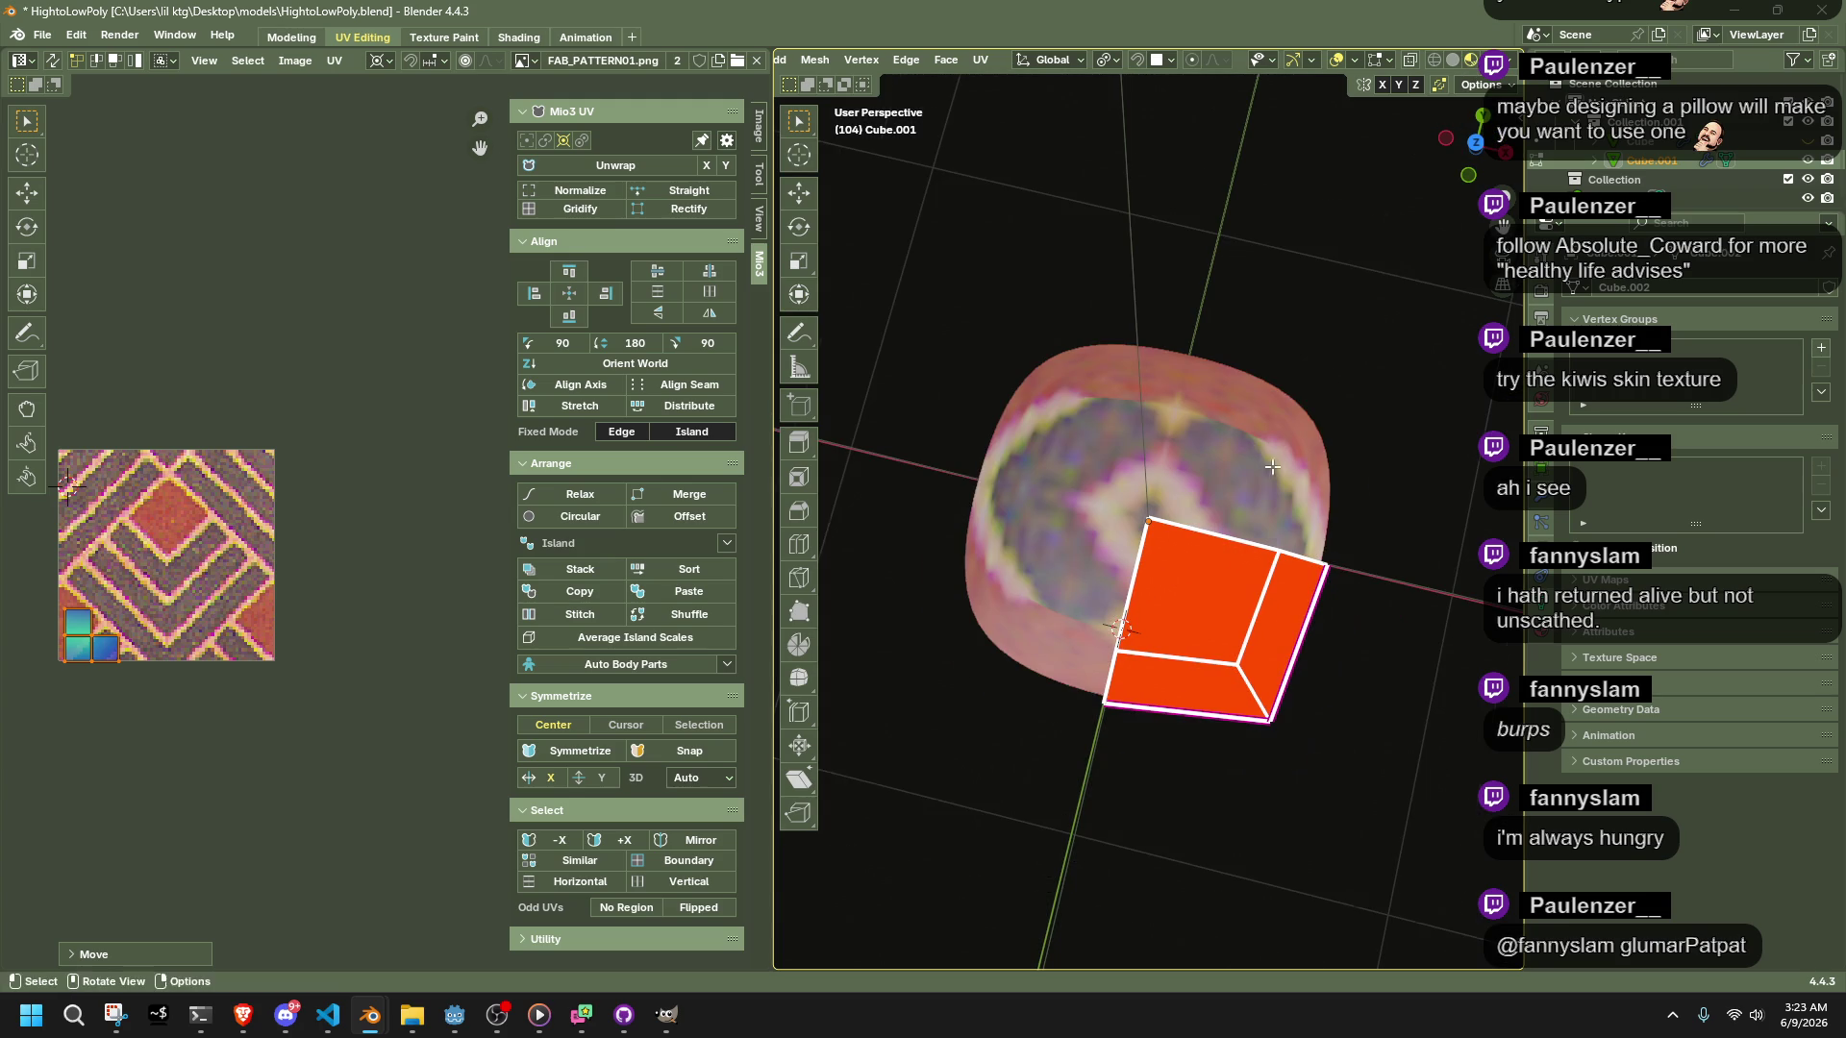
{"action": "key", "text": "g"}
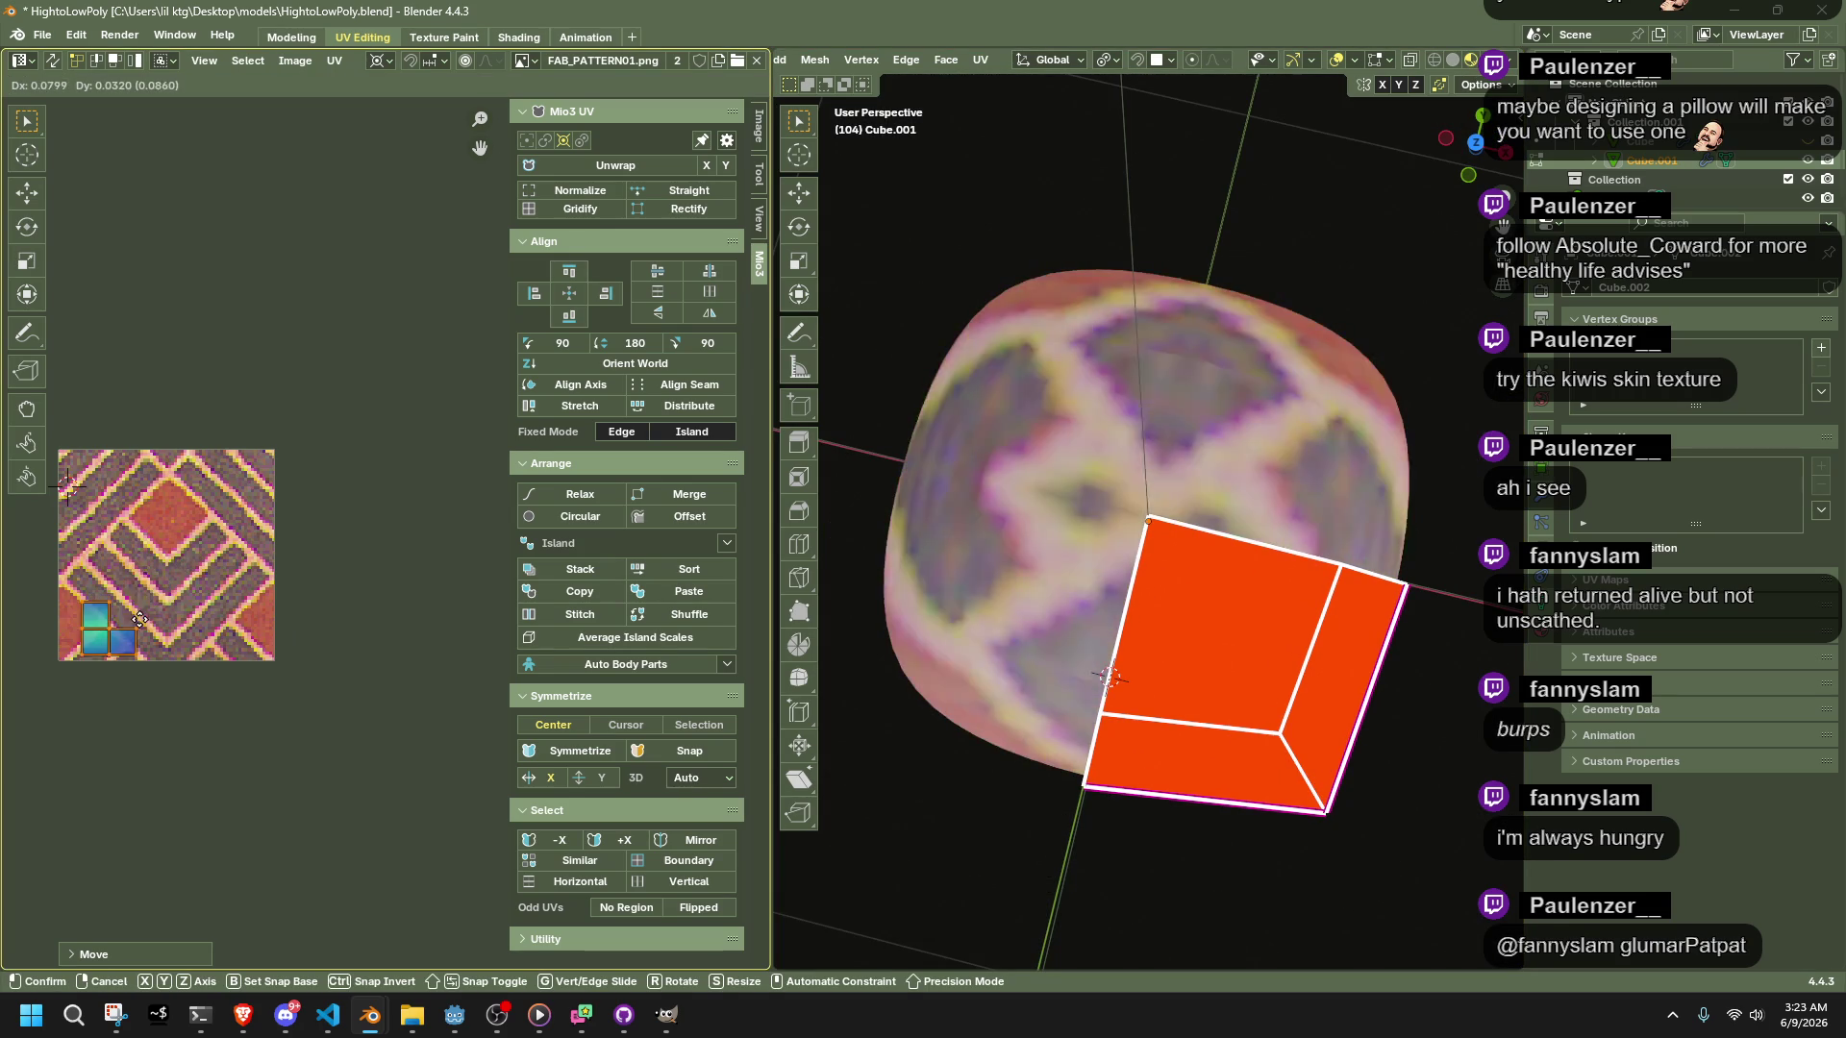
{"action": "left_click", "coordinate": [116, 633]}
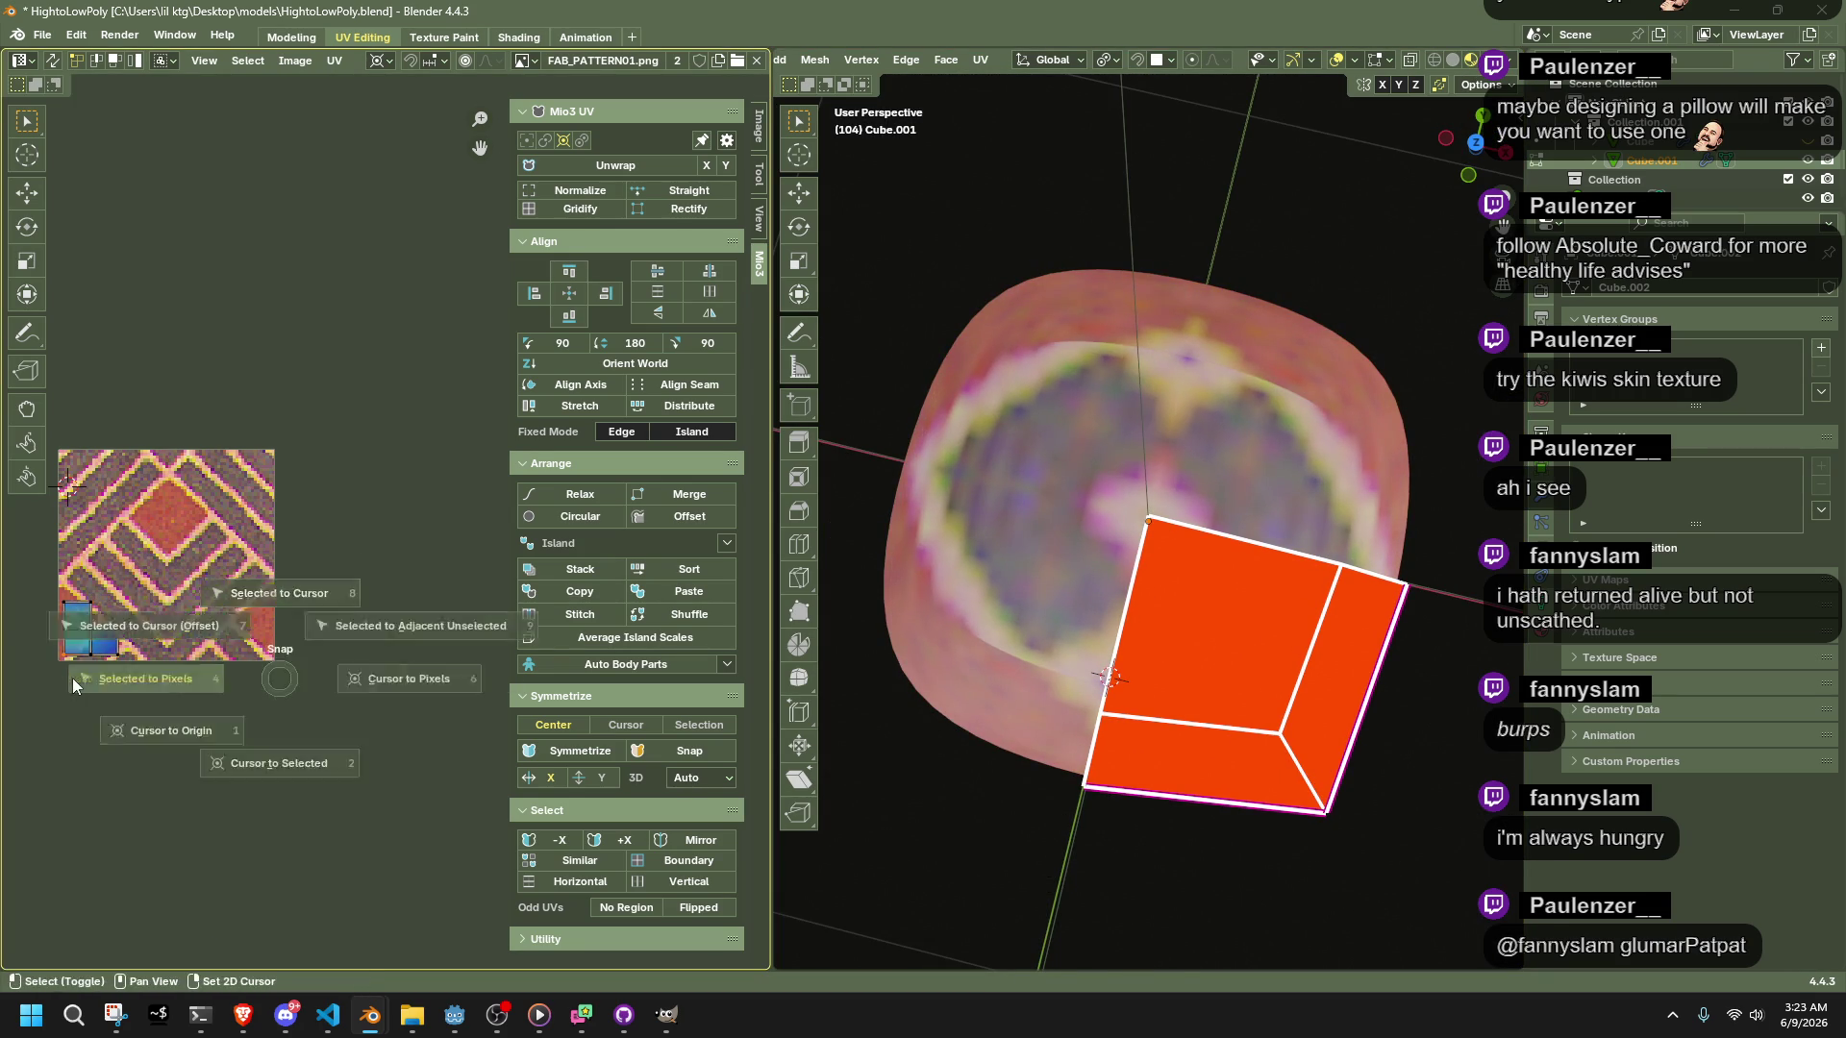
{"action": "key", "text": "s"}
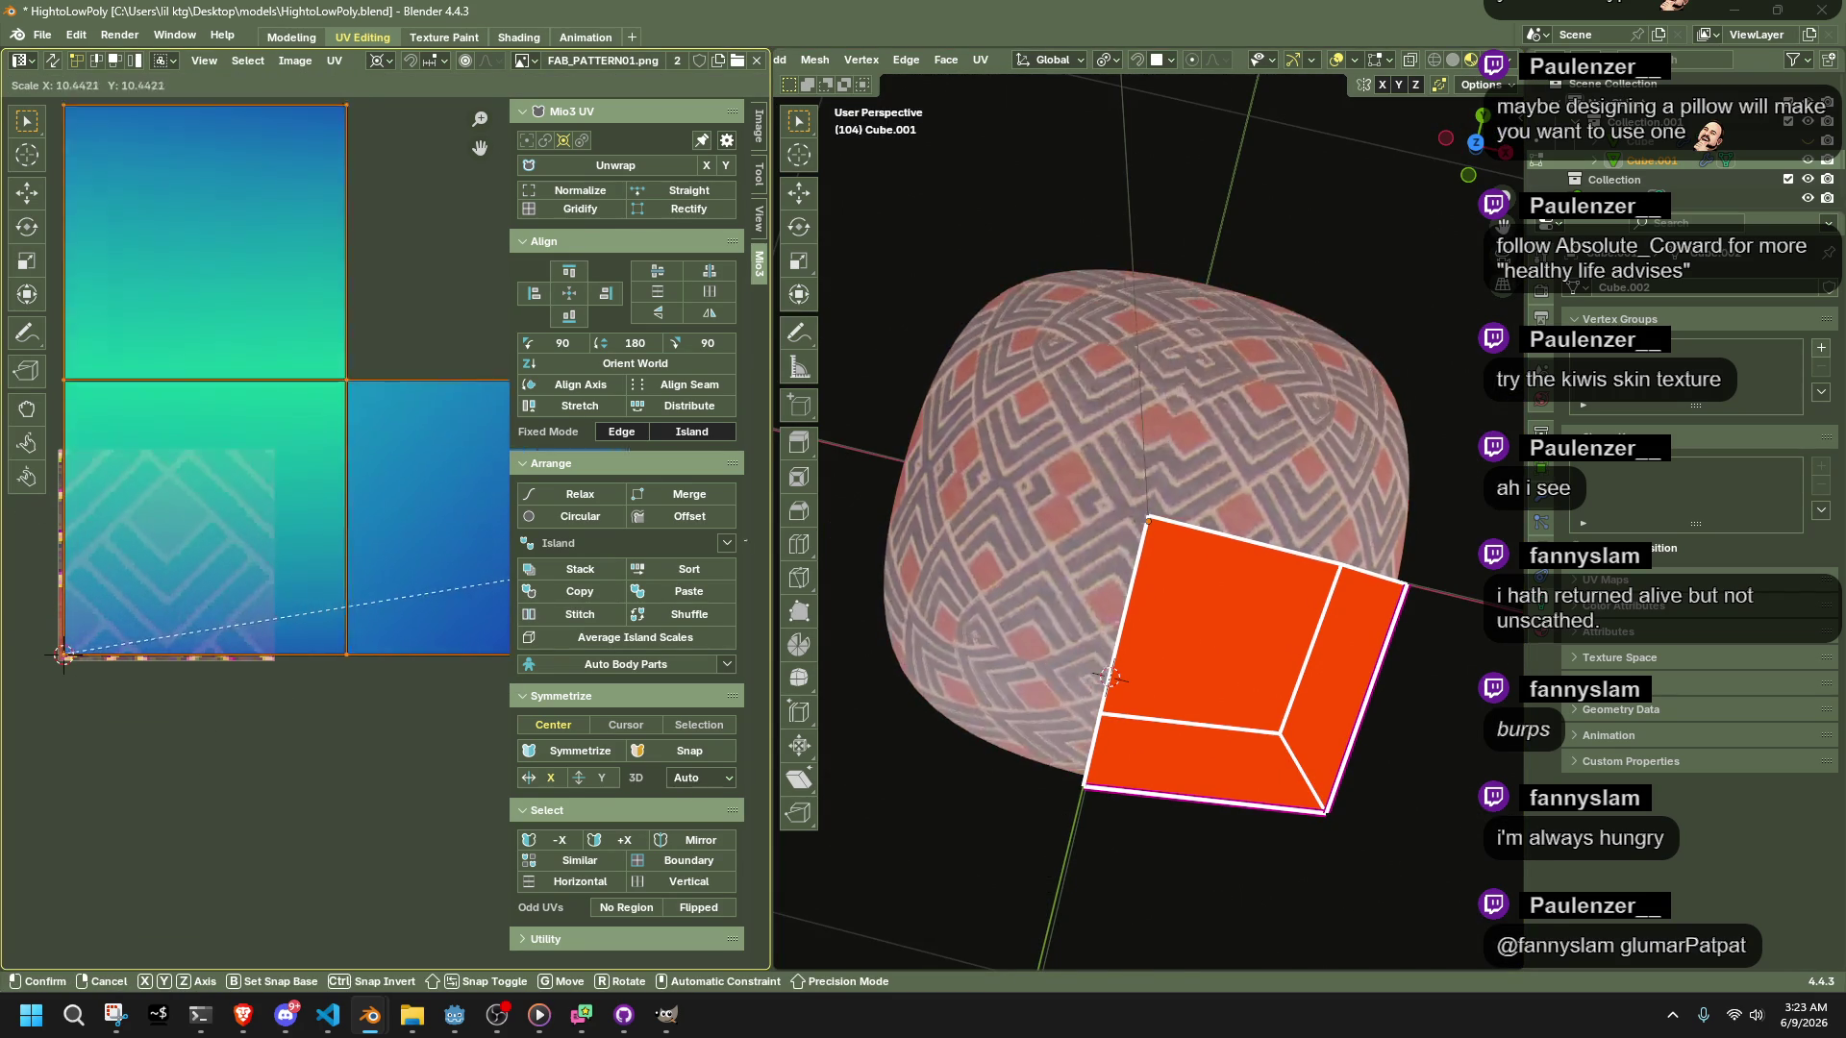
{"action": "left_click", "coordinate": [189, 756]}
Re-unwrap the faces with Unwrap Minimum Stretch
{"action": "right_click", "coordinate": [1218, 595]}
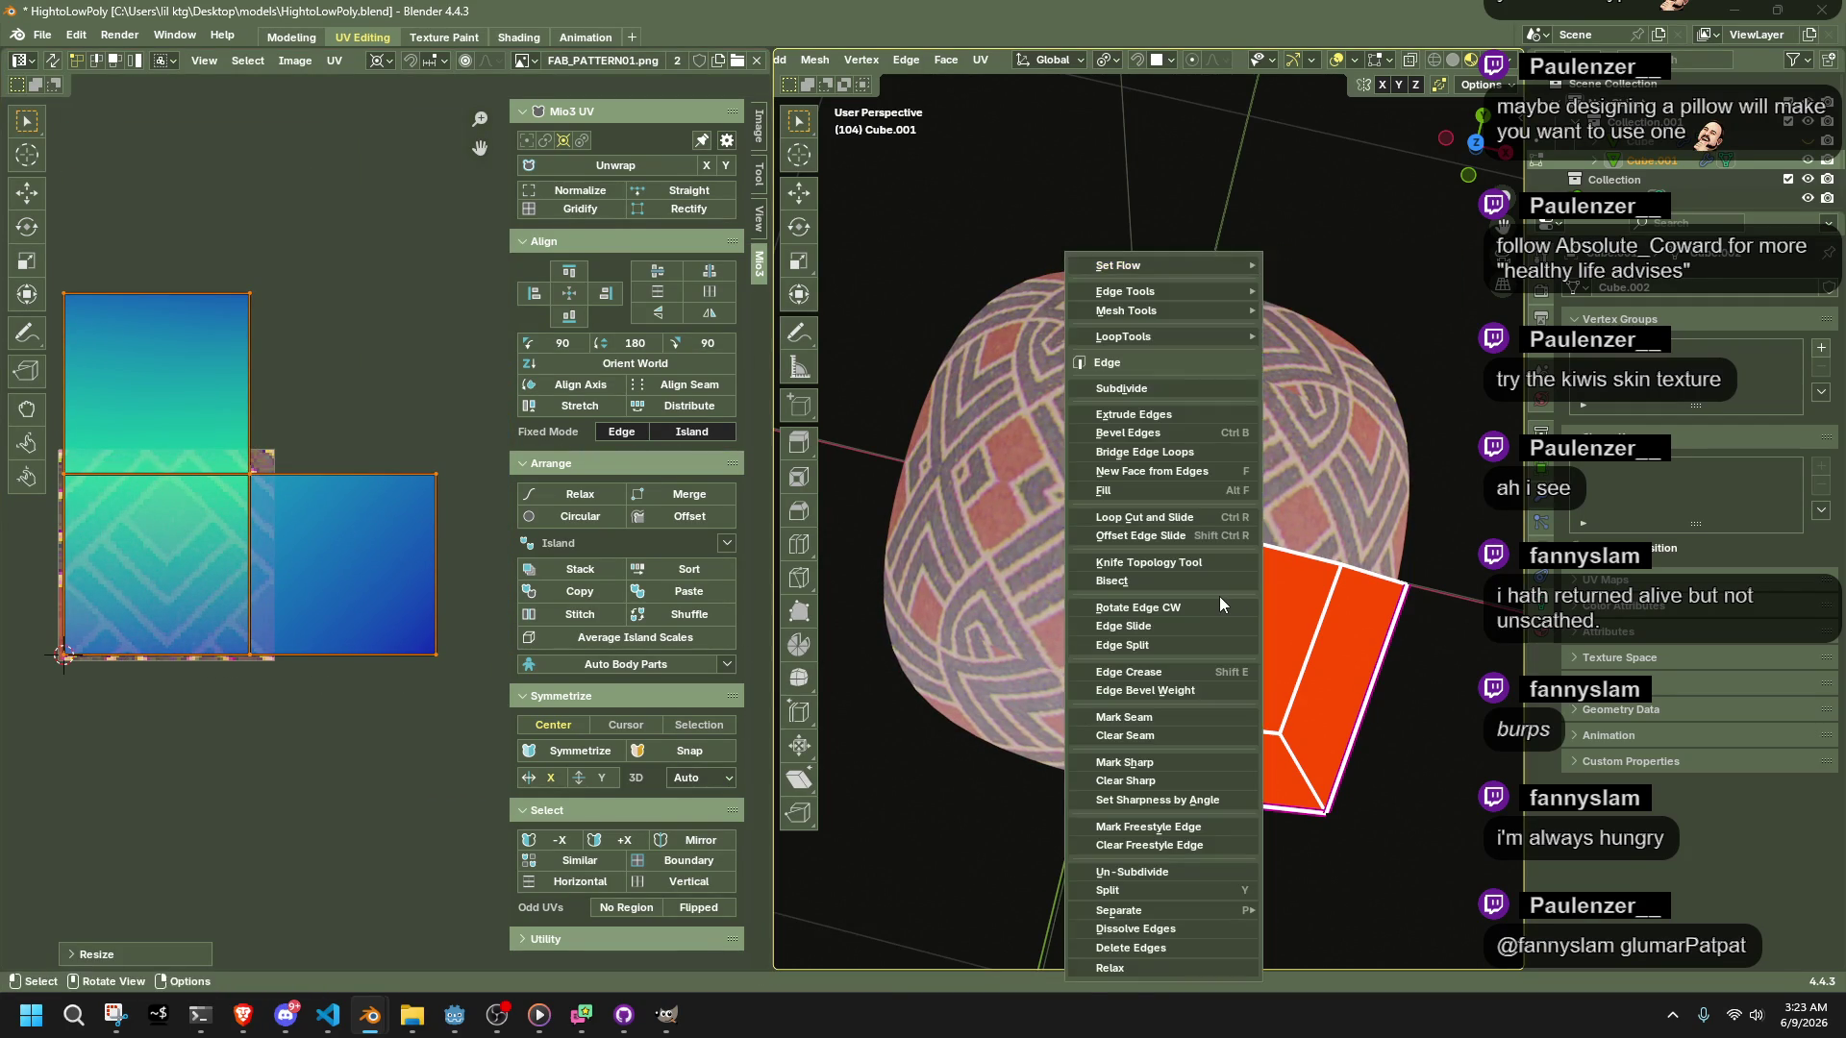
{"action": "right_click", "coordinate": [1195, 695]}
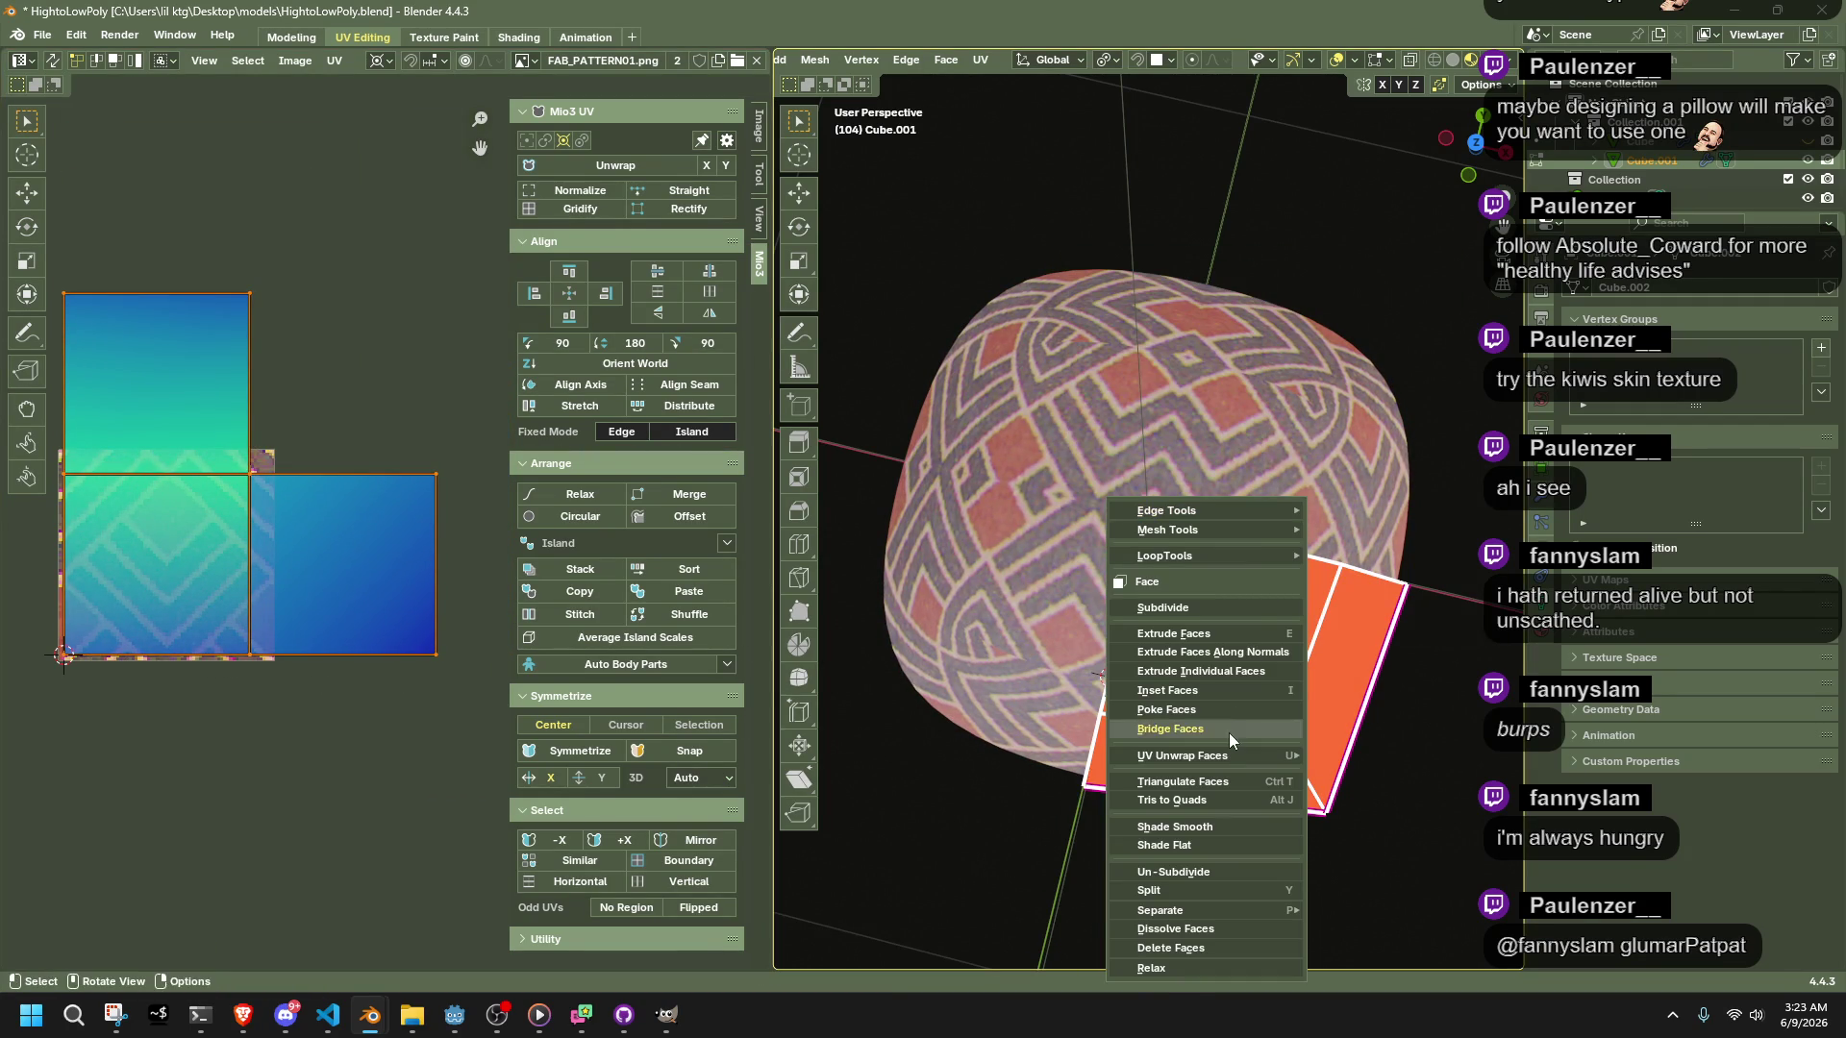
{"action": "mouse_move", "coordinate": [1232, 764]}
{"action": "left_click", "coordinate": [1411, 447]}
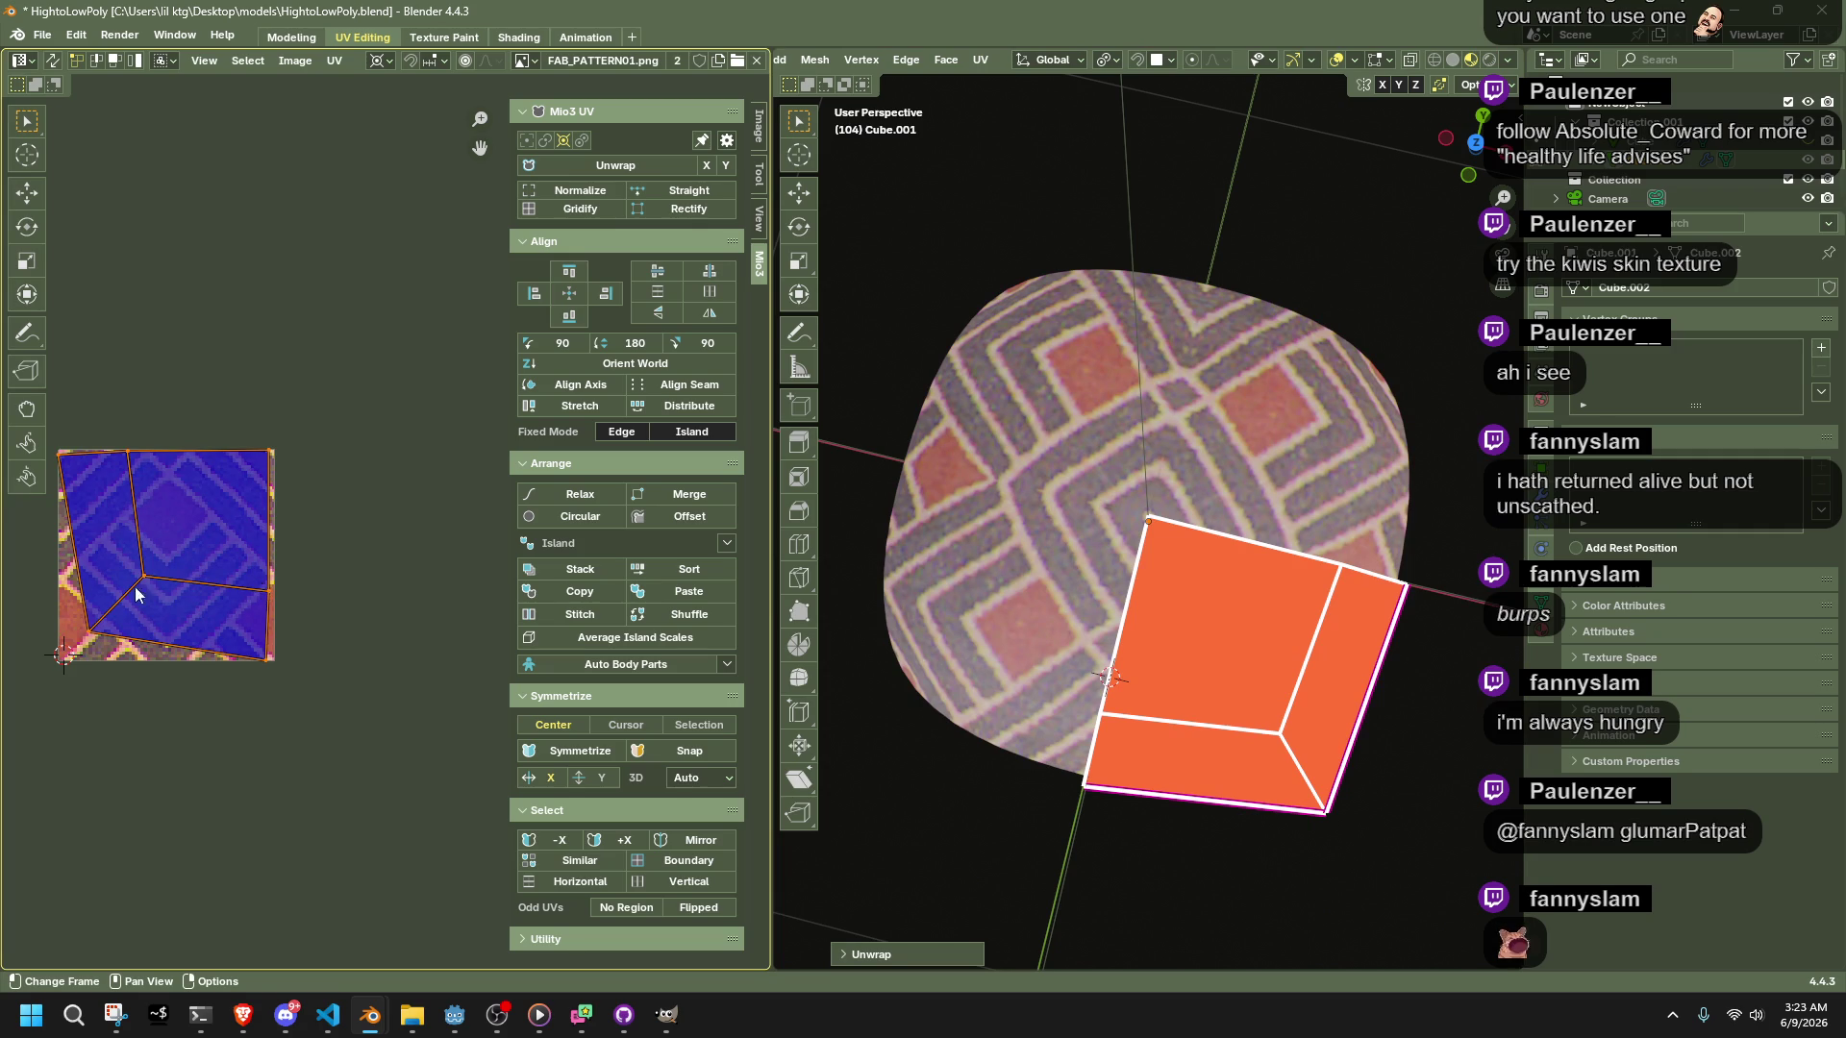
Snap the pivot to the UV island's corner, then try Mio3 UV Rectify on the island
{"action": "left_click_drag", "start_coordinate": [108, 650], "coordinate": [107, 650]}
{"action": "key", "text": "shift+s"}
{"action": "left_click", "coordinate": [291, 700]}
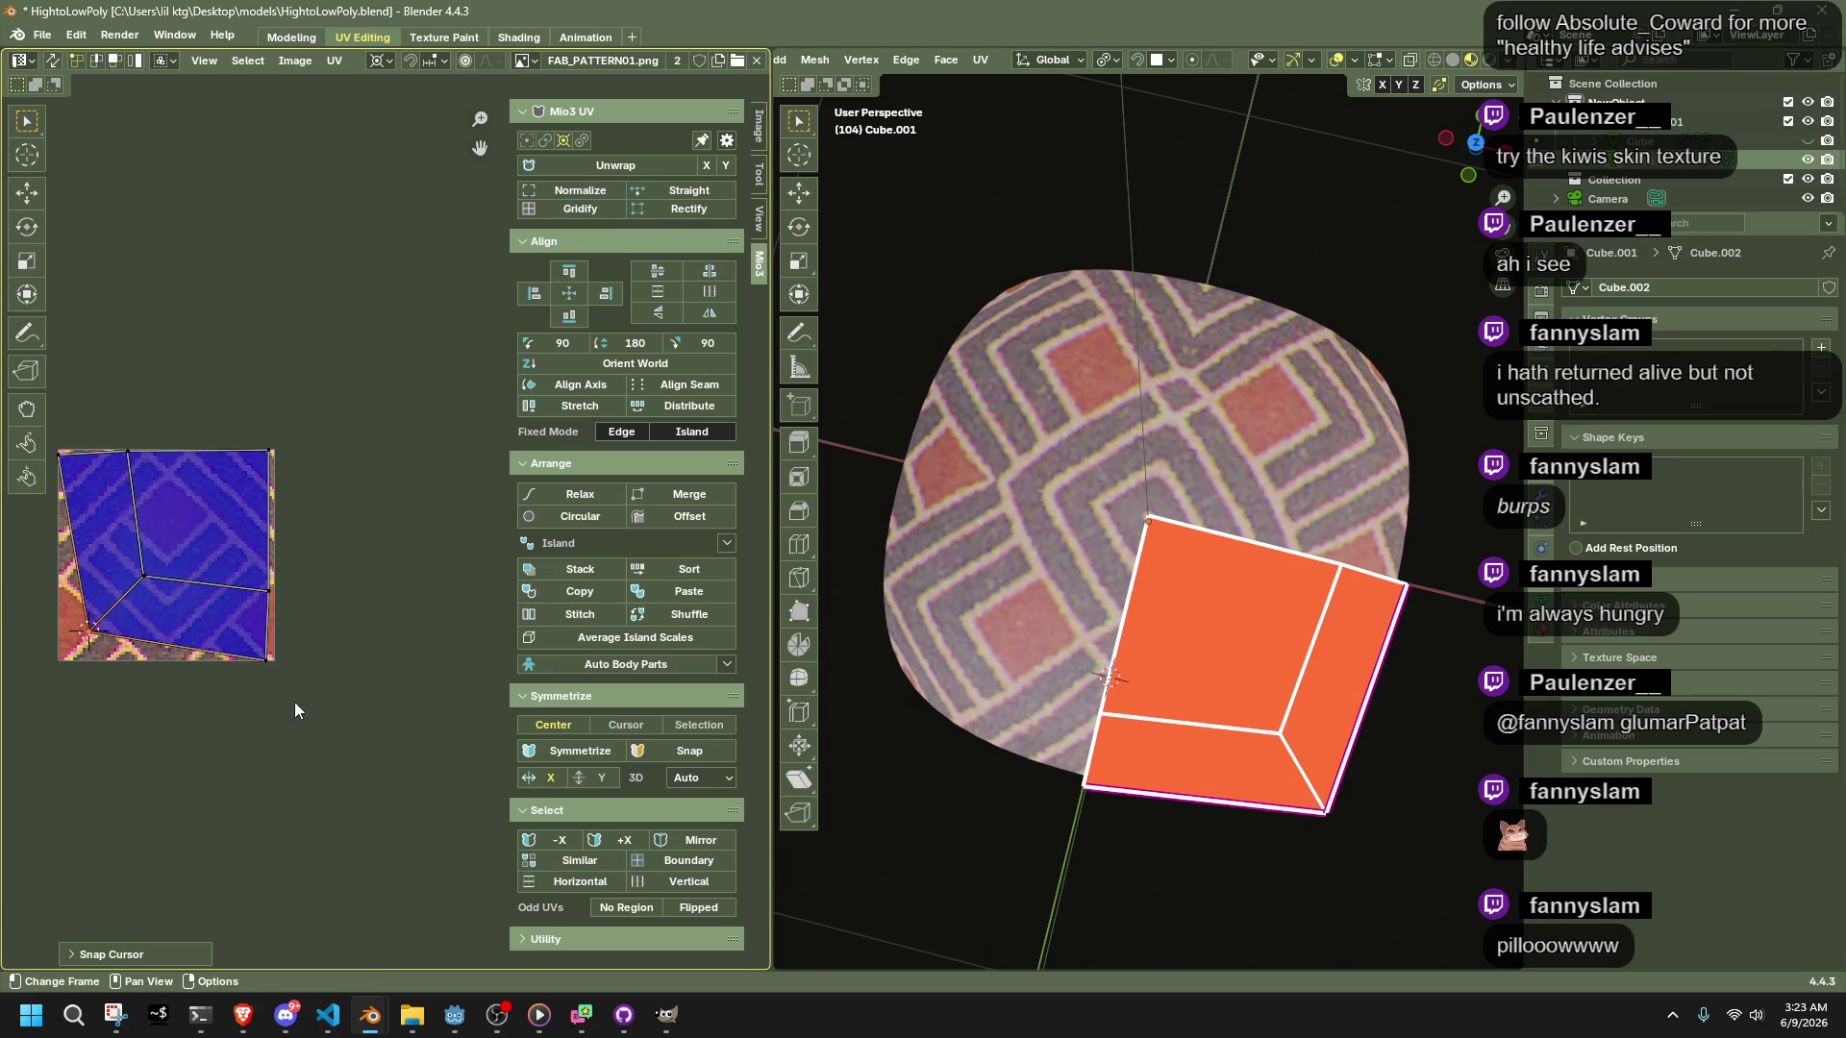
{"action": "left_click_drag", "start_coordinate": [280, 676], "coordinate": [19, 436]}
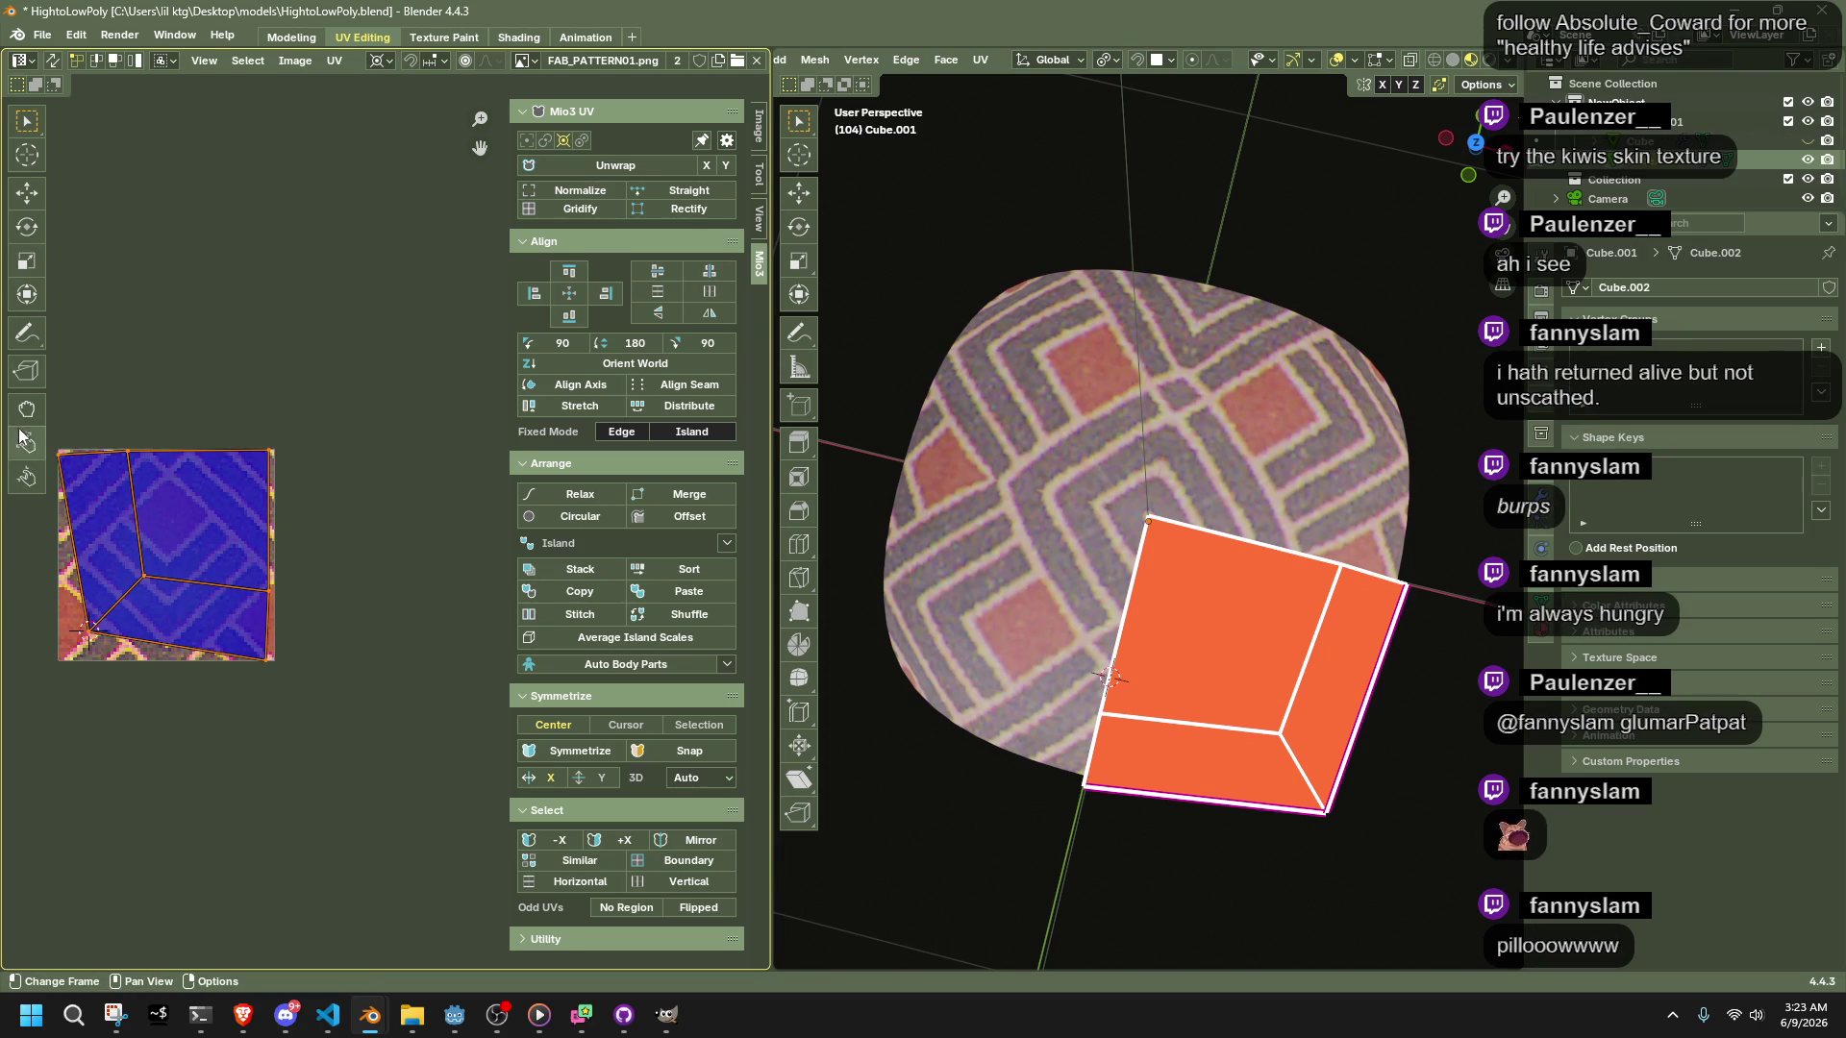
{"action": "left_click", "coordinate": [689, 212]}
{"action": "key", "text": "ctrl+z"}
{"action": "key", "text": "ctrl+z"}
{"action": "key", "text": "ctrl+shift+z"}
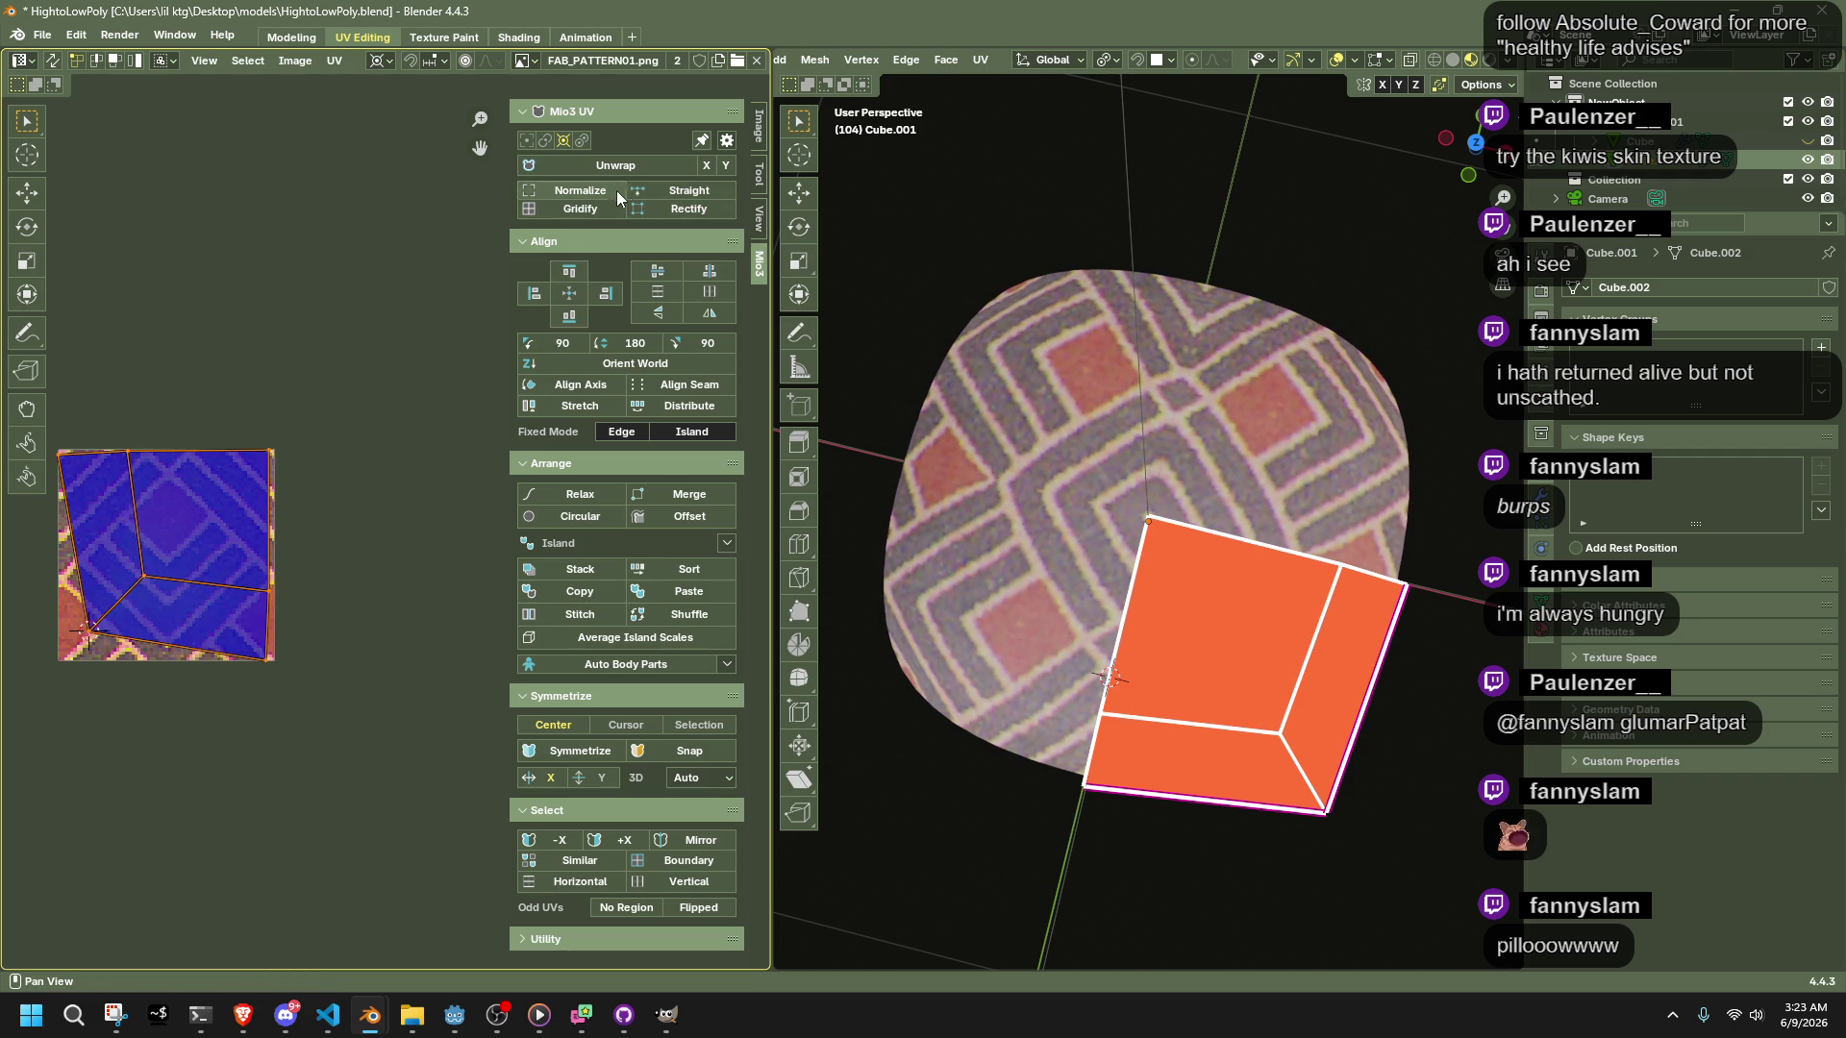
{"action": "left_click", "coordinate": [670, 197]}
{"action": "key", "text": "ctrl+z"}
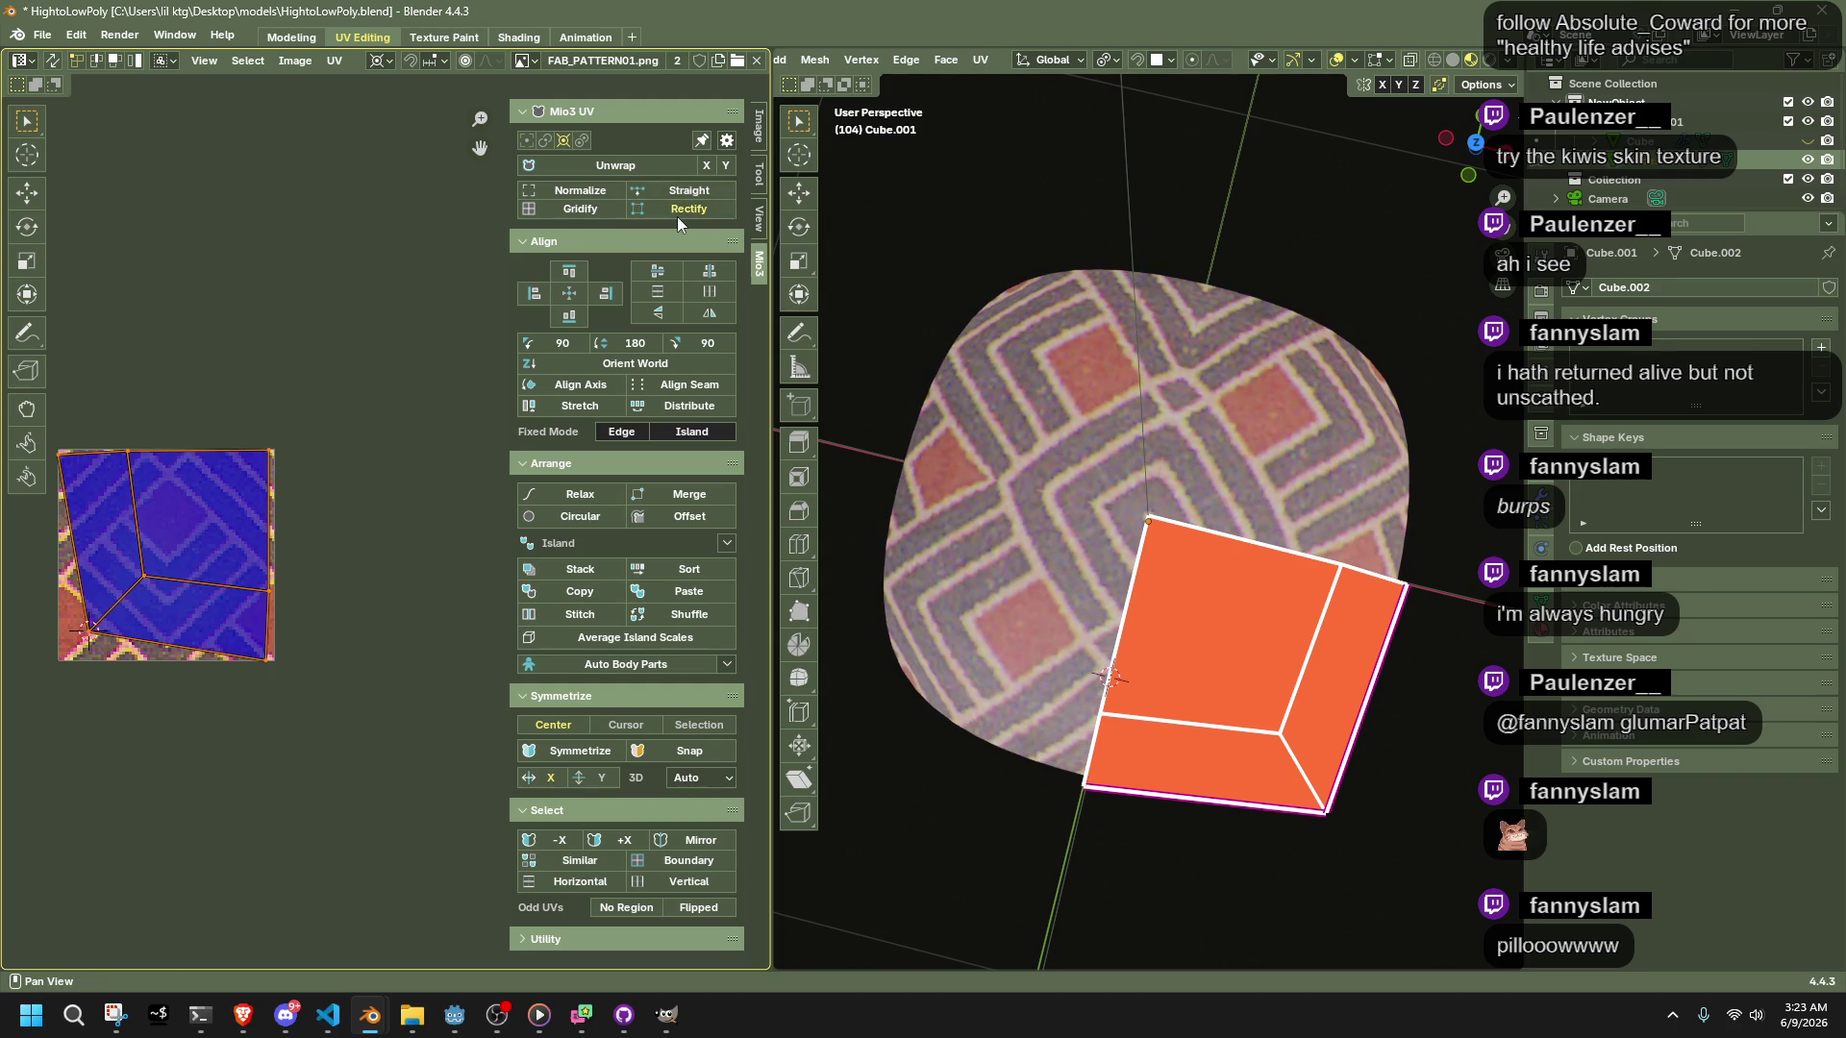
{"action": "left_click", "coordinate": [677, 216]}
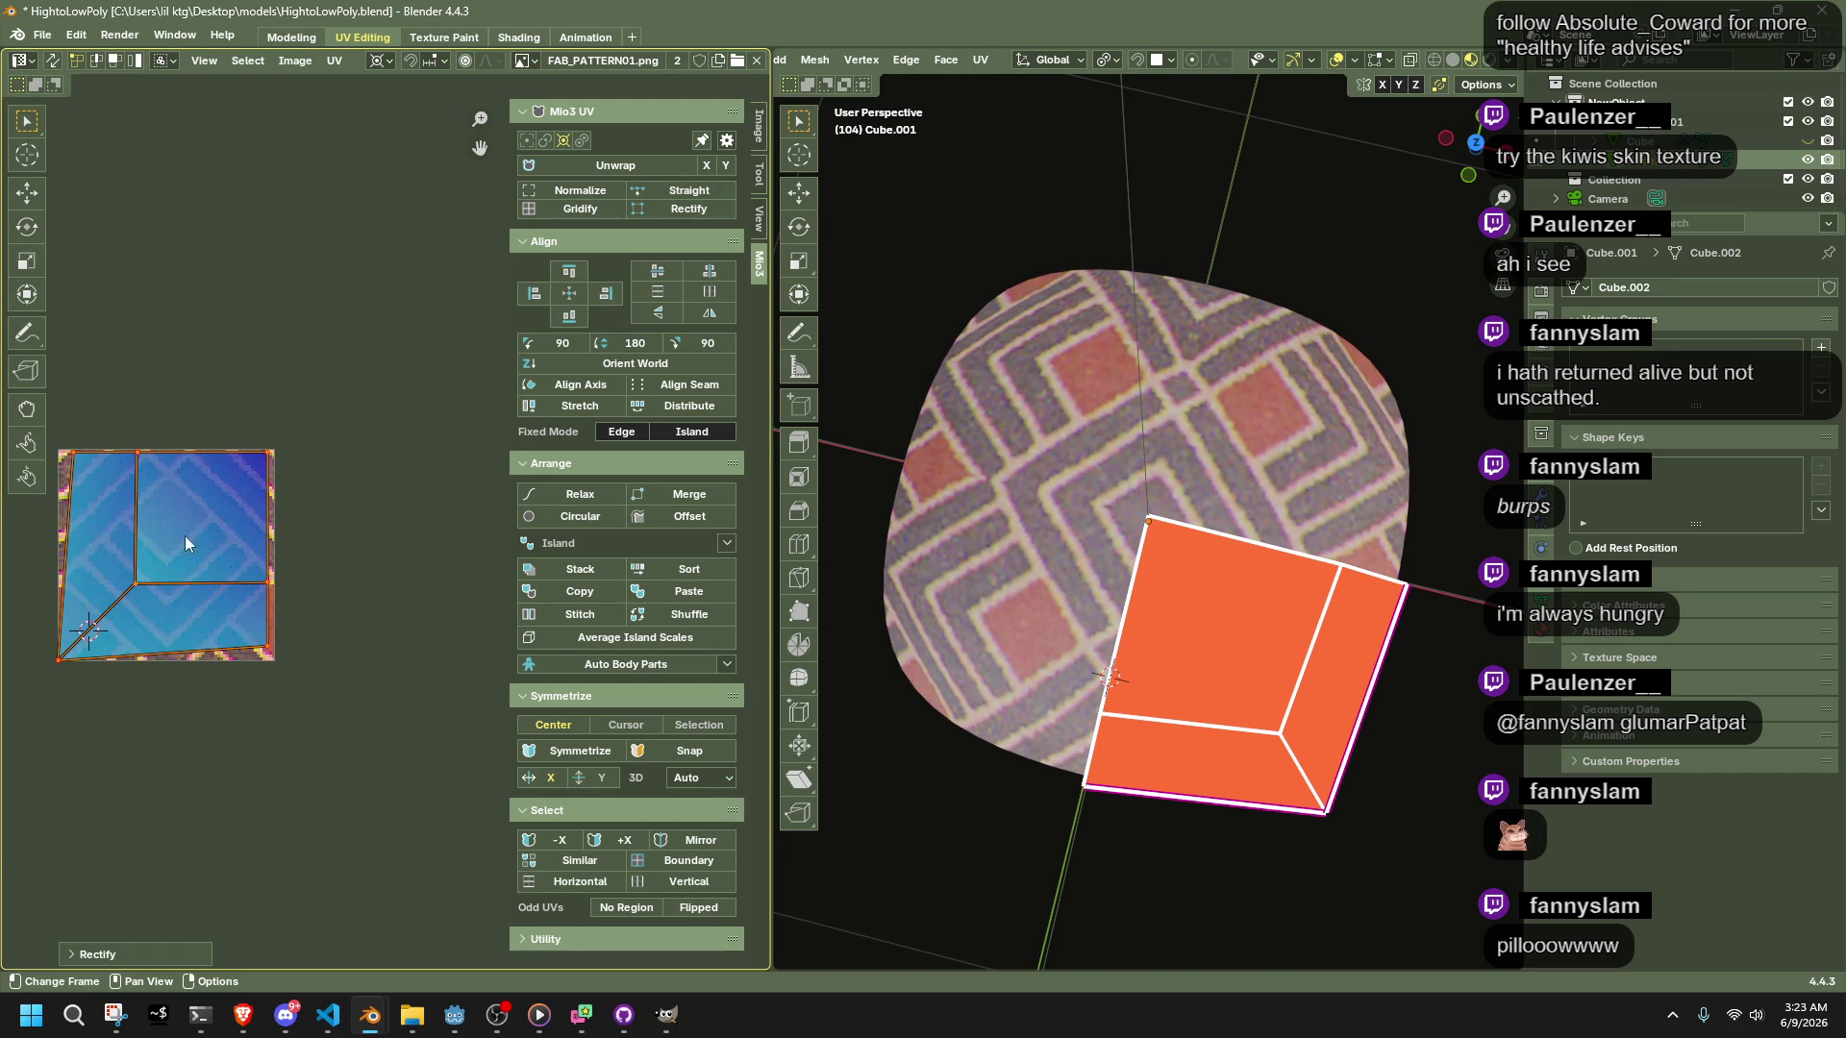
{"action": "left_click_drag", "start_coordinate": [289, 746], "coordinate": [81, 451]}
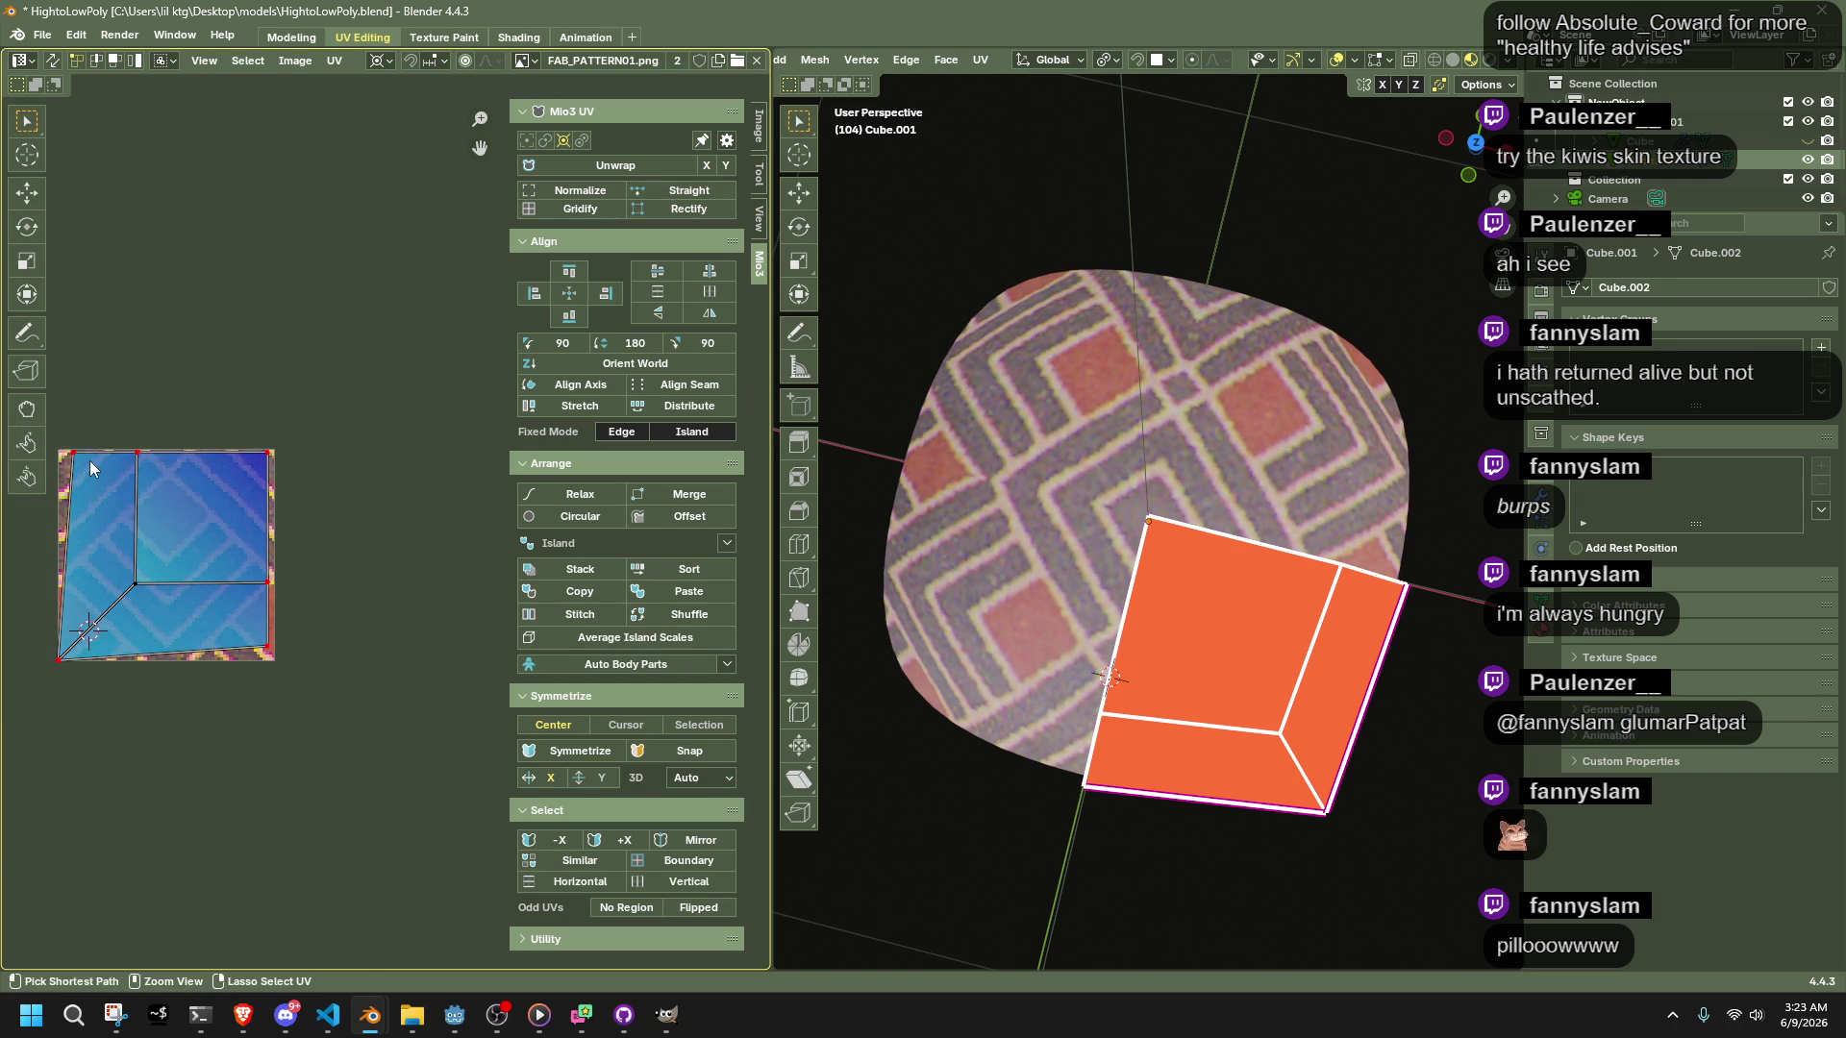
{"action": "key", "text": "ctrl+z"}
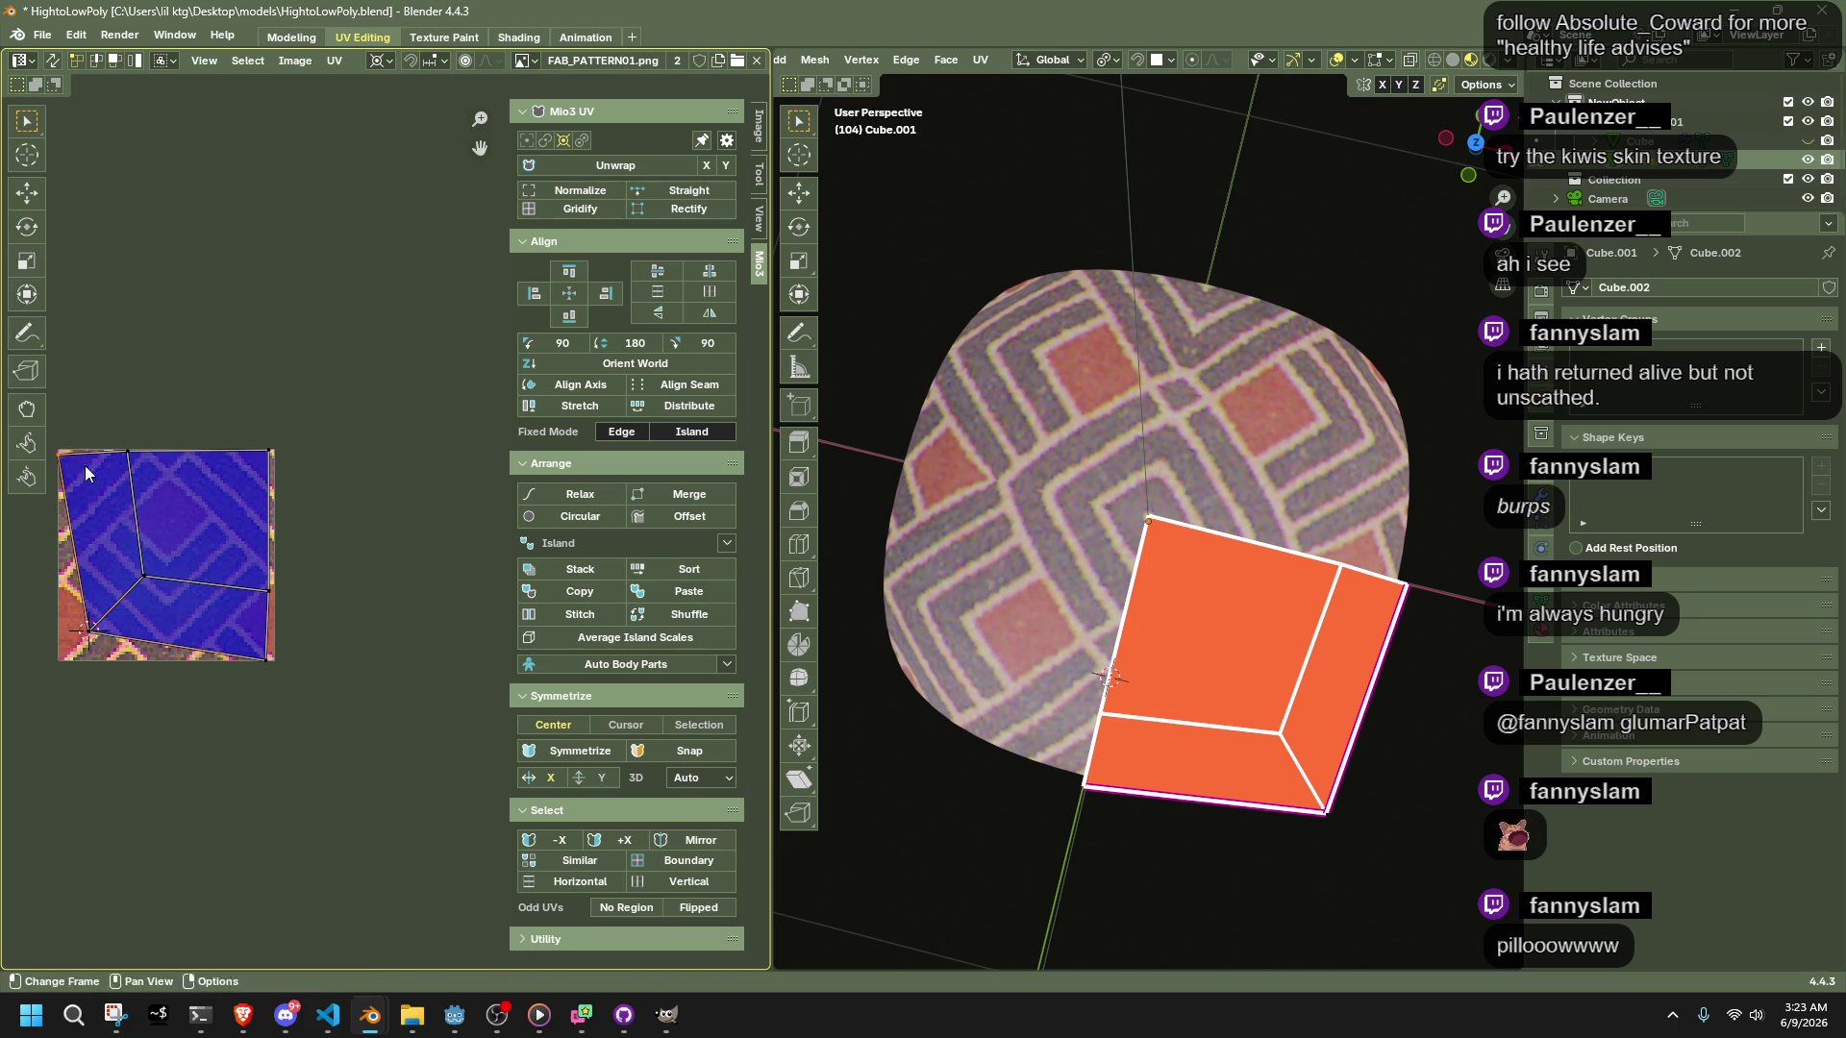
Scale the whole UV island up, then along Y to about 0.79, and return to Object Mode
{"action": "left_click_drag", "start_coordinate": [333, 708], "coordinate": [112, 471]}
{"action": "key", "text": "s"}
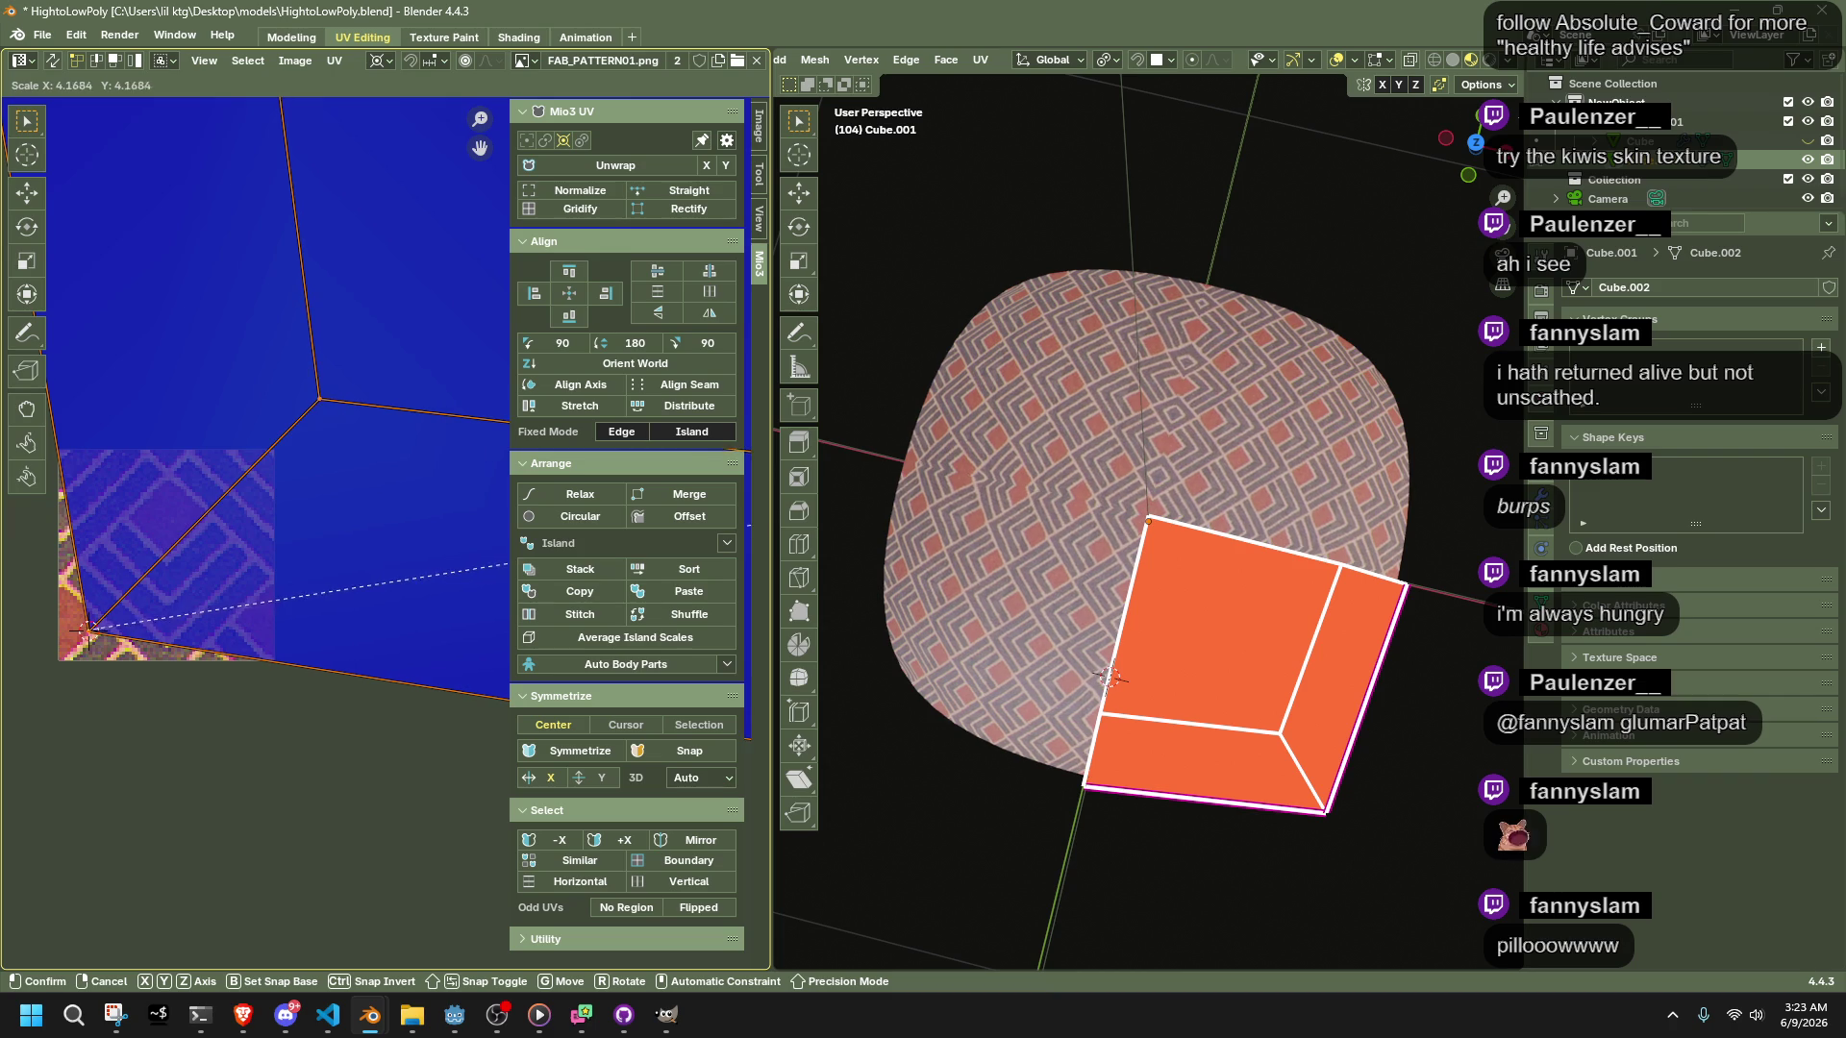
{"action": "left_click", "coordinate": [666, 434]}
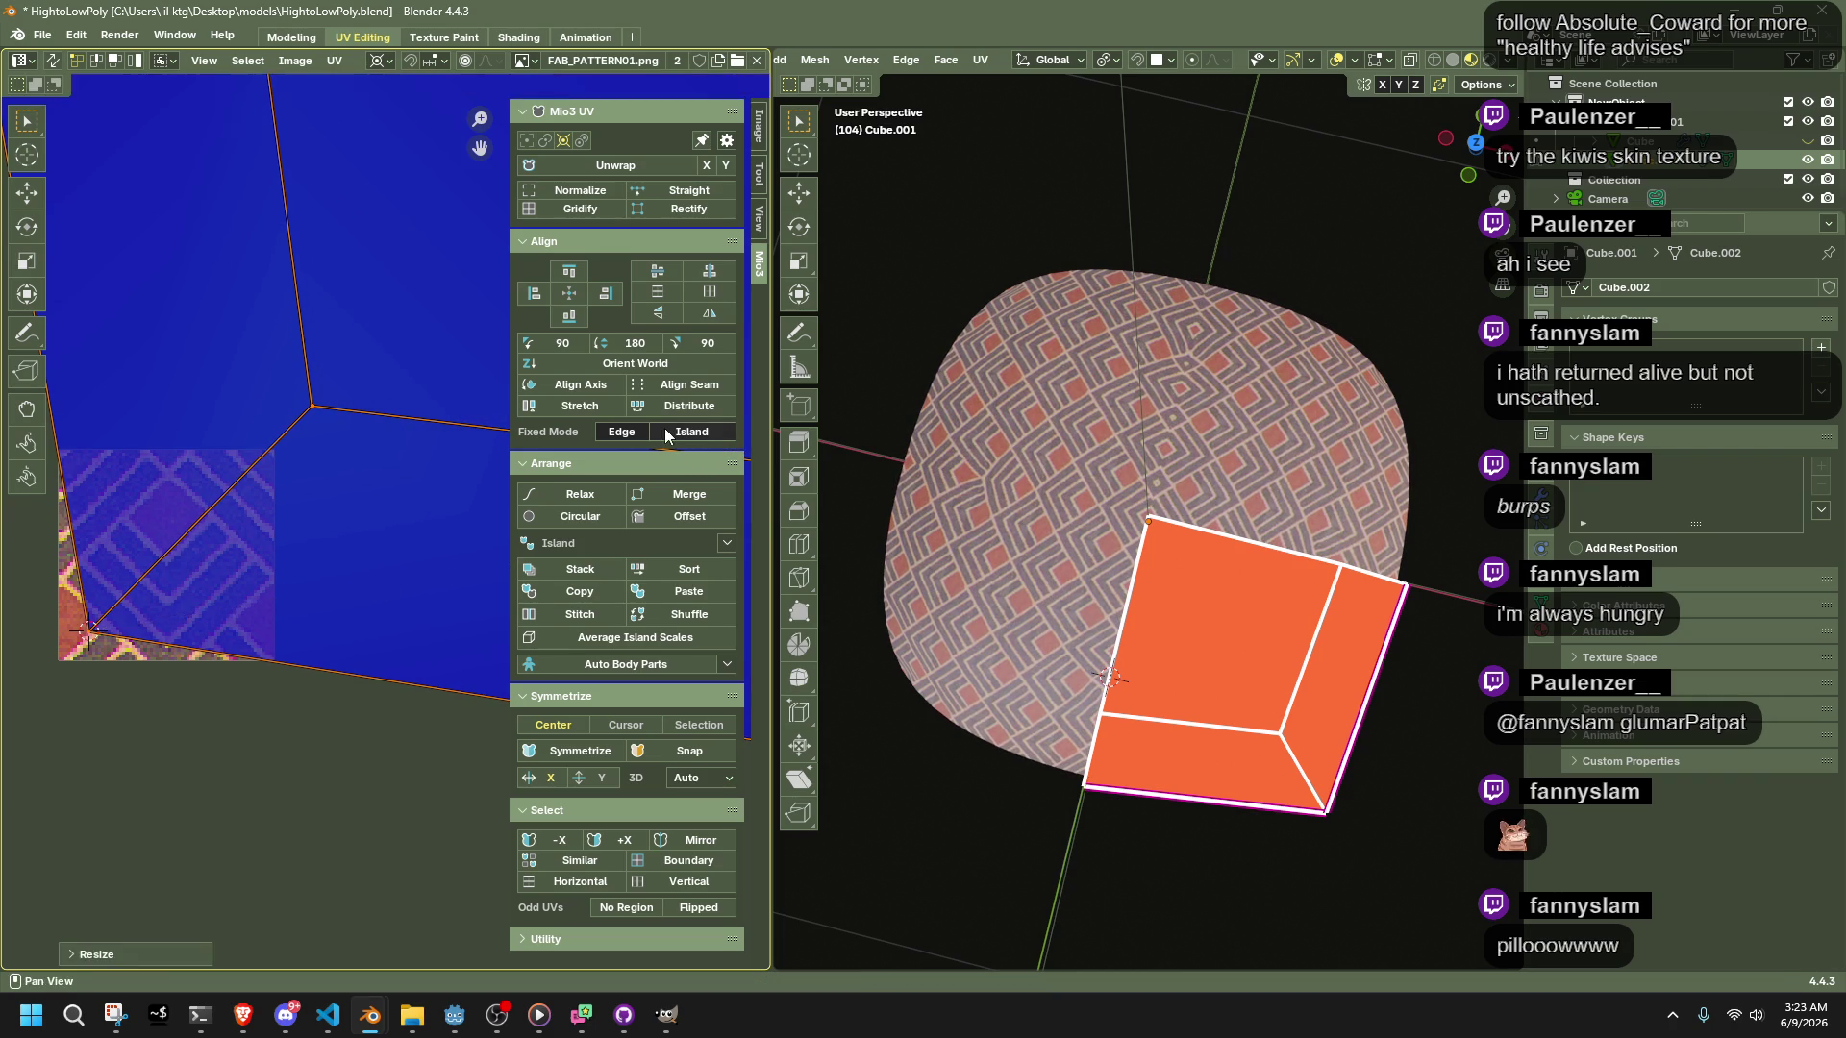
{"action": "key", "text": "s"}
{"action": "key", "text": "y"}
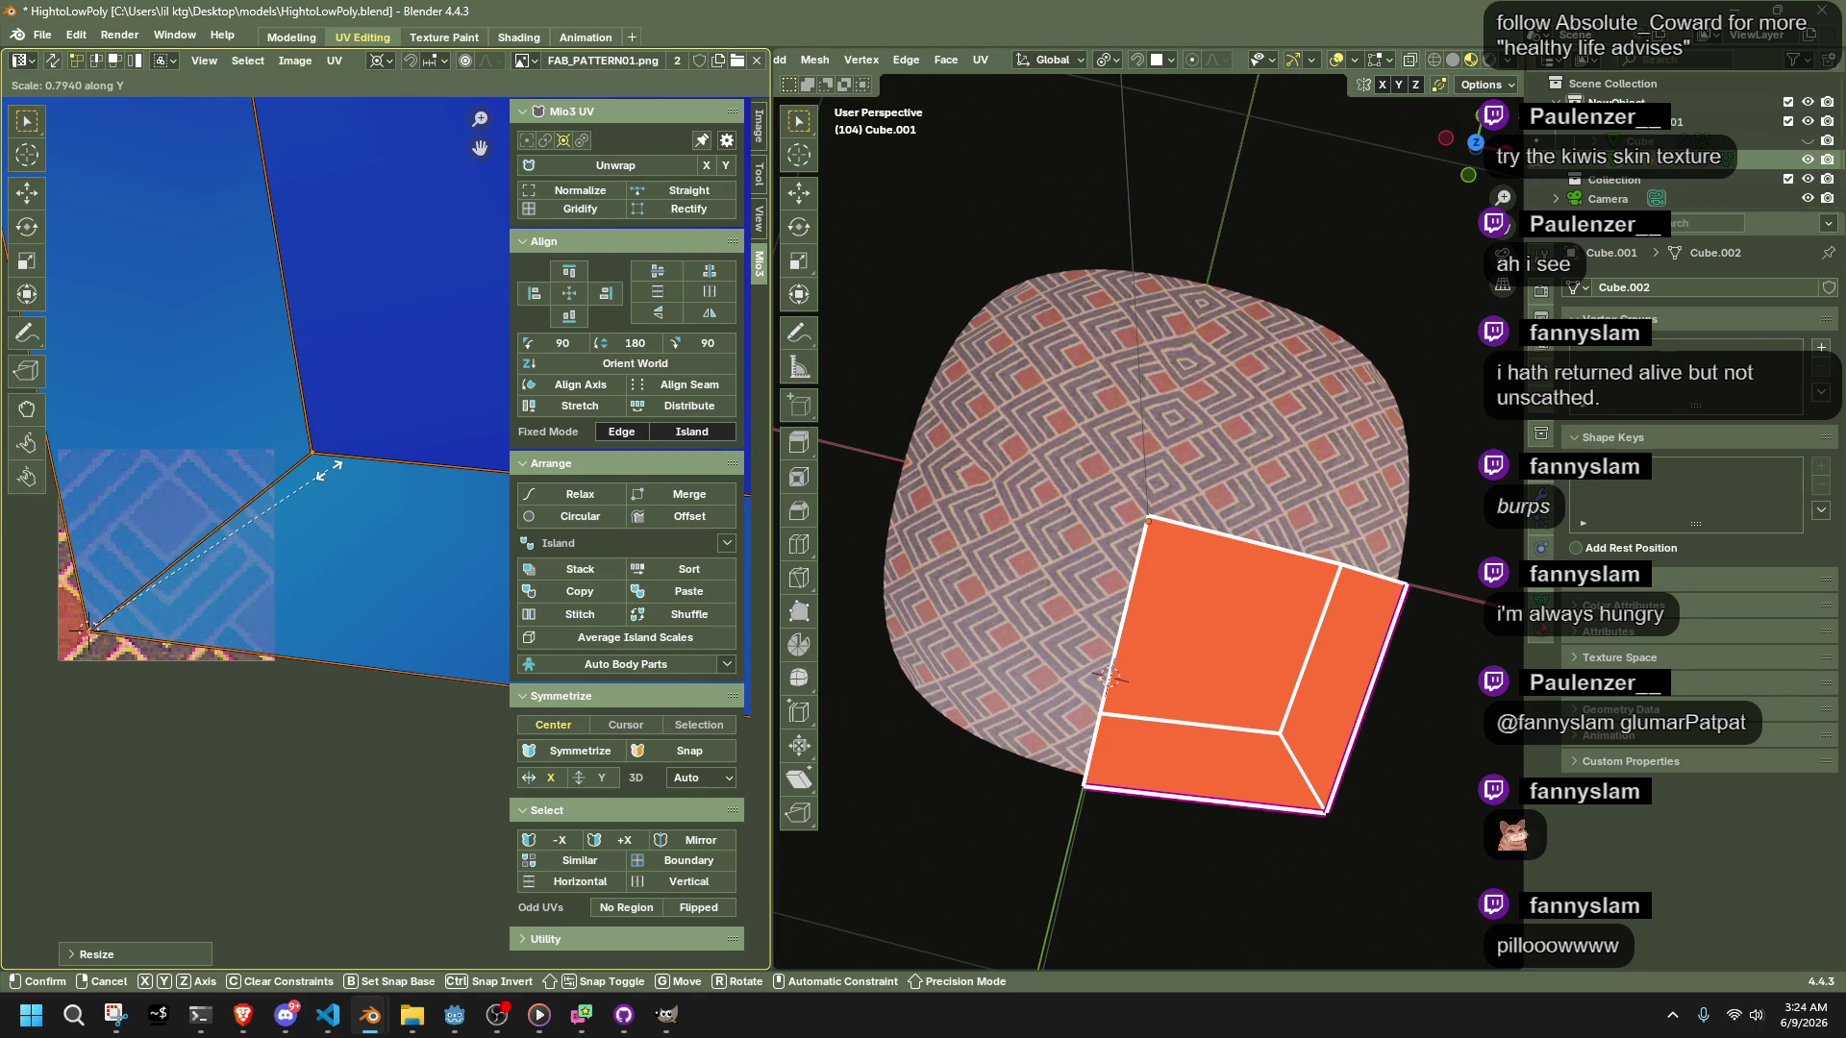
{"action": "left_click", "coordinate": [332, 470]}
{"action": "mouse_move", "coordinate": [1182, 538]}
{"action": "middle_mouse_down"}
{"action": "mouse_move", "coordinate": [1232, 666]}
{"action": "mouse_move", "coordinate": [1125, 692]}
{"action": "mouse_move", "coordinate": [1064, 653]}
{"action": "middle_mouse_up"}
{"action": "key", "text": "Tab"}
{"action": "left_click", "coordinate": [1148, 604]}
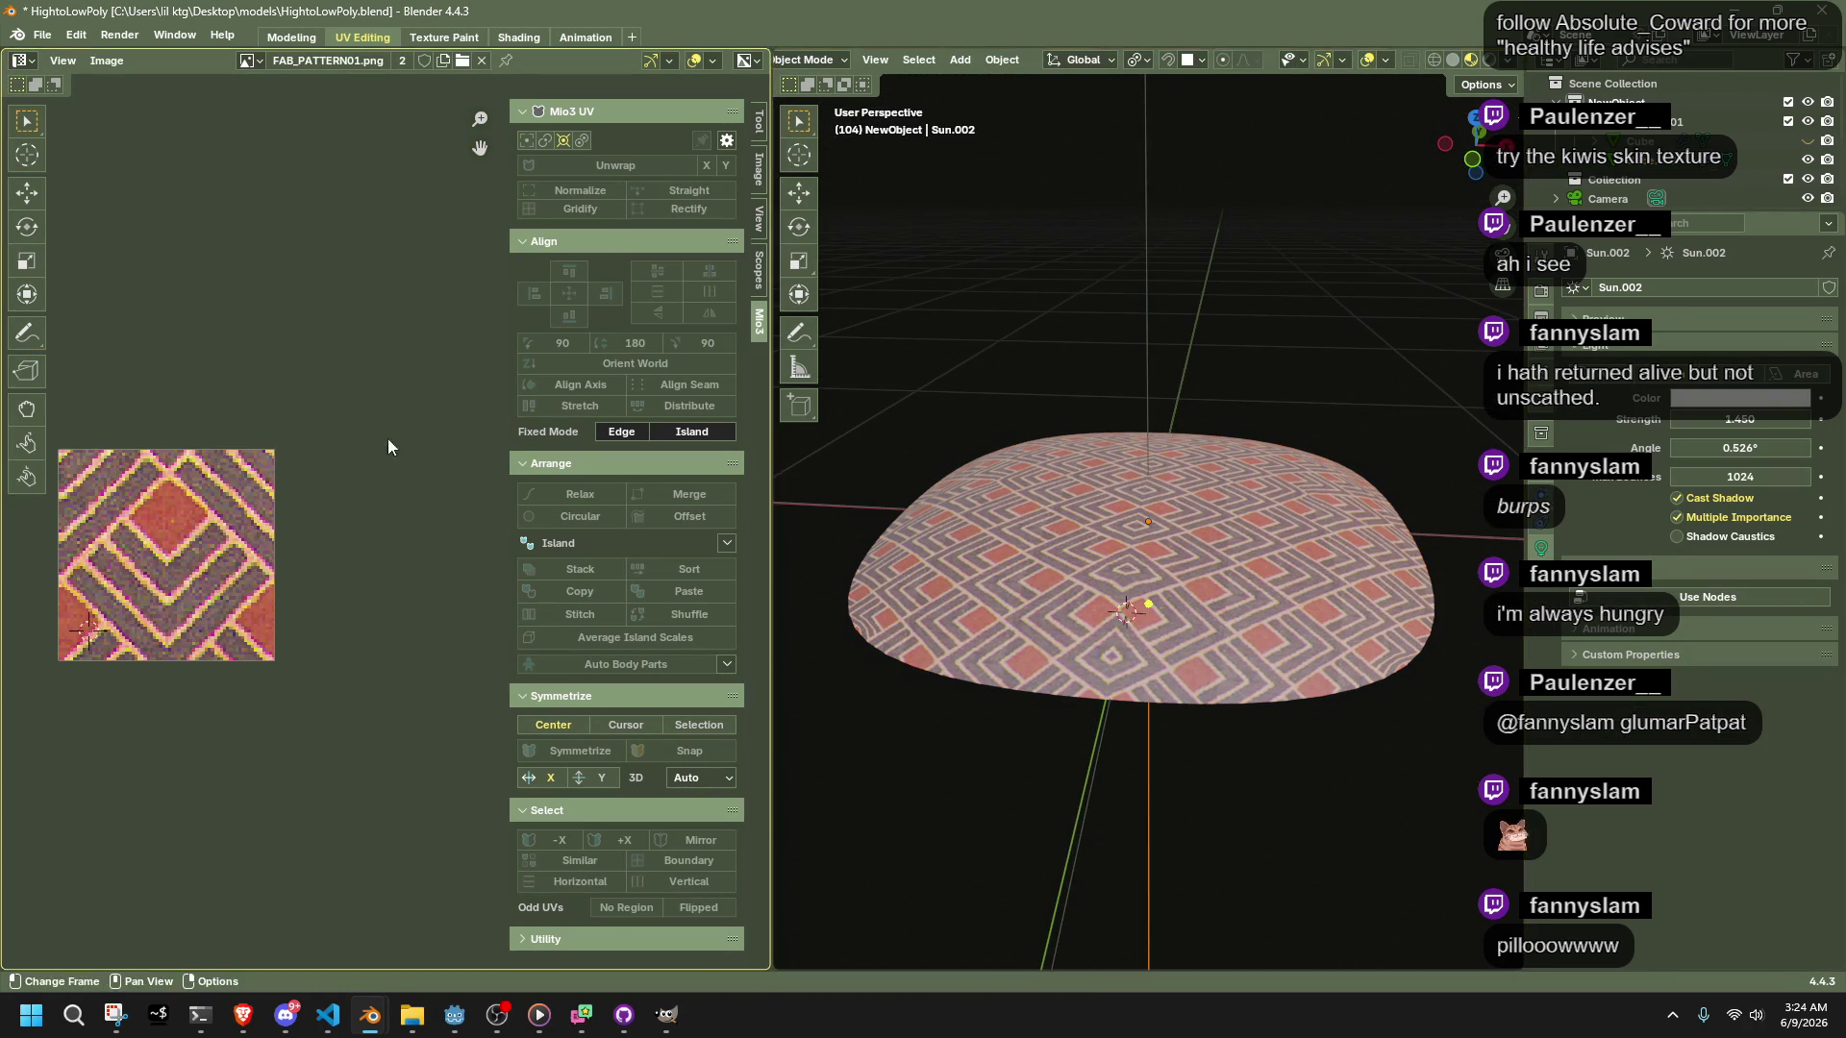
Scale the pillow object wider while keeping the low-poly Cube shell hidden
{"action": "left_click", "coordinate": [1336, 615]}
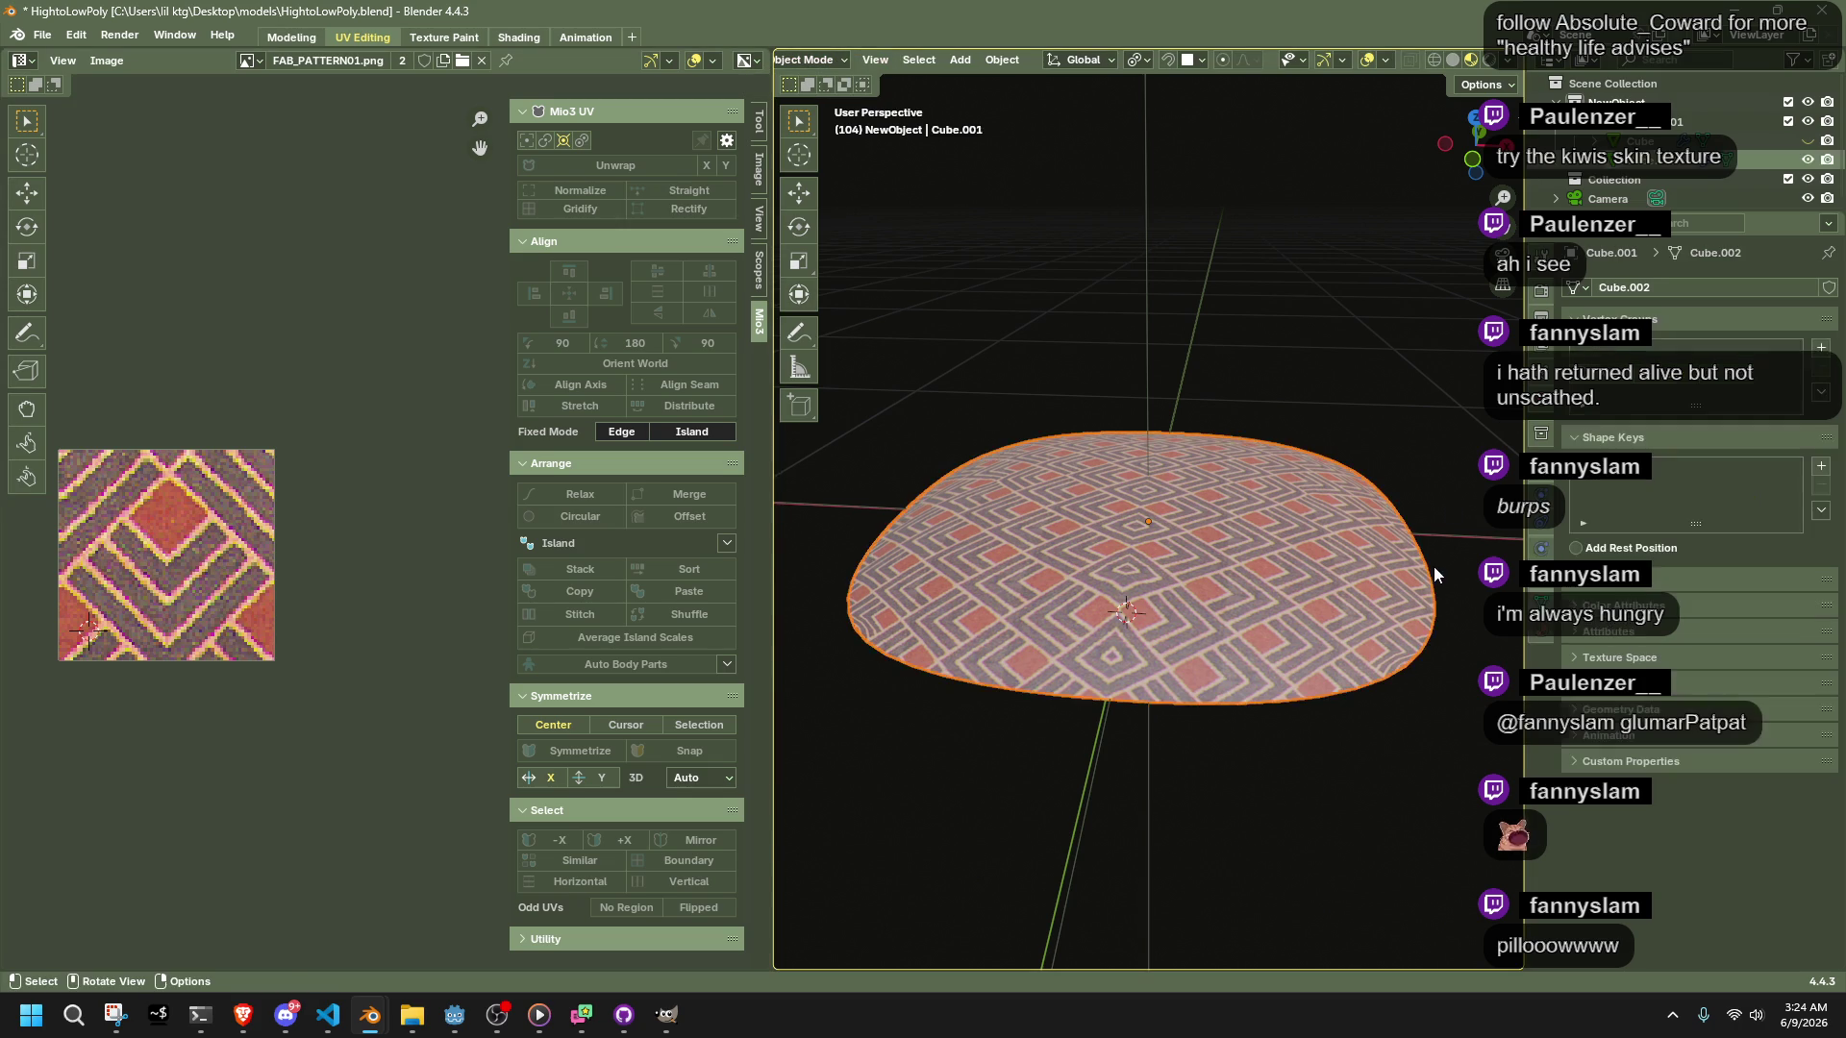
{"action": "mouse_move", "coordinate": [1336, 615]}
{"action": "middle_mouse_down"}
{"action": "mouse_move", "coordinate": [1317, 534]}
{"action": "mouse_move", "coordinate": [1238, 484]}
{"action": "middle_mouse_up"}
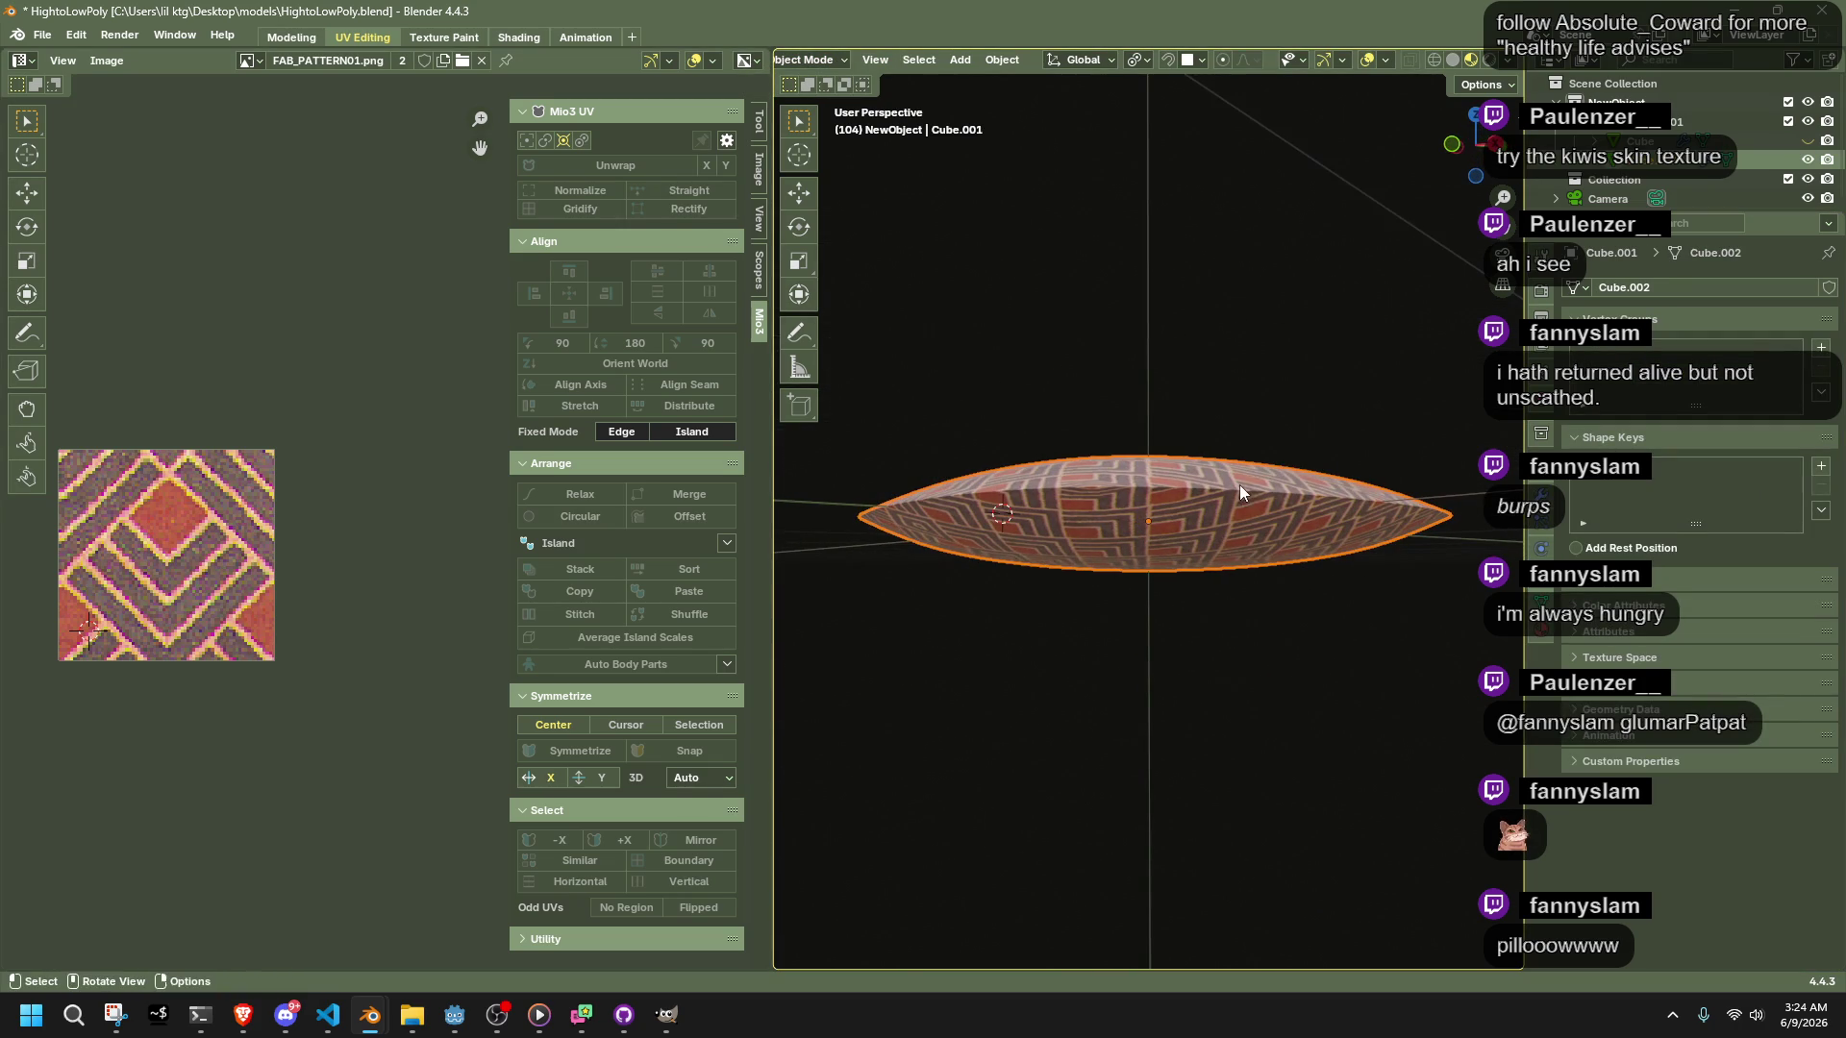
{"action": "left_click", "coordinate": [1807, 142]}
{"action": "left_click", "coordinate": [1807, 141]}
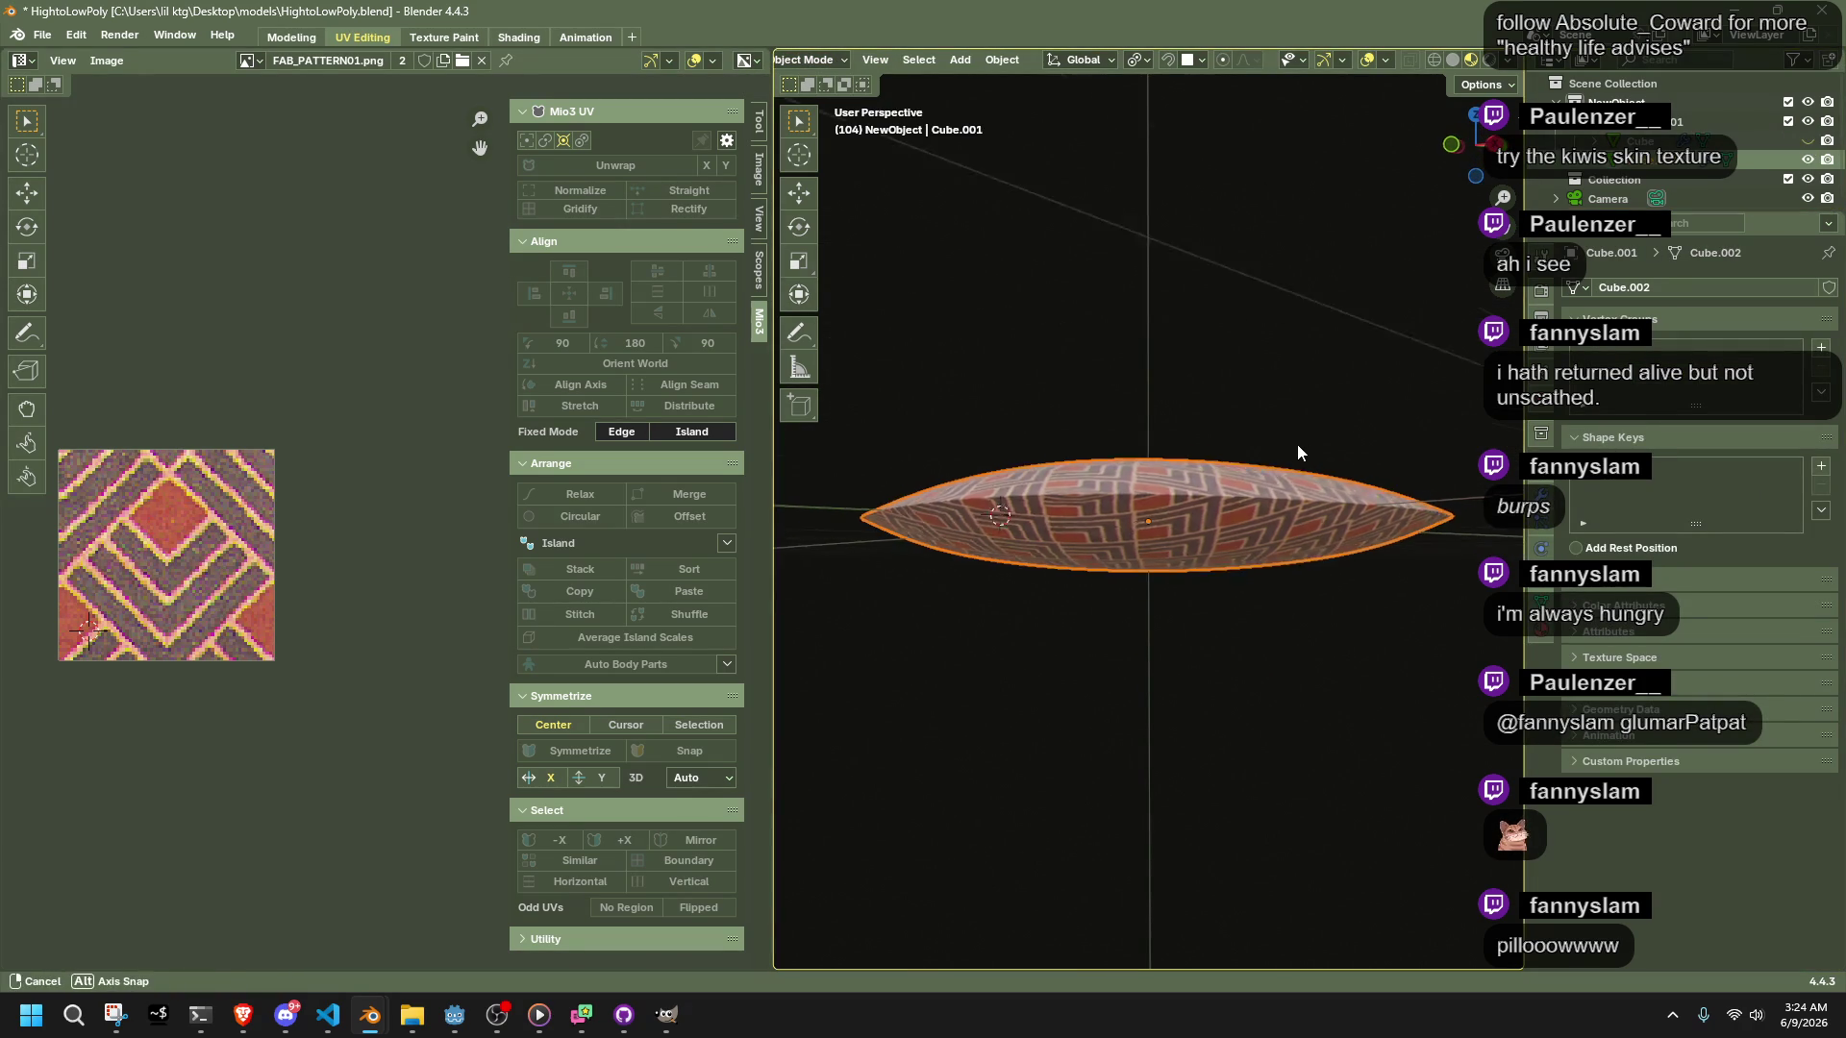
{"action": "key", "text": "s"}
{"action": "left_click", "coordinate": [1311, 459]}
{"action": "middle_click_drag", "start_coordinate": [1311, 460], "coordinate": [1384, 519]}
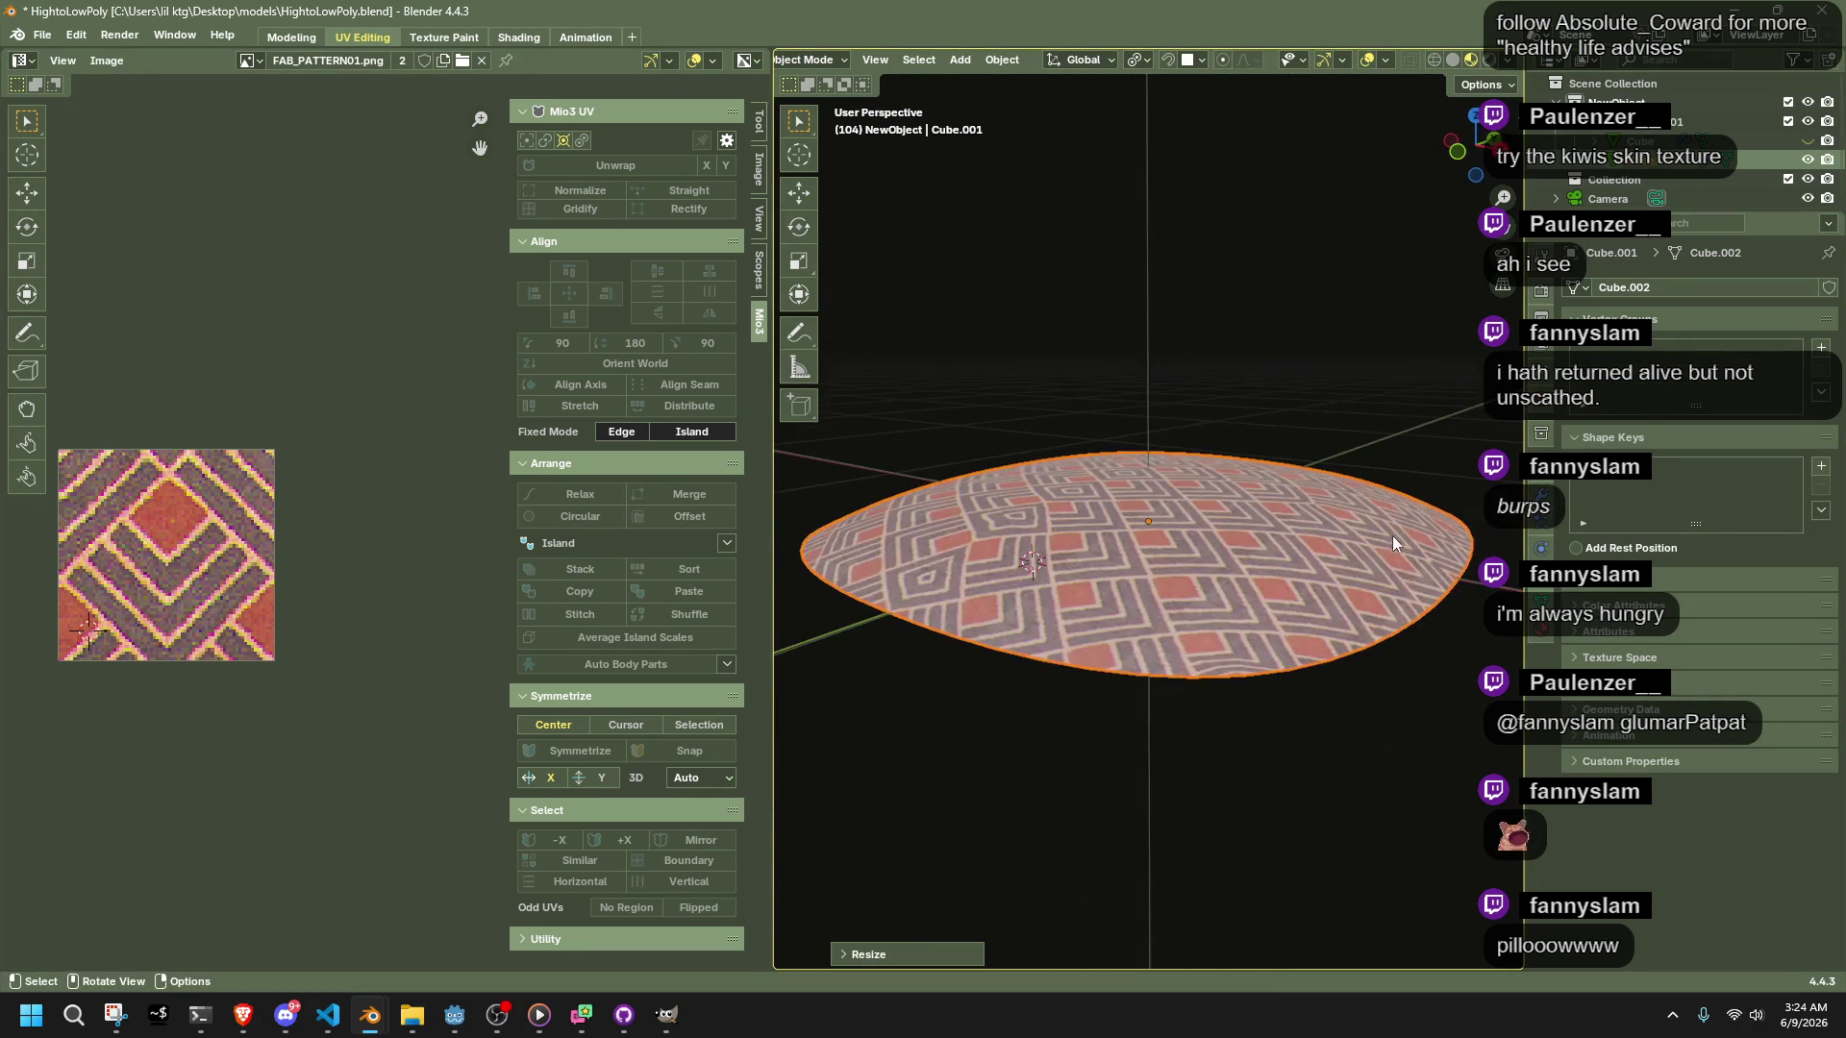
Crease the pillow's bottom edges with Shift+E in edge select mode
{"action": "key", "text": "Tab"}
{"action": "mouse_move", "coordinate": [1317, 625]}
{"action": "middle_mouse_down"}
{"action": "mouse_move", "coordinate": [1058, 547]}
{"action": "mouse_move", "coordinate": [1356, 613]}
{"action": "middle_mouse_up"}
{"action": "key", "text": "Tab"}
{"action": "key", "text": "Tab"}
{"action": "key", "text": "2"}
{"action": "key", "text": "alt+a"}
{"action": "key", "text": "shift+e"}
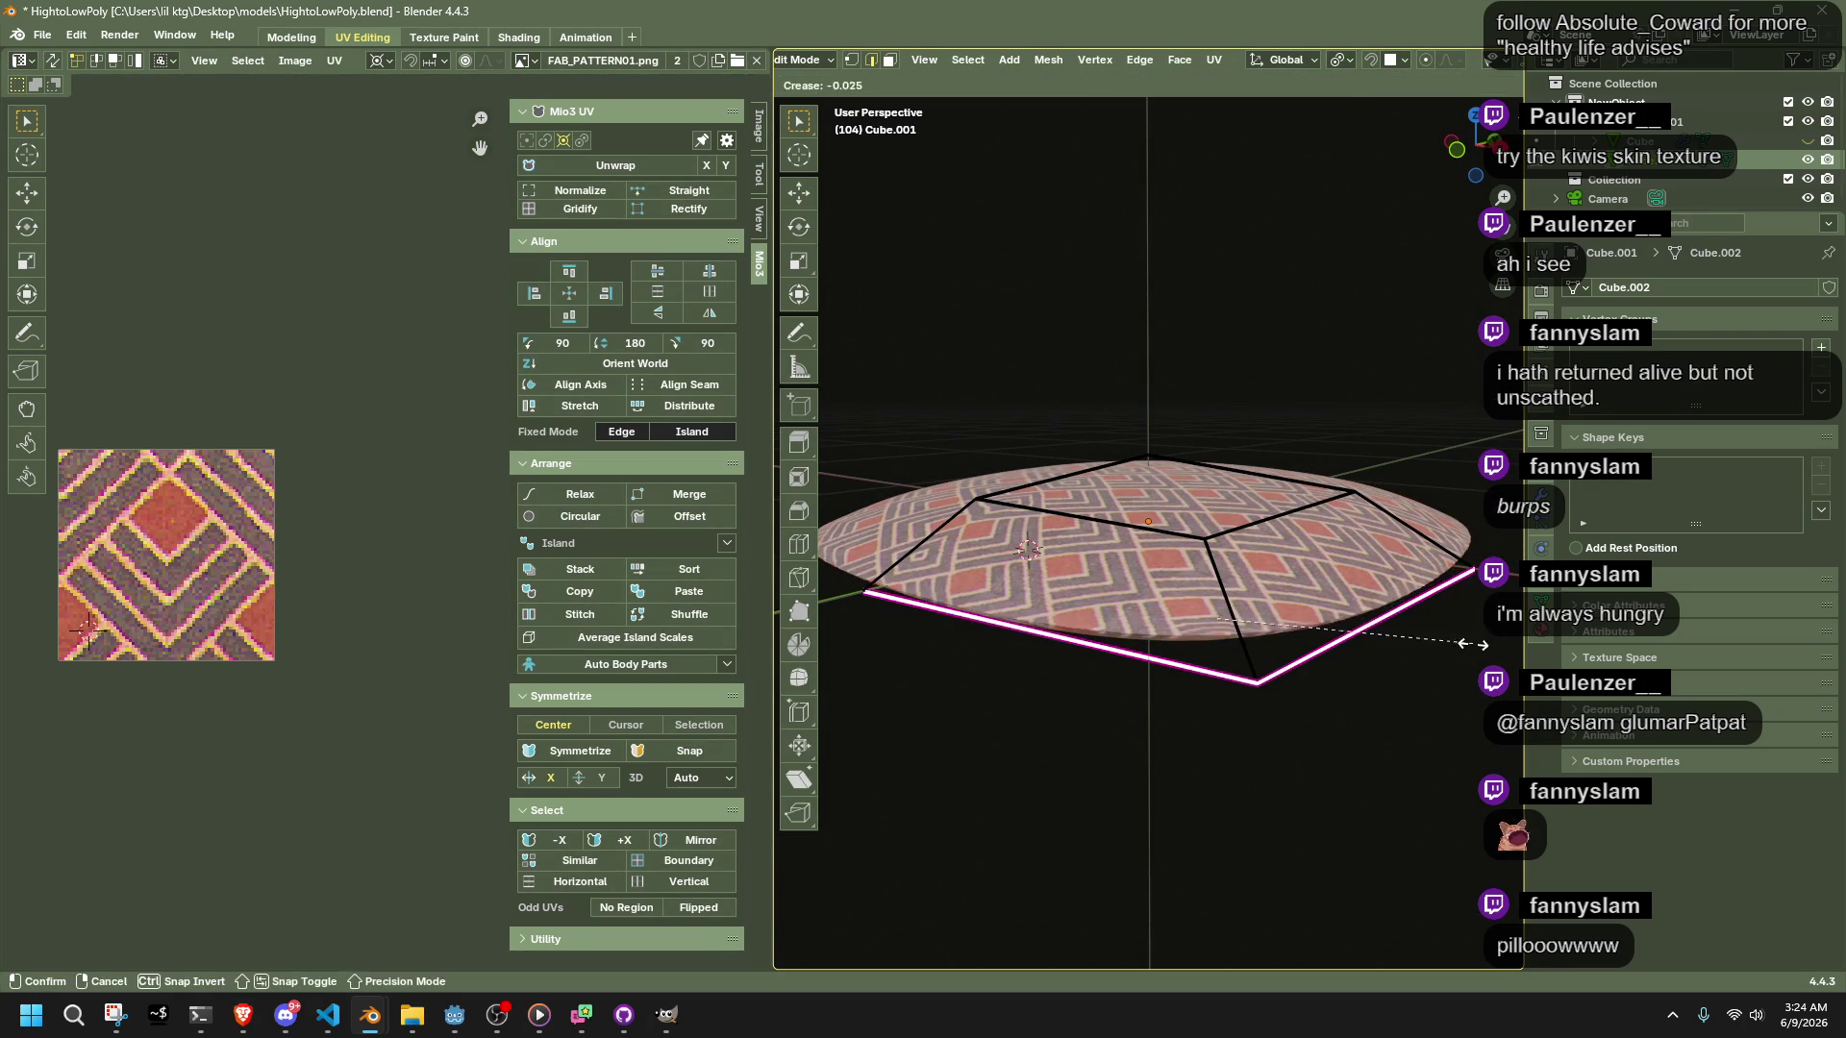
{"action": "left_click", "coordinate": [1233, 620]}
{"action": "mouse_move", "coordinate": [1233, 620]}
{"action": "middle_mouse_down"}
{"action": "mouse_move", "coordinate": [1297, 603]}
{"action": "mouse_move", "coordinate": [1388, 686]}
{"action": "mouse_move", "coordinate": [1326, 755]}
{"action": "mouse_move", "coordinate": [1304, 690]}
{"action": "mouse_move", "coordinate": [1388, 736]}
{"action": "mouse_move", "coordinate": [1400, 811]}
{"action": "mouse_move", "coordinate": [1364, 730]}
{"action": "mouse_move", "coordinate": [1414, 502]}
{"action": "middle_mouse_up"}
{"action": "key", "text": "ctrl+l"}
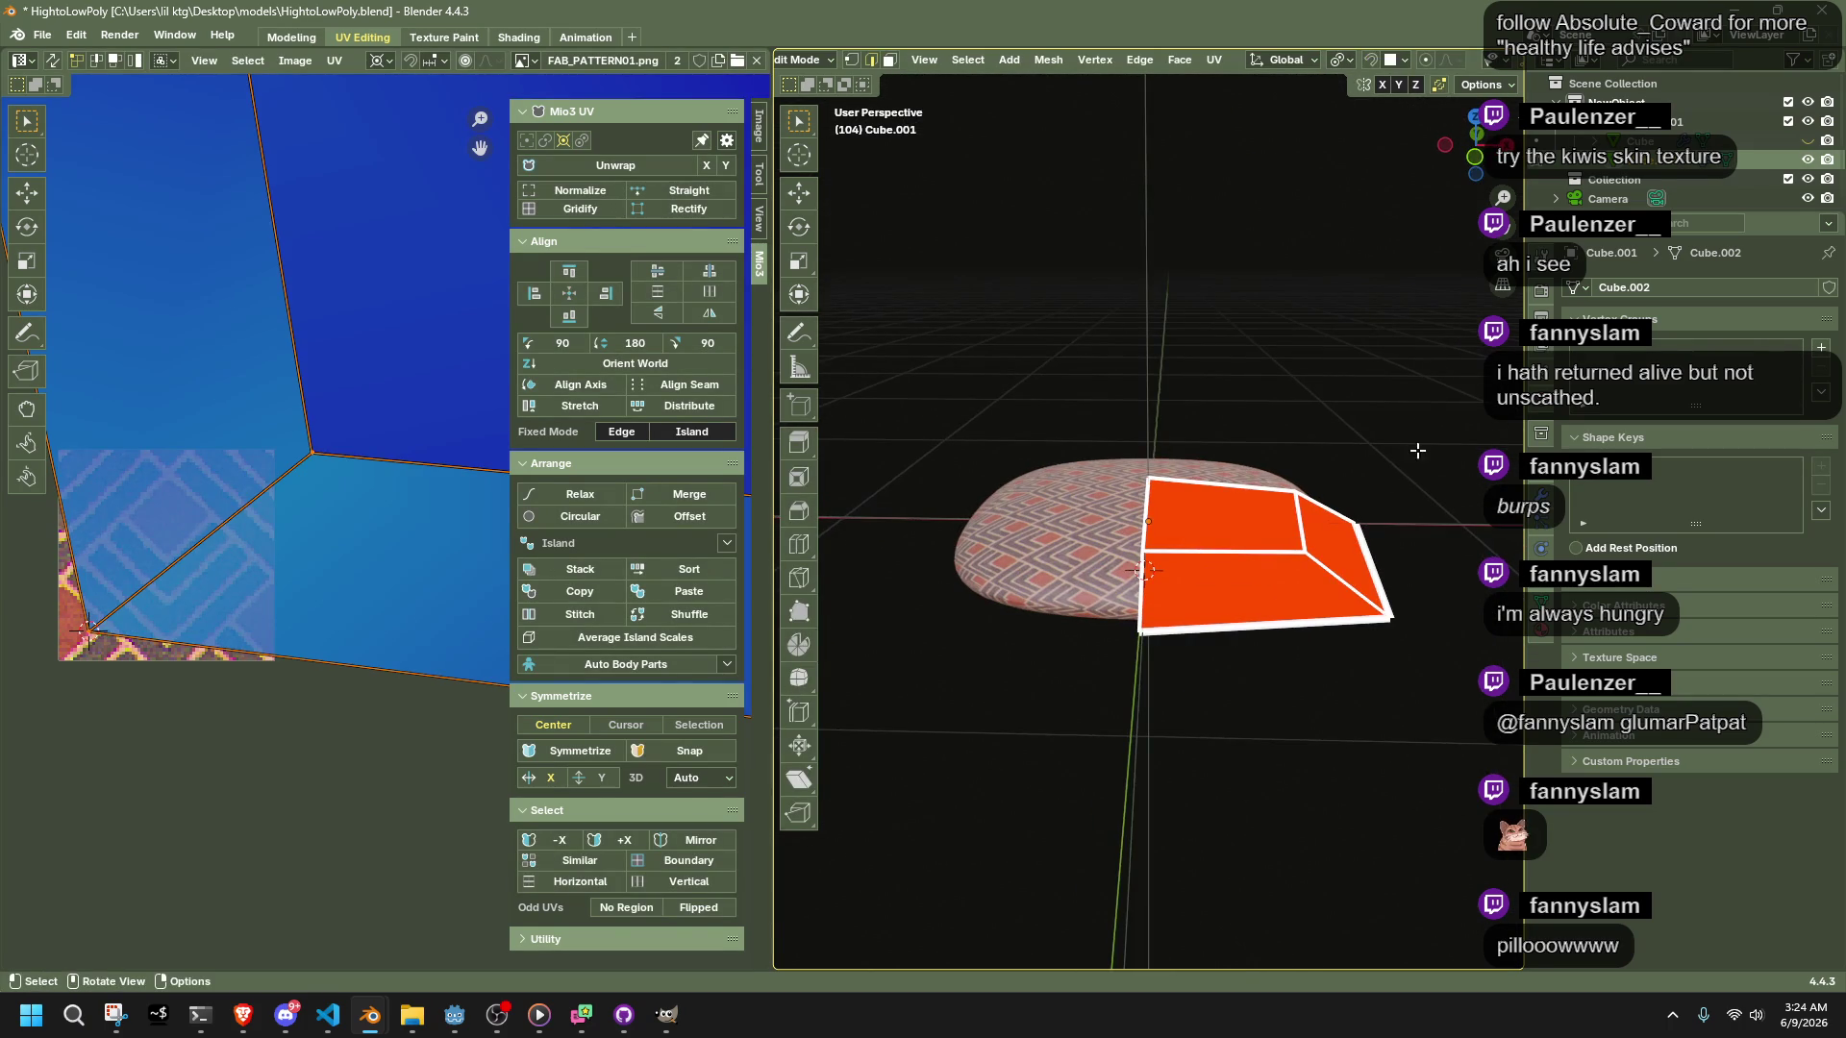
{"action": "key", "text": "Tab"}
Crease the cushion's remaining edges from a top view
{"action": "mouse_move", "coordinate": [1422, 713]}
{"action": "middle_mouse_down"}
{"action": "mouse_move", "coordinate": [1260, 692]}
{"action": "mouse_move", "coordinate": [1353, 685]}
{"action": "mouse_move", "coordinate": [1519, 171]}
{"action": "middle_mouse_up"}
{"action": "left_click", "coordinate": [1225, 663]}
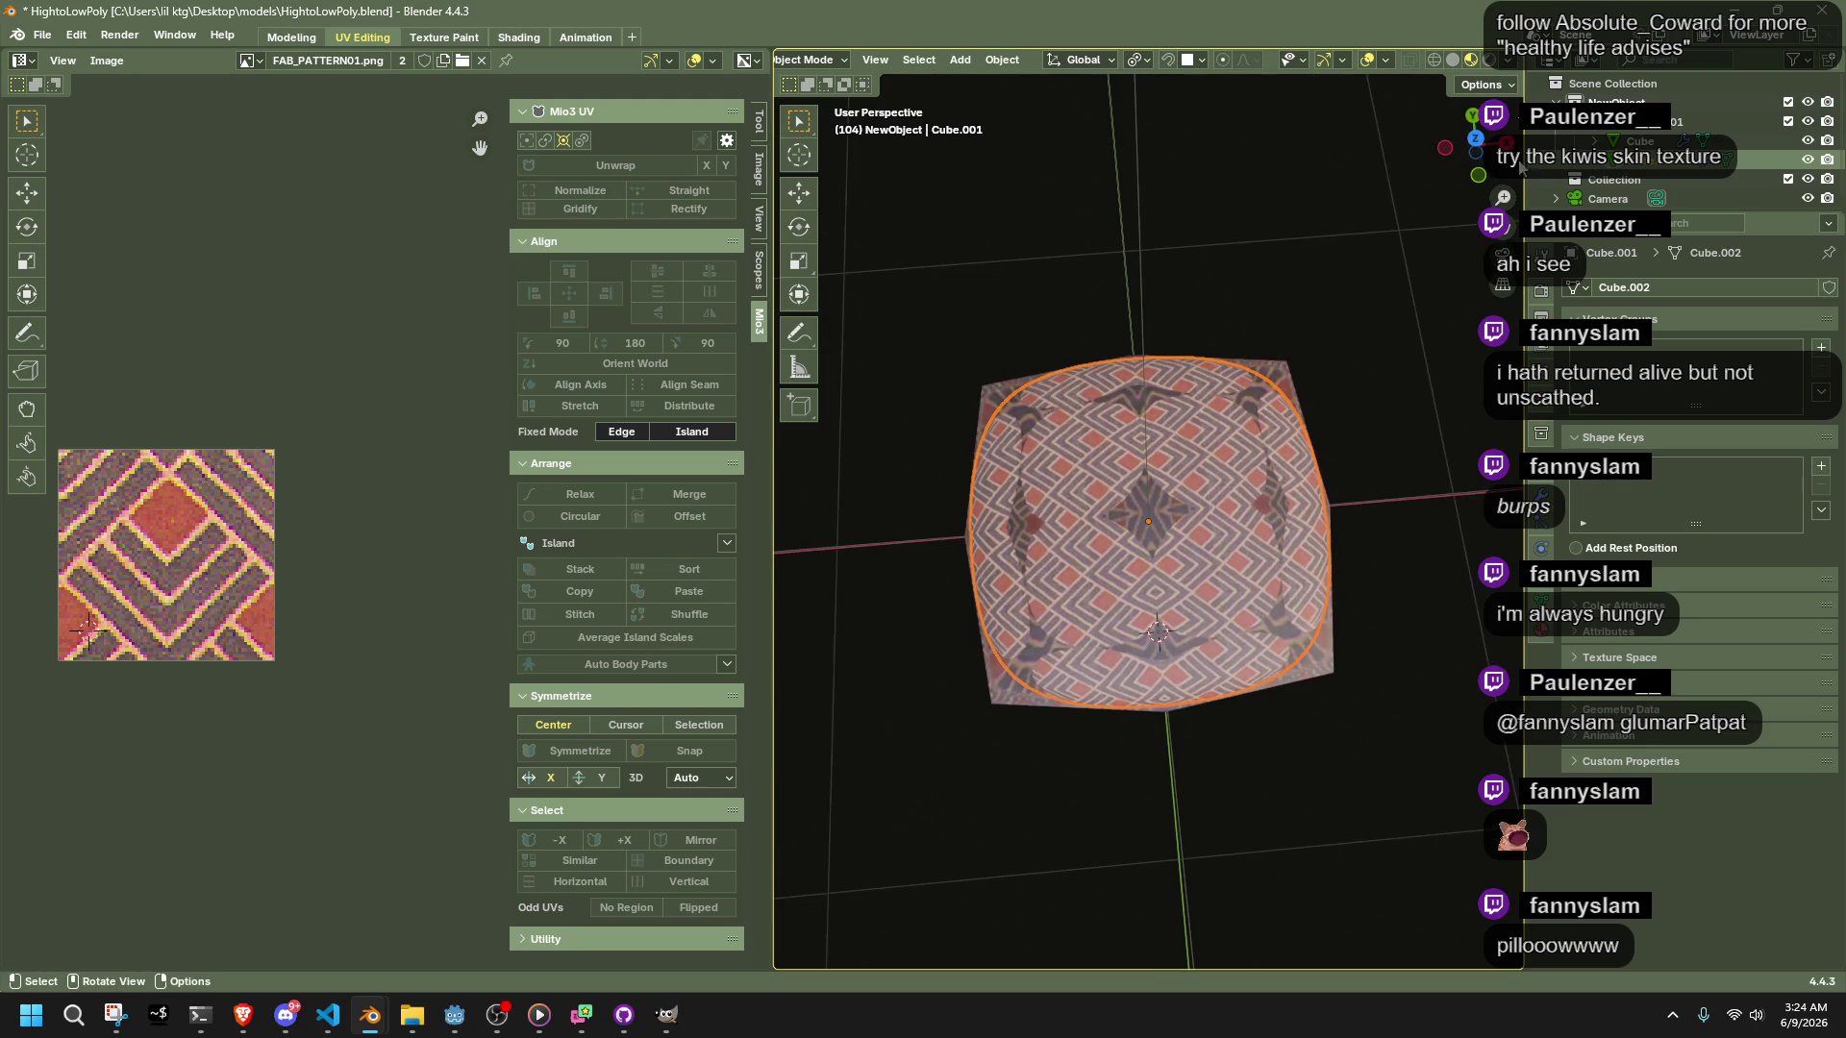
{"action": "left_click", "coordinate": [1476, 141]}
{"action": "key", "text": "Tab"}
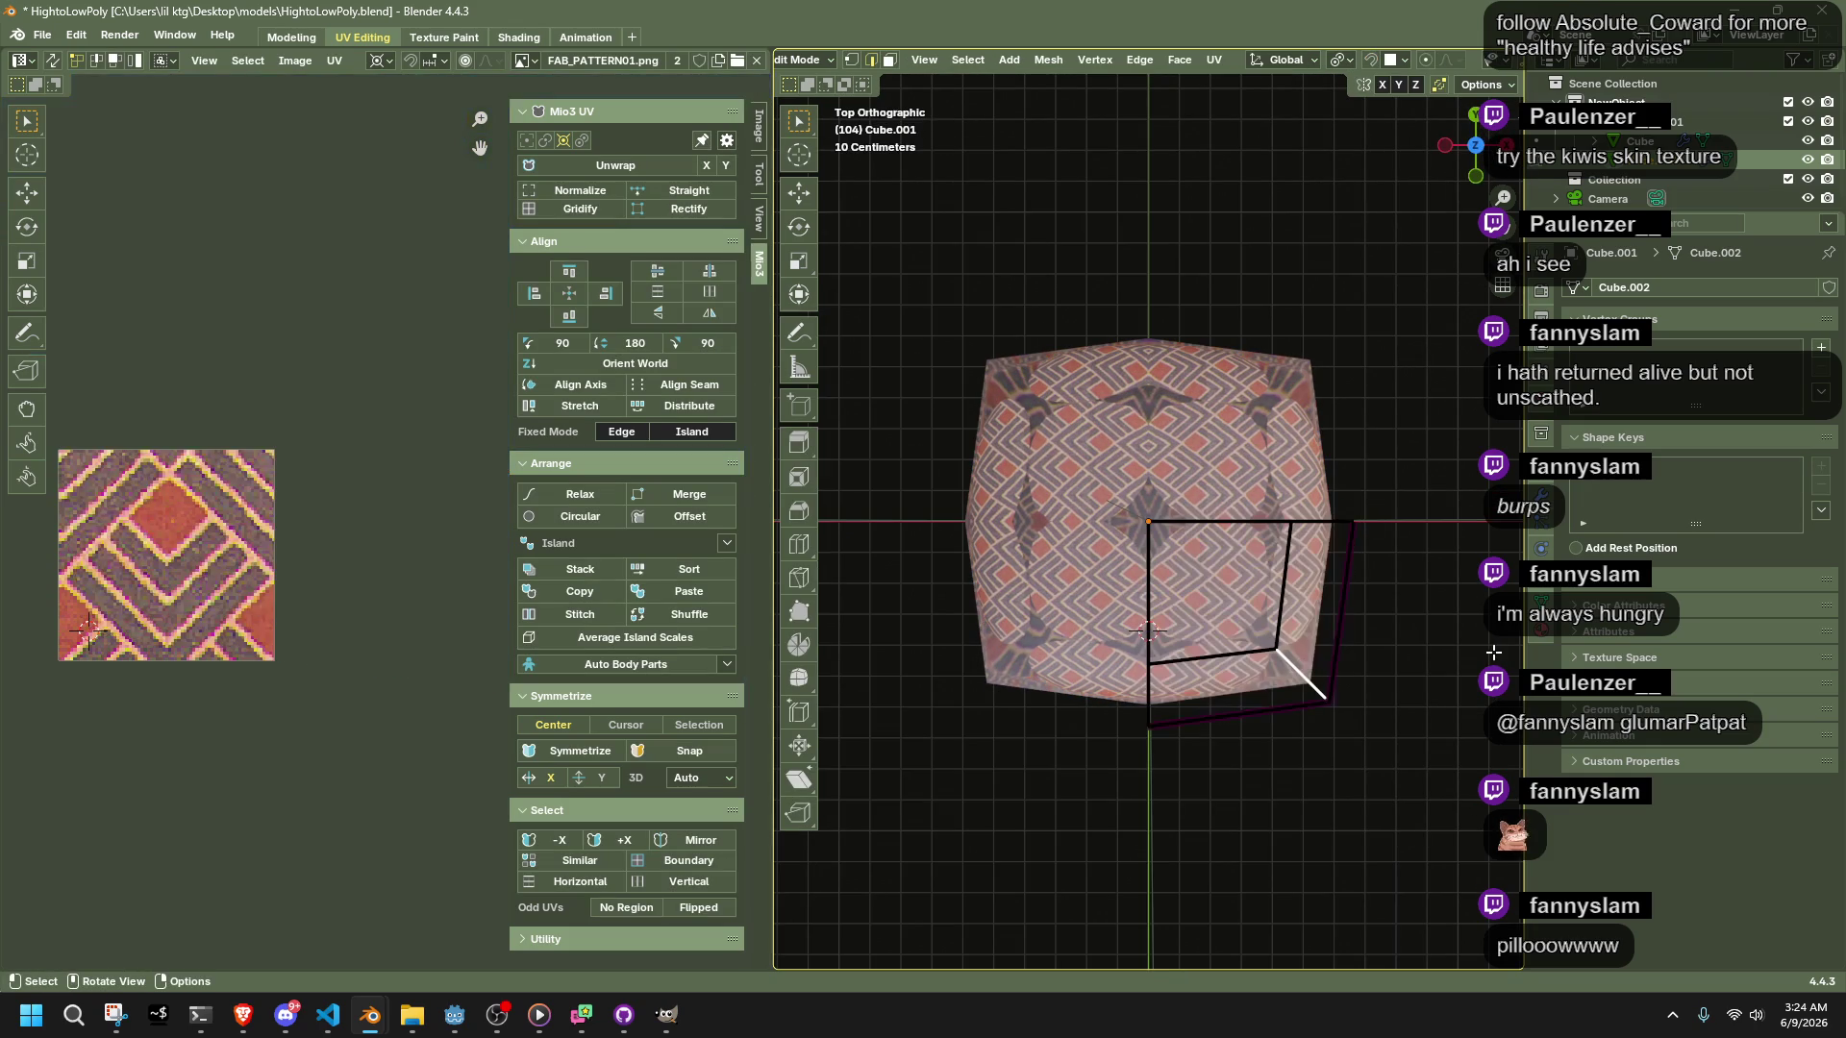
{"action": "key", "text": "shift+e"}
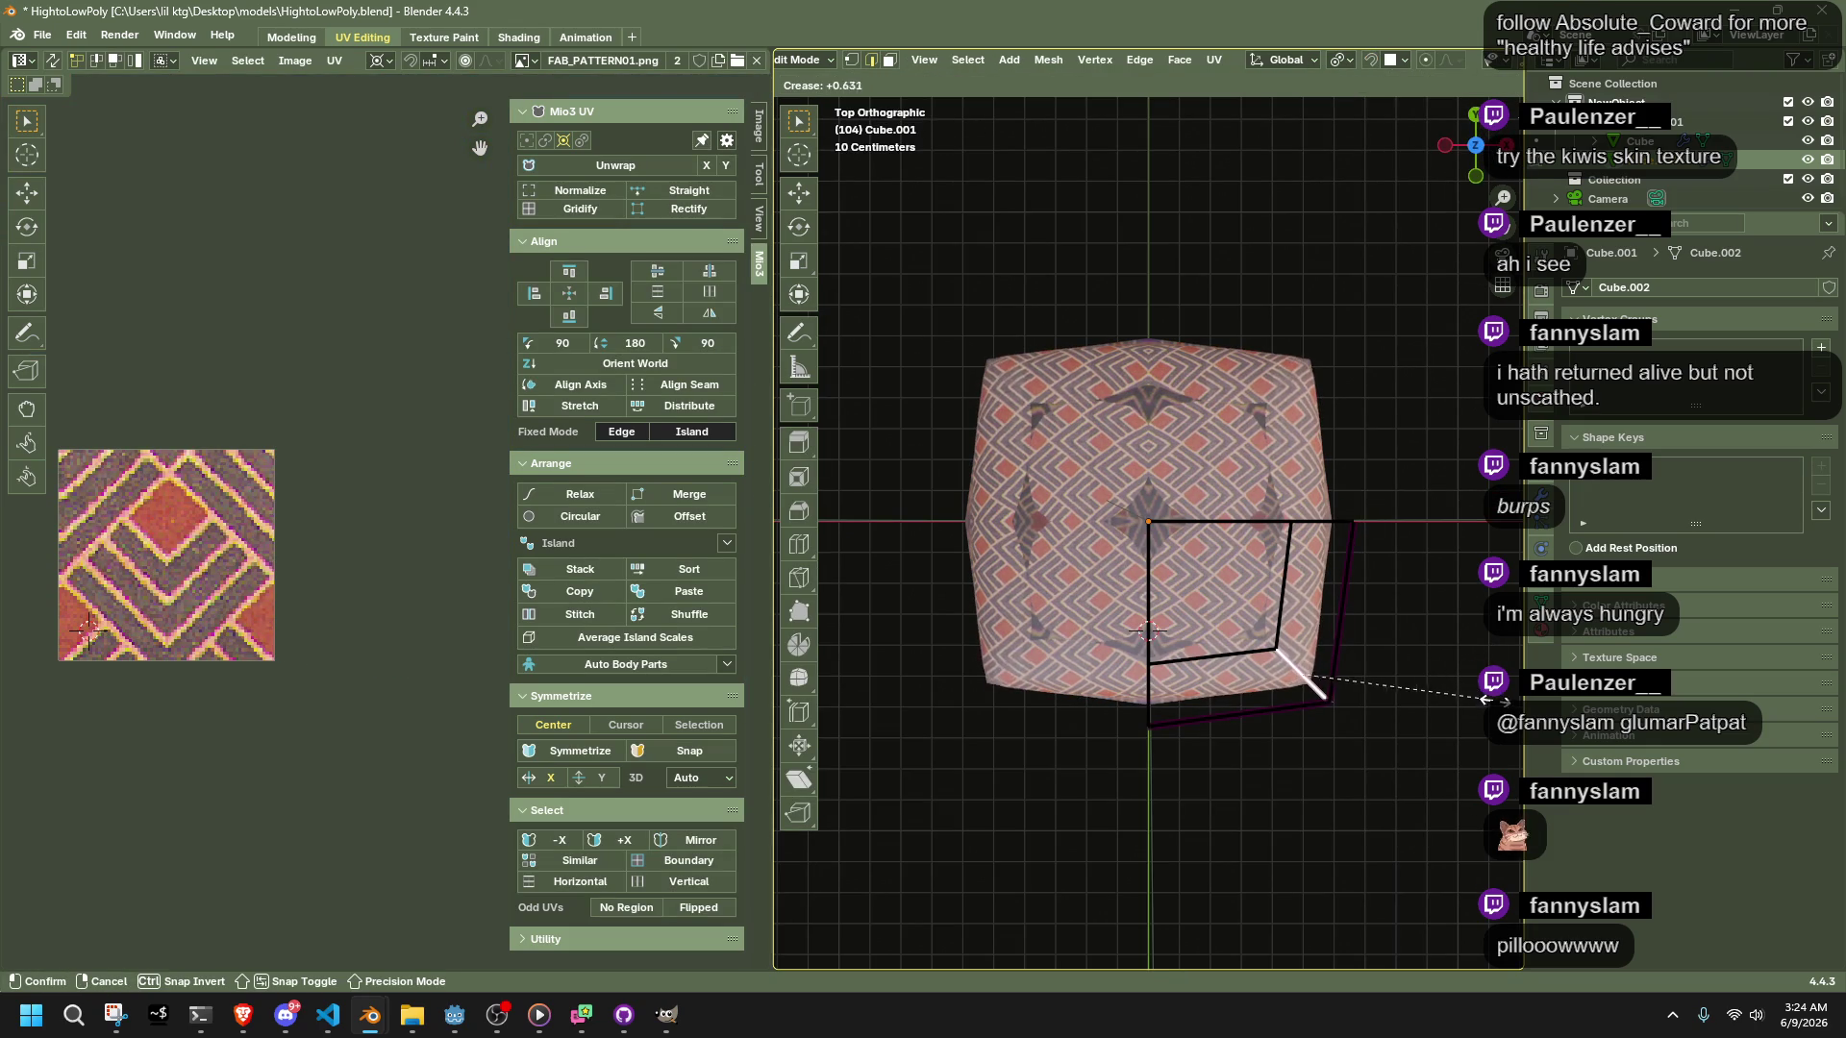
{"action": "key", "text": "Return"}
{"action": "key", "text": "Tab"}
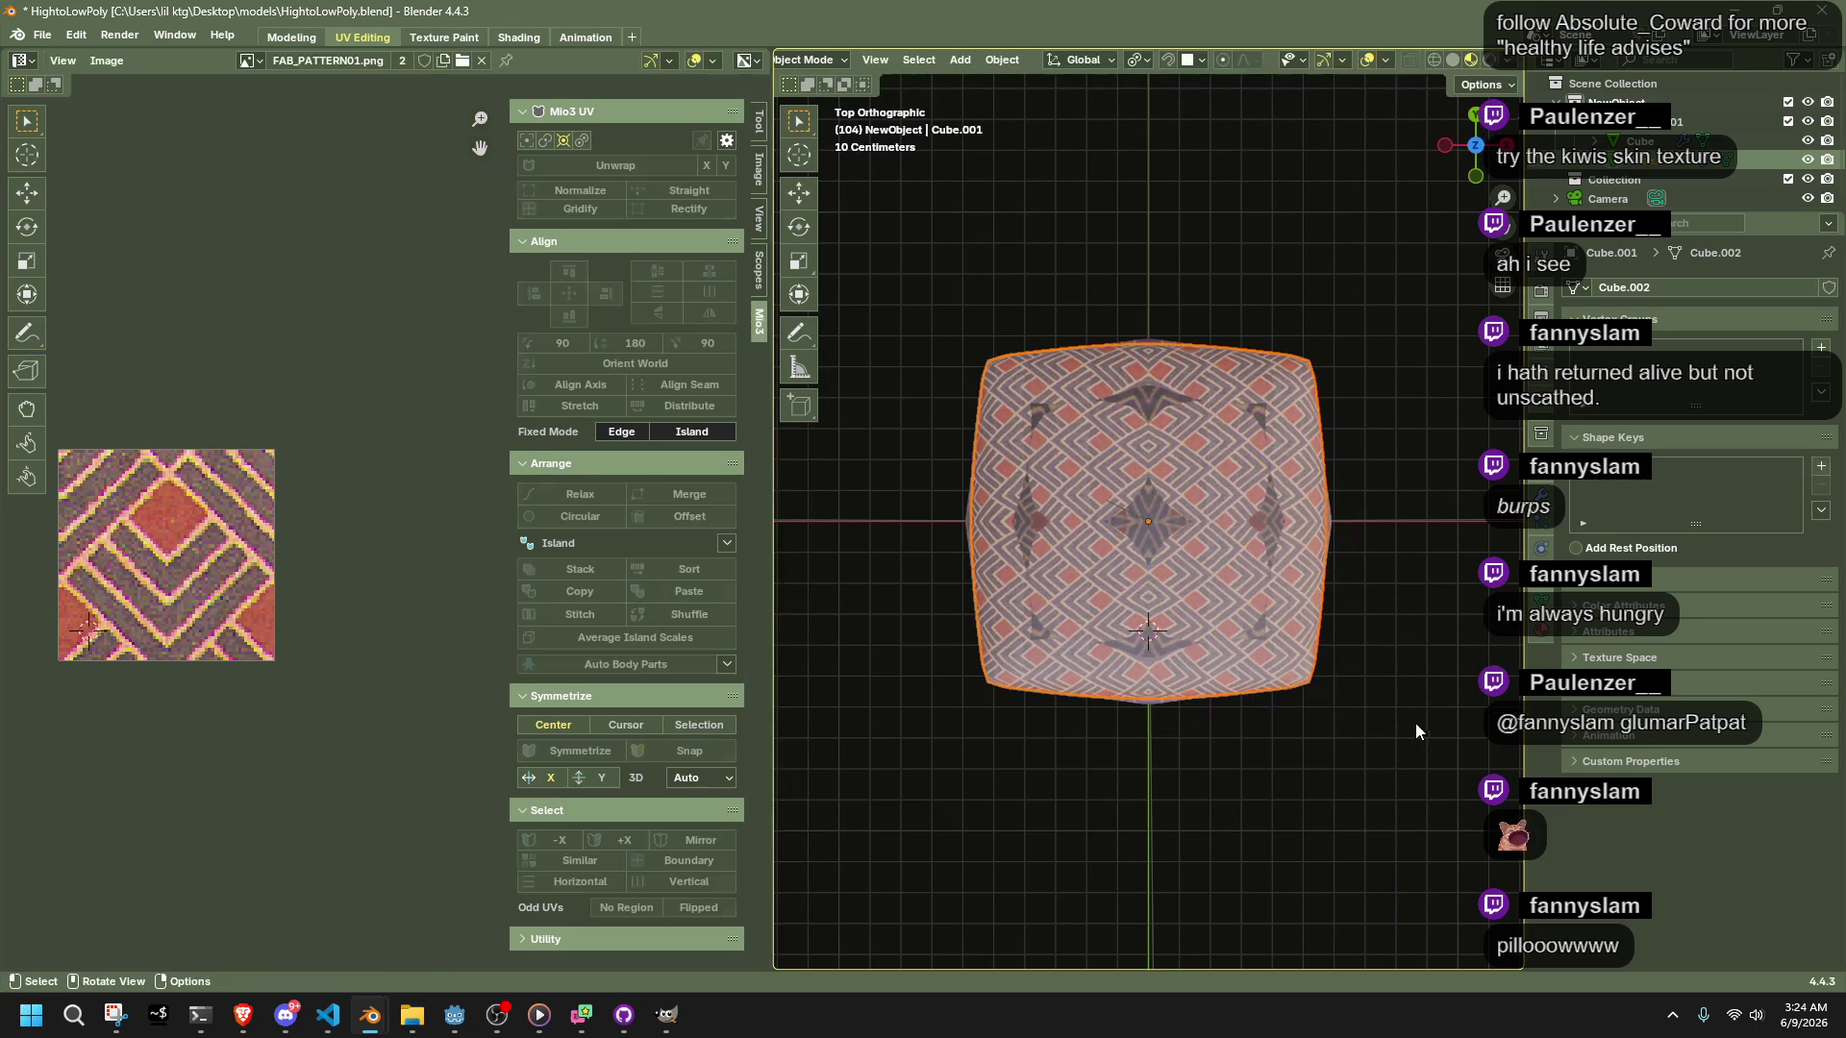
Hide the helper objects and show the finished pillow in the Modeling workspace
{"action": "mouse_move", "coordinate": [1358, 690]}
{"action": "middle_mouse_down"}
{"action": "mouse_move", "coordinate": [1283, 498]}
{"action": "mouse_move", "coordinate": [1260, 513]}
{"action": "mouse_move", "coordinate": [1346, 578]}
{"action": "middle_mouse_up"}
{"action": "key", "text": "alt+h"}
{"action": "key", "text": "h"}
{"action": "left_click", "coordinate": [1152, 511]}
{"action": "key", "text": "h"}
{"action": "mouse_move", "coordinate": [1152, 494]}
{"action": "middle_mouse_down"}
{"action": "mouse_move", "coordinate": [1233, 582]}
{"action": "mouse_move", "coordinate": [1163, 540]}
{"action": "mouse_move", "coordinate": [1127, 584]}
{"action": "mouse_move", "coordinate": [1261, 679]}
{"action": "middle_mouse_up"}
{"action": "scroll", "coordinate": [1261, 679], "scroll_direction": "up", "scroll_amount": 3}
{"action": "scroll", "coordinate": [1261, 678], "scroll_direction": "down", "scroll_amount": 5}
{"action": "scroll", "coordinate": [1257, 678], "scroll_direction": "up", "scroll_amount": 1}
{"action": "mouse_move", "coordinate": [1211, 620]}
{"action": "middle_mouse_down"}
{"action": "mouse_move", "coordinate": [1178, 562]}
{"action": "mouse_move", "coordinate": [1219, 475]}
{"action": "mouse_move", "coordinate": [1122, 505]}
{"action": "middle_mouse_up"}
{"action": "left_click", "coordinate": [306, 39]}
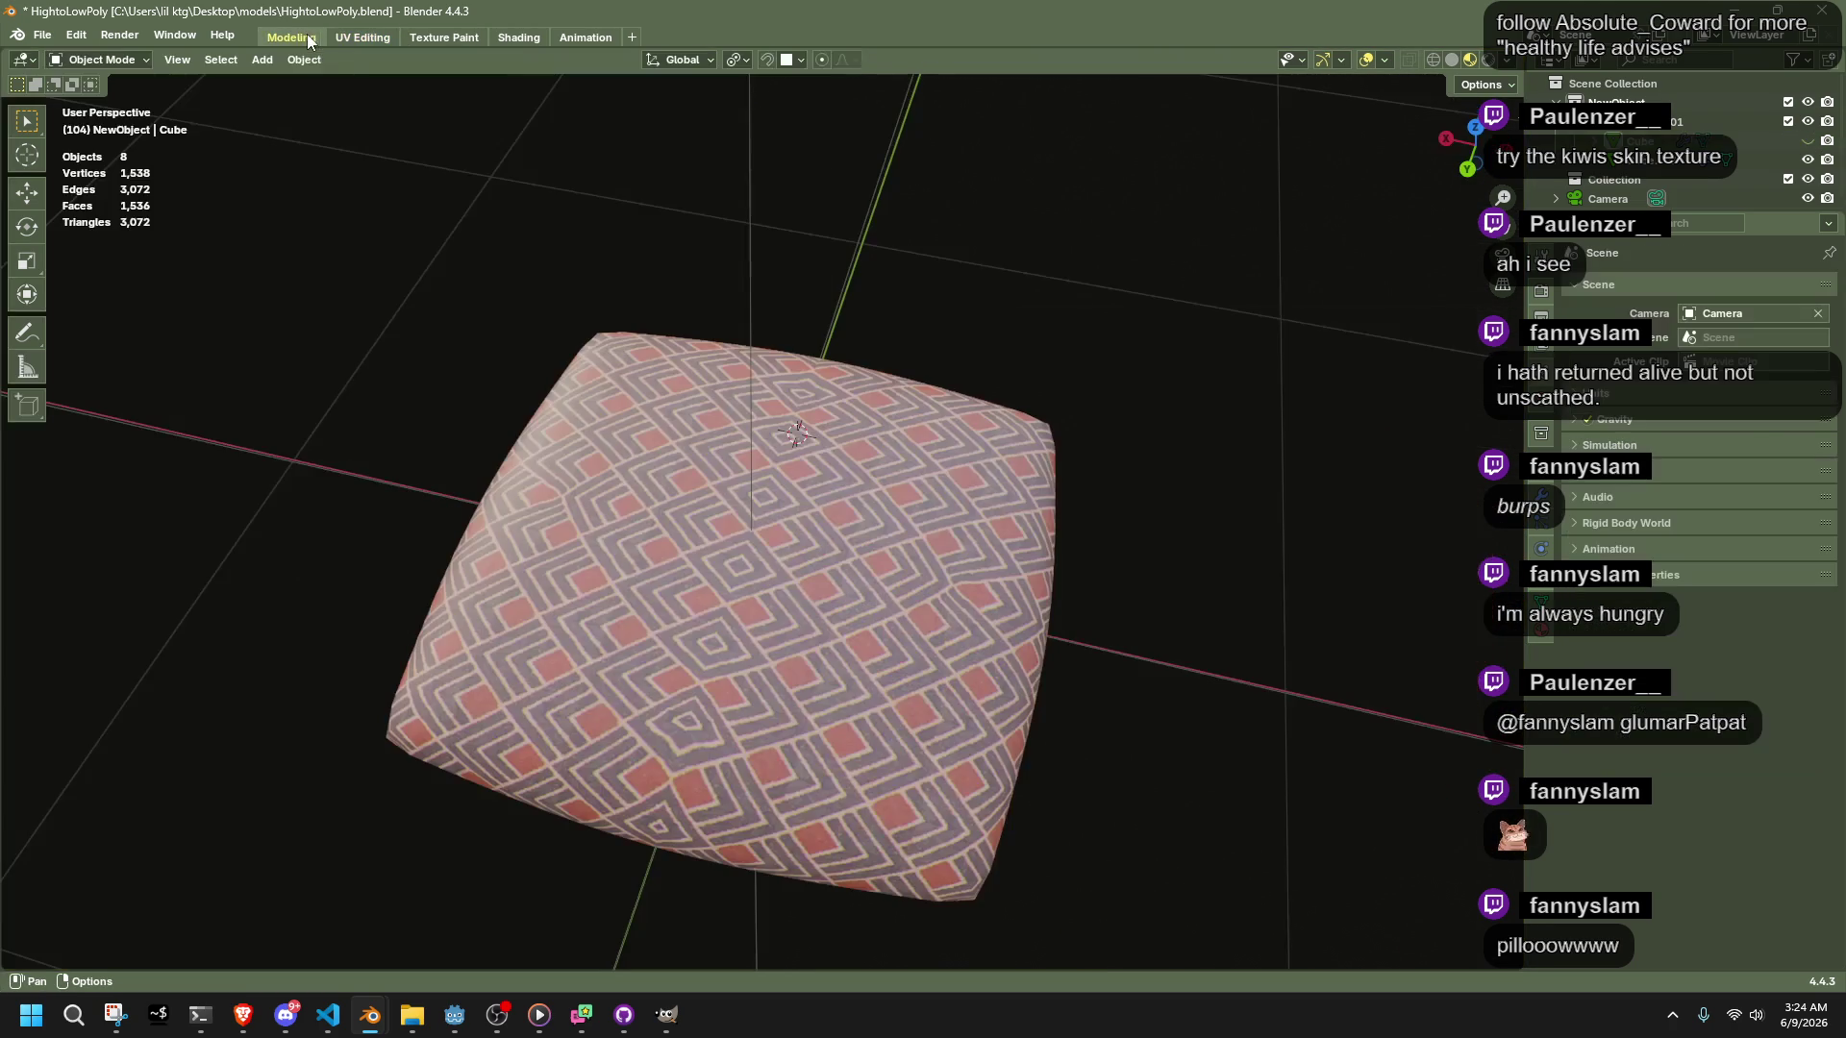
{"action": "key", "text": "ctrl+z"}
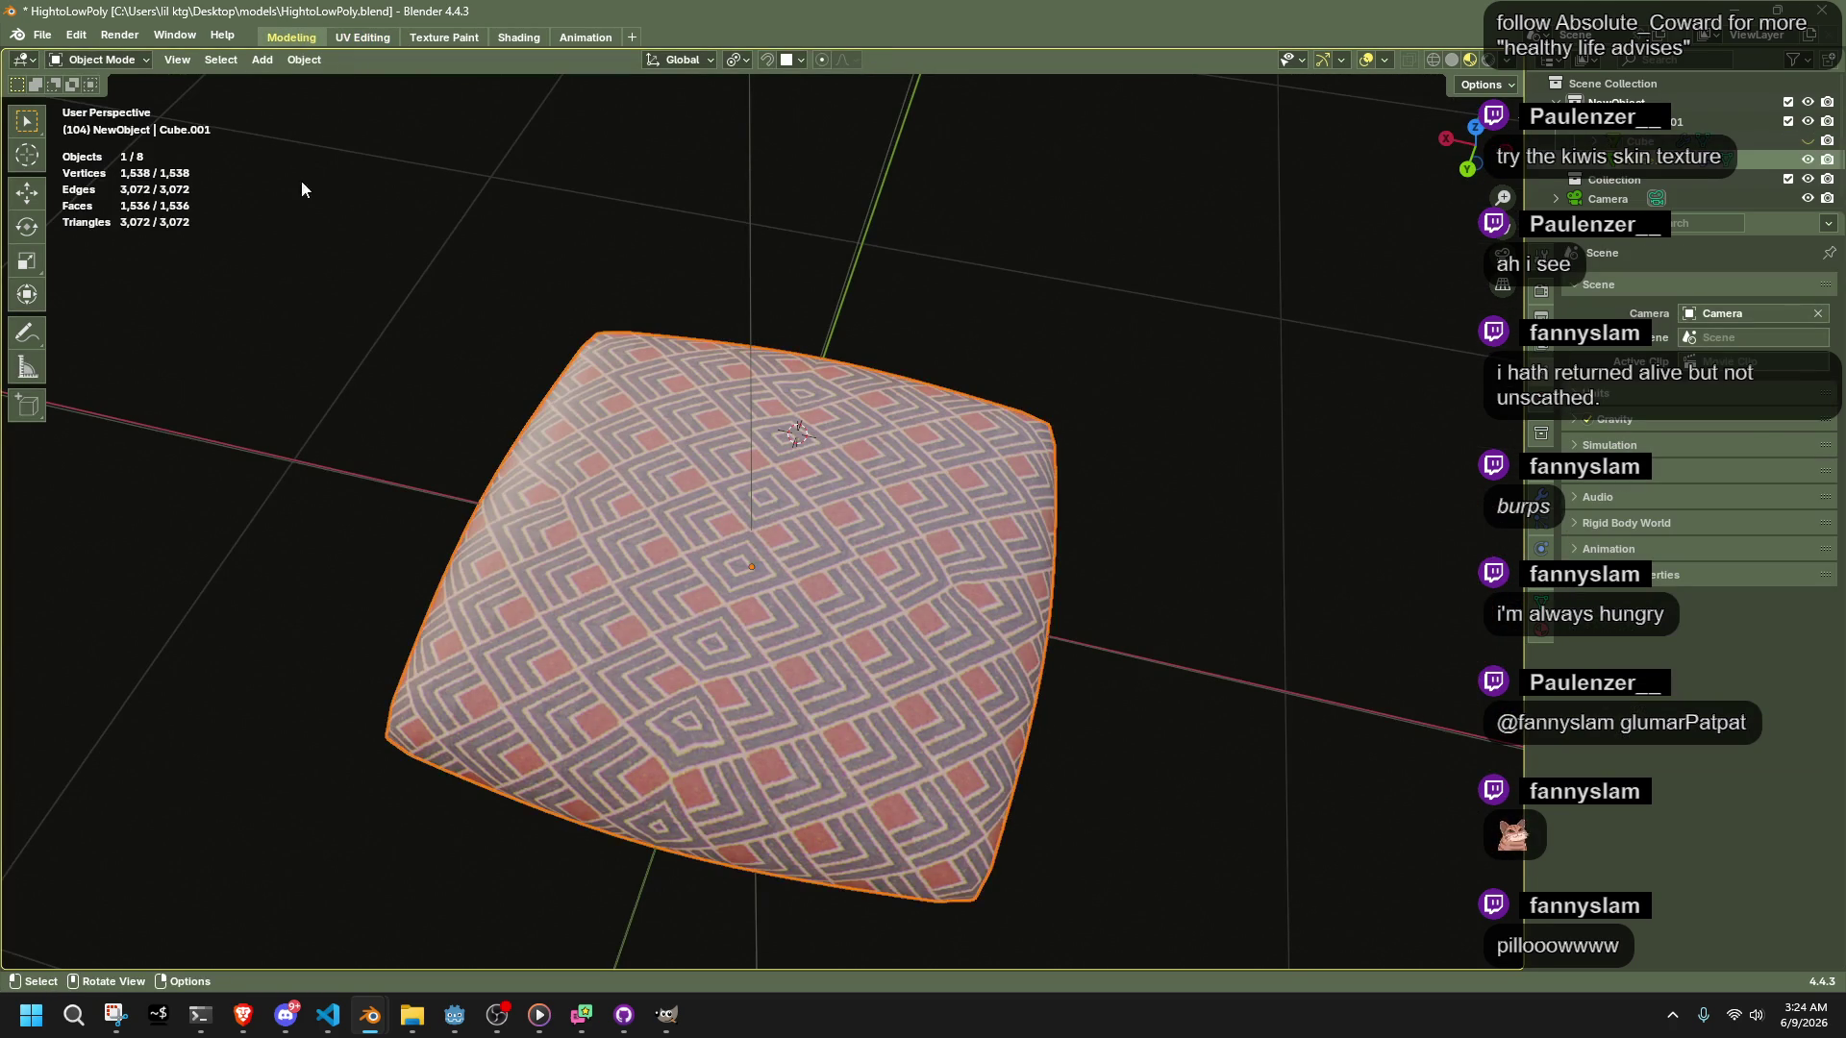
Apply the pillow's Subdivision modifier, then undo it
{"action": "left_click", "coordinate": [140, 62]}
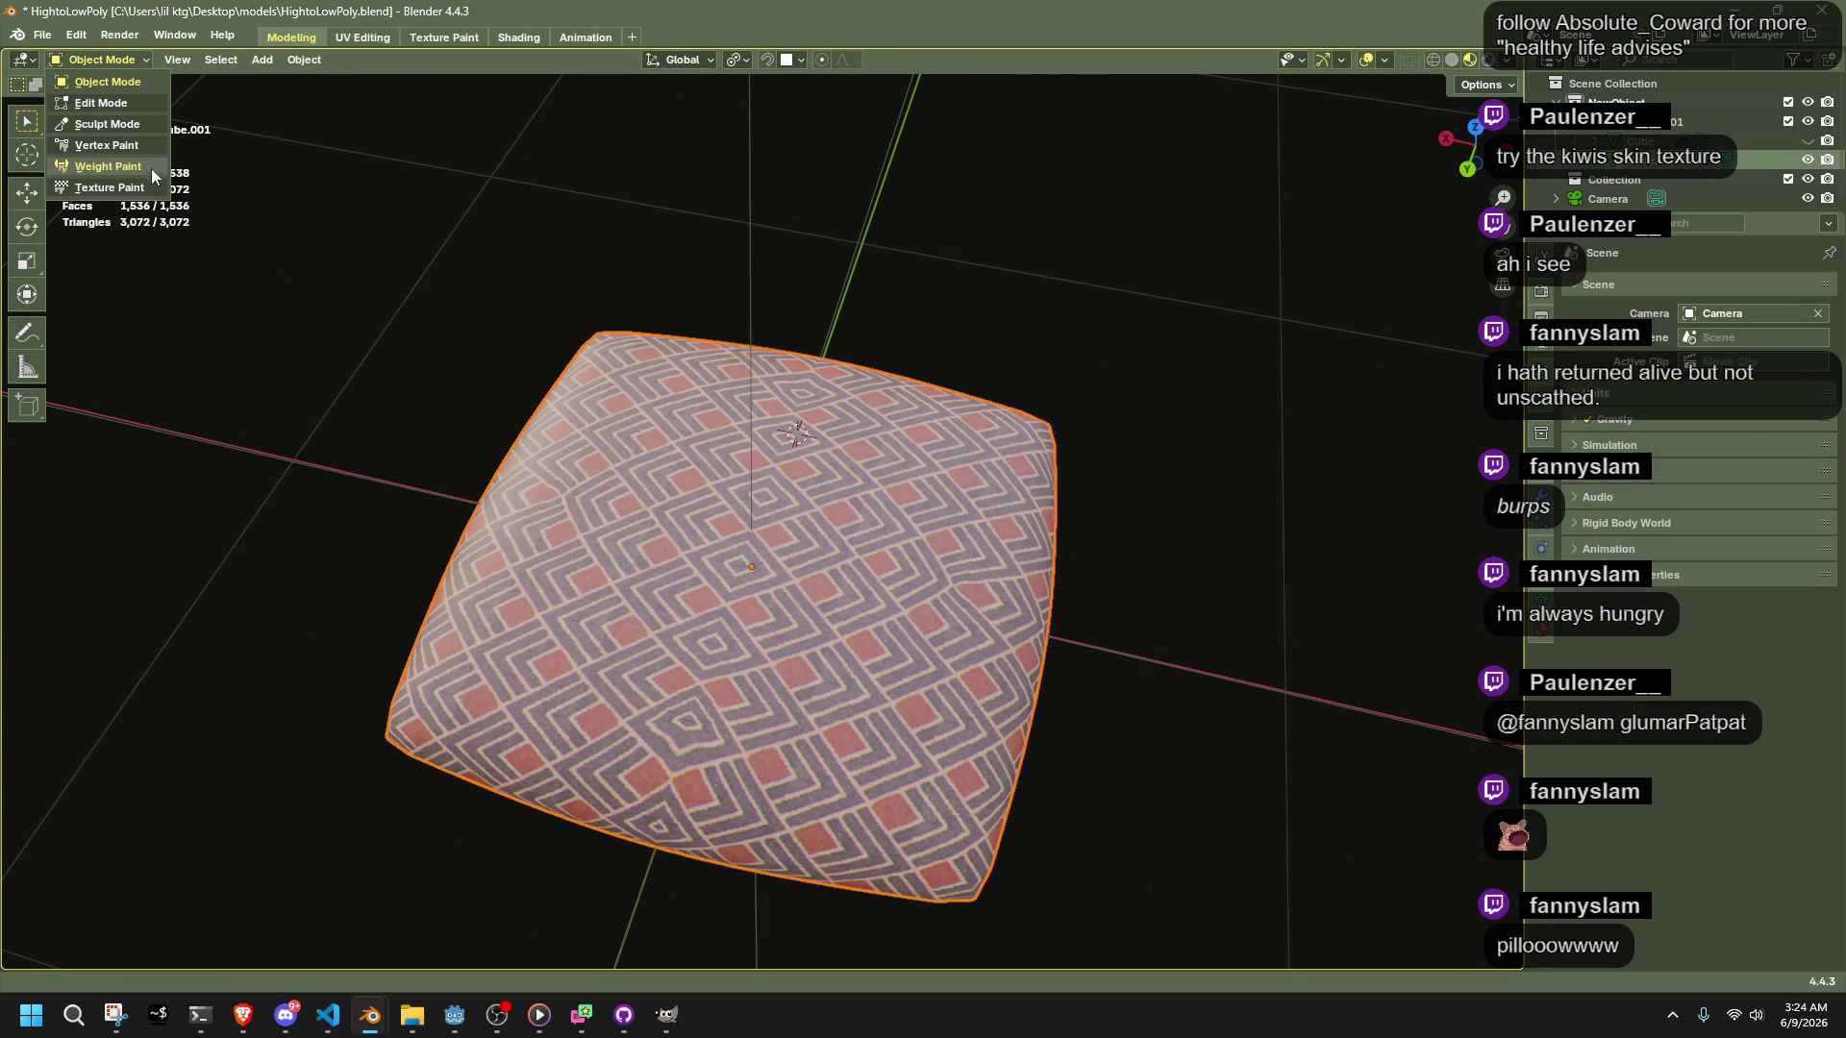
{"action": "left_click", "coordinate": [60, 61]}
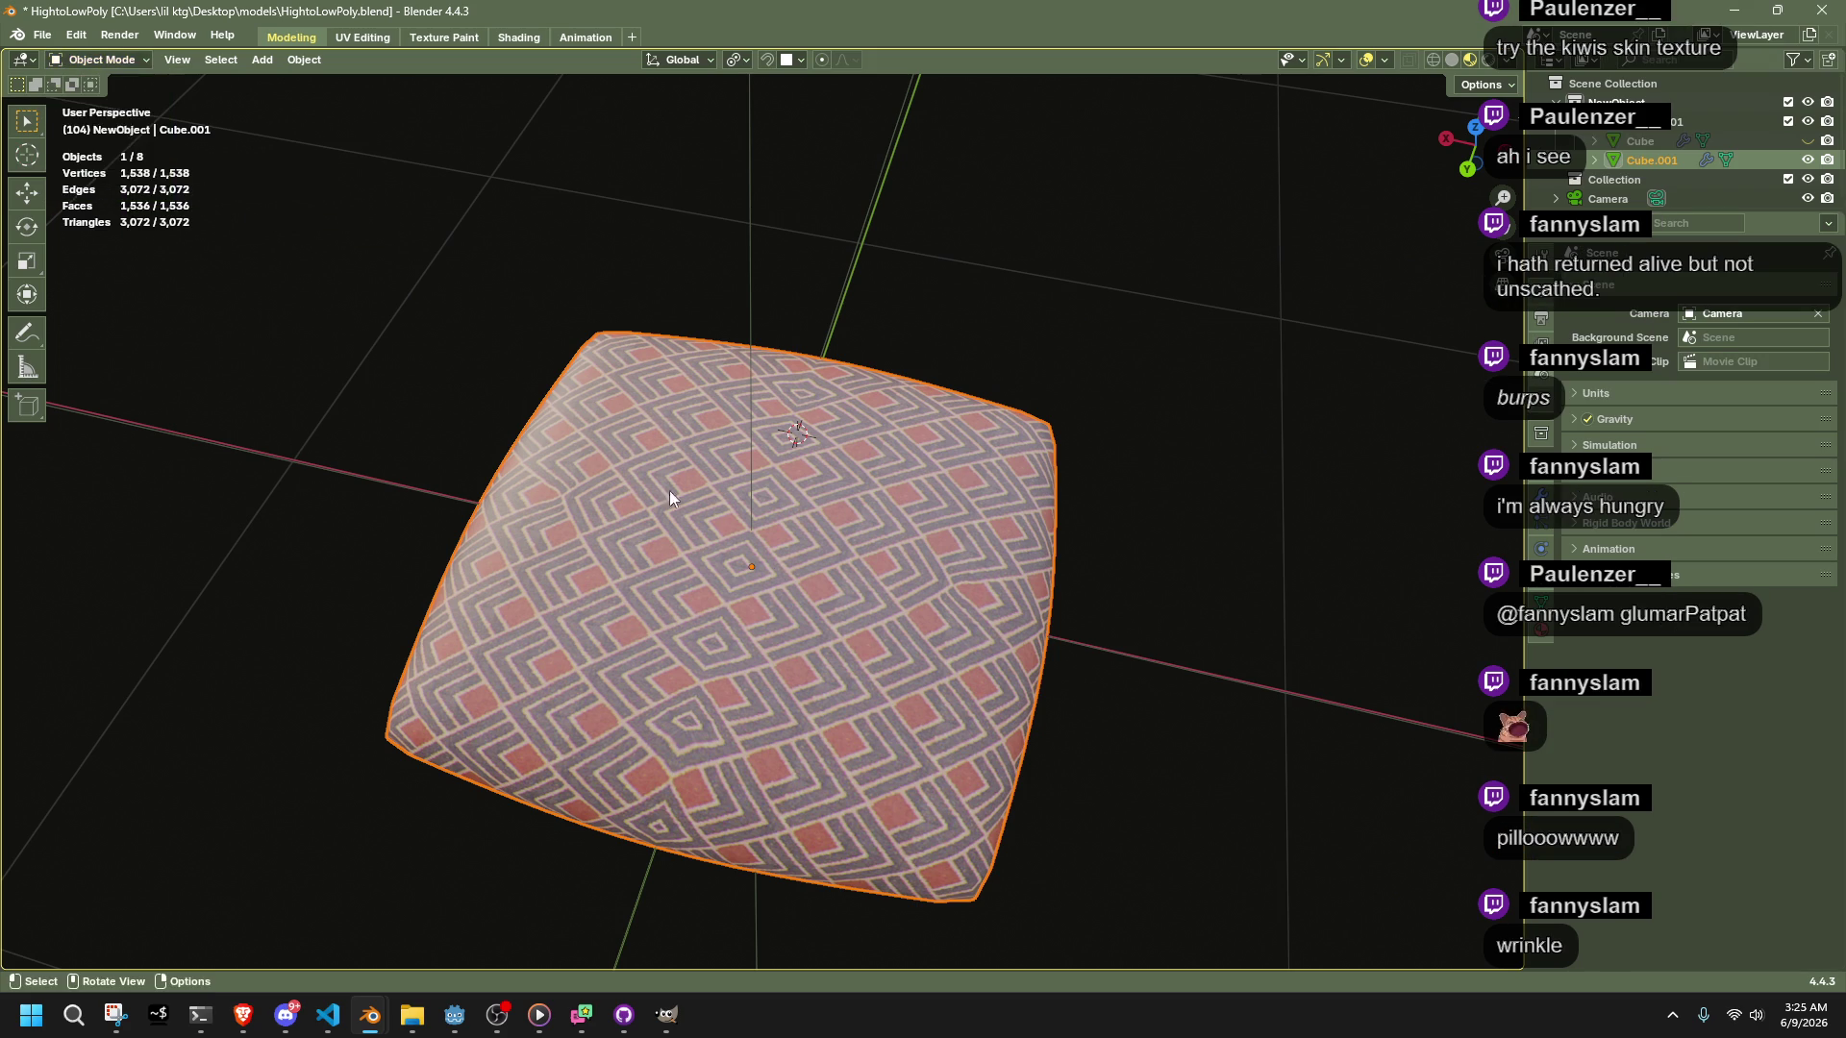
{"action": "left_click", "coordinate": [1063, 629]}
{"action": "left_click", "coordinate": [931, 536]}
{"action": "left_click", "coordinate": [1541, 495]}
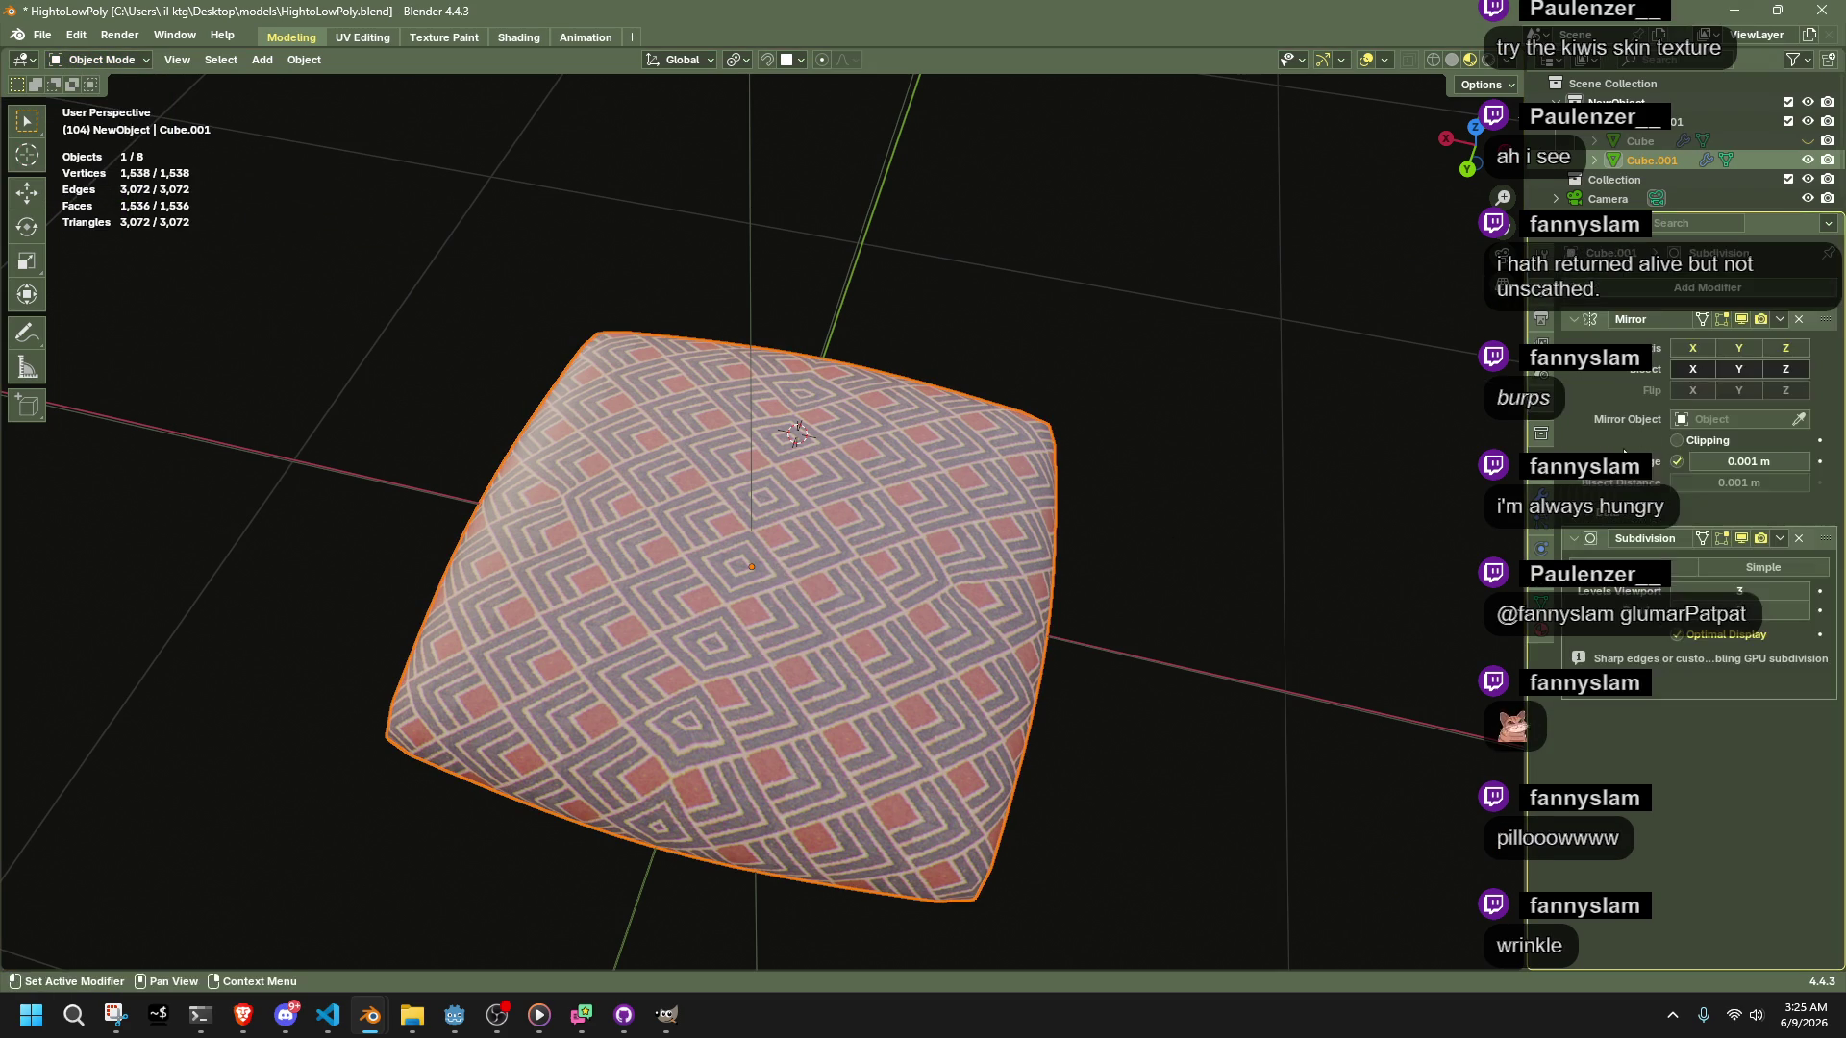
{"action": "left_click", "coordinate": [1780, 539]}
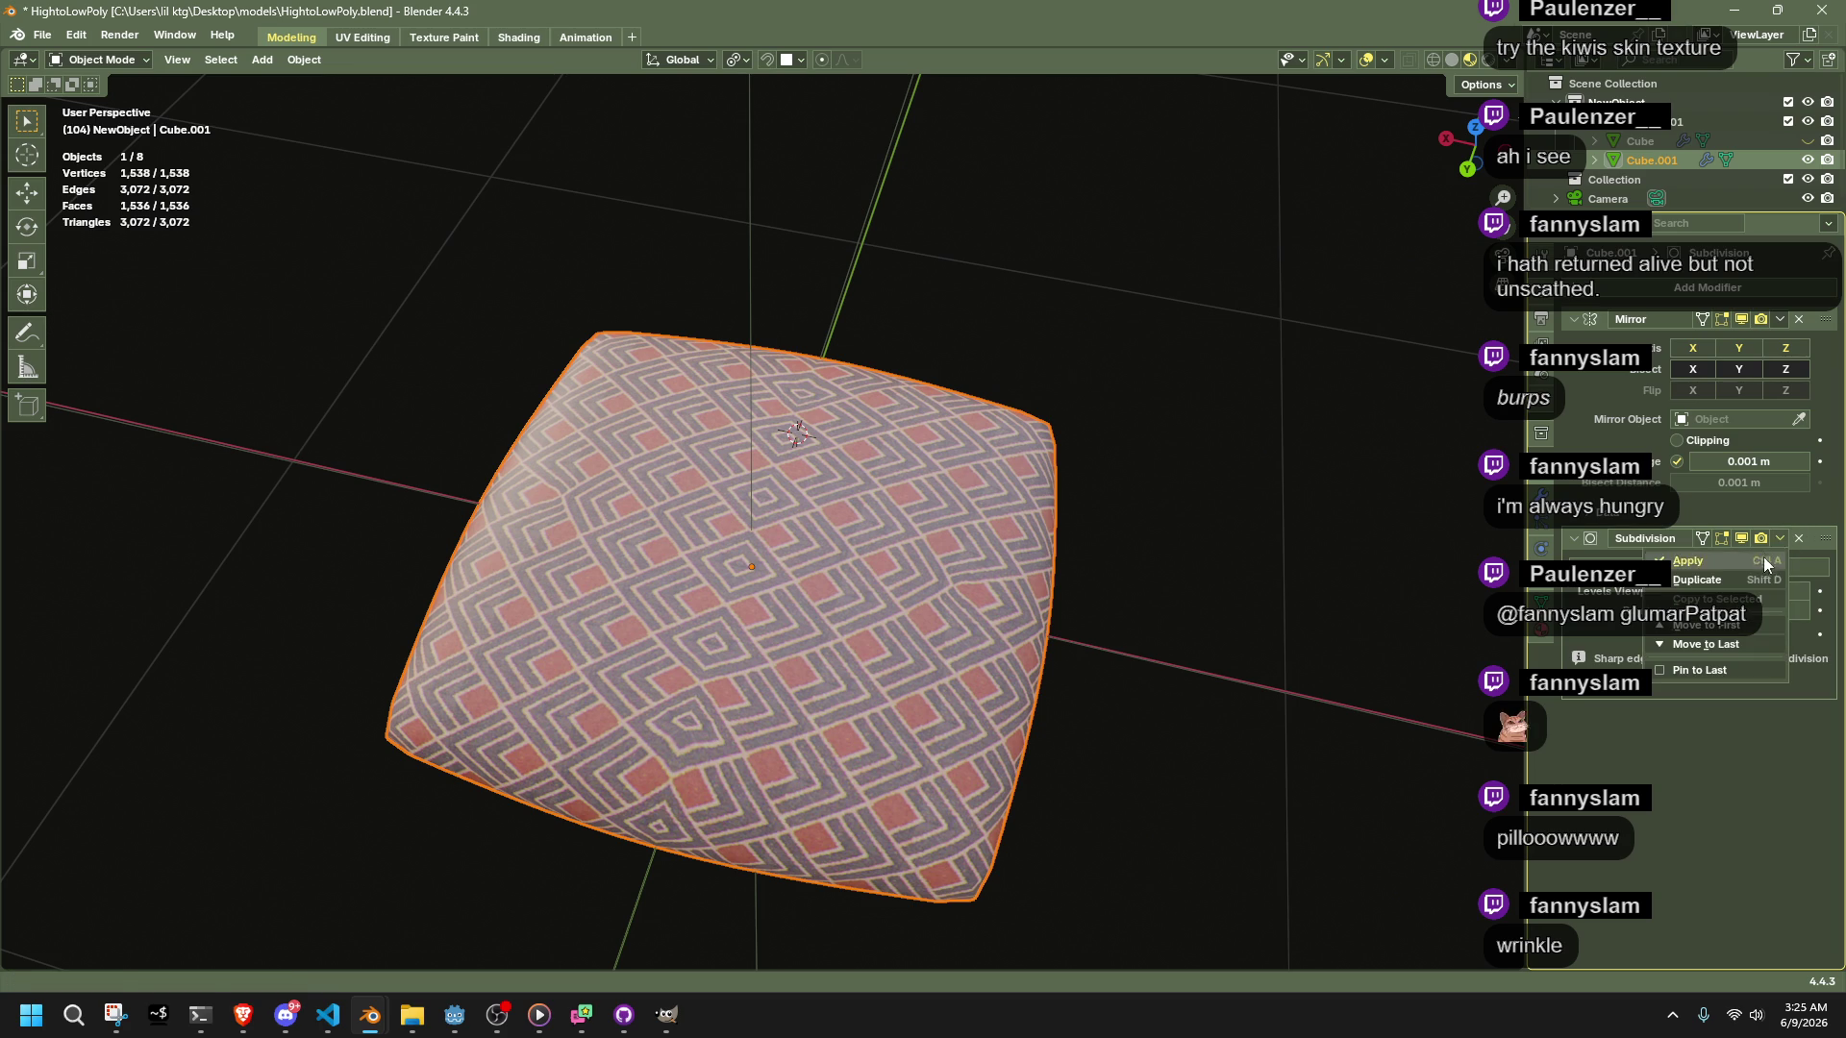
{"action": "left_click", "coordinate": [1765, 561]}
{"action": "mouse_move", "coordinate": [1047, 677]}
{"action": "middle_mouse_down"}
{"action": "mouse_move", "coordinate": [1097, 679]}
{"action": "mouse_move", "coordinate": [1059, 619]}
{"action": "mouse_move", "coordinate": [1186, 629]}
{"action": "middle_mouse_up"}
{"action": "key", "text": "ctrl+z"}
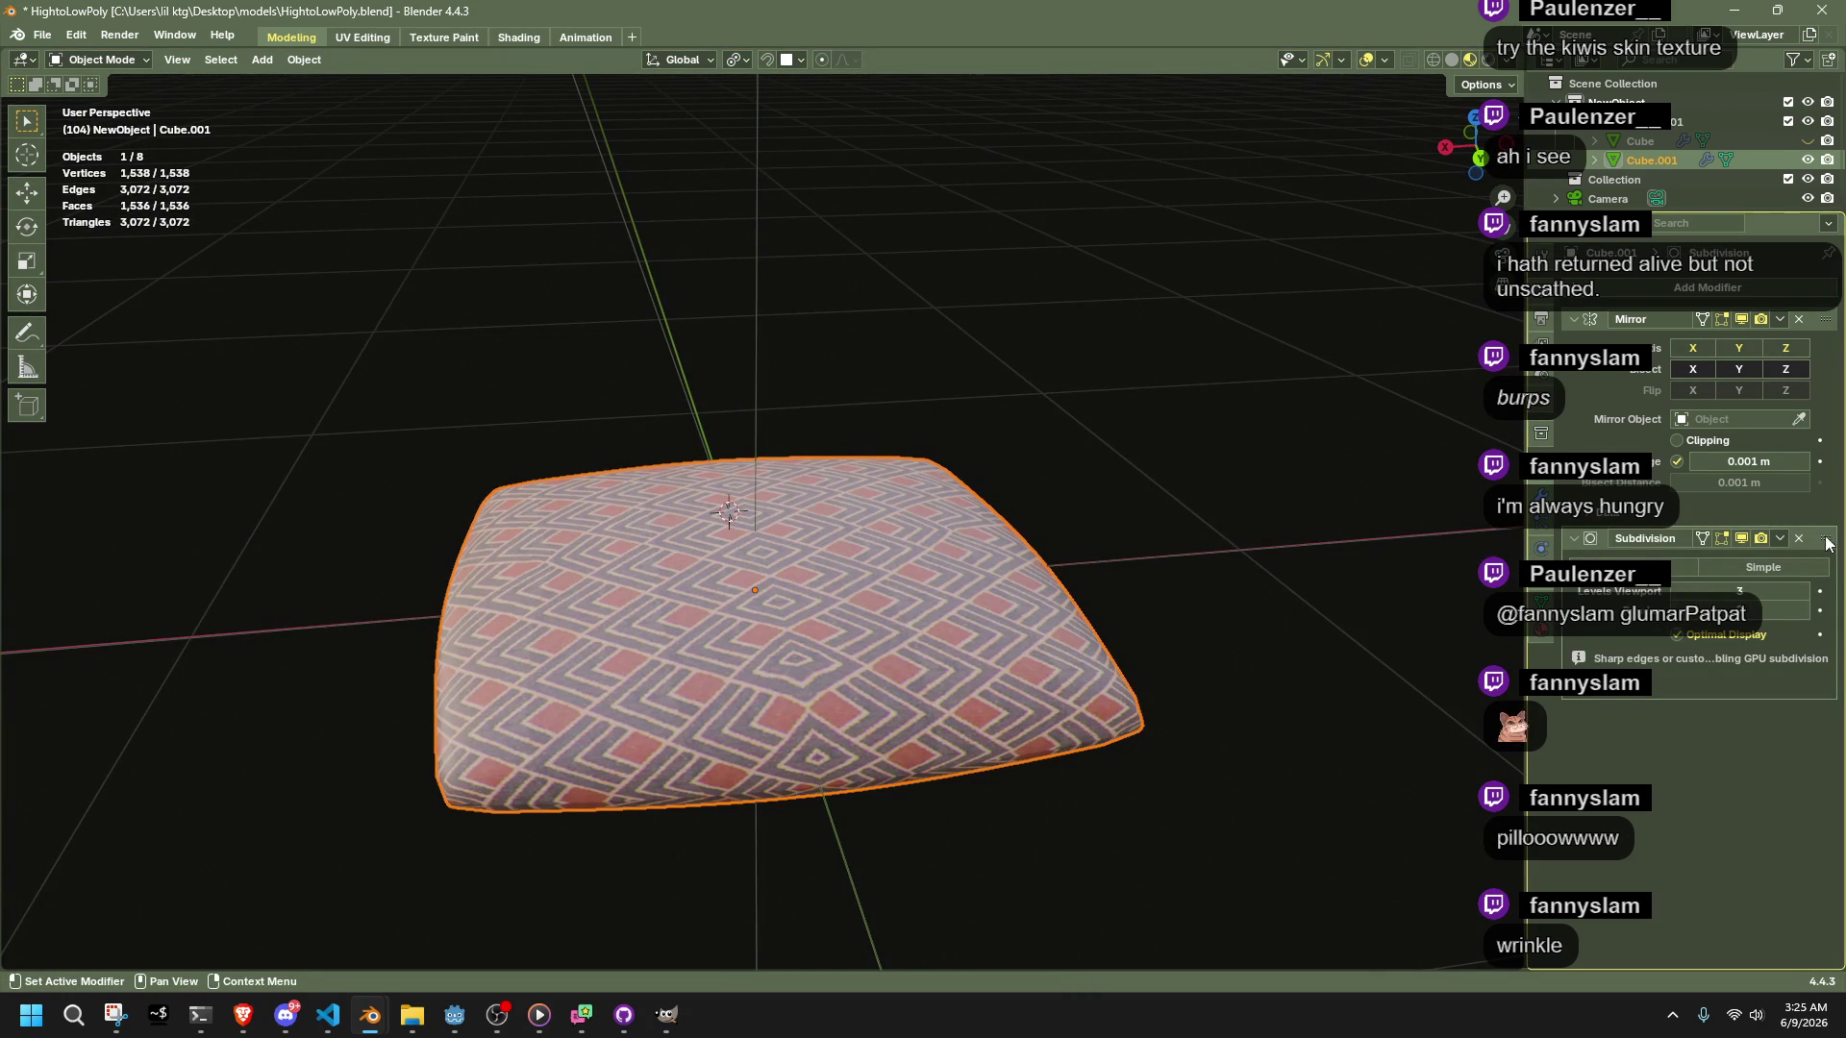
Move Subdivision before Mirror, apply Mirror then Subdivision, and enter Edit Mode
{"action": "mouse_move", "coordinate": [1825, 540]}
{"action": "left_mouse_down"}
{"action": "mouse_move", "coordinate": [1824, 319]}
{"action": "mouse_move", "coordinate": [1832, 540]}
{"action": "left_mouse_up"}
{"action": "left_click", "coordinate": [1780, 320]}
{"action": "left_click", "coordinate": [1761, 339]}
{"action": "left_click", "coordinate": [1780, 322]}
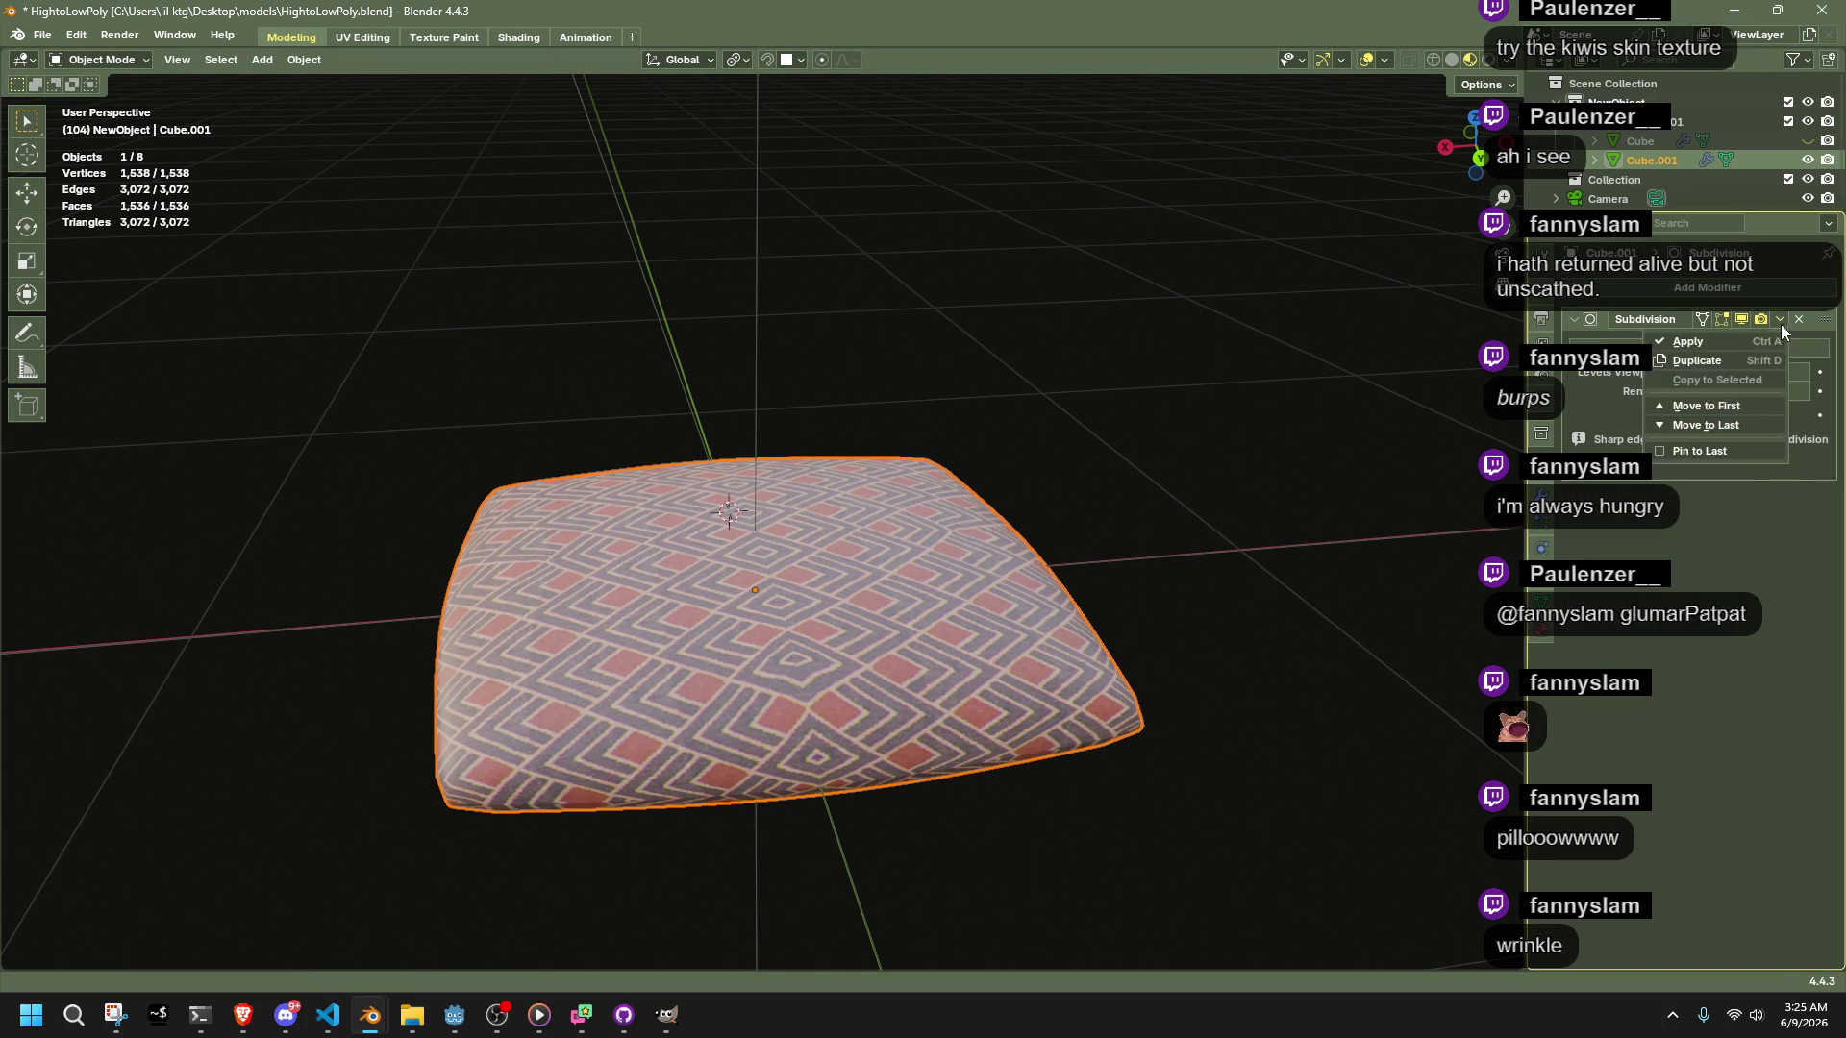
{"action": "left_click", "coordinate": [1767, 335]}
{"action": "key", "text": "Tab"}
{"action": "mouse_move", "coordinate": [1194, 639]}
{"action": "middle_mouse_down"}
{"action": "mouse_move", "coordinate": [1051, 601]}
{"action": "mouse_move", "coordinate": [1365, 310]}
{"action": "middle_mouse_up"}
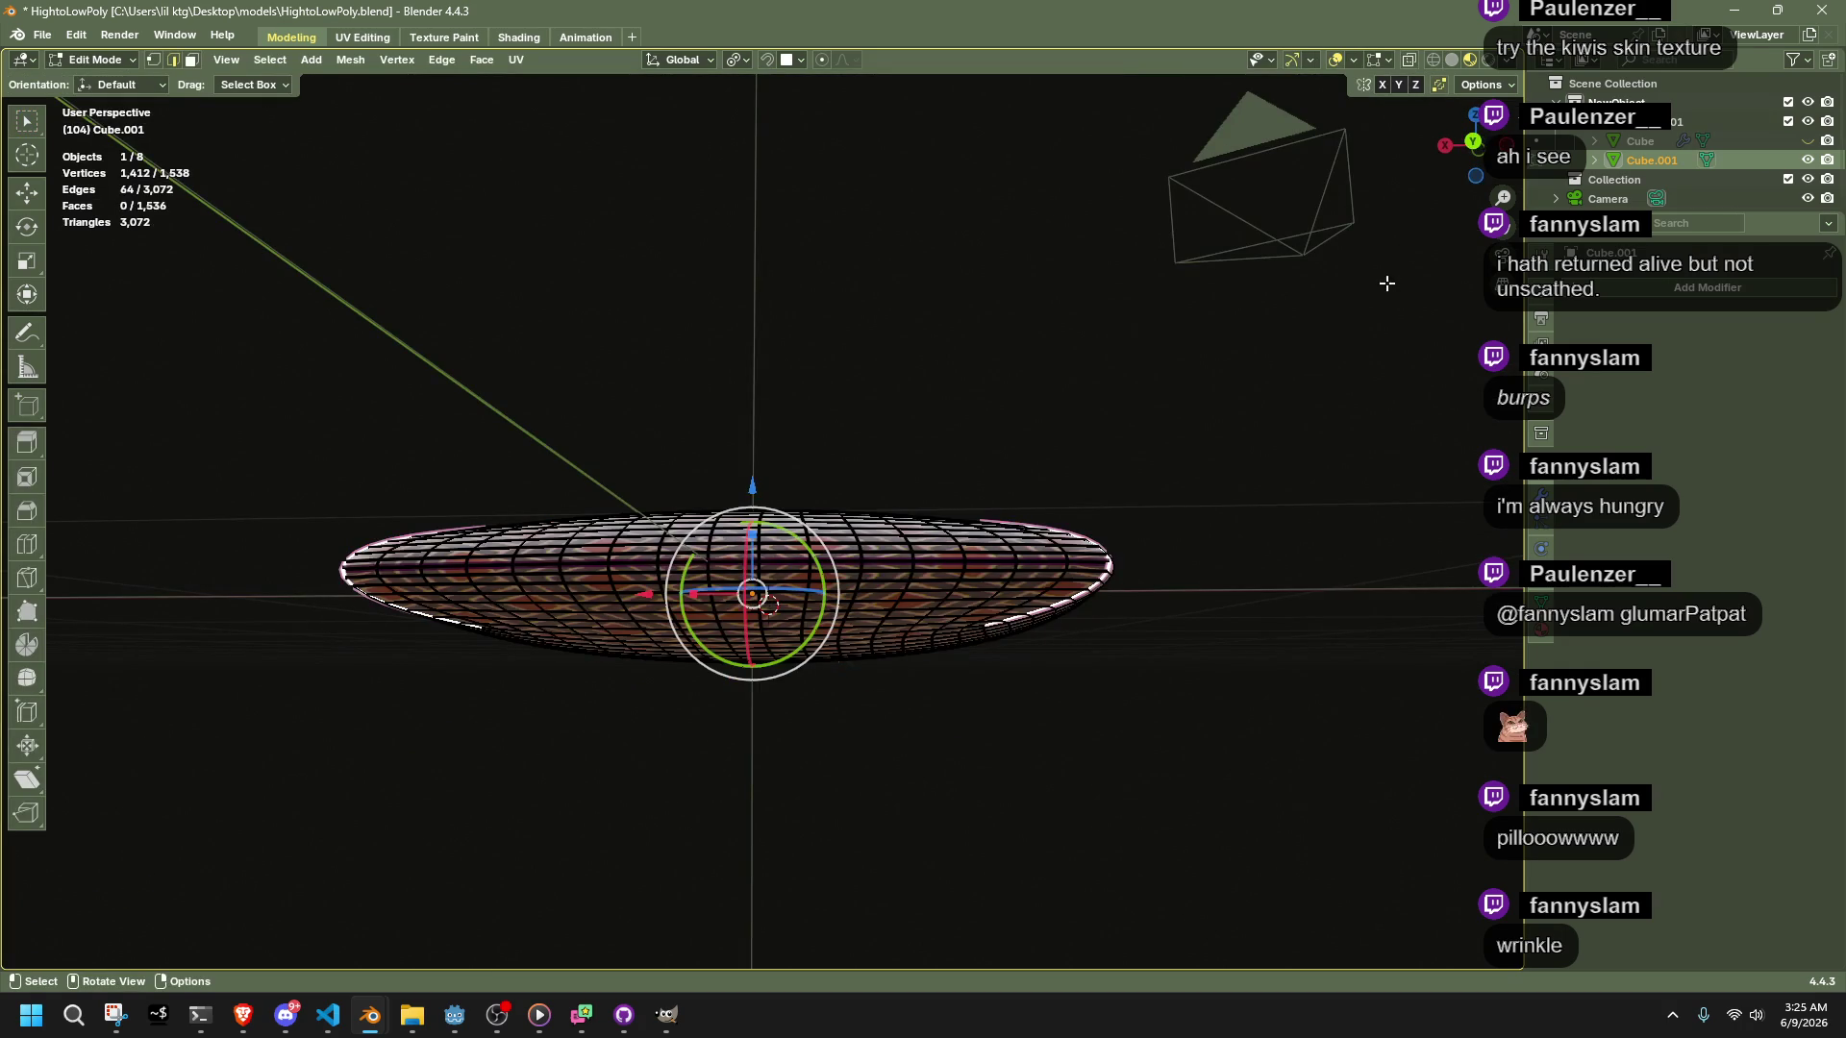
In X-ray back view, delete the pillow's lower half and then its left half
{"action": "left_click", "coordinate": [1471, 152]}
{"action": "key", "text": "alt+z"}
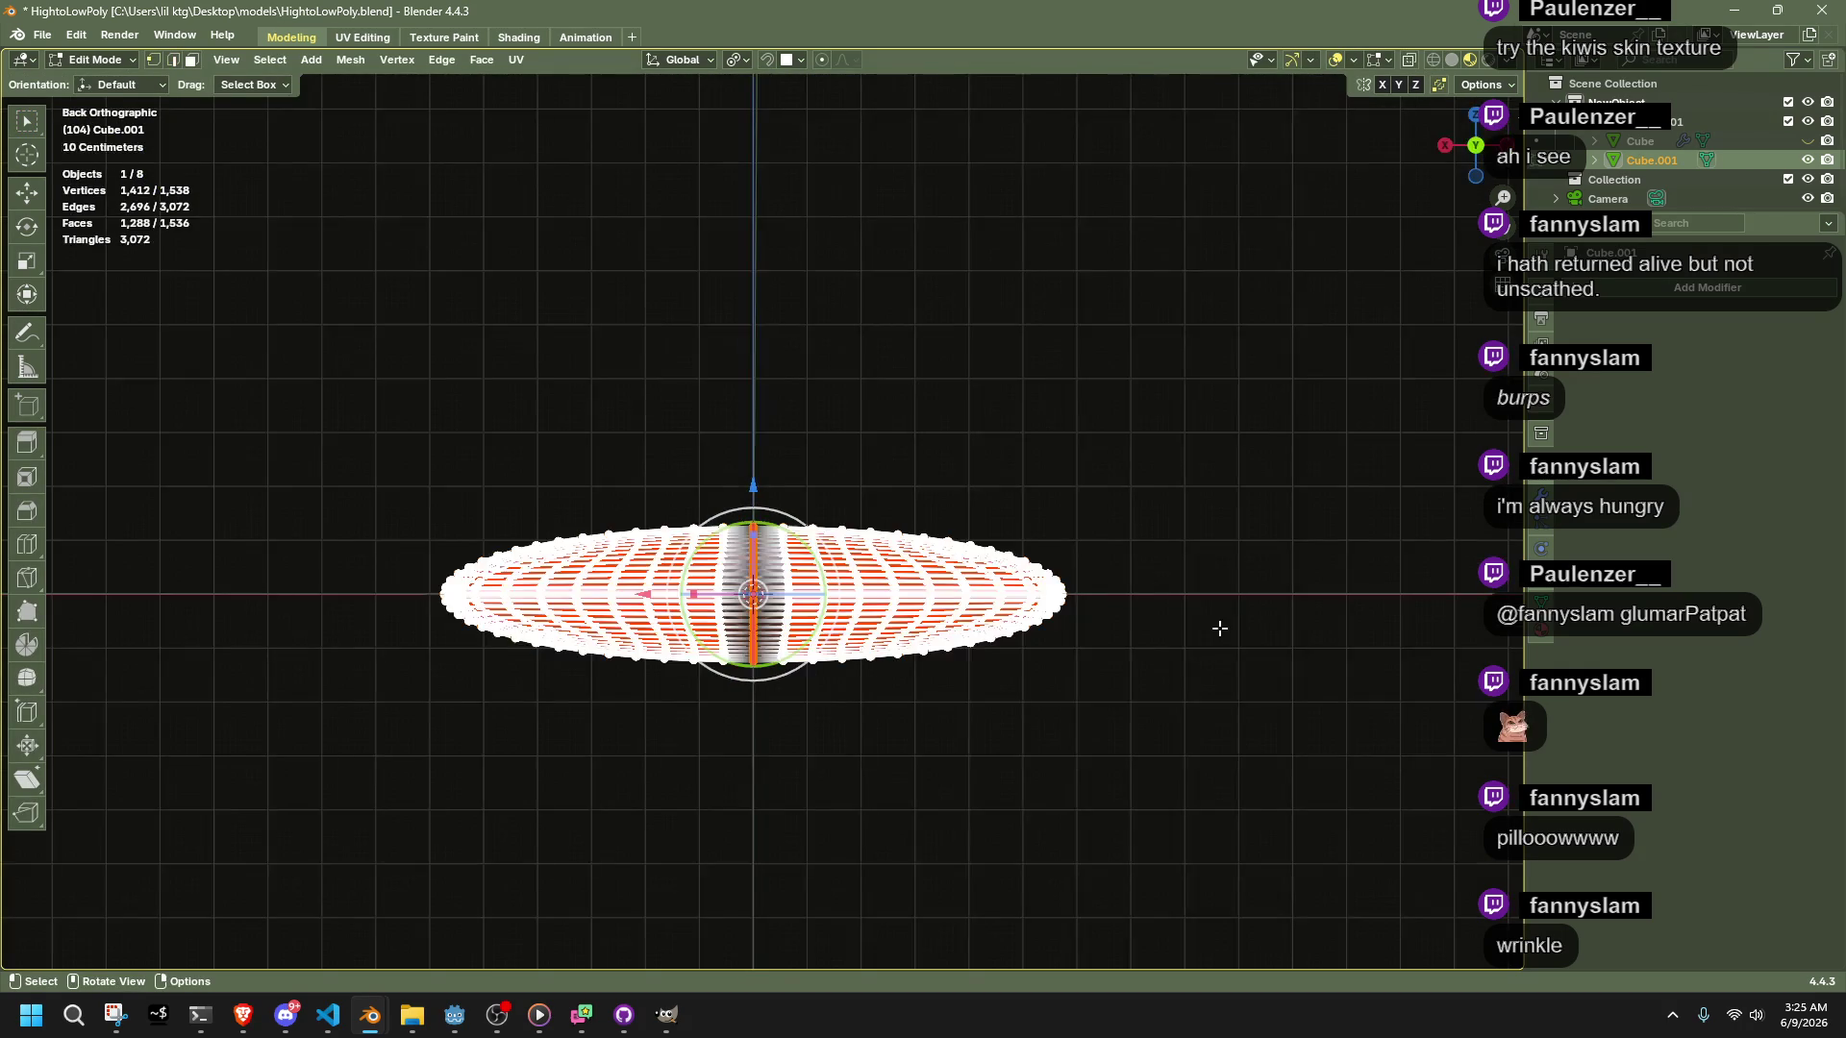
{"action": "scroll", "coordinate": [1249, 742], "scroll_direction": "up", "scroll_amount": 4}
{"action": "left_click", "coordinate": [1413, 852]}
{"action": "mouse_move", "coordinate": [1428, 858]}
{"action": "left_mouse_down"}
{"action": "mouse_move", "coordinate": [521, 706]}
{"action": "mouse_move", "coordinate": [11, 664]}
{"action": "left_mouse_up"}
{"action": "key", "text": "x"}
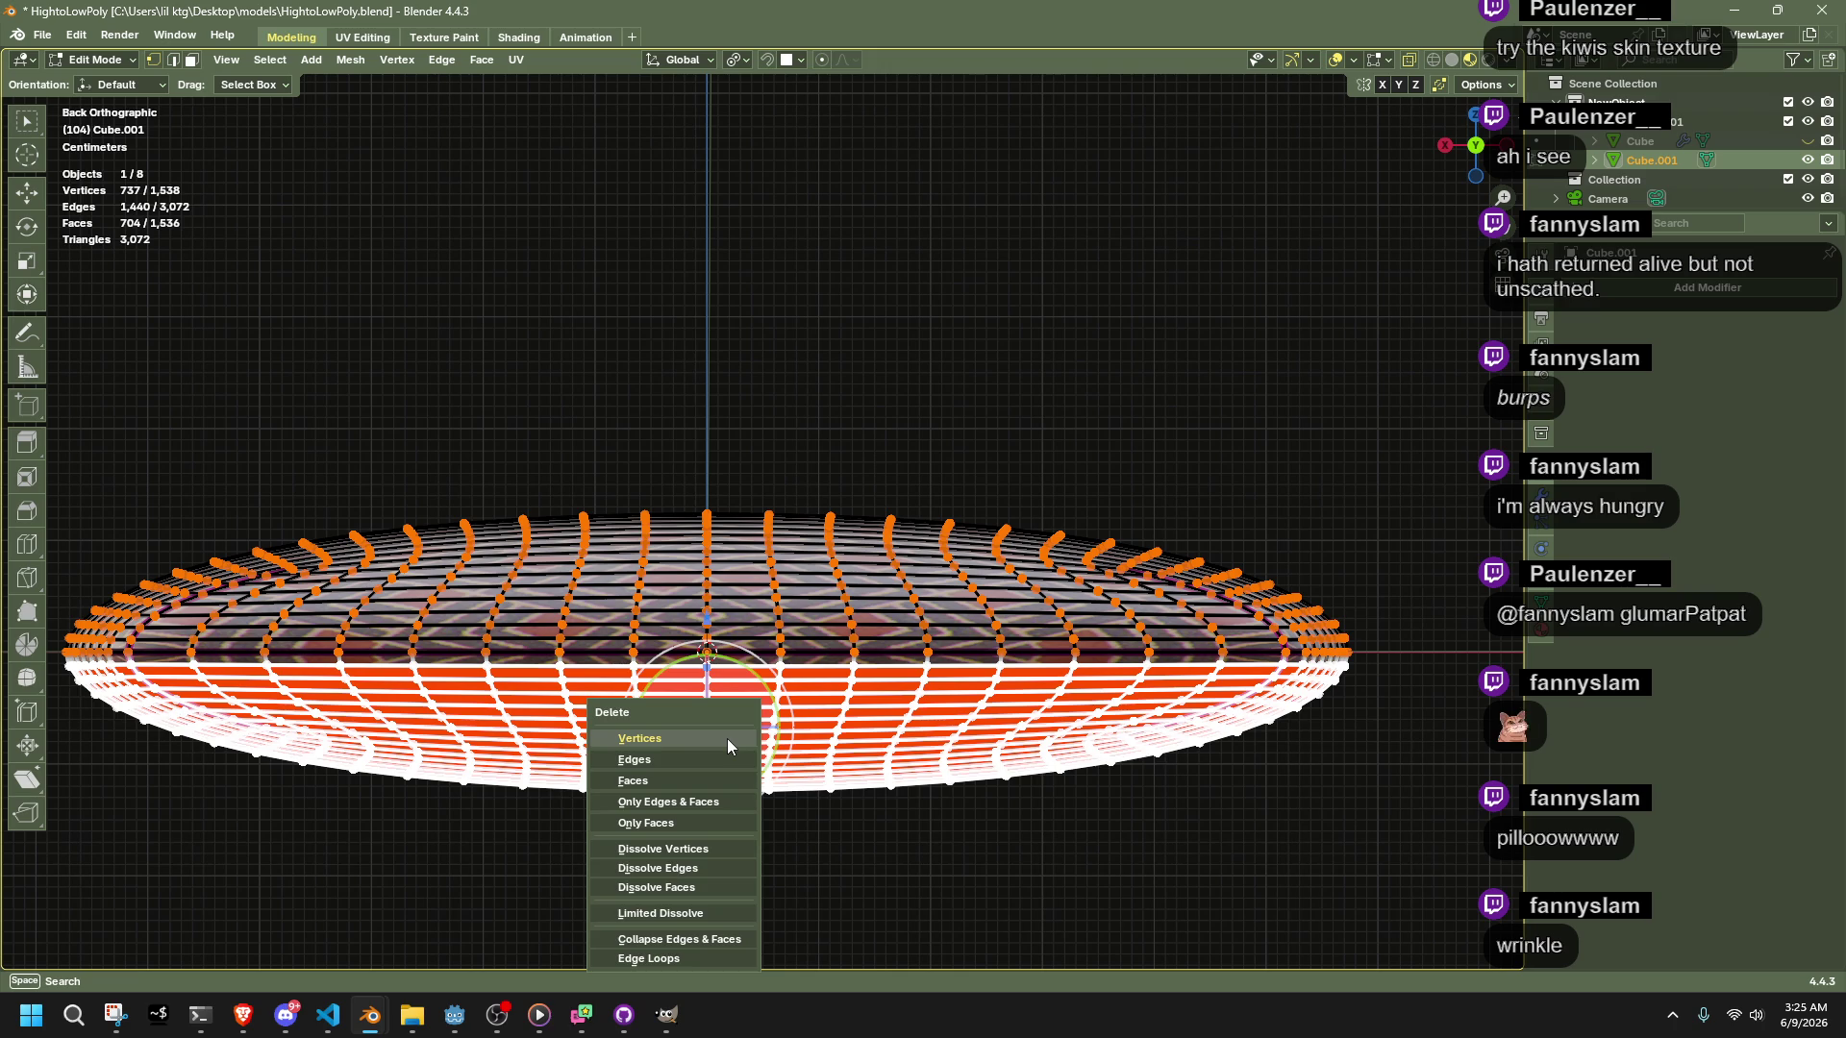
{"action": "left_click", "coordinate": [727, 746]}
{"action": "mouse_move", "coordinate": [700, 721]}
{"action": "left_mouse_down"}
{"action": "mouse_move", "coordinate": [548, 503]}
{"action": "mouse_move", "coordinate": [14, 346]}
{"action": "left_mouse_up"}
{"action": "key", "text": "x"}
{"action": "left_click", "coordinate": [784, 626]}
From the top view, delete another half, leaving a single quarter of the mesh
{"action": "middle_click_drag", "start_coordinate": [785, 625], "coordinate": [1329, 317]}
{"action": "key", "text": "KP_7"}
{"action": "scroll", "coordinate": [1006, 847], "scroll_direction": "down", "scroll_amount": 8}
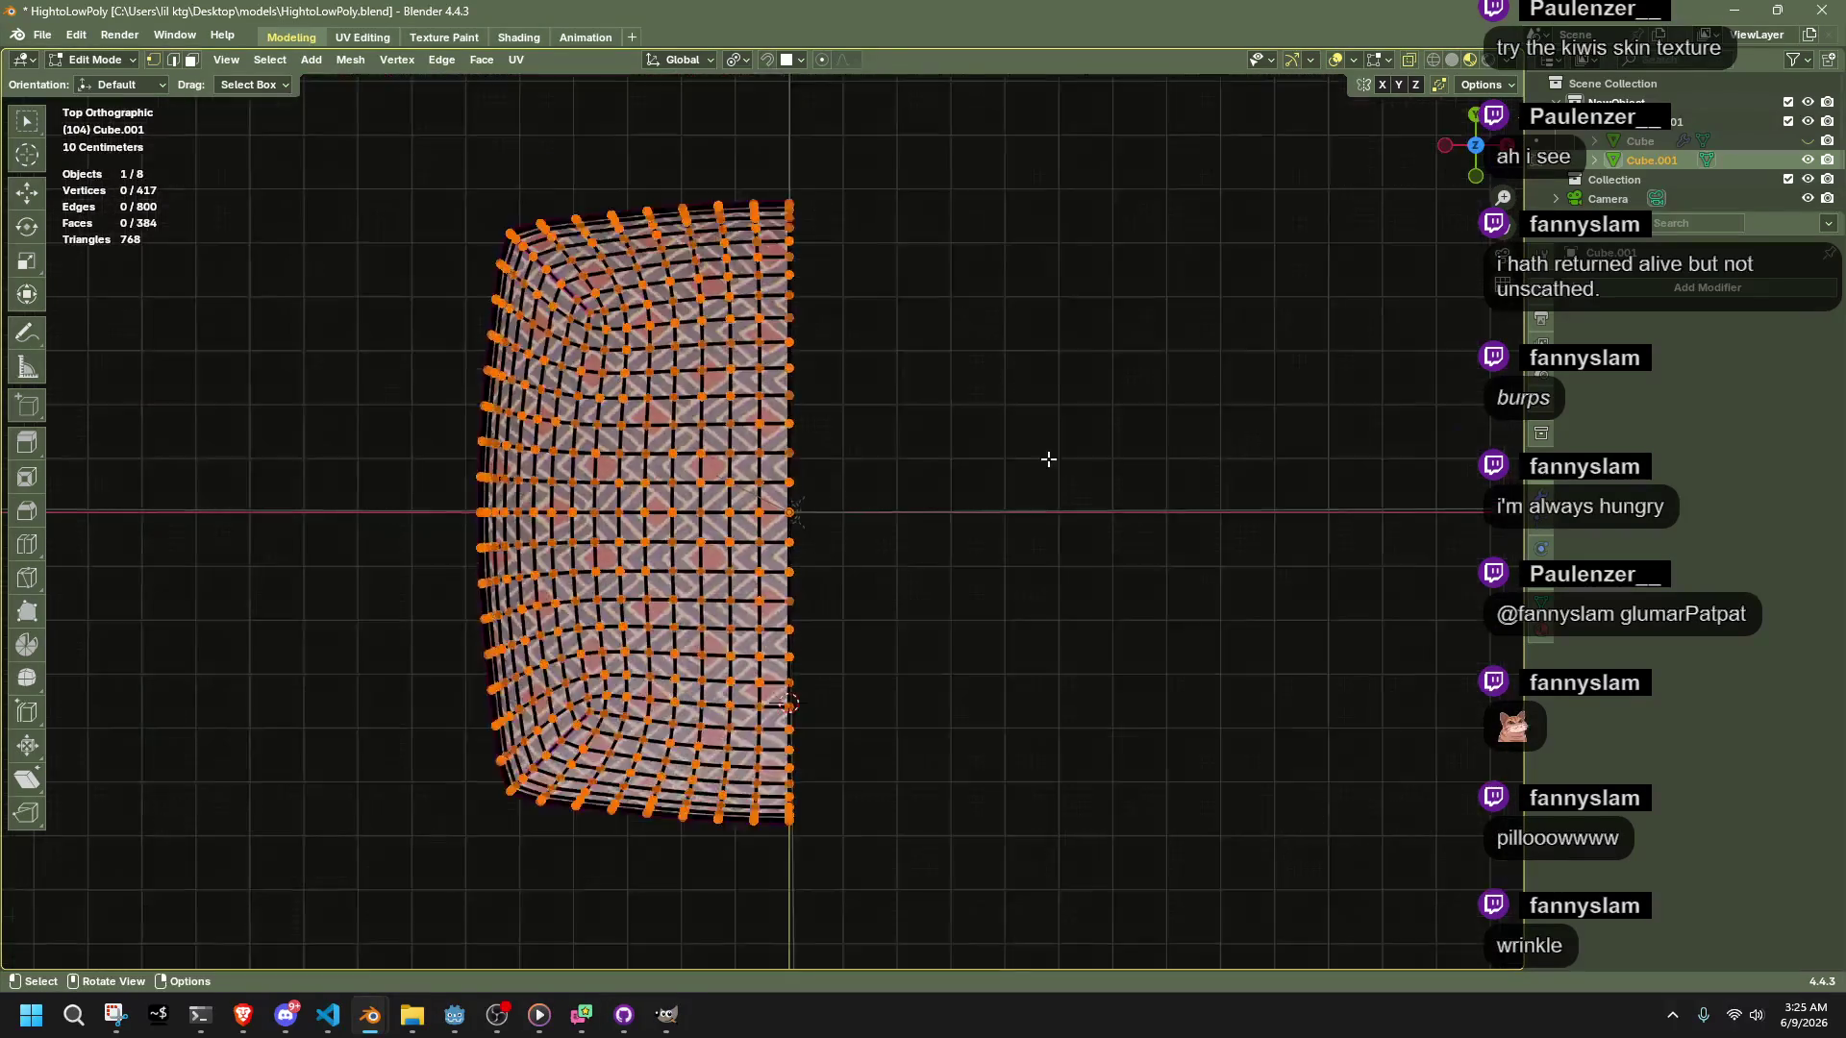
{"action": "mouse_move", "coordinate": [929, 833]}
{"action": "left_mouse_down"}
{"action": "mouse_move", "coordinate": [506, 654]}
{"action": "mouse_move", "coordinate": [372, 516]}
{"action": "left_mouse_up"}
{"action": "key", "text": "x"}
{"action": "left_click", "coordinate": [1173, 567]}
{"action": "mouse_move", "coordinate": [1173, 567]}
{"action": "middle_mouse_down"}
{"action": "mouse_move", "coordinate": [871, 402]}
{"action": "mouse_move", "coordinate": [998, 309]}
{"action": "middle_mouse_up"}
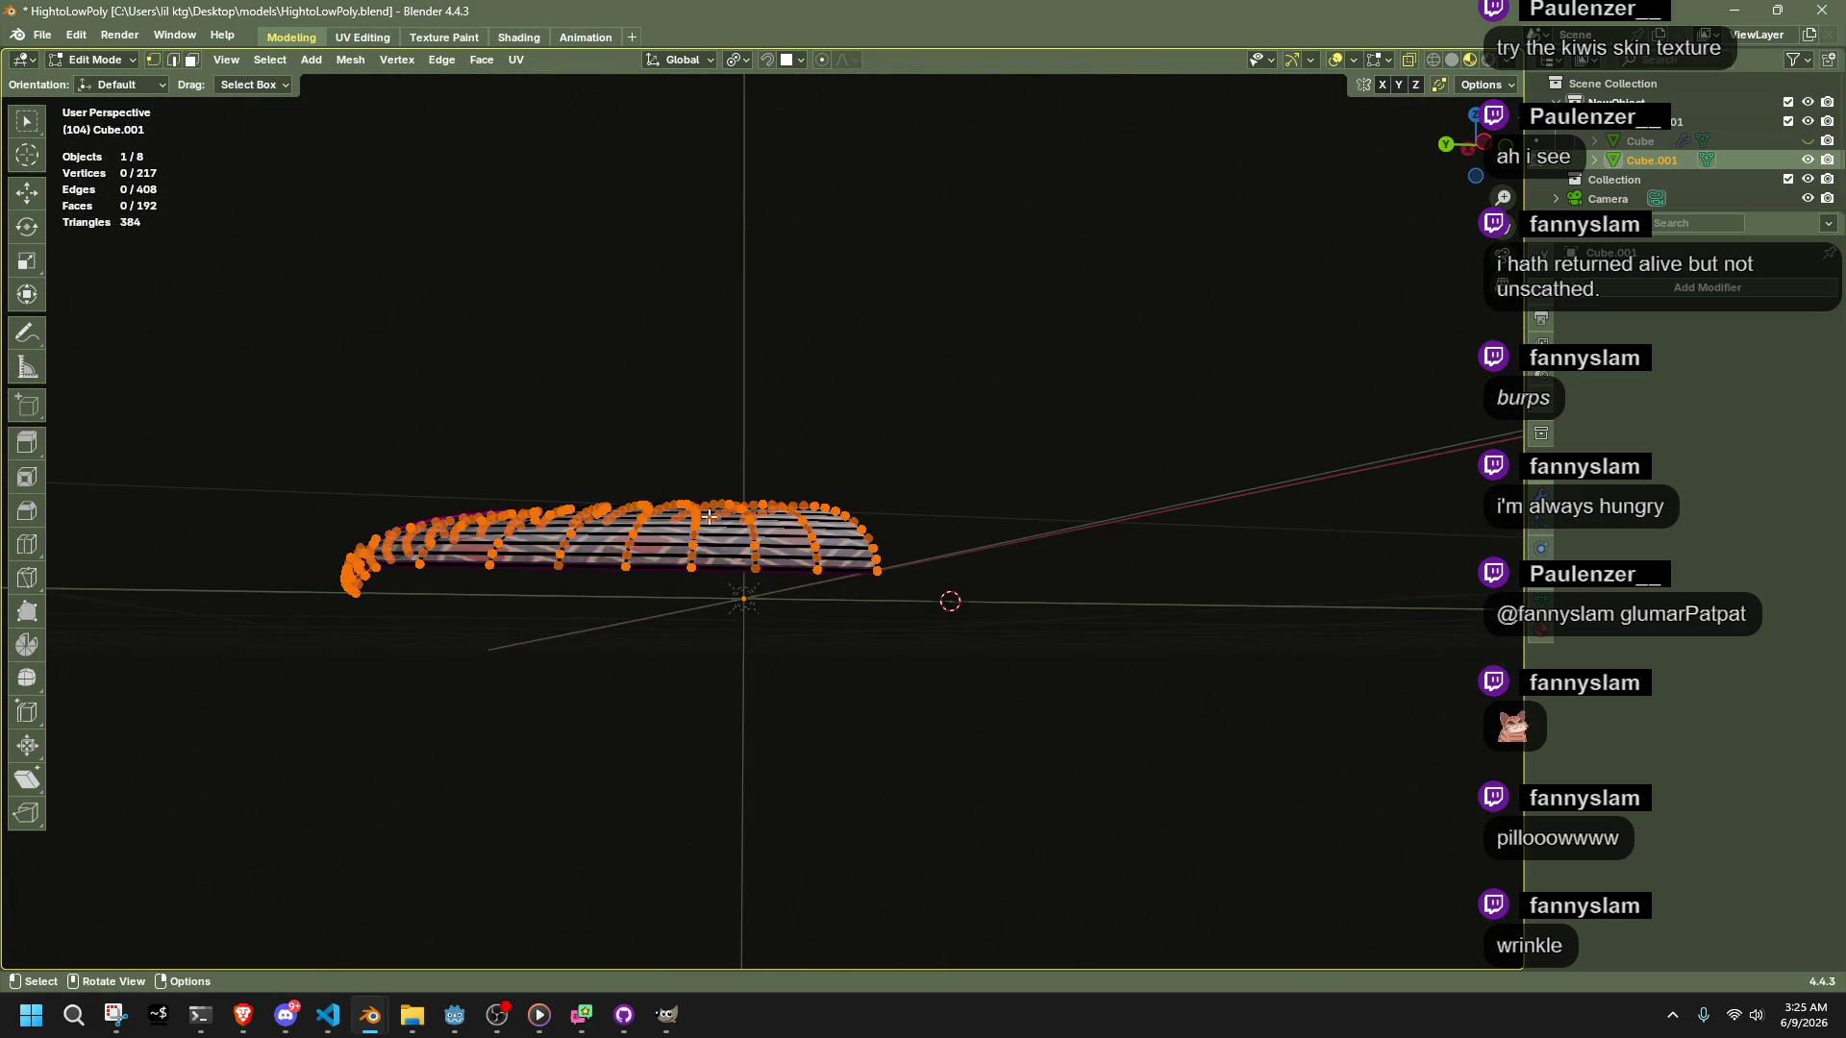
{"action": "middle_click_drag", "start_coordinate": [623, 516], "coordinate": [710, 630]}
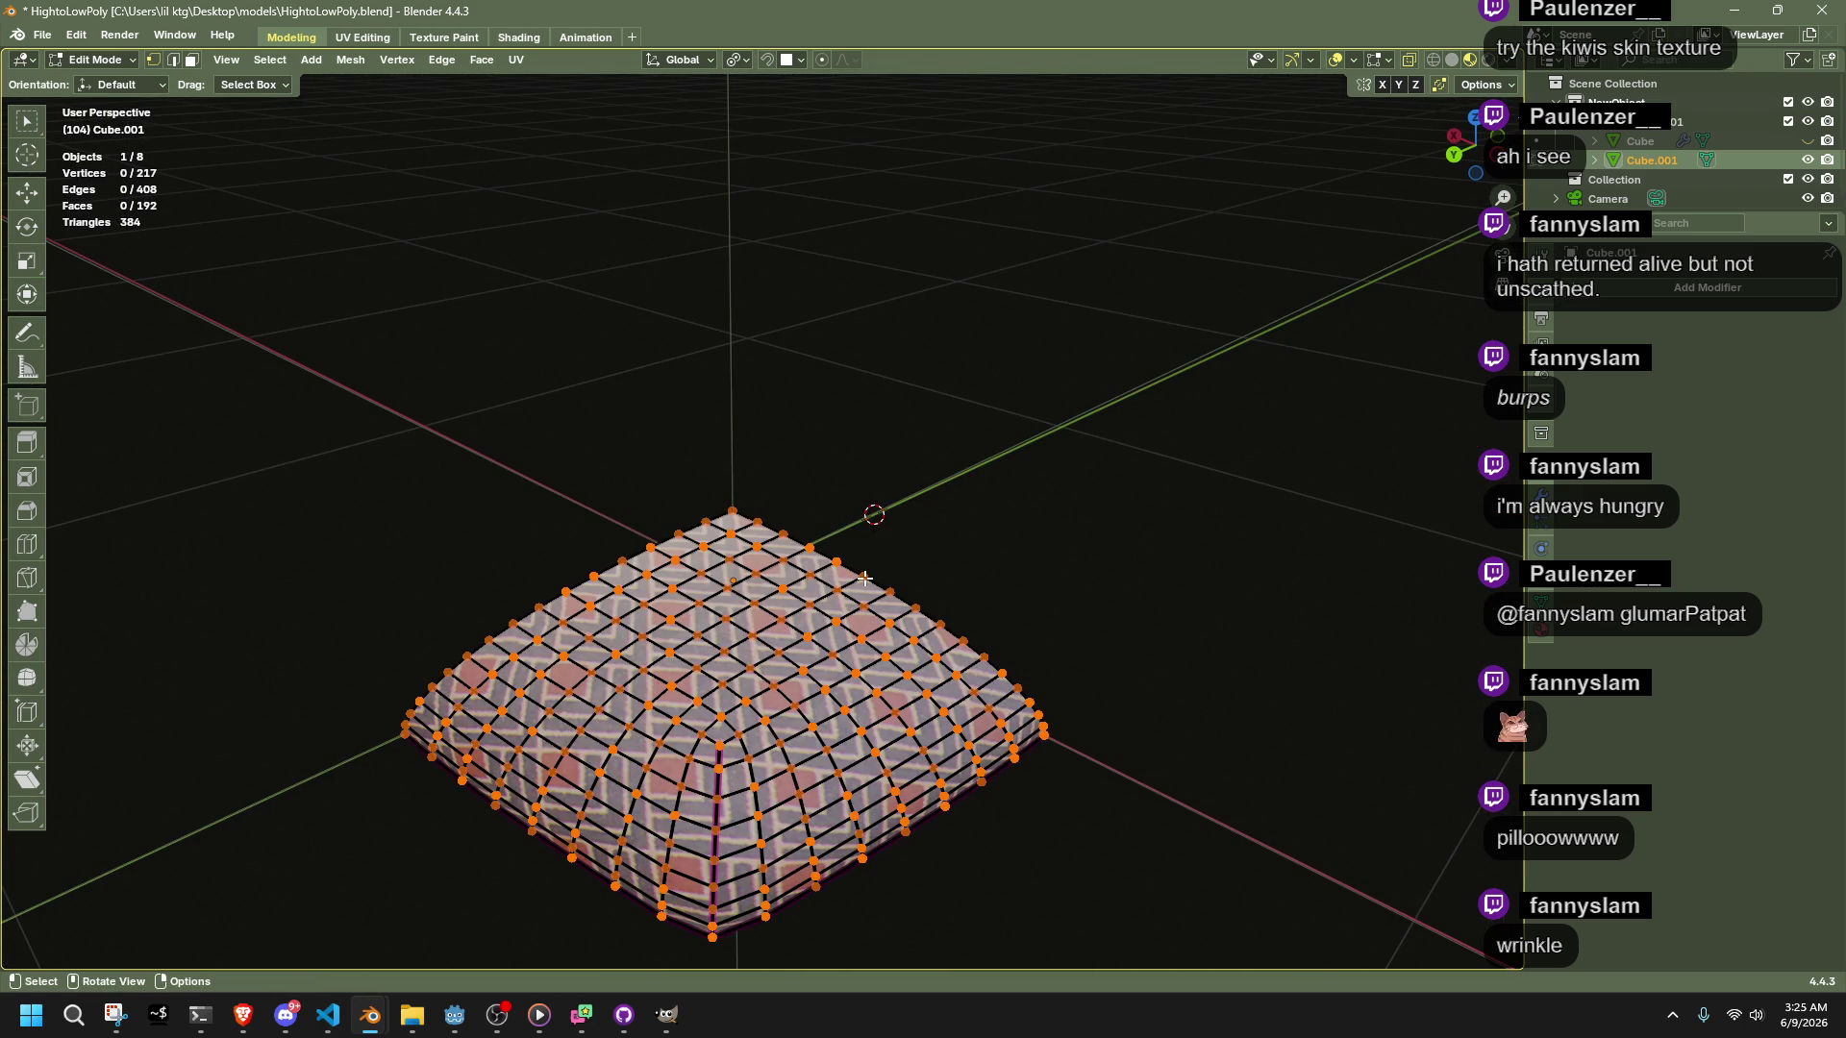
Exit Edit Mode and hide the quarter pillow Cube.001 in the outliner
{"action": "key", "text": "Tab"}
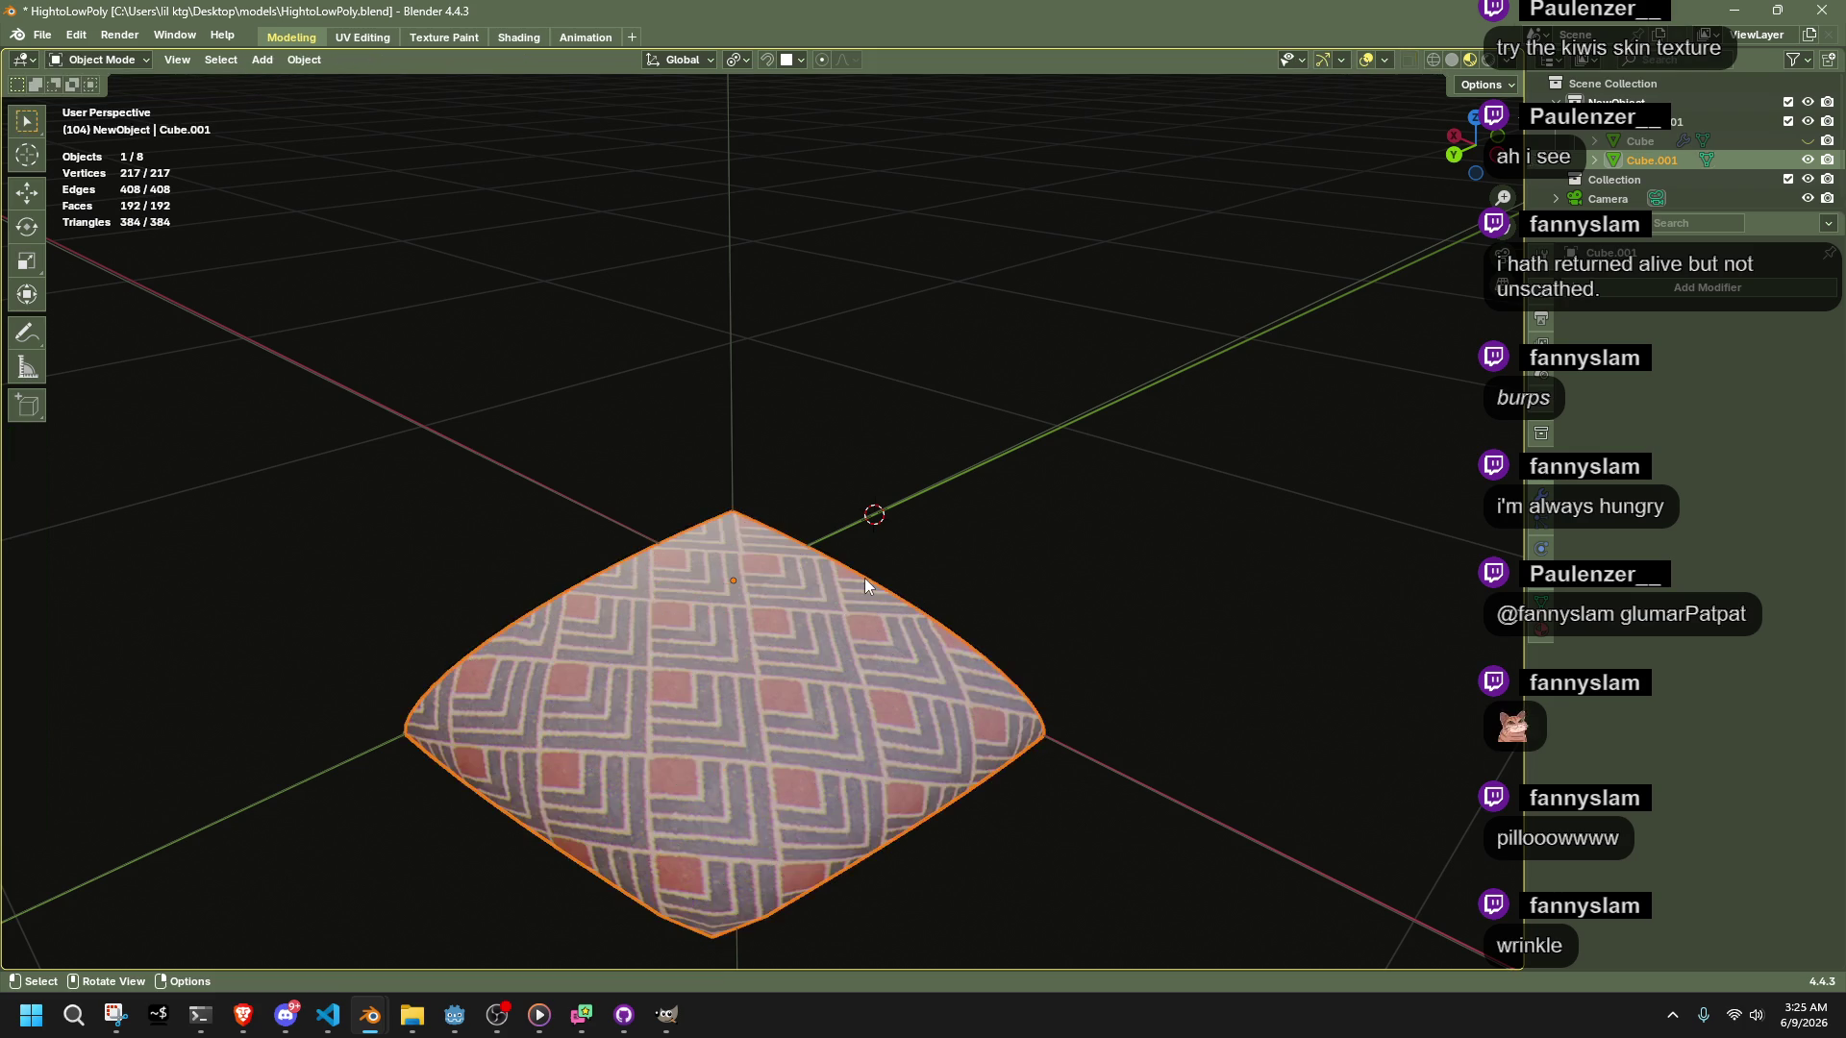
{"action": "mouse_move", "coordinate": [844, 520]}
{"action": "middle_mouse_down"}
{"action": "mouse_move", "coordinate": [700, 528]}
{"action": "mouse_move", "coordinate": [692, 481]}
{"action": "mouse_move", "coordinate": [780, 585]}
{"action": "mouse_move", "coordinate": [783, 673]}
{"action": "middle_mouse_up"}
{"action": "key", "text": "Tab"}
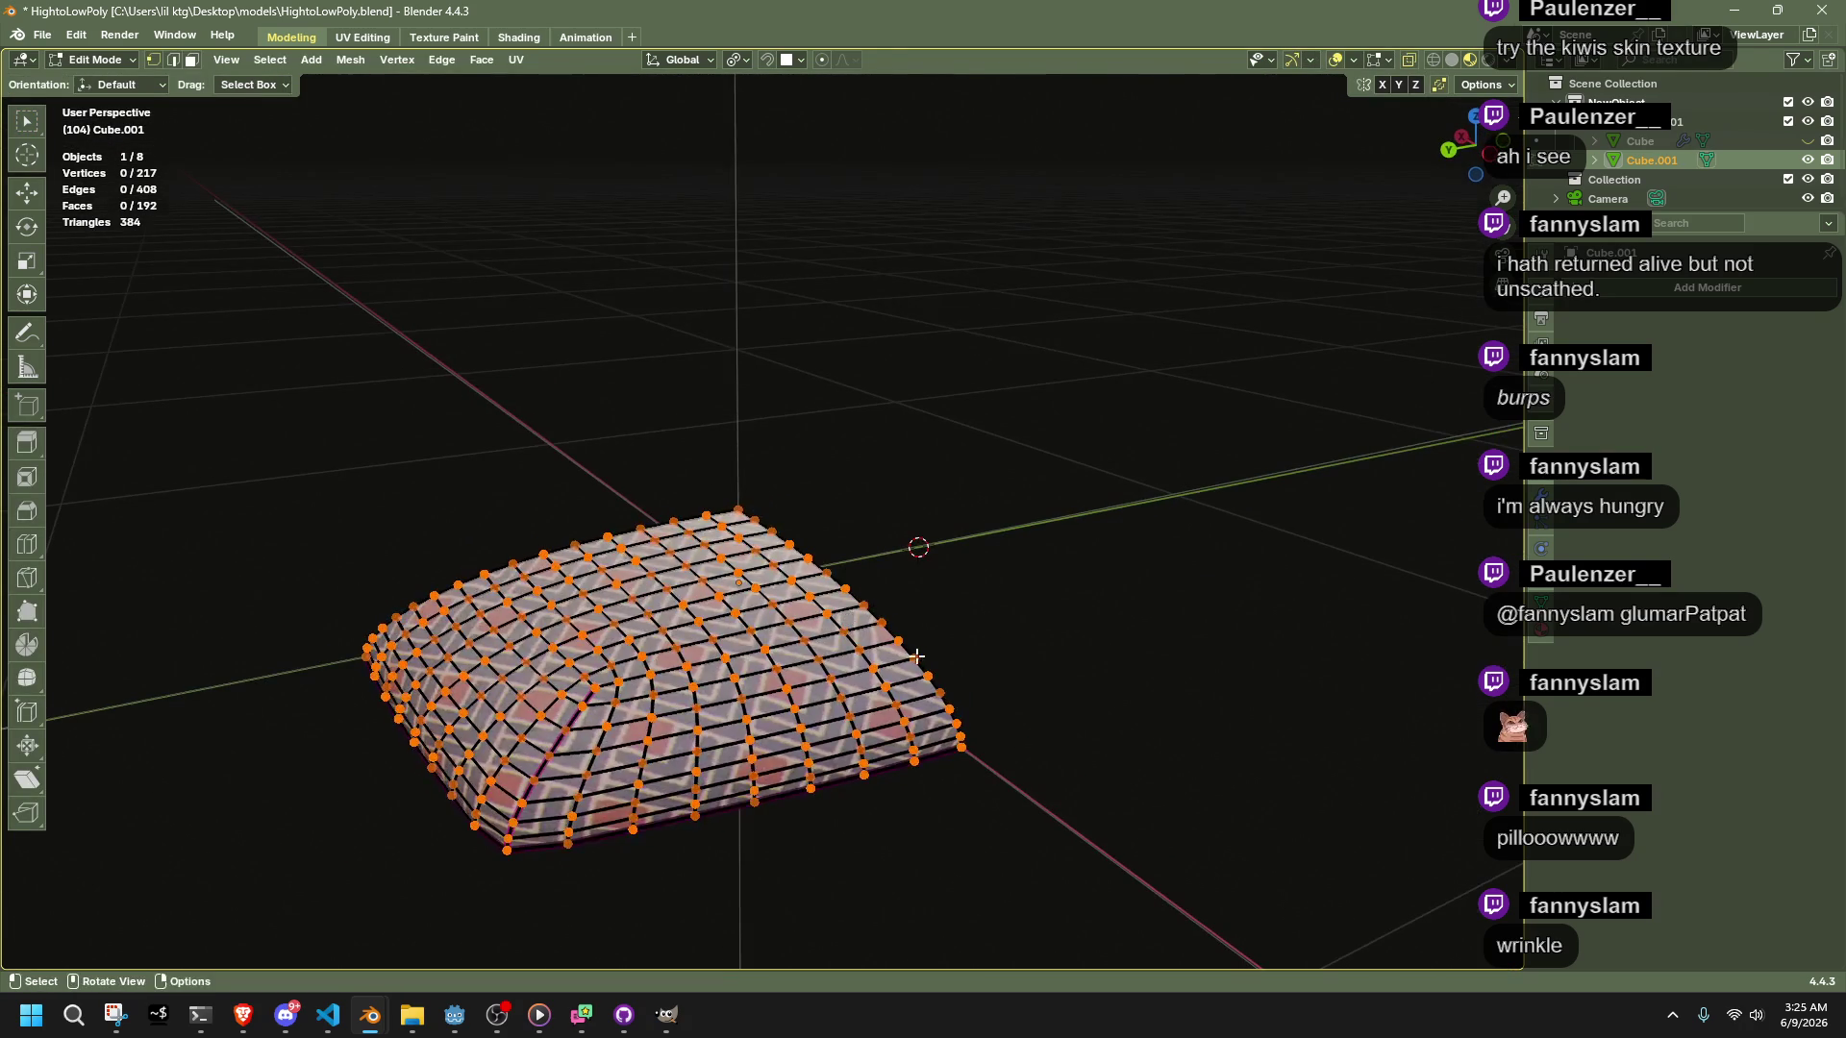
{"action": "key", "text": "Tab"}
{"action": "left_click", "coordinate": [1807, 160]}
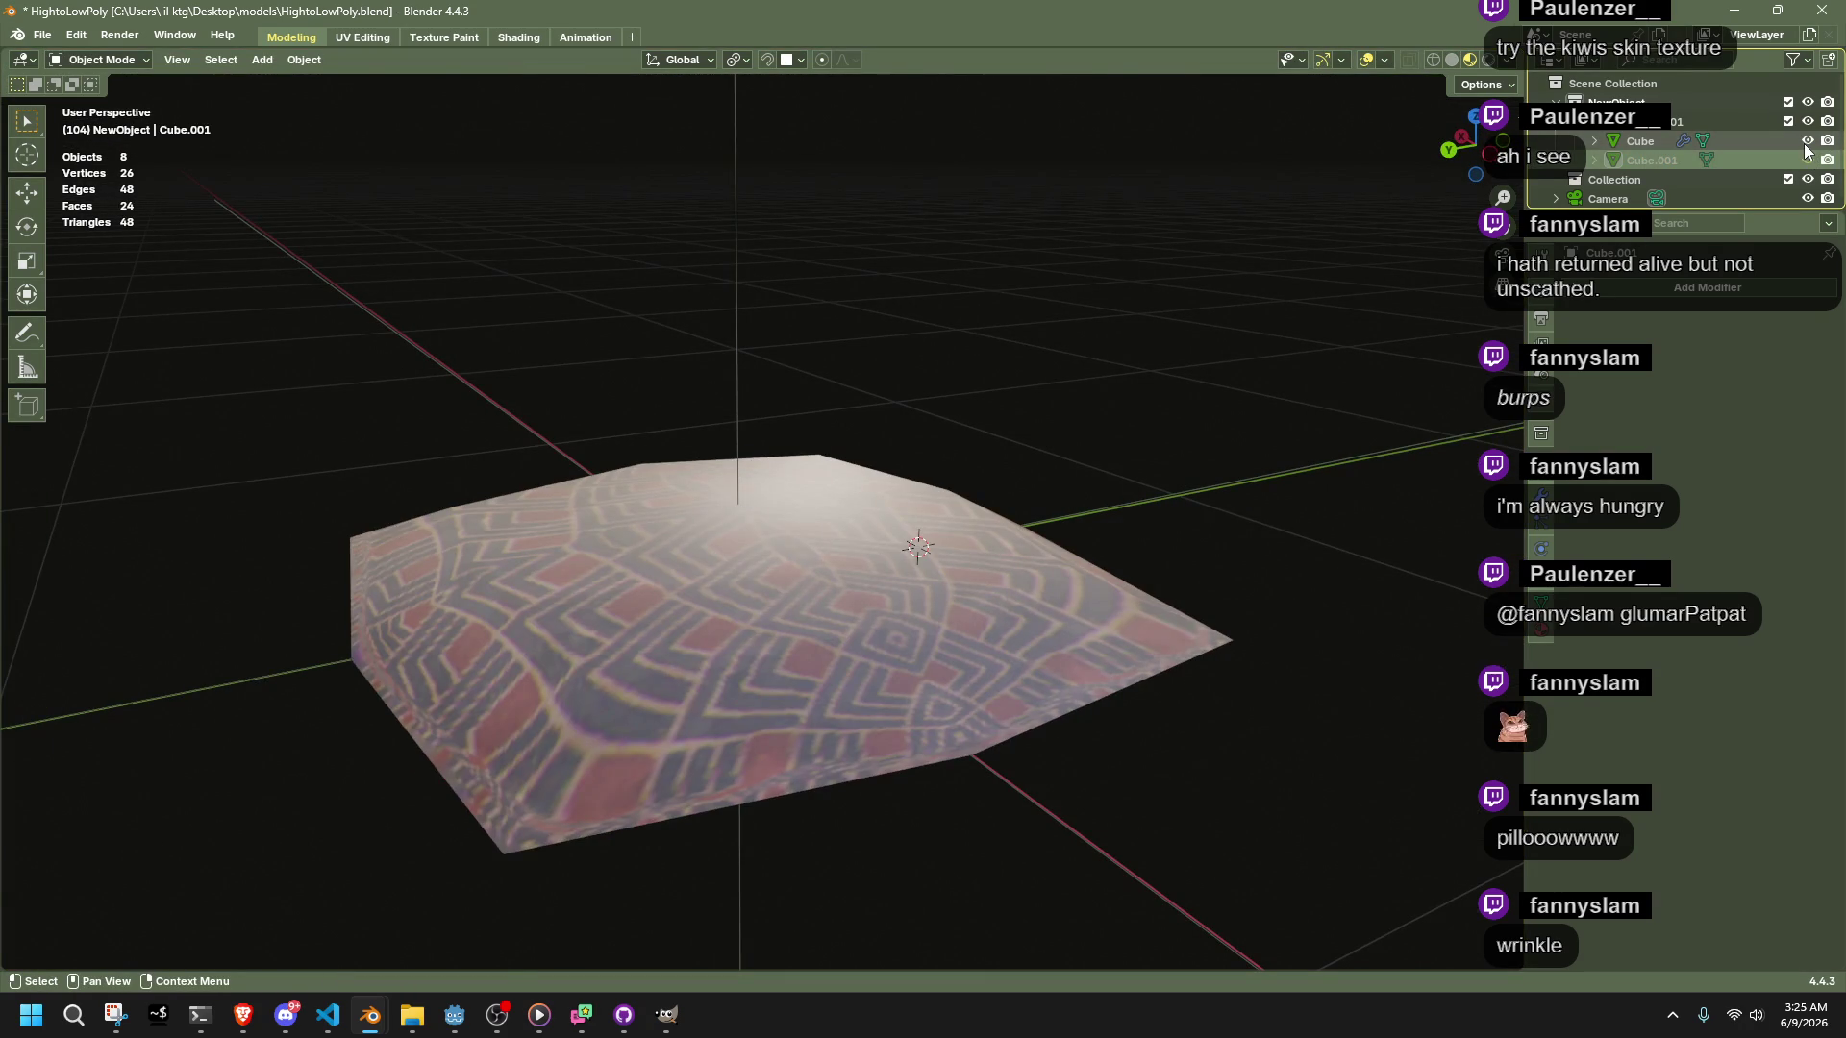
Set the low-poly Cube's Principled BSDF Roughness to 1.000, then hide the Cube
{"action": "left_click", "coordinate": [1807, 142]}
{"action": "left_click", "coordinate": [1746, 144]}
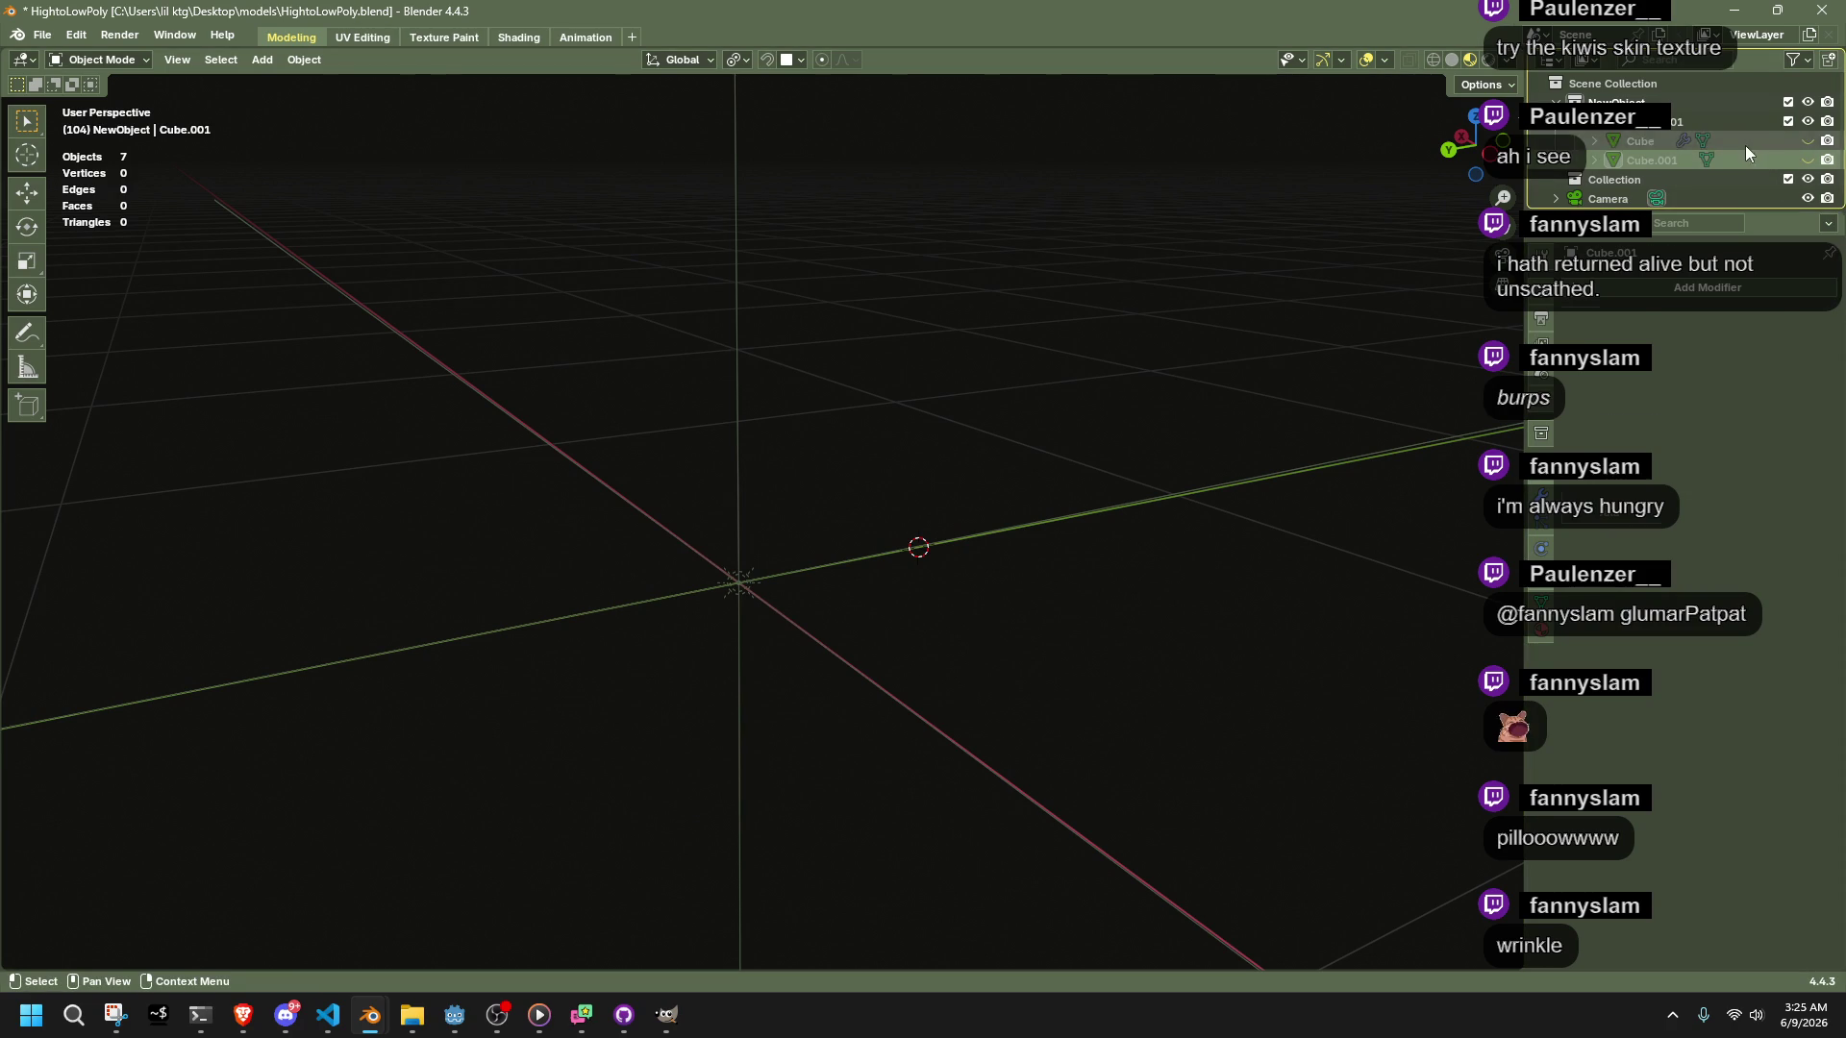
{"action": "left_click", "coordinate": [520, 38]}
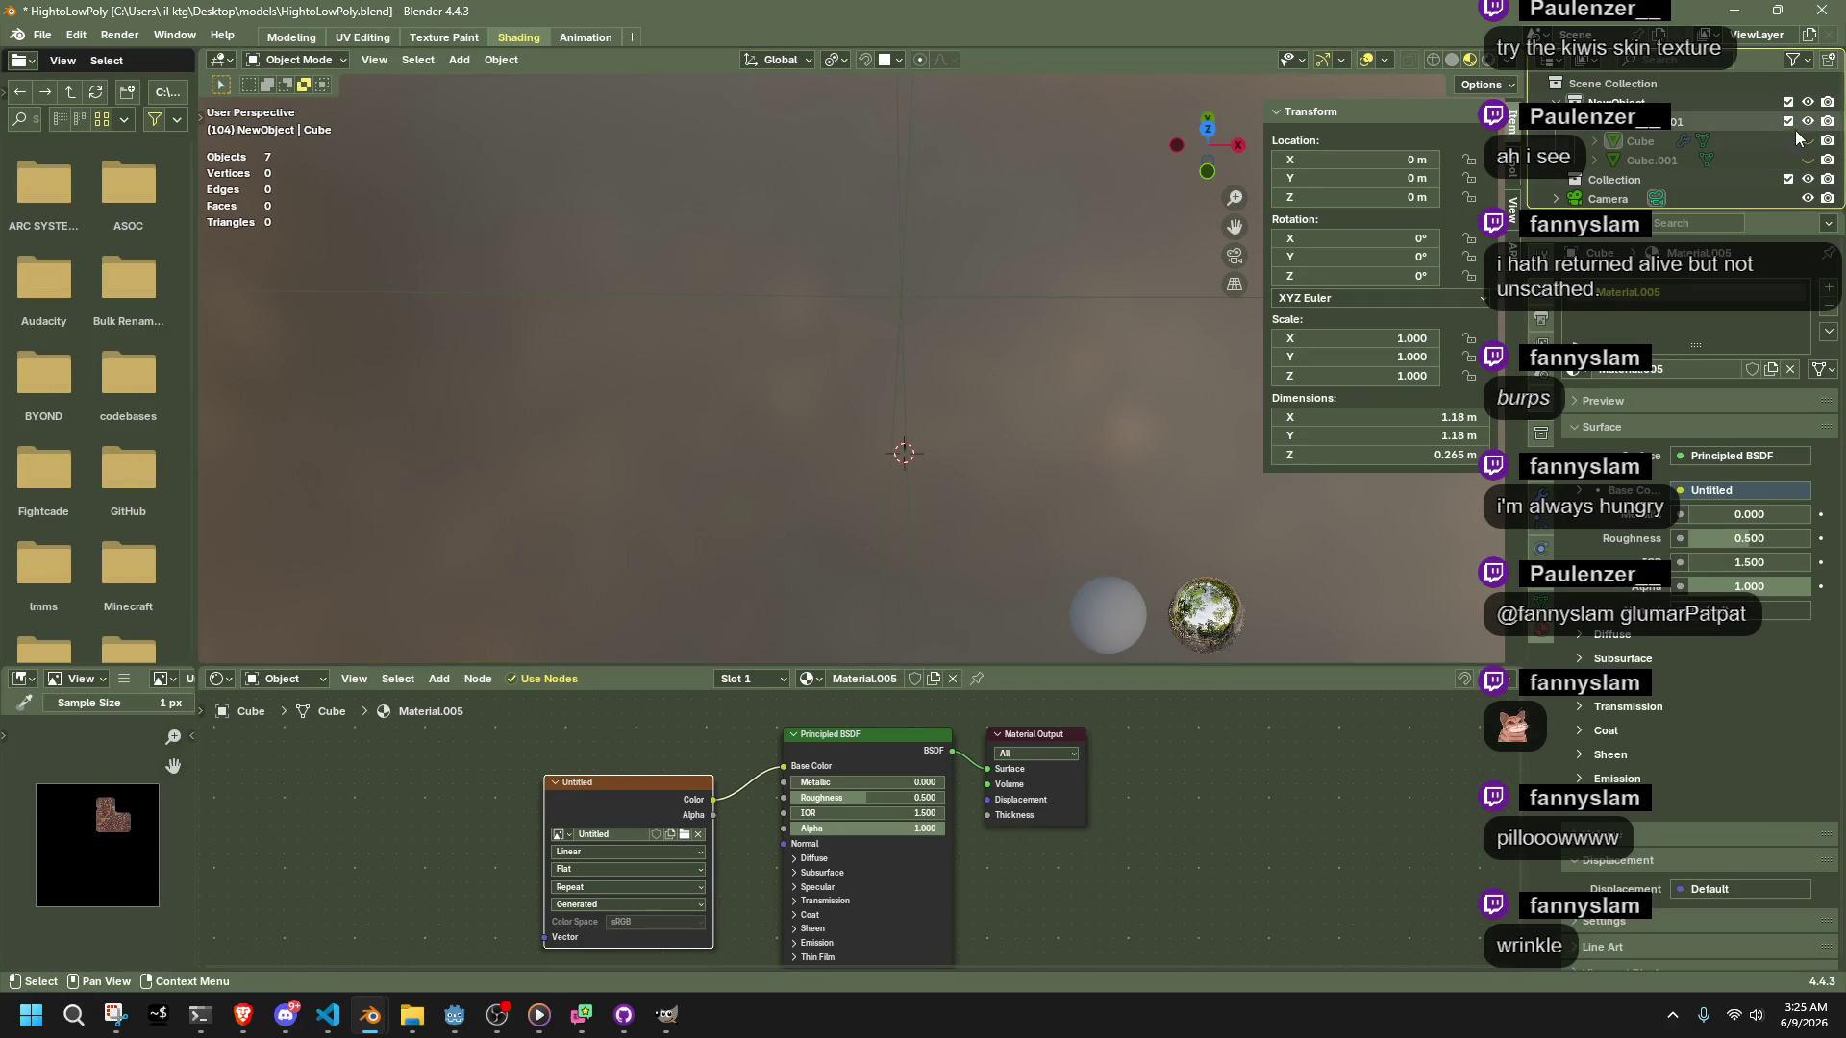
{"action": "middle_click_drag", "start_coordinate": [1011, 405], "coordinate": [871, 807]}
{"action": "left_click_drag", "start_coordinate": [871, 807], "coordinate": [950, 793]}
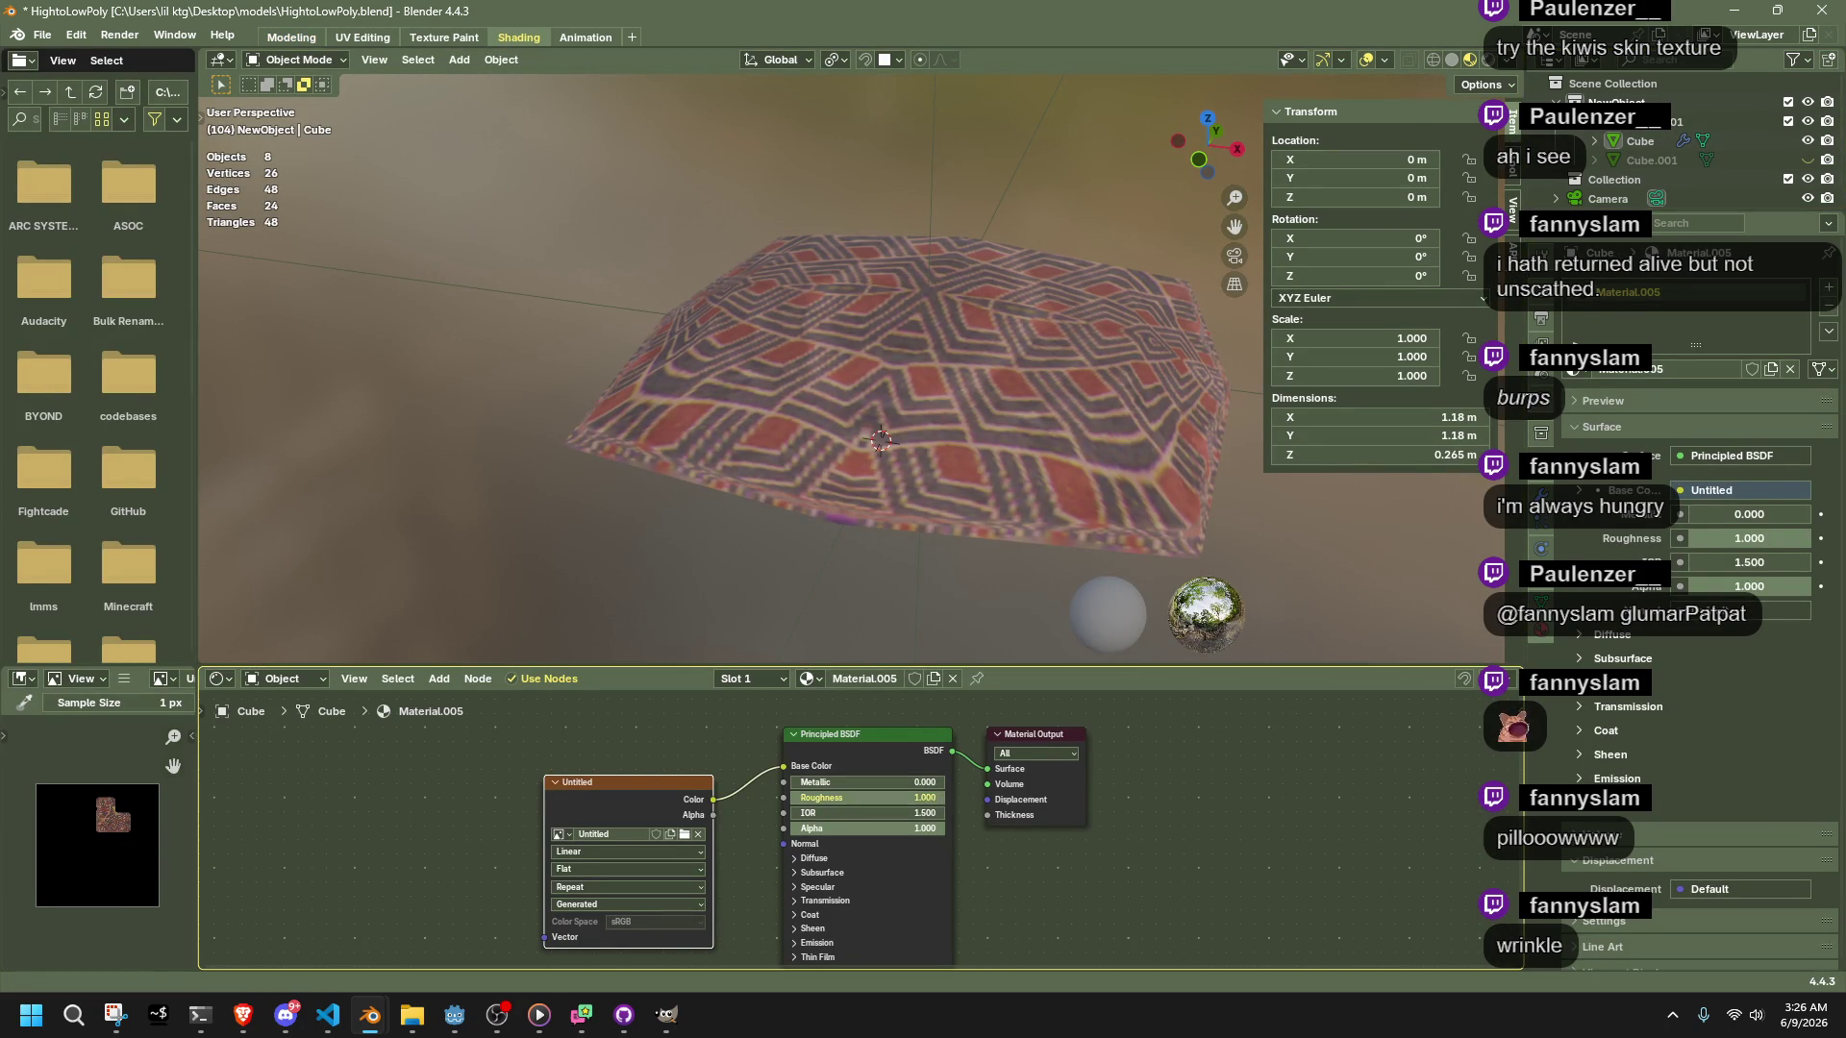
{"action": "left_click", "coordinate": [291, 37]}
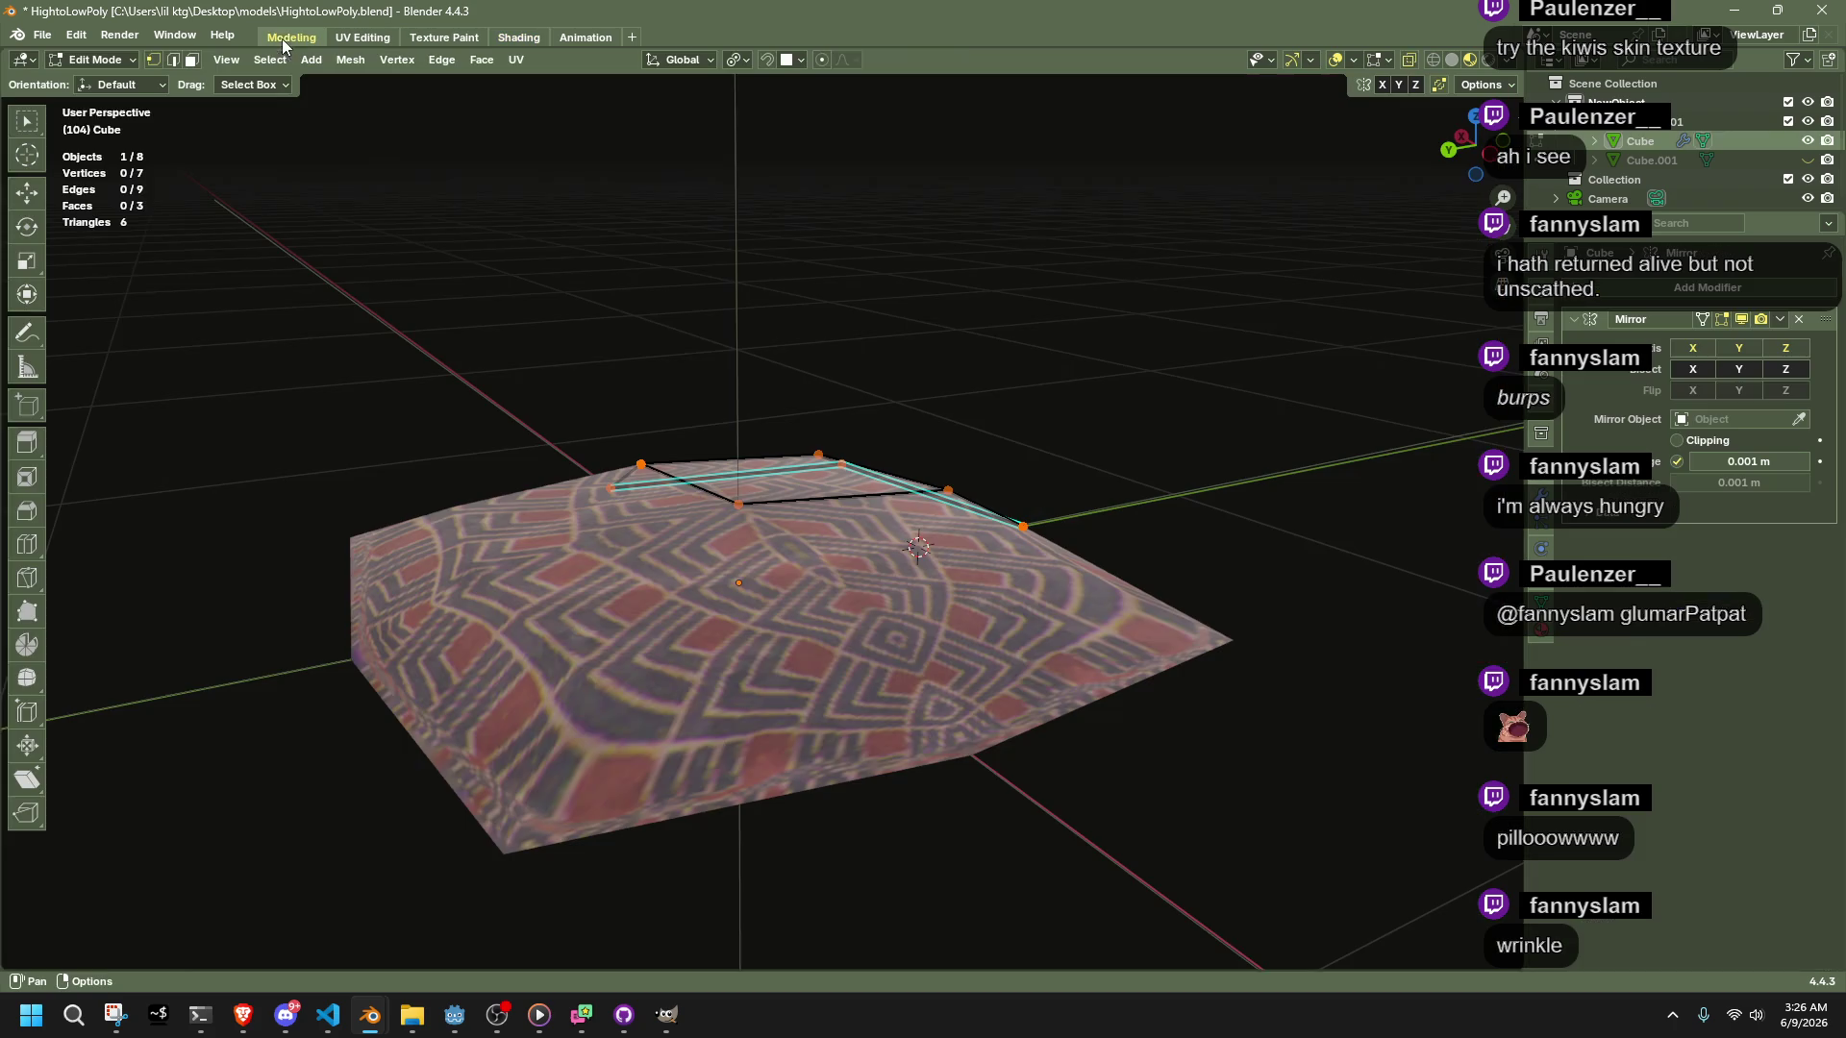
{"action": "left_click", "coordinate": [1807, 141]}
{"action": "middle_click_drag", "start_coordinate": [849, 571], "coordinate": [973, 682]}
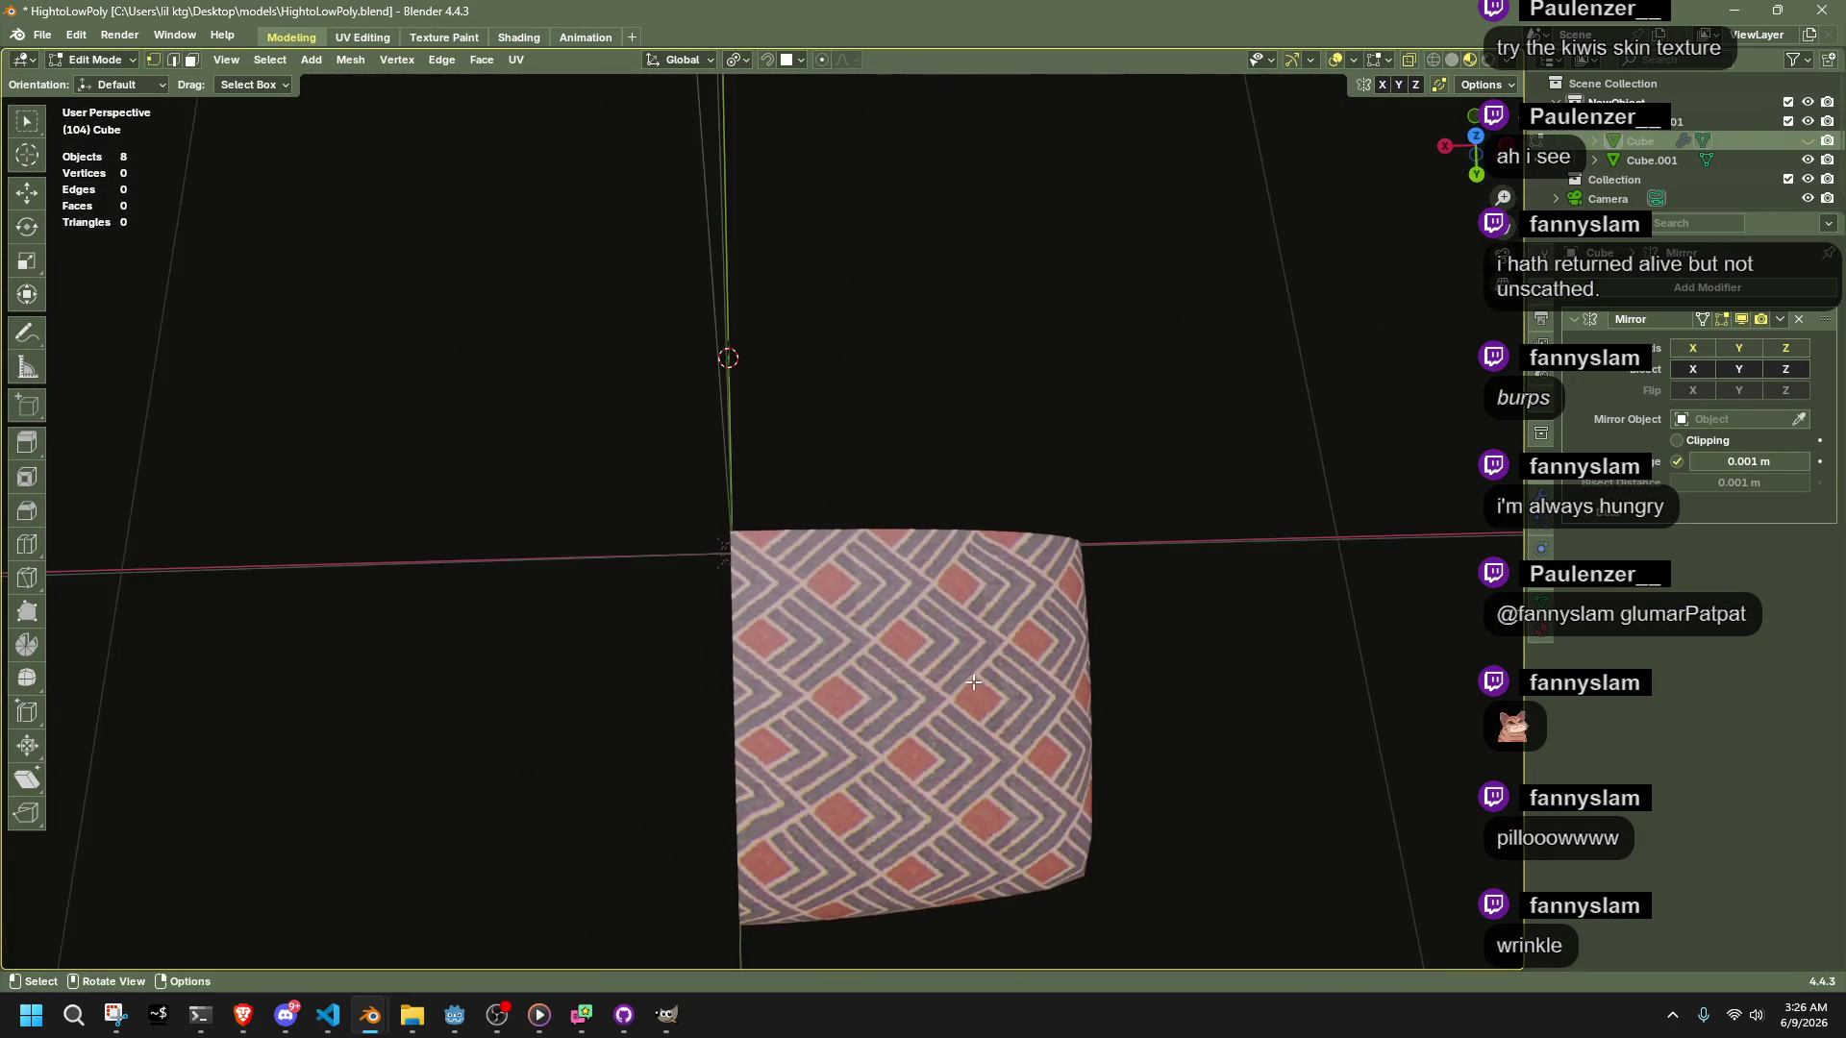
Add a Mirror modifier on X and Y to the quarter pillow Cube.001
{"action": "key", "text": "Tab"}
{"action": "left_click", "coordinate": [910, 647]}
{"action": "left_click", "coordinate": [1624, 288]}
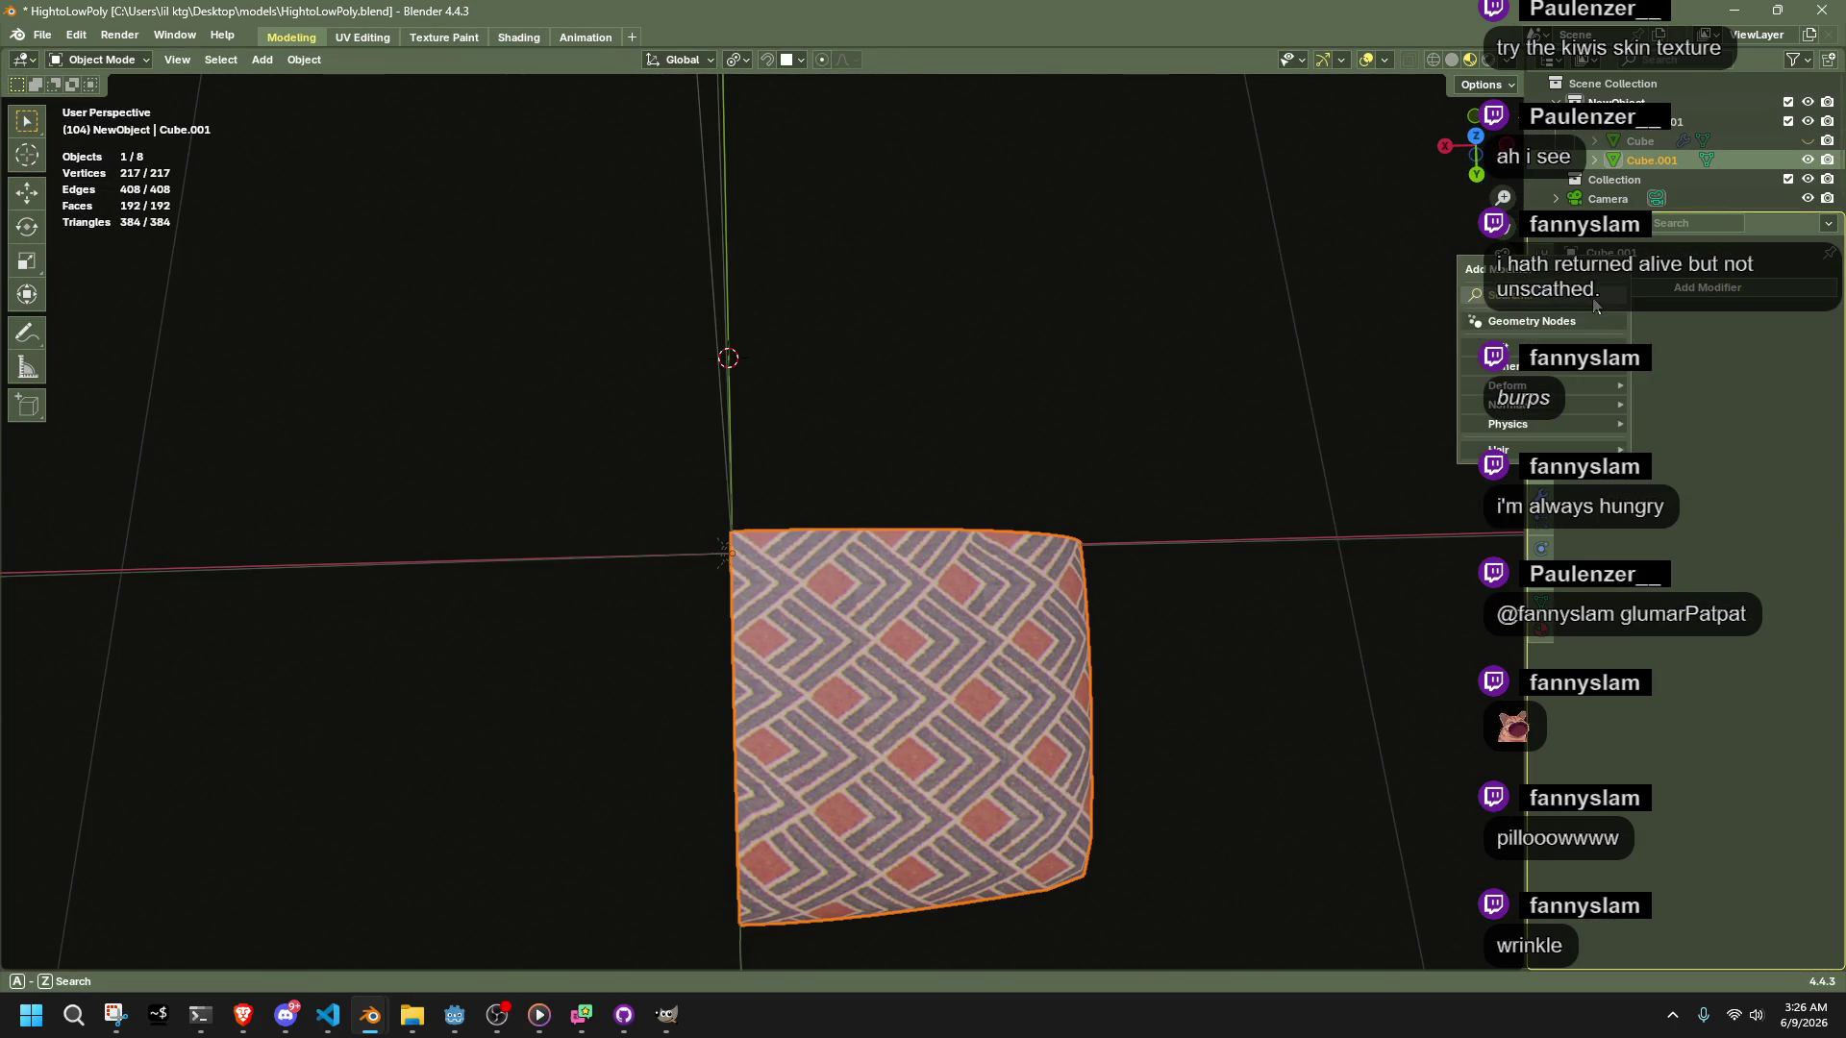
{"action": "key", "text": "space"}
{"action": "left_click", "coordinate": [1467, 350]}
{"action": "middle_click_drag", "start_coordinate": [865, 577], "coordinate": [962, 672]}
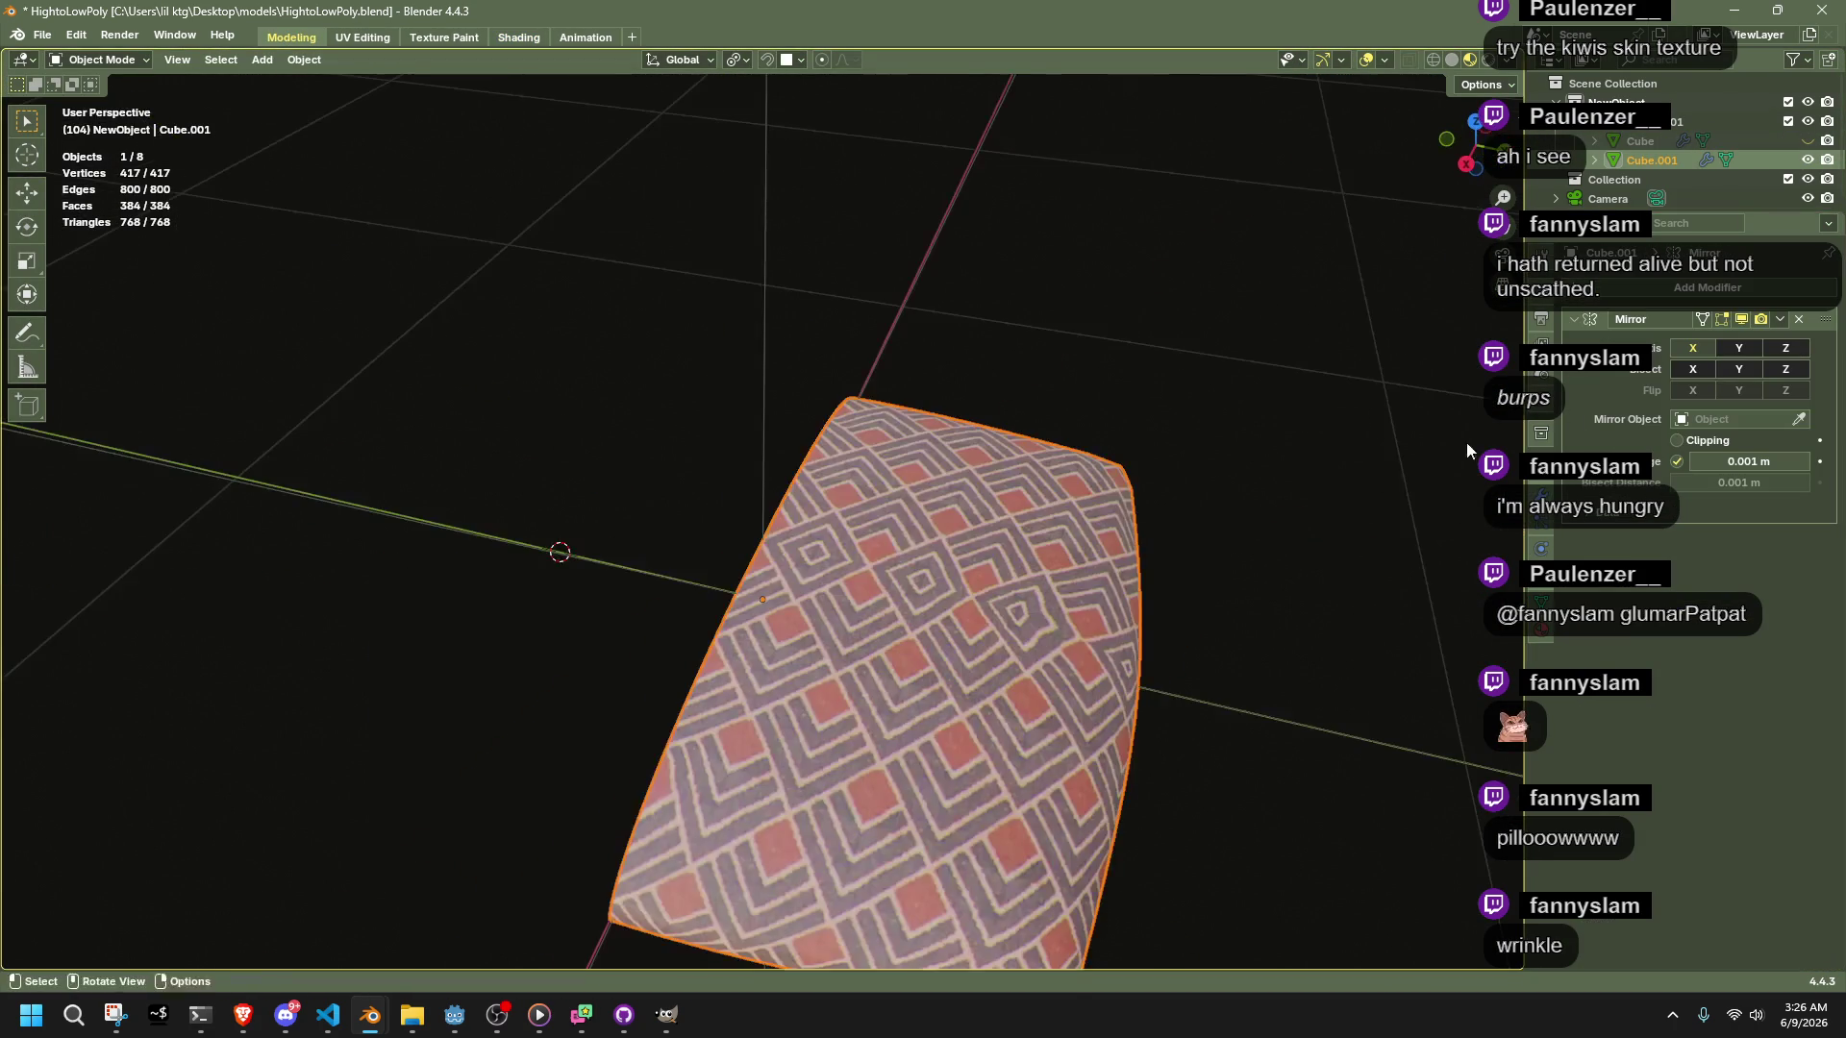
{"action": "scroll", "coordinate": [769, 577], "scroll_direction": "up", "scroll_amount": 3}
{"action": "mouse_move", "coordinate": [1249, 442]}
{"action": "middle_mouse_down"}
{"action": "mouse_move", "coordinate": [1137, 462]}
{"action": "mouse_move", "coordinate": [1285, 597]}
{"action": "mouse_move", "coordinate": [1064, 638]}
{"action": "mouse_move", "coordinate": [1010, 528]}
{"action": "mouse_move", "coordinate": [1352, 214]}
{"action": "middle_mouse_up"}
Enter Edit Mode and check the mirrored cushion from top, edge-on and low side views
{"action": "key", "text": "Tab"}
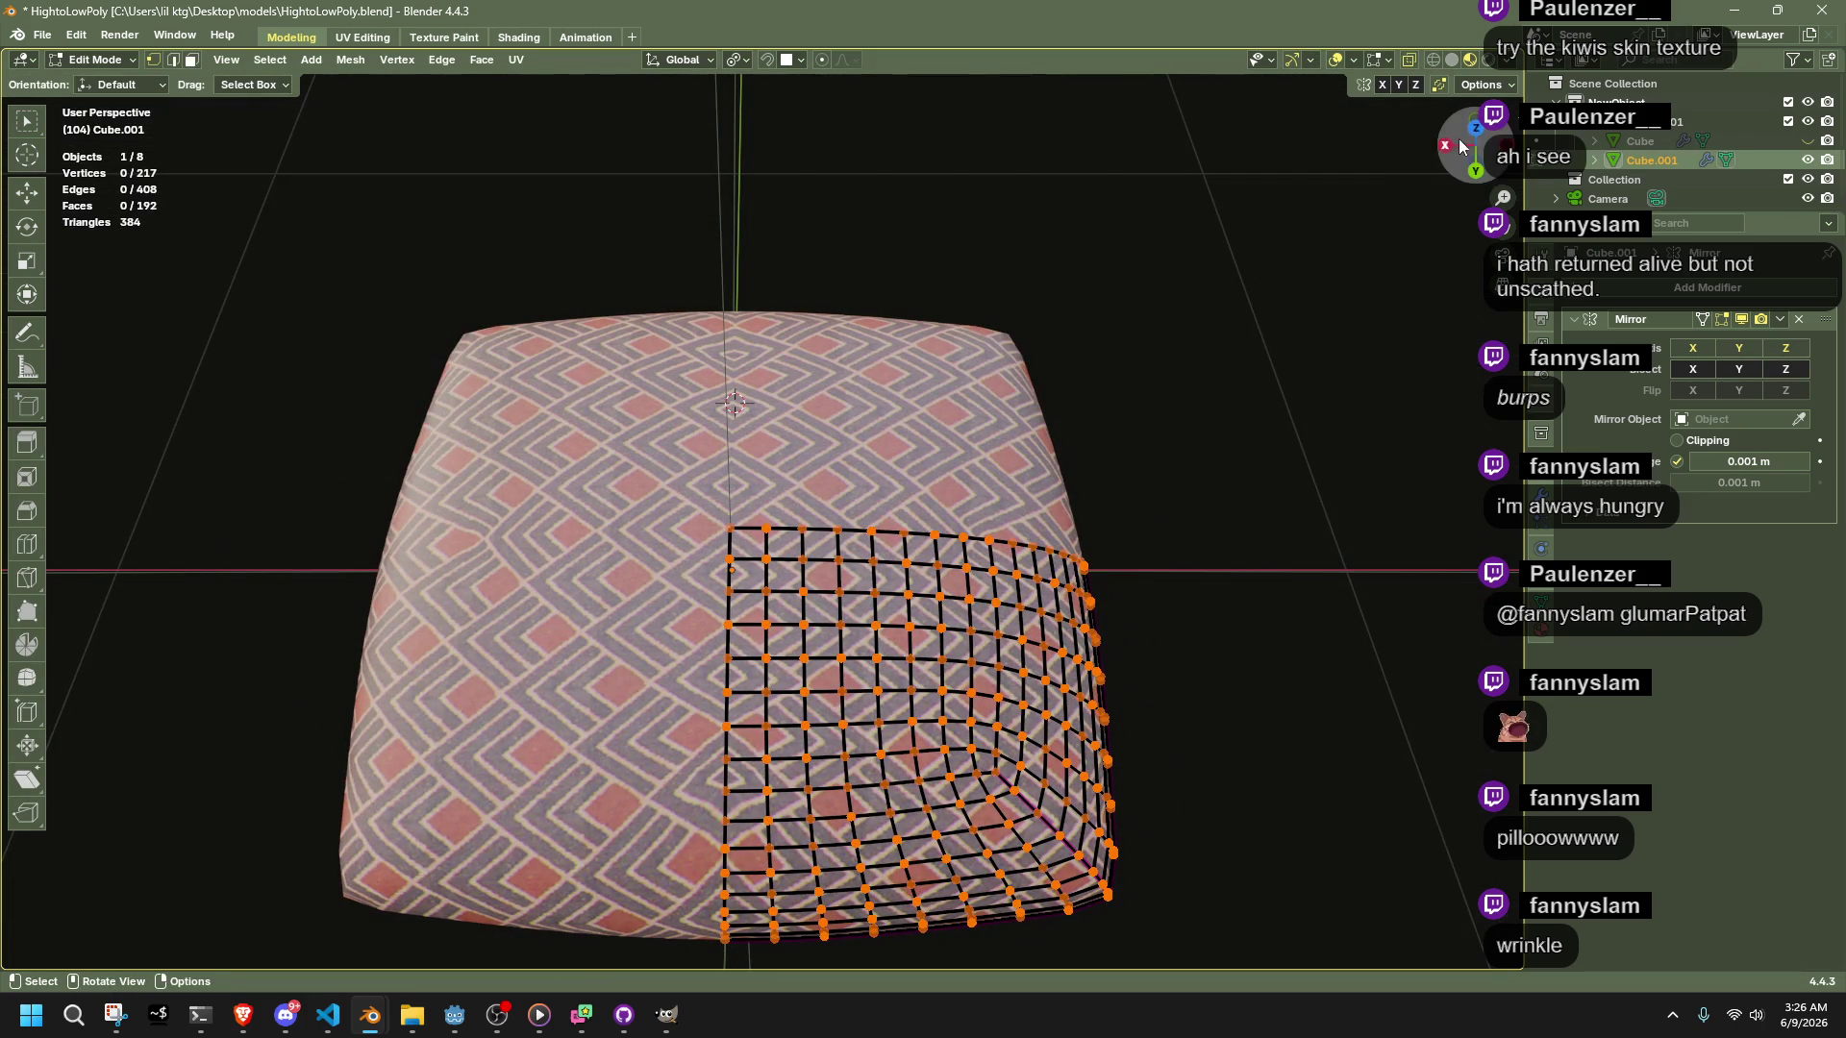
{"action": "left_click", "coordinate": [1475, 132]}
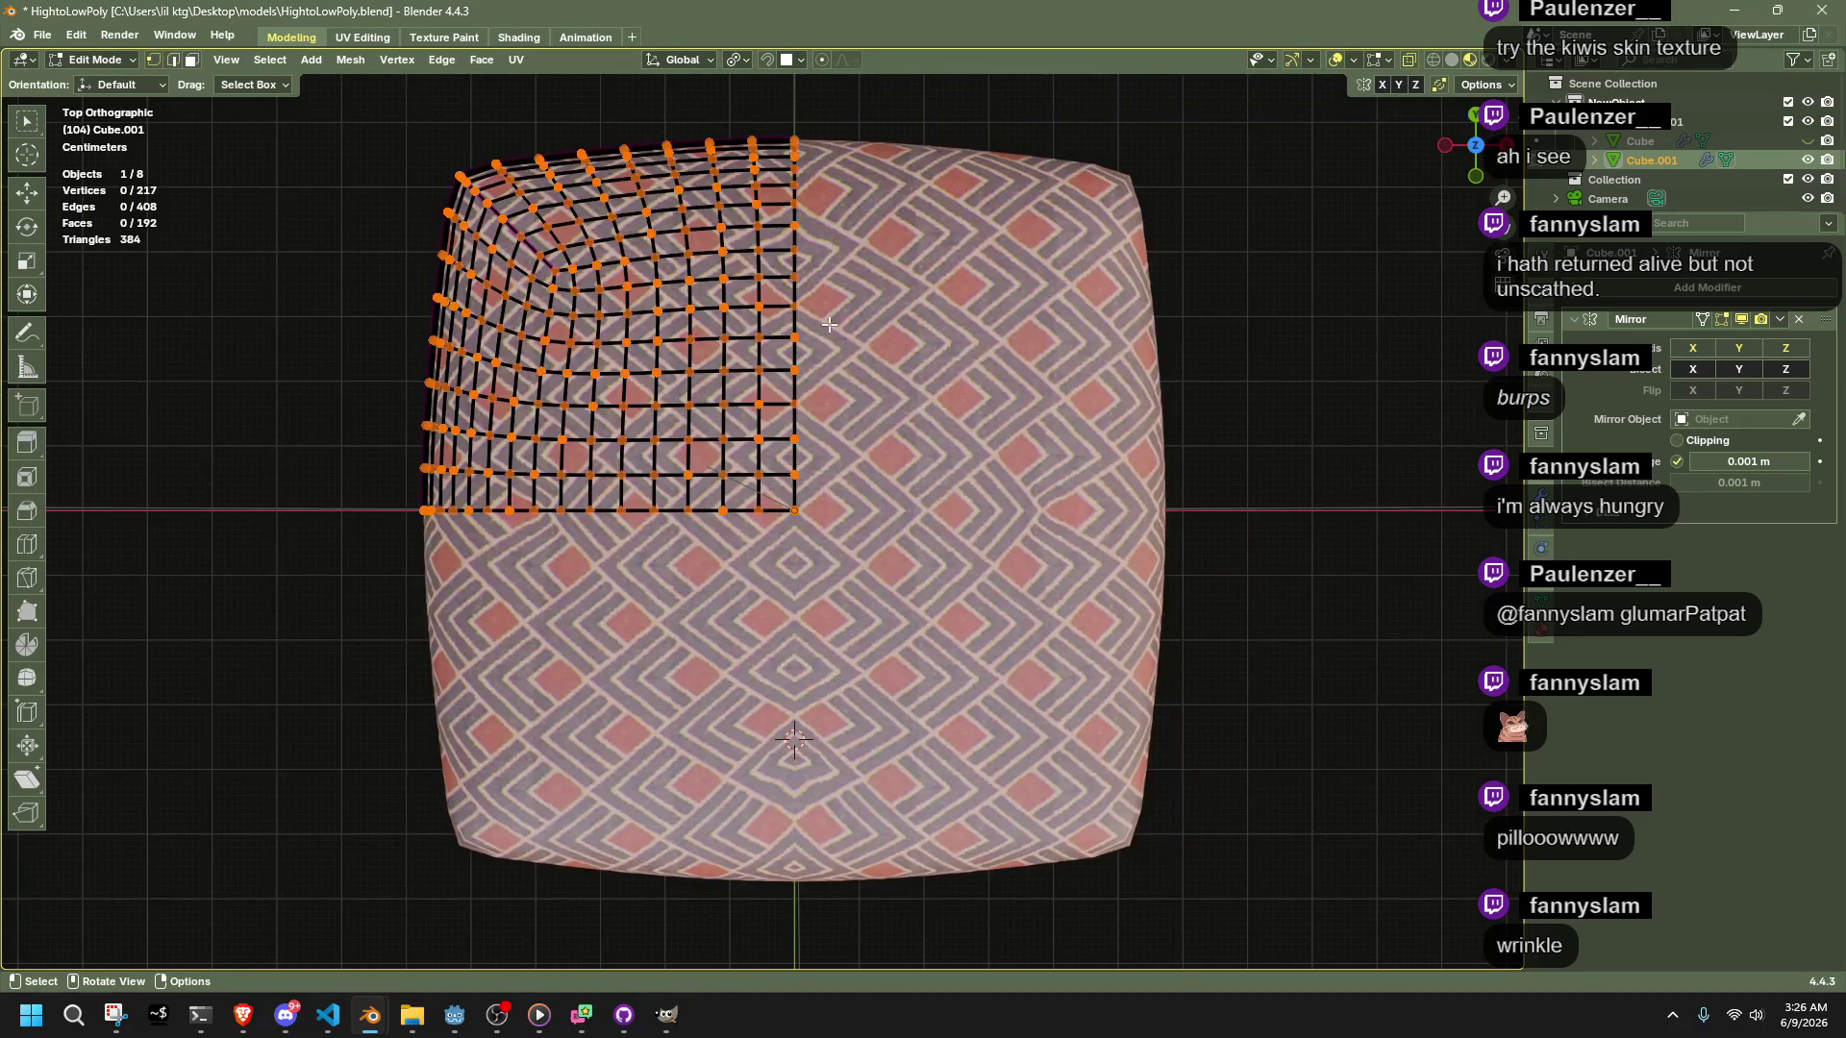
{"action": "mouse_move", "coordinate": [891, 551]}
{"action": "middle_mouse_down"}
{"action": "mouse_move", "coordinate": [568, 363]}
{"action": "mouse_move", "coordinate": [442, 378]}
{"action": "mouse_move", "coordinate": [1006, 226]}
{"action": "middle_mouse_up"}
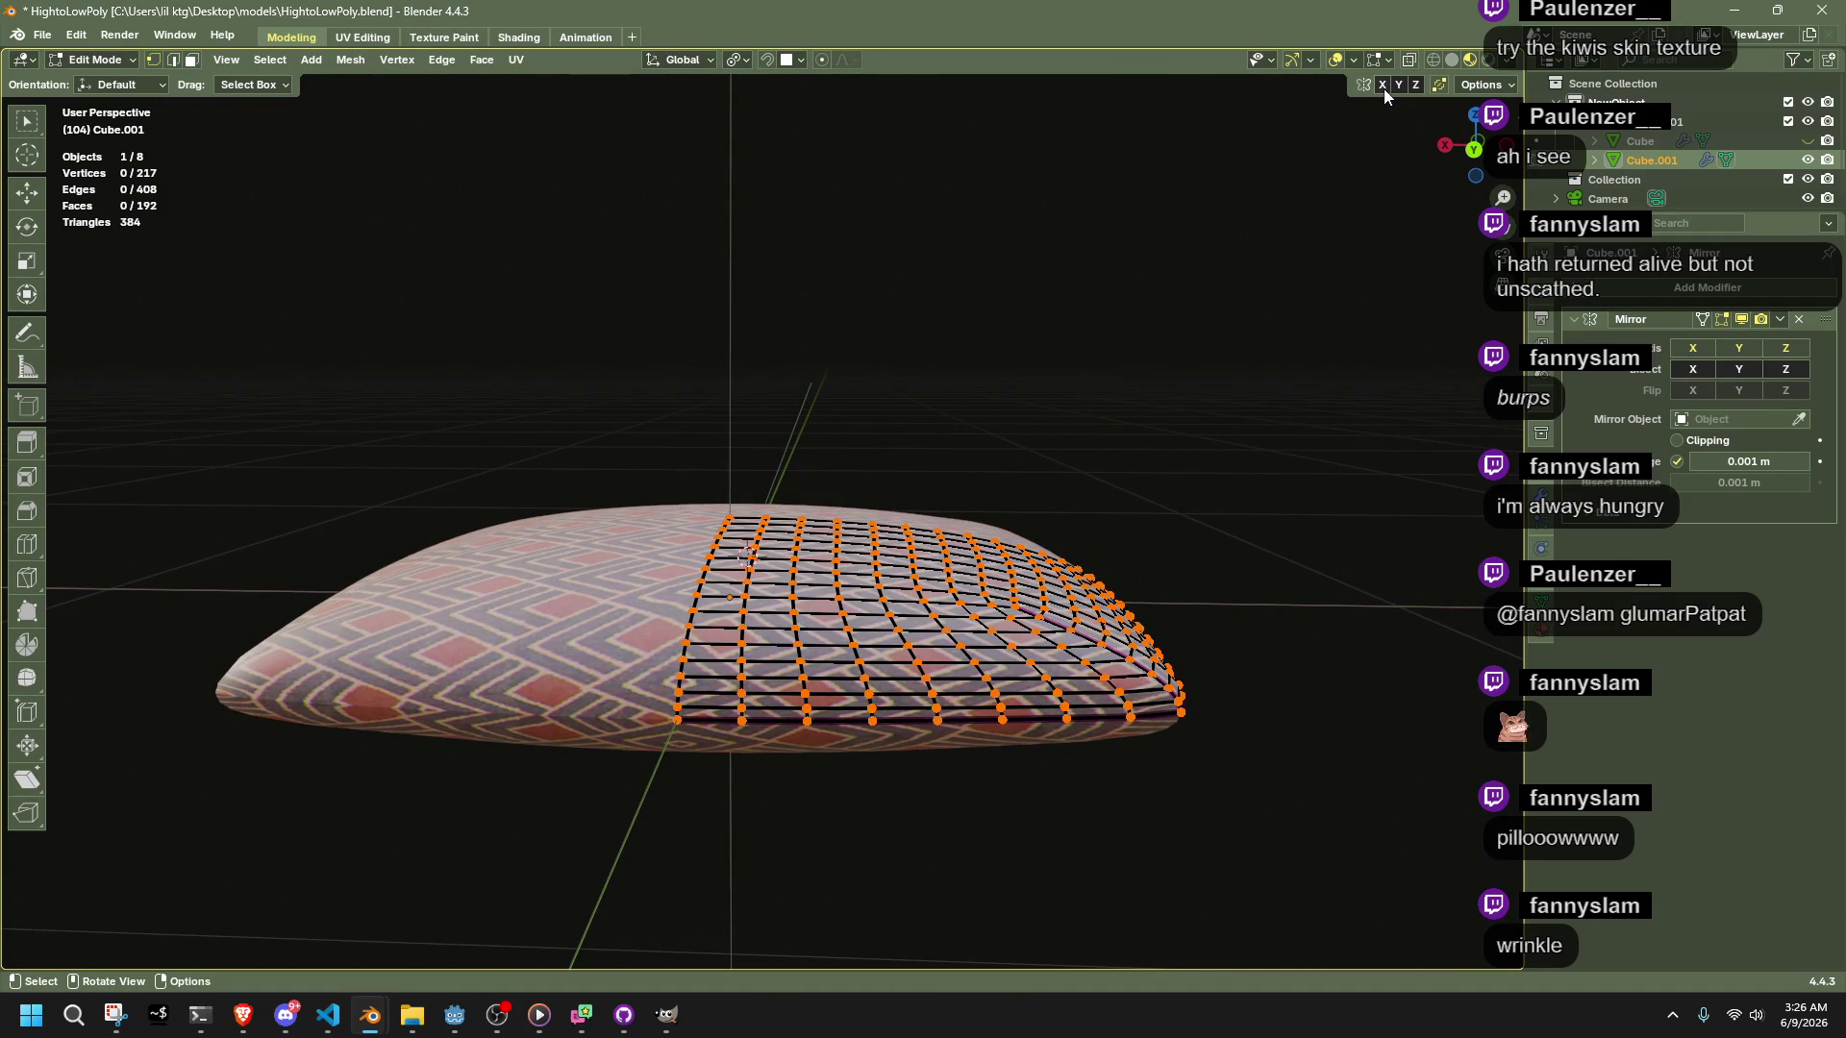
{"action": "mouse_move", "coordinate": [1273, 290]}
{"action": "middle_mouse_down"}
{"action": "mouse_move", "coordinate": [1268, 380]}
{"action": "mouse_move", "coordinate": [1326, 96]}
{"action": "middle_mouse_up"}
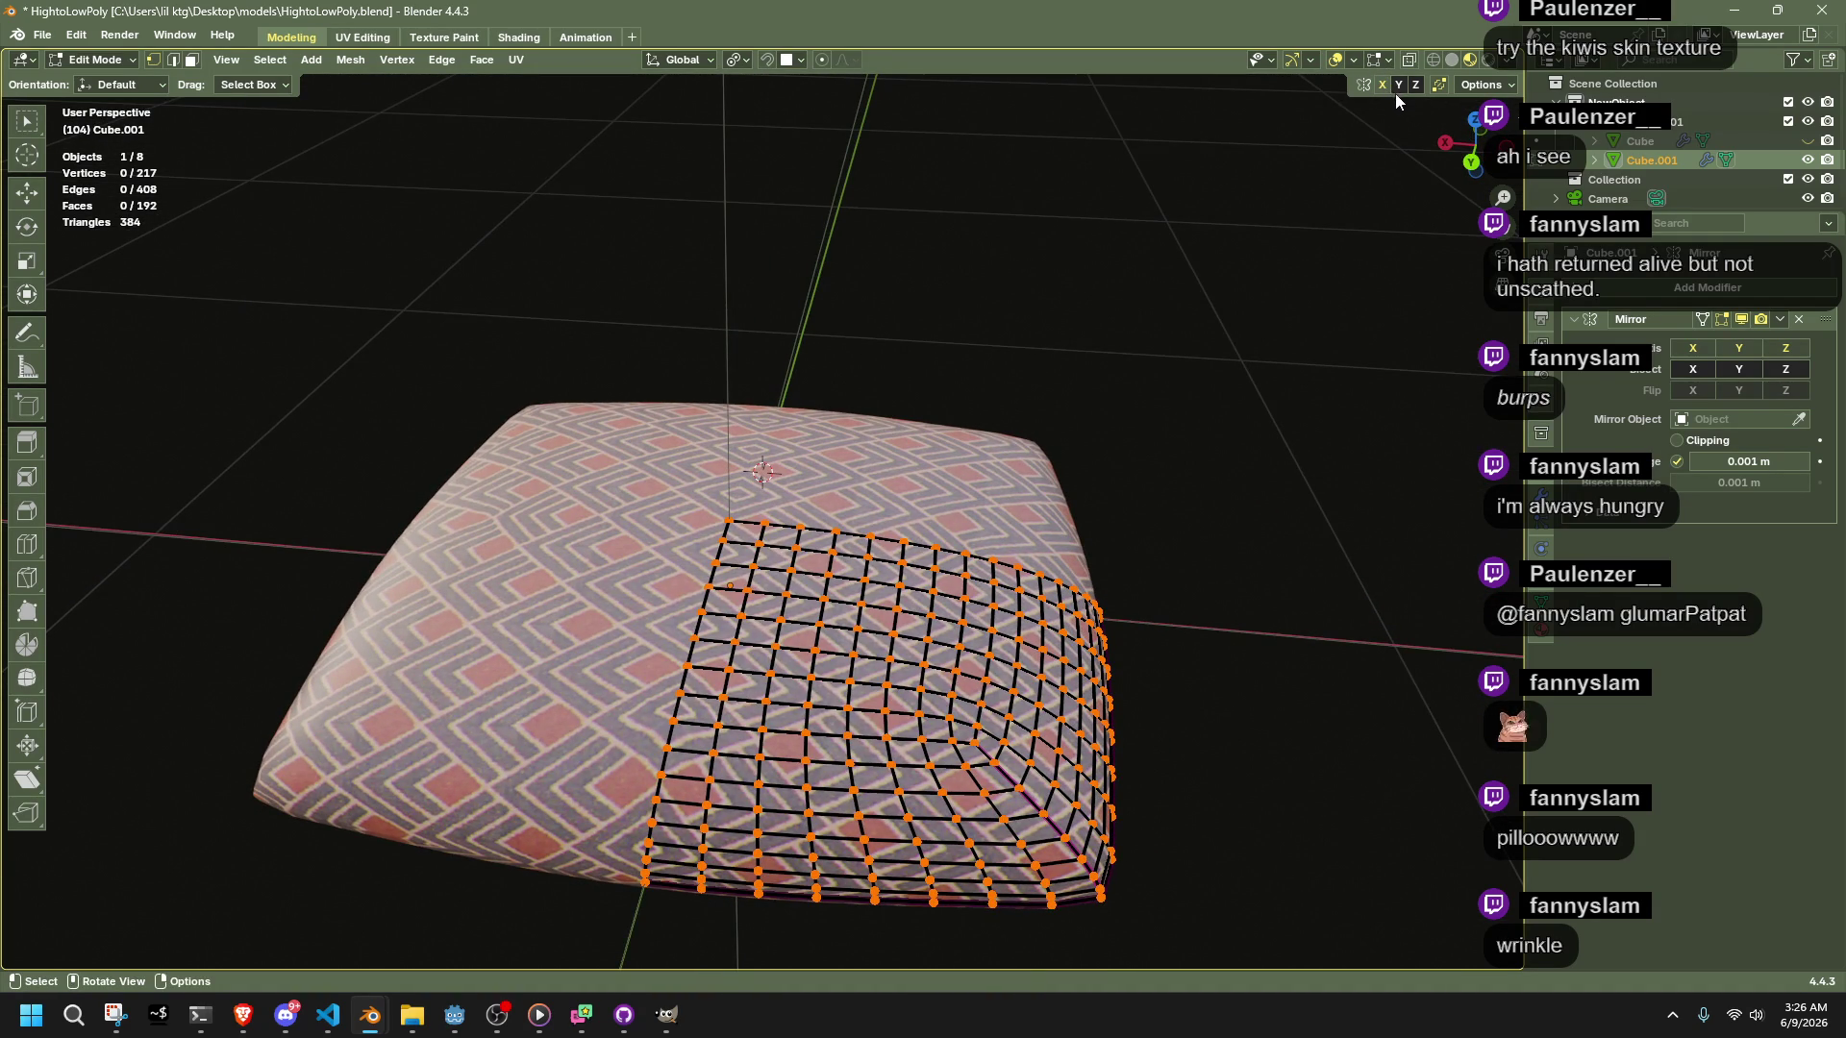
{"action": "mouse_move", "coordinate": [1294, 446]}
{"action": "middle_mouse_down"}
{"action": "mouse_move", "coordinate": [1231, 395]}
{"action": "mouse_move", "coordinate": [887, 382]}
{"action": "middle_mouse_up"}
{"action": "left_click", "coordinate": [91, 60]}
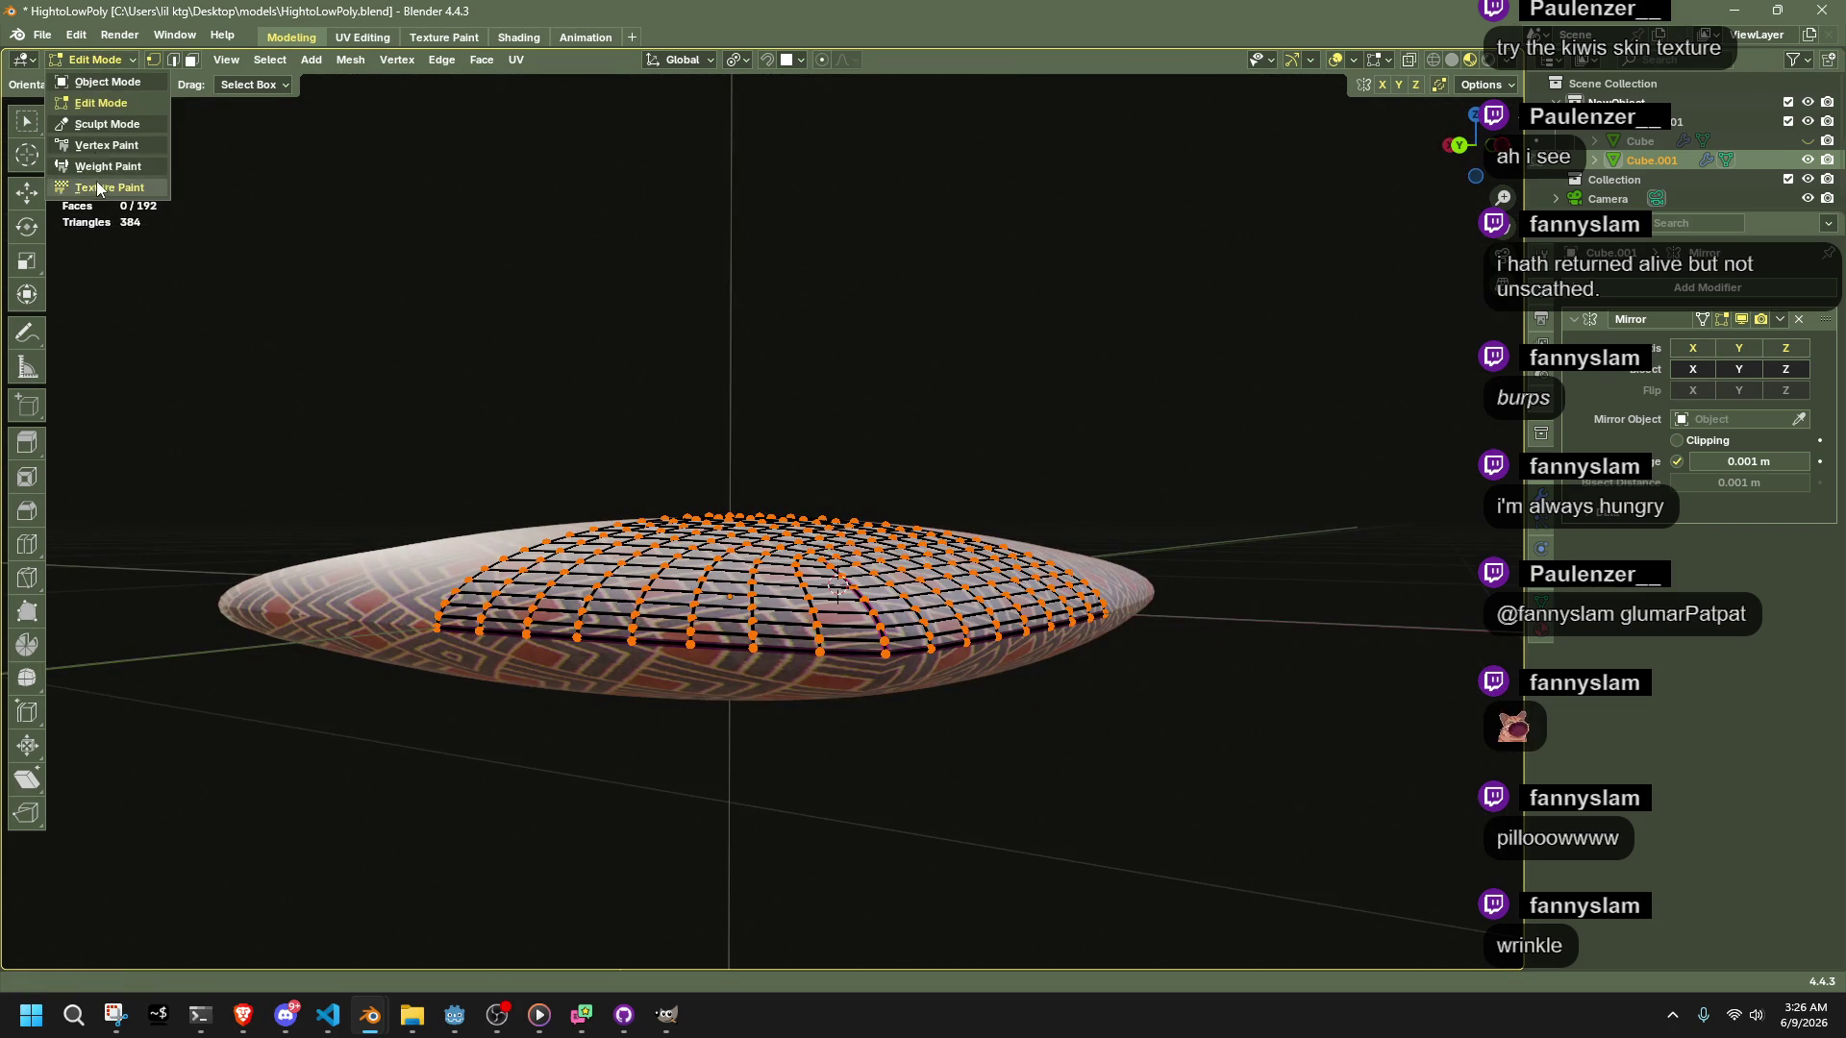
Enter sculpting on the pillow, try two cloth strokes, and cancel both distortions
{"action": "left_click", "coordinate": [82, 133]}
{"action": "left_click_drag", "start_coordinate": [663, 567], "coordinate": [675, 546]}
{"action": "key", "text": "Escape"}
{"action": "middle_click_drag", "start_coordinate": [675, 546], "coordinate": [836, 606]}
{"action": "left_click_drag", "start_coordinate": [836, 605], "coordinate": [843, 610]}
{"action": "key", "text": "Escape"}
With the Mask brush, clear the old mask and paint a smaller strip down the centre seam
{"action": "key", "text": "m"}
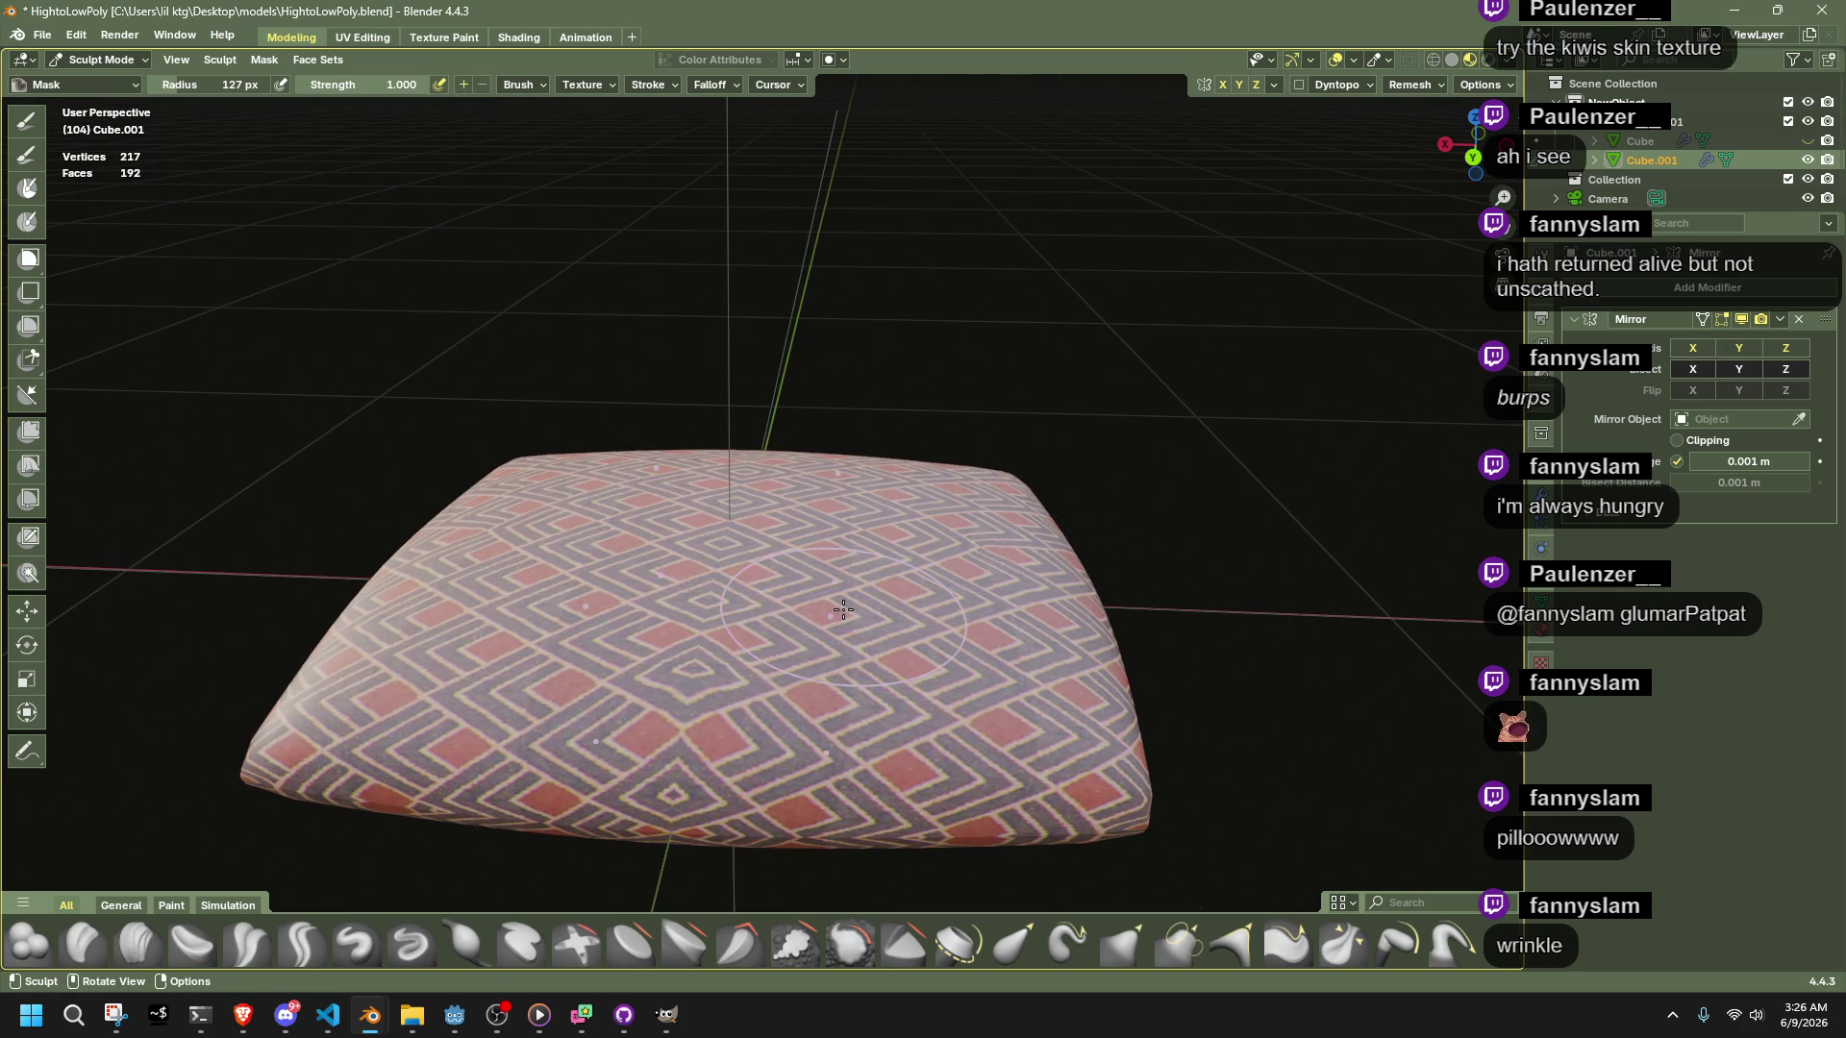
{"action": "left_click", "coordinate": [710, 607]}
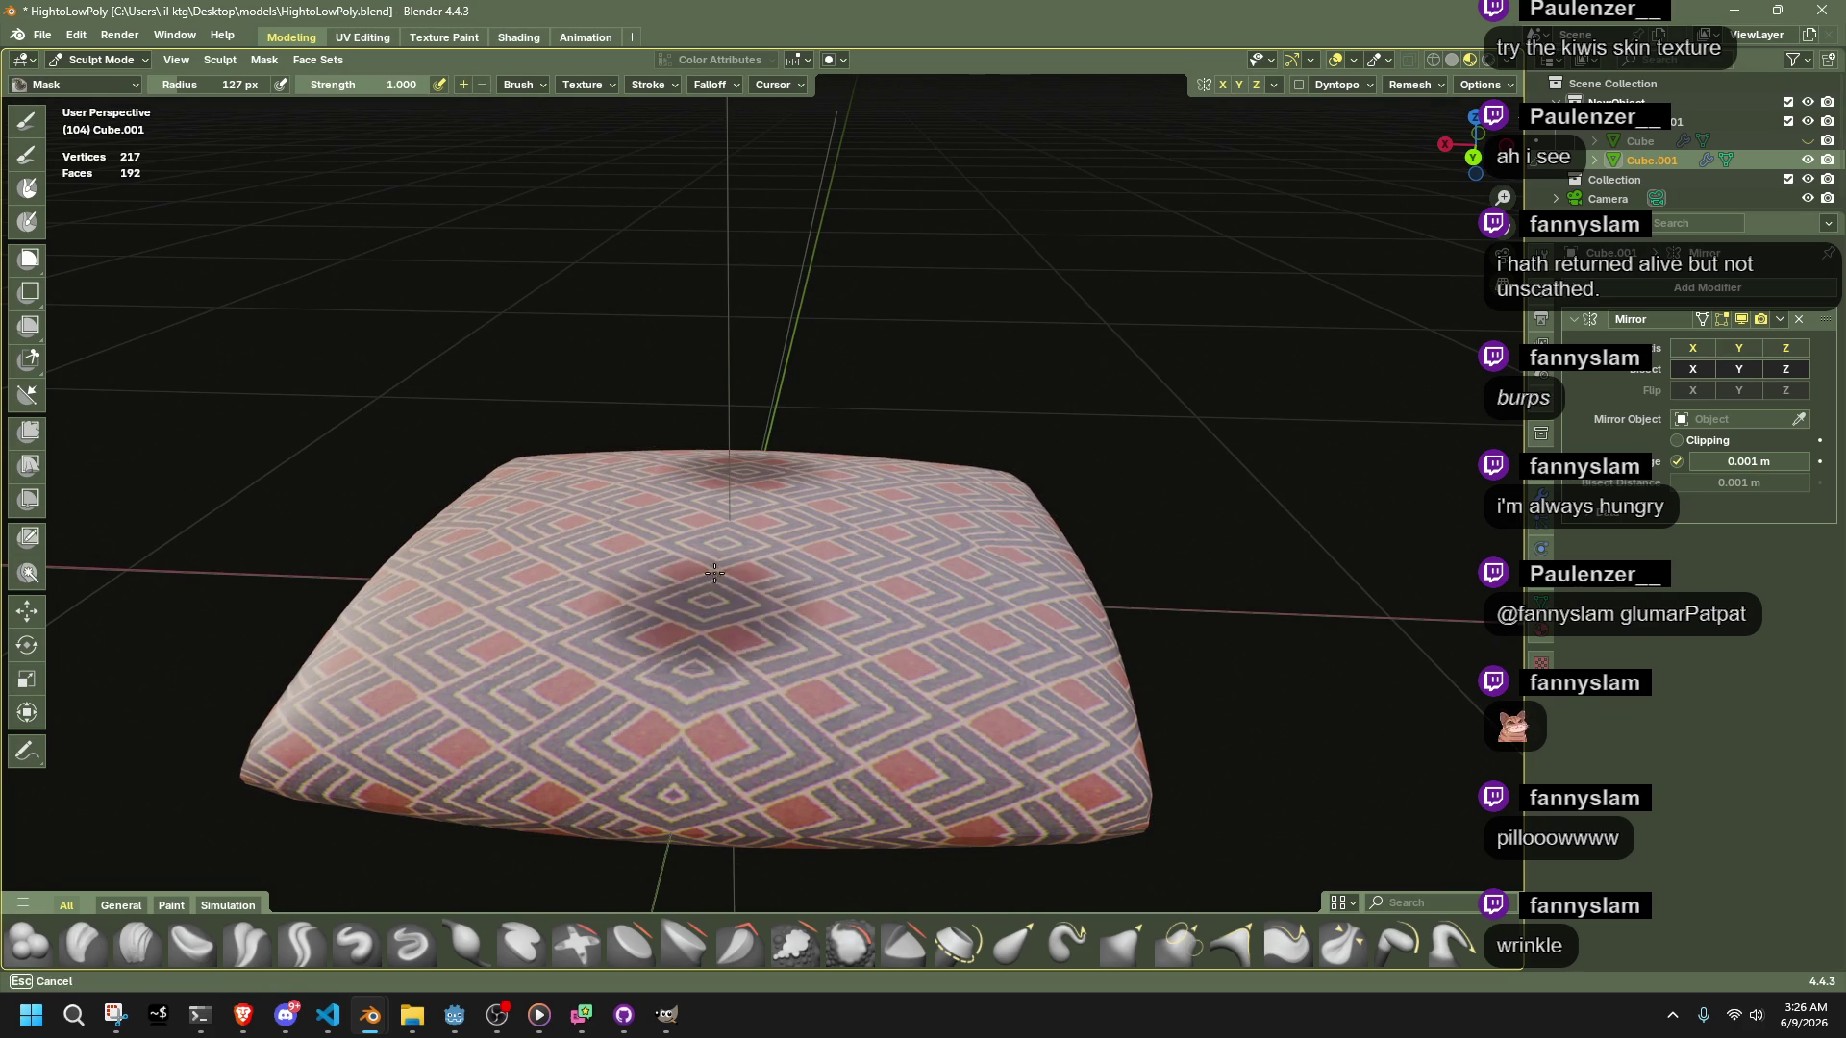
{"action": "middle_click_drag", "start_coordinate": [710, 608], "coordinate": [718, 643]}
{"action": "key", "text": "ctrl+z"}
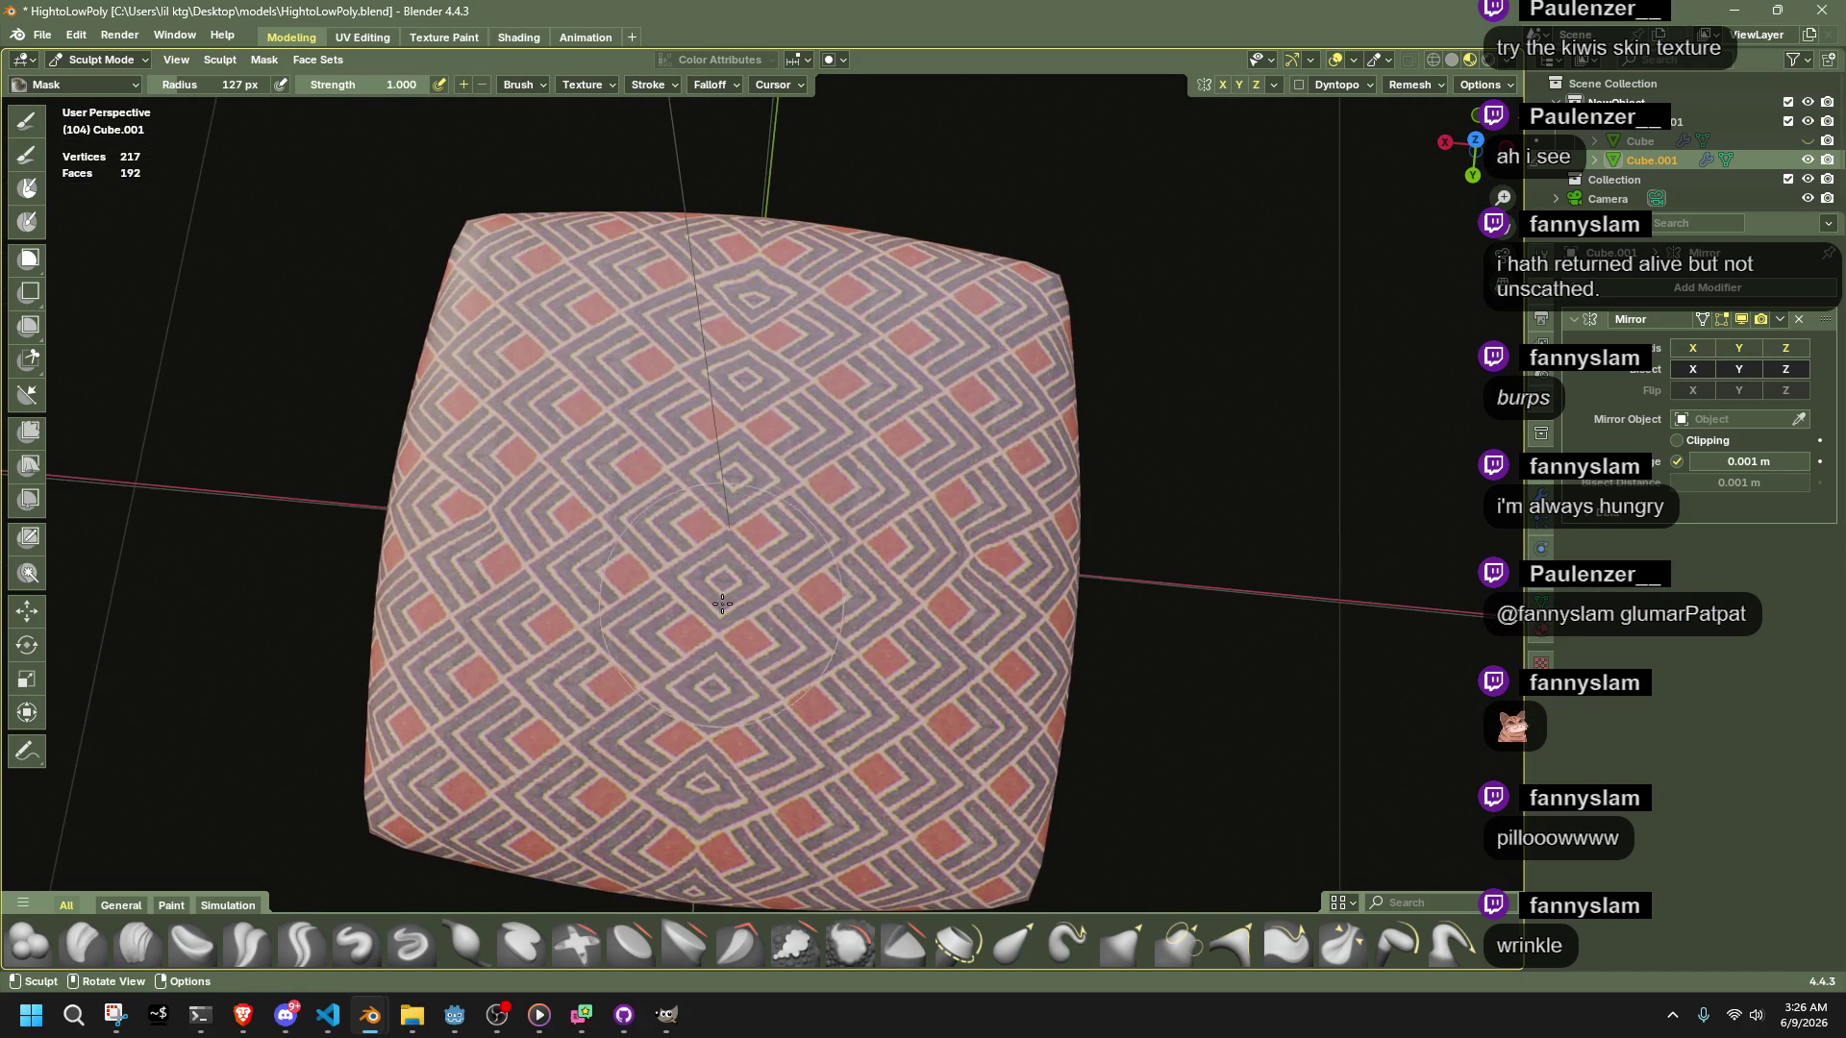
{"action": "scroll", "coordinate": [725, 580], "scroll_direction": "up", "scroll_amount": 3}
{"action": "left_click_drag", "start_coordinate": [231, 84], "coordinate": [178, 85]}
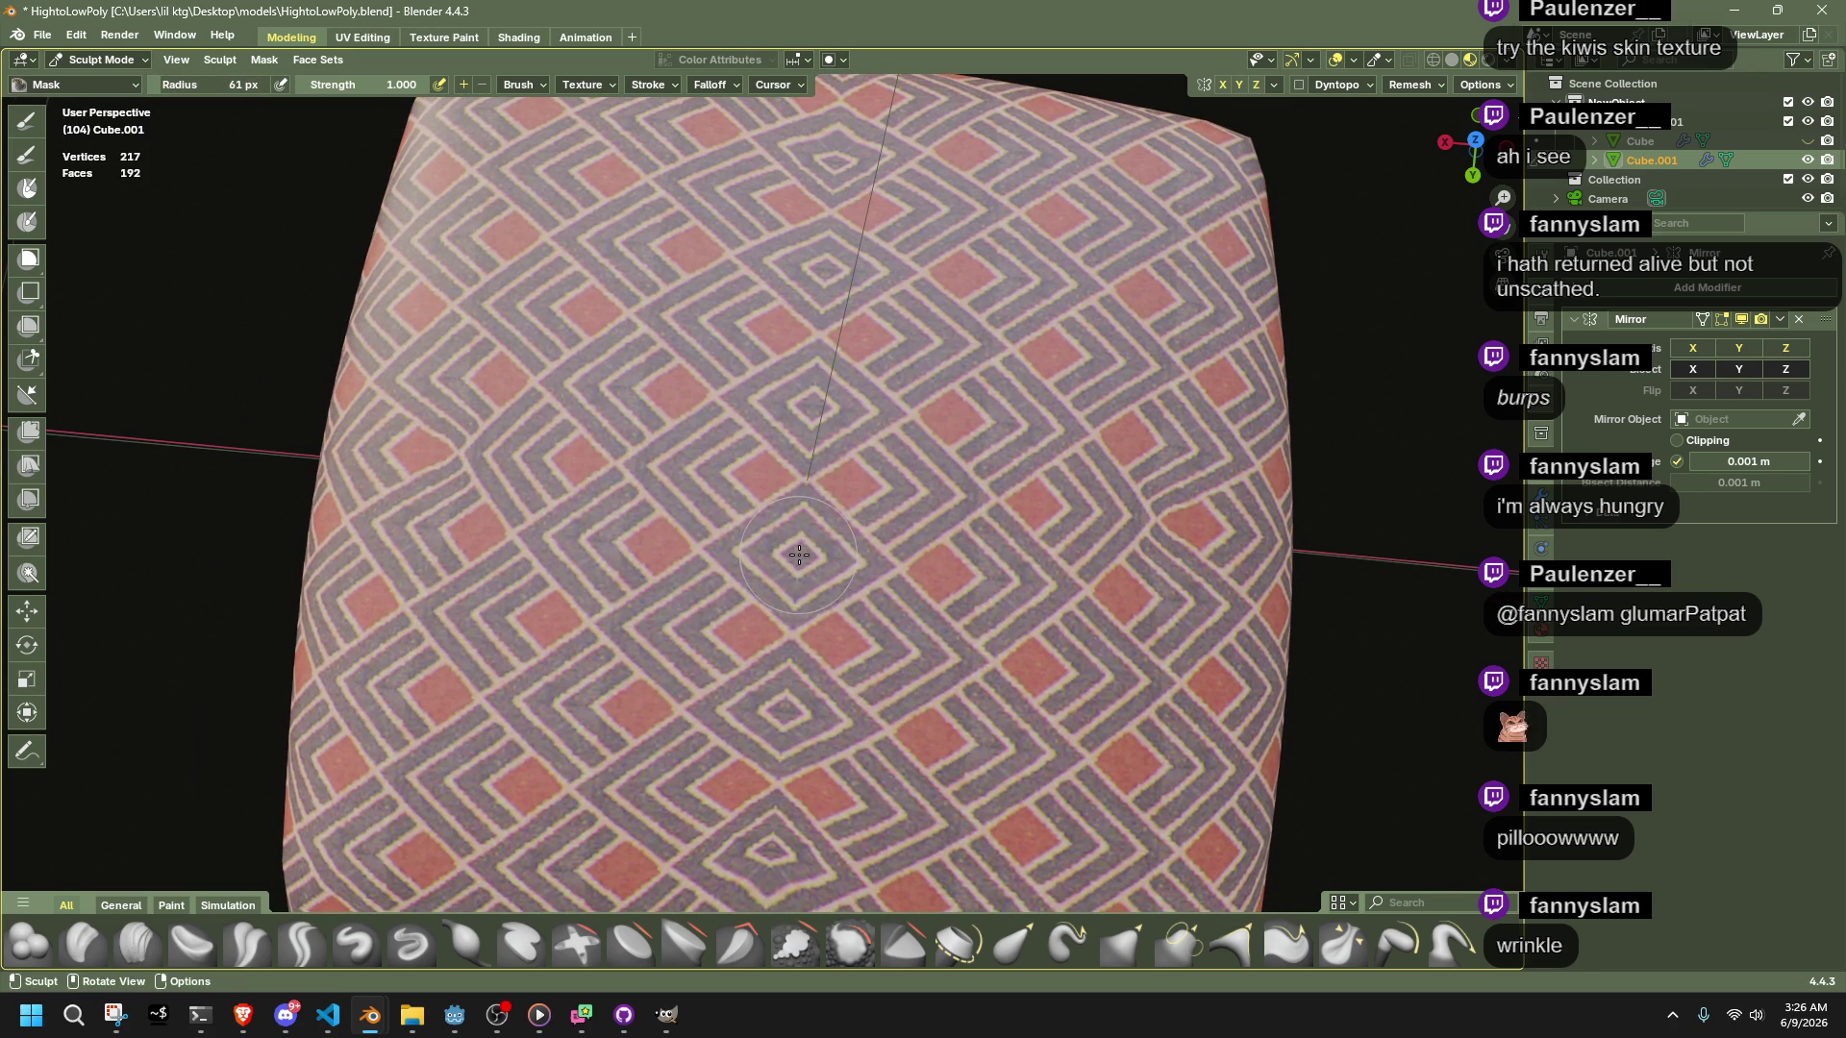
{"action": "mouse_move", "coordinate": [803, 553]}
{"action": "left_mouse_down"}
{"action": "mouse_move", "coordinate": [793, 740]}
{"action": "mouse_move", "coordinate": [810, 820]}
{"action": "left_mouse_up"}
{"action": "middle_click_drag", "start_coordinate": [810, 820], "coordinate": [780, 607]}
{"action": "left_click_drag", "start_coordinate": [774, 803], "coordinate": [790, 588]}
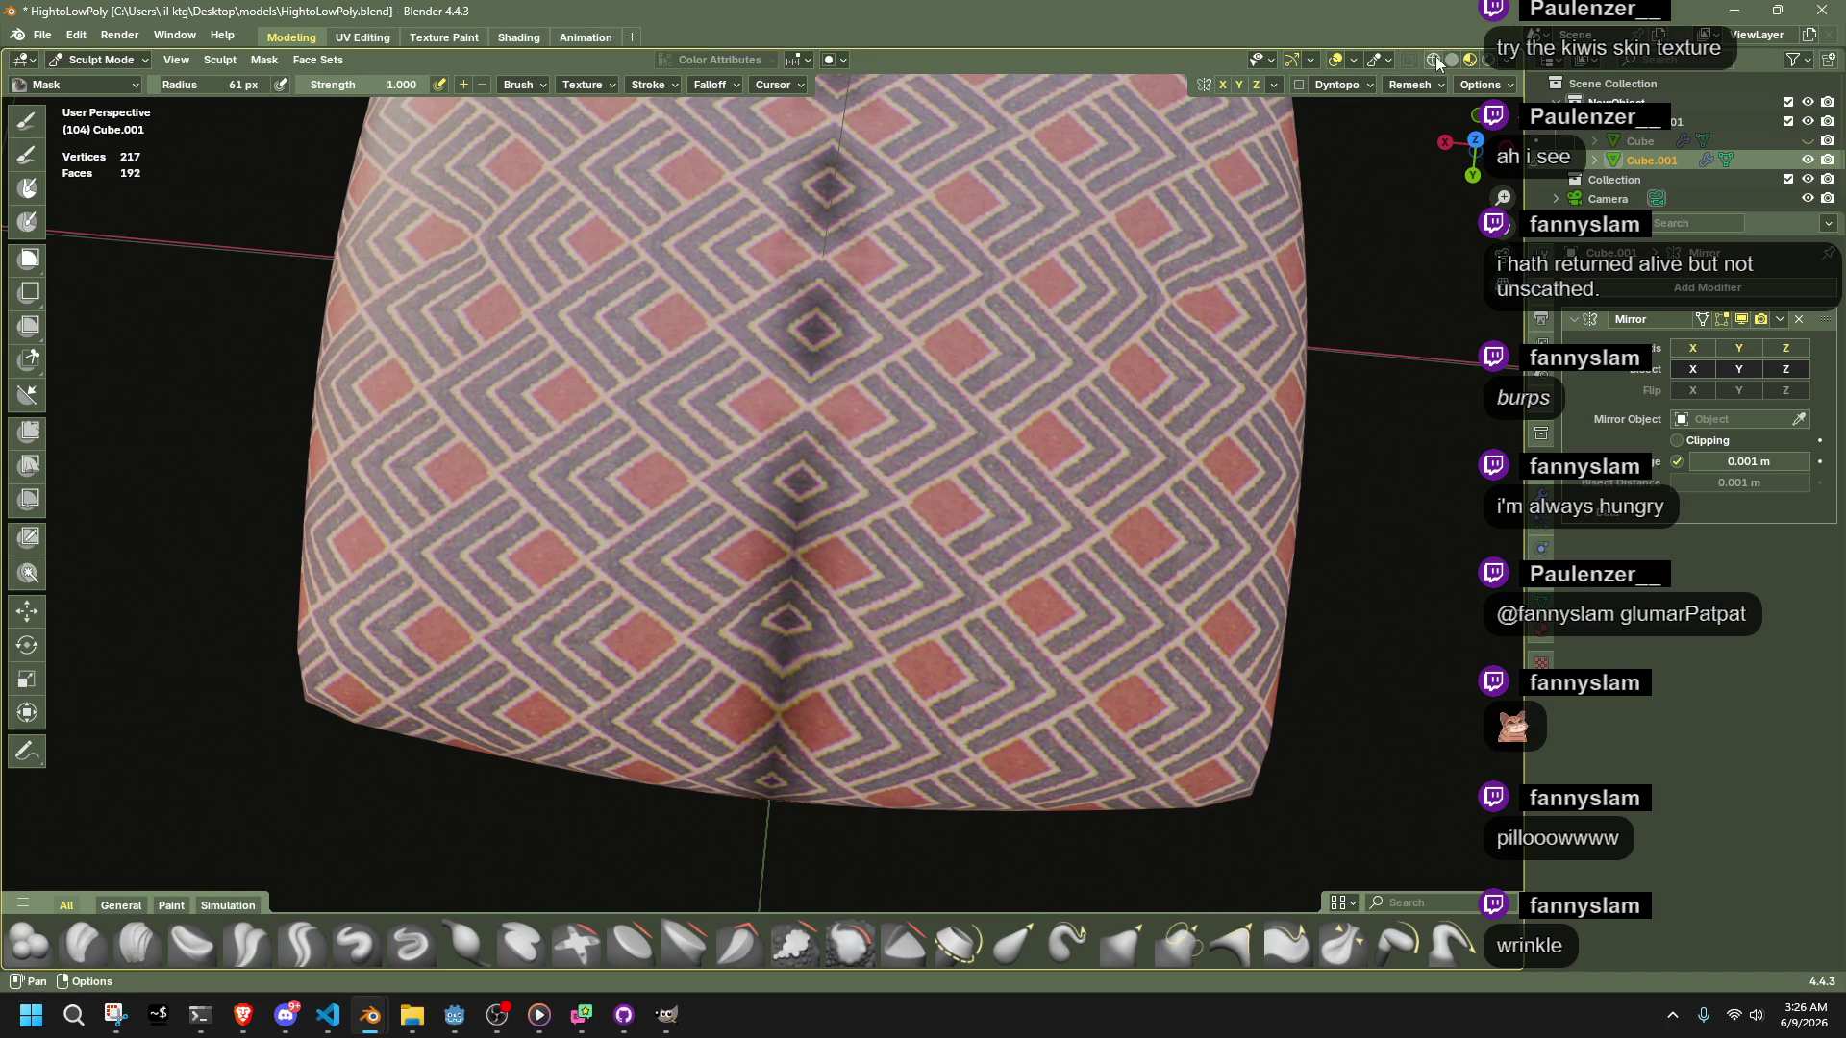
Try box masking with B in wireframe and textured views, cancel it, and open the brush library
{"action": "left_click", "coordinate": [1432, 59]}
{"action": "middle_click_drag", "start_coordinate": [844, 296], "coordinate": [794, 412]}
{"action": "key", "text": "b"}
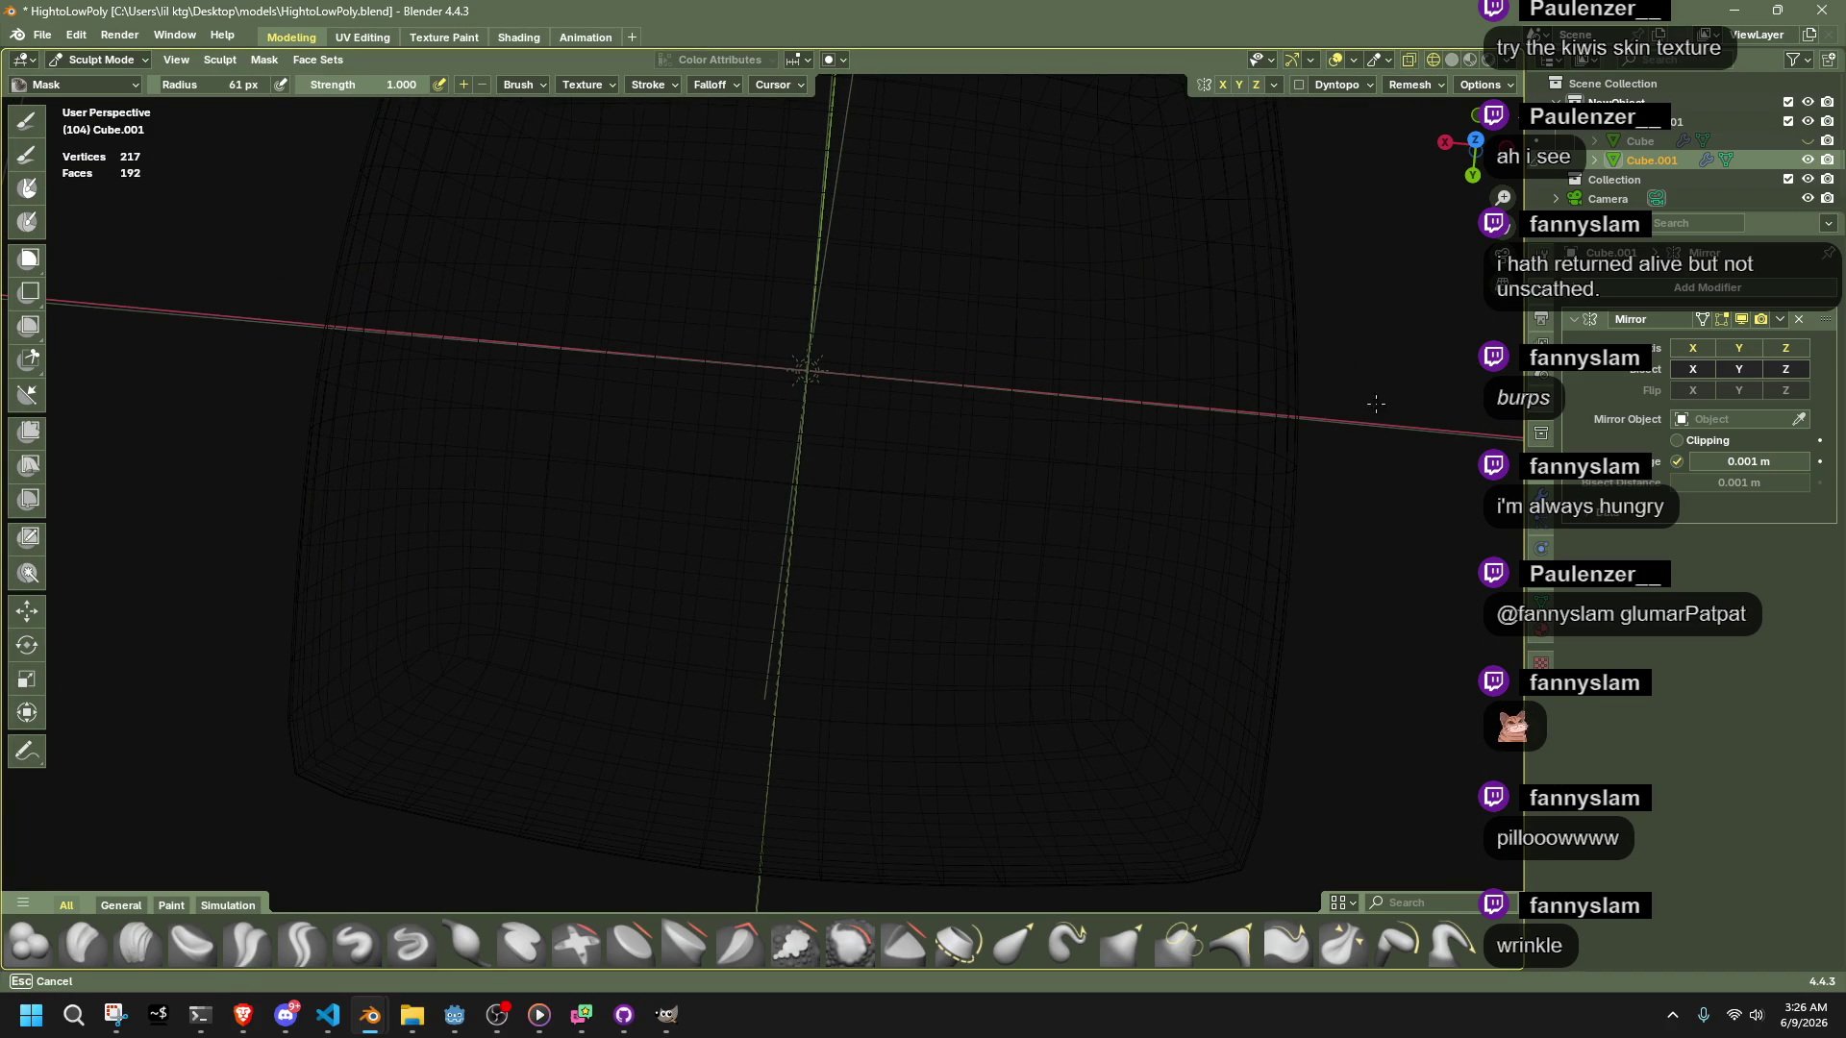
{"action": "left_click", "coordinate": [1451, 59]}
{"action": "mouse_move", "coordinate": [1269, 413]}
{"action": "middle_mouse_down"}
{"action": "mouse_move", "coordinate": [1070, 242]}
{"action": "mouse_move", "coordinate": [1053, 509]}
{"action": "middle_mouse_up"}
{"action": "key", "text": "b"}
{"action": "mouse_move", "coordinate": [473, 580]}
{"action": "middle_mouse_down"}
{"action": "mouse_move", "coordinate": [701, 625]}
{"action": "mouse_move", "coordinate": [750, 579]}
{"action": "middle_mouse_up"}
{"action": "key", "text": "b"}
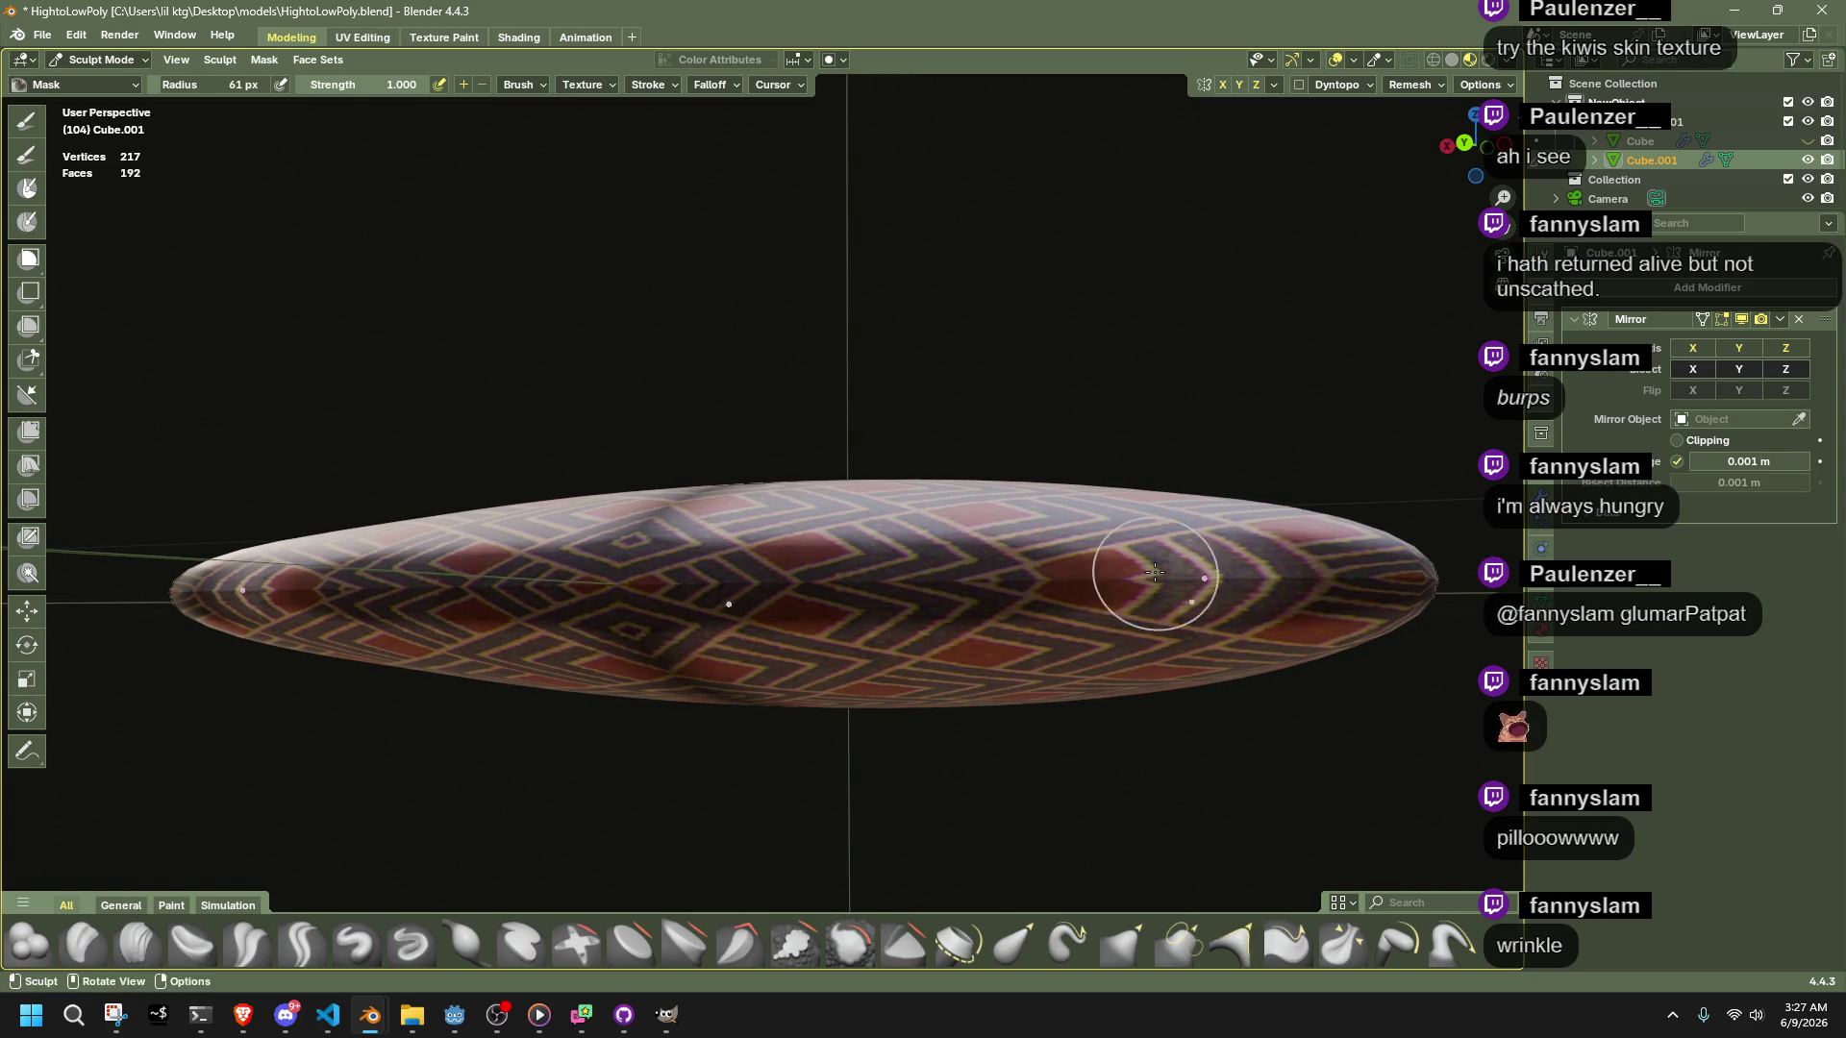
{"action": "key", "text": "Escape"}
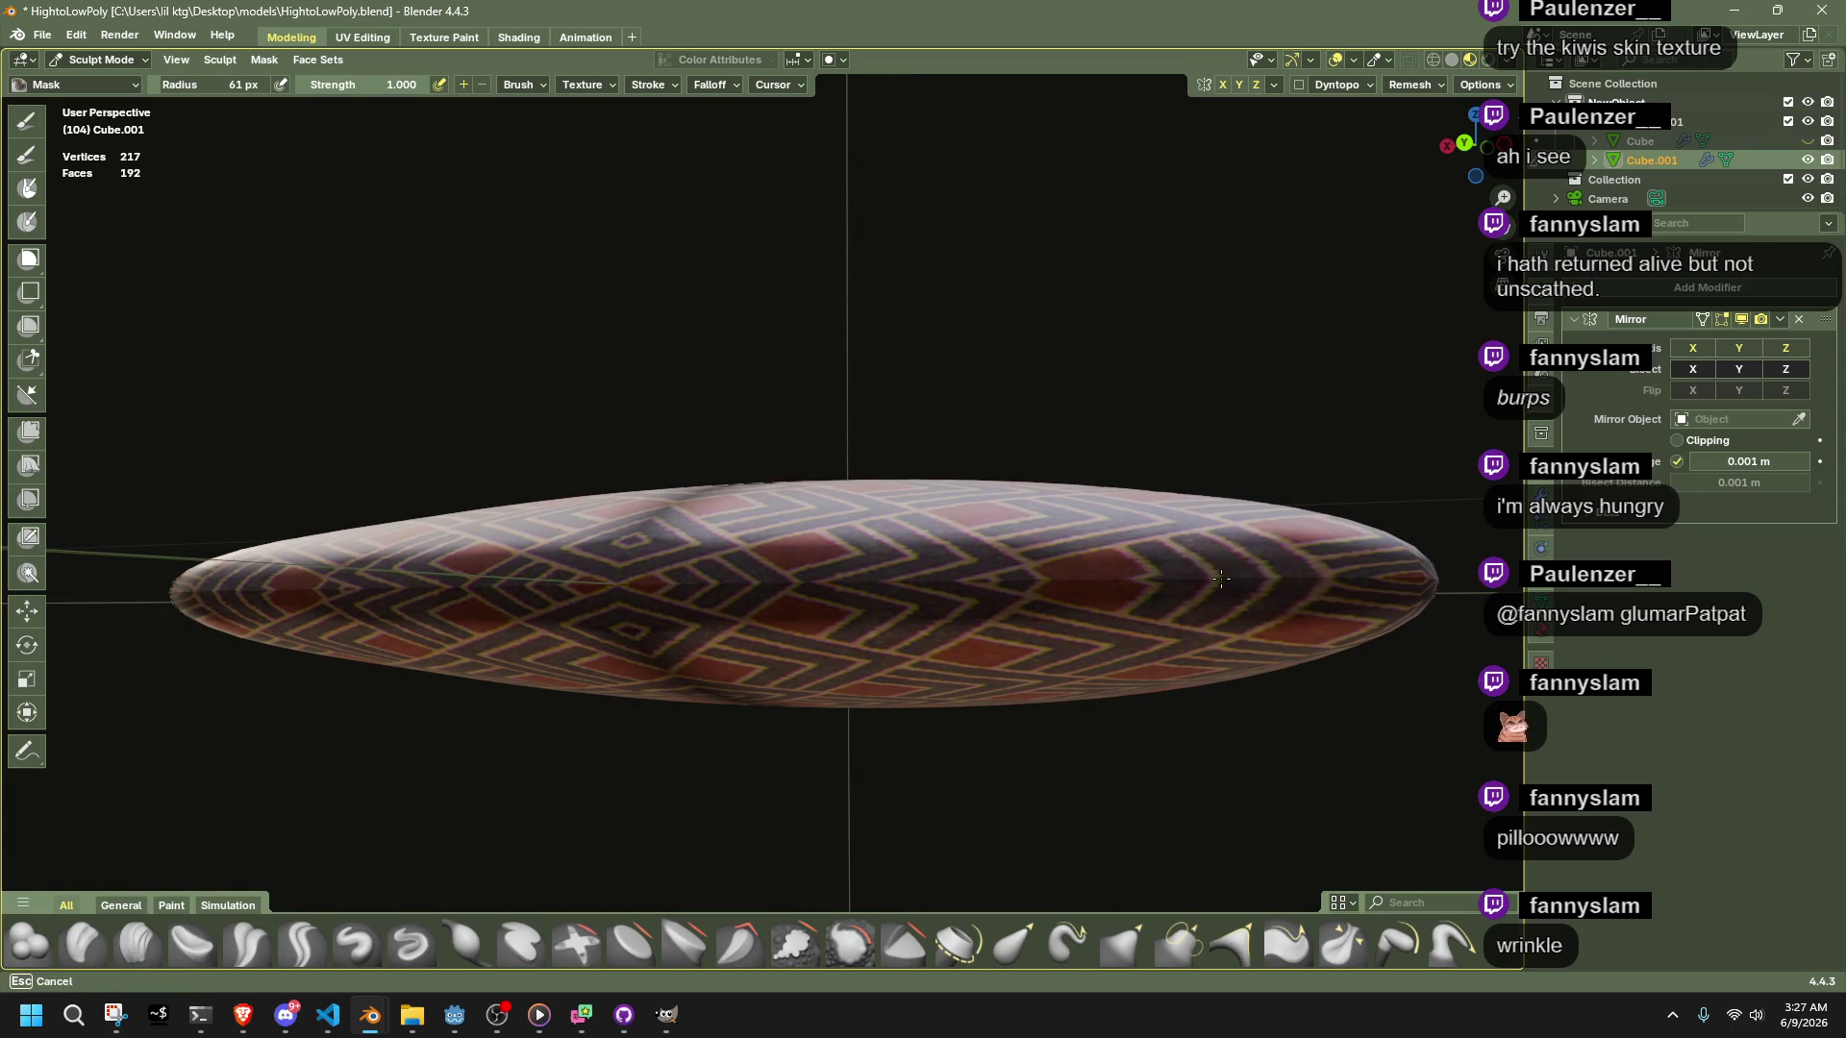
{"action": "left_click", "coordinate": [24, 86]}
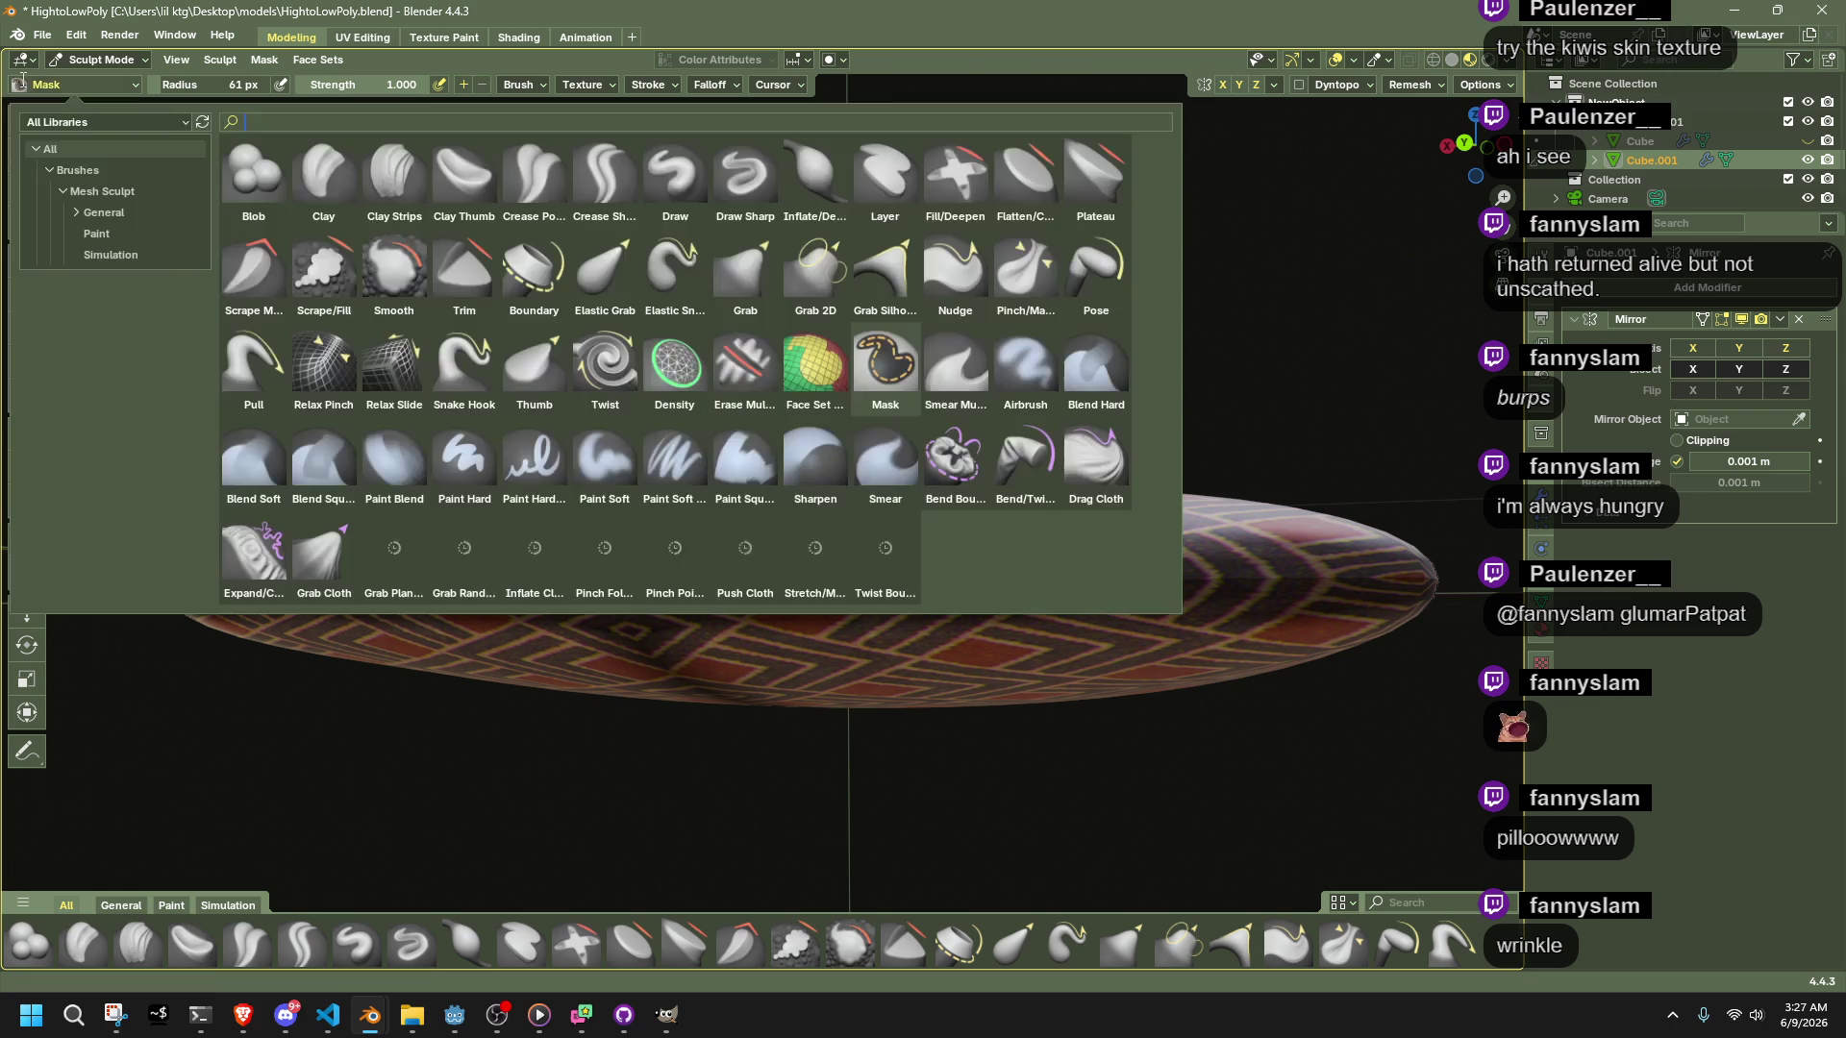
Keep the Mask brush and paint a mirrored mask line down the cushion's middle
{"action": "left_click", "coordinate": [883, 376]}
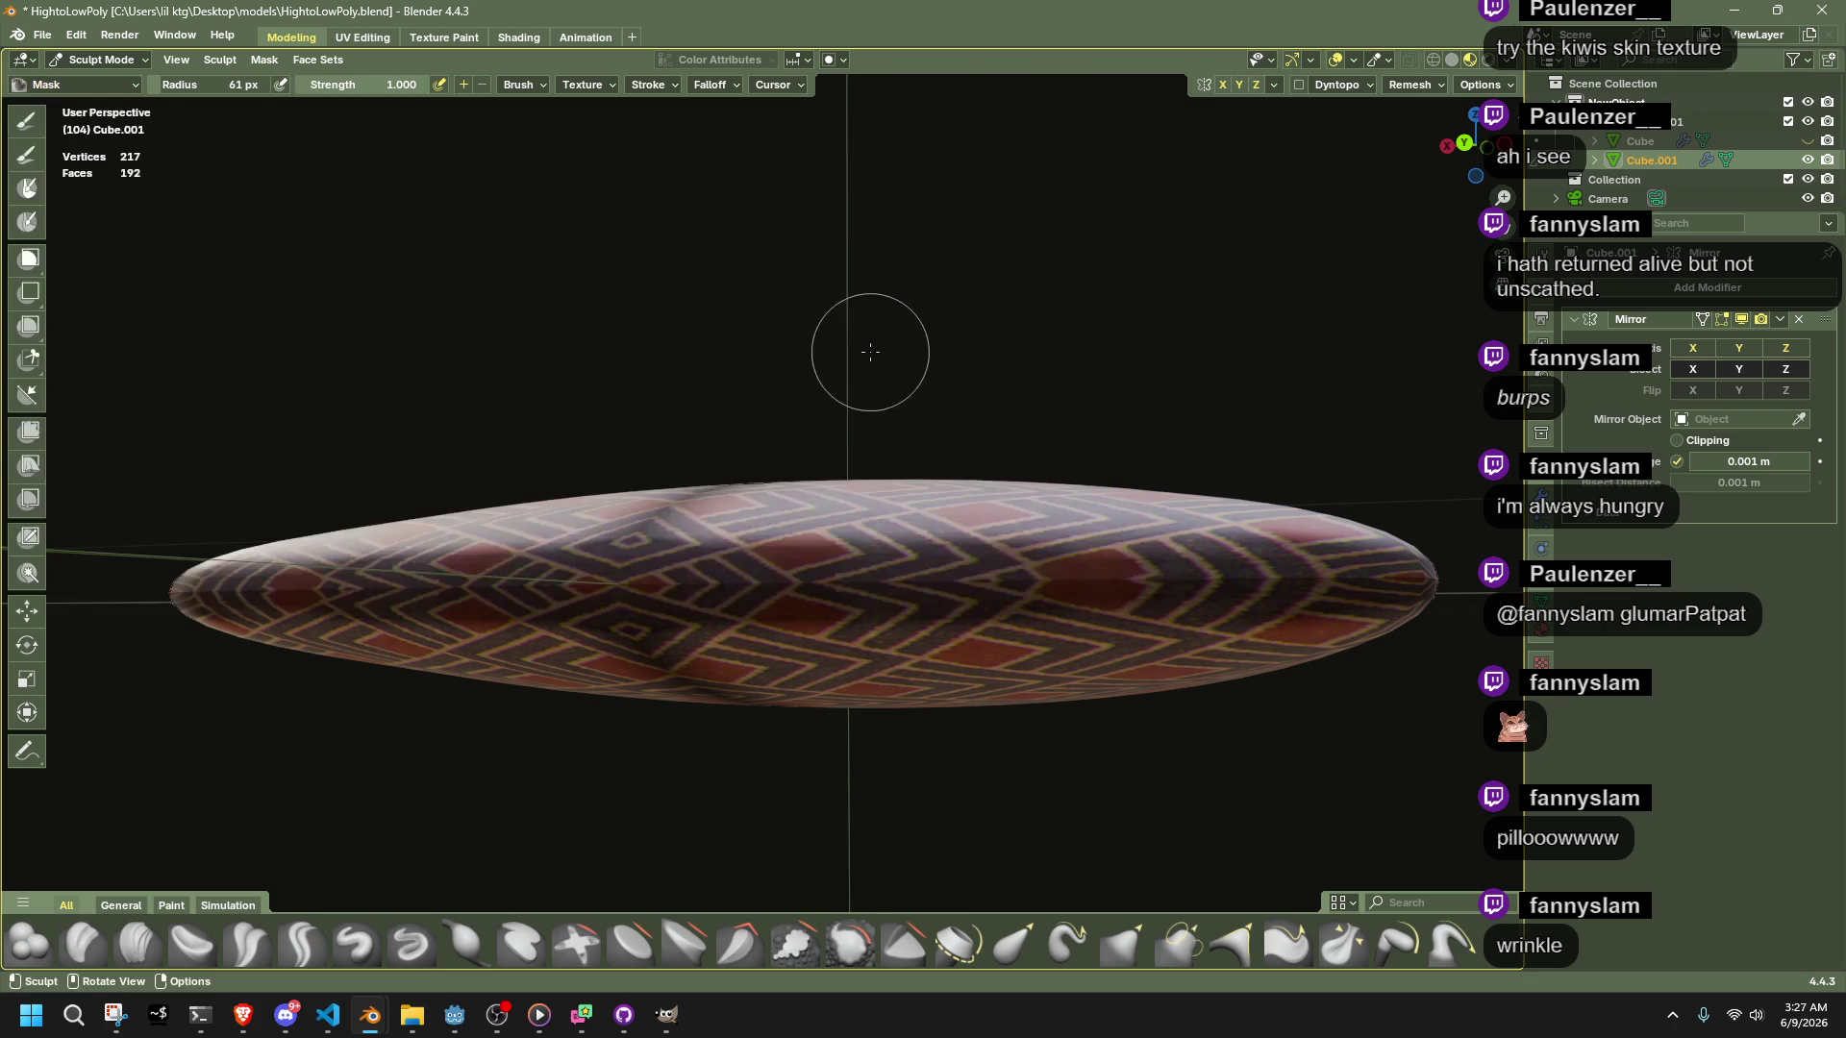
{"action": "left_click", "coordinate": [45, 81]}
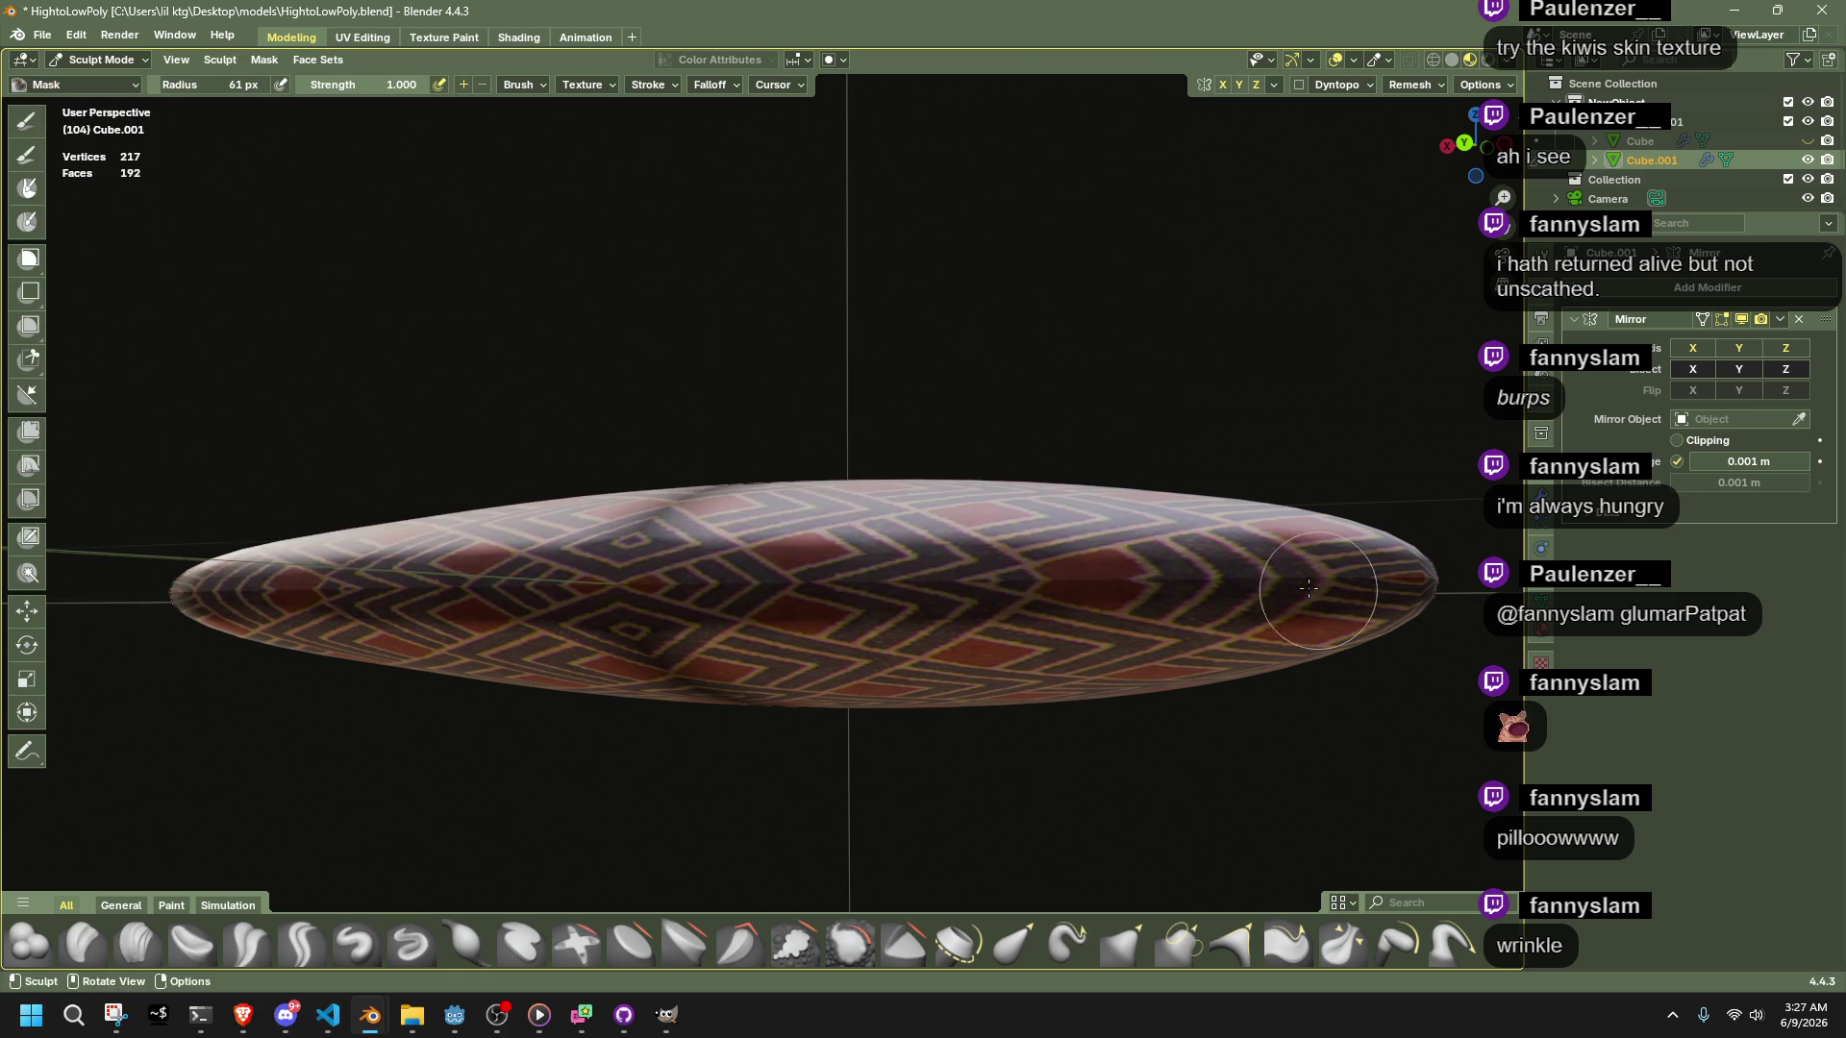
{"action": "left_click_drag", "start_coordinate": [1335, 596], "coordinate": [1058, 580]}
{"action": "middle_click_drag", "start_coordinate": [651, 575], "coordinate": [802, 418]}
{"action": "middle_click_drag", "start_coordinate": [715, 662], "coordinate": [851, 567]}
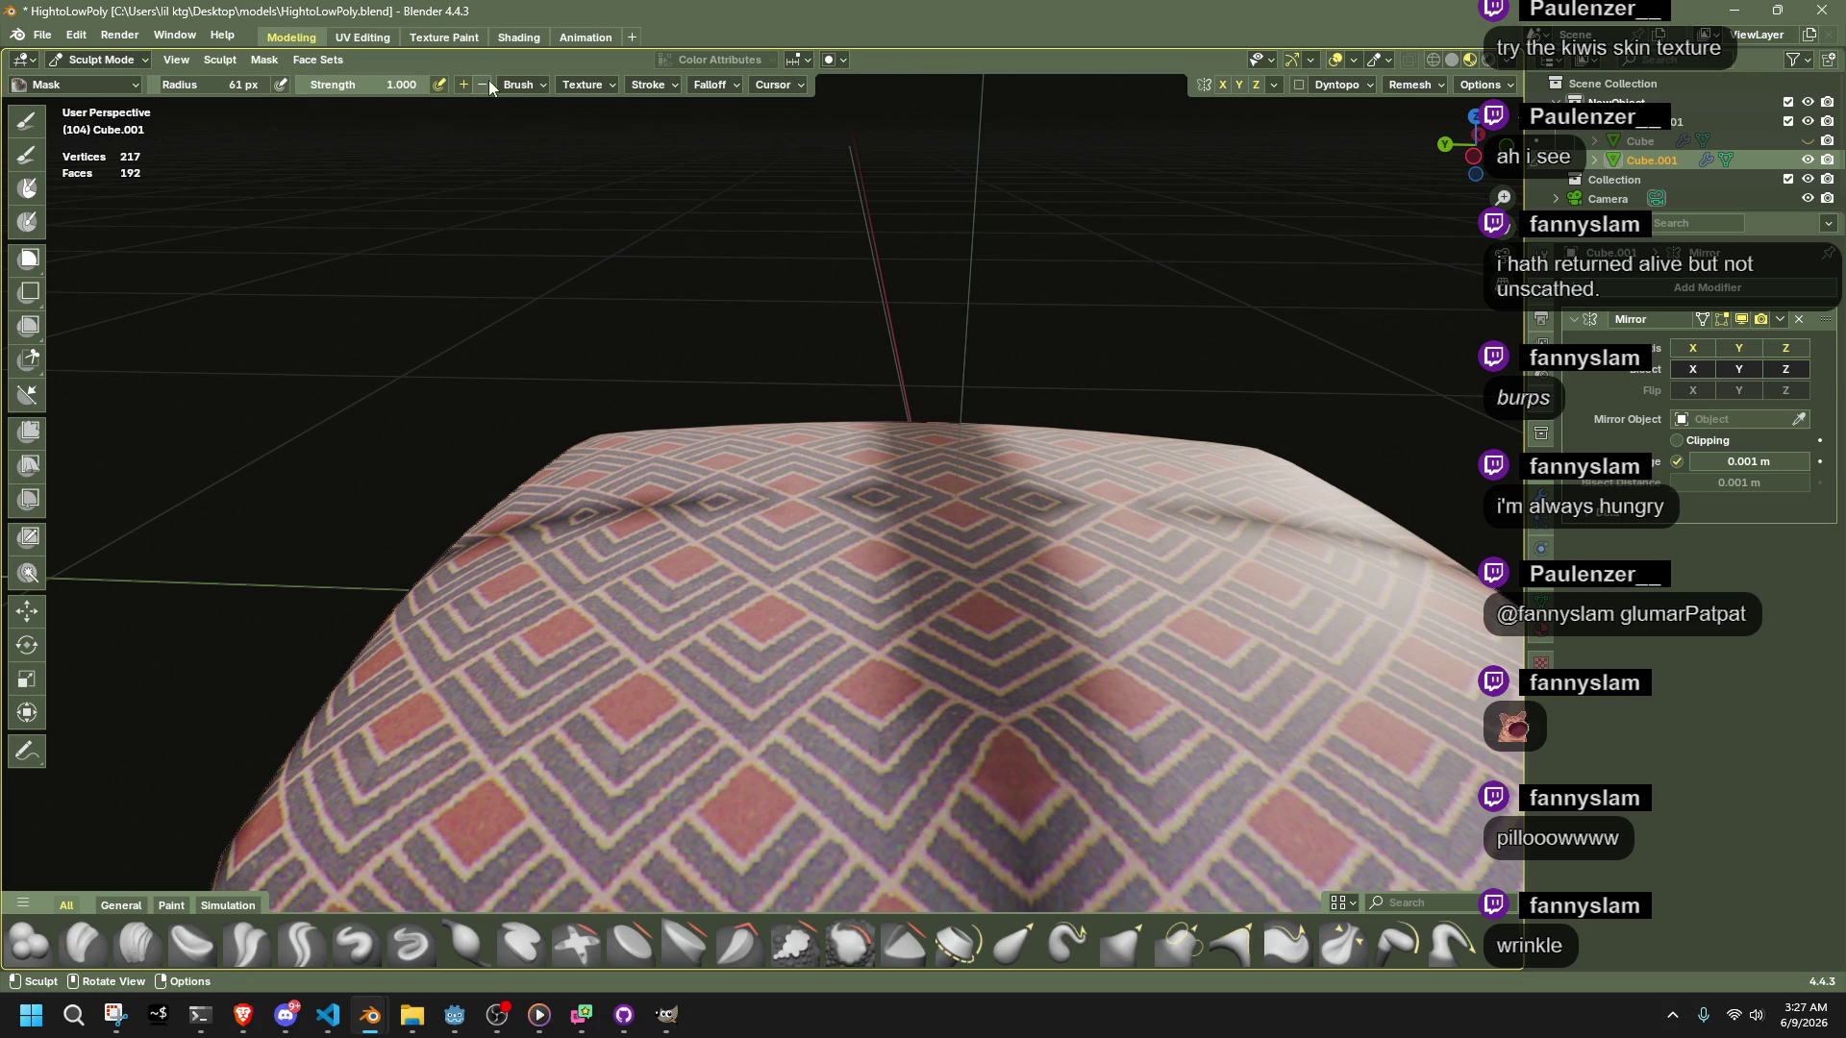
{"action": "mouse_move", "coordinate": [906, 549]}
{"action": "left_mouse_down"}
{"action": "mouse_move", "coordinate": [935, 769]}
{"action": "mouse_move", "coordinate": [920, 875]}
{"action": "left_mouse_up"}
{"action": "middle_click_drag", "start_coordinate": [922, 793], "coordinate": [879, 732]}
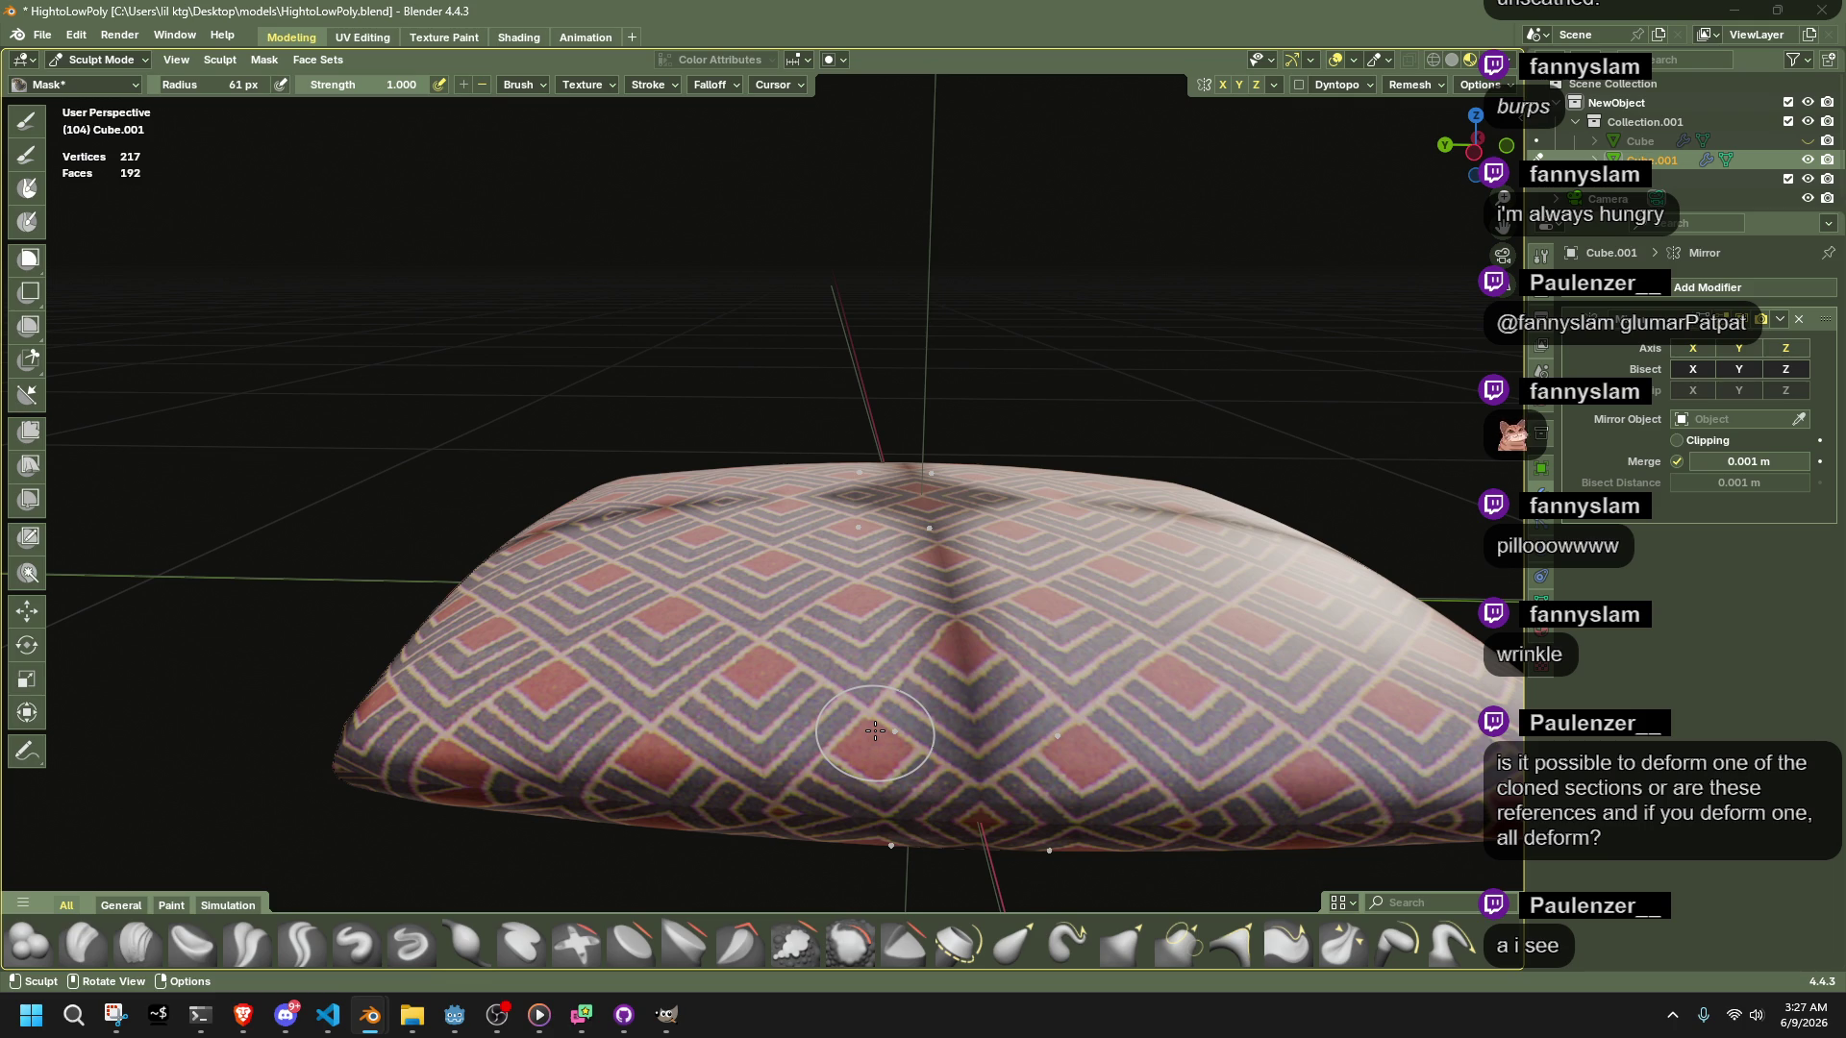
Reselect the Mask brush and mask a diagonal line across the pillow top
{"action": "middle_click_drag", "start_coordinate": [854, 678], "coordinate": [873, 520]}
{"action": "mouse_move", "coordinate": [884, 593]}
{"action": "middle_mouse_down"}
{"action": "mouse_move", "coordinate": [1140, 608]}
{"action": "mouse_move", "coordinate": [797, 557]}
{"action": "middle_mouse_up"}
{"action": "scroll", "coordinate": [786, 550], "scroll_direction": "up", "scroll_amount": 5}
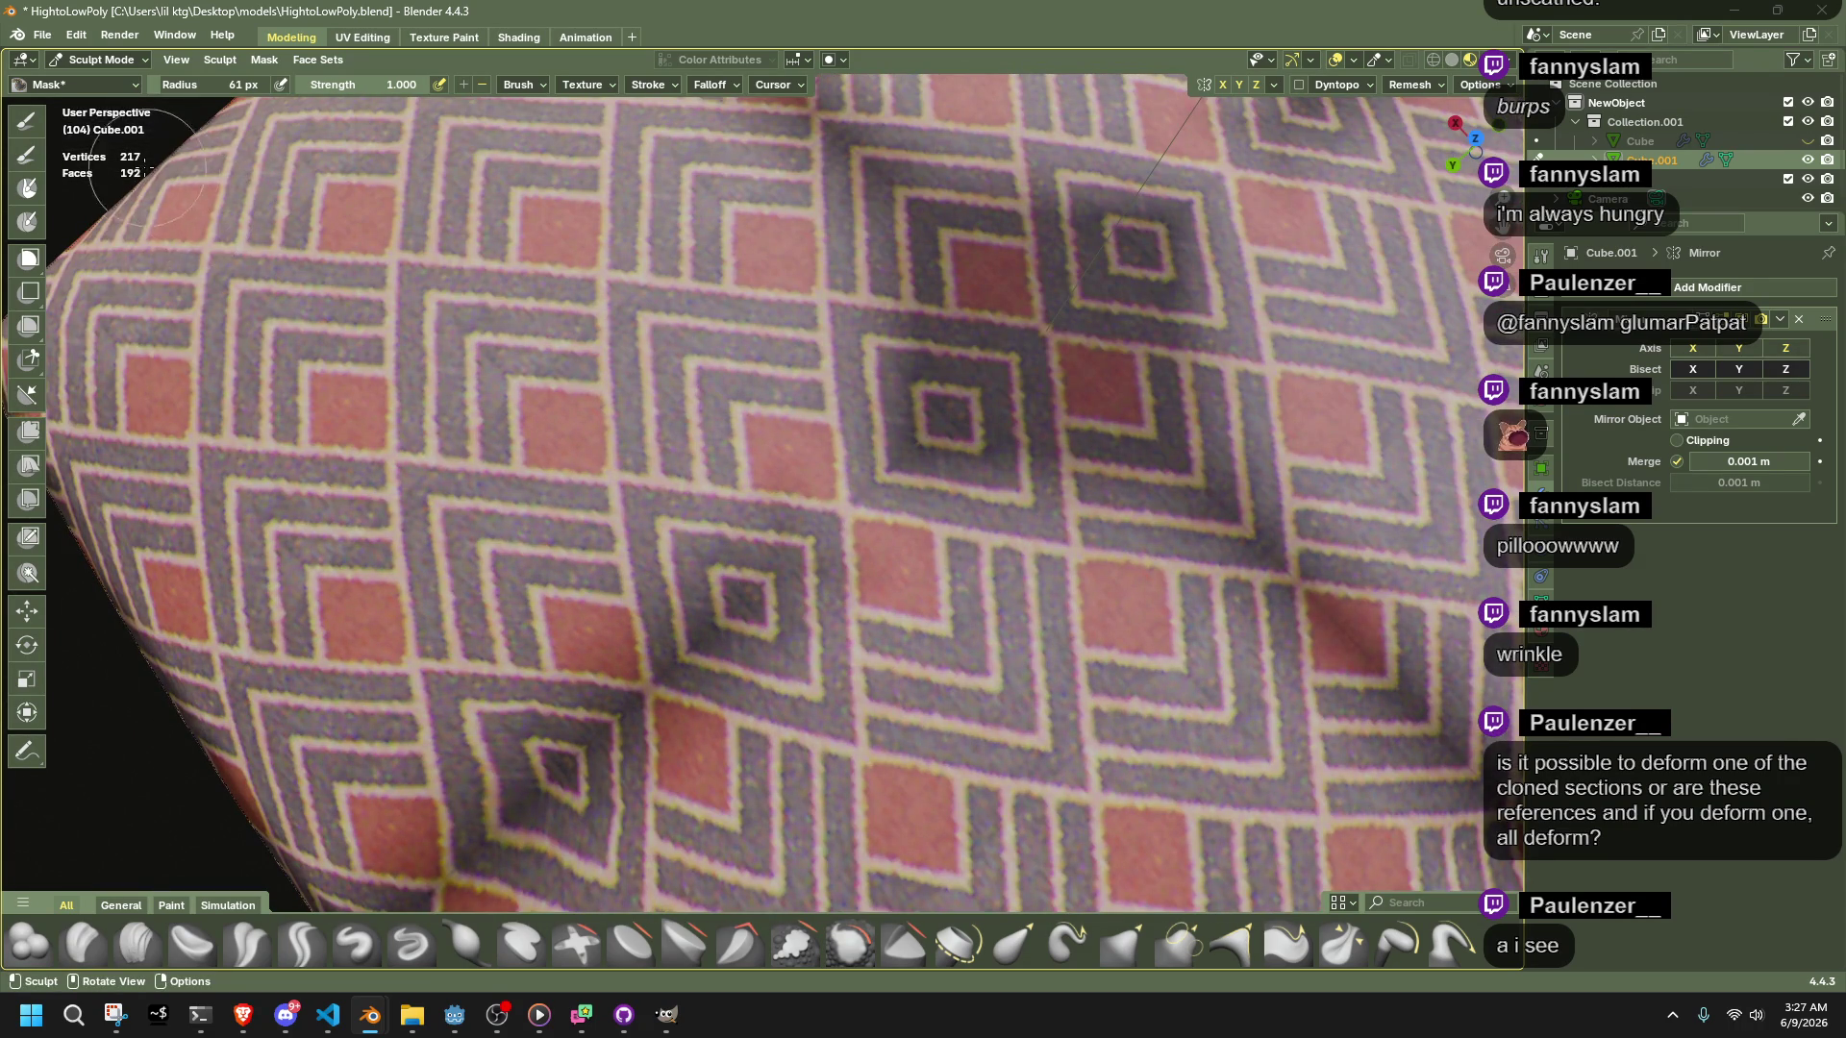
{"action": "left_click", "coordinate": [37, 129]}
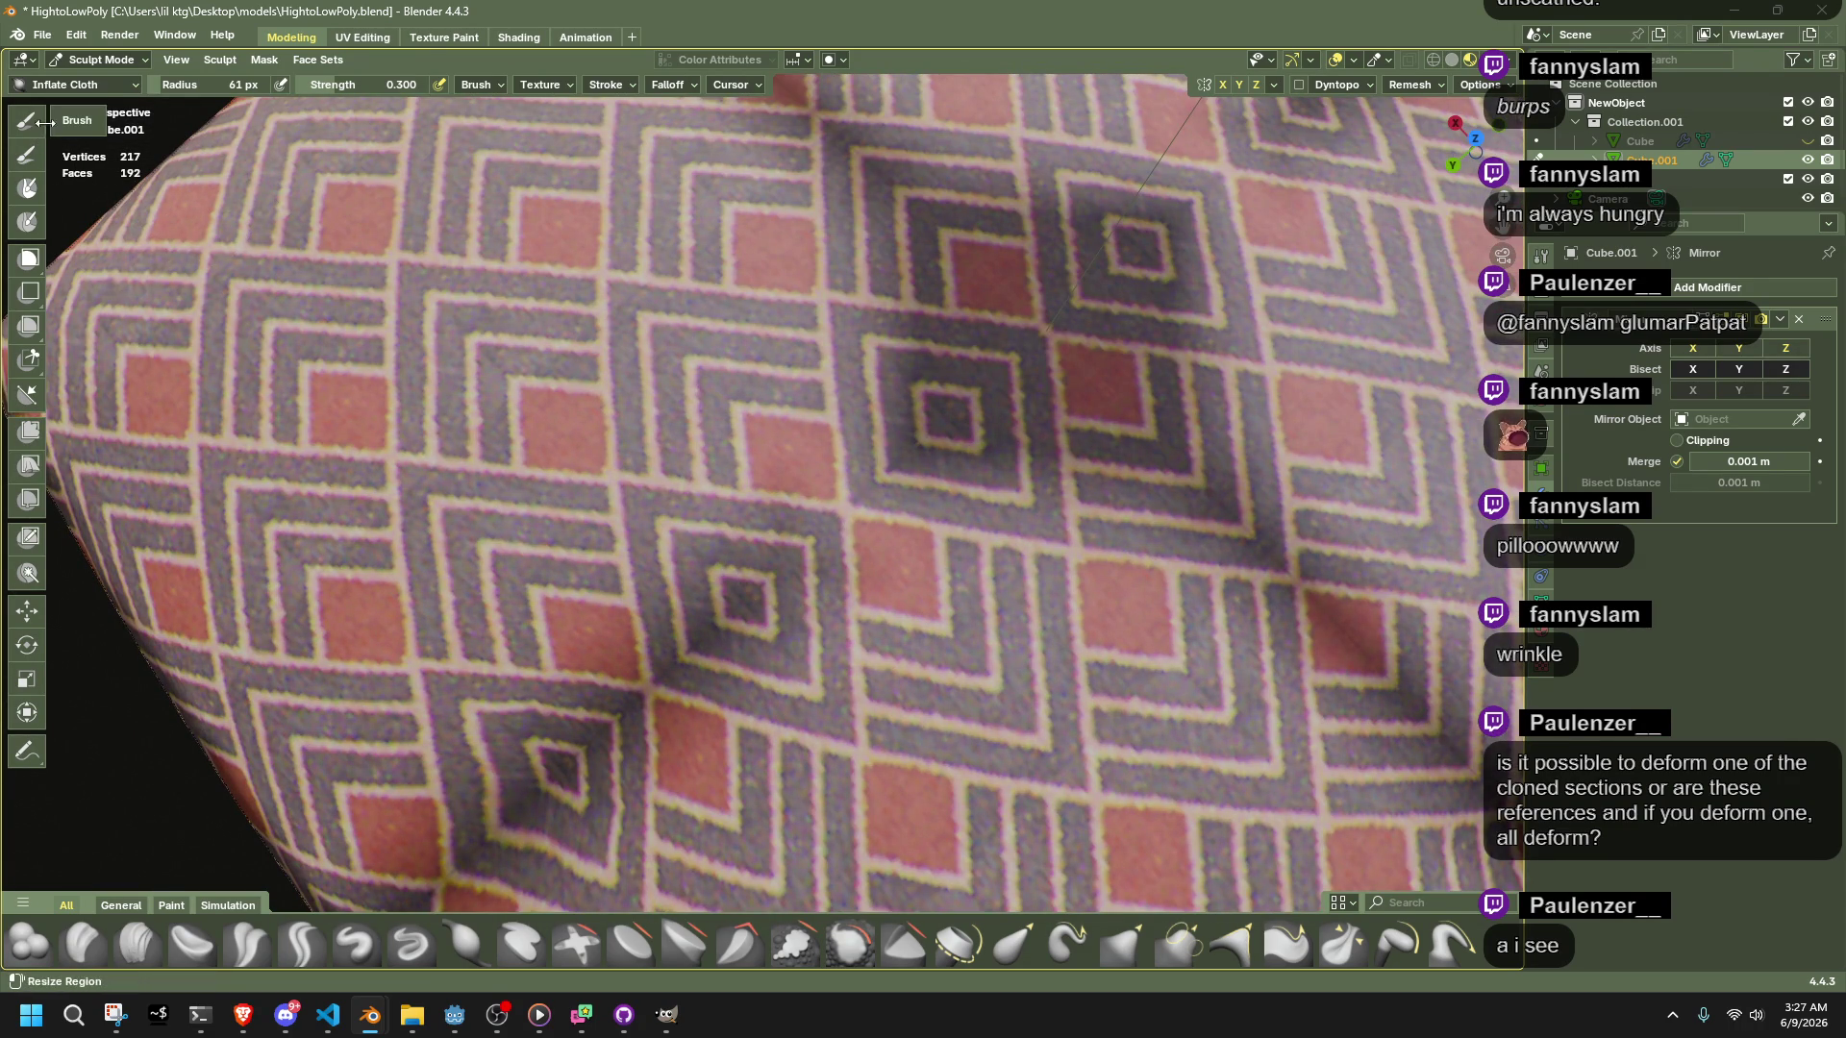
{"action": "left_click", "coordinate": [77, 84]}
{"action": "left_click", "coordinate": [898, 364]}
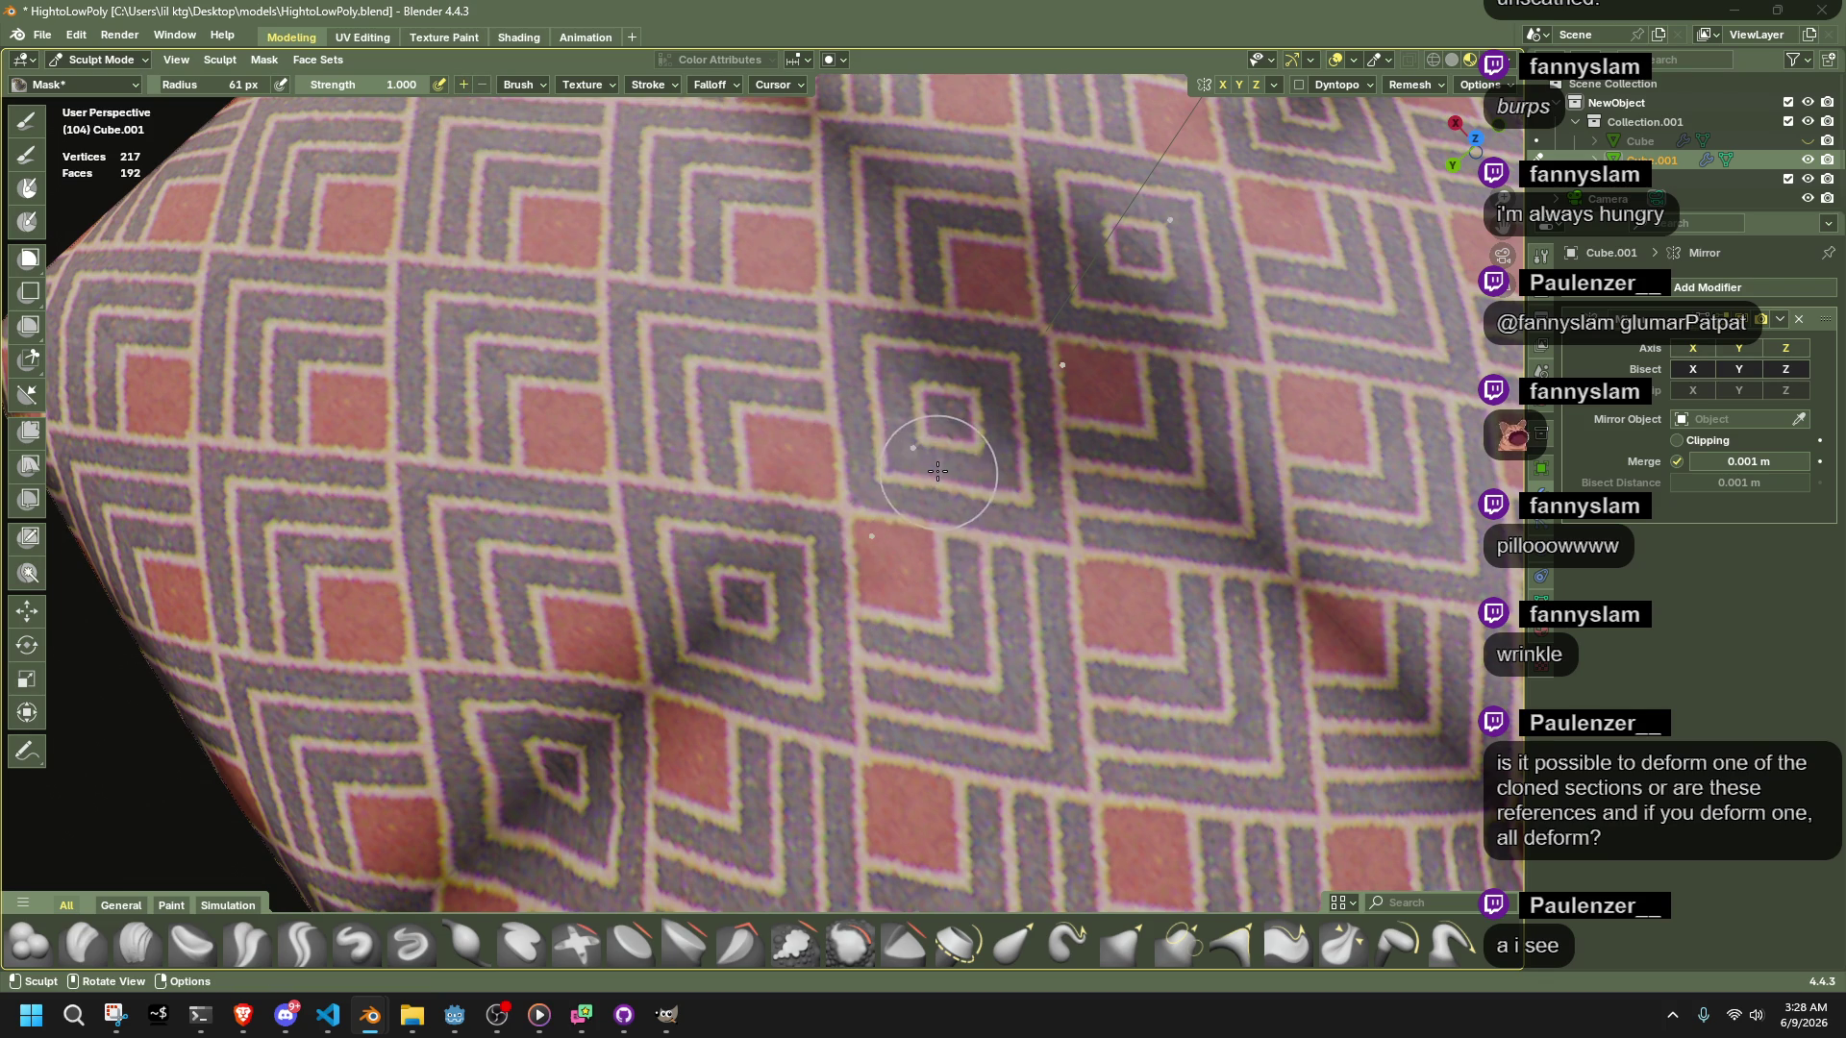
{"action": "left_click_drag", "start_coordinate": [927, 471], "coordinate": [744, 596]}
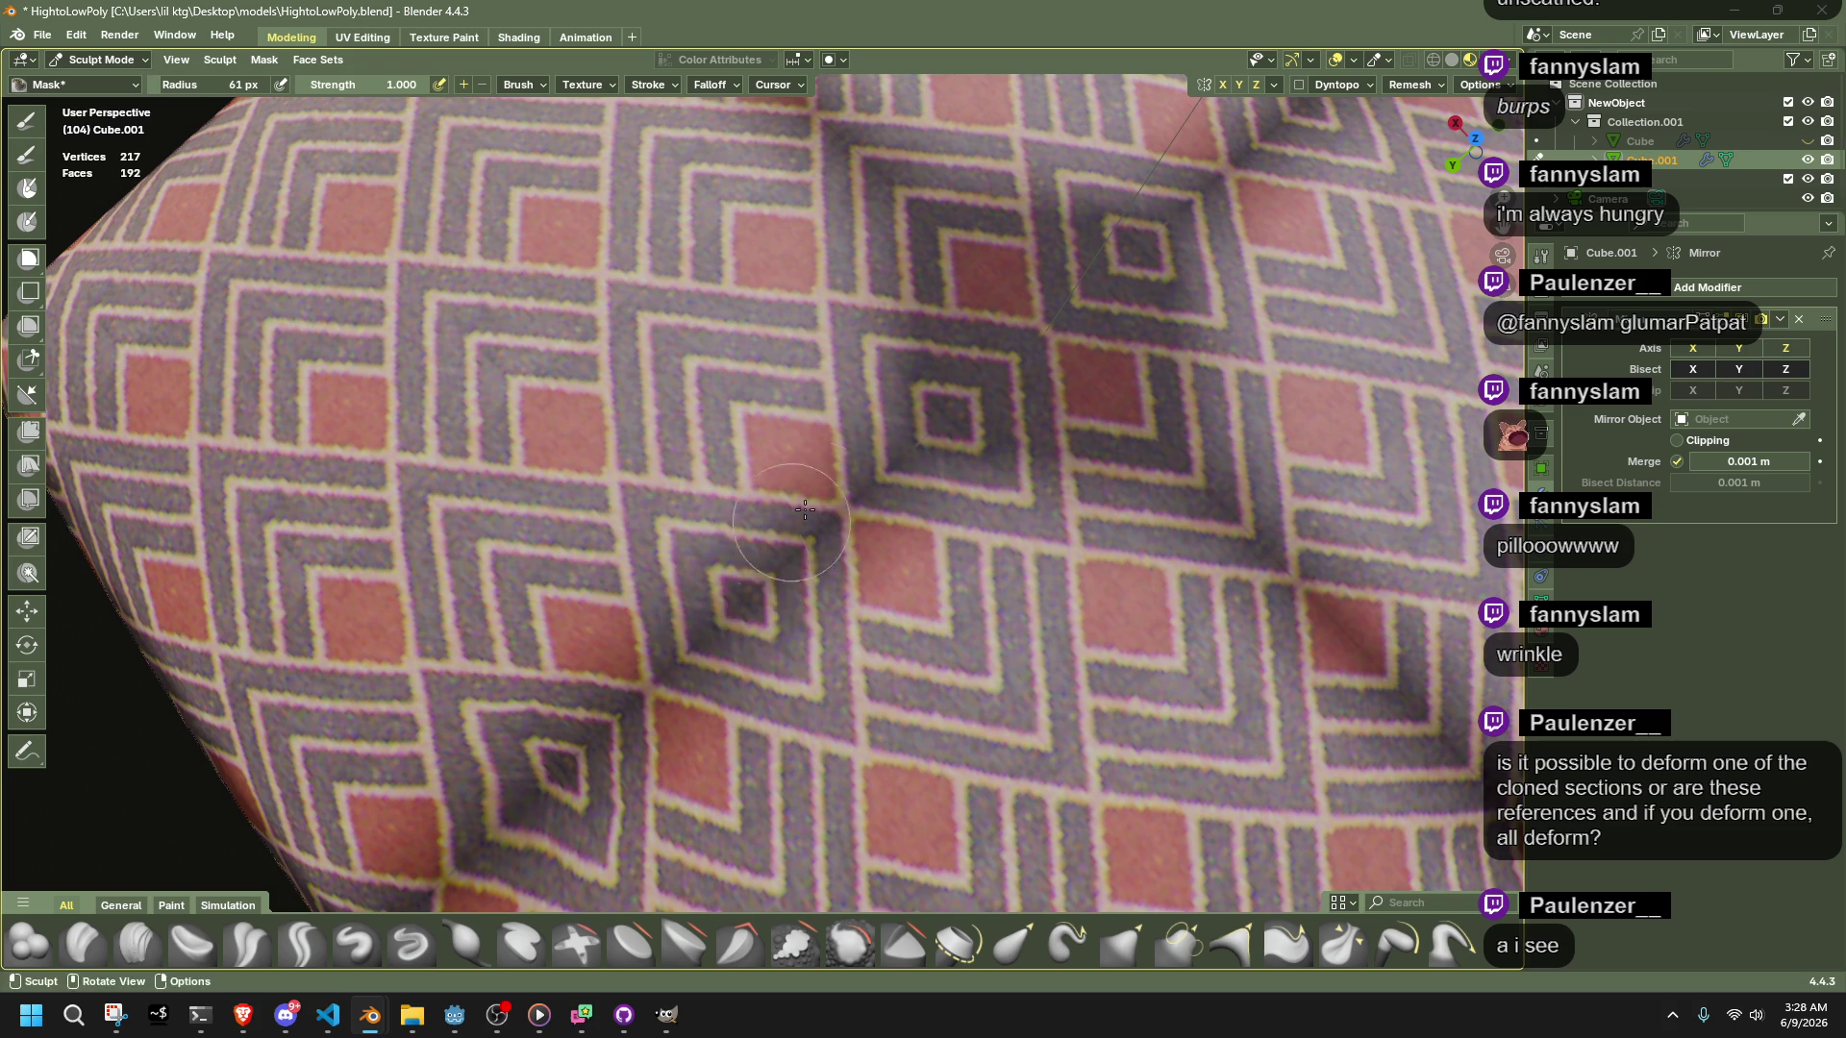
Set the Mask brush to remove mask and orbit around the pillow's sides
{"action": "scroll", "coordinate": [788, 525], "scroll_direction": "down", "scroll_amount": 5}
{"action": "middle_click_drag", "start_coordinate": [787, 524], "coordinate": [955, 457]}
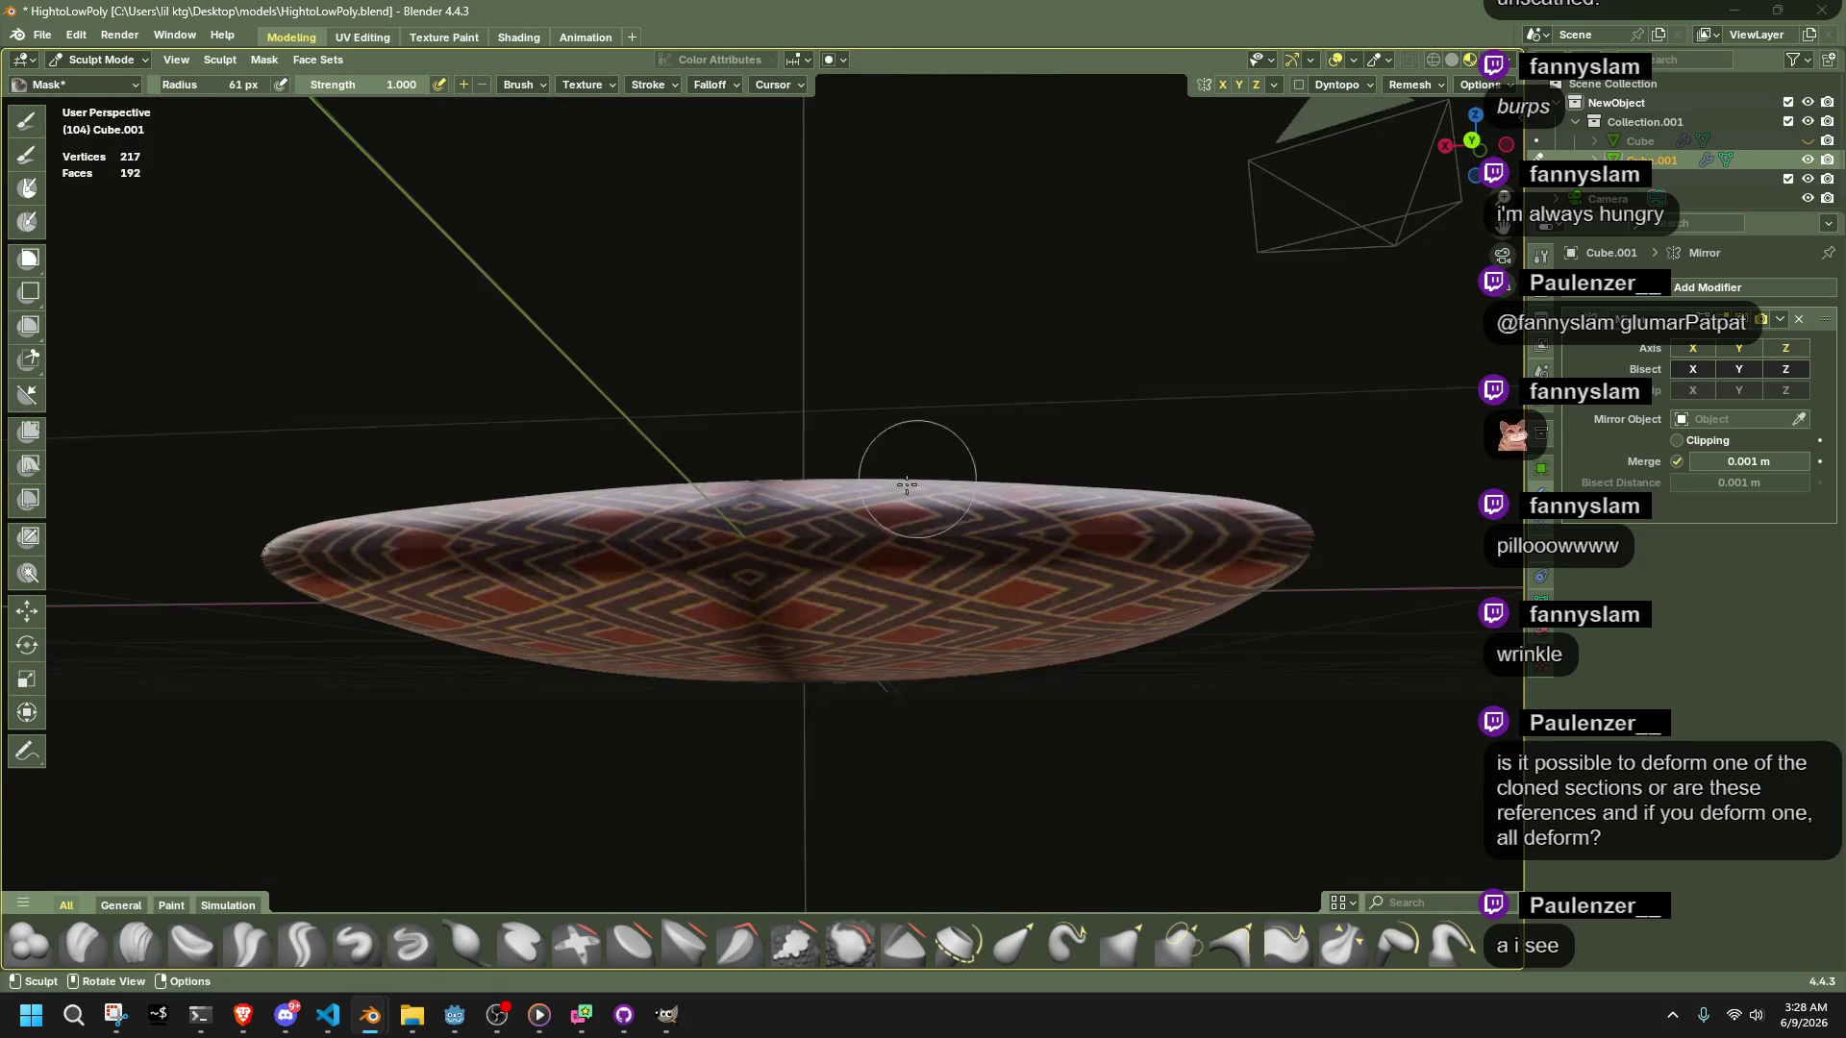
{"action": "scroll", "coordinate": [955, 458], "scroll_direction": "up", "scroll_amount": 4}
{"action": "mouse_move", "coordinate": [1025, 528]}
{"action": "middle_mouse_down"}
{"action": "mouse_move", "coordinate": [1250, 619]}
{"action": "mouse_move", "coordinate": [1119, 611]}
{"action": "middle_mouse_up"}
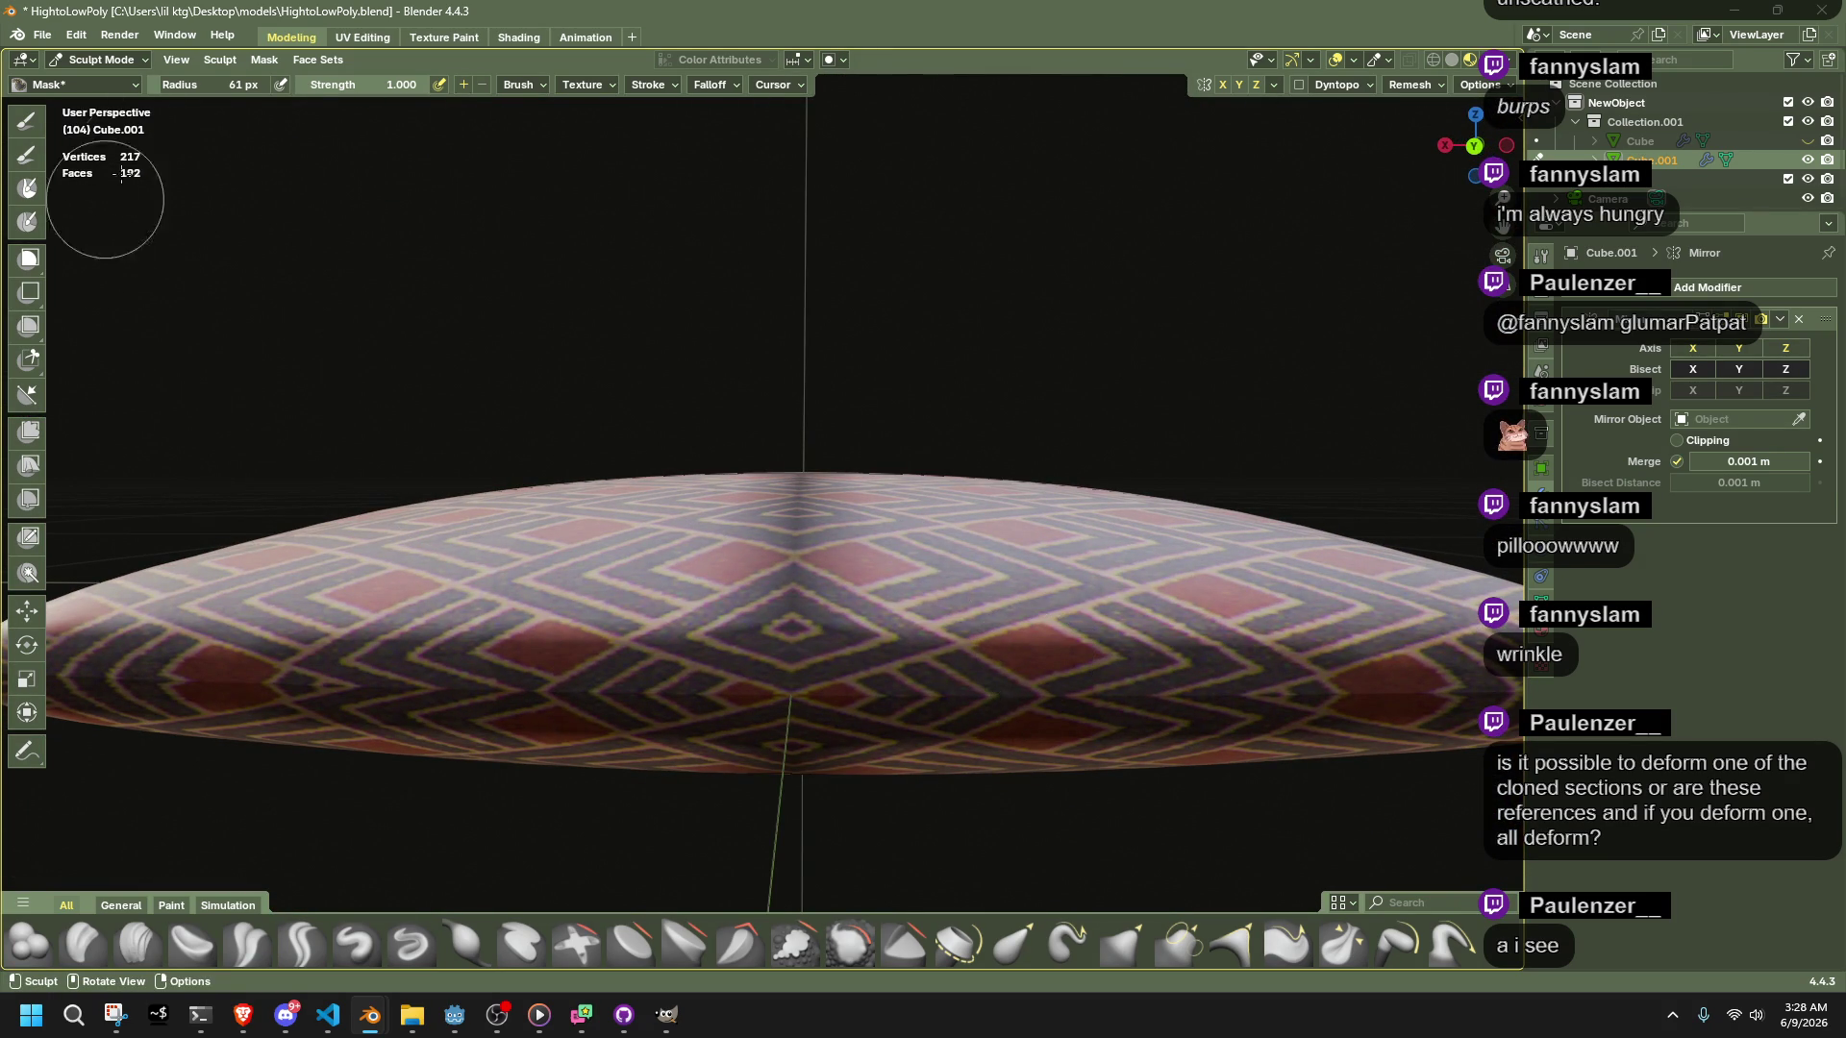
{"action": "left_click", "coordinate": [480, 87]}
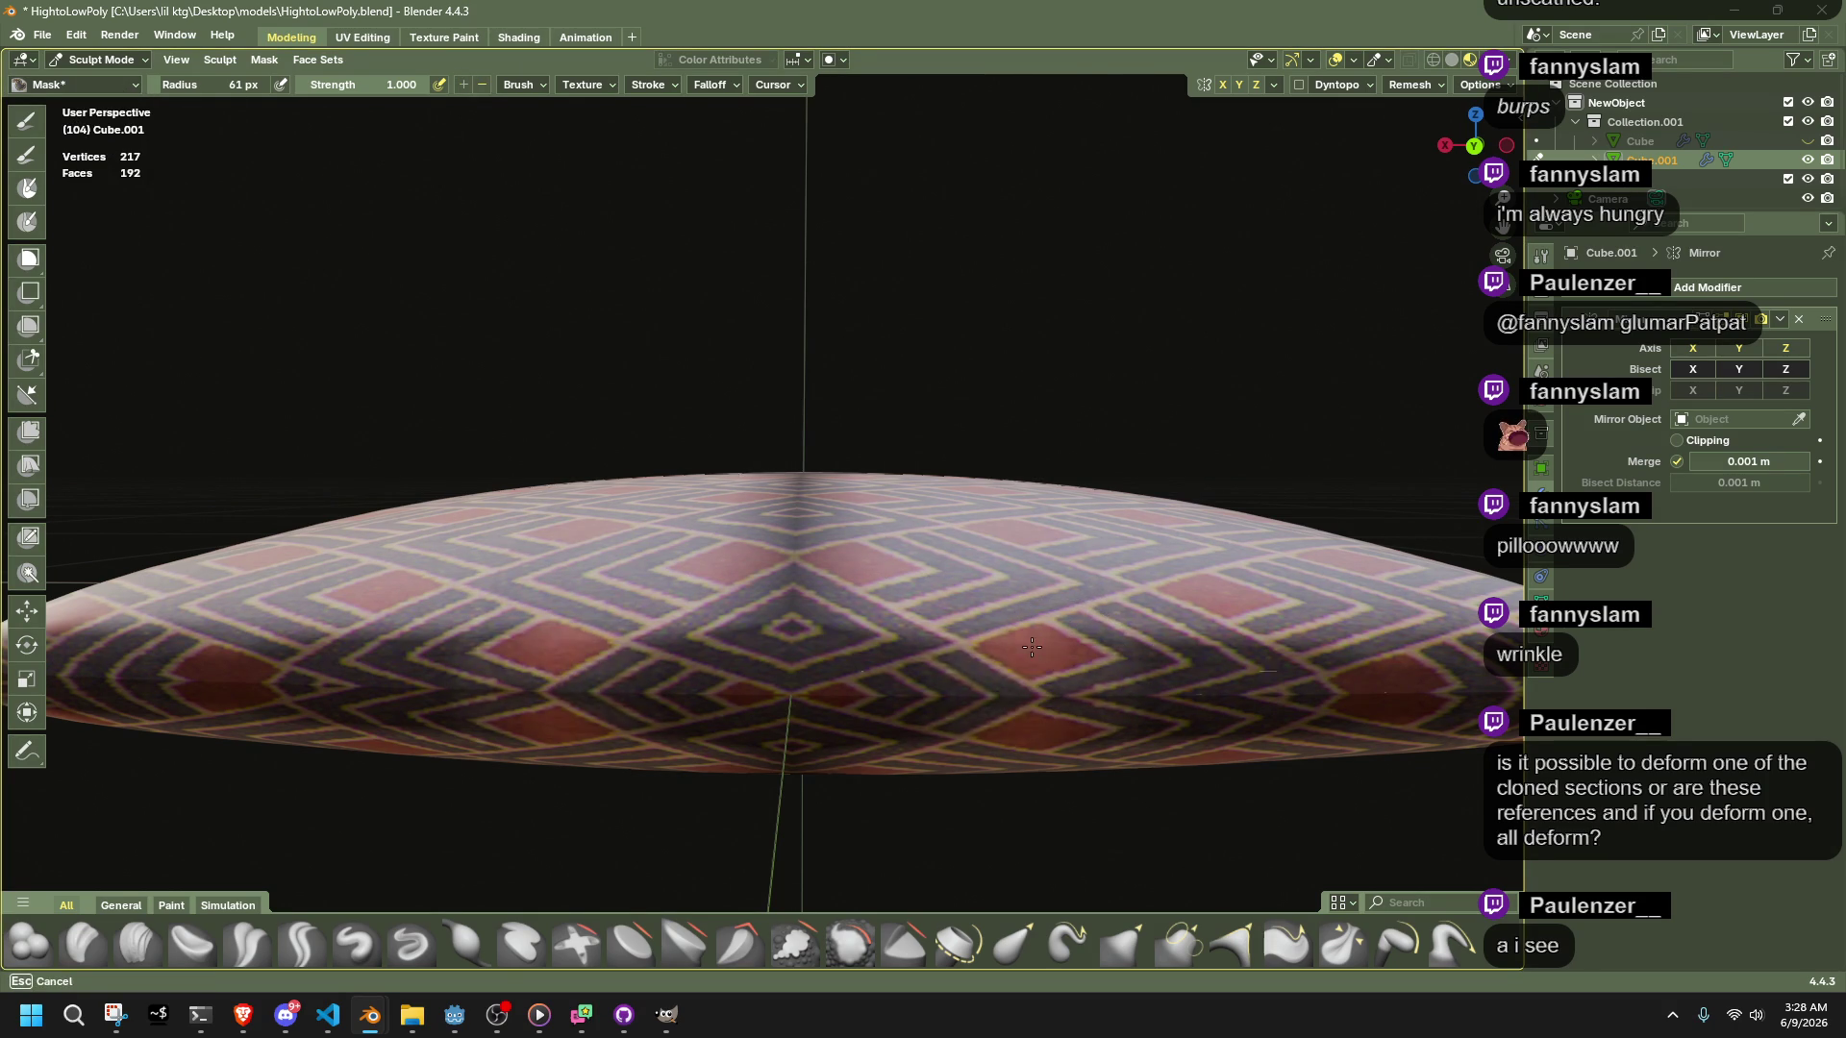
{"action": "left_click_drag", "start_coordinate": [952, 638], "coordinate": [1237, 639], "text": "ctrl"}
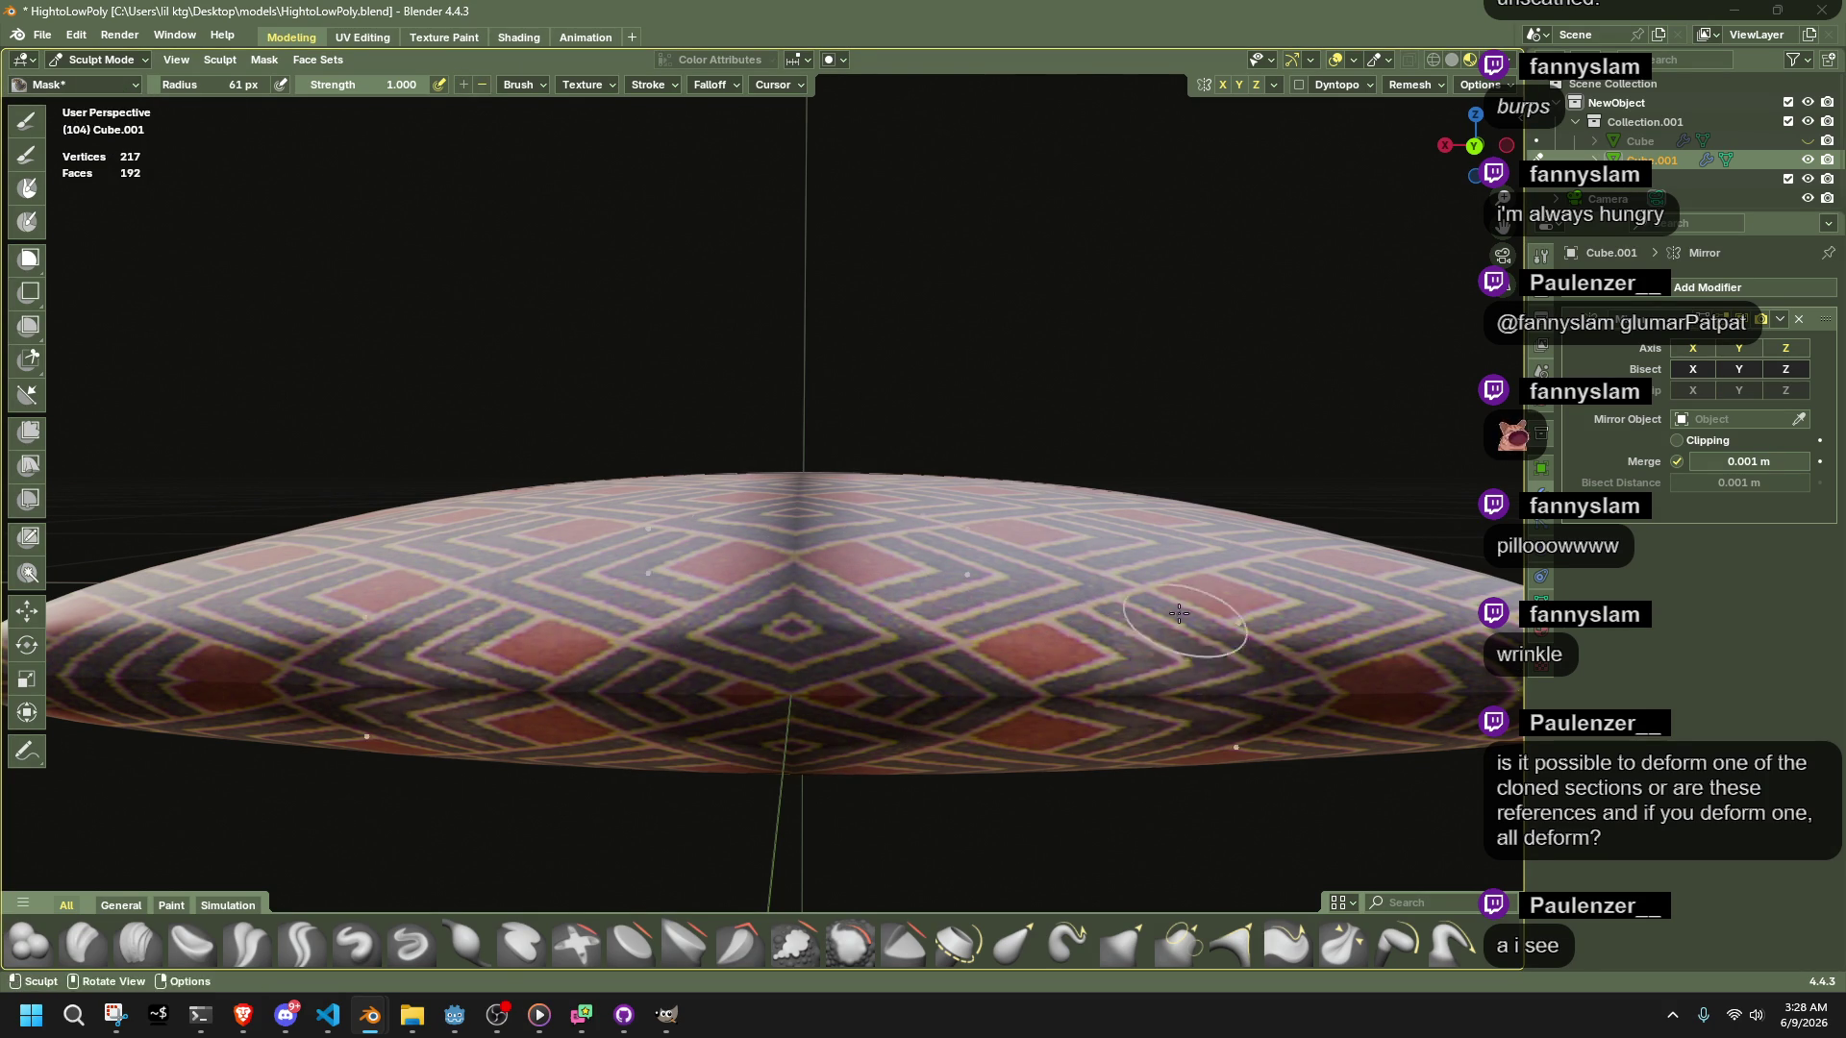
{"action": "middle_click_drag", "start_coordinate": [1237, 639], "coordinate": [911, 391]}
{"action": "middle_click_drag", "start_coordinate": [1092, 638], "coordinate": [898, 609]}
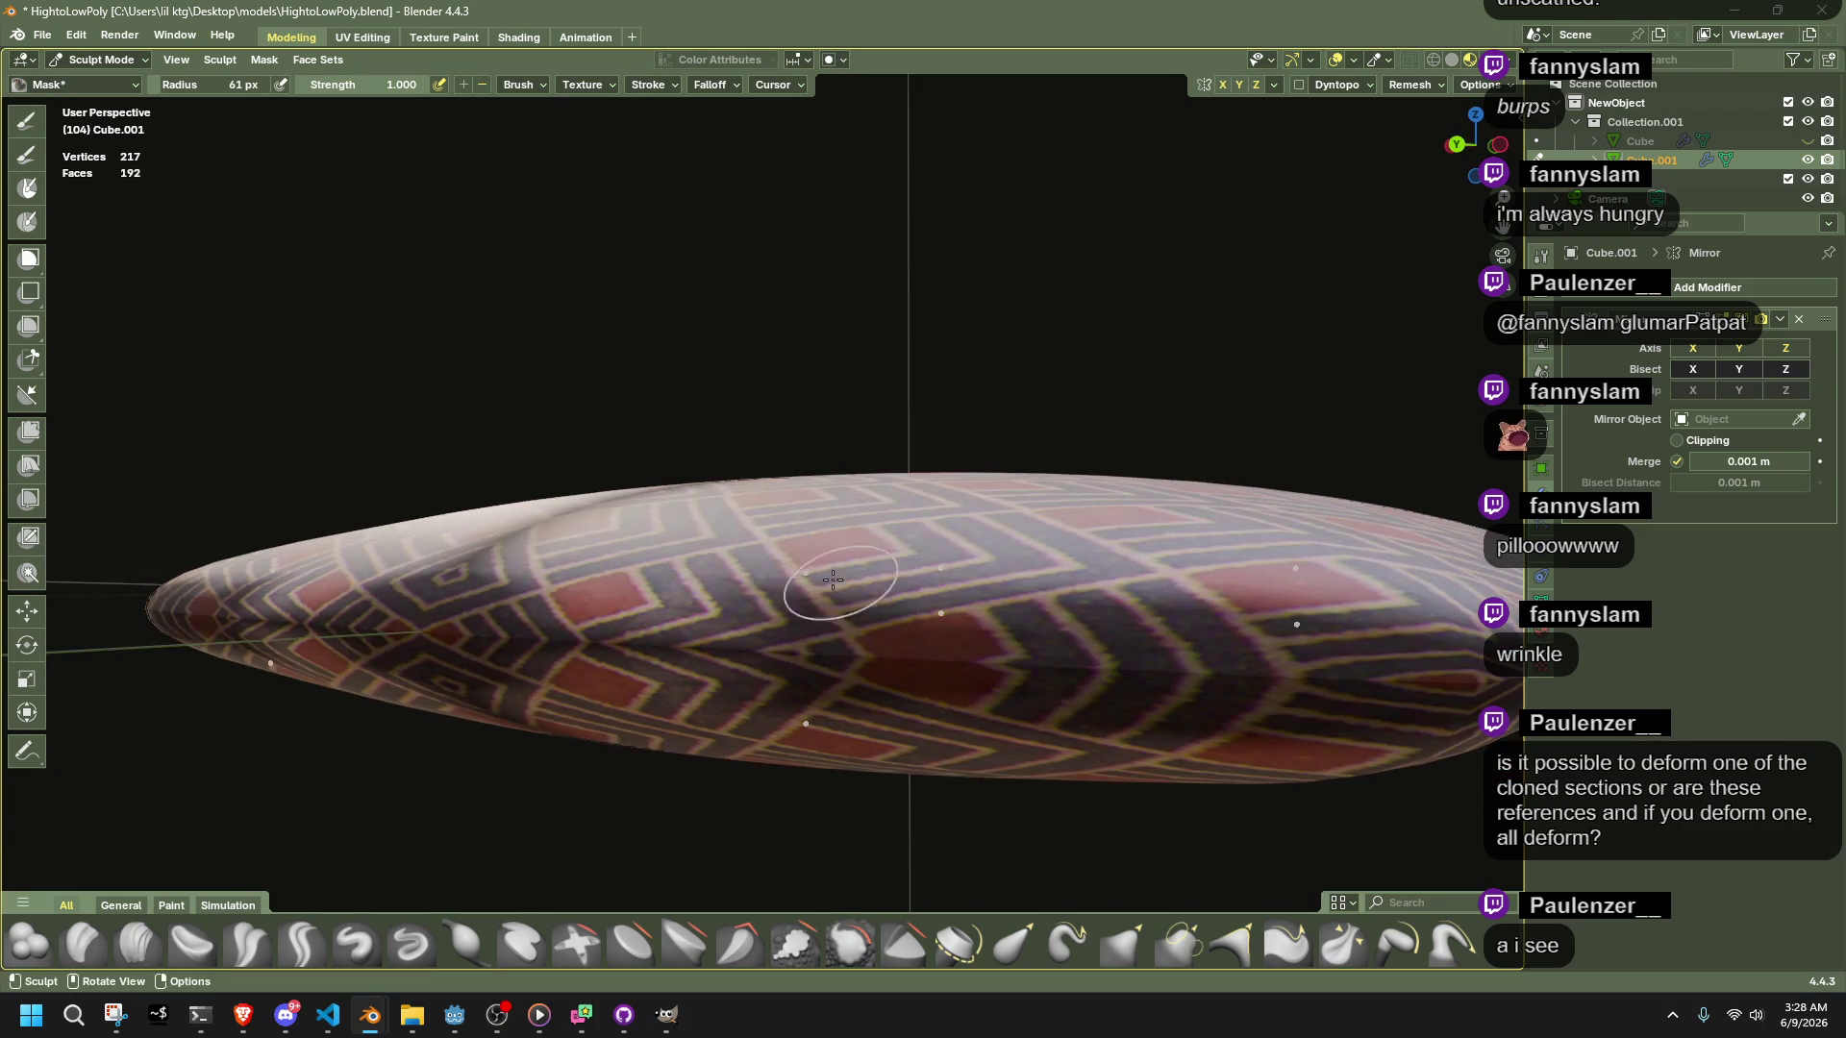
{"action": "mouse_move", "coordinate": [894, 604]}
{"action": "left_mouse_down", "text": "ctrl"}
{"action": "mouse_move", "coordinate": [1201, 635]}
{"action": "mouse_move", "coordinate": [1336, 606]}
{"action": "left_mouse_up", "text": "ctrl"}
{"action": "mouse_move", "coordinate": [1336, 606]}
{"action": "middle_mouse_down"}
{"action": "mouse_move", "coordinate": [1277, 644]}
{"action": "mouse_move", "coordinate": [1153, 583]}
{"action": "mouse_move", "coordinate": [672, 601]}
{"action": "middle_mouse_up"}
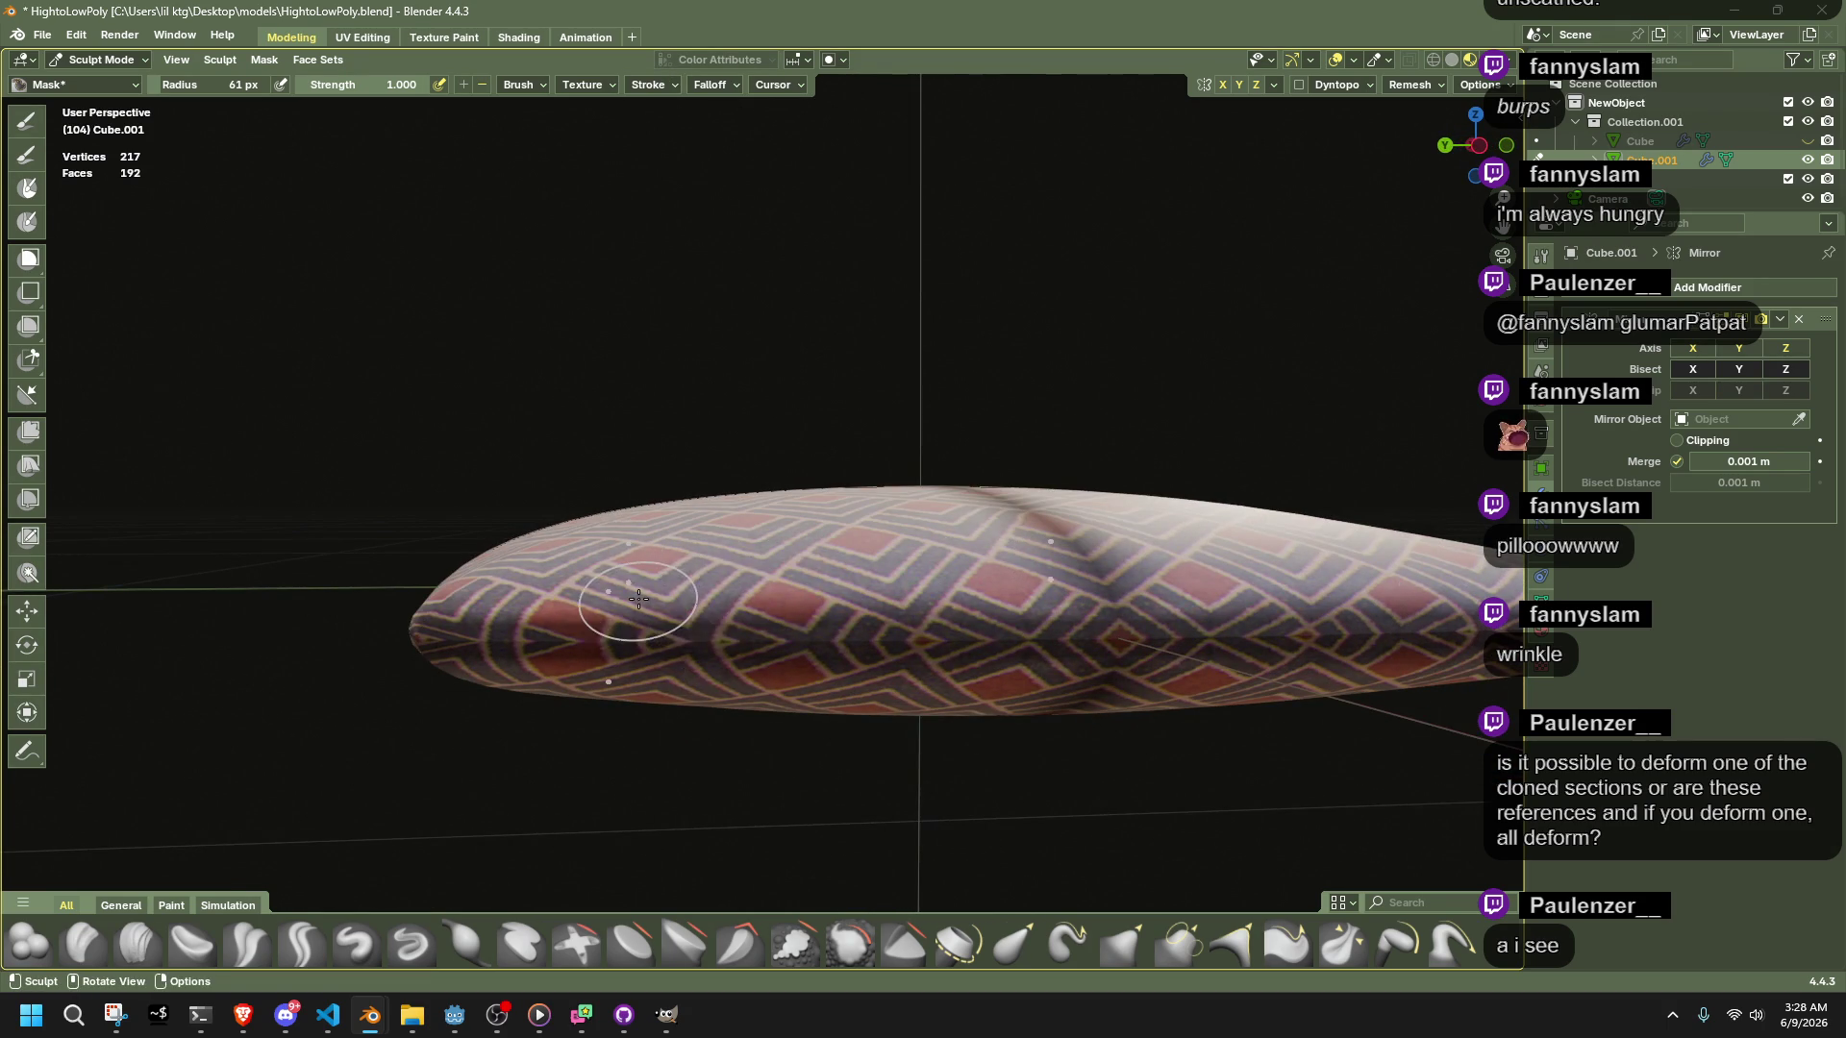
{"action": "mouse_move", "coordinate": [673, 600]}
{"action": "left_mouse_down", "text": "ctrl"}
{"action": "mouse_move", "coordinate": [910, 596]}
{"action": "mouse_move", "coordinate": [952, 625]}
{"action": "left_mouse_up", "text": "ctrl"}
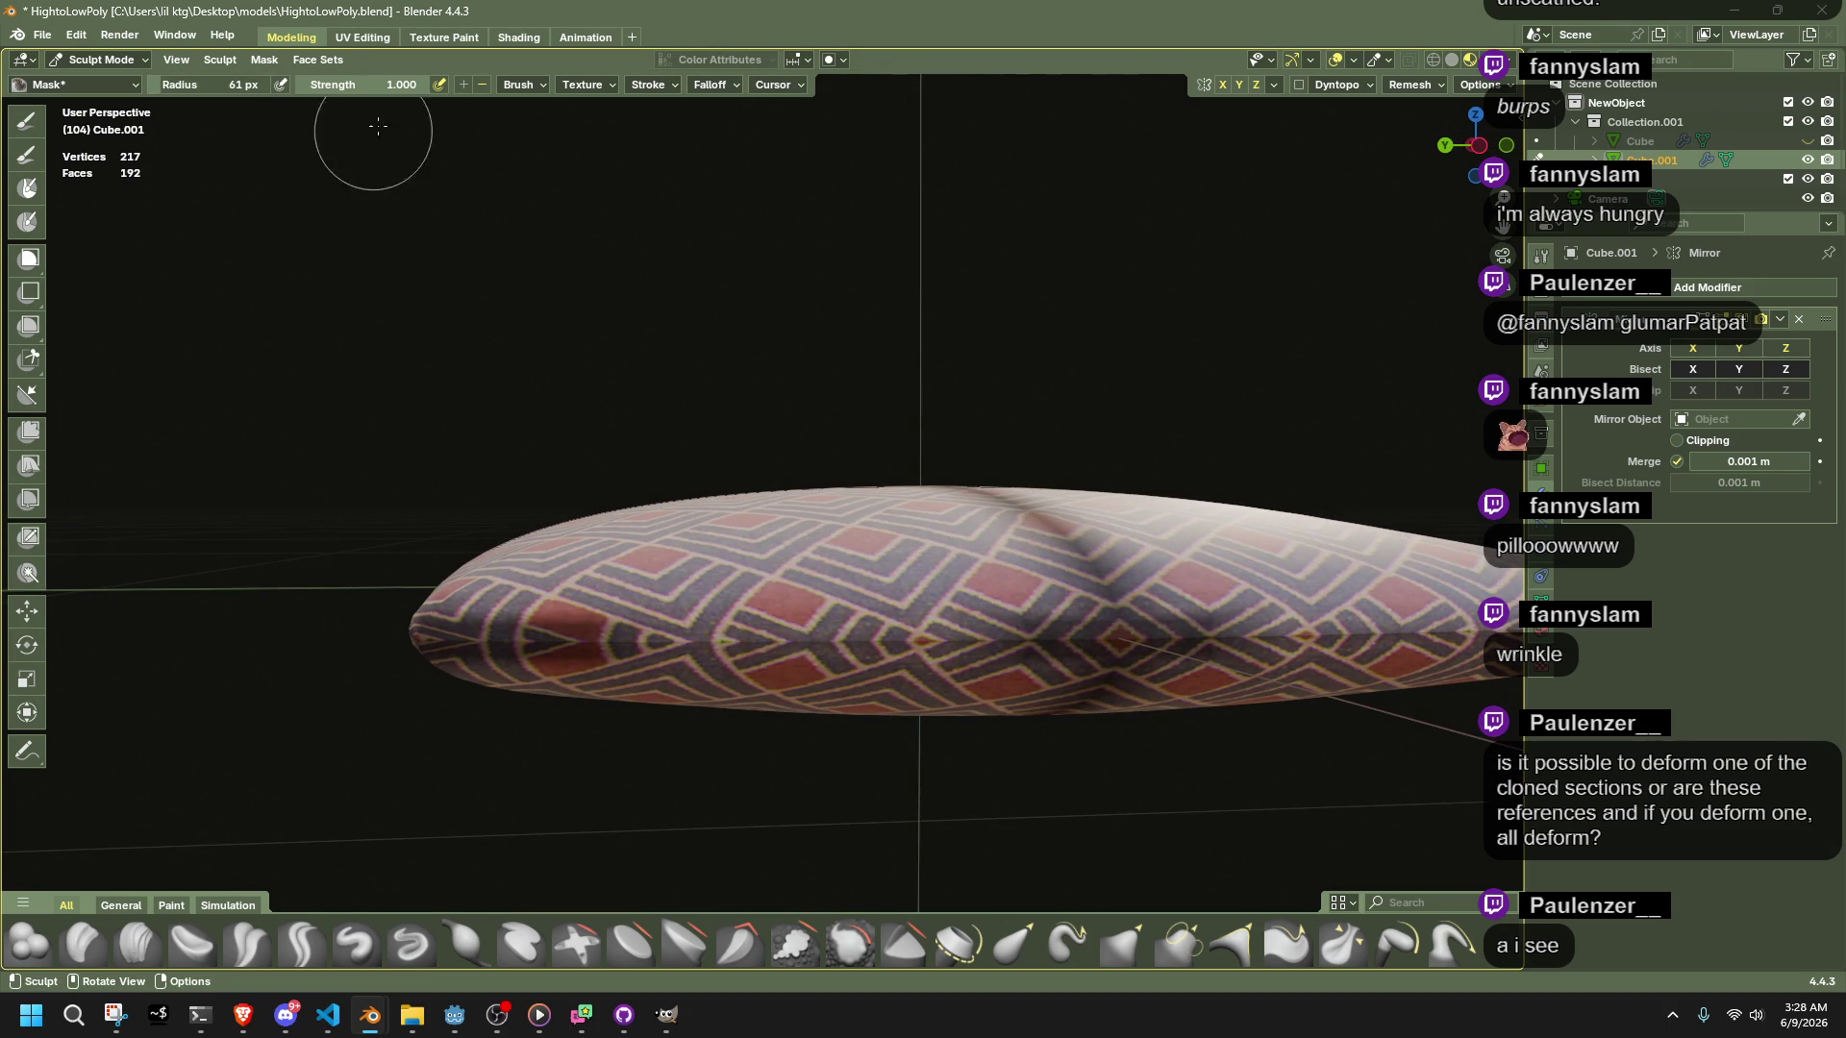
{"action": "scroll", "coordinate": [972, 587], "scroll_direction": "up", "scroll_amount": 2}
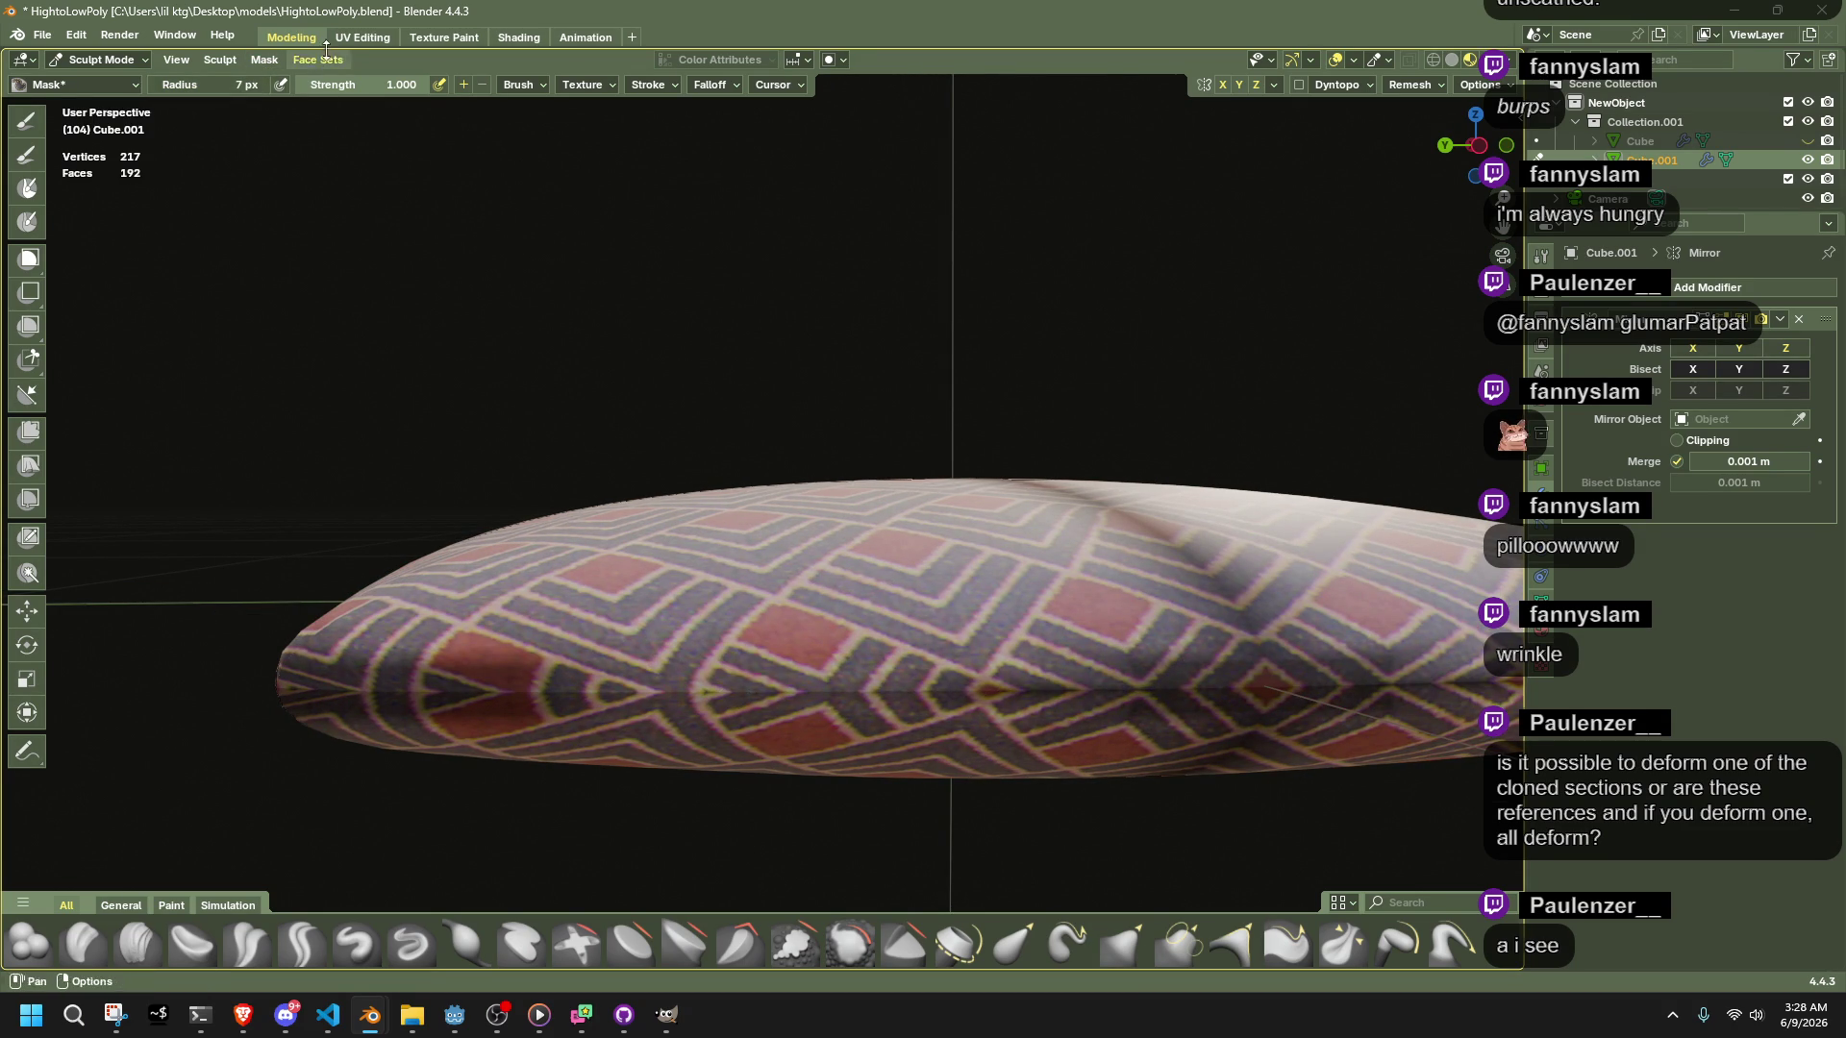
Enlarge the brush radius to 15 px and mask a dark band along the side seam
{"action": "left_click_drag", "start_coordinate": [231, 84], "coordinate": [258, 84]}
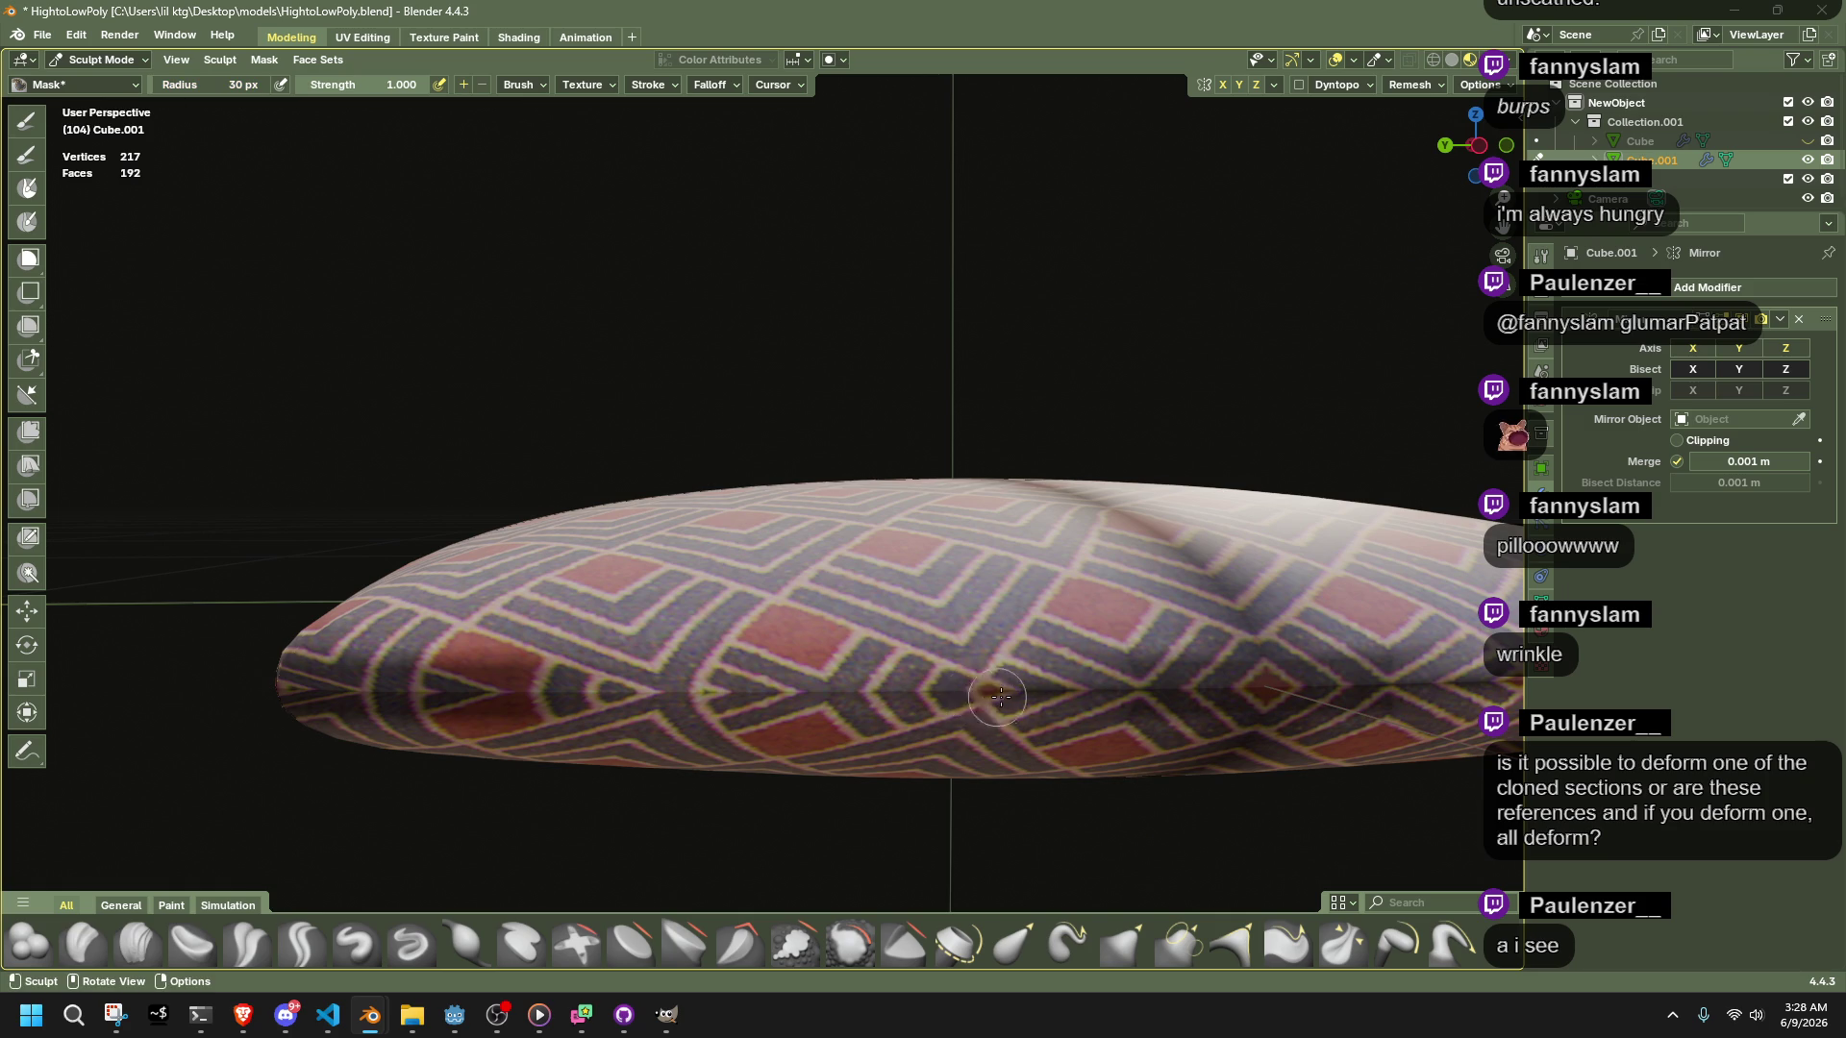
{"action": "left_click_drag", "start_coordinate": [983, 690], "coordinate": [677, 697]}
{"action": "left_click_drag", "start_coordinate": [474, 691], "coordinate": [556, 696]}
{"action": "left_click_drag", "start_coordinate": [675, 680], "coordinate": [745, 688]}
{"action": "middle_click_drag", "start_coordinate": [745, 687], "coordinate": [949, 687]}
{"action": "left_click_drag", "start_coordinate": [937, 703], "coordinate": [692, 670]}
{"action": "middle_click_drag", "start_coordinate": [525, 642], "coordinate": [1089, 667]}
{"action": "left_click_drag", "start_coordinate": [1244, 641], "coordinate": [1079, 642]}
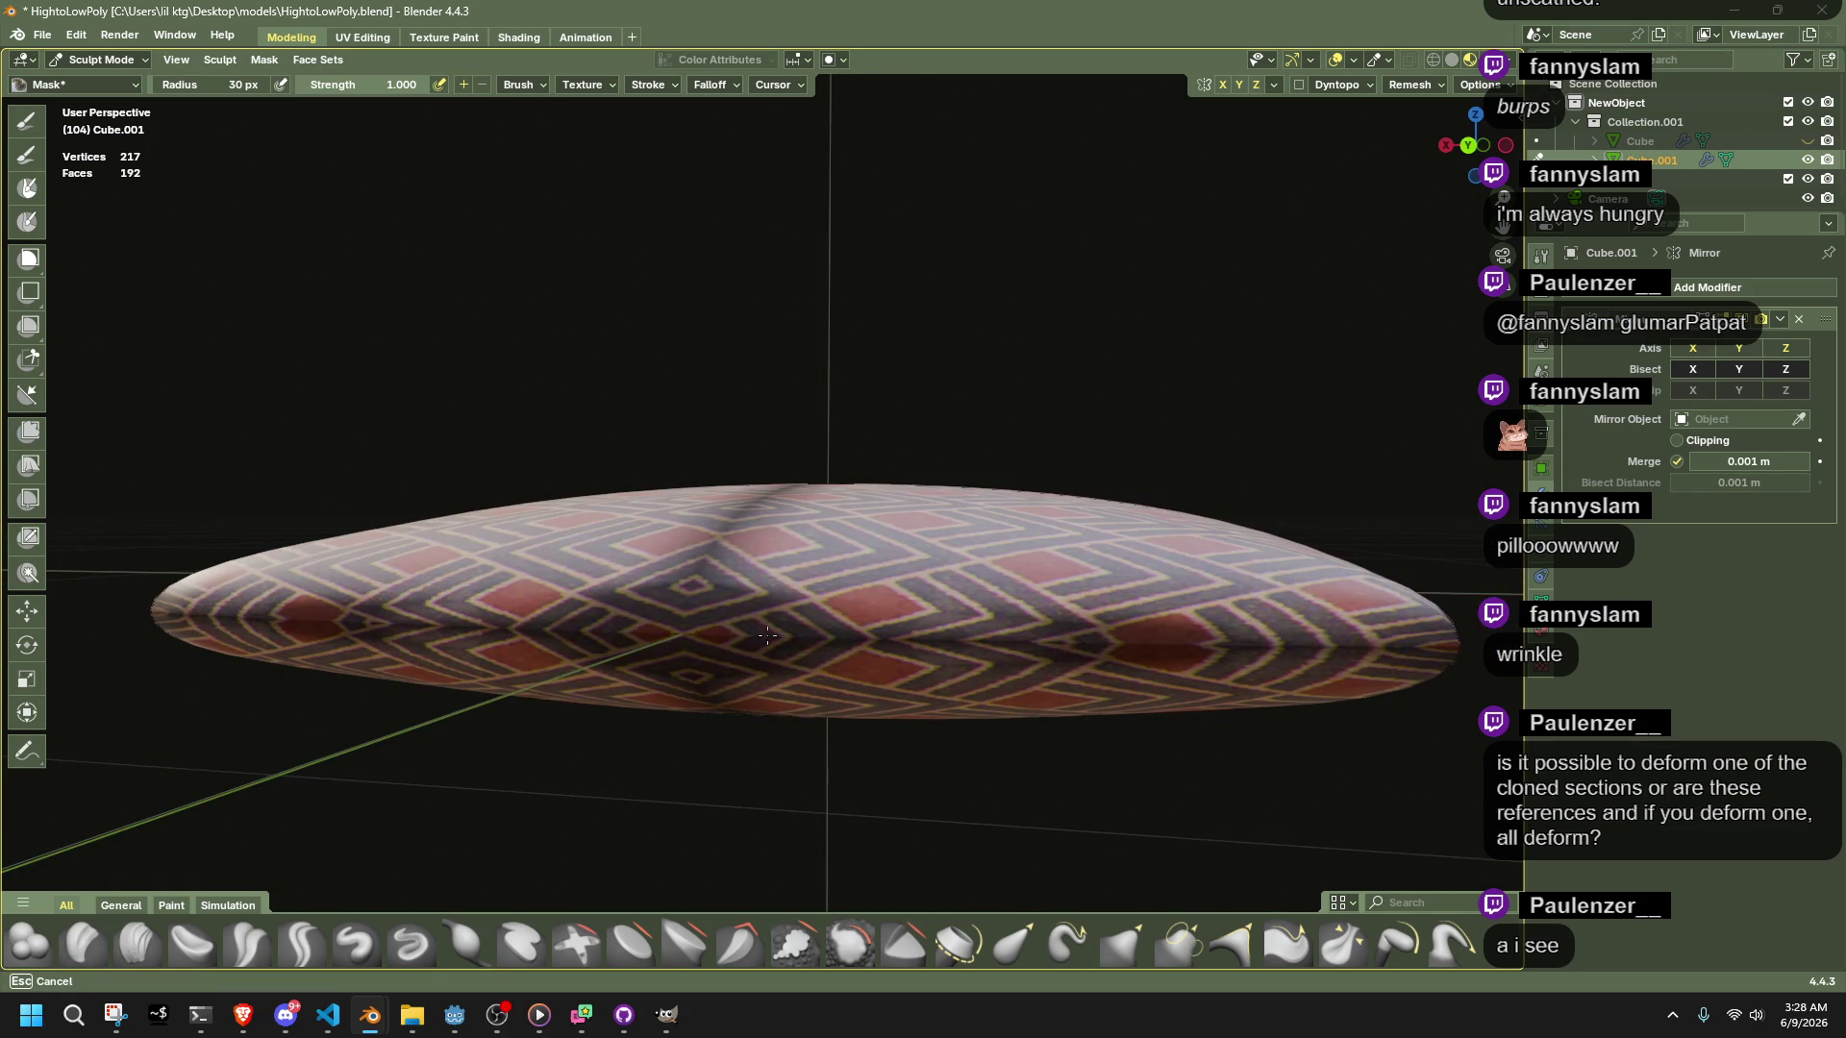
{"action": "middle_click_drag", "start_coordinate": [1133, 675], "coordinate": [532, 517]}
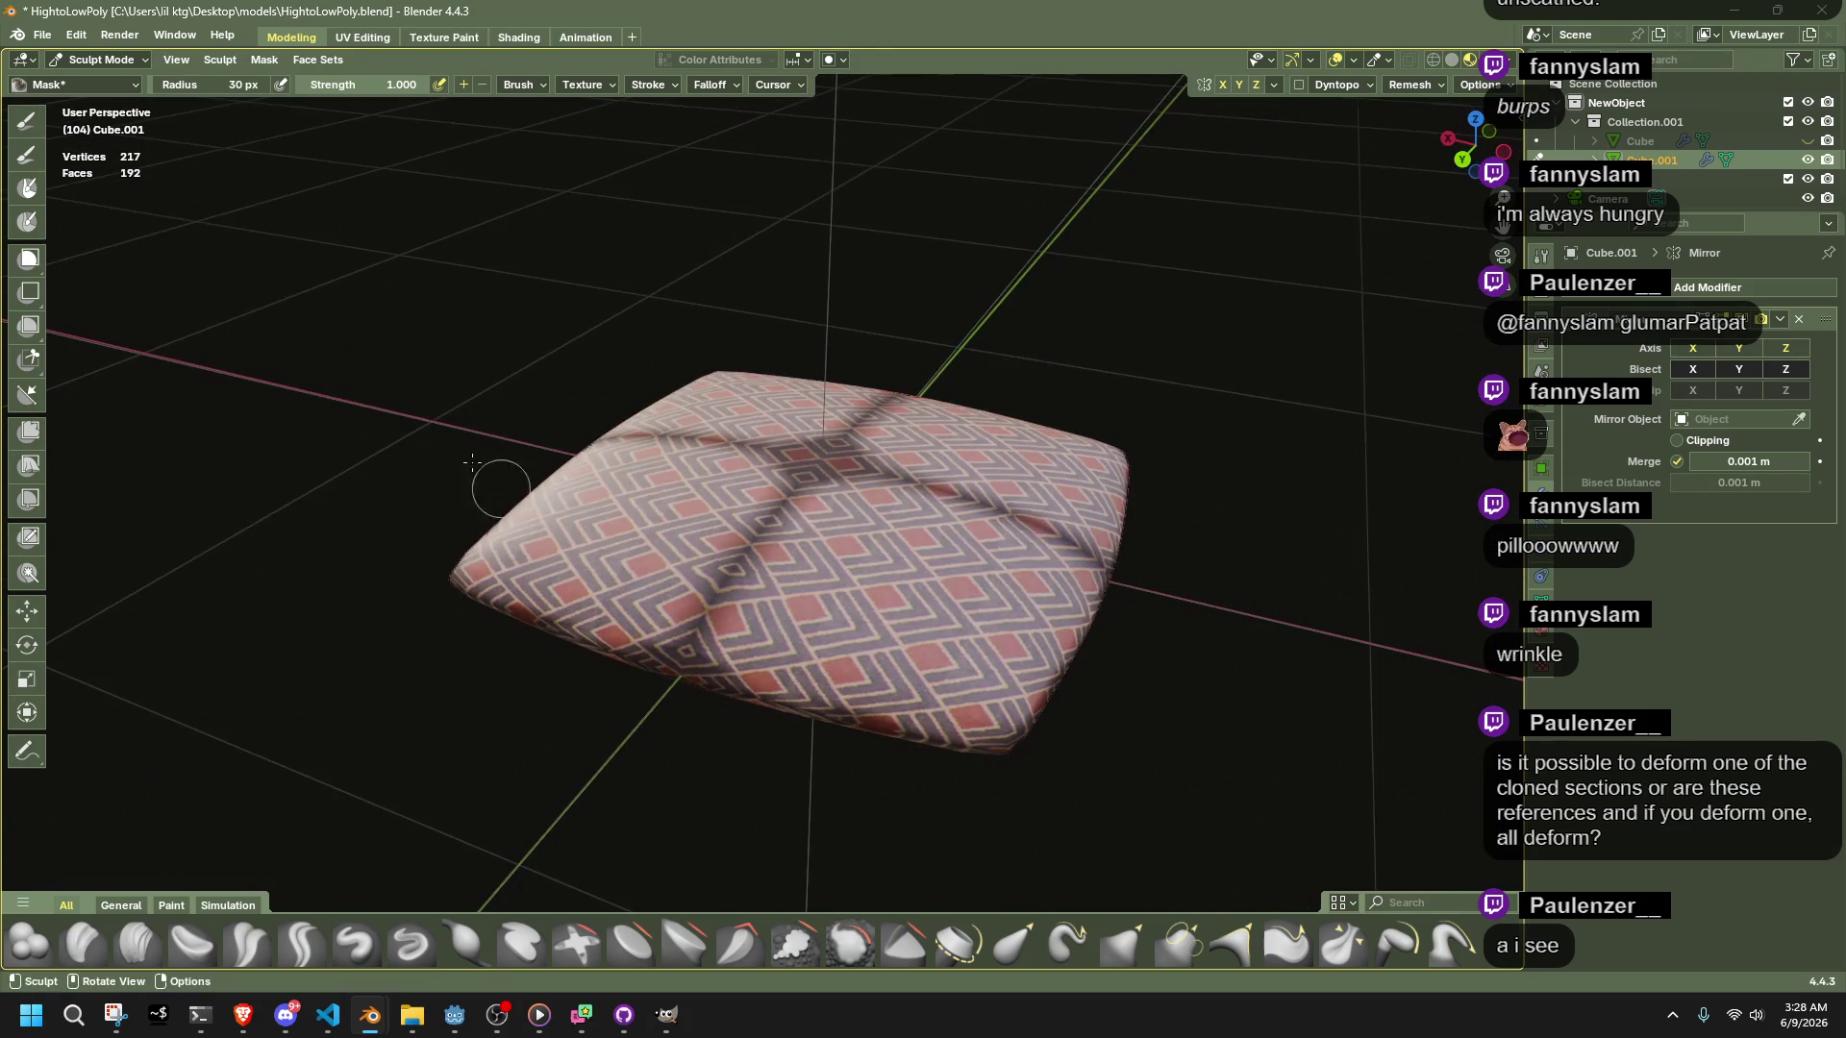
{"action": "left_click", "coordinate": [126, 61]}
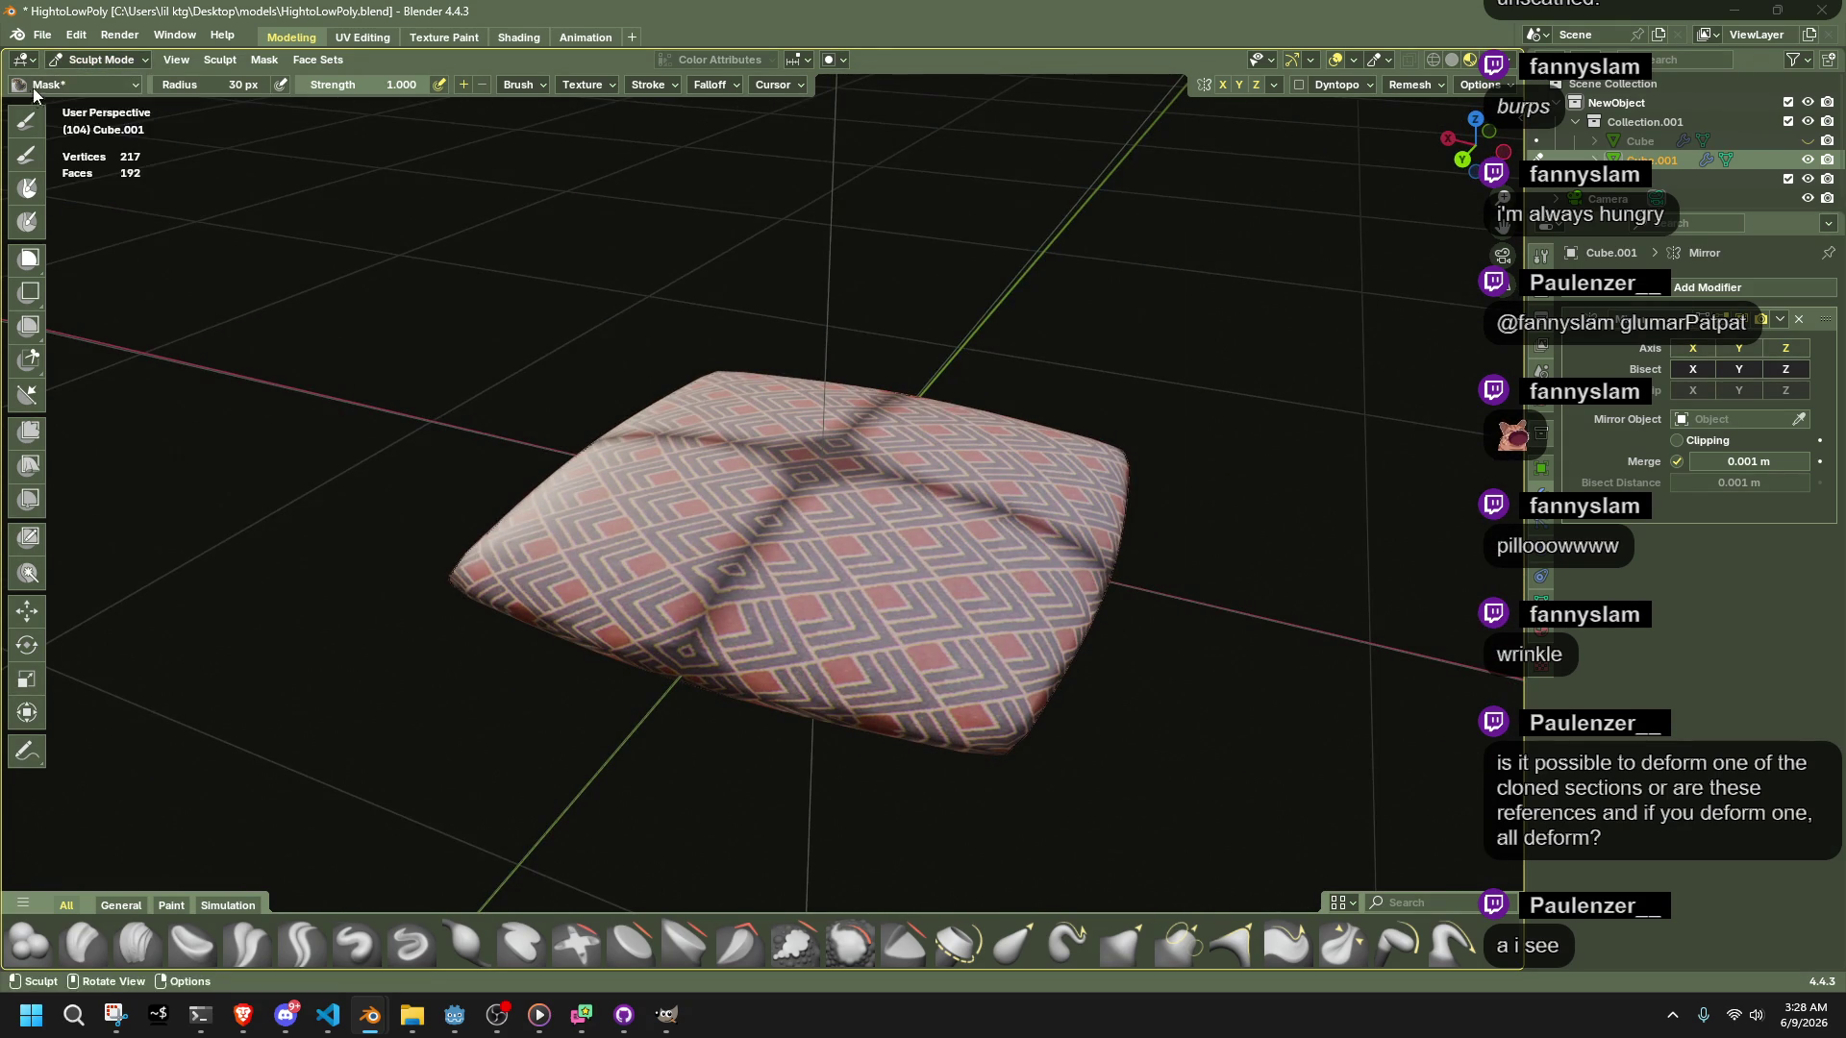
Pick the Drag Cloth brush, after briefly choosing Pinch Folds Cloth, and pull the pillow's surface
{"action": "left_click", "coordinate": [39, 87]}
{"action": "left_click", "coordinate": [586, 575]}
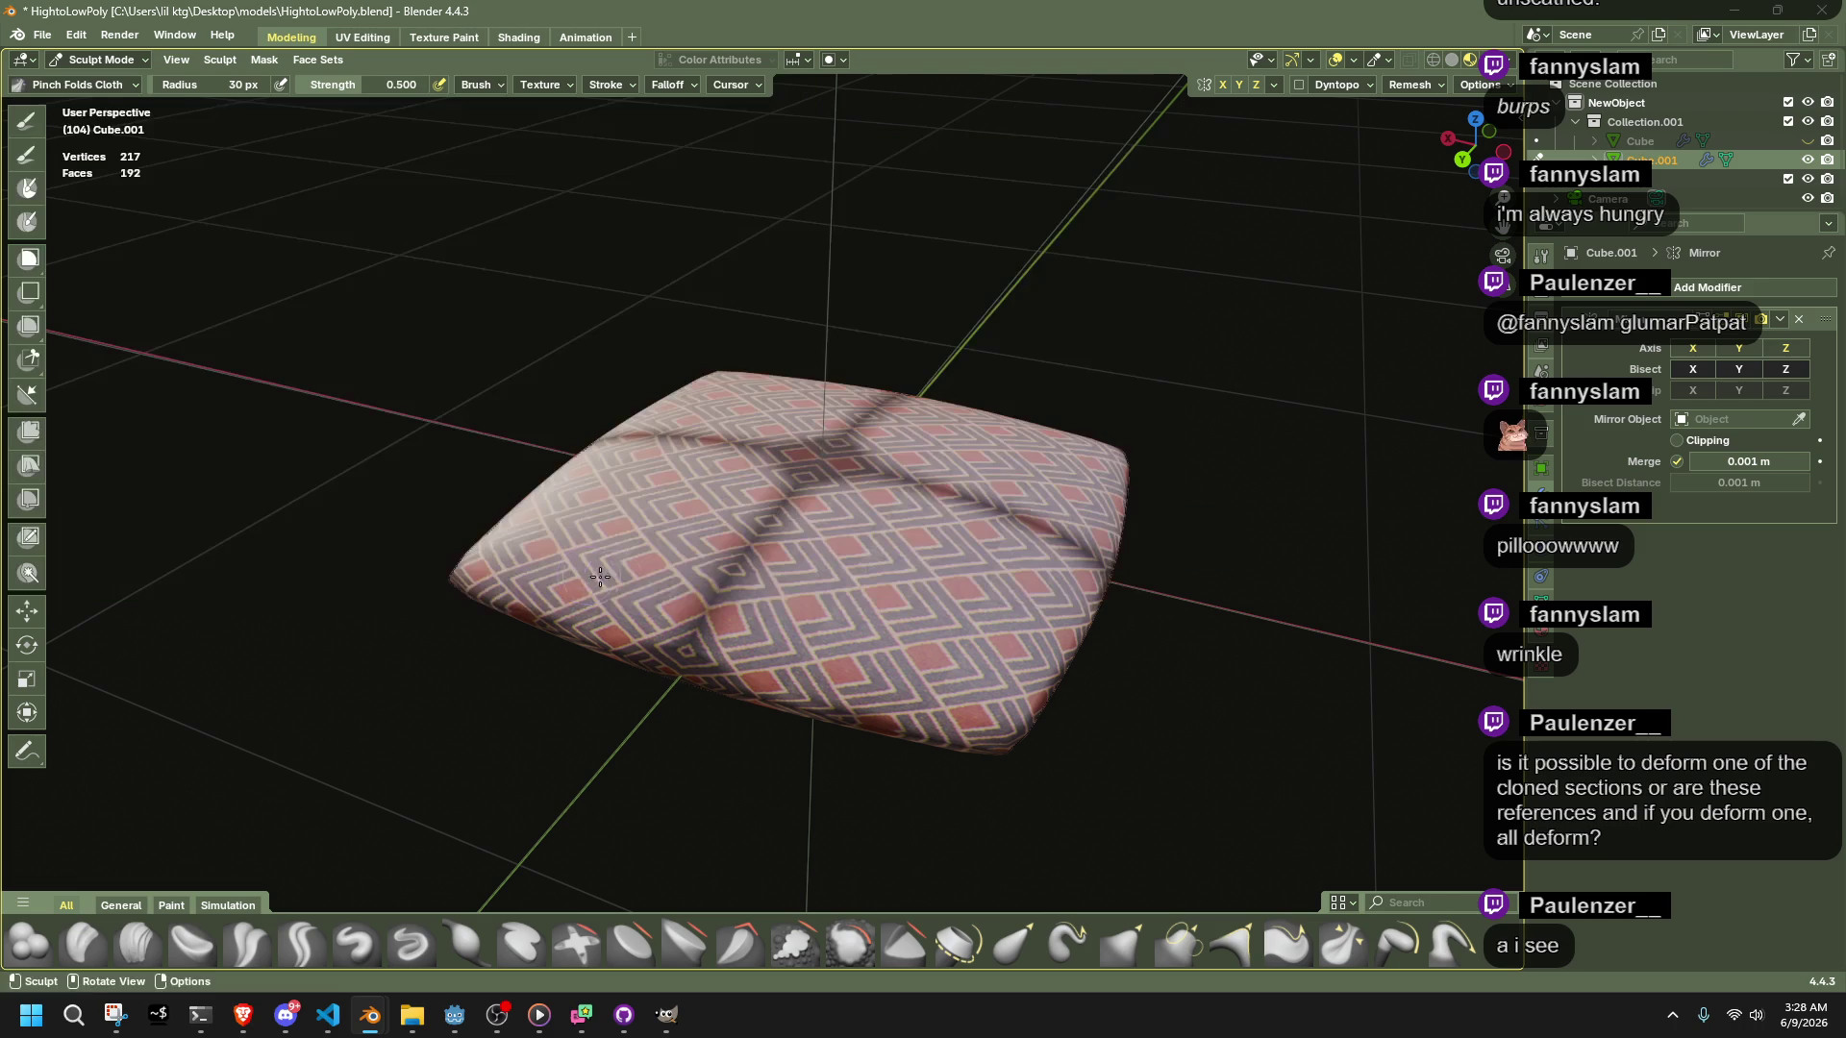
{"action": "mouse_move", "coordinate": [914, 527]}
{"action": "middle_mouse_down"}
{"action": "mouse_move", "coordinate": [1106, 543]}
{"action": "mouse_move", "coordinate": [1147, 608]}
{"action": "mouse_move", "coordinate": [1116, 678]}
{"action": "middle_mouse_up"}
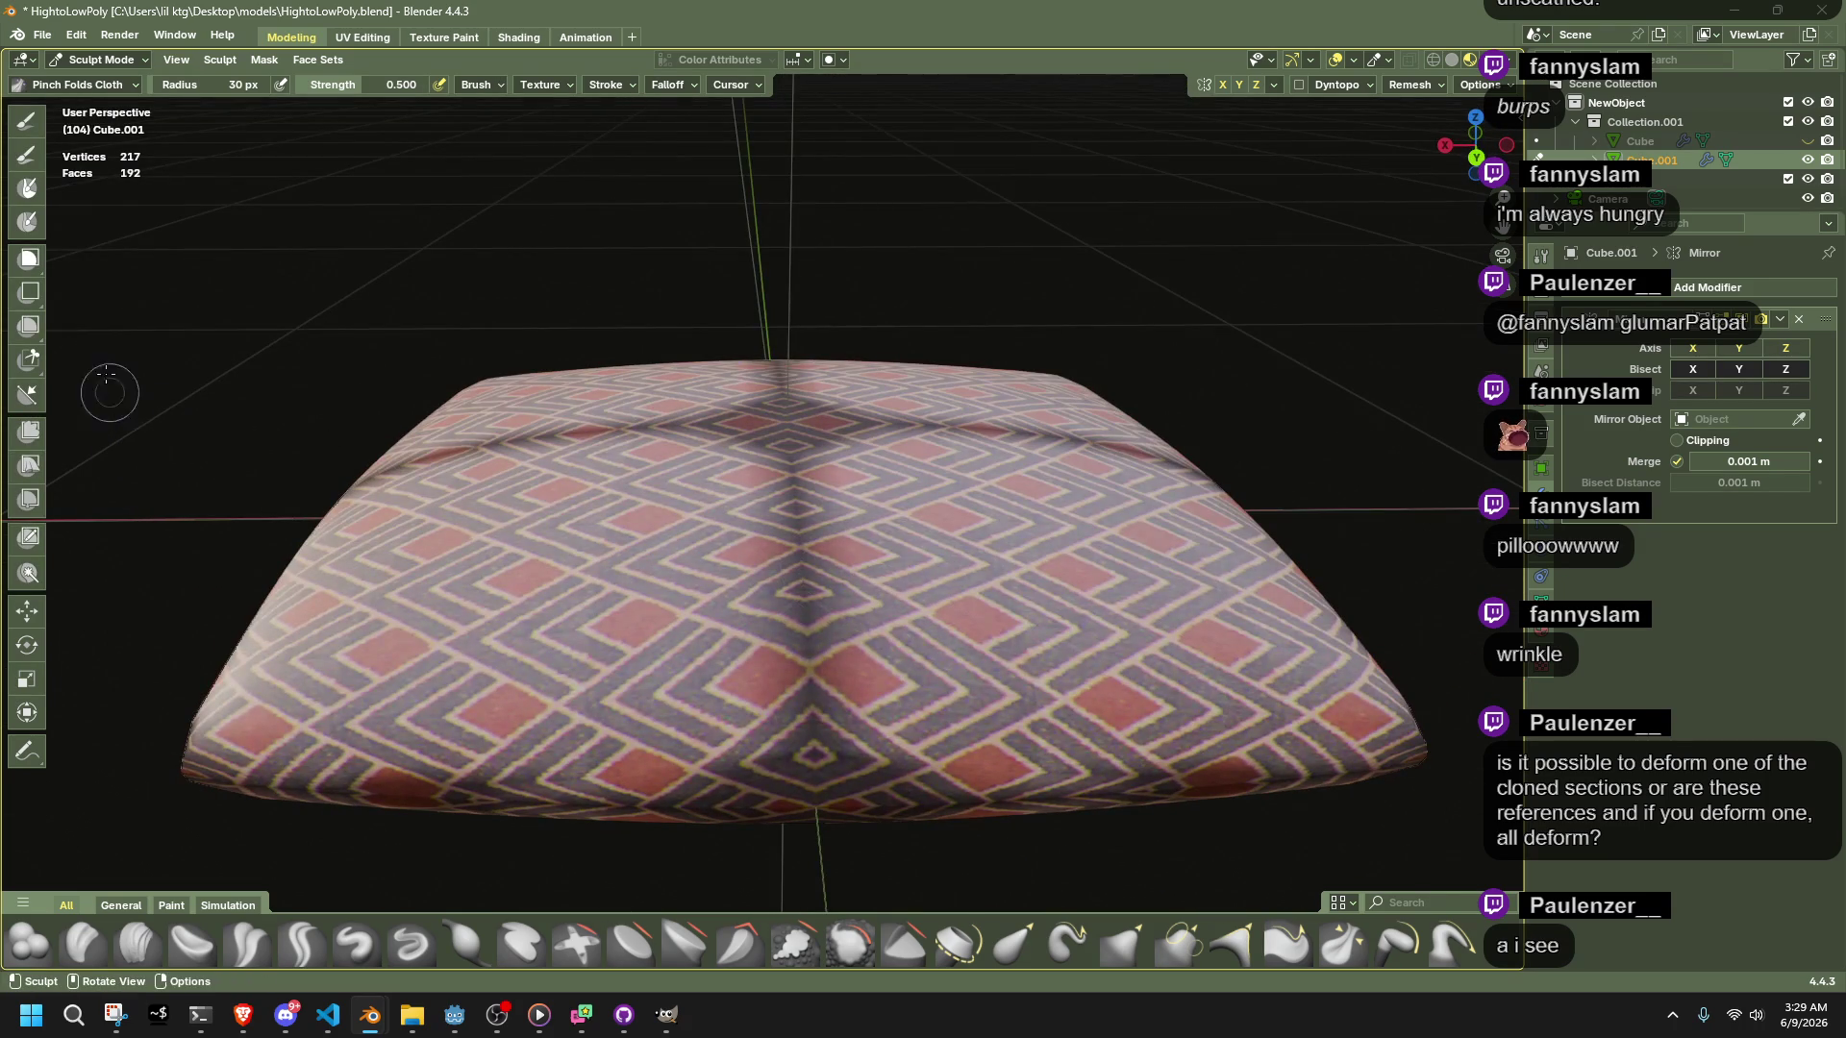
{"action": "left_click", "coordinate": [81, 85]}
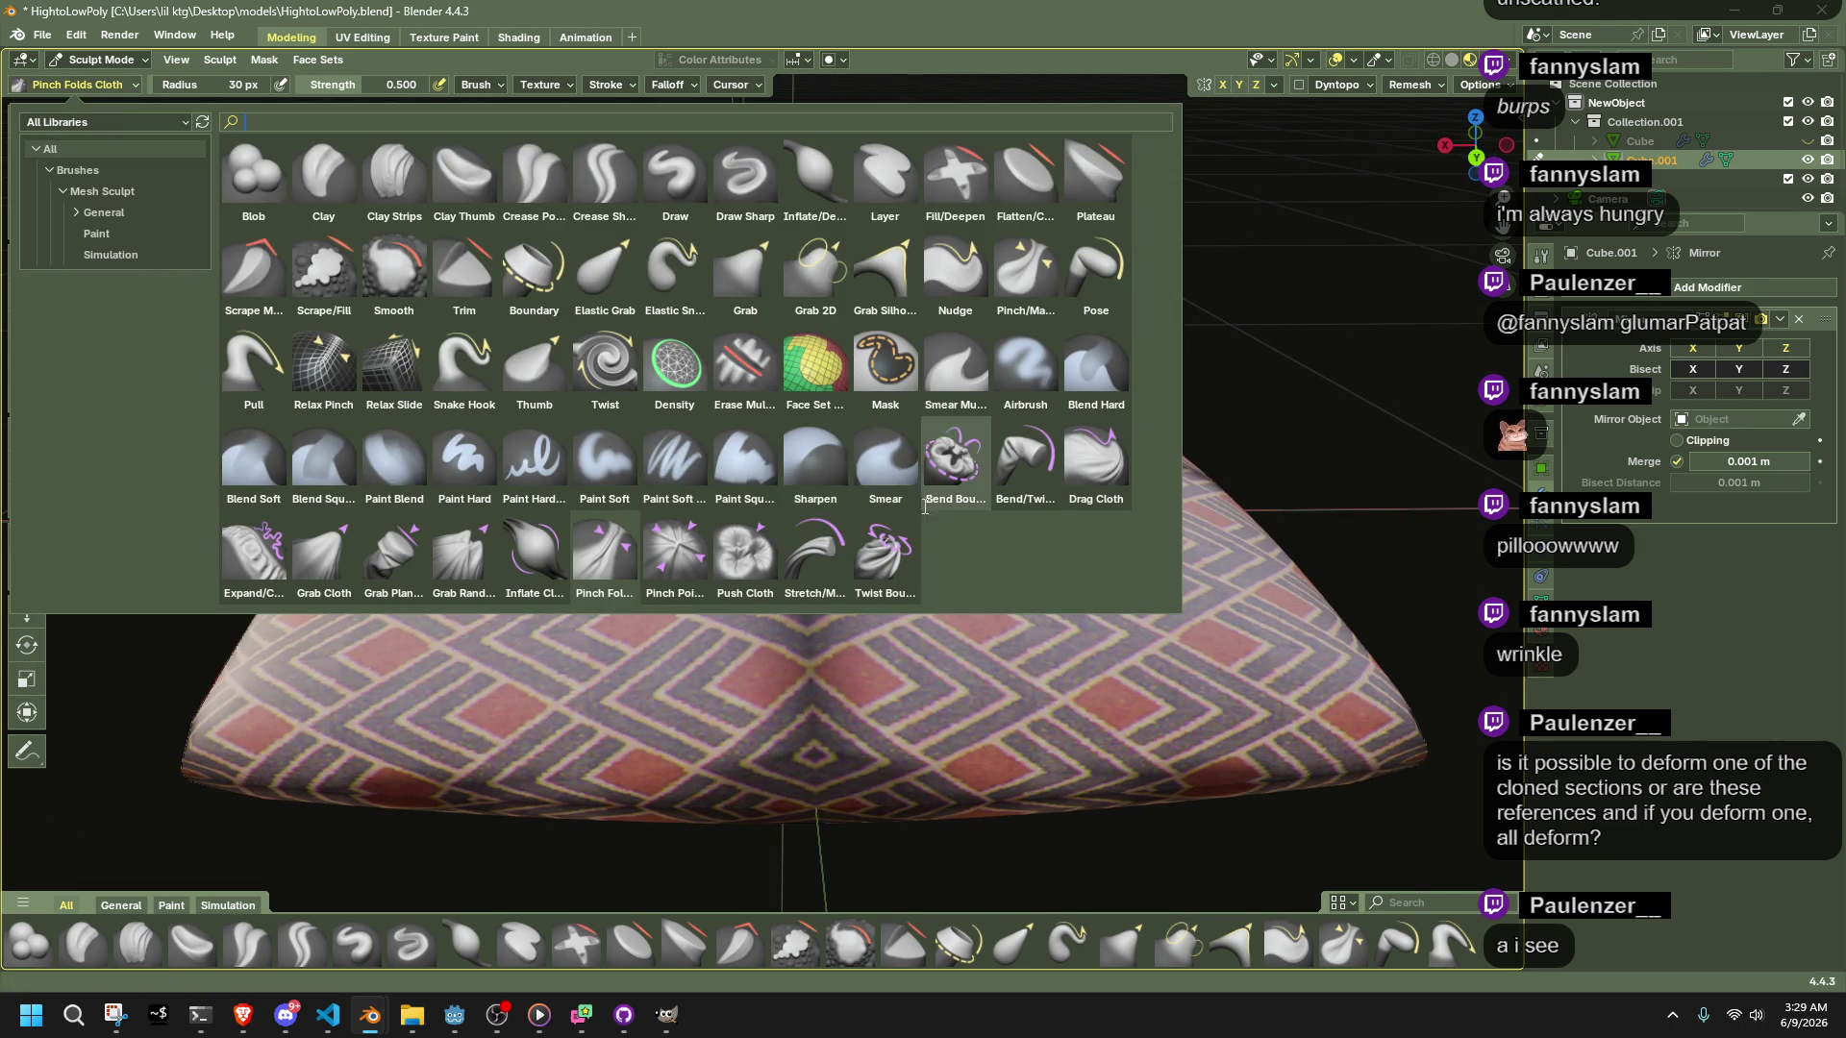
{"action": "left_click", "coordinate": [1094, 461]}
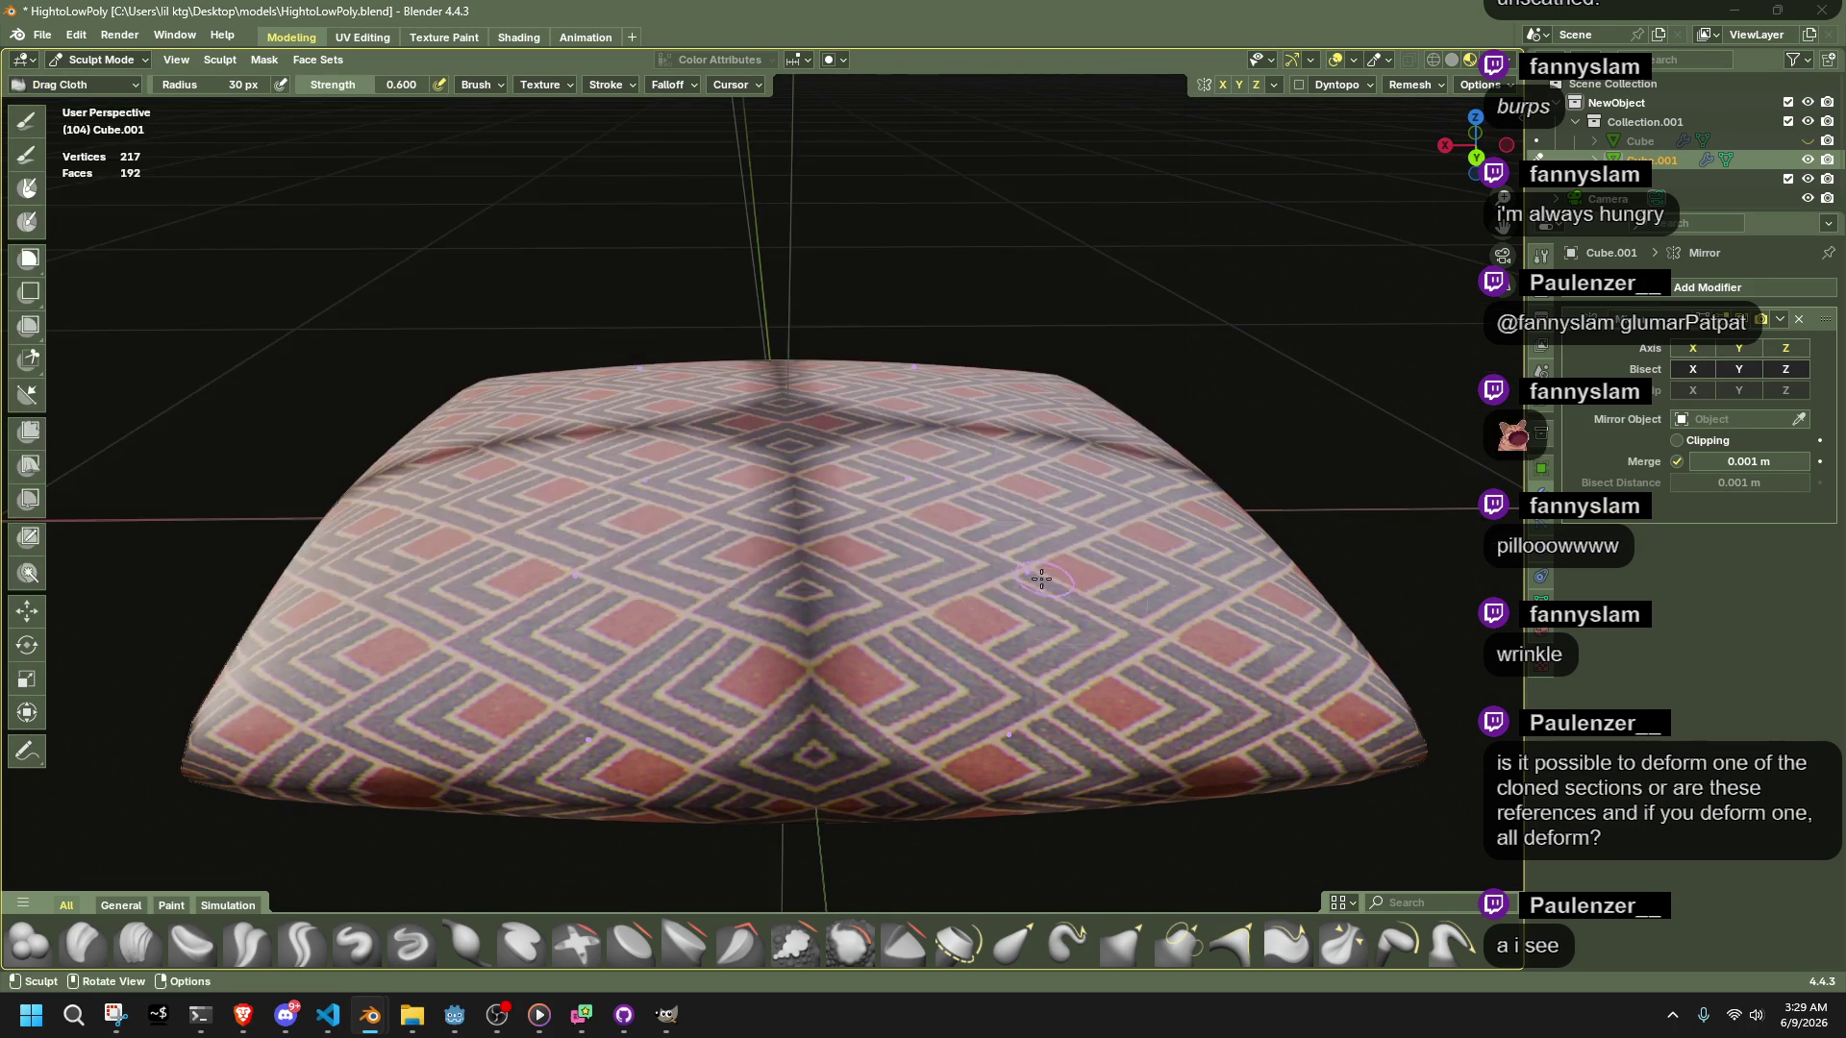
{"action": "left_click_drag", "start_coordinate": [996, 572], "coordinate": [1057, 654]}
Resize the Drag Cloth brush radius to 150 px and drag the cloth slightly
{"action": "left_click_drag", "start_coordinate": [165, 86], "coordinate": [370, 87]}
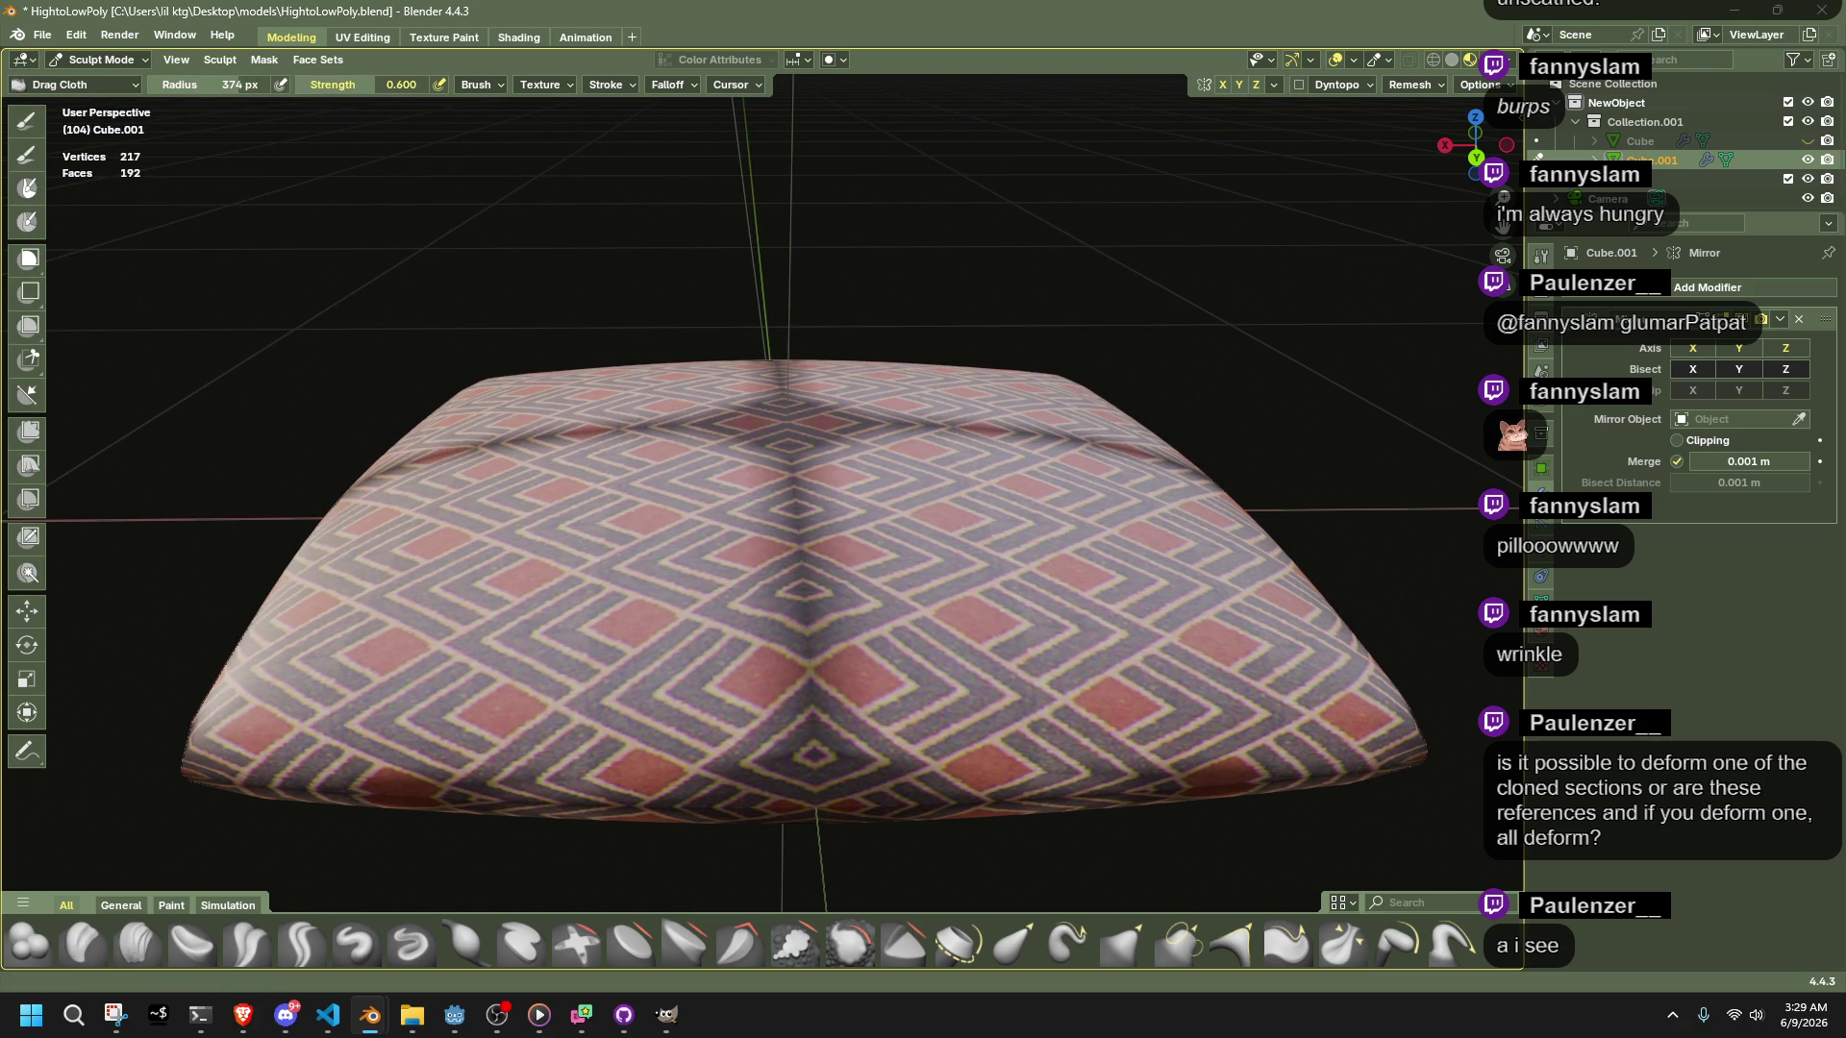
{"action": "middle_click_drag", "start_coordinate": [769, 577], "coordinate": [1029, 706]}
{"action": "left_click_drag", "start_coordinate": [1029, 707], "coordinate": [1029, 706]}
{"action": "key", "text": "f"}
{"action": "left_click", "coordinate": [347, 336]}
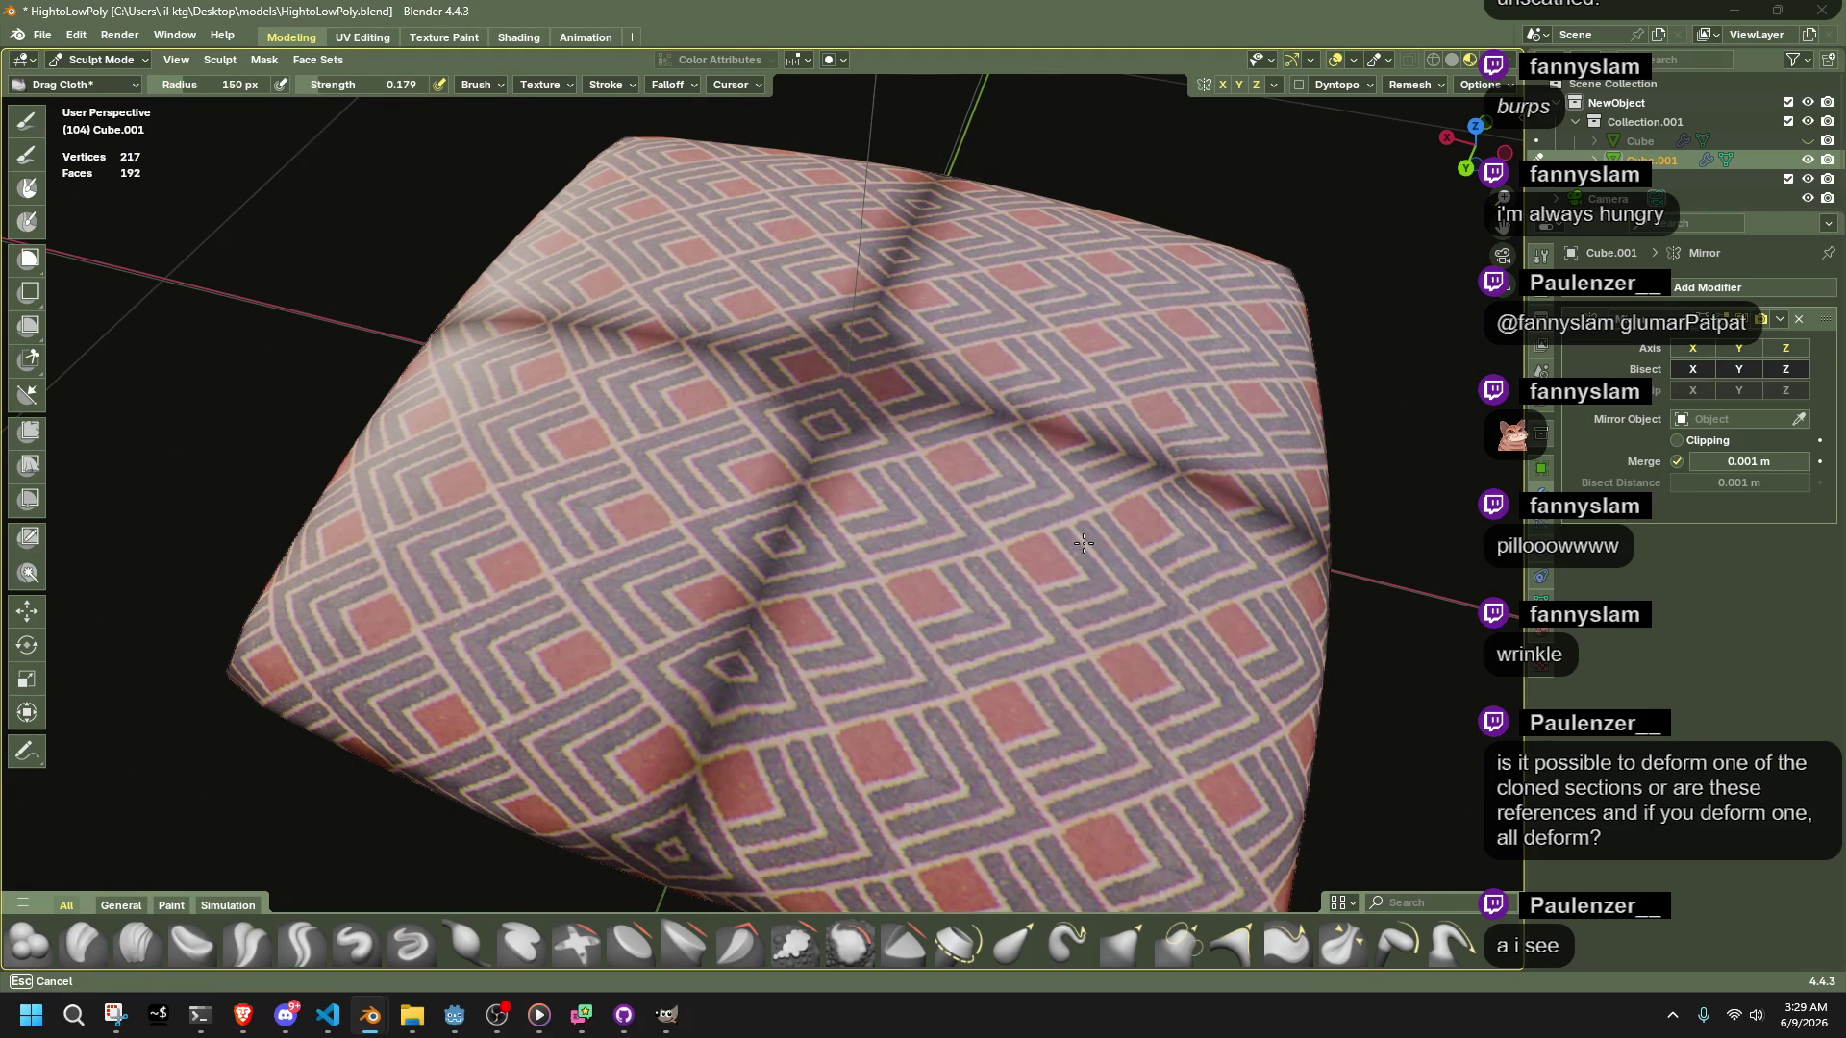
{"action": "middle_click_drag", "start_coordinate": [1055, 626], "coordinate": [1002, 490]}
{"action": "mouse_move", "coordinate": [1025, 596]}
{"action": "left_mouse_down"}
{"action": "mouse_move", "coordinate": [1108, 573]}
{"action": "mouse_move", "coordinate": [1105, 634]}
{"action": "left_mouse_up"}
Raise brush strength to 0.807, drag mirrored wrinkles along the pillow top, then open Shading
{"action": "left_click_drag", "start_coordinate": [327, 86], "coordinate": [431, 99]}
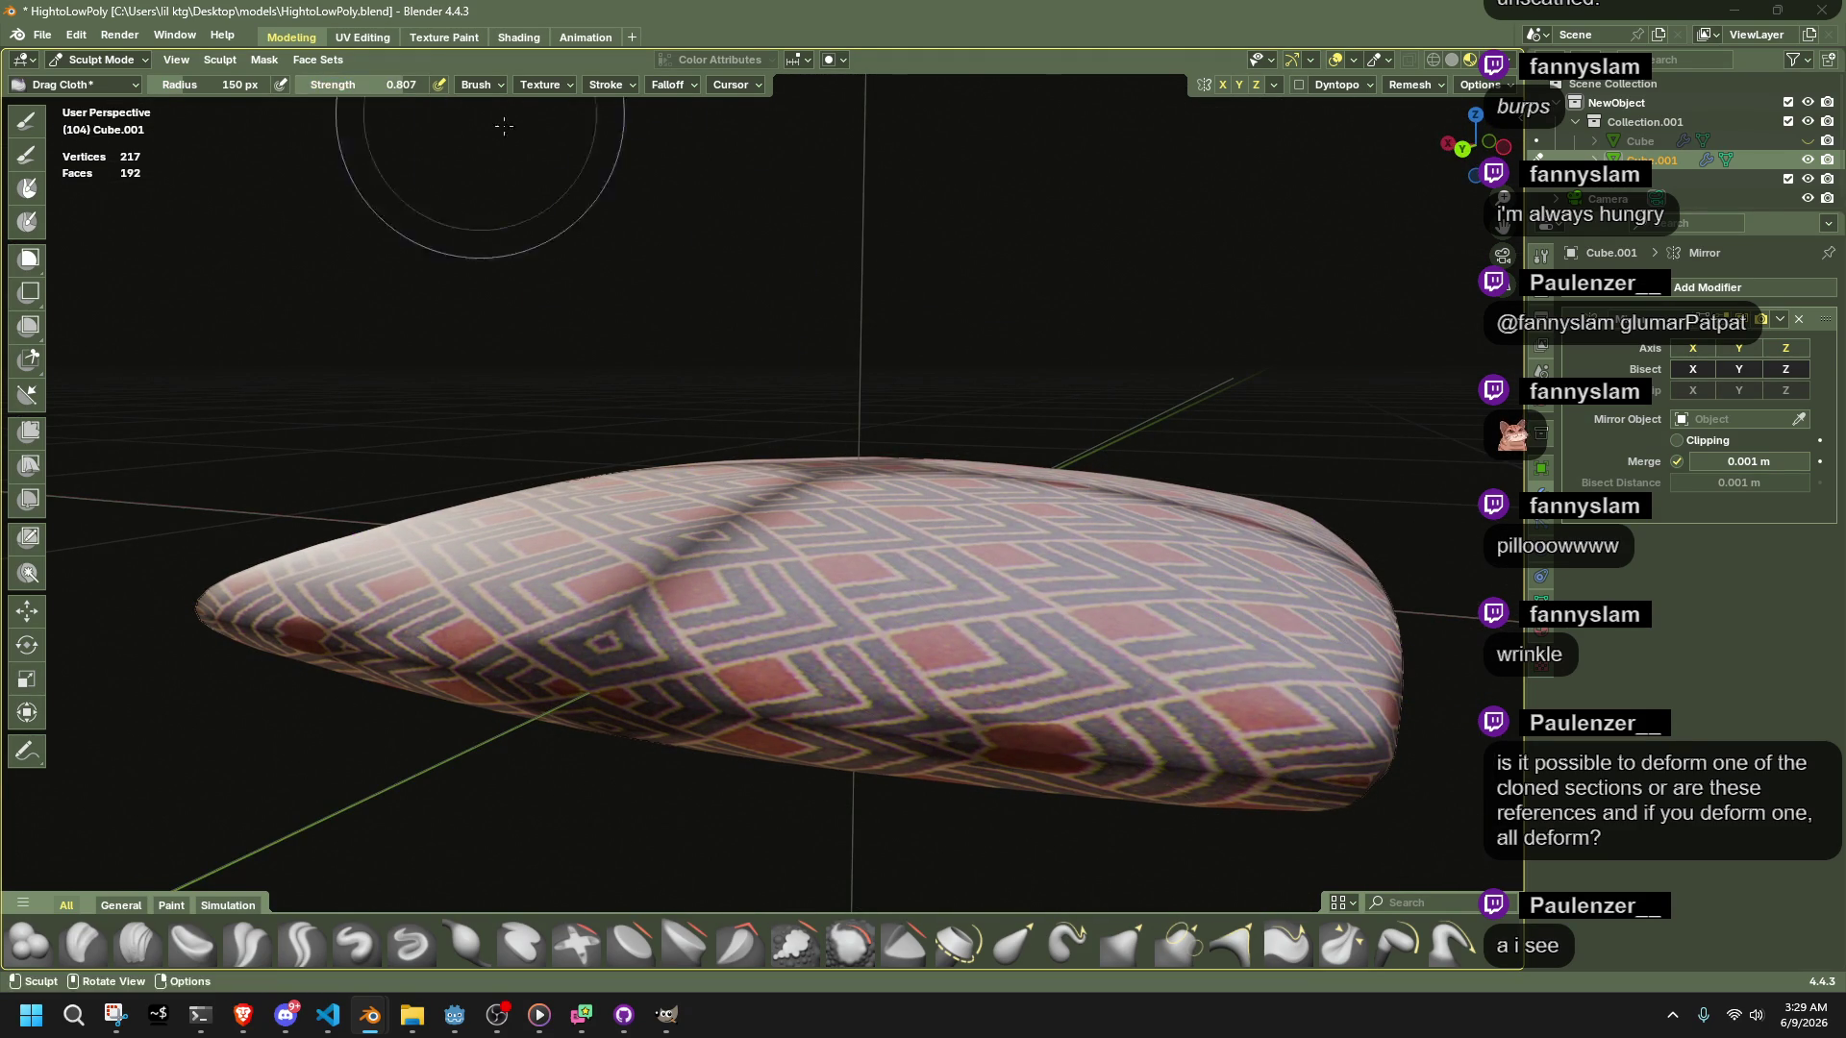
{"action": "left_click_drag", "start_coordinate": [1057, 567], "coordinate": [1063, 559]}
{"action": "middle_click_drag", "start_coordinate": [1095, 613], "coordinate": [1021, 534]}
{"action": "left_click_drag", "start_coordinate": [1020, 531], "coordinate": [970, 672]}
{"action": "middle_click_drag", "start_coordinate": [971, 673], "coordinate": [946, 504]}
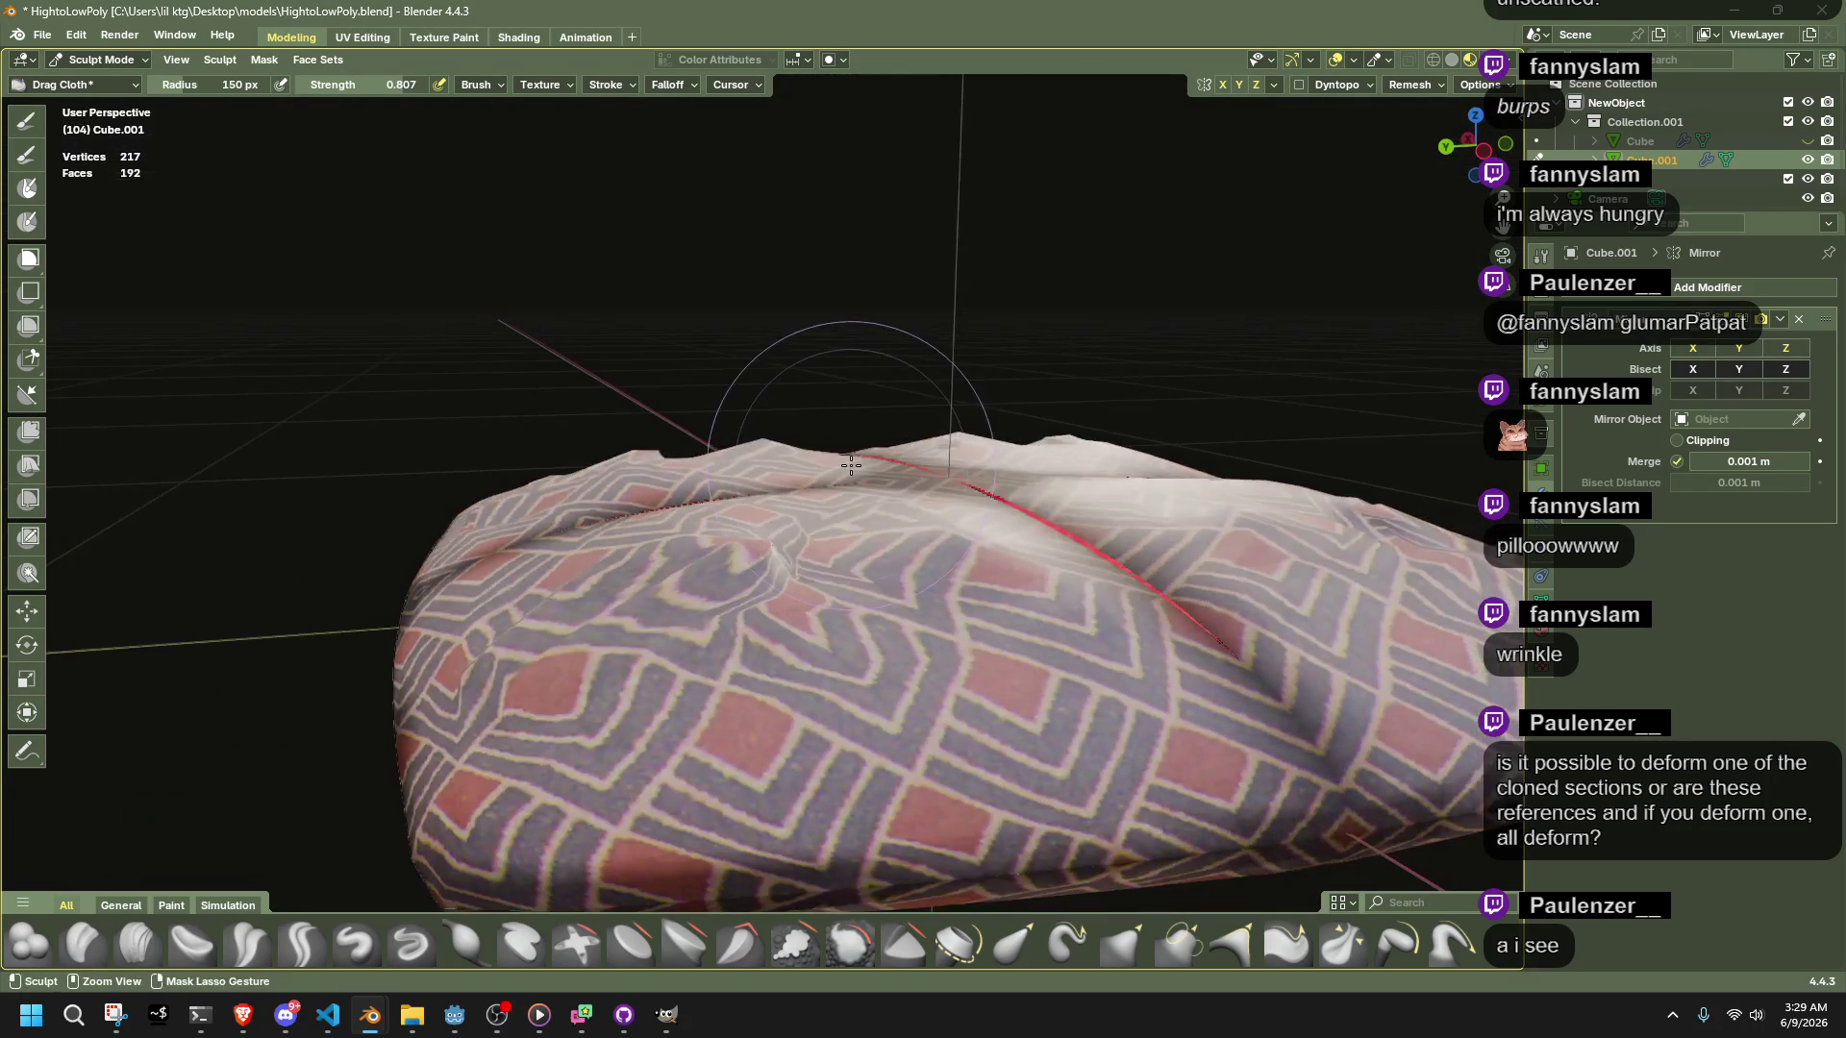
{"action": "left_click", "coordinate": [517, 38]}
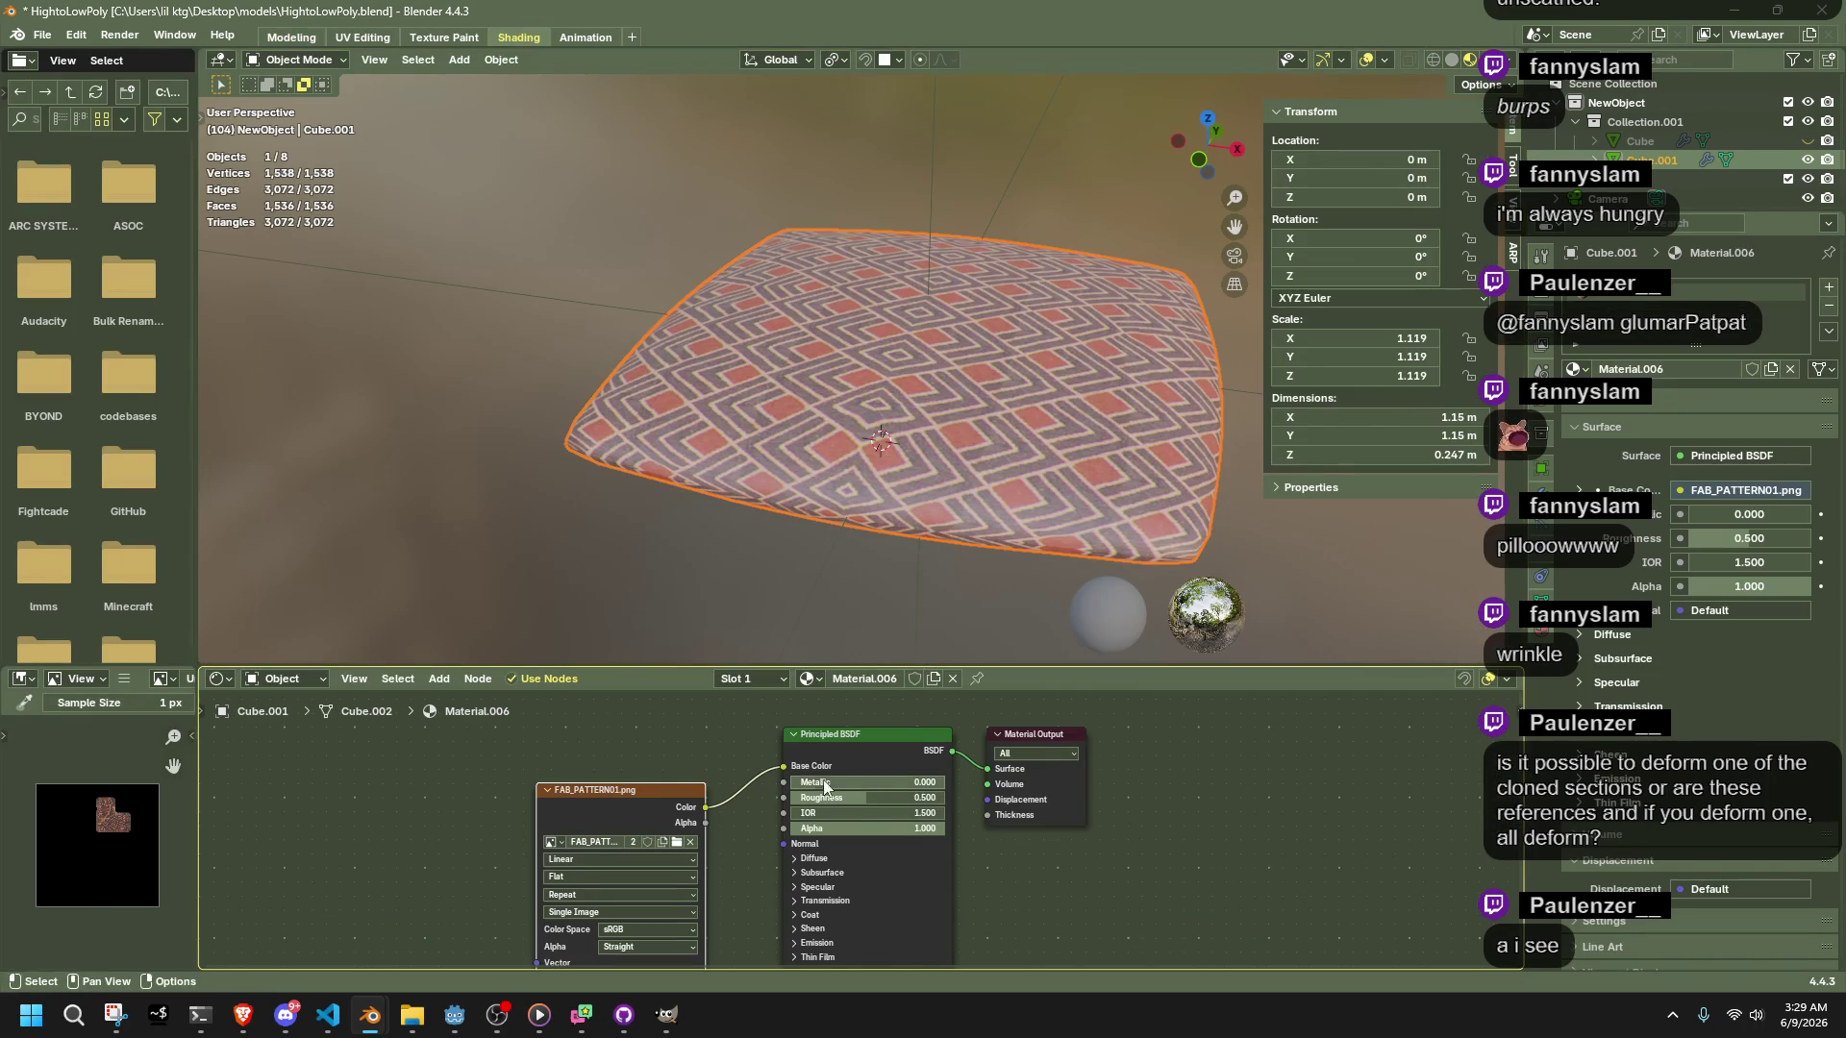
Cycle through UV Editing, Texture Paint and Shading, then return to Modeling and exit Edit Mode
{"action": "left_click", "coordinate": [290, 37]}
{"action": "left_click", "coordinate": [392, 40]}
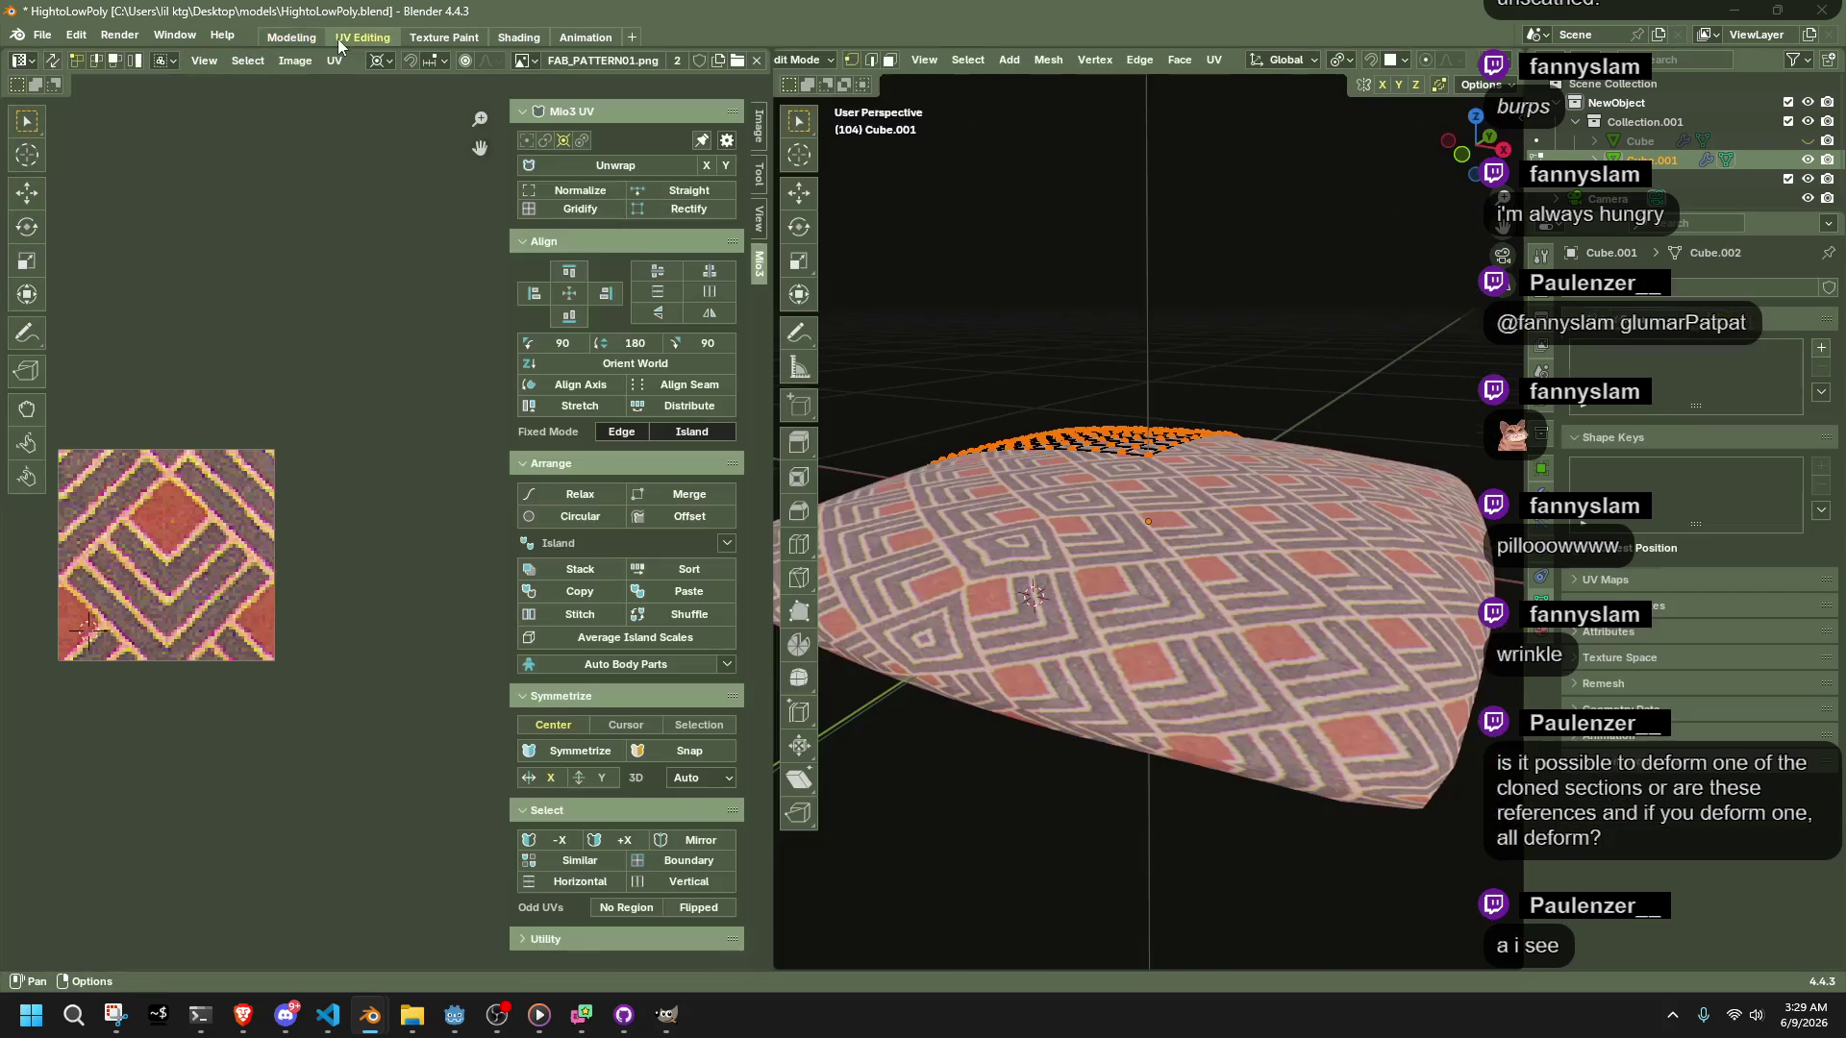
{"action": "left_click", "coordinate": [434, 38]}
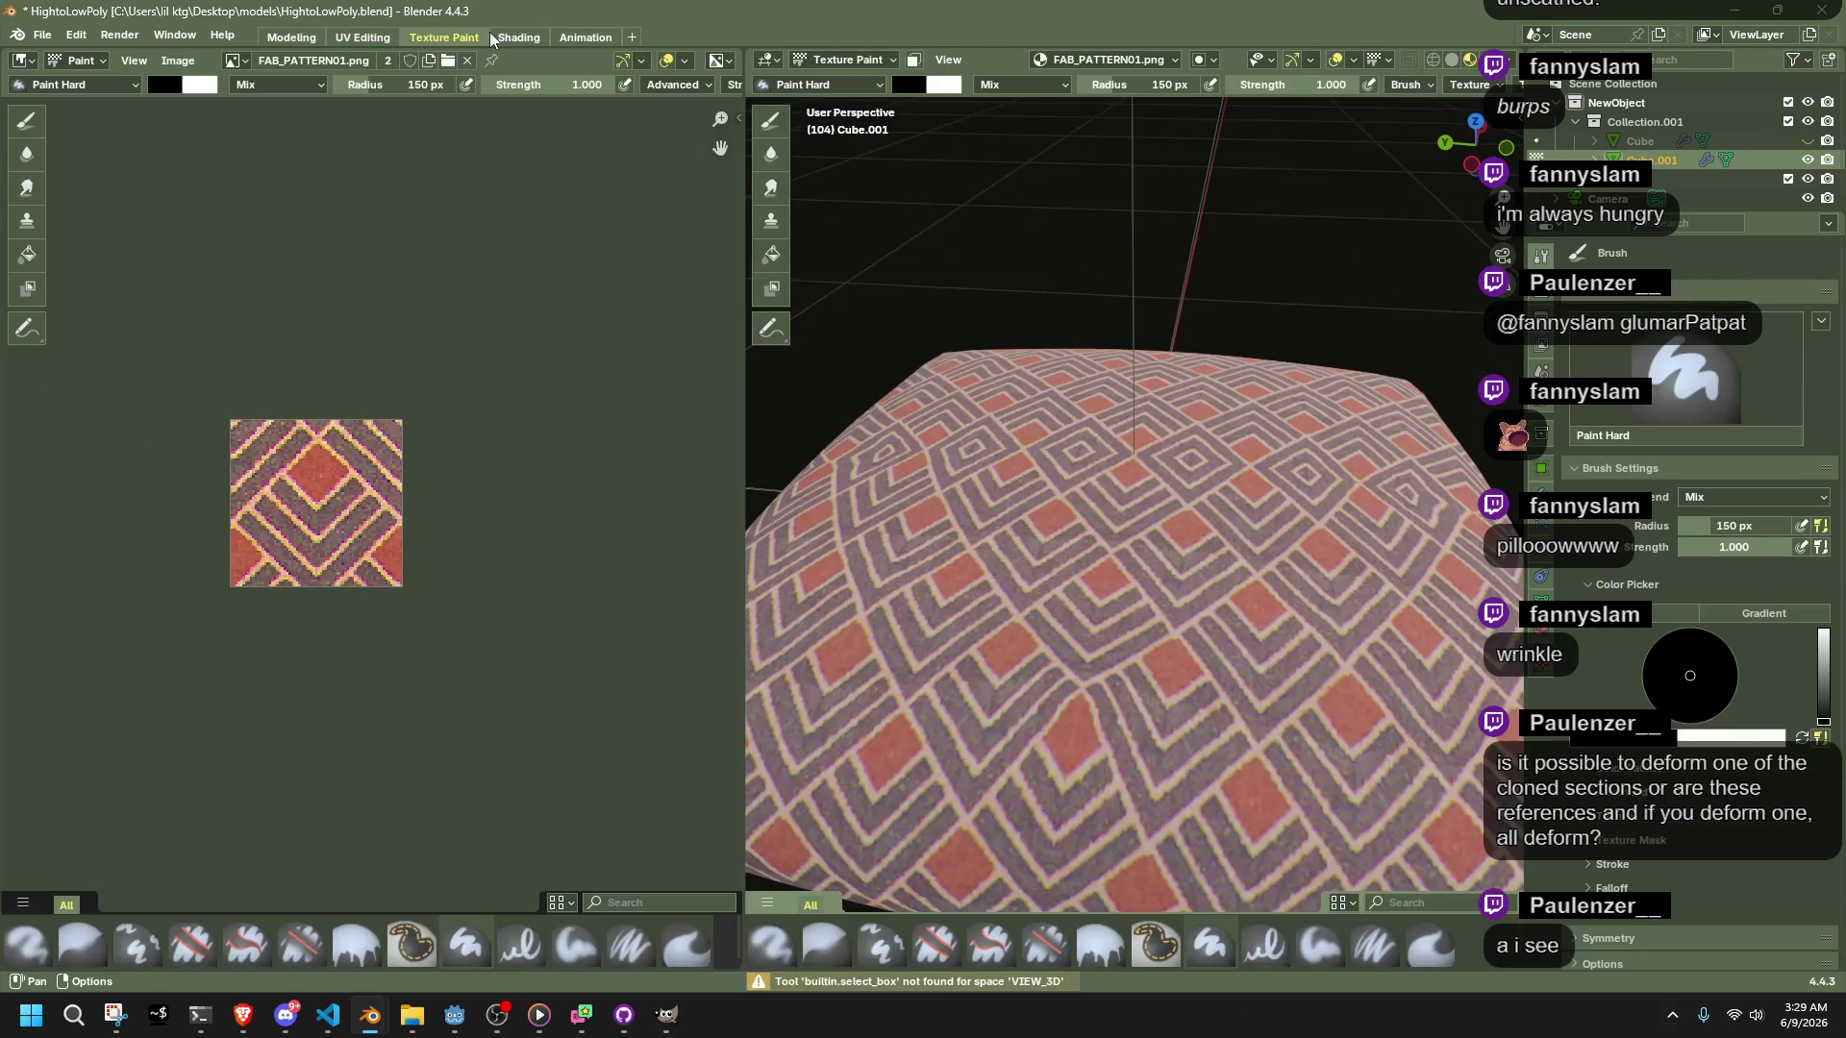
{"action": "left_click", "coordinate": [514, 38]}
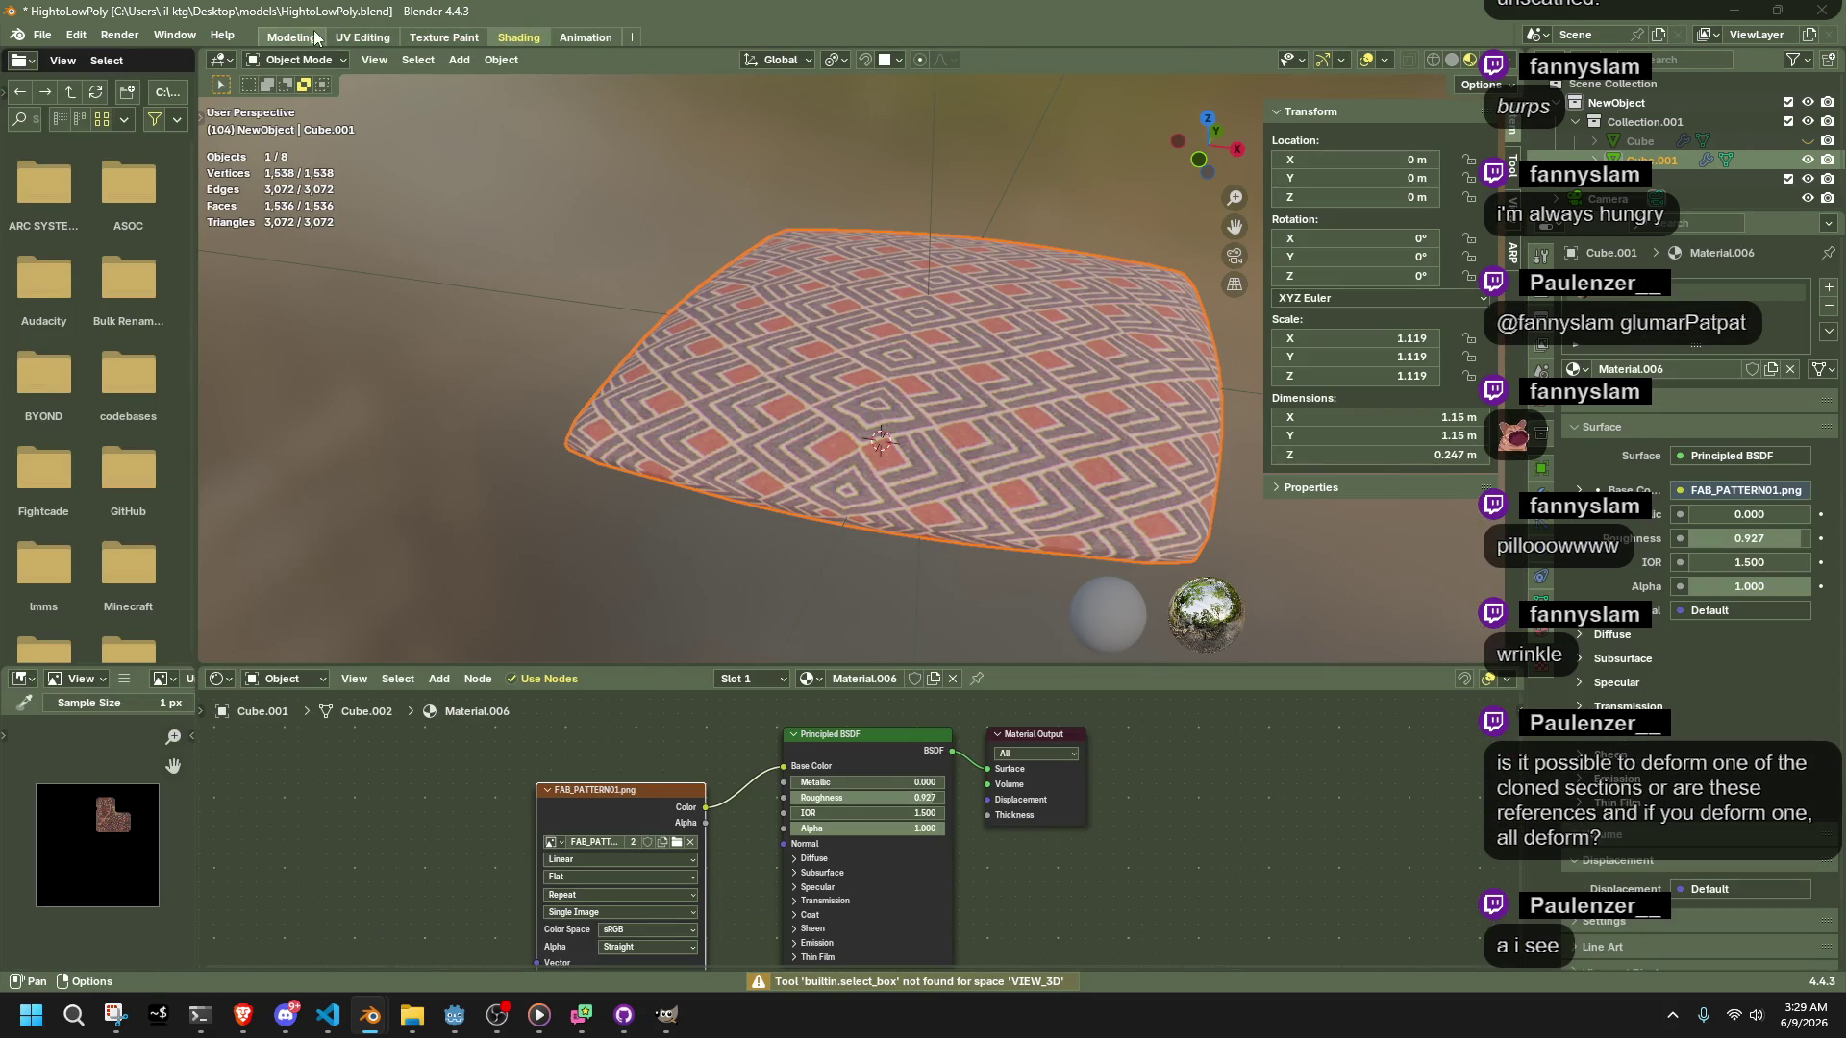
{"action": "left_click", "coordinate": [314, 38]}
{"action": "key", "text": "Tab"}
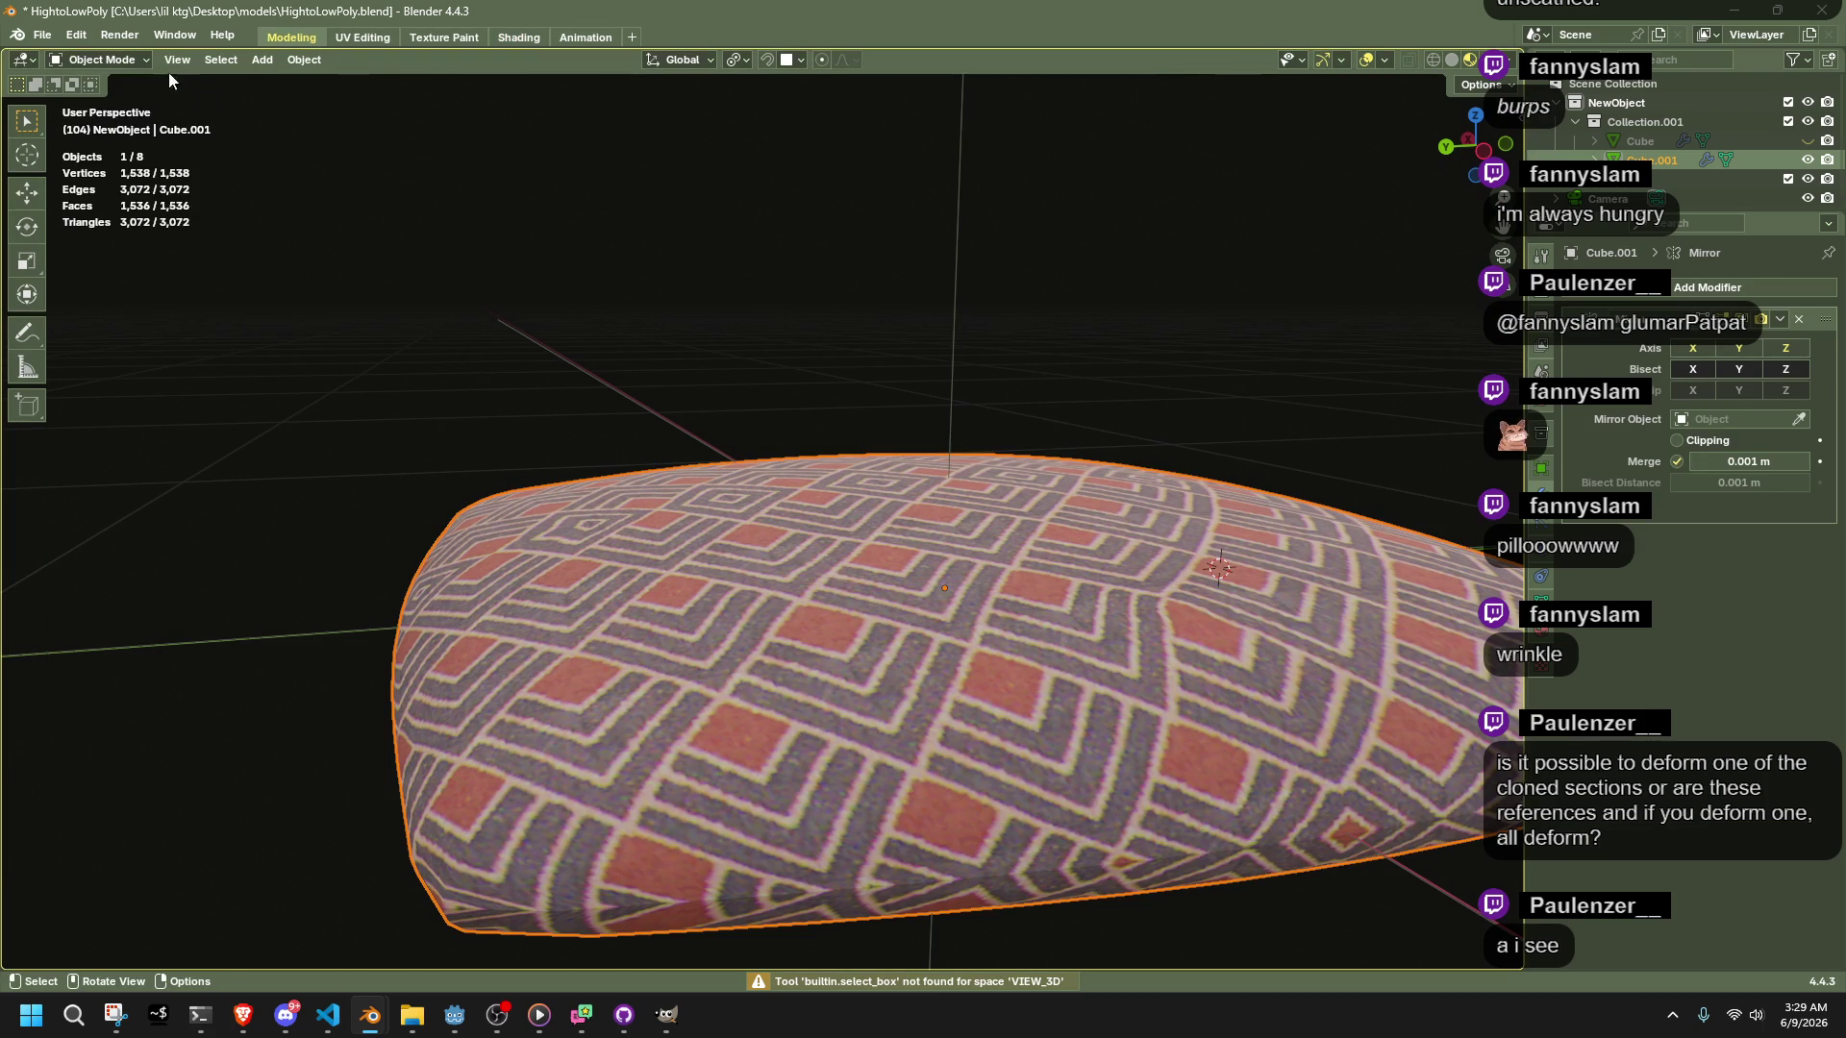
{"action": "left_click", "coordinate": [101, 59]}
Put Cube.001 in Sculpt Mode and select the Pinch/Magnify brush after trying Inflate/Deflate
{"action": "left_click", "coordinate": [101, 60]}
{"action": "left_click", "coordinate": [109, 125]}
{"action": "middle_click_drag", "start_coordinate": [678, 519], "coordinate": [877, 623]}
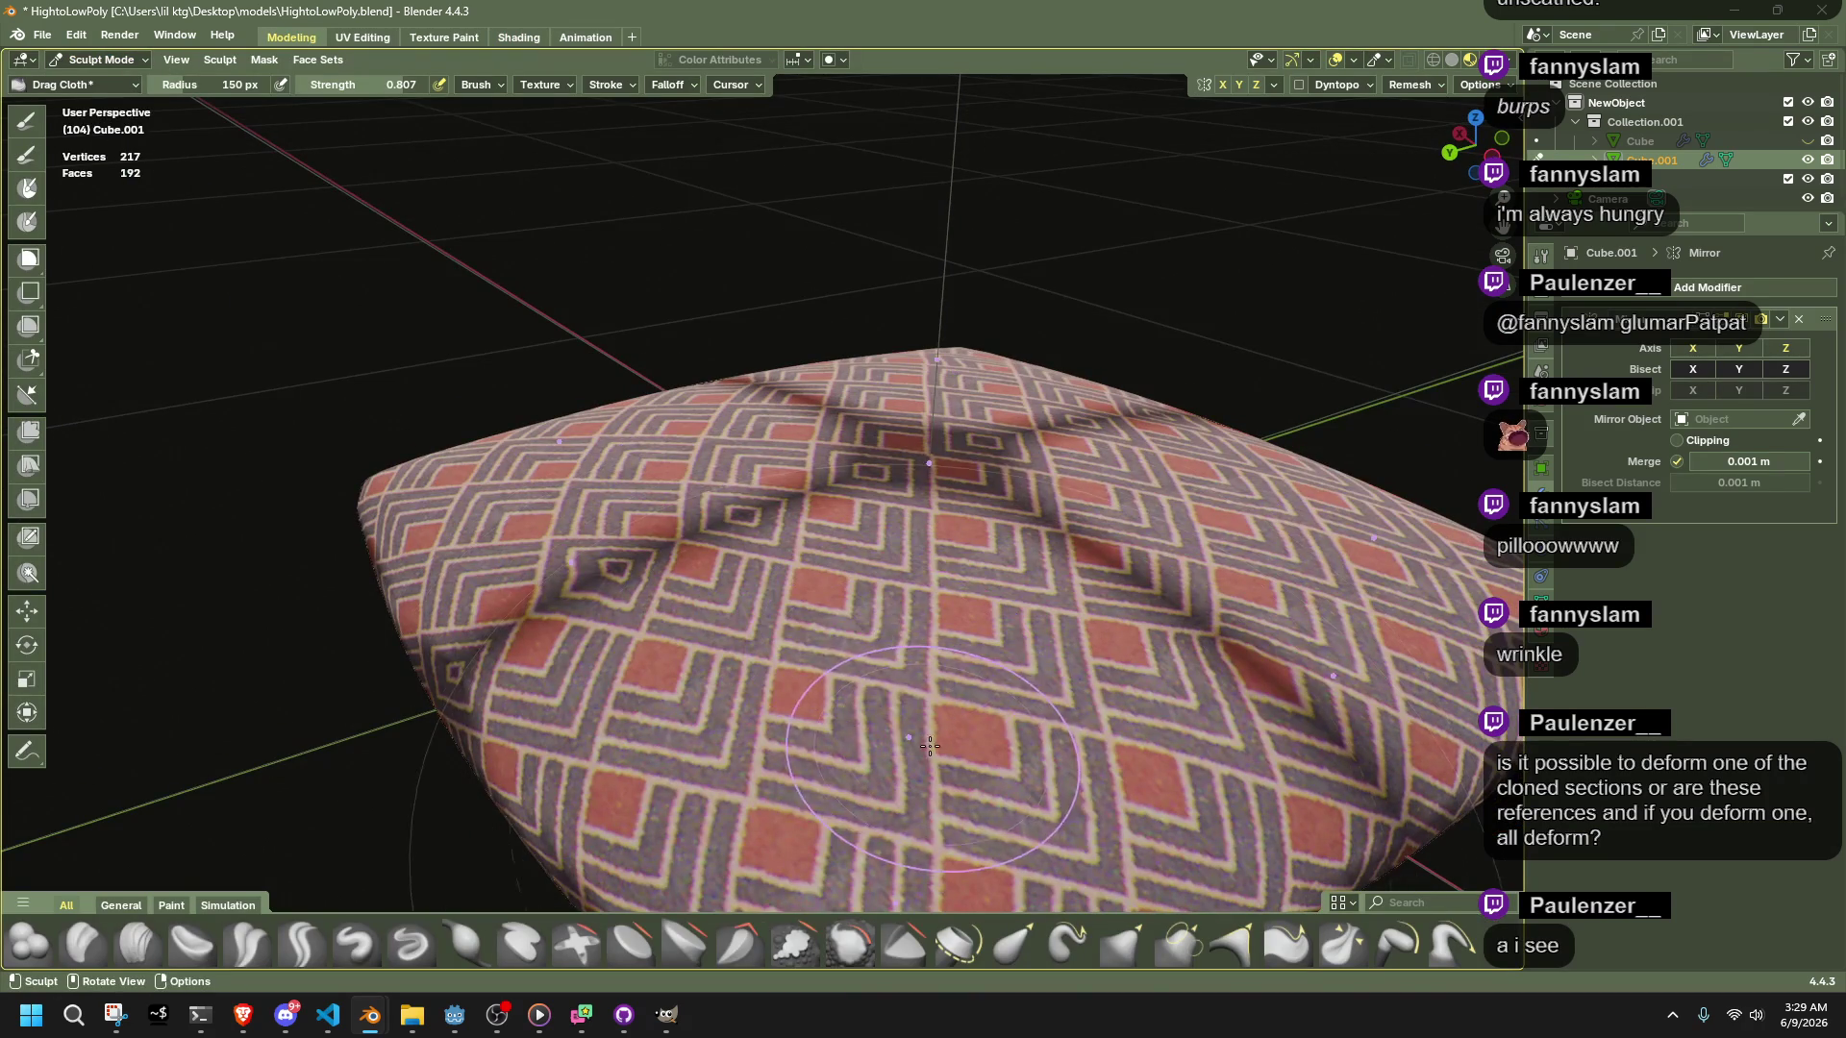
{"action": "key", "text": "i"}
{"action": "mouse_move", "coordinate": [906, 796]}
{"action": "middle_mouse_down"}
{"action": "mouse_move", "coordinate": [807, 517]}
{"action": "mouse_move", "coordinate": [837, 571]}
{"action": "middle_mouse_up"}
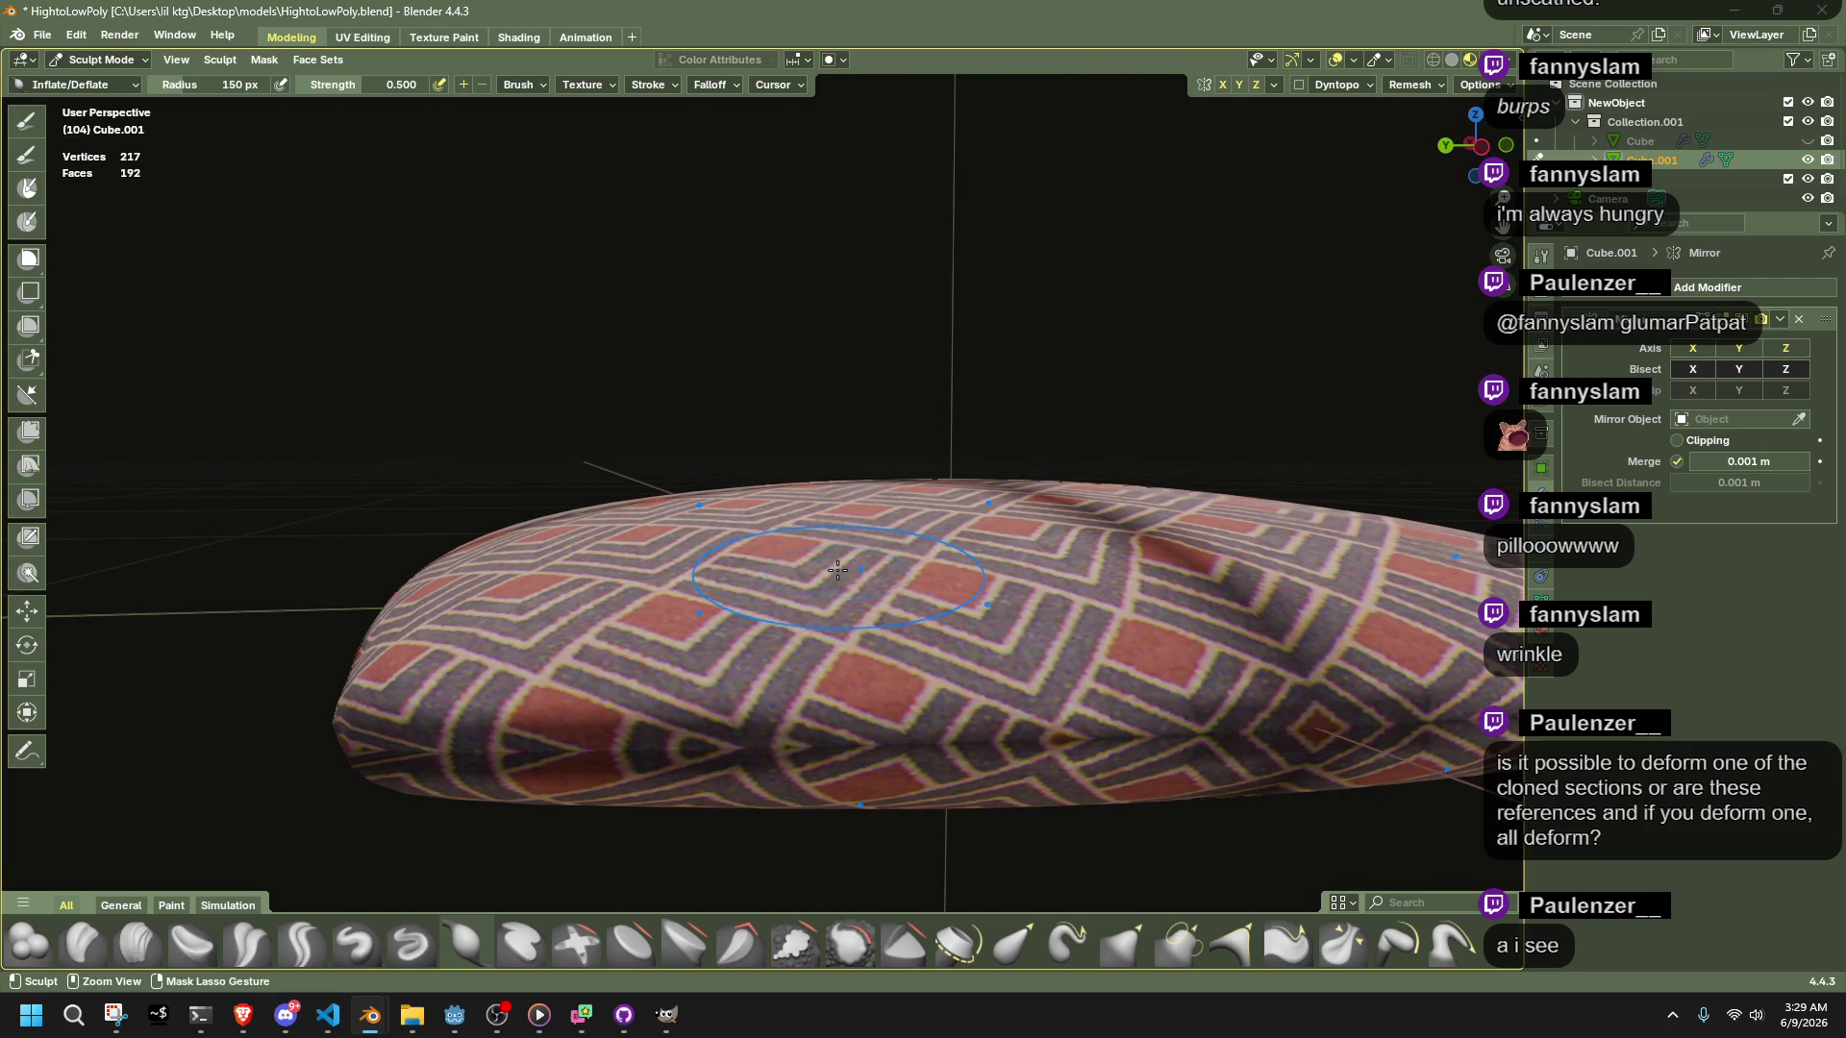
{"action": "scroll", "coordinate": [1291, 937], "scroll_direction": "down", "scroll_amount": 2}
{"action": "left_click", "coordinate": [1340, 944]}
{"action": "middle_click_drag", "start_coordinate": [538, 677], "coordinate": [1403, 677]}
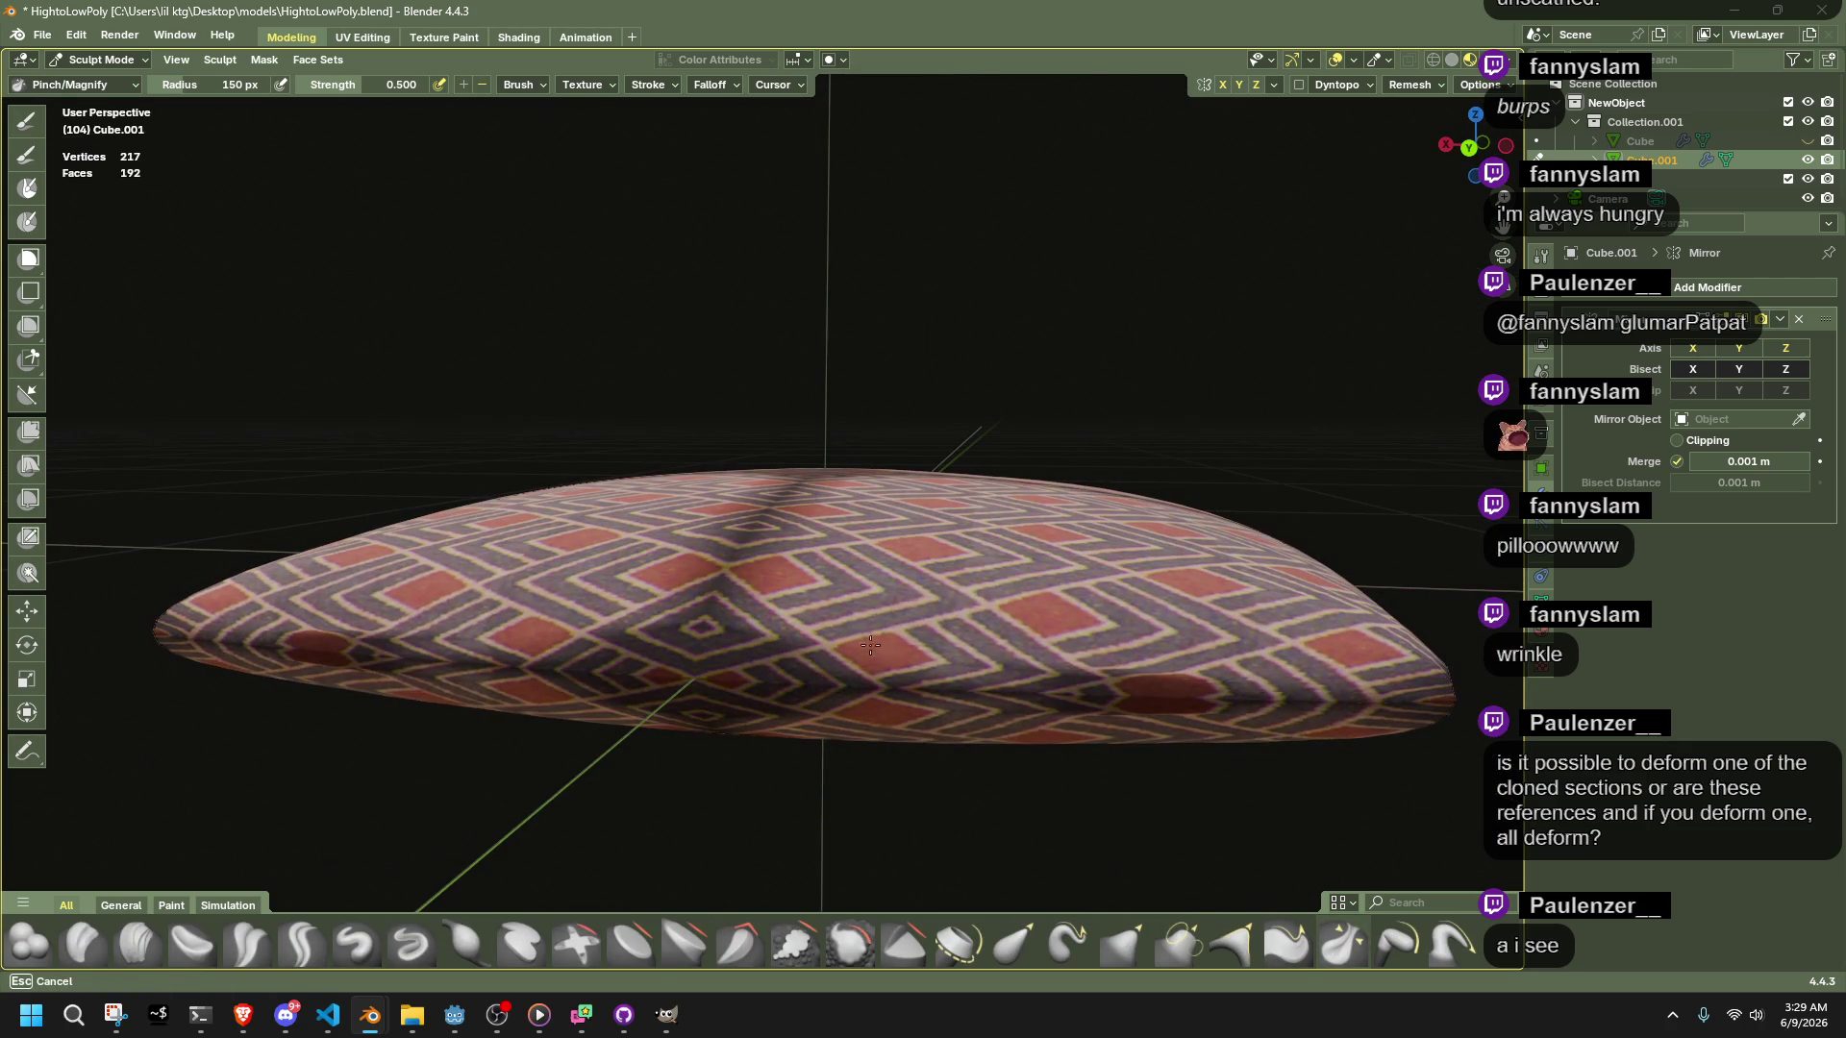
{"action": "middle_click_drag", "start_coordinate": [742, 701], "coordinate": [754, 775]}
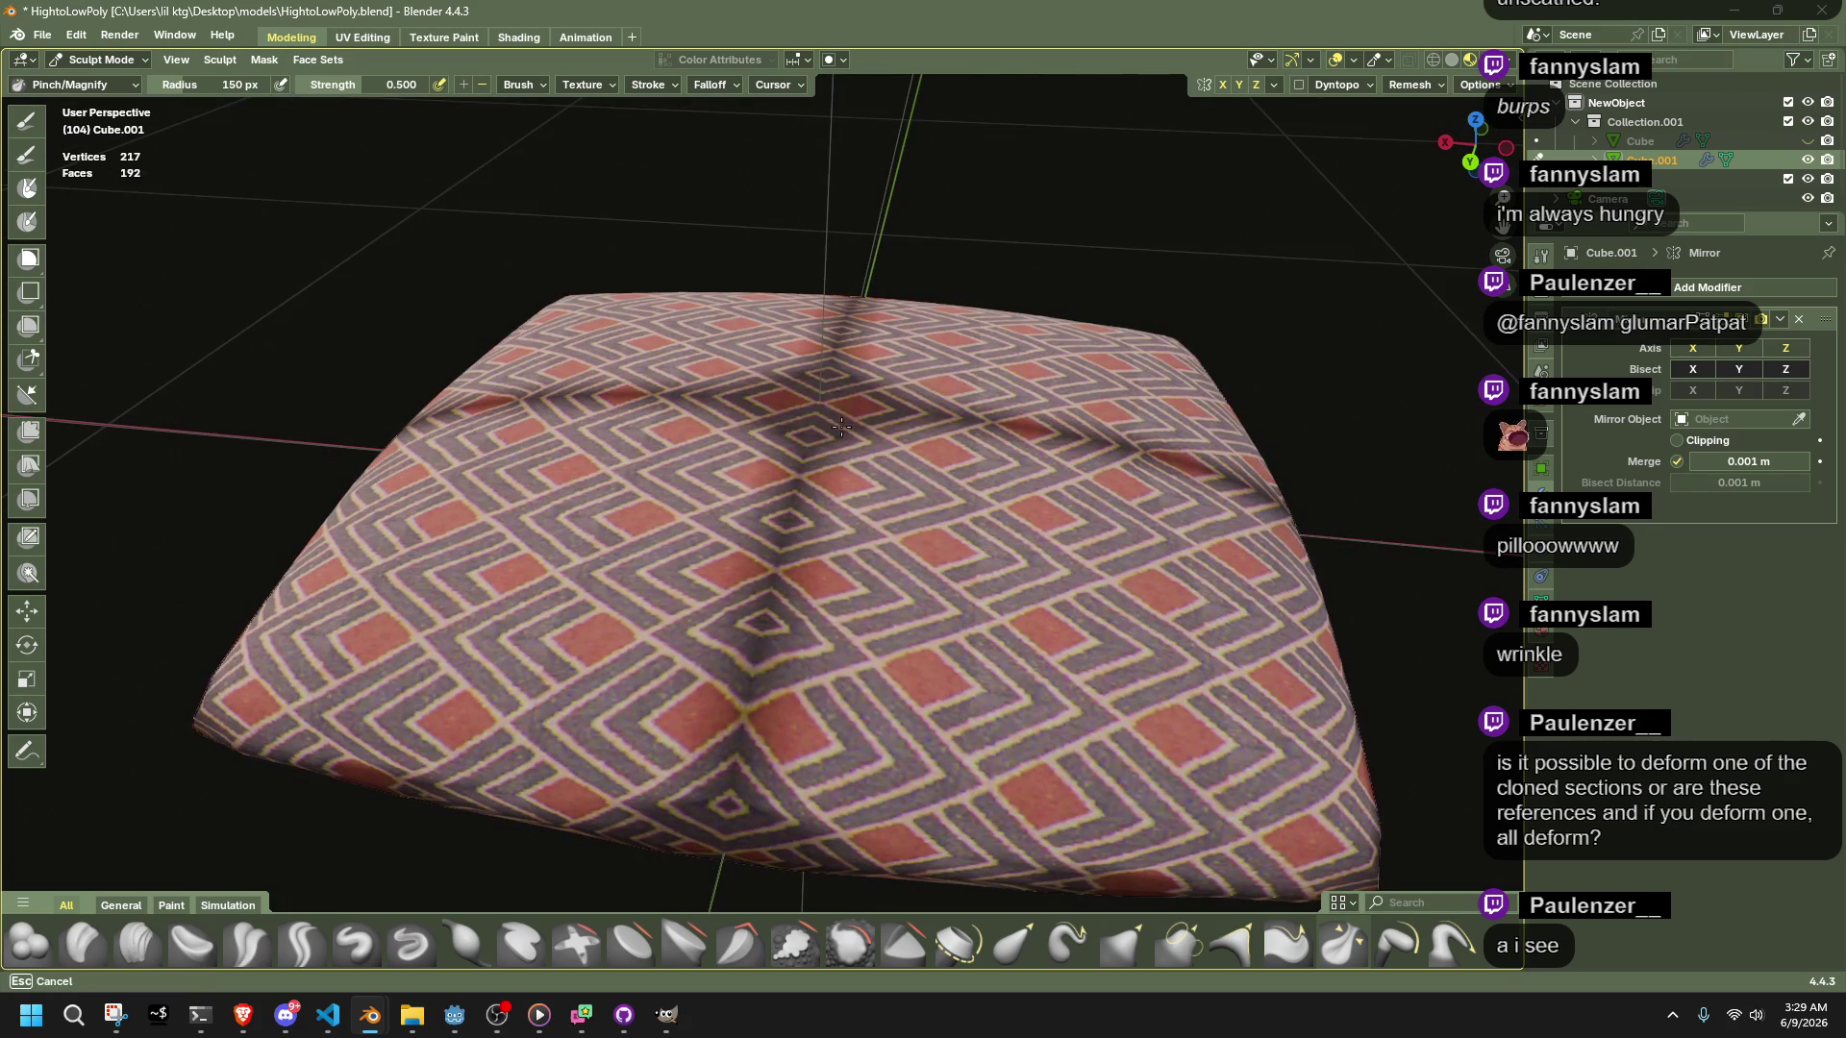
{"action": "scroll", "coordinate": [1118, 954], "scroll_direction": "down", "scroll_amount": 3}
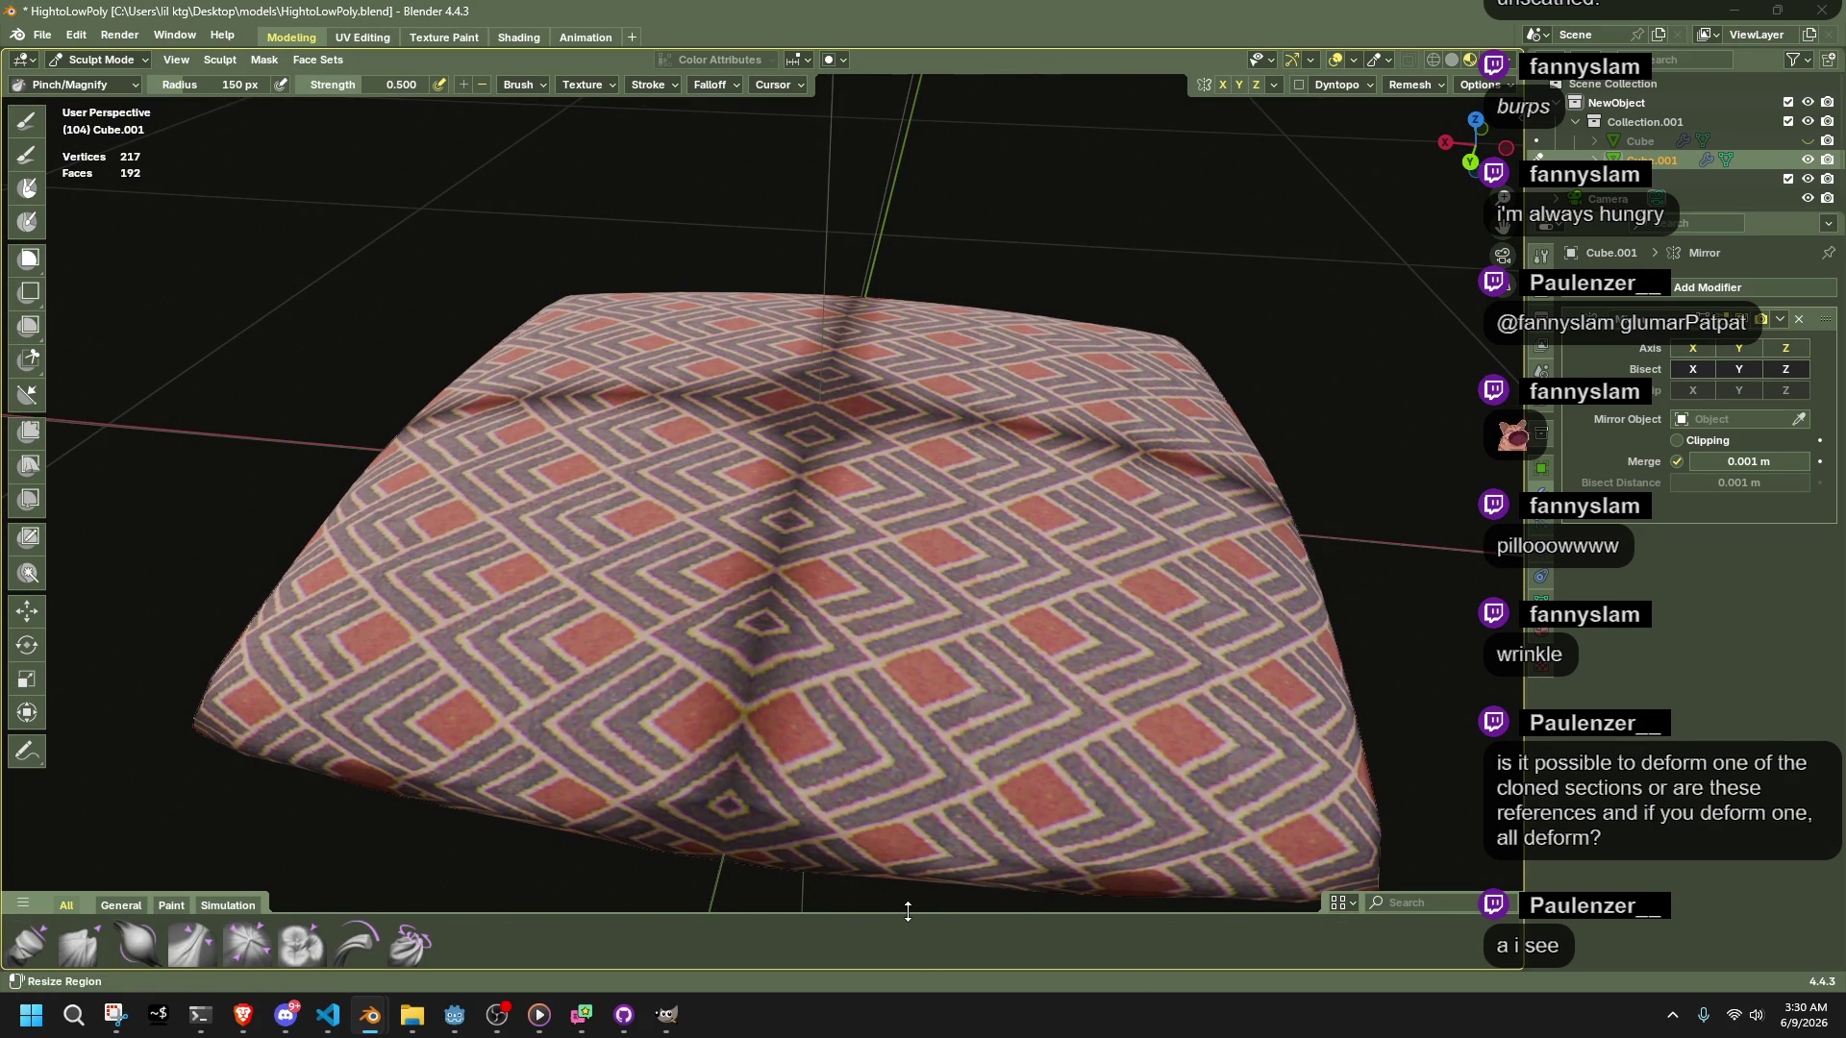
Widen the brush shelf, try a Twist Boundary stroke on the pillow, and undo it
{"action": "left_click_drag", "start_coordinate": [908, 913], "coordinate": [903, 783]}
{"action": "left_click", "coordinate": [421, 940]}
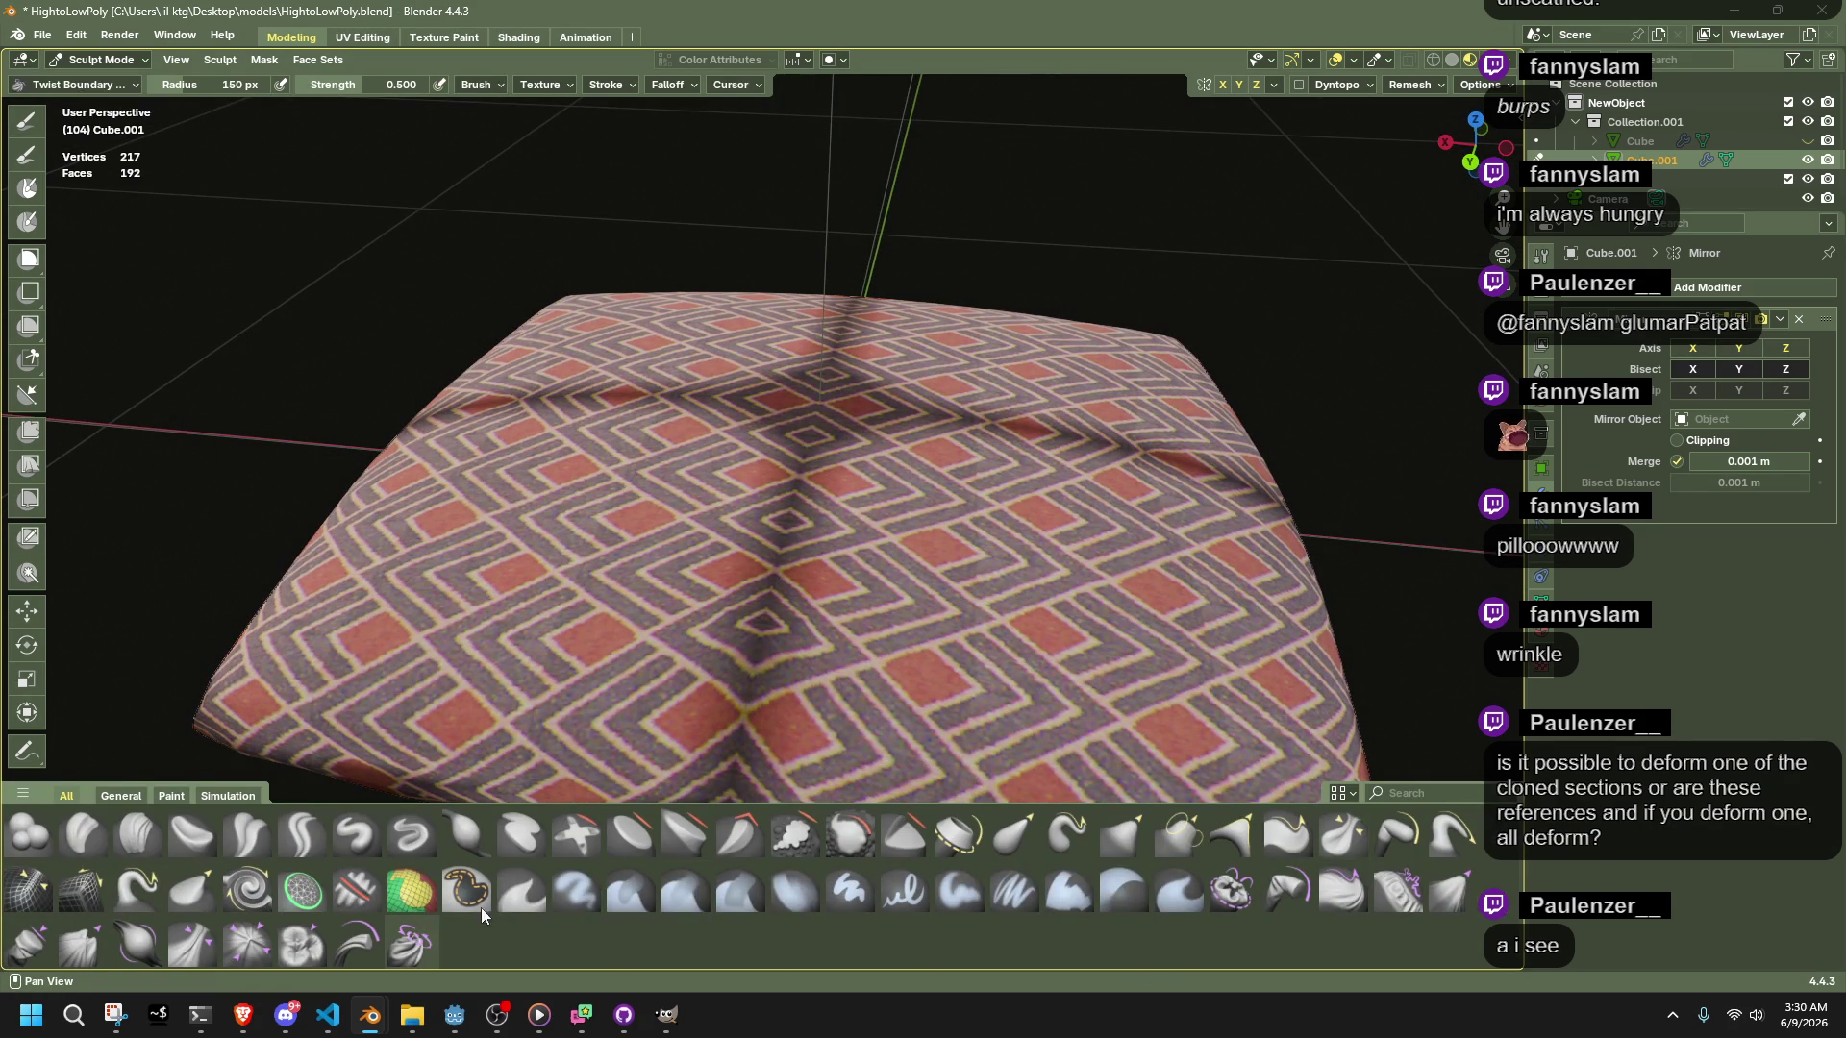
{"action": "left_click_drag", "start_coordinate": [970, 590], "coordinate": [808, 495]}
{"action": "middle_click_drag", "start_coordinate": [999, 625], "coordinate": [998, 534]}
{"action": "key", "text": "ctrl+z"}
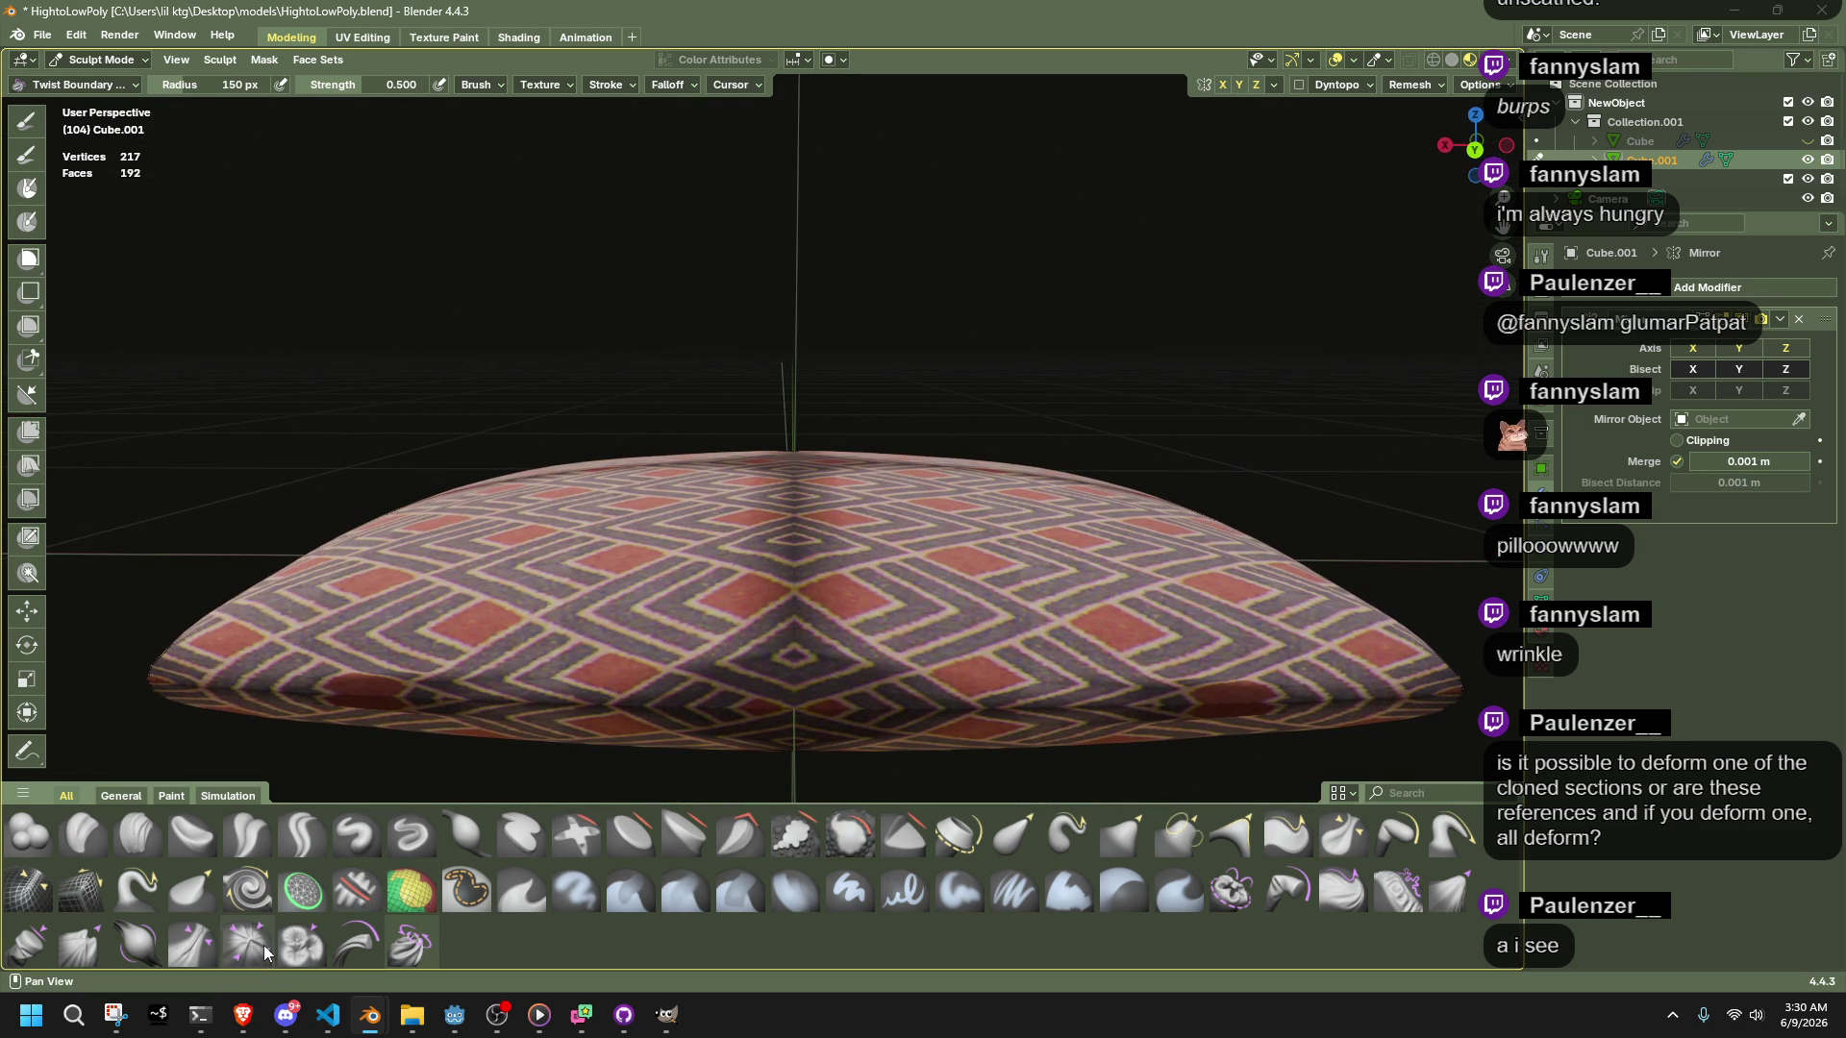
Pinch a small cloth dent into the pillow top with the Pinch Point Cloth brush
{"action": "left_click", "coordinate": [264, 951]}
{"action": "middle_click_drag", "start_coordinate": [1057, 701], "coordinate": [995, 649]}
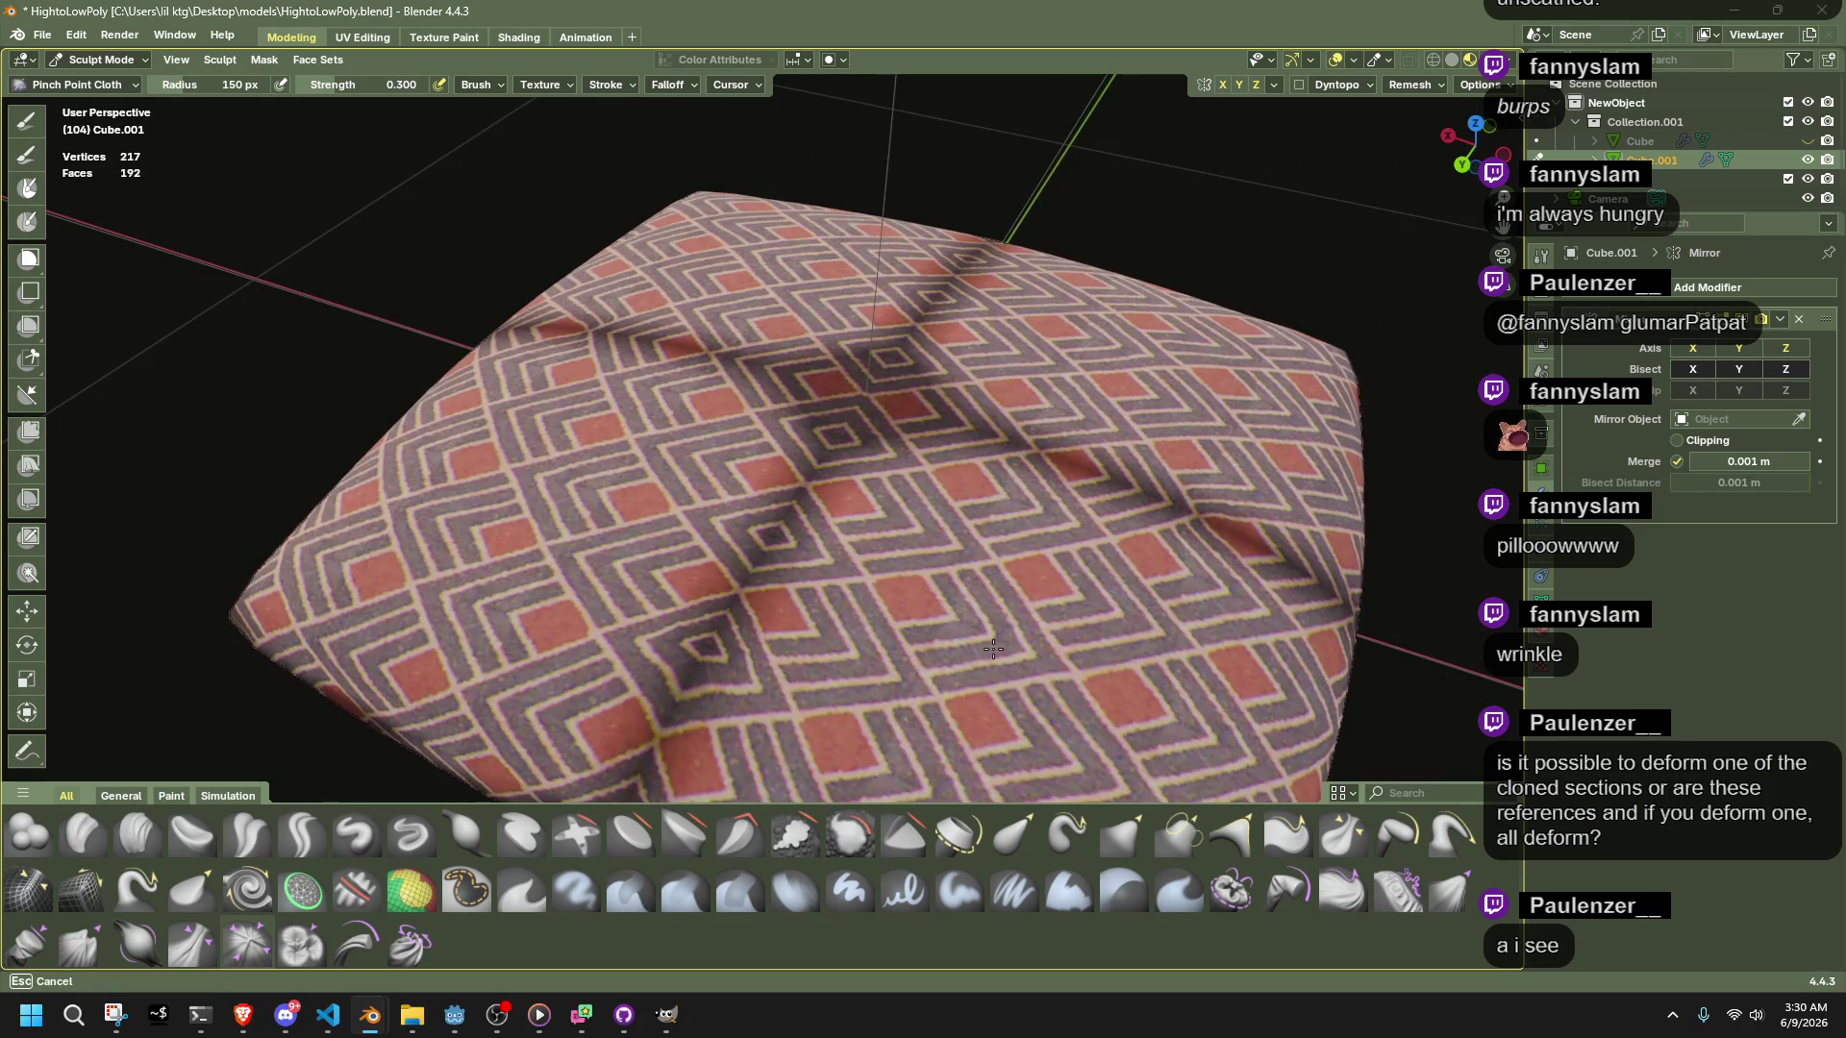
{"action": "left_click", "coordinate": [1017, 729]}
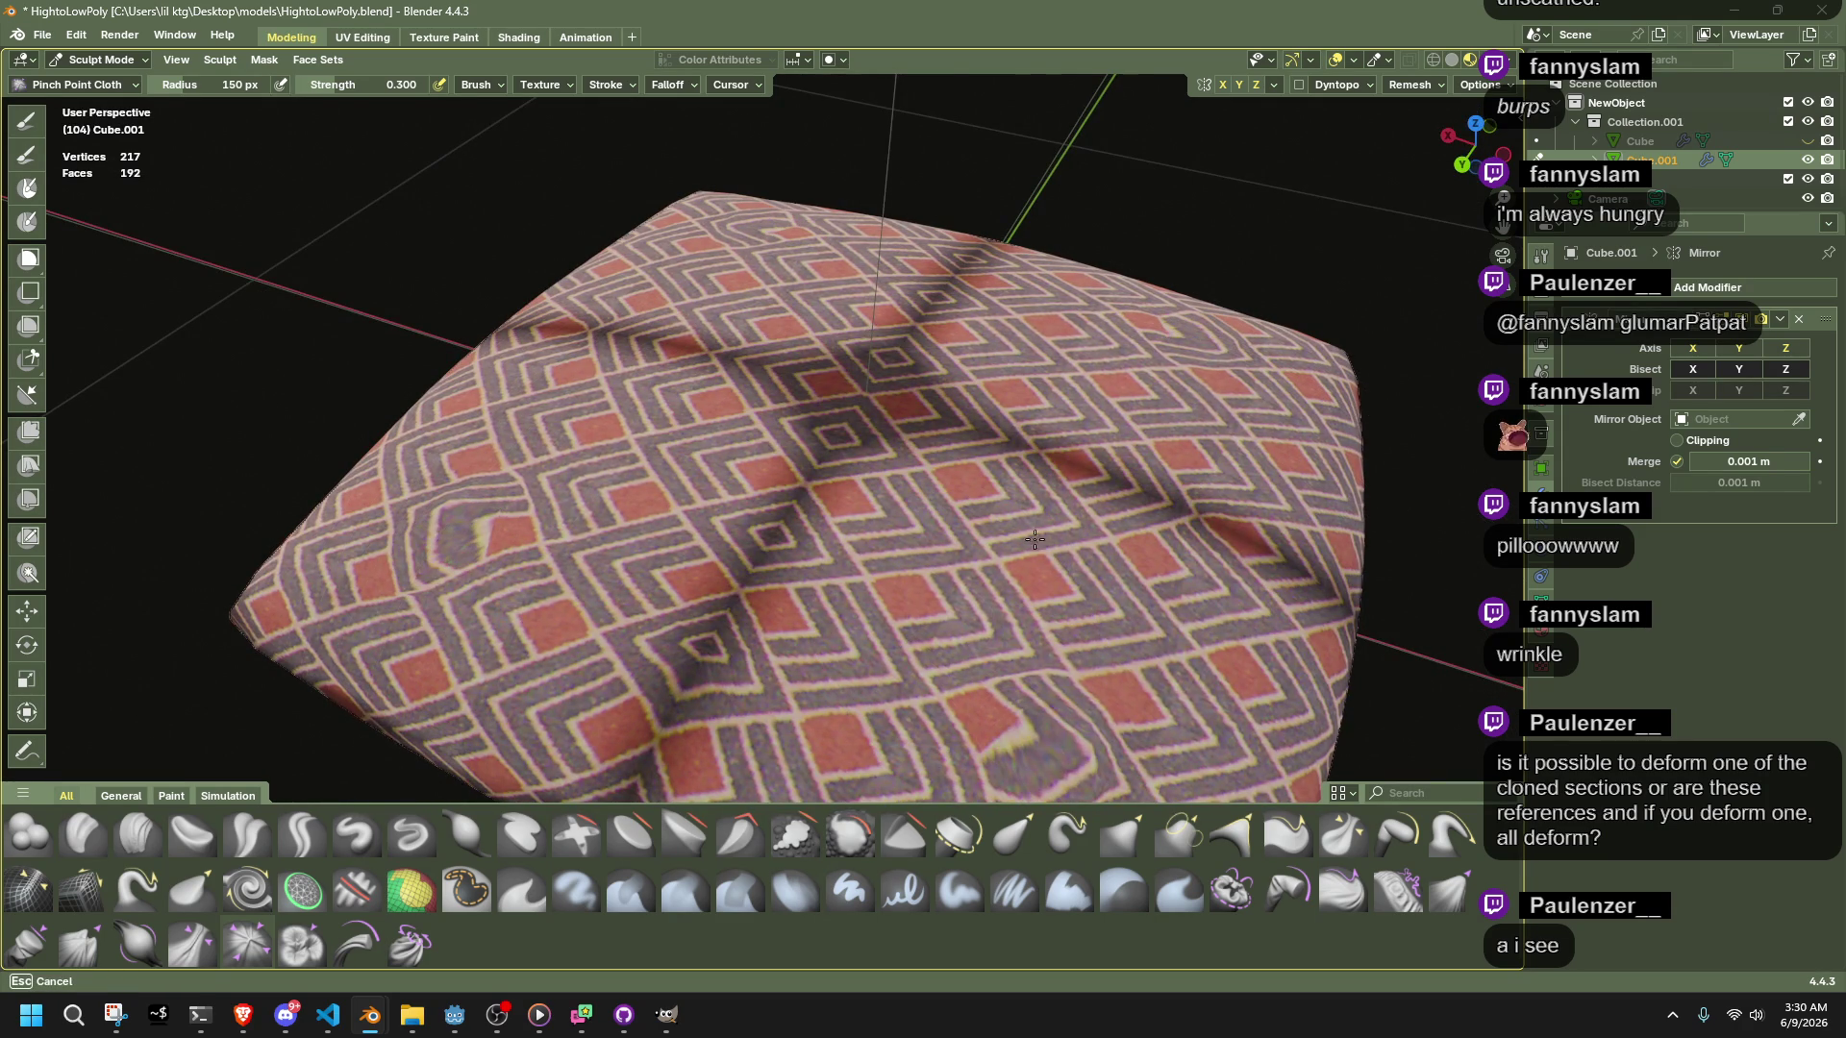
{"action": "mouse_move", "coordinate": [1008, 532]}
{"action": "middle_mouse_down"}
{"action": "mouse_move", "coordinate": [1058, 481]}
{"action": "mouse_move", "coordinate": [1163, 548]}
{"action": "mouse_move", "coordinate": [1112, 665]}
{"action": "middle_mouse_up"}
Sculpt soft folds across the pillow's top and front with the Pinch Folds Cloth brush
{"action": "left_click", "coordinate": [190, 942]}
{"action": "mouse_move", "coordinate": [970, 539]}
{"action": "left_mouse_down"}
{"action": "mouse_move", "coordinate": [1244, 597]}
{"action": "mouse_move", "coordinate": [945, 543]}
{"action": "left_mouse_up"}
{"action": "mouse_move", "coordinate": [911, 573]}
{"action": "middle_mouse_down"}
{"action": "mouse_move", "coordinate": [1033, 593]}
{"action": "mouse_move", "coordinate": [892, 538]}
{"action": "mouse_move", "coordinate": [925, 500]}
{"action": "mouse_move", "coordinate": [843, 644]}
{"action": "middle_mouse_up"}
{"action": "mouse_move", "coordinate": [843, 644]}
{"action": "left_mouse_down"}
{"action": "mouse_move", "coordinate": [692, 663]}
{"action": "mouse_move", "coordinate": [683, 647]}
{"action": "left_mouse_up"}
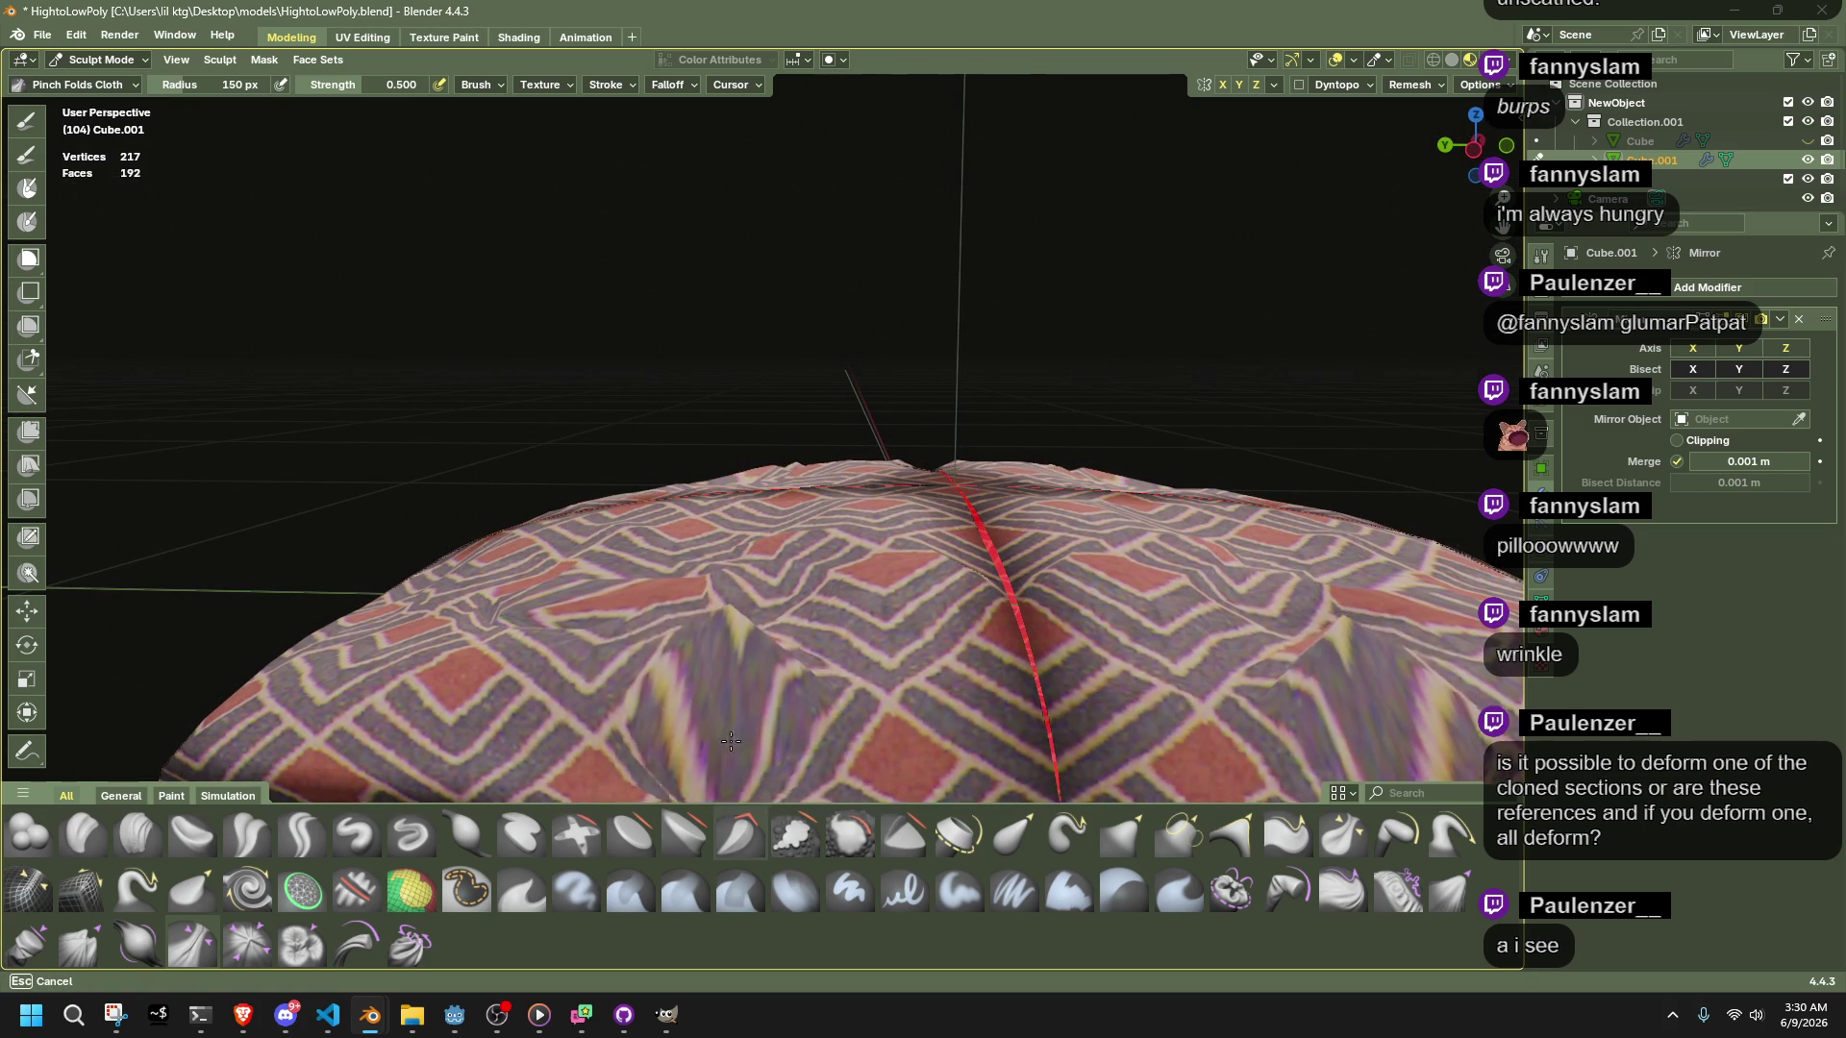
{"action": "middle_click_drag", "start_coordinate": [750, 759], "coordinate": [1008, 651]}
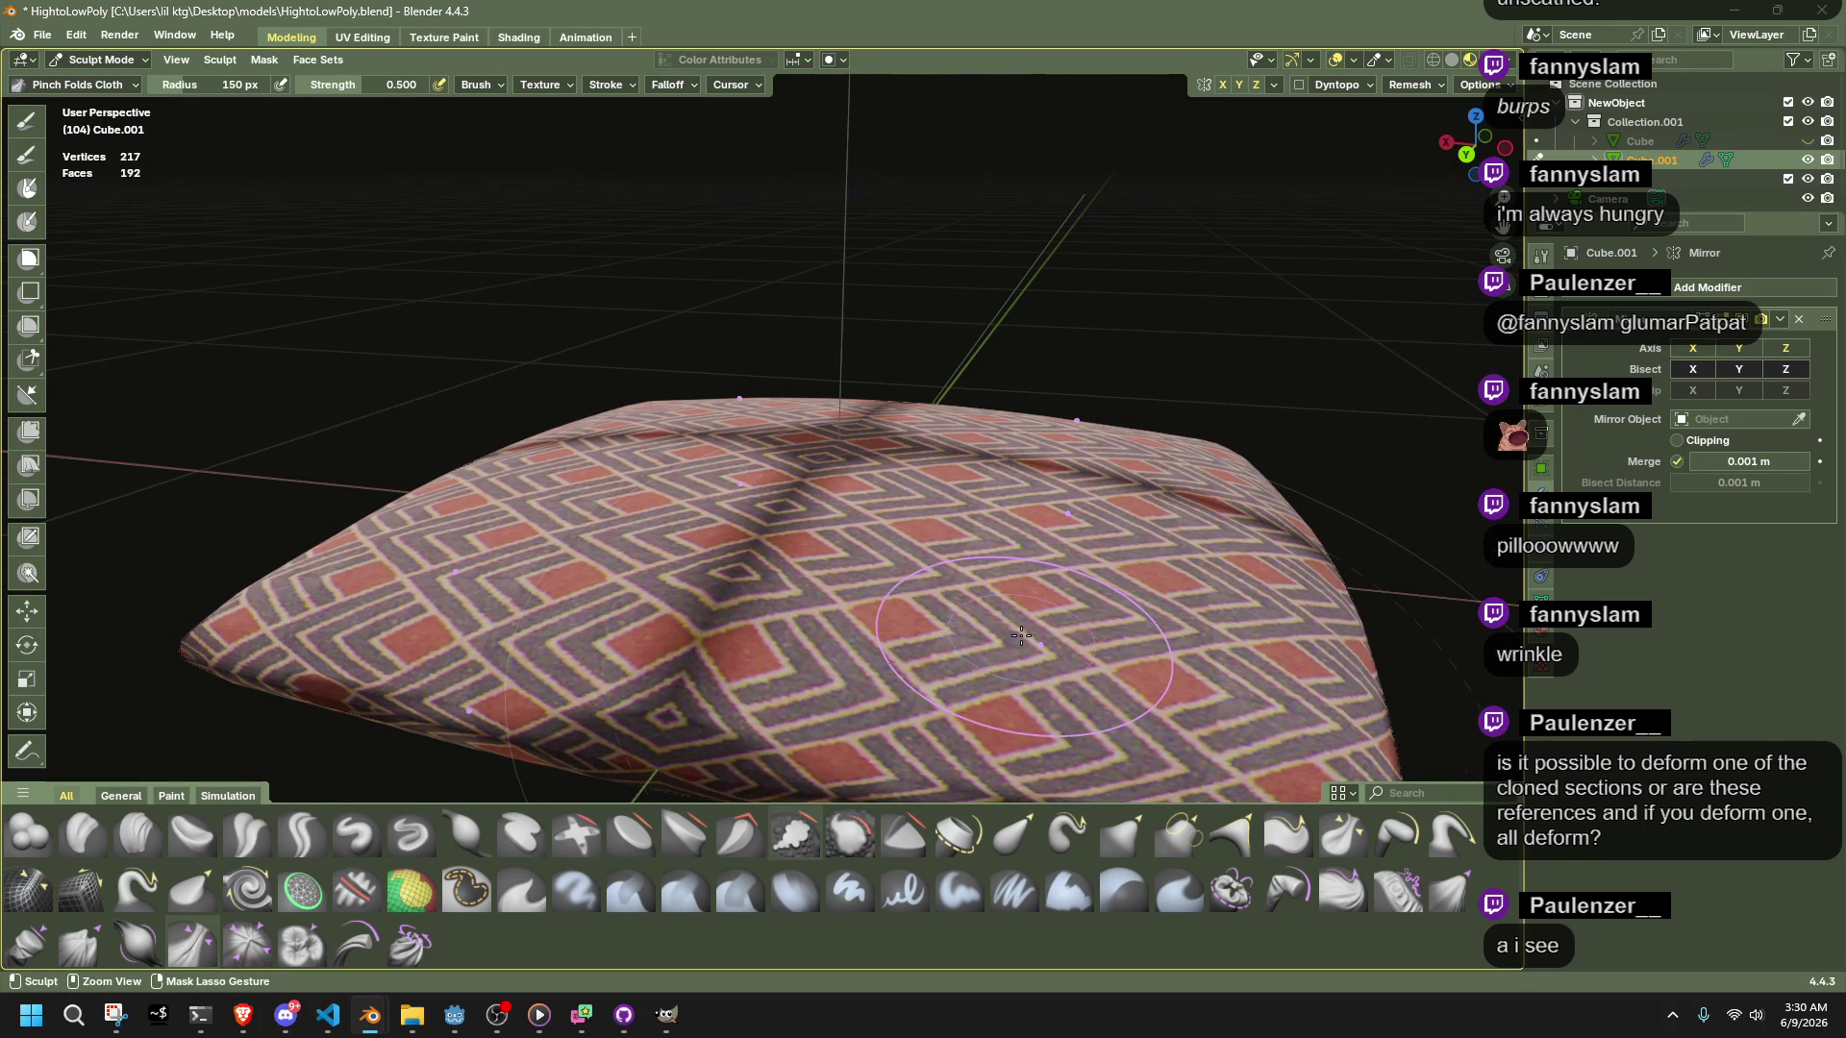
{"action": "key", "text": "ctrl+shift+z"}
{"action": "key", "text": "ctrl+shift+z"}
{"action": "key", "text": "ctrl+shift+z"}
{"action": "key", "text": "ctrl+shift+z"}
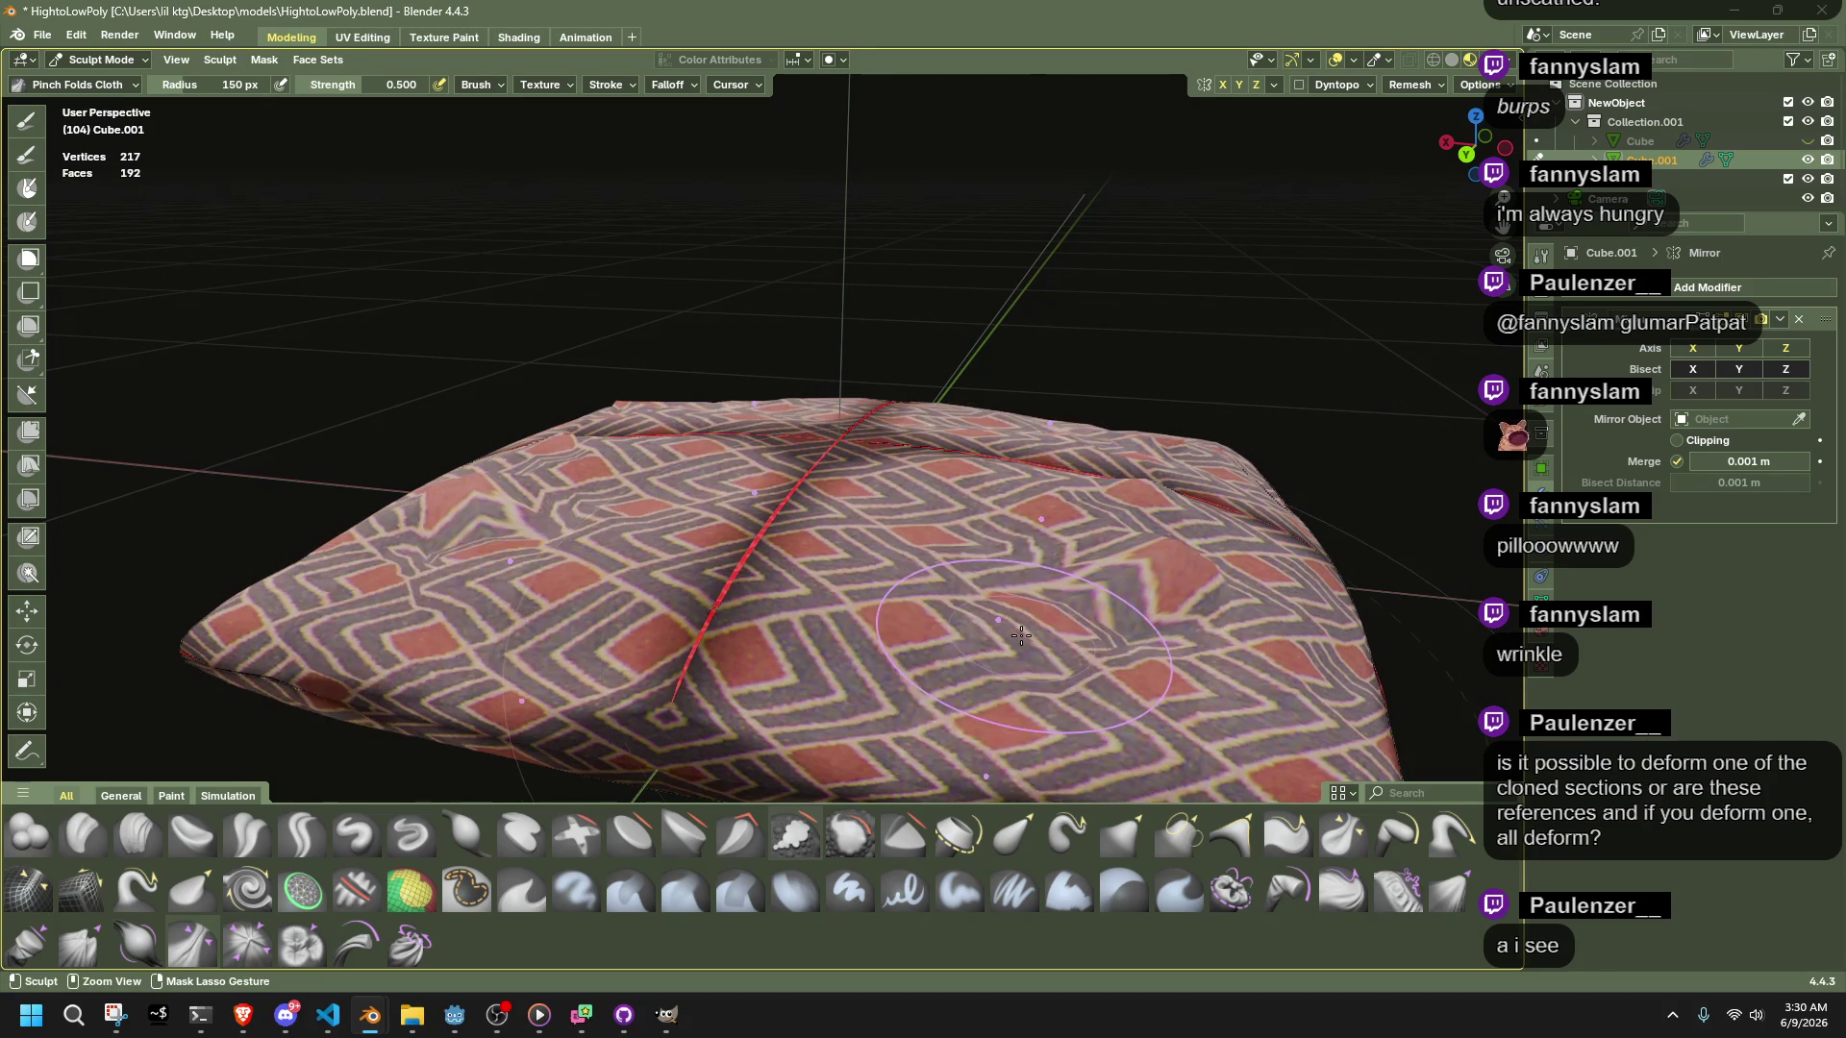
{"action": "middle_click_drag", "start_coordinate": [1021, 635], "coordinate": [962, 607]}
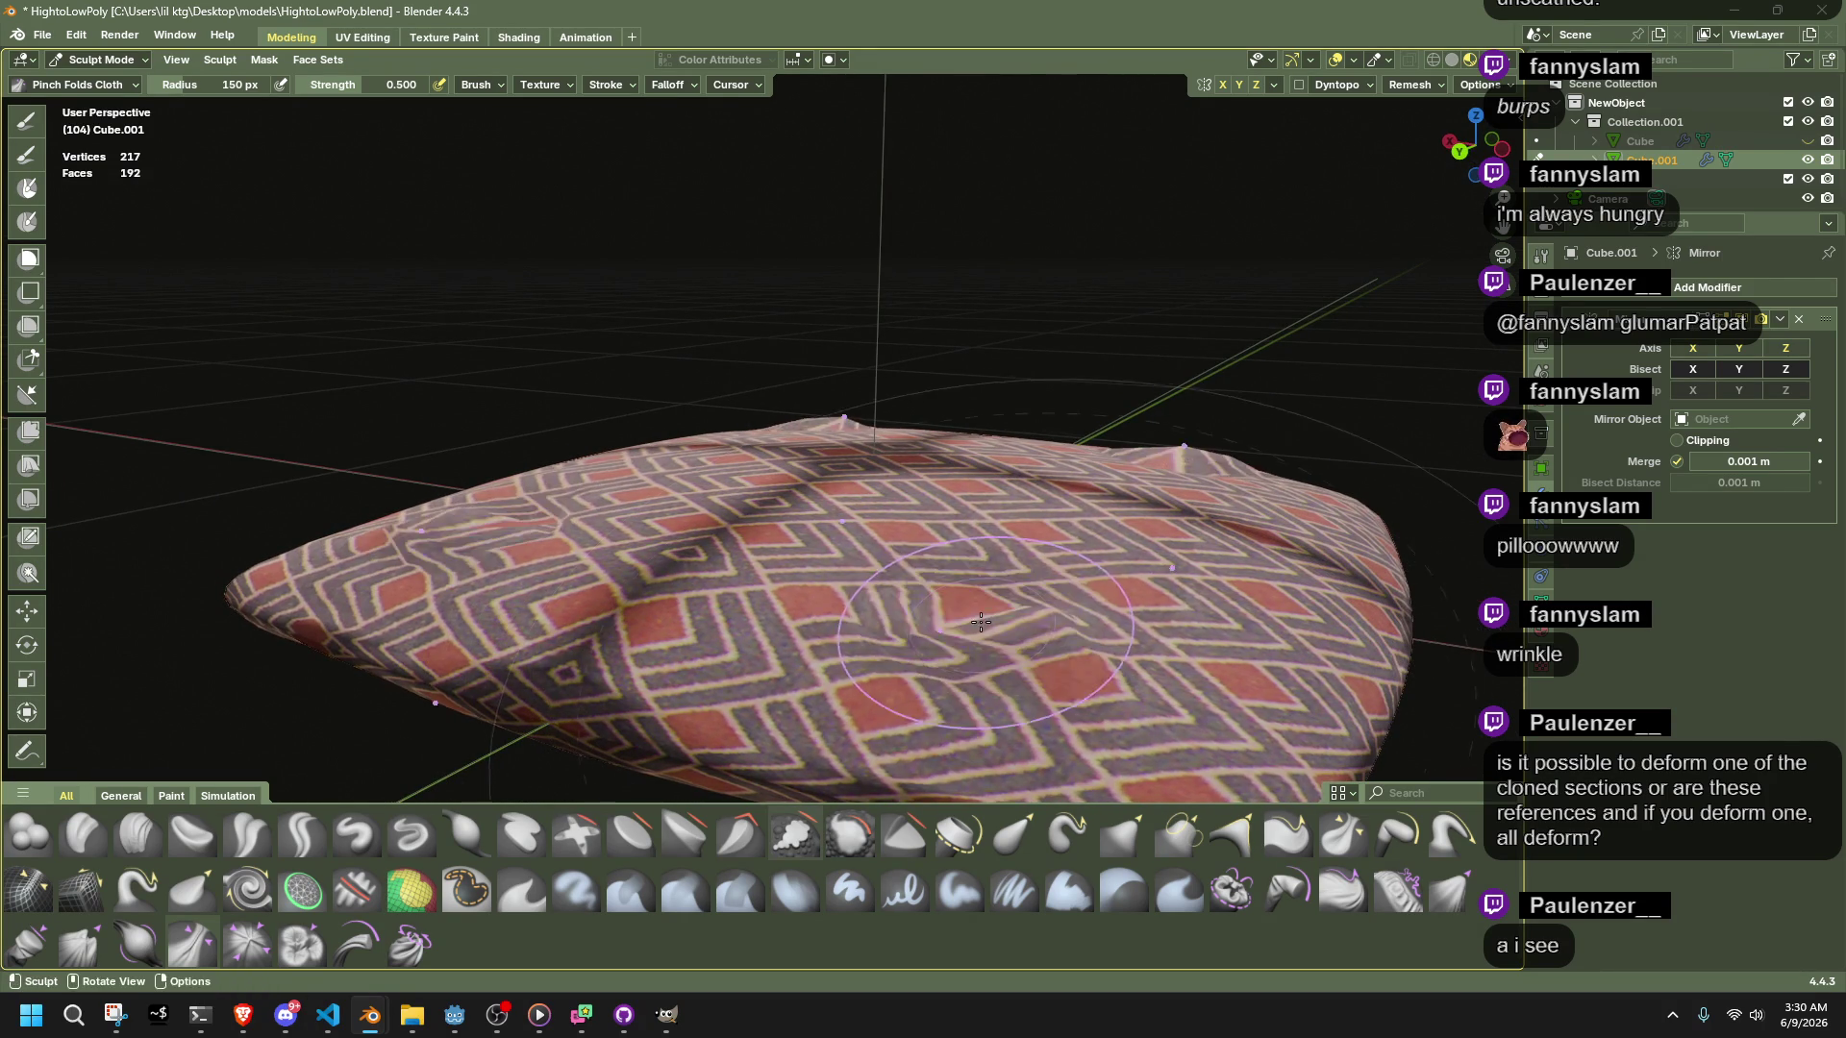
{"action": "left_click_drag", "start_coordinate": [927, 575], "coordinate": [875, 527]}
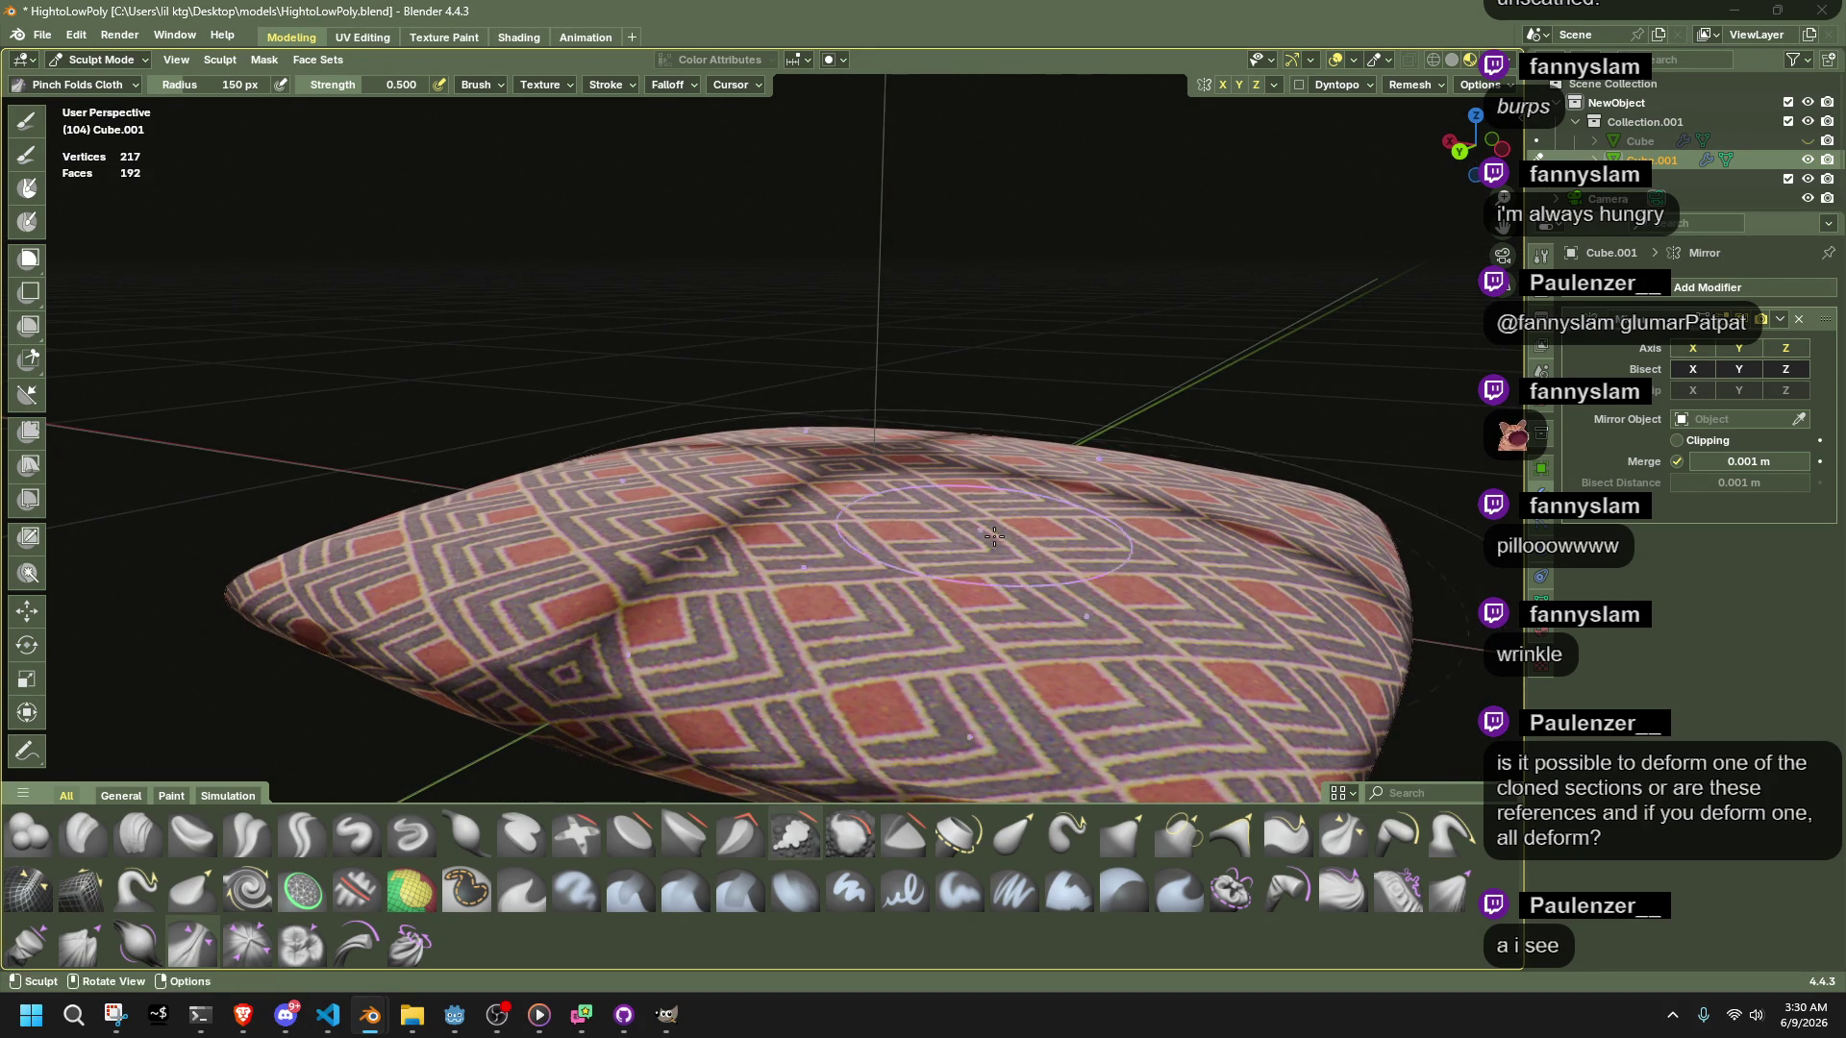
{"action": "mouse_move", "coordinate": [865, 625]}
{"action": "left_mouse_down"}
{"action": "mouse_move", "coordinate": [875, 514]}
{"action": "mouse_move", "coordinate": [1153, 519]}
{"action": "left_mouse_up"}
{"action": "key", "text": "alt+Tab"}
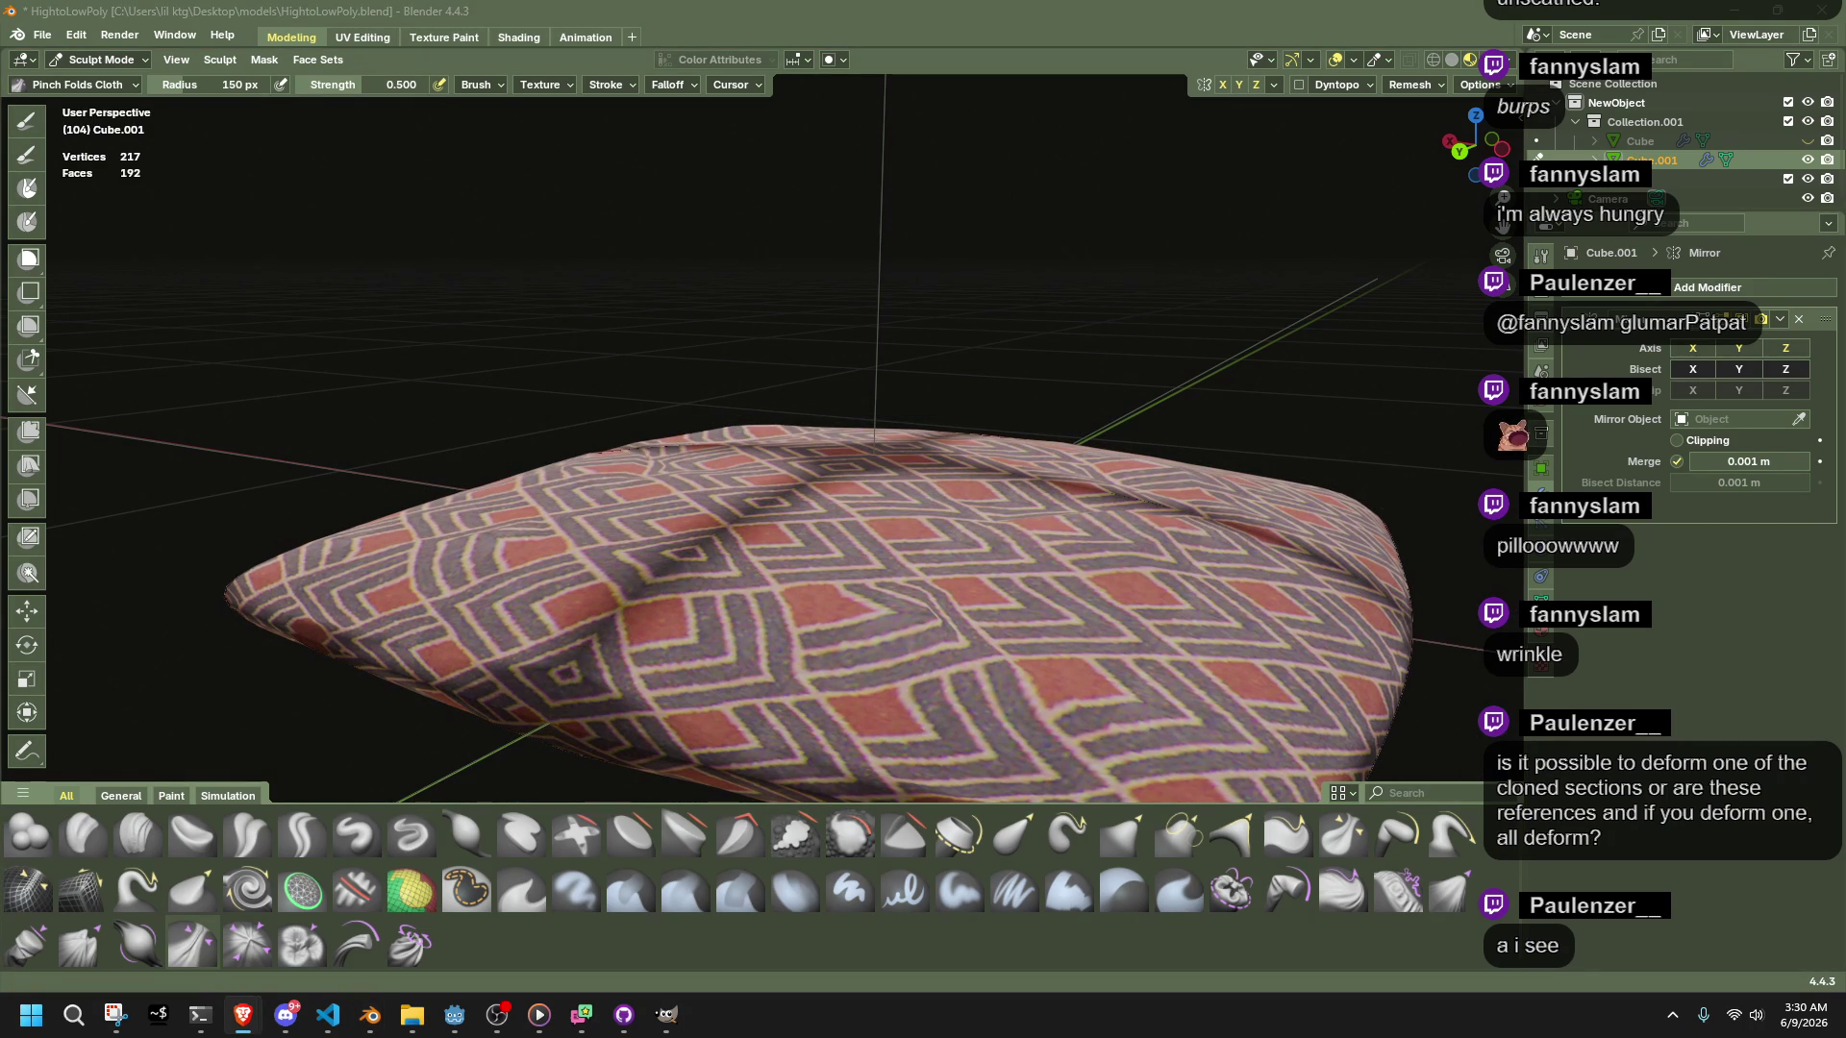
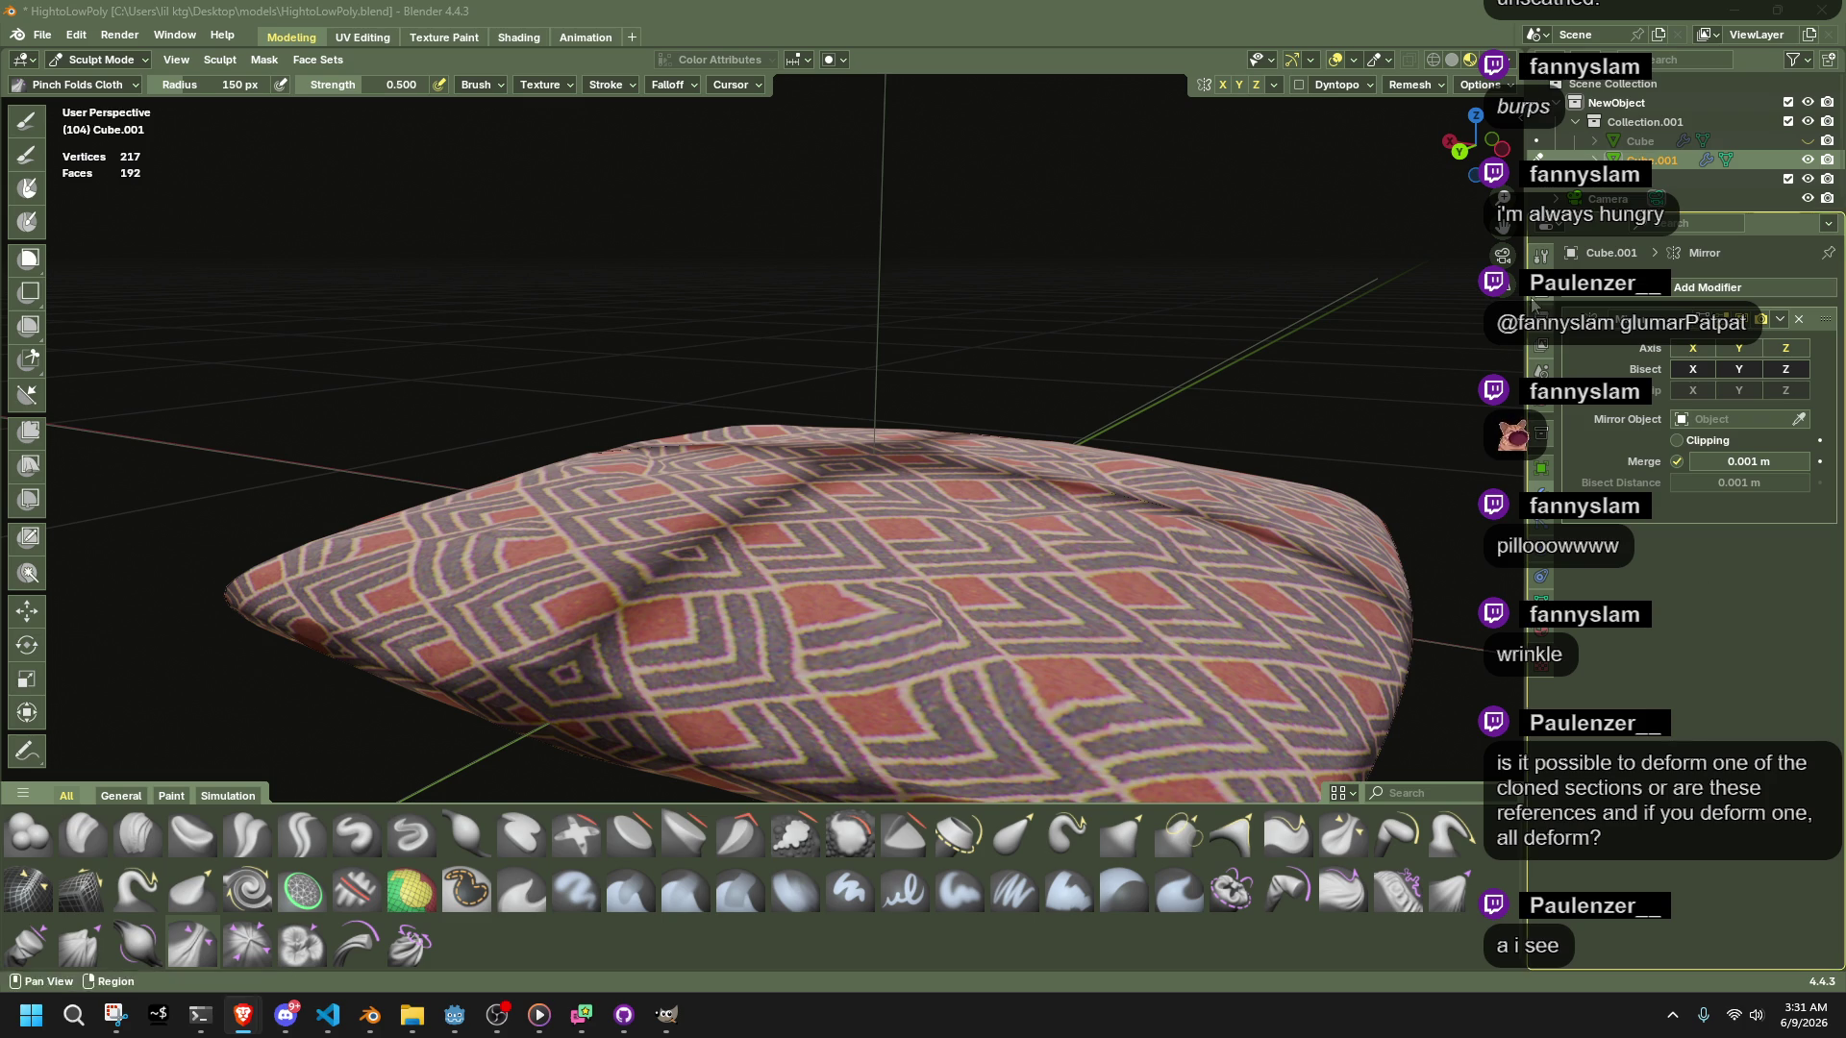
Show the Render properties, search them for 'scramb', then clear the search
{"action": "left_click", "coordinate": [1541, 281]}
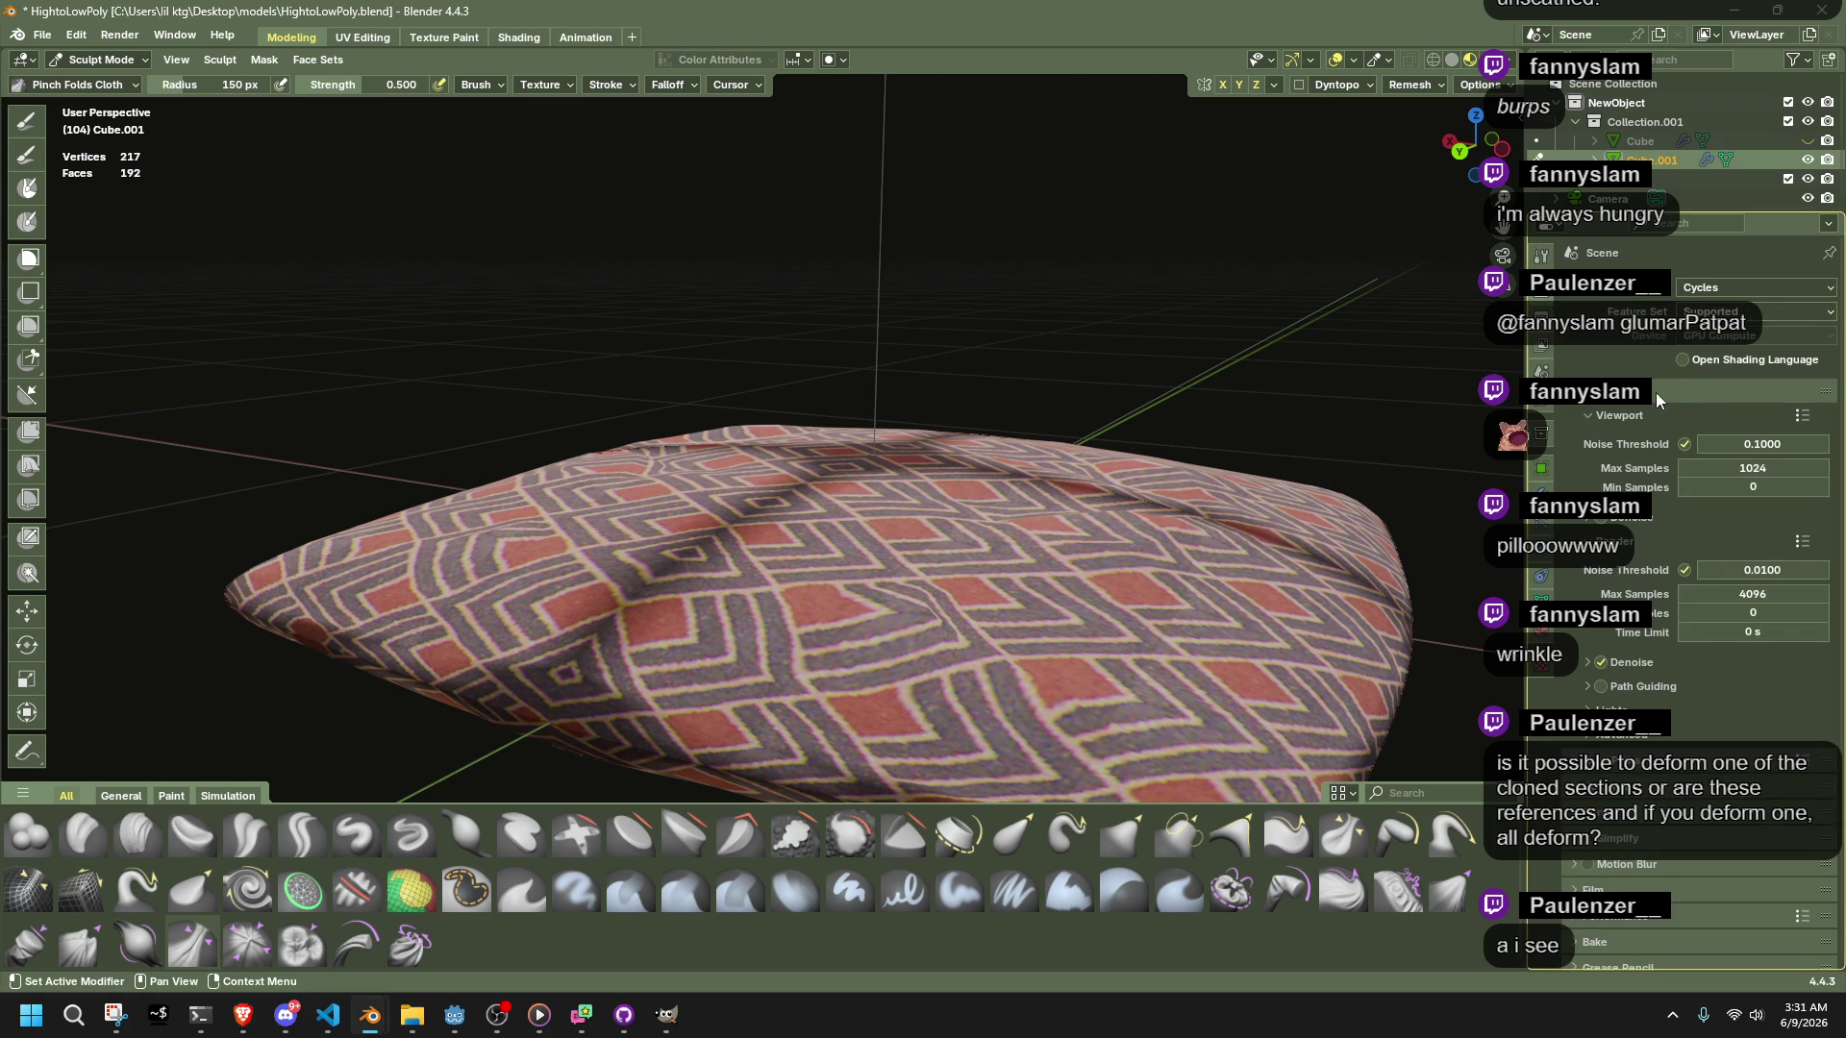
{"action": "left_click", "coordinate": [1670, 226]}
{"action": "type", "text": "scramb"}
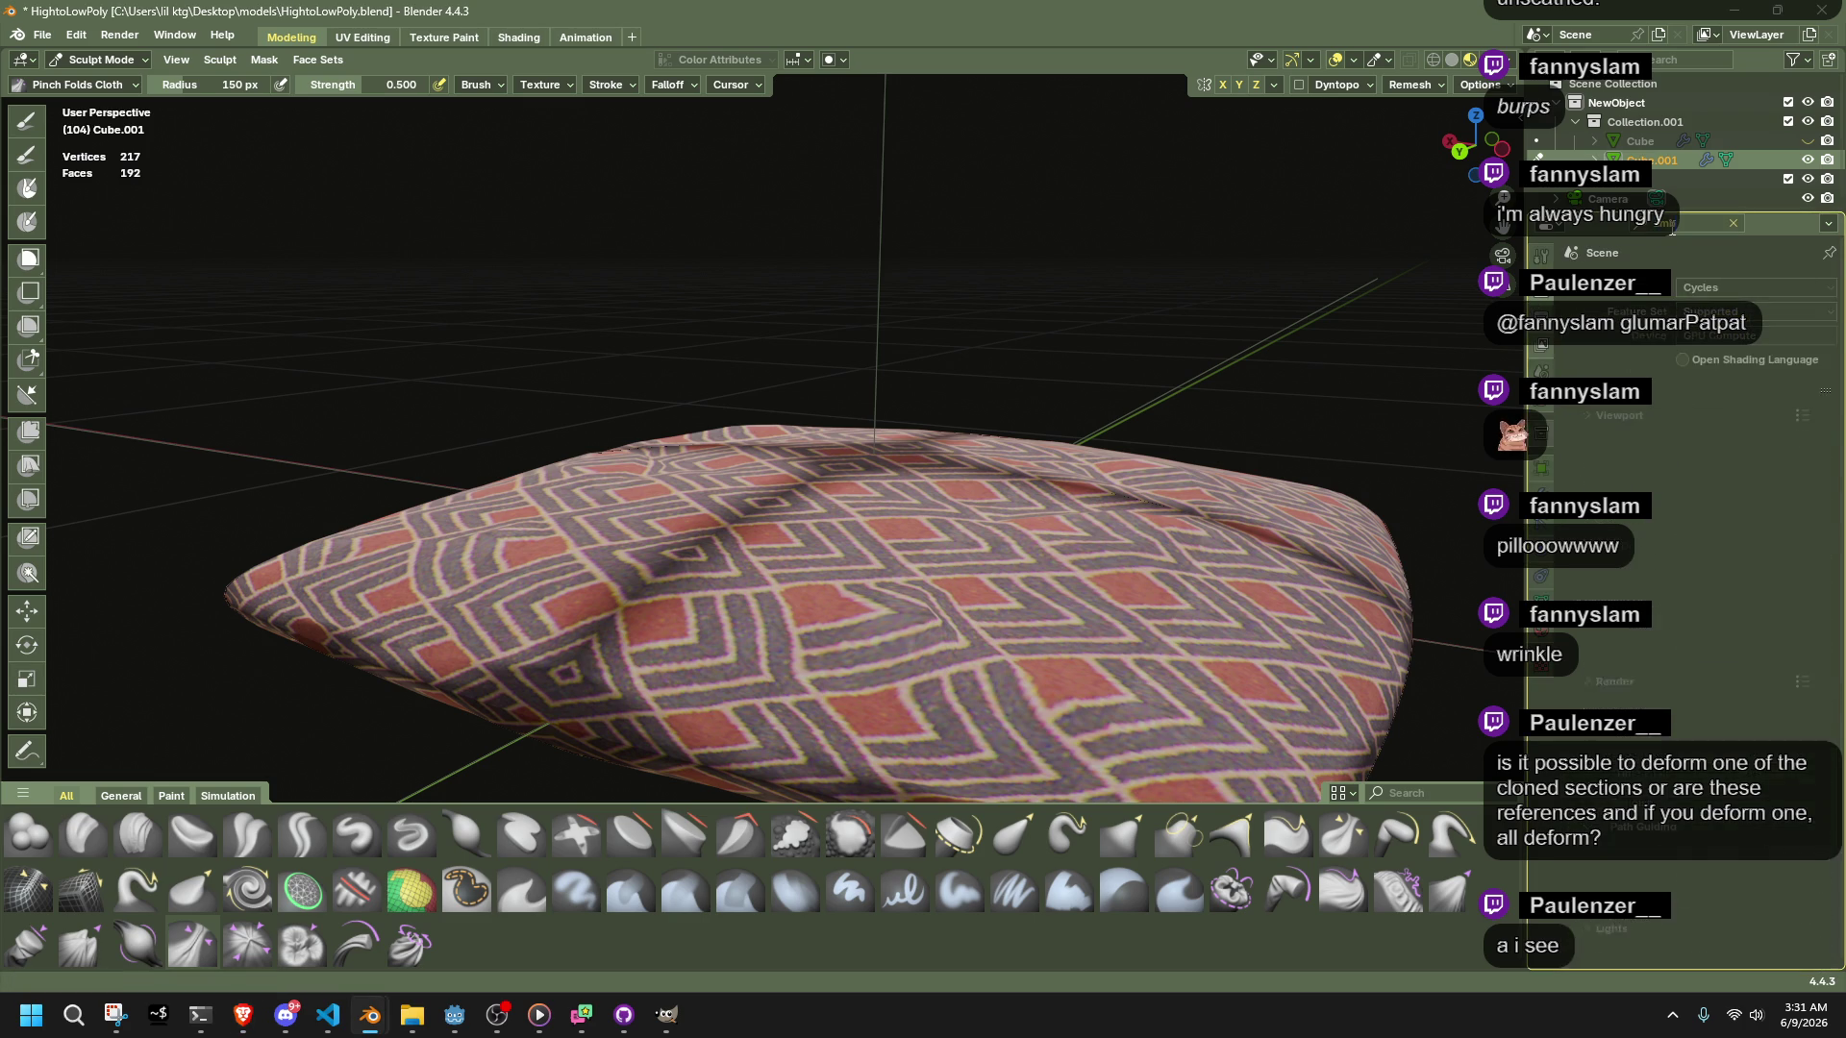
{"action": "key", "text": "ctrl+BackSpace"}
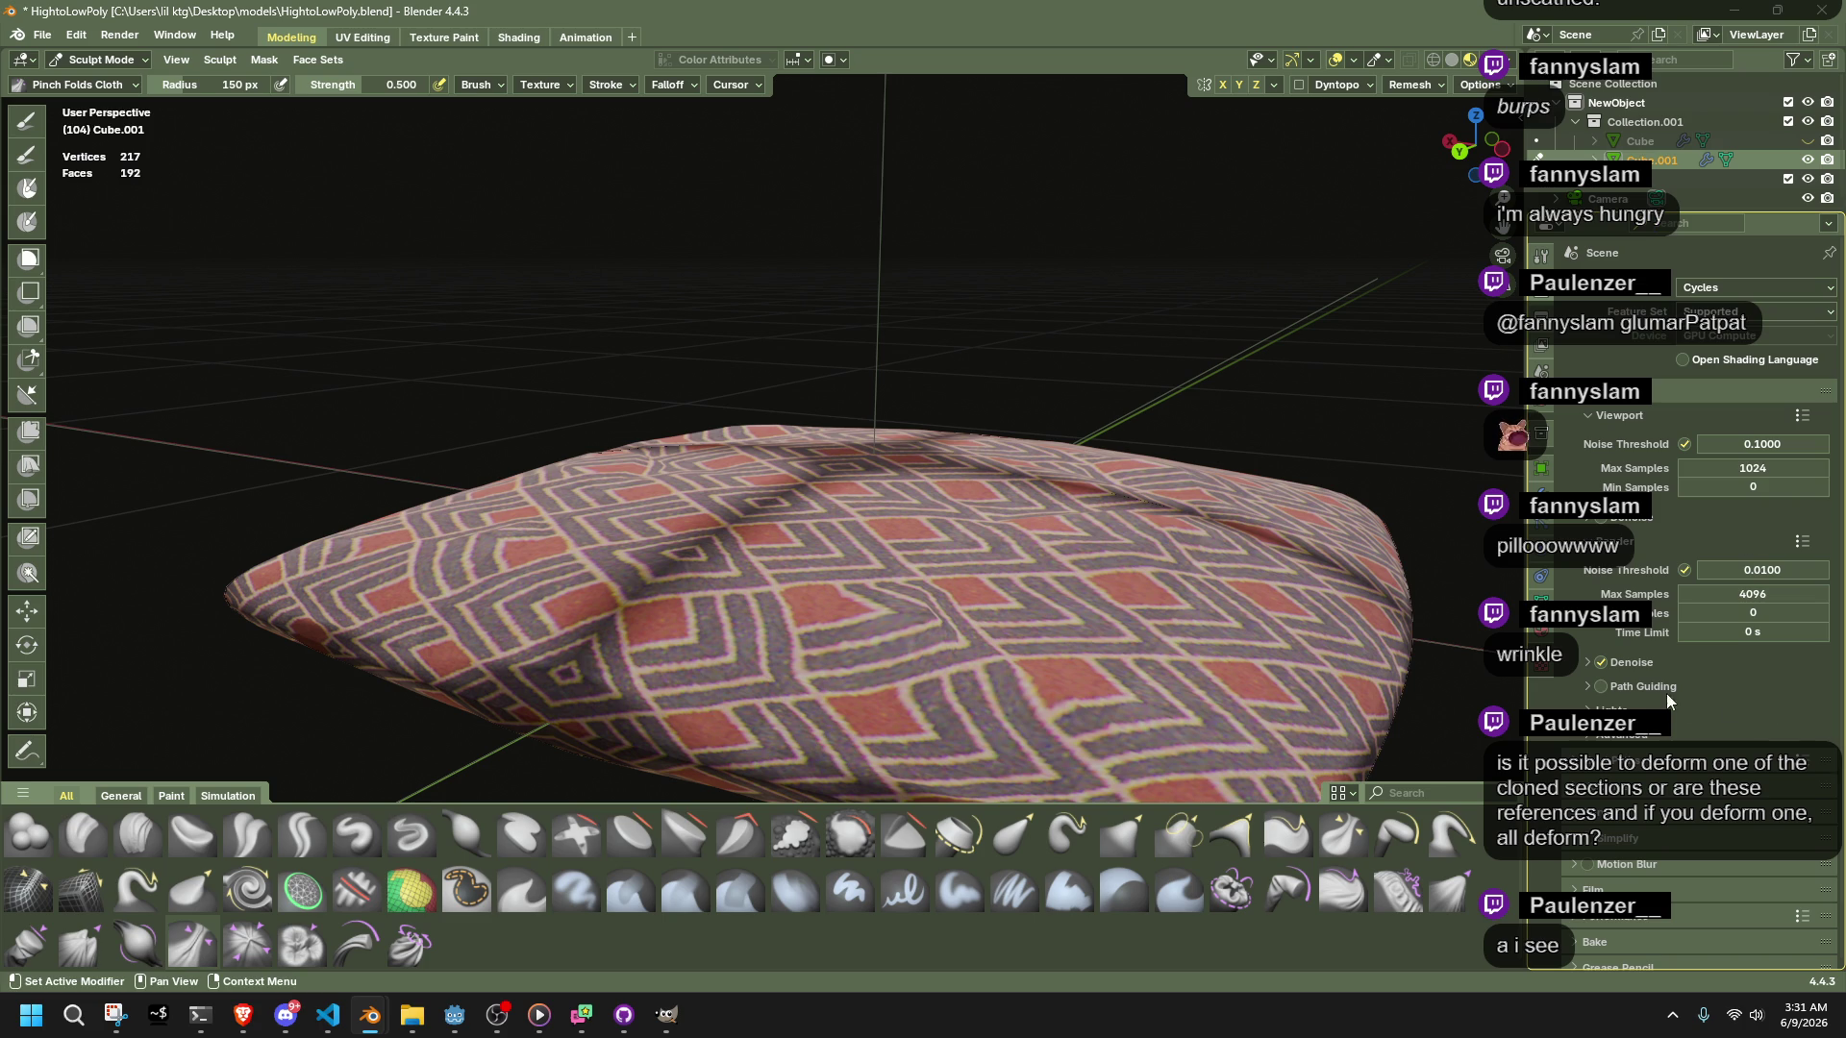
Expand the Lights panel and briefly expand and collapse the Performance and Film panels
{"action": "left_click", "coordinate": [1605, 711]}
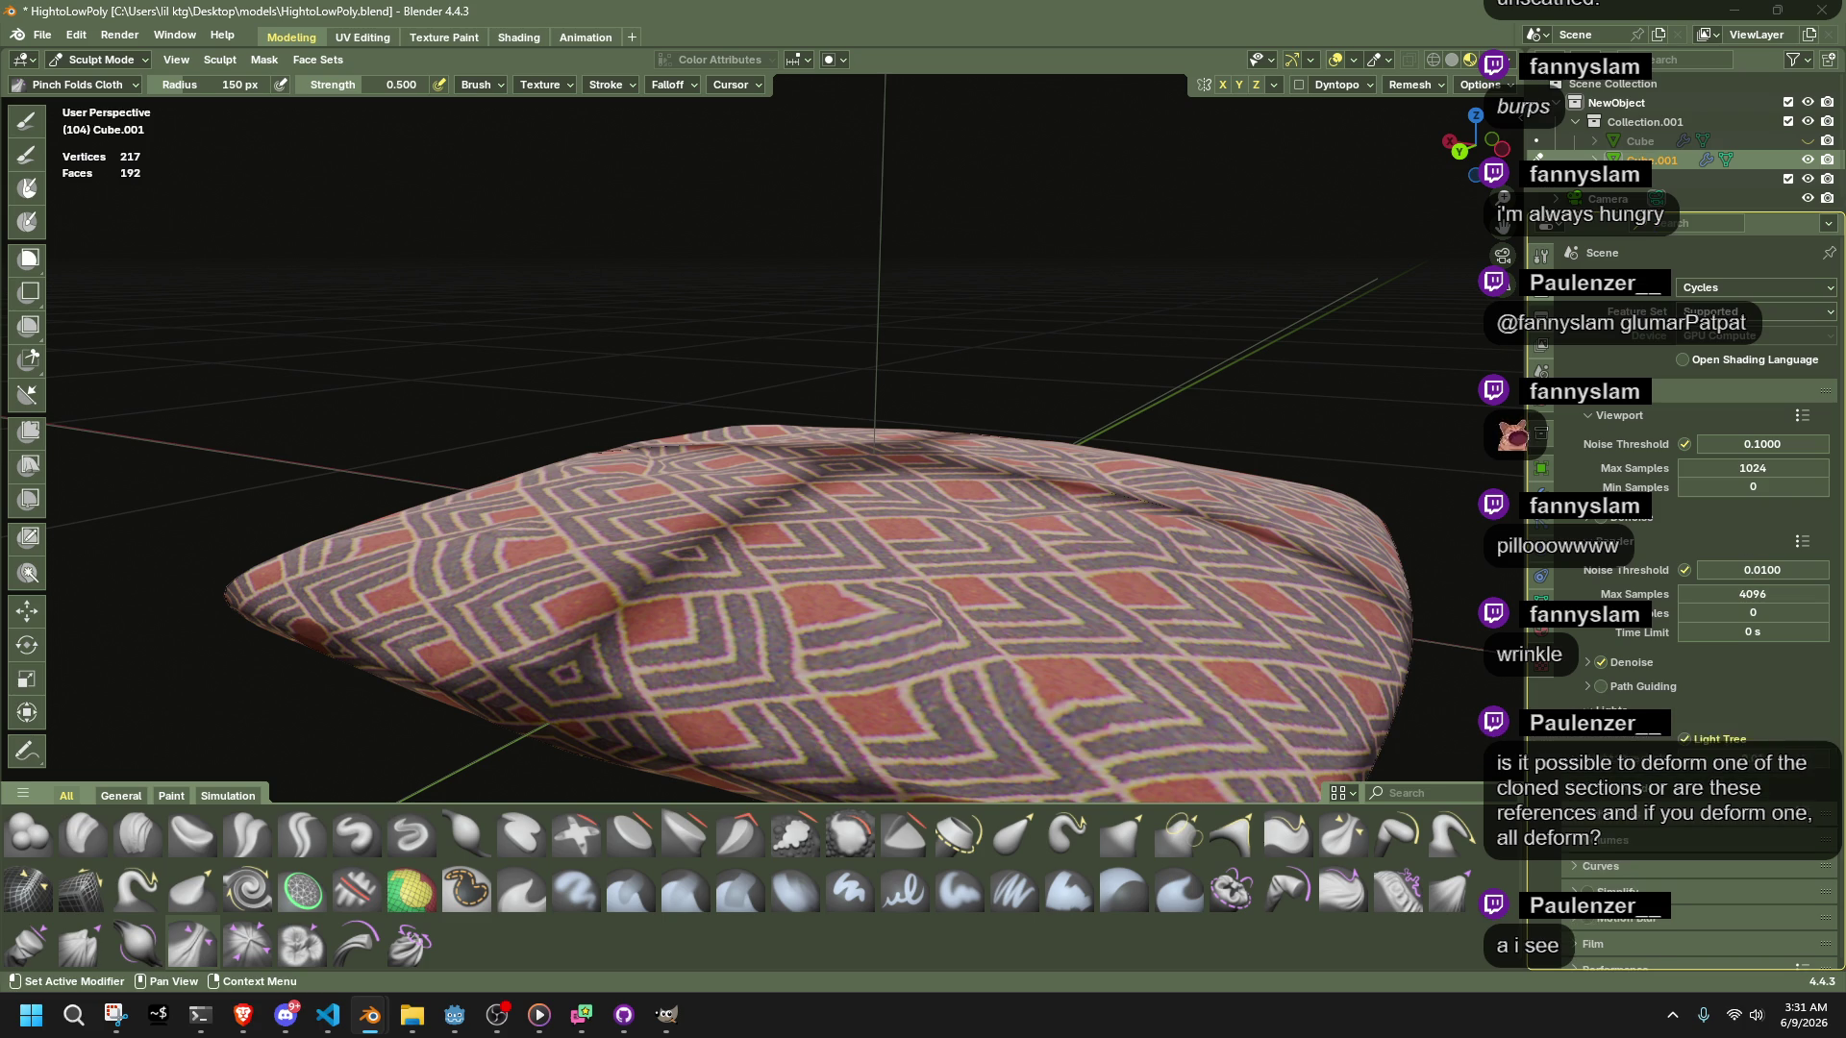
{"action": "scroll", "coordinate": [1683, 577], "scroll_direction": "down", "scroll_amount": 3}
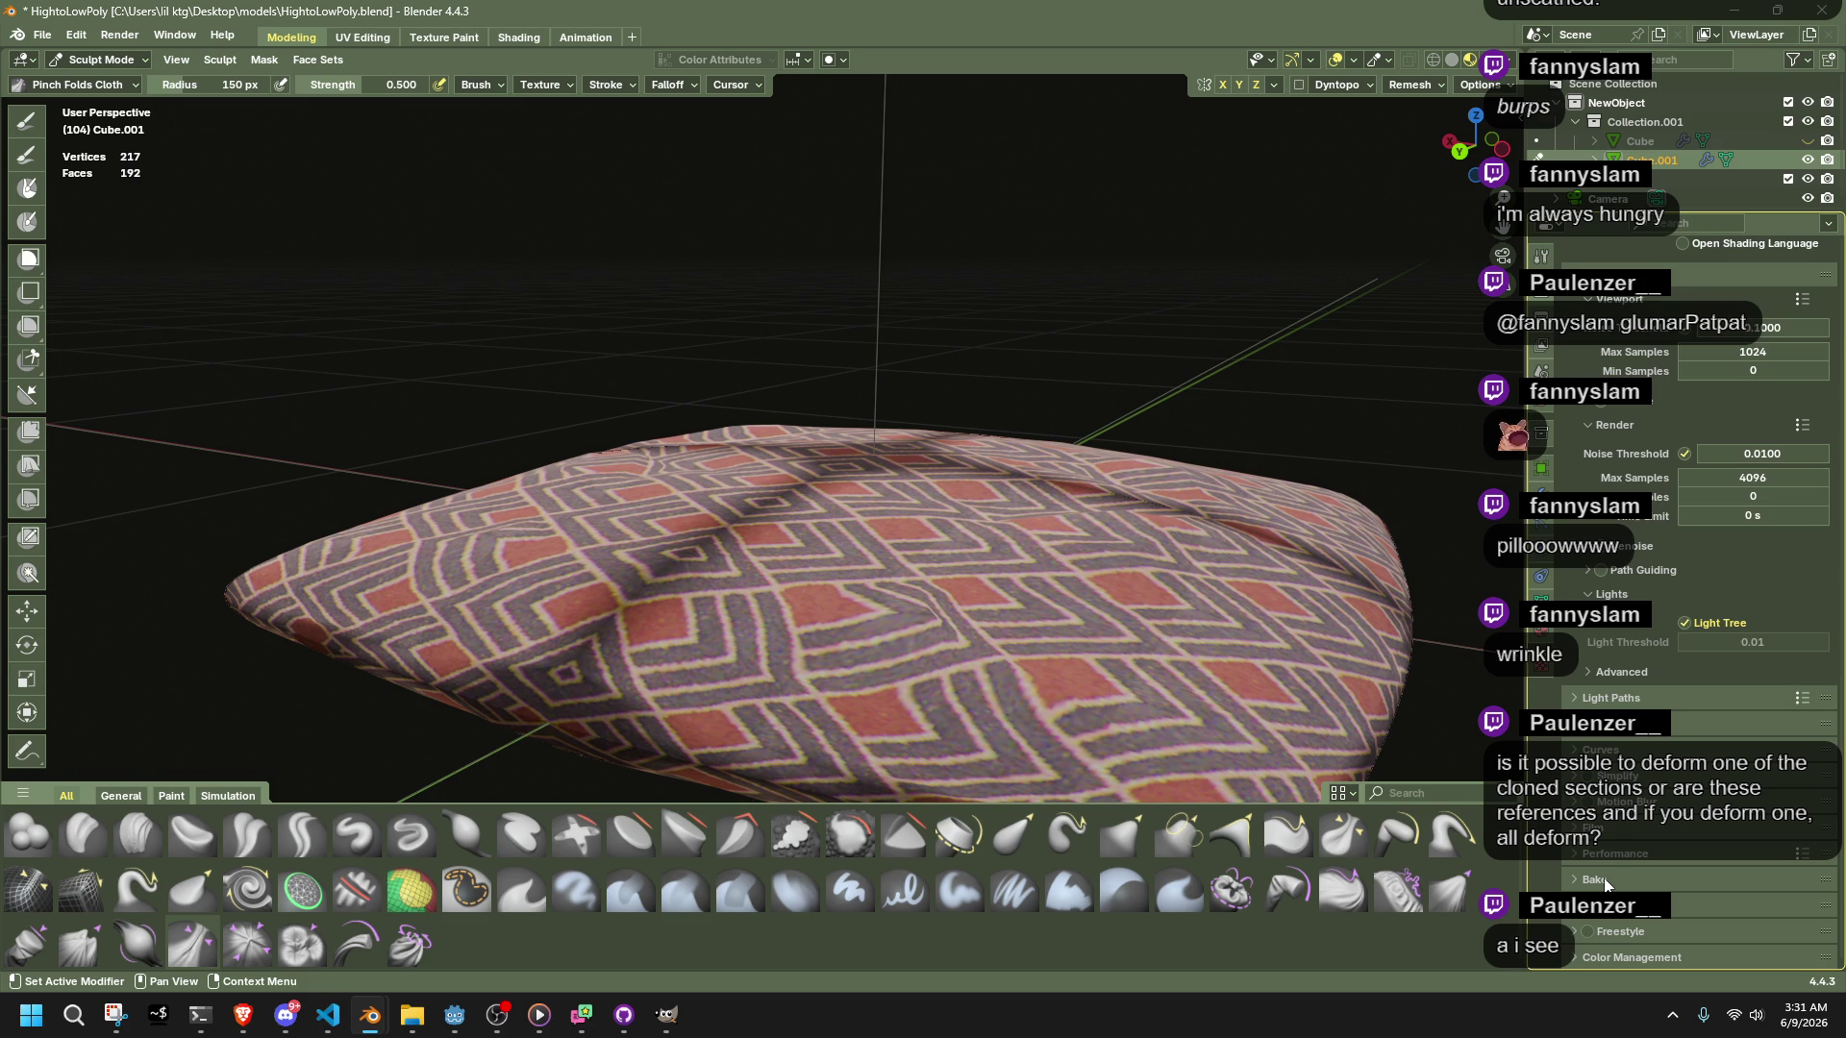
{"action": "left_click", "coordinate": [1581, 852]}
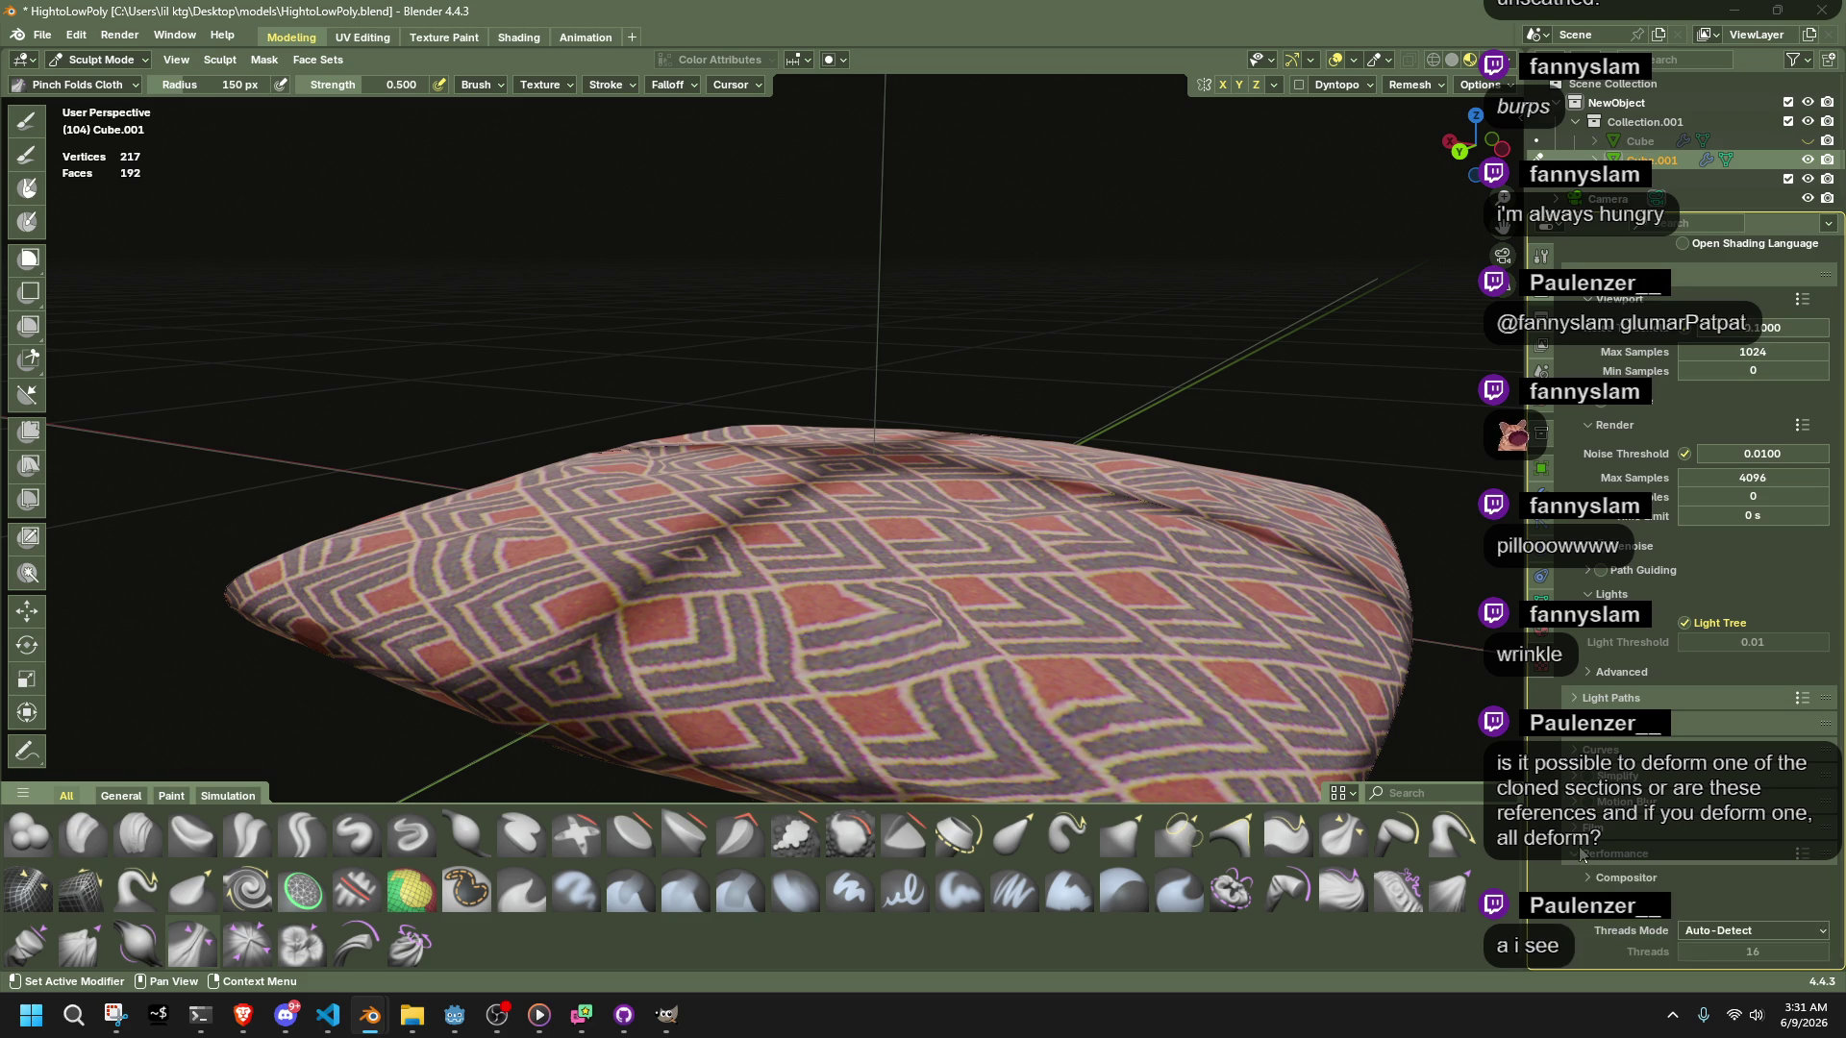
{"action": "left_click", "coordinate": [1591, 854]}
{"action": "left_click", "coordinate": [1596, 826]}
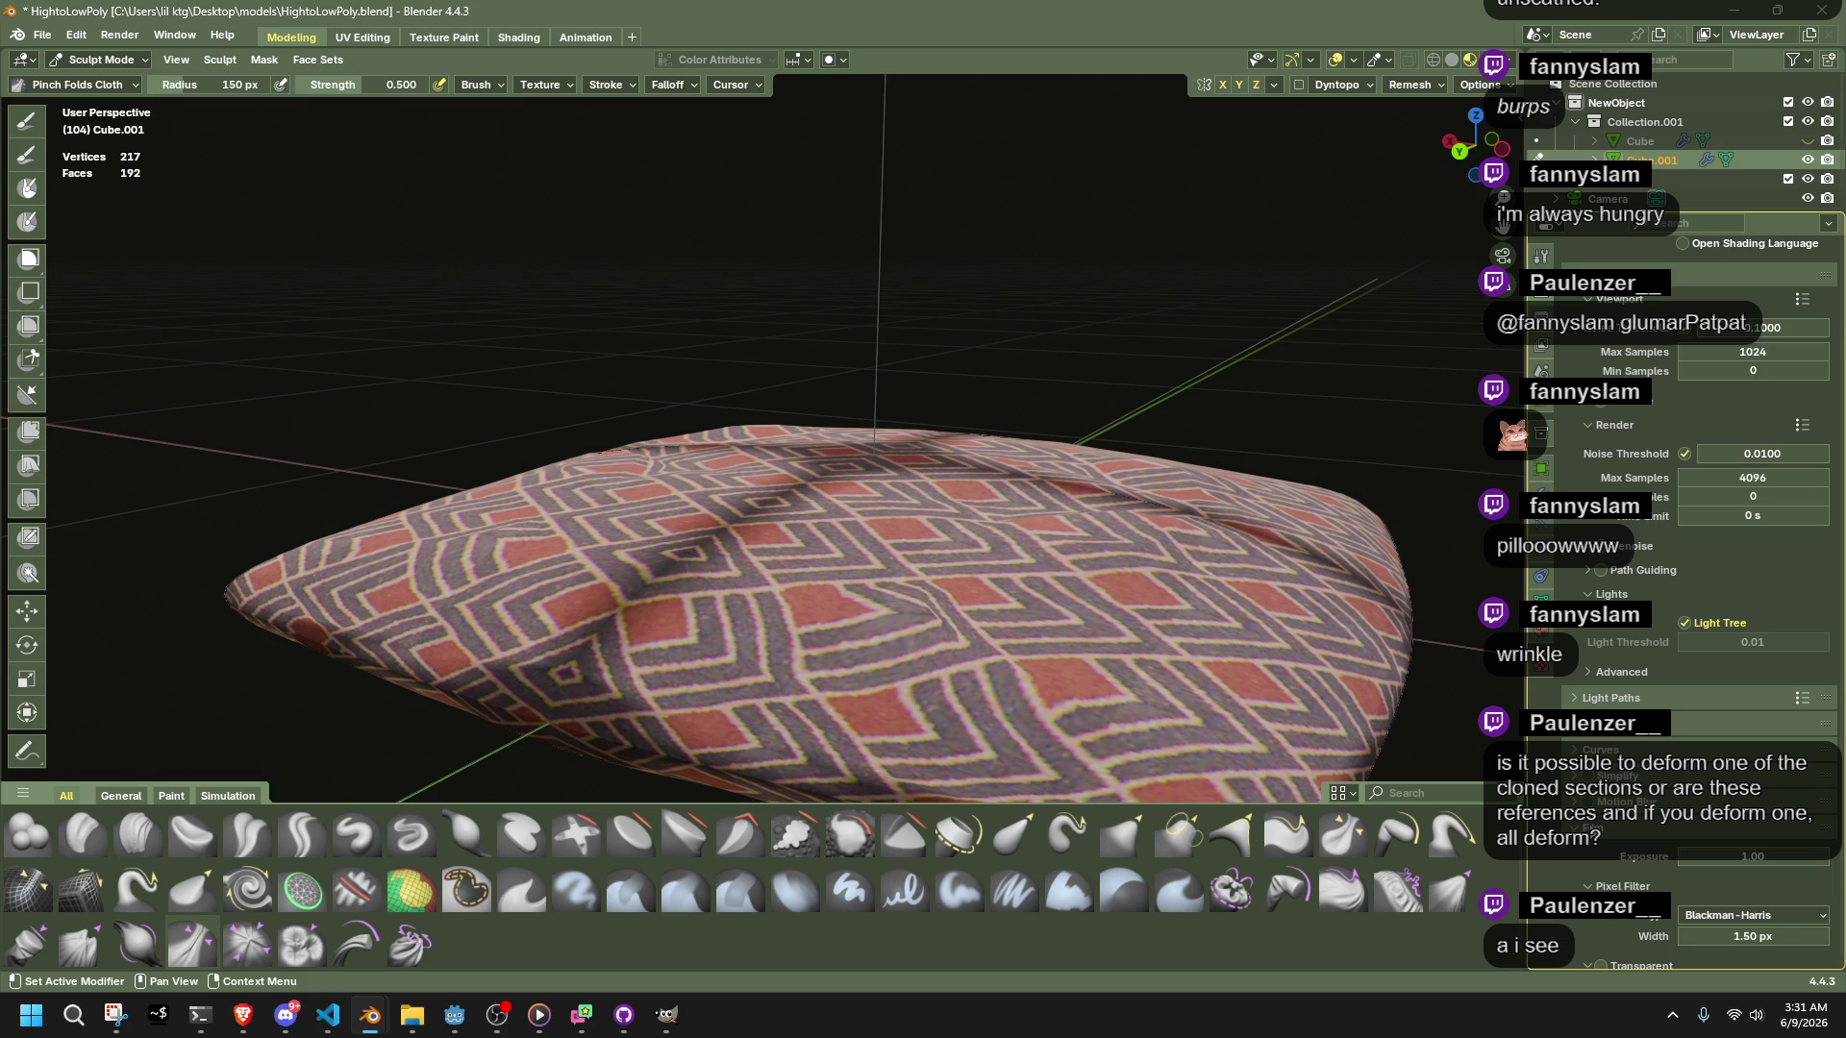
{"action": "left_click", "coordinate": [1595, 827]}
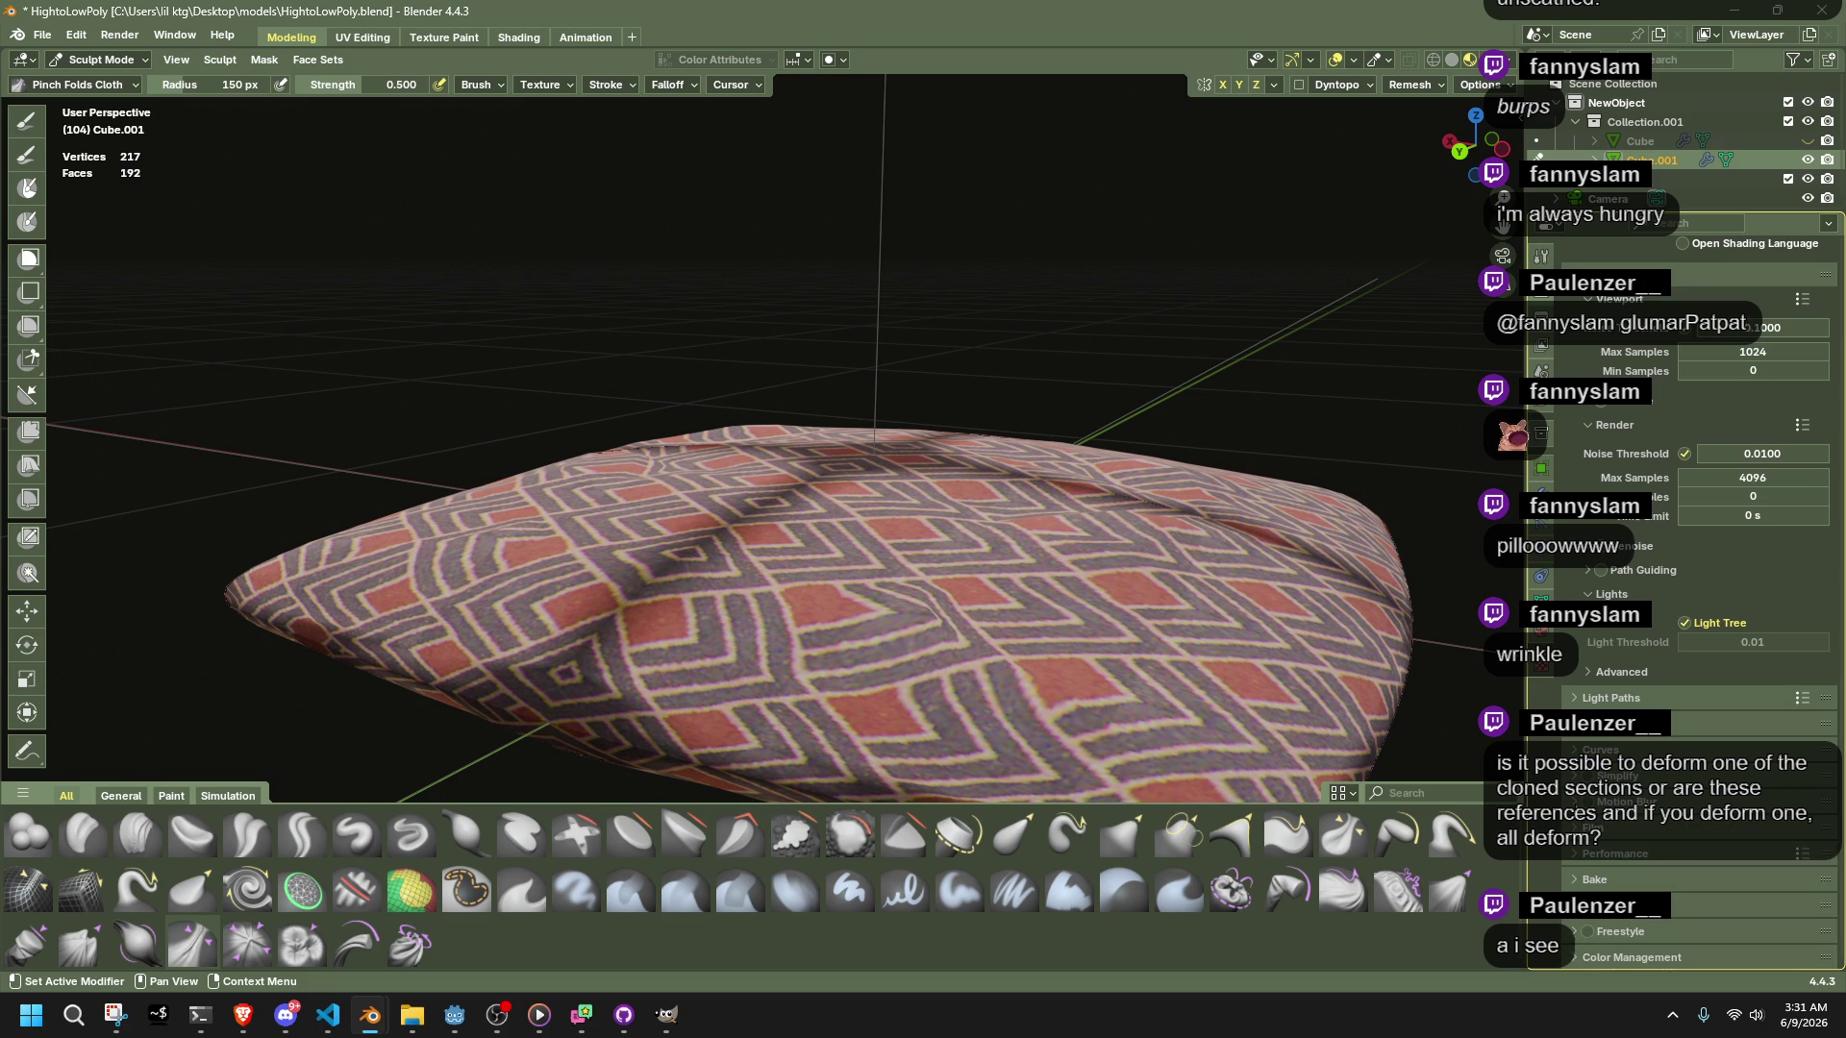
{"action": "scroll", "coordinate": [1187, 645], "scroll_direction": "up", "scroll_amount": 6}
Pinch several folds into the cushion's front cloth with the Pinch Folds Cloth brush
{"action": "middle_click_drag", "start_coordinate": [1186, 645], "coordinate": [1058, 586]}
{"action": "left_click_drag", "start_coordinate": [942, 577], "coordinate": [996, 625]}
{"action": "middle_click_drag", "start_coordinate": [996, 625], "coordinate": [961, 635]}
{"action": "left_click_drag", "start_coordinate": [962, 636], "coordinate": [917, 560]}
Pinch more folds into the cushion's lower front and right side
{"action": "left_click_drag", "start_coordinate": [913, 702], "coordinate": [895, 678]}
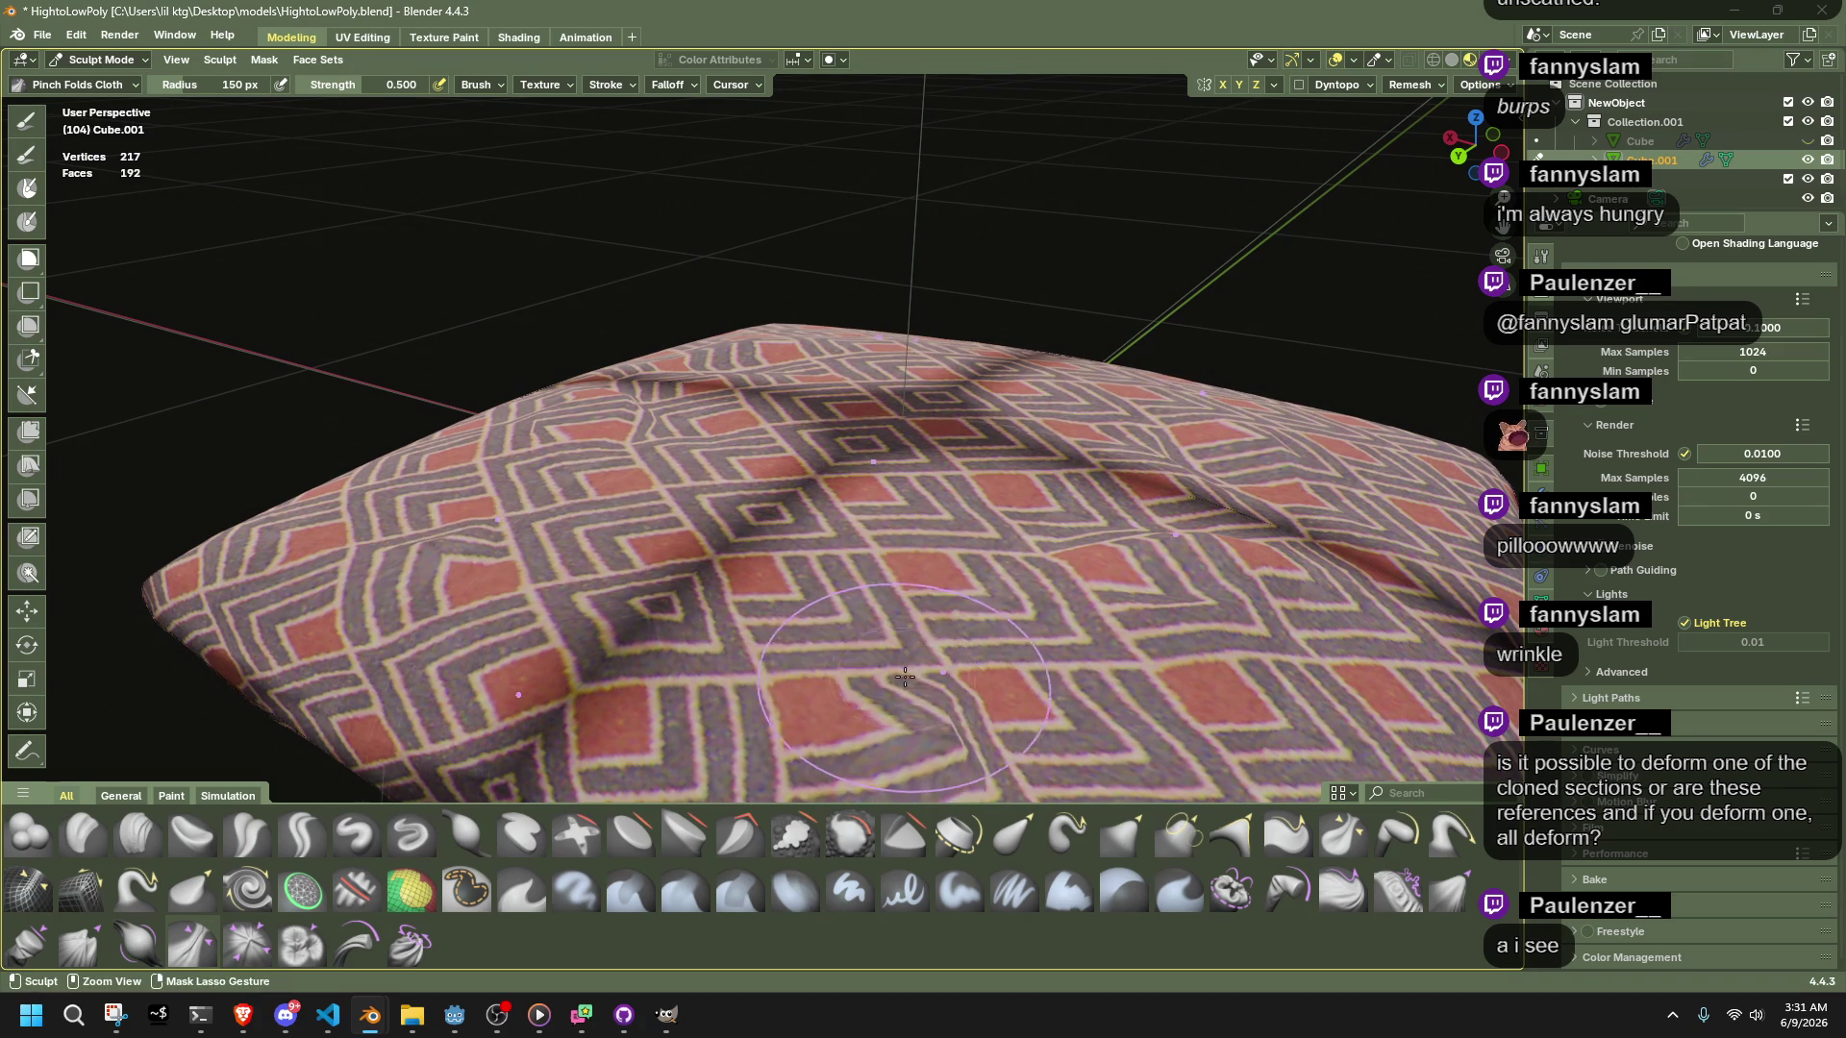
{"action": "left_click_drag", "start_coordinate": [1269, 677], "coordinate": [1308, 674]}
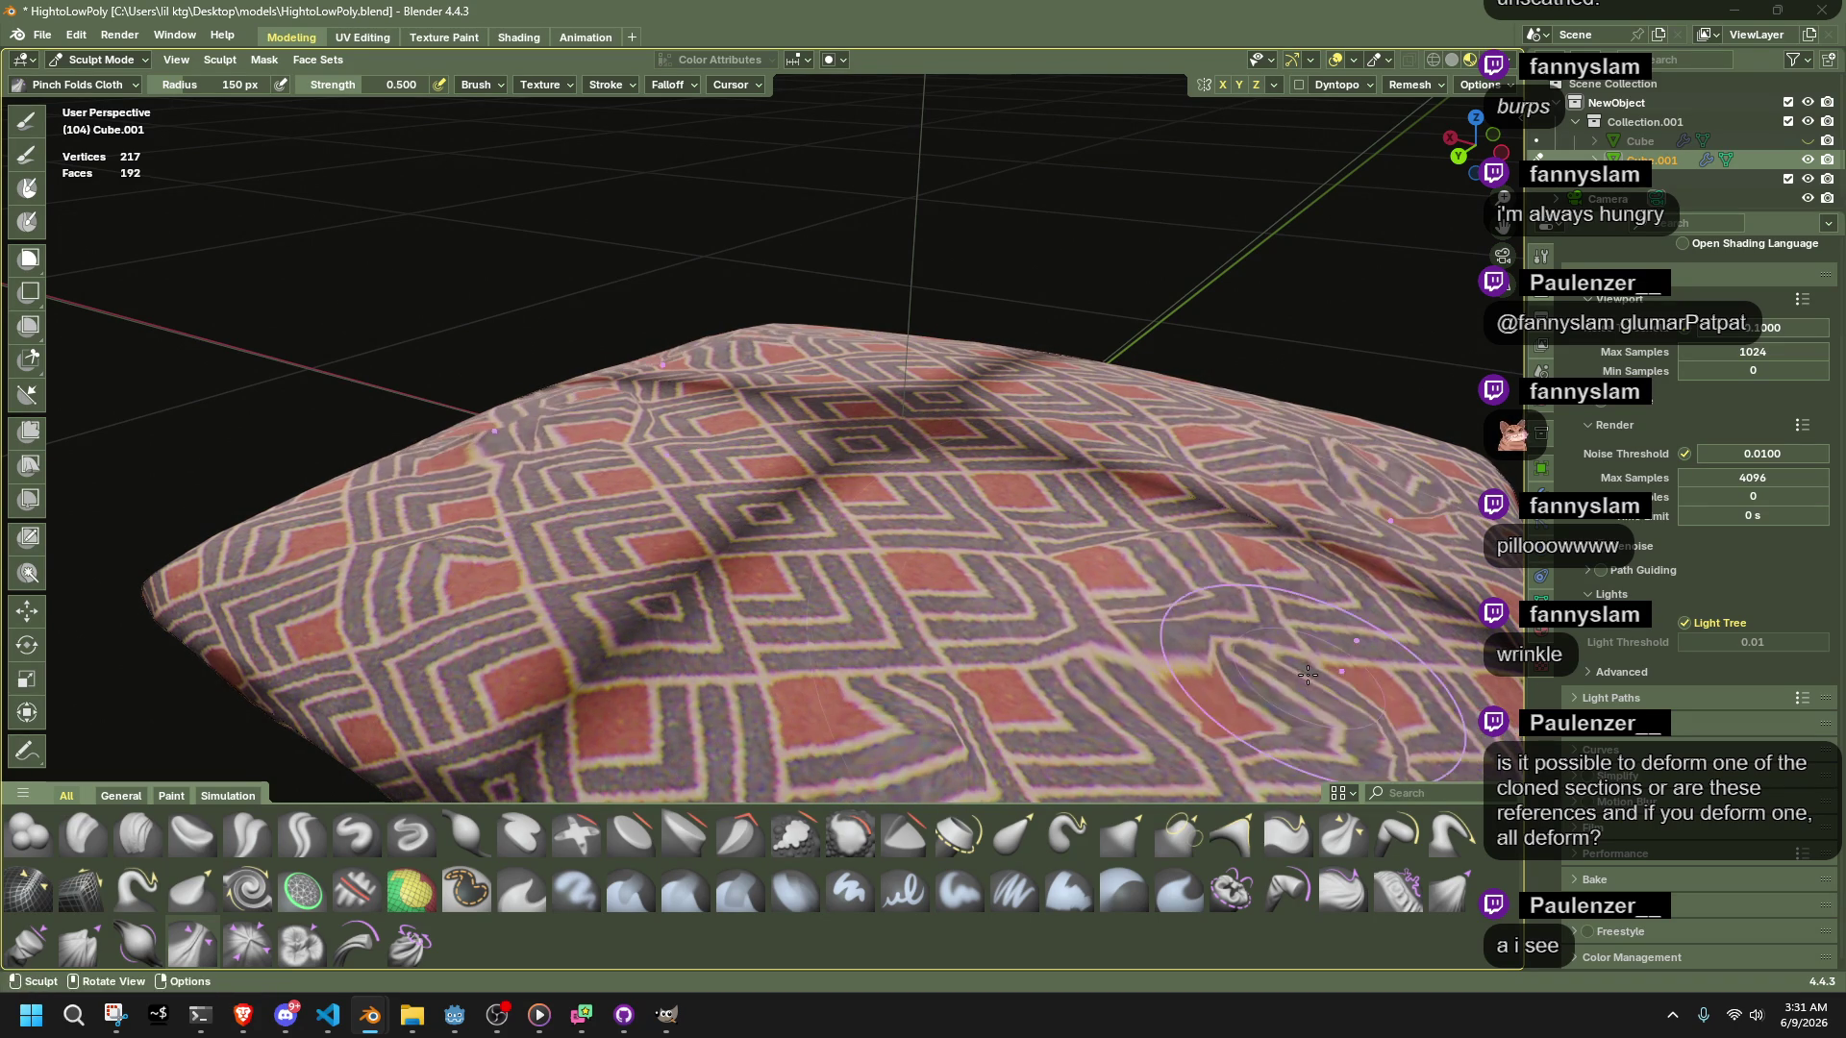
{"action": "mouse_move", "coordinate": [1302, 675]}
{"action": "middle_mouse_down"}
{"action": "mouse_move", "coordinate": [1271, 677]}
{"action": "mouse_move", "coordinate": [1429, 706]}
{"action": "mouse_move", "coordinate": [1367, 677]}
{"action": "middle_mouse_up"}
{"action": "left_click", "coordinate": [141, 59]}
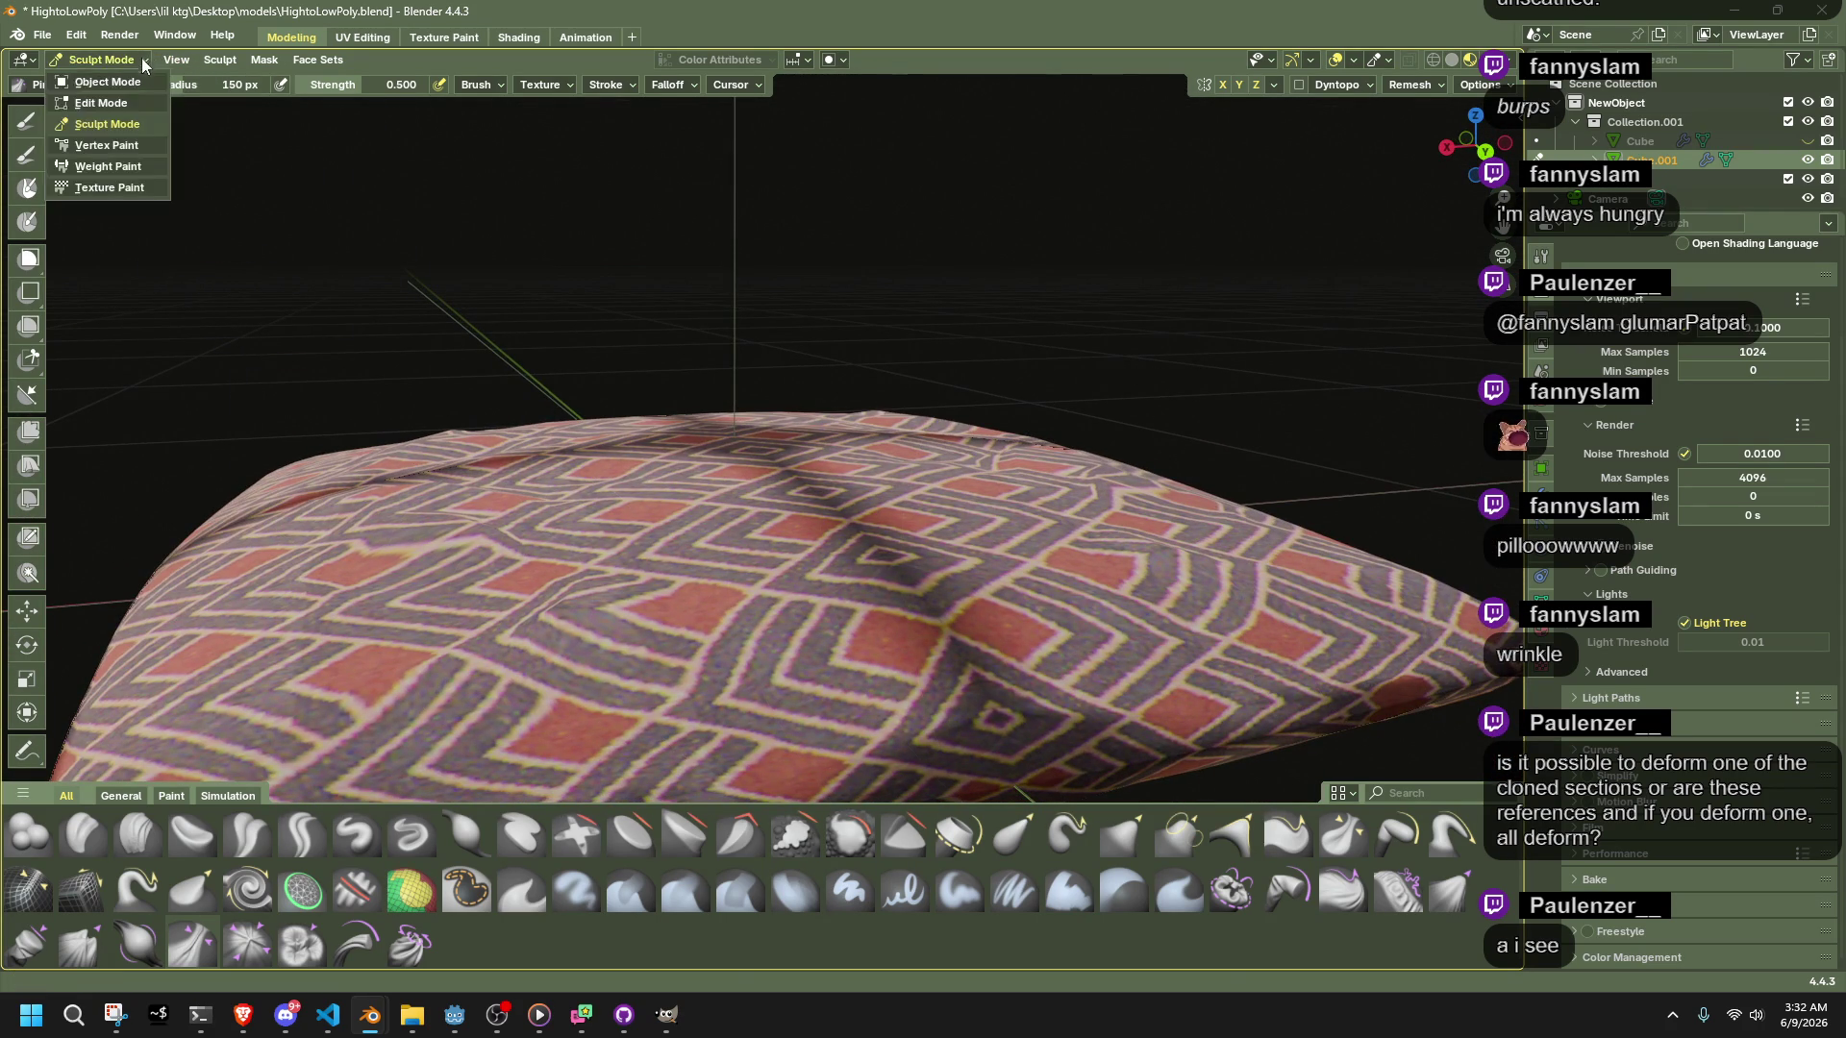
Switch from Sculpt Mode back to Object Mode
{"action": "left_click", "coordinate": [105, 82]}
{"action": "scroll", "coordinate": [1250, 461], "scroll_direction": "down", "scroll_amount": 3}
{"action": "mouse_move", "coordinate": [1312, 499]}
{"action": "middle_mouse_down"}
{"action": "mouse_move", "coordinate": [1307, 678]}
{"action": "mouse_move", "coordinate": [1268, 777]}
{"action": "mouse_move", "coordinate": [1214, 794]}
{"action": "mouse_move", "coordinate": [1006, 746]}
{"action": "mouse_move", "coordinate": [827, 675]}
{"action": "mouse_move", "coordinate": [842, 581]}
{"action": "mouse_move", "coordinate": [1064, 591]}
{"action": "mouse_move", "coordinate": [1229, 646]}
{"action": "mouse_move", "coordinate": [1110, 658]}
{"action": "middle_mouse_up"}
Add a torus mesh (48 major, 12 minor segments) around the cushion
{"action": "left_click", "coordinate": [261, 60]}
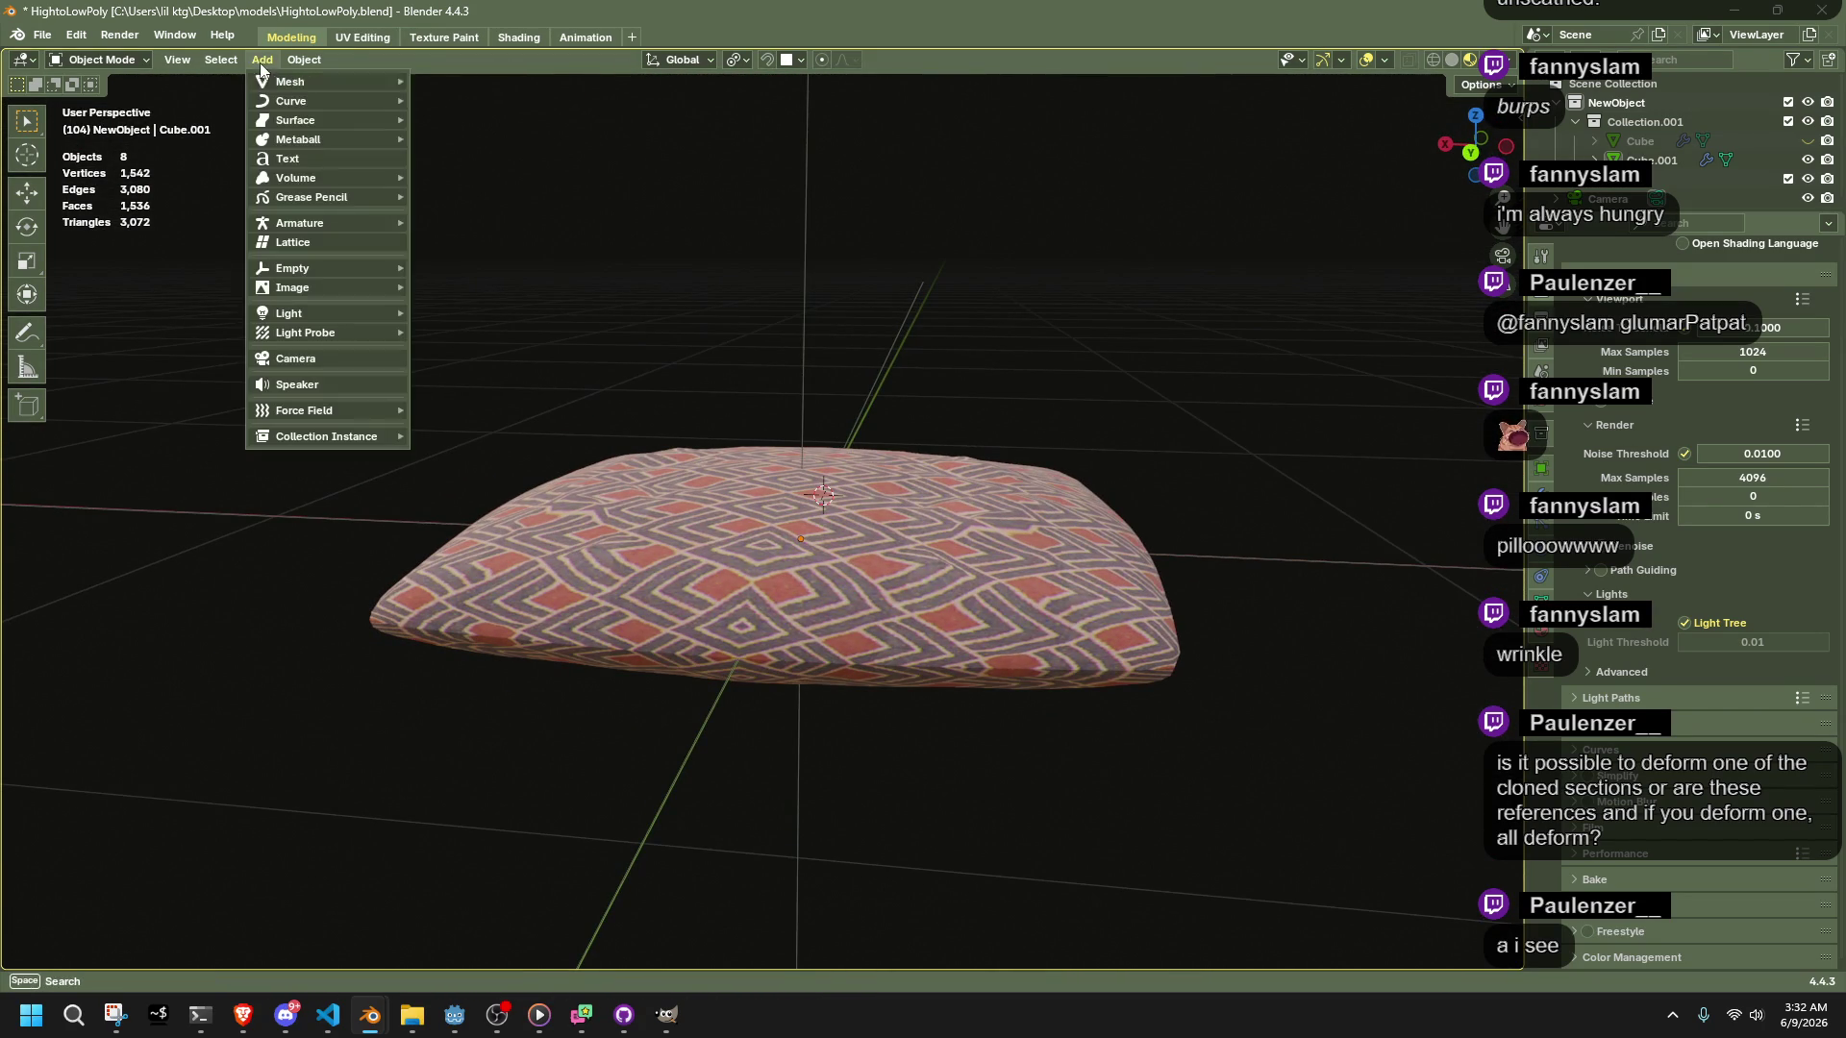
{"action": "mouse_move", "coordinate": [278, 83]}
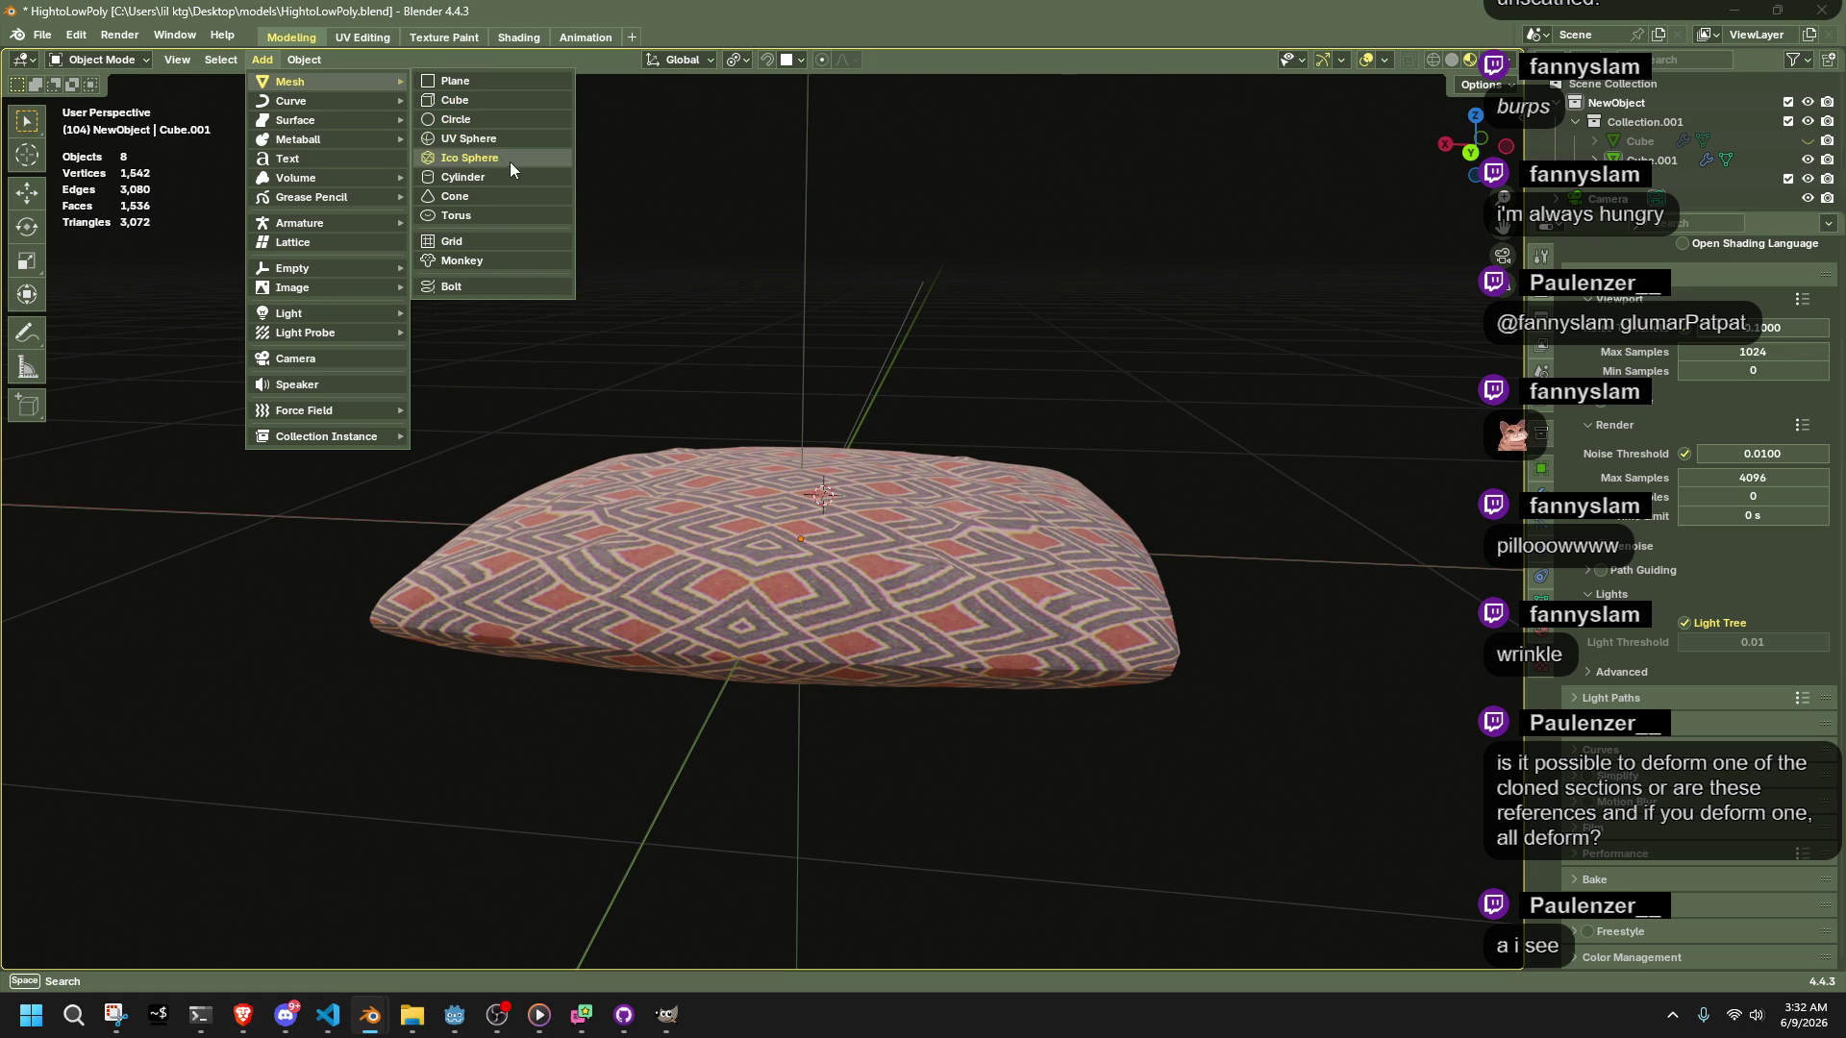
{"action": "left_click", "coordinate": [516, 215]}
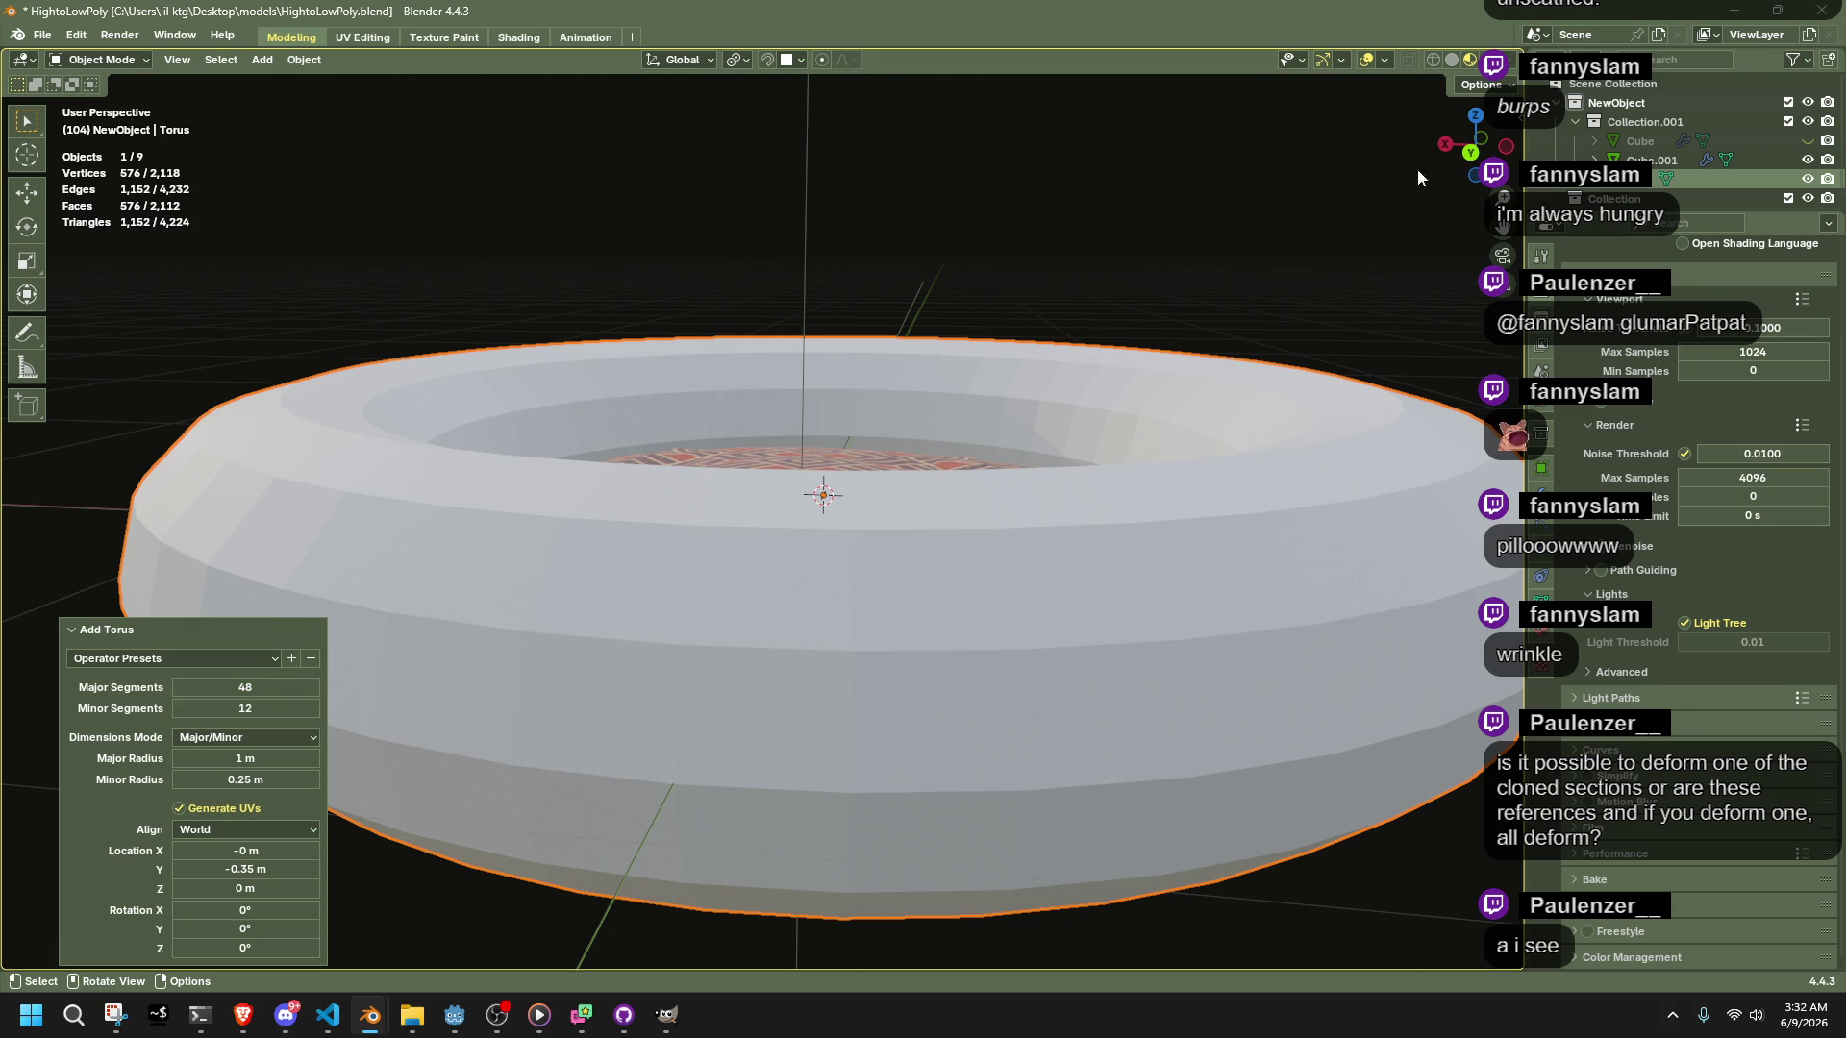
Rotate the torus exactly -90° so it stands upright
{"action": "left_click", "coordinate": [1471, 152]}
{"action": "scroll", "coordinate": [1251, 529], "scroll_direction": "down", "scroll_amount": 4}
{"action": "key", "text": "r"}
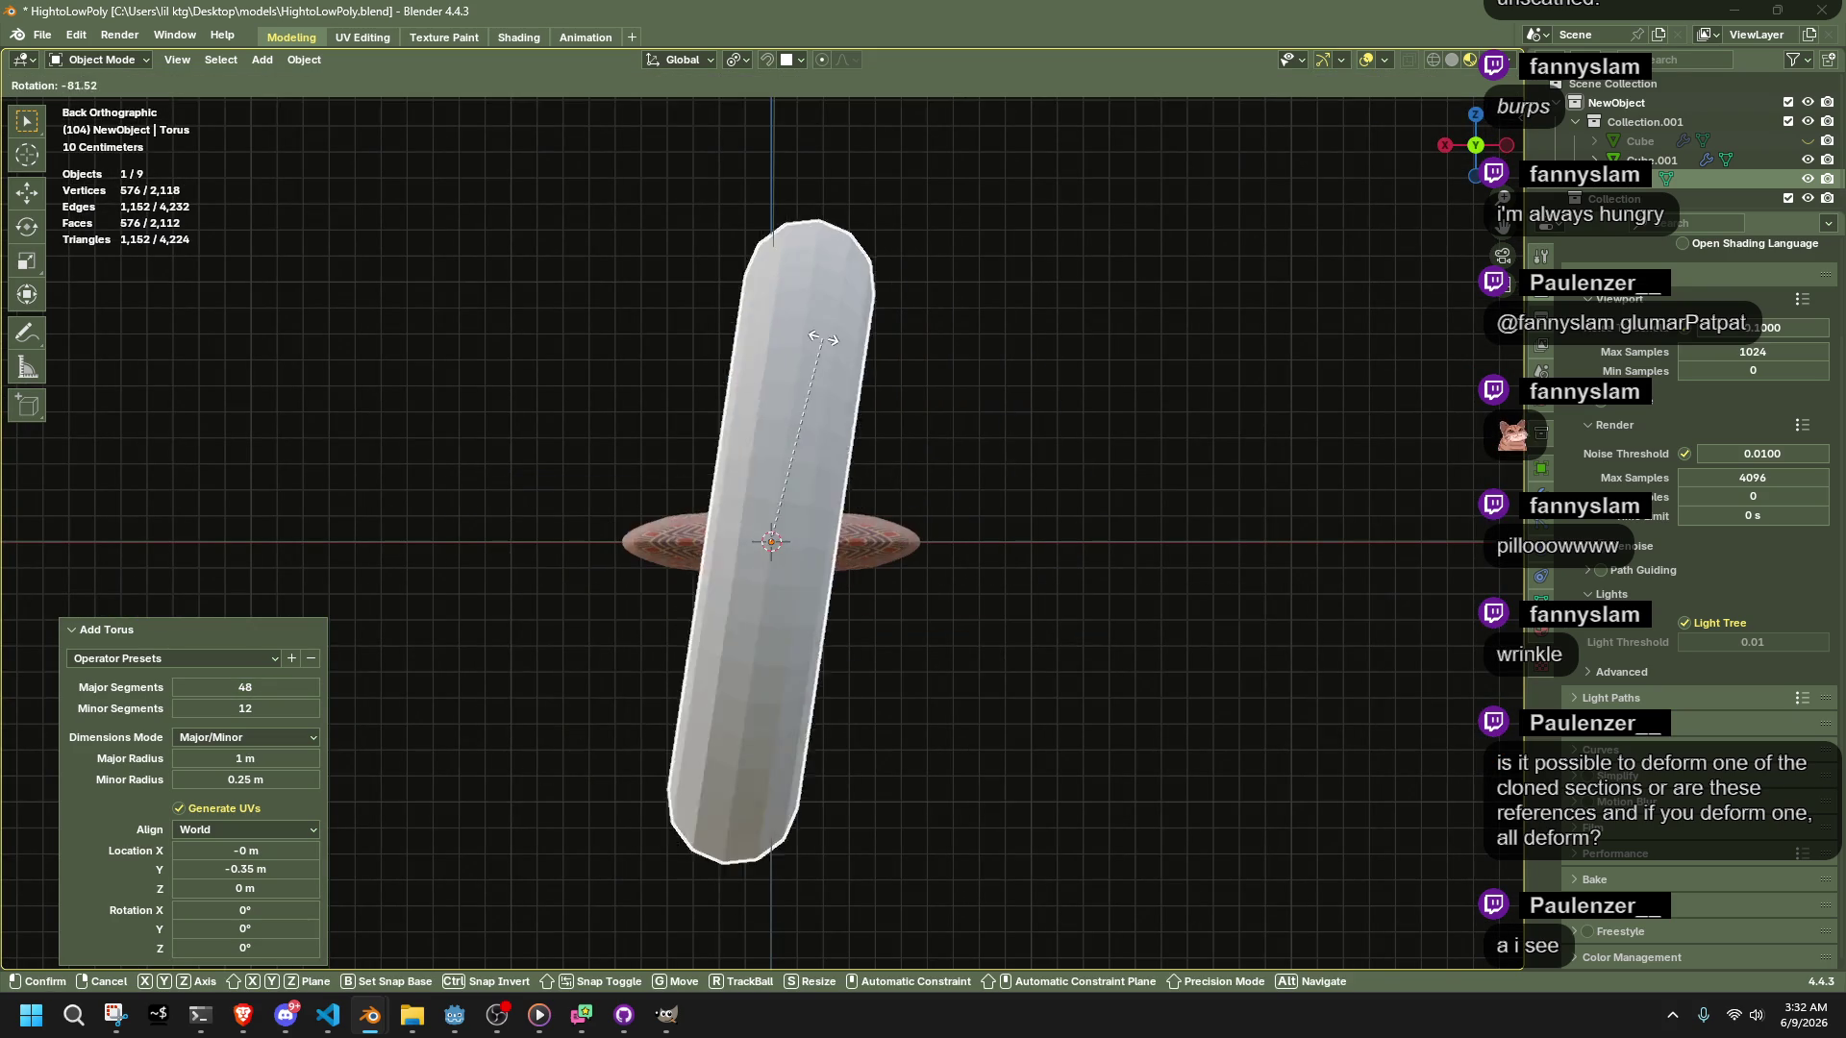
{"action": "left_click", "coordinate": [790, 338]}
{"action": "left_click", "coordinate": [254, 864]}
{"action": "type", "text": "-90"}
{"action": "key", "text": "Return"}
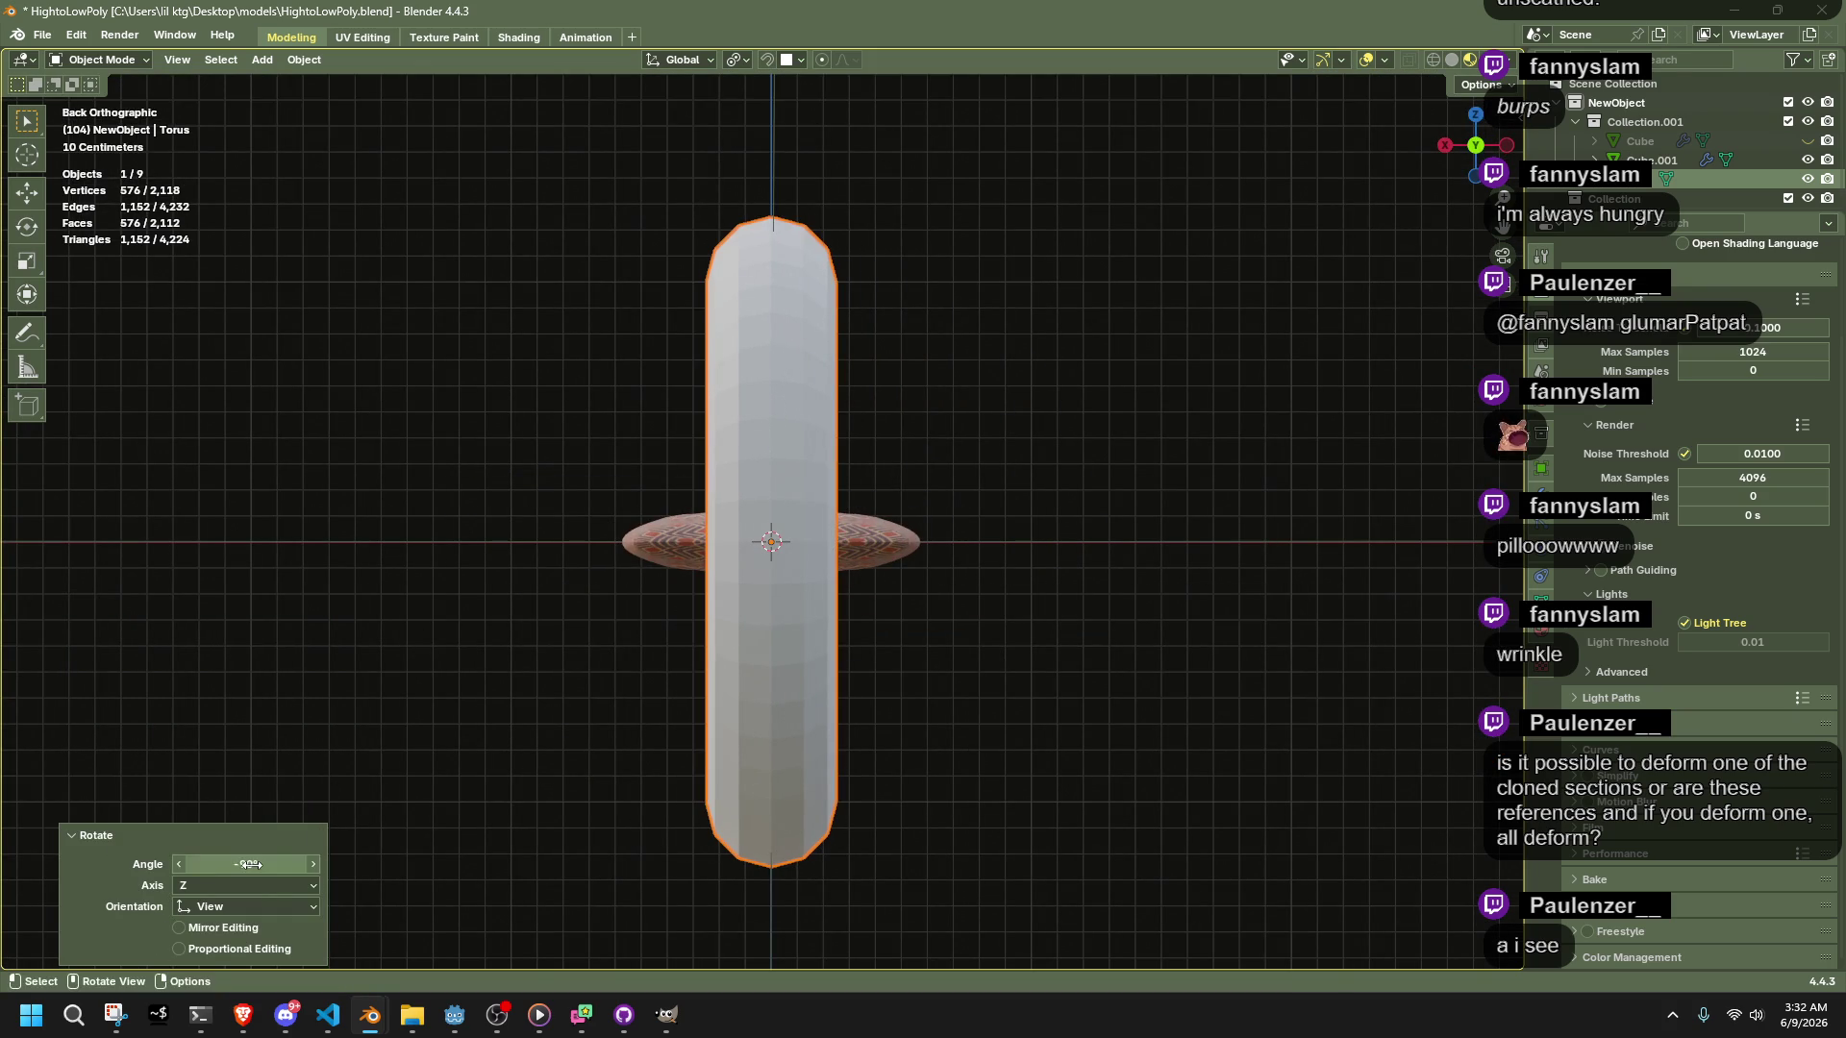
Move the torus to the cushion's edge and shrink it into a small ring
{"action": "left_click", "coordinate": [1506, 145]}
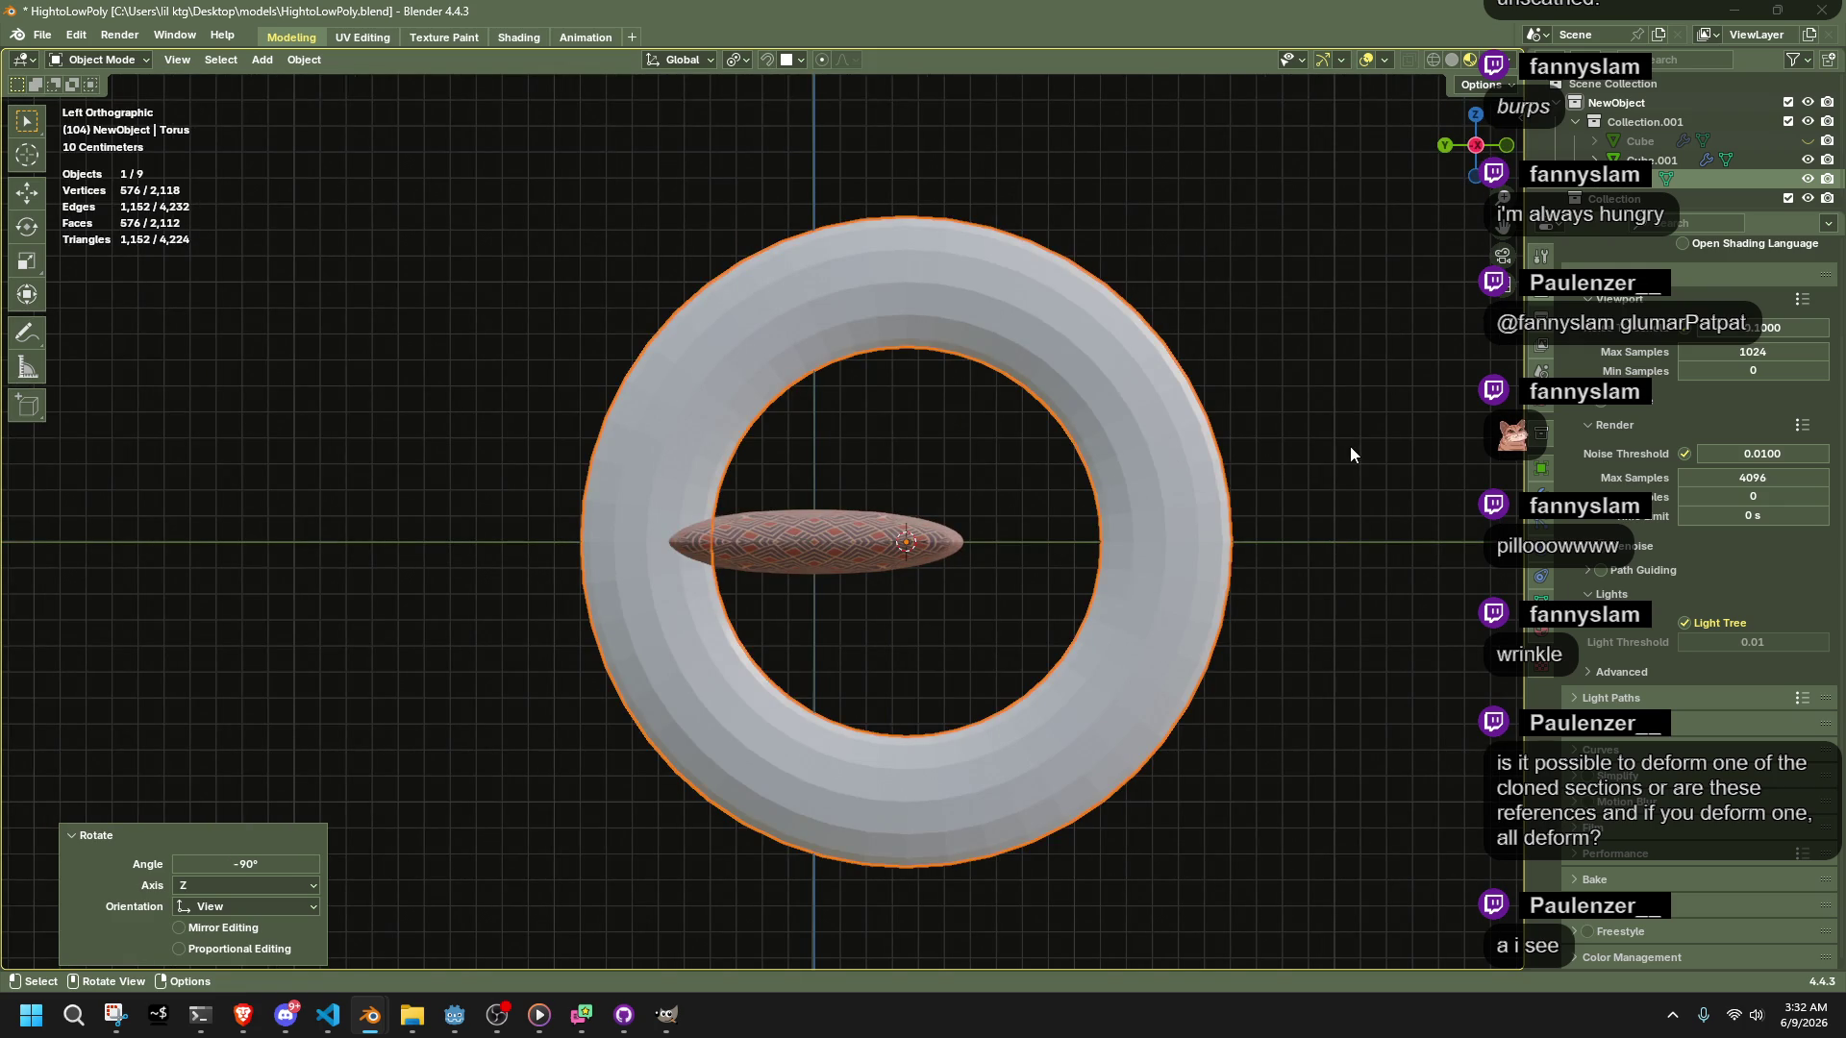
{"action": "key", "text": "g"}
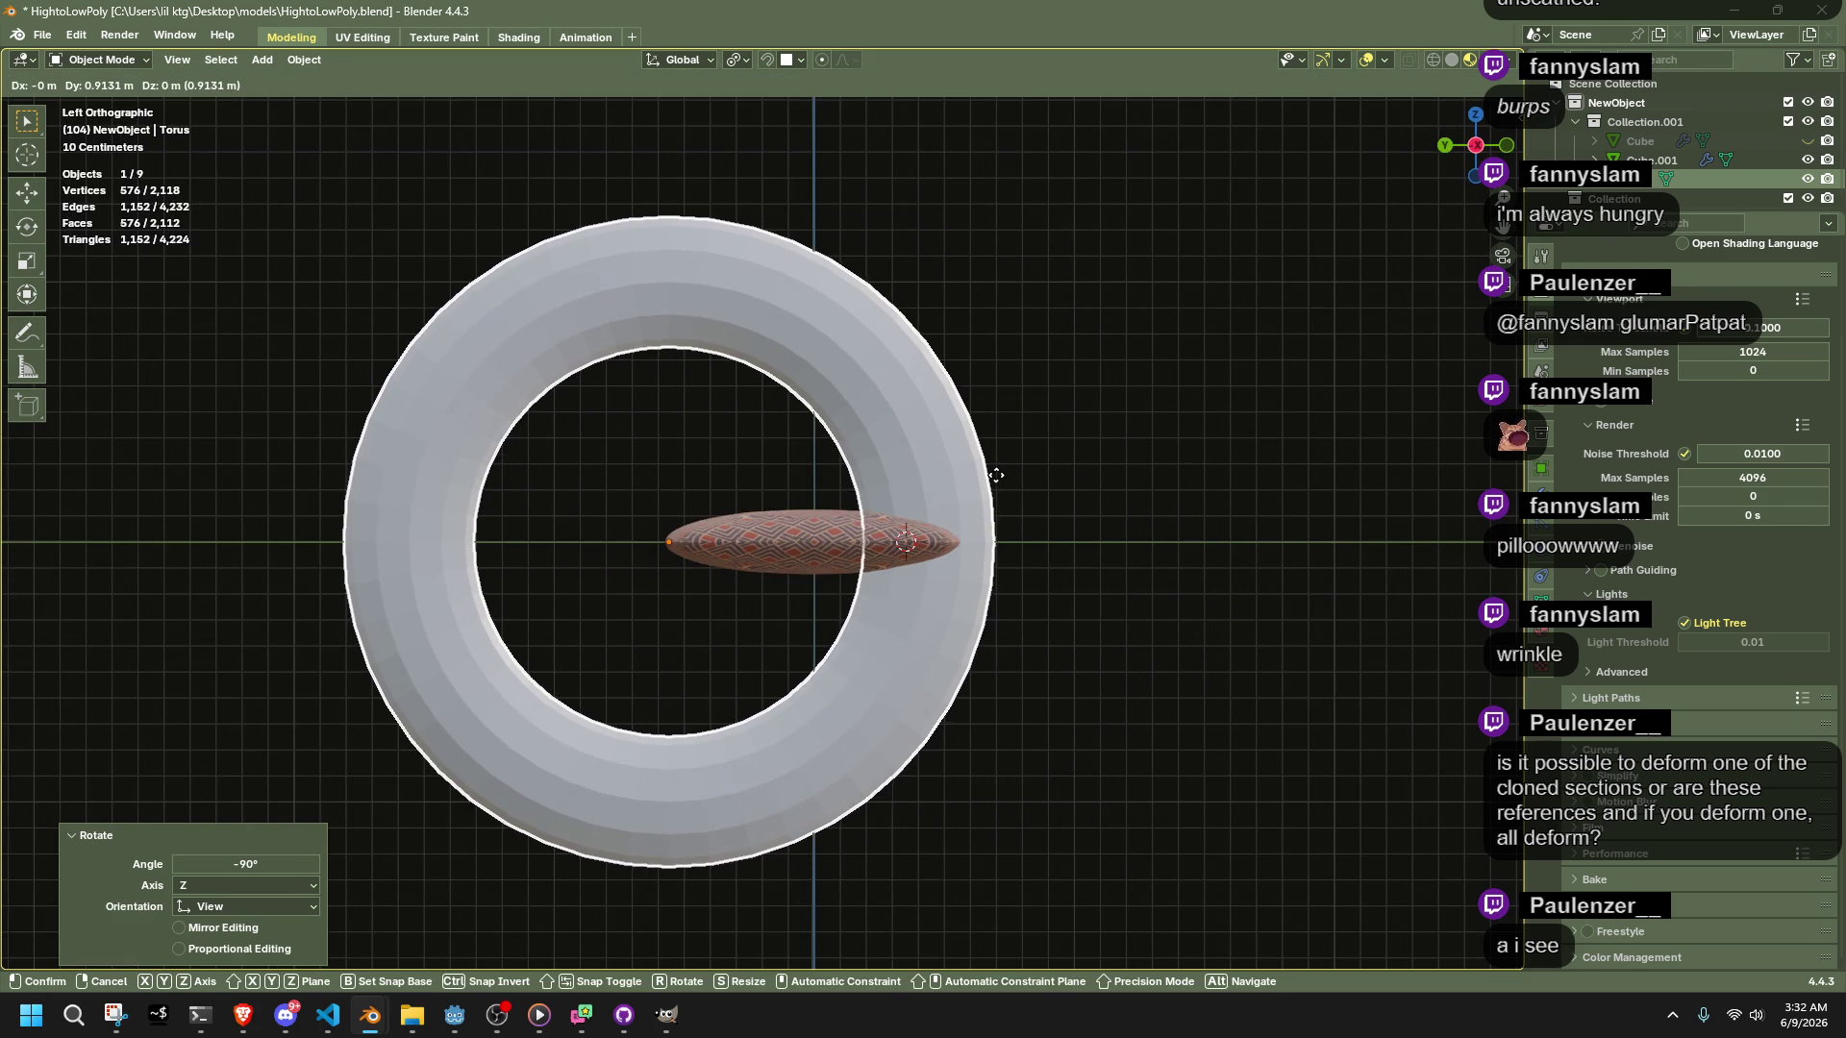
{"action": "left_click", "coordinate": [996, 482]}
{"action": "key", "text": "s"}
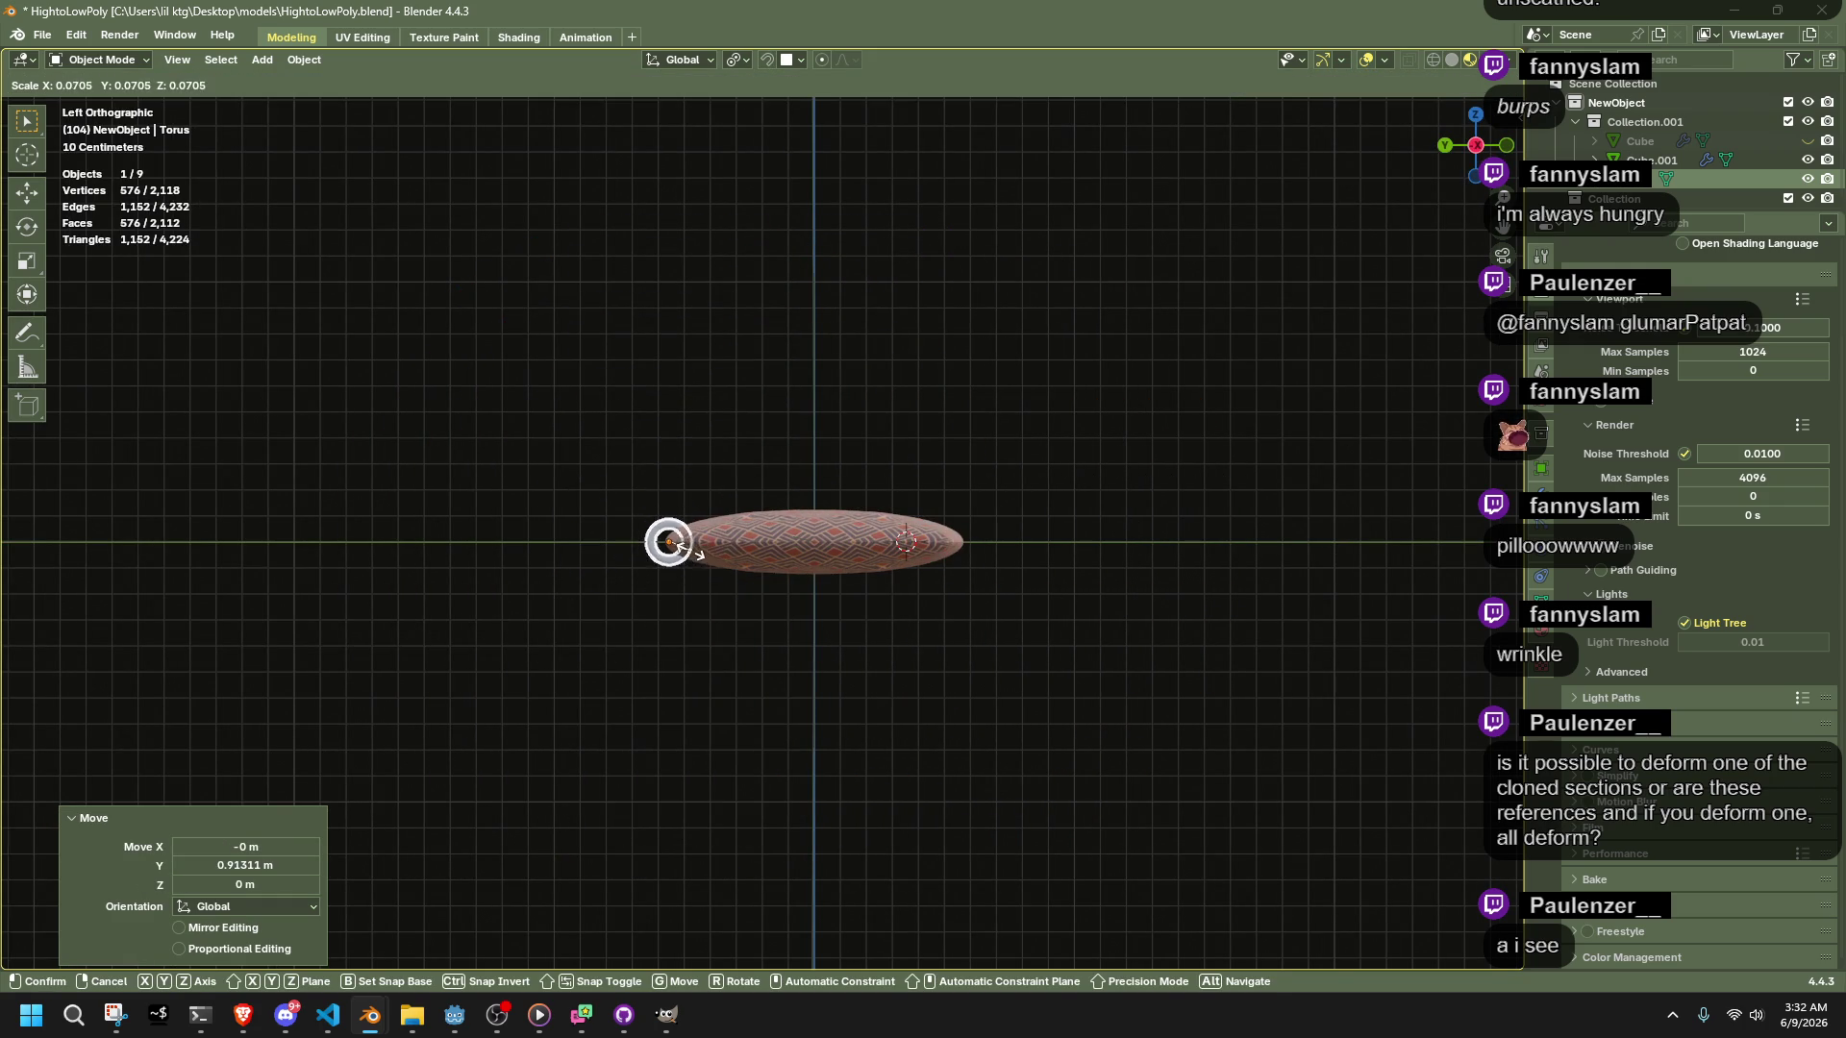
{"action": "left_click", "coordinate": [655, 557]}
{"action": "mouse_move", "coordinate": [656, 557]}
{"action": "middle_mouse_down"}
{"action": "mouse_move", "coordinate": [1265, 666]}
{"action": "mouse_move", "coordinate": [915, 625]}
{"action": "mouse_move", "coordinate": [778, 678]}
{"action": "mouse_move", "coordinate": [711, 670]}
{"action": "middle_mouse_up"}
{"action": "mouse_move", "coordinate": [715, 619]}
{"action": "middle_mouse_down"}
{"action": "mouse_move", "coordinate": [723, 597]}
{"action": "mouse_move", "coordinate": [803, 637]}
{"action": "mouse_move", "coordinate": [762, 700]}
{"action": "mouse_move", "coordinate": [828, 714]}
{"action": "mouse_move", "coordinate": [984, 677]}
{"action": "middle_mouse_up"}
Resize the ring and nudge it along Y onto the cushion's pointed corner tip
{"action": "key", "text": "s"}
{"action": "left_click", "coordinate": [798, 635]}
{"action": "scroll", "coordinate": [761, 700], "scroll_direction": "up", "scroll_amount": 2}
{"action": "key", "text": "g"}
{"action": "left_click", "coordinate": [764, 700]}
{"action": "key", "text": "g"}
{"action": "key", "text": "y"}
{"action": "left_click", "coordinate": [1000, 688]}
{"action": "left_click", "coordinate": [1541, 630]}
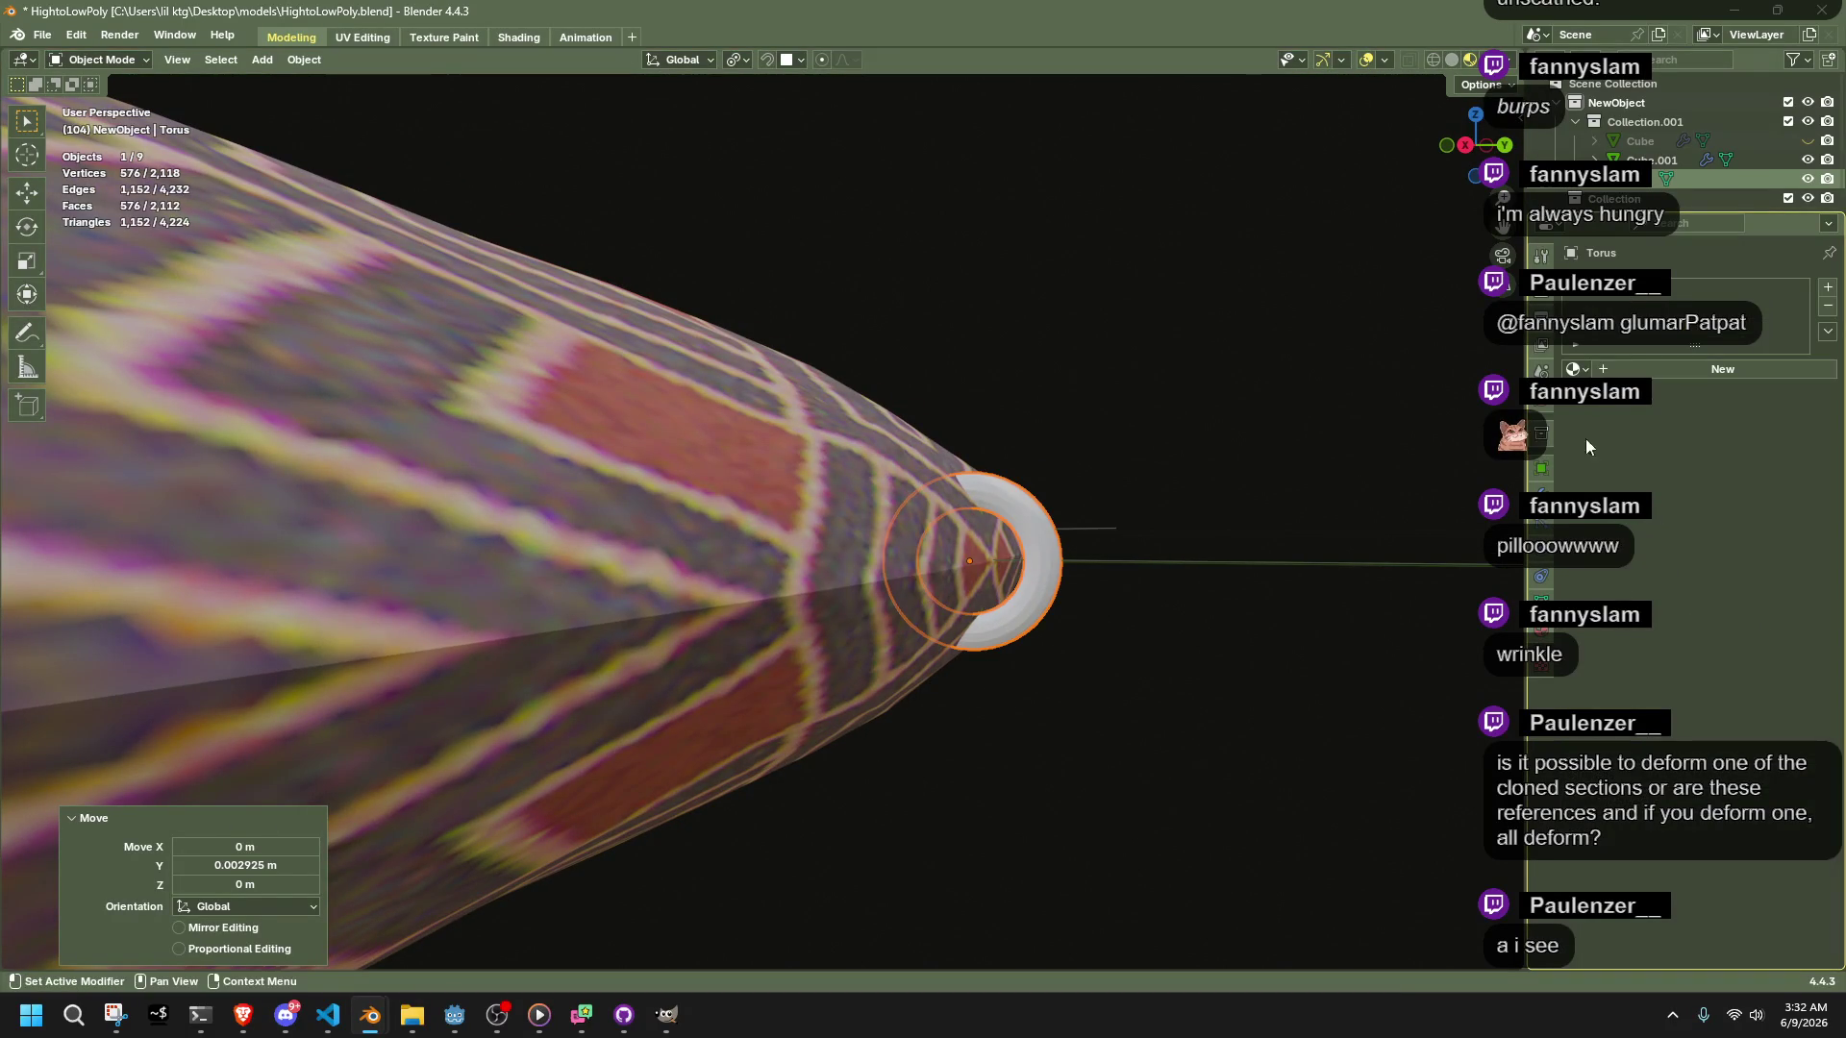
Give the ring a new gold material: yellow base colour, metallic 0.770, roughness 0.000
{"action": "left_click", "coordinate": [1727, 375]}
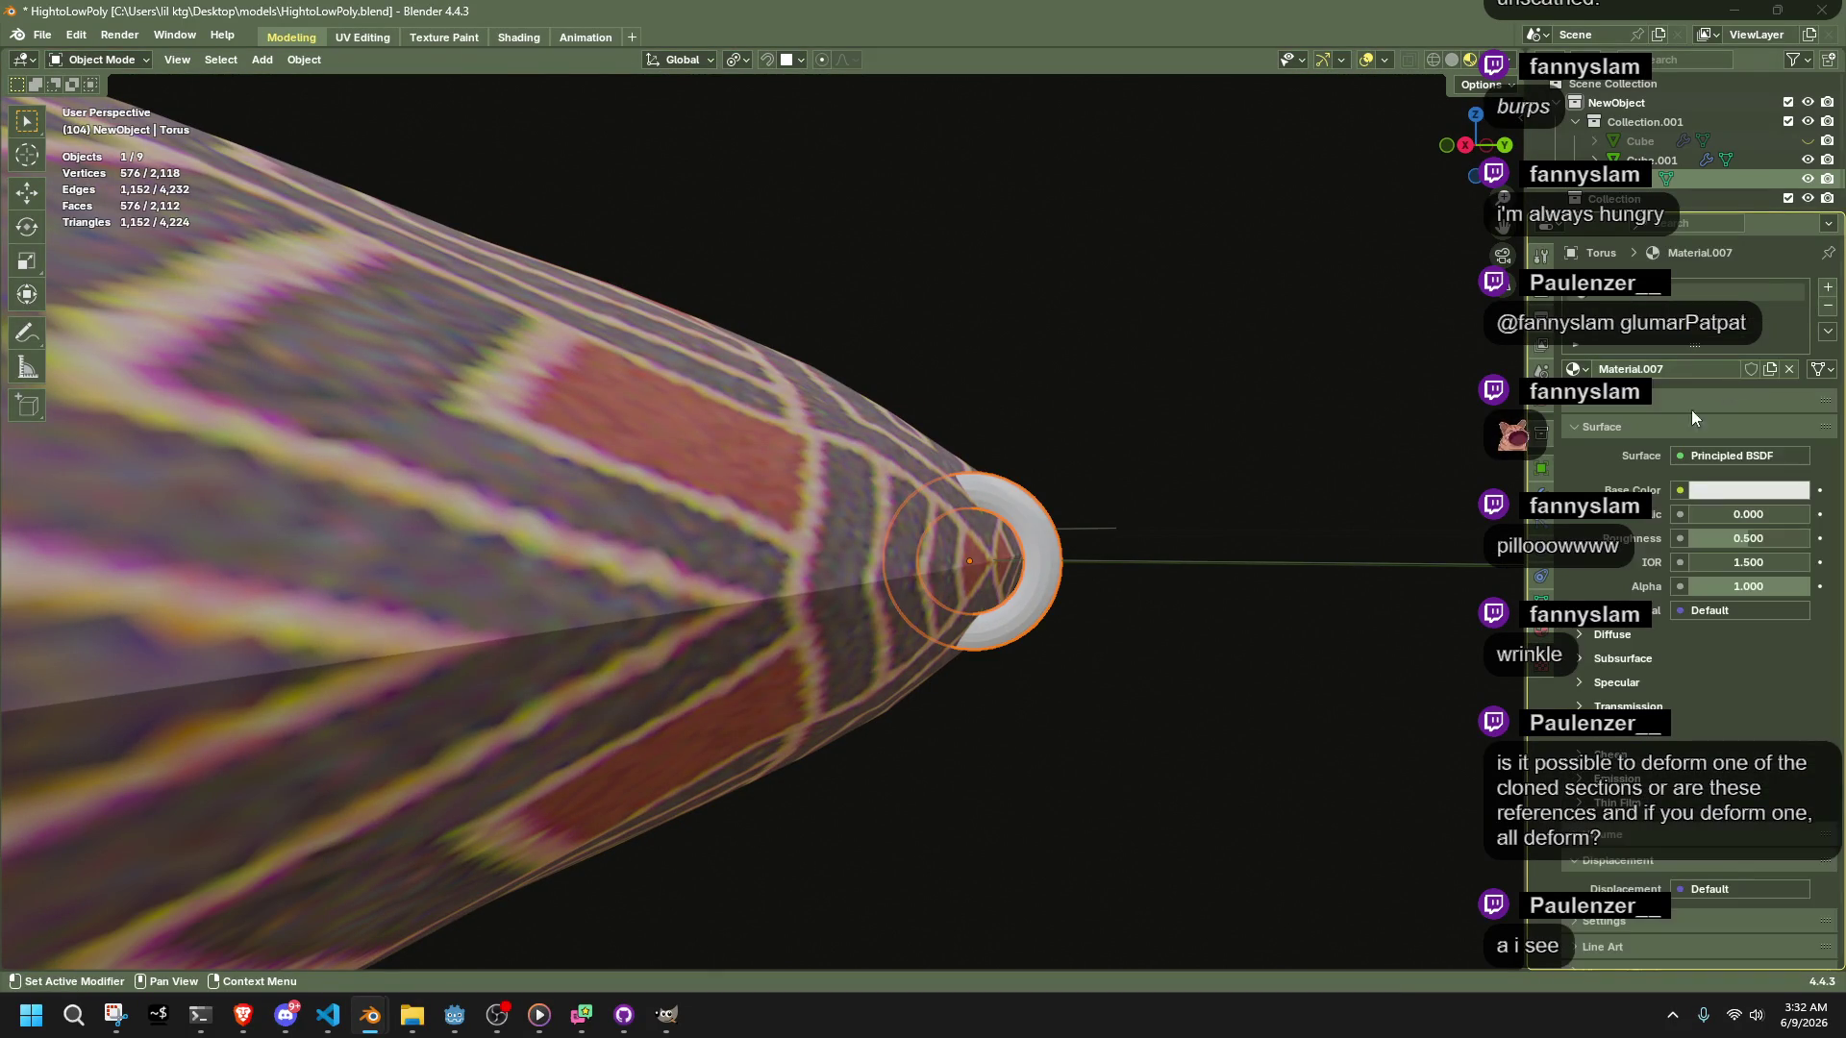
{"action": "left_click", "coordinate": [1718, 492]}
{"action": "left_click", "coordinate": [1682, 300]}
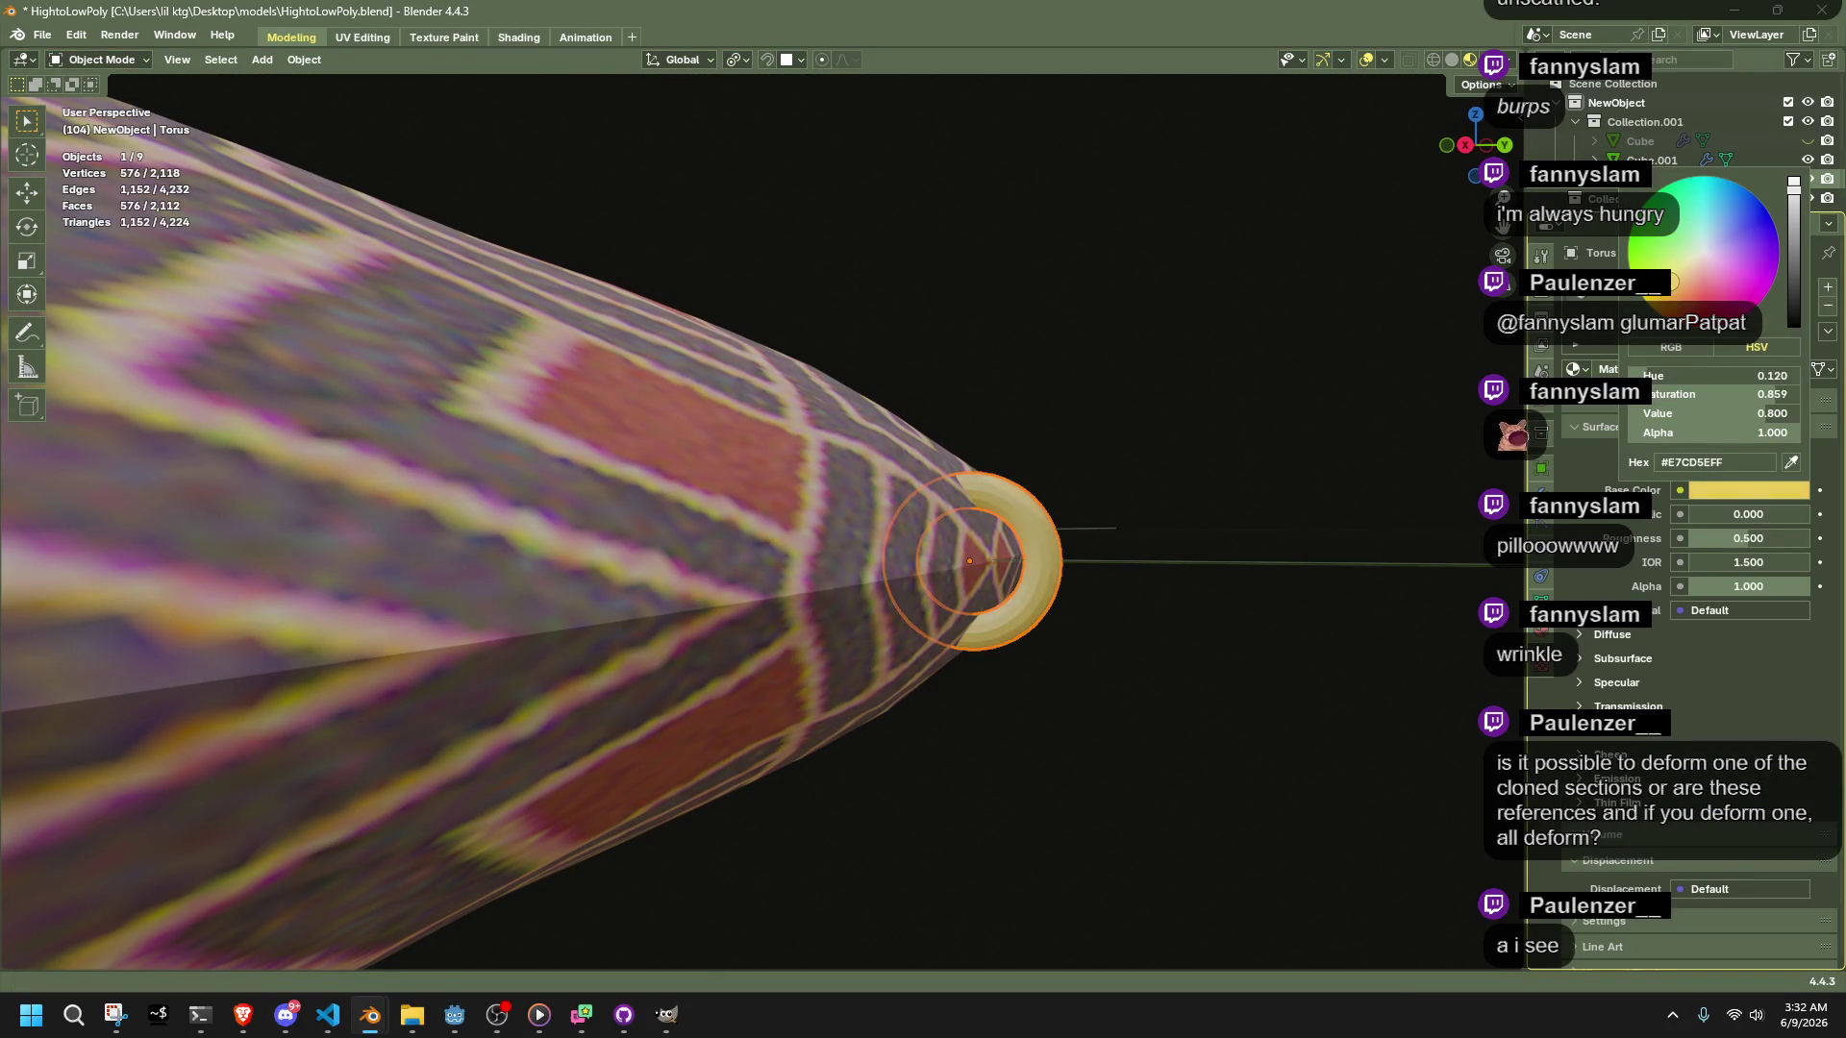
{"action": "mouse_move", "coordinate": [1702, 514]}
{"action": "left_mouse_down"}
{"action": "mouse_move", "coordinate": [1807, 514]}
{"action": "mouse_move", "coordinate": [1721, 538]}
{"action": "left_mouse_up"}
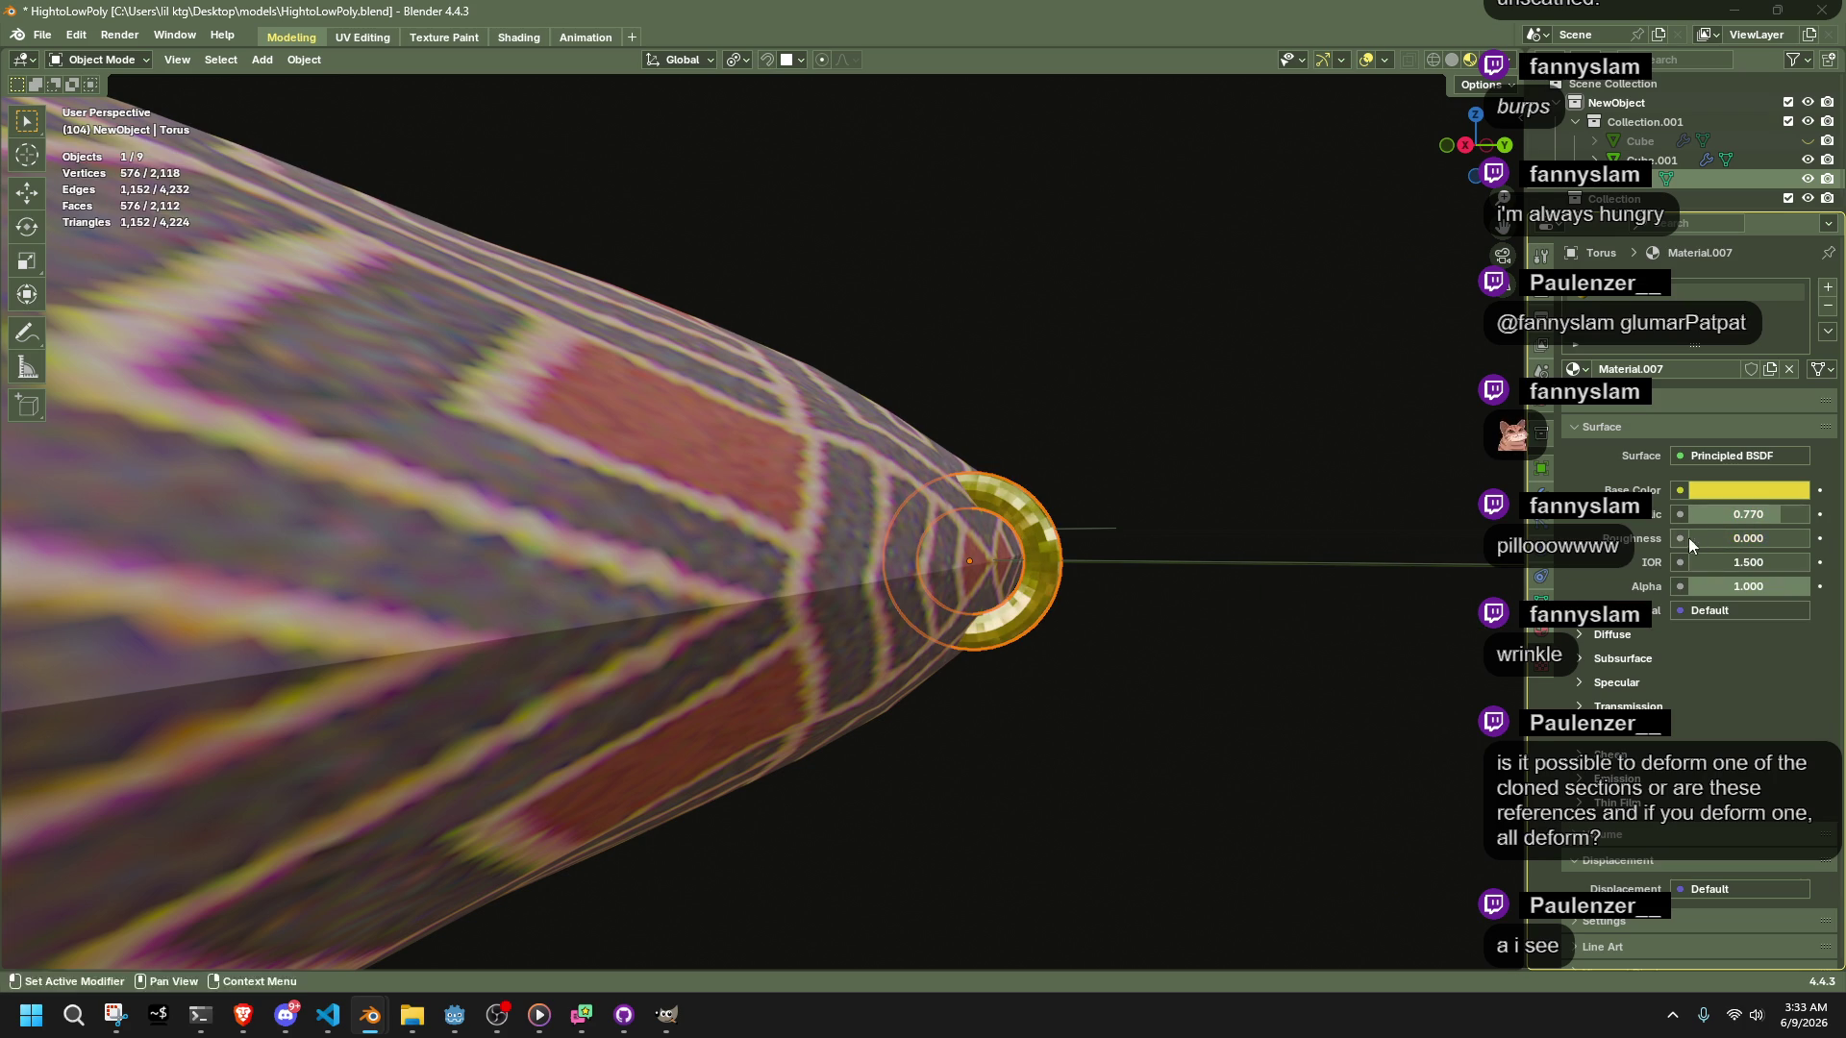
Apply Shade Smooth to the gold ring
{"action": "right_click", "coordinate": [1035, 580]}
{"action": "left_click", "coordinate": [1035, 581]}
{"action": "mouse_move", "coordinate": [1206, 602]}
{"action": "middle_mouse_down"}
{"action": "mouse_move", "coordinate": [1150, 788]}
{"action": "mouse_move", "coordinate": [1043, 800]}
{"action": "middle_mouse_up"}
{"action": "scroll", "coordinate": [684, 757], "scroll_direction": "down", "scroll_amount": 3}
{"action": "mouse_move", "coordinate": [707, 765]}
{"action": "middle_mouse_down"}
{"action": "mouse_move", "coordinate": [811, 690]}
{"action": "mouse_move", "coordinate": [1086, 690]}
{"action": "mouse_move", "coordinate": [1058, 707]}
{"action": "mouse_move", "coordinate": [1282, 612]}
{"action": "middle_mouse_up"}
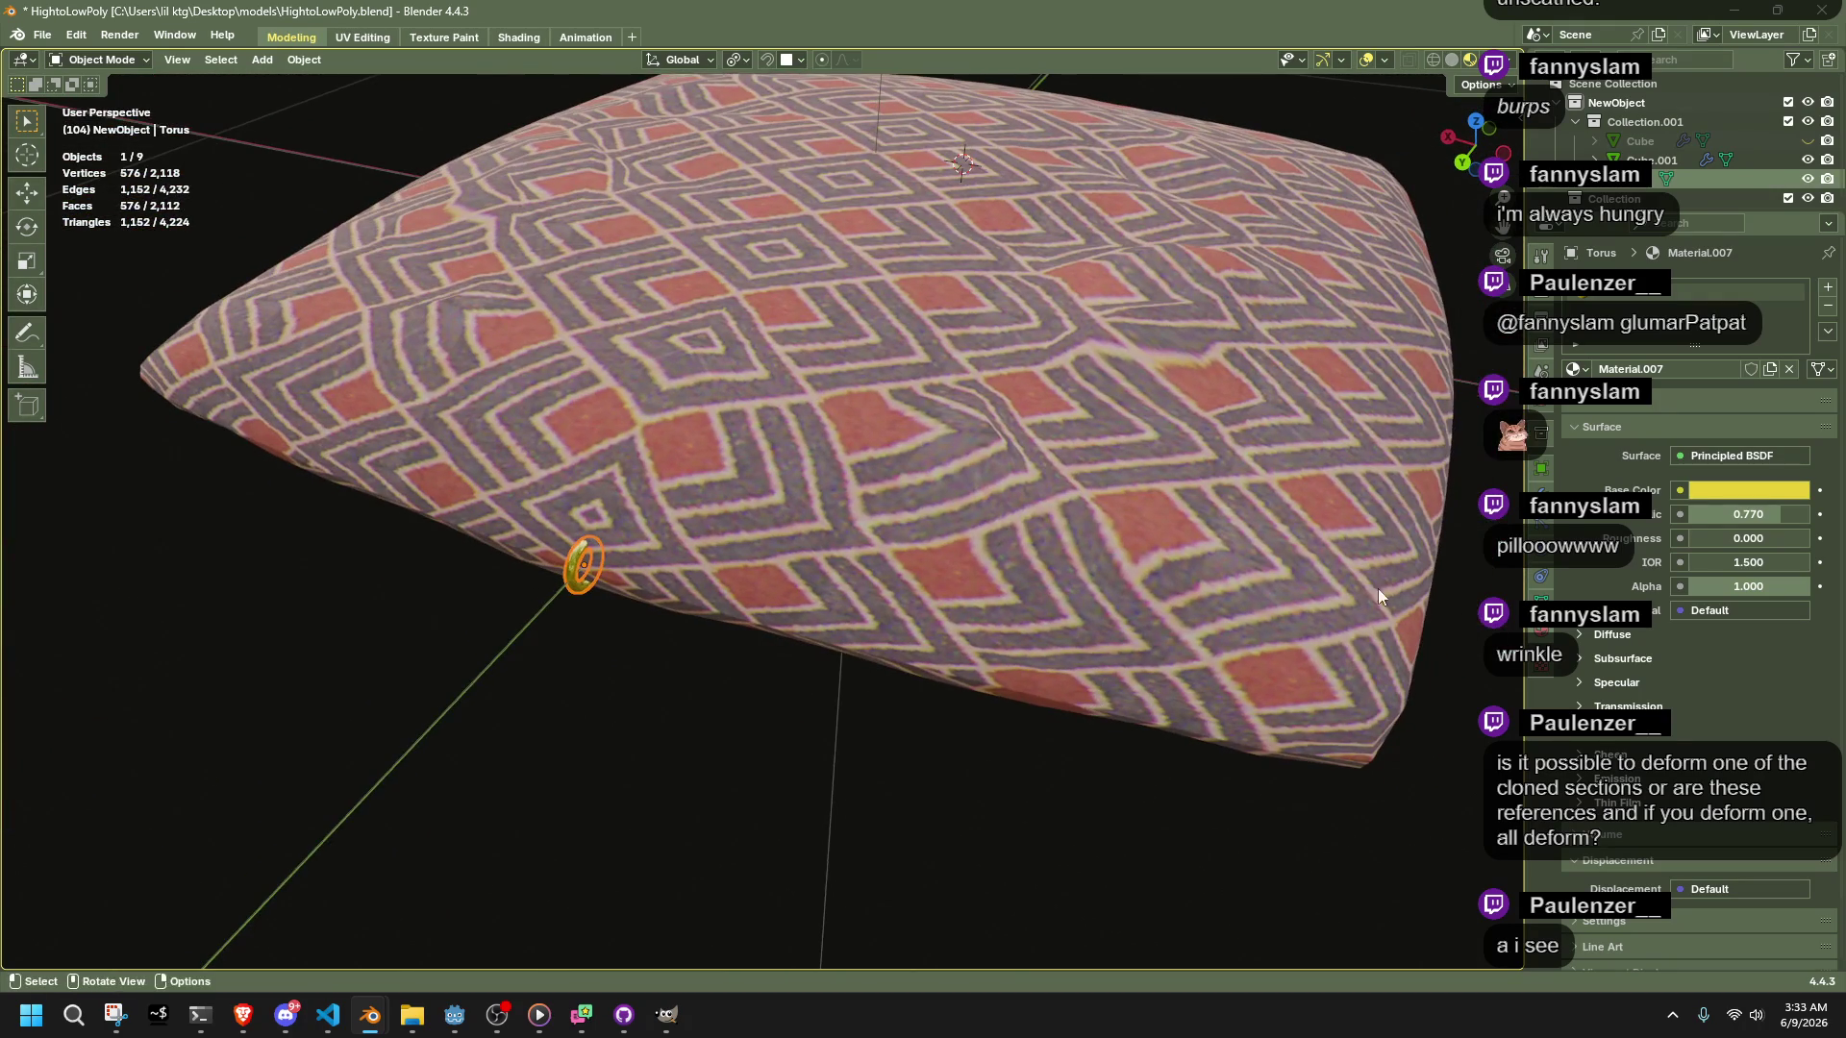
{"action": "left_click", "coordinate": [1541, 506]}
Add an Array modifier to the gold ring and adjust its X offset factor
{"action": "left_click", "coordinate": [1643, 290]}
{"action": "type", "text": "arra"}
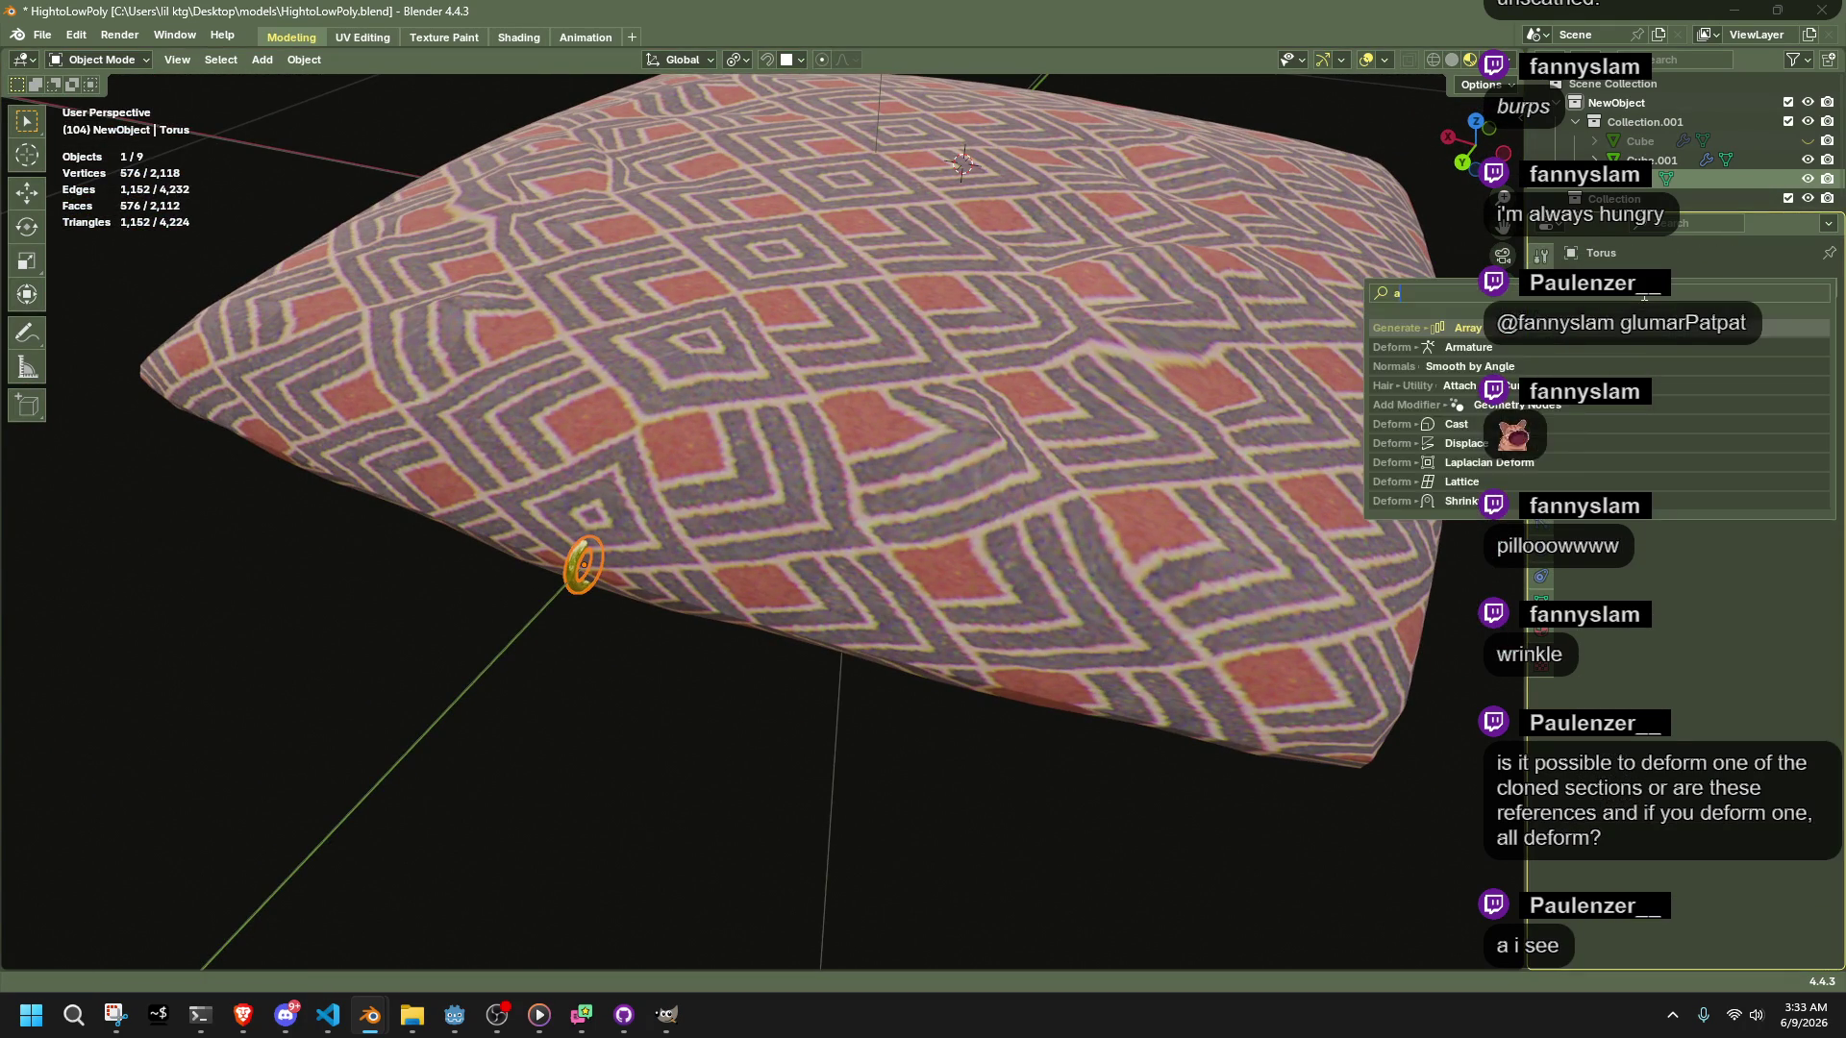
{"action": "key", "text": "Return"}
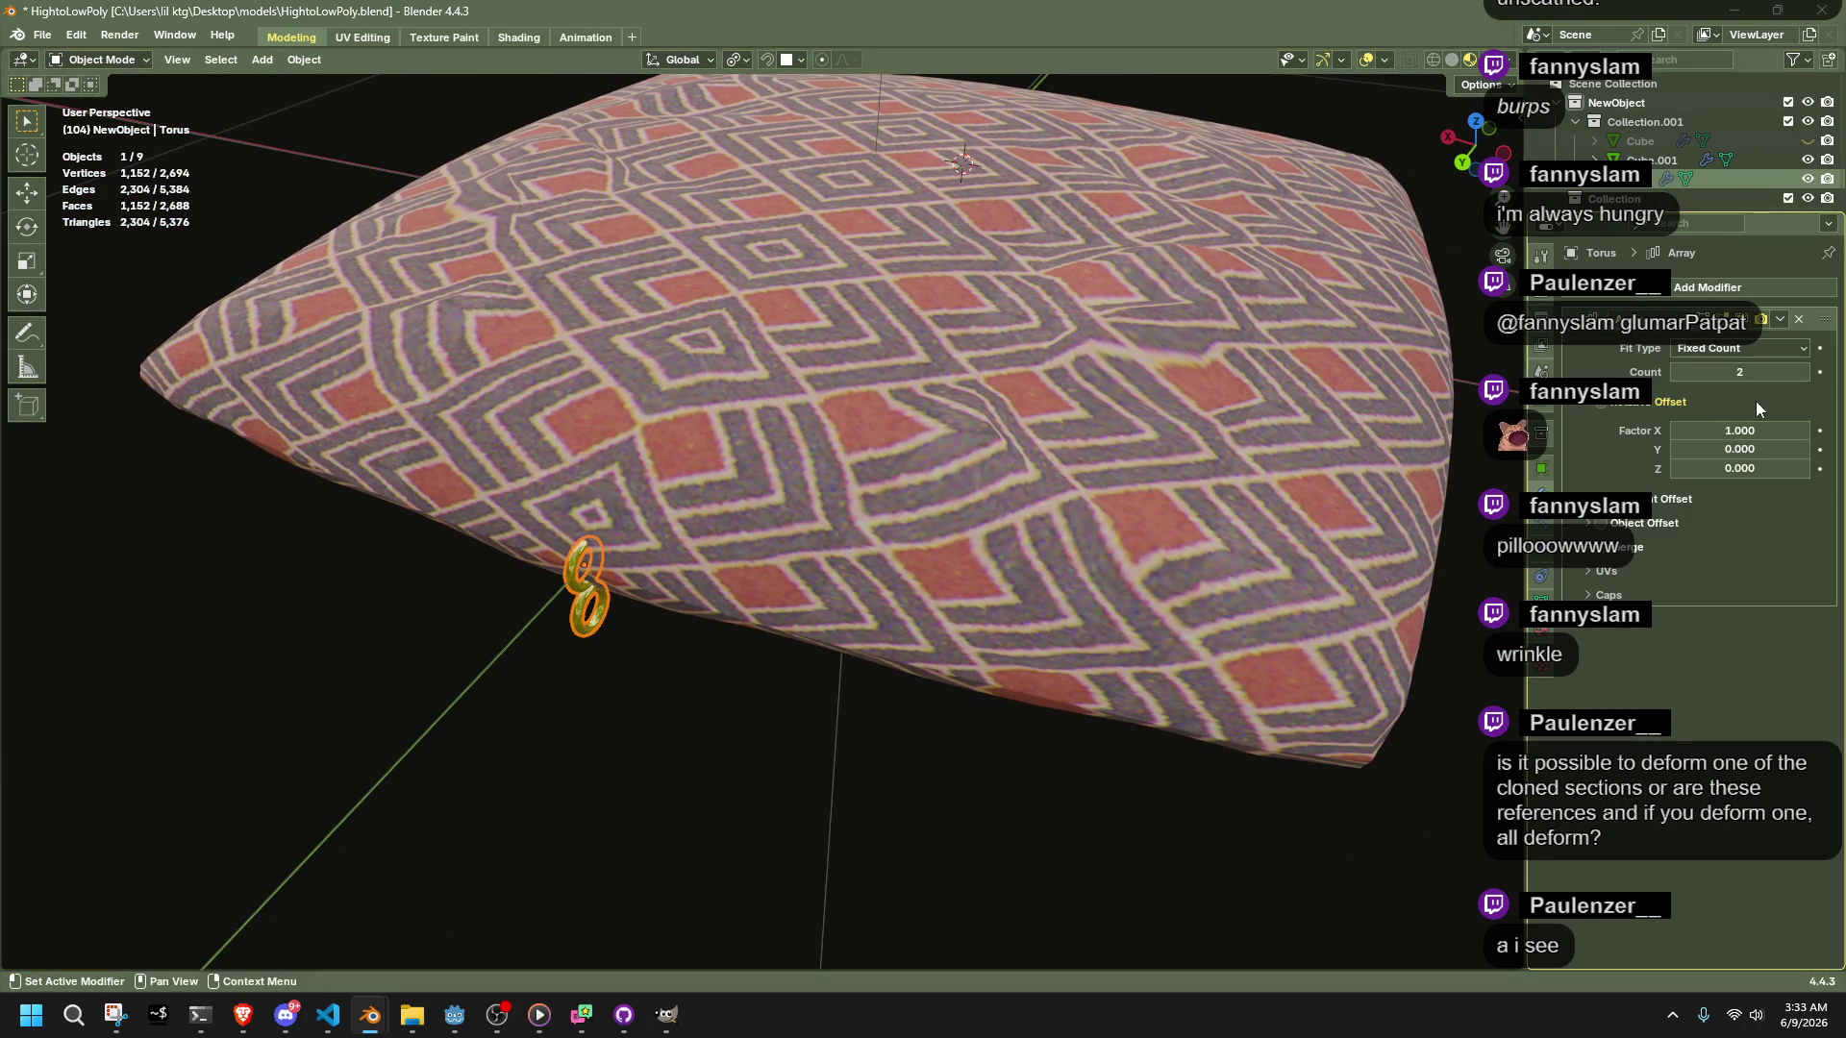
{"action": "left_click", "coordinate": [1682, 432]}
{"action": "type", "text": "0.6"}
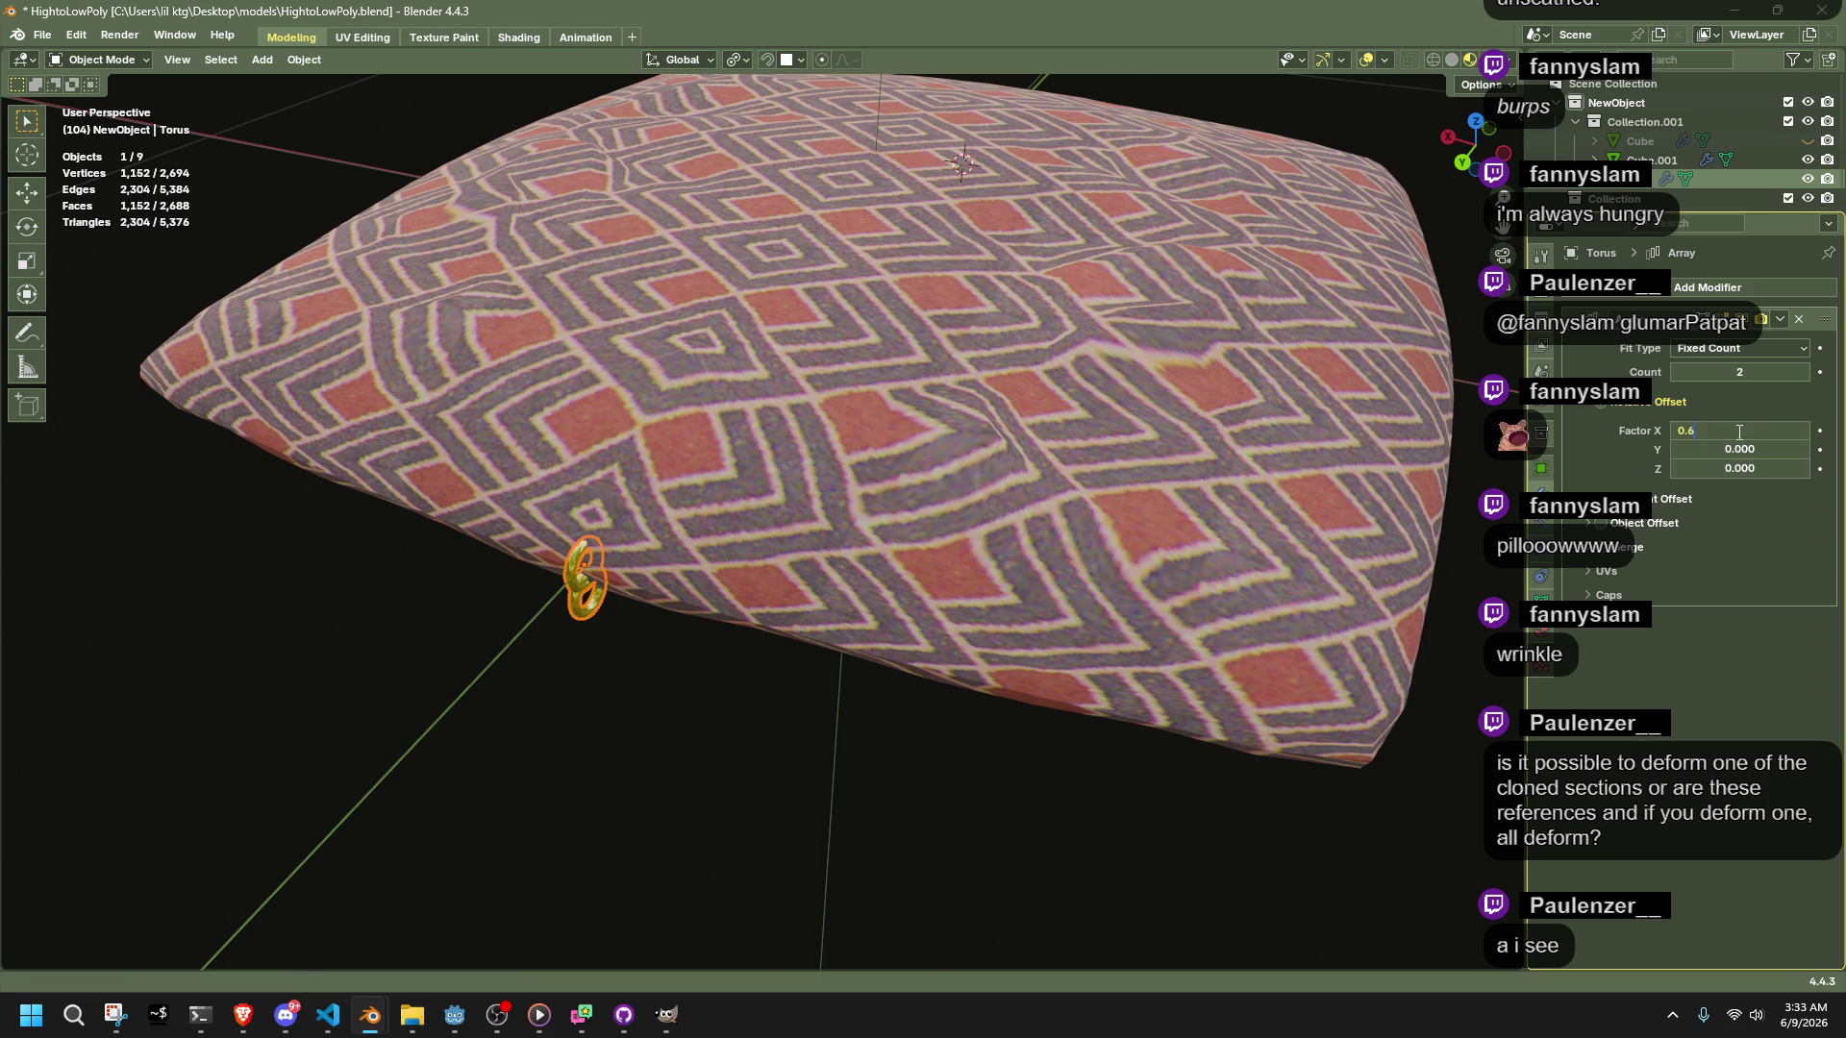
{"action": "key", "text": "Return"}
Set the array's relative offset to Y 0 and Z -10
{"action": "key", "text": "ctrl+v"}
{"action": "left_click", "coordinate": [1742, 444]}
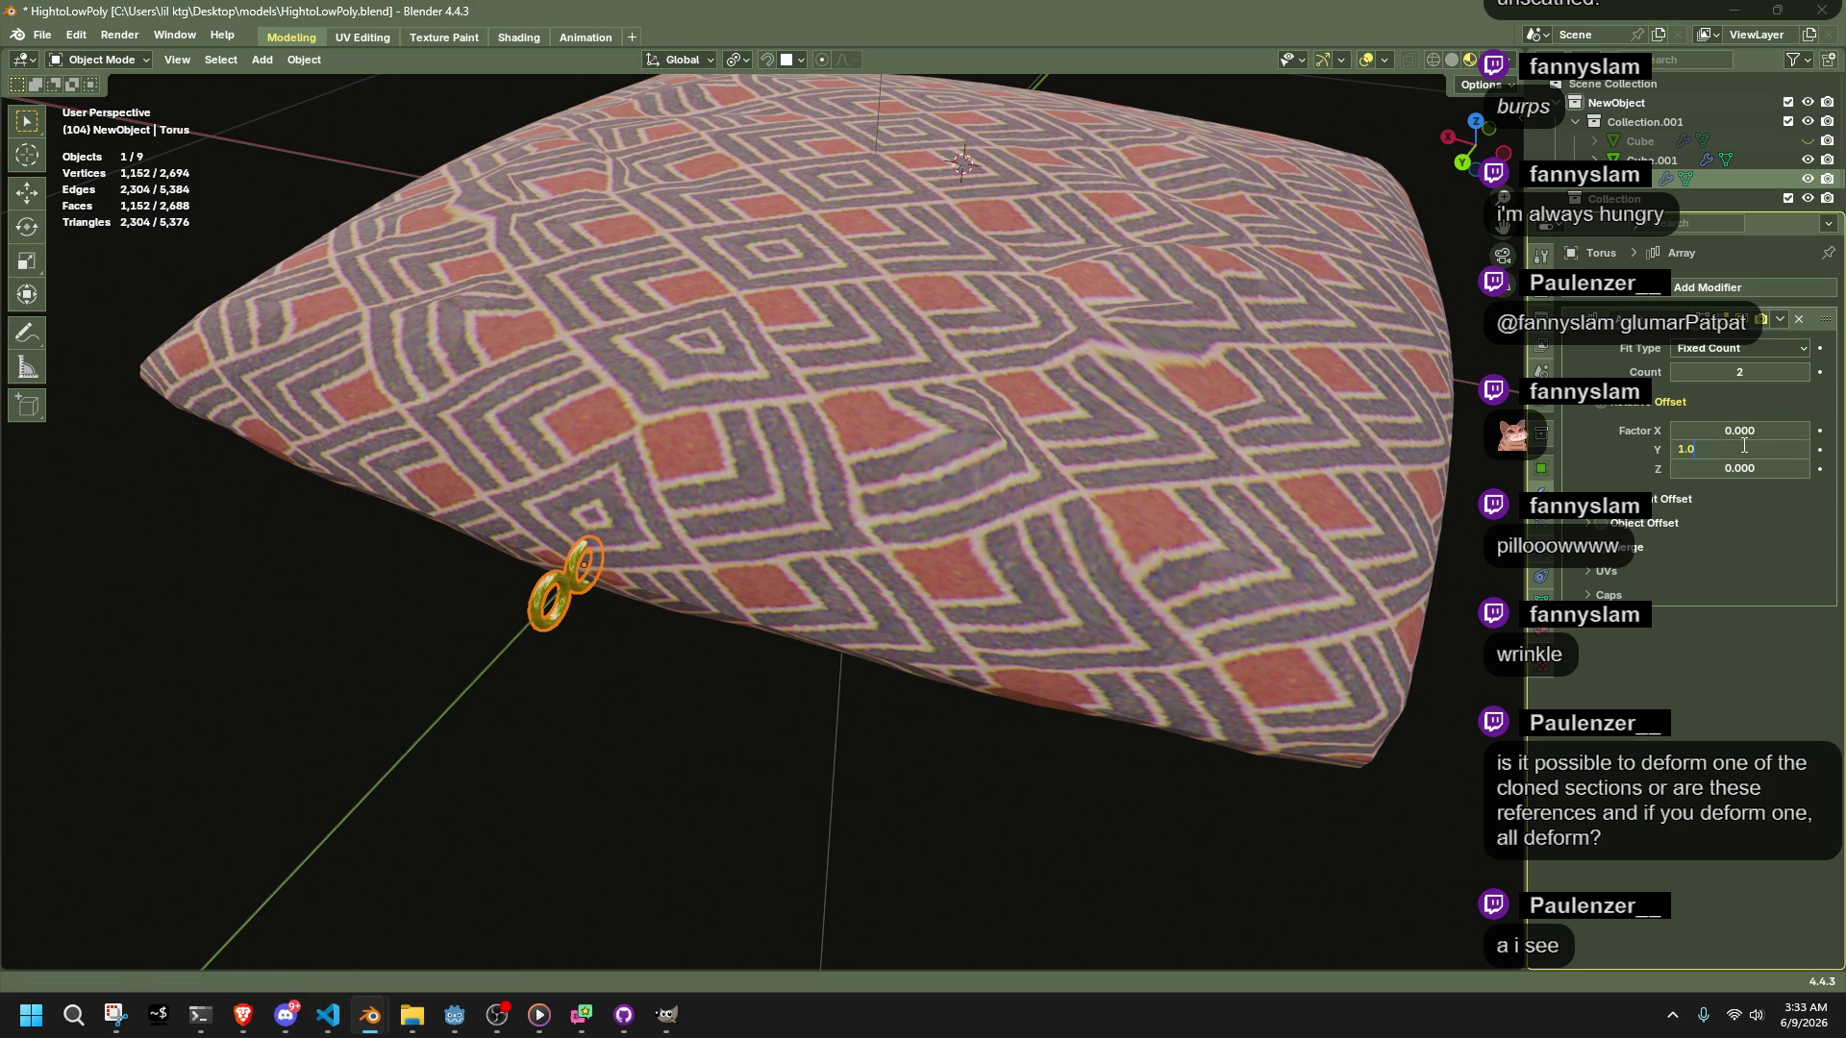
{"action": "type", "text": "0"}
{"action": "key", "text": "Return"}
{"action": "key", "text": "ctrl+v"}
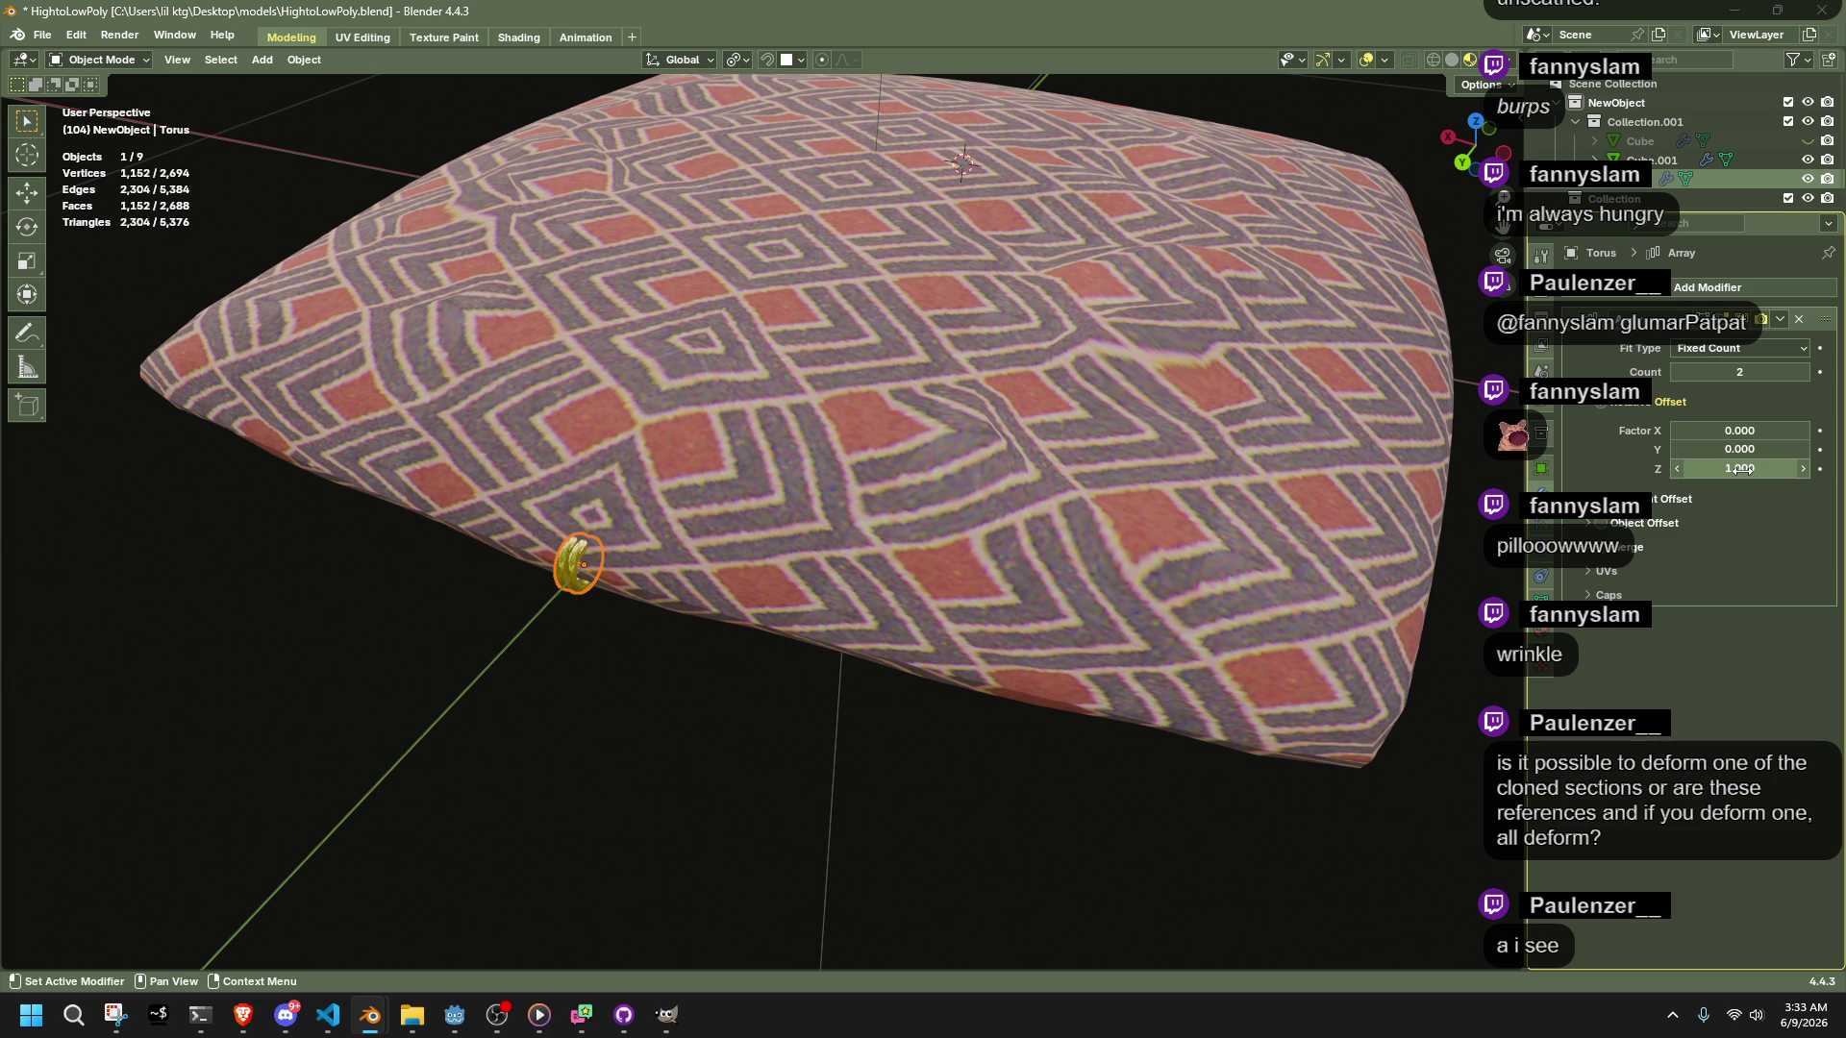
{"action": "left_click", "coordinate": [1741, 468]}
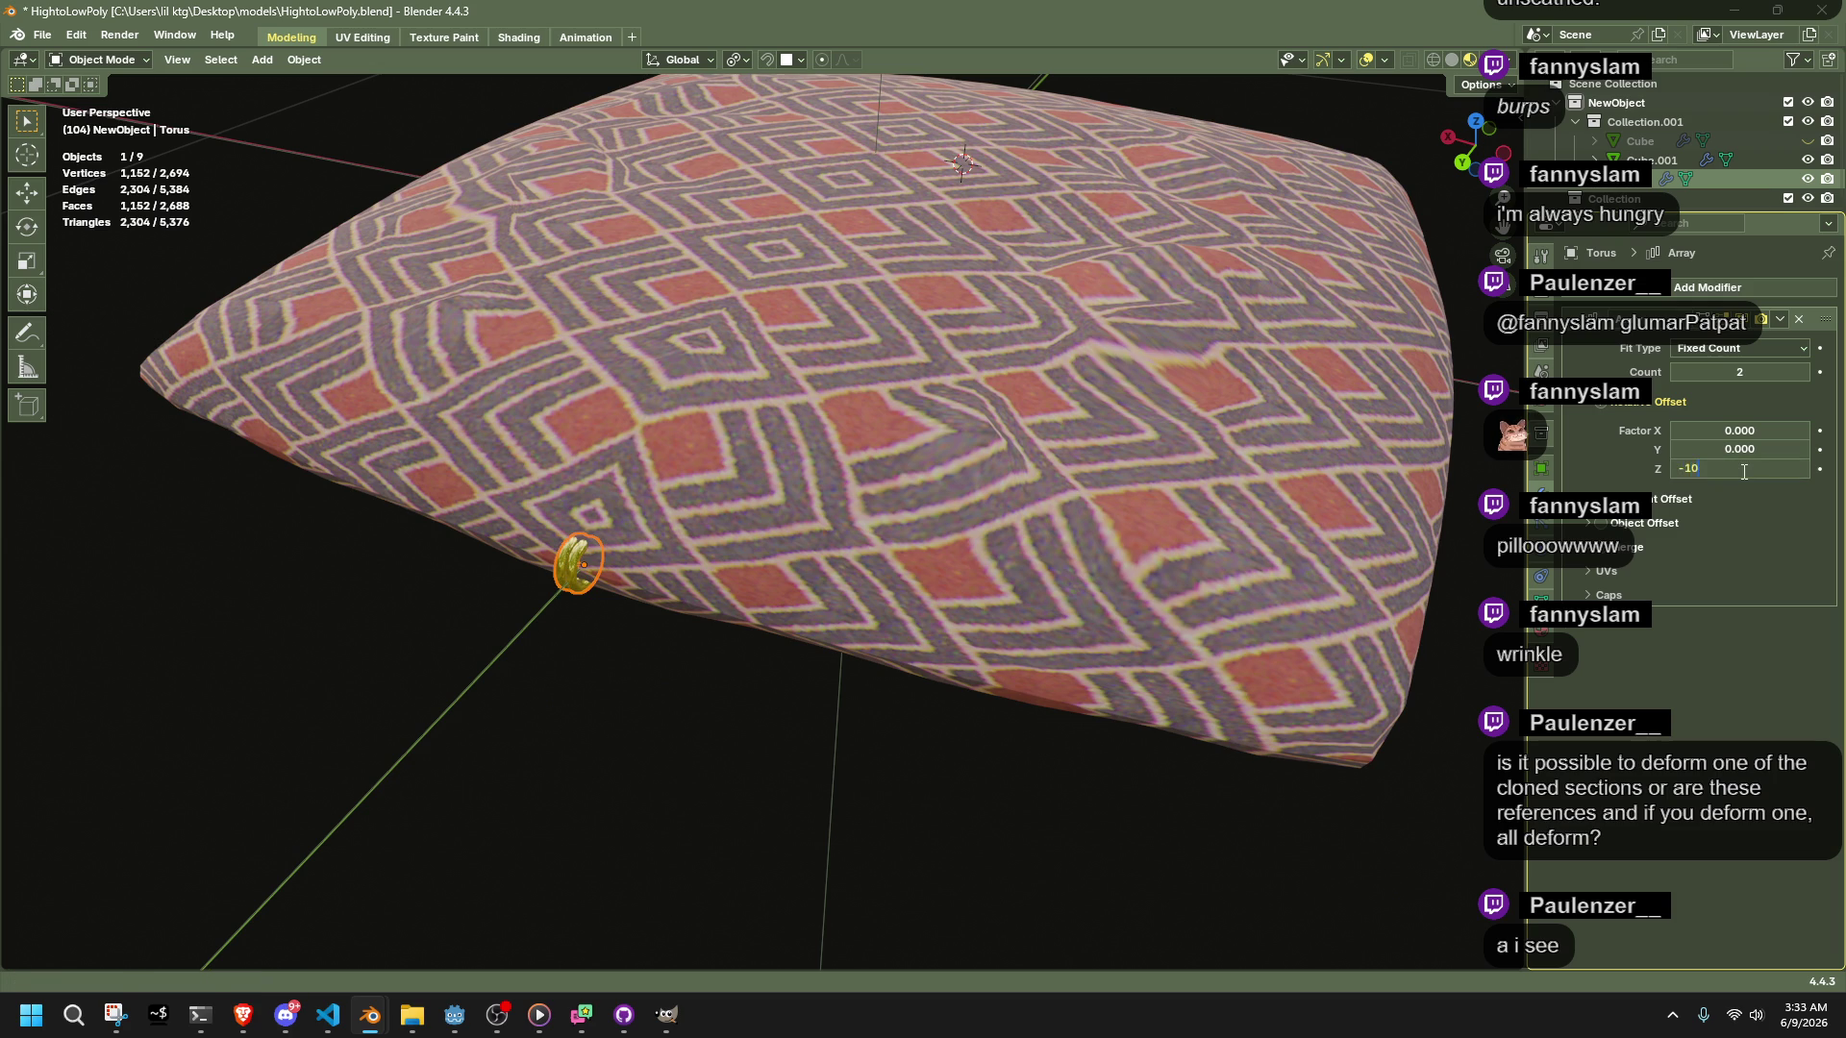
{"action": "key", "text": "Return"}
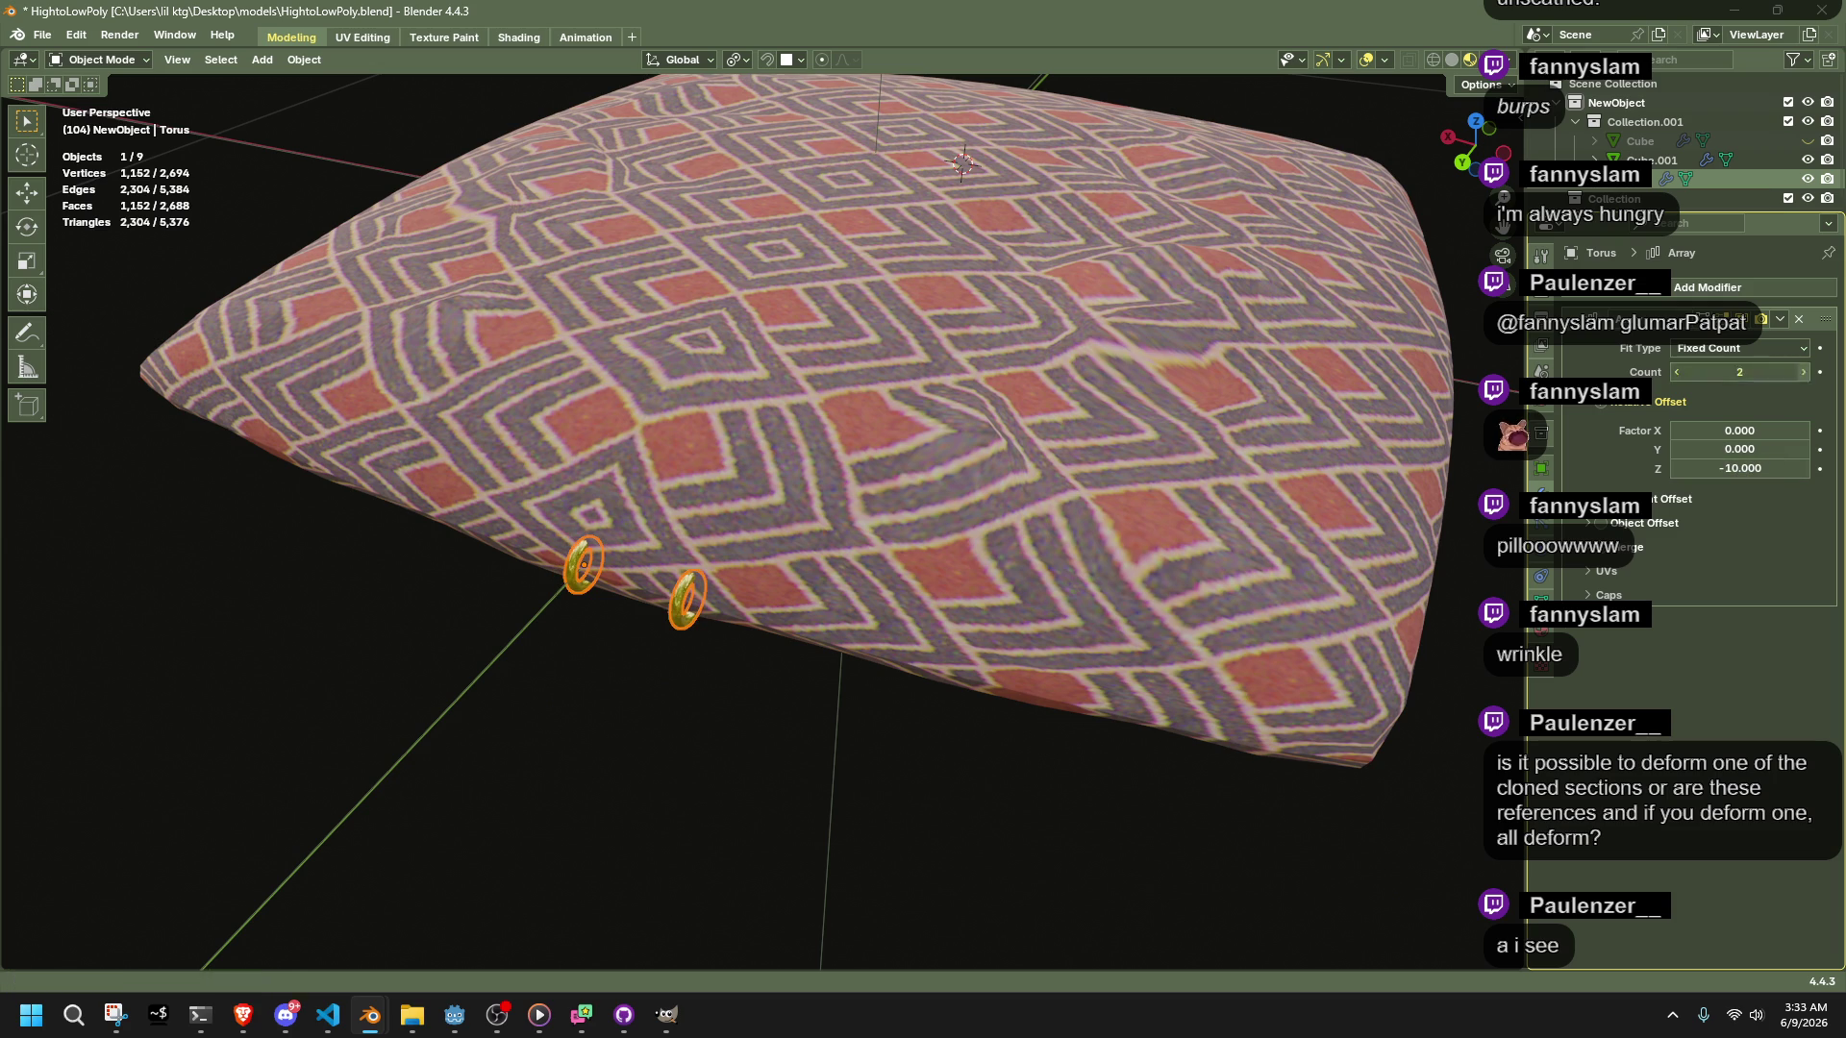
Raise the array count to seven ring copies
{"action": "left_click", "coordinate": [1801, 373]}
{"action": "left_click", "coordinate": [1802, 372]}
{"action": "left_click", "coordinate": [1801, 373]}
{"action": "left_click", "coordinate": [1802, 373]}
{"action": "left_click", "coordinate": [1801, 373]}
{"action": "mouse_move", "coordinate": [1421, 666]}
{"action": "middle_mouse_down"}
{"action": "mouse_move", "coordinate": [1459, 728]}
{"action": "mouse_move", "coordinate": [1461, 701]}
{"action": "middle_mouse_up"}
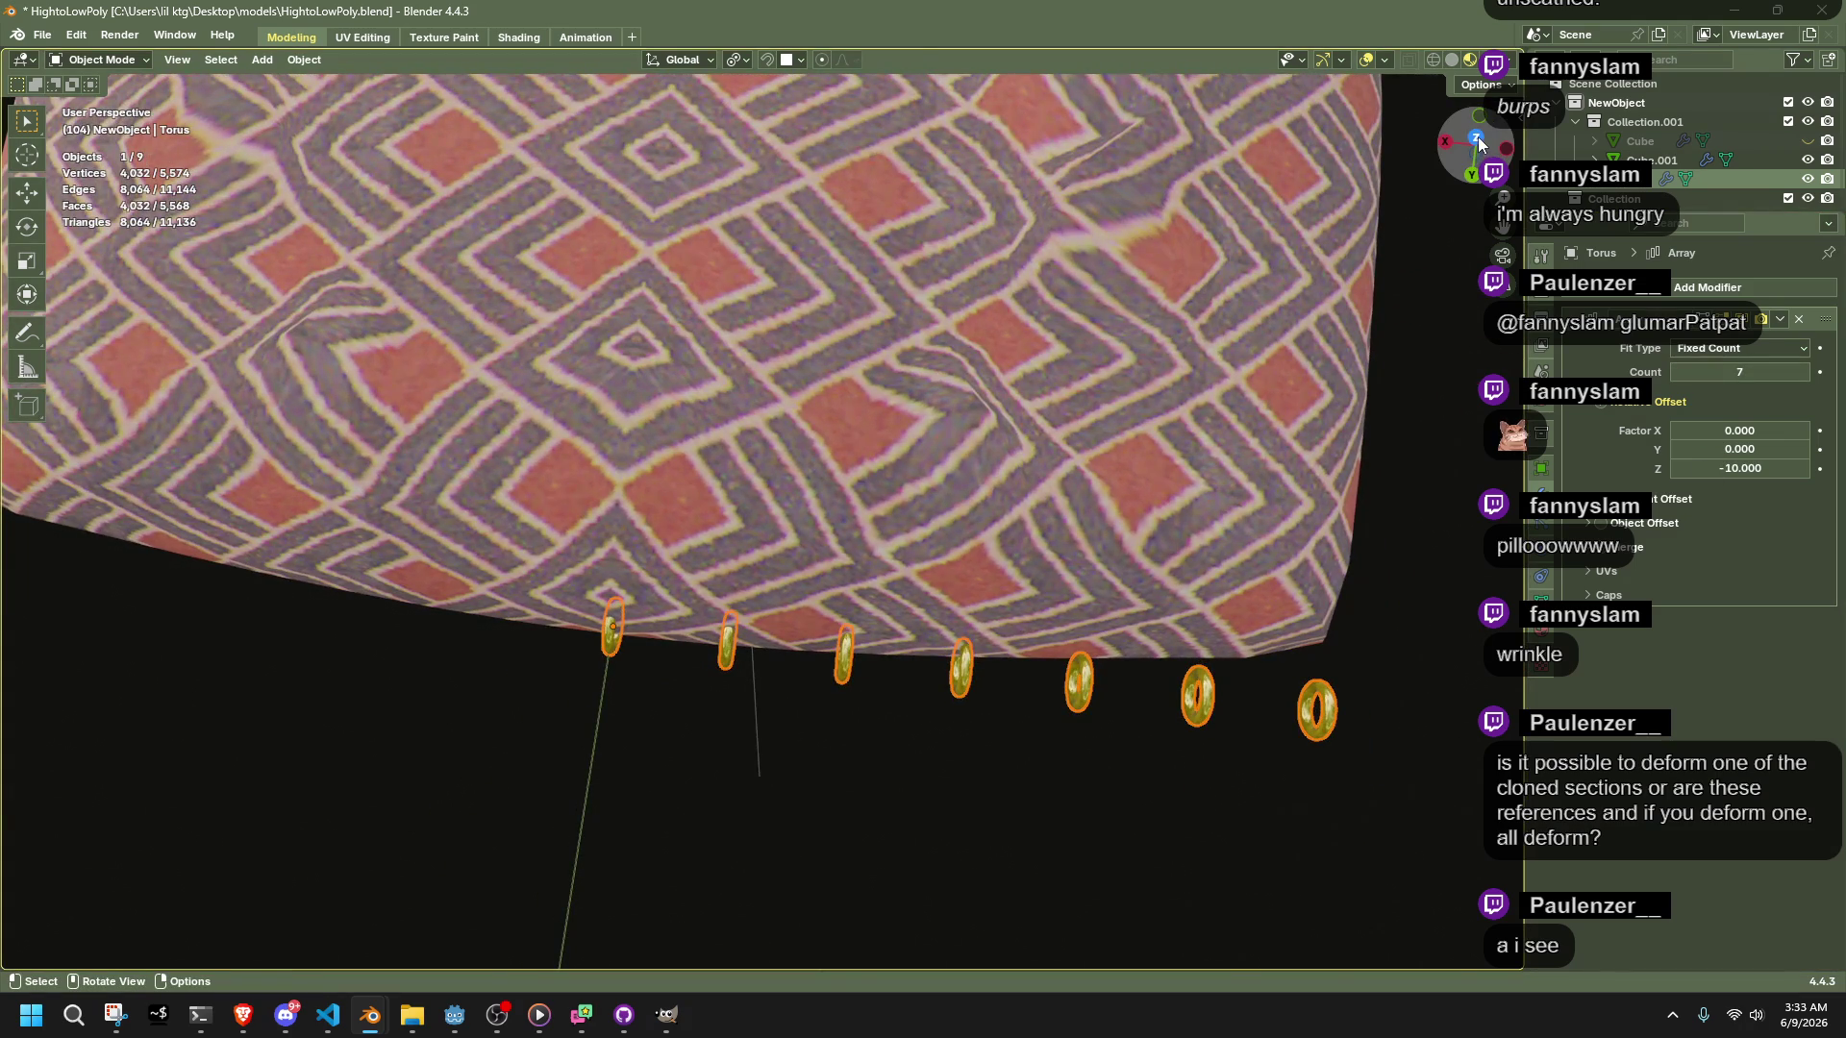
{"action": "left_click", "coordinate": [1477, 140]}
Set the array's Fit Type to Fit Curve and deselect the ring
{"action": "left_click", "coordinate": [1707, 346]}
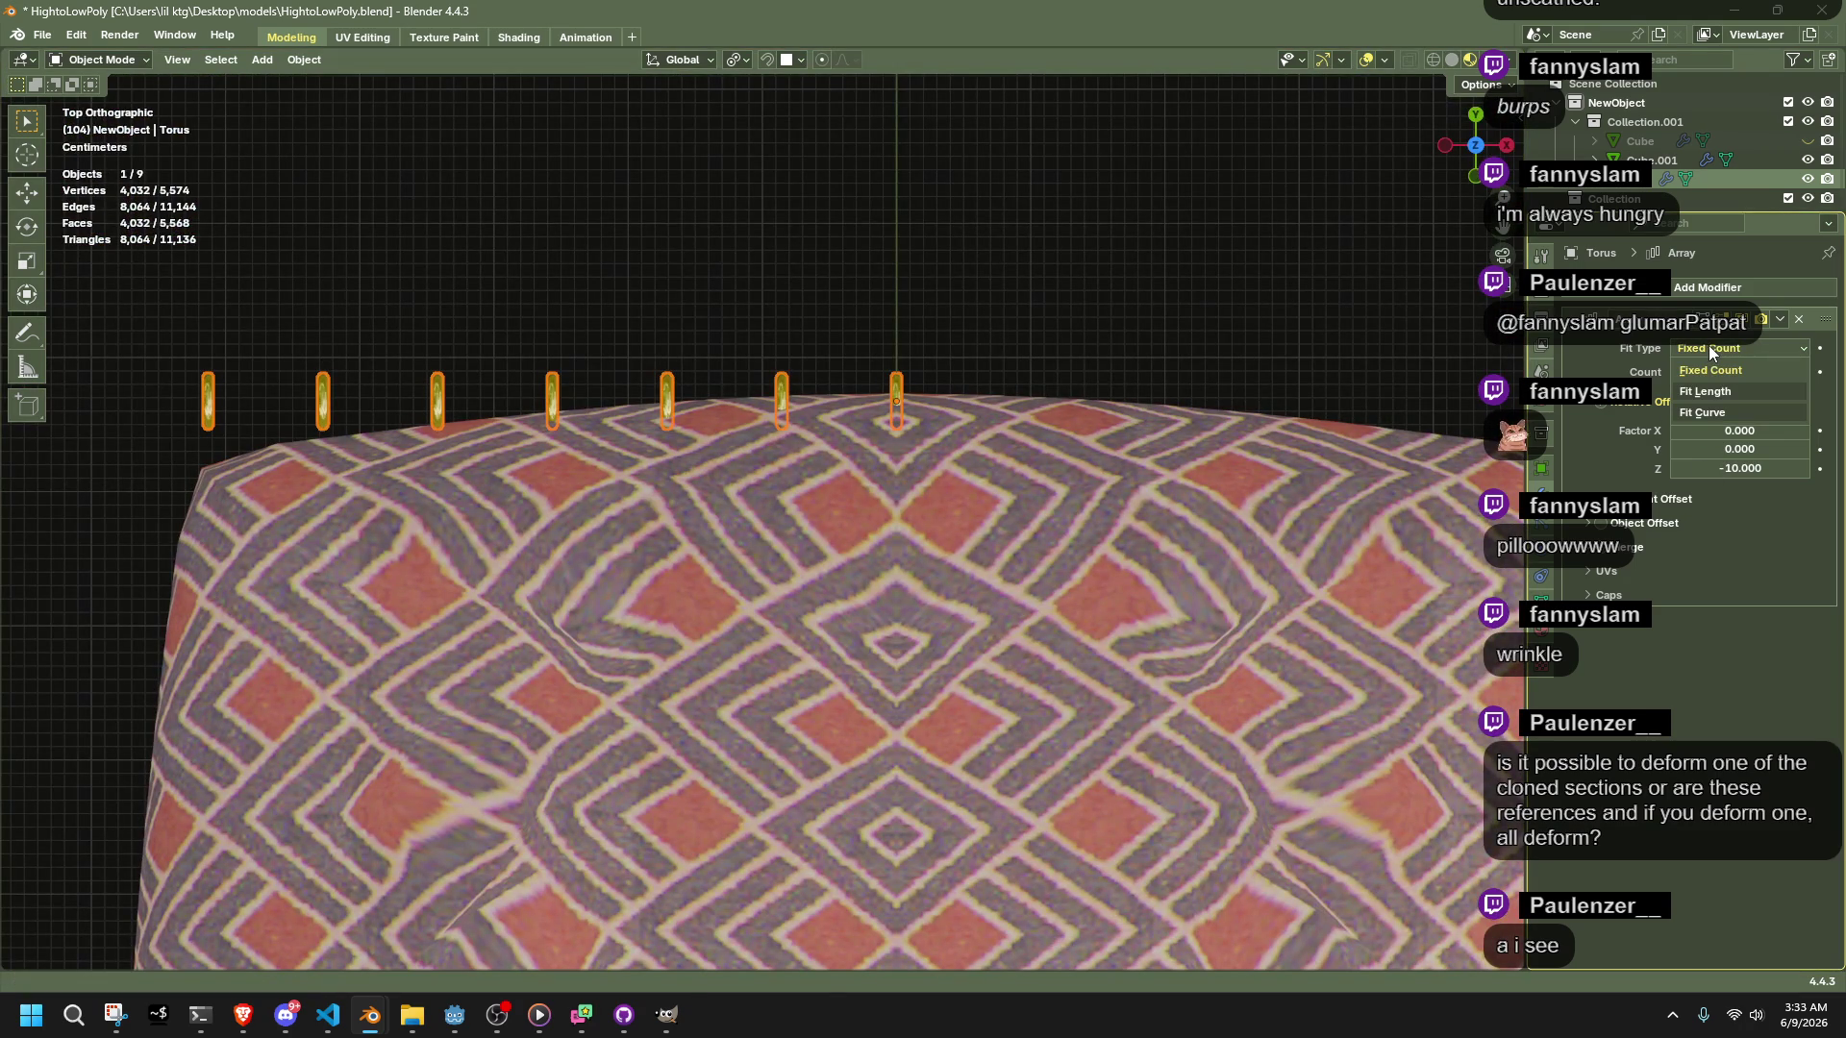
{"action": "left_click", "coordinate": [1715, 407]}
{"action": "scroll", "coordinate": [816, 211], "scroll_direction": "down", "scroll_amount": 3}
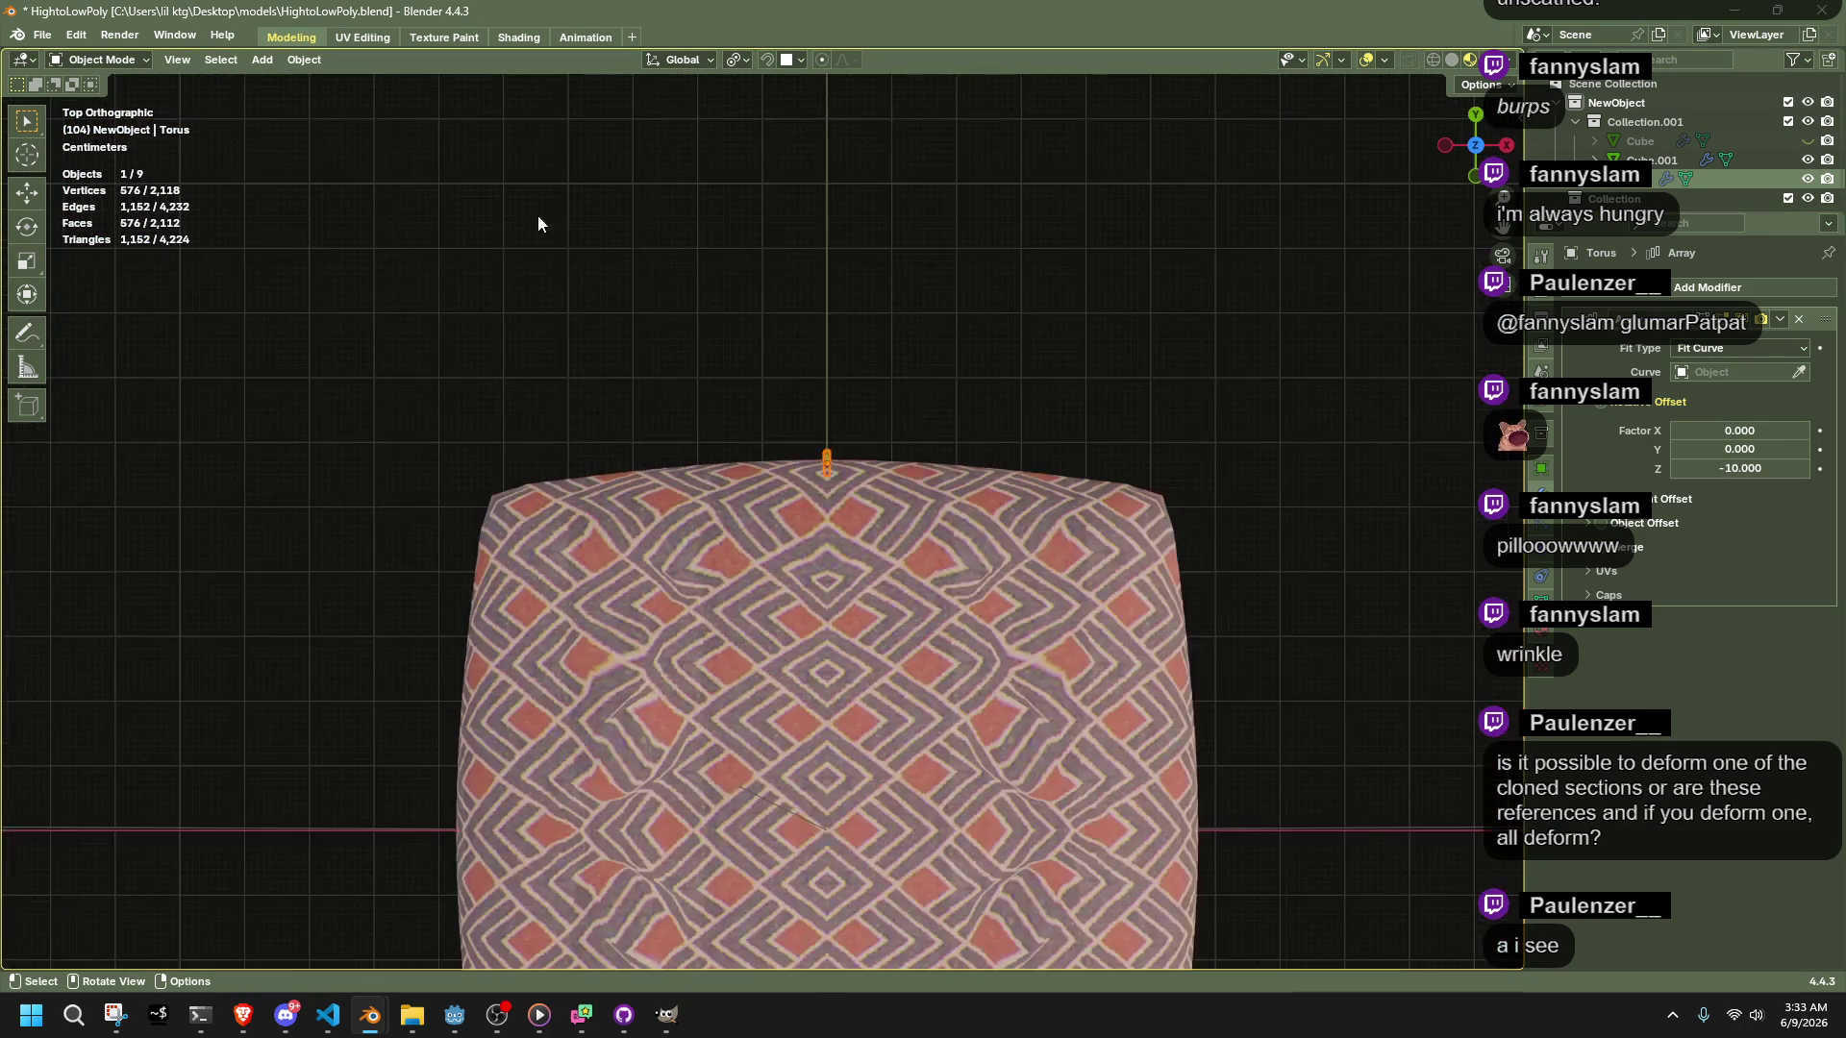
{"action": "left_click", "coordinate": [1721, 348]}
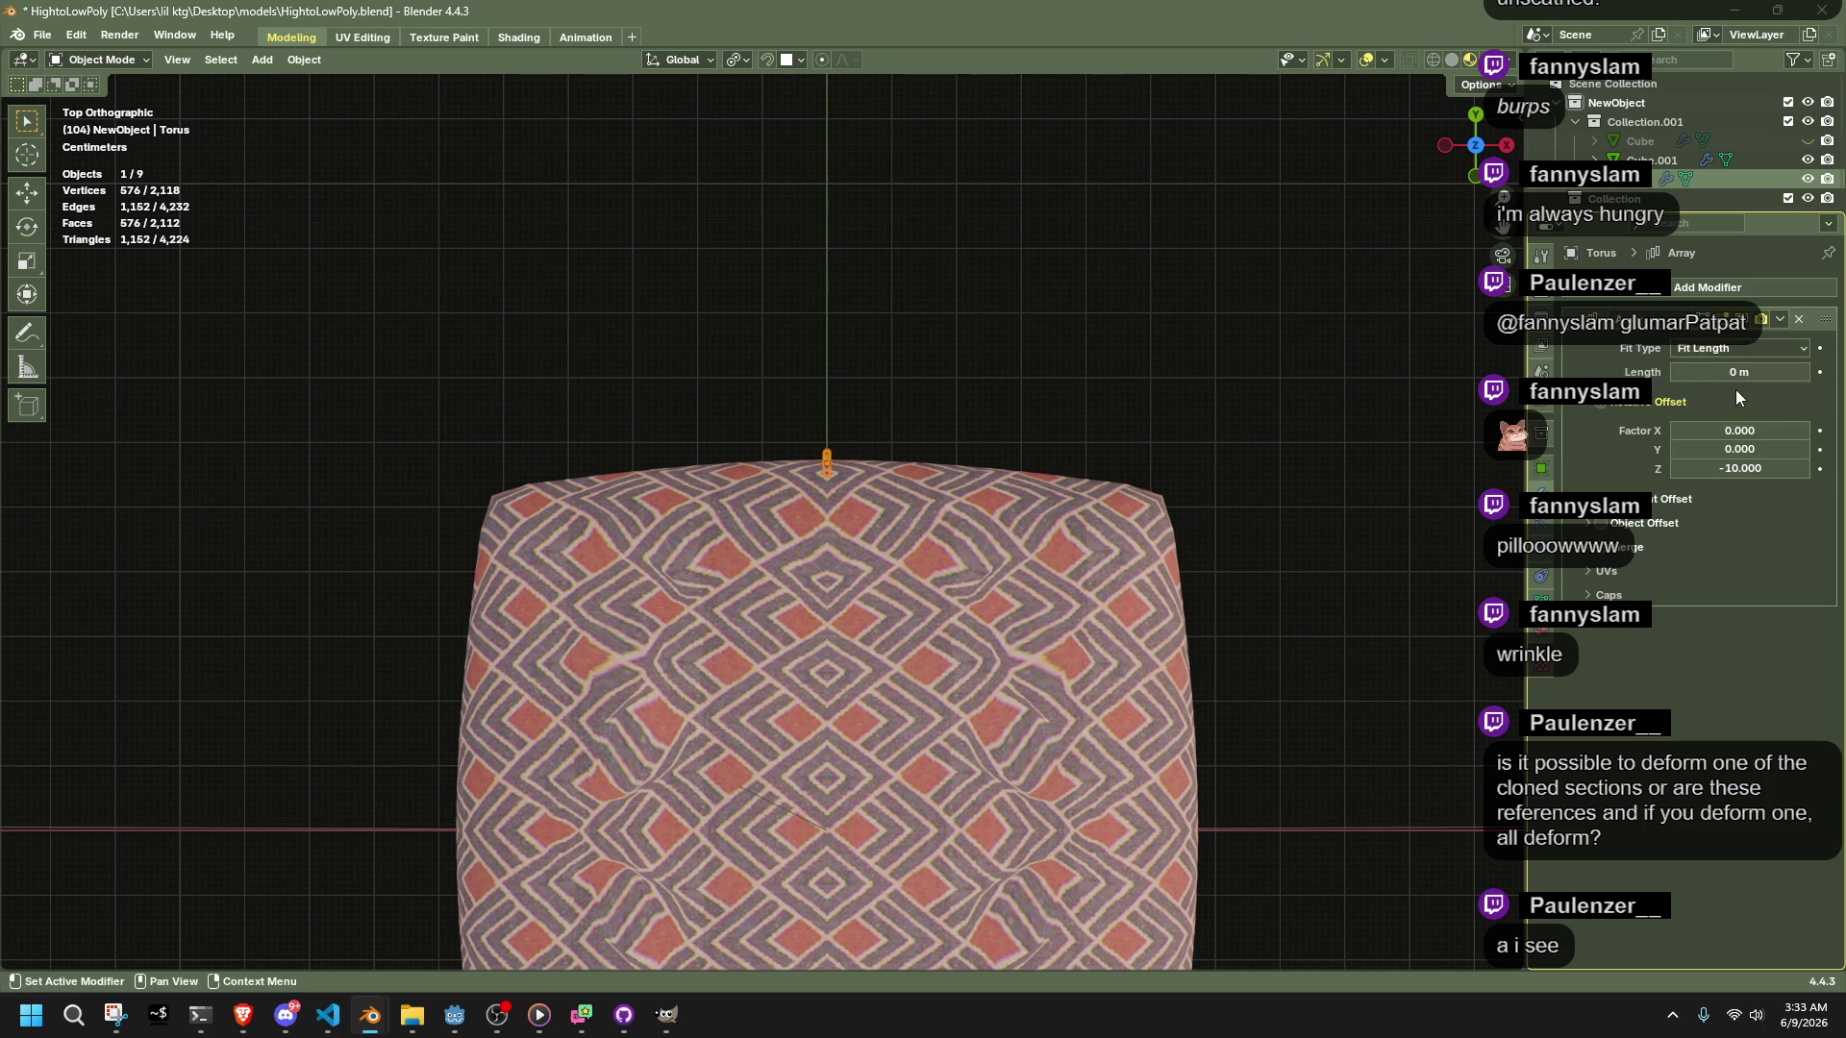
{"action": "left_click", "coordinate": [1736, 389]}
{"action": "mouse_move", "coordinate": [1740, 372]}
{"action": "left_mouse_down"}
{"action": "mouse_move", "coordinate": [1779, 372]}
{"action": "mouse_move", "coordinate": [1739, 372]}
{"action": "left_mouse_up"}
{"action": "left_click", "coordinate": [1761, 350]}
{"action": "left_click", "coordinate": [1761, 408]}
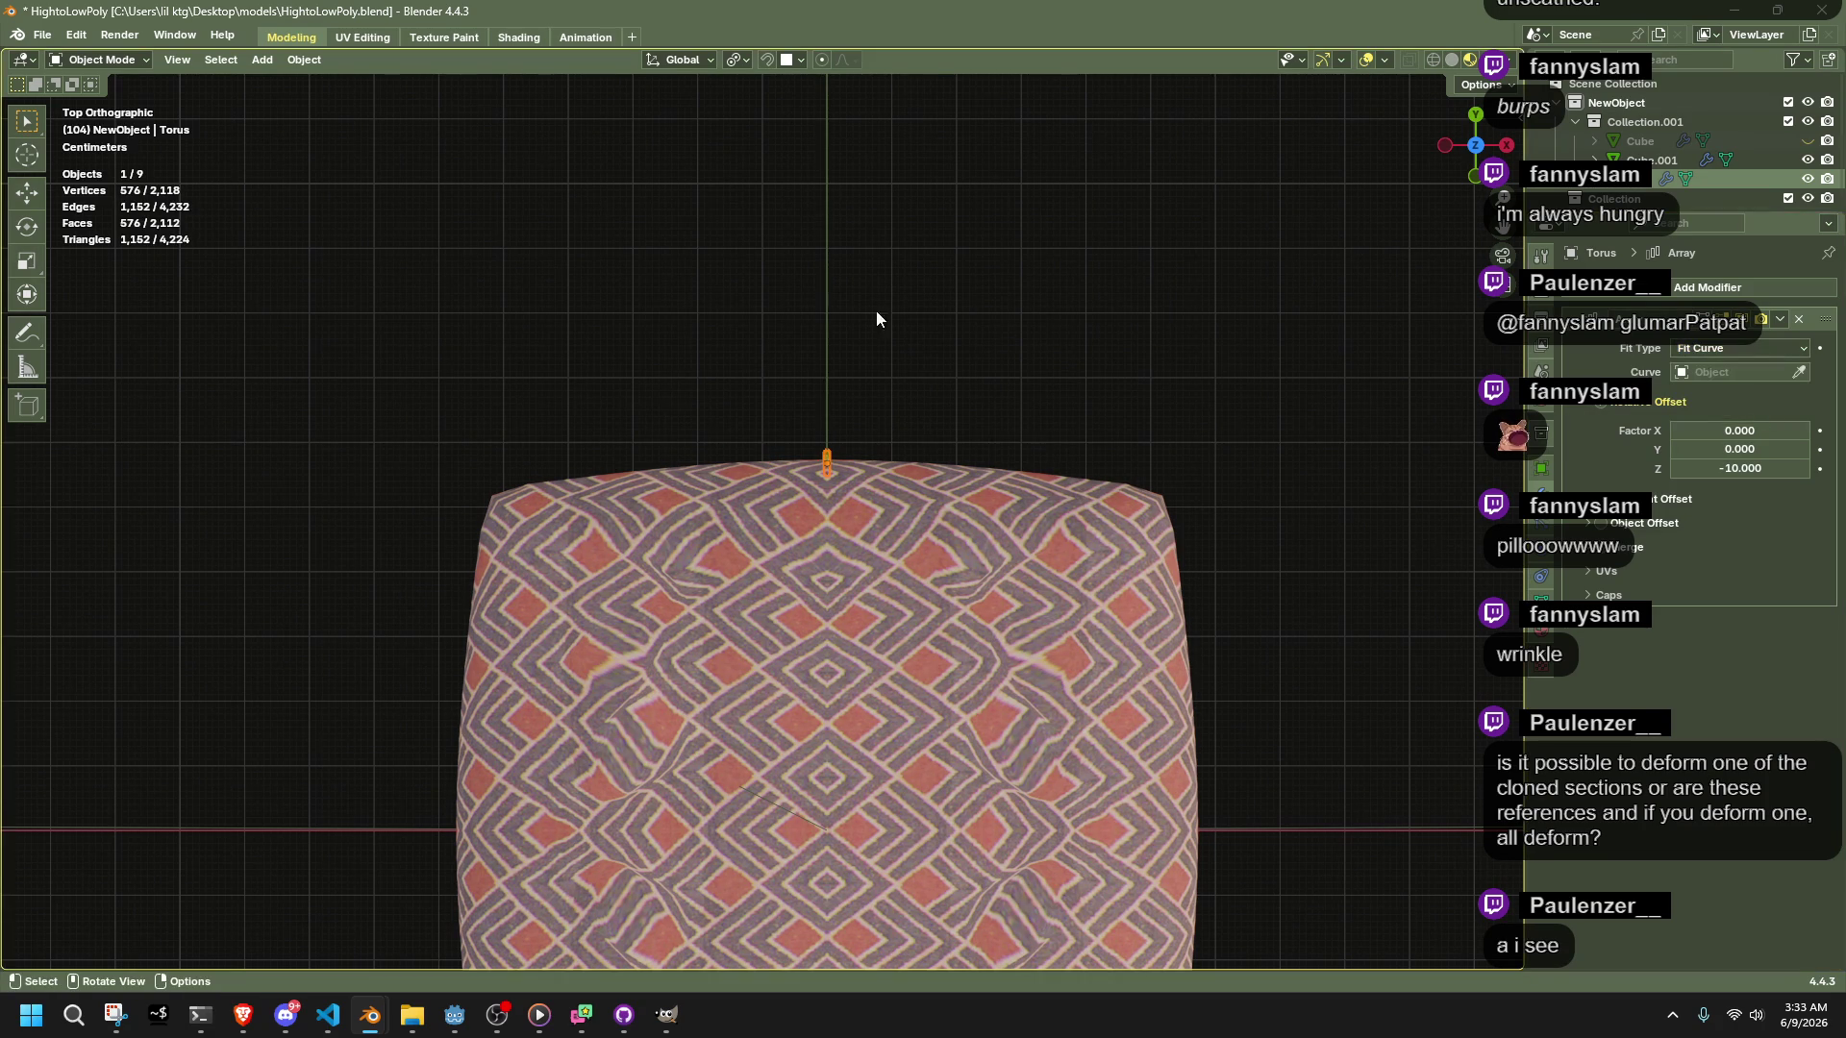
{"action": "left_click", "coordinate": [1005, 334]}
{"action": "left_click", "coordinate": [261, 59]}
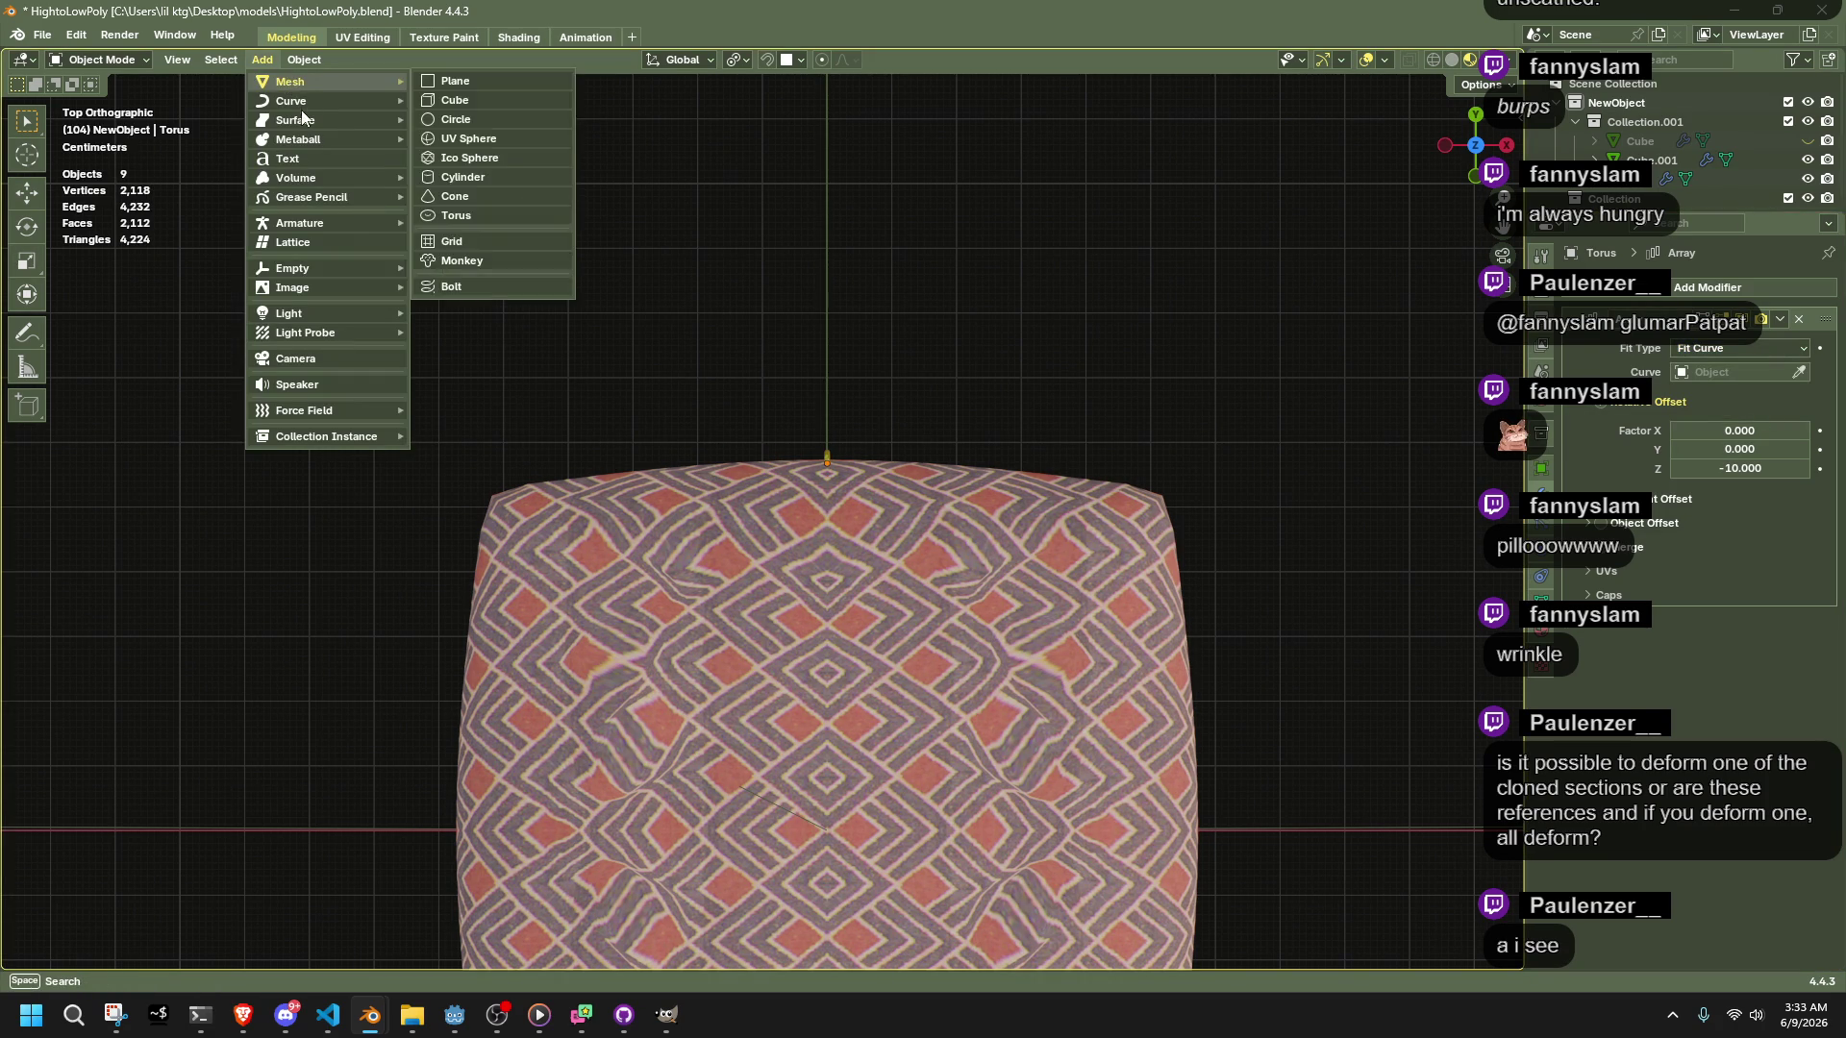
Add a Bézier curve and move its right control point along the cushion's top edge
{"action": "mouse_move", "coordinate": [278, 100]}
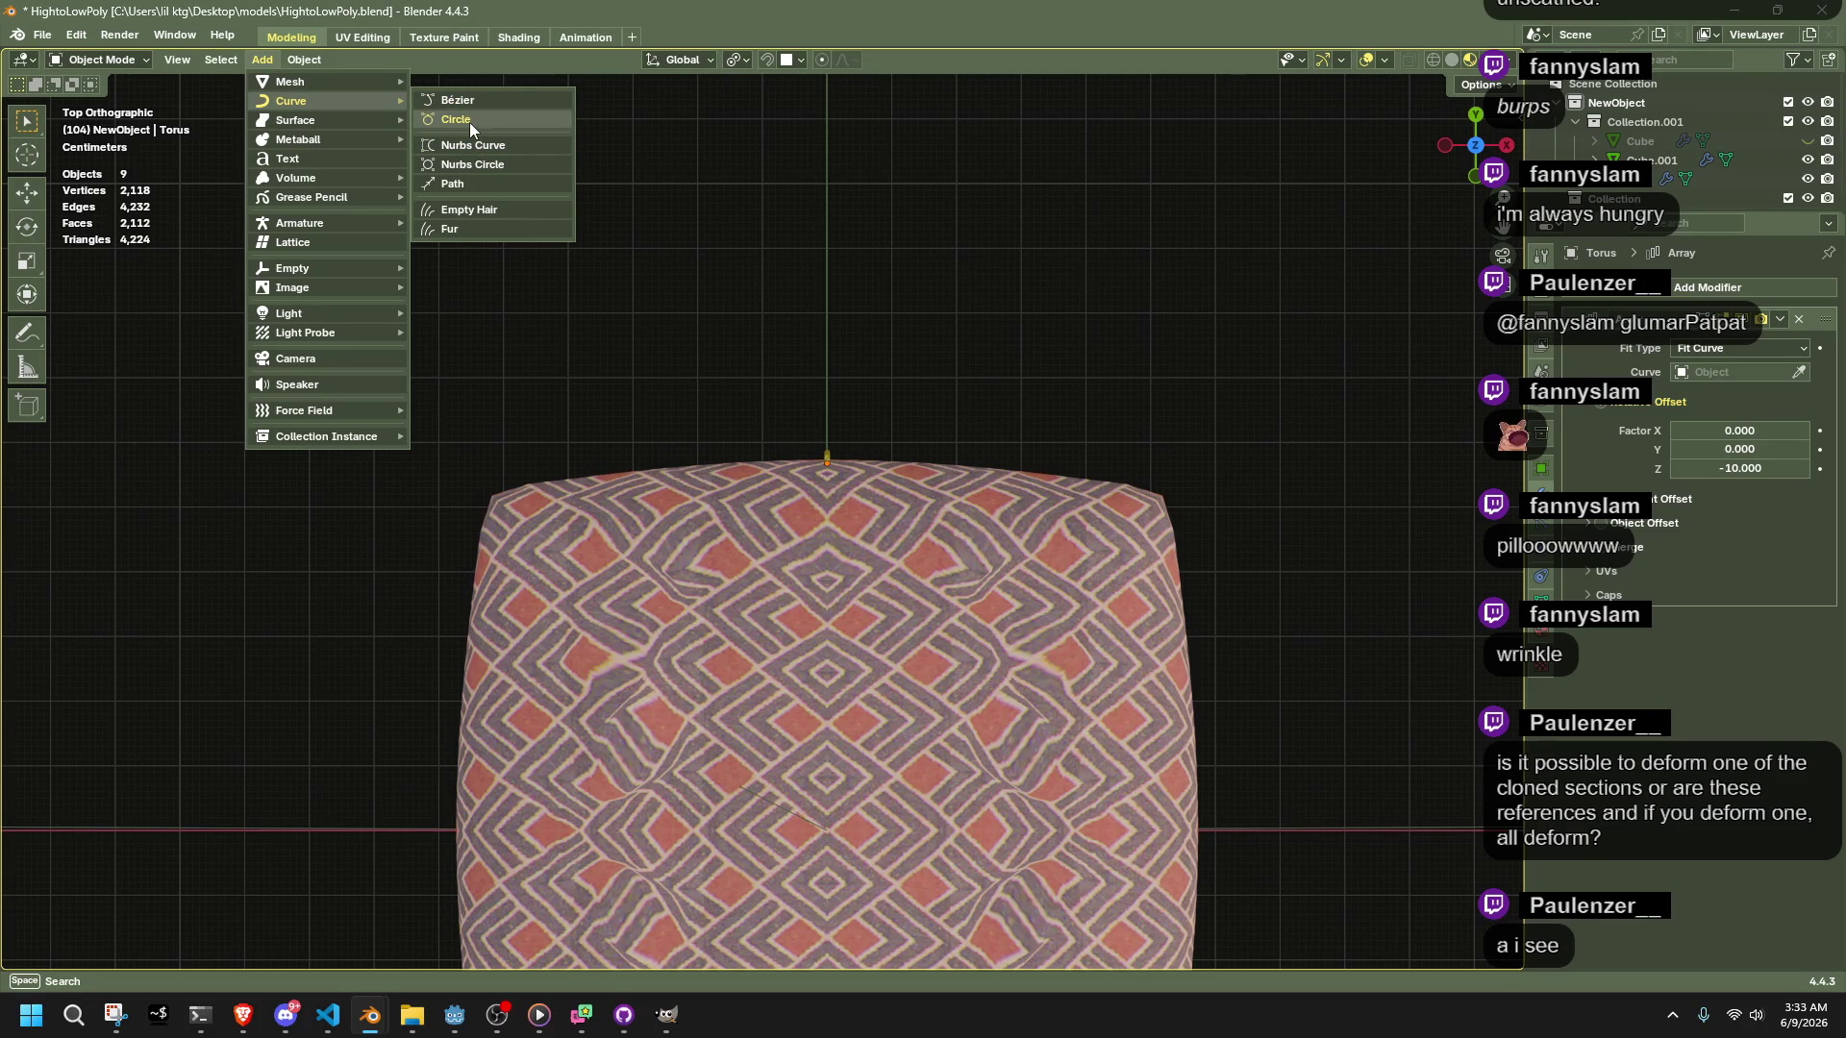
{"action": "left_click", "coordinate": [431, 102]}
{"action": "scroll", "coordinate": [563, 602], "scroll_direction": "down", "scroll_amount": 3}
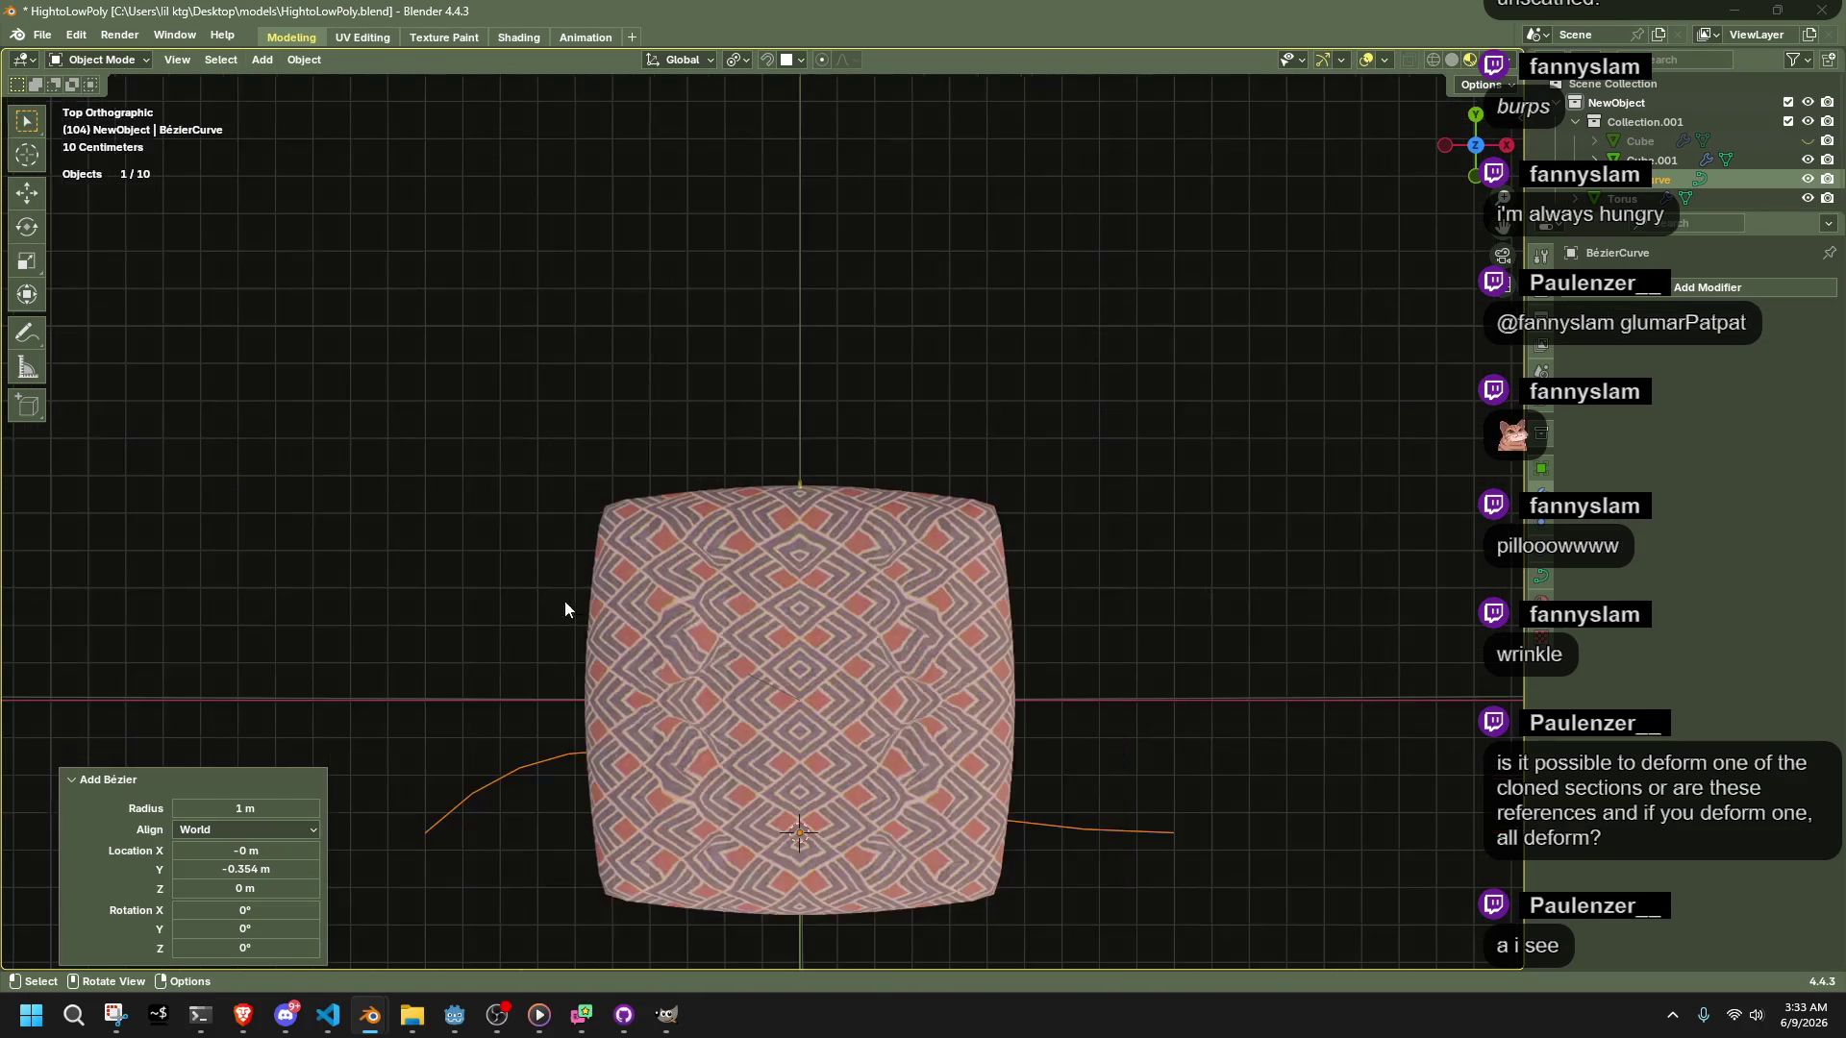
{"action": "key", "text": "g"}
{"action": "left_click", "coordinate": [602, 306]}
{"action": "key", "text": "Tab"}
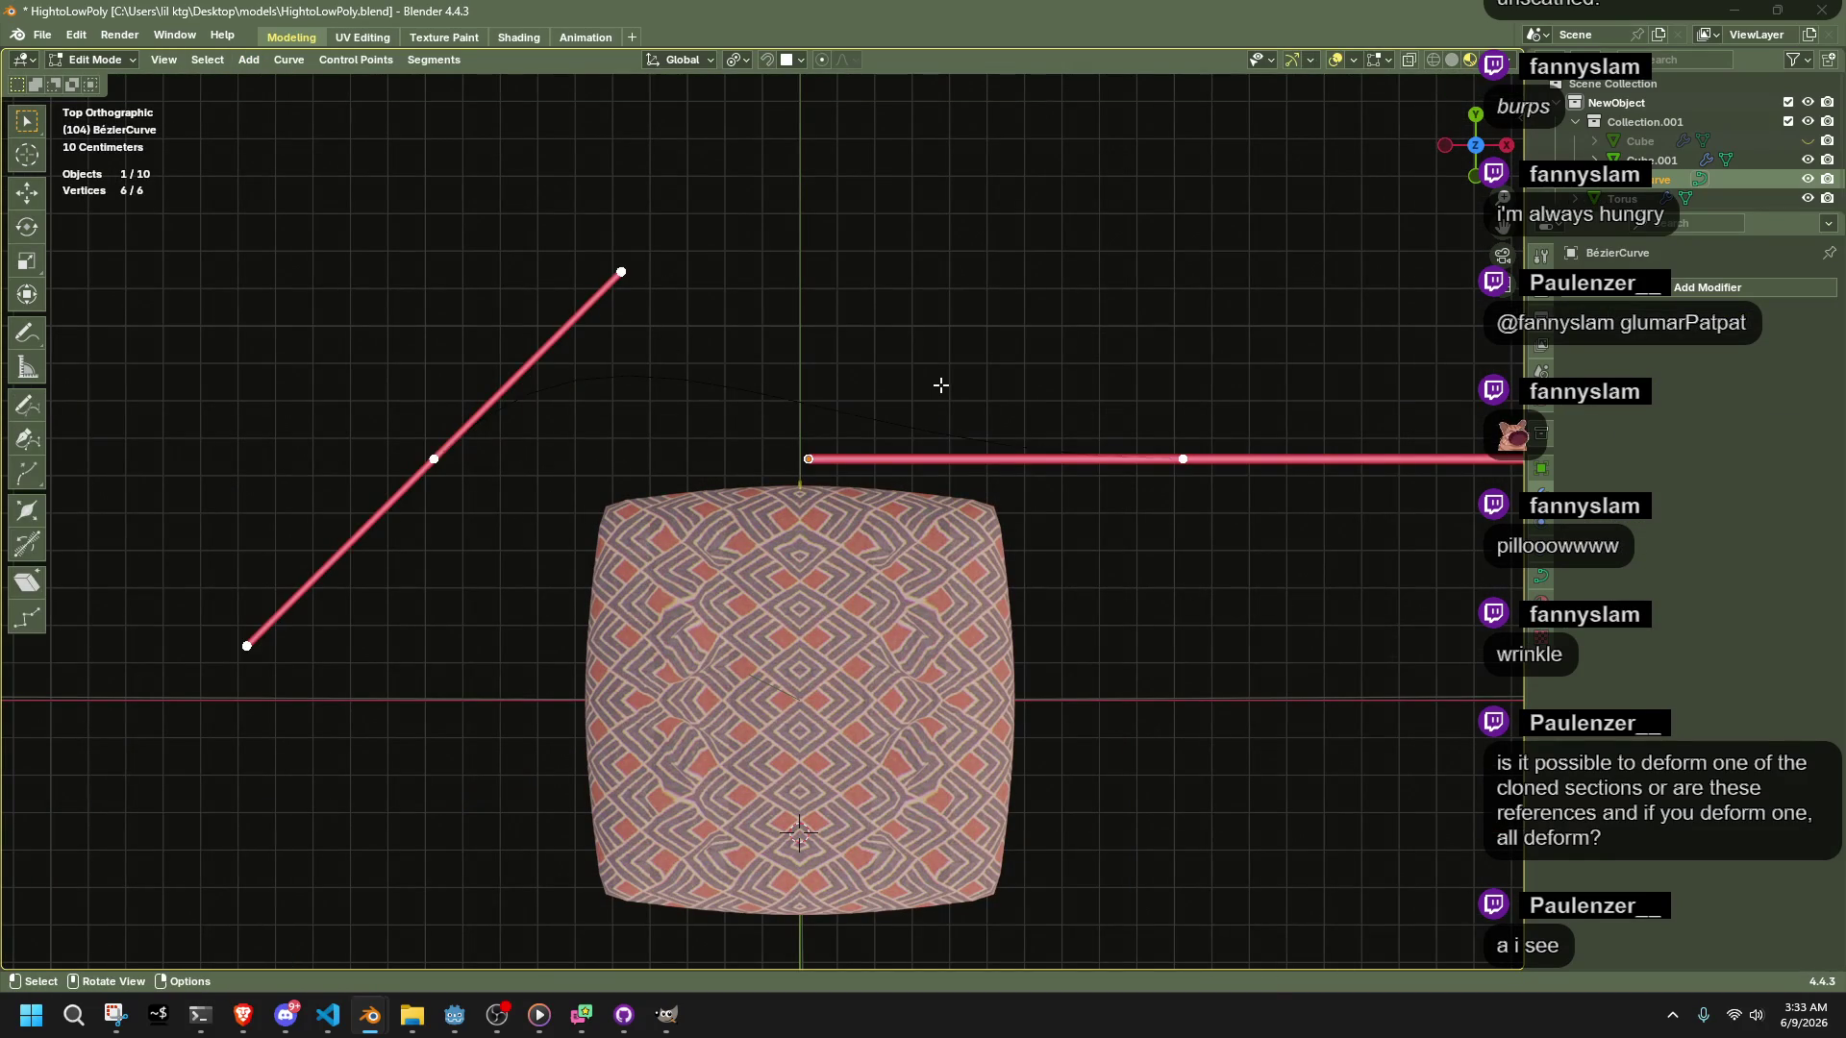
{"action": "left_click", "coordinate": [1158, 436]}
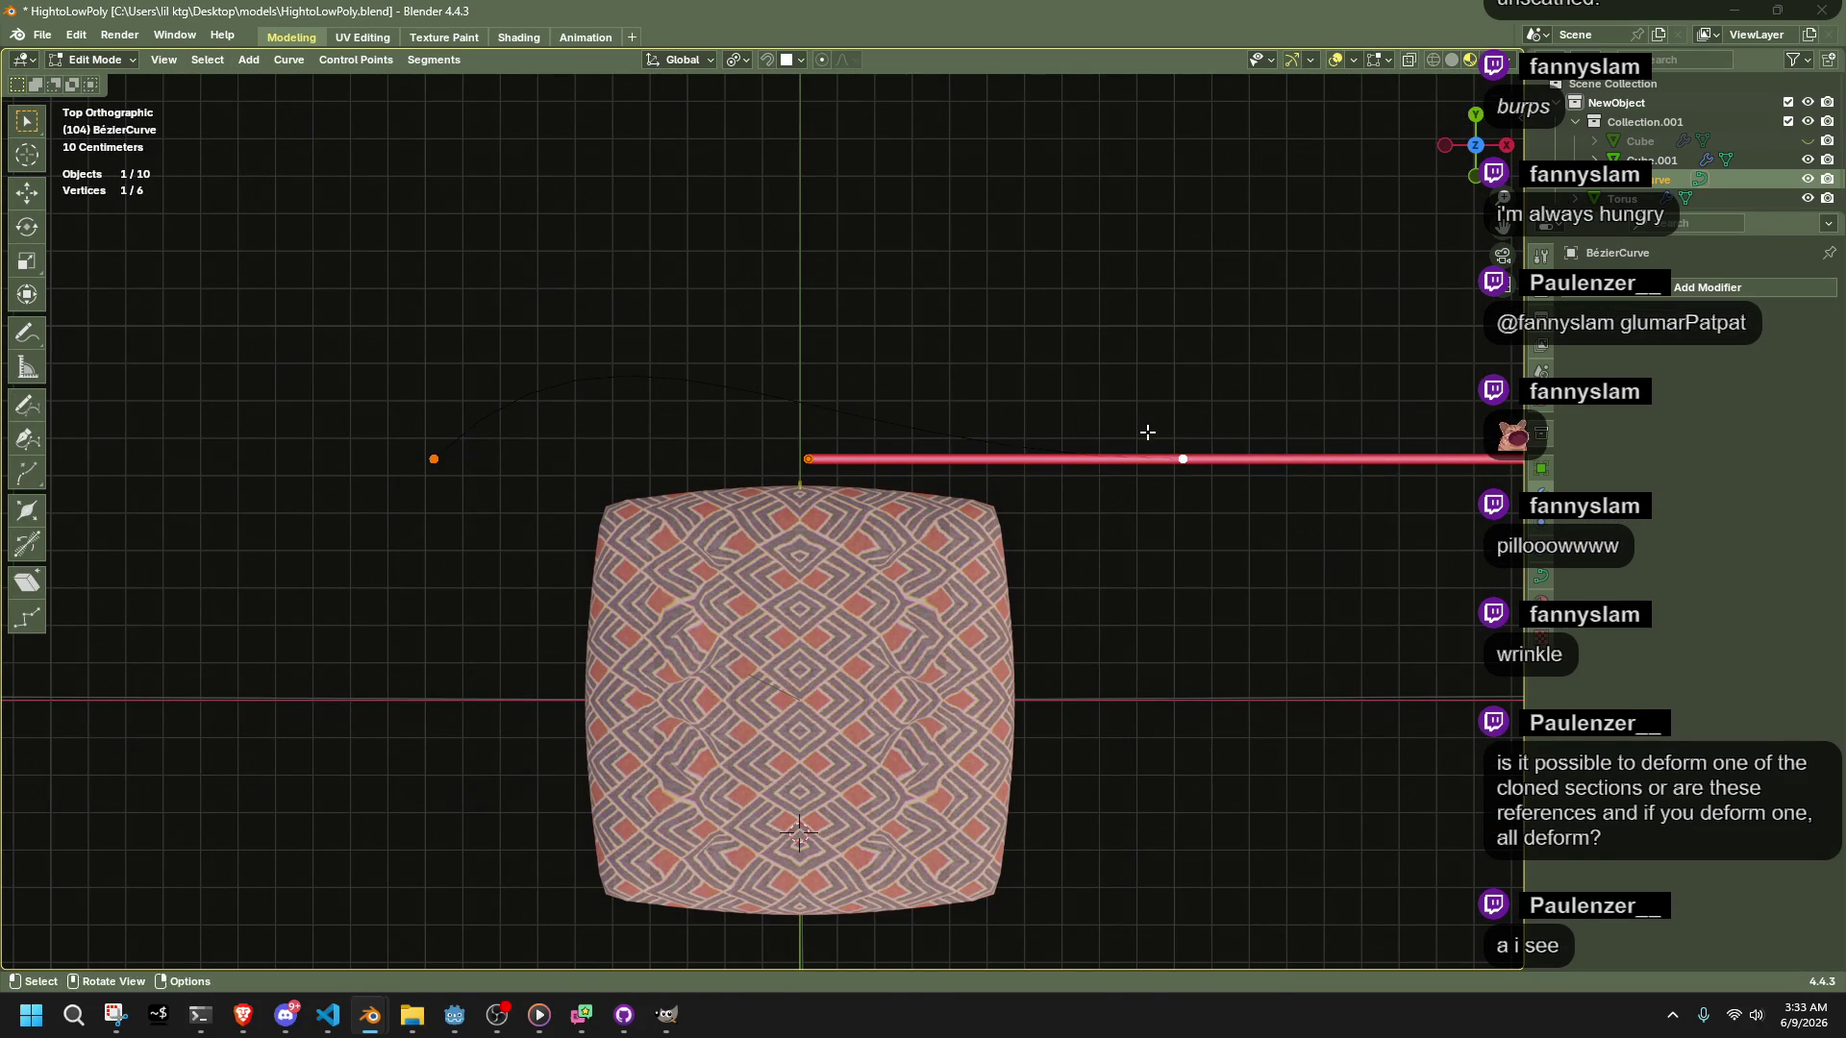
{"action": "key", "text": "g"}
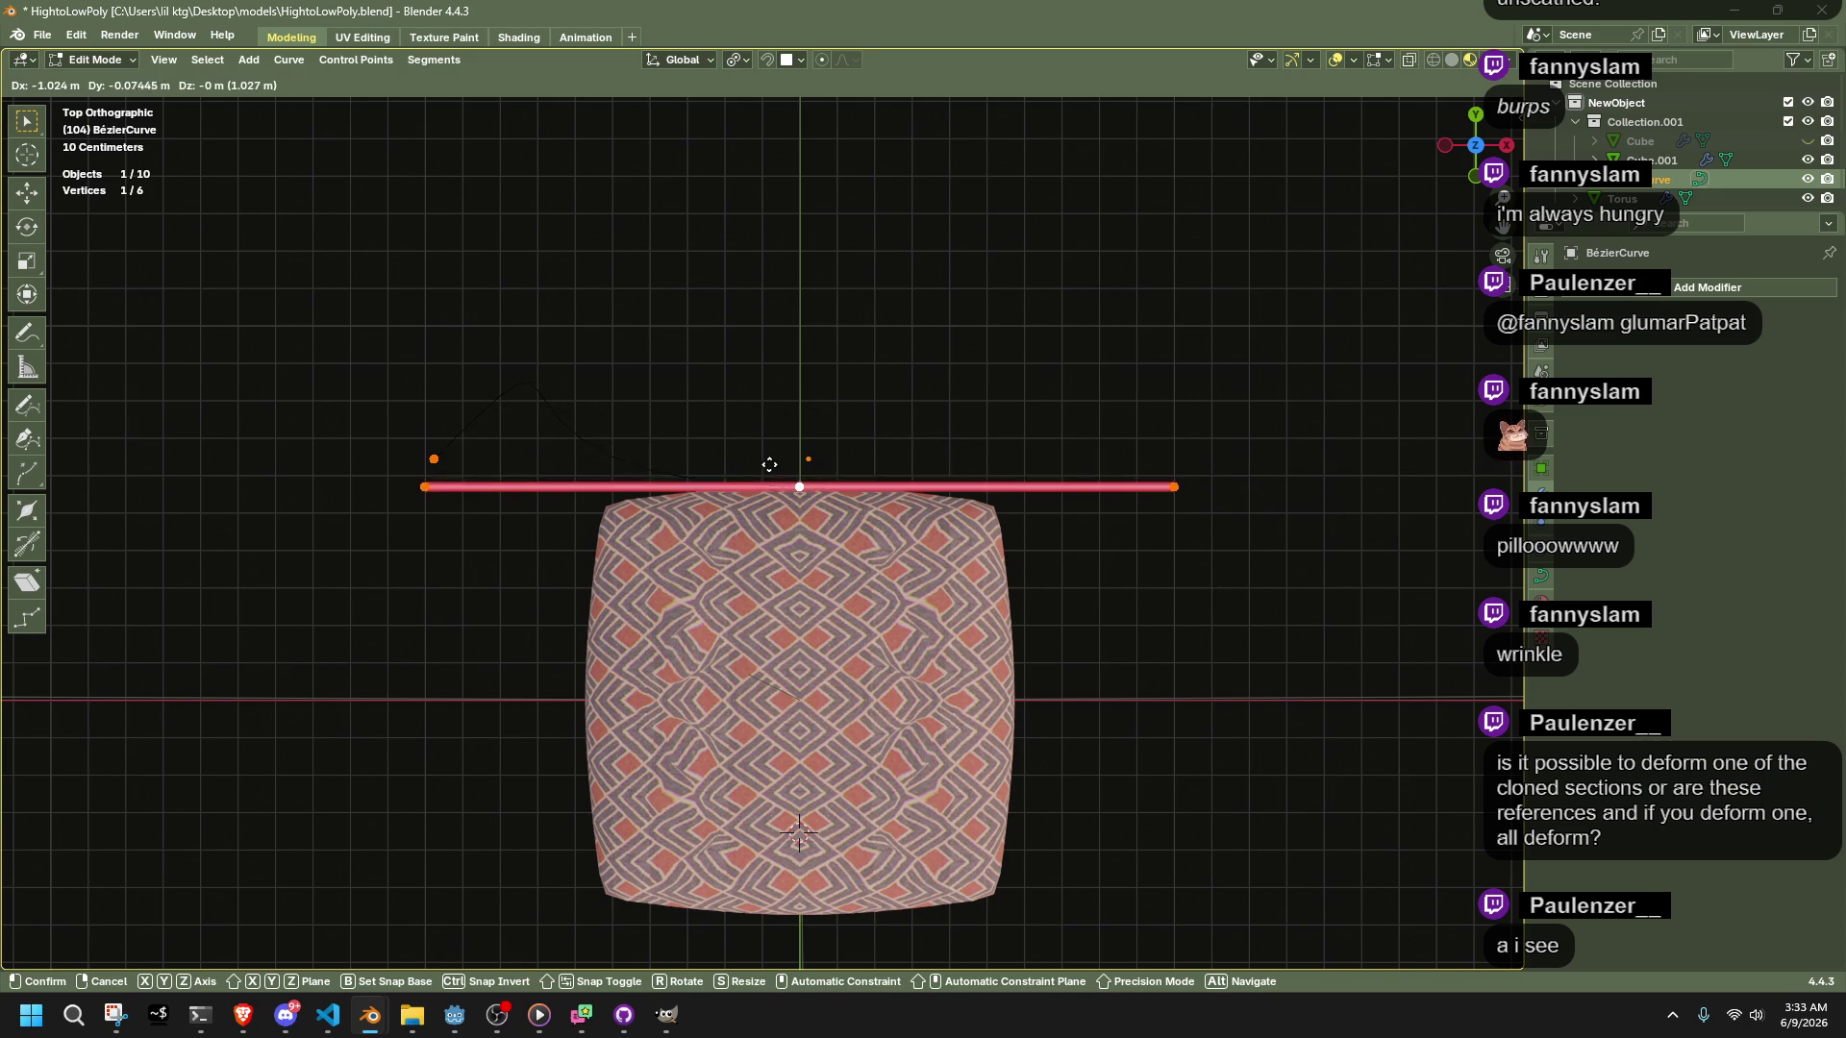
{"action": "left_click", "coordinate": [764, 464]}
Select the left control point, snap the 3D cursor to it and reset its tilt to 0°
{"action": "left_click_drag", "start_coordinate": [398, 433], "coordinate": [453, 497]}
{"action": "key", "text": "r"}
{"action": "left_click", "coordinate": [560, 519]}
{"action": "key", "text": "ctrl+z"}
{"action": "key", "text": "shift+s"}
{"action": "key", "text": "2"}
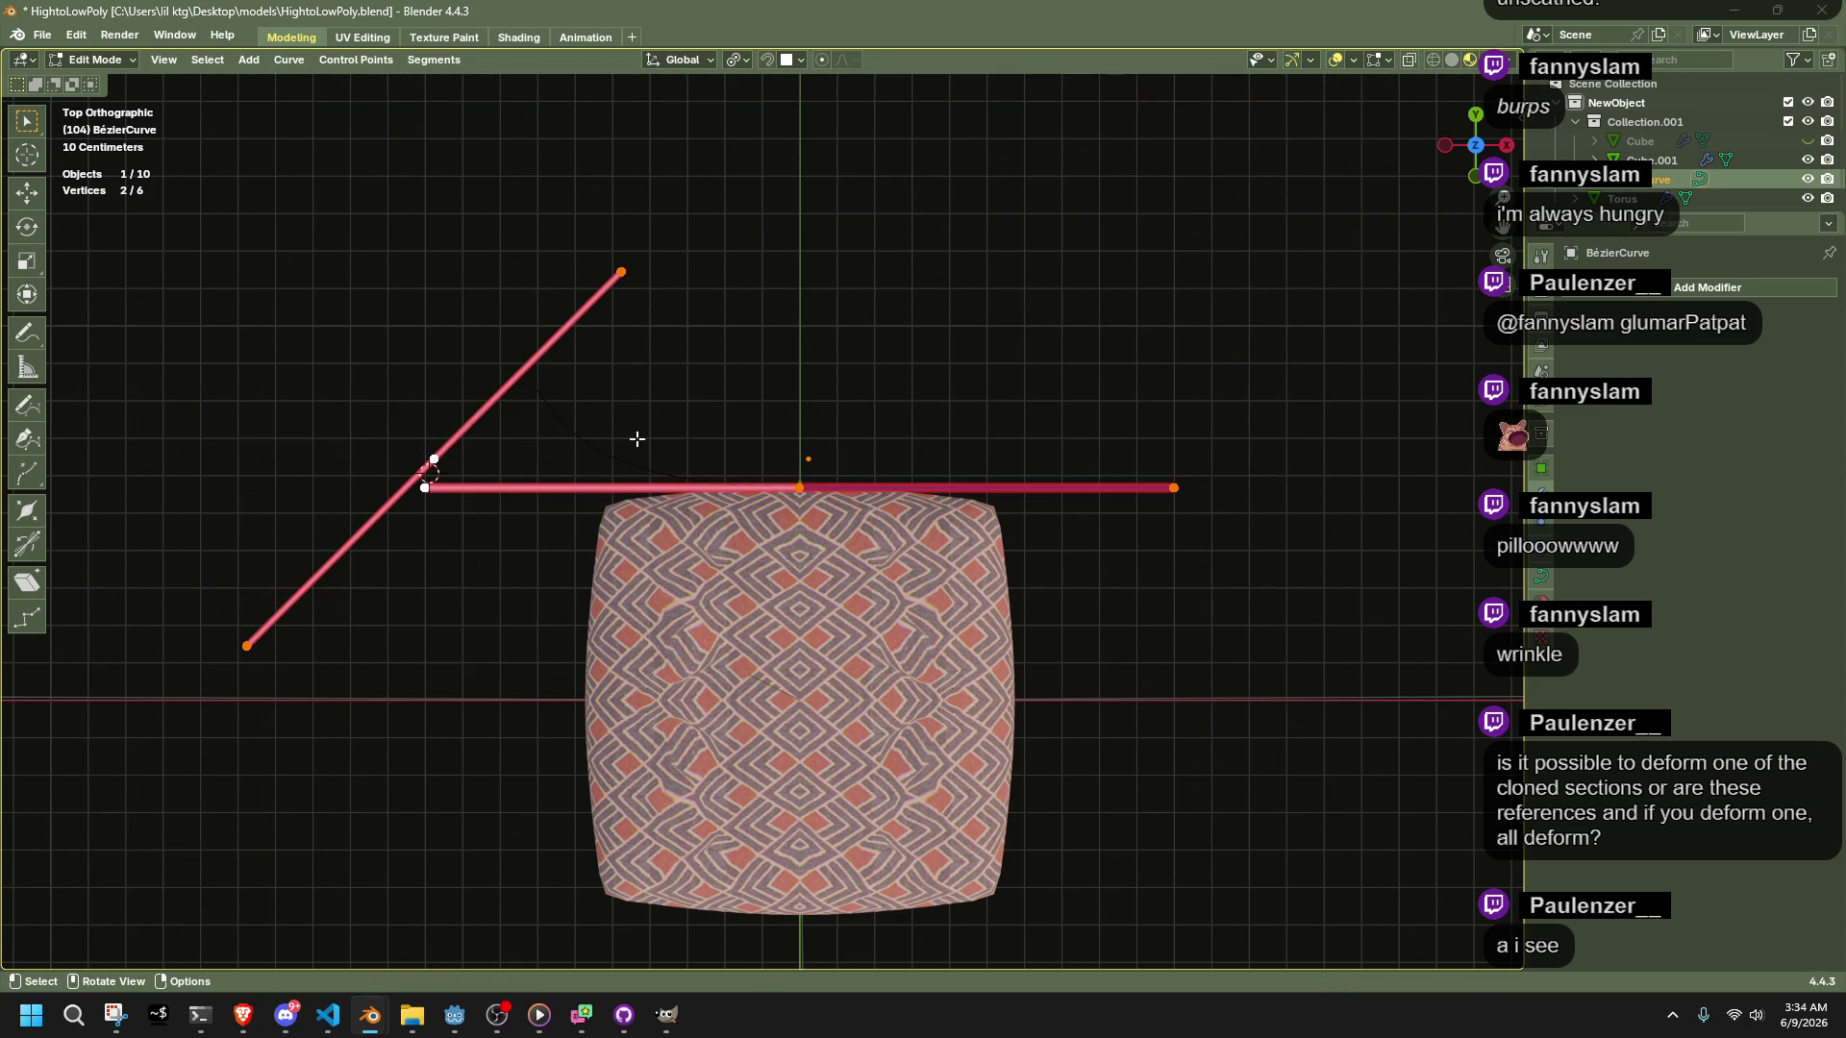
{"action": "key", "text": "n"}
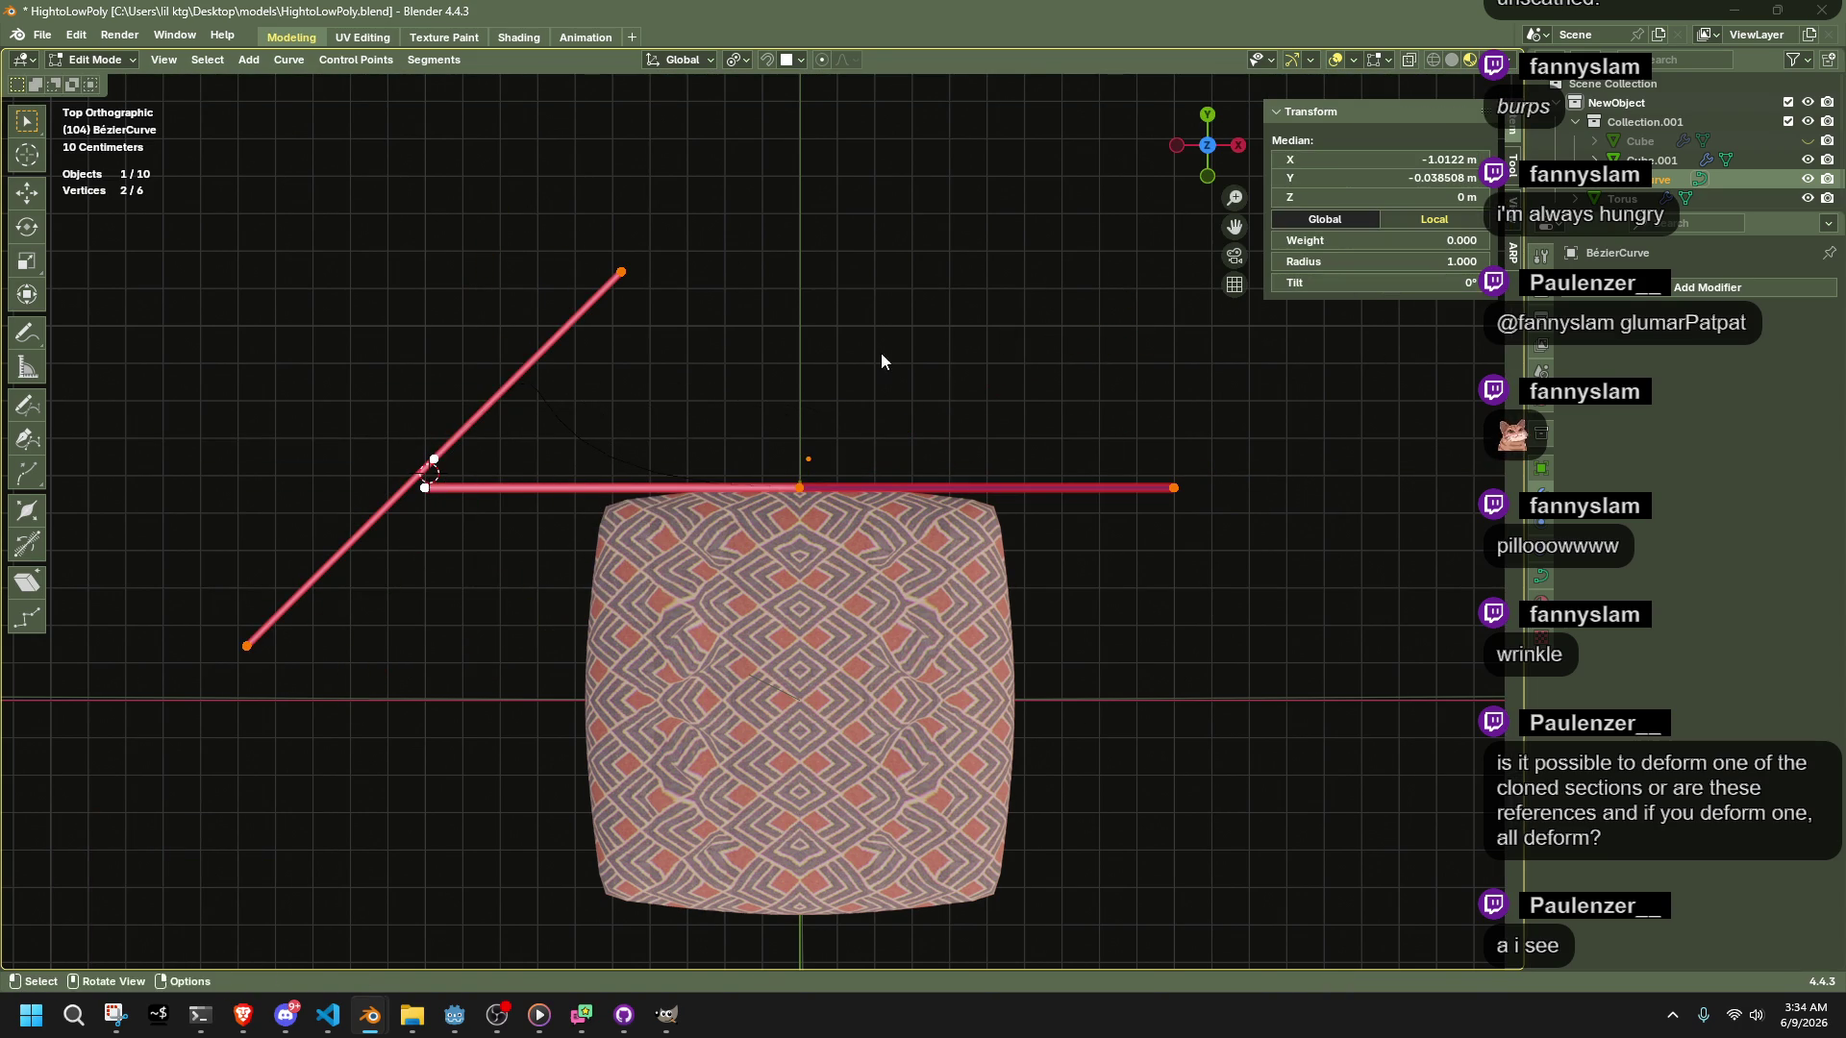
{"action": "key", "text": "r"}
{"action": "key", "text": "Escape"}
{"action": "left_click", "coordinate": [429, 492]}
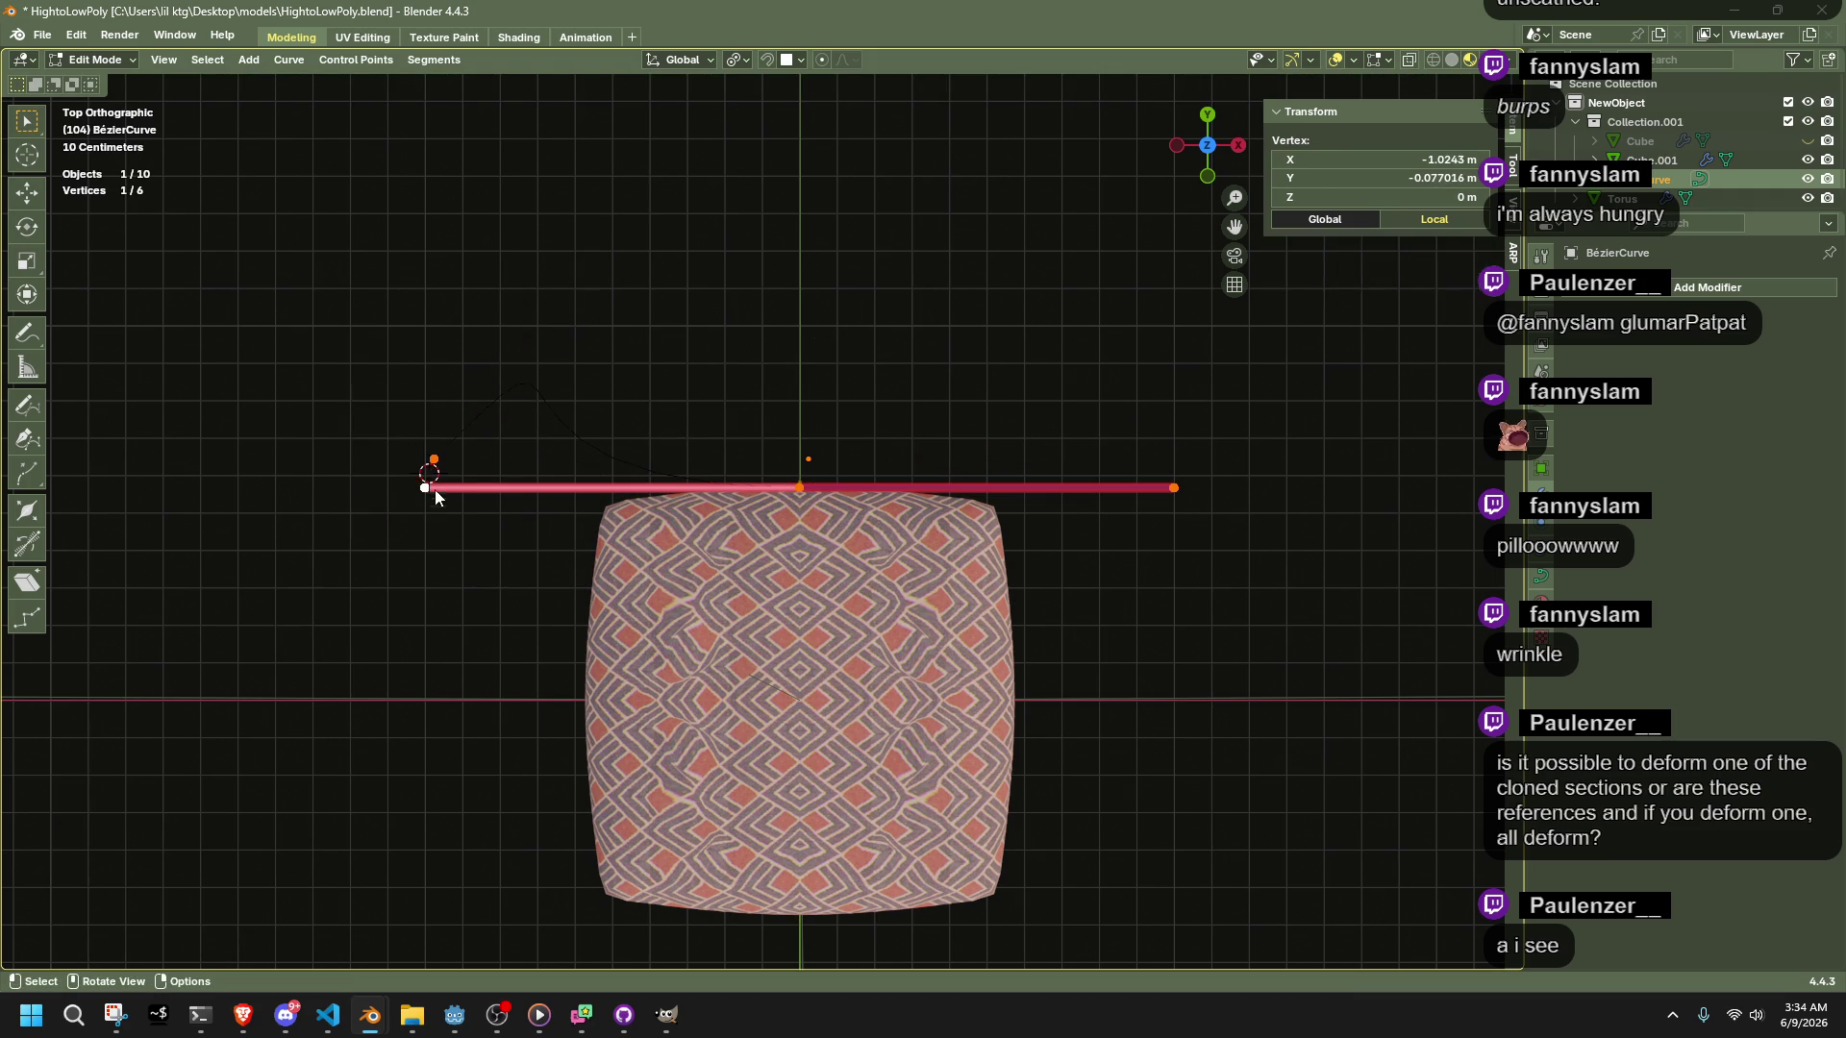
{"action": "left_click", "coordinate": [434, 462]}
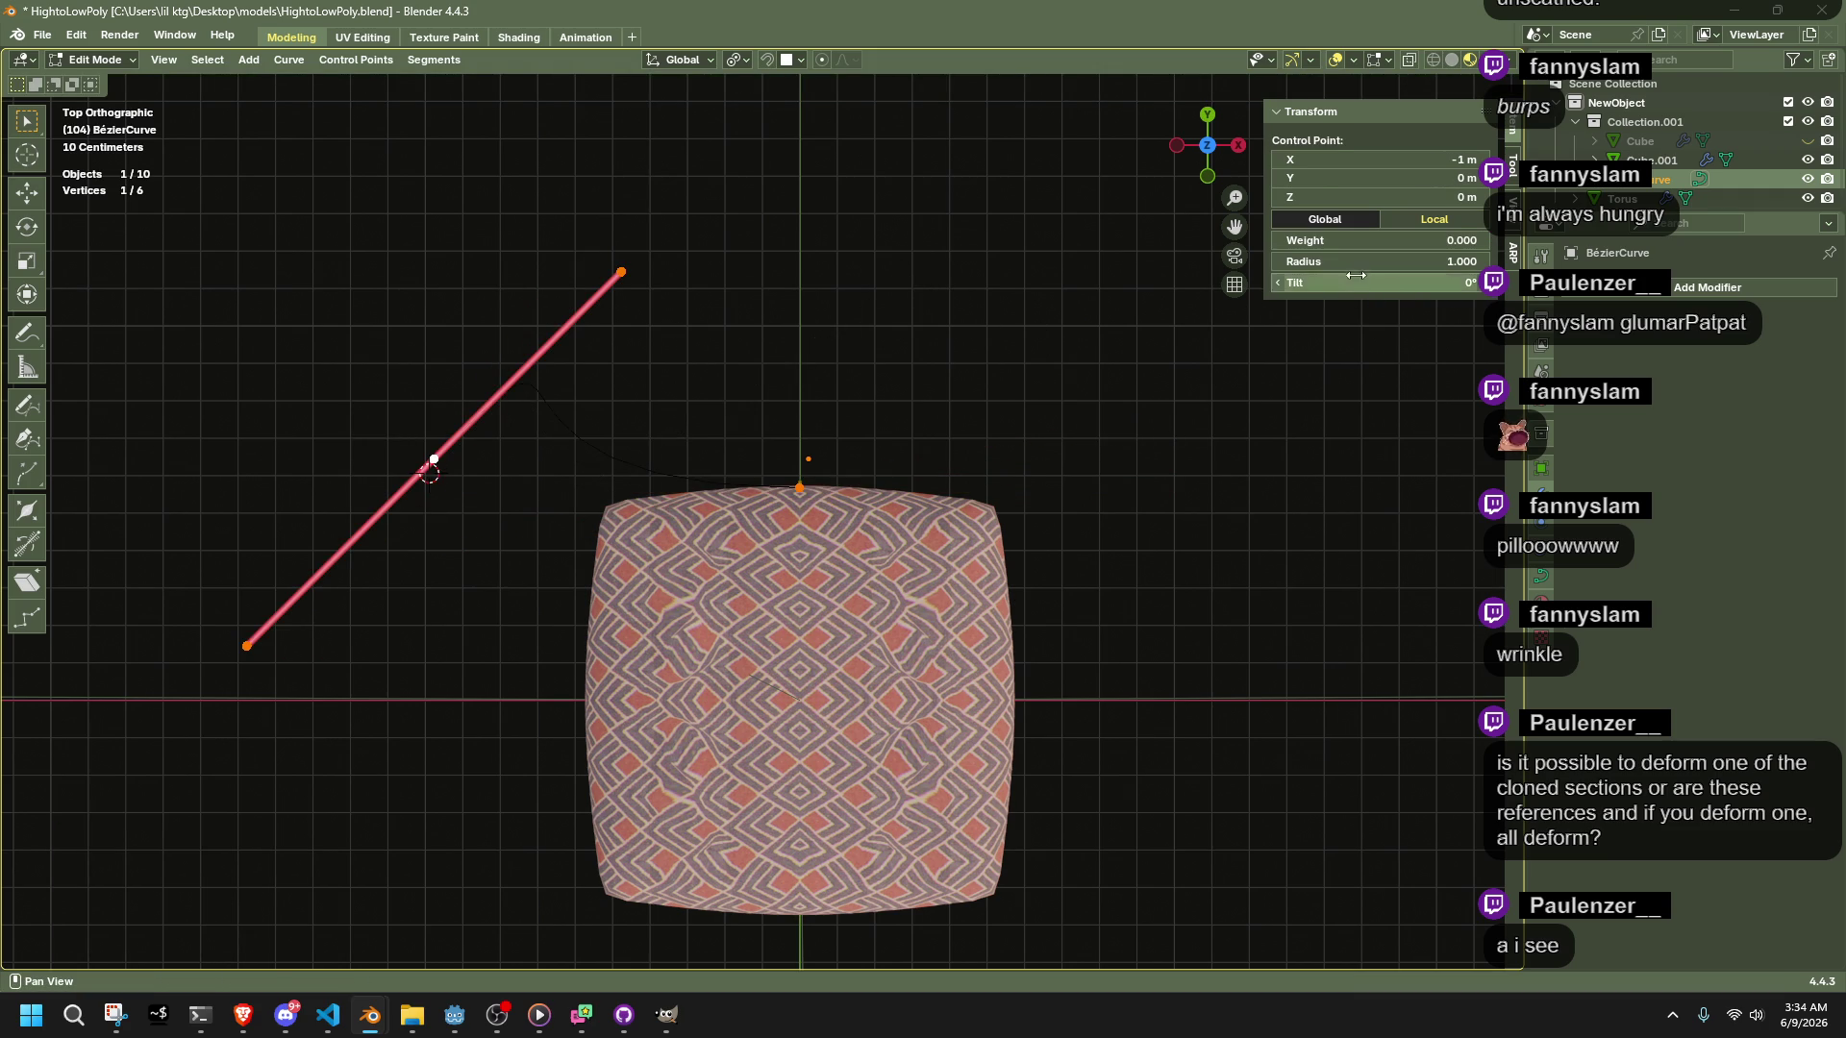
{"action": "key", "text": "BackSpace"}
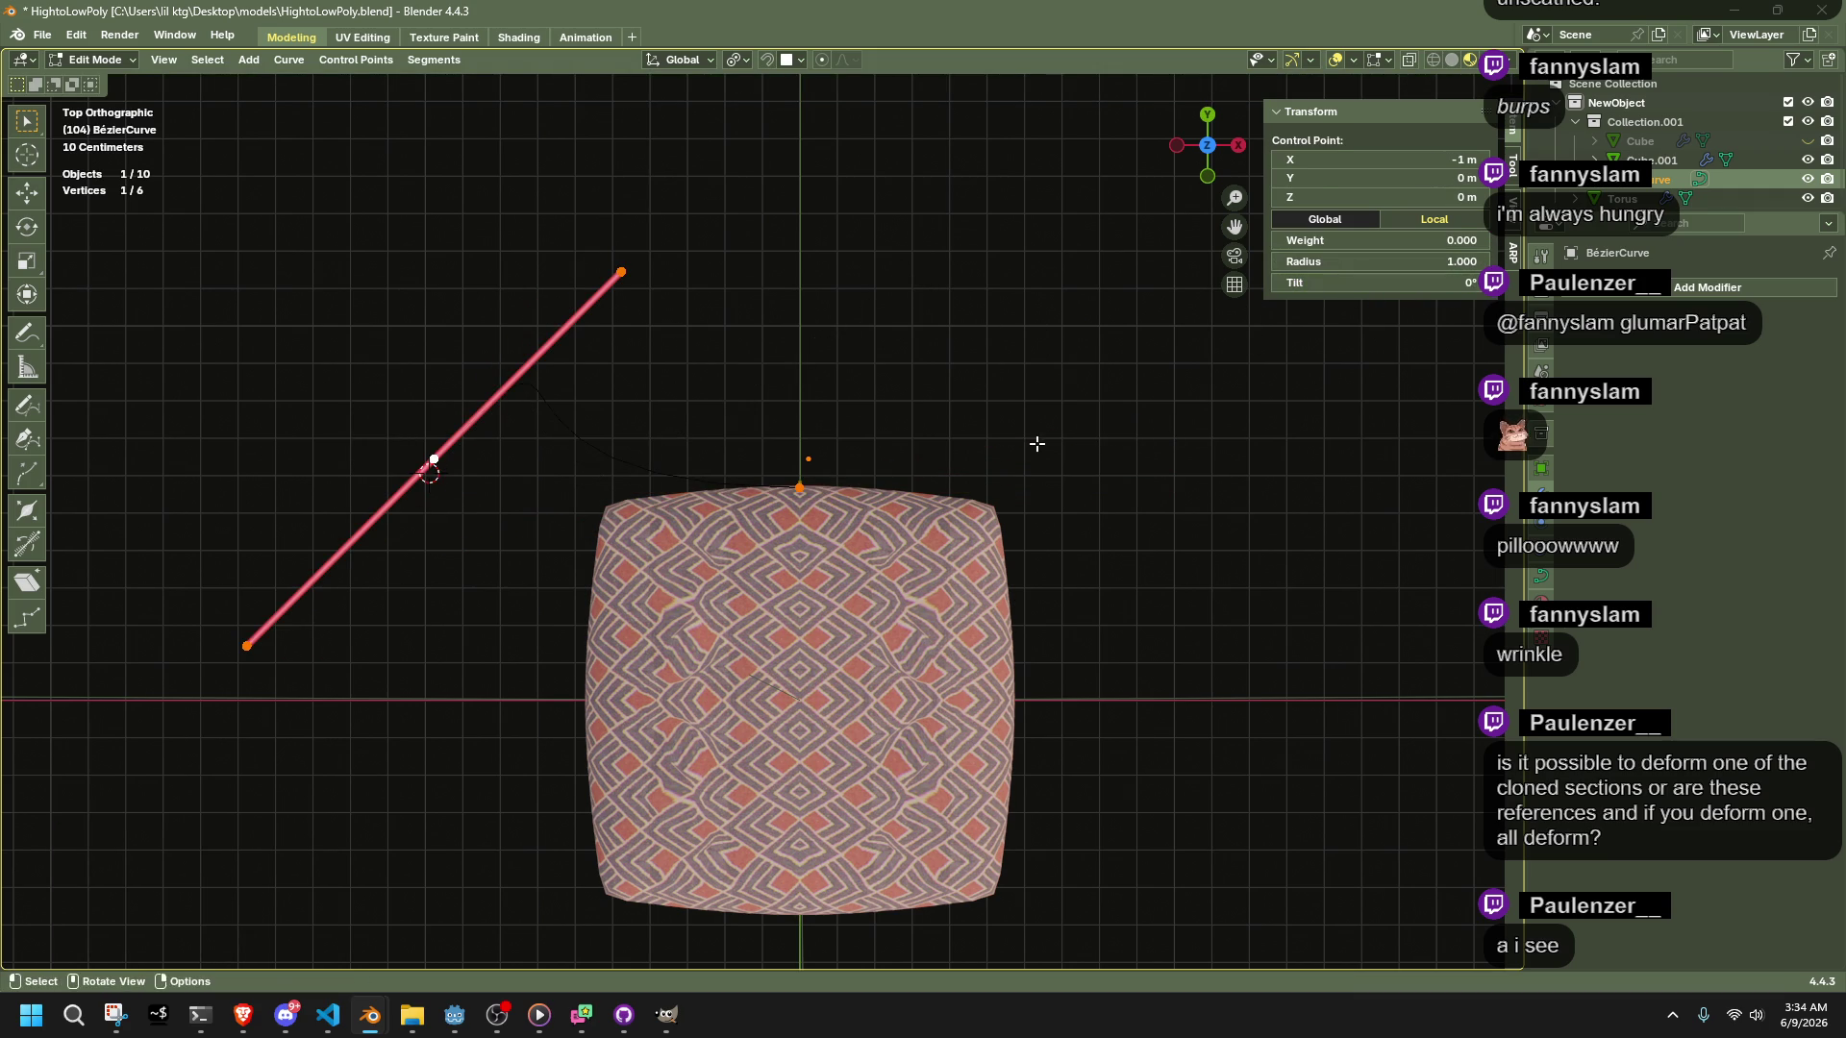
Rotate the left point's handle to vertical in the top view
{"action": "left_click", "coordinate": [1207, 176]}
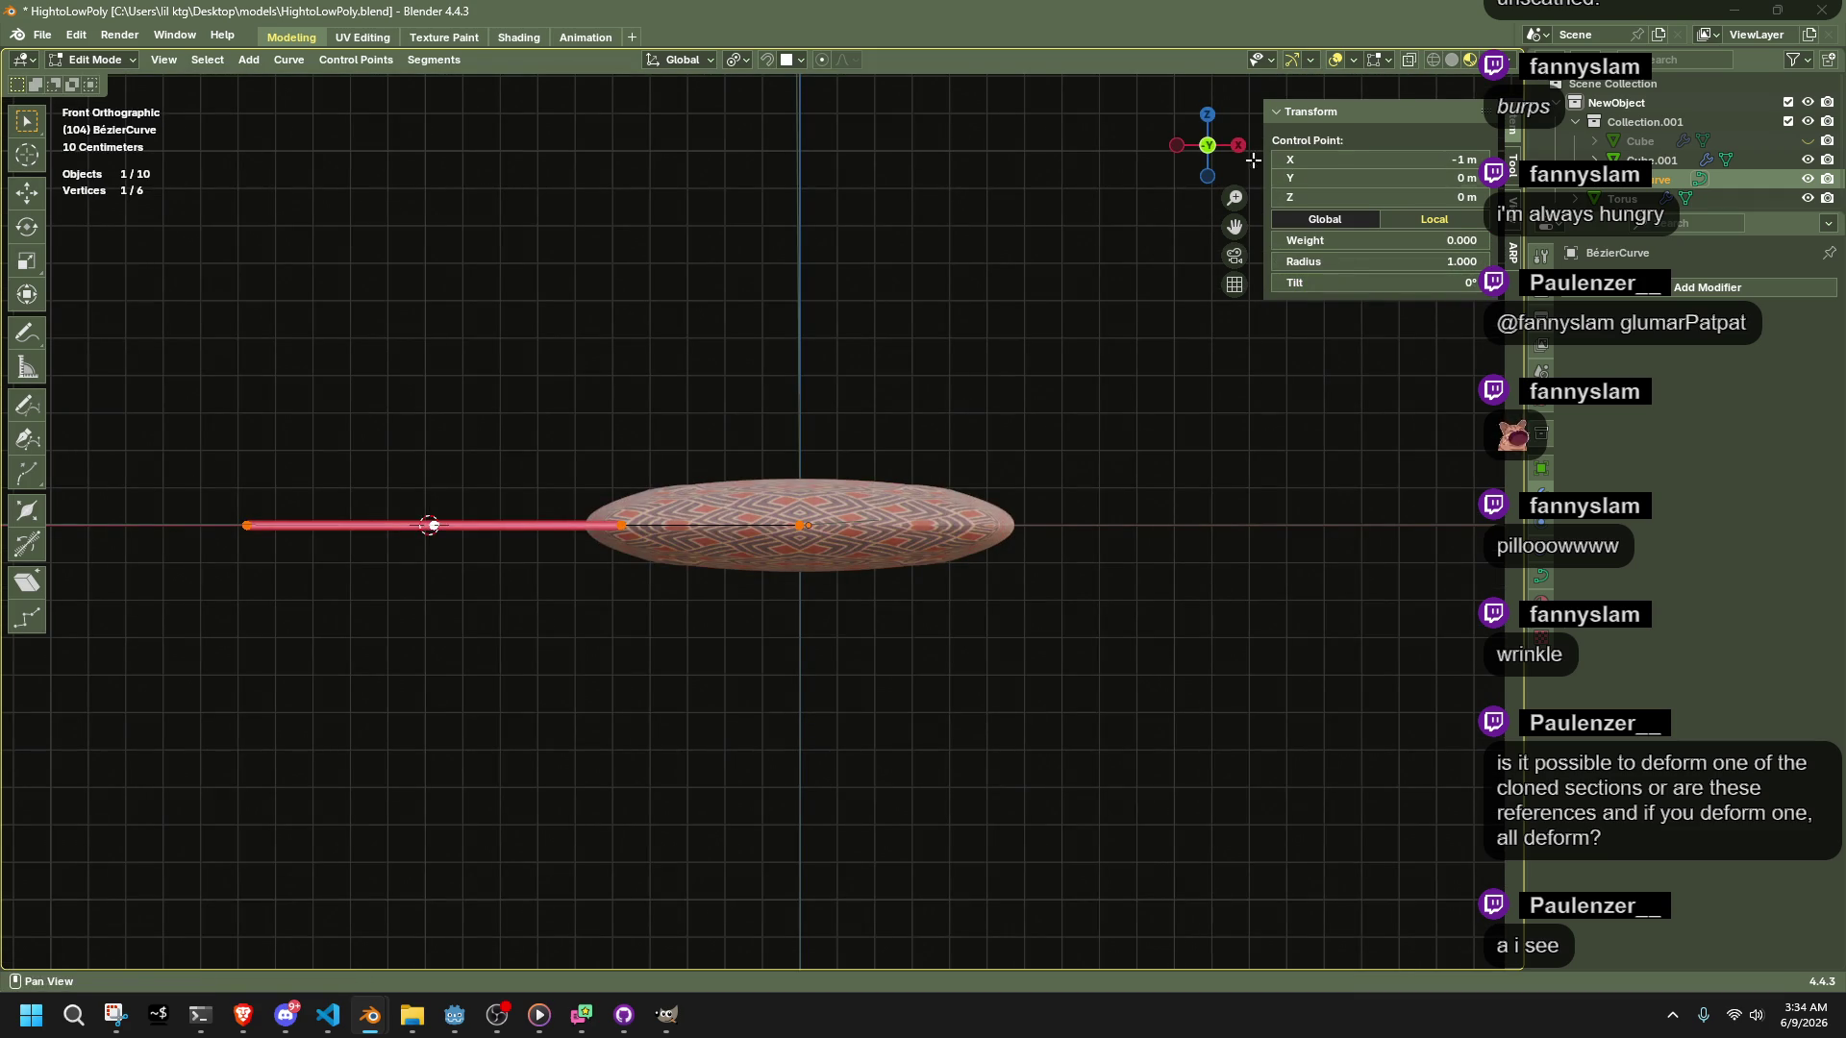
{"action": "left_click", "coordinate": [1211, 147]}
{"action": "left_click", "coordinate": [1209, 119]}
{"action": "key", "text": "r"}
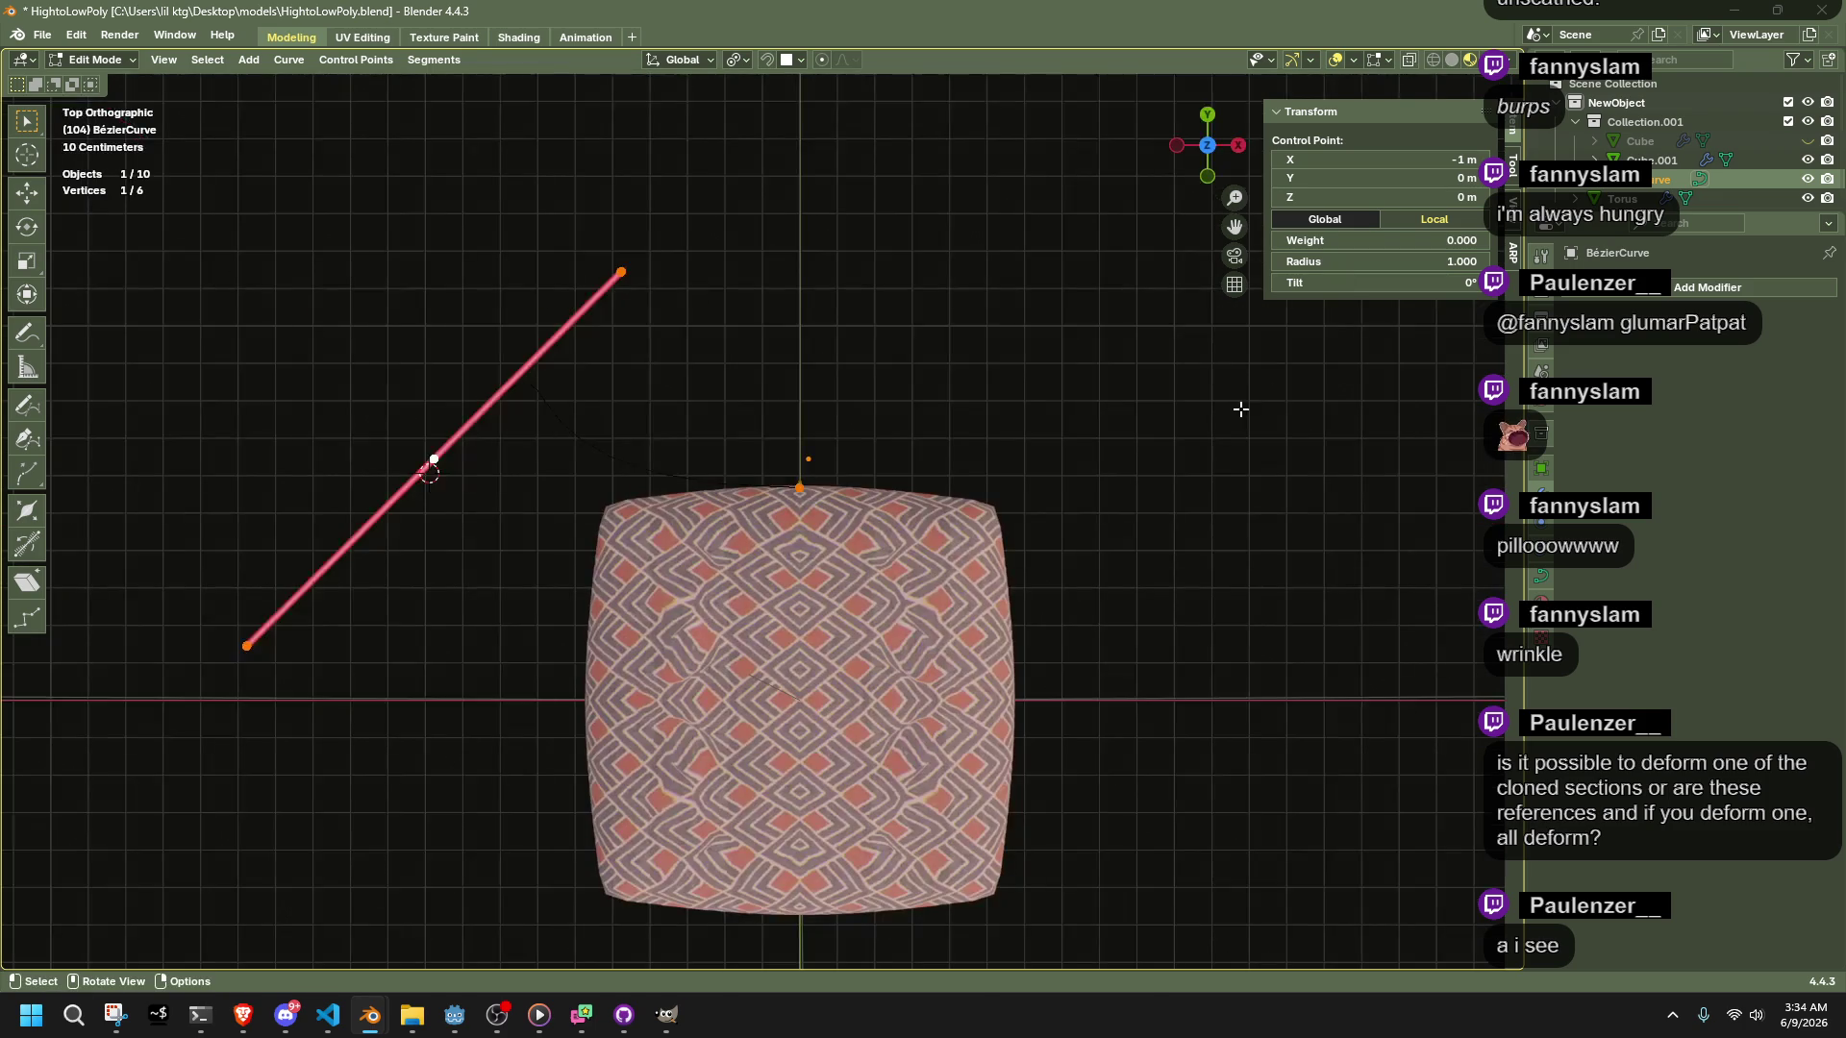
{"action": "left_click", "coordinate": [1046, 183]}
{"action": "key", "text": "ctrl+z"}
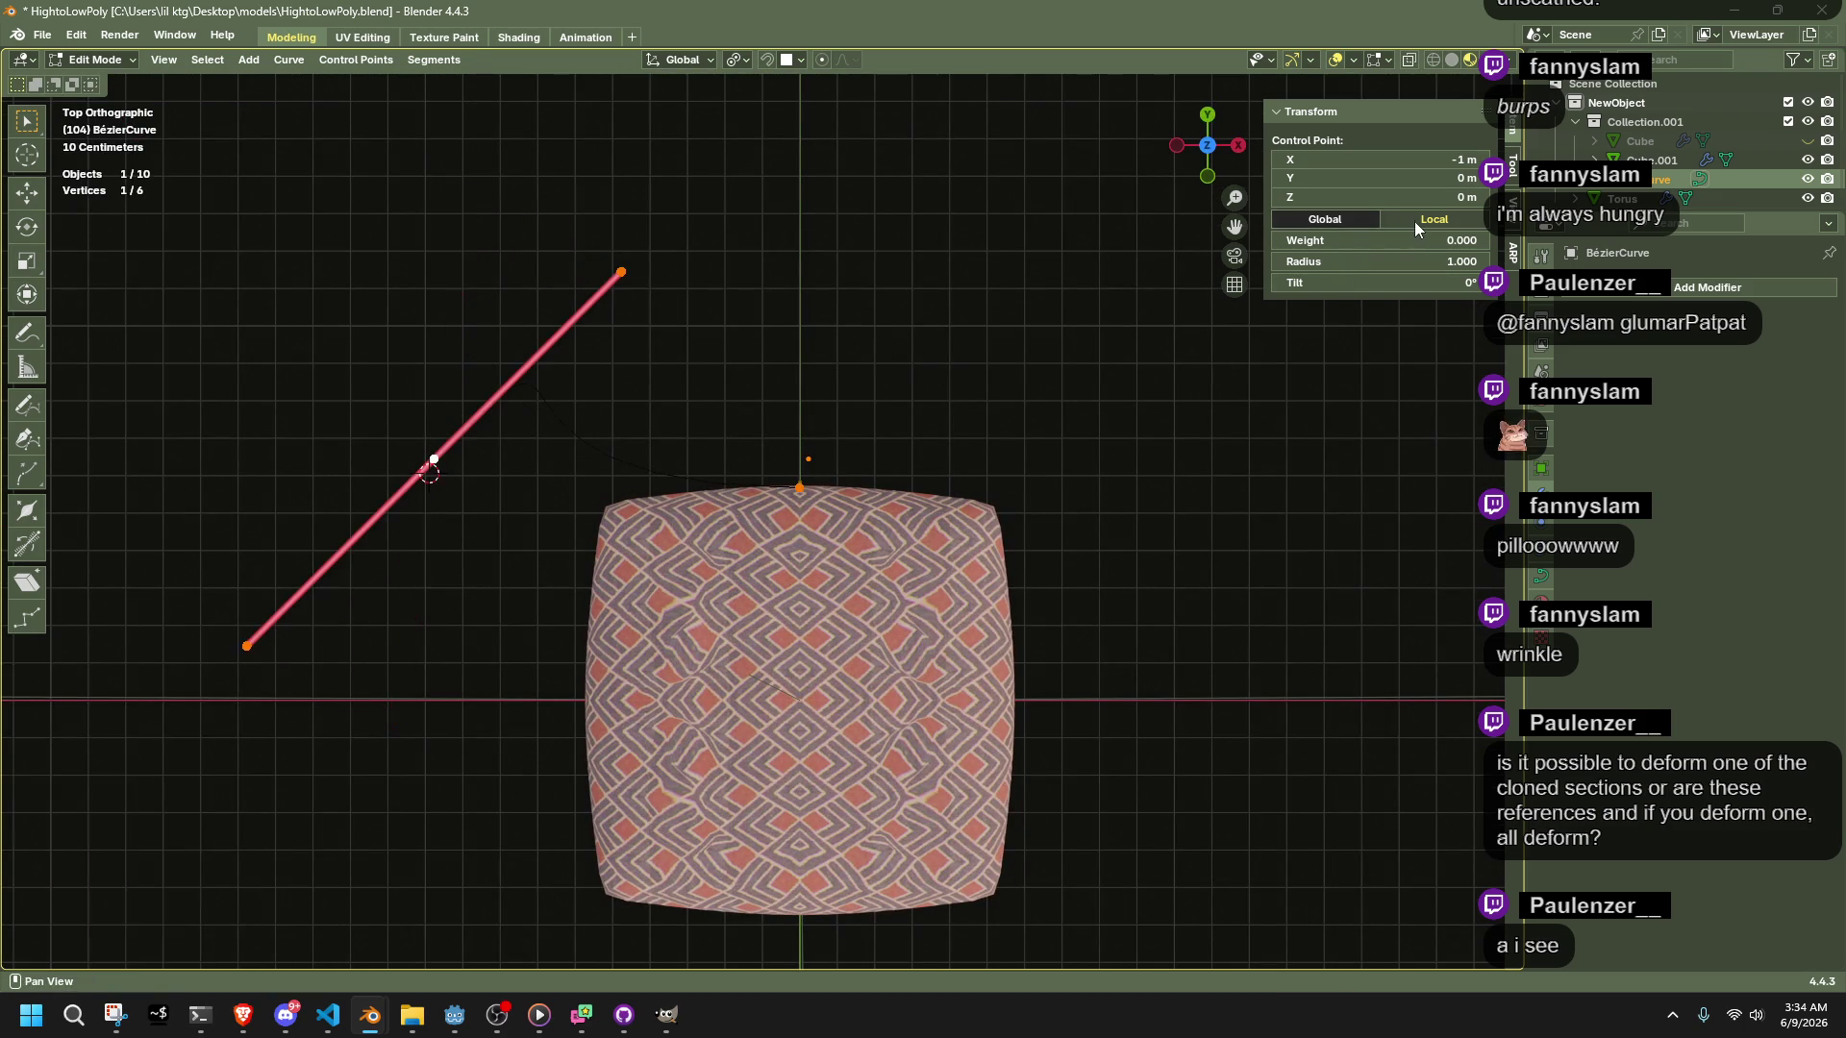
{"action": "left_click", "coordinate": [1415, 222]}
{"action": "key", "text": "r"}
{"action": "left_click", "coordinate": [568, 217]}
{"action": "key", "text": "ctrl+z"}
{"action": "key", "text": "r"}
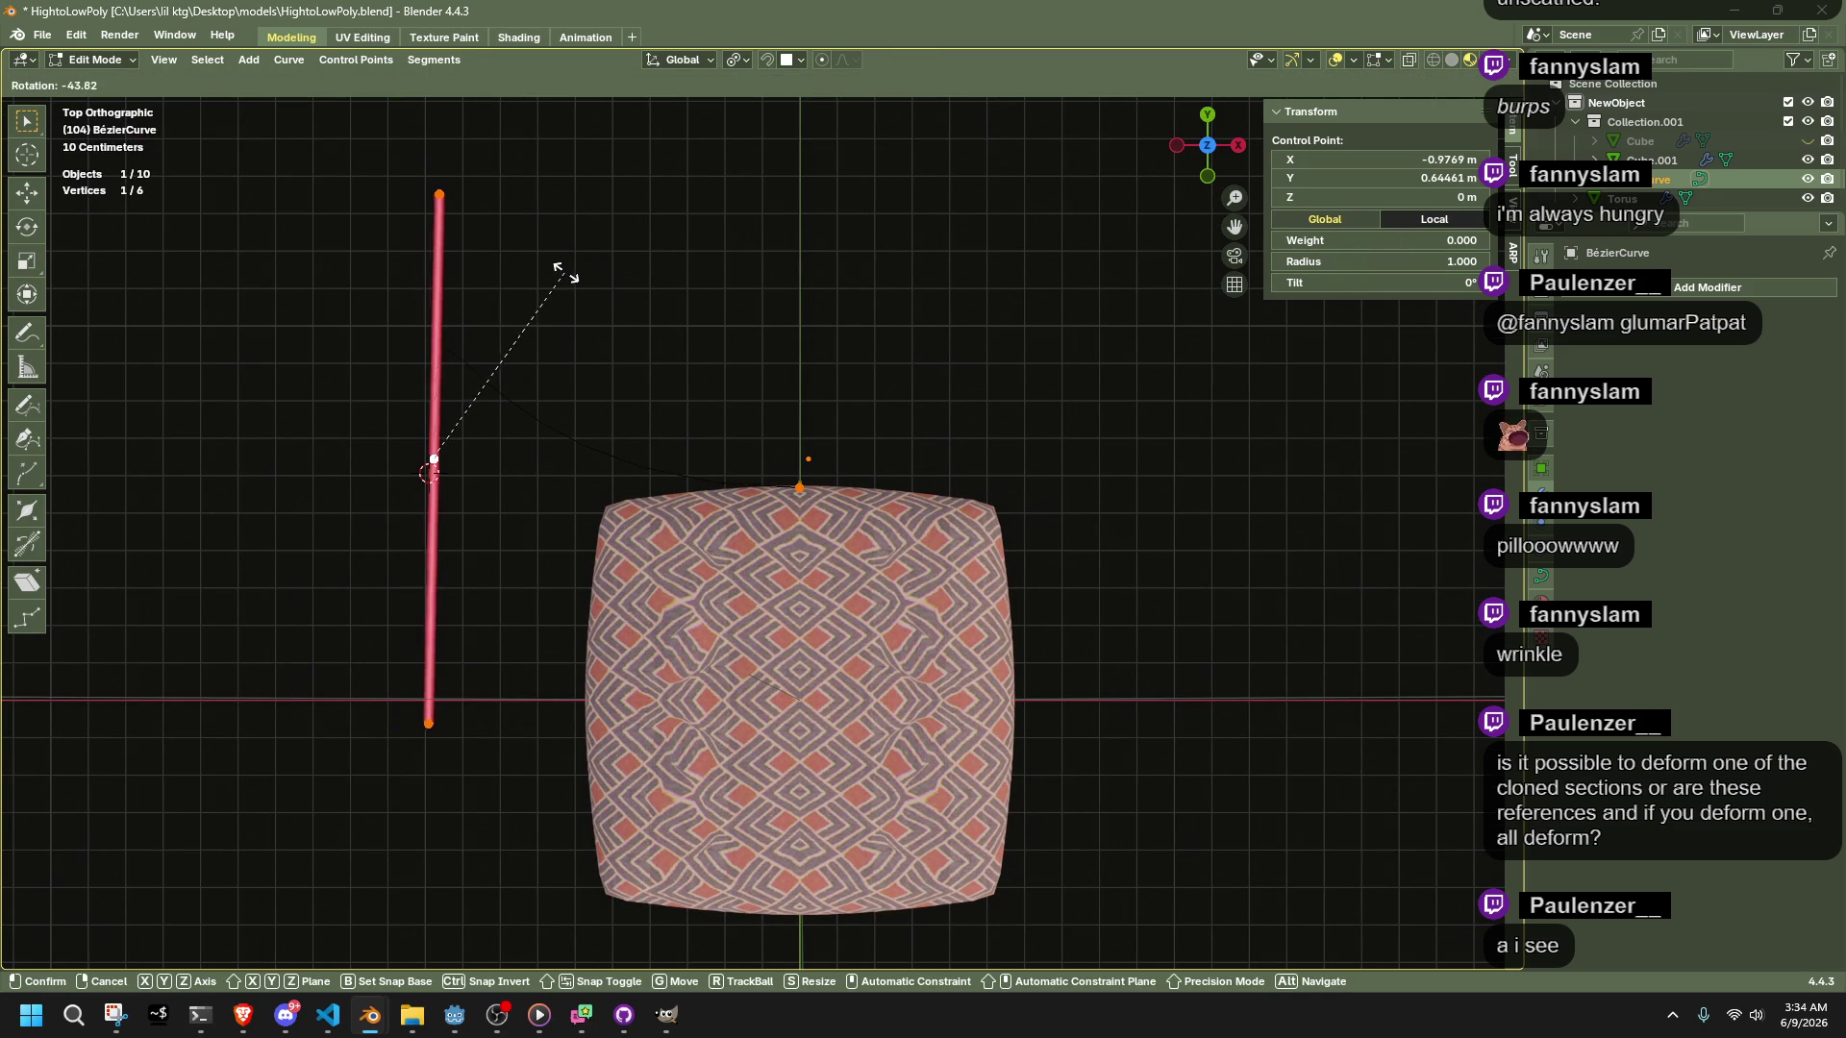
{"action": "left_click", "coordinate": [562, 277]}
Scale the selected points to 0 along X, then undo back to a horizontal curve
{"action": "key", "text": "shift+s"}
{"action": "type", "text": "1sx"}
{"action": "type", "text": "0"}
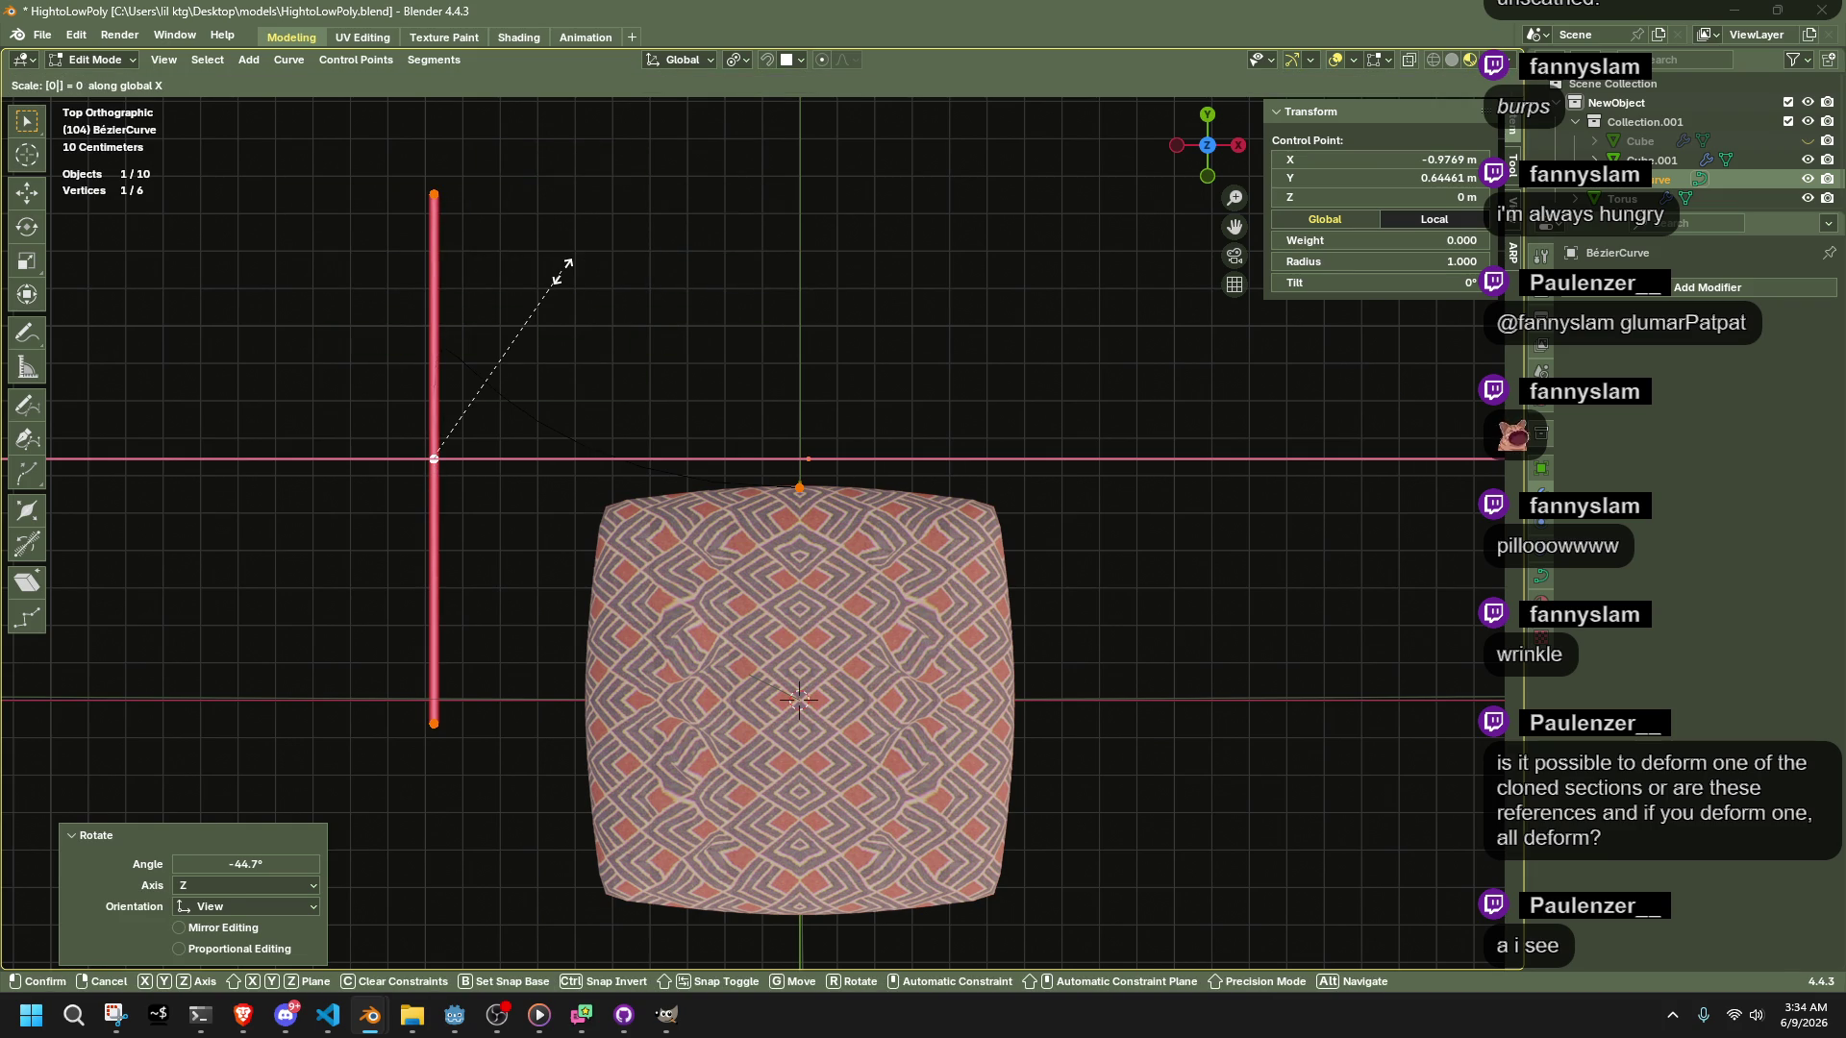
{"action": "key", "text": "Return"}
{"action": "key", "text": "g"}
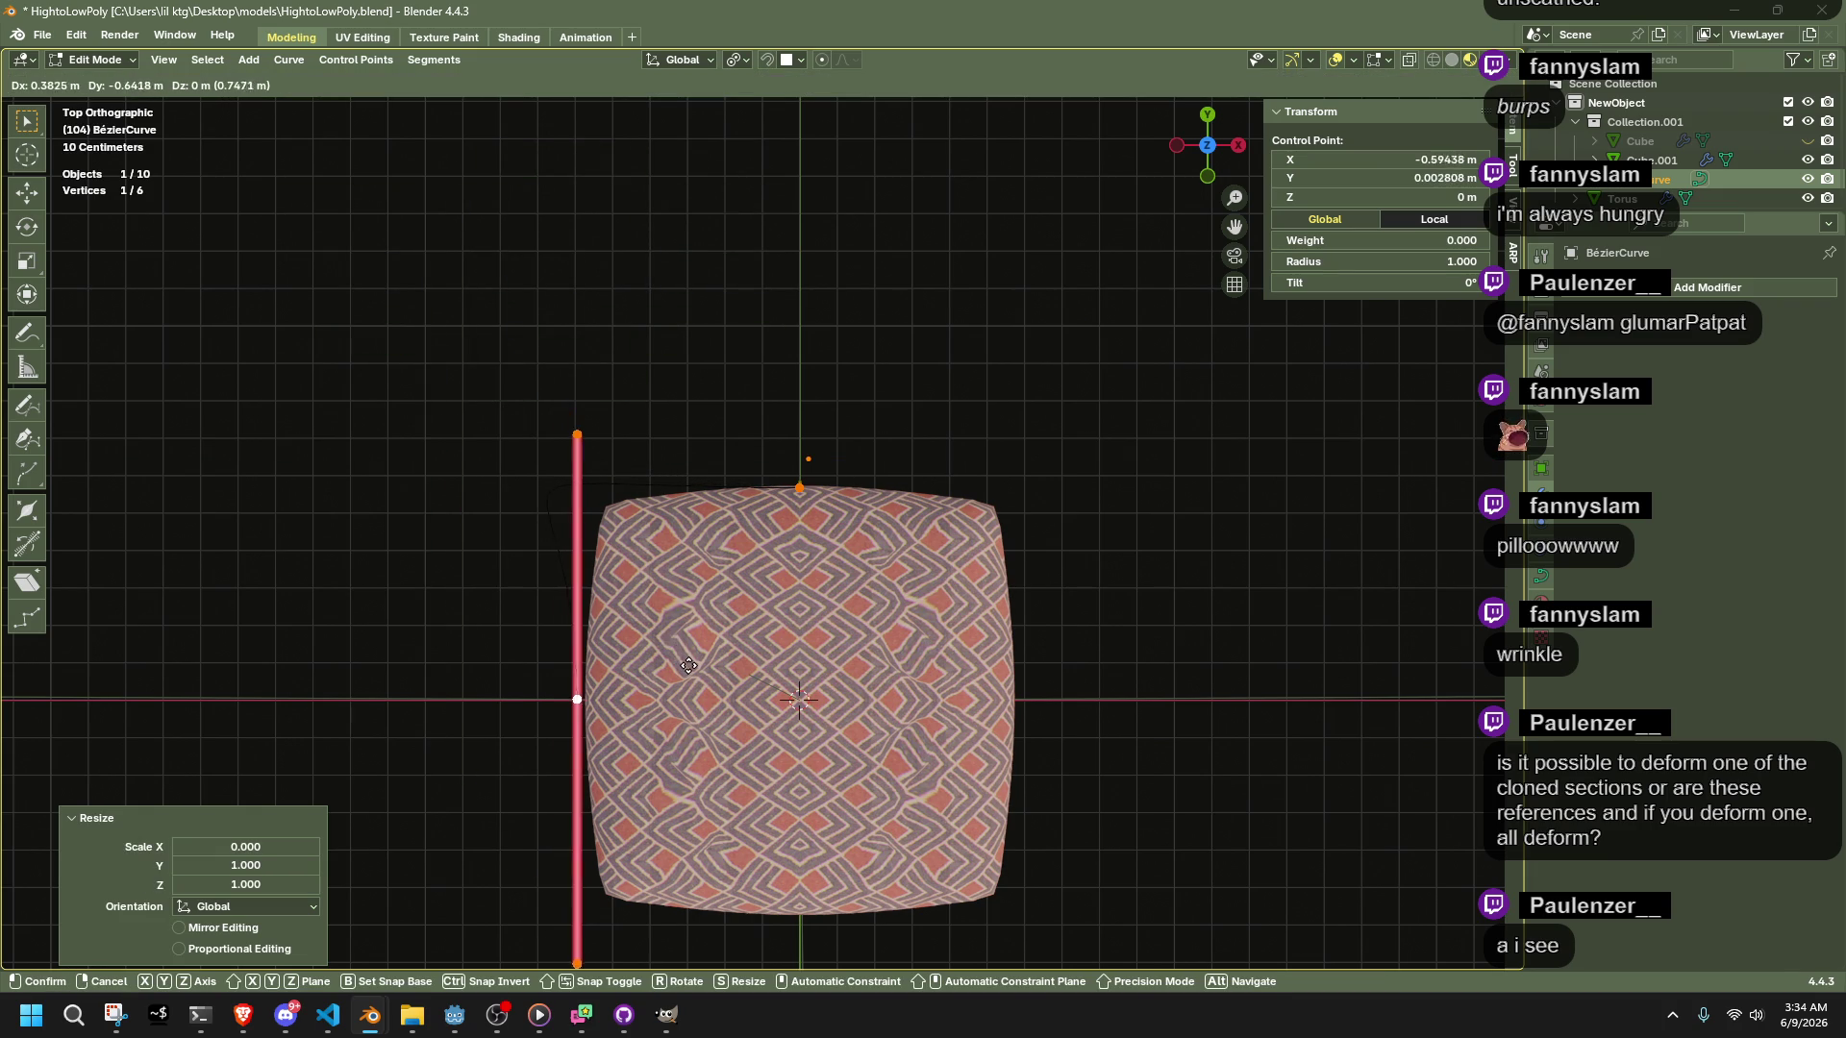
{"action": "right_click", "coordinate": [684, 404]}
{"action": "scroll", "coordinate": [755, 445], "scroll_direction": "up", "scroll_amount": 2}
{"action": "key", "text": "ctrl+z"}
{"action": "key", "text": "ctrl+z"}
Nudge the points and shrink the curve handles so the curve hugs the cushion edge
{"action": "key", "text": "g"}
{"action": "left_click", "coordinate": [937, 467]}
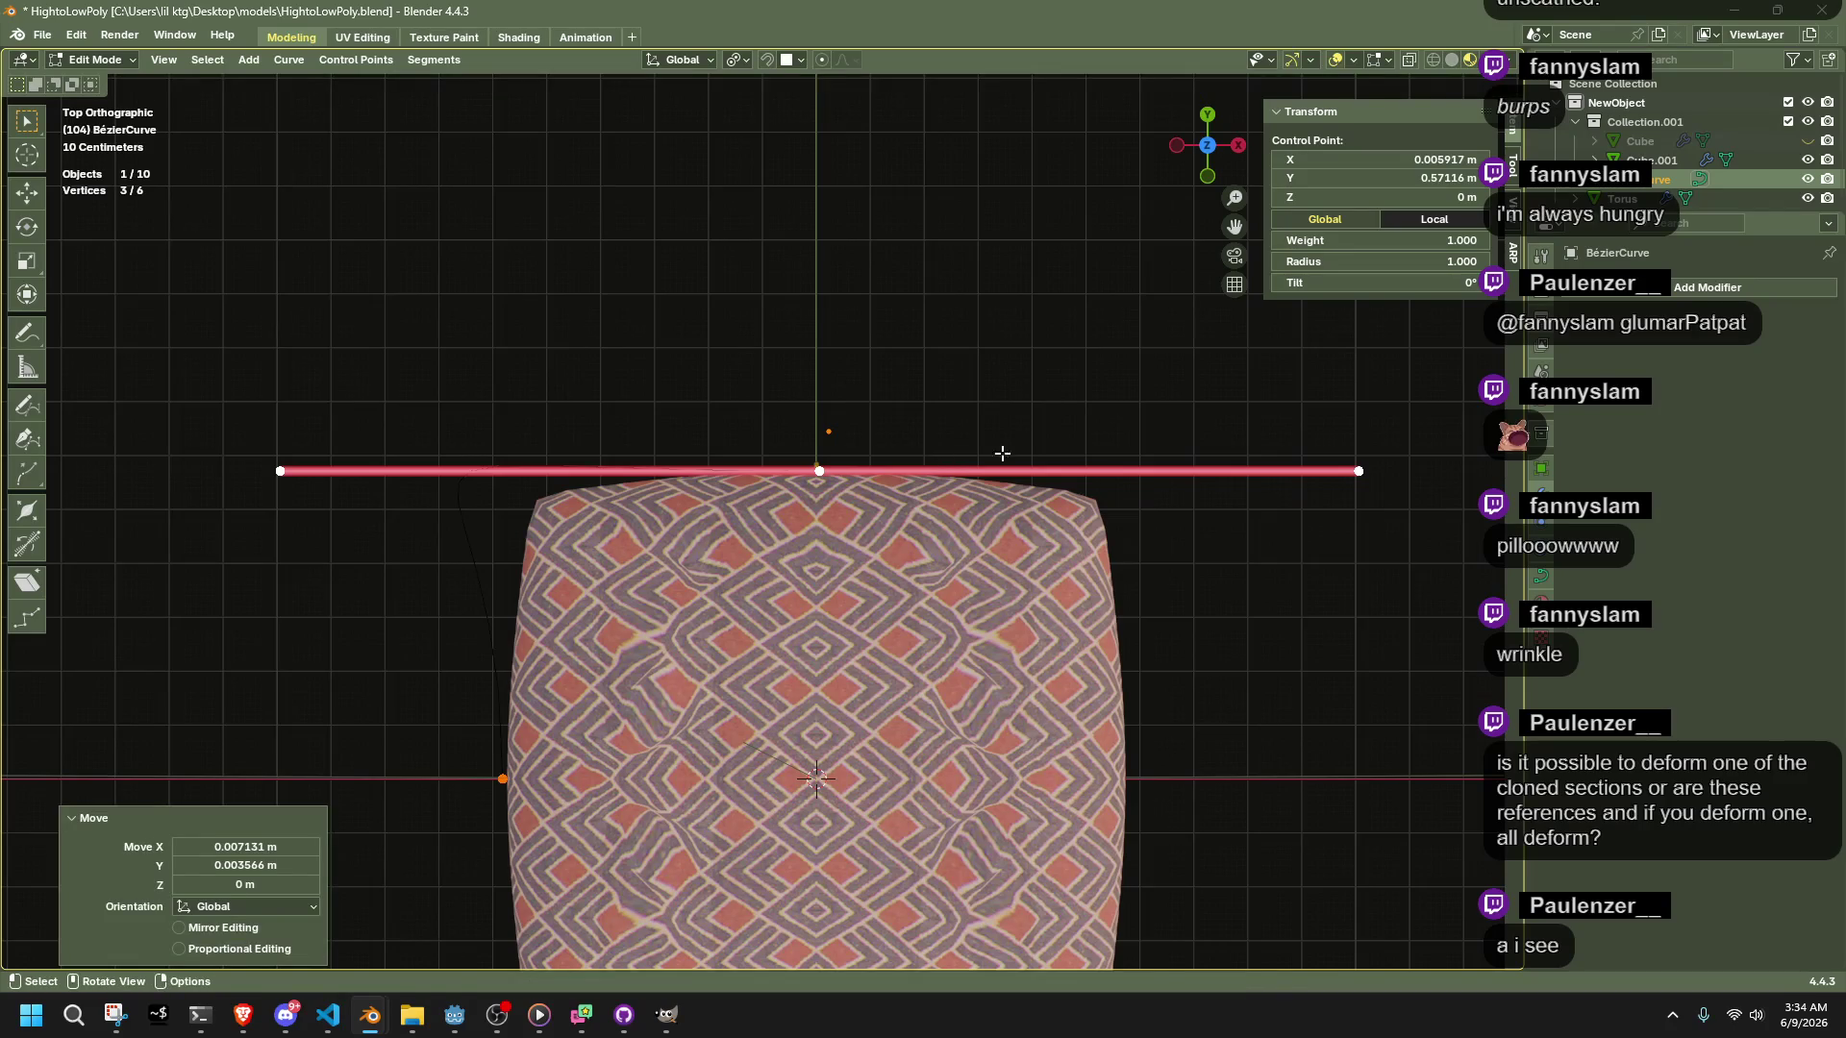
{"action": "key", "text": "r"}
{"action": "right_click", "coordinate": [1184, 572]}
{"action": "scroll", "coordinate": [459, 613], "scroll_direction": "up", "scroll_amount": 2}
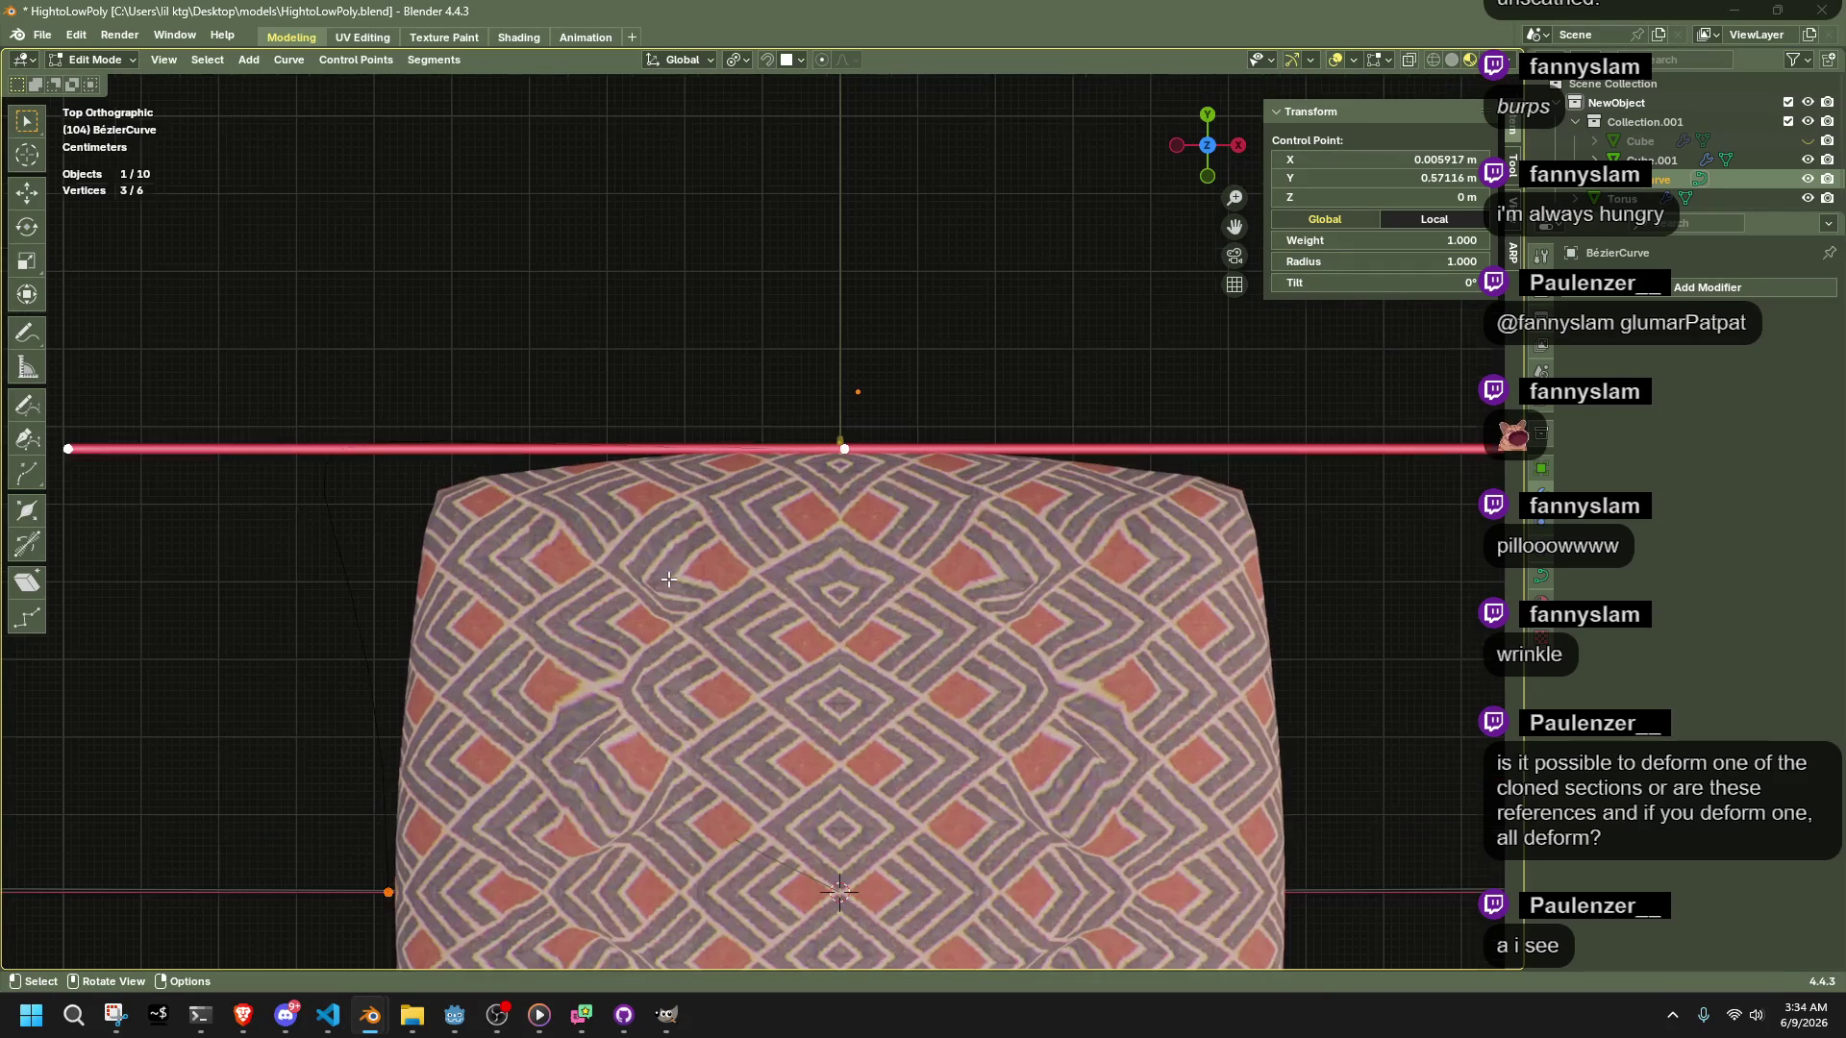
{"action": "key", "text": "s"}
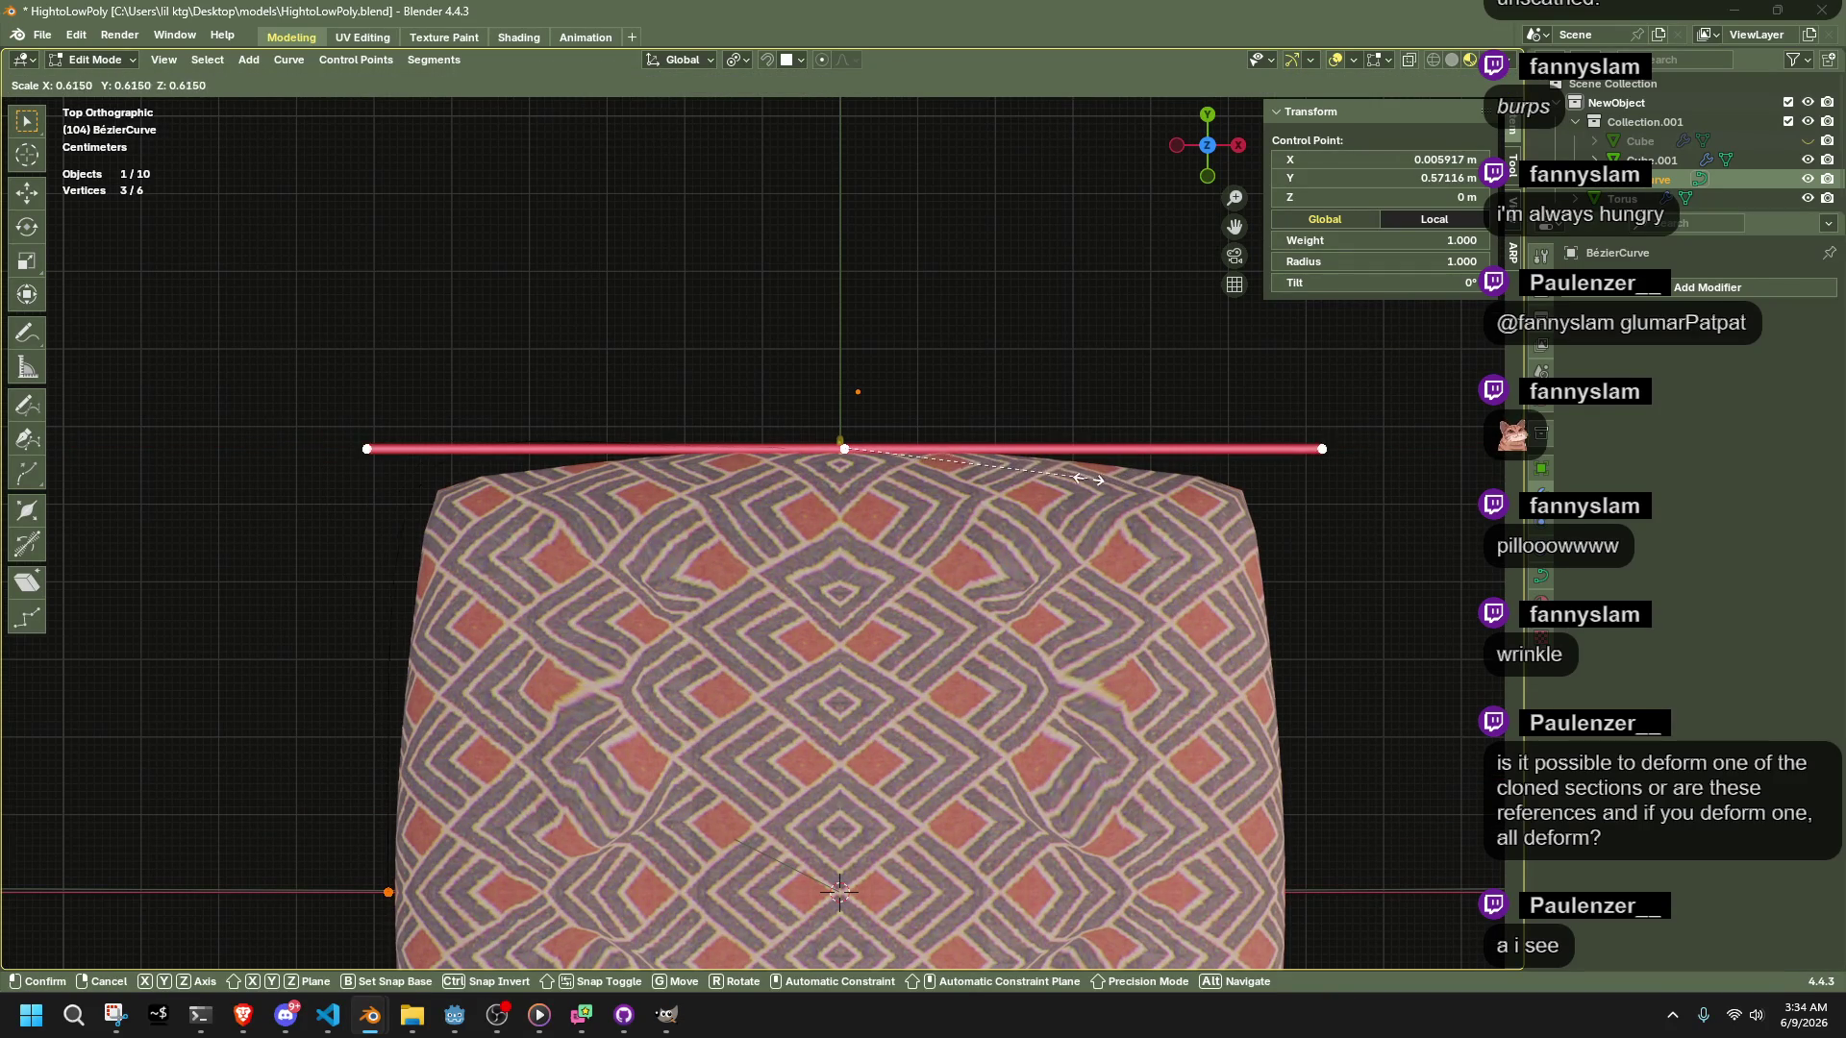
{"action": "left_click", "coordinate": [1040, 493]}
{"action": "left_click", "coordinate": [388, 892]}
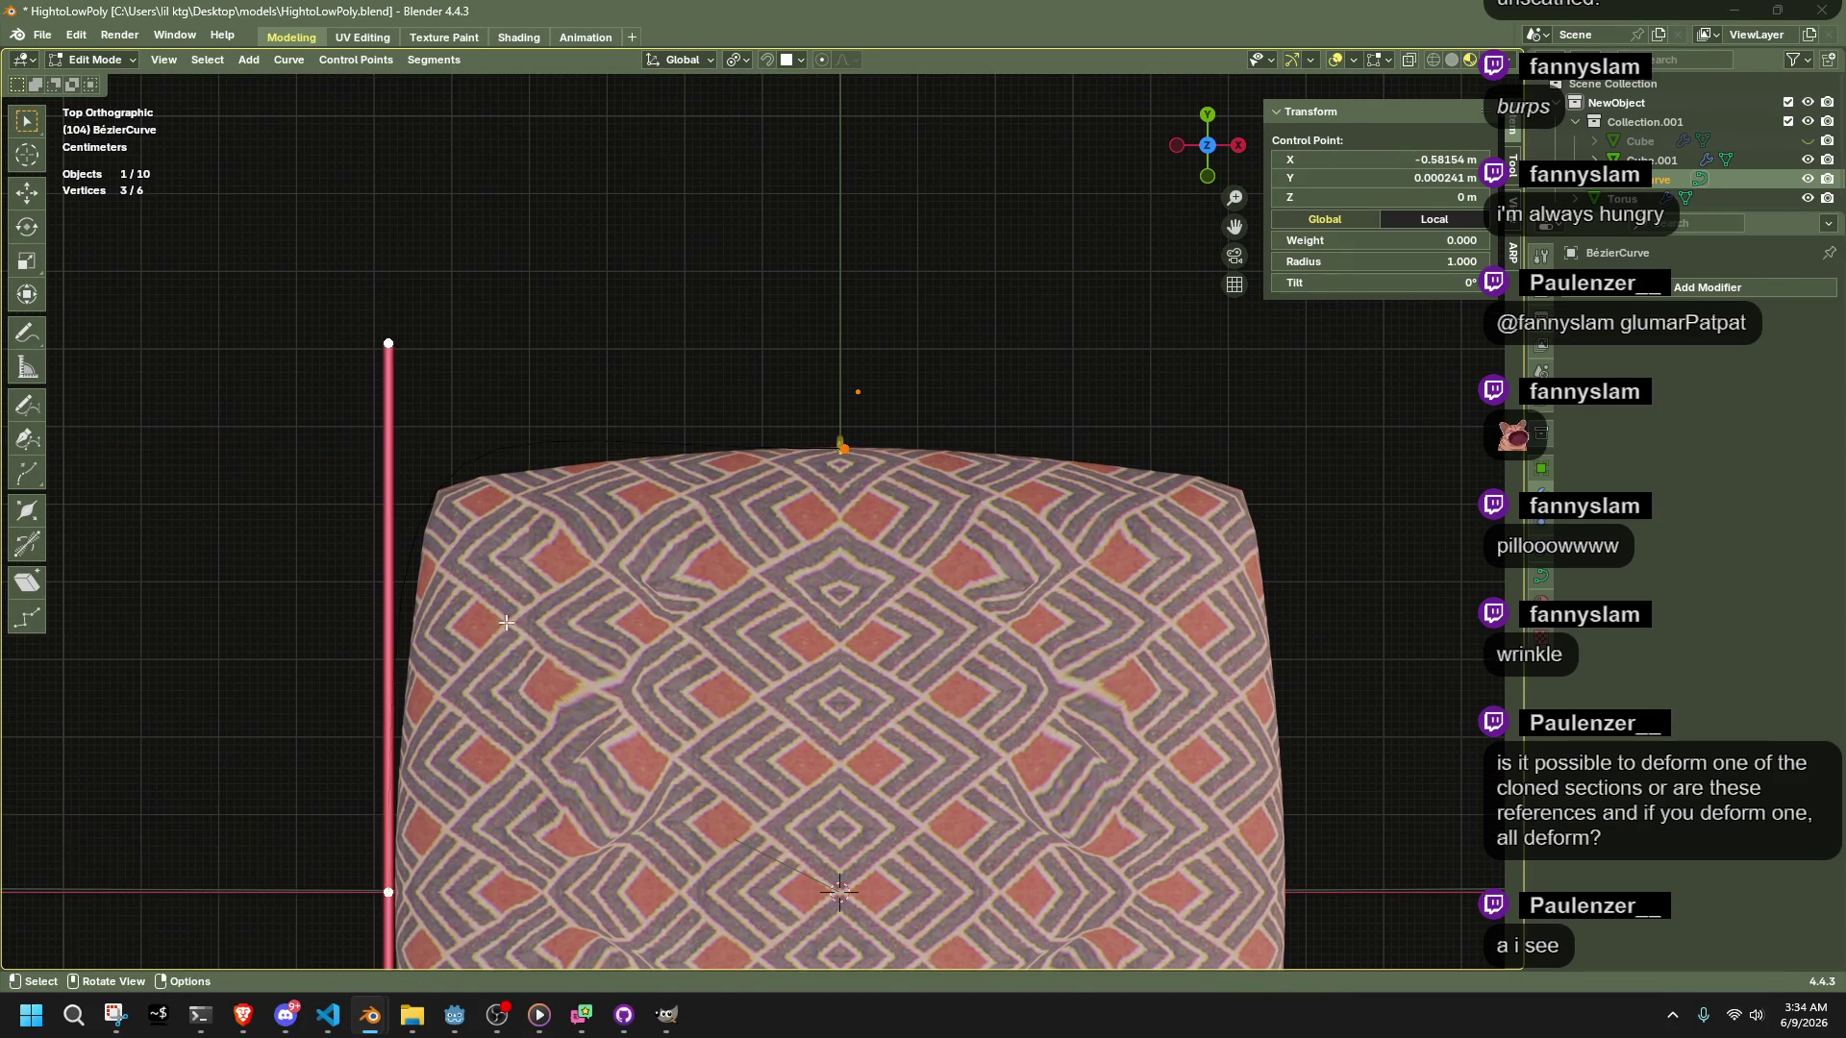
{"action": "key", "text": "s"}
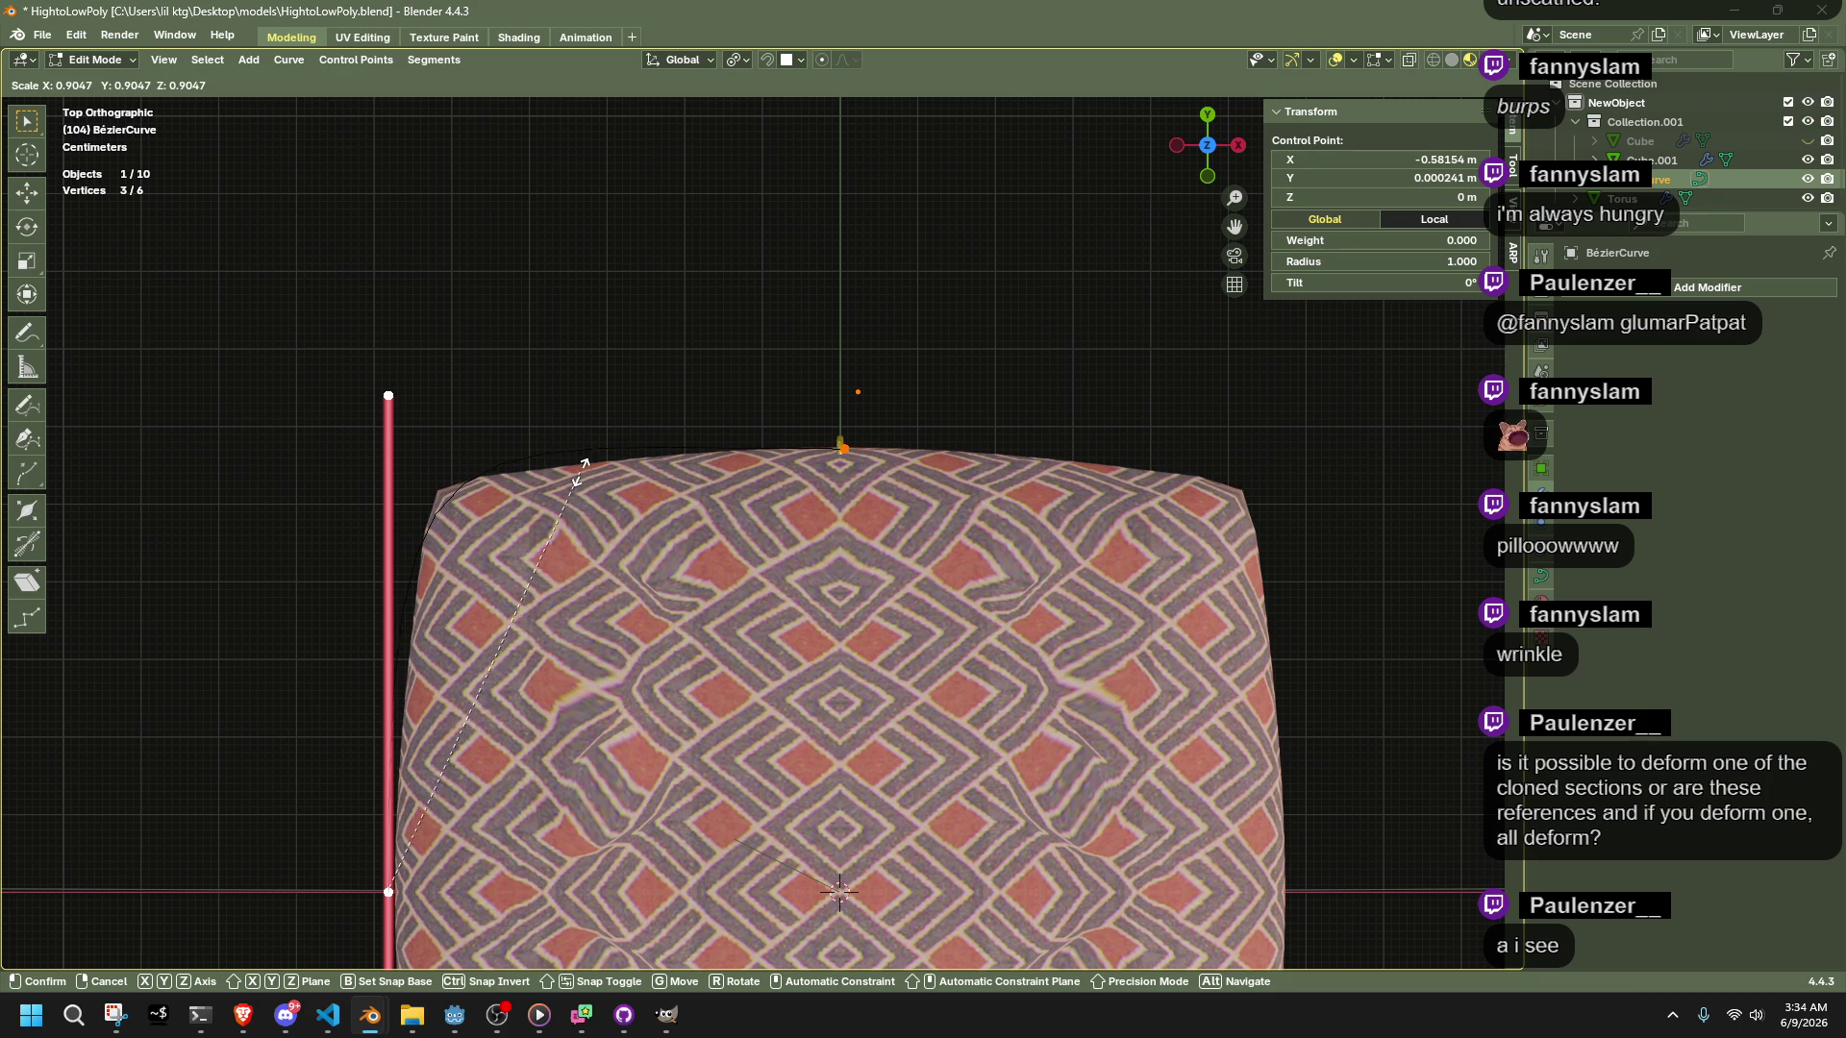
{"action": "left_click", "coordinate": [594, 520]}
{"action": "mouse_move", "coordinate": [594, 519]}
{"action": "middle_mouse_down"}
{"action": "mouse_move", "coordinate": [639, 420]}
{"action": "mouse_move", "coordinate": [827, 327]}
{"action": "mouse_move", "coordinate": [985, 263]}
{"action": "mouse_move", "coordinate": [1048, 298]}
{"action": "mouse_move", "coordinate": [961, 432]}
{"action": "mouse_move", "coordinate": [746, 598]}
{"action": "middle_mouse_up"}
Select the gold ring and pick the Bézier curve as its array's fit curve
{"action": "key", "text": "Tab"}
{"action": "left_click", "coordinate": [719, 604]}
{"action": "left_click", "coordinate": [1799, 372]}
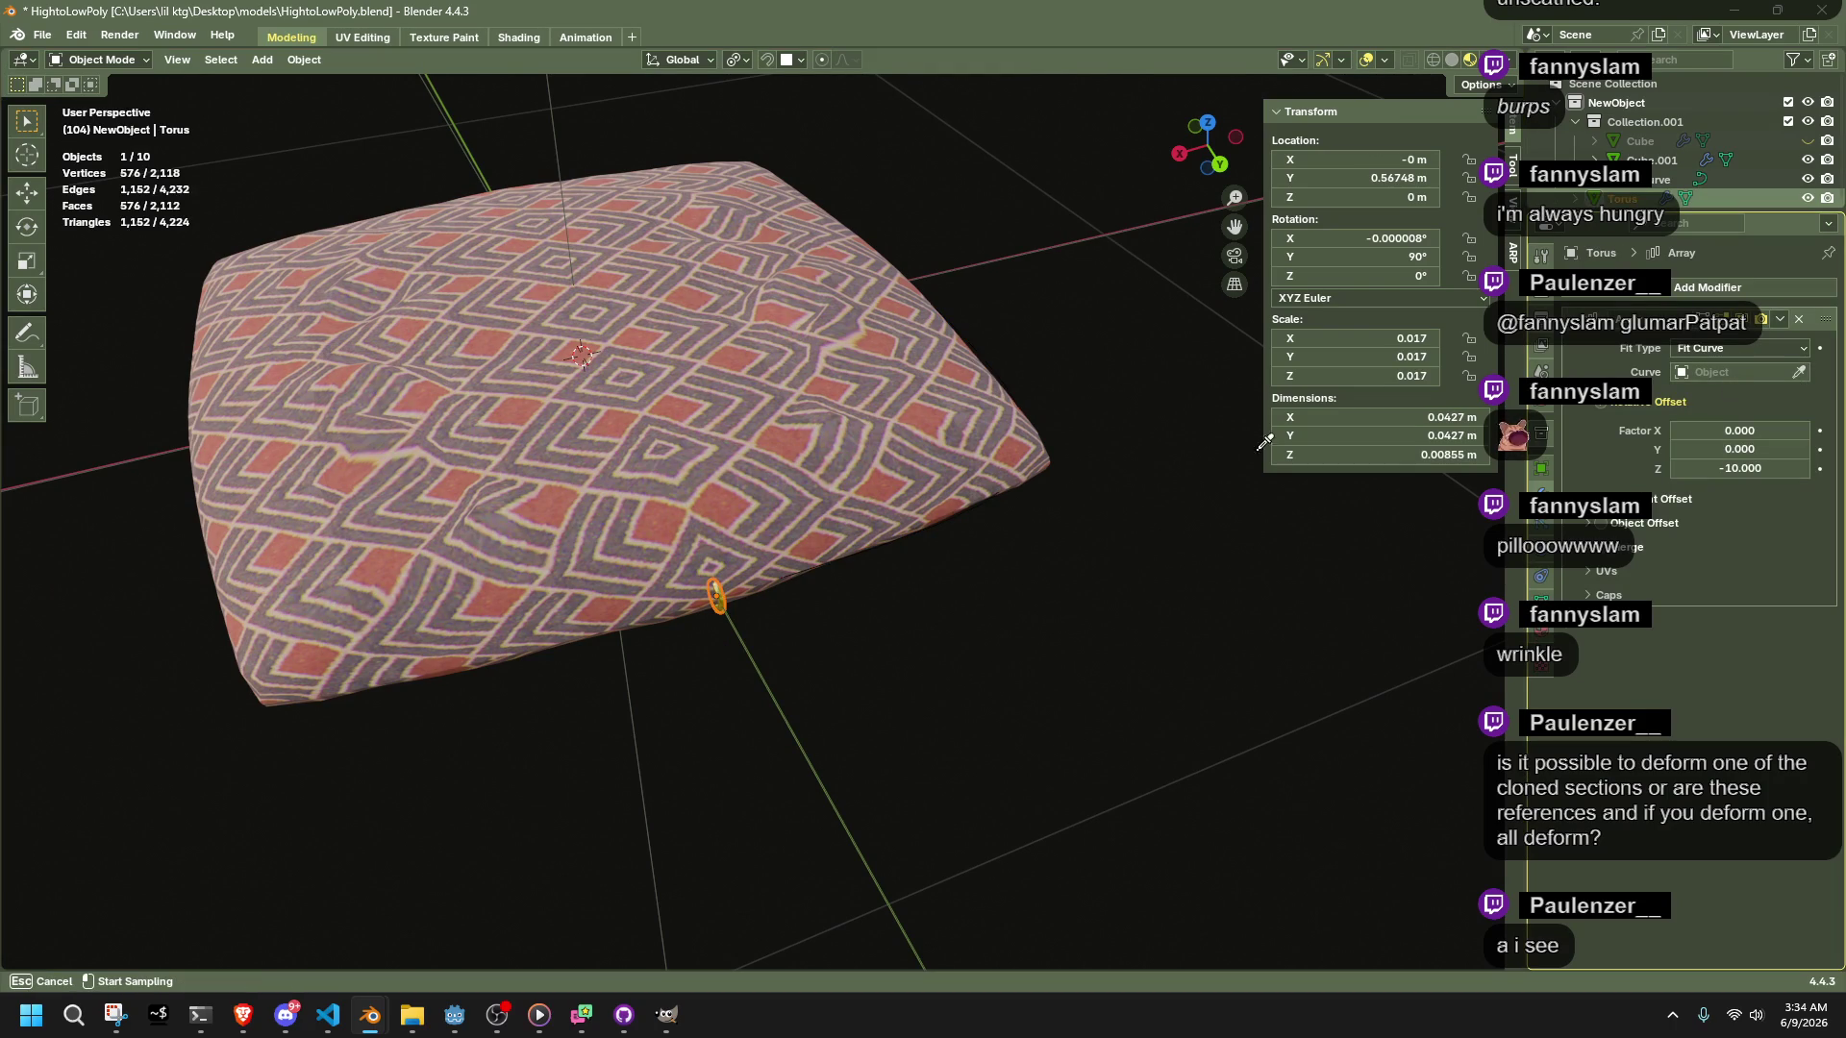
{"action": "left_click", "coordinate": [997, 494]}
Set the gold ring array's relative offset Factor Z to -1
{"action": "middle_click_drag", "start_coordinate": [1098, 561], "coordinate": [973, 500]}
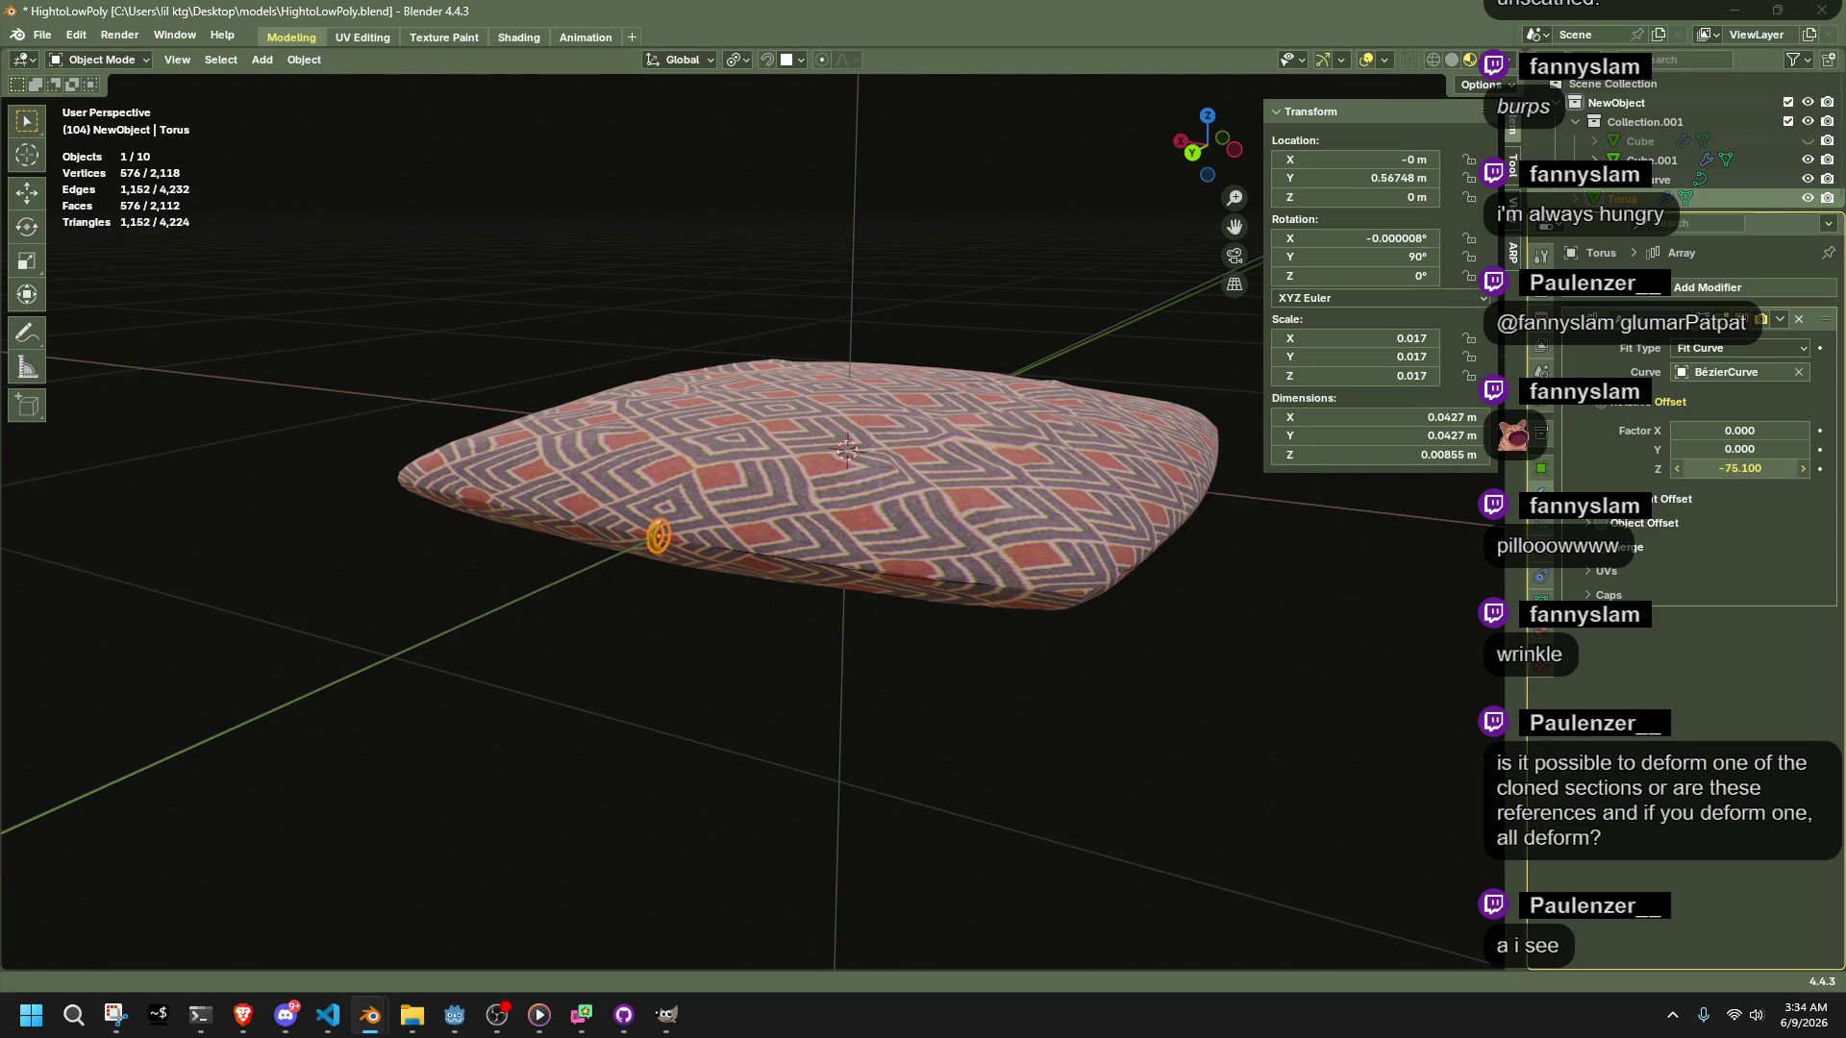
{"action": "left_click_drag", "start_coordinate": [1740, 468], "coordinate": [1736, 475]}
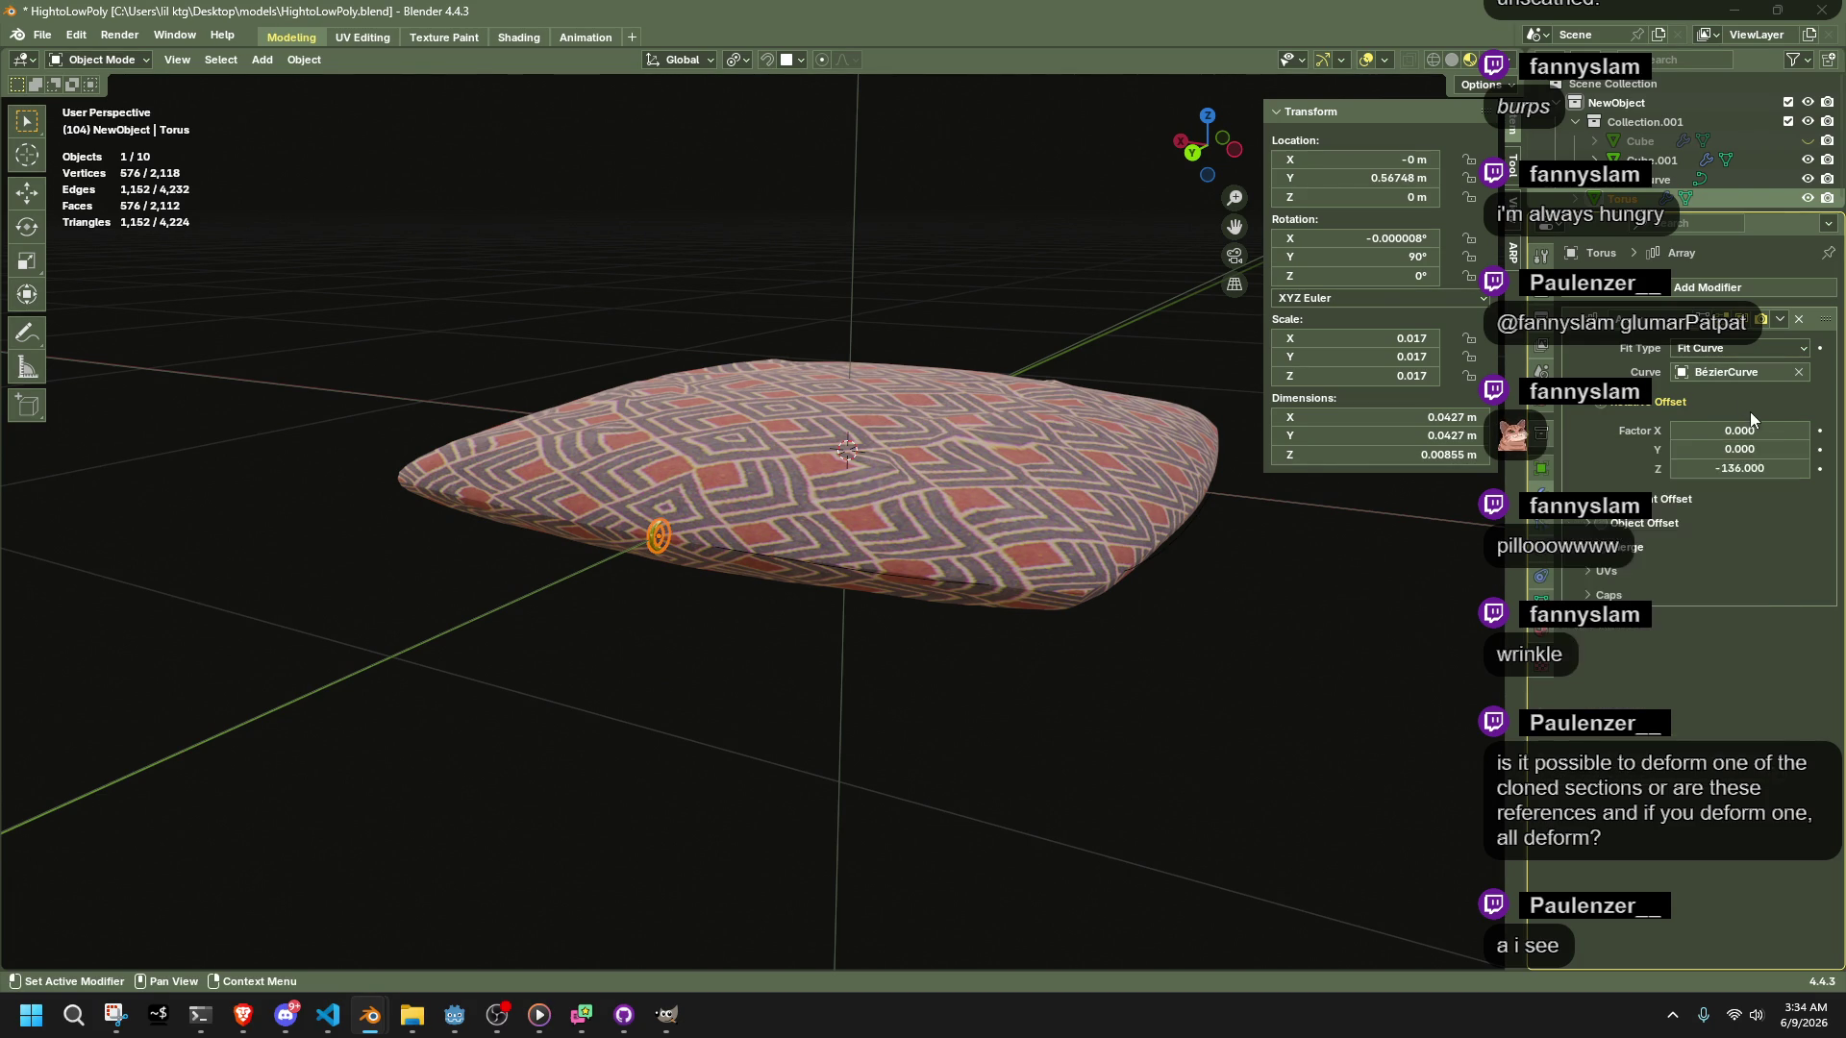
{"action": "left_click", "coordinate": [1741, 471]}
{"action": "type", "text": "-1"}
{"action": "key", "text": "Return"}
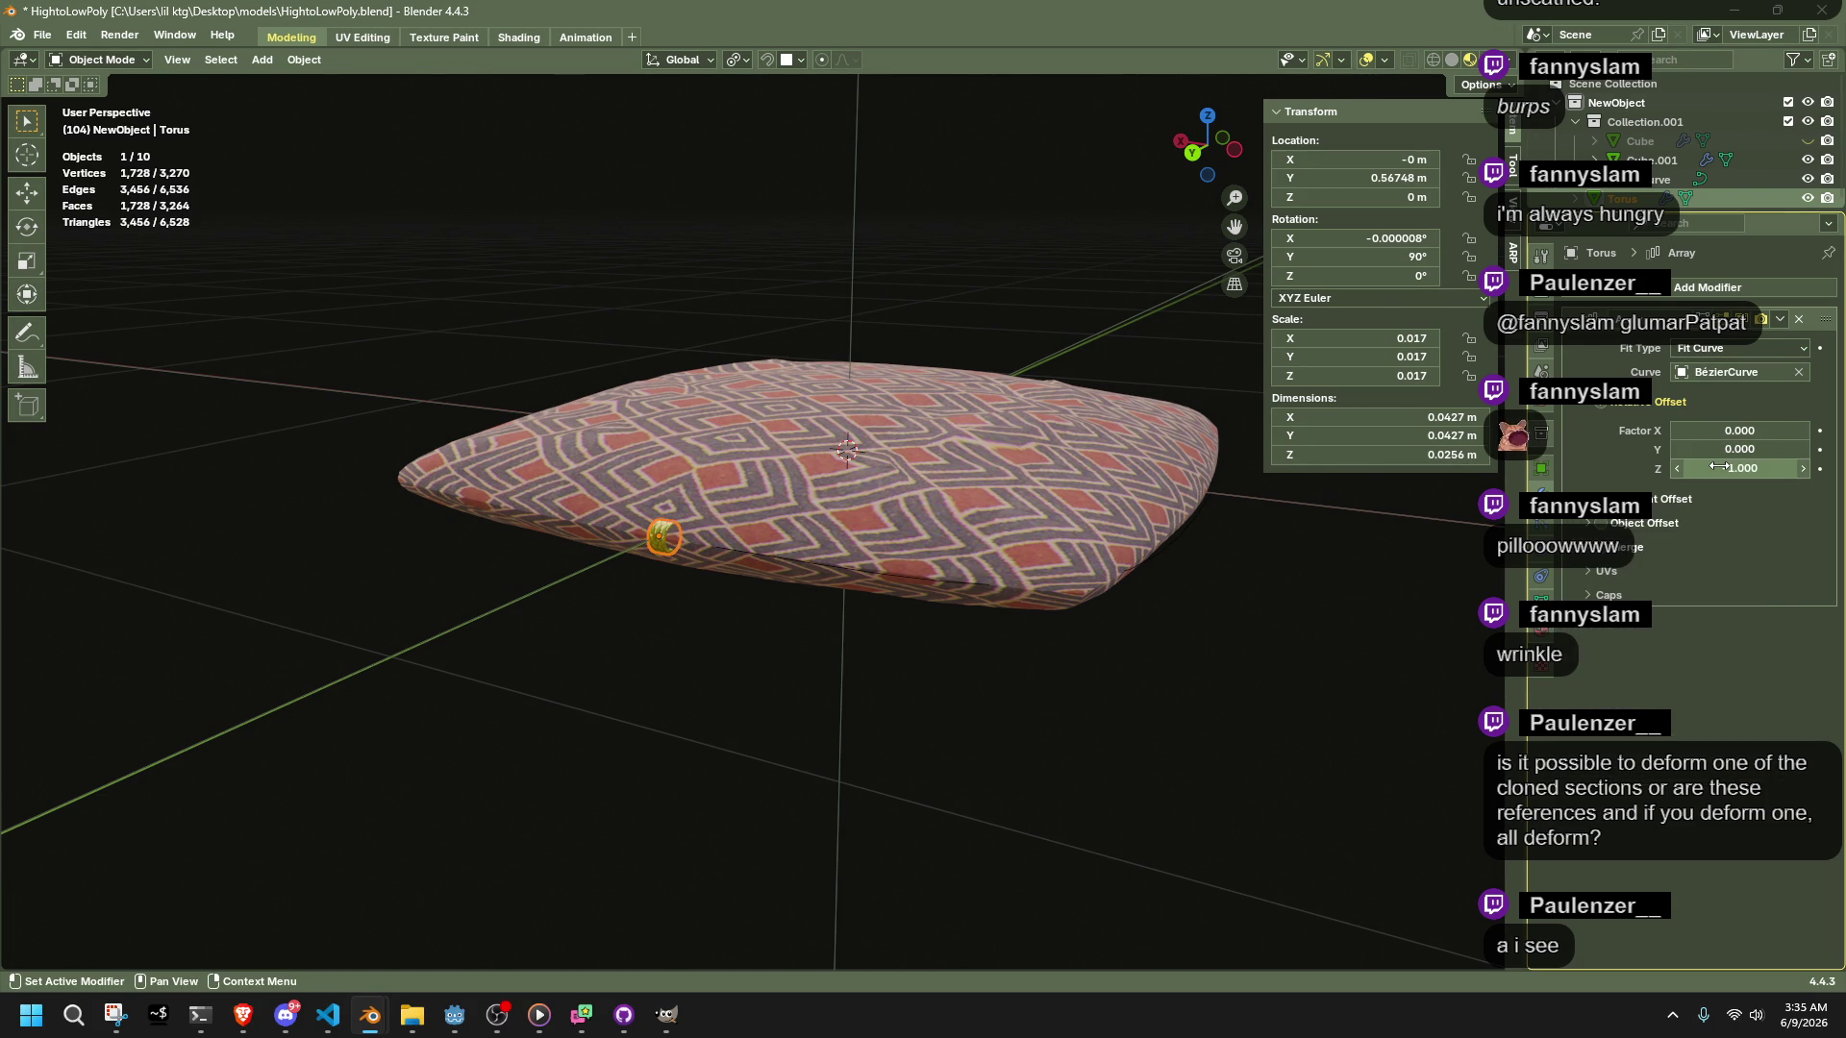
{"action": "scroll", "coordinate": [850, 580], "scroll_direction": "up", "scroll_amount": 3}
Hide the pillow to check the edge curve, restore it, then select the Bézier curve
{"action": "left_click", "coordinate": [771, 567]}
{"action": "left_click", "coordinate": [771, 580]}
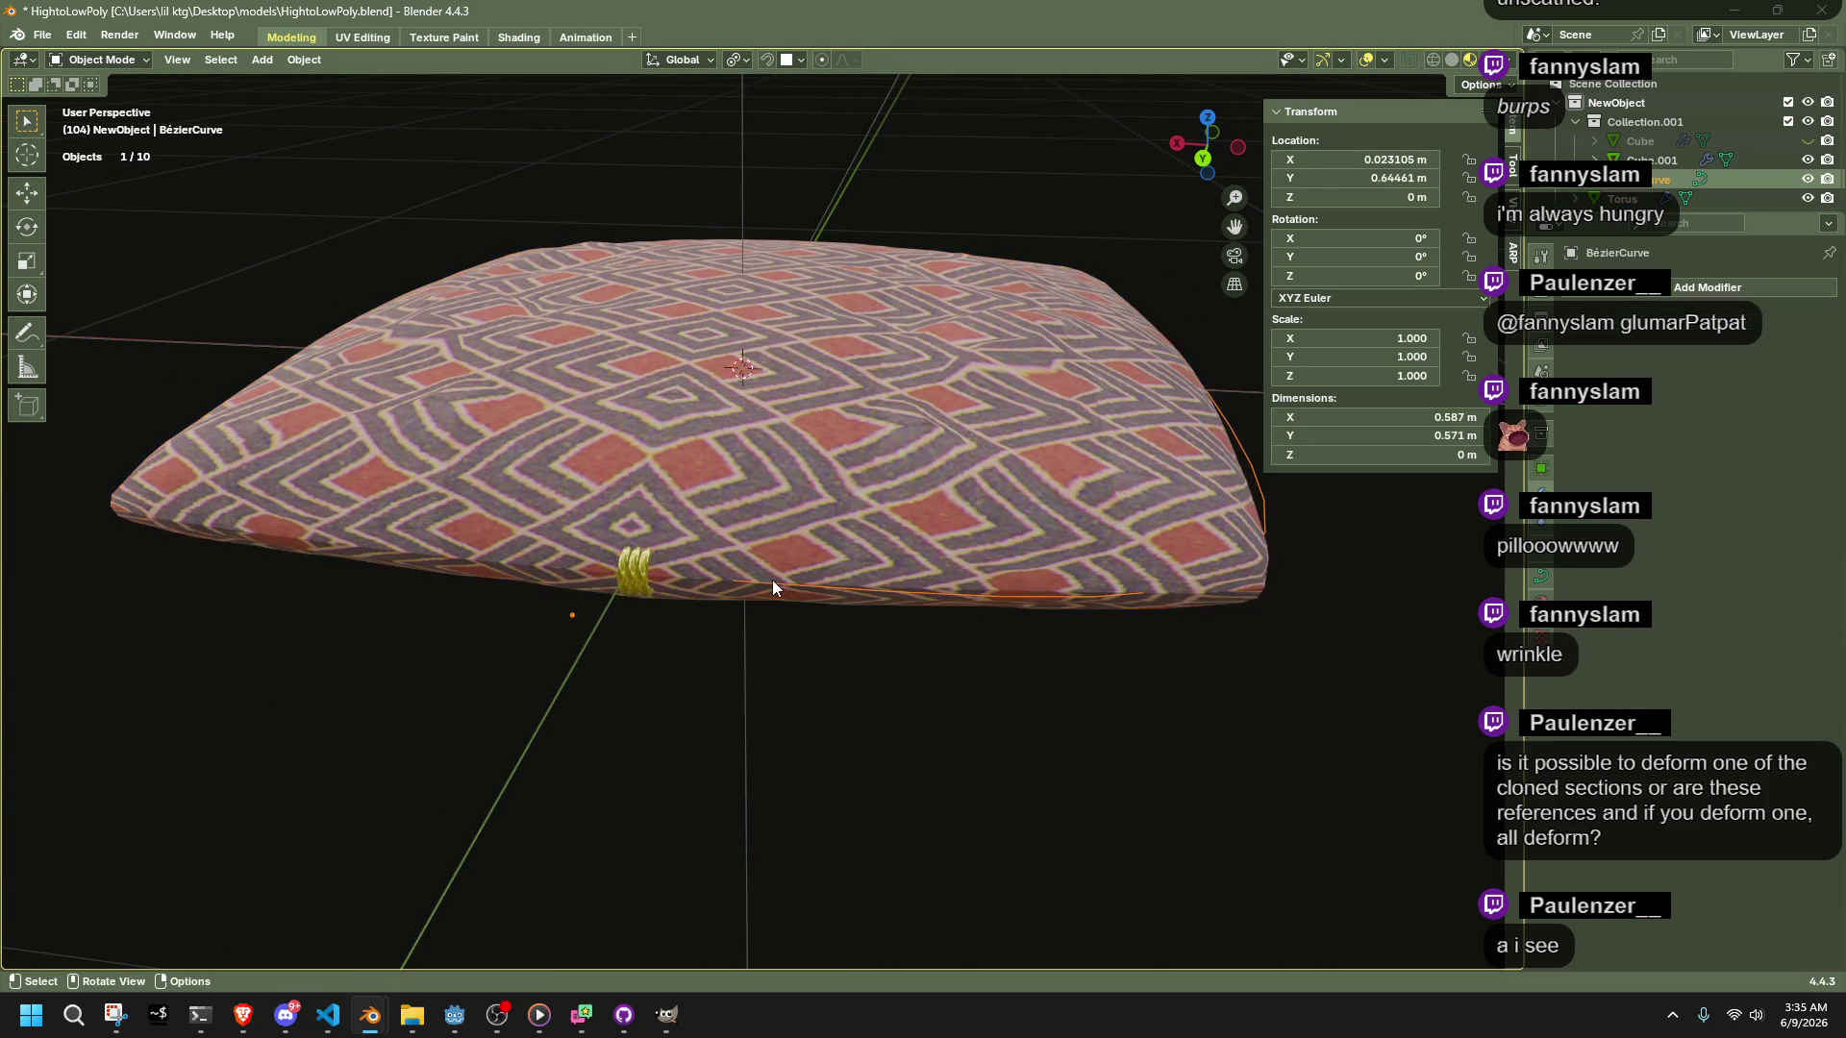
{"action": "left_click", "coordinate": [830, 543]}
{"action": "key", "text": "h"}
{"action": "mouse_move", "coordinate": [855, 523]}
{"action": "middle_mouse_down"}
{"action": "mouse_move", "coordinate": [984, 527]}
{"action": "mouse_move", "coordinate": [915, 503]}
{"action": "mouse_move", "coordinate": [631, 525]}
{"action": "middle_mouse_up"}
{"action": "key", "text": "alt+h"}
{"action": "left_click", "coordinate": [623, 543]}
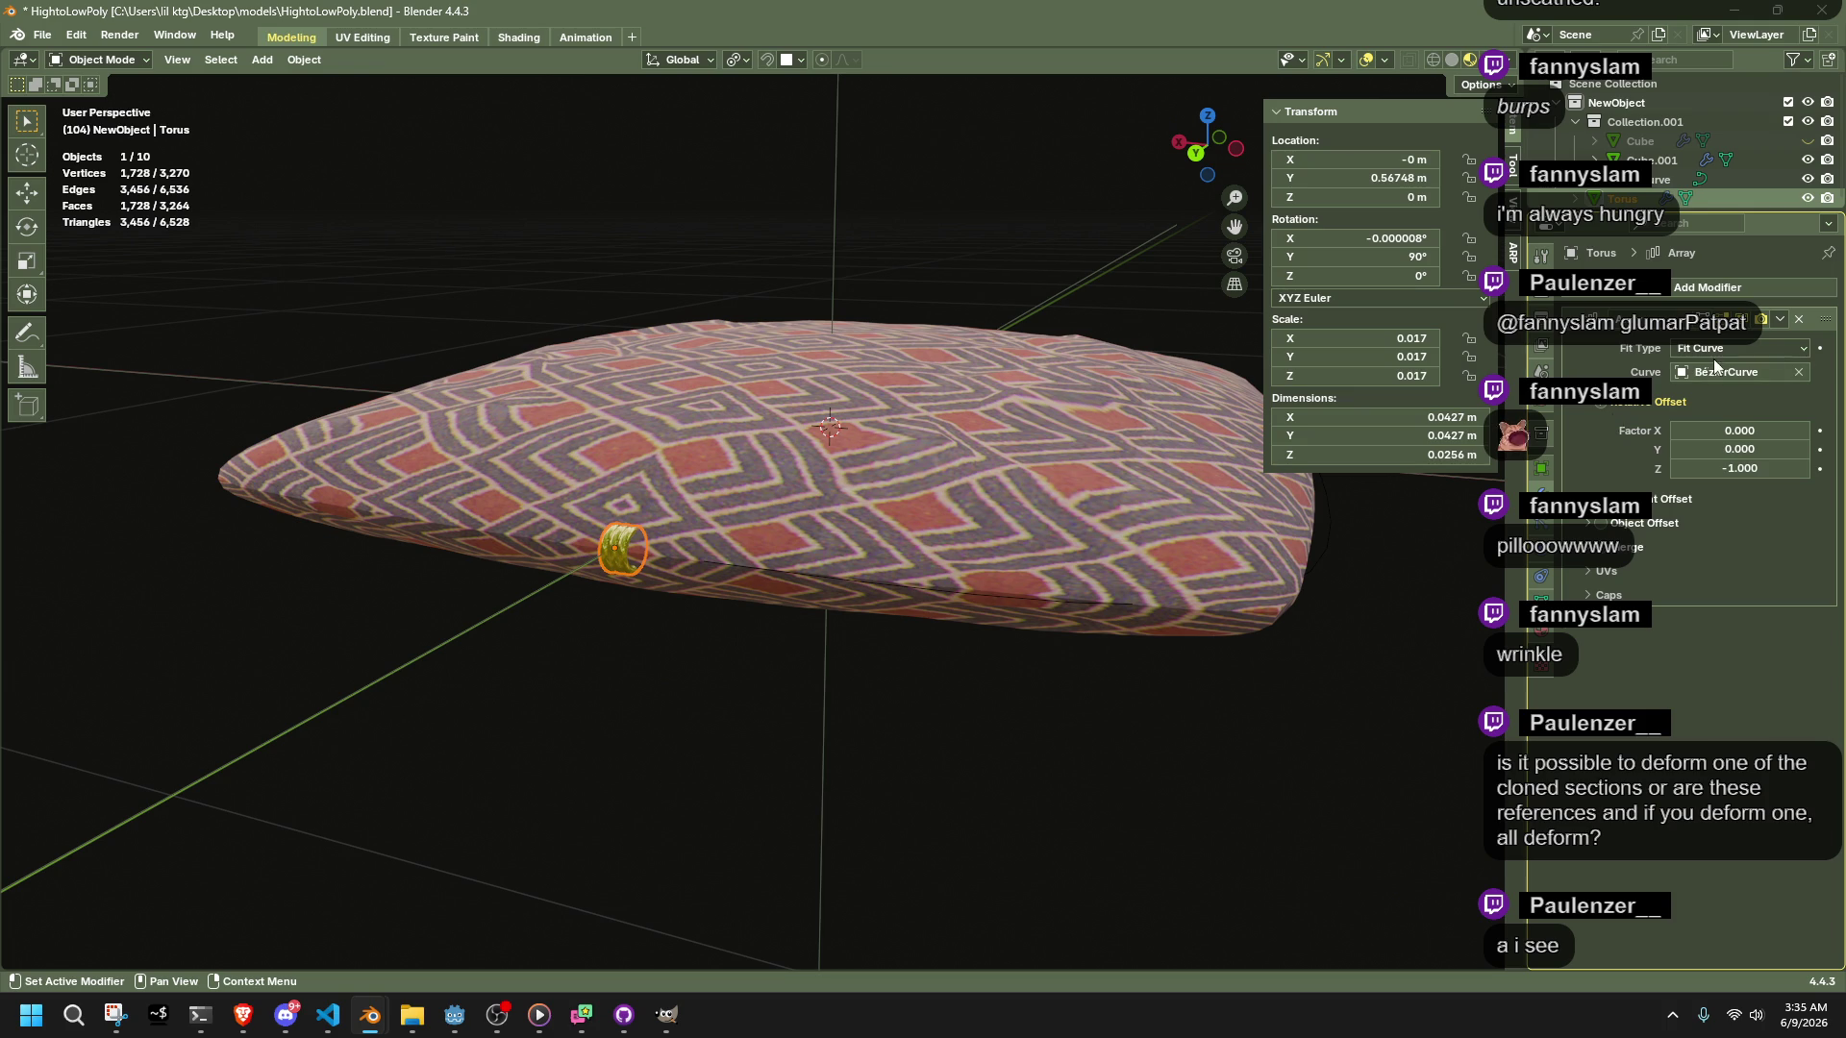
{"action": "mouse_move", "coordinate": [1207, 517]}
{"action": "middle_mouse_down"}
{"action": "mouse_move", "coordinate": [1041, 476]}
{"action": "mouse_move", "coordinate": [959, 522]}
{"action": "mouse_move", "coordinate": [1008, 656]}
{"action": "mouse_move", "coordinate": [1232, 594]}
{"action": "middle_mouse_up"}
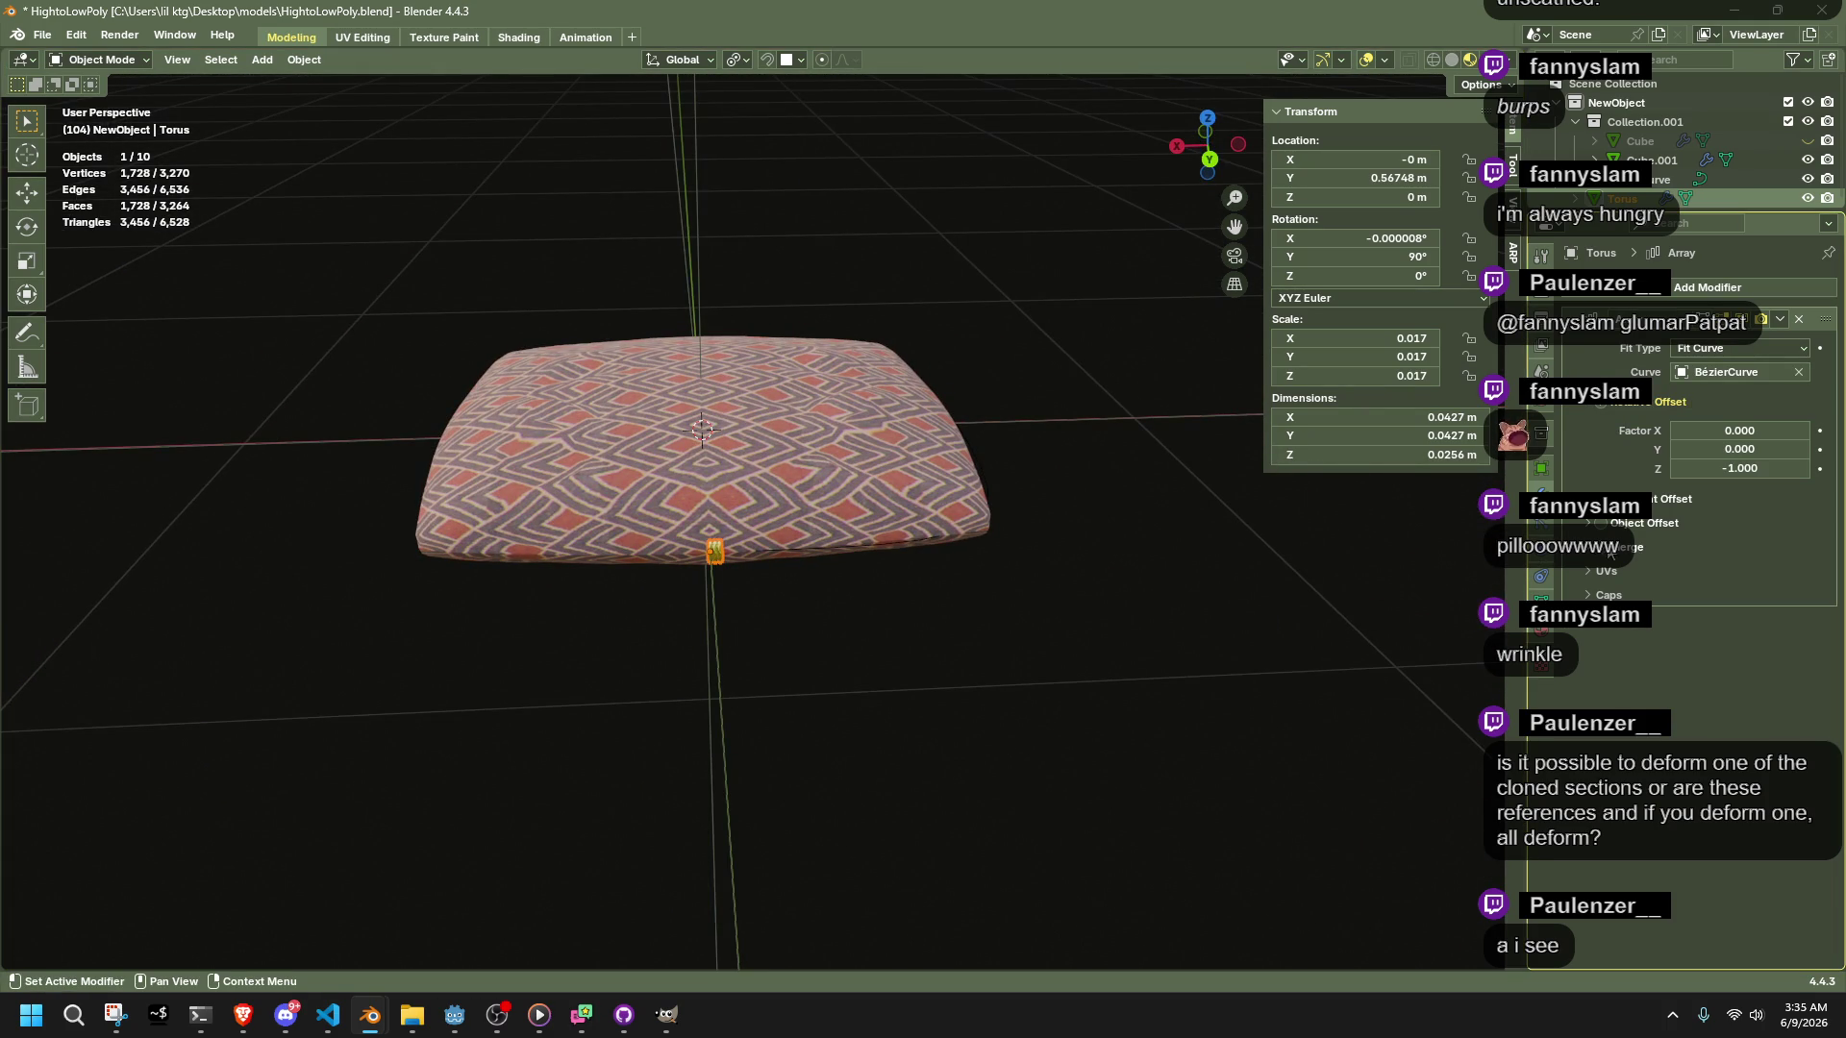
{"action": "left_click", "coordinate": [808, 546]}
Enter Edit Mode on the Bézier curve and set the pivot point to the 3D Cursor
{"action": "mouse_move", "coordinate": [808, 546]}
{"action": "middle_mouse_down"}
{"action": "mouse_move", "coordinate": [1078, 555]}
{"action": "mouse_move", "coordinate": [1211, 626]}
{"action": "mouse_move", "coordinate": [1324, 644]}
{"action": "middle_mouse_up"}
{"action": "key", "text": "Tab"}
{"action": "key", "text": "shift+s"}
{"action": "left_click", "coordinate": [736, 60]}
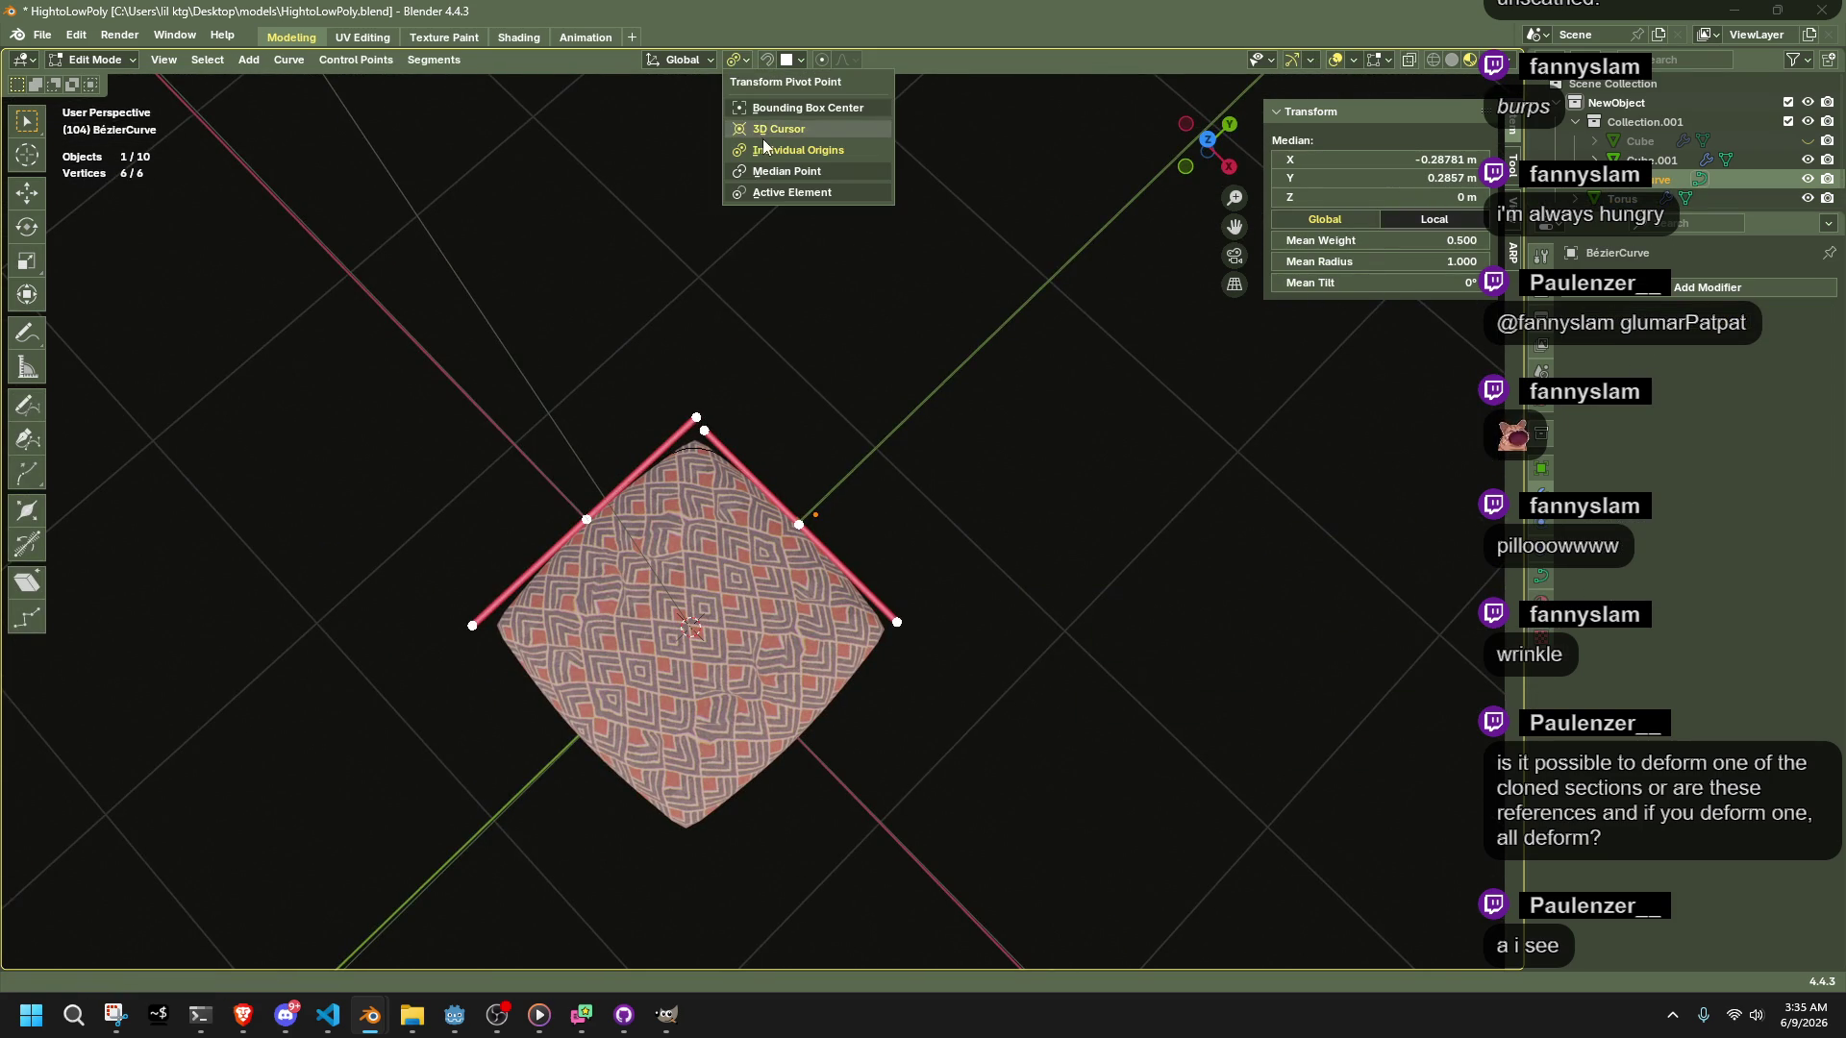
{"action": "left_click", "coordinate": [759, 131]}
{"action": "key", "text": "s"}
{"action": "key", "text": "x"}
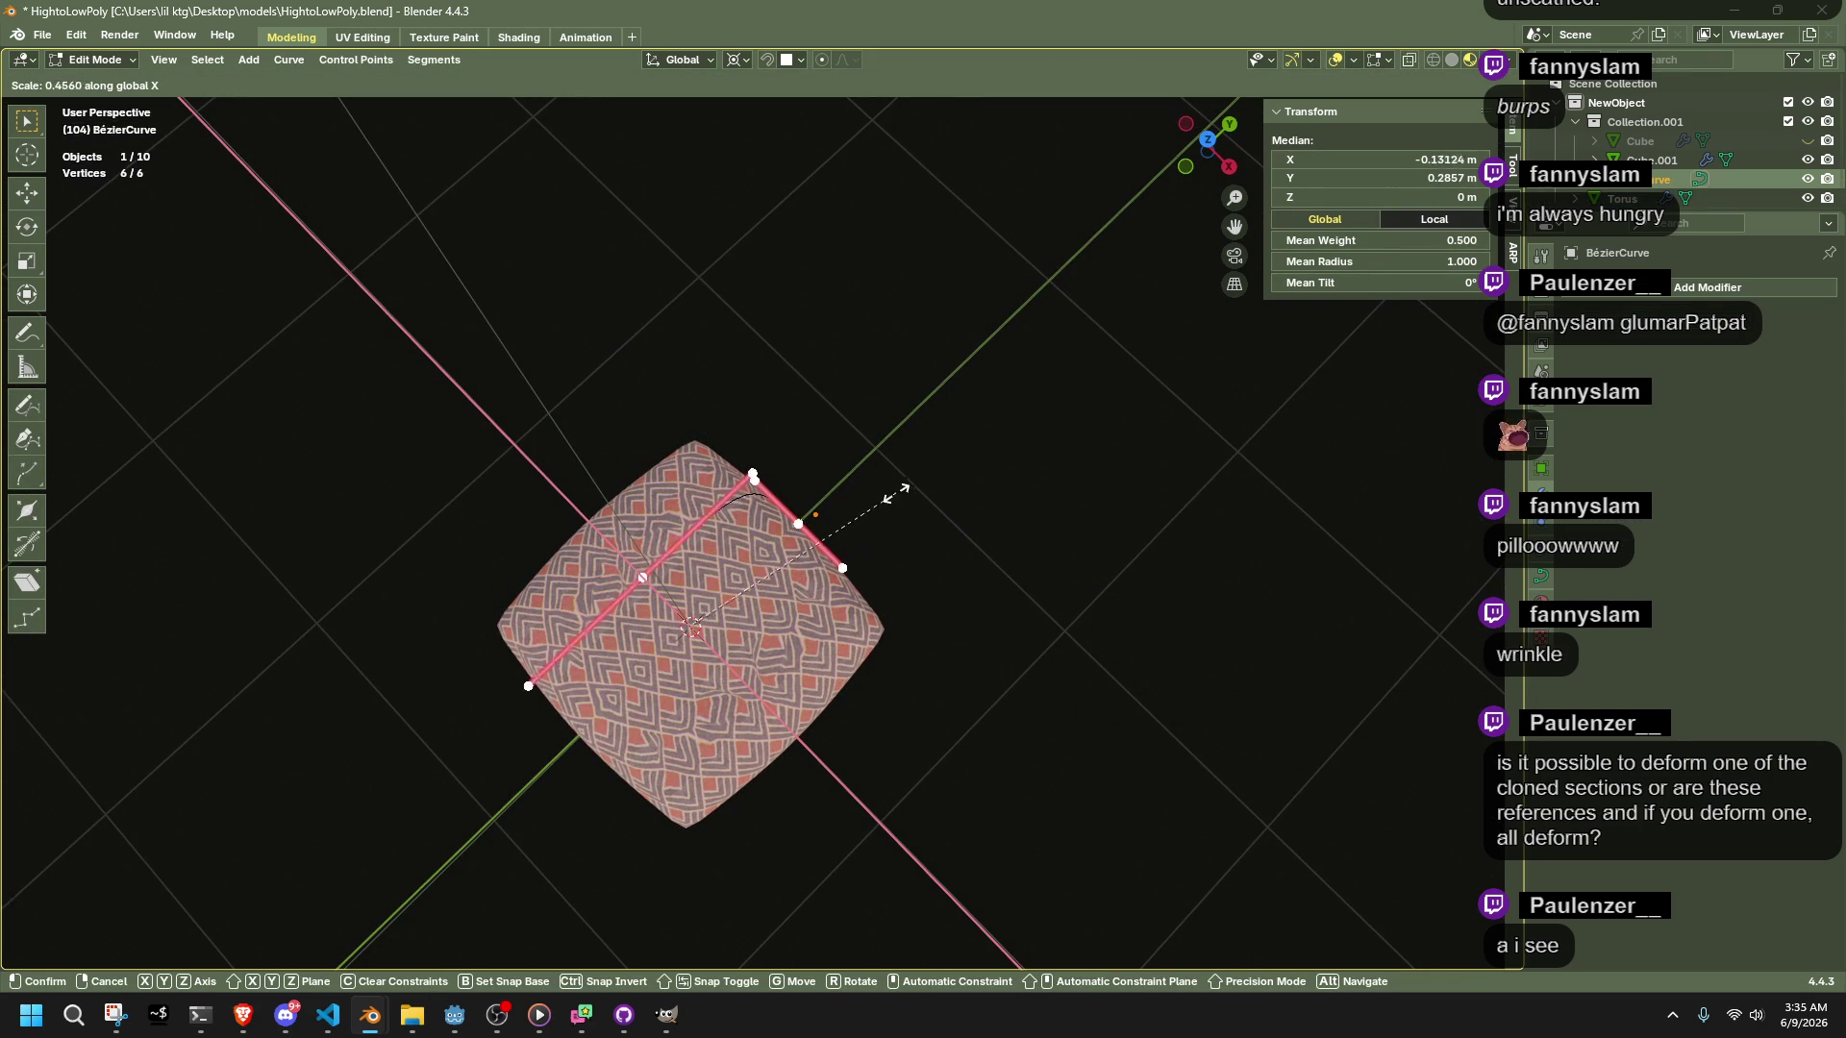
{"action": "left_click", "coordinate": [764, 574]}
{"action": "key", "text": "ctrl+z"}
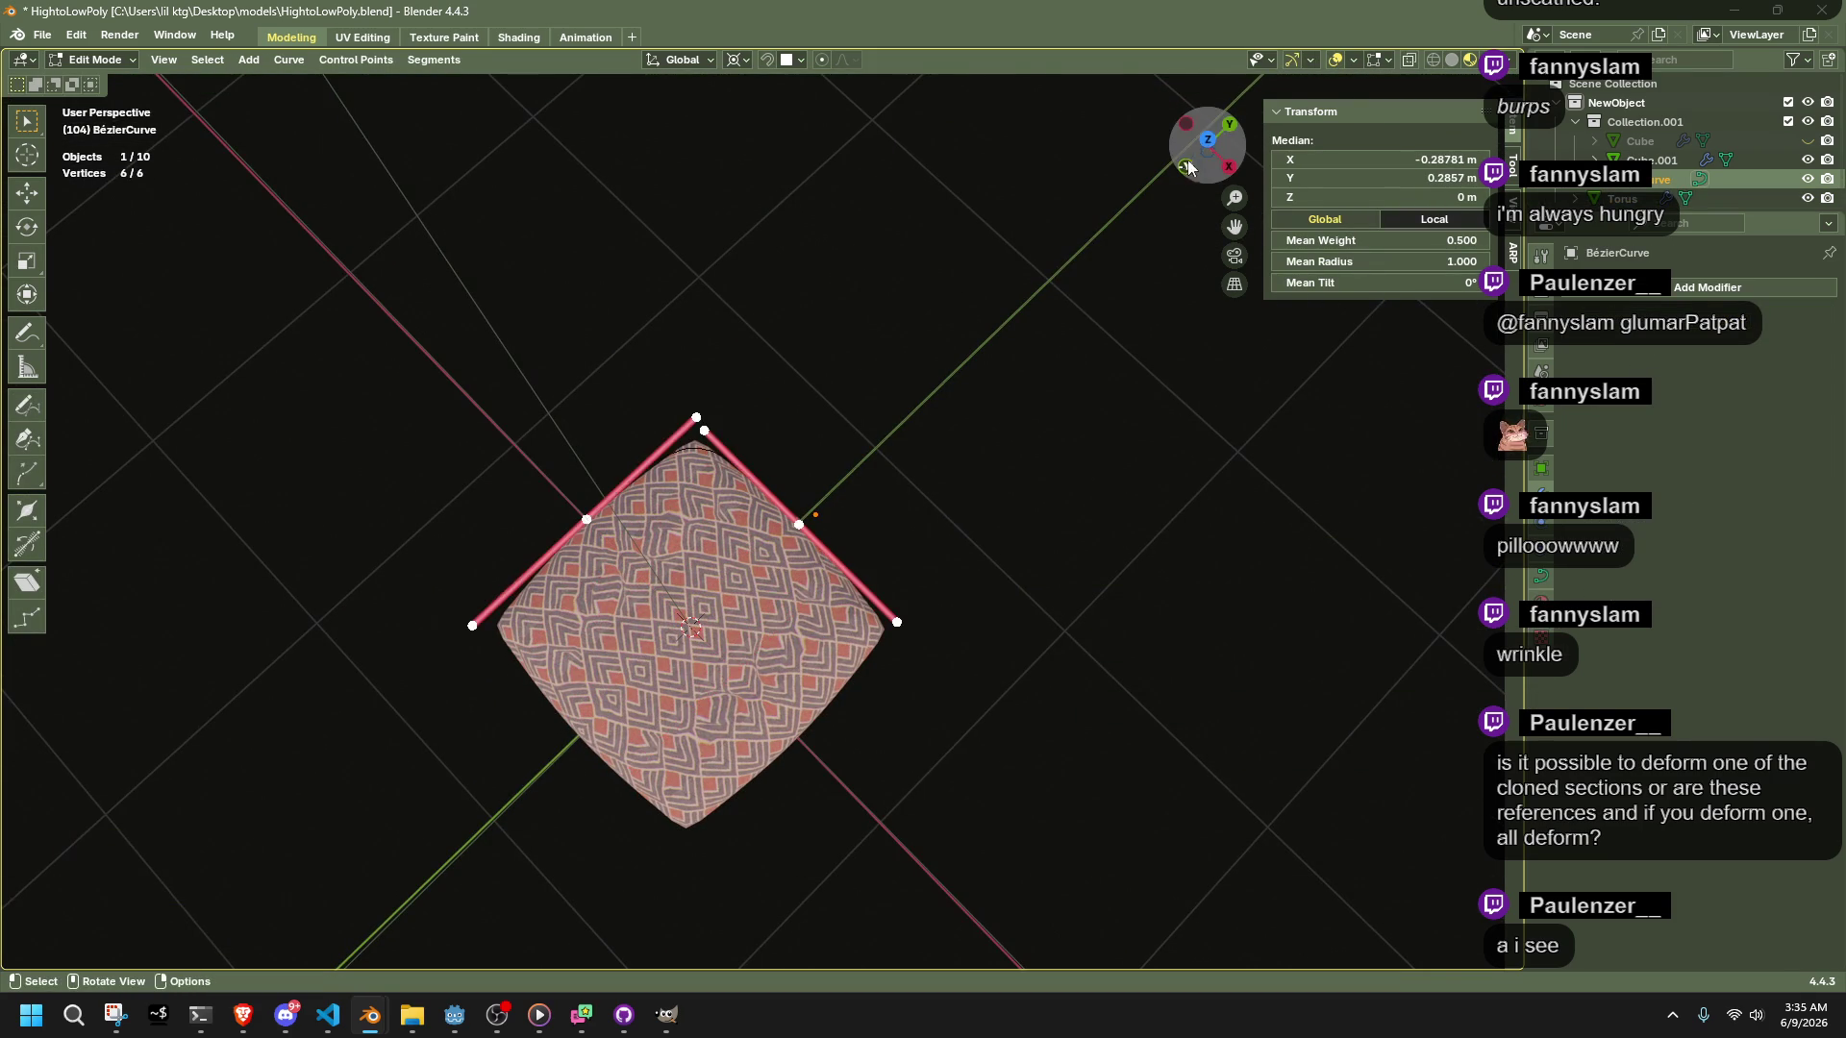
In Top view, rotate the curve points -180° around the Y axis
{"action": "left_click", "coordinate": [1208, 144]}
{"action": "key", "text": "r"}
{"action": "key", "text": "z"}
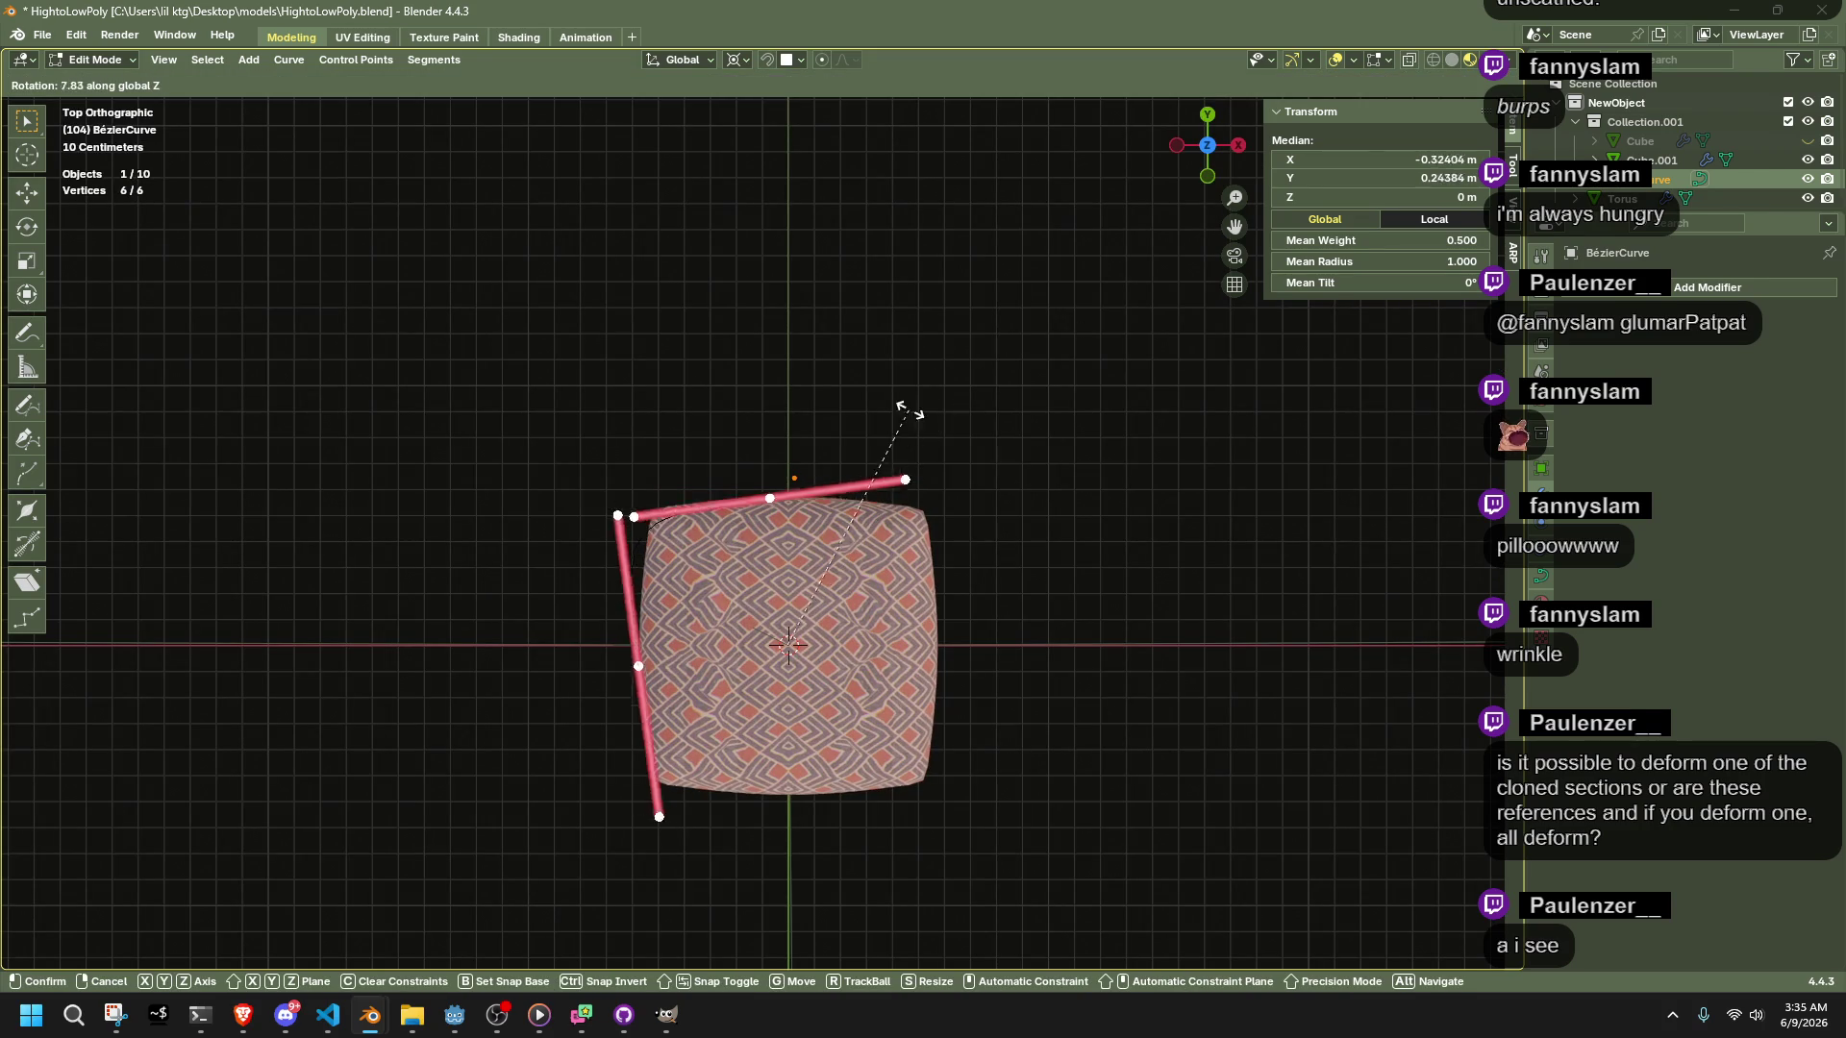
{"action": "key", "text": "y"}
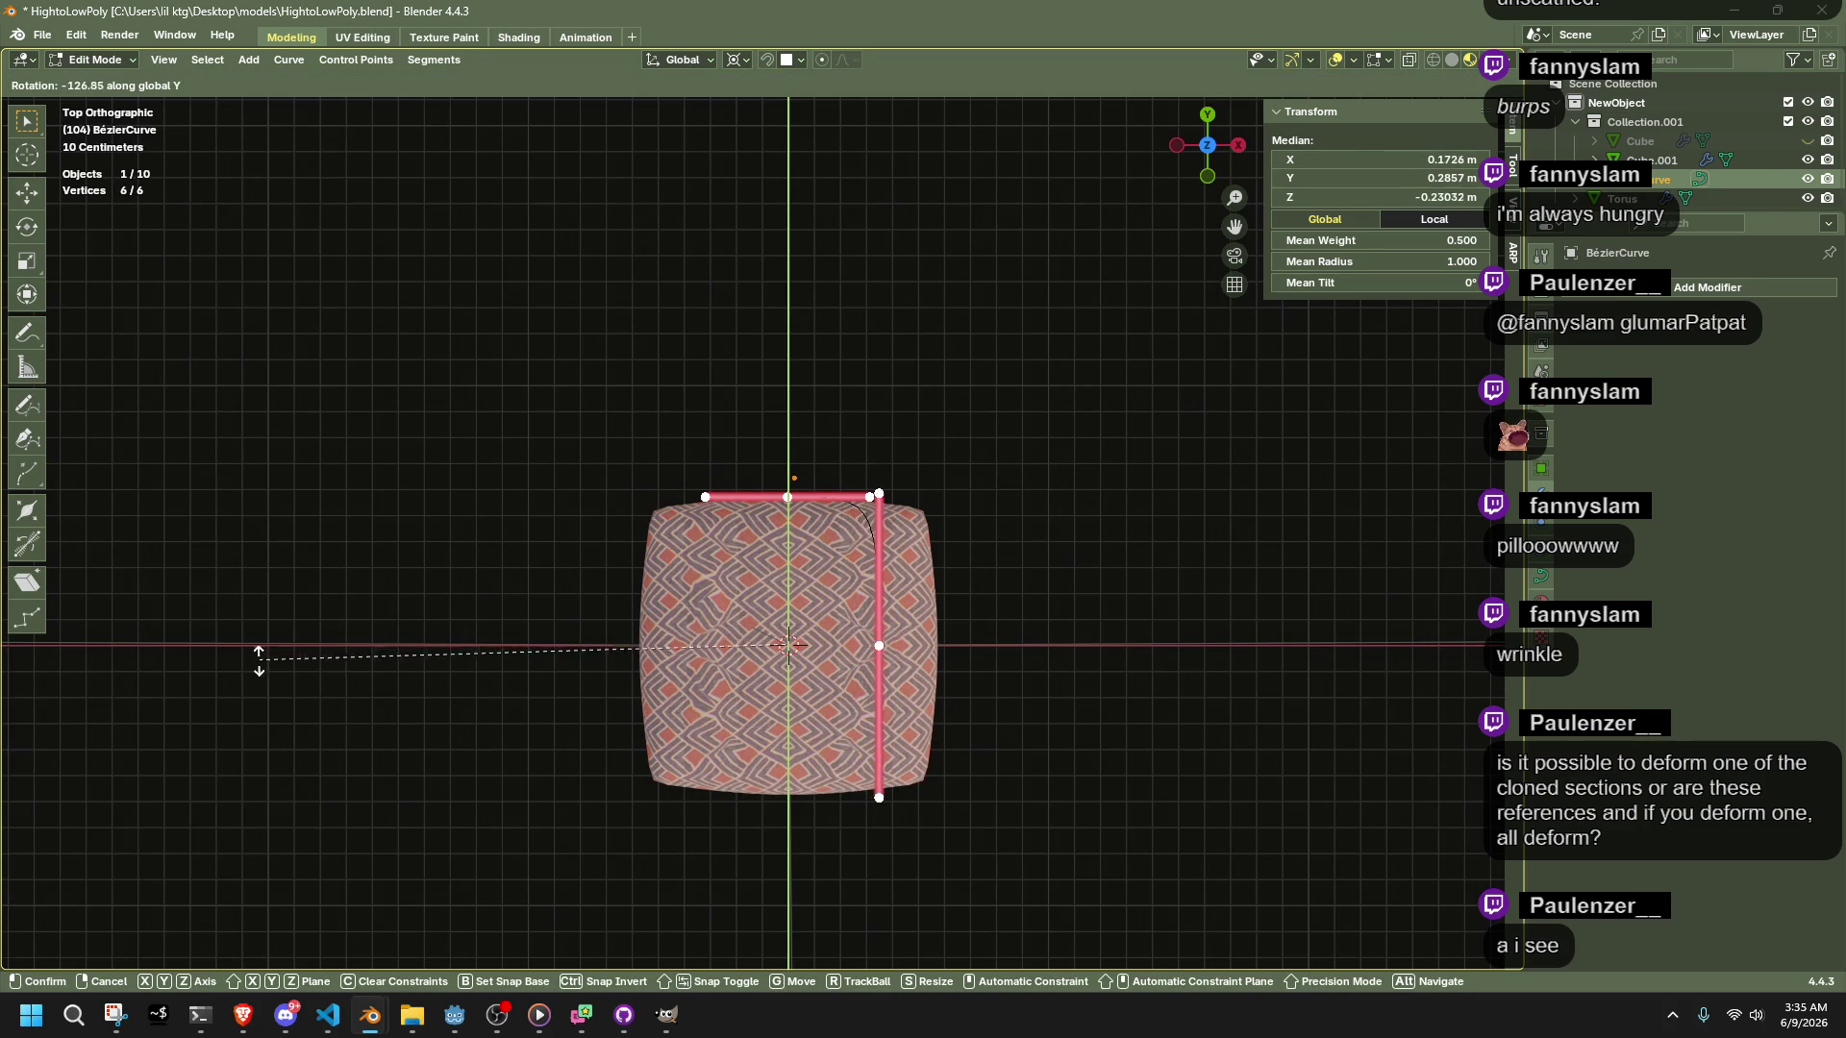
{"action": "left_click", "coordinate": [49, 709]}
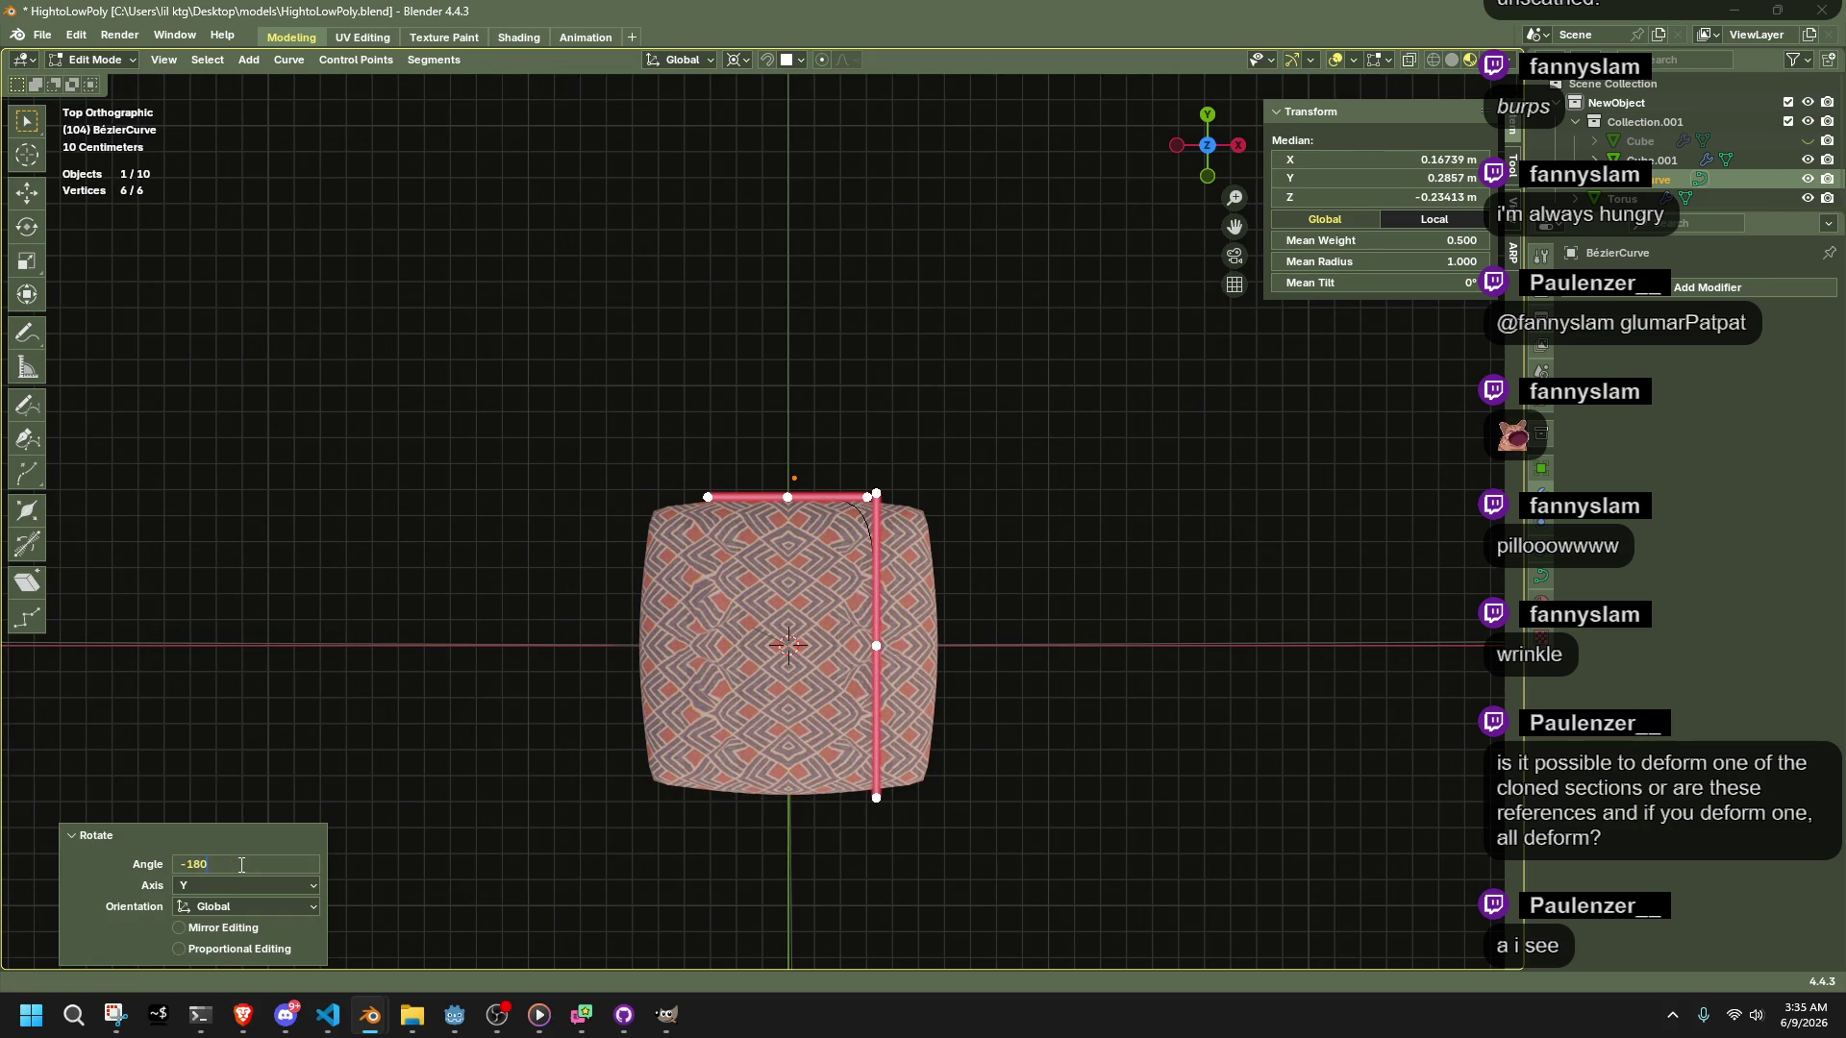
{"action": "type", "text": "0"}
{"action": "key", "text": "Return"}
Rotate the curve points a further -90° around the view axis and return to Object Mode
{"action": "key", "text": "r"}
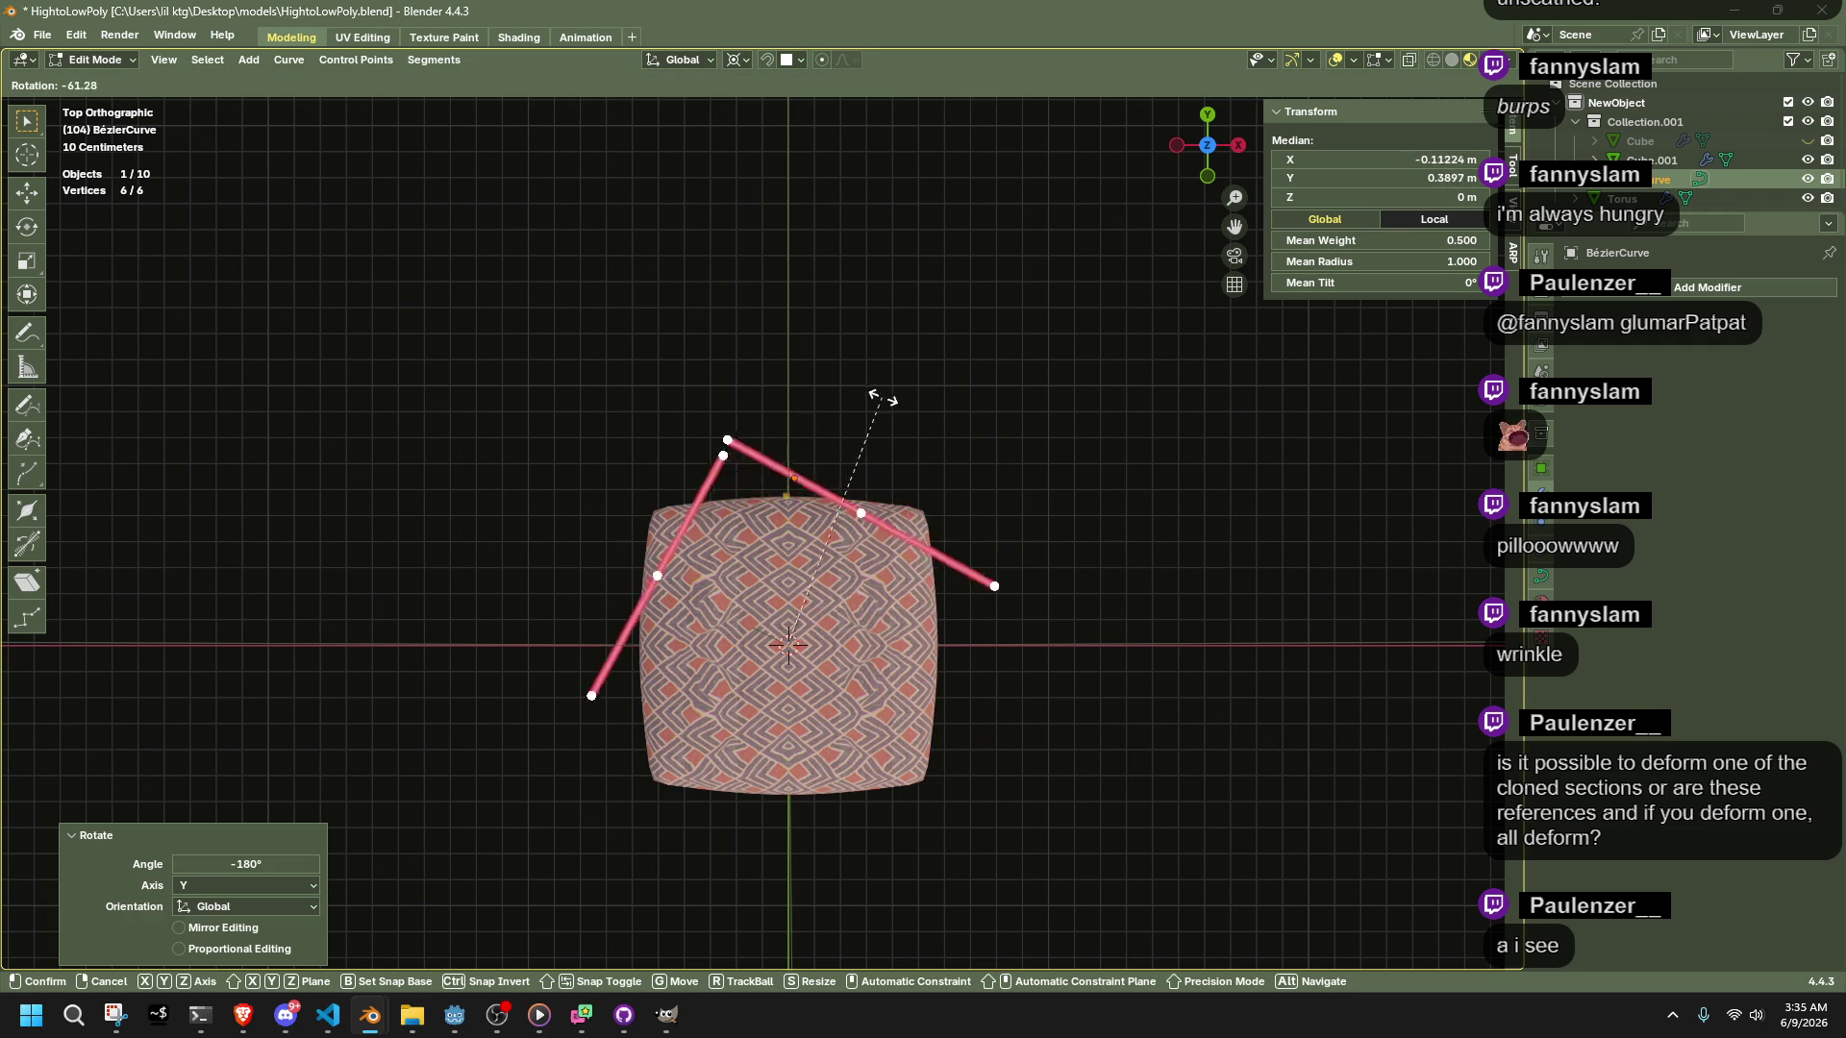
{"action": "left_click", "coordinate": [754, 399]}
{"action": "left_click", "coordinate": [287, 864]}
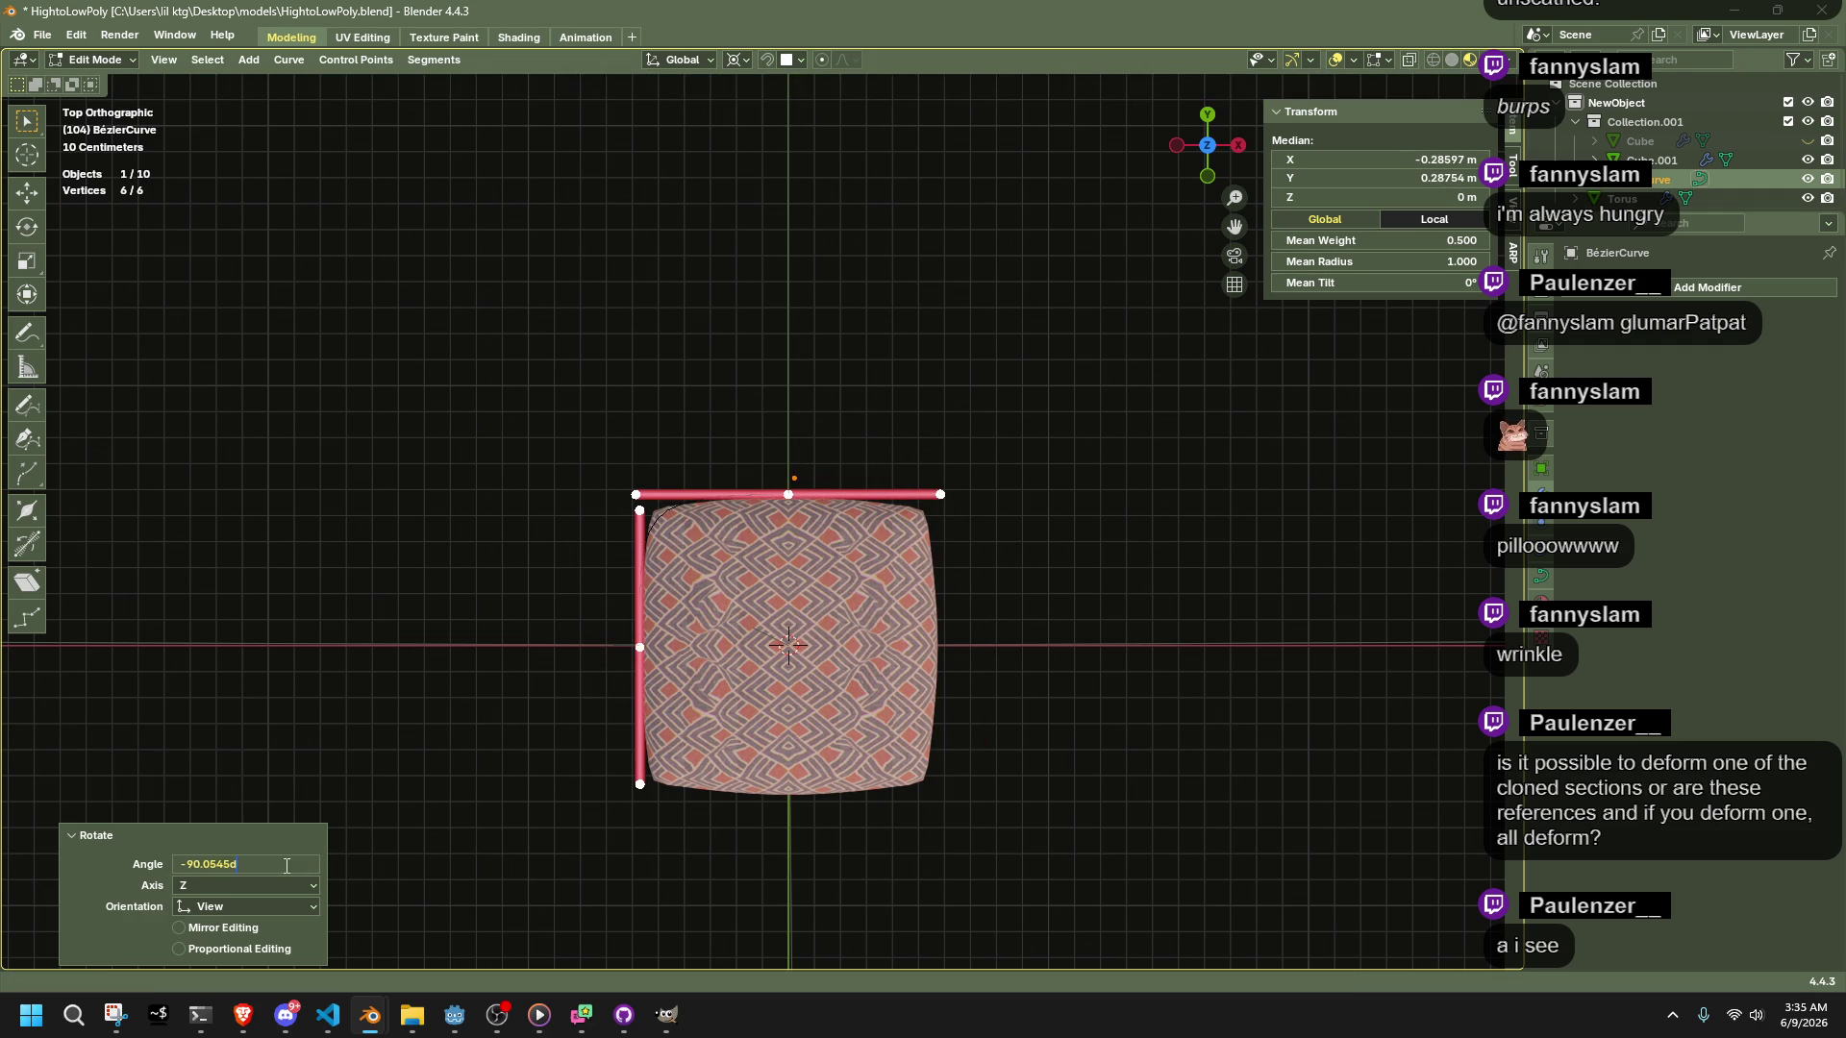
{"action": "type", "text": "90"}
{"action": "key", "text": "Return"}
{"action": "mouse_move", "coordinate": [366, 490]}
{"action": "middle_mouse_down"}
{"action": "mouse_move", "coordinate": [674, 387]}
{"action": "mouse_move", "coordinate": [1042, 583]}
{"action": "mouse_move", "coordinate": [837, 630]}
{"action": "middle_mouse_up"}
{"action": "key", "text": "Tab"}
{"action": "left_click", "coordinate": [688, 555]}
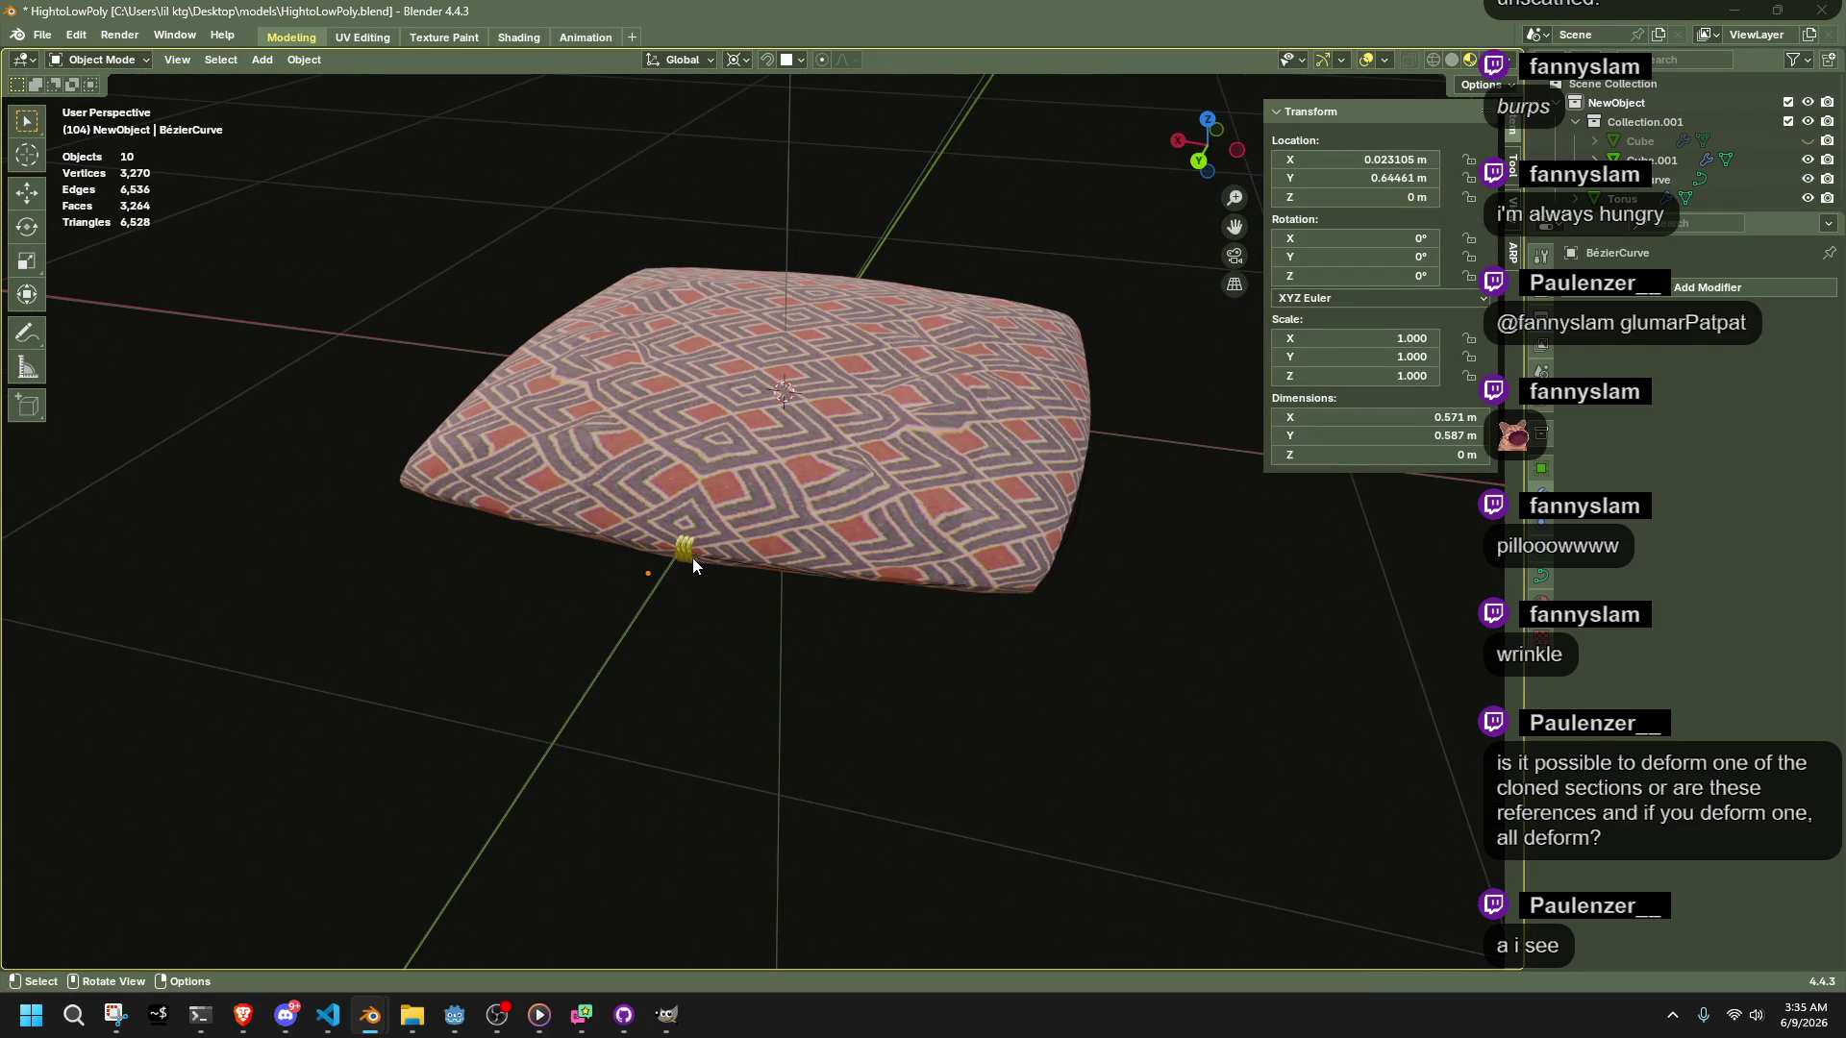
Detach the ring array from BézierCurve and reset its Z offset factor to 0
{"action": "left_click", "coordinate": [1799, 372]}
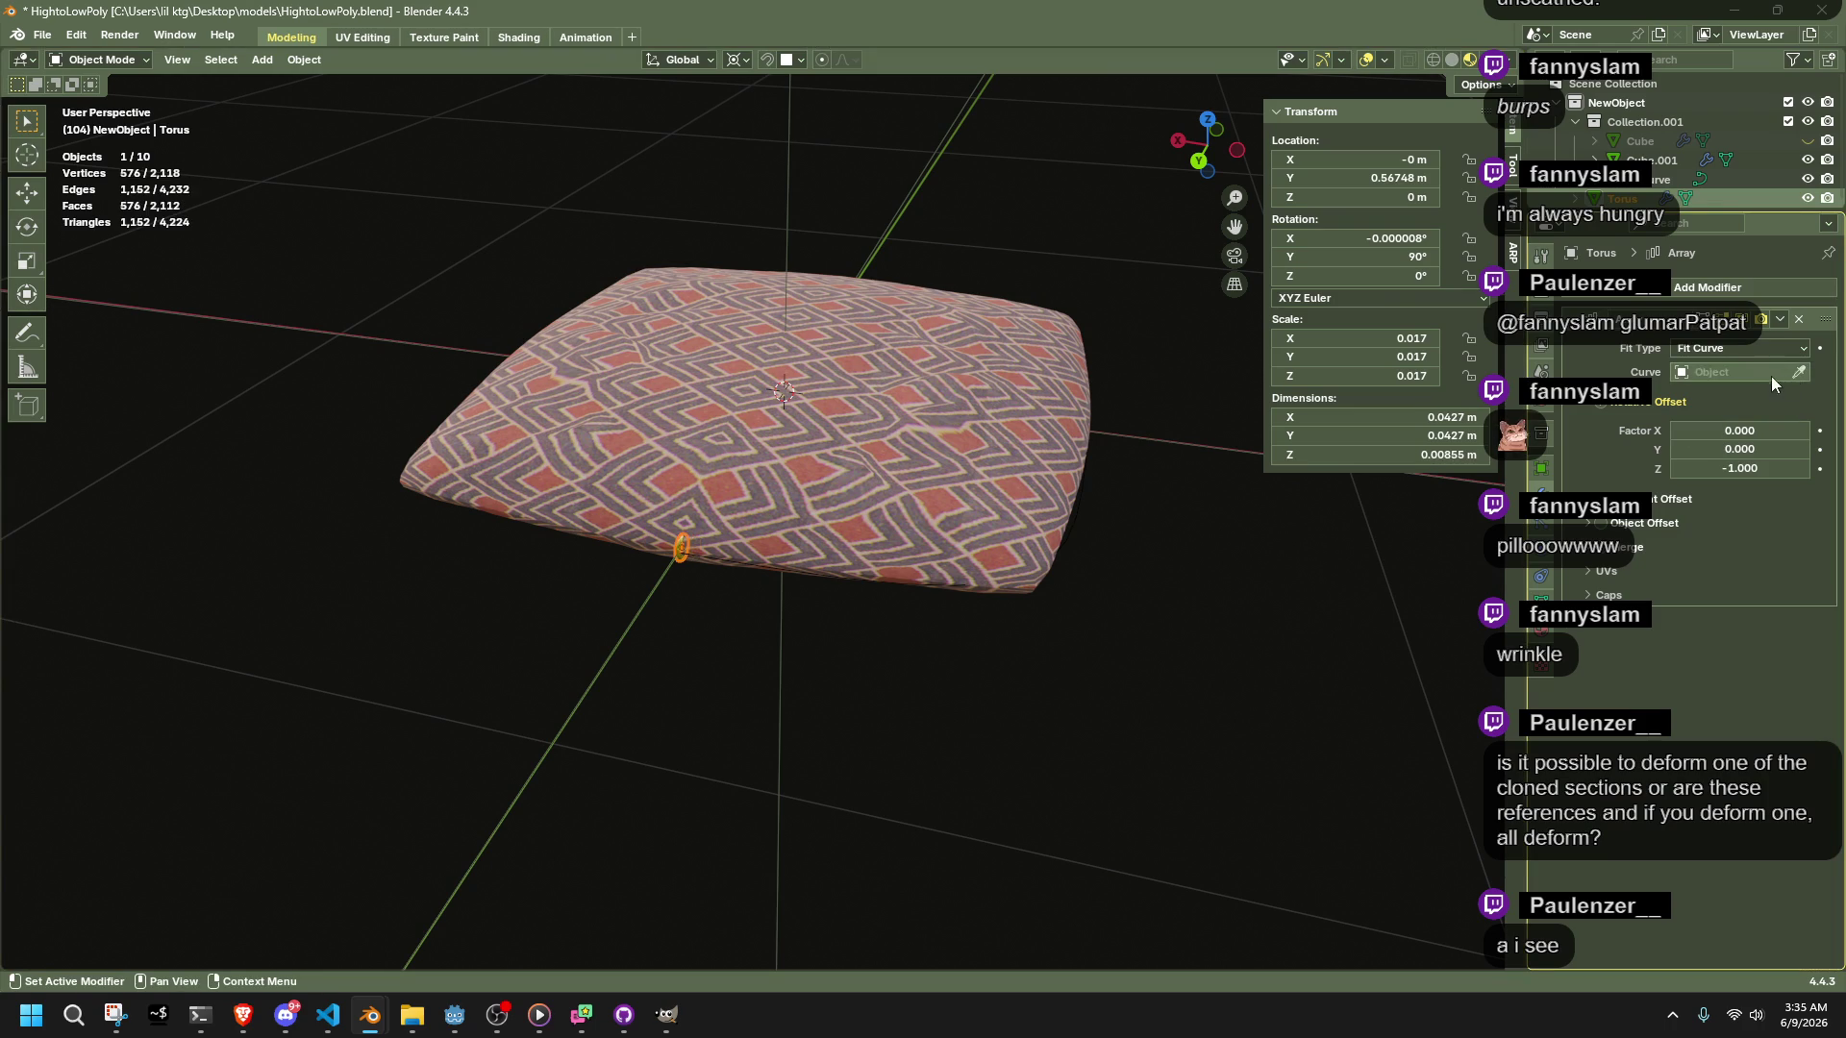
{"action": "left_click", "coordinate": [1730, 372]}
{"action": "left_click", "coordinate": [1720, 402]}
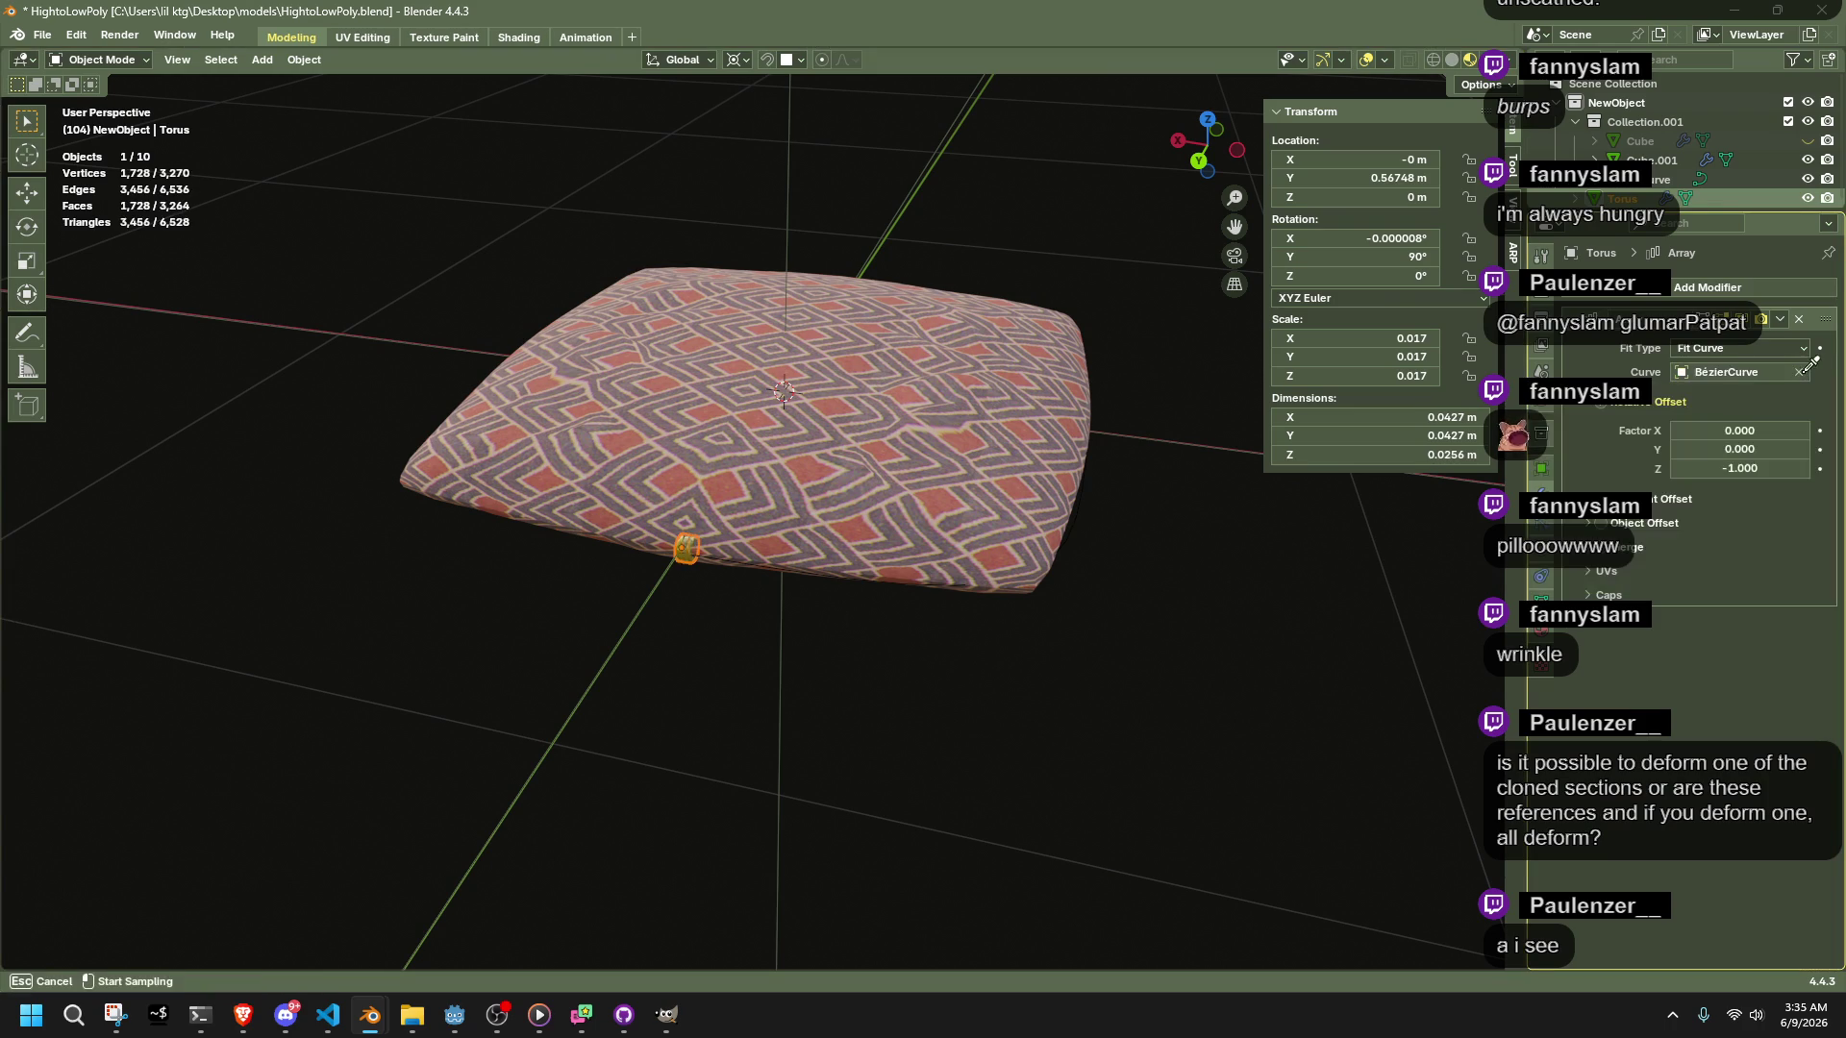
{"action": "scroll", "coordinate": [801, 628], "scroll_direction": "up", "scroll_amount": 5}
{"action": "middle_click_drag", "start_coordinate": [802, 627], "coordinate": [970, 604]}
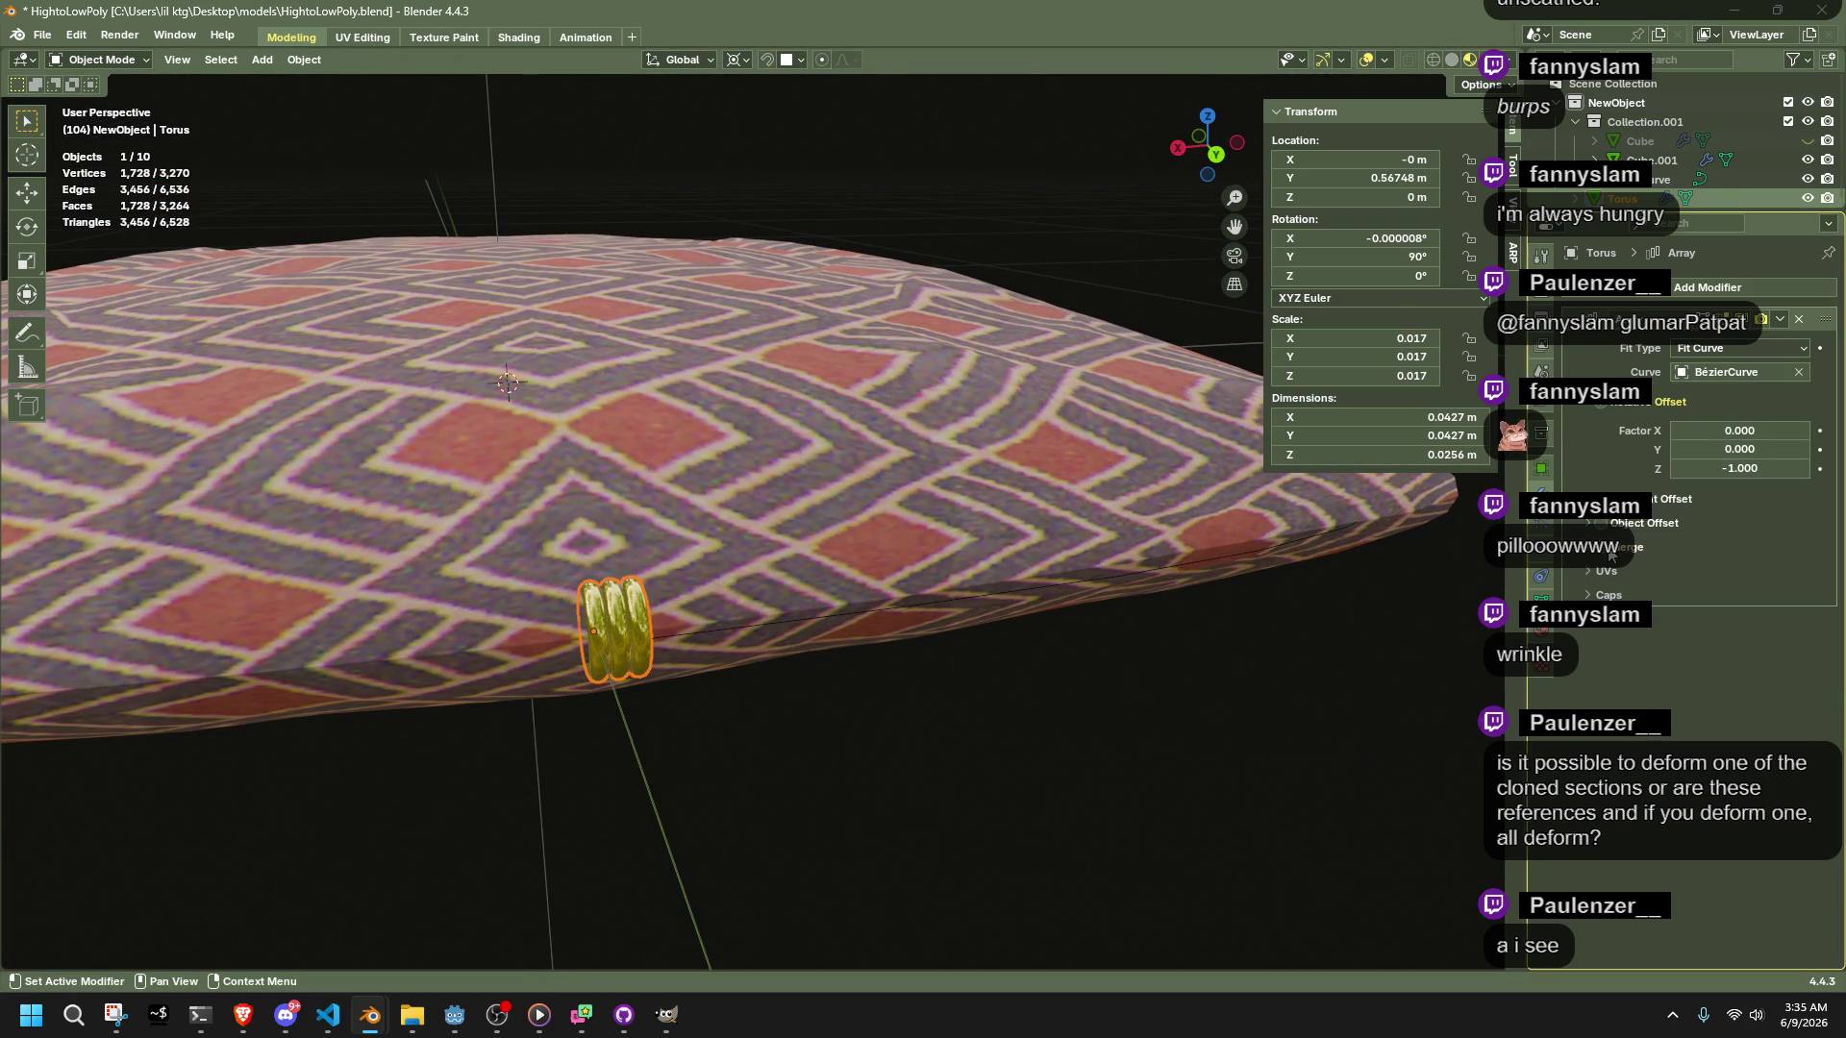
{"action": "mouse_move", "coordinate": [1736, 468]}
{"action": "left_mouse_down"}
{"action": "mouse_move", "coordinate": [1788, 468]}
{"action": "mouse_move", "coordinate": [1701, 468]}
{"action": "mouse_move", "coordinate": [1717, 468]}
{"action": "left_mouse_up"}
{"action": "left_click", "coordinate": [1799, 372]}
Select the Bézier curve along the pillow edge and delete it
{"action": "mouse_move", "coordinate": [952, 668]}
{"action": "middle_mouse_down"}
{"action": "mouse_move", "coordinate": [967, 676]}
{"action": "mouse_move", "coordinate": [782, 630]}
{"action": "middle_mouse_up"}
{"action": "left_click", "coordinate": [788, 642]}
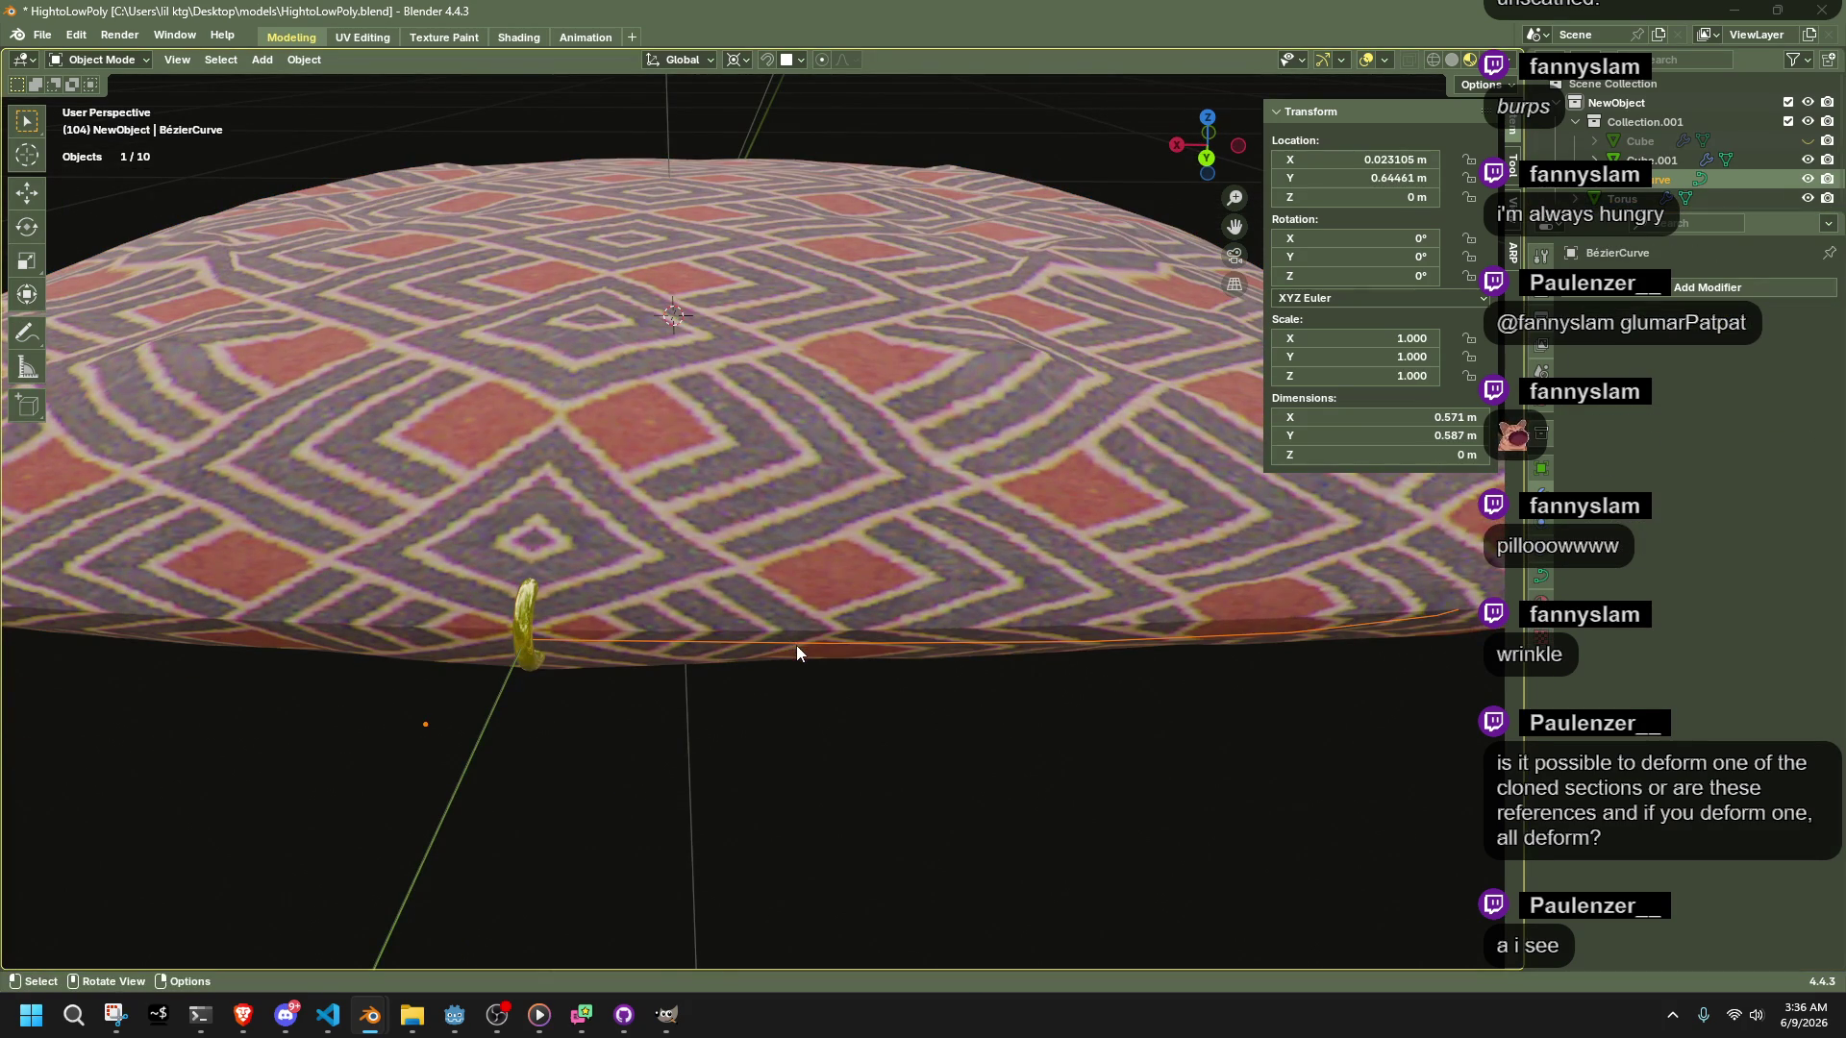
{"action": "key", "text": "Delete"}
{"action": "left_click", "coordinate": [261, 60]}
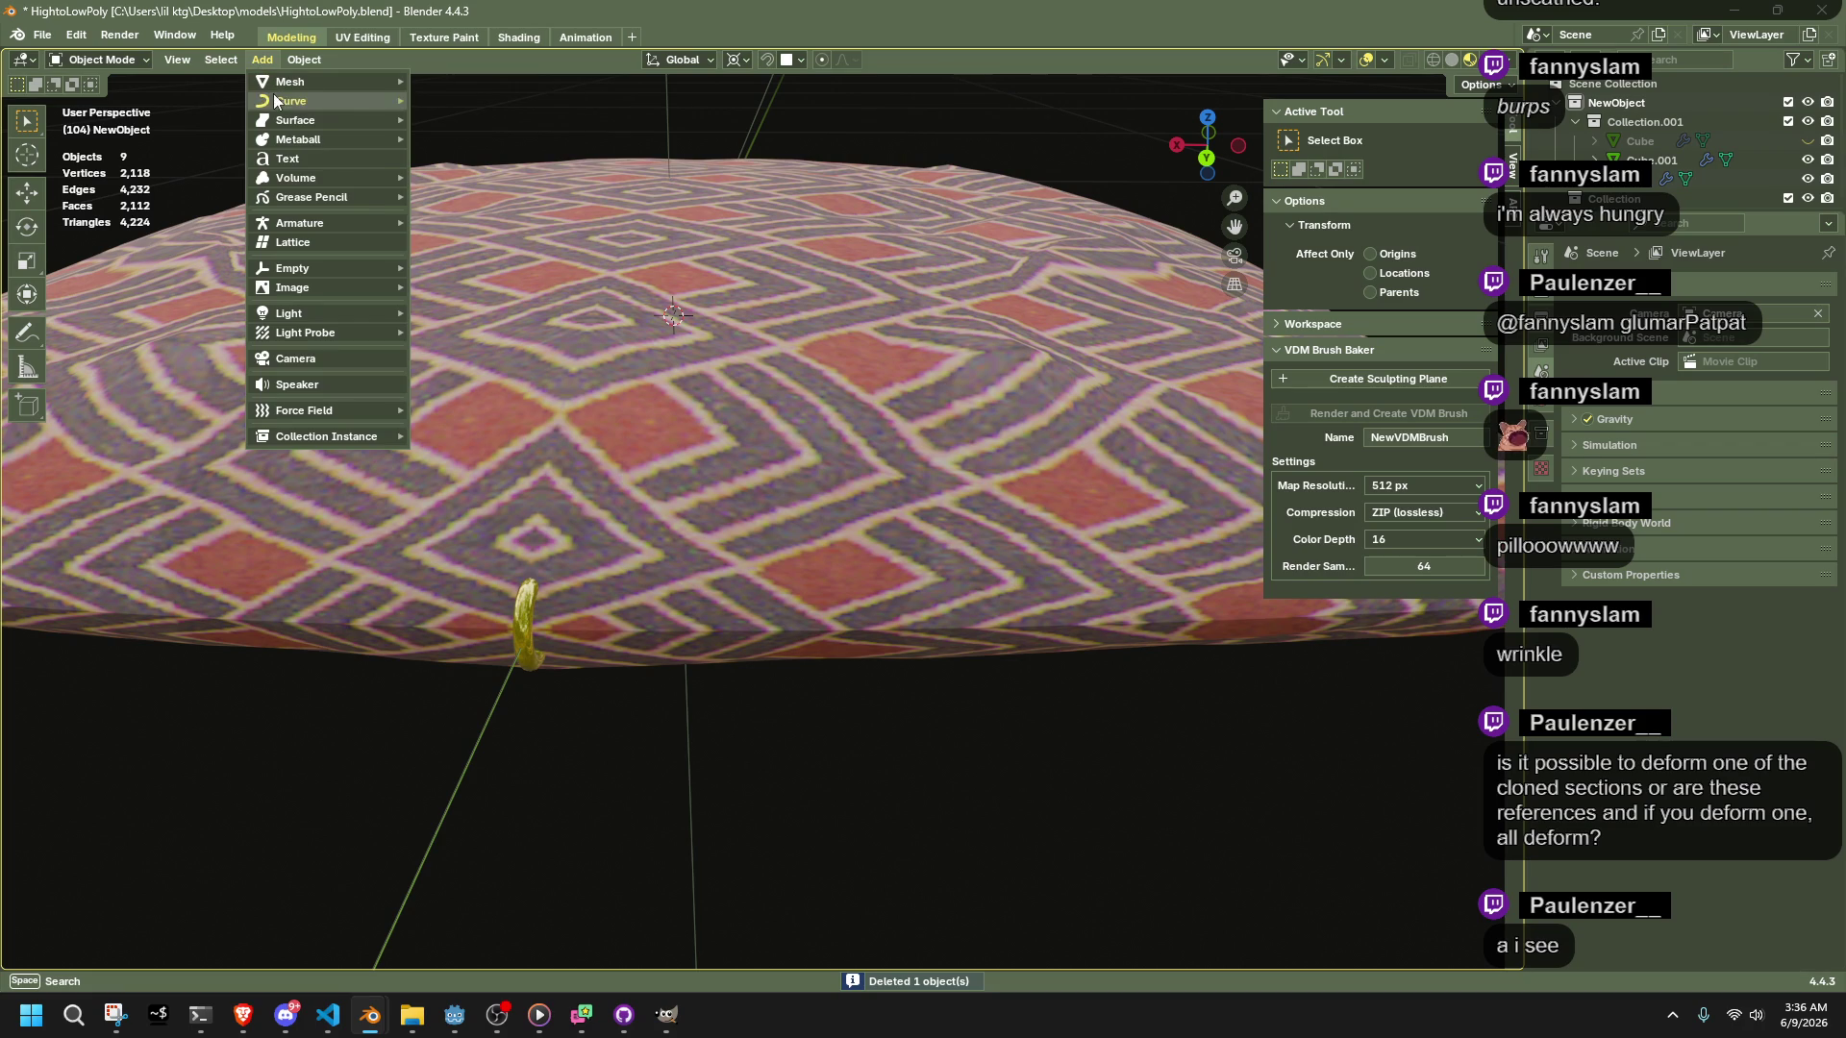
Add a NurbsPath and move it along Y to the cushion's top edge in Top view
{"action": "mouse_move", "coordinate": [289, 101]}
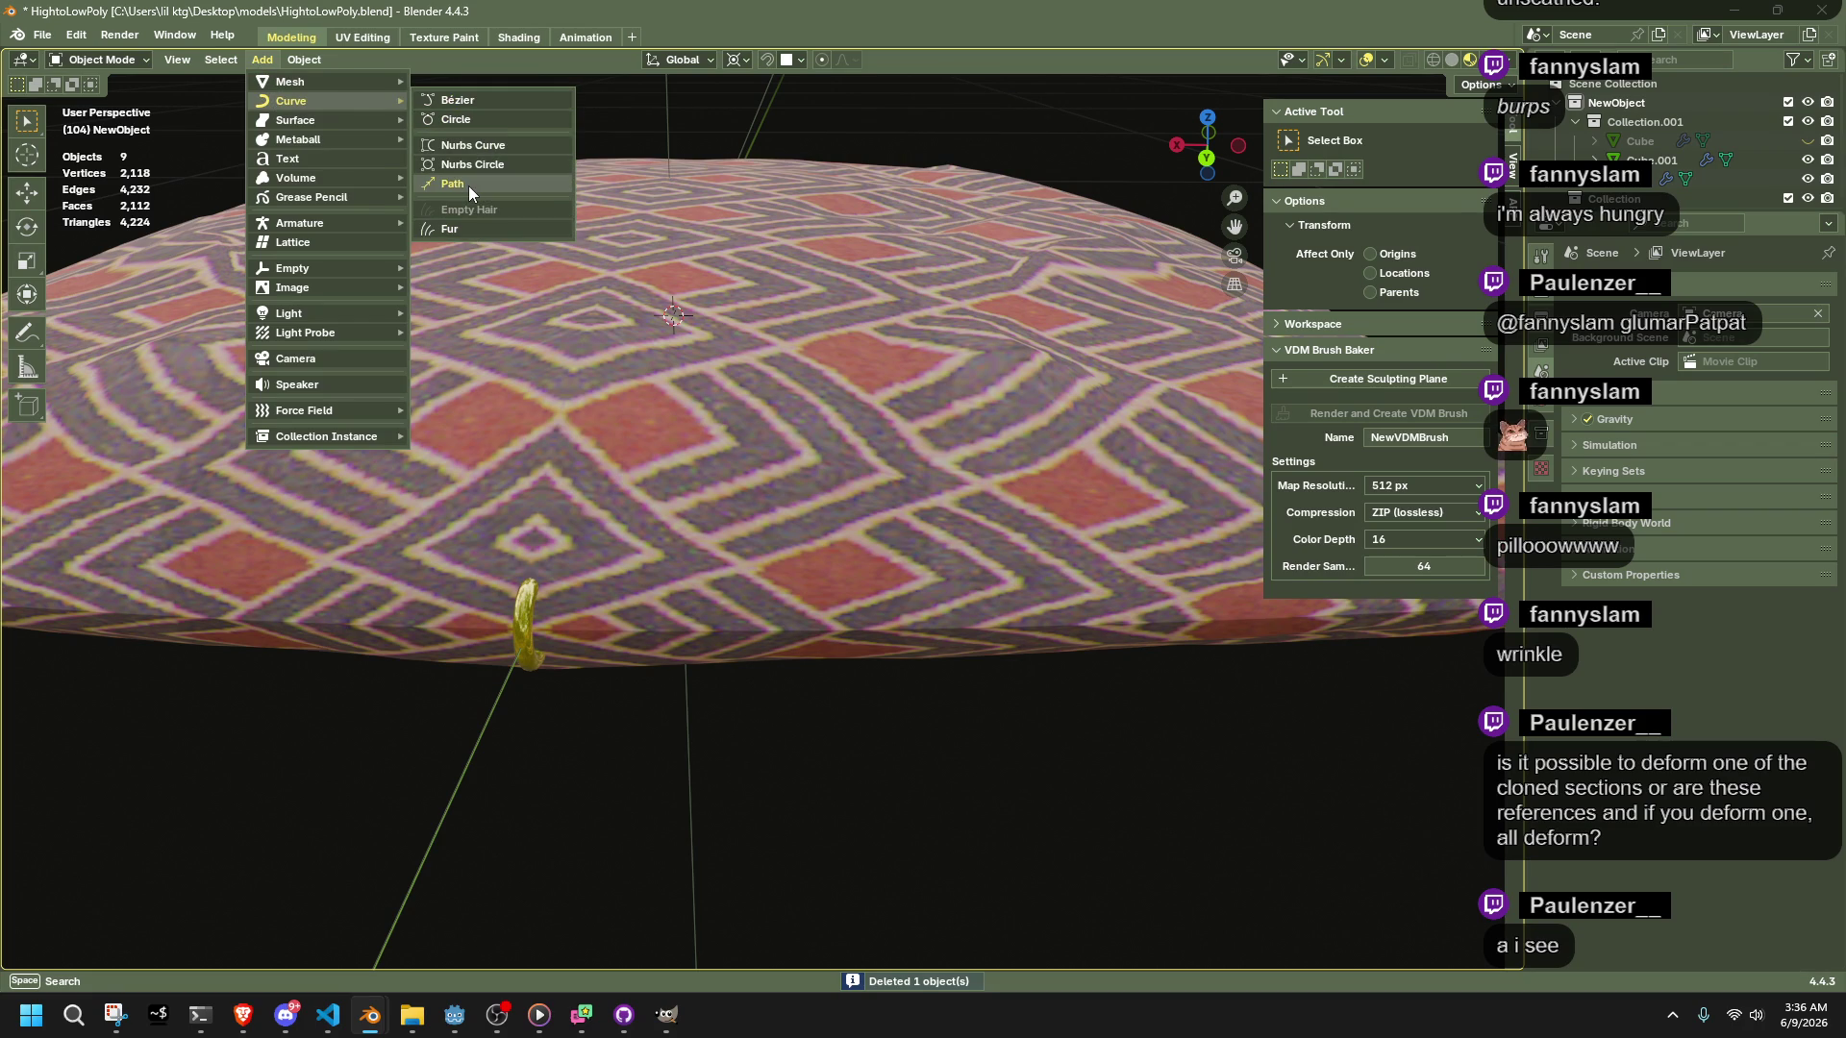
{"action": "left_click", "coordinate": [469, 187]}
{"action": "middle_click_drag", "start_coordinate": [469, 187], "coordinate": [1107, 484]}
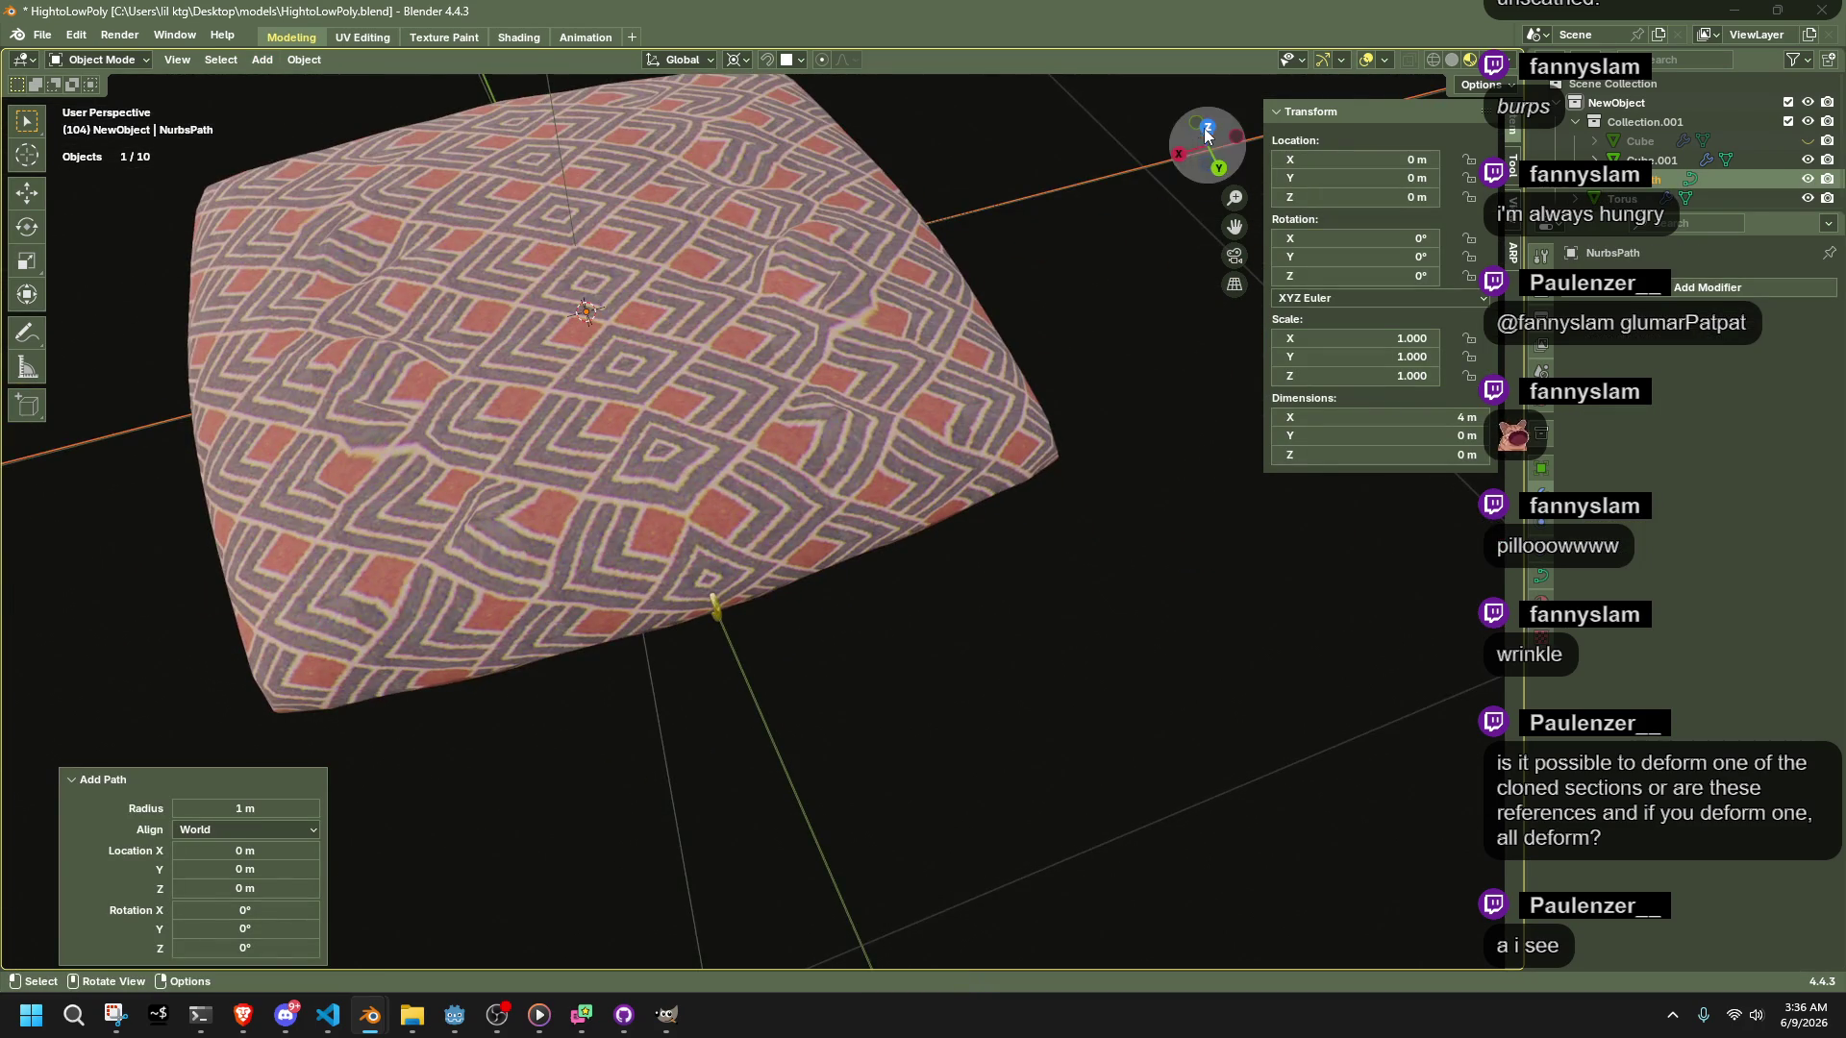
{"action": "key", "text": "KP_7"}
{"action": "key", "text": "g"}
{"action": "key", "text": "z"}
{"action": "key", "text": "y"}
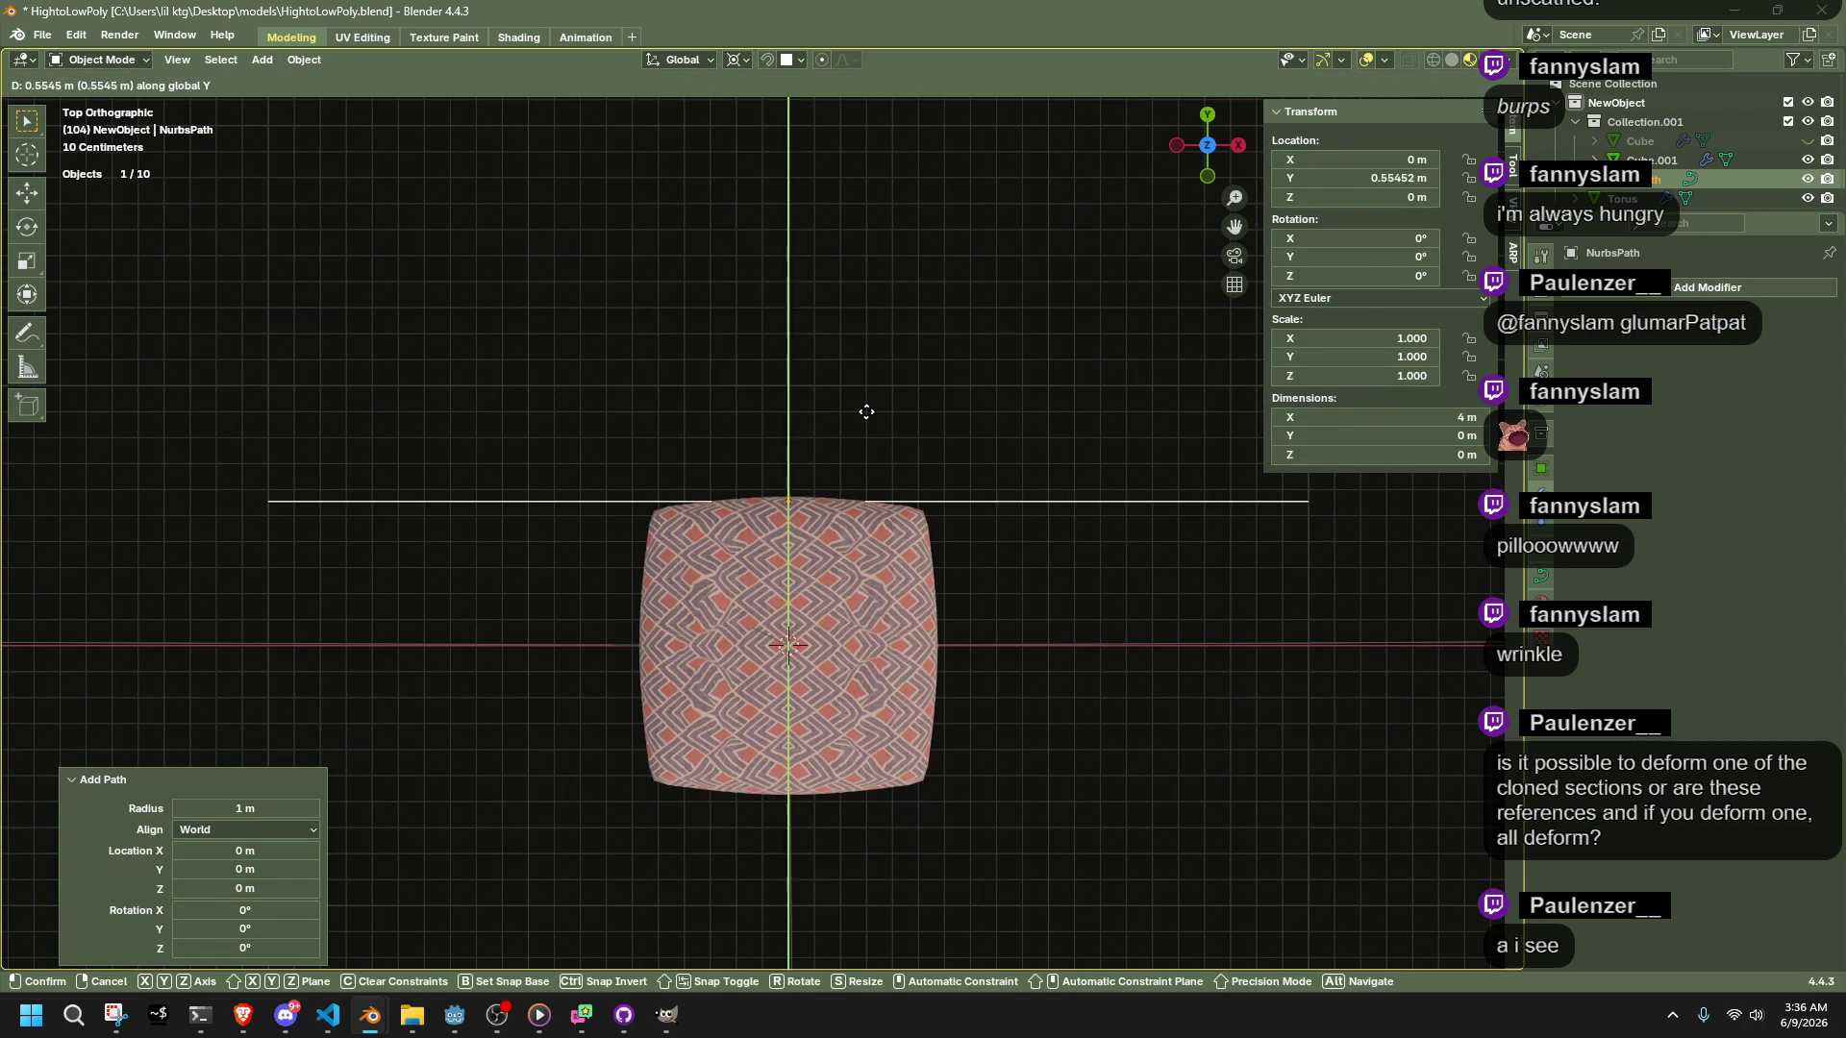
{"action": "left_click", "coordinate": [873, 405]}
Scale the path's leftmost control point to 0 to collapse it onto the pivot
{"action": "key", "text": "Tab"}
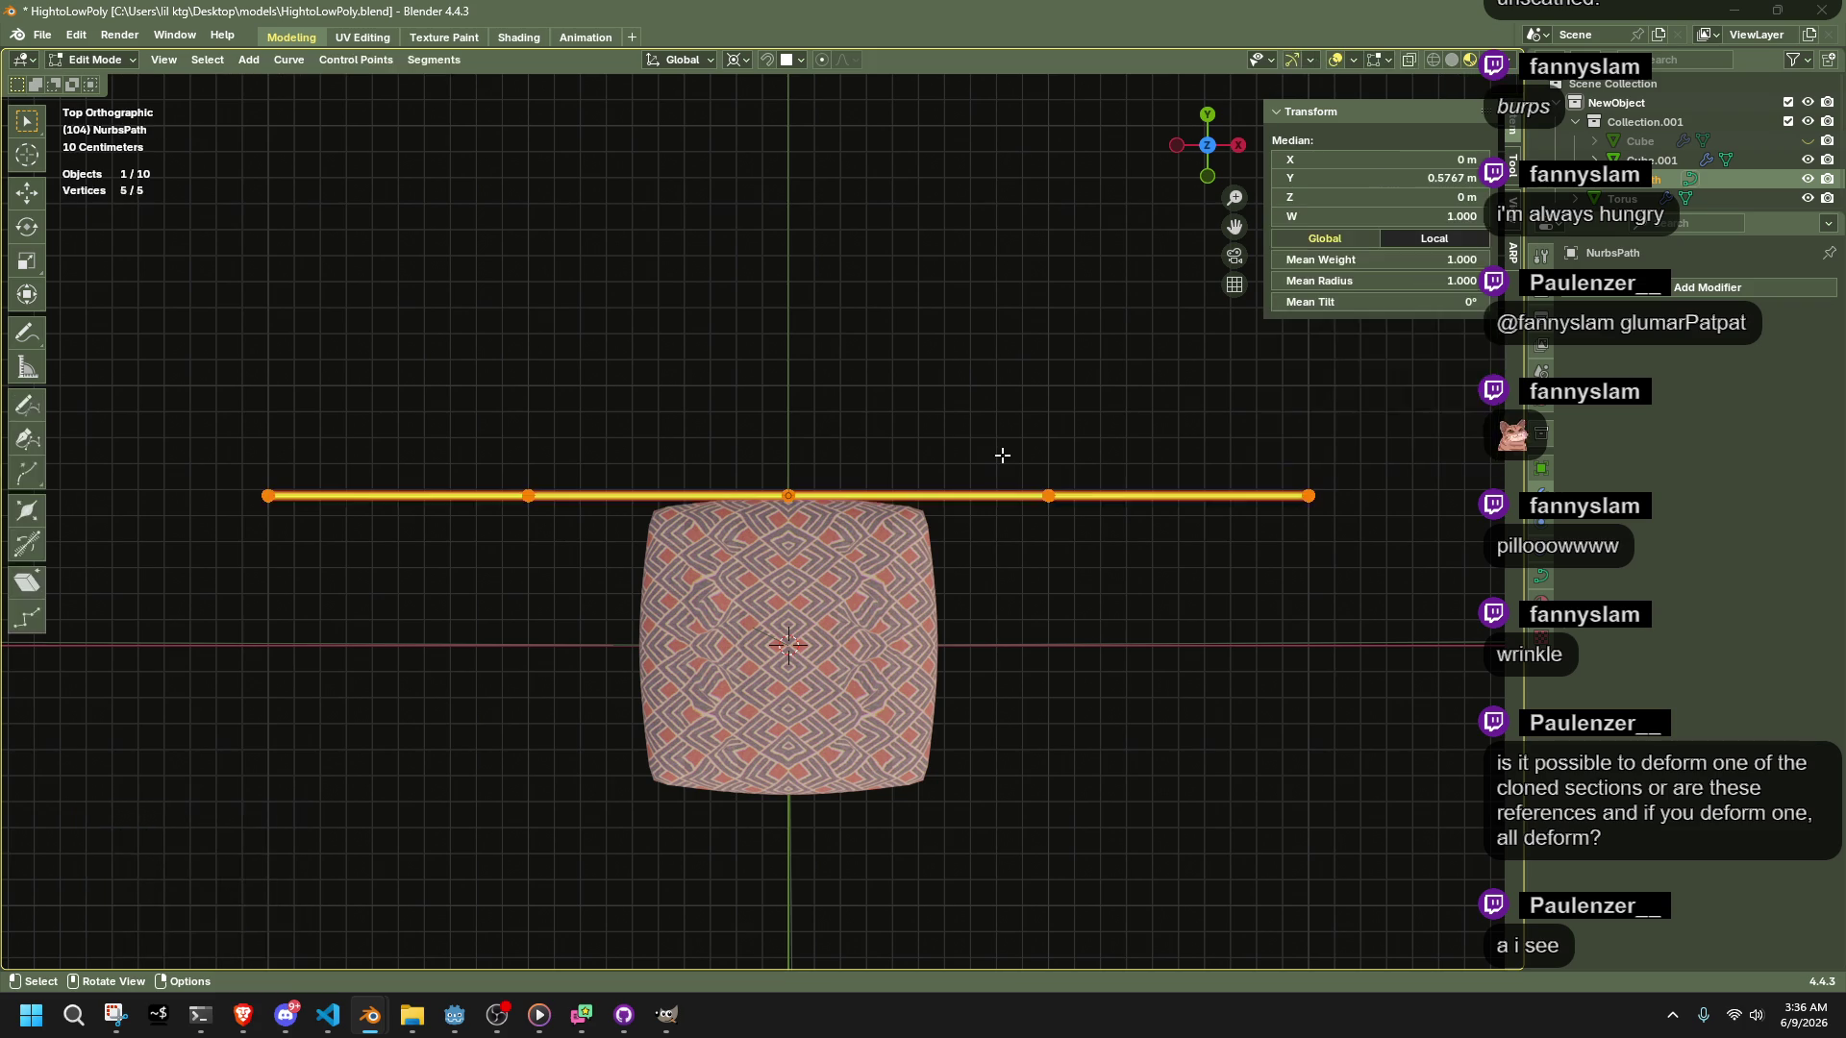
{"action": "left_click_drag", "start_coordinate": [238, 448], "coordinate": [383, 572]}
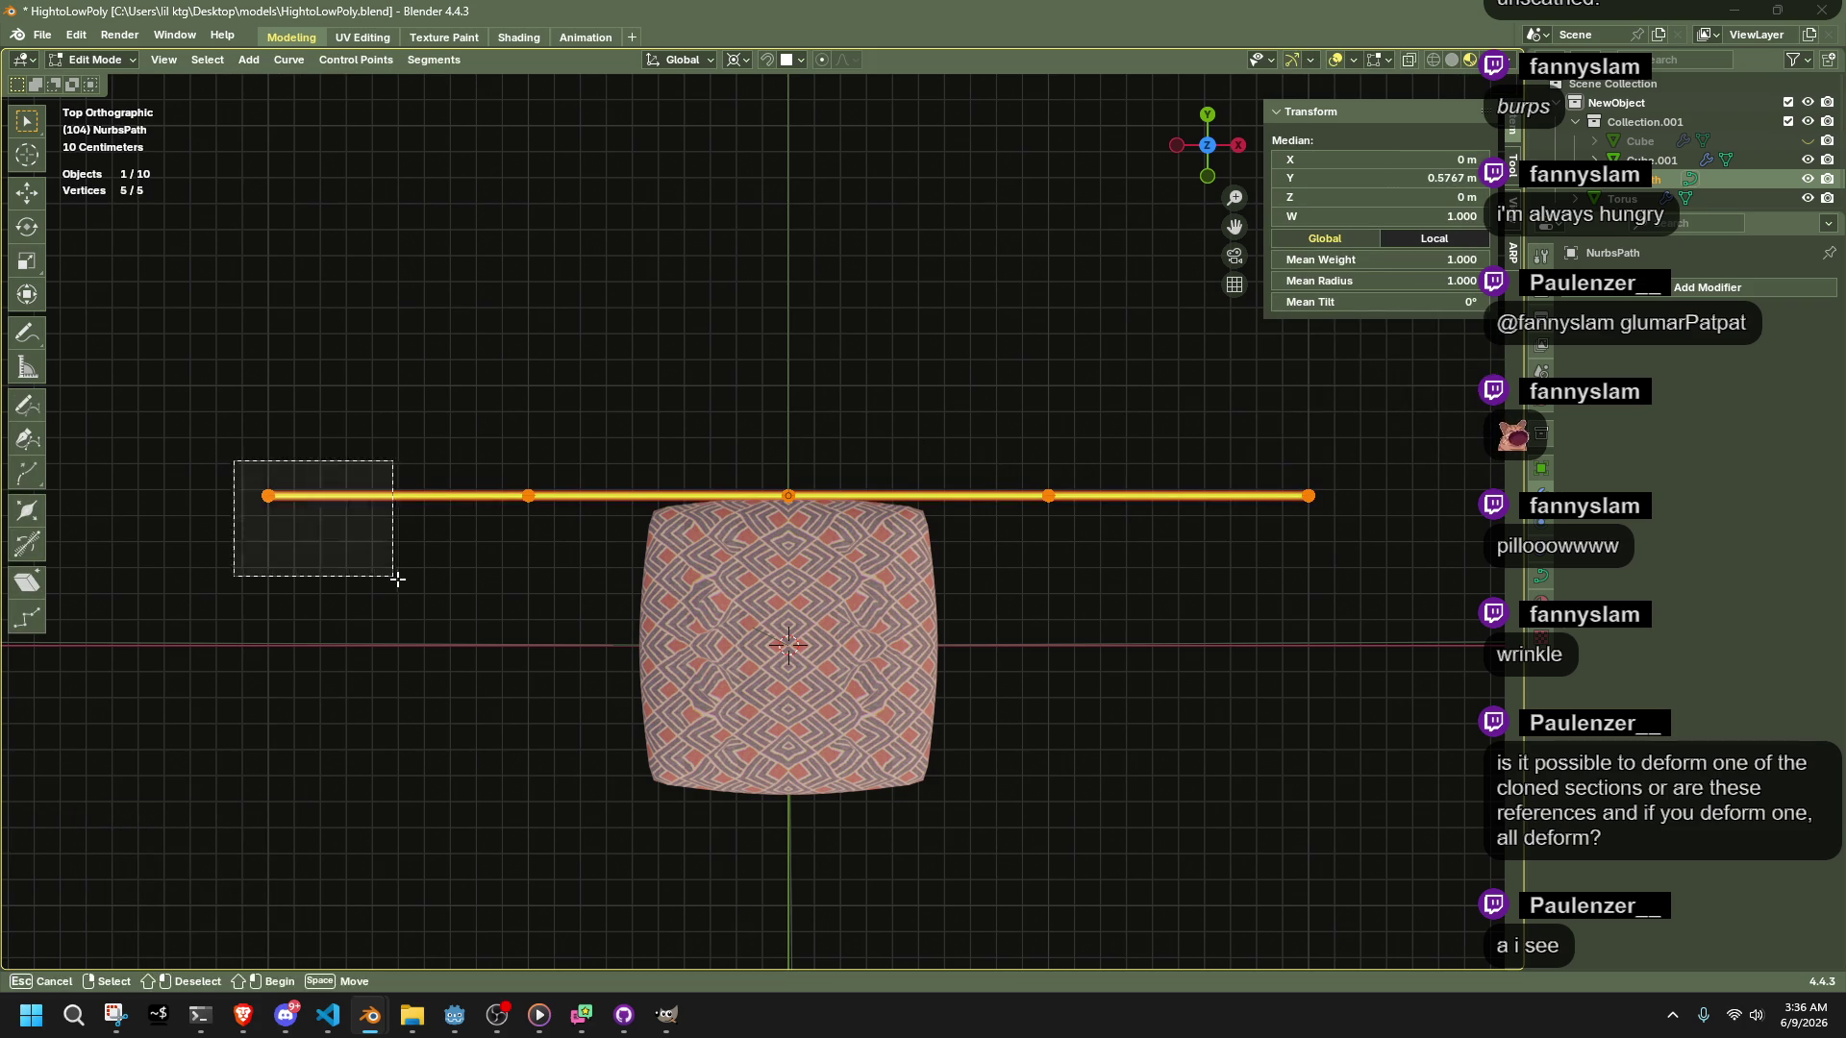
{"action": "key", "text": "Tab"}
{"action": "left_click", "coordinate": [648, 650]}
{"action": "key", "text": "Tab"}
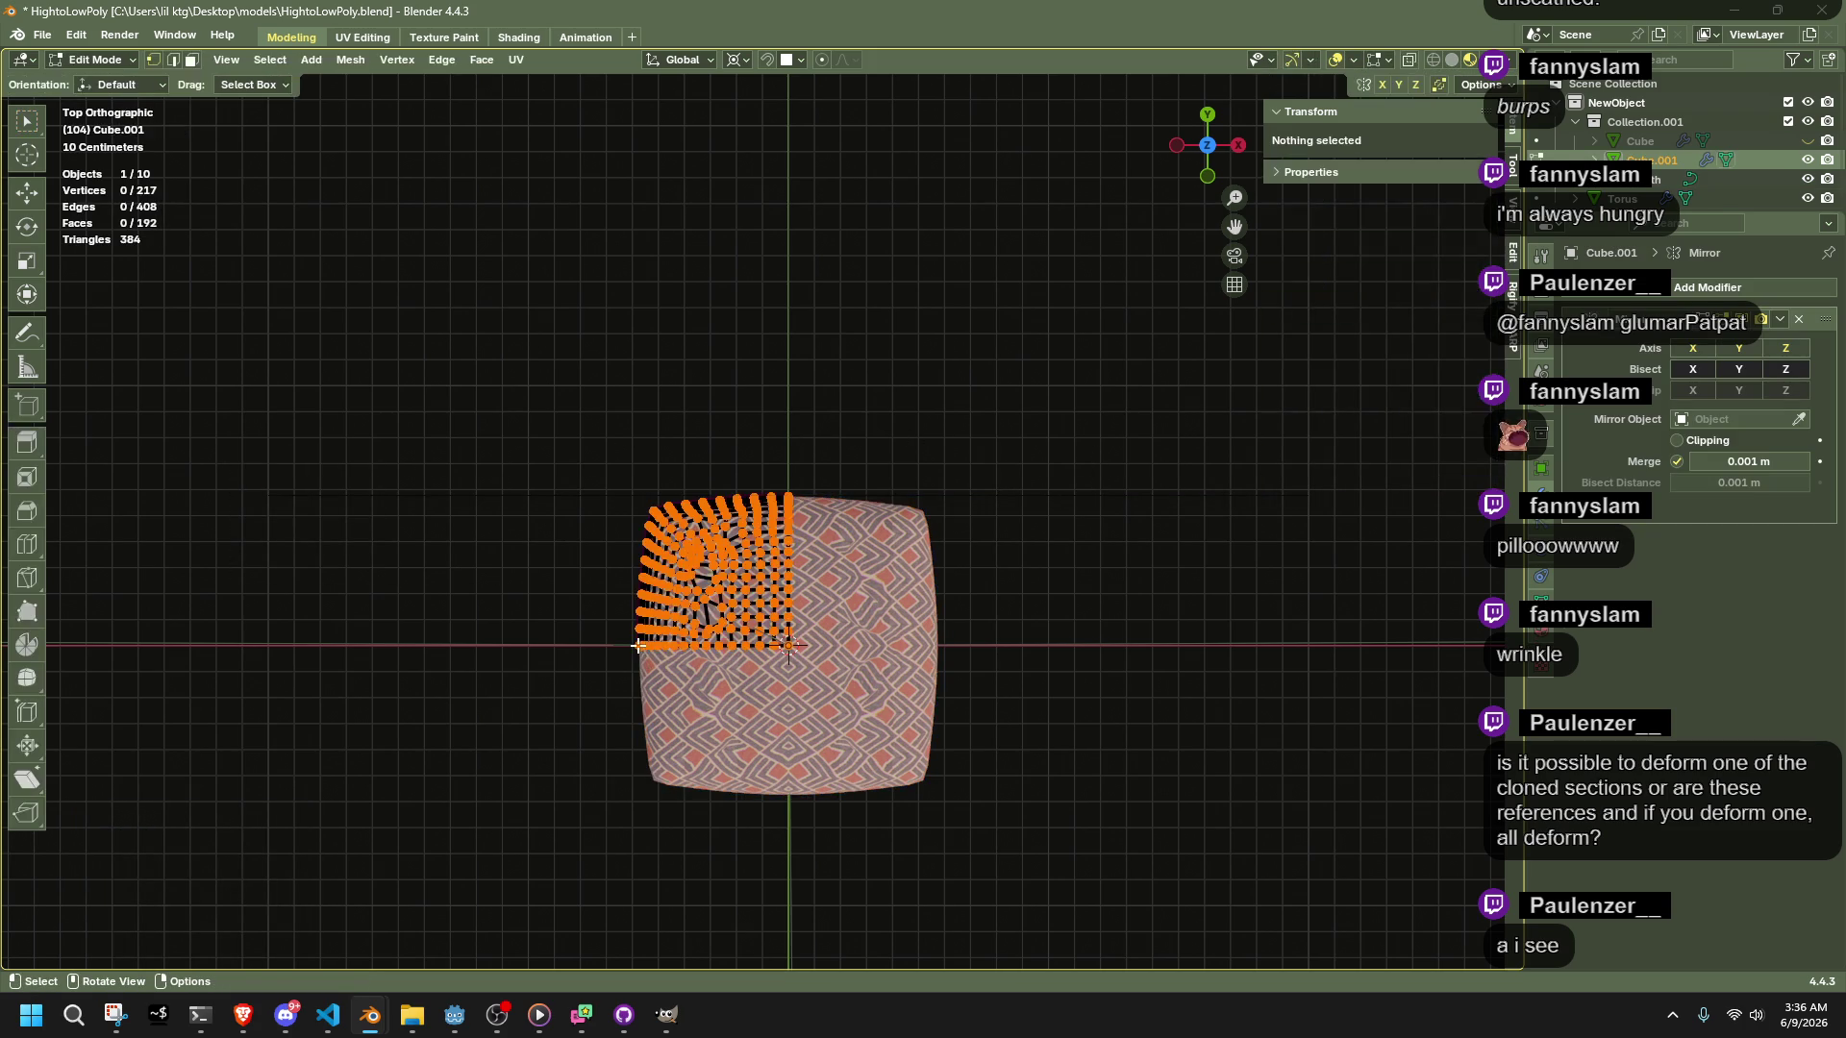
{"action": "key", "text": "Tab"}
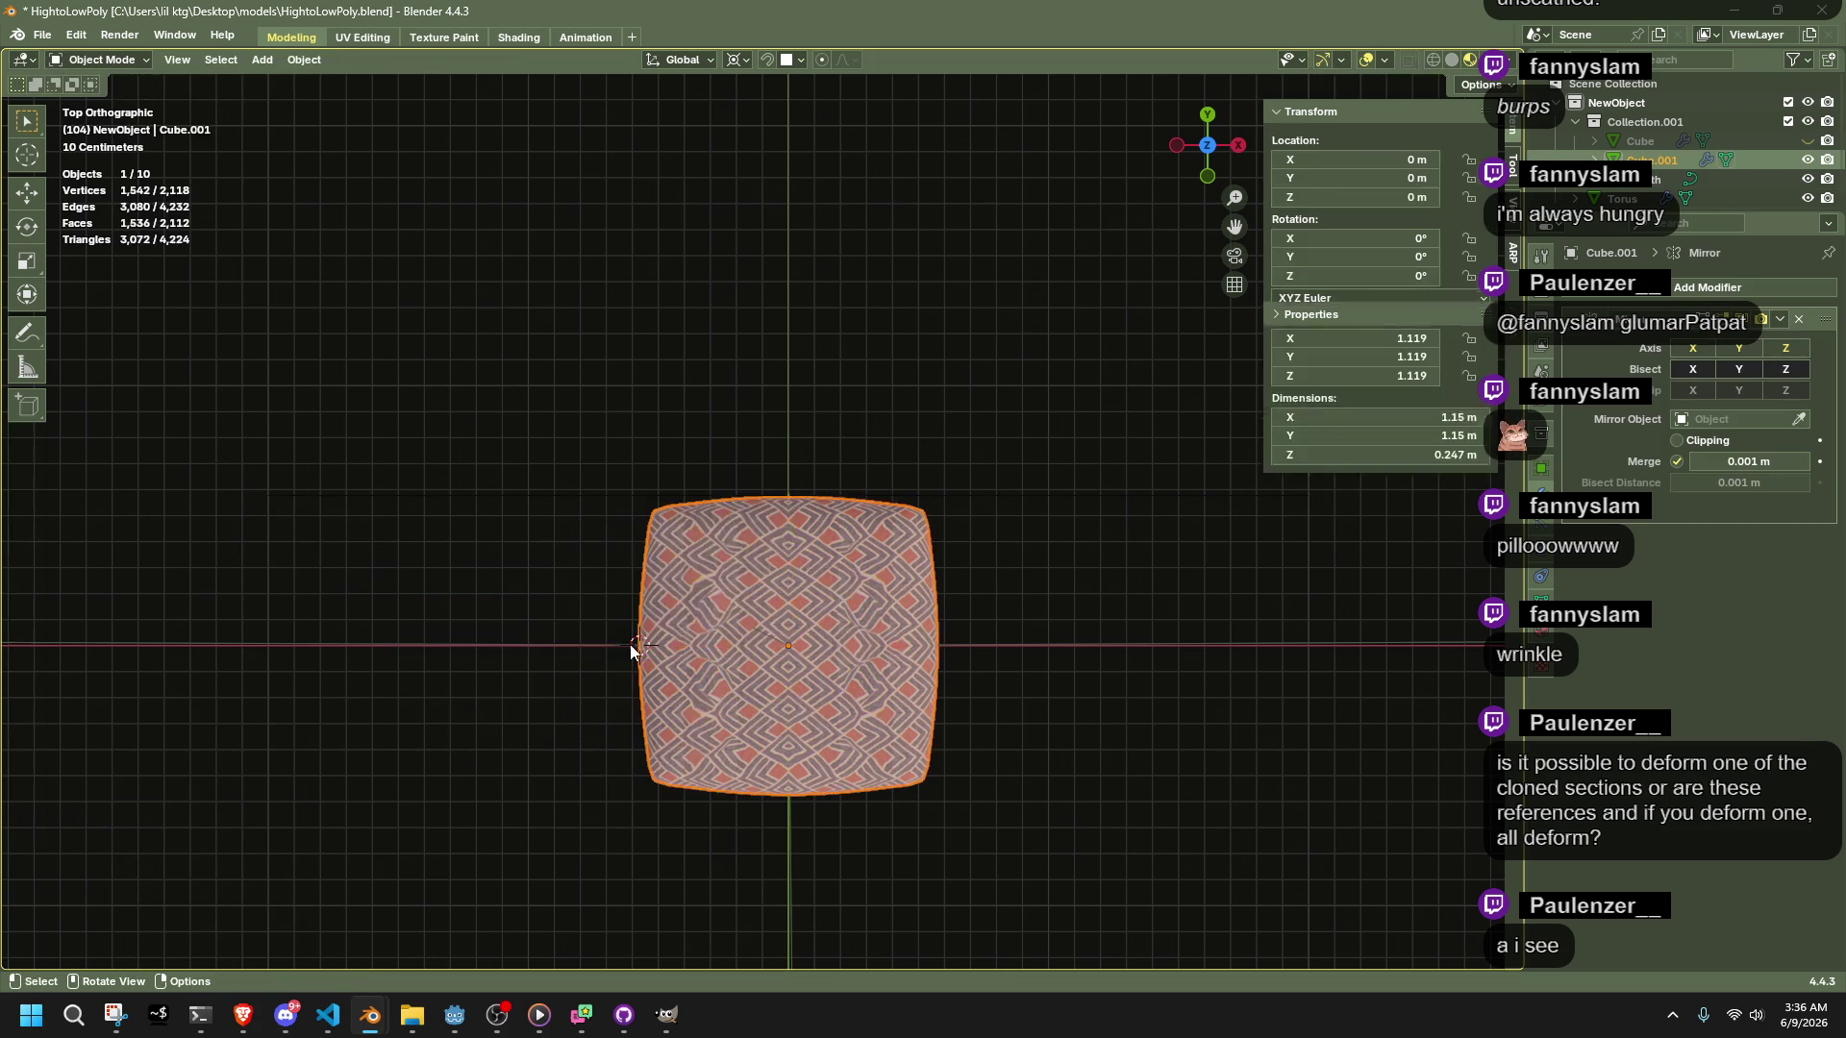
{"action": "left_click", "coordinate": [598, 496]}
{"action": "key", "text": "Tab"}
{"action": "left_click_drag", "start_coordinate": [206, 486], "coordinate": [307, 563]}
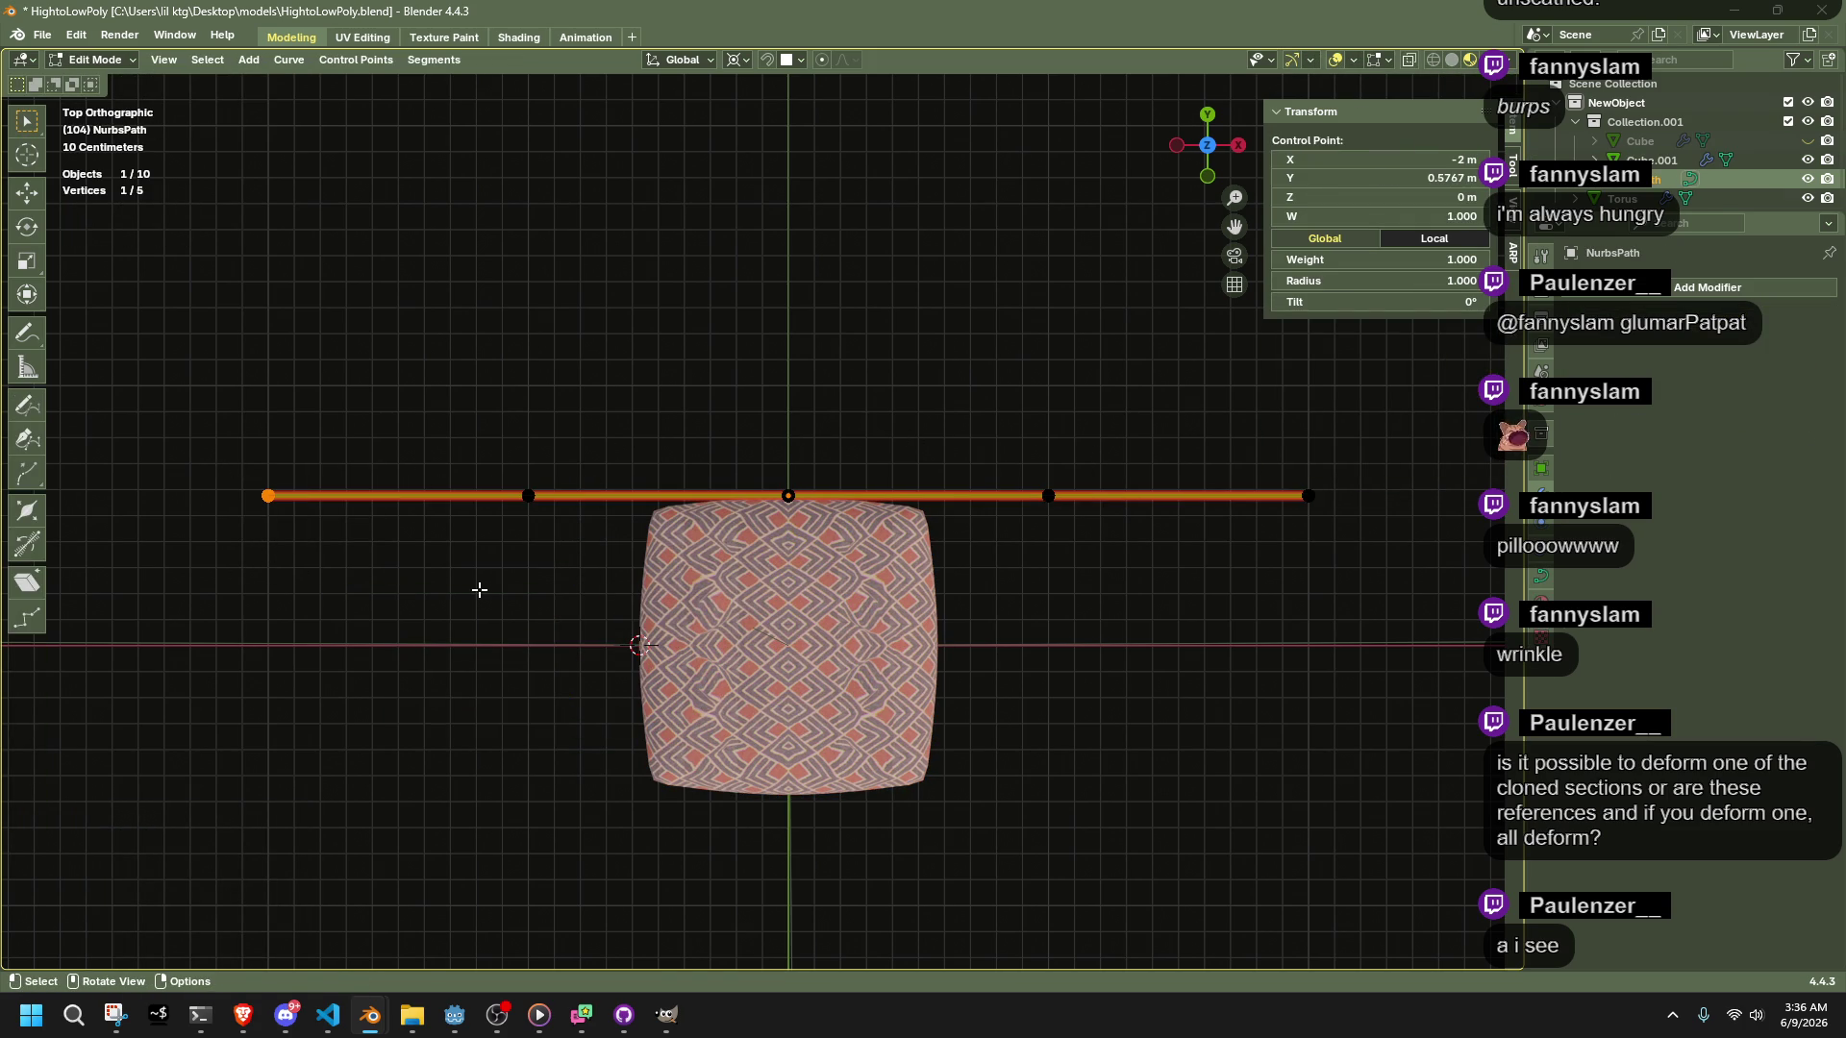
{"action": "key", "text": "s"}
{"action": "key", "text": "0"}
{"action": "key", "text": "Return"}
{"action": "key", "text": "Tab"}
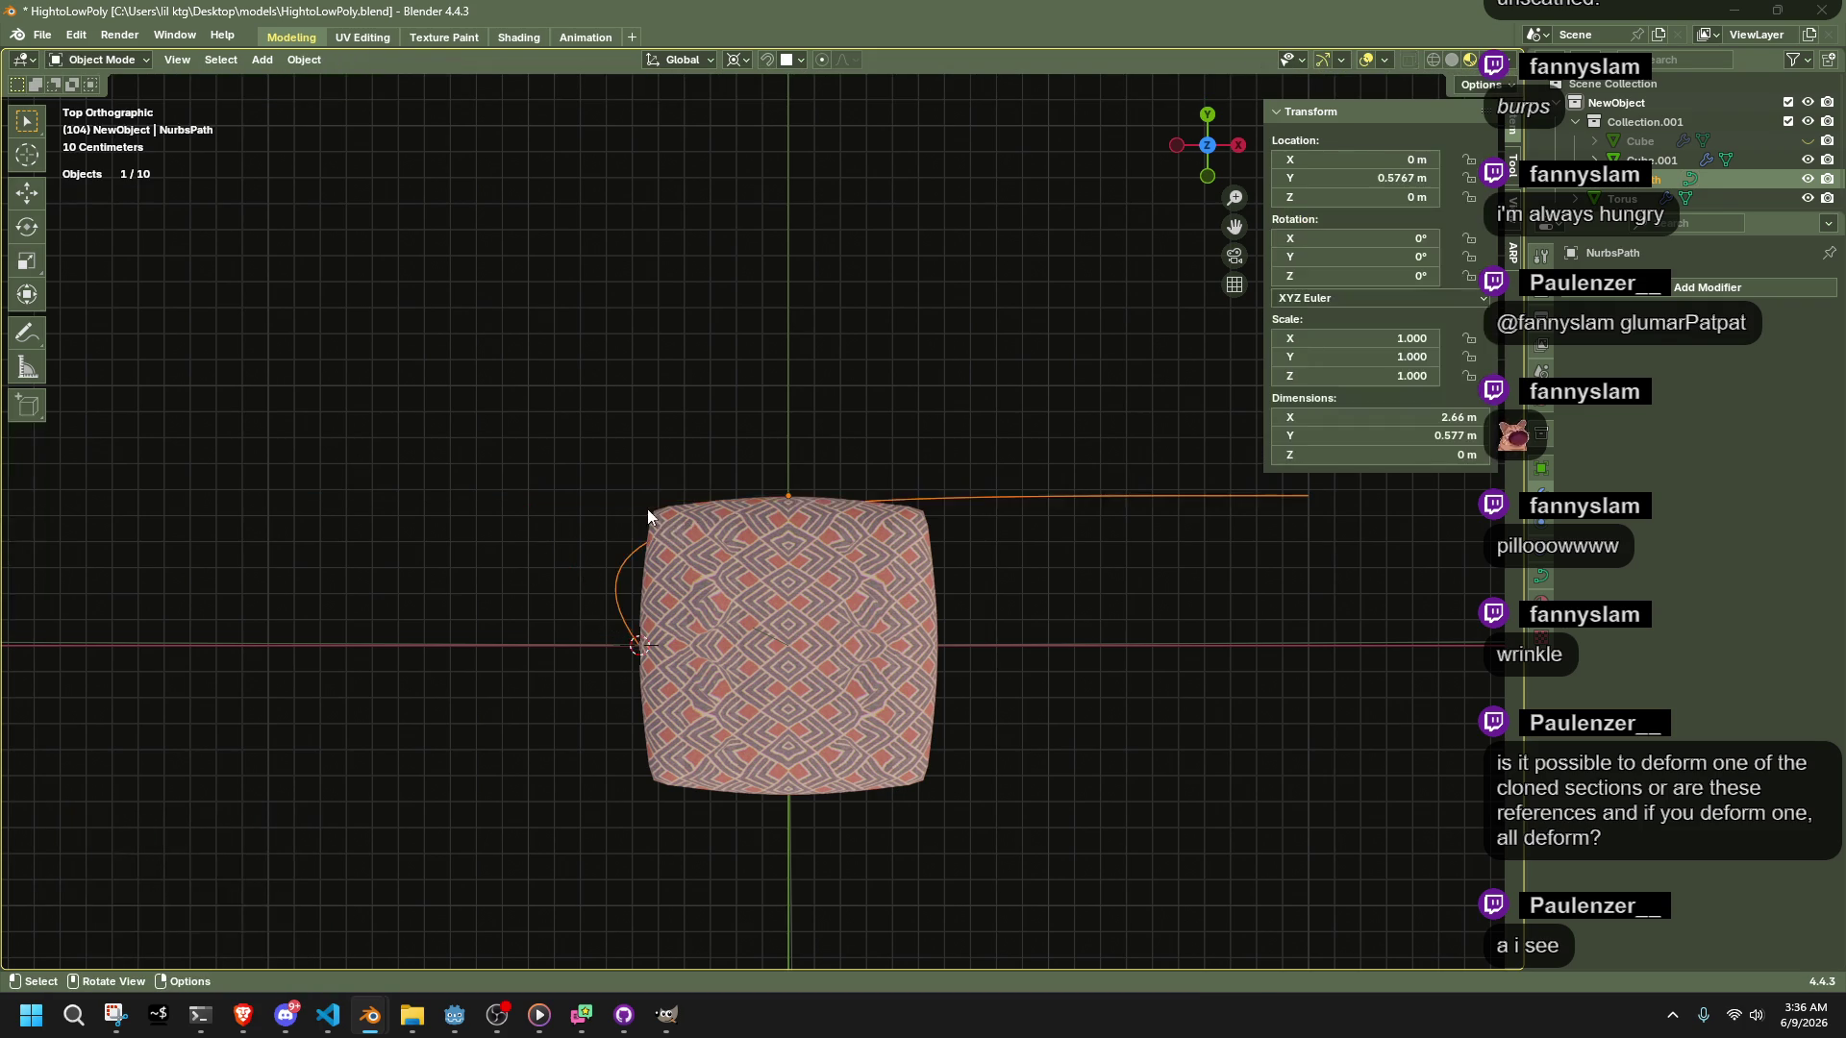
Undo the accidental pillow change and collapse the left control point to 0 again
{"action": "left_click", "coordinate": [646, 509]}
{"action": "key", "text": "Tab"}
{"action": "key", "text": "ctrl+z"}
{"action": "key", "text": "ctrl+z"}
{"action": "key", "text": "ctrl+z"}
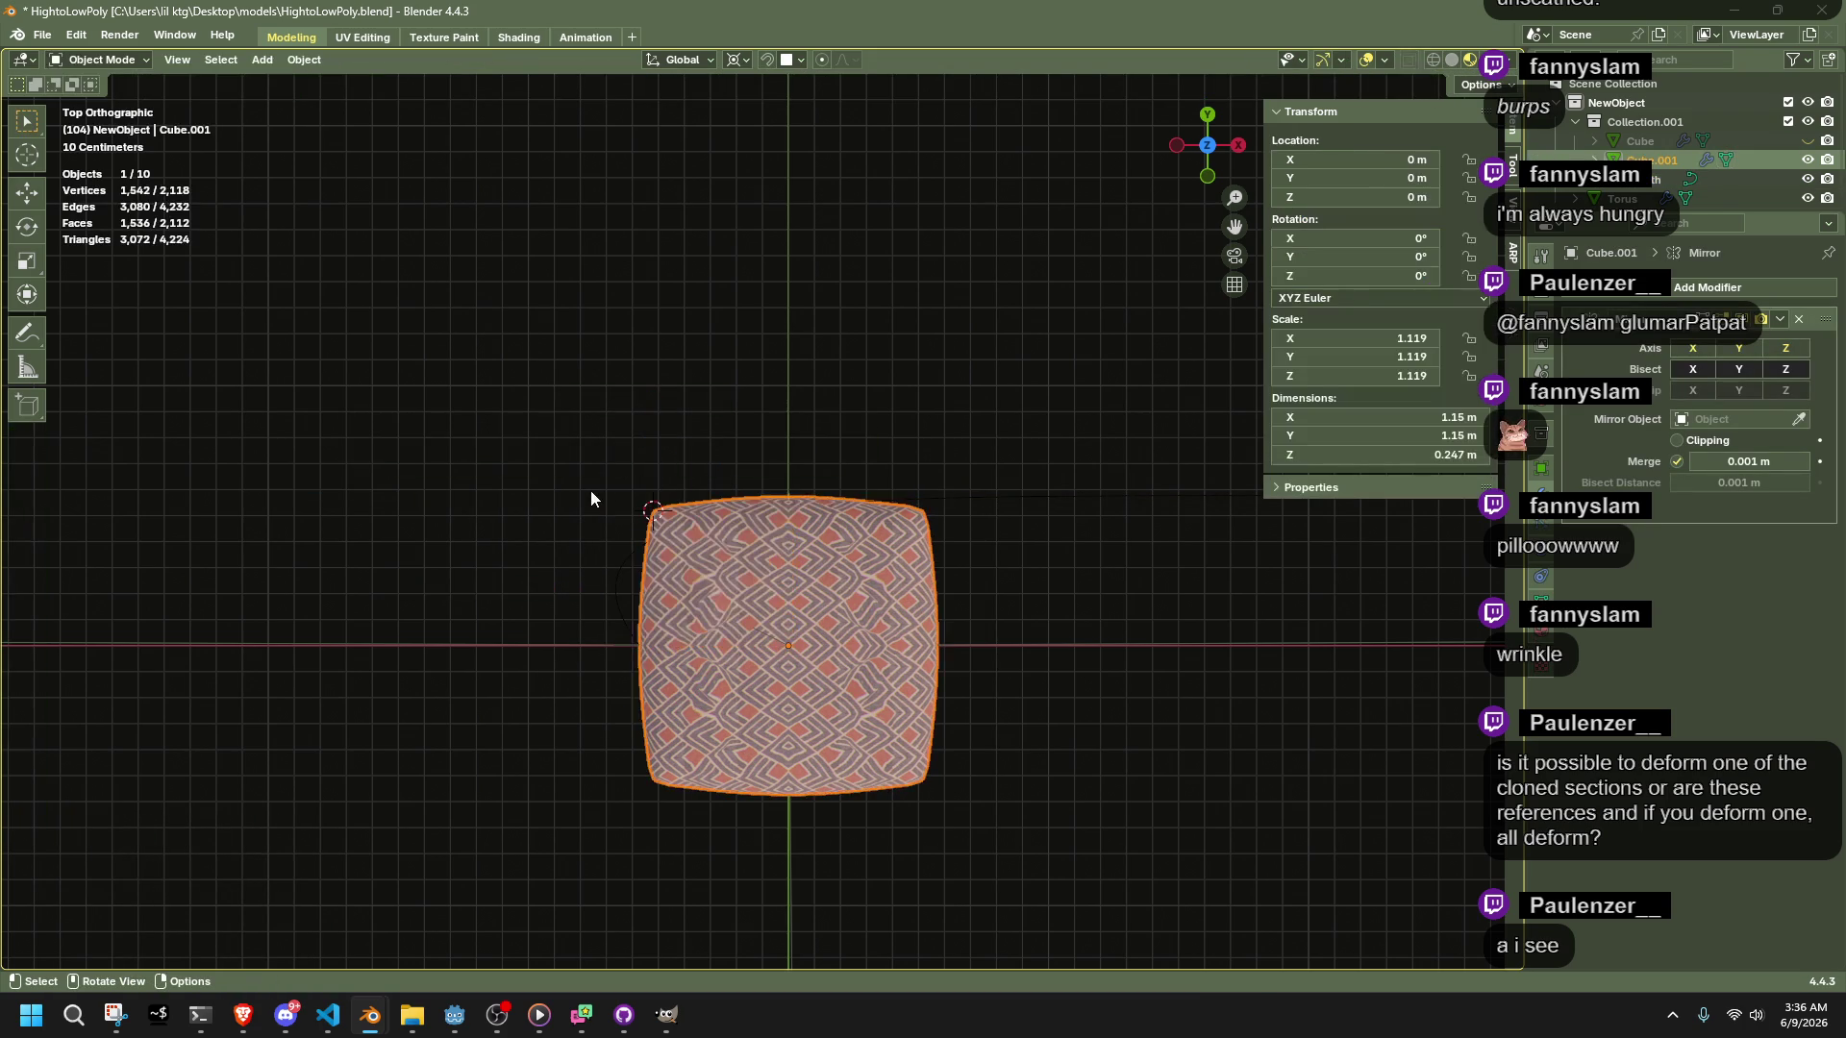
{"action": "key", "text": "ctrl+z"}
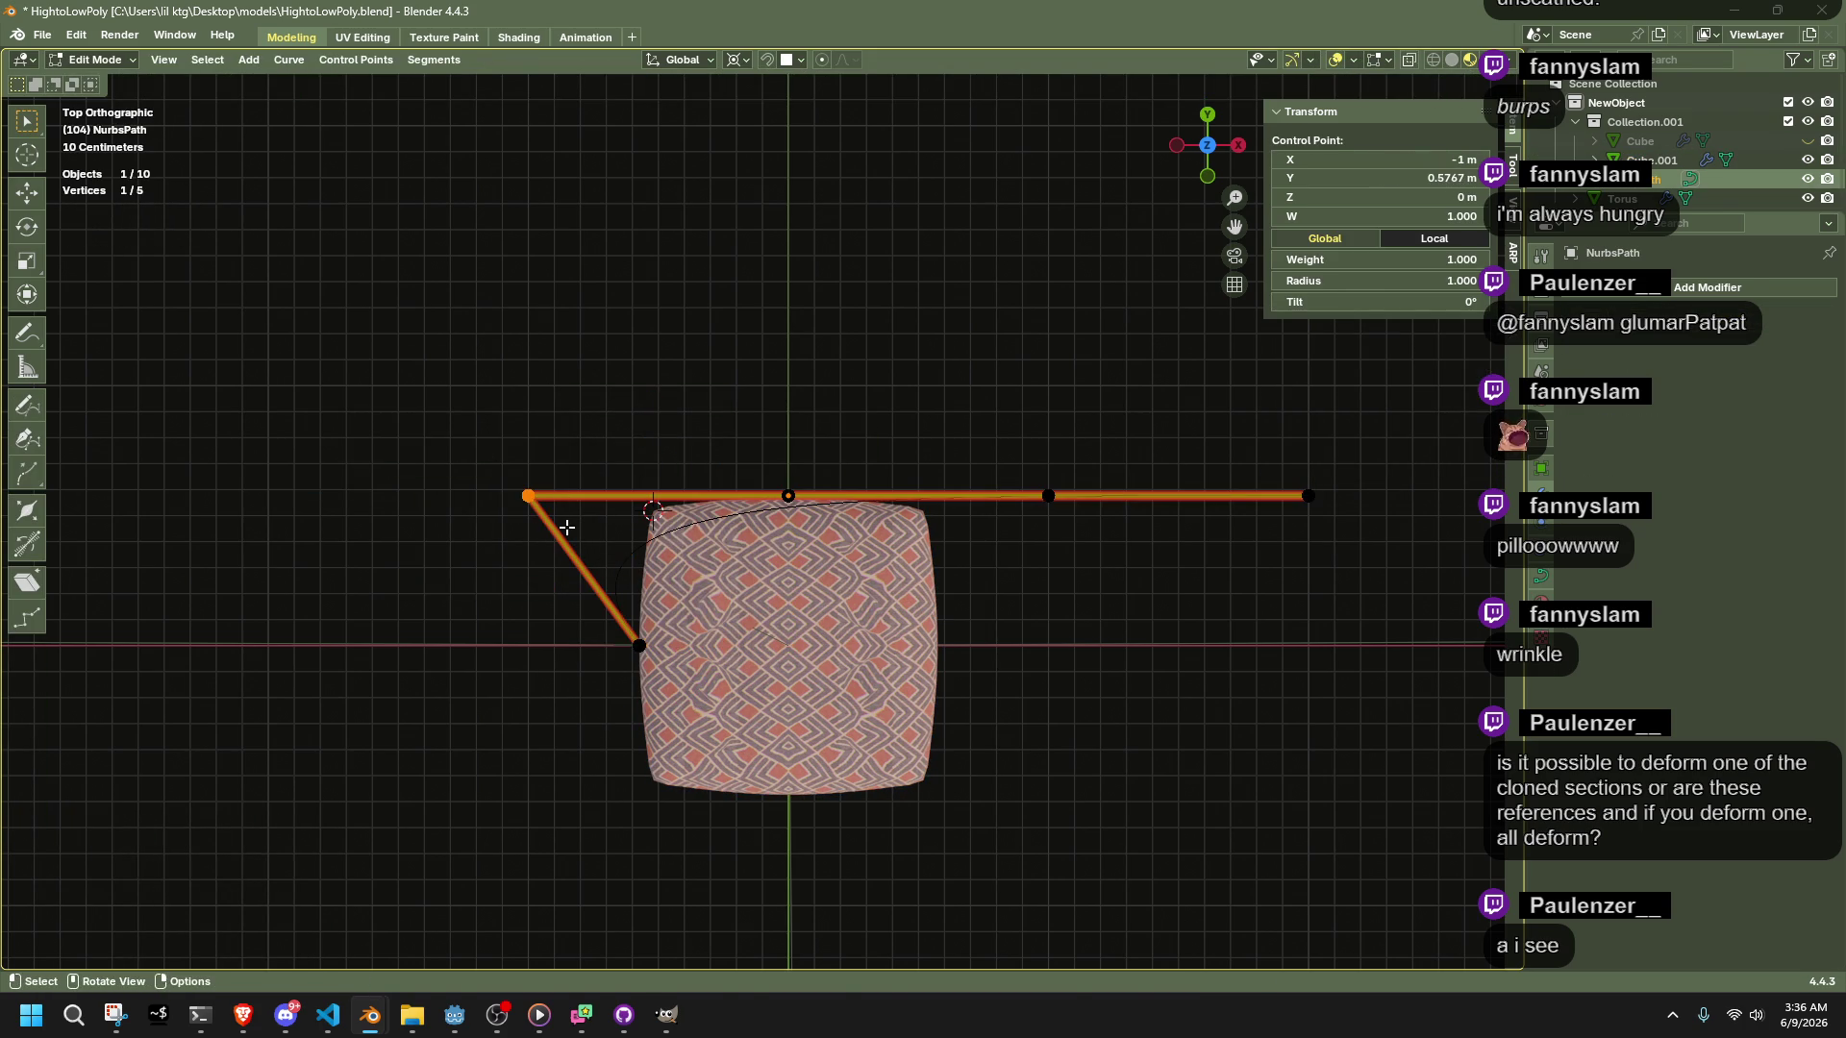
{"action": "key", "text": "s"}
{"action": "key", "text": "0"}
{"action": "key", "text": "Return"}
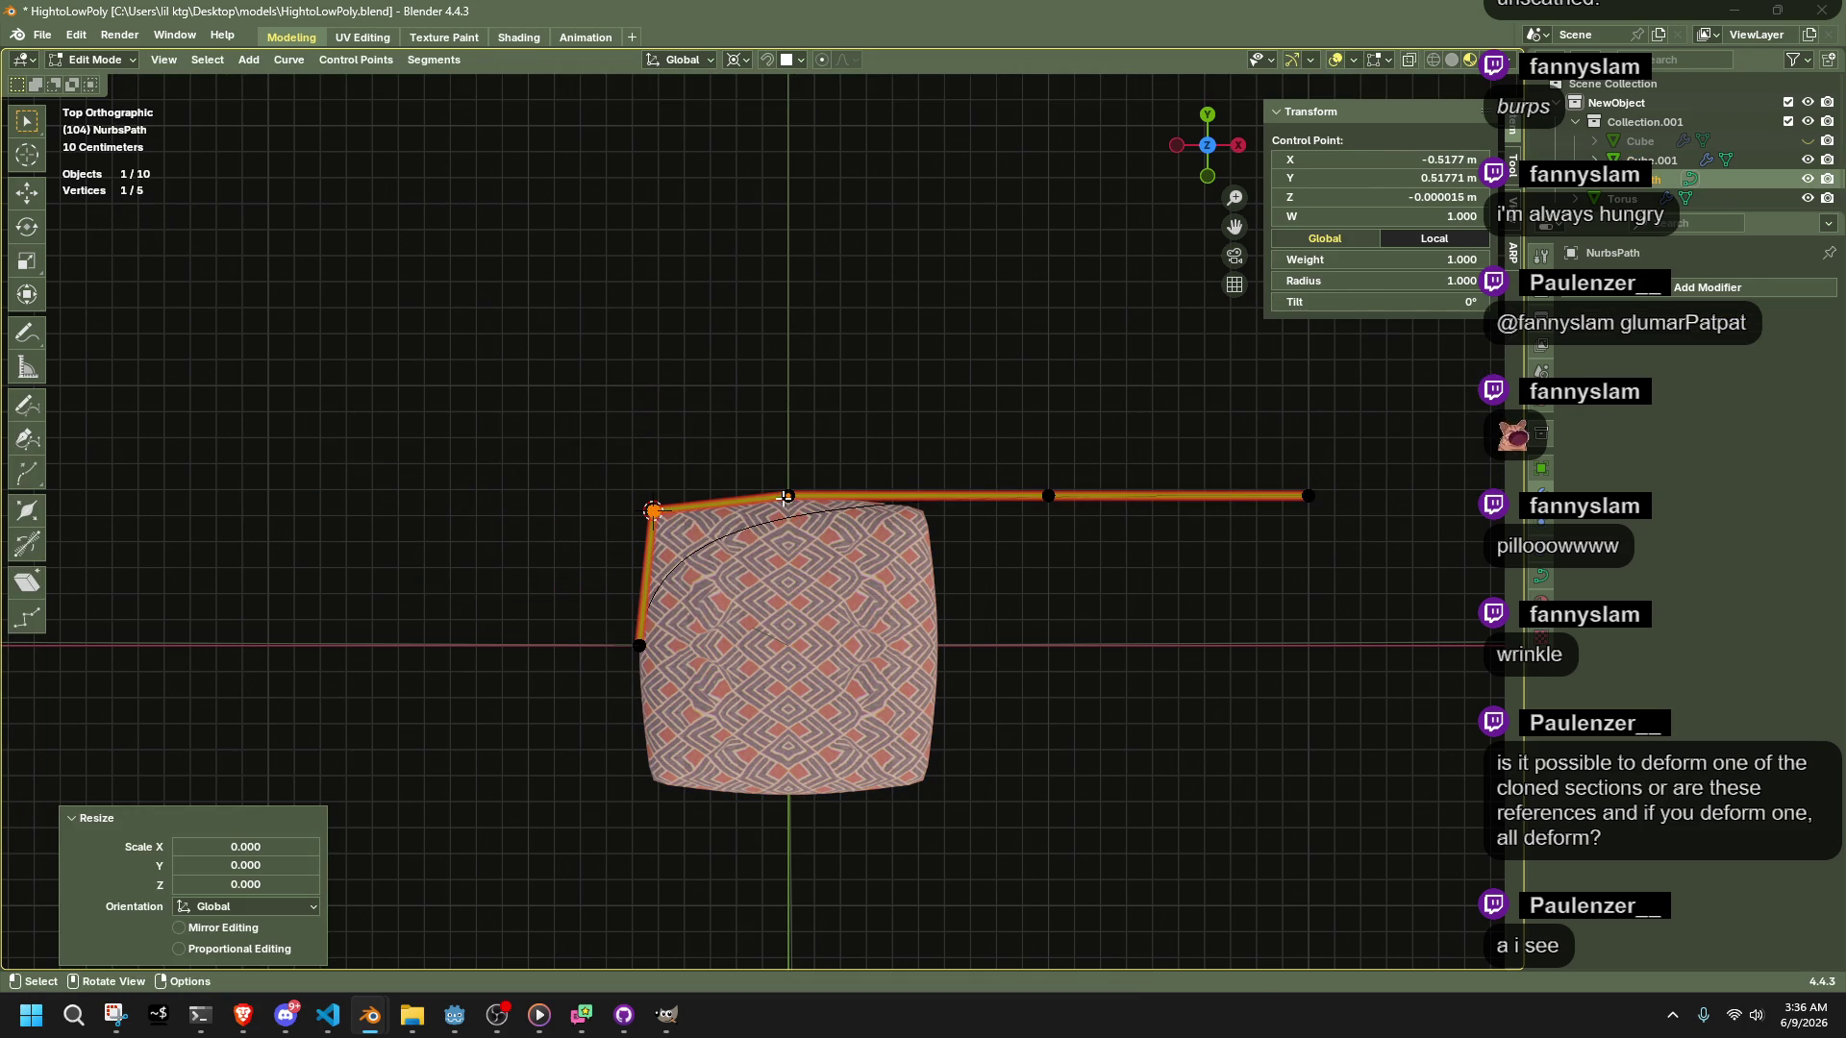
{"action": "scroll", "coordinate": [785, 496], "scroll_direction": "up", "scroll_amount": 7}
{"action": "key", "text": "Tab"}
Inspect the cushion's top-centre vertex and the sun light from a perspective angle
{"action": "left_click", "coordinate": [867, 446]}
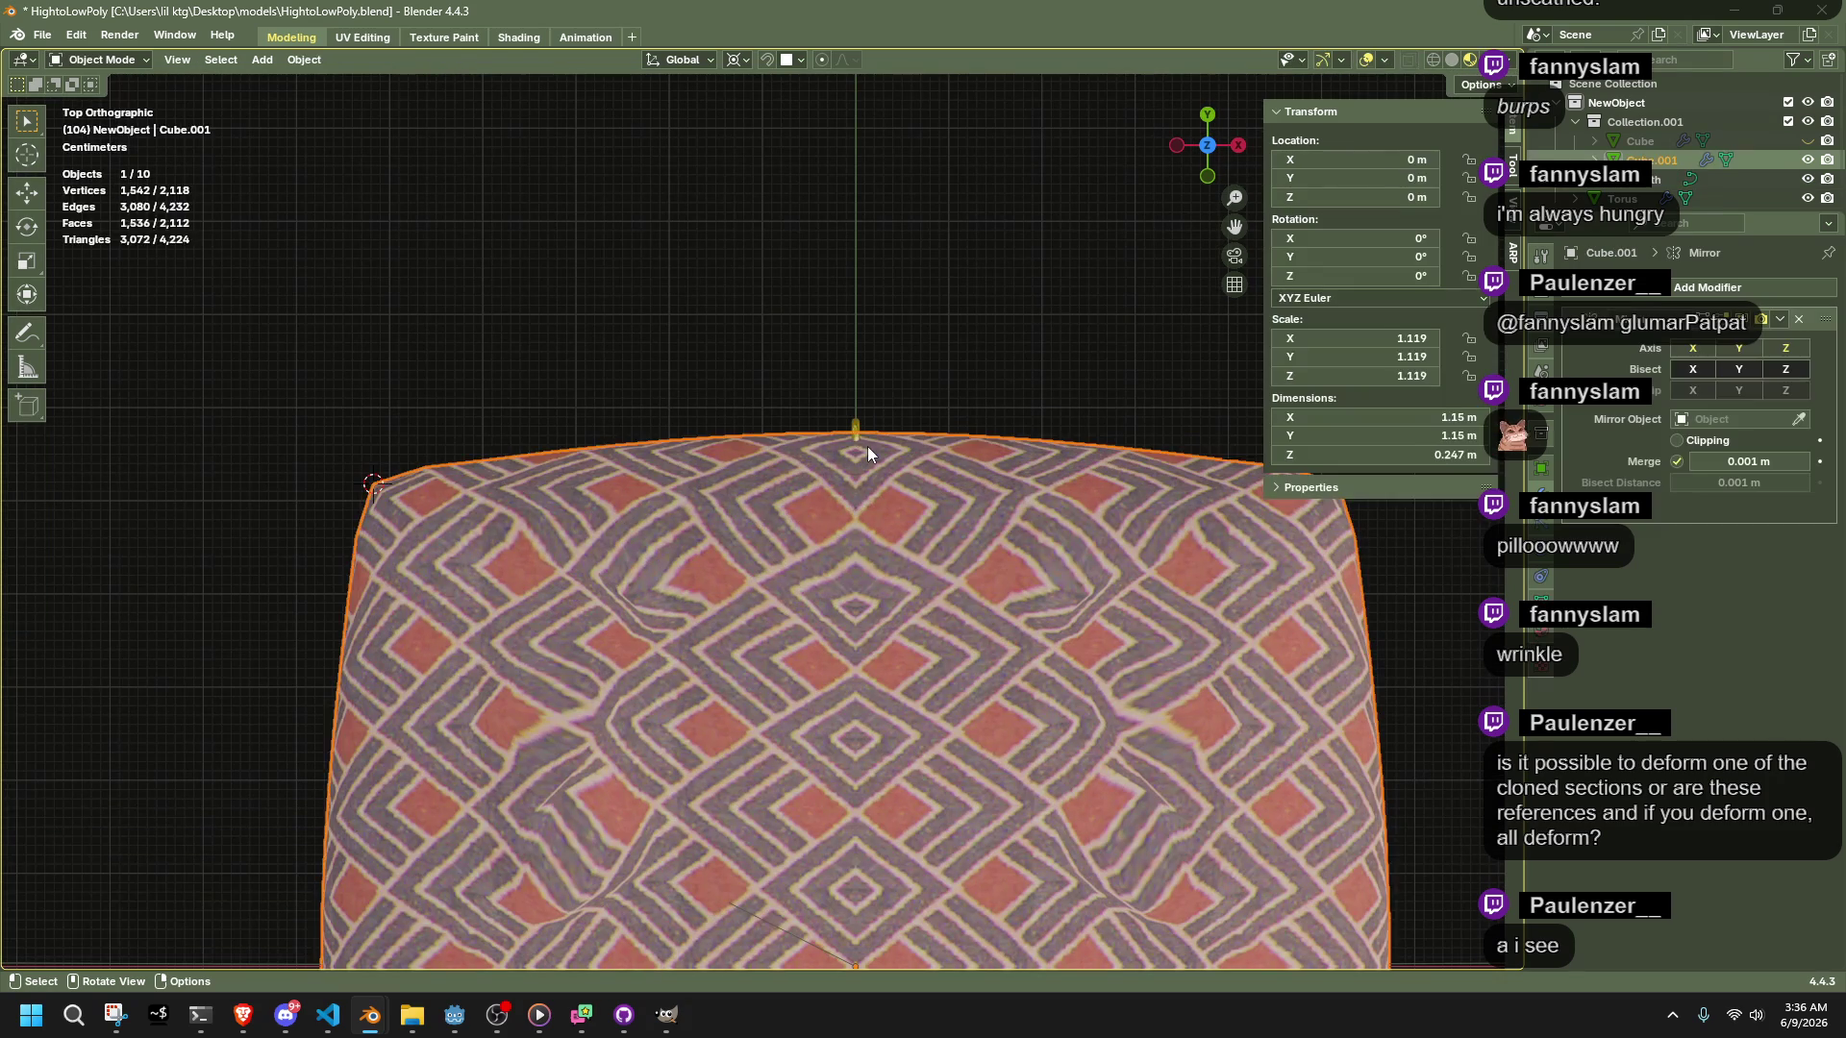
{"action": "key", "text": "Tab"}
{"action": "left_click", "coordinate": [856, 432]}
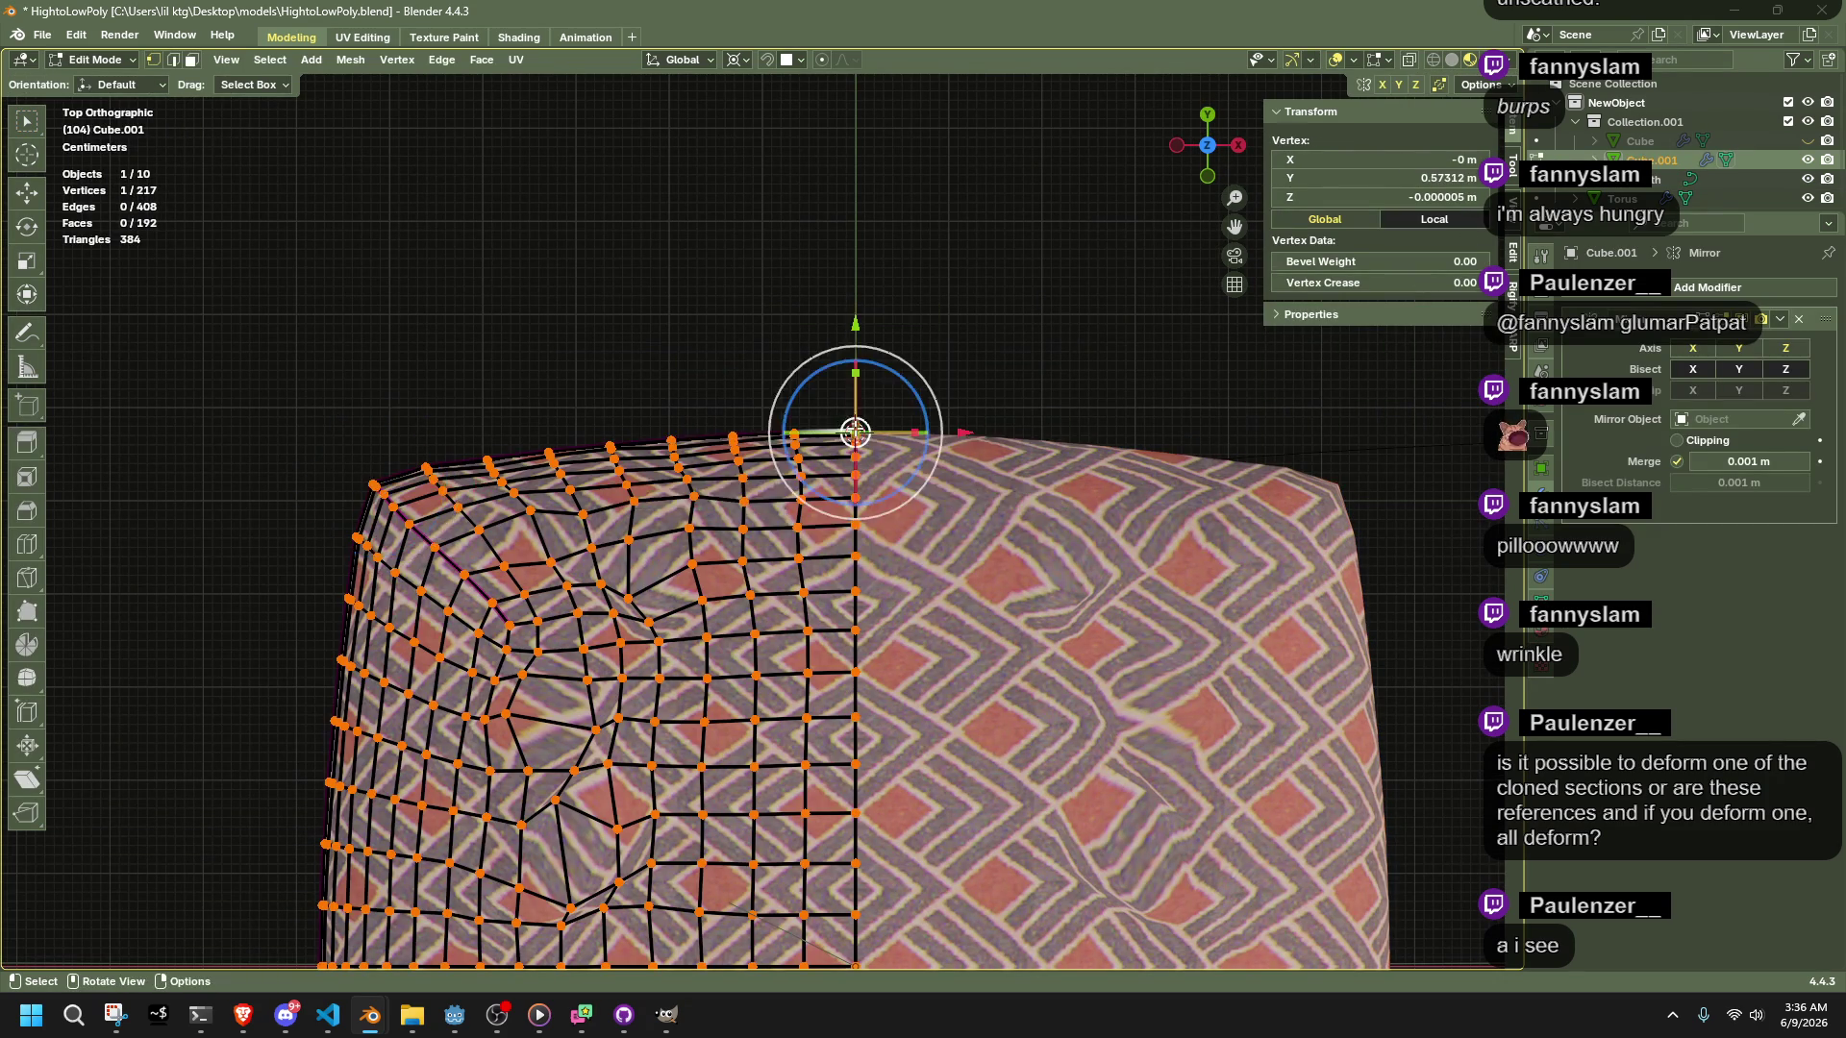
{"action": "key", "text": "Tab"}
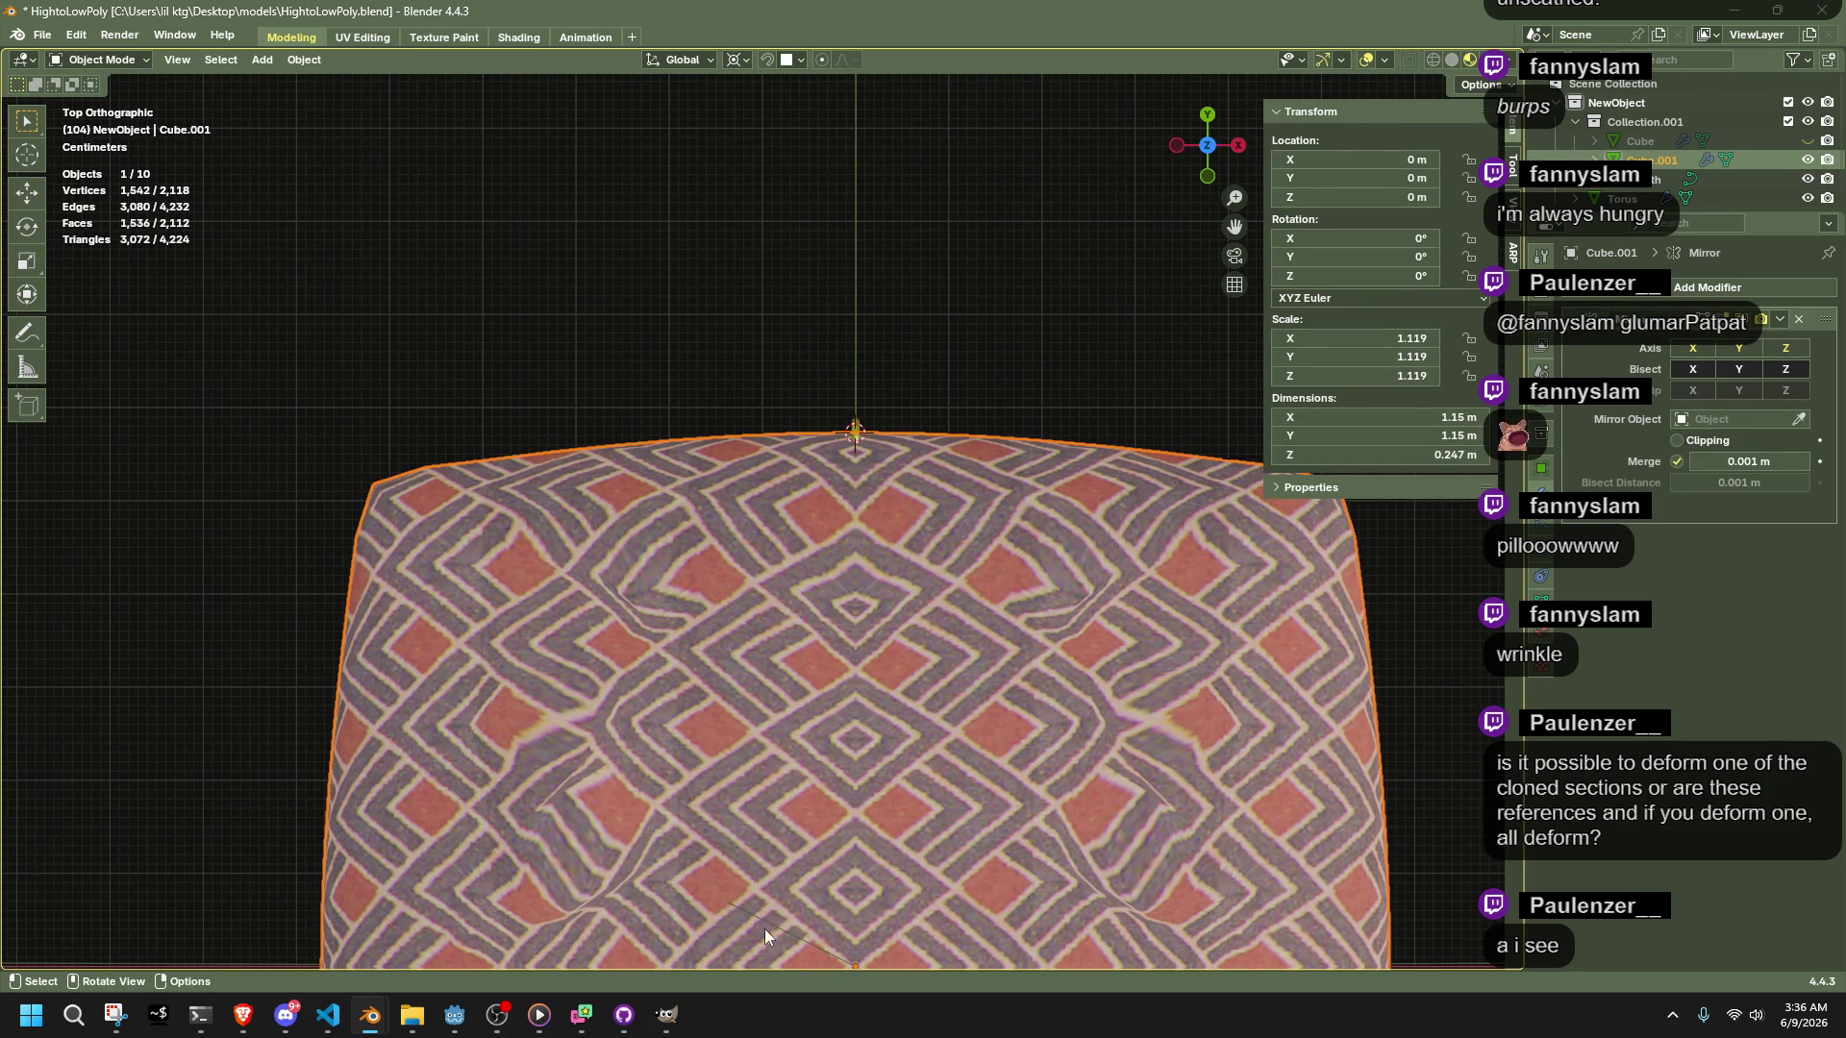
{"action": "scroll", "coordinate": [753, 913], "scroll_direction": "down", "scroll_amount": 3}
{"action": "left_click", "coordinate": [855, 828]}
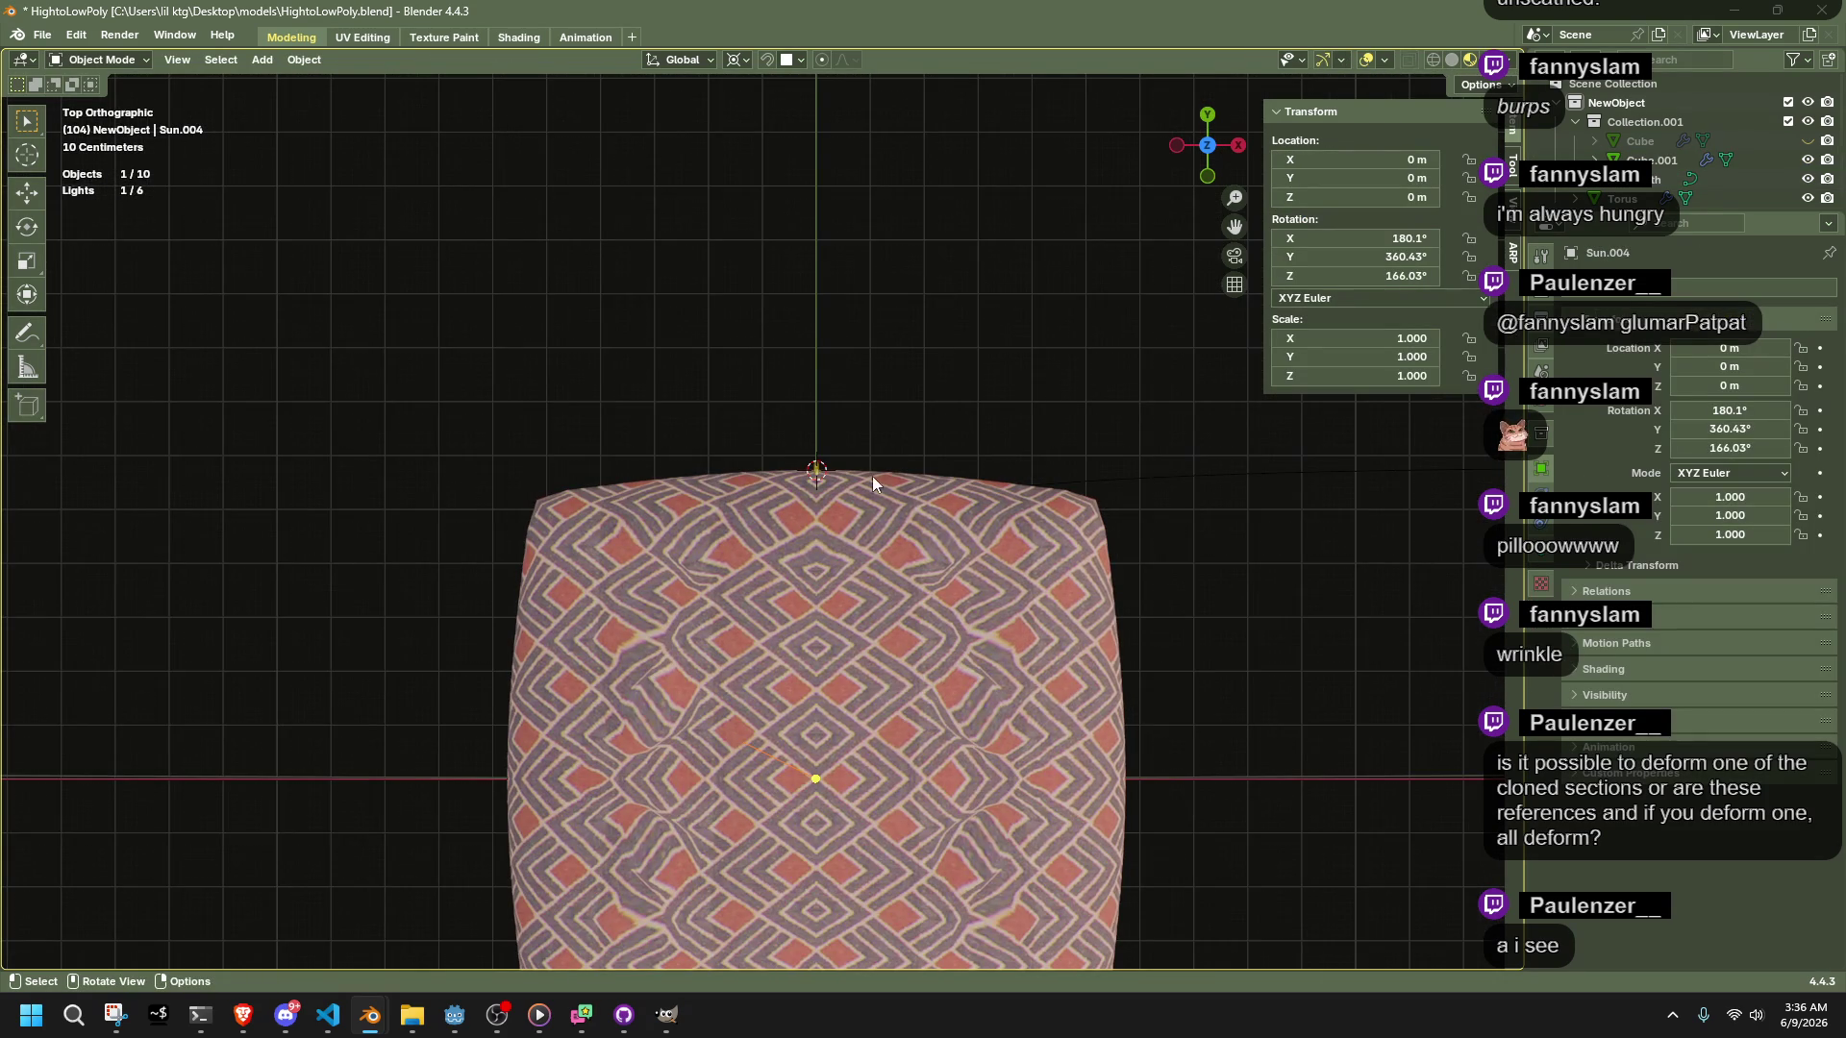
{"action": "mouse_move", "coordinate": [1053, 691]}
{"action": "middle_mouse_down"}
{"action": "mouse_move", "coordinate": [1082, 700]}
{"action": "mouse_move", "coordinate": [1186, 558]}
{"action": "mouse_move", "coordinate": [1163, 504]}
{"action": "middle_mouse_up"}
{"action": "mouse_move", "coordinate": [793, 368]}
{"action": "left_mouse_down"}
{"action": "mouse_move", "coordinate": [950, 496]}
{"action": "mouse_move", "coordinate": [926, 469]}
{"action": "left_mouse_up"}
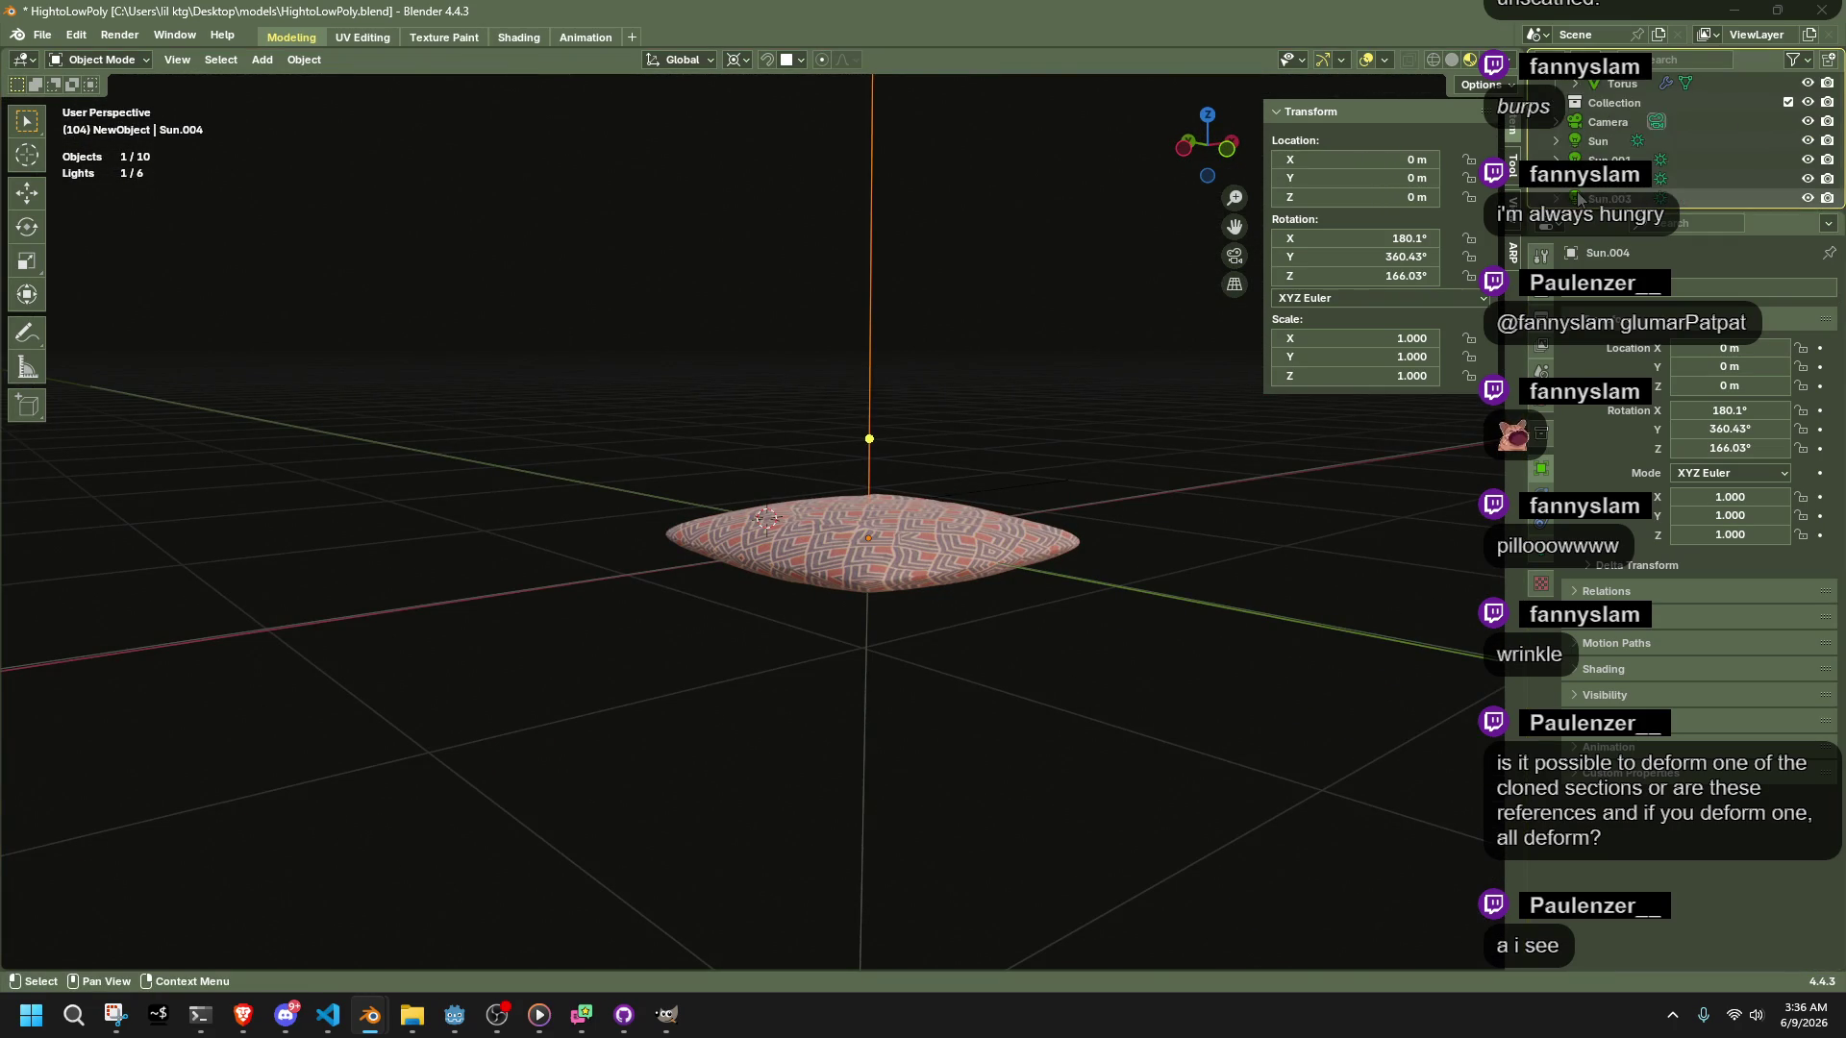
{"action": "left_click", "coordinate": [861, 441]}
{"action": "left_click", "coordinate": [870, 440]}
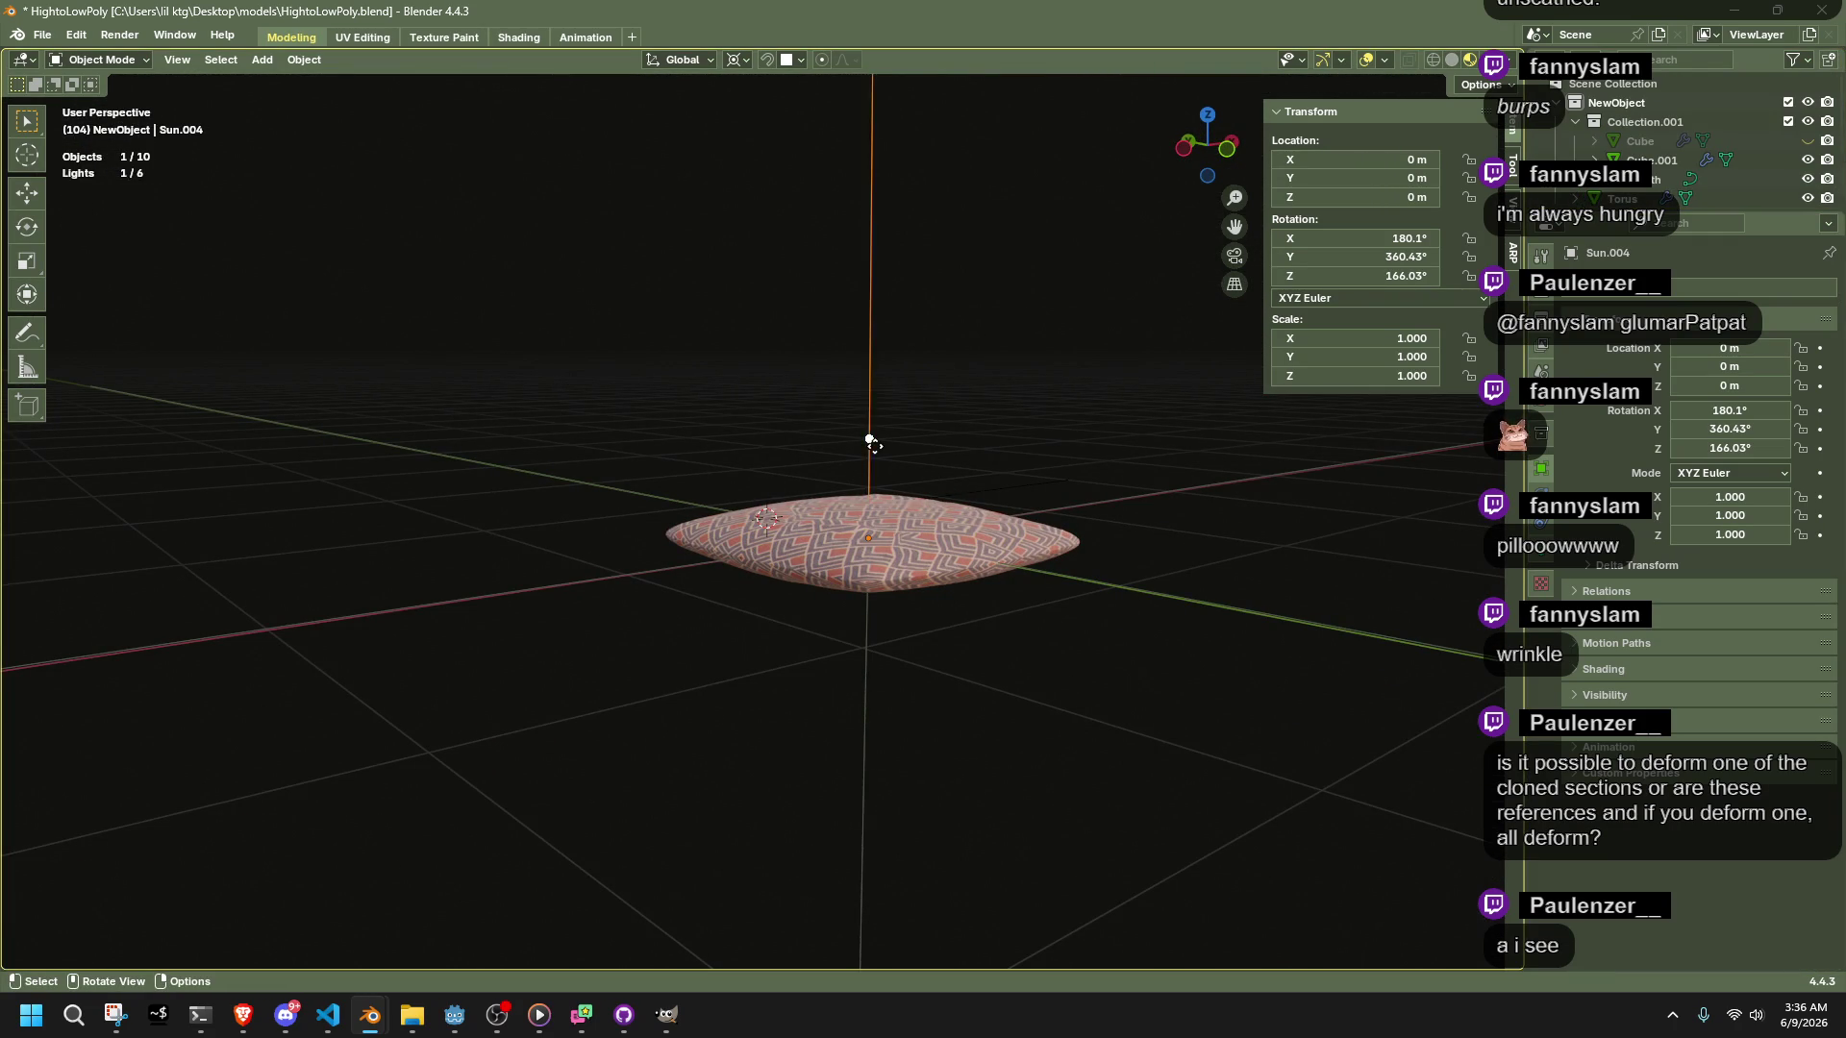
{"action": "left_click", "coordinate": [1062, 534]}
{"action": "mouse_move", "coordinate": [1062, 535]}
{"action": "middle_mouse_down"}
{"action": "mouse_move", "coordinate": [1124, 519]}
{"action": "mouse_move", "coordinate": [715, 572]}
{"action": "mouse_move", "coordinate": [937, 403]}
{"action": "middle_mouse_up"}
Delete the NurbsPath's two right-hand control points in Edit Mode
{"action": "left_click", "coordinate": [938, 390]}
{"action": "key", "text": "Tab"}
{"action": "left_click", "coordinate": [769, 486]}
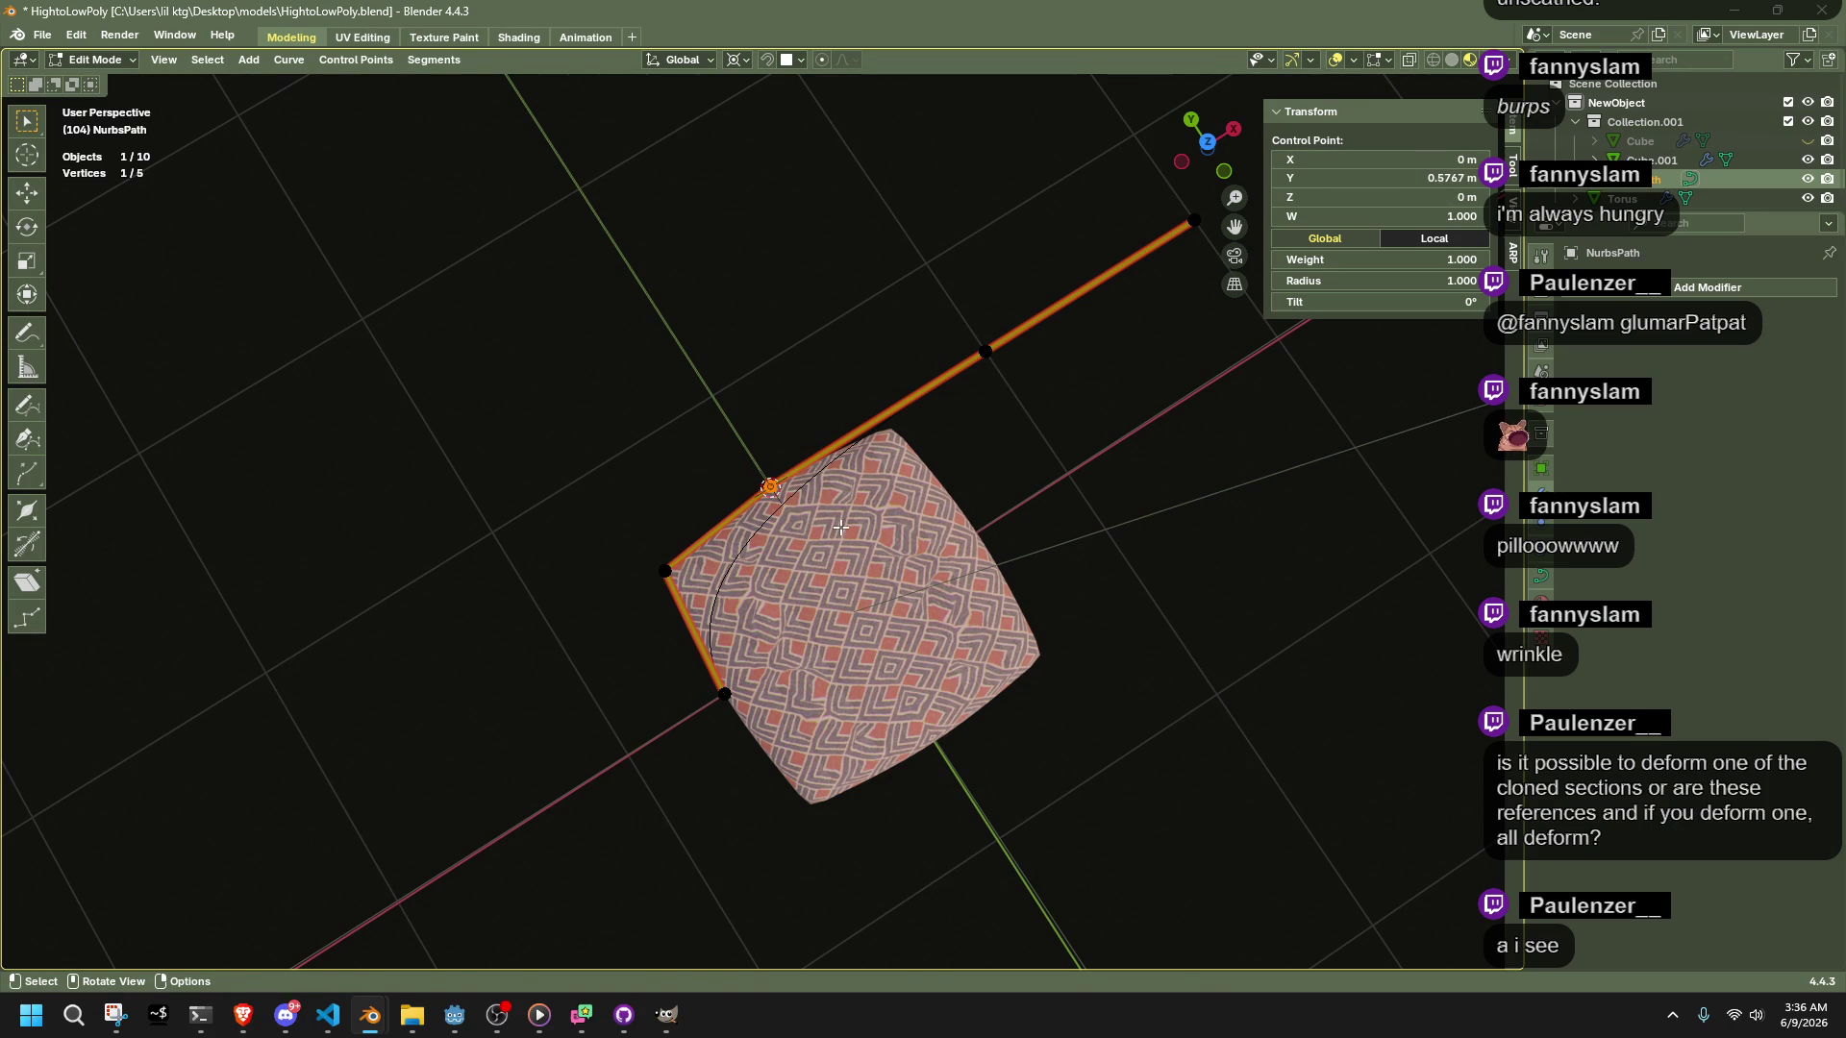
{"action": "key", "text": "s"}
{"action": "left_click", "coordinate": [841, 527]}
{"action": "mouse_move", "coordinate": [841, 527]}
{"action": "middle_mouse_down"}
{"action": "mouse_move", "coordinate": [1034, 436]}
{"action": "mouse_move", "coordinate": [955, 452]}
{"action": "middle_mouse_up"}
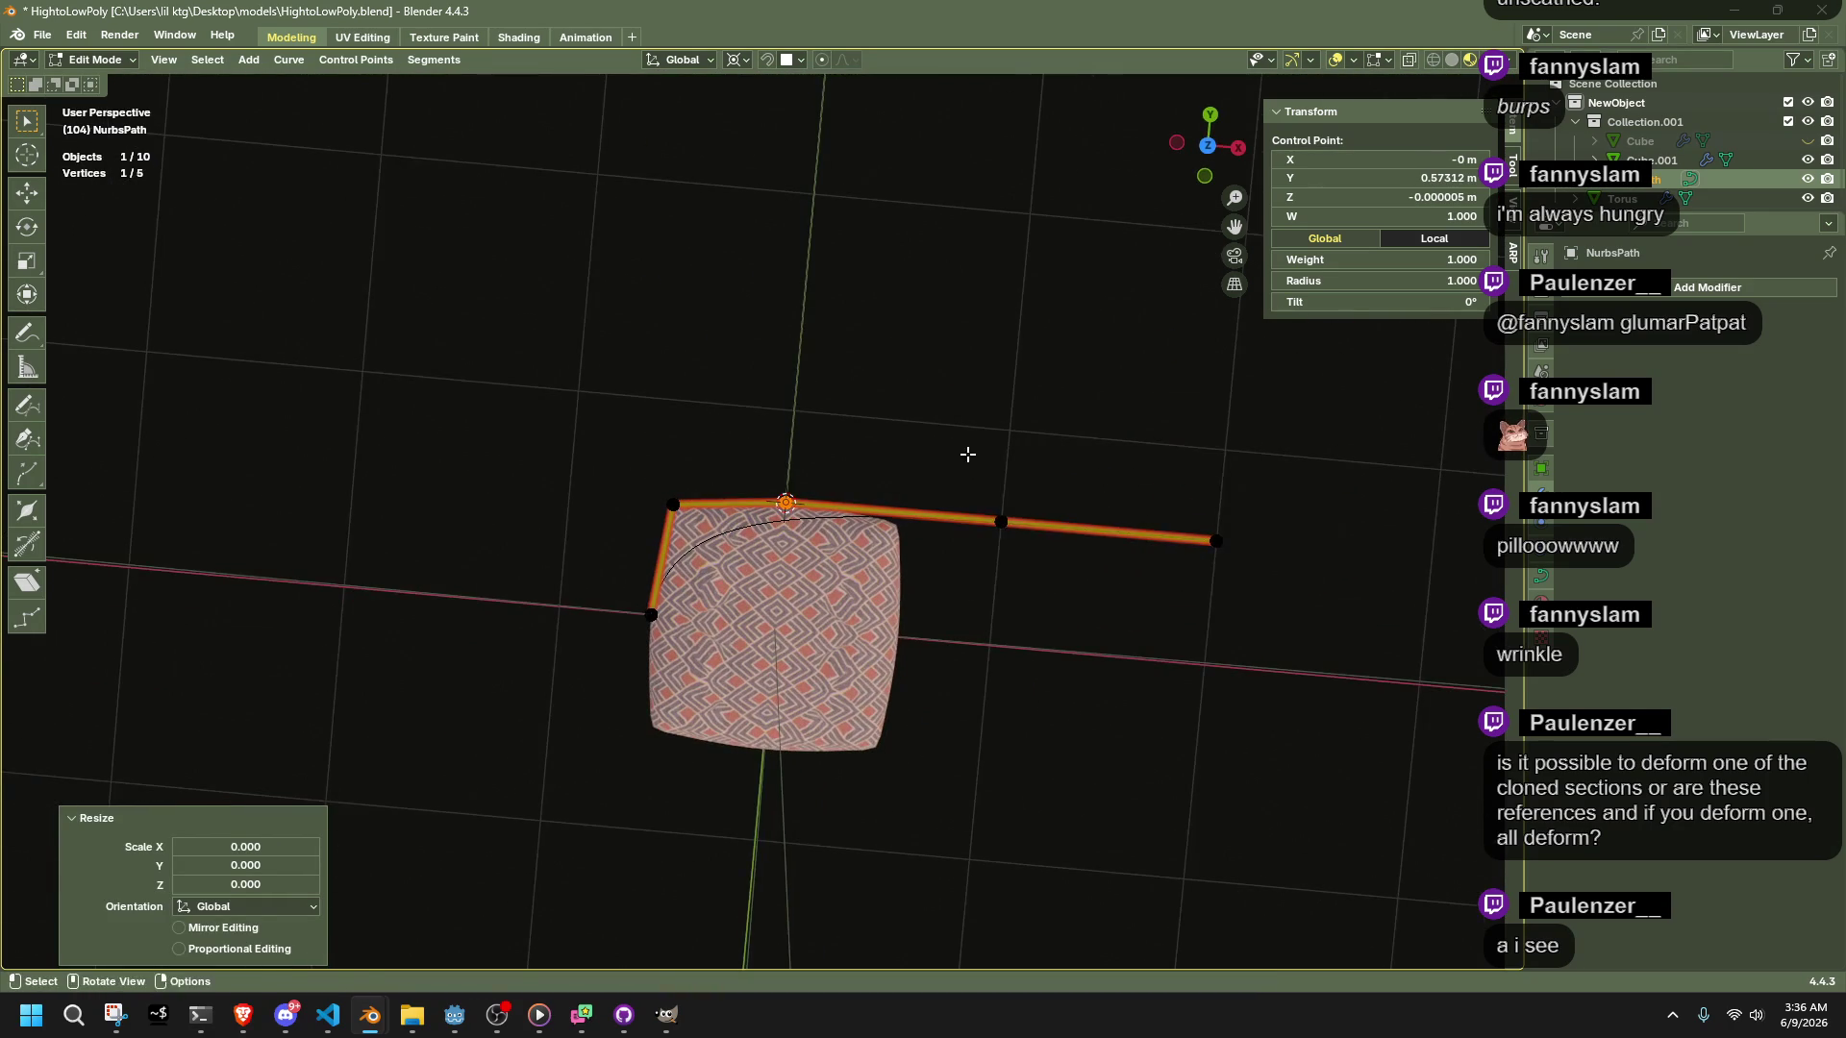
{"action": "left_click_drag", "start_coordinate": [956, 452], "coordinate": [1317, 595]}
{"action": "key", "text": "x"}
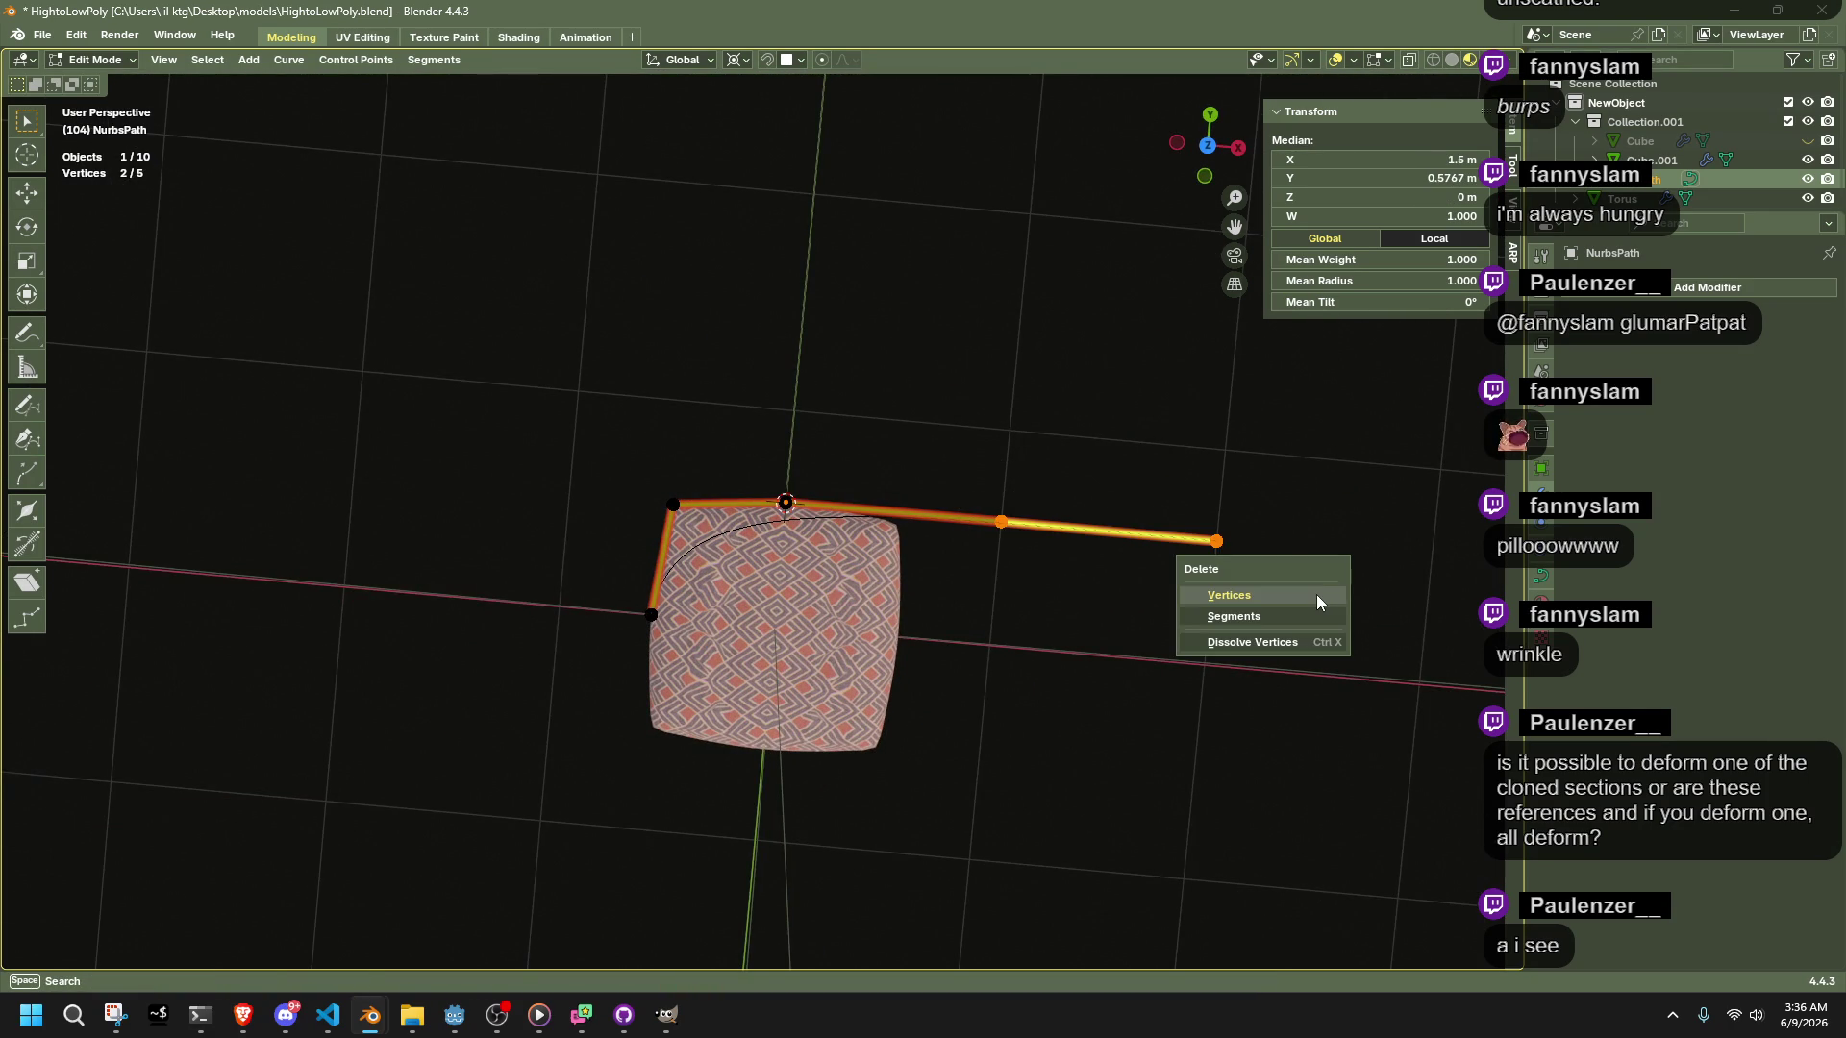
{"action": "left_click", "coordinate": [1317, 594]}
In Top view, subdivide the remaining path segments twice to get nine points
{"action": "left_click", "coordinate": [1207, 145]}
{"action": "scroll", "coordinate": [752, 519], "scroll_direction": "up", "scroll_amount": 5}
{"action": "middle_click_drag", "start_coordinate": [521, 587], "coordinate": [688, 568], "text": "shift"}
{"action": "mouse_move", "coordinate": [601, 404]}
{"action": "left_mouse_down"}
{"action": "mouse_move", "coordinate": [752, 540]}
{"action": "mouse_move", "coordinate": [740, 560]}
{"action": "left_mouse_up"}
{"action": "mouse_move", "coordinate": [577, 398]}
{"action": "left_mouse_down"}
{"action": "mouse_move", "coordinate": [897, 445]}
{"action": "mouse_move", "coordinate": [1104, 962]}
{"action": "left_mouse_up"}
{"action": "right_click", "coordinate": [867, 603]}
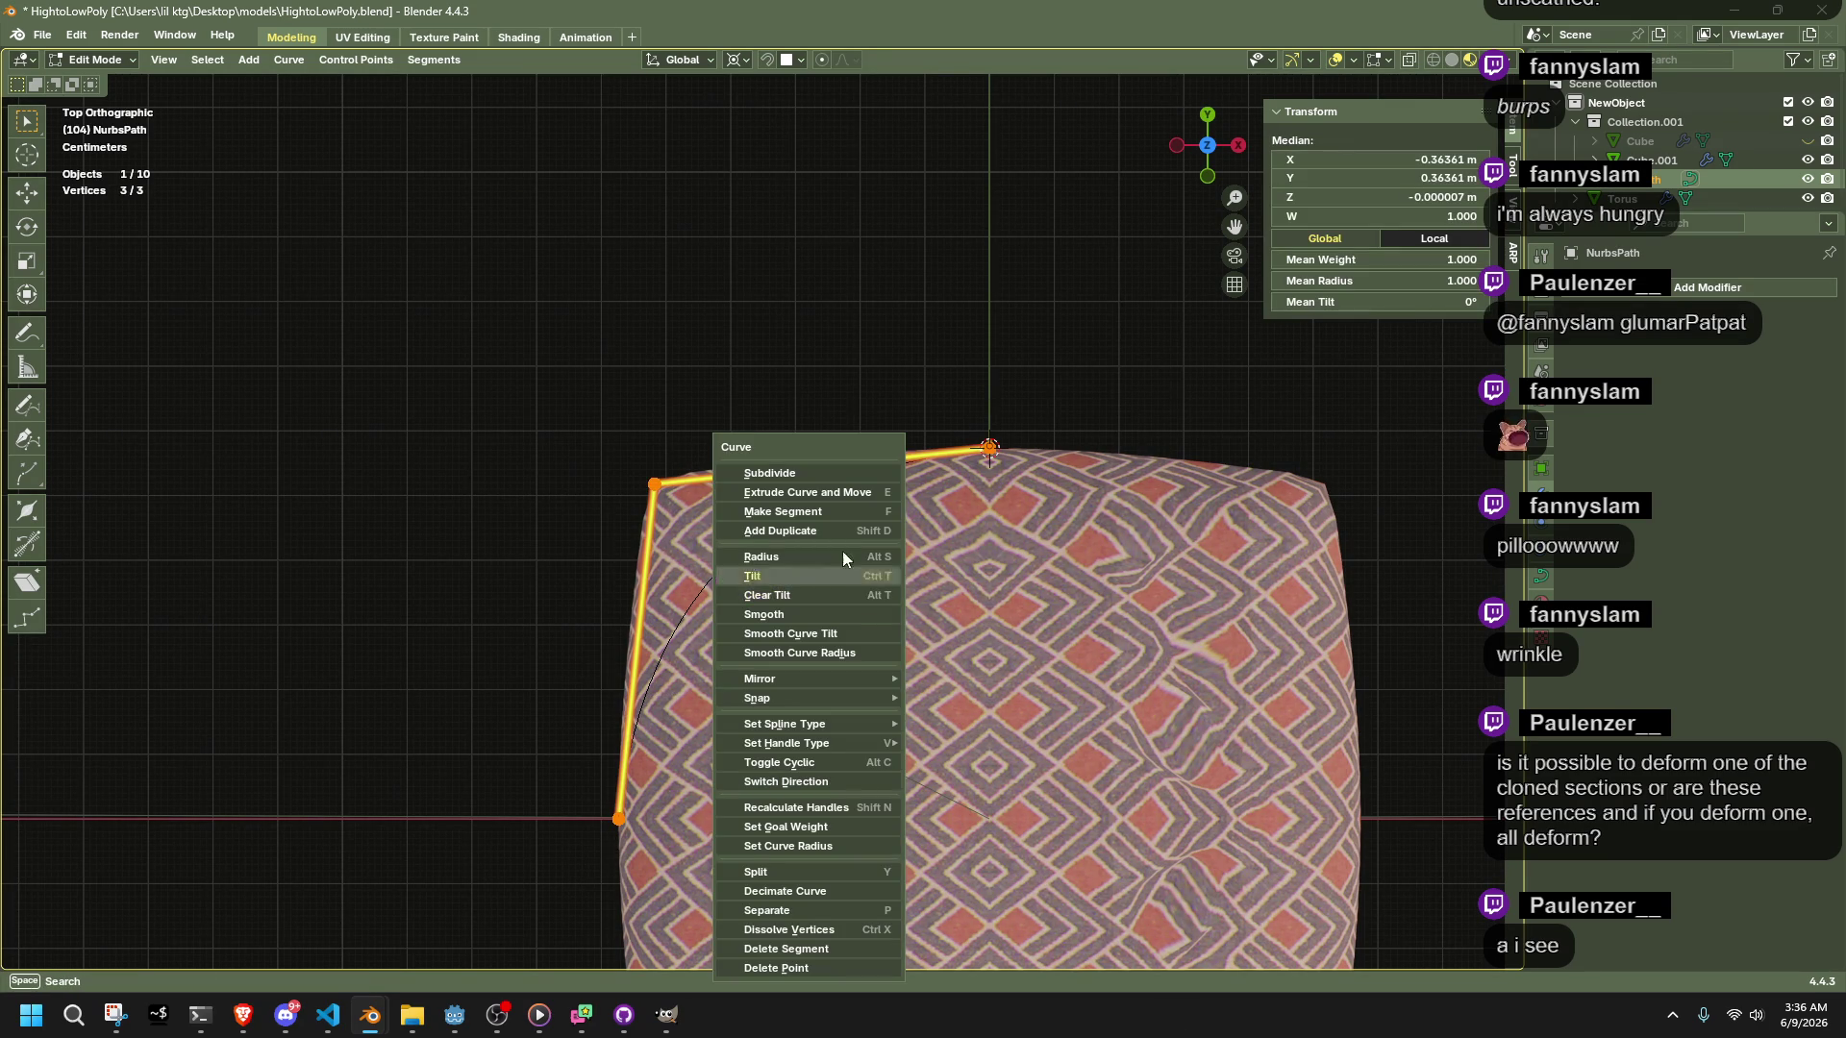
{"action": "left_click", "coordinate": [798, 478]}
{"action": "right_click", "coordinate": [793, 478]}
{"action": "left_click", "coordinate": [793, 477]}
{"action": "left_click", "coordinate": [597, 396]}
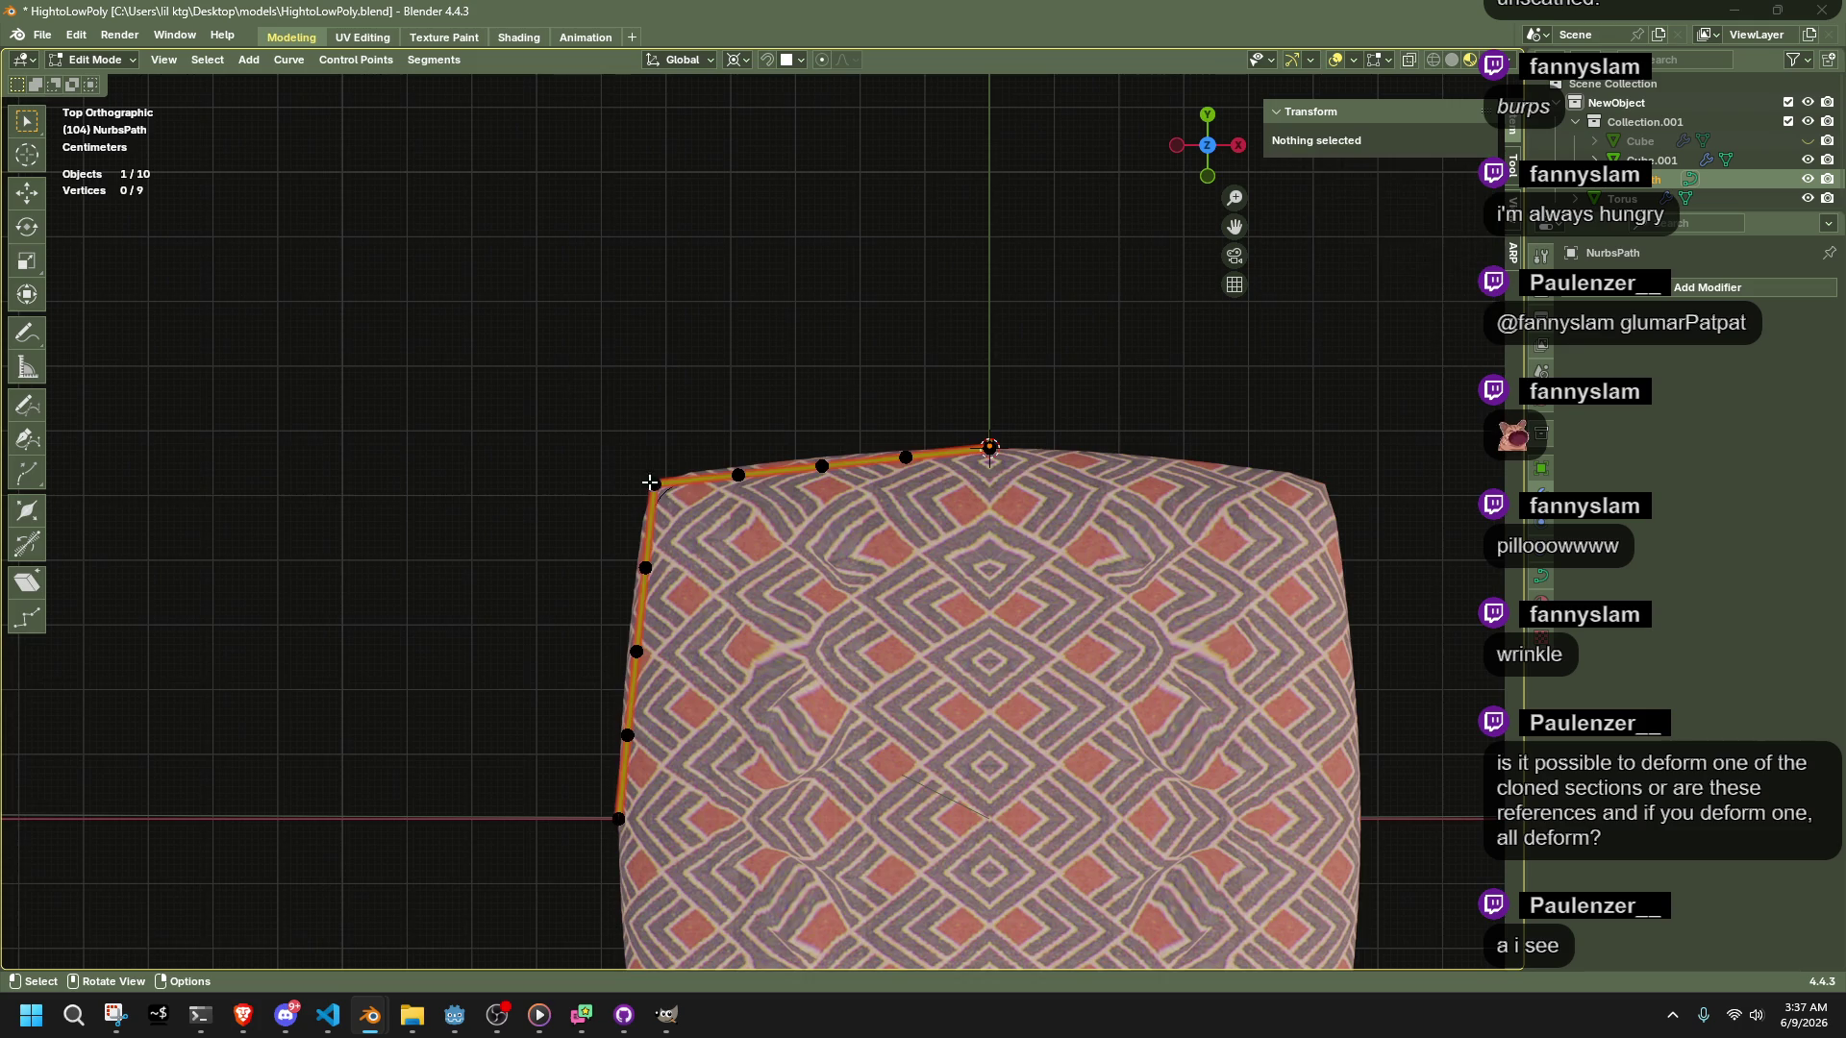
{"action": "scroll", "coordinate": [639, 466], "scroll_direction": "up", "scroll_amount": 4}
Move the corner point and three top-edge points onto the cushion's edge
{"action": "mouse_move", "coordinate": [510, 416]}
{"action": "left_mouse_down"}
{"action": "mouse_move", "coordinate": [604, 496]}
{"action": "mouse_move", "coordinate": [591, 486]}
{"action": "left_mouse_up"}
{"action": "key", "text": "g"}
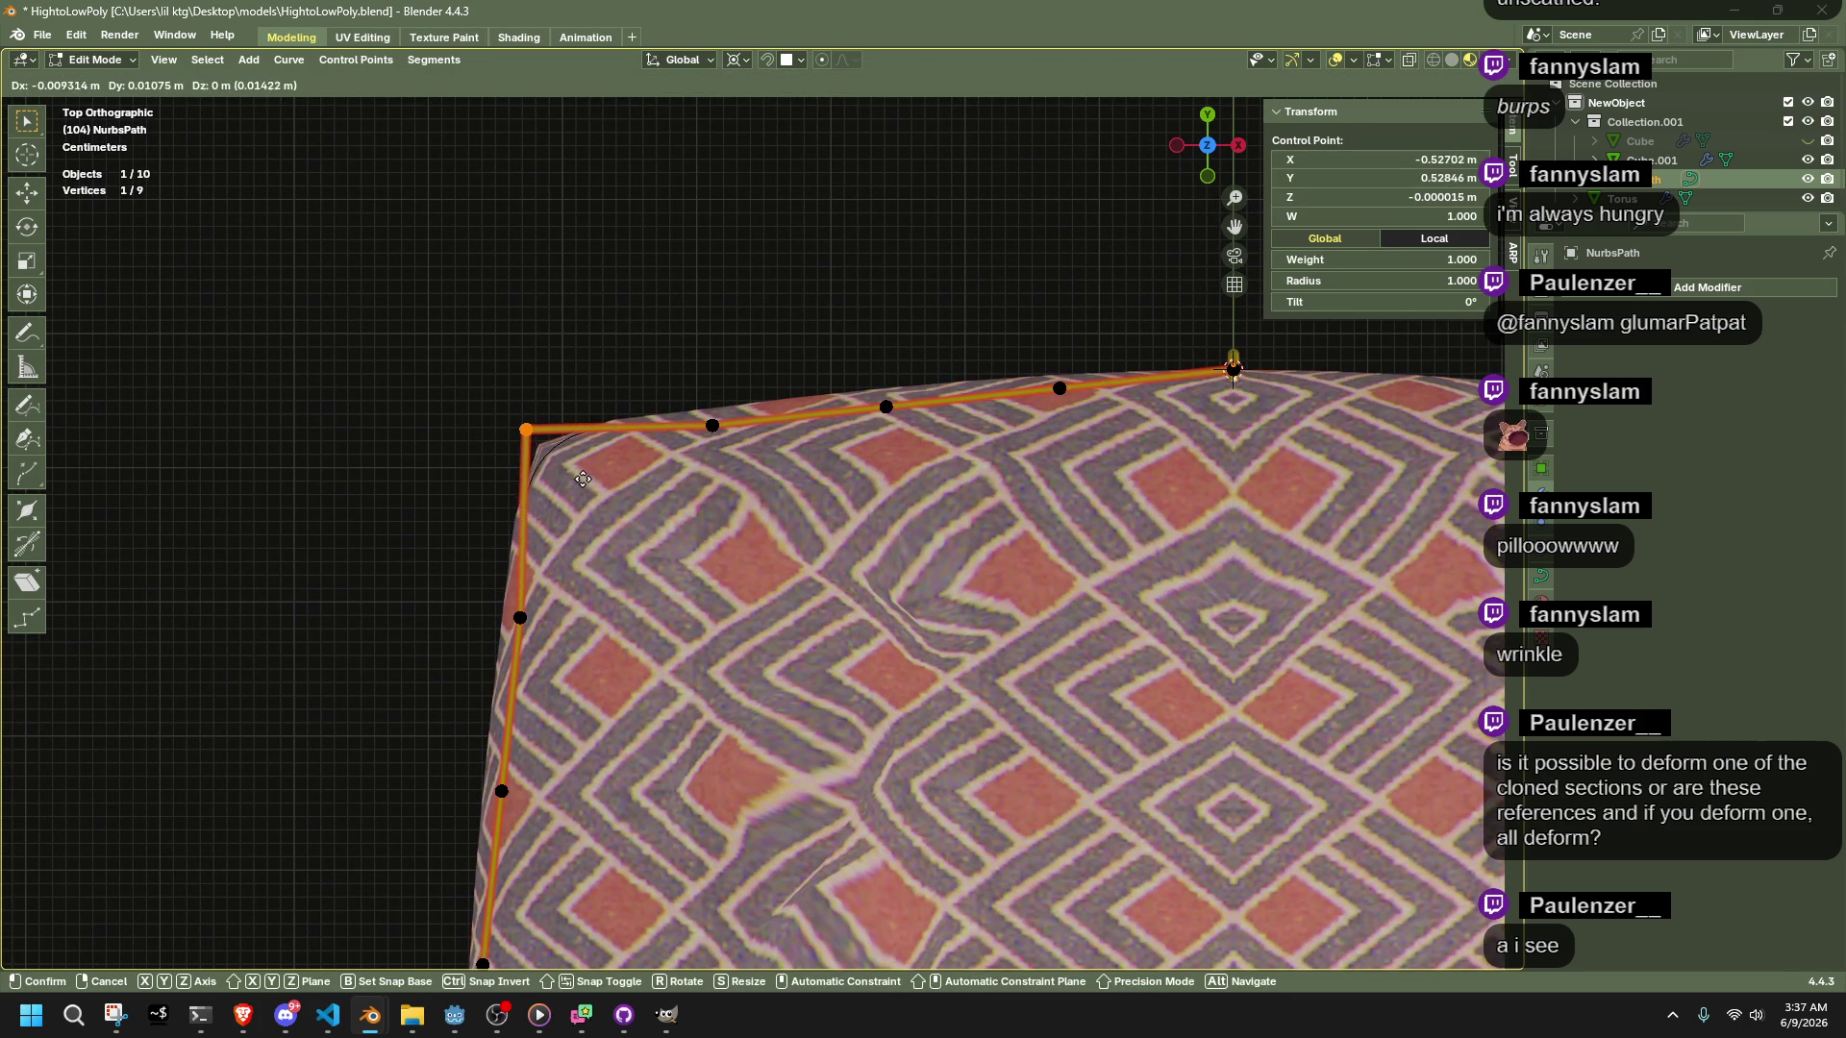
{"action": "left_click", "coordinate": [583, 479]}
{"action": "left_click_drag", "start_coordinate": [634, 395], "coordinate": [779, 444]}
{"action": "key", "text": "g"}
{"action": "left_click", "coordinate": [834, 397]}
{"action": "left_click_drag", "start_coordinate": [856, 361], "coordinate": [913, 411]}
{"action": "key", "text": "g"}
{"action": "left_click", "coordinate": [925, 403]}
{"action": "left_click_drag", "start_coordinate": [1032, 341], "coordinate": [1098, 409]}
{"action": "key", "text": "g"}
{"action": "left_click", "coordinate": [1093, 400]}
Move a left-edge point onto the cushion edge and return to Object Mode
{"action": "scroll", "coordinate": [937, 548], "scroll_direction": "down", "scroll_amount": 3}
{"action": "left_click_drag", "start_coordinate": [706, 769], "coordinate": [582, 567]}
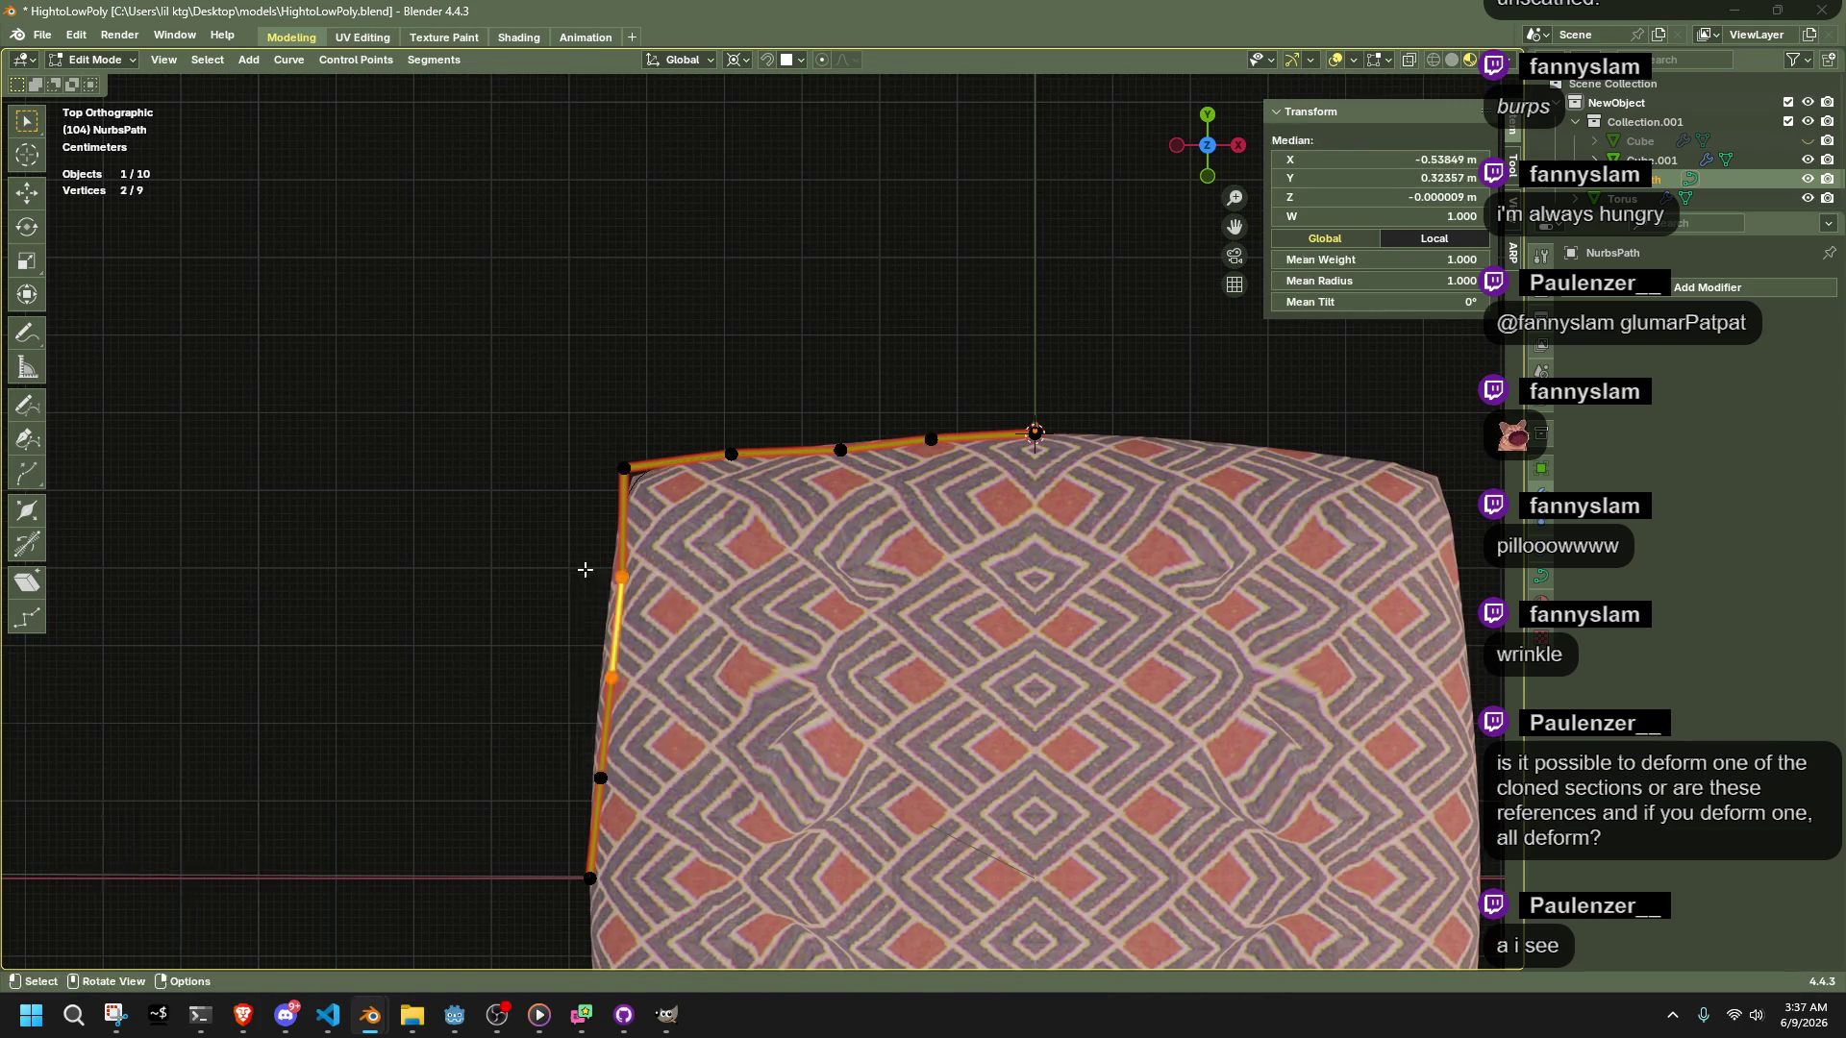
{"action": "left_click_drag", "start_coordinate": [654, 824], "coordinate": [593, 760]}
{"action": "key", "text": "g"}
{"action": "left_click", "coordinate": [593, 761]}
{"action": "key", "text": "Tab"}
{"action": "mouse_move", "coordinate": [519, 567]}
{"action": "middle_mouse_down"}
{"action": "mouse_move", "coordinate": [904, 426]}
{"action": "mouse_move", "coordinate": [901, 533]}
{"action": "middle_mouse_up"}
{"action": "left_click", "coordinate": [901, 533]}
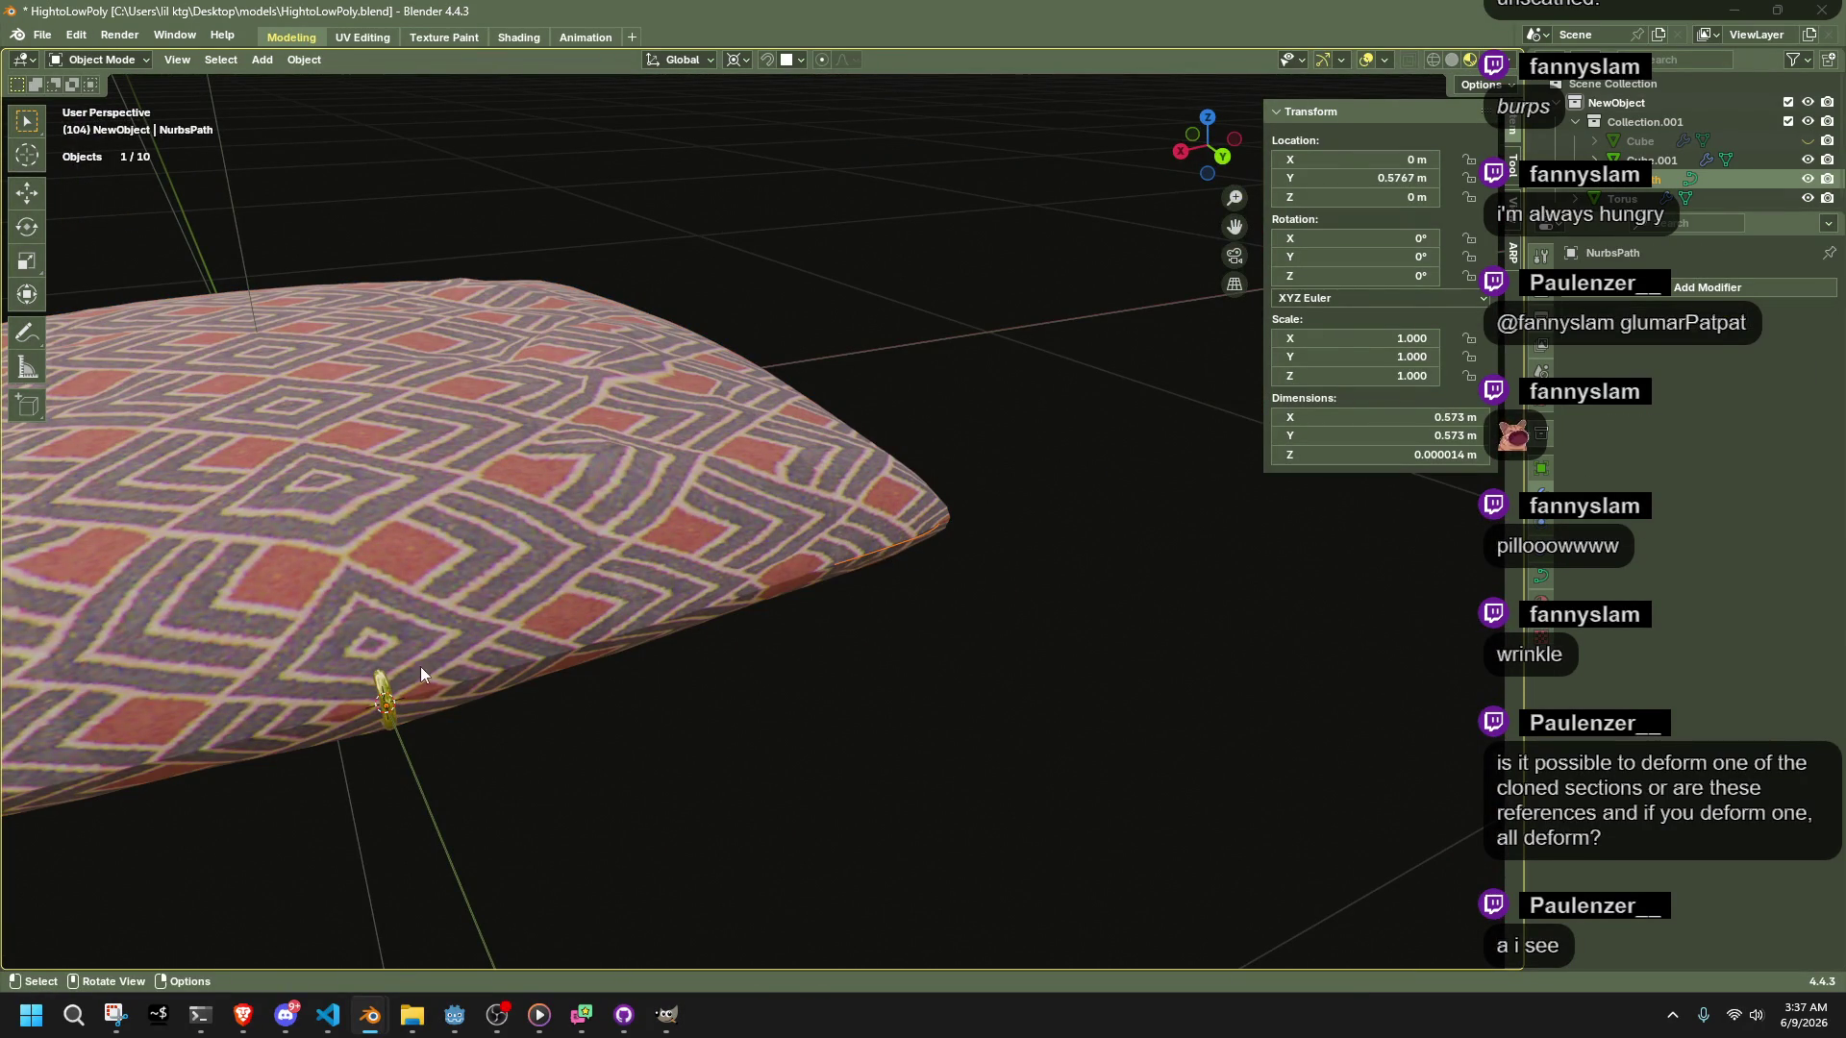
Select the gold ring and set NurbsPath as the array's fit curve
{"action": "left_click", "coordinate": [394, 694]}
{"action": "left_click", "coordinate": [1677, 373]}
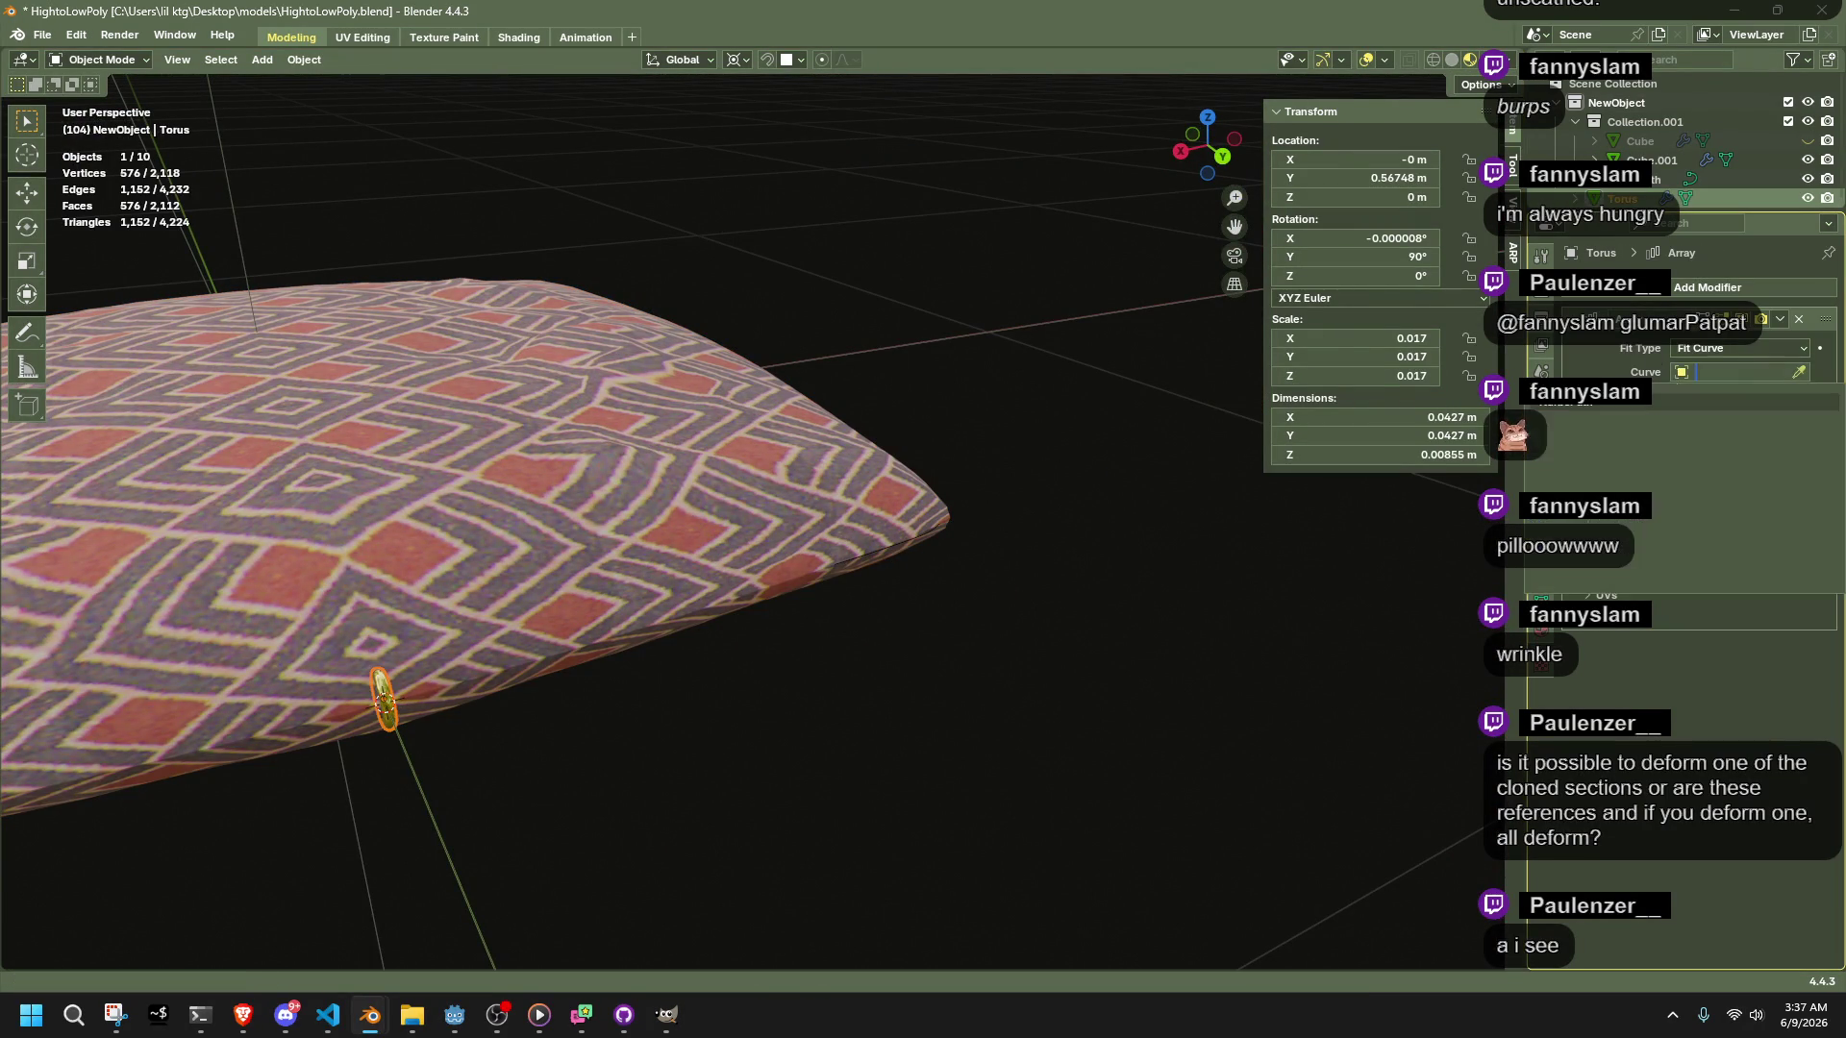
{"action": "left_click", "coordinate": [1798, 372]}
{"action": "left_click", "coordinate": [857, 563]}
{"action": "mouse_move", "coordinate": [857, 563]}
{"action": "middle_mouse_down"}
{"action": "mouse_move", "coordinate": [902, 608]}
{"action": "mouse_move", "coordinate": [858, 569]}
{"action": "mouse_move", "coordinate": [936, 504]}
{"action": "mouse_move", "coordinate": [1077, 640]}
{"action": "mouse_move", "coordinate": [1115, 615]}
{"action": "middle_mouse_up"}
{"action": "left_click", "coordinate": [1013, 523]}
Set the array's relative Z offset factor to -1, then -10
{"action": "left_click", "coordinate": [1748, 493]}
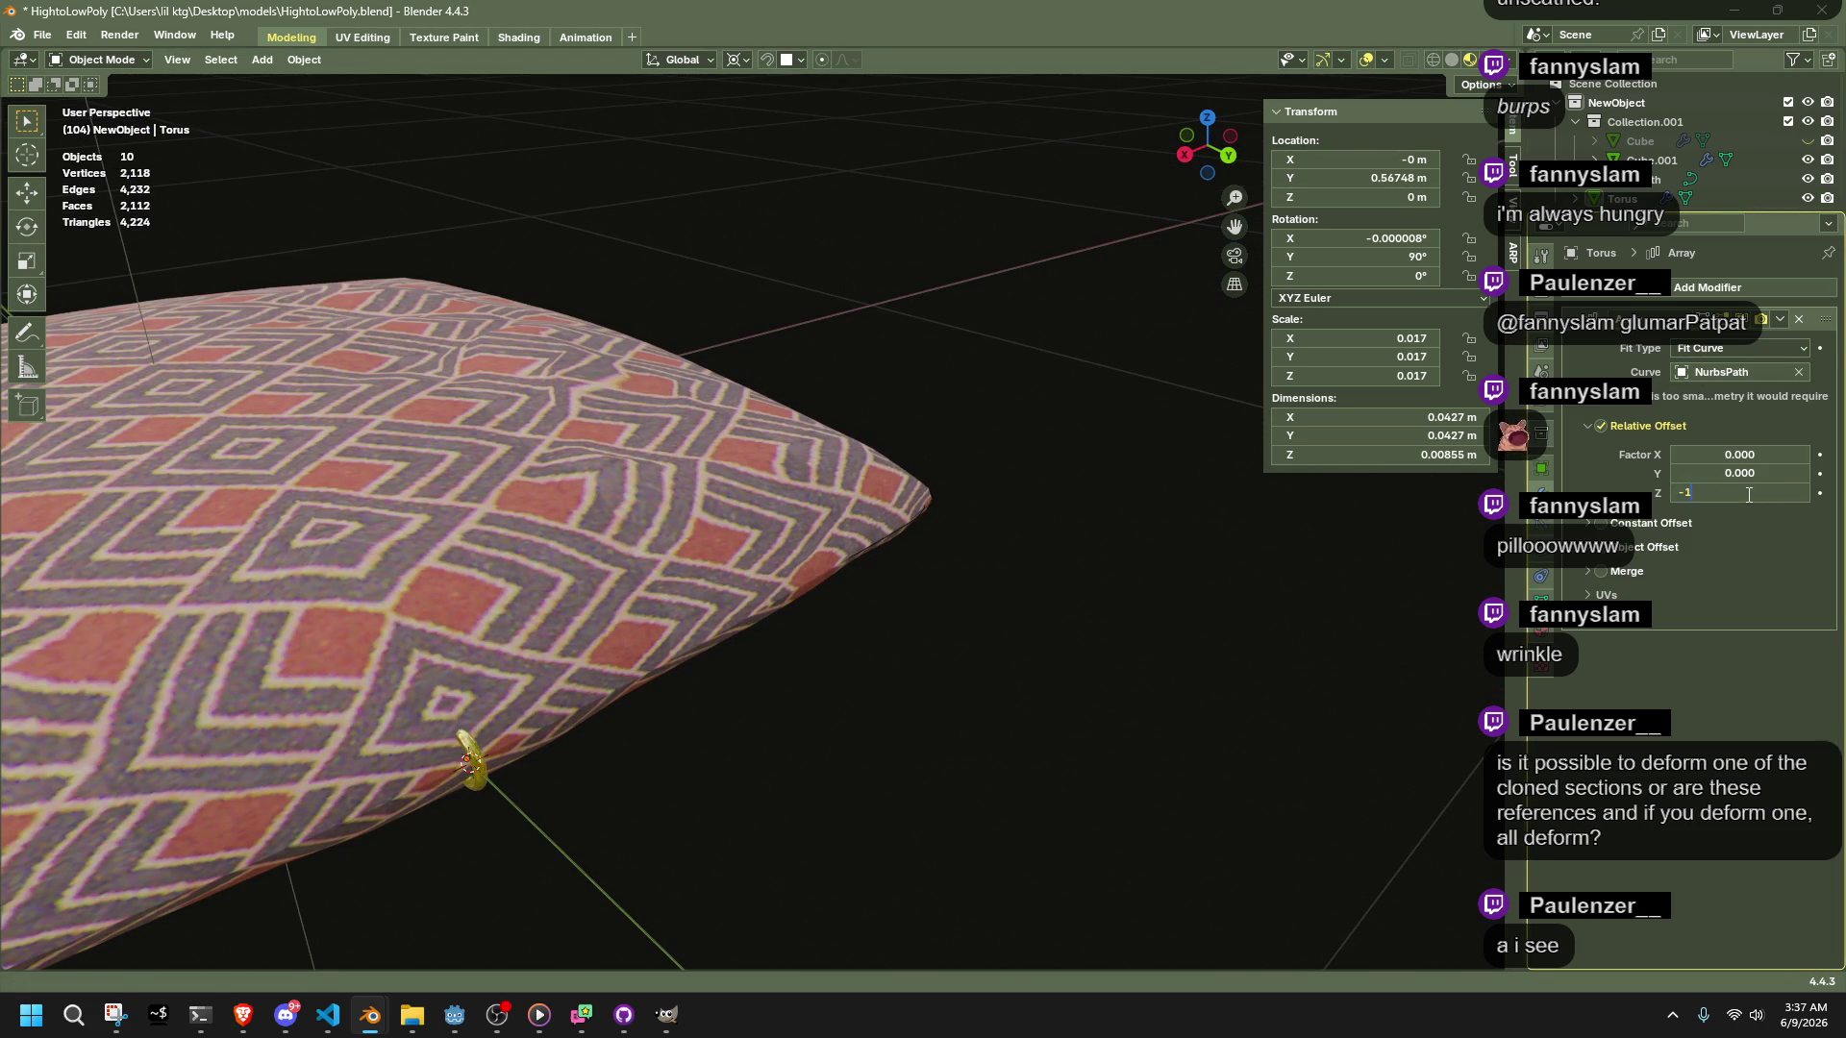
{"action": "key", "text": "Return"}
{"action": "mouse_move", "coordinate": [1371, 605]}
{"action": "middle_mouse_down"}
{"action": "mouse_move", "coordinate": [791, 609]}
{"action": "mouse_move", "coordinate": [733, 589]}
{"action": "mouse_move", "coordinate": [1057, 577]}
{"action": "middle_mouse_up"}
{"action": "left_click", "coordinate": [1728, 469]}
{"action": "type", "text": "-1.0"}
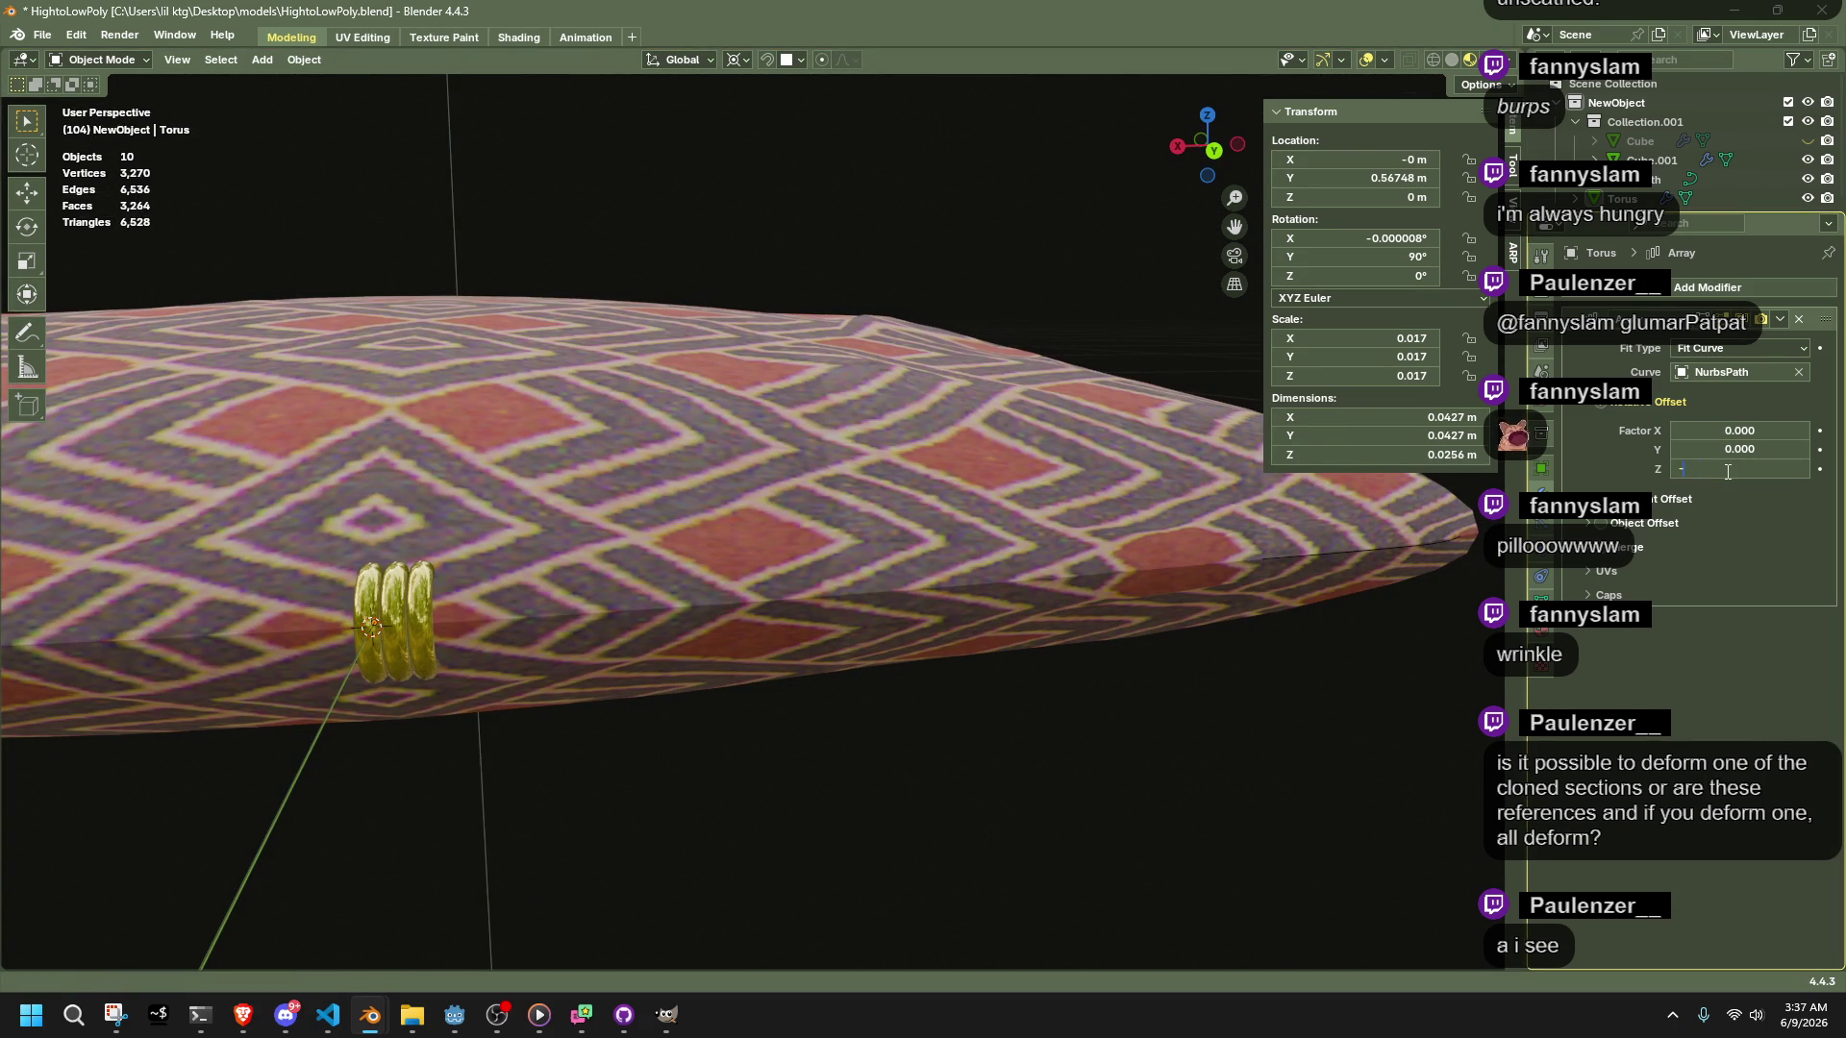
{"action": "key", "text": "Return"}
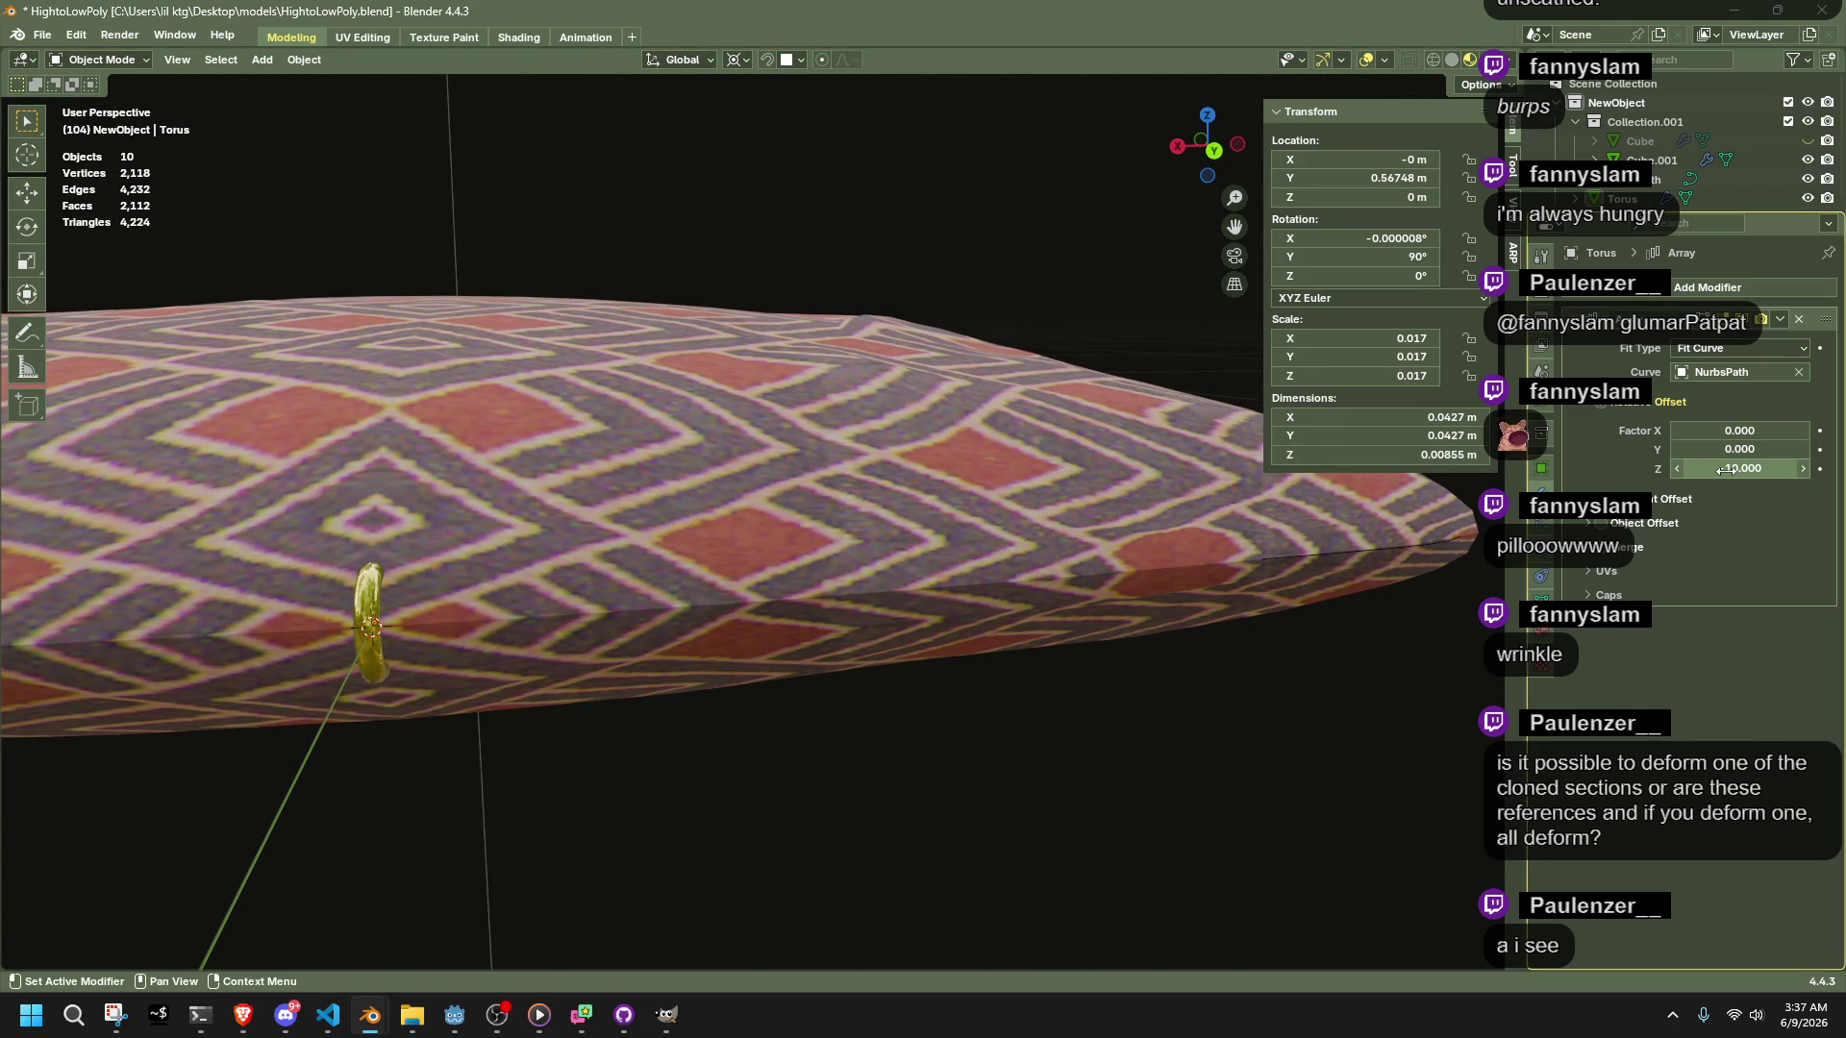
{"action": "scroll", "coordinate": [1051, 661], "scroll_direction": "down", "scroll_amount": 5}
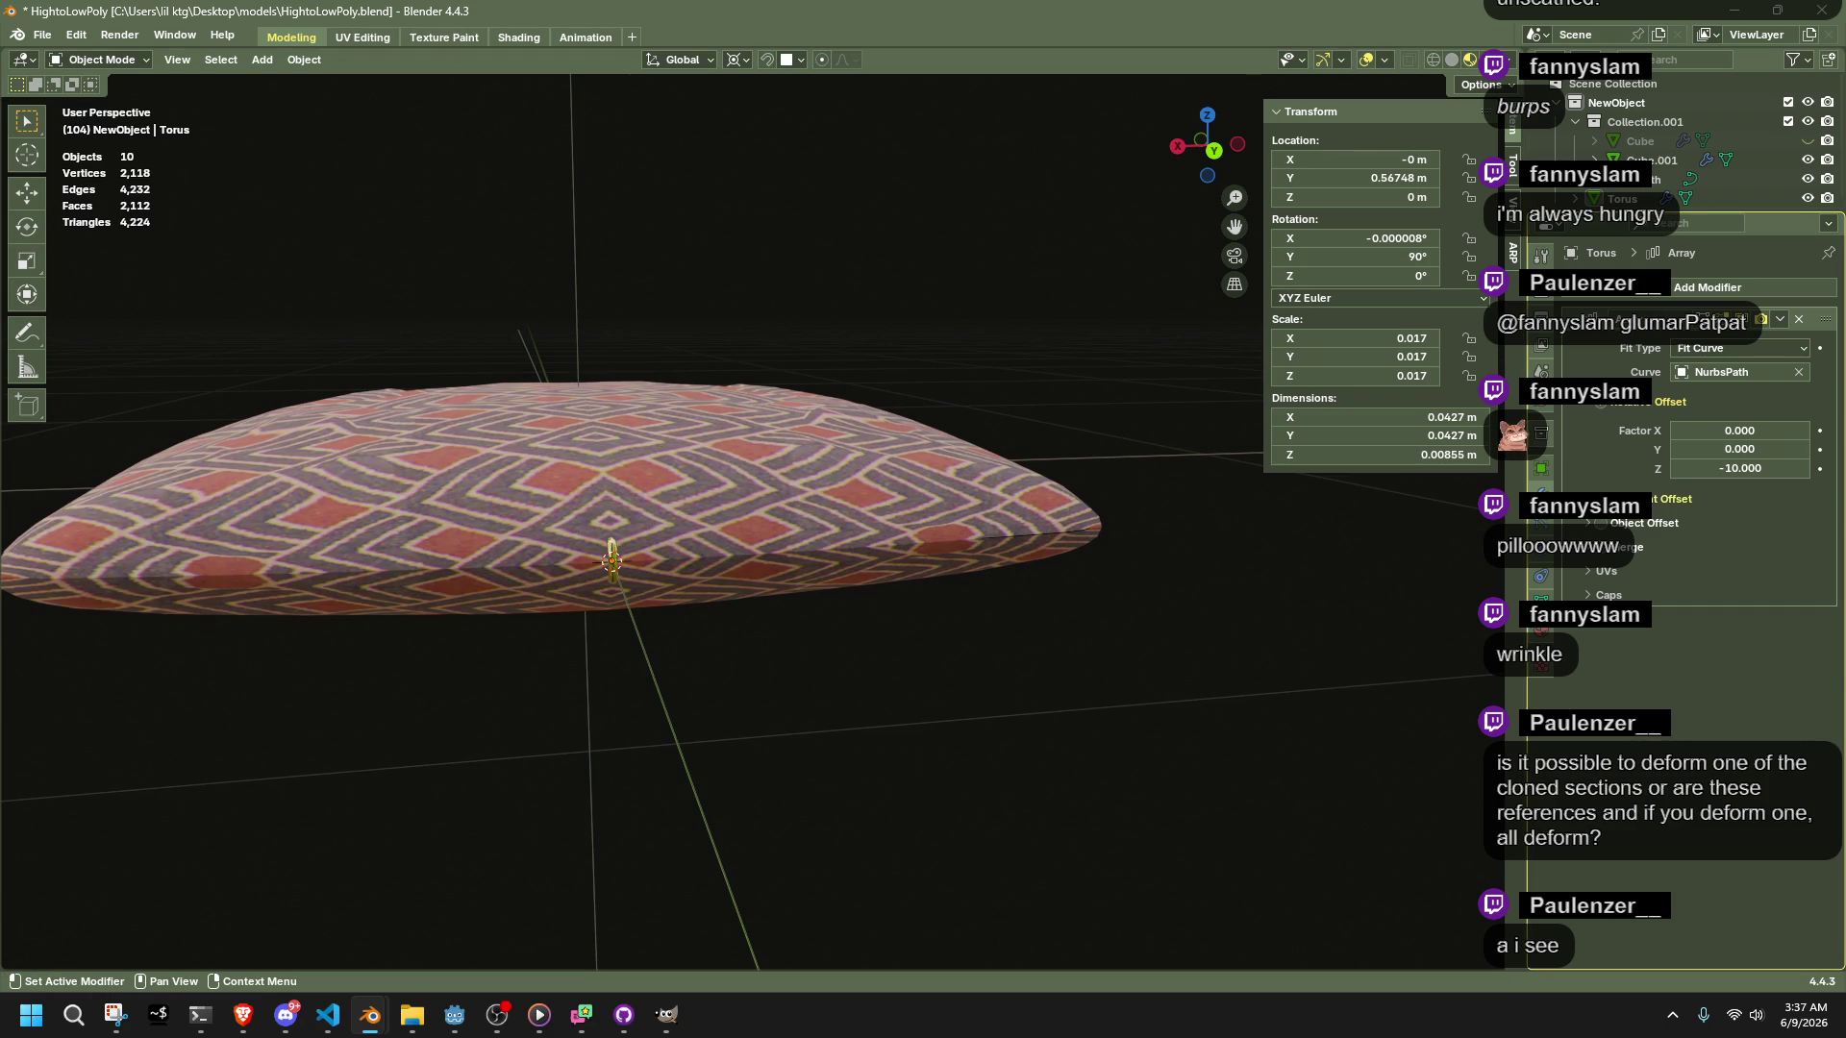
{"action": "left_click", "coordinate": [1596, 499]}
{"action": "left_click", "coordinate": [1596, 499]}
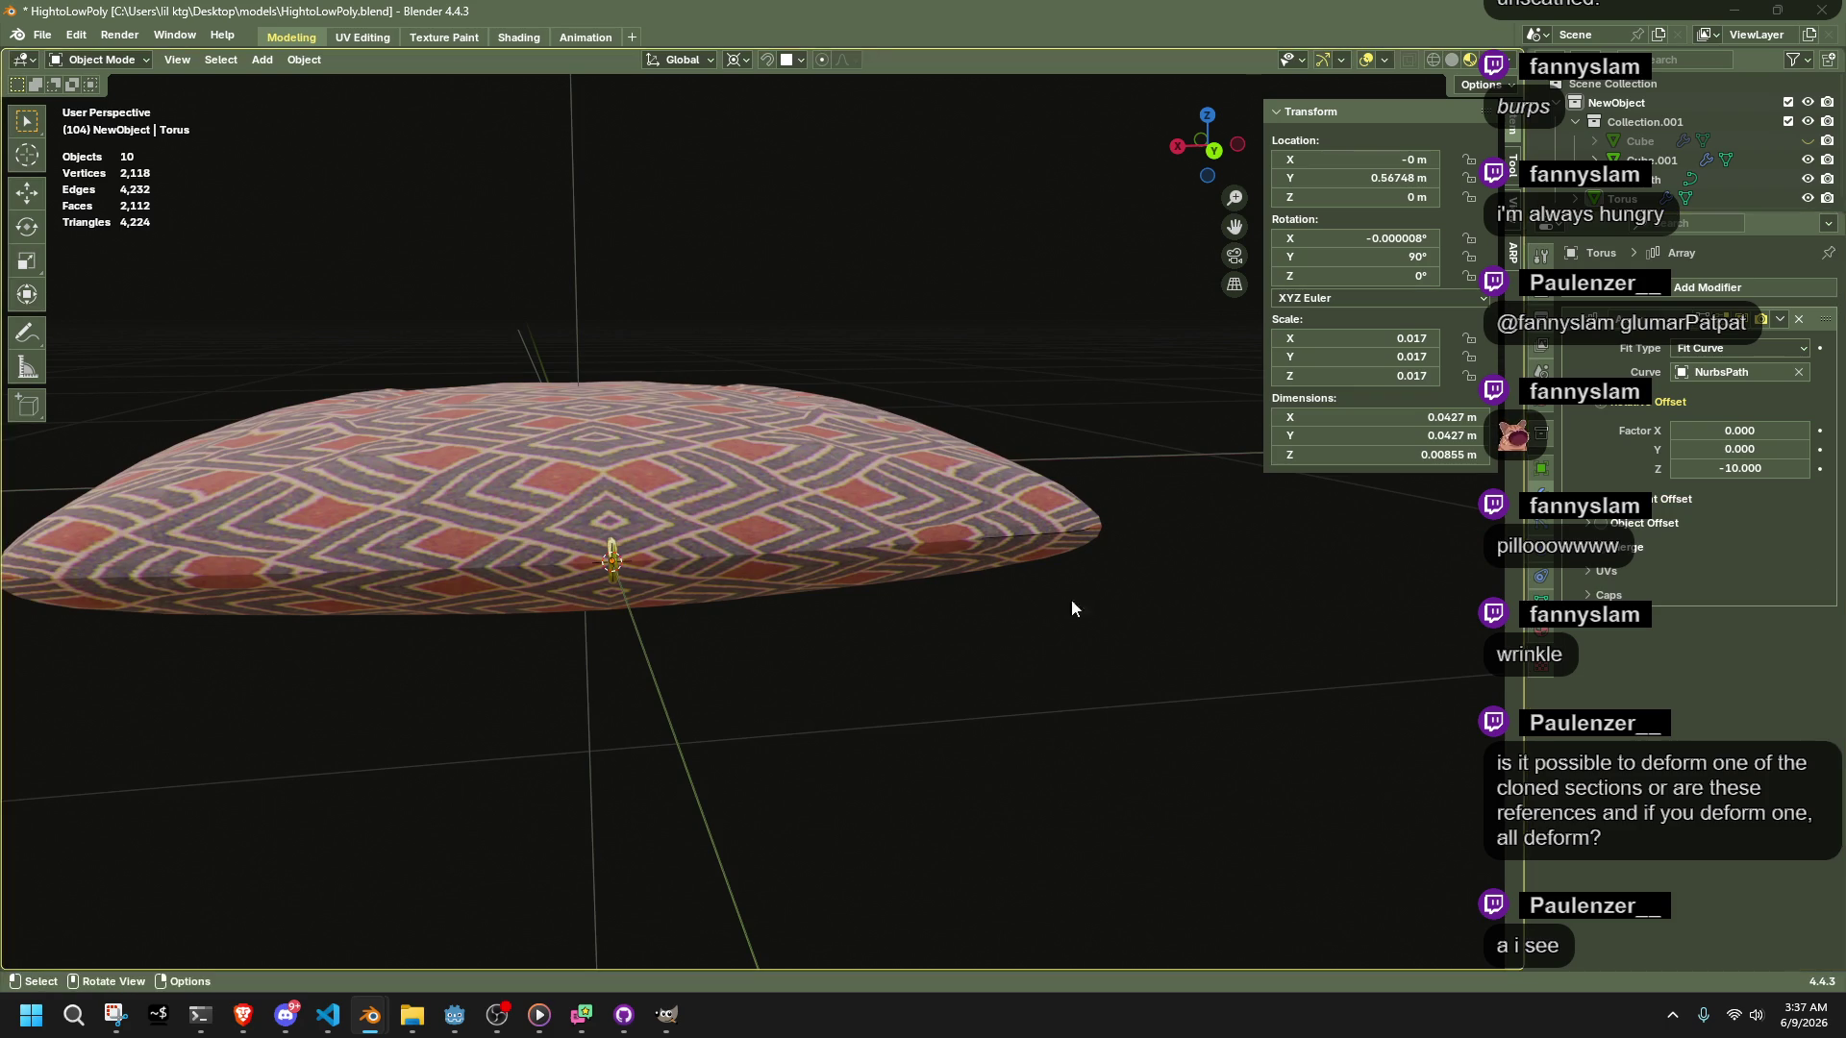
Apply all transforms to every object and set the ring's origin to geometry
{"action": "key", "text": "a"}
{"action": "key", "text": "ctrl+a"}
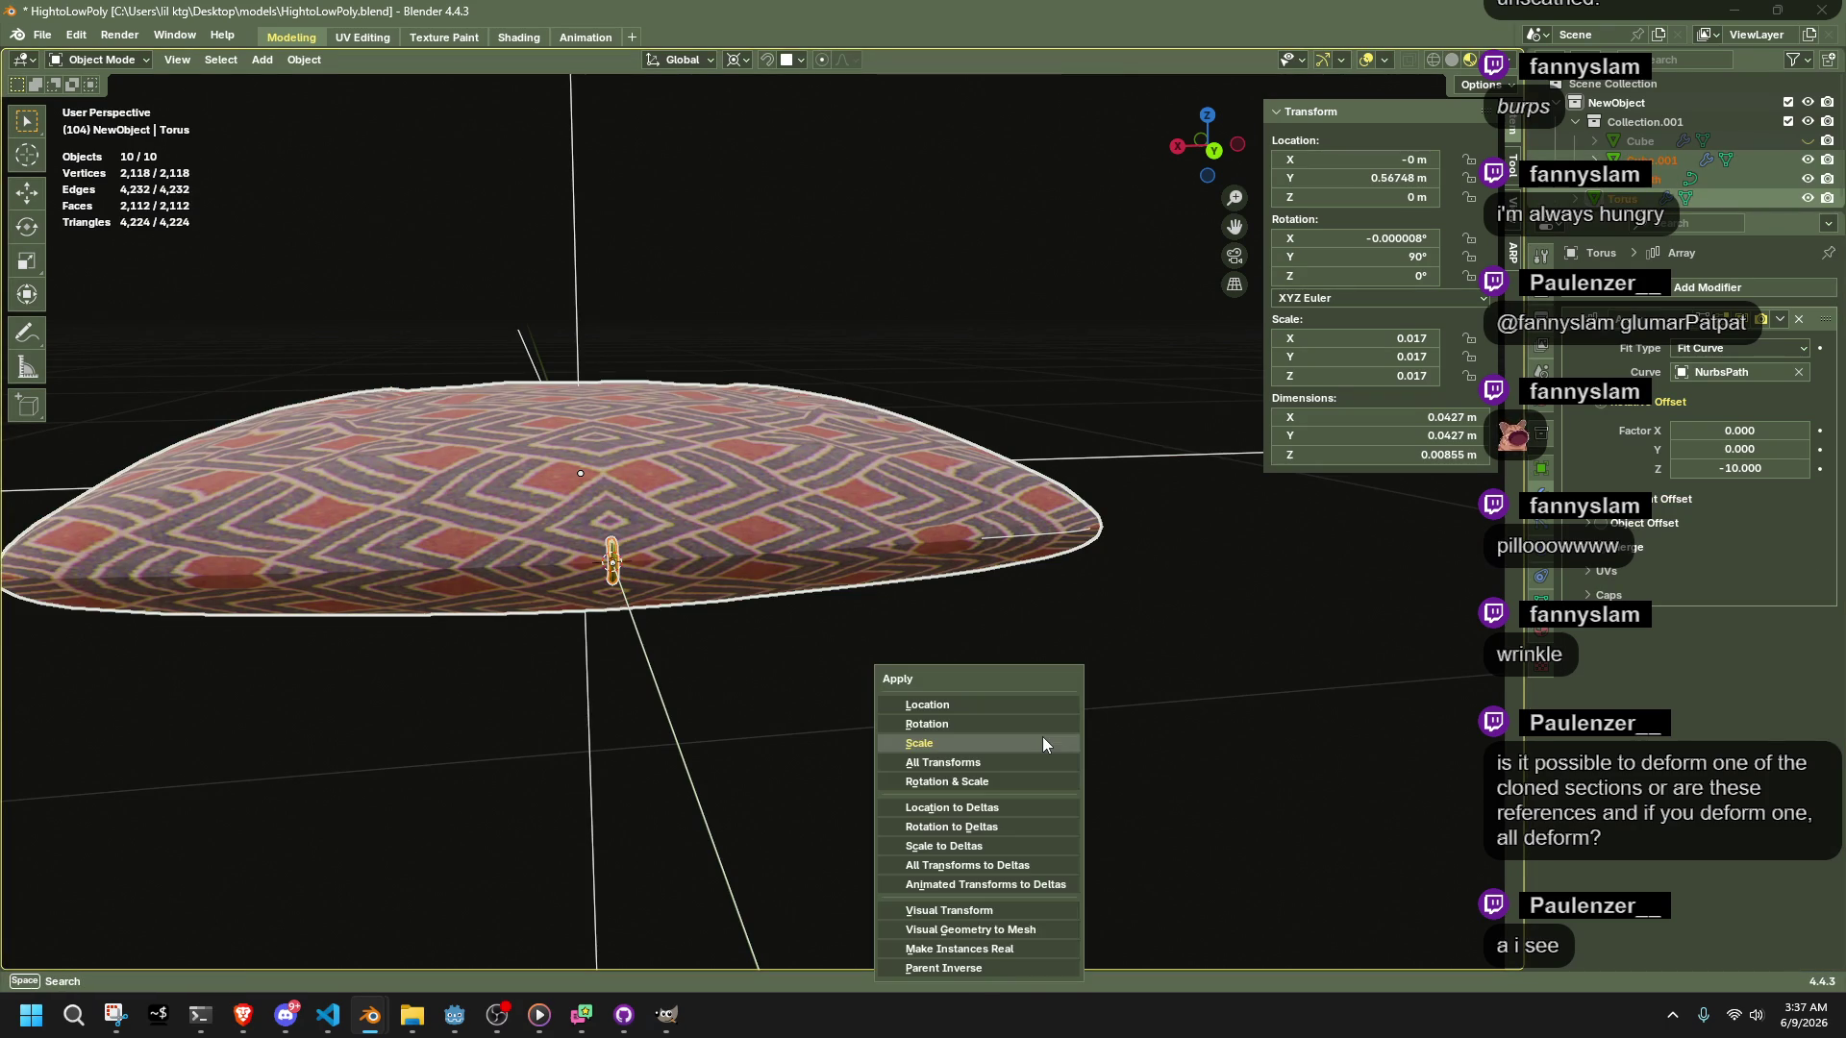
{"action": "left_click", "coordinate": [1057, 762]}
{"action": "left_click", "coordinate": [615, 561]}
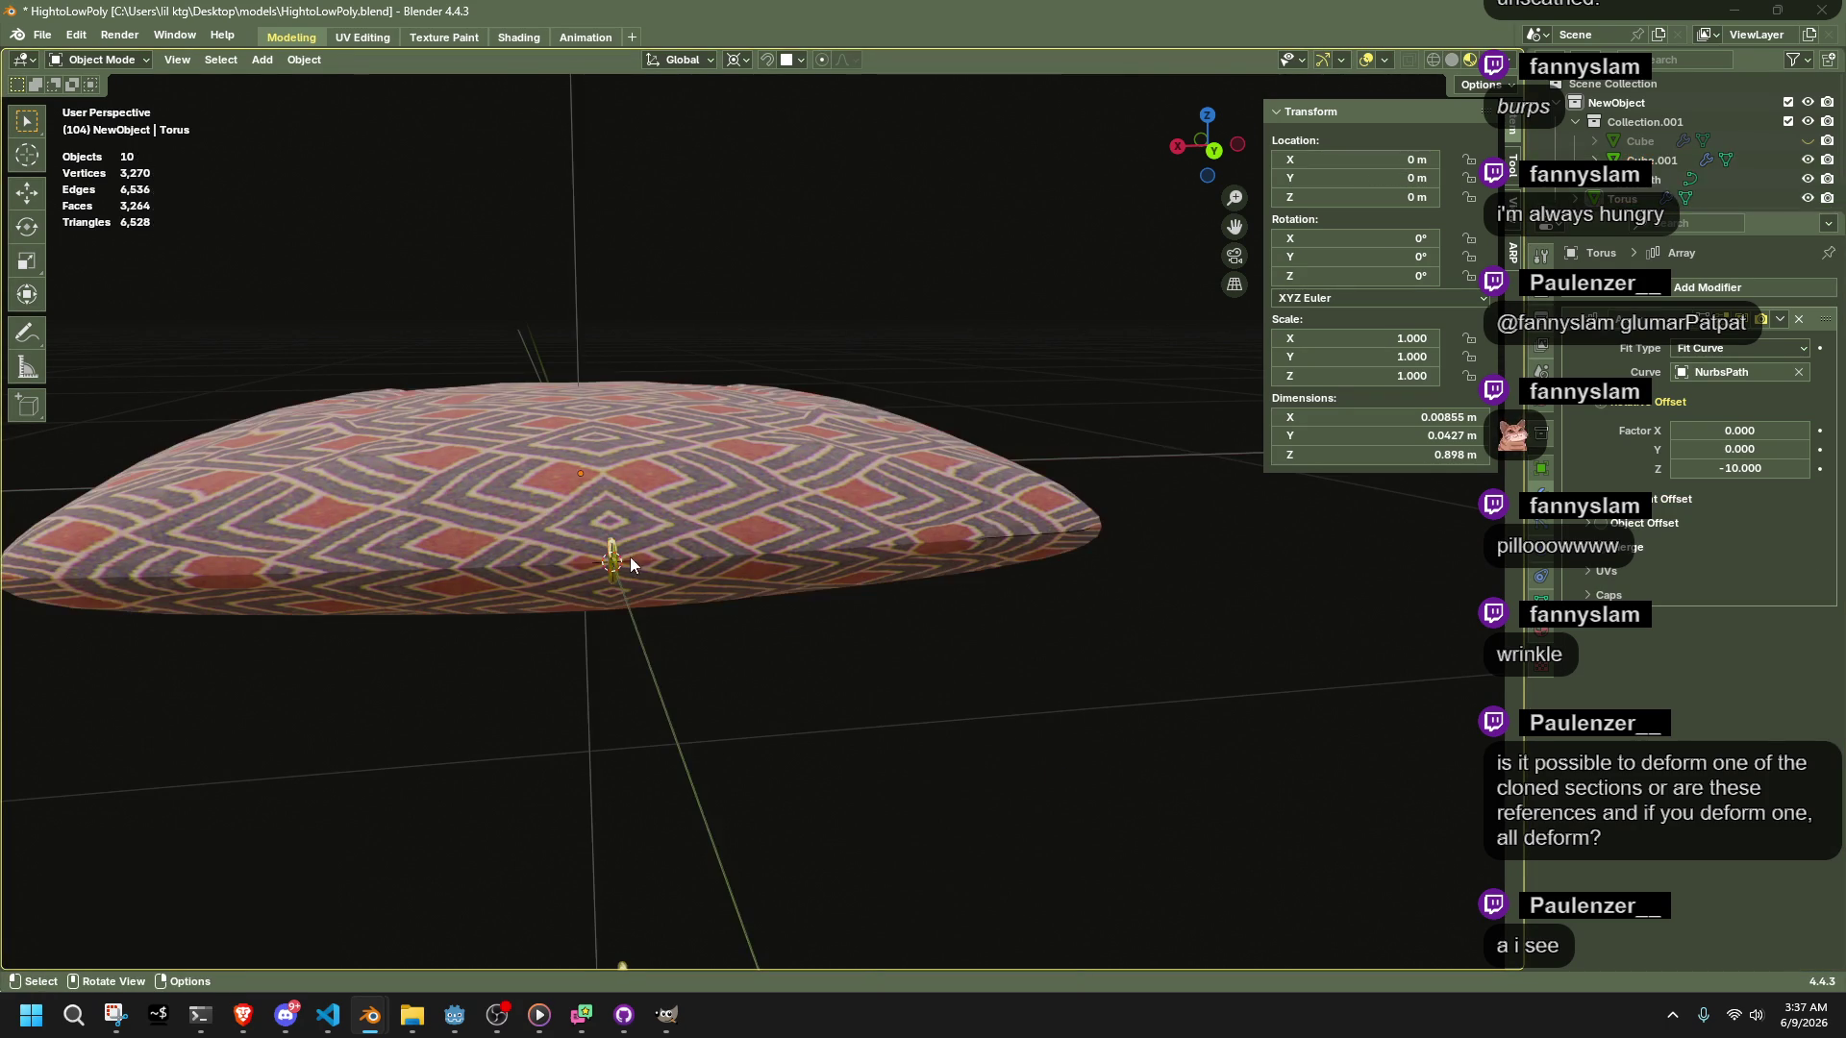
{"action": "mouse_move", "coordinate": [650, 569]}
{"action": "middle_mouse_down"}
{"action": "mouse_move", "coordinate": [836, 696]}
{"action": "mouse_move", "coordinate": [721, 716]}
{"action": "middle_mouse_up"}
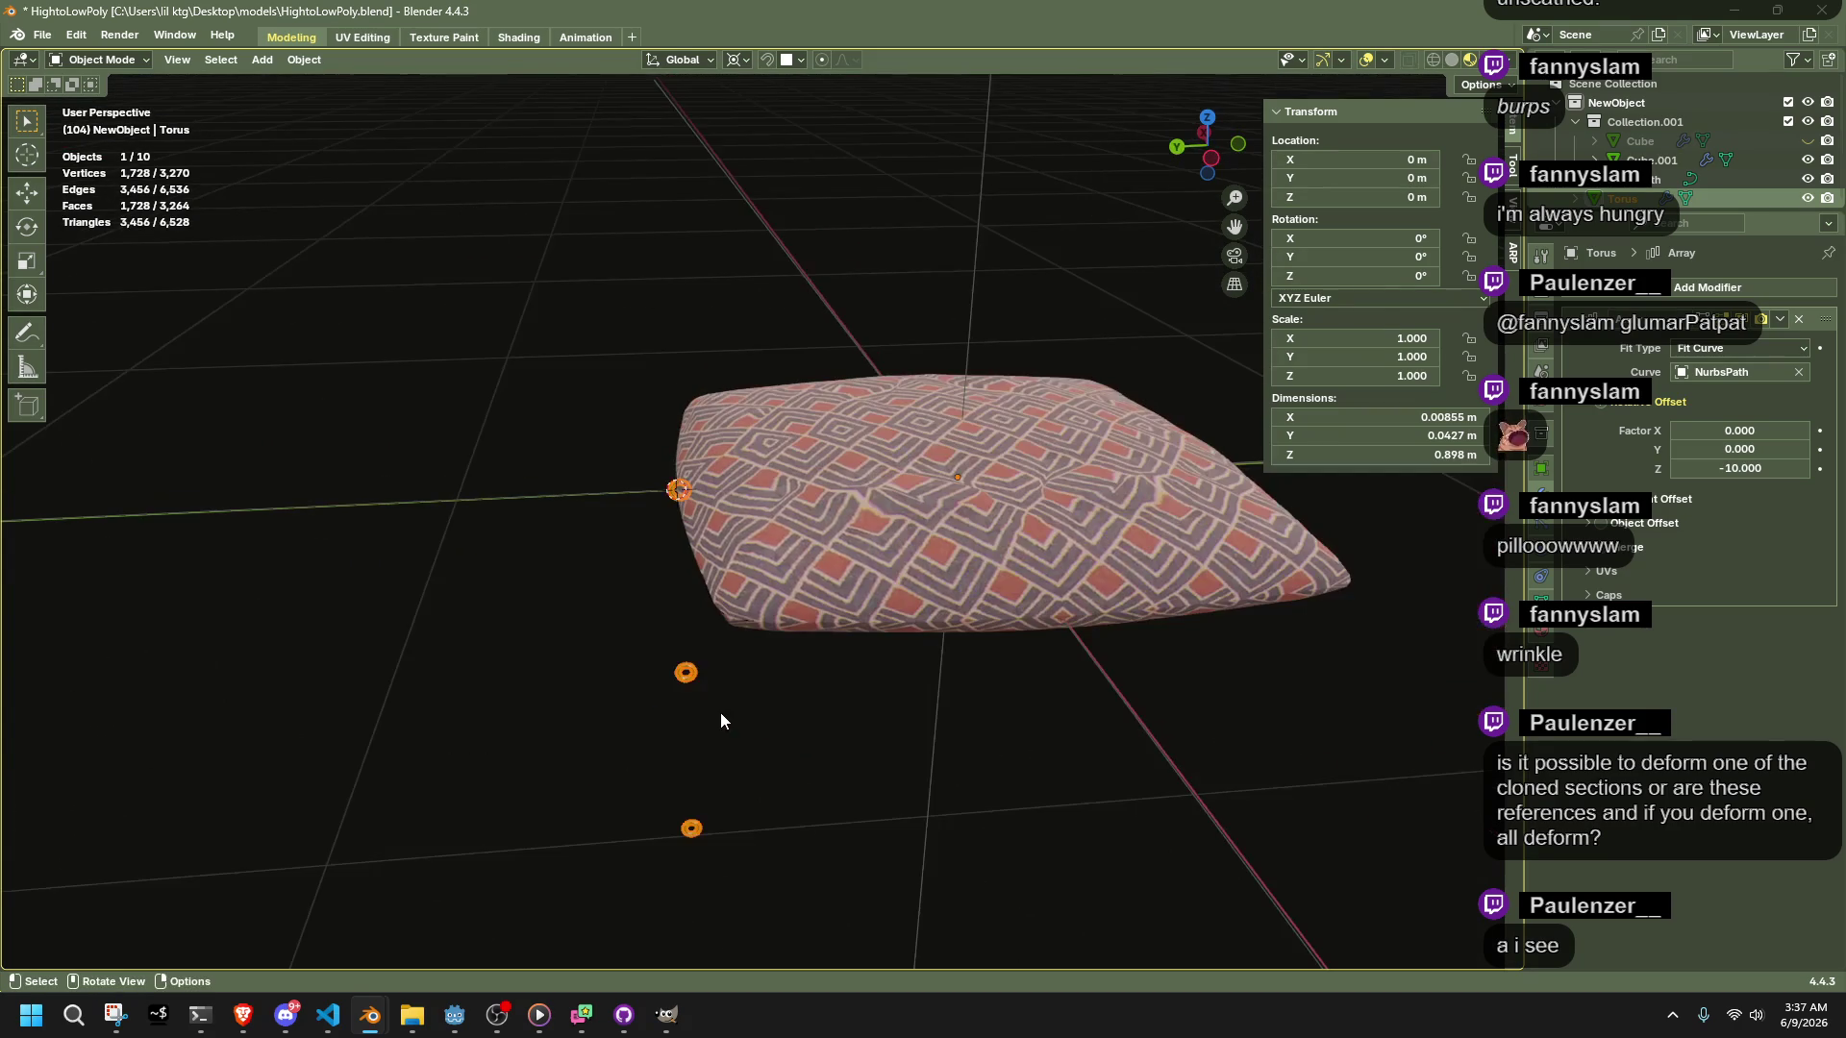
{"action": "left_click", "coordinate": [304, 59]}
{"action": "mouse_move", "coordinate": [326, 101]}
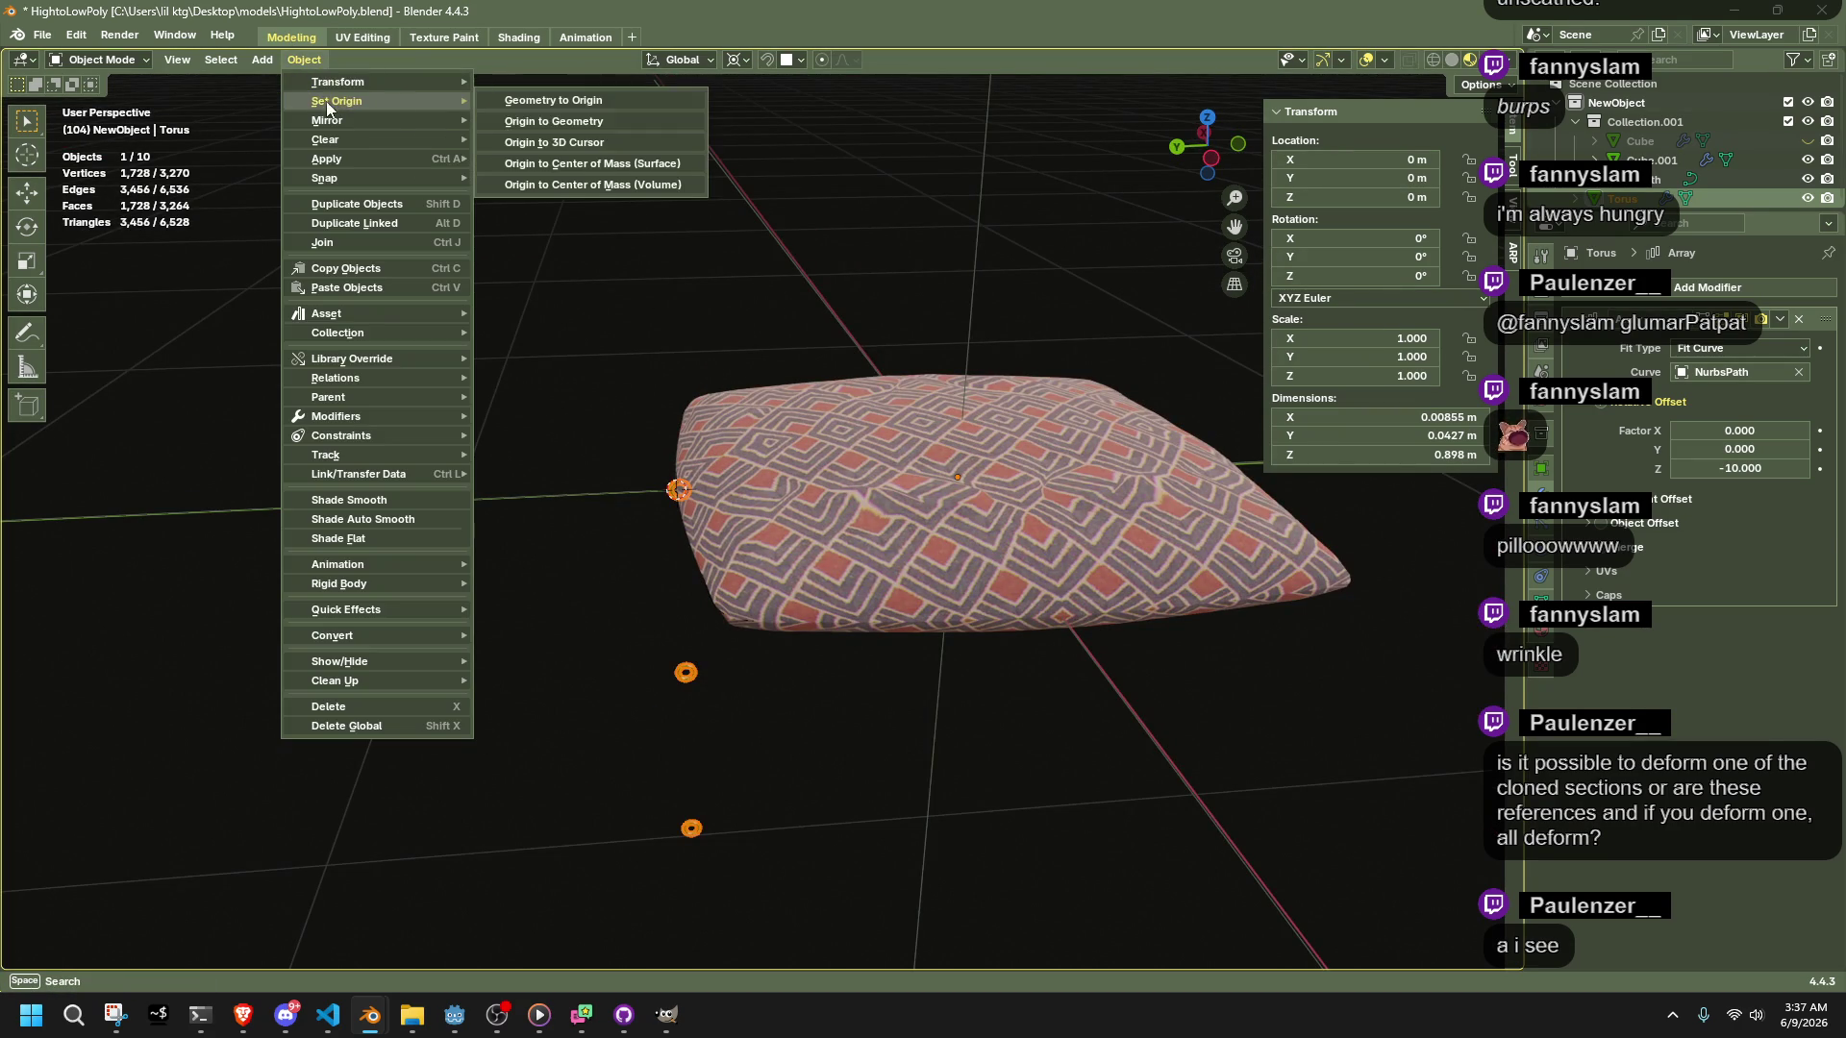
{"action": "left_click", "coordinate": [569, 122]}
{"action": "mouse_move", "coordinate": [573, 180]}
{"action": "middle_mouse_down"}
{"action": "mouse_move", "coordinate": [861, 430]}
{"action": "mouse_move", "coordinate": [1025, 379]}
{"action": "mouse_move", "coordinate": [989, 626]}
{"action": "middle_mouse_up"}
{"action": "left_click", "coordinate": [989, 626]}
Reselect the ring and reset the array's Z offset factor to 0
{"action": "middle_click_drag", "start_coordinate": [807, 536], "coordinate": [788, 538]}
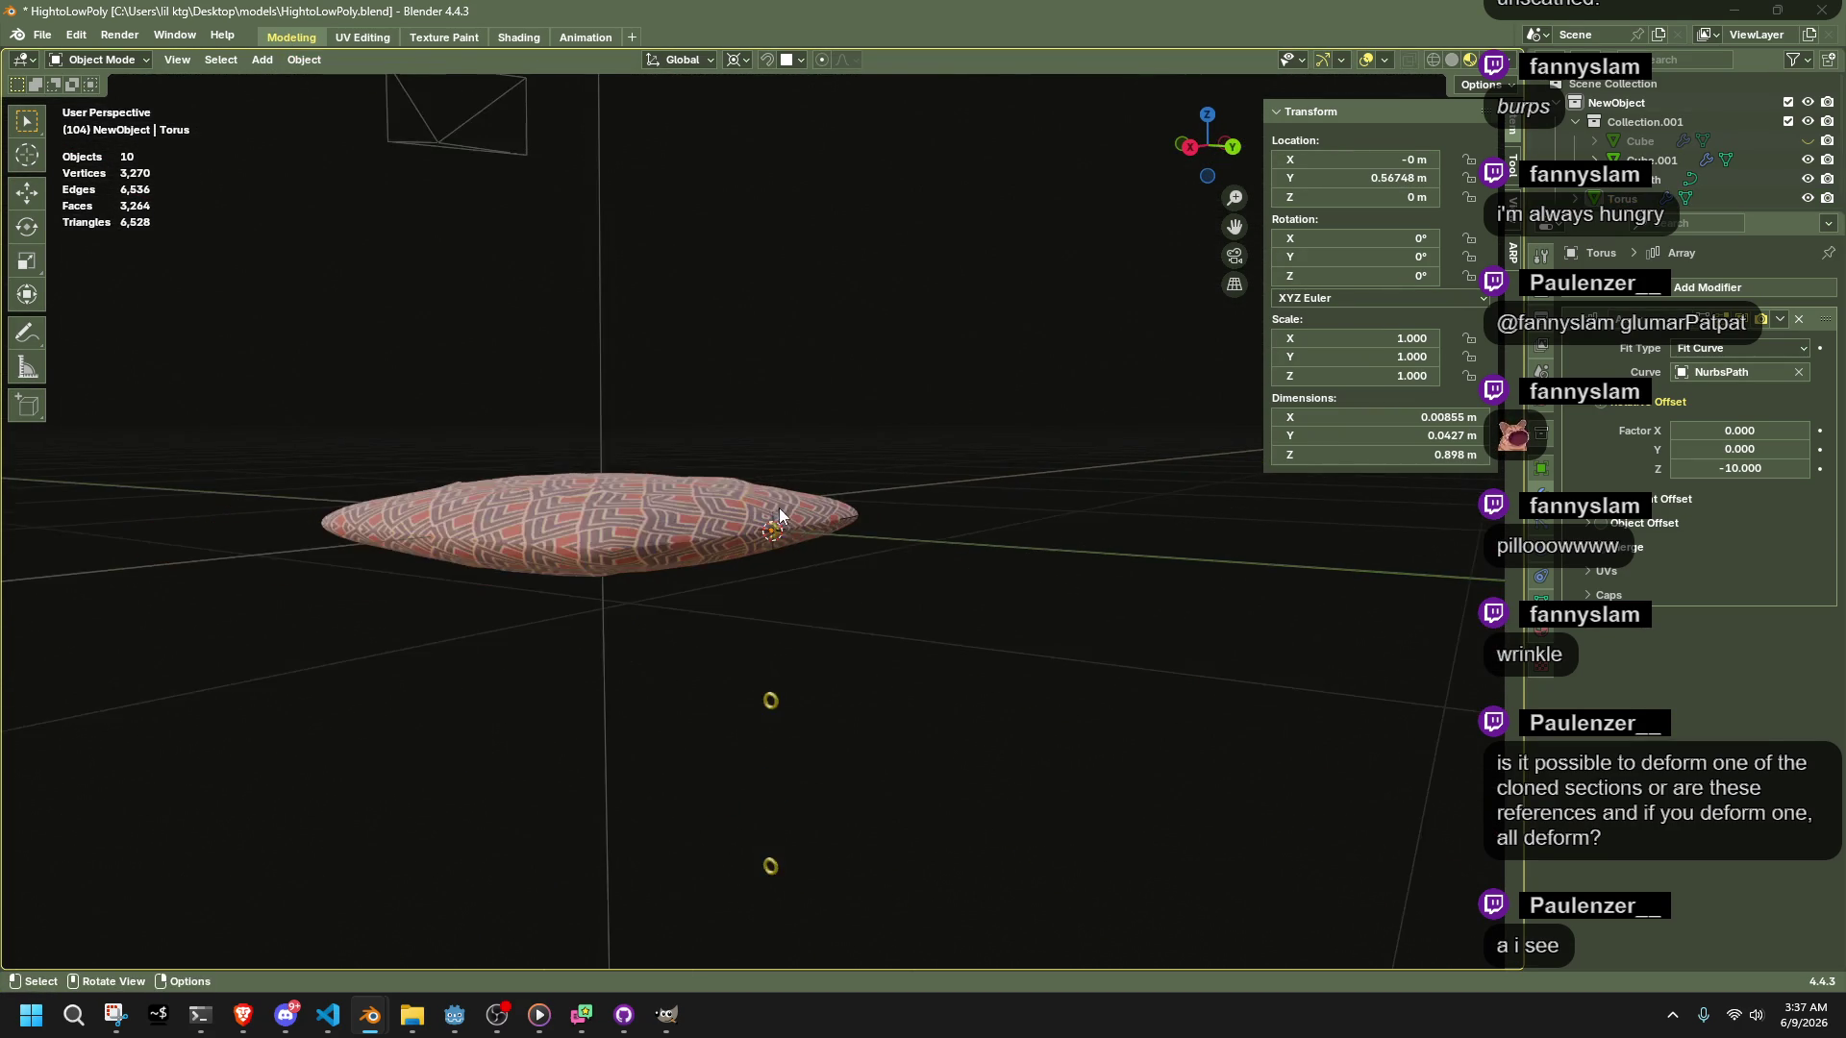
{"action": "scroll", "coordinate": [803, 543], "scroll_direction": "up", "scroll_amount": 3}
{"action": "left_click", "coordinate": [803, 543]}
{"action": "scroll", "coordinate": [808, 539], "scroll_direction": "down", "scroll_amount": 3}
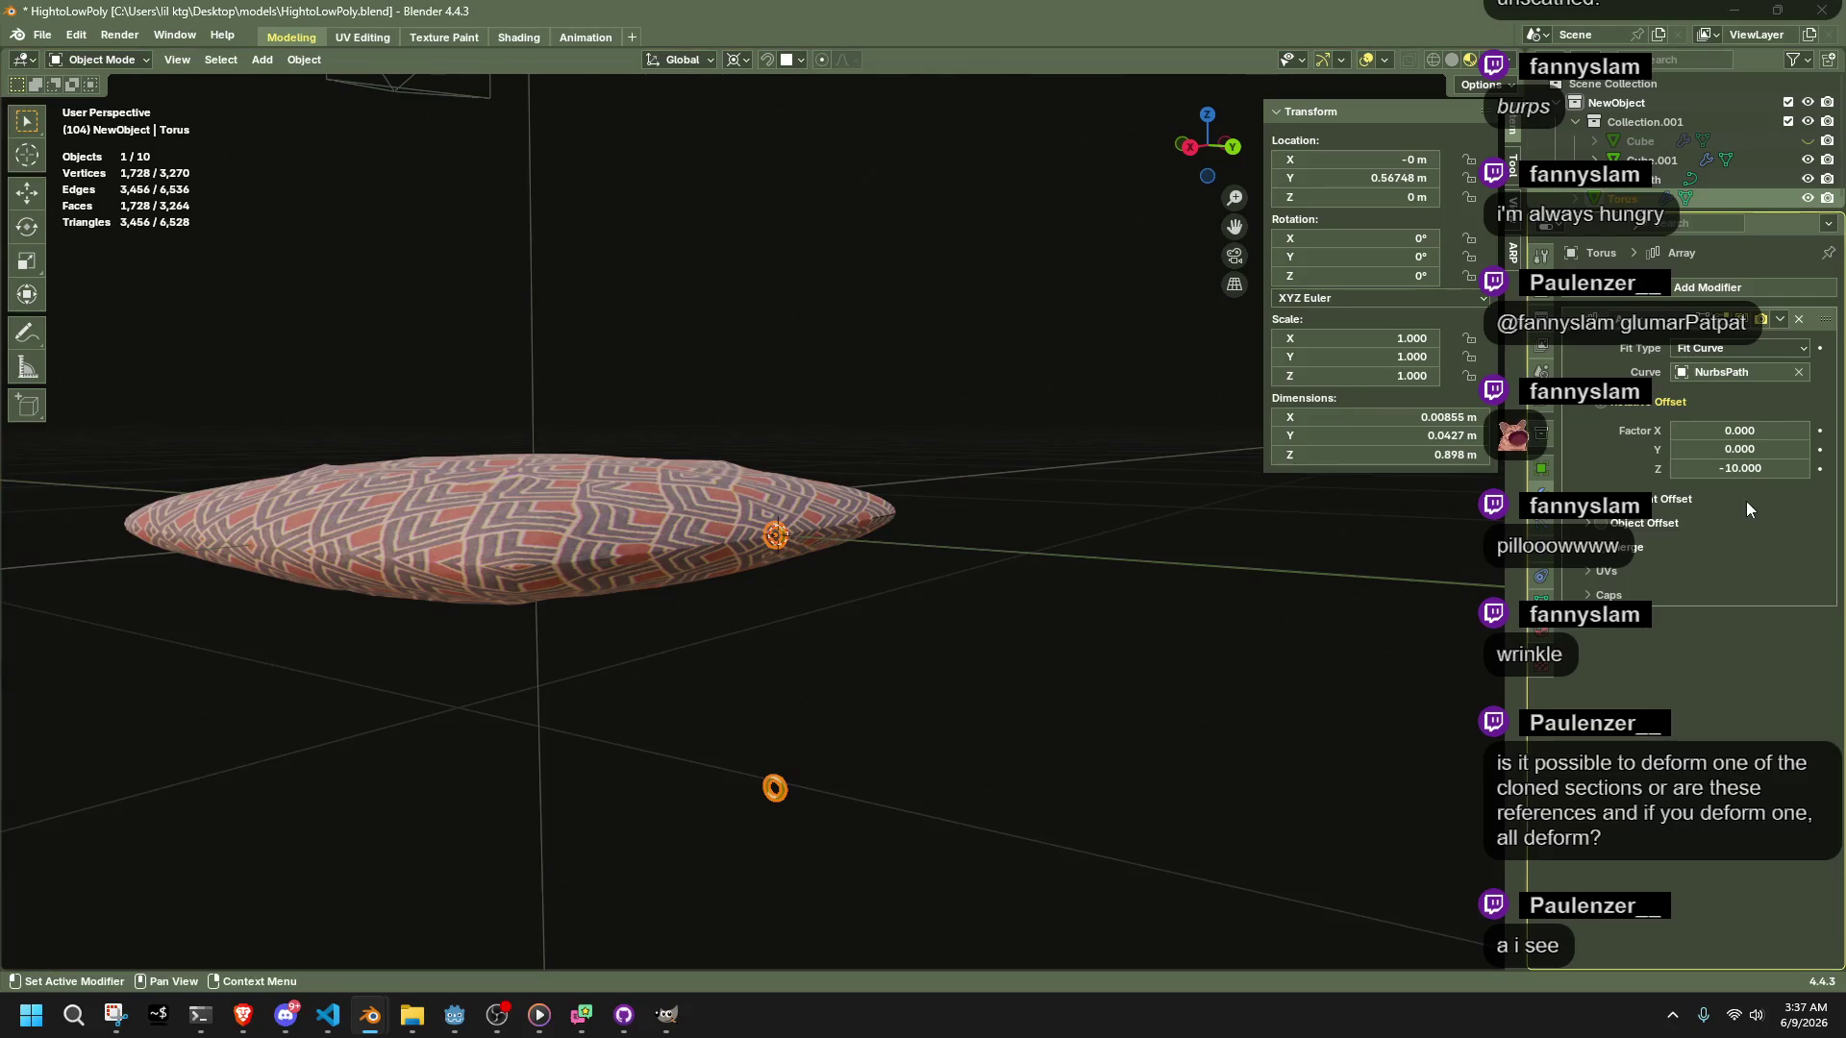
{"action": "left_click", "coordinate": [1733, 470]}
{"action": "type", "text": "0"}
{"action": "key", "text": "Return"}
Set the array's Y offset factor to 1, then back to 0
{"action": "left_click", "coordinate": [1738, 466]}
{"action": "key", "text": "Return"}
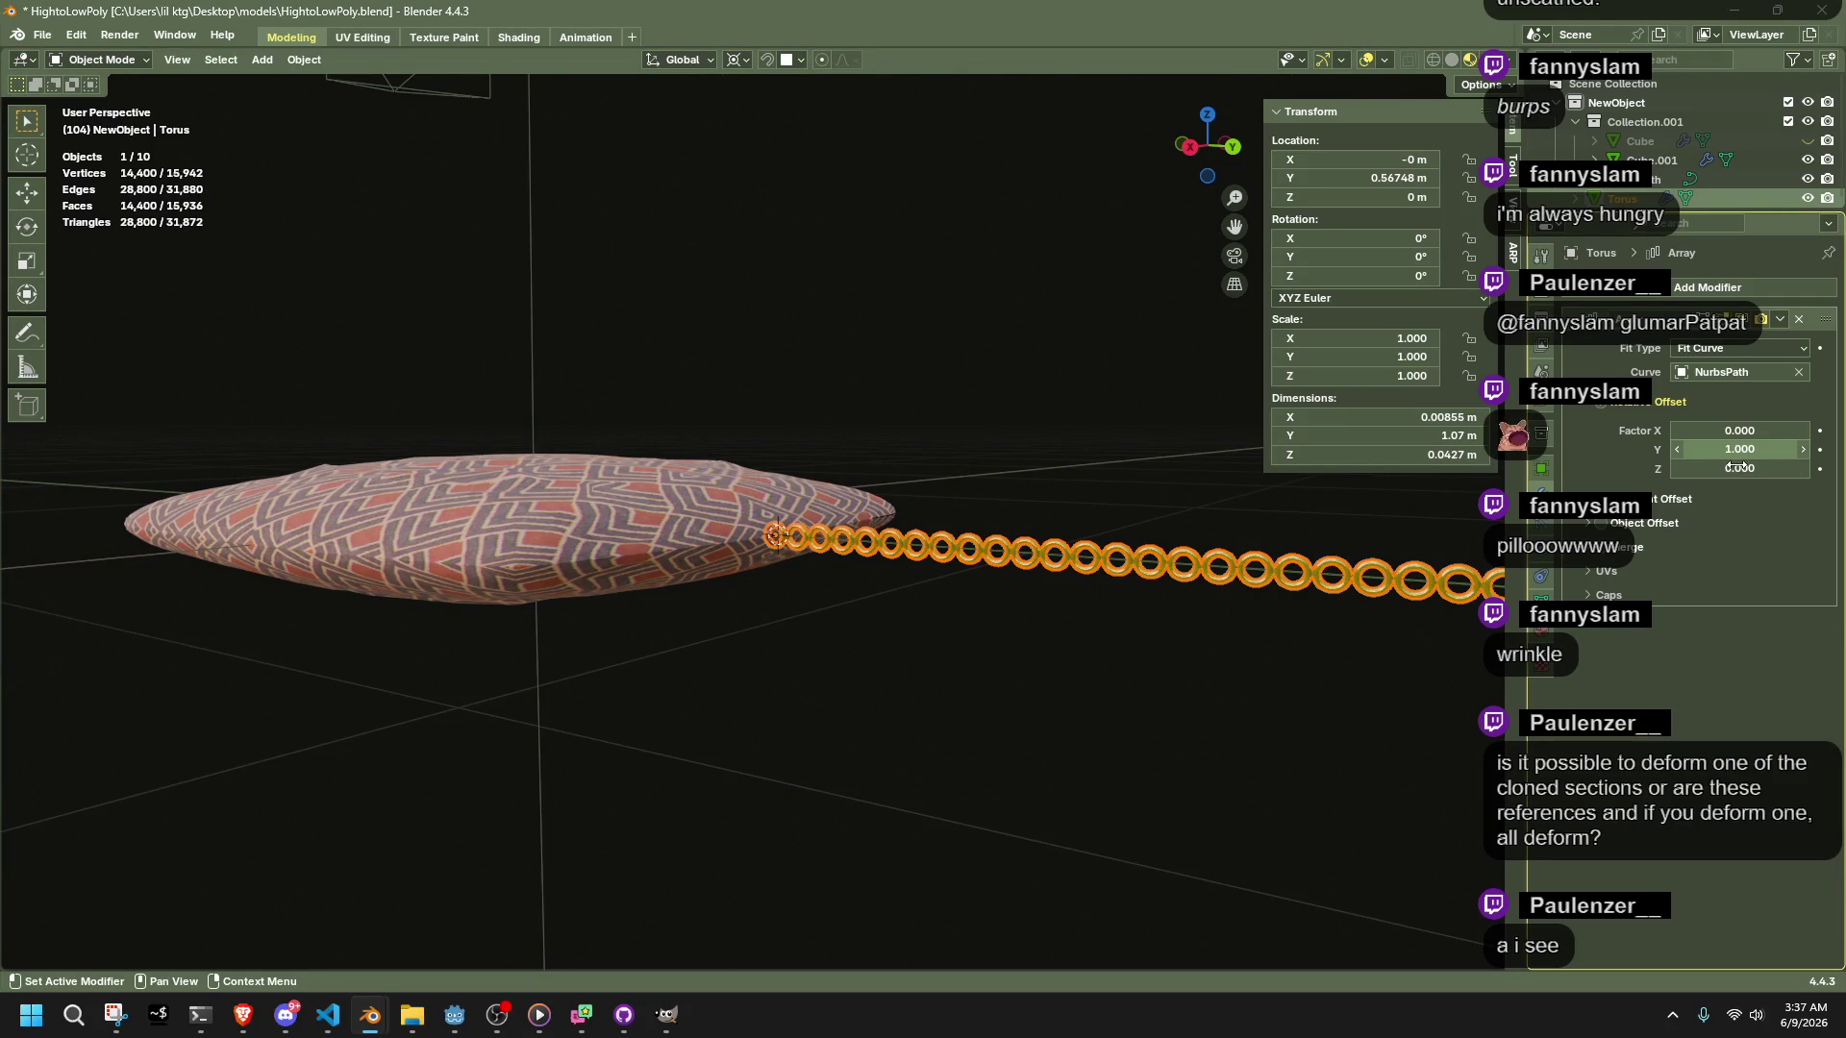
{"action": "left_click", "coordinate": [1736, 448]}
{"action": "type", "text": "1.0"}
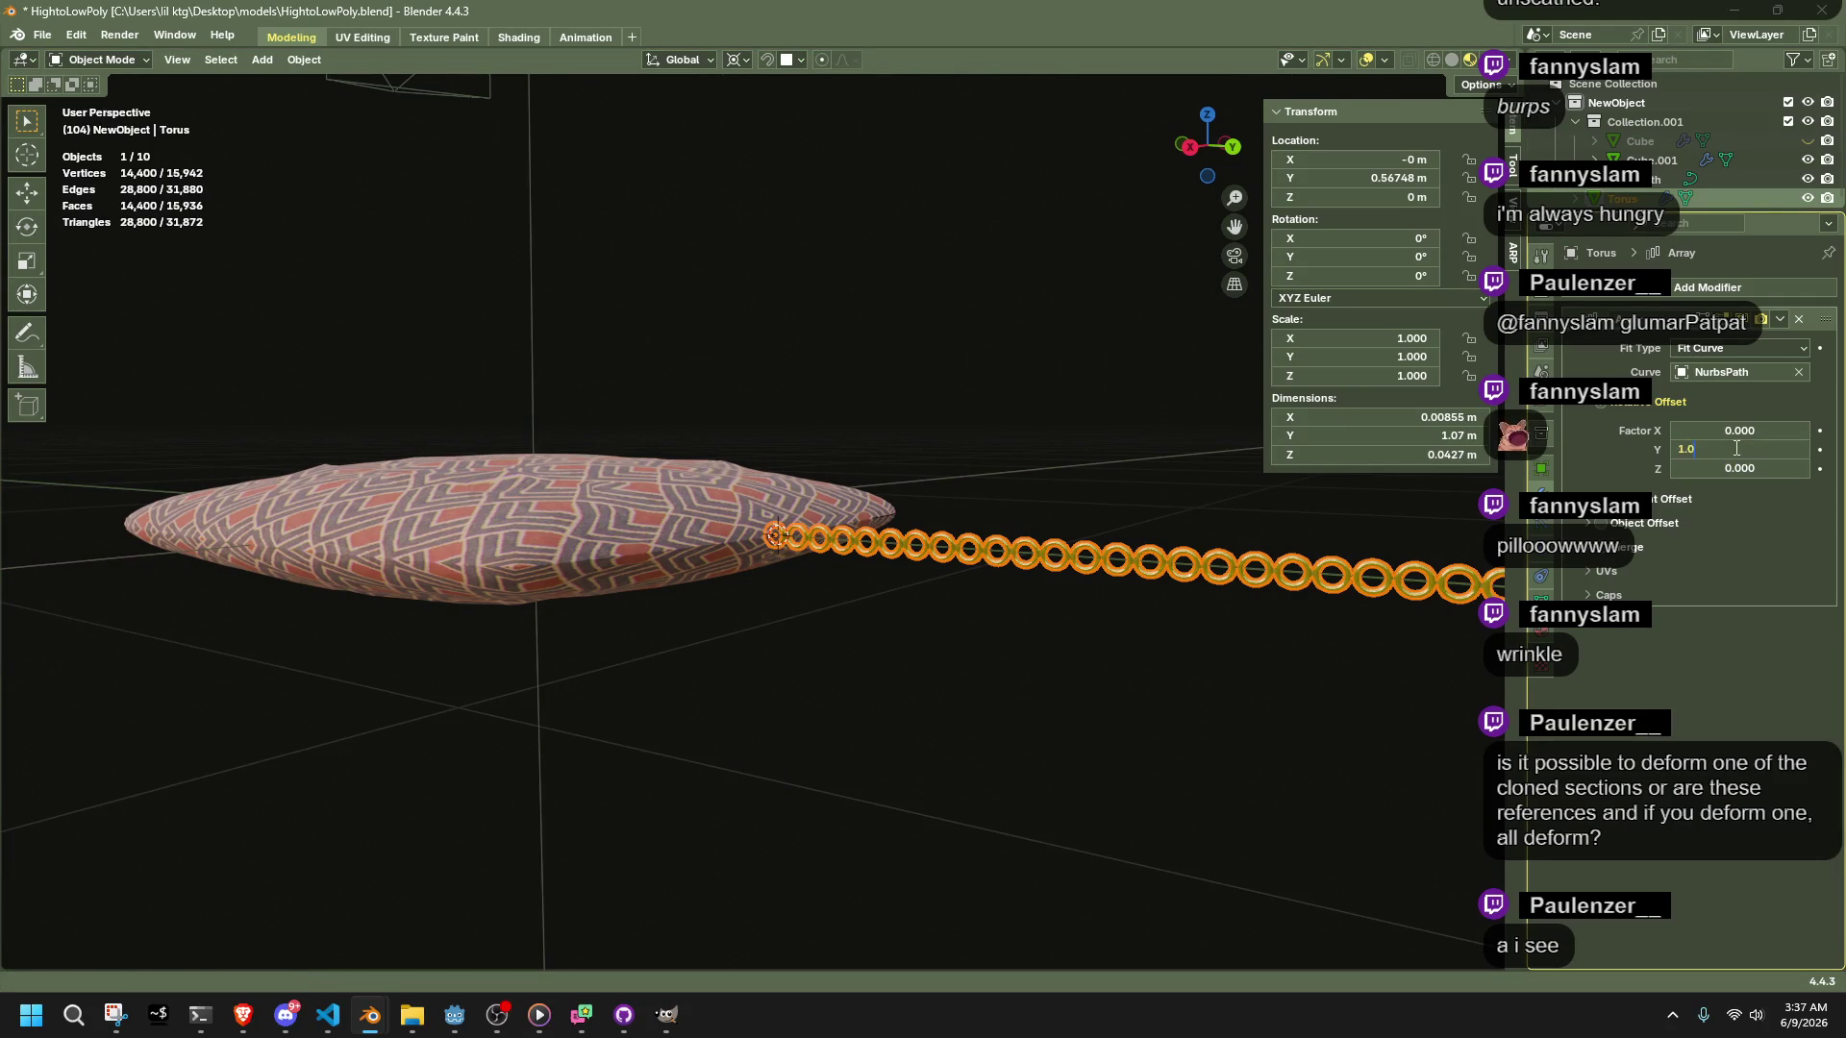
{"action": "key", "text": "BackSpace"}
{"action": "key", "text": "BackSpace"}
{"action": "key", "text": "BackSpace"}
{"action": "type", "text": "0"}
Set the X offset factor to 1, then -1, and clear the array's curve
{"action": "key", "text": "shift+Tab"}
{"action": "type", "text": "1"}
{"action": "key", "text": "Return"}
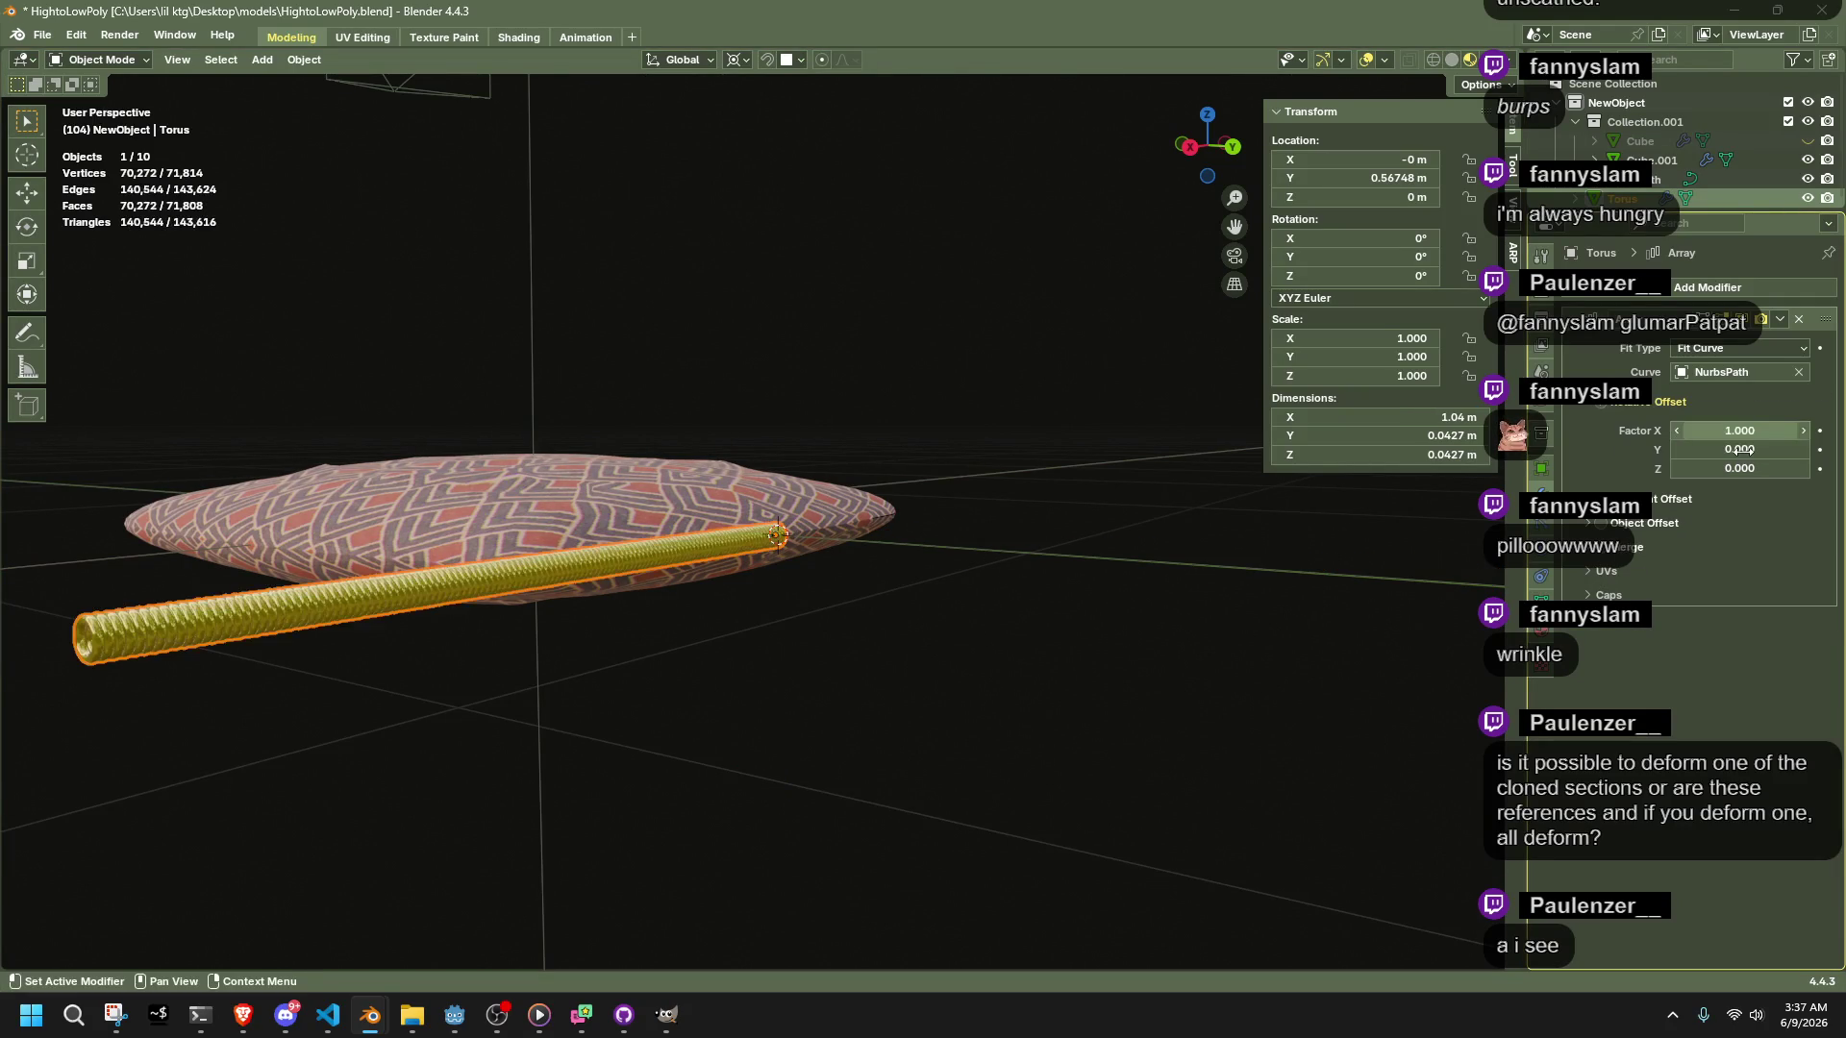
{"action": "left_click", "coordinate": [1753, 434]}
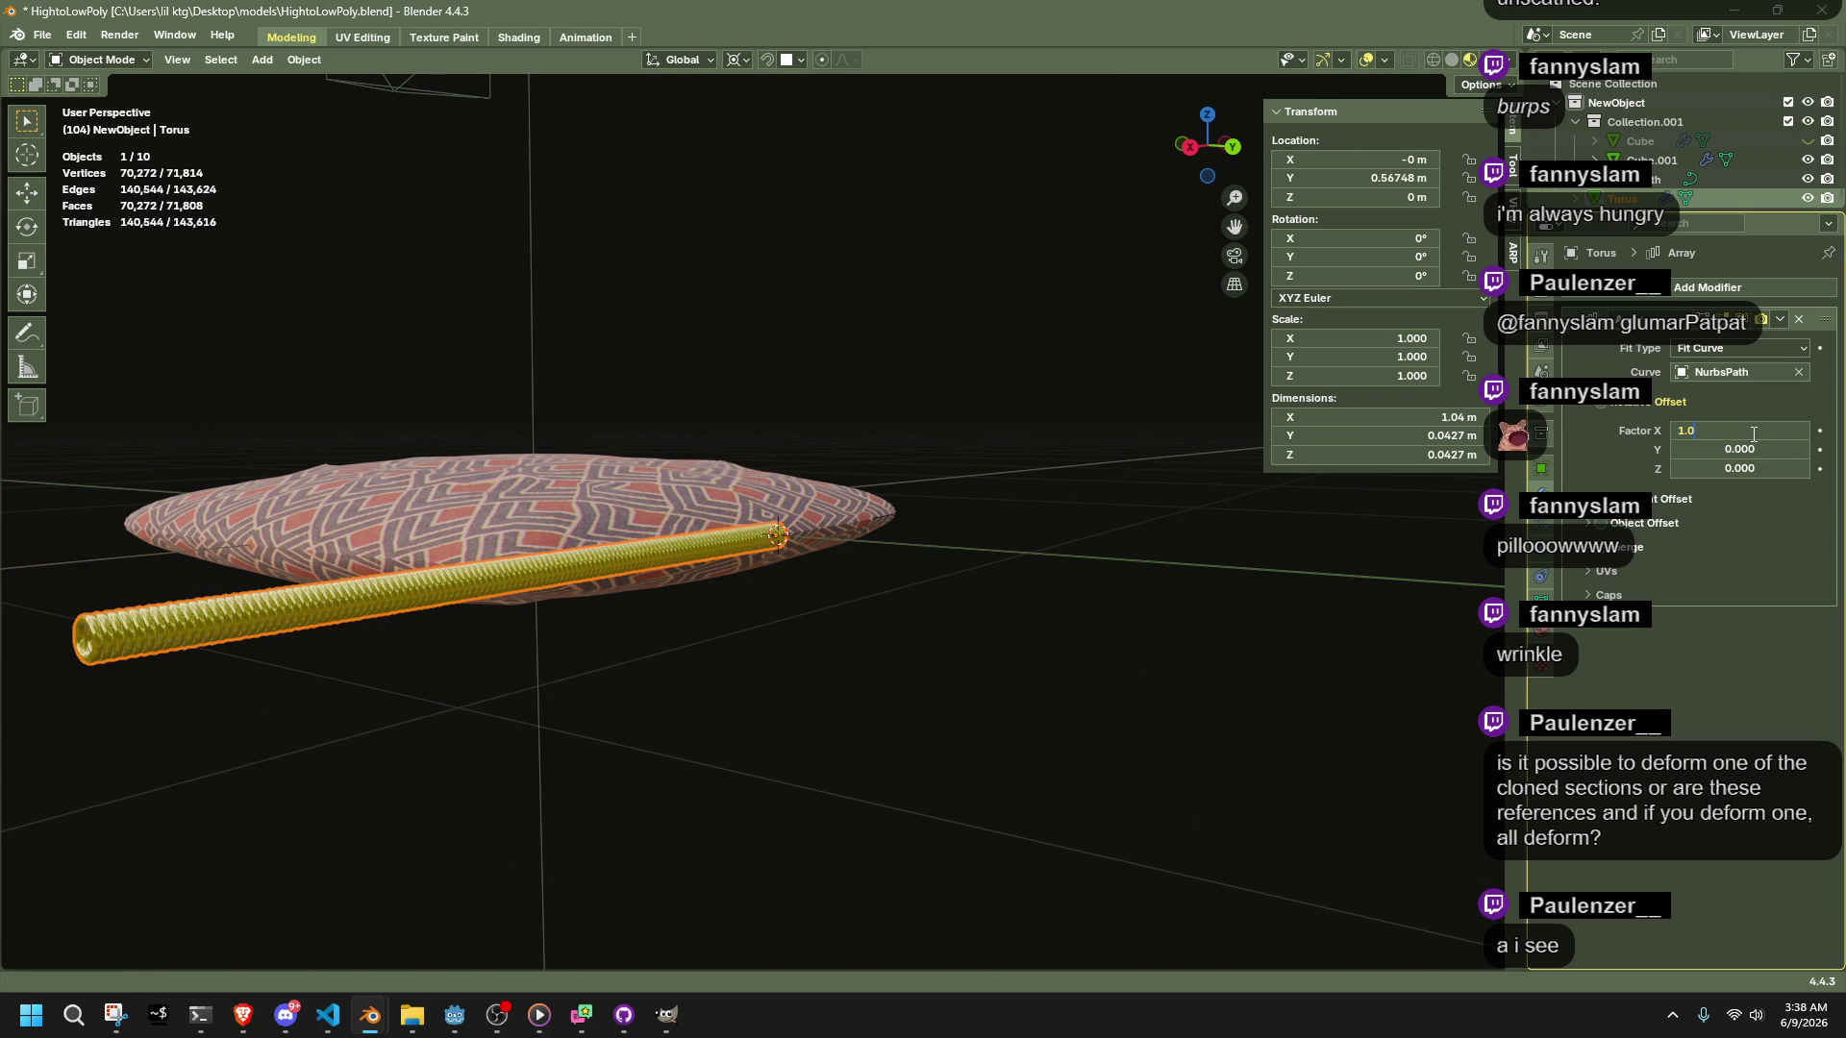
{"action": "type", "text": "-1"}
{"action": "key", "text": "Return"}
{"action": "mouse_move", "coordinate": [1188, 668]}
{"action": "middle_mouse_down"}
{"action": "mouse_move", "coordinate": [1065, 812]}
{"action": "mouse_move", "coordinate": [964, 567]}
{"action": "middle_mouse_up"}
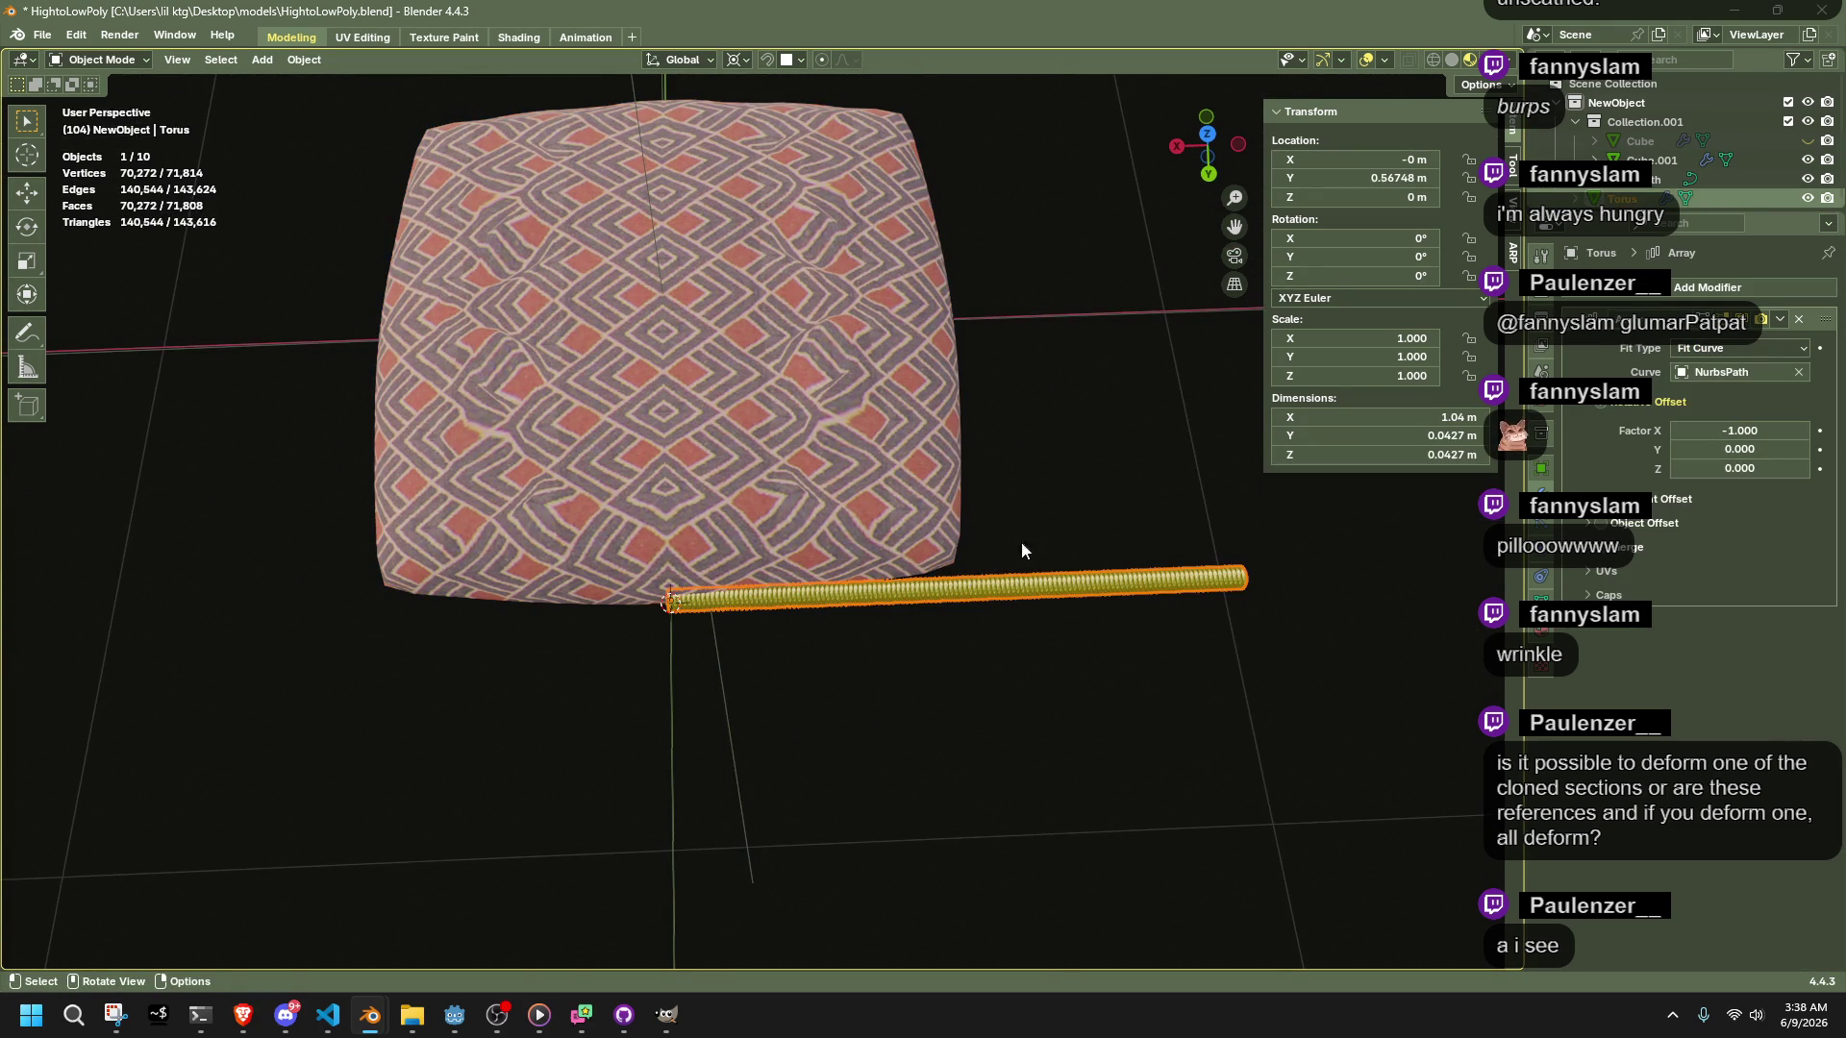
{"action": "left_click", "coordinate": [1797, 373]}
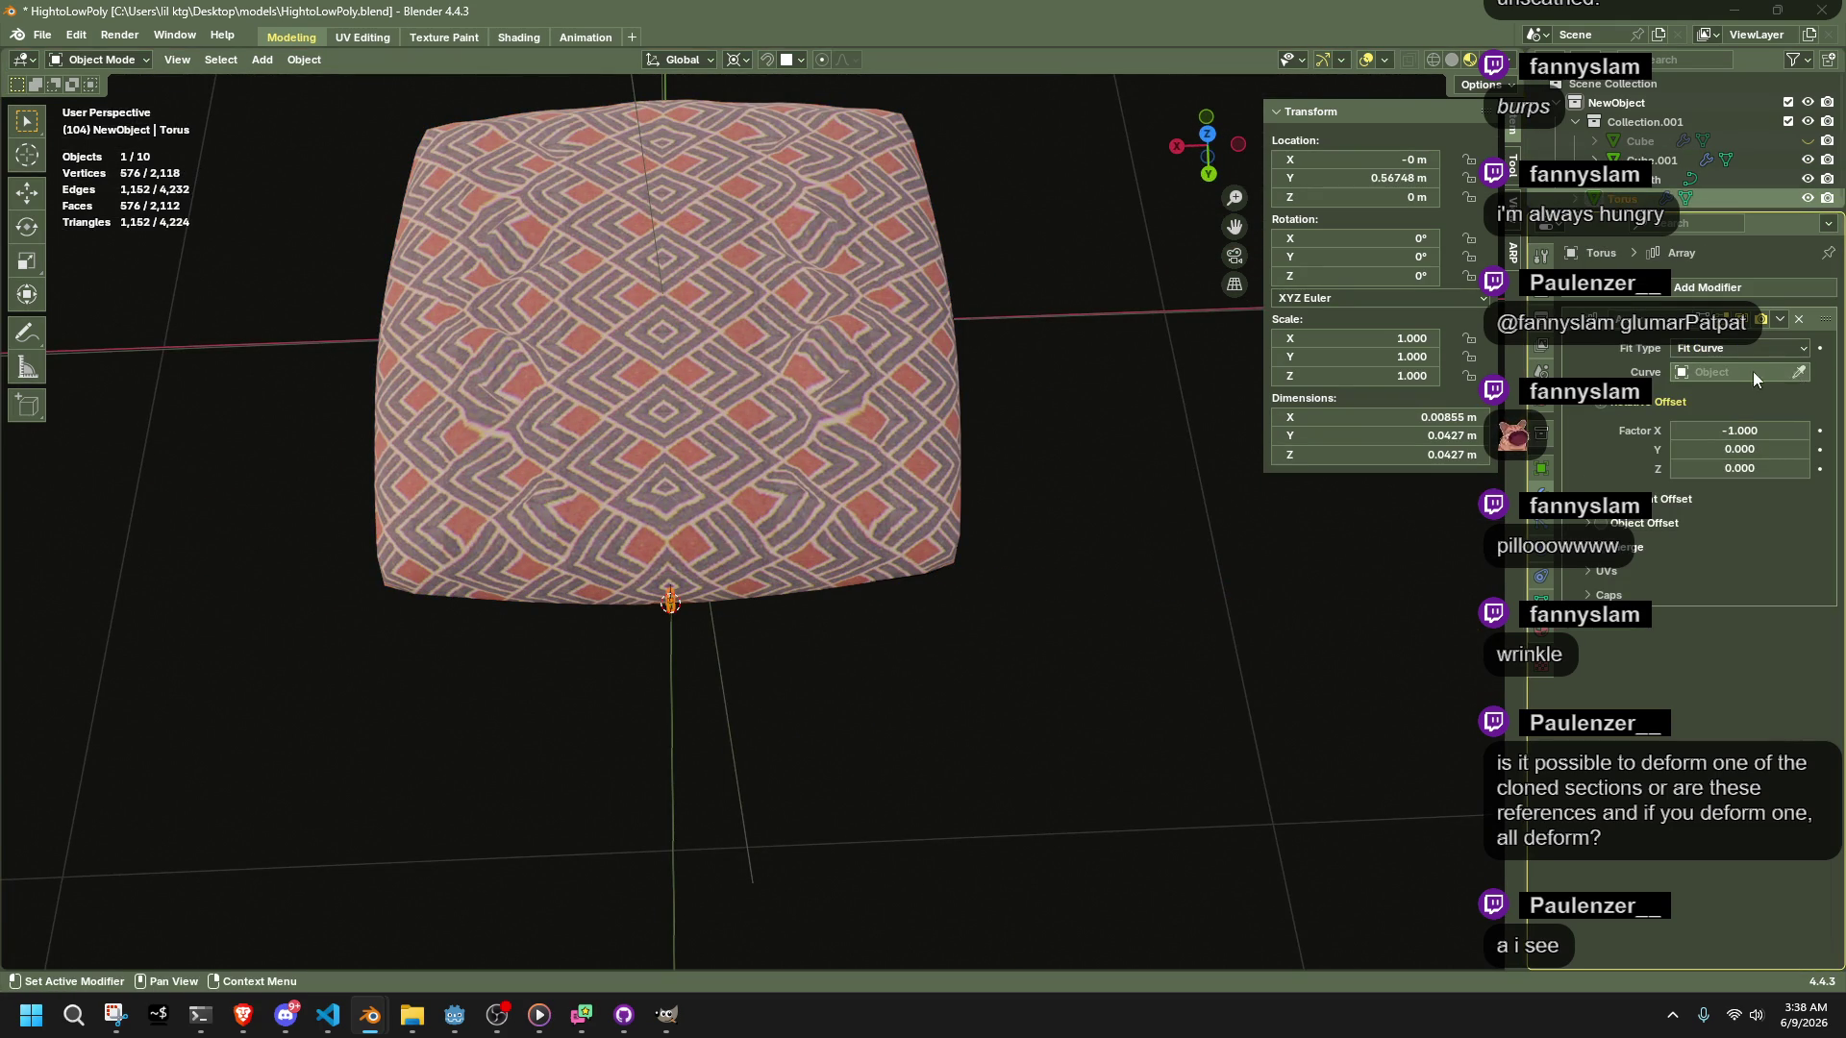
Inspect the NurbsPath's control points in Edit Mode, then reselect the ring array
{"action": "left_click", "coordinate": [1756, 371]}
{"action": "key", "text": "Escape"}
{"action": "left_click", "coordinate": [1634, 179]}
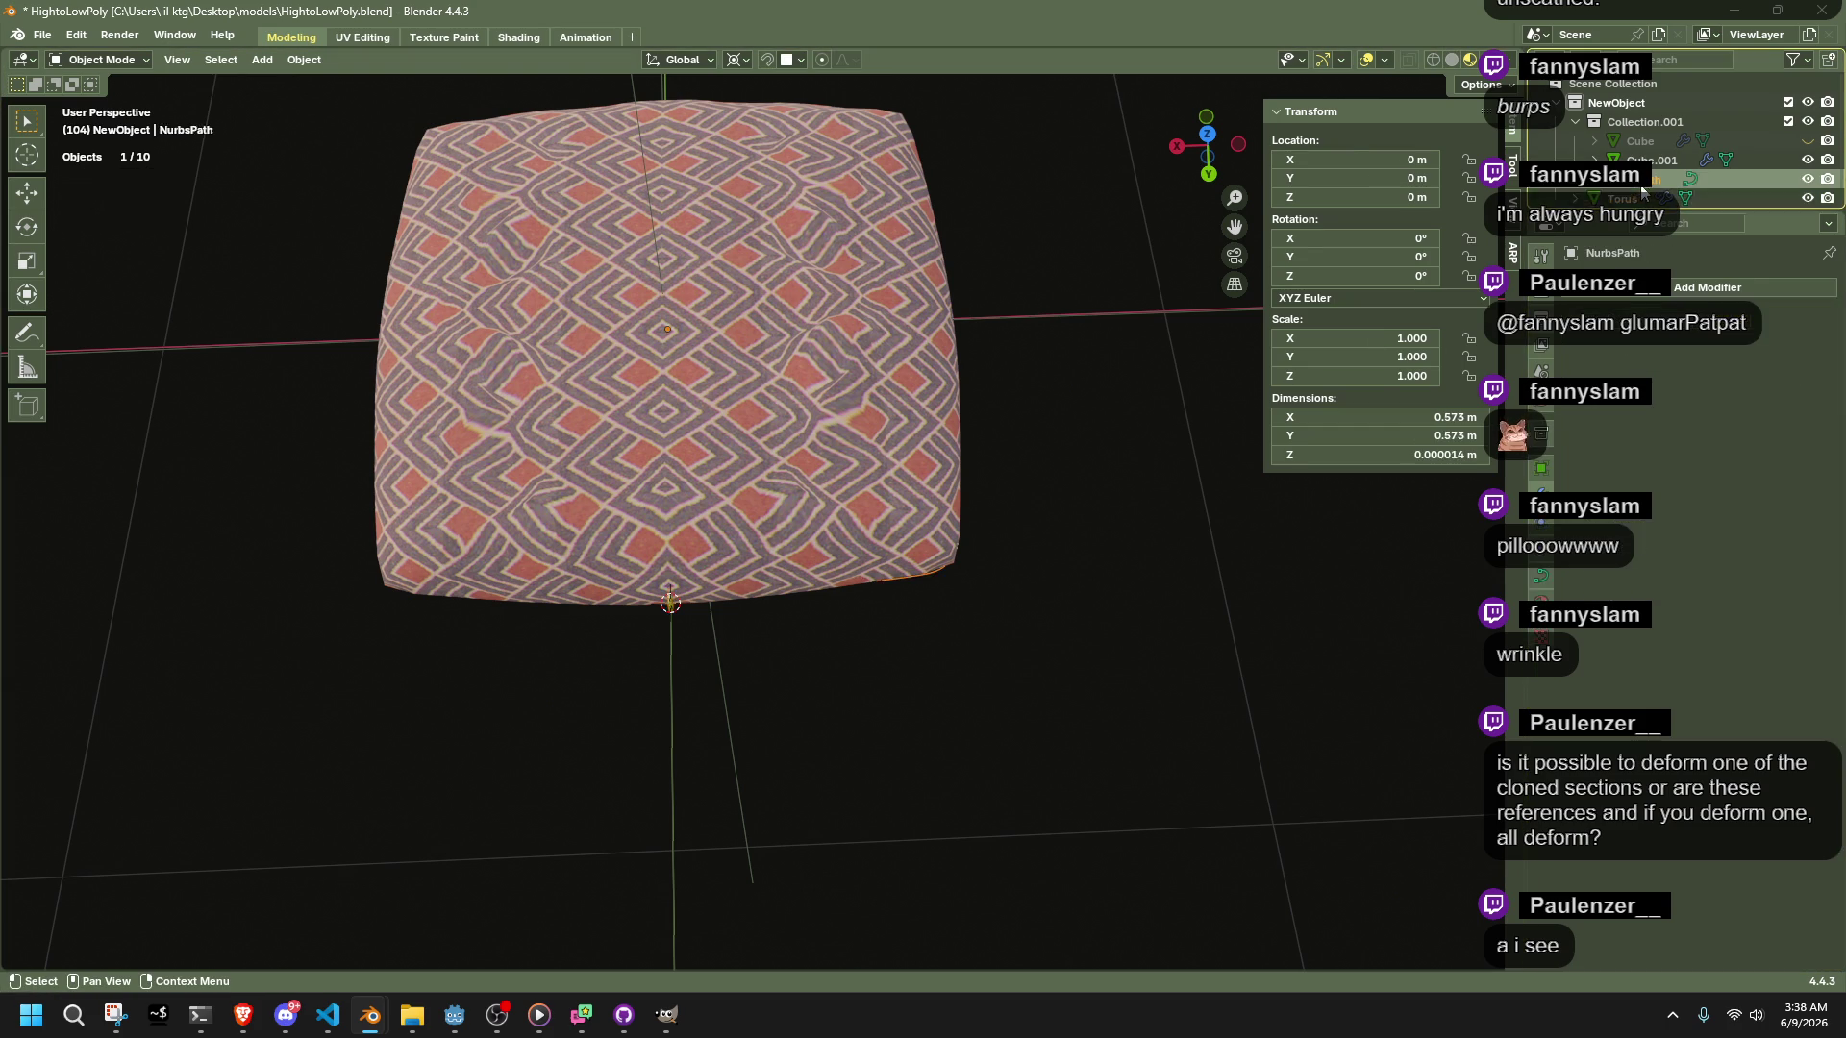
{"action": "key", "text": "Tab"}
{"action": "key", "text": "Tab"}
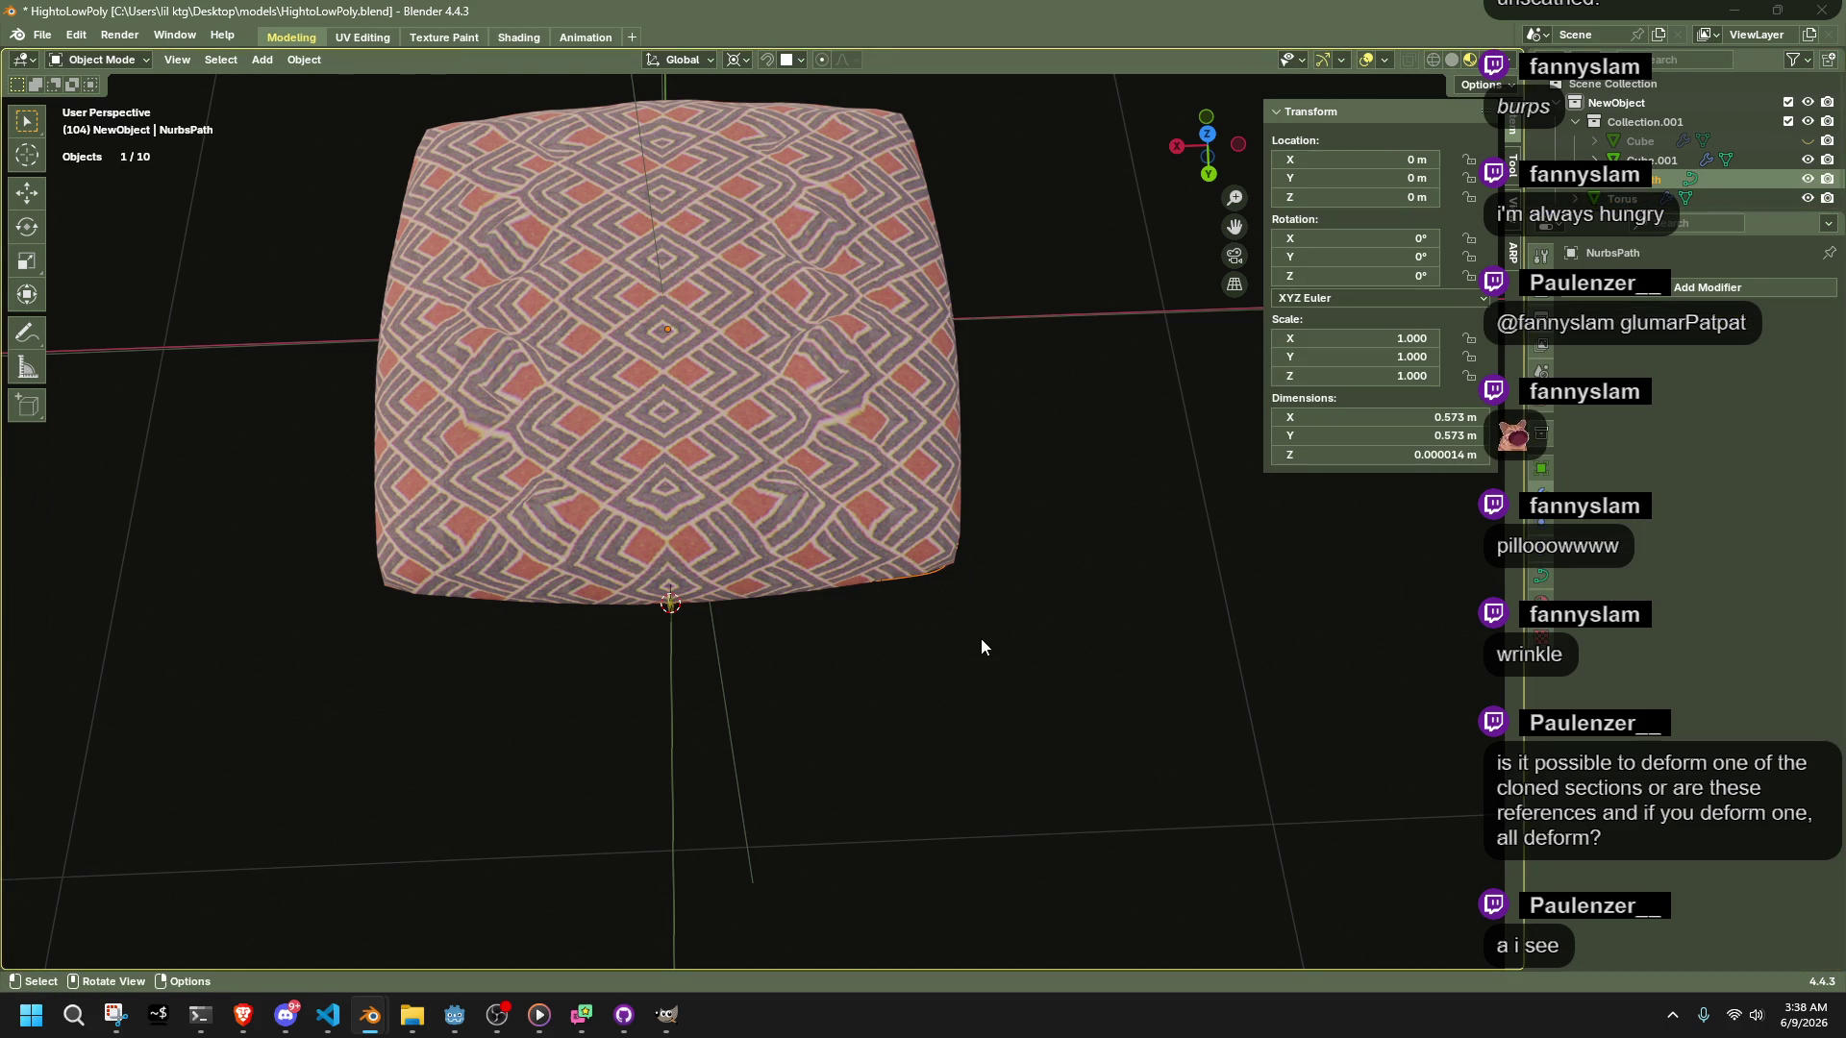
{"action": "left_click", "coordinate": [980, 638]}
{"action": "scroll", "coordinate": [942, 659], "scroll_direction": "up", "scroll_amount": 4}
{"action": "scroll", "coordinate": [936, 663], "scroll_direction": "down", "scroll_amount": 2}
{"action": "left_click", "coordinate": [638, 649]}
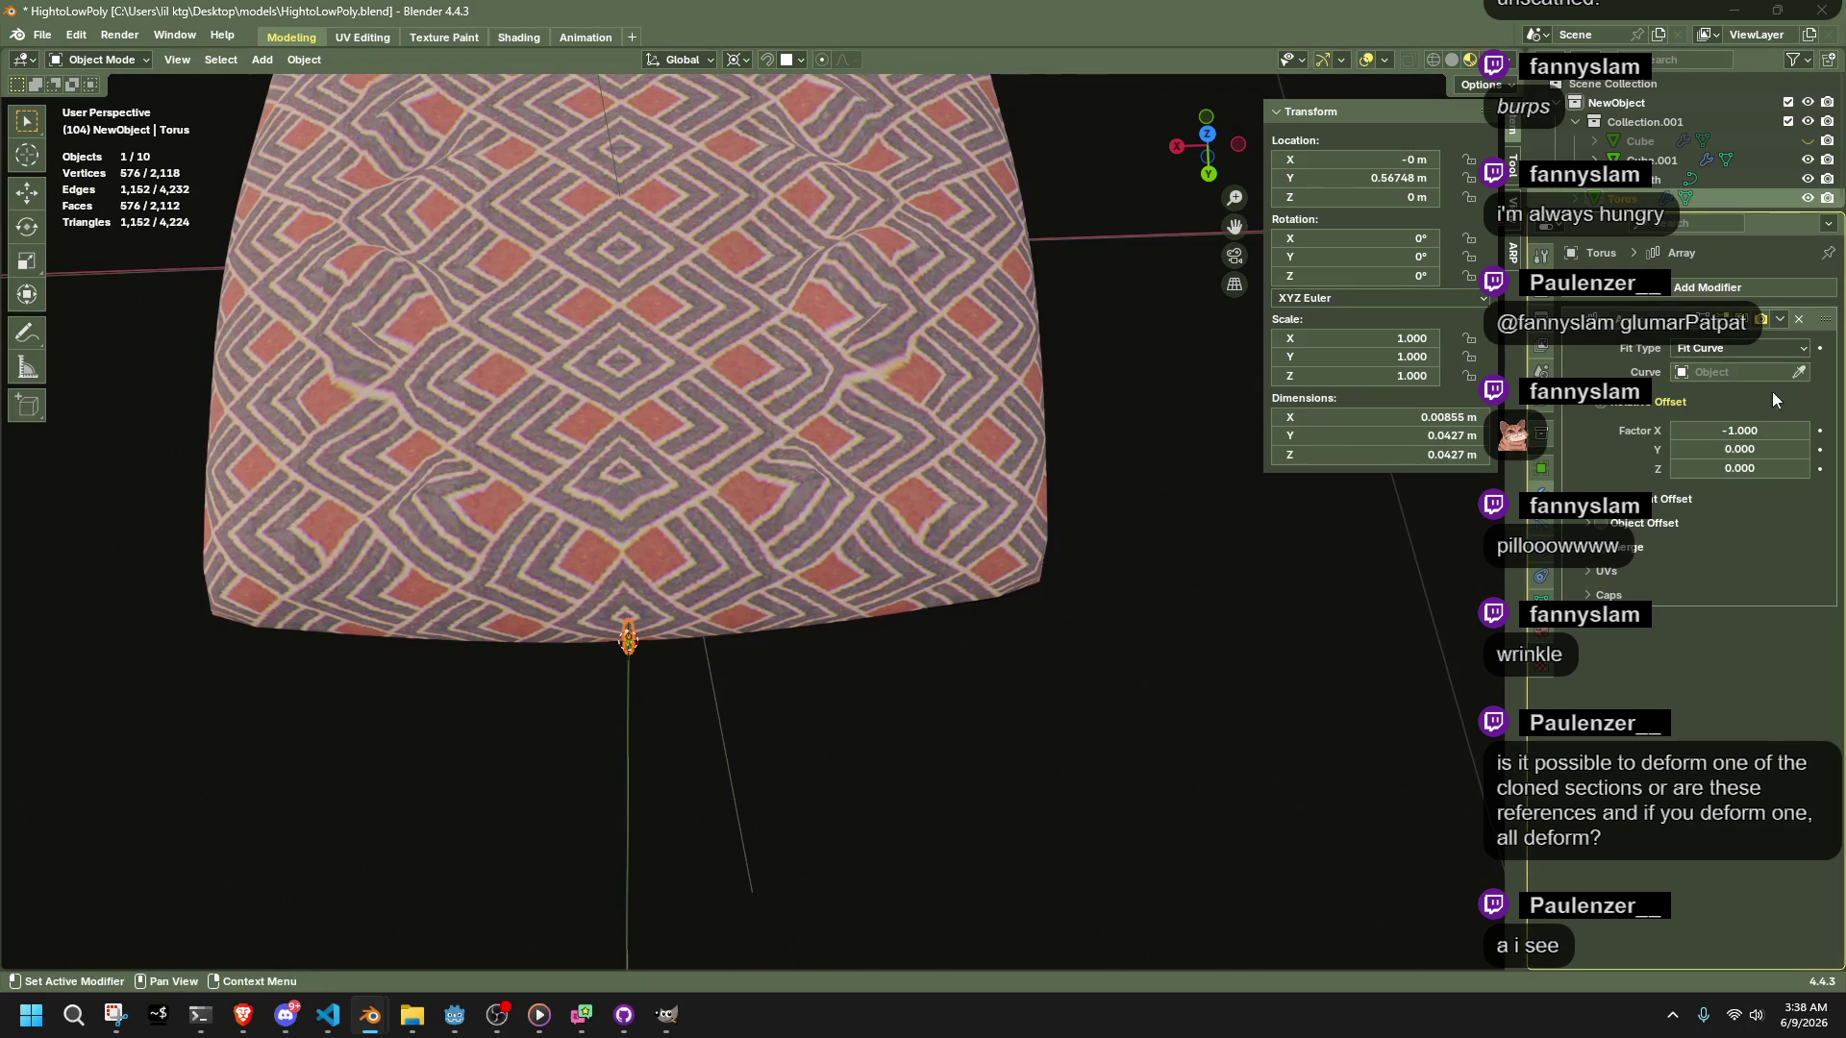
Set the Array modifier's Curve field to NurbsPath
{"action": "left_click", "coordinate": [1798, 372]}
{"action": "key", "text": "Escape"}
{"action": "middle_click_drag", "start_coordinate": [972, 660], "coordinate": [961, 769]}
{"action": "left_click", "coordinate": [1735, 372]}
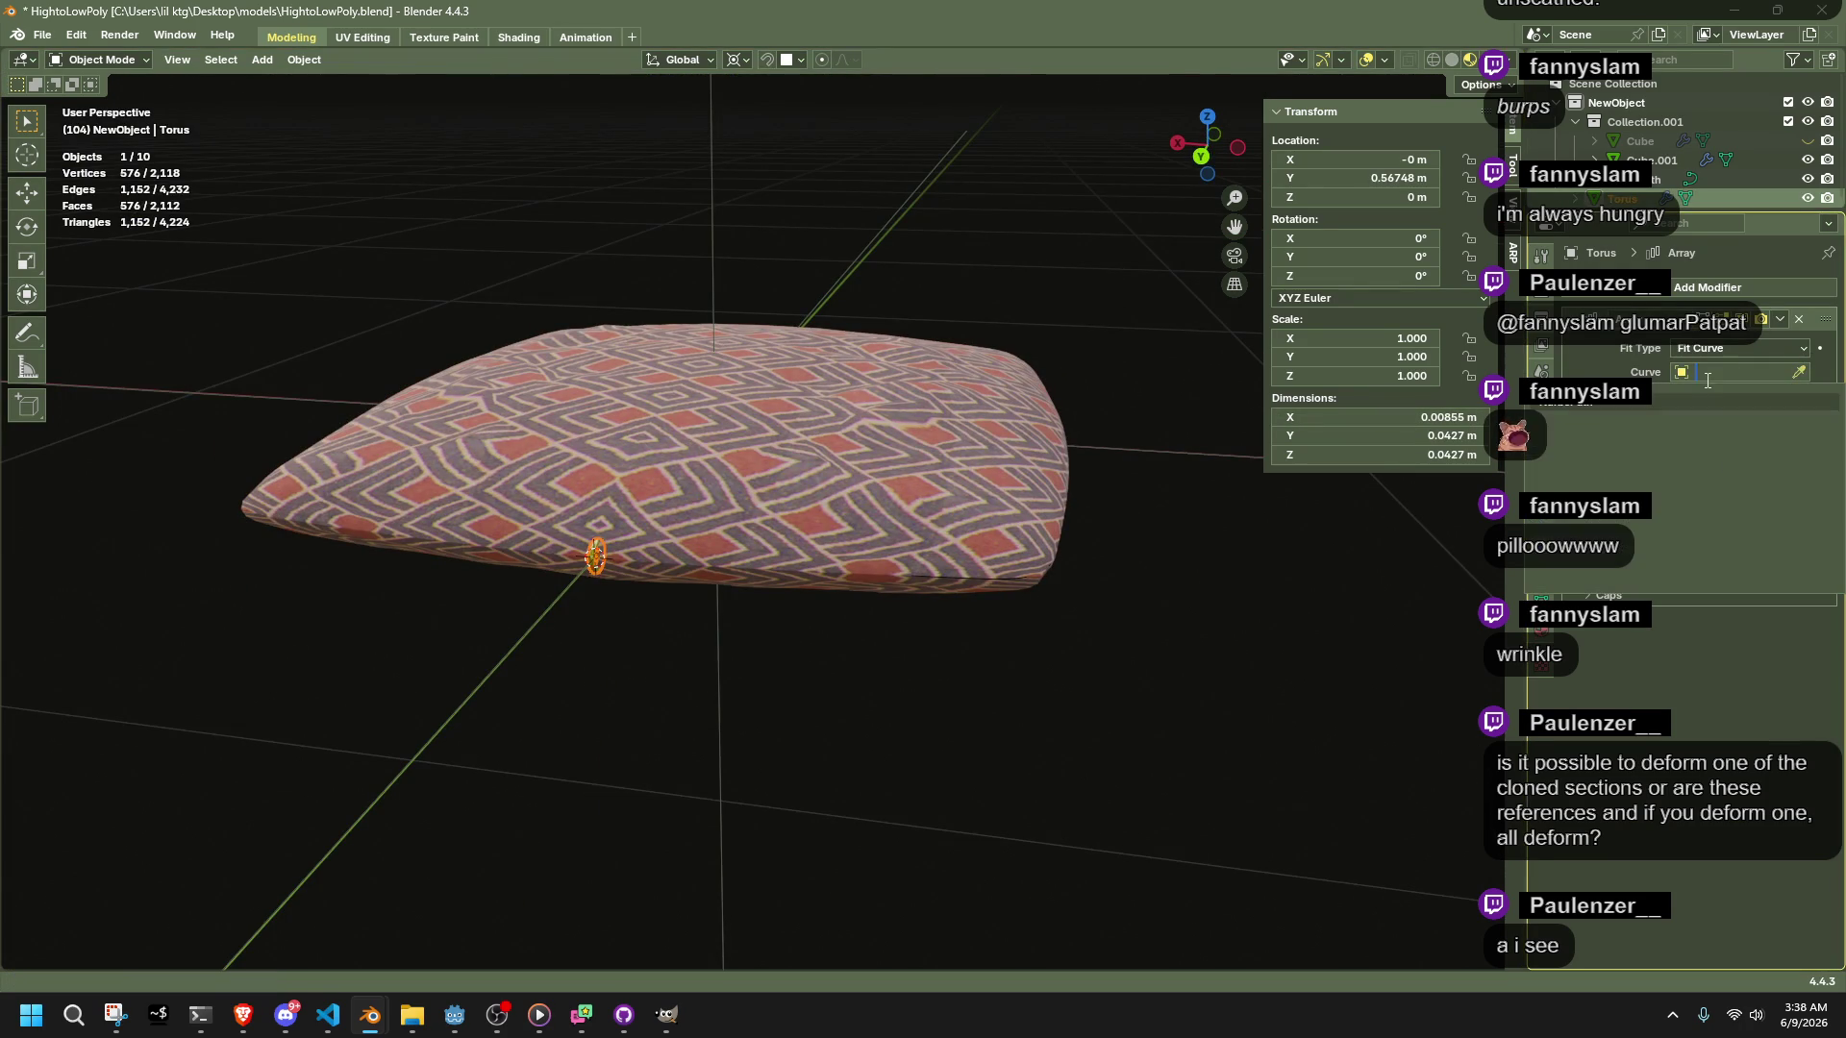
{"action": "left_click", "coordinate": [1673, 401]}
{"action": "scroll", "coordinate": [1290, 713], "scroll_direction": "down", "scroll_amount": 4}
{"action": "mouse_move", "coordinate": [1290, 714]}
{"action": "middle_mouse_down"}
{"action": "mouse_move", "coordinate": [1192, 630]}
{"action": "mouse_move", "coordinate": [986, 620]}
{"action": "middle_mouse_up"}
{"action": "scroll", "coordinate": [1120, 592], "scroll_direction": "up", "scroll_amount": 5}
Set relative offset X to -10 and turn off Object Offset and Constant Offset
{"action": "left_click", "coordinate": [1717, 432]}
{"action": "type", "text": "-1.0"}
{"action": "key", "text": "Return"}
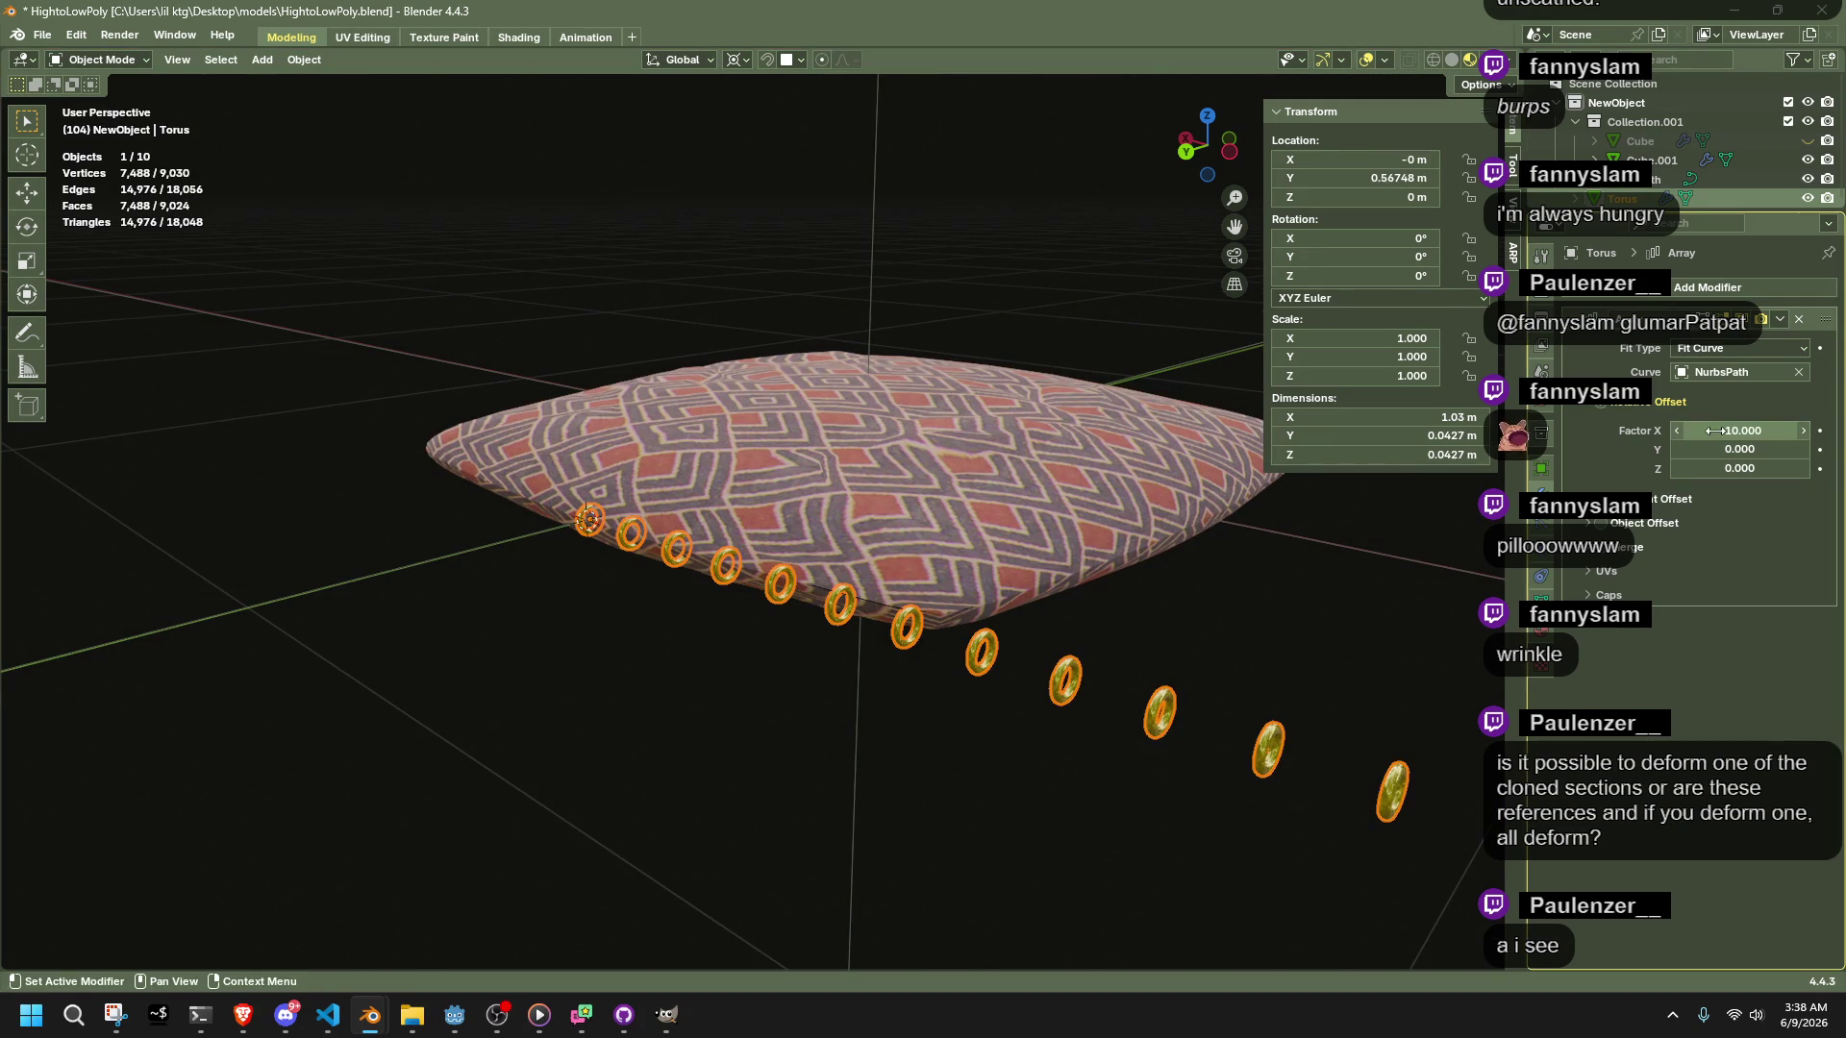
{"action": "middle_click_drag", "start_coordinate": [1276, 610], "coordinate": [1154, 625]}
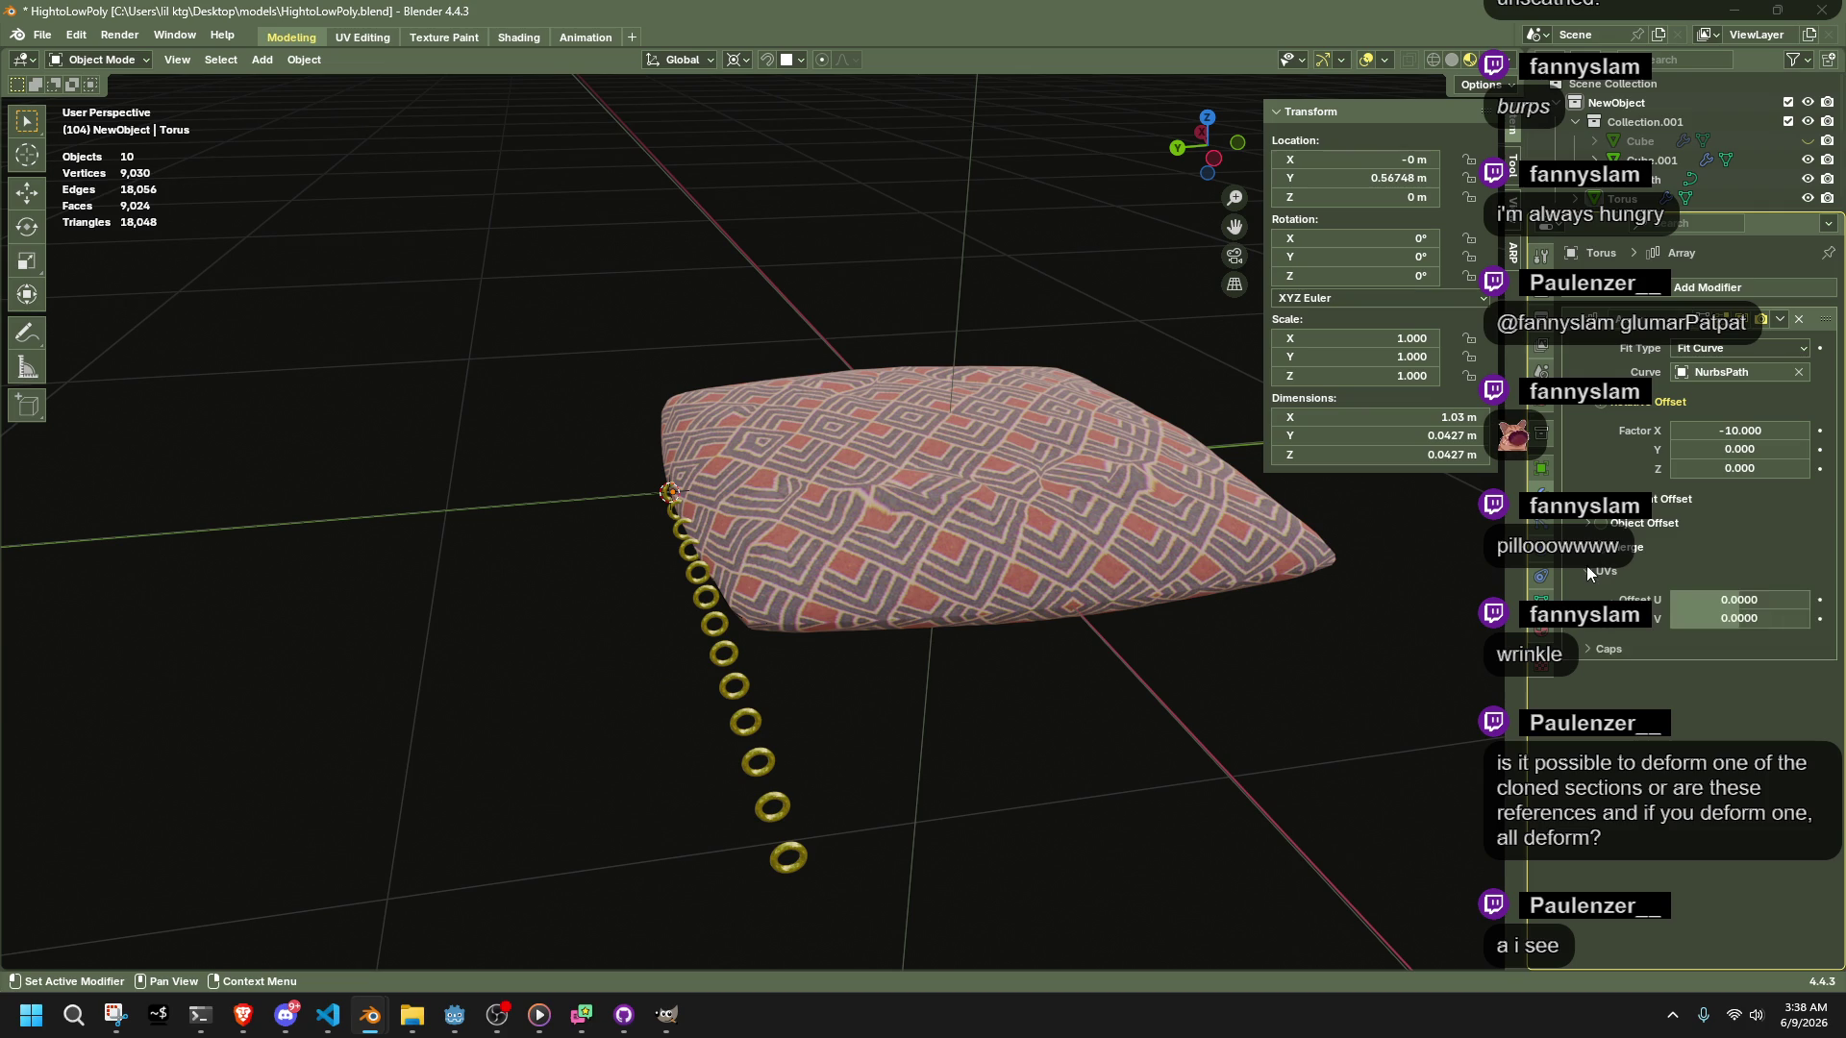
{"action": "left_click", "coordinate": [1588, 527]}
{"action": "left_click", "coordinate": [1601, 526]}
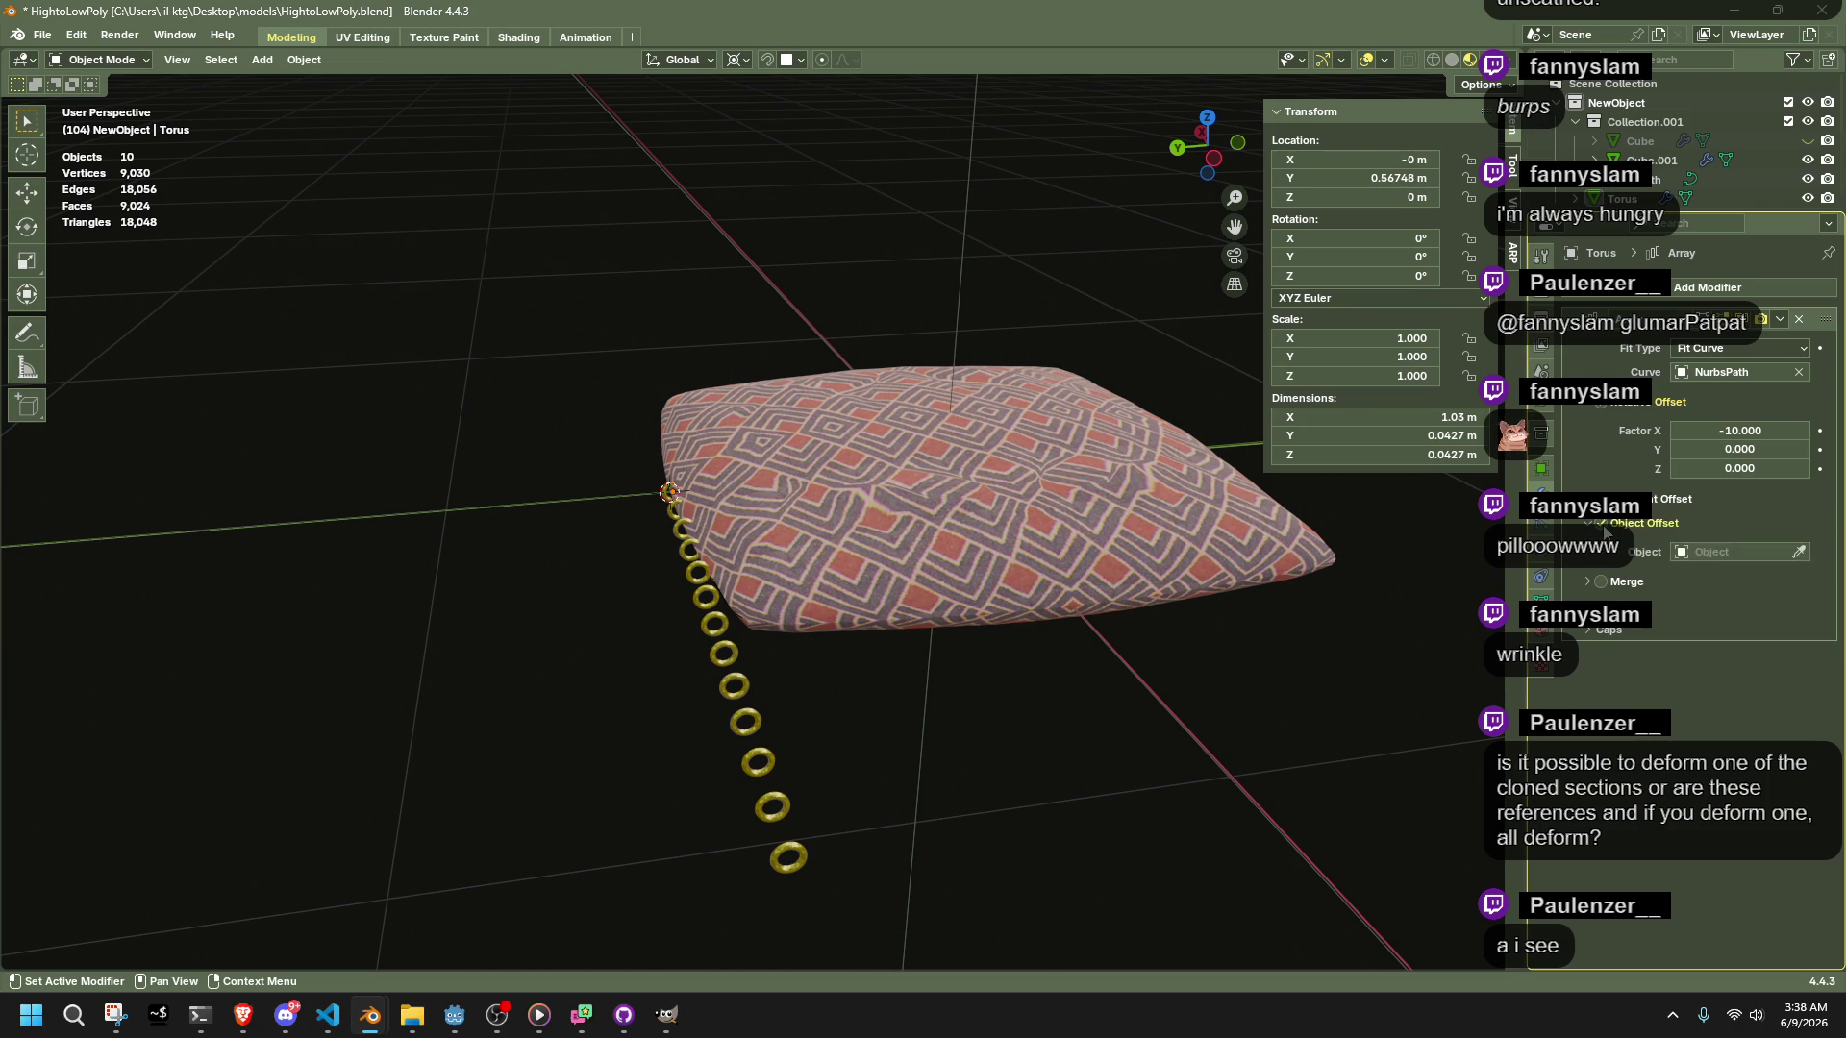
{"action": "left_click", "coordinate": [1602, 526]}
{"action": "left_click", "coordinate": [1589, 499]}
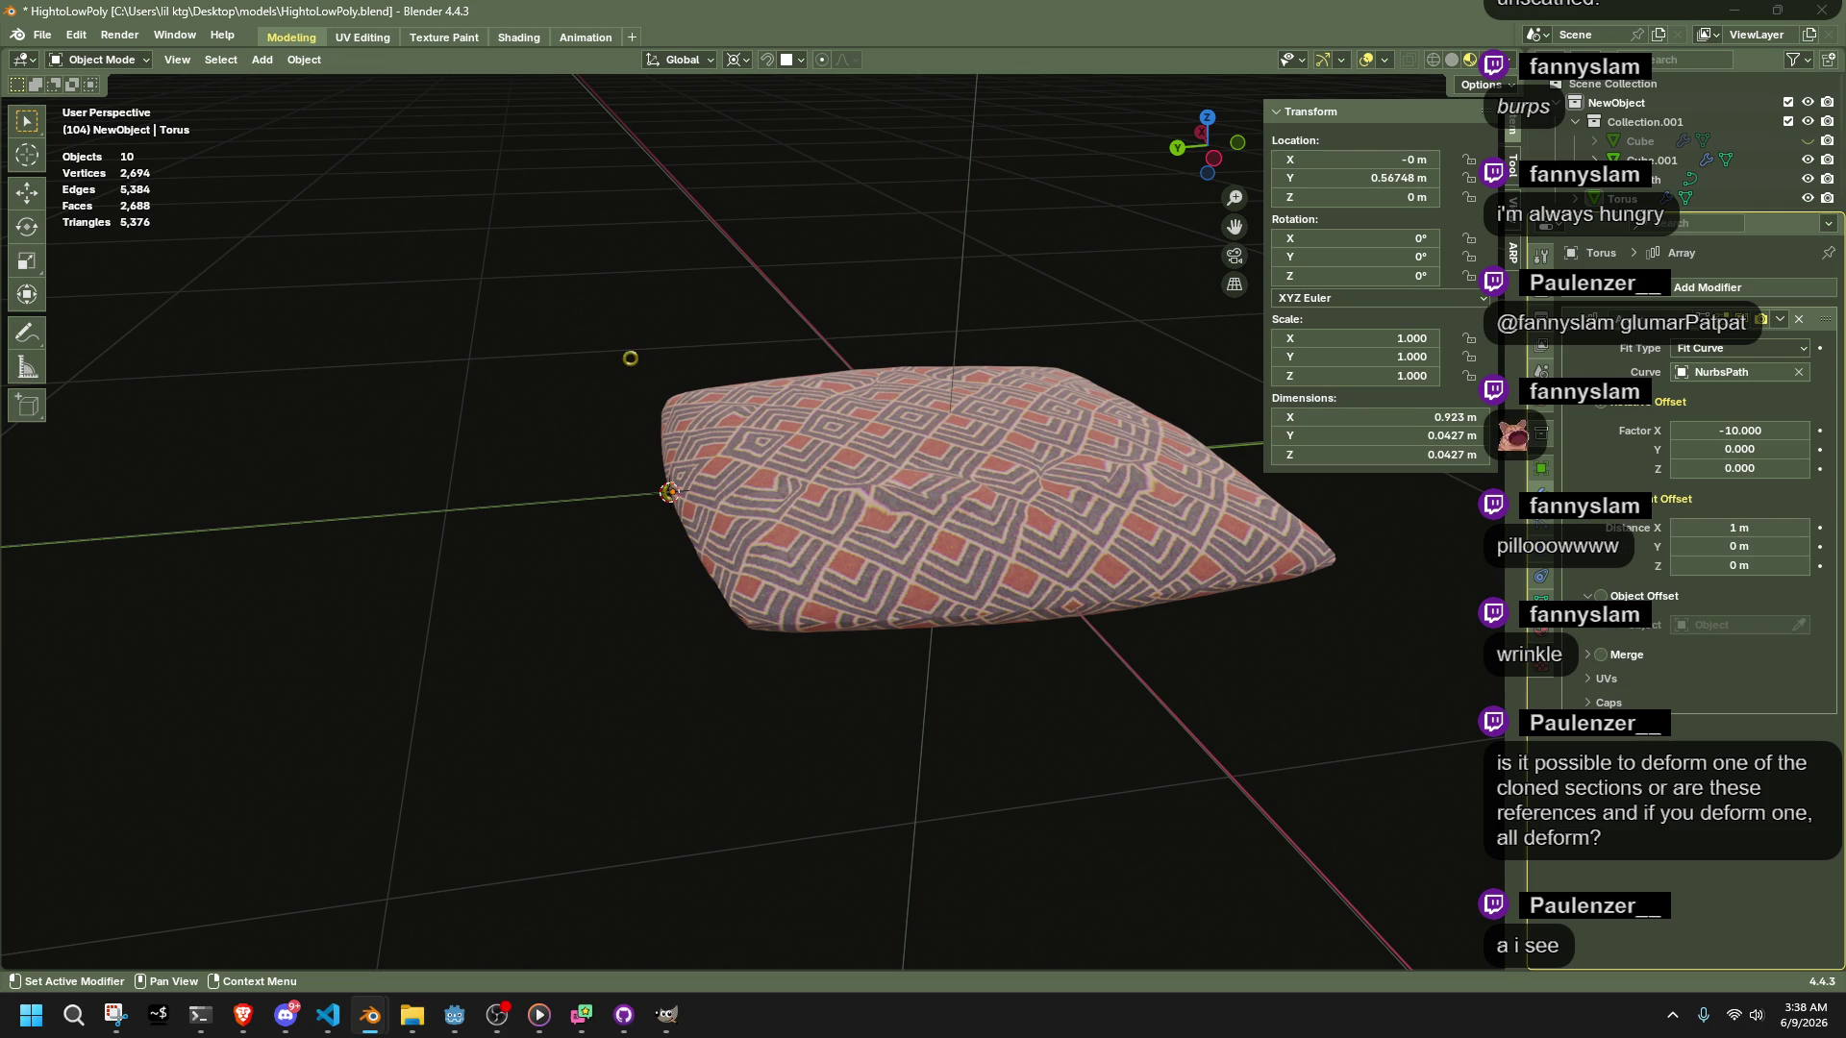
{"action": "left_click", "coordinate": [1602, 499]}
Try a Y offset, reset it, expand the Caps settings, and select NurbsPath
{"action": "scroll", "coordinate": [1415, 565], "scroll_direction": "up", "scroll_amount": 3}
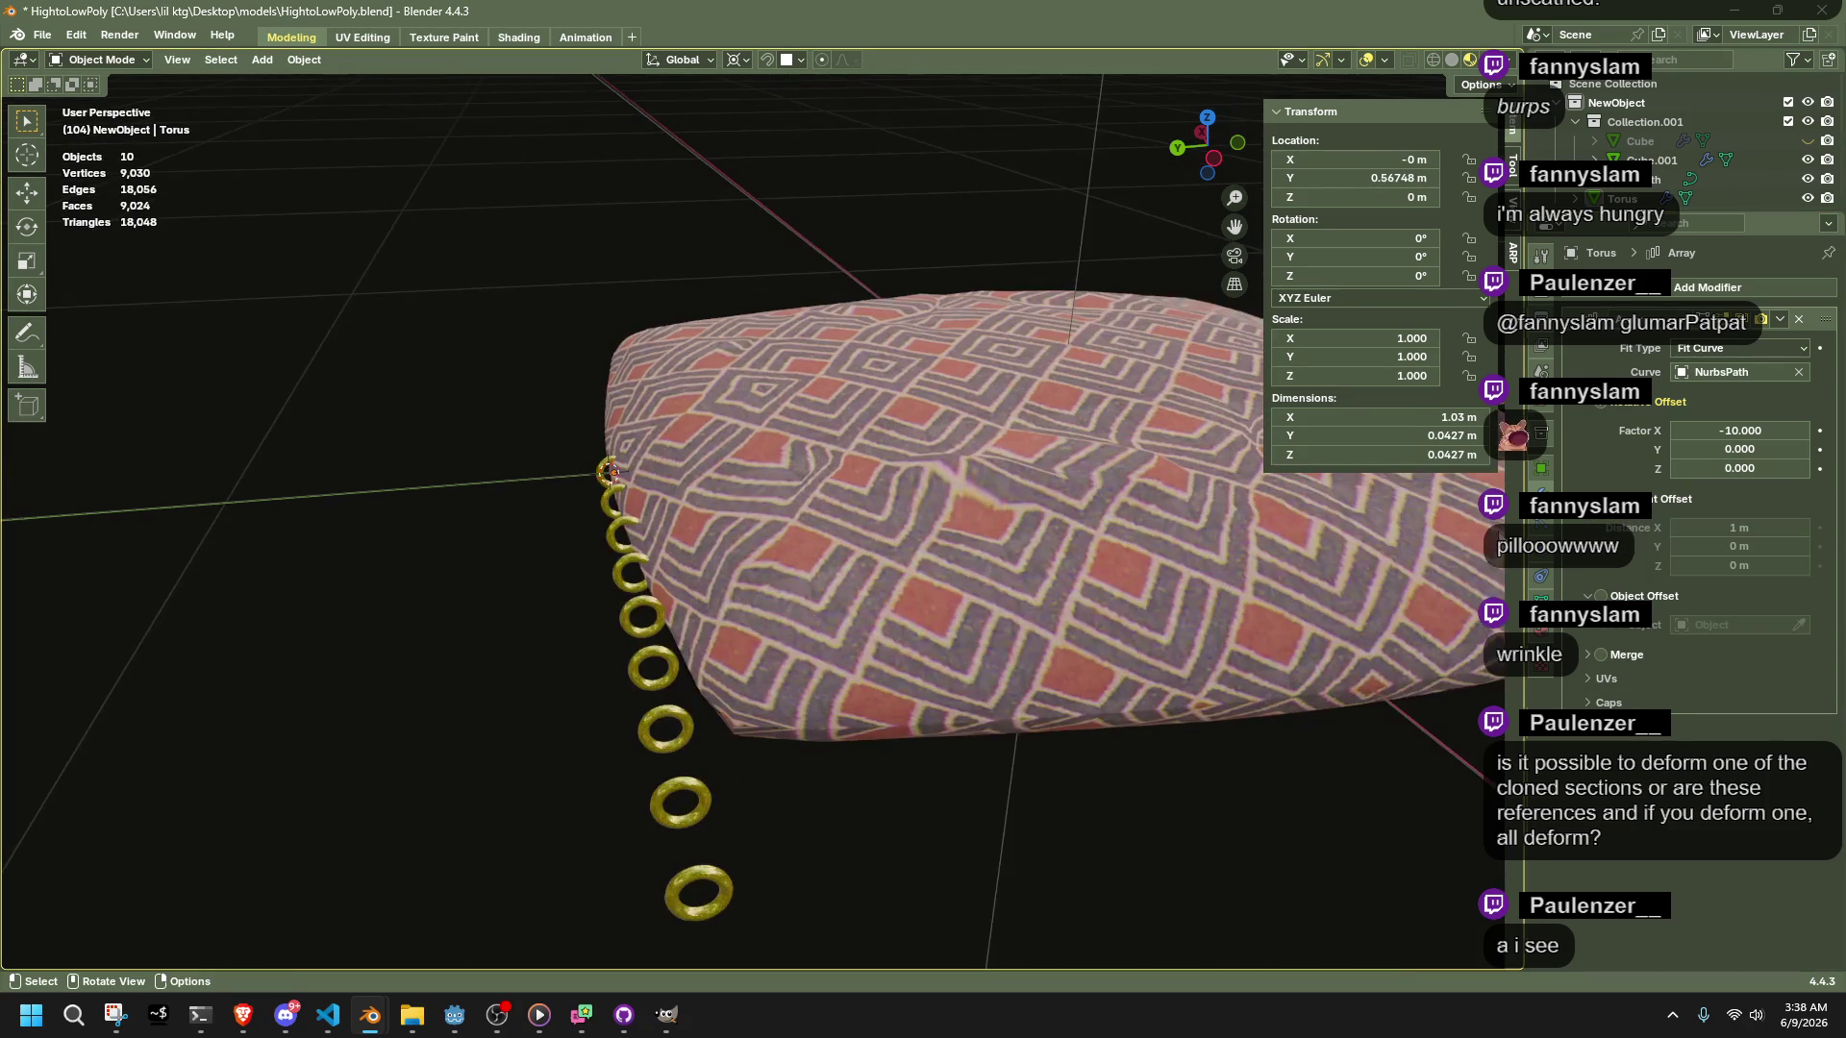
{"action": "mouse_move", "coordinate": [1740, 449]}
{"action": "left_mouse_down"}
{"action": "mouse_move", "coordinate": [1778, 449]}
{"action": "mouse_move", "coordinate": [1678, 449]}
{"action": "mouse_move", "coordinate": [1739, 448]}
{"action": "left_mouse_up"}
{"action": "mouse_move", "coordinate": [1104, 687]}
{"action": "middle_mouse_down"}
{"action": "mouse_move", "coordinate": [1017, 798]}
{"action": "mouse_move", "coordinate": [1115, 839]}
{"action": "mouse_move", "coordinate": [1116, 875]}
{"action": "mouse_move", "coordinate": [1290, 691]}
{"action": "mouse_move", "coordinate": [1399, 615]}
{"action": "mouse_move", "coordinate": [1031, 654]}
{"action": "mouse_move", "coordinate": [1237, 673]}
{"action": "mouse_move", "coordinate": [1165, 692]}
{"action": "mouse_move", "coordinate": [1185, 708]}
{"action": "mouse_move", "coordinate": [1082, 722]}
{"action": "mouse_move", "coordinate": [1202, 701]}
{"action": "middle_mouse_up"}
{"action": "left_click", "coordinate": [1165, 692]}
{"action": "left_click", "coordinate": [1603, 702]}
{"action": "key", "text": "alt+Tab"}
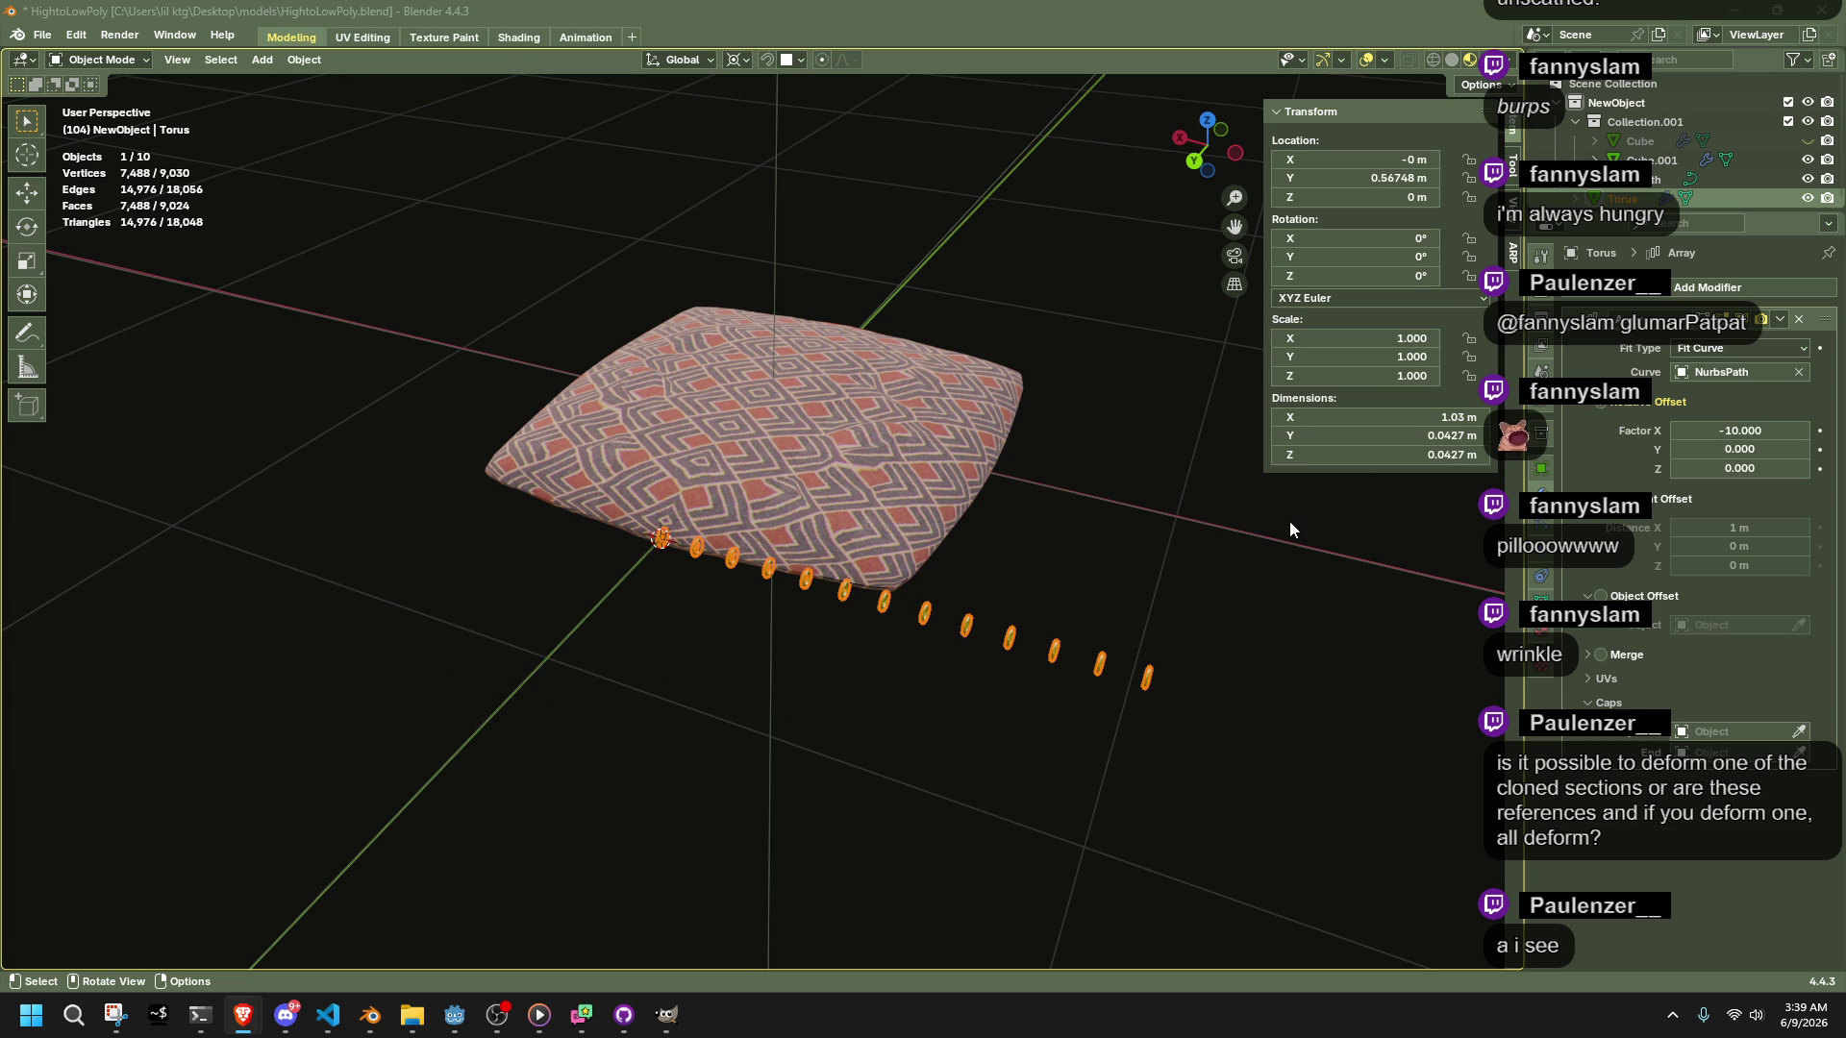
{"action": "left_click", "coordinate": [856, 585]}
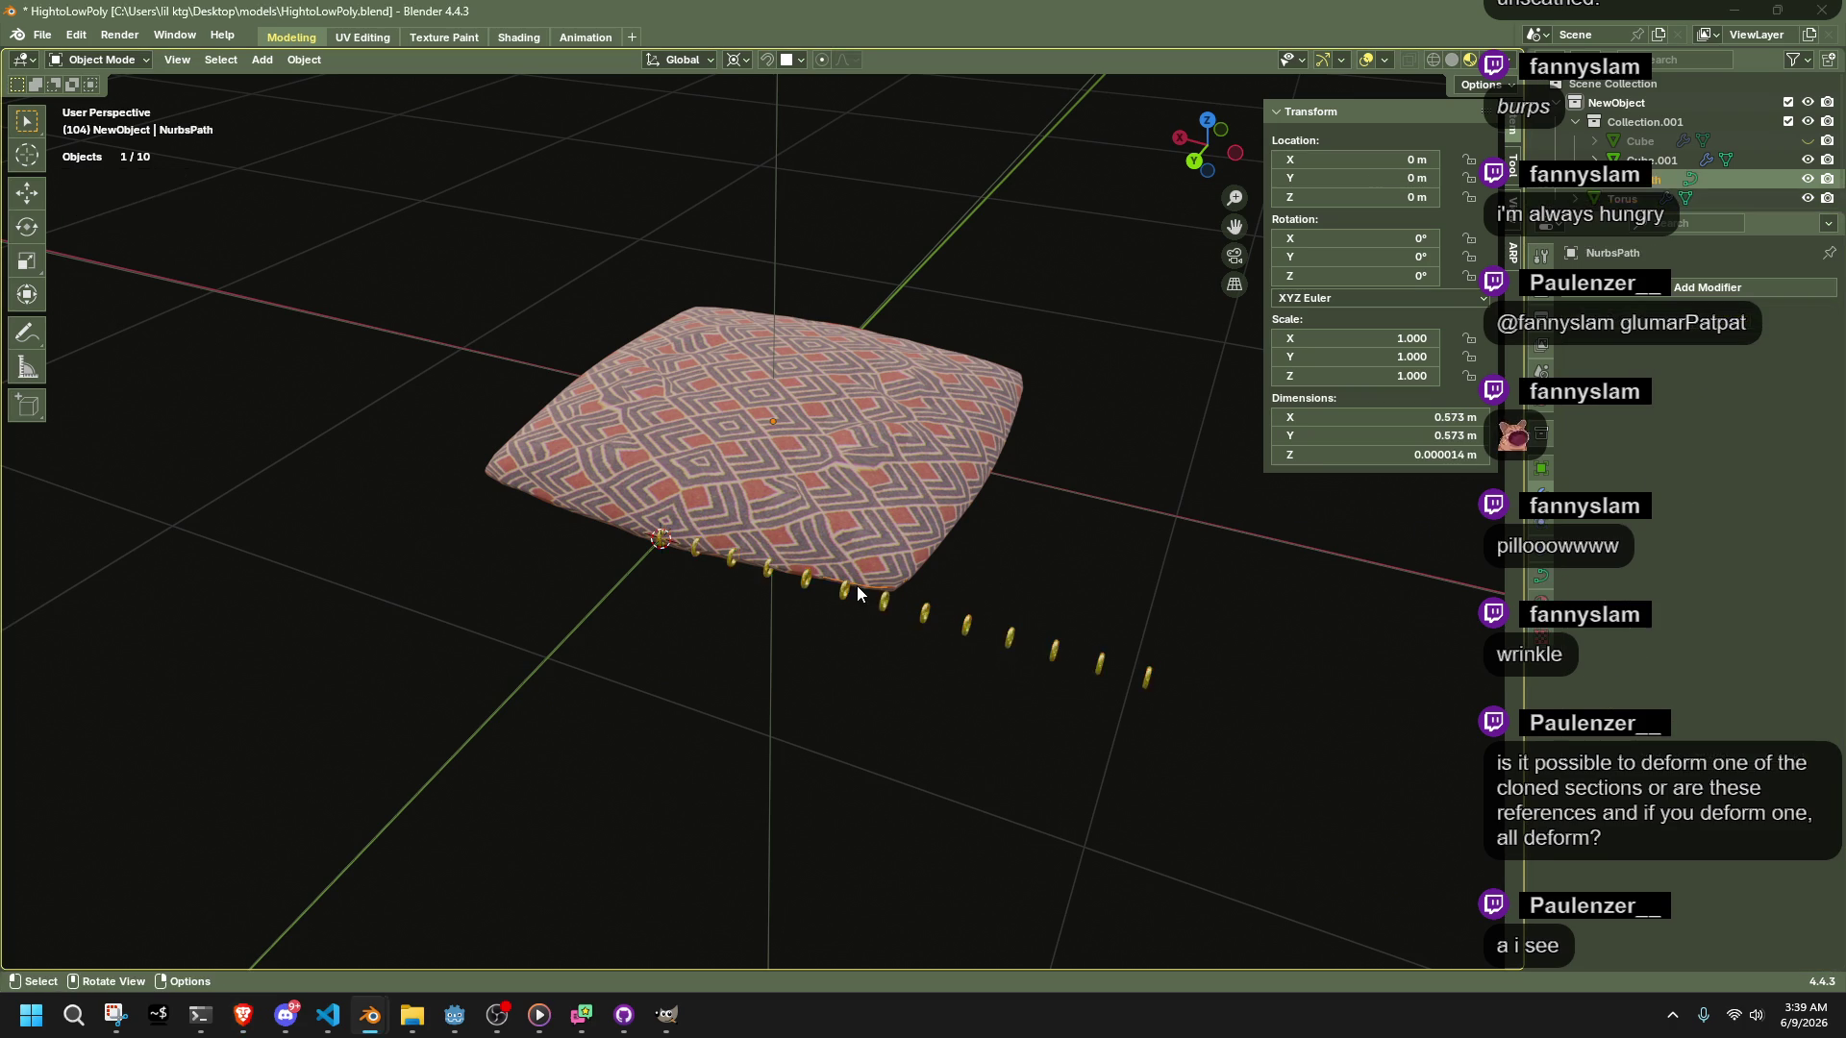
Add an Array modifier to the NurbsPath, then remove it
{"action": "left_click", "coordinate": [1691, 287]}
{"action": "key", "text": "space"}
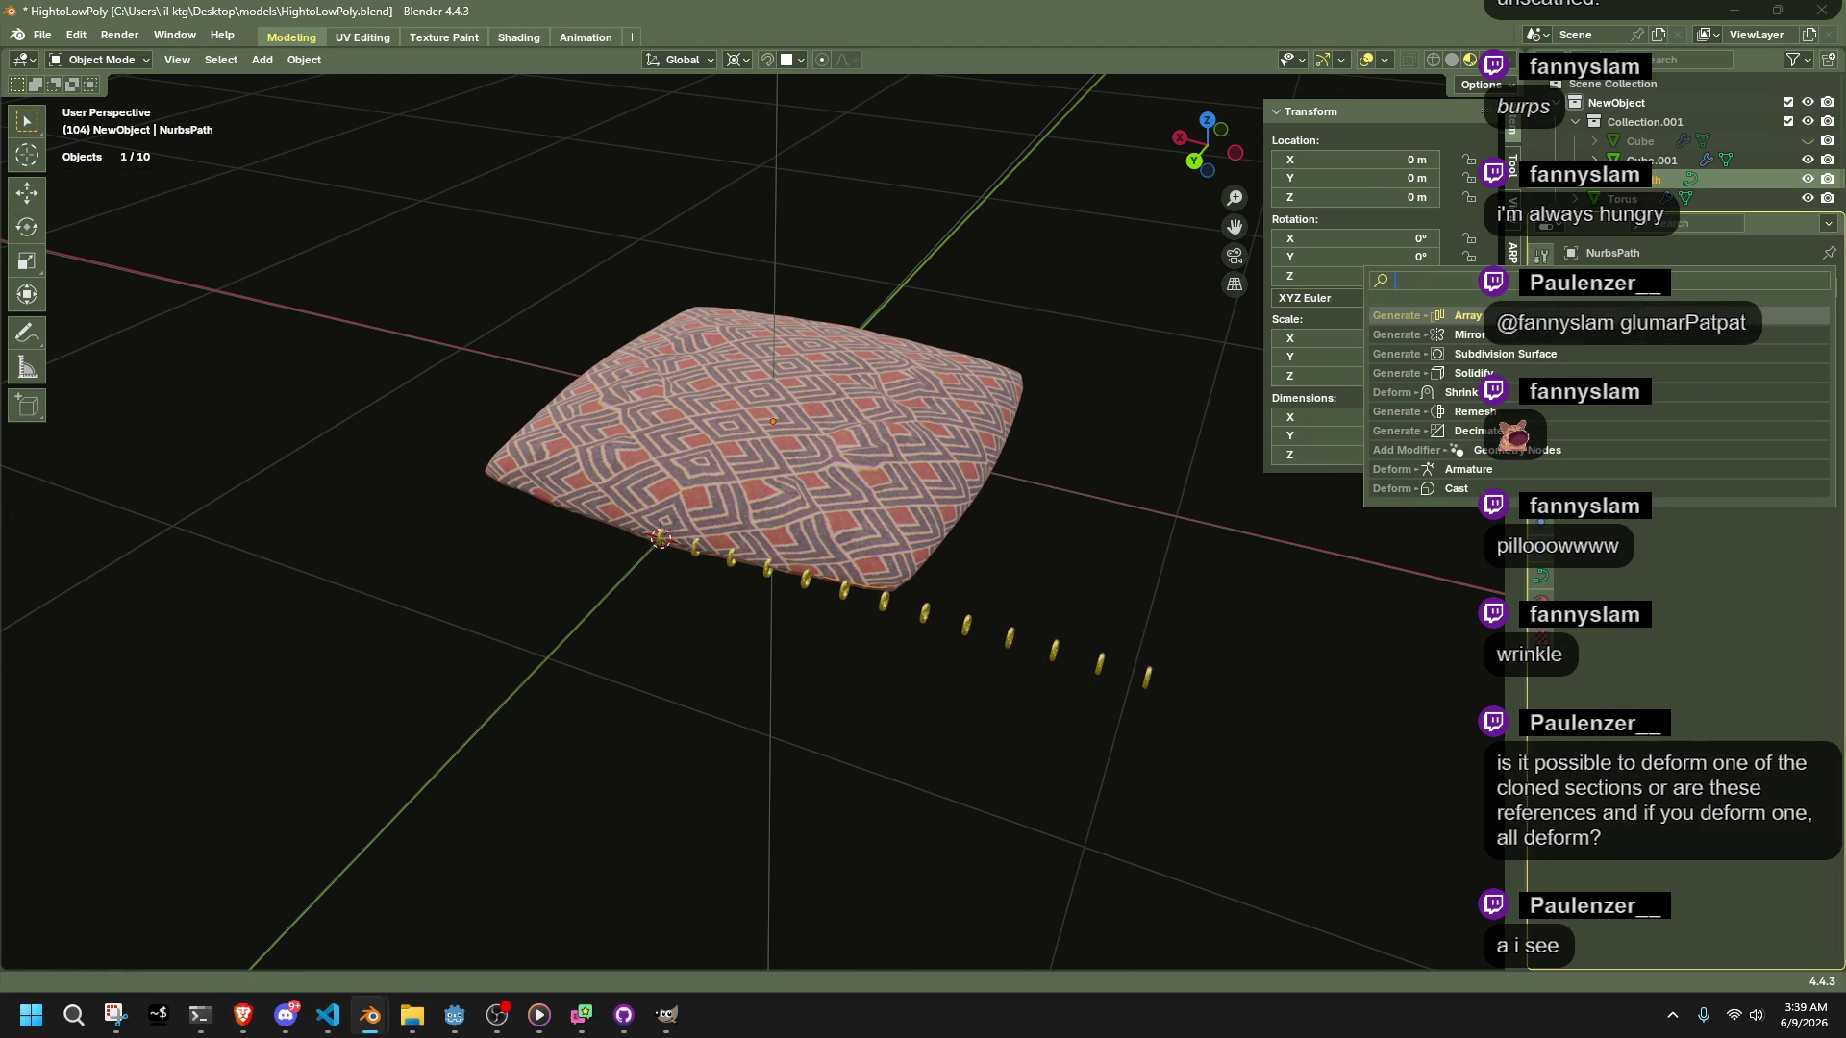
{"action": "left_click", "coordinate": [1495, 315]}
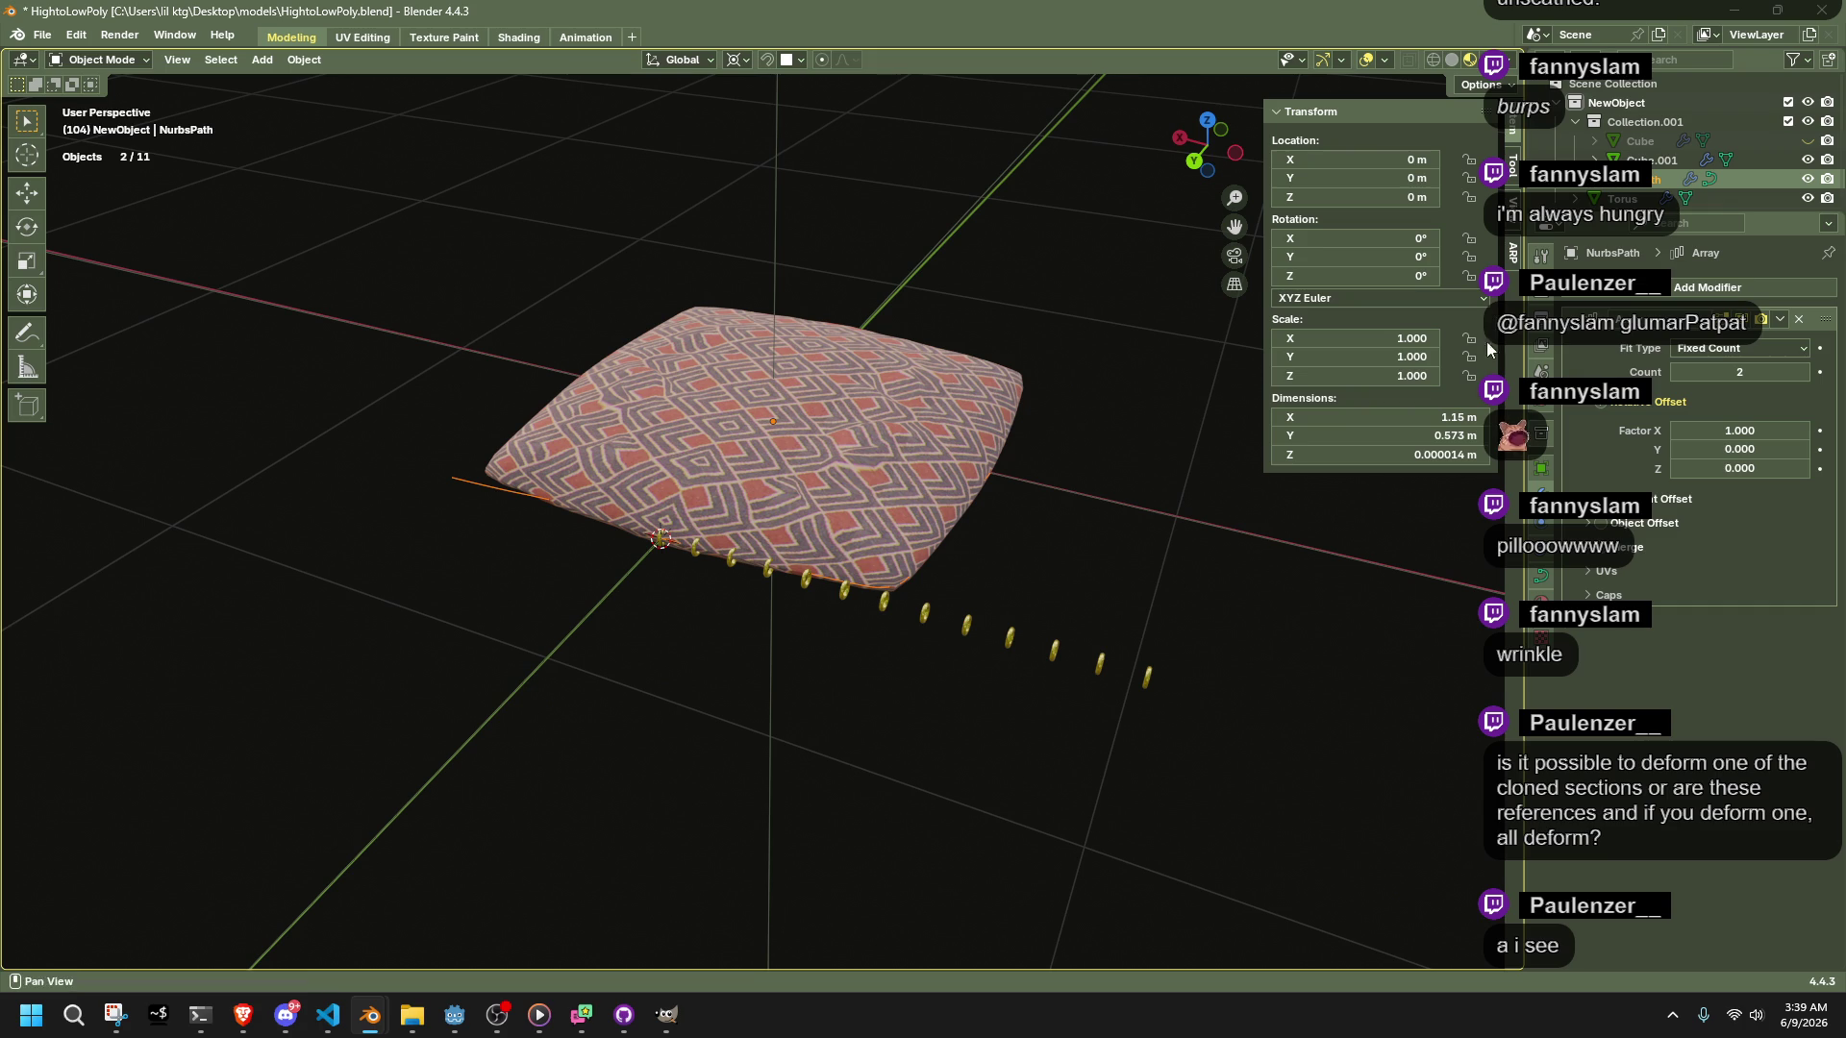
{"action": "scroll", "coordinate": [988, 573], "scroll_direction": "up", "scroll_amount": 5}
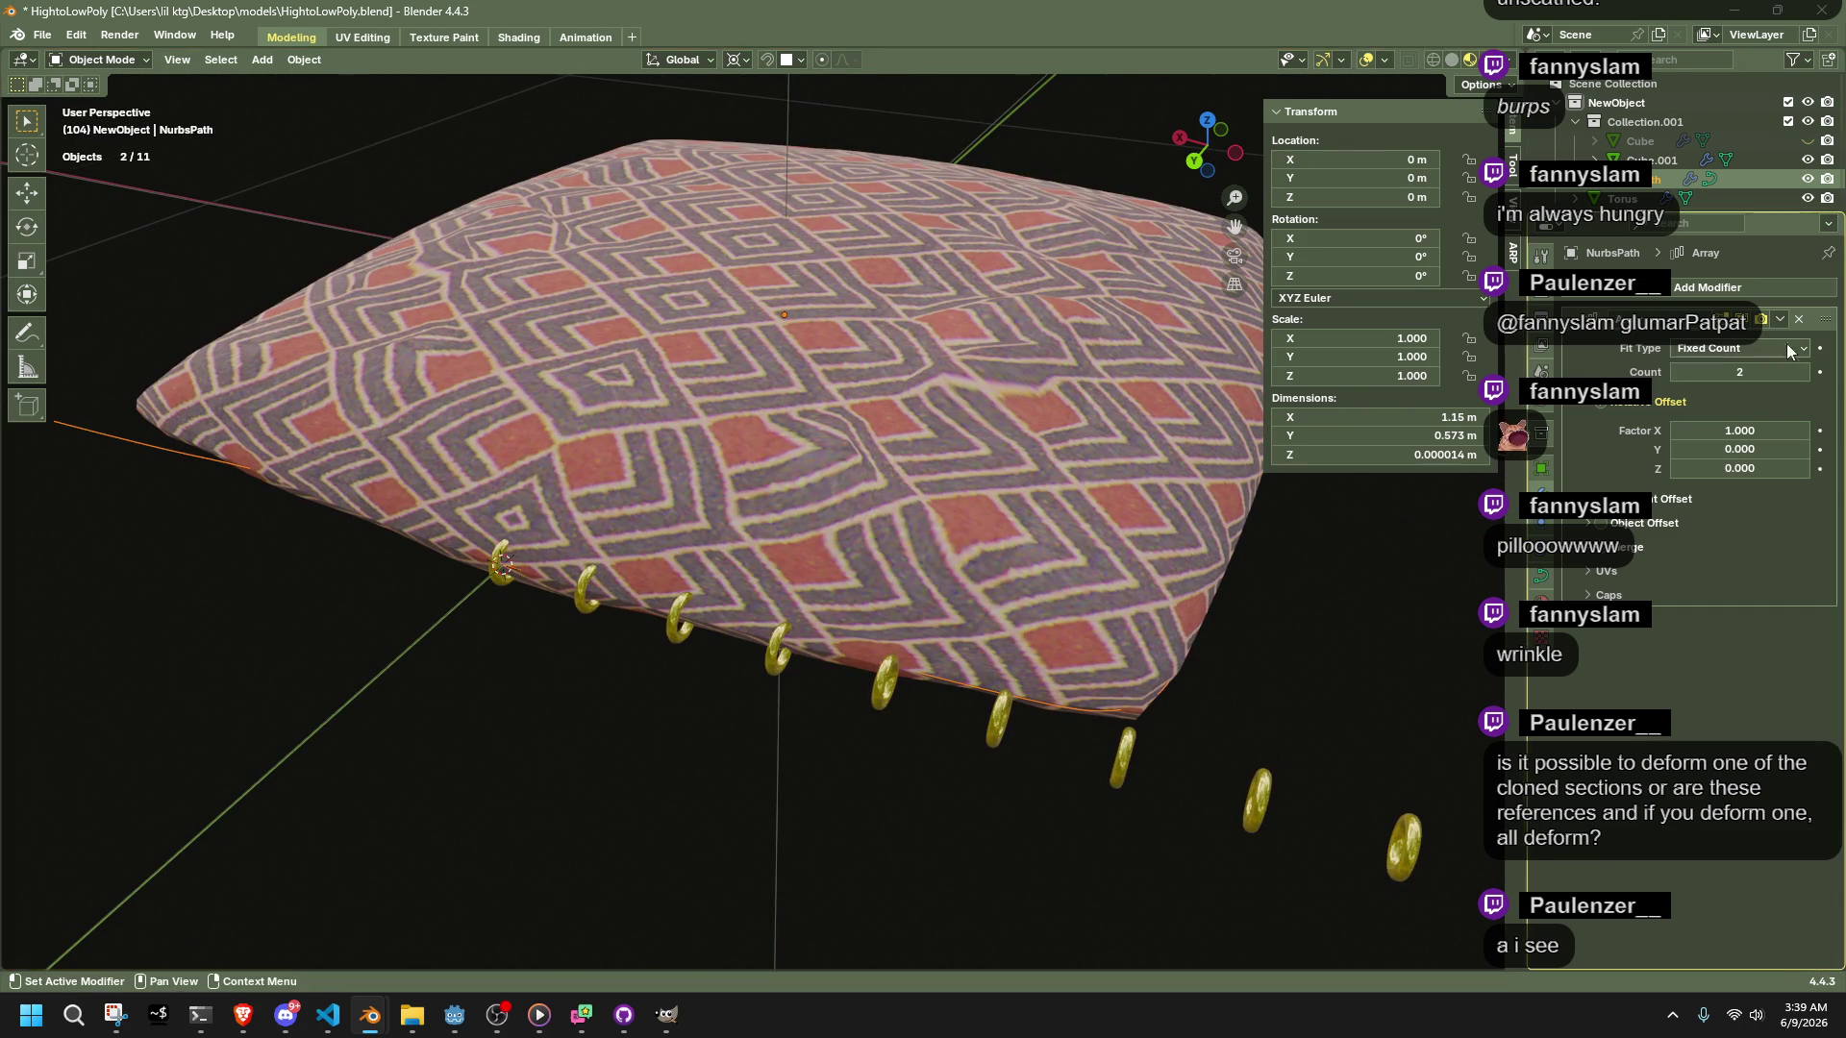
{"action": "left_click", "coordinate": [1798, 321]}
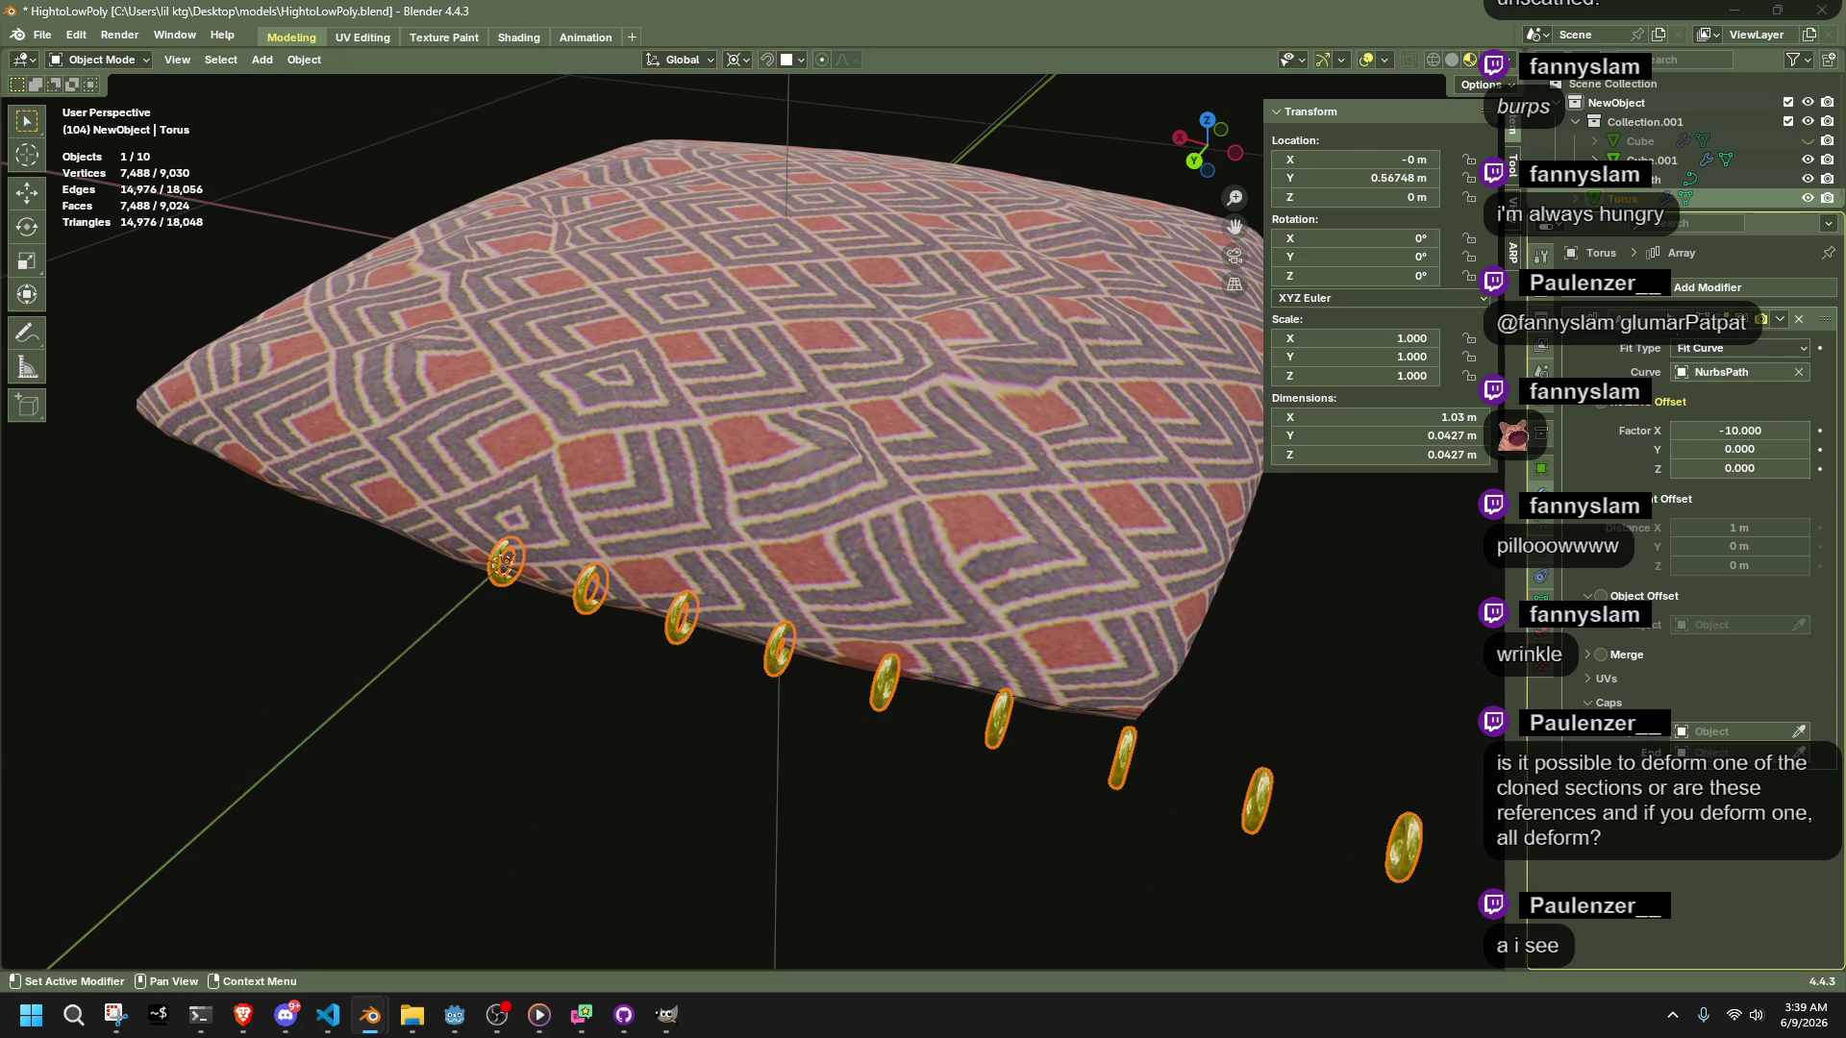
Add a Curve modifier to the gold rings
{"action": "left_click", "coordinate": [1721, 288]}
{"action": "type", "text": "curve"}
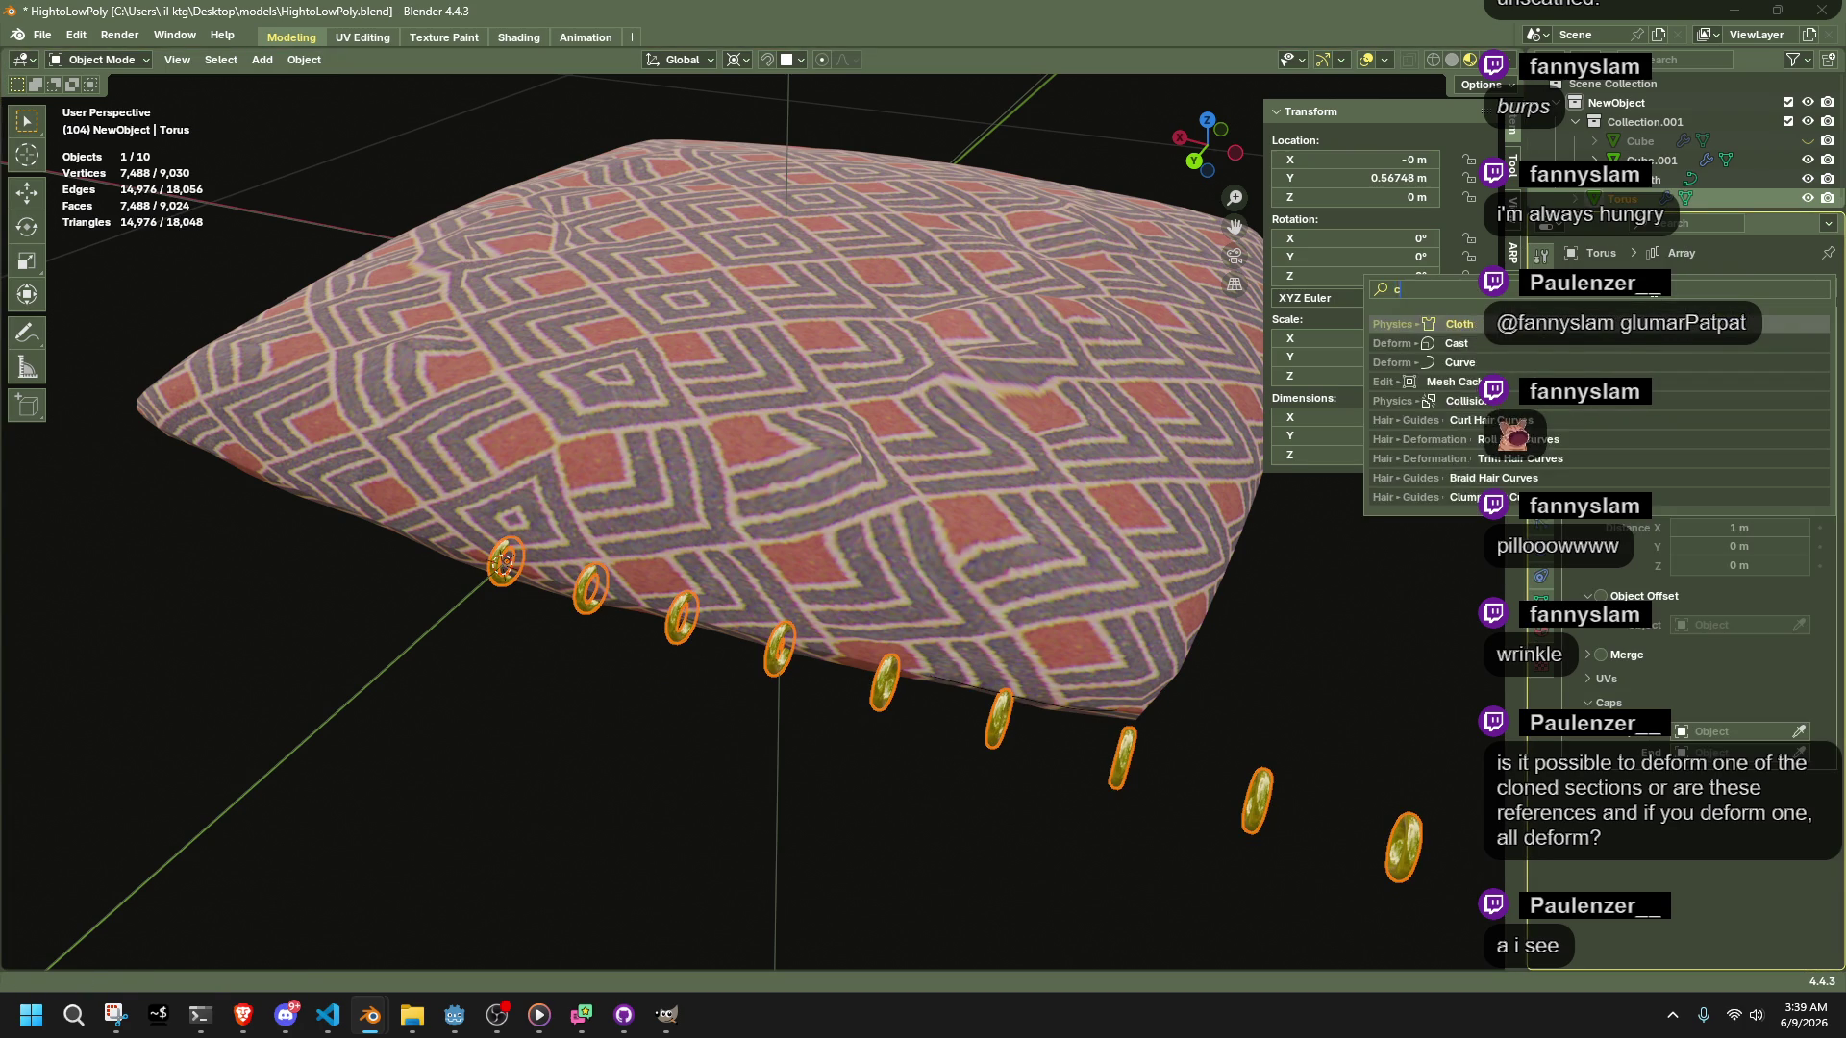
{"action": "key", "text": "Return"}
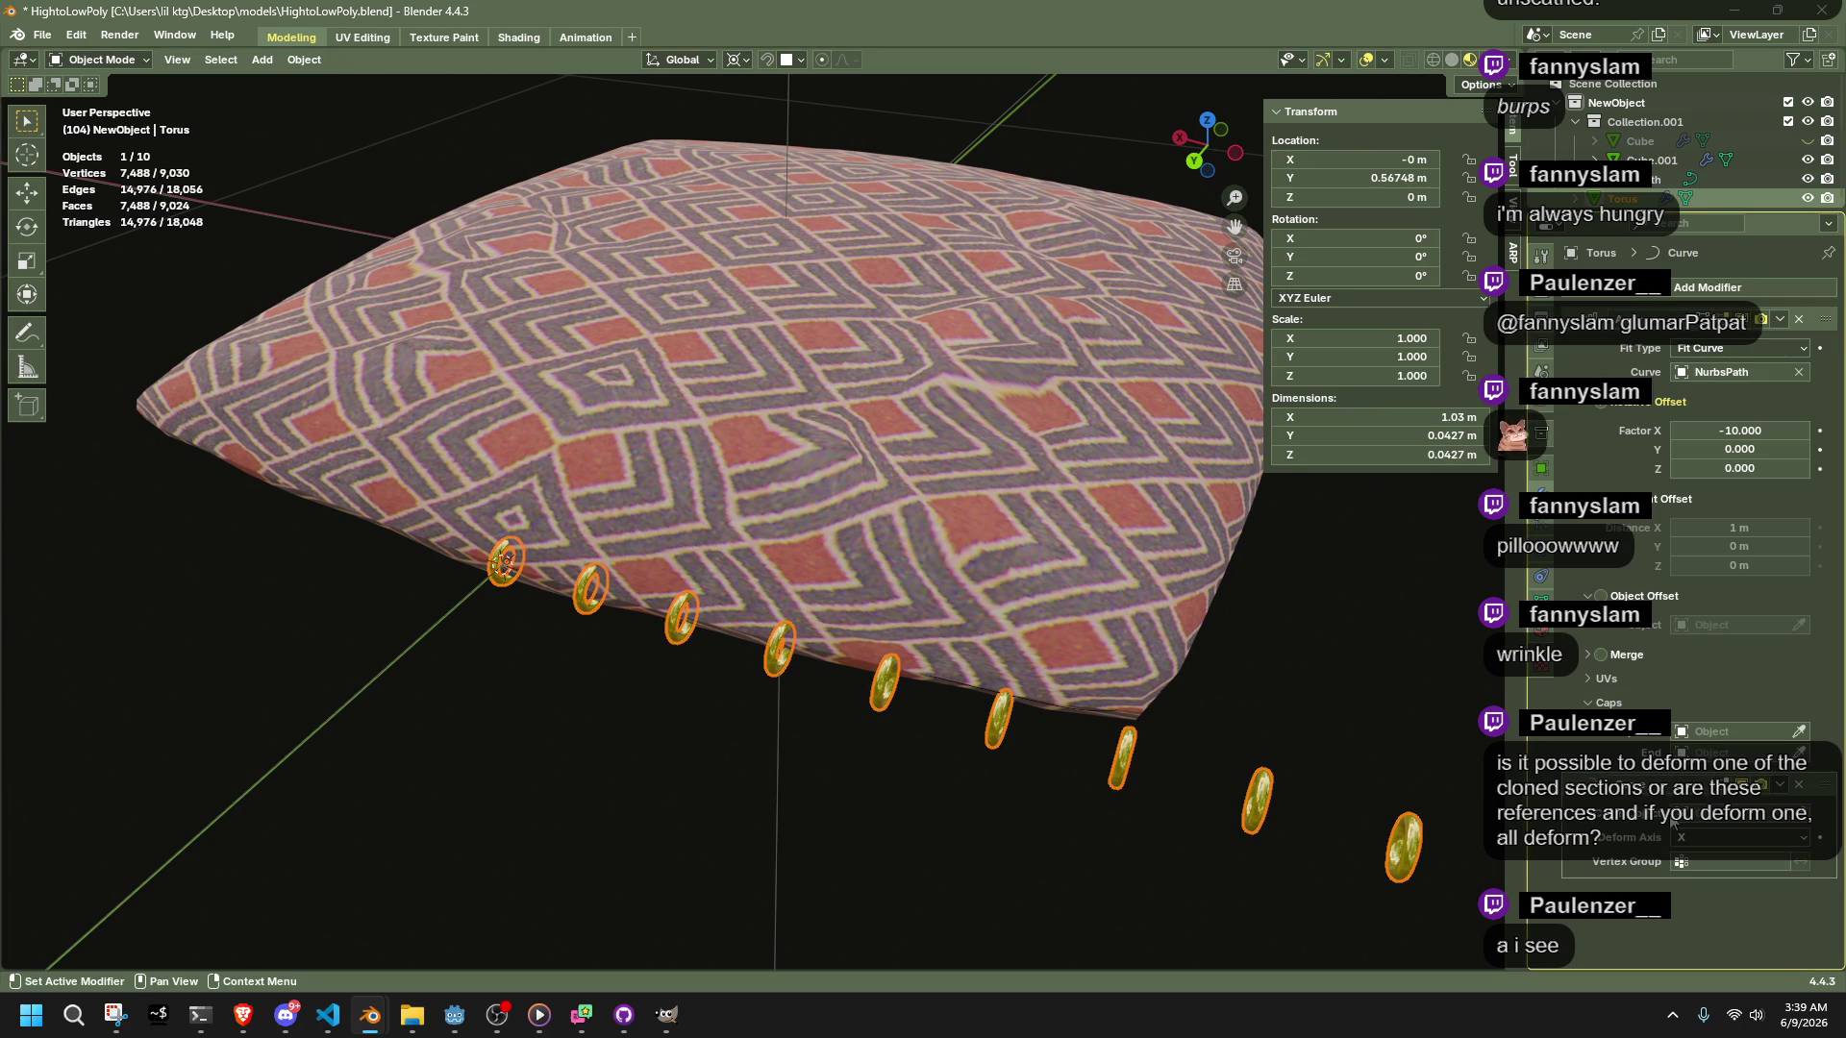
{"action": "left_click_drag", "start_coordinate": [1684, 824], "coordinate": [1684, 615]}
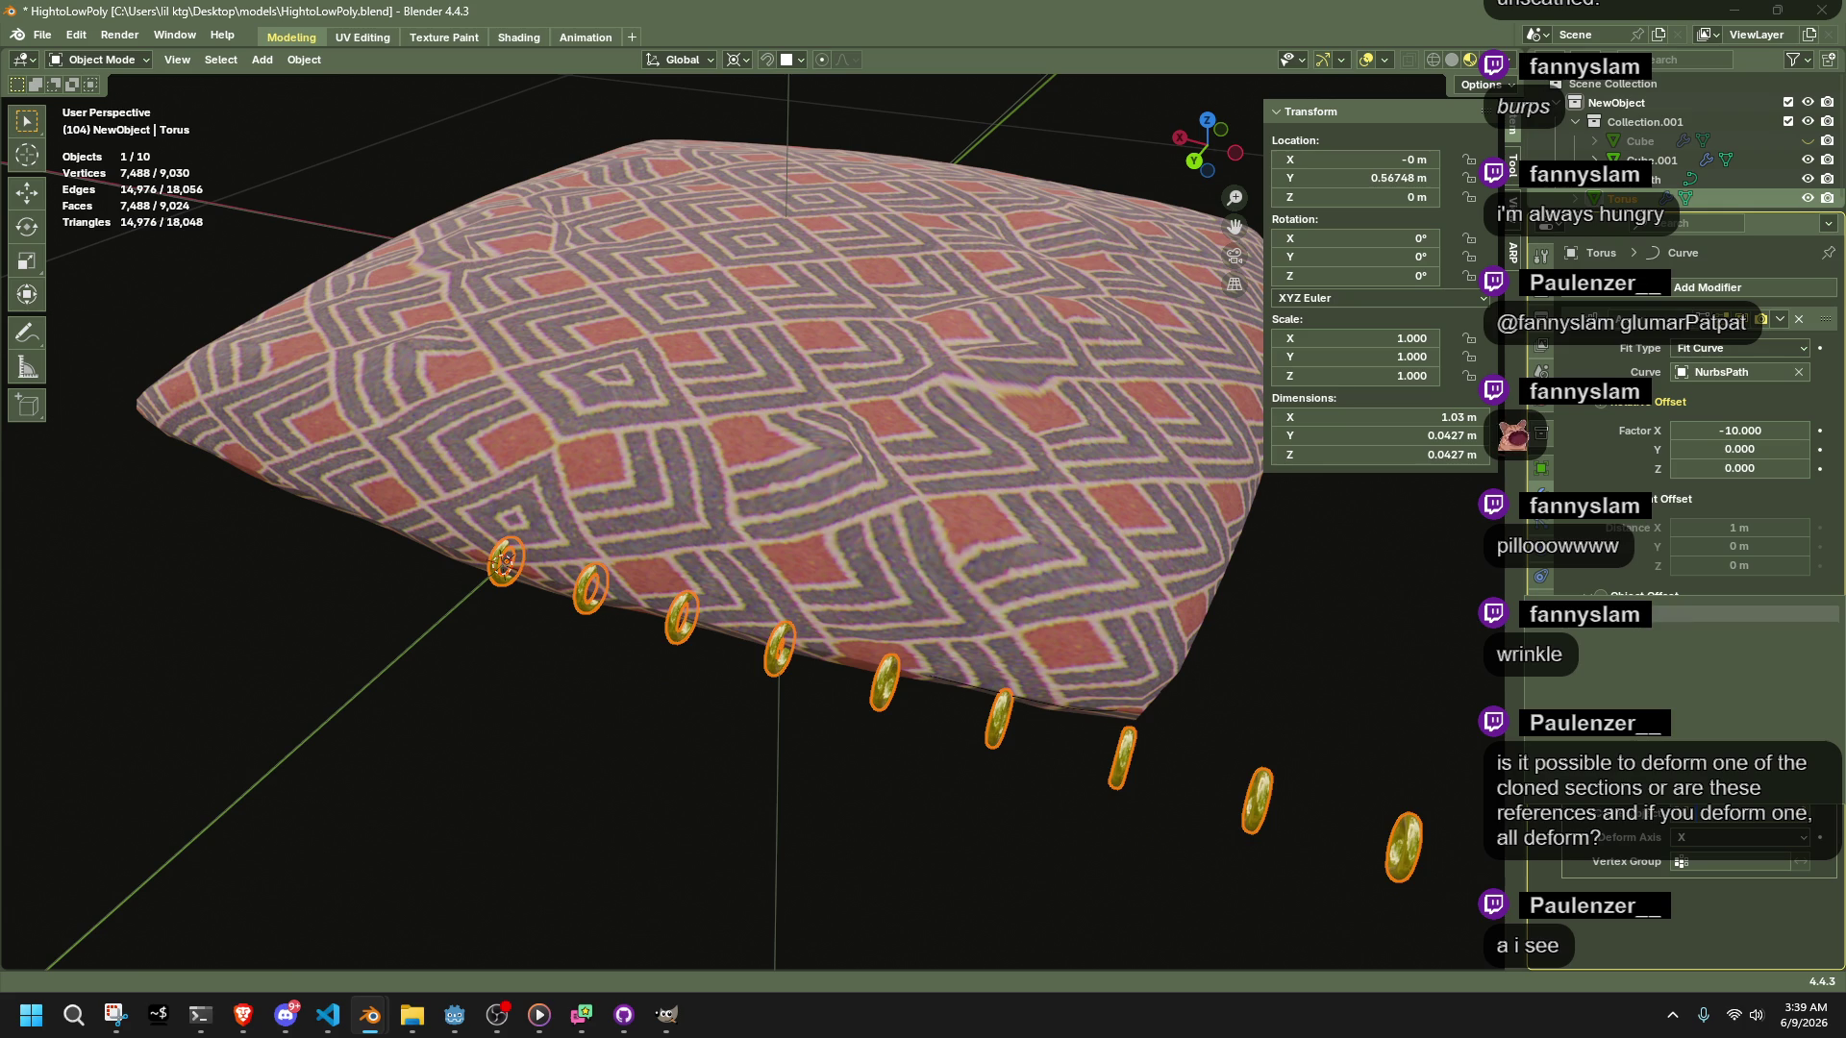
{"action": "scroll", "coordinate": [1108, 613], "scroll_direction": "down", "scroll_amount": 5}
Apply all transforms to every object and reselect the ring chain
{"action": "mouse_move", "coordinate": [1108, 607]}
{"action": "middle_mouse_down"}
{"action": "mouse_move", "coordinate": [1128, 631]}
{"action": "mouse_move", "coordinate": [1439, 608]}
{"action": "middle_mouse_up"}
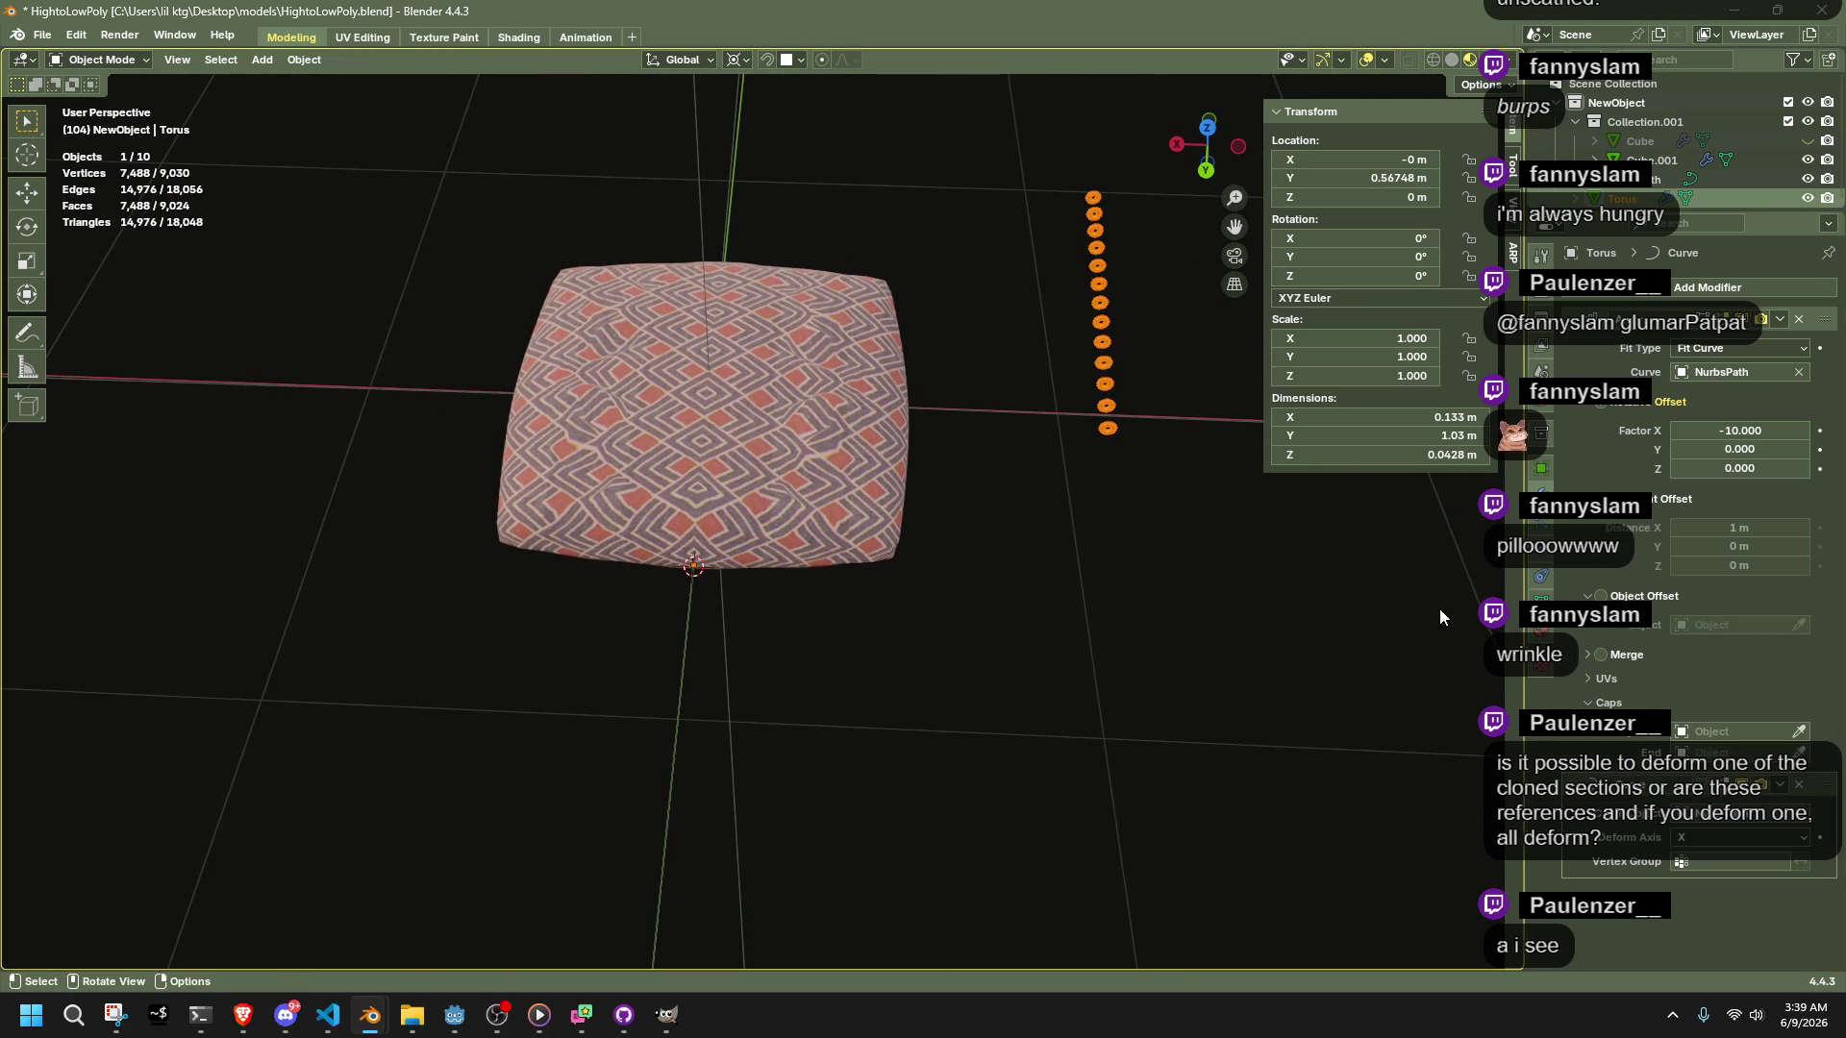
{"action": "key", "text": "a"}
{"action": "key", "text": "ctrl+a"}
{"action": "left_click", "coordinate": [1144, 465]}
{"action": "left_click", "coordinate": [1122, 465]}
{"action": "left_click", "coordinate": [1110, 421]}
{"action": "key", "text": "r"}
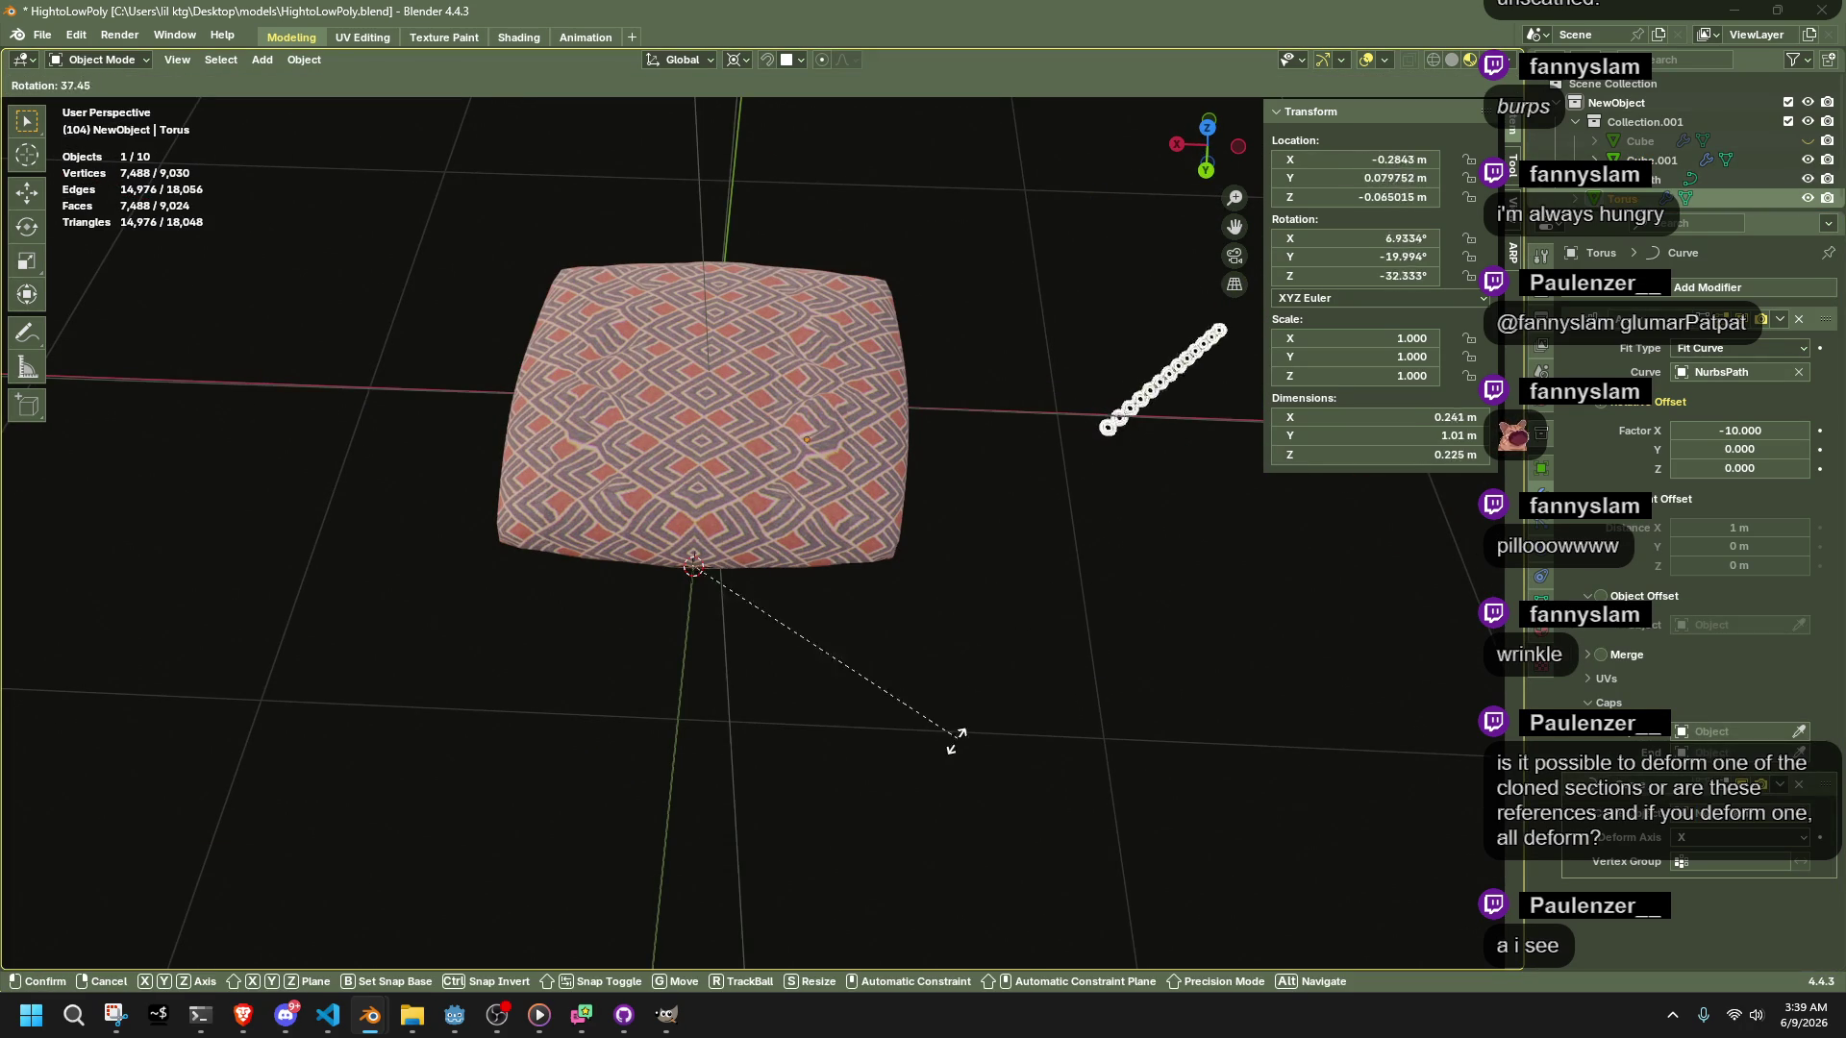
{"action": "key", "text": "Escape"}
{"action": "mouse_move", "coordinate": [732, 753]}
{"action": "middle_mouse_down"}
{"action": "mouse_move", "coordinate": [988, 691]}
{"action": "mouse_move", "coordinate": [765, 615]}
{"action": "mouse_move", "coordinate": [1008, 666]}
{"action": "middle_mouse_up"}
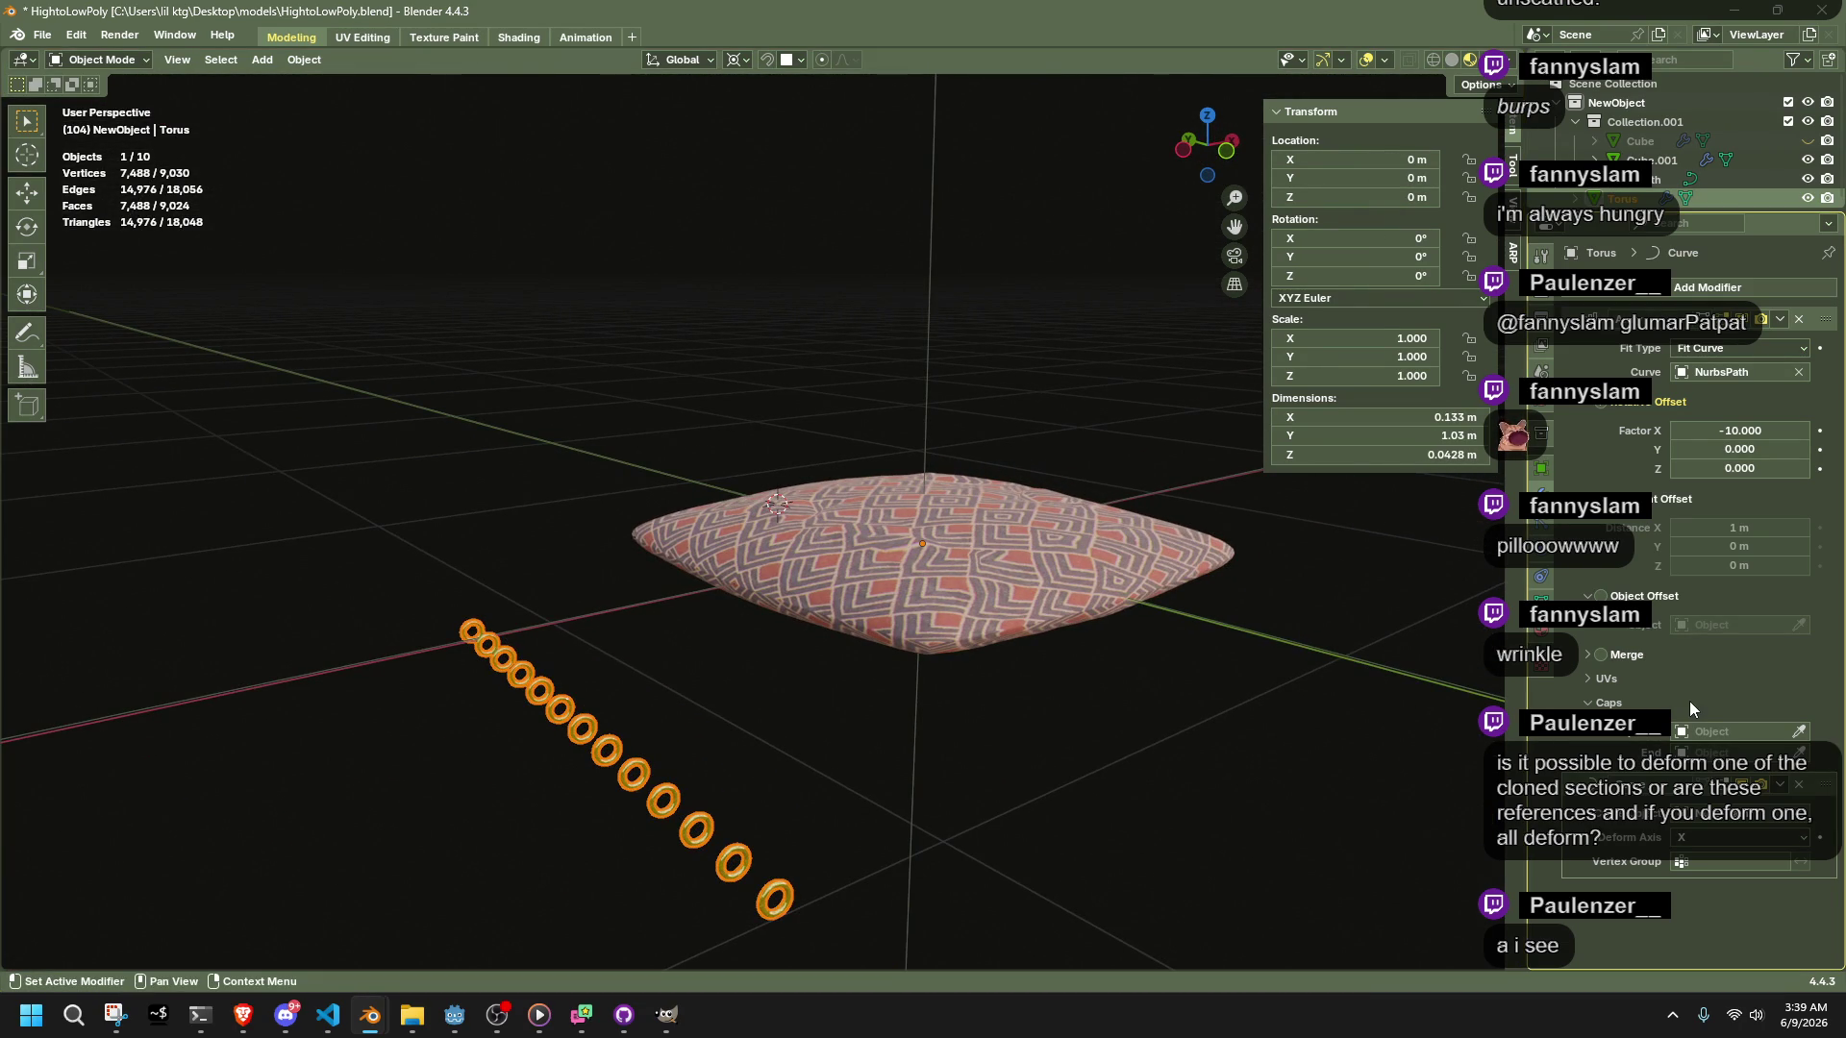
{"action": "mouse_move", "coordinate": [1032, 523]}
{"action": "middle_mouse_down"}
{"action": "mouse_move", "coordinate": [728, 545]}
{"action": "mouse_move", "coordinate": [960, 614]}
{"action": "middle_mouse_up"}
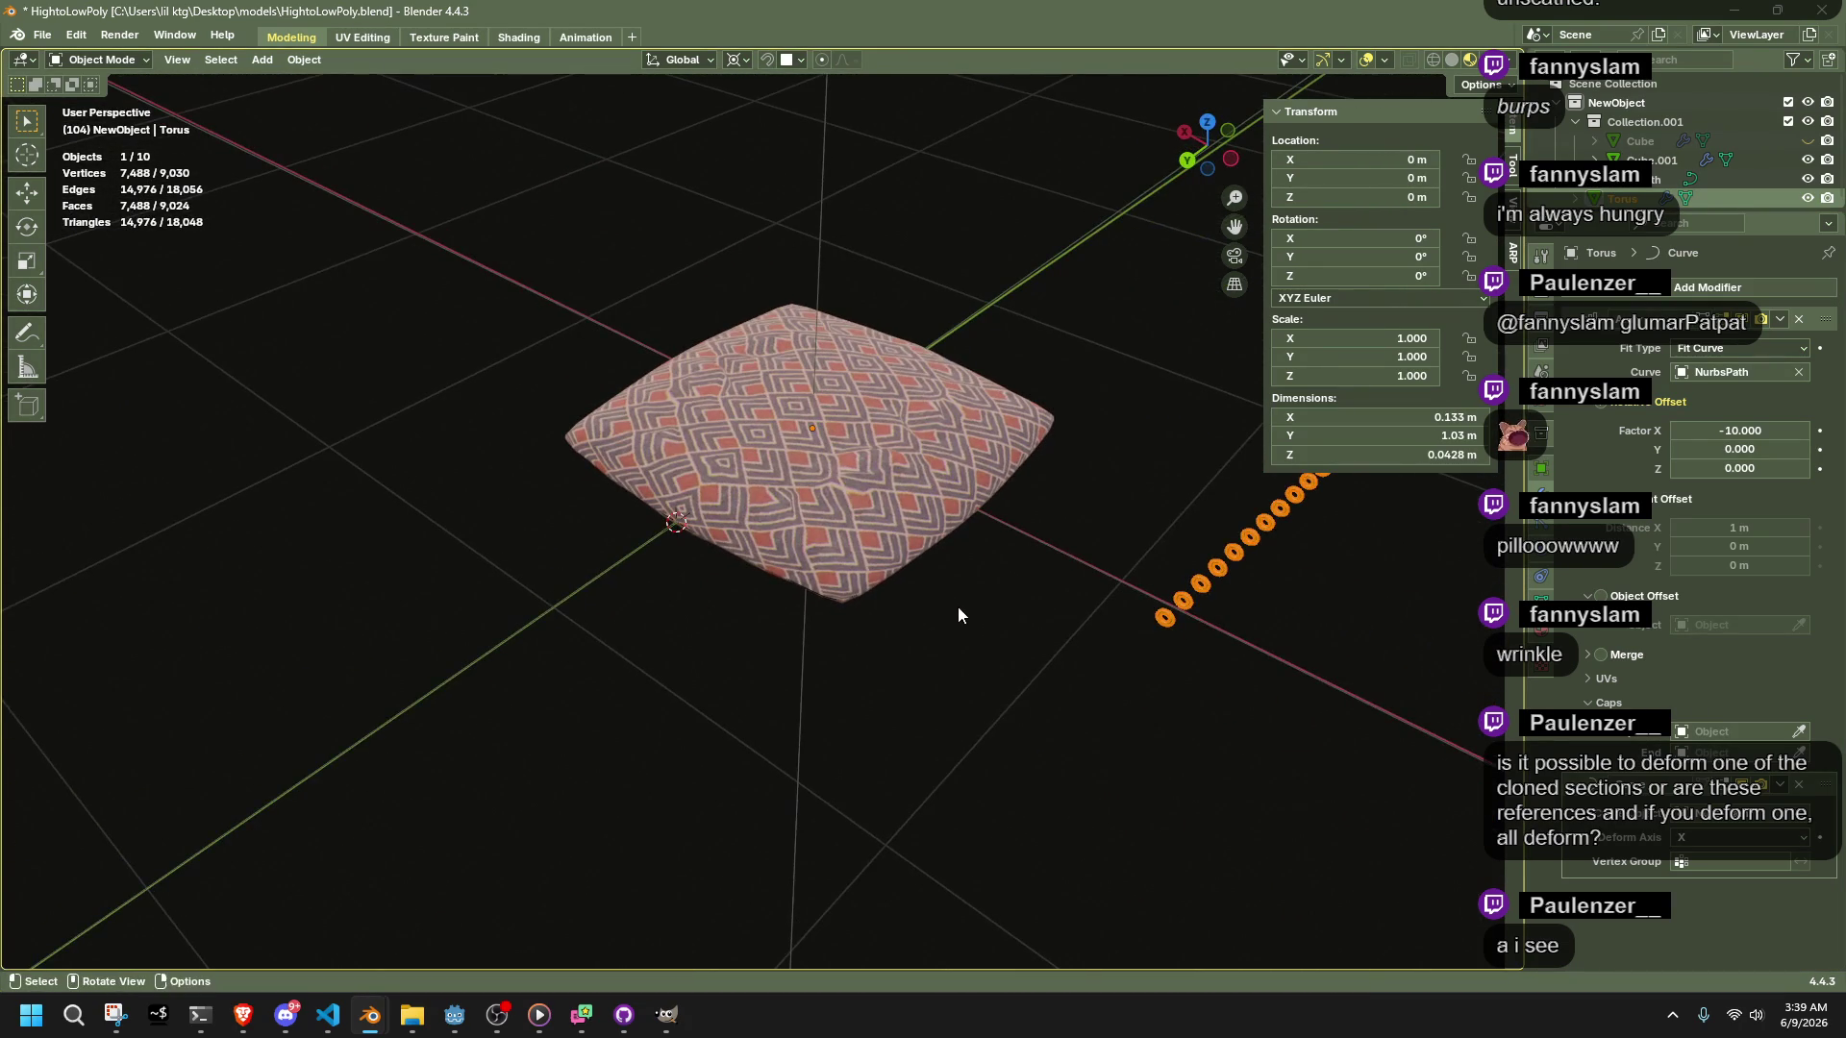
Try Curve deform axes Y and Z, return to X, and apply a transform
{"action": "left_click", "coordinate": [1707, 840]}
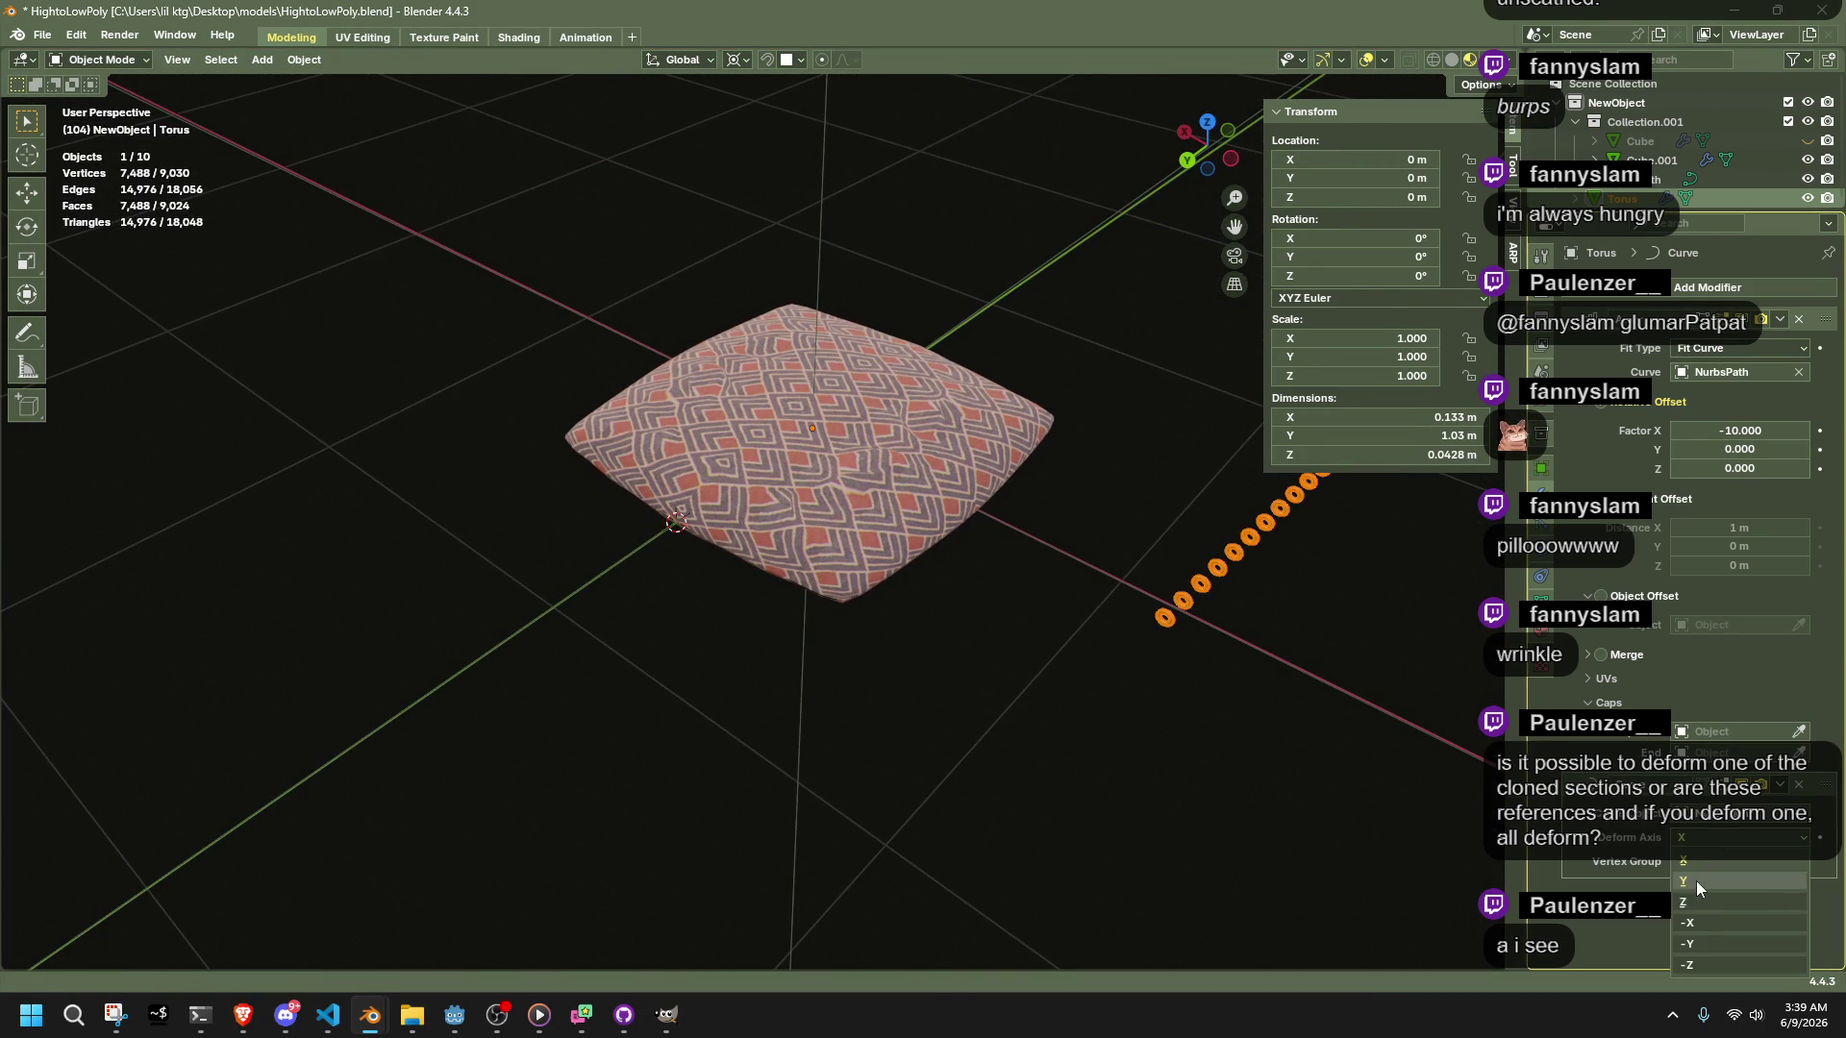
{"action": "left_click", "coordinate": [1696, 881]}
{"action": "left_click", "coordinate": [1694, 836]}
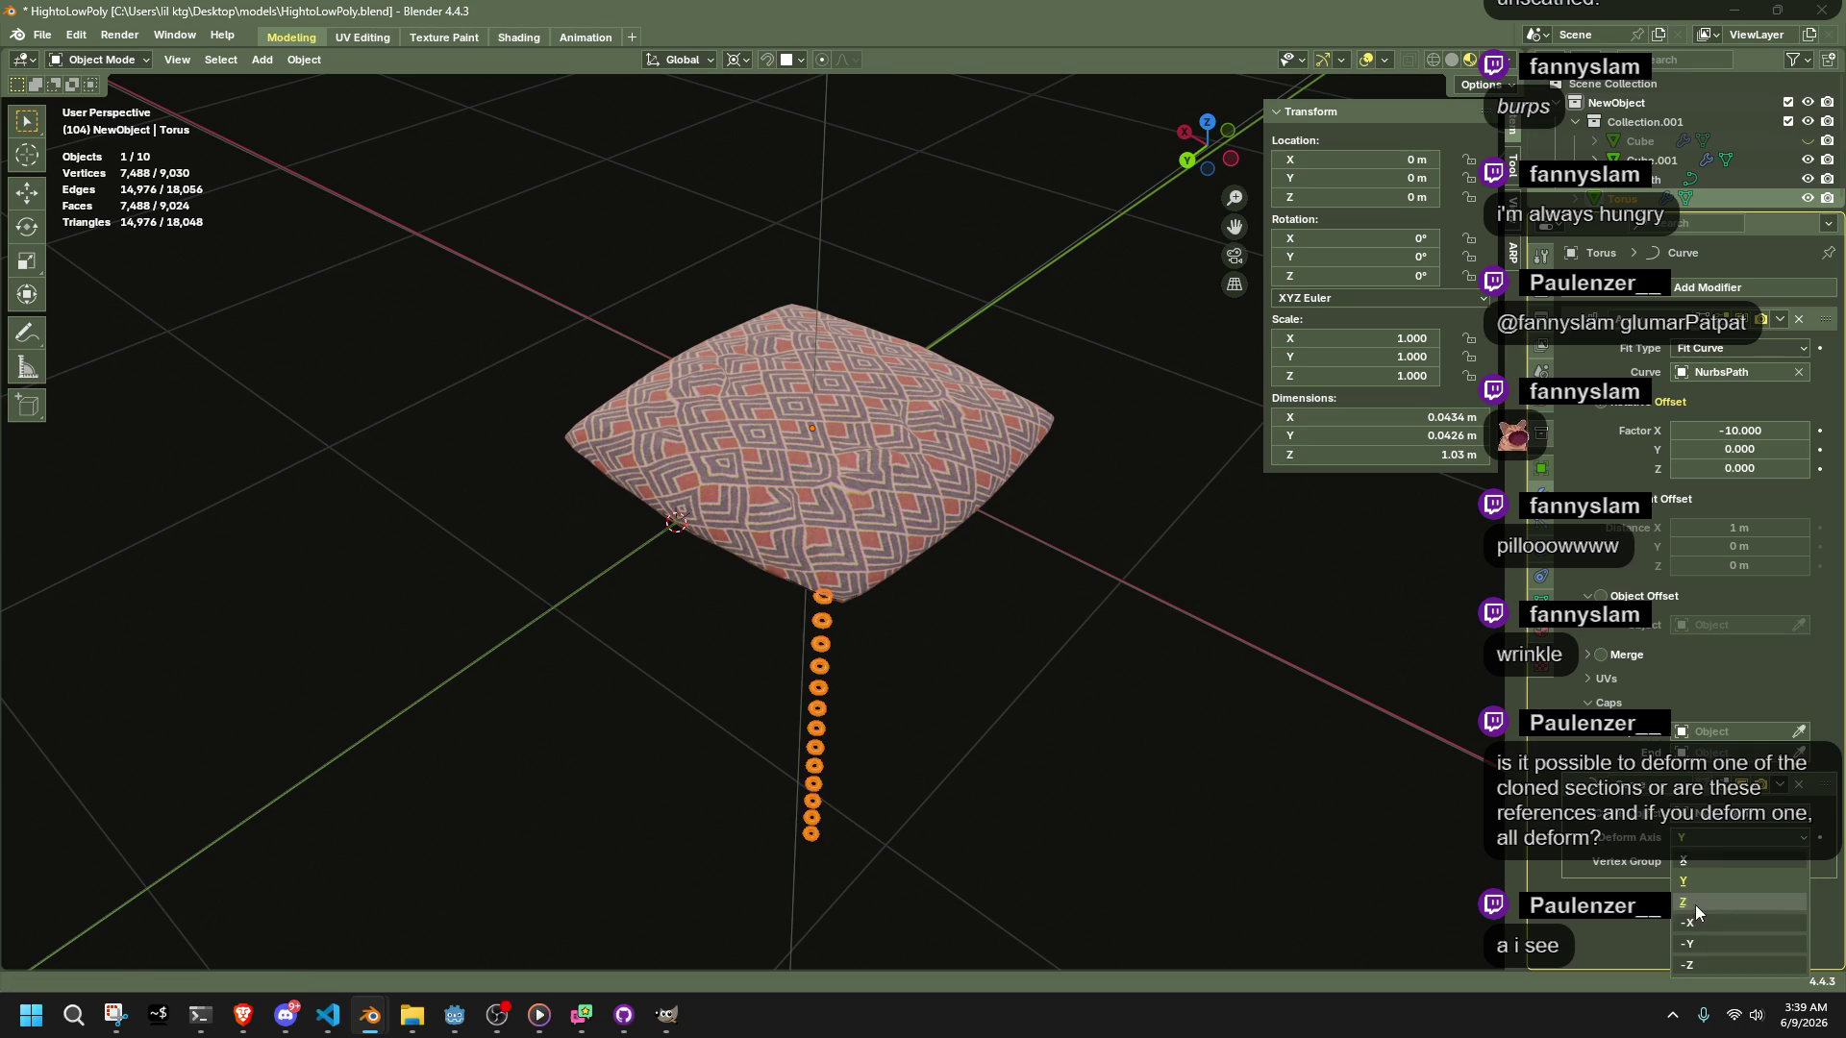
{"action": "left_click", "coordinate": [1695, 905]}
{"action": "left_click", "coordinate": [1701, 837]}
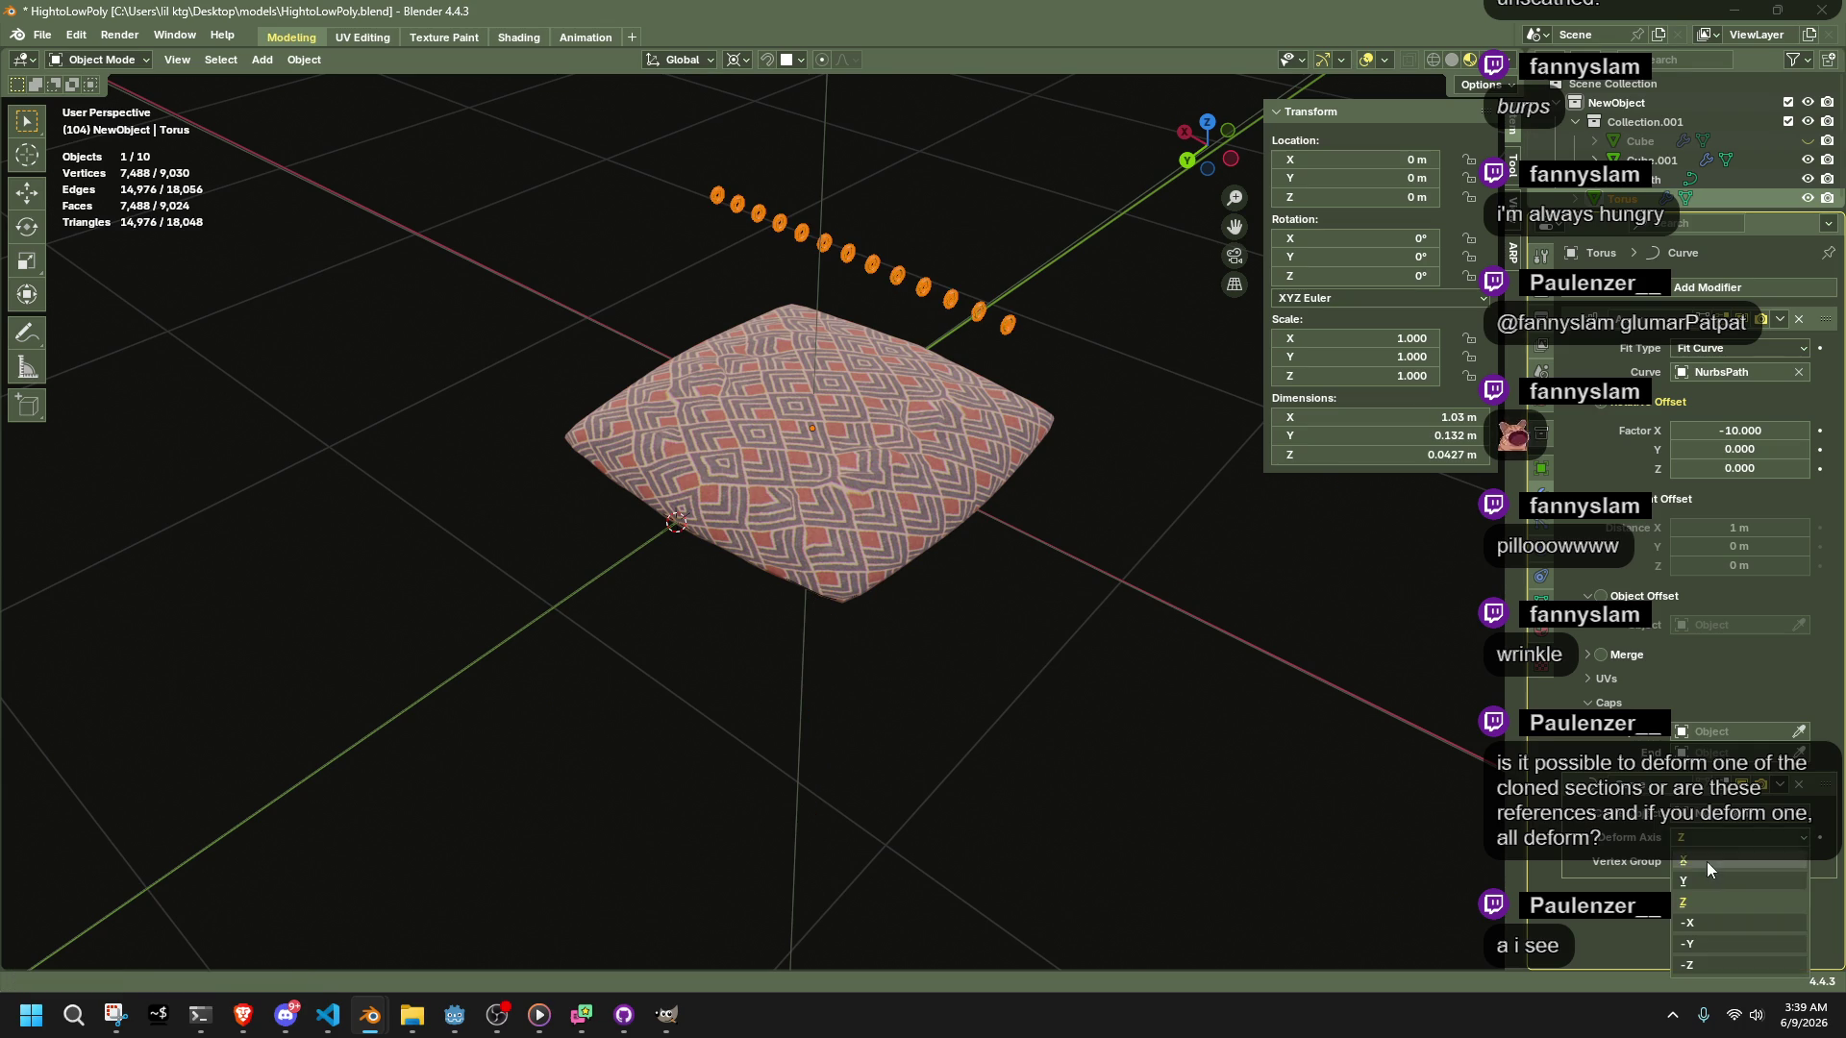
{"action": "left_click", "coordinate": [1705, 862]}
{"action": "key", "text": "ctrl+a"}
{"action": "left_click", "coordinate": [1299, 708]}
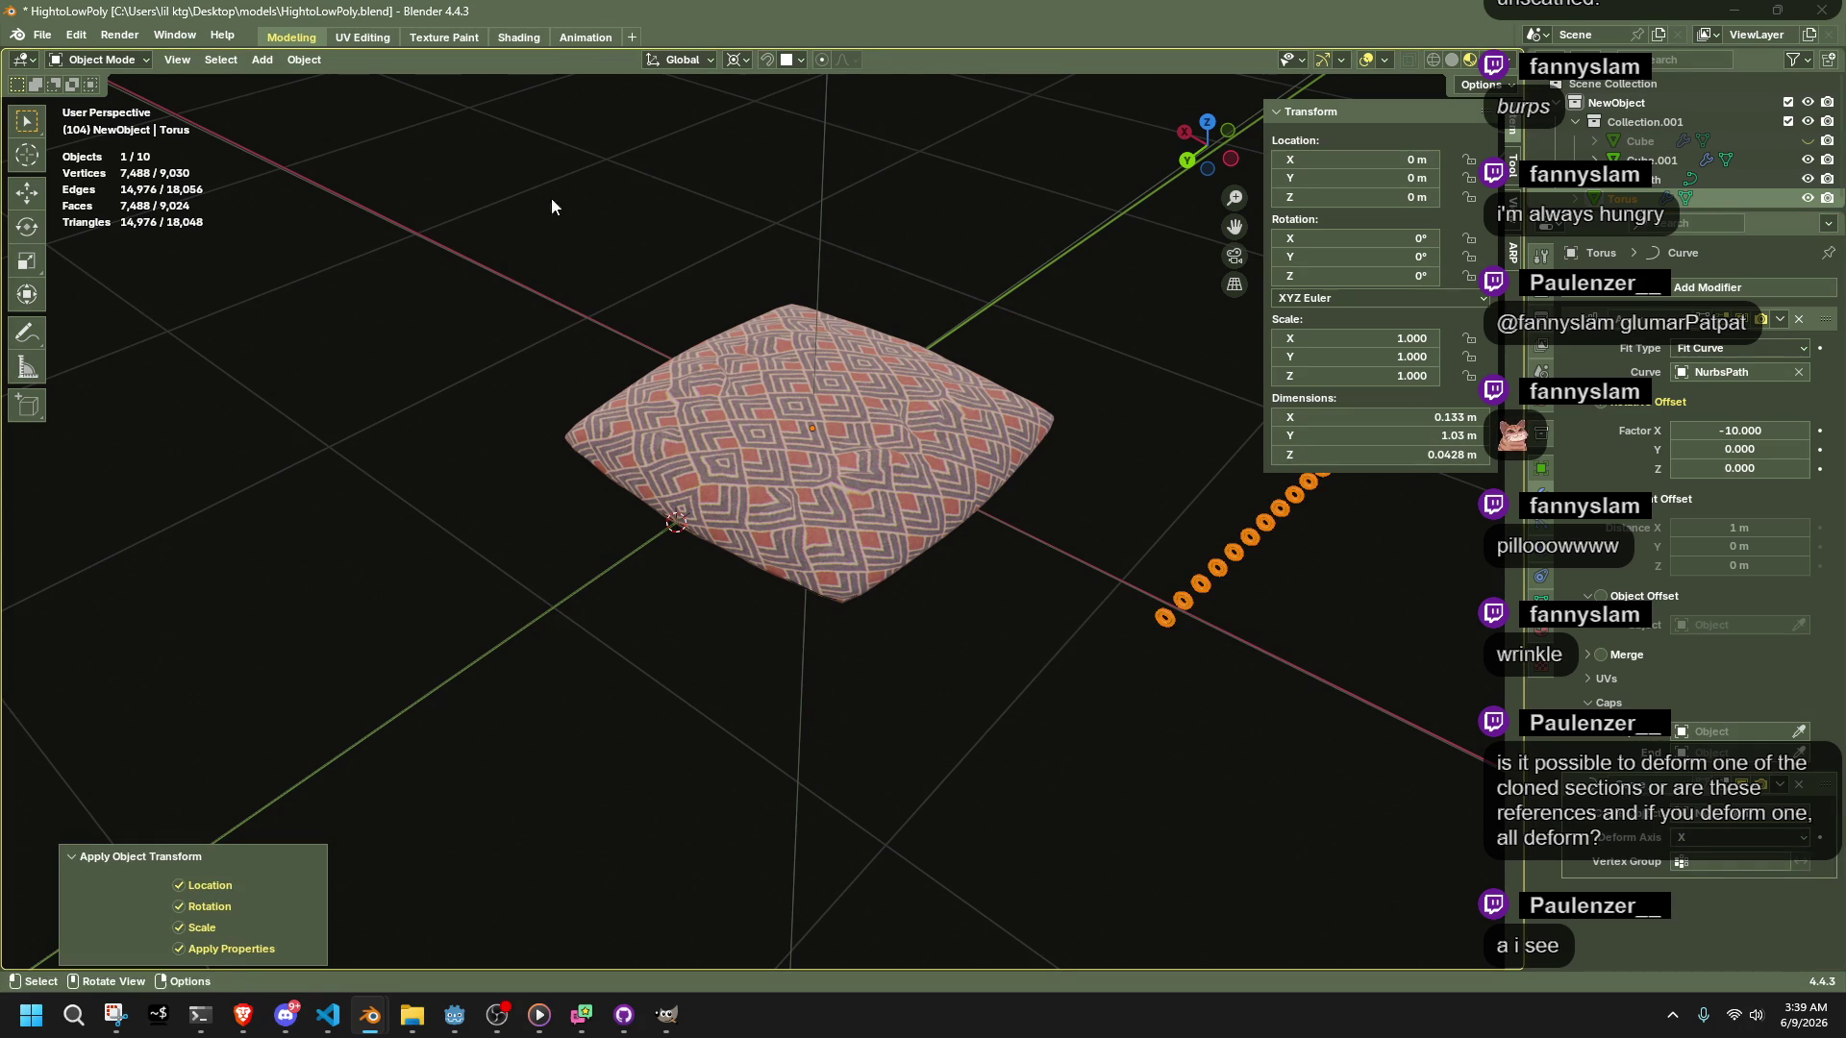
Set the ring's origin to geometry and move the Curve modifier above the Array
{"action": "left_click", "coordinate": [300, 61]}
{"action": "mouse_move", "coordinate": [330, 97]}
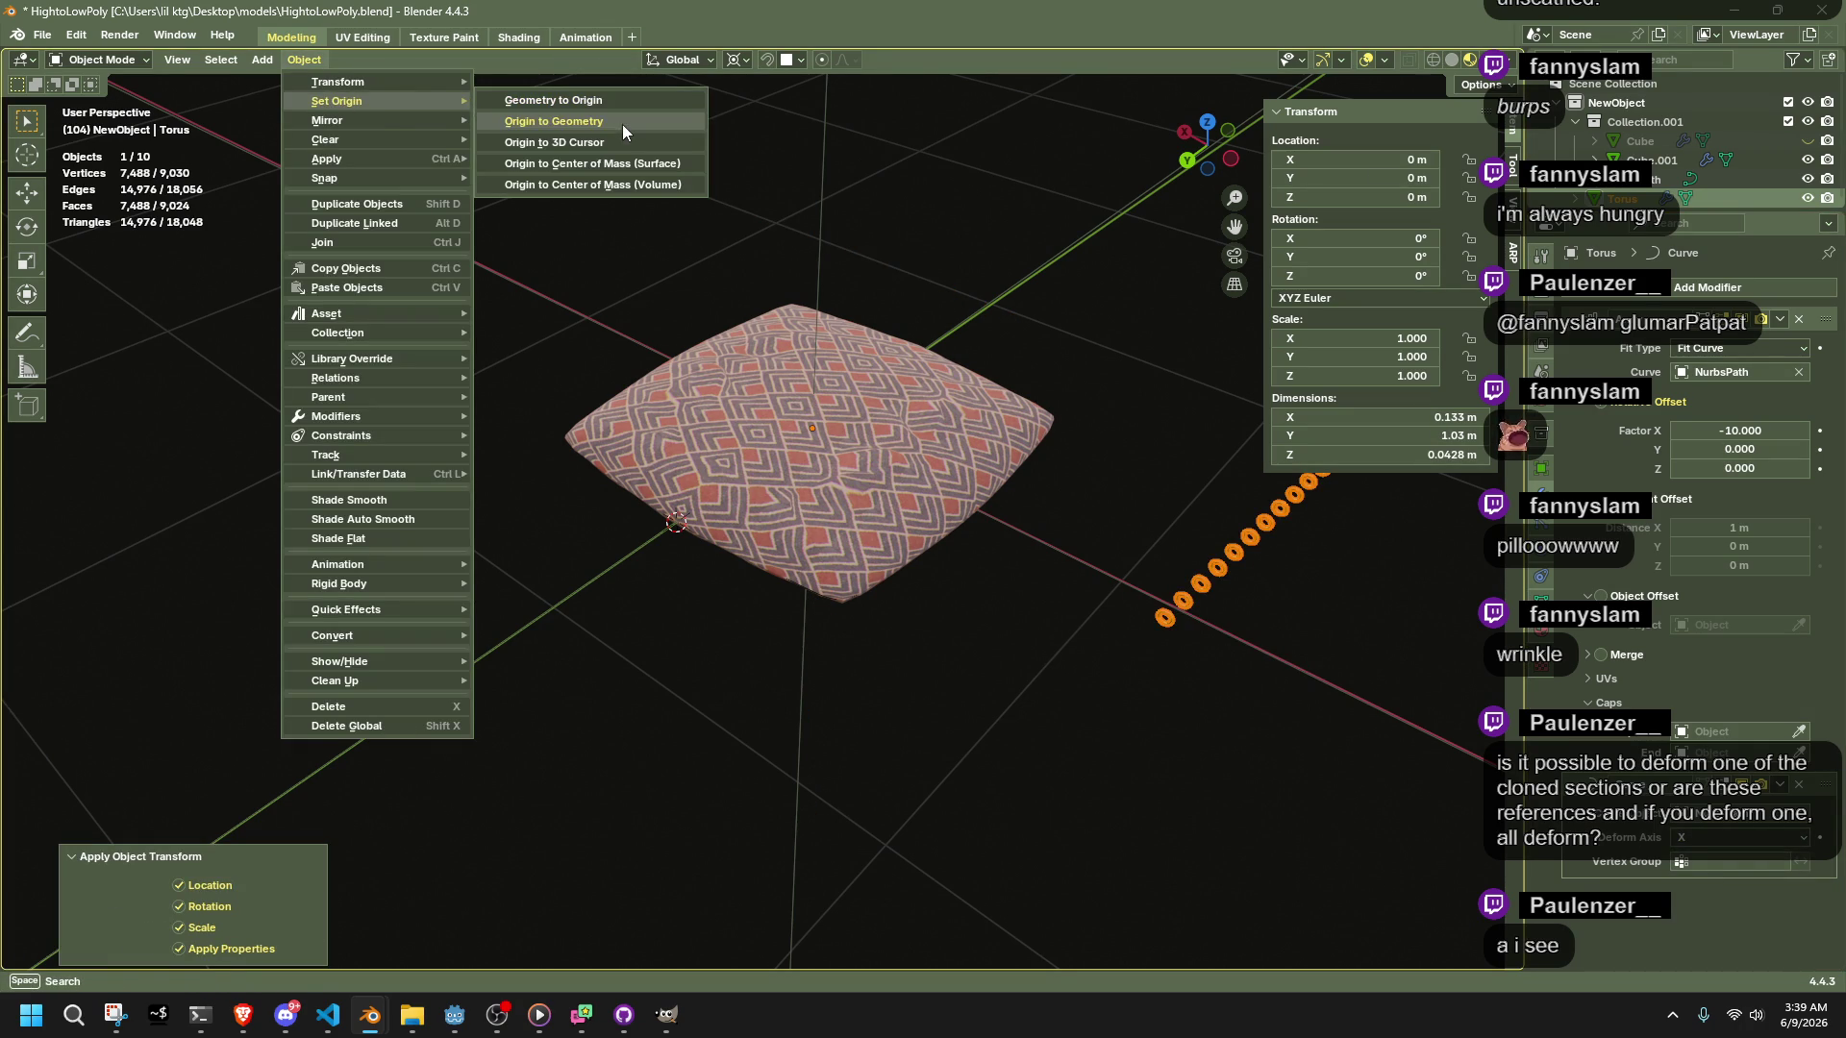
{"action": "left_click", "coordinate": [621, 124]}
{"action": "mouse_move", "coordinate": [1014, 469]}
{"action": "middle_mouse_down"}
{"action": "mouse_move", "coordinate": [1150, 632]}
{"action": "mouse_move", "coordinate": [1036, 561]}
{"action": "mouse_move", "coordinate": [1197, 626]}
{"action": "mouse_move", "coordinate": [1369, 638]}
{"action": "middle_mouse_up"}
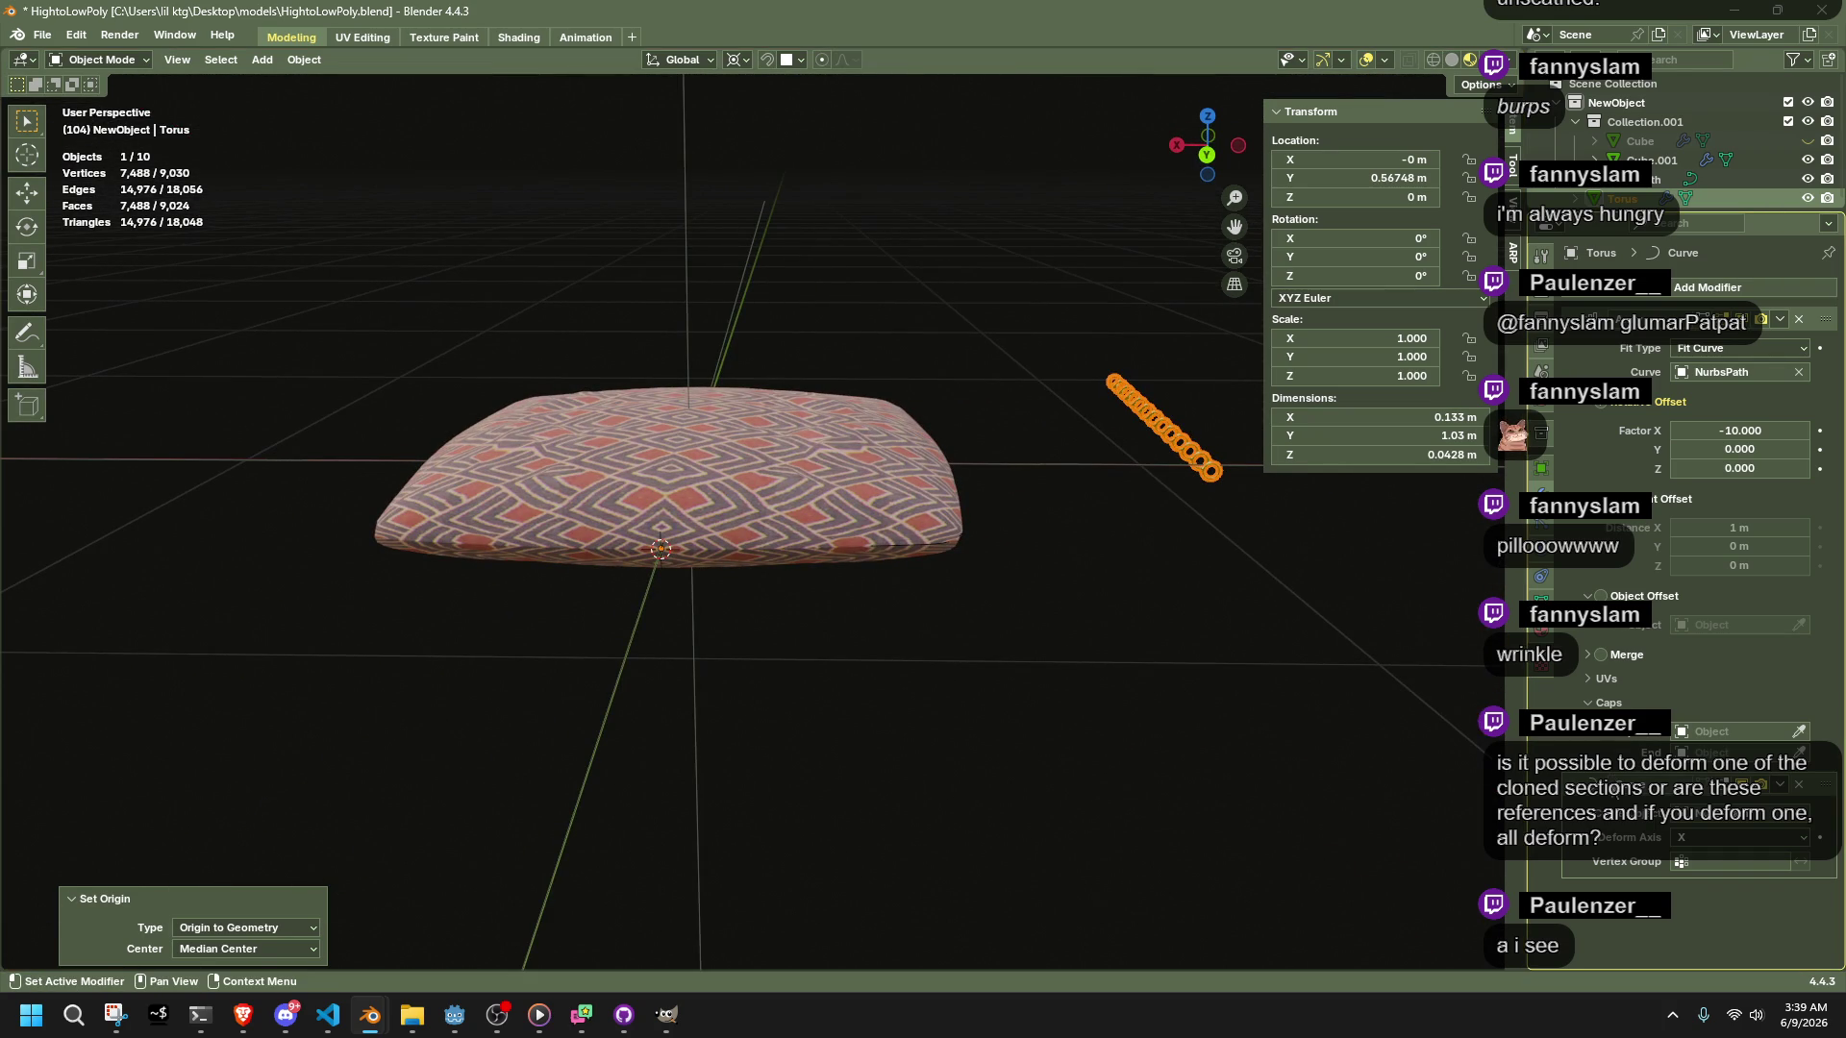
{"action": "mouse_move", "coordinate": [1825, 784]}
{"action": "left_mouse_down"}
{"action": "mouse_move", "coordinate": [1788, 300]}
{"action": "mouse_move", "coordinate": [1781, 315]}
{"action": "left_mouse_up"}
{"action": "scroll", "coordinate": [1300, 671], "scroll_direction": "down", "scroll_amount": 5}
{"action": "scroll", "coordinate": [1140, 646], "scroll_direction": "up", "scroll_amount": 4}
Adjust the array's X spacing and set the Curve deform axis to -Z
{"action": "mouse_move", "coordinate": [1133, 609]}
{"action": "middle_mouse_down"}
{"action": "mouse_move", "coordinate": [1183, 730]}
{"action": "mouse_move", "coordinate": [1165, 713]}
{"action": "middle_mouse_up"}
{"action": "left_click_drag", "start_coordinate": [1740, 539], "coordinate": [1721, 539]}
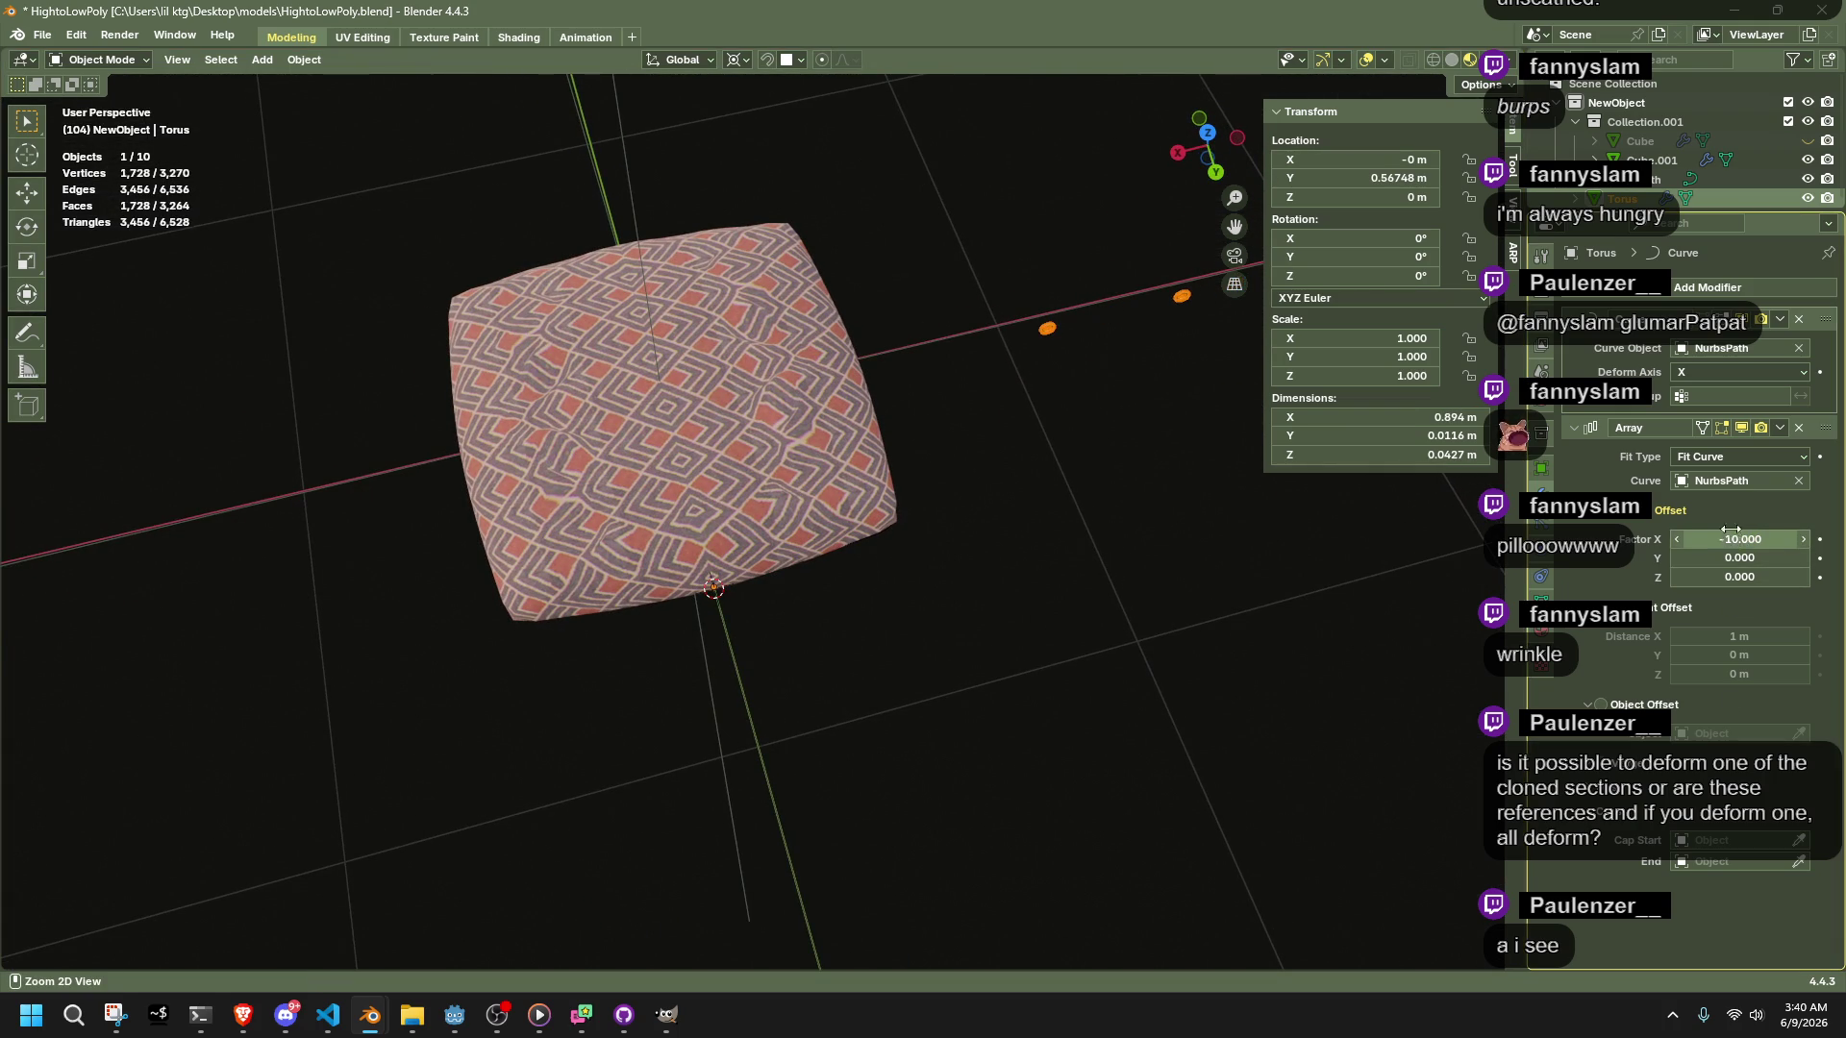
{"action": "left_click", "coordinate": [1675, 373]}
{"action": "left_click", "coordinate": [1693, 411]}
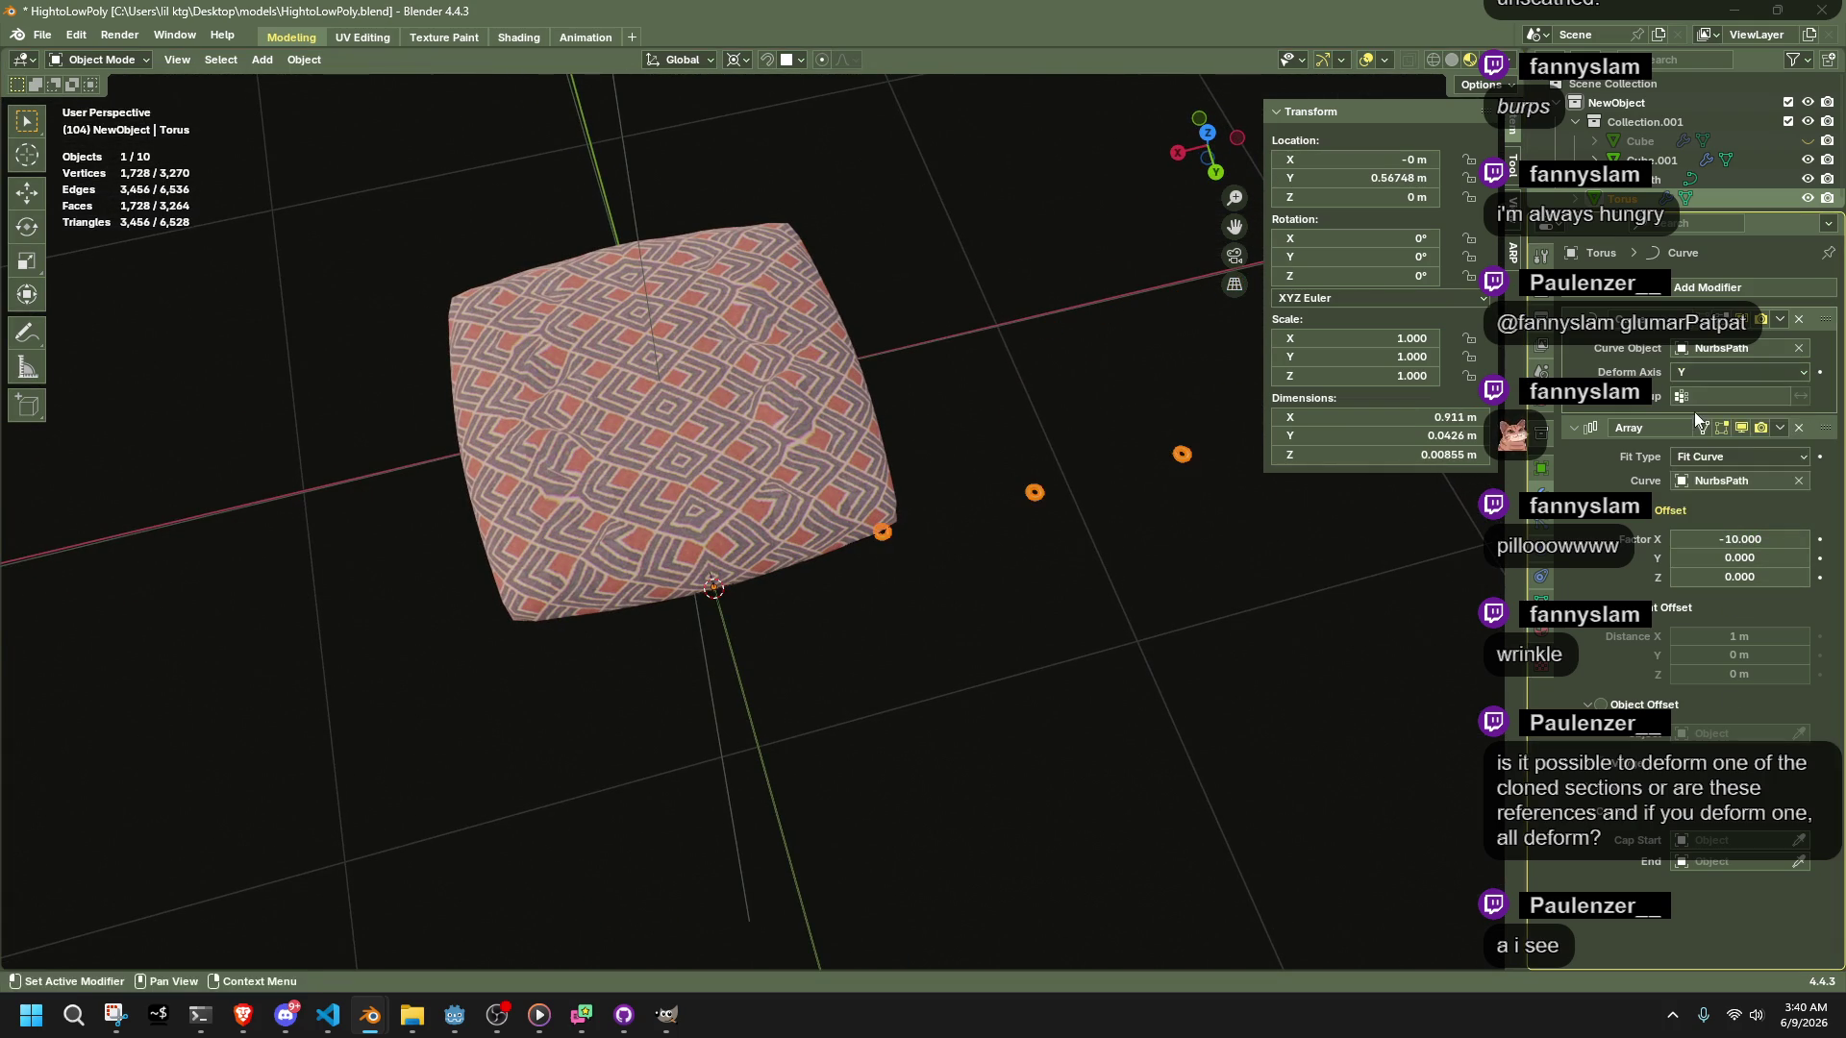
{"action": "middle_click_drag", "start_coordinate": [823, 721], "coordinate": [829, 576]}
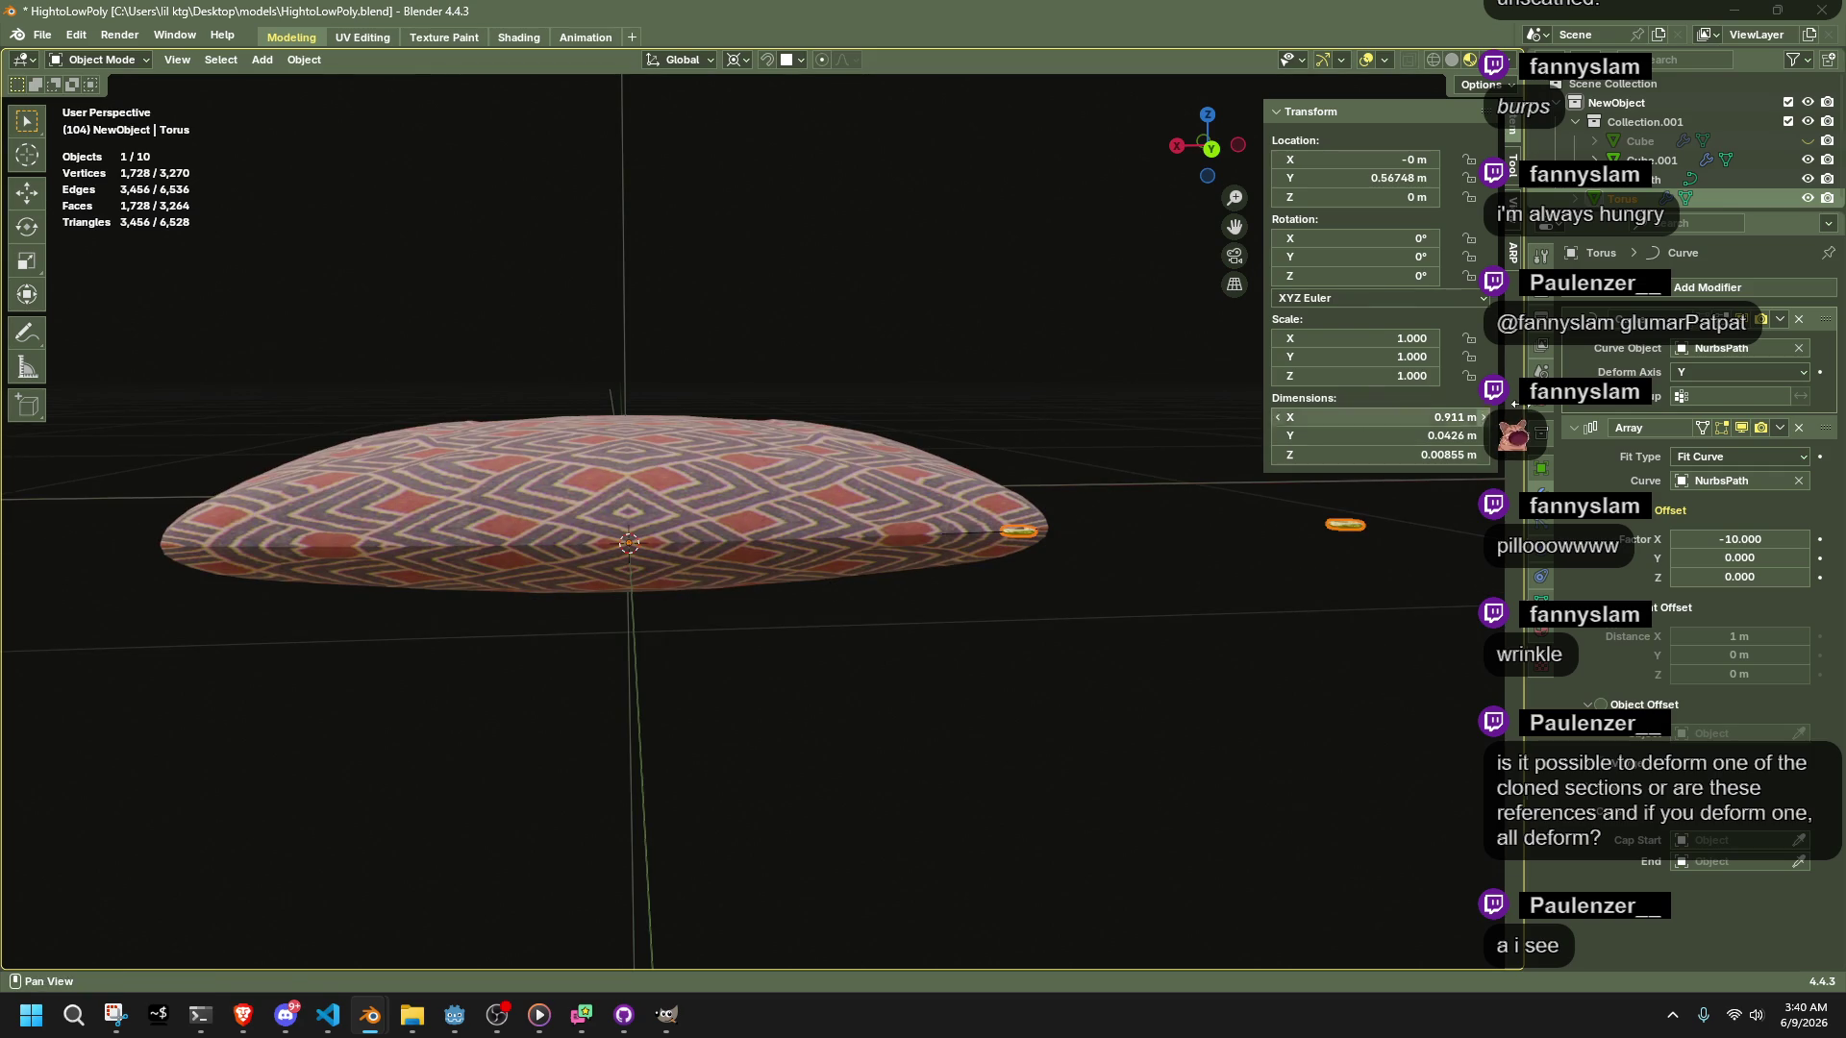
{"action": "left_click", "coordinate": [1692, 366]}
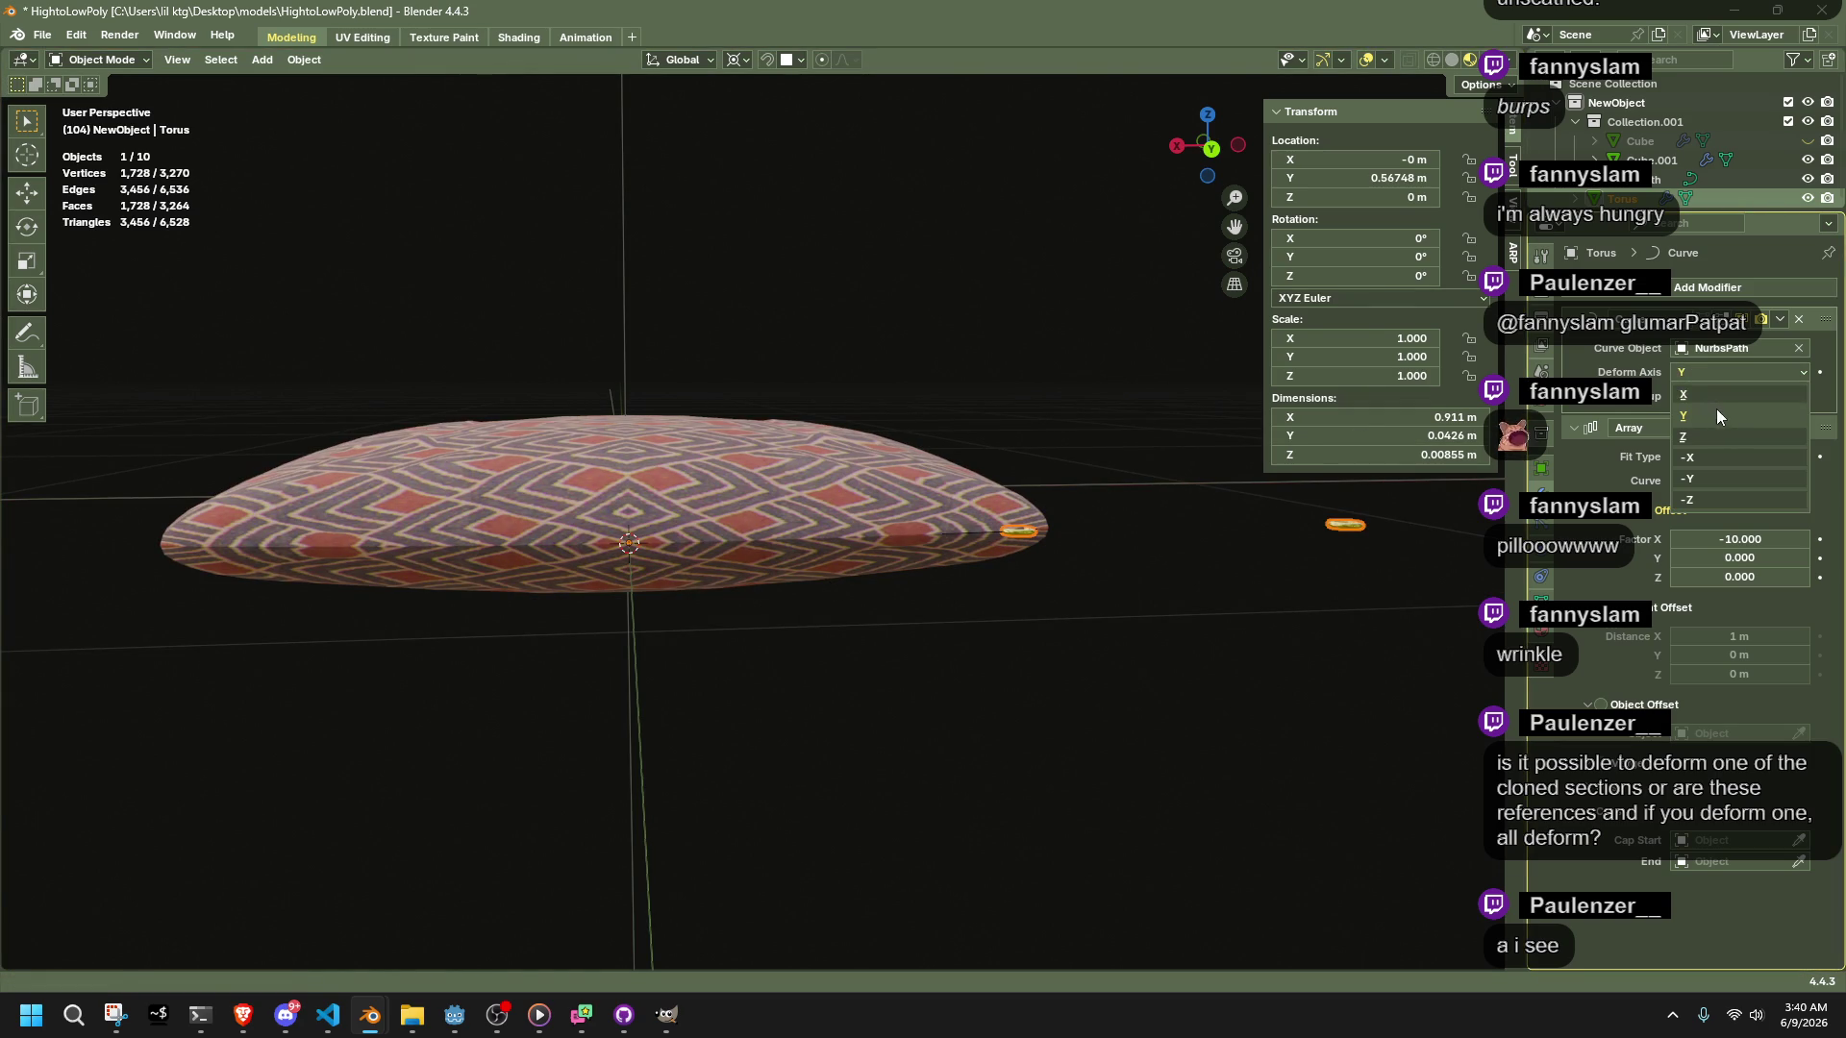
{"action": "left_click", "coordinate": [1705, 394]}
{"action": "left_click", "coordinate": [1700, 376]}
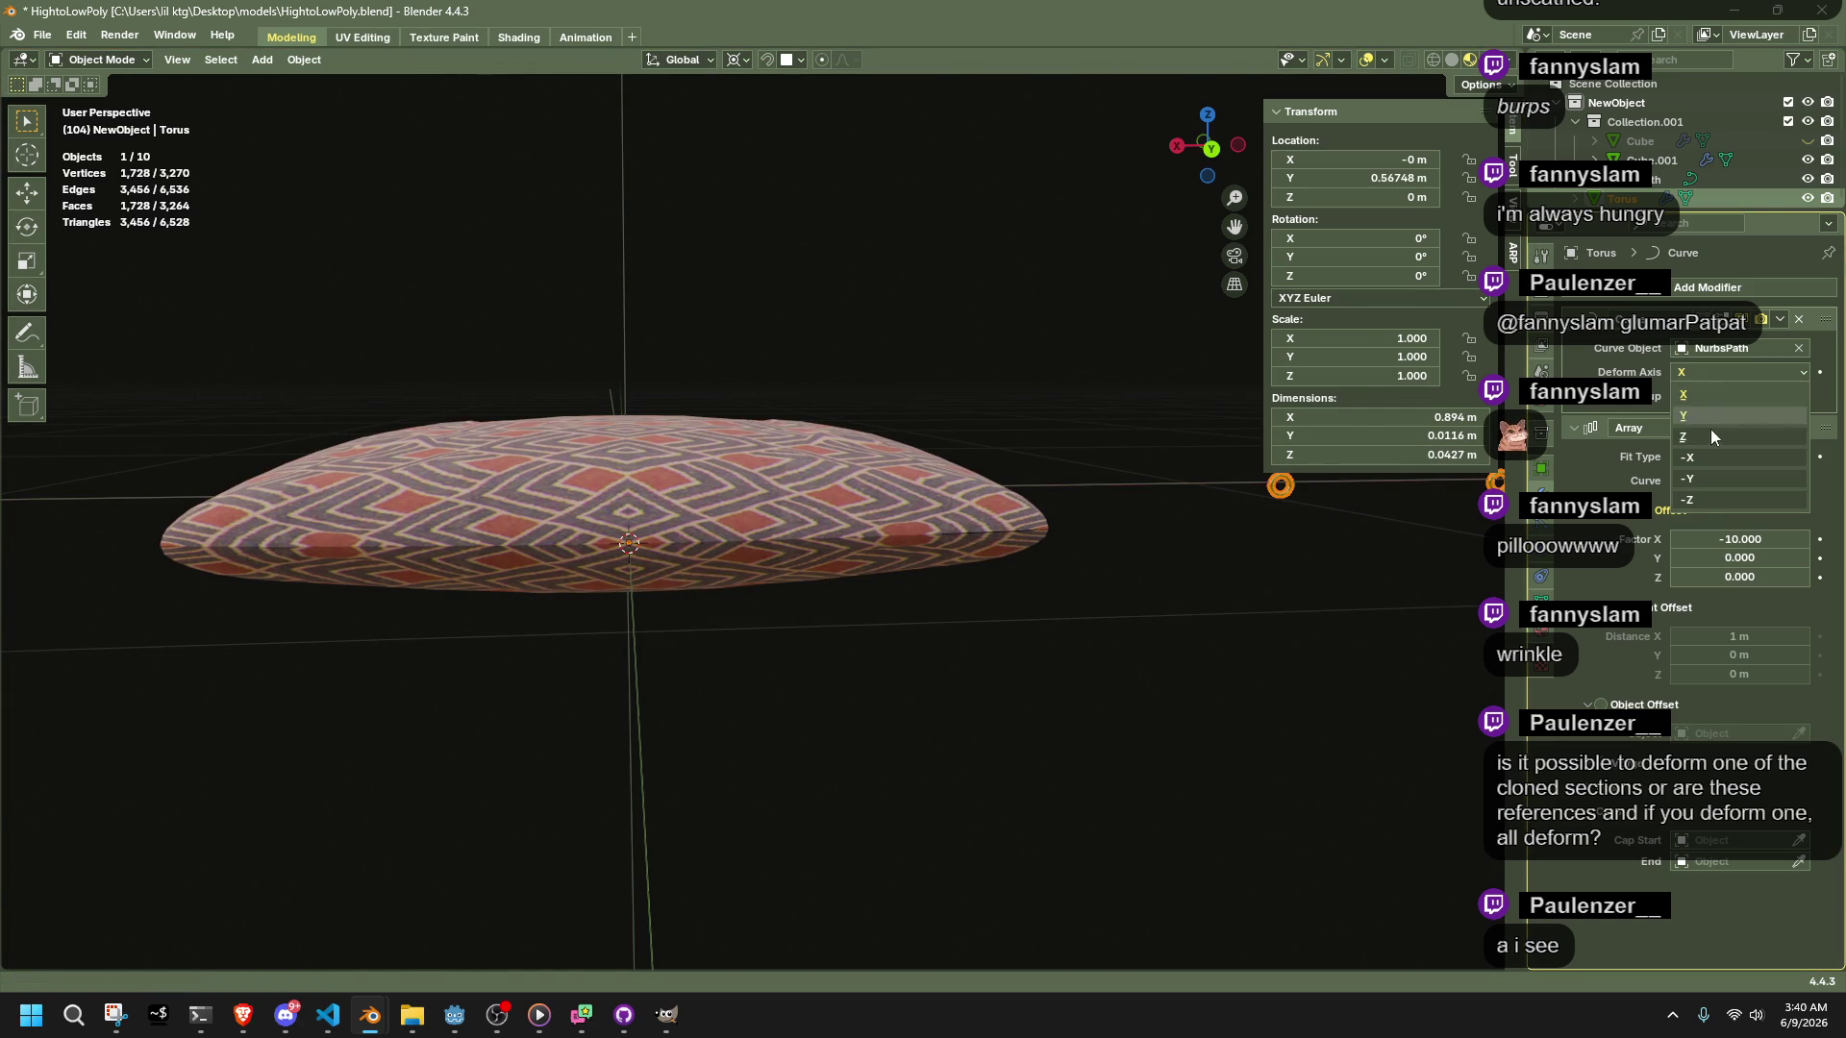
{"action": "left_click", "coordinate": [1697, 500]}
{"action": "left_click", "coordinate": [1058, 527]}
{"action": "mouse_move", "coordinate": [1058, 527]}
{"action": "middle_mouse_down"}
{"action": "mouse_move", "coordinate": [1117, 586]}
{"action": "mouse_move", "coordinate": [1000, 550]}
{"action": "middle_mouse_up"}
Apply all transforms to the NurbsPath curve, undoing a trial scale first
{"action": "key", "text": "s"}
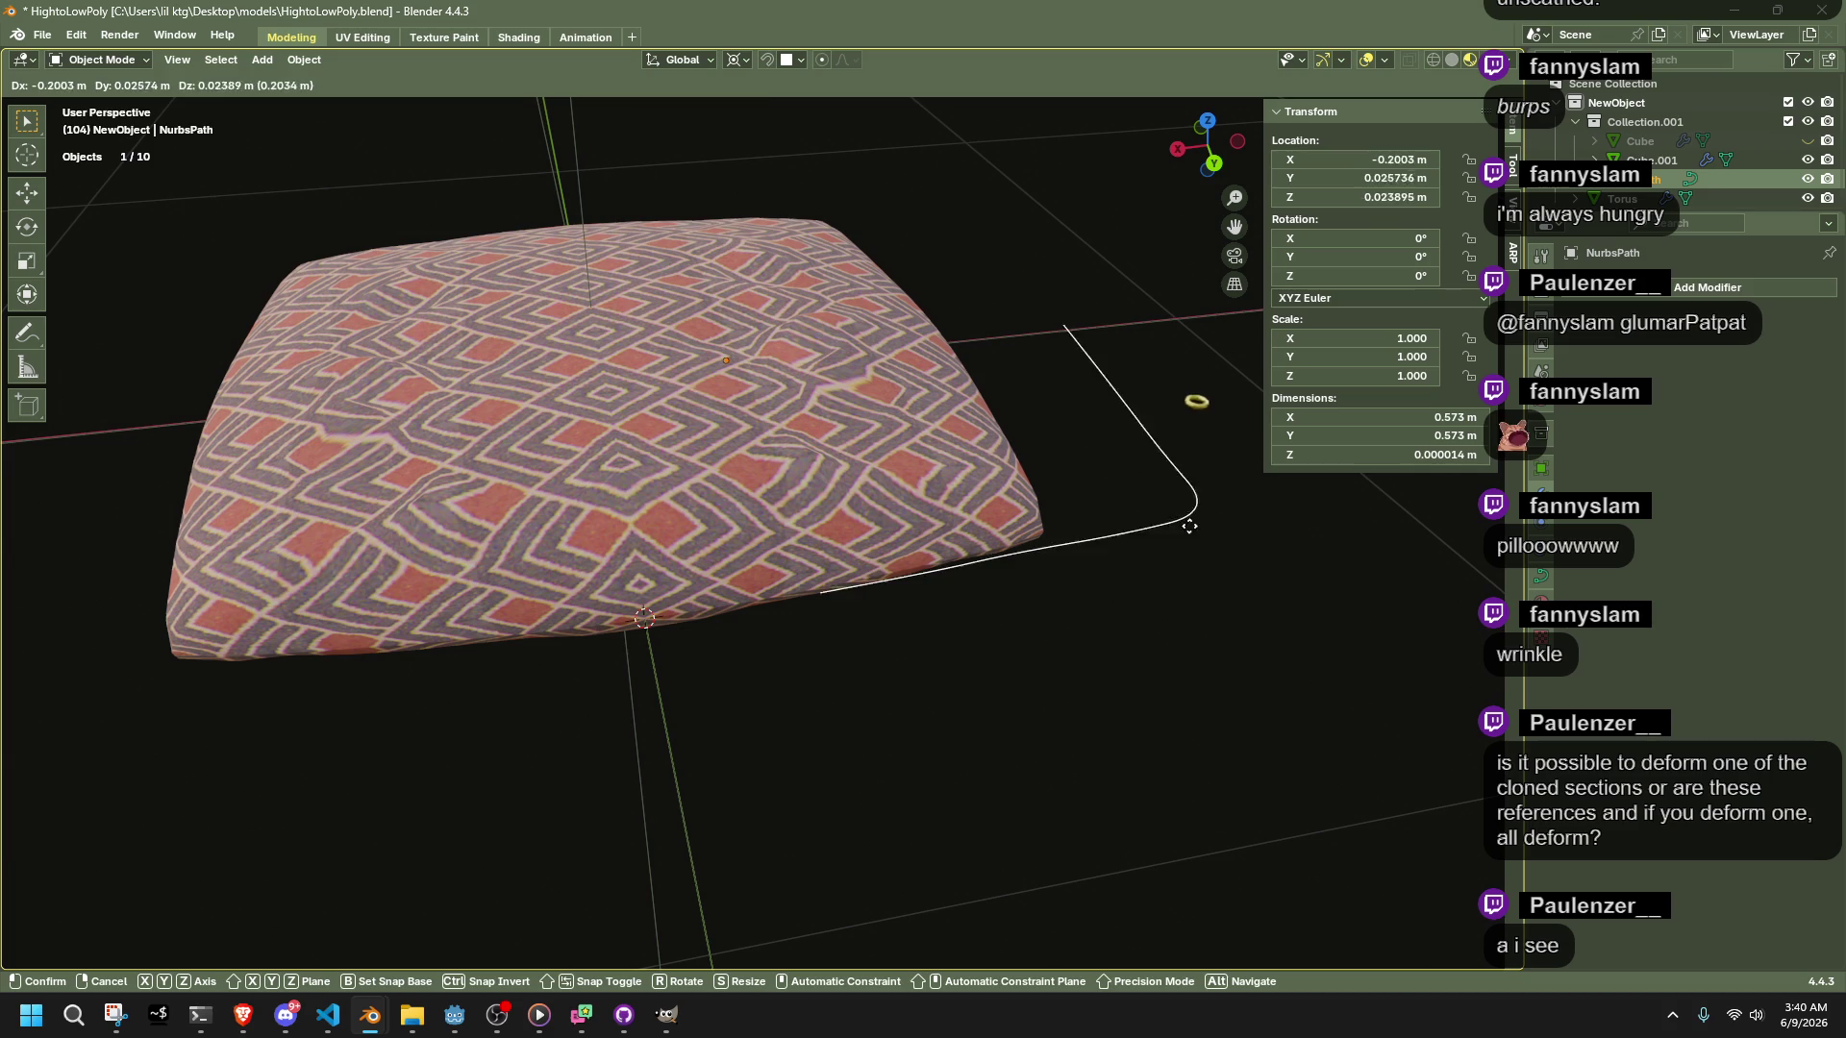
{"action": "left_click", "coordinate": [1232, 539]}
{"action": "key", "text": "ctrl+z"}
{"action": "middle_click_drag", "start_coordinate": [1250, 642], "coordinate": [1184, 742]}
{"action": "key", "text": "ctrl+a"}
{"action": "left_click", "coordinate": [1184, 741]}
{"action": "mouse_move", "coordinate": [776, 593]}
{"action": "middle_mouse_down"}
{"action": "mouse_move", "coordinate": [747, 591]}
{"action": "mouse_move", "coordinate": [897, 579]}
{"action": "middle_mouse_up"}
Set the NurbsPath's origin to the 3D cursor
{"action": "key", "text": "Tab"}
{"action": "key", "text": "ctrl+Tab"}
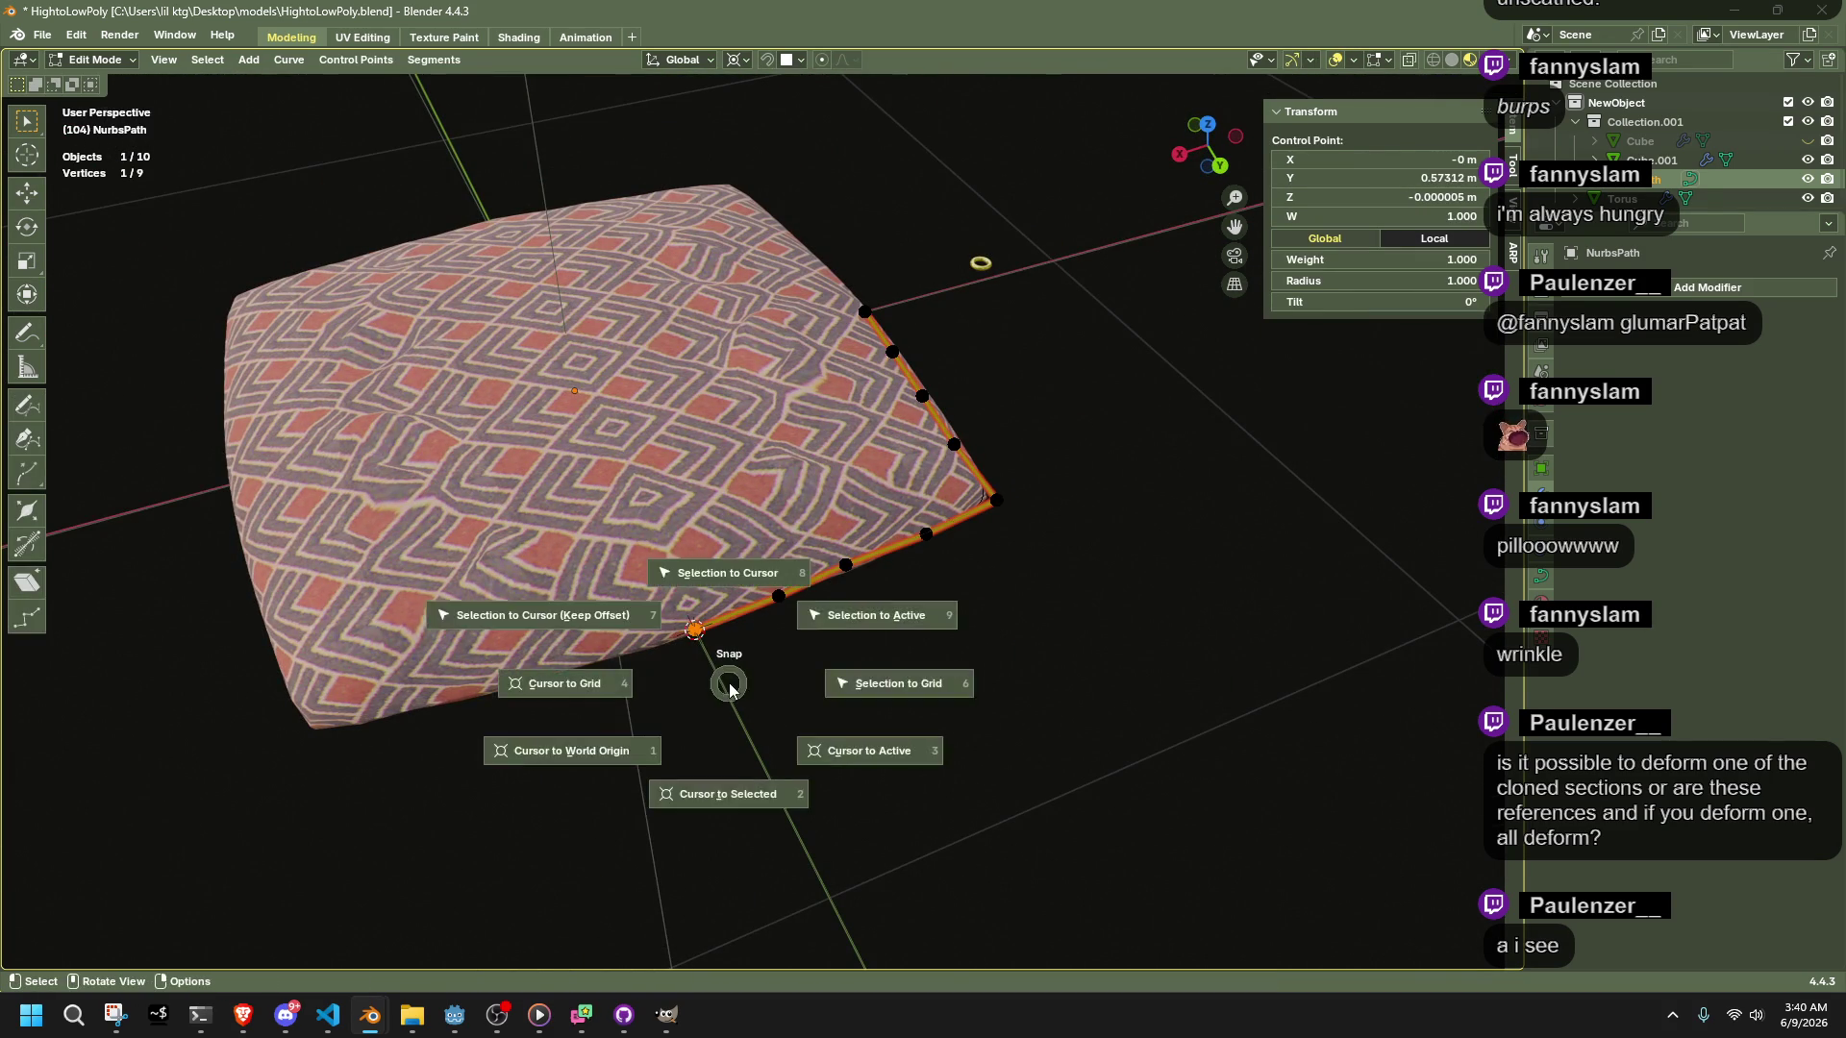
{"action": "left_click", "coordinate": [696, 686]}
{"action": "left_click", "coordinate": [290, 60]}
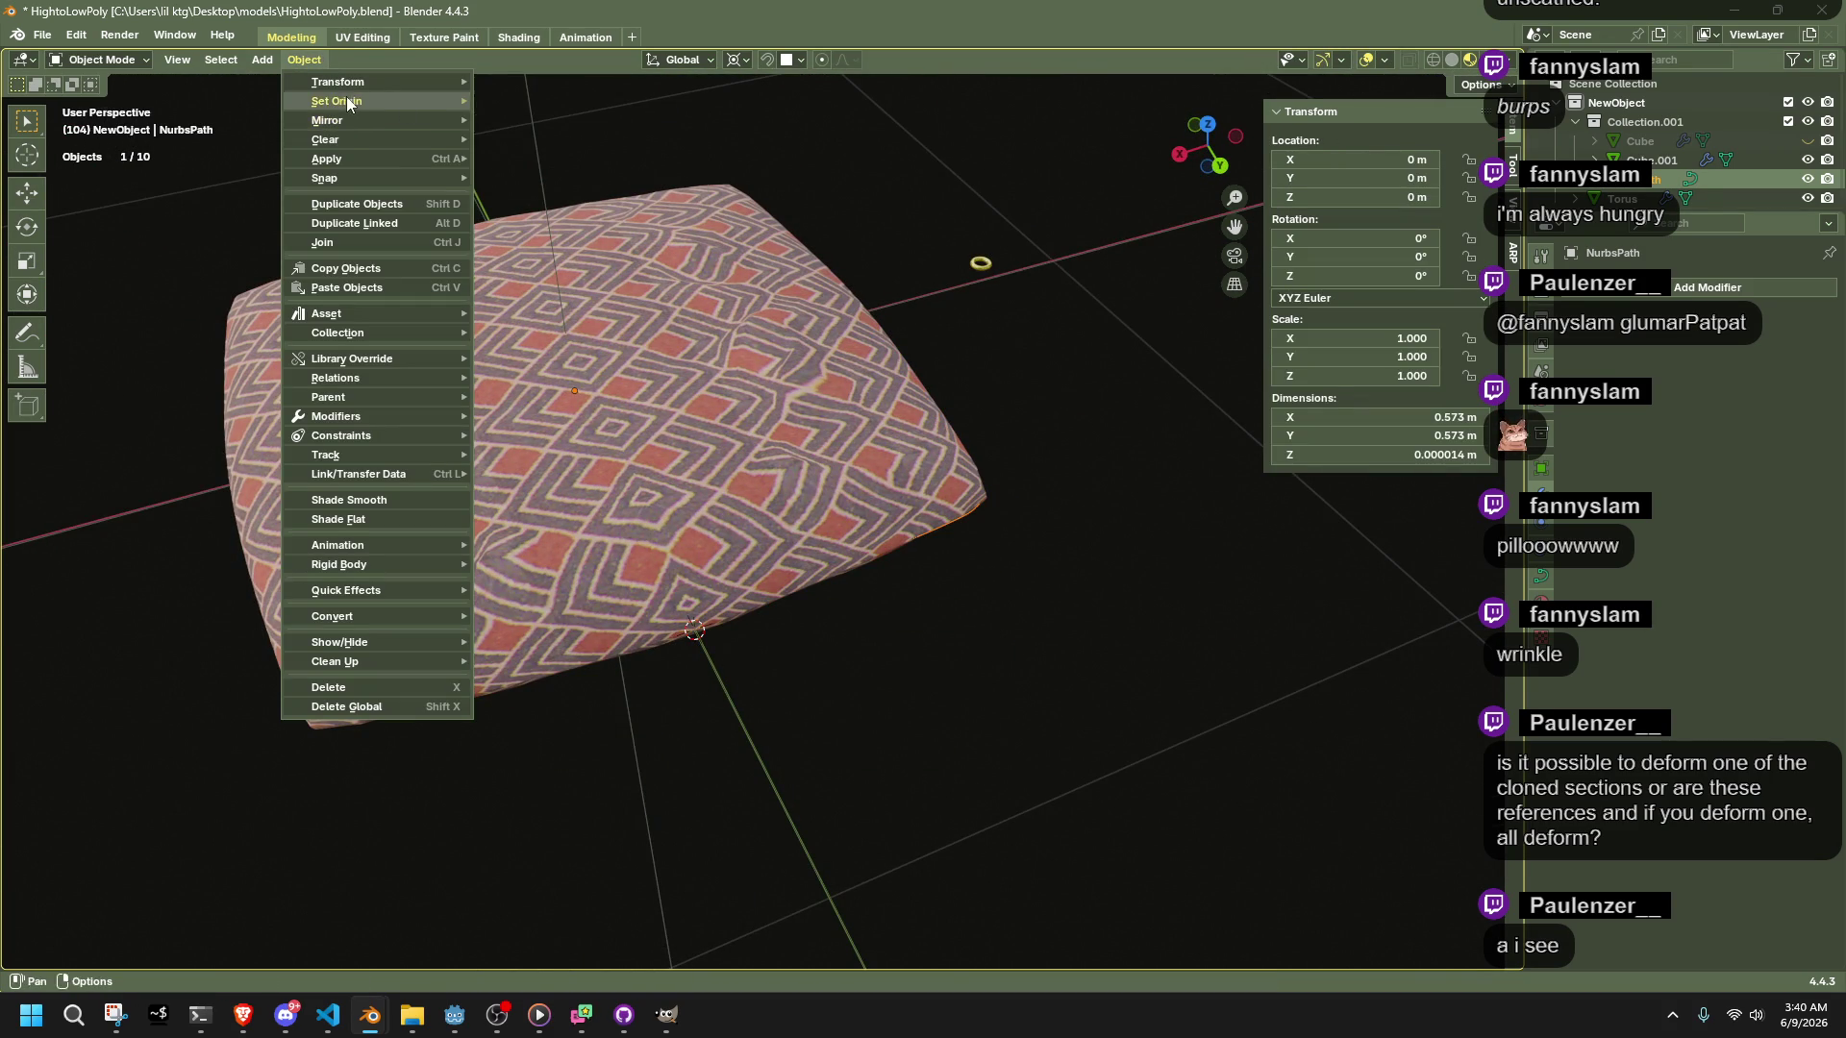
{"action": "mouse_move", "coordinate": [346, 100]}
{"action": "left_click", "coordinate": [562, 146]}
{"action": "mouse_move", "coordinate": [1086, 606]}
{"action": "middle_mouse_down"}
{"action": "mouse_move", "coordinate": [1139, 680]}
{"action": "mouse_move", "coordinate": [1047, 708]}
{"action": "mouse_move", "coordinate": [965, 586]}
{"action": "mouse_move", "coordinate": [823, 483]}
{"action": "mouse_move", "coordinate": [798, 435]}
{"action": "mouse_move", "coordinate": [1174, 555]}
{"action": "middle_mouse_up"}
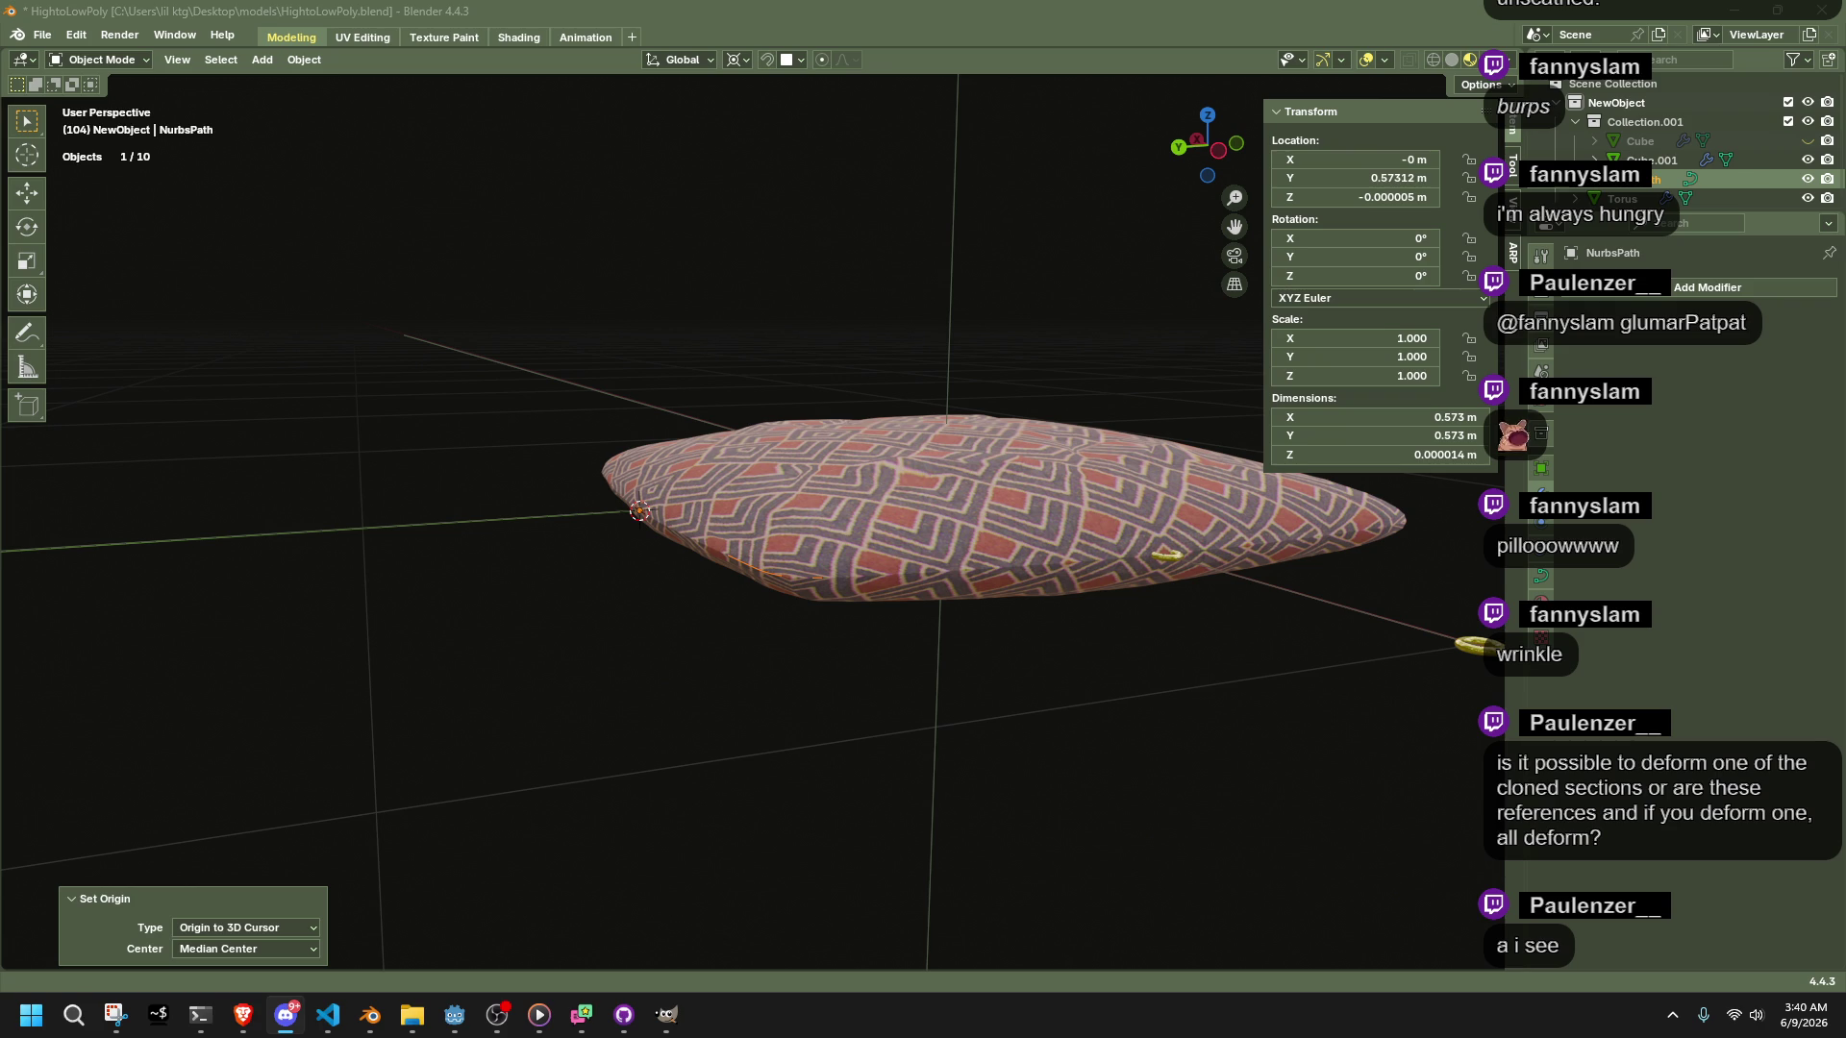
Check the cushion from top and side views, then select the gold ring
{"action": "middle_click_drag", "start_coordinate": [1002, 679], "coordinate": [971, 740]}
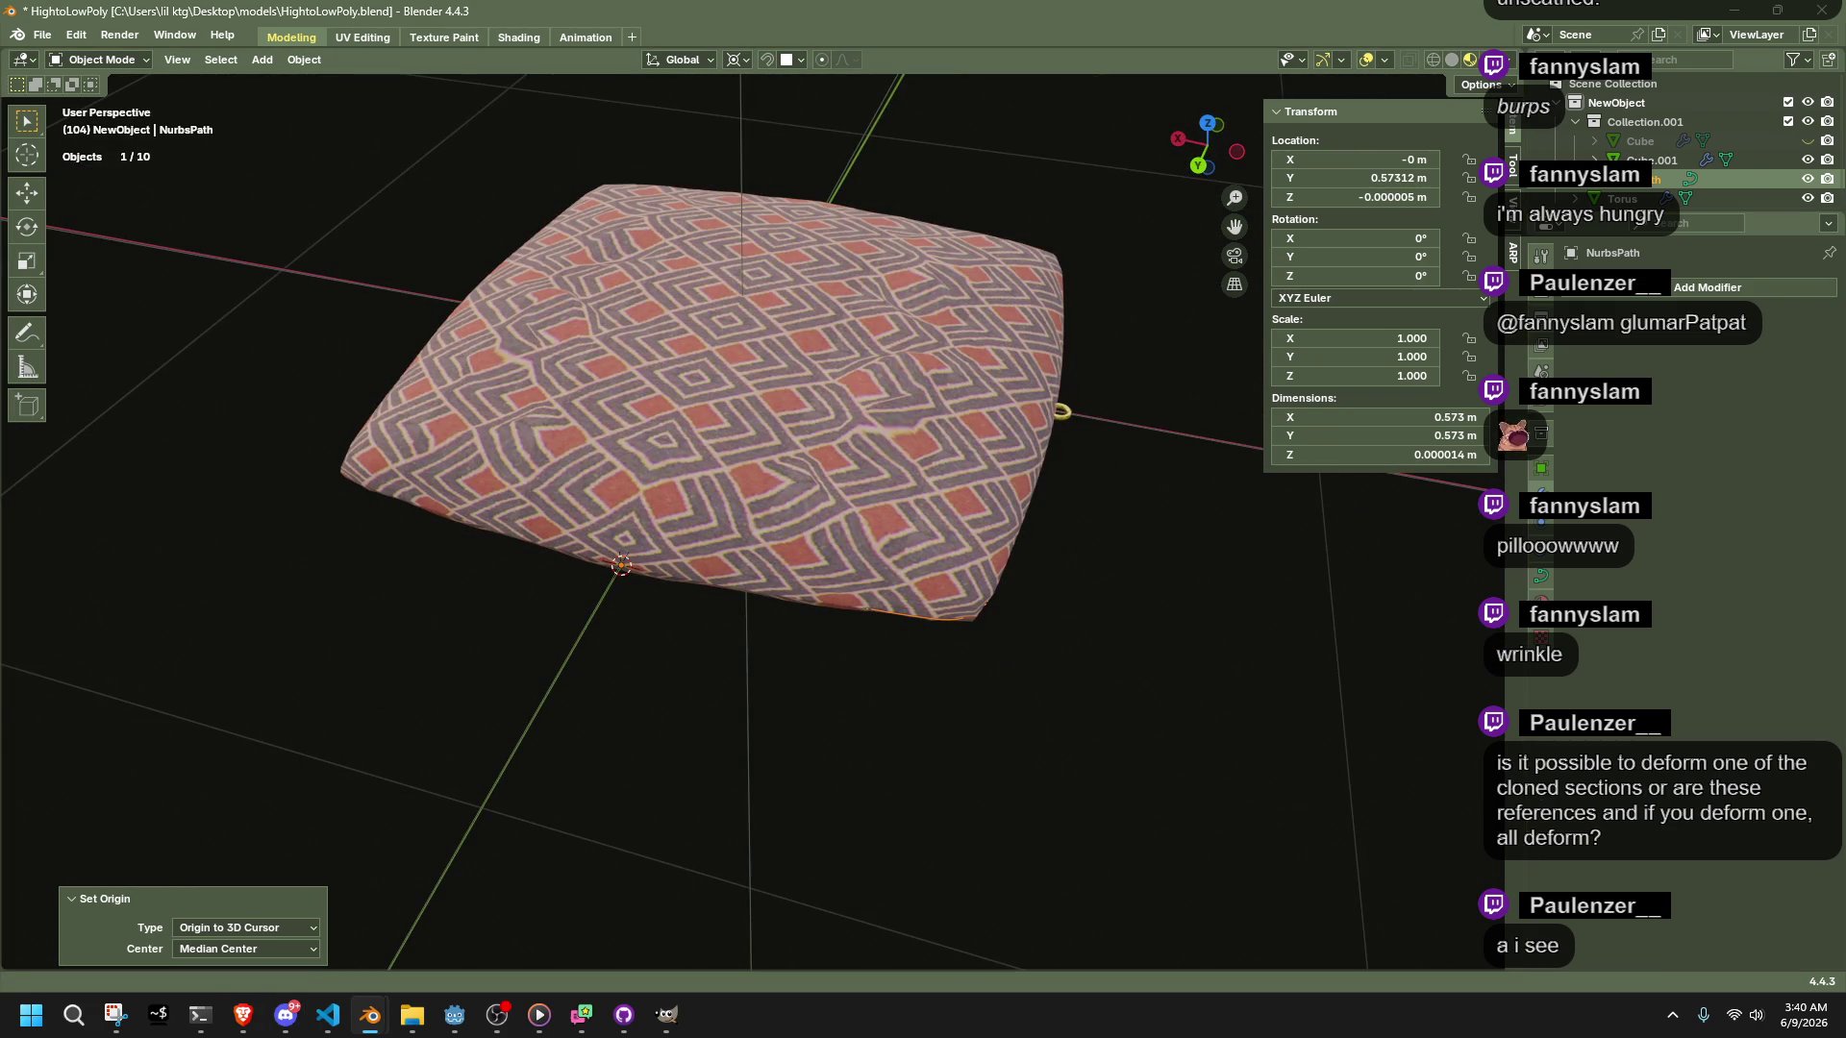
{"action": "key", "text": "alt+Tab"}
{"action": "key", "text": "alt+Tab"}
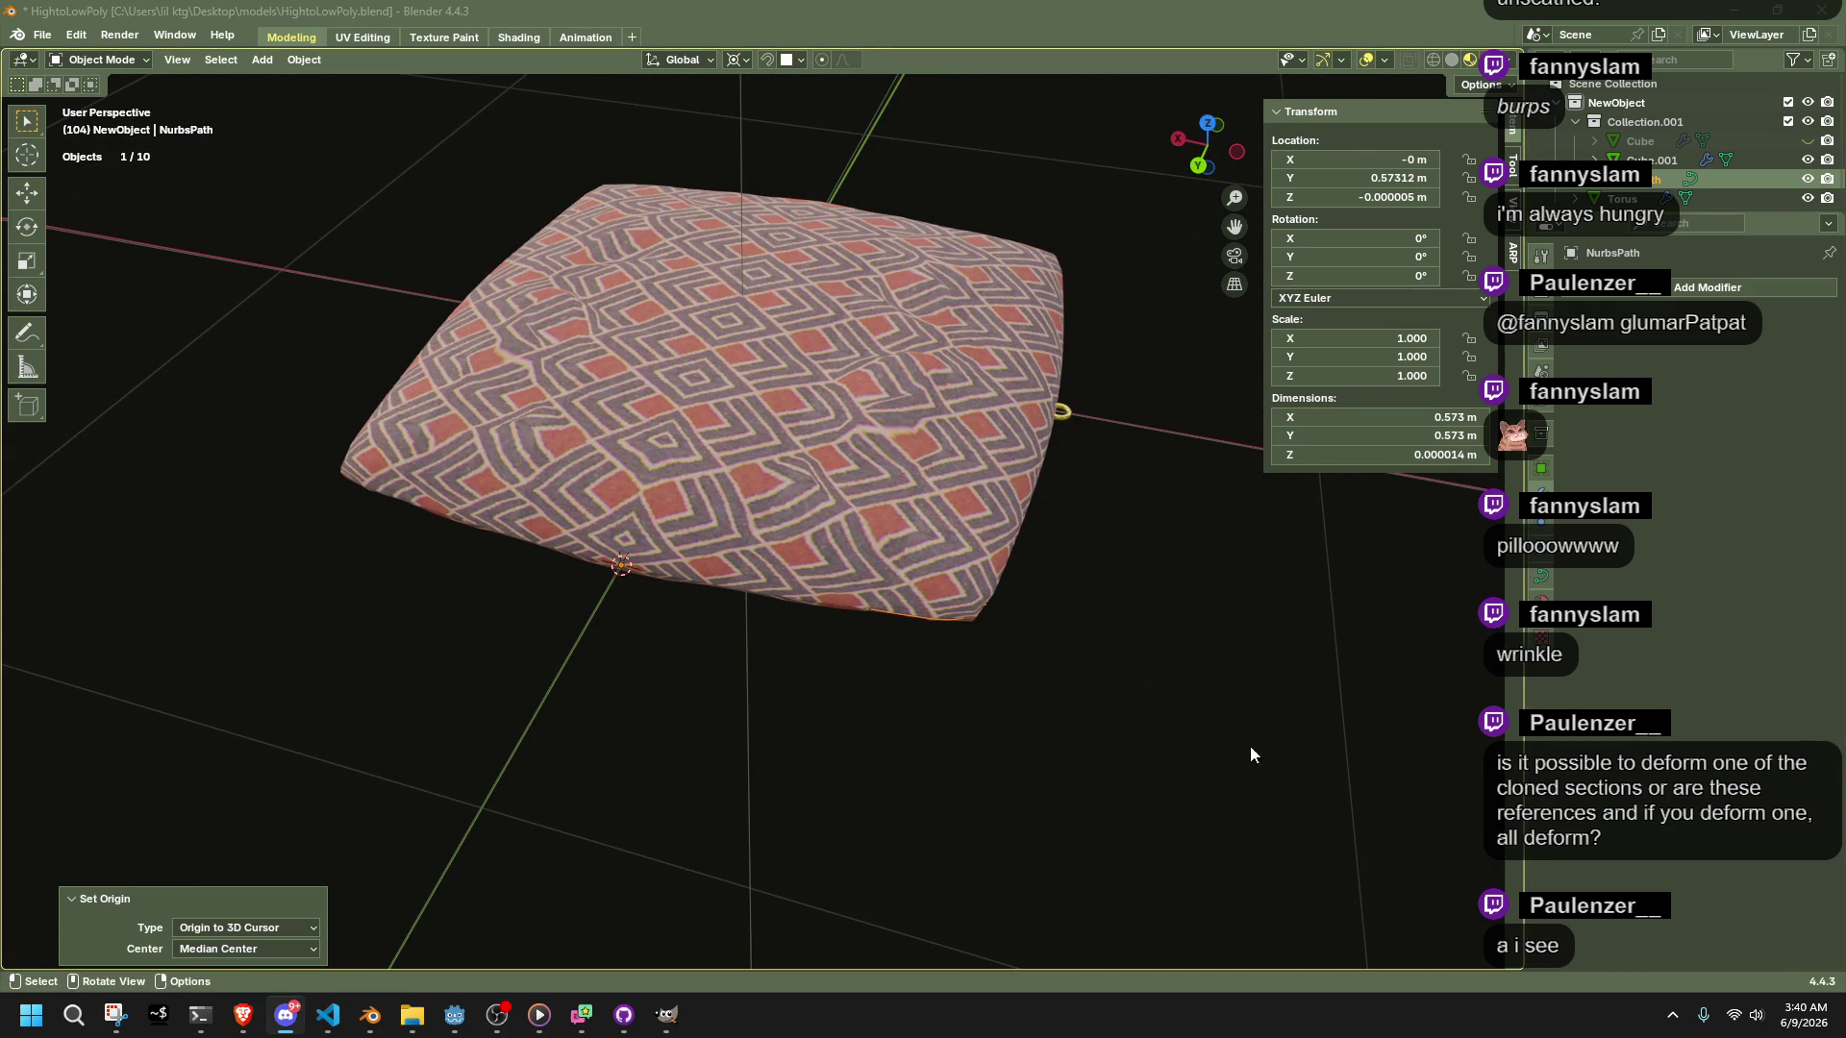
{"action": "mouse_move", "coordinate": [1180, 728]}
{"action": "middle_mouse_down"}
{"action": "mouse_move", "coordinate": [1150, 684]}
{"action": "mouse_move", "coordinate": [1203, 648]}
{"action": "middle_mouse_up"}
{"action": "mouse_move", "coordinate": [1009, 591]}
{"action": "middle_mouse_down"}
{"action": "mouse_move", "coordinate": [1117, 667]}
{"action": "mouse_move", "coordinate": [971, 581]}
{"action": "middle_mouse_up"}
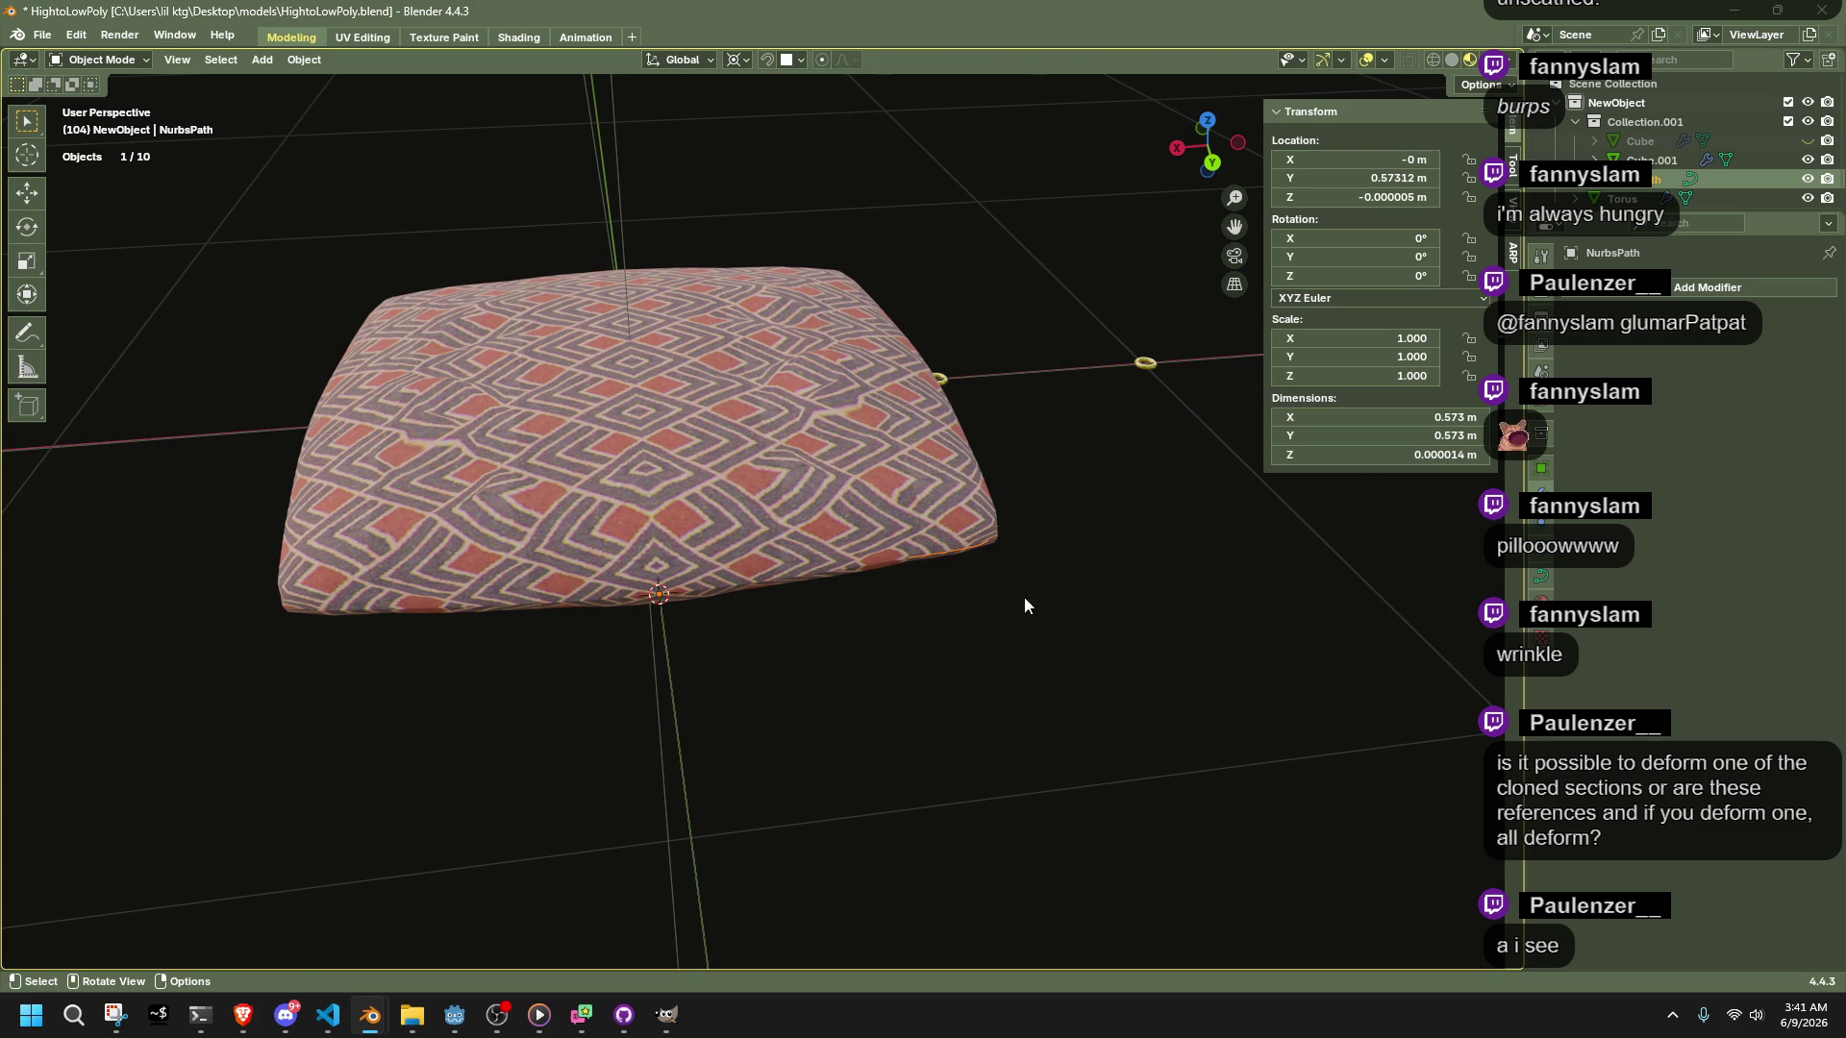
{"action": "left_click", "coordinate": [1623, 199]}
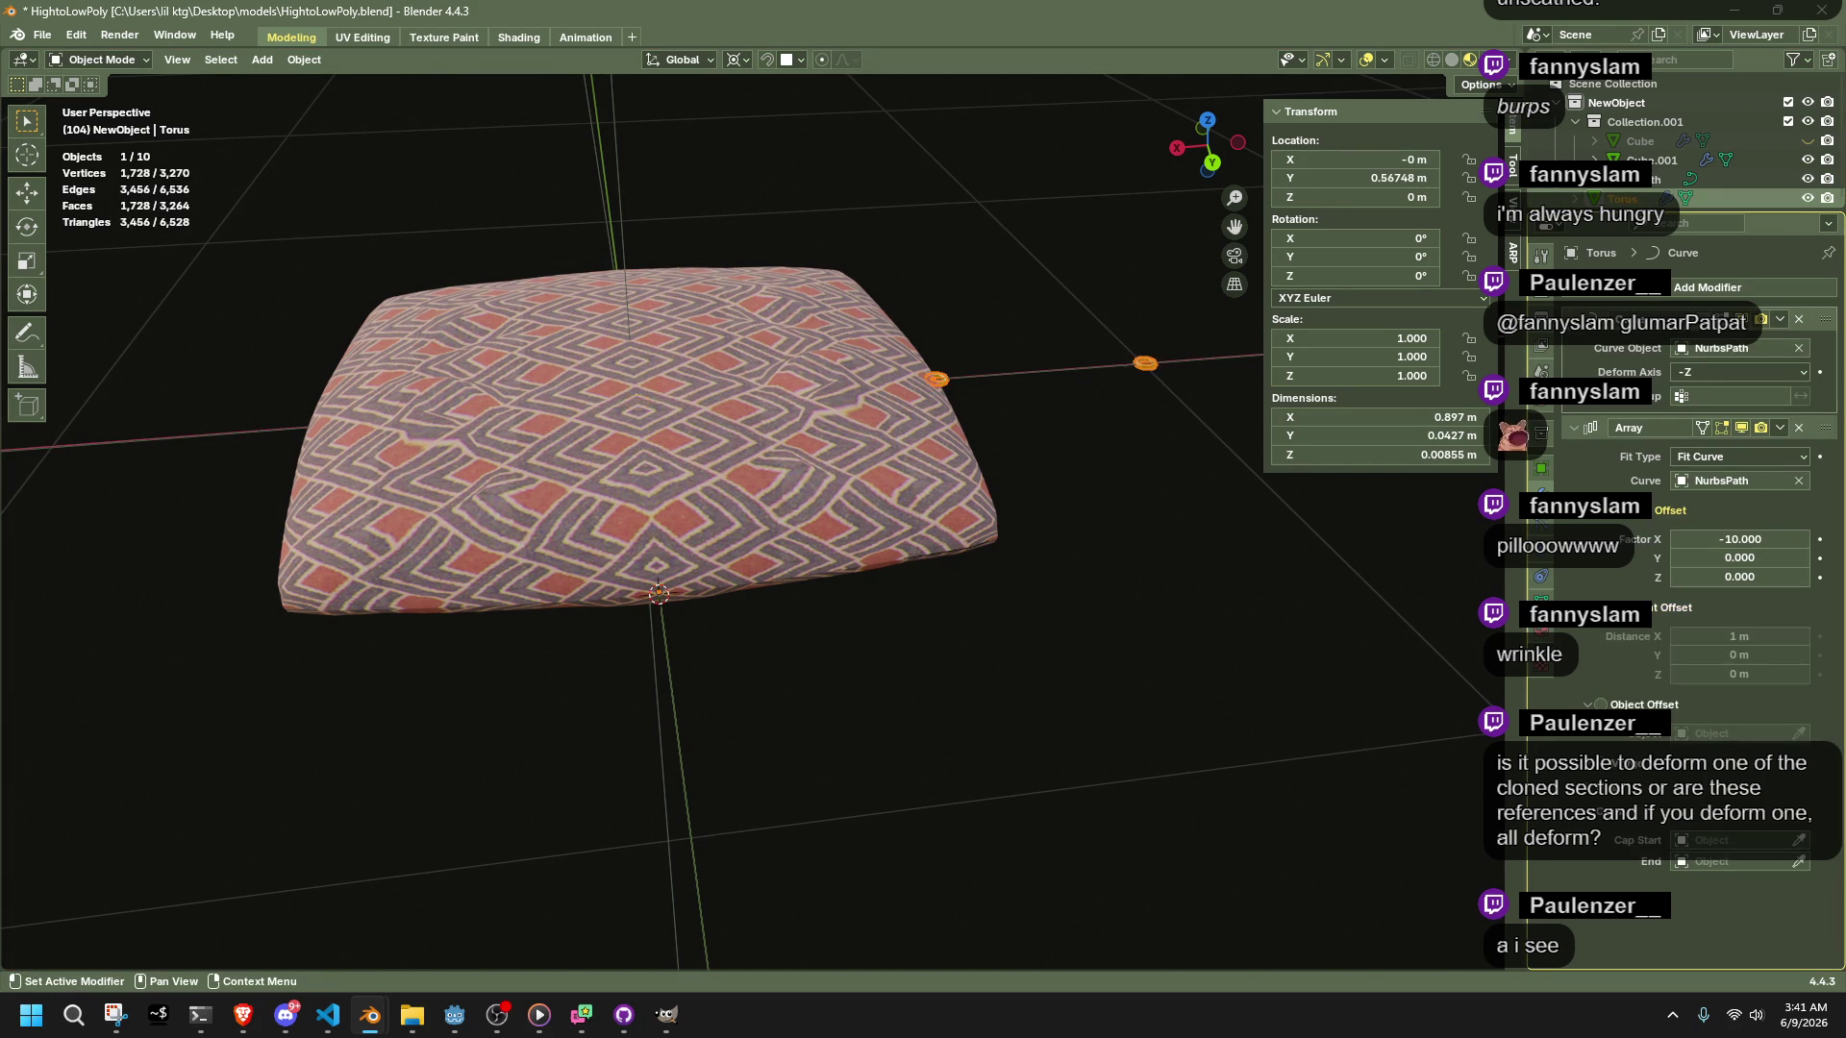
Adjust the ring array's offset to spread the copies along Y
{"action": "scroll", "coordinate": [1237, 578], "scroll_direction": "down", "scroll_amount": 3}
{"action": "mouse_move", "coordinate": [1089, 557]}
{"action": "middle_mouse_down"}
{"action": "mouse_move", "coordinate": [943, 529]}
{"action": "mouse_move", "coordinate": [1399, 684]}
{"action": "middle_mouse_up"}
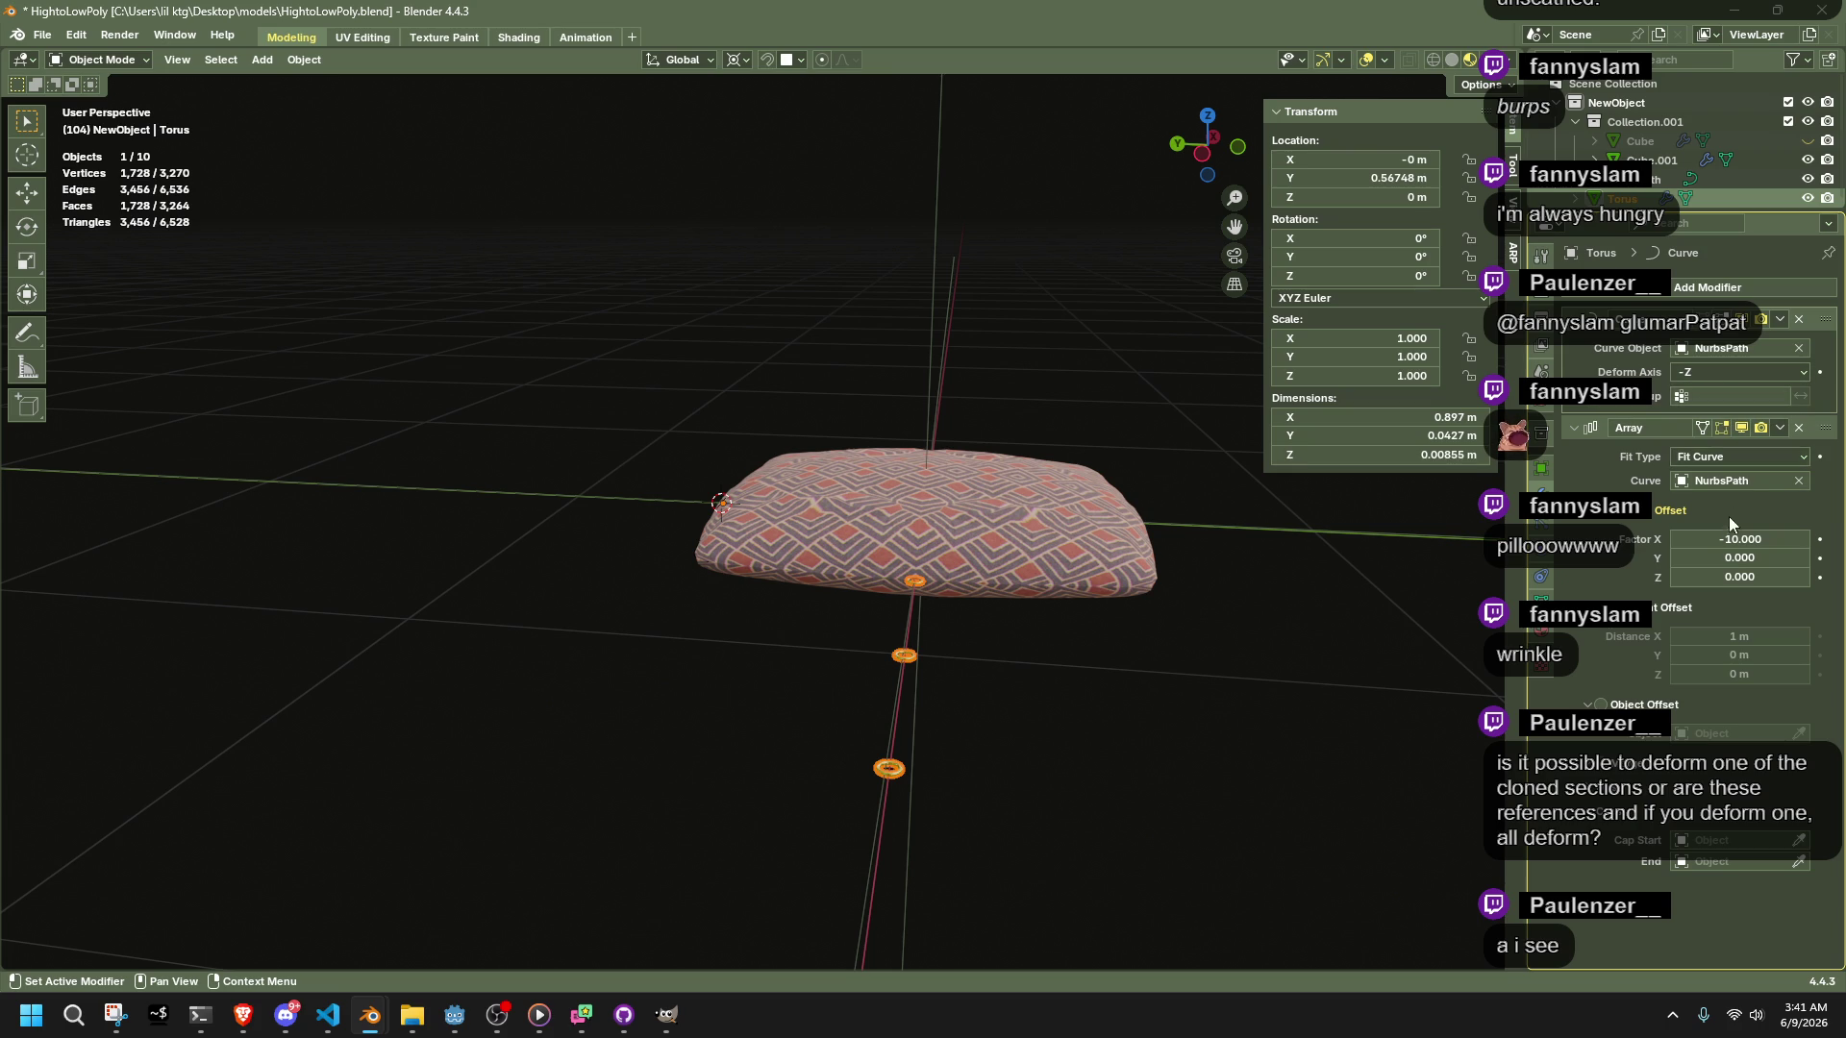
{"action": "mouse_move", "coordinate": [1738, 557]}
{"action": "left_mouse_down"}
{"action": "mouse_move", "coordinate": [1831, 558]}
{"action": "mouse_move", "coordinate": [1738, 557]}
{"action": "mouse_move", "coordinate": [1788, 577]}
{"action": "mouse_move", "coordinate": [1726, 577]}
{"action": "left_mouse_up"}
Cycle the Curve modifier's deform axis through X, -X, -Z and Y, ending on -Y
{"action": "left_click", "coordinate": [1736, 374]}
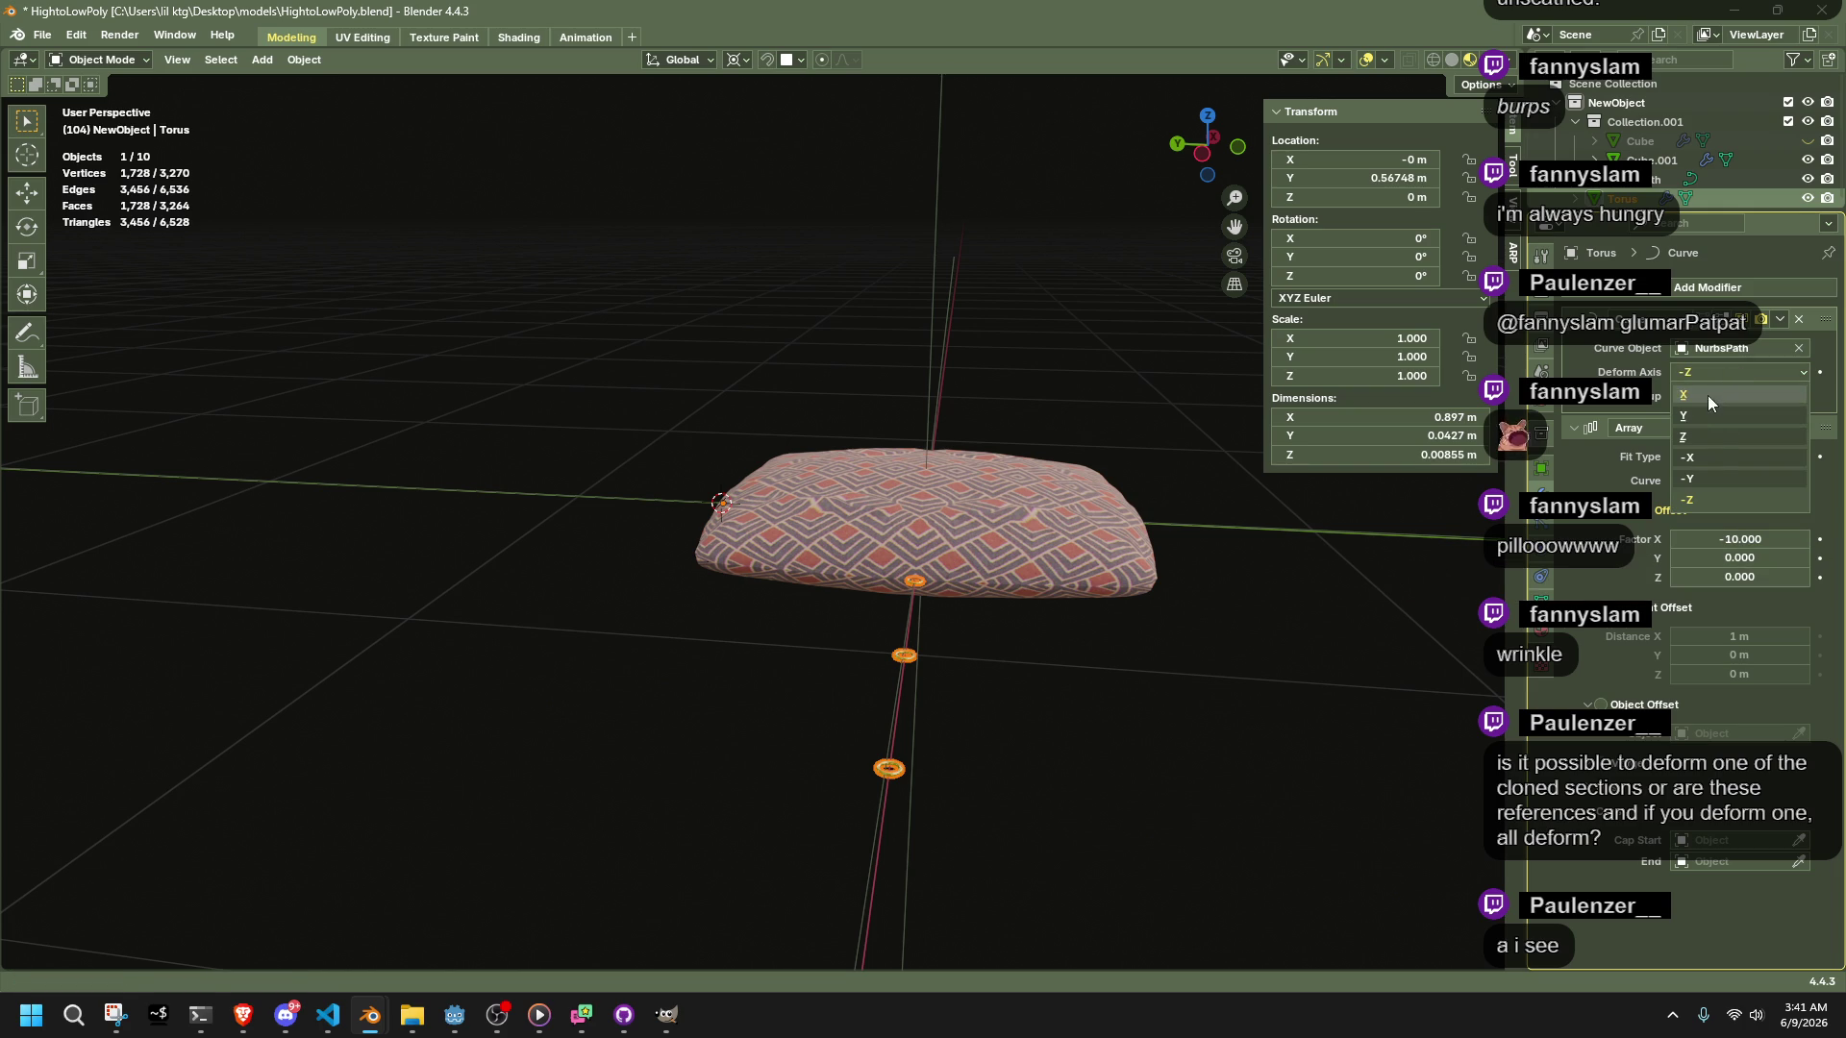
{"action": "left_click", "coordinate": [1707, 395]}
{"action": "left_click", "coordinate": [1698, 373]}
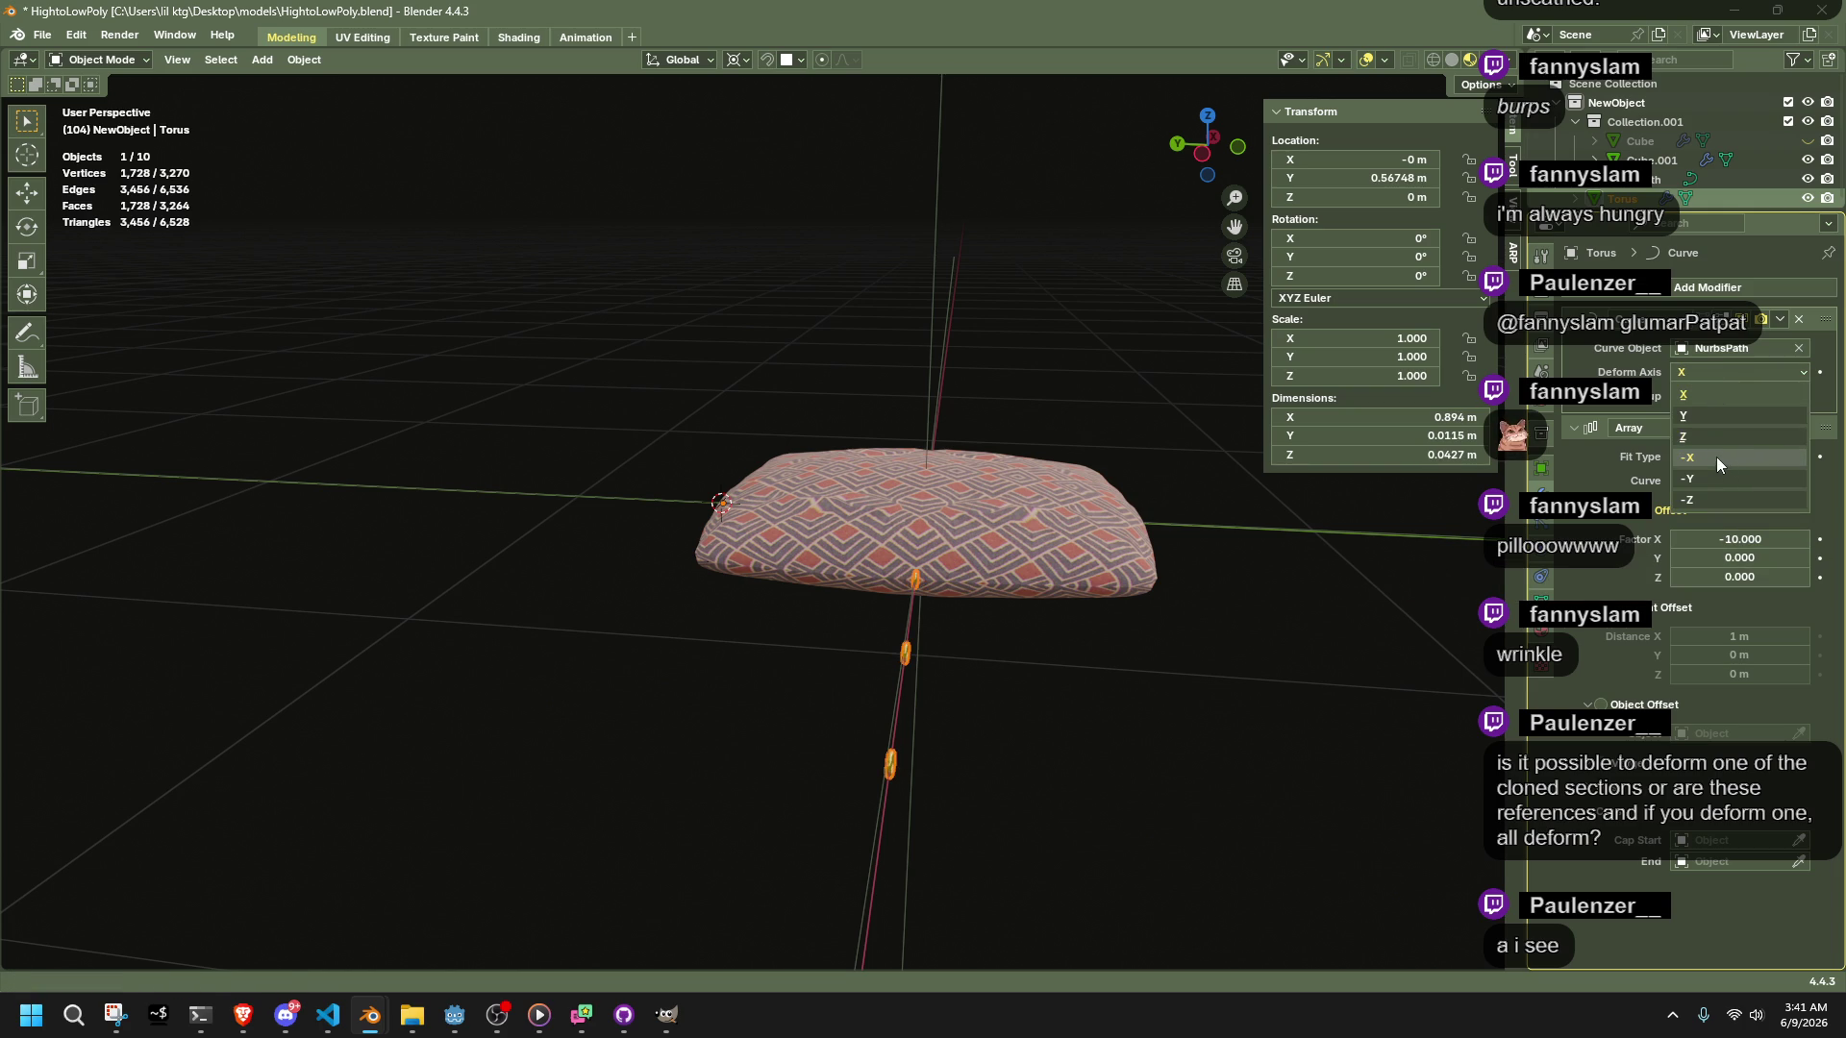
{"action": "left_click", "coordinate": [1716, 458]}
{"action": "left_click", "coordinate": [1701, 373]}
{"action": "left_click", "coordinate": [1722, 498]}
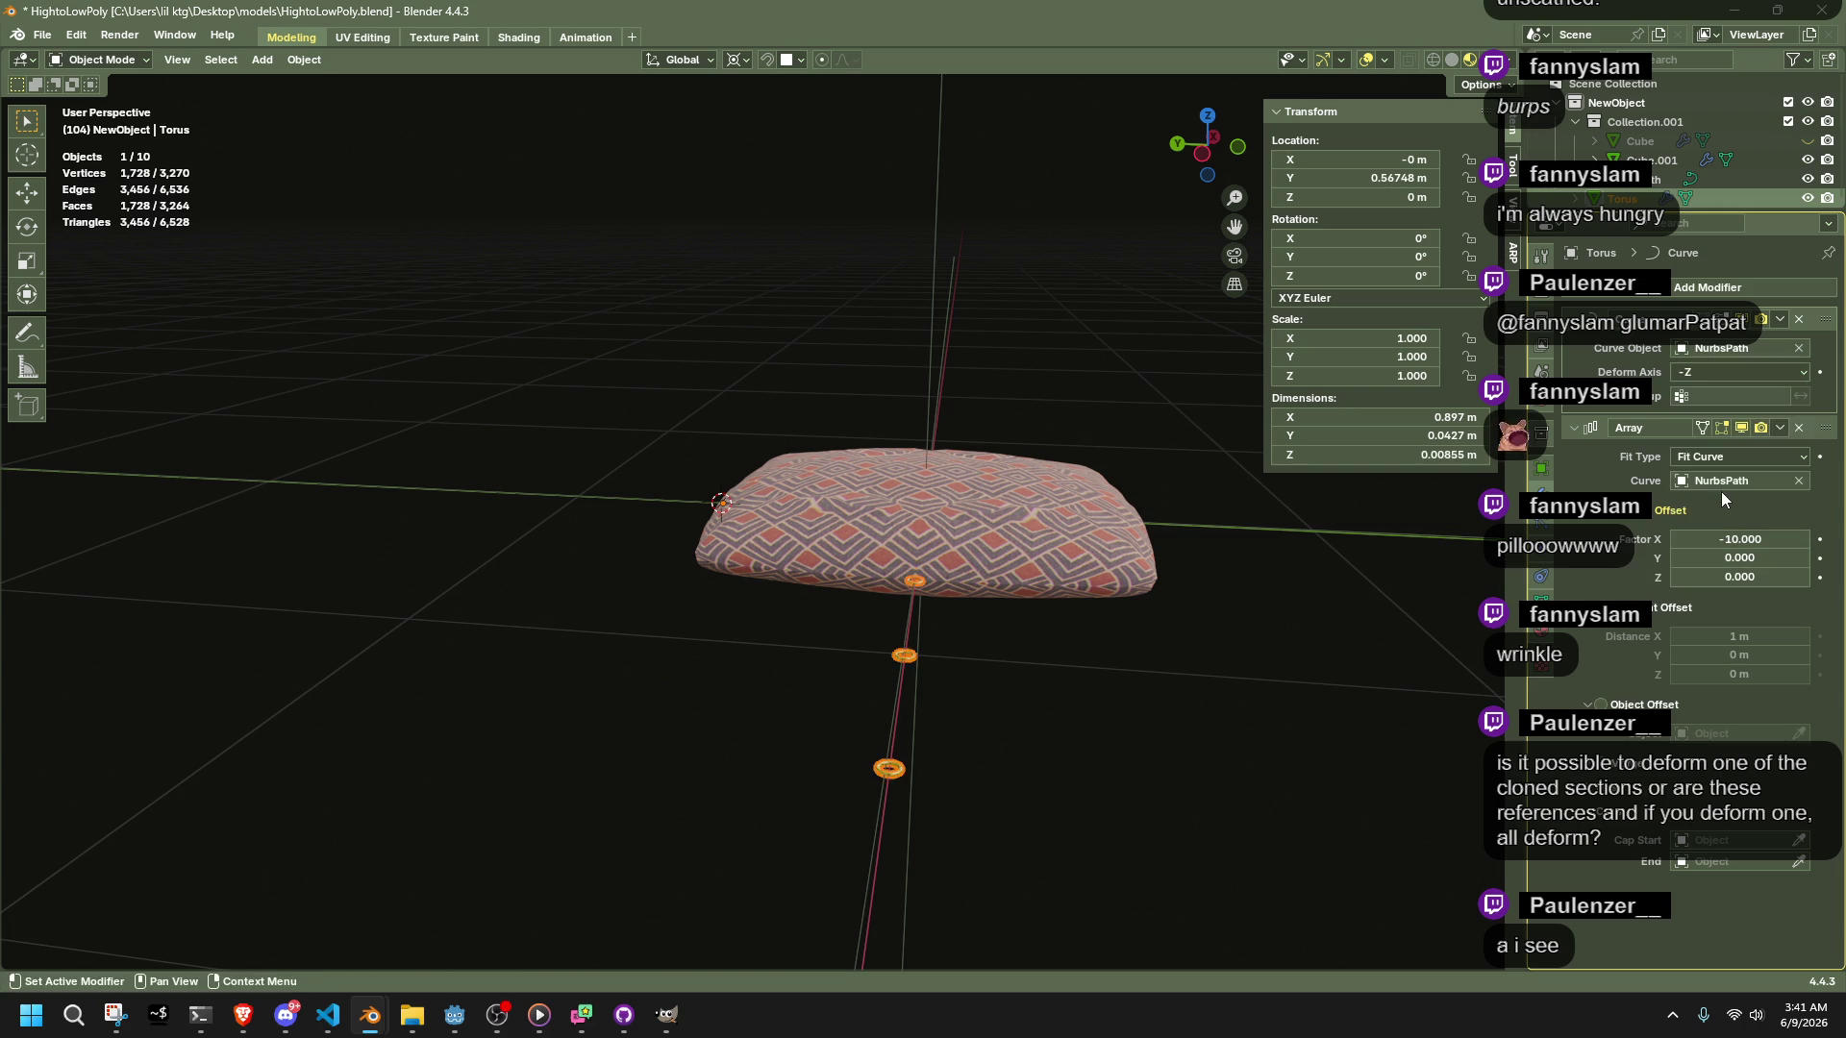
{"action": "left_click", "coordinate": [1710, 375]}
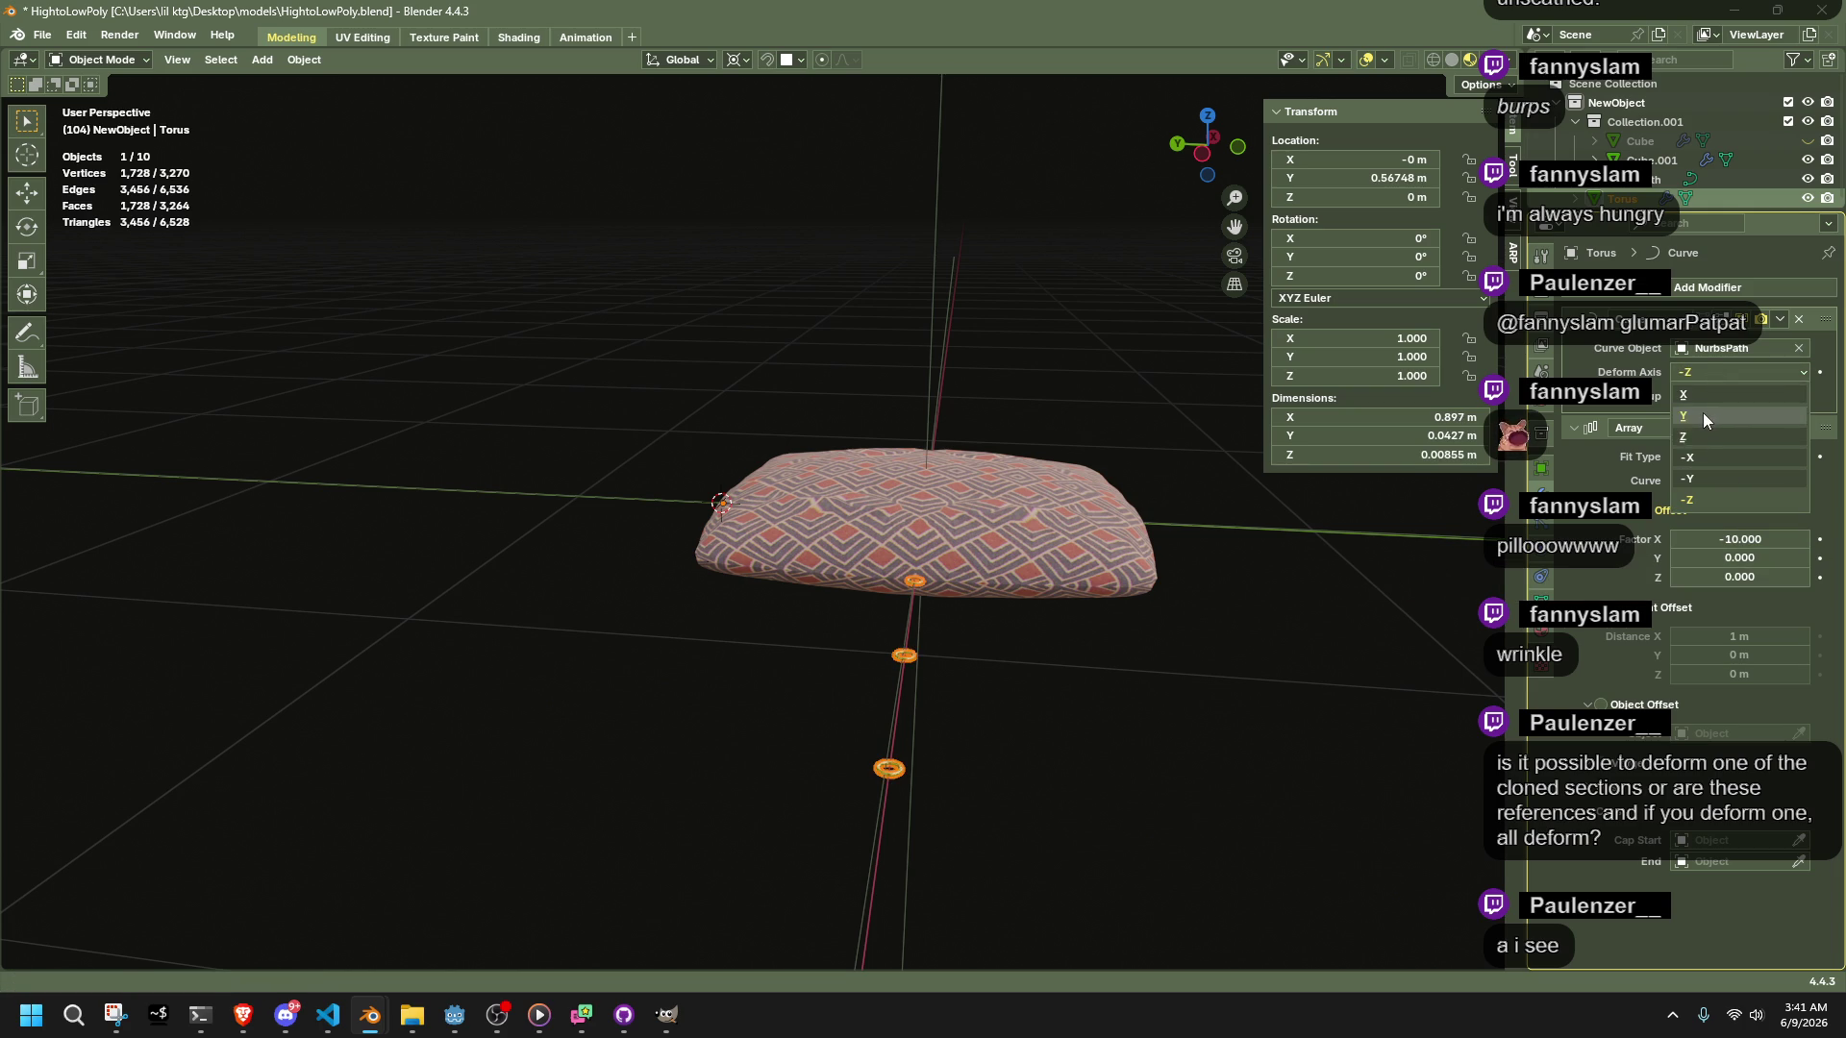
{"action": "left_click", "coordinate": [1703, 413]}
{"action": "left_click", "coordinate": [1704, 371]}
{"action": "left_click", "coordinate": [1723, 477]}
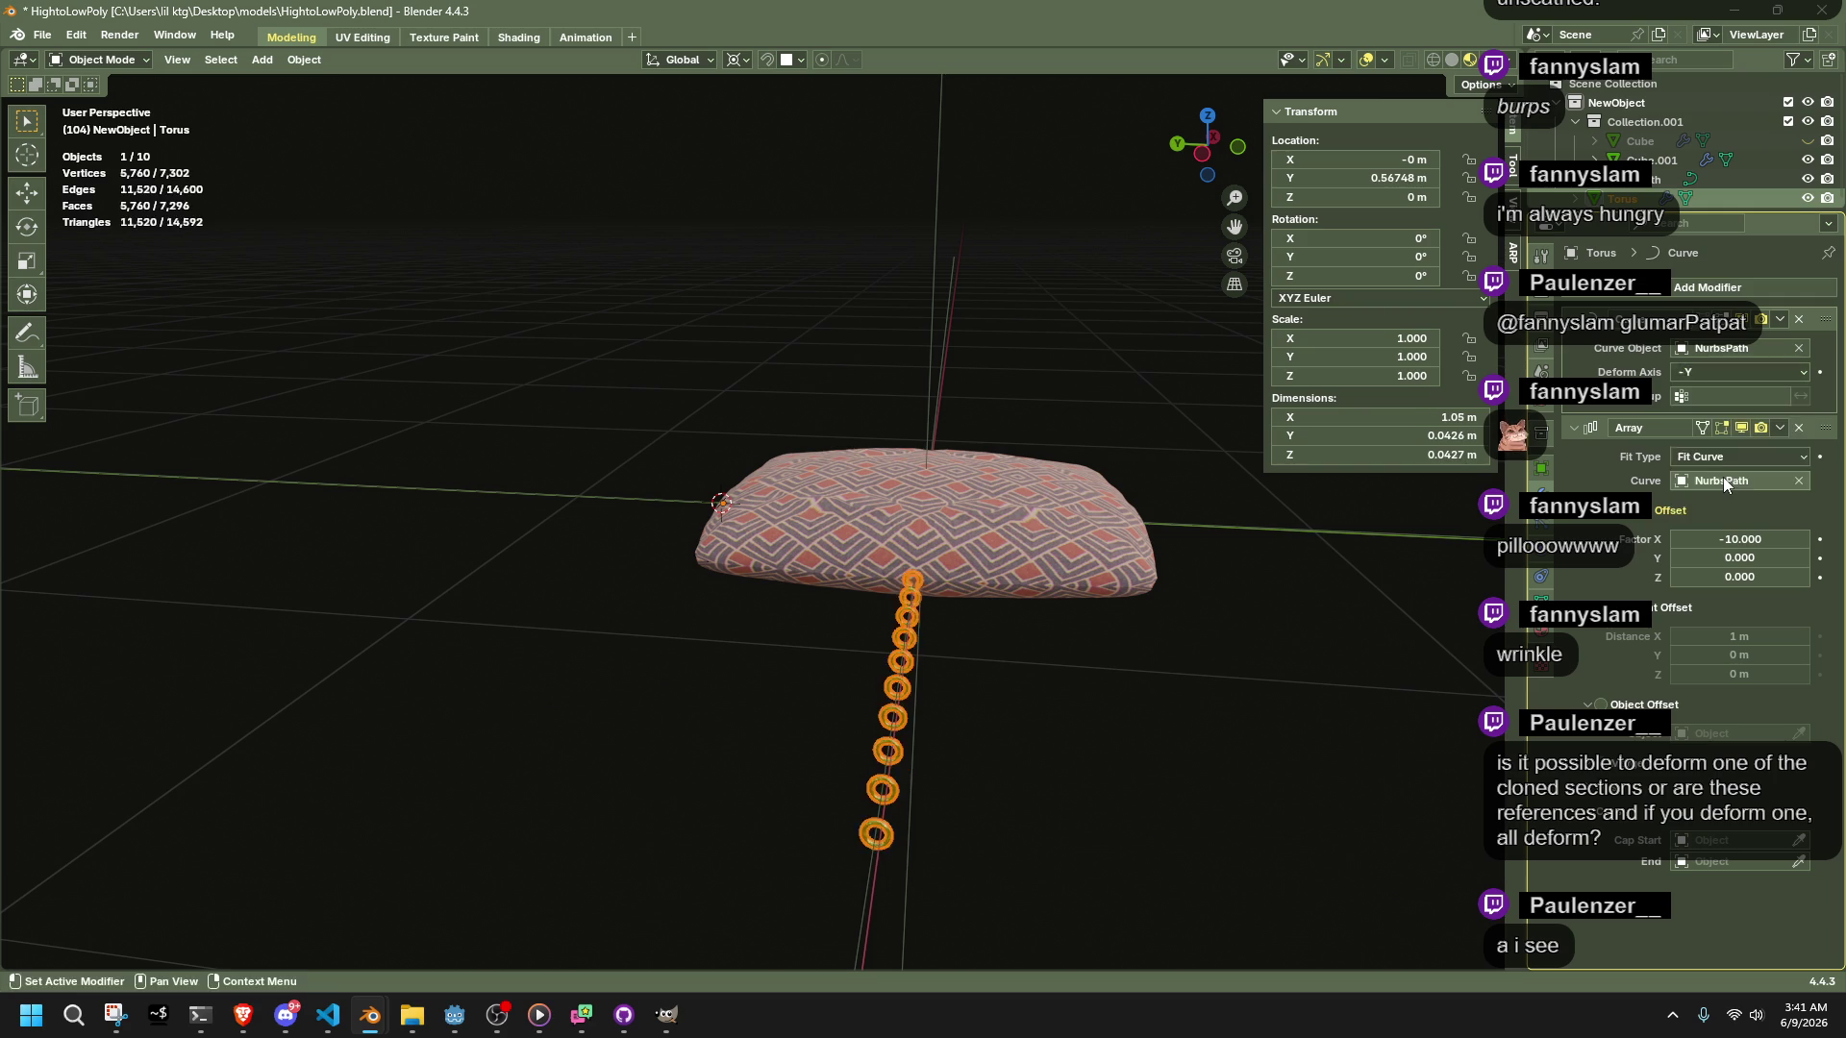
{"action": "mouse_move", "coordinate": [1423, 519]}
{"action": "middle_mouse_down"}
{"action": "mouse_move", "coordinate": [1231, 550]}
{"action": "mouse_move", "coordinate": [1322, 596]}
{"action": "middle_mouse_up"}
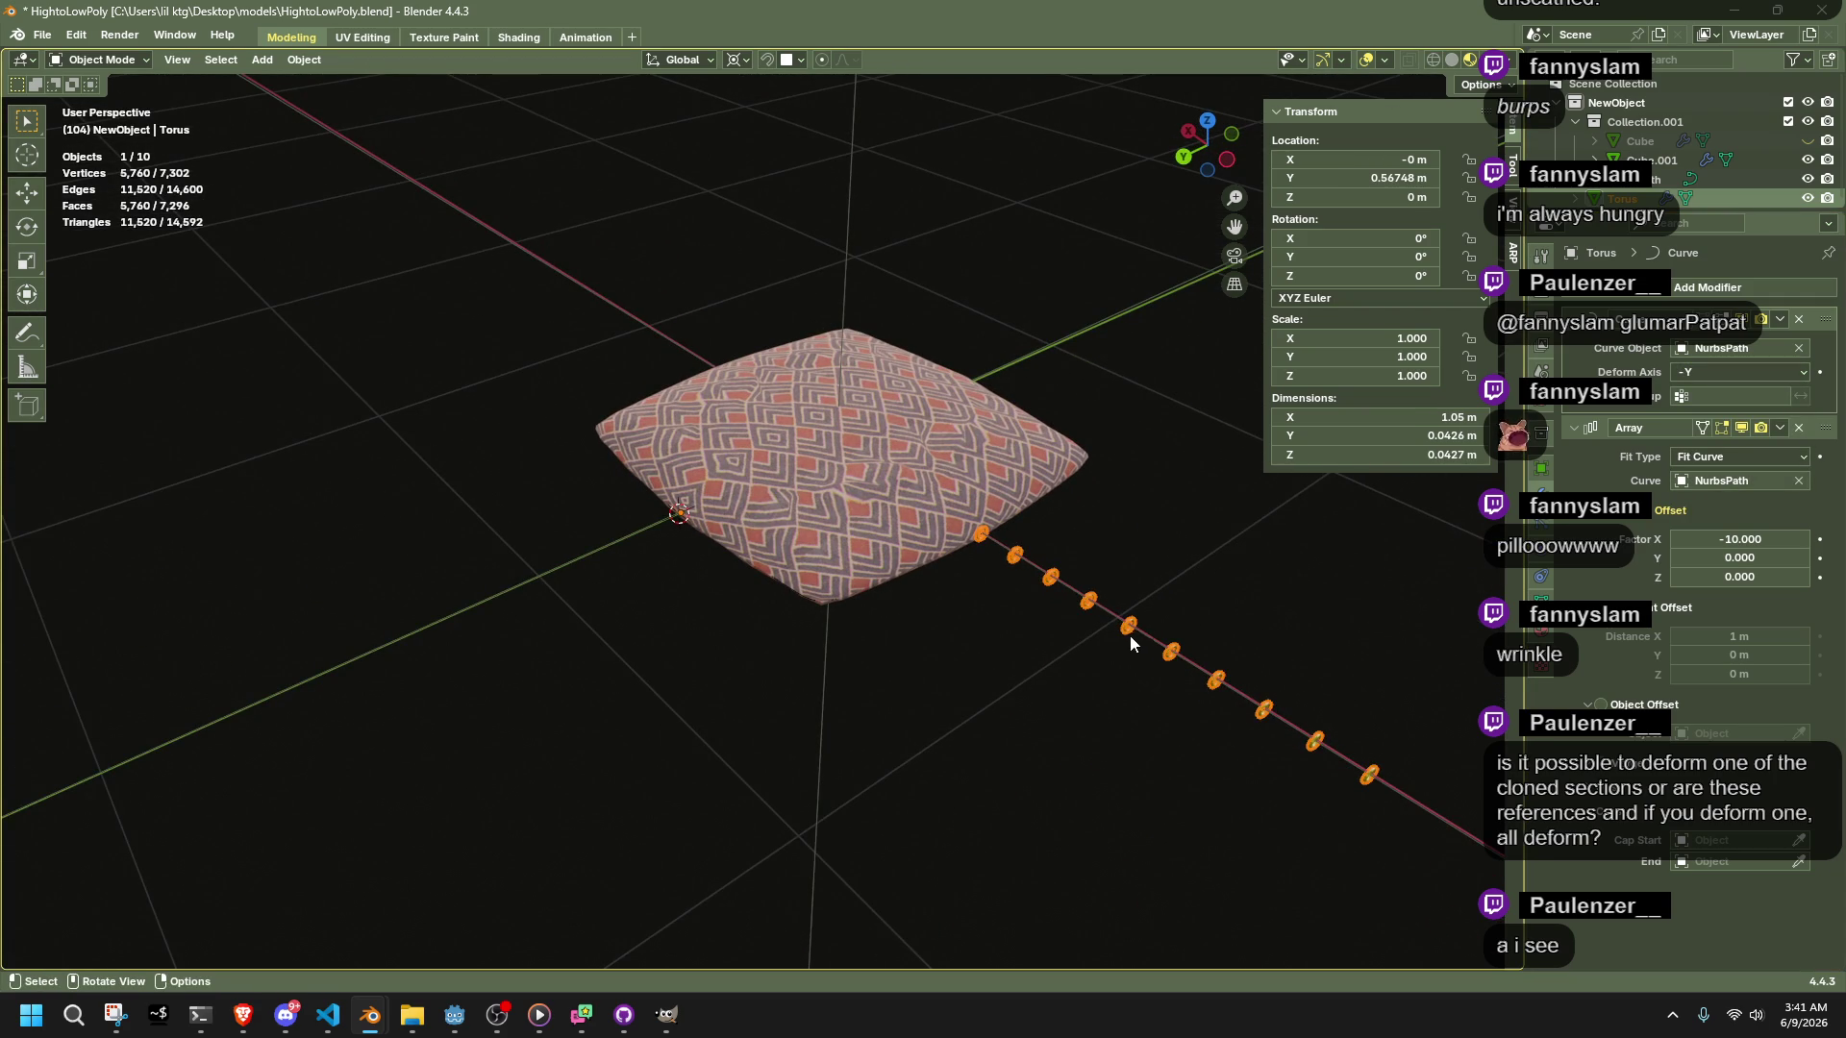
Undo a trial move of the rings and select the NurbsPath along the cushion edge
{"action": "key", "text": "g"}
{"action": "left_click", "coordinate": [1219, 544]}
{"action": "key", "text": "ctrl+z"}
{"action": "left_click", "coordinate": [869, 602]}
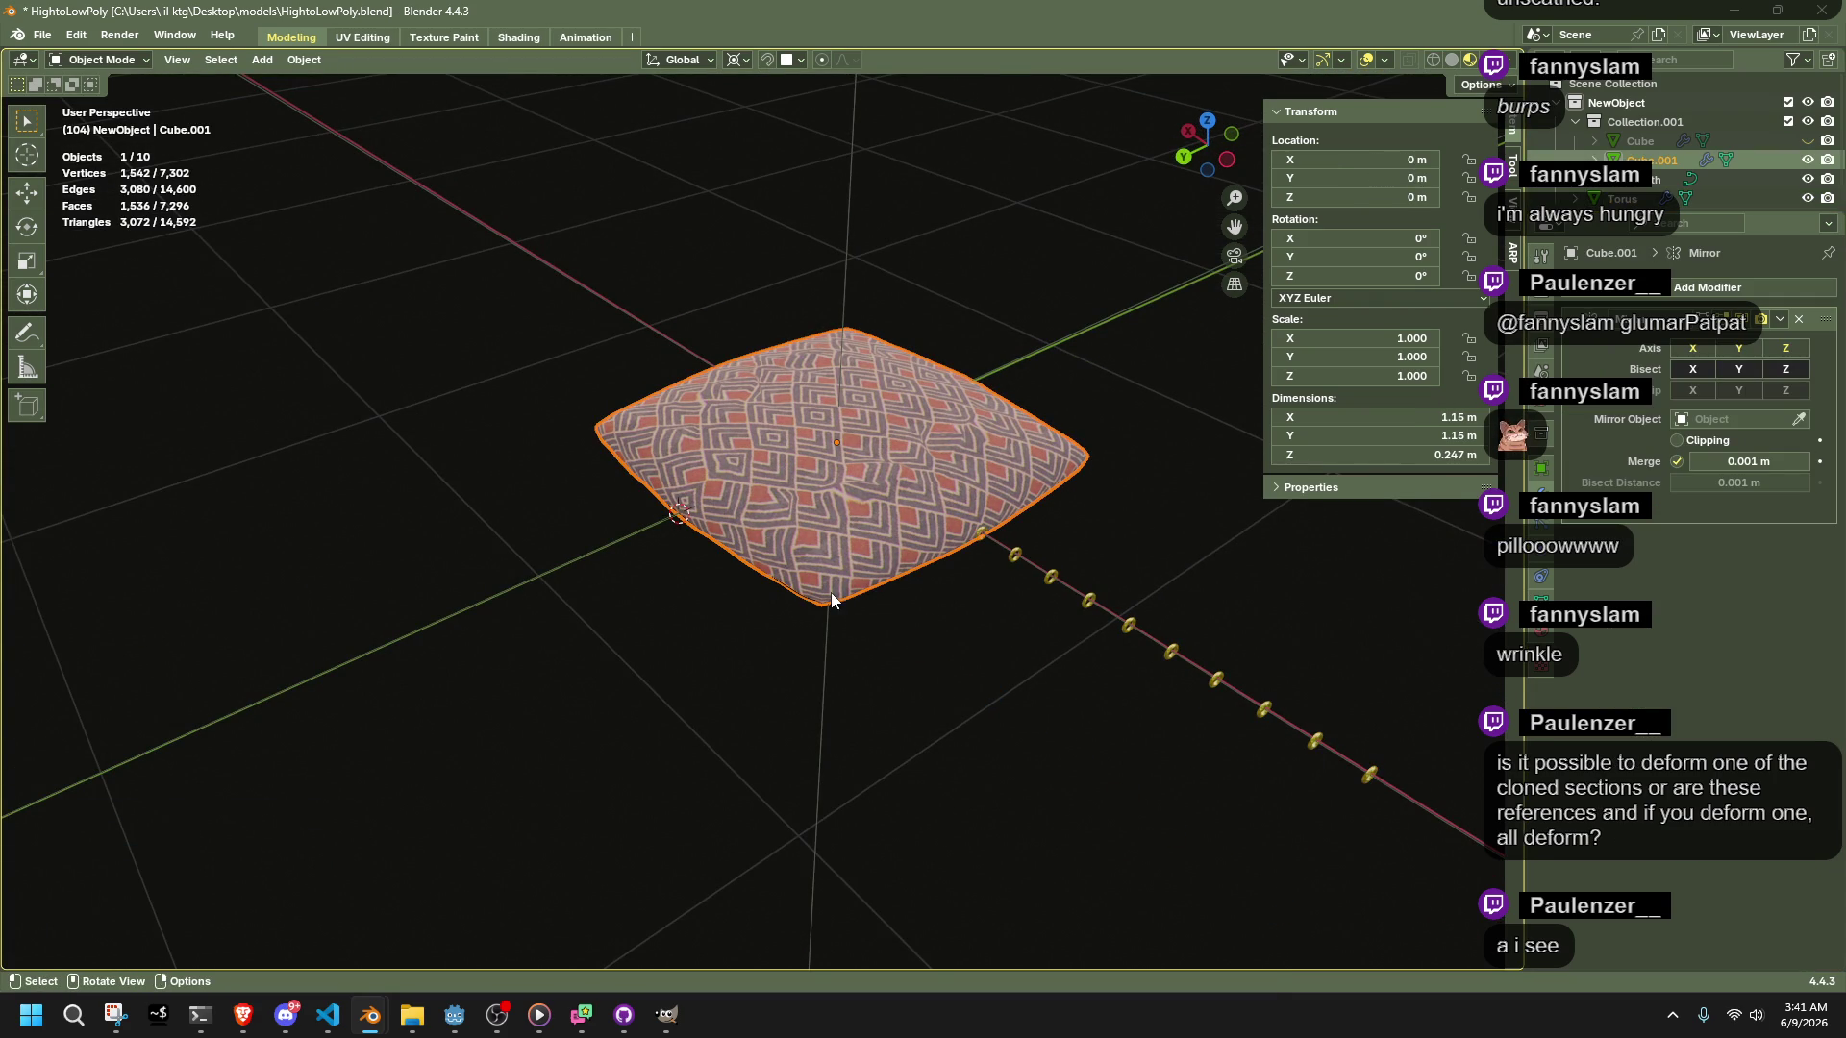
{"action": "left_click", "coordinate": [794, 588]}
Inspect the NurbsPath control points in Edit Mode, then return to Object Mode and select the ring
{"action": "key", "text": "Tab"}
{"action": "mouse_move", "coordinate": [836, 639]}
{"action": "middle_mouse_down"}
{"action": "mouse_move", "coordinate": [977, 734]}
{"action": "mouse_move", "coordinate": [996, 714]}
{"action": "middle_mouse_up"}
{"action": "key", "text": "a"}
{"action": "scroll", "coordinate": [995, 714], "scroll_direction": "up", "scroll_amount": 1}
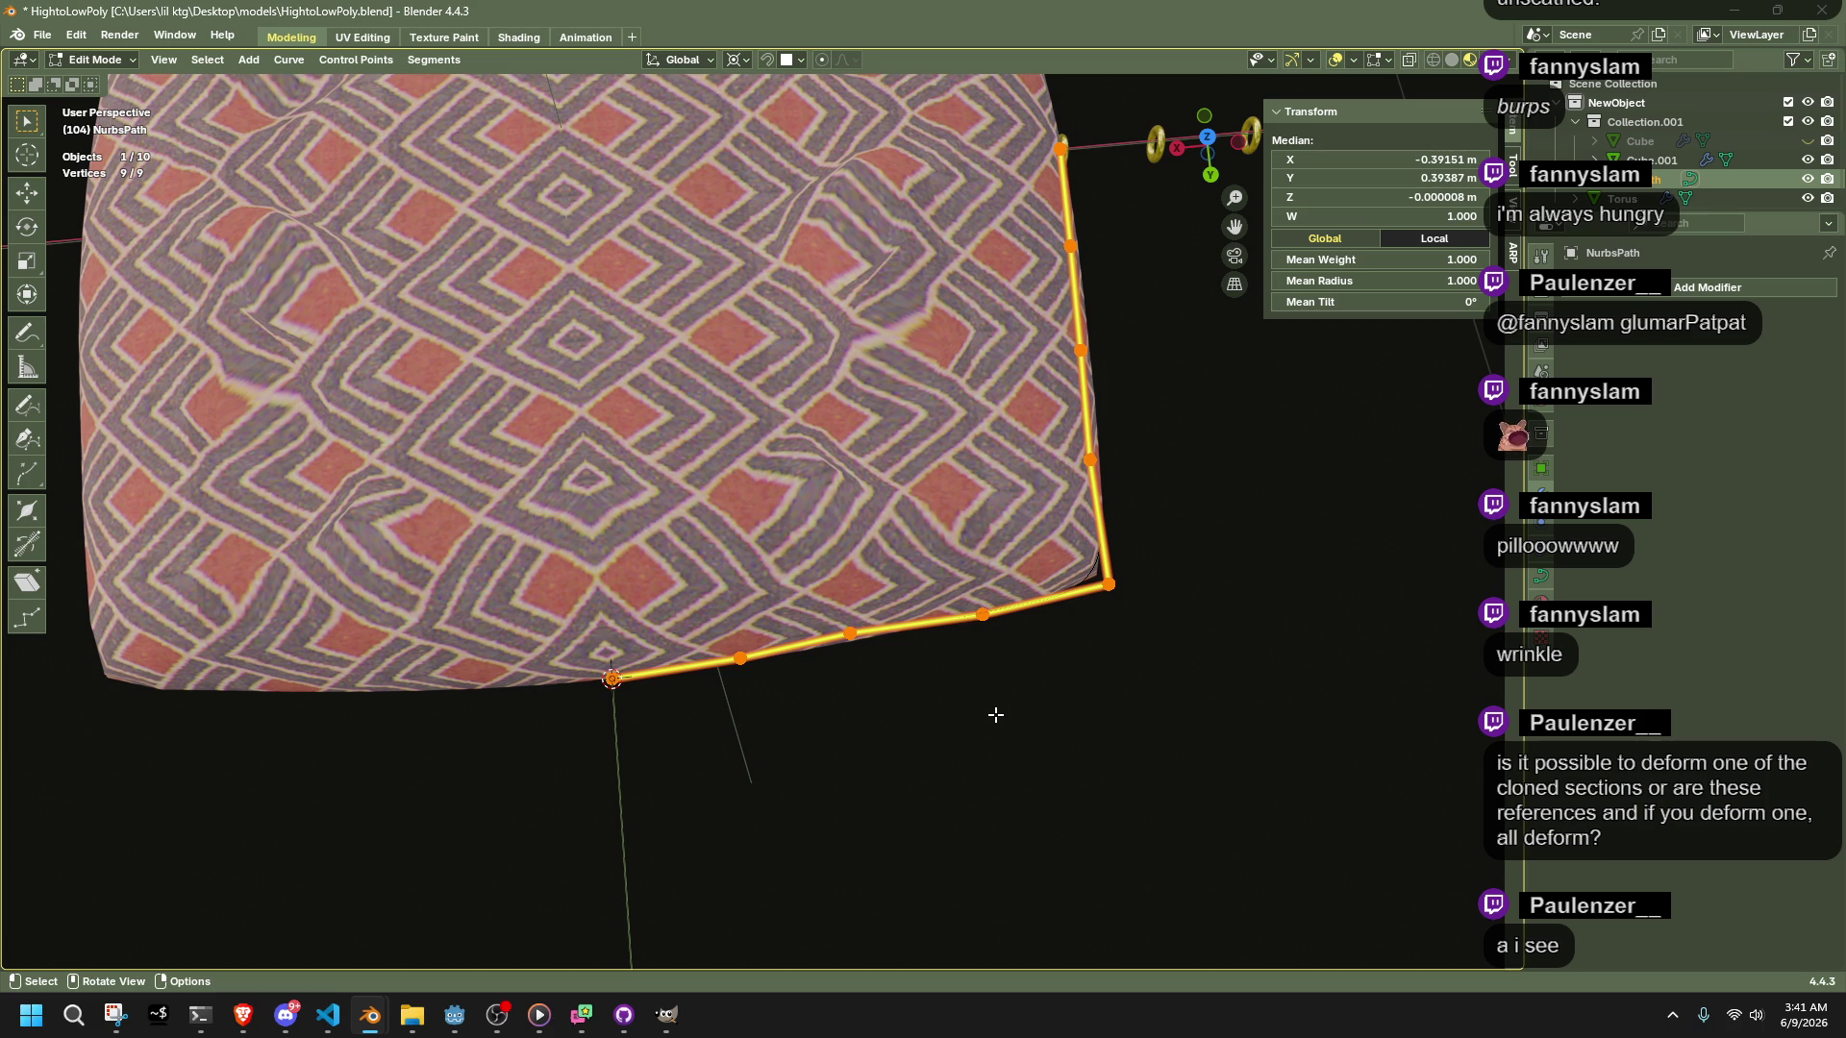
{"action": "mouse_move", "coordinate": [995, 696]}
{"action": "middle_mouse_down"}
{"action": "mouse_move", "coordinate": [1034, 441]}
{"action": "mouse_move", "coordinate": [1079, 523]}
{"action": "mouse_move", "coordinate": [1113, 533]}
{"action": "middle_mouse_up"}
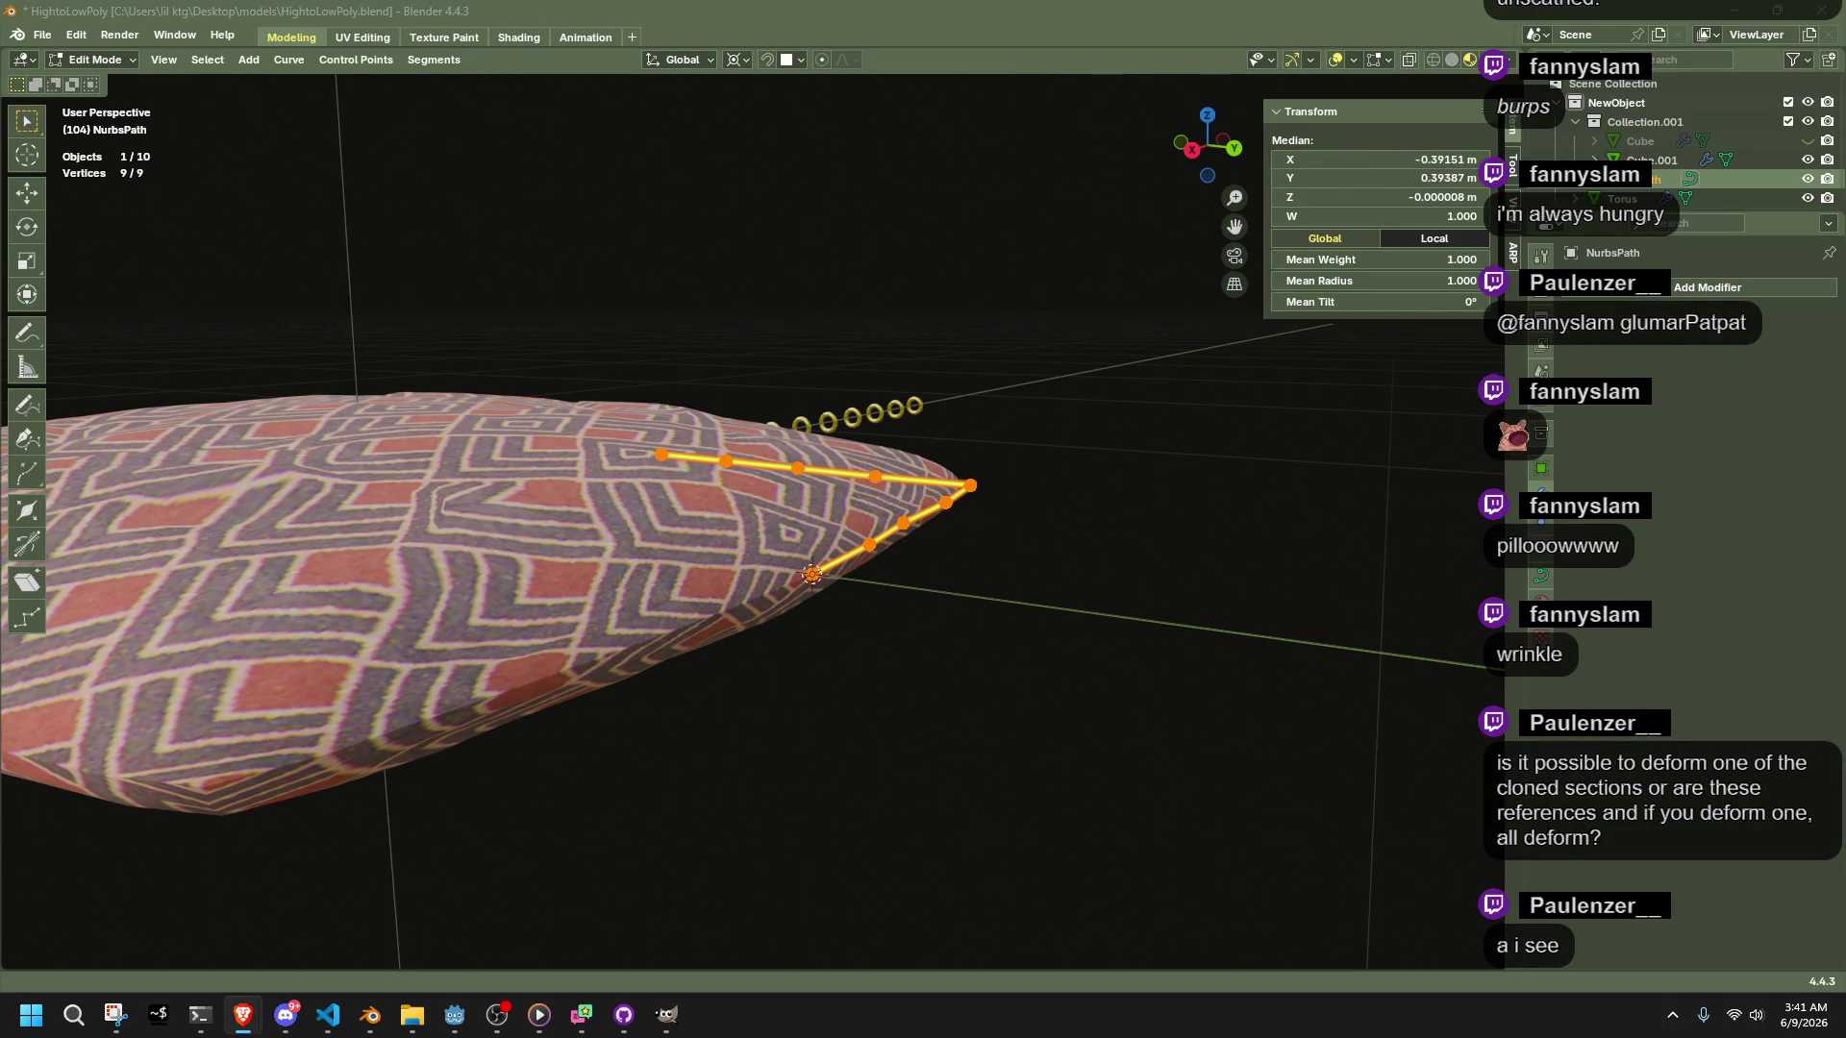
{"action": "mouse_move", "coordinate": [1269, 692]}
{"action": "middle_mouse_down"}
{"action": "mouse_move", "coordinate": [1141, 746]}
{"action": "mouse_move", "coordinate": [1244, 441]}
{"action": "middle_mouse_up"}
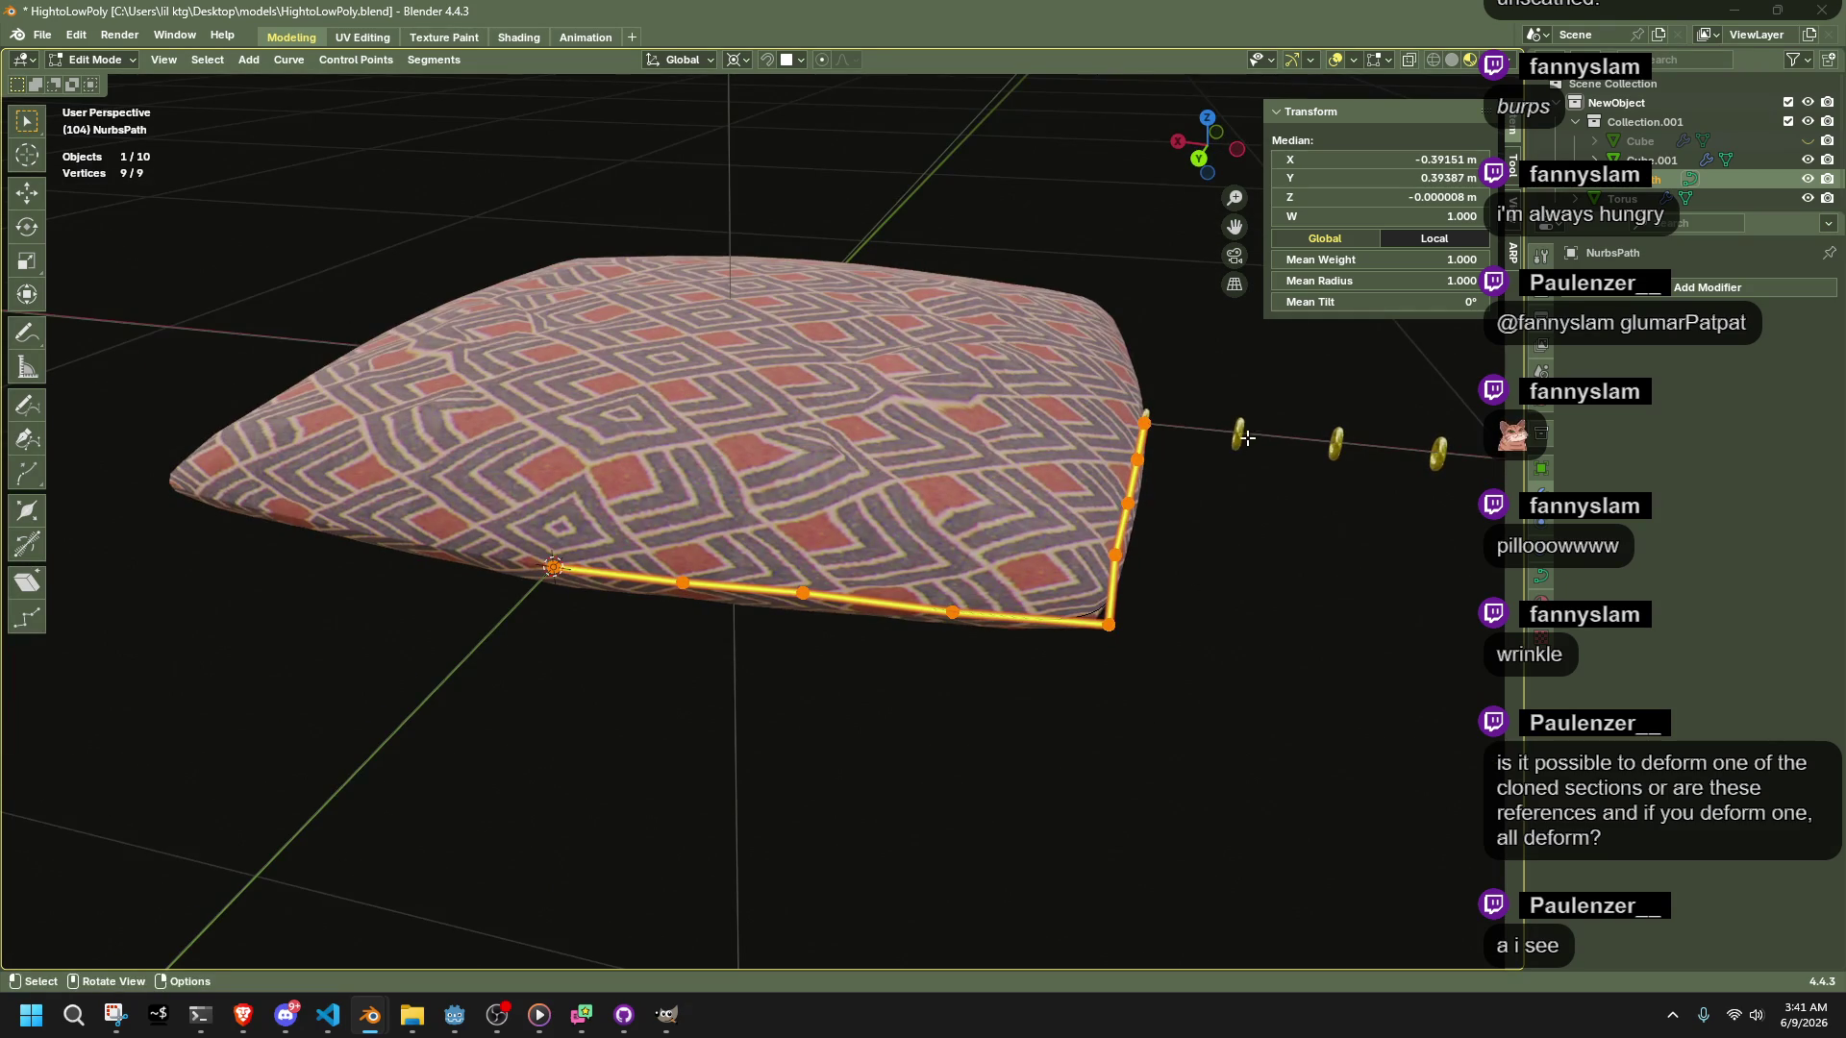
{"action": "left_click", "coordinate": [1248, 483]}
{"action": "key", "text": "Tab"}
{"action": "left_click", "coordinate": [1240, 440]}
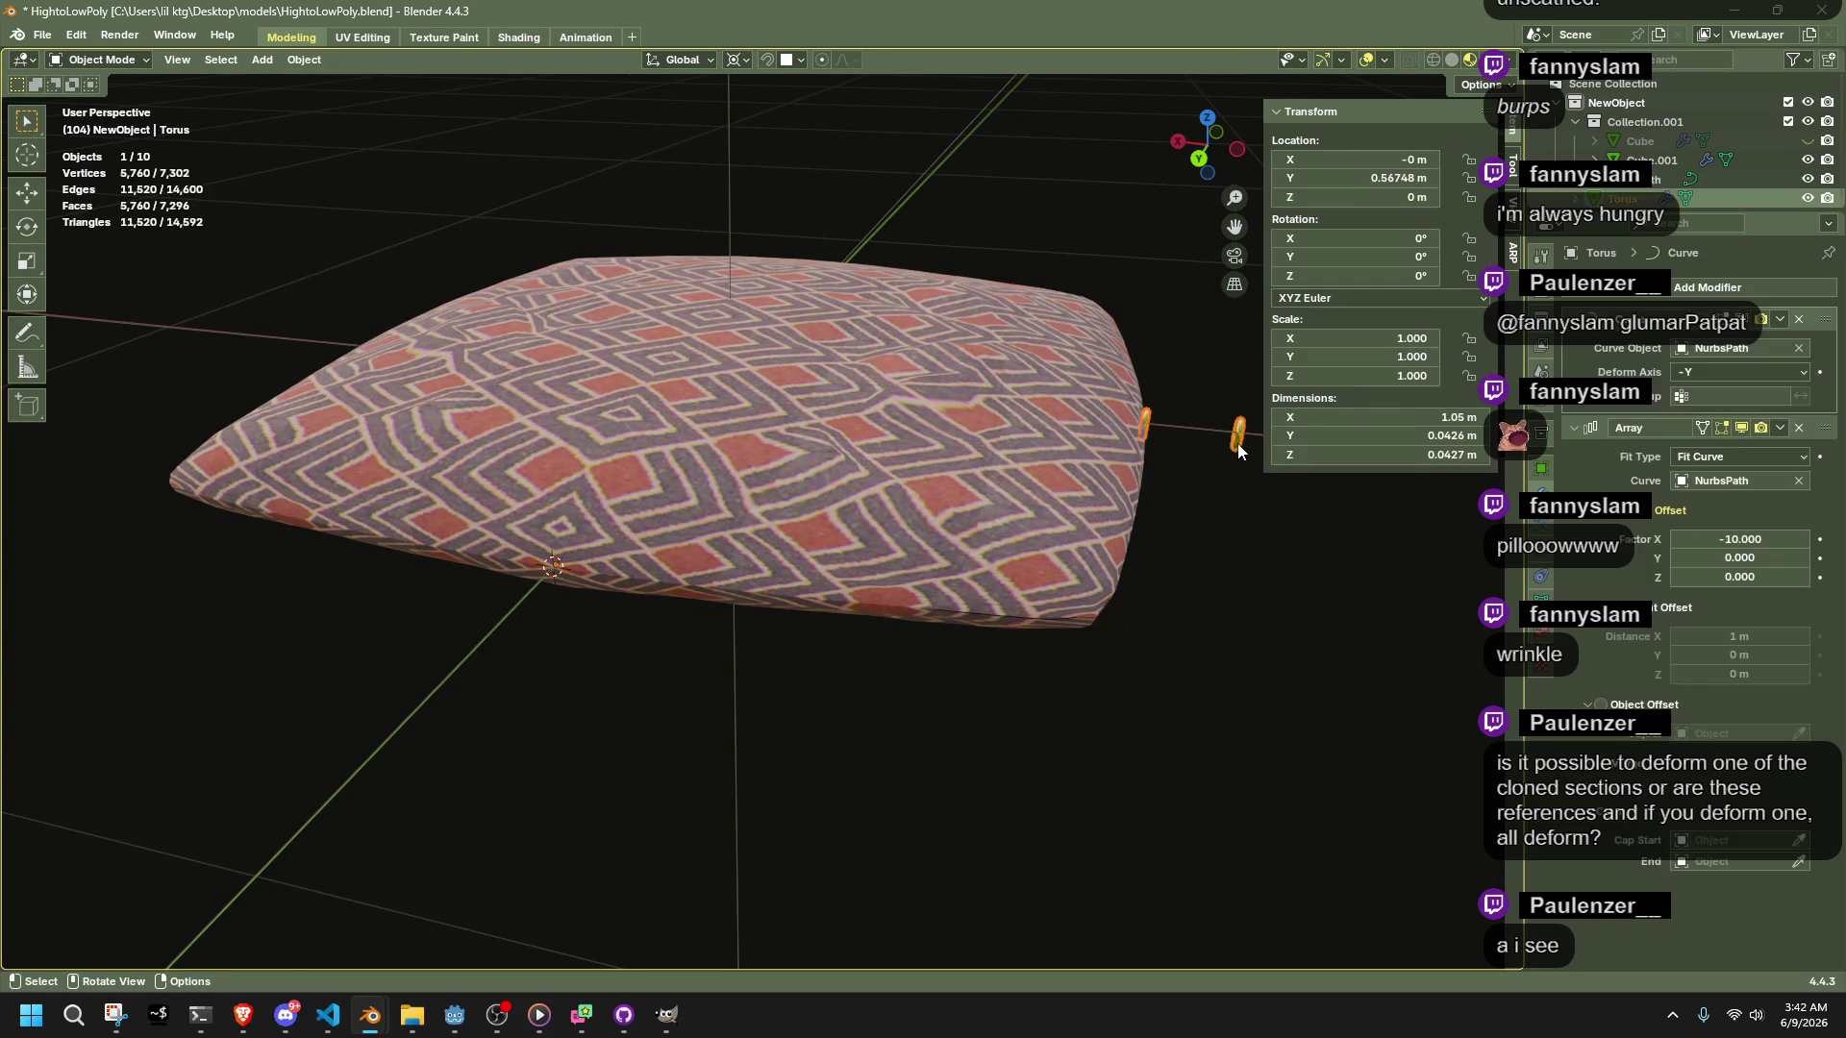
Set the array to a Fixed Count of 6 rings and move the Curve modifier below it
{"action": "left_click", "coordinate": [1725, 455]}
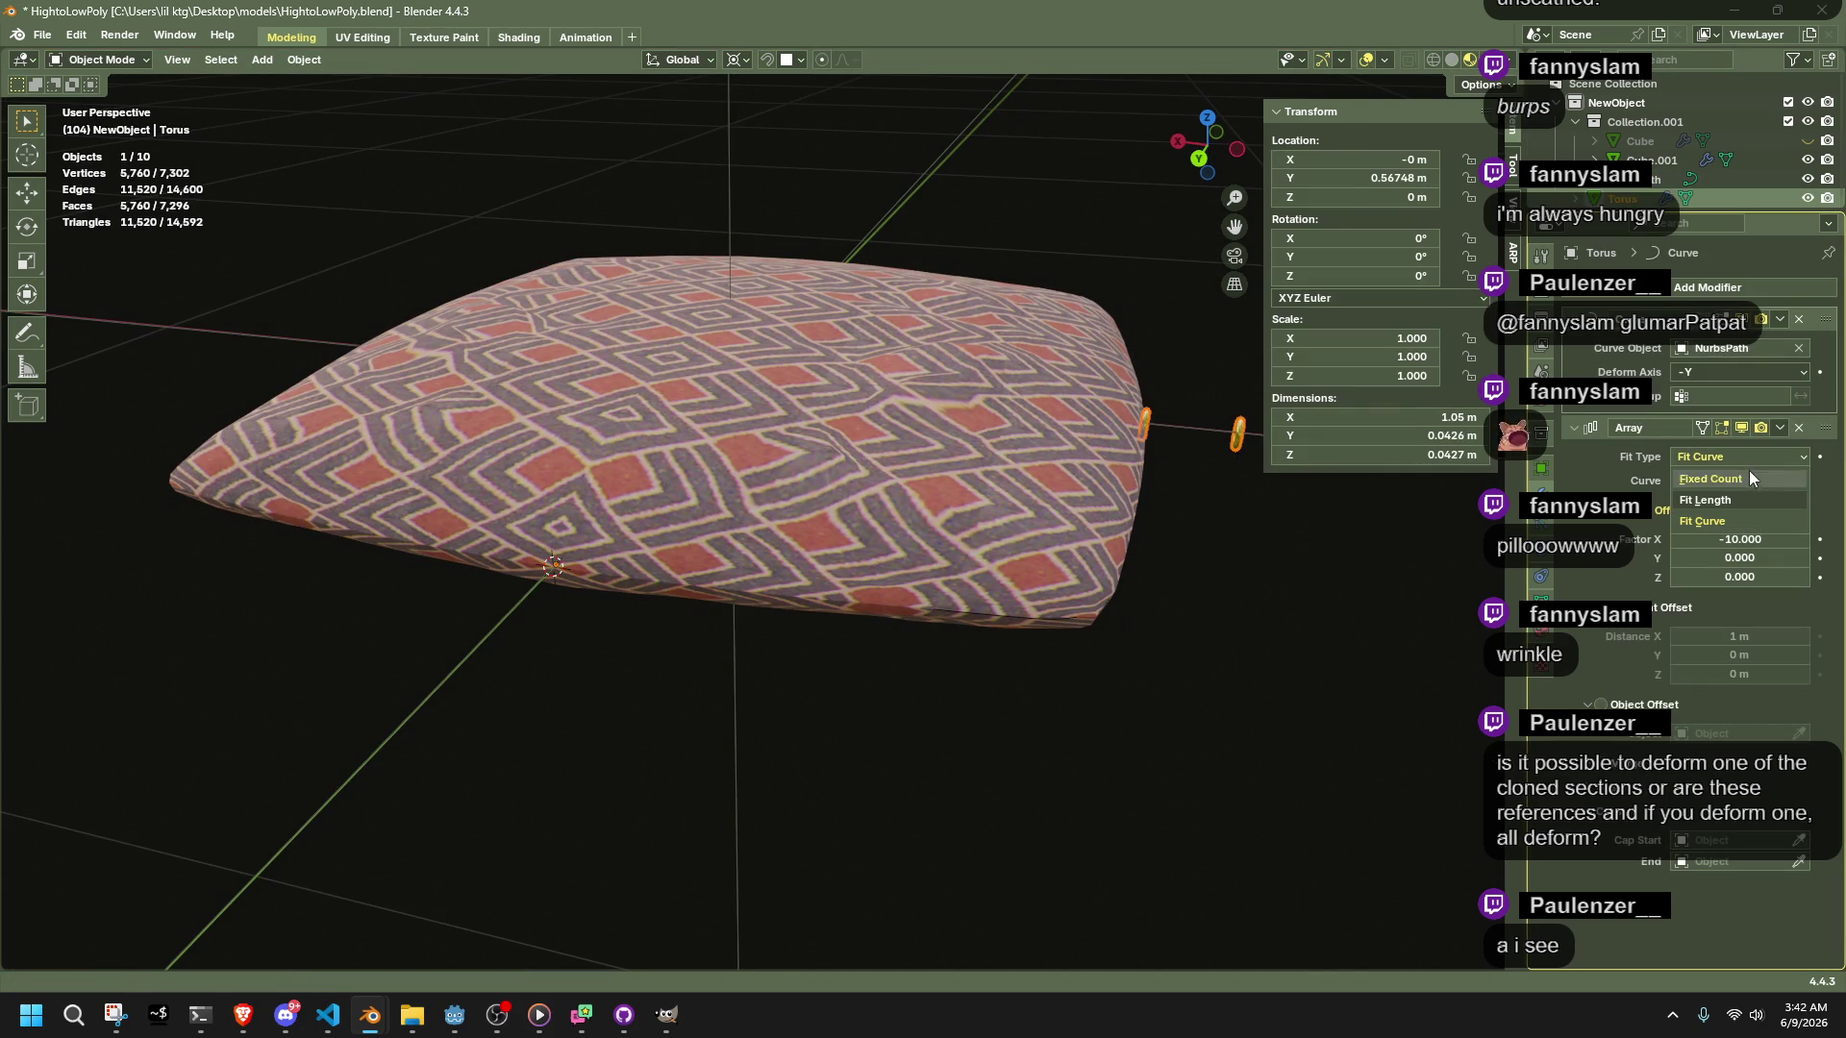
{"action": "left_click", "coordinate": [1750, 471]}
{"action": "left_click", "coordinate": [1676, 482]}
{"action": "mouse_move", "coordinate": [1365, 577]}
{"action": "middle_mouse_down", "text": "shift"}
{"action": "mouse_move", "coordinate": [1047, 632]}
{"action": "mouse_move", "coordinate": [745, 759]}
{"action": "middle_mouse_up", "text": "shift"}
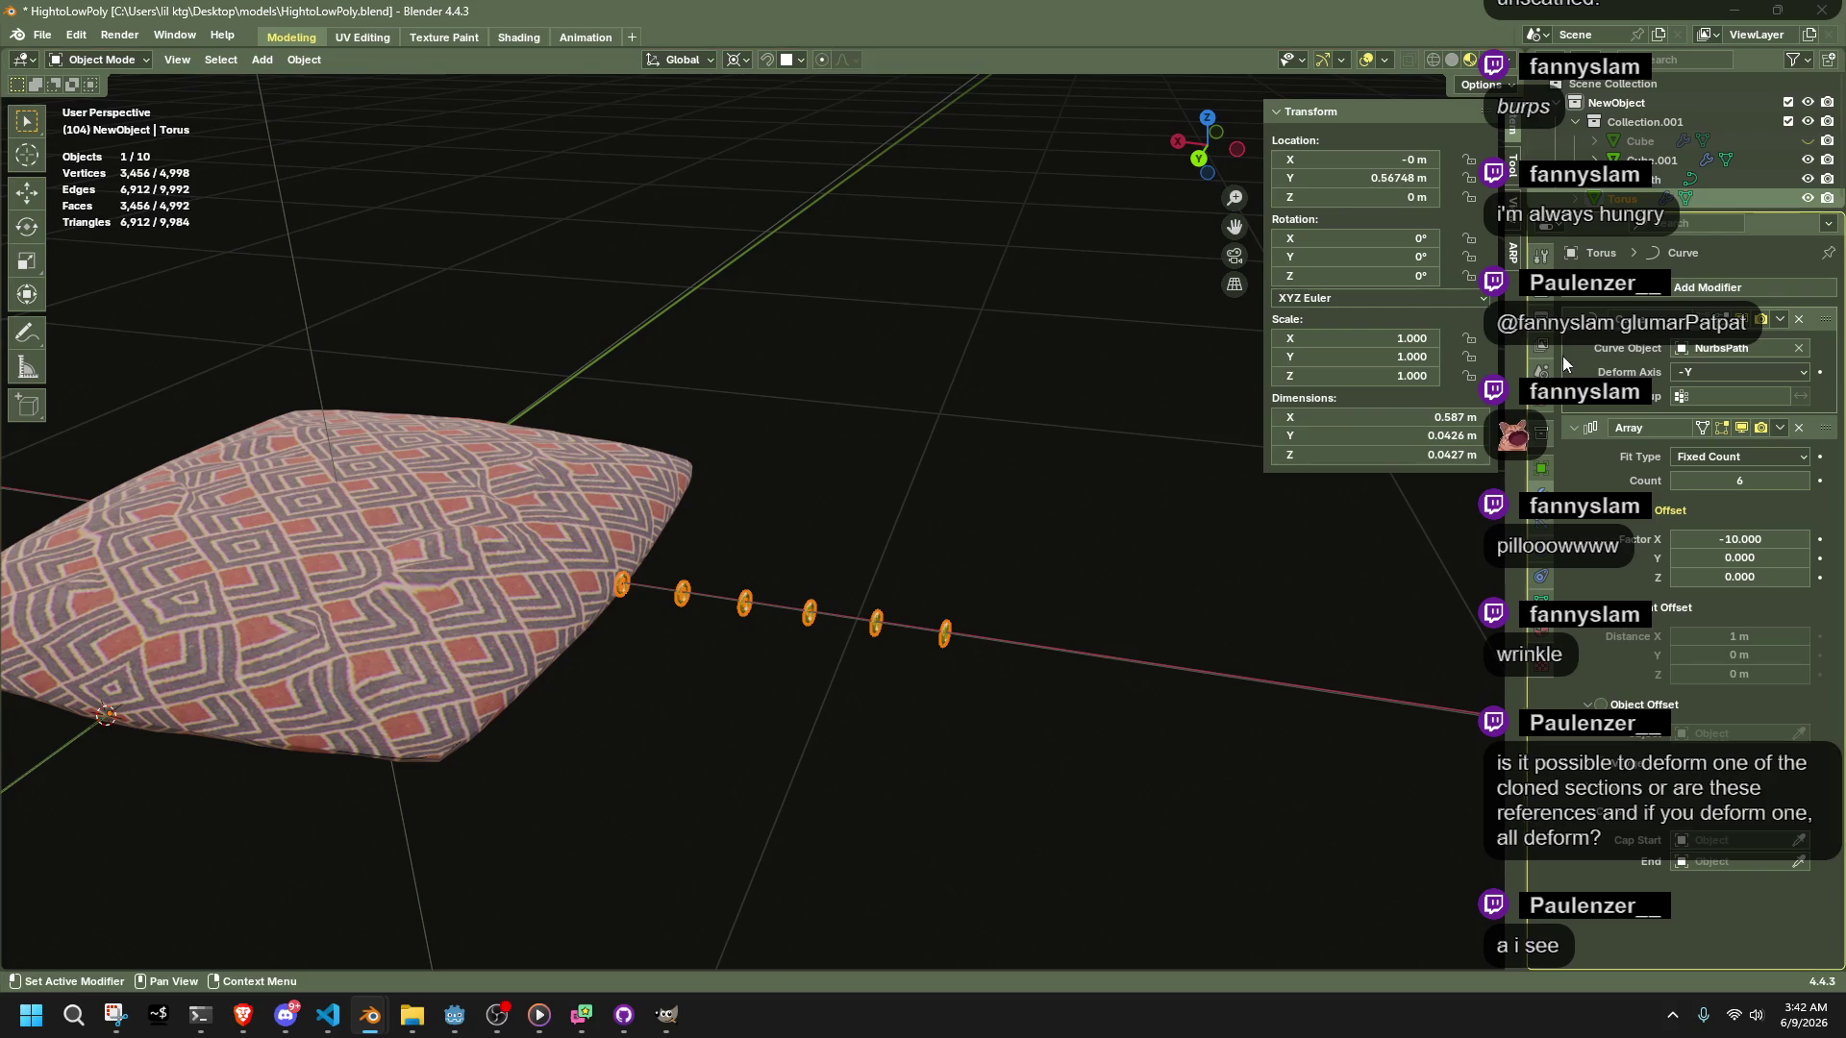
{"action": "left_click_drag", "start_coordinate": [1825, 321], "coordinate": [1825, 787]}
Set Relative Offset Factor X to 0 and turn off Relative and Constant Offset
{"action": "mouse_move", "coordinate": [971, 767]}
{"action": "middle_mouse_down"}
{"action": "mouse_move", "coordinate": [1001, 804]}
{"action": "mouse_move", "coordinate": [1352, 639]}
{"action": "middle_mouse_up"}
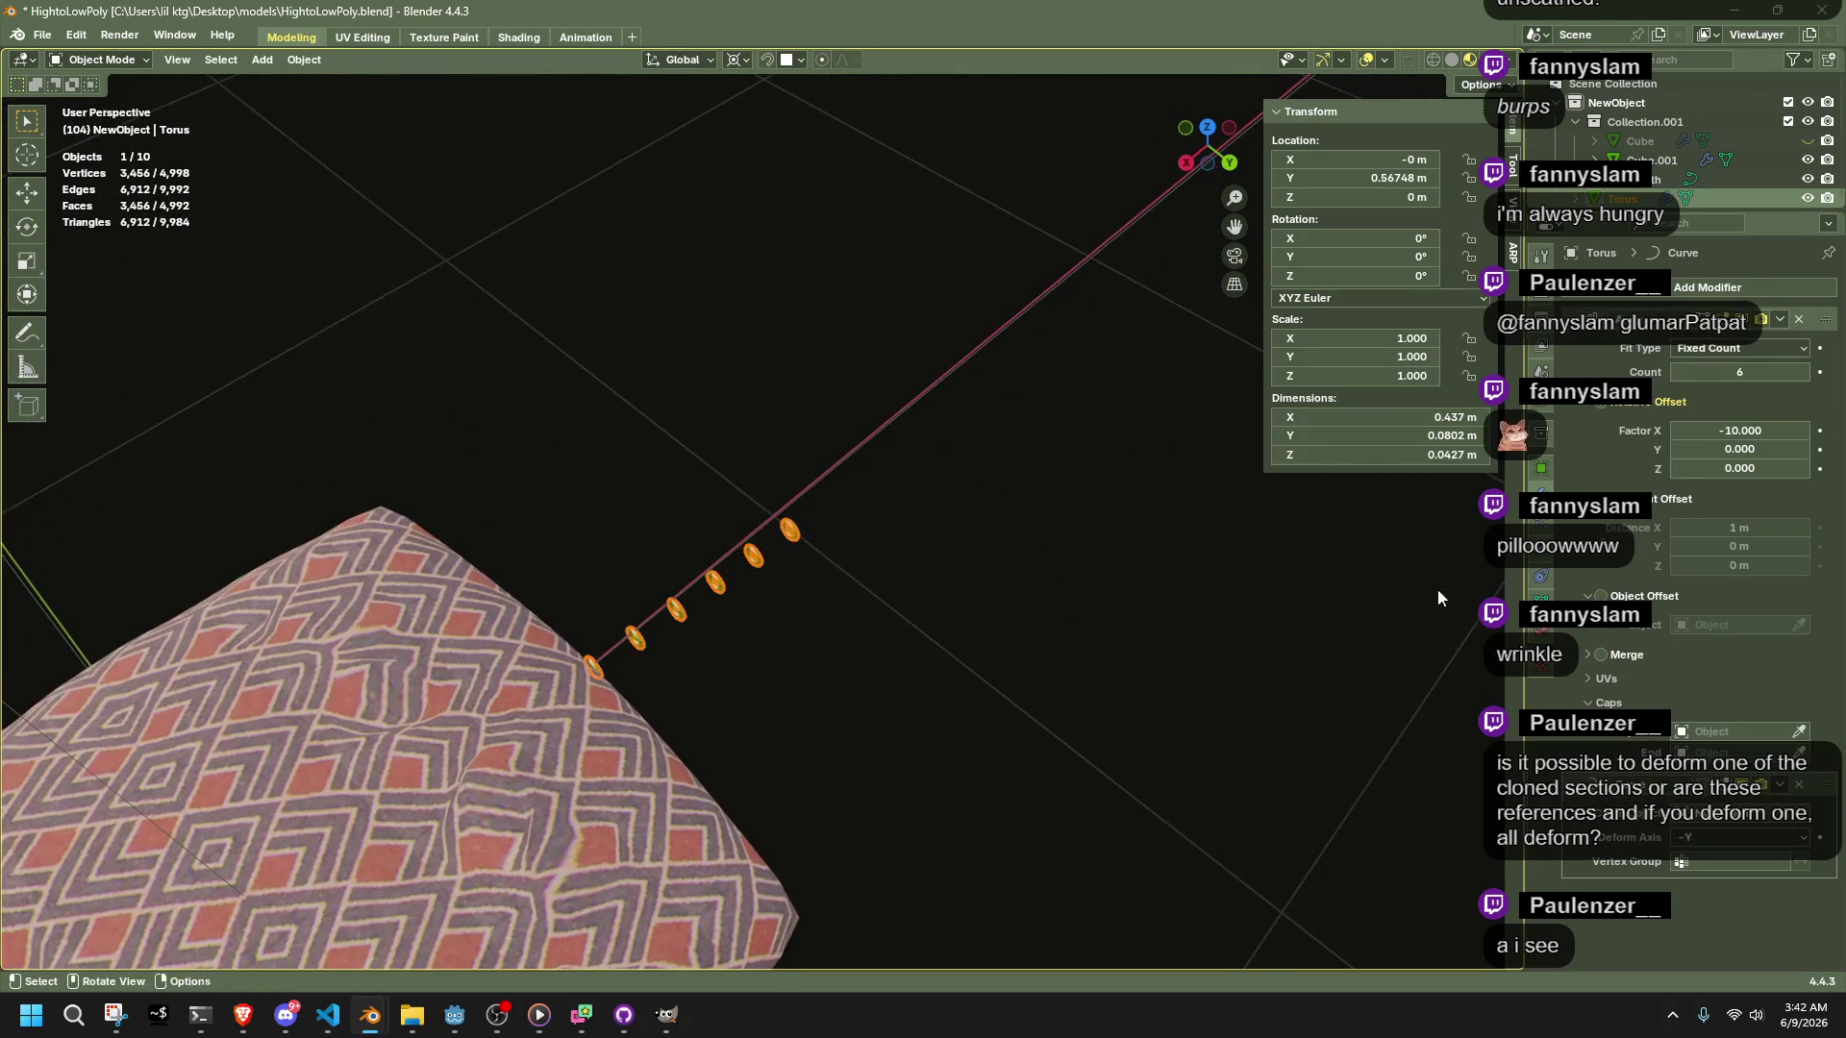
{"action": "left_click_drag", "start_coordinate": [1746, 431], "coordinate": [1767, 434]}
{"action": "left_click", "coordinate": [1767, 434]}
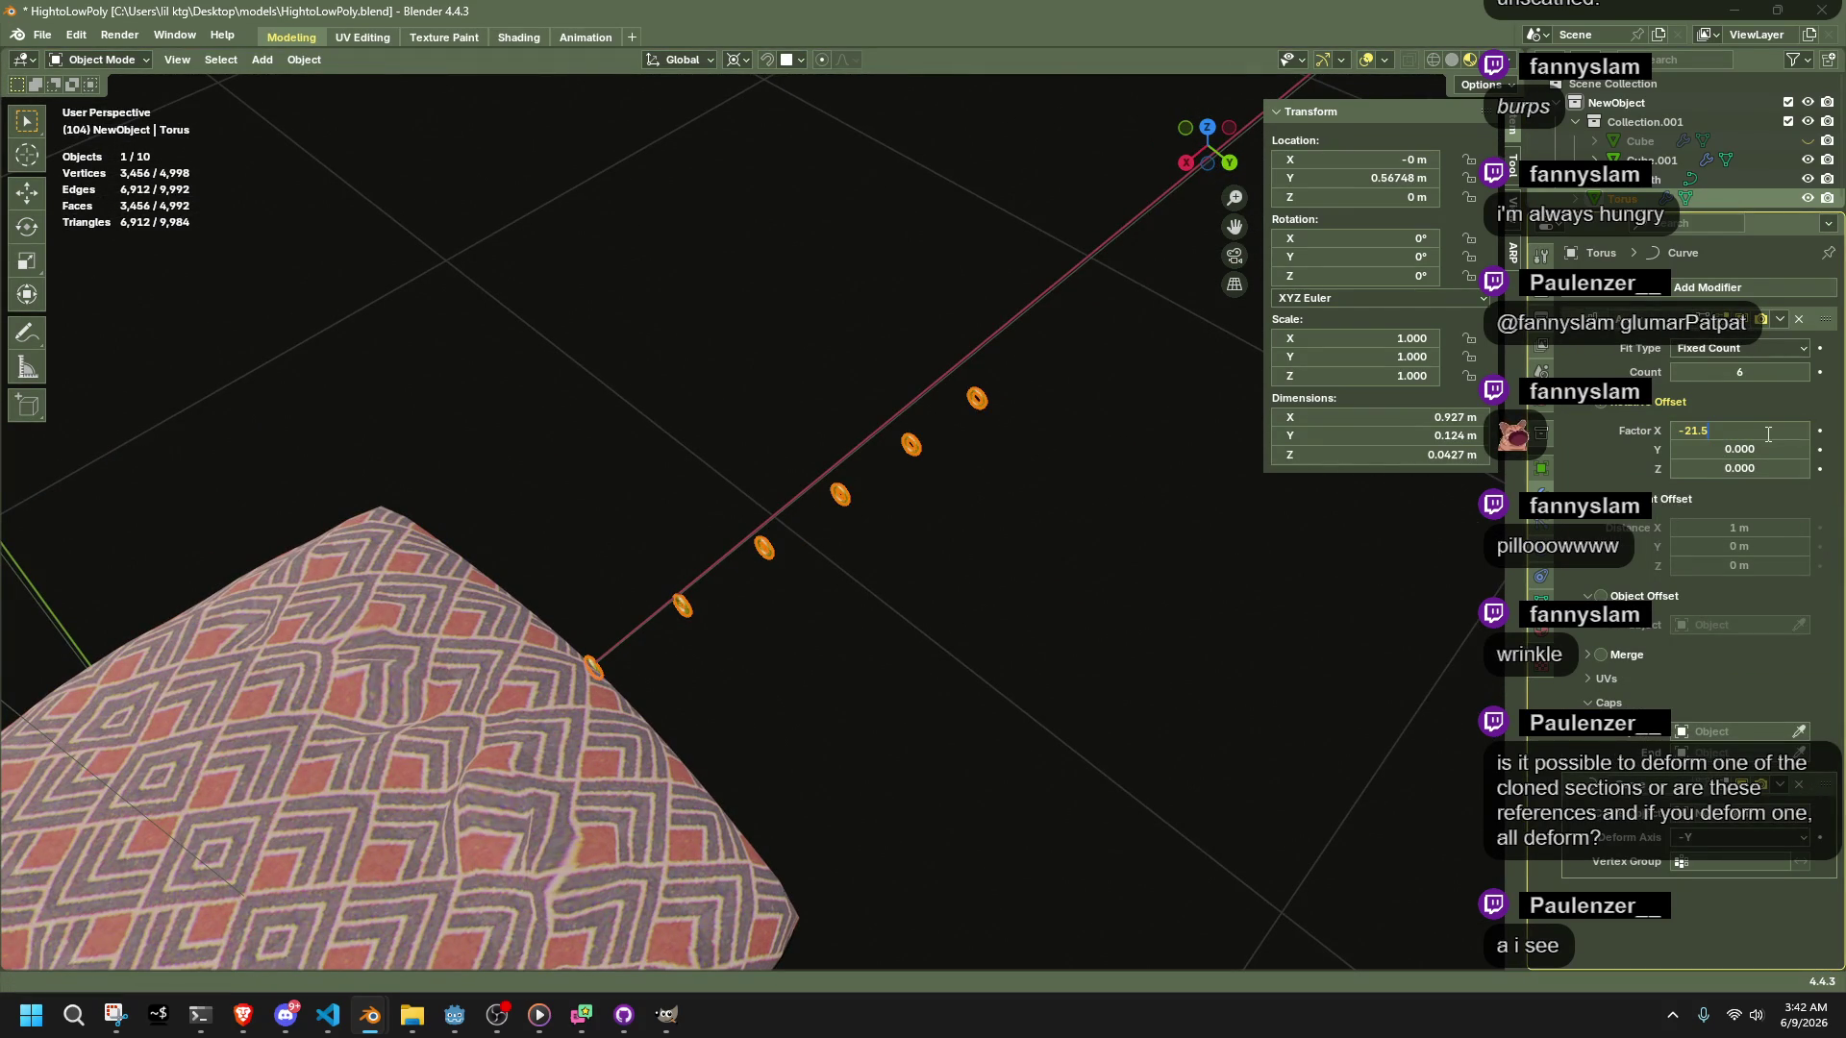
{"action": "type", "text": "0"}
{"action": "key", "text": "Return"}
{"action": "left_click", "coordinate": [1601, 403]}
{"action": "left_click", "coordinate": [1600, 499]}
{"action": "left_click", "coordinate": [1601, 499]}
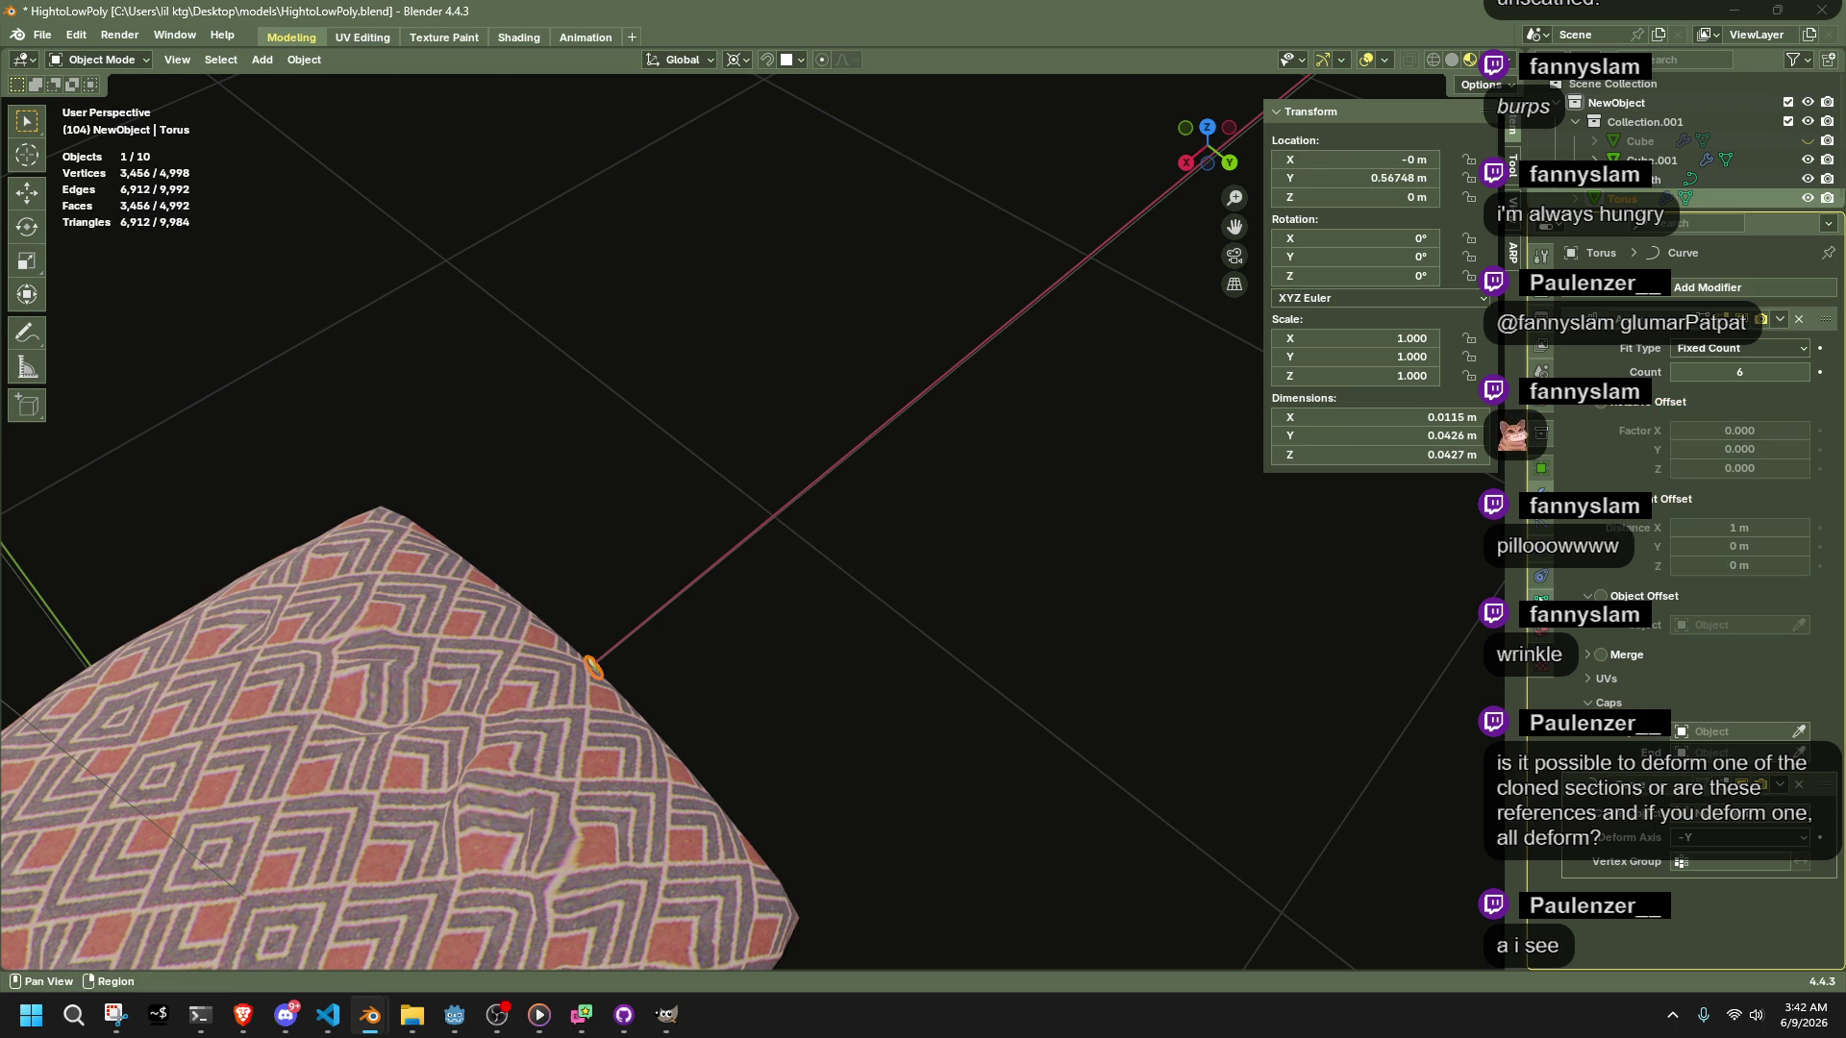
Snap the ring to the 3D cursor and delete its Curve modifier
{"action": "scroll", "coordinate": [1099, 667], "scroll_direction": "down", "scroll_amount": 5}
{"action": "mouse_move", "coordinate": [985, 652]}
{"action": "middle_mouse_down"}
{"action": "mouse_move", "coordinate": [1051, 539]}
{"action": "mouse_move", "coordinate": [1069, 548]}
{"action": "middle_mouse_up"}
{"action": "key", "text": "shift+s"}
{"action": "key", "text": "7"}
{"action": "left_click", "coordinate": [1799, 783]}
{"action": "mouse_move", "coordinate": [1461, 760]}
{"action": "middle_mouse_down"}
{"action": "mouse_move", "coordinate": [809, 623]}
{"action": "mouse_move", "coordinate": [1076, 578]}
{"action": "middle_mouse_up"}
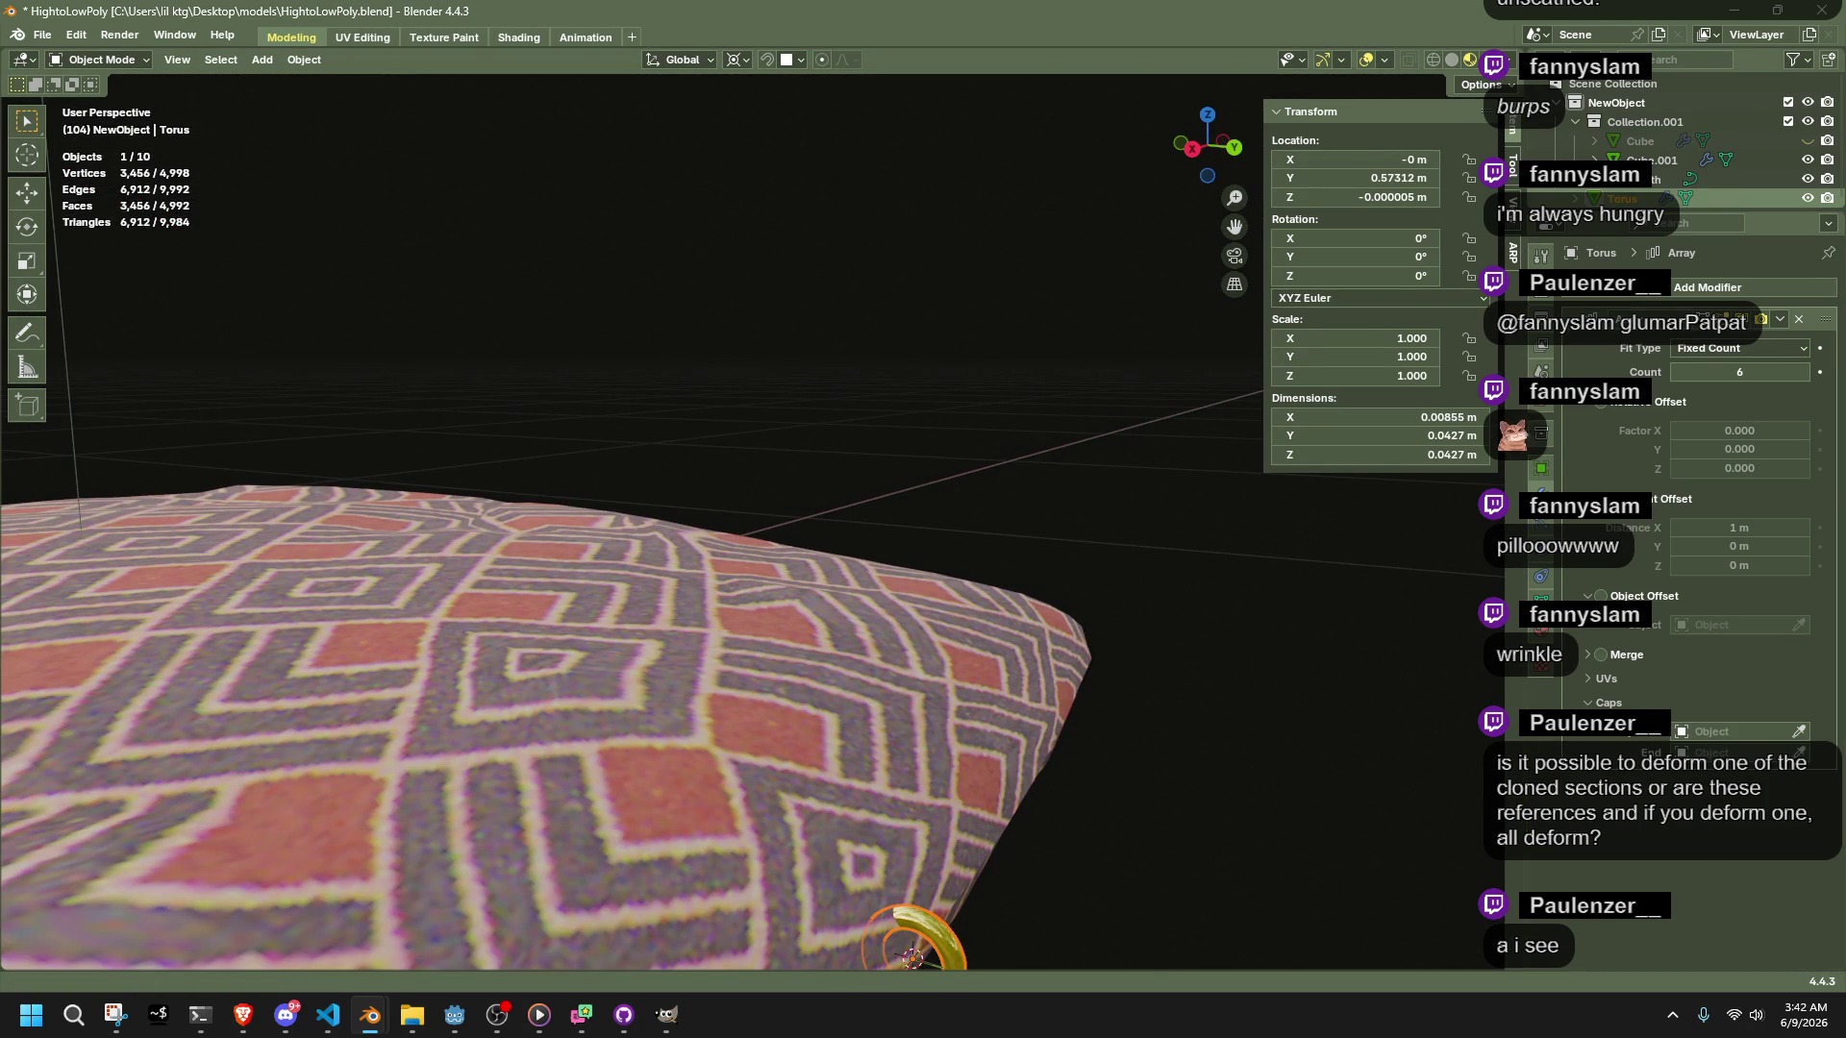
{"action": "mouse_move", "coordinate": [1288, 717]}
{"action": "middle_mouse_down"}
{"action": "mouse_move", "coordinate": [1191, 707]}
{"action": "mouse_move", "coordinate": [1232, 668]}
{"action": "middle_mouse_up"}
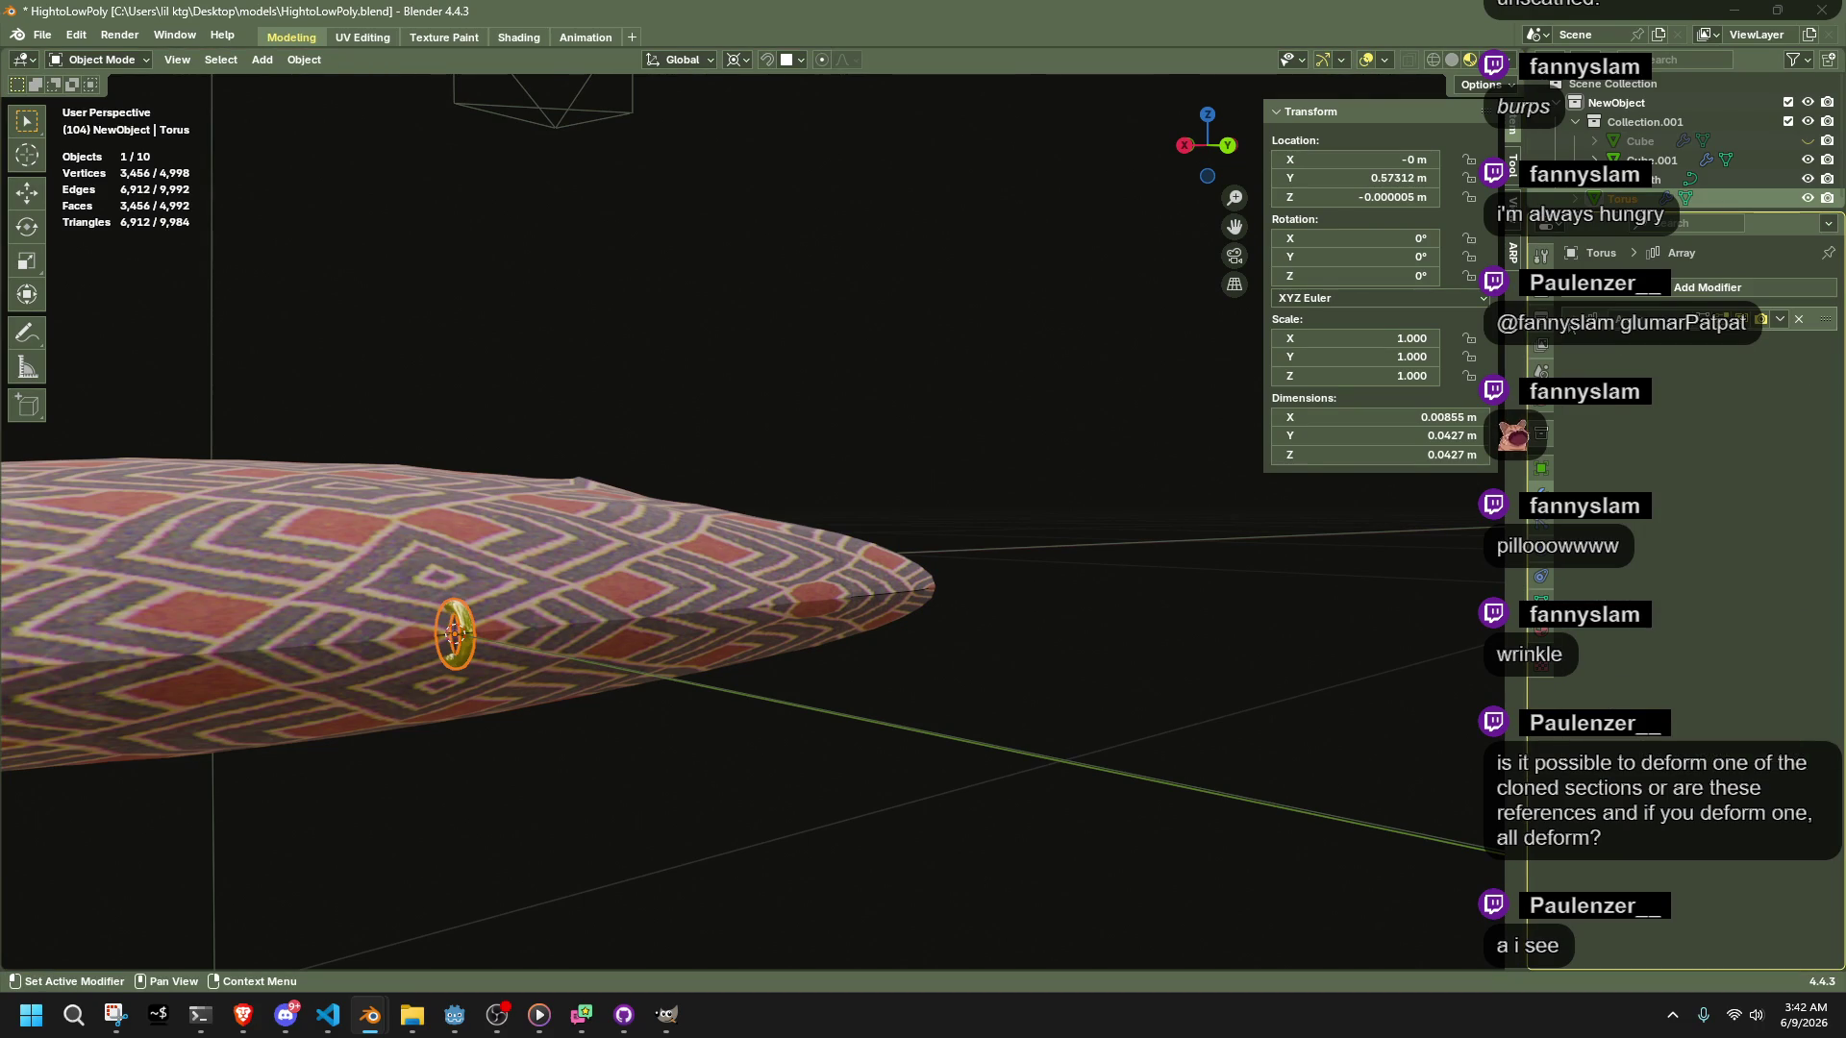
Add a Curve modifier to the ring targeting the NurbsPath
{"action": "left_click", "coordinate": [1706, 286]}
{"action": "type", "text": "cr"}
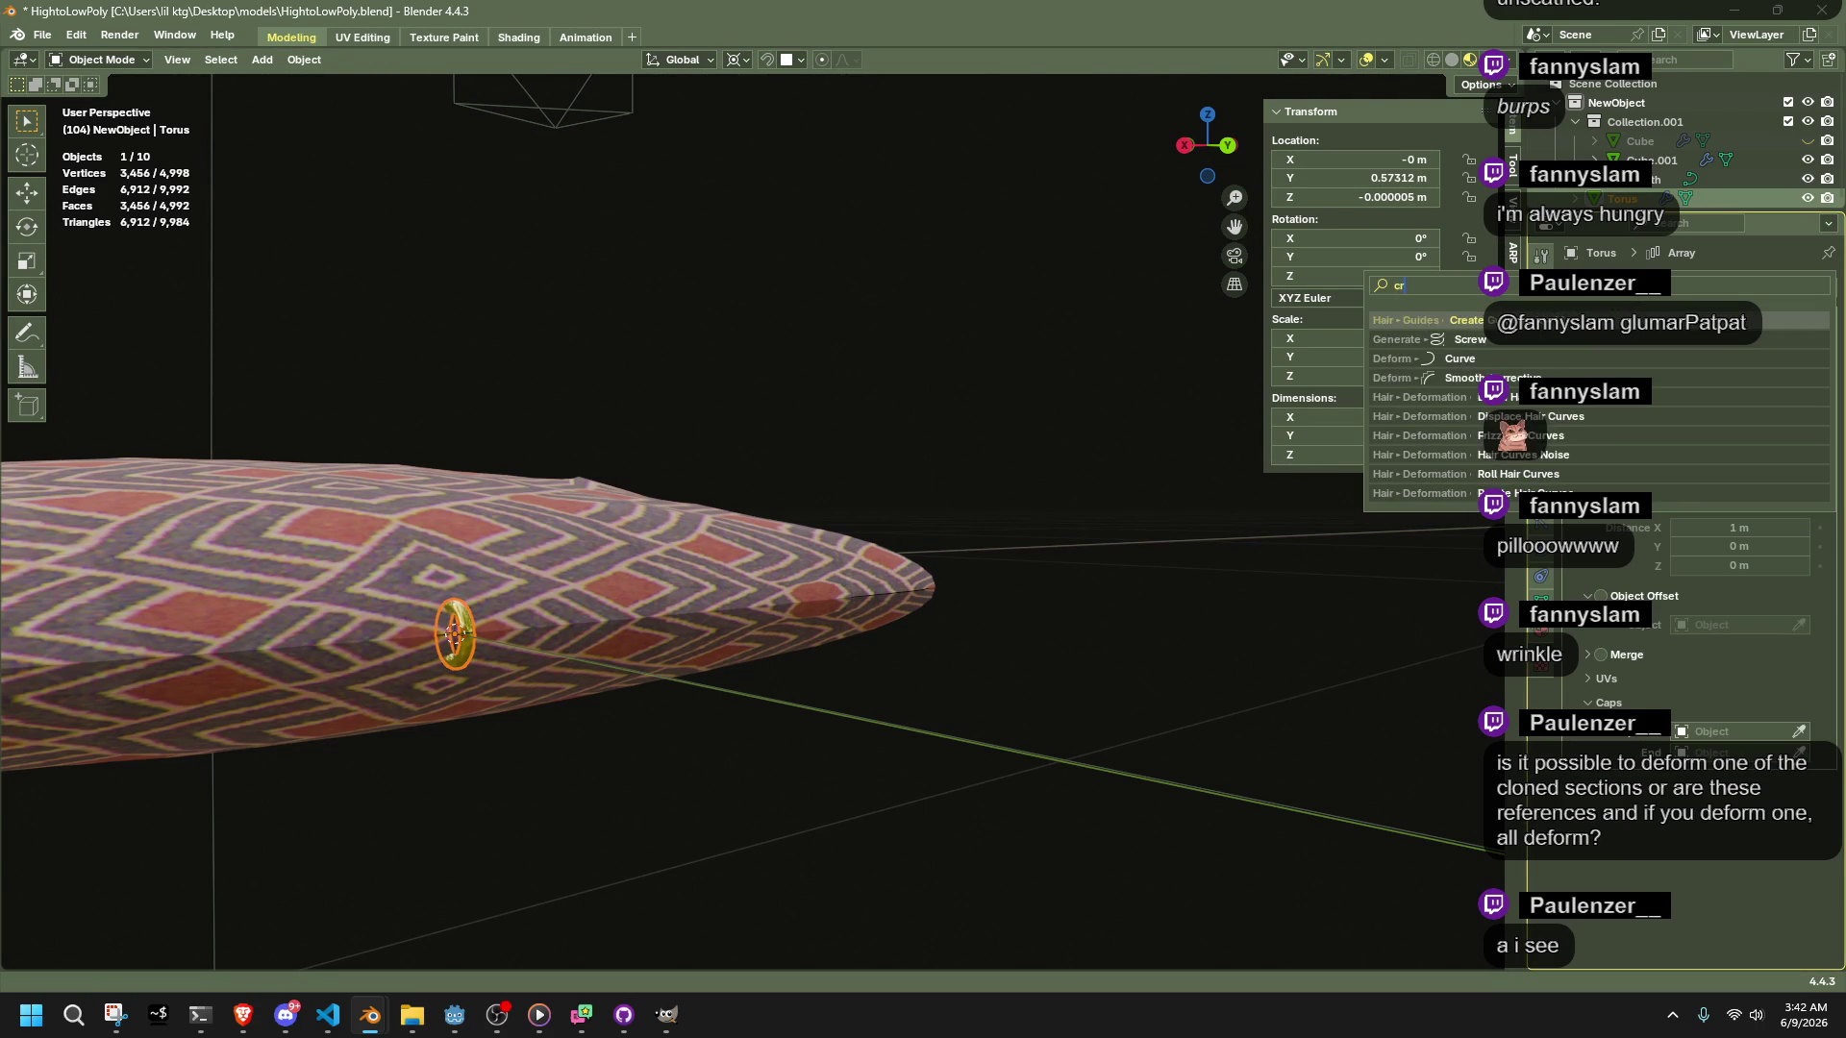
{"action": "key", "text": "BackSpace"}
{"action": "type", "text": "urve"}
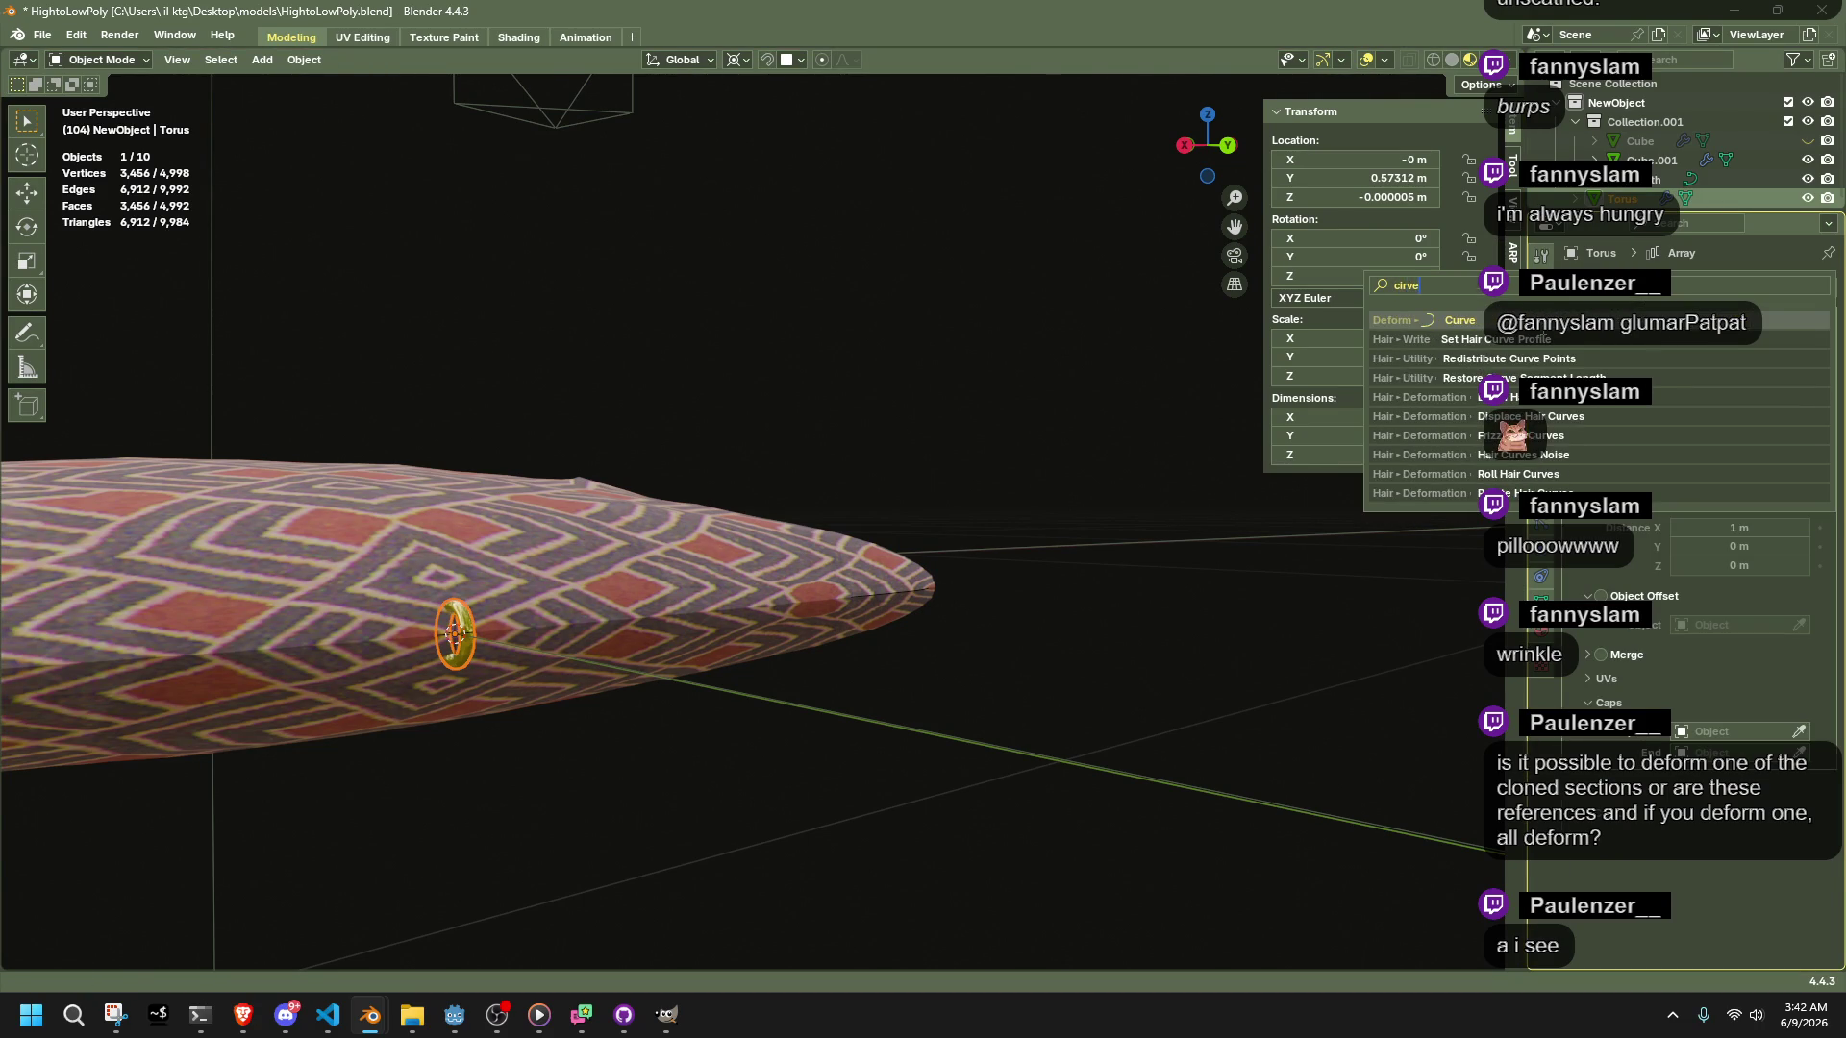
{"action": "key", "text": "Return"}
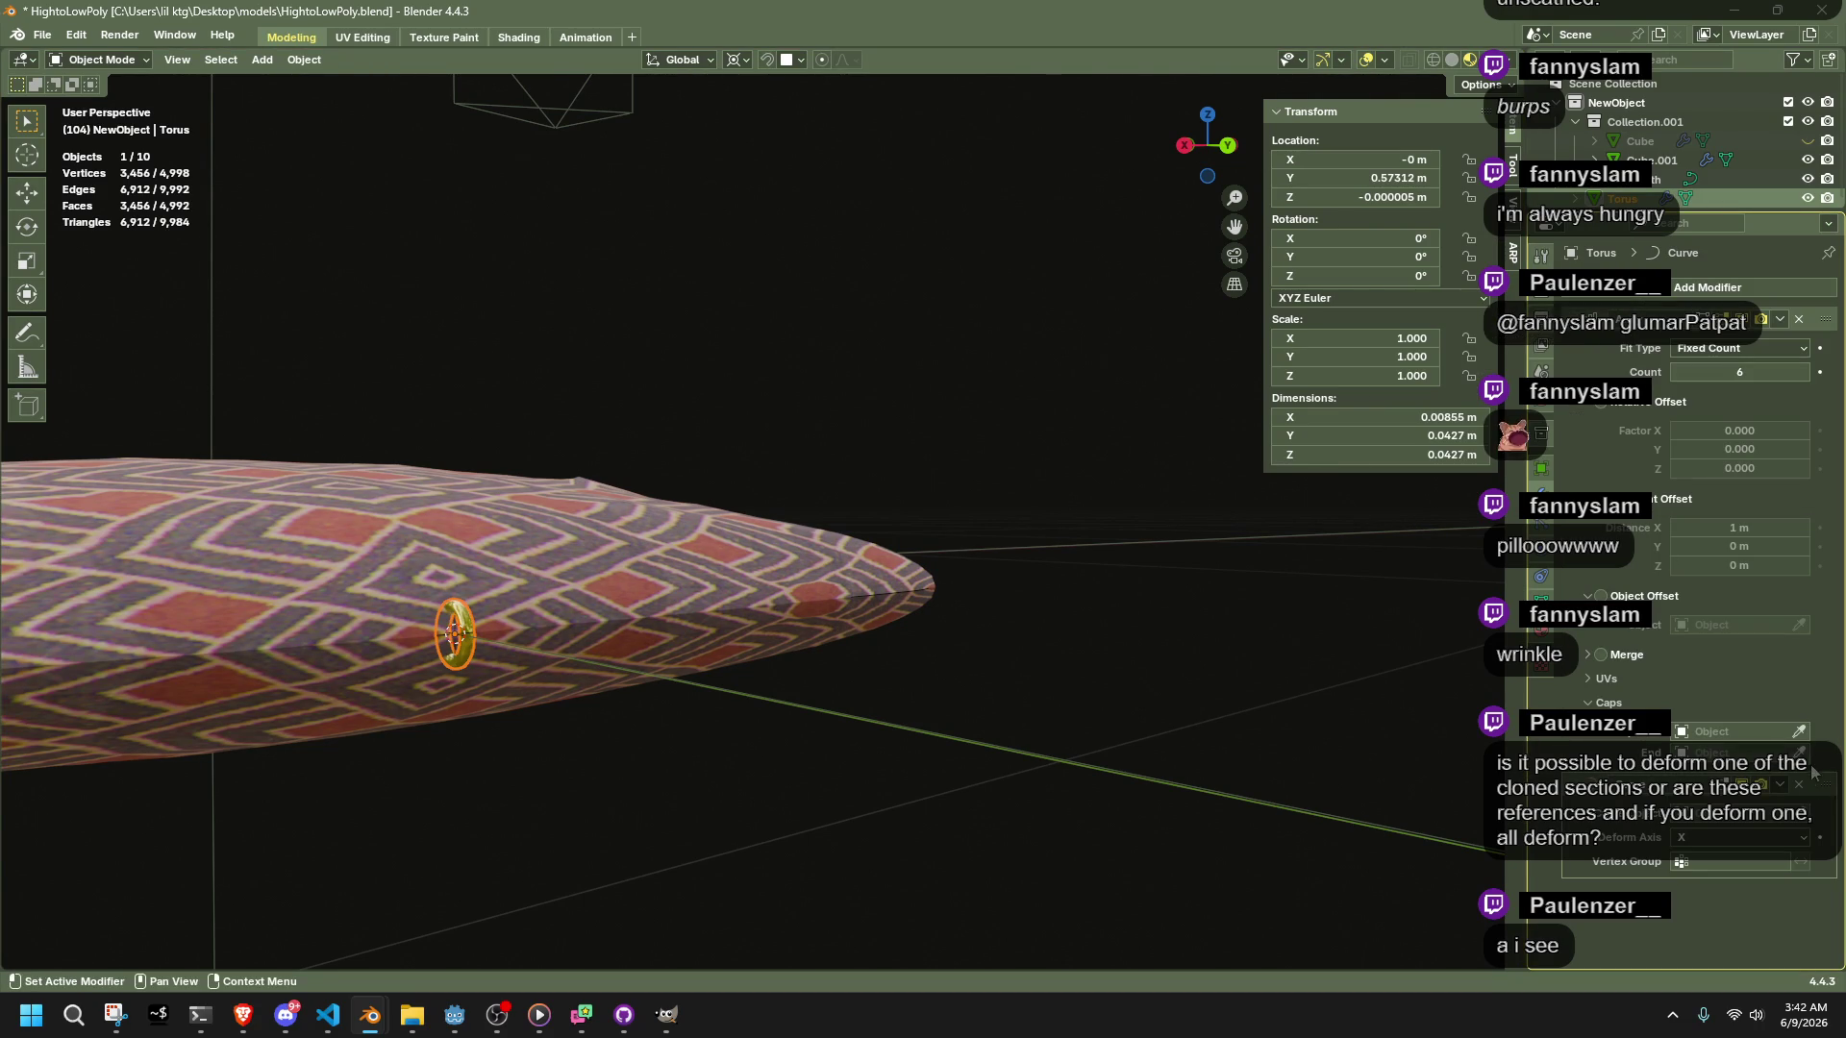
{"action": "left_click", "coordinate": [1796, 817]}
{"action": "left_click", "coordinate": [903, 589]}
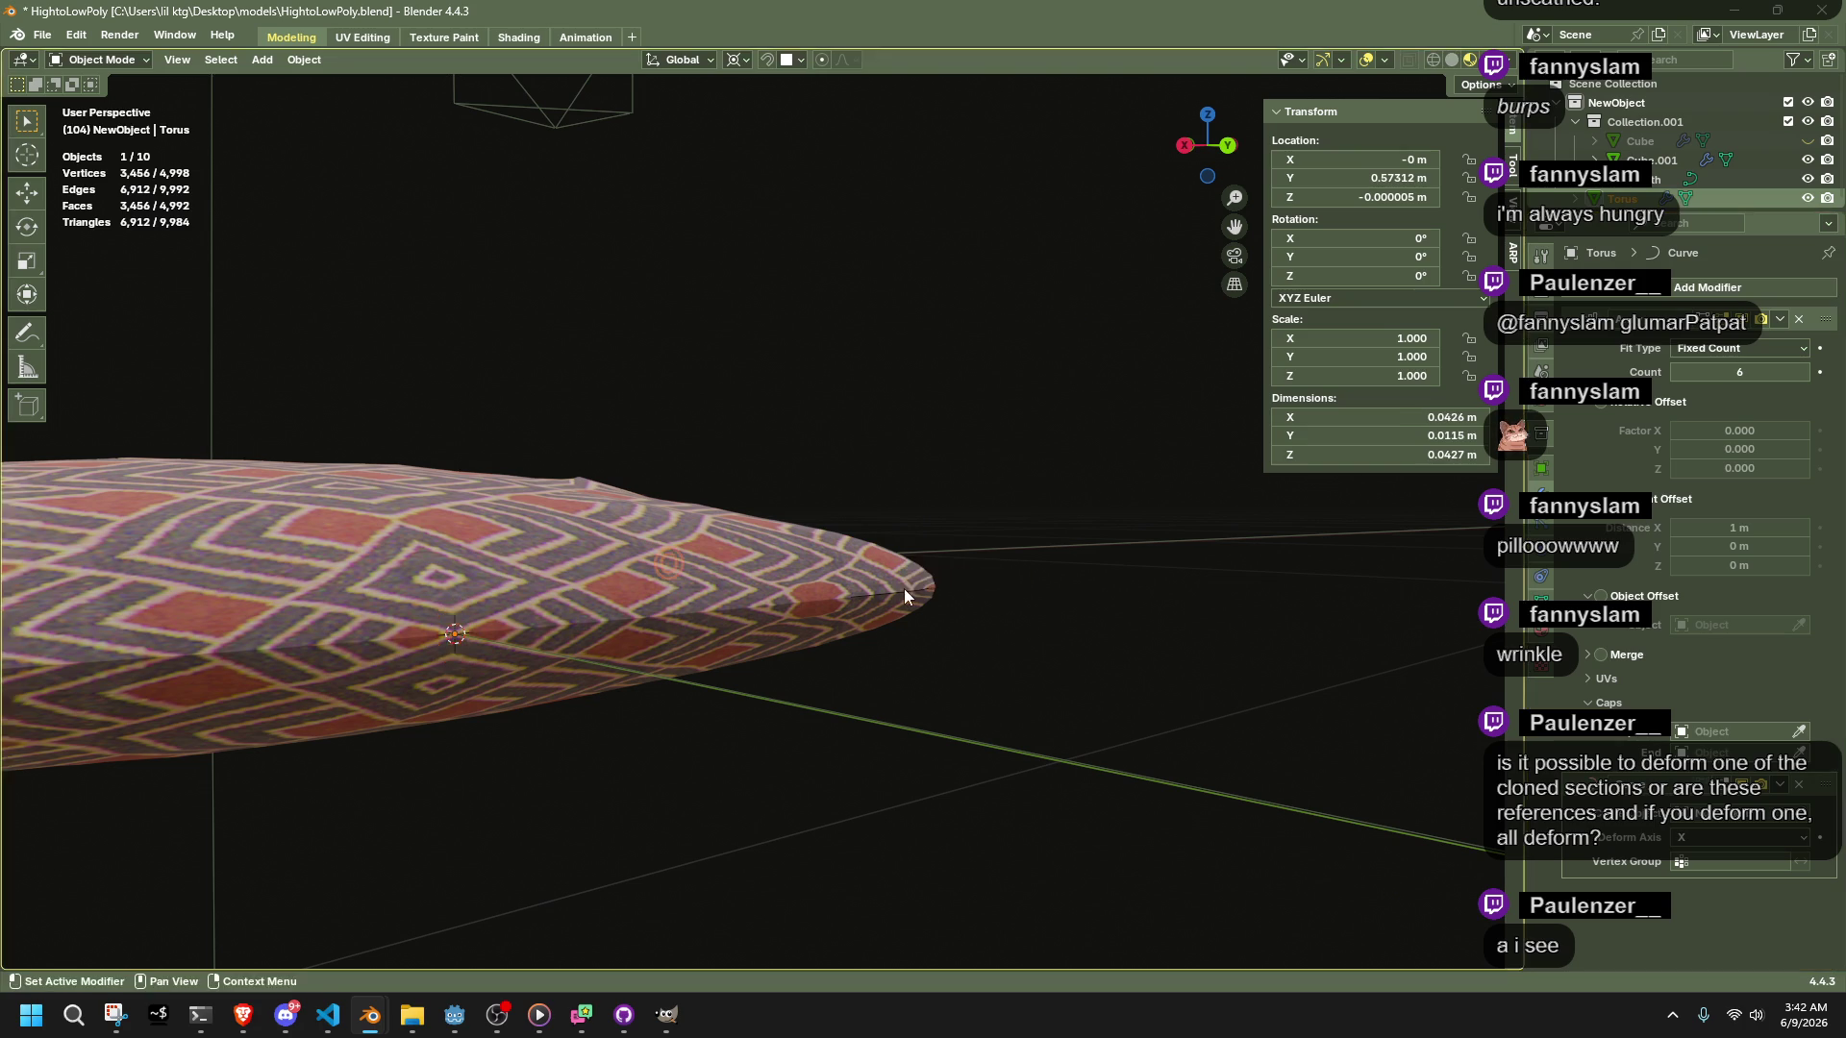
{"action": "mouse_move", "coordinate": [959, 608]}
{"action": "middle_mouse_down"}
{"action": "mouse_move", "coordinate": [799, 642]}
{"action": "mouse_move", "coordinate": [1038, 769]}
{"action": "mouse_move", "coordinate": [1261, 783]}
{"action": "middle_mouse_up"}
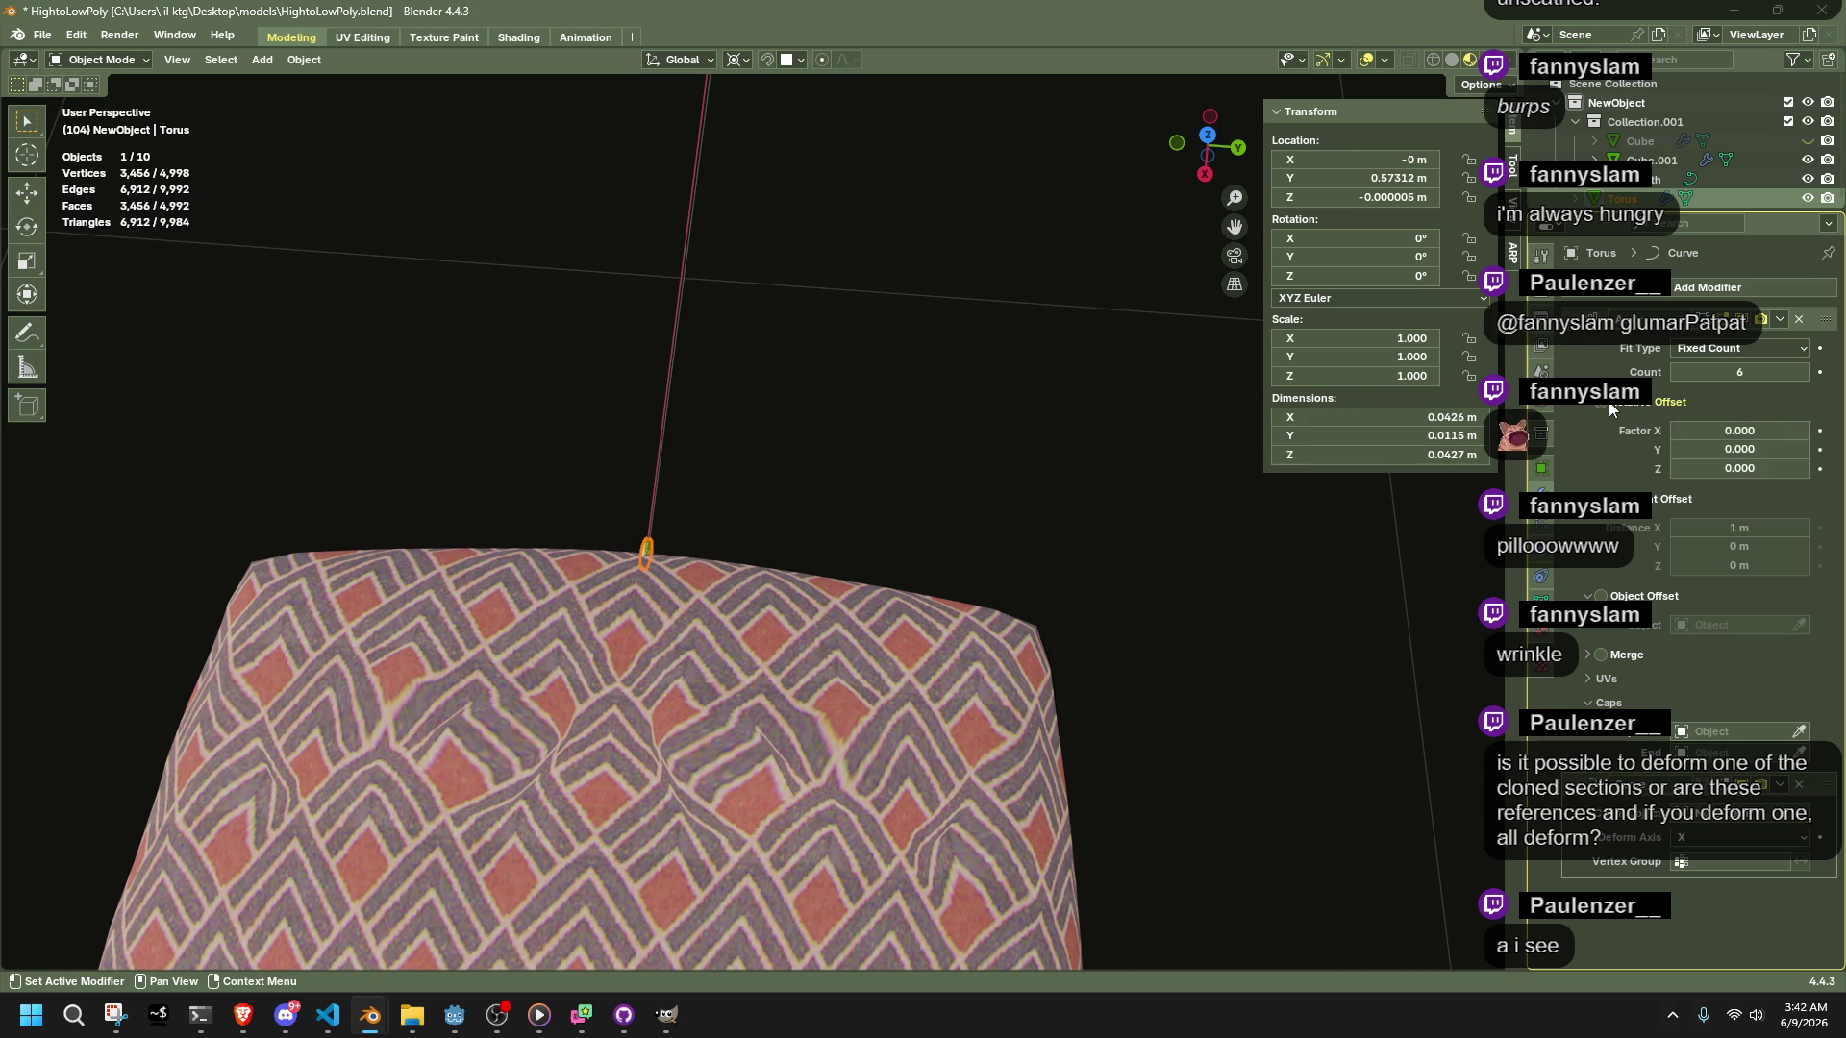
Set the array's Relative Offset Factor X to 25 so rings spread along the edge
{"action": "left_click_drag", "start_coordinate": [1678, 449], "coordinate": [1759, 449]}
{"action": "left_click", "coordinate": [1706, 470]}
{"action": "key", "text": "ctrl+z"}
{"action": "key", "text": "ctrl+z"}
{"action": "key", "text": "ctrl+z"}
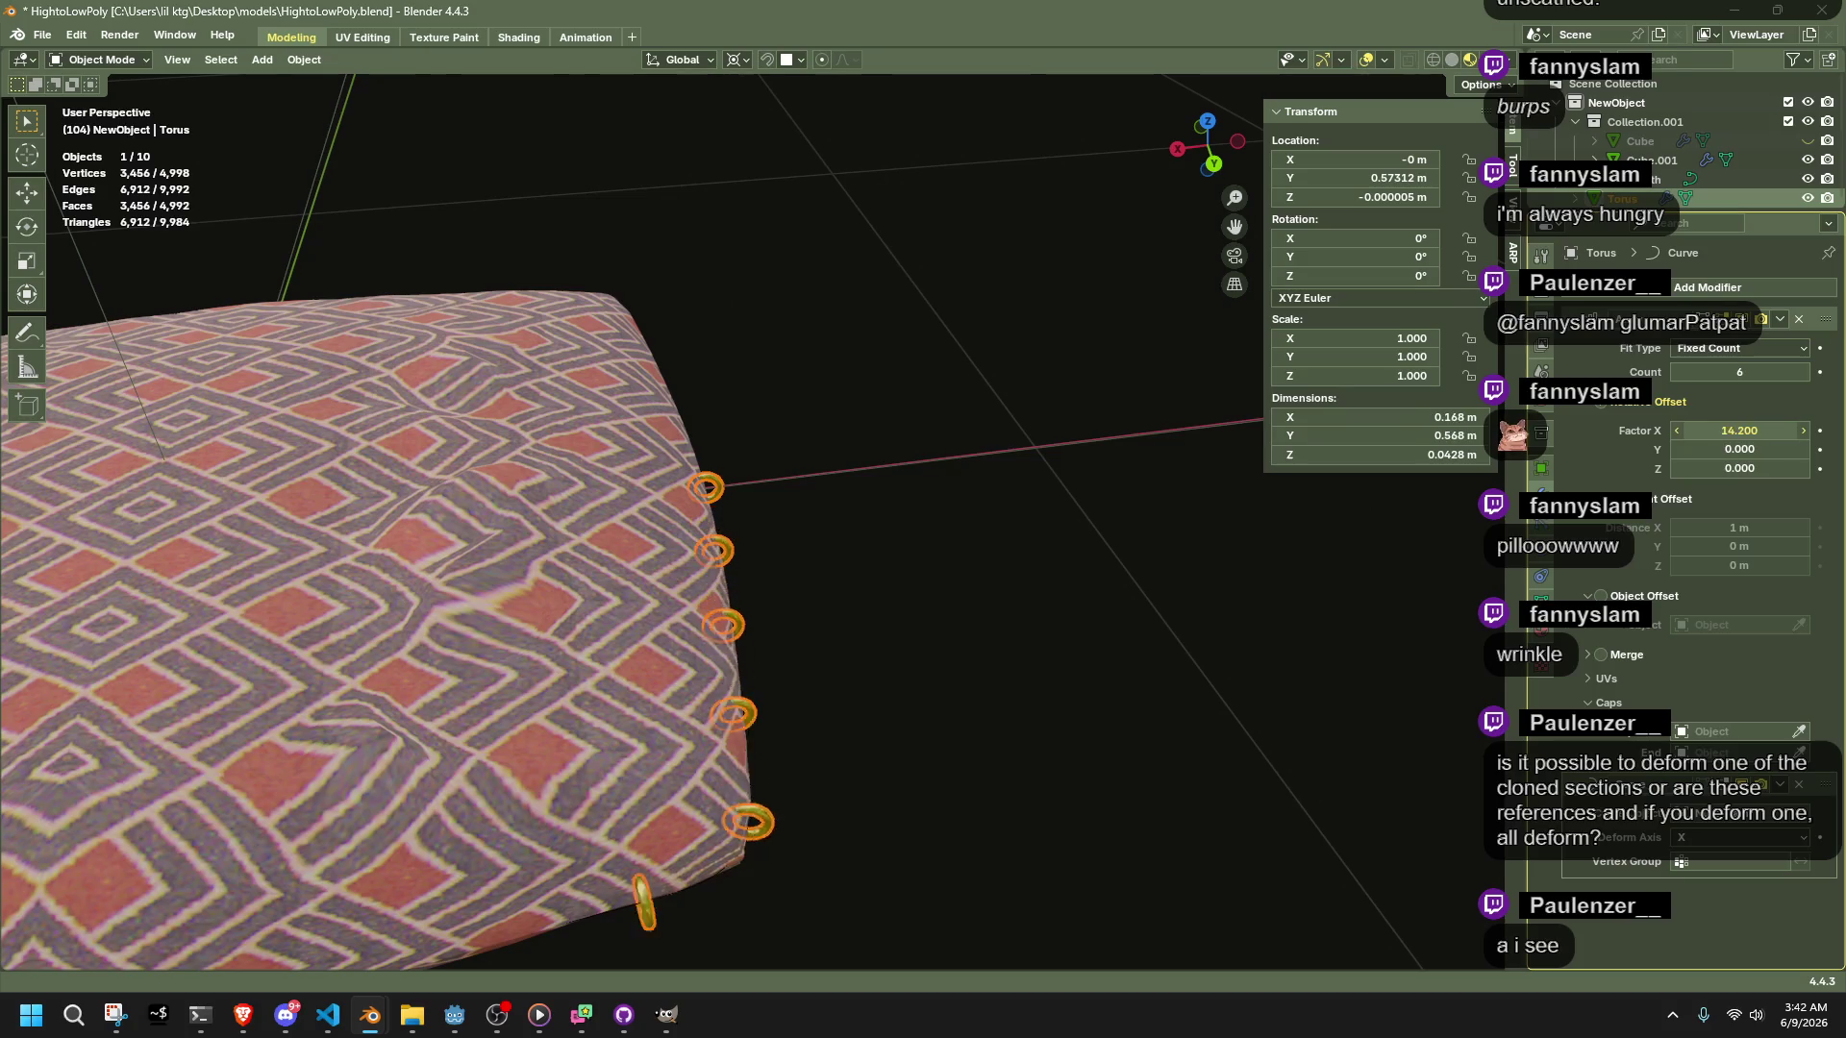
{"action": "middle_click_drag", "start_coordinate": [957, 562], "coordinate": [1240, 510]}
{"action": "left_click_drag", "start_coordinate": [1732, 429], "coordinate": [1817, 429]}
{"action": "left_click", "coordinate": [1734, 429]}
{"action": "type", "text": "24.000"}
{"action": "key", "text": "Return"}
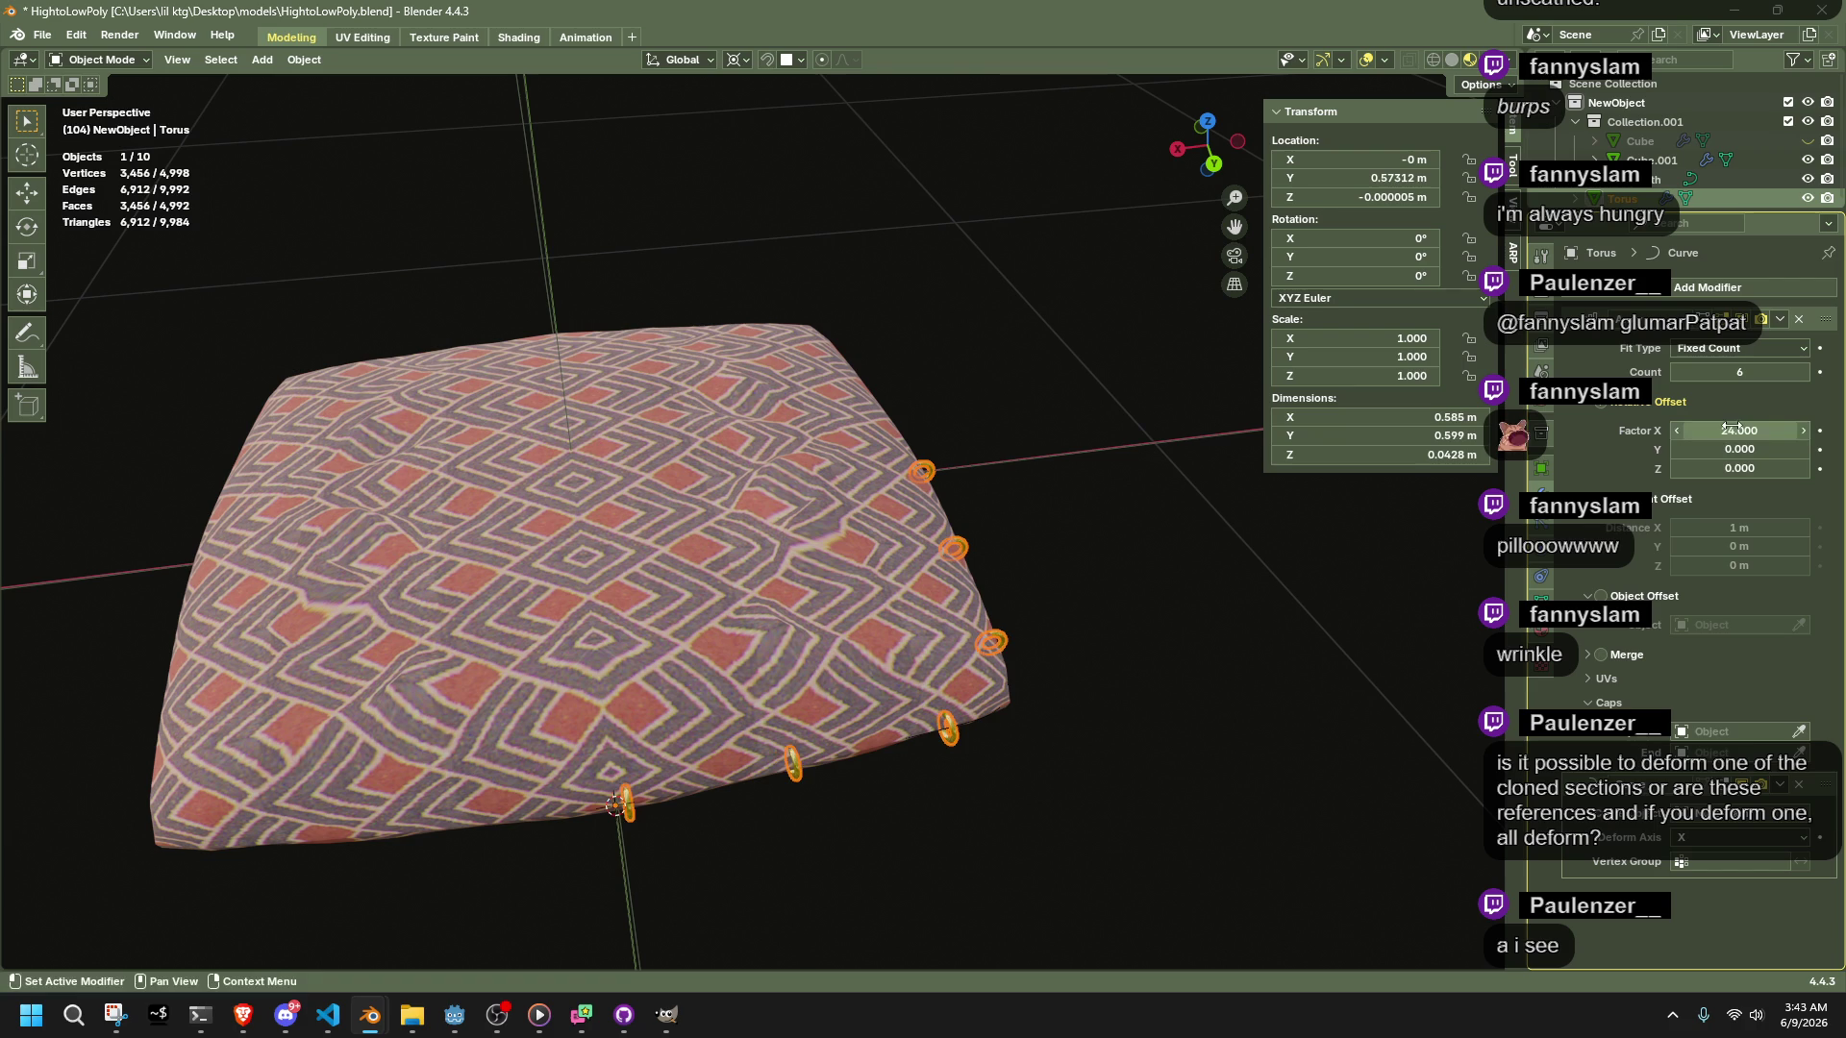
{"action": "left_click", "coordinate": [1731, 428]}
{"action": "type", "text": "25.000"}
{"action": "key", "text": "Return"}
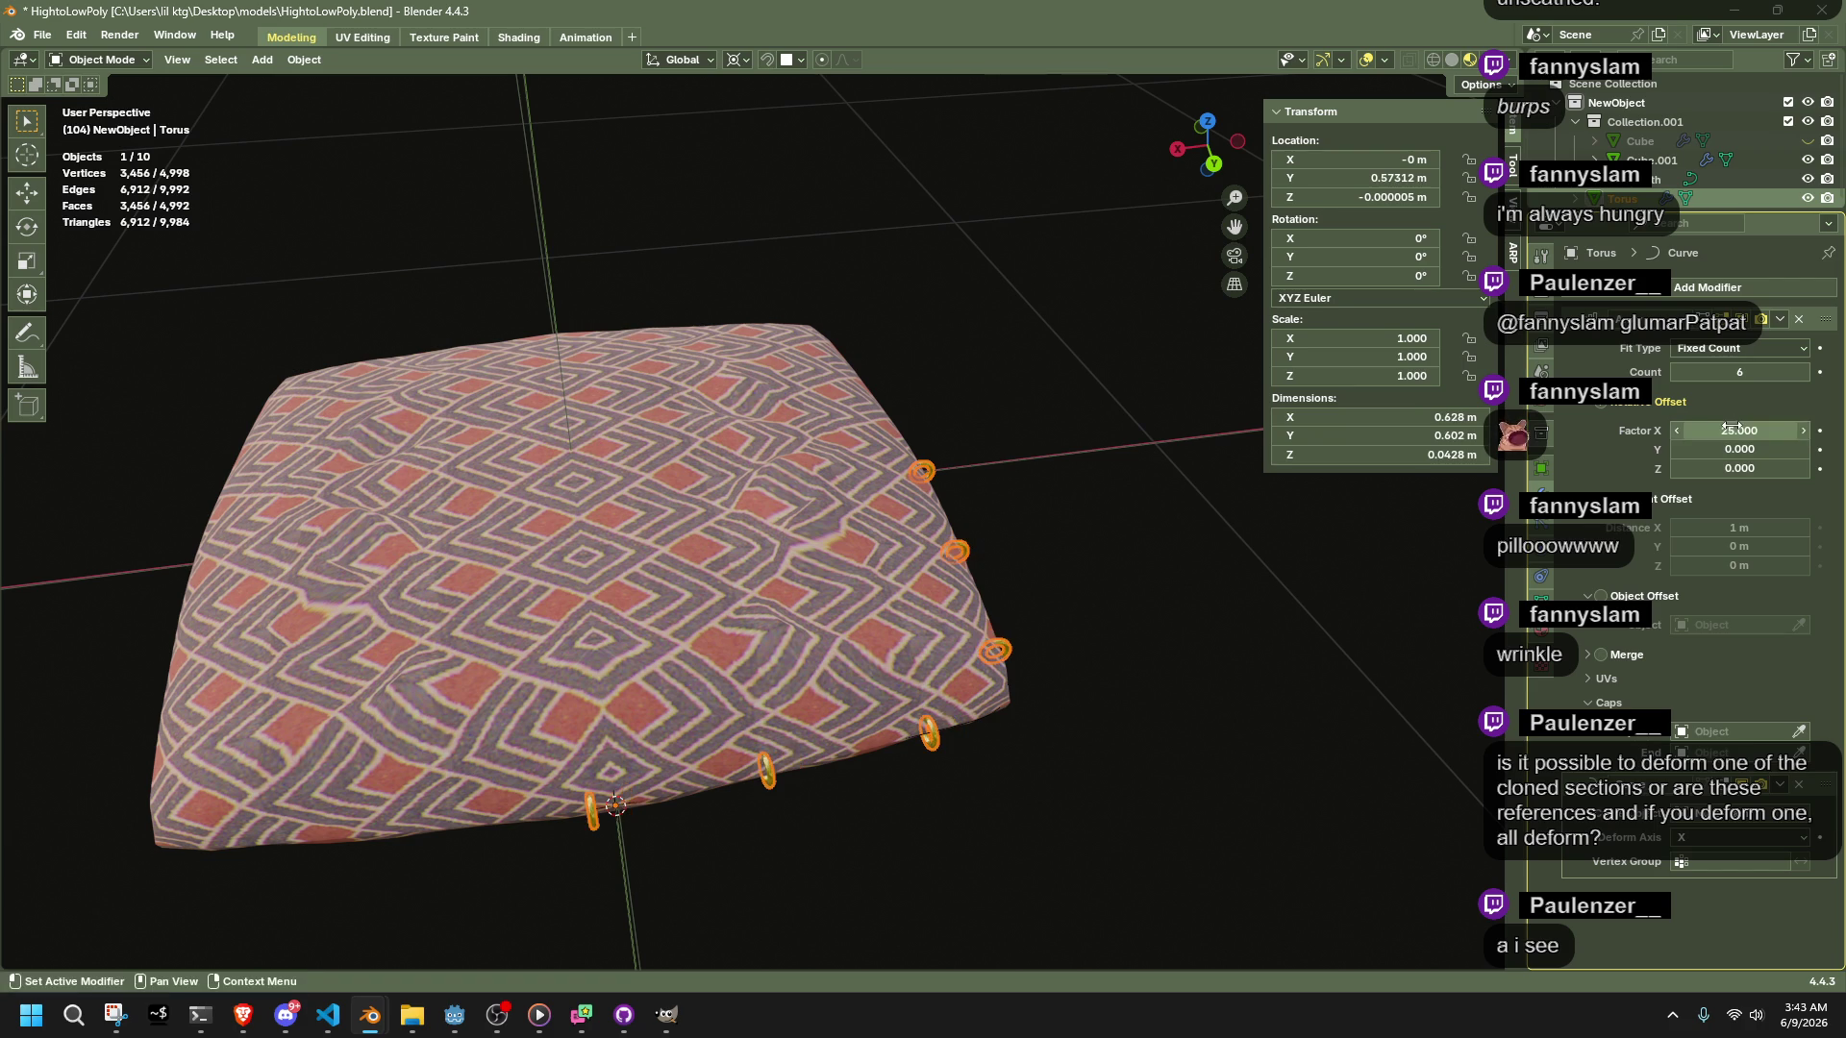
{"action": "left_click", "coordinate": [1732, 429]}
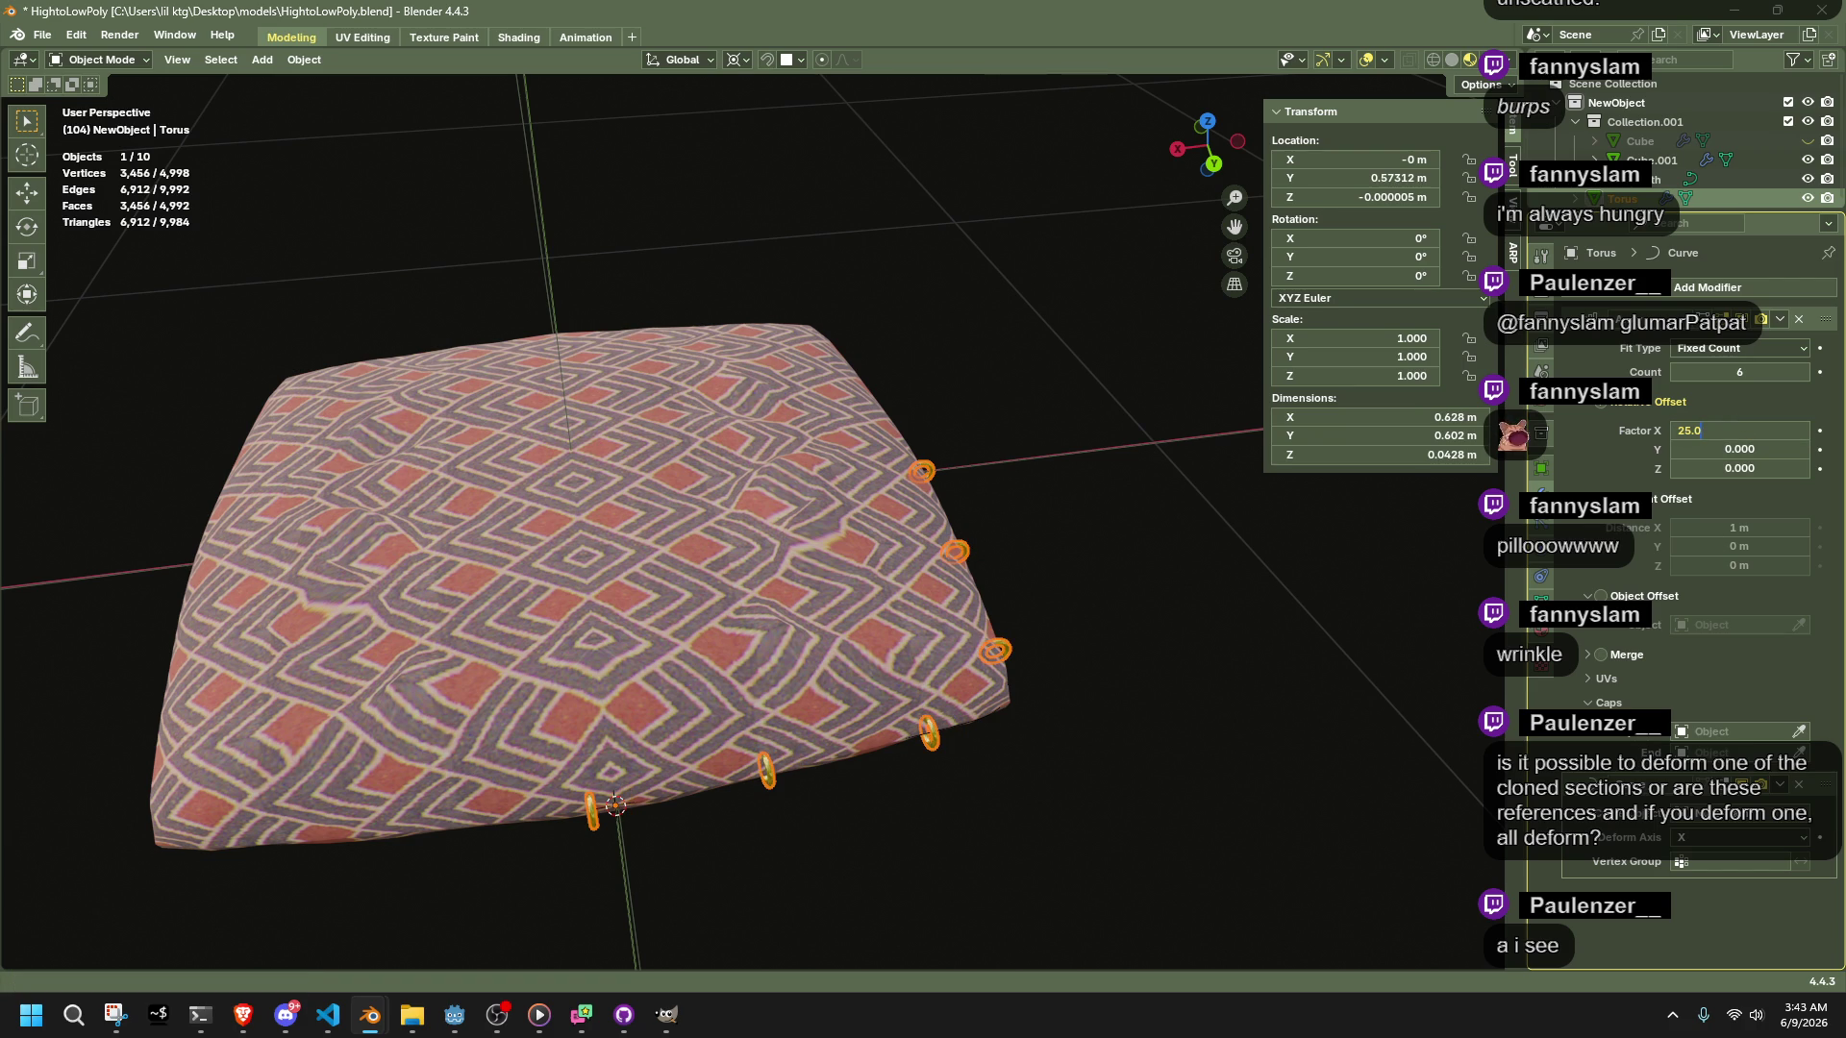
{"action": "type", "text": "26"}
Raise the array count to 11 rings and tighten their spacing
{"action": "key", "text": "Return"}
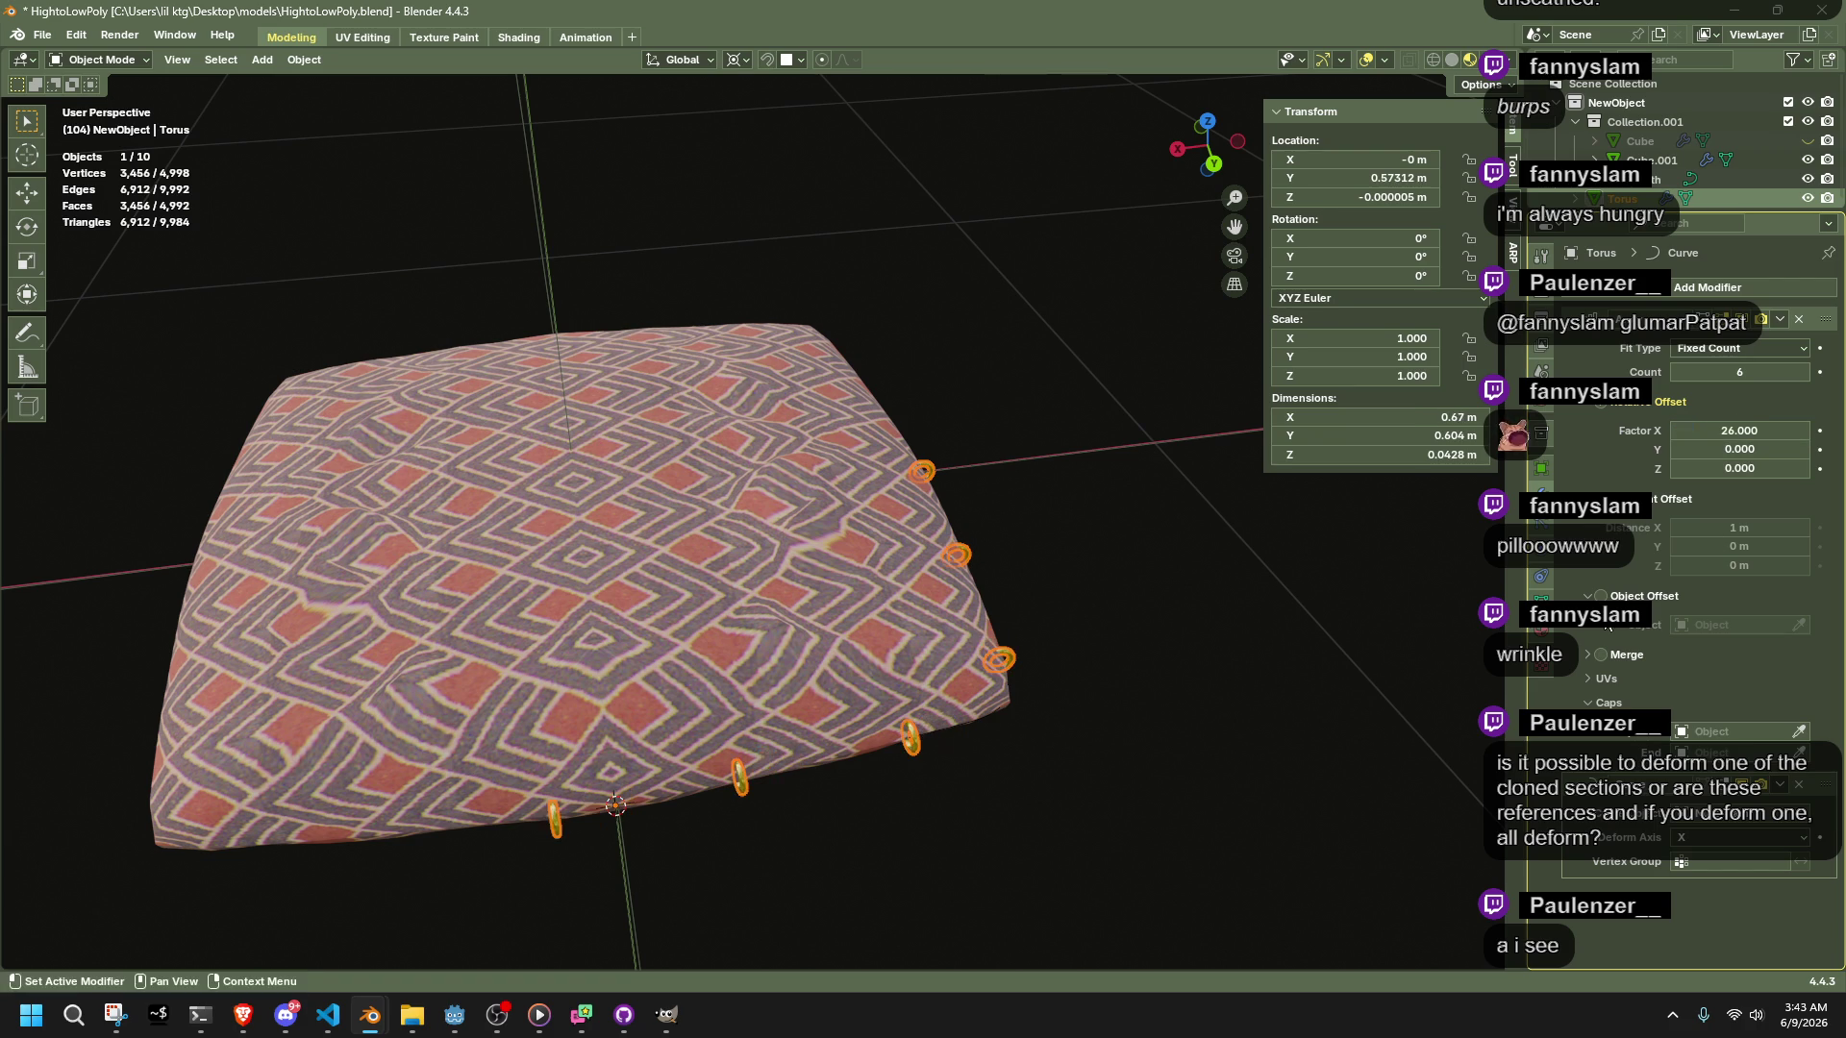
{"action": "left_click", "coordinate": [1803, 372]}
{"action": "left_click", "coordinate": [1804, 372]}
{"action": "left_click", "coordinate": [1803, 372]}
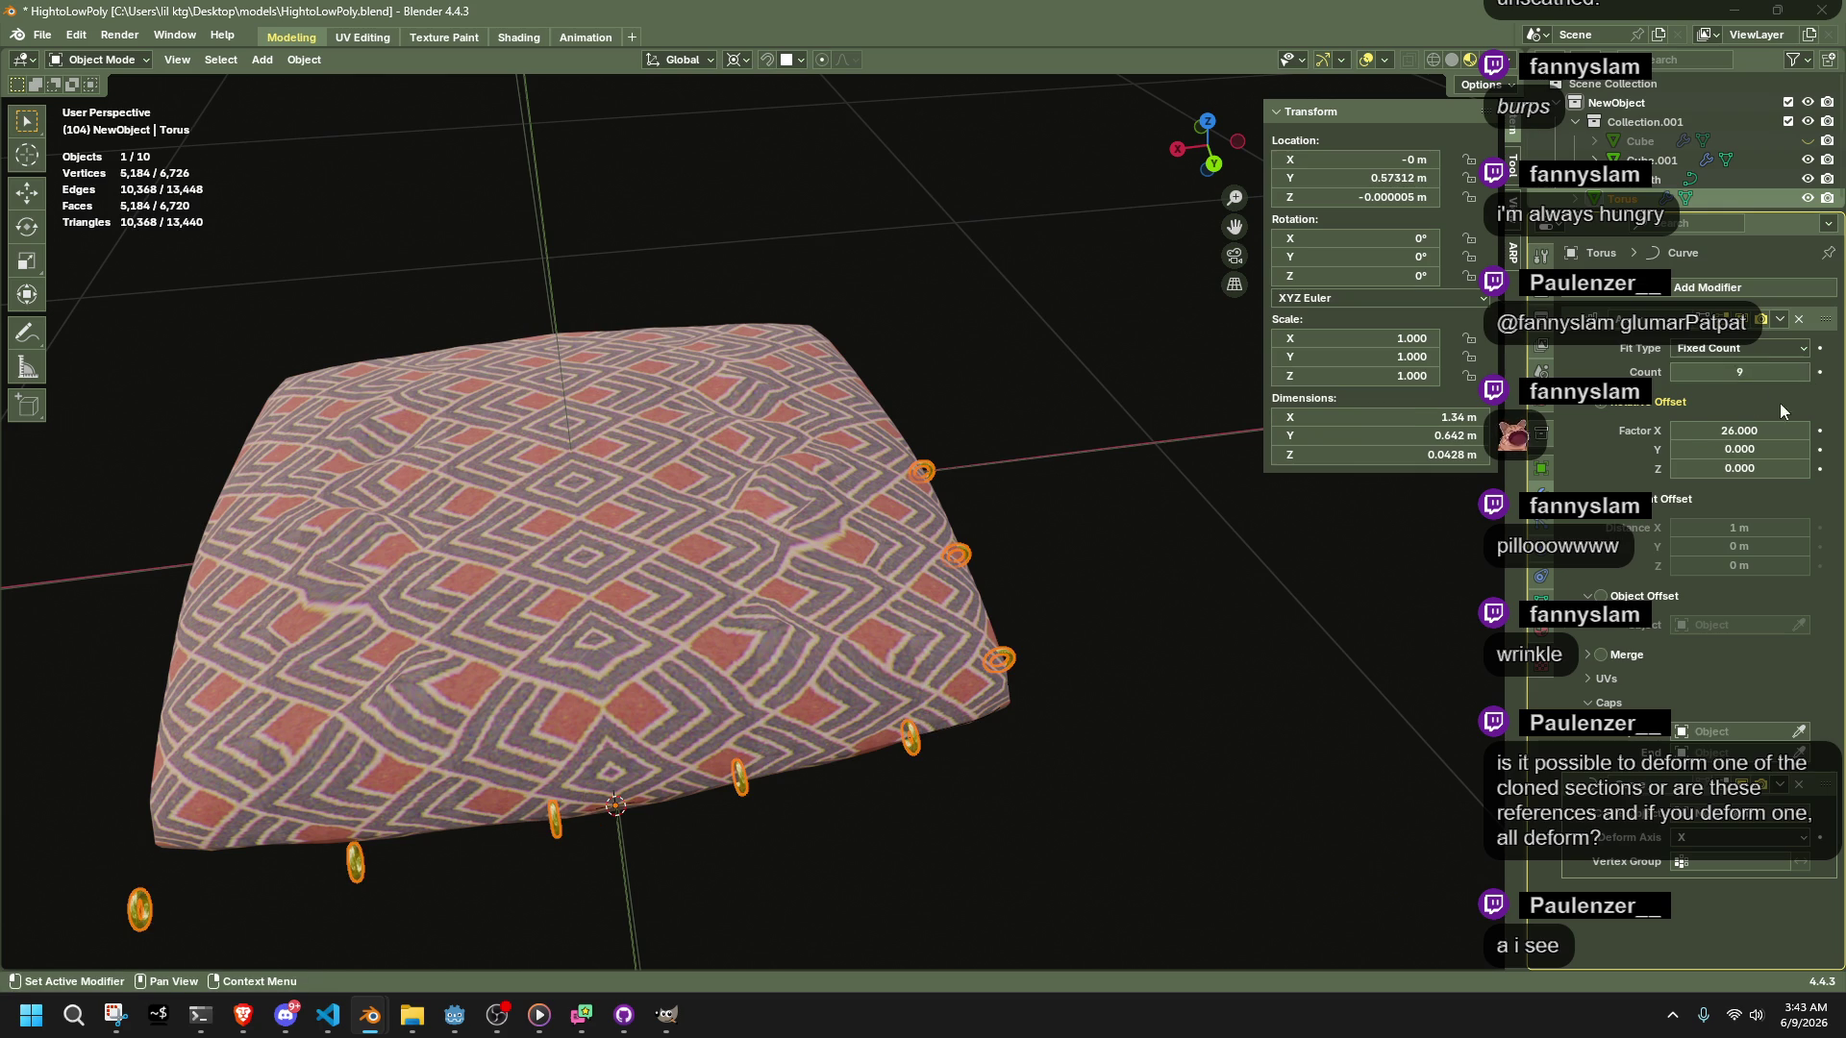
{"action": "left_click", "coordinate": [1803, 372]}
{"action": "left_click_drag", "start_coordinate": [1740, 431], "coordinate": [1649, 431]}
{"action": "middle_click_drag", "start_coordinate": [1279, 606], "coordinate": [1413, 673]}
{"action": "left_click", "coordinate": [1803, 377]}
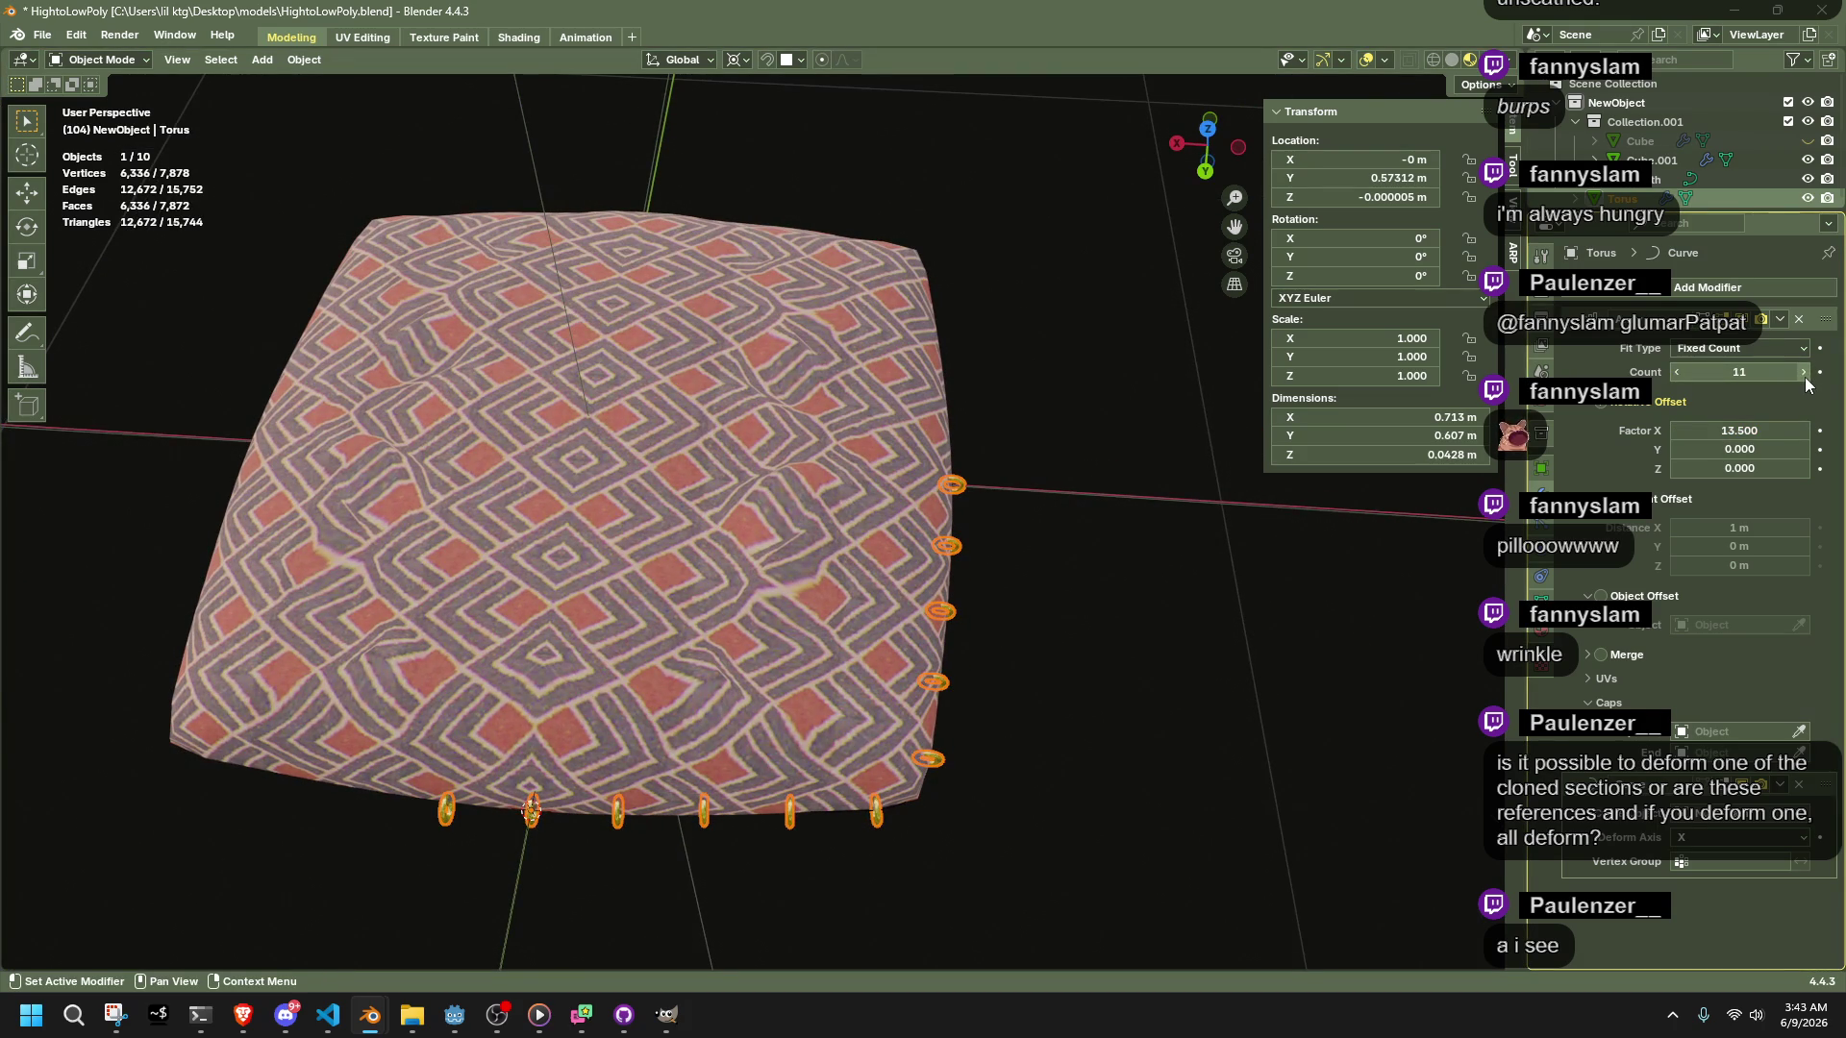
{"action": "left_click_drag", "start_coordinate": [1765, 430], "coordinate": [1759, 431]}
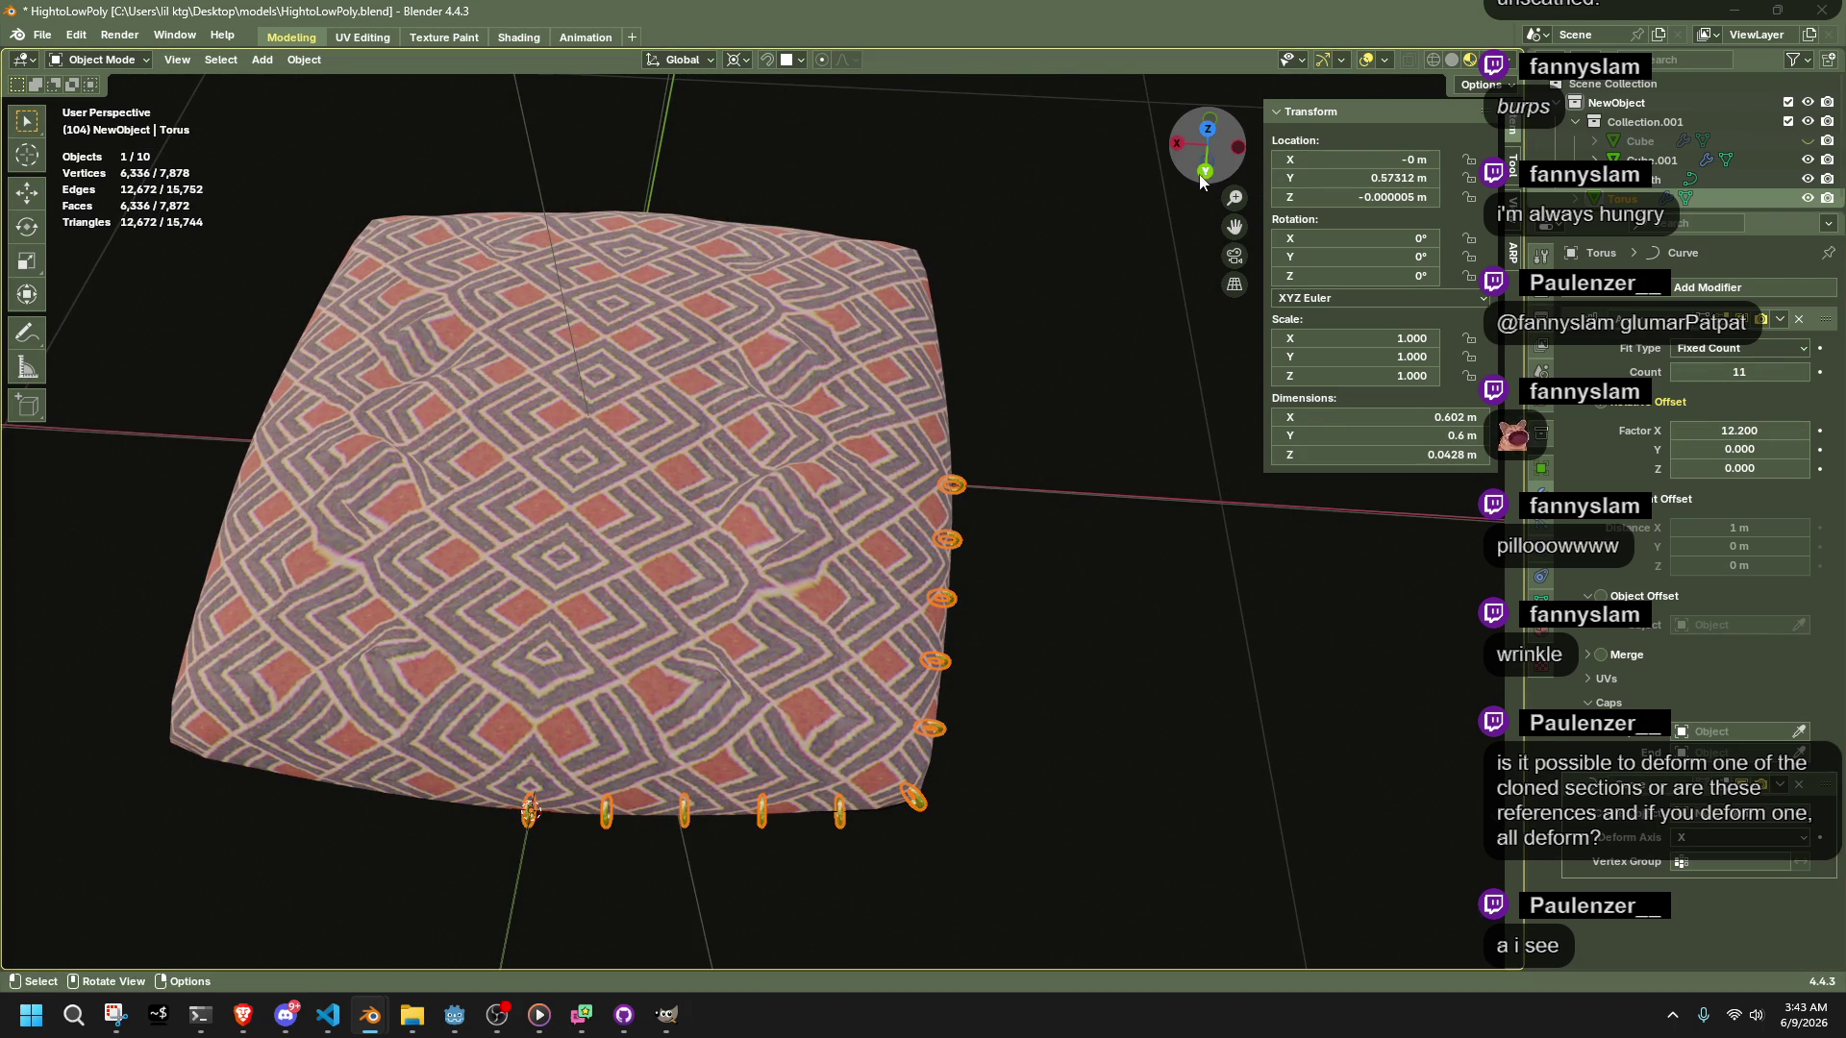
Fine-tune Relative Offset Factor X to 12.17 in Back view, then select the ring mesh for editing
{"action": "left_click", "coordinate": [1204, 171]}
{"action": "scroll", "coordinate": [864, 576], "scroll_direction": "up", "scroll_amount": 10}
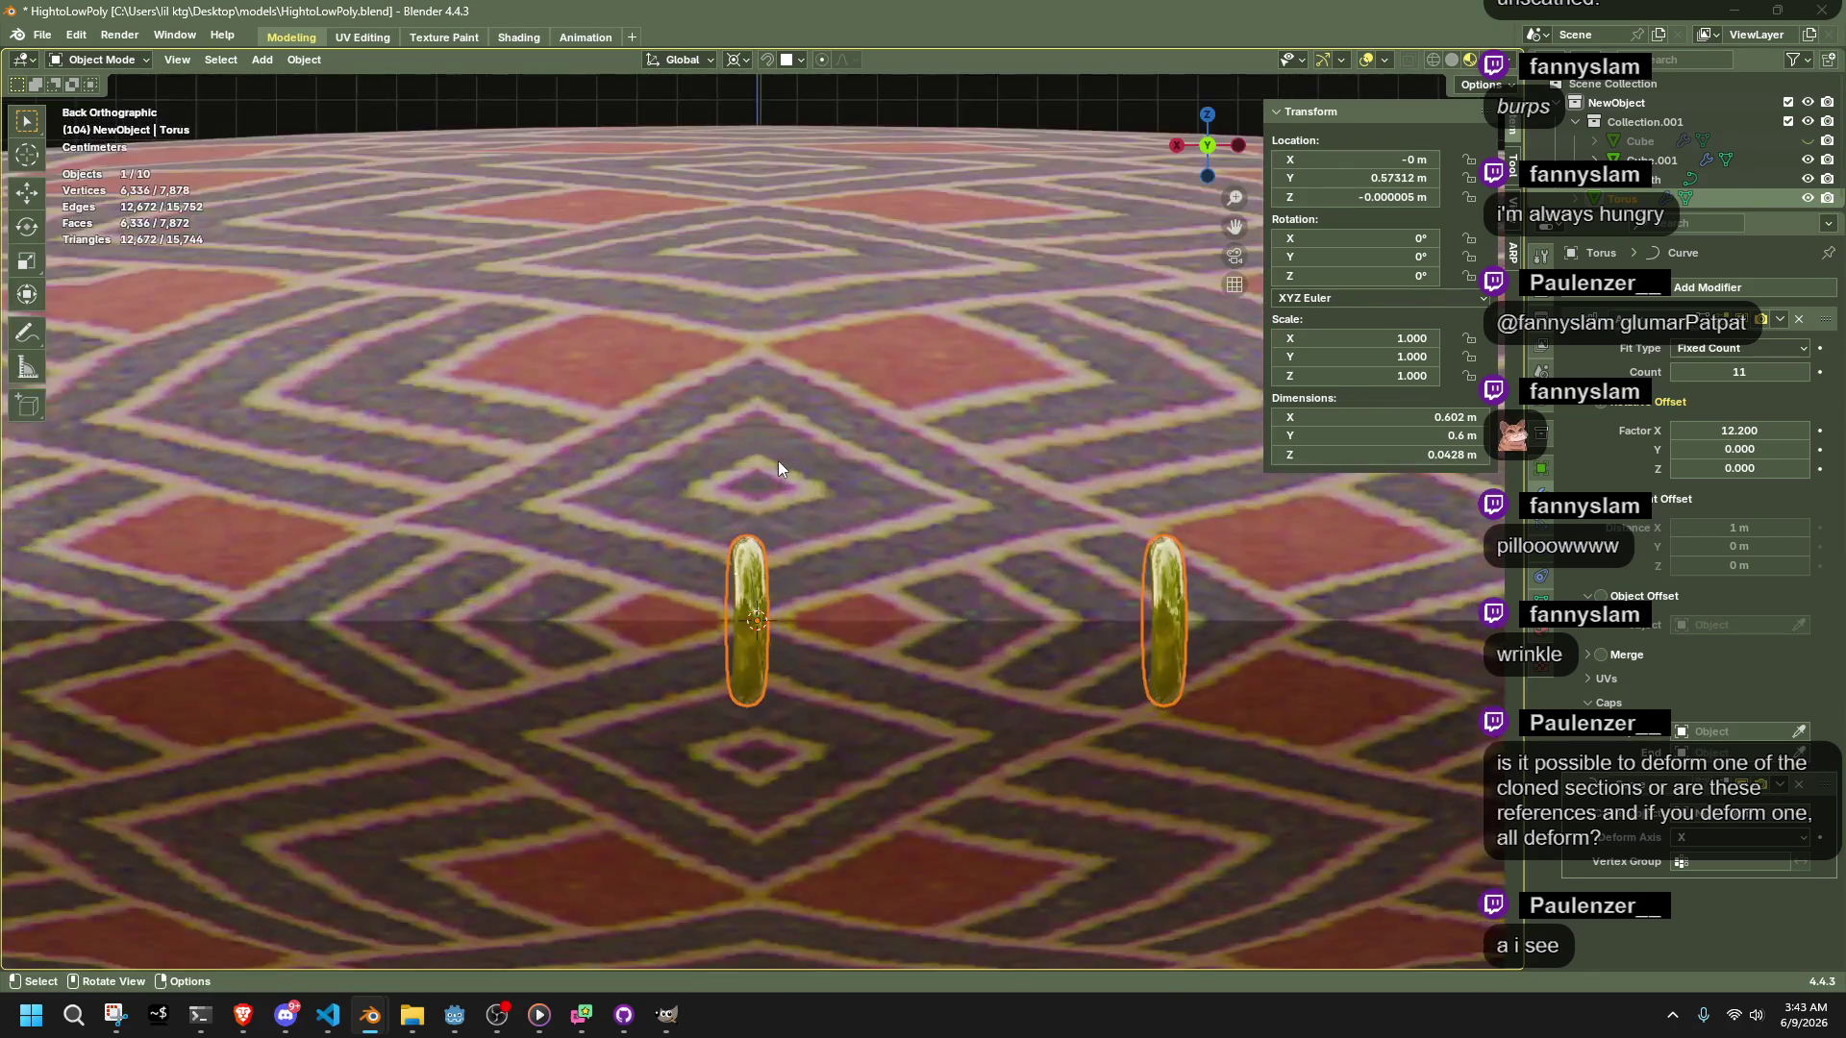
{"action": "scroll", "coordinate": [779, 467], "scroll_direction": "up", "scroll_amount": 3}
{"action": "mouse_move", "coordinate": [1735, 430]}
{"action": "left_mouse_down"}
{"action": "mouse_move", "coordinate": [1759, 431]}
{"action": "mouse_move", "coordinate": [1730, 431]}
{"action": "left_mouse_up"}
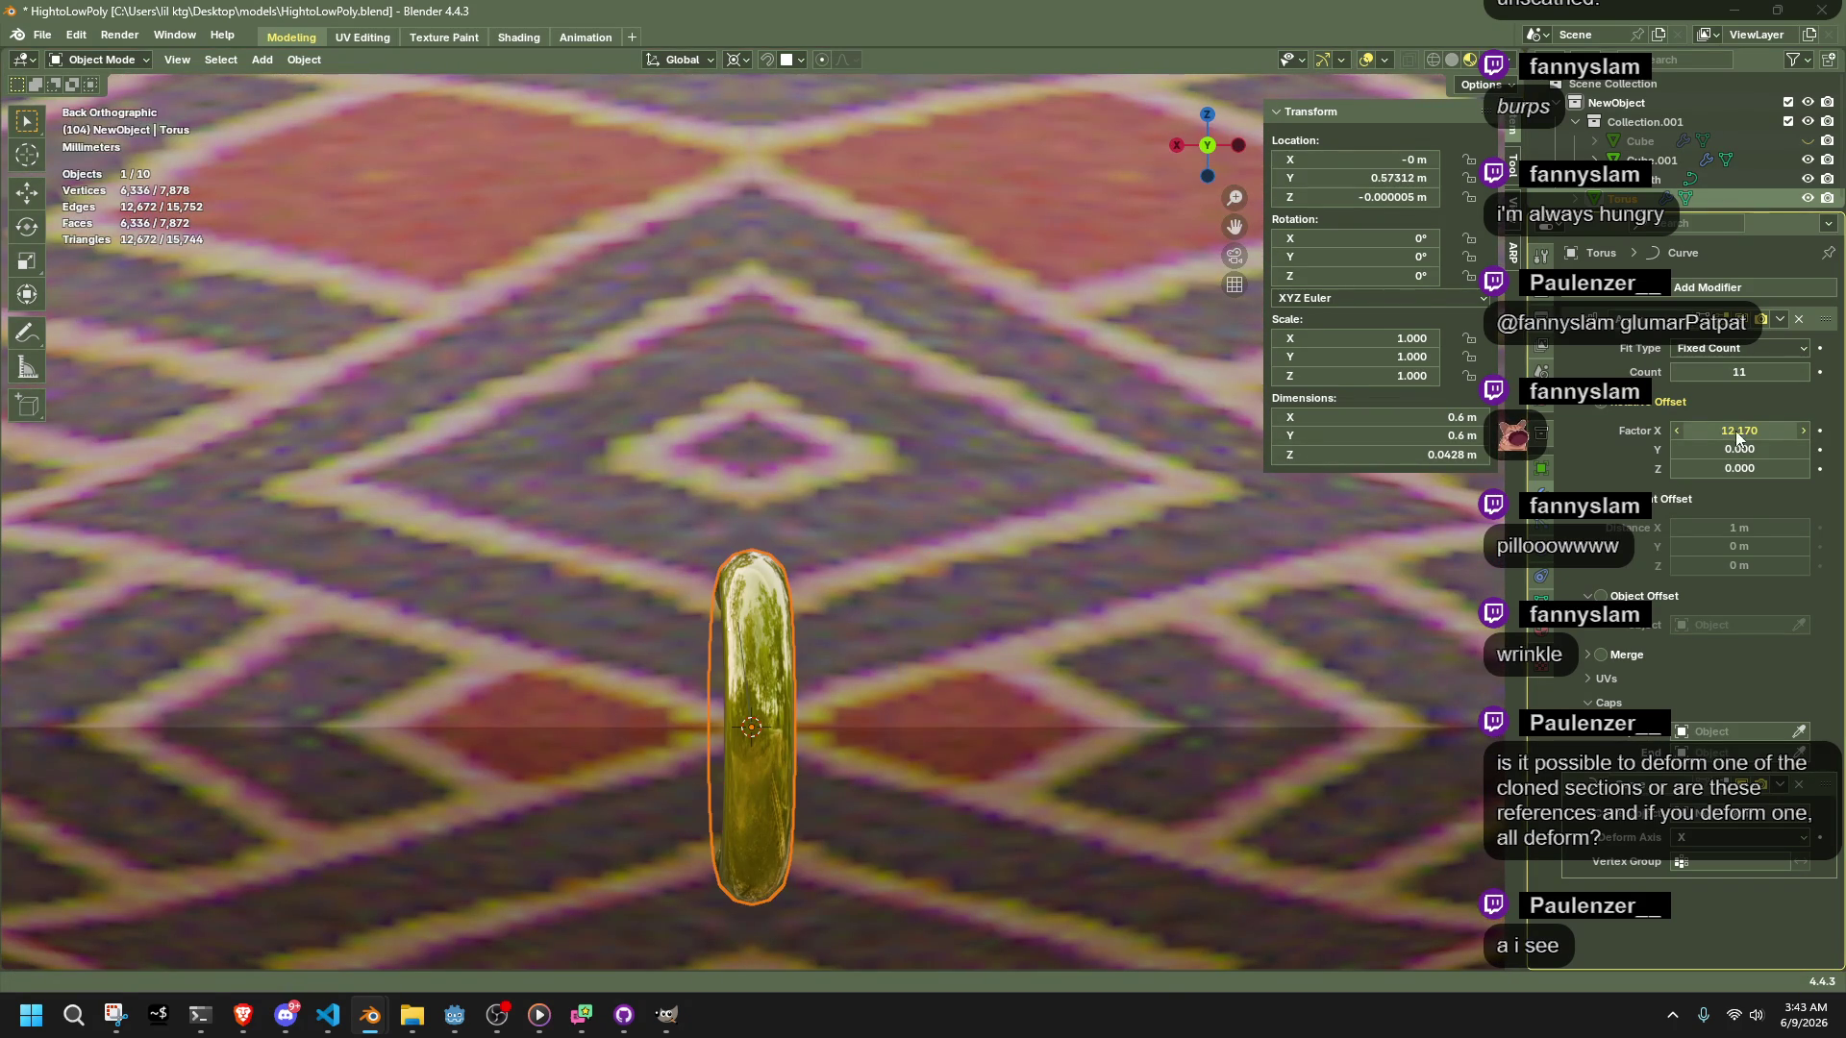
{"action": "scroll", "coordinate": [1202, 660], "scroll_direction": "down", "scroll_amount": 8}
{"action": "mouse_move", "coordinate": [1201, 661]}
{"action": "middle_mouse_down"}
{"action": "mouse_move", "coordinate": [1255, 817]}
{"action": "mouse_move", "coordinate": [1296, 815]}
{"action": "mouse_move", "coordinate": [1126, 796]}
{"action": "middle_mouse_up"}
{"action": "scroll", "coordinate": [1058, 784], "scroll_direction": "up", "scroll_amount": 3}
{"action": "mouse_move", "coordinate": [1015, 770]}
{"action": "middle_mouse_down"}
{"action": "mouse_move", "coordinate": [934, 782]}
{"action": "mouse_move", "coordinate": [928, 702]}
{"action": "middle_mouse_up"}
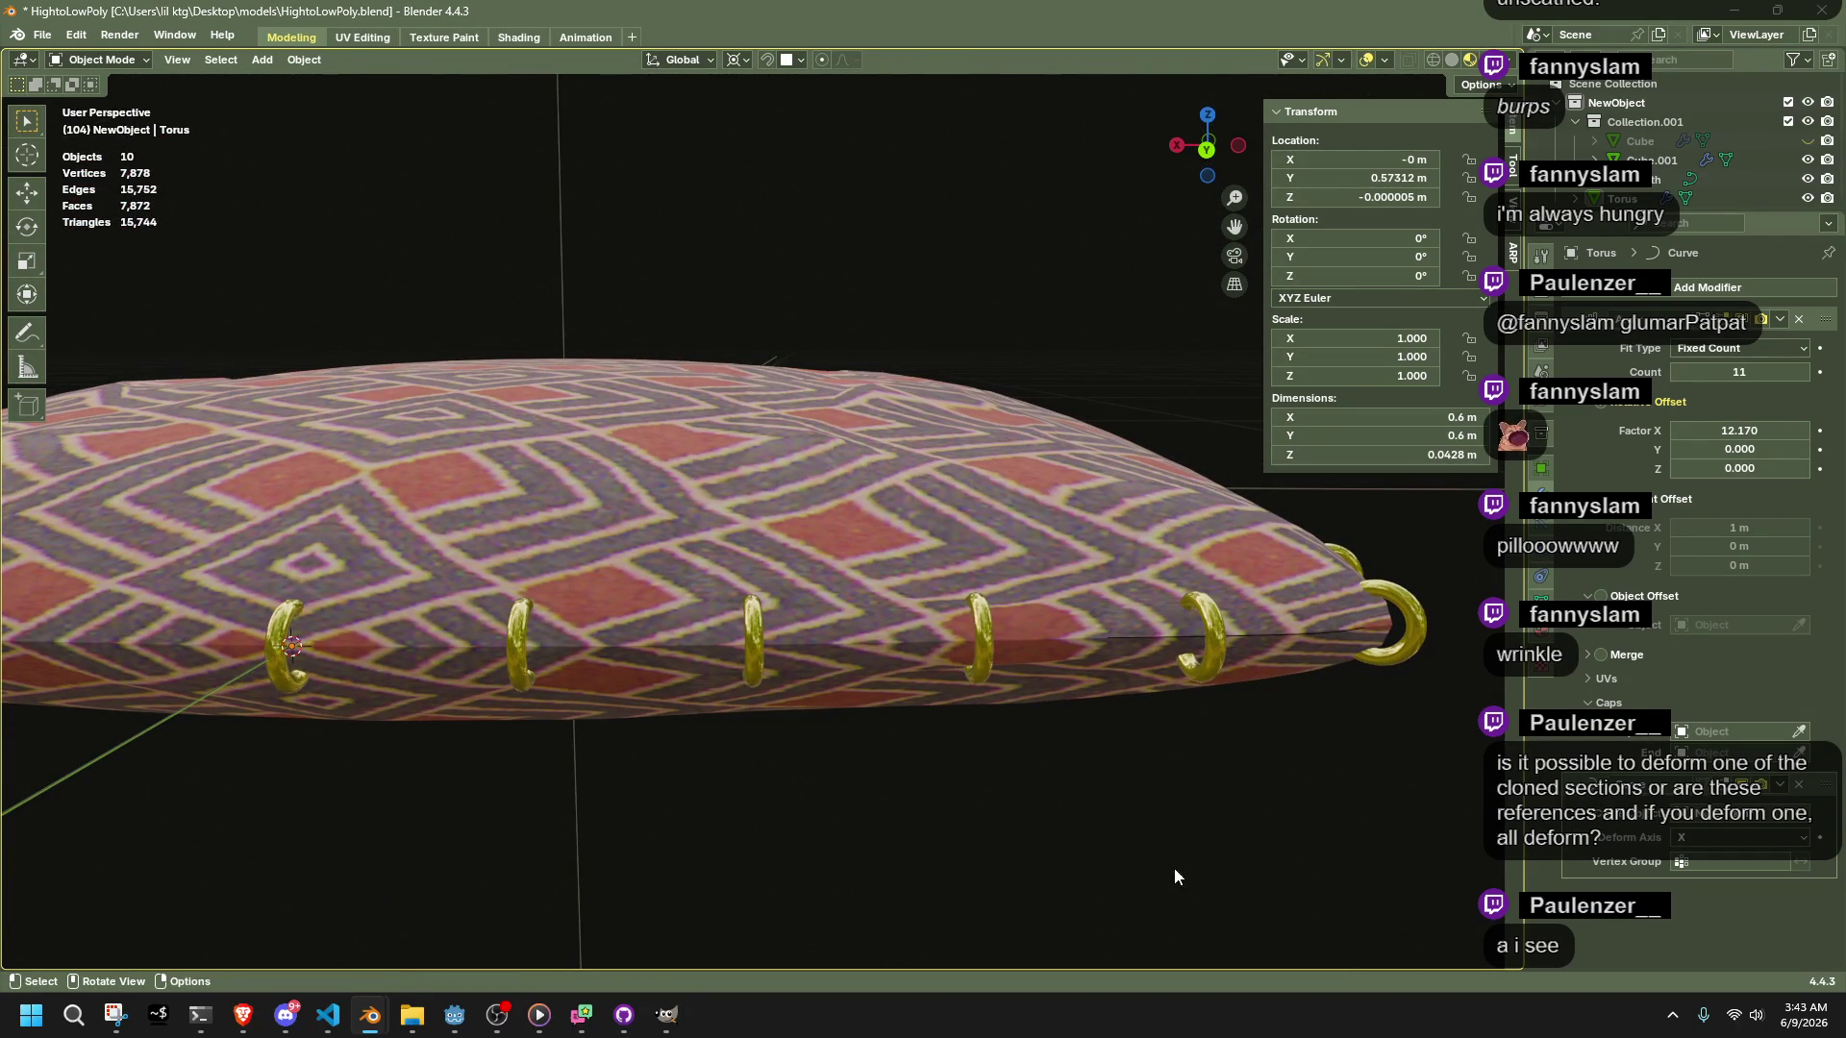
{"action": "scroll", "coordinate": [1232, 803], "scroll_direction": "down", "scroll_amount": 5}
{"action": "mouse_move", "coordinate": [1192, 763]}
{"action": "middle_mouse_down"}
{"action": "mouse_move", "coordinate": [1019, 775]}
{"action": "mouse_move", "coordinate": [1023, 869]}
{"action": "mouse_move", "coordinate": [1089, 884]}
{"action": "mouse_move", "coordinate": [1142, 735]}
{"action": "middle_mouse_up"}
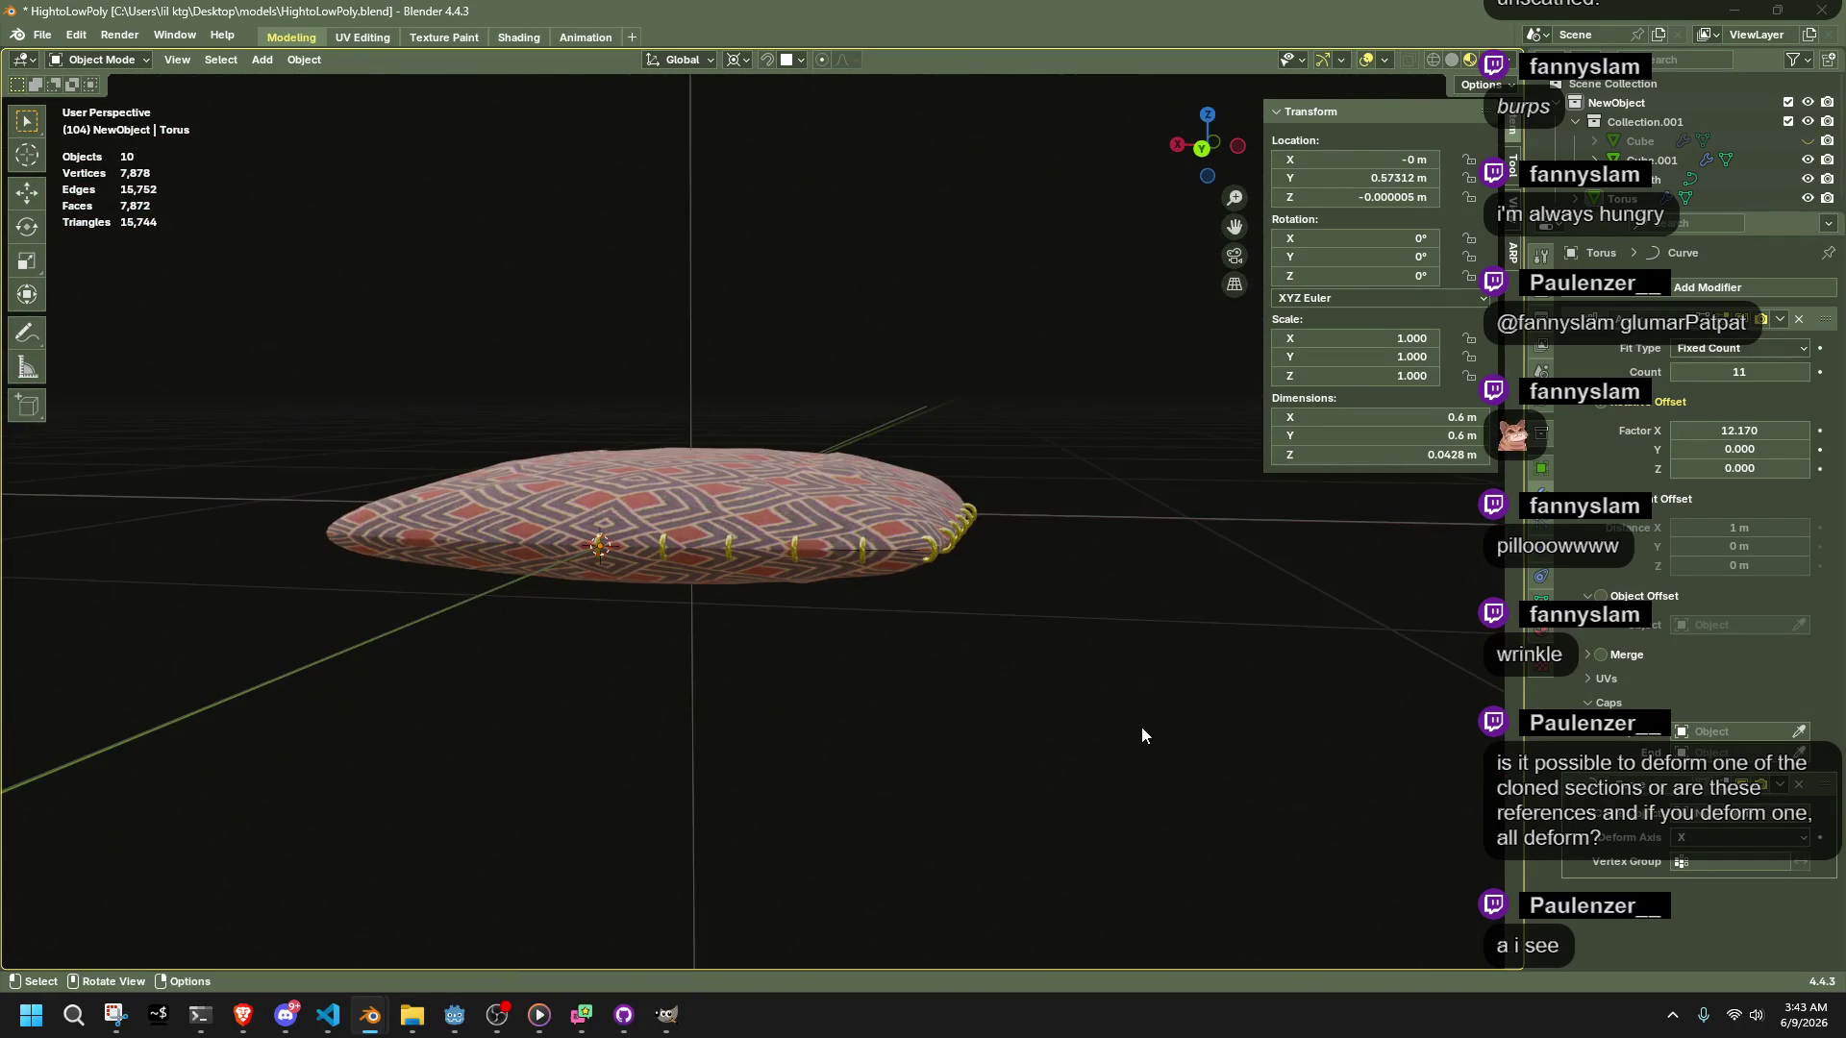
{"action": "left_click", "coordinate": [977, 506]}
{"action": "key", "text": "Tab"}
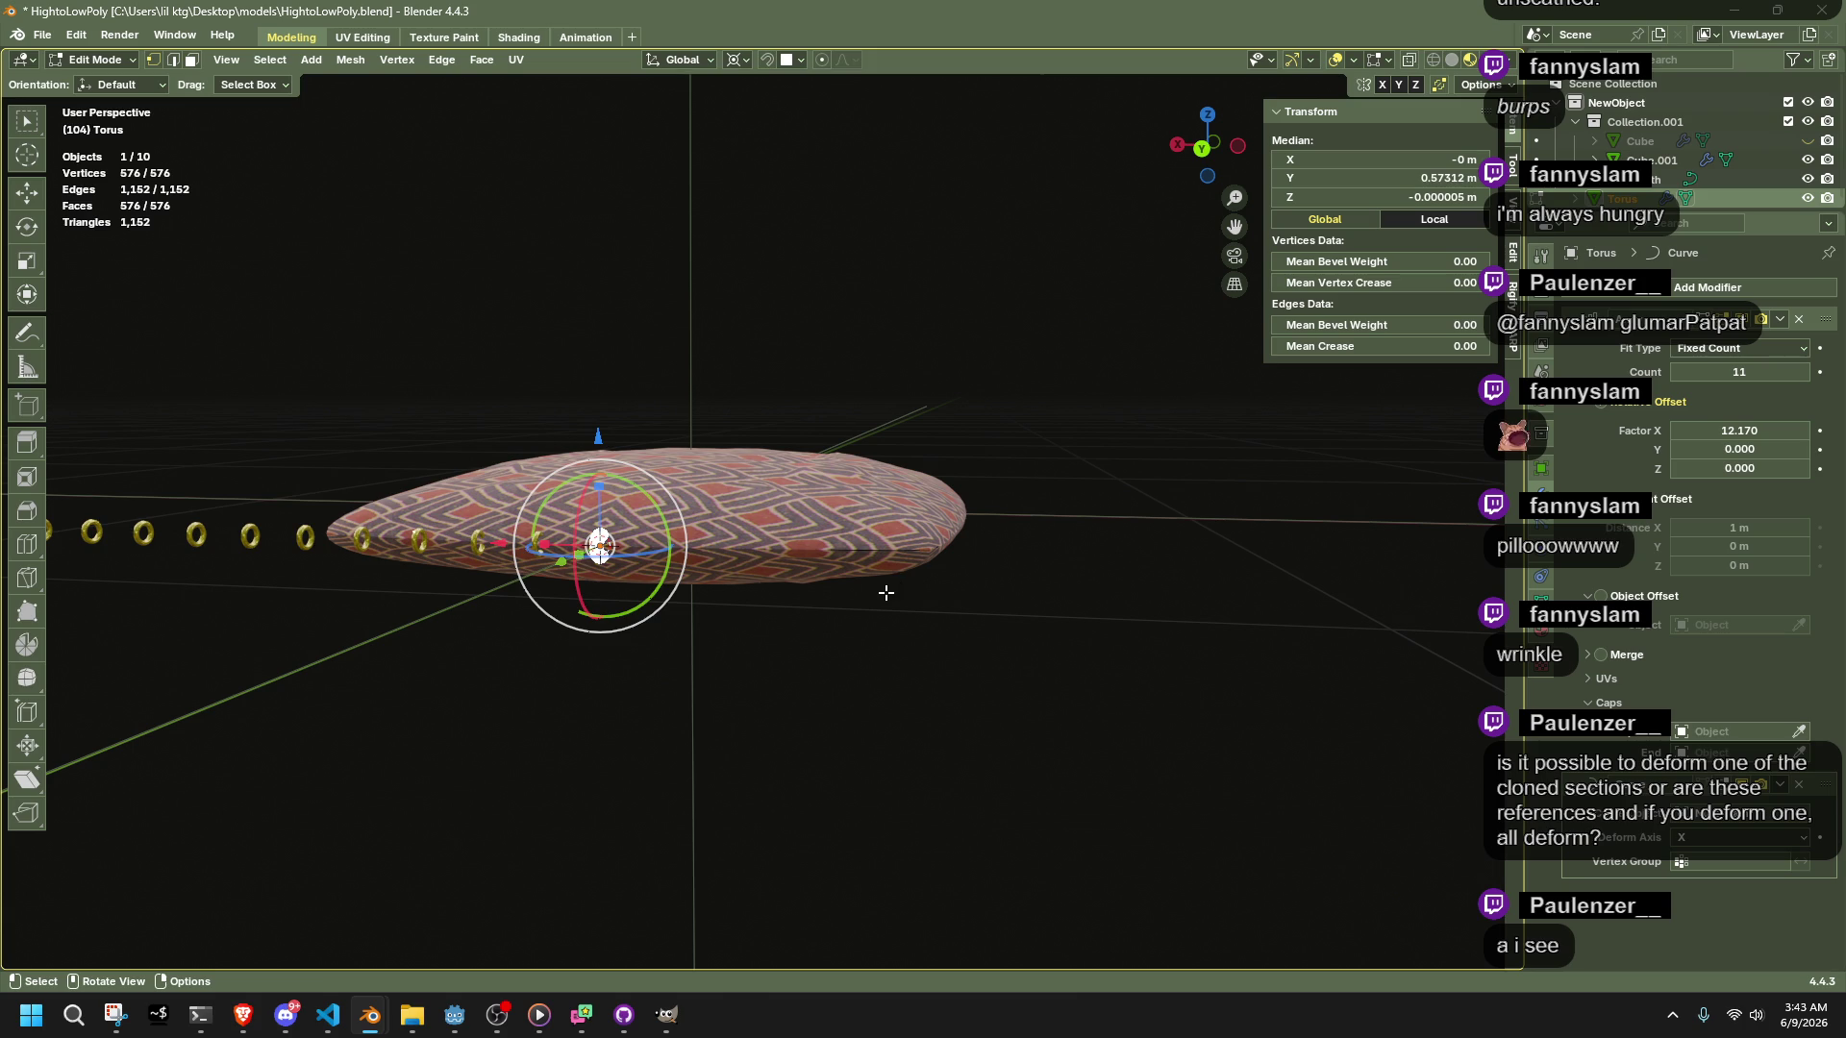
Scale the ring mesh up about 1.55× in Edit Mode in two passes
{"action": "key", "text": "s"}
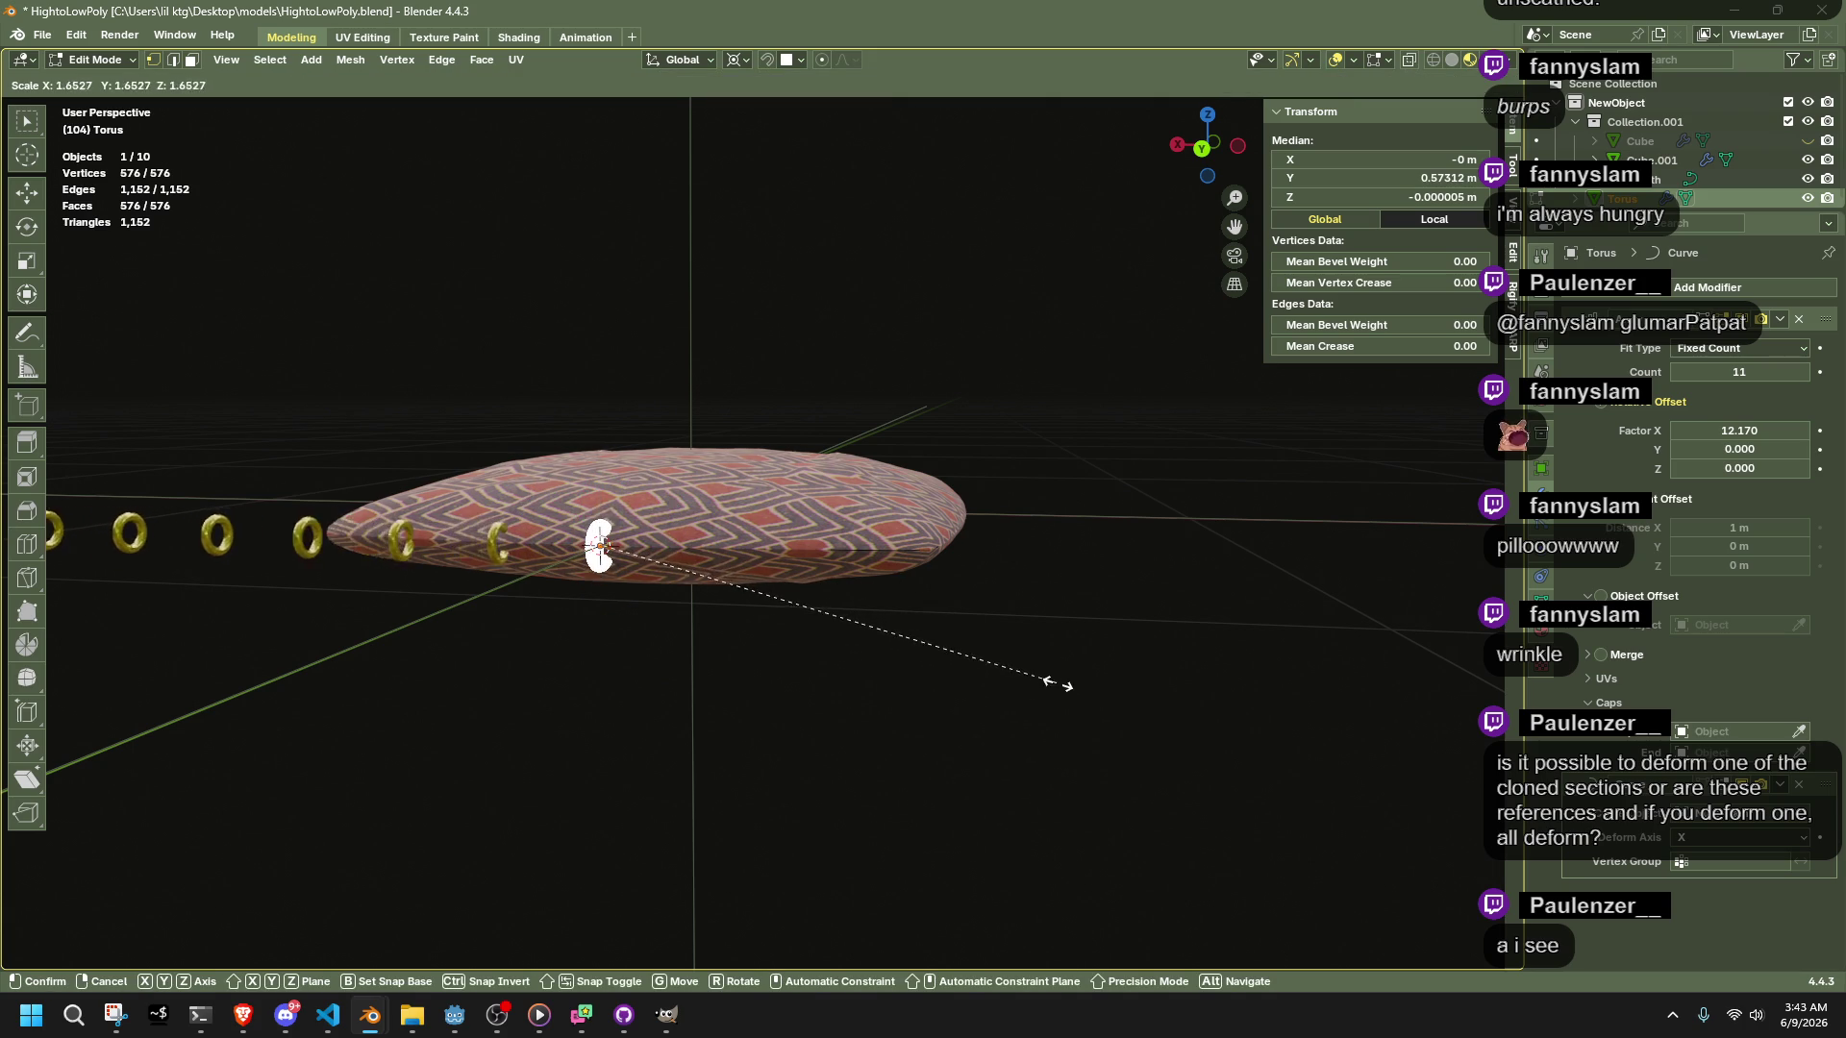
{"action": "left_click", "coordinate": [865, 664]}
{"action": "scroll", "coordinate": [708, 629], "scroll_direction": "up", "scroll_amount": 4}
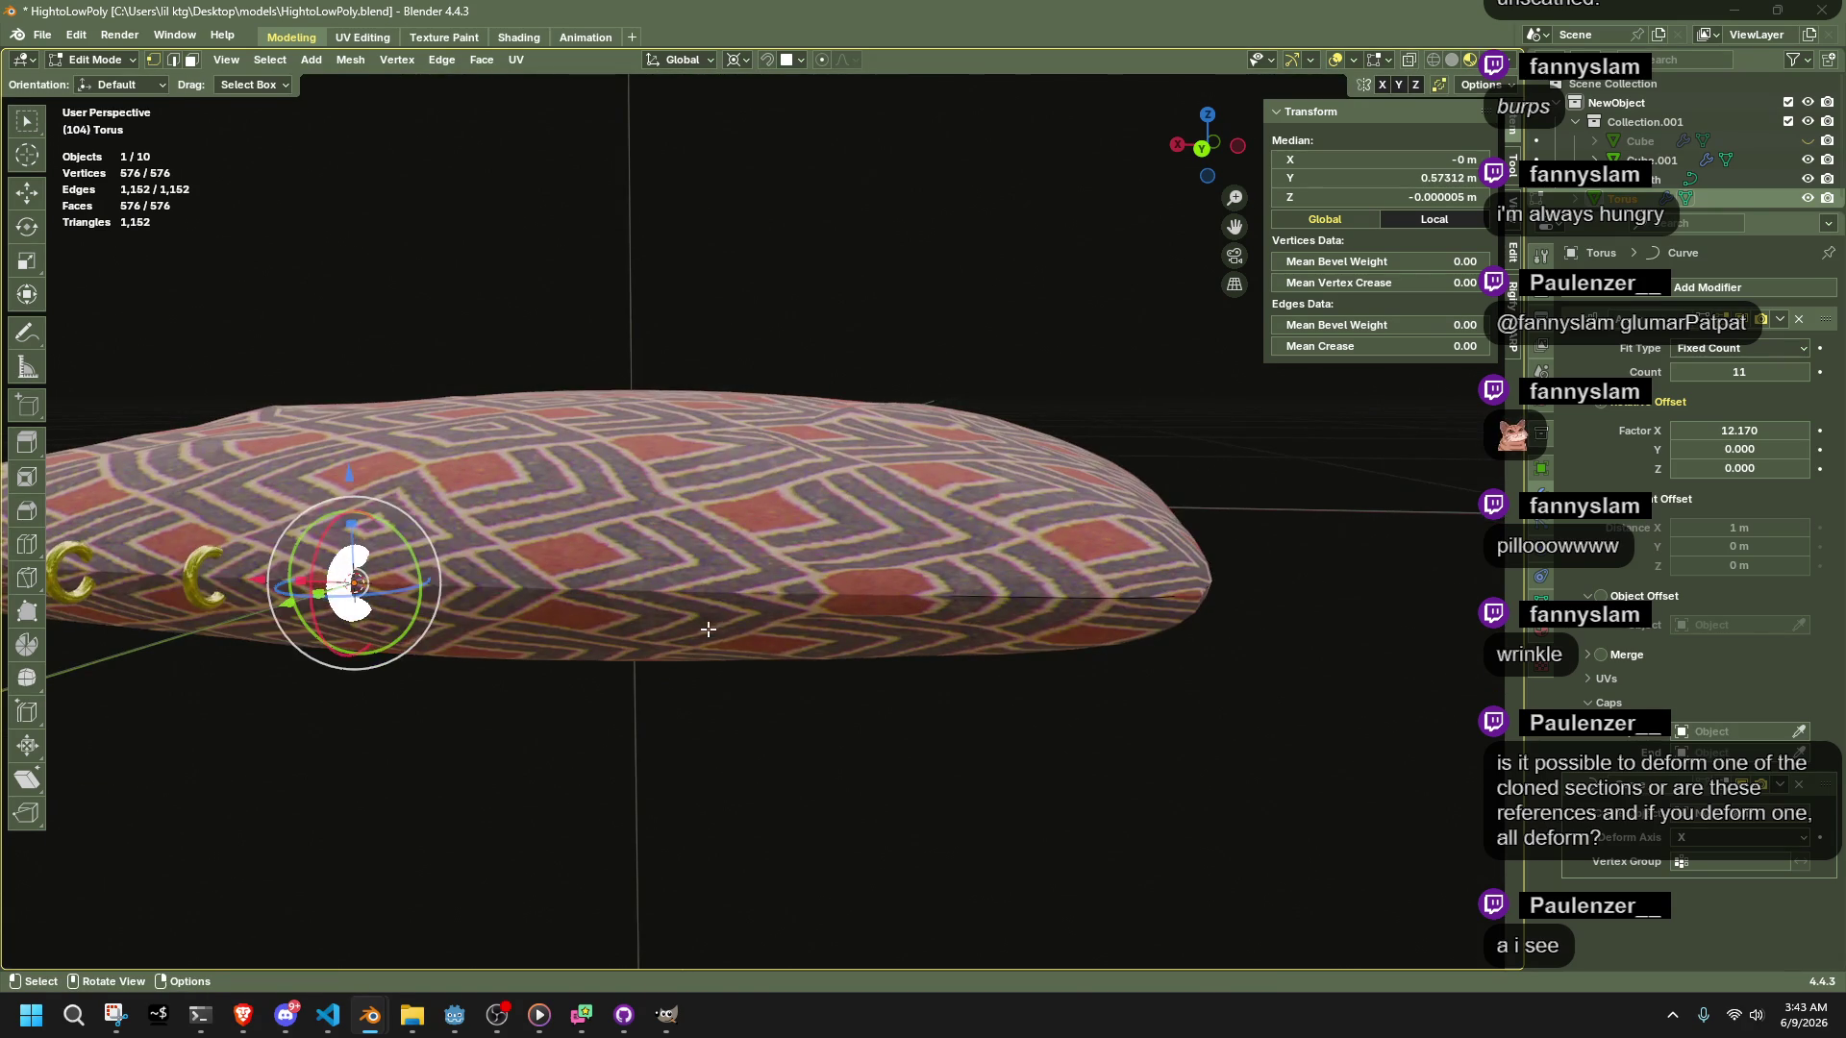
{"action": "key", "text": "s"}
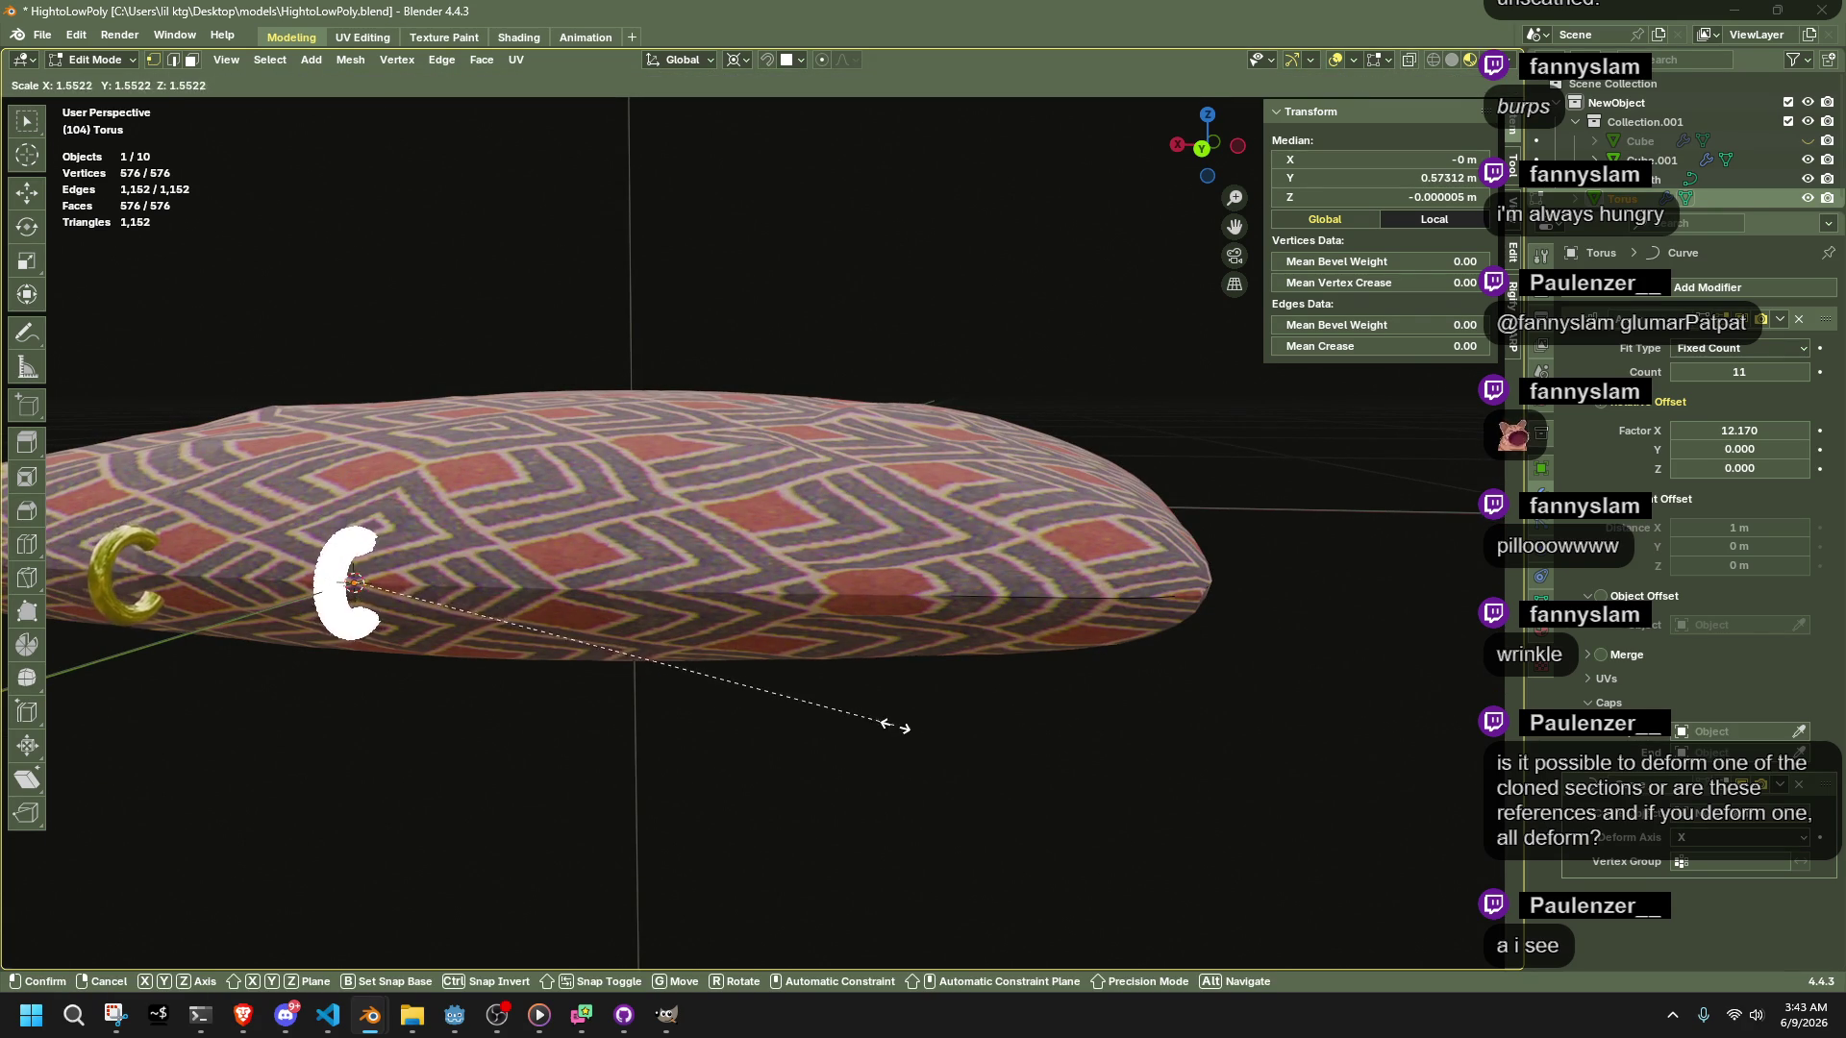
{"action": "left_click", "coordinate": [852, 748]}
{"action": "key", "text": "Tab"}
Switch to Top view and select the NurbsPath curve
{"action": "mouse_move", "coordinate": [861, 757]}
{"action": "middle_mouse_down"}
{"action": "mouse_move", "coordinate": [1040, 805]}
{"action": "mouse_move", "coordinate": [1080, 878]}
{"action": "middle_mouse_up"}
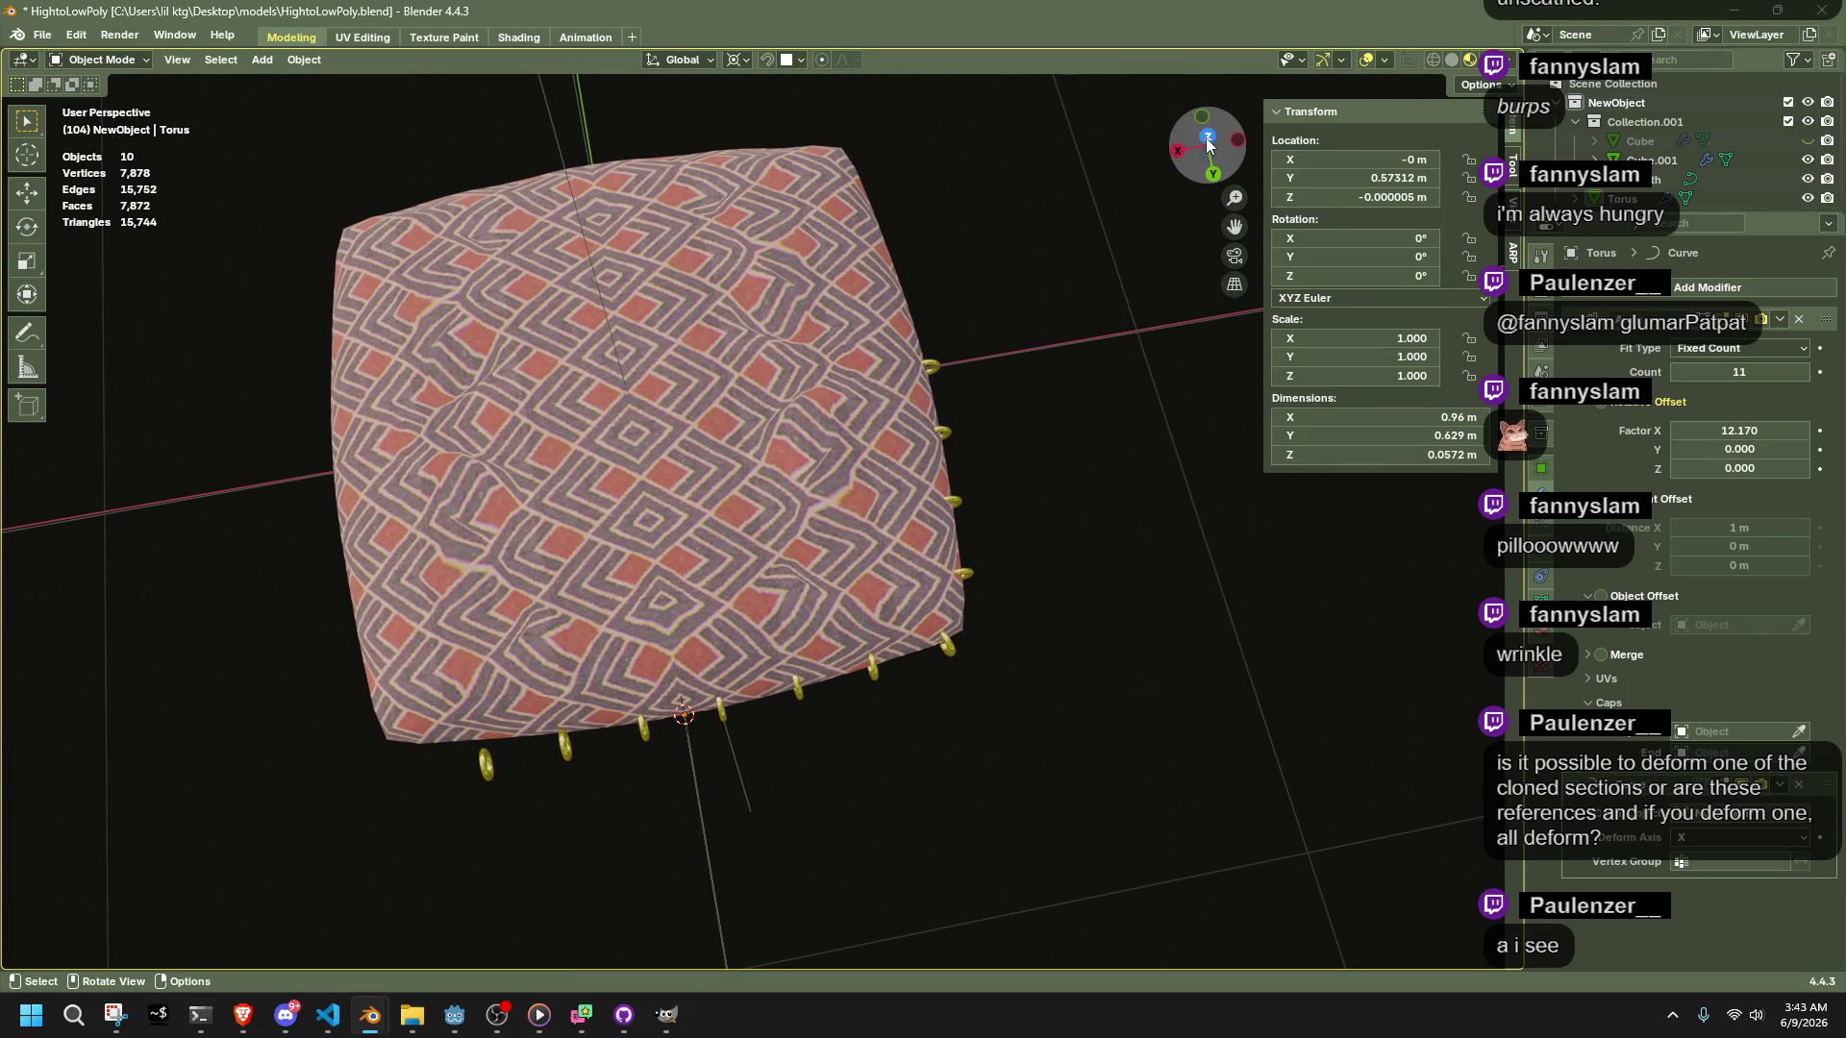
{"action": "left_click", "coordinate": [1207, 142]}
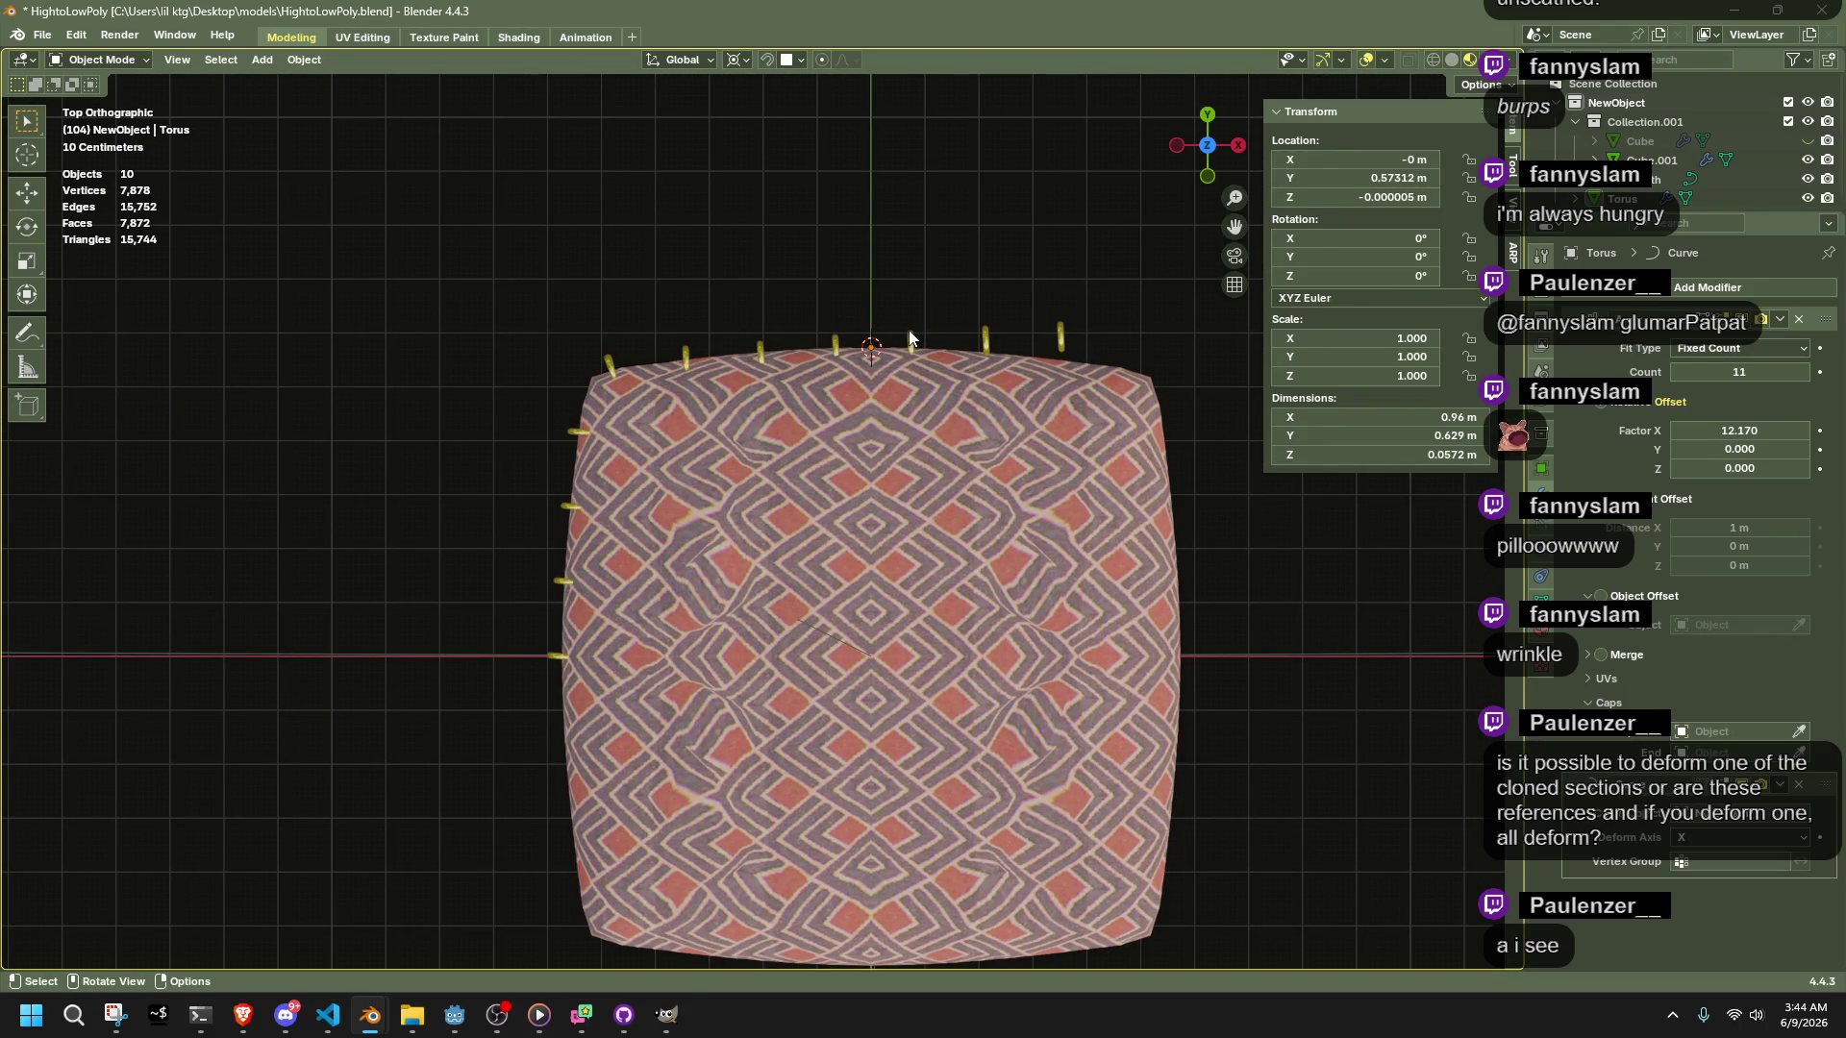
{"action": "key", "text": "Tab"}
{"action": "key", "text": "Tab"}
{"action": "scroll", "coordinate": [886, 298], "scroll_direction": "up", "scroll_amount": 3}
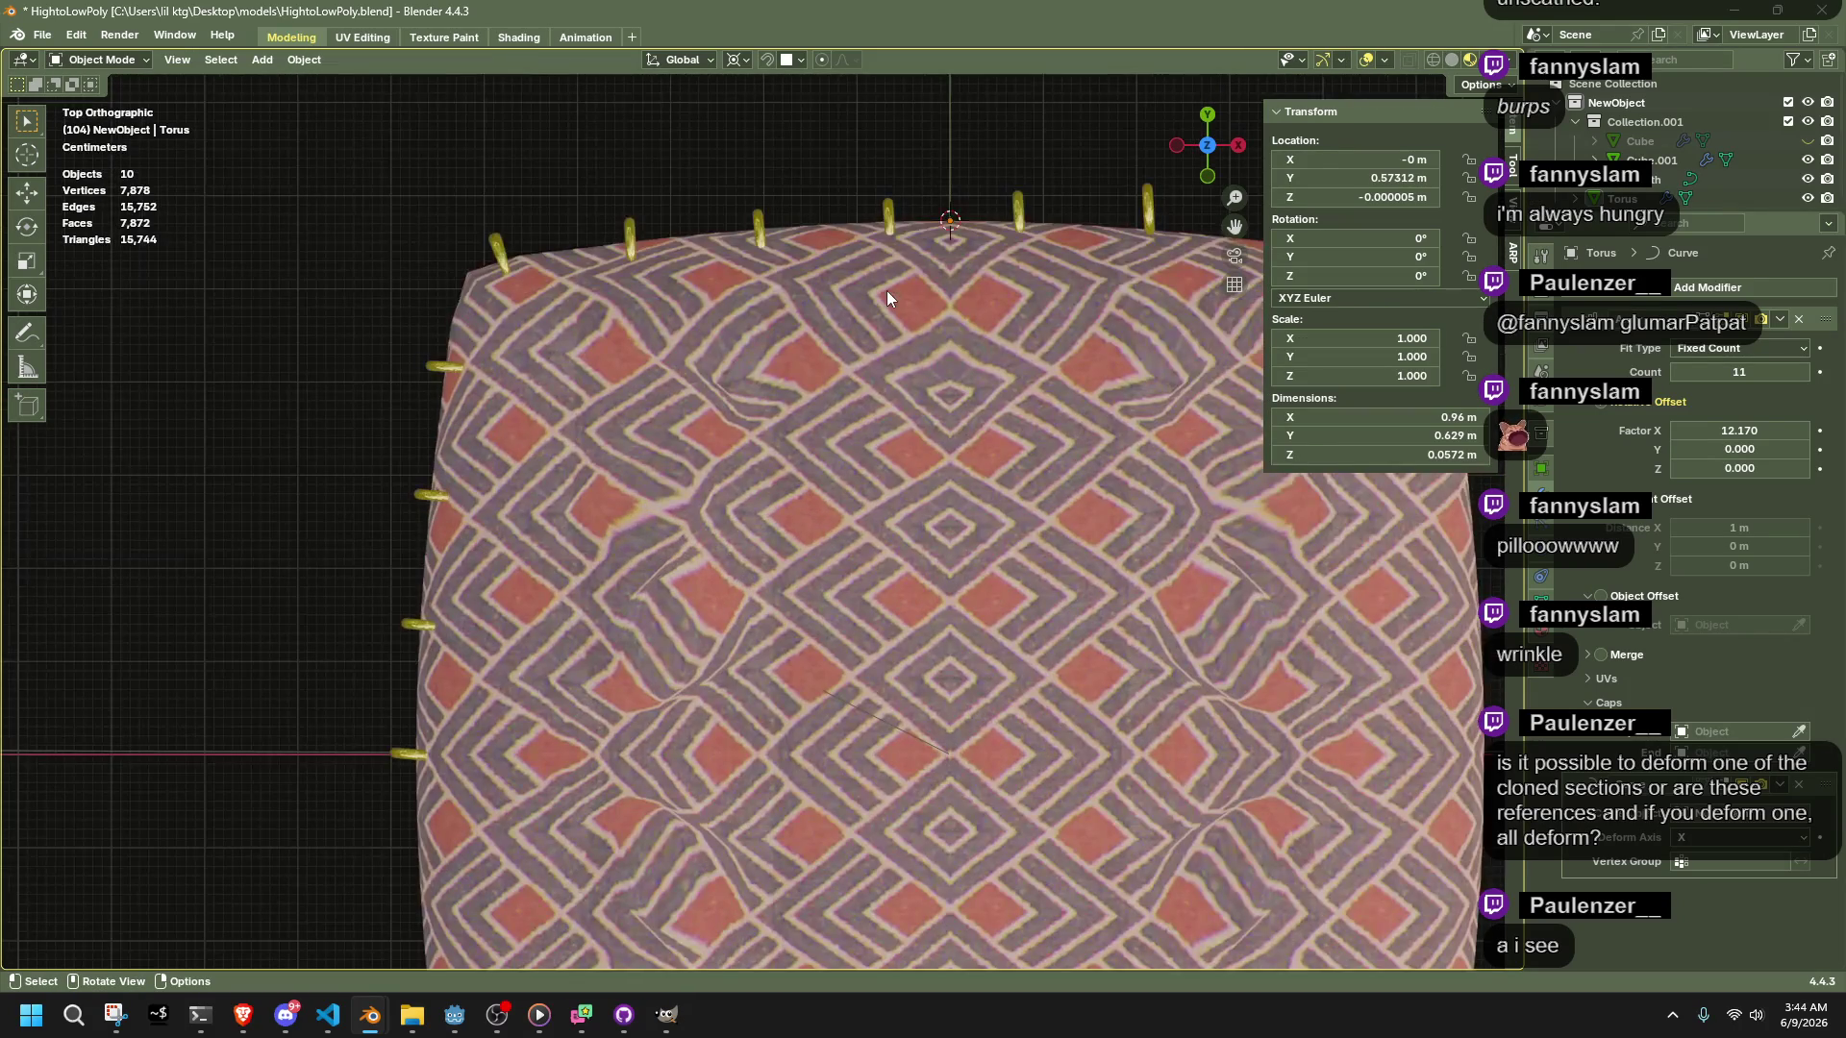
{"action": "left_click", "coordinate": [496, 248]}
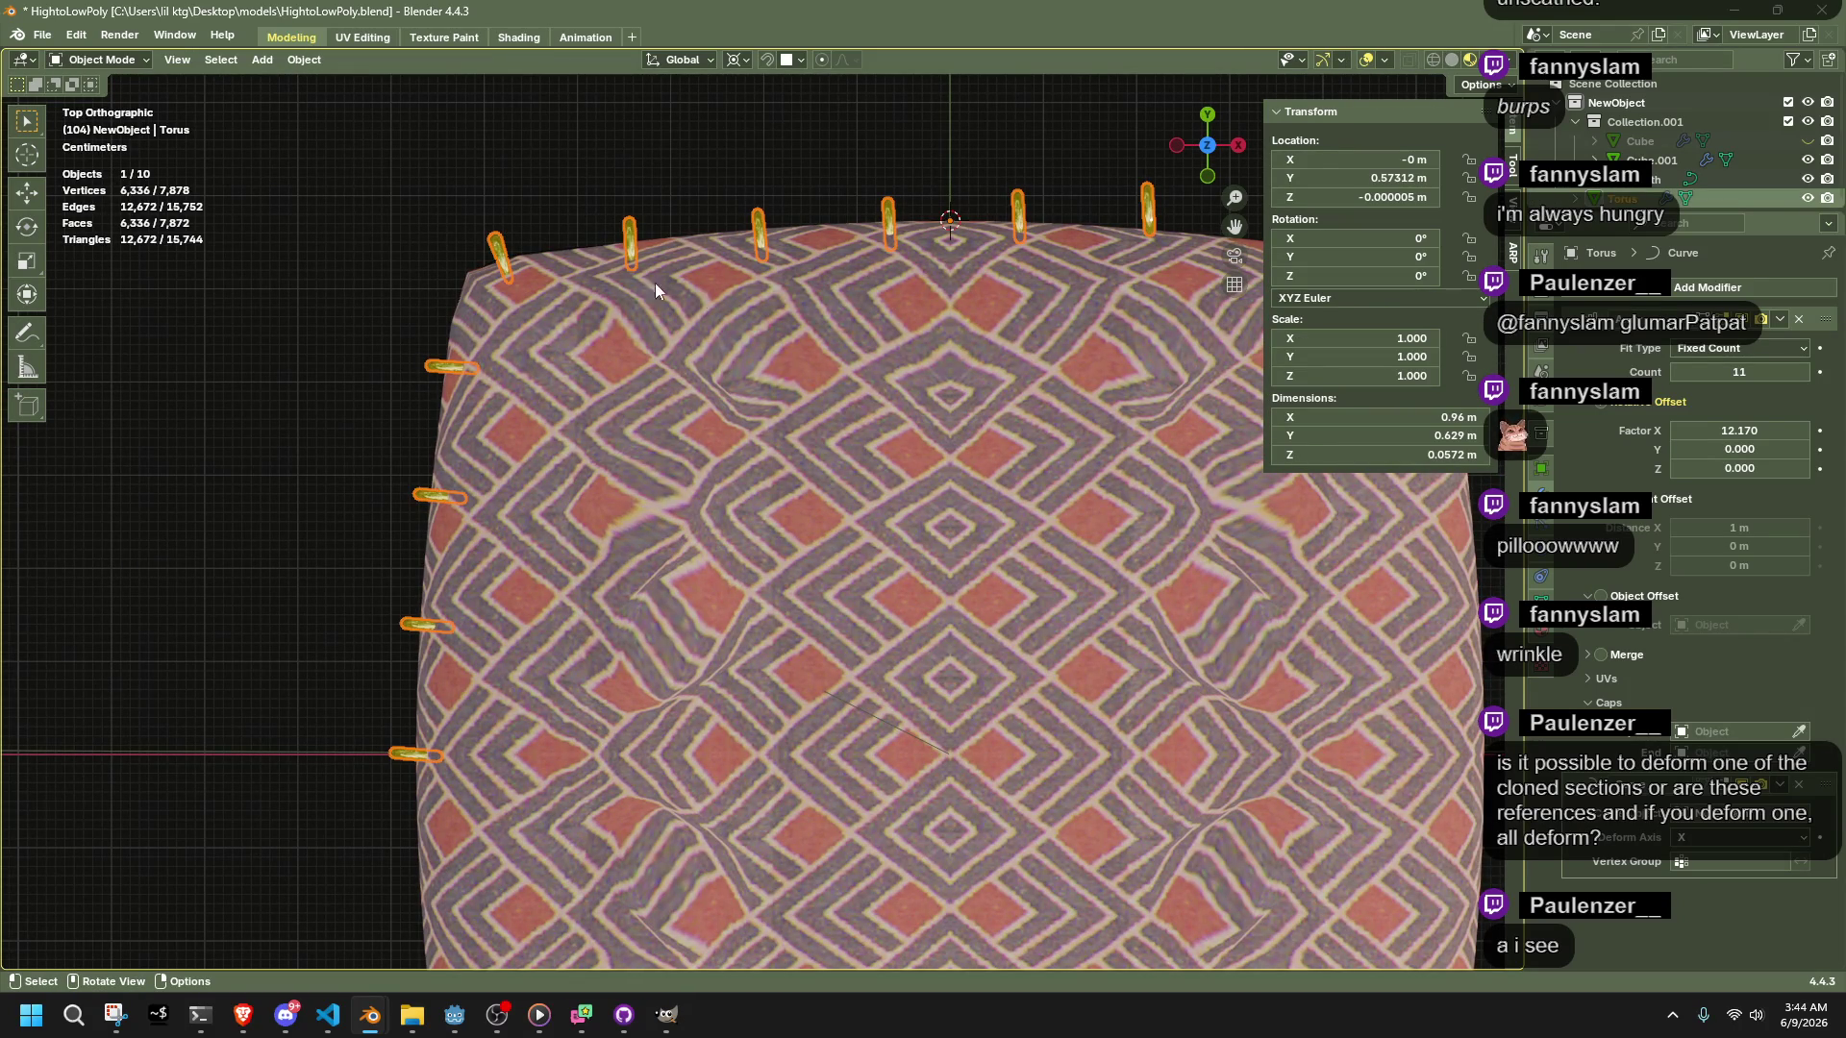
{"action": "left_click", "coordinate": [1721, 179]}
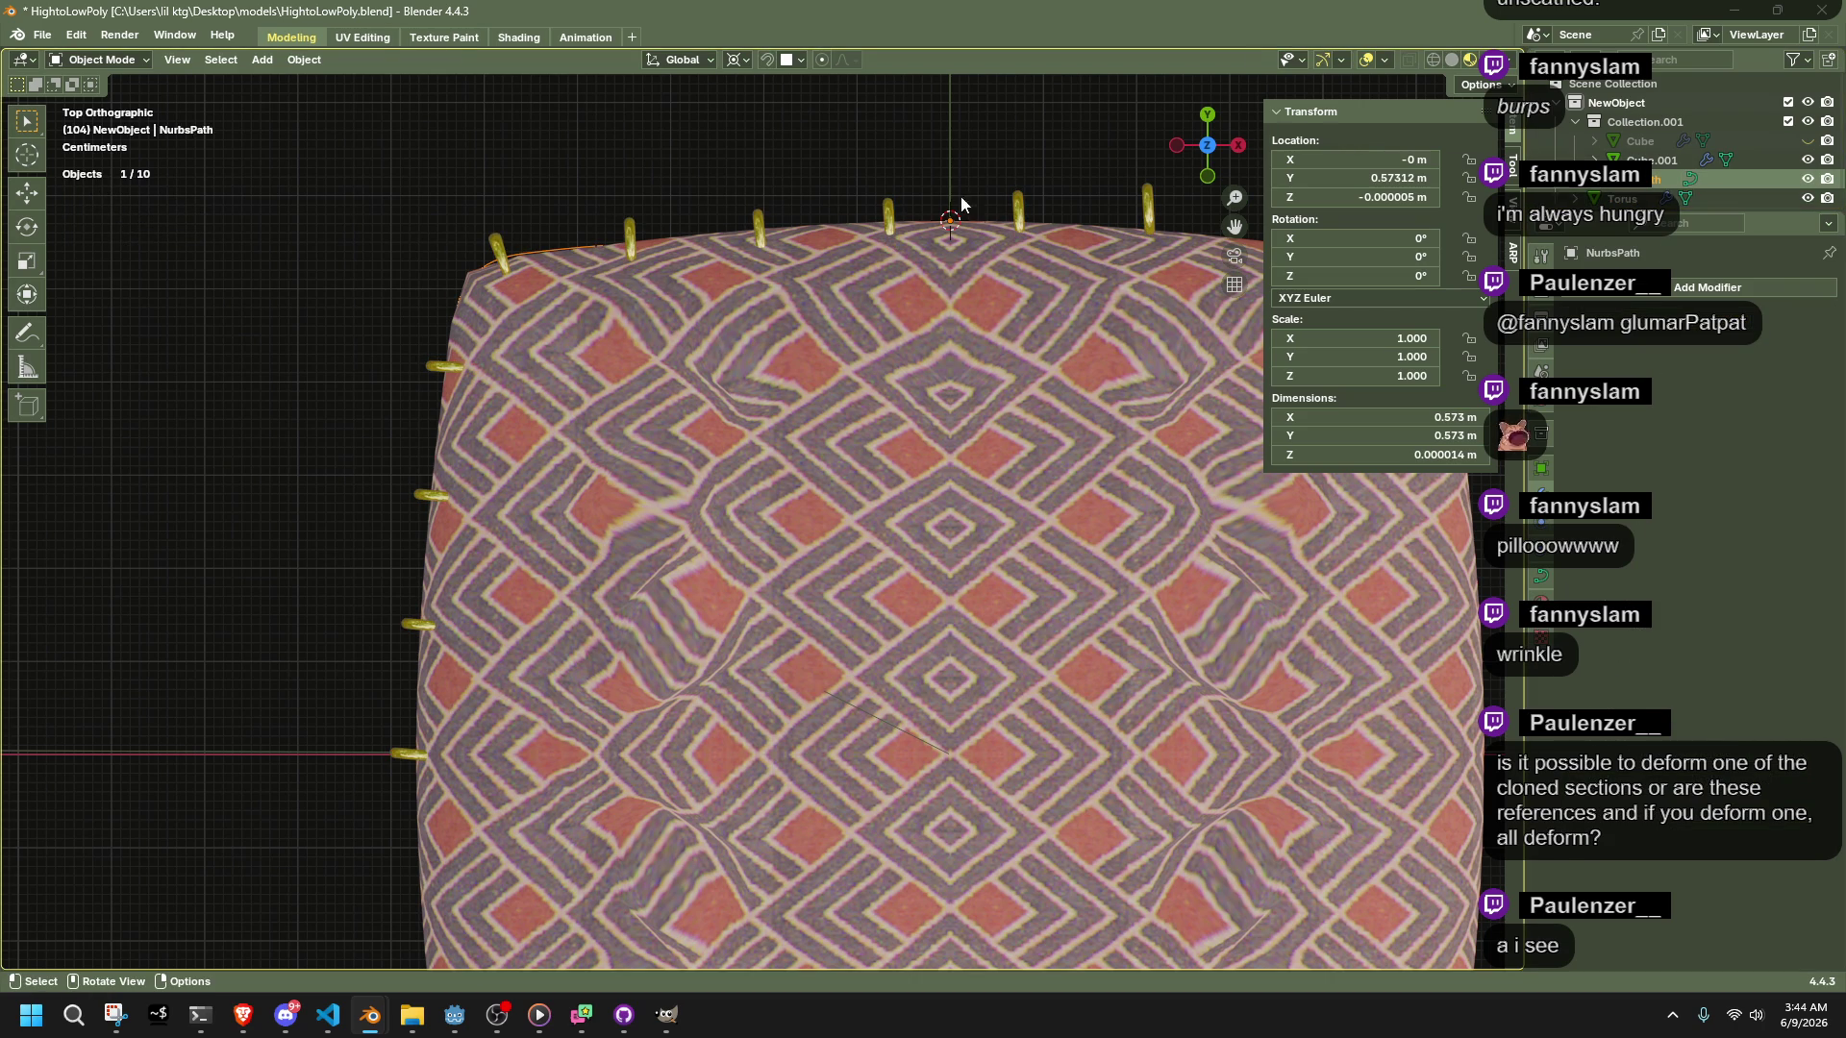
In curve Edit Mode, box-select two guide-curve control points and nudge them along Y
{"action": "key", "text": "Tab"}
{"action": "key", "text": "b"}
{"action": "left_click_drag", "start_coordinate": [814, 184], "coordinate": [991, 244]}
{"action": "key", "text": "g"}
{"action": "key", "text": "y"}
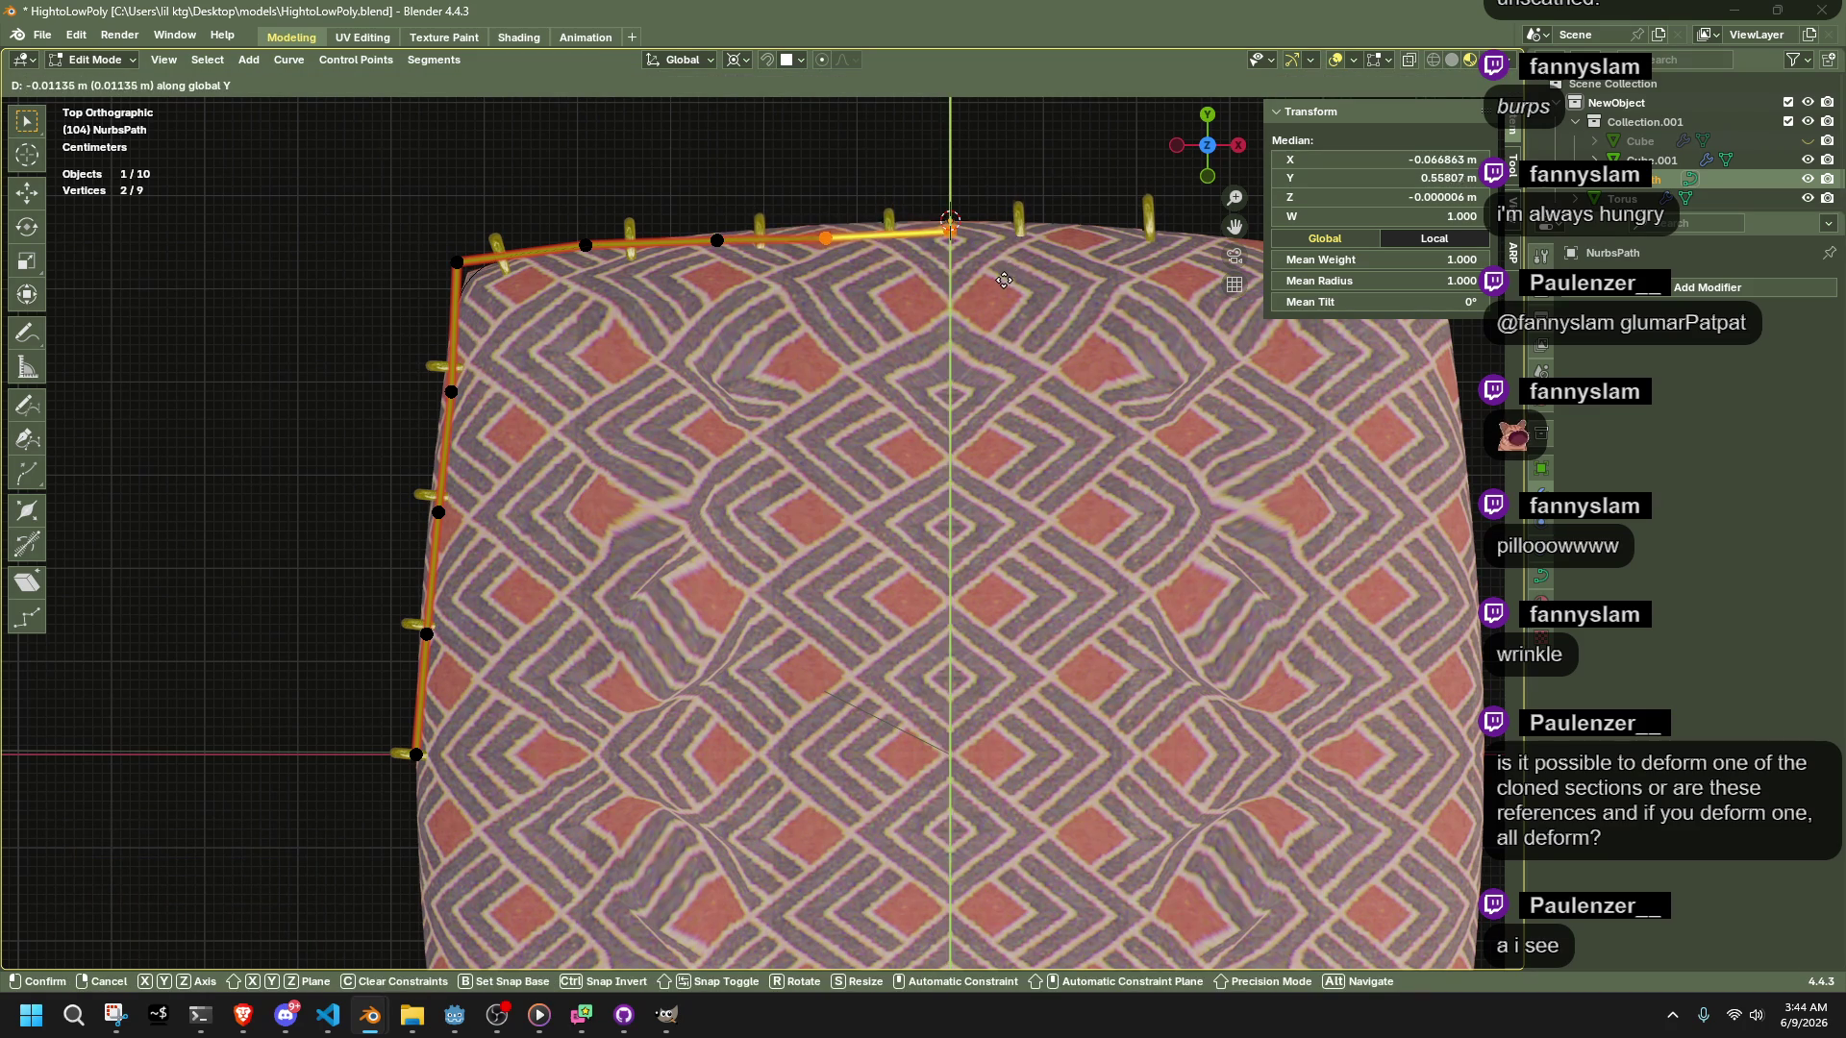
{"action": "left_click", "coordinate": [1002, 282]}
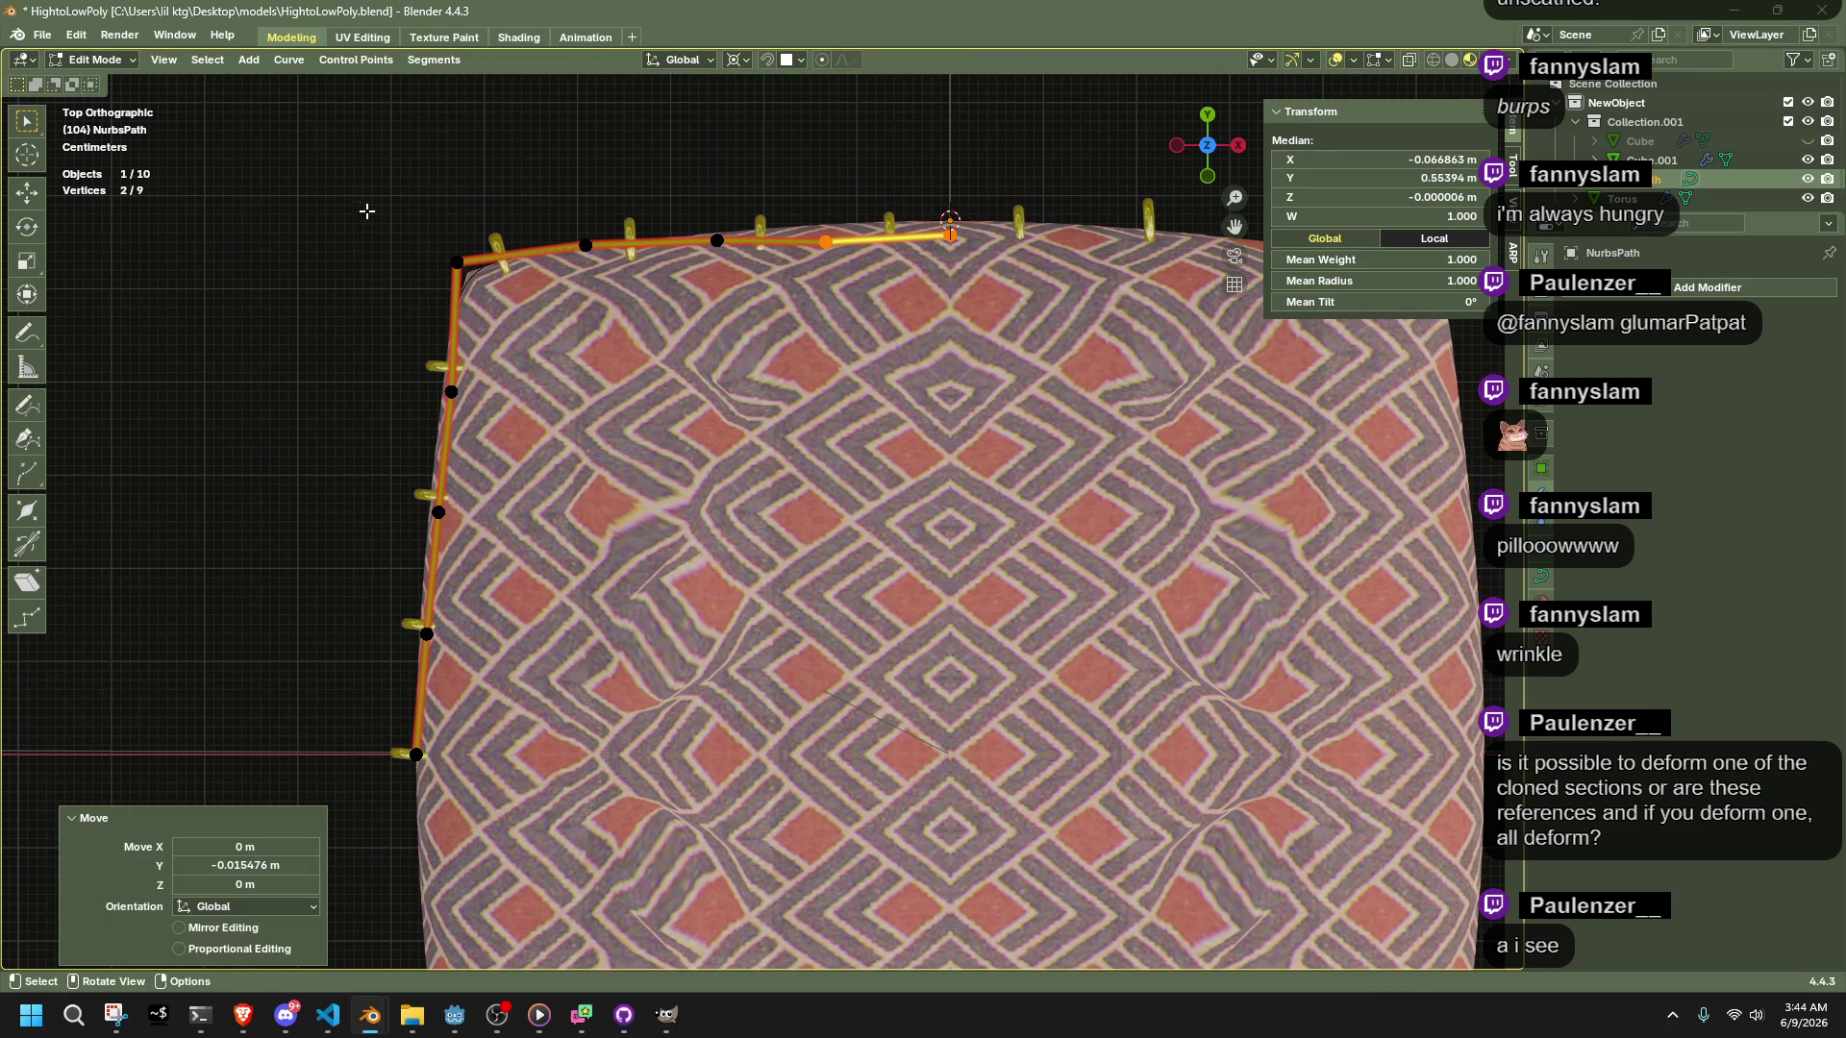
Try moving the curve's corner point, undo it, and check the bottom, left and top points
{"action": "left_click", "coordinate": [457, 261]}
{"action": "key", "text": "g"}
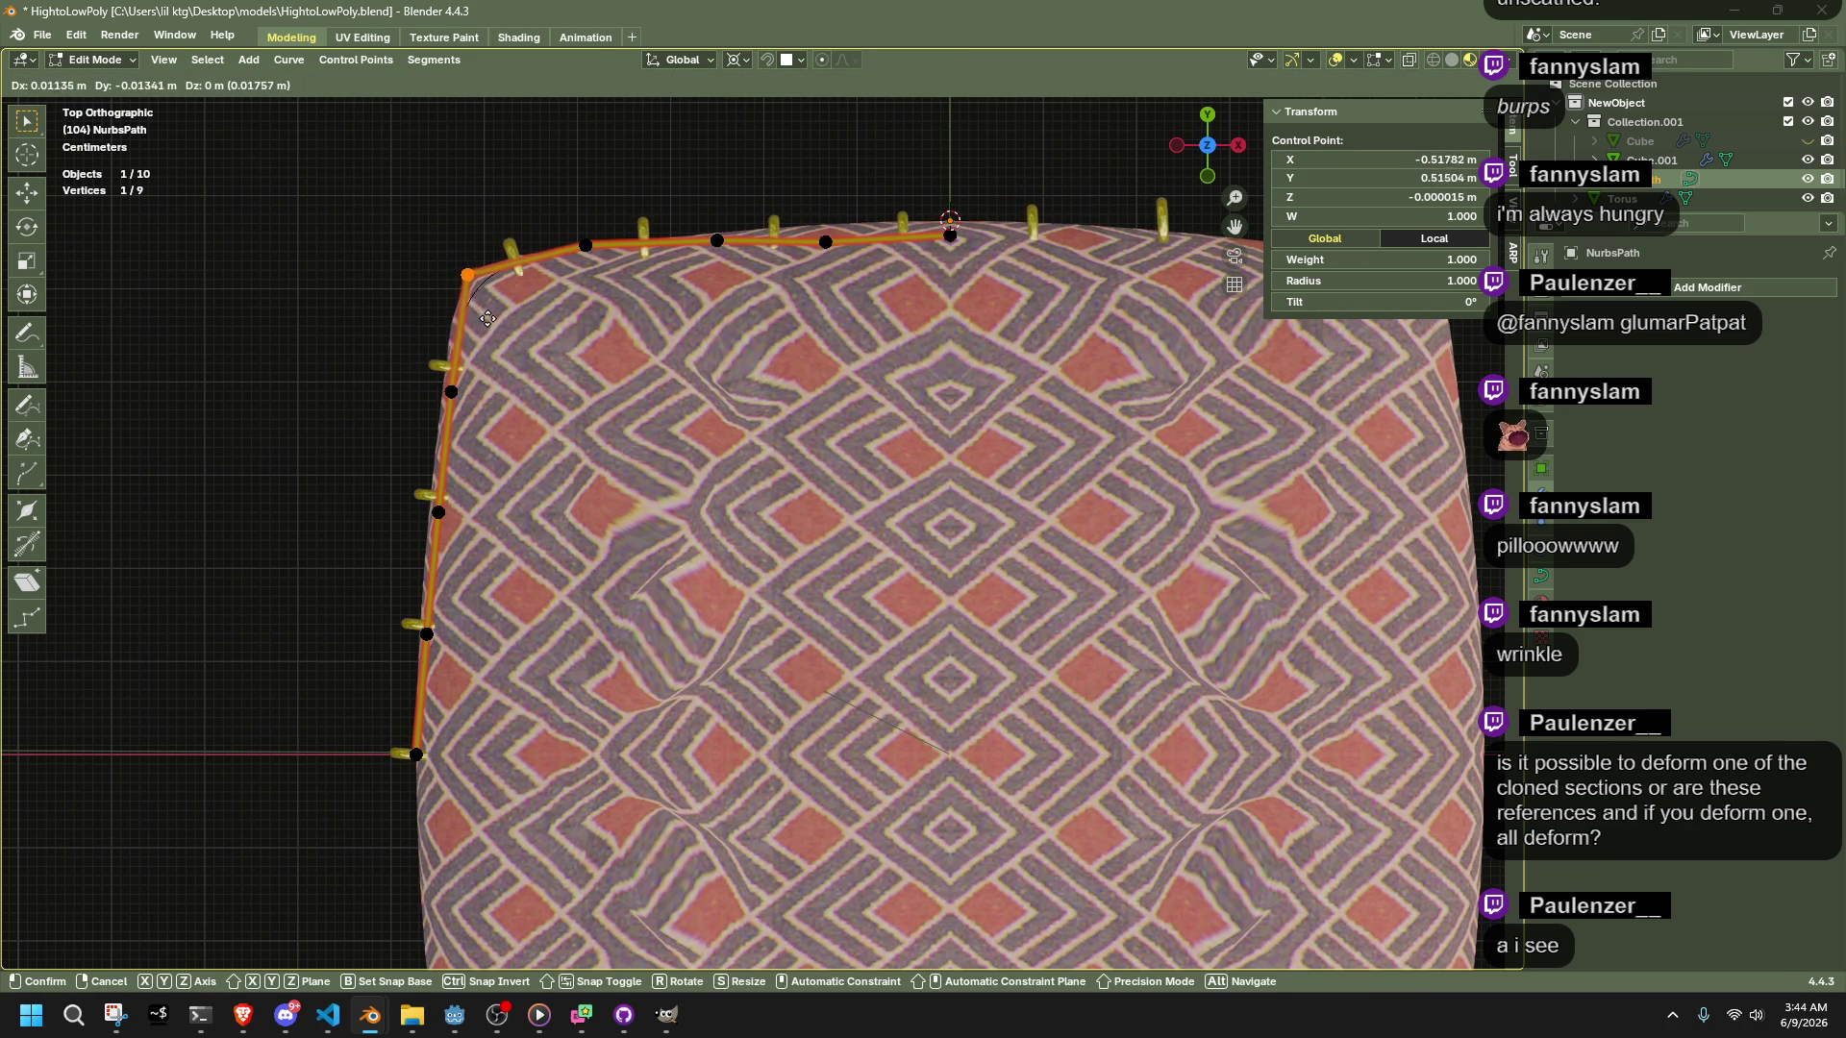
{"action": "left_click", "coordinate": [489, 318]}
{"action": "key", "text": "ctrl+z"}
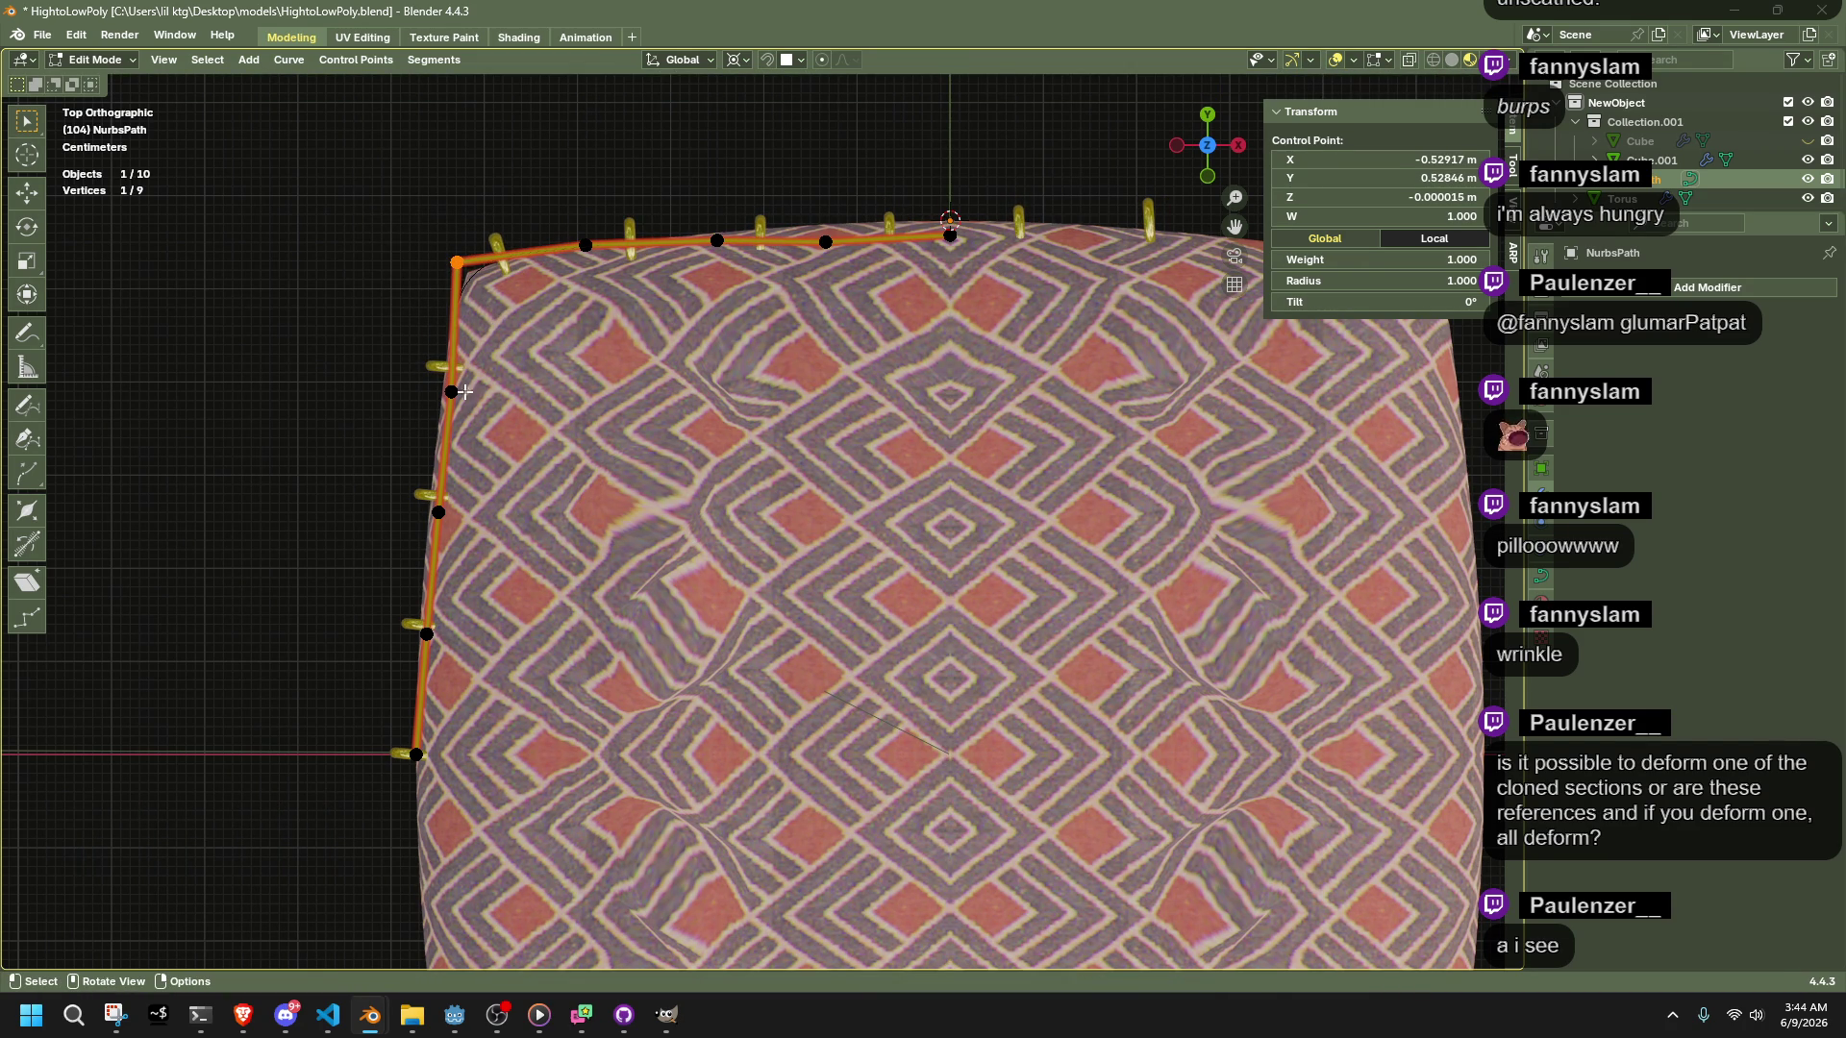
{"action": "left_click", "coordinate": [436, 737]}
{"action": "left_click", "coordinate": [440, 513]}
{"action": "left_click", "coordinate": [825, 243]}
{"action": "key", "text": "Tab"}
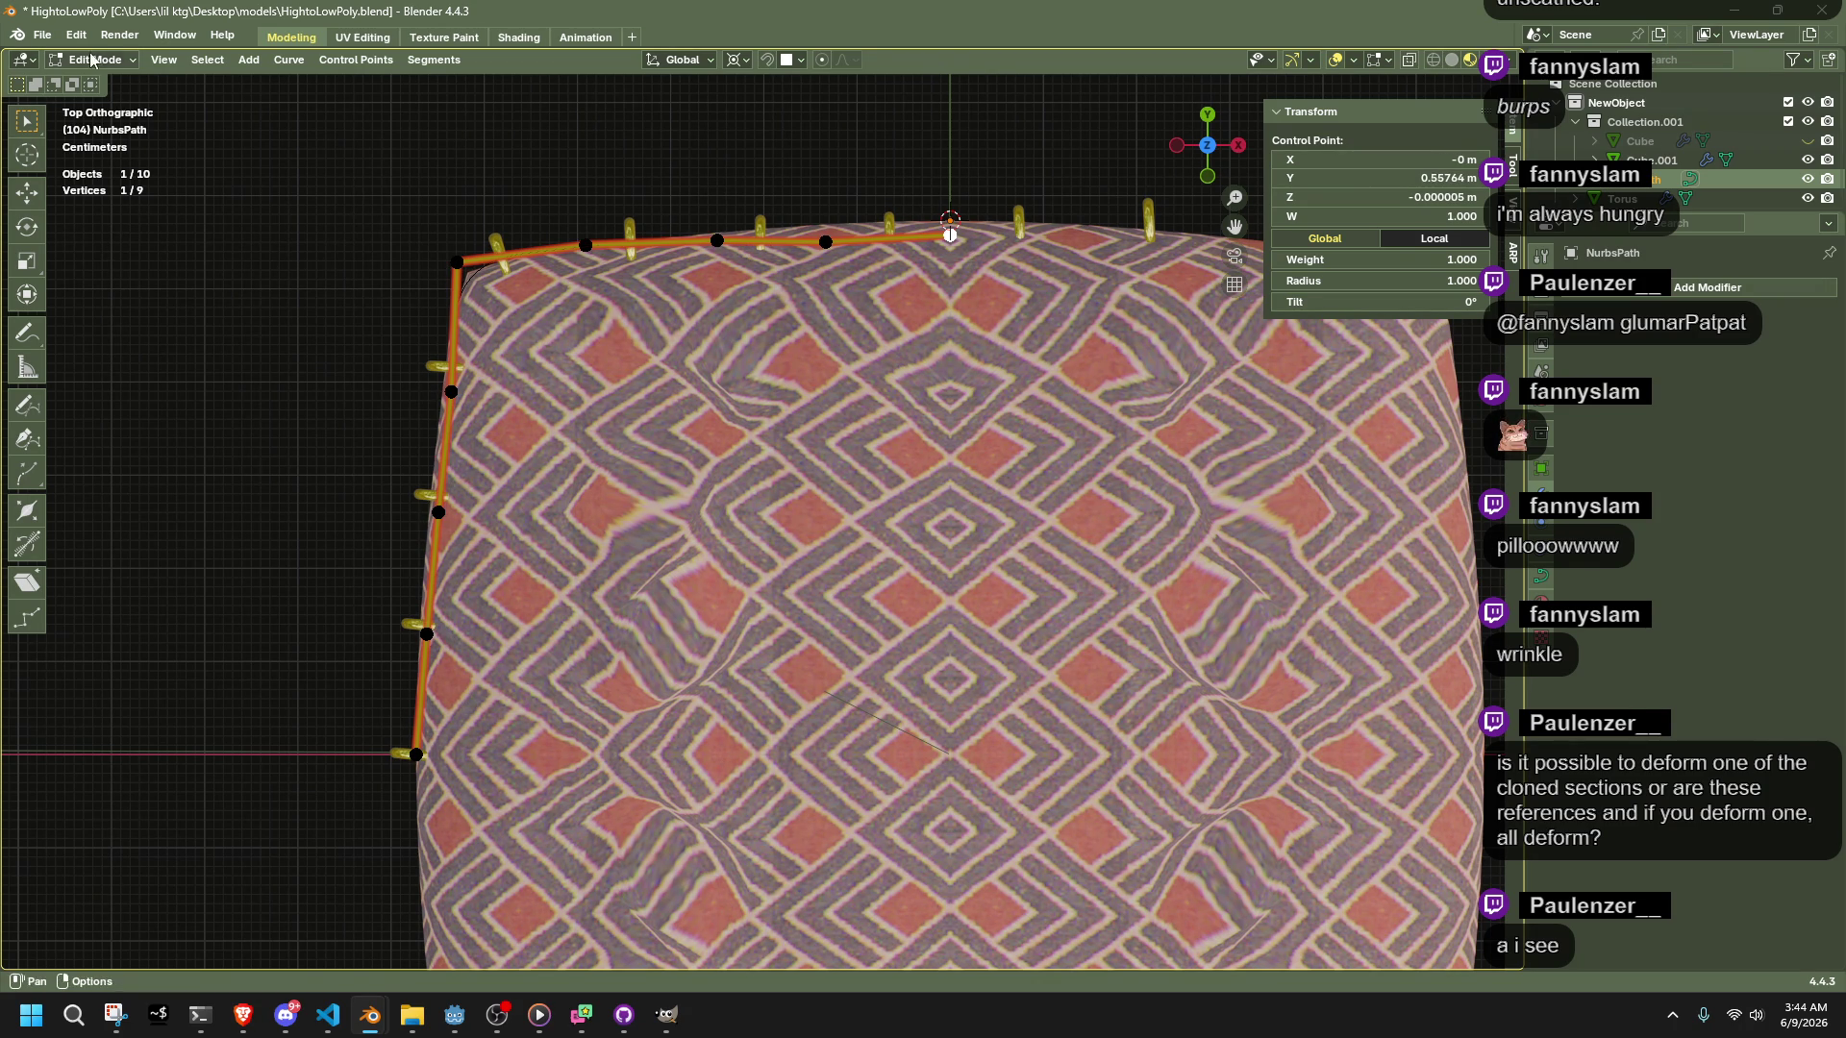
Set the gold ring Array count to 9 and lower its relative offset Factor X
{"action": "left_click", "coordinate": [748, 205]}
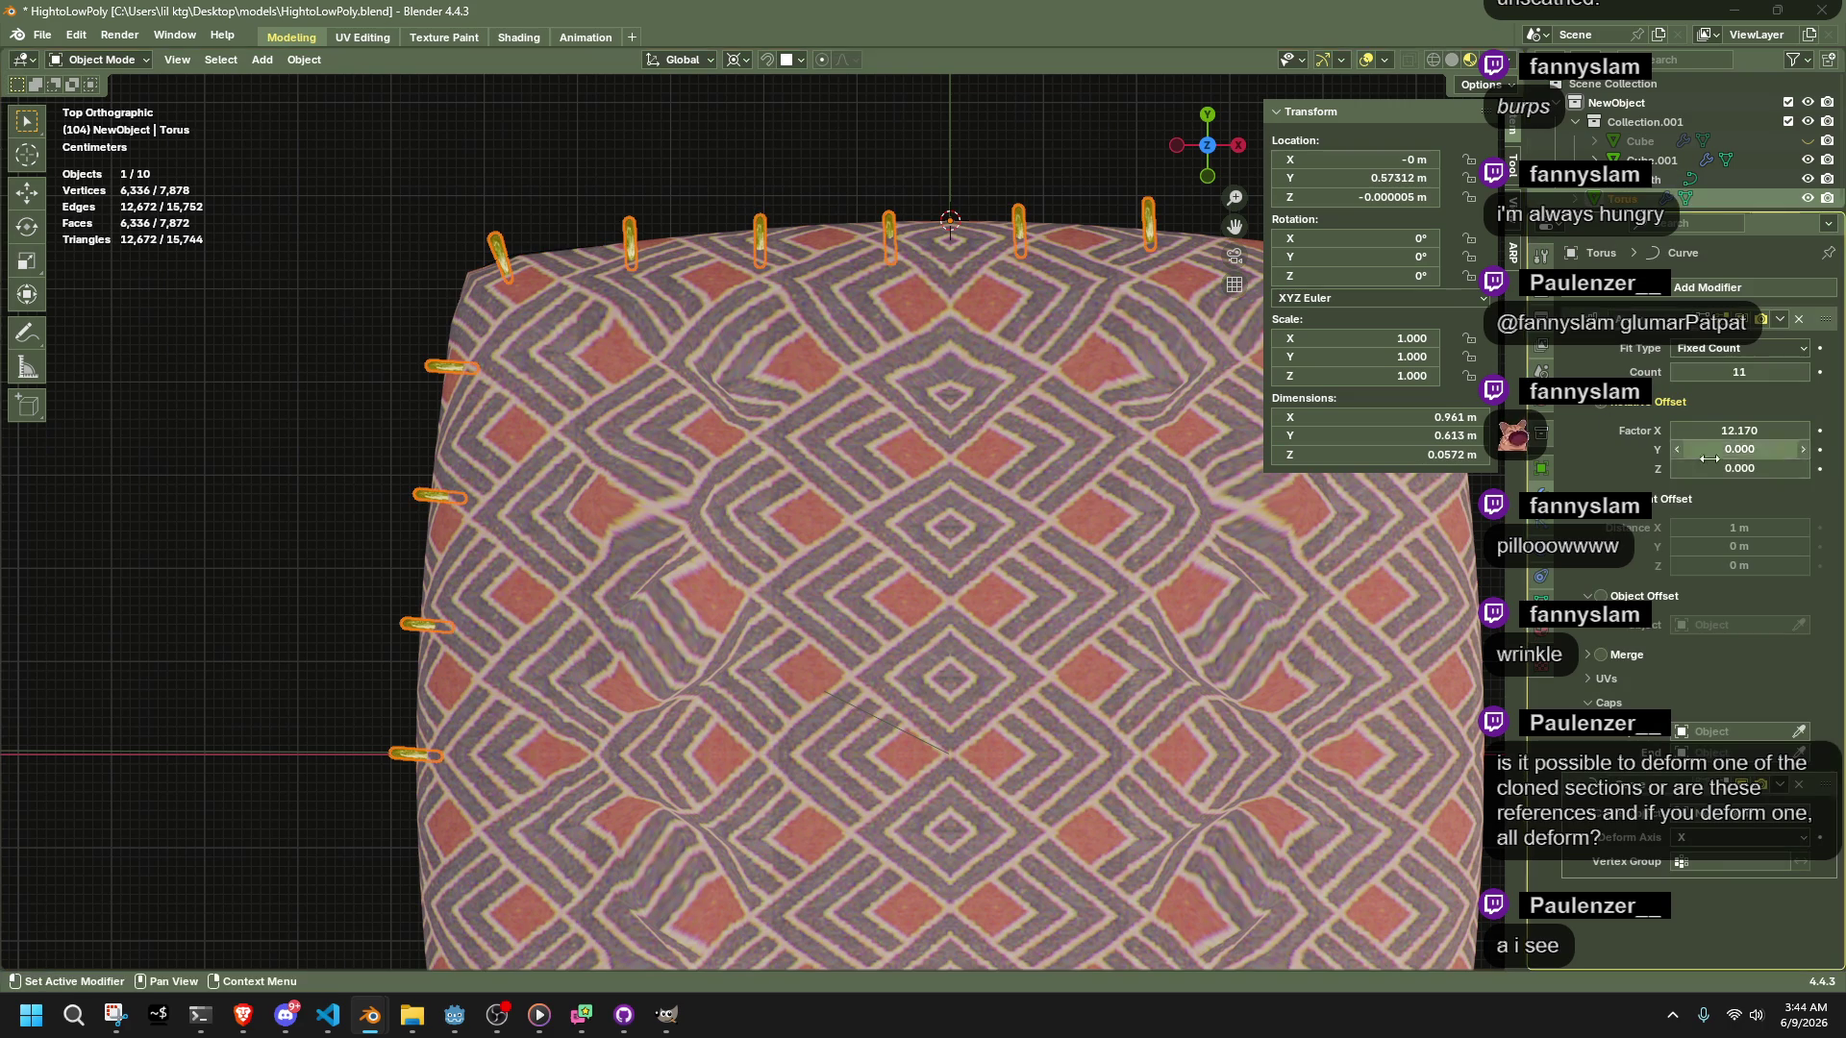
{"action": "left_click", "coordinate": [1788, 374]}
{"action": "type", "text": "9"}
{"action": "key", "text": "Return"}
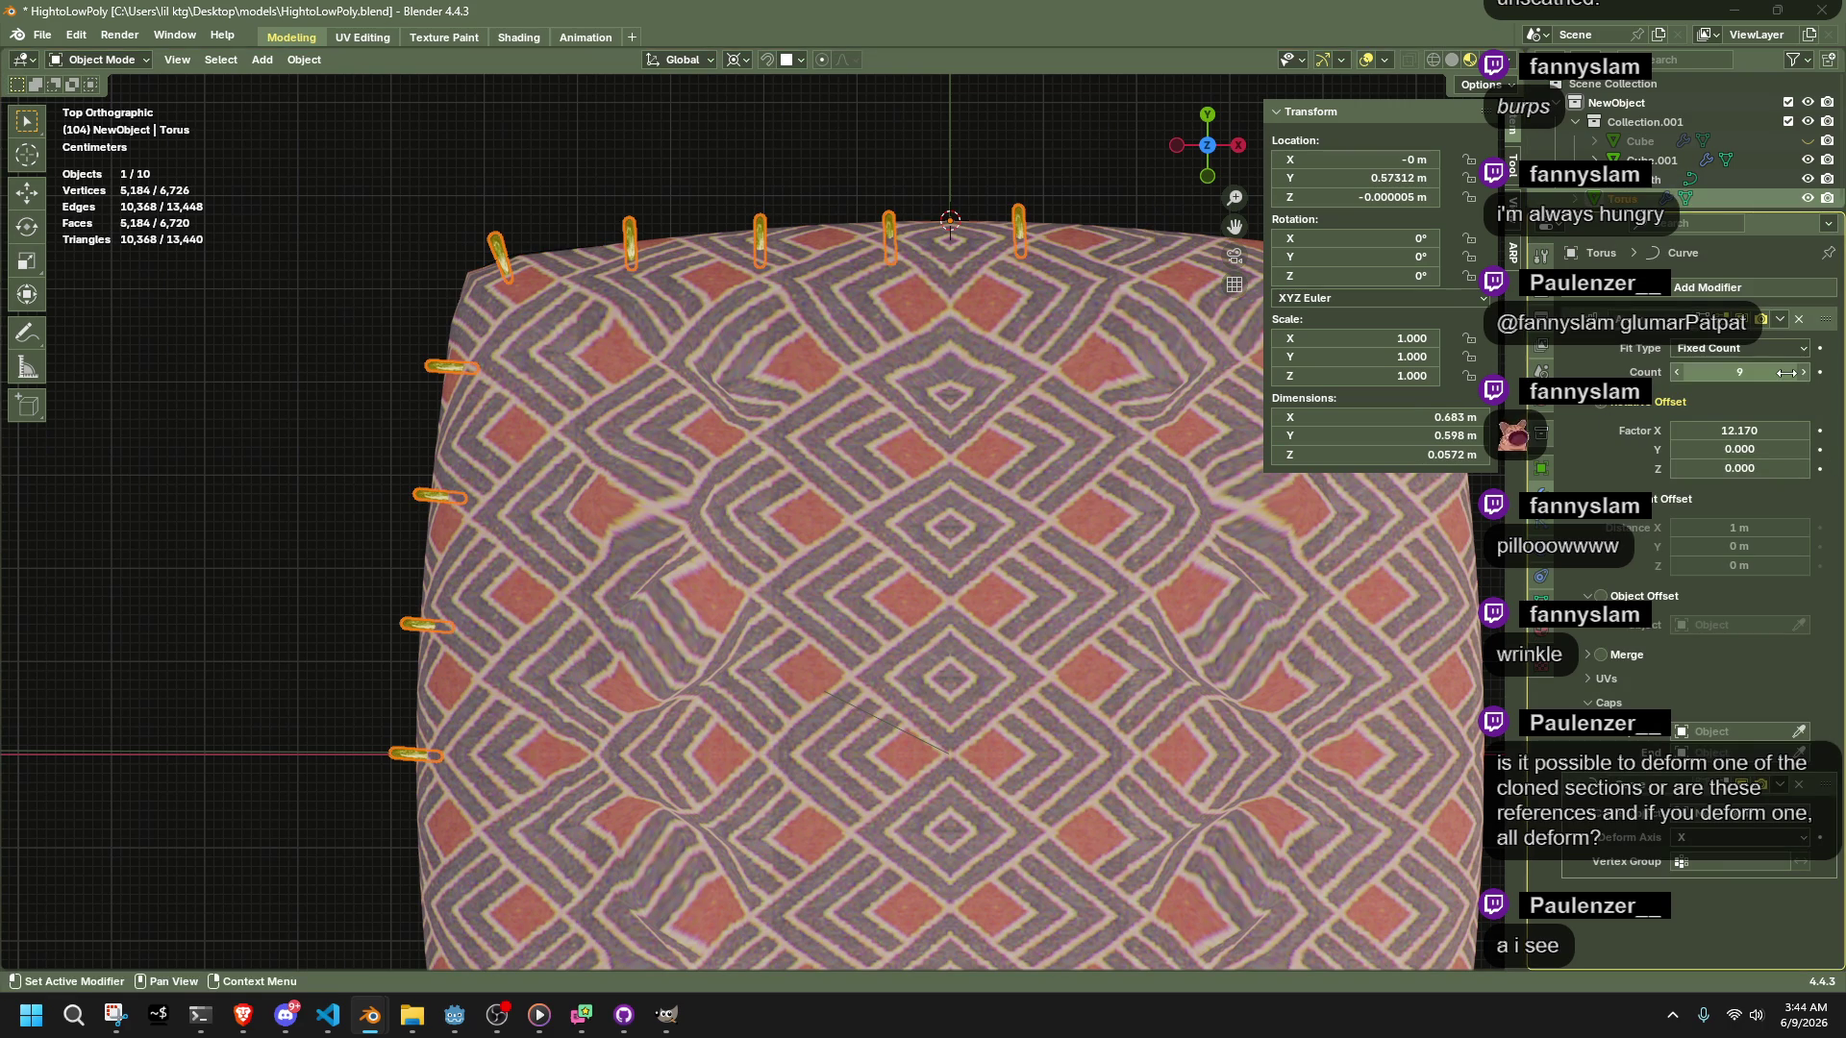
{"action": "left_click_drag", "start_coordinate": [1740, 431], "coordinate": [1696, 430]}
{"action": "key", "text": "Tab"}
{"action": "key", "text": "Tab"}
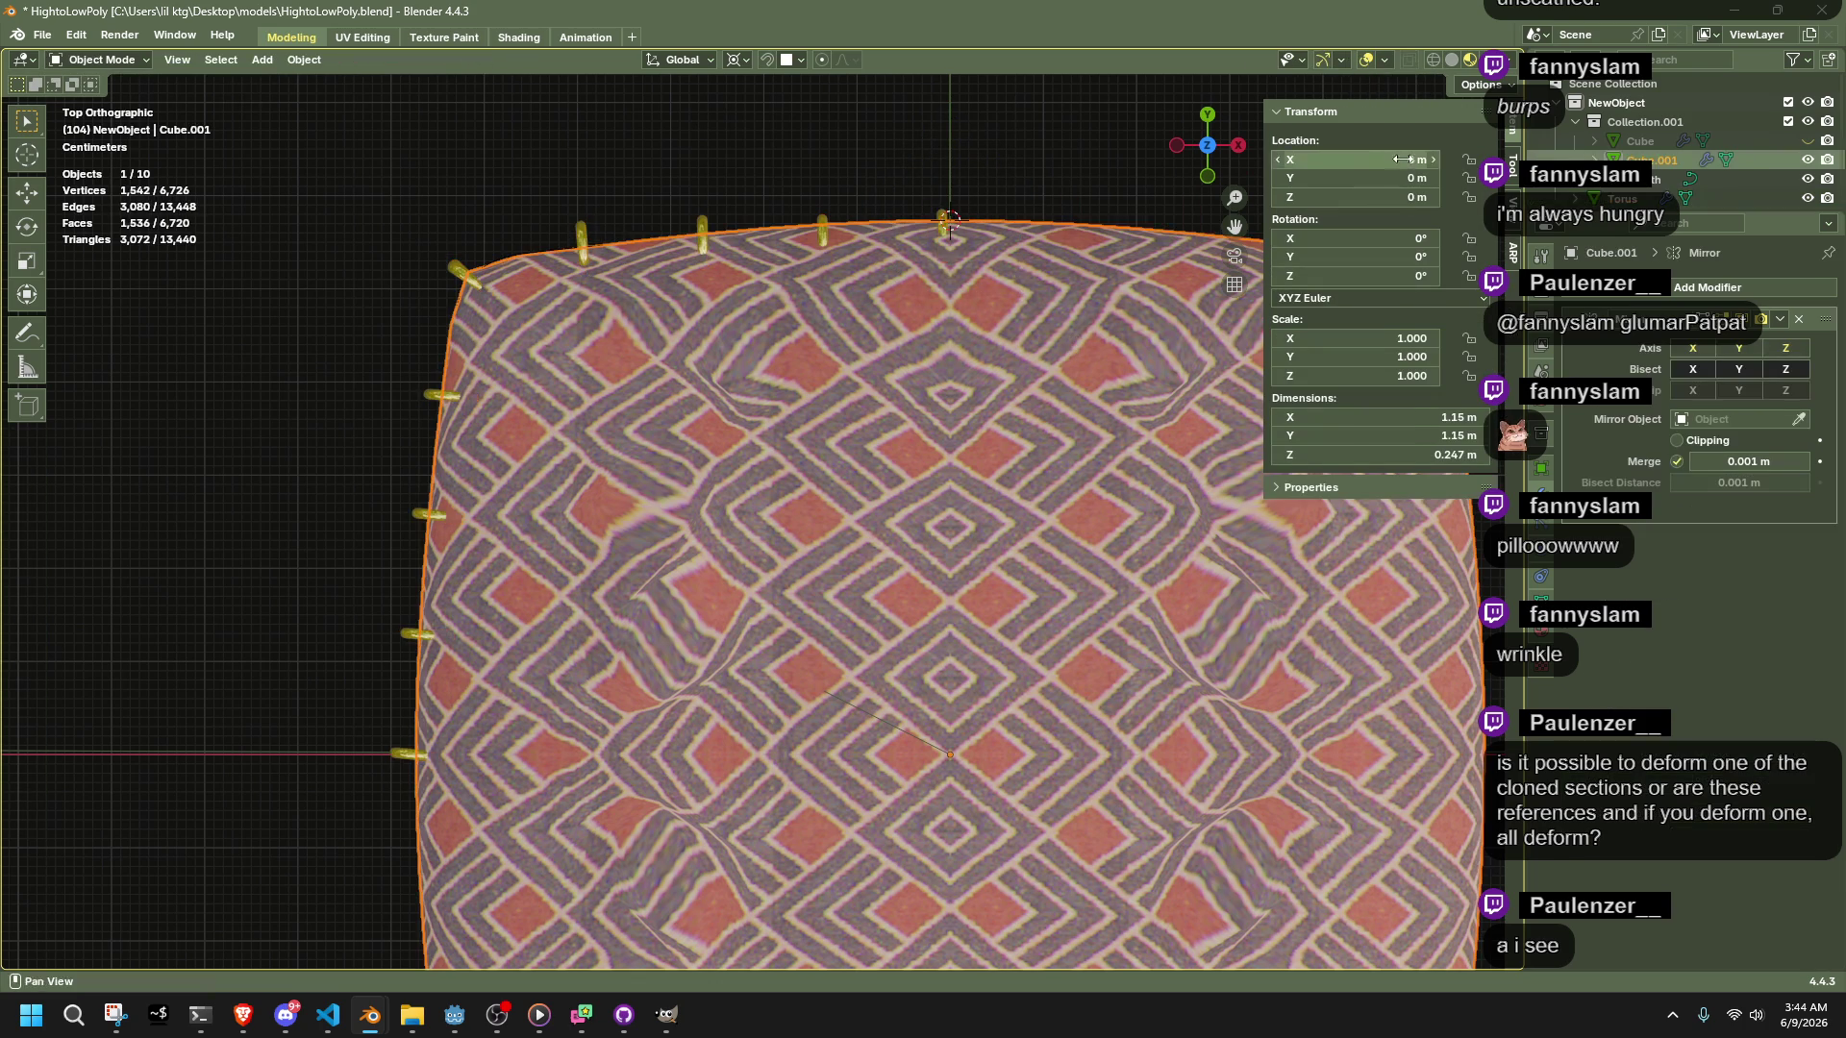
Collapse the selected guide curve point to zero X scale (S X 0)
{"action": "left_click", "coordinate": [1017, 262]}
{"action": "key", "text": "Tab"}
{"action": "key", "text": "Tab"}
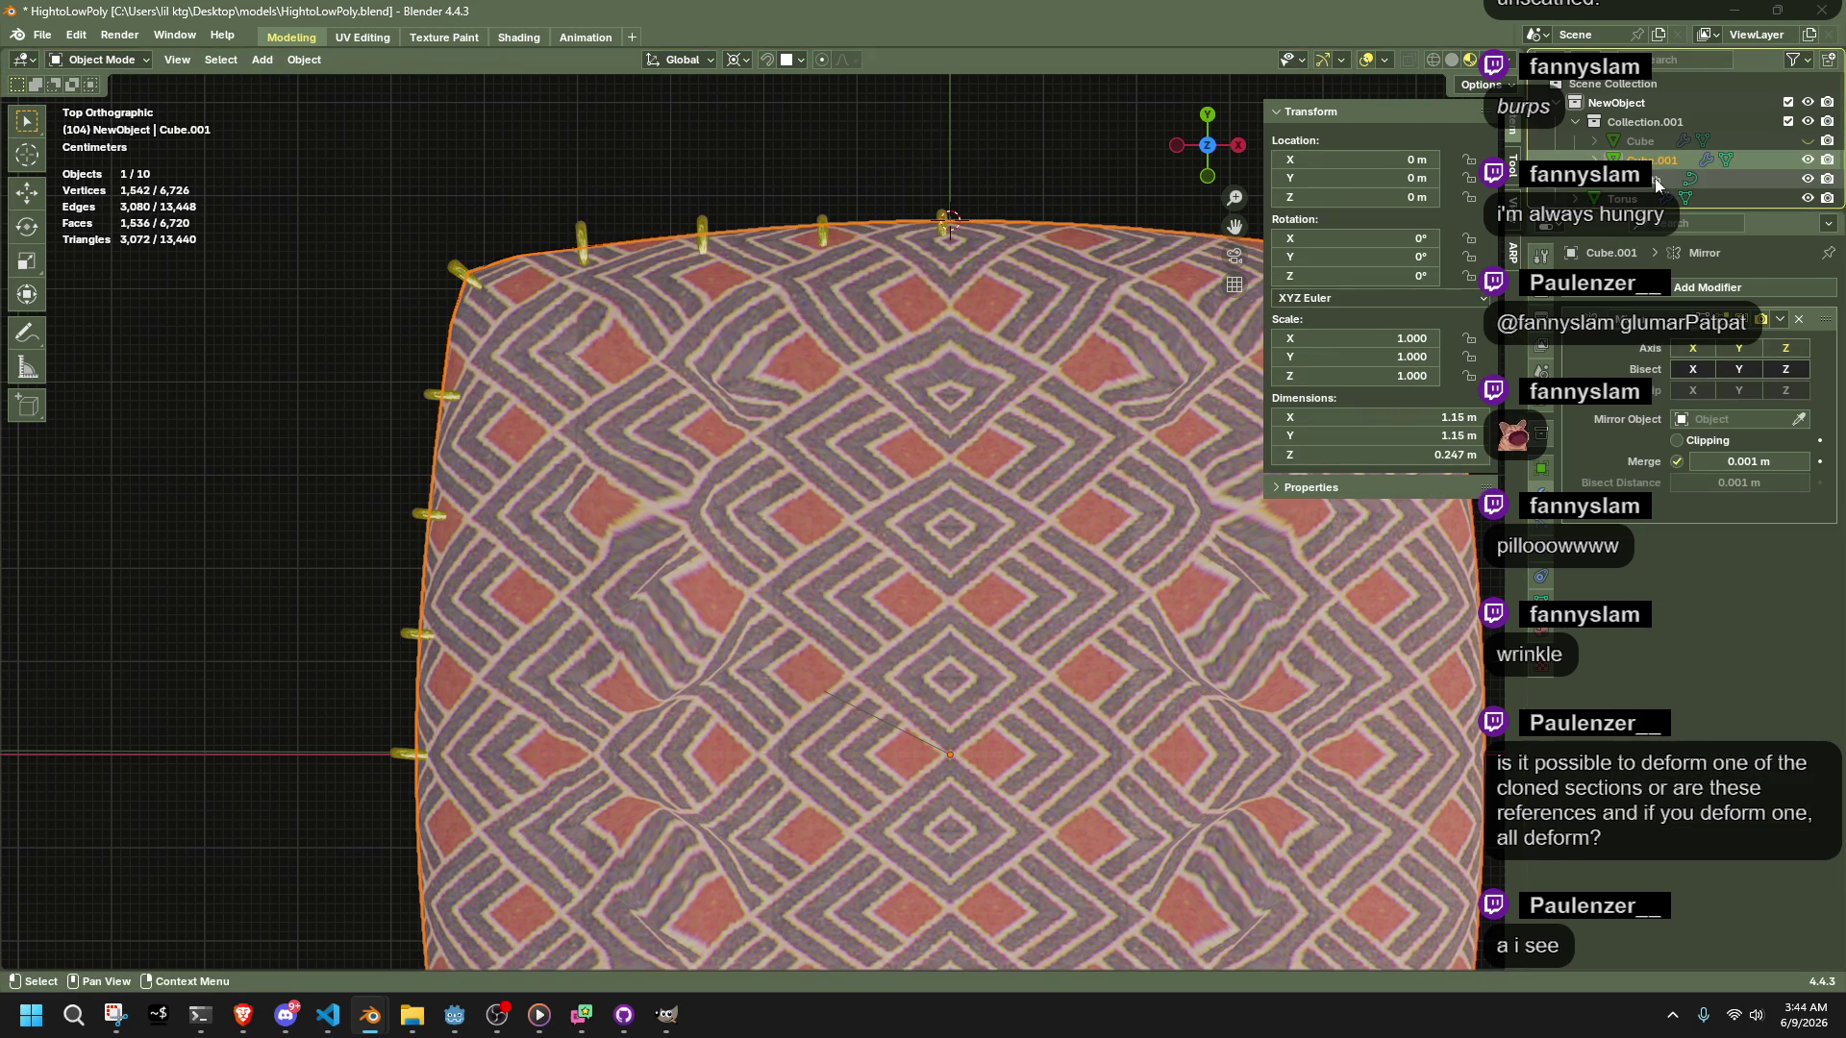
{"action": "left_click", "coordinate": [1001, 262]}
{"action": "key", "text": "Tab"}
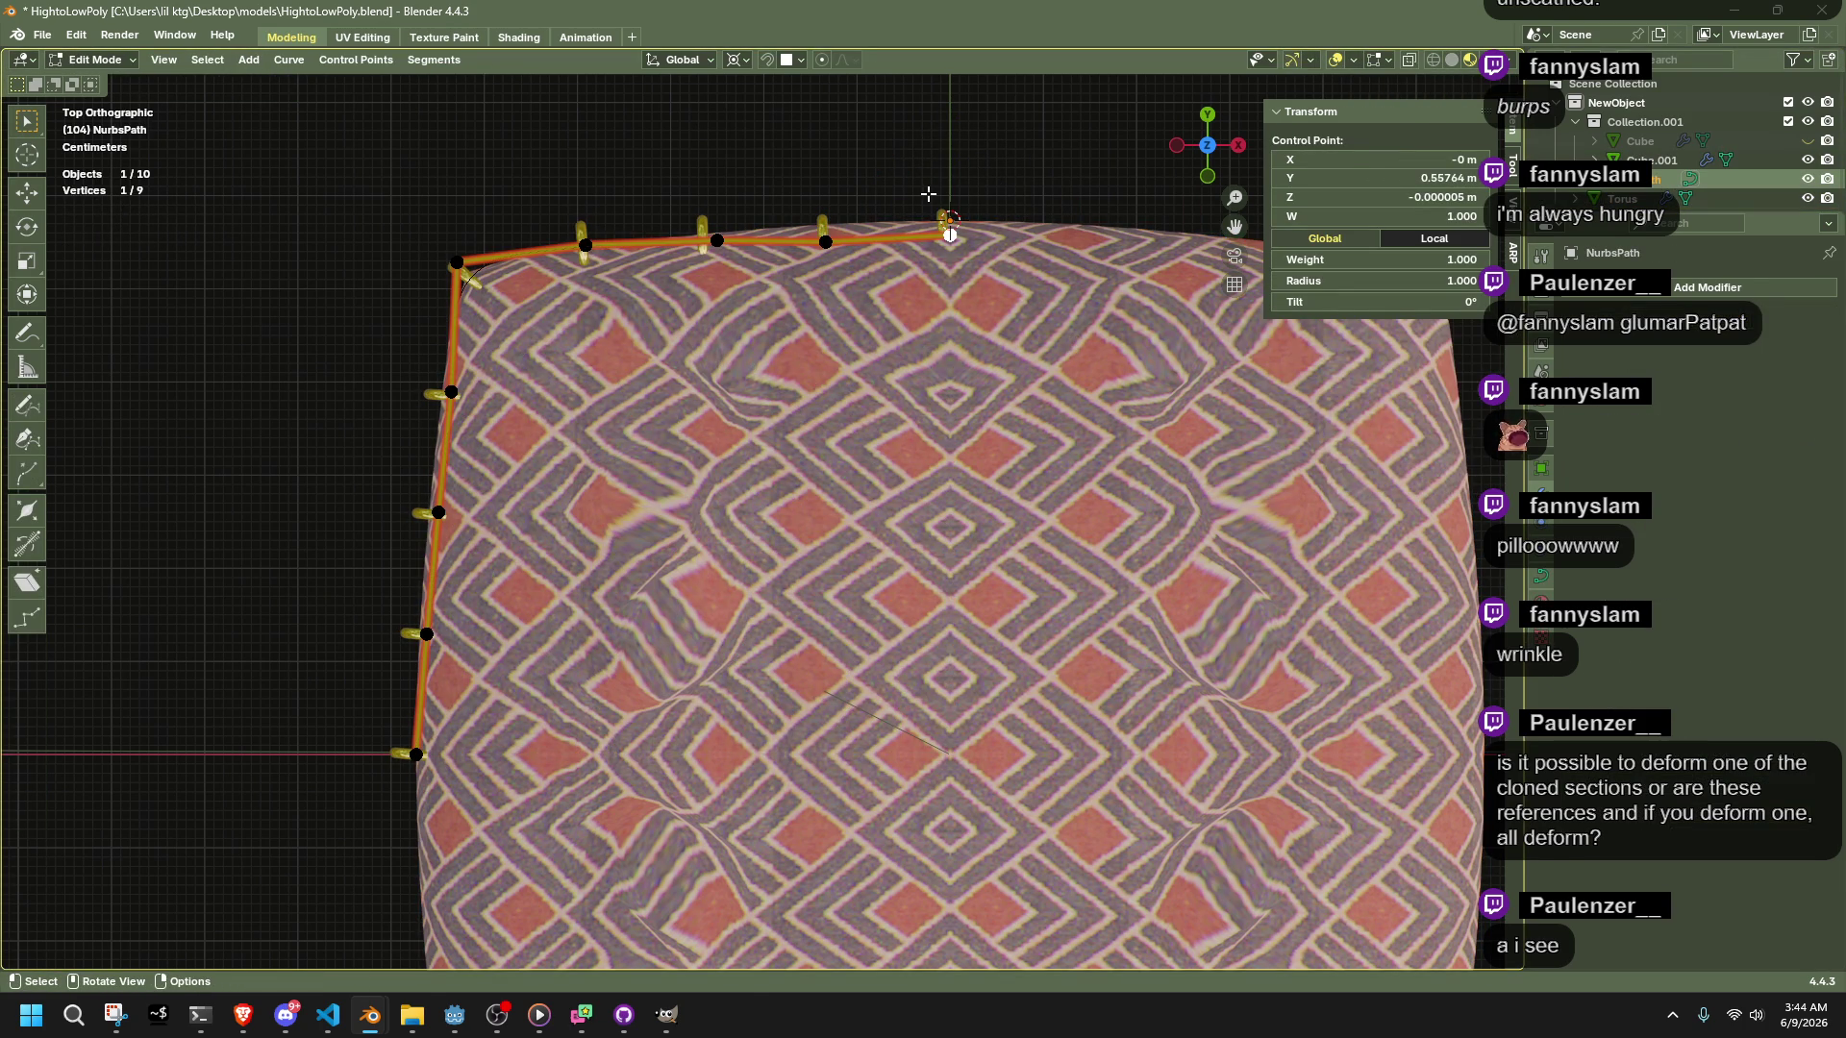
{"action": "key", "text": "s"}
{"action": "key", "text": "x"}
{"action": "key", "text": "0"}
{"action": "key", "text": "Return"}
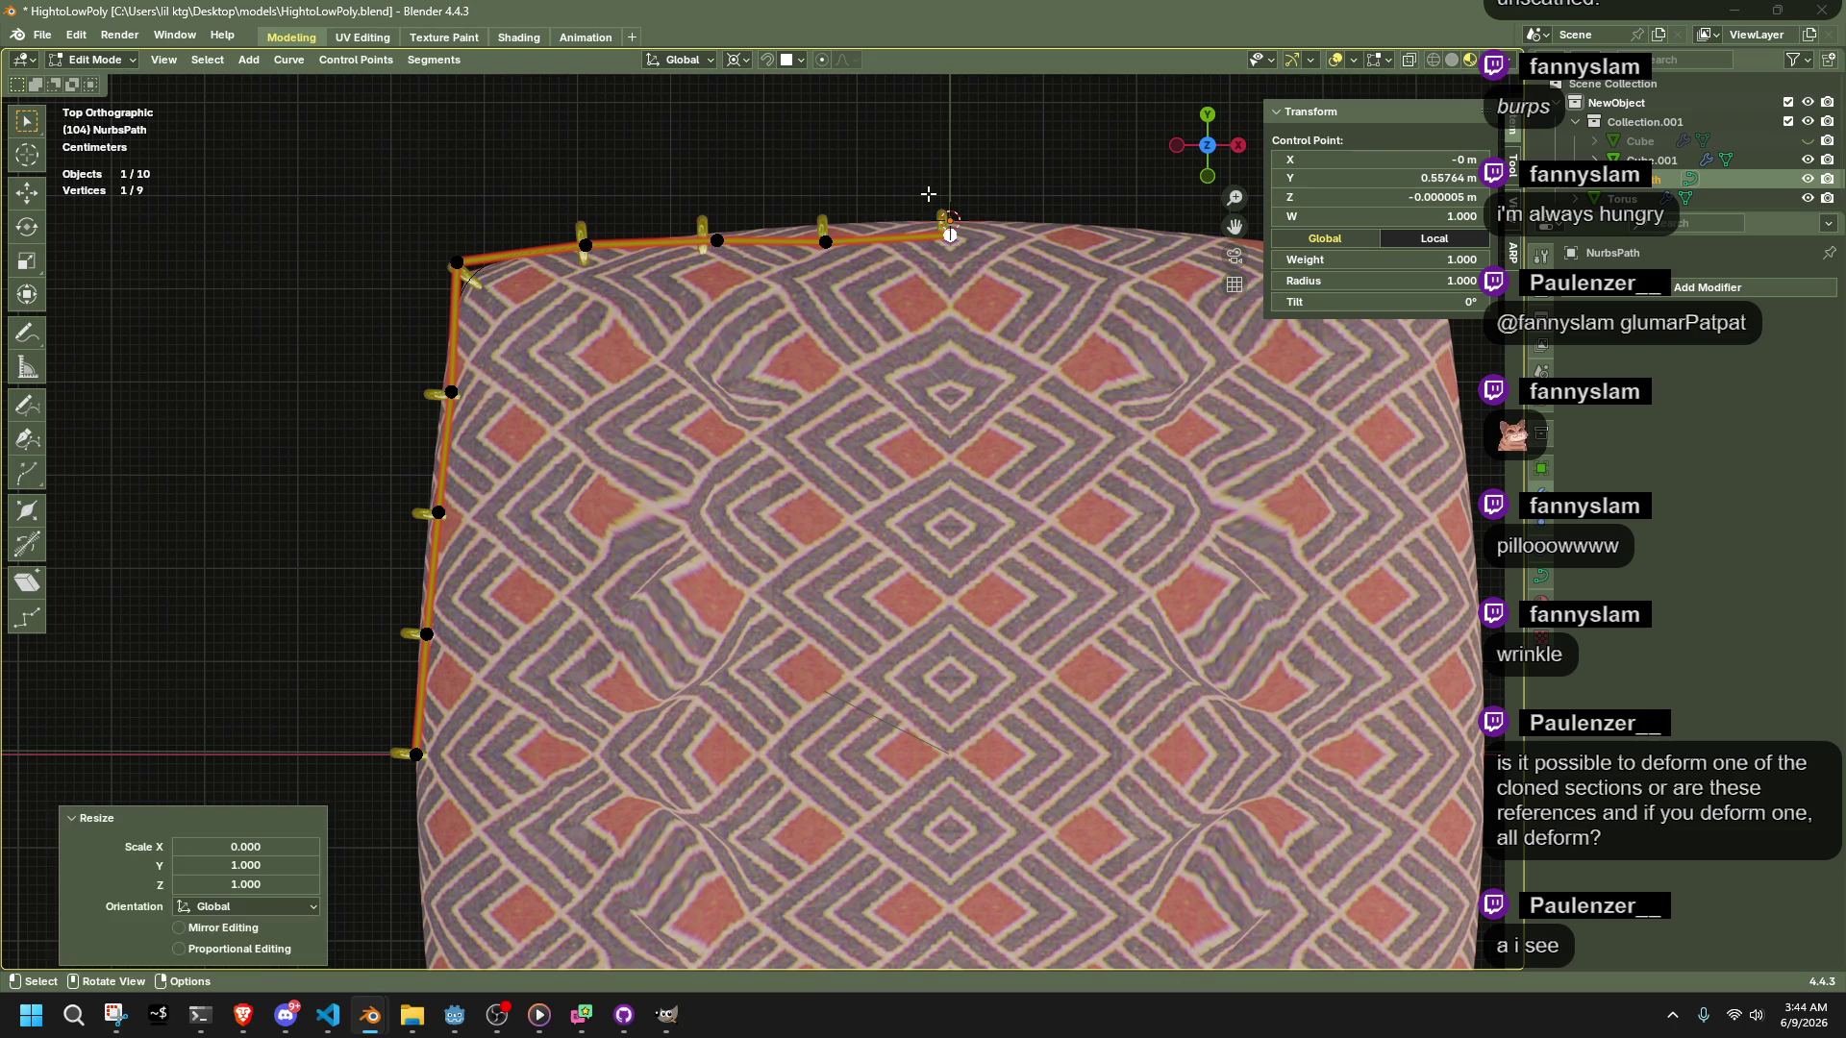
Level the two top curve points with zero Y scale and lower them slightly
{"action": "left_click", "coordinate": [826, 242]}
{"action": "left_click", "coordinate": [949, 234], "text": "shift"}
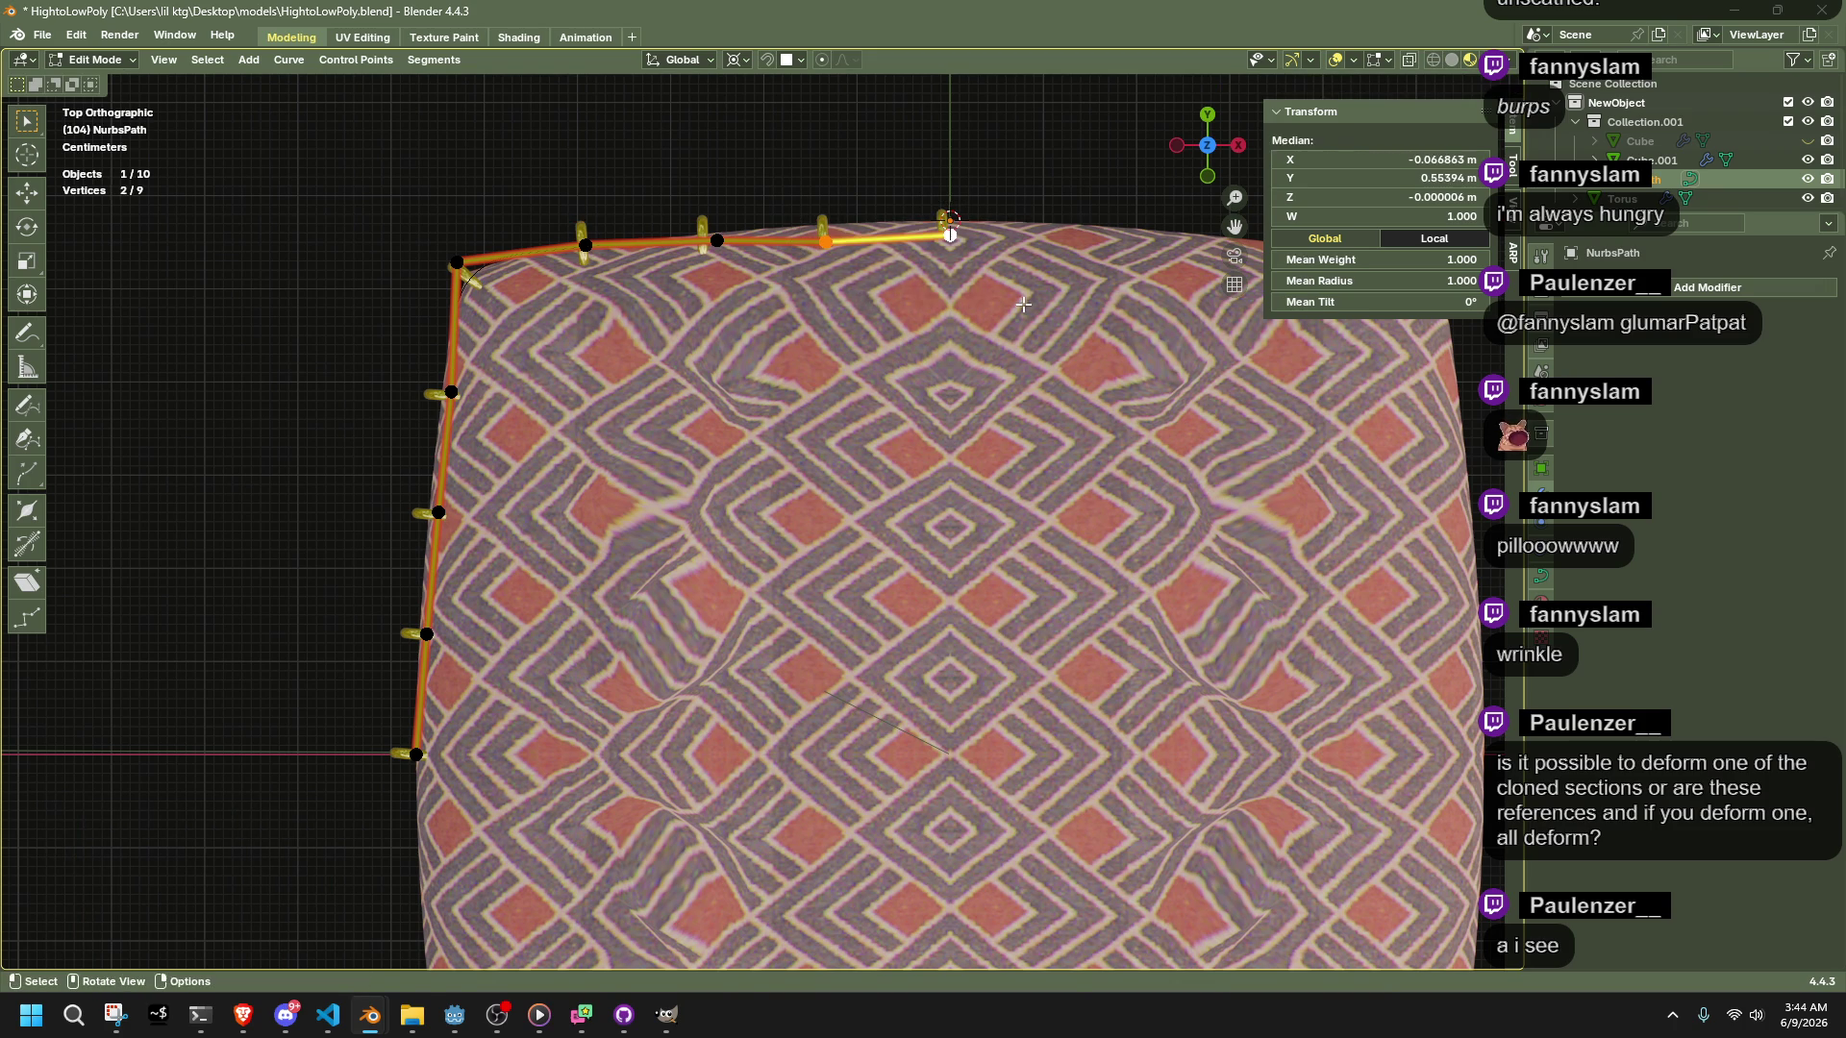
{"action": "key", "text": "s"}
{"action": "key", "text": "y"}
{"action": "key", "text": "0"}
{"action": "key", "text": "Return"}
{"action": "key", "text": "g"}
{"action": "key", "text": "y"}
{"action": "left_click", "coordinate": [980, 285]}
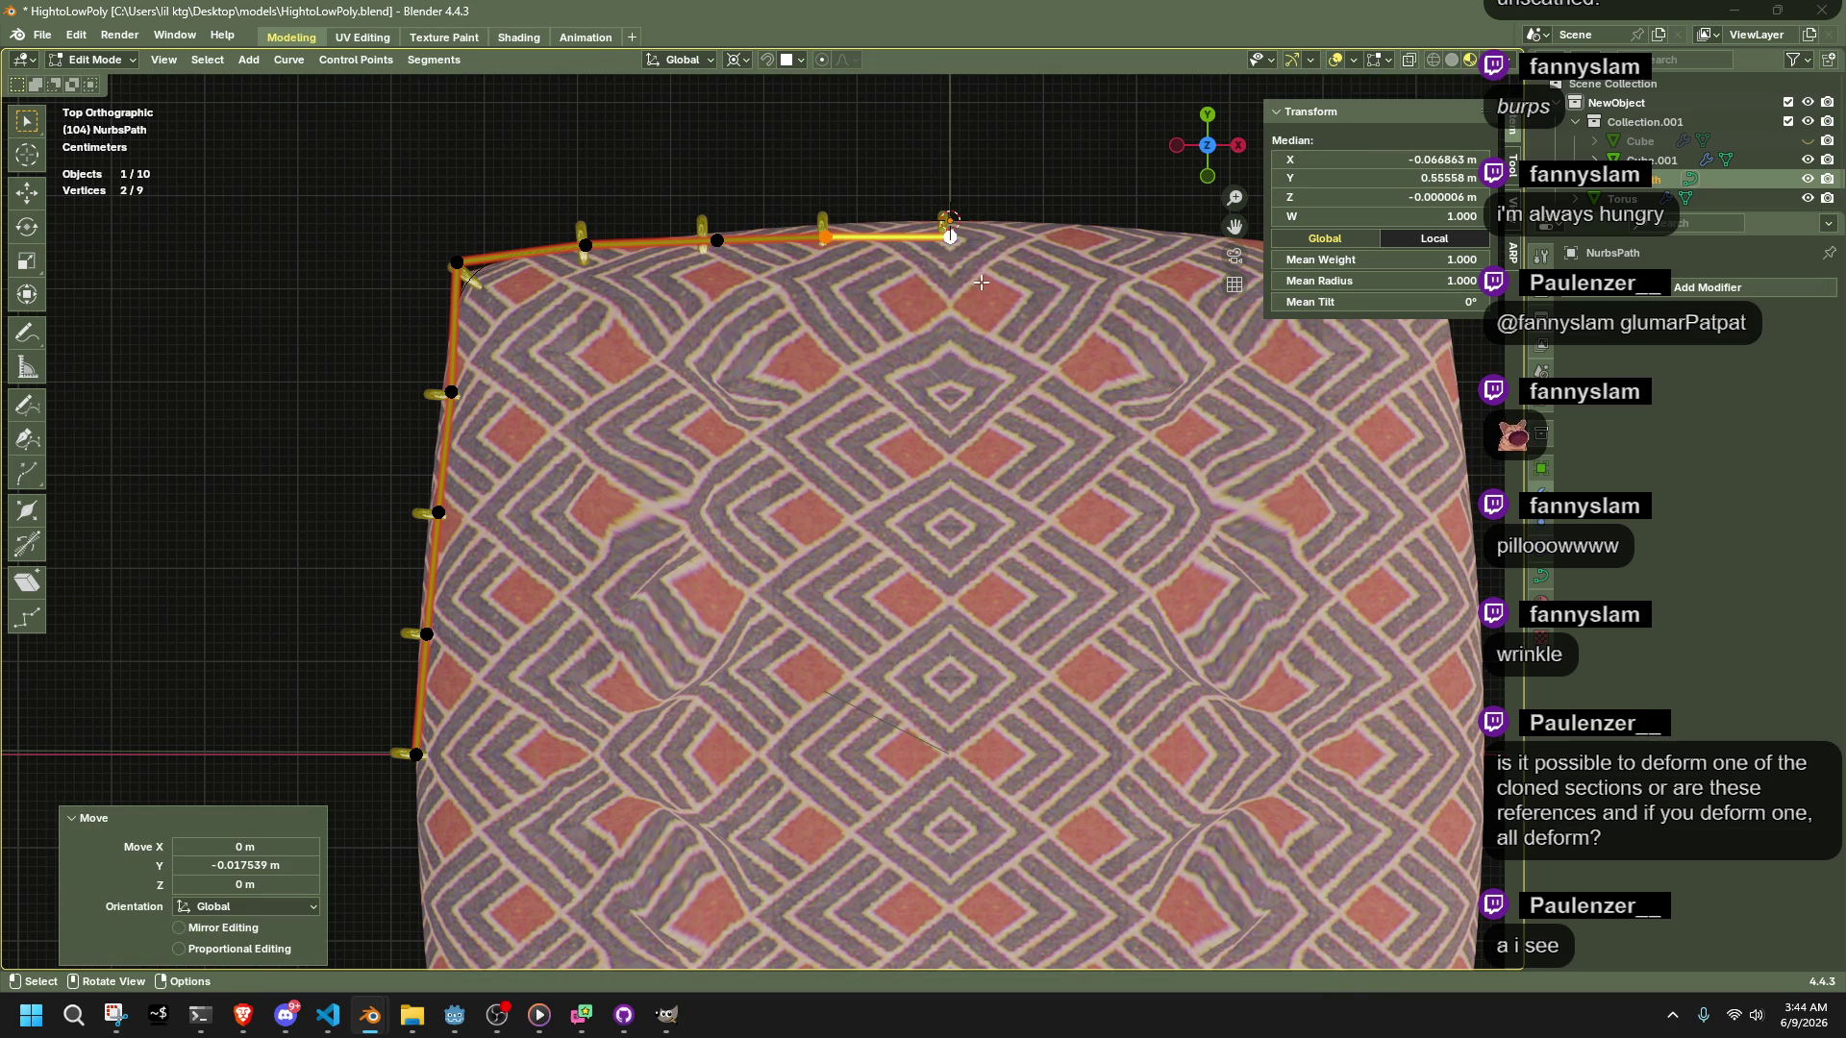
Scale the top-centre end point to zero on X and leave curve Edit Mode
{"action": "left_click", "coordinate": [950, 234]}
{"action": "scroll", "coordinate": [979, 285], "scroll_direction": "up", "scroll_amount": 4}
{"action": "scroll", "coordinate": [995, 435], "scroll_direction": "up", "scroll_amount": 5}
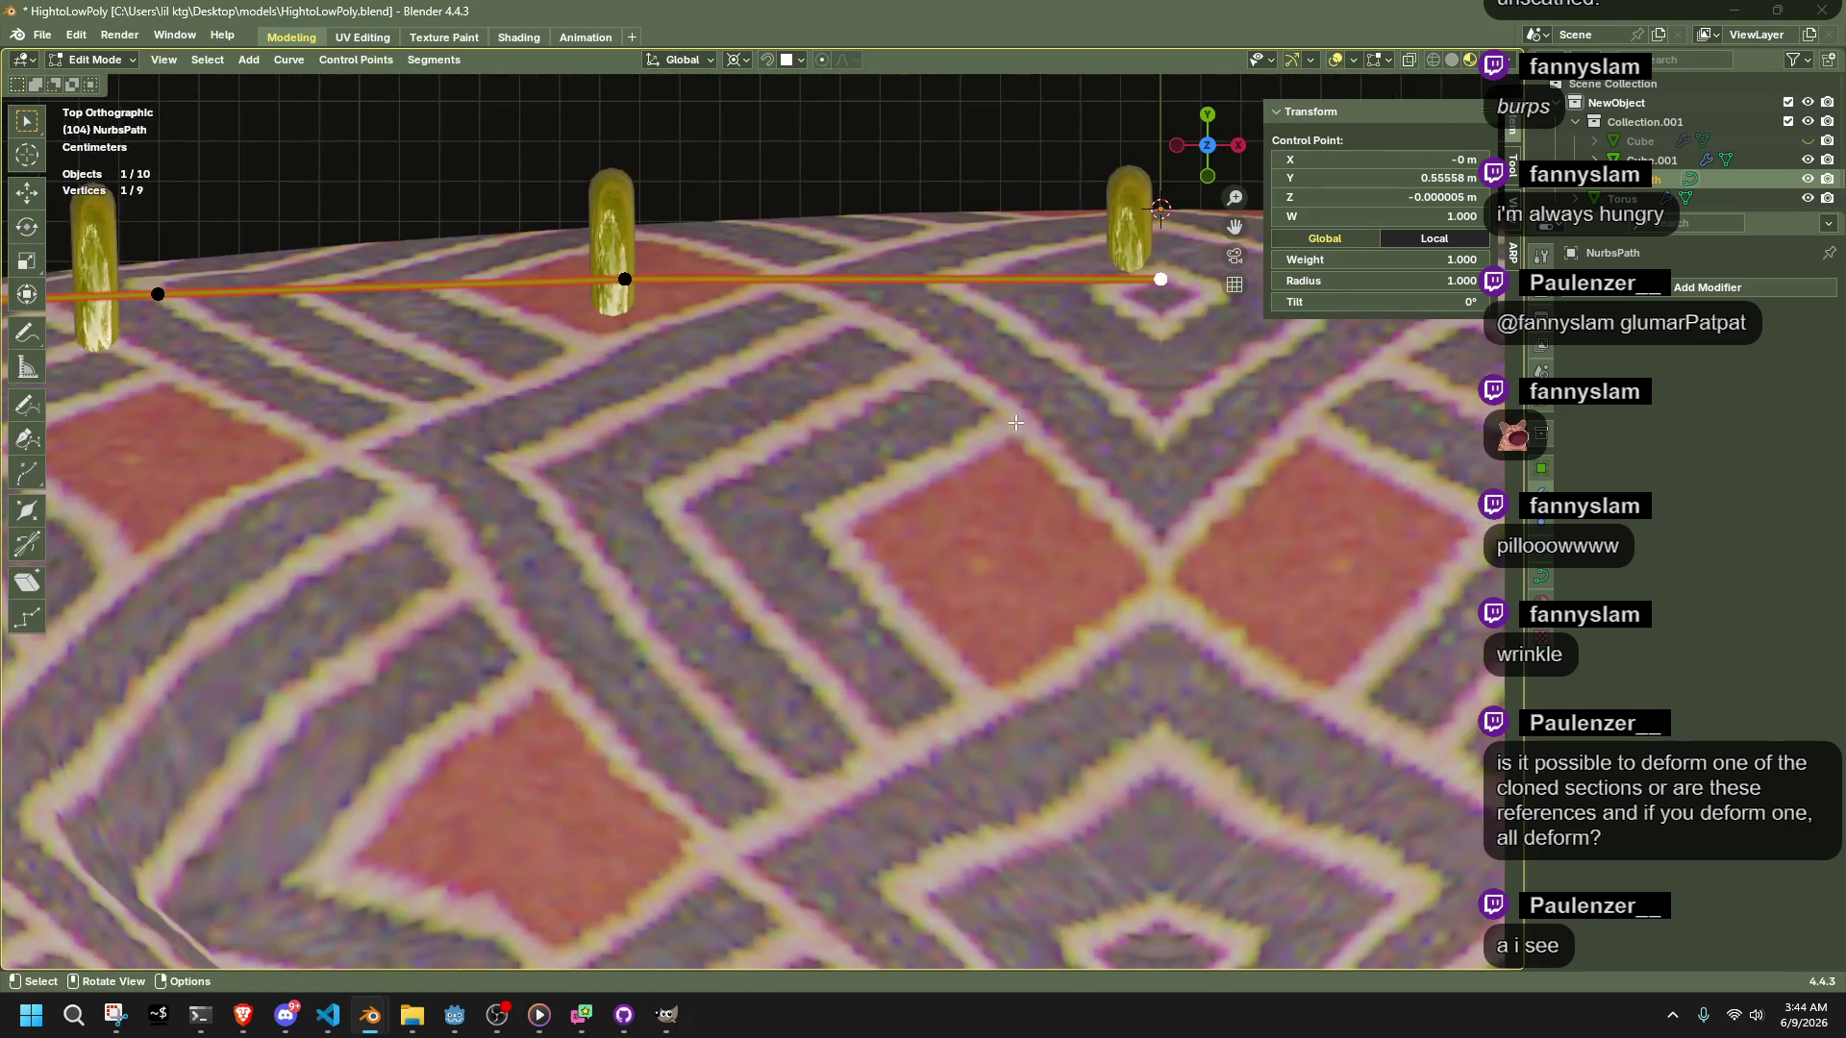
{"action": "key", "text": "s"}
{"action": "key", "text": "x"}
{"action": "key", "text": "0"}
{"action": "key", "text": "Return"}
{"action": "key", "text": "Tab"}
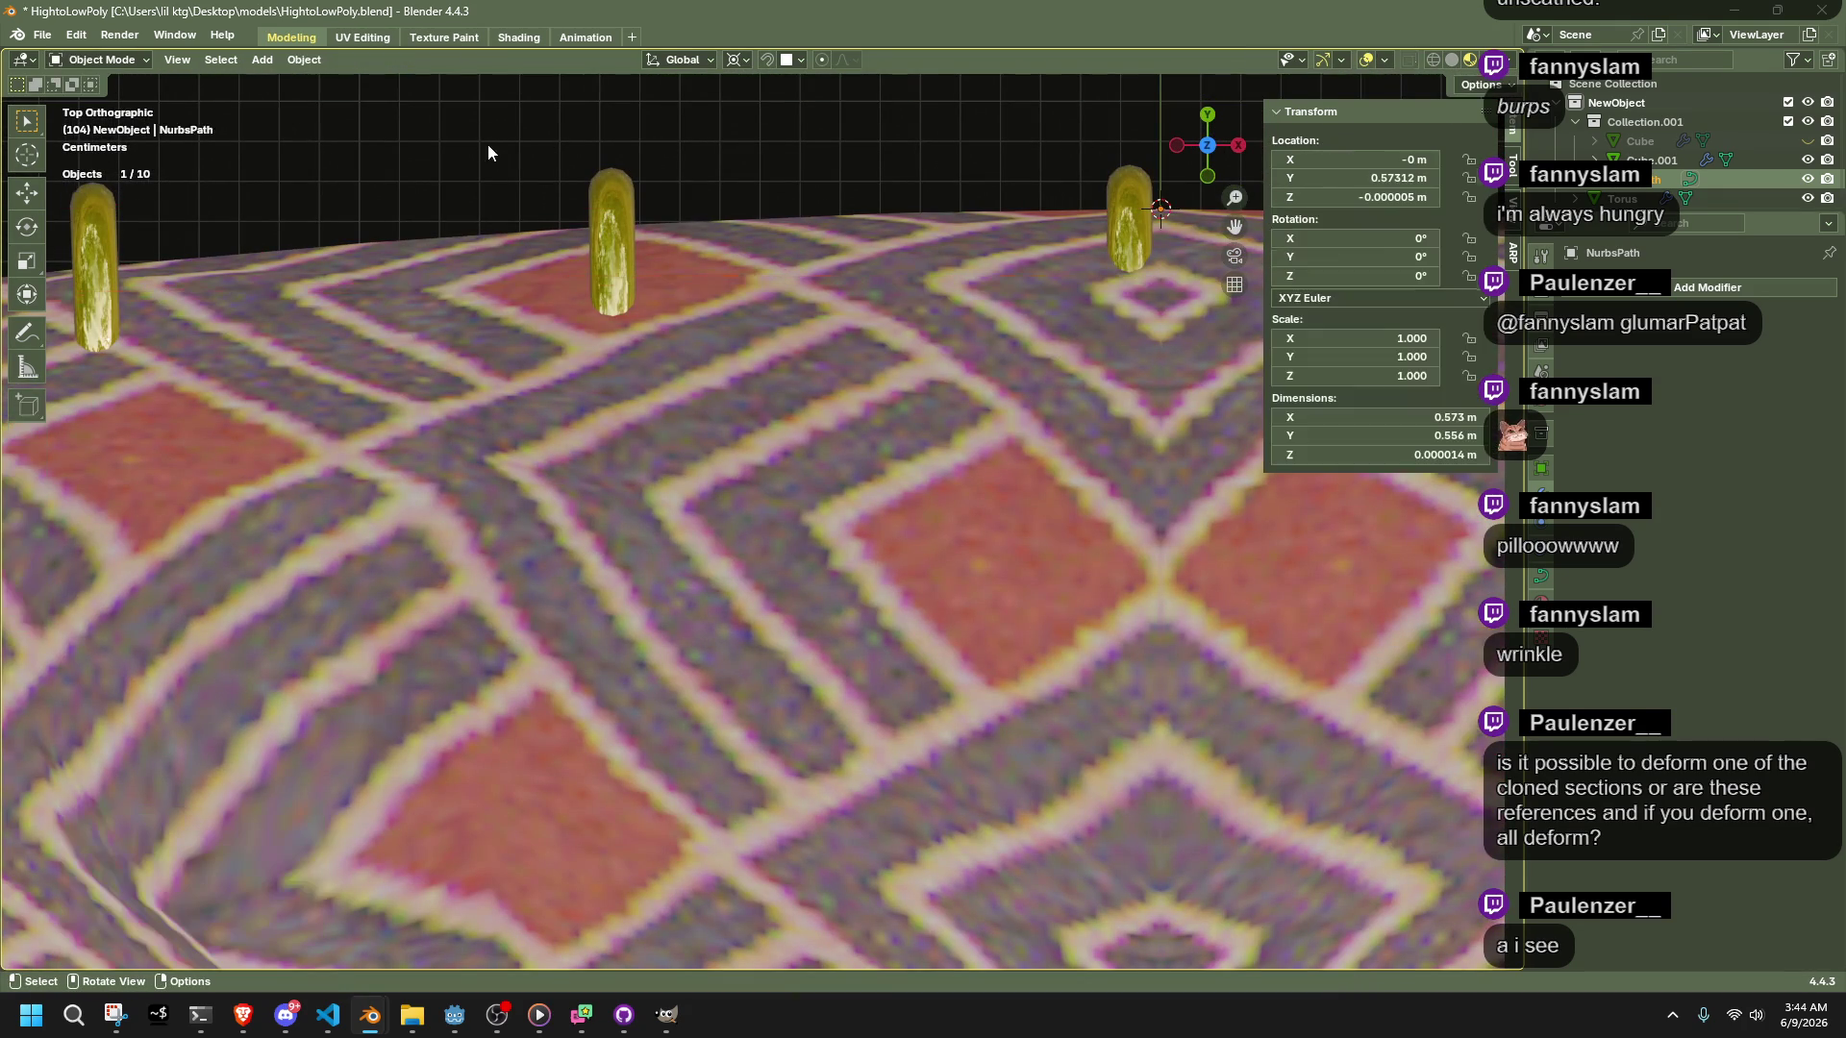
{"action": "left_click", "coordinate": [1105, 205]}
Try ring offset Factor X values of 12, 13 and 11
{"action": "left_click", "coordinate": [1723, 434]}
{"action": "type", "text": "12"}
{"action": "key", "text": "Return"}
{"action": "left_click", "coordinate": [1723, 433]}
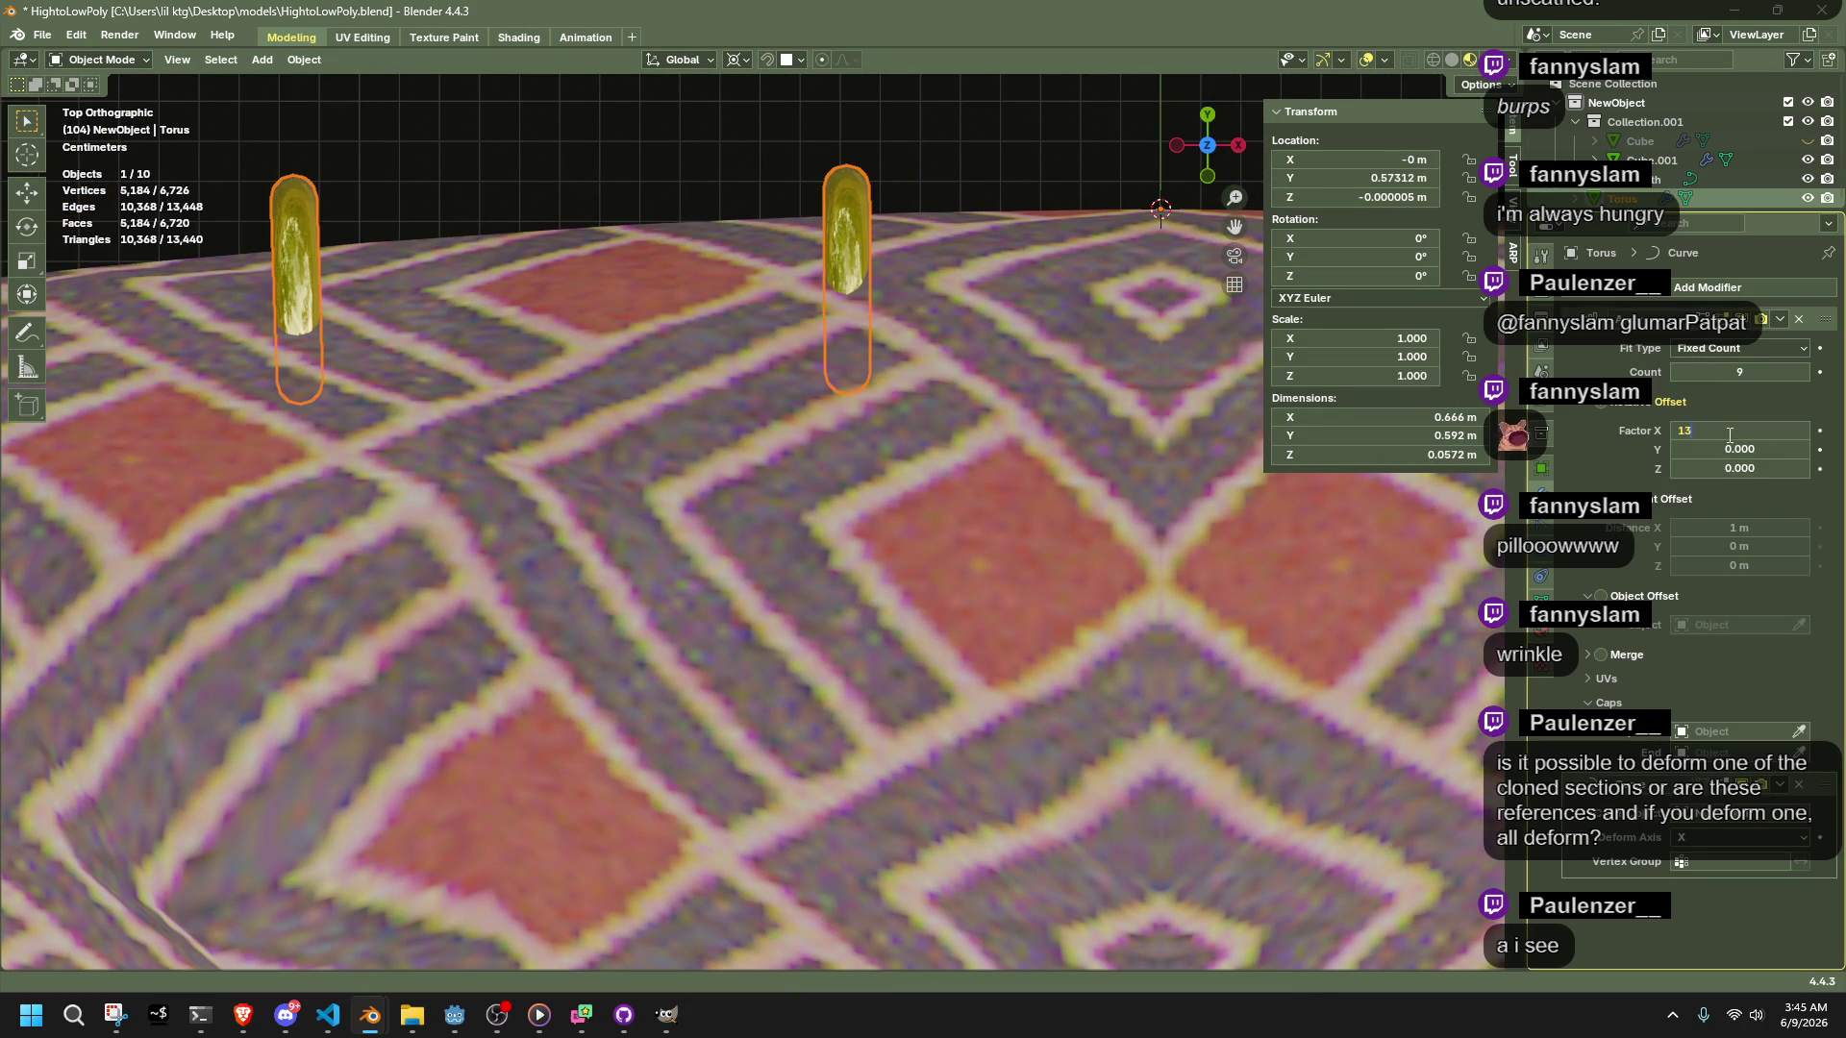
{"action": "type", "text": "13"}
{"action": "key", "text": "Return"}
{"action": "scroll", "coordinate": [997, 452], "scroll_direction": "down", "scroll_amount": 5}
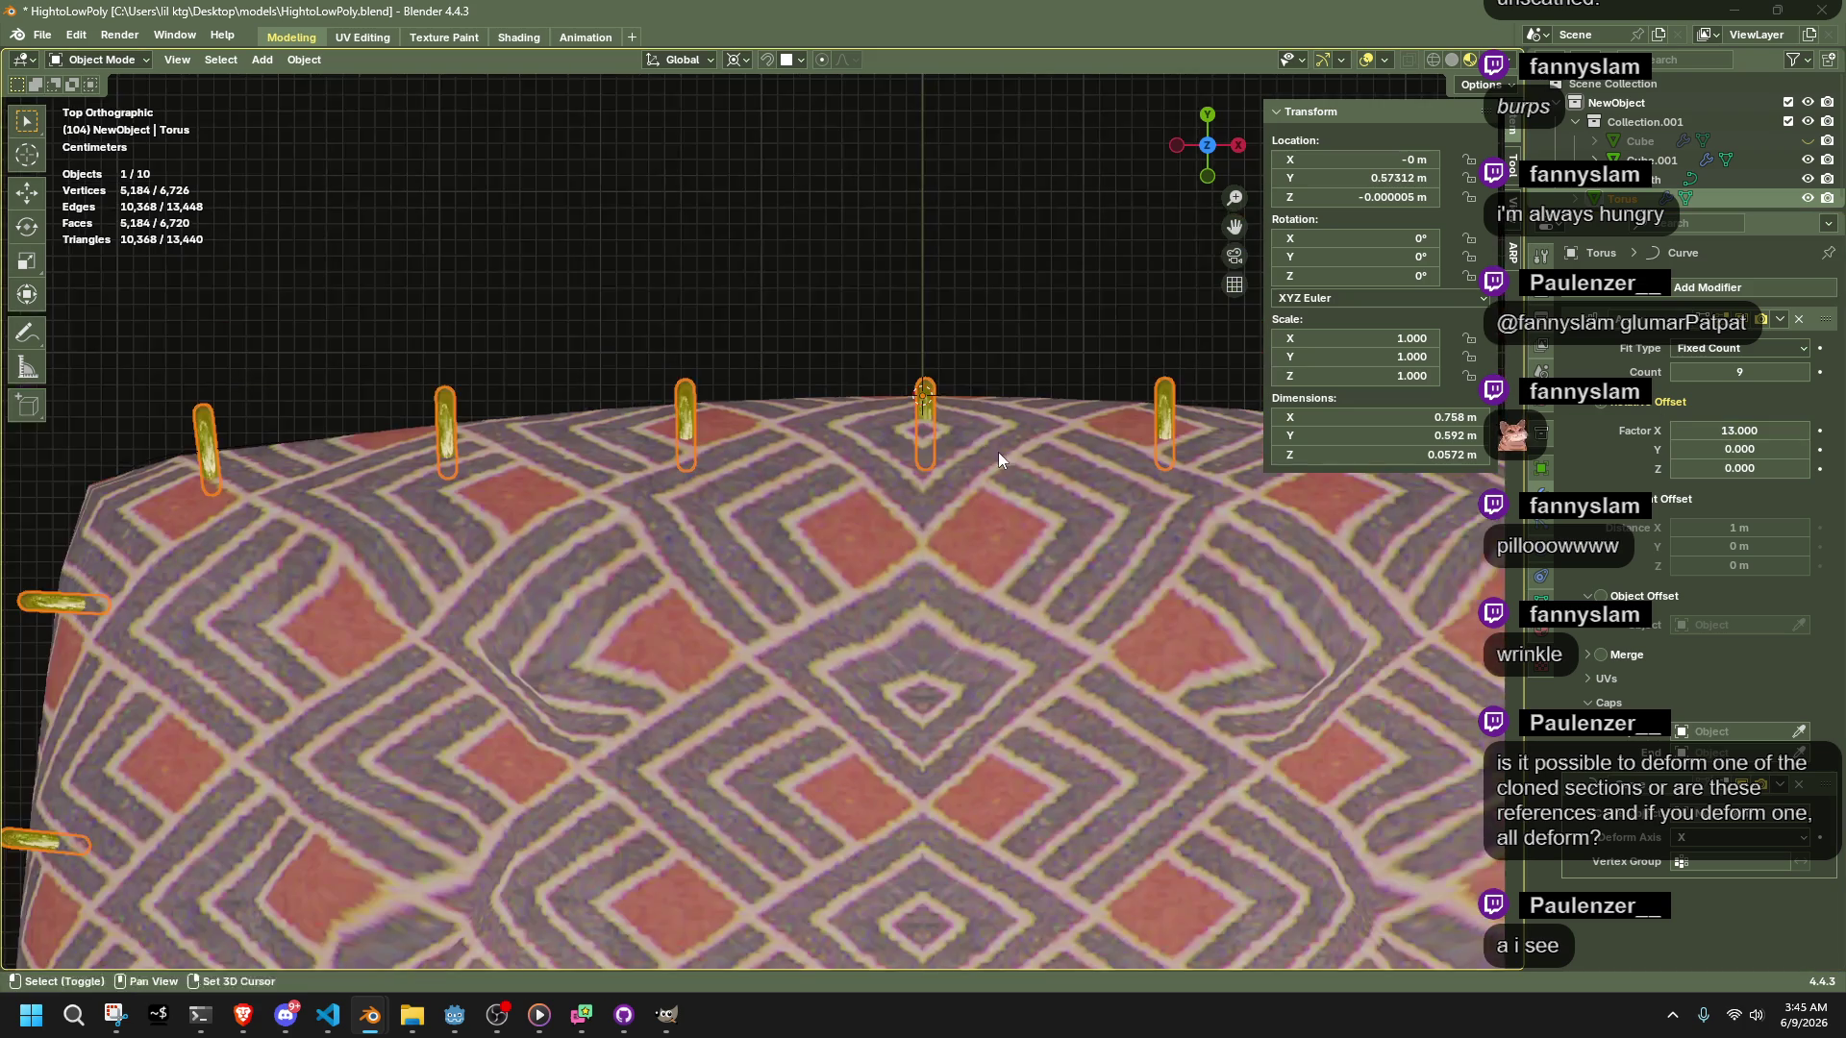
{"action": "left_click", "coordinate": [1766, 426]}
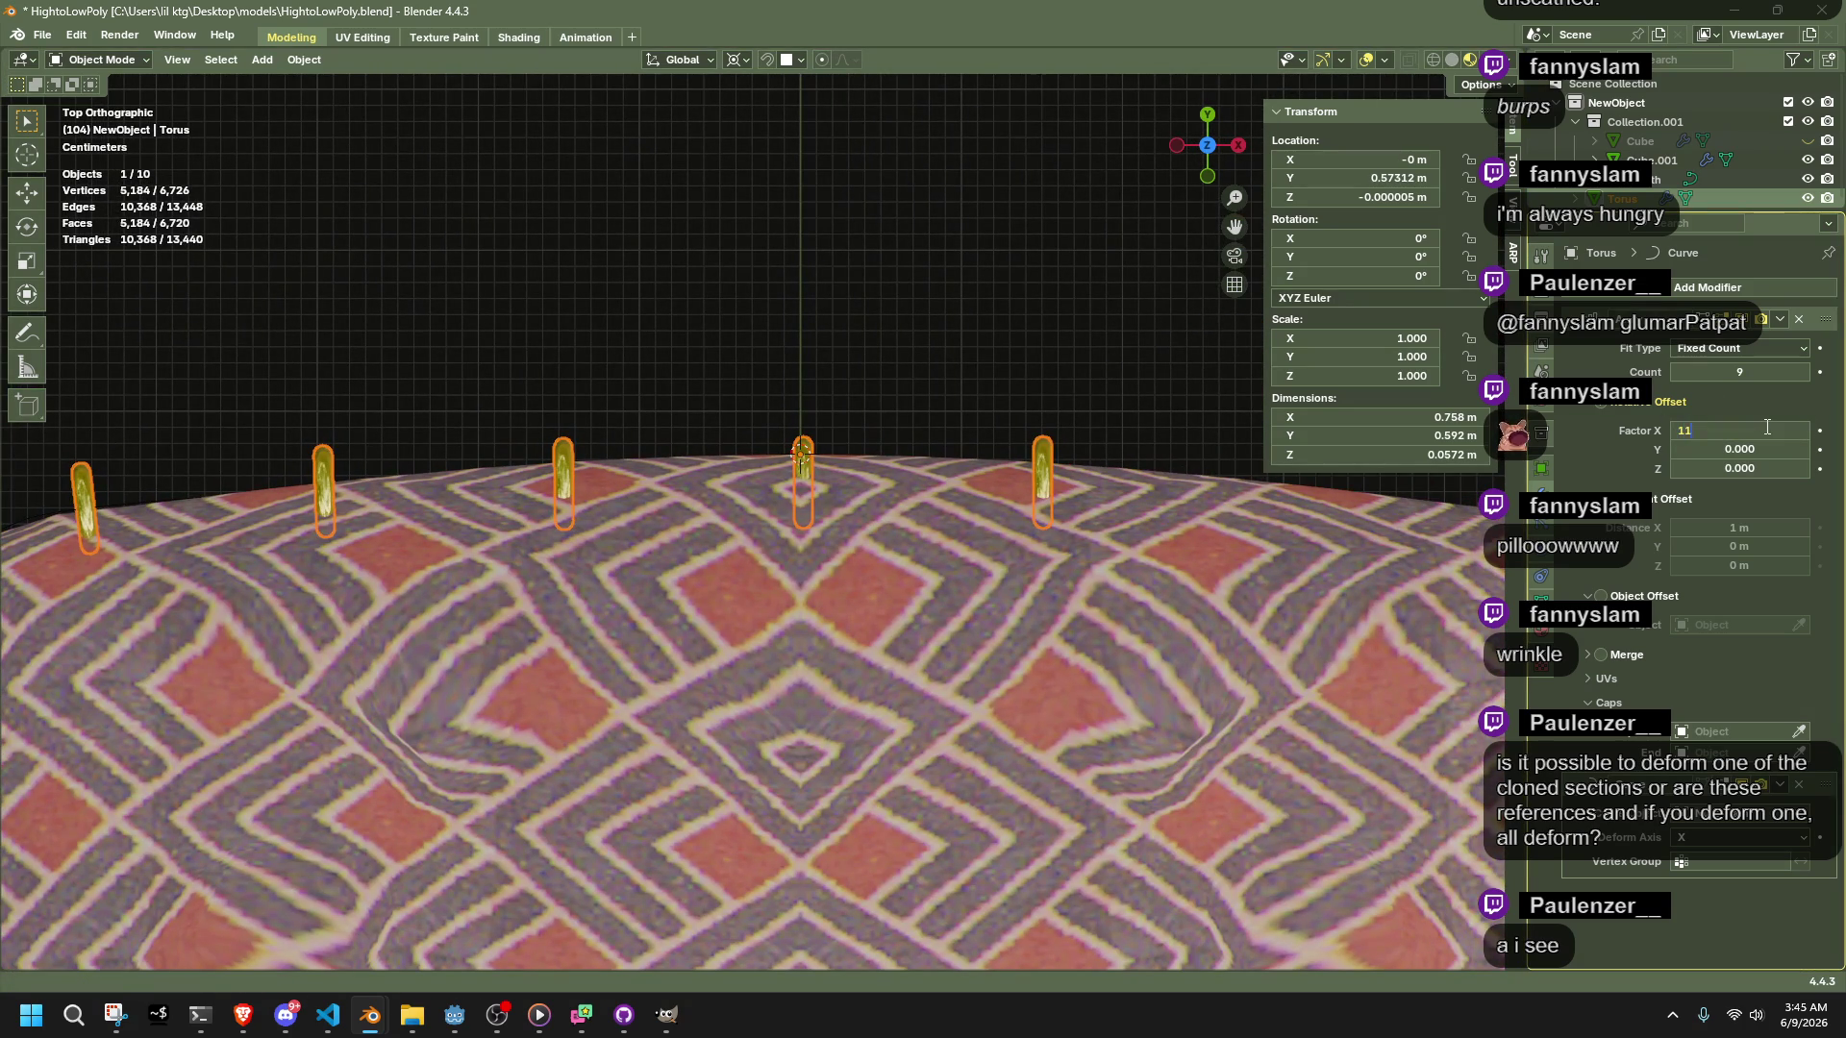
{"action": "key", "text": "Return"}
Narrow the ring offset Factor X through 11.5, 11.25, 11.33 and 11.4
{"action": "left_click", "coordinate": [1766, 426]}
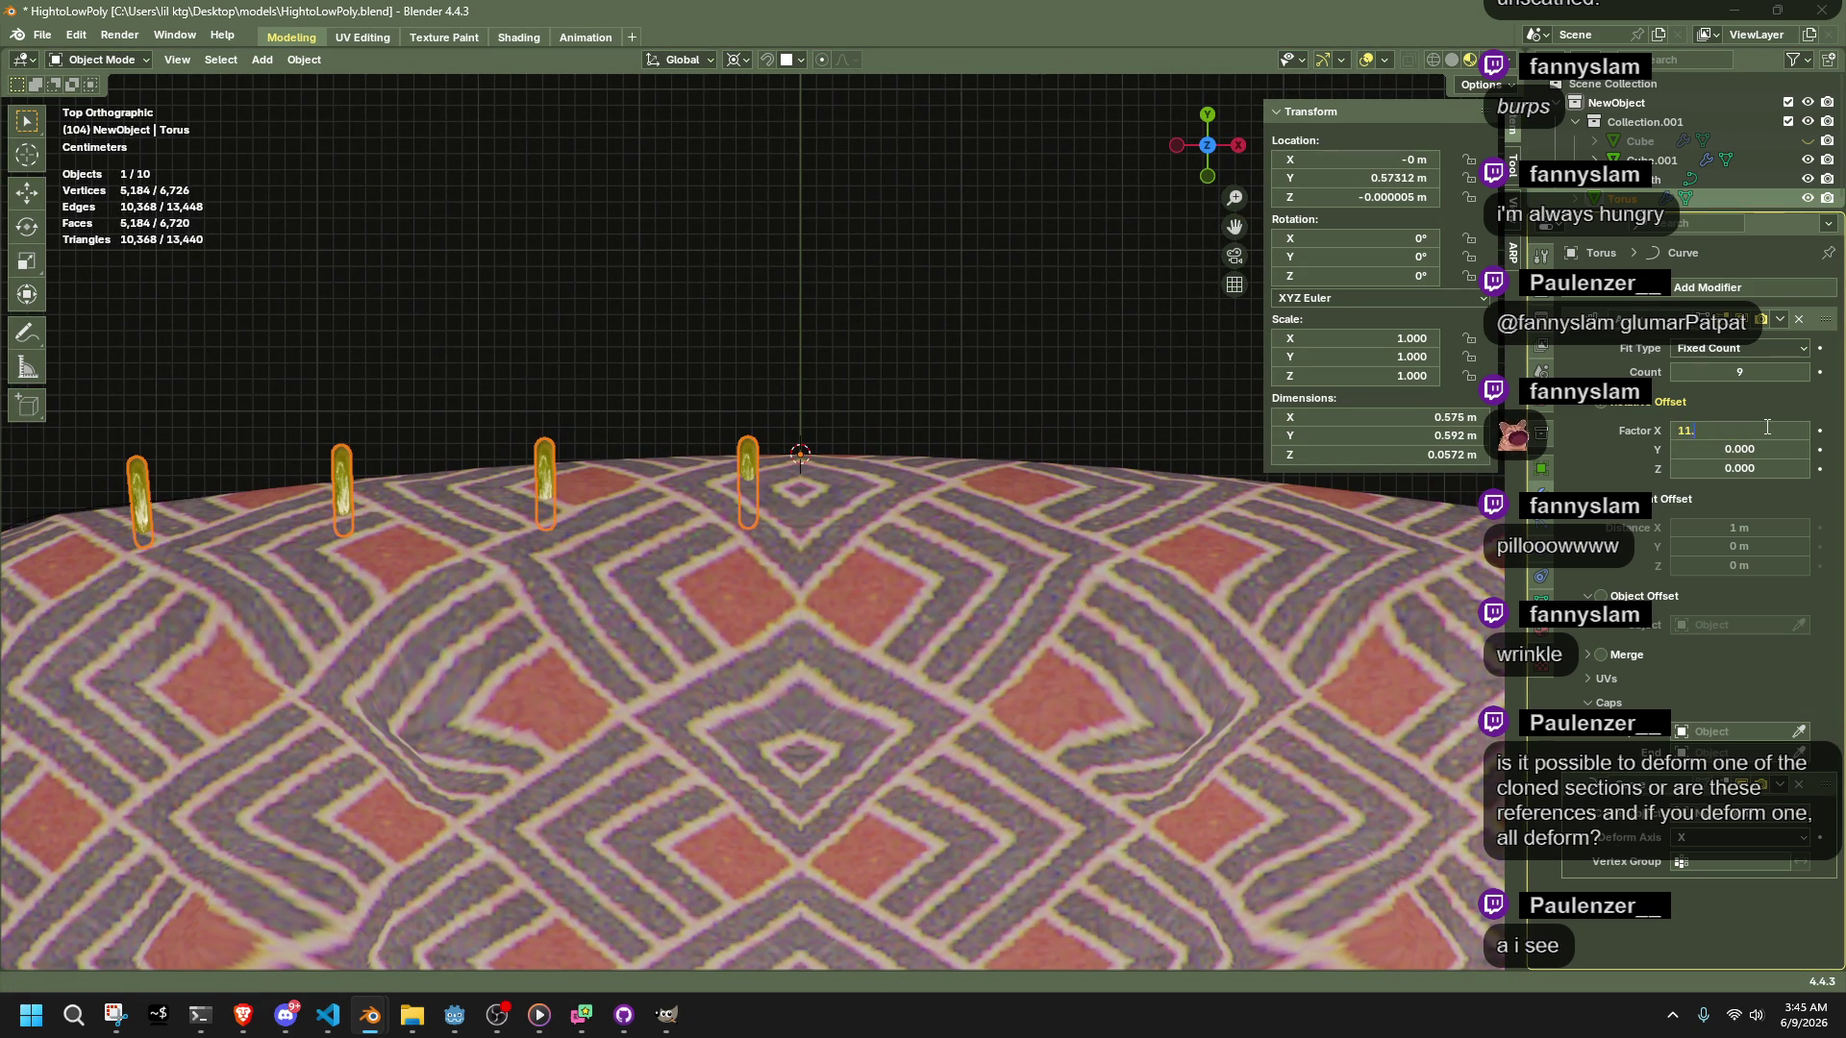
{"action": "type", "text": "5"}
{"action": "key", "text": "Return"}
{"action": "left_click", "coordinate": [1765, 426]}
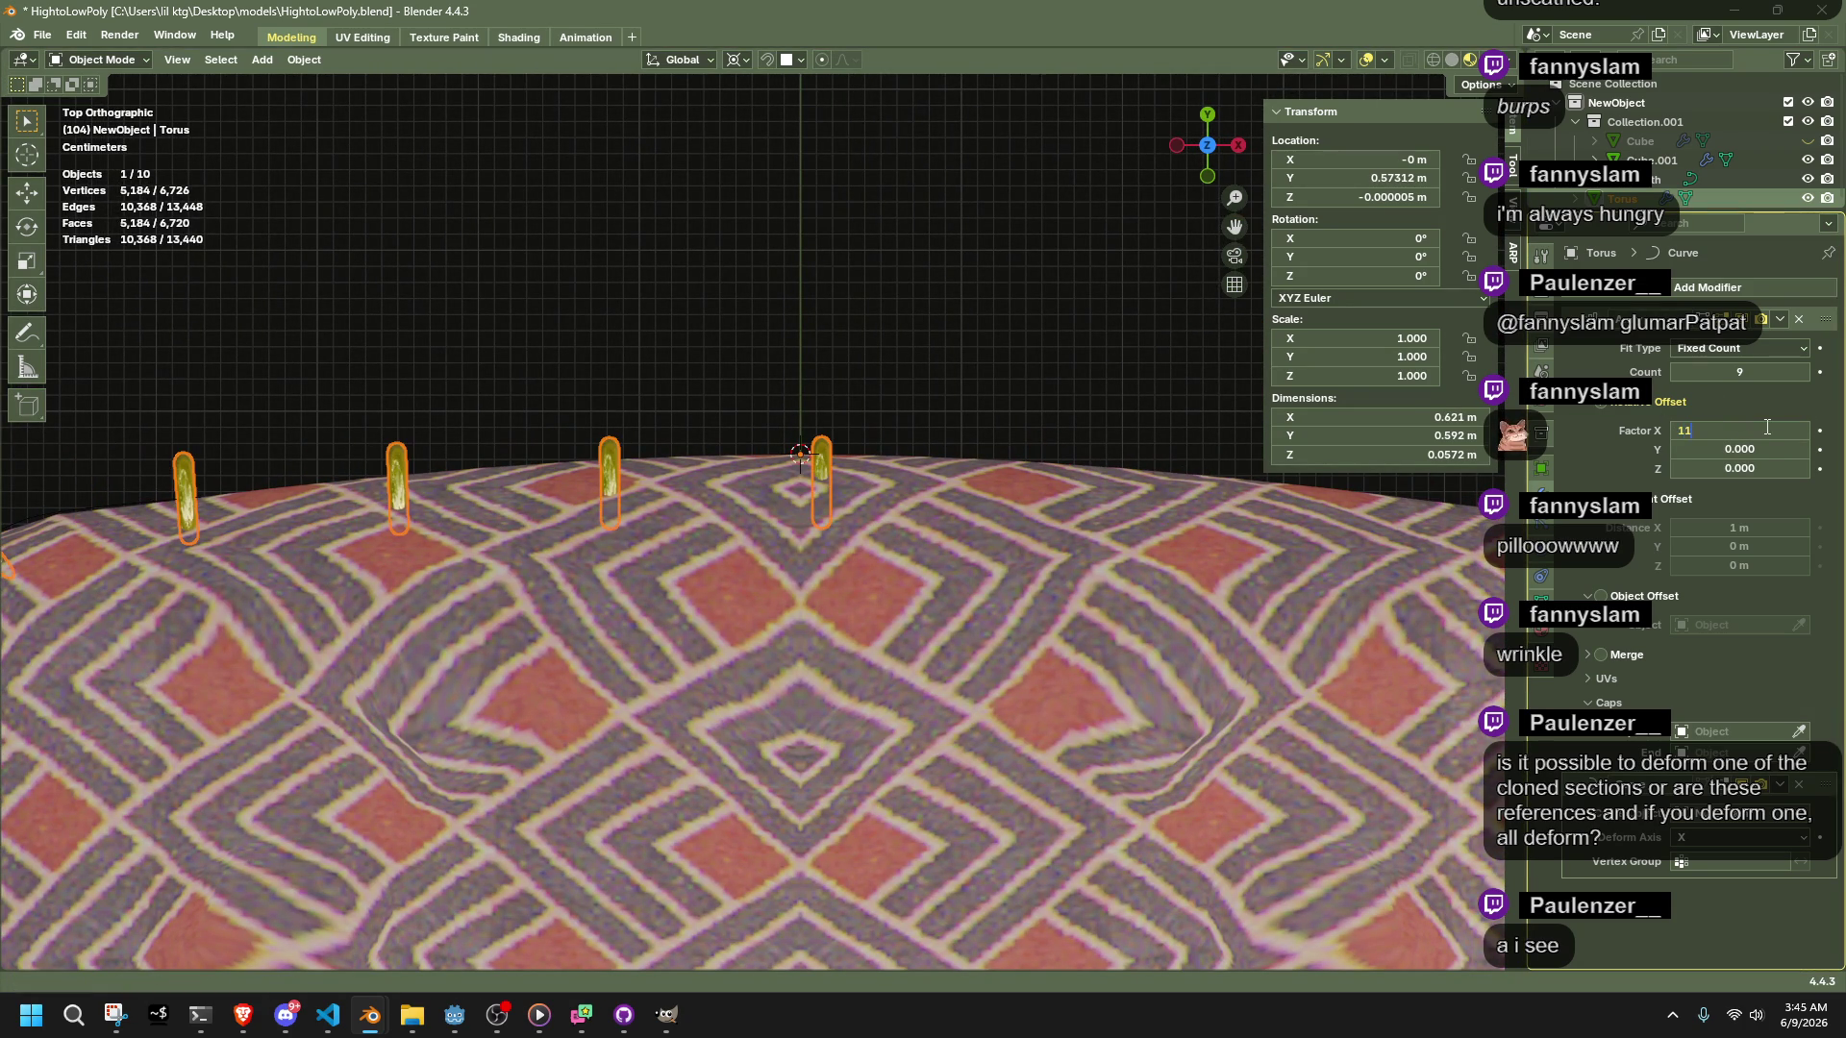
{"action": "key", "text": "Return"}
{"action": "left_click", "coordinate": [1766, 425]}
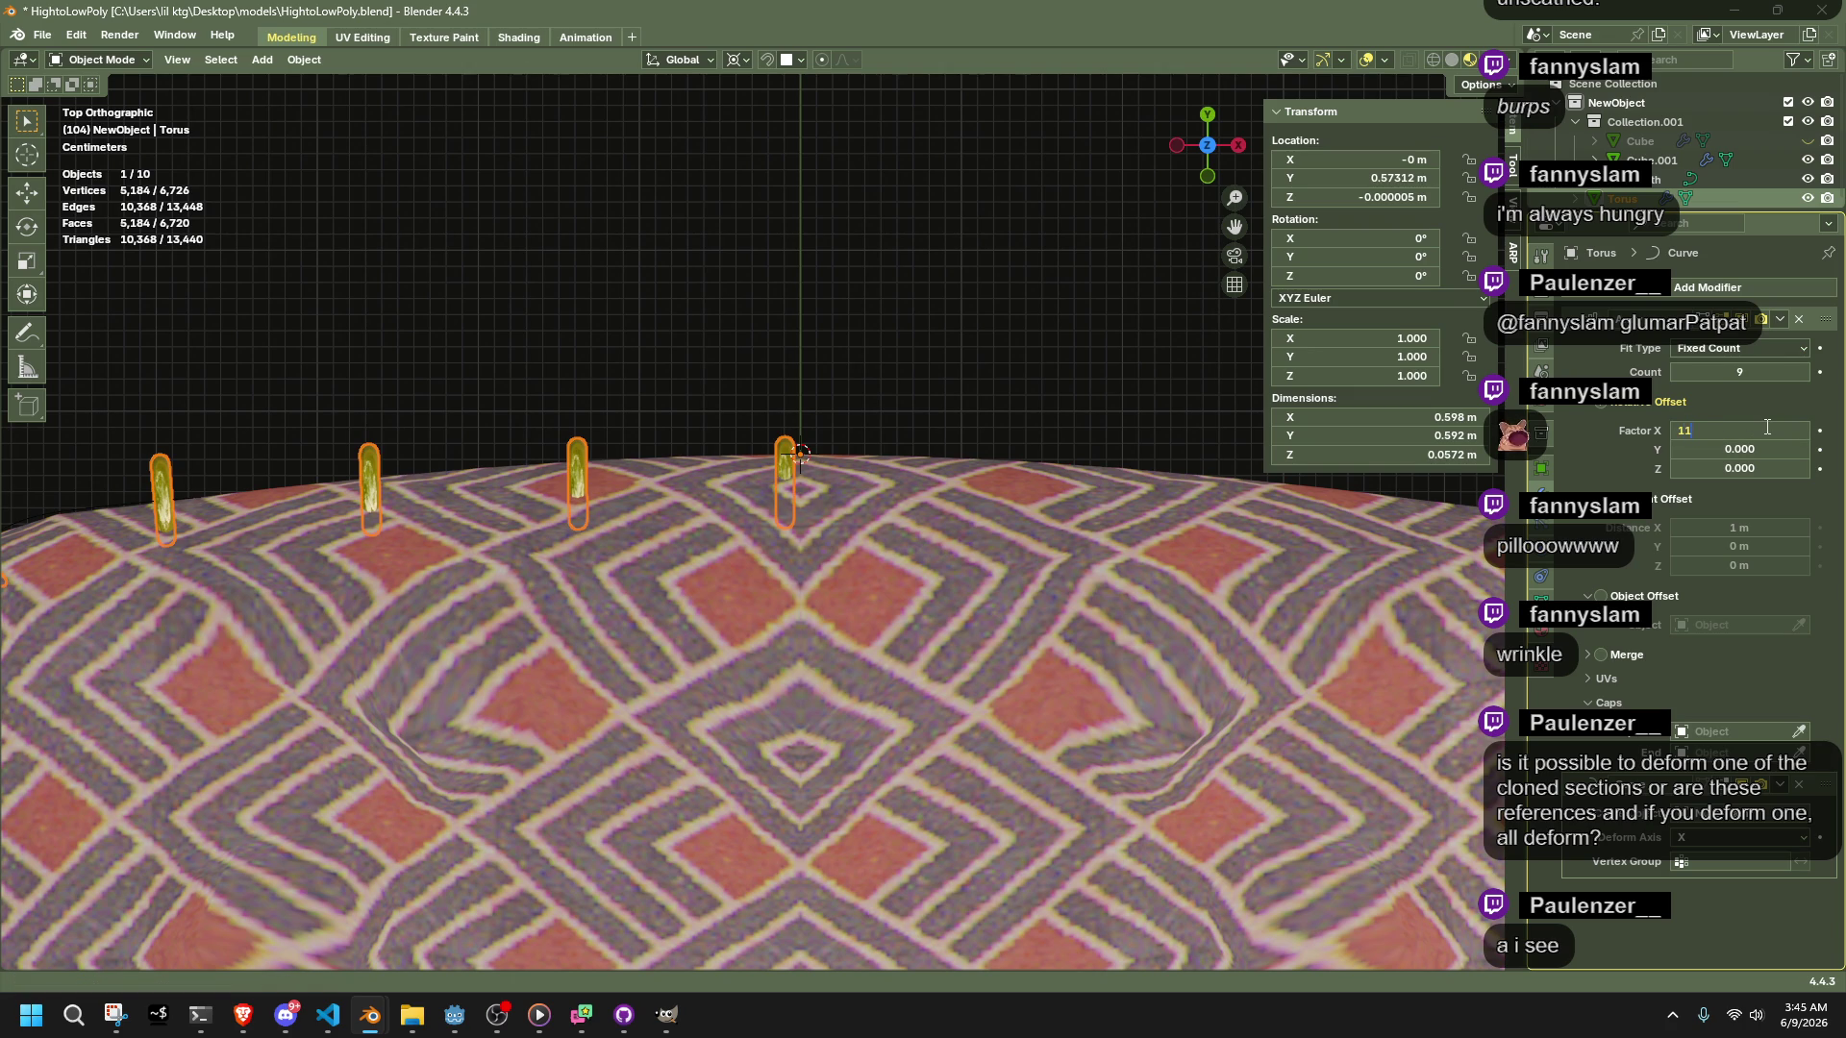
{"action": "type", "text": ".3"}
{"action": "key", "text": "Return"}
{"action": "left_click", "coordinate": [1766, 426]}
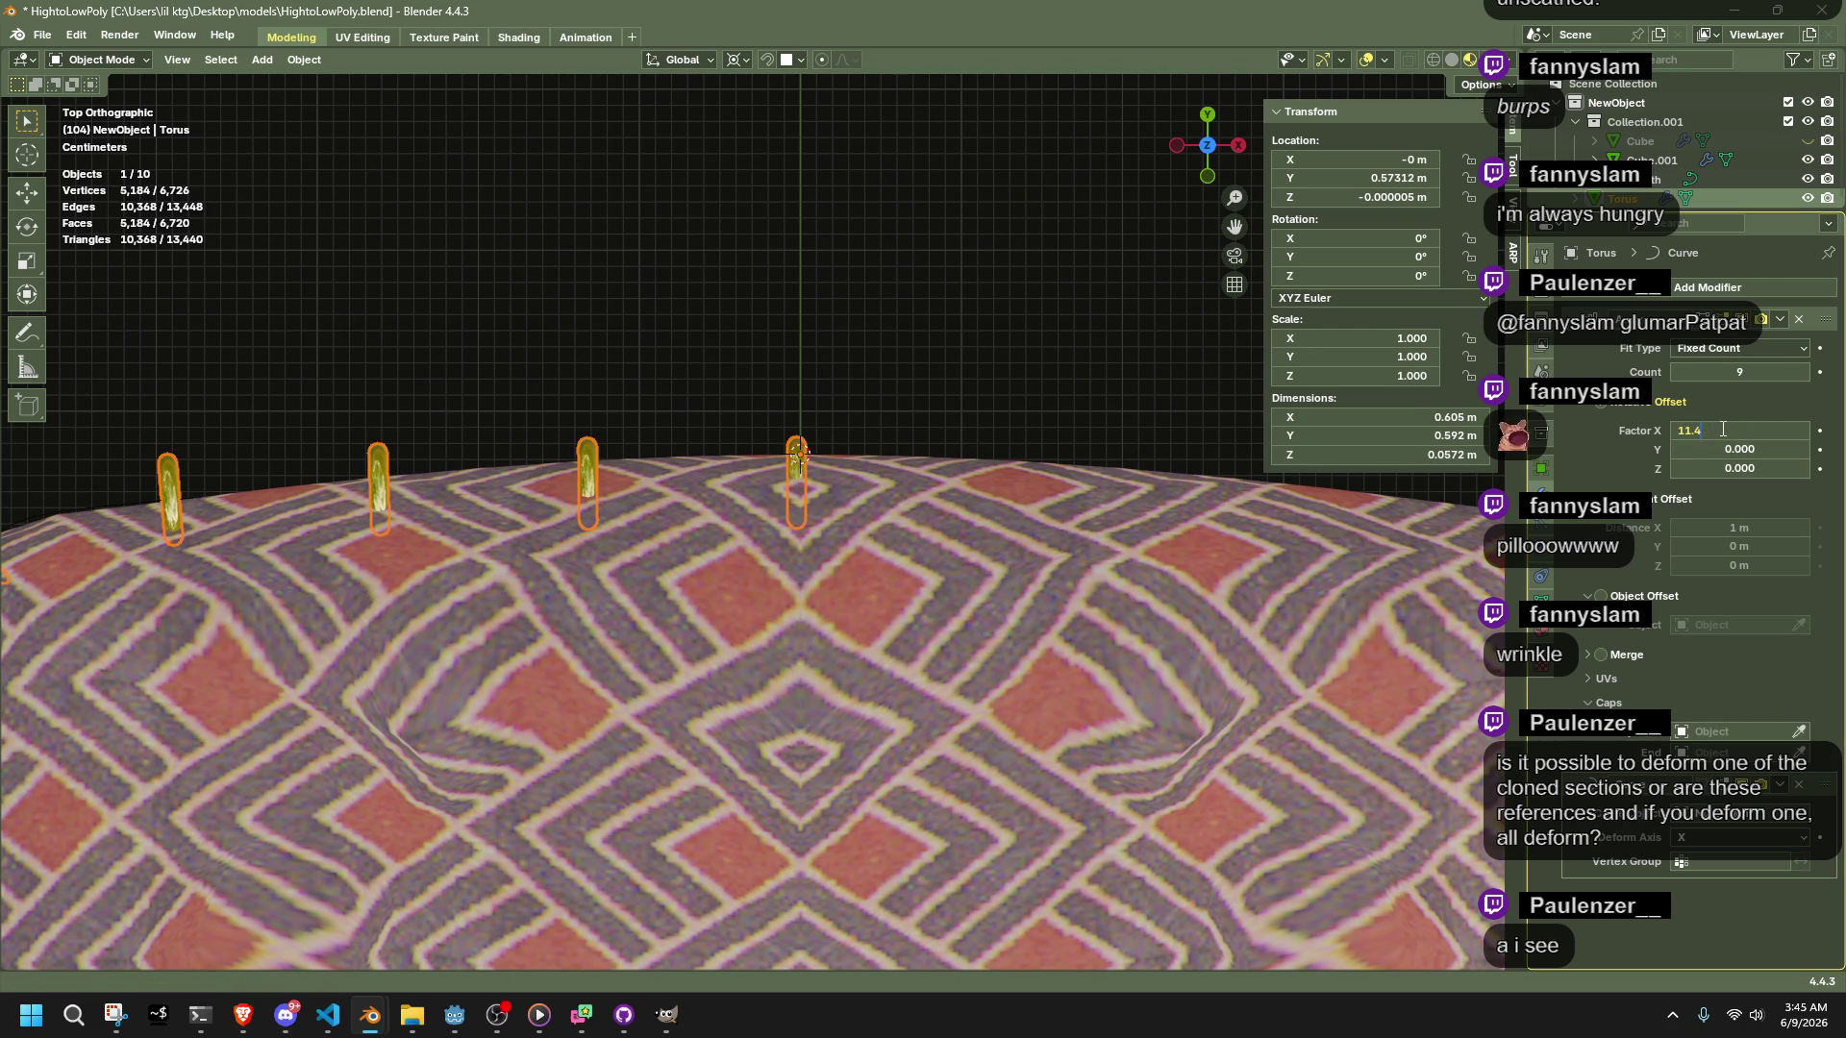
{"action": "key", "text": "Return"}
Recentre on a ring and settle the offset Factor X at 11.350
{"action": "scroll", "coordinate": [763, 334], "scroll_direction": "up", "scroll_amount": 8}
{"action": "middle_click_drag", "start_coordinate": [931, 546], "coordinate": [876, 781], "text": "shift"}
{"action": "left_click", "coordinate": [1740, 430]}
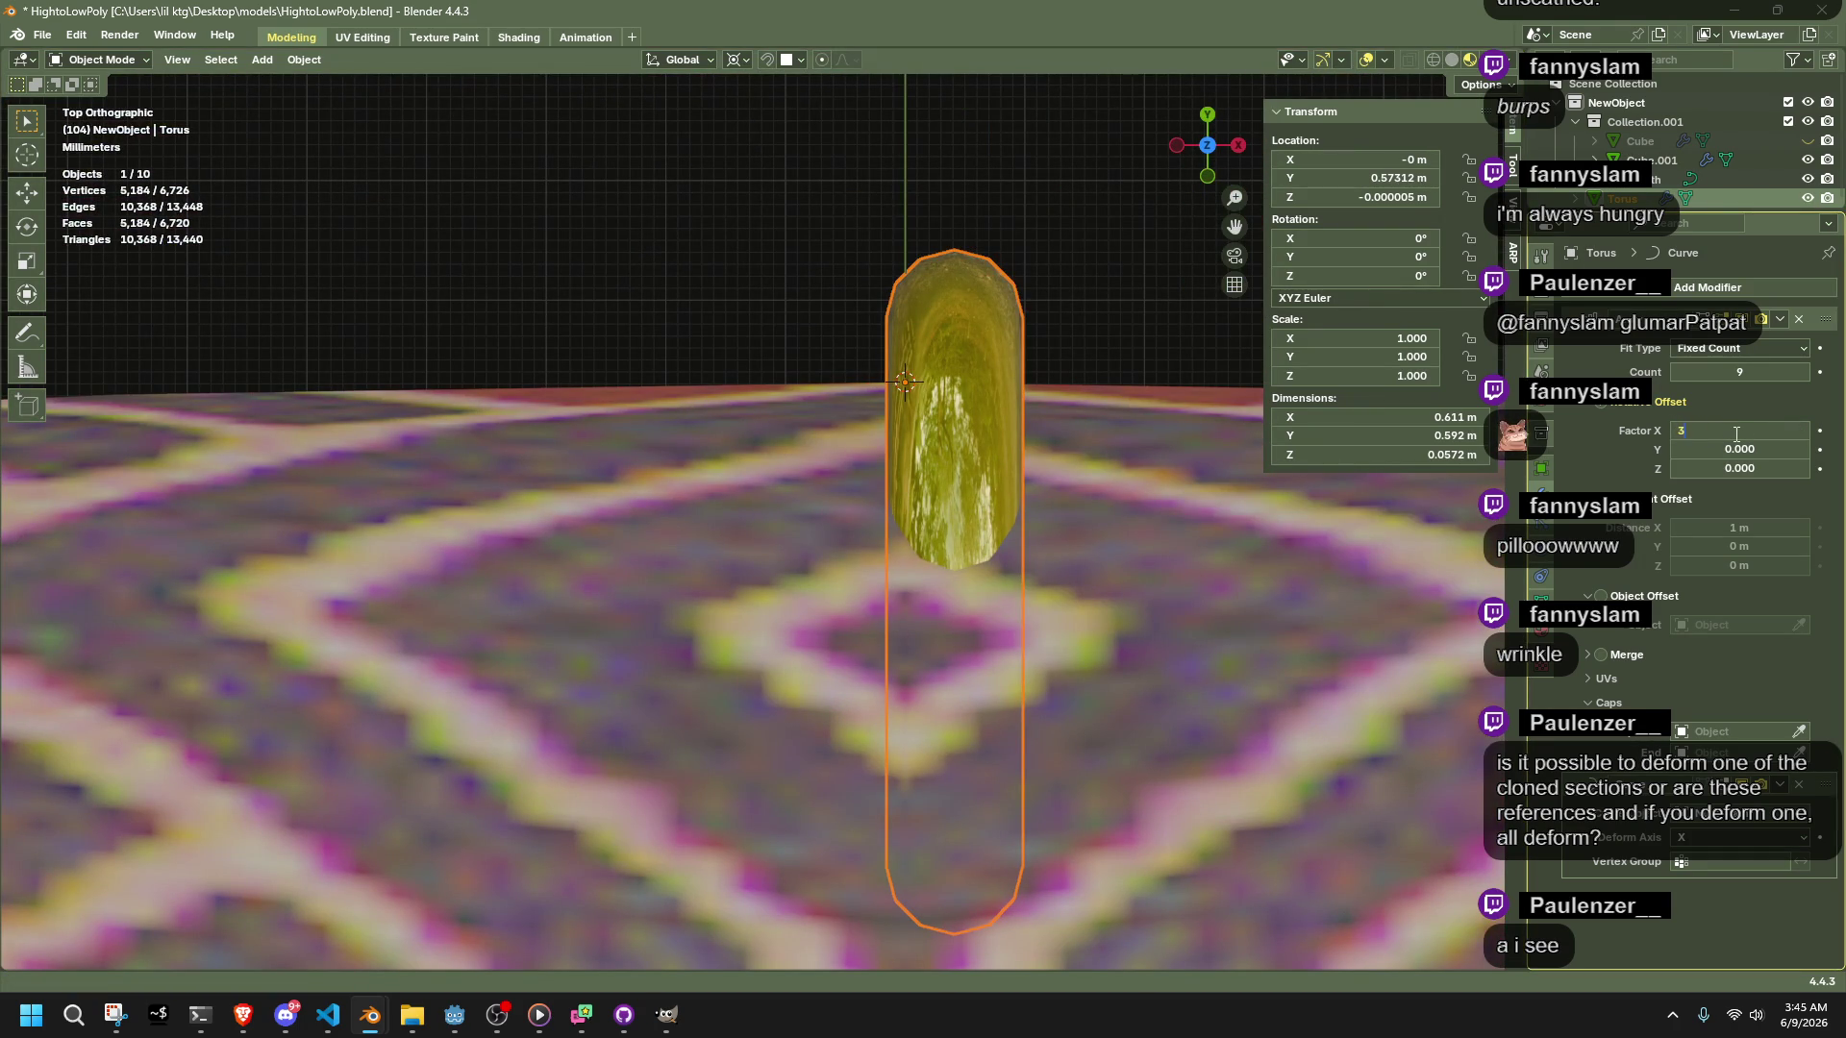
{"action": "key", "text": "Return"}
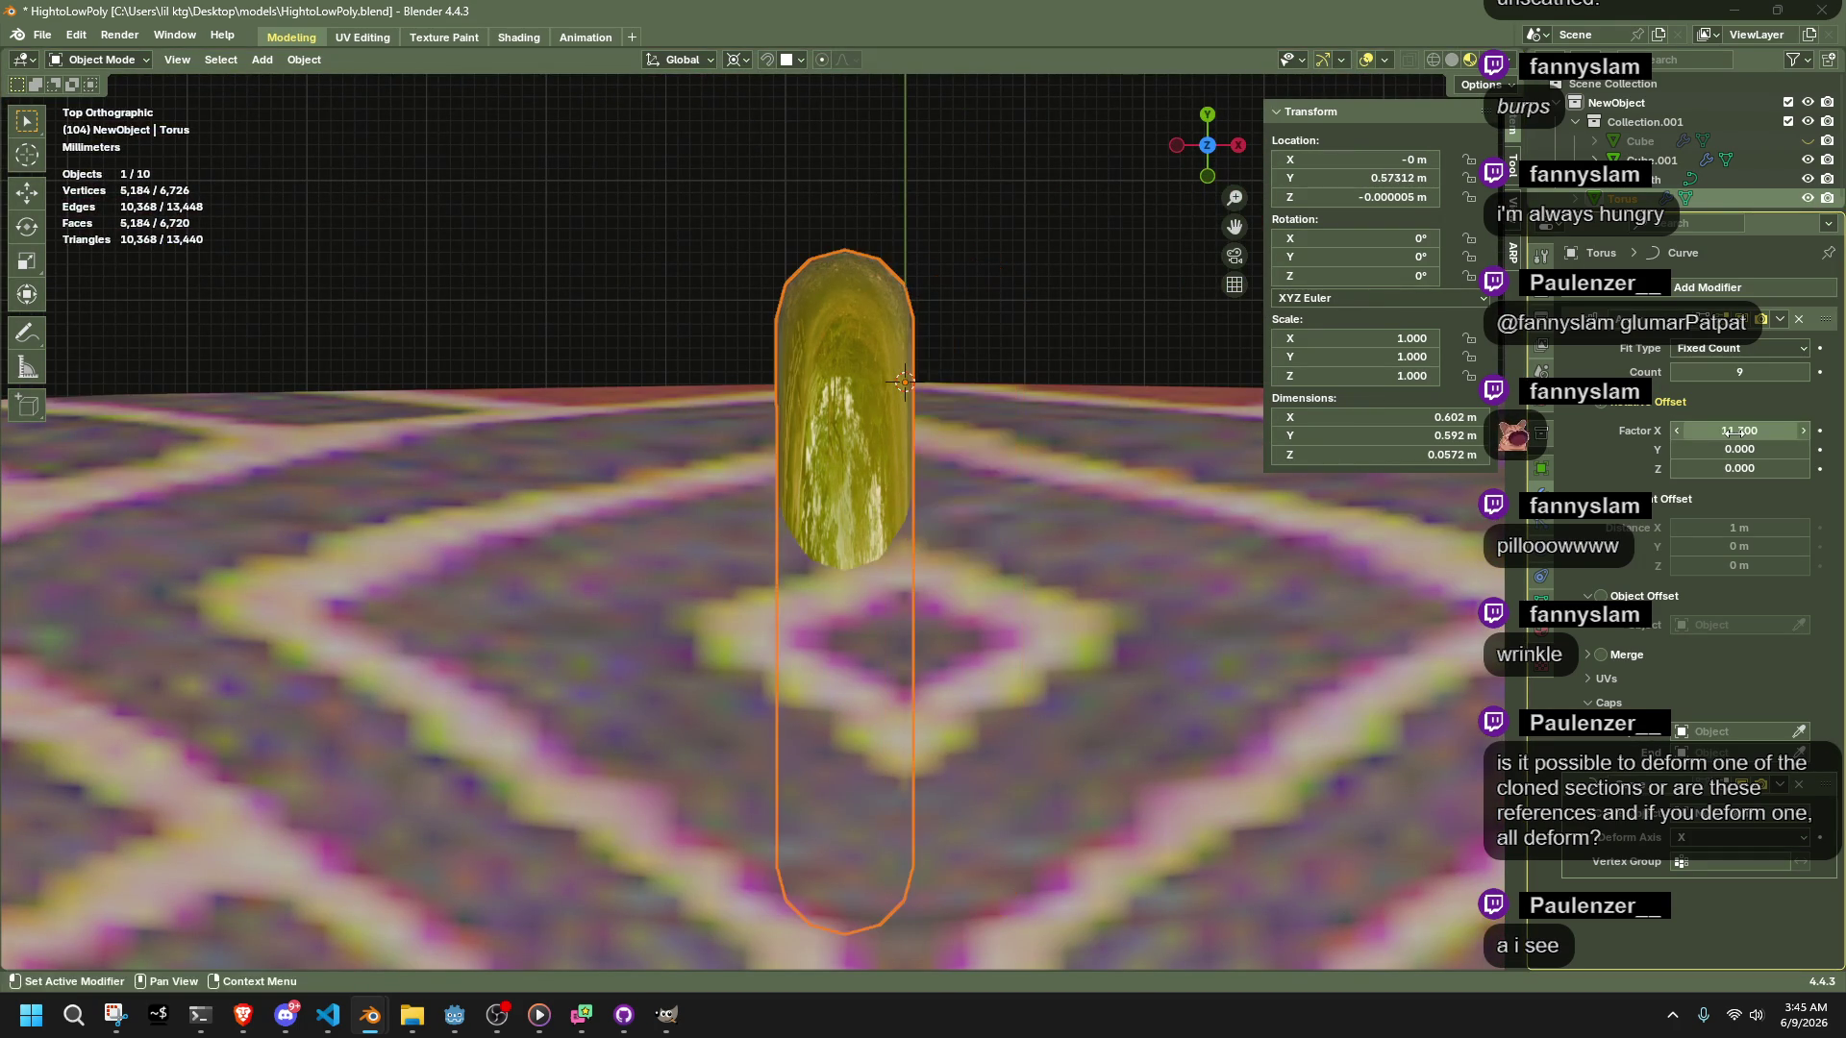
{"action": "mouse_move", "coordinate": [1738, 432]}
{"action": "left_mouse_down"}
{"action": "mouse_move", "coordinate": [1696, 432]}
{"action": "mouse_move", "coordinate": [1764, 431]}
{"action": "left_mouse_up"}
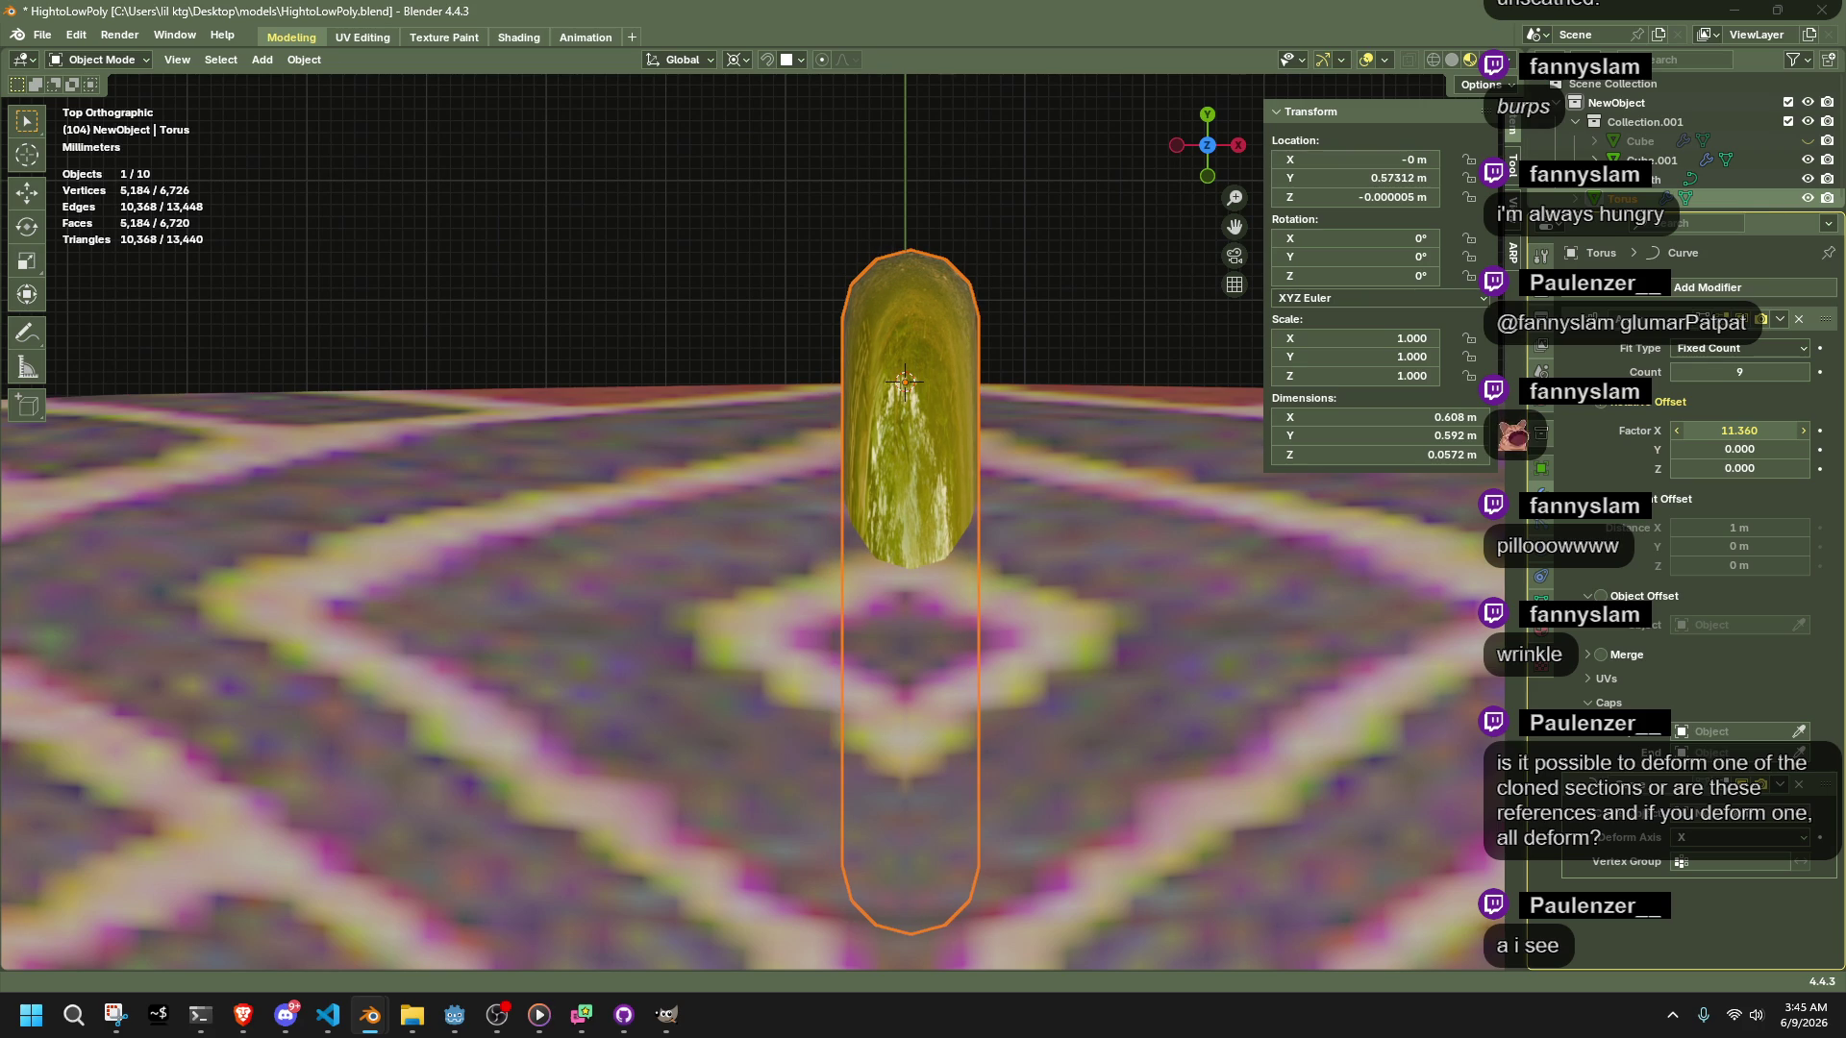
{"action": "left_click_drag", "start_coordinate": [1764, 431], "coordinate": [1759, 431]}
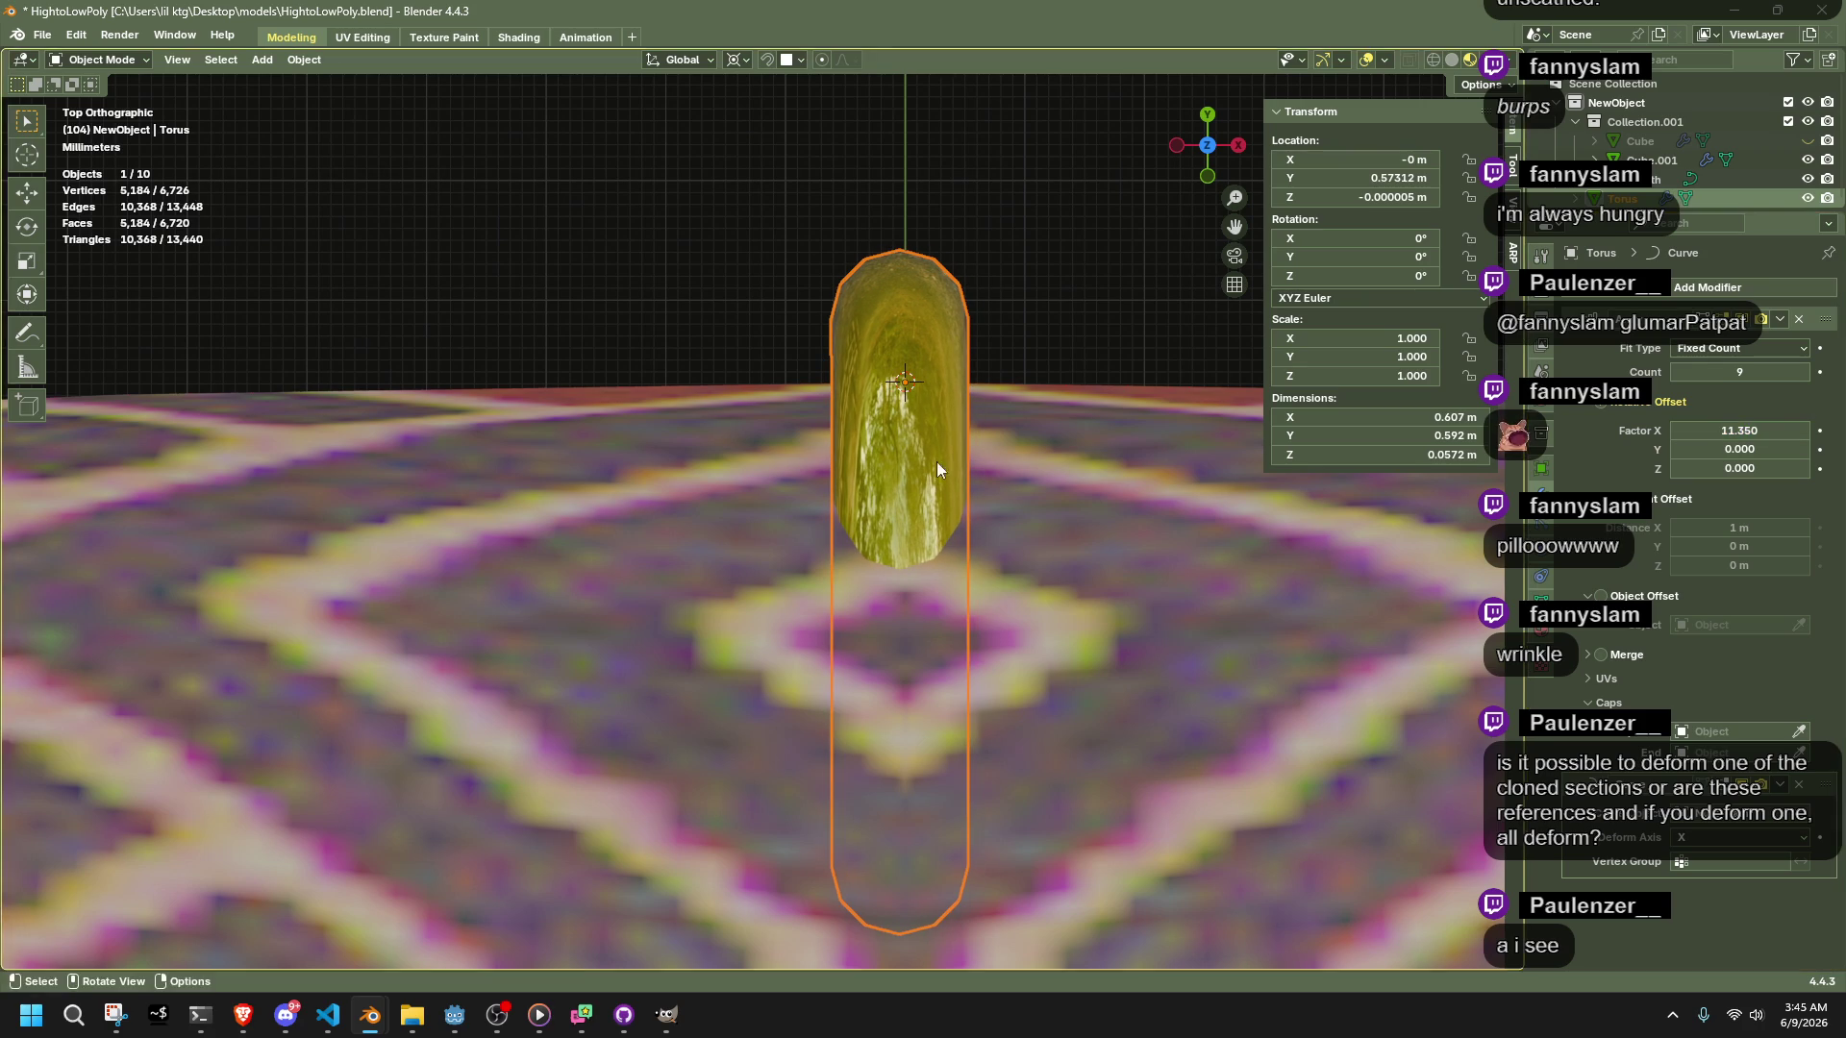
{"action": "scroll", "coordinate": [915, 487], "scroll_direction": "down", "scroll_amount": 10}
{"action": "scroll", "coordinate": [916, 495], "scroll_direction": "down", "scroll_amount": 3}
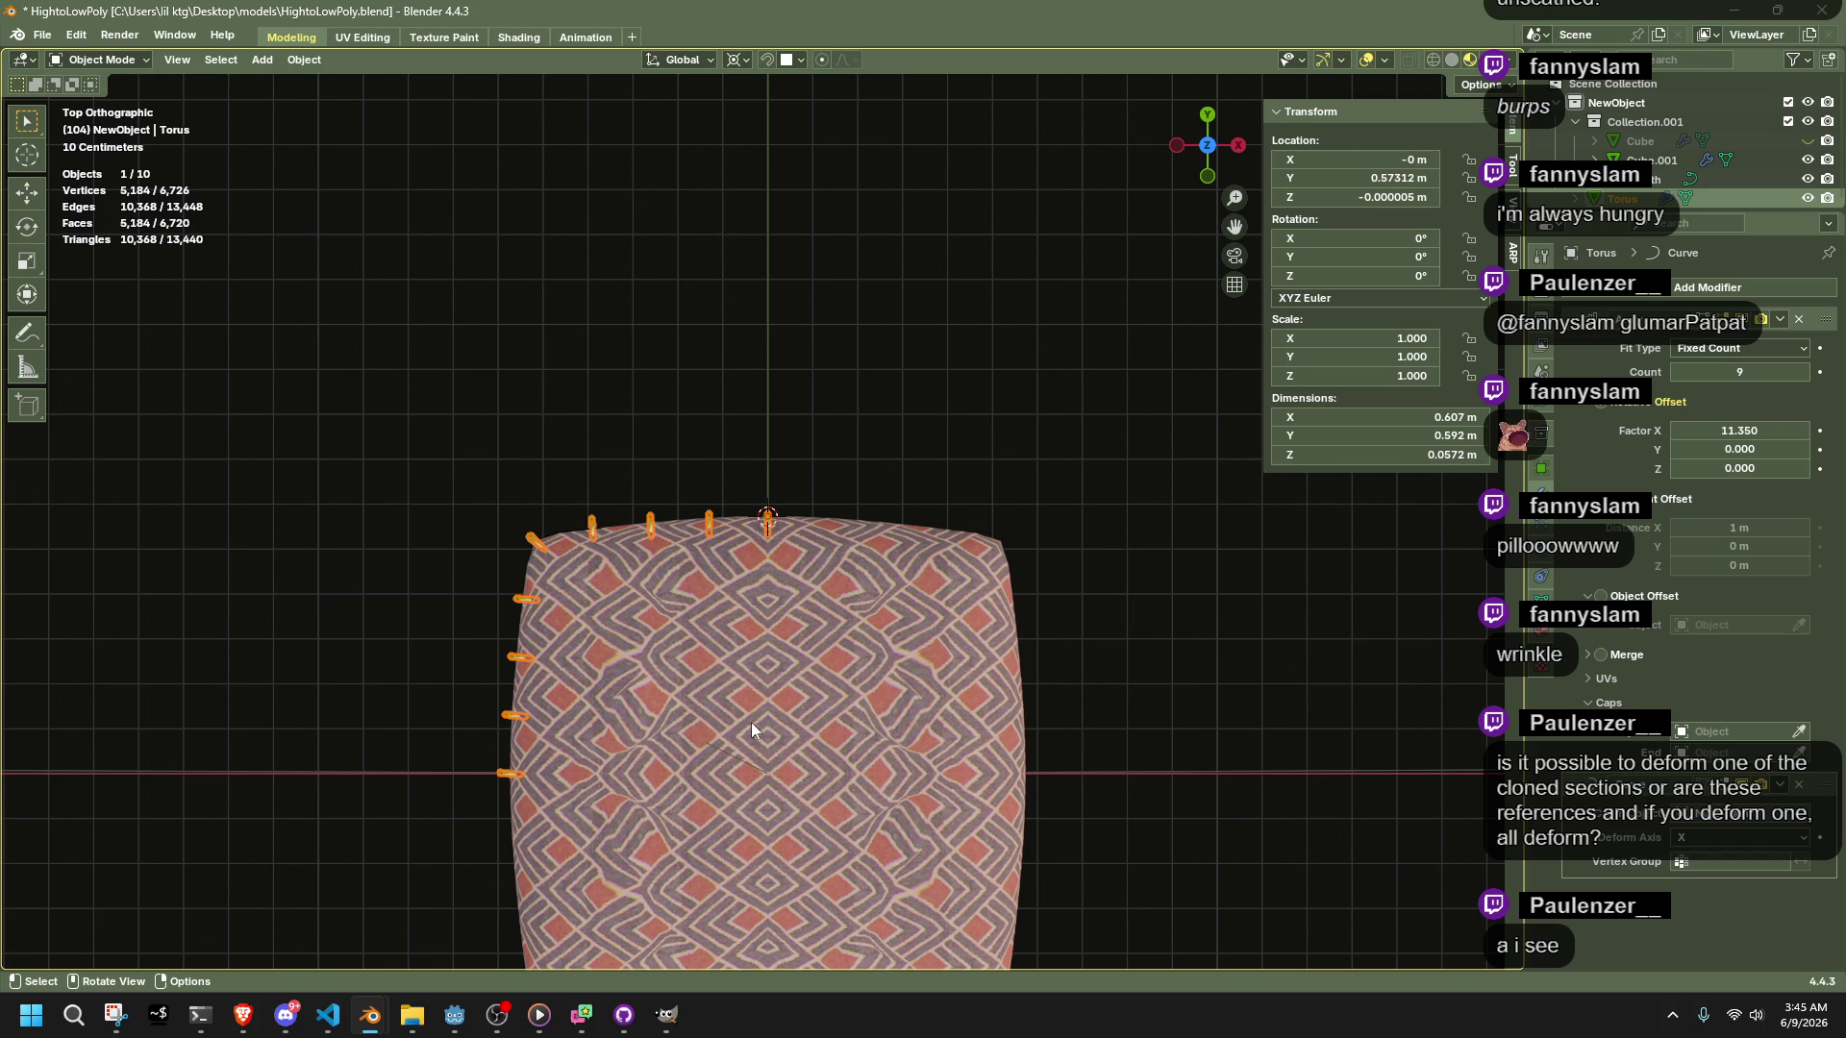
Enter editing on the ring path and select its lower-left control points
{"action": "scroll", "coordinate": [752, 722], "scroll_direction": "up", "scroll_amount": 2}
{"action": "scroll", "coordinate": [682, 573], "scroll_direction": "up", "scroll_amount": 2}
{"action": "scroll", "coordinate": [682, 573], "scroll_direction": "up", "scroll_amount": 2}
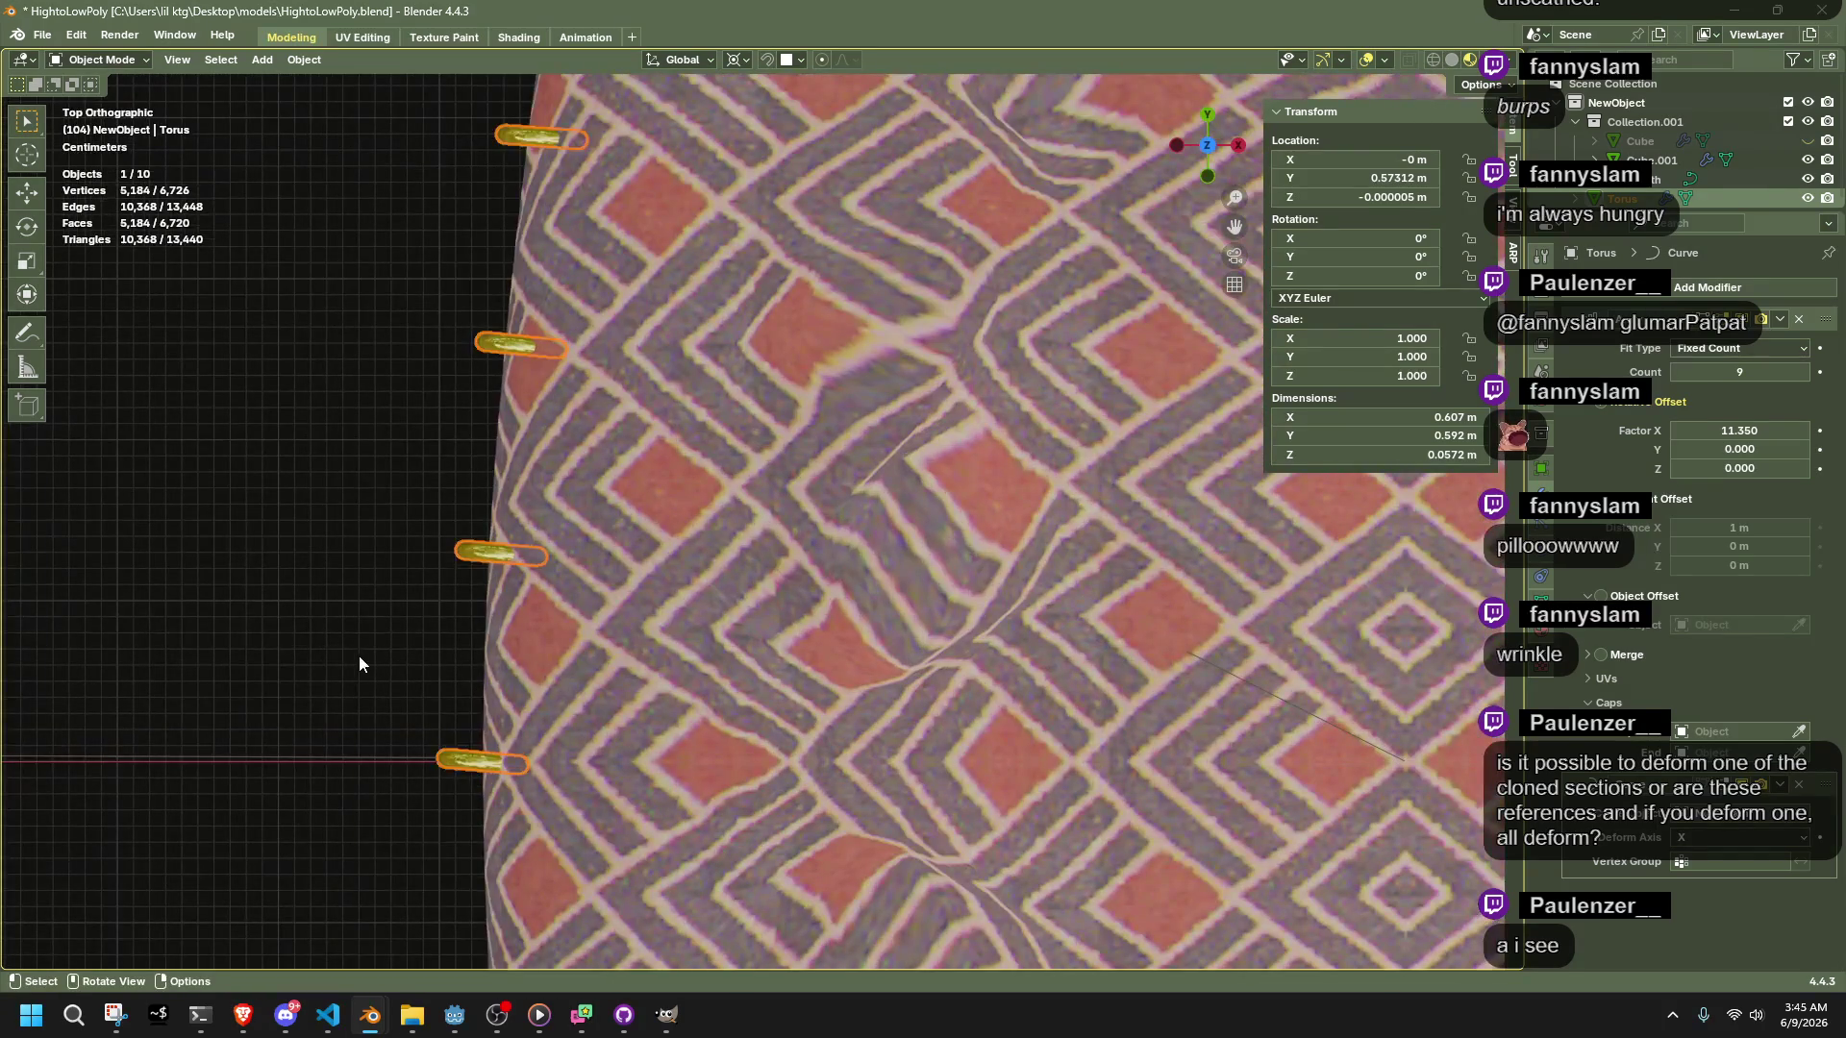
{"action": "key", "text": "Tab"}
{"action": "key", "text": "ctrl+z"}
{"action": "key", "text": "ctrl+z"}
{"action": "key", "text": "ctrl+z"}
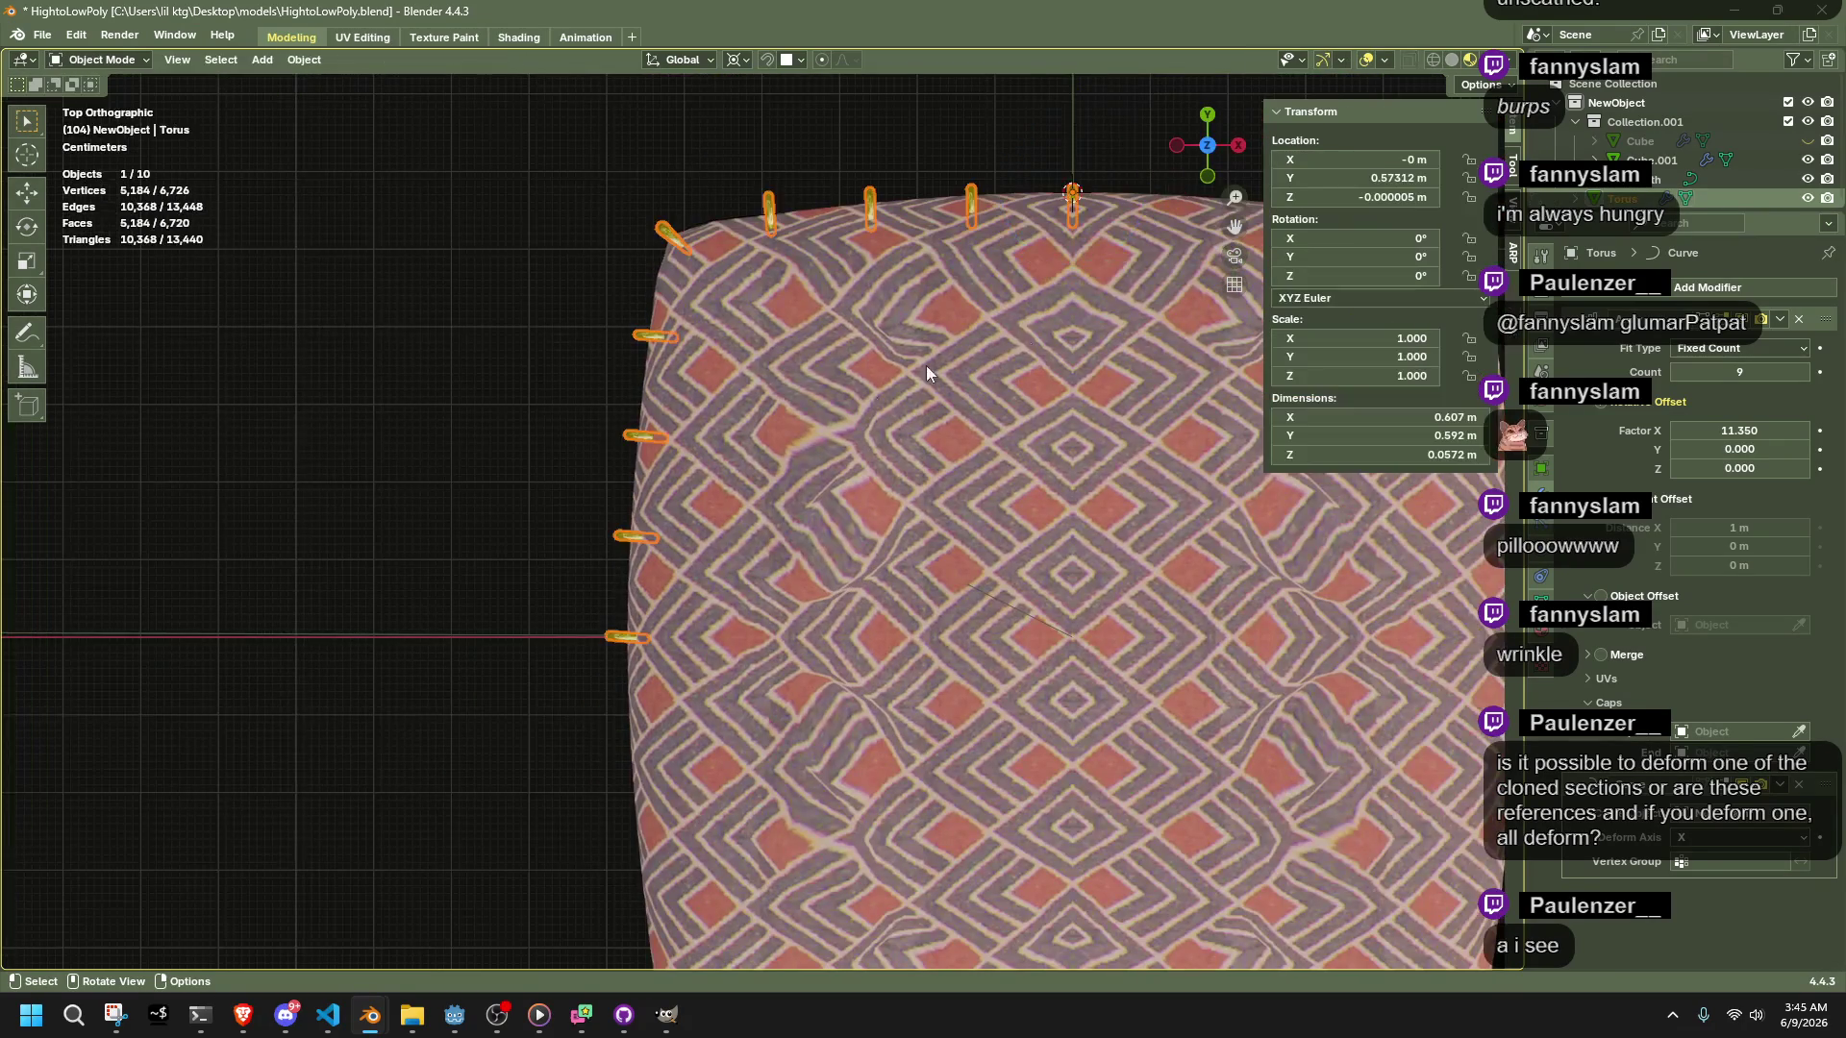
{"action": "mouse_move", "coordinate": [639, 677]}
{"action": "left_mouse_down"}
{"action": "mouse_move", "coordinate": [586, 615]}
{"action": "mouse_move", "coordinate": [600, 522]}
{"action": "left_mouse_up"}
Snap the 3D cursor to the top-left corner point and rotate the four left-side points slightly around it
{"action": "left_click", "coordinate": [660, 227]}
{"action": "key", "text": "shift+s"}
{"action": "left_click", "coordinate": [686, 385]}
{"action": "mouse_move", "coordinate": [663, 764]}
{"action": "left_mouse_down"}
{"action": "mouse_move", "coordinate": [590, 443]}
{"action": "mouse_move", "coordinate": [499, 280]}
{"action": "left_mouse_up"}
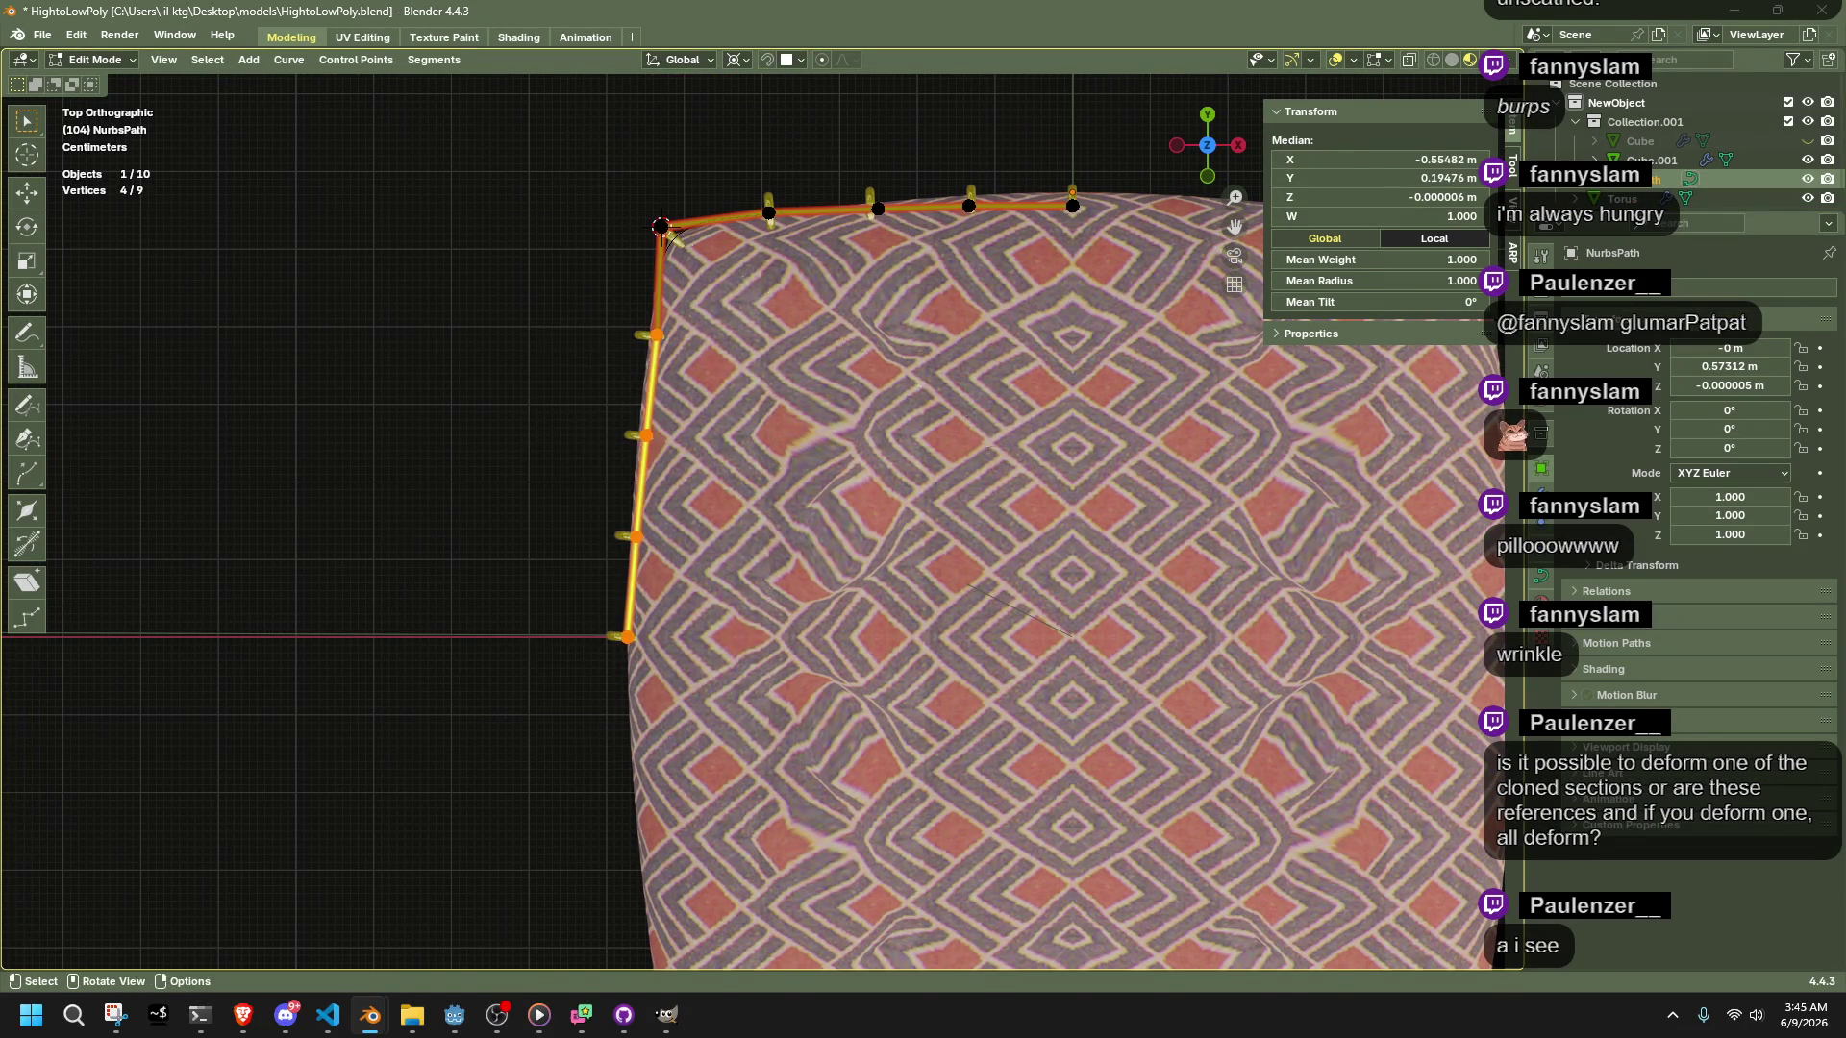
{"action": "key", "text": "r"}
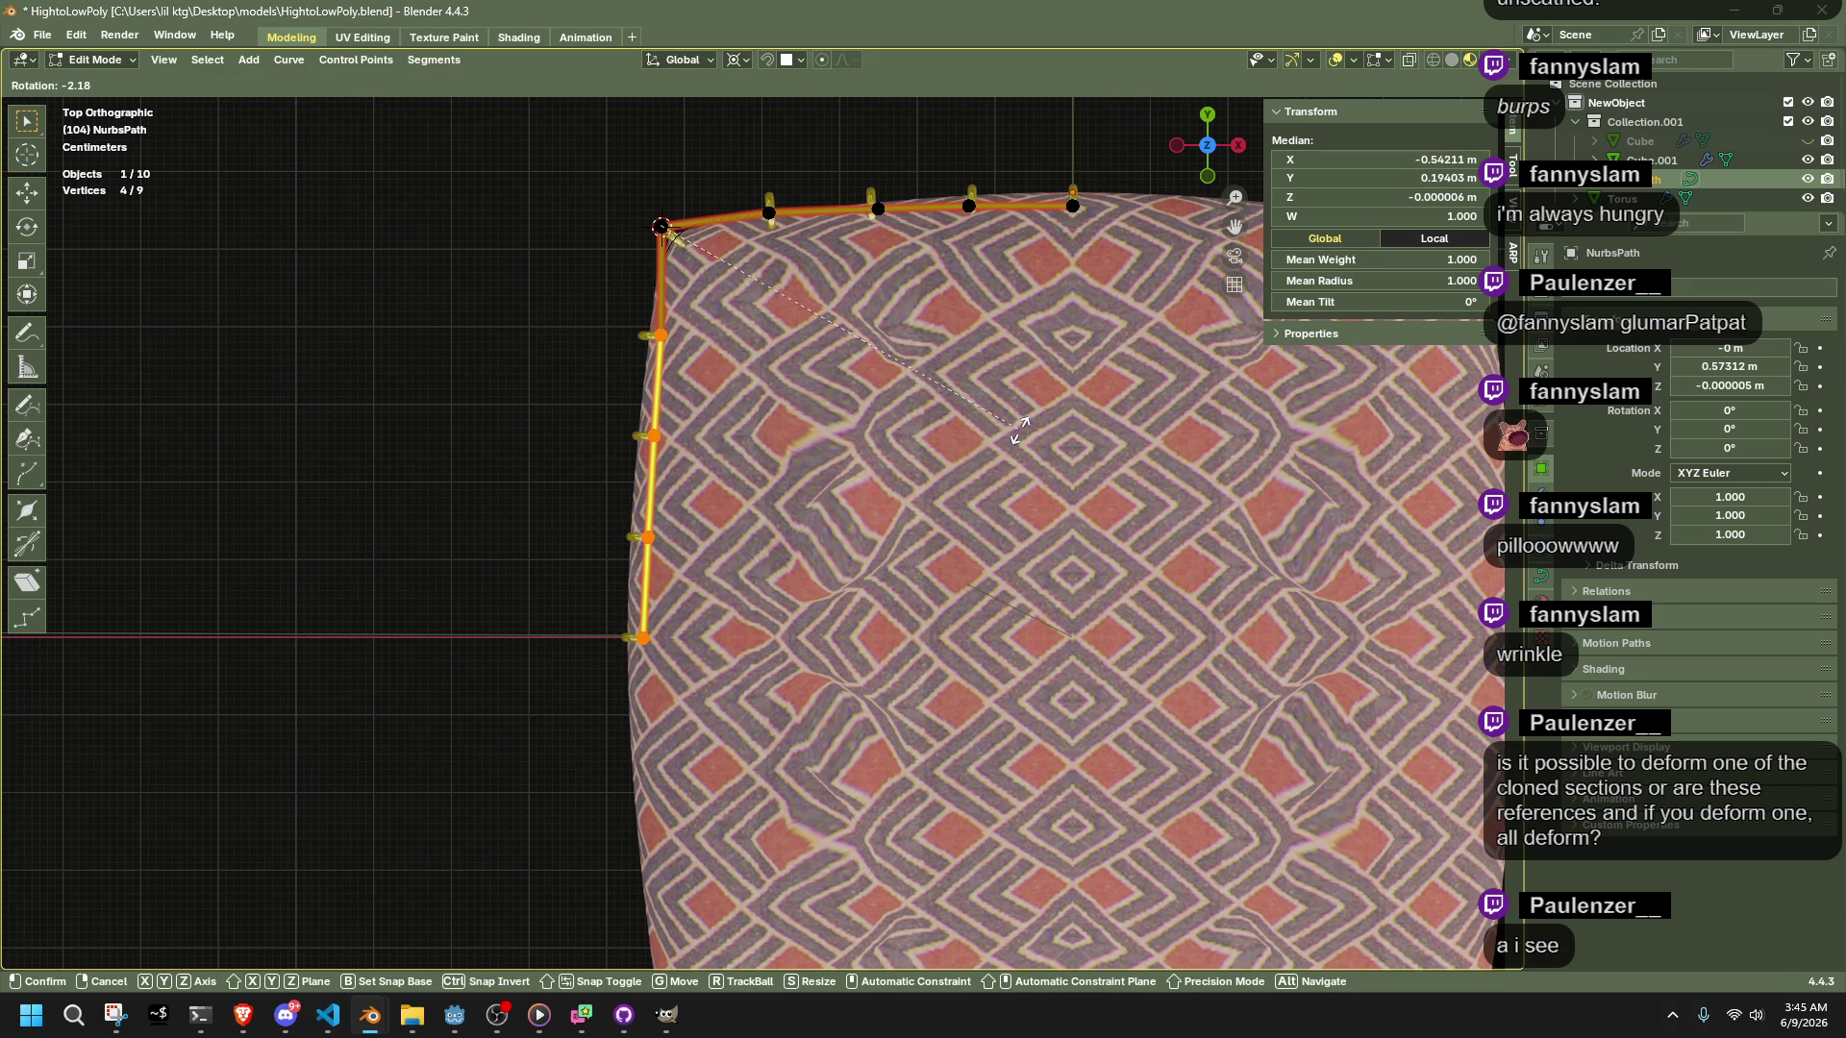
{"action": "left_click", "coordinate": [1019, 429]}
Return to object mode and select the gold ring array to check it follows the path
{"action": "mouse_move", "coordinate": [1019, 430]}
{"action": "middle_mouse_down"}
{"action": "mouse_move", "coordinate": [961, 499]}
{"action": "mouse_move", "coordinate": [913, 613]}
{"action": "middle_mouse_up"}
{"action": "key", "text": "Tab"}
{"action": "left_click", "coordinate": [859, 624]}
{"action": "mouse_move", "coordinate": [838, 716]}
{"action": "middle_mouse_down"}
{"action": "mouse_move", "coordinate": [1105, 747]}
{"action": "mouse_move", "coordinate": [1079, 745]}
{"action": "middle_mouse_up"}
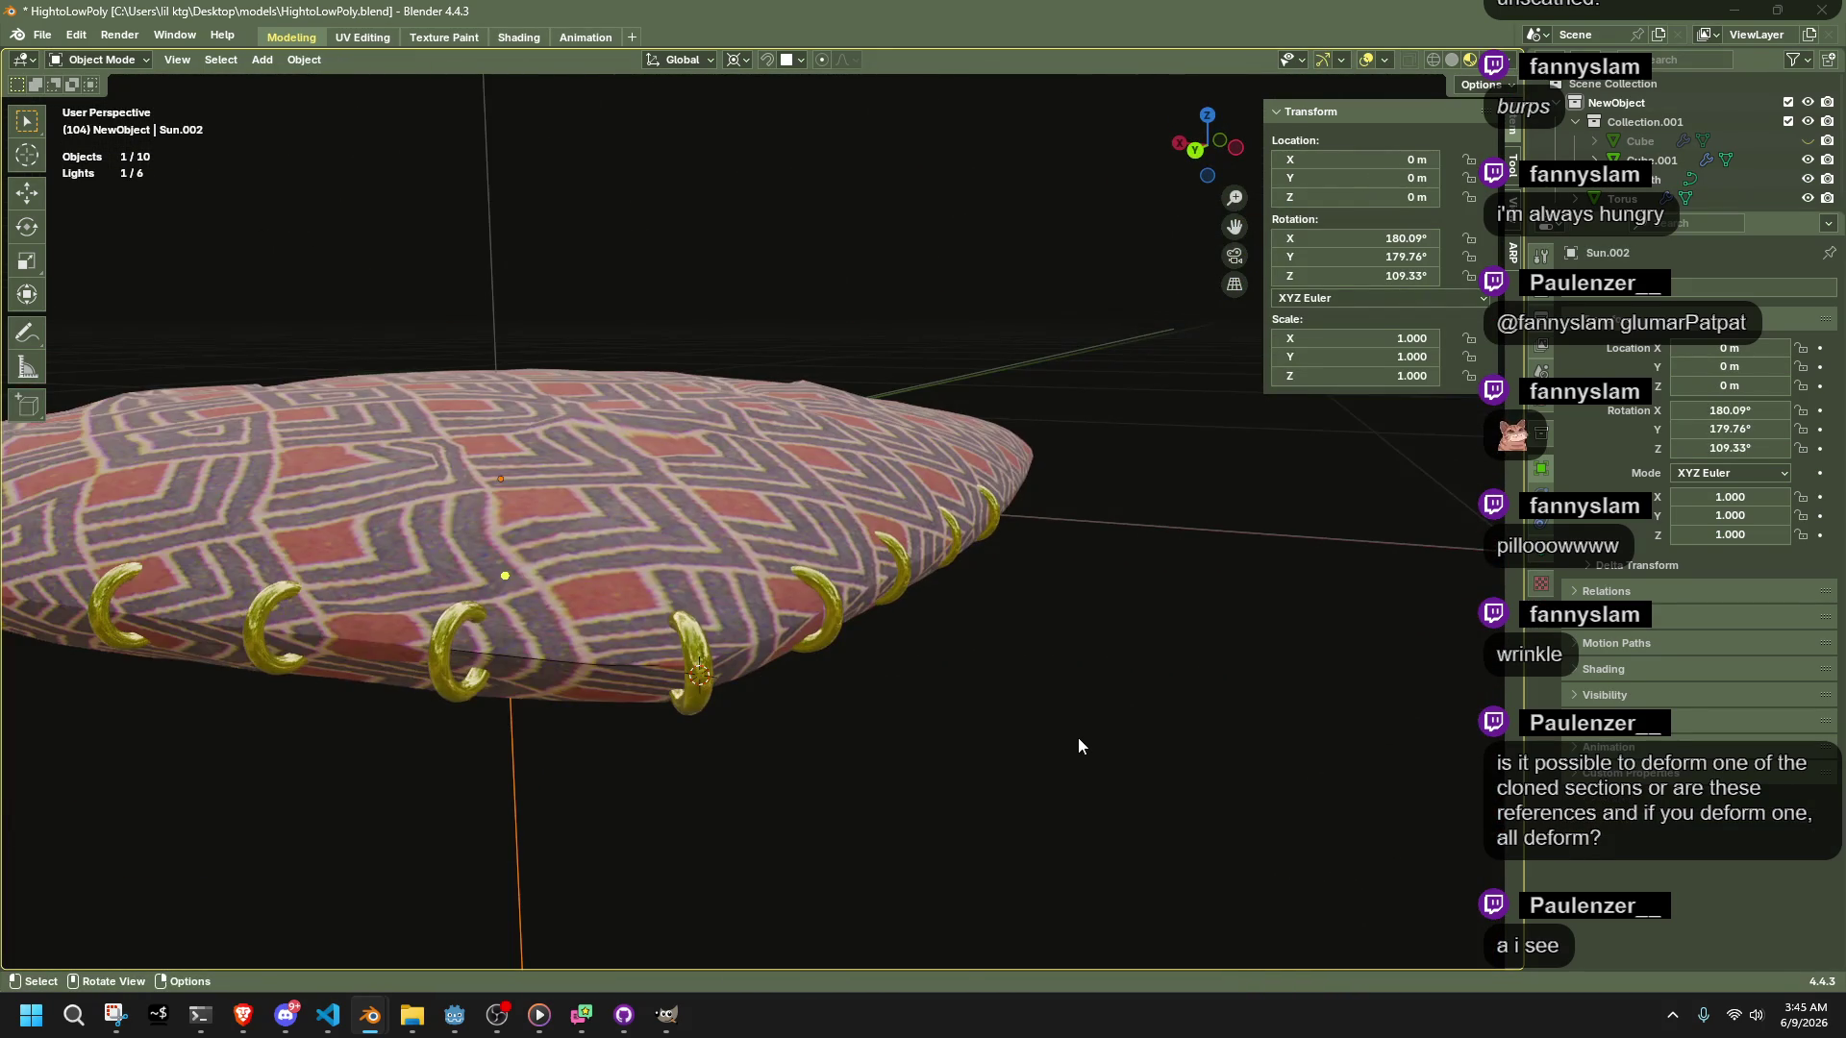
{"action": "left_click", "coordinate": [446, 615]}
{"action": "mouse_move", "coordinate": [1109, 661]}
{"action": "middle_mouse_down"}
{"action": "mouse_move", "coordinate": [1019, 667]}
{"action": "mouse_move", "coordinate": [815, 735]}
{"action": "mouse_move", "coordinate": [958, 782]}
{"action": "mouse_move", "coordinate": [944, 568]}
{"action": "mouse_move", "coordinate": [1119, 567]}
{"action": "mouse_move", "coordinate": [1168, 535]}
{"action": "mouse_move", "coordinate": [1063, 551]}
{"action": "mouse_move", "coordinate": [1012, 593]}
{"action": "middle_mouse_up"}
Add a Mirror modifier to the ring array with the Y axis enabled
{"action": "left_click", "coordinate": [896, 509]}
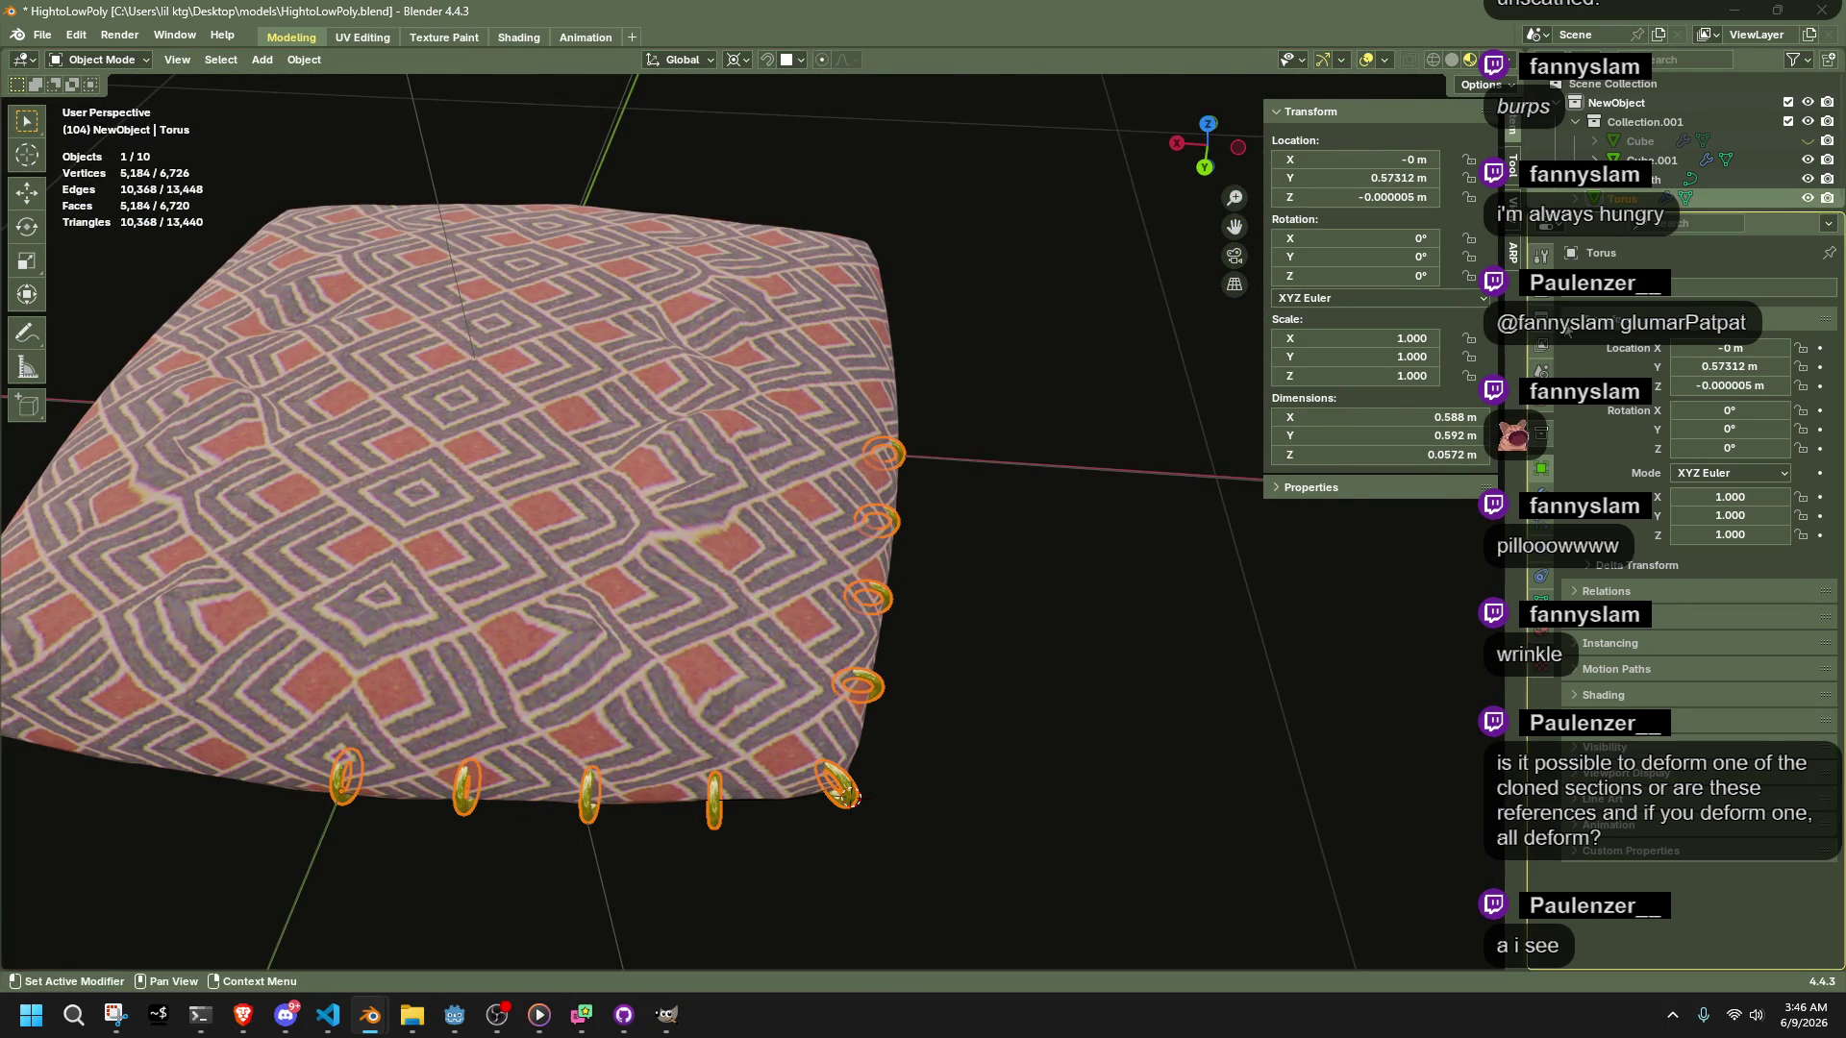
{"action": "left_click", "coordinate": [1554, 487]}
{"action": "left_click", "coordinate": [1679, 301]}
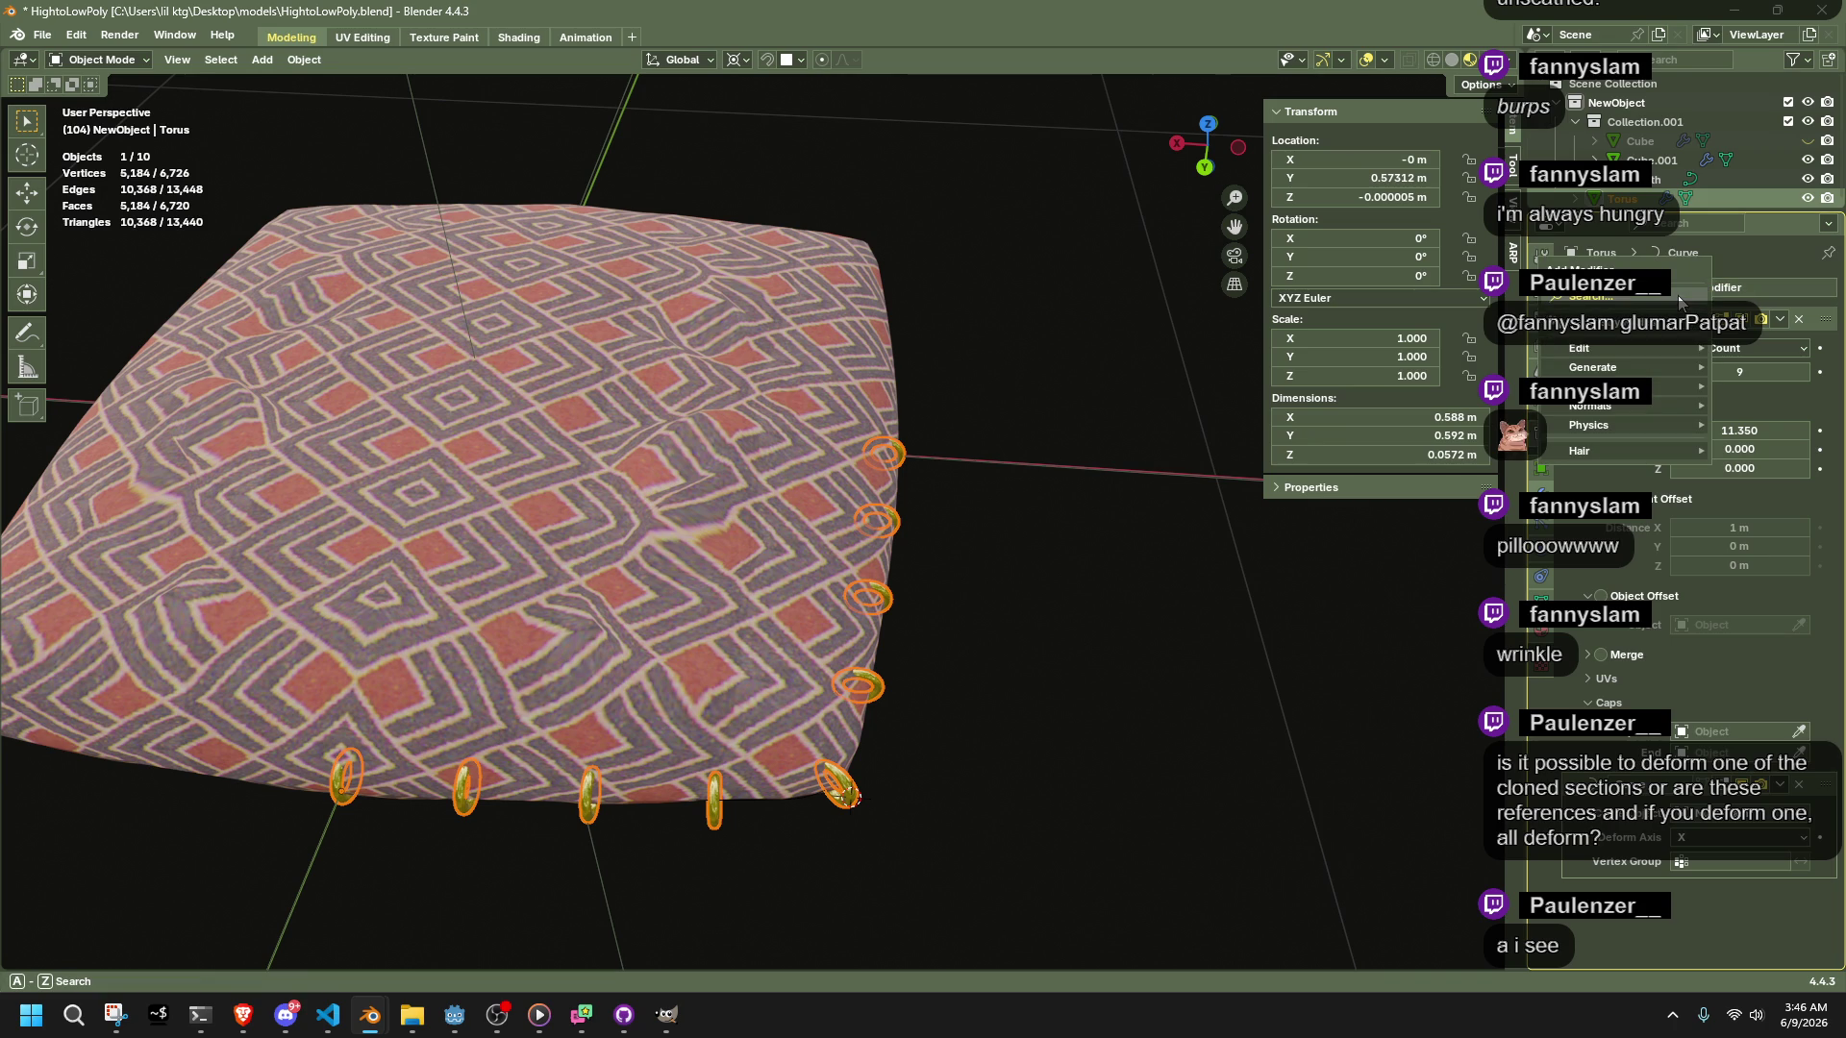
{"action": "left_click", "coordinate": [1679, 299]}
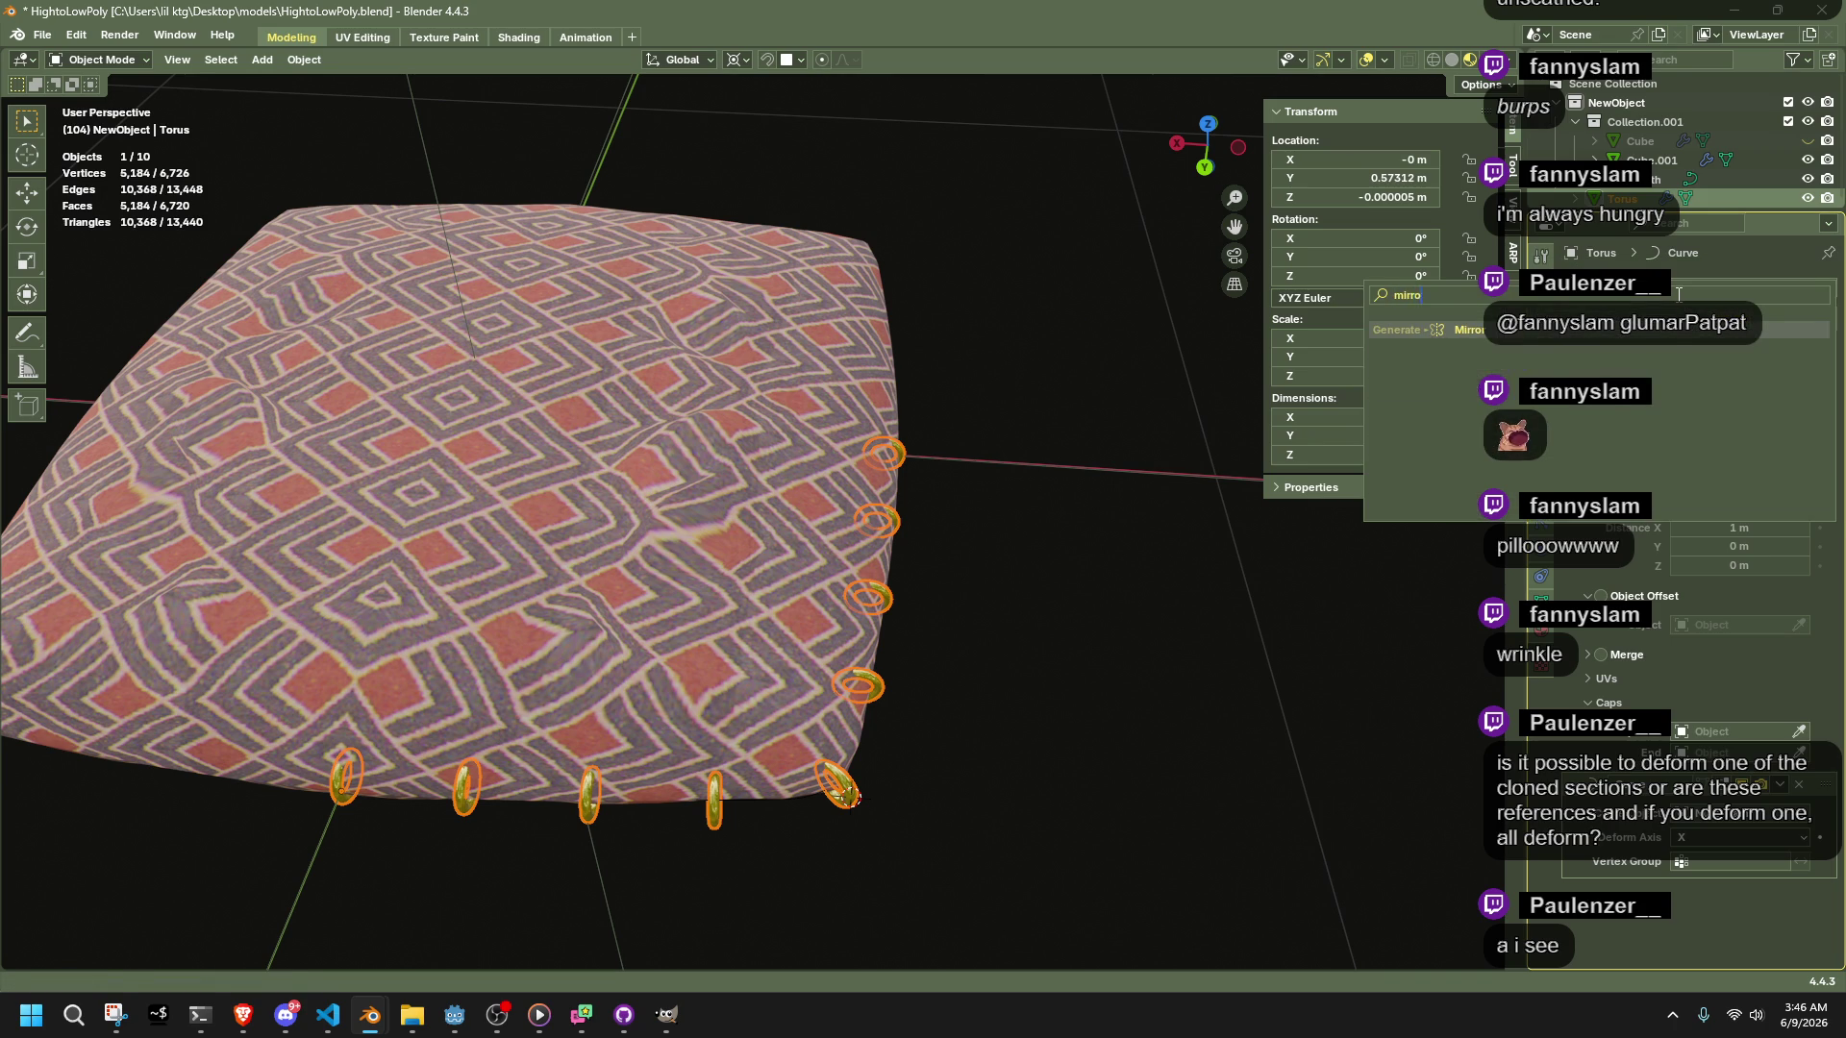
{"action": "key", "text": "Return"}
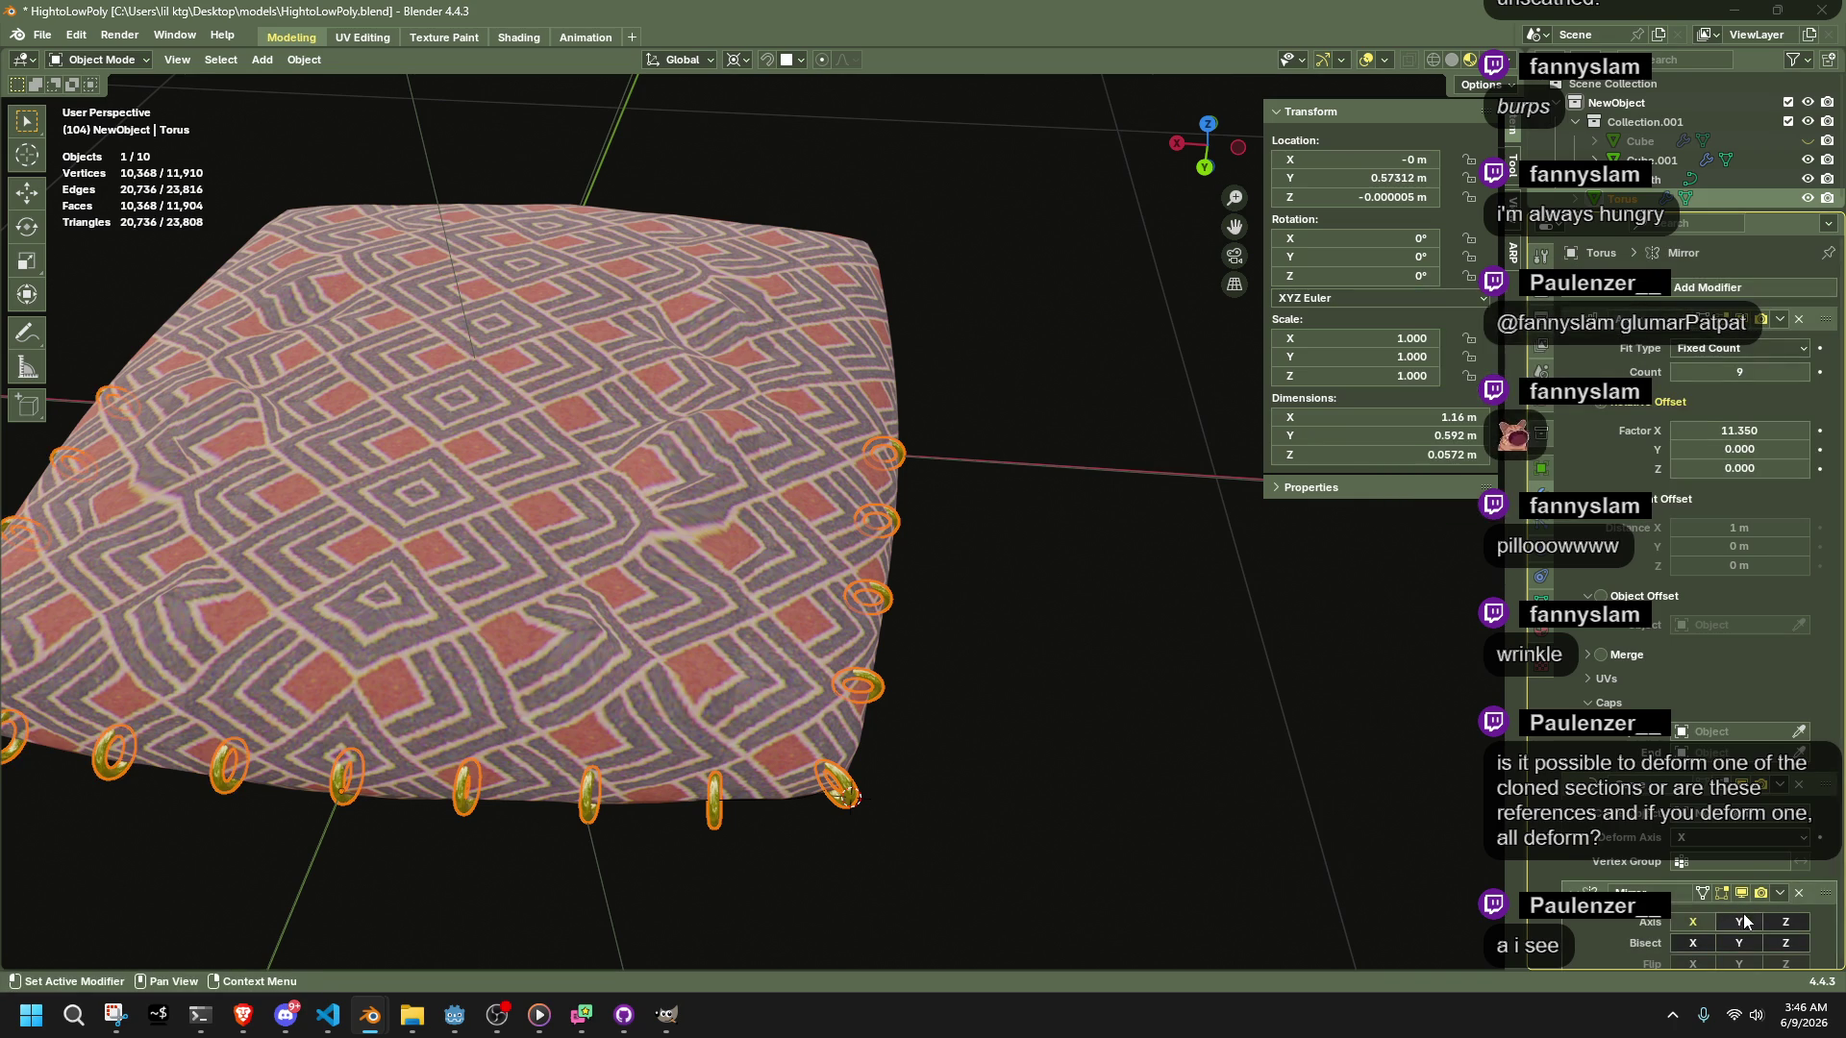
{"action": "left_click", "coordinate": [1745, 920]}
Apply all transforms to the ring object and inspect the mirrored rings
{"action": "mouse_move", "coordinate": [1462, 798]}
{"action": "middle_mouse_down"}
{"action": "mouse_move", "coordinate": [961, 639]}
{"action": "mouse_move", "coordinate": [822, 625]}
{"action": "middle_mouse_up"}
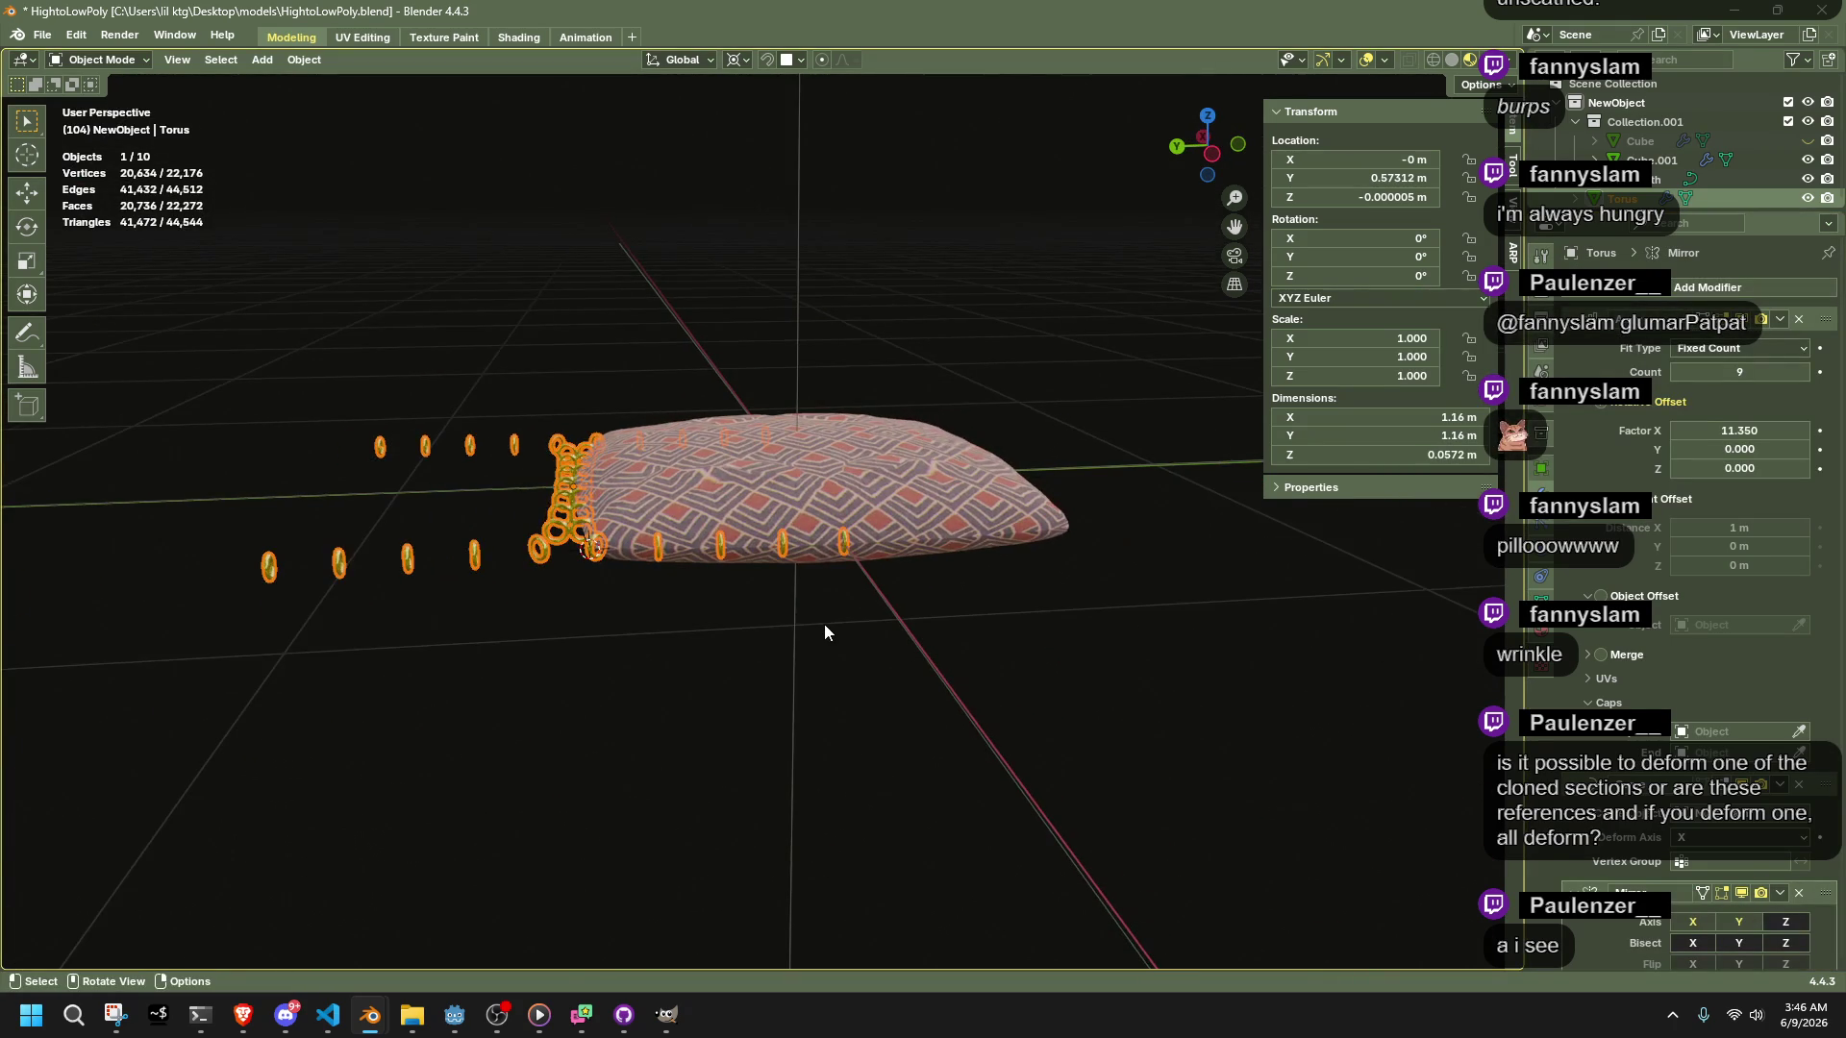
{"action": "key", "text": "ctrl+a"}
{"action": "left_click", "coordinate": [823, 625]}
{"action": "left_click", "coordinate": [1076, 652]}
{"action": "mouse_move", "coordinate": [1075, 652]}
{"action": "middle_mouse_down"}
{"action": "mouse_move", "coordinate": [821, 723]}
{"action": "mouse_move", "coordinate": [1067, 614]}
{"action": "mouse_move", "coordinate": [719, 585]}
{"action": "middle_mouse_up"}
{"action": "scroll", "coordinate": [817, 721], "scroll_direction": "up", "scroll_amount": 3}
Shrink the ring mesh slightly, snap the 3D cursor onto it, then enlarge it
{"action": "left_click", "coordinate": [692, 591]}
{"action": "key", "text": "Tab"}
{"action": "middle_click_drag", "start_coordinate": [726, 666], "coordinate": [640, 720]}
{"action": "key", "text": "s"}
{"action": "left_click", "coordinate": [804, 811]}
{"action": "key", "text": "shift+s"}
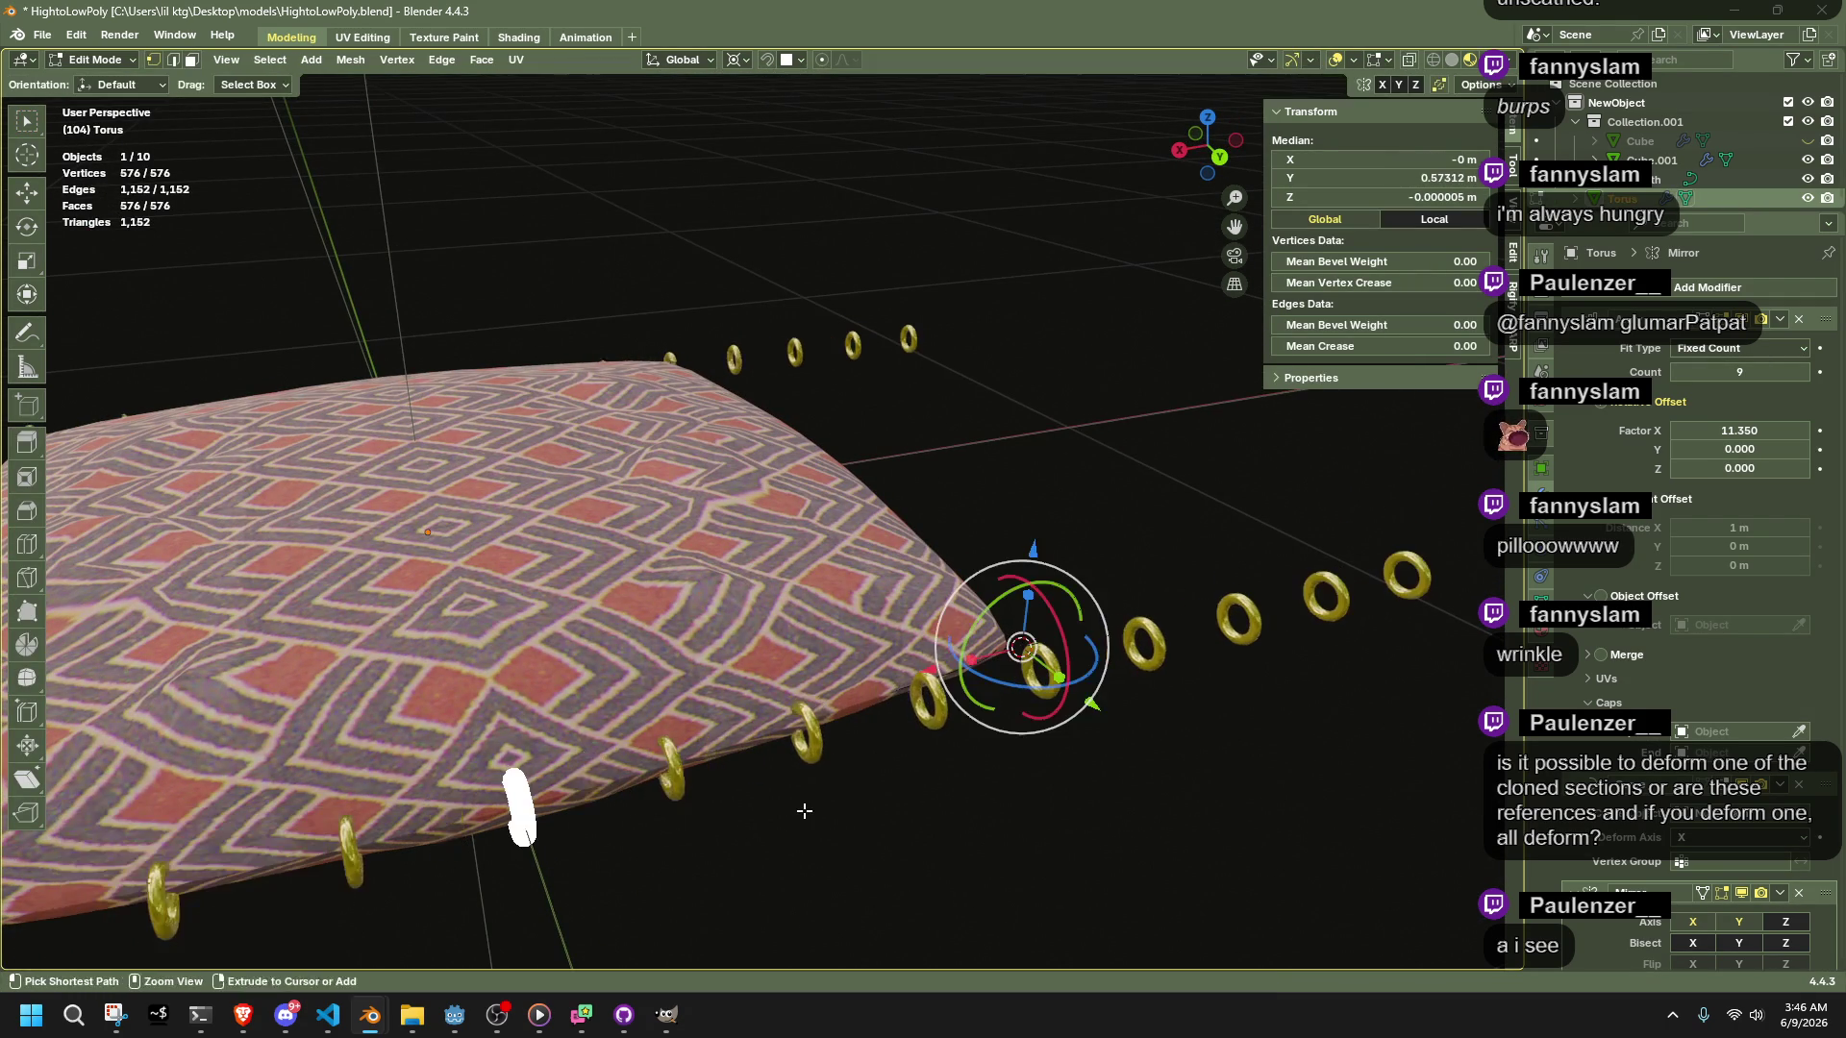
{"action": "left_click", "coordinate": [807, 845]}
{"action": "key", "text": "s"}
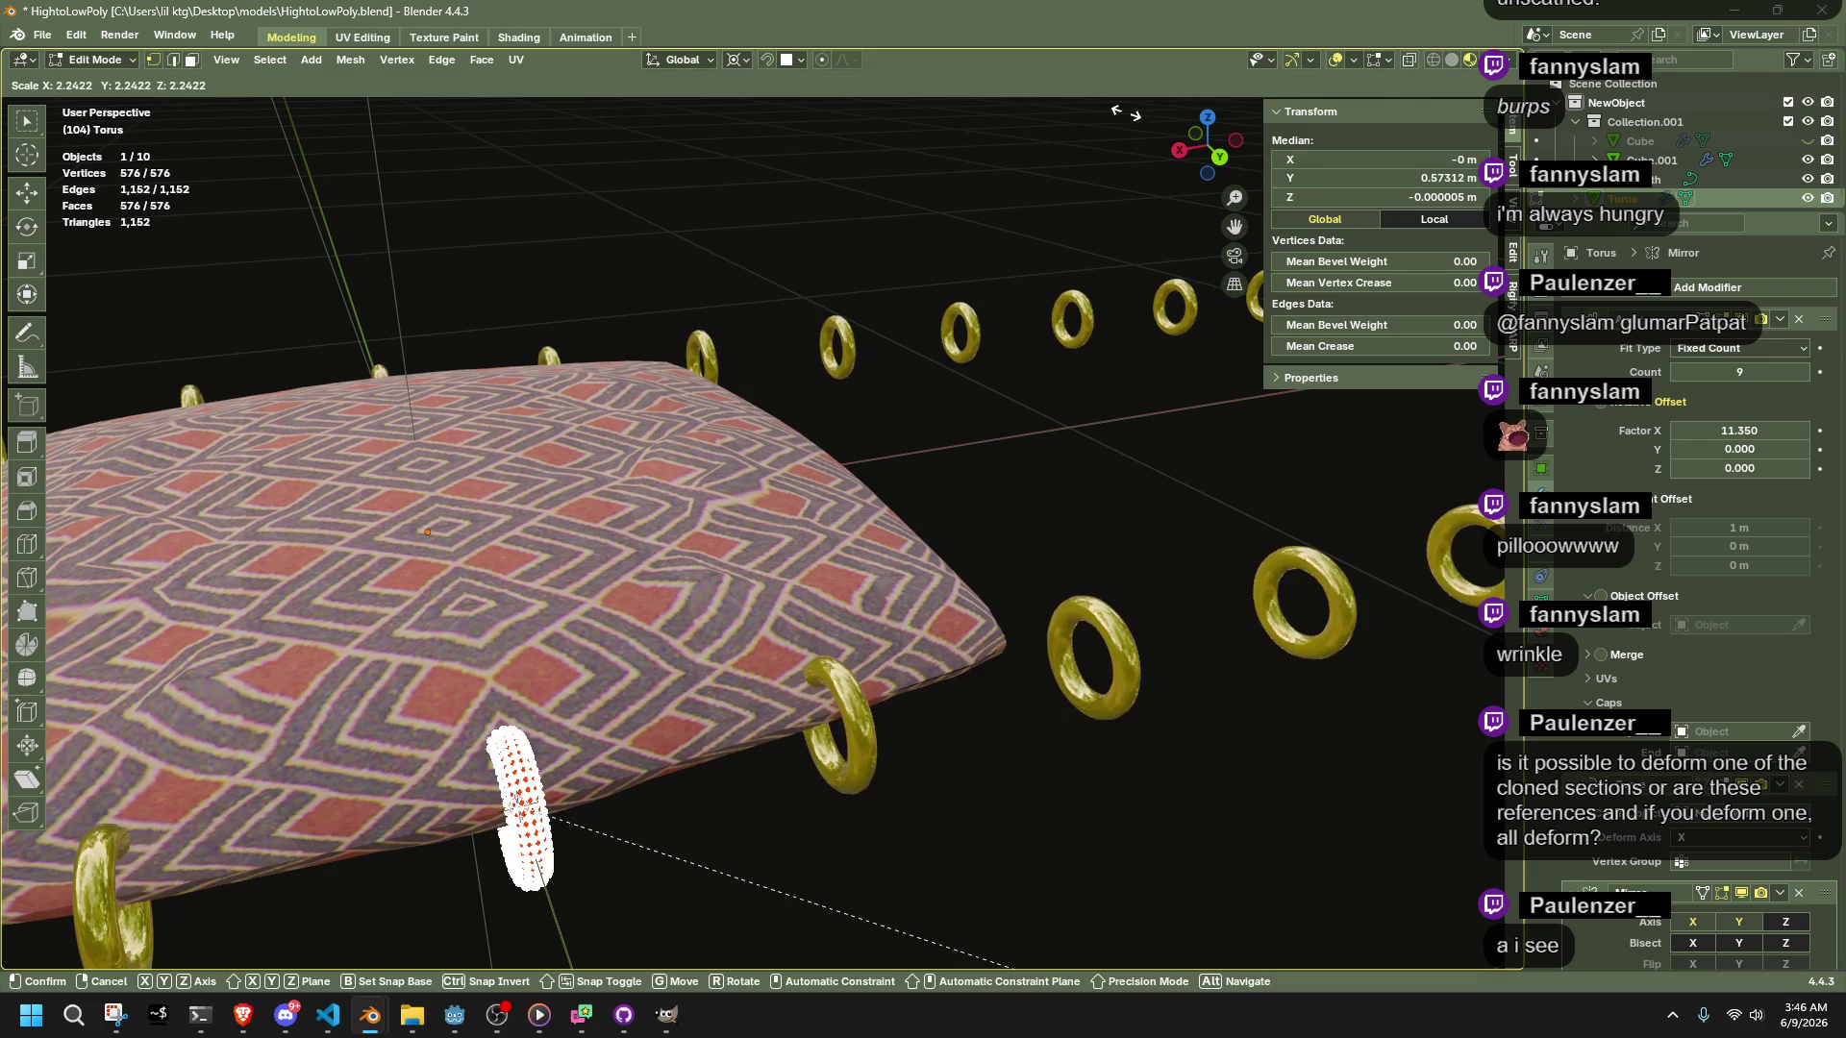
{"action": "left_click", "coordinate": [1168, 764]}
{"action": "key", "text": "Tab"}
{"action": "scroll", "coordinate": [1173, 771], "scroll_direction": "down", "scroll_amount": 6}
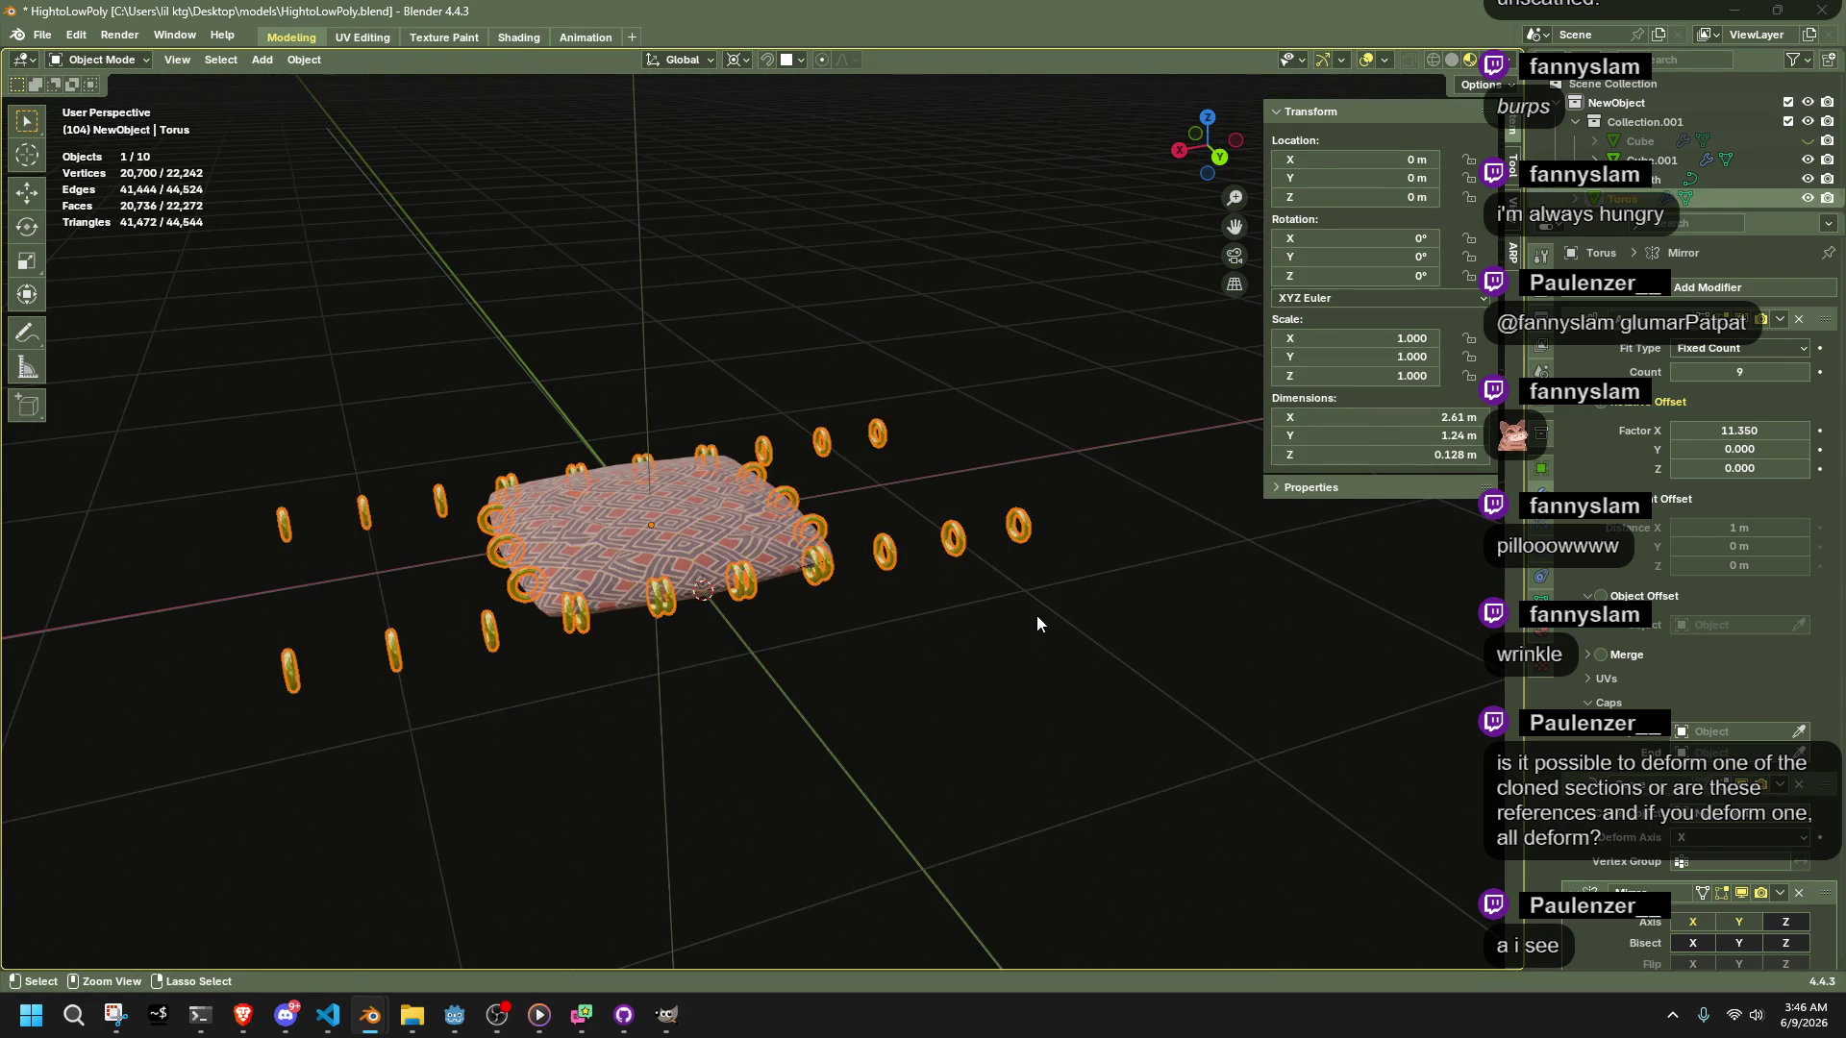
Briefly re-enter ring mesh editing, then deselect everything and orbit to a low side view
{"action": "key", "text": "Tab"}
{"action": "key", "text": "s"}
{"action": "left_click", "coordinate": [1036, 616]}
{"action": "key", "text": "Tab"}
{"action": "left_click", "coordinate": [1019, 613]}
{"action": "scroll", "coordinate": [1019, 621], "scroll_direction": "up", "scroll_amount": 8}
{"action": "middle_click_drag", "start_coordinate": [1034, 614], "coordinate": [1082, 569]}
Select the ring in Edit Mode and extend the selection to all its edge loops
{"action": "left_click", "coordinate": [749, 662]}
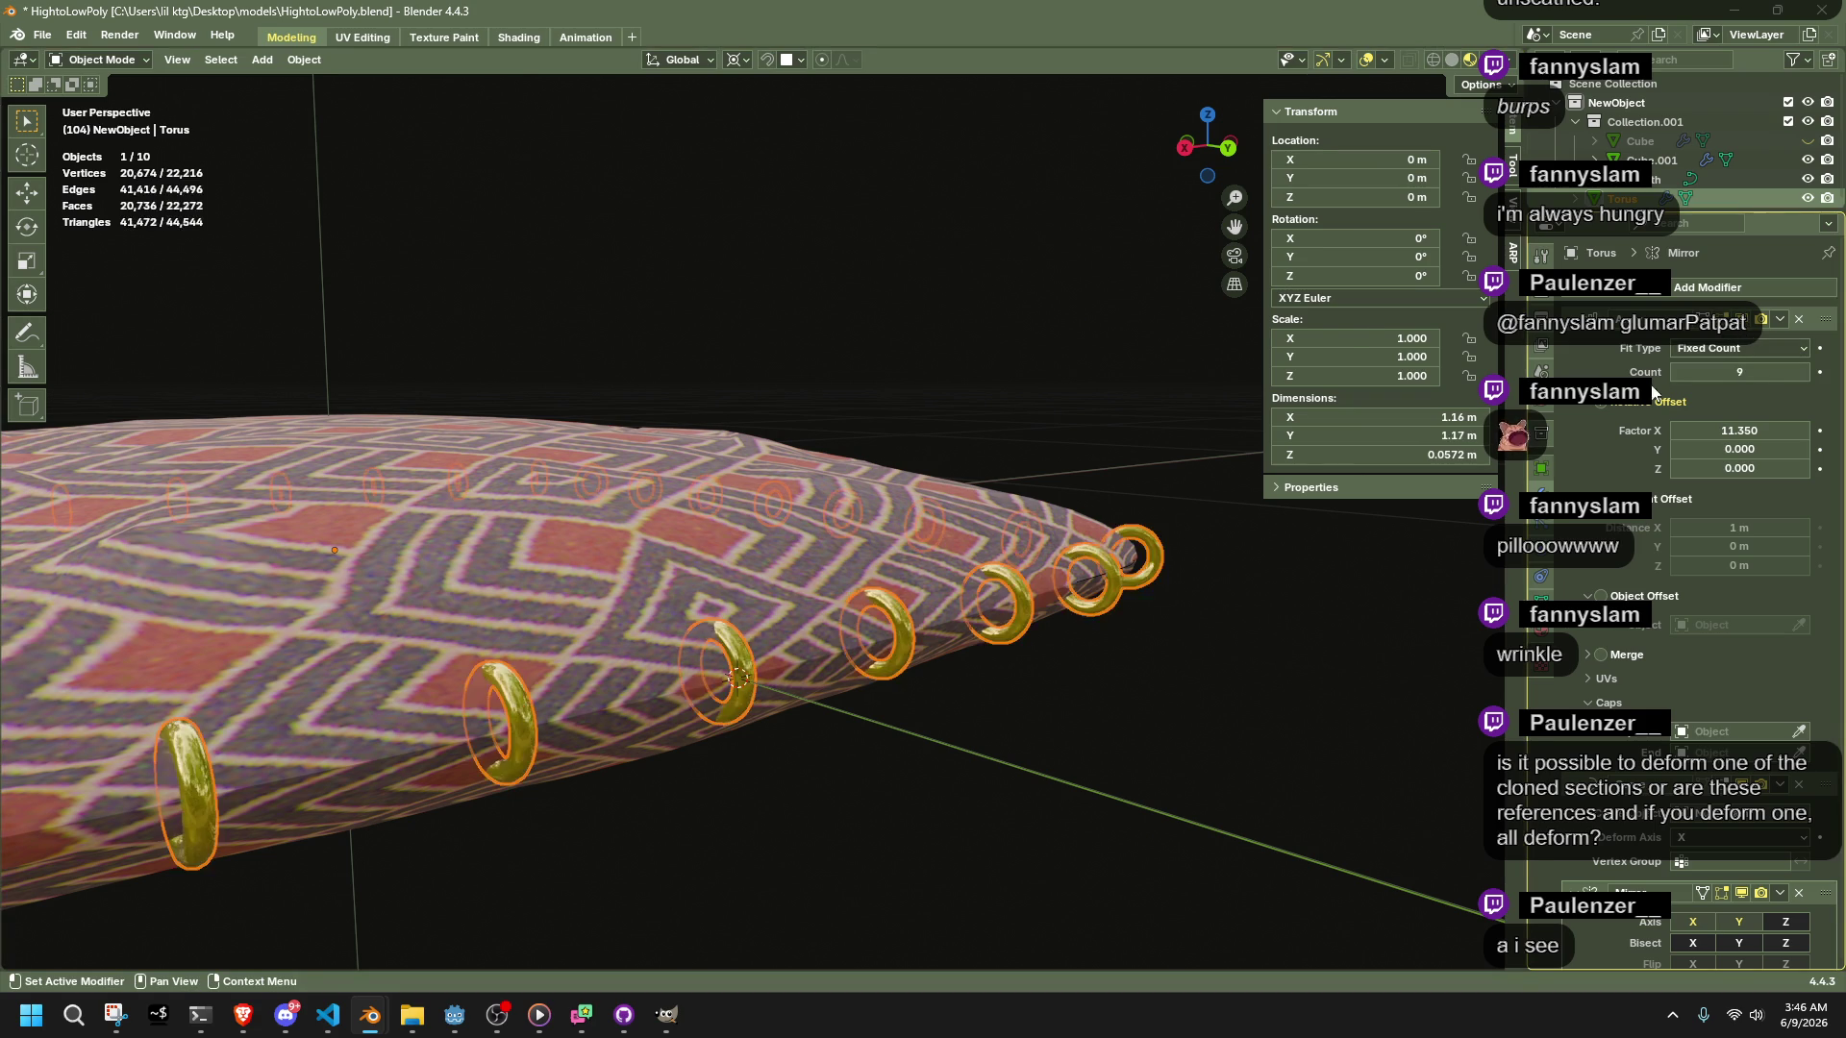
{"action": "key", "text": "Tab"}
{"action": "scroll", "coordinate": [942, 658], "scroll_direction": "up", "scroll_amount": 5}
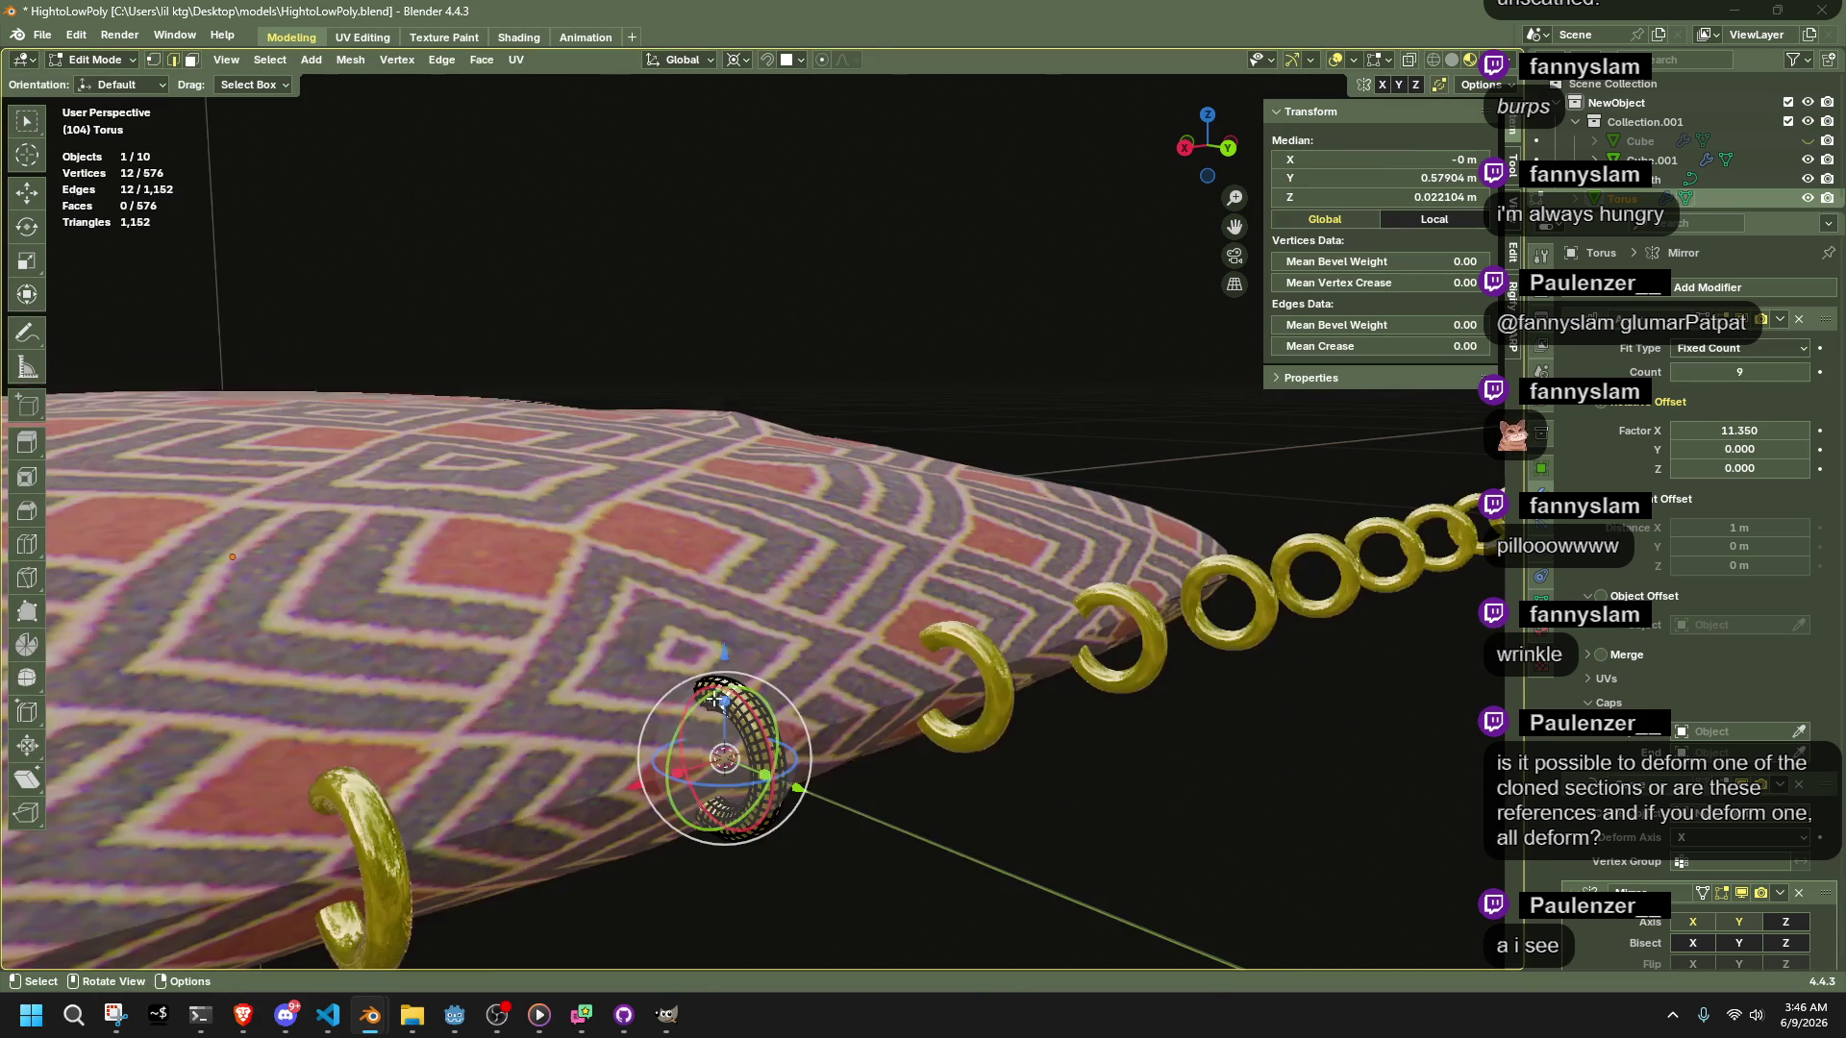
{"action": "left_click", "coordinate": [766, 728]}
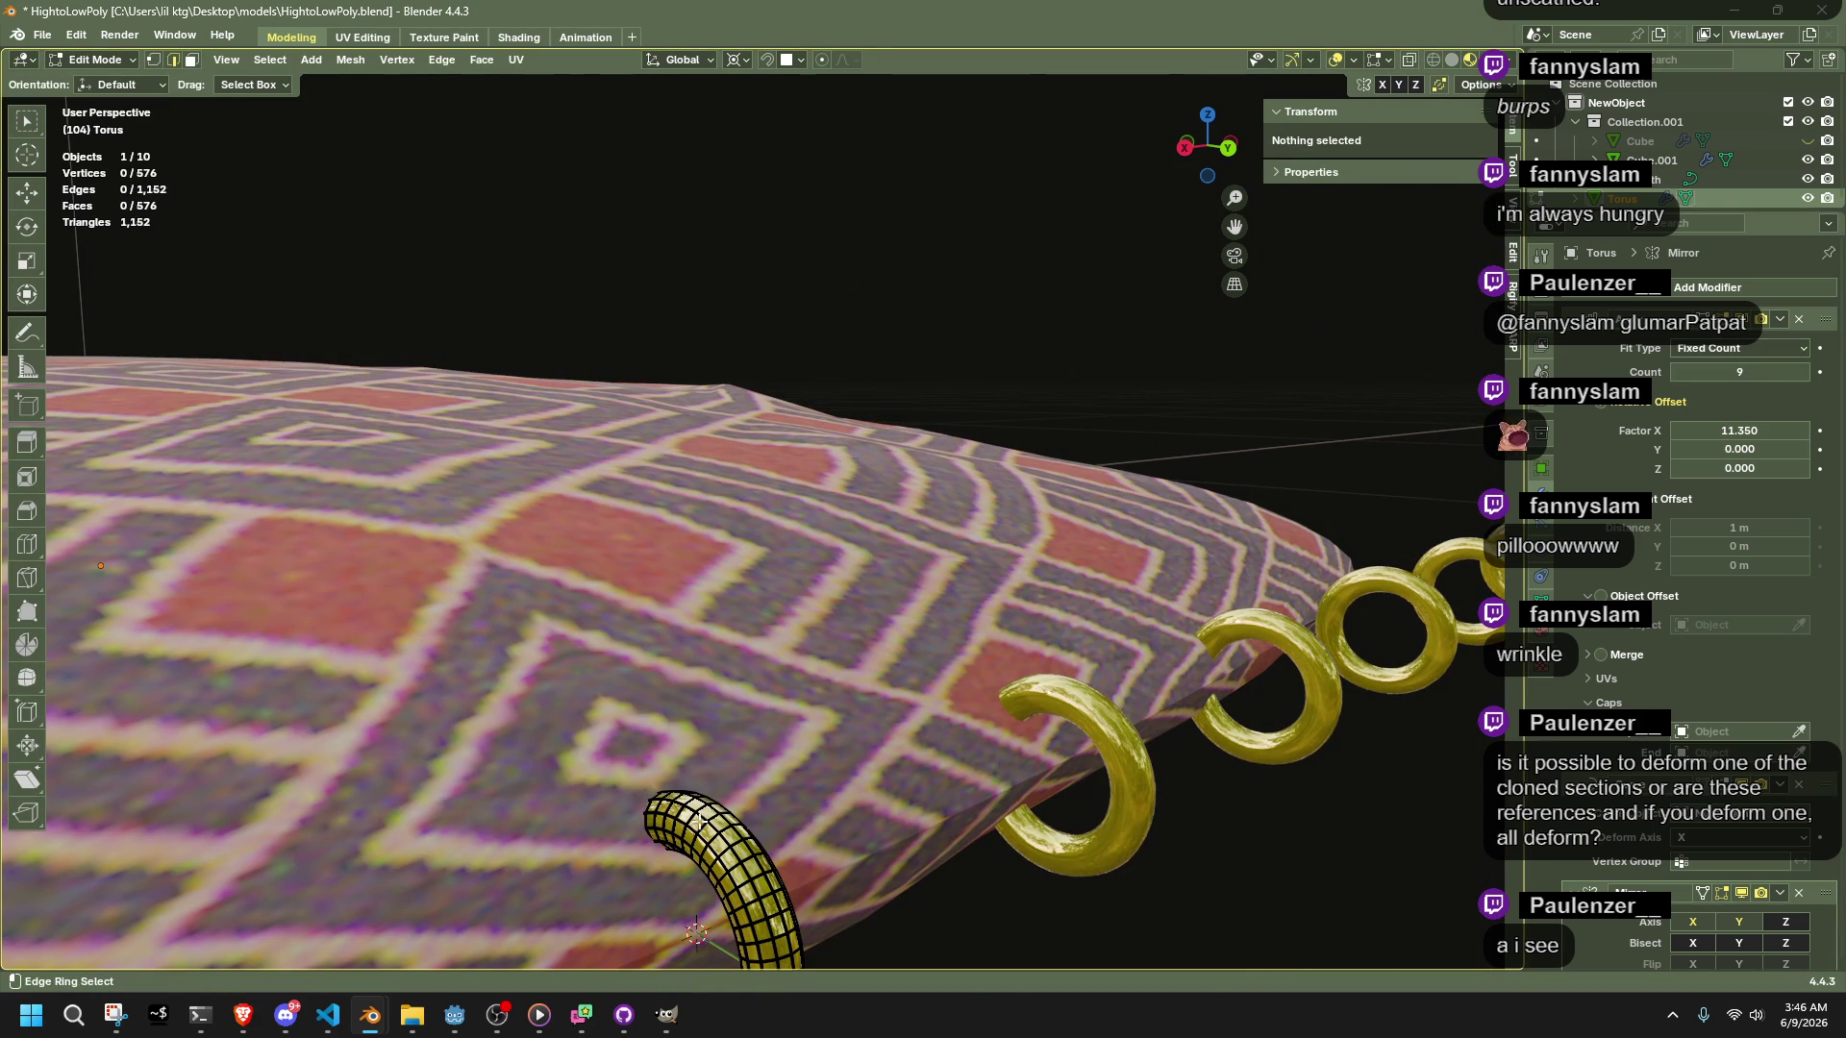
{"action": "left_click", "coordinate": [730, 865], "text": "ctrl+alt"}
{"action": "left_click", "coordinate": [270, 60]}
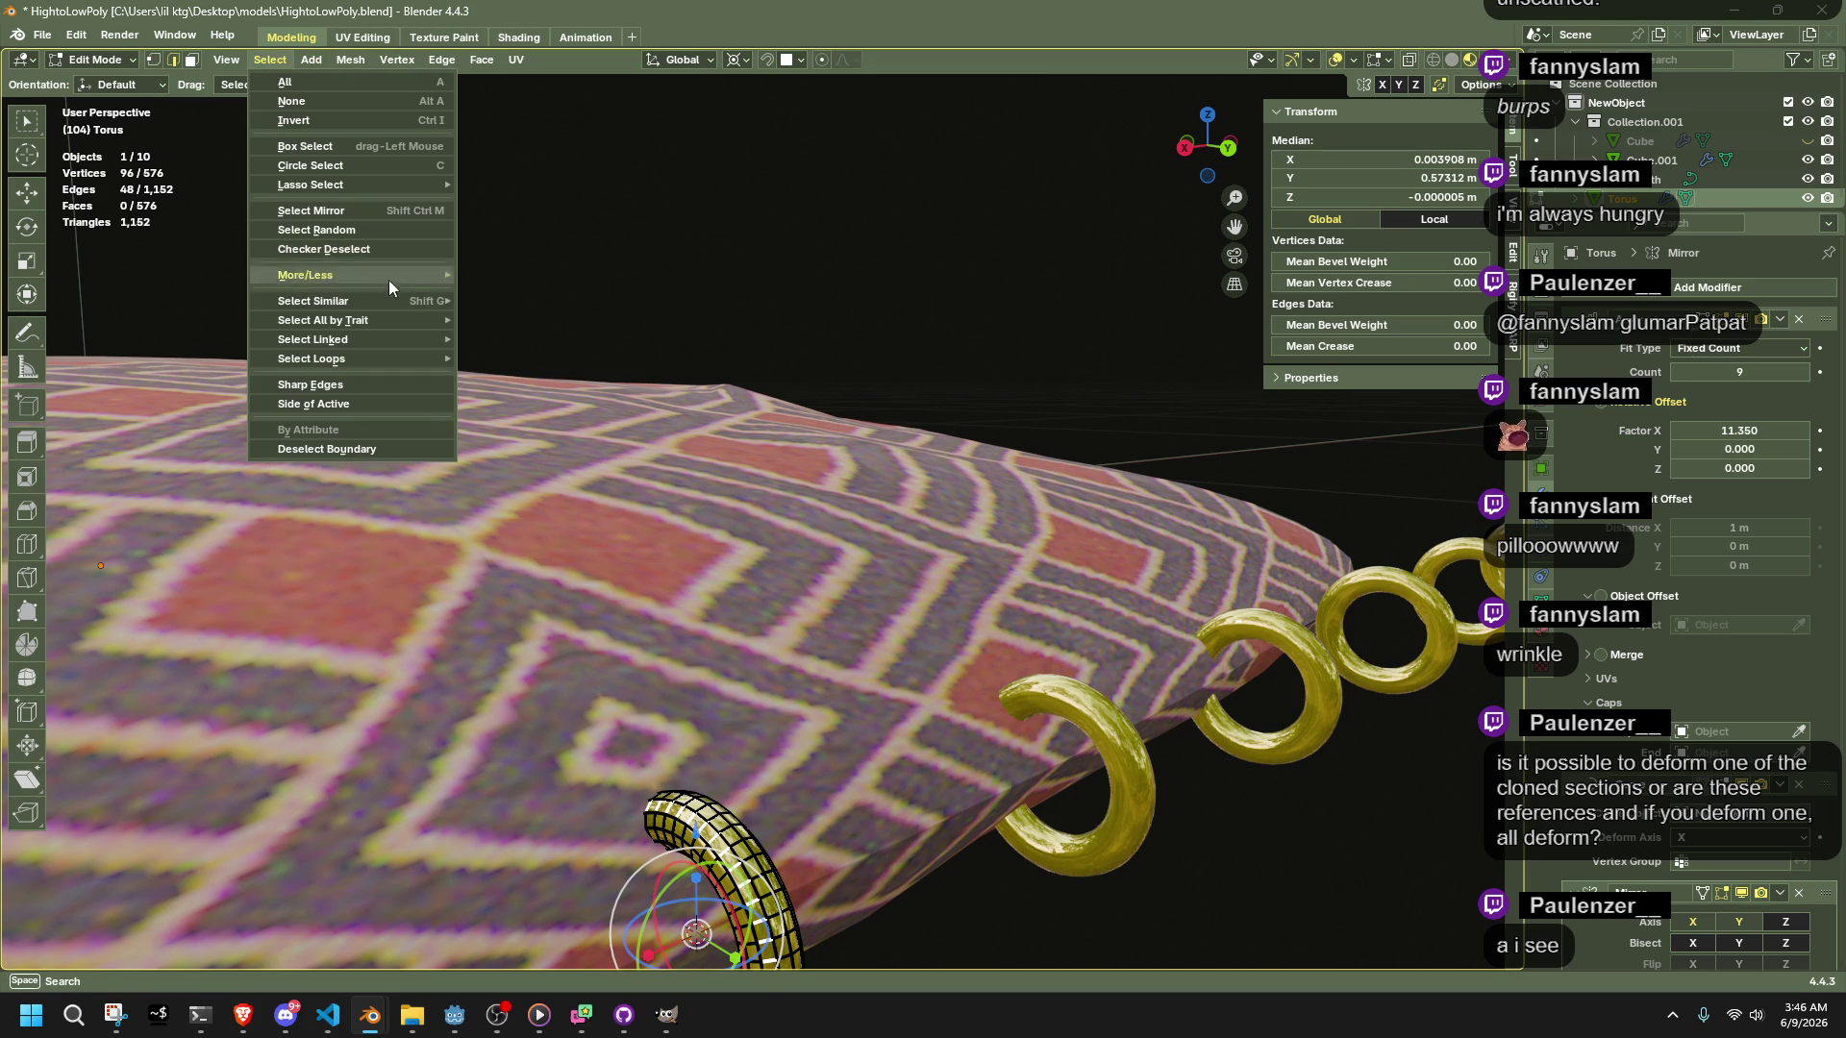
{"action": "mouse_move", "coordinate": [367, 359]}
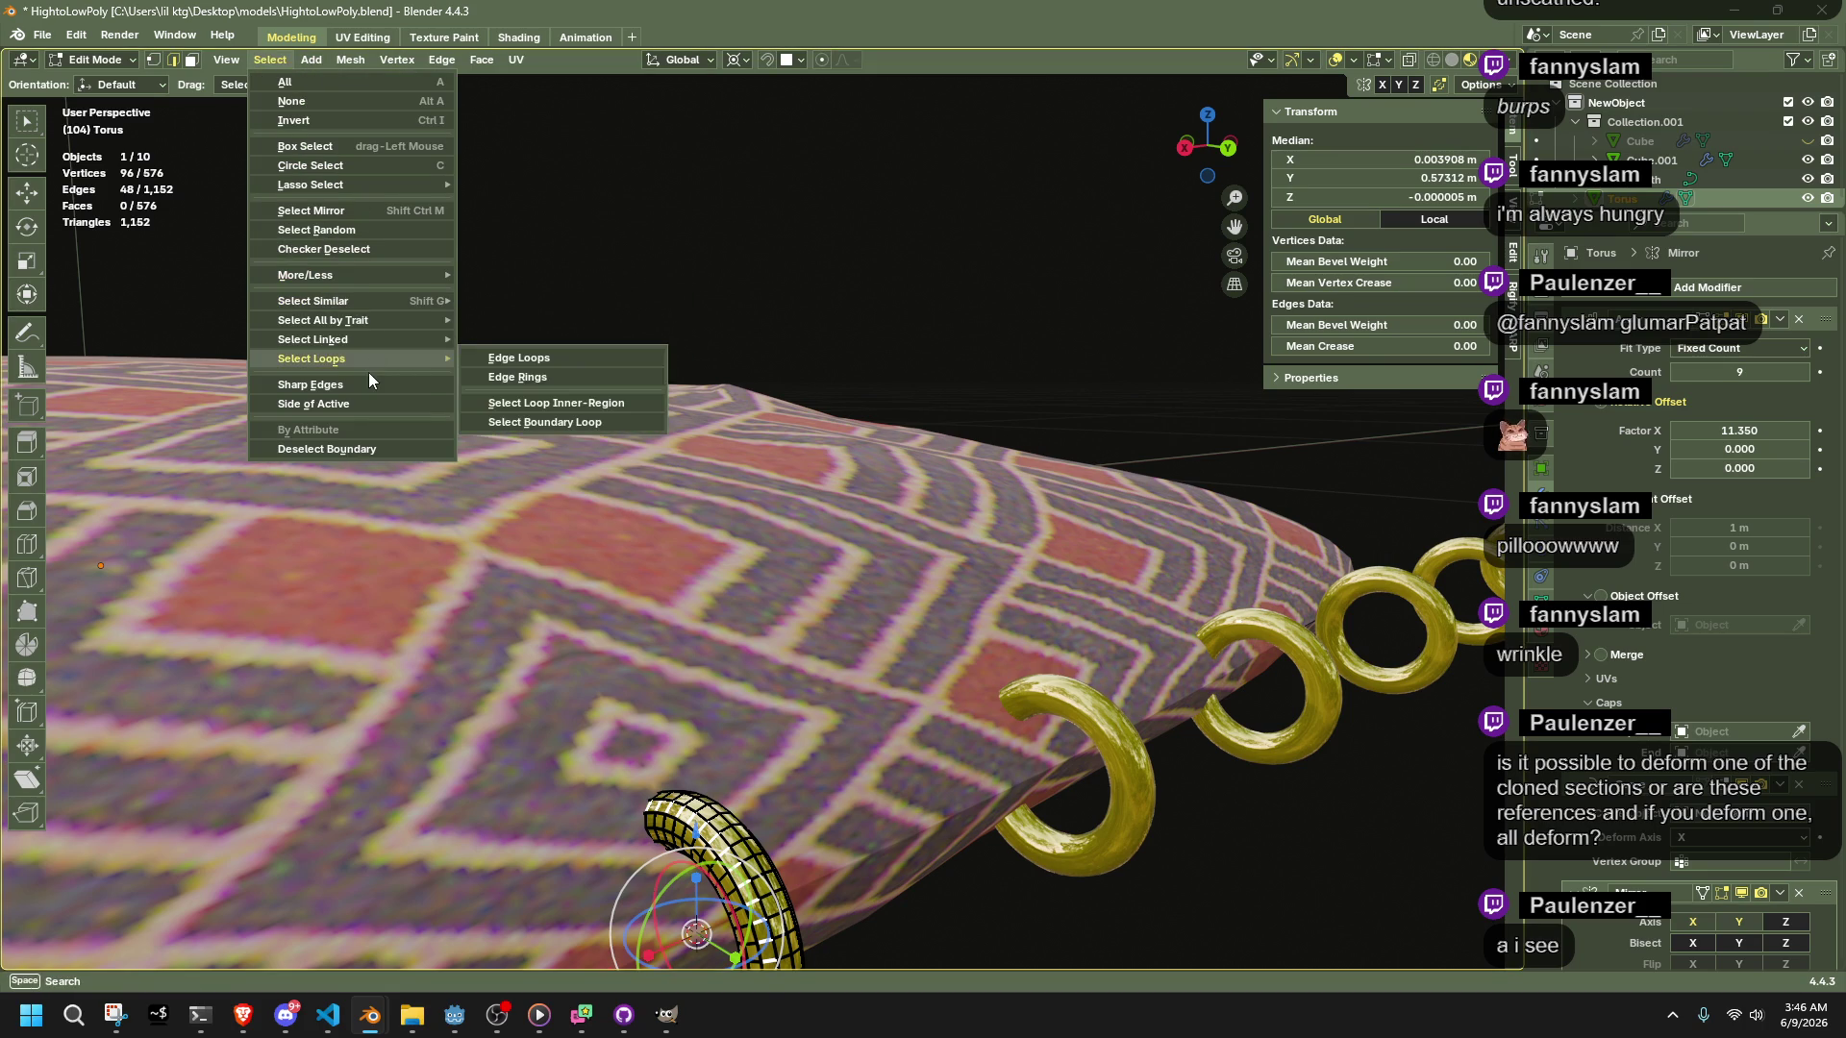
{"action": "left_click", "coordinate": [511, 359]}
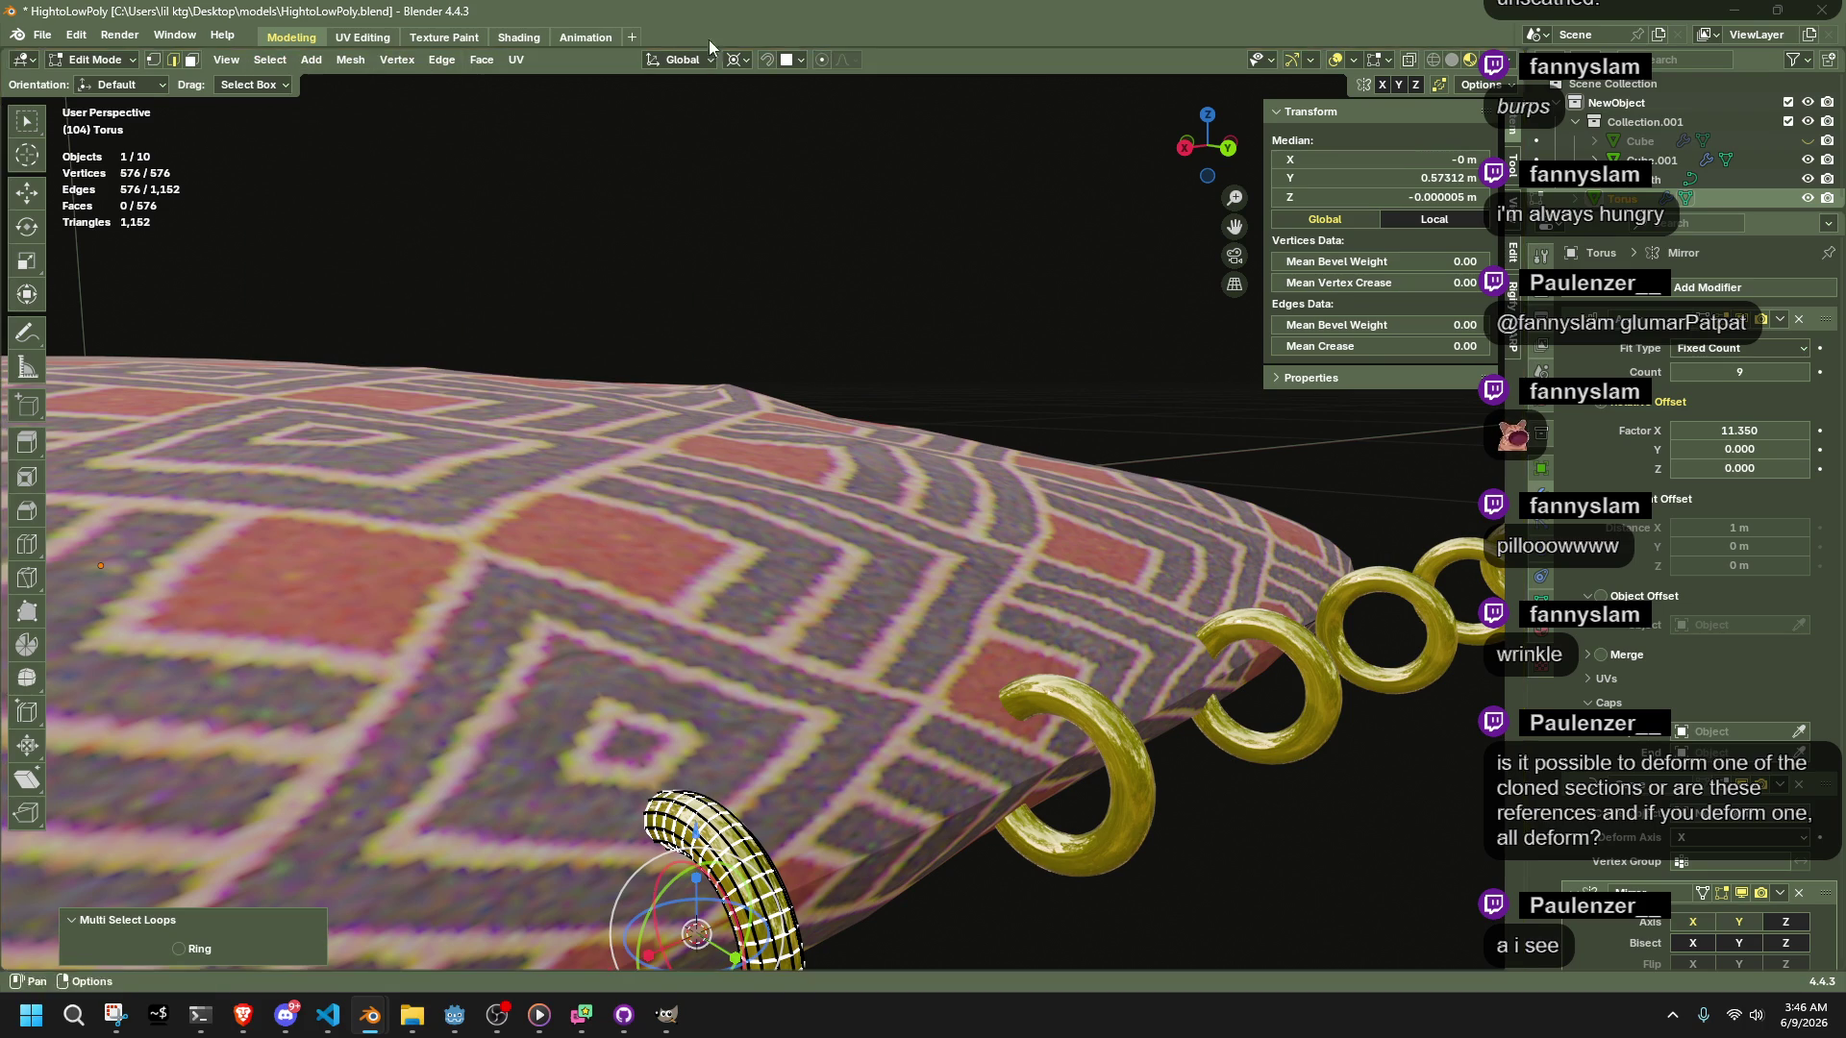
Change the pivot point and scale the ring mesh up about 2.6 times
{"action": "left_click", "coordinate": [746, 56]}
{"action": "left_click", "coordinate": [775, 146]}
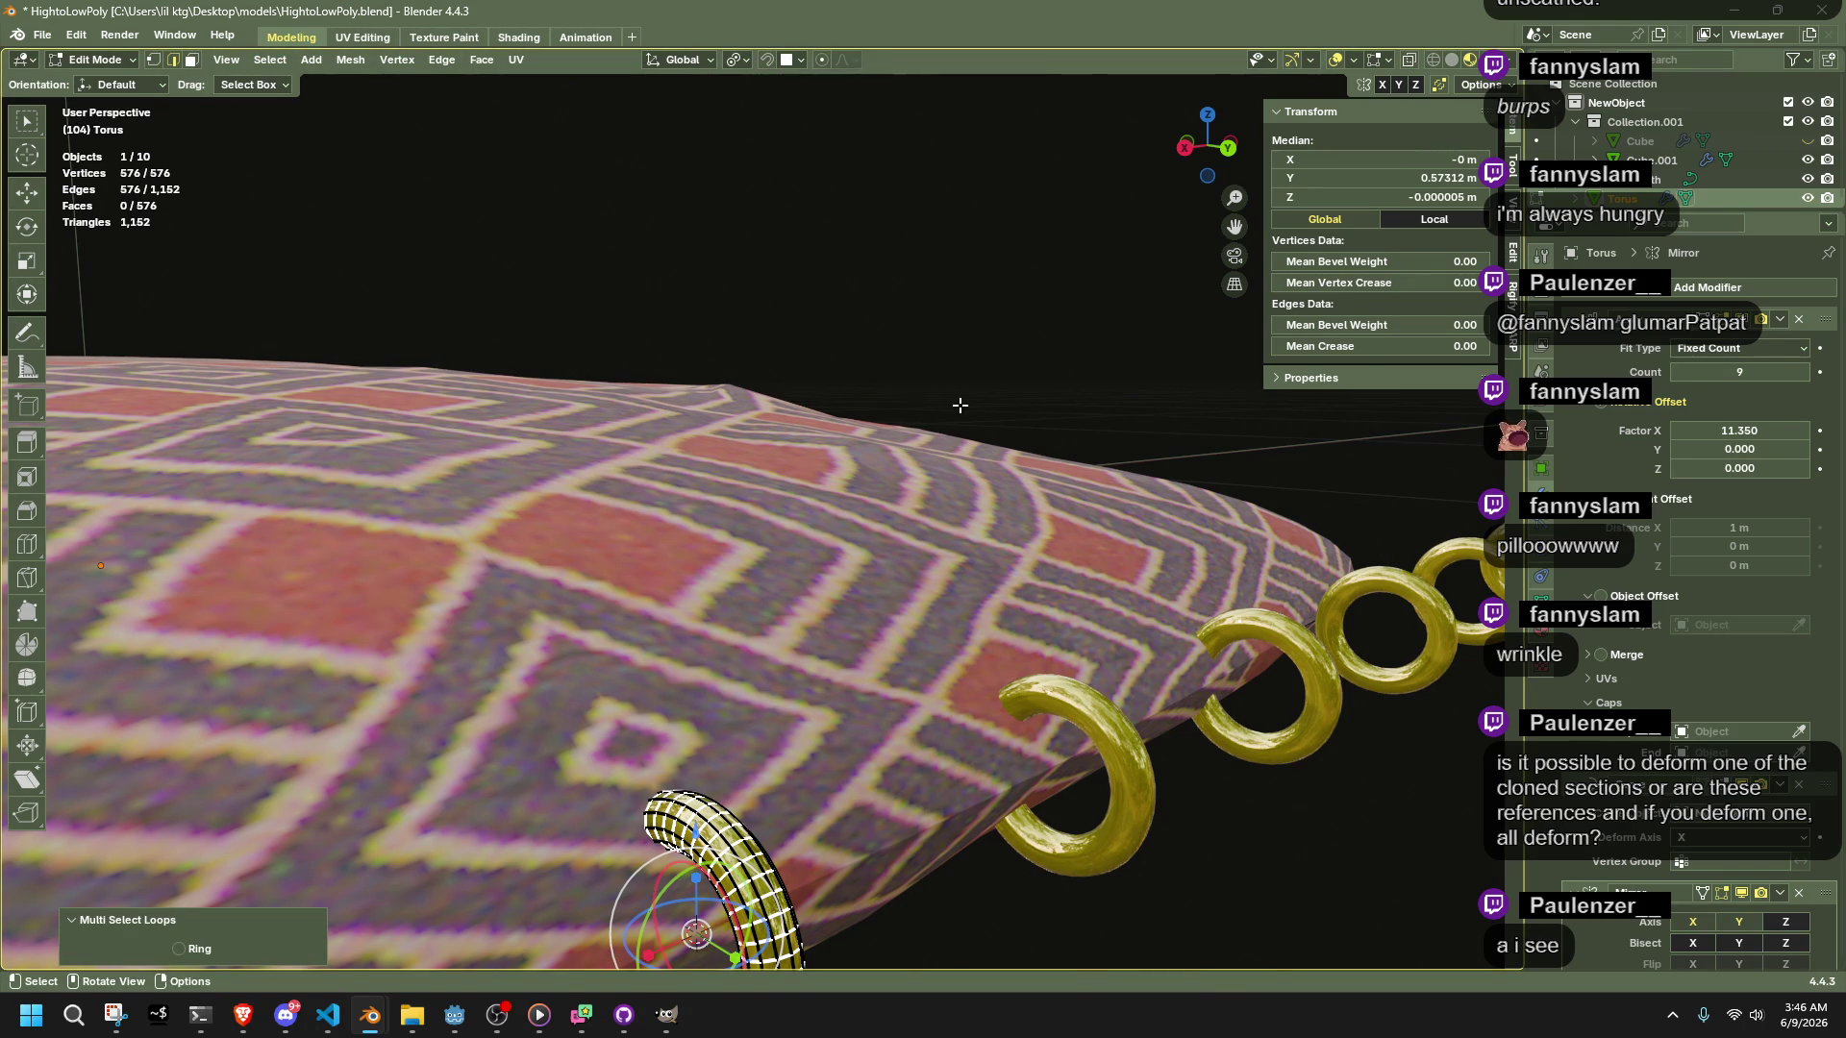
{"action": "key", "text": "s"}
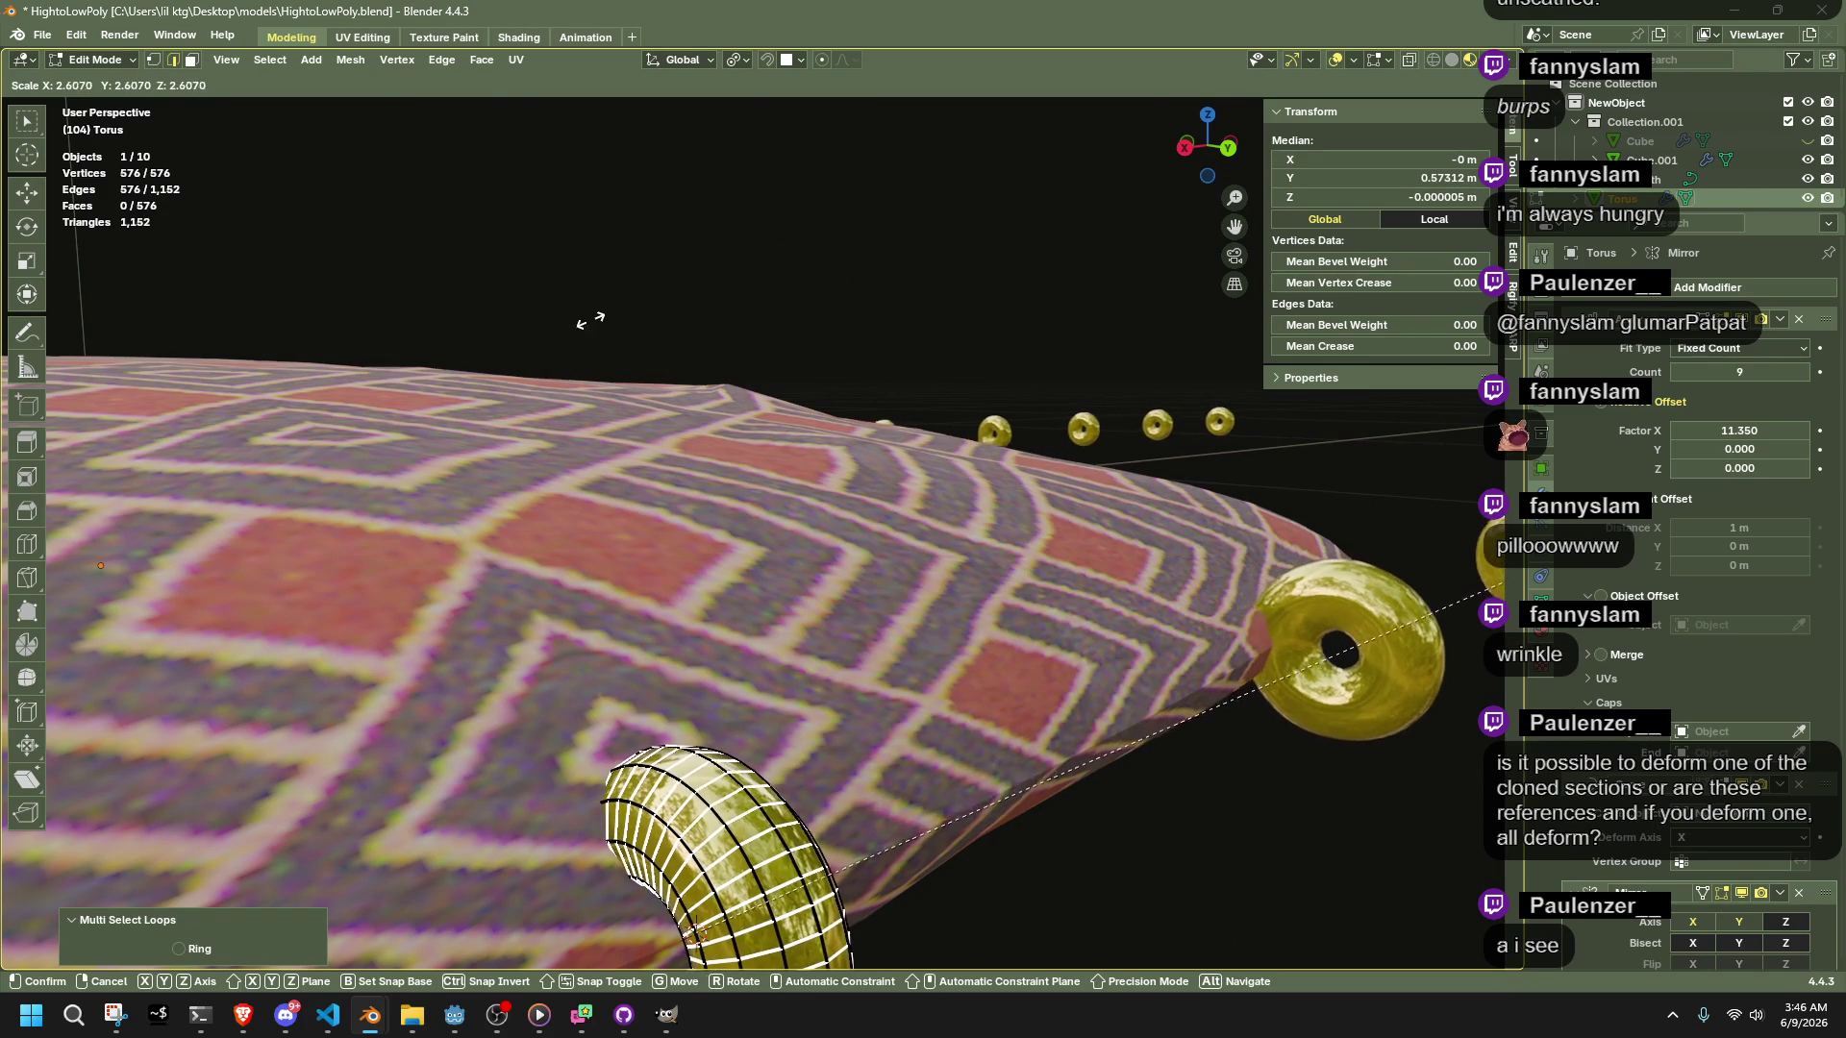
{"action": "left_click", "coordinate": [705, 297]}
{"action": "key", "text": "Tab"}
{"action": "mouse_move", "coordinate": [919, 252]}
{"action": "middle_mouse_down"}
{"action": "mouse_move", "coordinate": [896, 446]}
{"action": "mouse_move", "coordinate": [933, 590]}
{"action": "middle_mouse_up"}
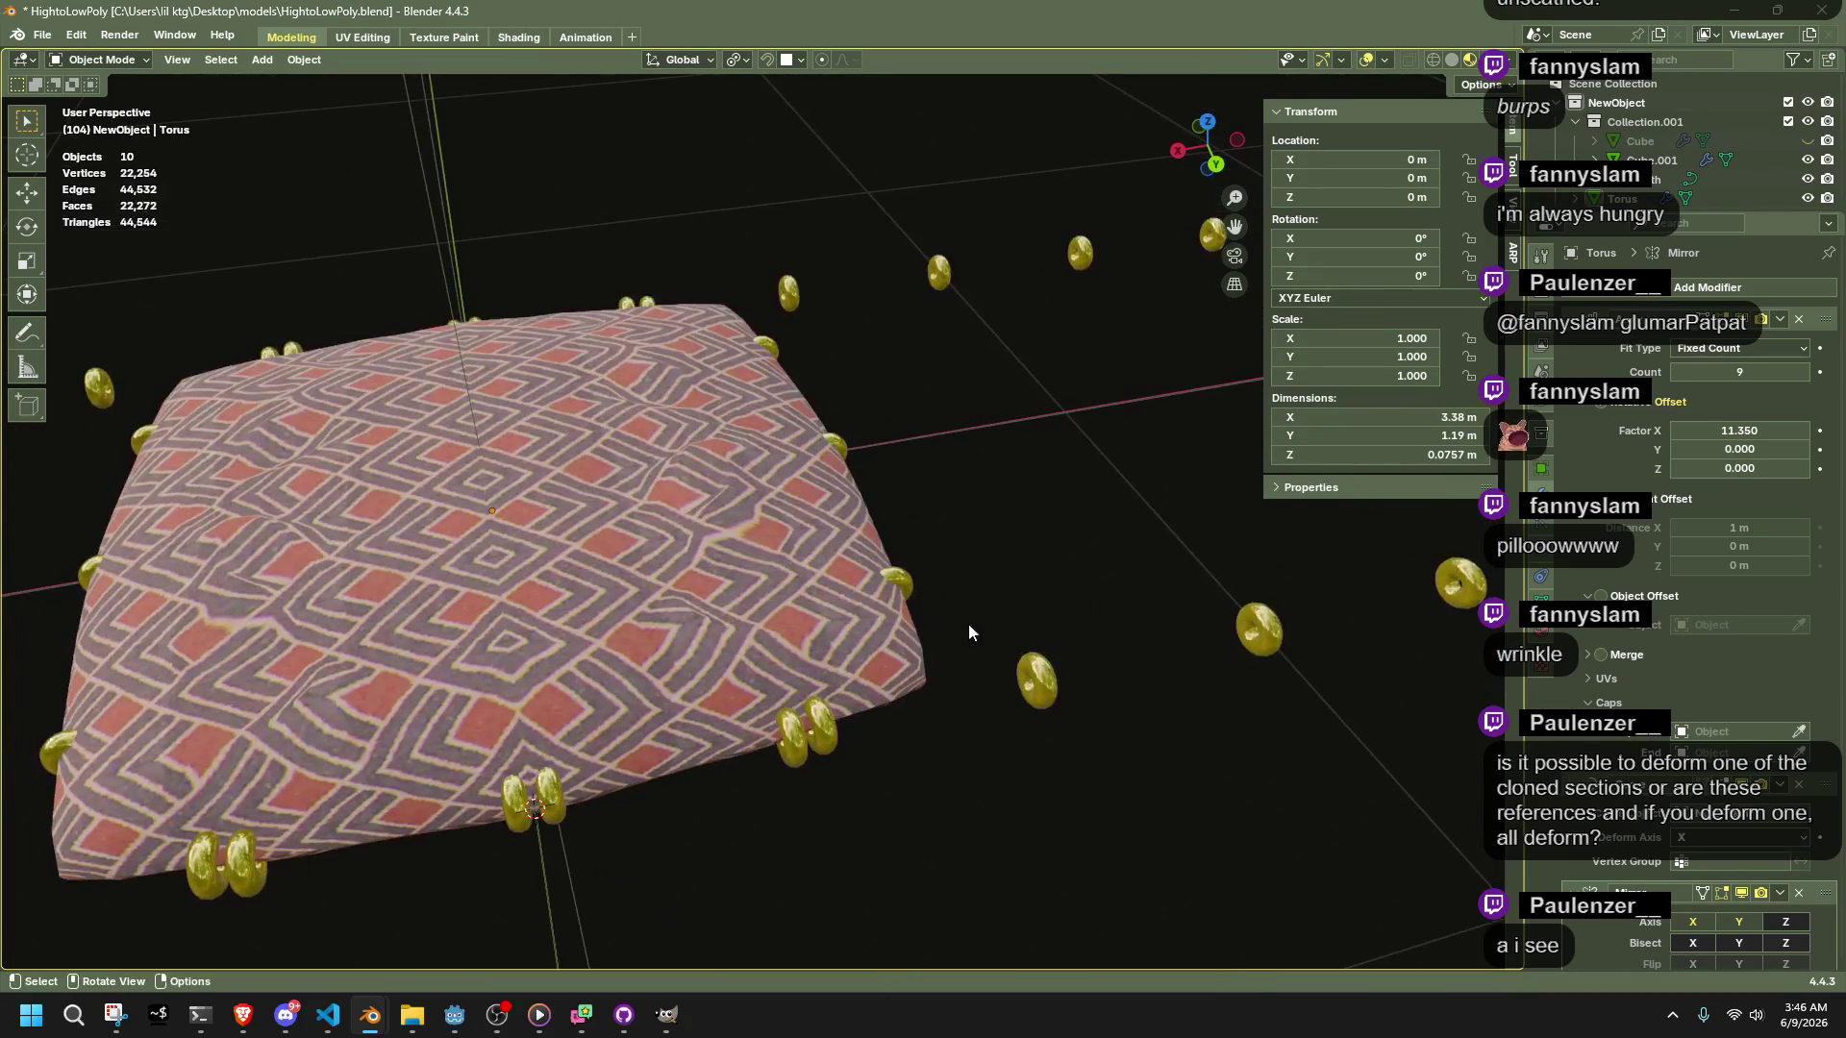
Lower the ring array's Relative Offset Factor X to 4.350 so the rings sit closer
{"action": "left_click", "coordinate": [840, 723]}
{"action": "mouse_move", "coordinate": [994, 689]}
{"action": "middle_mouse_down"}
{"action": "mouse_move", "coordinate": [1271, 690]}
{"action": "mouse_move", "coordinate": [1076, 657]}
{"action": "mouse_move", "coordinate": [1386, 594]}
{"action": "middle_mouse_up"}
{"action": "scroll", "coordinate": [1021, 423], "scroll_direction": "up", "scroll_amount": 1}
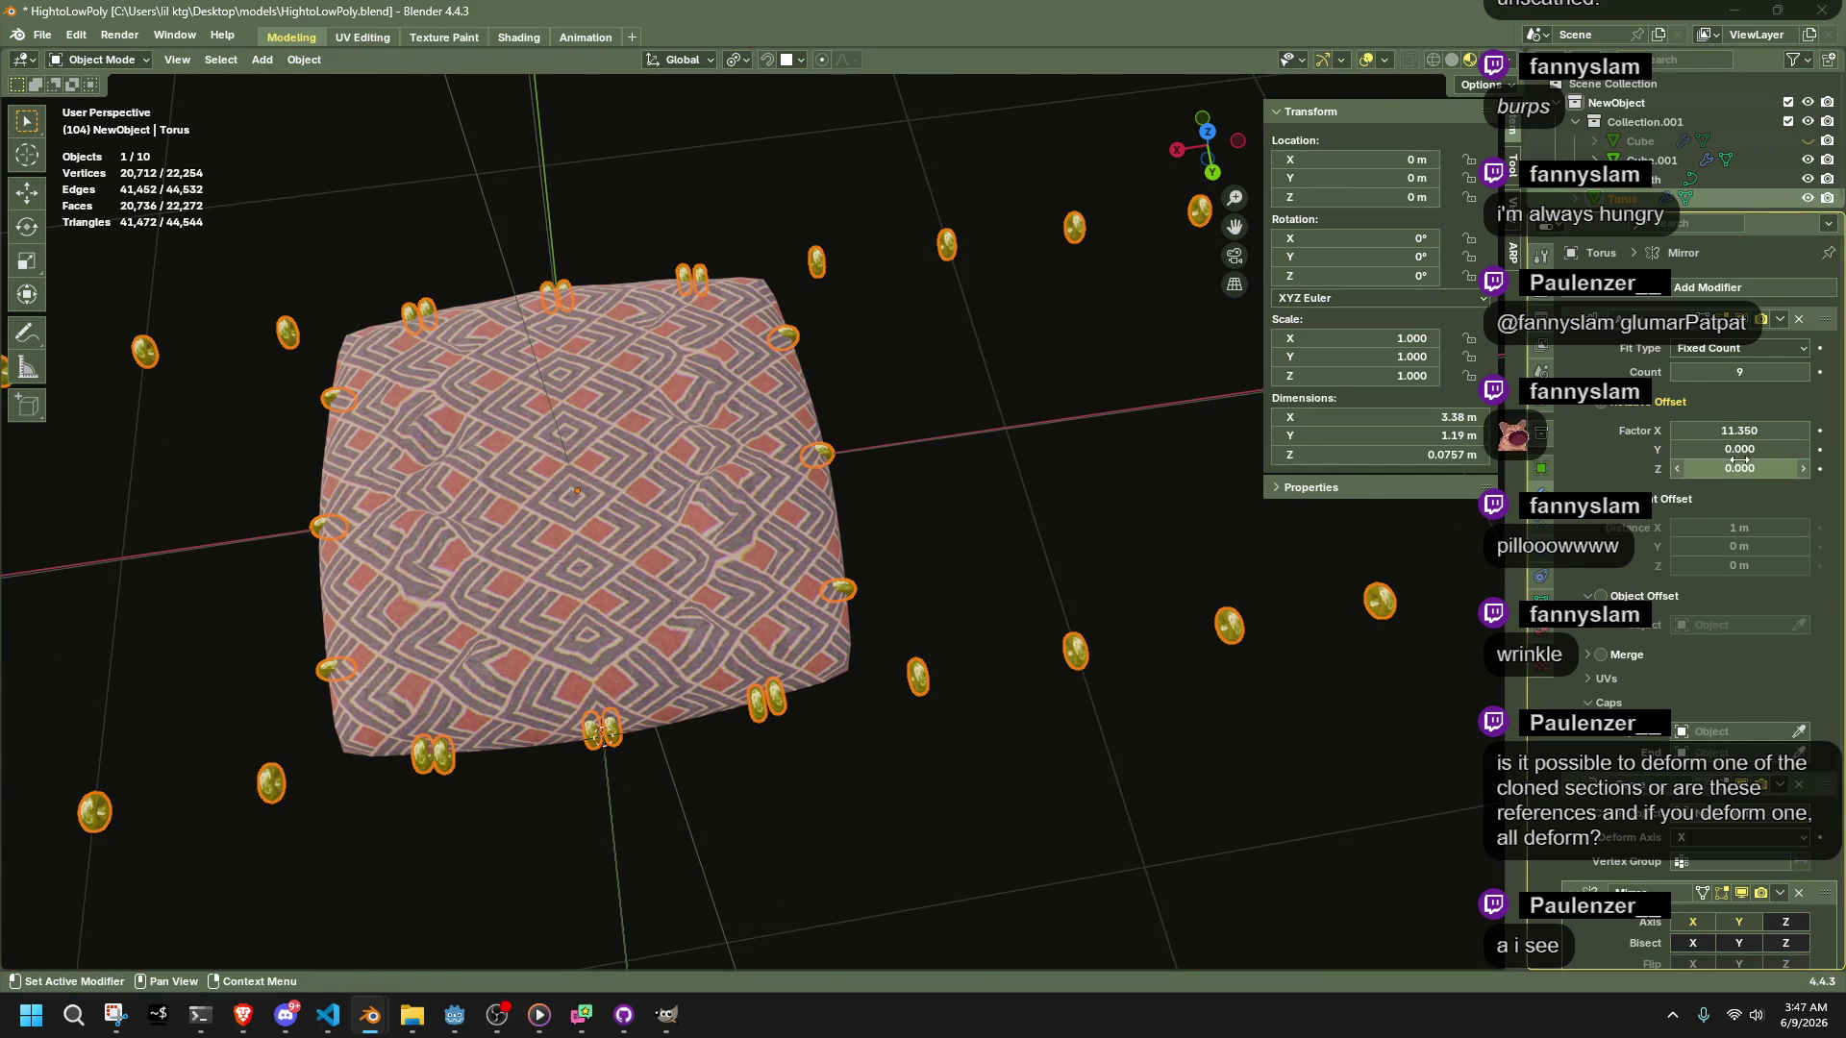
{"action": "left_click_drag", "start_coordinate": [1749, 432], "coordinate": [1595, 432]}
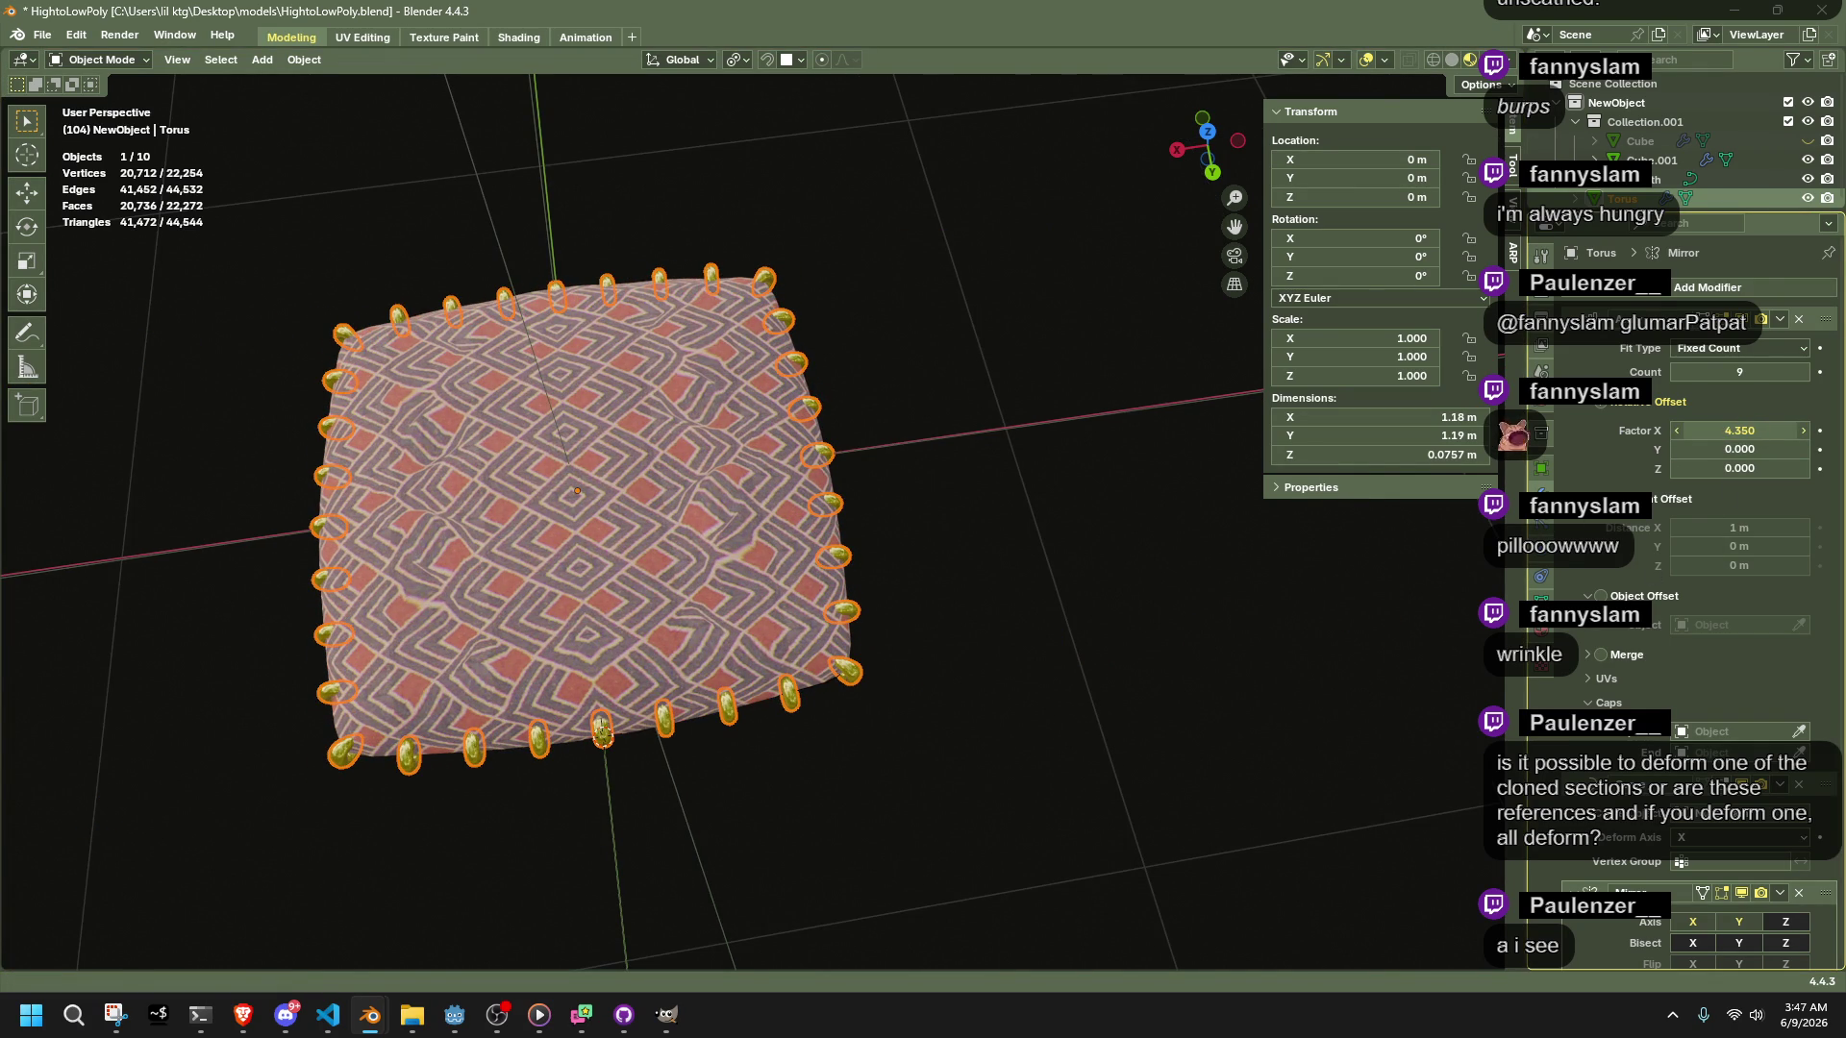
{"action": "scroll", "coordinate": [881, 611], "scroll_direction": "up", "scroll_amount": 6}
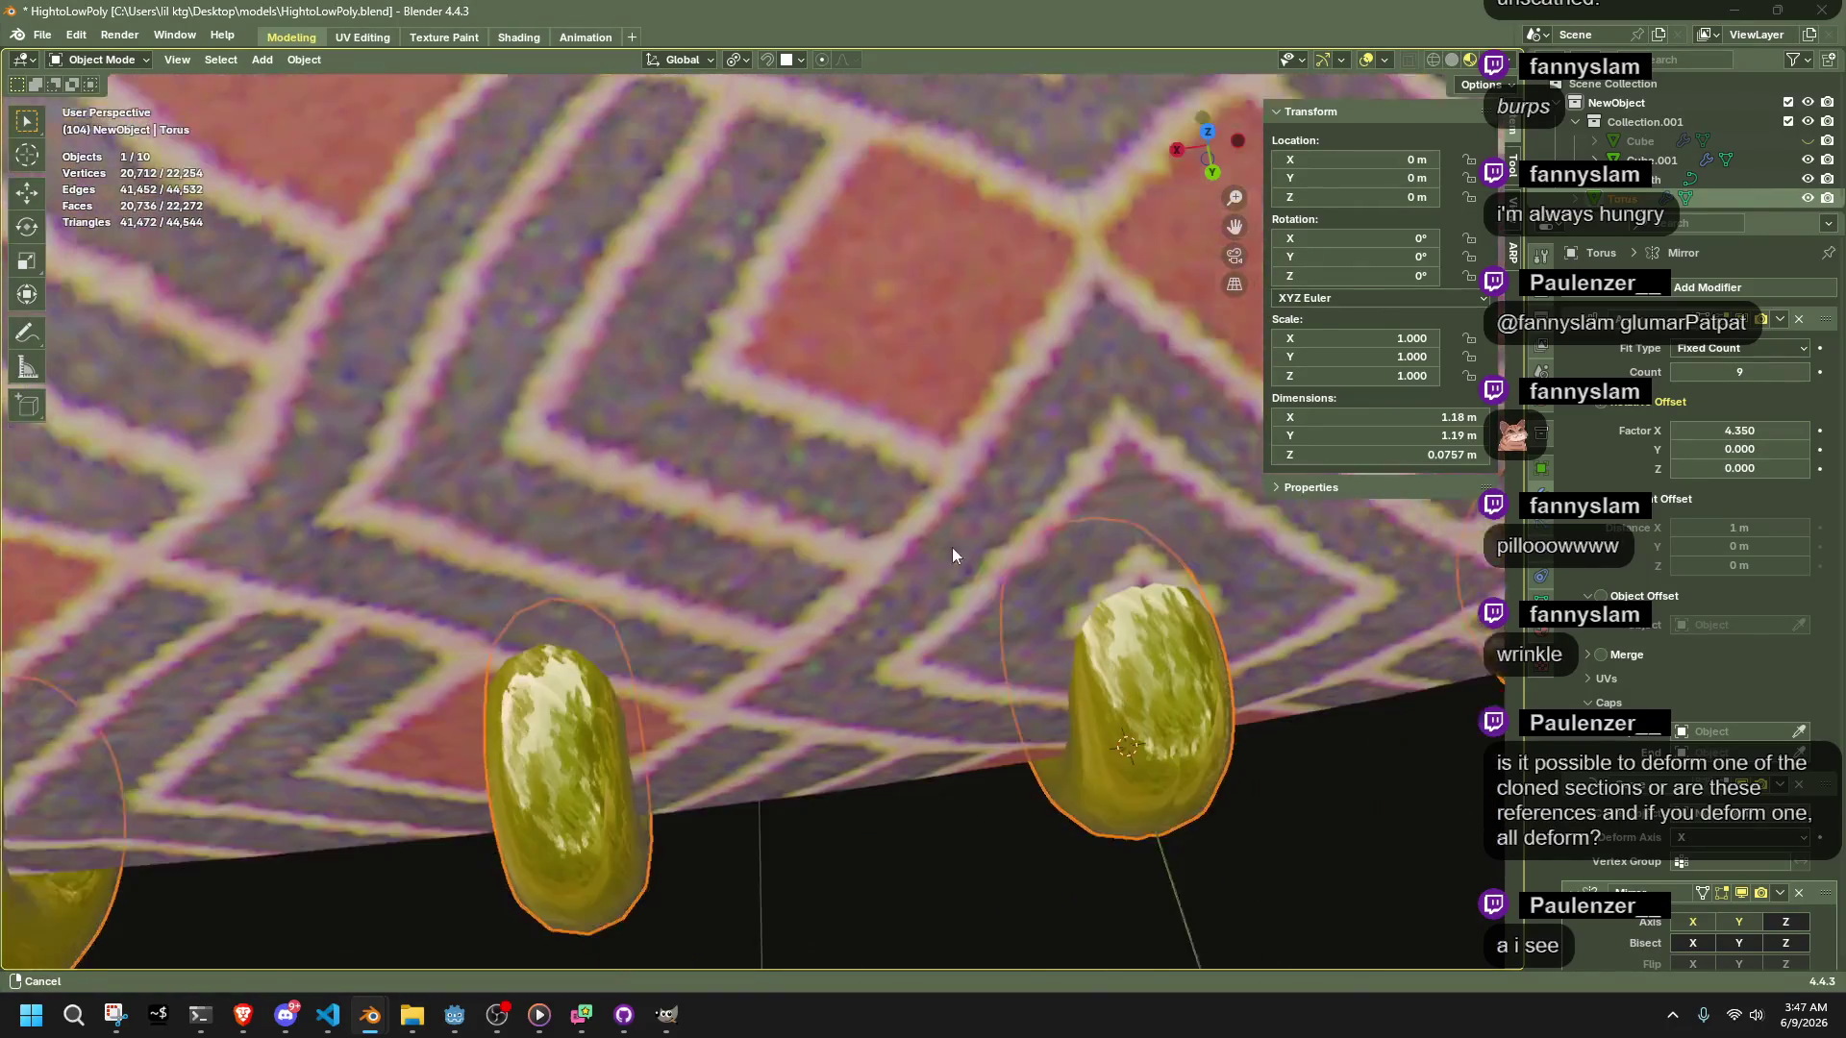
{"action": "left_click", "coordinate": [951, 556]}
{"action": "scroll", "coordinate": [1192, 746], "scroll_direction": "down", "scroll_amount": 7}
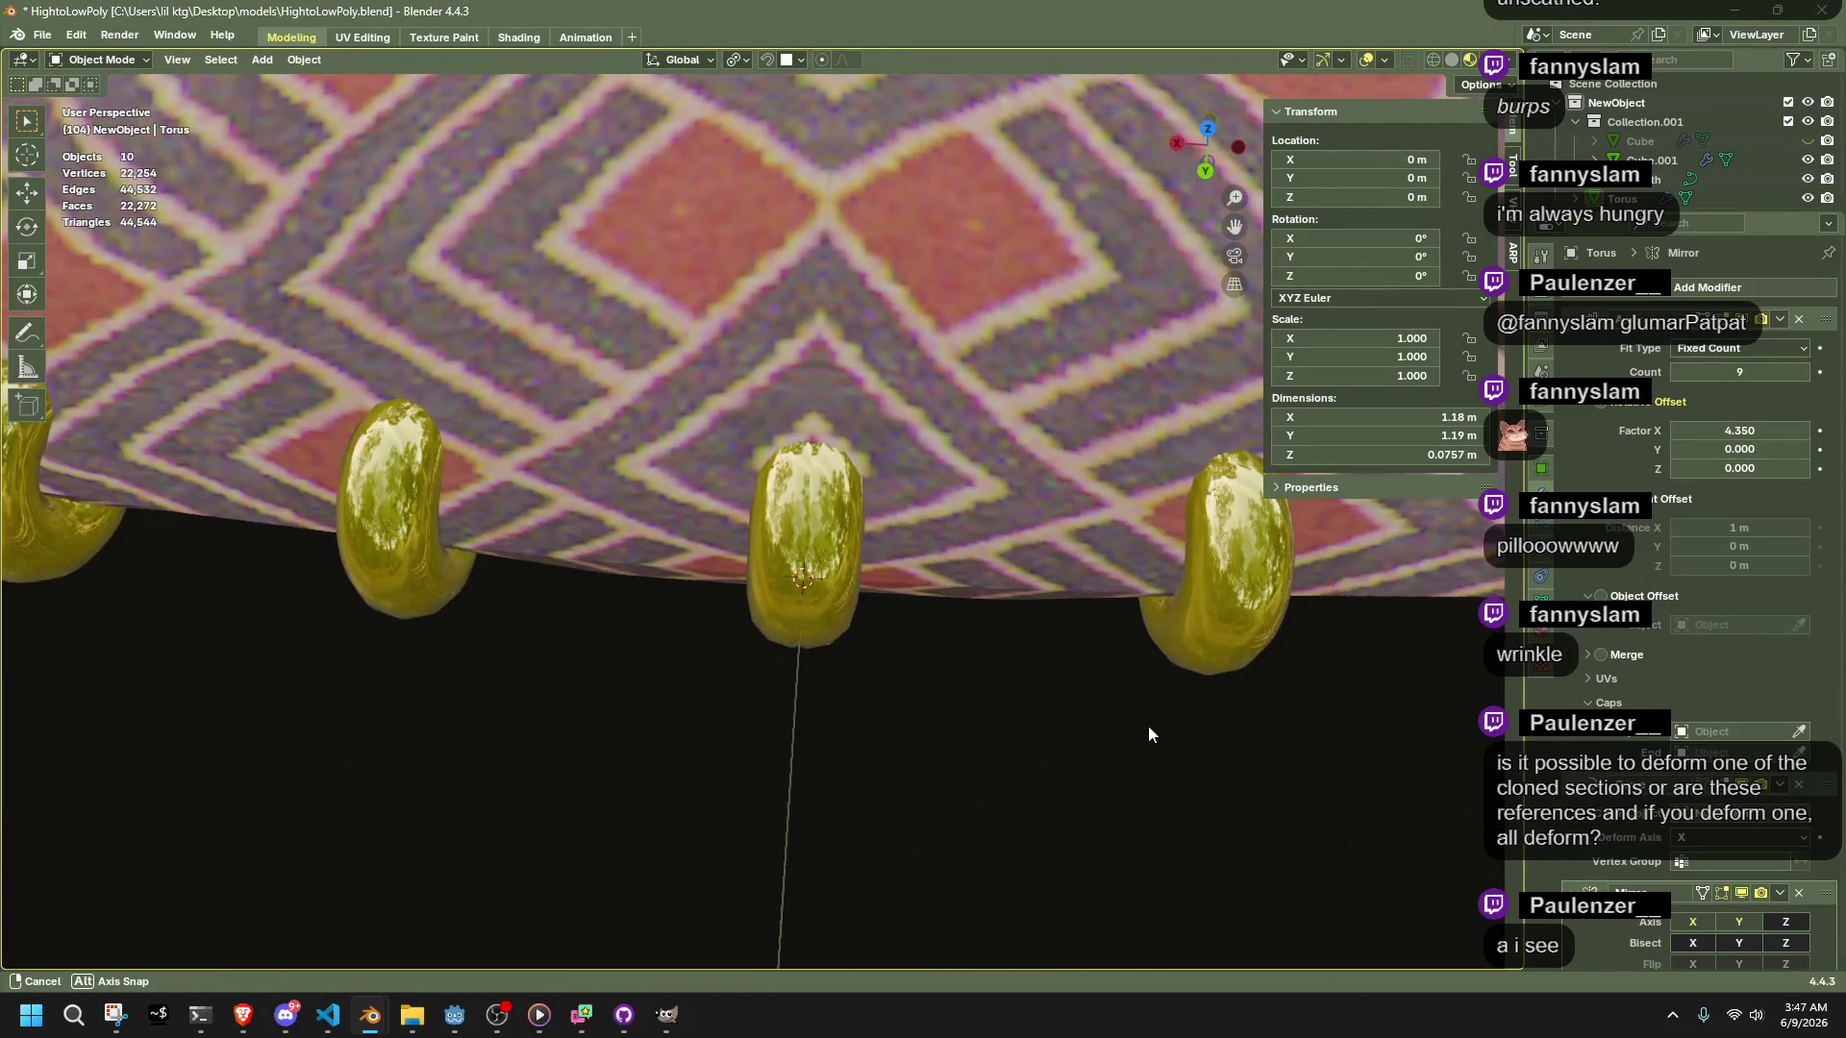
{"action": "mouse_move", "coordinate": [1269, 689]}
{"action": "middle_mouse_down"}
{"action": "mouse_move", "coordinate": [1117, 692]}
{"action": "mouse_move", "coordinate": [1018, 605]}
{"action": "mouse_move", "coordinate": [902, 573]}
{"action": "mouse_move", "coordinate": [1231, 596]}
{"action": "middle_mouse_up"}
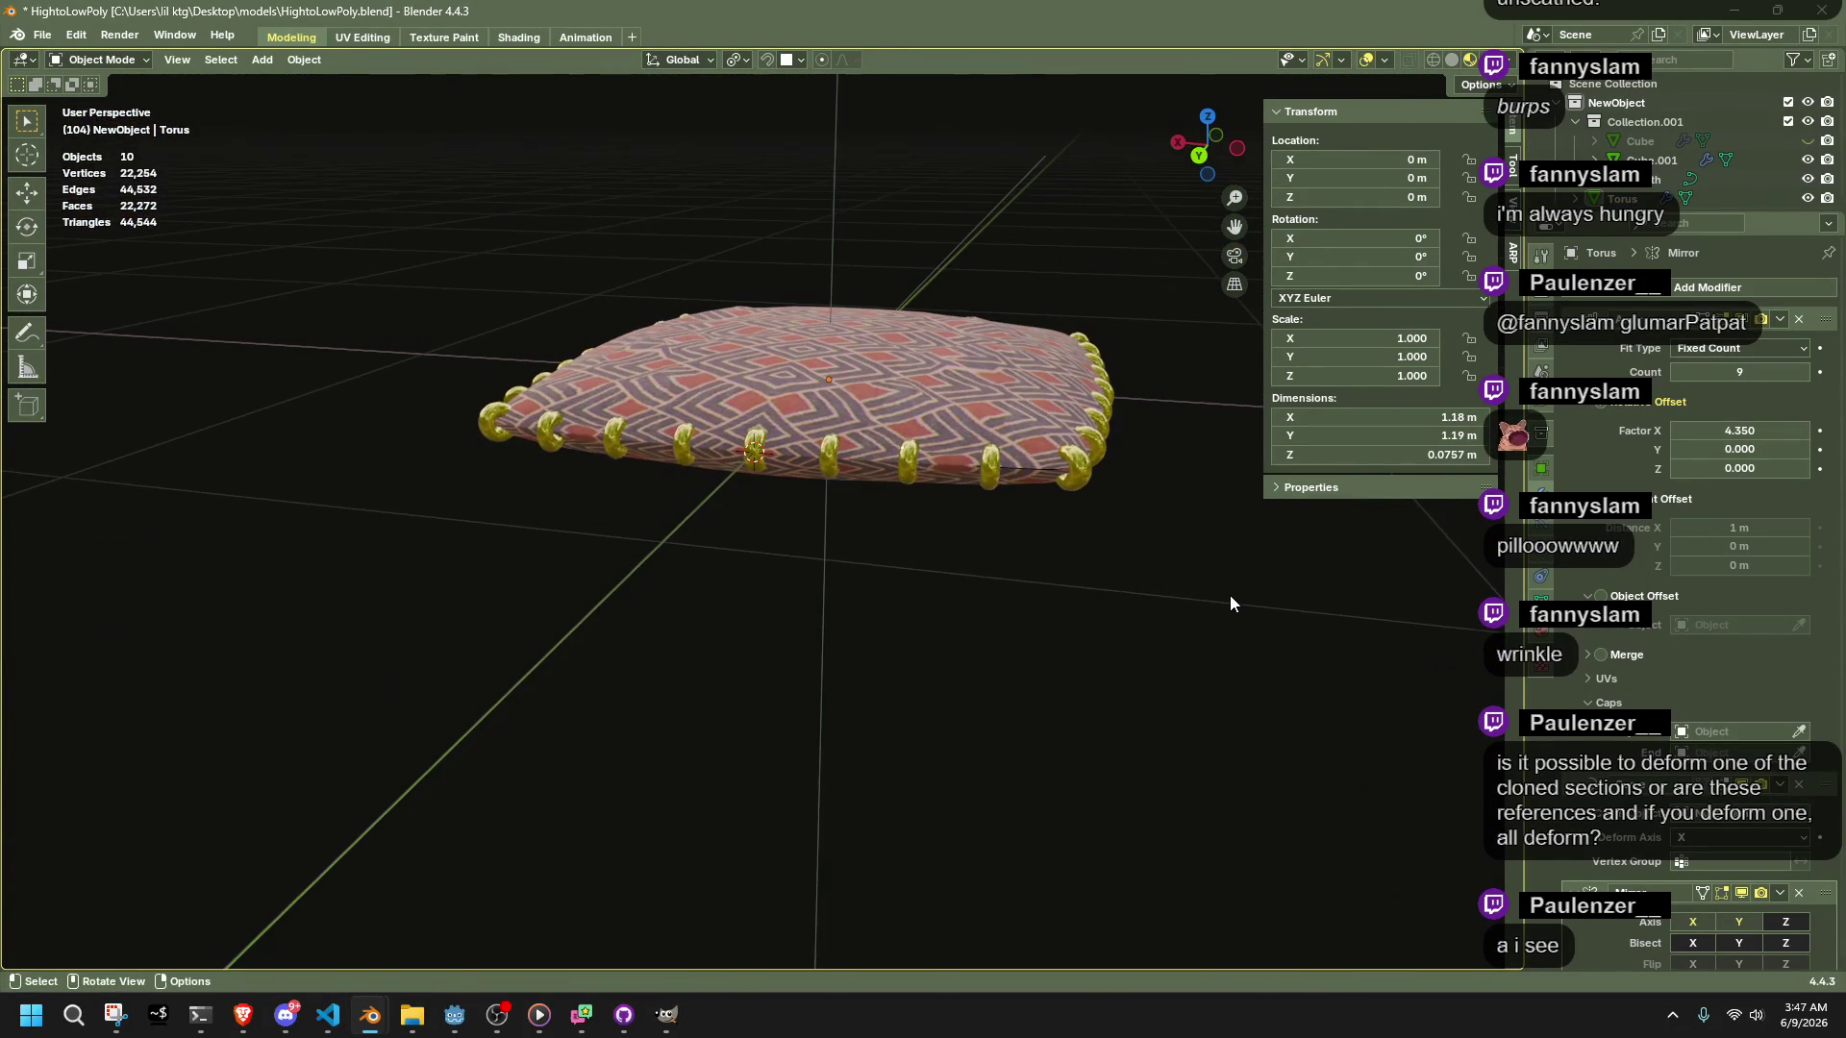
Save HightoLowPoly.blend with Ctrl+S
{"action": "key", "text": "ctrl+s"}
{"action": "scroll", "coordinate": [1106, 510], "scroll_direction": "up", "scroll_amount": 3}
{"action": "middle_click_drag", "start_coordinate": [1106, 510], "coordinate": [1119, 619]}
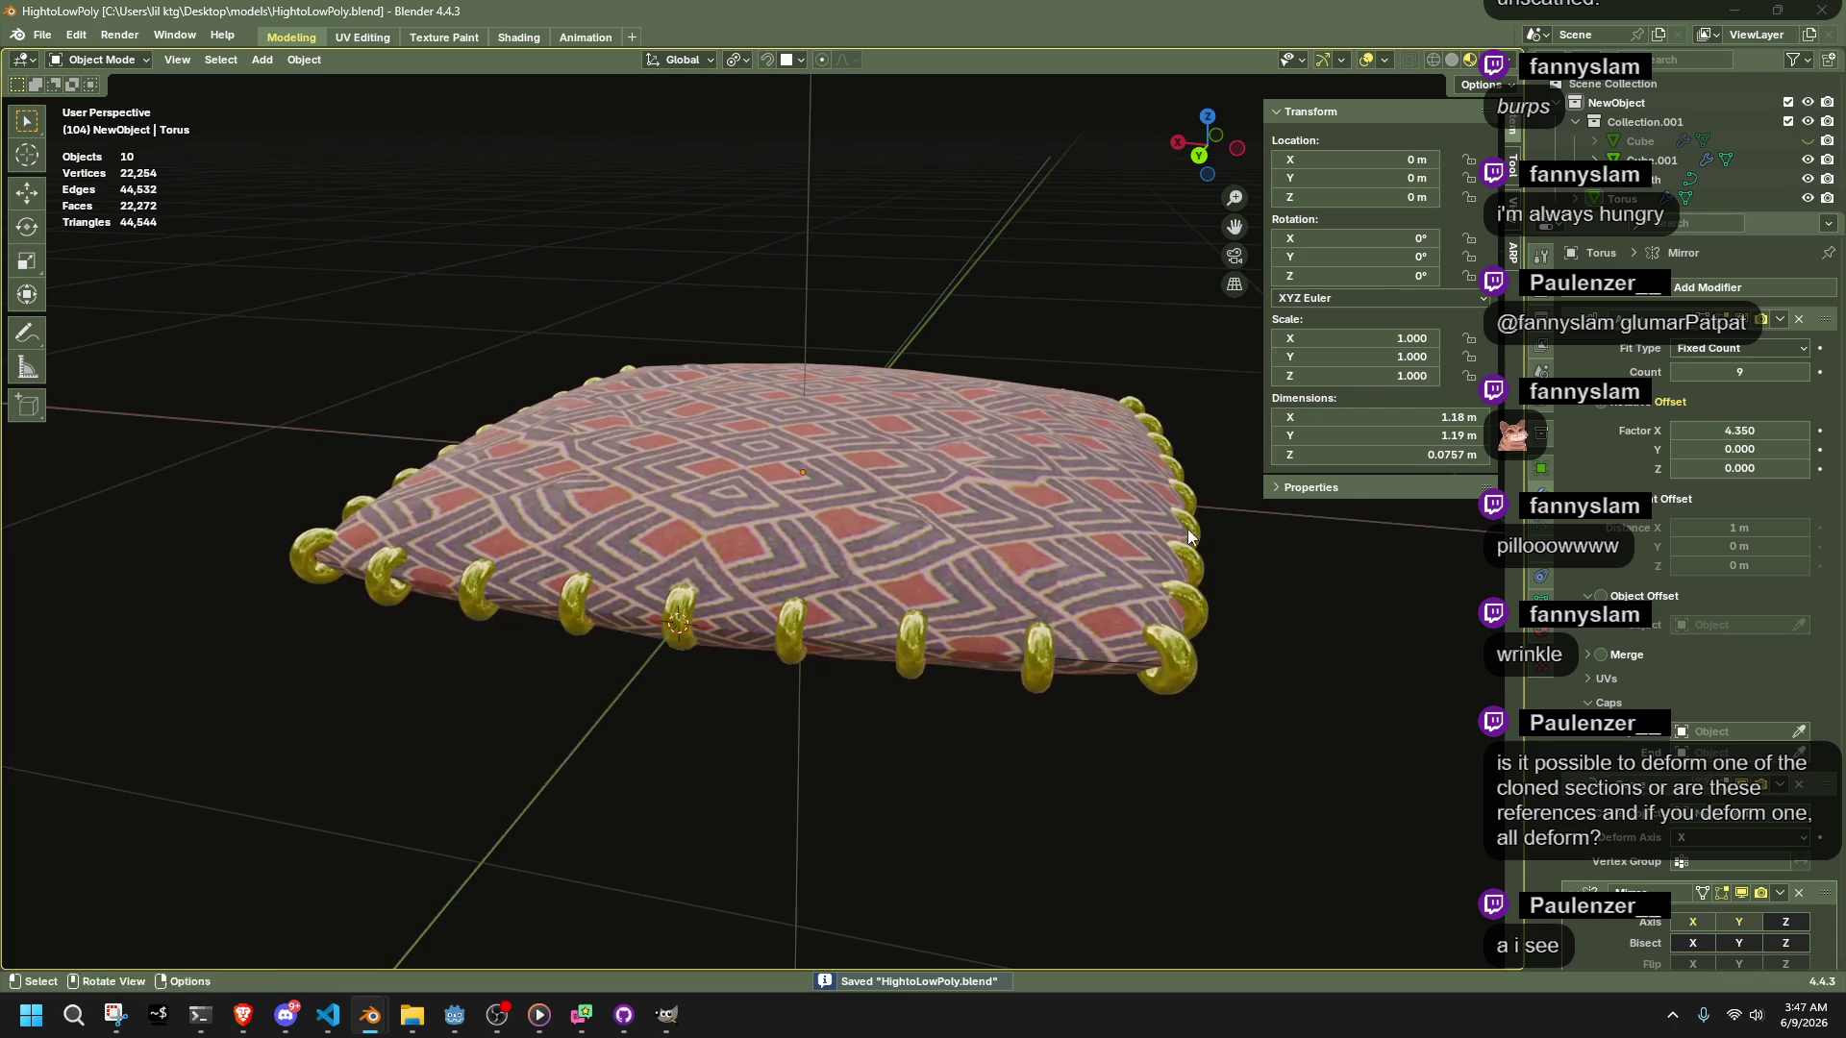
Toggle the visibility of Cube and Cube.001, leaving the Cube hidden
{"action": "left_click", "coordinate": [1808, 142]}
{"action": "left_click", "coordinate": [1808, 141]}
{"action": "left_click", "coordinate": [1808, 141]}
{"action": "left_click", "coordinate": [1808, 142]}
{"action": "middle_click_drag", "start_coordinate": [1242, 666], "coordinate": [1250, 827]}
{"action": "left_click", "coordinate": [1808, 141]}
{"action": "middle_click_drag", "start_coordinate": [1097, 499], "coordinate": [1098, 585]}
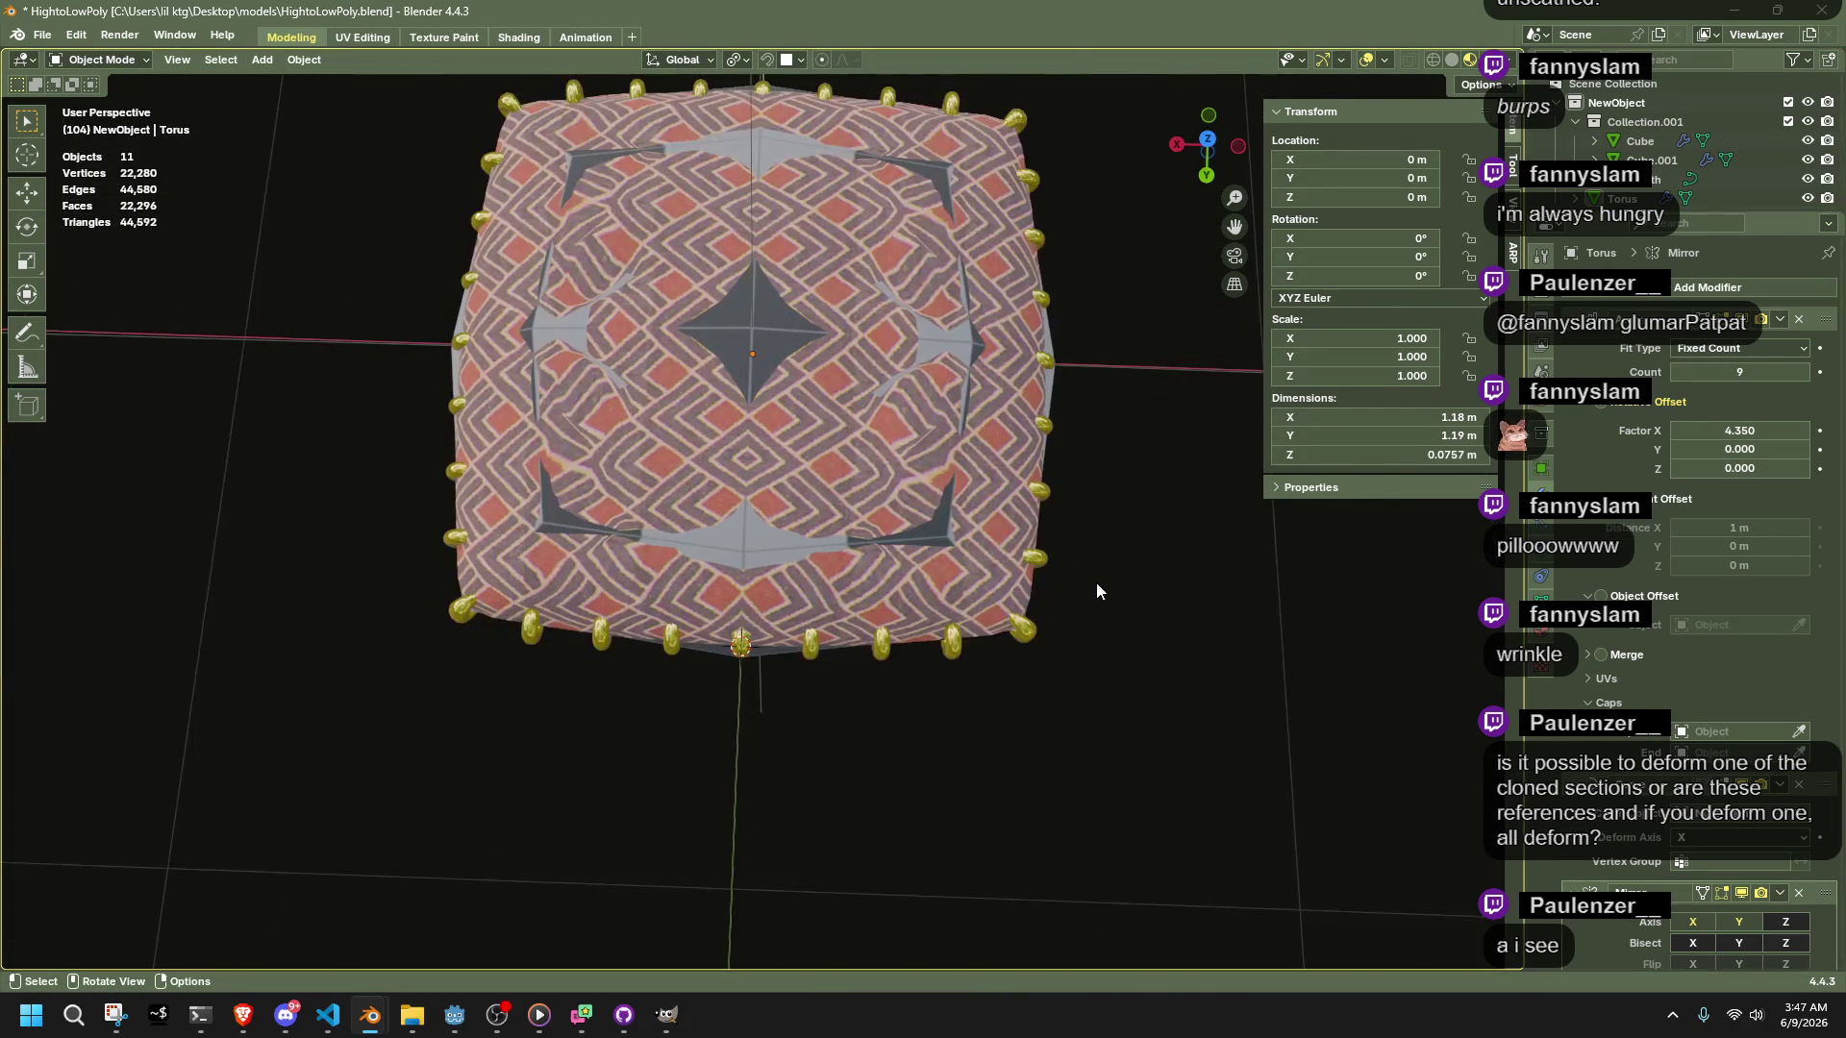
{"action": "left_click", "coordinate": [1806, 160]}
{"action": "left_click", "coordinate": [1806, 161]}
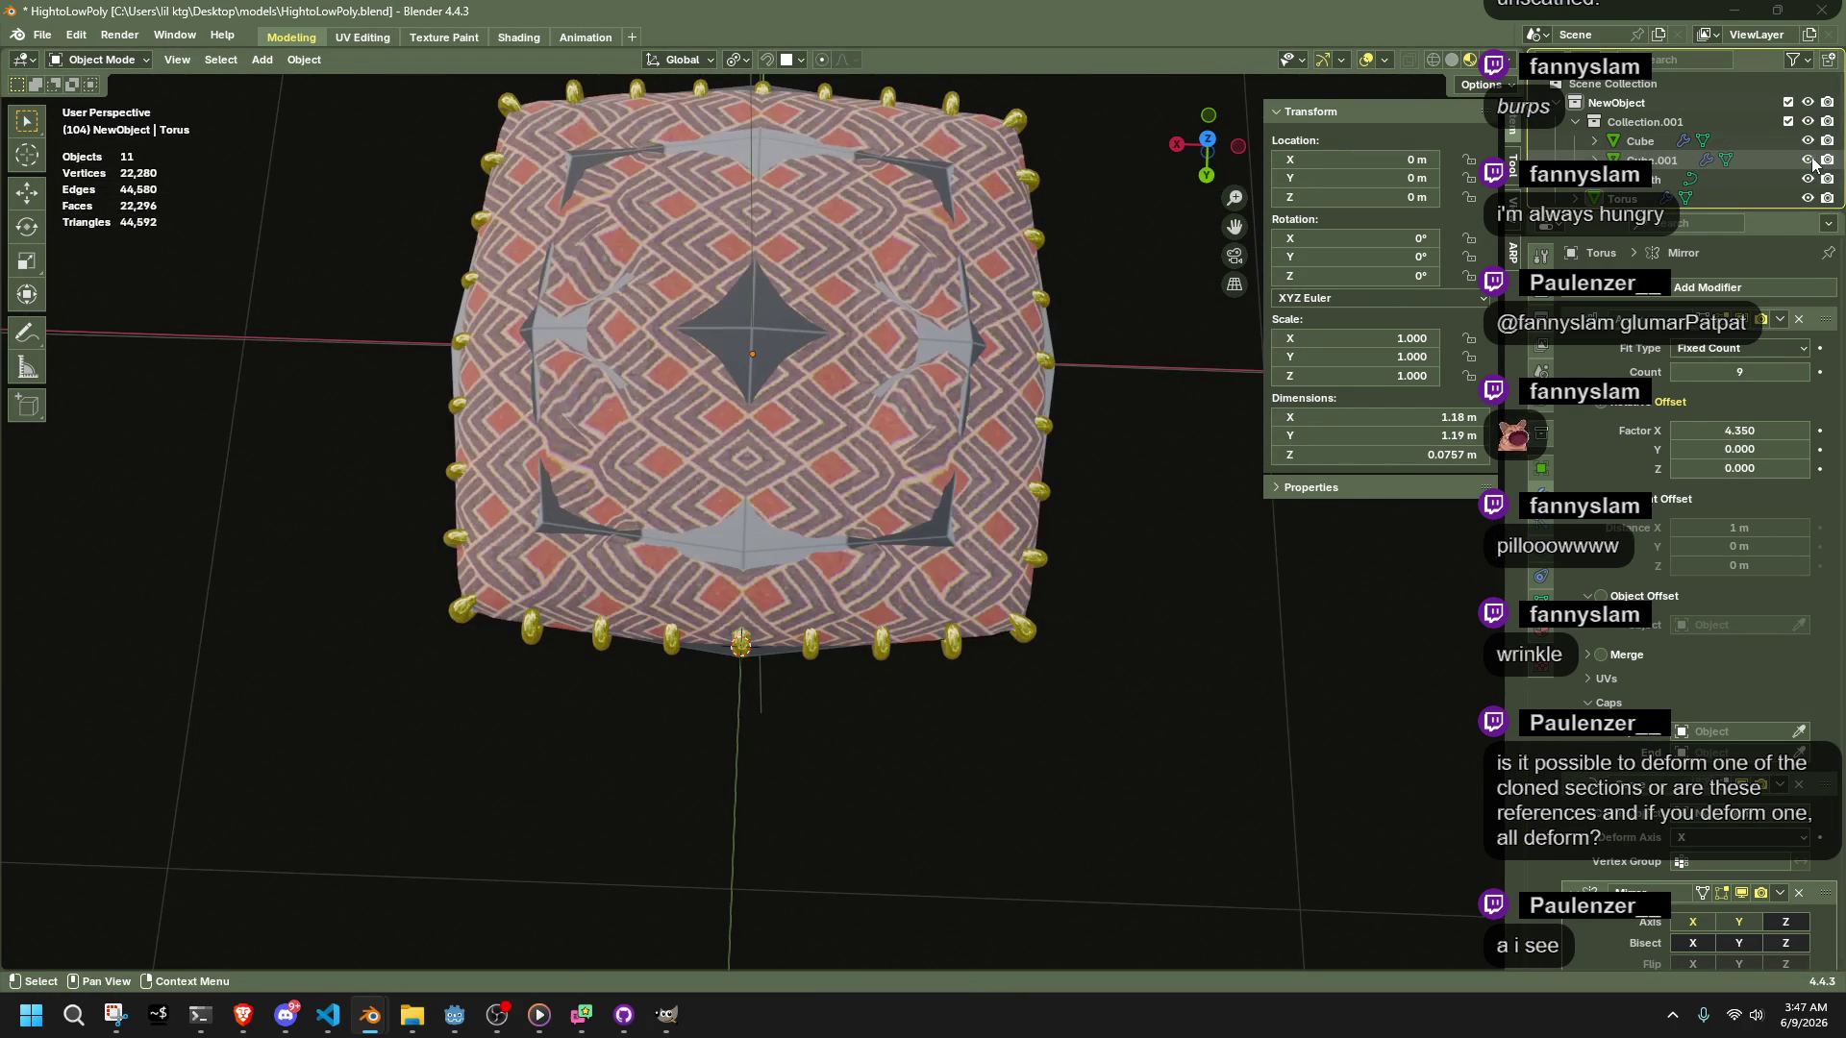
{"action": "left_click", "coordinate": [1808, 141]}
Select the gold ring objects and switch to top view
{"action": "left_click_drag", "start_coordinate": [343, 213], "coordinate": [1163, 565]}
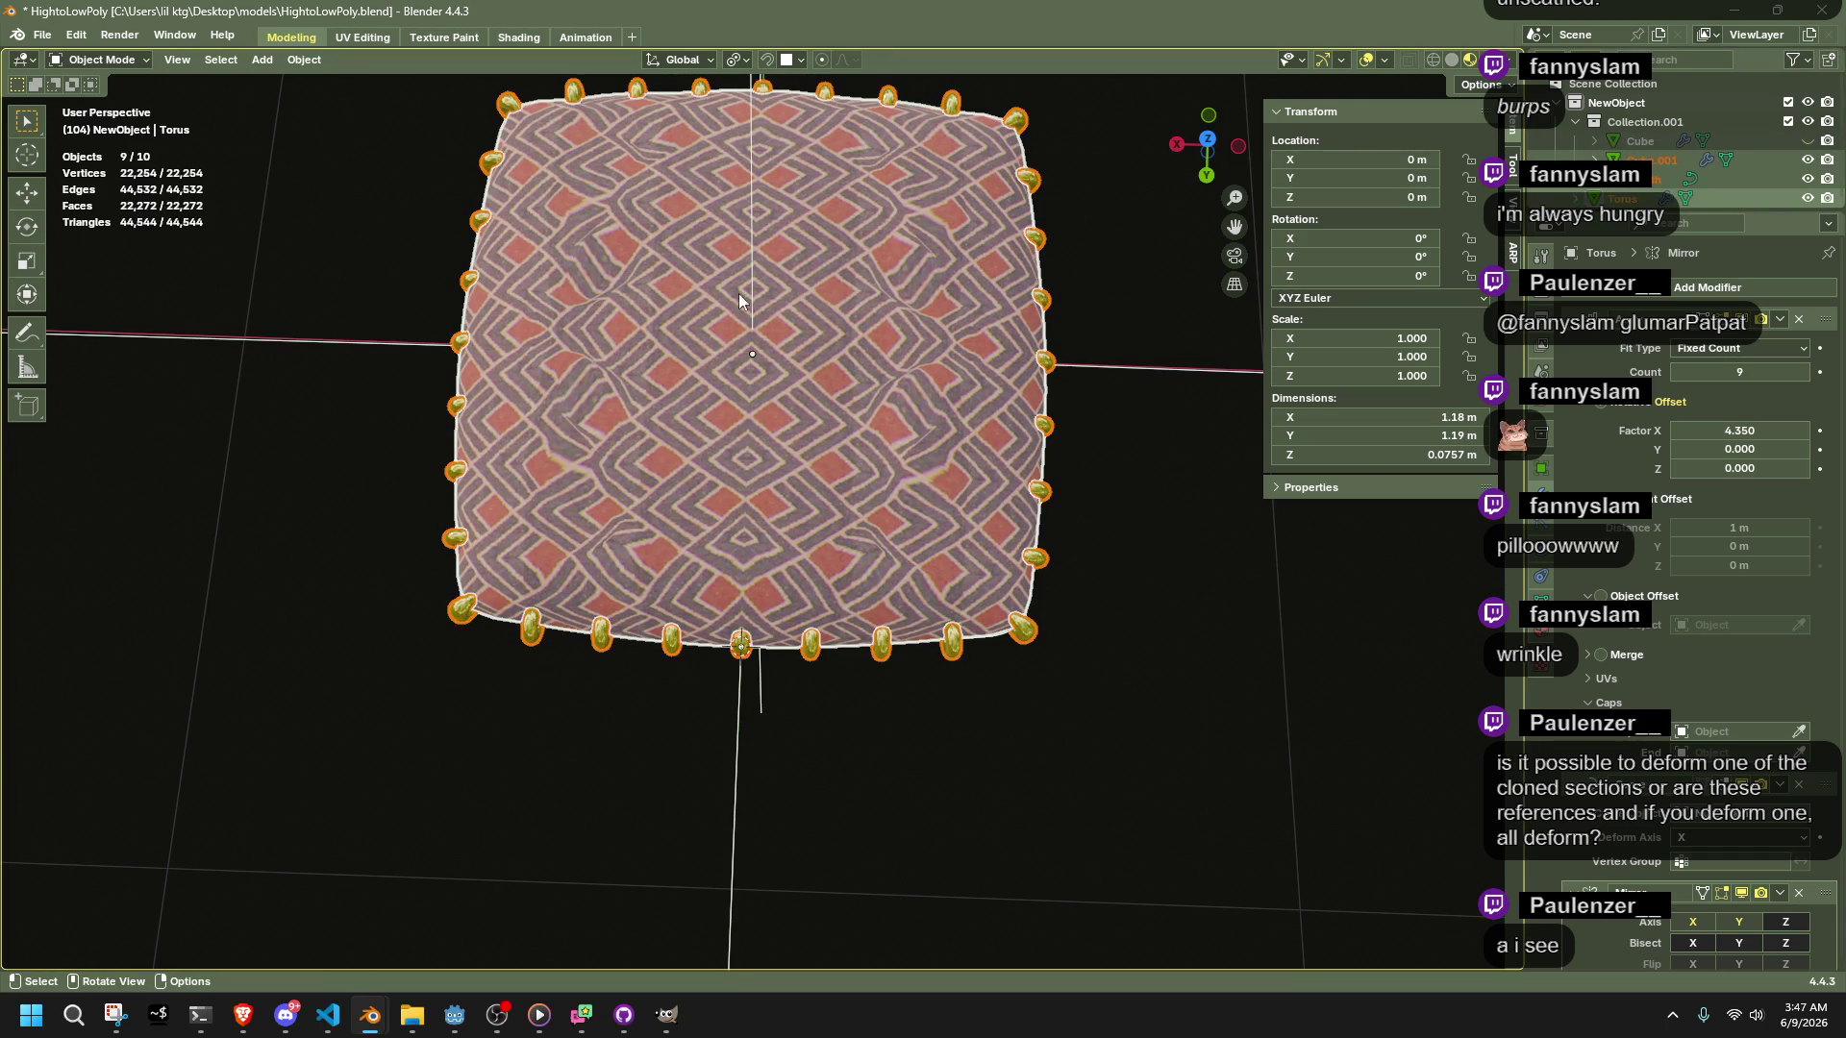
{"action": "scroll", "coordinate": [732, 291], "scroll_direction": "down", "scroll_amount": 4}
{"action": "scroll", "coordinate": [1764, 192], "scroll_direction": "down", "scroll_amount": 3}
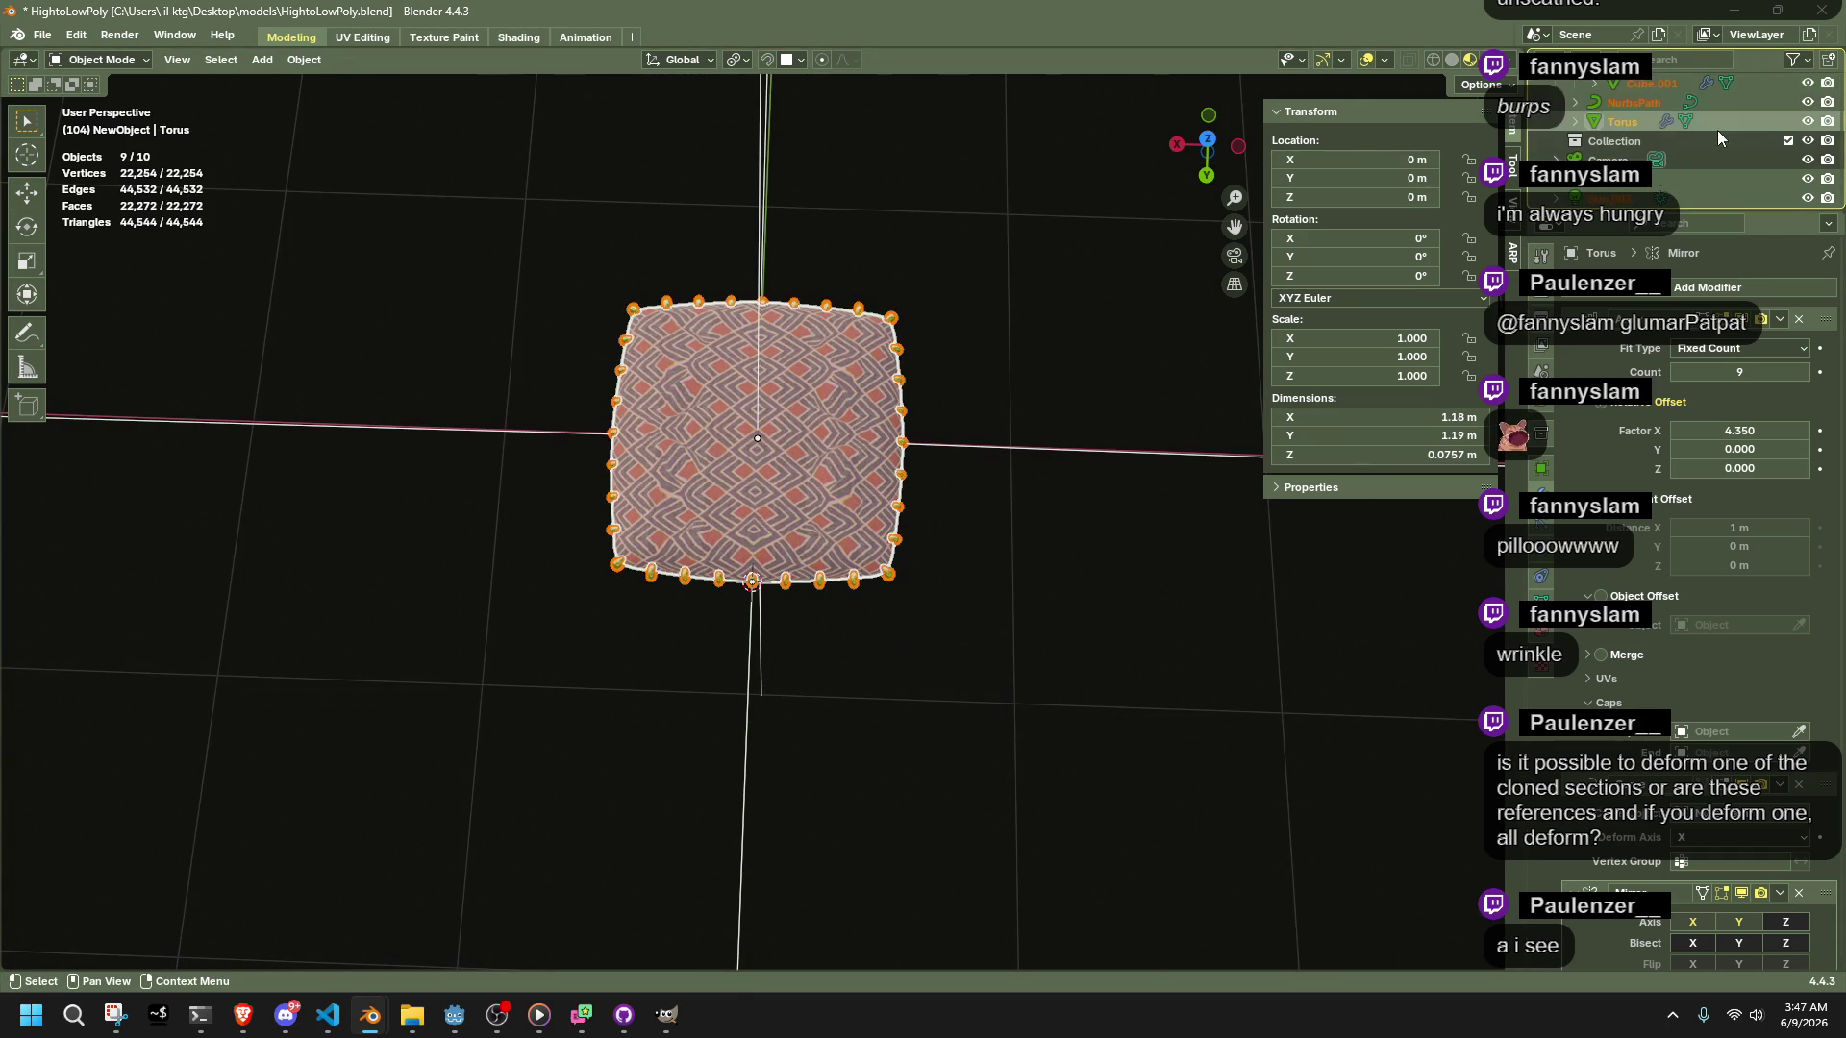
{"action": "left_click", "coordinate": [1641, 123]}
{"action": "scroll", "coordinate": [1642, 123], "scroll_direction": "up", "scroll_amount": 2}
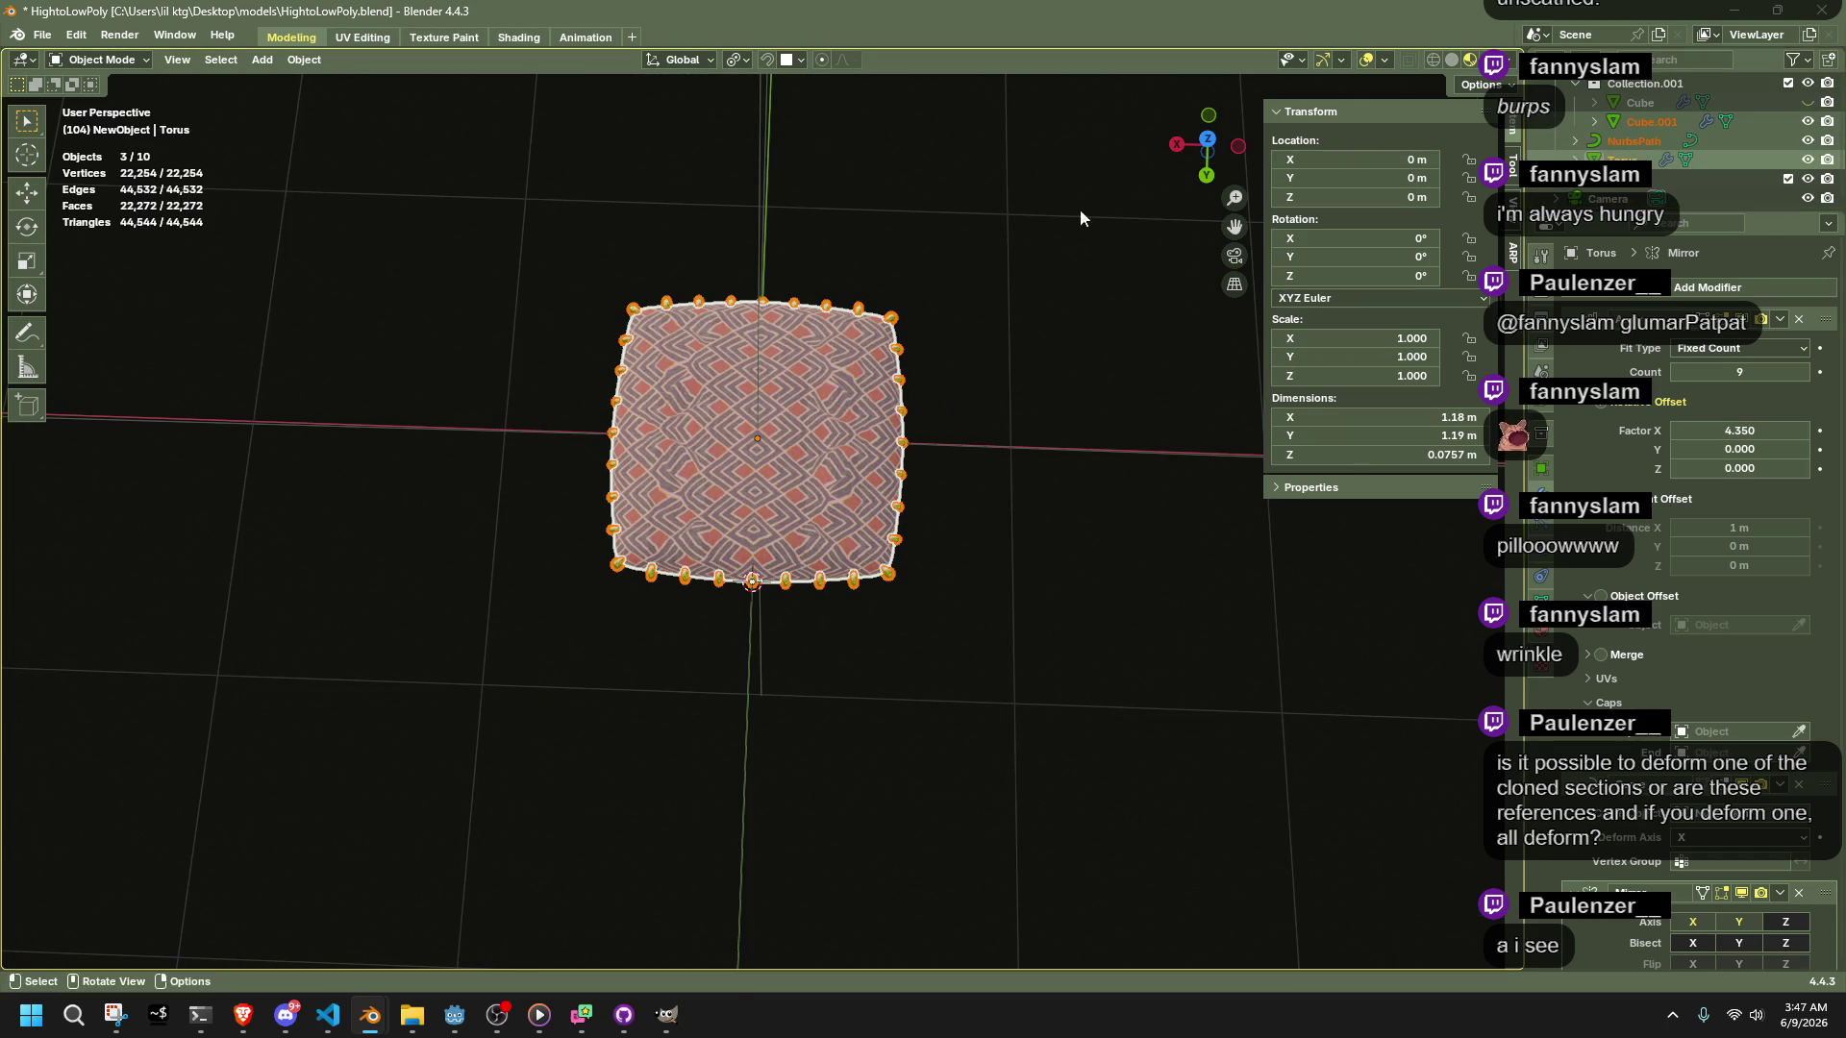
{"action": "left_click", "coordinate": [1207, 144]}
{"action": "scroll", "coordinate": [1129, 618], "scroll_direction": "up", "scroll_amount": 3}
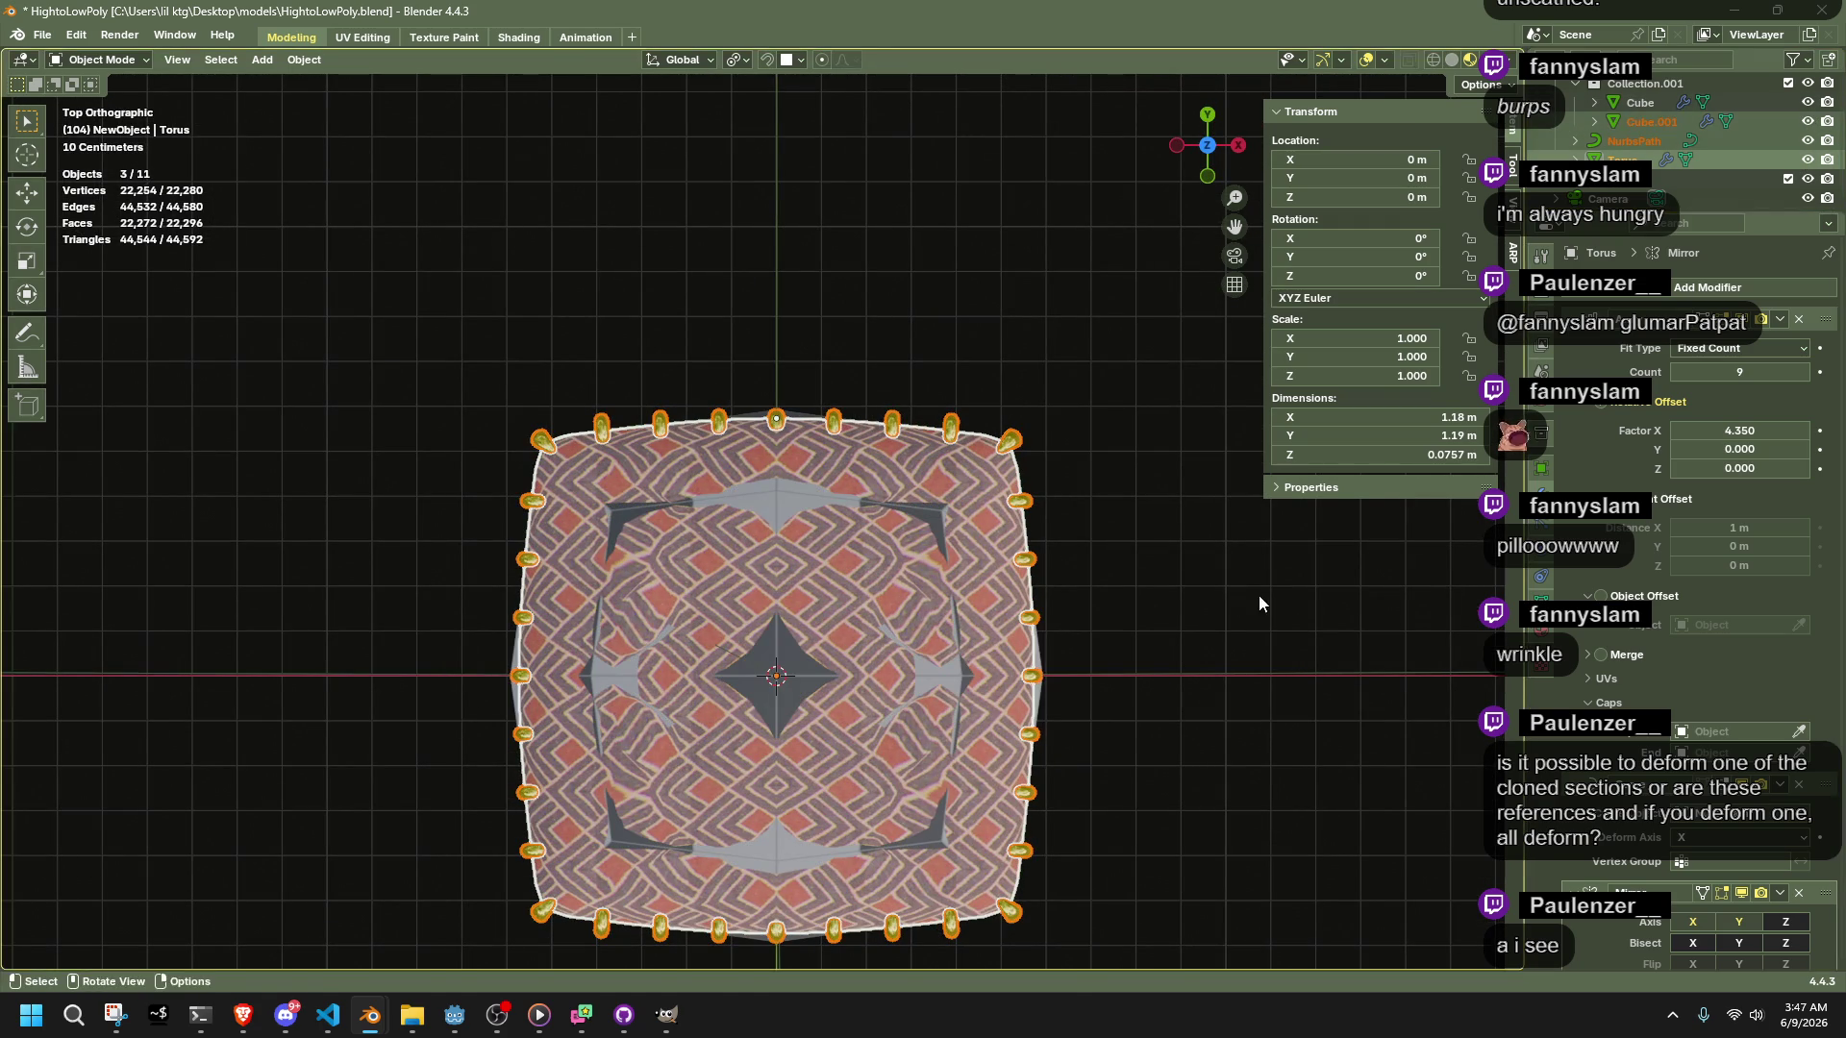
Undo a trial scale, then apply all transforms to the gold ring objects
{"action": "key", "text": "s"}
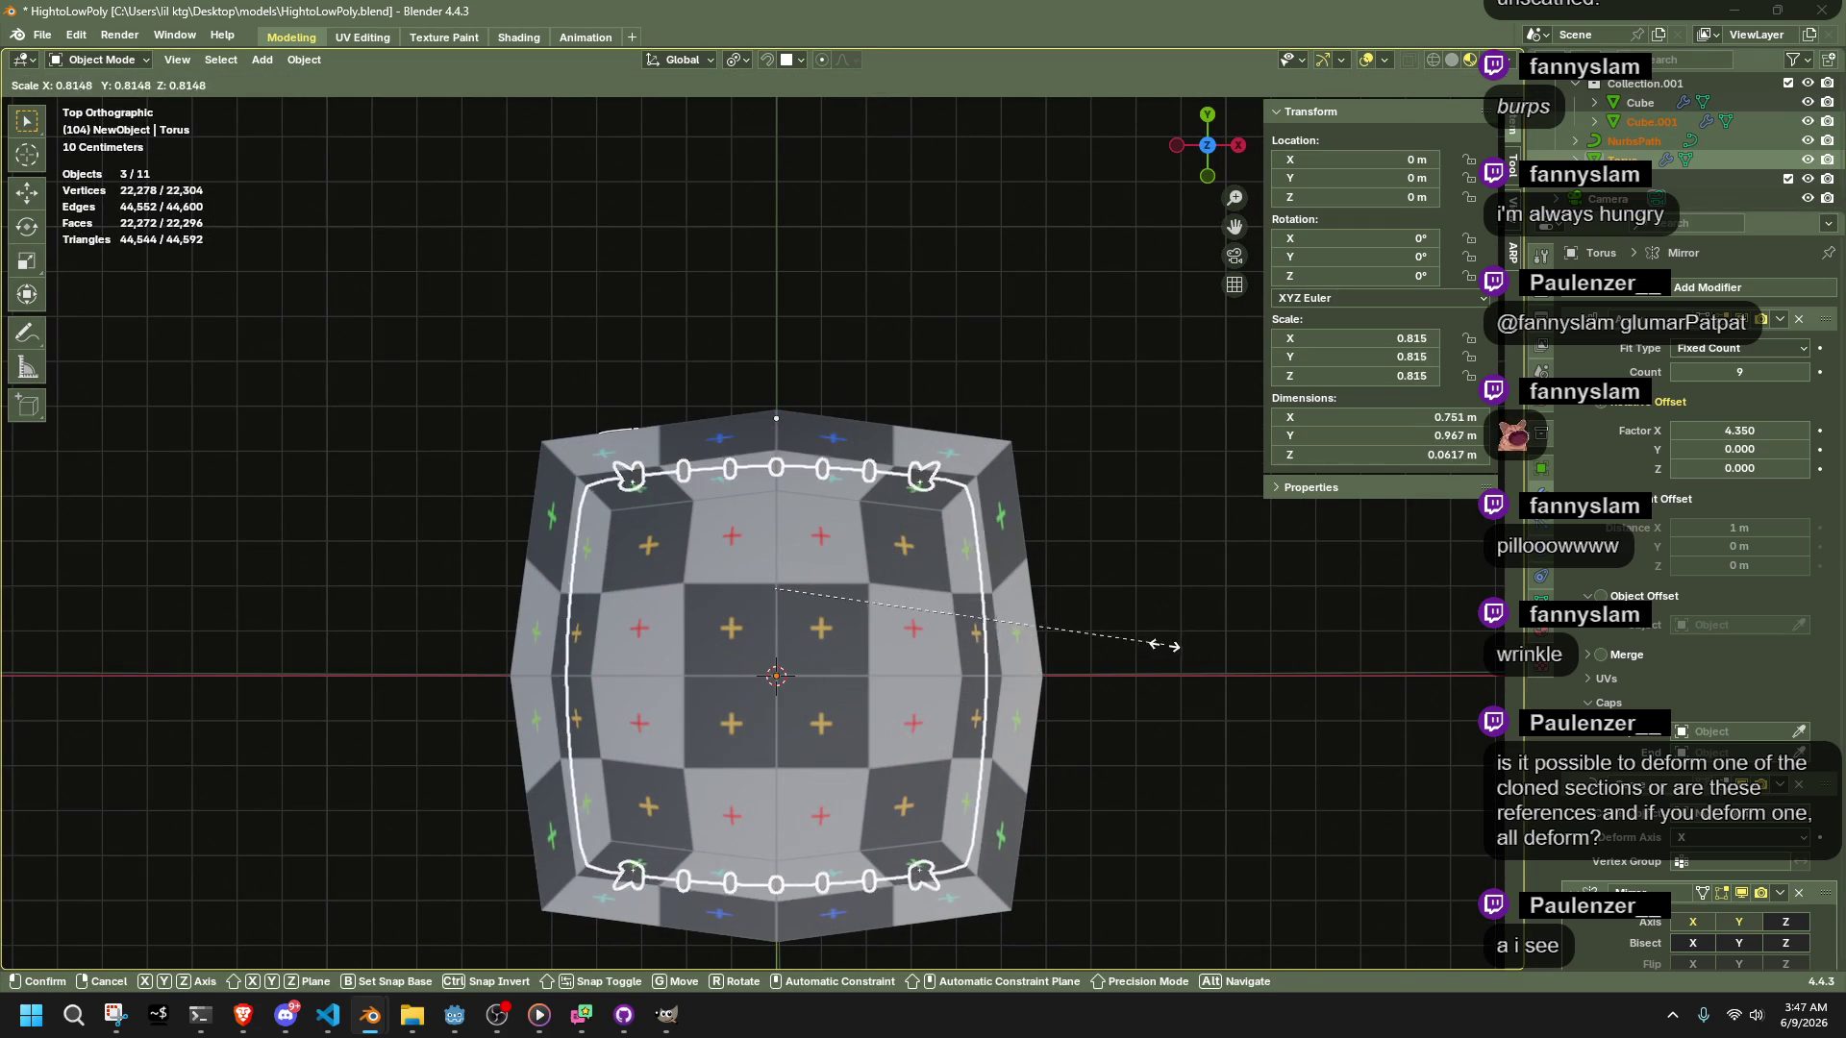
{"action": "left_click", "coordinate": [1067, 692]}
{"action": "key", "text": "ctrl+z"}
{"action": "scroll", "coordinate": [1144, 640], "scroll_direction": "up", "scroll_amount": 2}
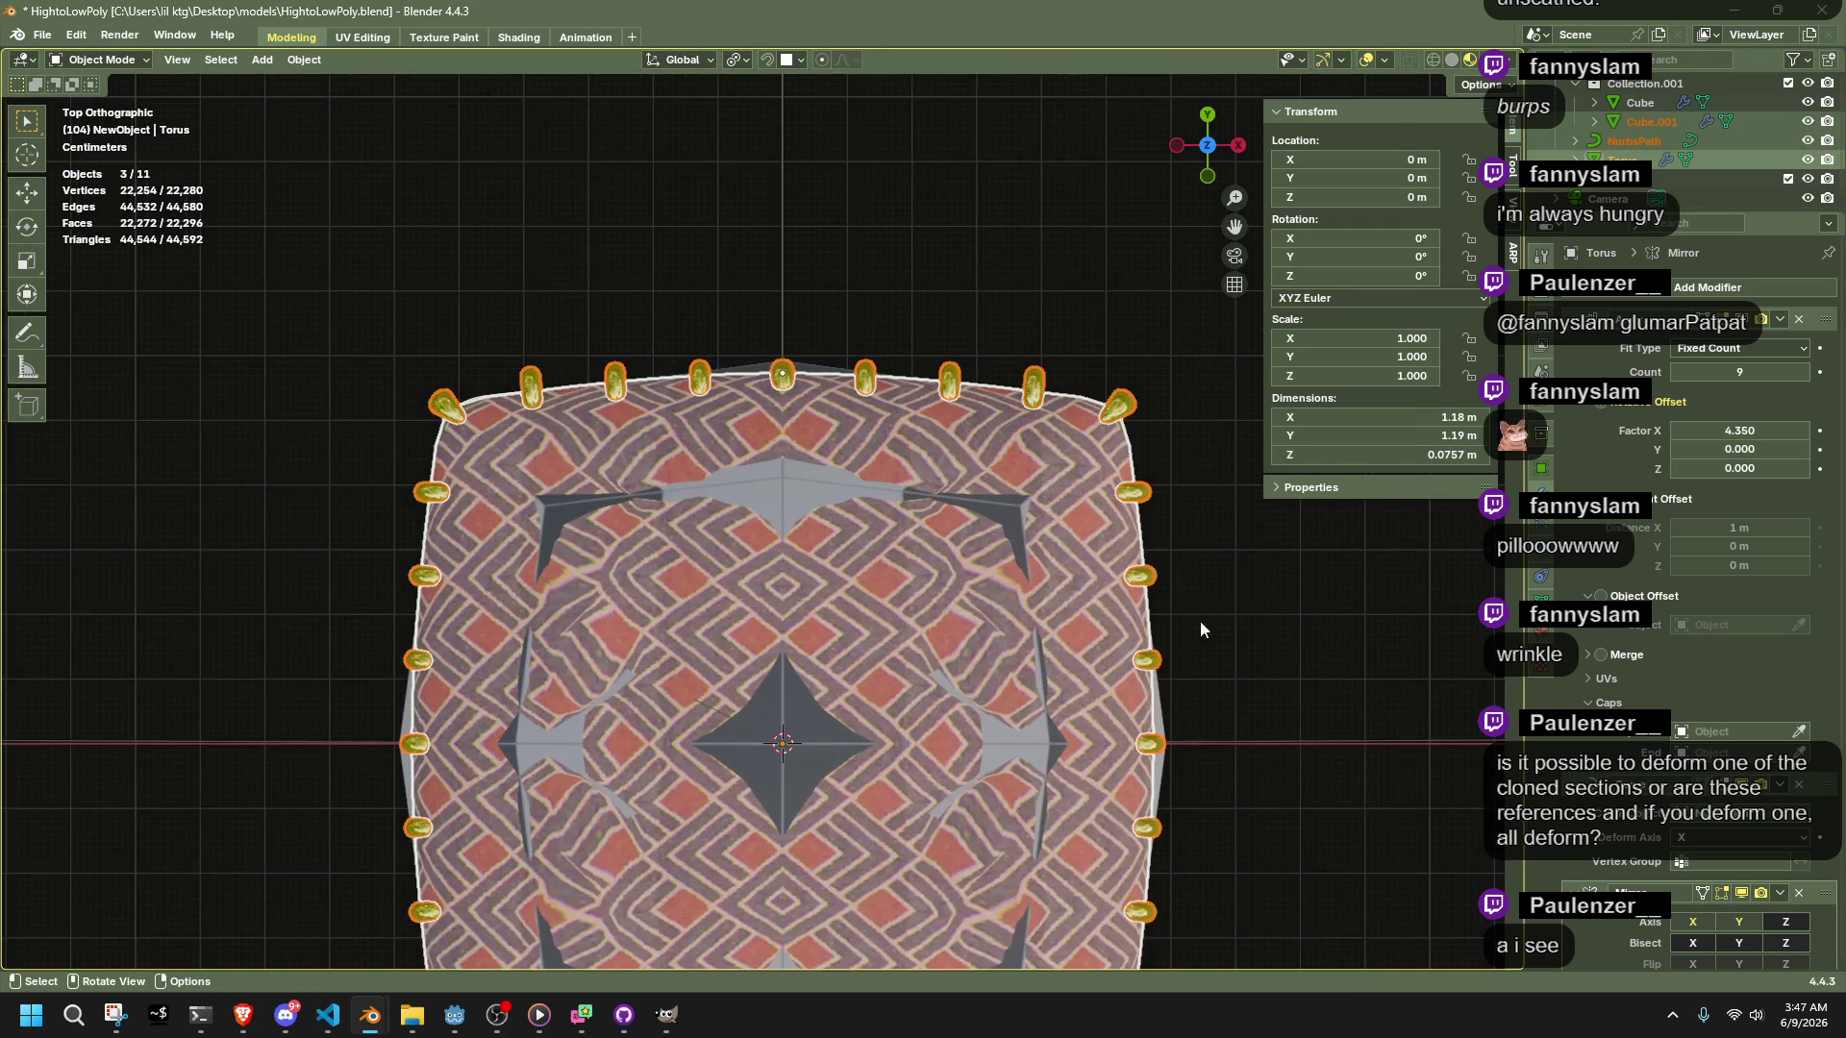
{"action": "key", "text": "ctrl+a"}
{"action": "left_click", "coordinate": [1254, 608]}
{"action": "scroll", "coordinate": [1253, 607], "scroll_direction": "down", "scroll_amount": 5}
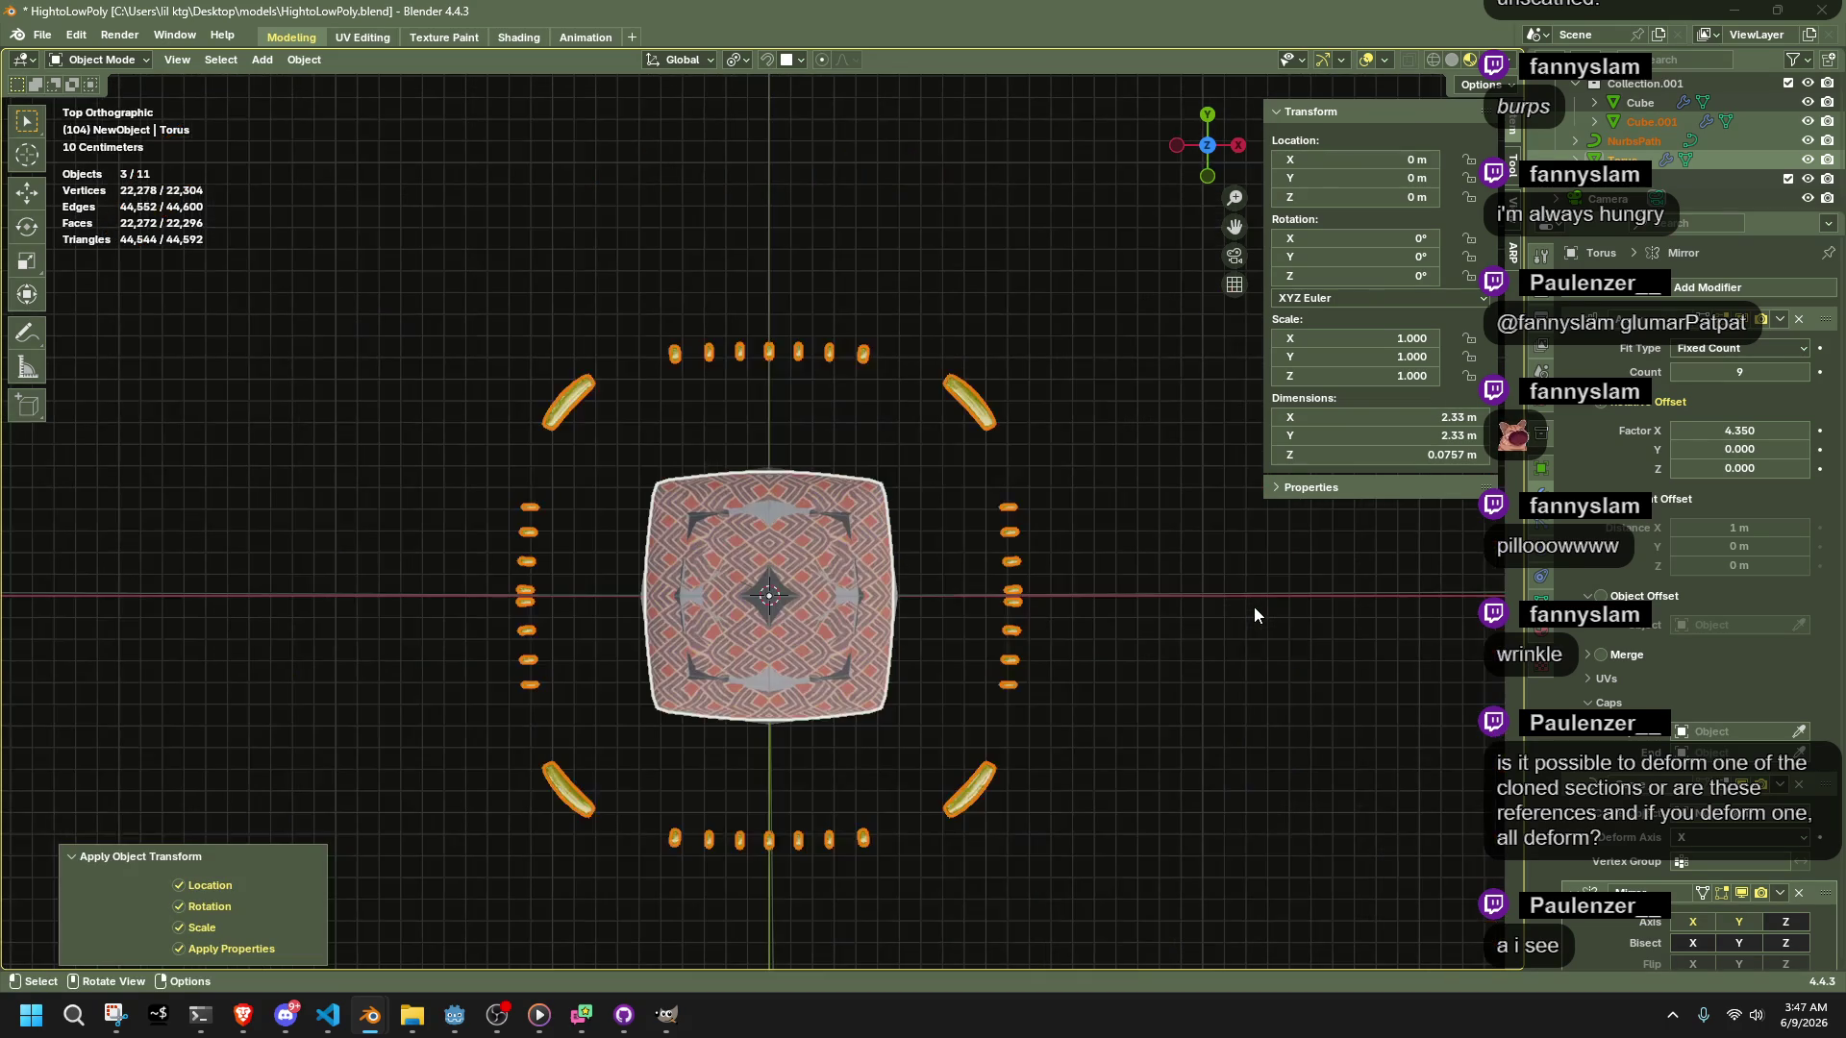
{"action": "mouse_move", "coordinate": [1253, 608]}
{"action": "middle_mouse_down"}
{"action": "mouse_move", "coordinate": [913, 536]}
{"action": "mouse_move", "coordinate": [1169, 371]}
{"action": "mouse_move", "coordinate": [1204, 685]}
{"action": "middle_mouse_up"}
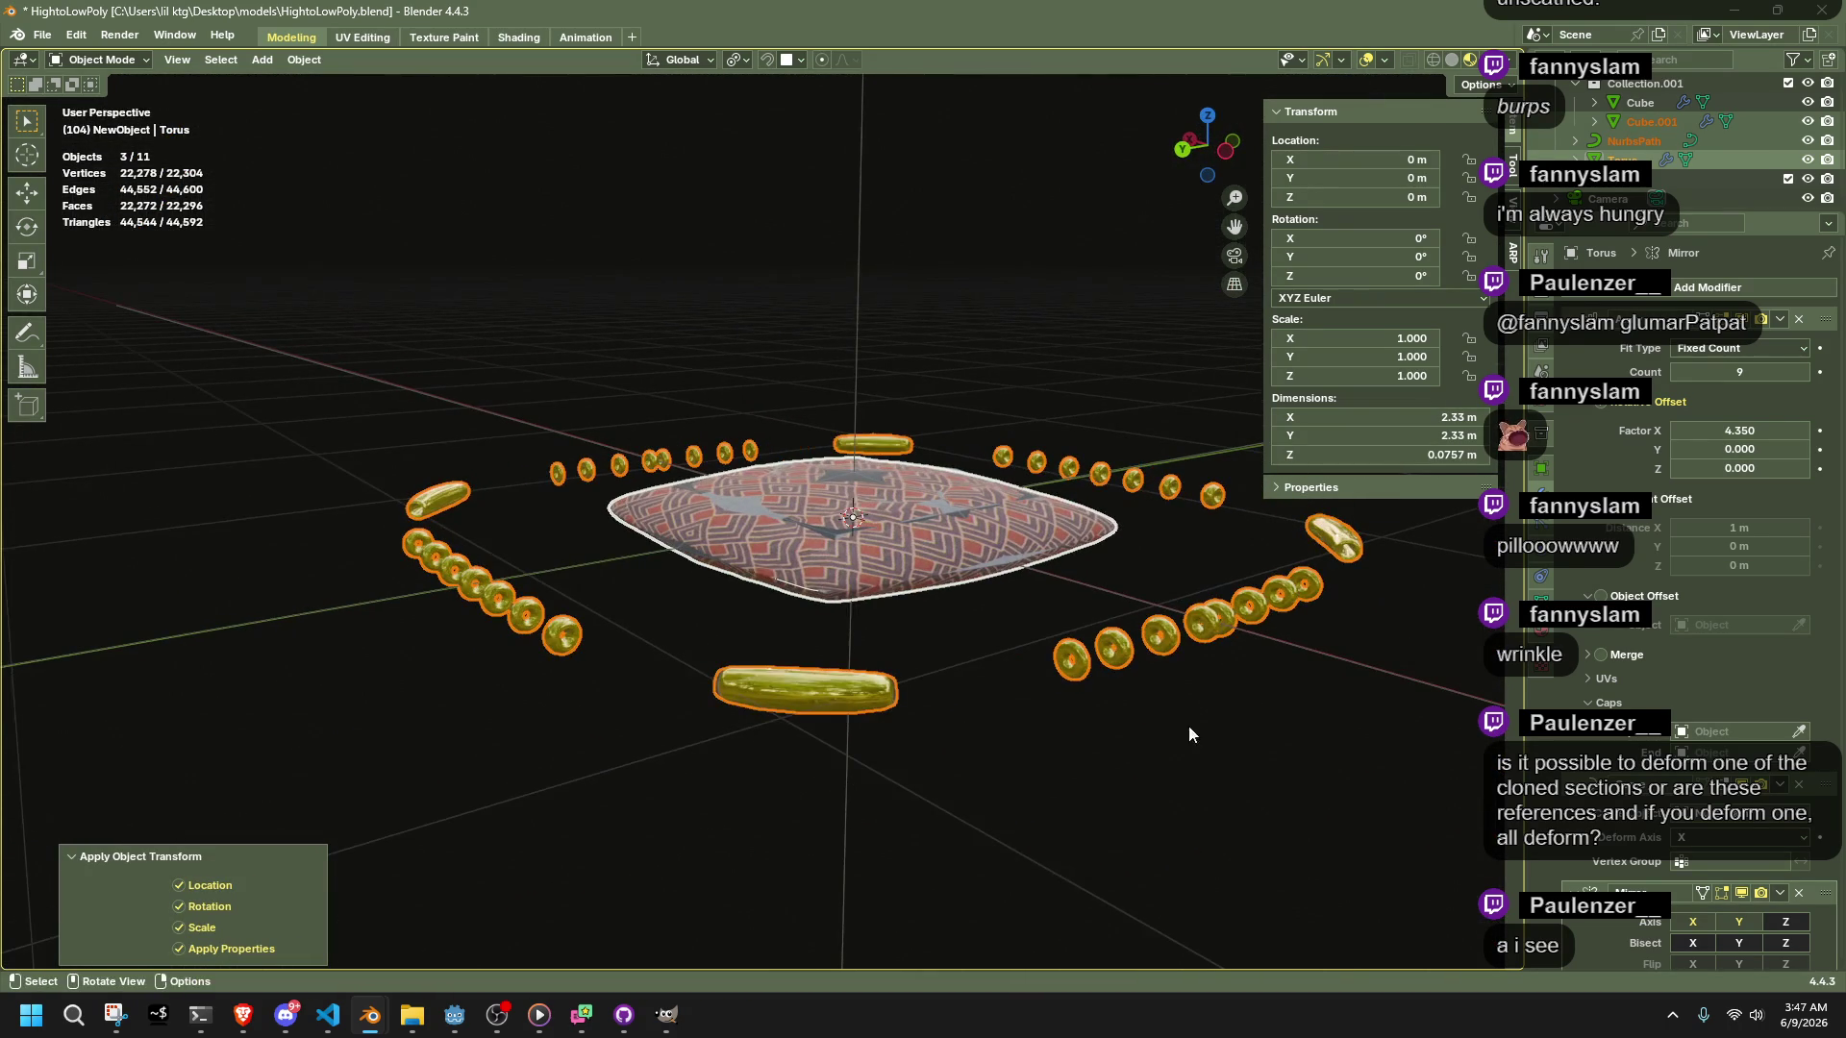
{"action": "mouse_move", "coordinate": [1069, 775]}
{"action": "middle_mouse_down"}
{"action": "mouse_move", "coordinate": [765, 717]}
{"action": "mouse_move", "coordinate": [660, 719]}
{"action": "mouse_move", "coordinate": [823, 748]}
{"action": "mouse_move", "coordinate": [986, 851]}
{"action": "mouse_move", "coordinate": [1012, 689]}
{"action": "middle_mouse_up"}
{"action": "left_click", "coordinate": [660, 720]}
Select the cushion cube, try a scale, then clear its scale back to 1
{"action": "scroll", "coordinate": [677, 716], "scroll_direction": "up", "scroll_amount": 4}
{"action": "left_click", "coordinate": [775, 562]}
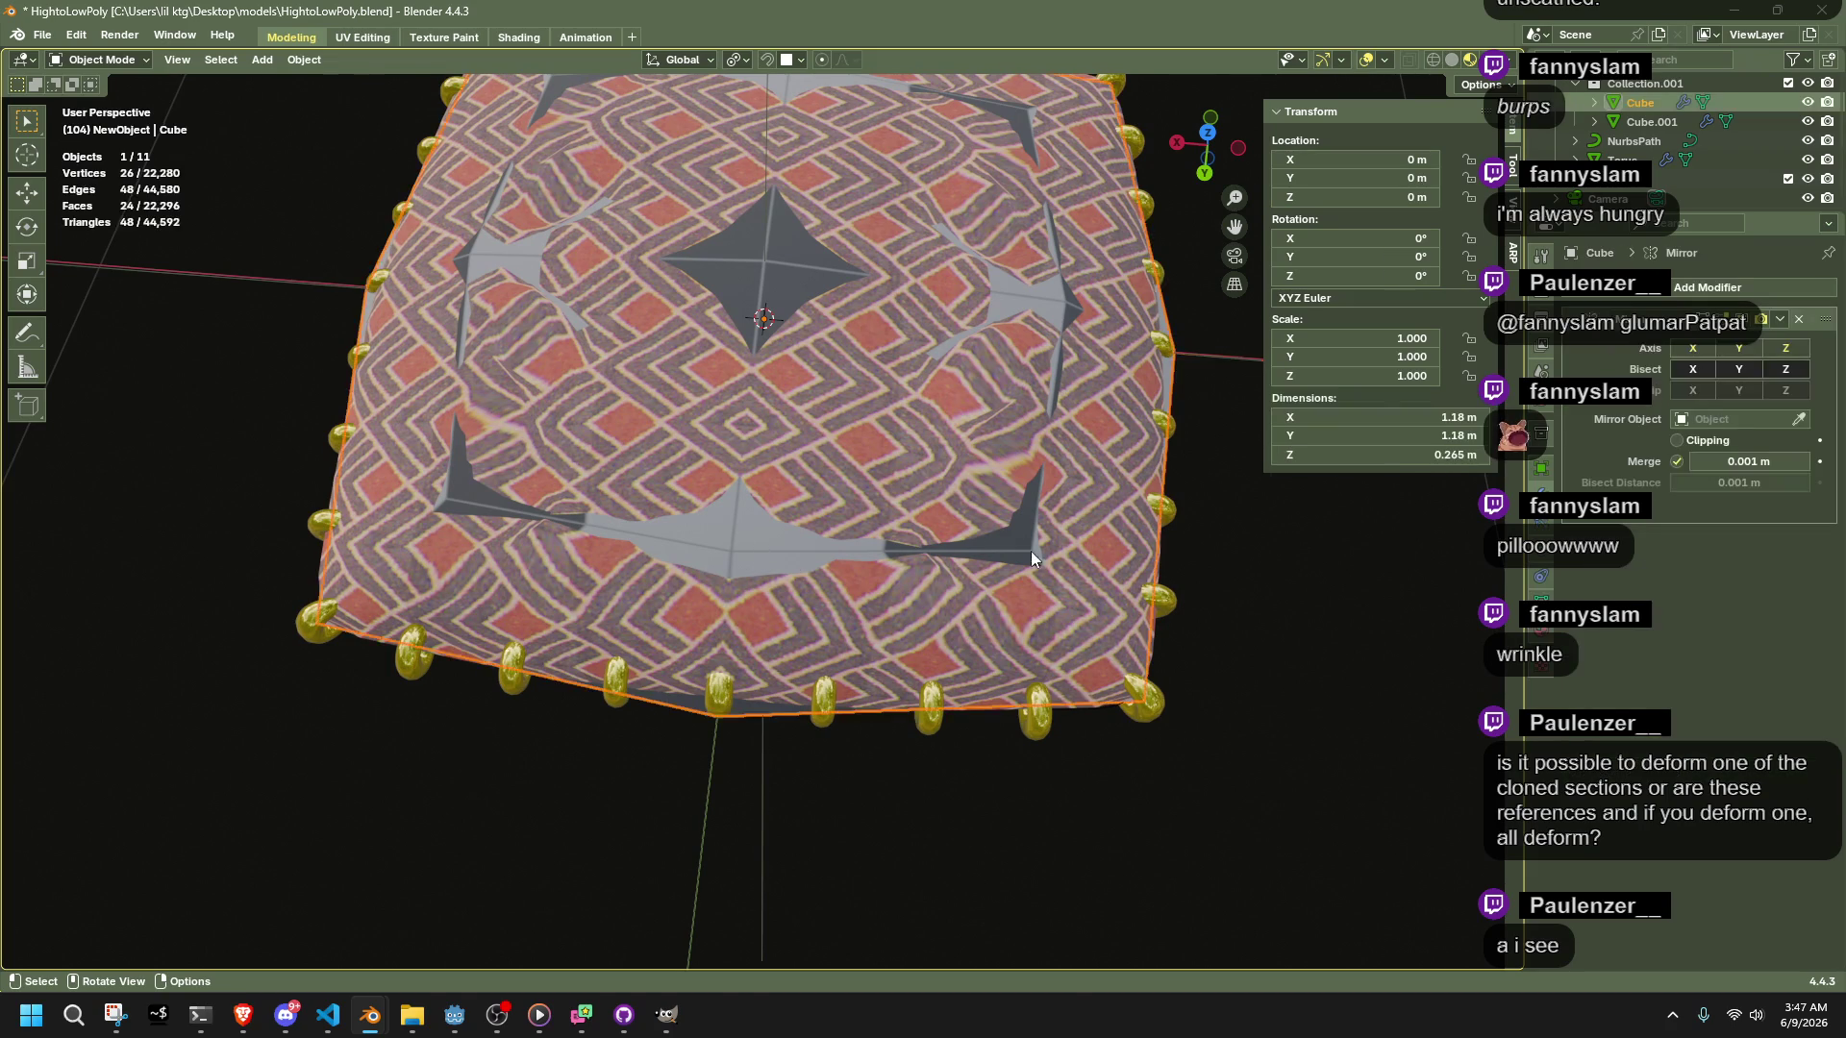
{"action": "key", "text": "s"}
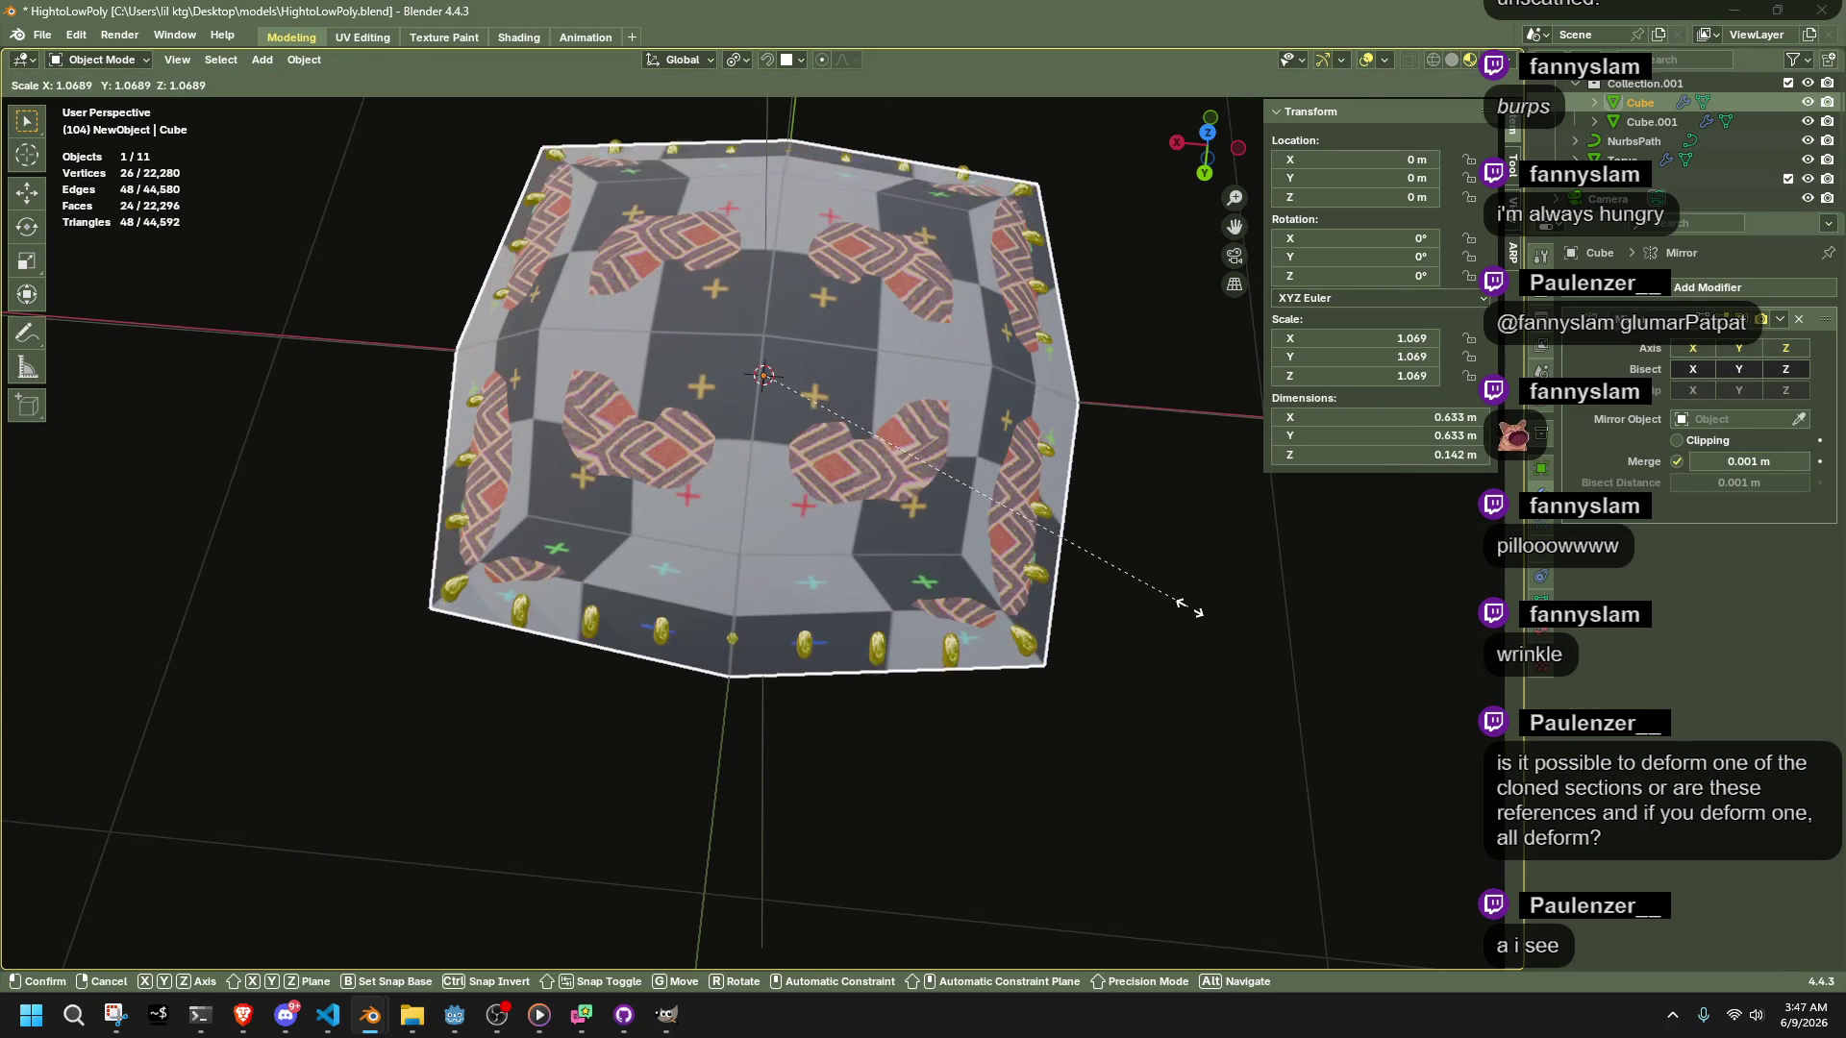
{"action": "left_click", "coordinate": [1188, 615]}
{"action": "mouse_move", "coordinate": [1186, 618]}
{"action": "middle_mouse_down"}
{"action": "mouse_move", "coordinate": [1365, 476]}
{"action": "mouse_move", "coordinate": [1154, 297]}
{"action": "mouse_move", "coordinate": [1134, 430]}
{"action": "mouse_move", "coordinate": [1204, 671]}
{"action": "middle_mouse_up"}
{"action": "key", "text": "s"}
{"action": "right_click", "coordinate": [1157, 290]}
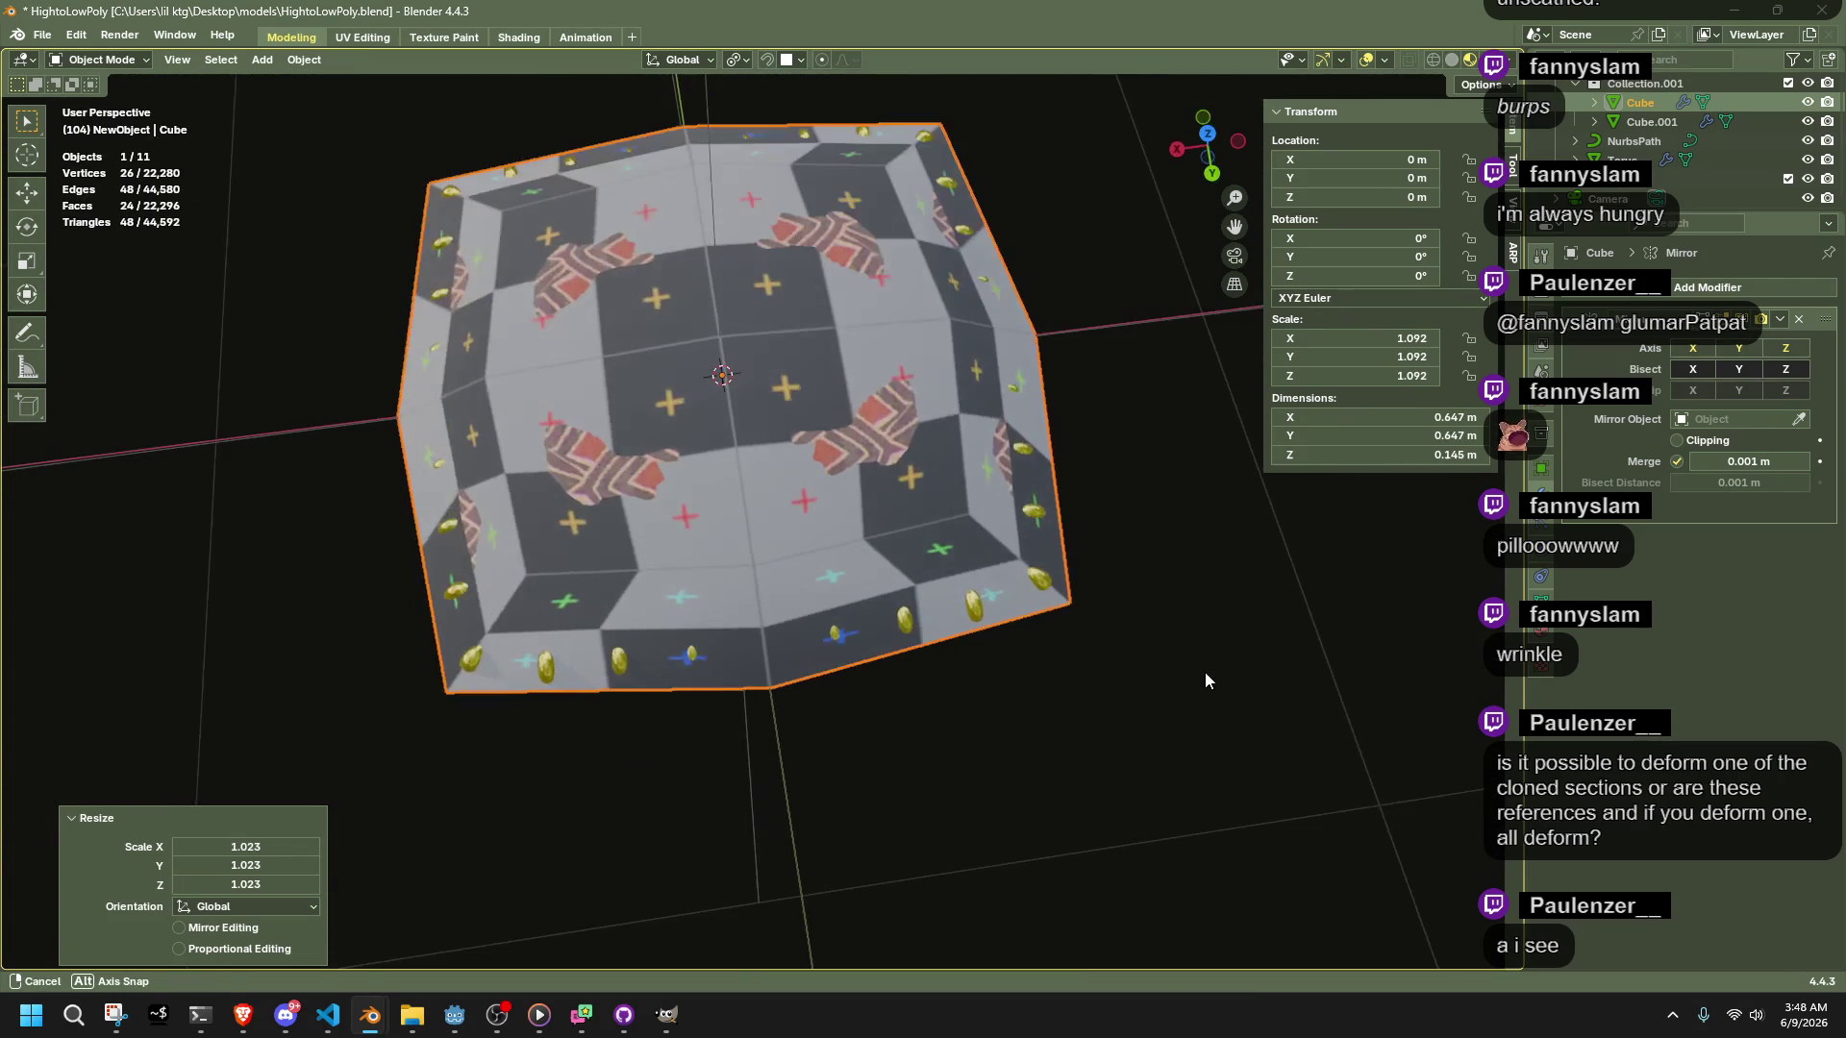
{"action": "key", "text": "alt+s"}
In top view, select the NurbsPath guide curve and enter Edit Mode on its control points
{"action": "left_click", "coordinate": [1207, 134]}
{"action": "scroll", "coordinate": [616, 414], "scroll_direction": "up", "scroll_amount": 5}
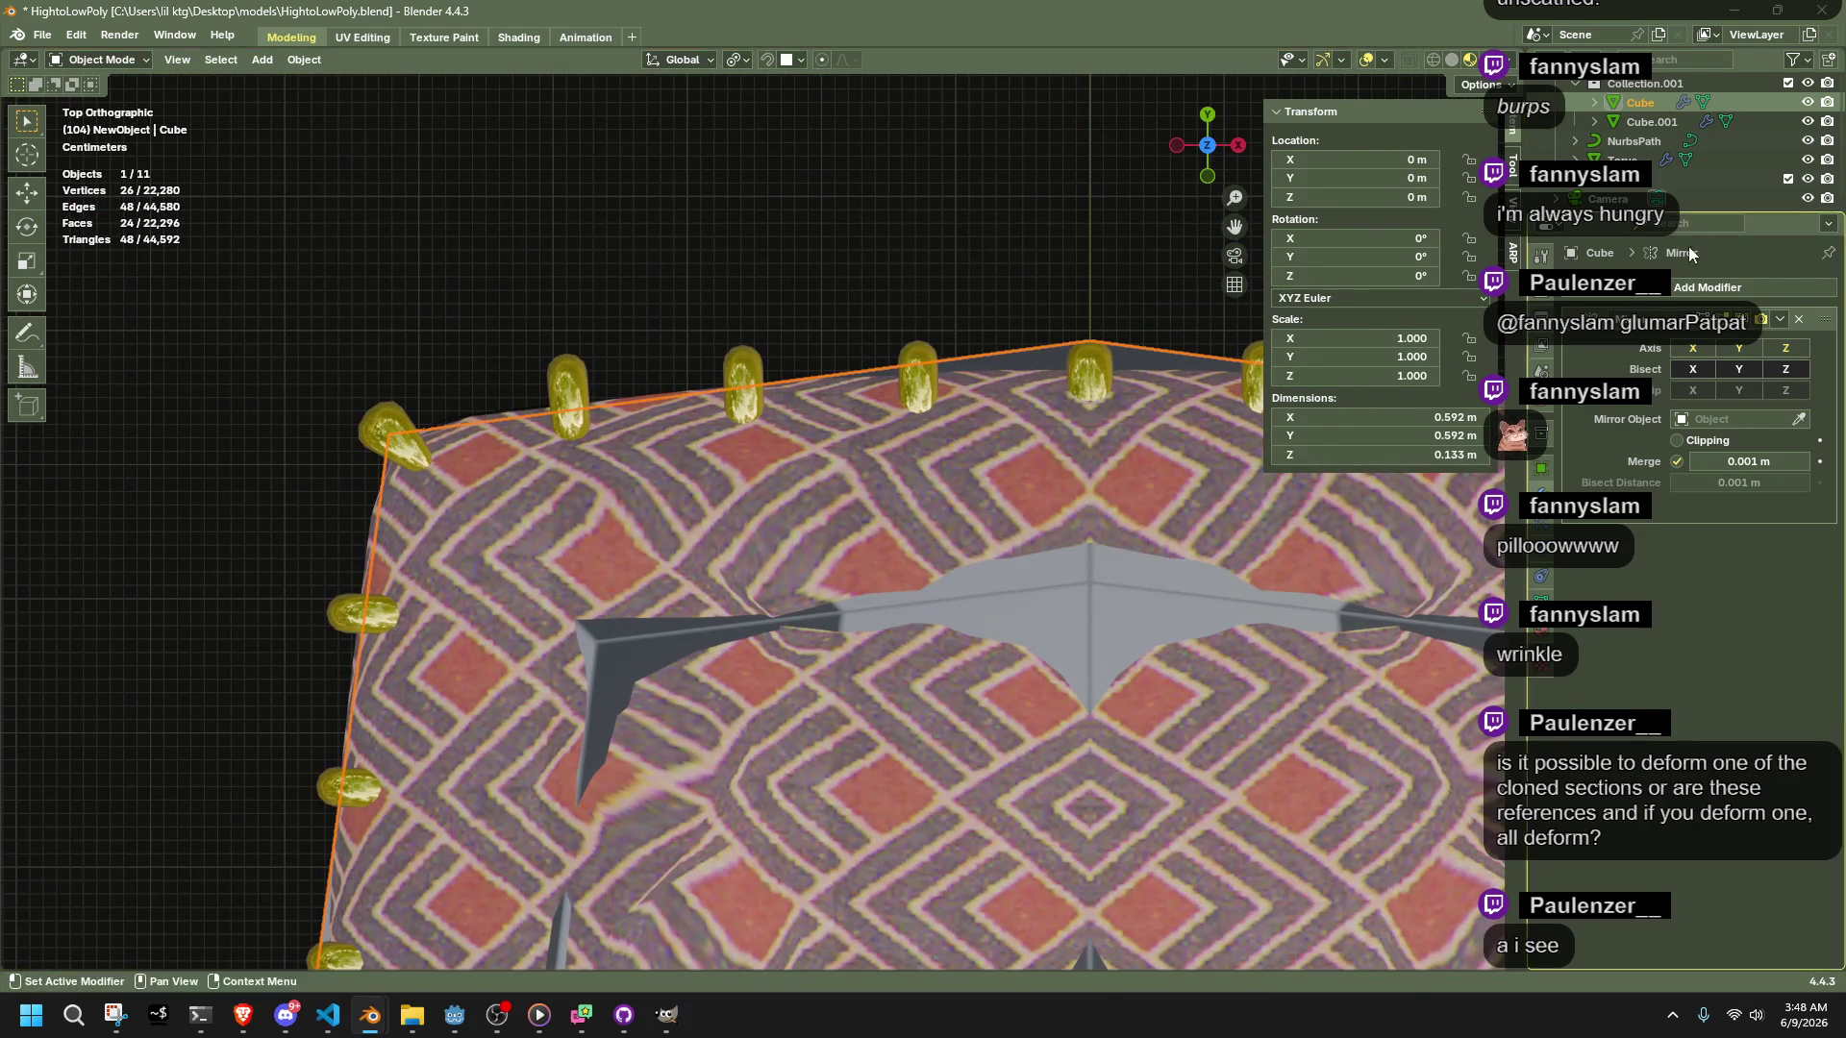
{"action": "left_click", "coordinate": [1634, 140]}
{"action": "scroll", "coordinate": [810, 429], "scroll_direction": "down", "scroll_amount": 3}
{"action": "key", "text": "Tab"}
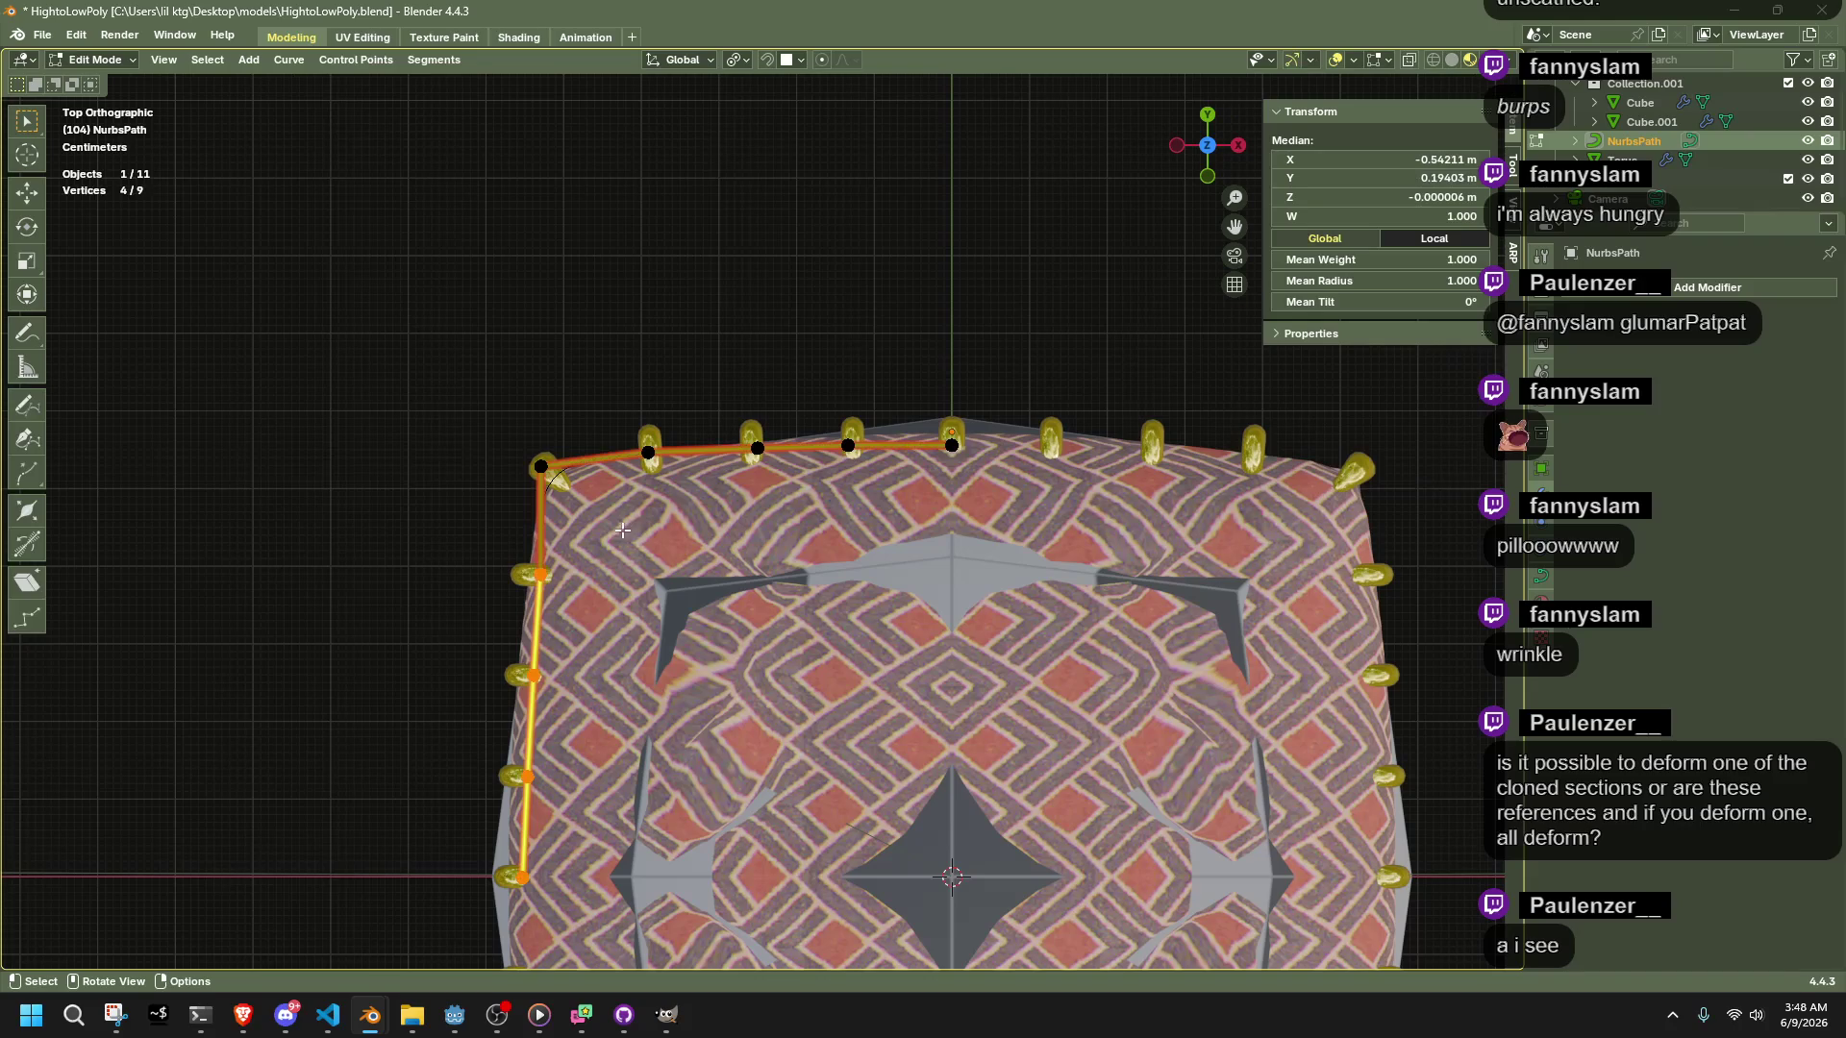
Nudge the NurbsPath's top-edge control points so the rings follow the cushion's top edge
{"action": "scroll", "coordinate": [510, 468], "scroll_direction": "up", "scroll_amount": 4}
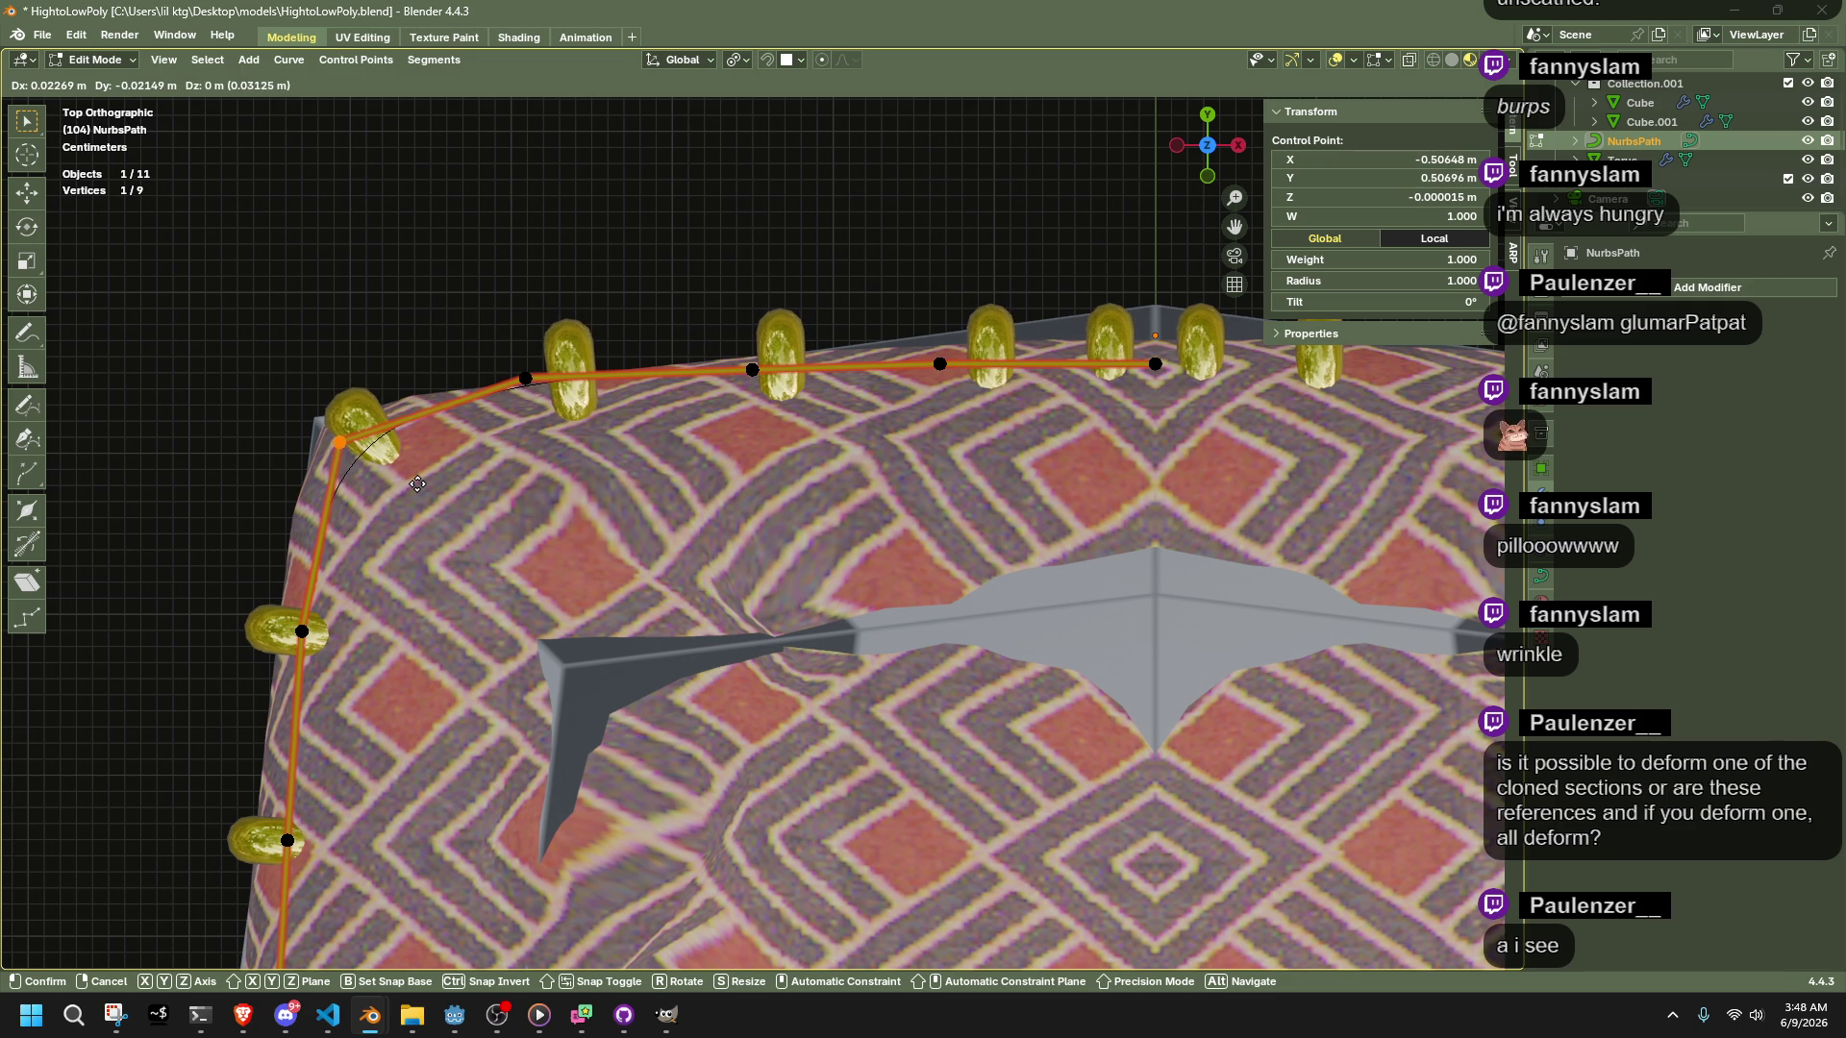
{"action": "left_click", "coordinate": [417, 484]}
{"action": "left_click", "coordinate": [527, 379]}
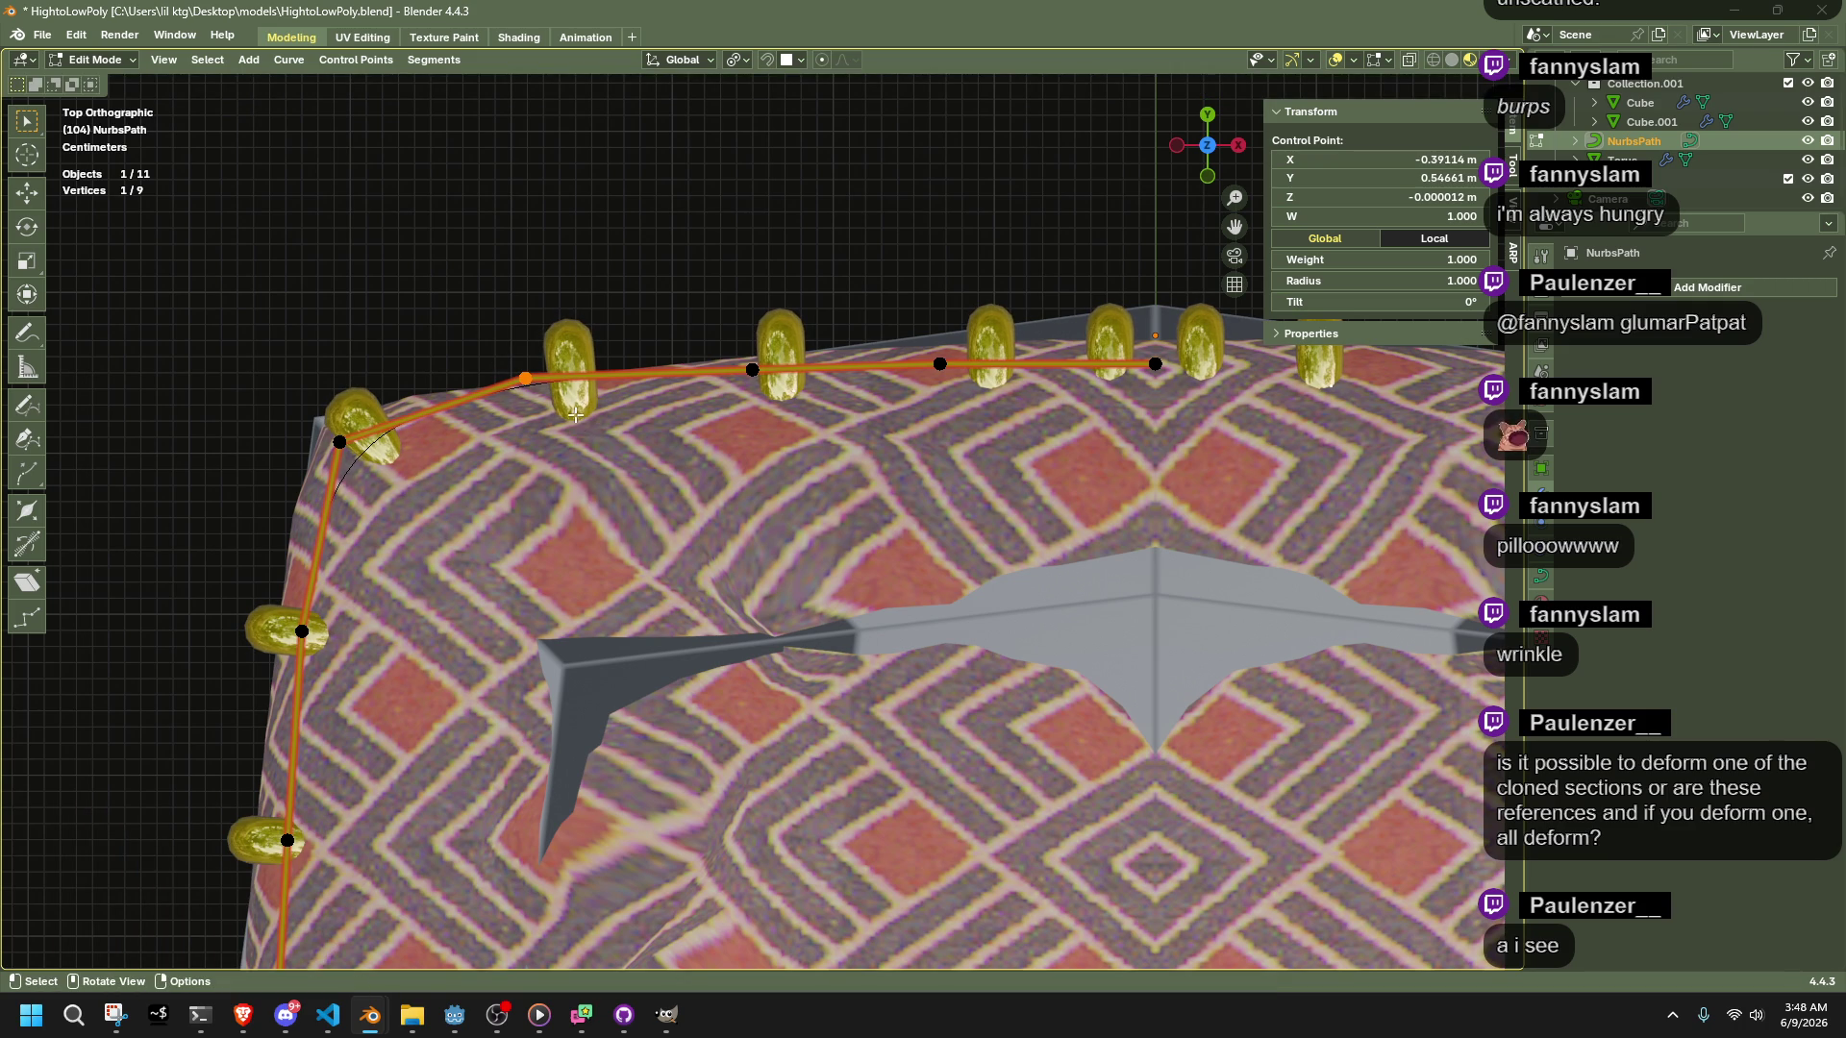
{"action": "left_click_drag", "start_coordinate": [1175, 404], "coordinate": [1176, 406]}
{"action": "key", "text": "g"}
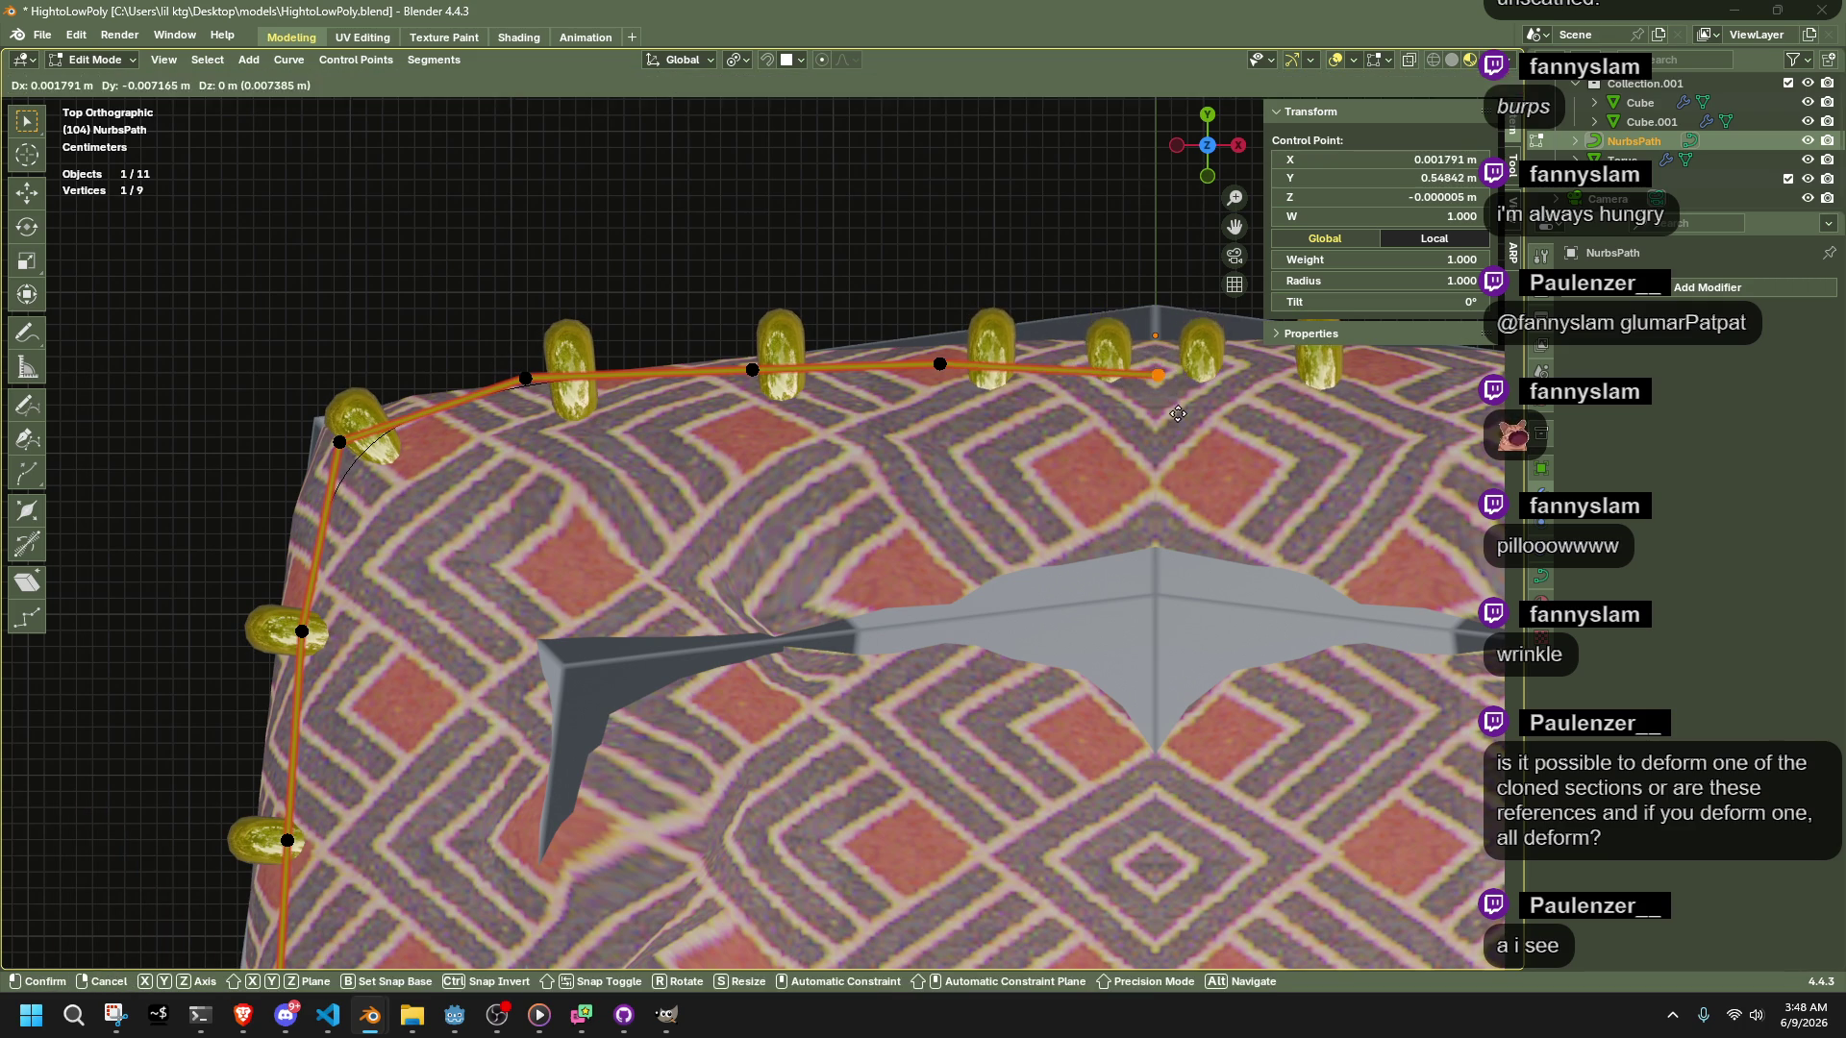
{"action": "key", "text": "Escape"}
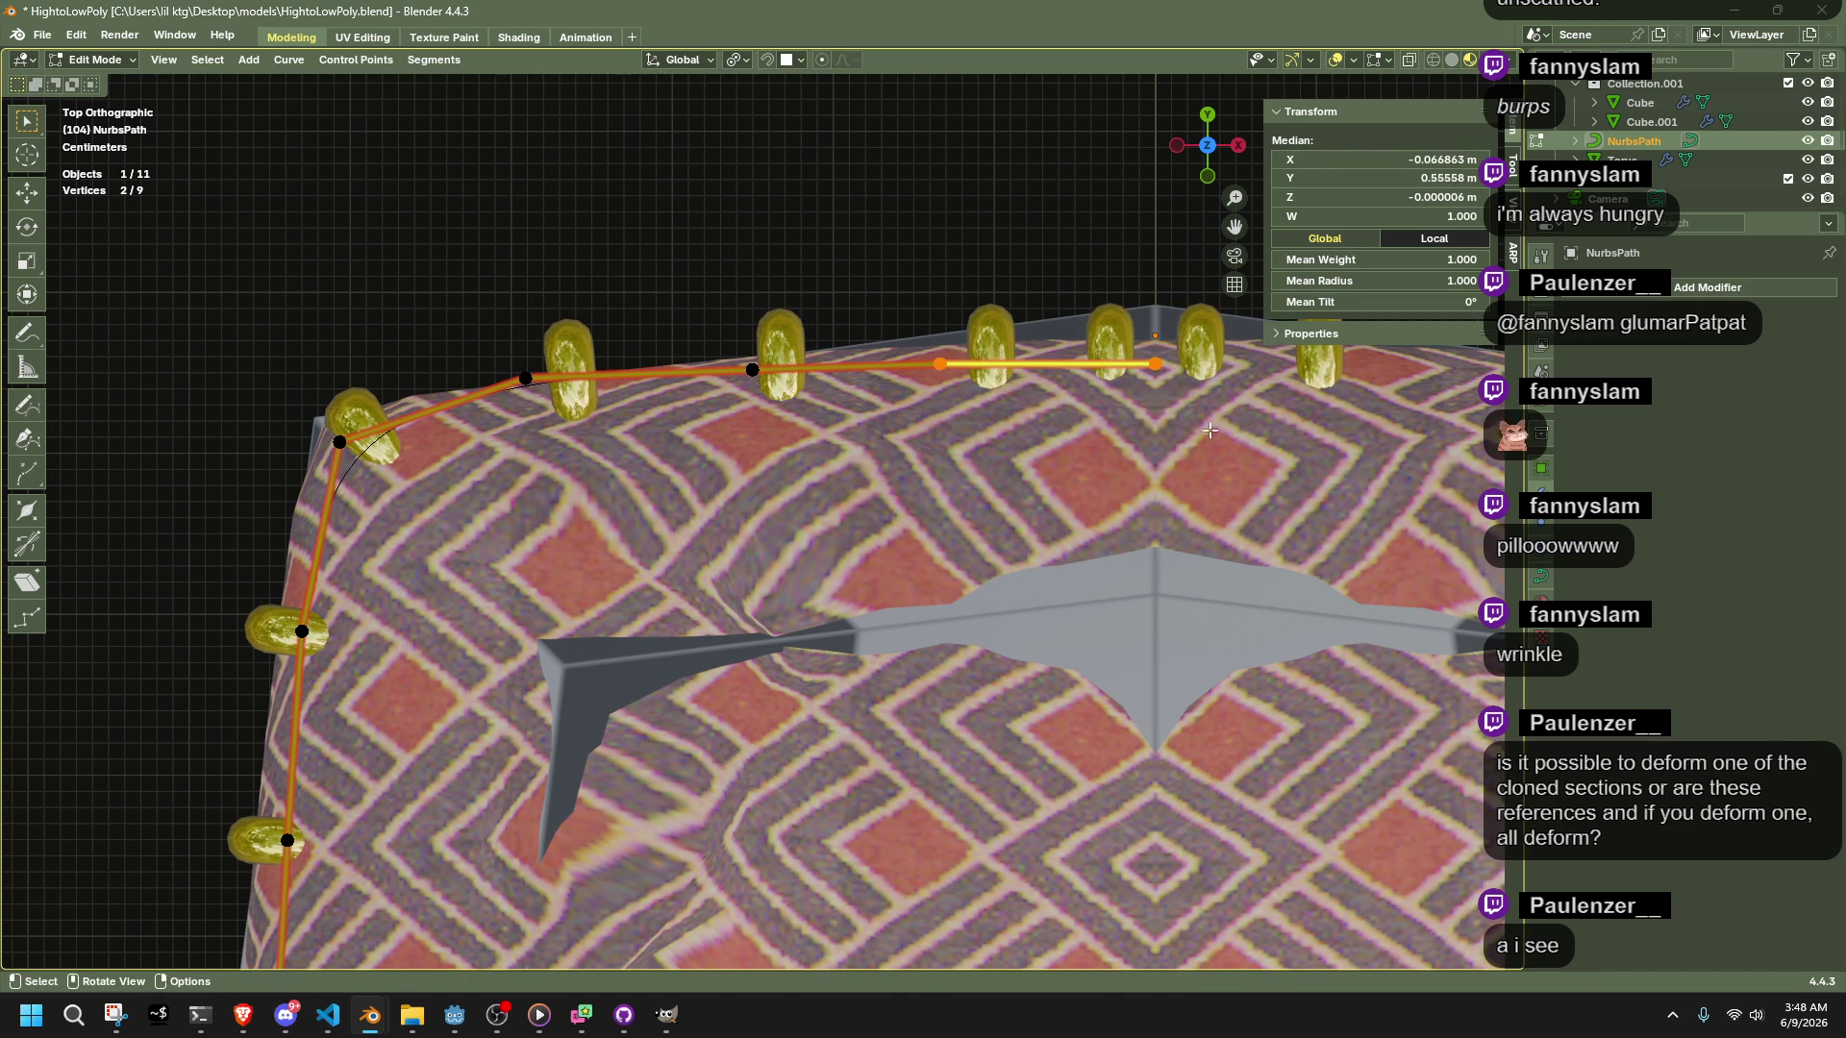
{"action": "key", "text": "g"}
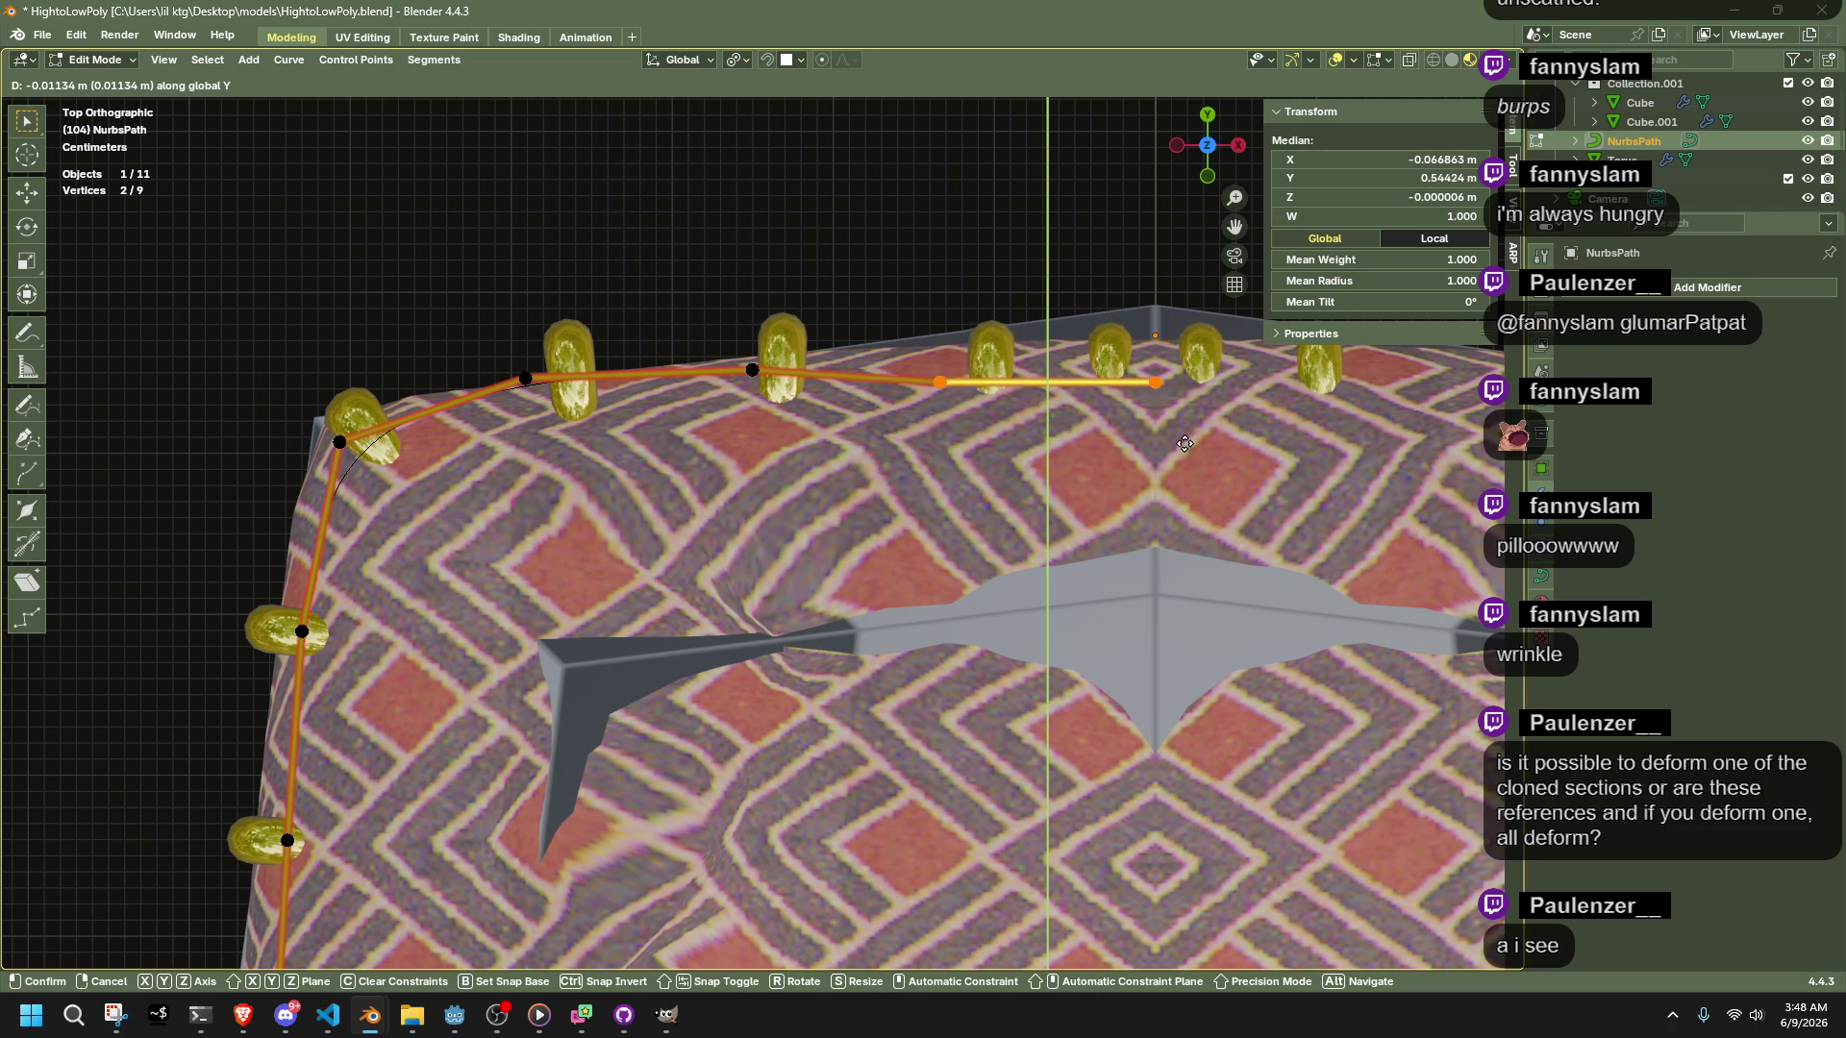
{"action": "left_click", "coordinate": [1183, 442]}
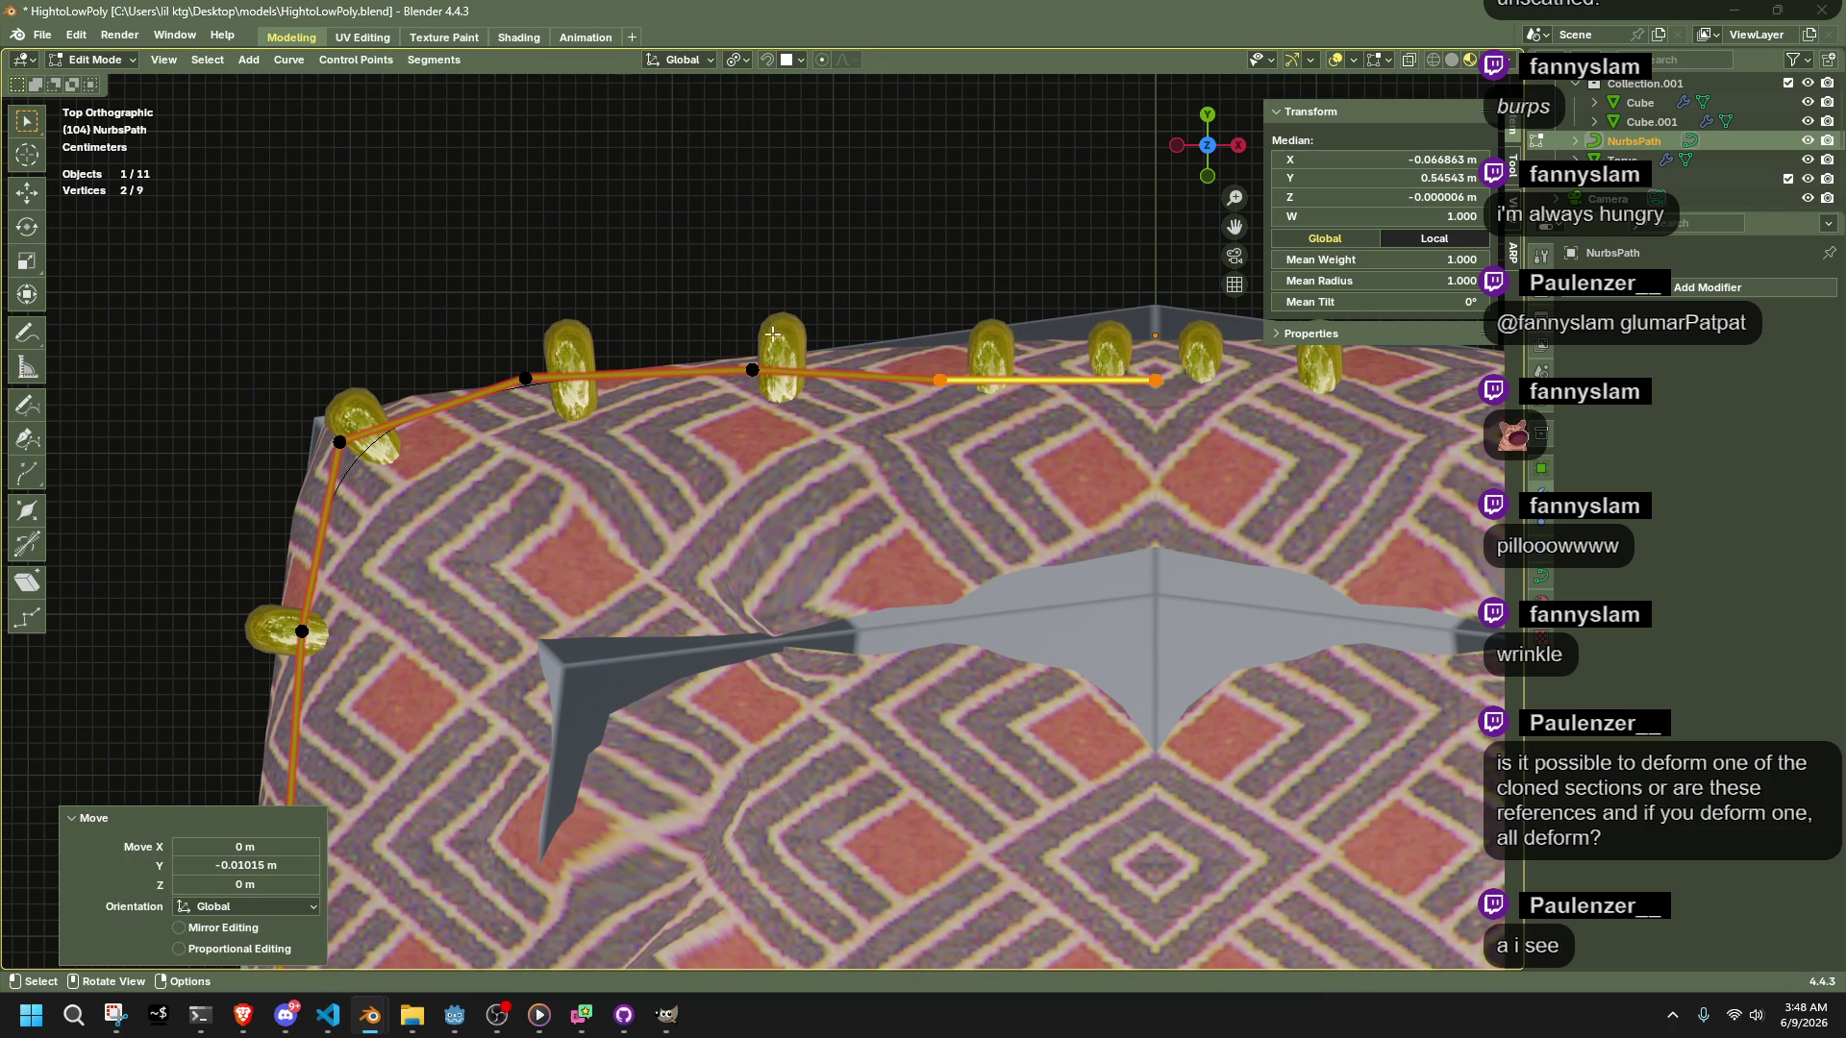
{"action": "left_click_drag", "start_coordinate": [801, 402], "coordinate": [801, 402]}
{"action": "key", "text": "g"}
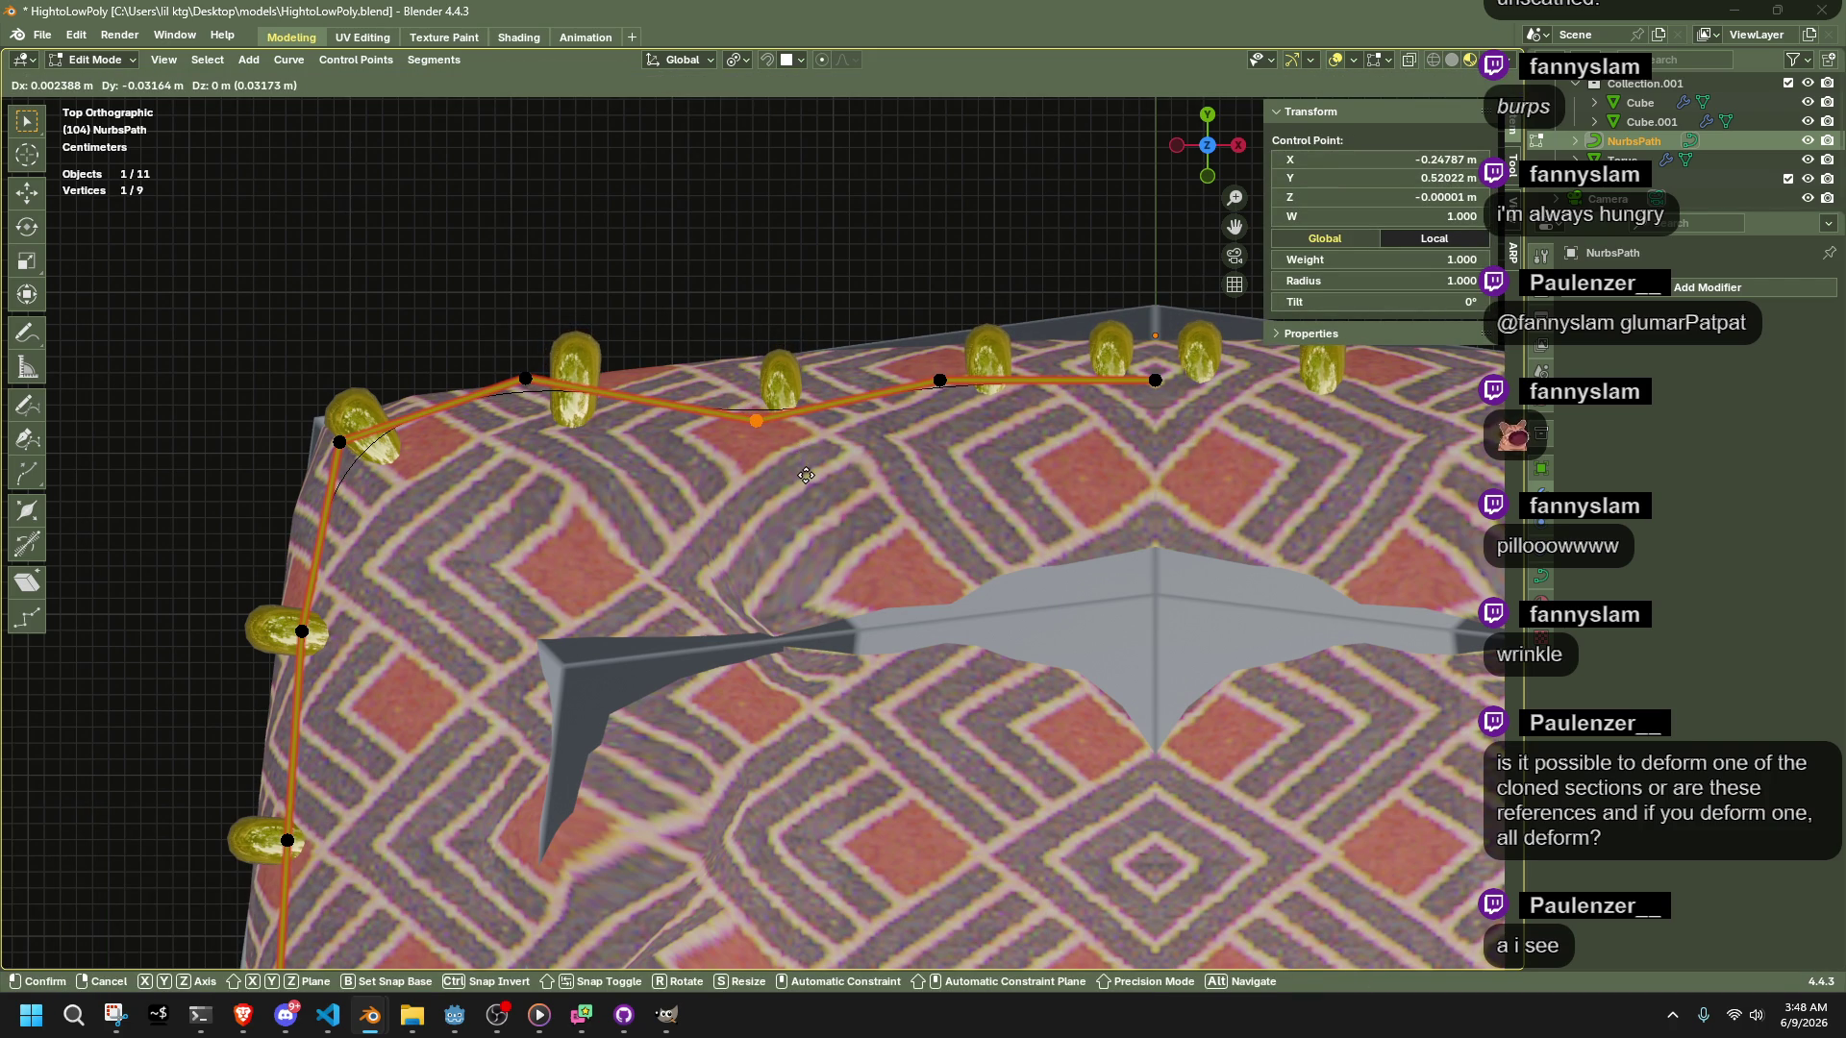
{"action": "left_click", "coordinate": [803, 471]}
Move the neighbouring top point, the corner point and a left-edge point onto the cushion edge
{"action": "left_click", "coordinate": [499, 356]}
{"action": "key", "text": "g"}
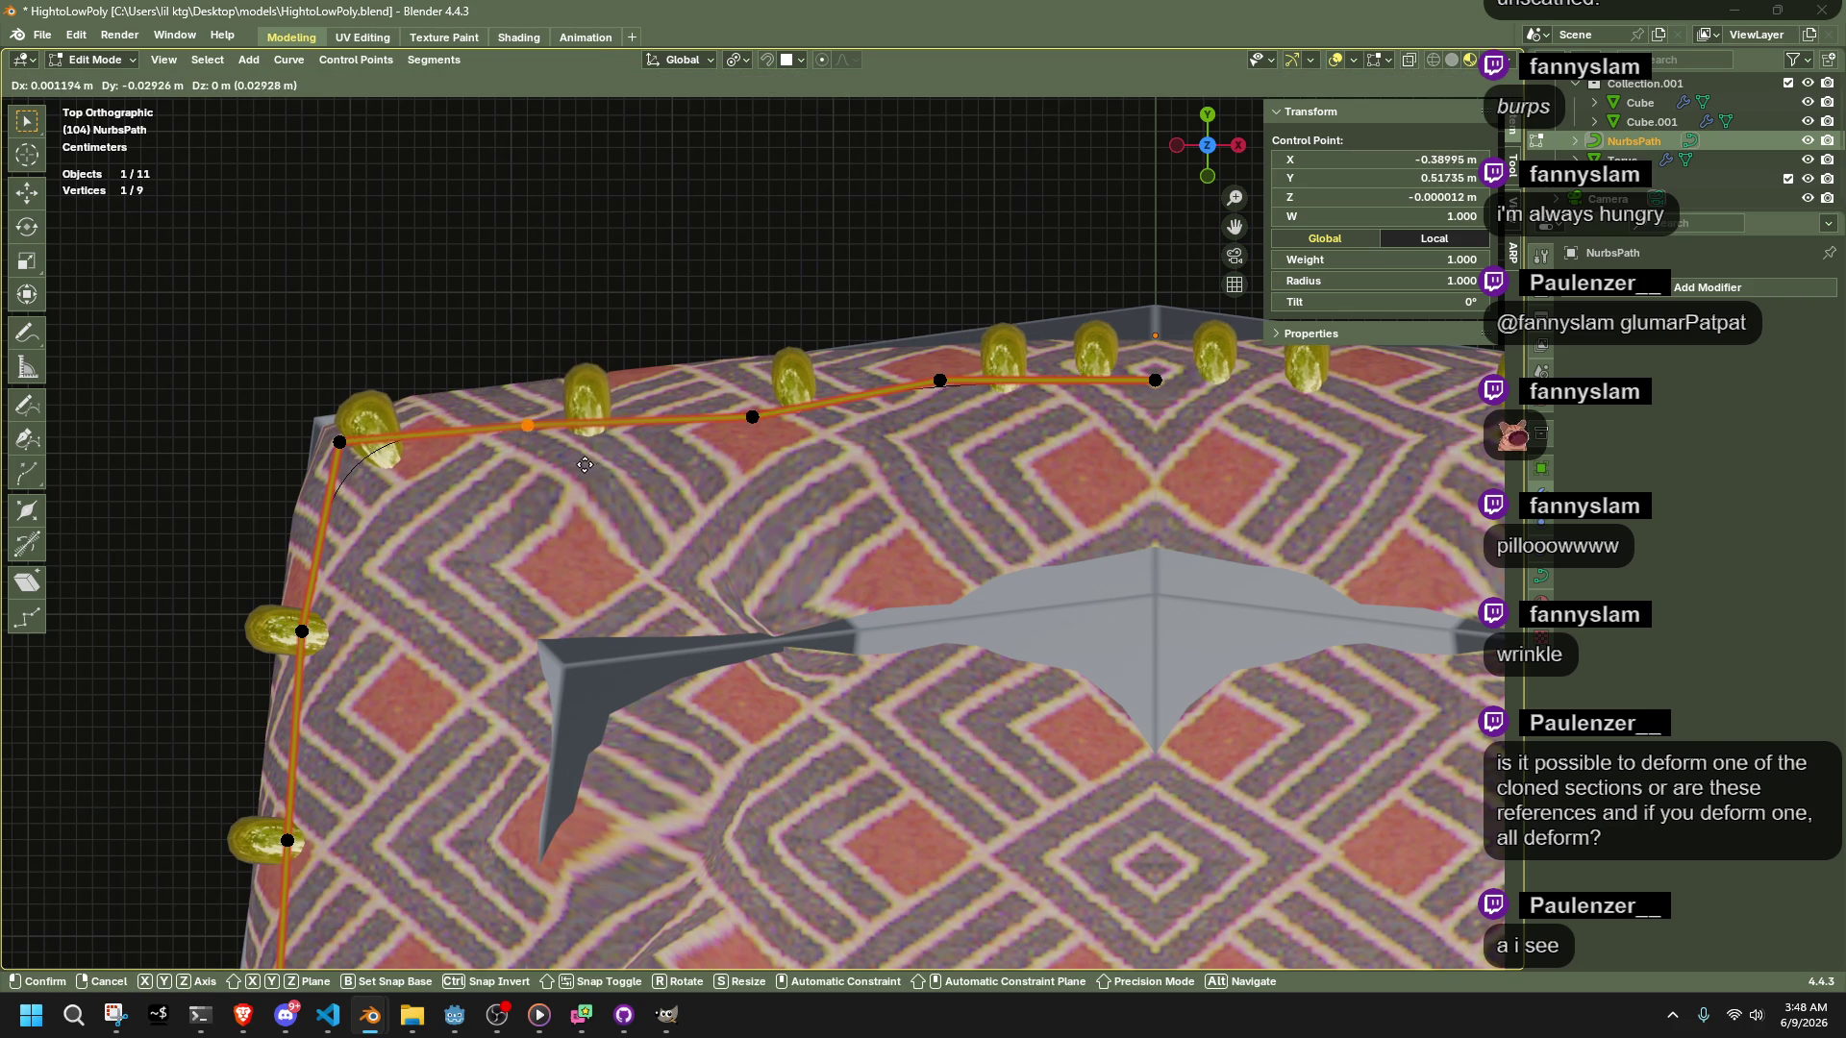
{"action": "left_click", "coordinate": [576, 470]}
{"action": "left_click", "coordinate": [341, 444]}
{"action": "key", "text": "g"}
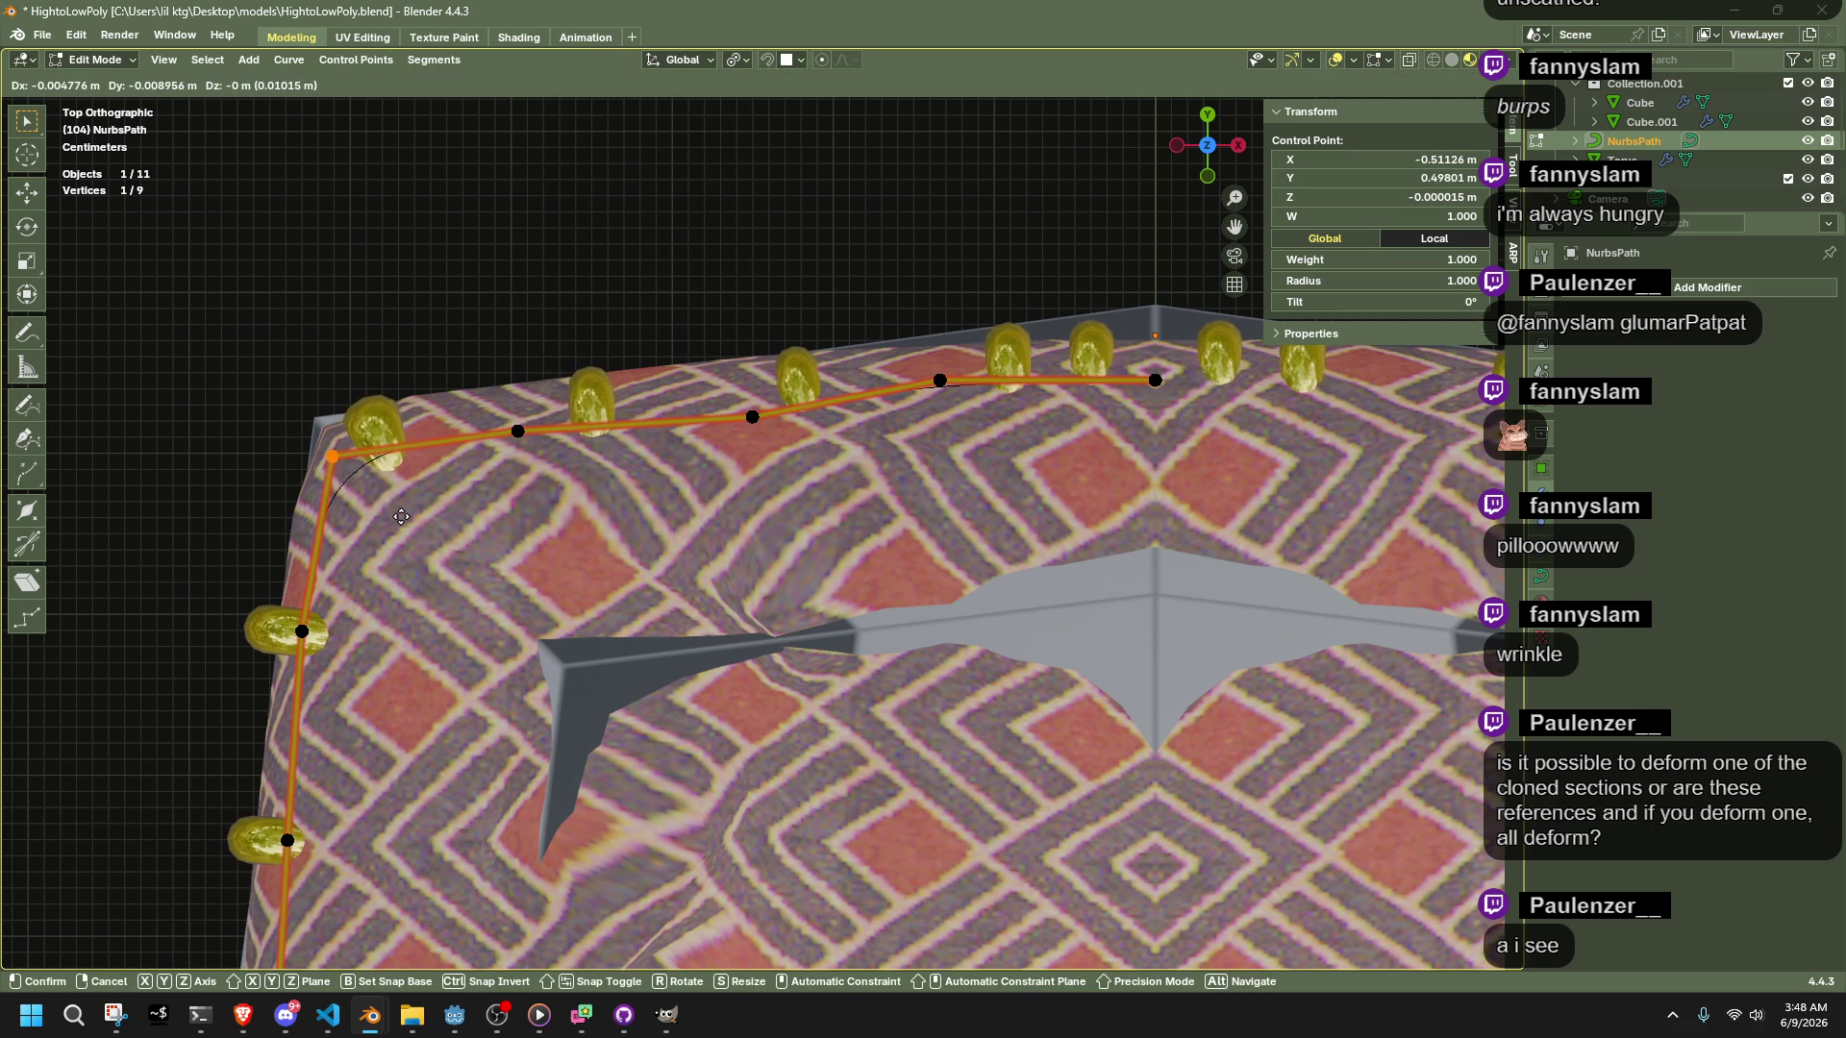
{"action": "left_click", "coordinate": [400, 519]}
{"action": "left_click", "coordinate": [301, 632]}
{"action": "key", "text": "g"}
{"action": "left_click", "coordinate": [374, 696]}
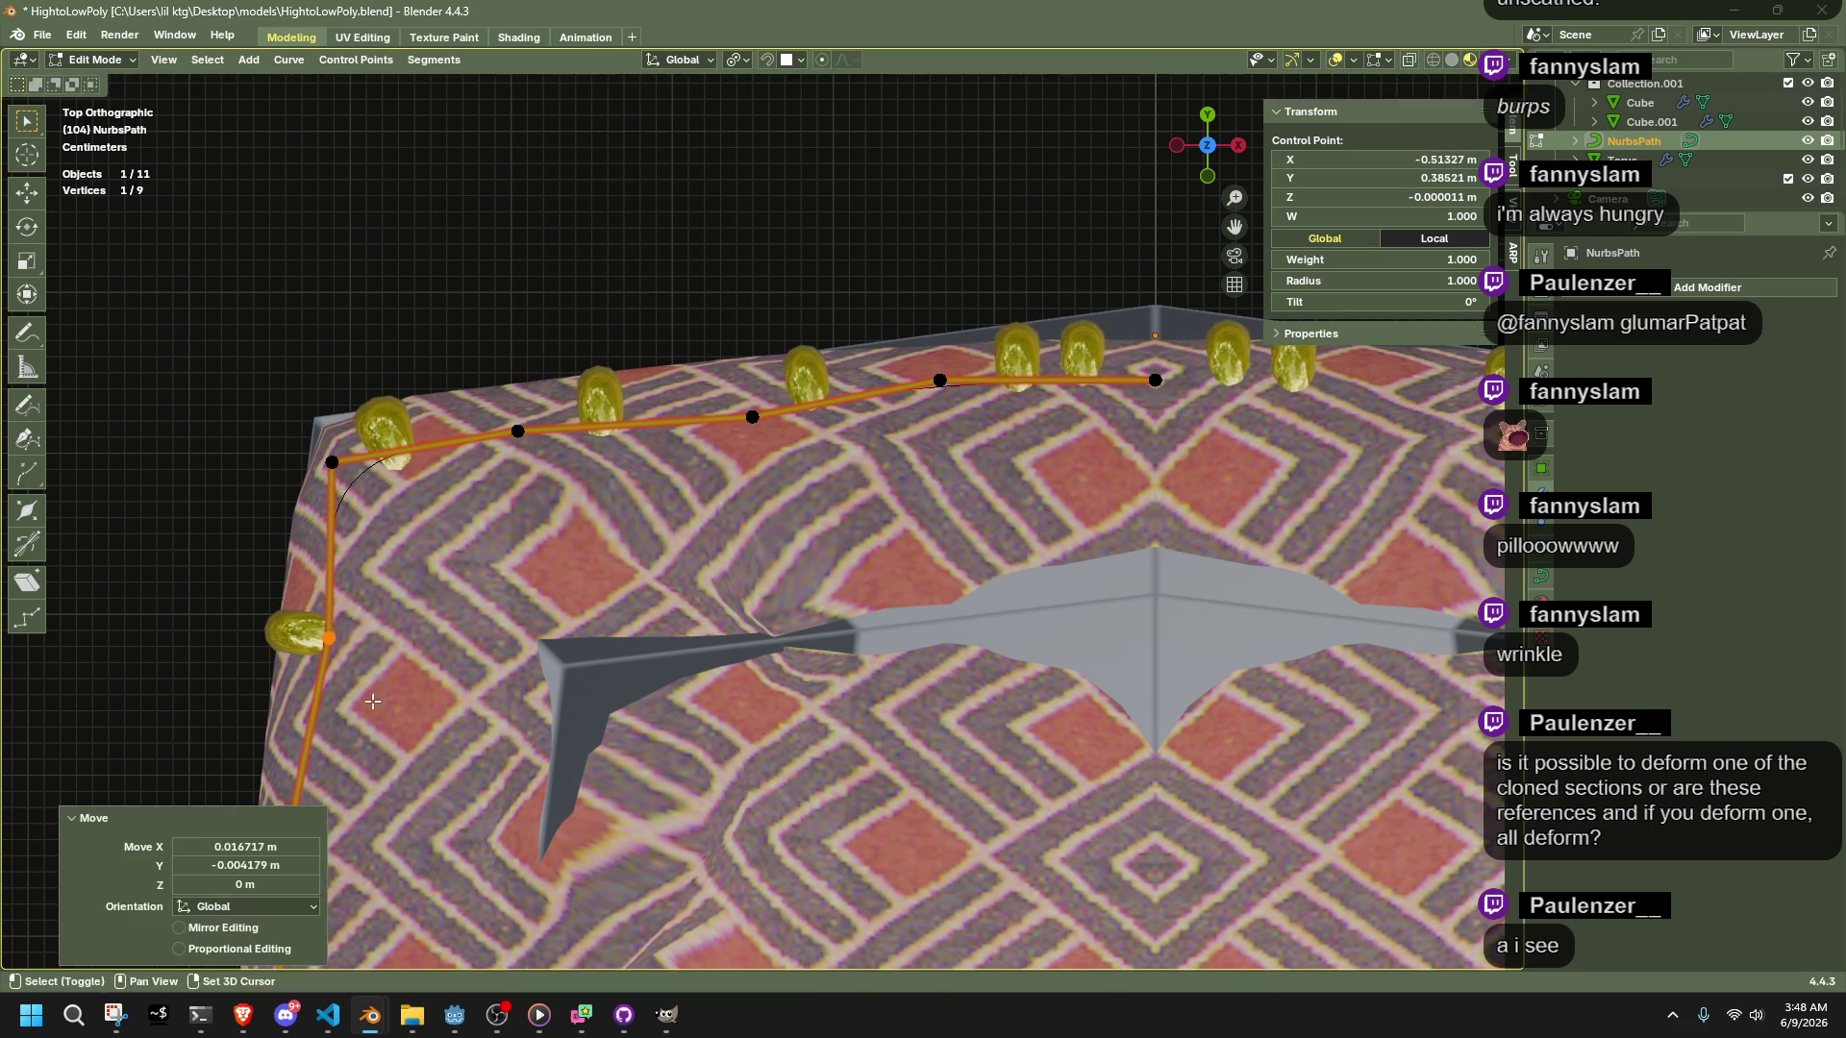
Adjust the lower and bottom control points along the cushion edge, then leave Edit Mode
{"action": "middle_click_drag", "start_coordinate": [375, 696], "coordinate": [642, 446], "text": "shift"}
{"action": "left_click", "coordinate": [551, 591]}
{"action": "key", "text": "g"}
{"action": "left_click", "coordinate": [574, 729]}
{"action": "left_click", "coordinate": [542, 803]}
{"action": "key", "text": "g"}
{"action": "left_click", "coordinate": [562, 801]}
{"action": "middle_click_drag", "start_coordinate": [495, 717], "coordinate": [652, 600], "text": "shift"}
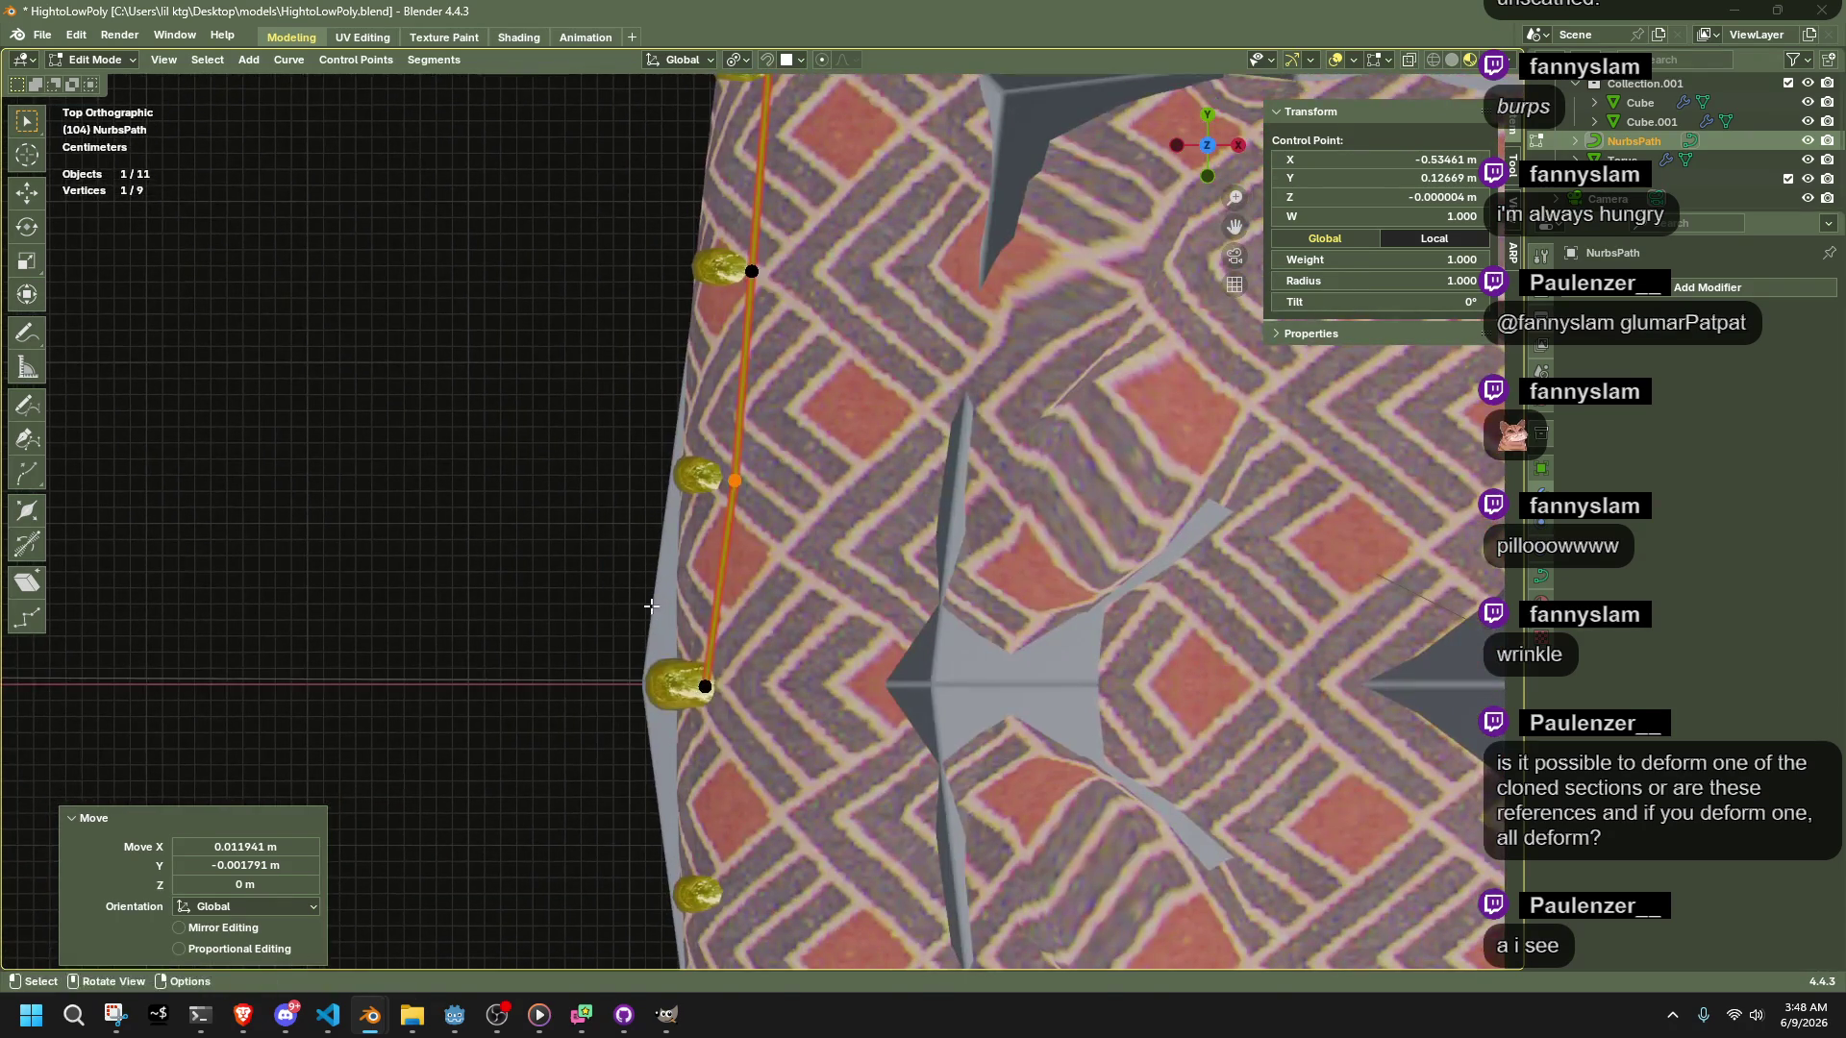
{"action": "left_click", "coordinate": [706, 686]}
{"action": "key", "text": "g"}
{"action": "left_click", "coordinate": [816, 726]}
{"action": "mouse_move", "coordinate": [817, 726]}
{"action": "middle_mouse_down"}
{"action": "mouse_move", "coordinate": [989, 465]}
{"action": "mouse_move", "coordinate": [1044, 602]}
{"action": "middle_mouse_up"}
{"action": "key", "text": "Tab"}
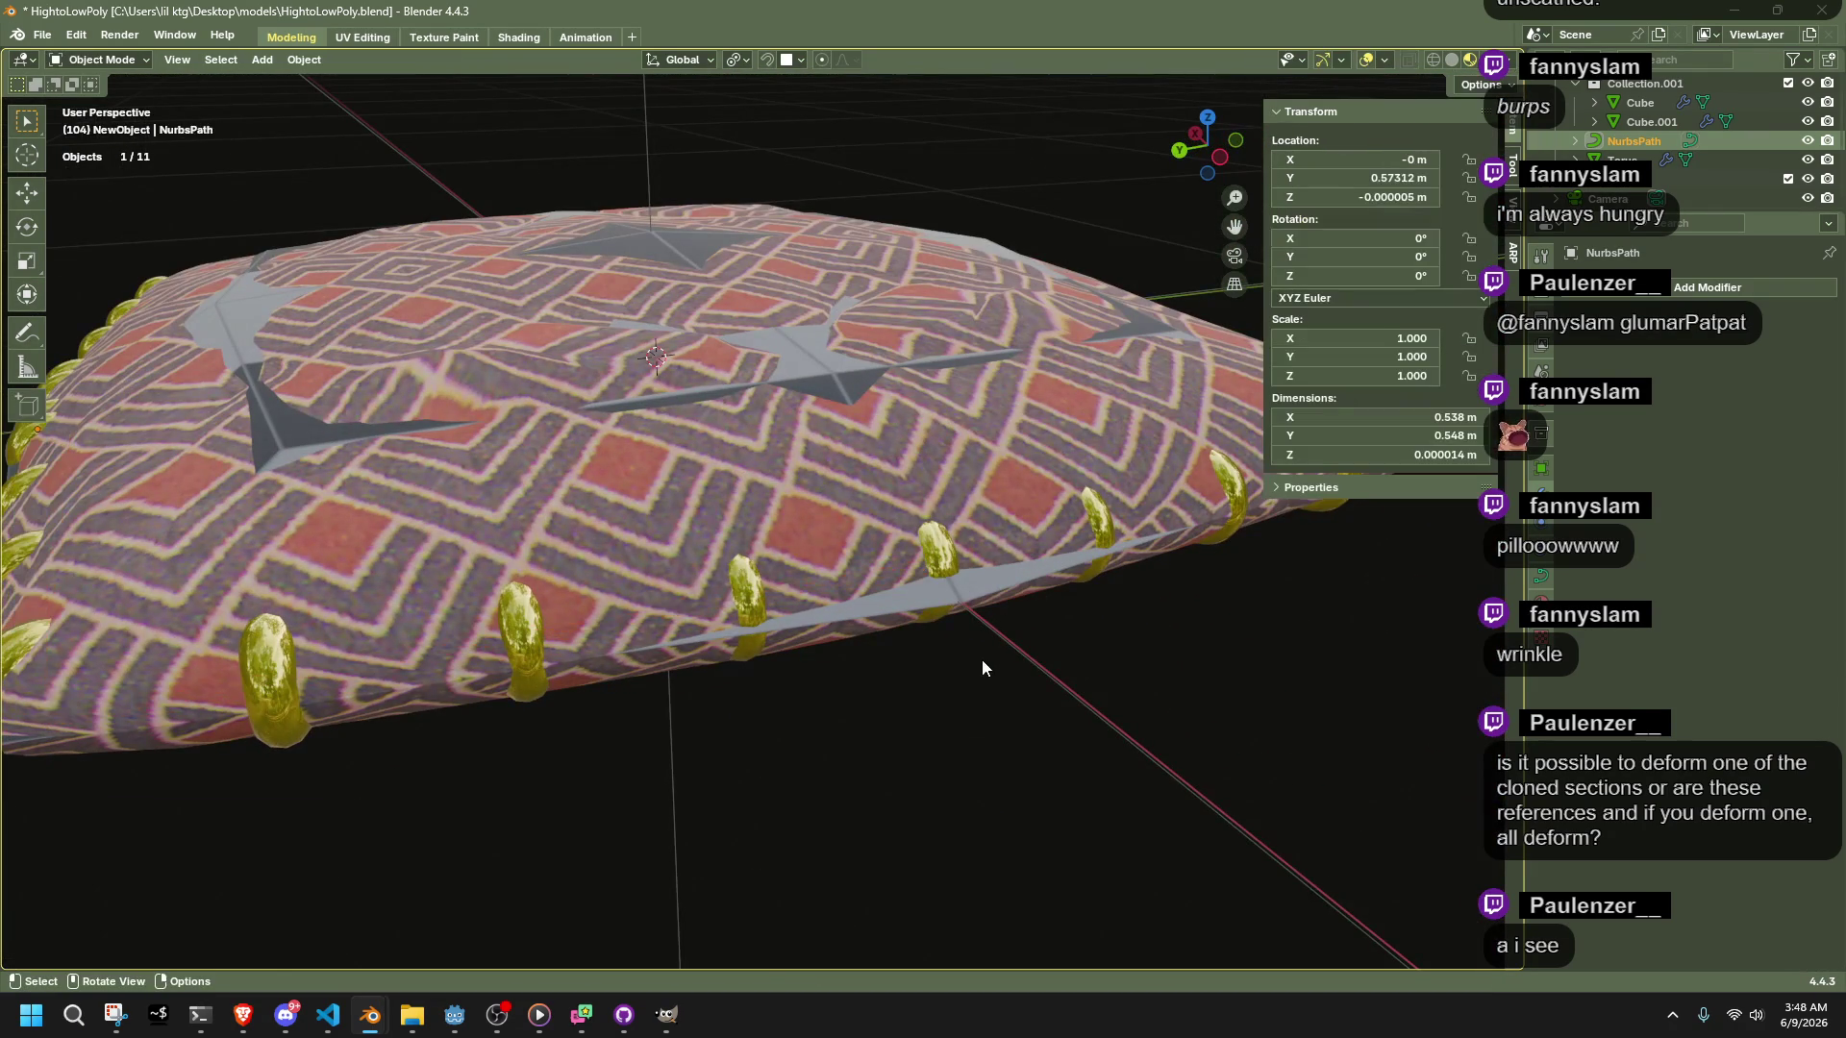
Pull the Cube's lower-right corner vertex farther outward in Edit Mode
{"action": "mouse_move", "coordinate": [984, 697]}
{"action": "middle_mouse_down"}
{"action": "mouse_move", "coordinate": [1011, 723]}
{"action": "mouse_move", "coordinate": [1092, 623]}
{"action": "middle_mouse_up"}
{"action": "left_click", "coordinate": [597, 494]}
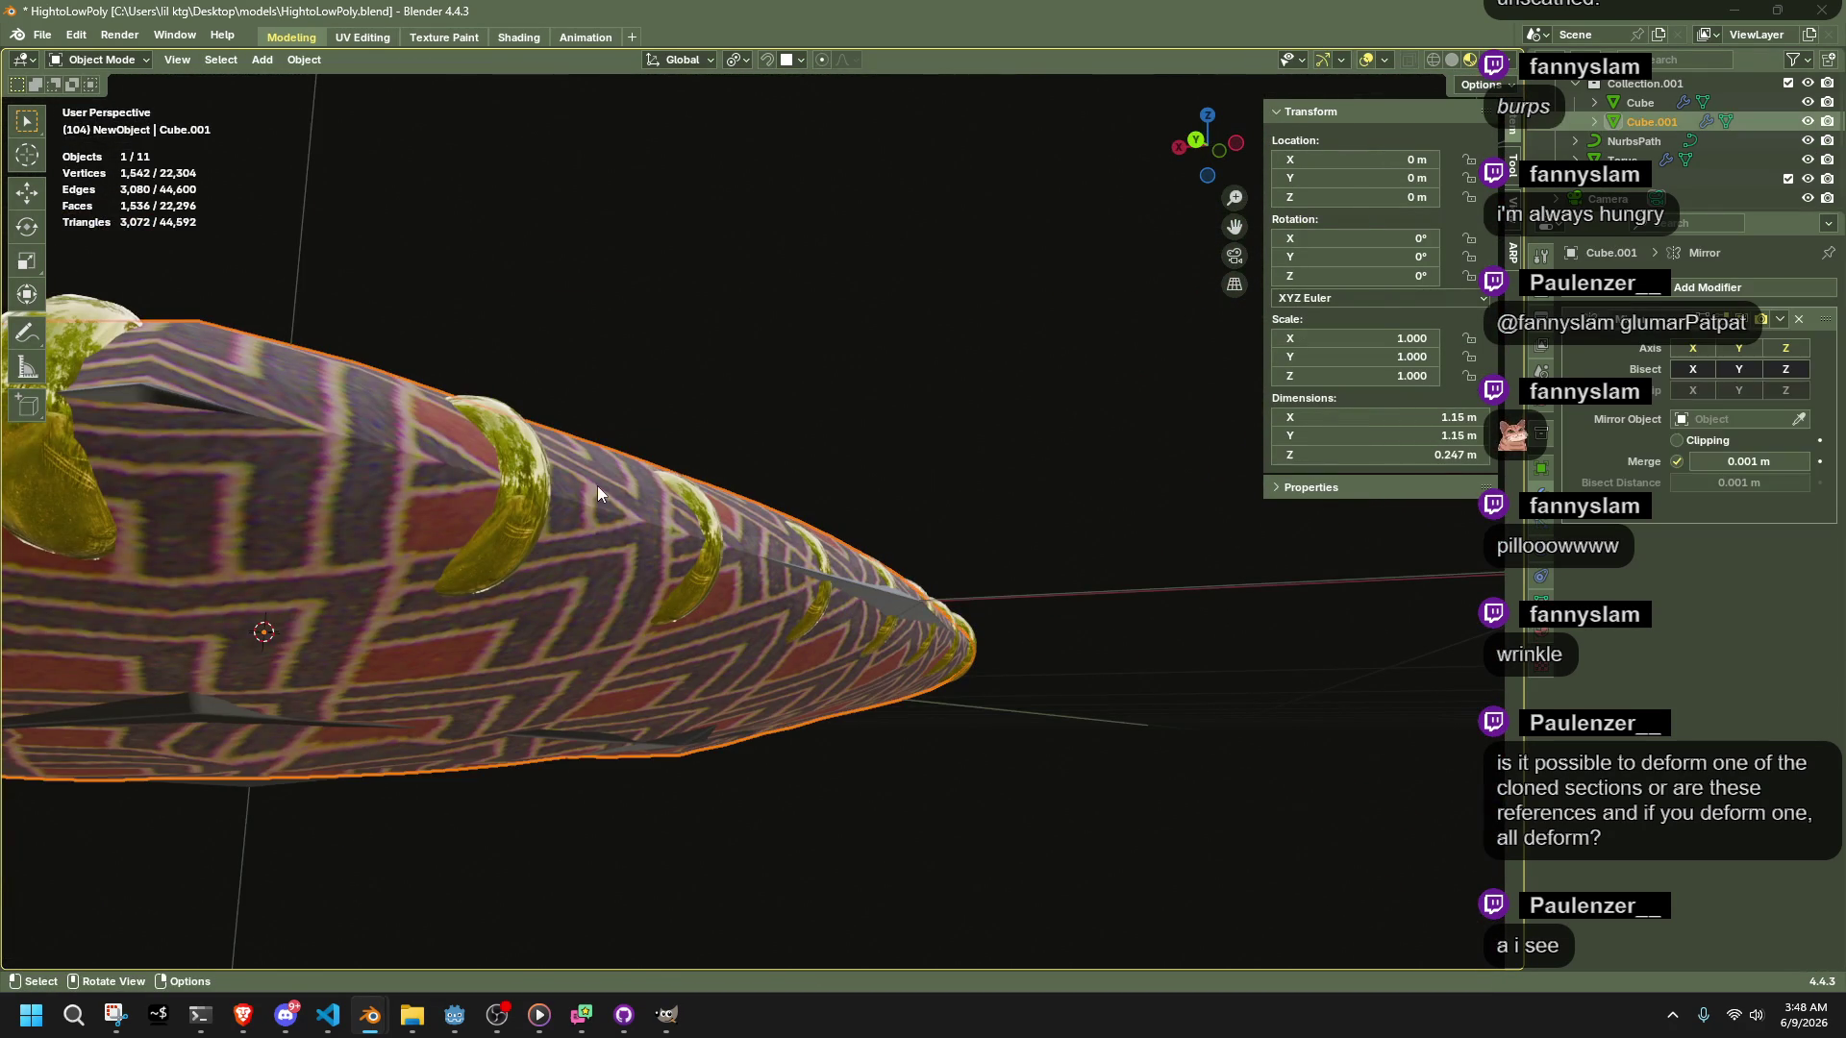
{"action": "left_click", "coordinate": [892, 603]}
{"action": "key", "text": "Tab"}
{"action": "mouse_move", "coordinate": [892, 602]}
{"action": "middle_mouse_down"}
{"action": "mouse_move", "coordinate": [715, 555]}
{"action": "mouse_move", "coordinate": [756, 475]}
{"action": "mouse_move", "coordinate": [606, 788]}
{"action": "mouse_move", "coordinate": [587, 923]}
{"action": "mouse_move", "coordinate": [465, 944]}
{"action": "mouse_move", "coordinate": [538, 865]}
{"action": "mouse_move", "coordinate": [1170, 803]}
{"action": "middle_mouse_up"}
{"action": "left_click_drag", "start_coordinate": [1169, 803], "coordinate": [1291, 927]}
{"action": "middle_click_drag", "start_coordinate": [1291, 928], "coordinate": [1138, 769]}
{"action": "left_click", "coordinate": [1207, 125]}
{"action": "scroll", "coordinate": [965, 614], "scroll_direction": "up", "scroll_amount": 5}
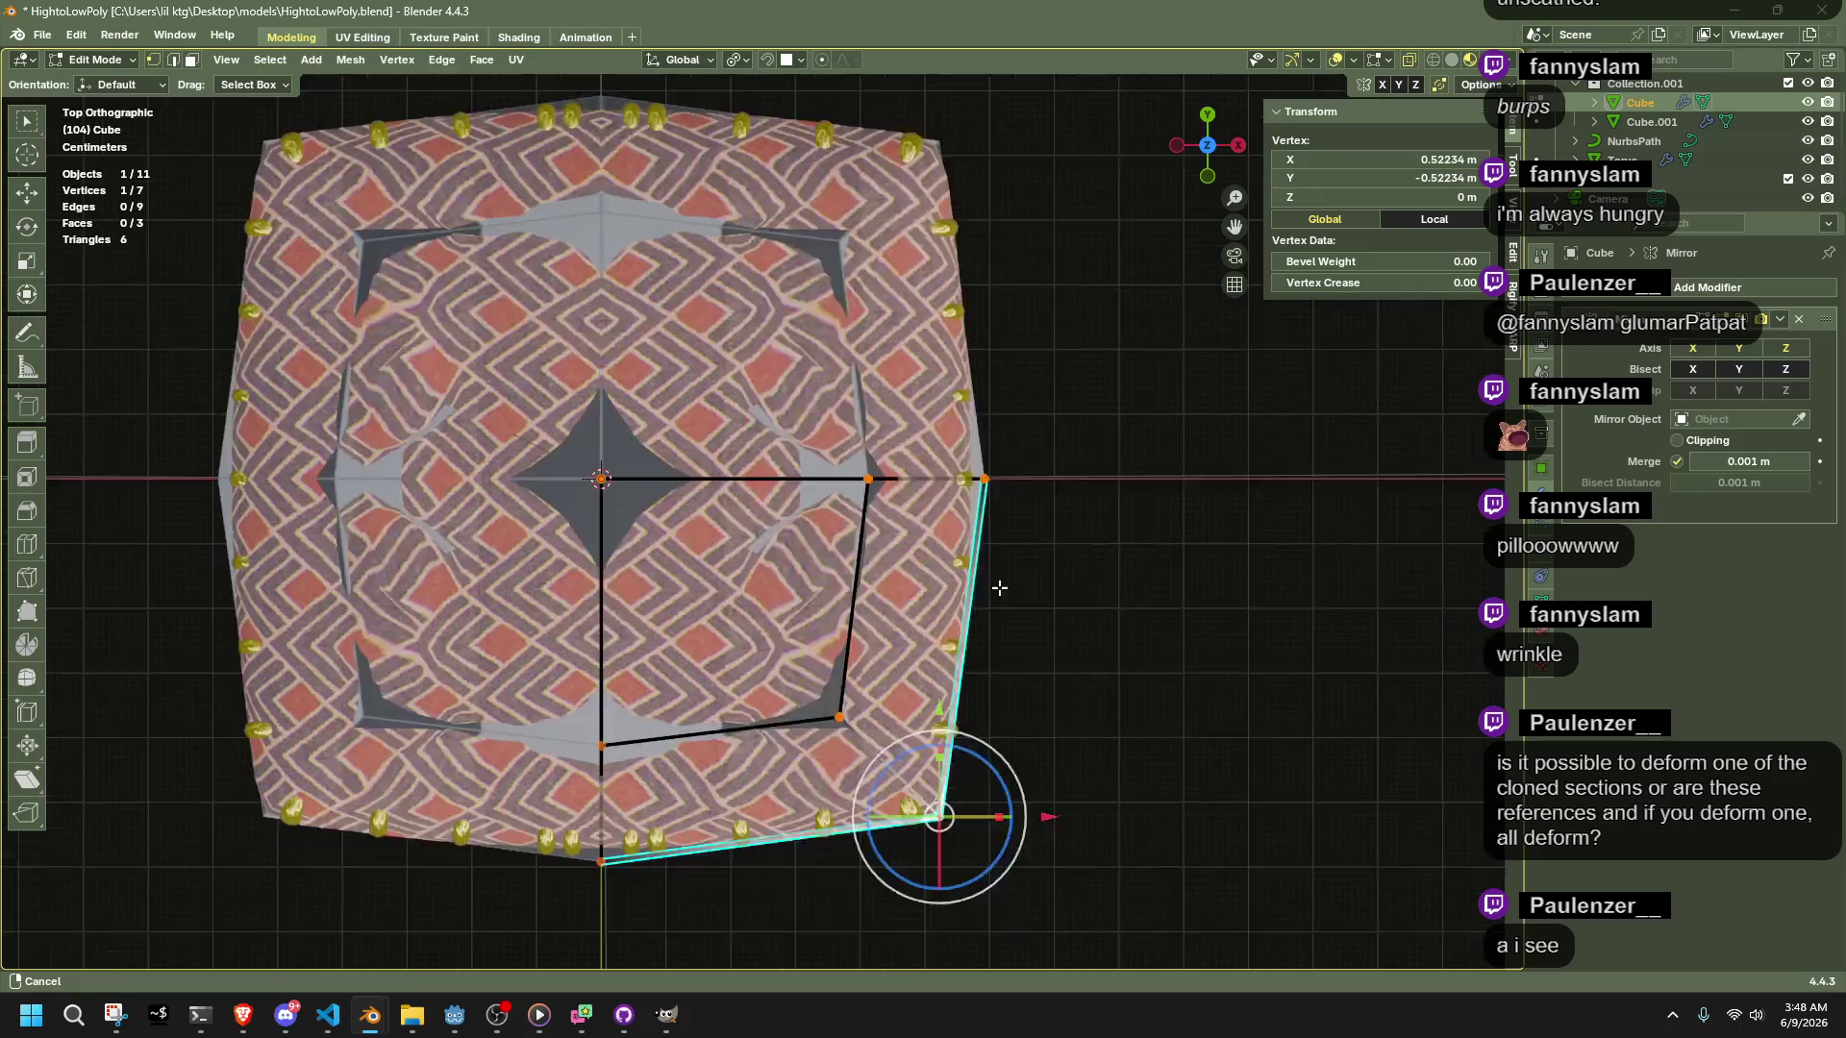
{"action": "key", "text": "g"}
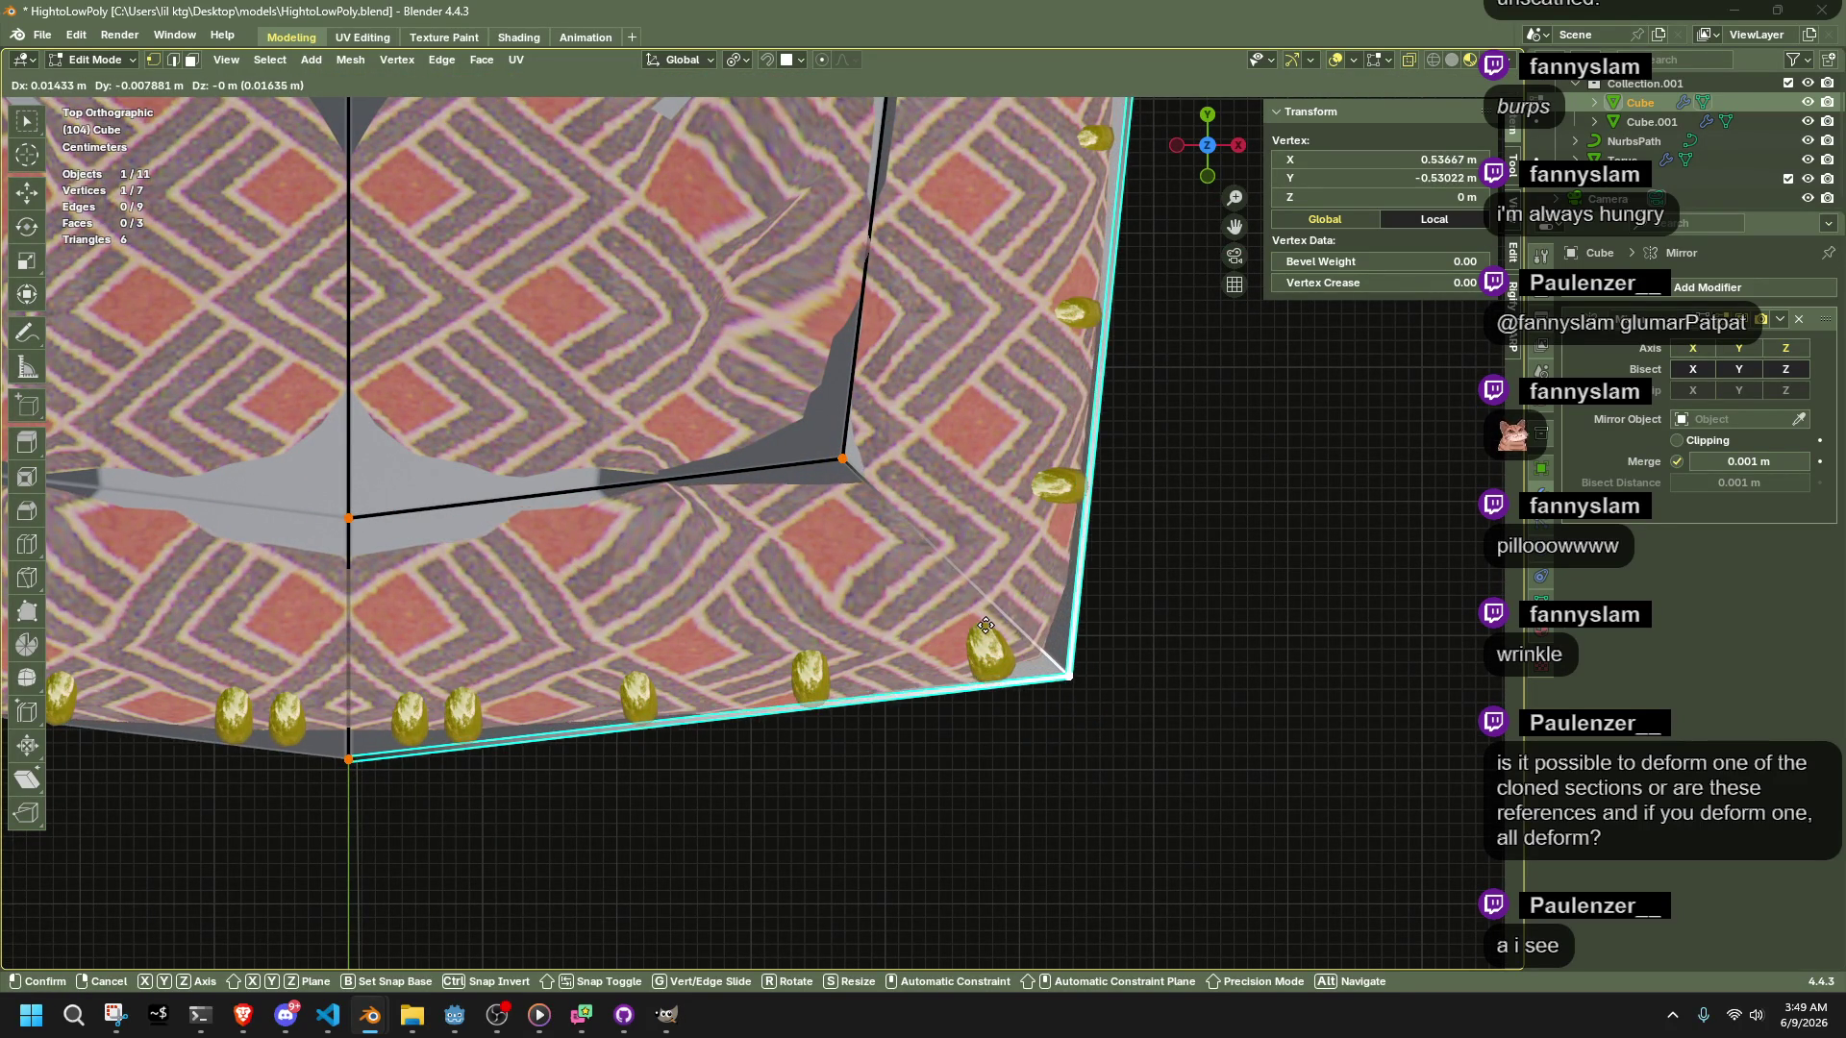
{"action": "left_click", "coordinate": [988, 630]}
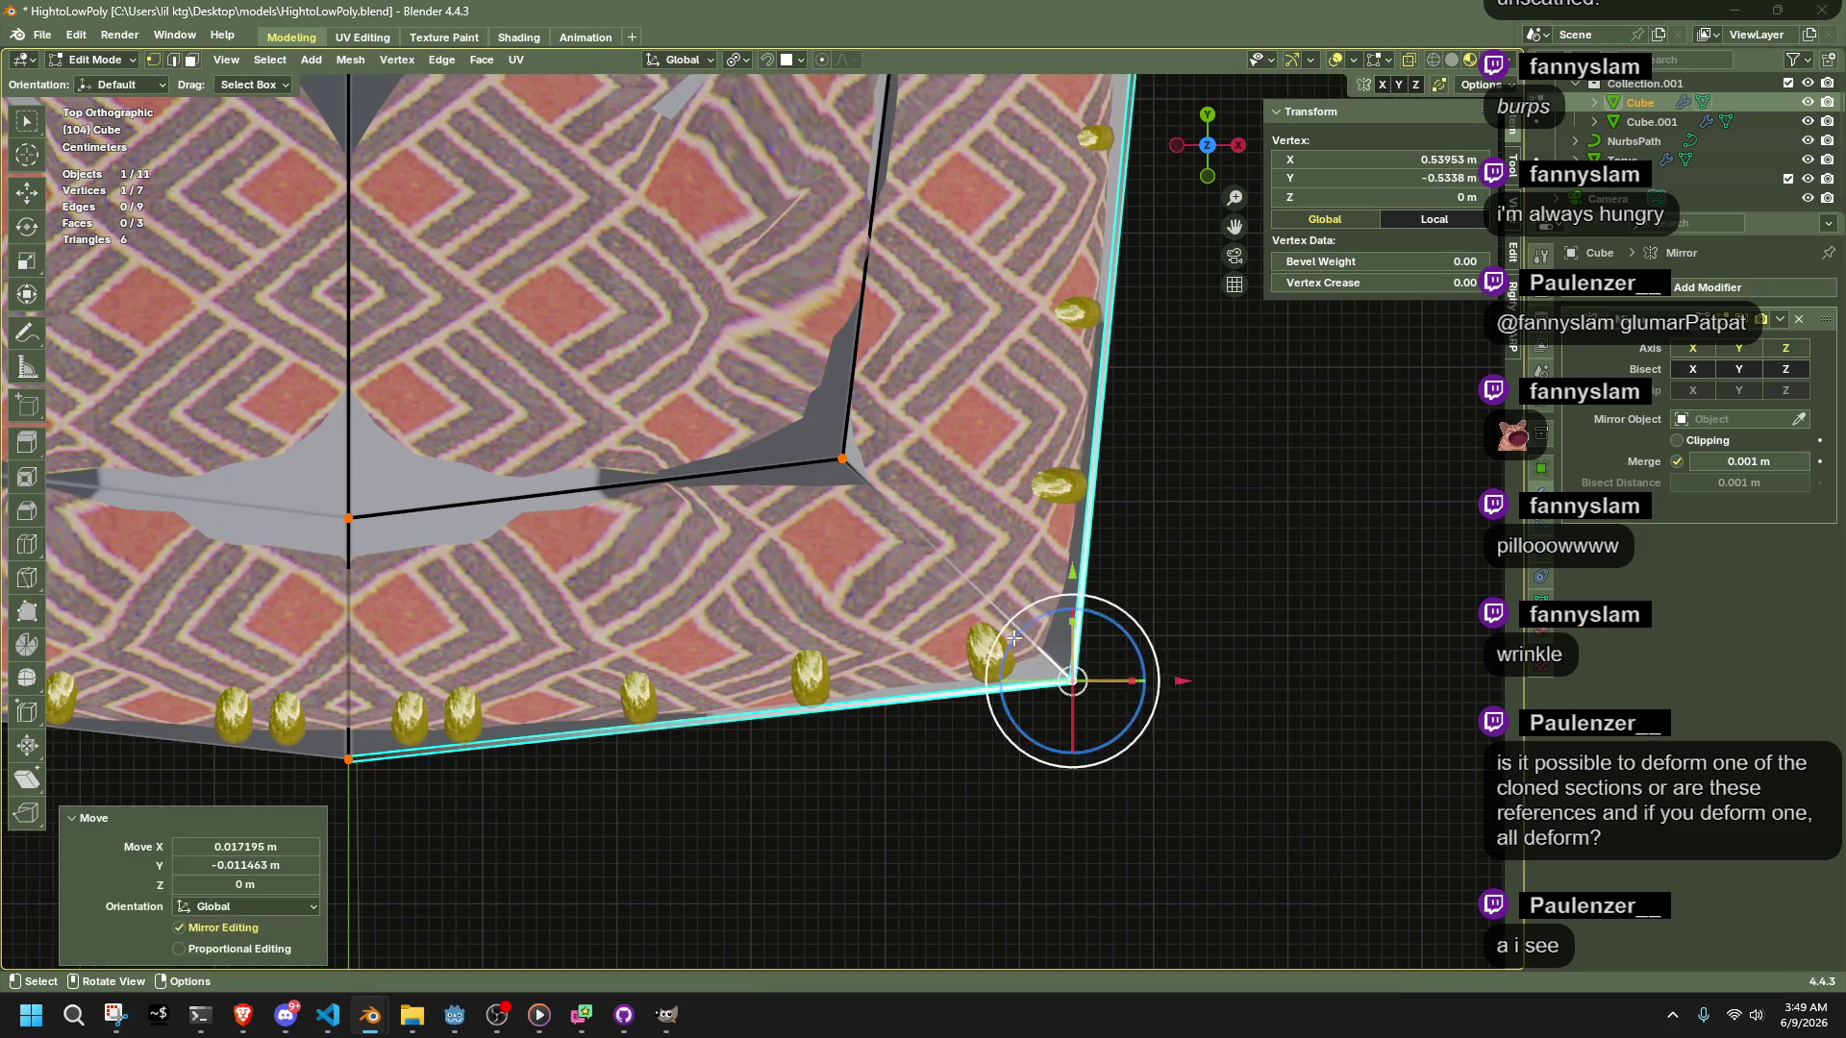
{"action": "key", "text": "Tab"}
Set the Torus array's offset factor to 4.160 to pack the gold rings tighter
{"action": "mouse_move", "coordinate": [1230, 673]}
{"action": "middle_mouse_down"}
{"action": "mouse_move", "coordinate": [1025, 596]}
{"action": "mouse_move", "coordinate": [958, 463]}
{"action": "mouse_move", "coordinate": [1000, 470]}
{"action": "mouse_move", "coordinate": [1162, 552]}
{"action": "mouse_move", "coordinate": [671, 502]}
{"action": "middle_mouse_up"}
{"action": "left_click", "coordinate": [648, 545]}
{"action": "mouse_move", "coordinate": [1739, 431]}
{"action": "left_mouse_down"}
{"action": "mouse_move", "coordinate": [1774, 430]}
{"action": "mouse_move", "coordinate": [1749, 431]}
{"action": "left_mouse_up"}
{"action": "middle_click_drag", "start_coordinate": [1057, 577], "coordinate": [927, 579]}
{"action": "left_click_drag", "start_coordinate": [1752, 431], "coordinate": [1702, 430]}
{"action": "left_click", "coordinate": [1209, 500]}
{"action": "mouse_move", "coordinate": [1209, 500]}
{"action": "middle_mouse_down"}
{"action": "mouse_move", "coordinate": [769, 595]}
{"action": "mouse_move", "coordinate": [897, 654]}
{"action": "mouse_move", "coordinate": [809, 677]}
{"action": "mouse_move", "coordinate": [650, 652]}
{"action": "middle_mouse_up"}
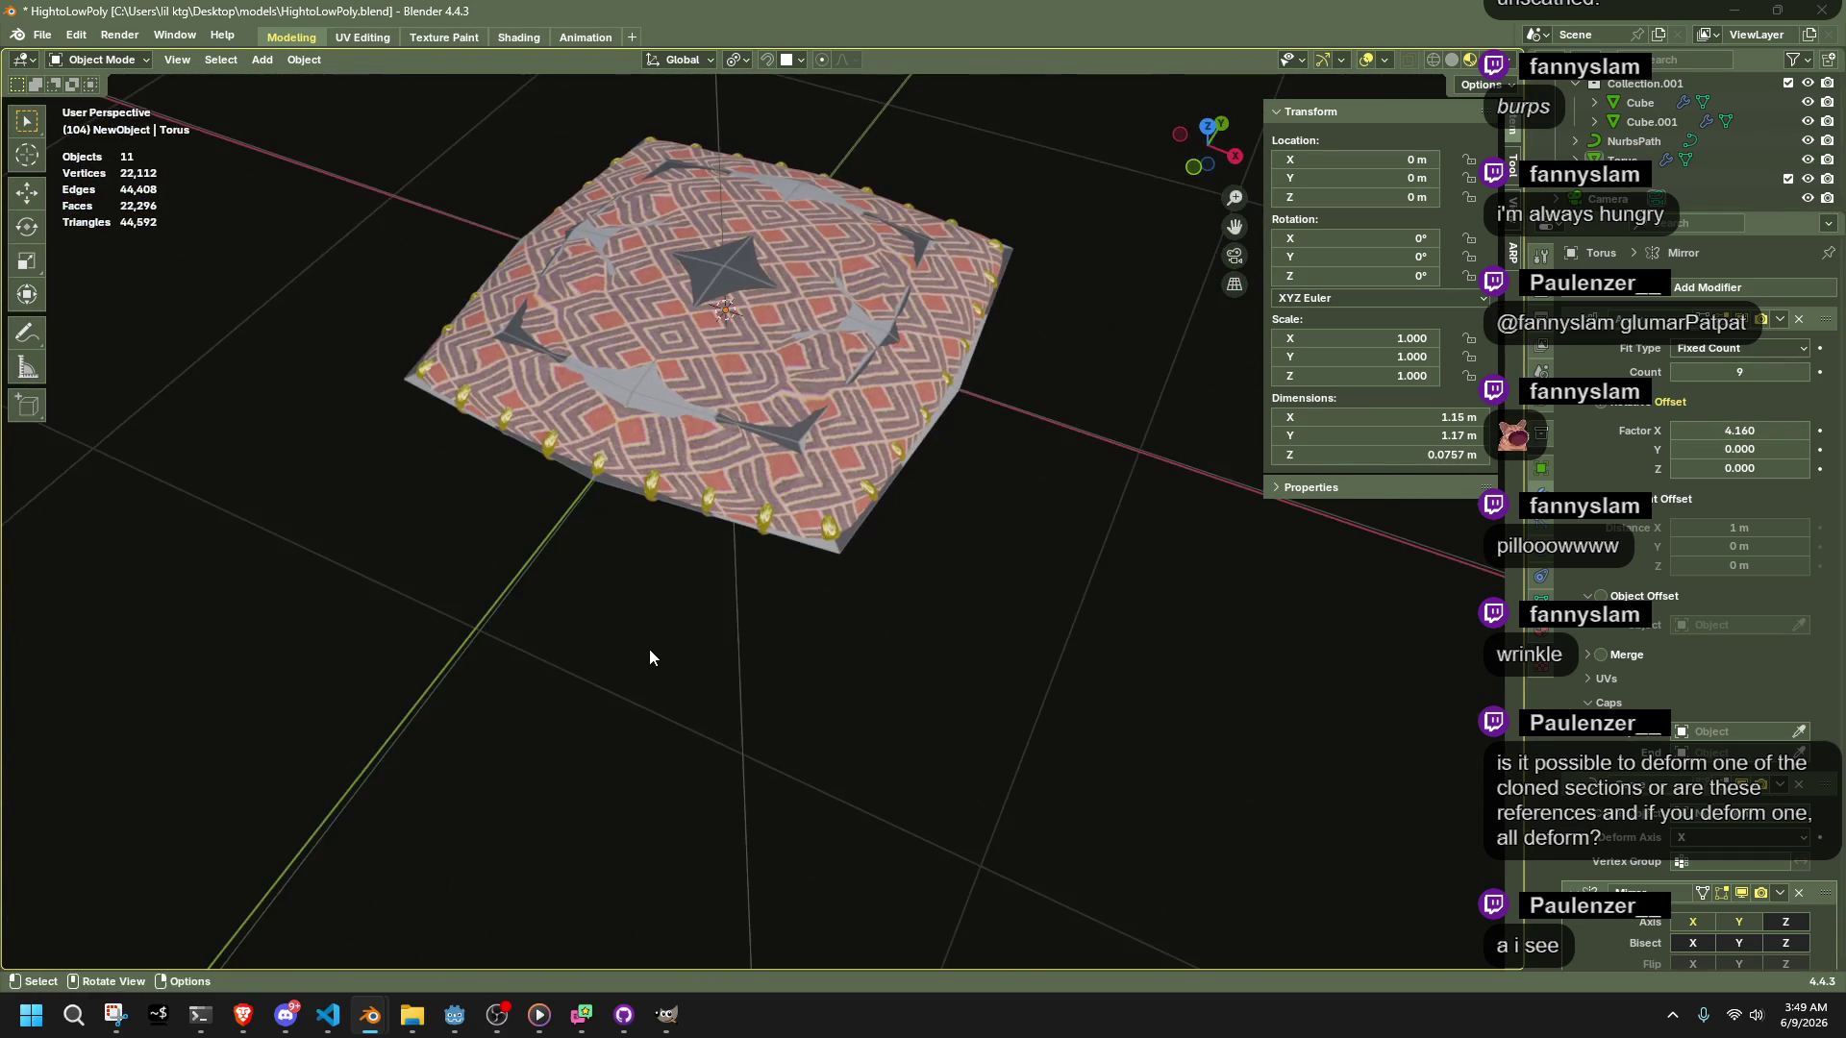
In the Shading workspace, apply the Torus's Array and Curve modifiers
{"action": "left_click", "coordinate": [517, 38]}
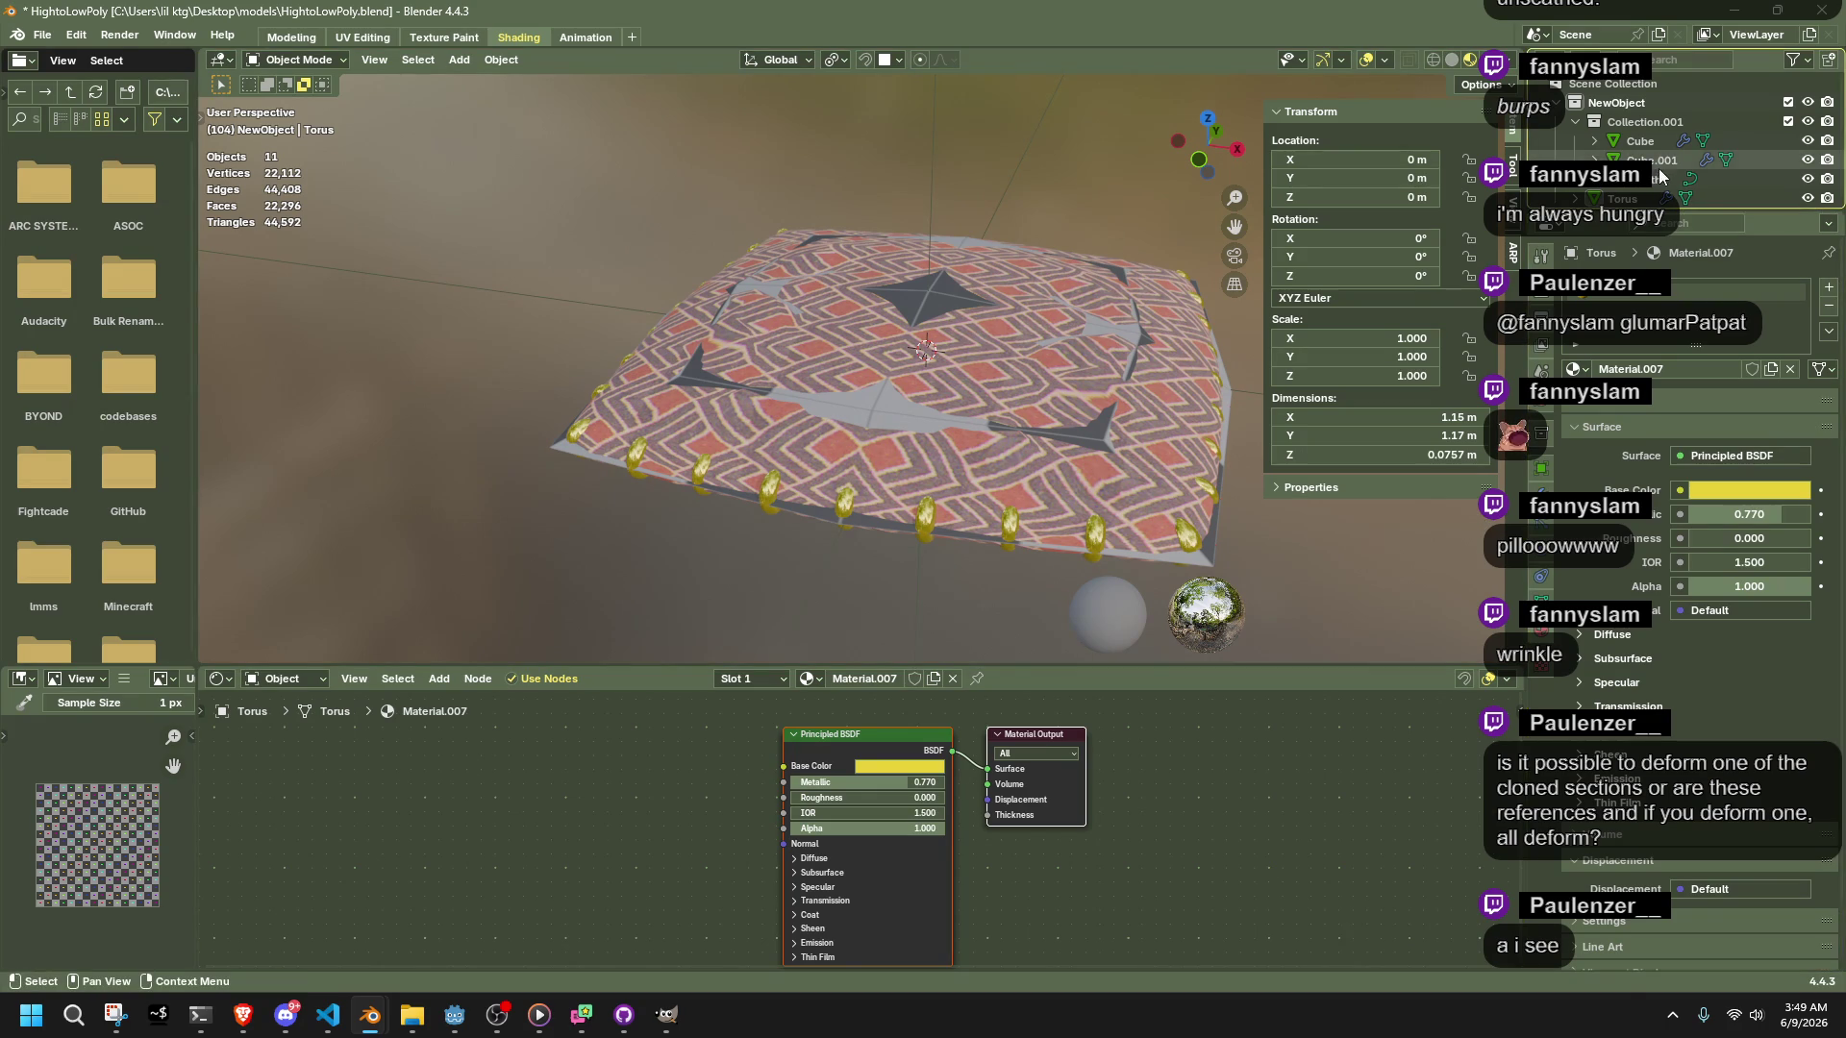
{"action": "scroll", "coordinate": [1651, 180], "scroll_direction": "down", "scroll_amount": 2}
{"action": "left_click", "coordinate": [1629, 160]}
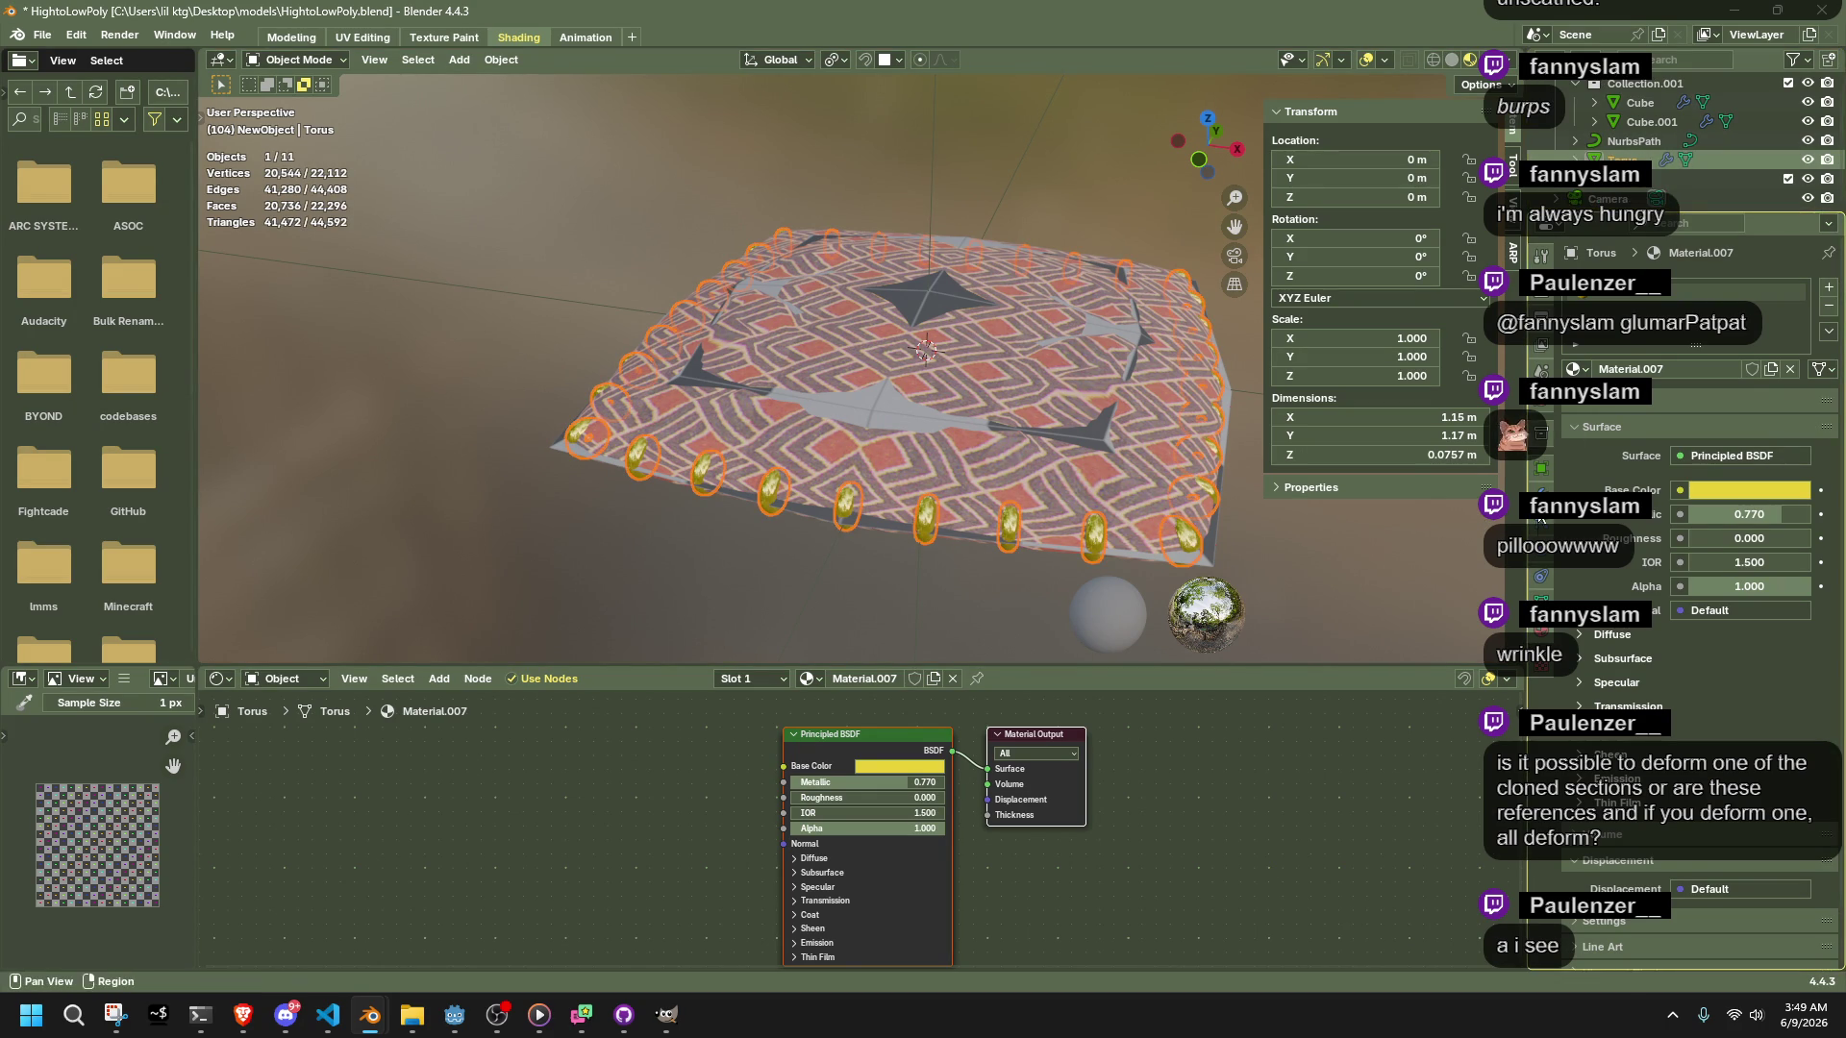
{"action": "left_click", "coordinate": [1540, 370]}
{"action": "left_click", "coordinate": [1783, 319]}
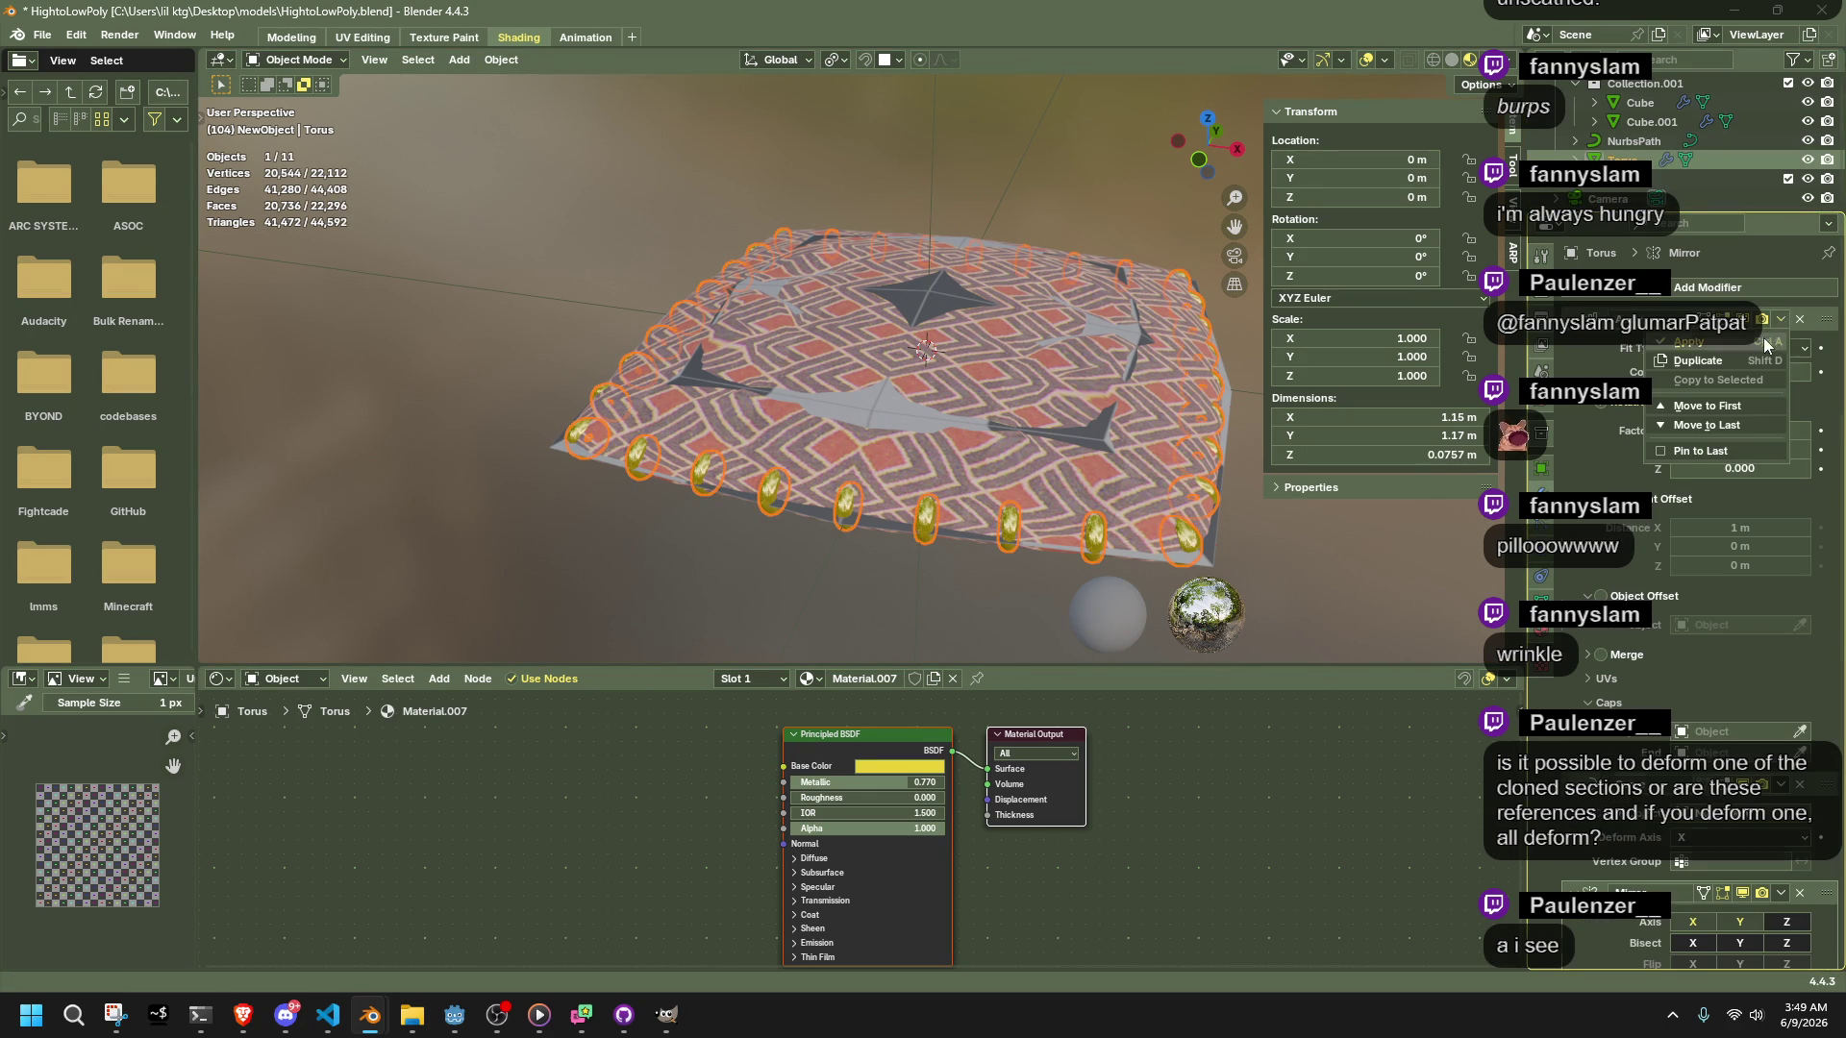
{"action": "left_click", "coordinate": [1765, 344]}
{"action": "left_click", "coordinate": [1780, 321]}
{"action": "left_click", "coordinate": [1762, 344]}
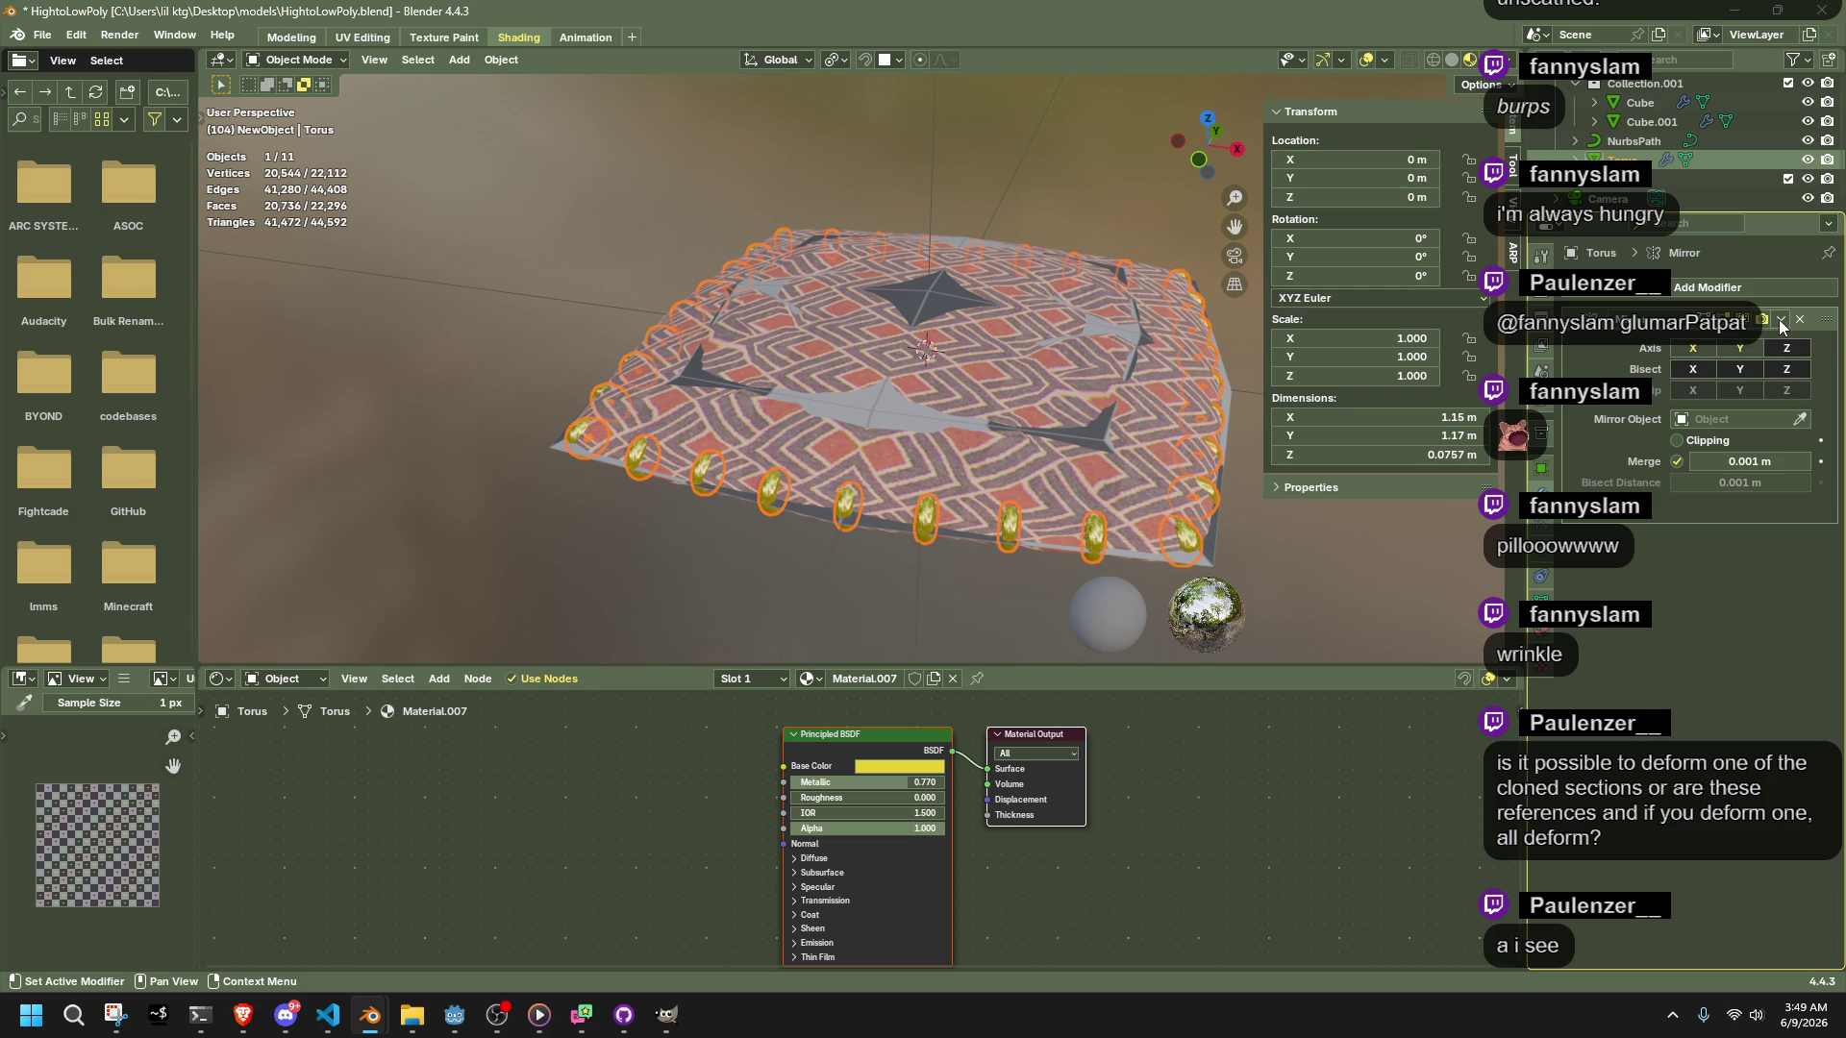
{"action": "left_click", "coordinate": [1780, 321]}
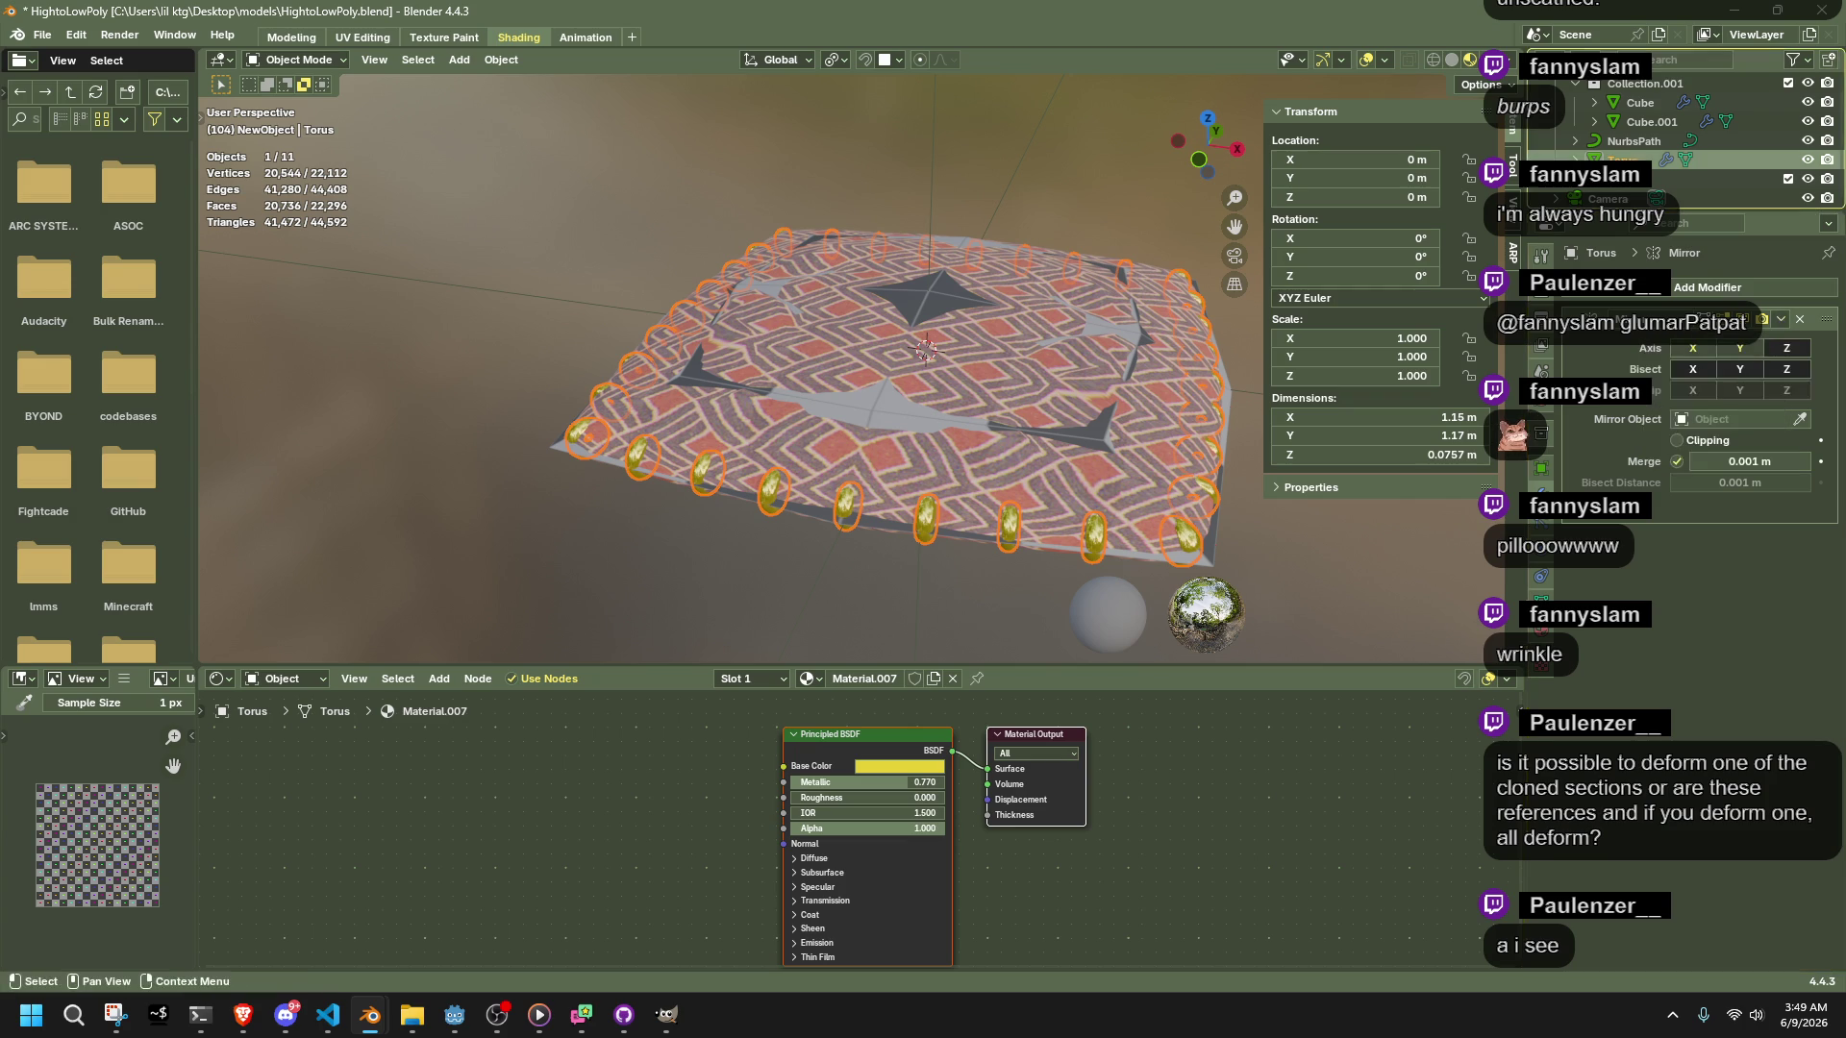
Select the pillow with the low-poly Cube active and bake the pattern into the 'Untitled' image
{"action": "left_click", "coordinate": [1087, 477]}
{"action": "left_click", "coordinate": [1008, 526], "text": "shift"}
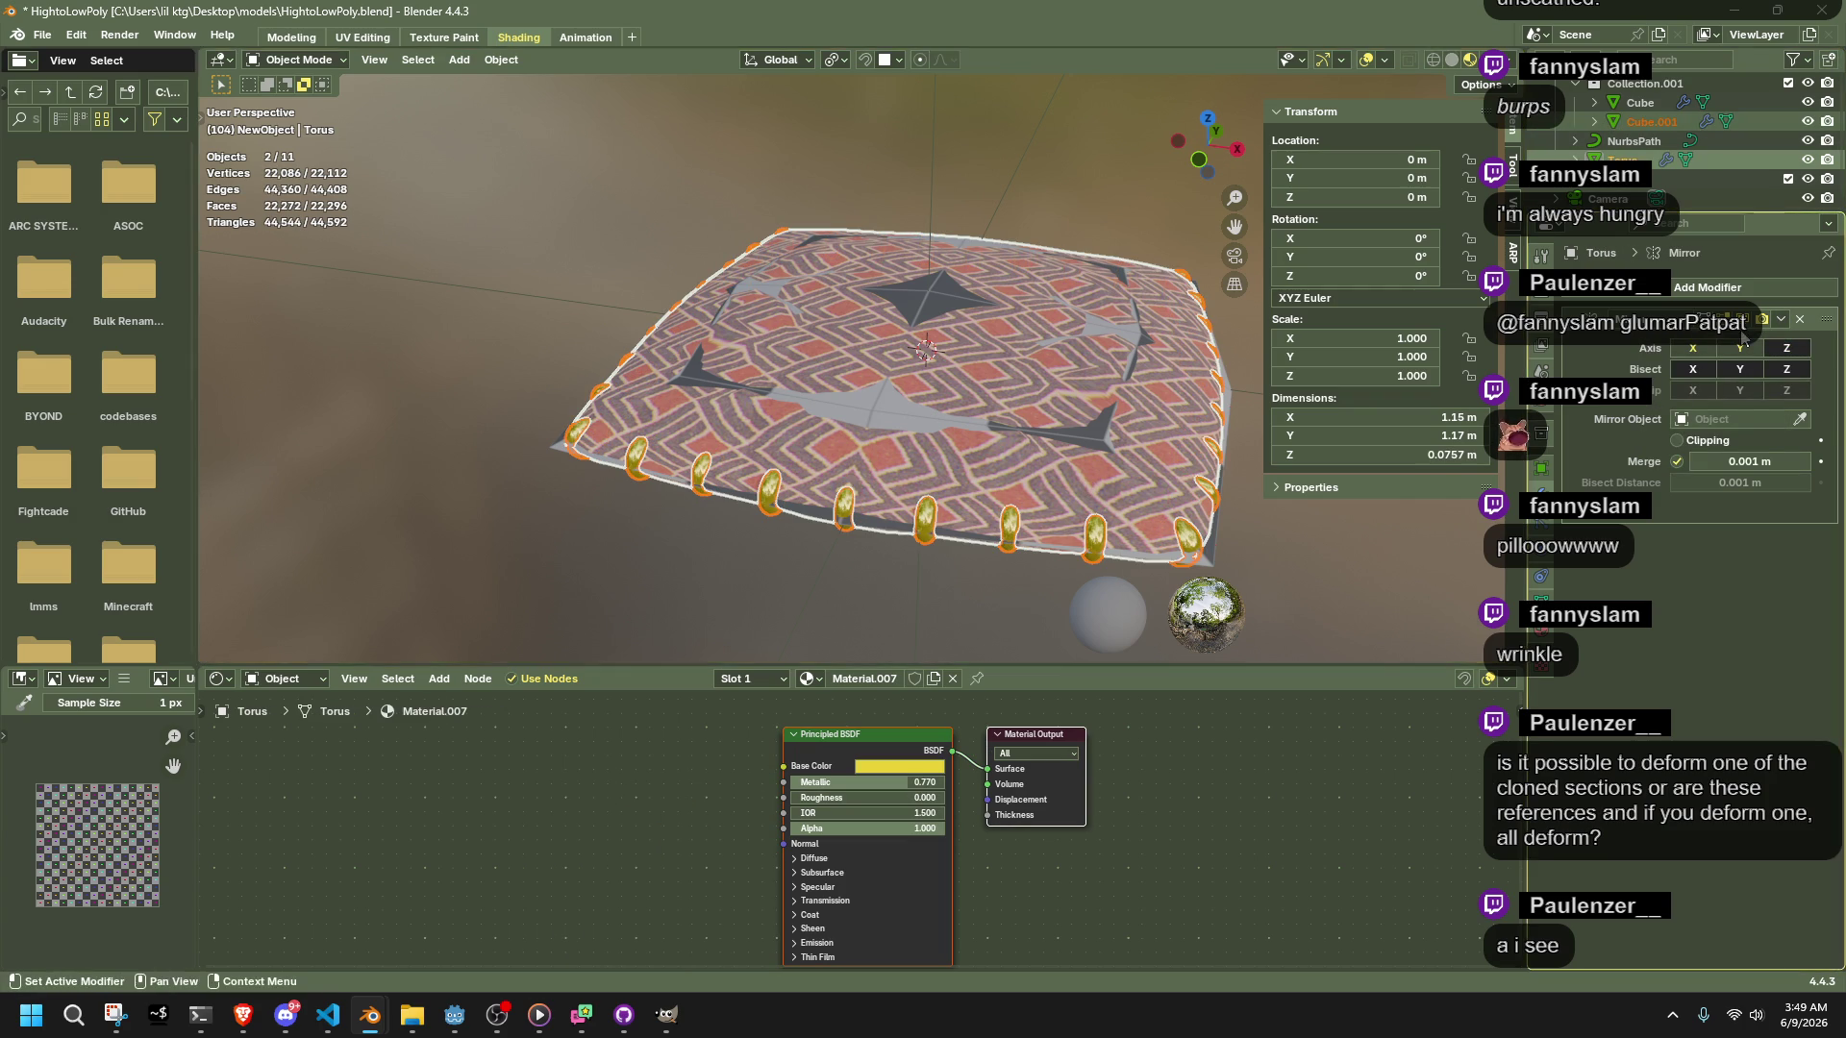
{"action": "key", "text": "ctrl+j"}
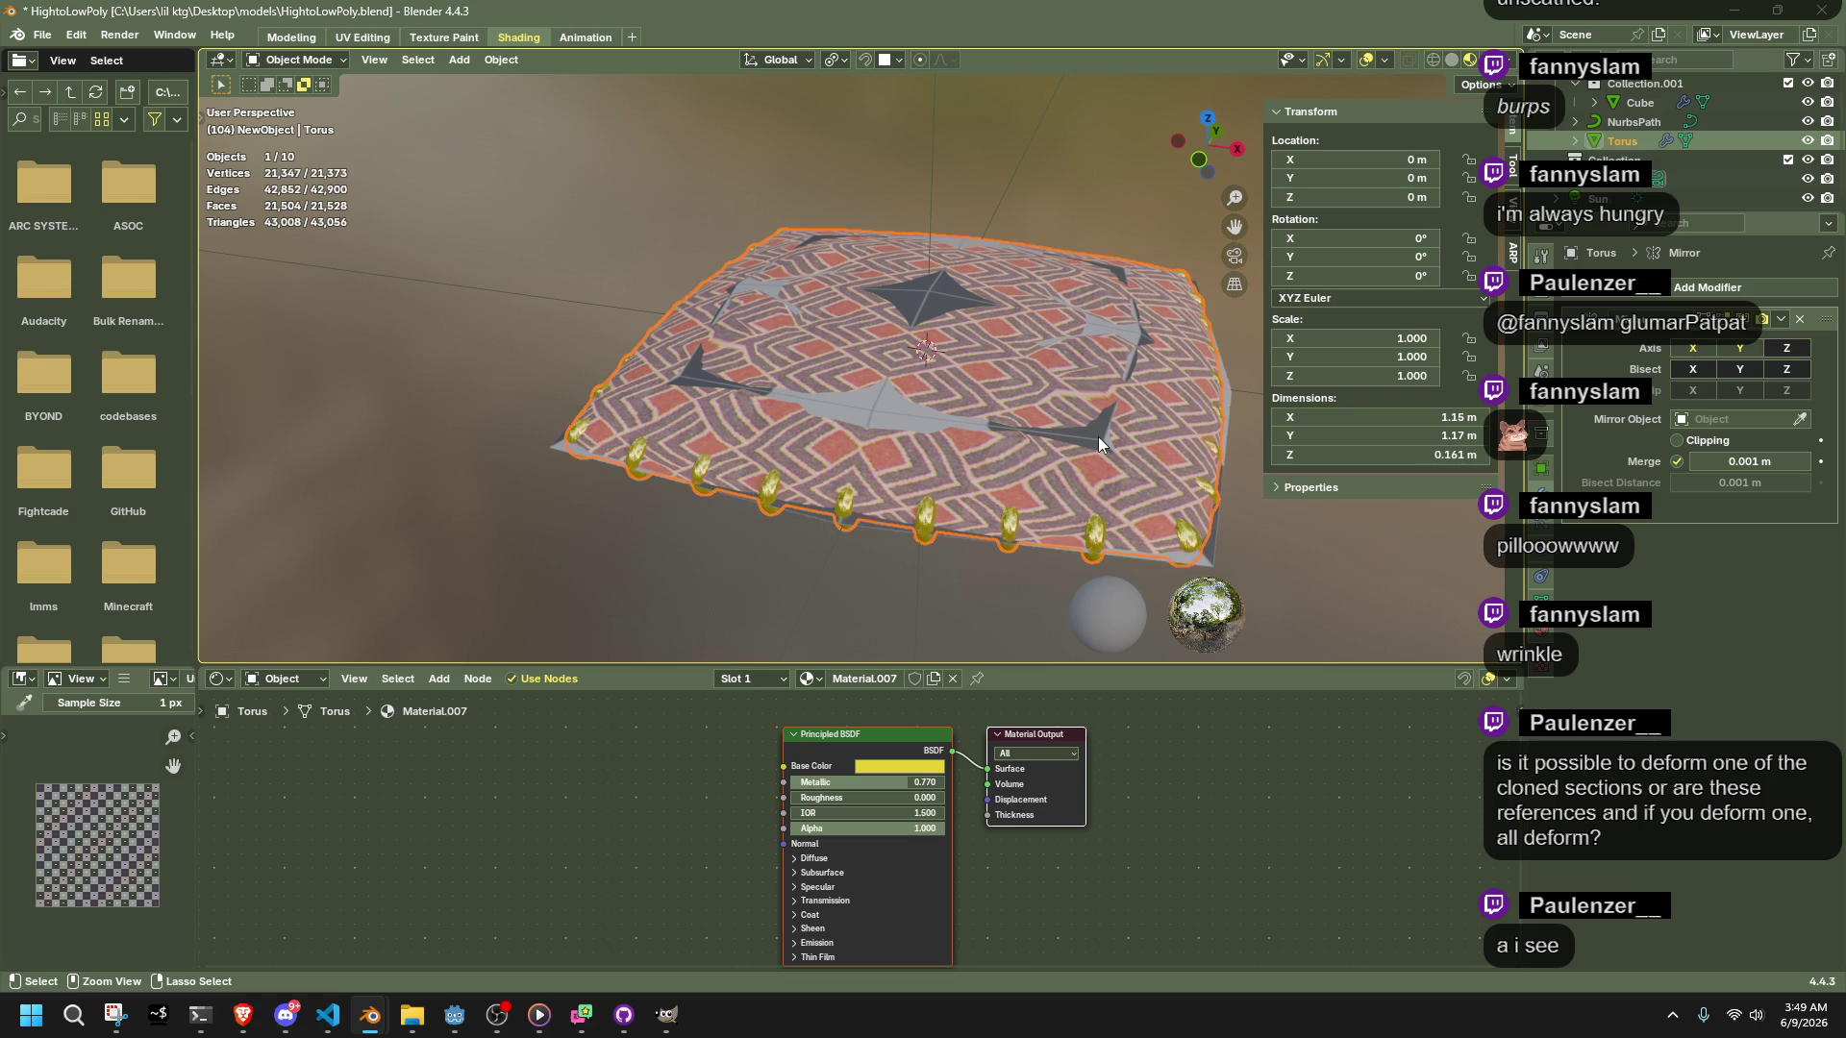
{"action": "key", "text": "ctrl+z"}
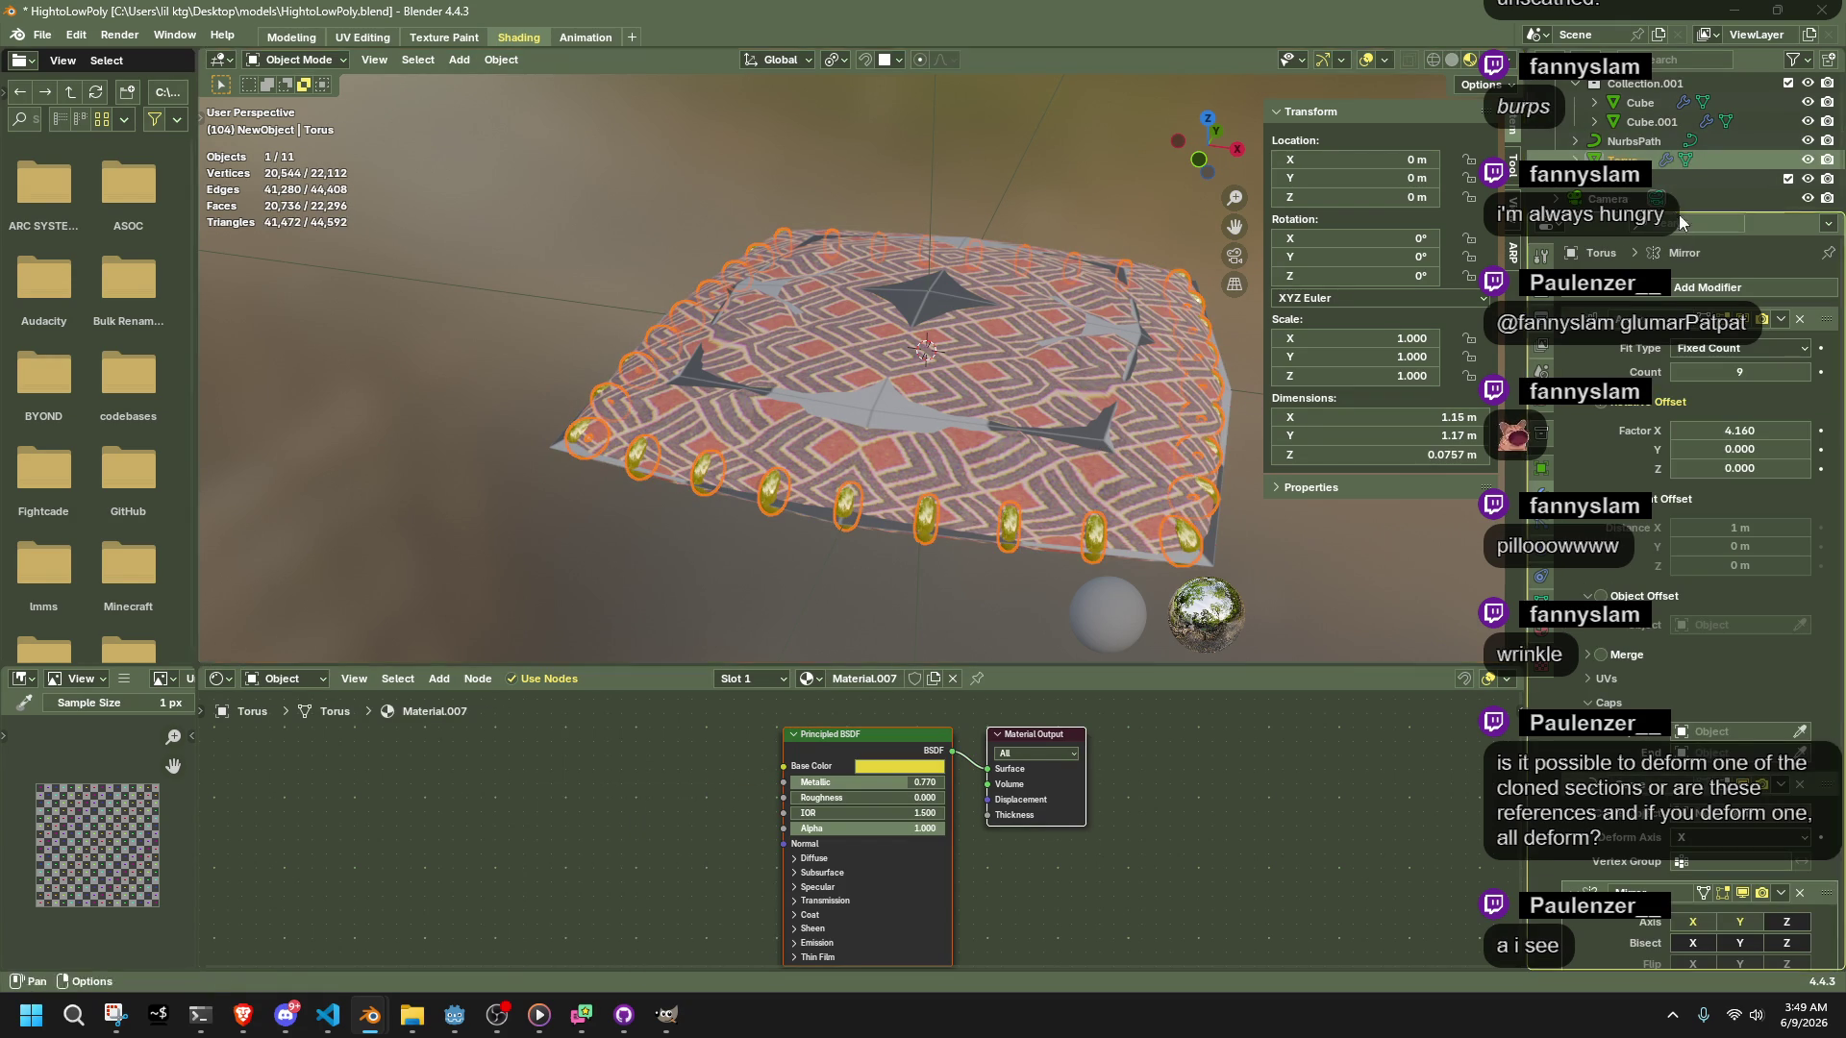
{"action": "left_click", "coordinate": [1651, 123], "text": "ctrl"}
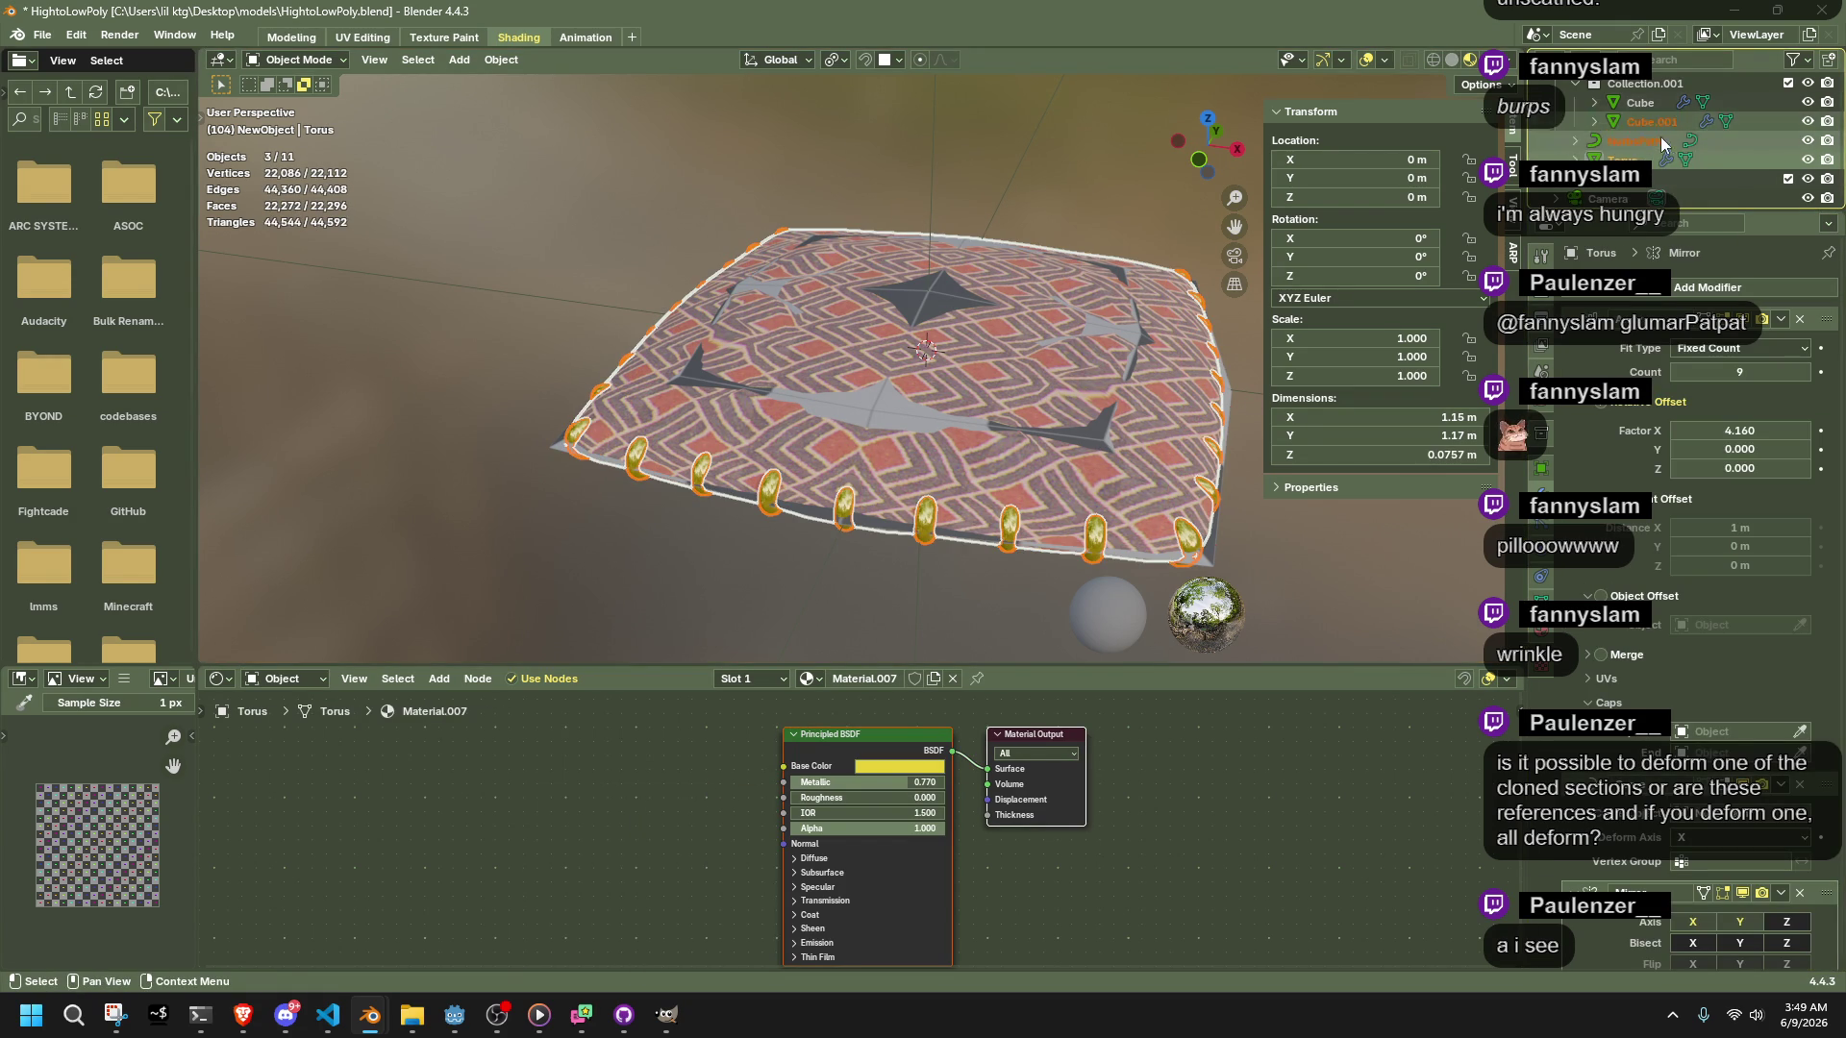
{"action": "left_click", "coordinate": [1647, 104], "text": "ctrl"}
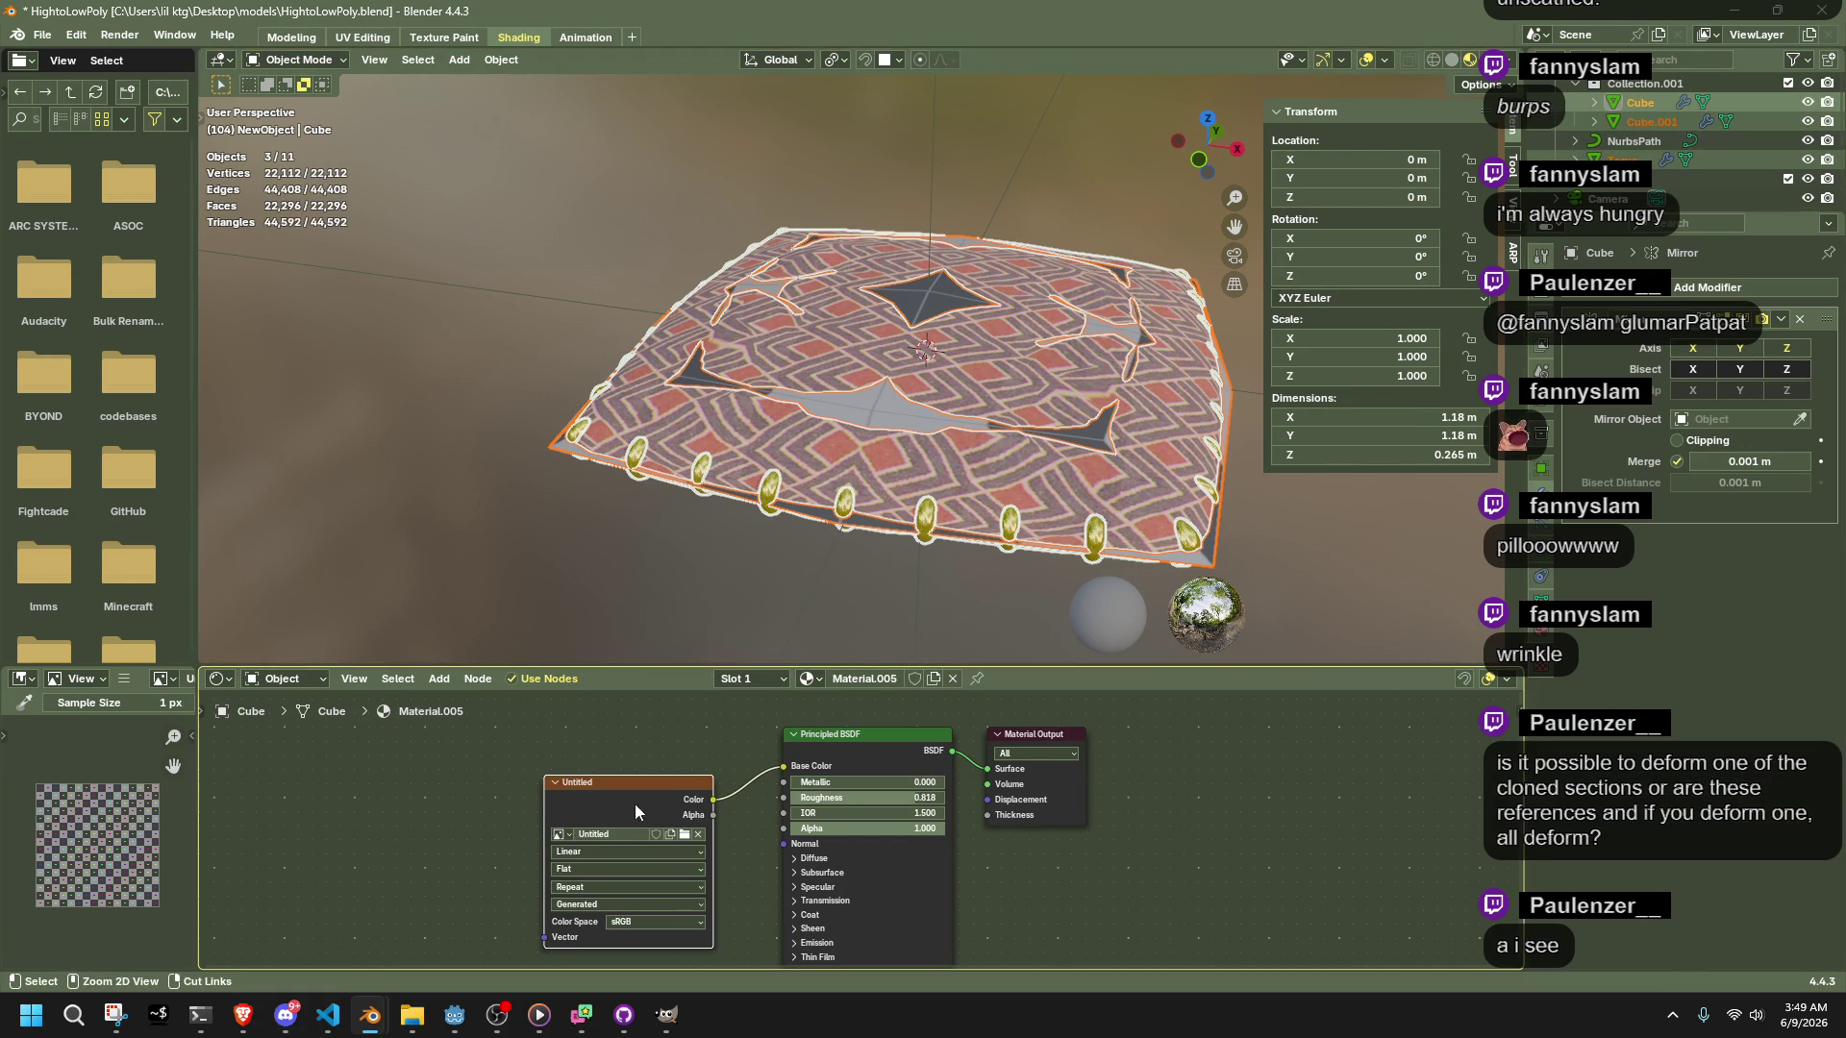
{"action": "left_click", "coordinate": [1541, 346]}
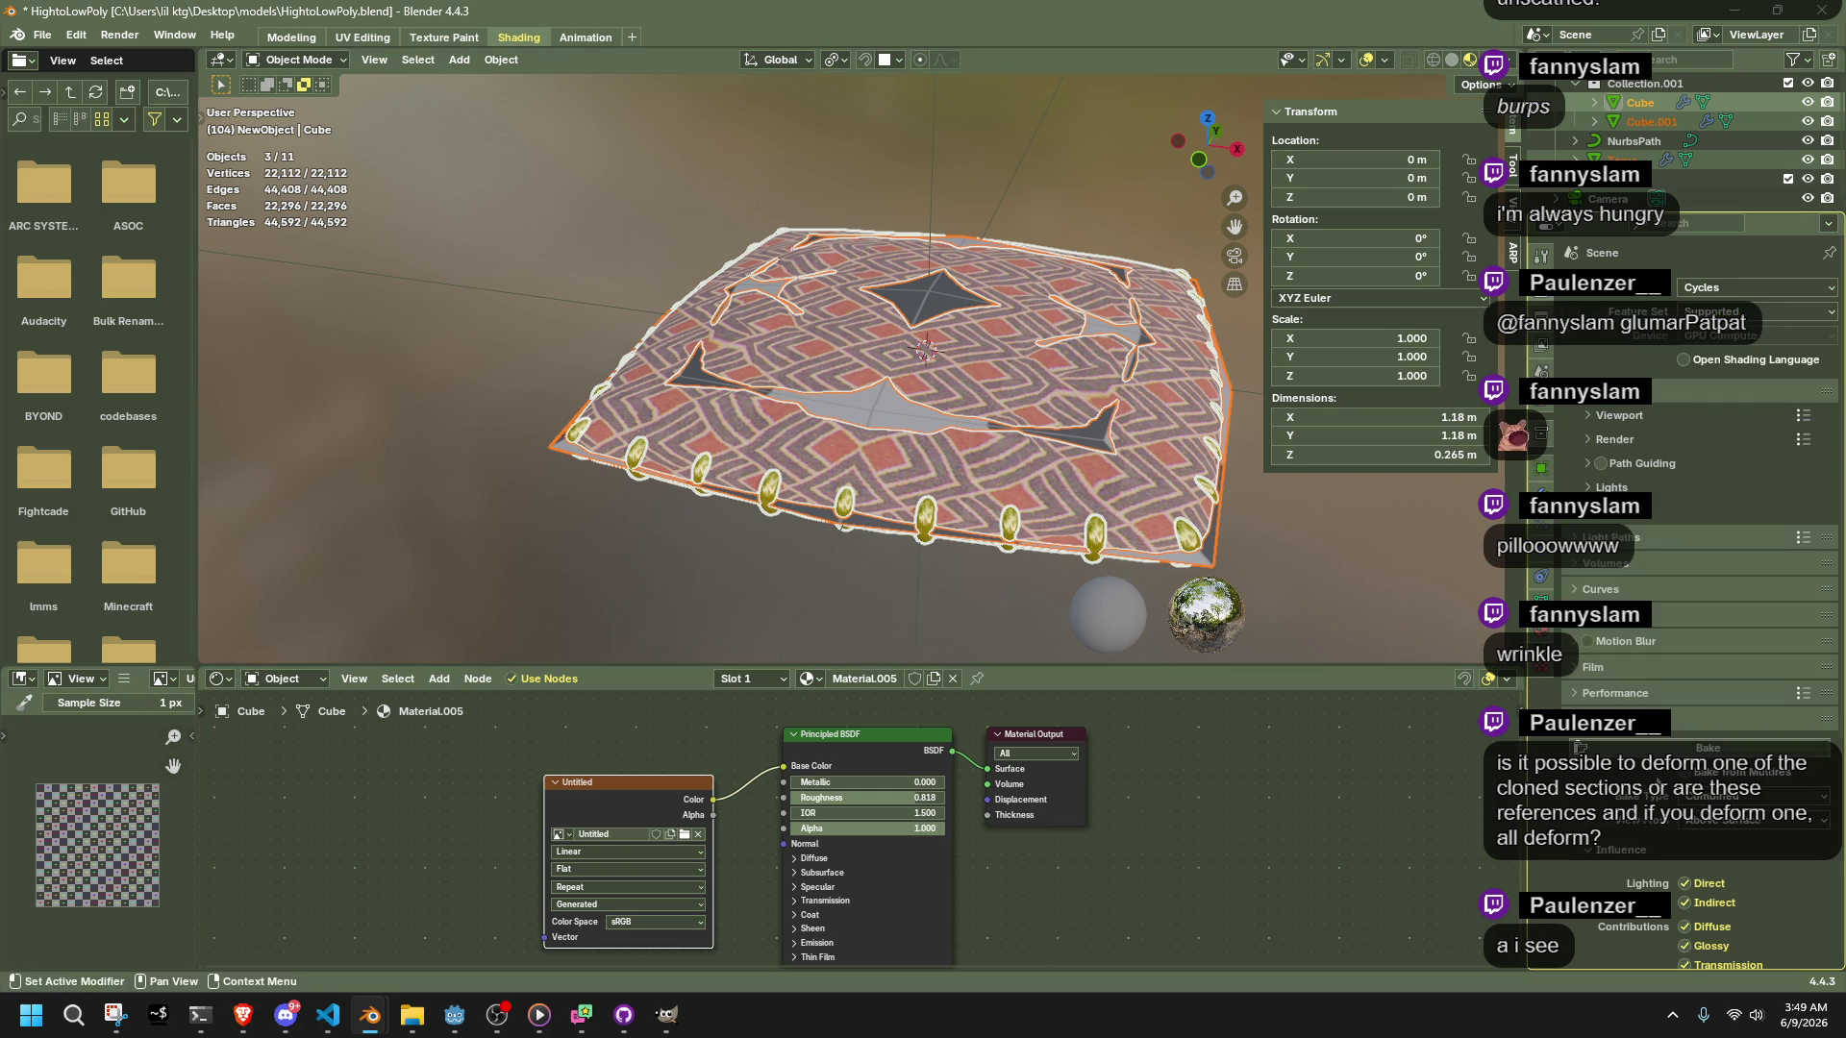
{"action": "left_click", "coordinate": [1707, 748]}
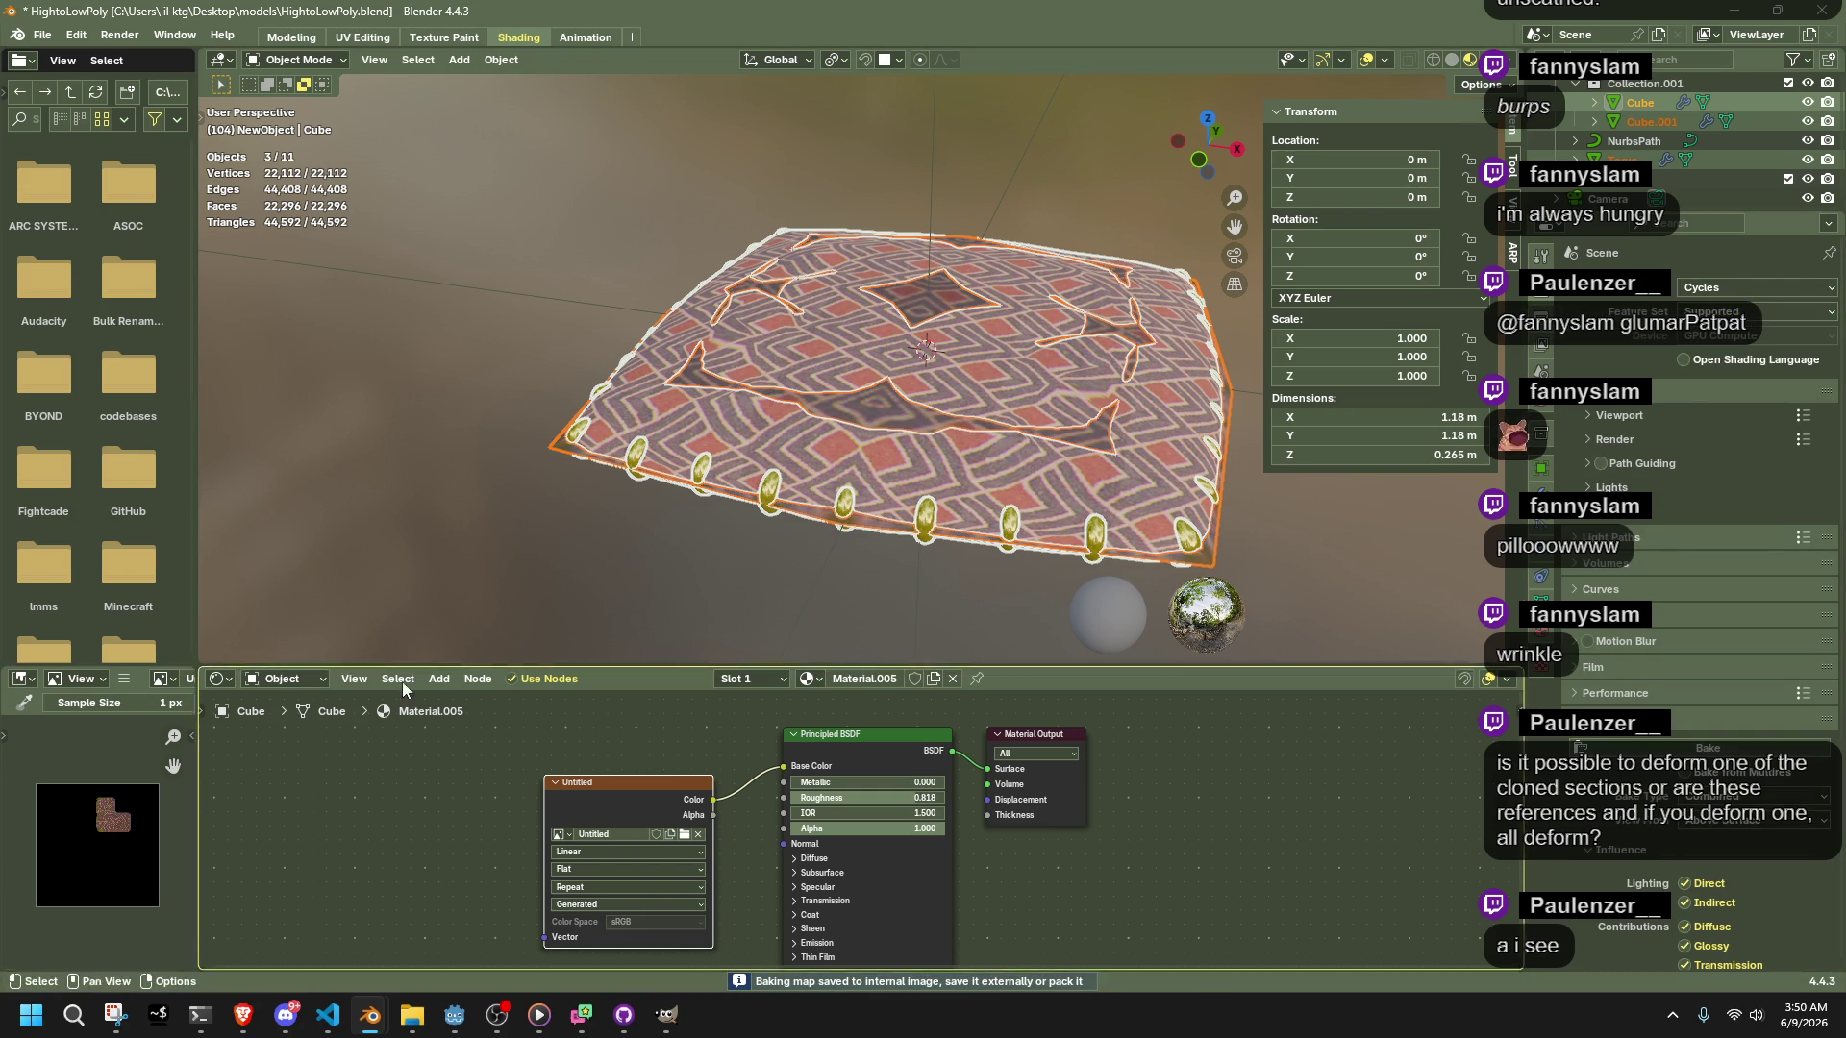
{"action": "scroll", "coordinate": [124, 809], "scroll_direction": "up", "scroll_amount": 4}
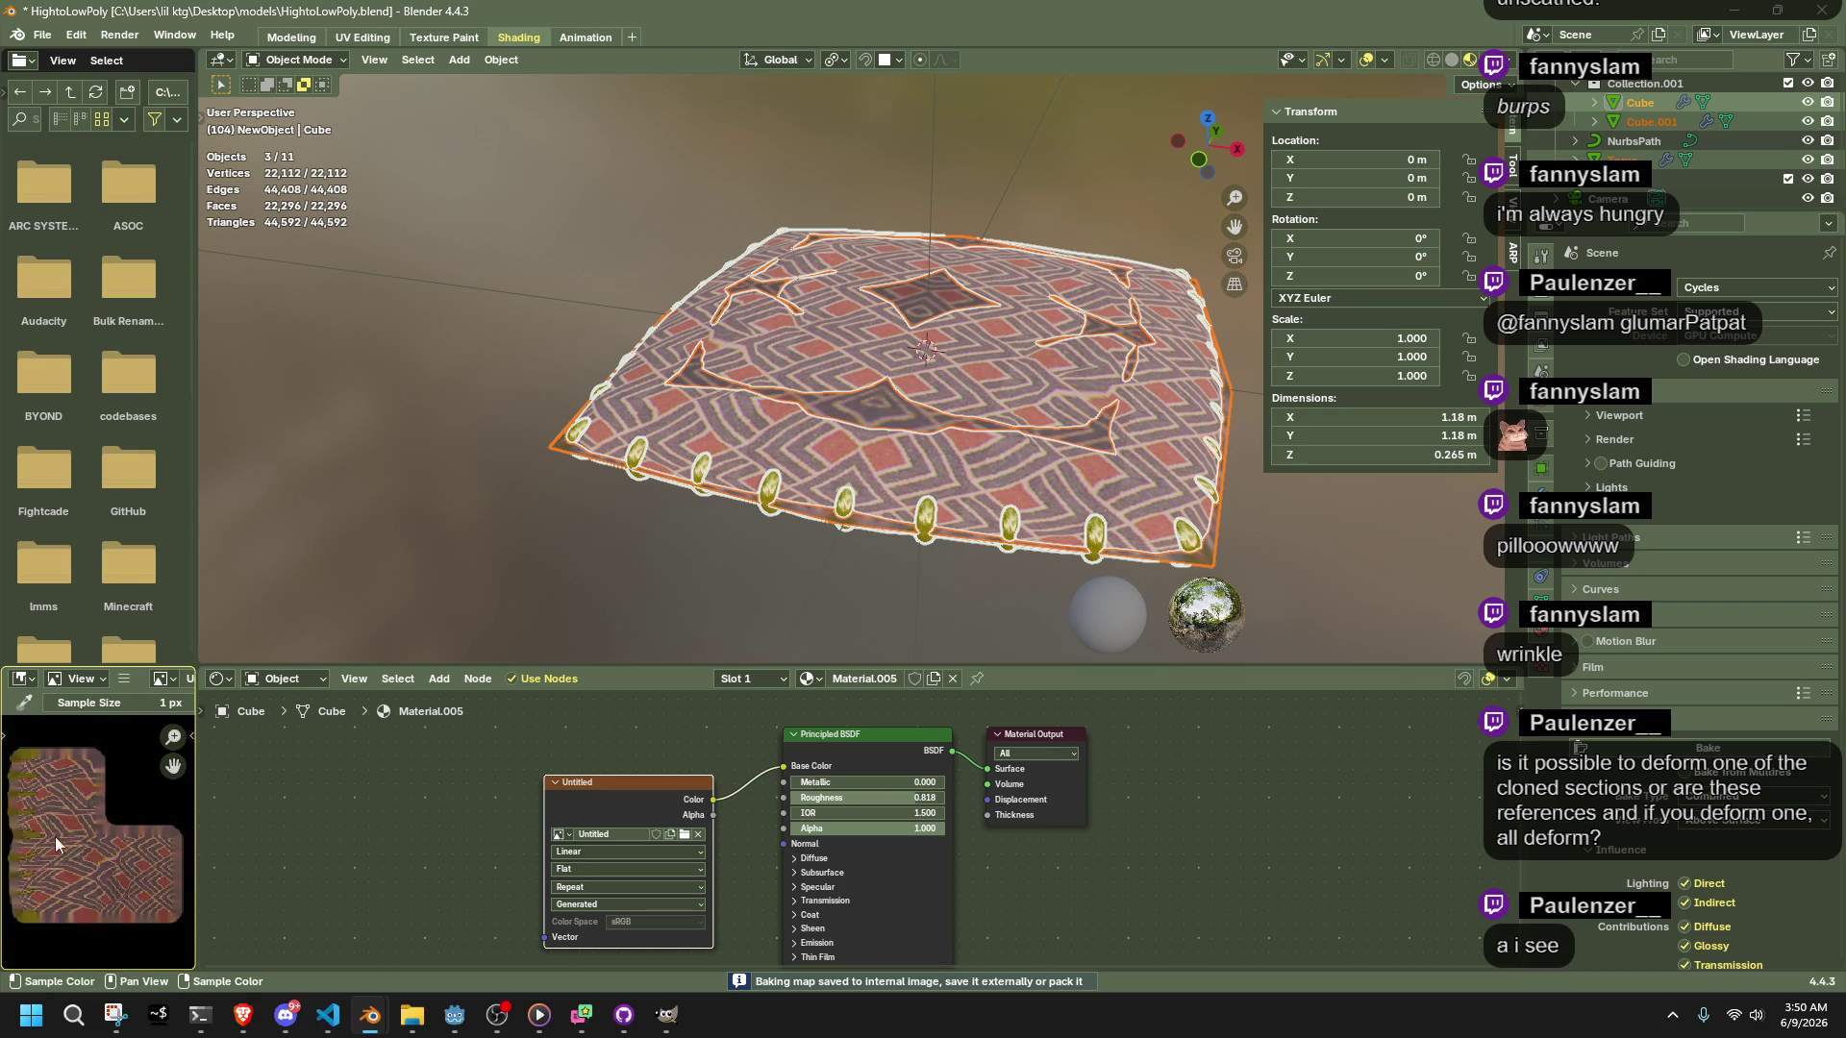
{"action": "left_click", "coordinate": [793, 464]}
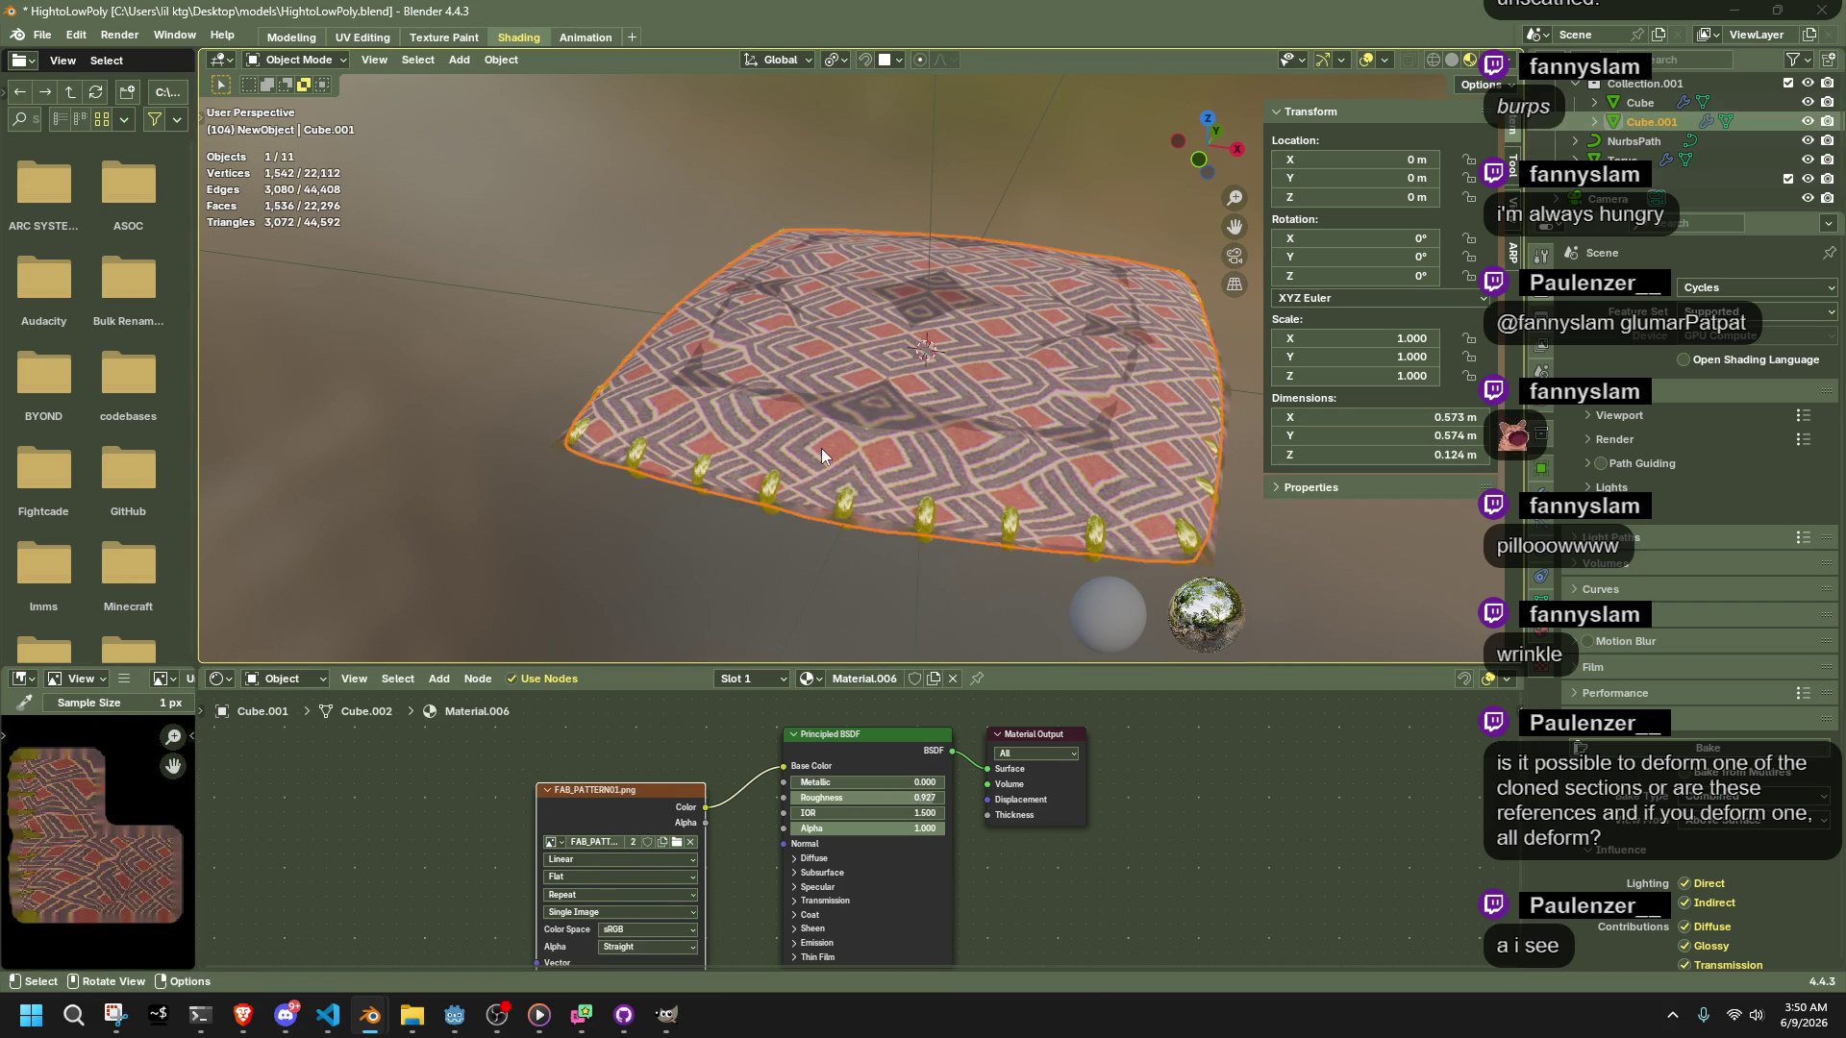
Unwrap the low-poly Cube's faces via UV Unwrap Faces > Unwrap, then switch to UV Editing
{"action": "left_click", "coordinate": [900, 404]}
{"action": "key", "text": "Tab"}
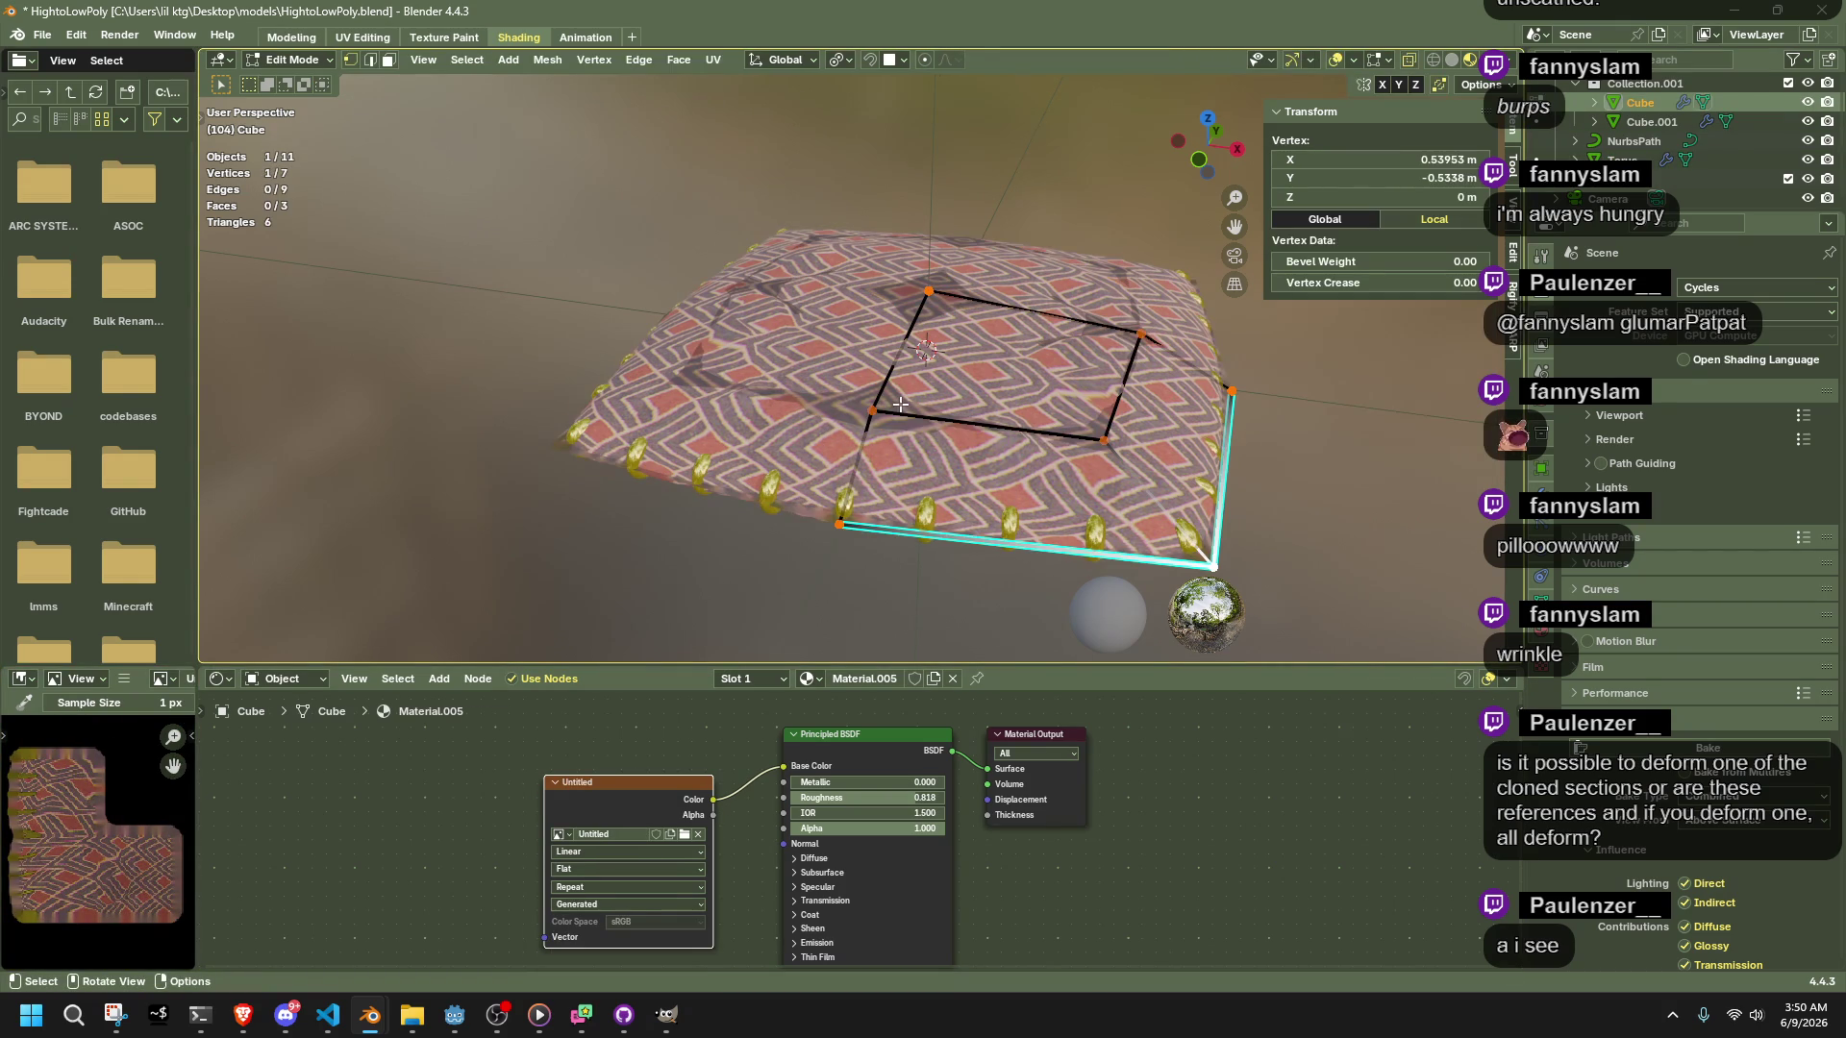
{"action": "middle_click_drag", "start_coordinate": [1054, 442], "coordinate": [1038, 354]}
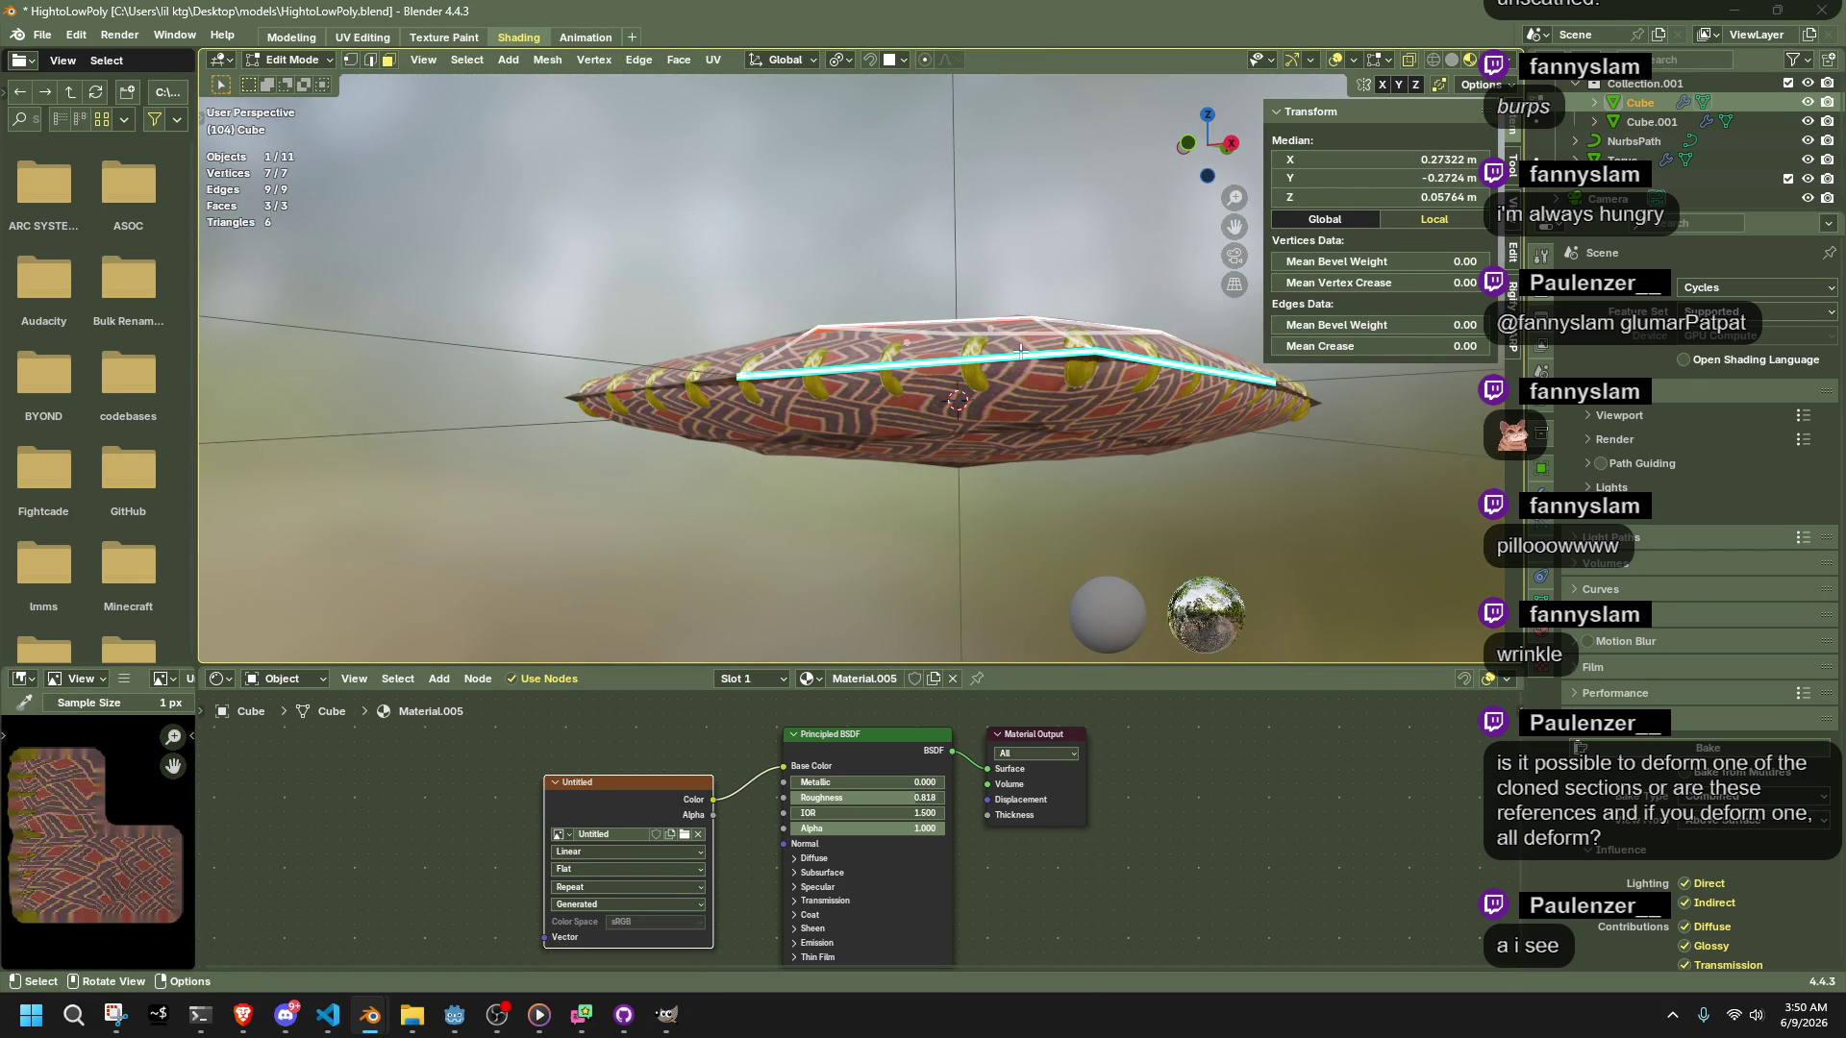
{"action": "right_click", "coordinate": [903, 343]}
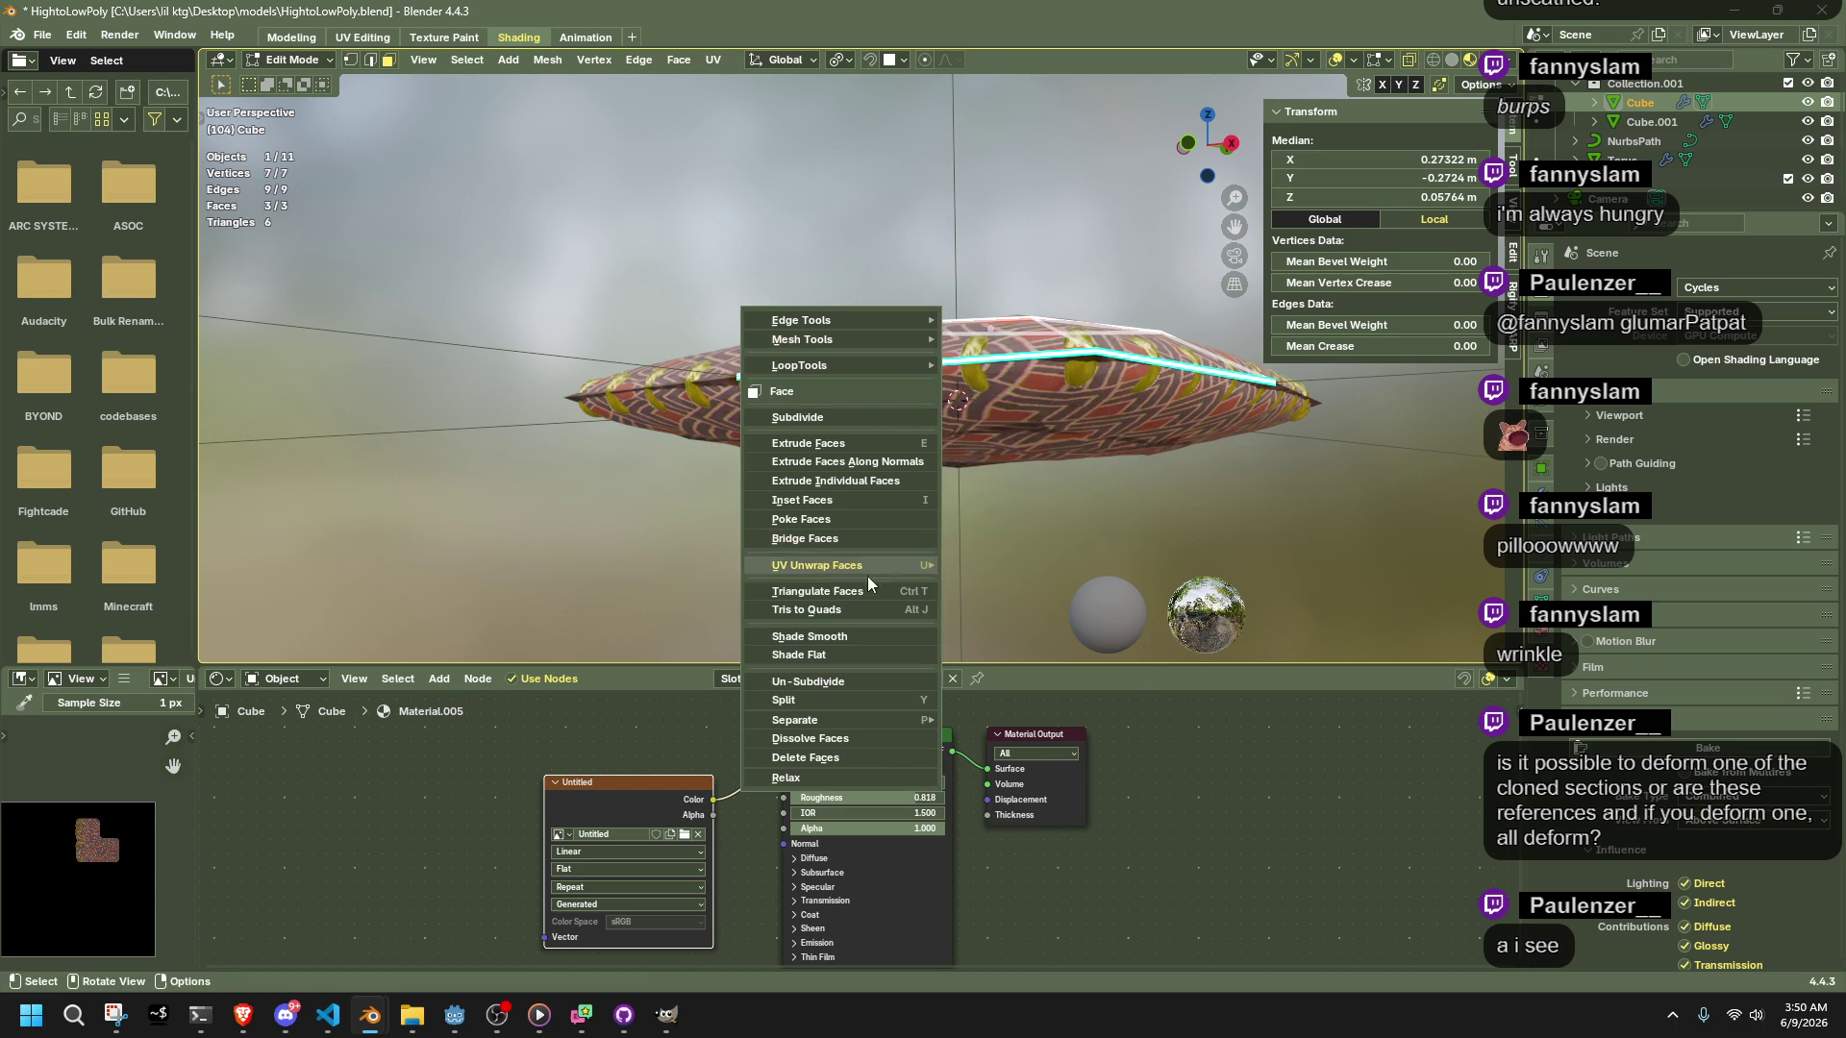
{"action": "mouse_move", "coordinate": [869, 576]}
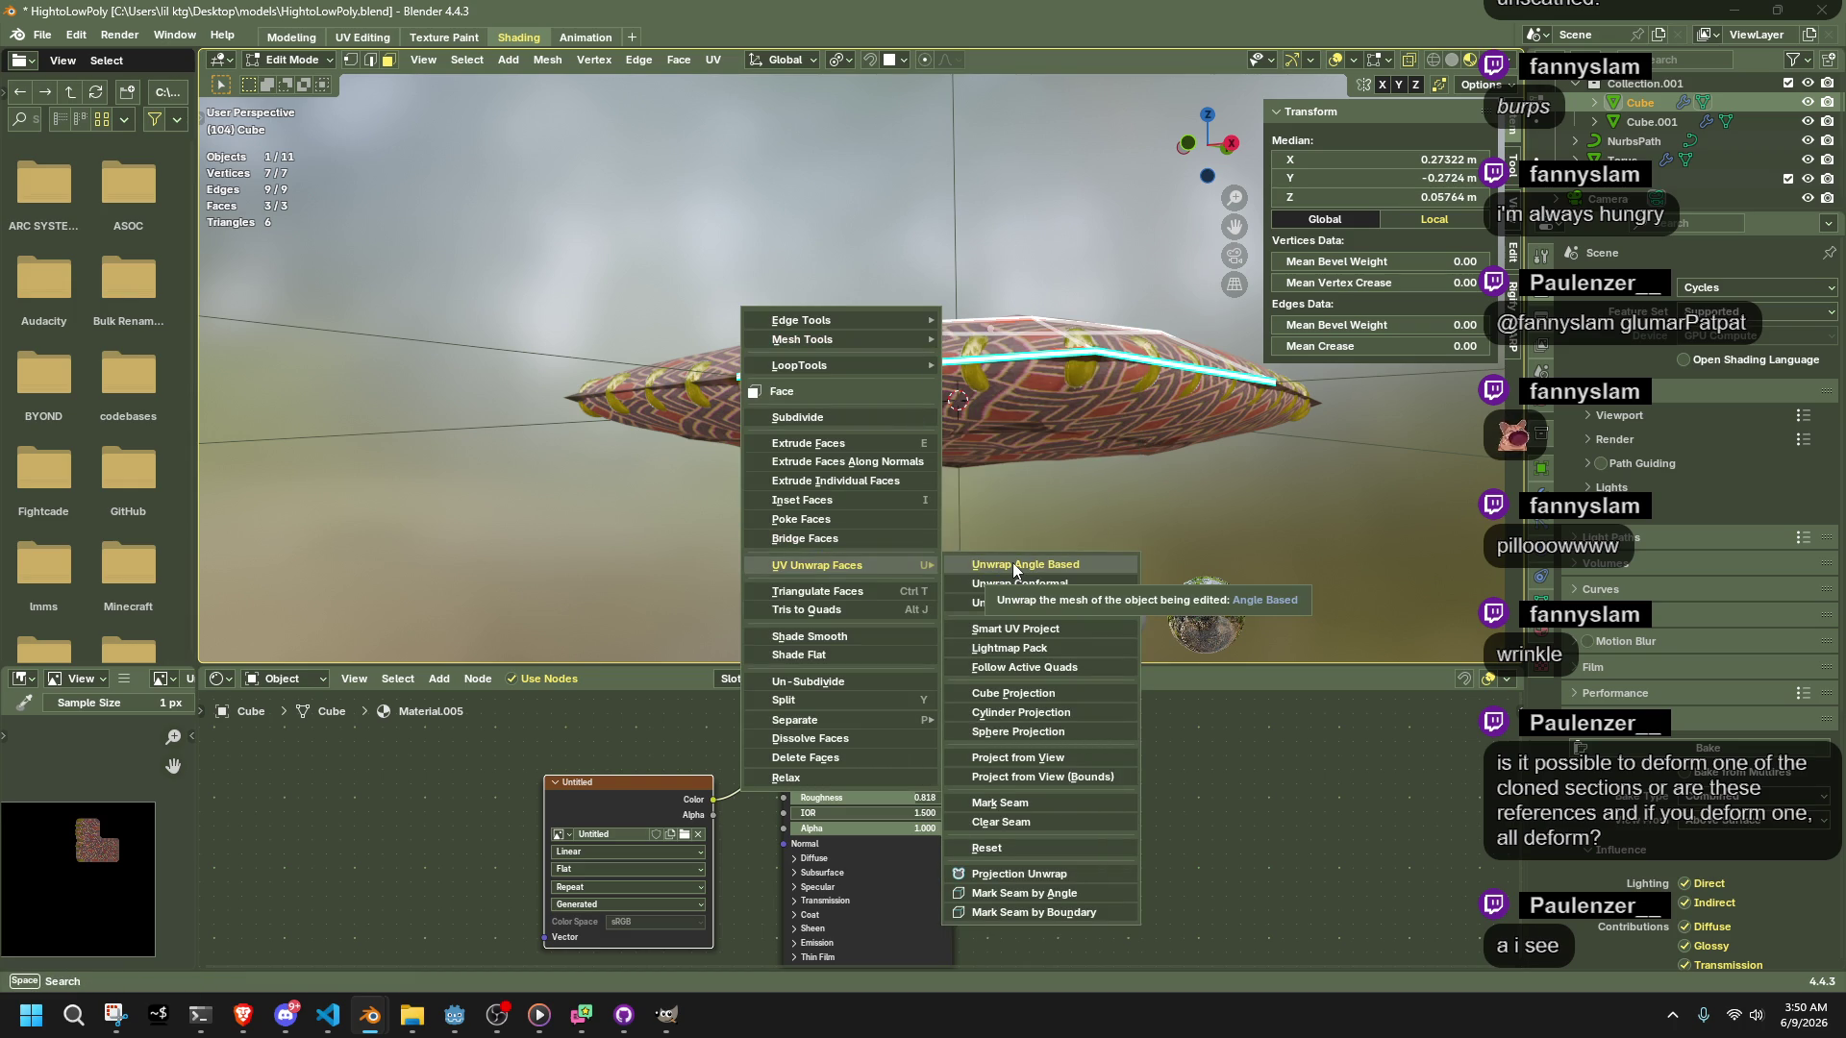
{"action": "left_click", "coordinate": [1039, 603]}
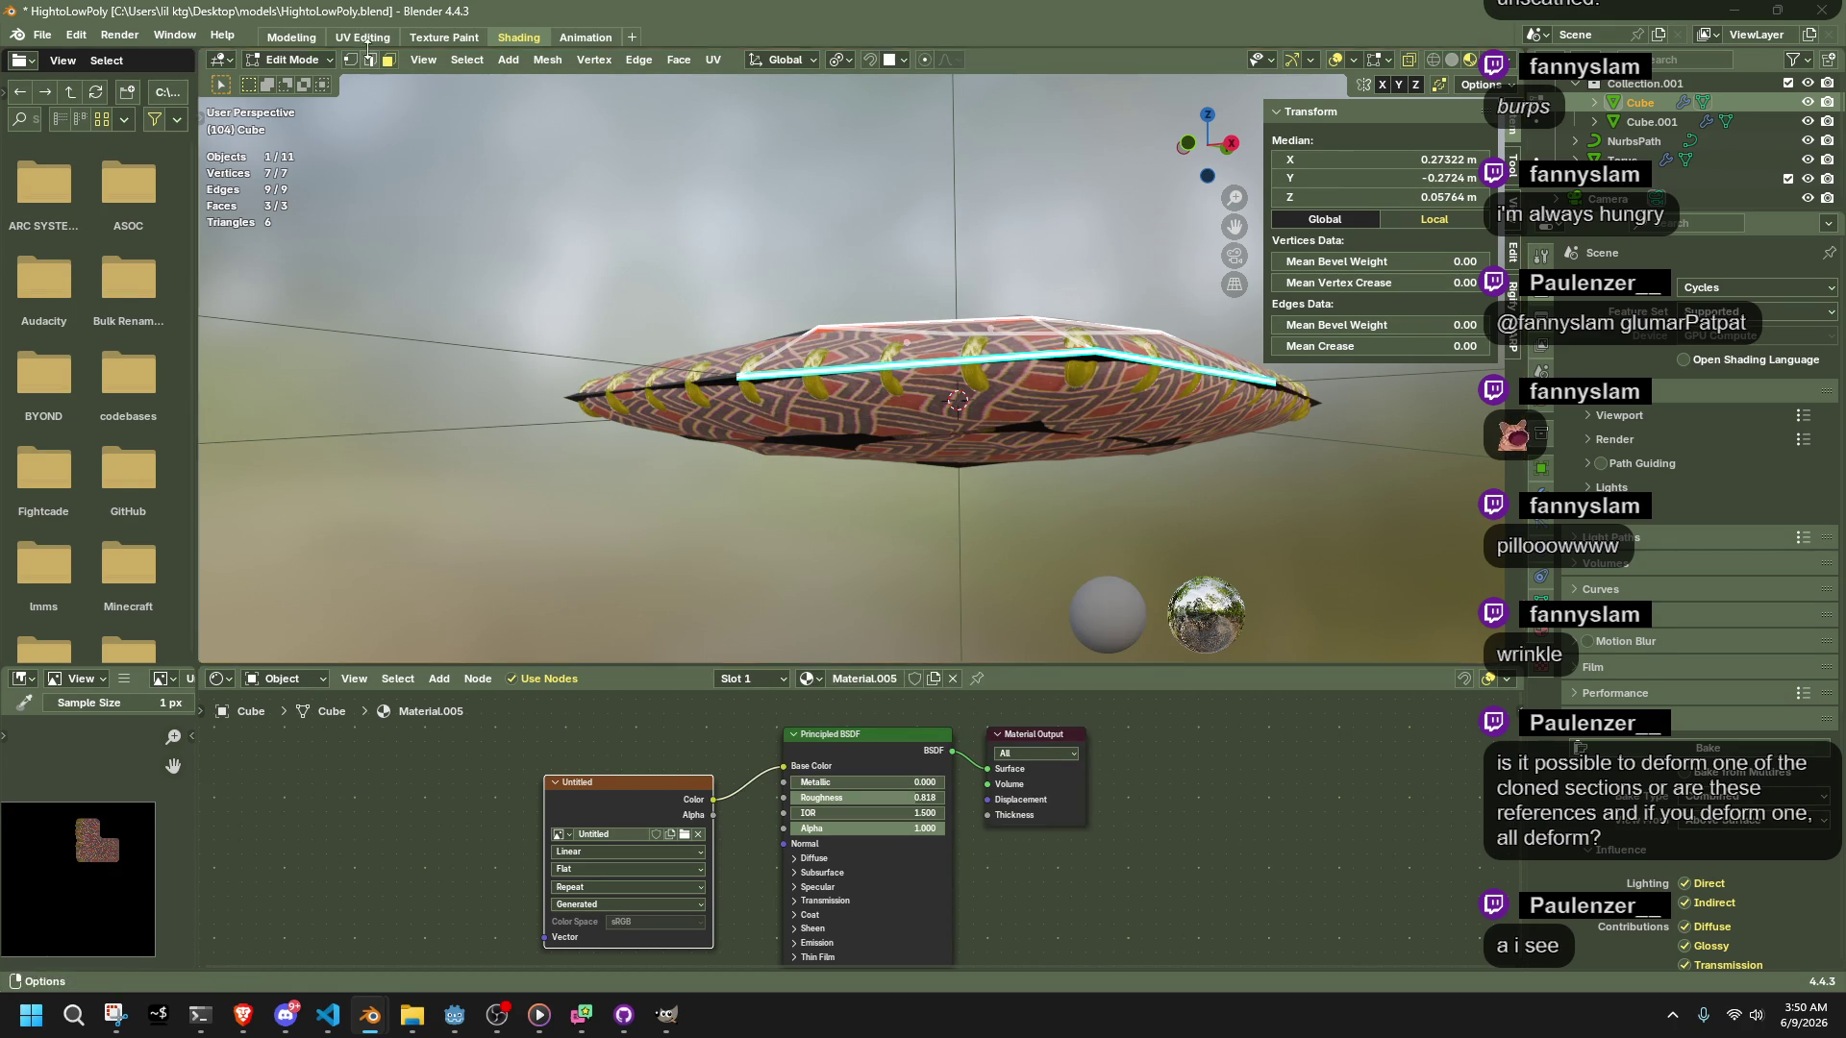
{"action": "left_click", "coordinate": [362, 37]}
Drag the UV corners outward, relax the layout and rectify the island into a square
{"action": "left_click_drag", "start_coordinate": [214, 429], "coordinate": [174, 388]}
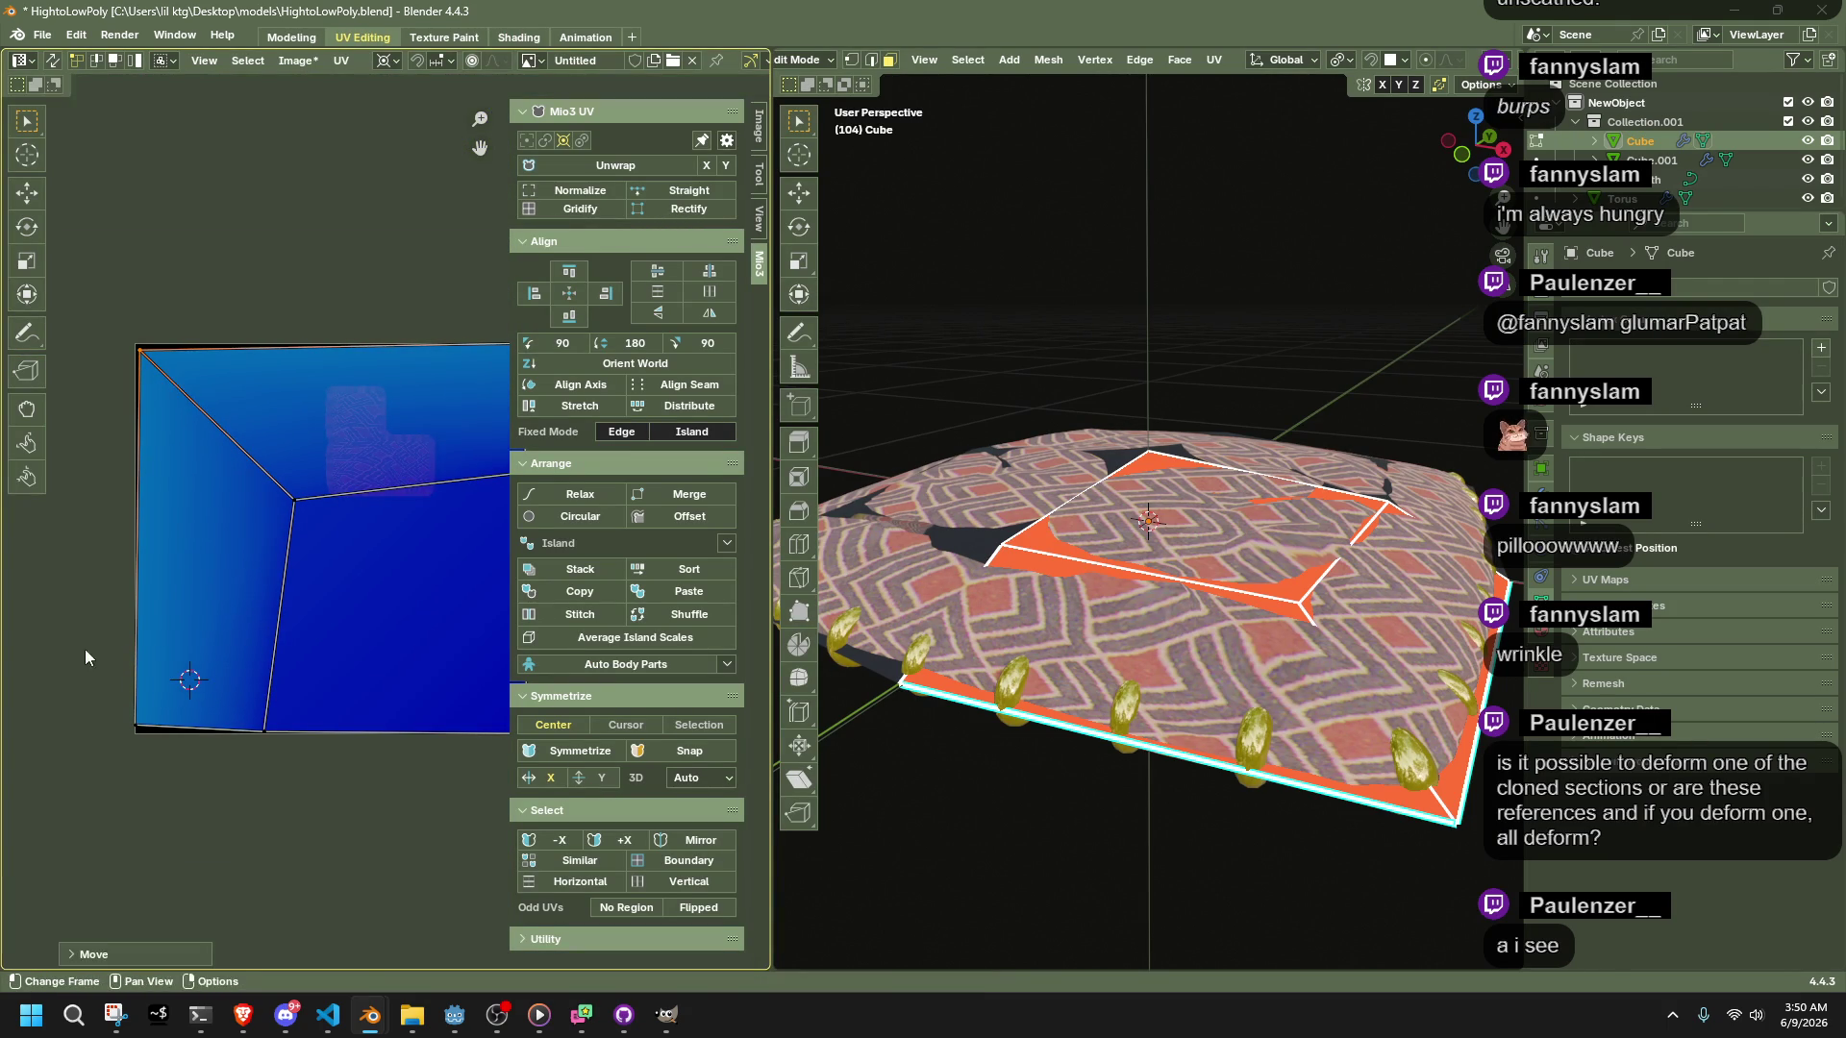
{"action": "left_click_drag", "start_coordinate": [167, 774], "coordinate": [177, 770]}
{"action": "mouse_move", "coordinate": [328, 508]}
{"action": "left_mouse_down"}
{"action": "mouse_move", "coordinate": [250, 402]}
{"action": "mouse_move", "coordinate": [347, 541]}
{"action": "mouse_move", "coordinate": [325, 509]}
{"action": "left_mouse_up"}
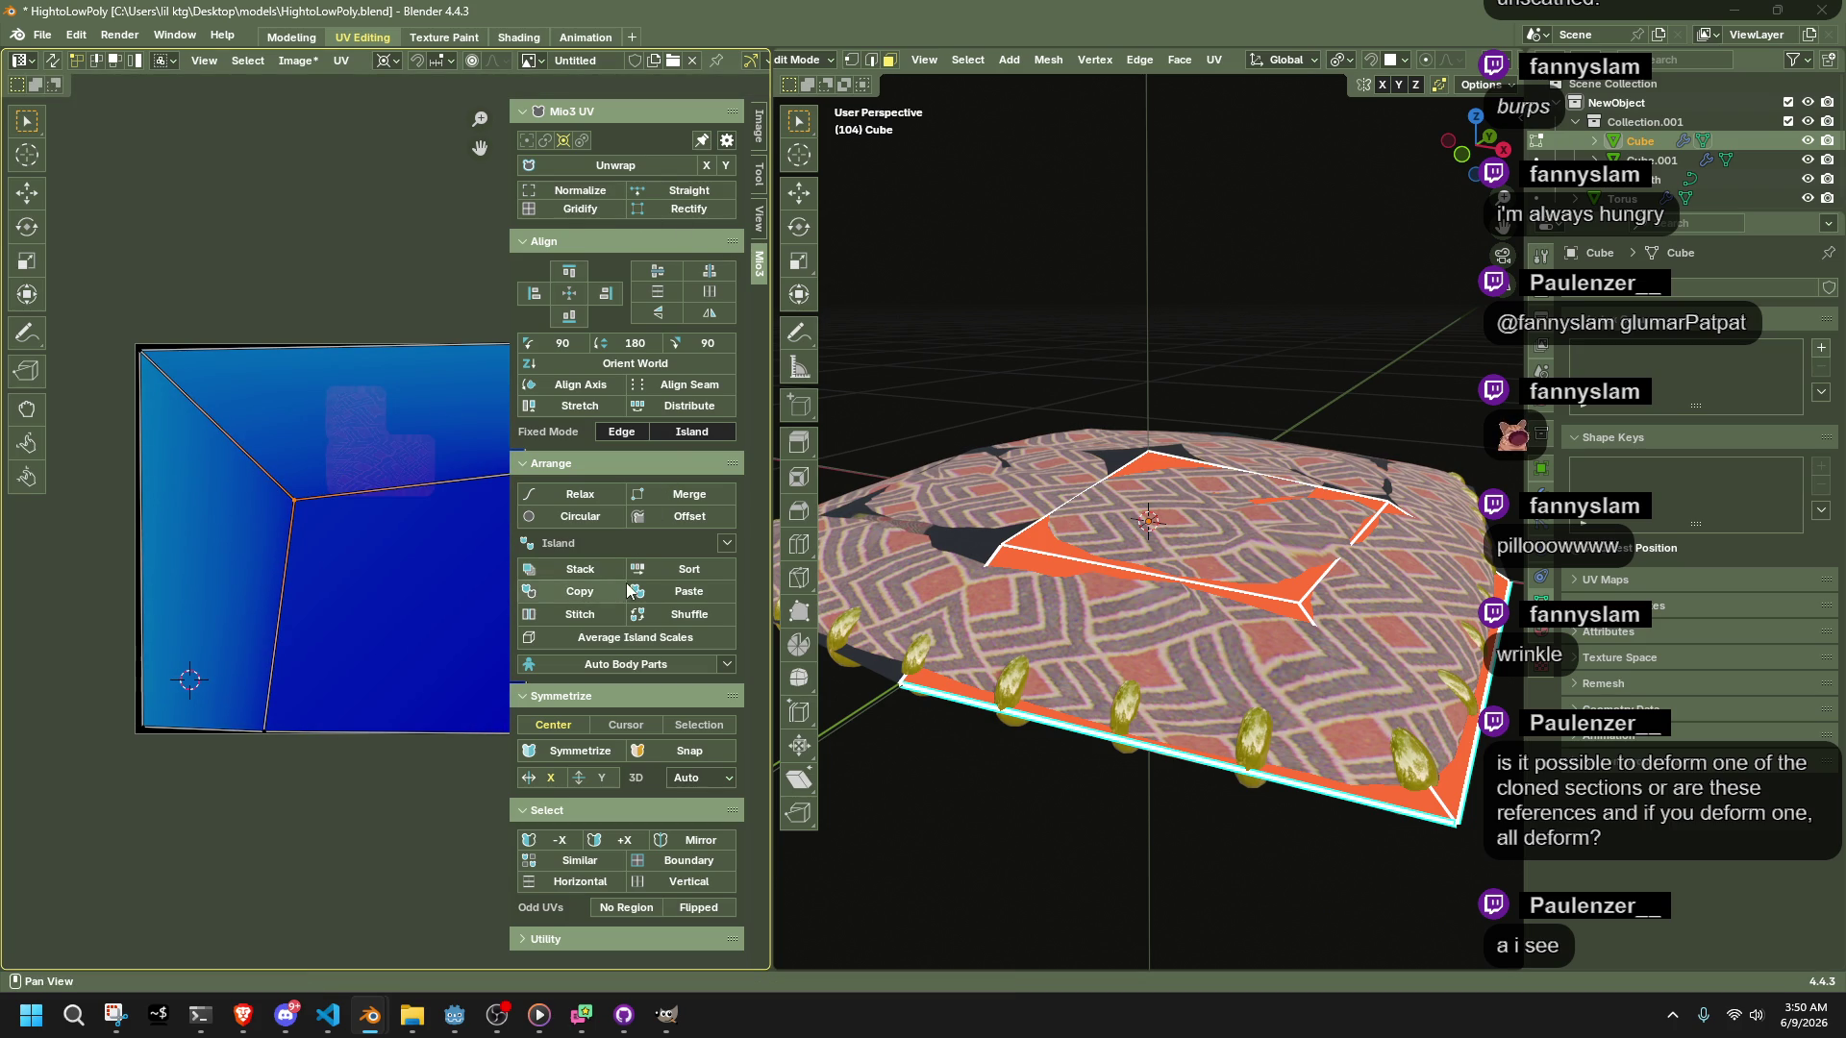
{"action": "left_click", "coordinate": [587, 498]}
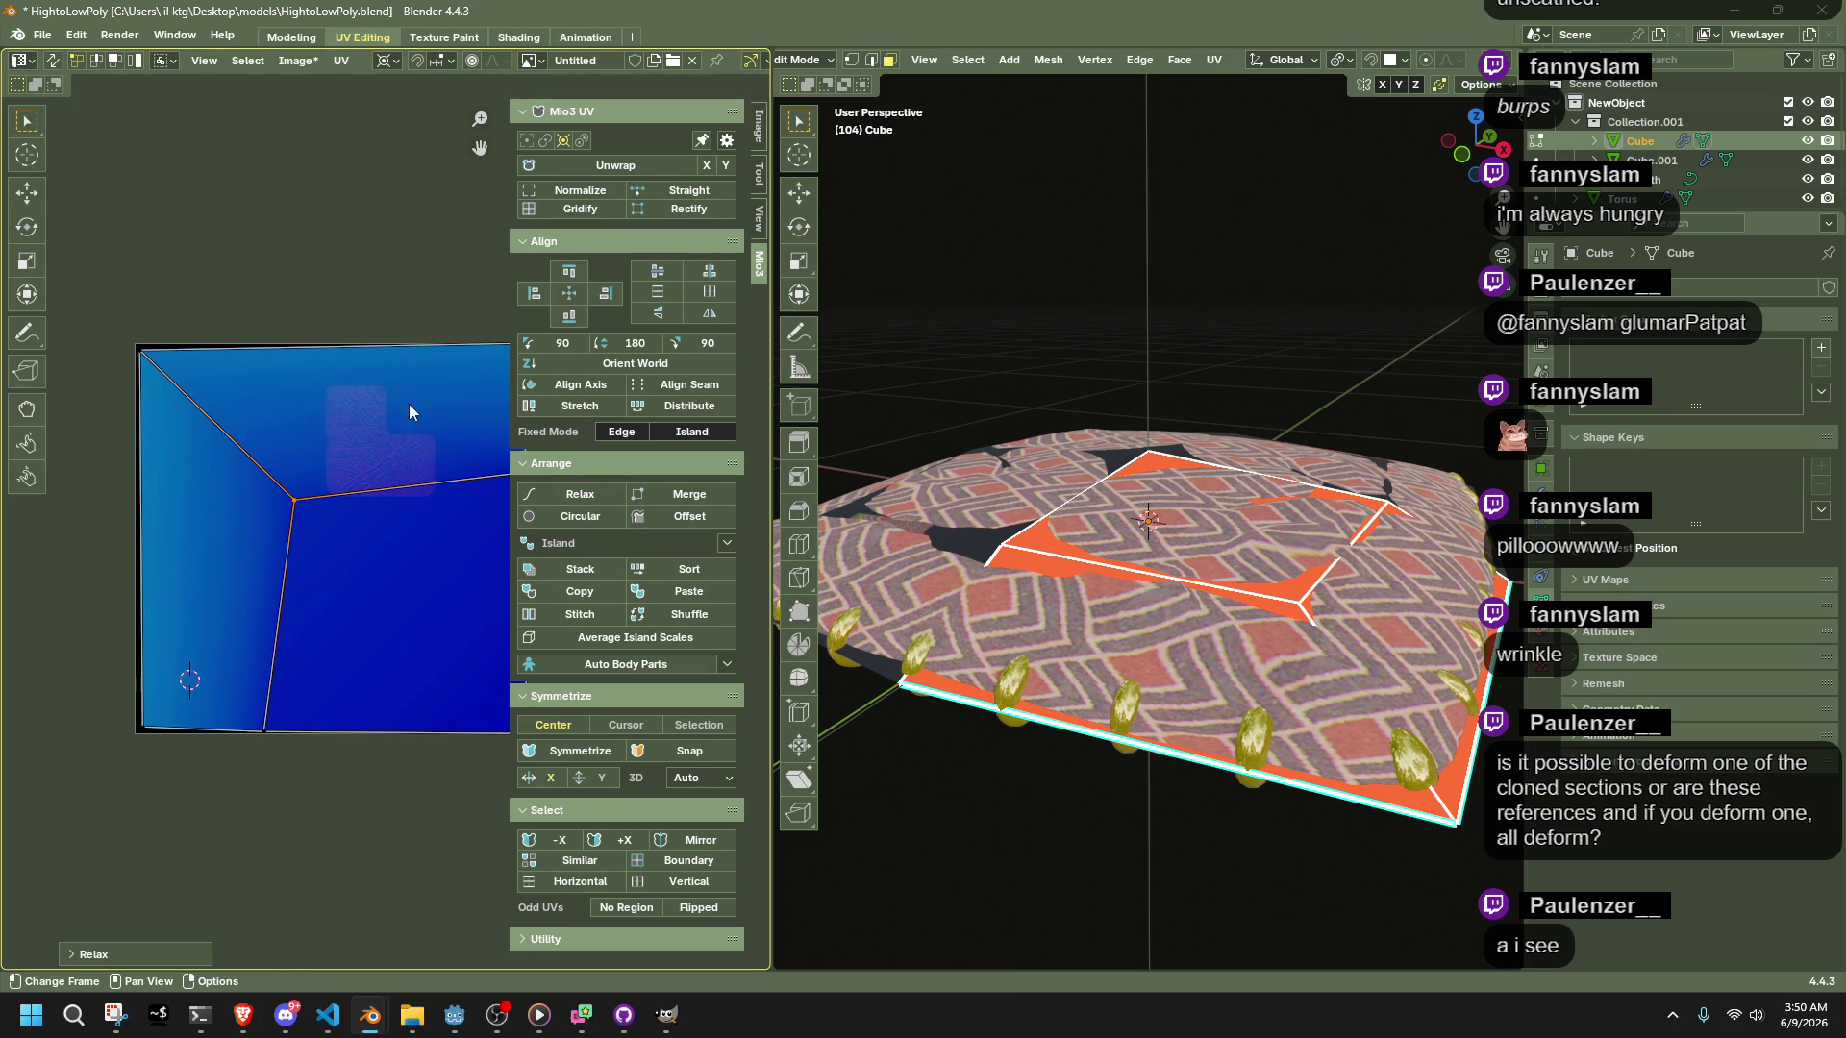
{"action": "scroll", "coordinate": [413, 451], "scroll_direction": "down", "scroll_amount": 1}
{"action": "left_click_drag", "start_coordinate": [487, 413], "coordinate": [445, 766], "text": "shift"}
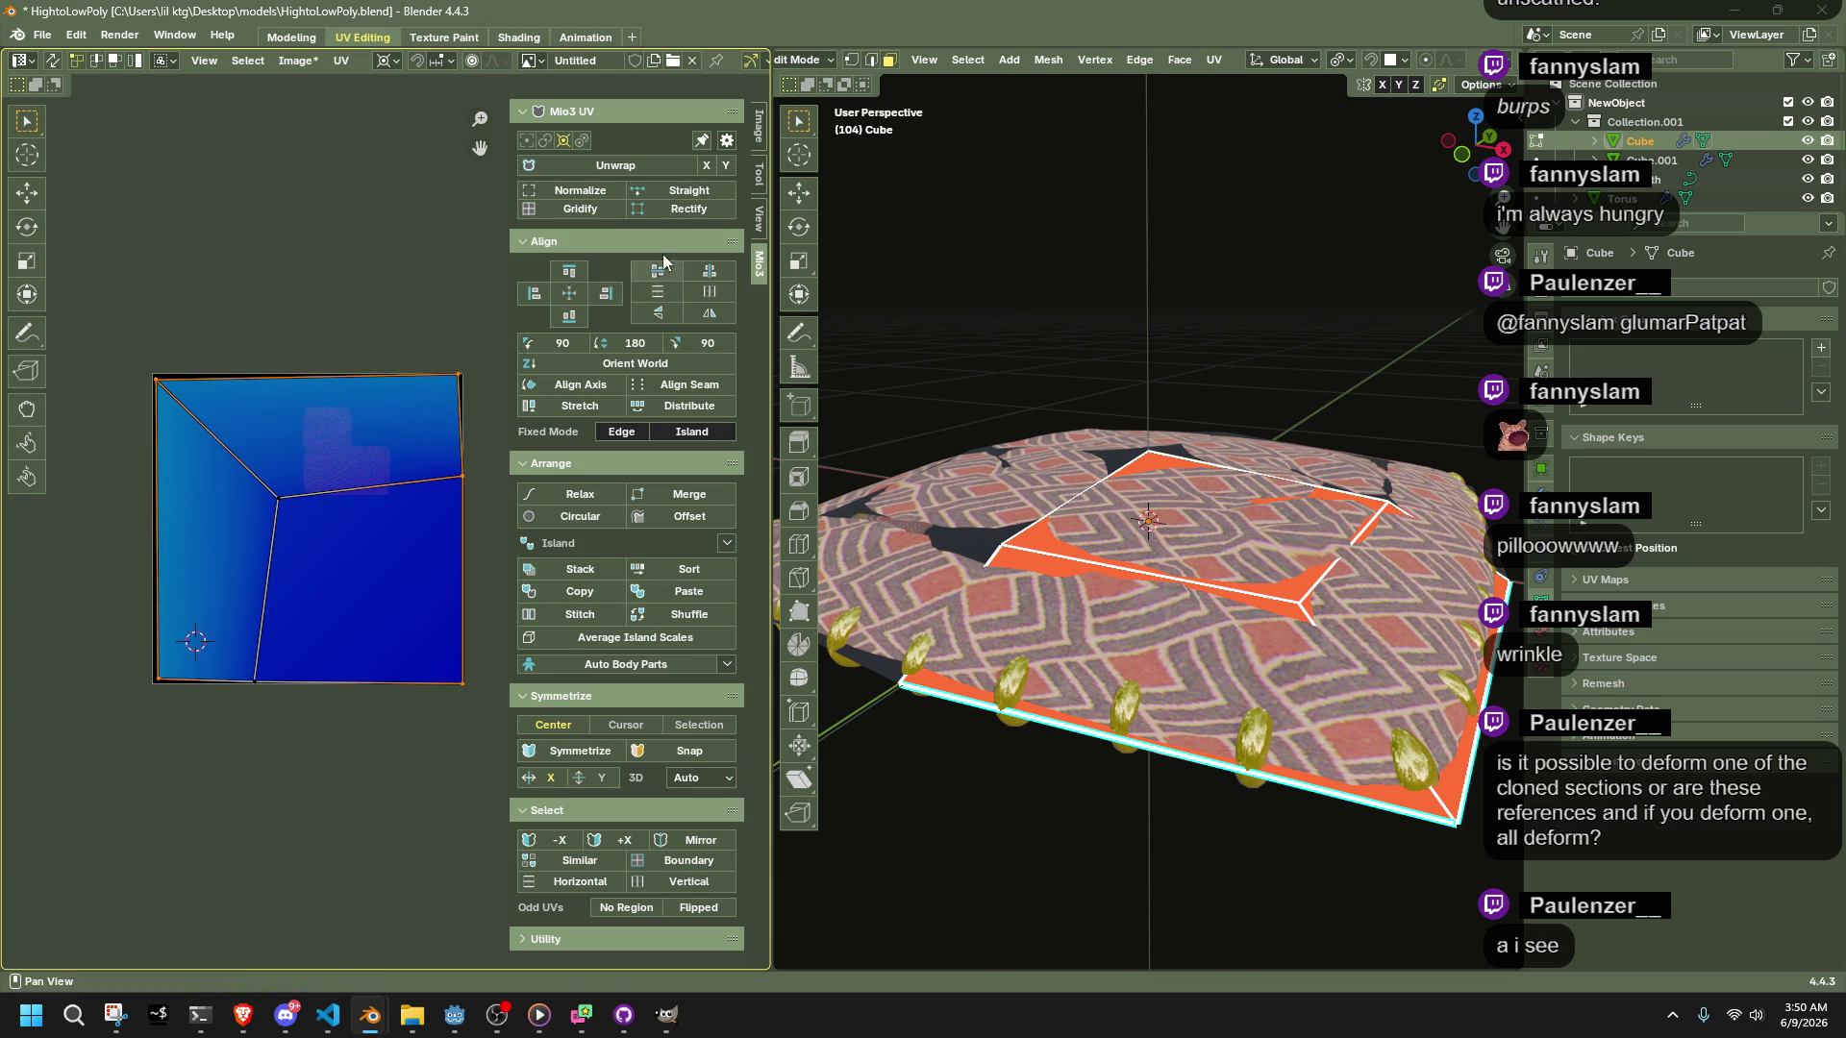
{"action": "left_click", "coordinate": [663, 210]}
Reposition the top-left corner and central UV vertex, then return to the Shading workspace
{"action": "left_click_drag", "start_coordinate": [131, 319], "coordinate": [213, 383]}
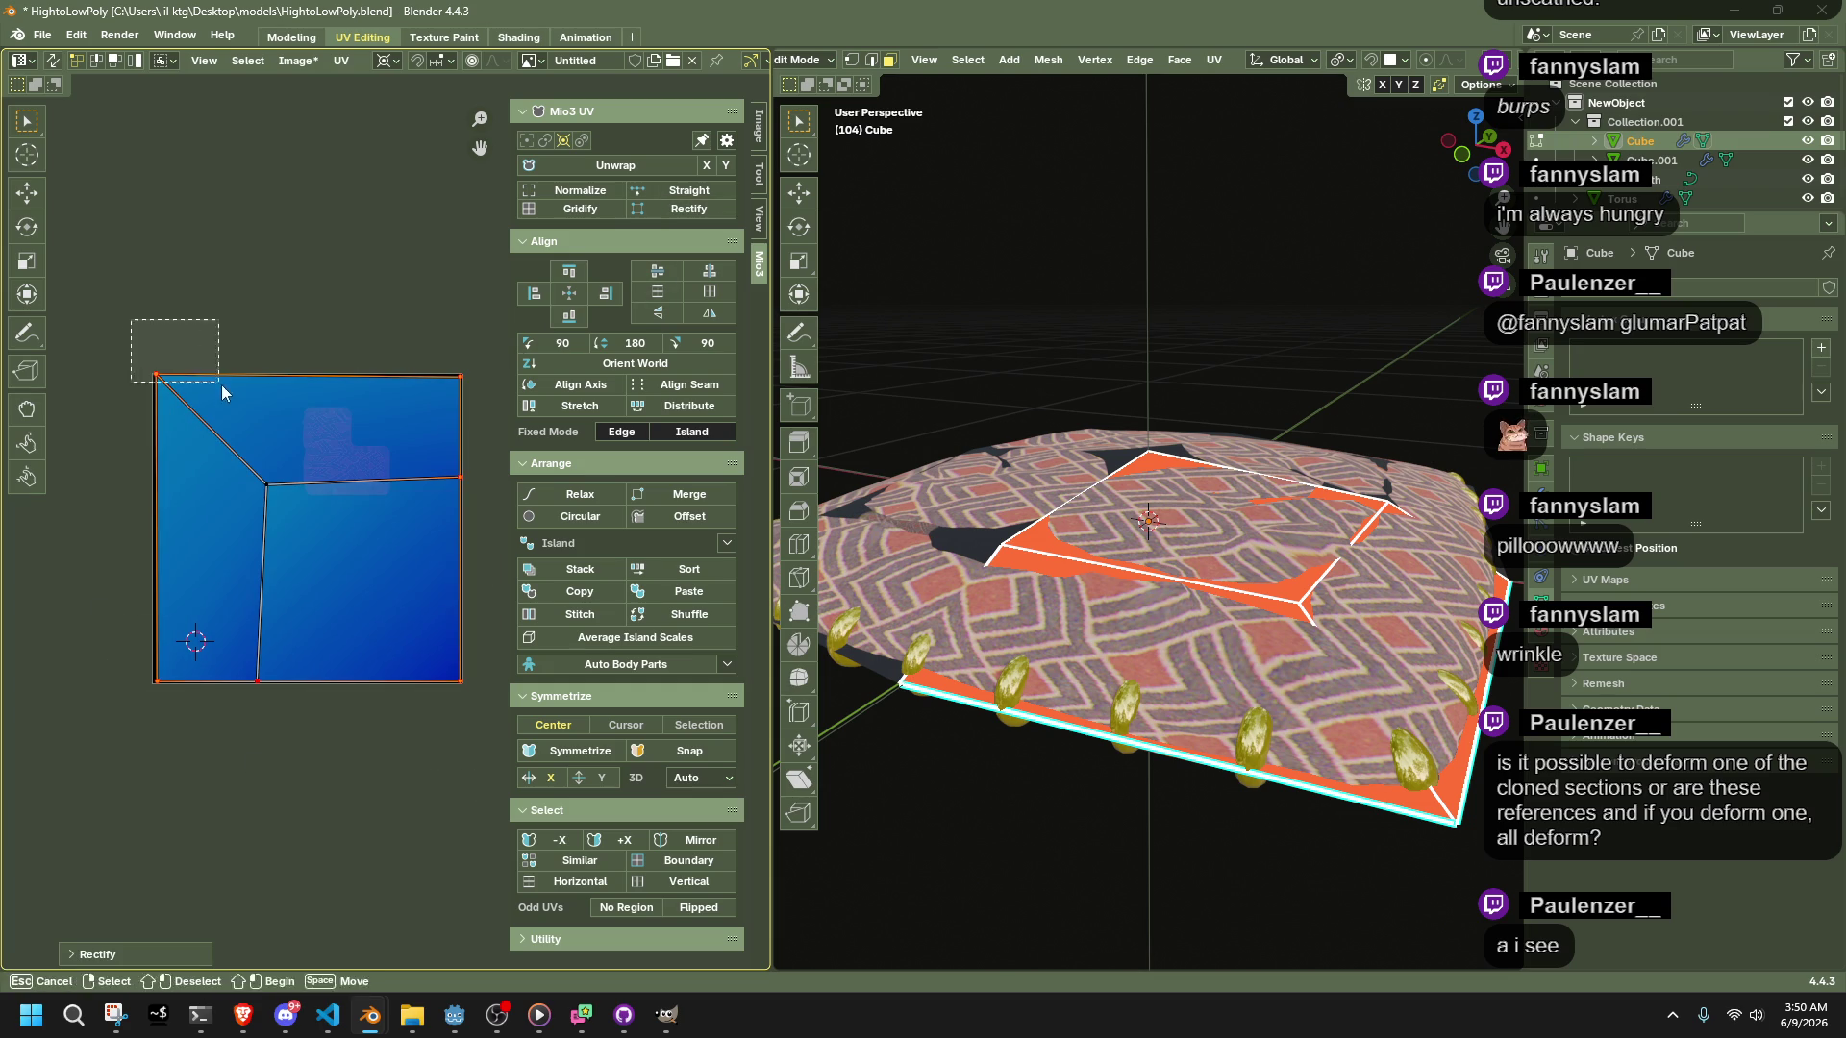
{"action": "key", "text": "g"}
{"action": "left_click", "coordinate": [192, 392]}
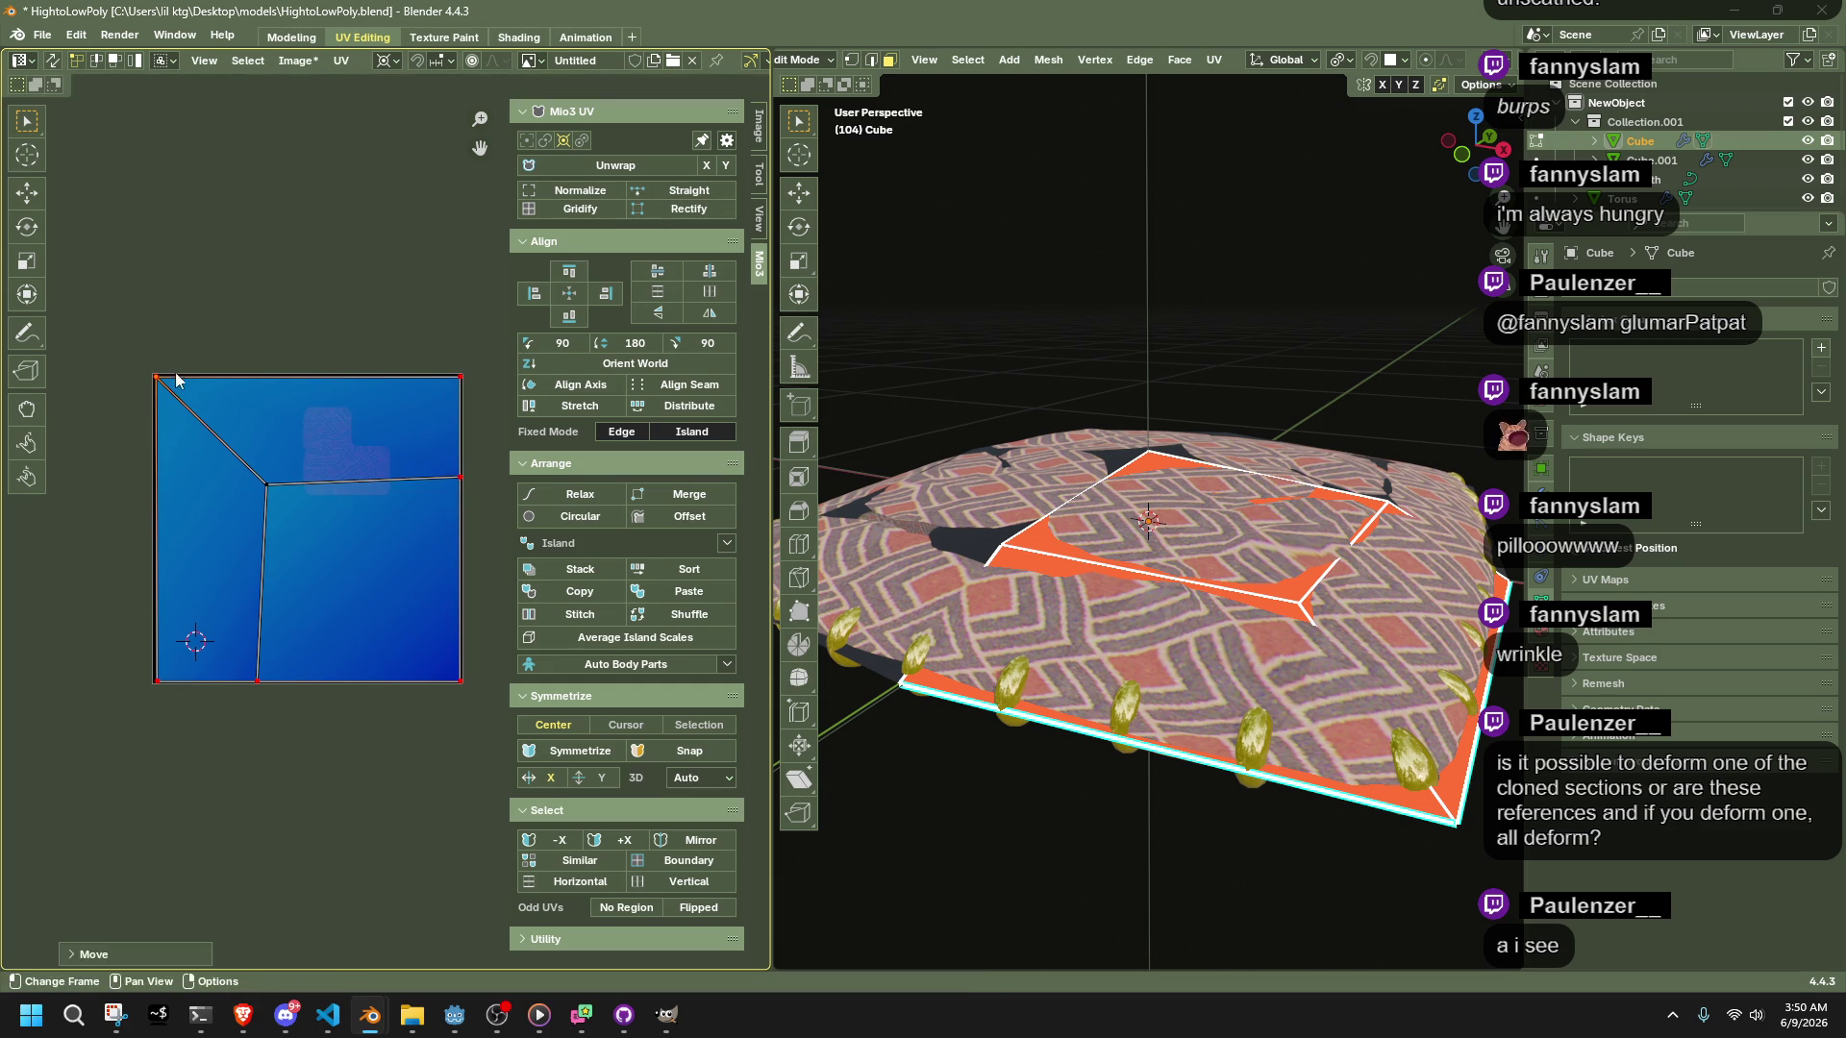
{"action": "left_click_drag", "start_coordinate": [242, 459], "coordinate": [327, 529]}
{"action": "key", "text": "g"}
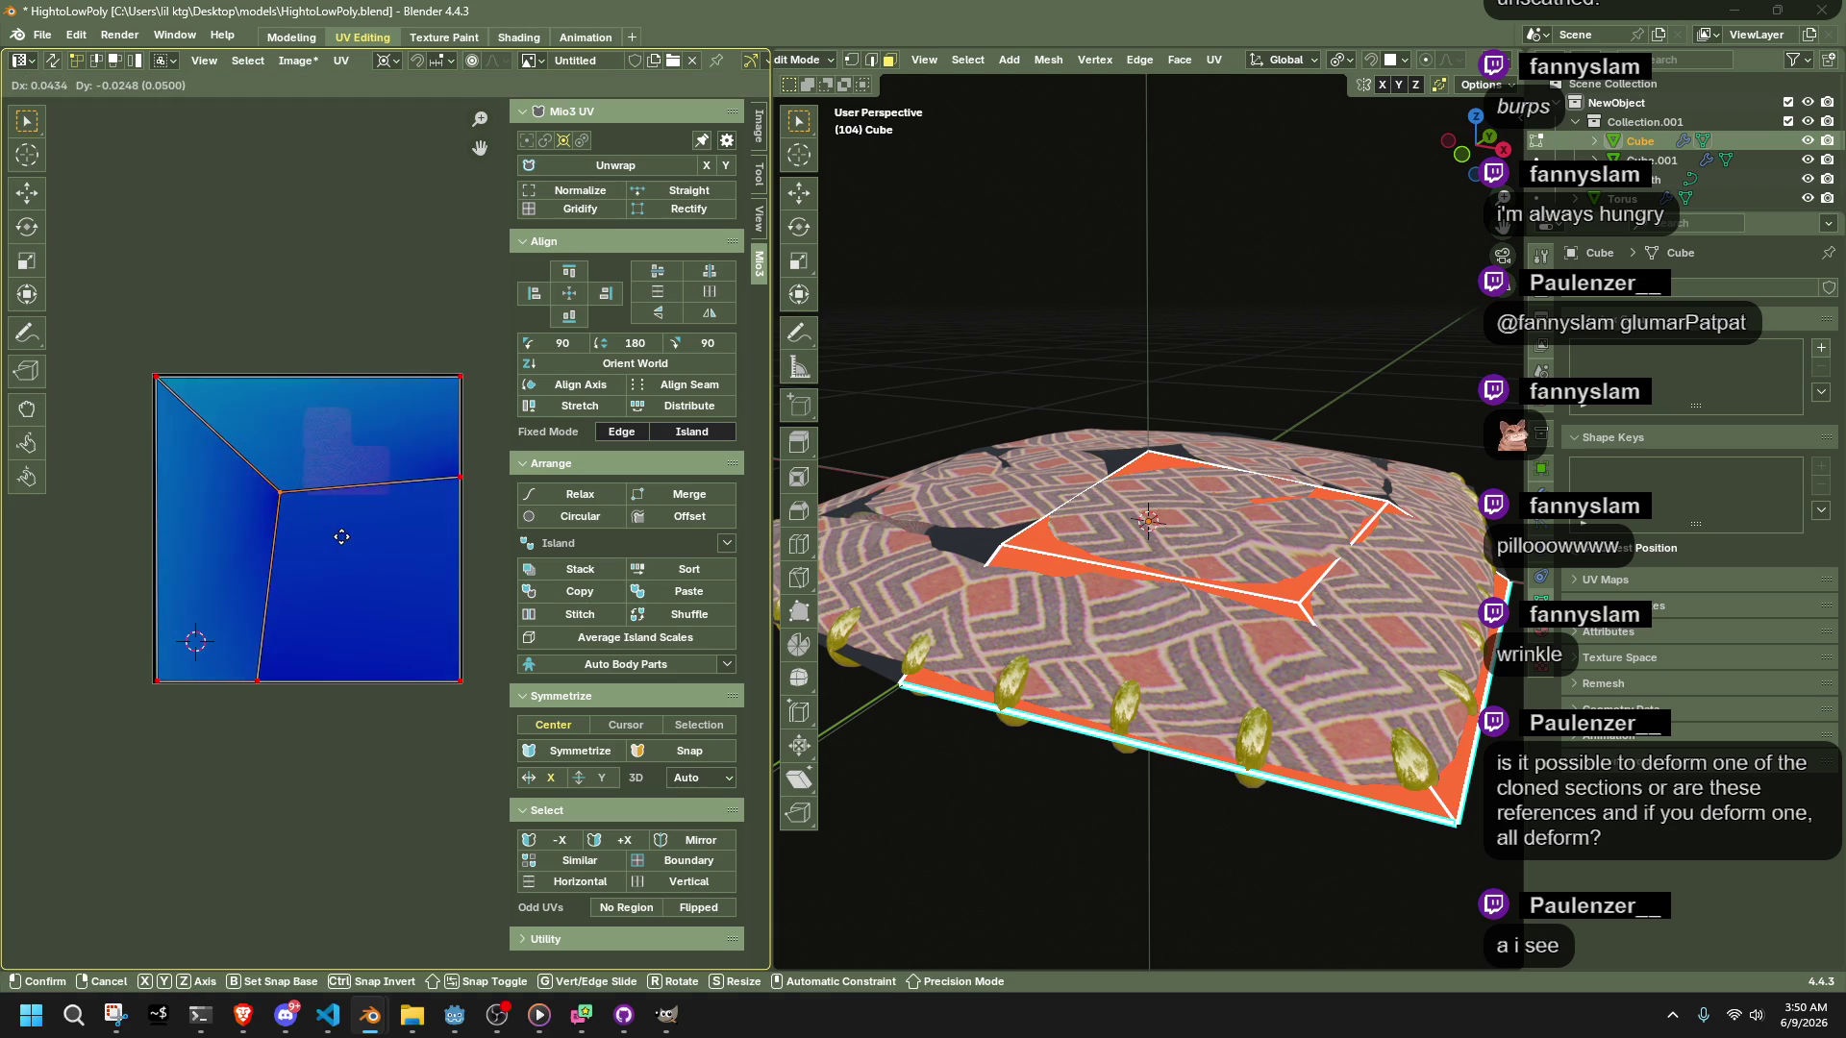
{"action": "left_click", "coordinate": [341, 536]}
{"action": "left_click", "coordinate": [981, 865]}
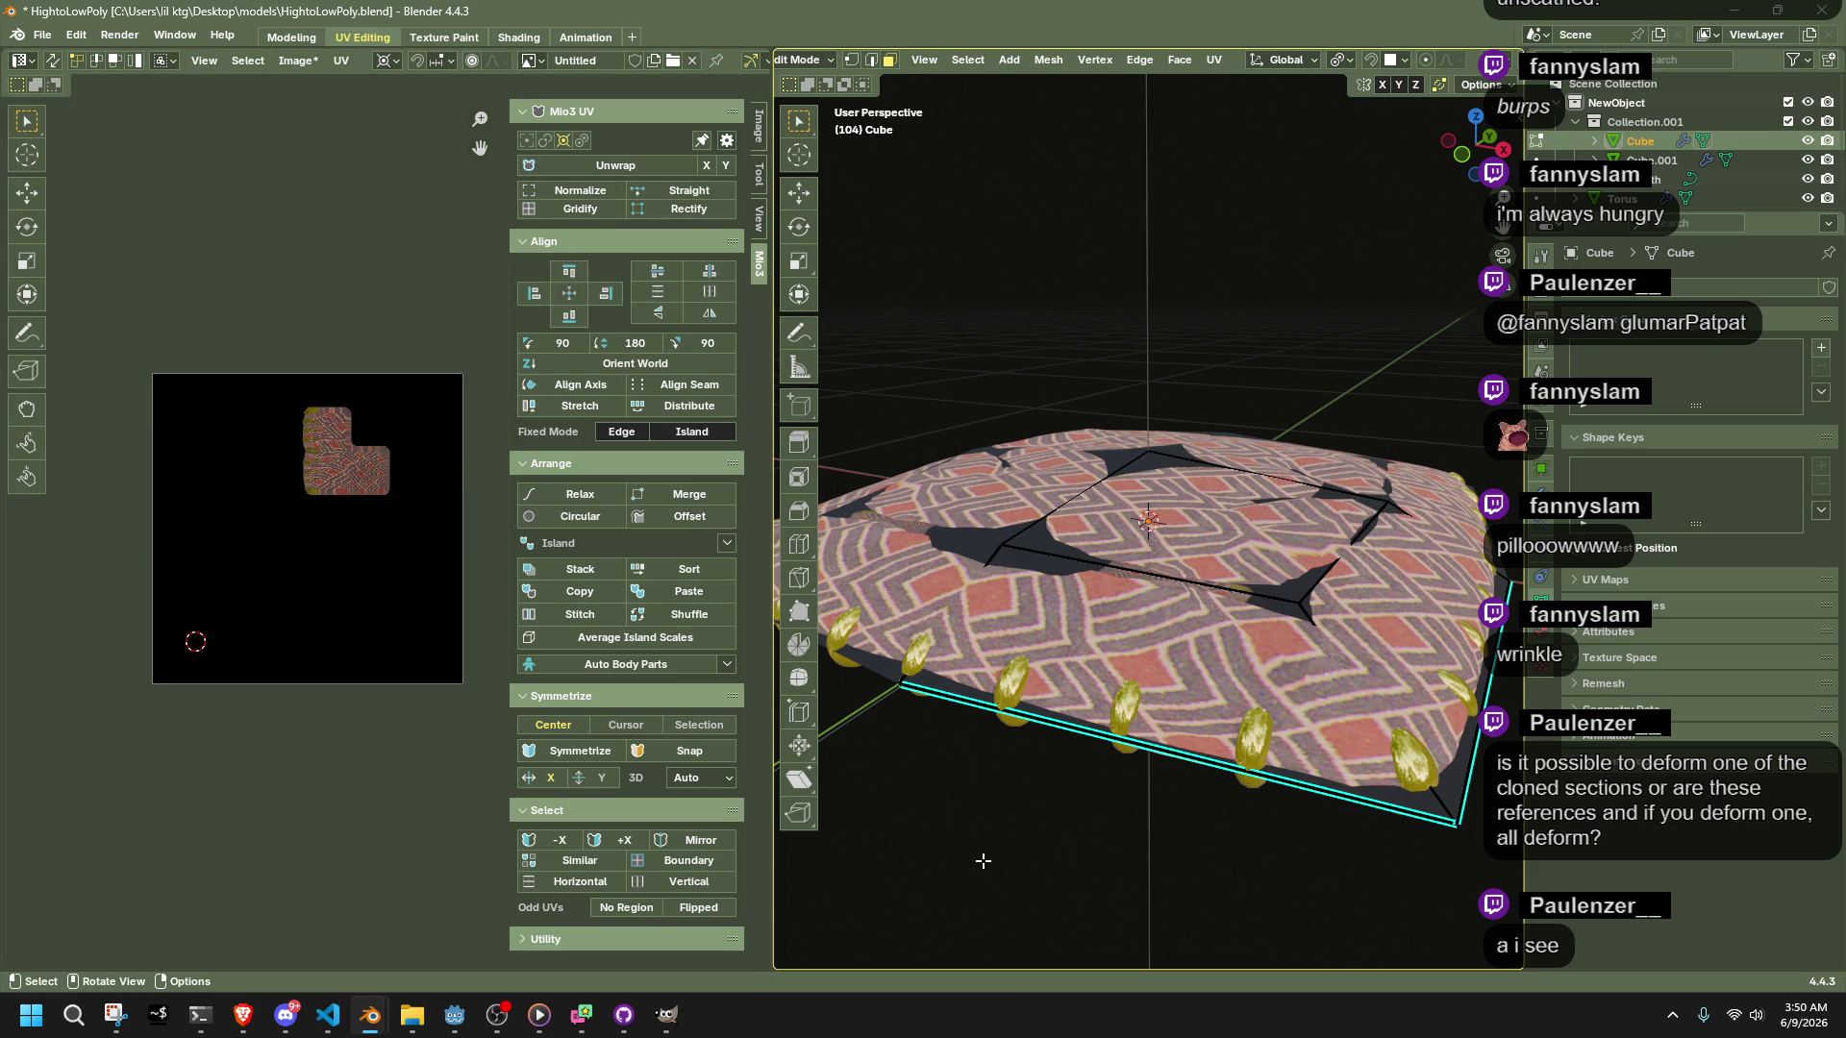
{"action": "left_click", "coordinate": [518, 37]}
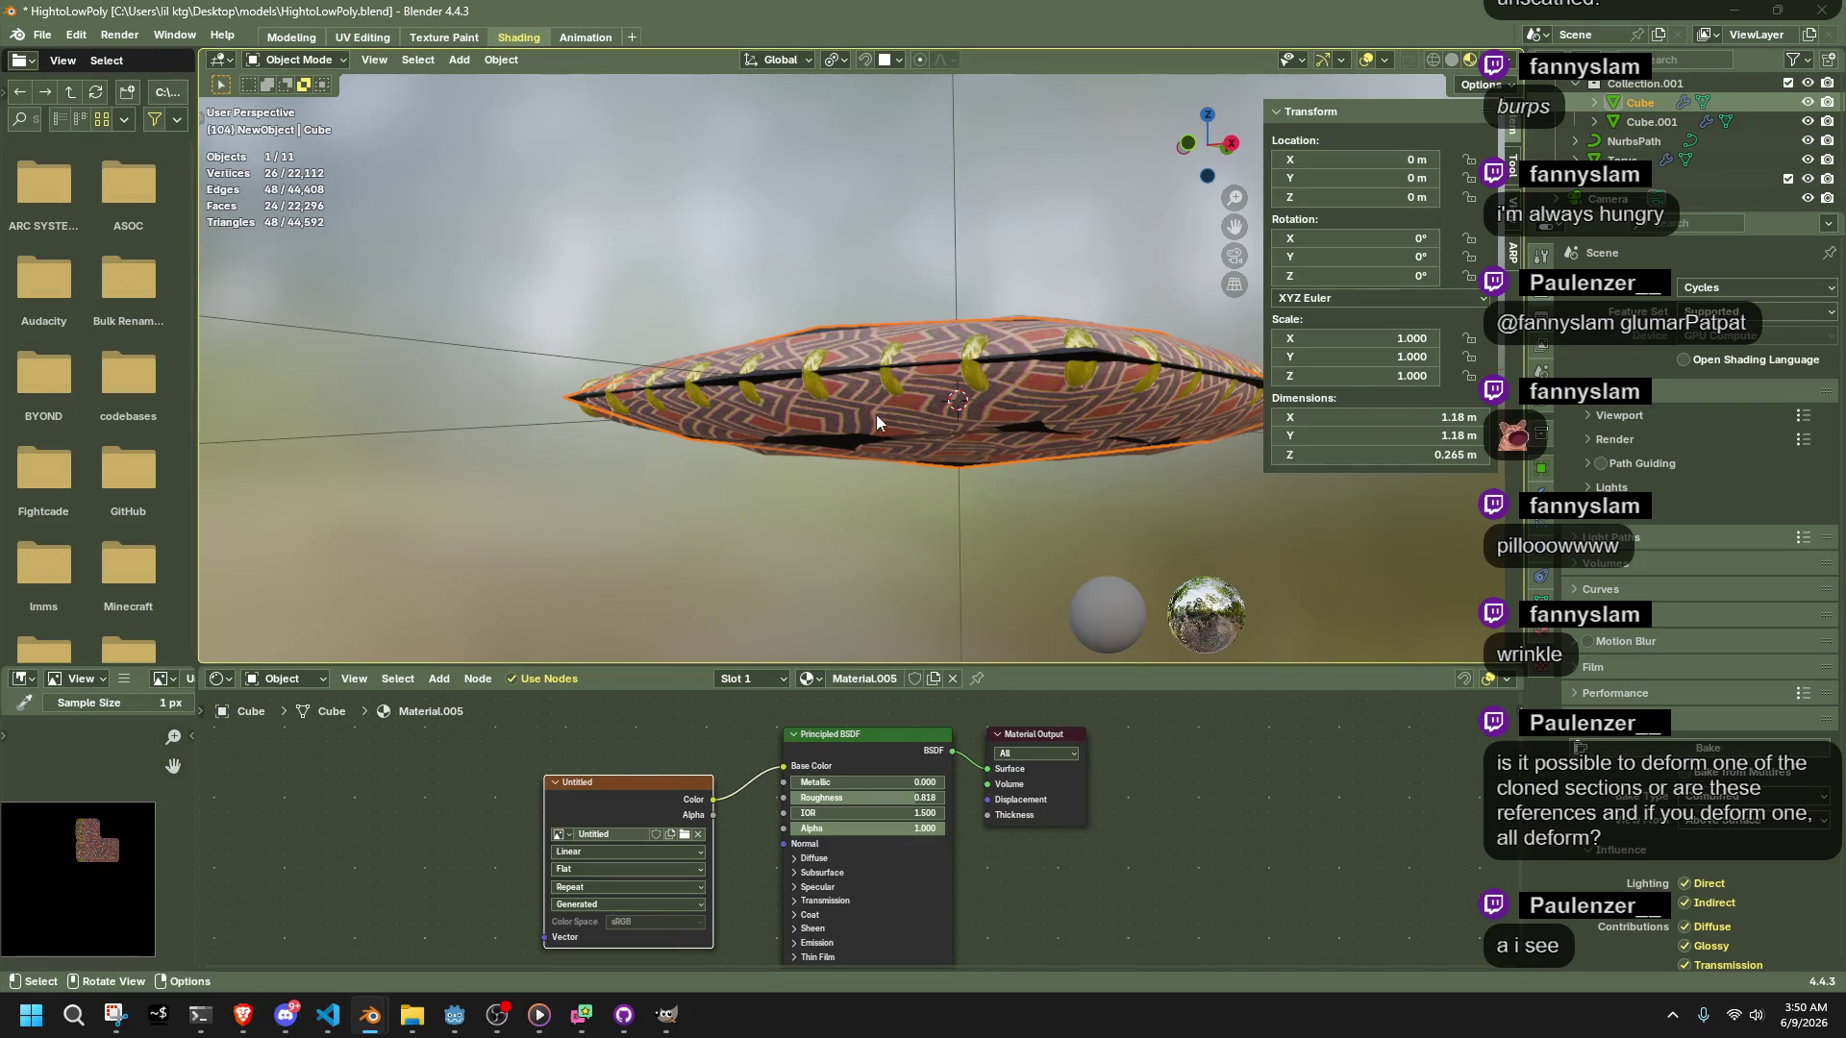
Rebake the fabric texture from the pillow Cube.001 onto the low-poly Cube
{"action": "middle_click_drag", "start_coordinate": [873, 413], "coordinate": [915, 504]}
{"action": "left_click", "coordinate": [952, 532]}
{"action": "left_click", "coordinate": [995, 488], "text": "shift"}
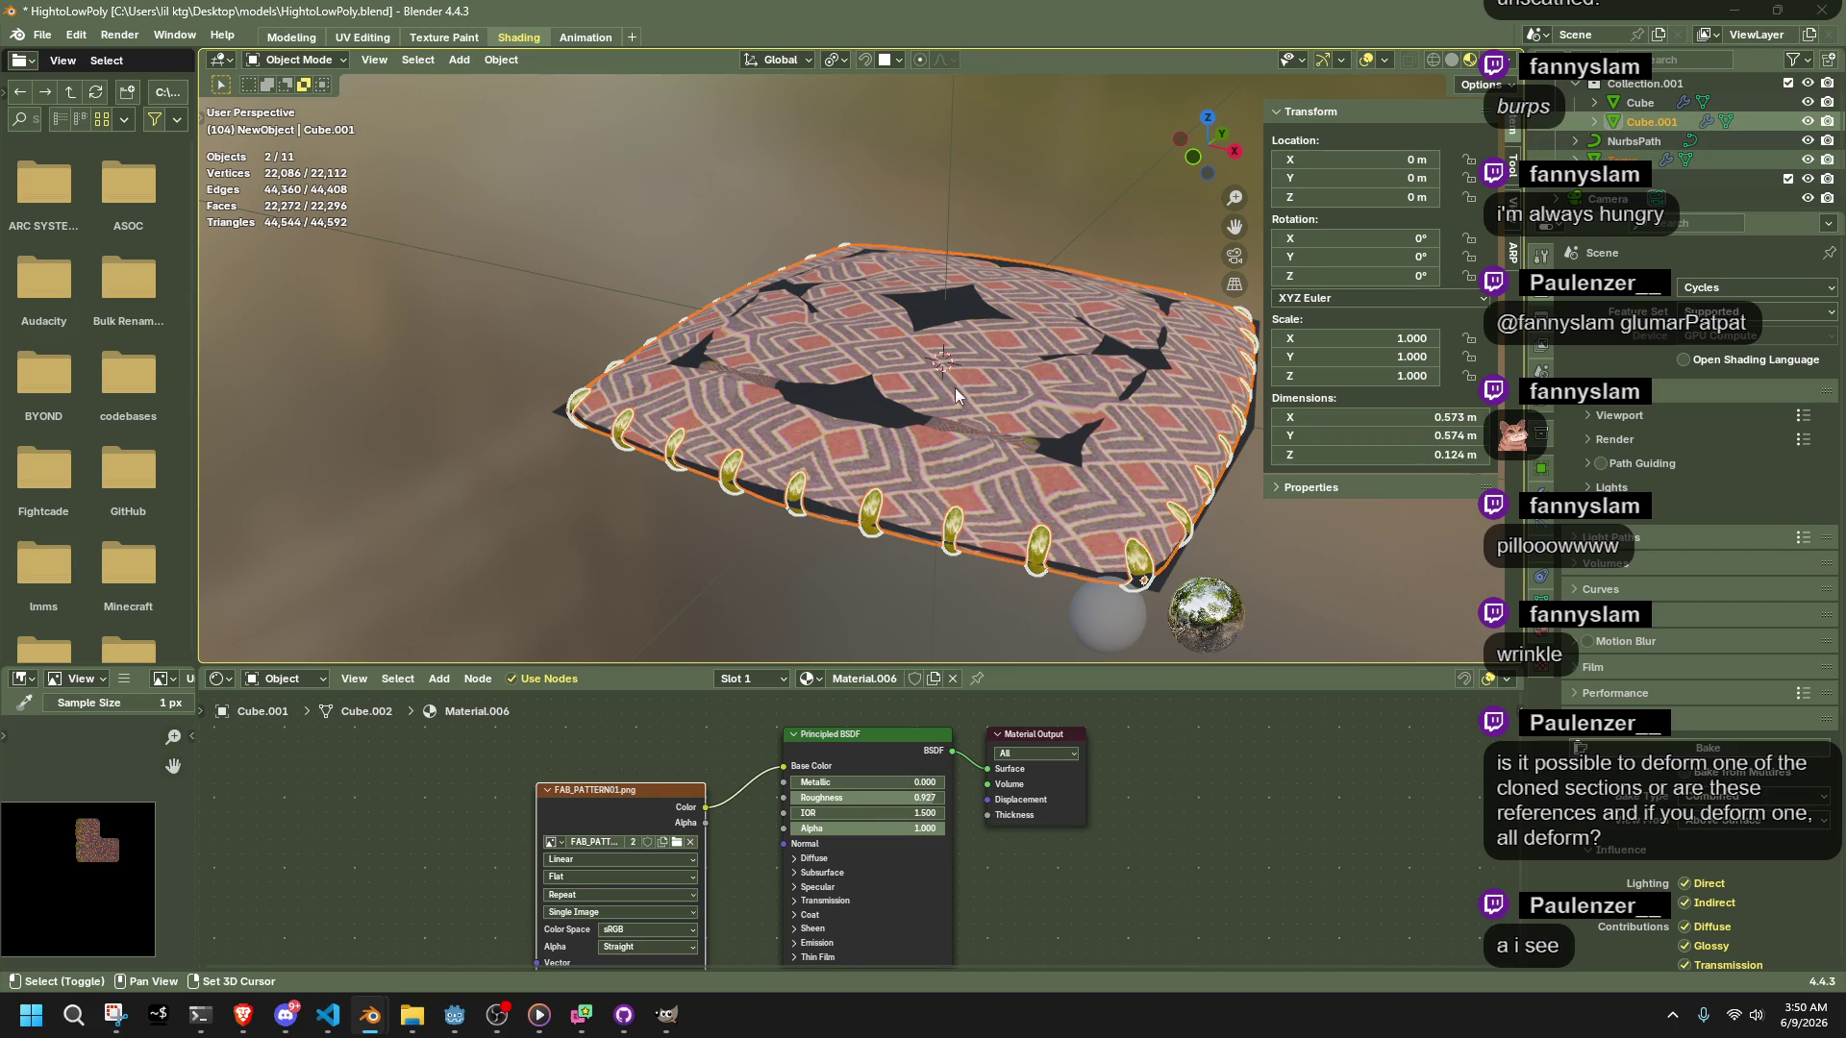
{"action": "left_click", "coordinate": [868, 387], "text": "shift"}
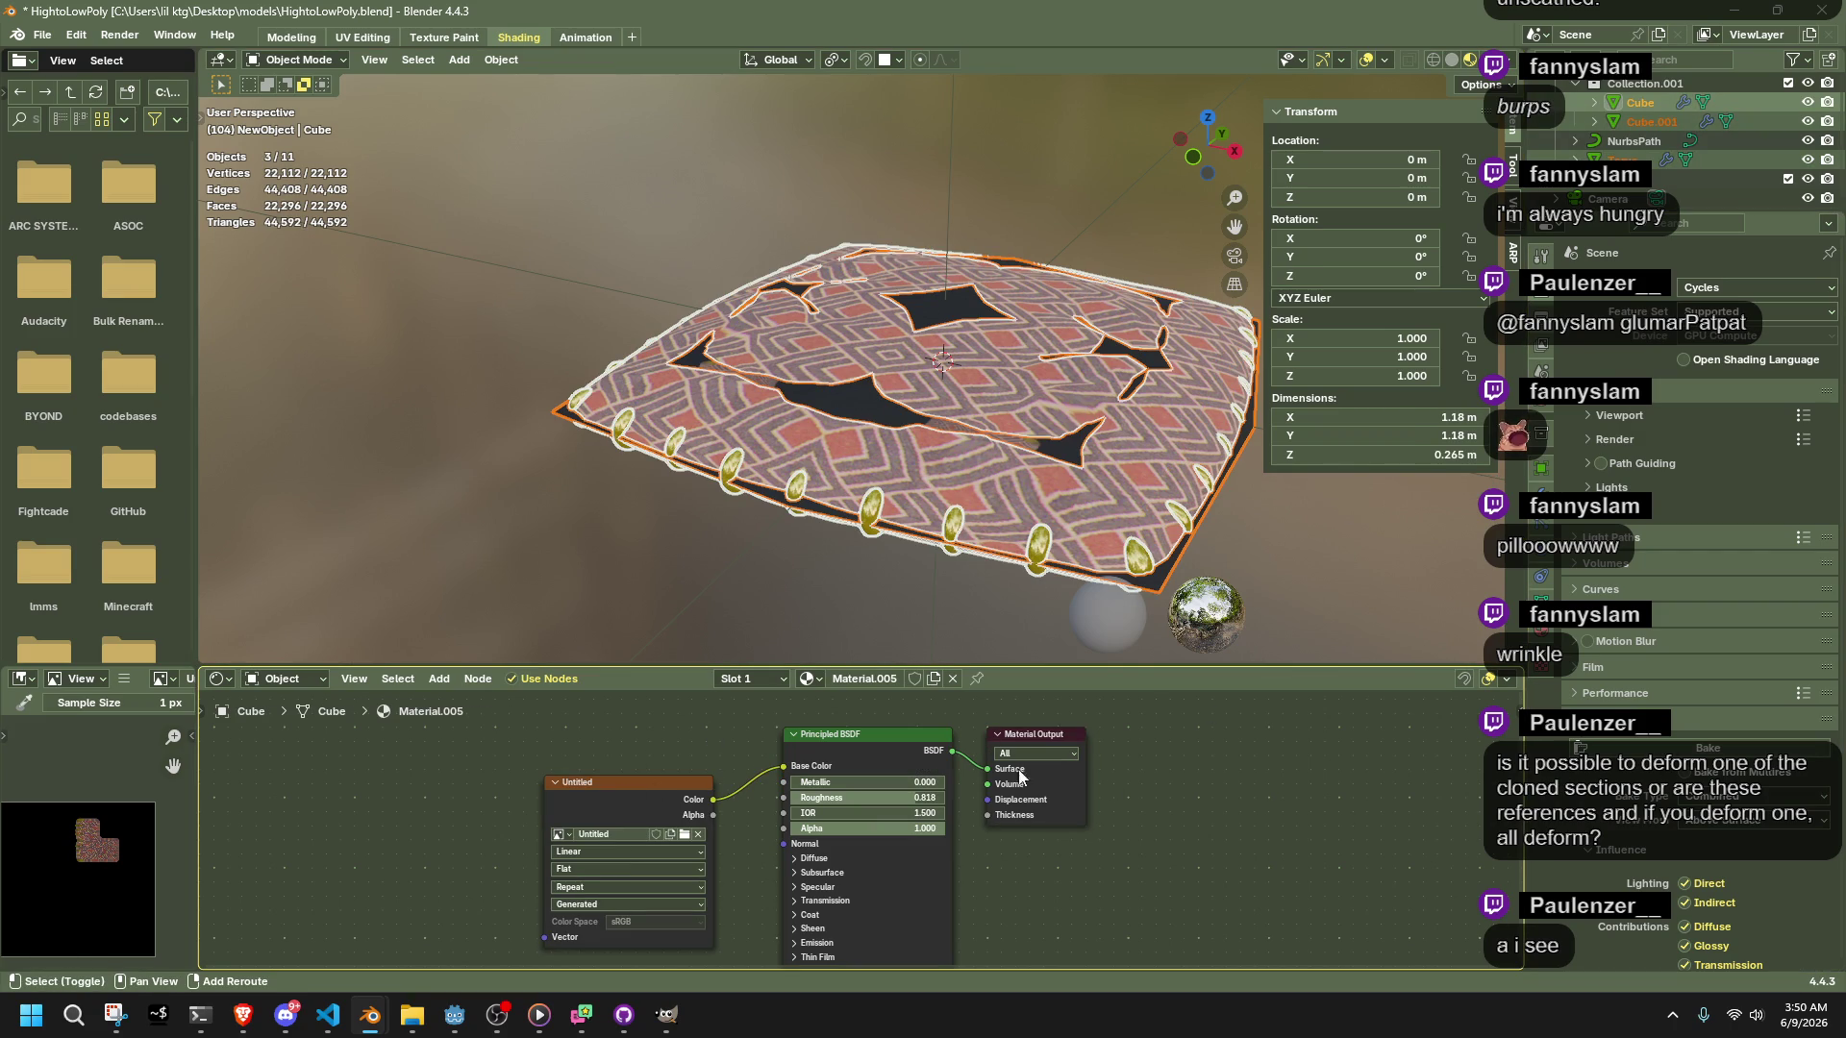
{"action": "left_click", "coordinate": [1790, 747]}
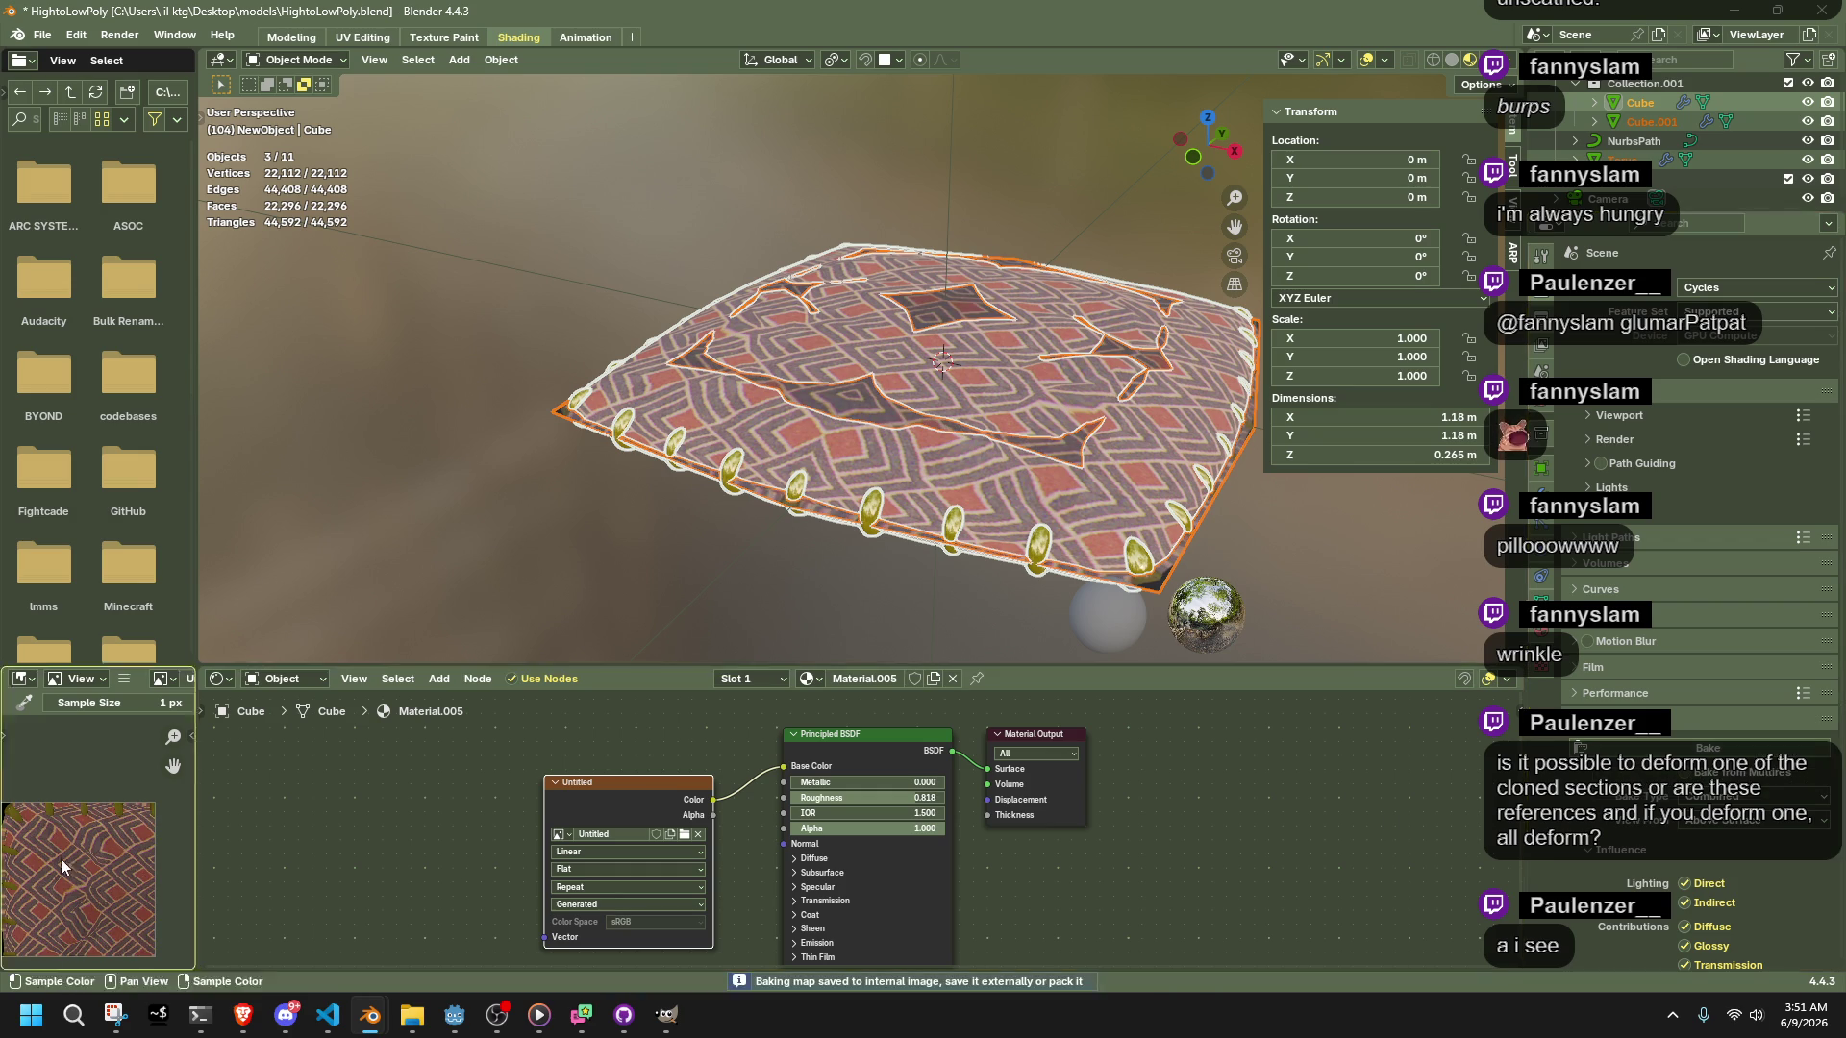
{"action": "left_click", "coordinate": [738, 539]}
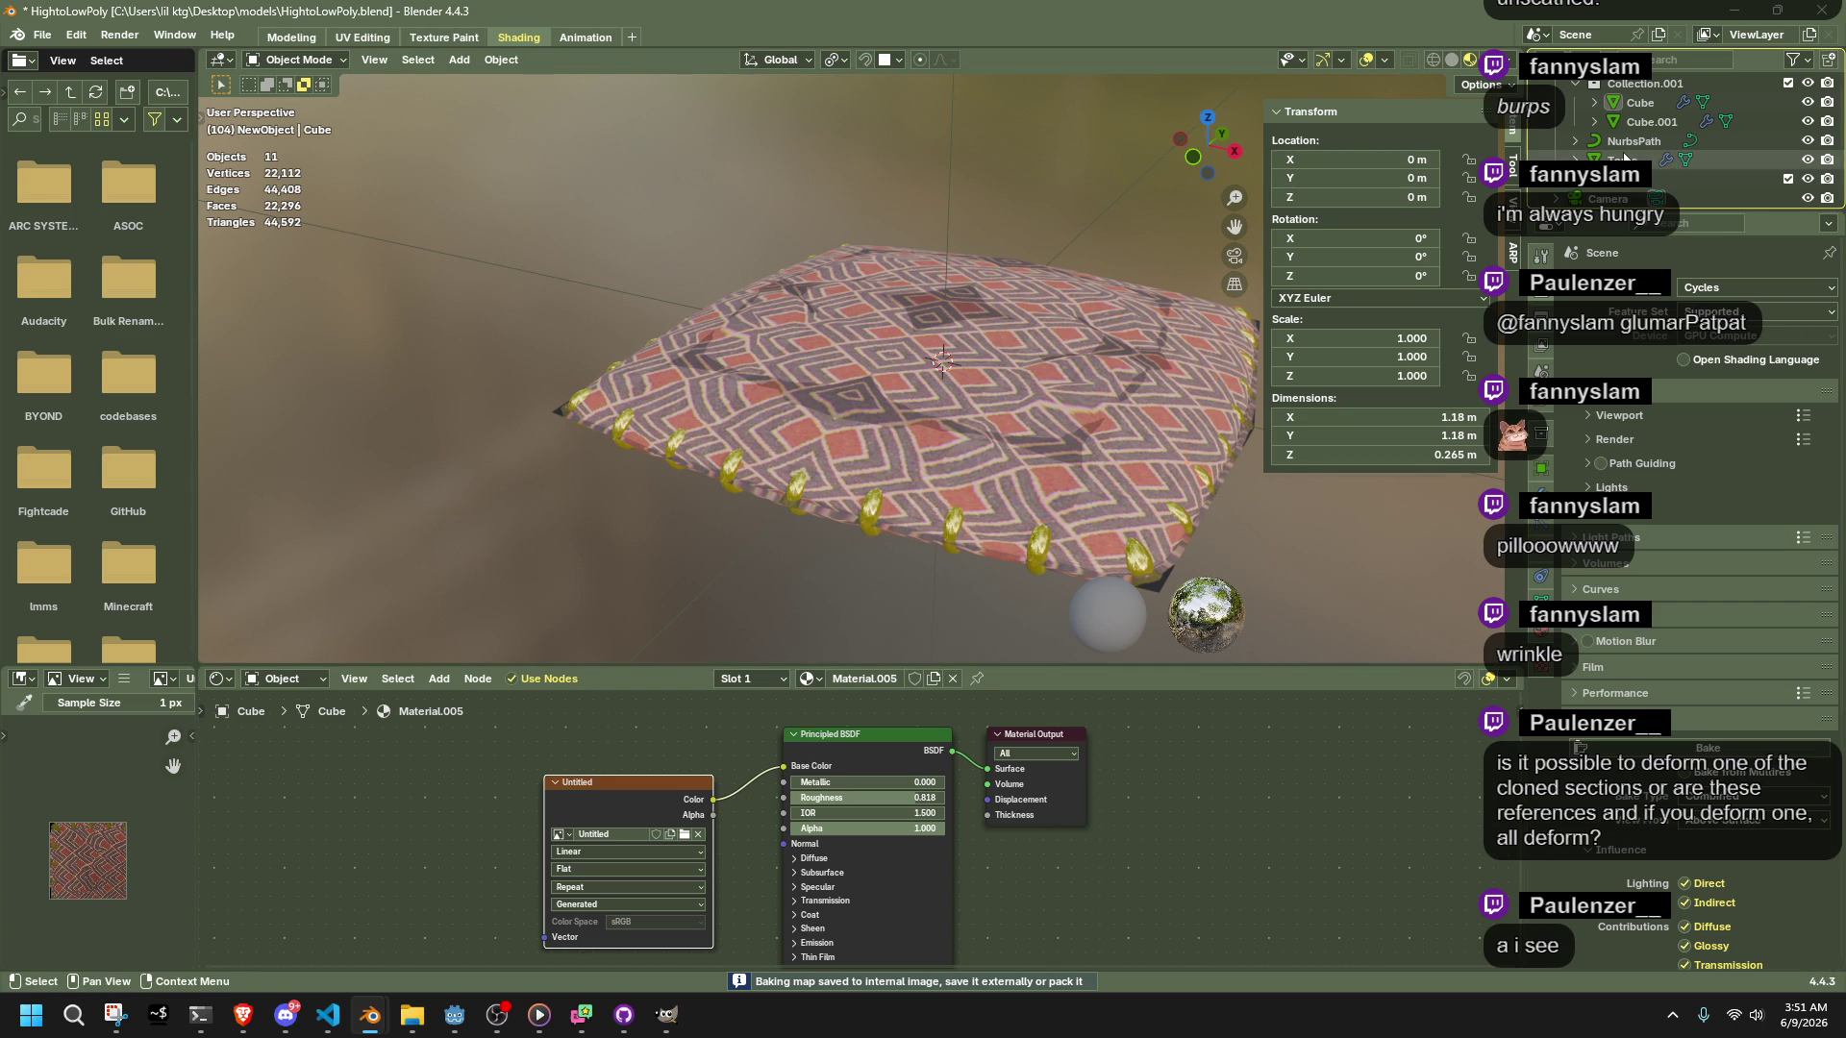
Drag the NurbsPath into Collection.001 in the Outliner and hide Cube.001
{"action": "left_click", "coordinate": [1624, 149]}
{"action": "scroll", "coordinate": [1657, 79], "scroll_direction": "up", "scroll_amount": 2}
{"action": "left_click", "coordinate": [1652, 102]}
{"action": "scroll", "coordinate": [1652, 121], "scroll_direction": "down", "scroll_amount": 5}
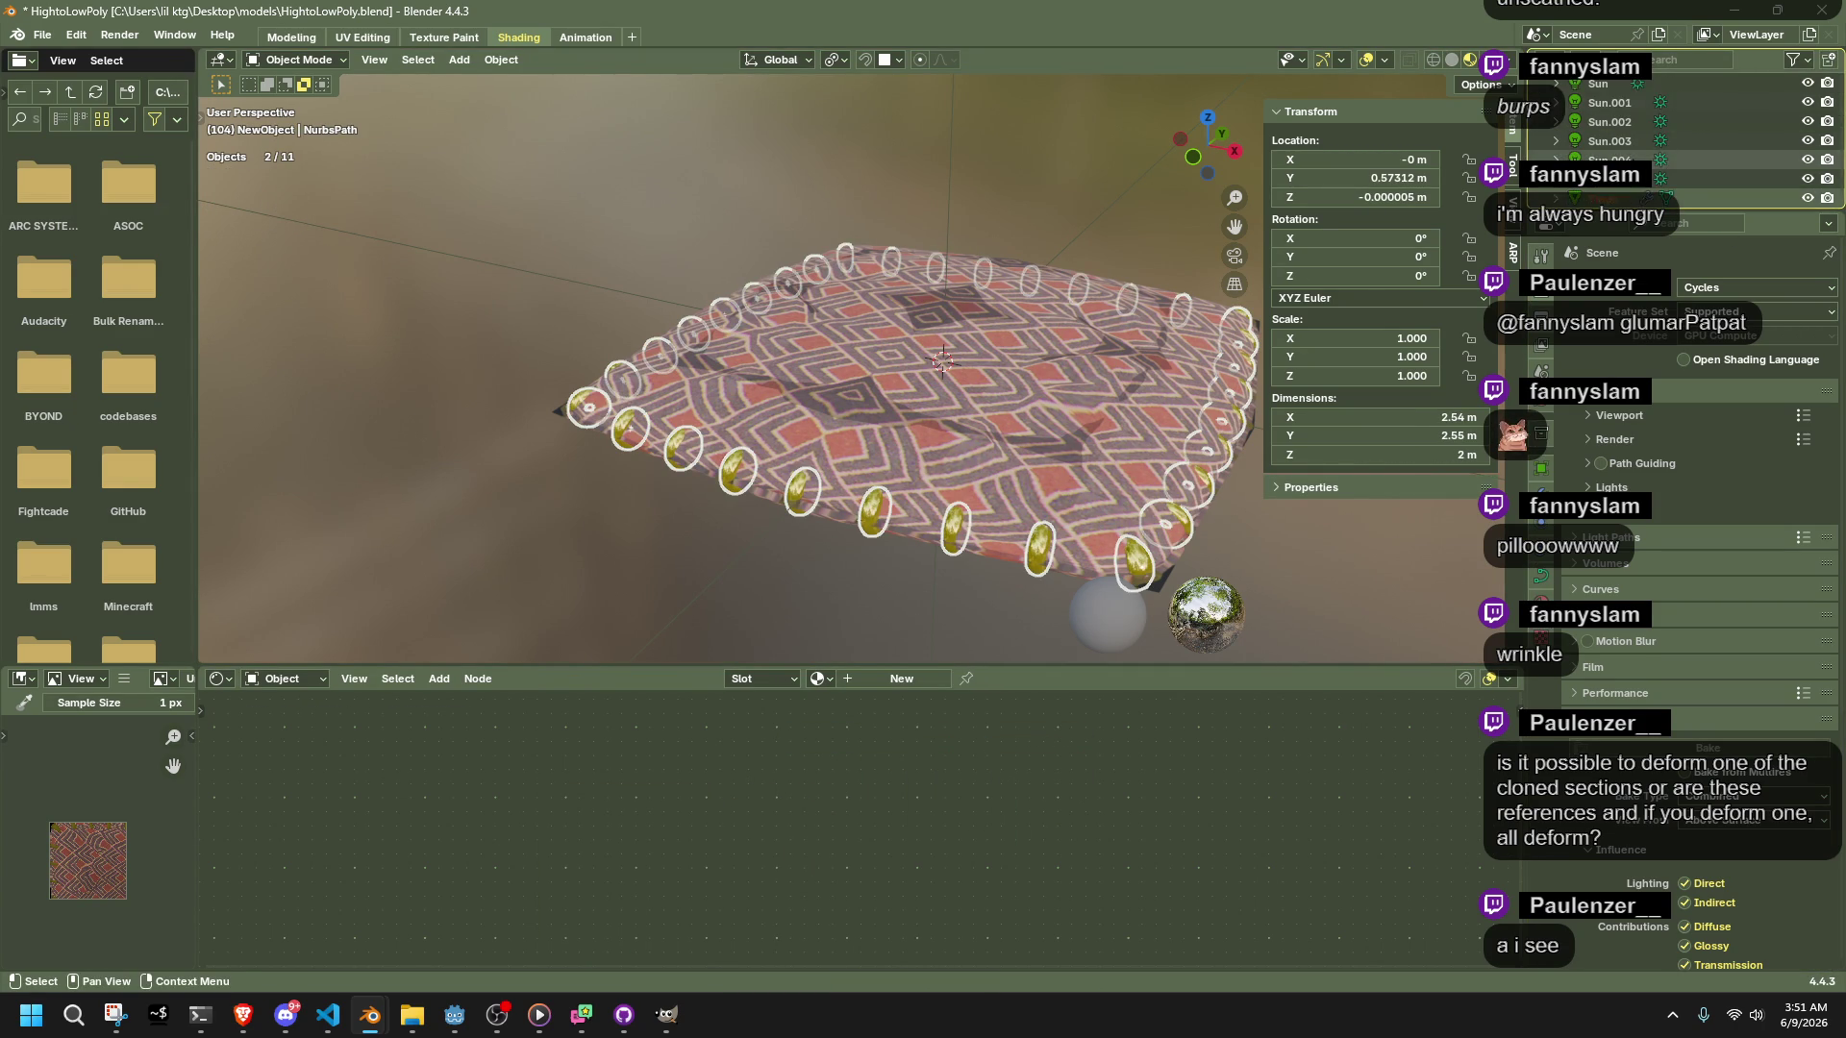
{"action": "scroll", "coordinate": [1634, 173], "scroll_direction": "up", "scroll_amount": 1}
{"action": "left_click", "coordinate": [1625, 198]}
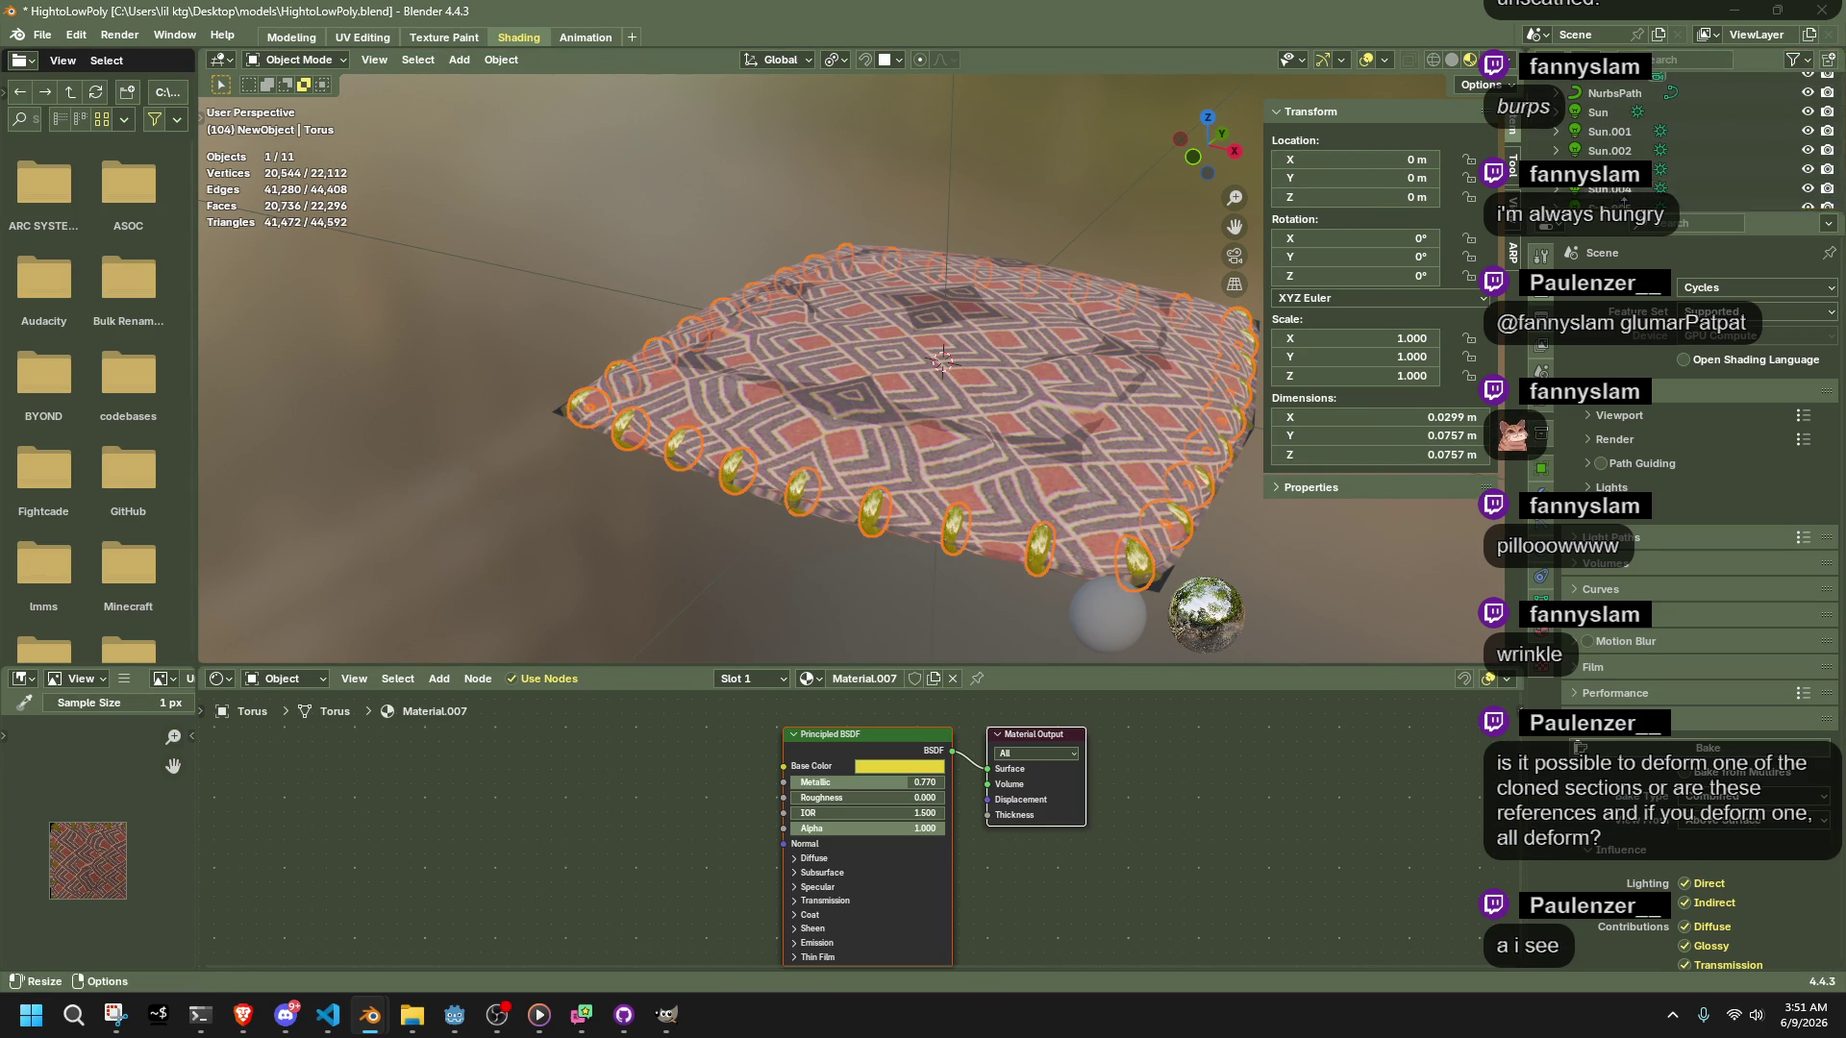
{"action": "left_click", "coordinate": [1599, 90]}
{"action": "scroll", "coordinate": [1612, 132], "scroll_direction": "up", "scroll_amount": 4}
{"action": "scroll", "coordinate": [1613, 131], "scroll_direction": "up", "scroll_amount": 3}
{"action": "left_click_drag", "start_coordinate": [1624, 141], "coordinate": [1657, 117]}
{"action": "left_click", "coordinate": [1658, 161]}
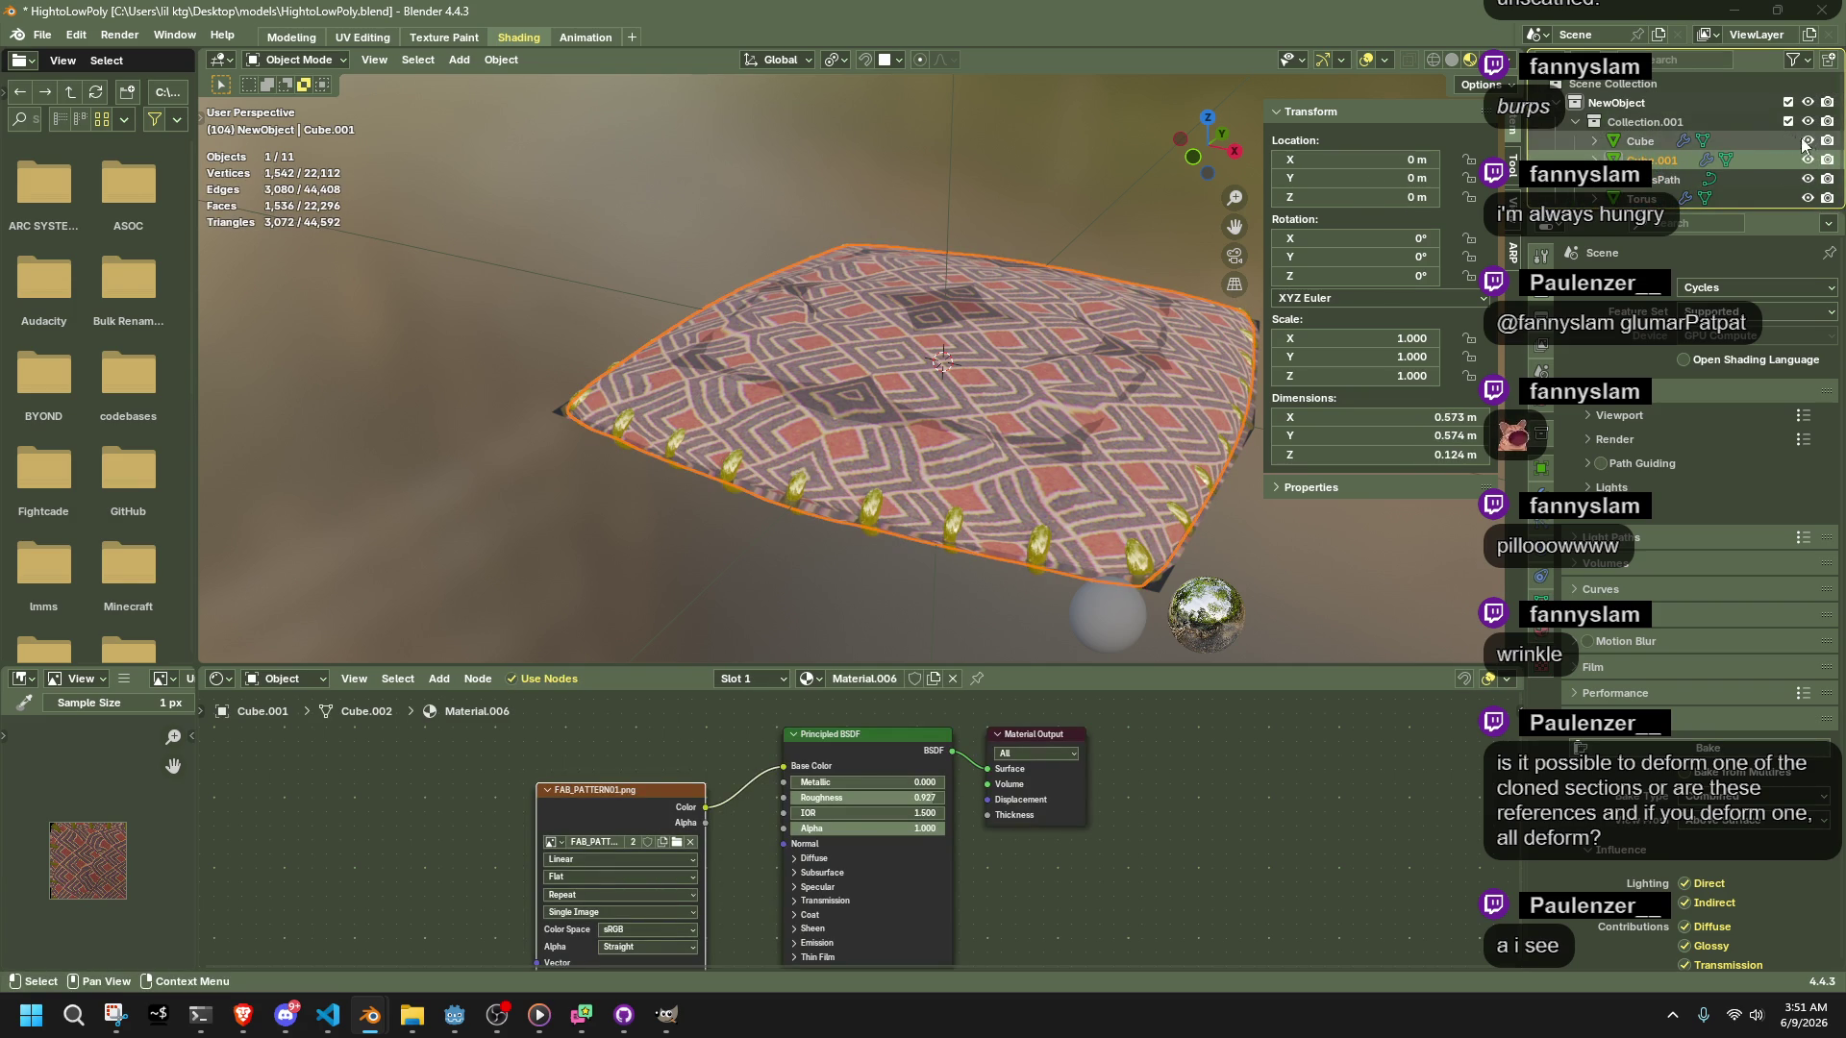
{"action": "left_click", "coordinate": [1806, 160]}
Hide Cube.001, the ring path and the torus rings, and inspect the remaining low-poly cushion
{"action": "left_click", "coordinate": [1806, 159]}
{"action": "left_click", "coordinate": [1806, 162]}
{"action": "left_click_drag", "start_coordinate": [1806, 178], "coordinate": [1806, 198]}
{"action": "middle_click_drag", "start_coordinate": [855, 448], "coordinate": [1111, 419]}
{"action": "scroll", "coordinate": [1086, 432], "scroll_direction": "up", "scroll_amount": 6}
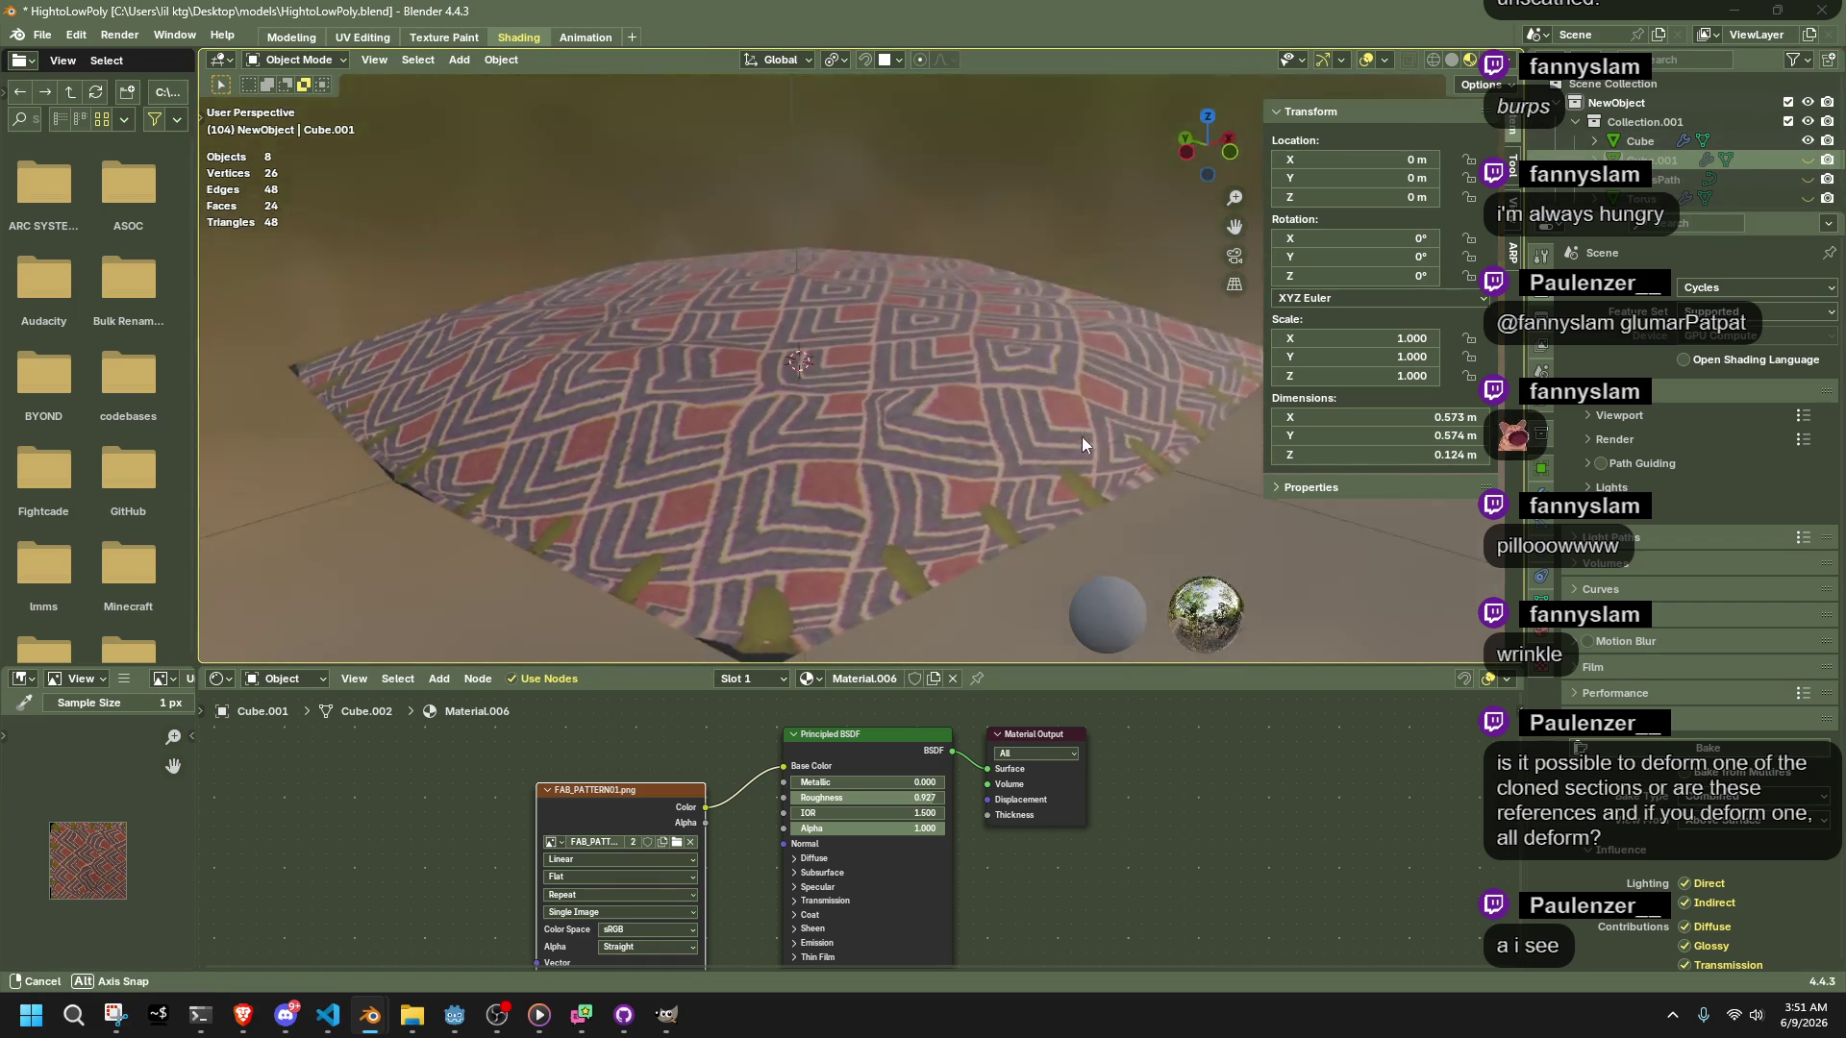
{"action": "mouse_move", "coordinate": [1127, 501]}
{"action": "middle_mouse_down"}
{"action": "mouse_move", "coordinate": [874, 292]}
{"action": "mouse_move", "coordinate": [984, 298]}
{"action": "mouse_move", "coordinate": [1000, 221]}
{"action": "mouse_move", "coordinate": [1023, 204]}
{"action": "mouse_move", "coordinate": [1021, 281]}
{"action": "mouse_move", "coordinate": [1041, 275]}
{"action": "mouse_move", "coordinate": [752, 177]}
{"action": "middle_mouse_up"}
{"action": "scroll", "coordinate": [1041, 275], "scroll_direction": "down", "scroll_amount": 5}
{"action": "left_click_drag", "start_coordinate": [858, 75], "coordinate": [932, 115]}
{"action": "mouse_move", "coordinate": [933, 115]}
{"action": "middle_mouse_down"}
{"action": "mouse_move", "coordinate": [971, 136]}
{"action": "mouse_move", "coordinate": [936, 604]}
{"action": "mouse_move", "coordinate": [965, 647]}
{"action": "mouse_move", "coordinate": [1506, 600]}
{"action": "middle_mouse_up"}
{"action": "left_click", "coordinate": [1544, 627]}
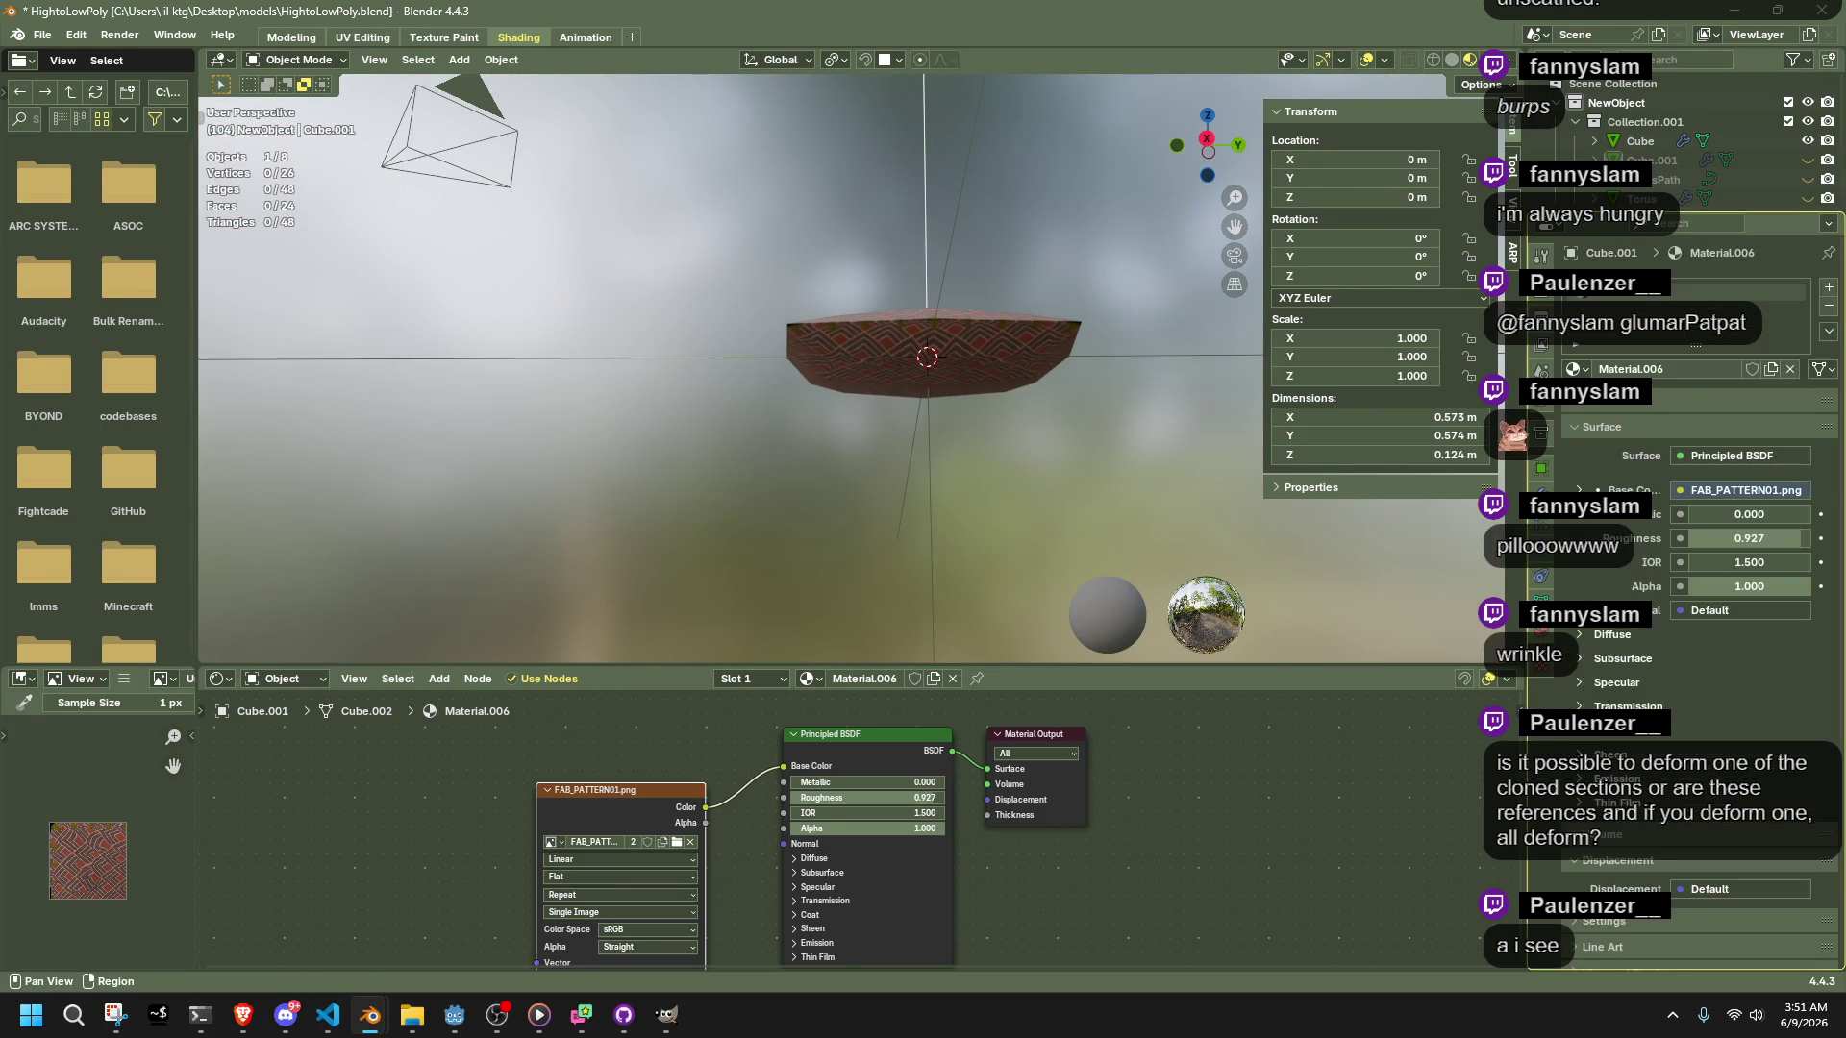
{"action": "left_click", "coordinate": [1542, 492]}
{"action": "mouse_move", "coordinate": [1128, 411]}
{"action": "middle_mouse_down"}
{"action": "mouse_move", "coordinate": [1064, 416]}
{"action": "mouse_move", "coordinate": [1093, 488]}
{"action": "mouse_move", "coordinate": [1157, 548]}
{"action": "middle_mouse_up"}
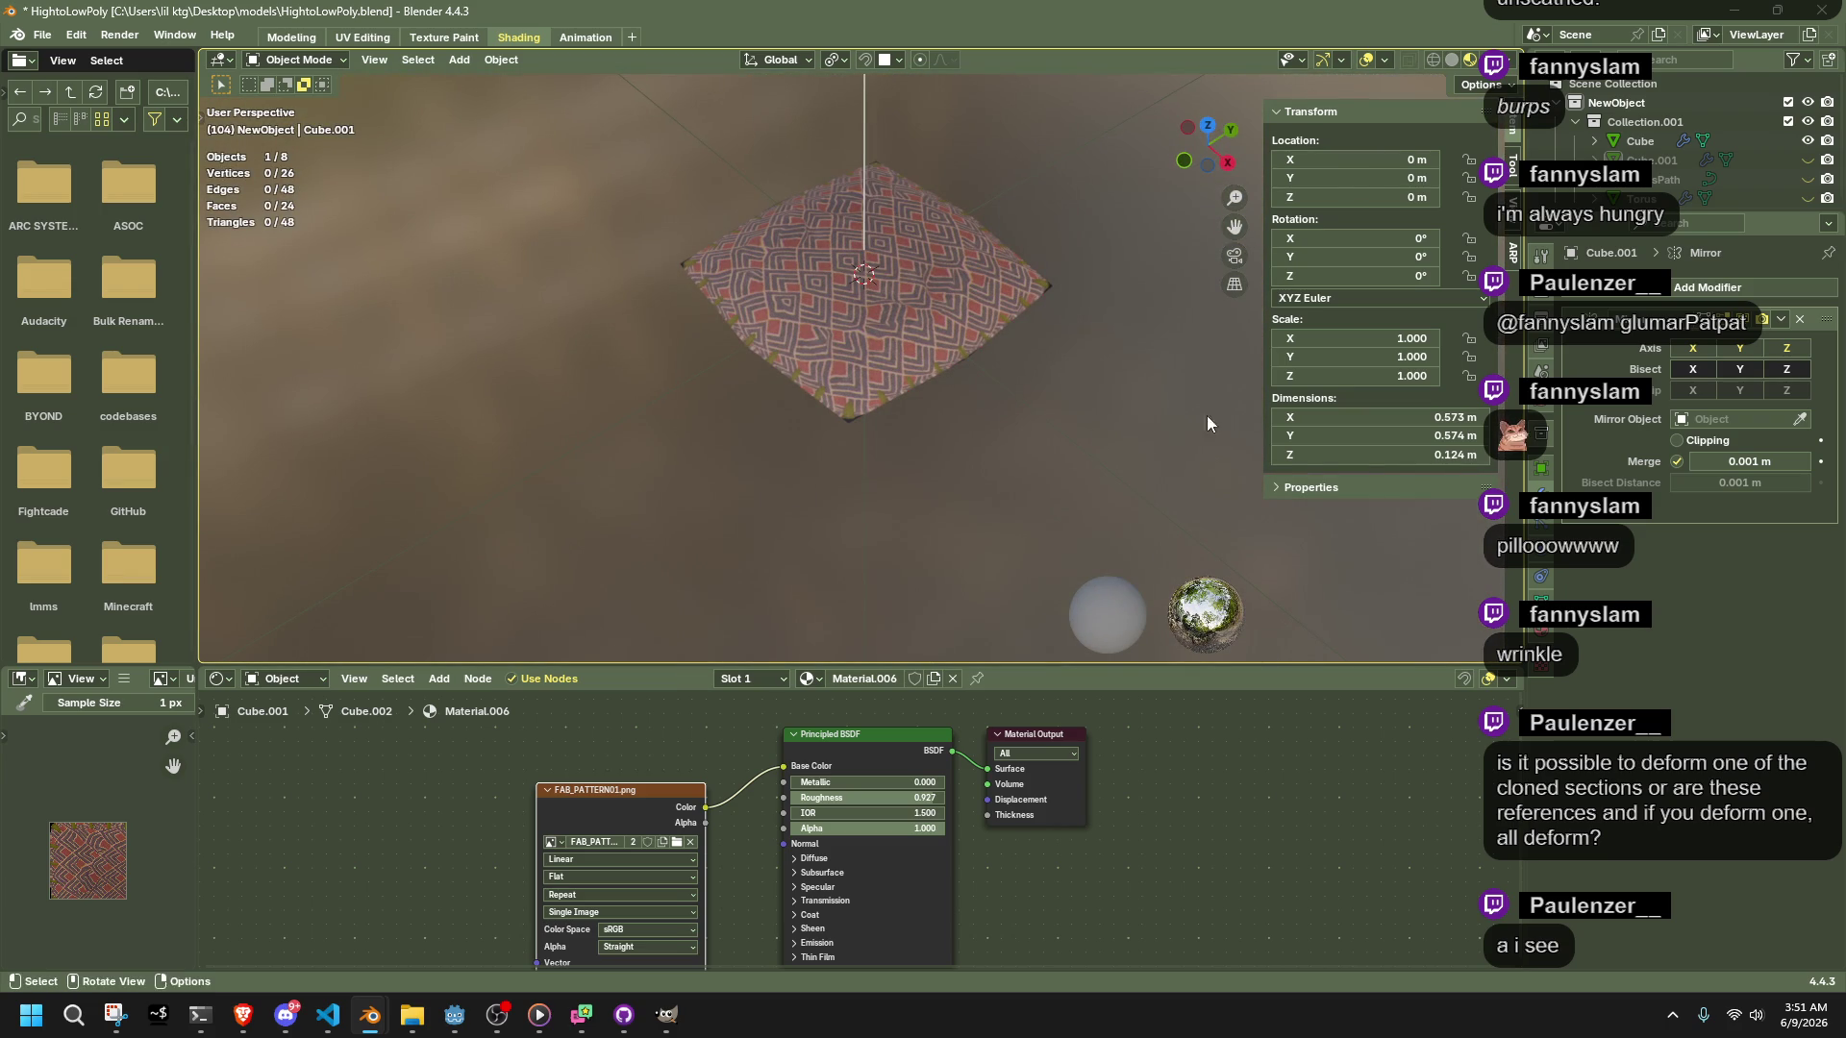
Set the World colour to black and unhide Cube.001, the ring path and the torus rings
{"action": "left_click", "coordinate": [1542, 420]}
{"action": "left_click", "coordinate": [1716, 404]}
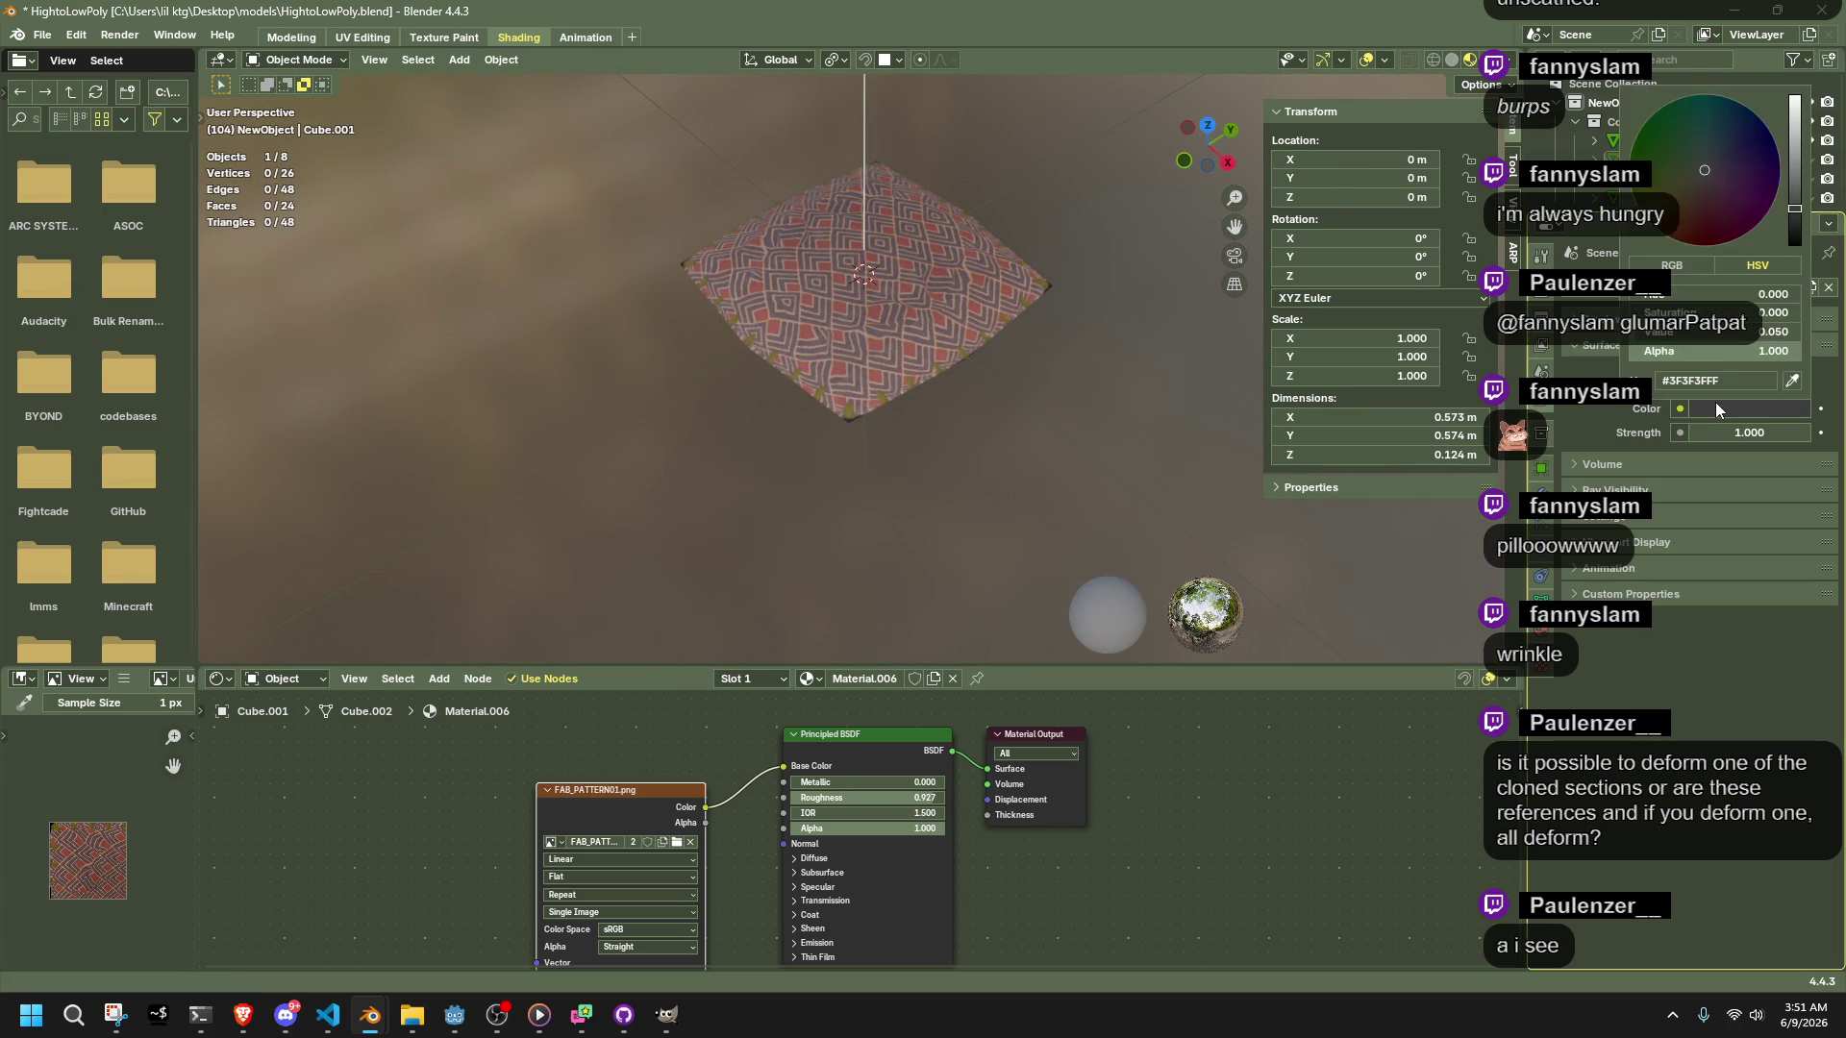
{"action": "left_click", "coordinate": [1791, 240]}
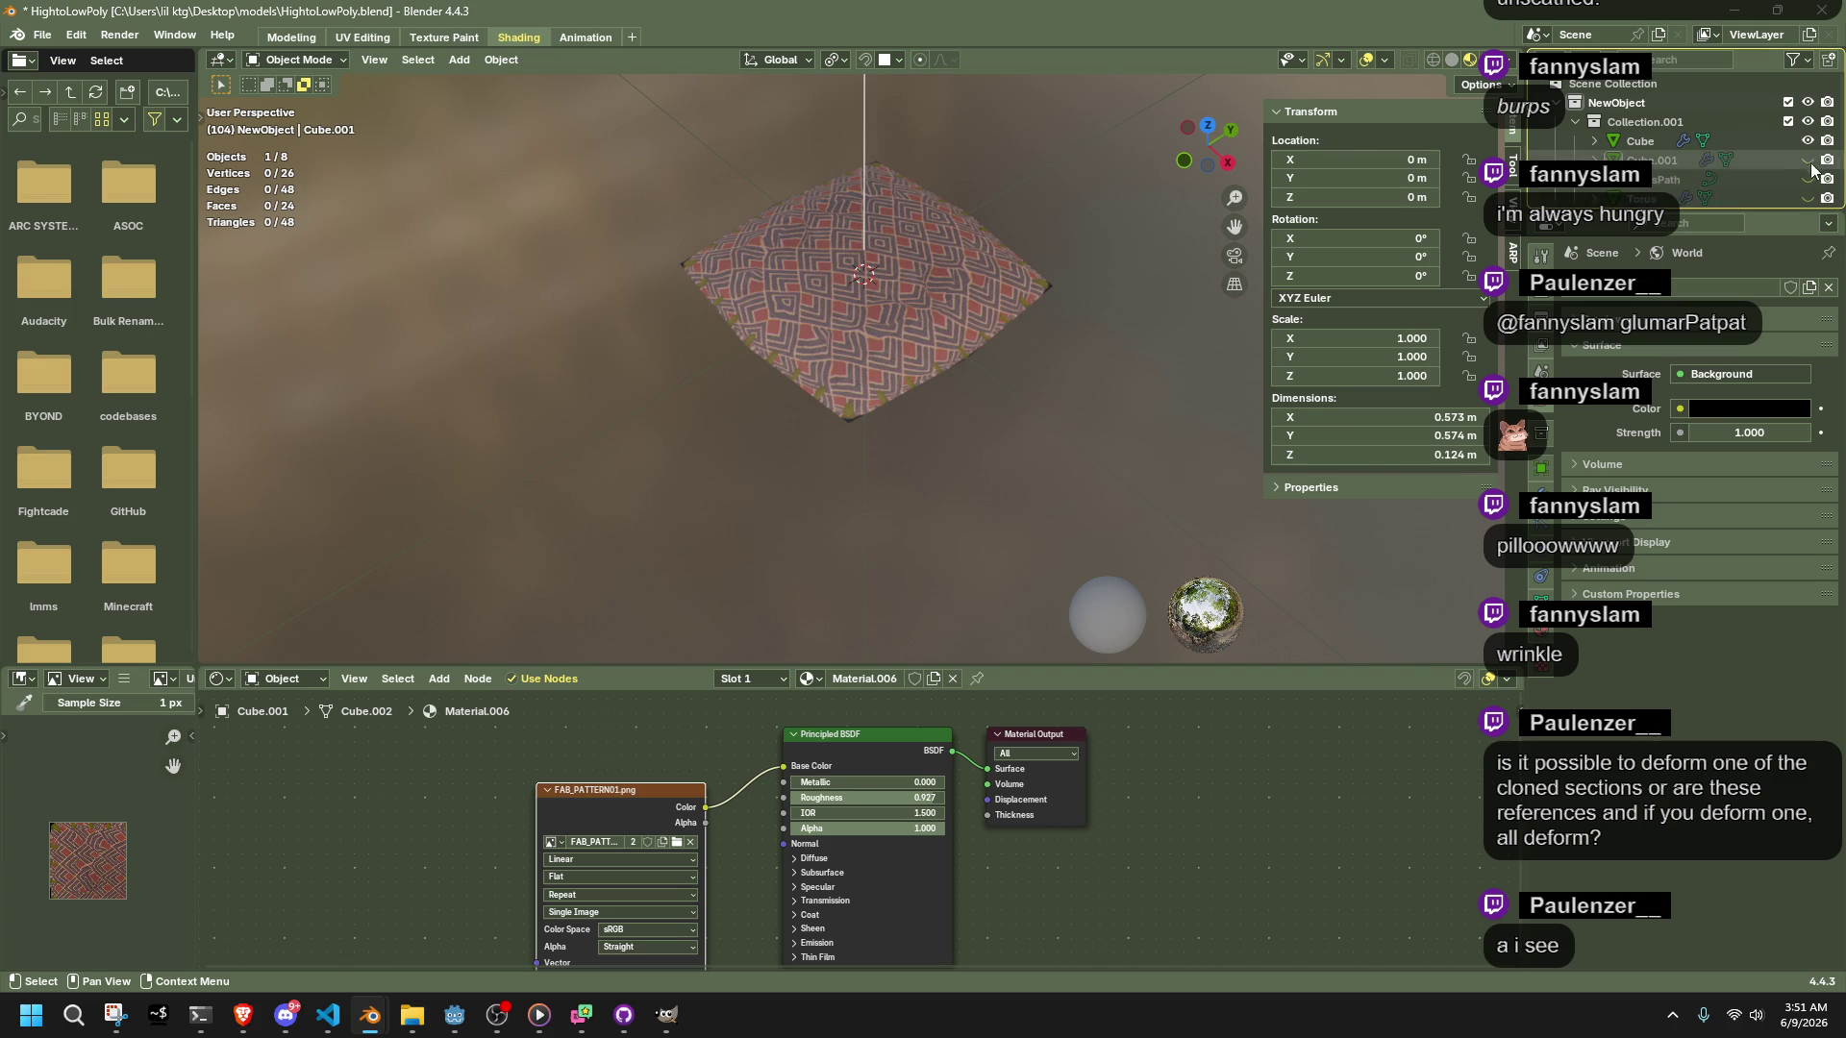
{"action": "left_click_drag", "start_coordinate": [1807, 159], "coordinate": [1807, 179]}
{"action": "left_click", "coordinate": [1807, 198]}
{"action": "left_click", "coordinate": [1645, 198]}
{"action": "left_click", "coordinate": [1646, 160], "text": "shift"}
{"action": "scroll", "coordinate": [942, 375], "scroll_direction": "up", "scroll_amount": 5}
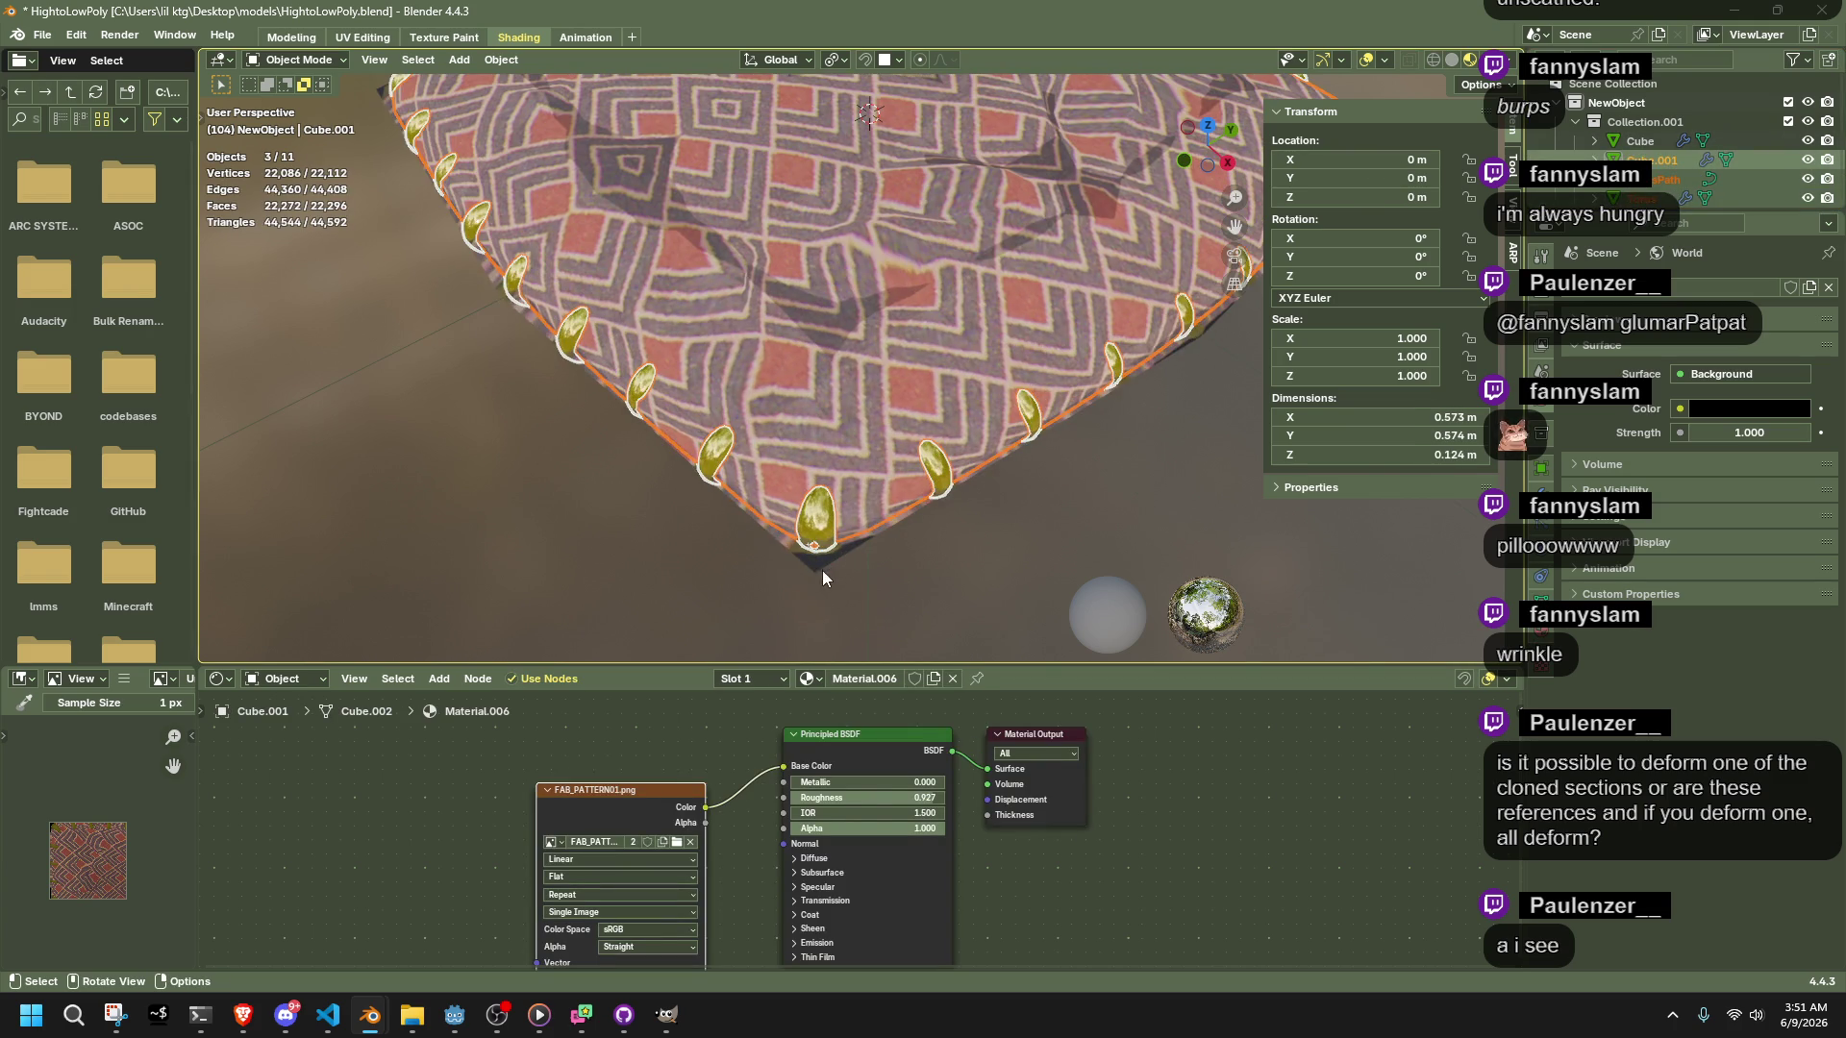
Select the inner pillow Cube and check it in Edit Mode from a top orthographic view
{"action": "left_click", "coordinate": [822, 569]}
{"action": "middle_click_drag", "start_coordinate": [976, 562], "coordinate": [1048, 623]}
{"action": "key", "text": "Tab"}
{"action": "middle_click_drag", "start_coordinate": [1209, 483], "coordinate": [1040, 503]}
{"action": "scroll", "coordinate": [1174, 147], "scroll_direction": "up", "scroll_amount": 2}
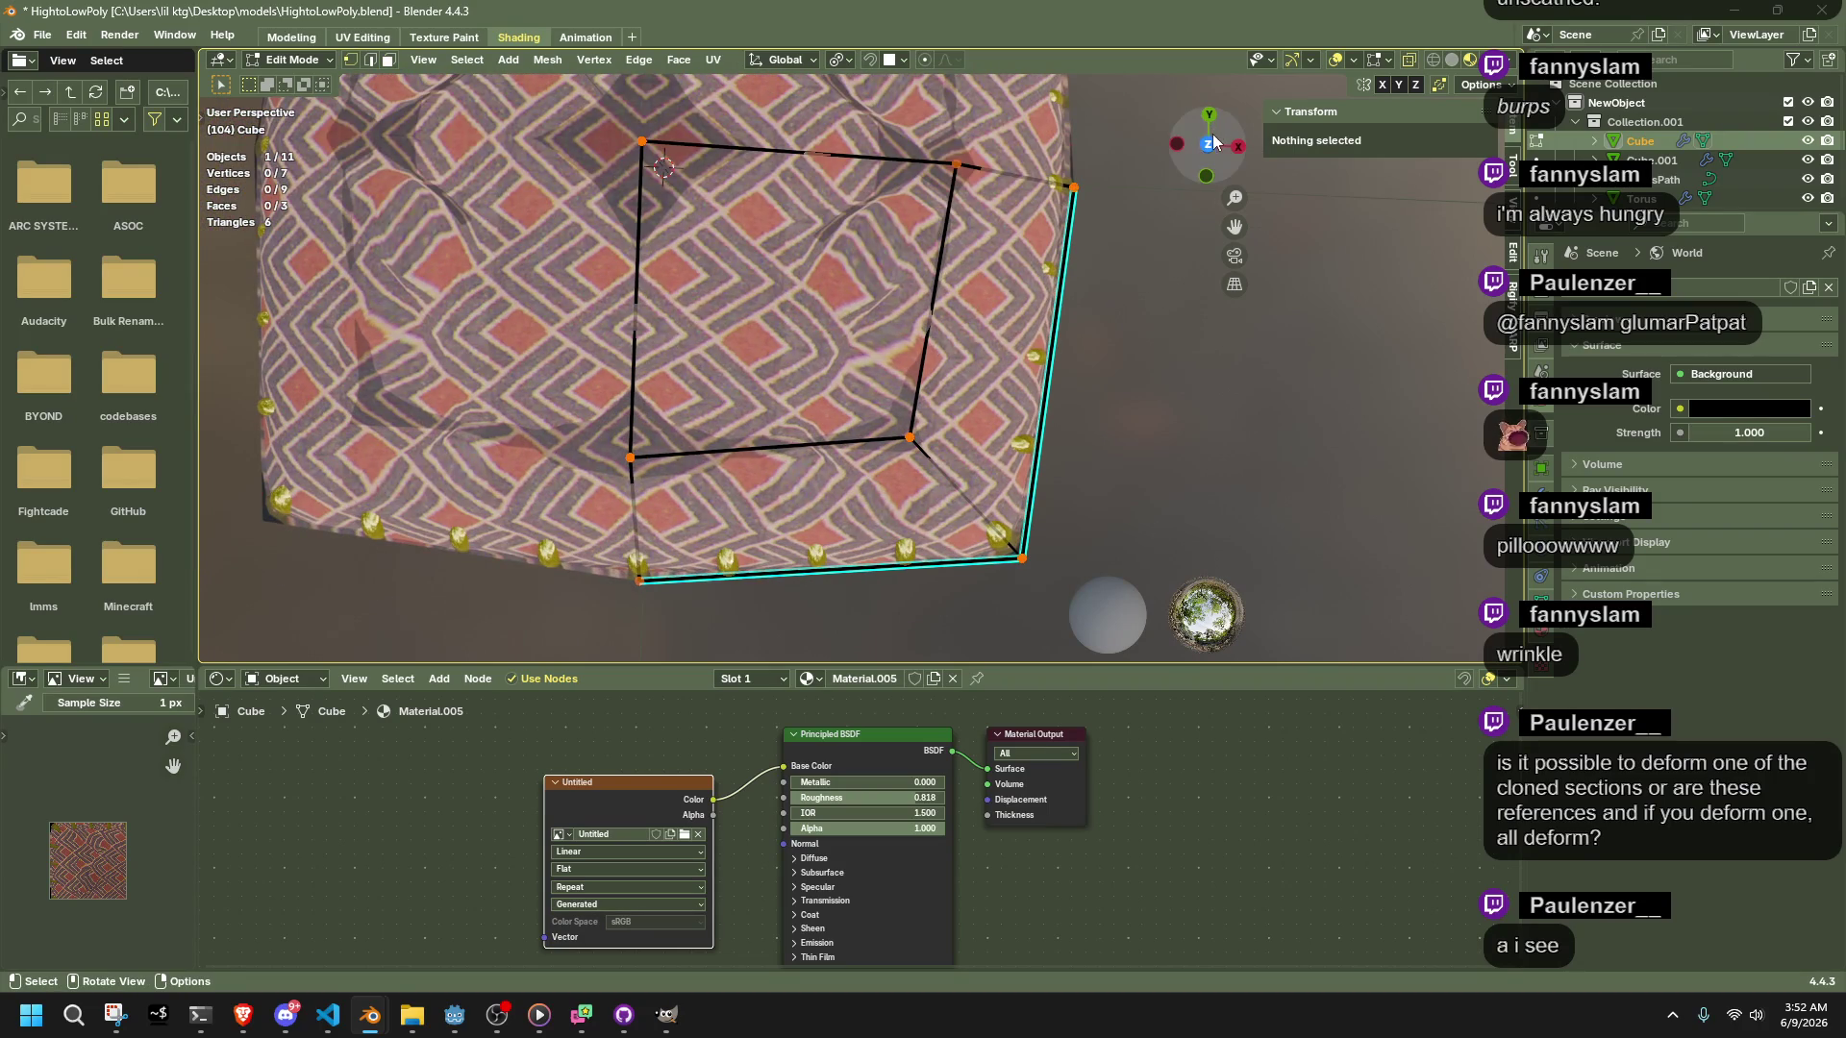
{"action": "left_click", "coordinate": [1208, 144]}
{"action": "scroll", "coordinate": [1206, 430], "scroll_direction": "up", "scroll_amount": 2}
{"action": "key", "text": "Tab"}
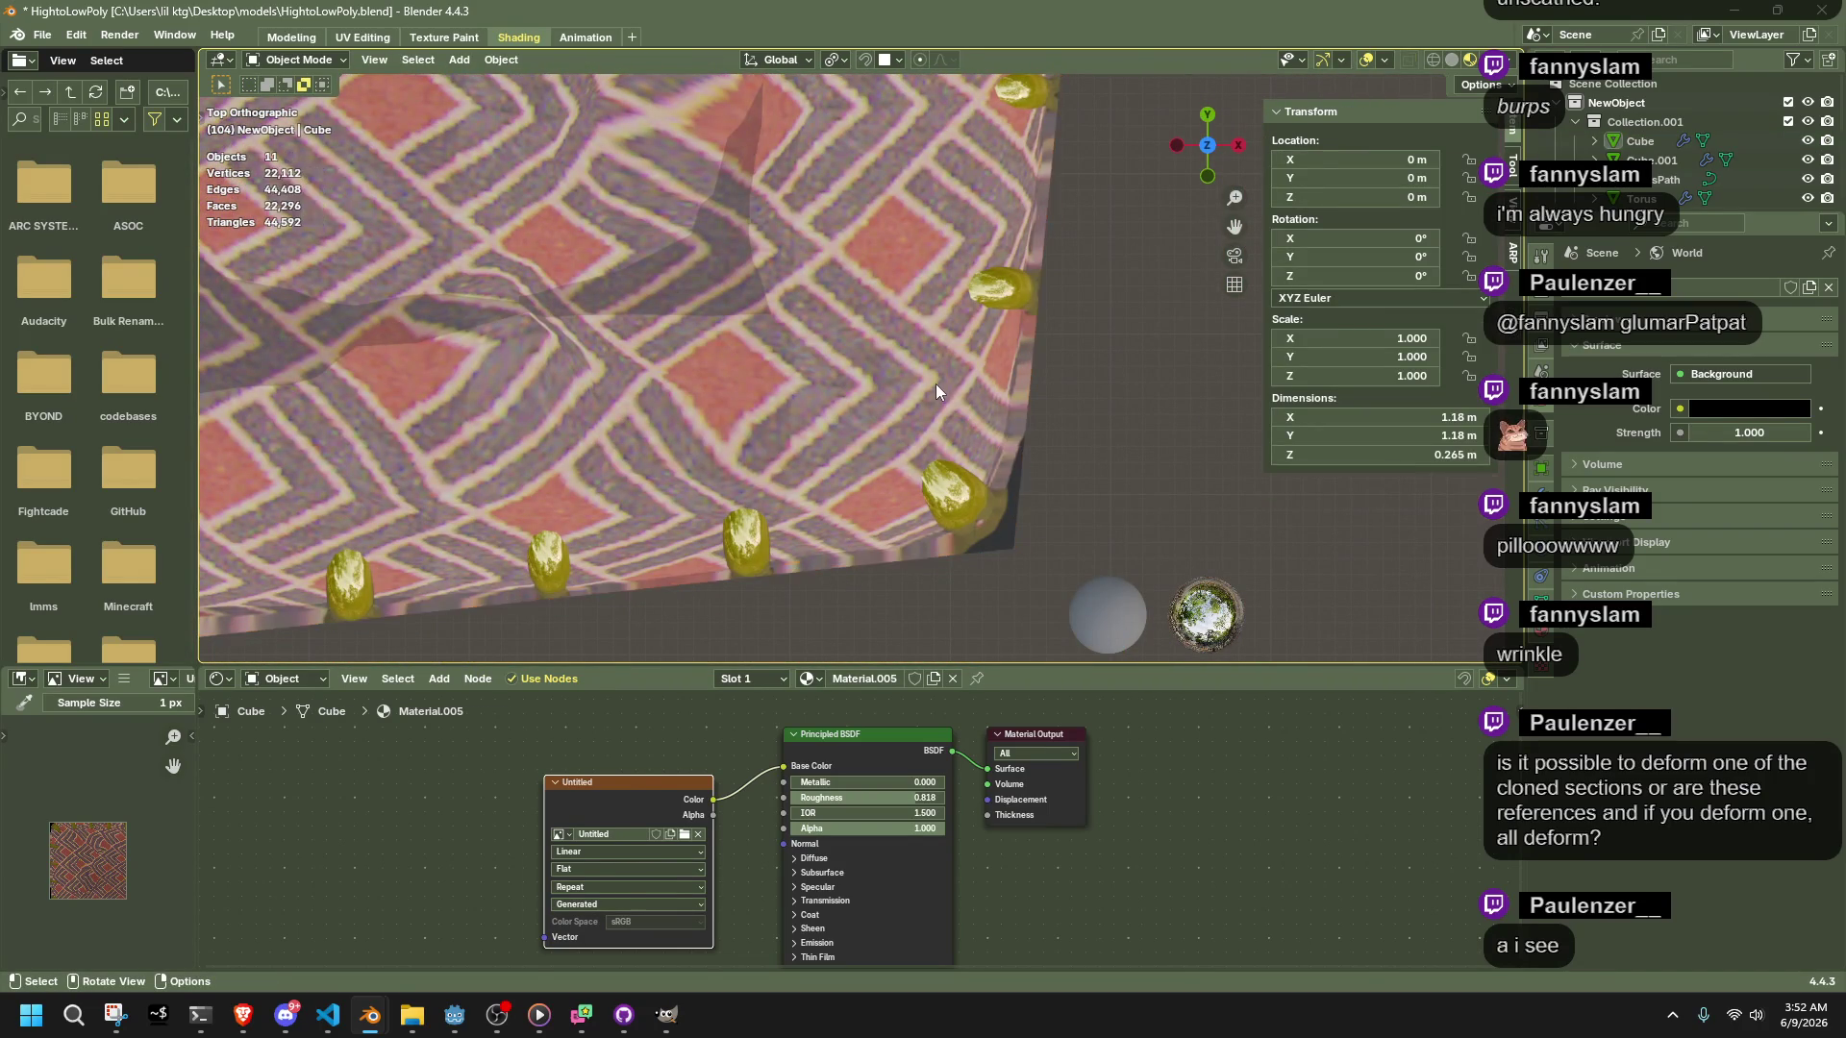
Box-select a corner vertex of the inner Cube and move it to reshape the corner
{"action": "key", "text": "Tab"}
{"action": "left_click_drag", "start_coordinate": [1005, 517], "coordinate": [1072, 598]}
{"action": "key", "text": "g"}
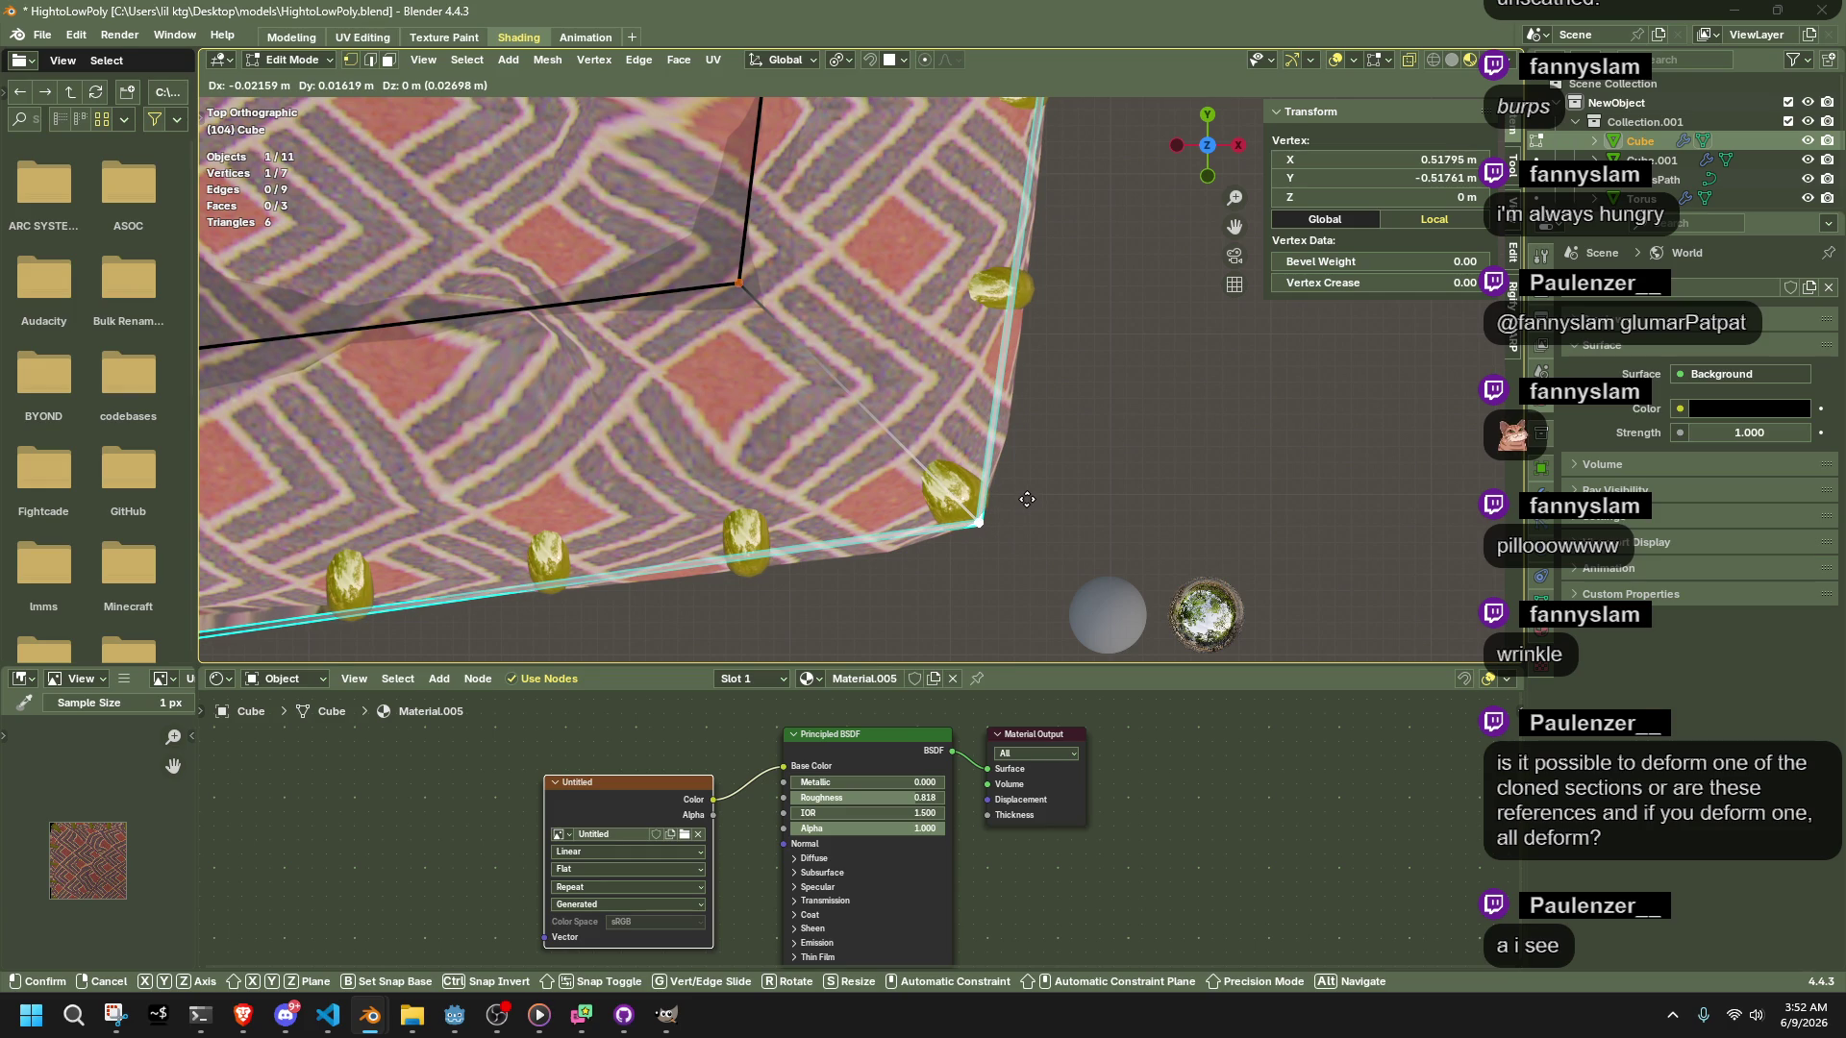
{"action": "left_click", "coordinate": [1027, 499]}
{"action": "scroll", "coordinate": [1027, 499], "scroll_direction": "down", "scroll_amount": 3}
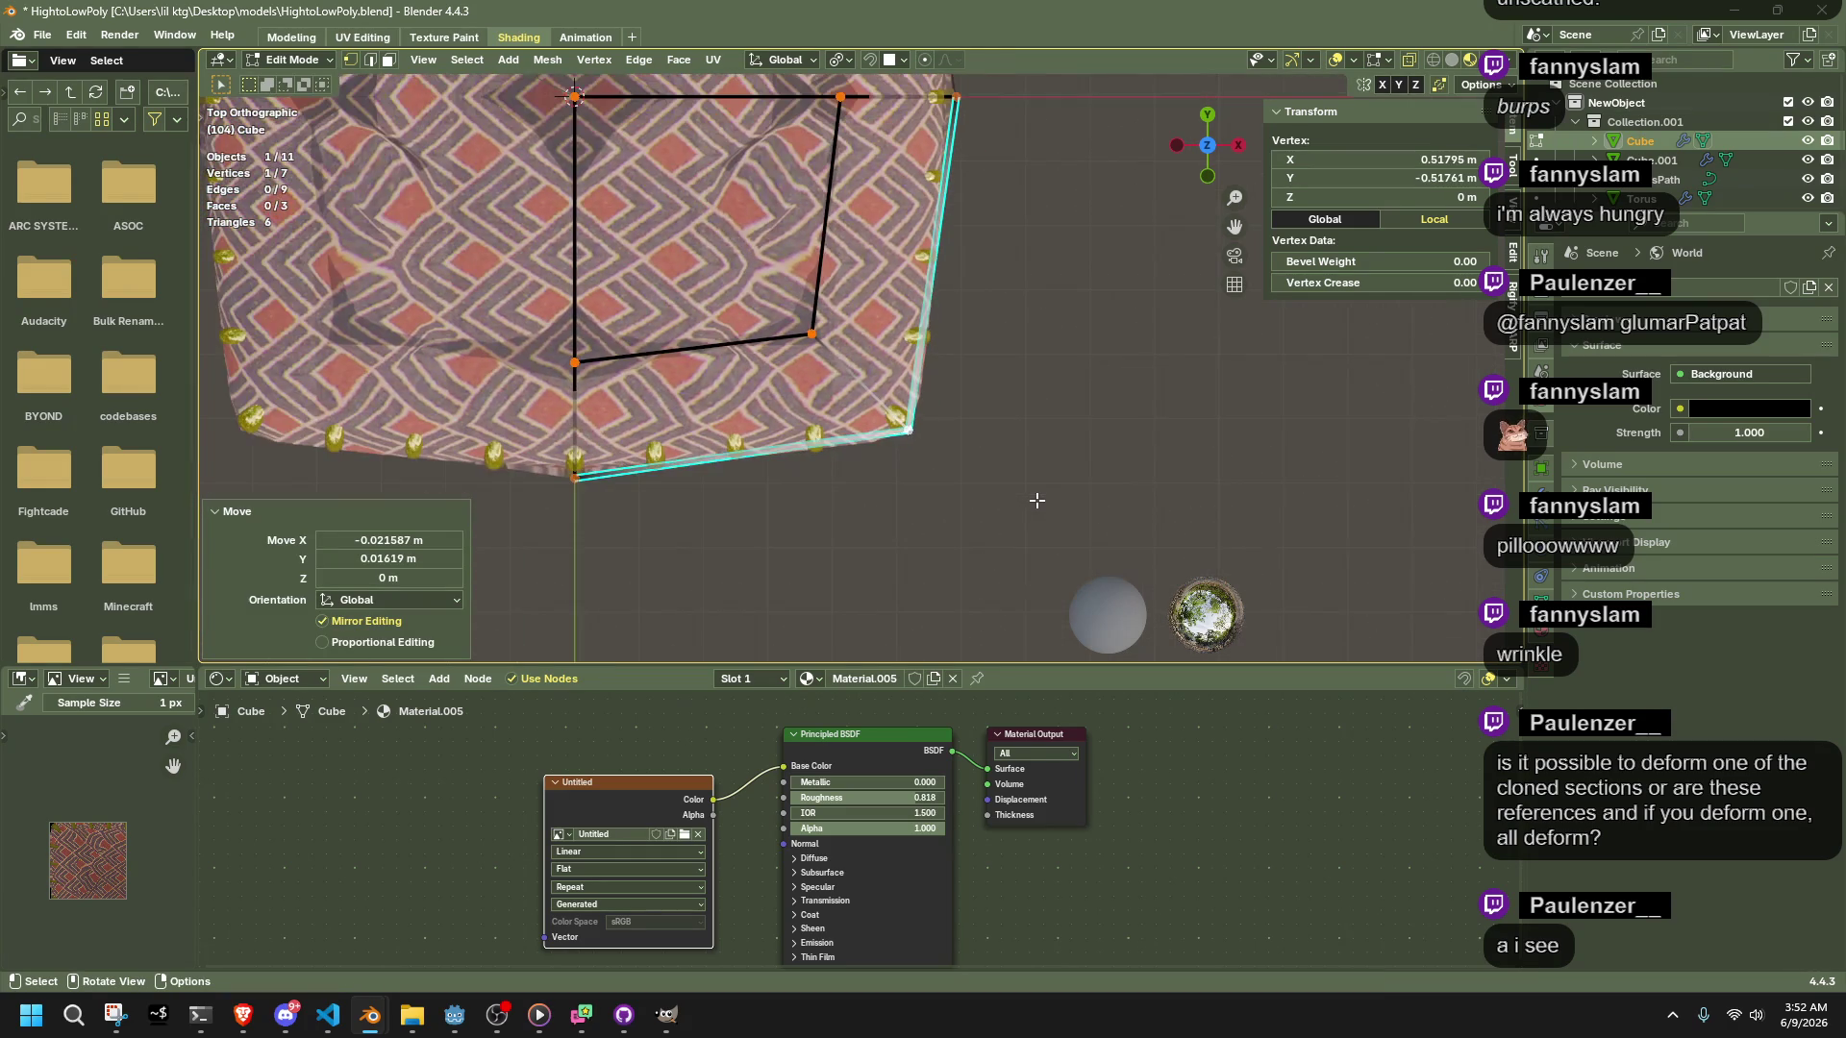
{"action": "key", "text": "Tab"}
{"action": "mouse_move", "coordinate": [1036, 500]}
{"action": "middle_mouse_down"}
{"action": "mouse_move", "coordinate": [996, 366]}
{"action": "mouse_move", "coordinate": [1005, 299]}
{"action": "mouse_move", "coordinate": [1057, 315]}
{"action": "mouse_move", "coordinate": [1005, 373]}
{"action": "mouse_move", "coordinate": [786, 292]}
{"action": "mouse_move", "coordinate": [886, 342]}
{"action": "mouse_move", "coordinate": [878, 378]}
{"action": "mouse_move", "coordinate": [761, 429]}
{"action": "middle_mouse_up"}
On outer pillow Cube.001, move the corner vertices horizontally, locking out the Z axis
{"action": "left_click", "coordinate": [786, 293]}
{"action": "left_click", "coordinate": [886, 342]}
{"action": "key", "text": "Tab"}
{"action": "scroll", "coordinate": [760, 430], "scroll_direction": "up", "scroll_amount": 5}
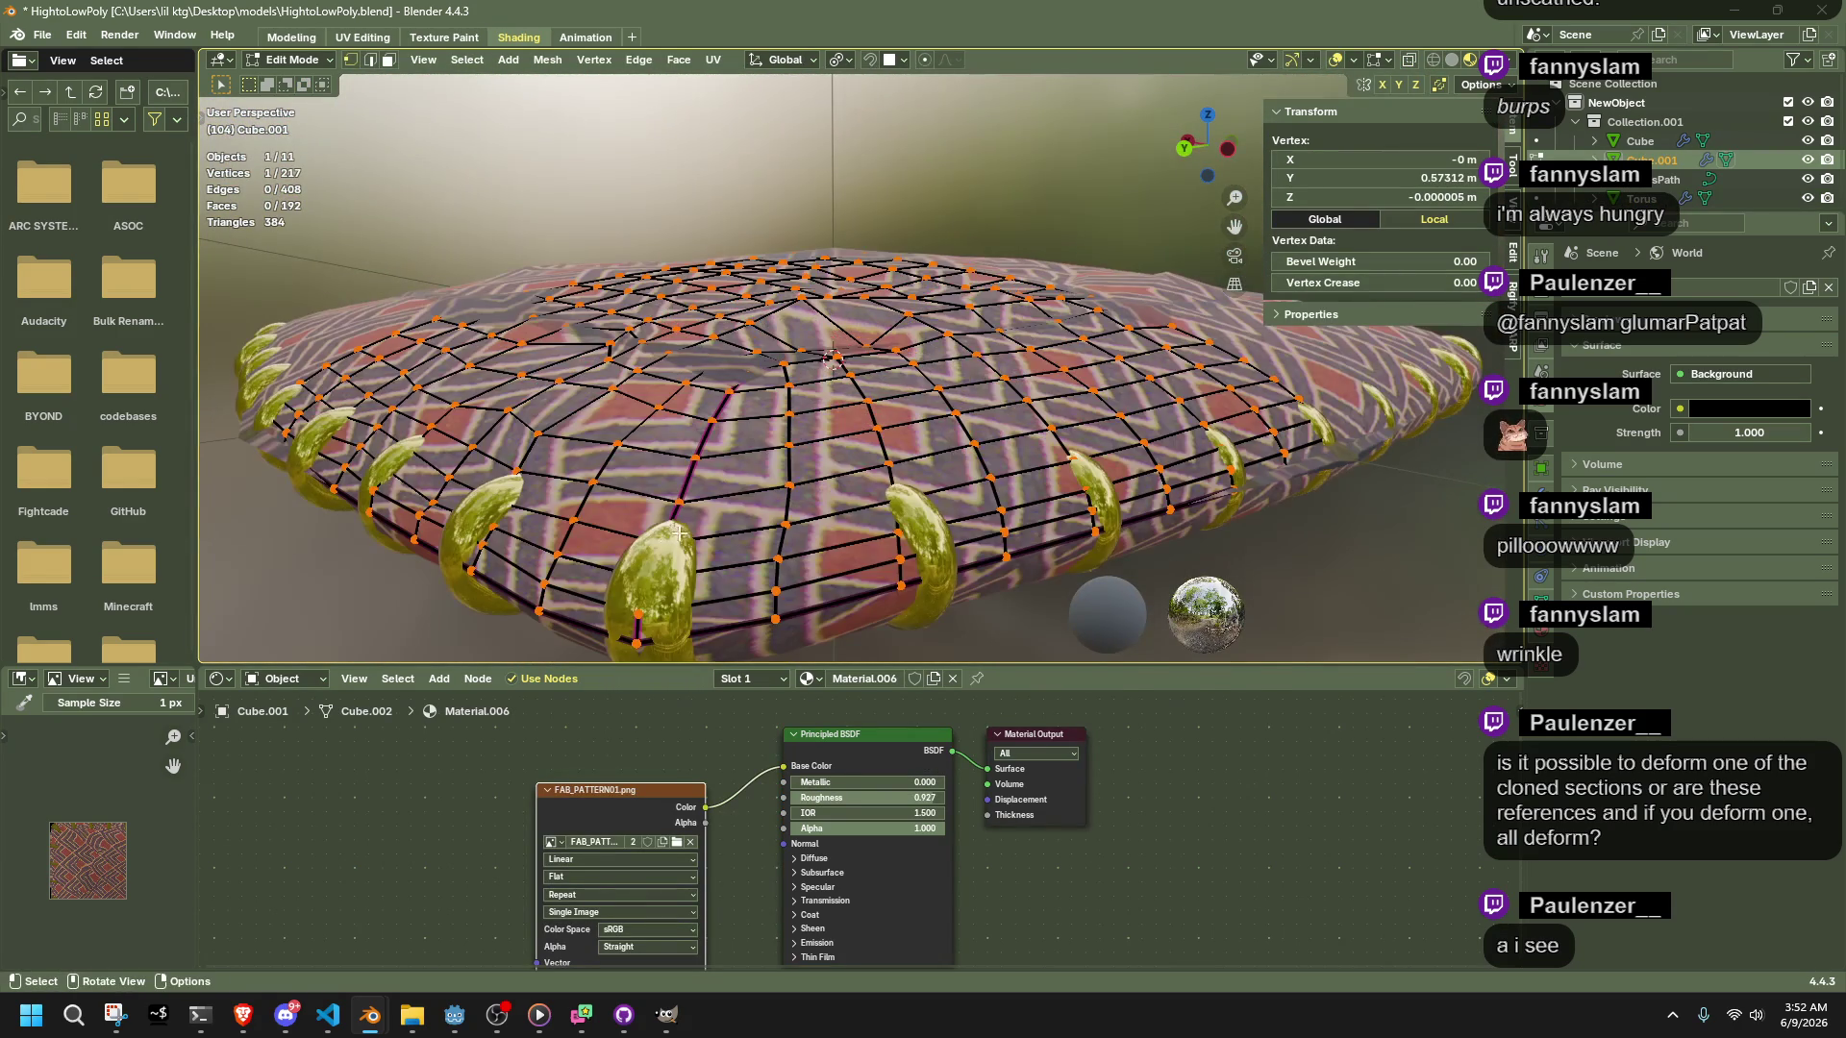
{"action": "left_click", "coordinate": [638, 642], "text": "shift"}
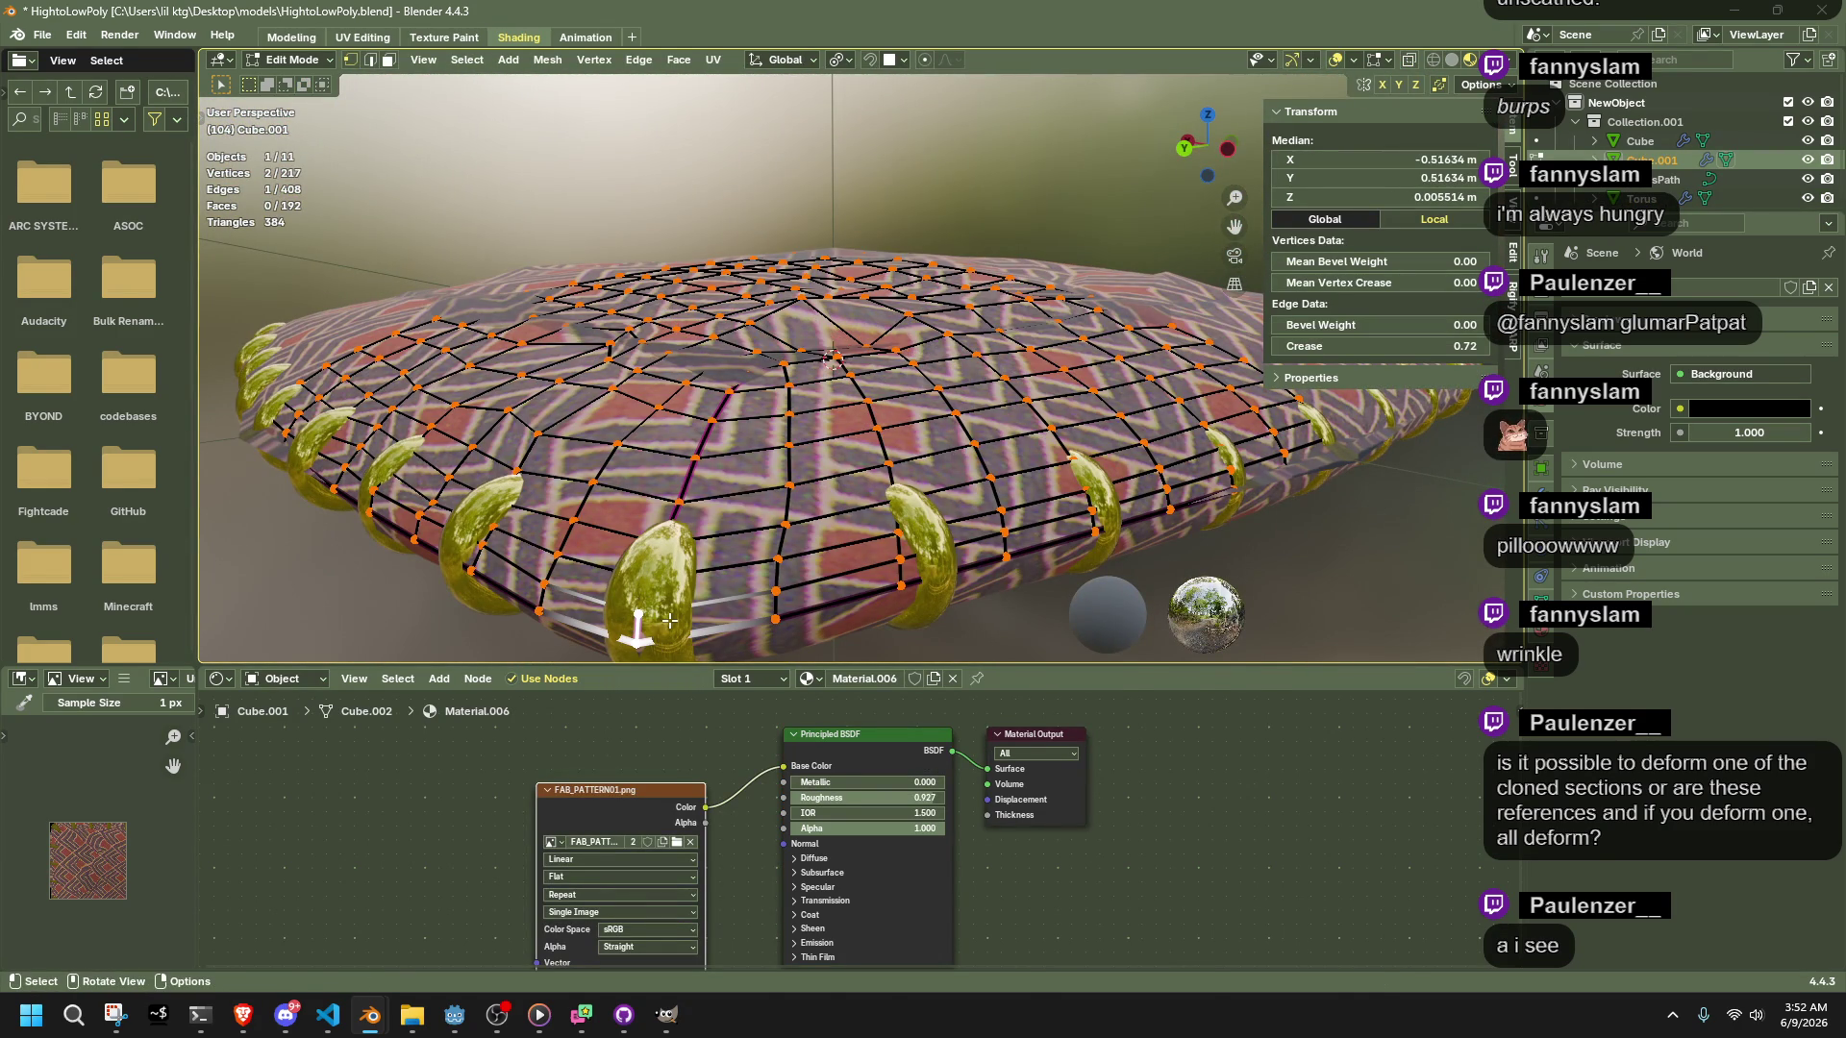
{"action": "key", "text": "g"}
{"action": "key", "text": "shift+z"}
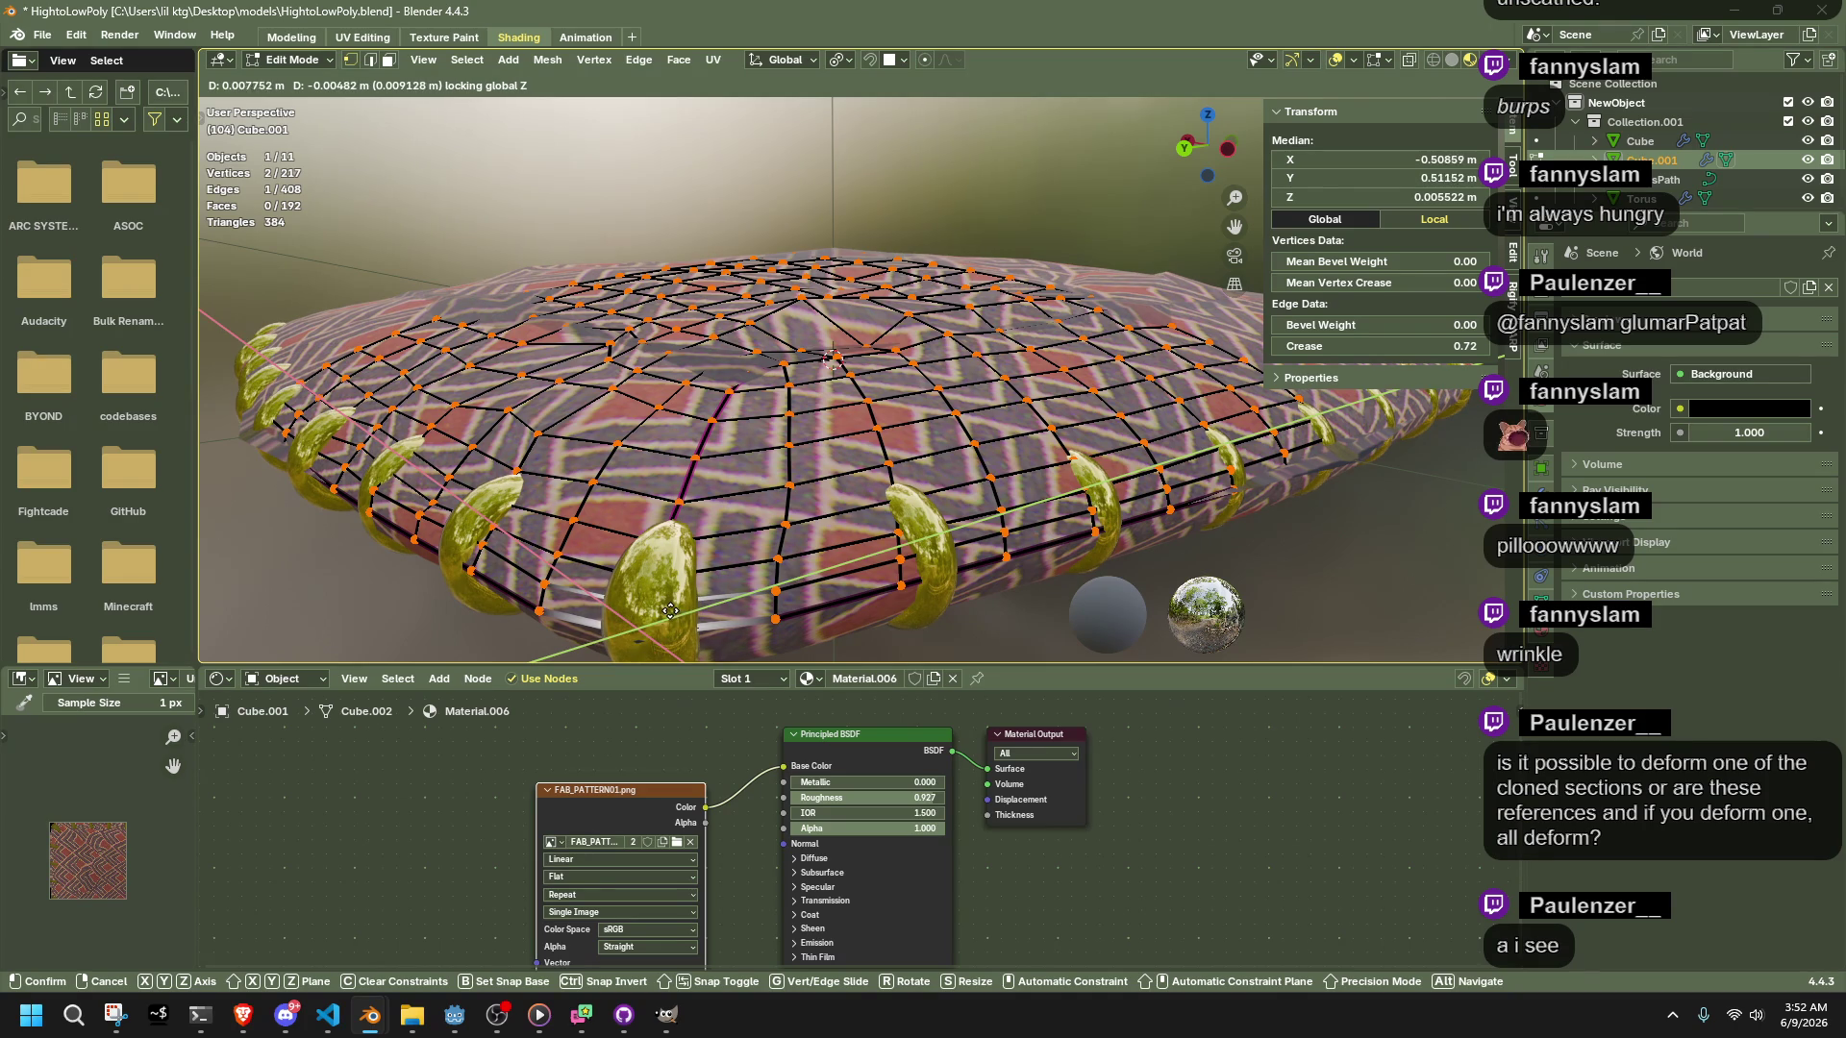
{"action": "left_click", "coordinate": [669, 612]}
{"action": "scroll", "coordinate": [851, 576], "scroll_direction": "down", "scroll_amount": 3}
{"action": "mouse_move", "coordinate": [850, 577]}
{"action": "middle_mouse_down"}
{"action": "mouse_move", "coordinate": [952, 544]}
{"action": "mouse_move", "coordinate": [1001, 557]}
{"action": "middle_mouse_up"}
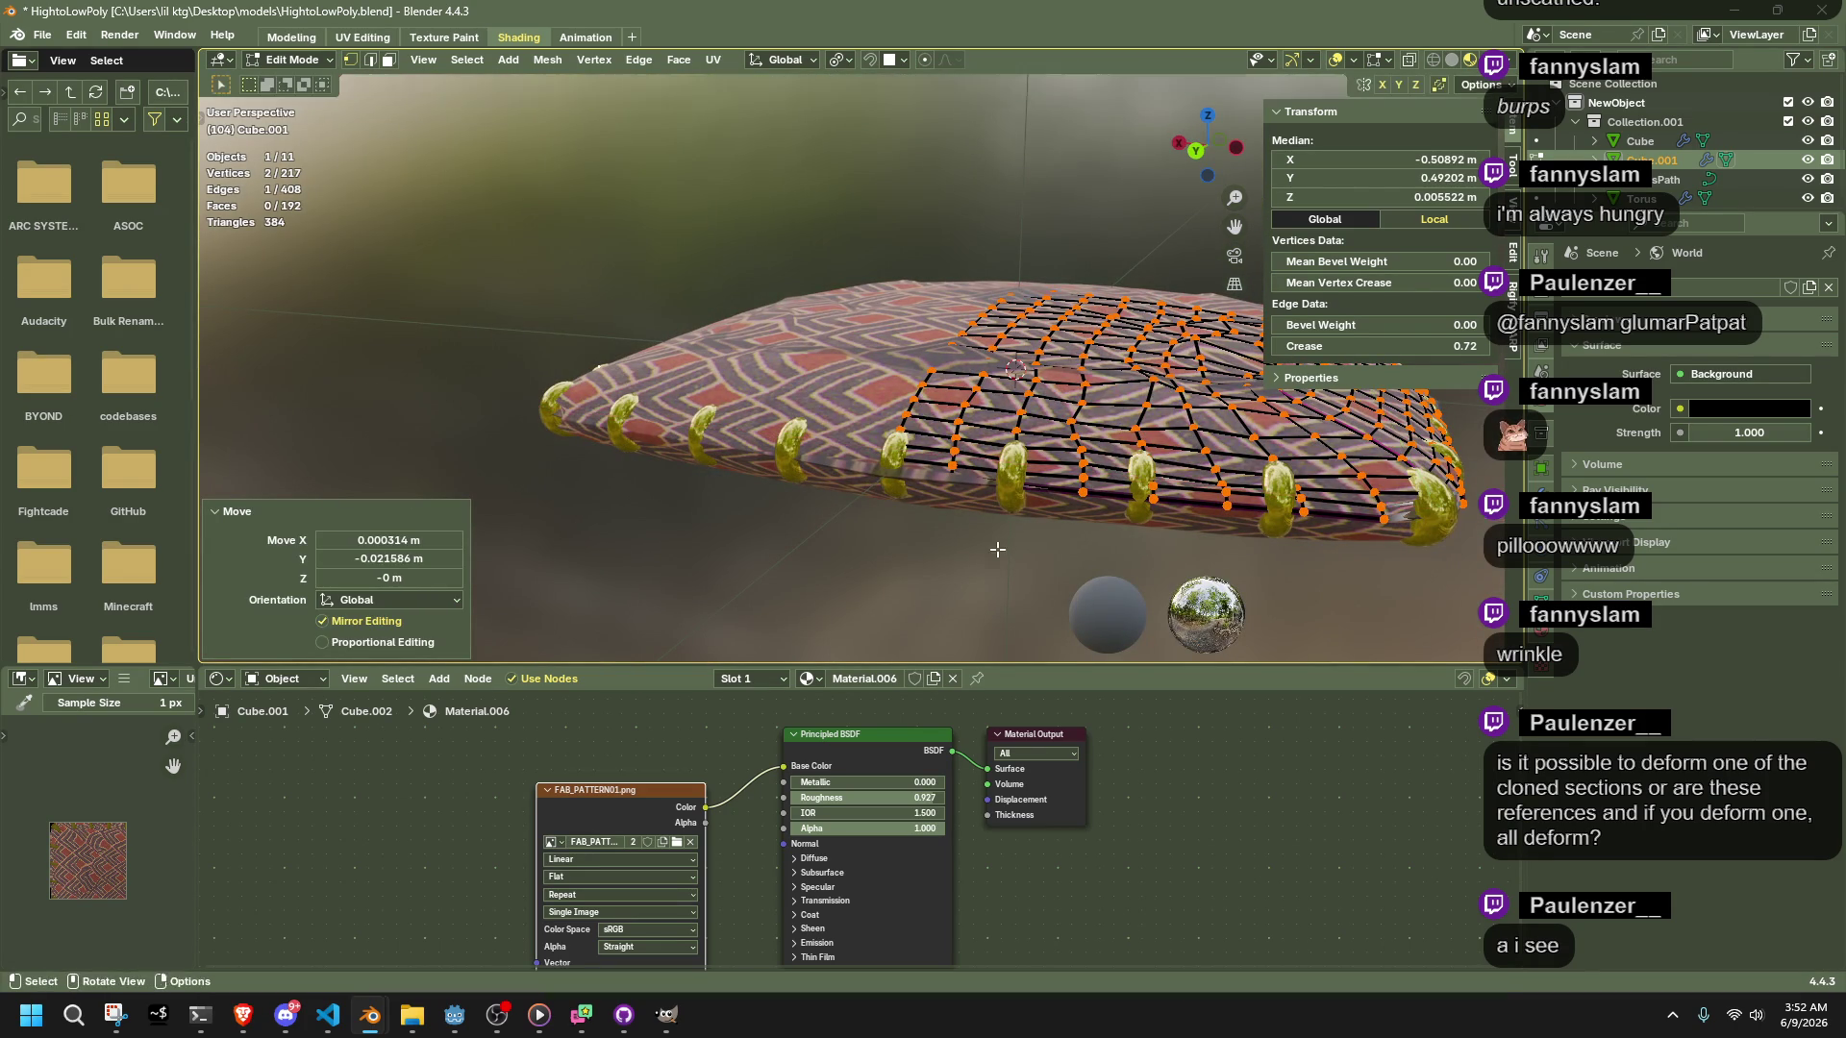
{"action": "key", "text": "Tab"}
Select Cube.001 and the ring parts, with the inner Cube made active as bake target
{"action": "scroll", "coordinate": [1317, 573], "scroll_direction": "down", "scroll_amount": 2}
{"action": "mouse_move", "coordinate": [1317, 574]}
{"action": "middle_mouse_down"}
{"action": "mouse_move", "coordinate": [1001, 604]}
{"action": "mouse_move", "coordinate": [871, 569]}
{"action": "middle_mouse_up"}
{"action": "scroll", "coordinate": [809, 438], "scroll_direction": "up", "scroll_amount": 3}
{"action": "left_click", "coordinate": [753, 205]}
{"action": "mouse_move", "coordinate": [753, 205]}
{"action": "middle_mouse_down"}
{"action": "mouse_move", "coordinate": [862, 401]}
{"action": "mouse_move", "coordinate": [942, 375]}
{"action": "middle_mouse_up"}
{"action": "left_click", "coordinate": [1684, 180], "text": "ctrl"}
{"action": "left_click", "coordinate": [1682, 198], "text": "ctrl"}
{"action": "left_click", "coordinate": [1640, 140], "text": "ctrl"}
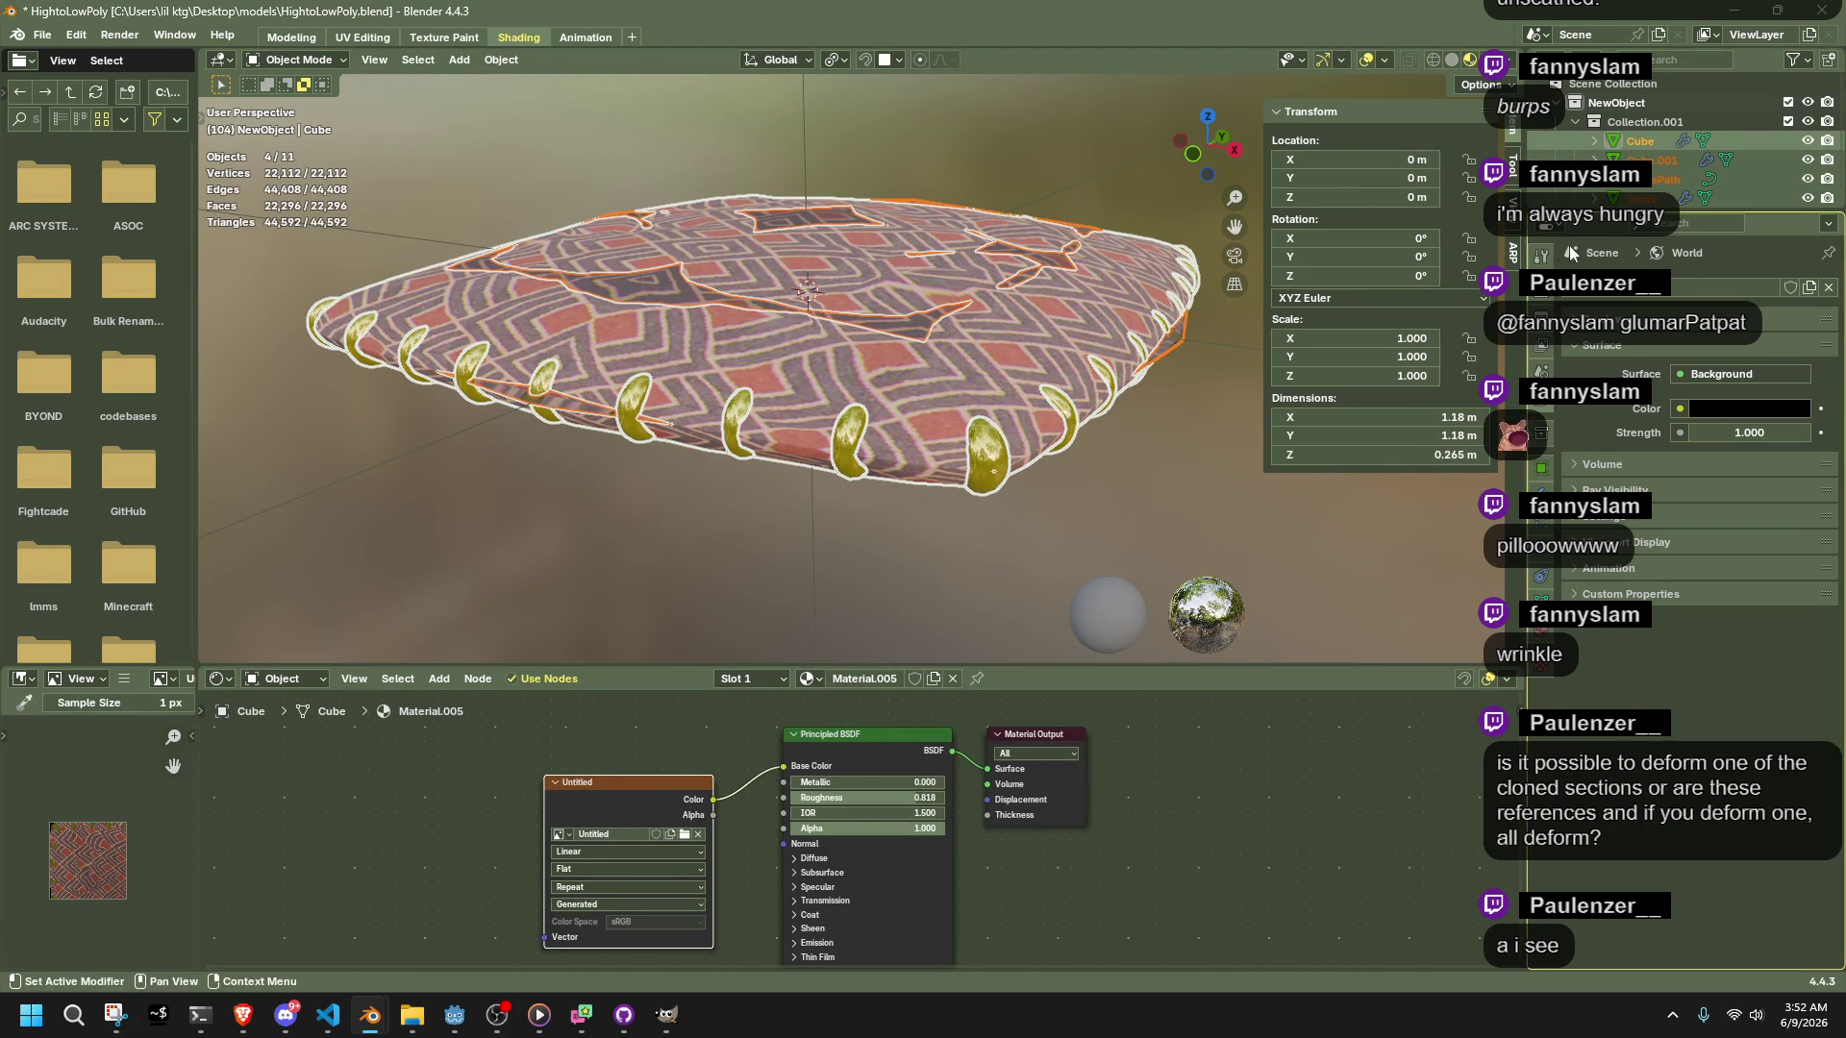
Bake the reshaped pillow and gold rings from Render properties onto the Cube's 'Untitled' image
{"action": "left_click", "coordinate": [1542, 298]}
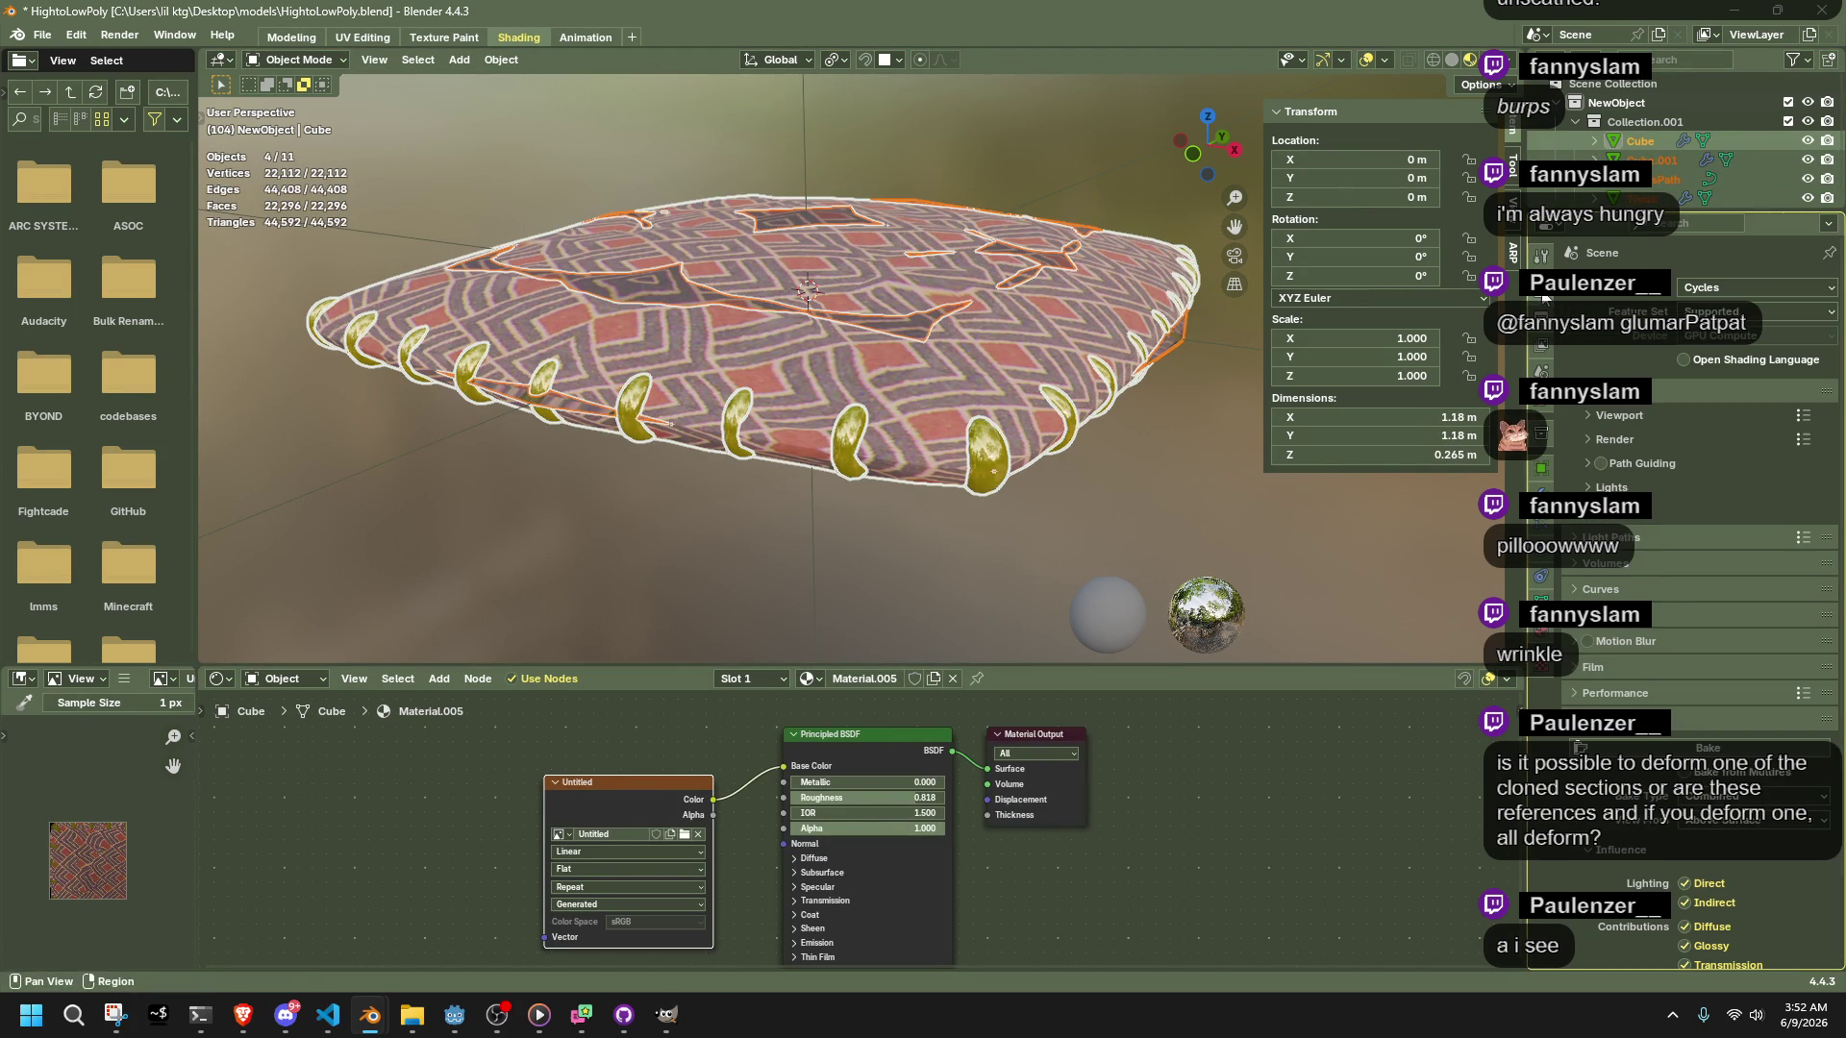
{"action": "left_click", "coordinate": [1673, 755]}
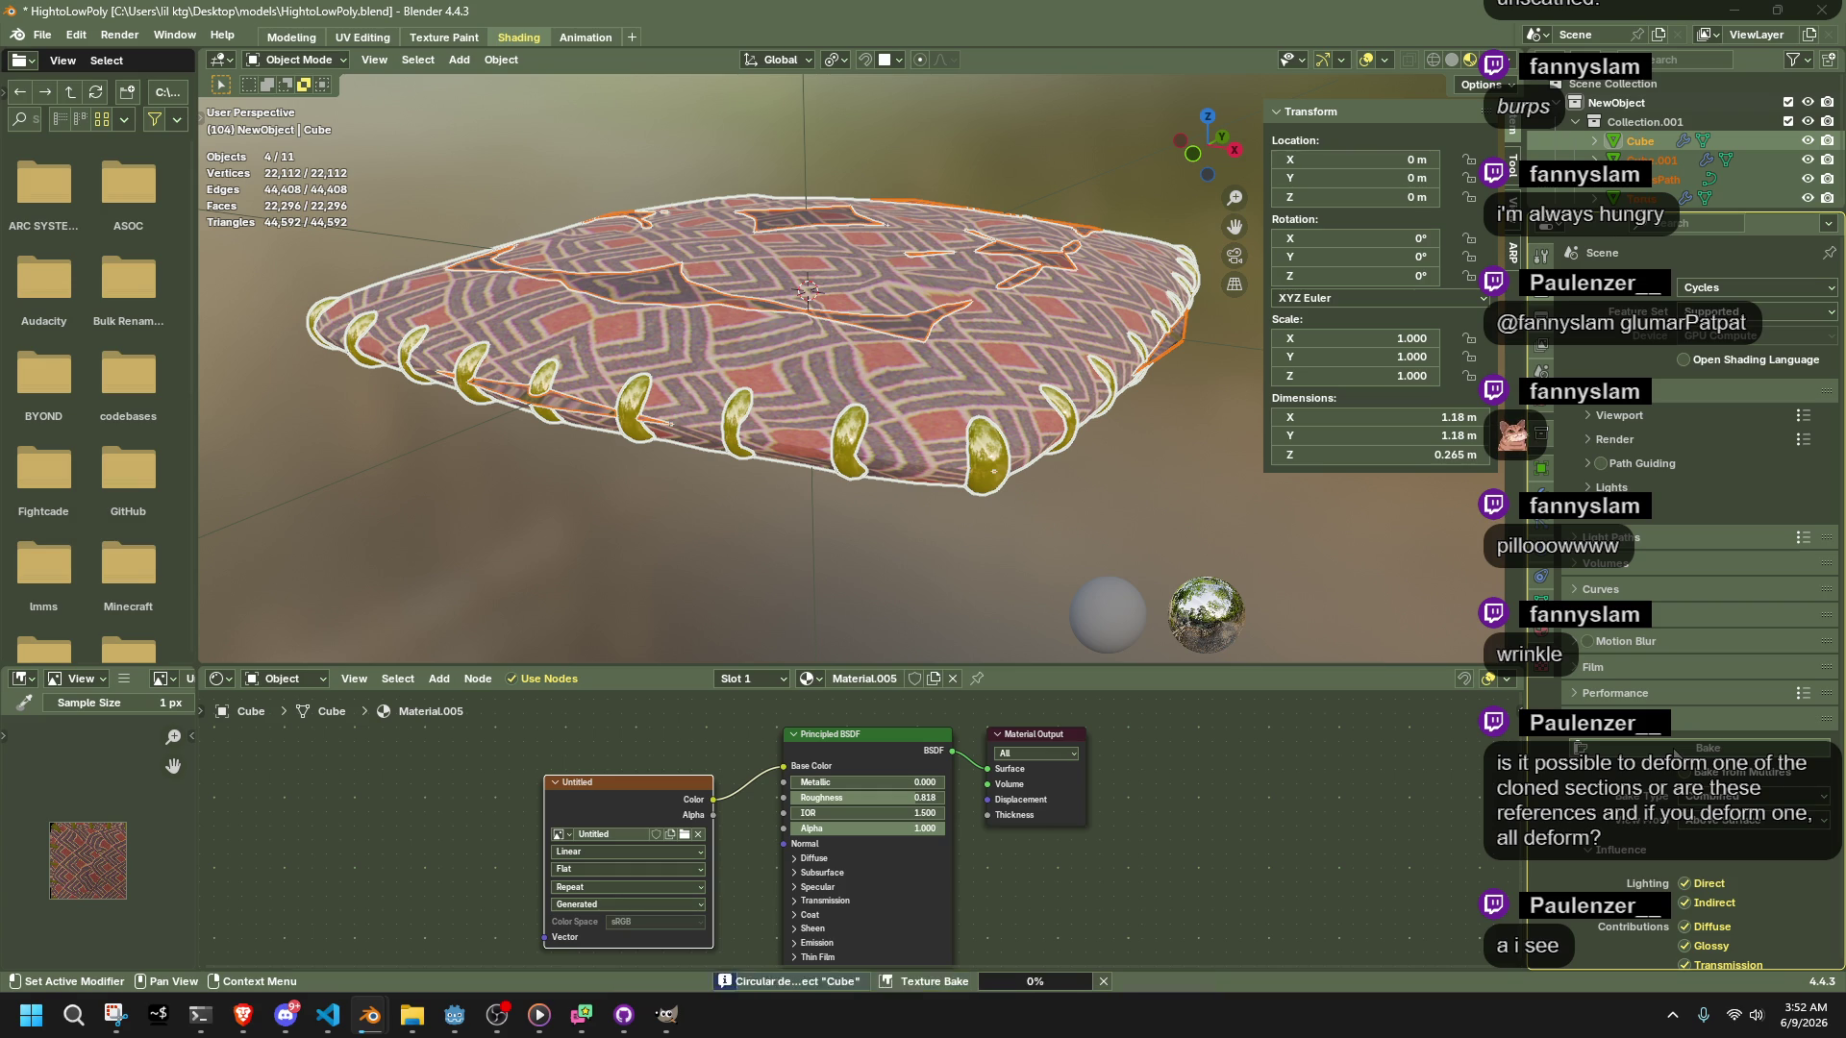
{"action": "scroll", "coordinate": [125, 916], "scroll_direction": "up", "scroll_amount": 6}
{"action": "middle_click_drag", "start_coordinate": [125, 916], "coordinate": [111, 915]}
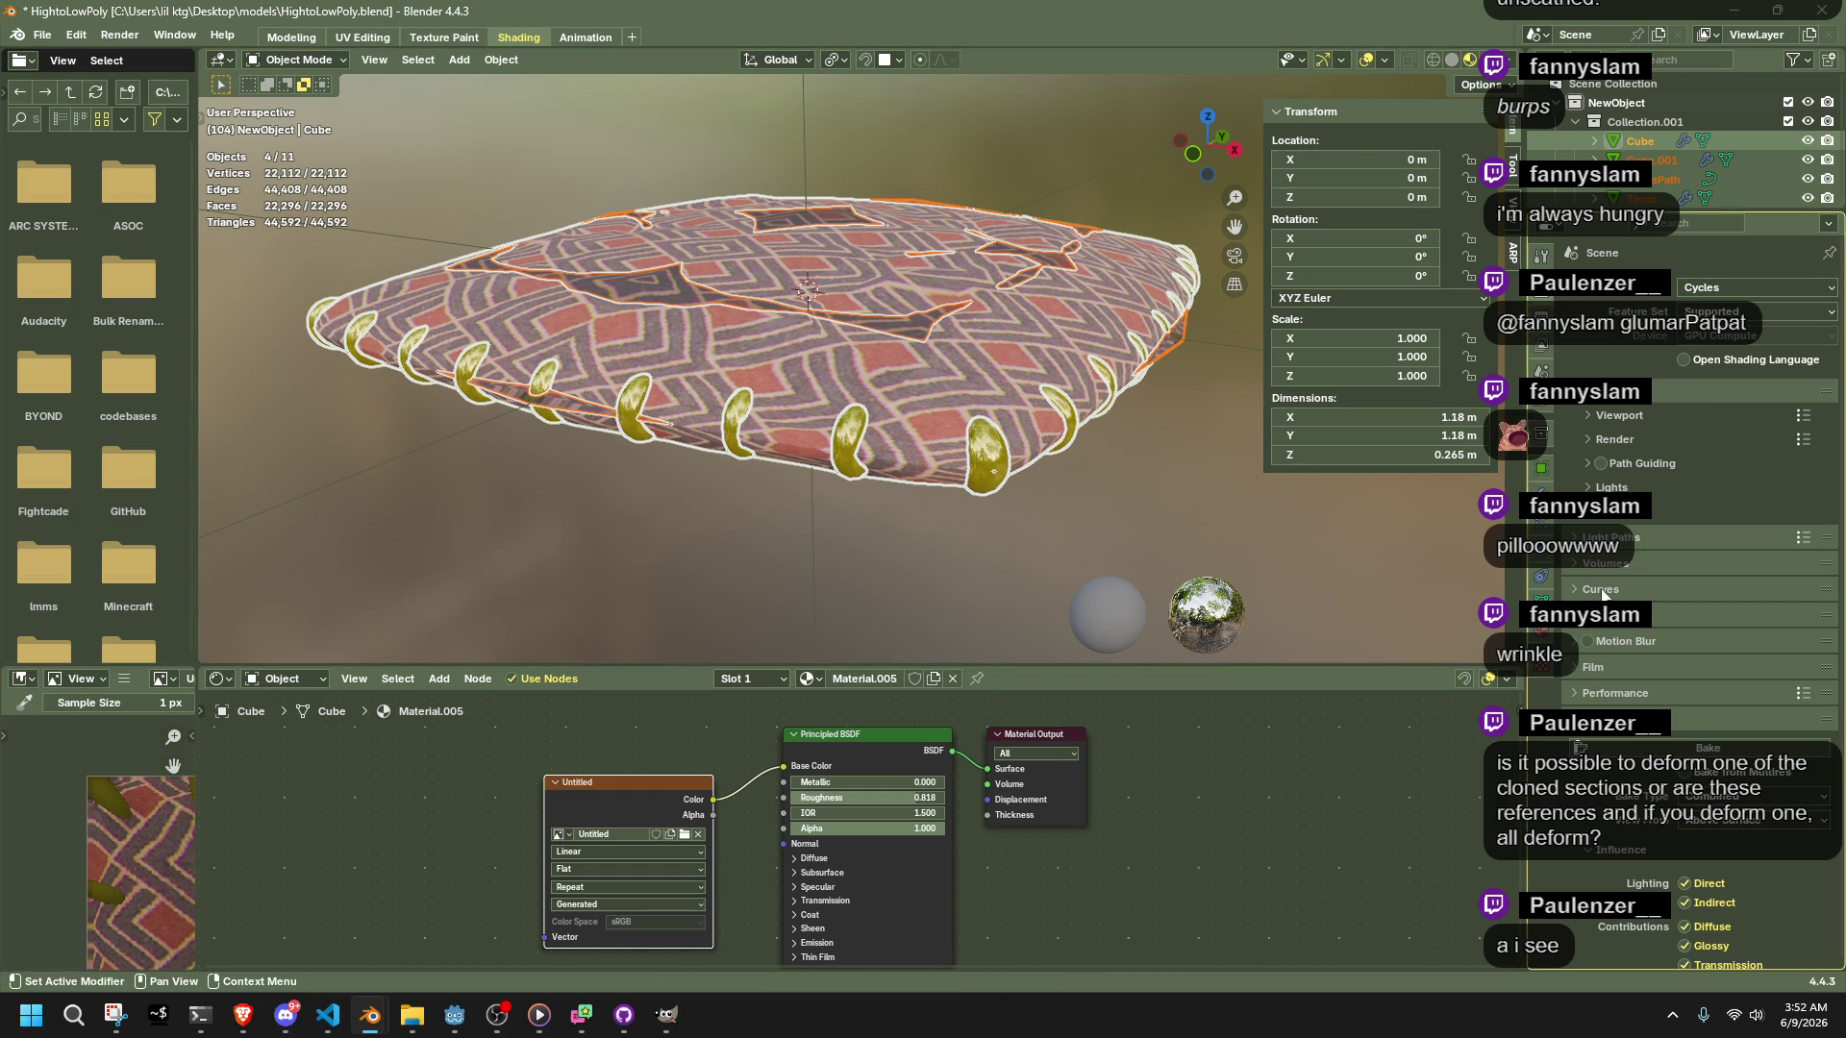
{"action": "scroll", "coordinate": [832, 171], "scroll_direction": "down", "scroll_amount": 2}
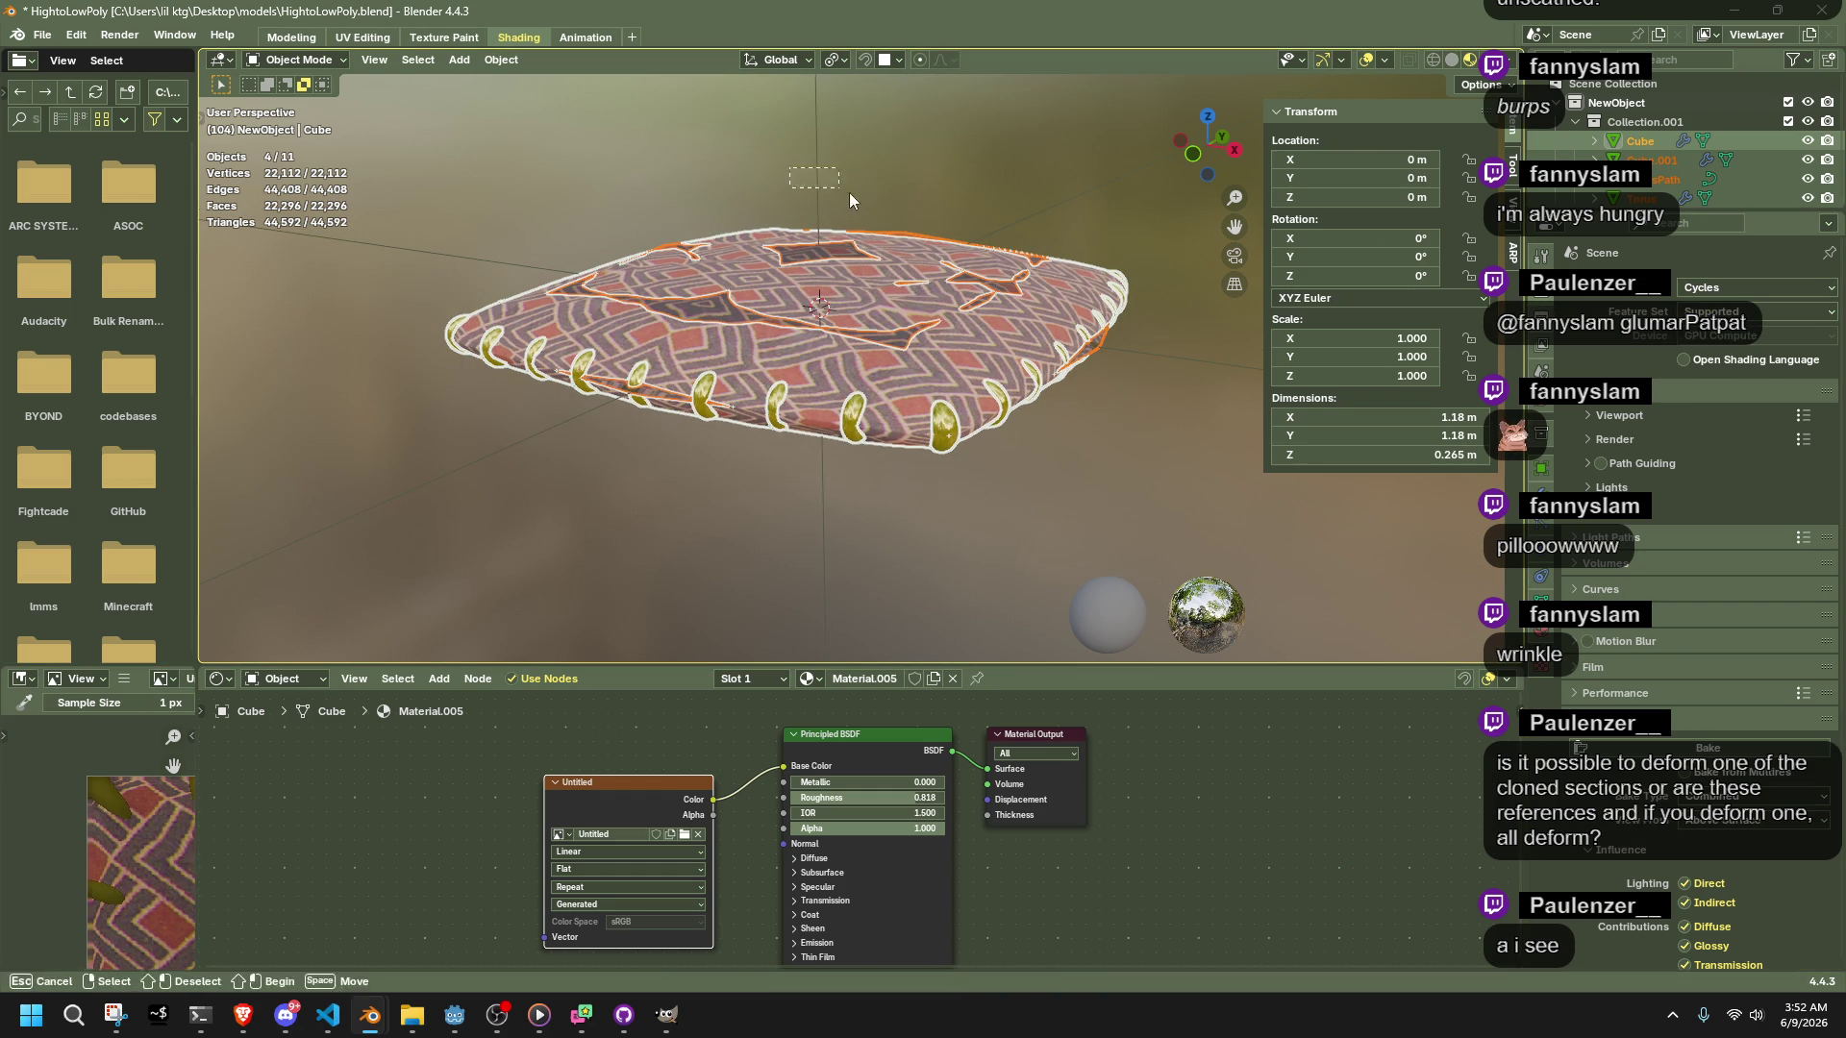
Select Sun.004, switch to Rendered shading, and hide Cube.001, the ring path and torus
{"action": "left_click", "coordinate": [819, 175]}
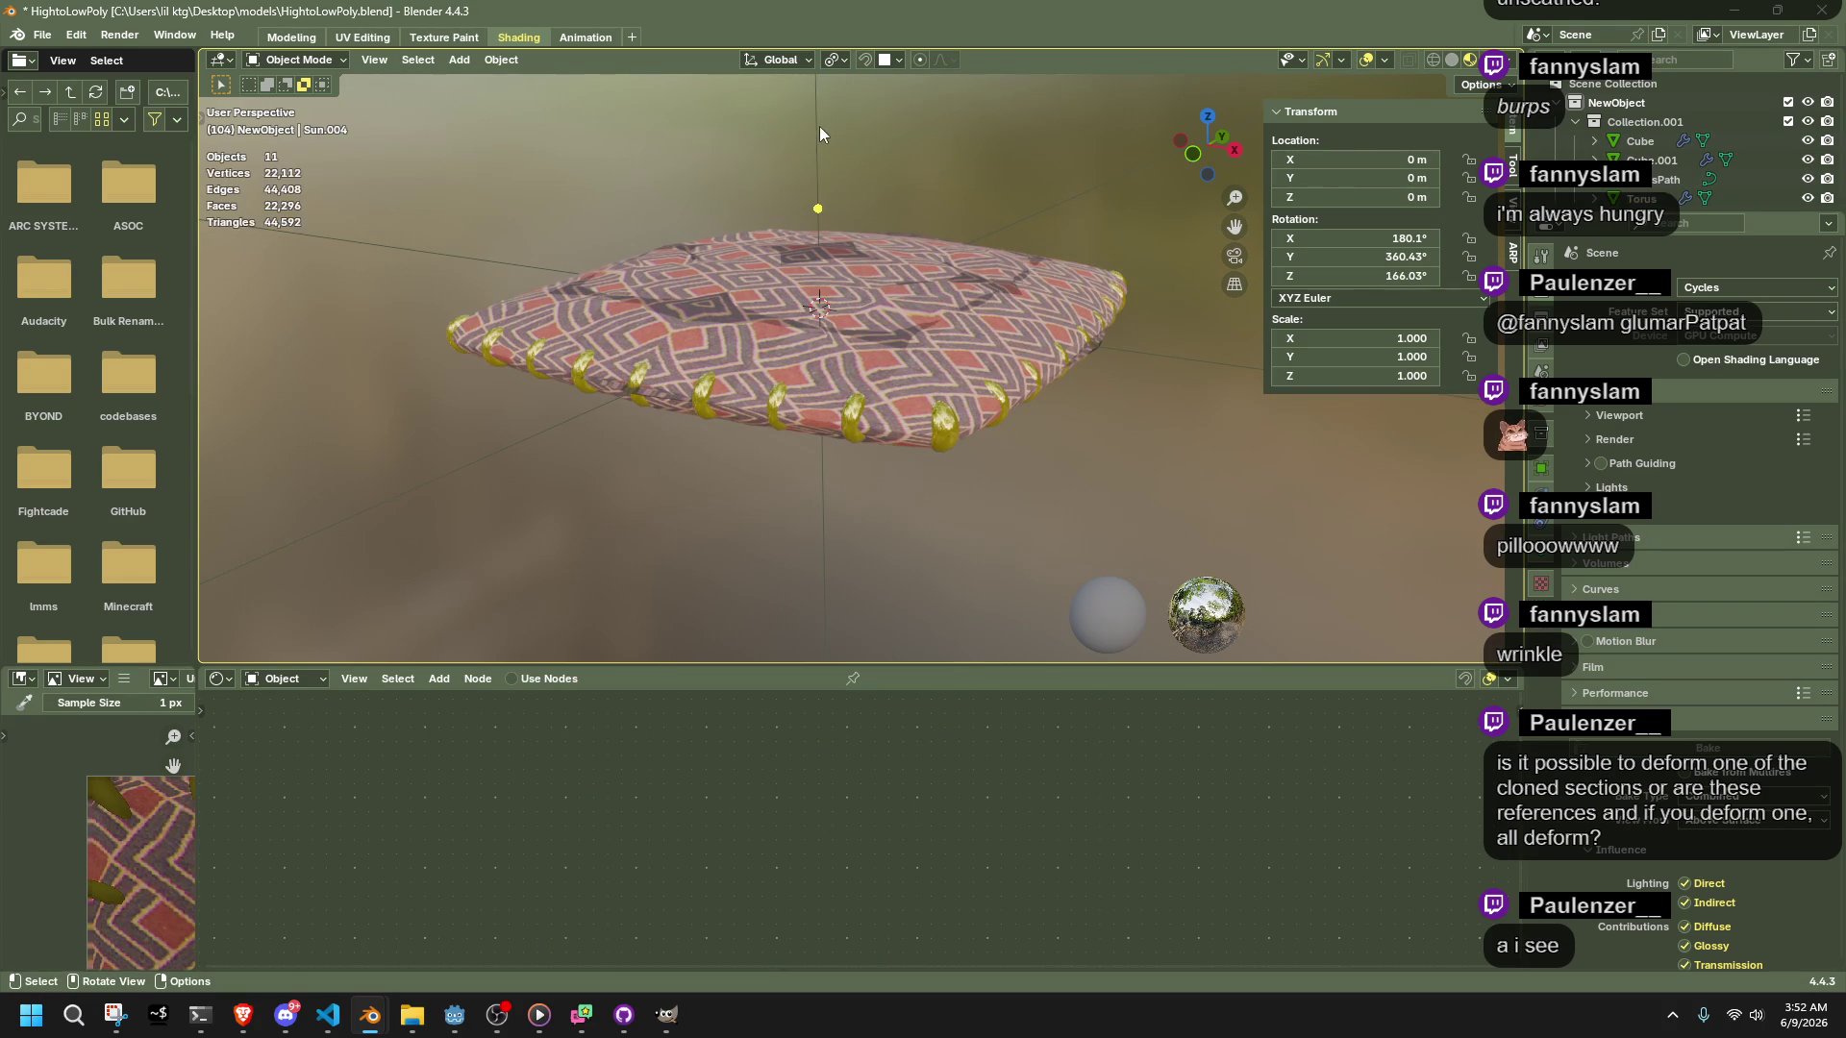
{"action": "left_click", "coordinate": [1541, 558]}
{"action": "left_click", "coordinate": [1736, 424]}
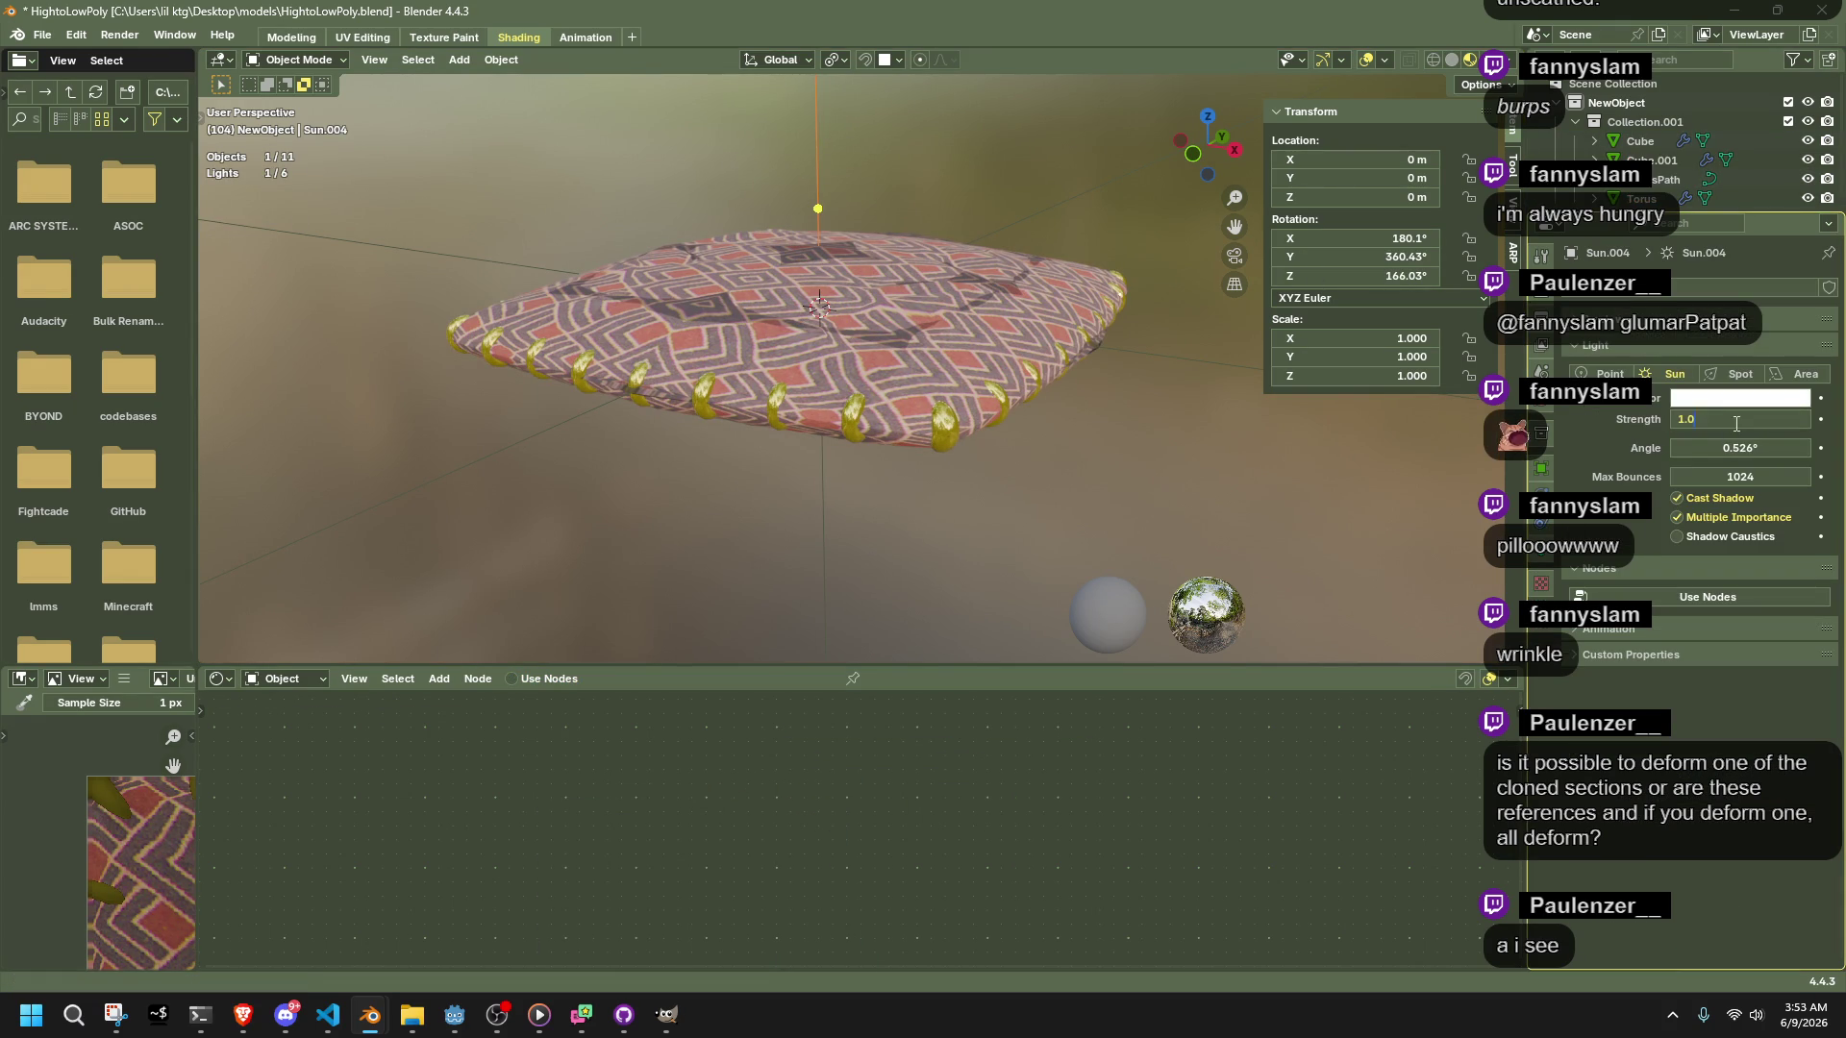
{"action": "key", "text": "Return"}
{"action": "left_click", "coordinate": [1488, 60]}
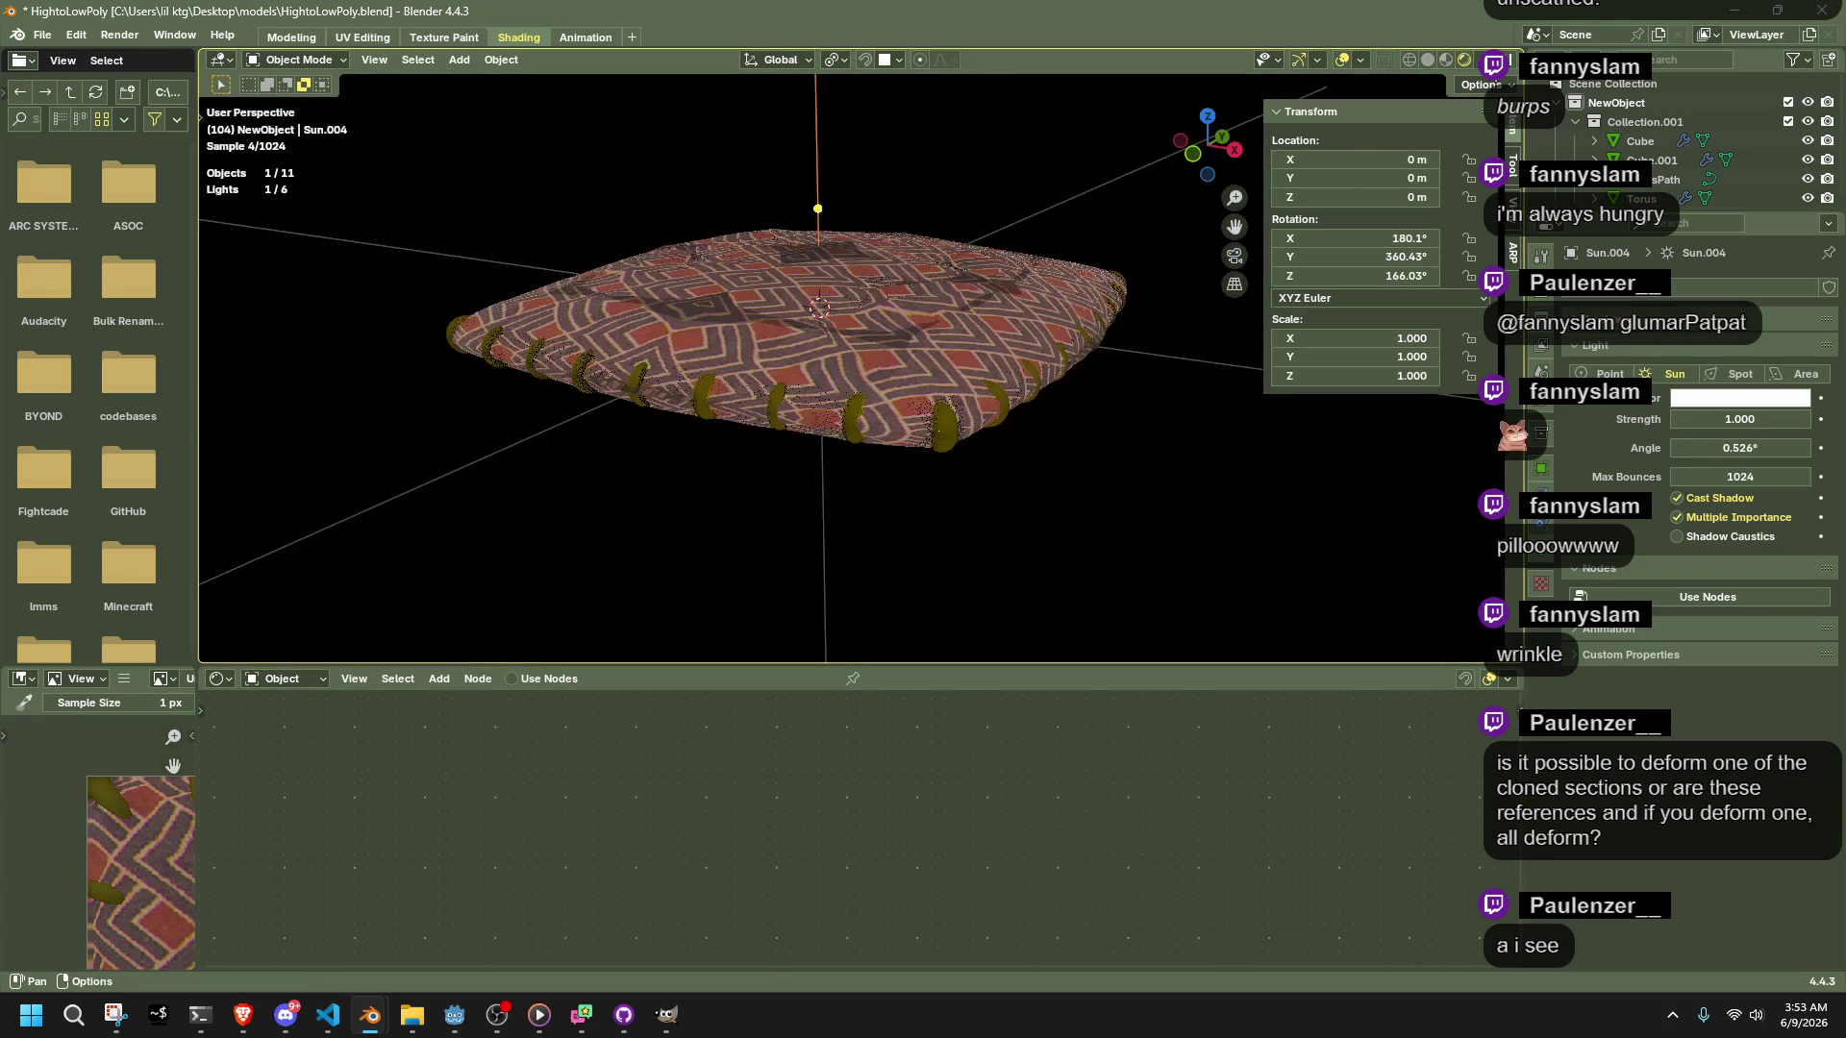
{"action": "left_click", "coordinate": [1808, 159]}
{"action": "left_click_drag", "start_coordinate": [1807, 179], "coordinate": [1807, 198]}
{"action": "middle_click_drag", "start_coordinate": [1019, 332], "coordinate": [1100, 475]}
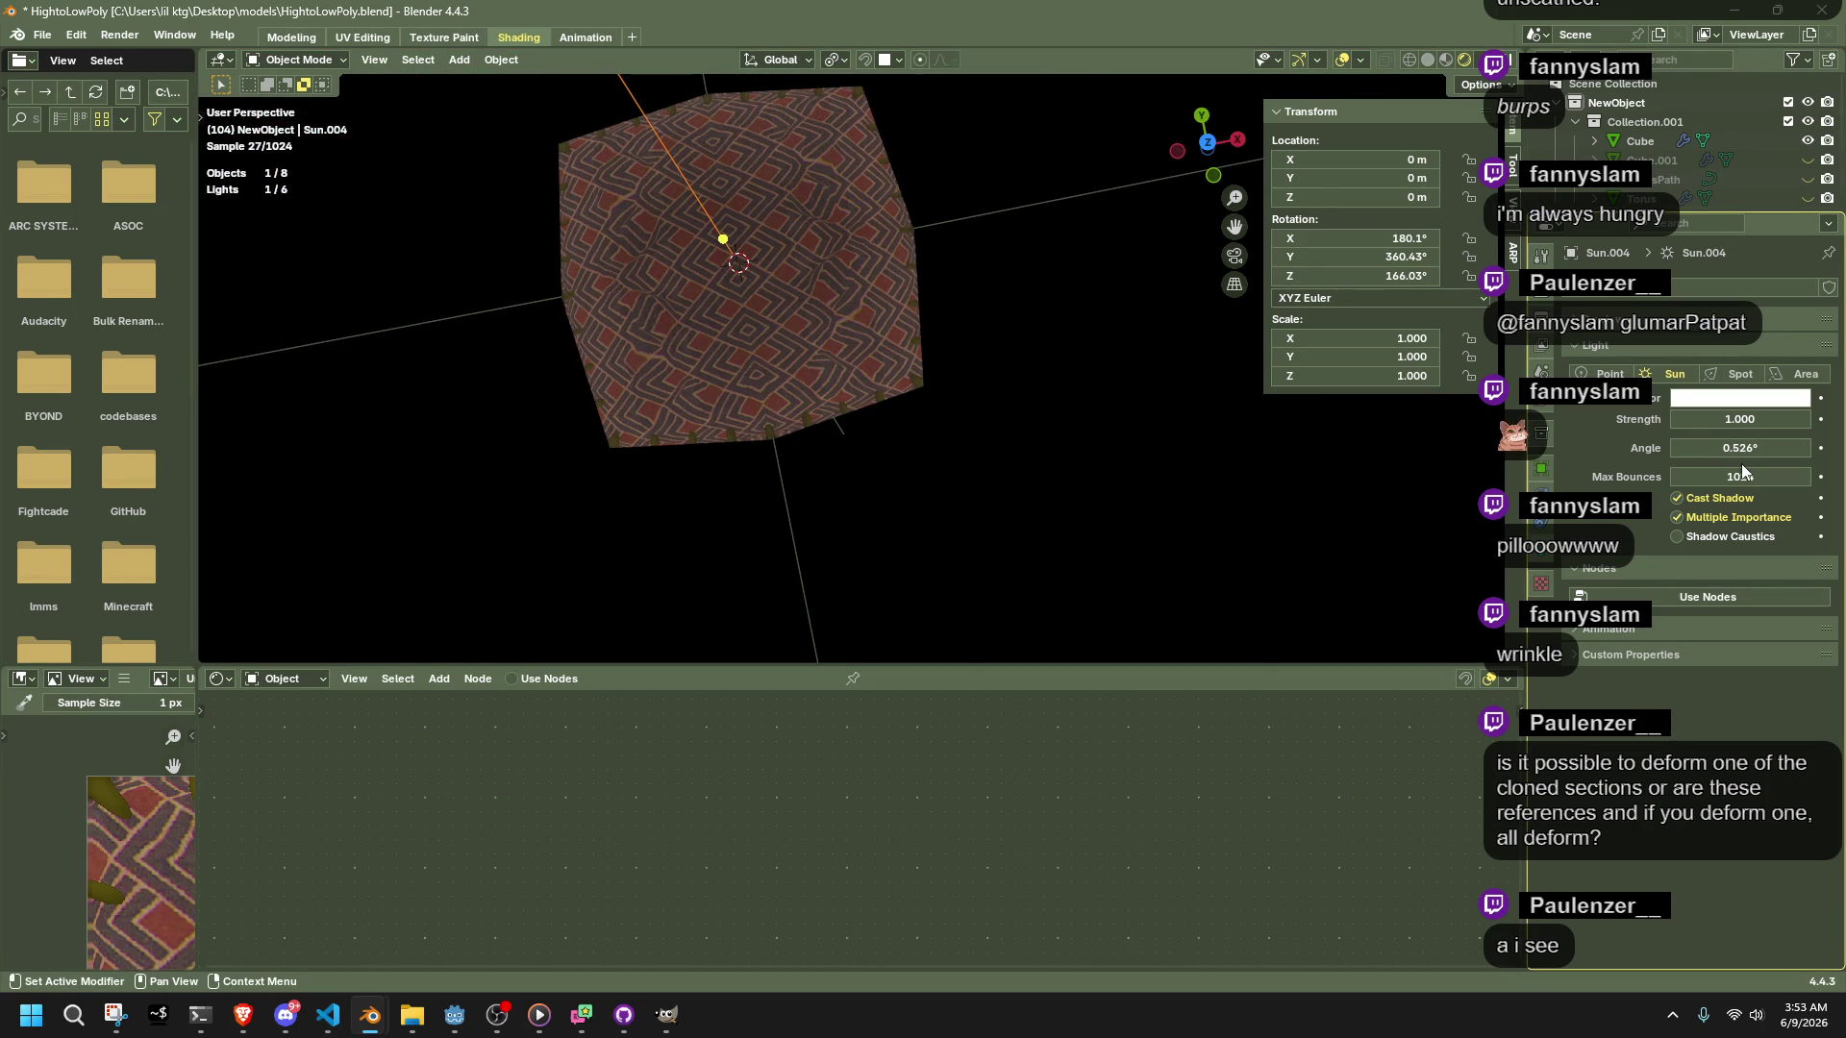
Set Sun.004's light strength to 10 and inspect the rendered baked cube
{"action": "left_click_drag", "start_coordinate": [1733, 419], "coordinate": [1757, 419]}
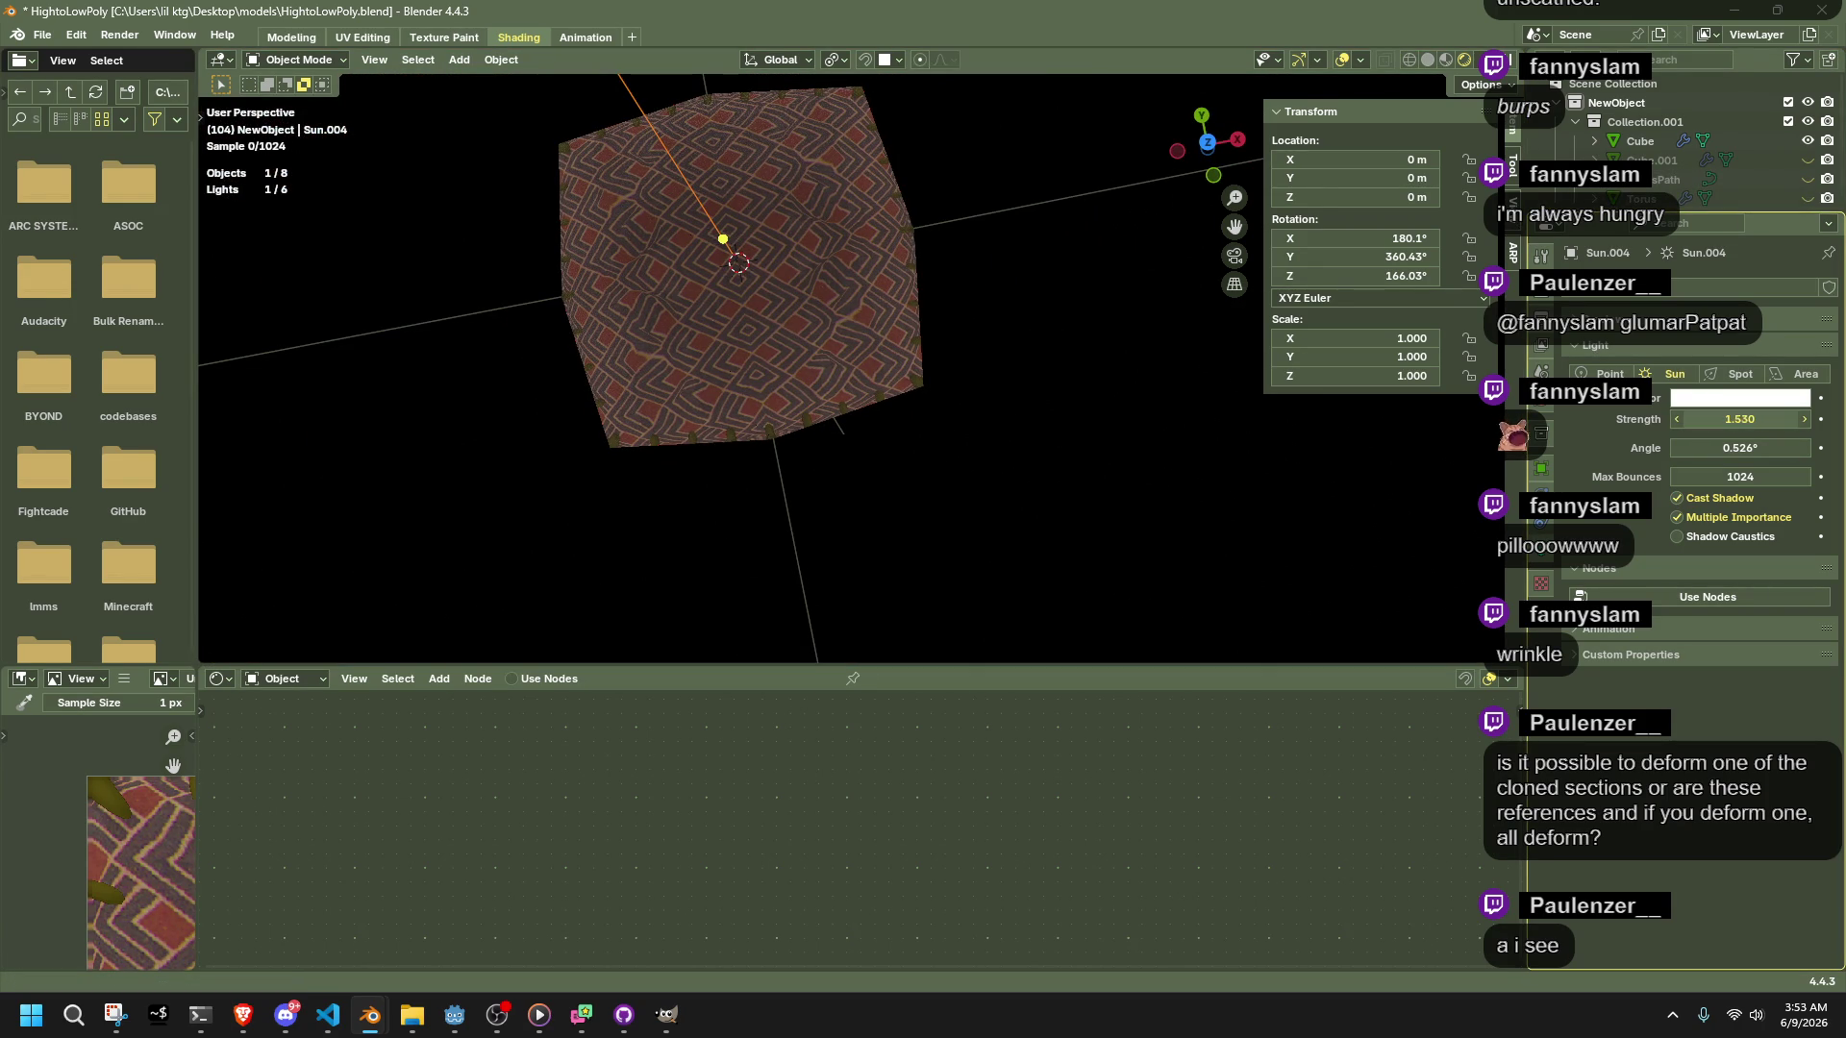
{"action": "left_click", "coordinate": [1731, 420]}
{"action": "type", "text": "3.6"}
{"action": "key", "text": "BackSpace"}
{"action": "key", "text": "BackSpace"}
{"action": "key", "text": "BackSpace"}
{"action": "key", "text": "Return"}
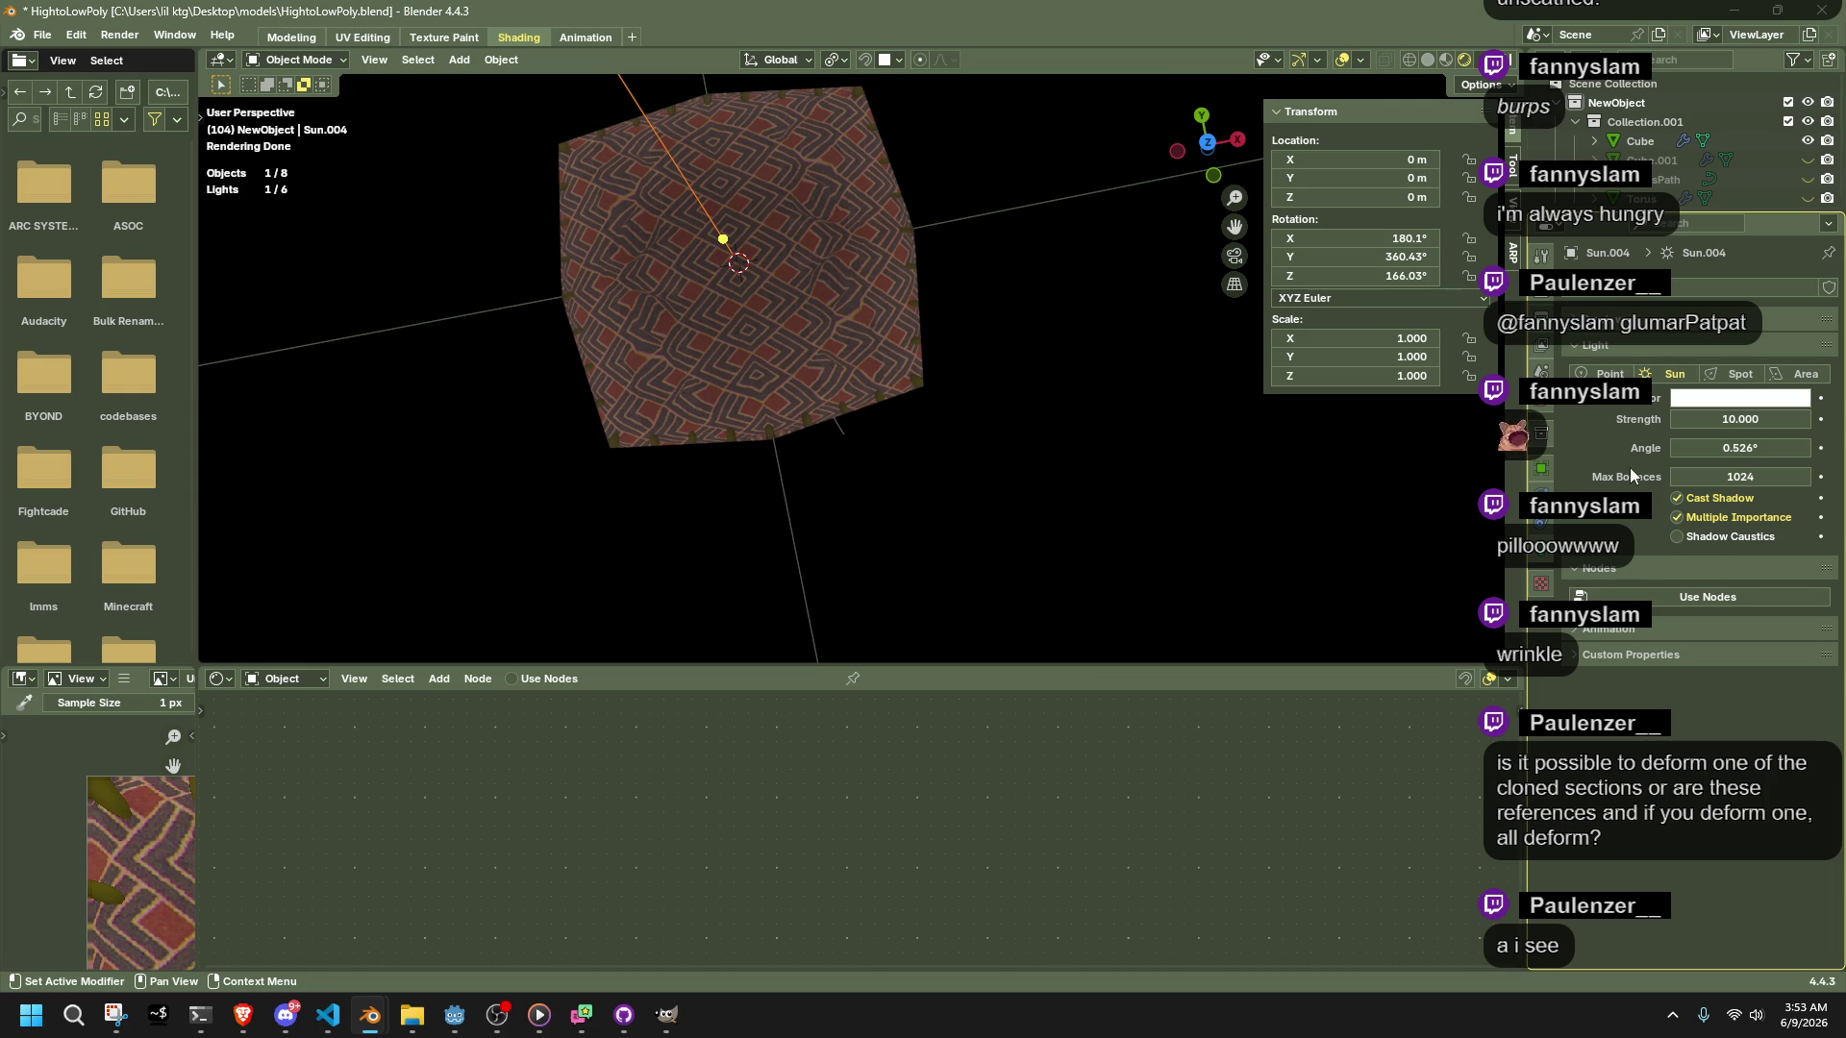
{"action": "double_click", "coordinate": [1676, 499]}
{"action": "middle_click_drag", "start_coordinate": [1178, 411], "coordinate": [1006, 304]}
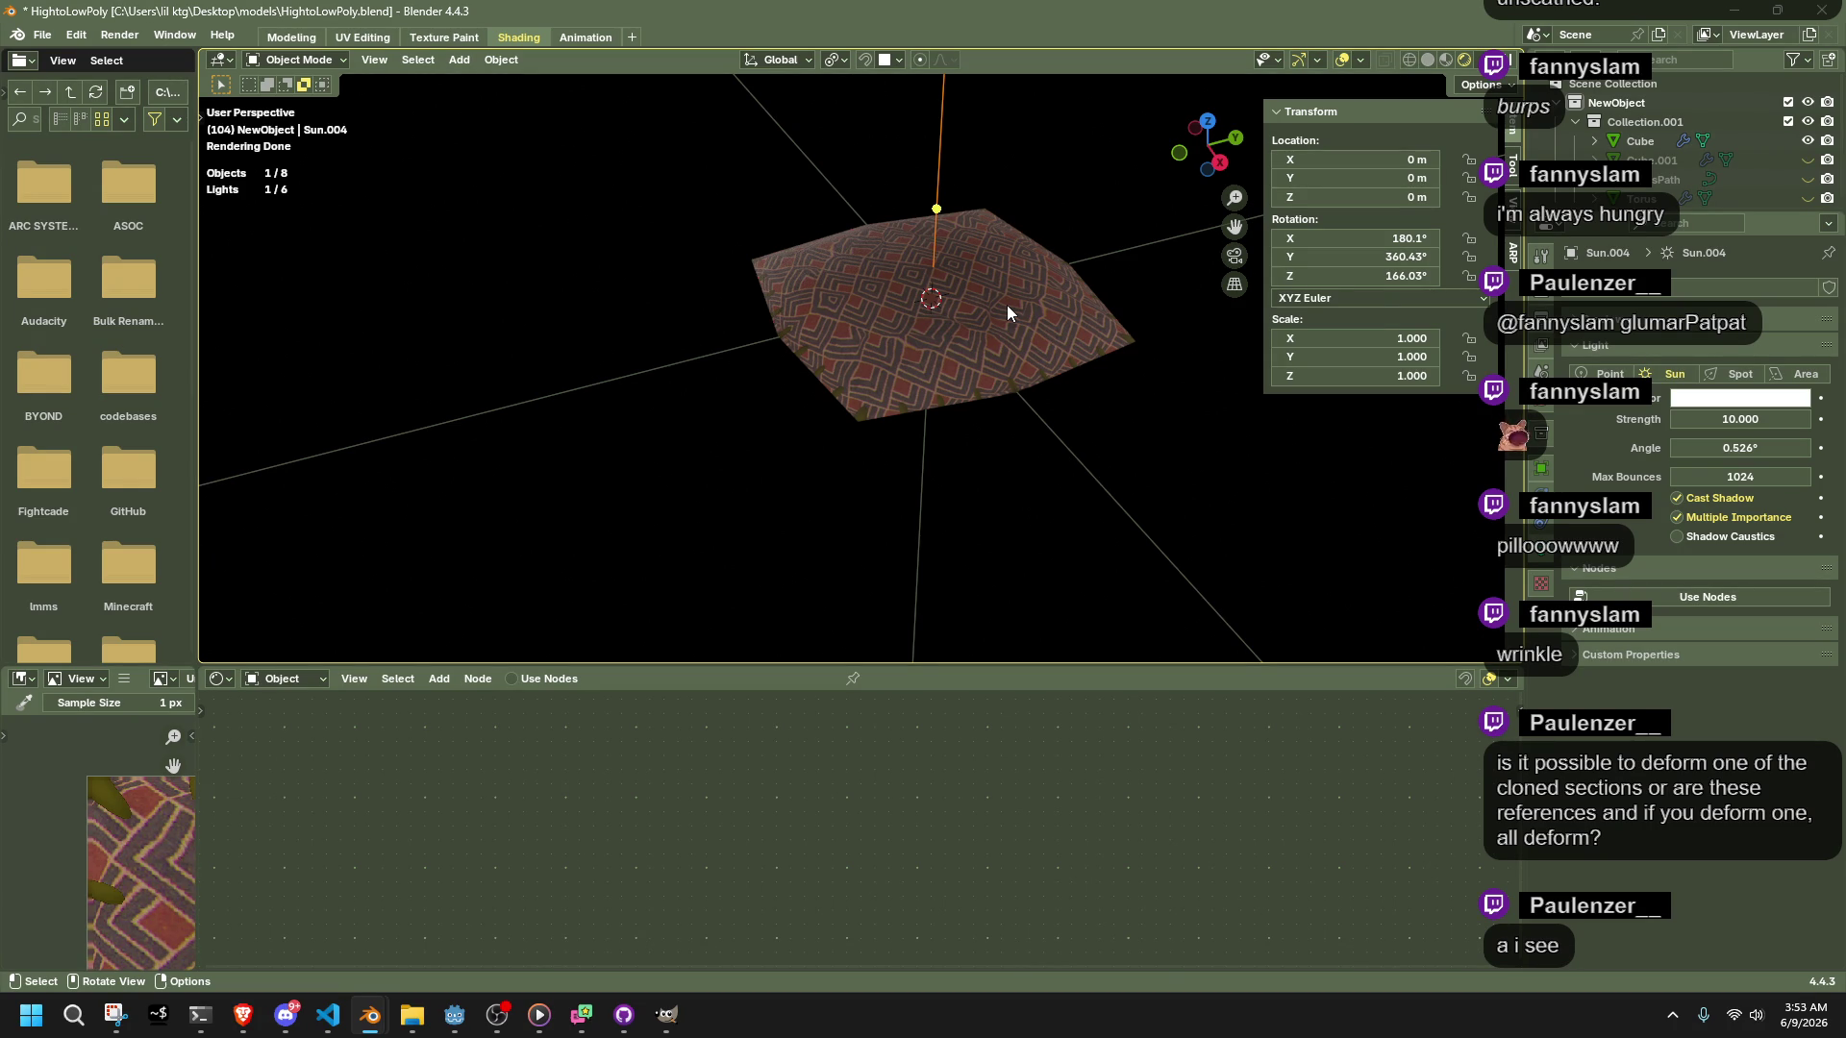
In Rendered shading, select and delete the extra sun lamps, then undo the deletion
{"action": "scroll", "coordinate": [1007, 304], "scroll_direction": "up", "scroll_amount": 1}
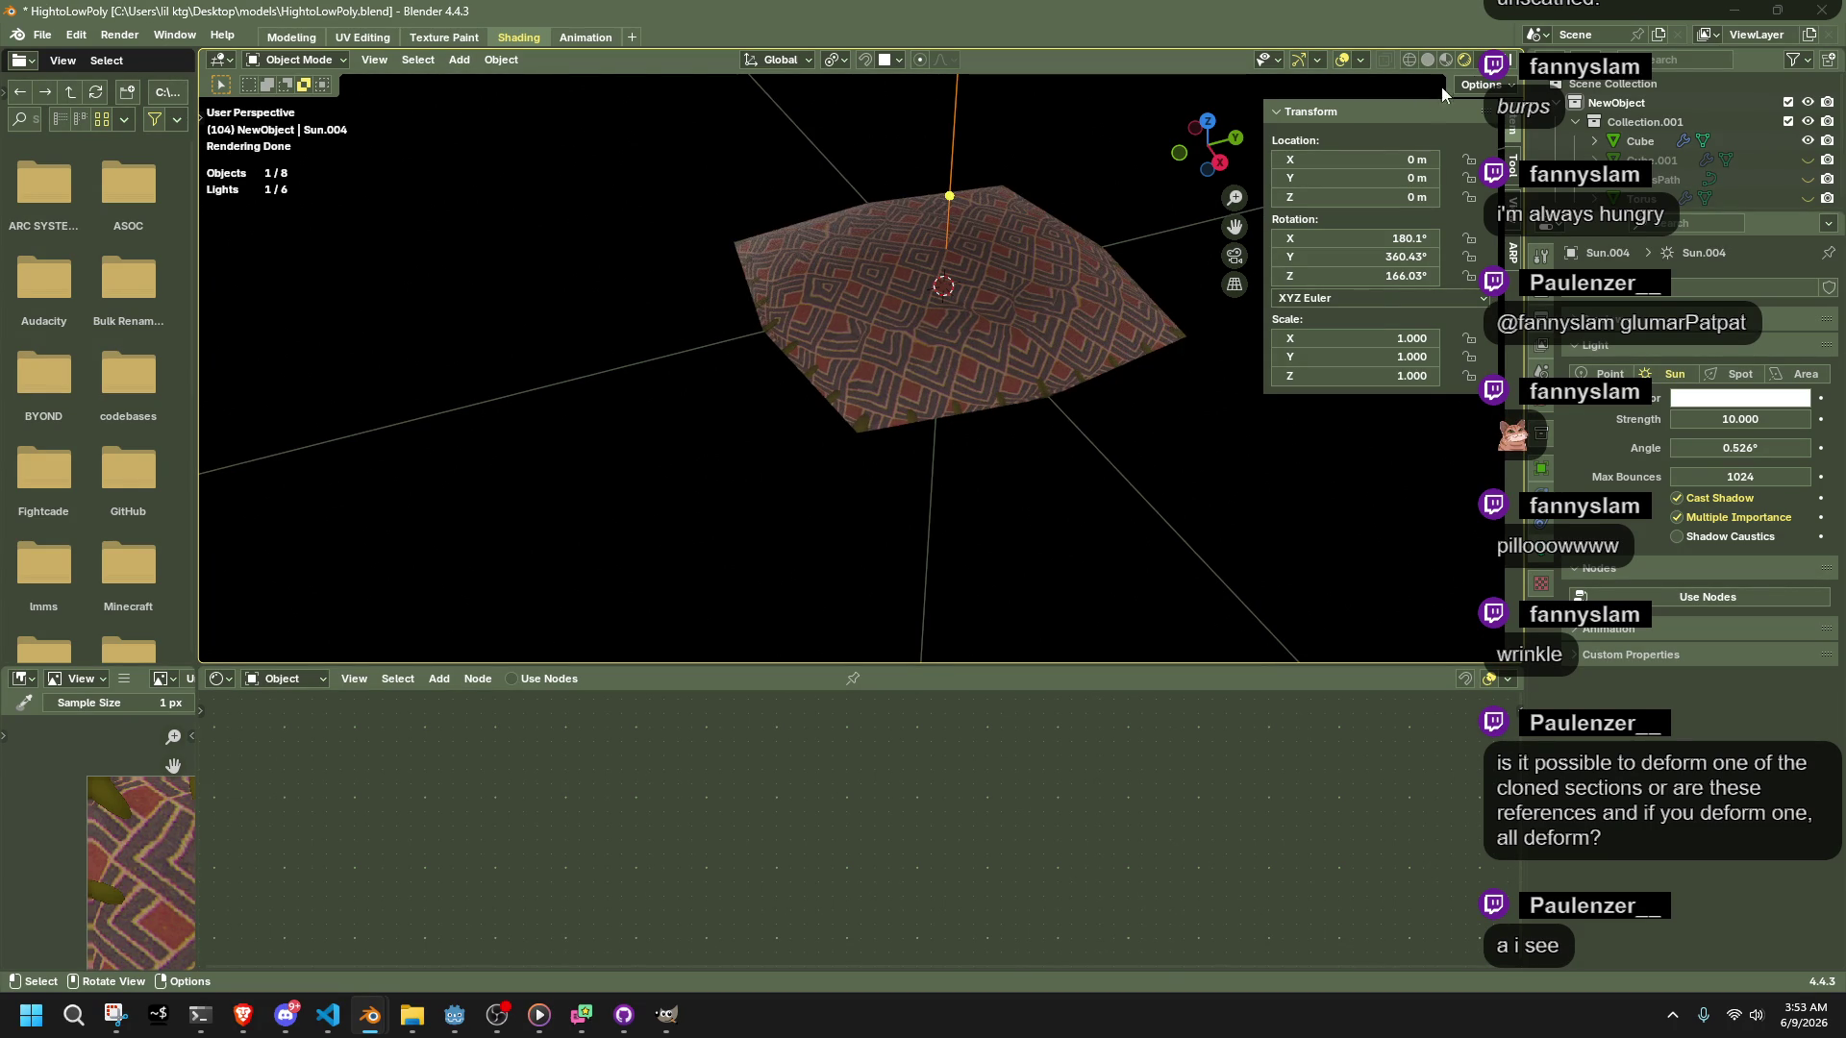
{"action": "left_click", "coordinate": [1448, 59]}
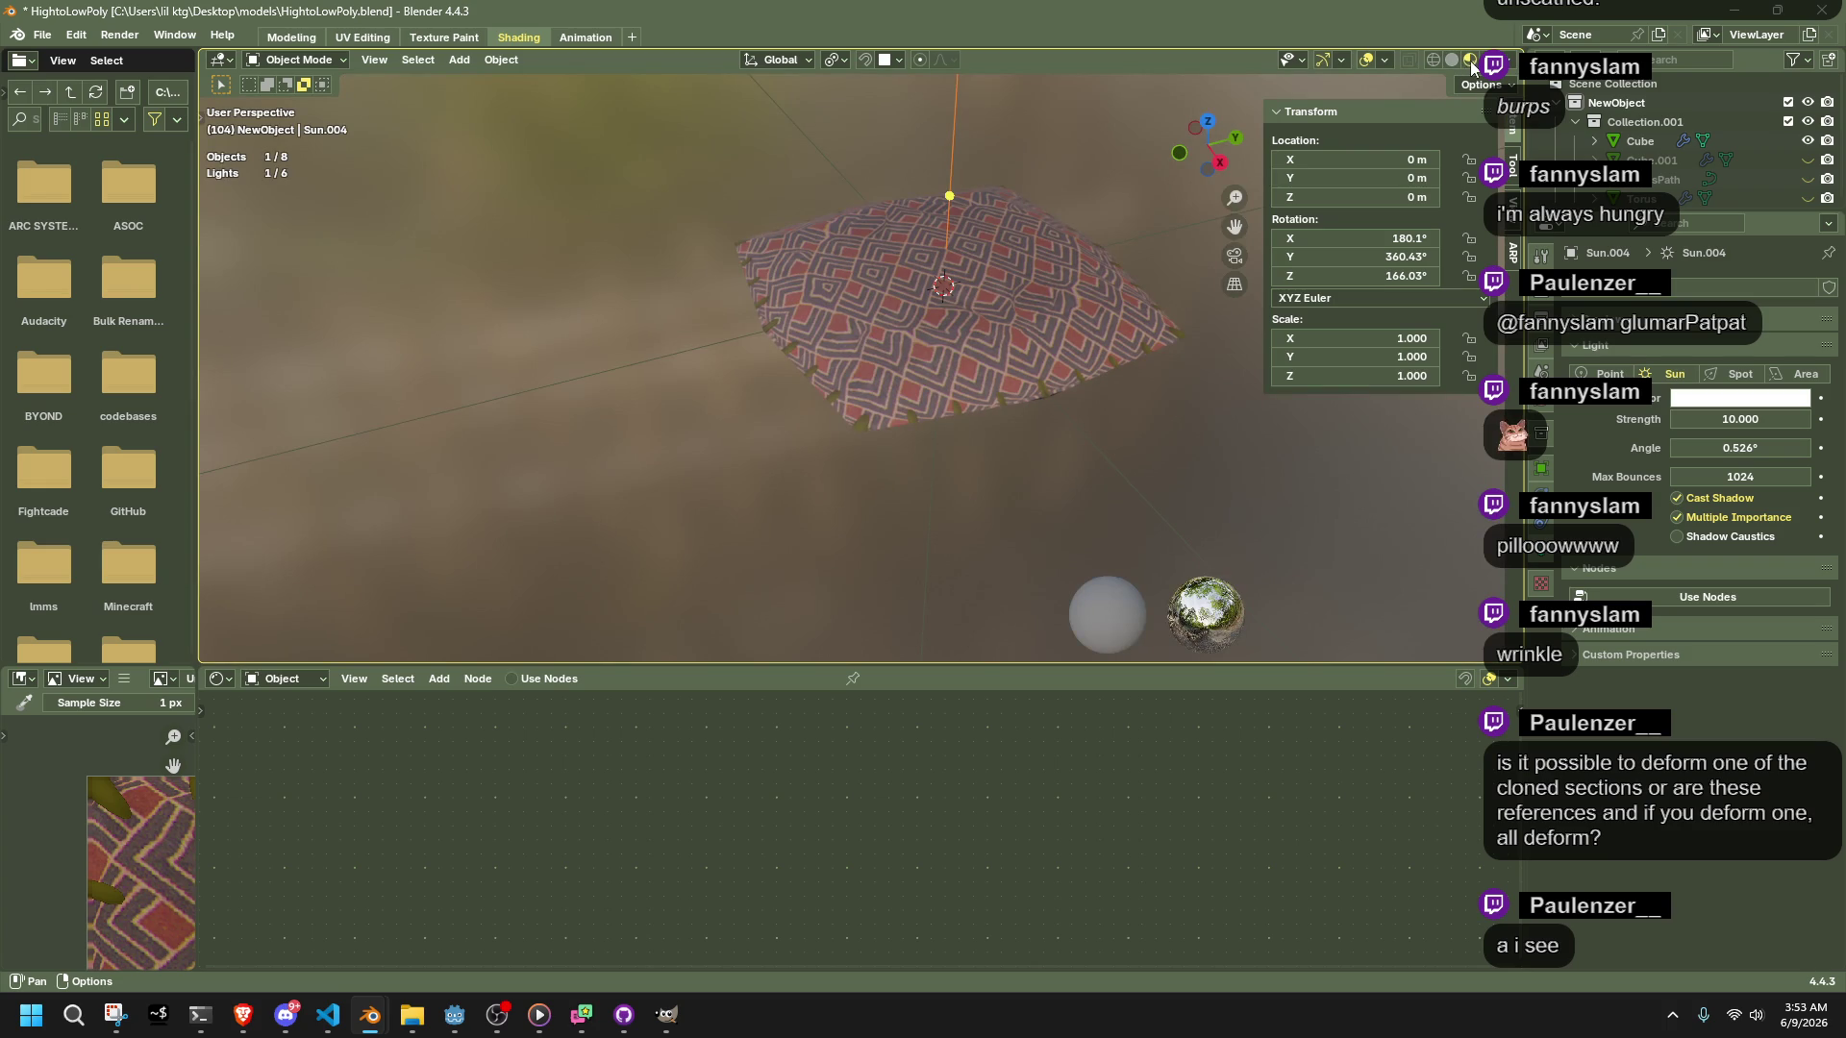
{"action": "left_click", "coordinate": [1480, 63]}
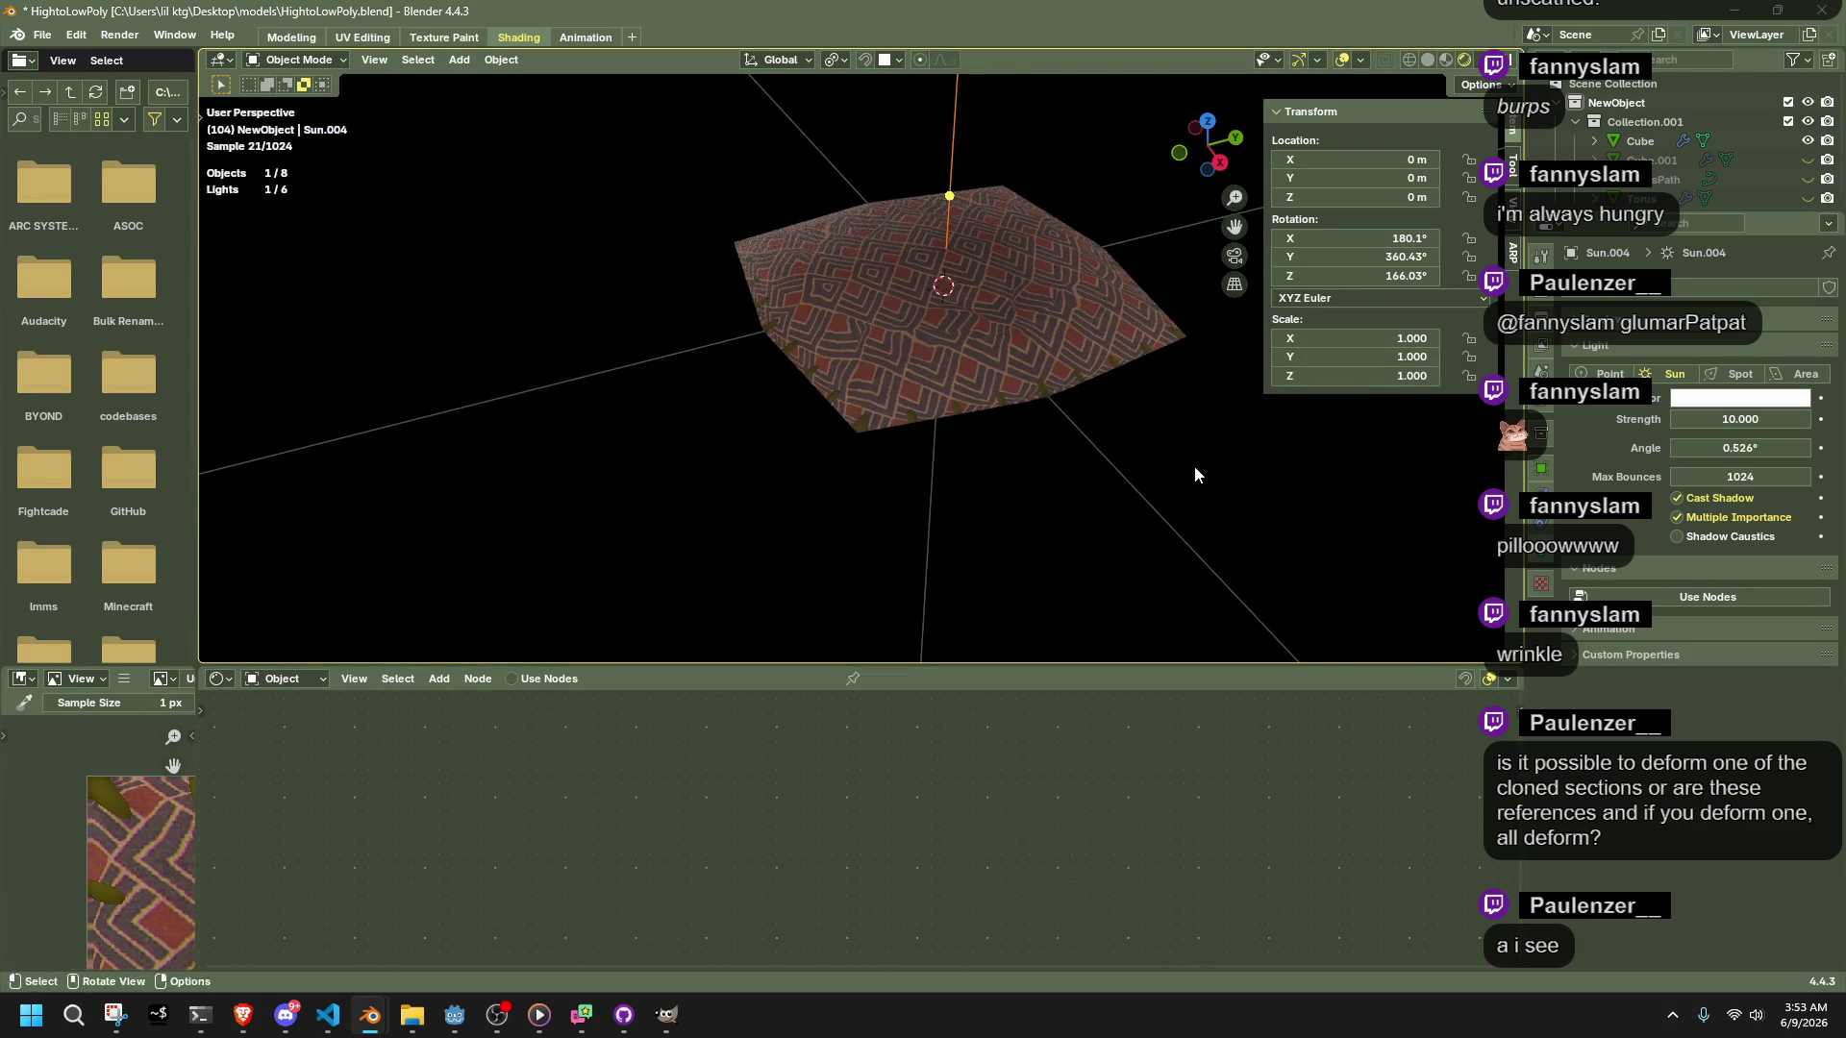
{"action": "left_click", "coordinate": [1132, 484], "text": "shift"}
{"action": "left_click_drag", "start_coordinate": [564, 308], "coordinate": [598, 368], "text": "shift"}
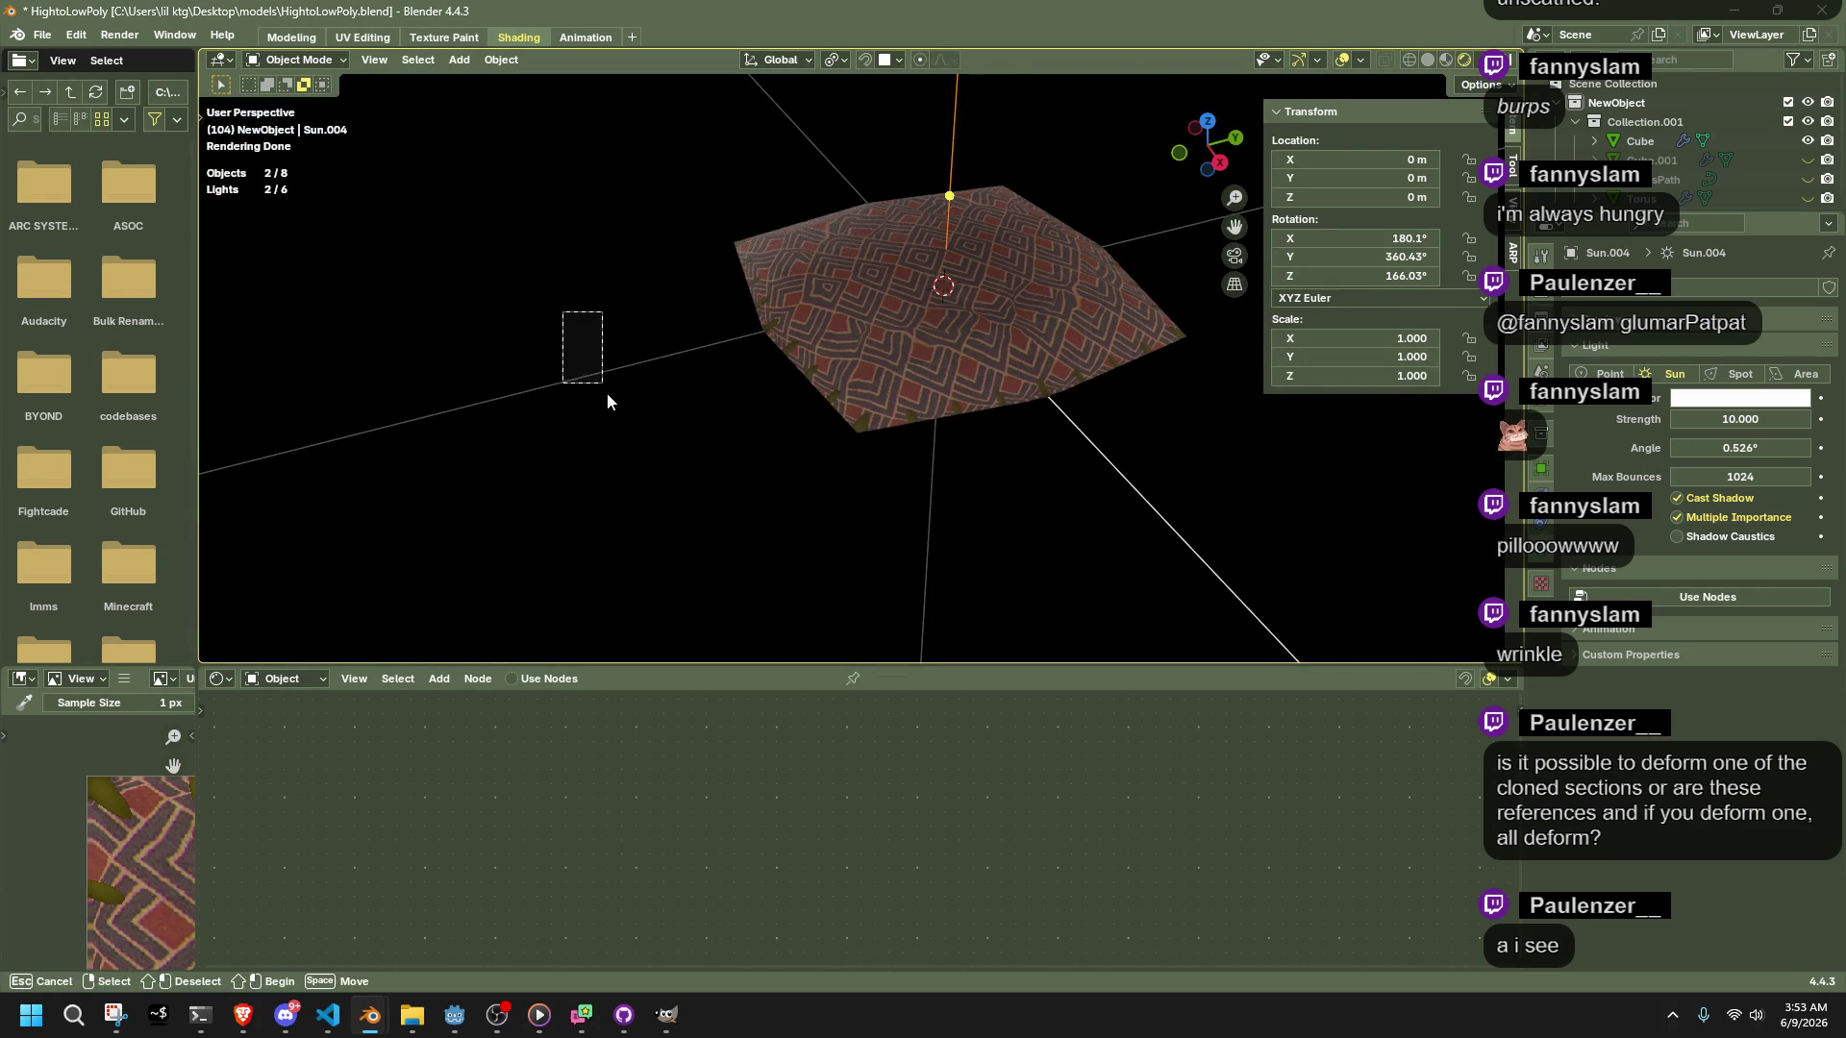
{"action": "left_click", "coordinate": [781, 110], "text": "shift"}
{"action": "left_click", "coordinate": [1192, 228], "text": "shift"}
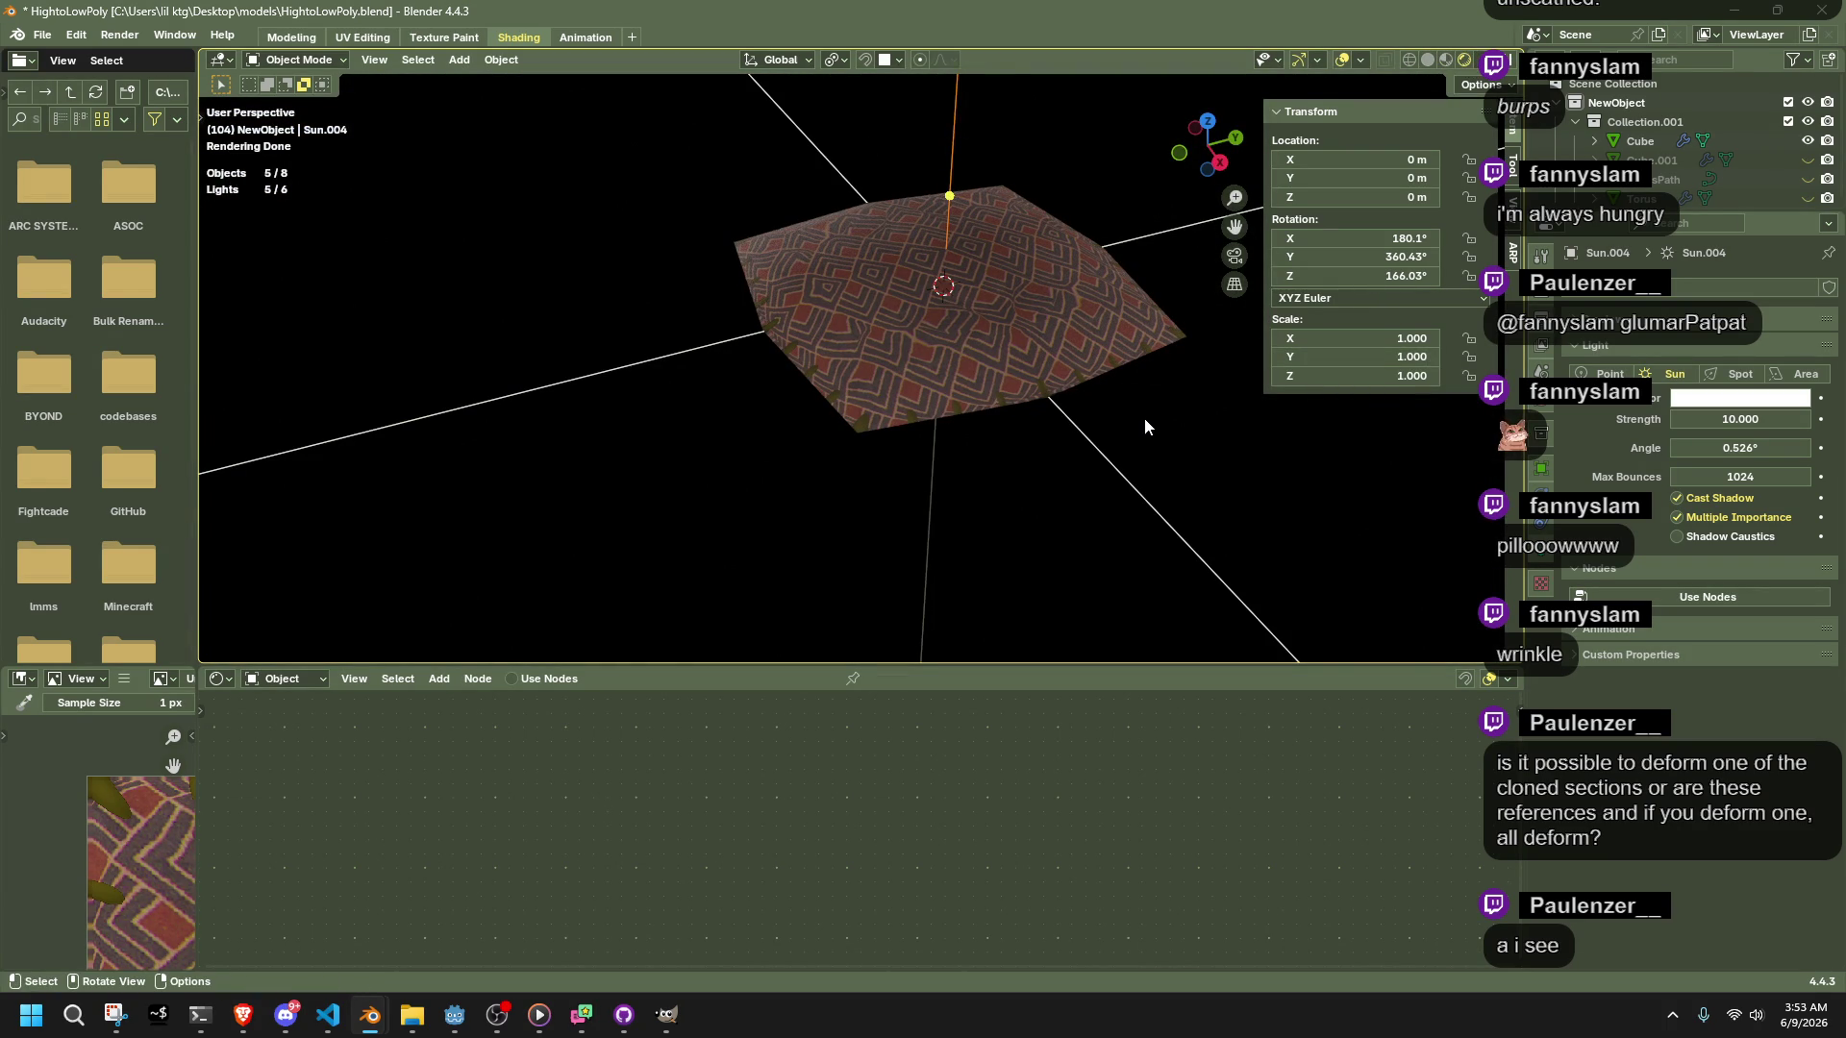
{"action": "key", "text": "Delete"}
{"action": "middle_click_drag", "start_coordinate": [1113, 444], "coordinate": [1075, 320]}
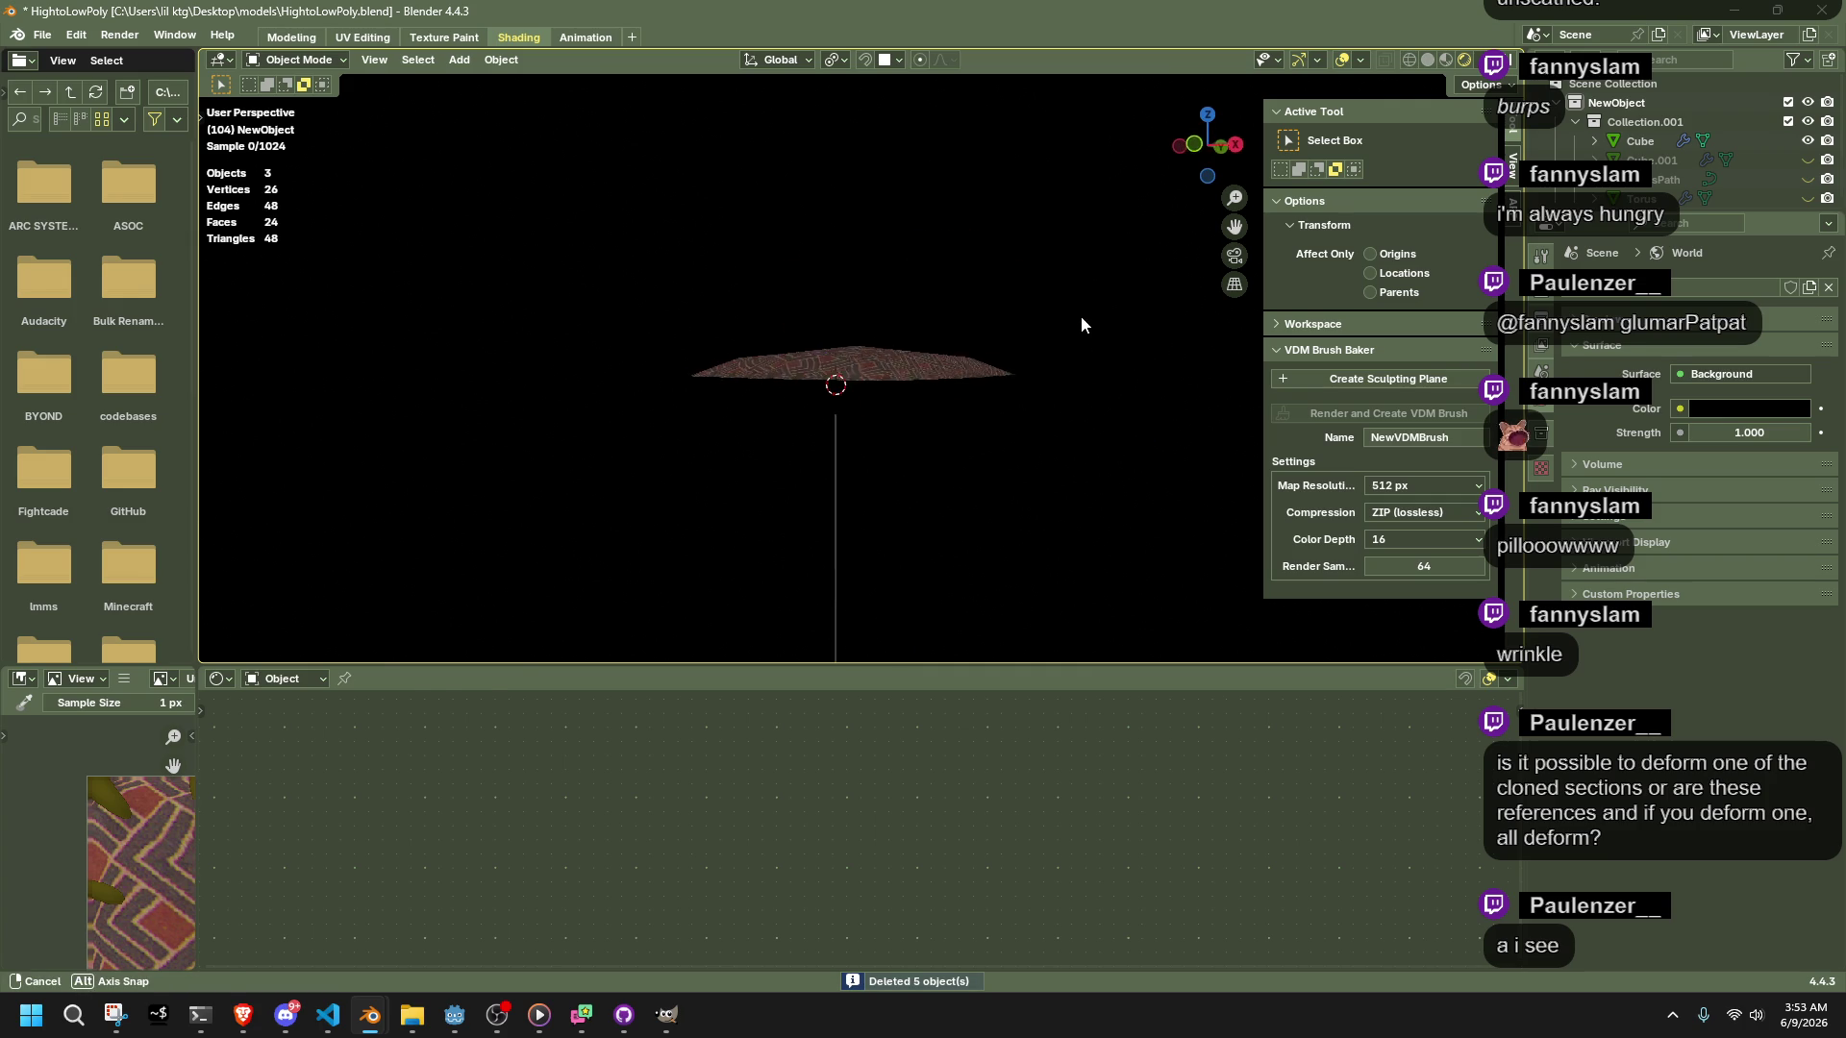
{"action": "key", "text": "ctrl+z"}
Deselect the sun to keep and delete the four other extra sun lamps
{"action": "left_click", "coordinate": [826, 202], "text": "shift"}
{"action": "mouse_move", "coordinate": [793, 176]}
{"action": "middle_mouse_down"}
{"action": "mouse_move", "coordinate": [927, 363]}
{"action": "mouse_move", "coordinate": [948, 519]}
{"action": "middle_mouse_up"}
{"action": "key", "text": "Delete"}
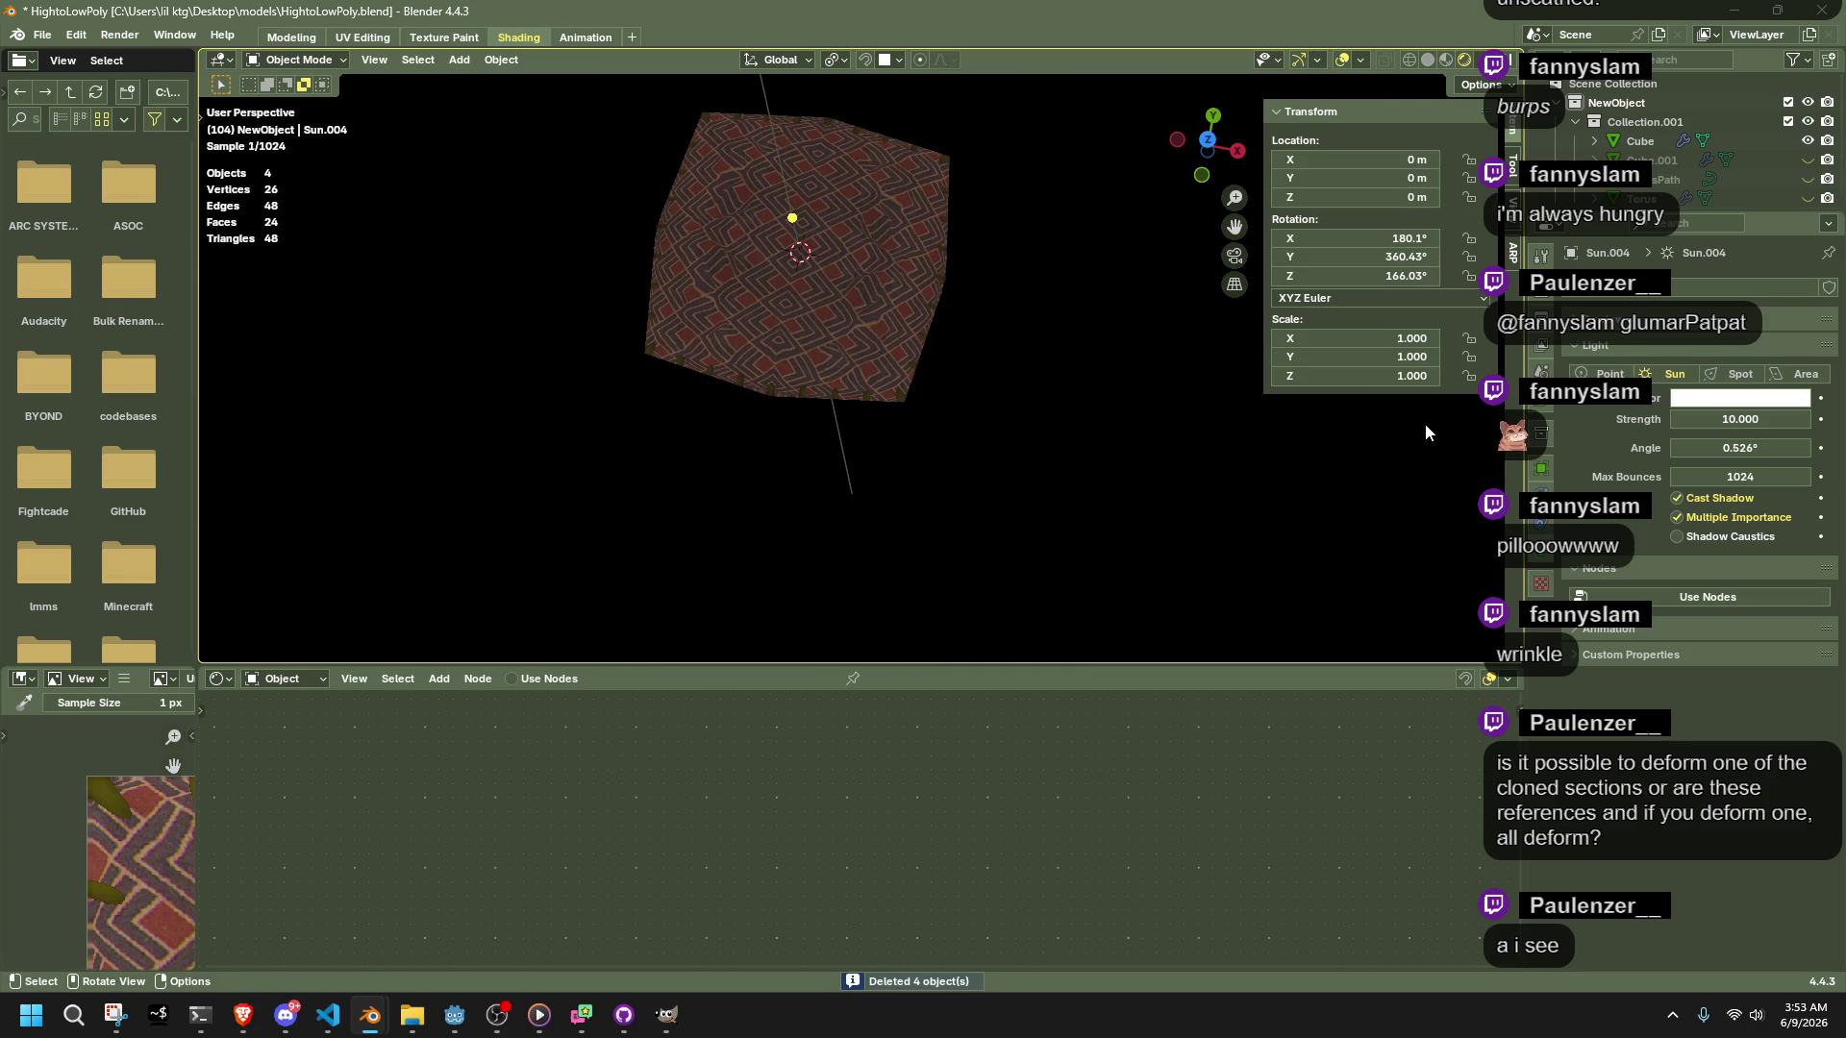
{"action": "left_click", "coordinate": [787, 207]}
{"action": "mouse_move", "coordinate": [1099, 458]}
{"action": "middle_mouse_down"}
{"action": "mouse_move", "coordinate": [917, 269]}
{"action": "mouse_move", "coordinate": [919, 245]}
{"action": "middle_mouse_up"}
{"action": "key", "text": "s"}
{"action": "scroll", "coordinate": [1631, 193], "scroll_direction": "down", "scroll_amount": 3}
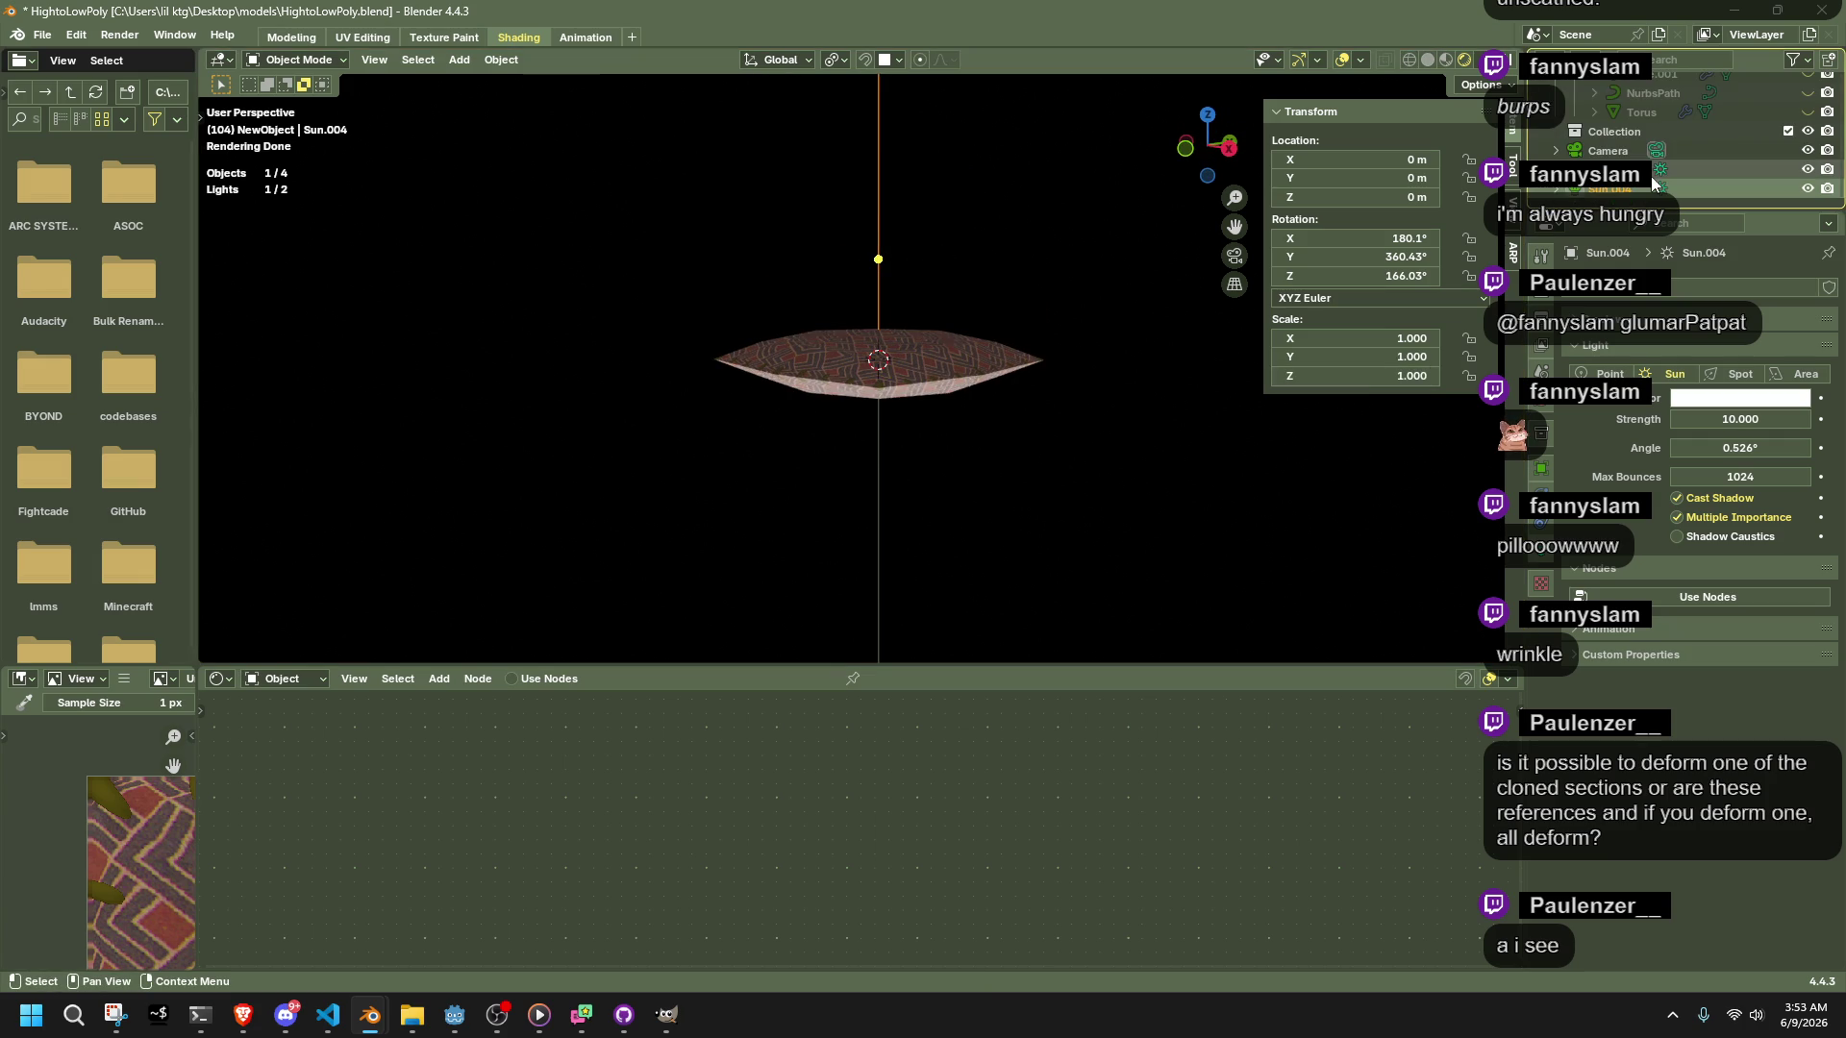
Set Sun.004's strength to 1 and Sun.002's strength to 2
{"action": "left_click", "coordinate": [1695, 420]}
{"action": "type", "text": "1"}
{"action": "key", "text": "Return"}
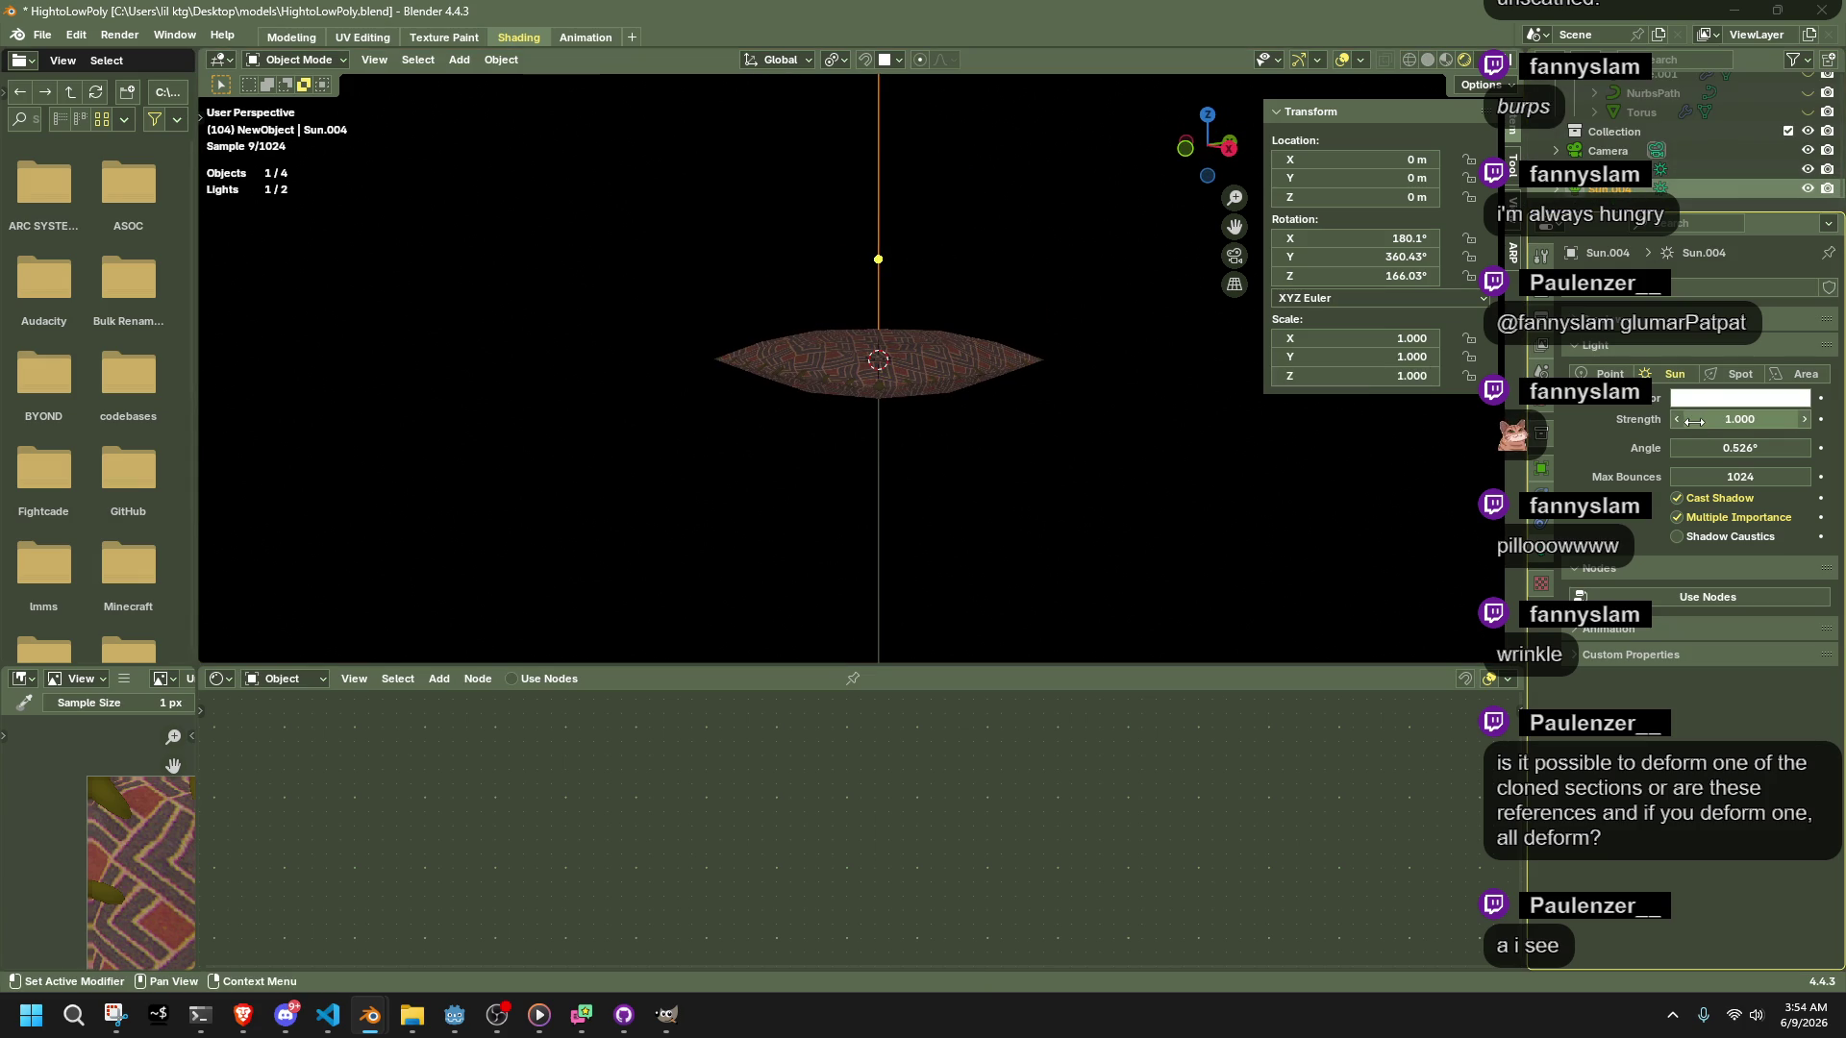
{"action": "left_click", "coordinate": [1618, 169]}
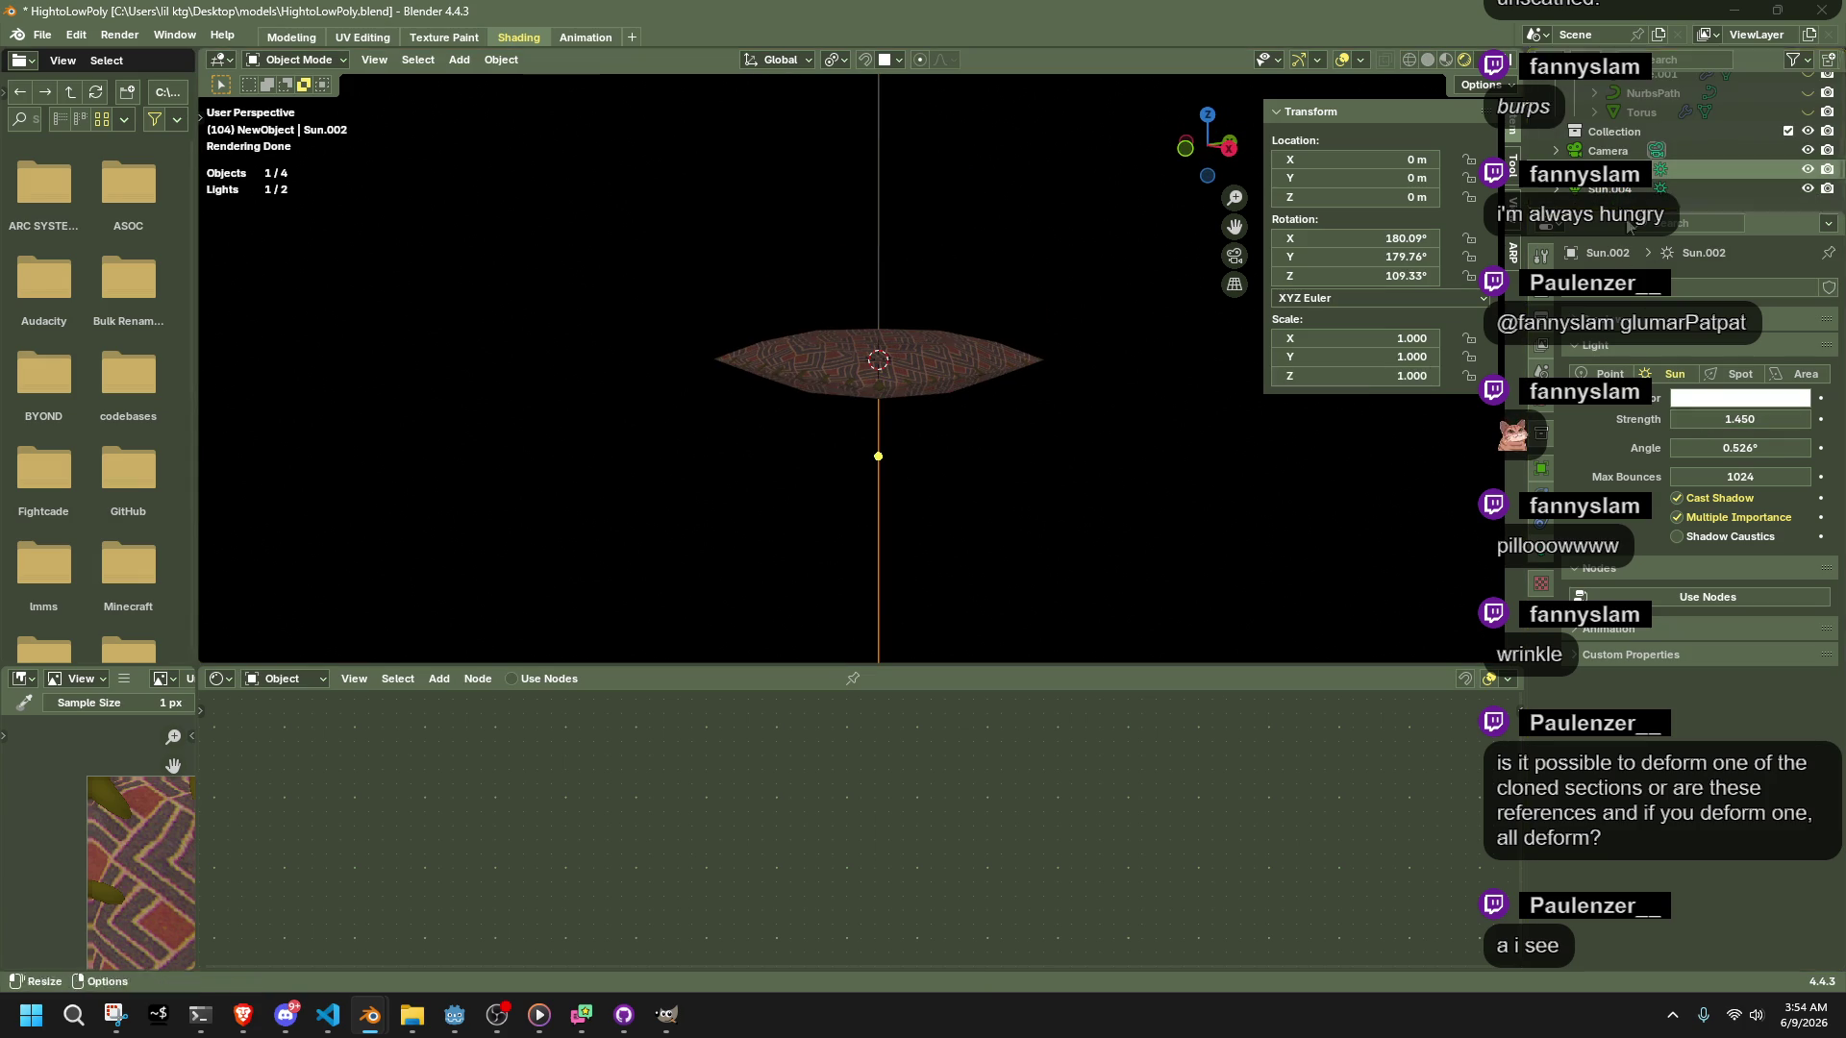
{"action": "left_click", "coordinate": [1719, 421]}
{"action": "type", "text": "2"}
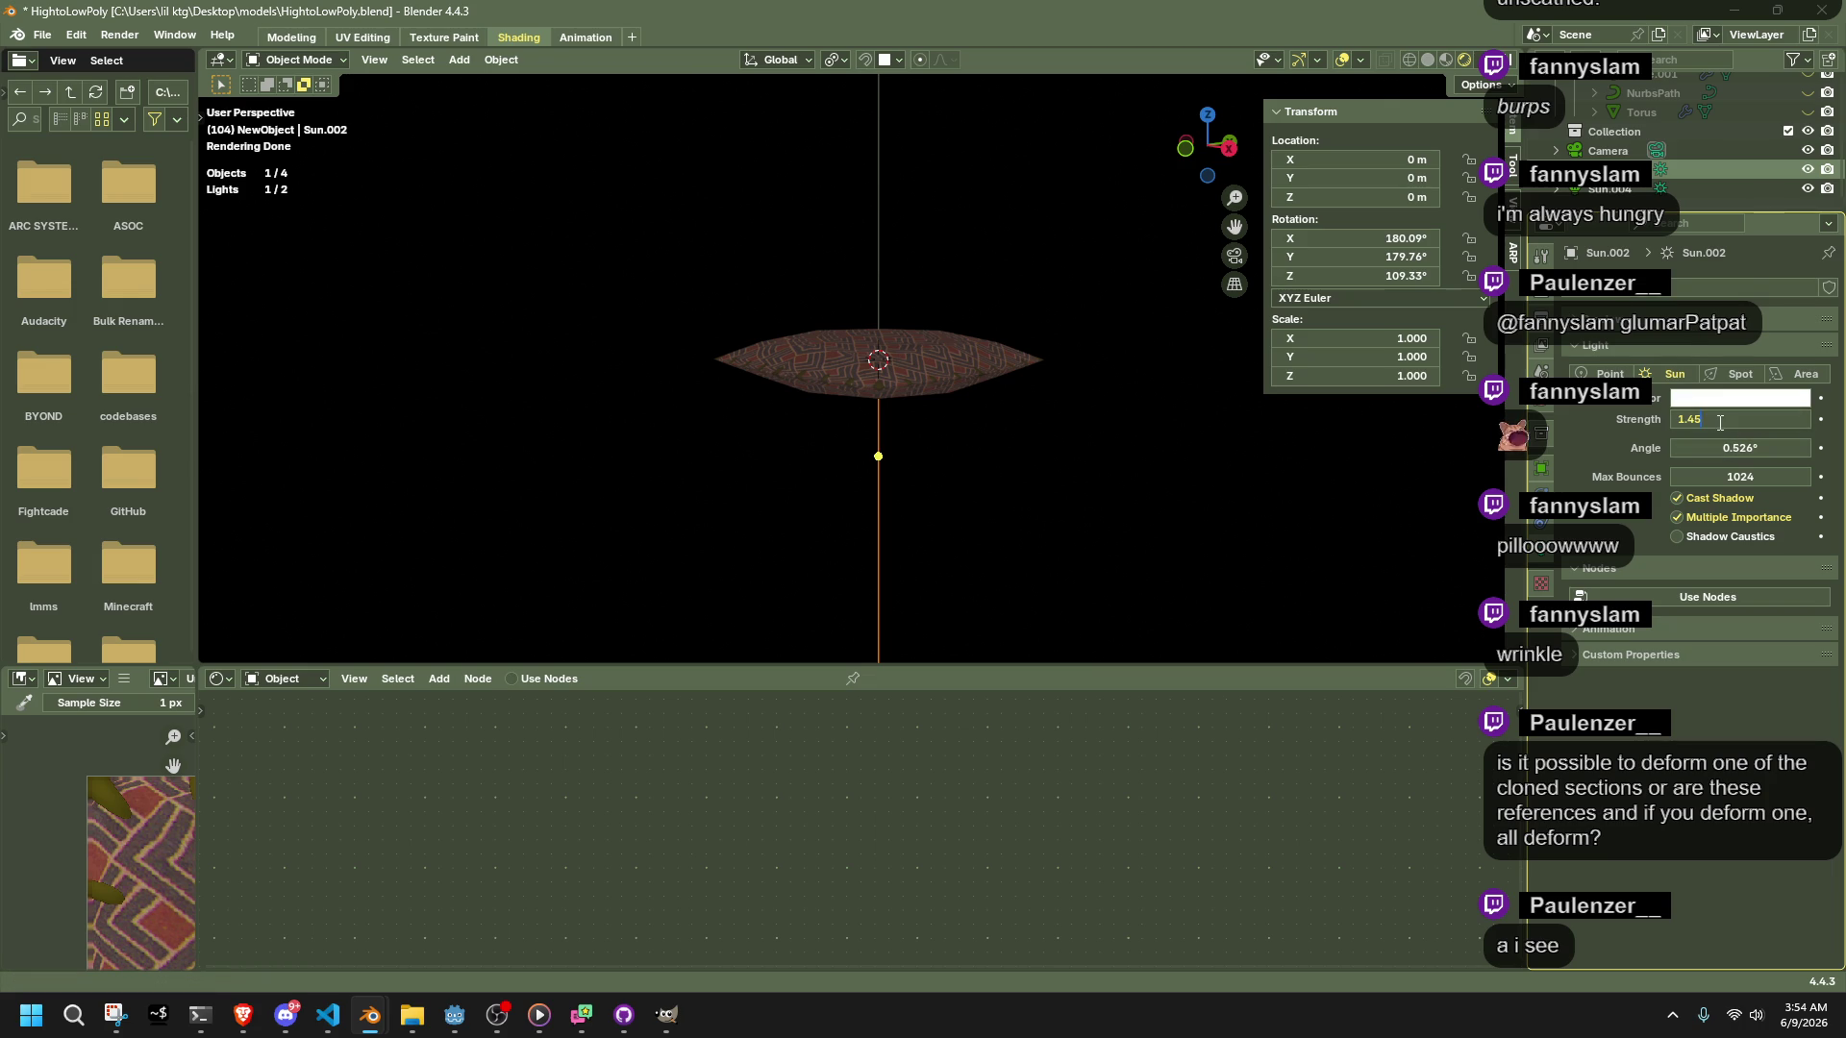
{"action": "key", "text": "Return"}
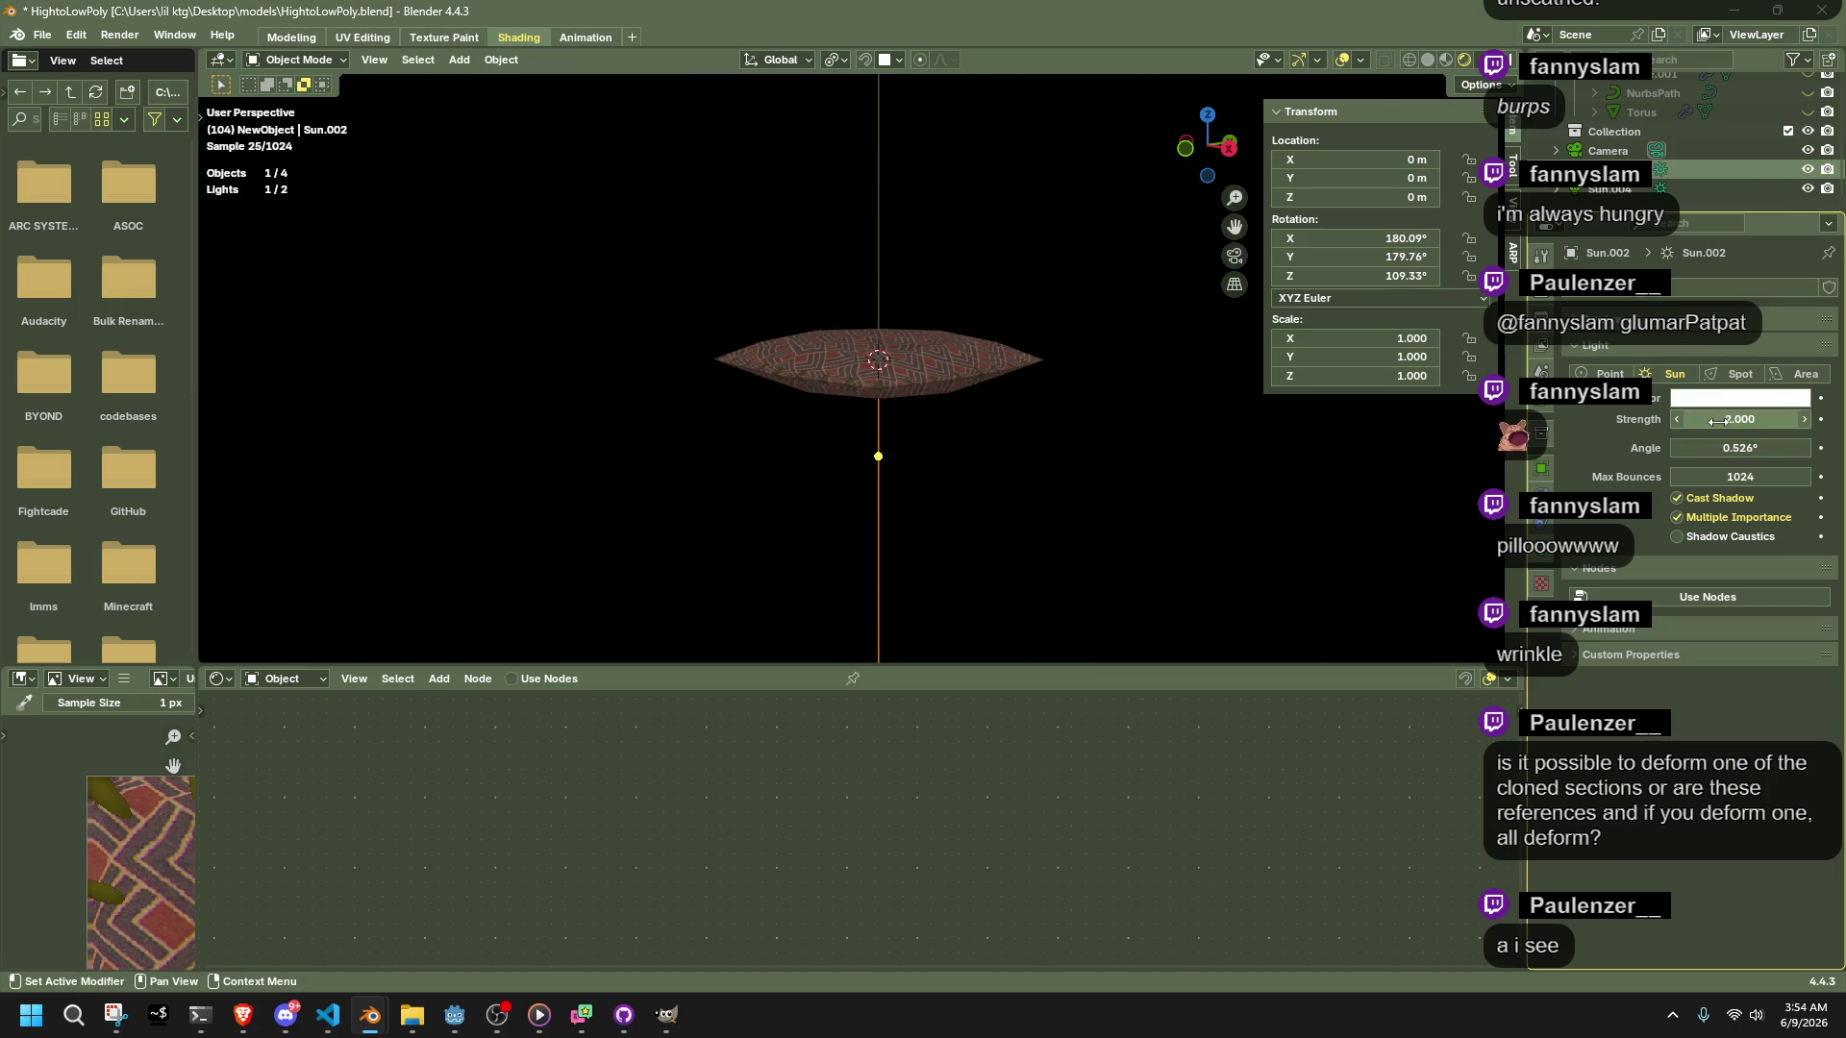
Reset Sun.002's angle to default and set its strength to 5
{"action": "middle_click_drag", "start_coordinate": [932, 405], "coordinate": [999, 619]}
{"action": "left_click_drag", "start_coordinate": [1692, 448], "coordinate": [1672, 448]}
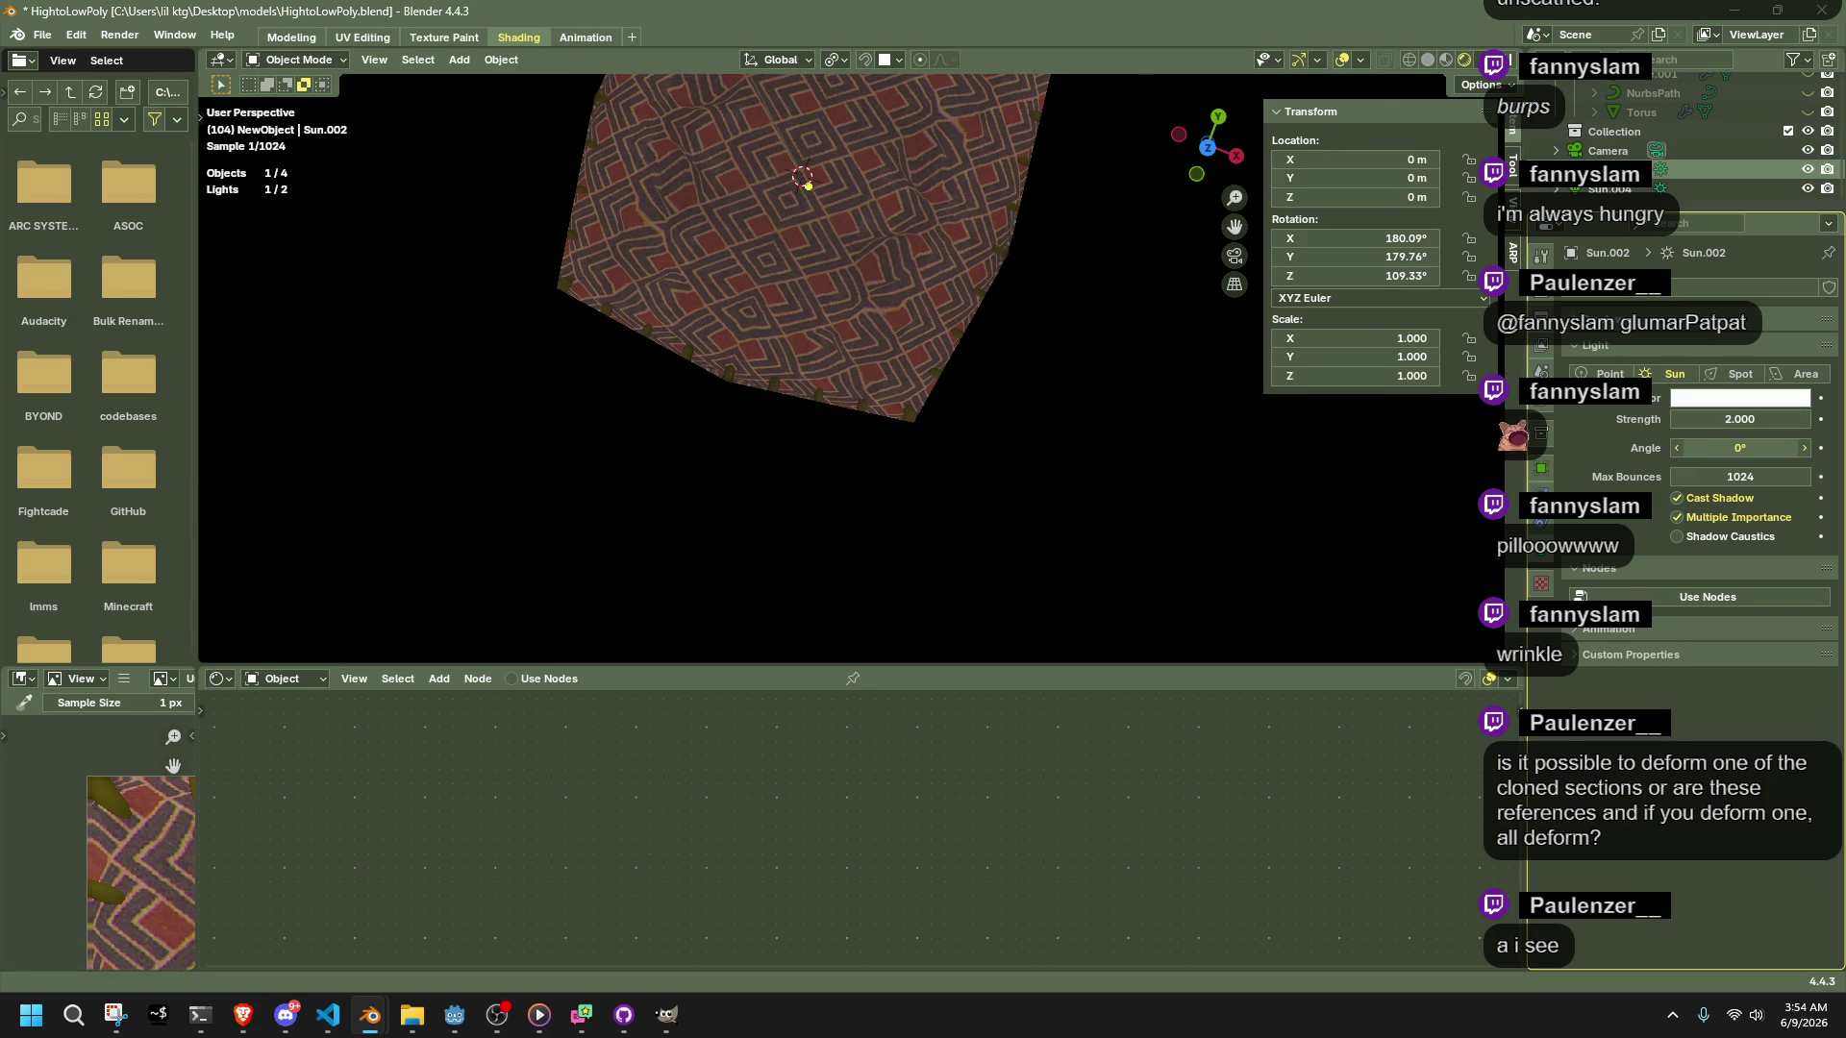
{"action": "right_click", "coordinate": [1715, 448]}
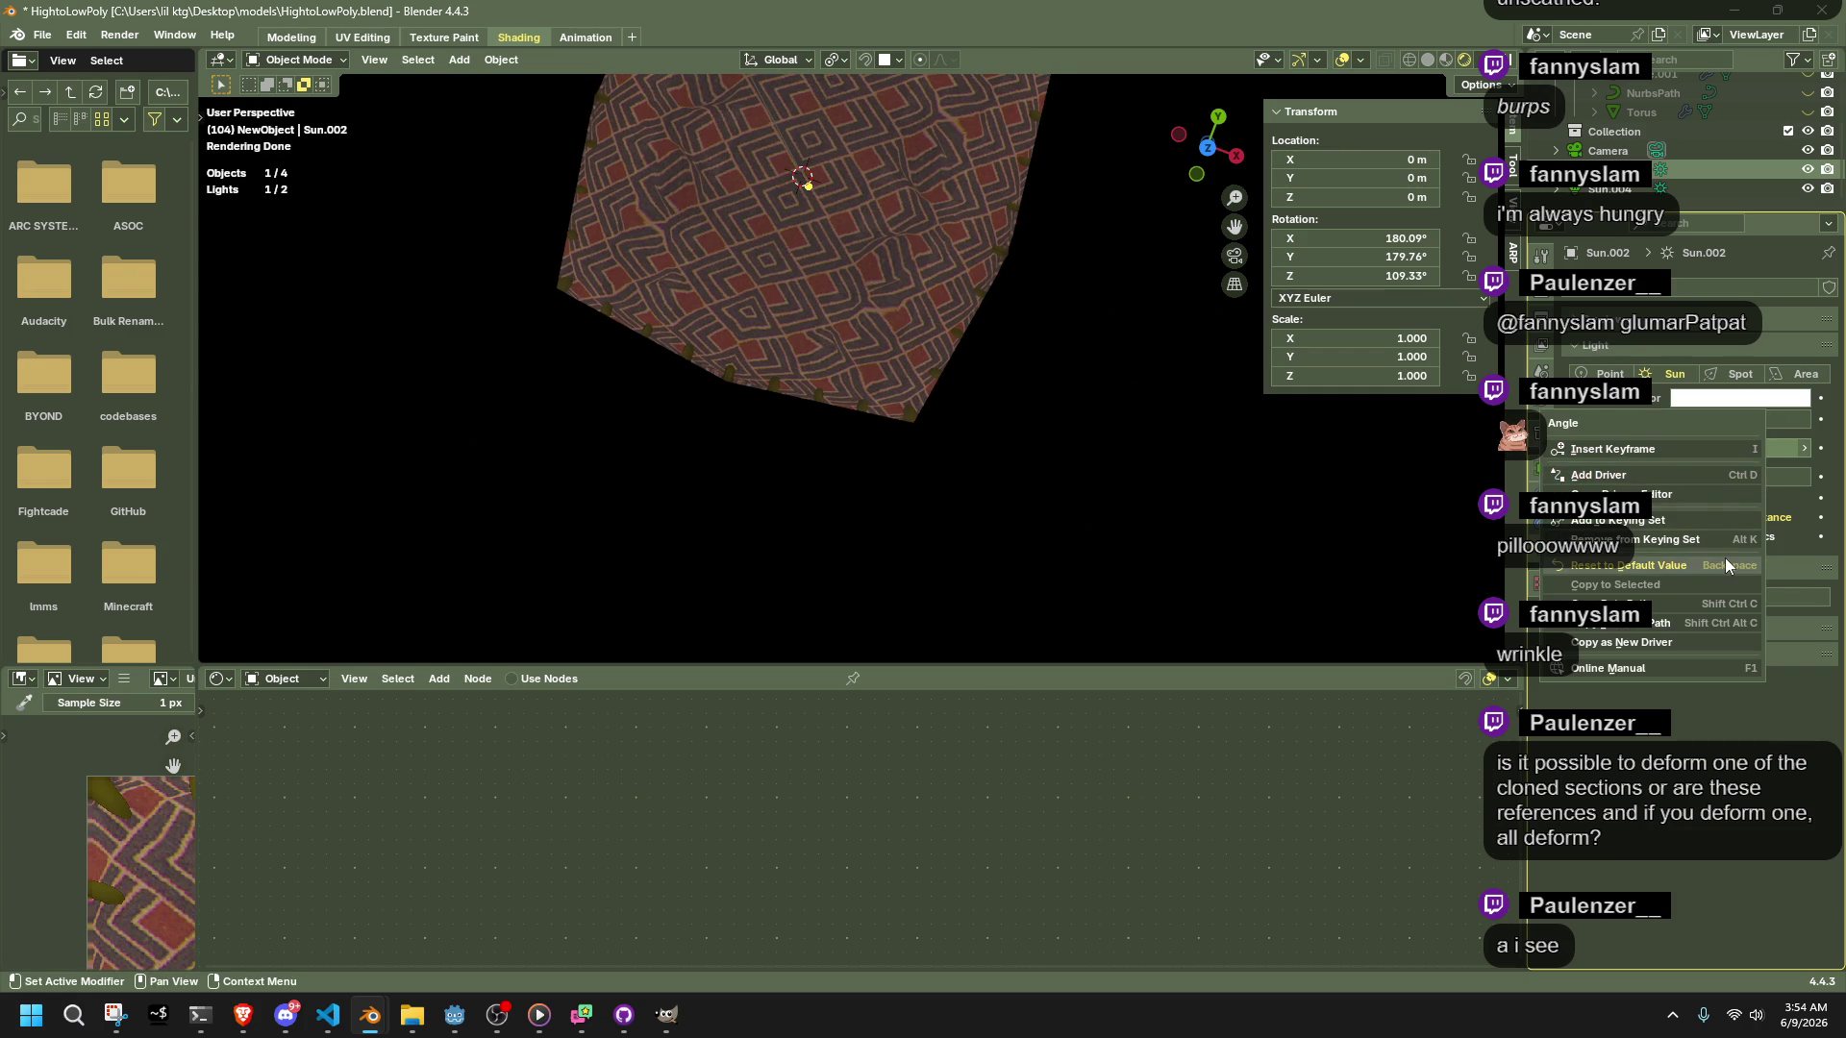
{"action": "left_click", "coordinate": [1724, 564]}
{"action": "left_click", "coordinate": [1727, 420]}
{"action": "type", "text": "10"}
{"action": "key", "text": "Return"}
{"action": "left_click", "coordinate": [1728, 420]}
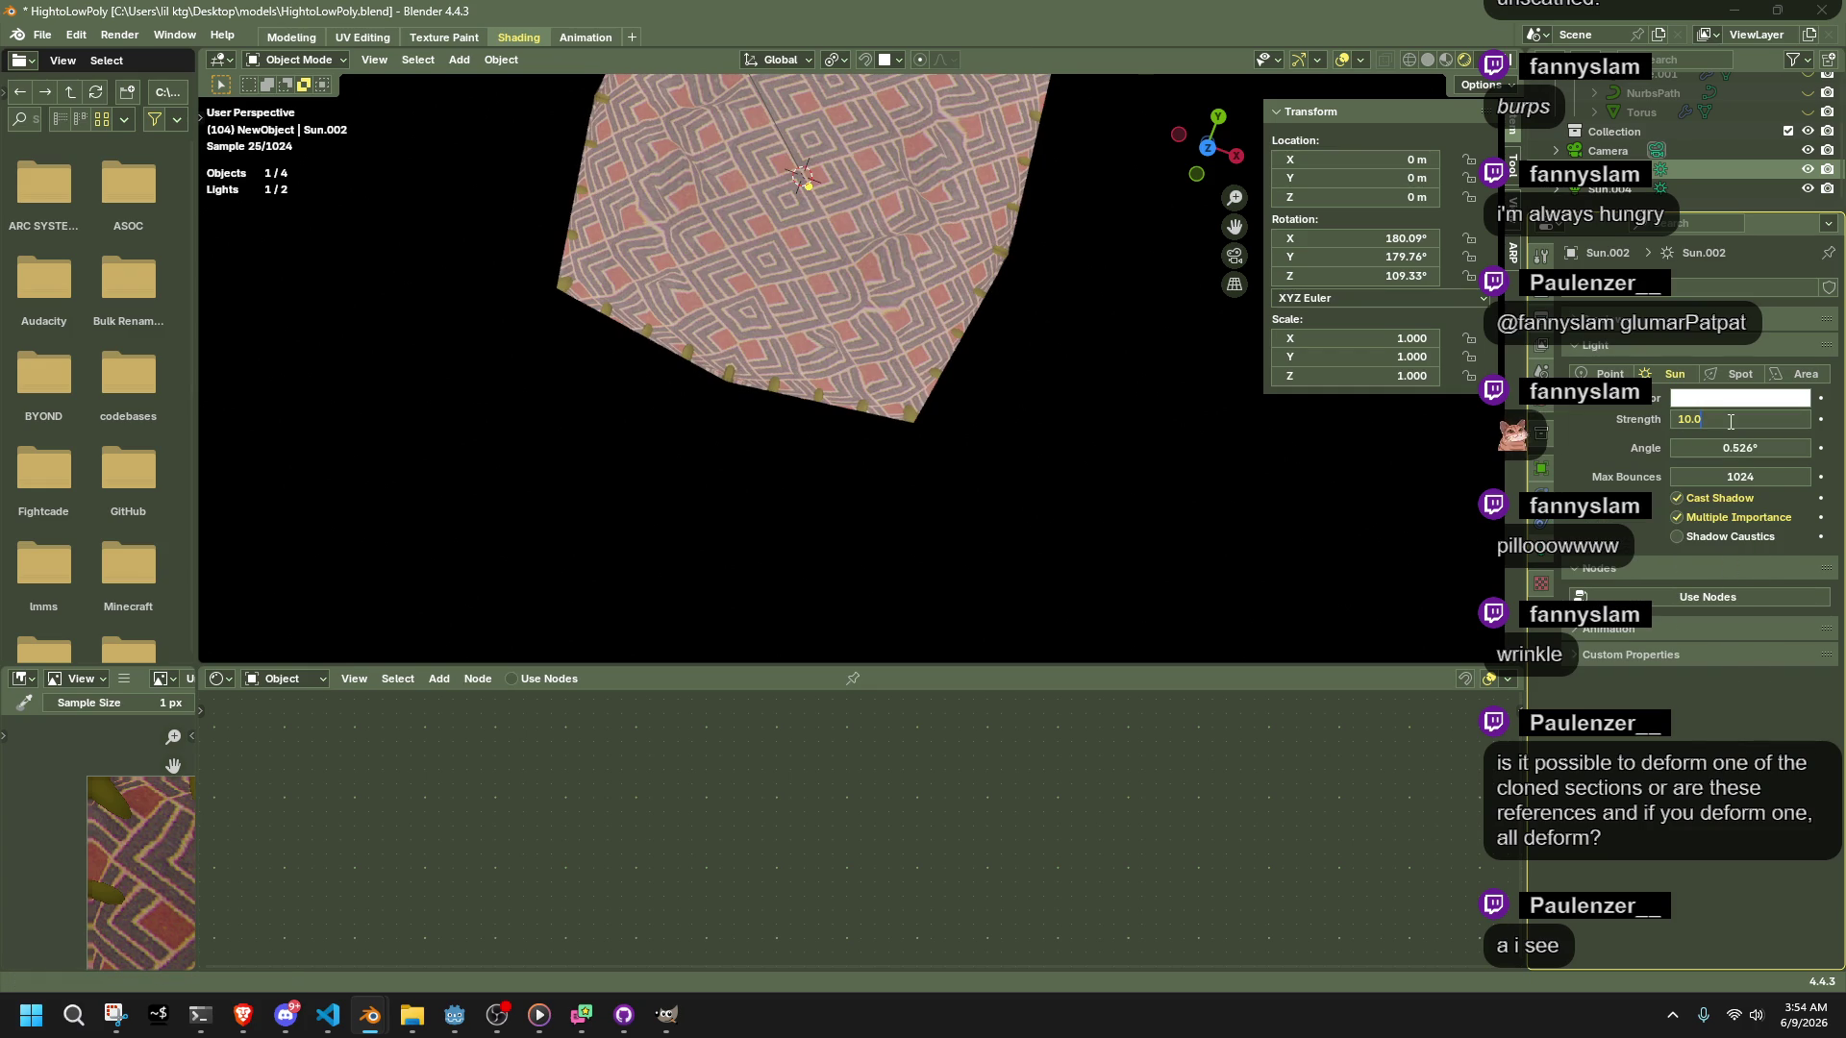
{"action": "key", "text": "Return"}
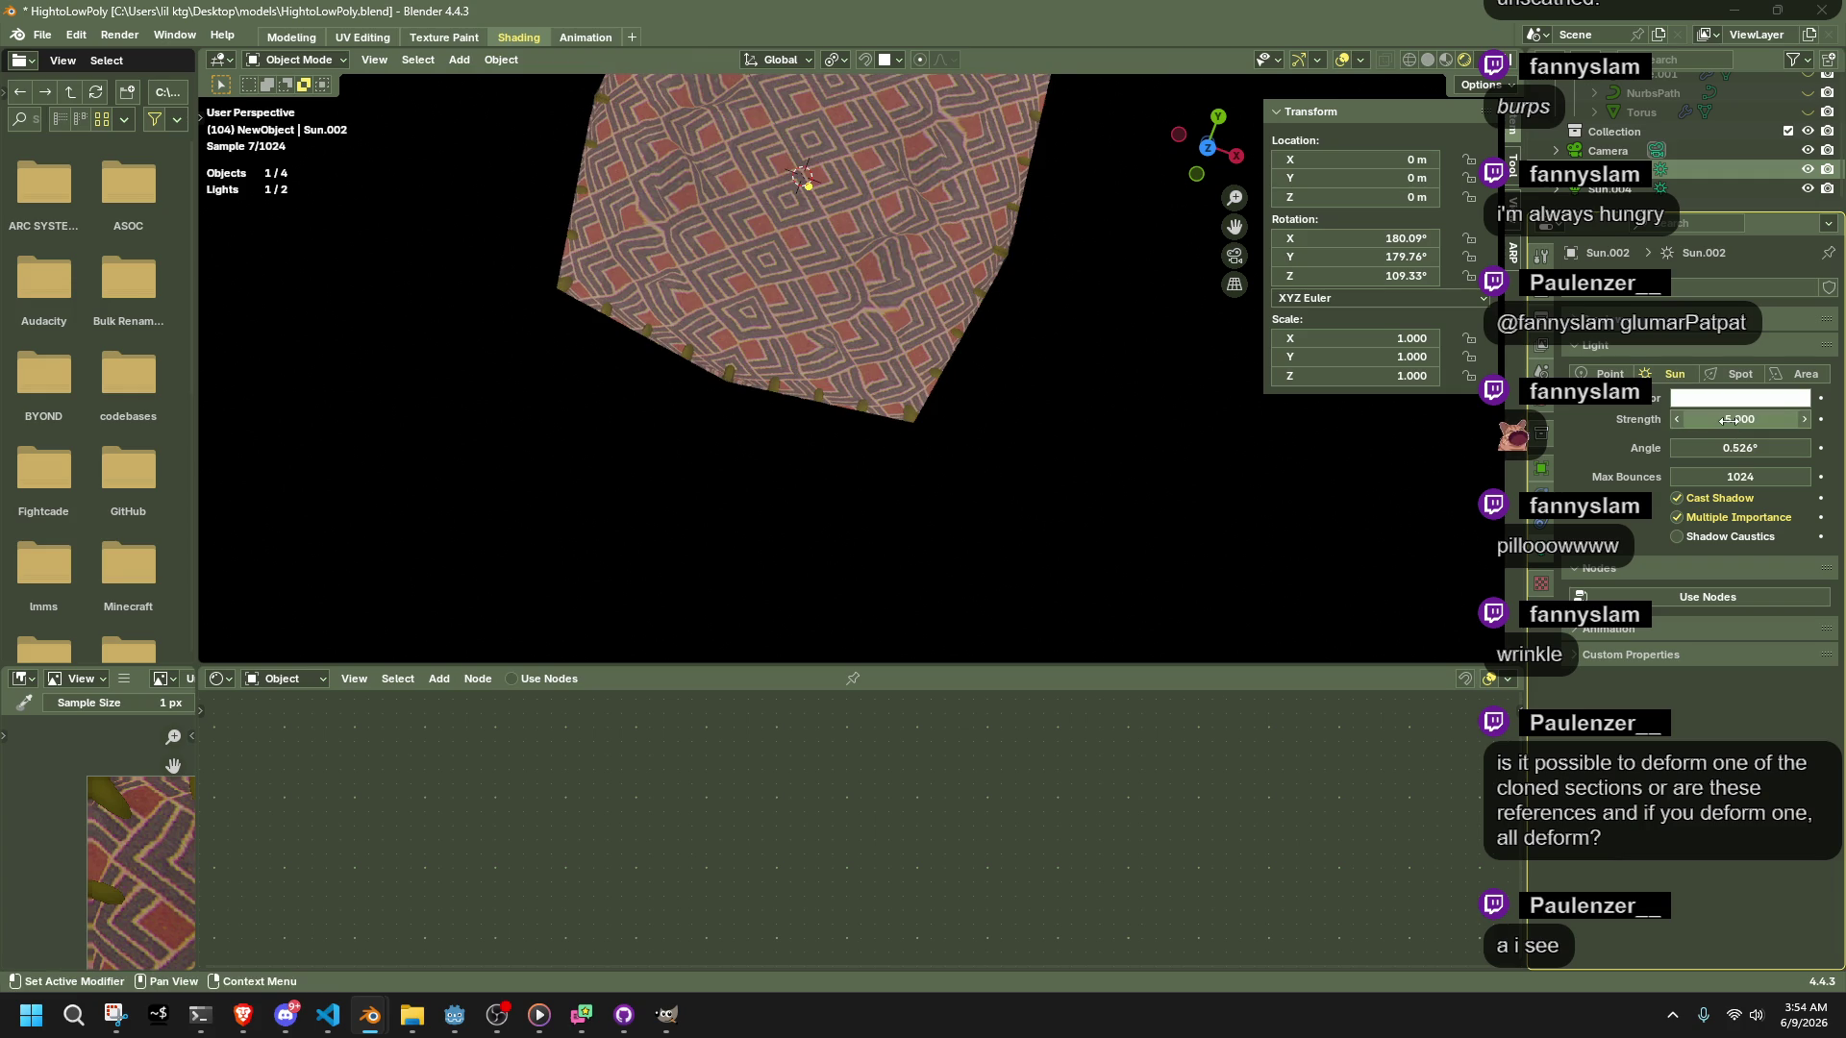
Return the viewport to Material Preview in the Shading workspace
{"action": "scroll", "coordinate": [952, 369], "scroll_direction": "up", "scroll_amount": 4}
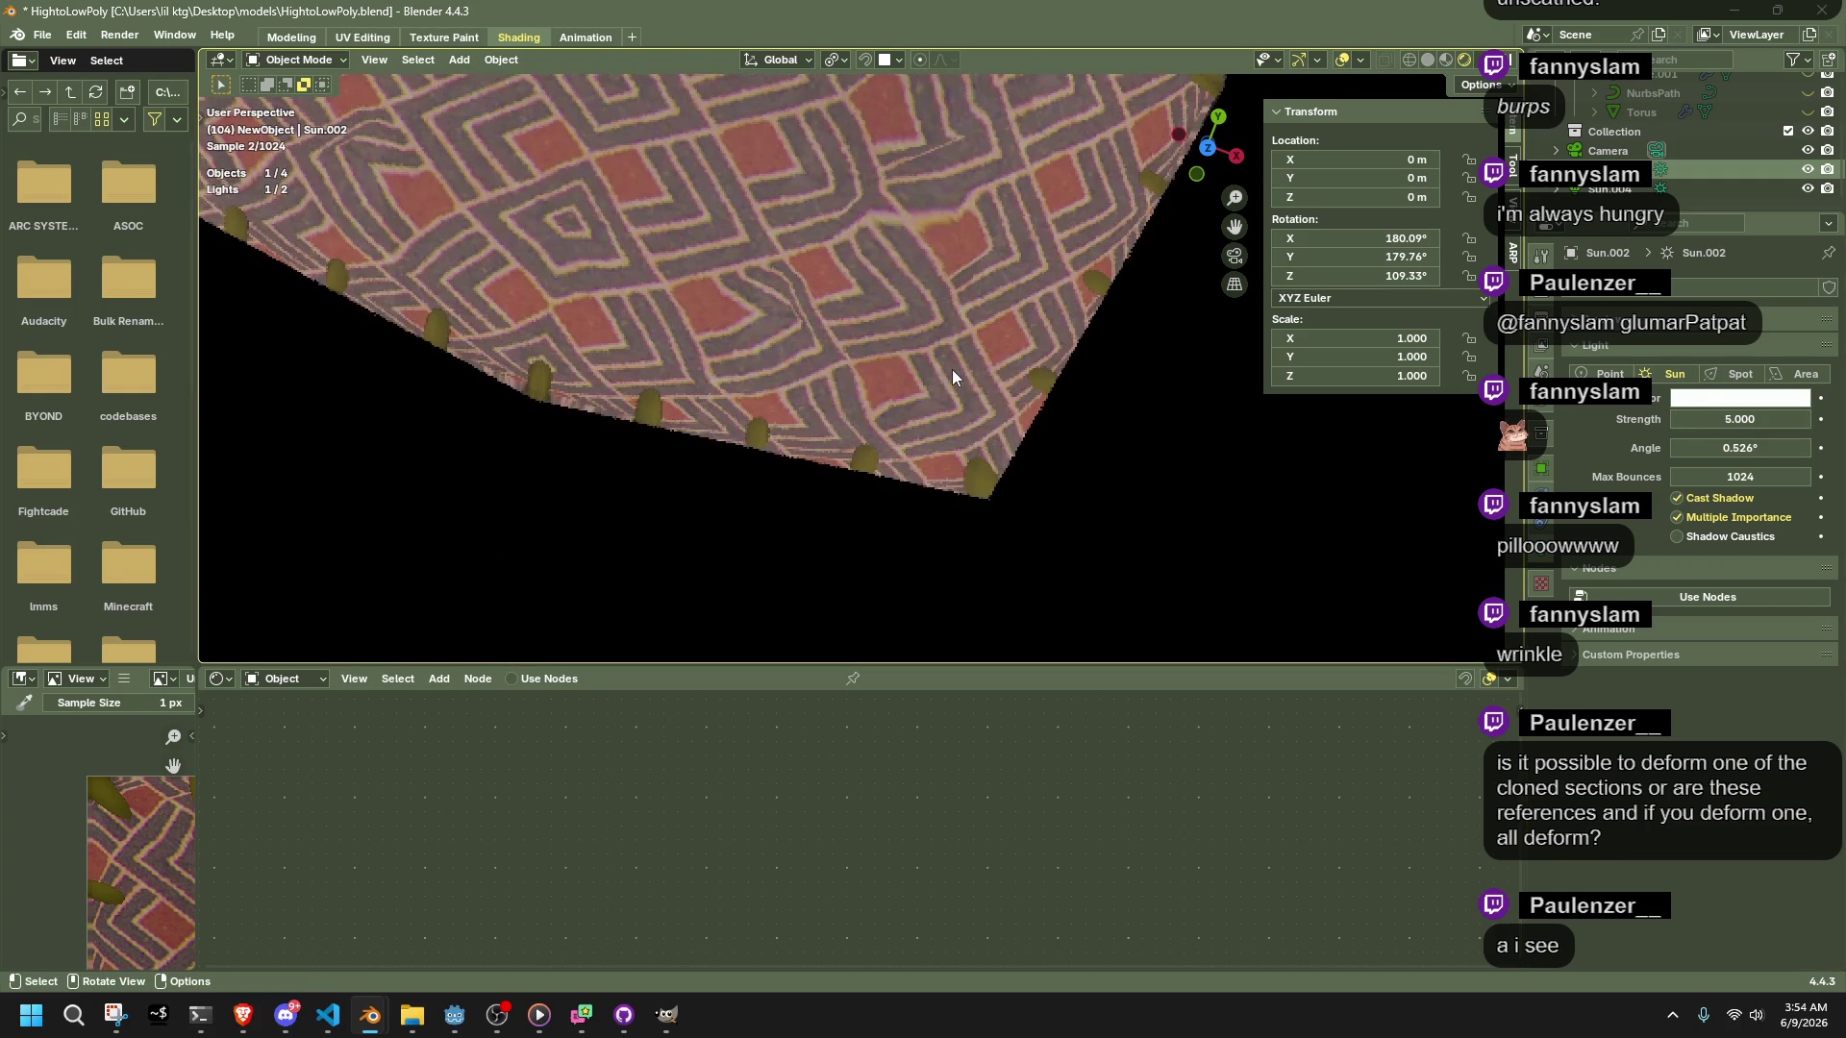
{"action": "left_click", "coordinate": [1444, 60]}
{"action": "mouse_move", "coordinate": [1053, 375]}
{"action": "middle_mouse_down"}
{"action": "mouse_move", "coordinate": [1147, 182]}
{"action": "mouse_move", "coordinate": [959, 329]}
{"action": "middle_mouse_up"}
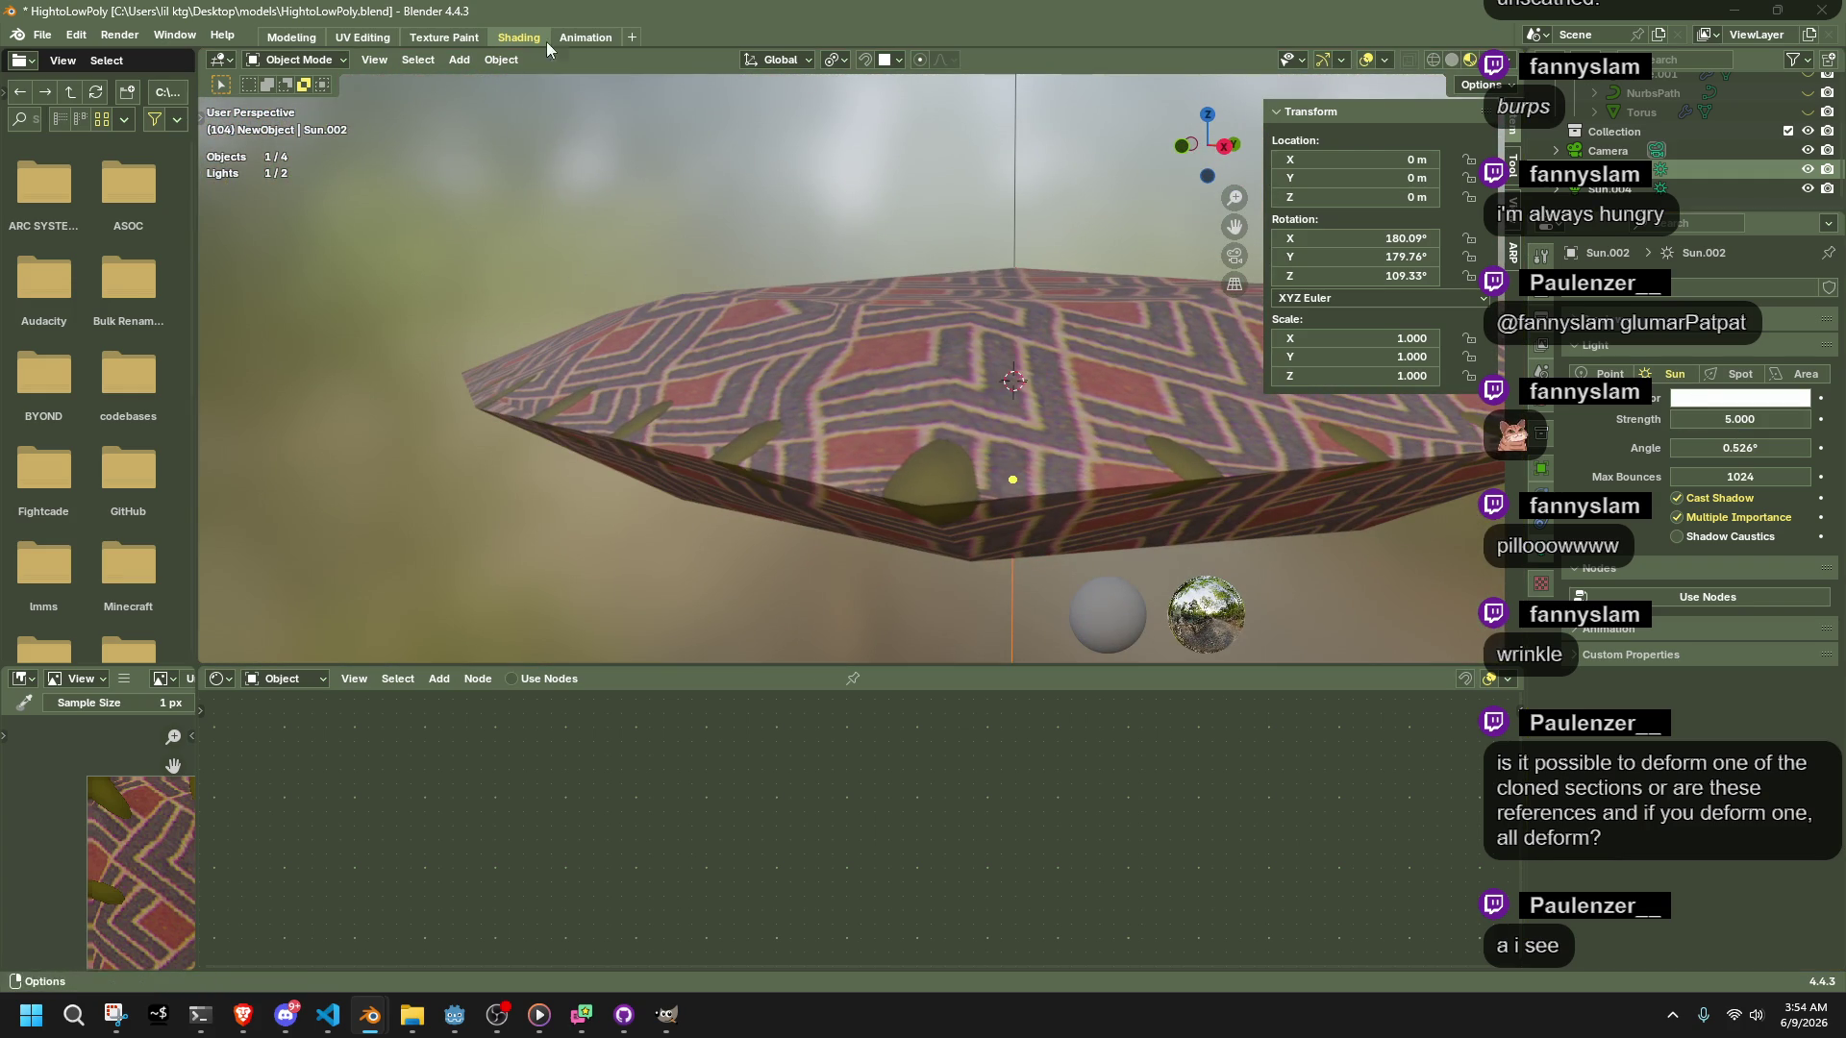
{"action": "left_click", "coordinate": [444, 37]}
{"action": "left_click", "coordinate": [567, 38]}
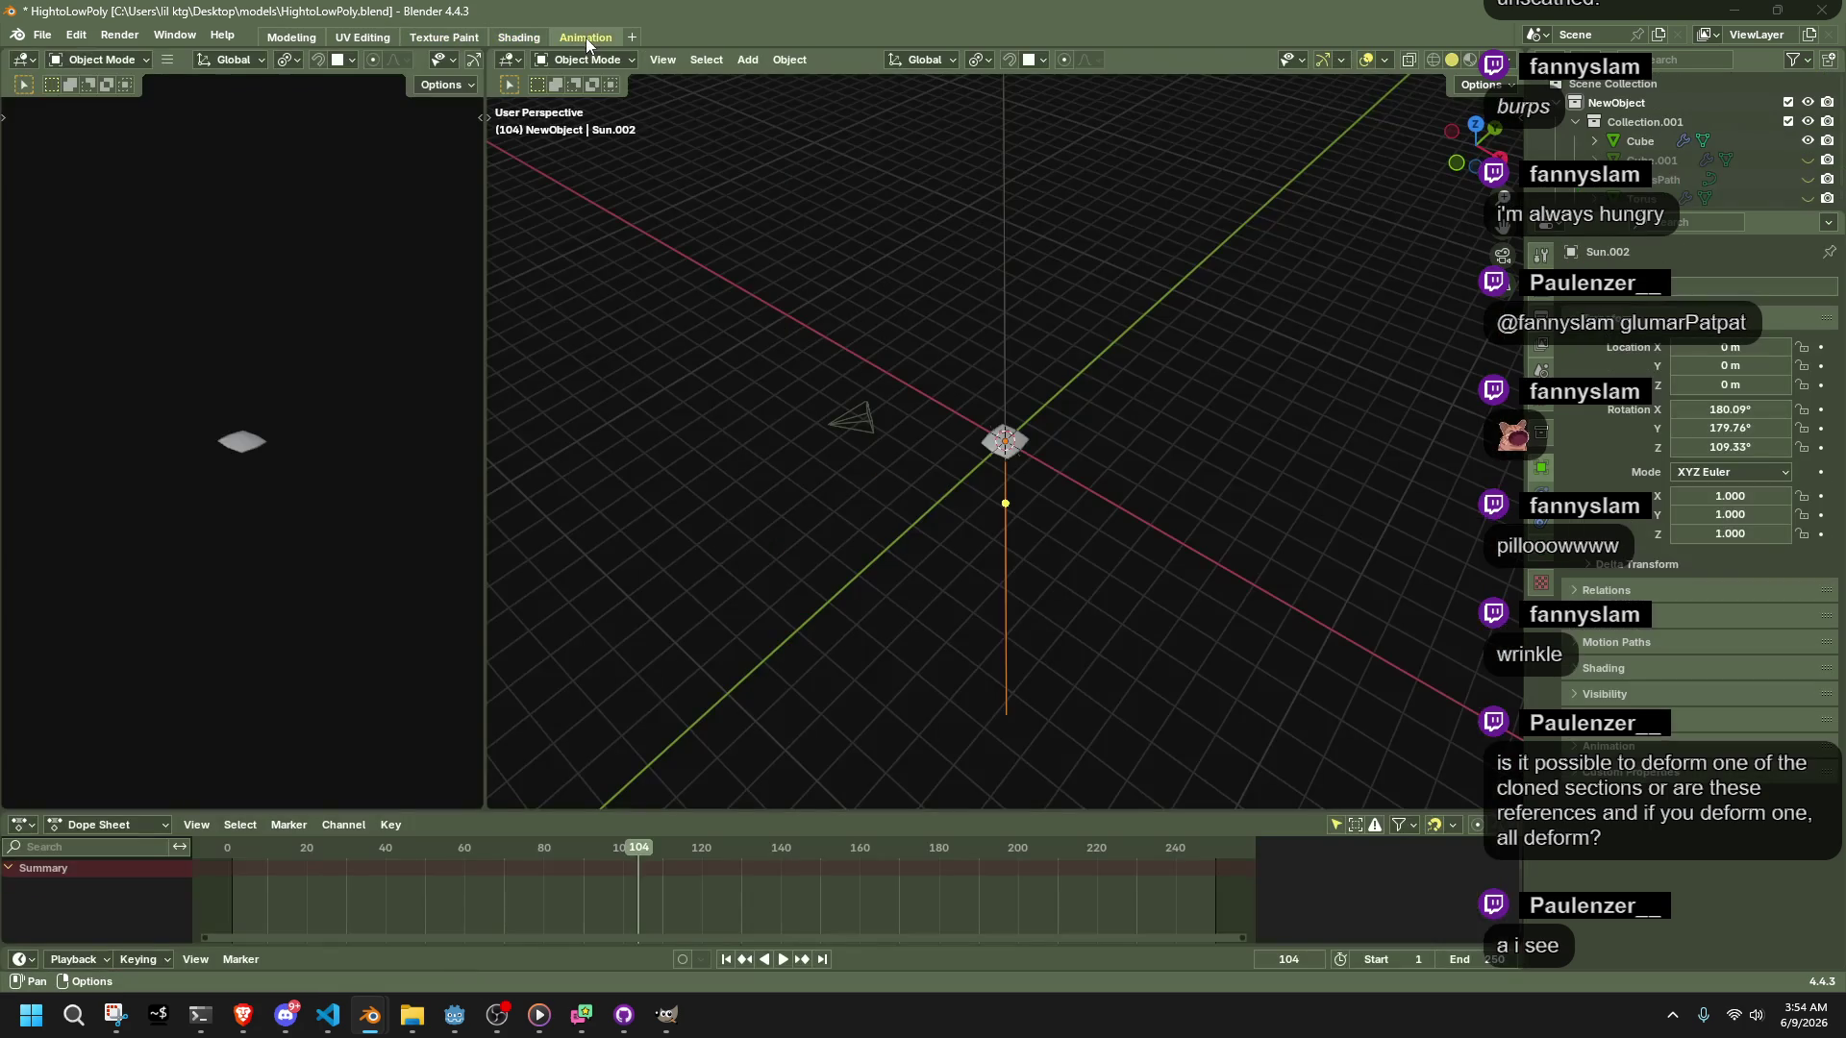
{"action": "left_click", "coordinate": [519, 37]}
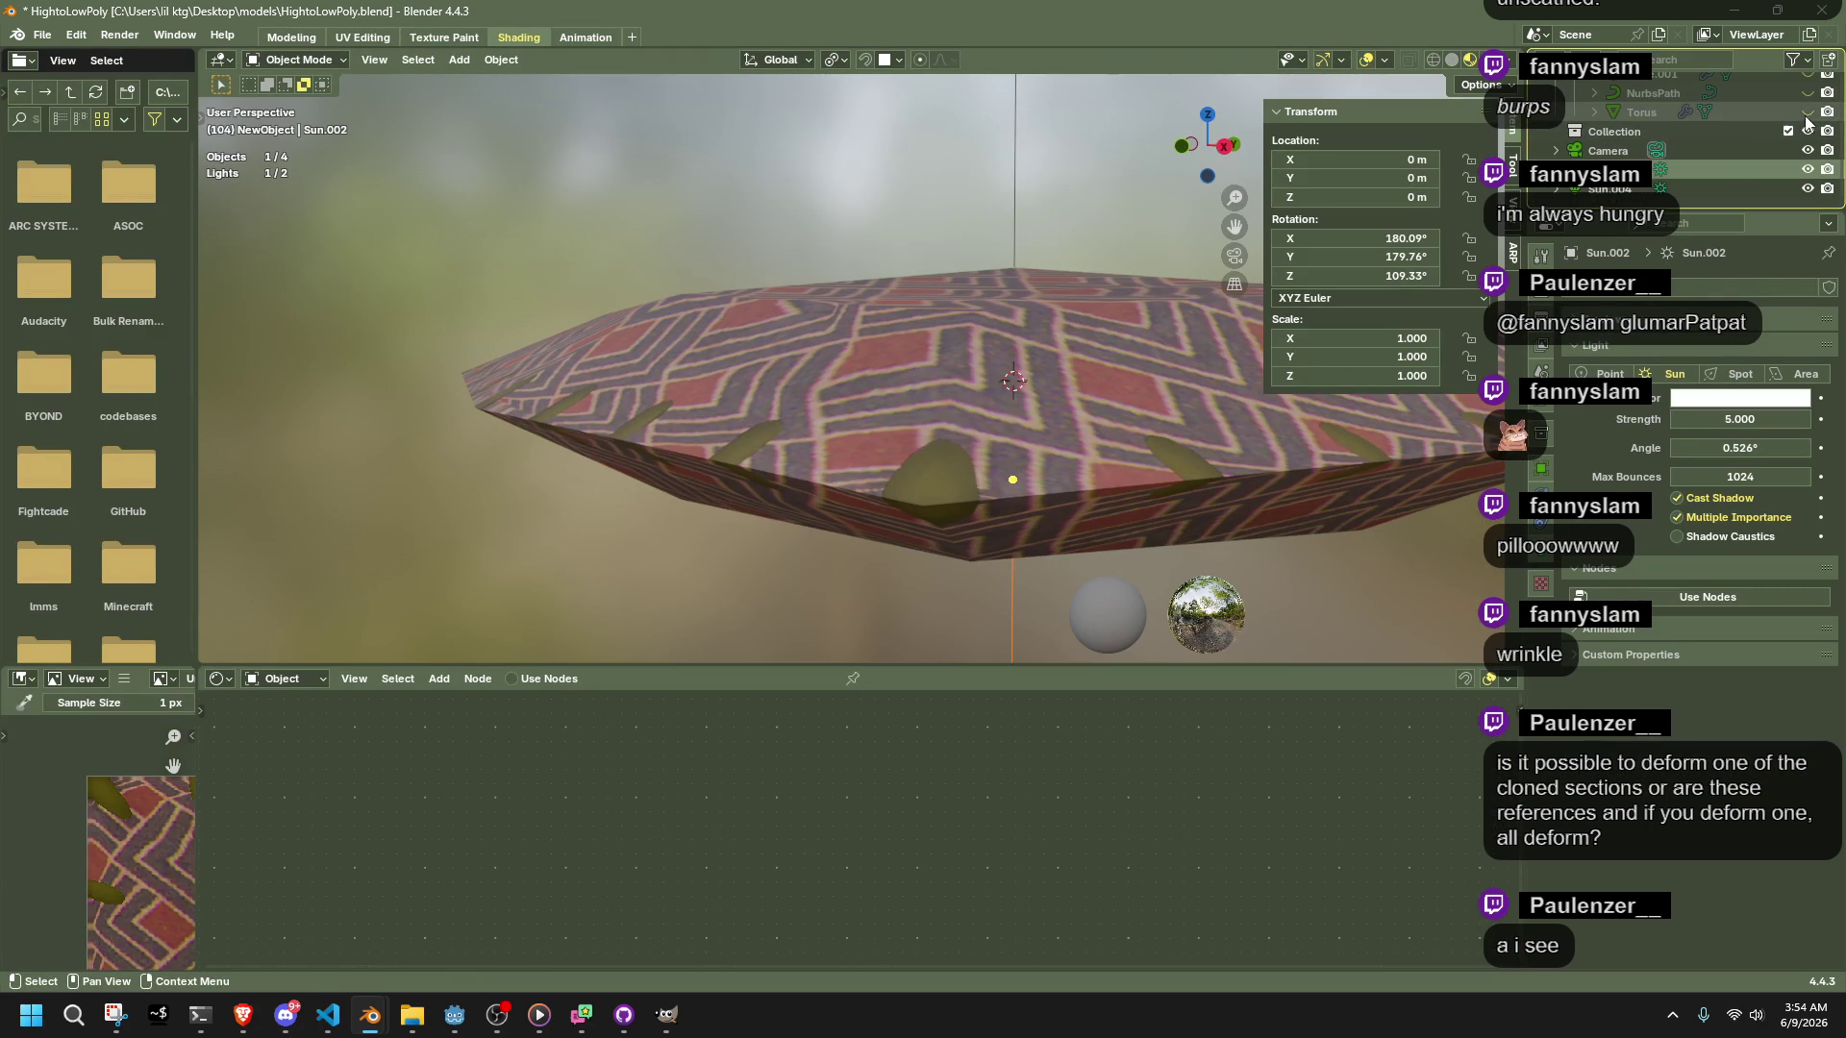
Set the gold rings' Metallic to 1.000
{"action": "mouse_move", "coordinate": [742, 348]}
{"action": "middle_mouse_down"}
{"action": "mouse_move", "coordinate": [833, 384]}
{"action": "mouse_move", "coordinate": [1057, 538]}
{"action": "middle_mouse_up"}
{"action": "left_click", "coordinate": [1105, 557]}
{"action": "left_click_drag", "start_coordinate": [884, 786], "coordinate": [951, 786]}
{"action": "mouse_move", "coordinate": [1104, 660]}
{"action": "middle_mouse_down"}
{"action": "mouse_move", "coordinate": [1285, 569]}
{"action": "mouse_move", "coordinate": [830, 489]}
{"action": "mouse_move", "coordinate": [1386, 131]}
{"action": "middle_mouse_up"}
{"action": "left_click", "coordinate": [1296, 558]}
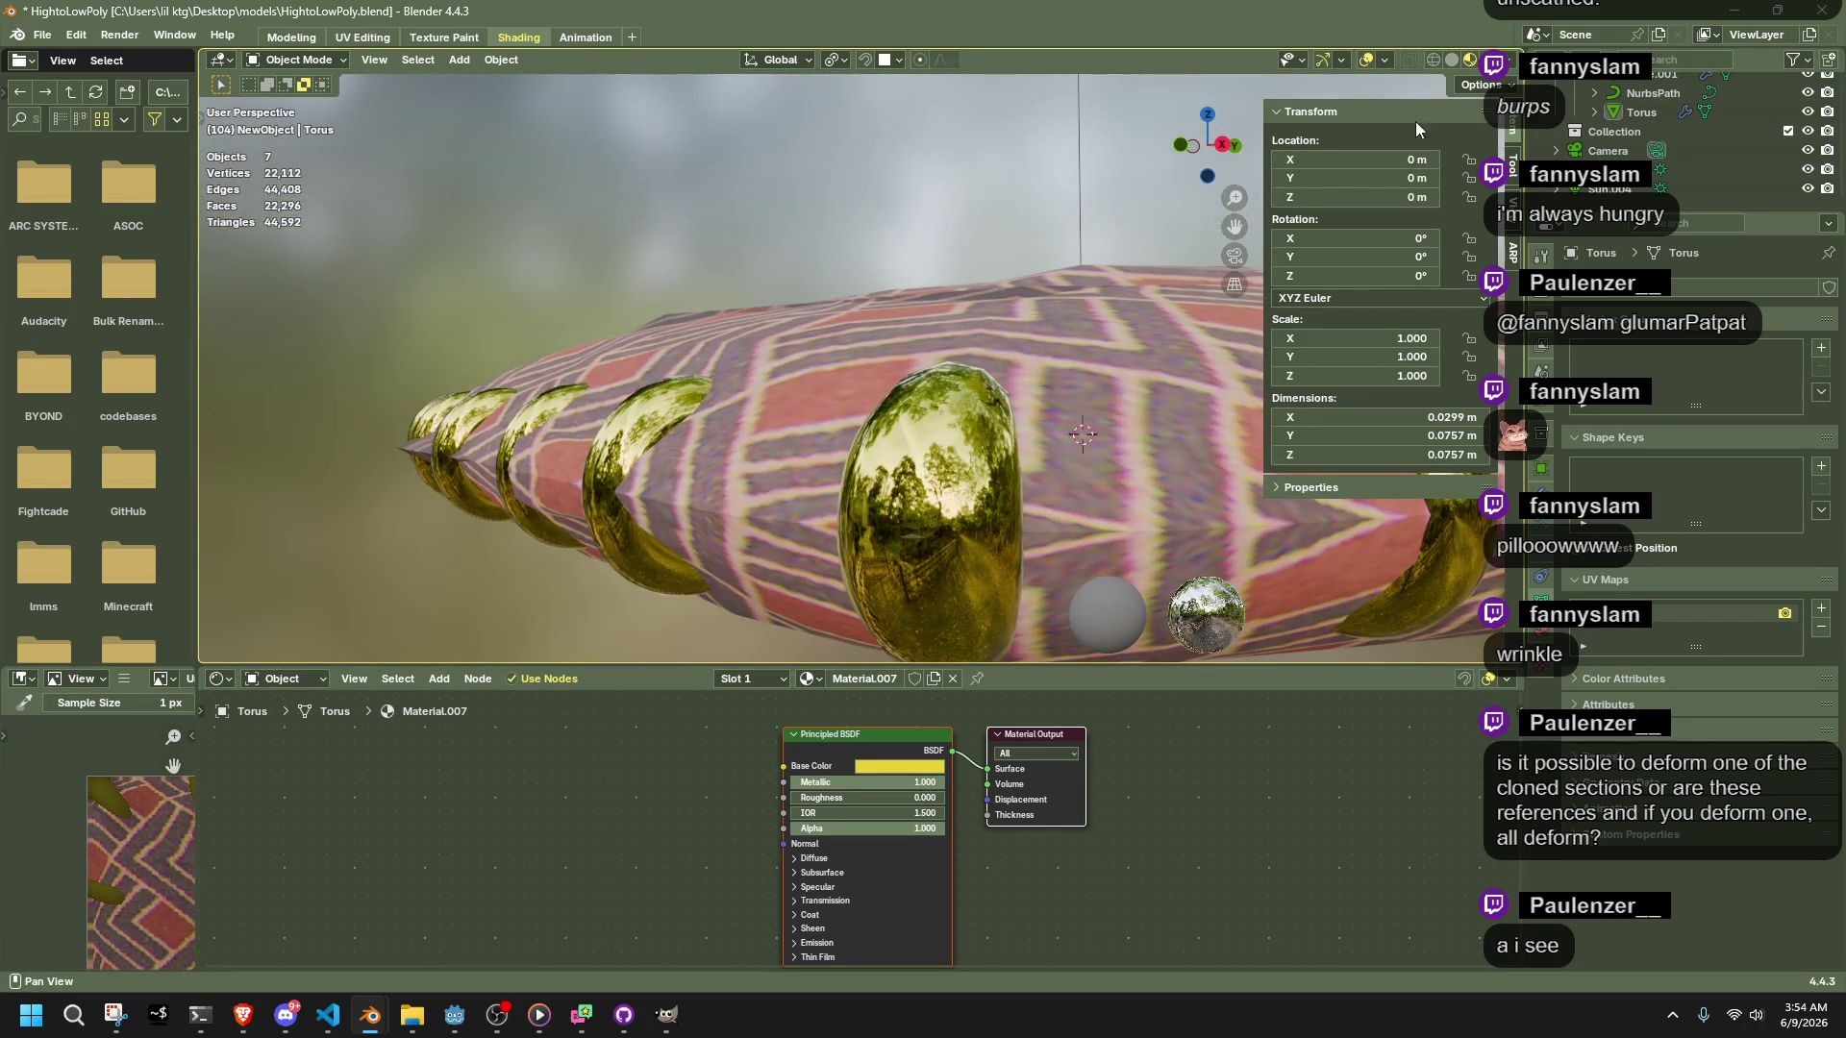
{"action": "left_click", "coordinate": [1472, 87]}
Toggle scene lights and world in the viewport shading popover and tweak the world background colour
{"action": "left_click", "coordinate": [1512, 61]}
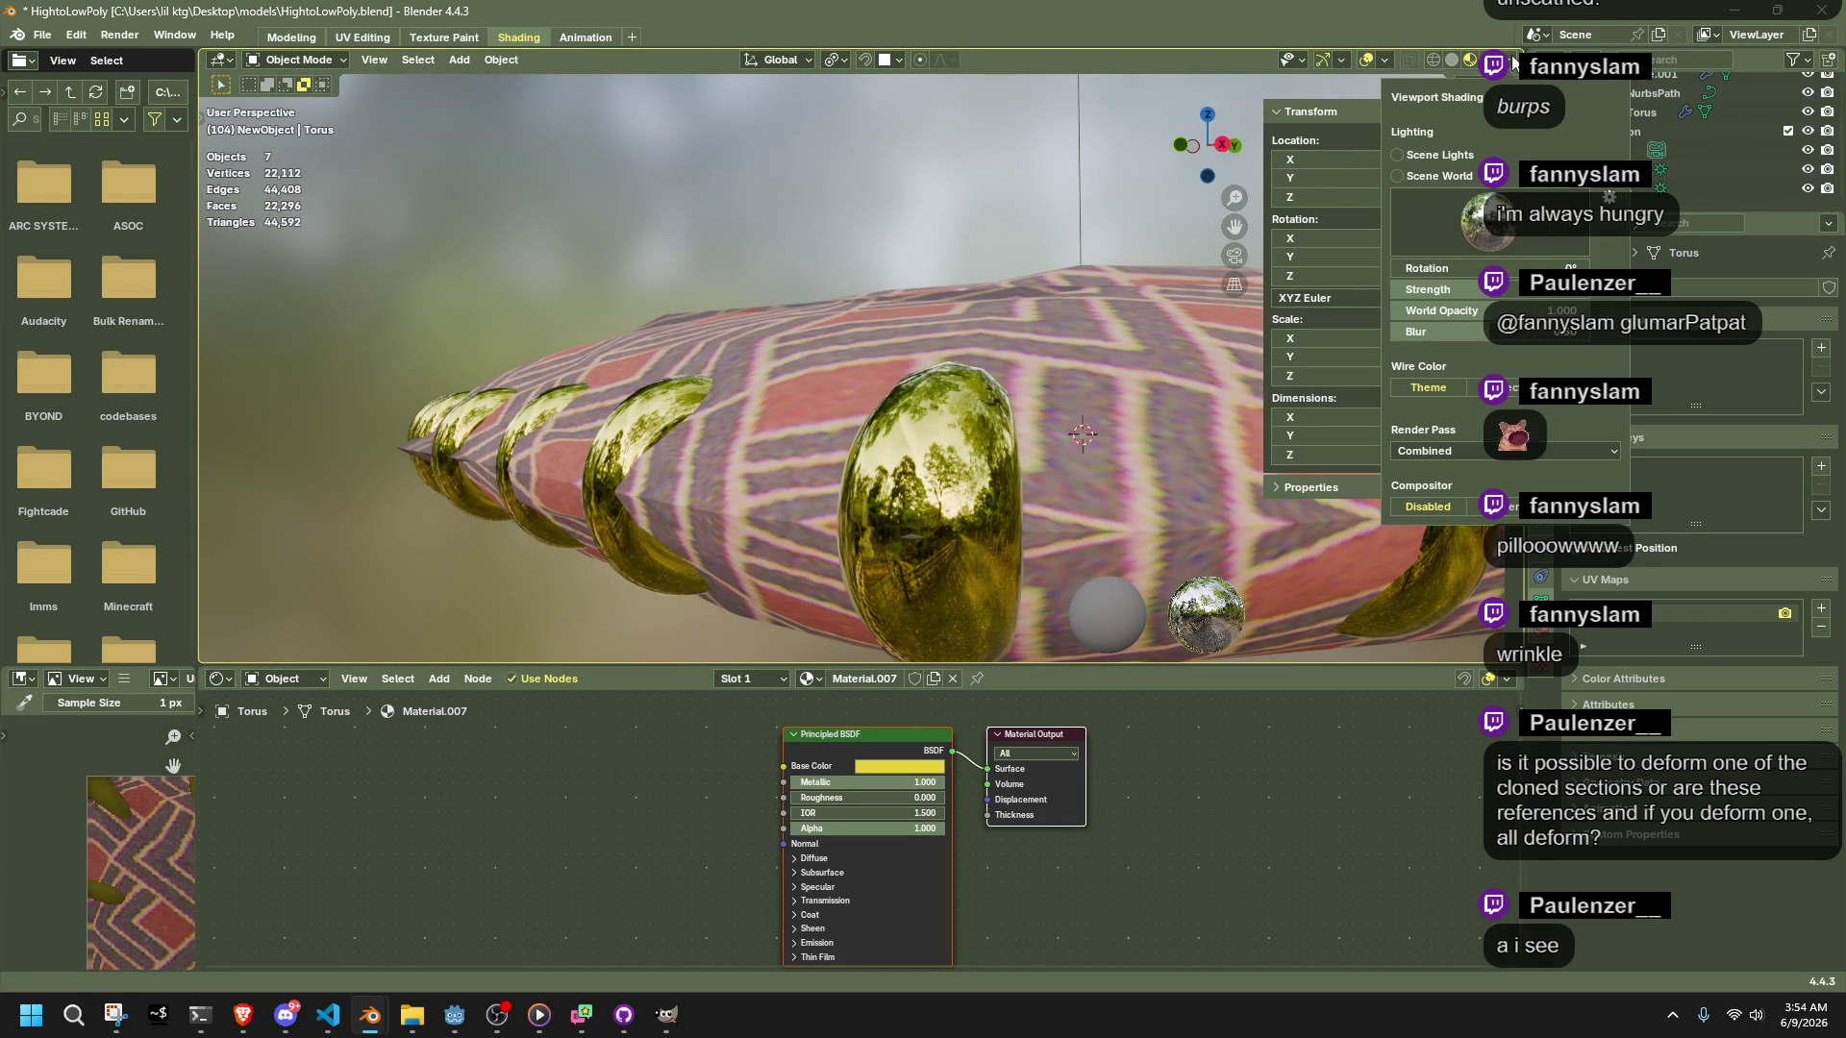
{"action": "left_click", "coordinate": [1437, 153]}
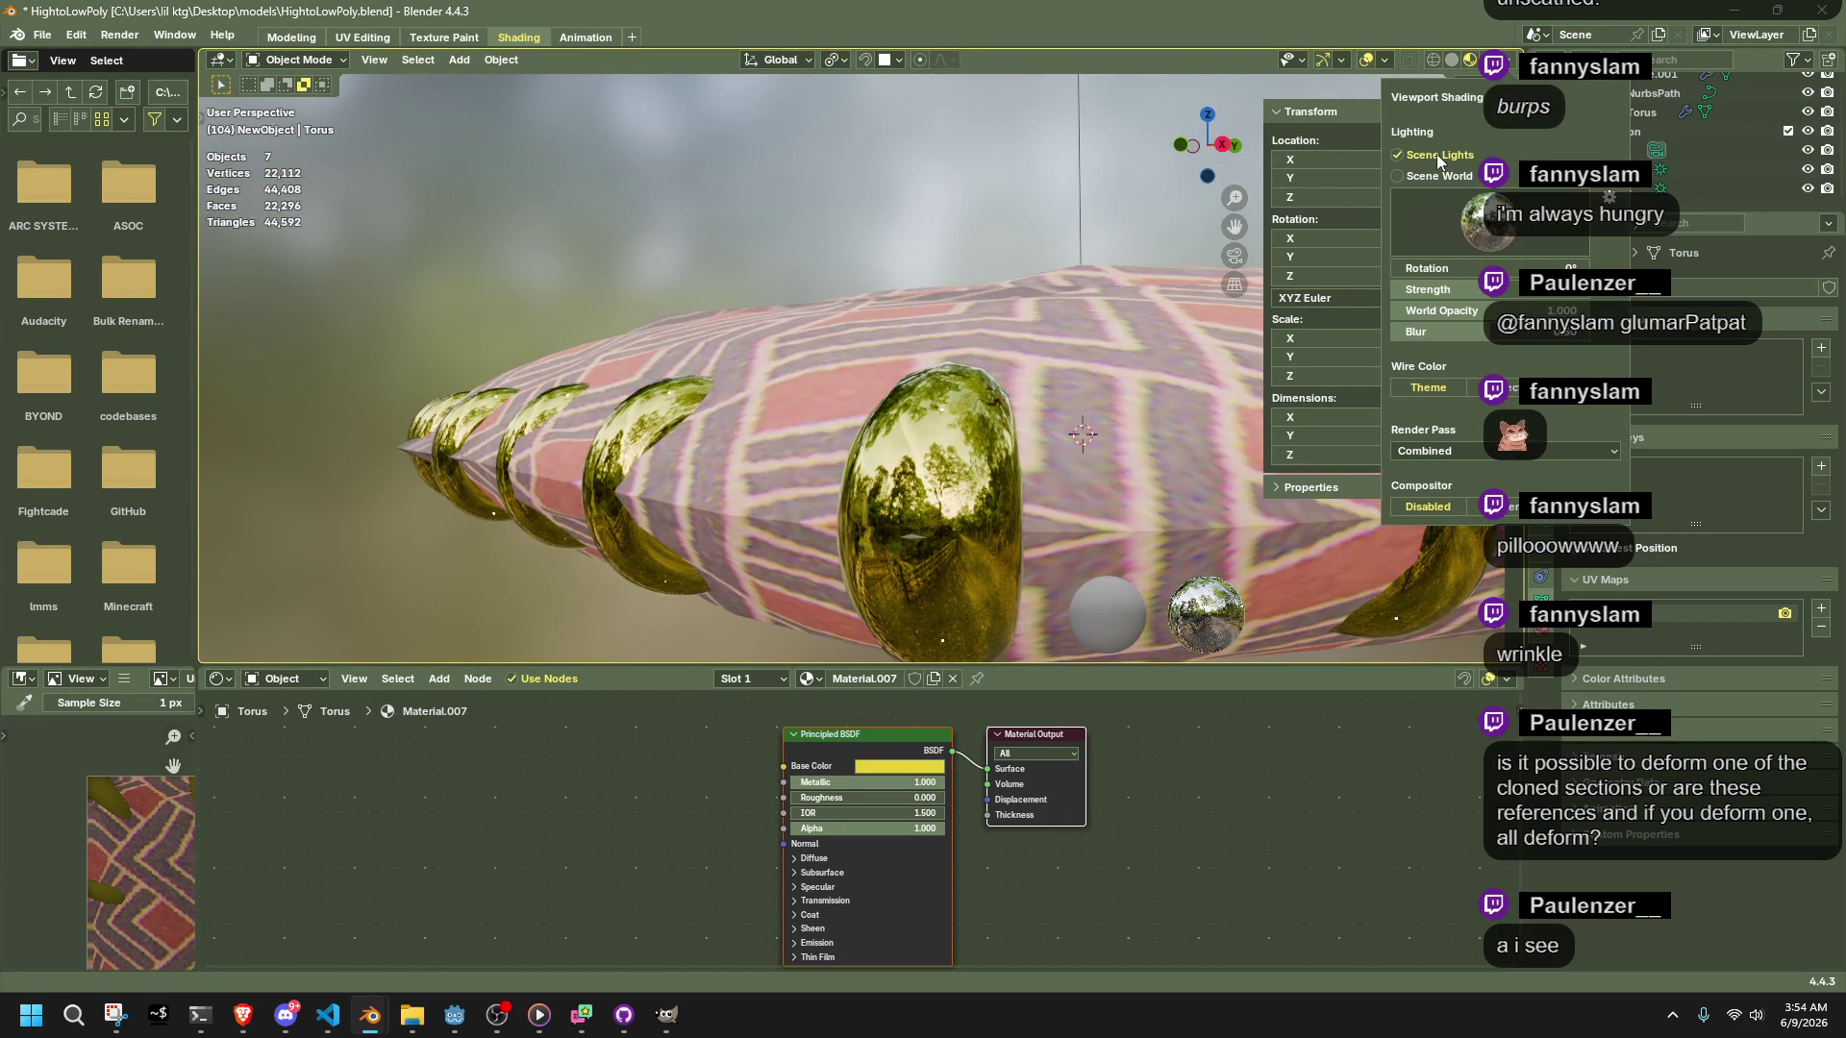
{"action": "left_click", "coordinate": [1437, 154]}
{"action": "left_click", "coordinate": [1455, 176]}
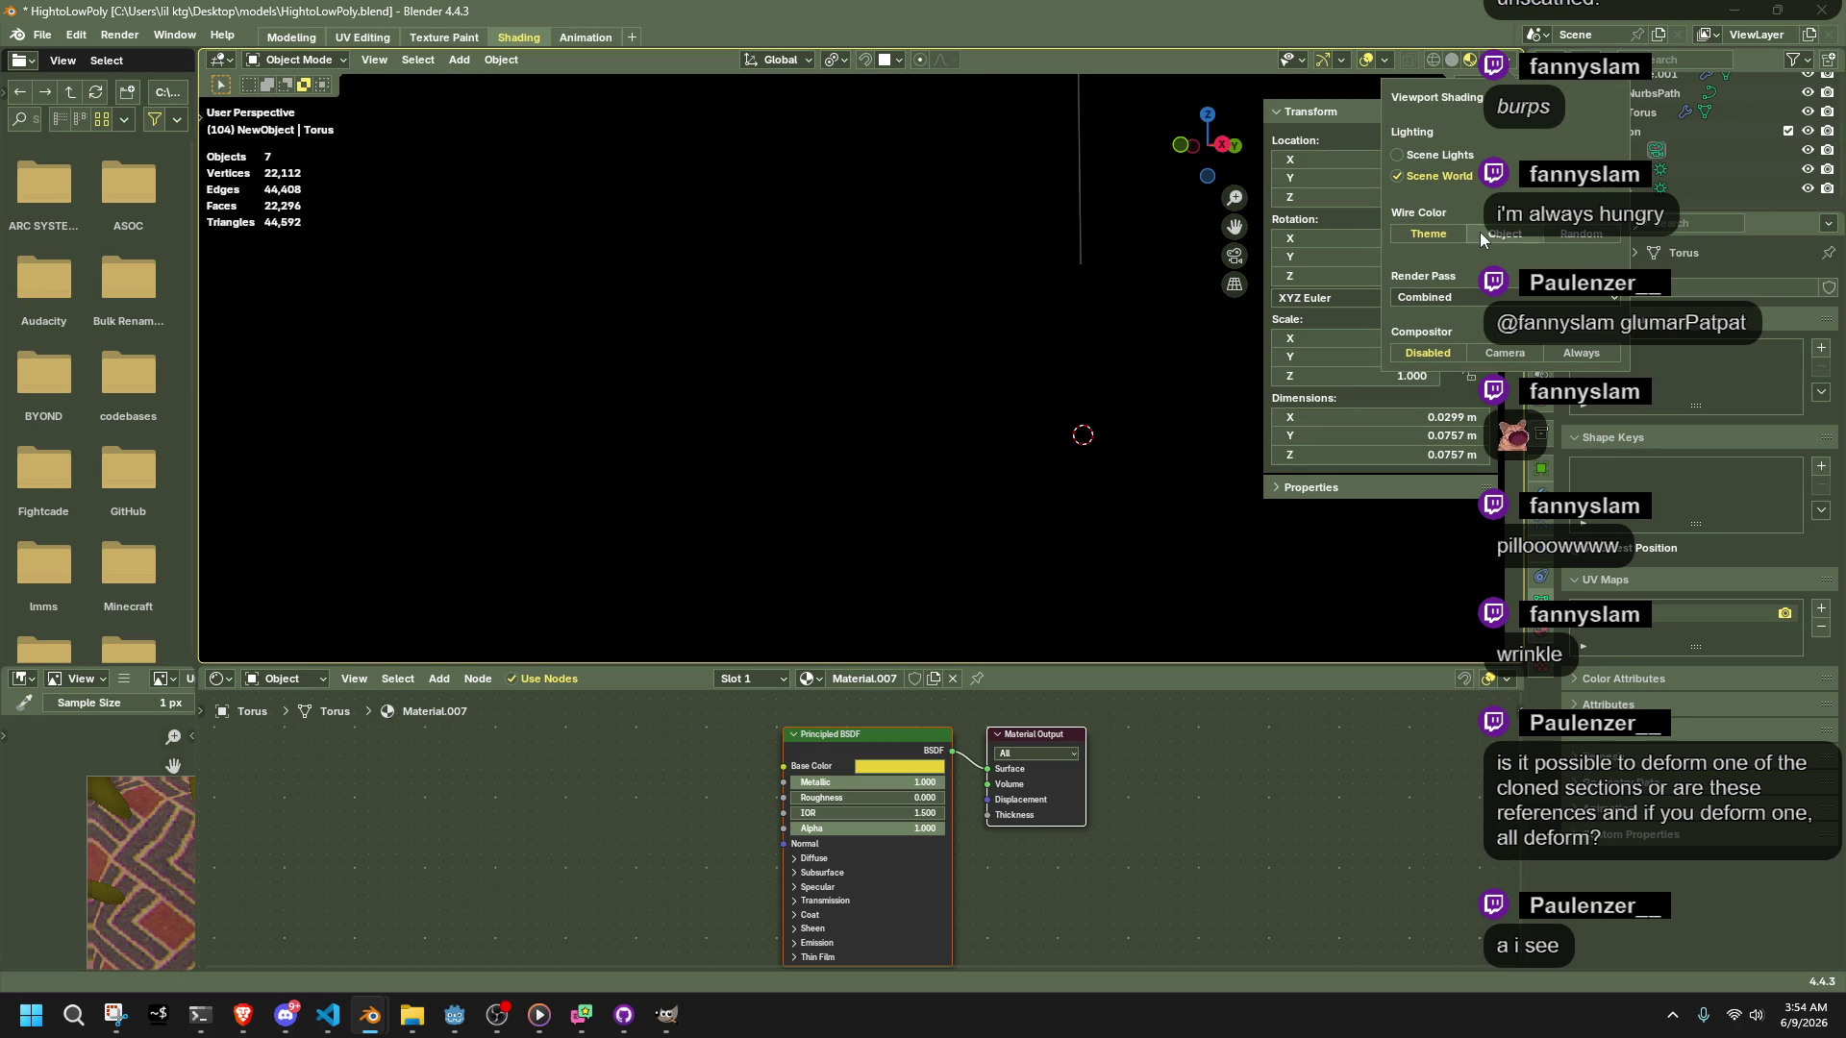
{"action": "double_click", "coordinate": [1422, 176]}
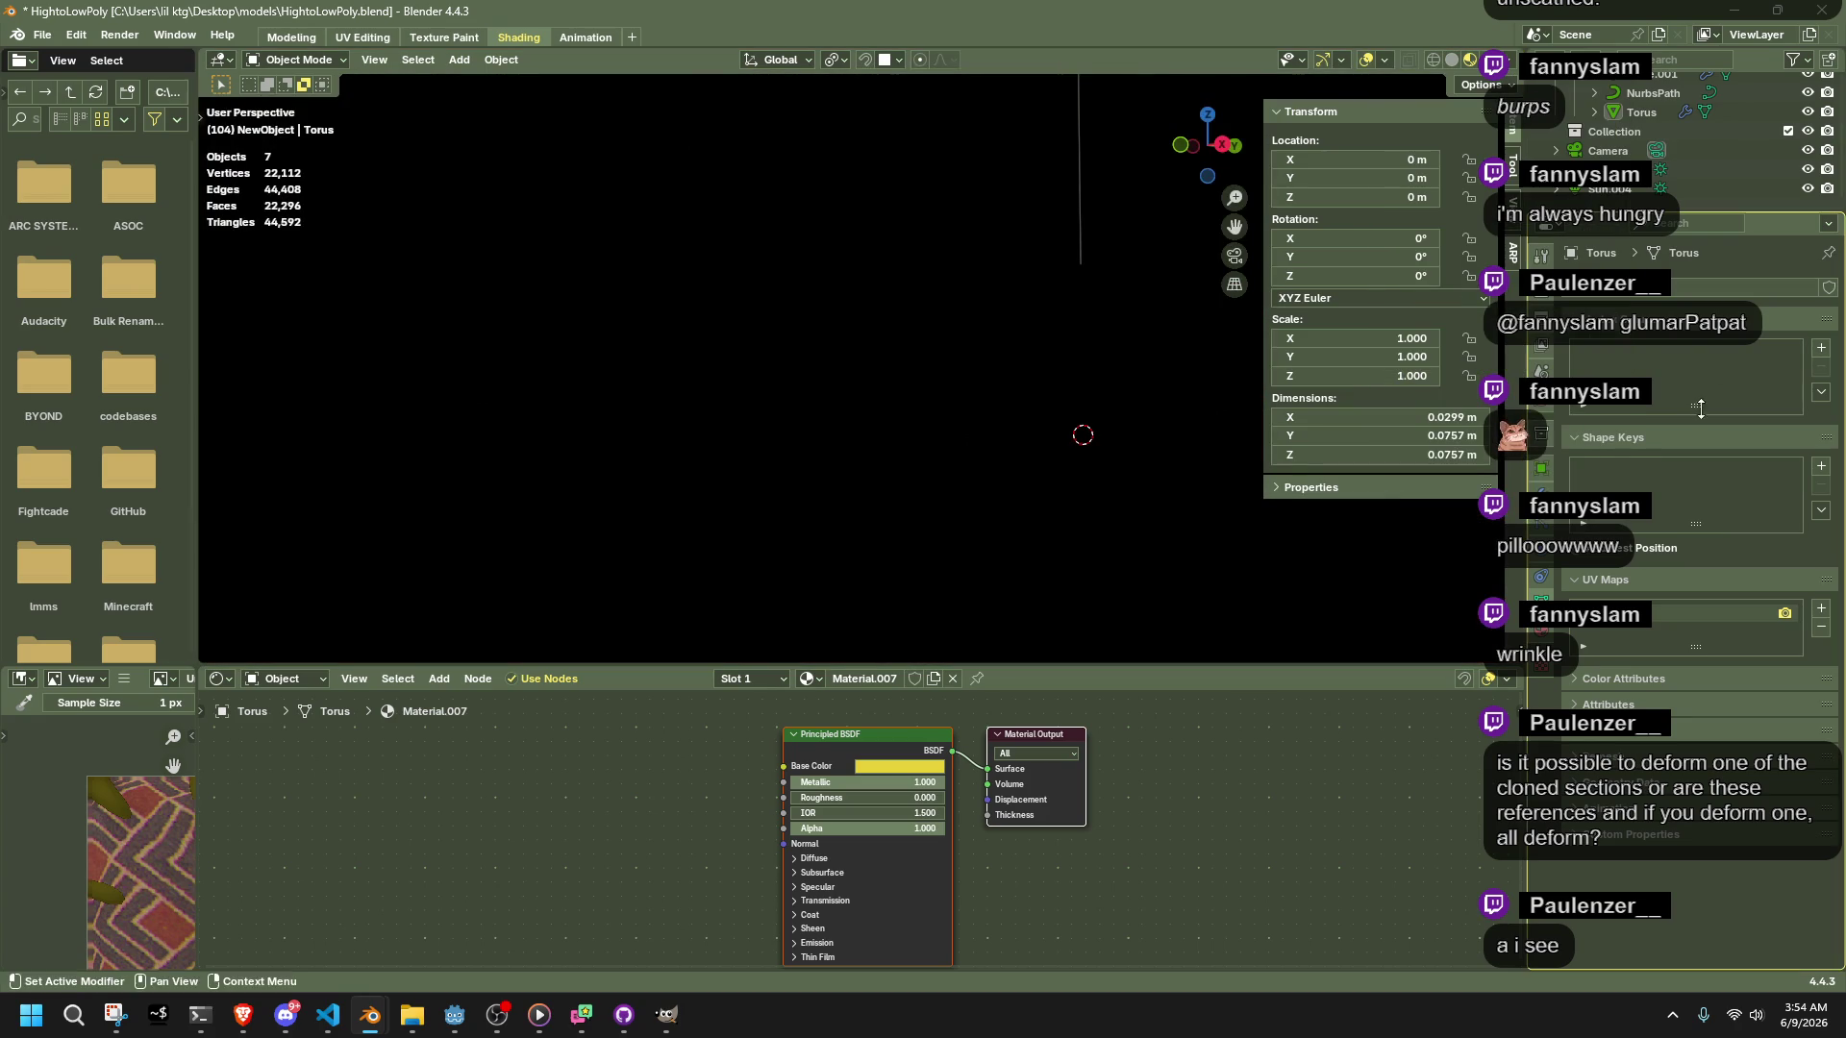
{"action": "left_click", "coordinate": [1538, 637]}
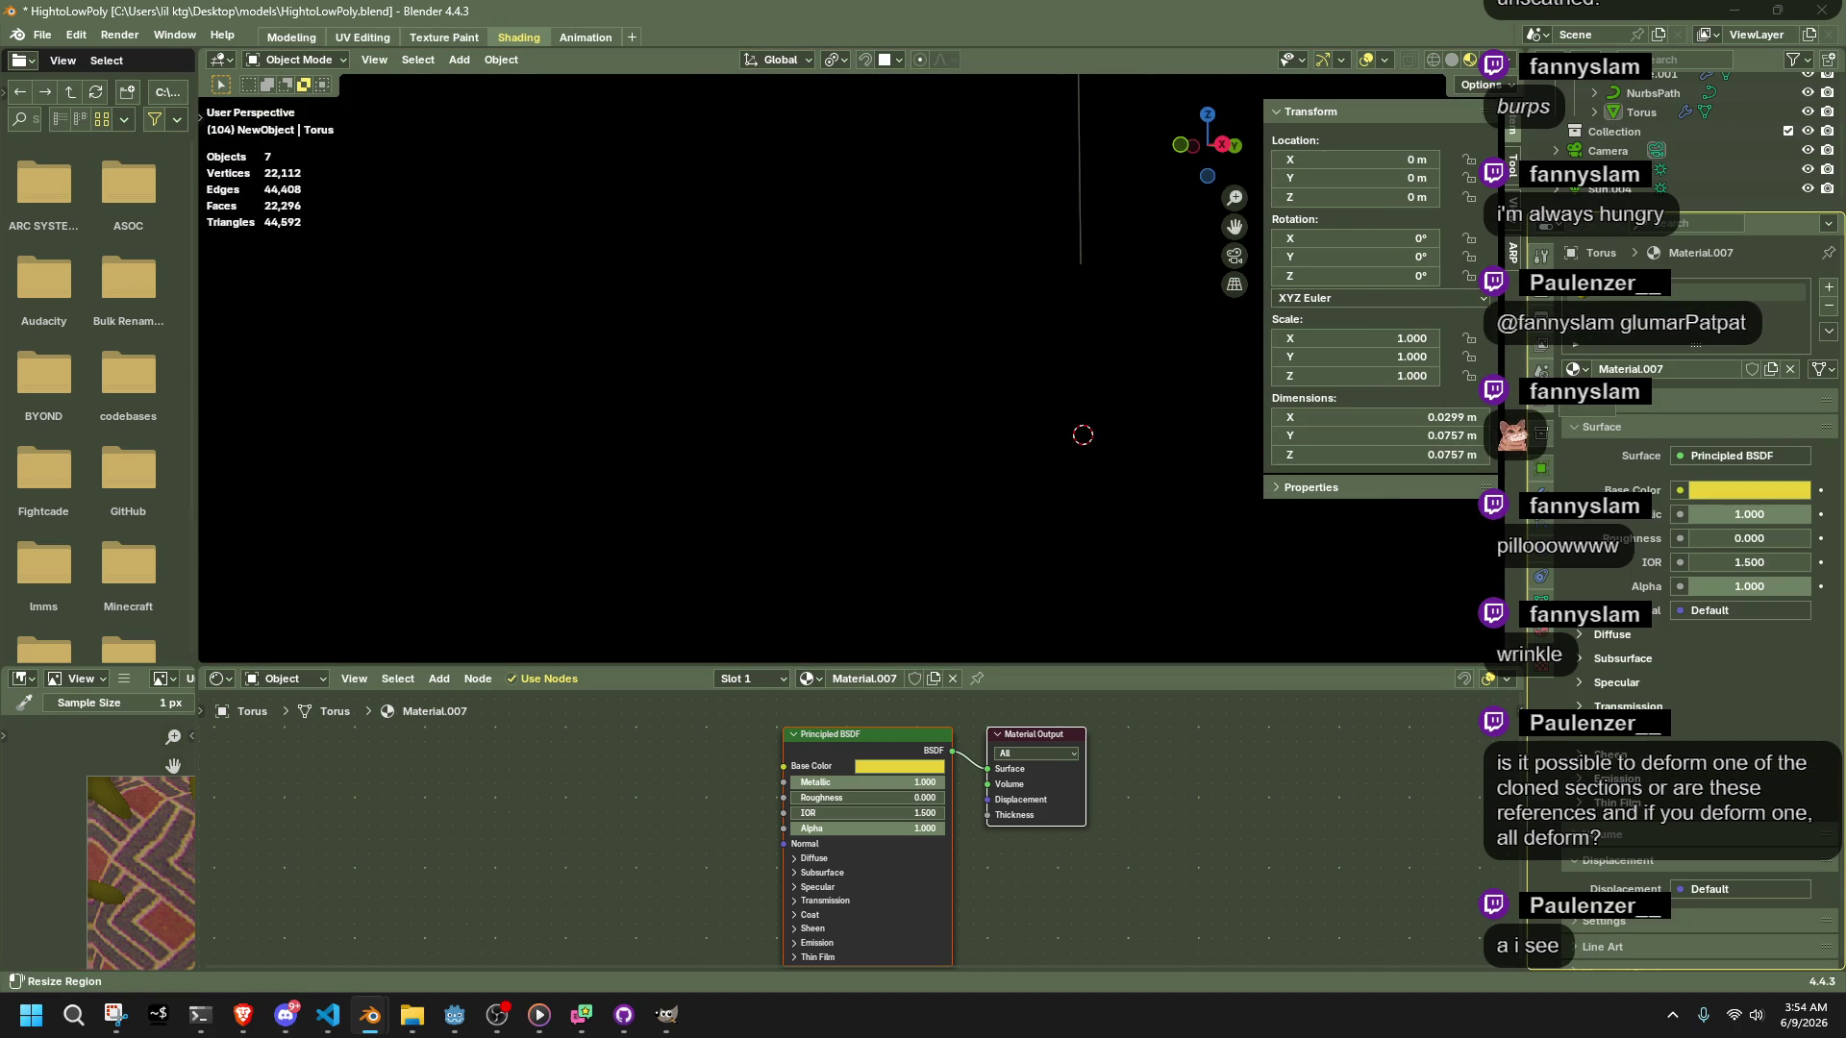
{"action": "left_click", "coordinate": [1541, 575]}
{"action": "left_click", "coordinate": [1726, 408]}
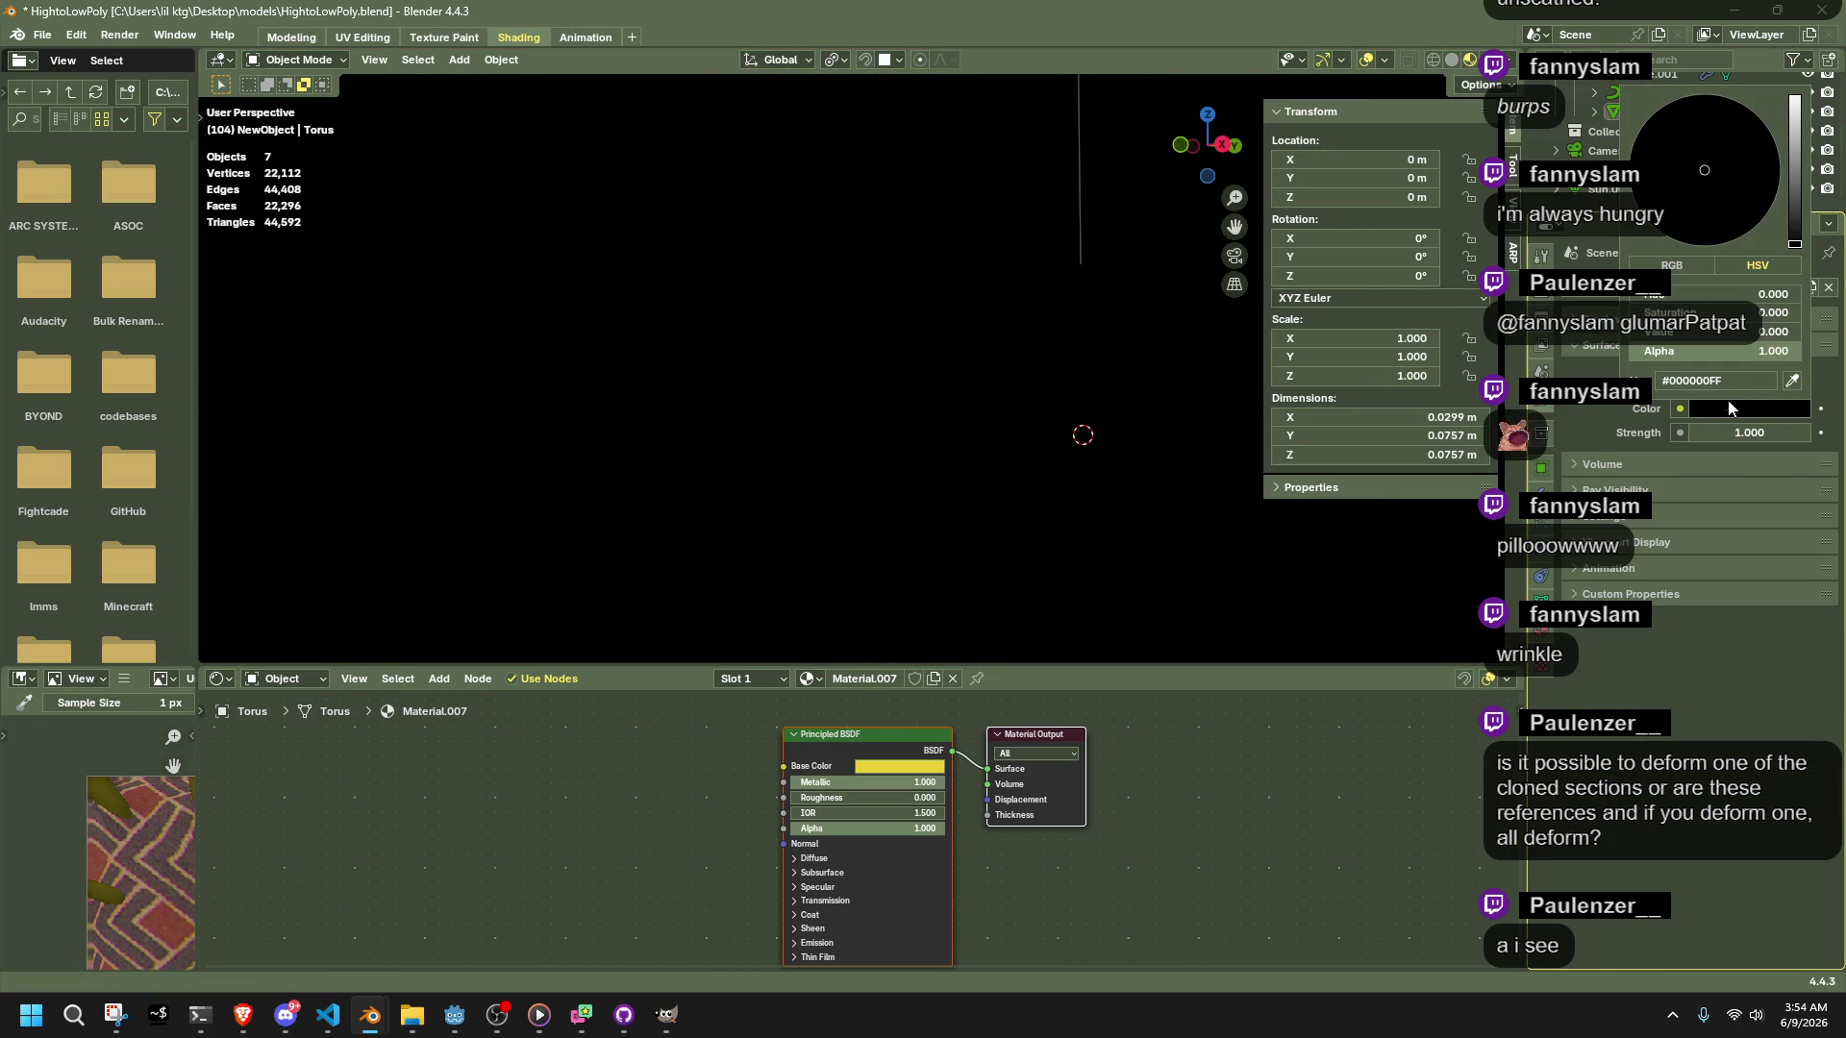
{"action": "mouse_move", "coordinate": [1800, 242]}
{"action": "left_mouse_down"}
{"action": "mouse_move", "coordinate": [1794, 96]}
{"action": "mouse_move", "coordinate": [1793, 243]}
{"action": "left_mouse_up"}
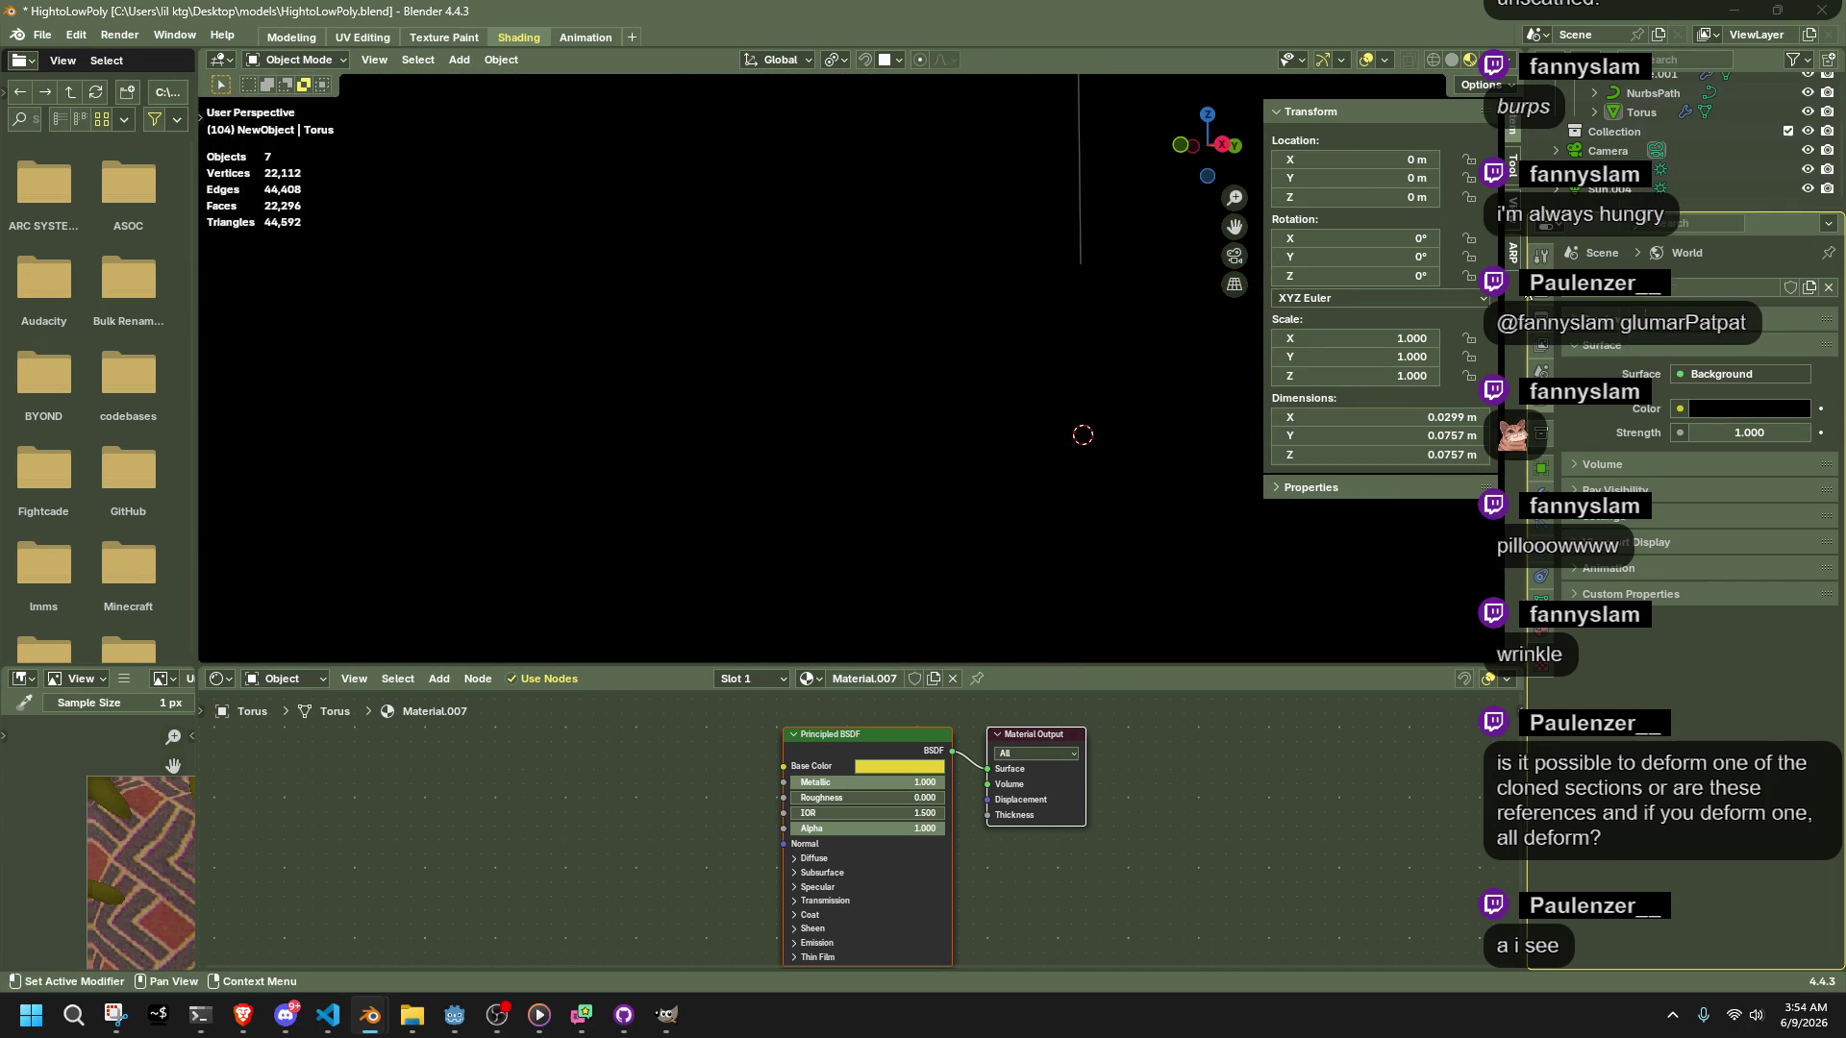
{"action": "left_click", "coordinate": [1507, 67]}
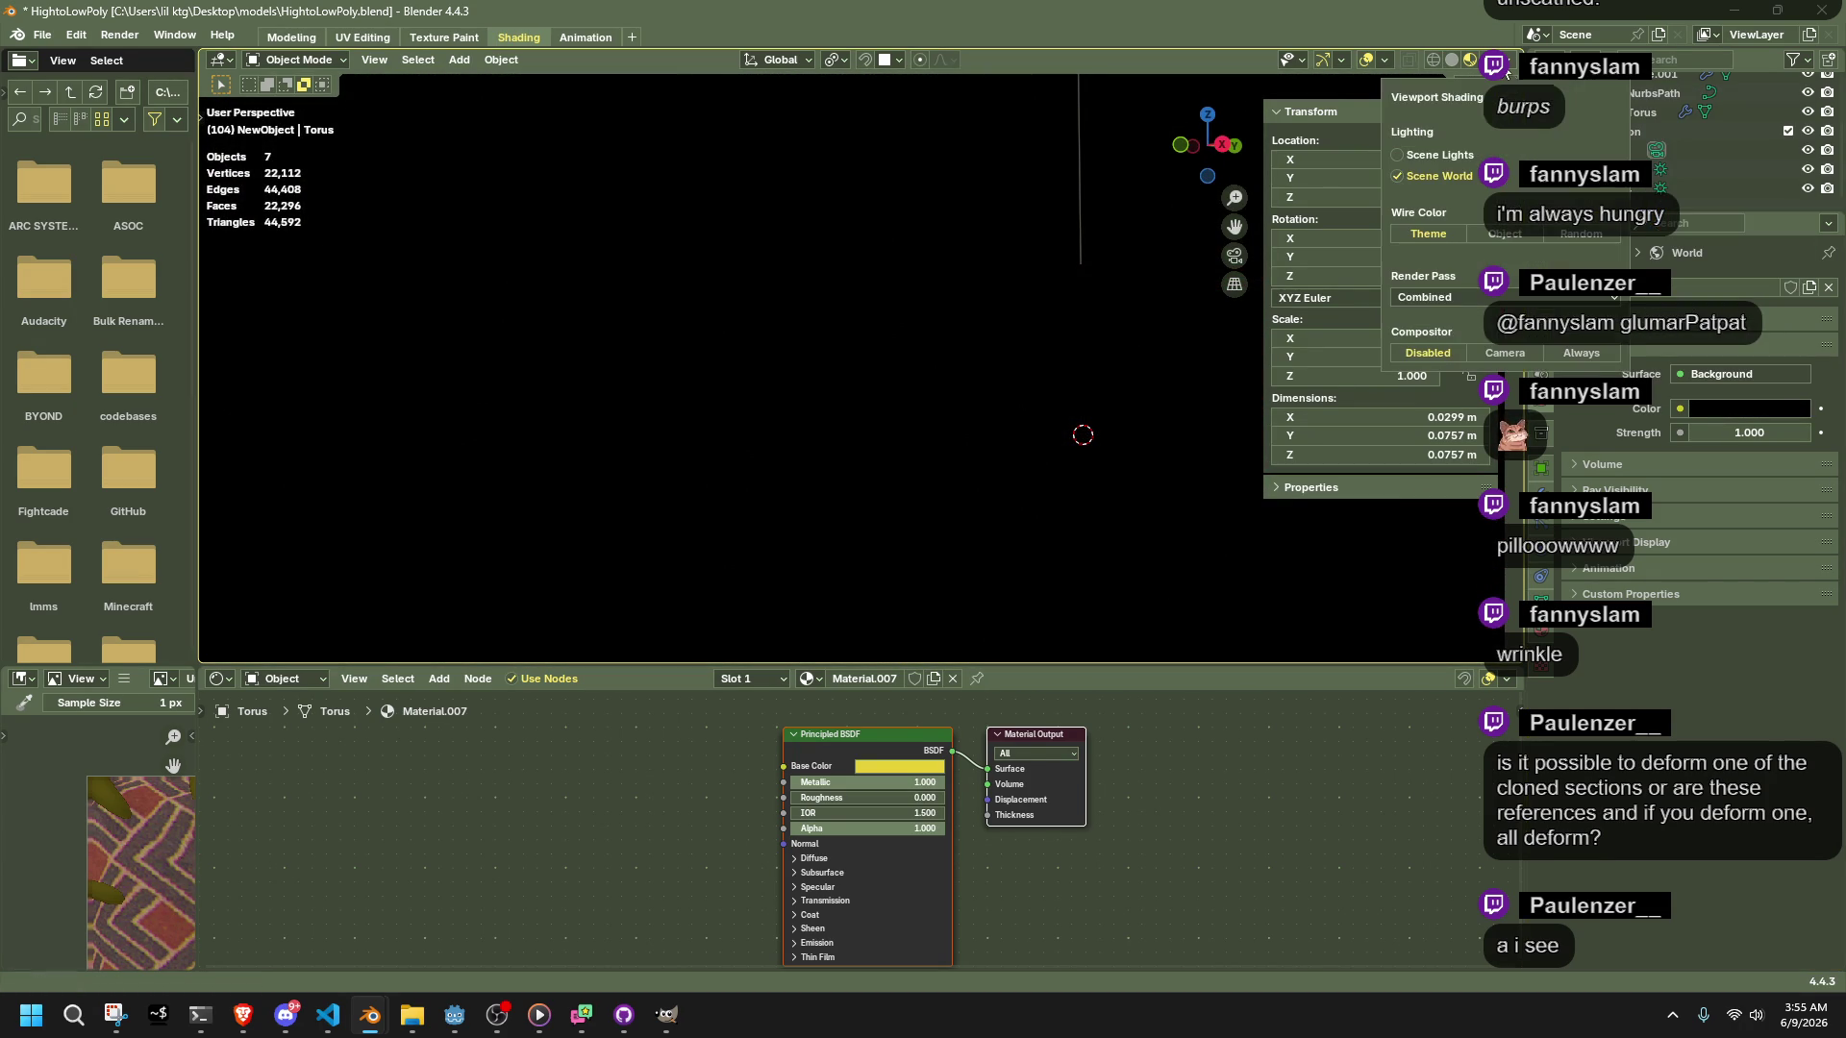
{"action": "left_click", "coordinate": [1427, 173]}
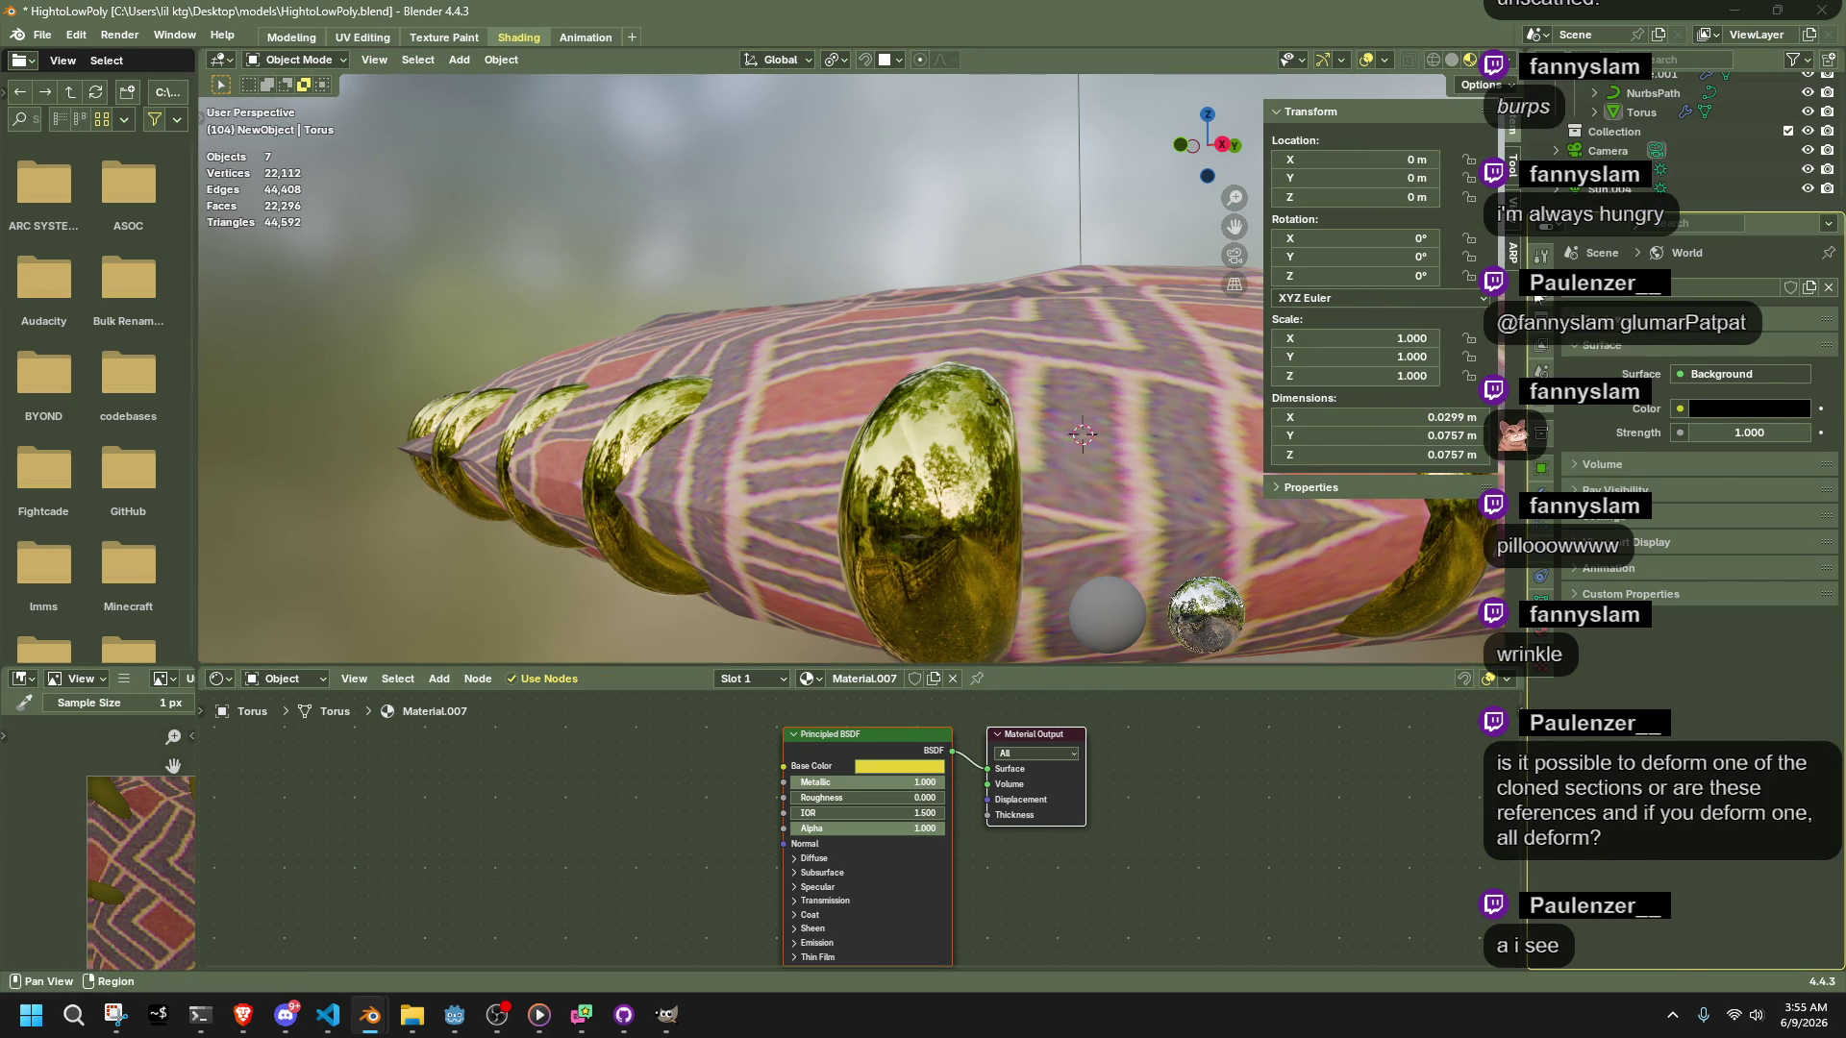
Keep Background as the world shader with its strength set to 1
{"action": "left_click", "coordinate": [1703, 383]}
{"action": "left_click", "coordinate": [1708, 383]}
{"action": "type", "text": "0.000"}
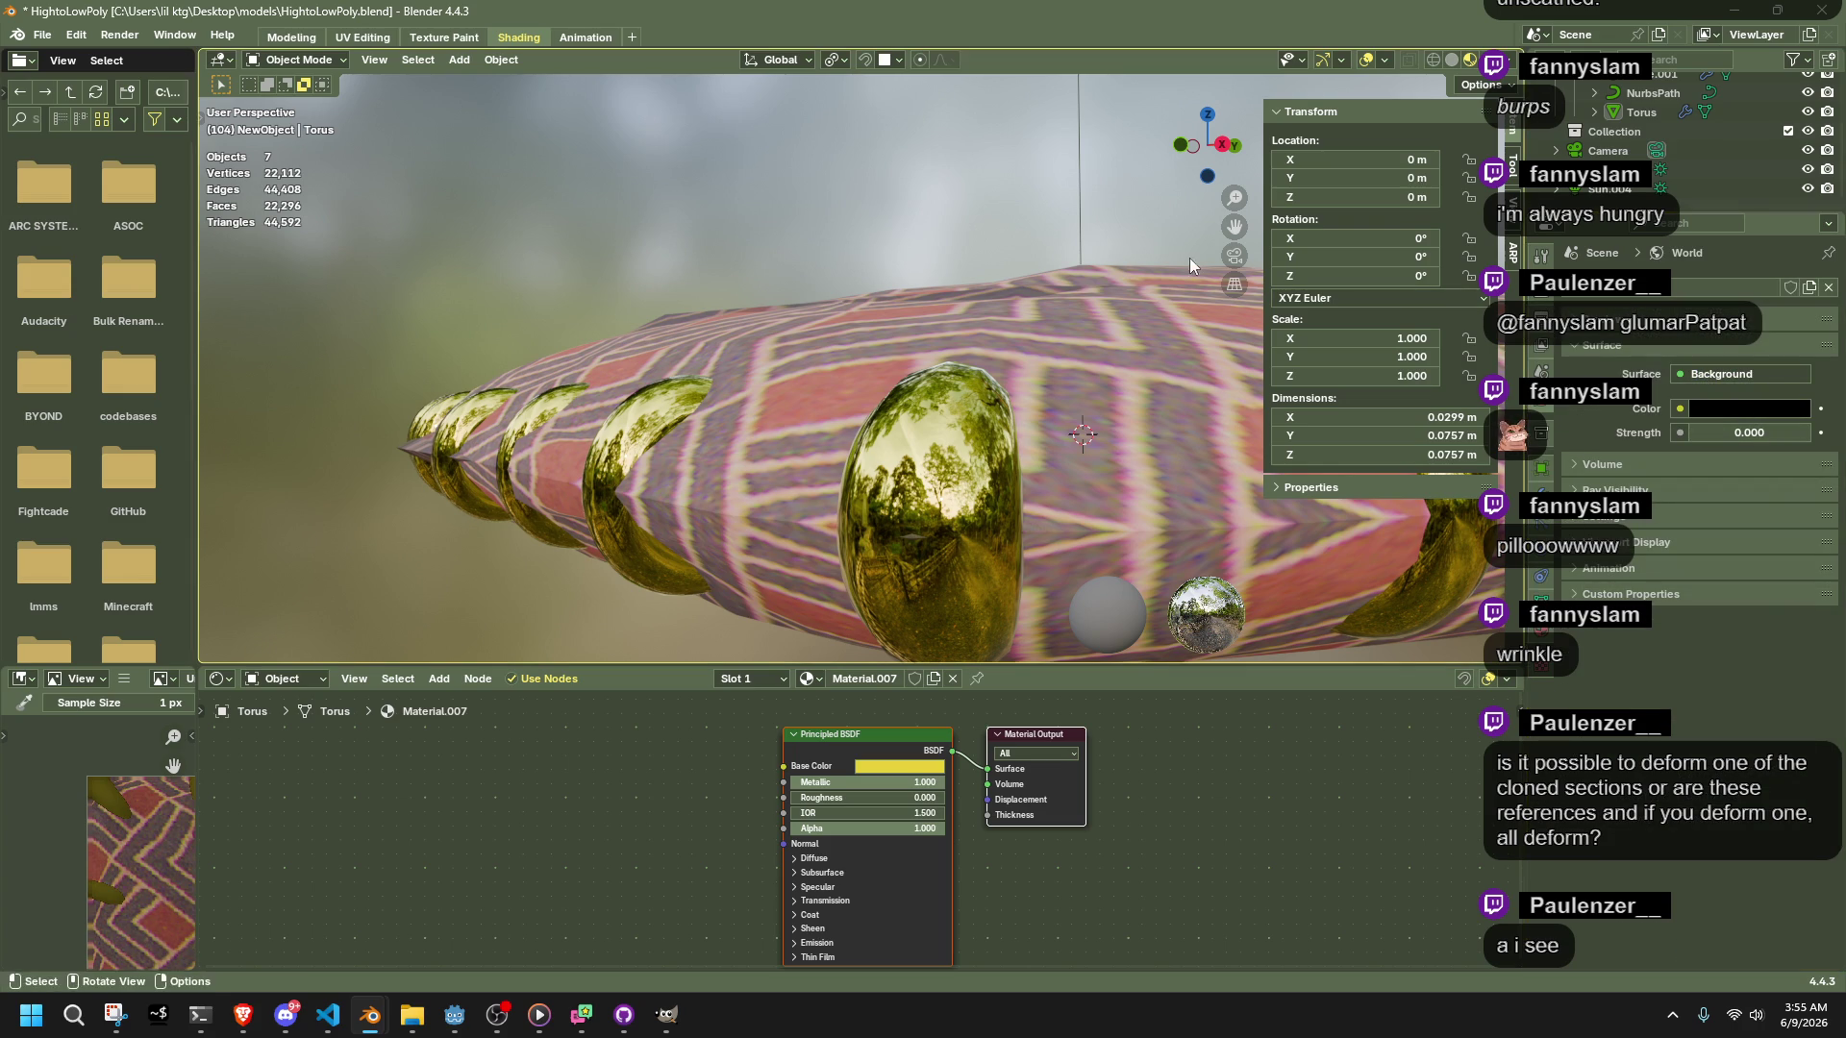
{"action": "left_click_drag", "start_coordinate": [1708, 433], "coordinate": [1708, 425]}
{"action": "left_click", "coordinate": [1727, 431]}
{"action": "type", "text": "1"}
{"action": "key", "text": "Return"}
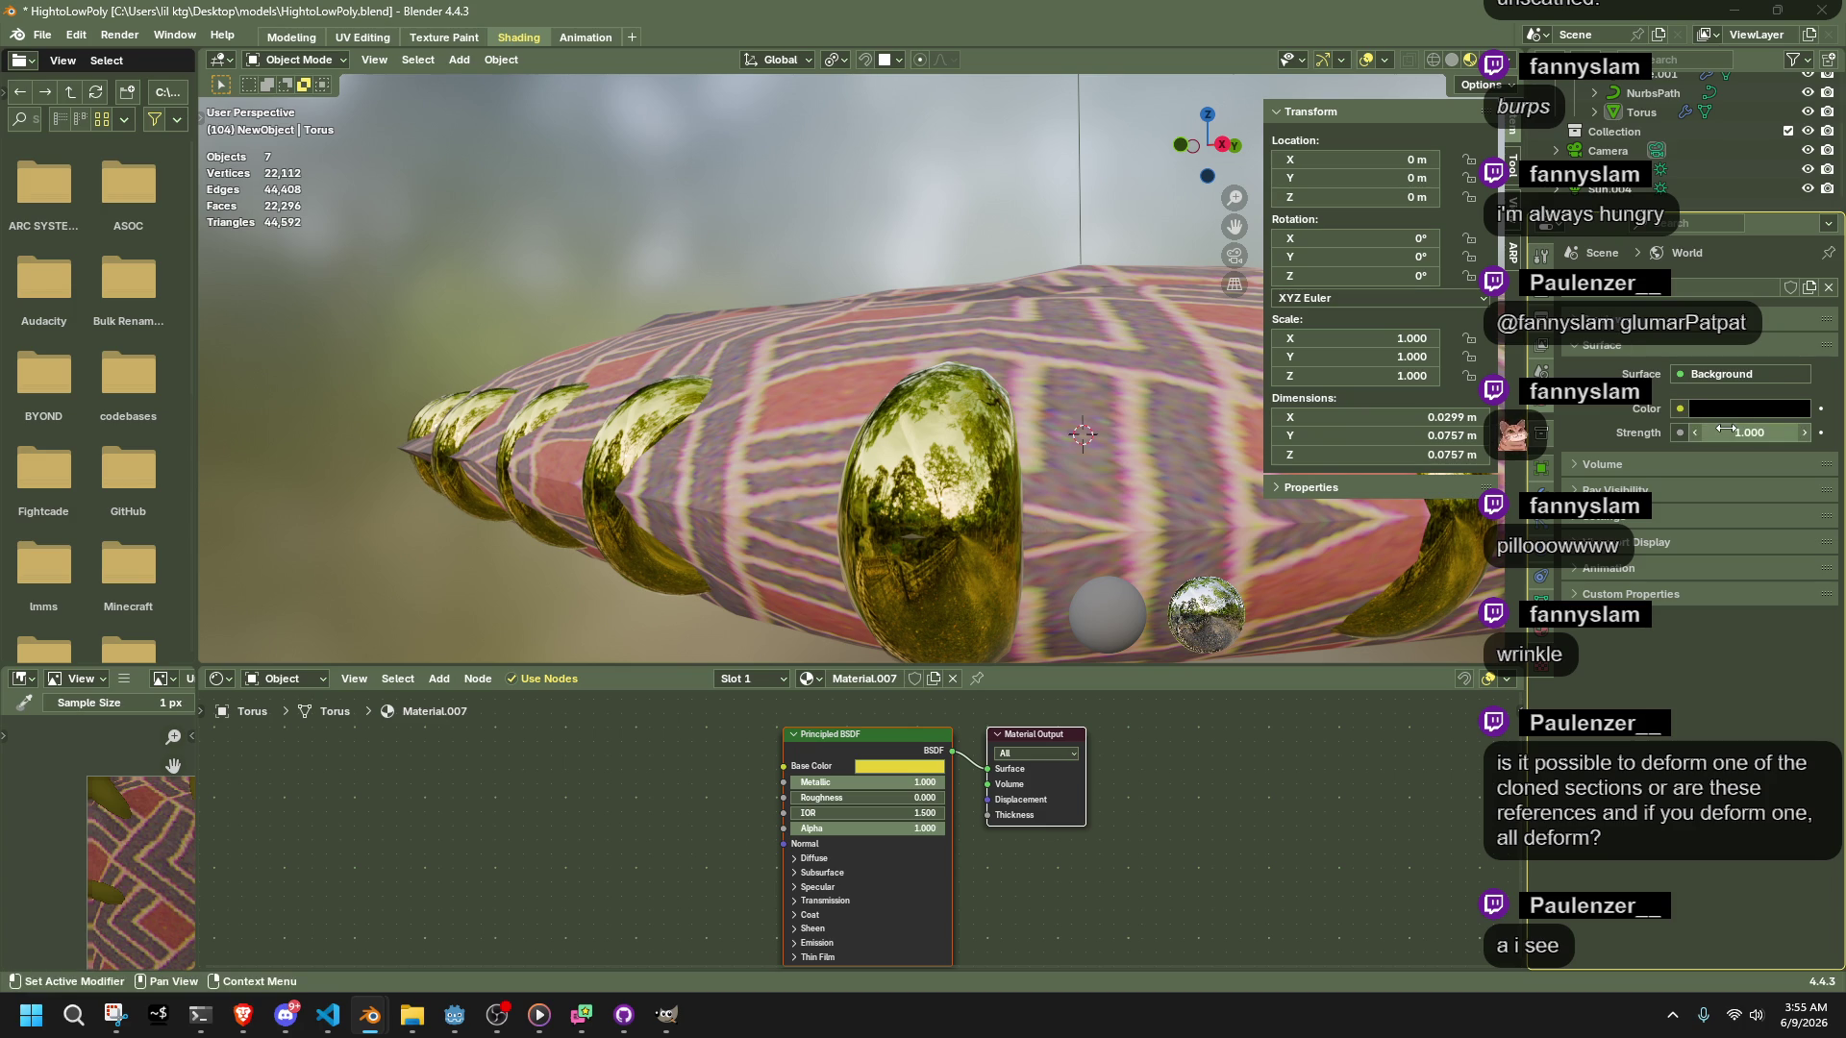
{"action": "scroll", "coordinate": [1711, 135], "scroll_direction": "up", "scroll_amount": 3}
Bake Cube.001 onto the active Cube's internal image, then lower the gold rings' metallic value
{"action": "left_click", "coordinate": [1643, 150]}
{"action": "left_click", "coordinate": [1642, 134], "text": "ctrl"}
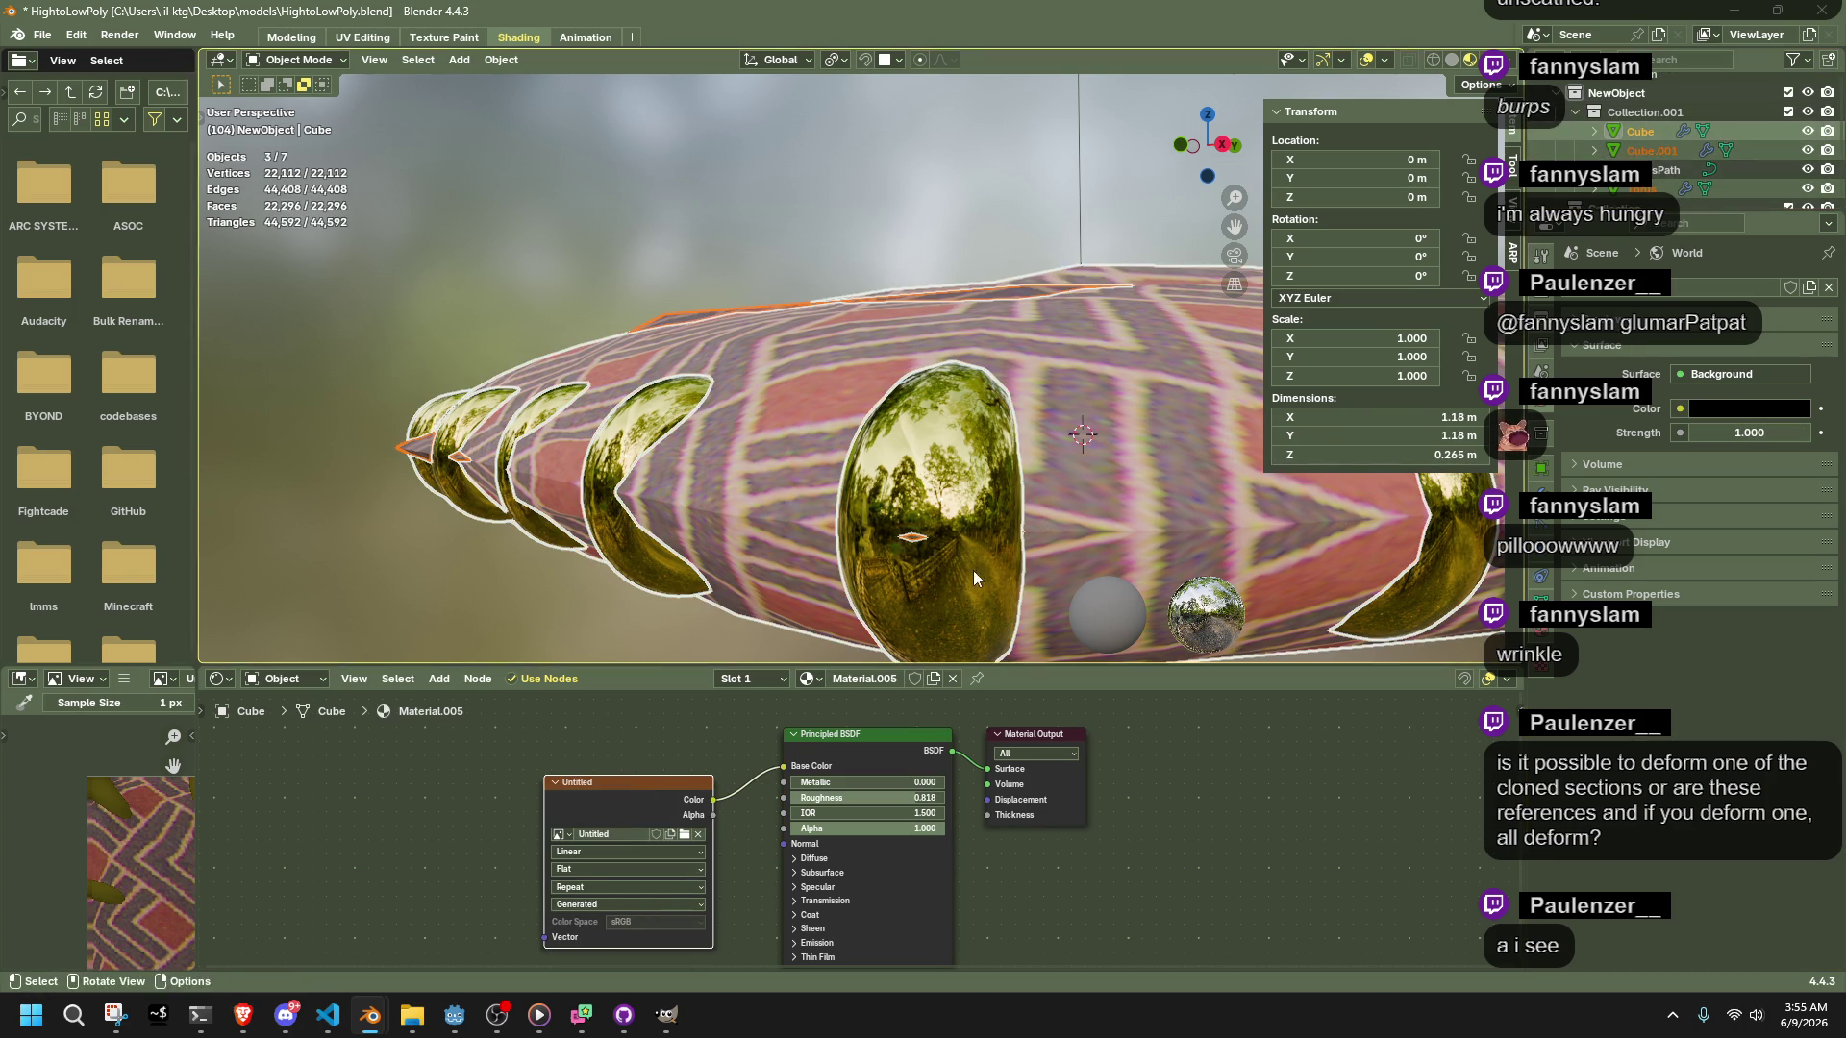
{"action": "left_click", "coordinate": [1542, 253]}
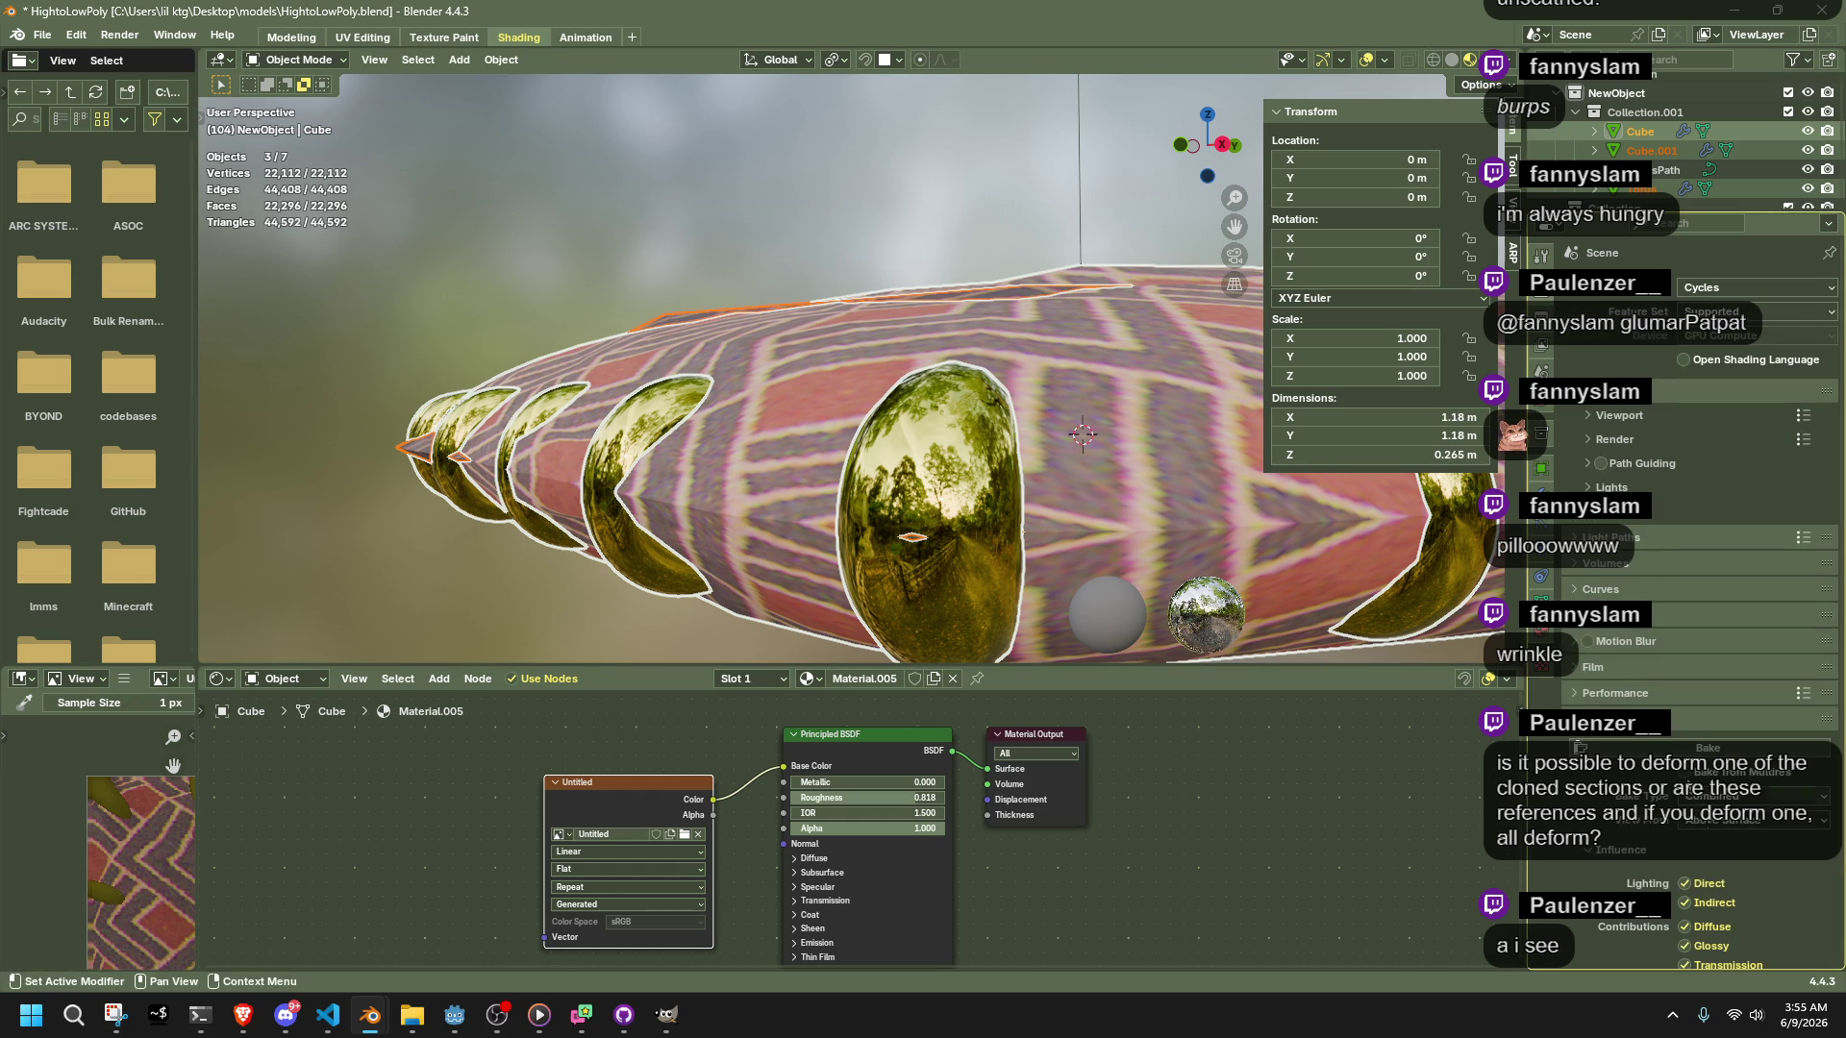
{"action": "left_click", "coordinate": [1707, 749]}
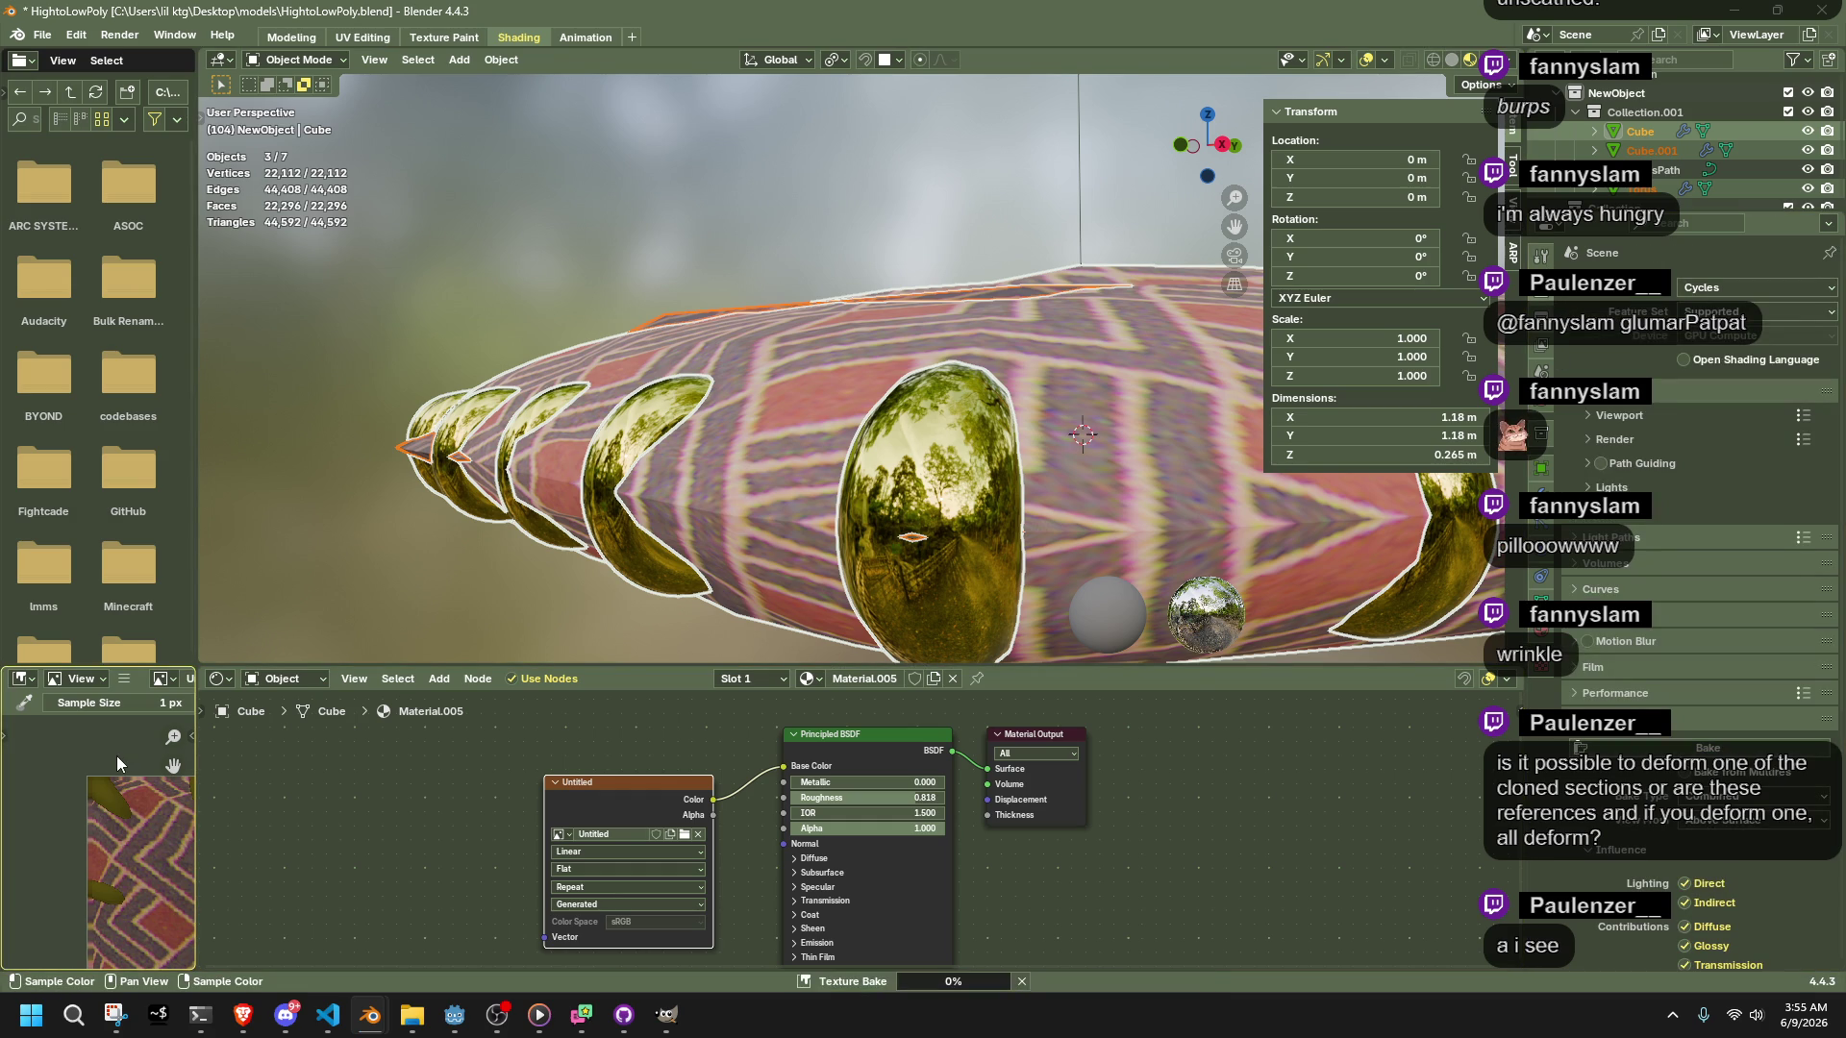
{"action": "scroll", "coordinate": [125, 821], "scroll_direction": "down", "scroll_amount": 3}
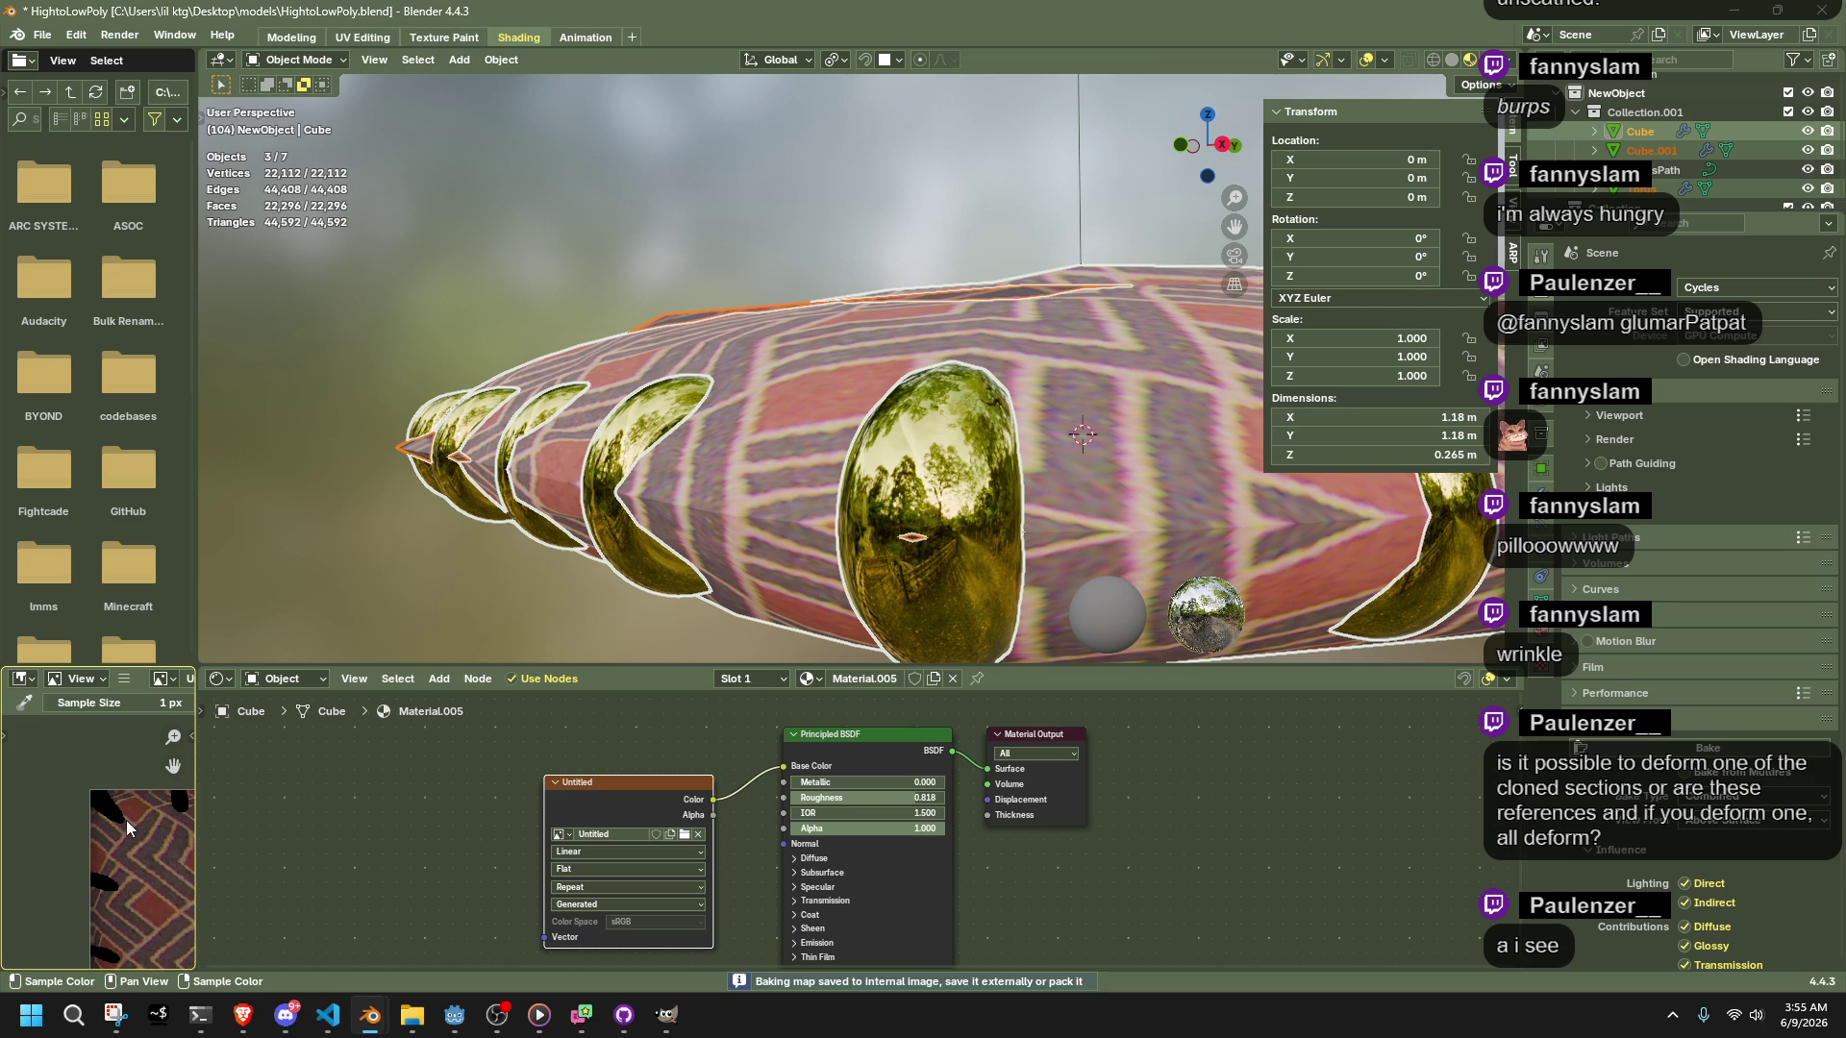
{"action": "scroll", "coordinate": [125, 822], "scroll_direction": "up", "scroll_amount": 3}
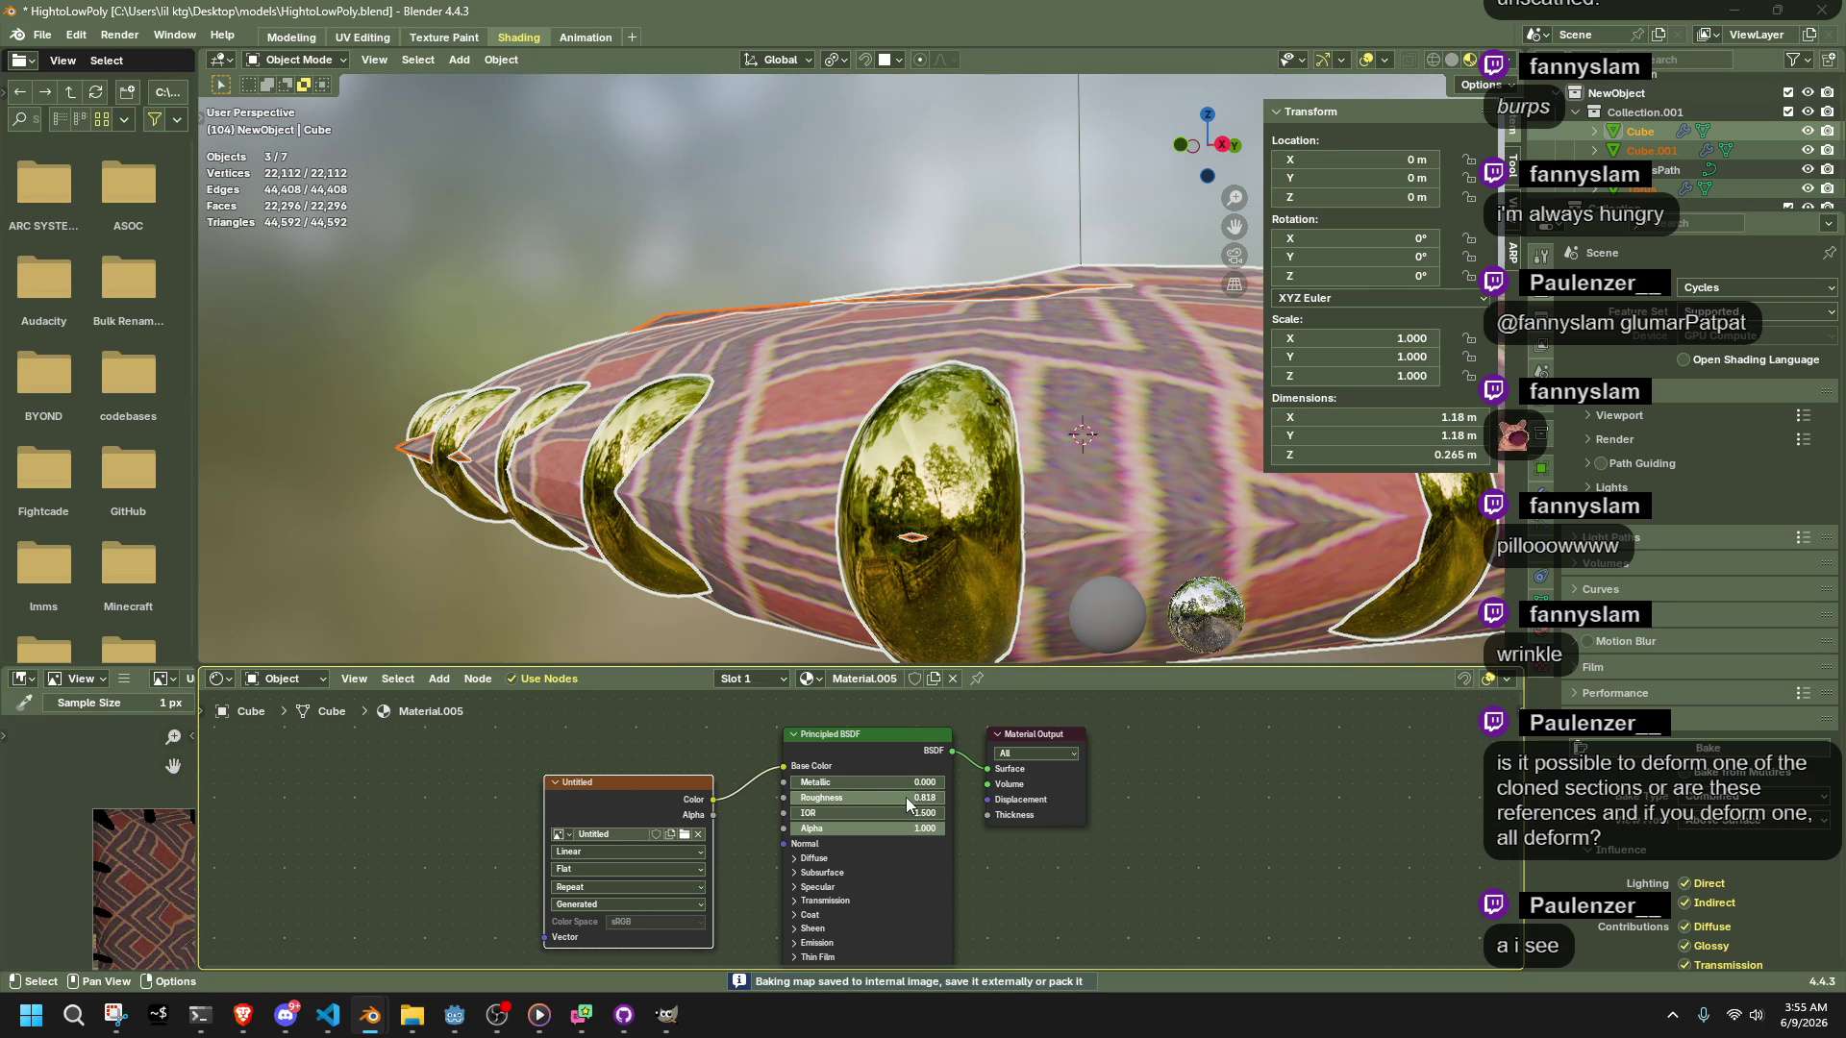
{"action": "left_click", "coordinate": [902, 512]}
{"action": "mouse_move", "coordinate": [884, 781]}
{"action": "left_mouse_down"}
{"action": "mouse_move", "coordinate": [846, 781]}
{"action": "mouse_move", "coordinate": [911, 788]}
{"action": "left_mouse_up"}
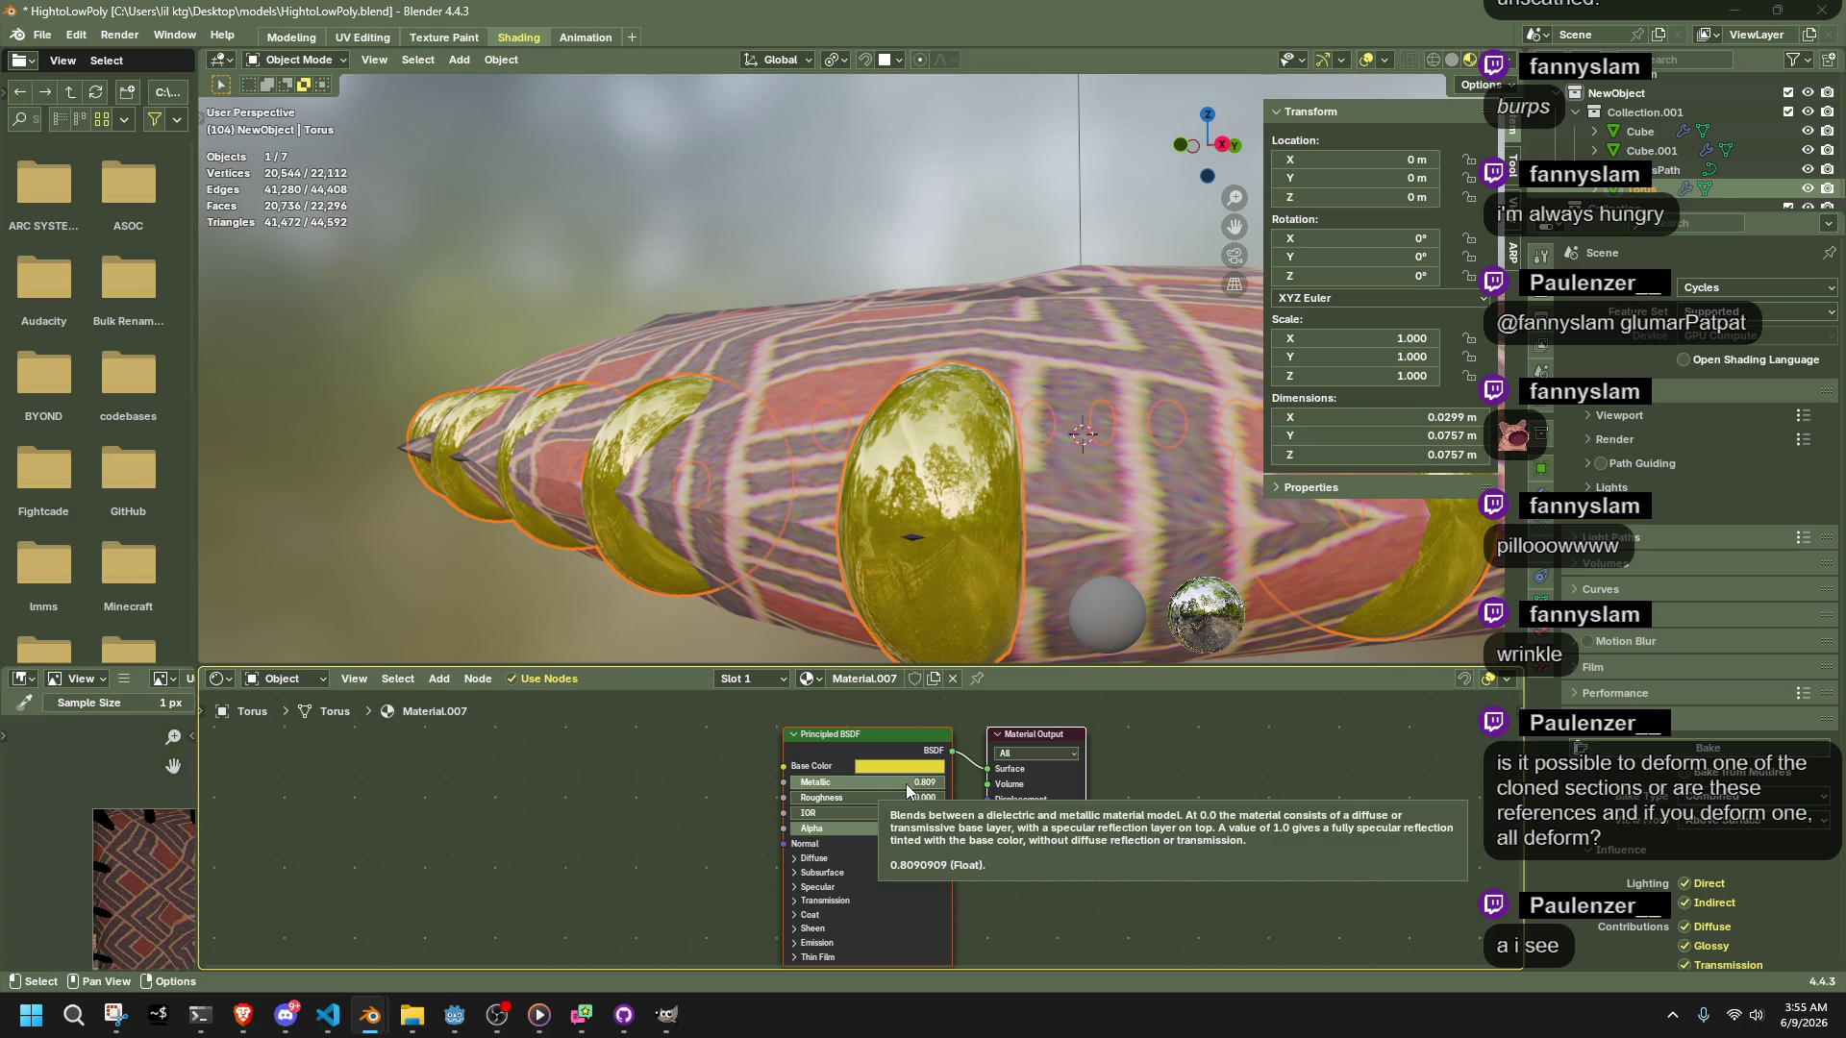
Deselect the rings to review their 0.809 metallic finish, then switch to the web browser
{"action": "left_click", "coordinate": [840, 206]}
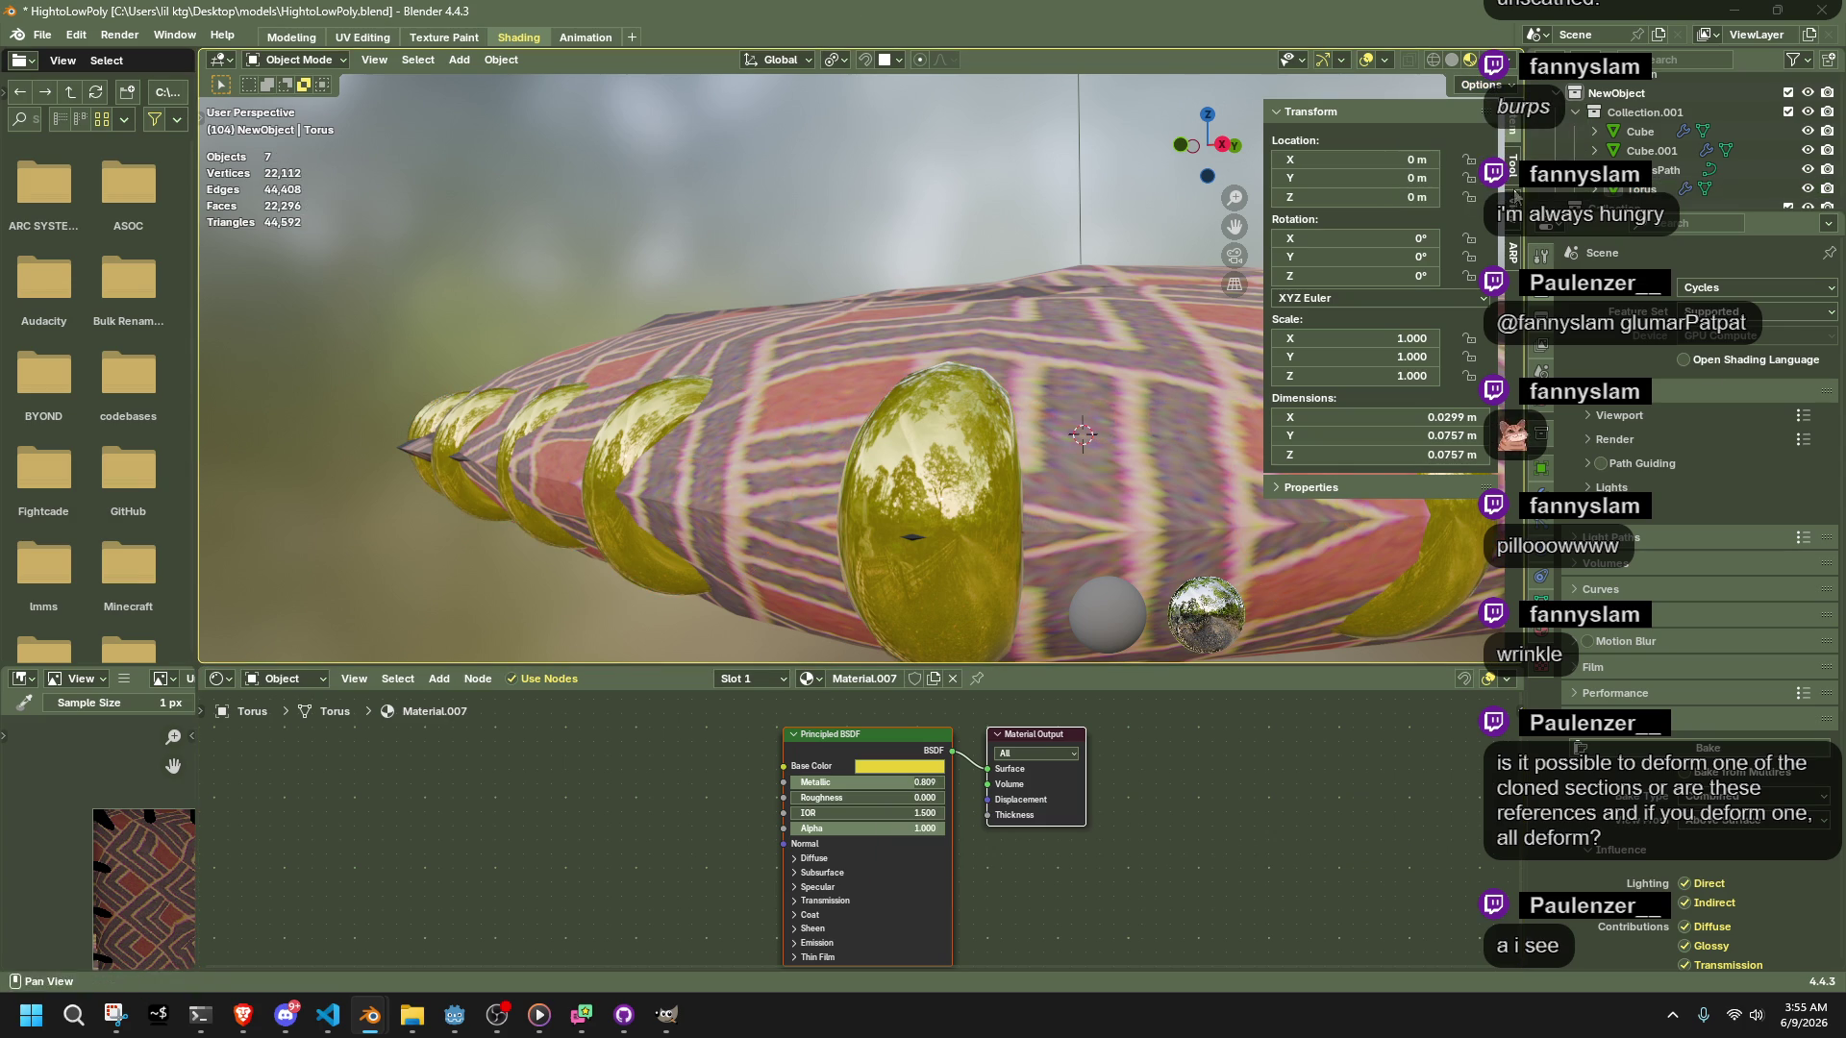
{"action": "key", "text": "alt+Tab"}
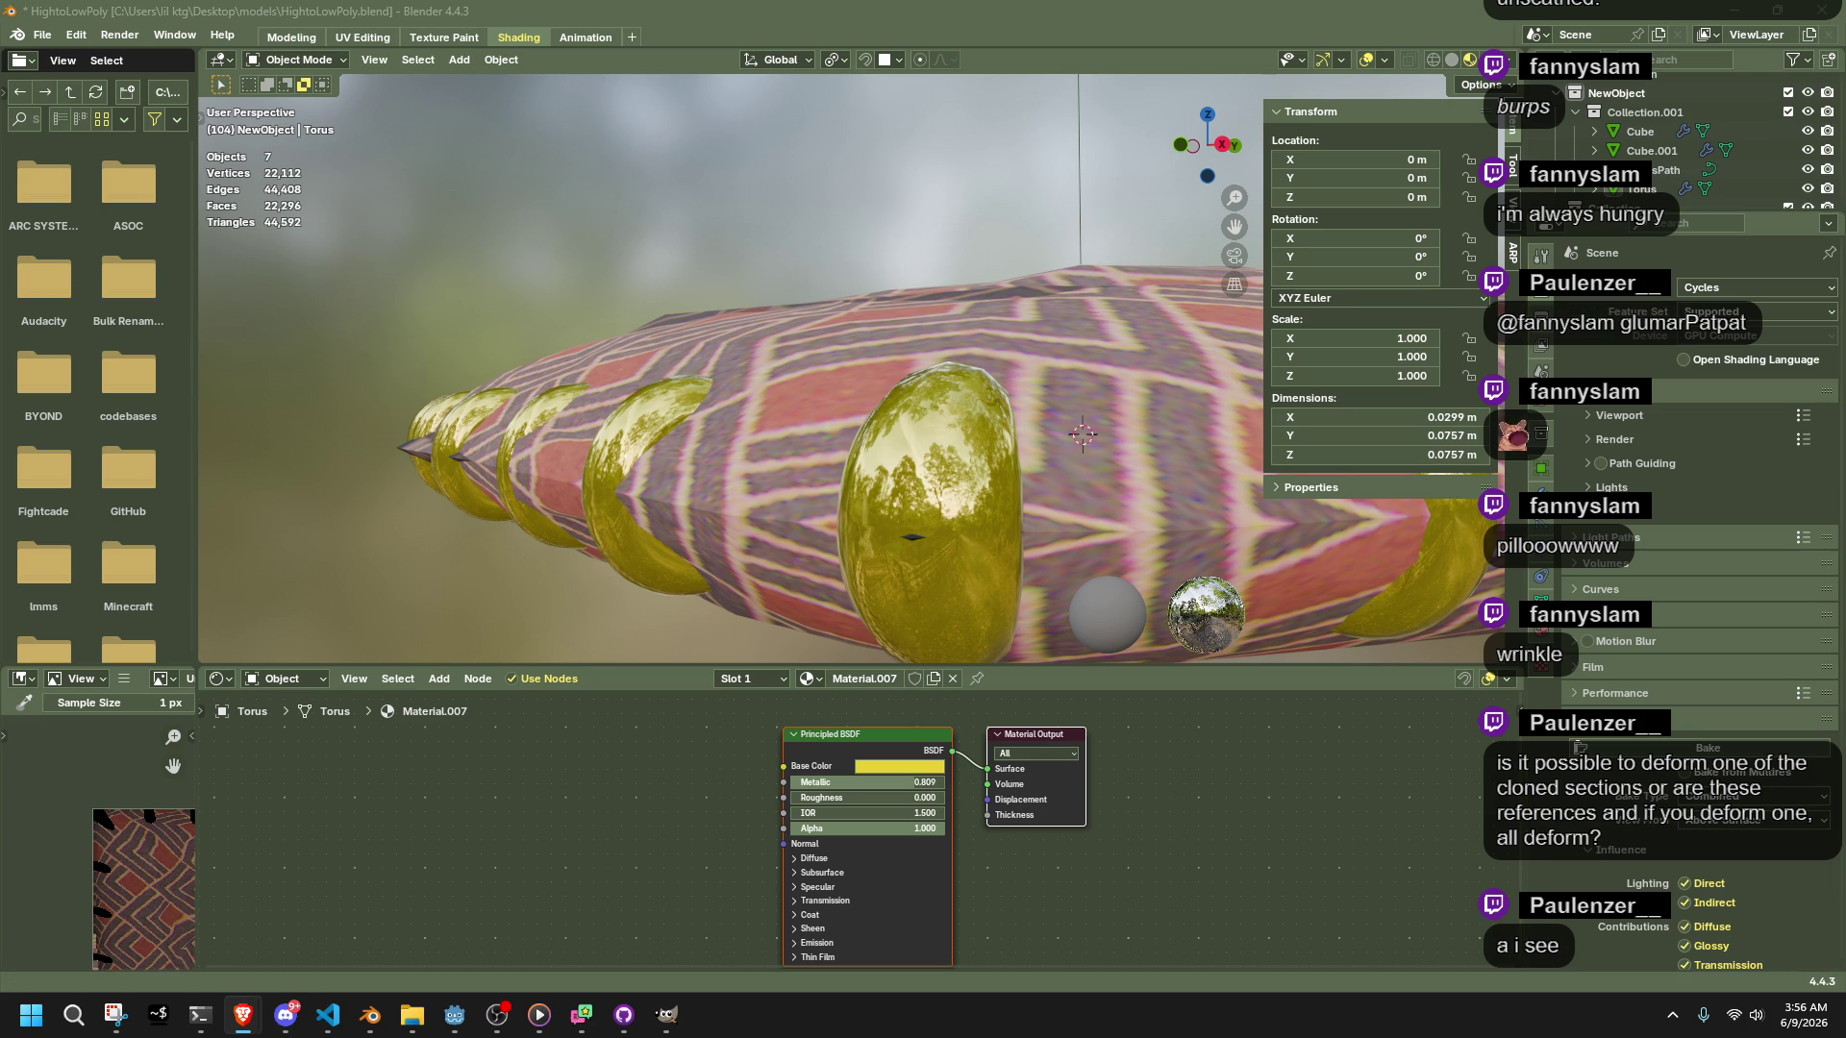
Try Holdout and Principled Volume as the world surface shader, then revert to Background
{"action": "left_click", "coordinate": [1542, 406]}
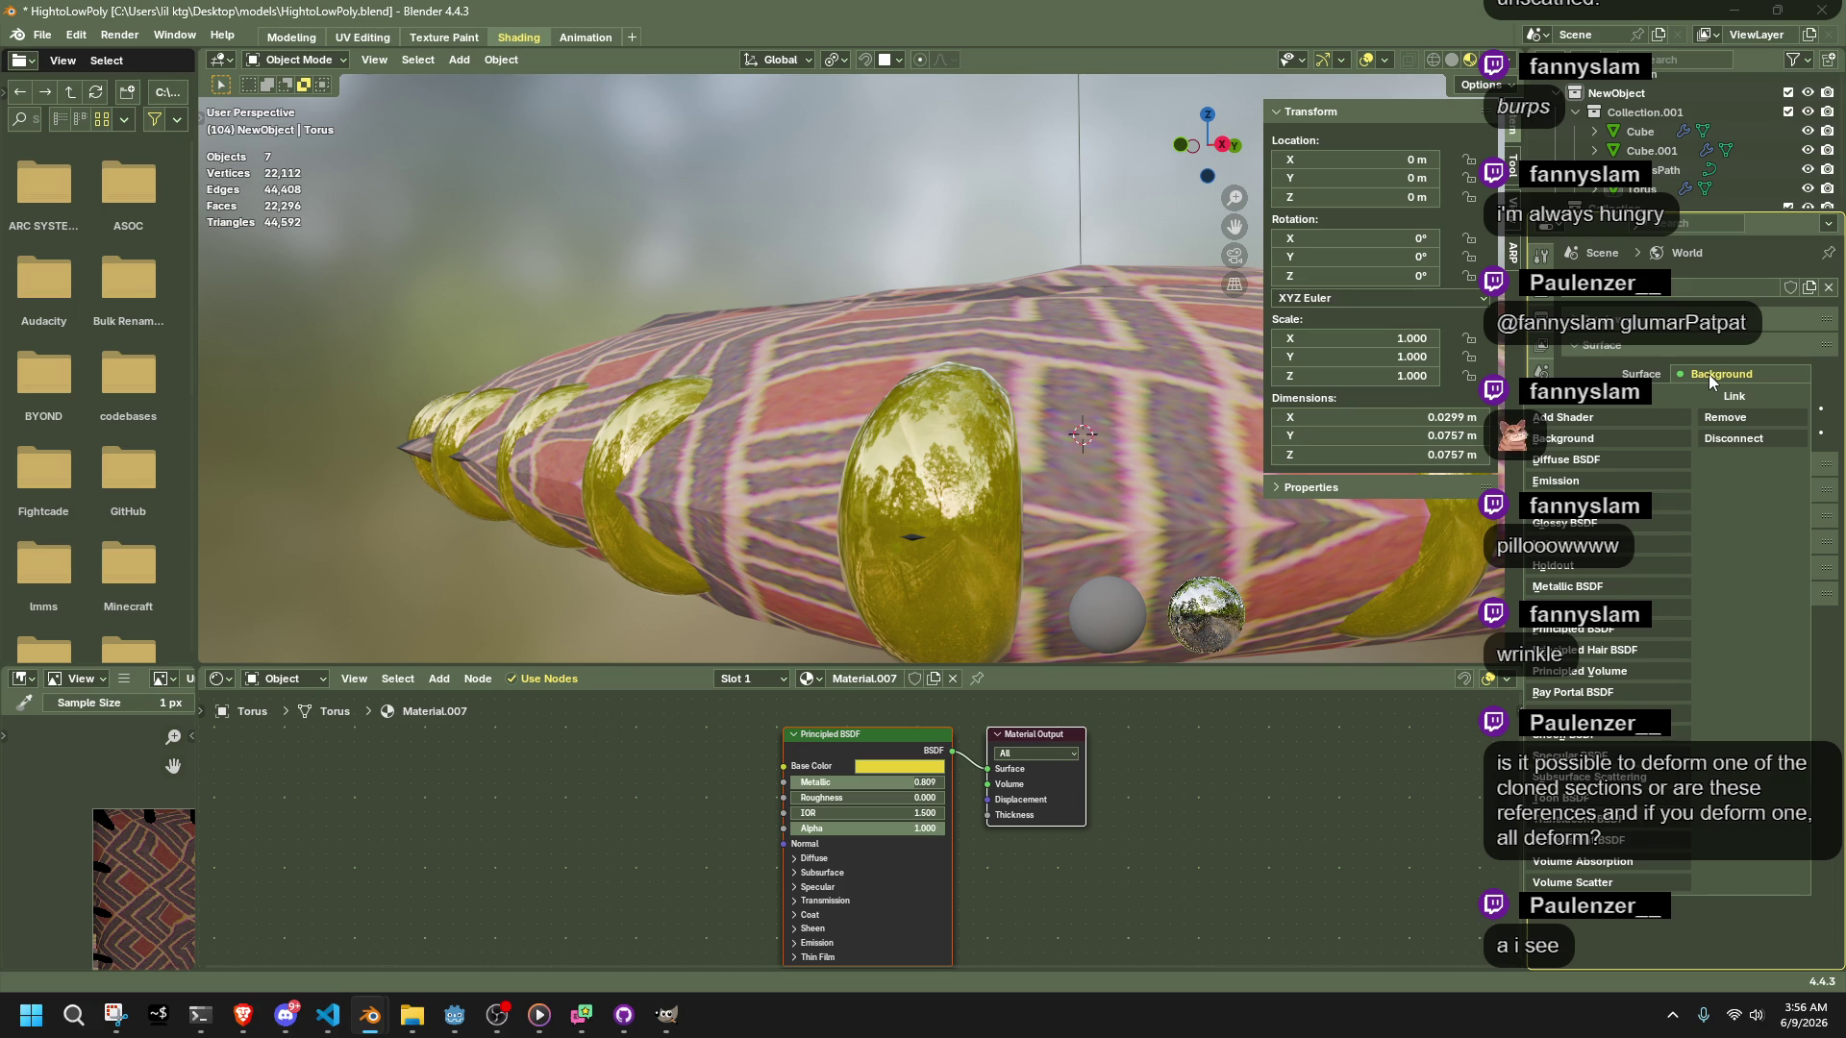
{"action": "left_click", "coordinate": [1634, 566]}
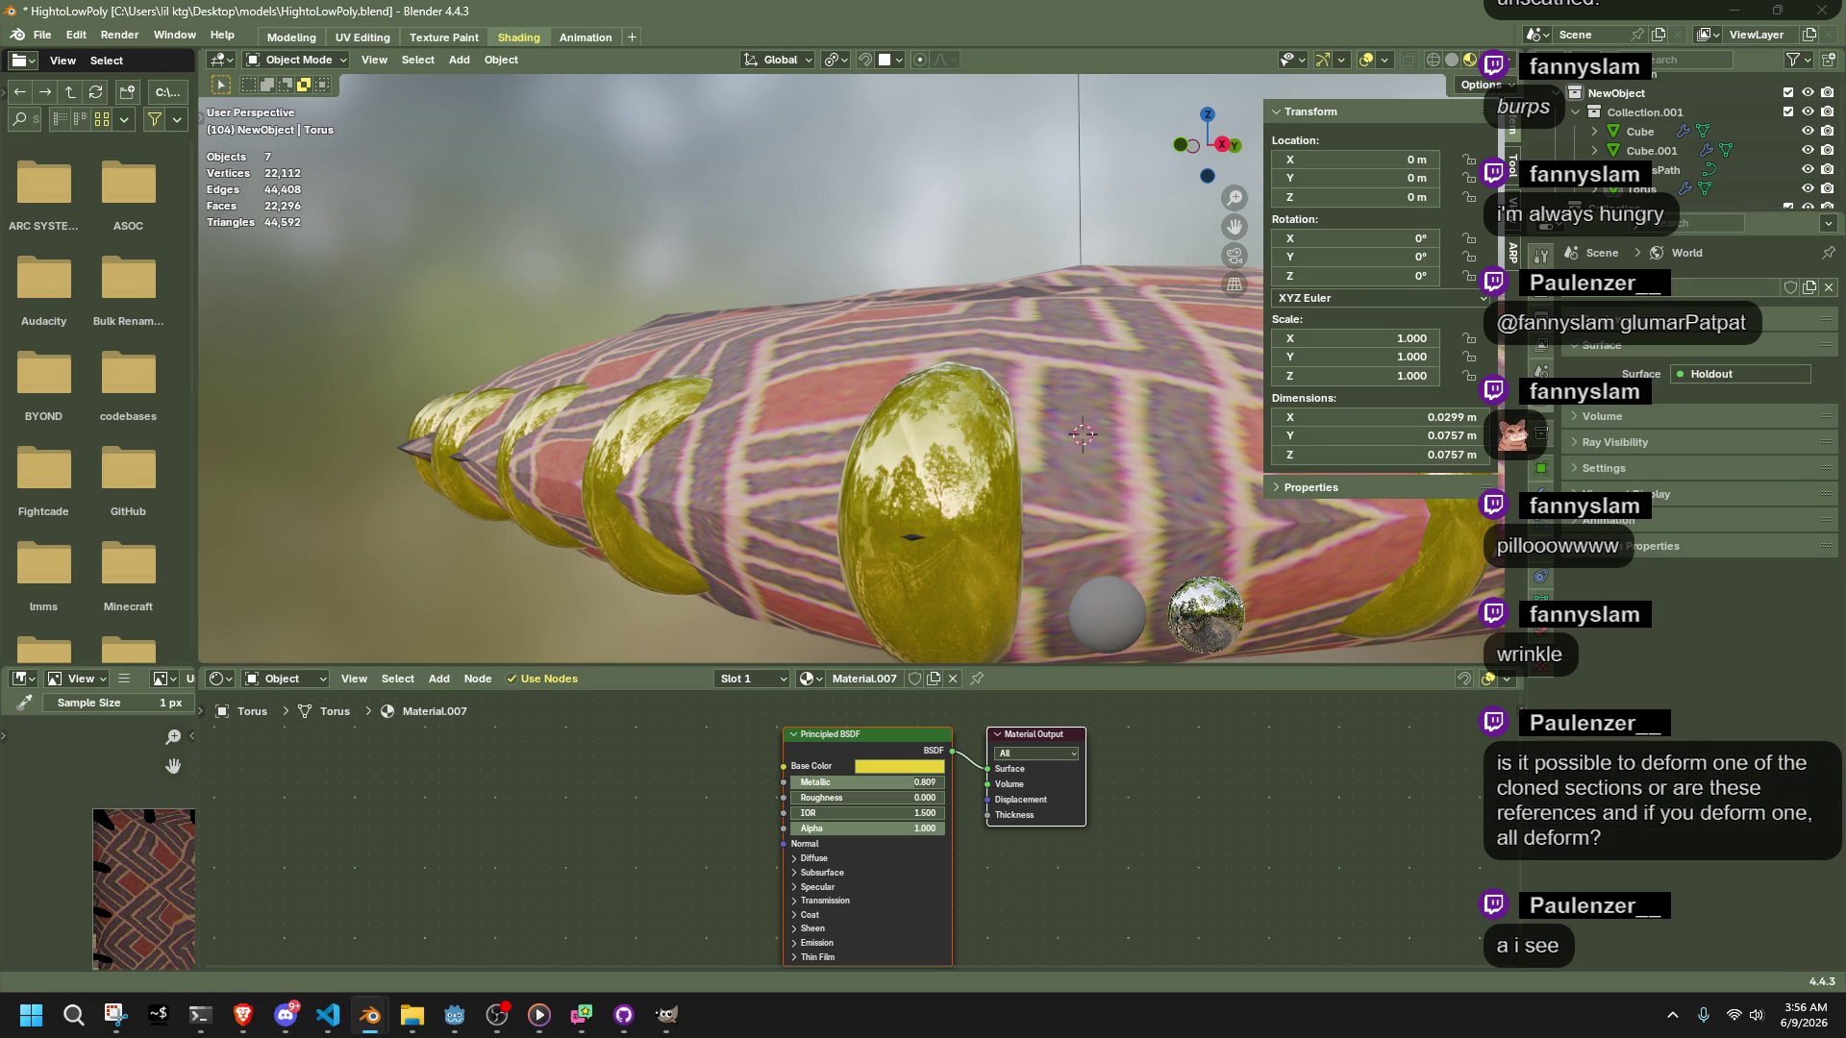
{"action": "key", "text": "alt+Tab"}
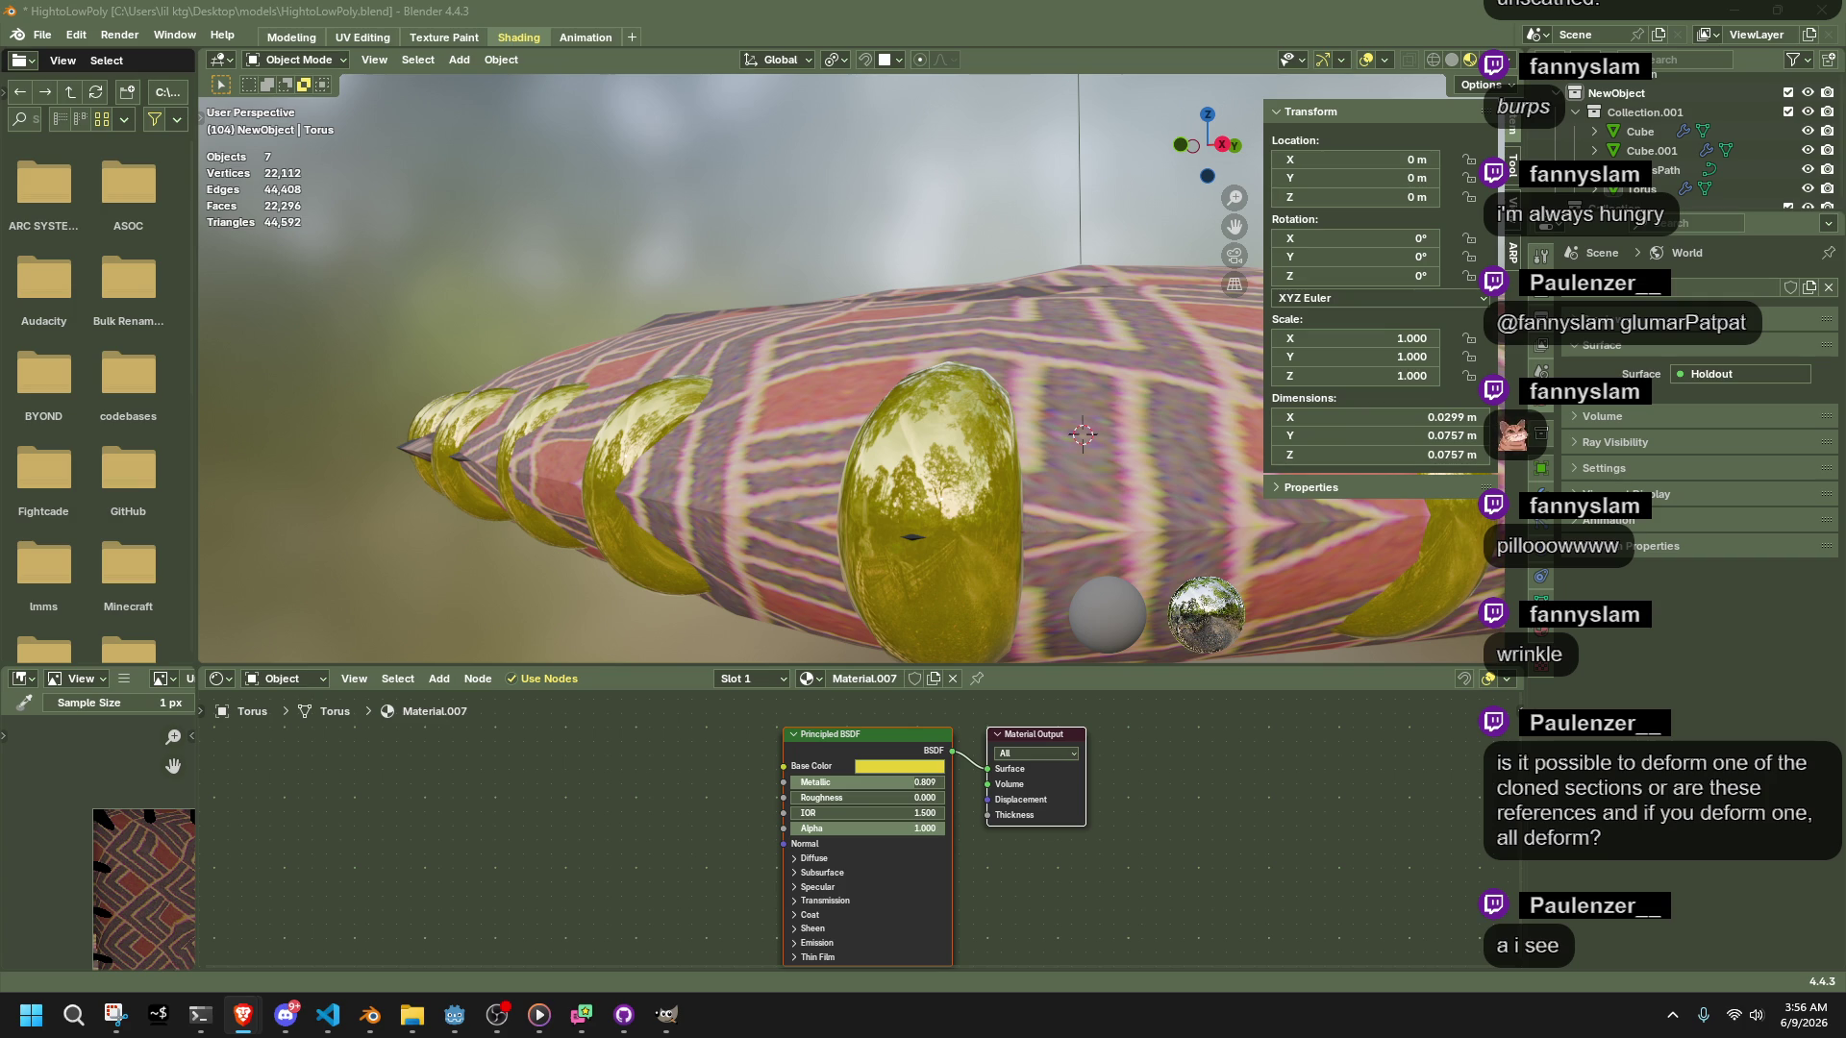
{"action": "left_click", "coordinate": [1698, 378]}
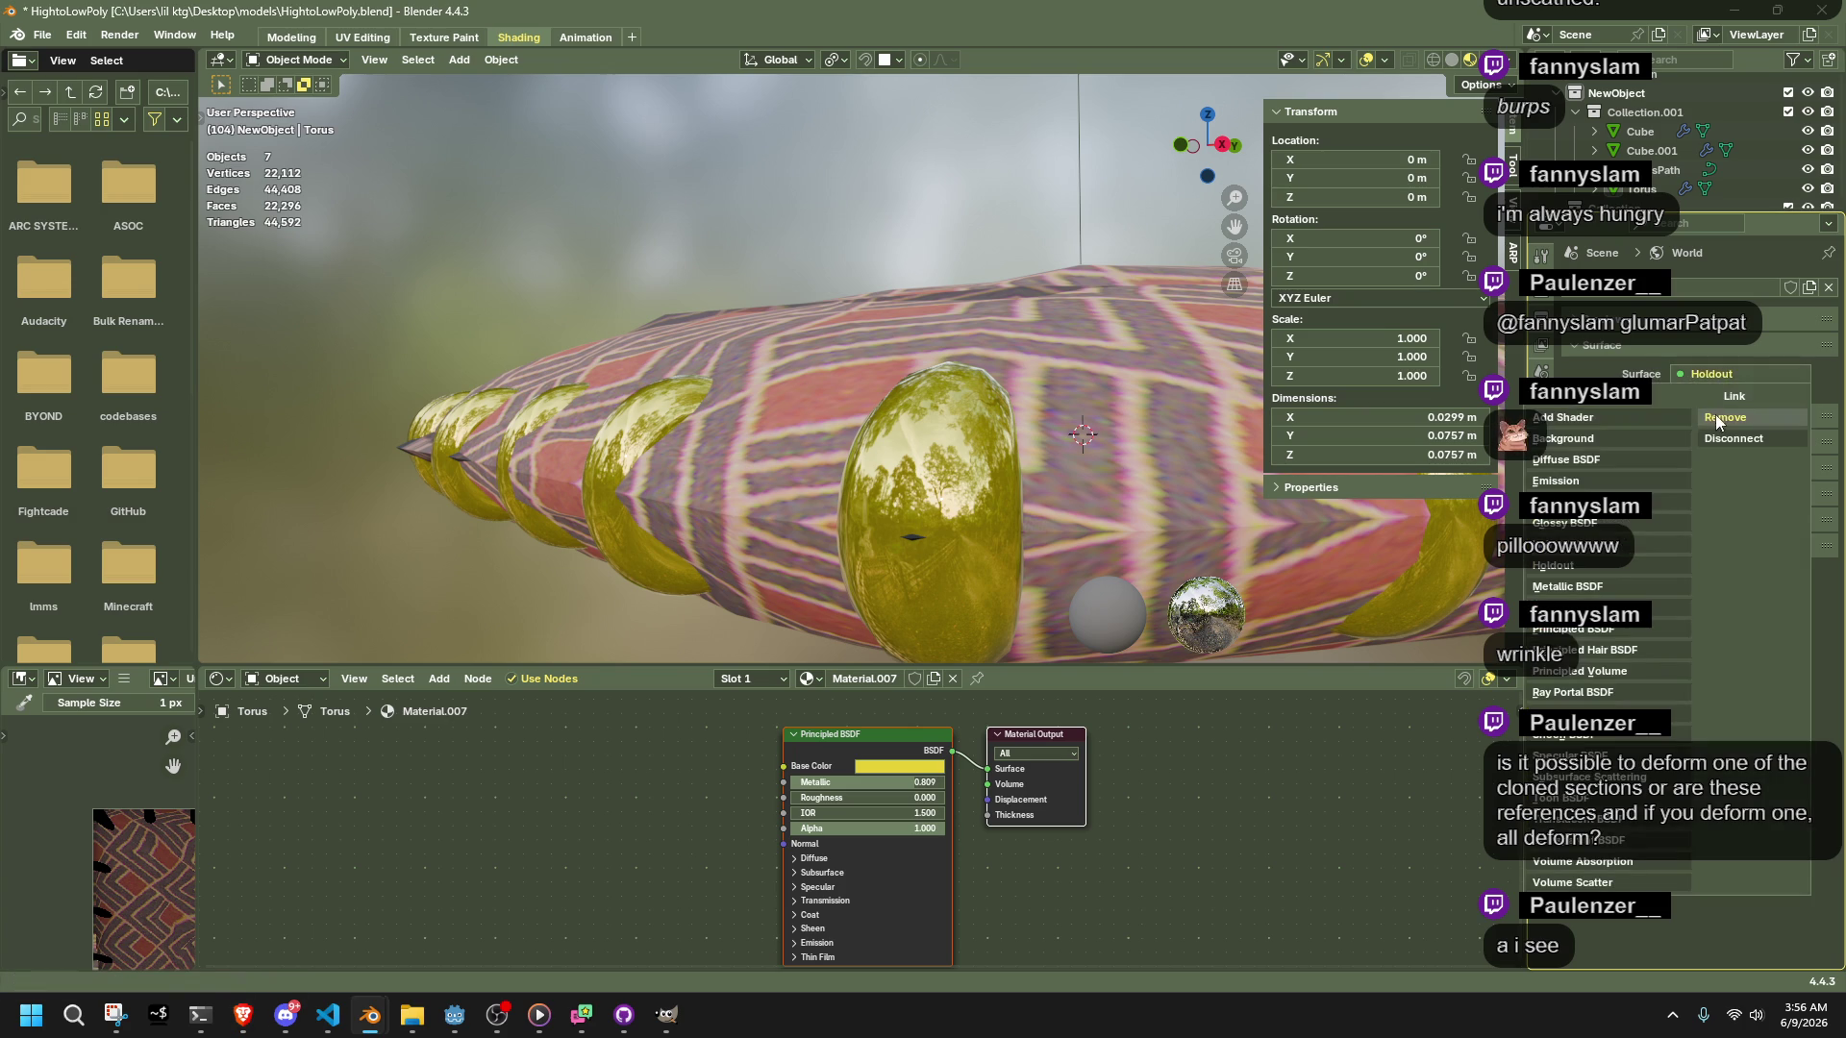
{"action": "left_click", "coordinate": [1661, 373]}
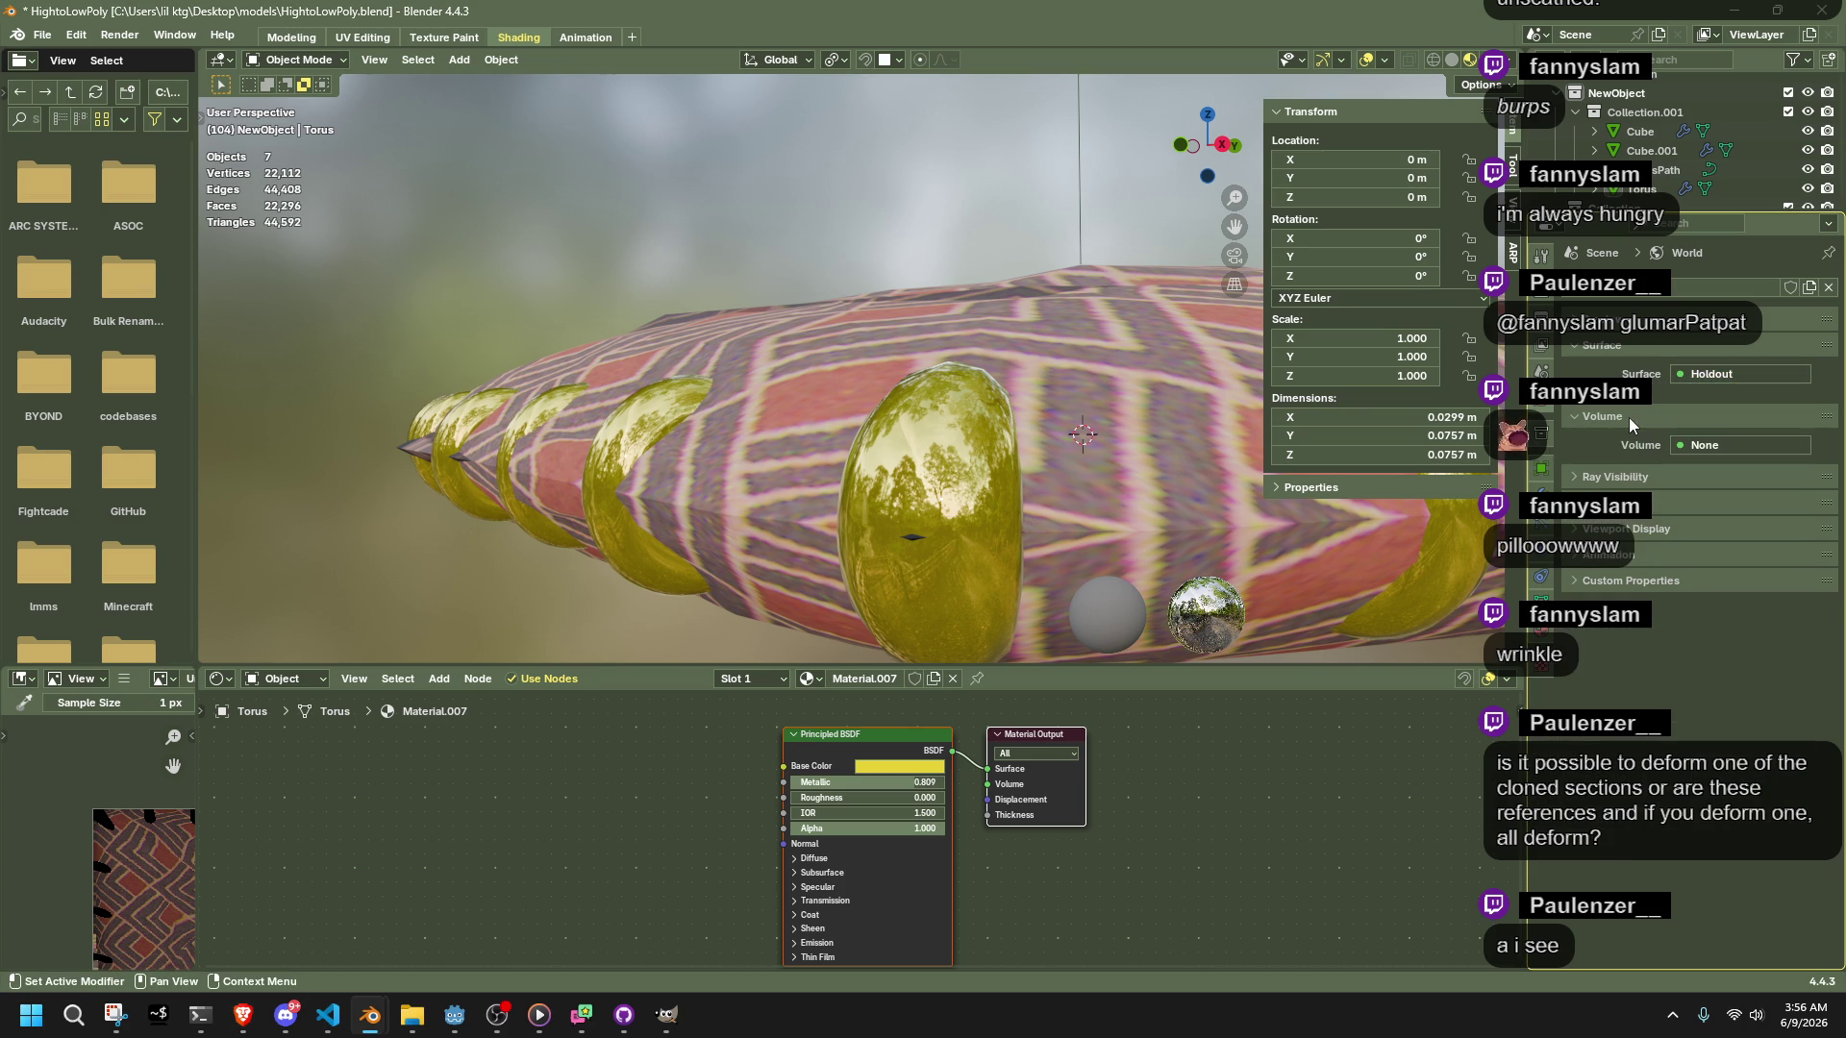
{"action": "left_click", "coordinate": [1629, 417]}
{"action": "left_click", "coordinate": [1689, 375]}
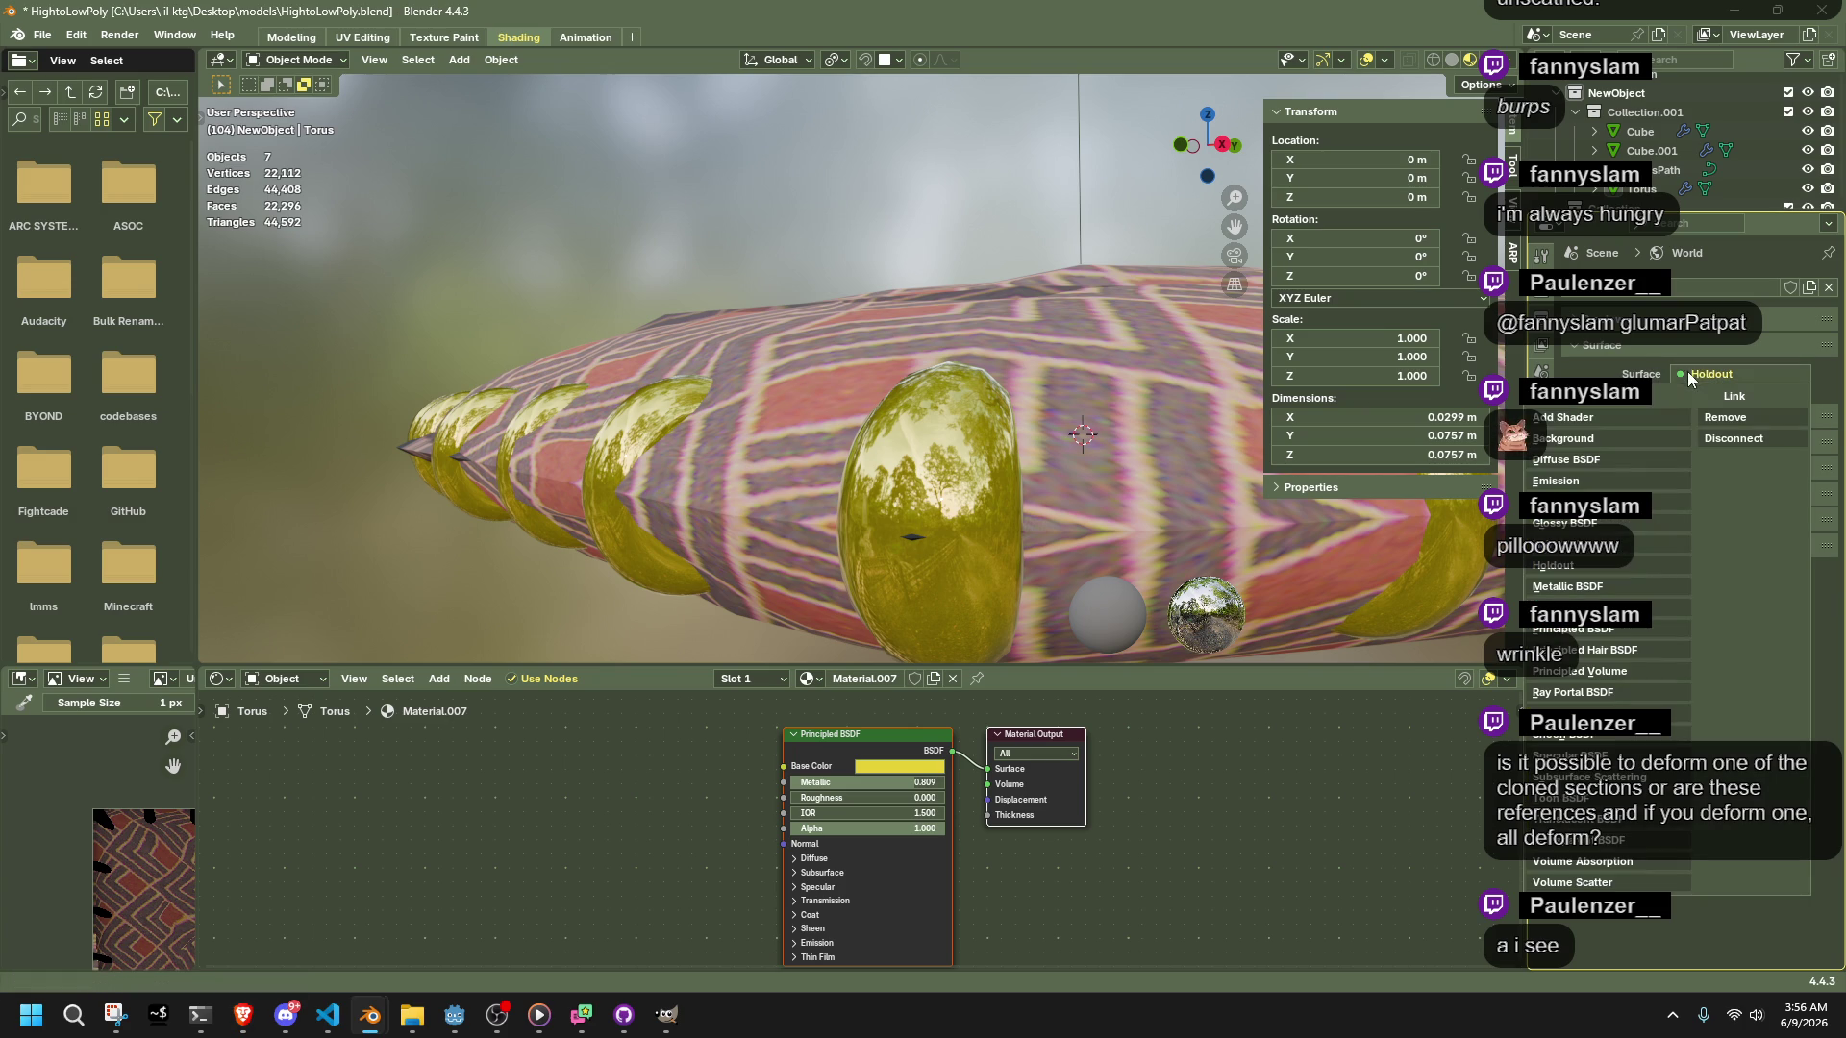
{"action": "left_click", "coordinate": [1642, 671]}
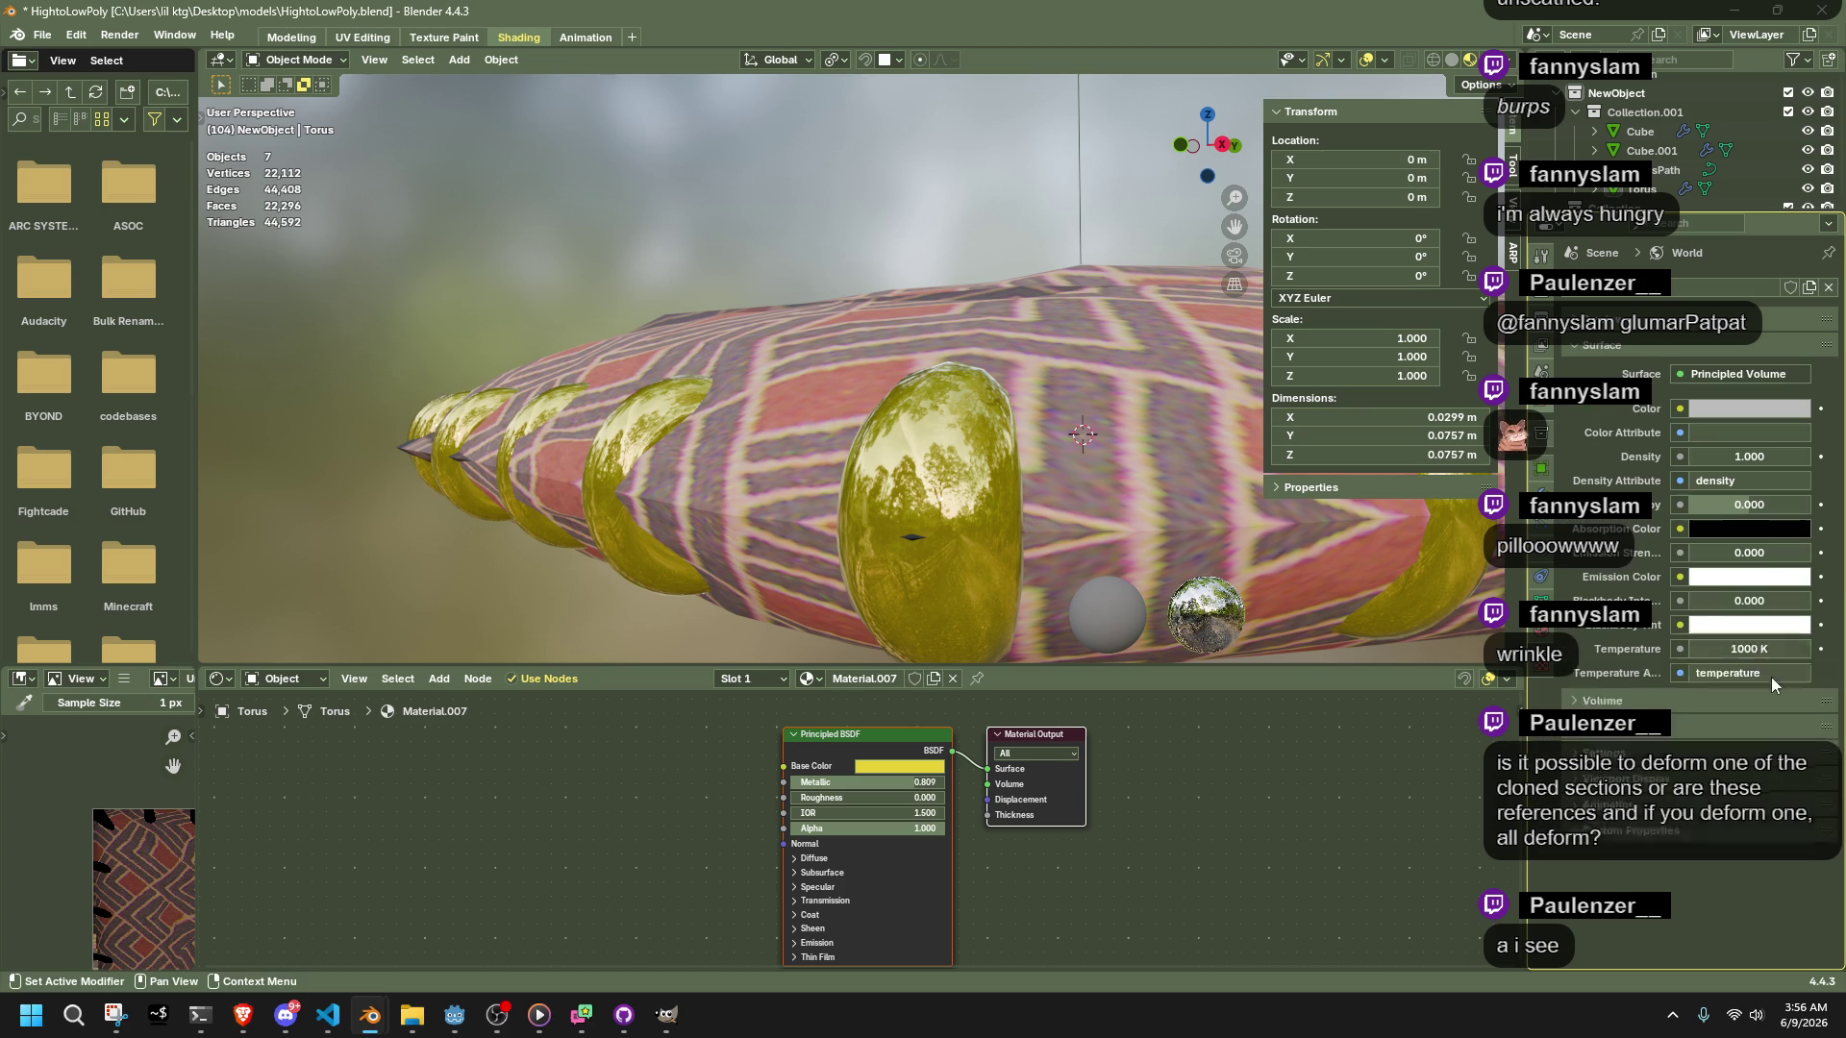
{"action": "key", "text": "ctrl+z"}
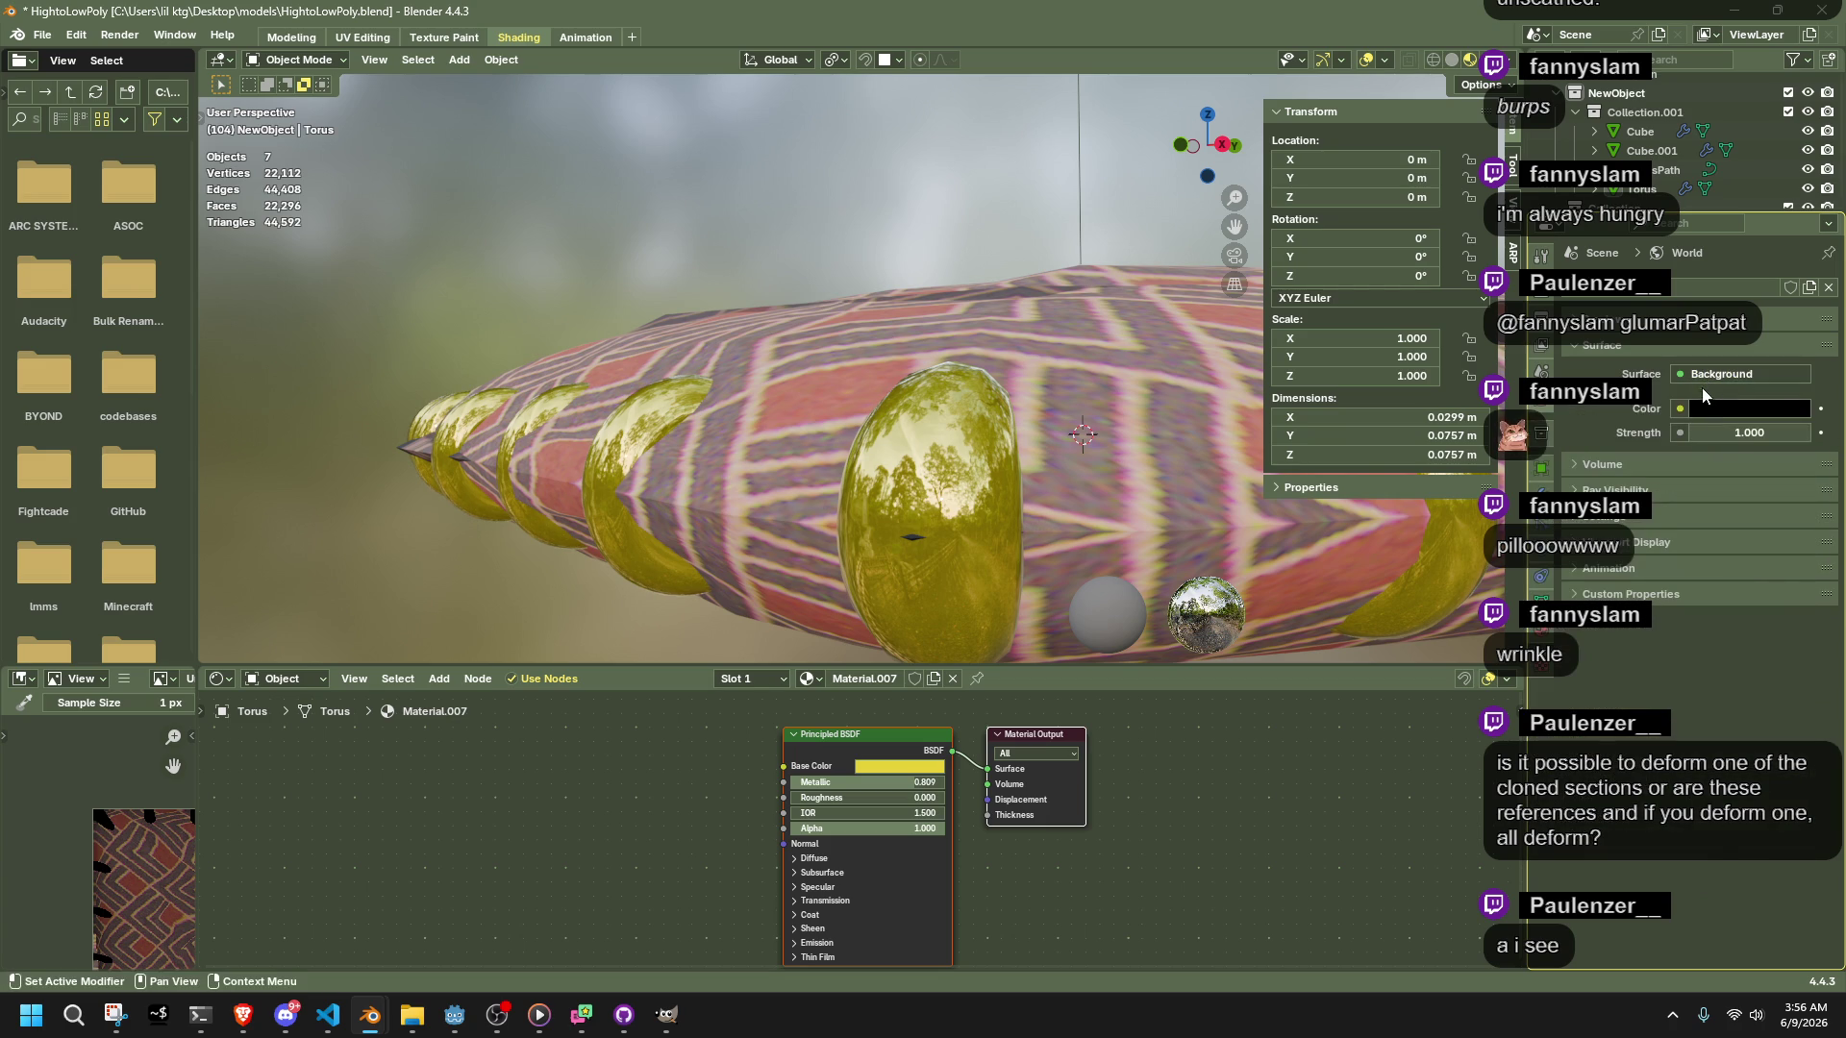
Drive the world Background colour with a Noise Texture instead of an Environment Texture
{"action": "left_click", "coordinate": [1681, 407]}
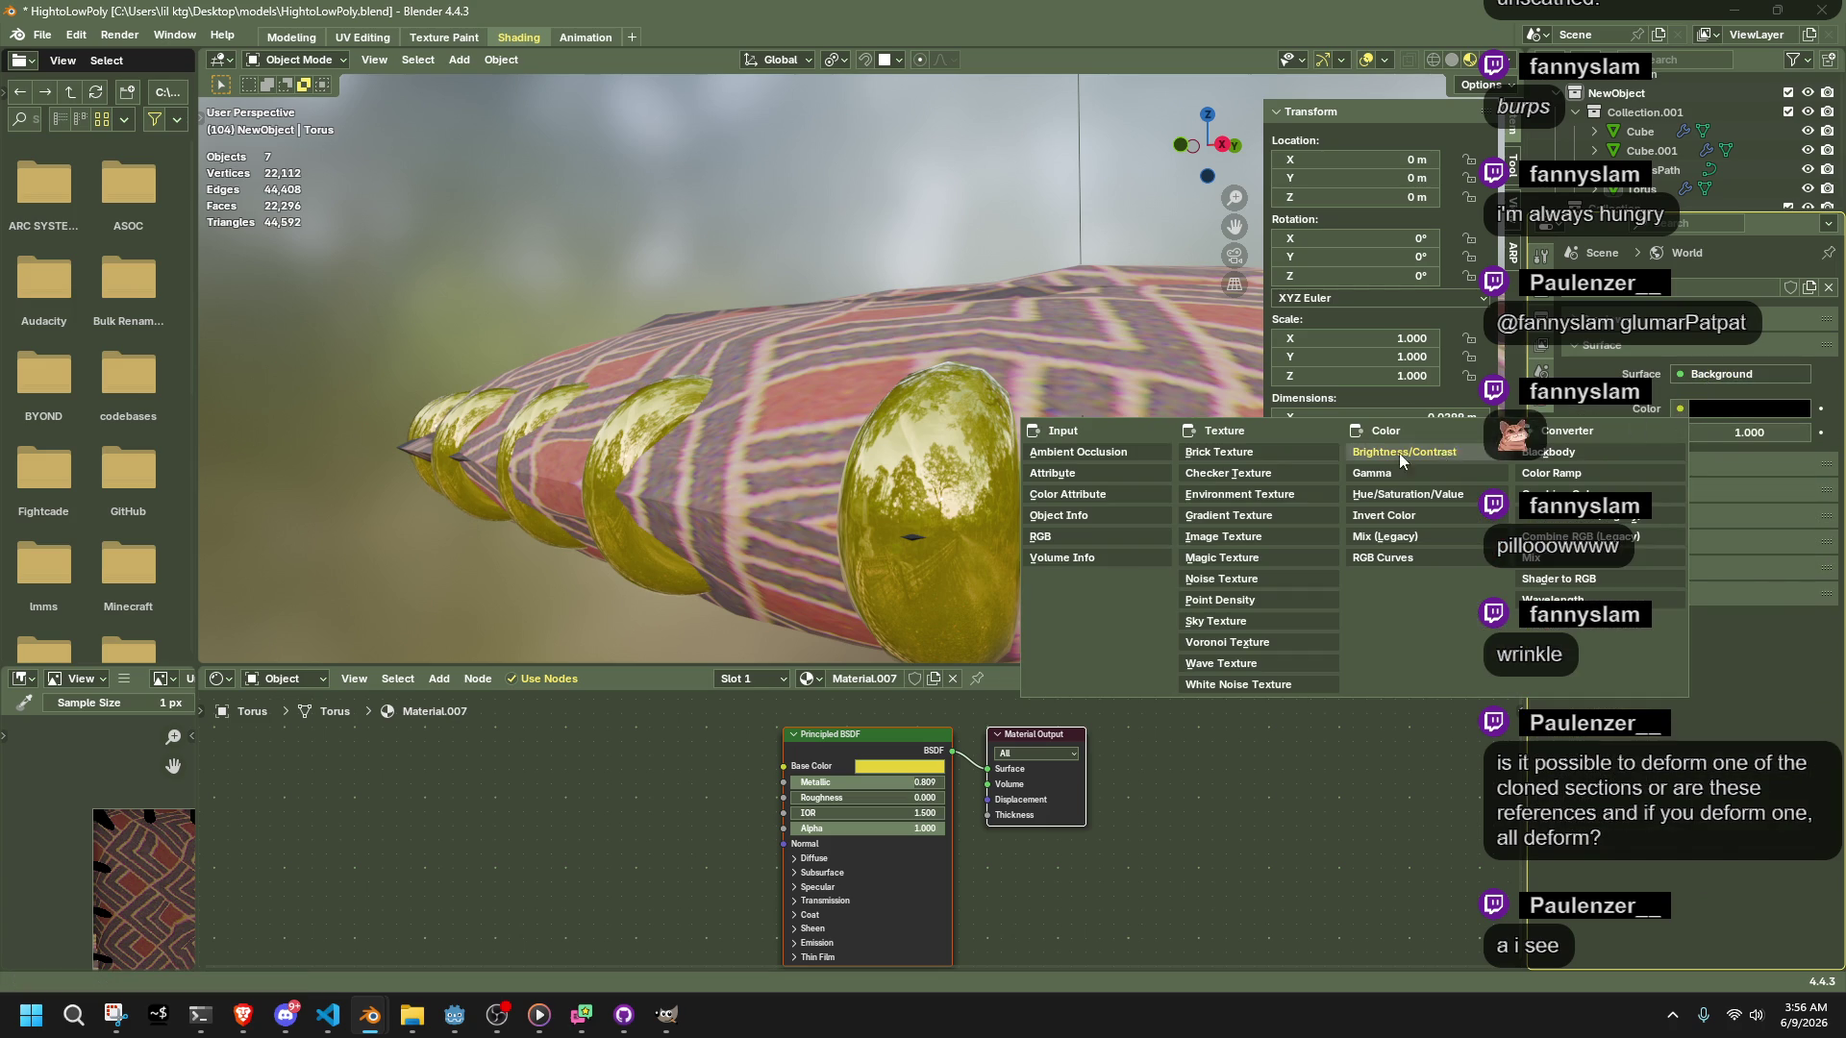
{"action": "left_click", "coordinate": [1305, 494]}
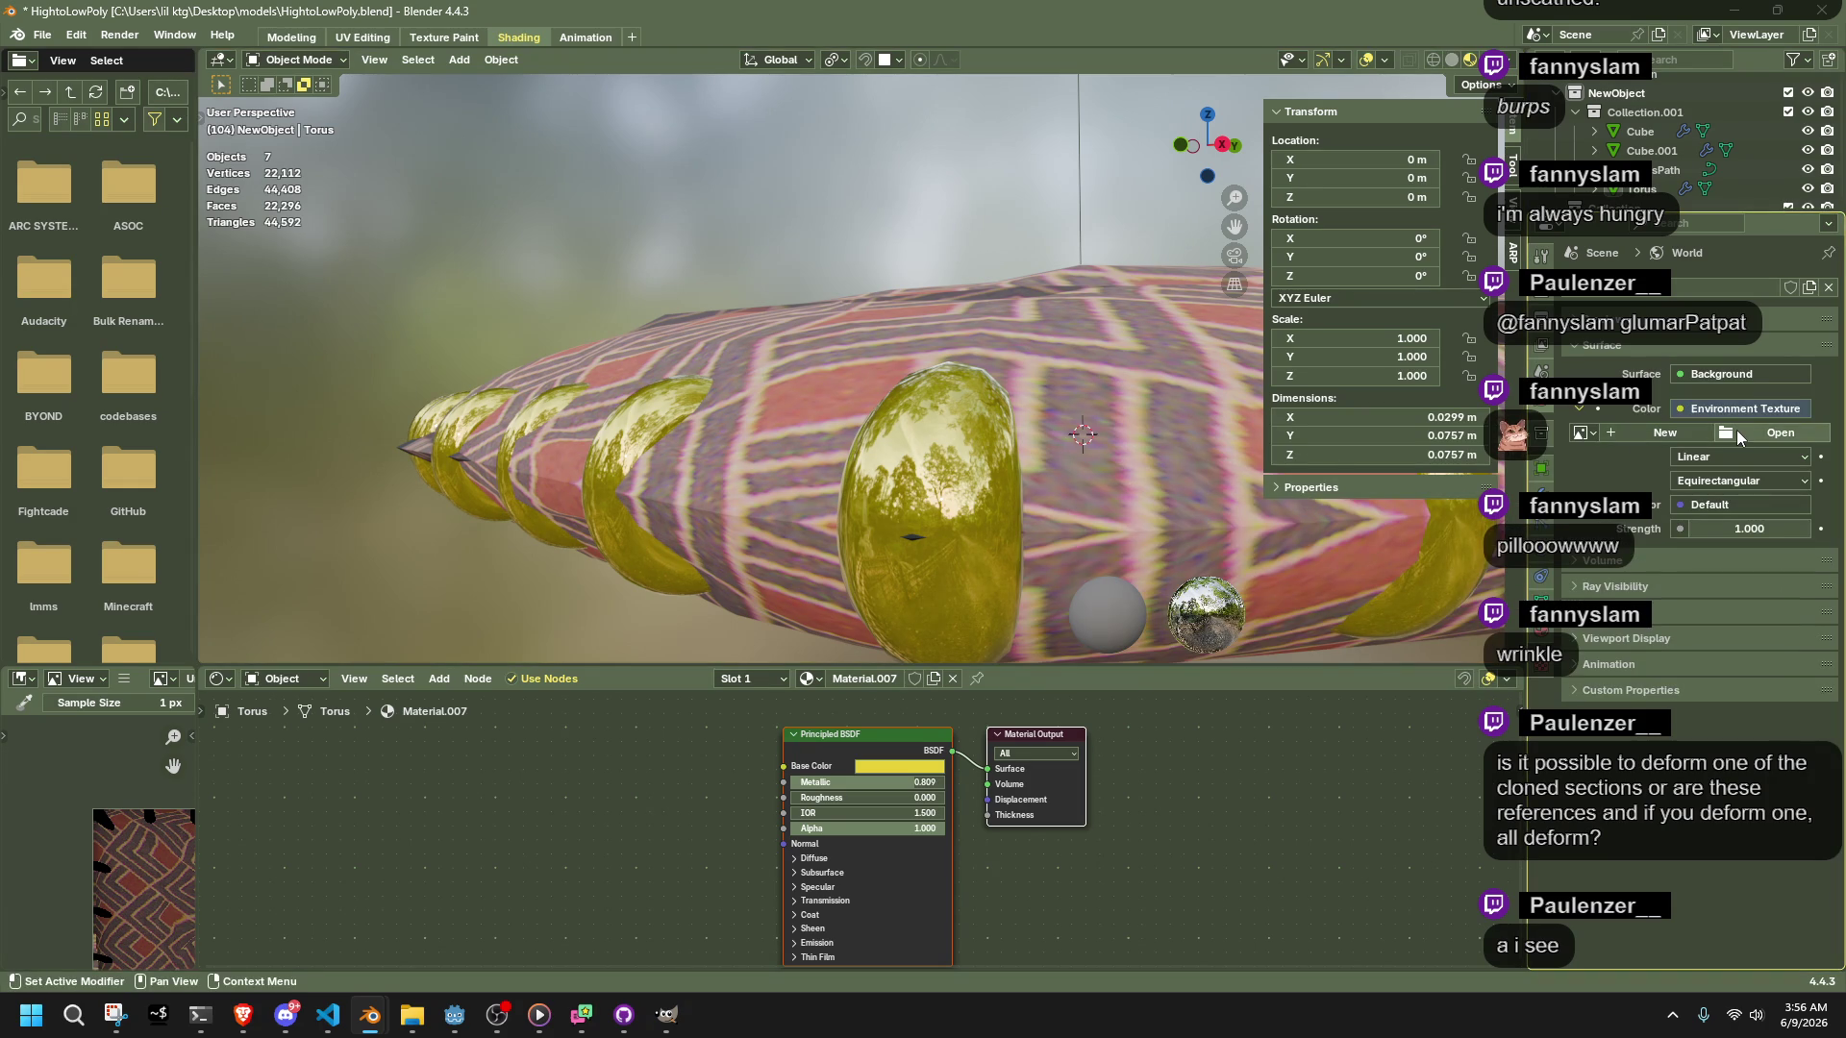
{"action": "left_click", "coordinate": [1729, 435]}
{"action": "key", "text": "Escape"}
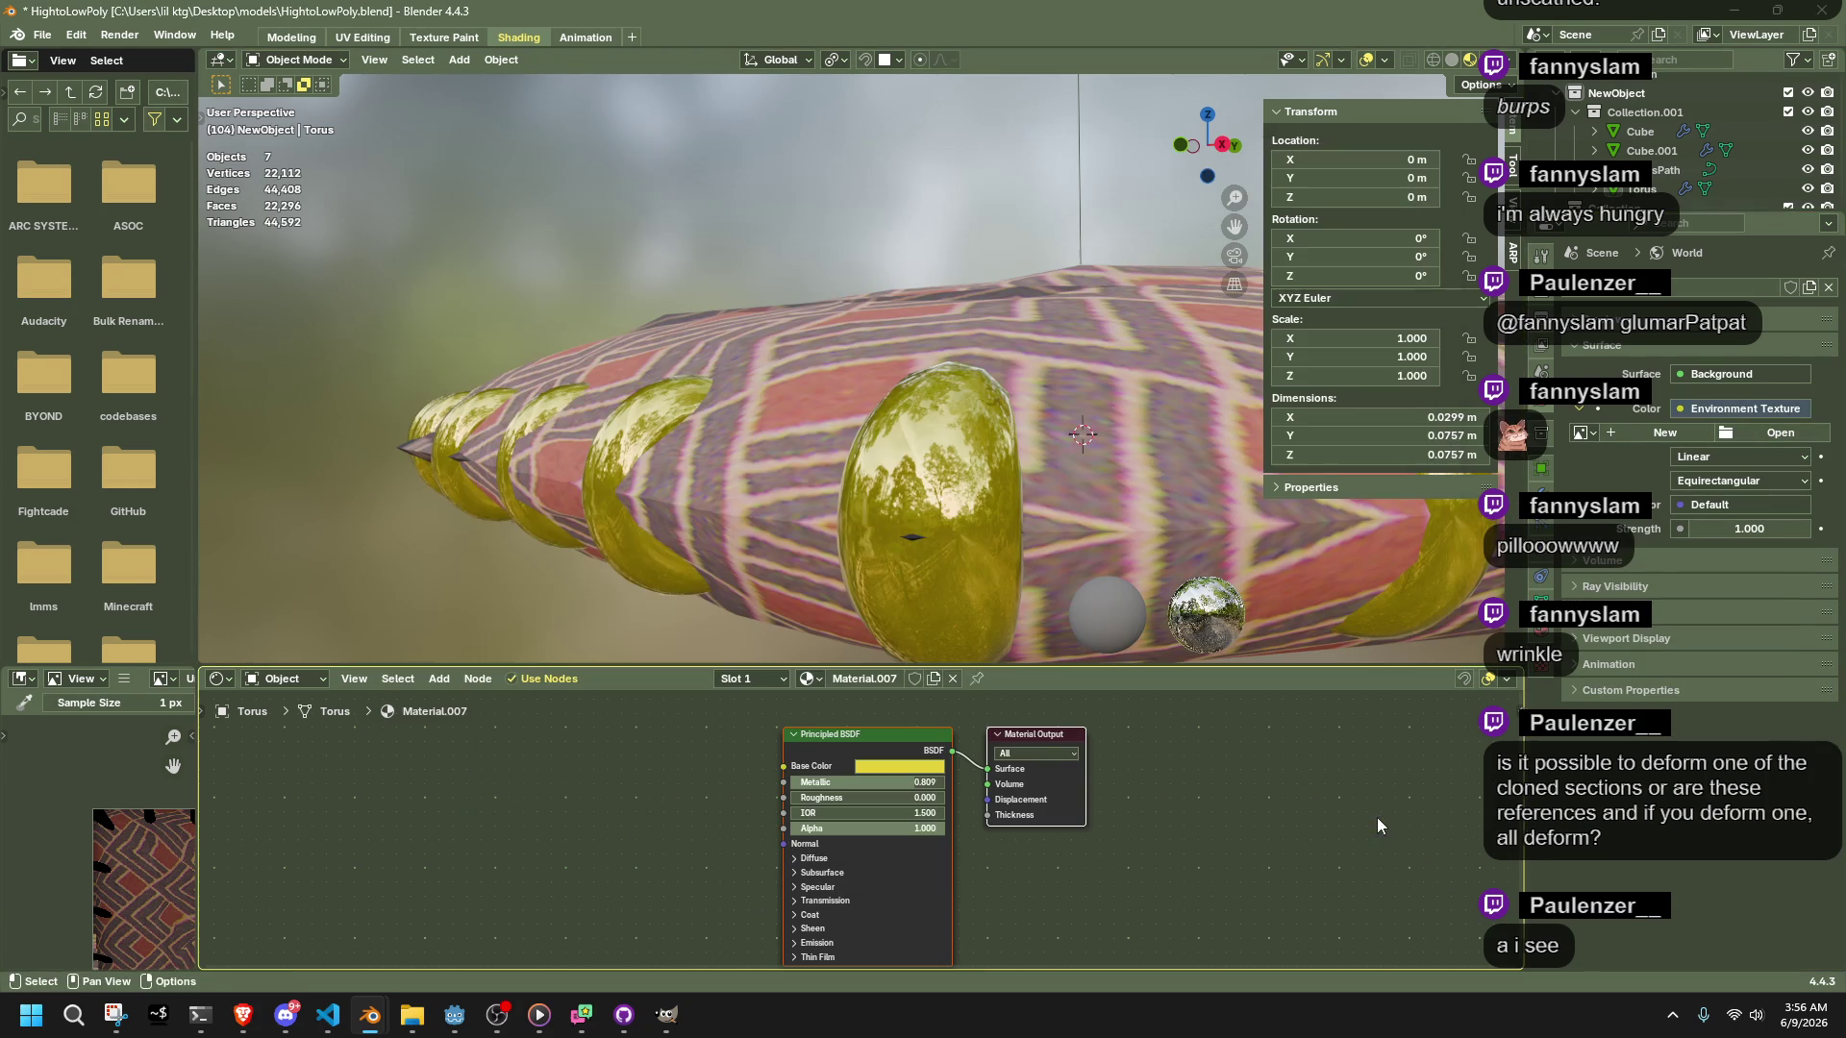
{"action": "left_click", "coordinate": [1626, 438]}
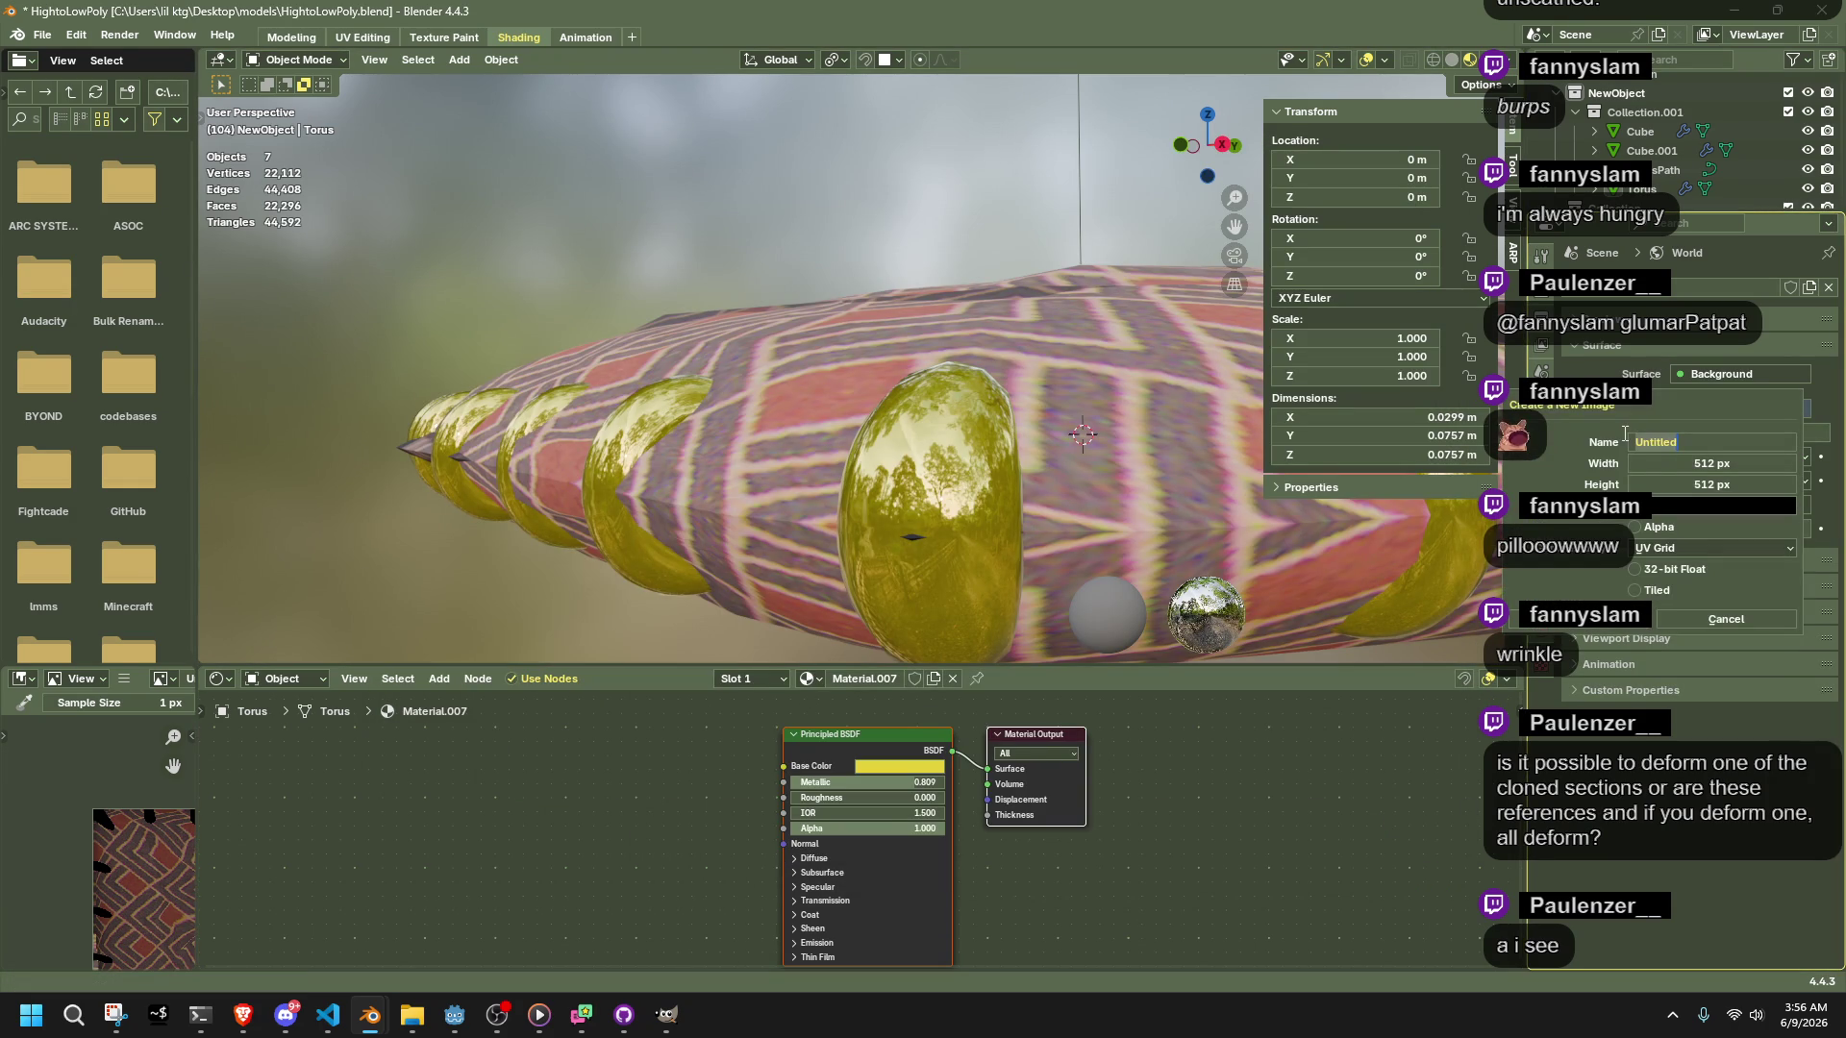
{"action": "key", "text": "Return"}
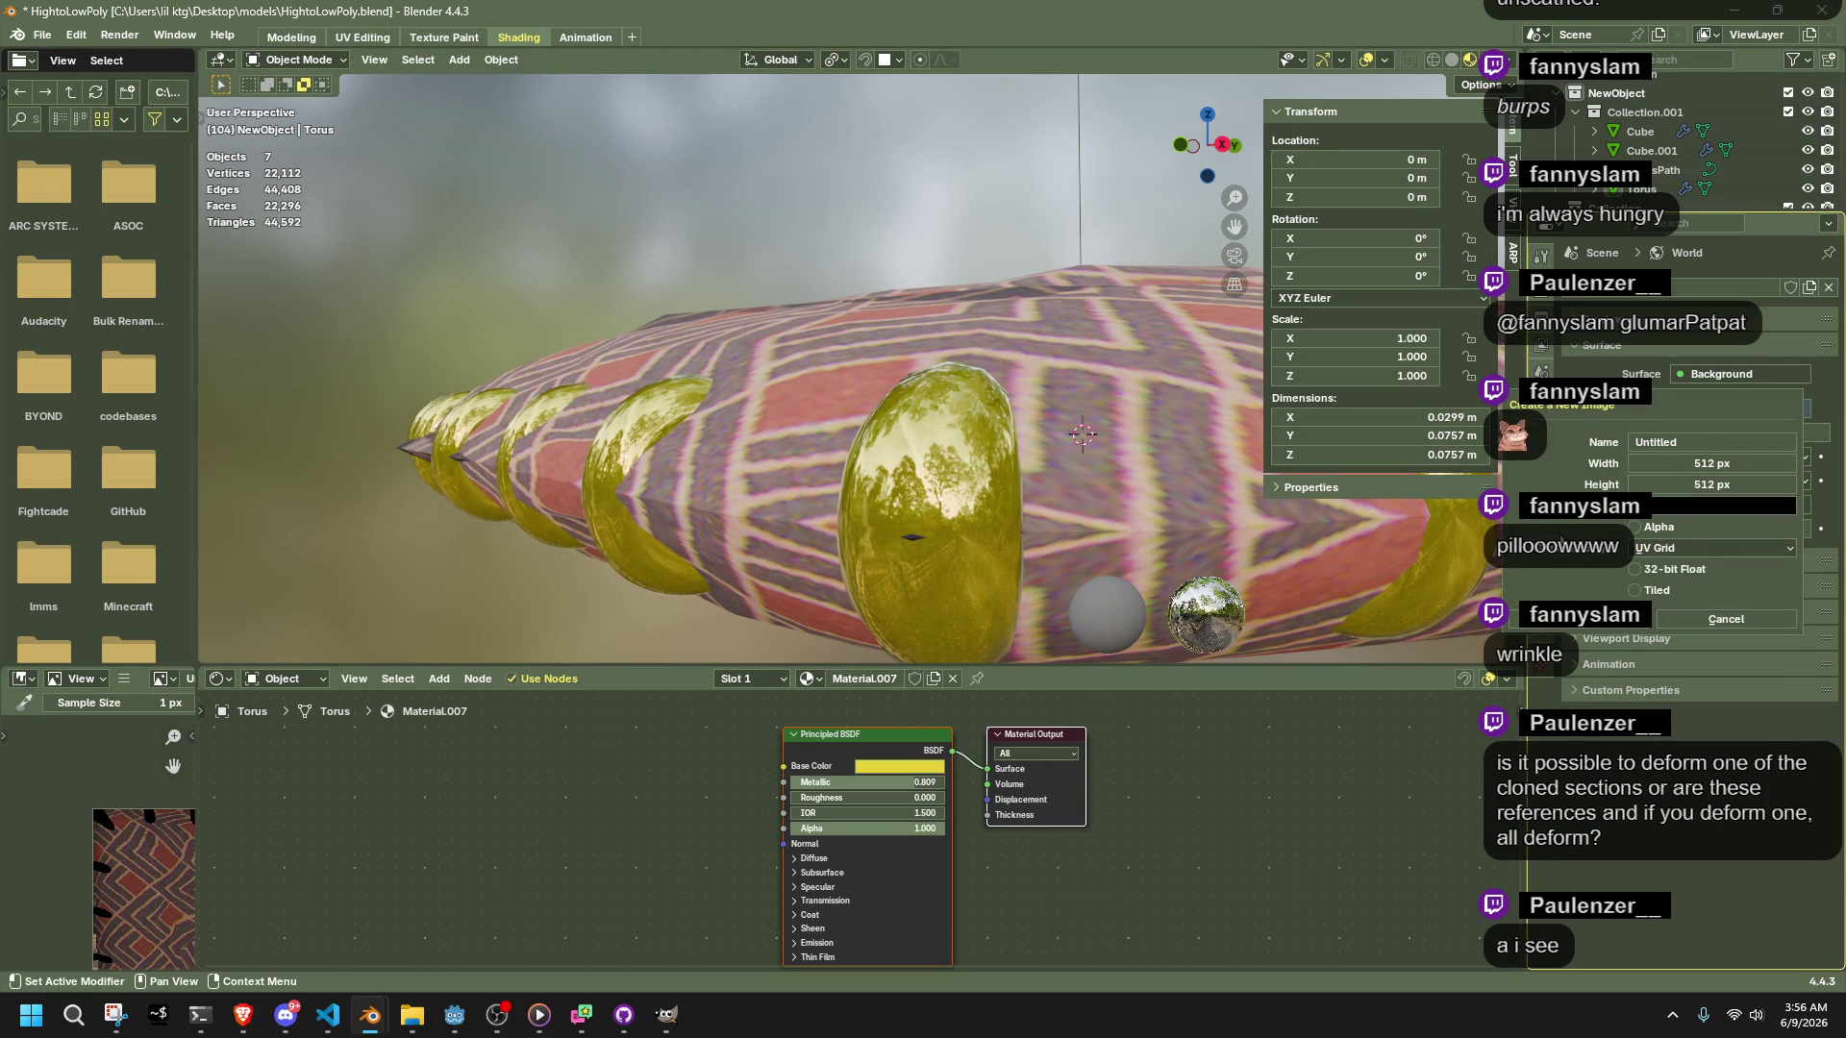
{"action": "left_click", "coordinate": [1674, 613]}
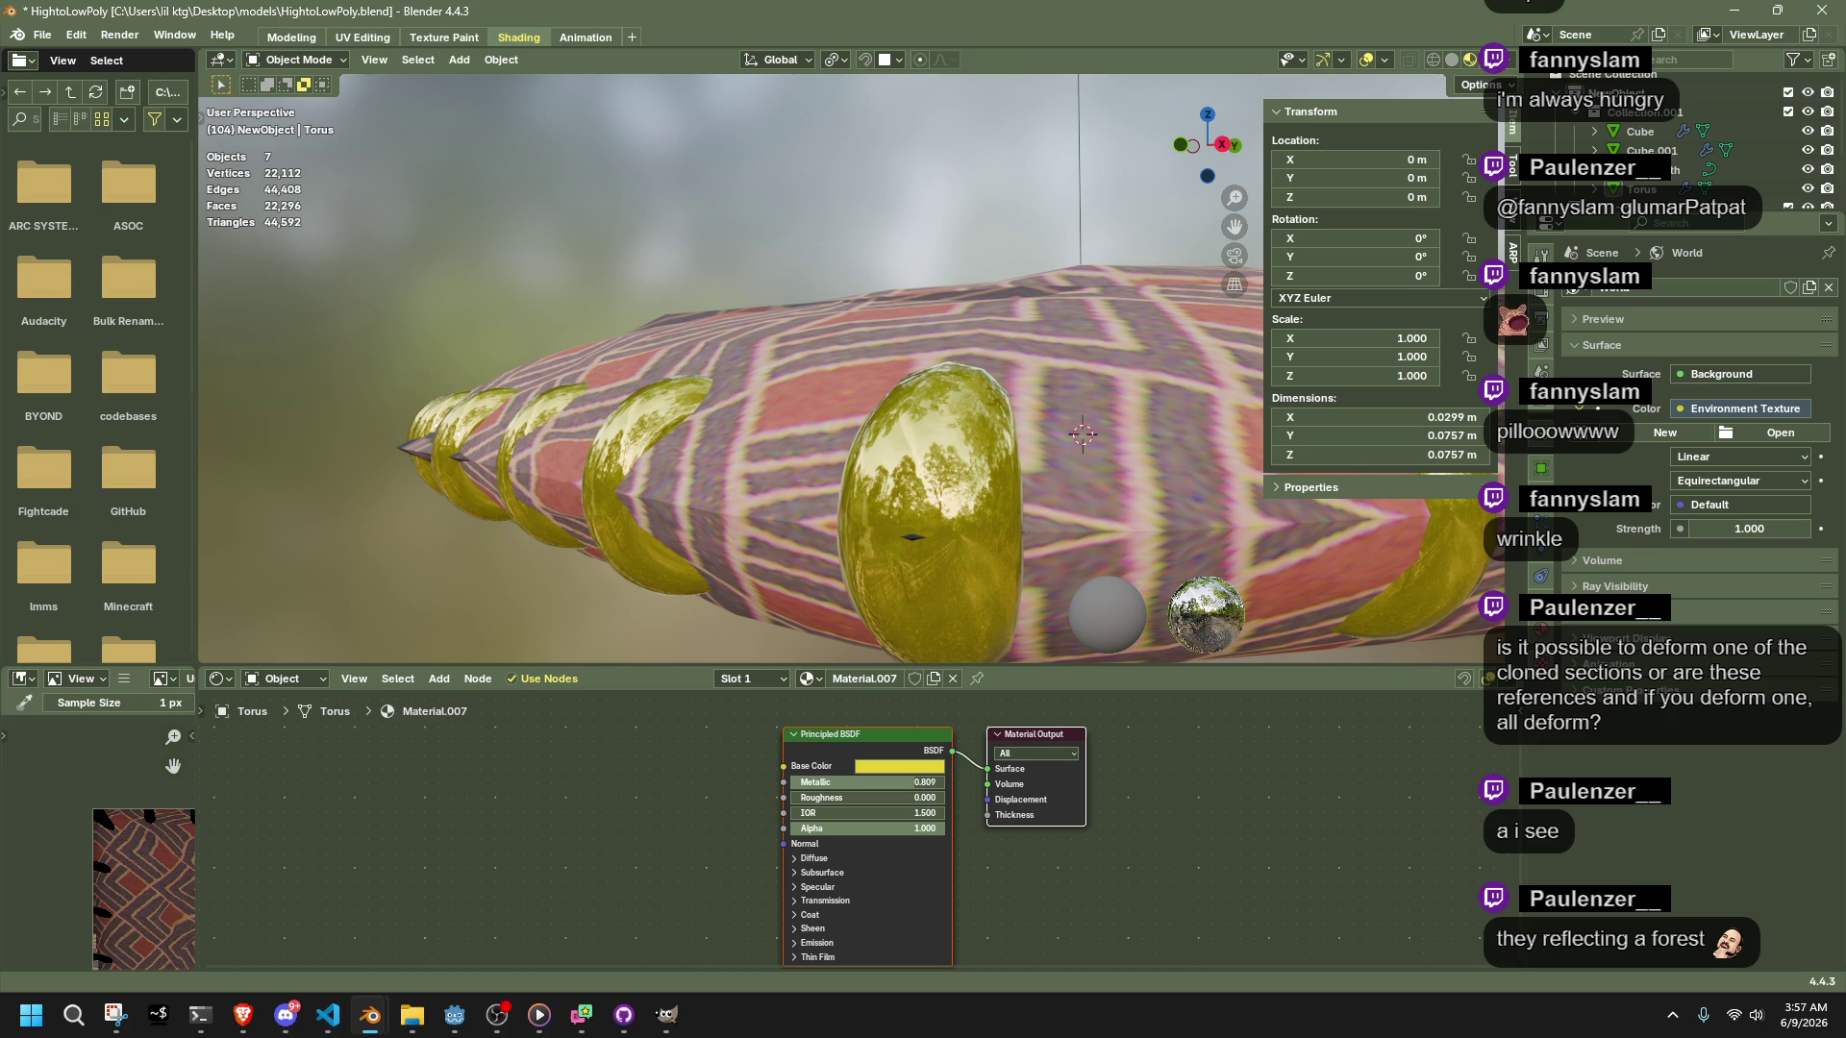
{"action": "key", "text": "alt+Tab"}
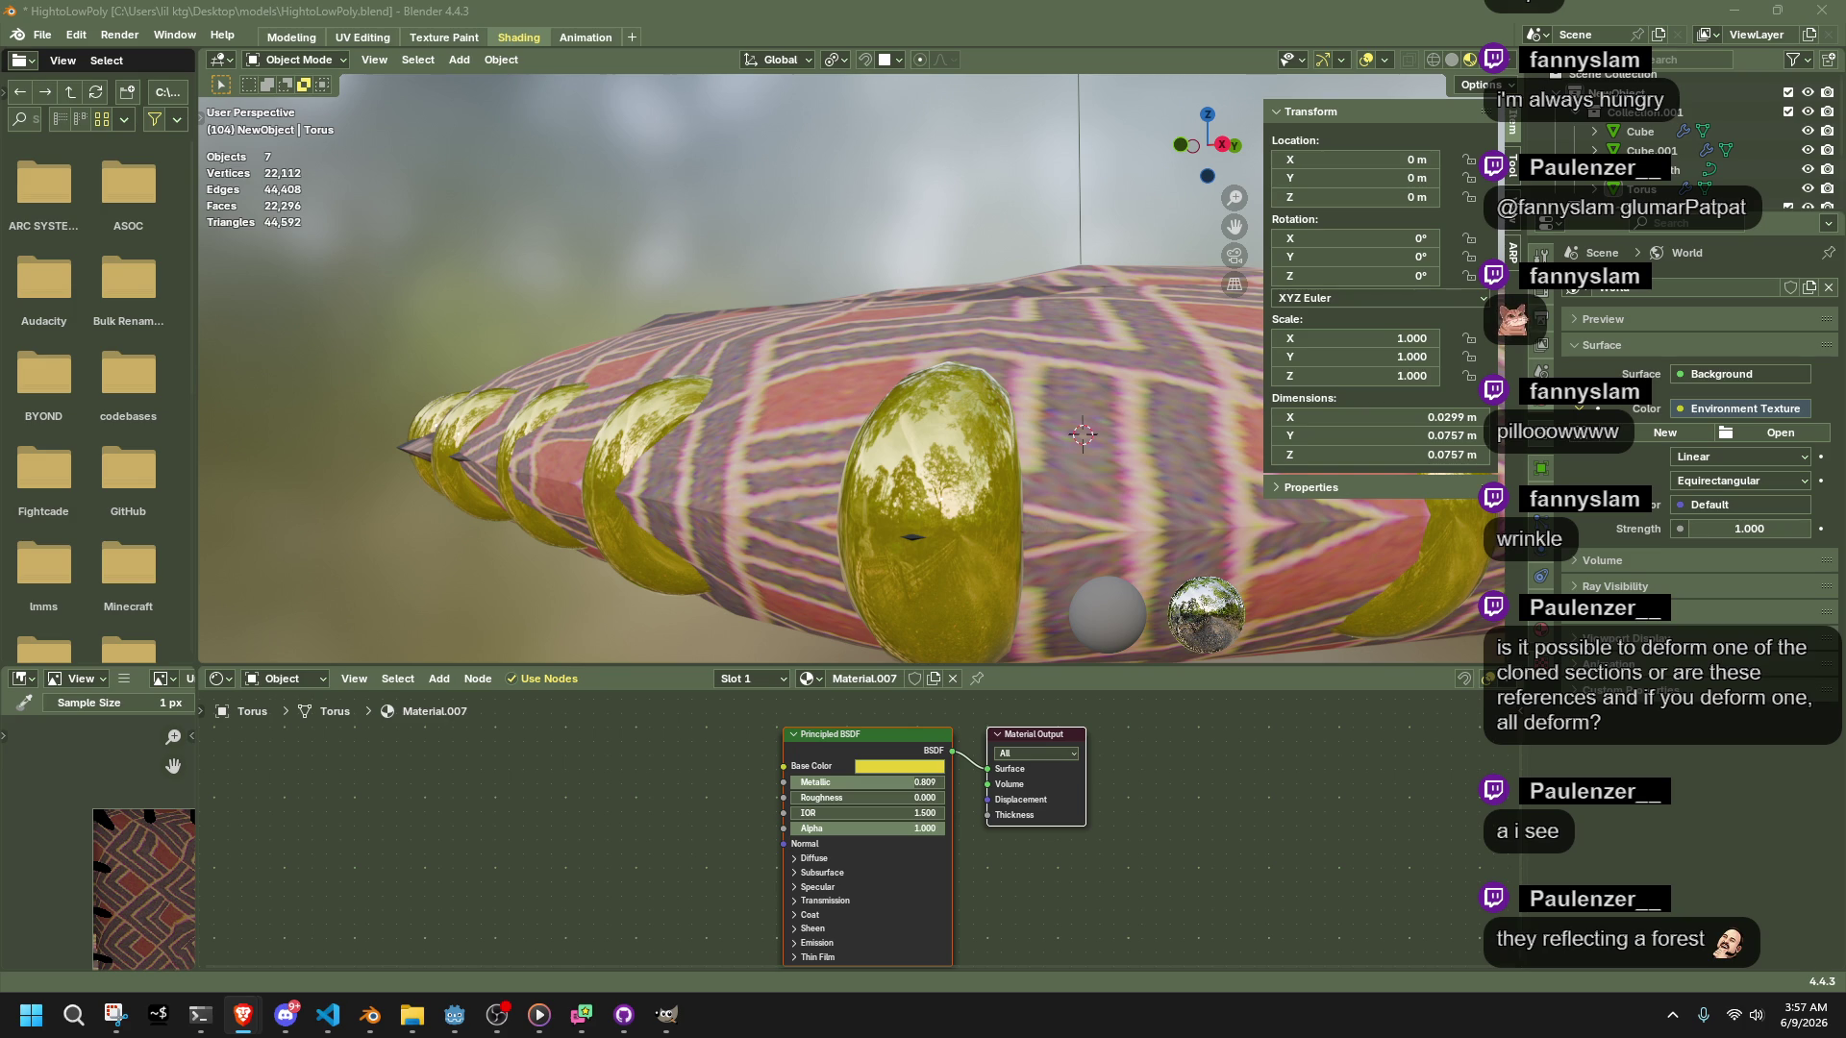
{"action": "left_click", "coordinate": [1684, 412]}
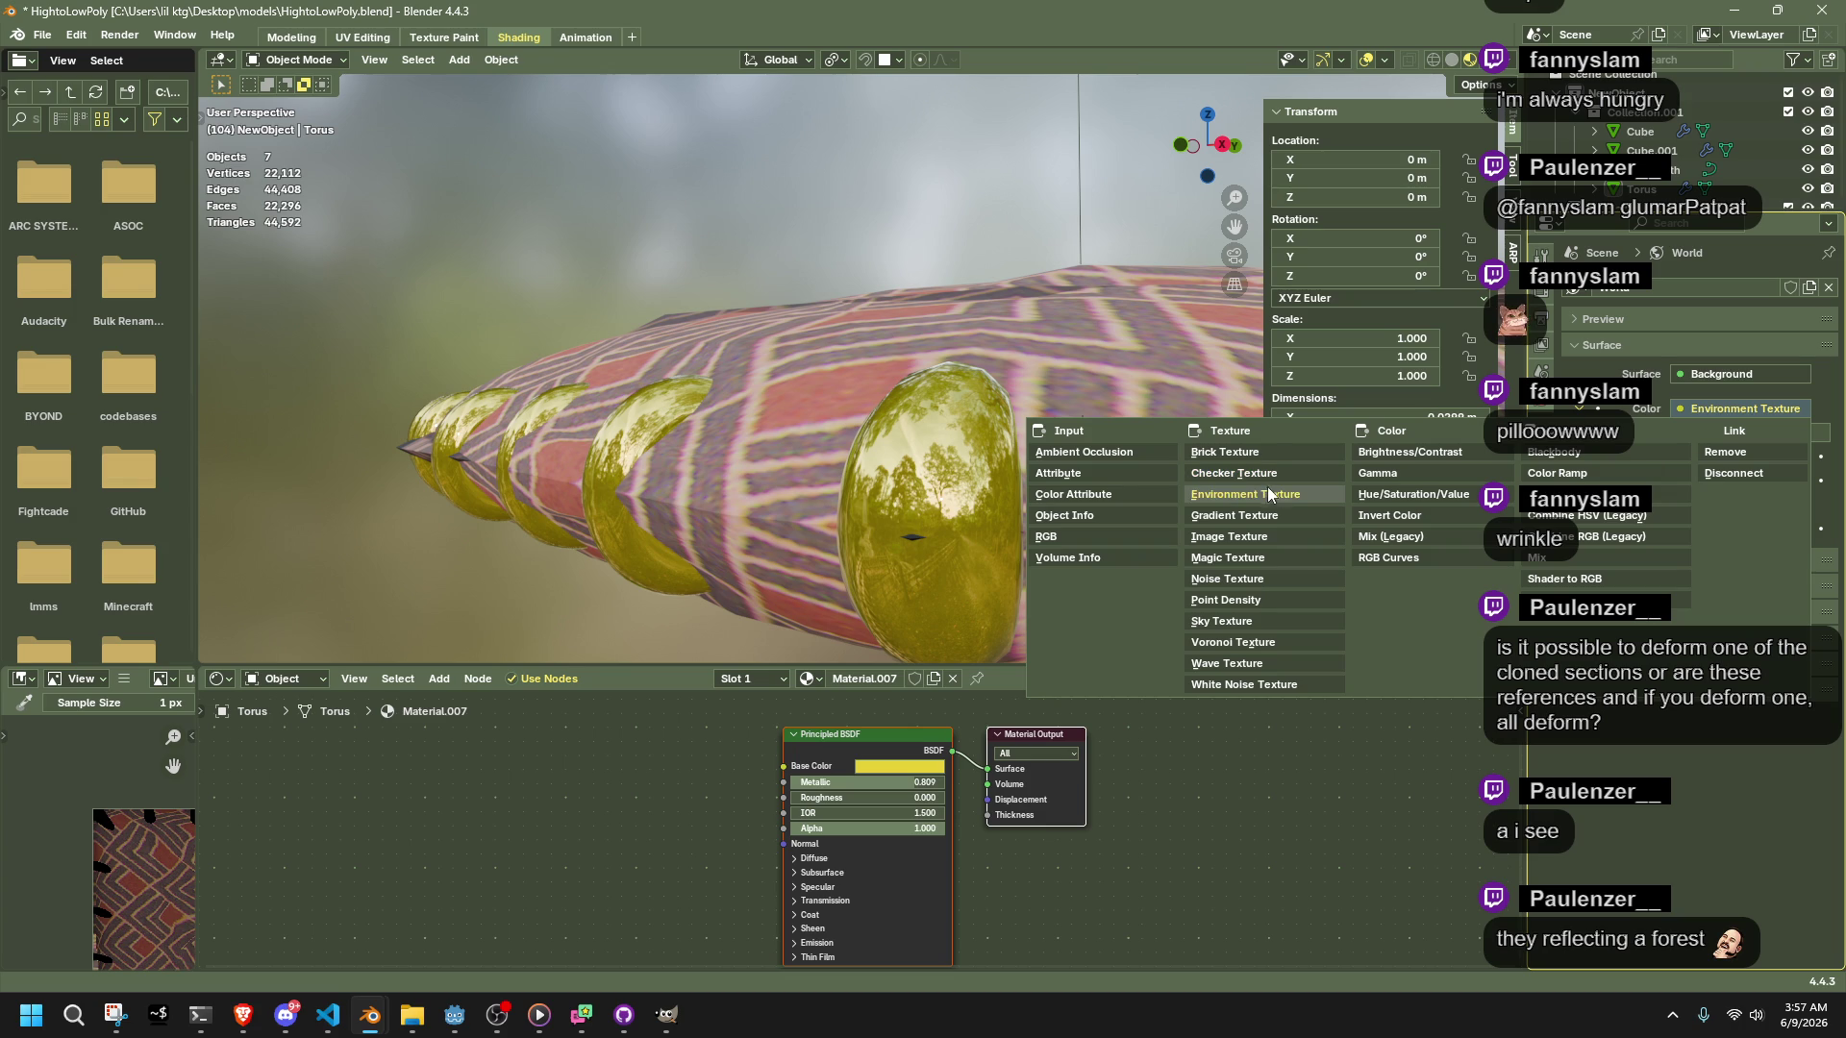
{"action": "left_click", "coordinate": [1288, 576]}
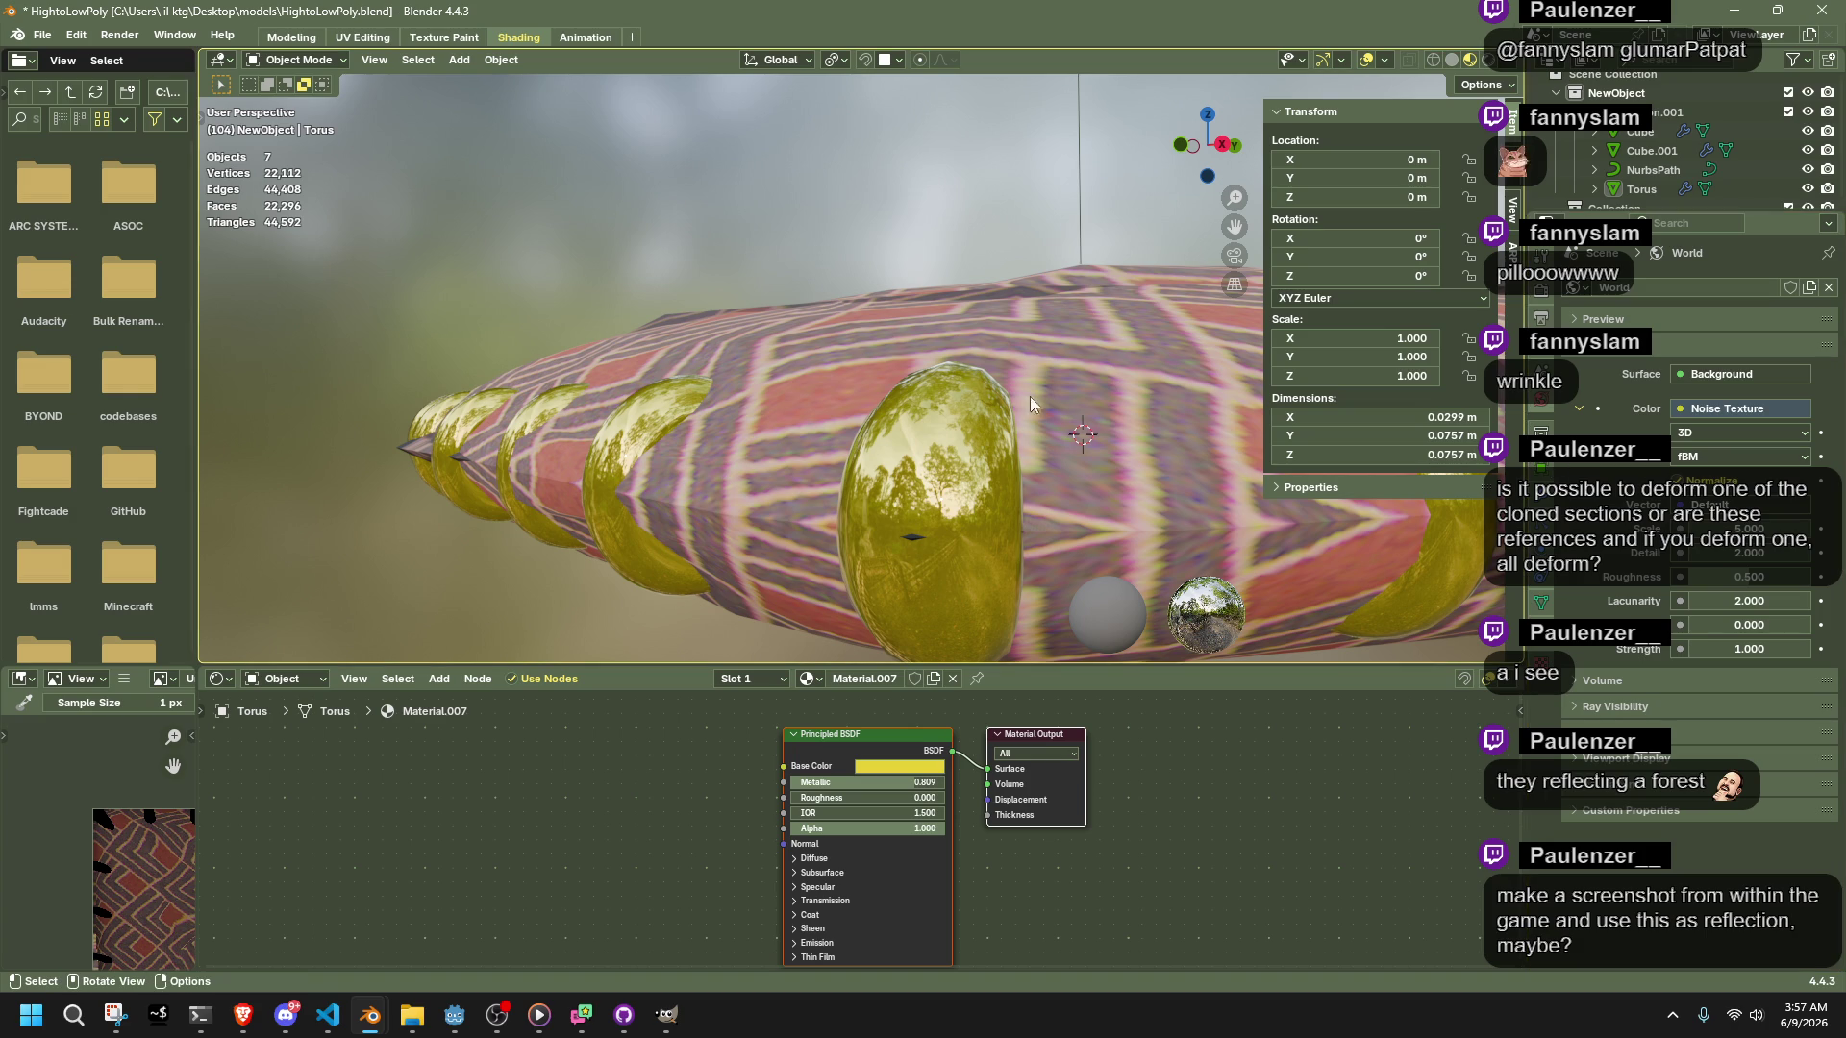
Select the gold torus rings, the cushion cube and the NurbsPath curve together
{"action": "mouse_move", "coordinate": [555, 223]}
{"action": "middle_mouse_down"}
{"action": "mouse_move", "coordinate": [680, 232]}
{"action": "mouse_move", "coordinate": [1088, 522]}
{"action": "mouse_move", "coordinate": [984, 372]}
{"action": "middle_mouse_up"}
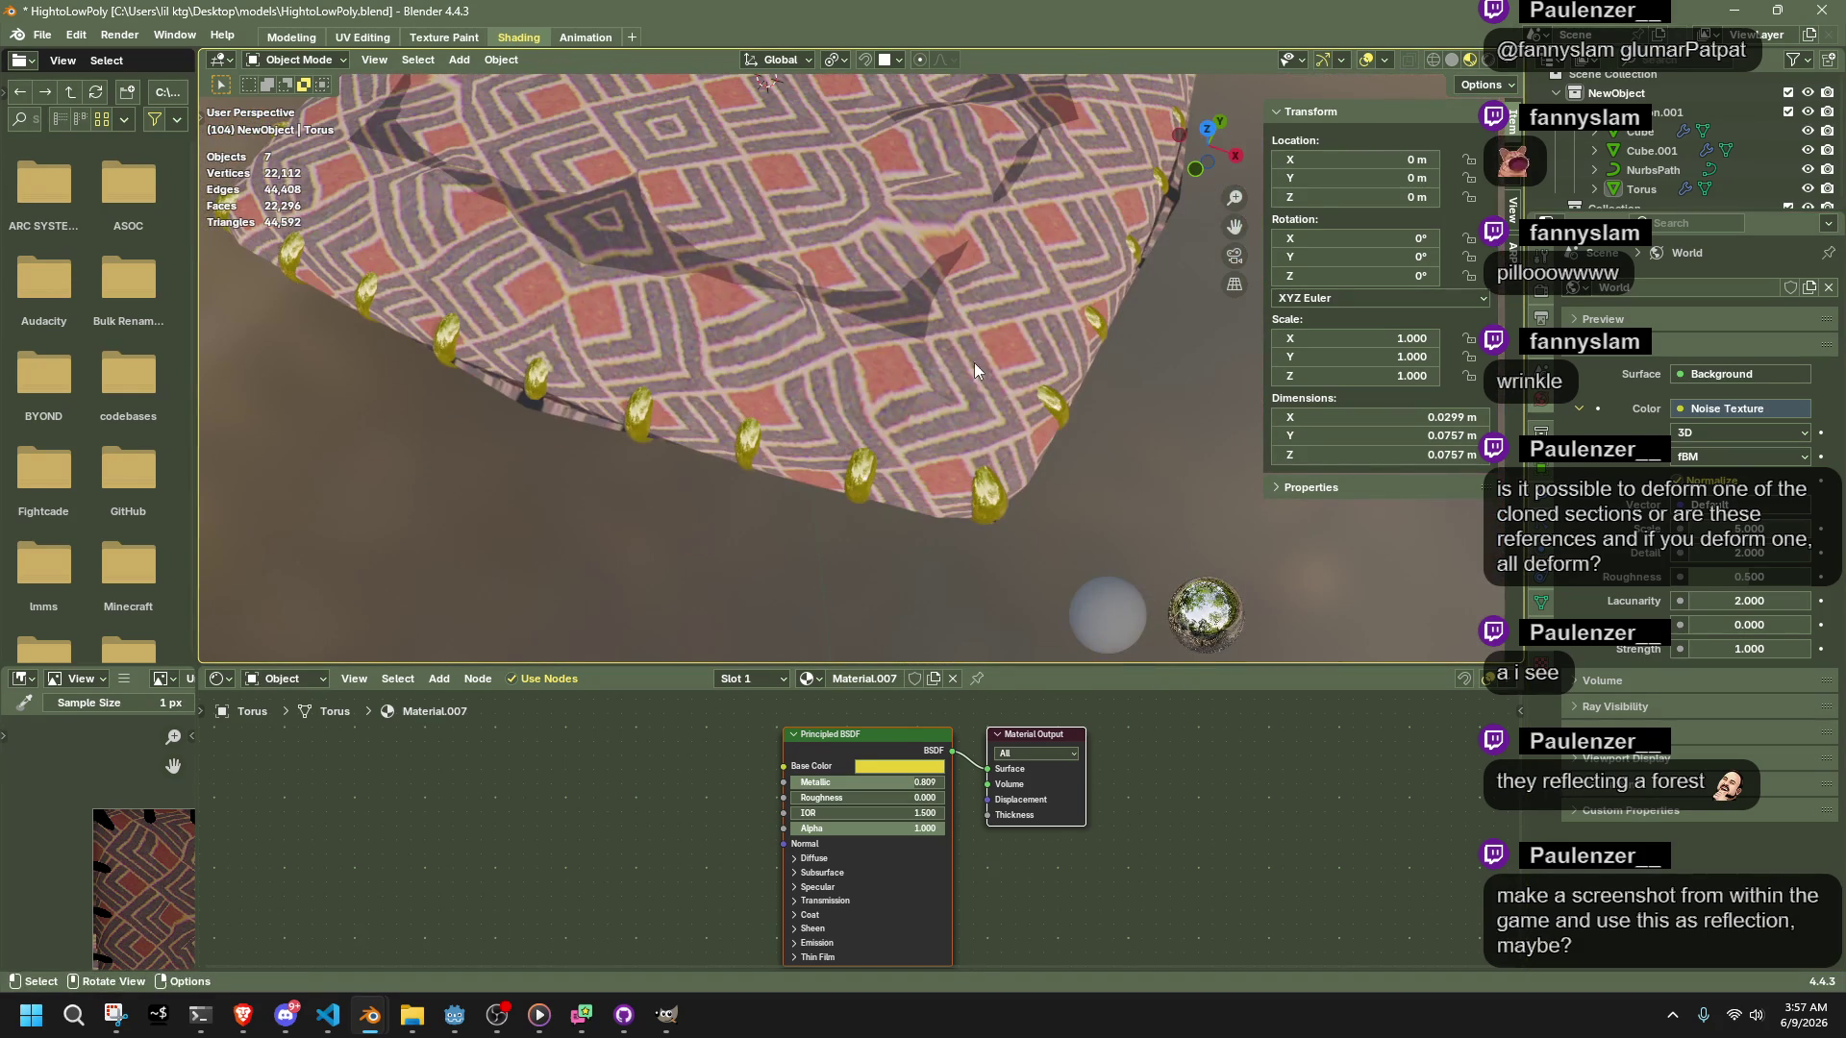
{"action": "left_click", "coordinate": [990, 480]}
{"action": "mouse_move", "coordinate": [1001, 478]}
{"action": "middle_mouse_down"}
{"action": "mouse_move", "coordinate": [919, 356]}
{"action": "mouse_move", "coordinate": [1000, 332]}
{"action": "mouse_move", "coordinate": [1051, 394]}
{"action": "mouse_move", "coordinate": [1048, 454]}
{"action": "middle_mouse_up"}
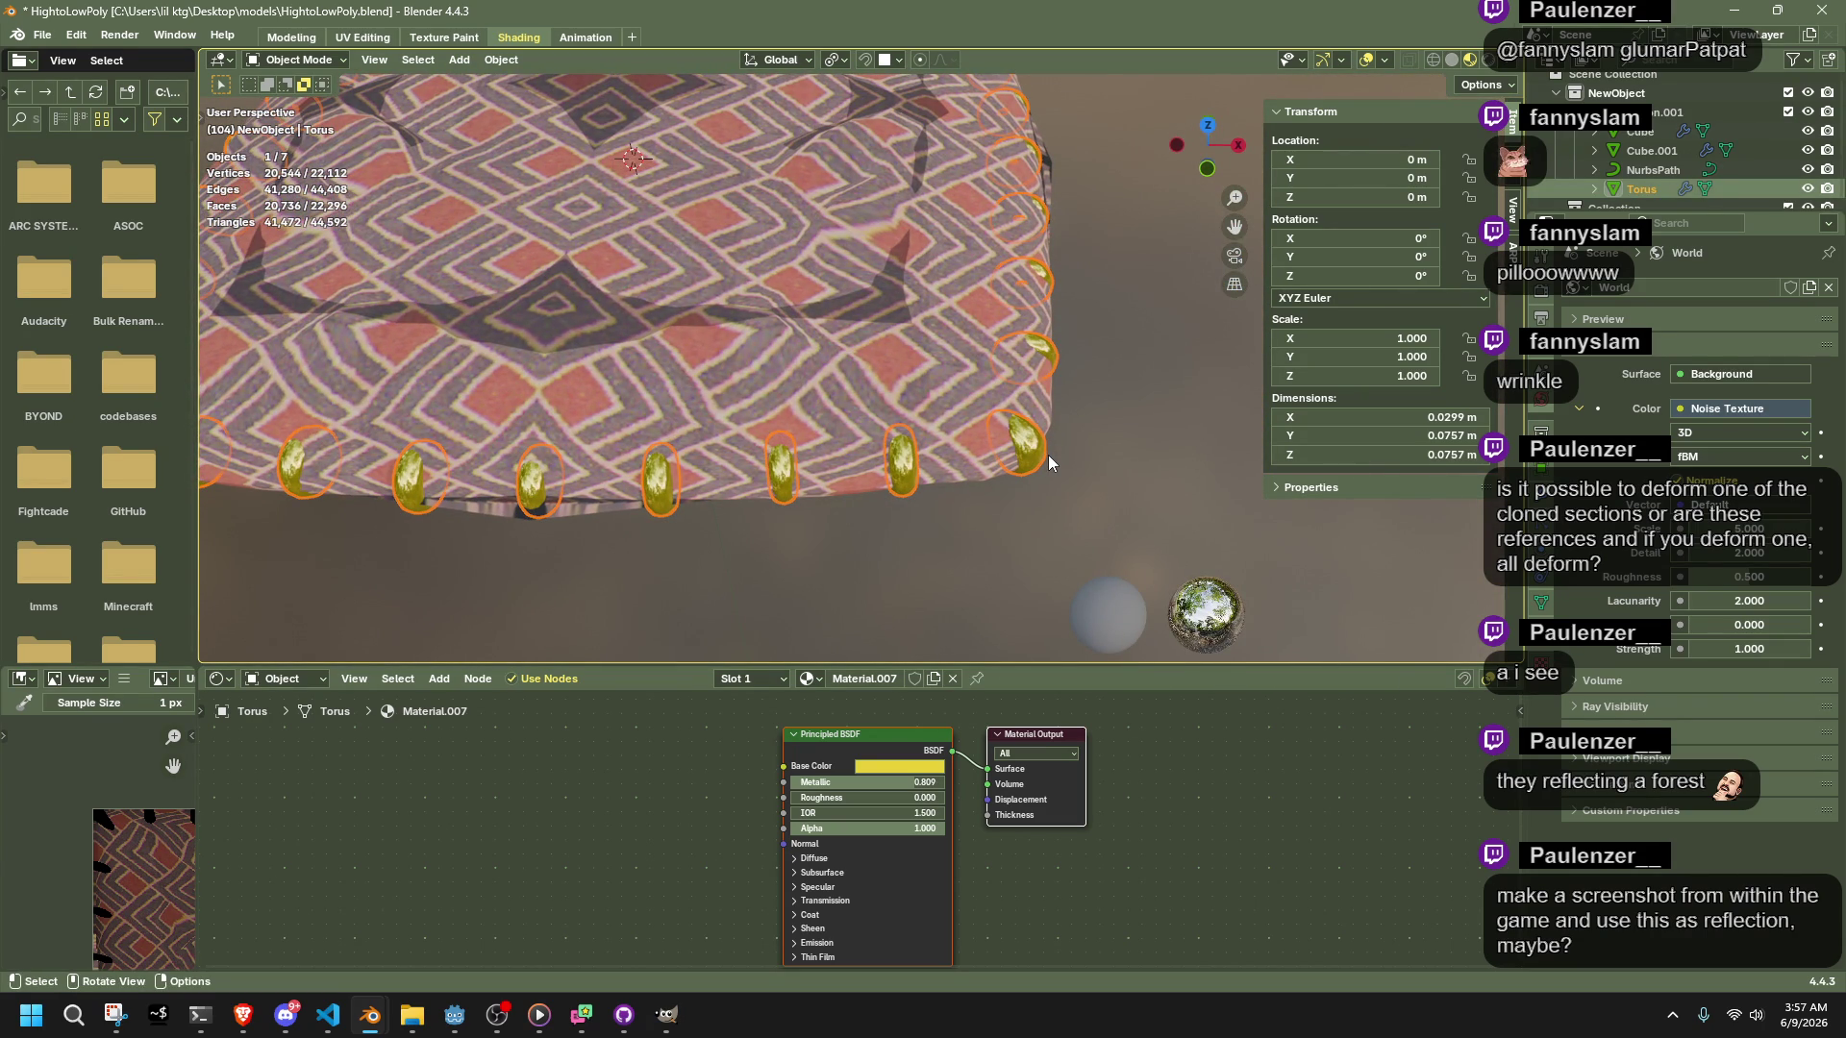
{"action": "scroll", "coordinate": [1047, 453], "scroll_direction": "down", "scroll_amount": 5}
{"action": "left_click", "coordinate": [937, 487]}
{"action": "left_click", "coordinate": [876, 412]}
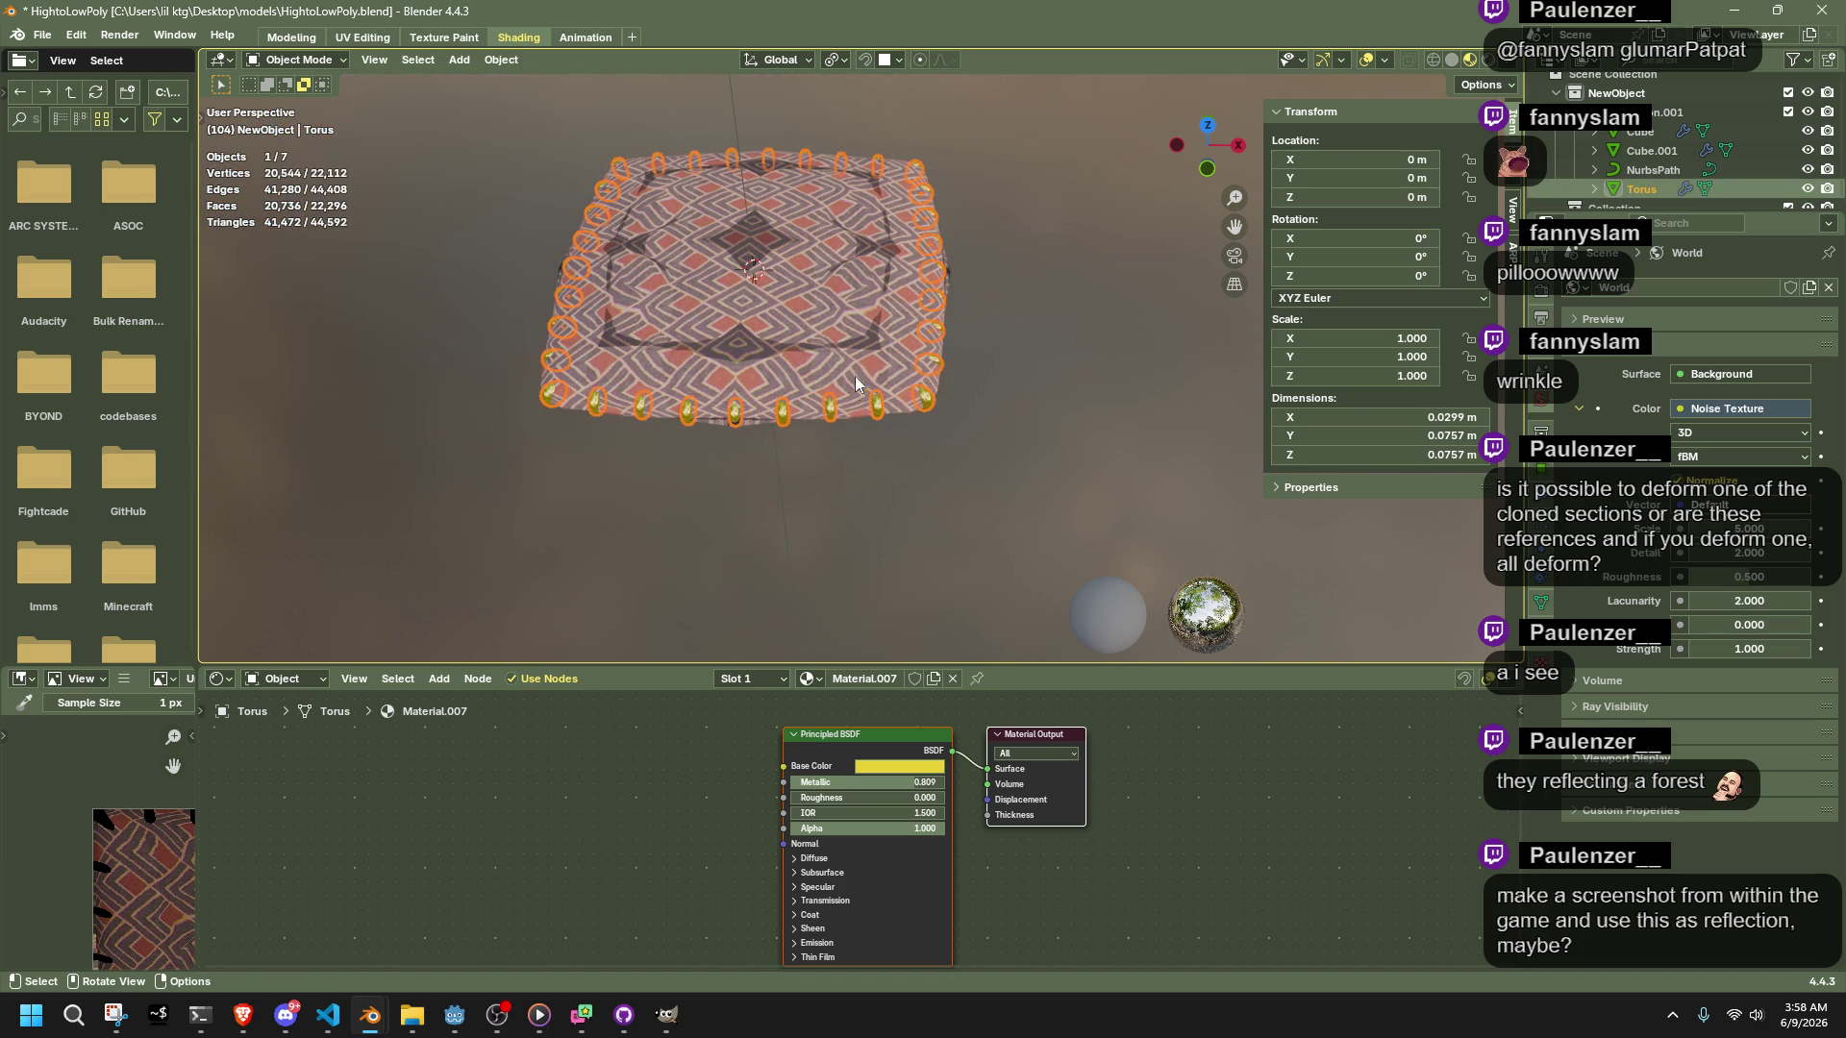
{"action": "left_click", "coordinate": [840, 340], "text": "shift"}
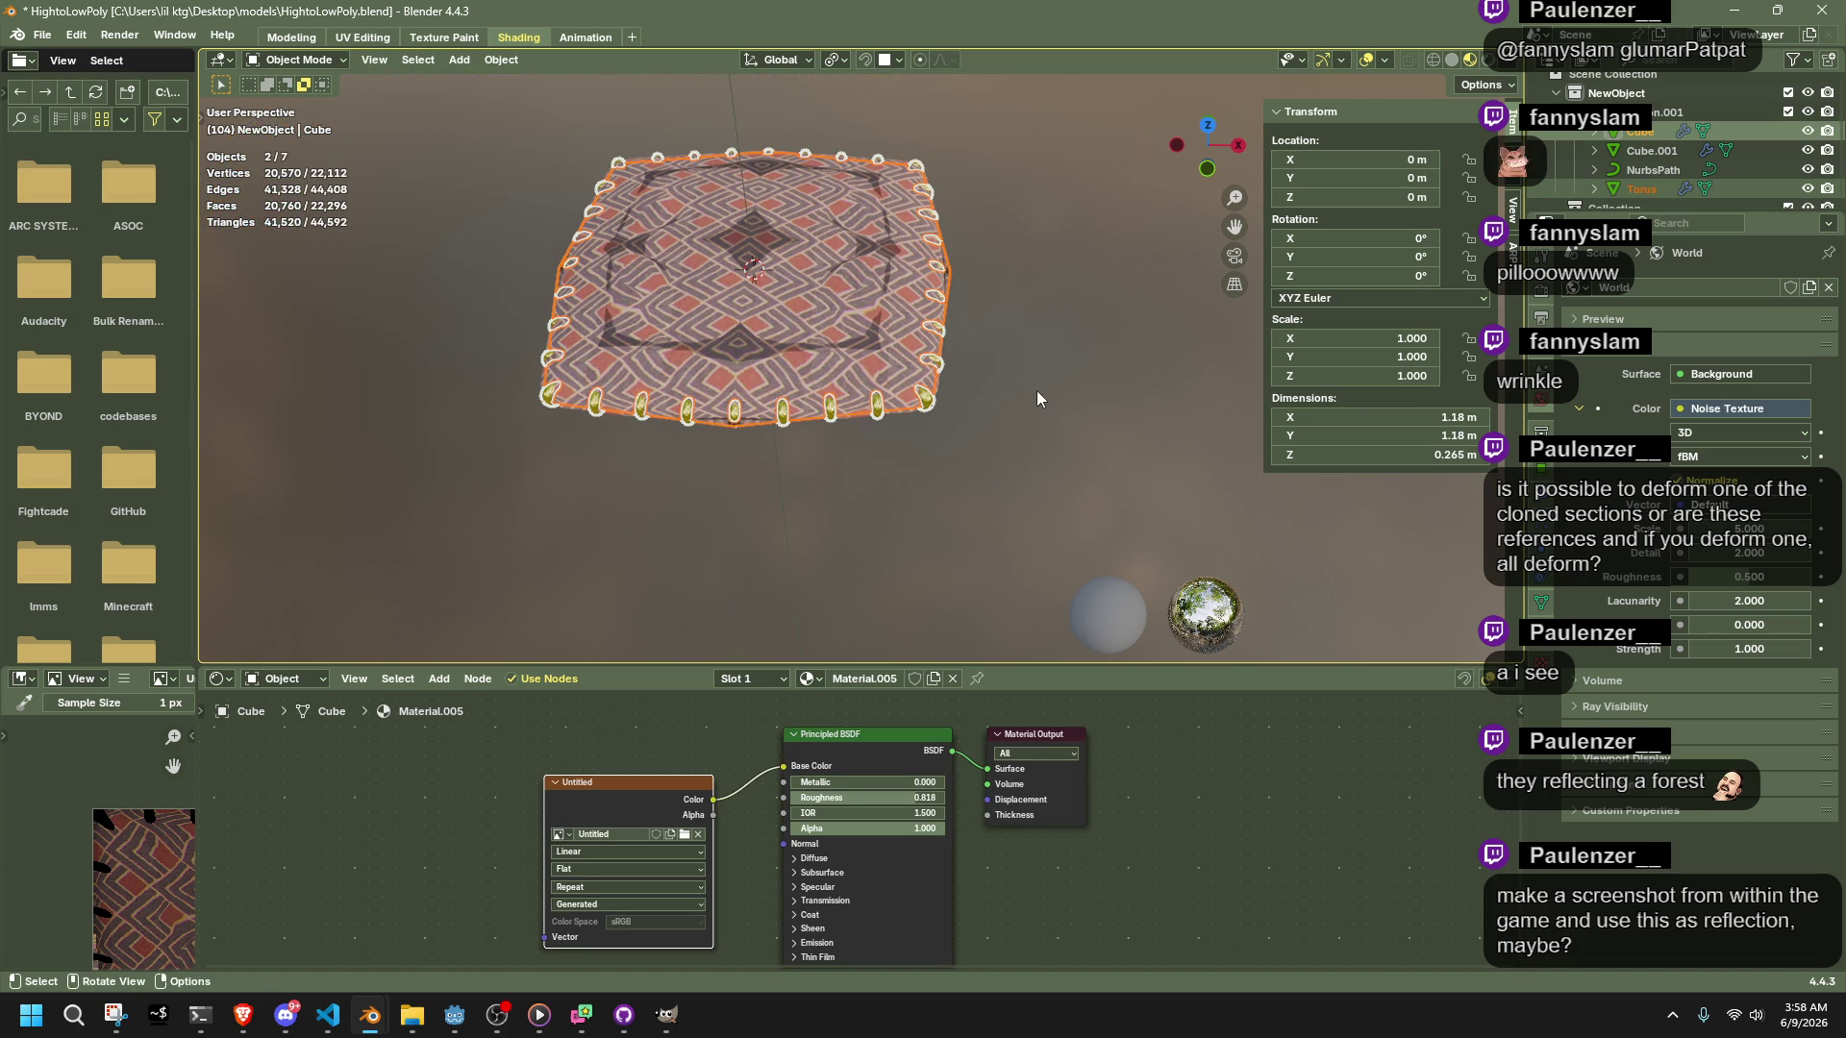
{"action": "left_click", "coordinate": [1624, 186], "text": "ctrl"}
{"action": "left_click", "coordinate": [1642, 167], "text": "ctrl"}
{"action": "left_click", "coordinate": [1639, 131], "text": "ctrl"}
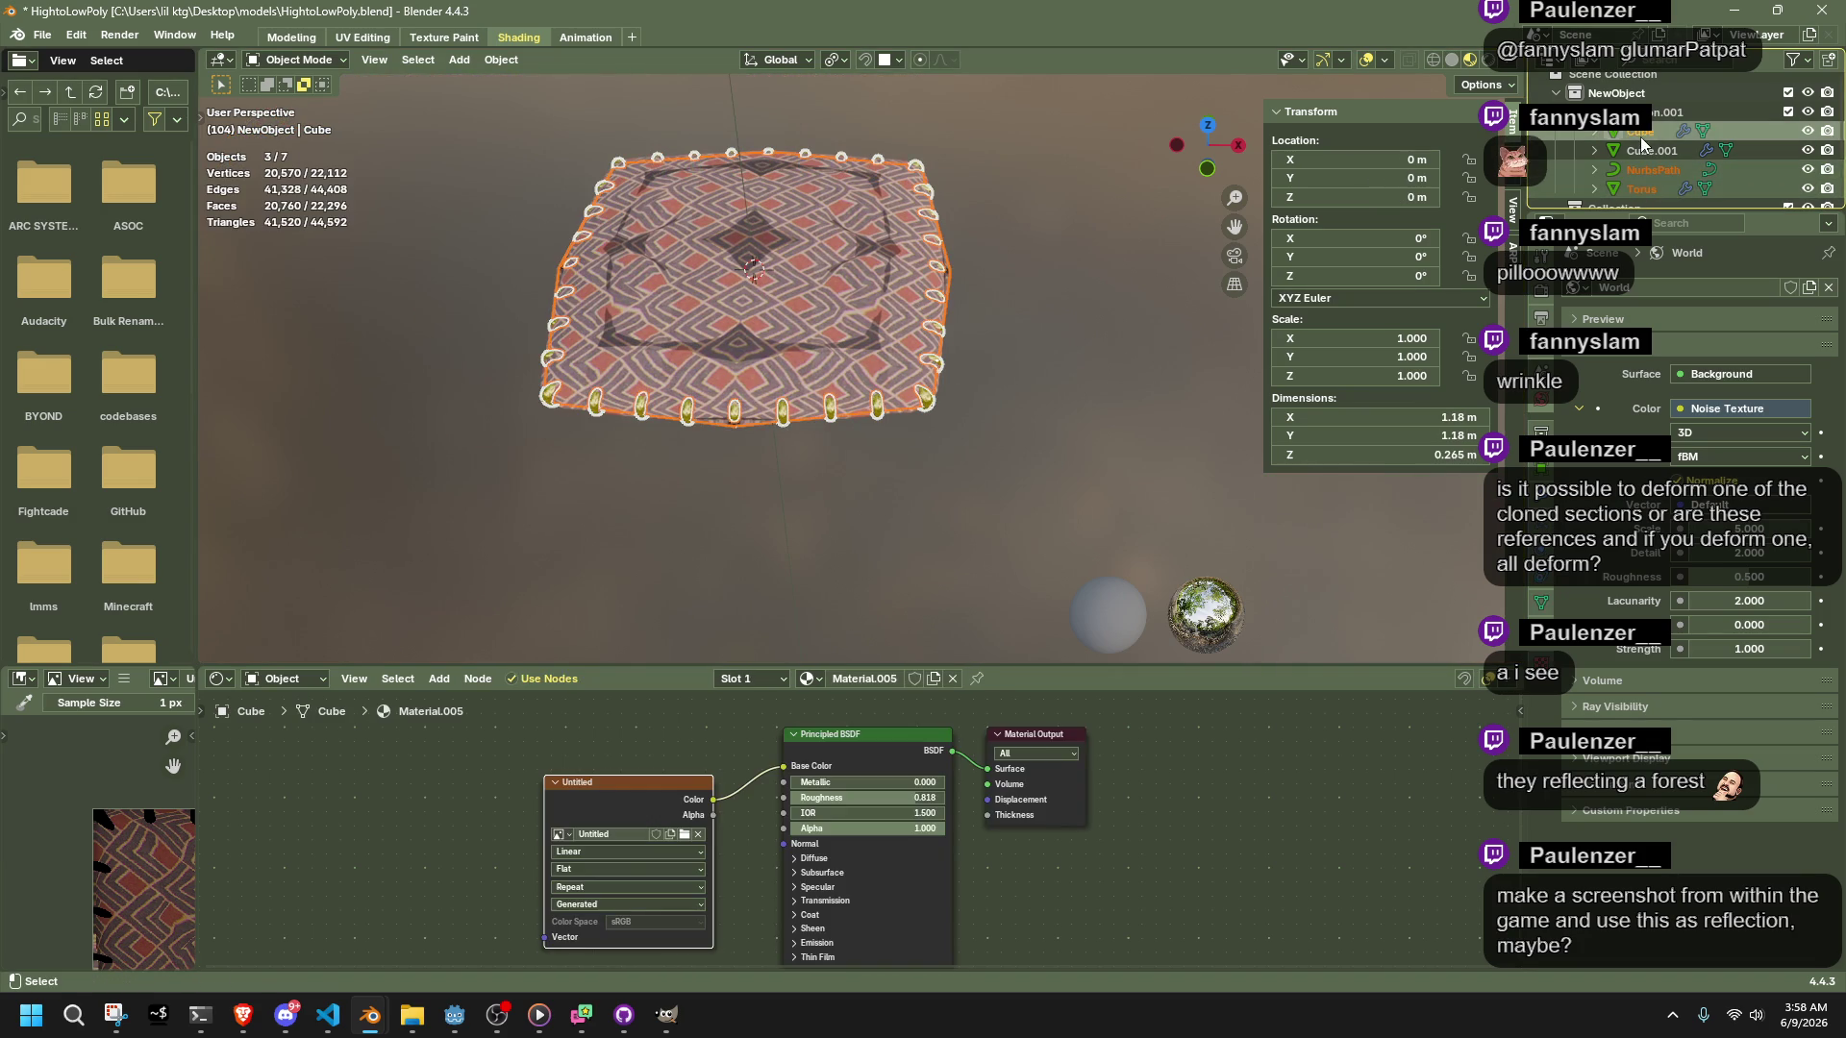